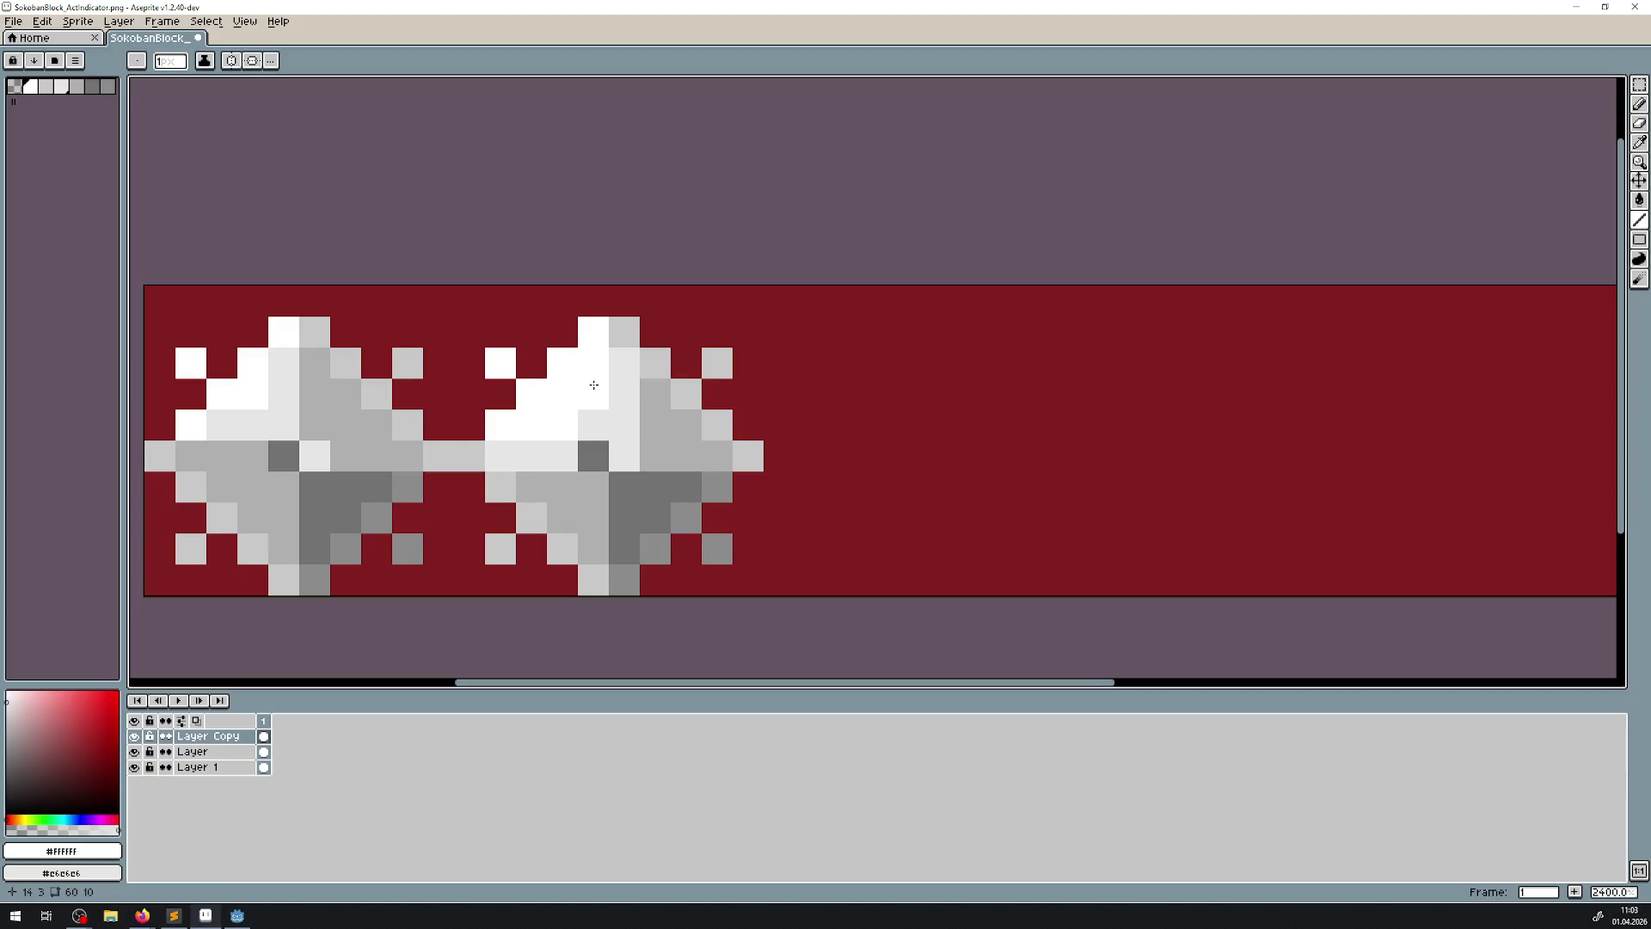
# - On Layer Copy, sample mid grey, light grey and white, and place a white pixel on the second tile
pyautogui.scroll(-4, 654, 438)
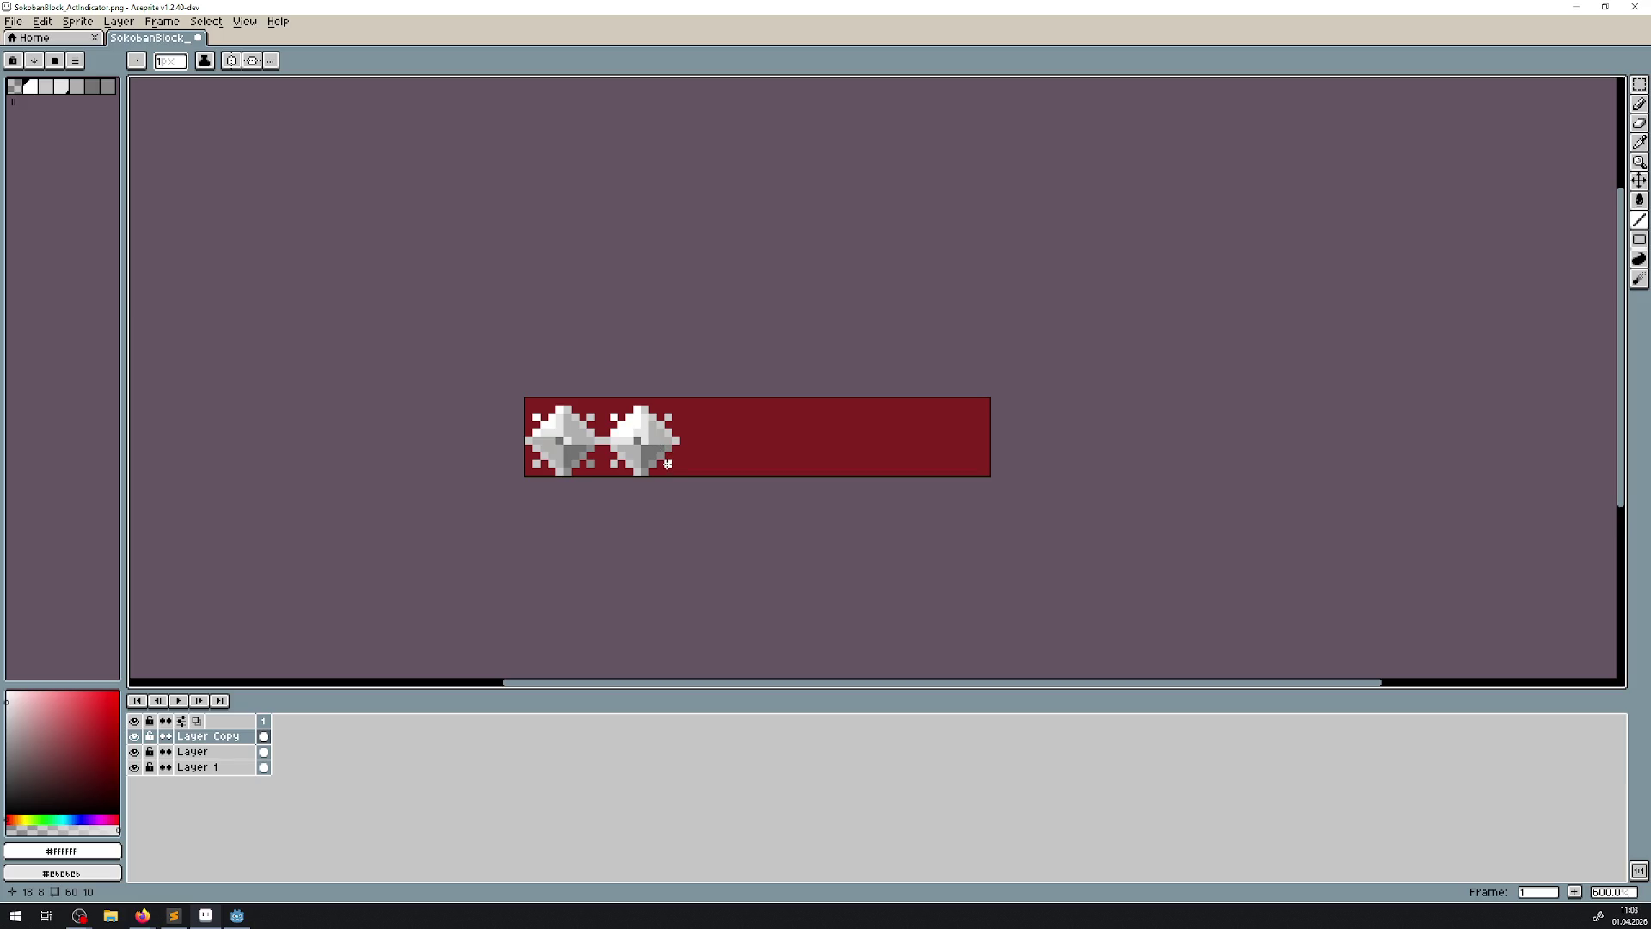
pyautogui.scroll(-1, 660, 462)
pyautogui.scroll(5, 660, 462)
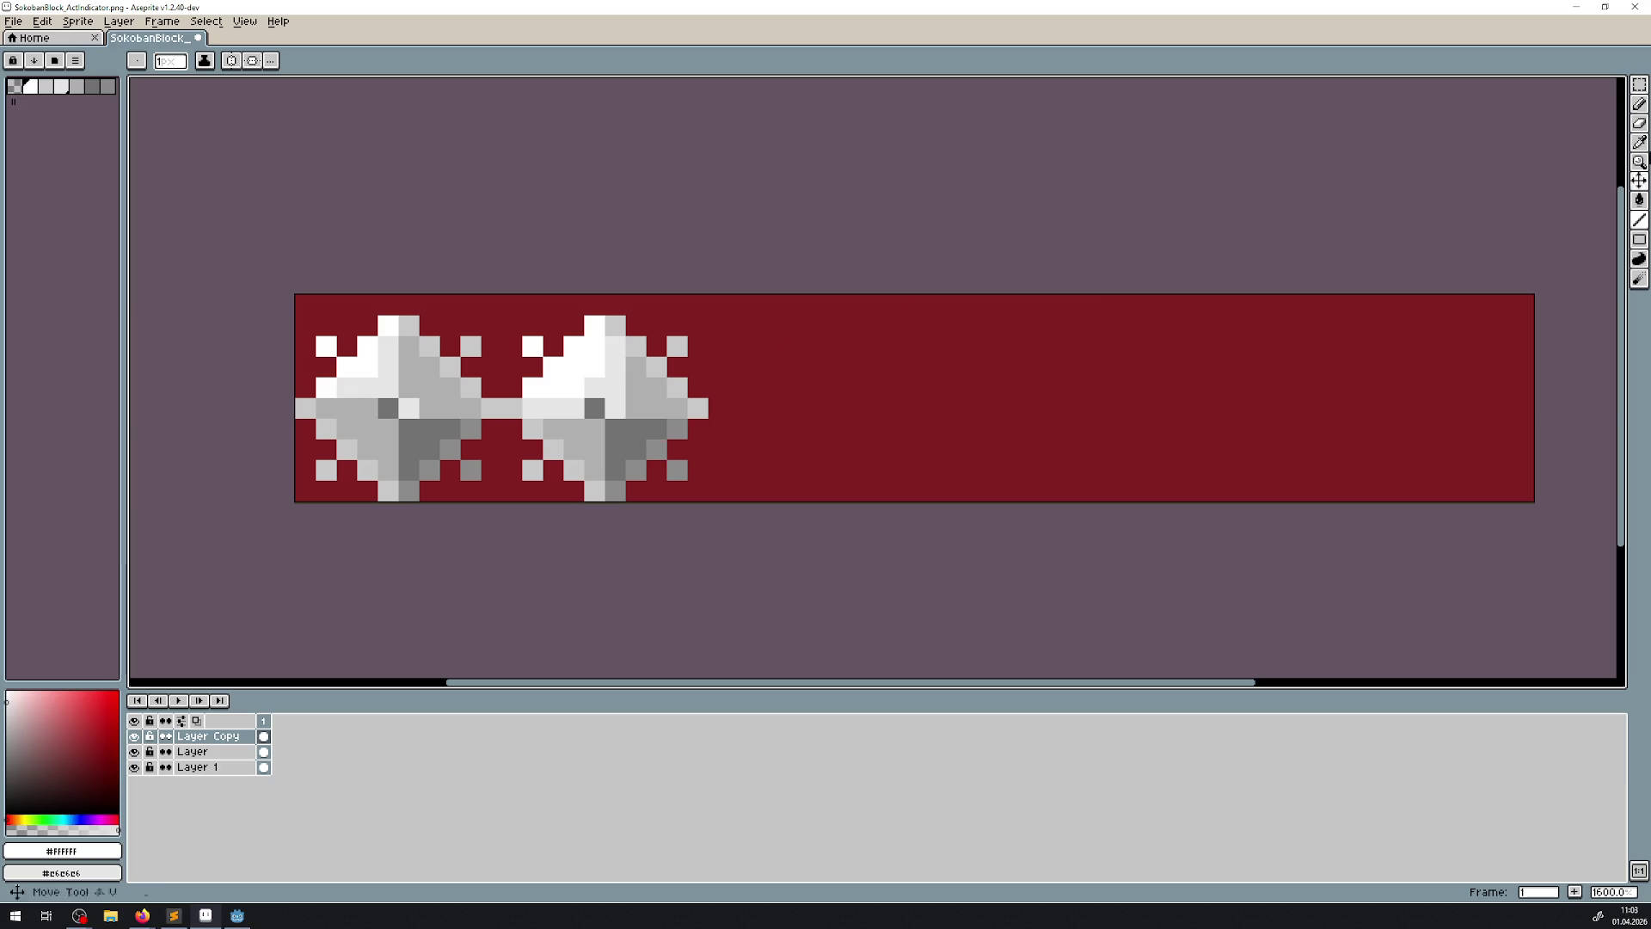
pyautogui.click(1639, 142)
pyautogui.click(579, 435)
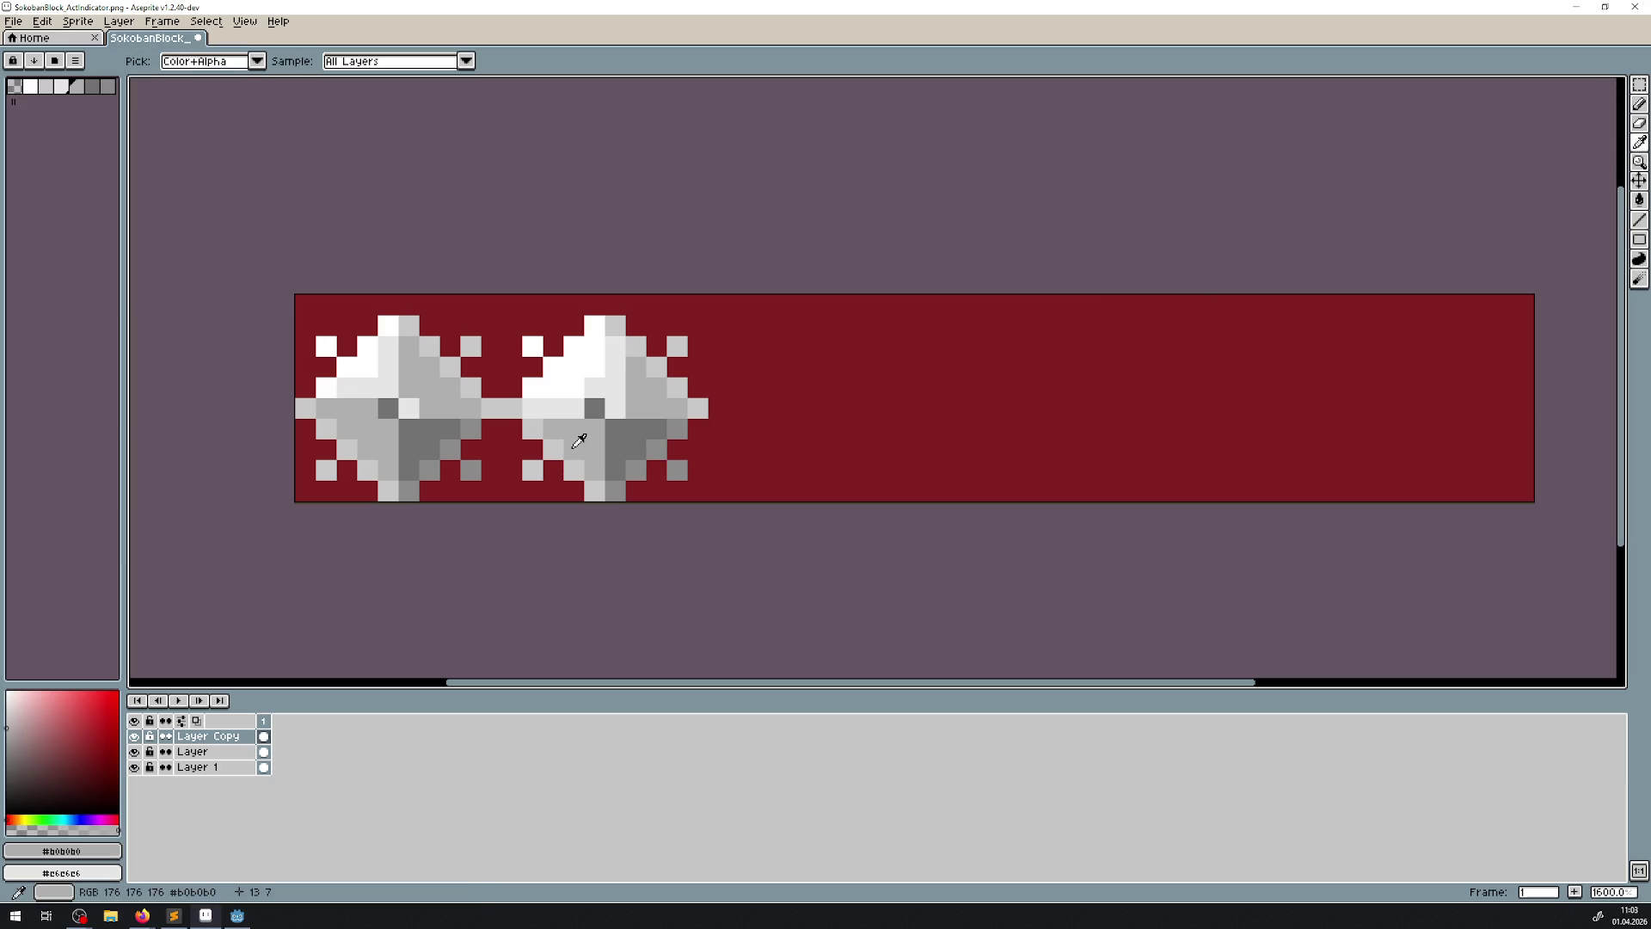
pyautogui.rightClick(606, 481)
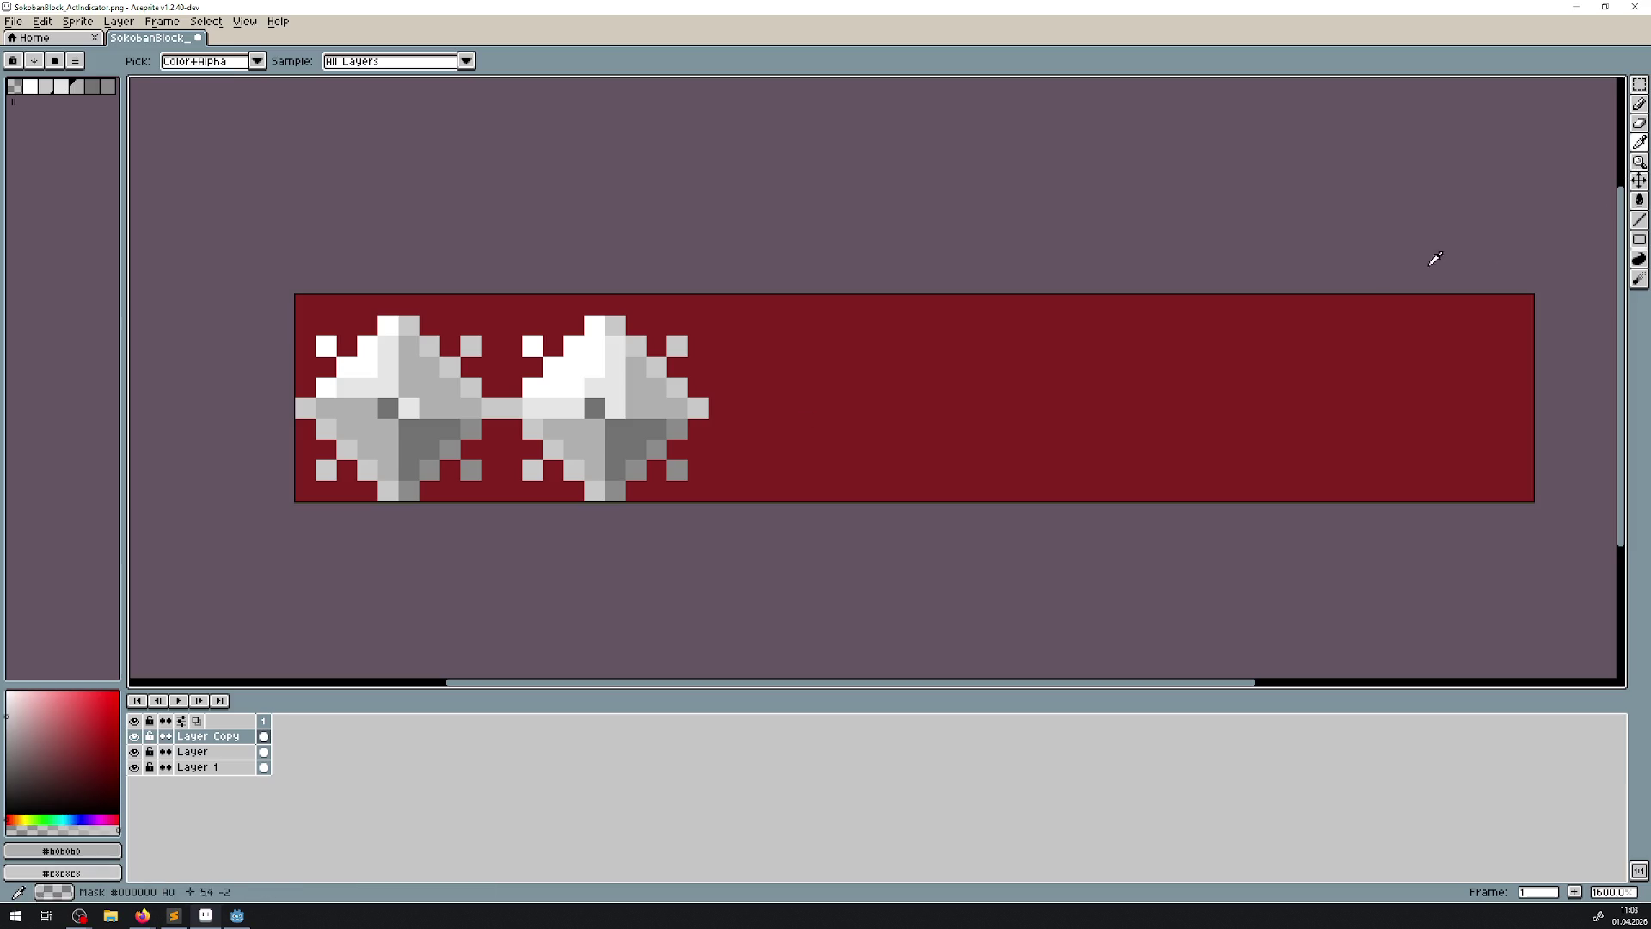
pyautogui.click(596, 346)
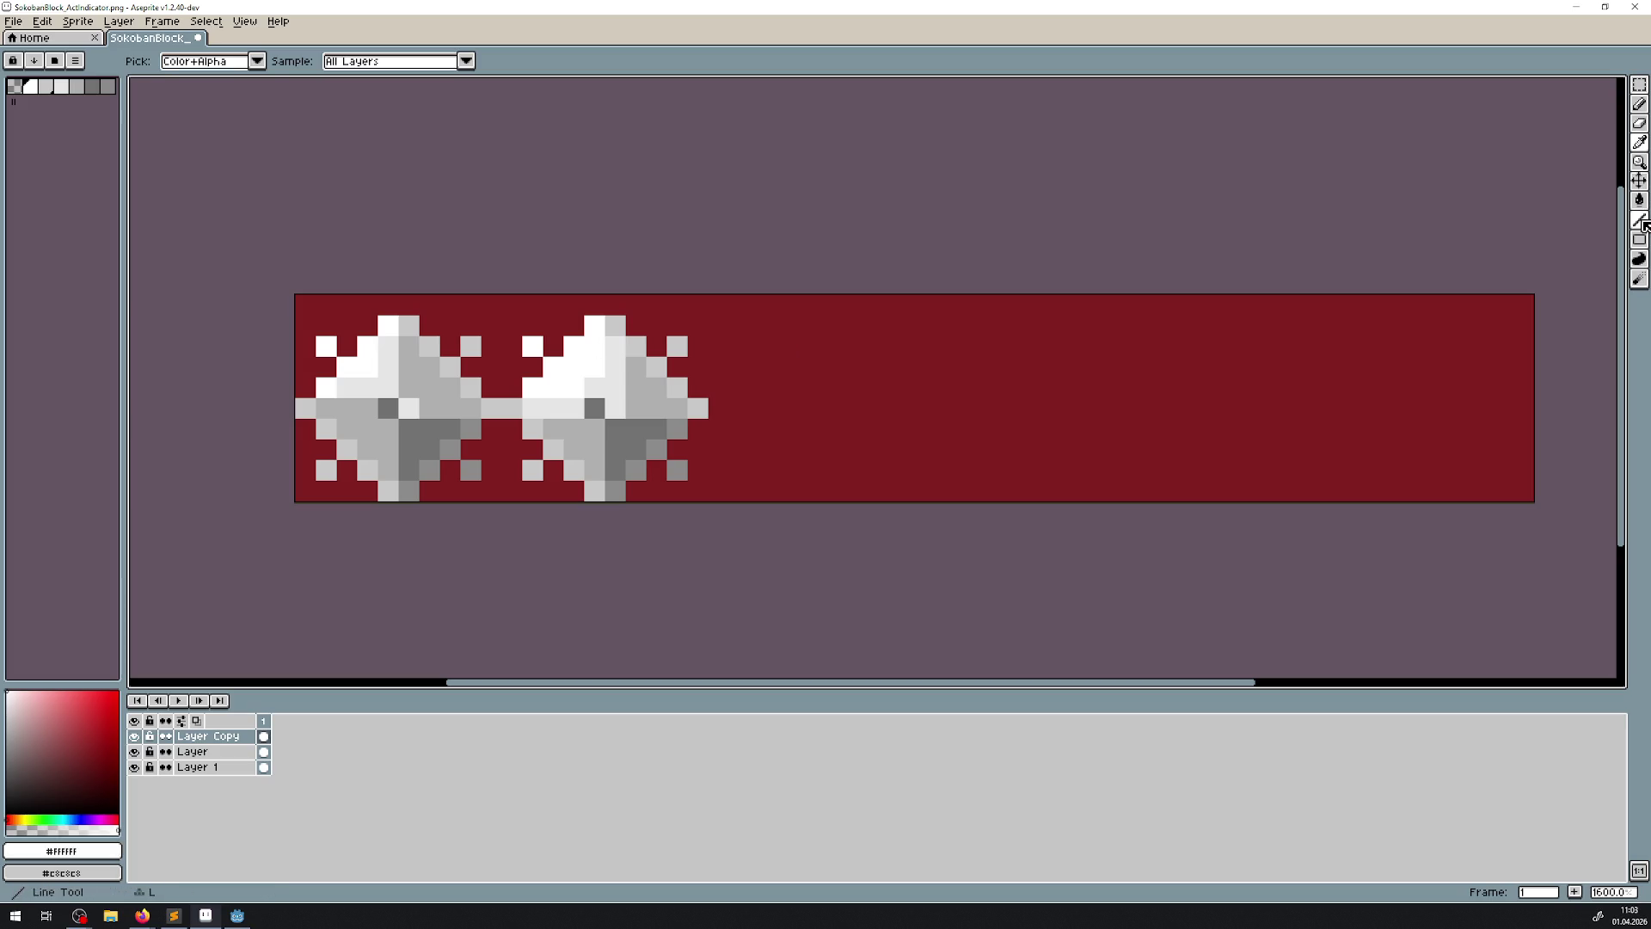
pyautogui.press('l')
pyautogui.scroll(2, 740, 430)
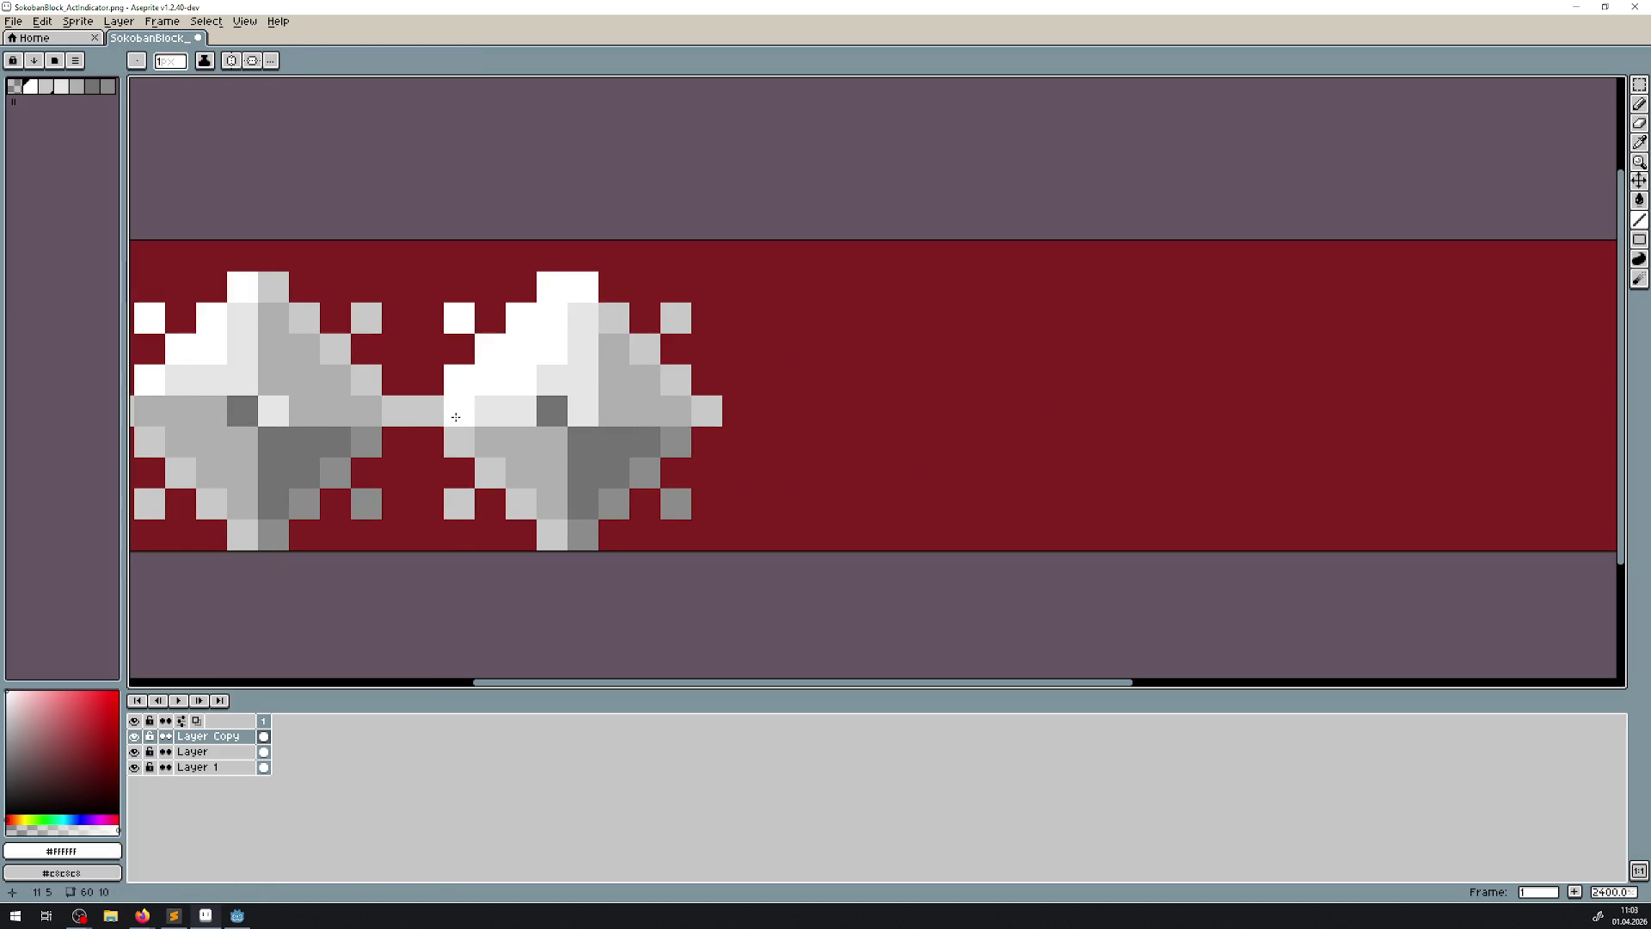
pyautogui.moveTo(446, 413)
pyautogui.mouseDown()
pyautogui.moveTo(522, 413)
pyautogui.moveTo(586, 460)
pyautogui.mouseUp()
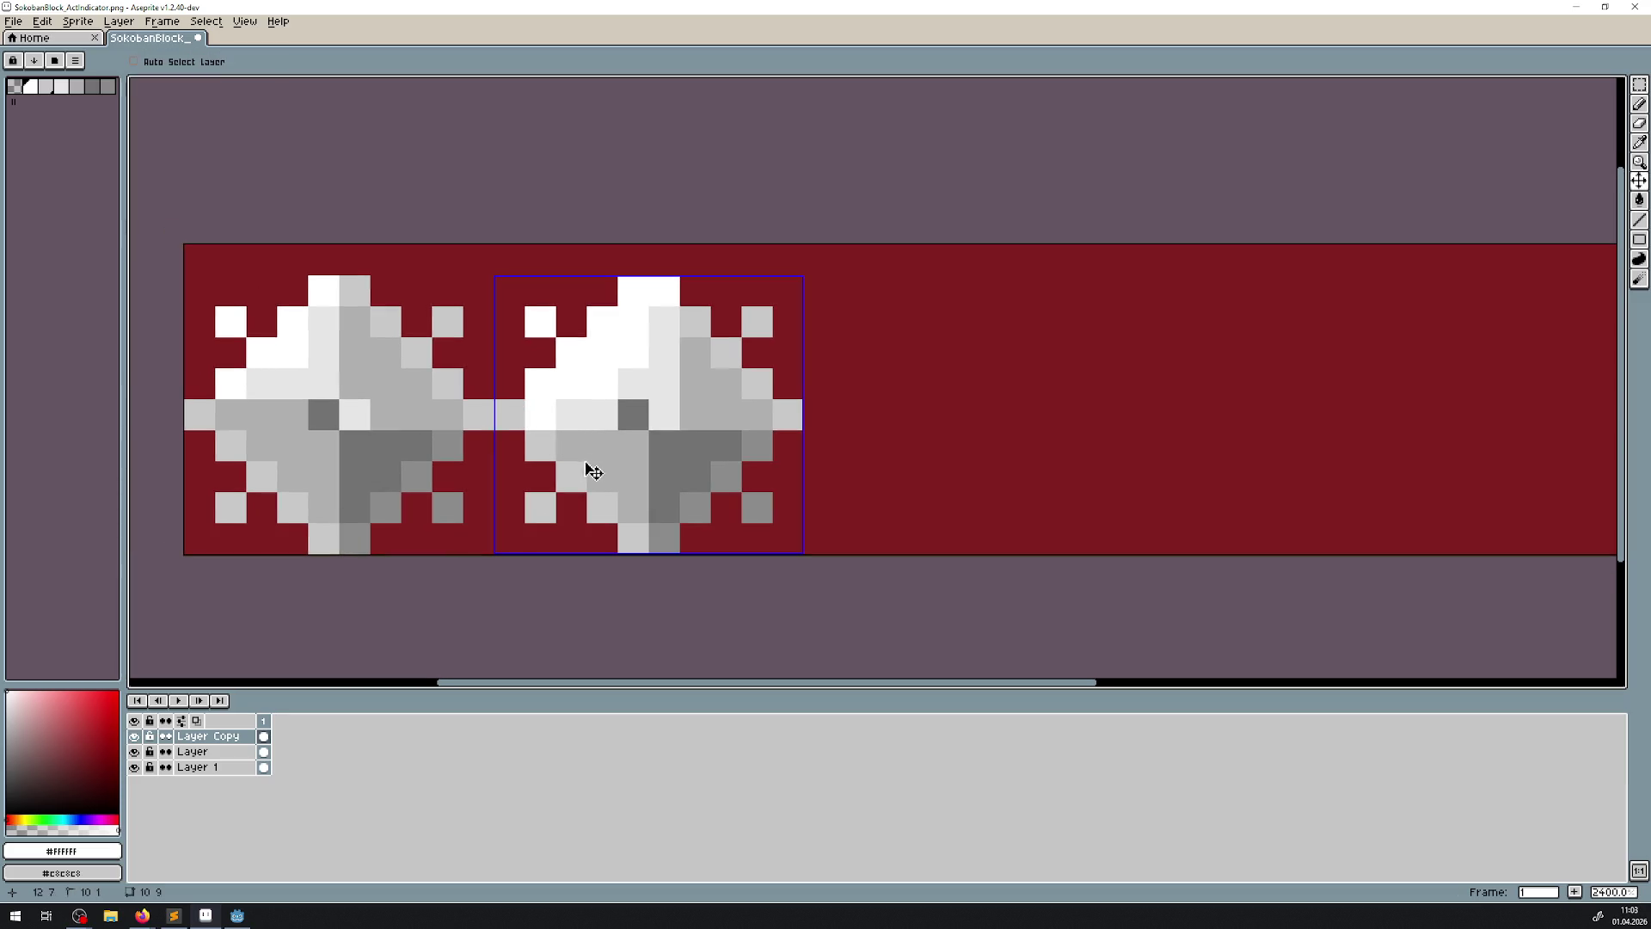
pyautogui.hotkey('ctrl', 'z')
pyautogui.click(492, 414)
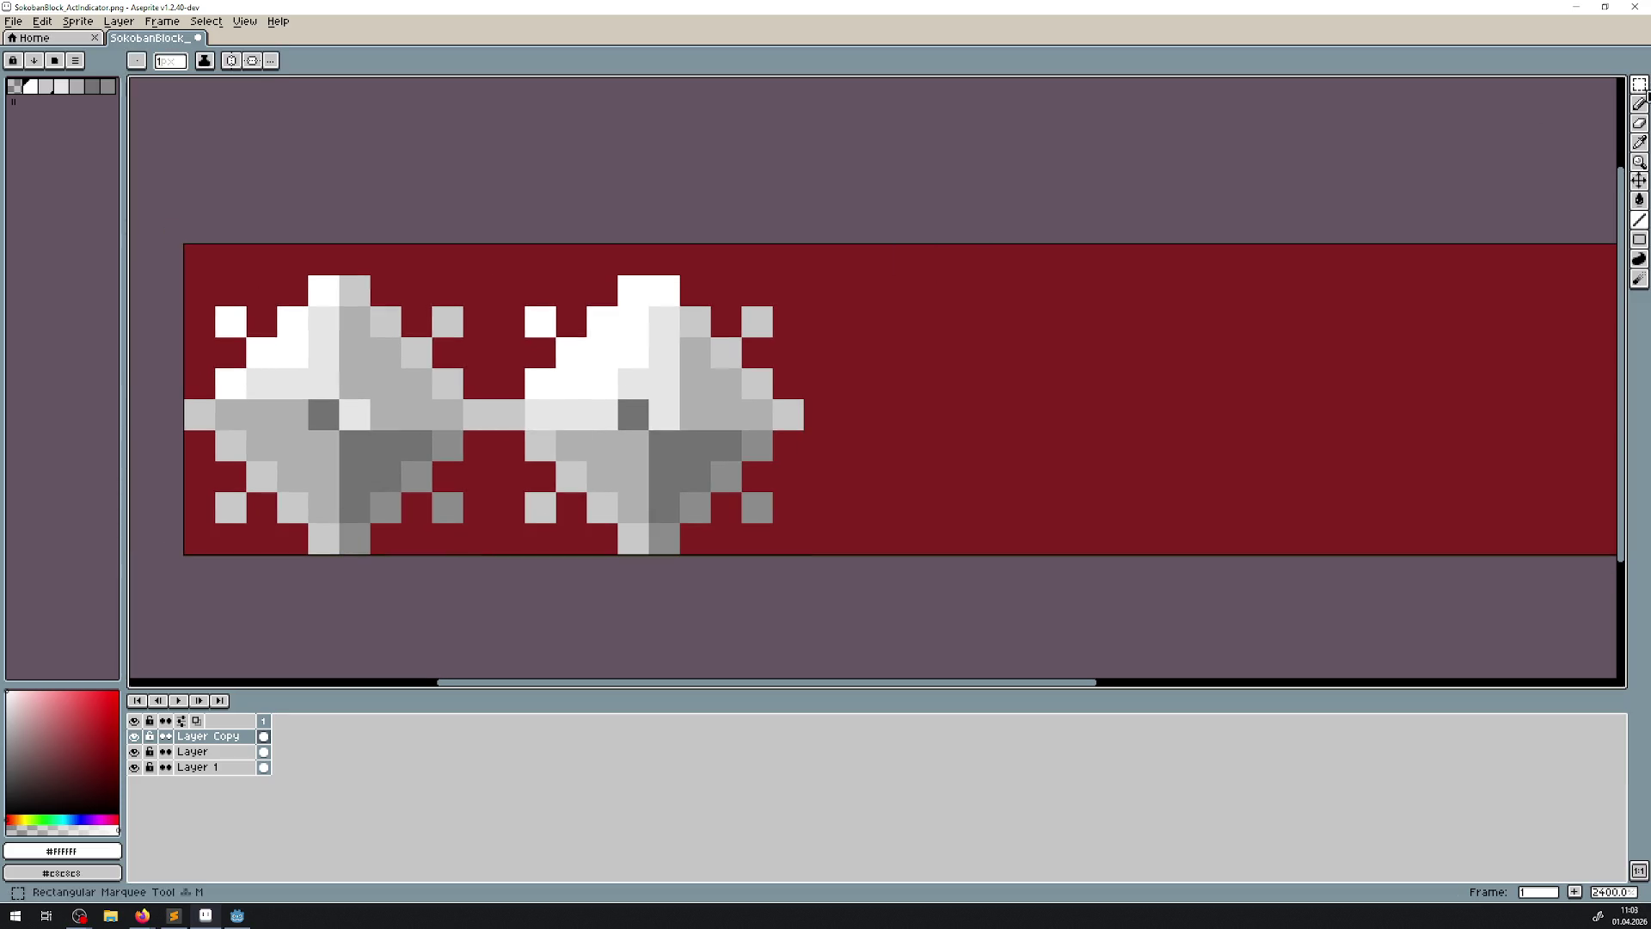
# - Resample the greys, with mid grey as the main colour and darker grey as the secondary colour
pyautogui.click(1639, 142)
pyautogui.click(600, 412)
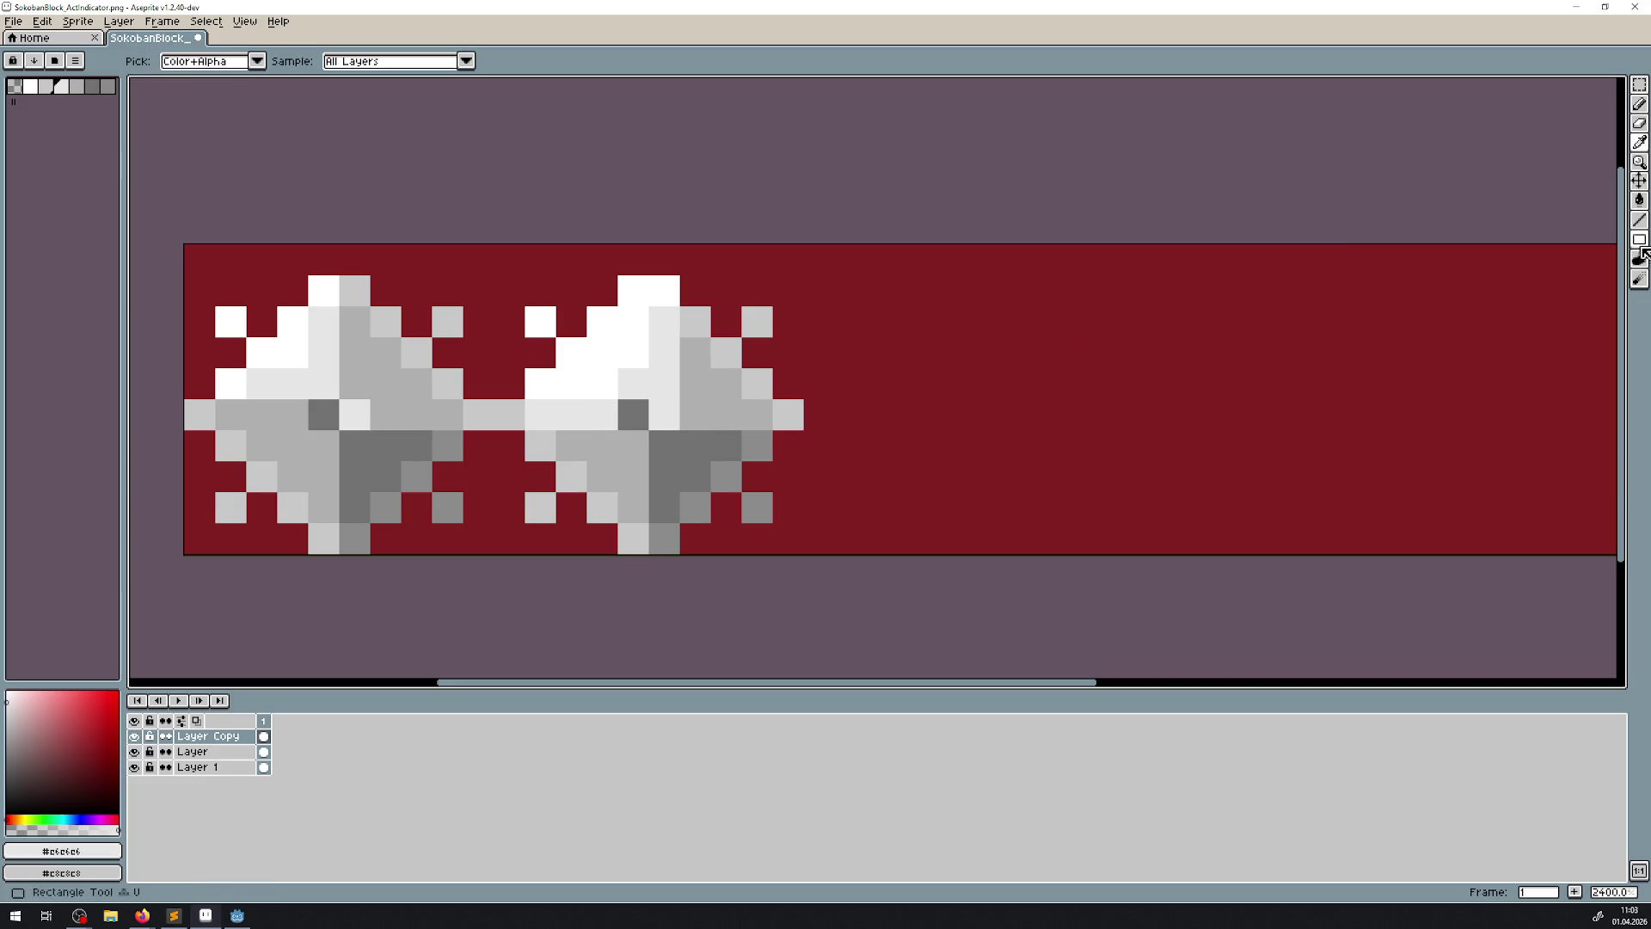
pyautogui.press('l')
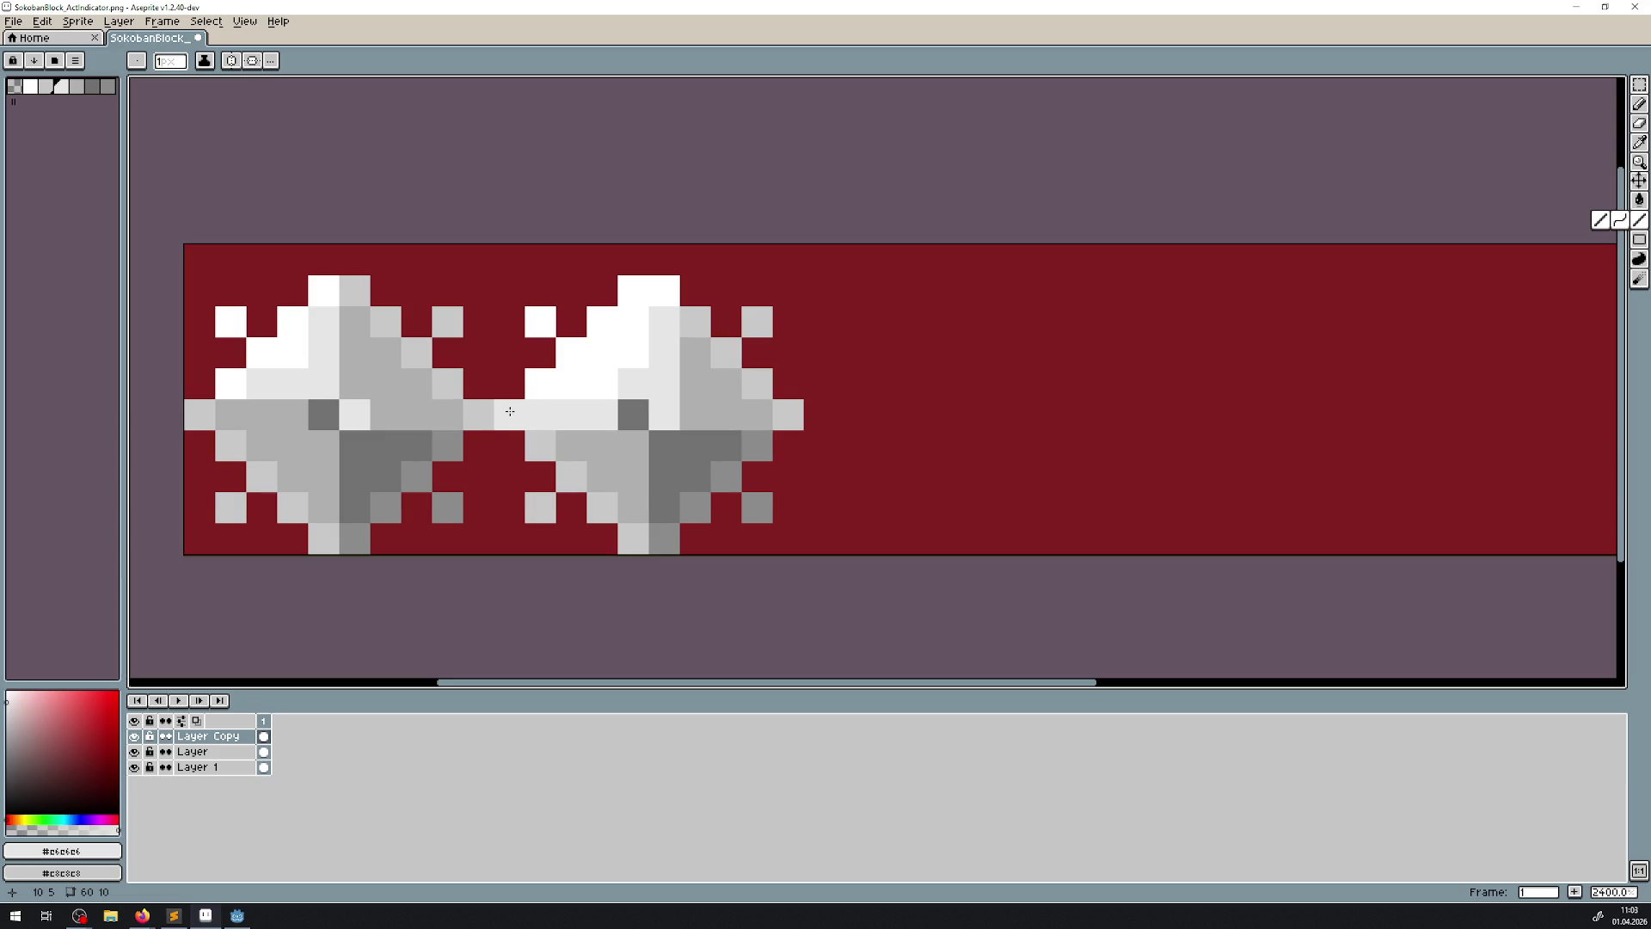
pyautogui.press('l')
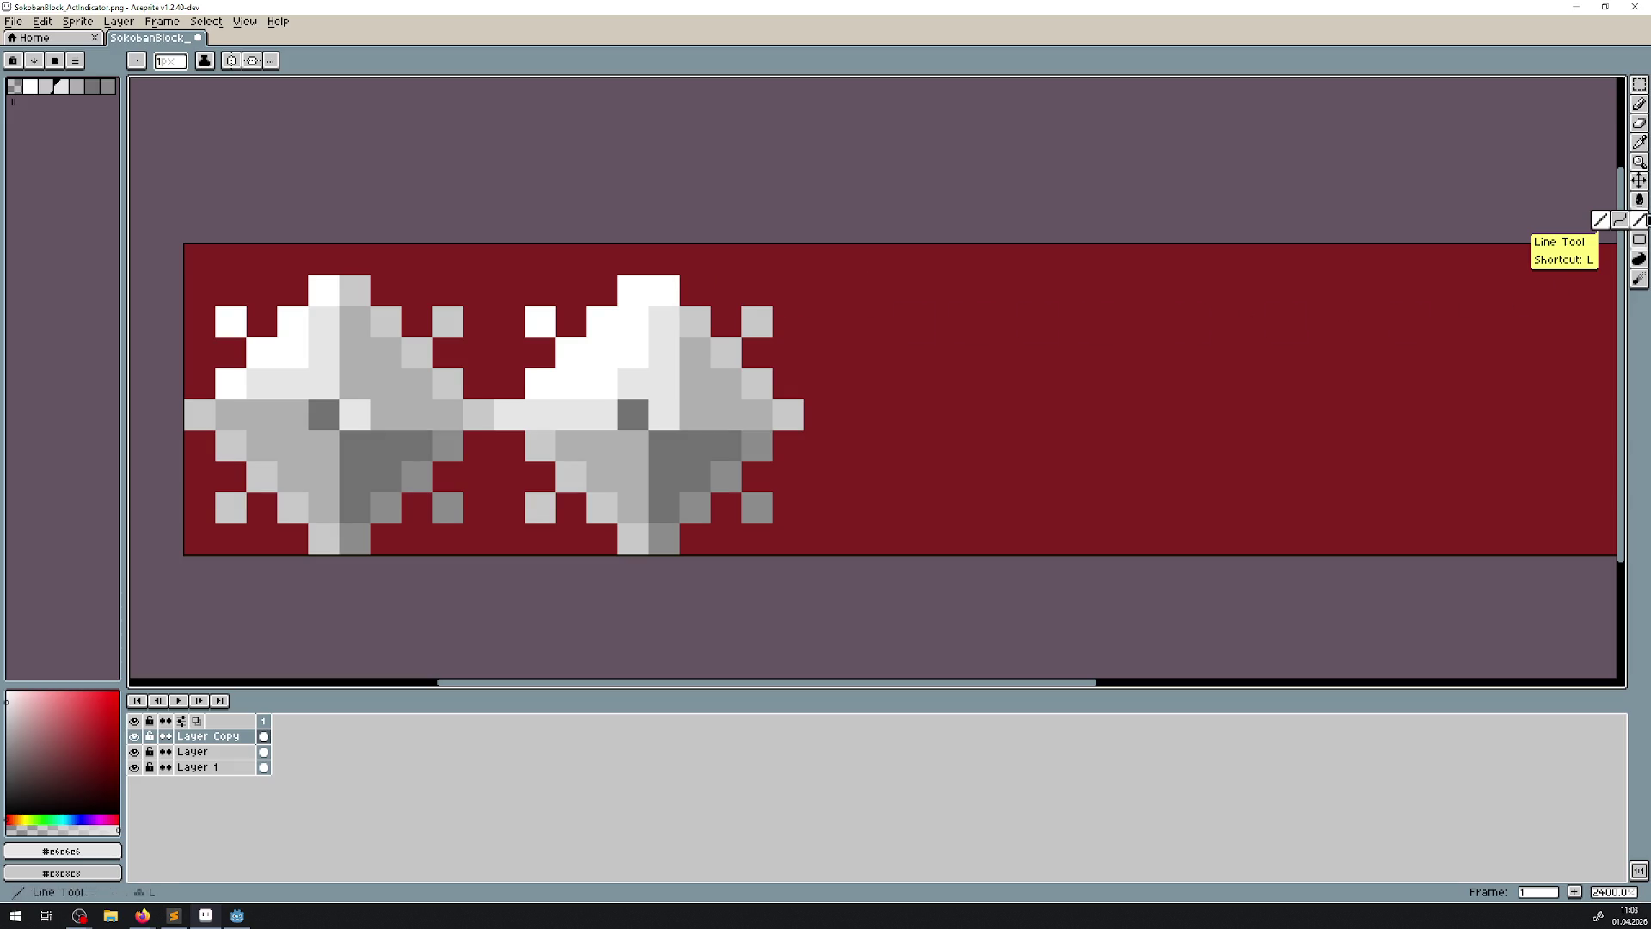
pyautogui.press('i')
pyautogui.click(726, 413)
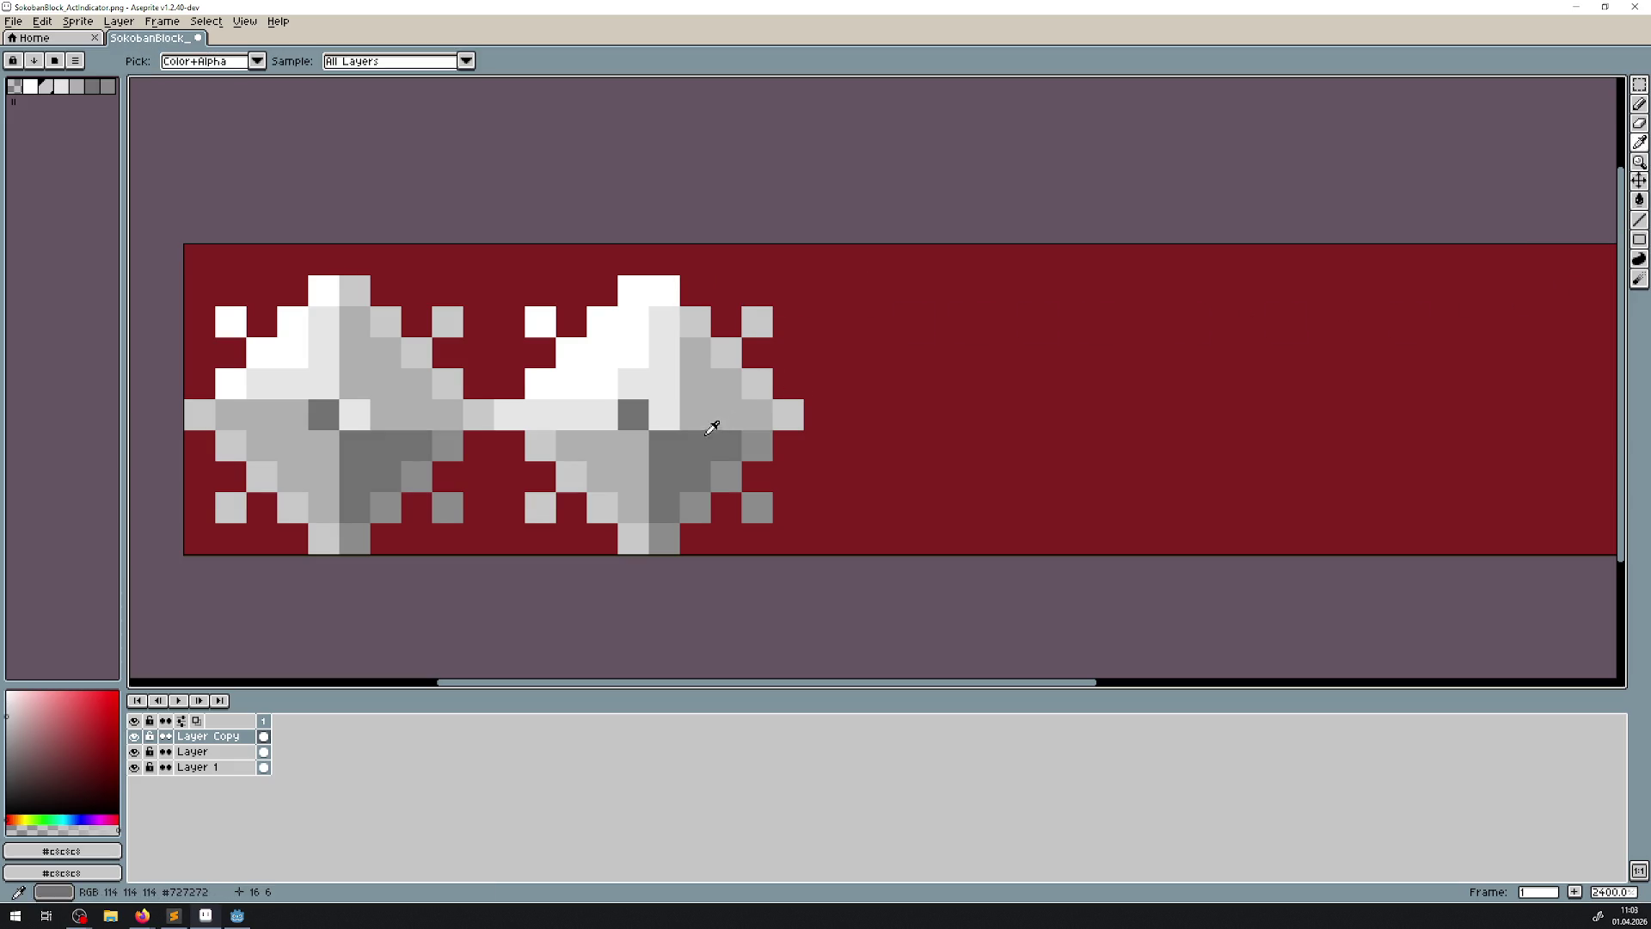
pyautogui.rightClick(645, 450)
# - Repaint the second diamond's dark lower shading in grey and lighten two more pixels
pyautogui.click(1639, 220)
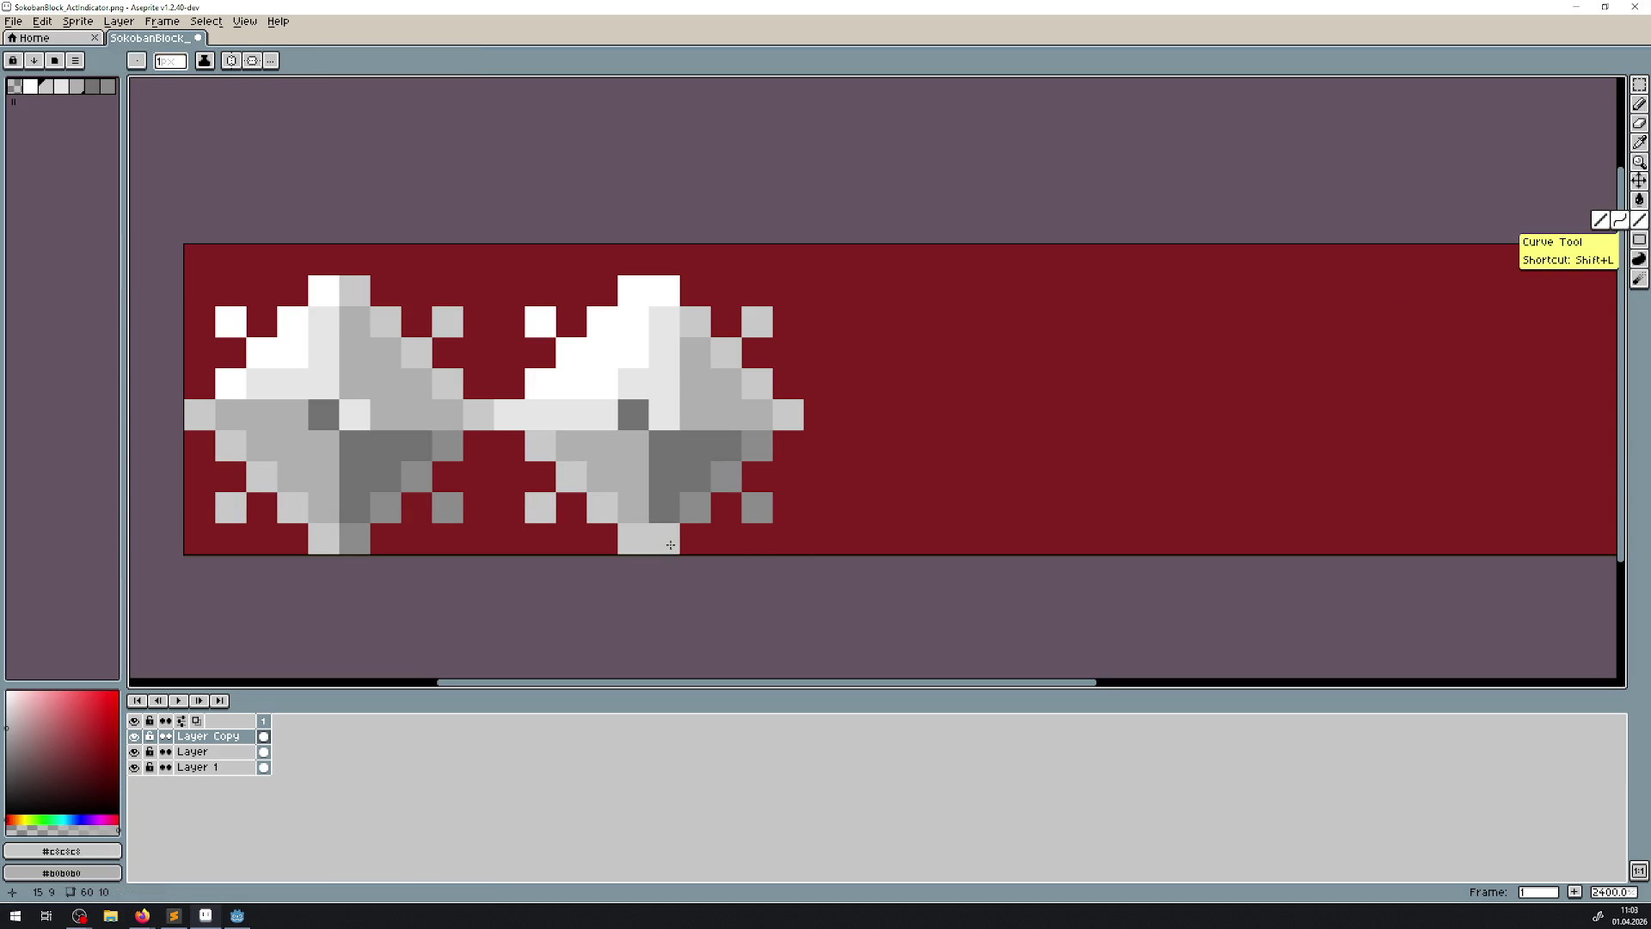
pyautogui.moveTo(731, 447)
pyautogui.mouseDown()
pyautogui.moveTo(657, 443)
pyautogui.moveTo(663, 478)
pyautogui.mouseUp()
pyautogui.click(664, 507)
pyautogui.click(757, 506)
pyautogui.scroll(-10, 774, 515)
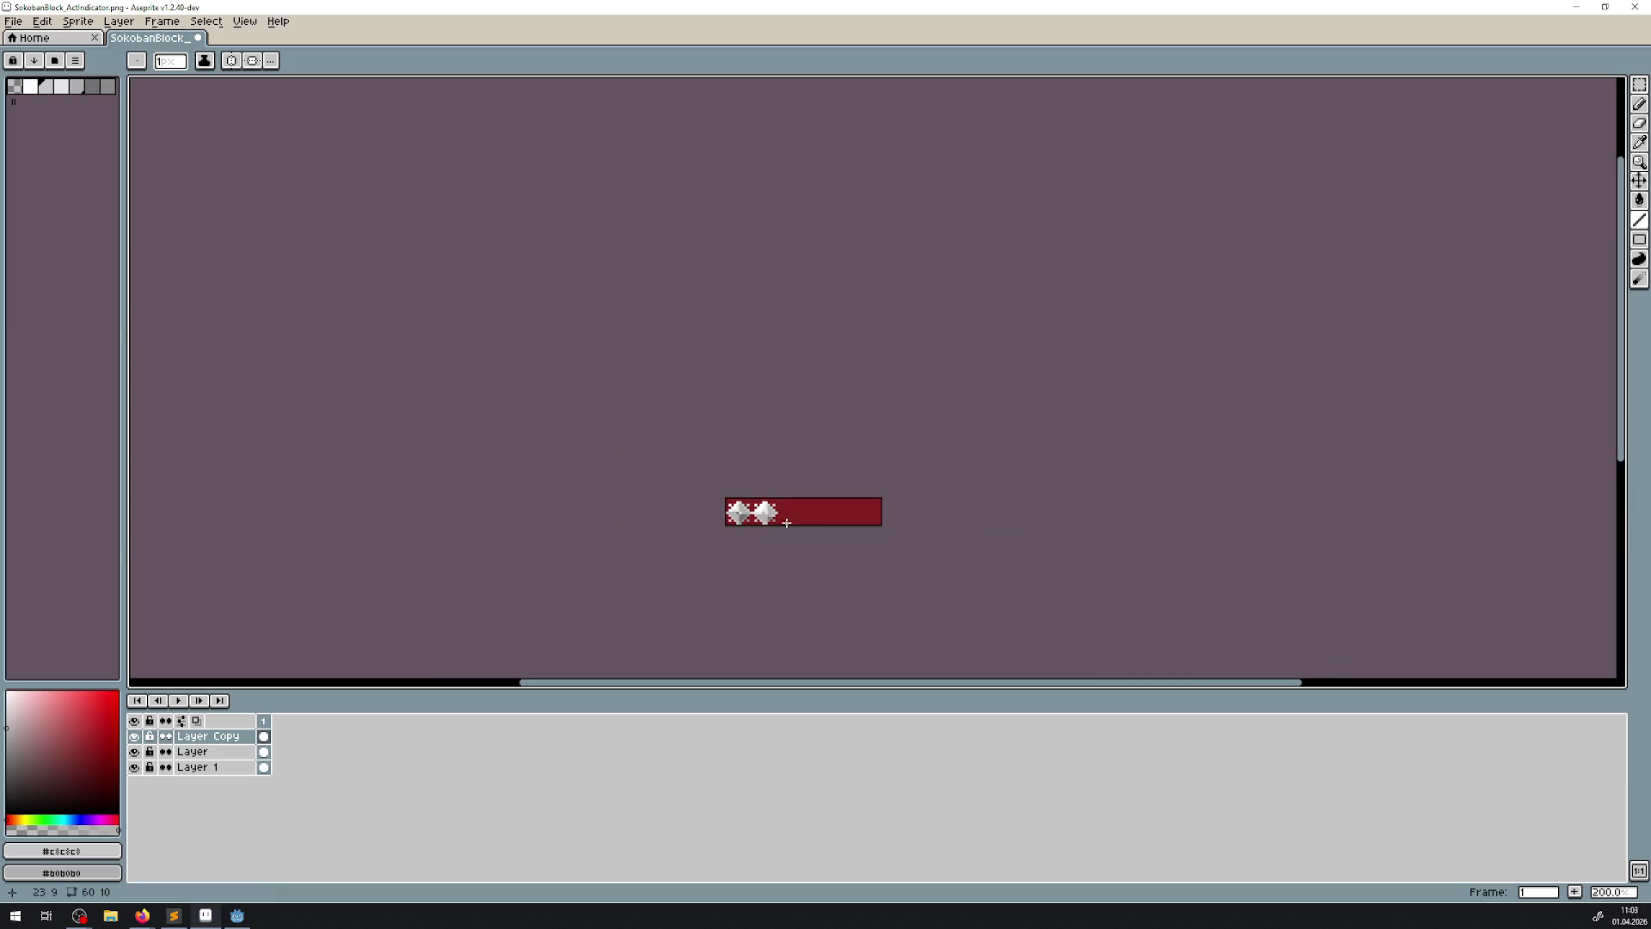
pyautogui.scroll(10, 790, 525)
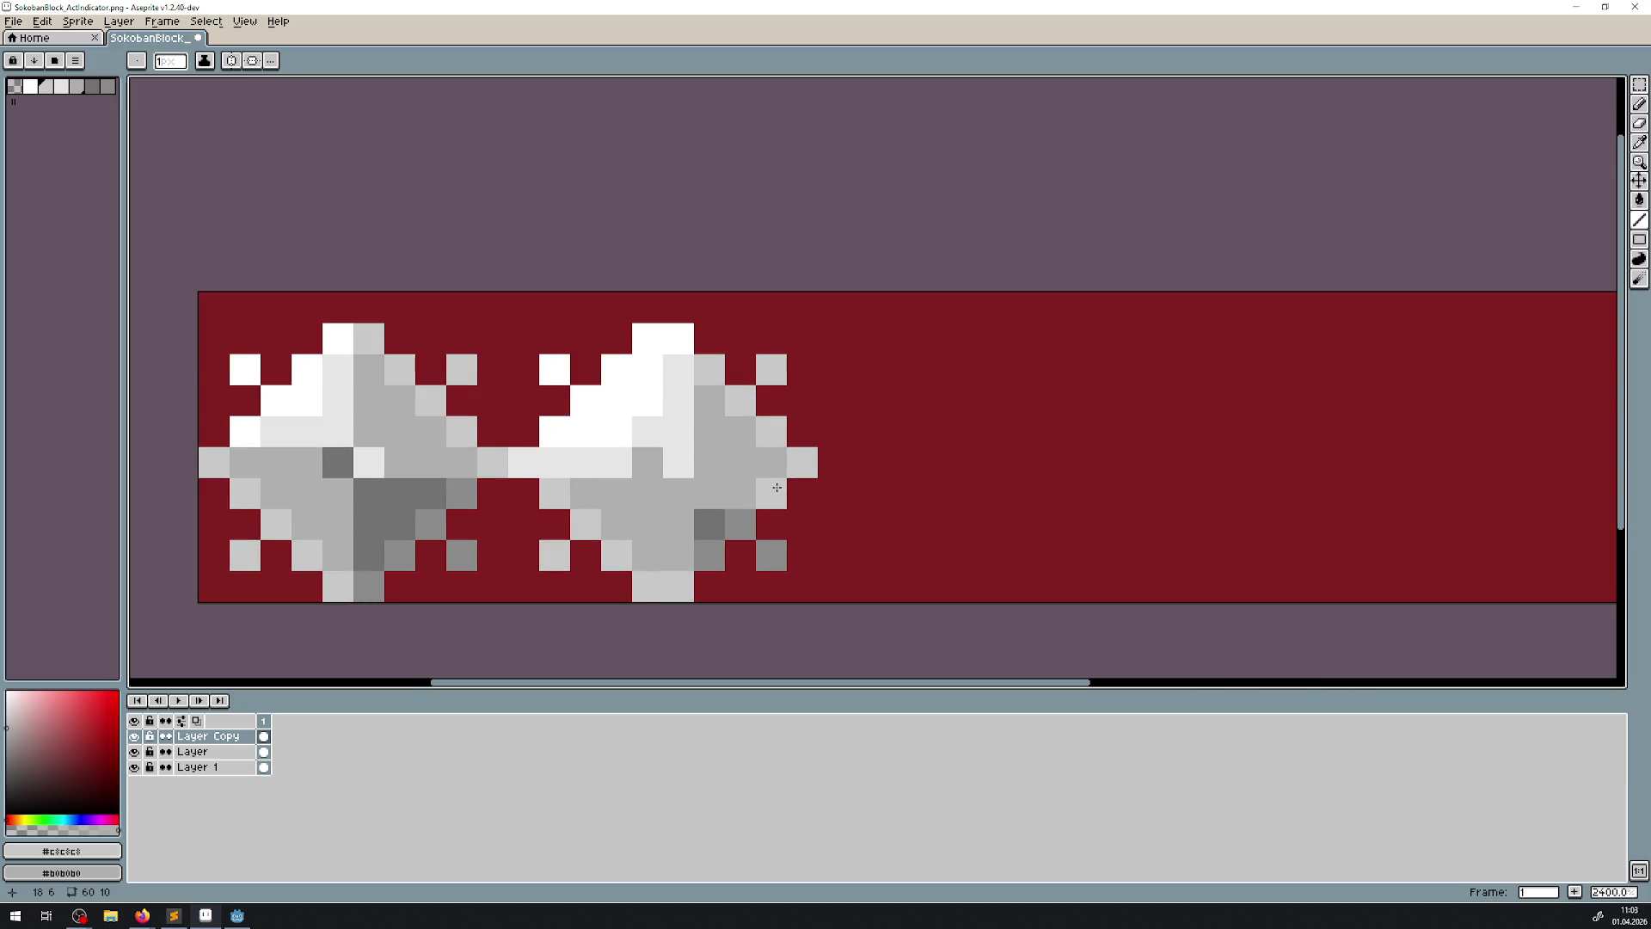
pyautogui.moveTo(776, 487)
pyautogui.mouseDown()
pyautogui.moveTo(616, 443)
pyautogui.moveTo(594, 420)
pyautogui.mouseUp()
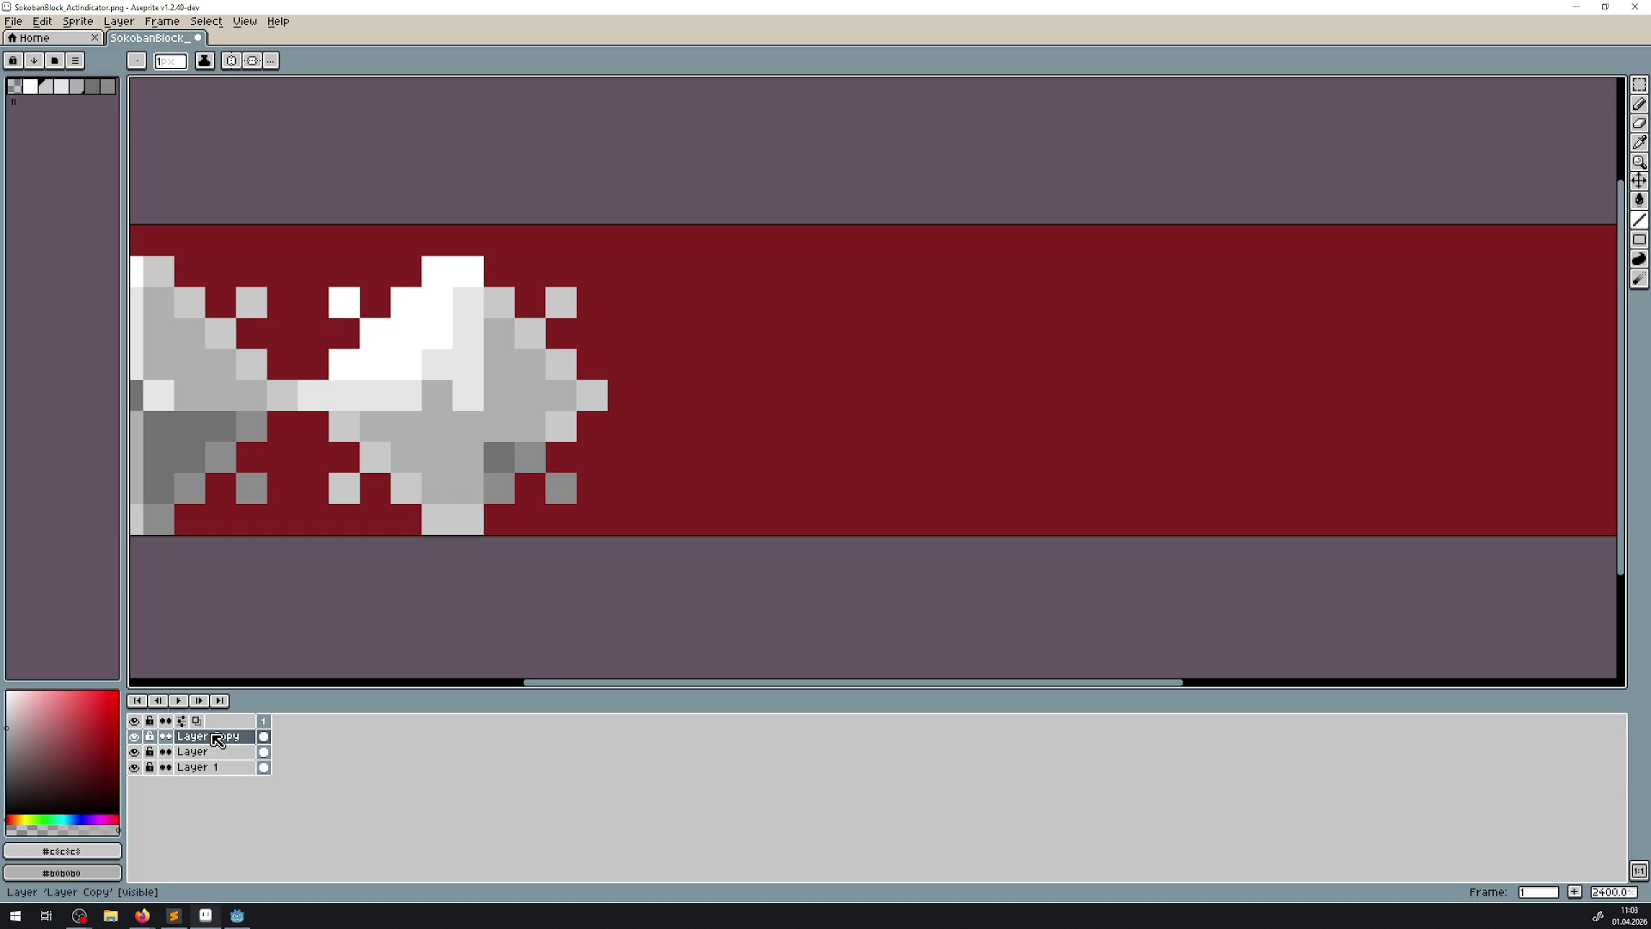
# - Duplicate Layer Copy and shift the copy right to form a third diamond tile
pyautogui.rightClick(217, 739)
pyautogui.click(292, 838)
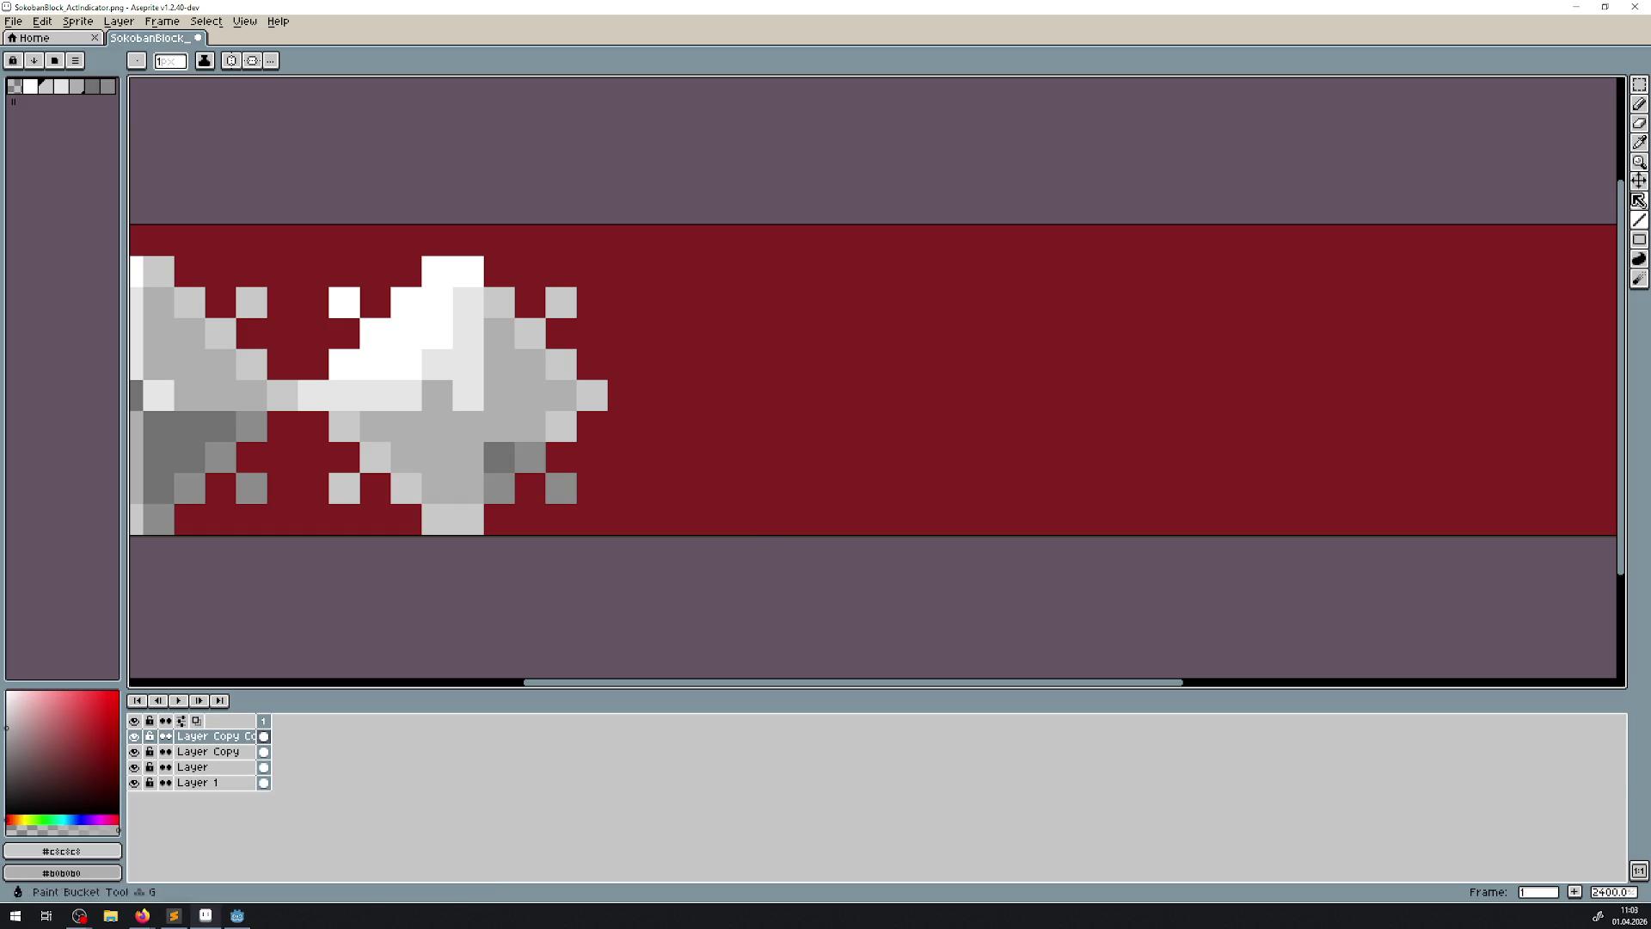
pyautogui.click(1639, 180)
pyautogui.moveTo(469, 396)
pyautogui.mouseDown()
pyautogui.moveTo(804, 406)
pyautogui.moveTo(753, 420)
pyautogui.moveTo(766, 398)
pyautogui.mouseUp()
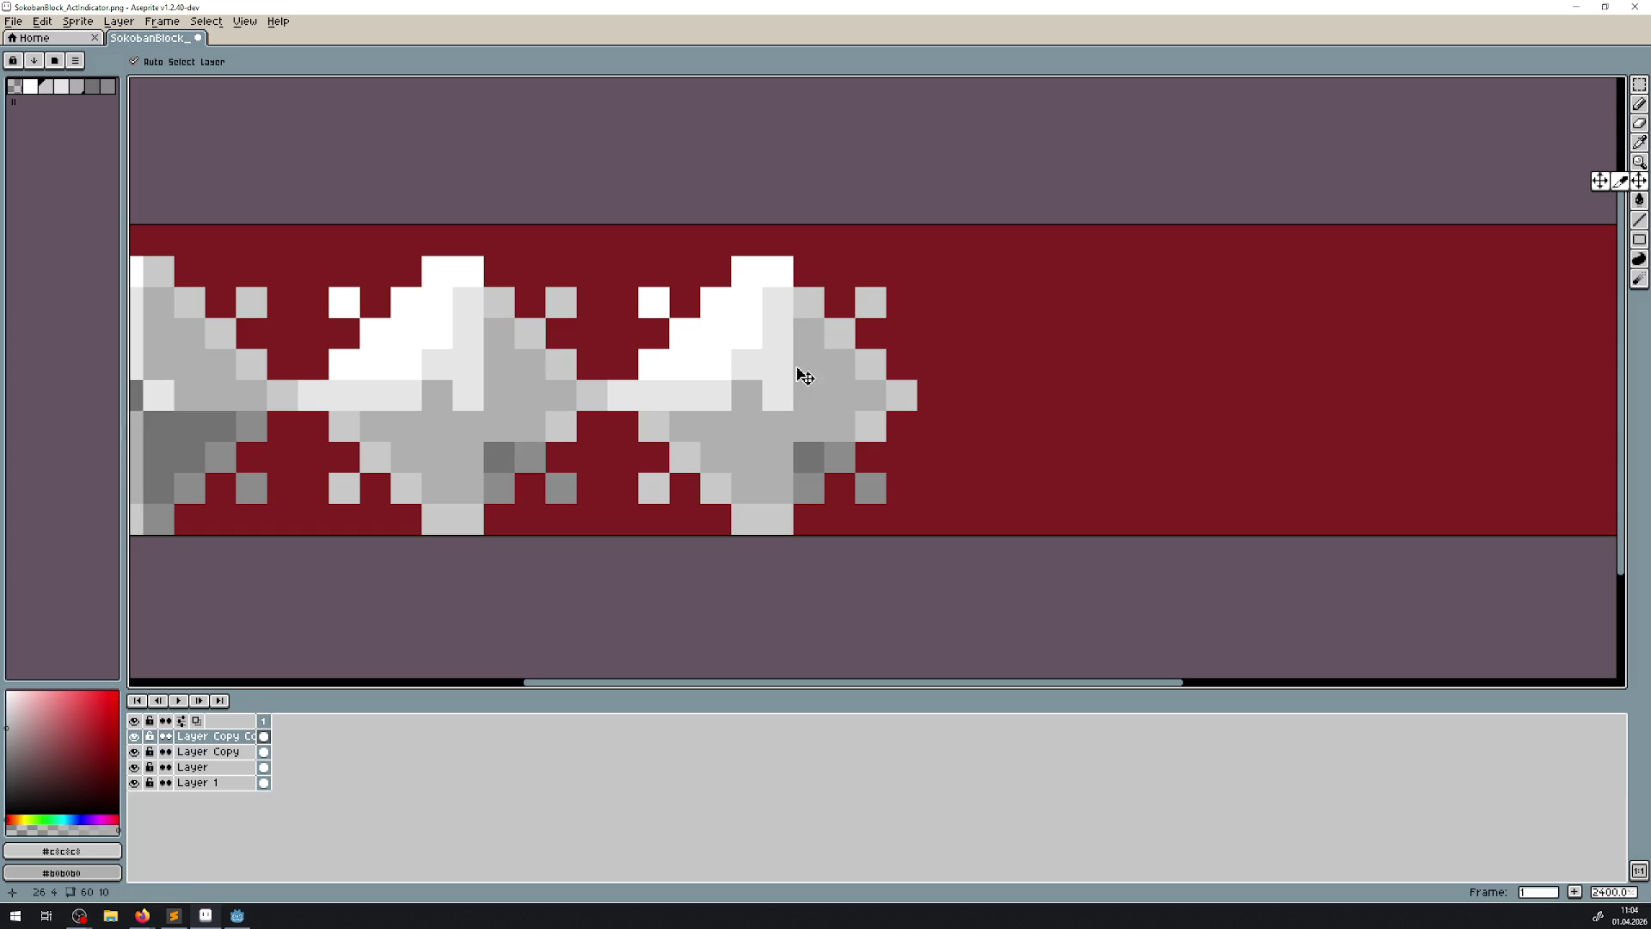
# - Paint light grey lines and white highlights across the third tile
pyautogui.click(1639, 220)
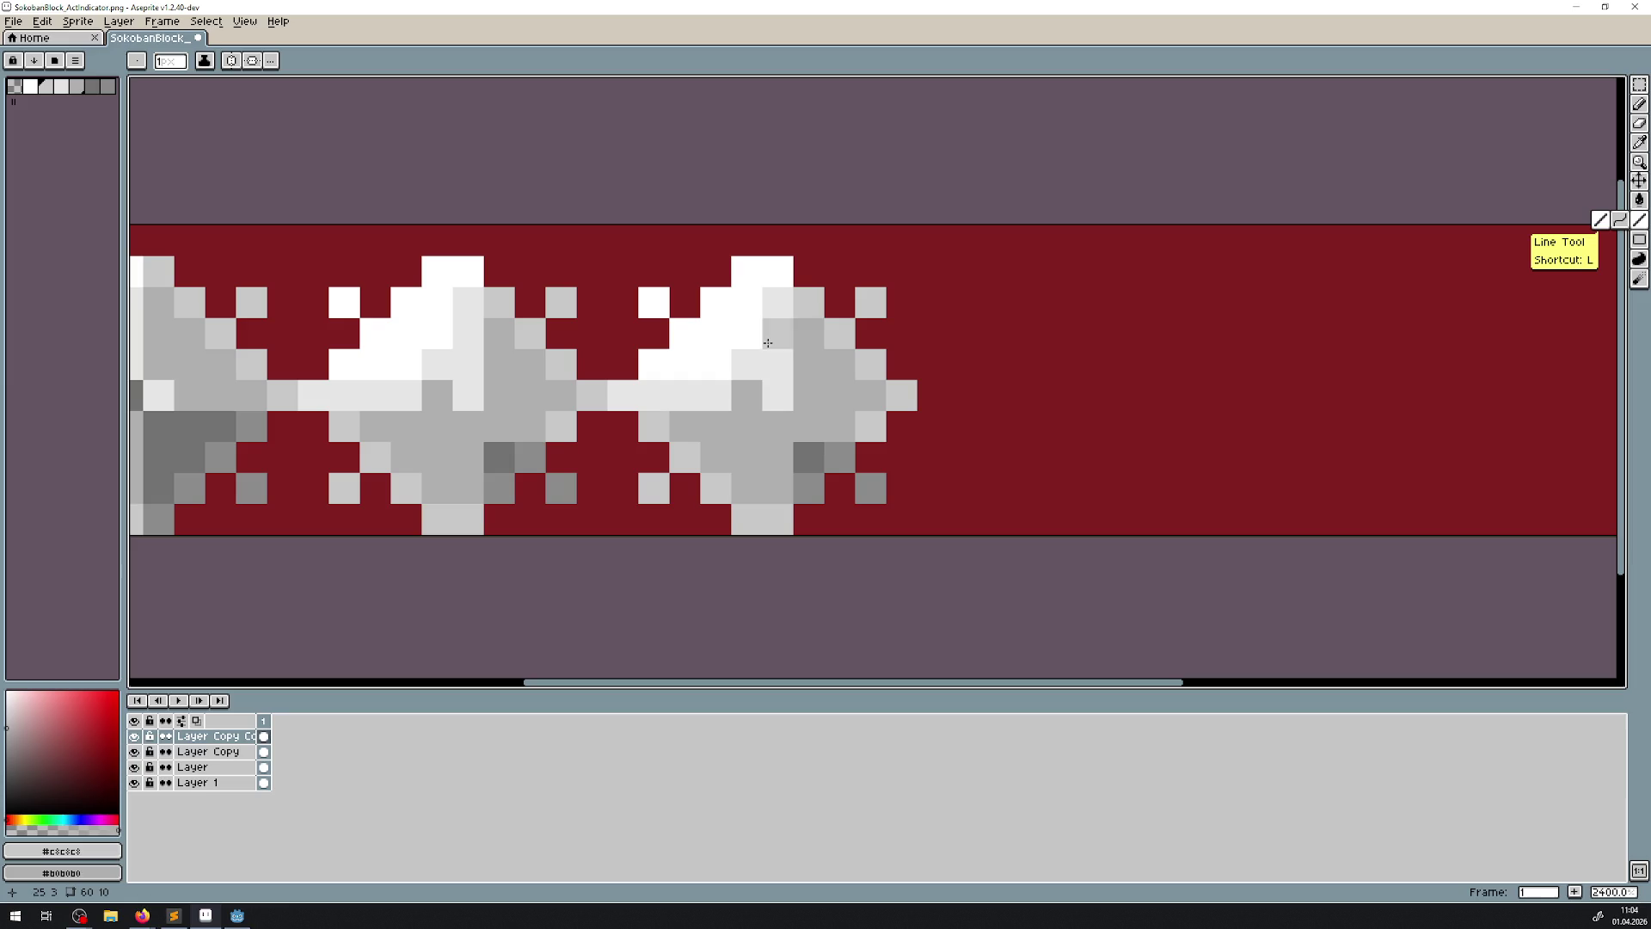
pyautogui.press('i')
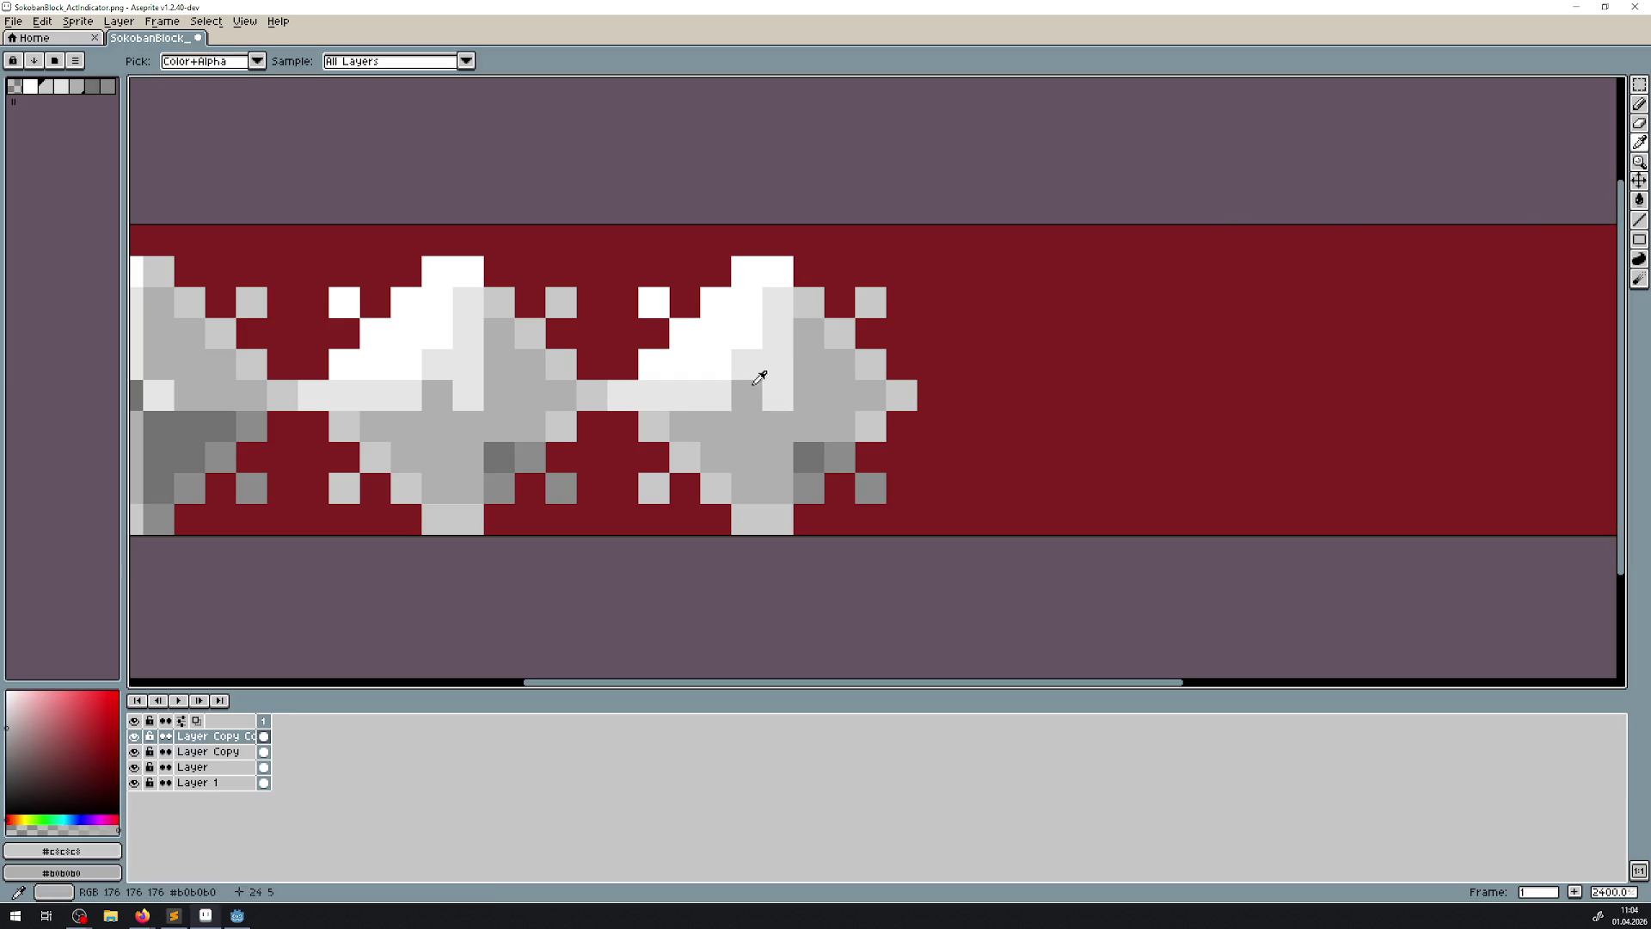
pyautogui.click(779, 351)
pyautogui.rightClick(751, 335)
pyautogui.click(1641, 221)
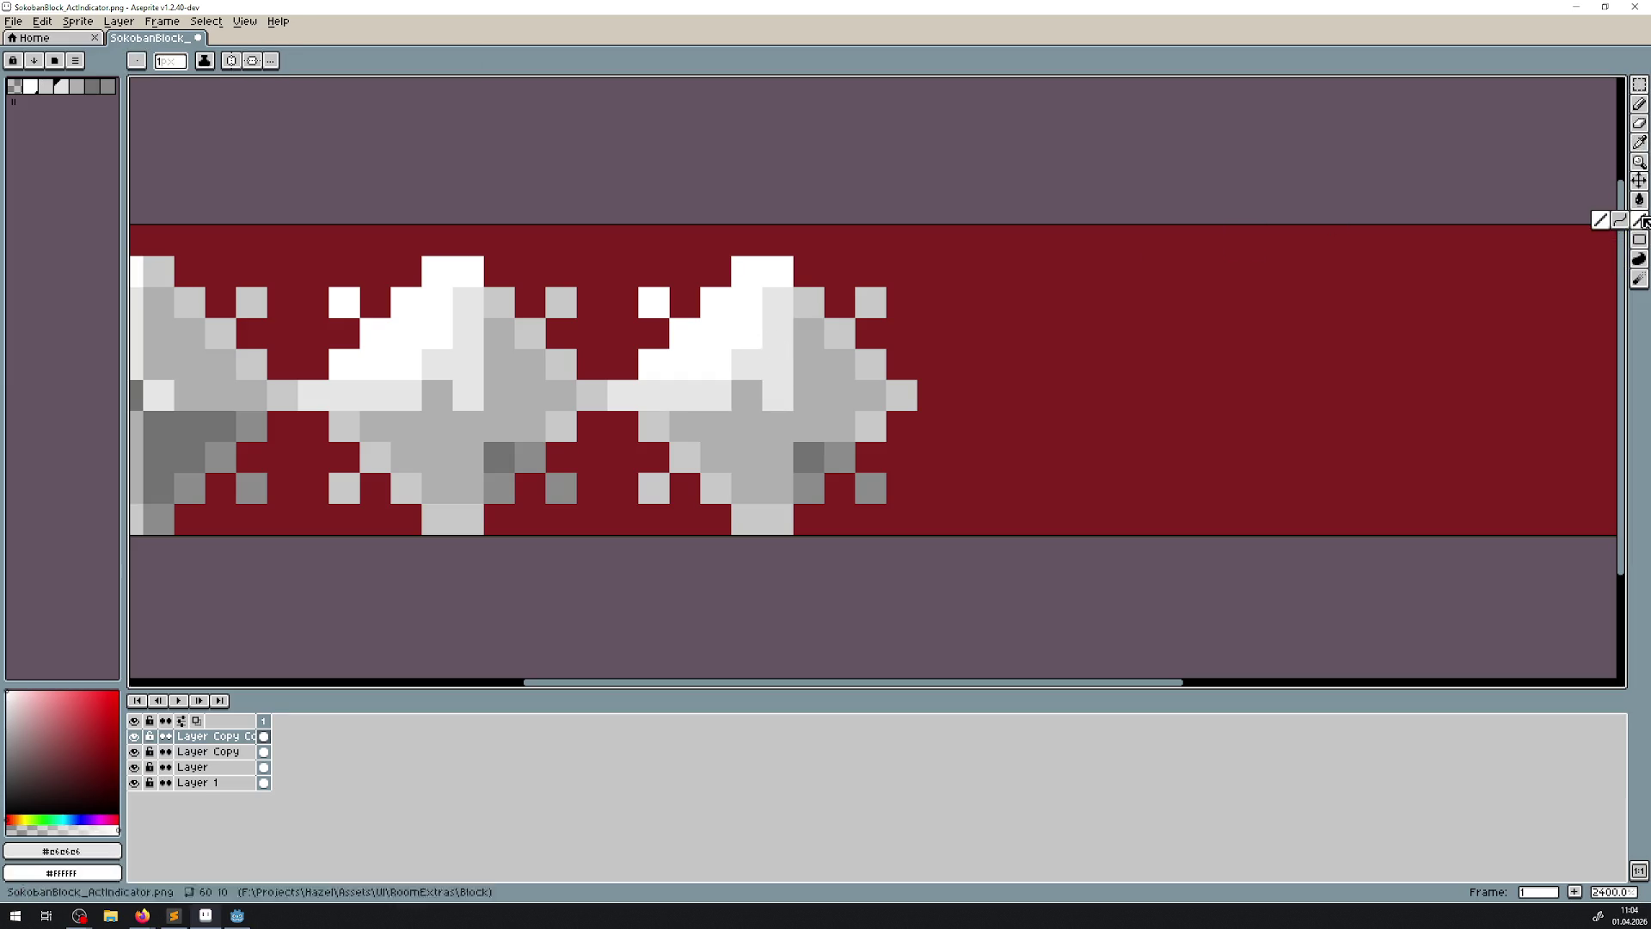
pyautogui.click(584, 401)
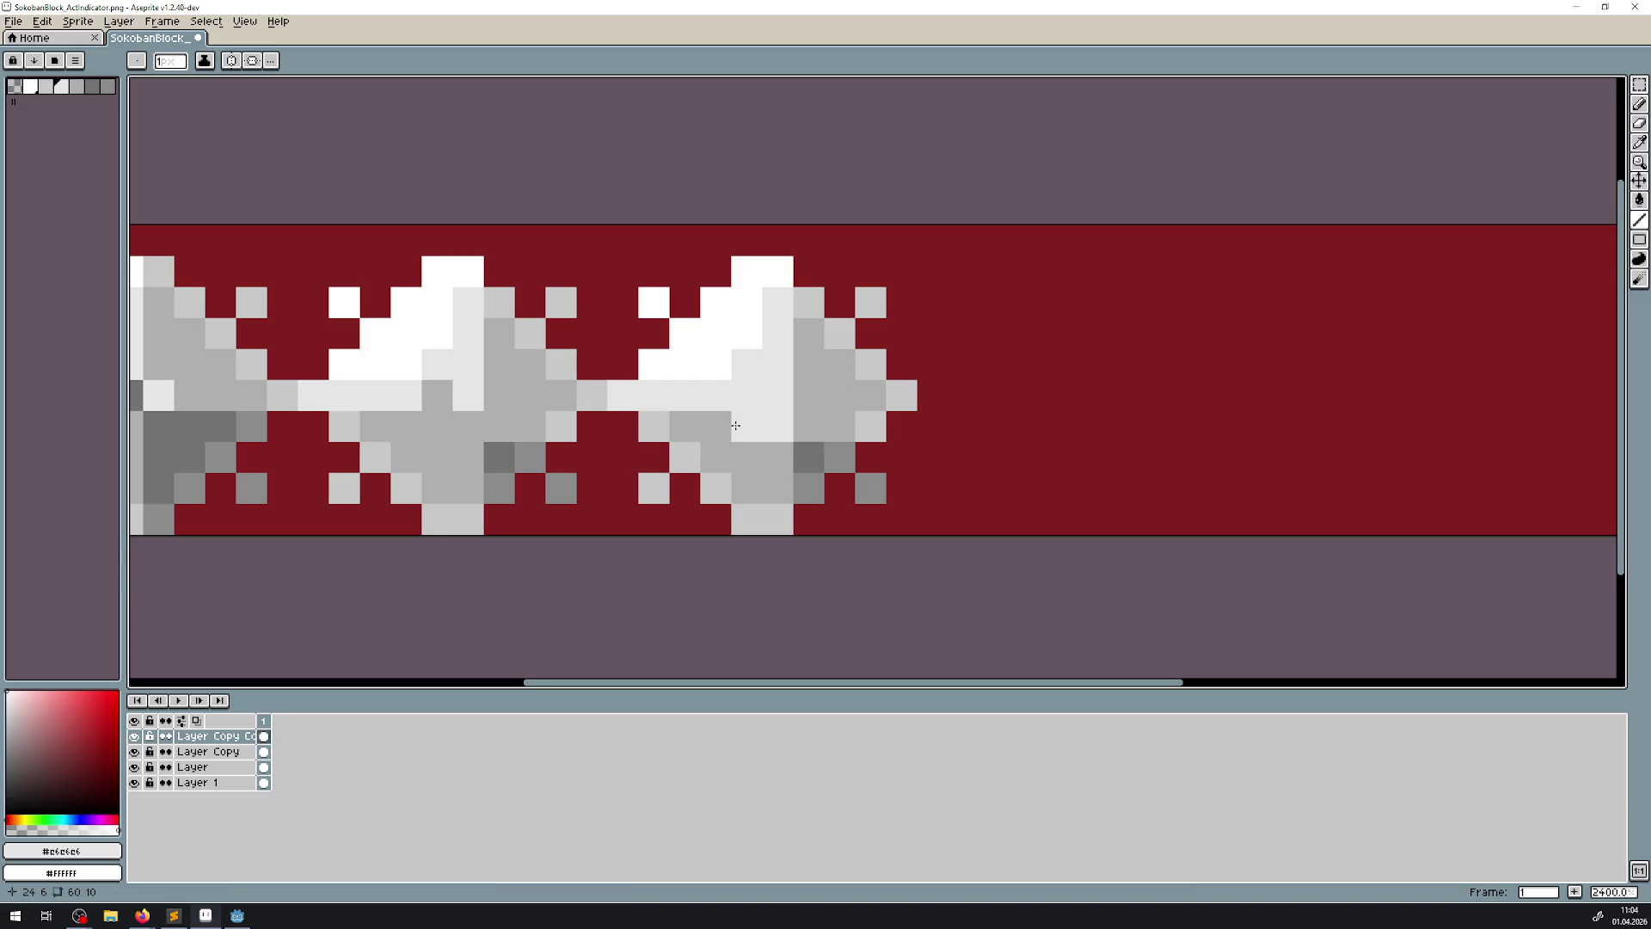
pyautogui.moveTo(715, 426); pyautogui.dragTo(662, 425)
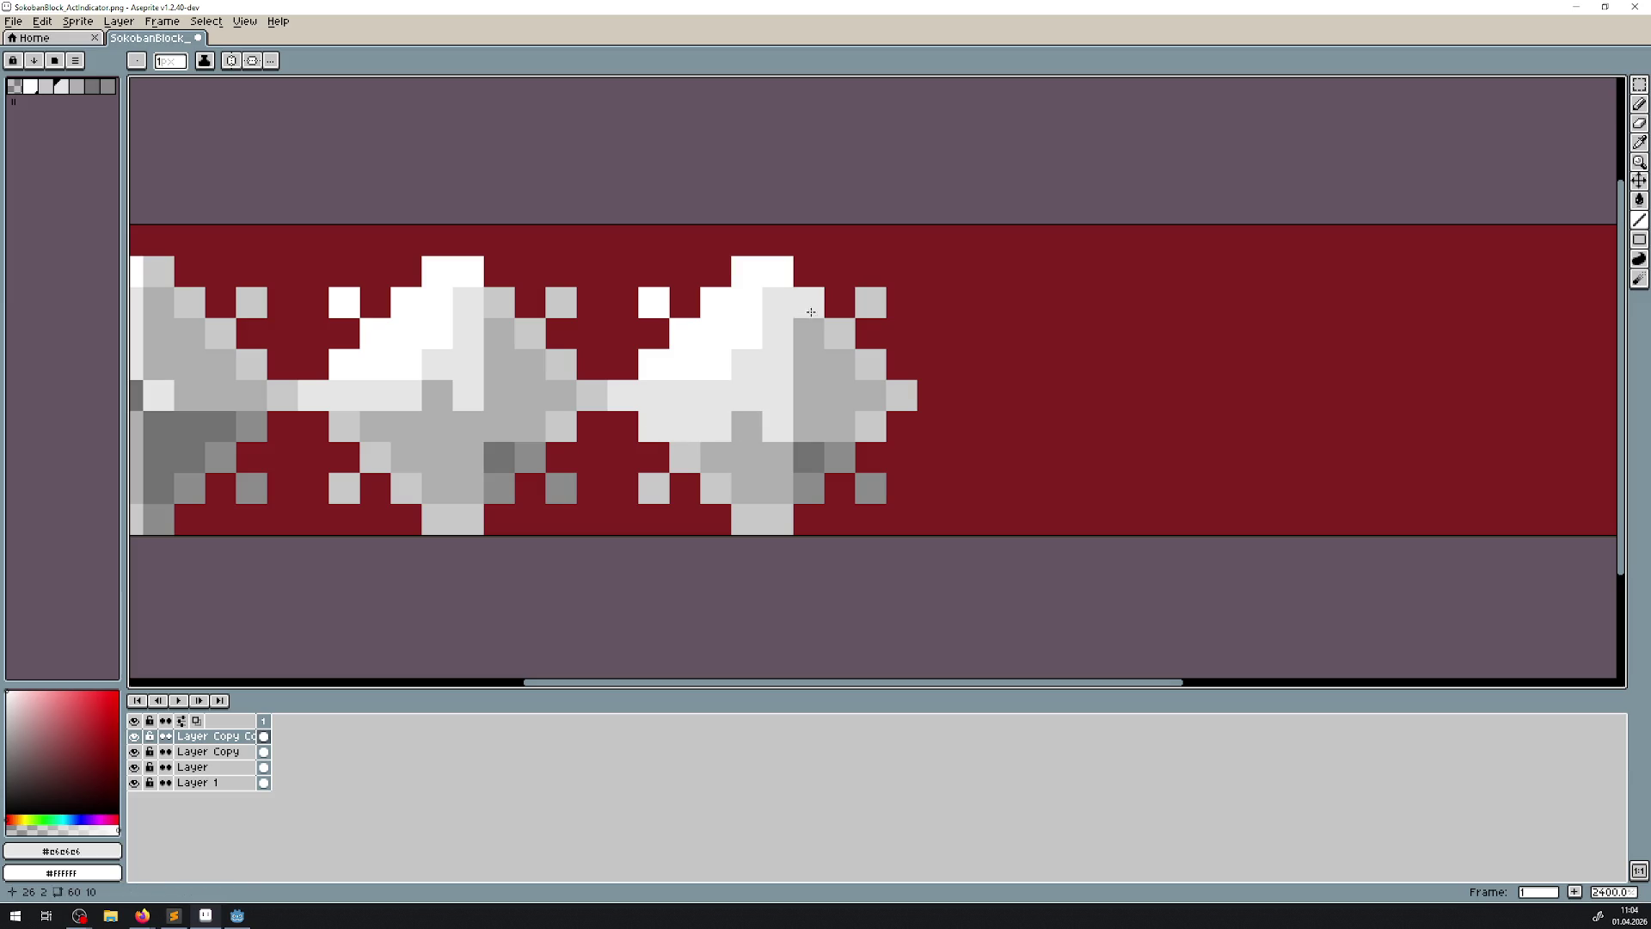
pyautogui.moveTo(808, 303); pyautogui.dragTo(805, 423)
pyautogui.moveTo(636, 392)
pyautogui.mouseDown()
pyautogui.moveTo(727, 387)
pyautogui.moveTo(801, 299)
pyautogui.moveTo(778, 302)
pyautogui.mouseUp()
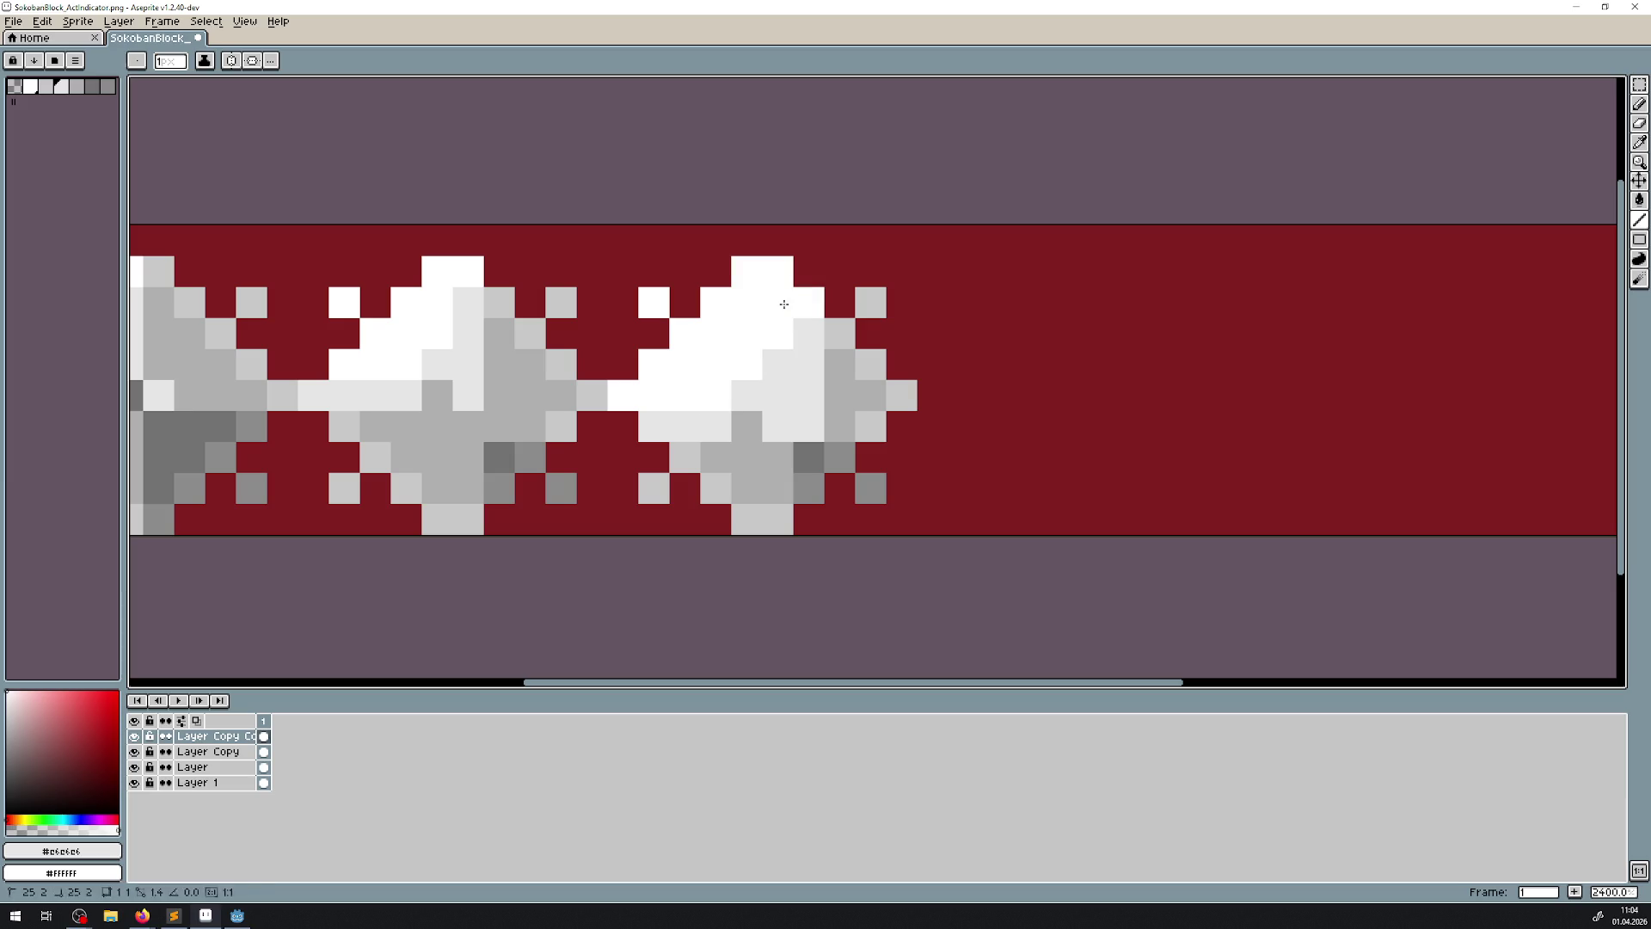
# - Sample white, then mid grey and light grey as the new main and secondary colours
pyautogui.scroll(-8, 808, 400)
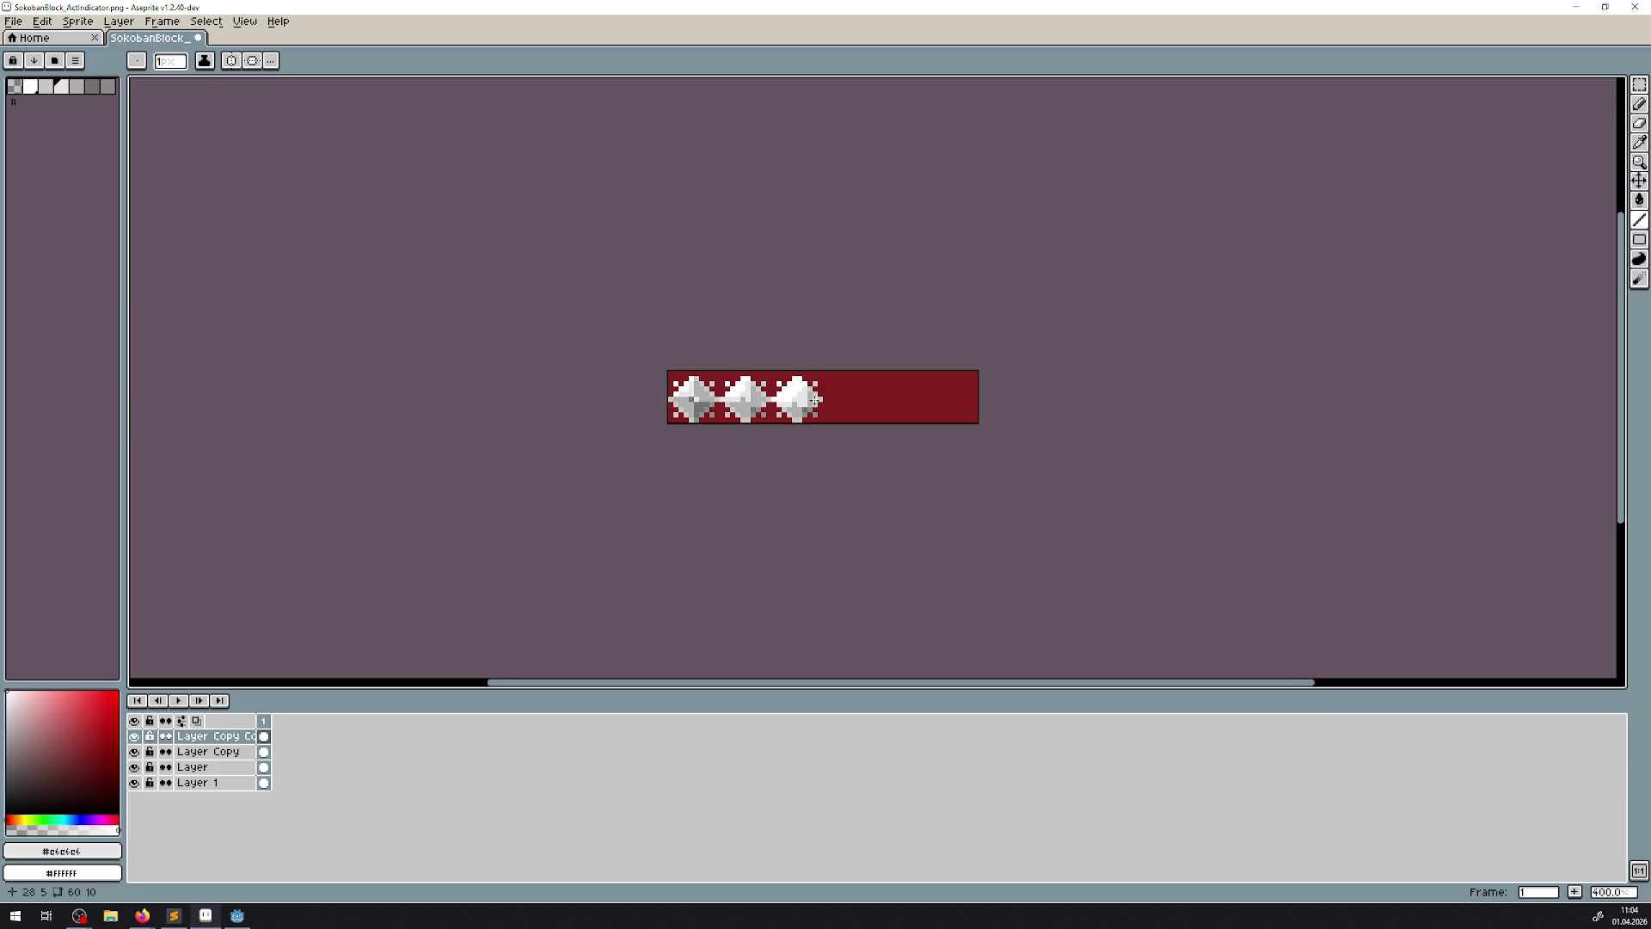
pyautogui.scroll(-3, 815, 400)
pyautogui.scroll(15, 833, 426)
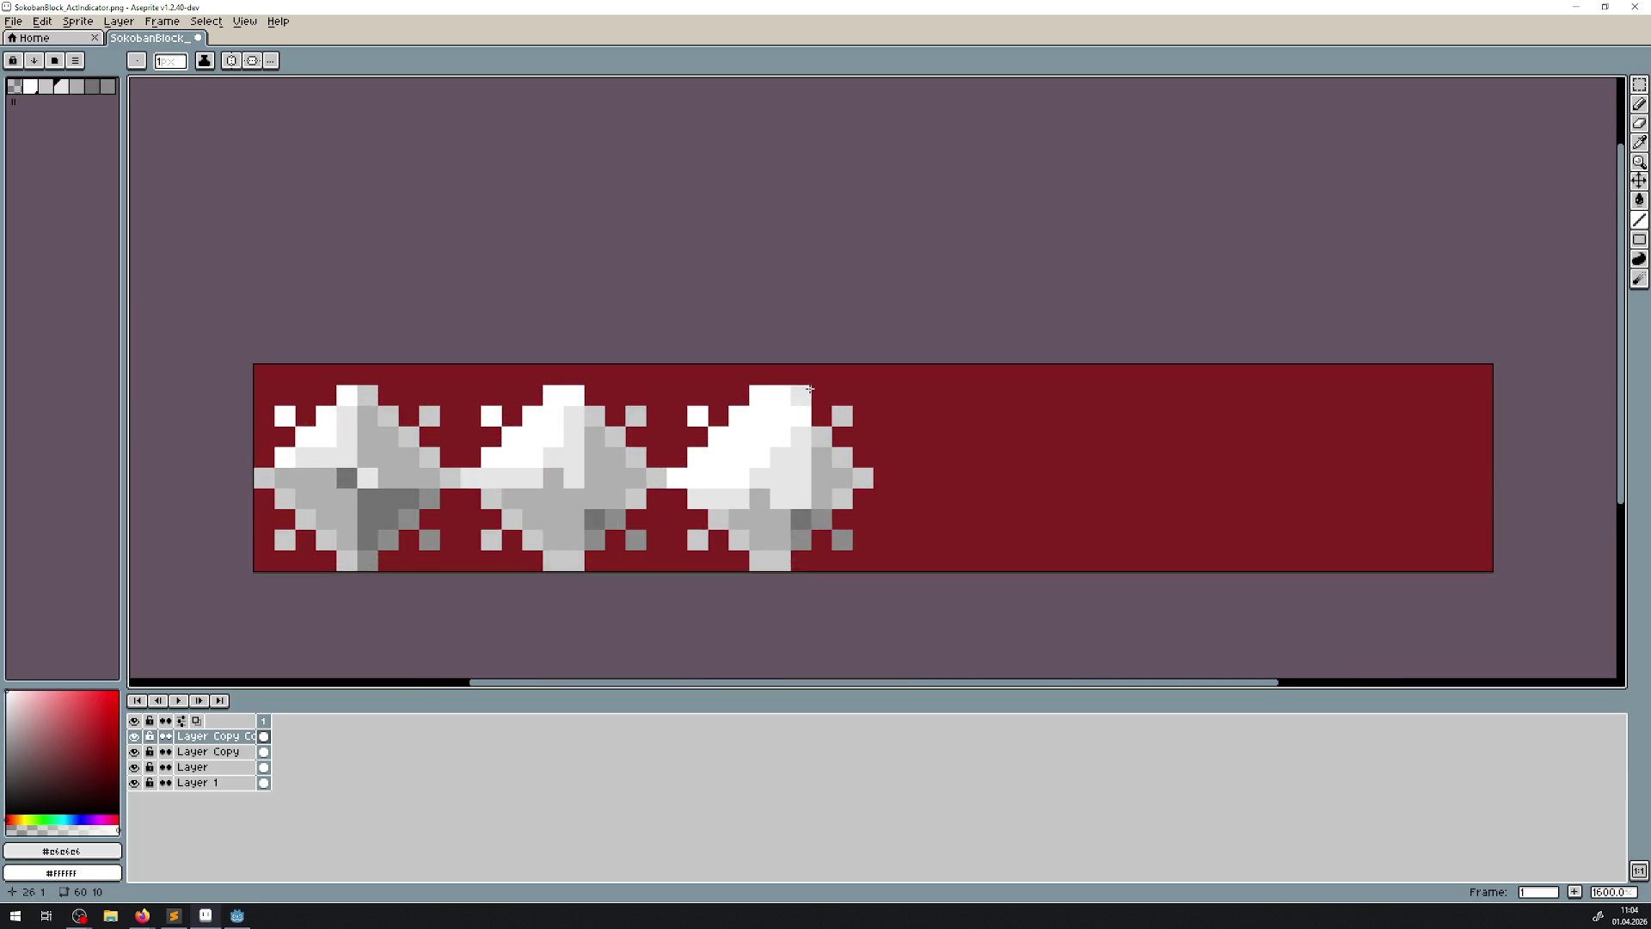
pyautogui.press('i')
pyautogui.click(740, 365)
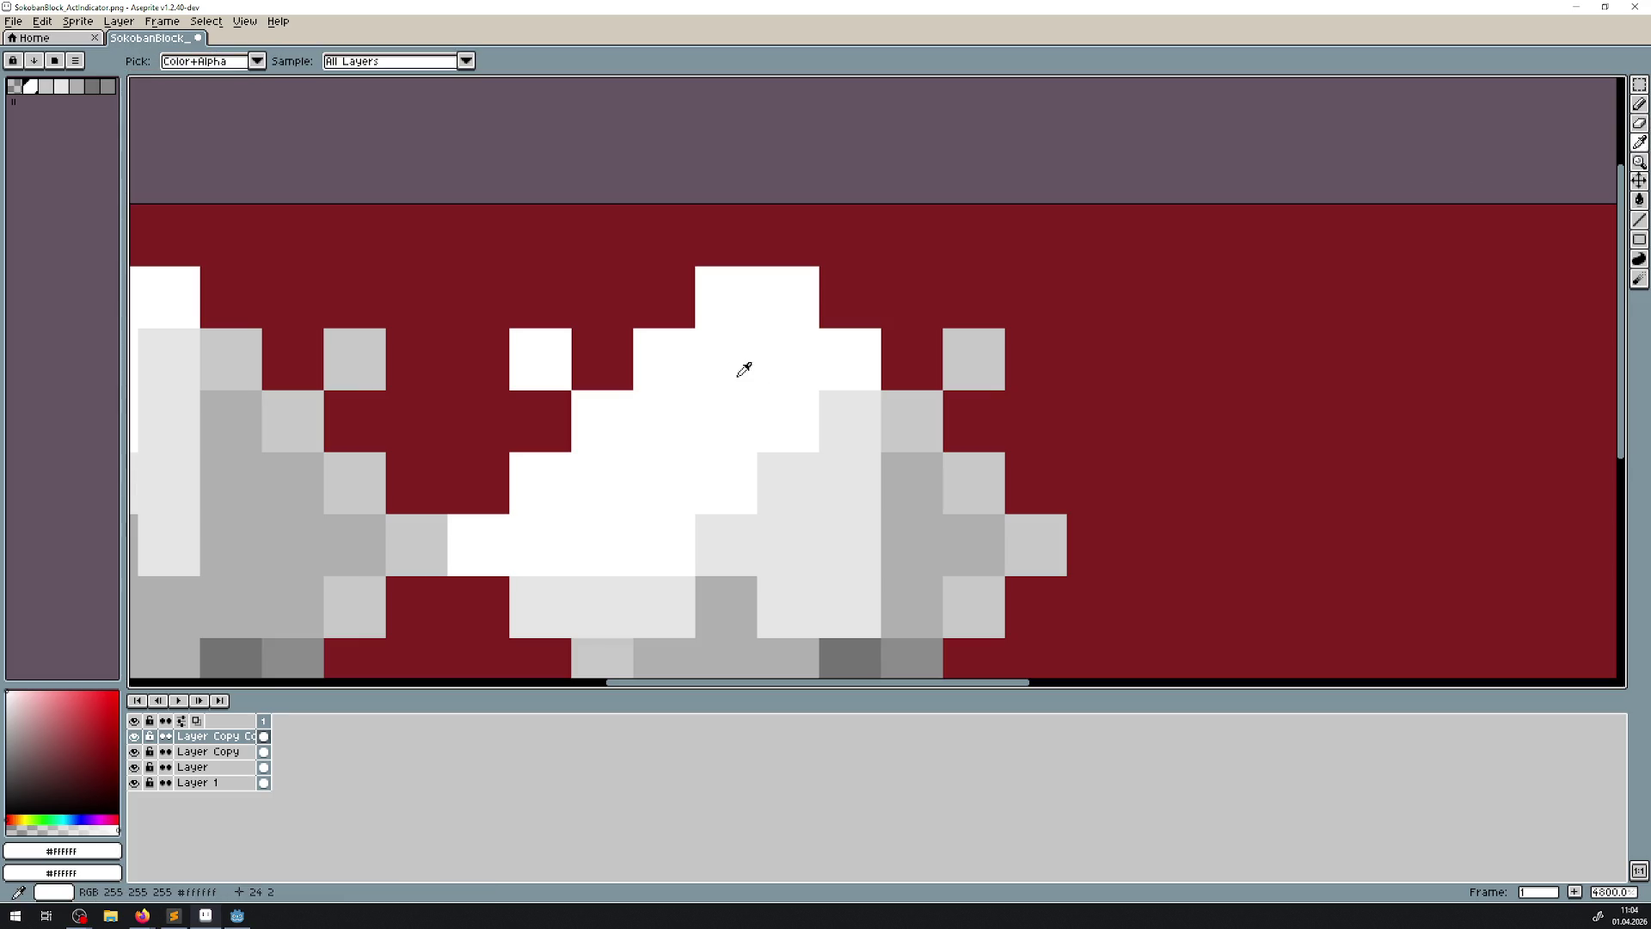
pyautogui.scroll(-5, 676, 447)
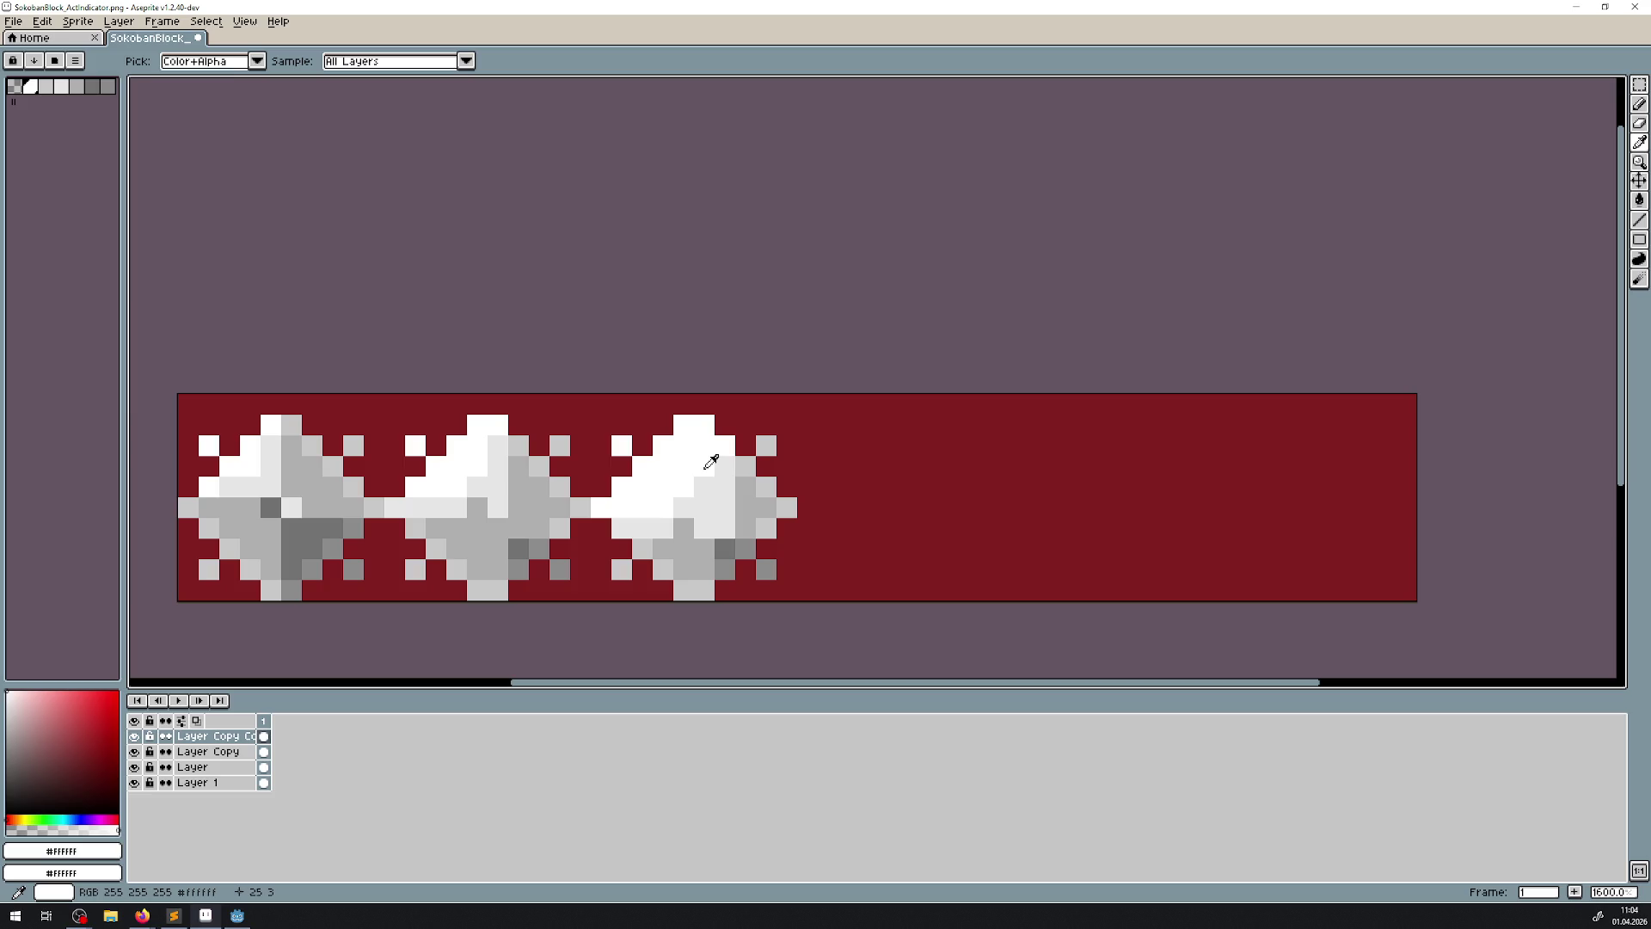
pyautogui.scroll(-2, 782, 464)
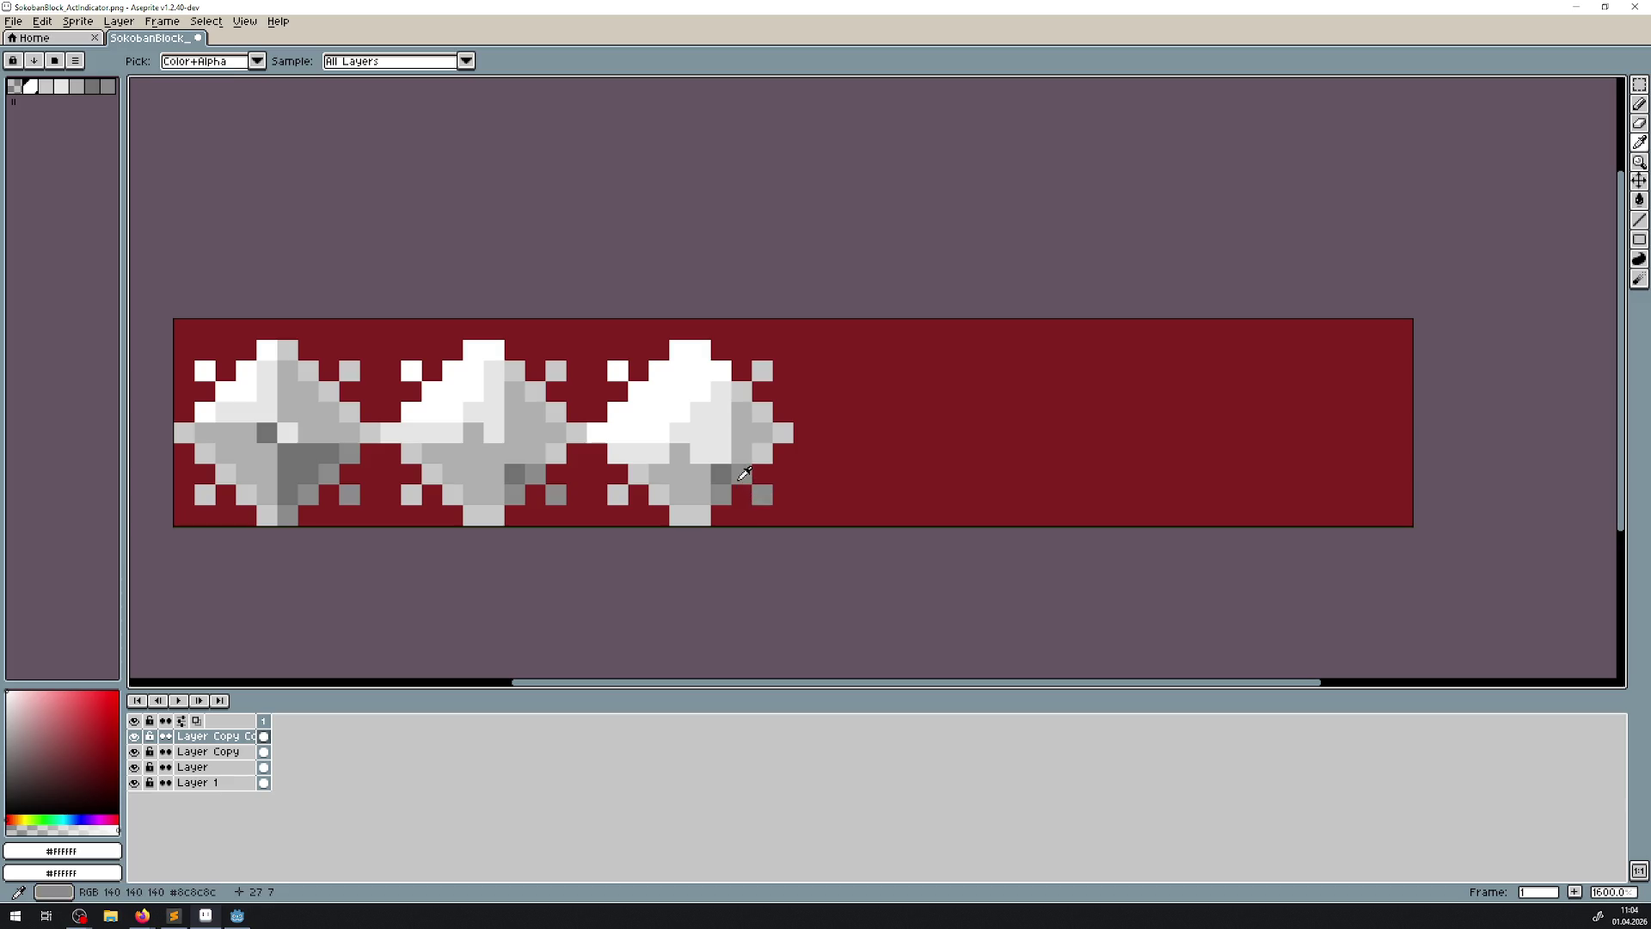
pyautogui.scroll(2, 745, 459)
pyautogui.click(745, 438)
pyautogui.rightClick(785, 435)
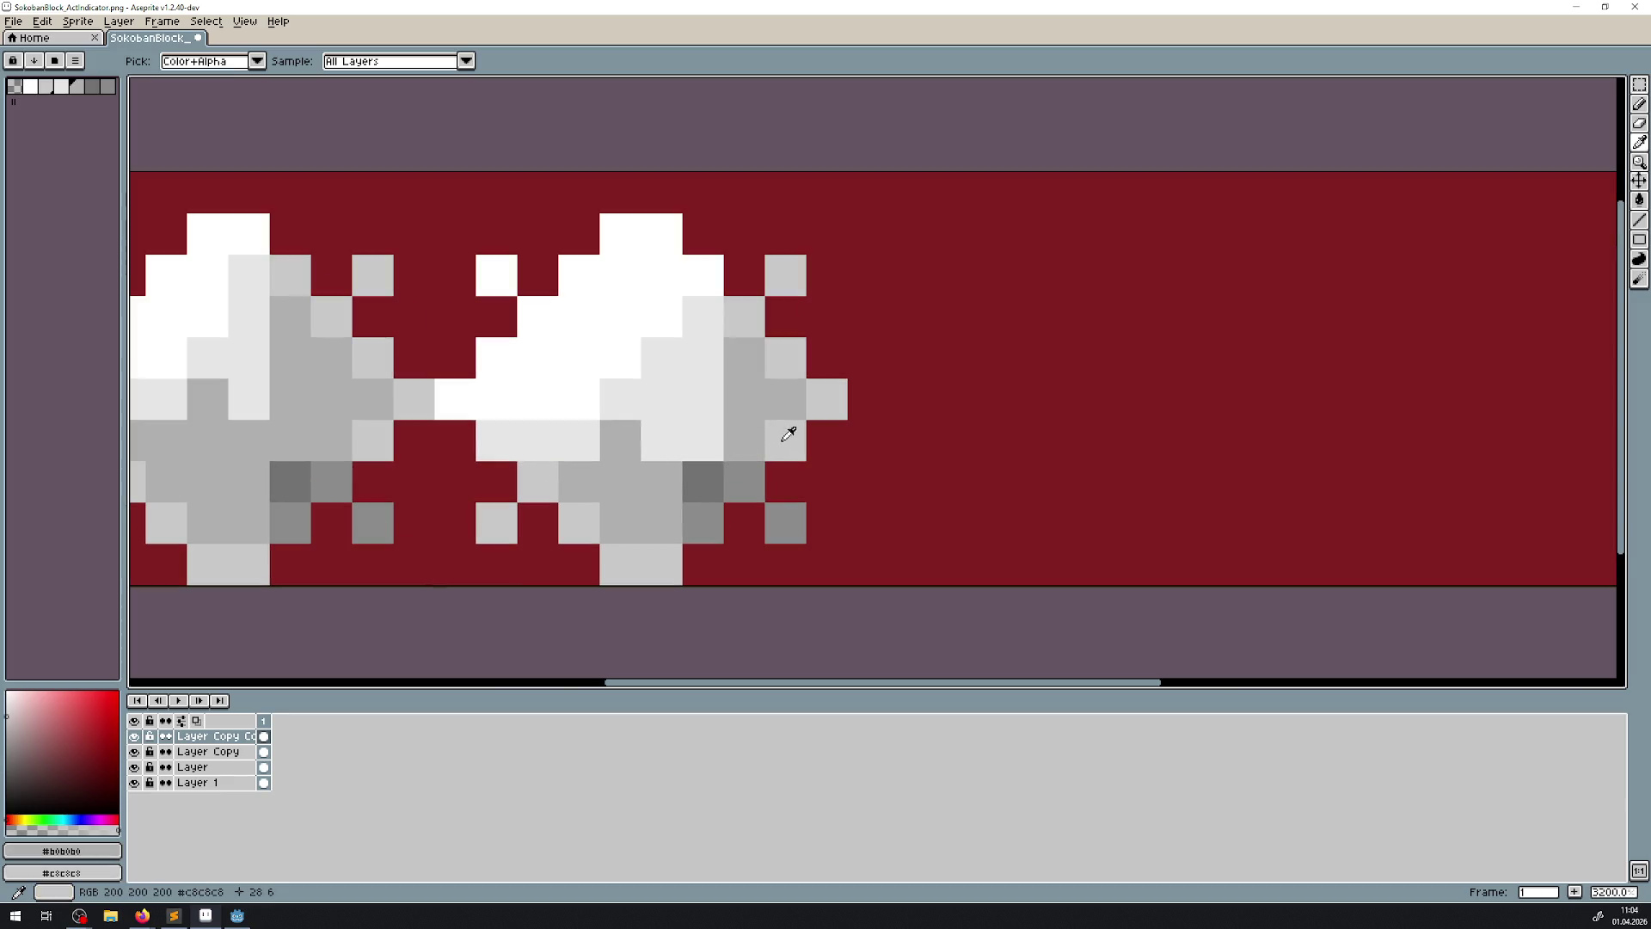
# - Paint dark pixels of the glow shape light grey, undoing one stray pixel
pyautogui.click(1638, 218)
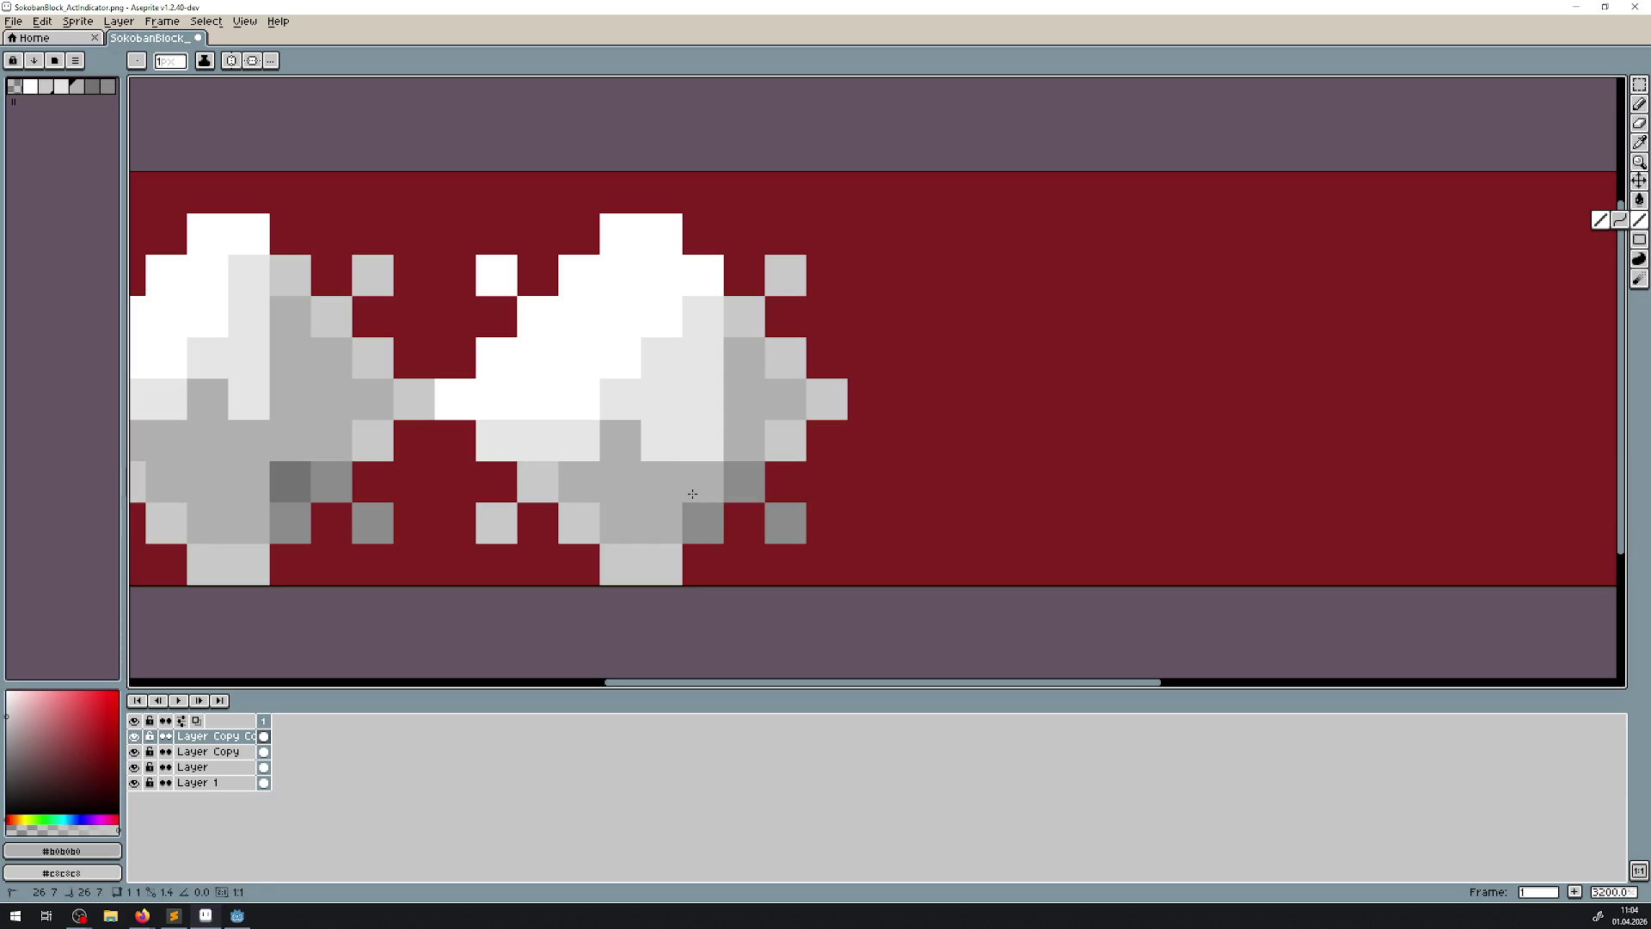
pyautogui.moveTo(704, 481); pyautogui.dragTo(703, 523)
pyautogui.click(778, 510)
pyautogui.hotkey('ctrl', 'z')
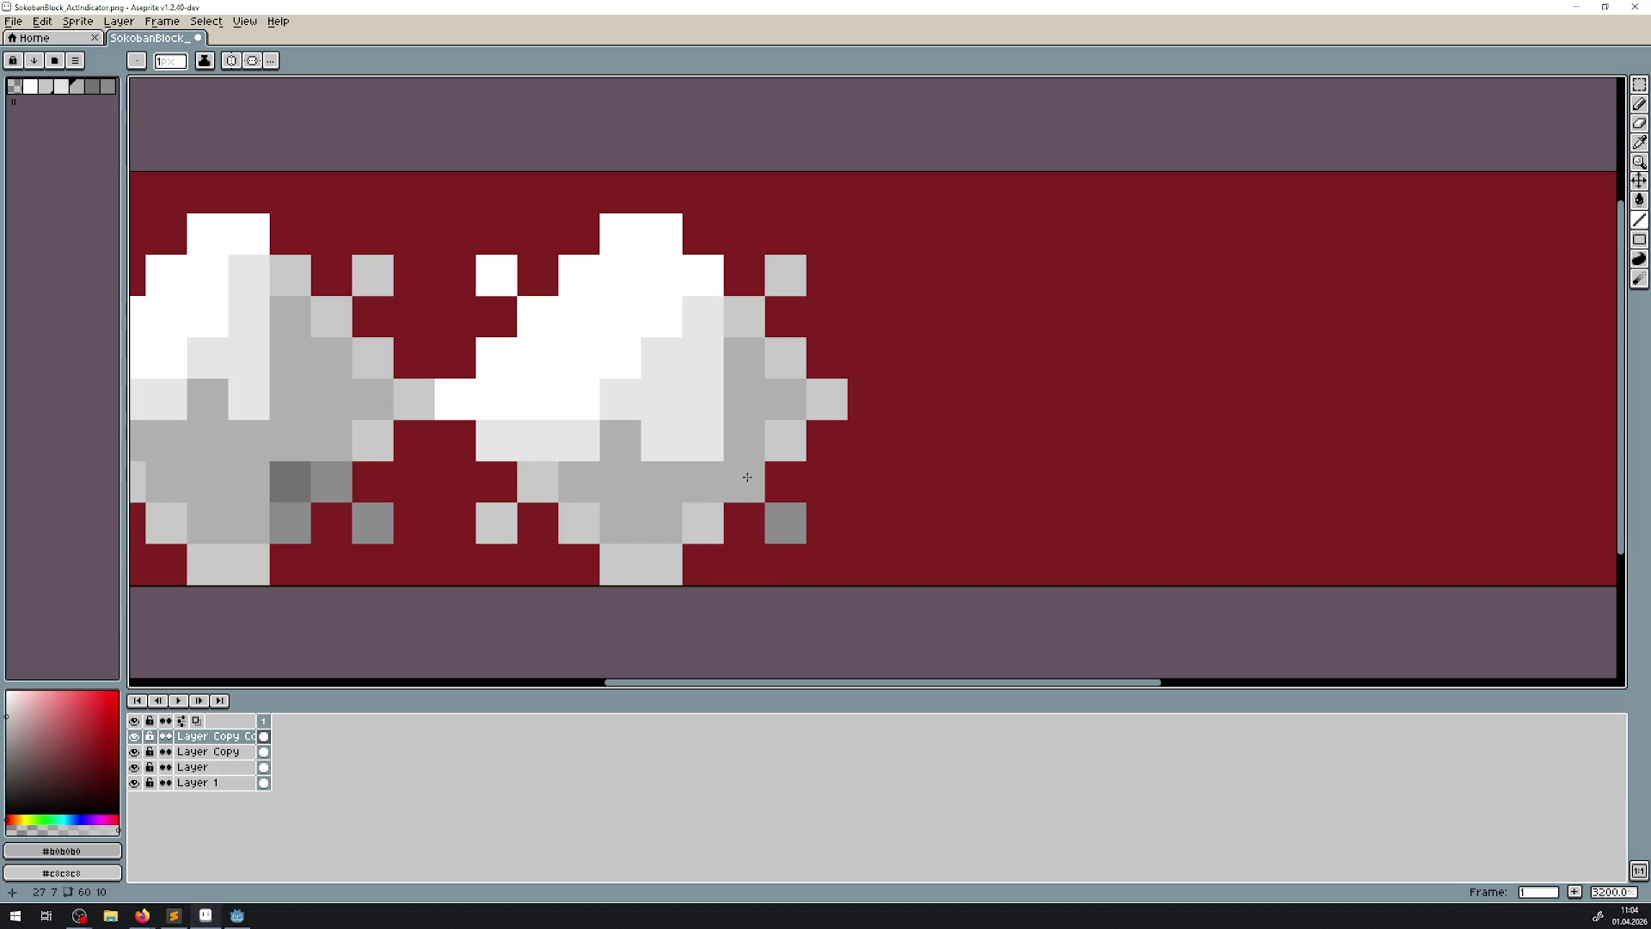
pyautogui.scroll(-8, 944, 394)
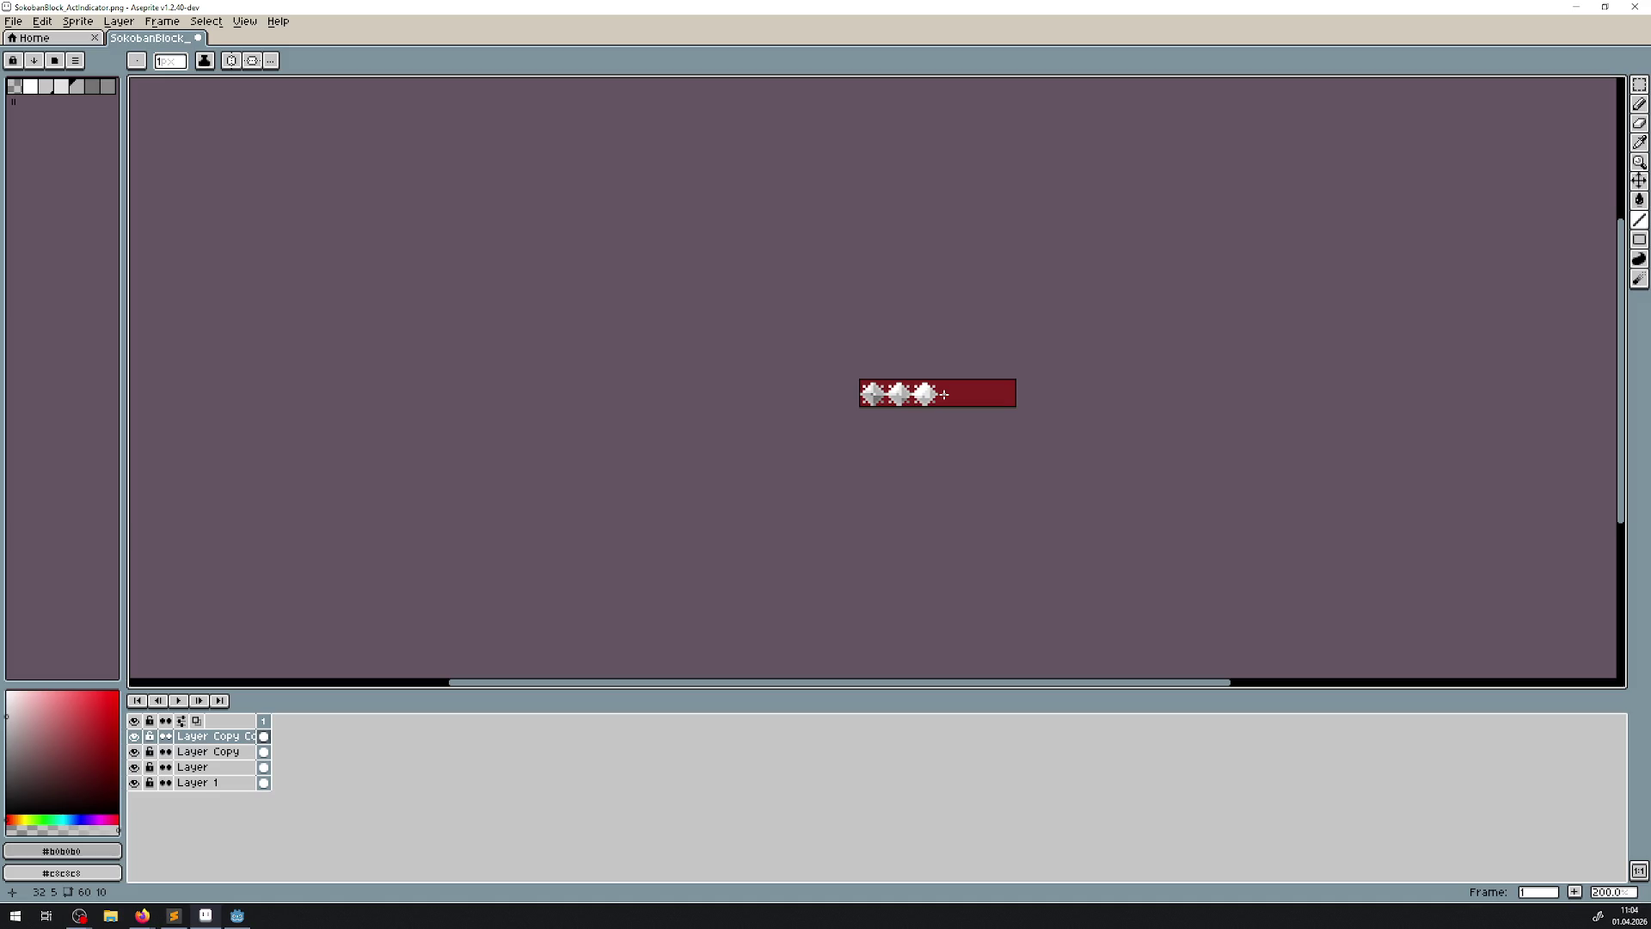
pyautogui.scroll(4, 945, 394)
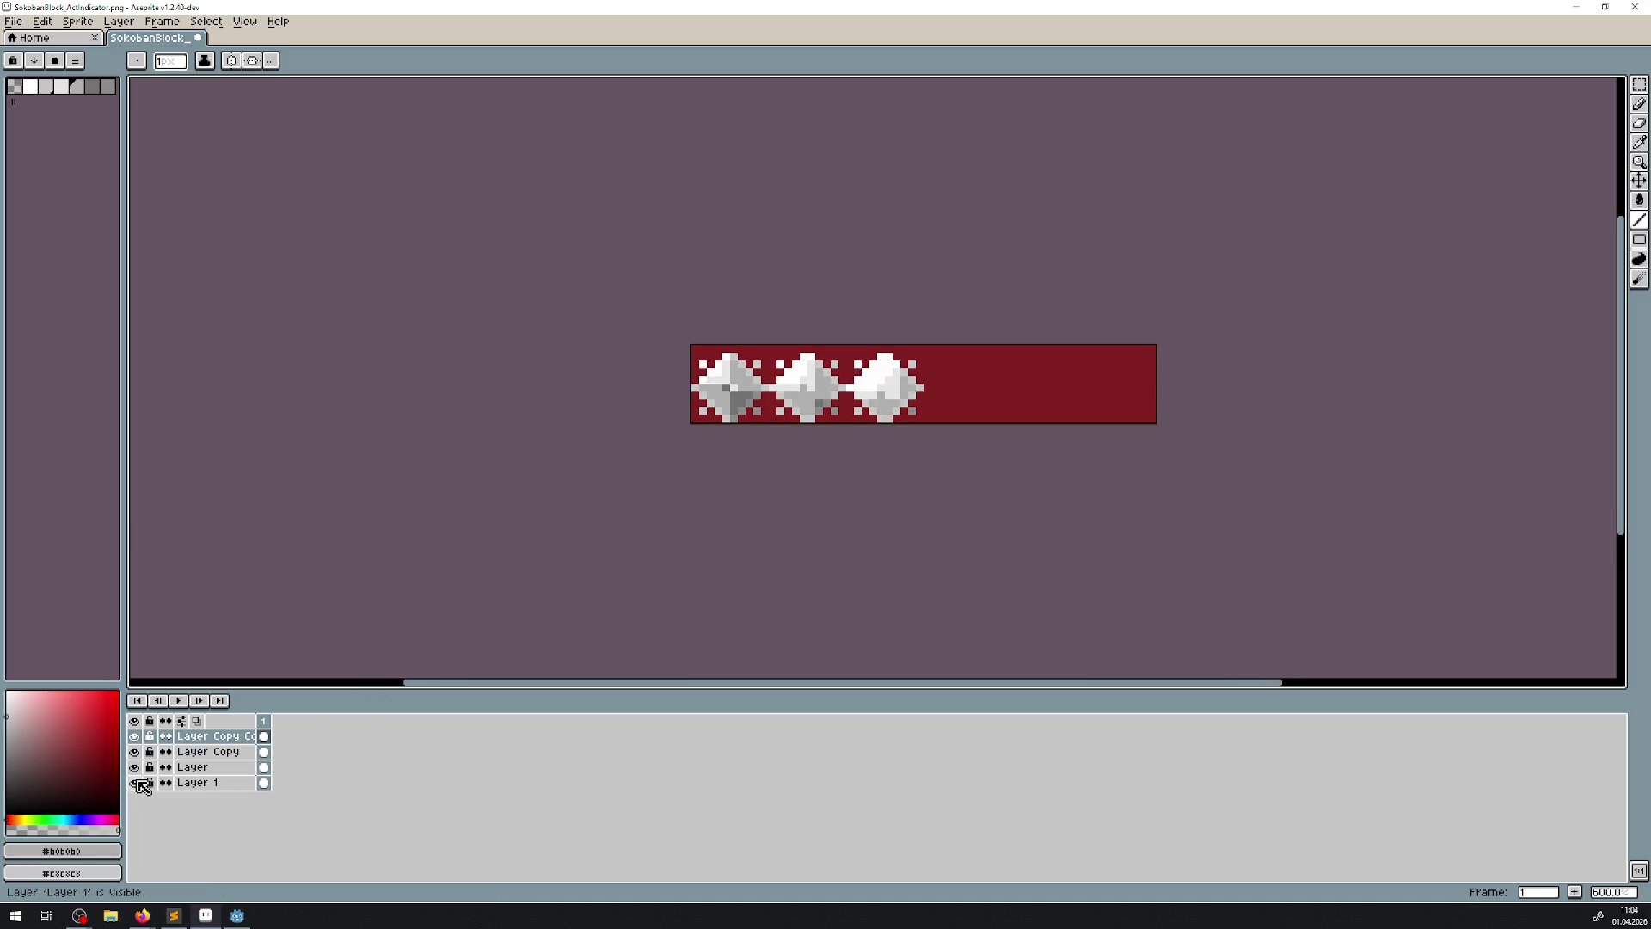
# - Hide the red background layer and trim the sprite to 30×9
pyautogui.click(135, 782)
pyautogui.click(43, 21)
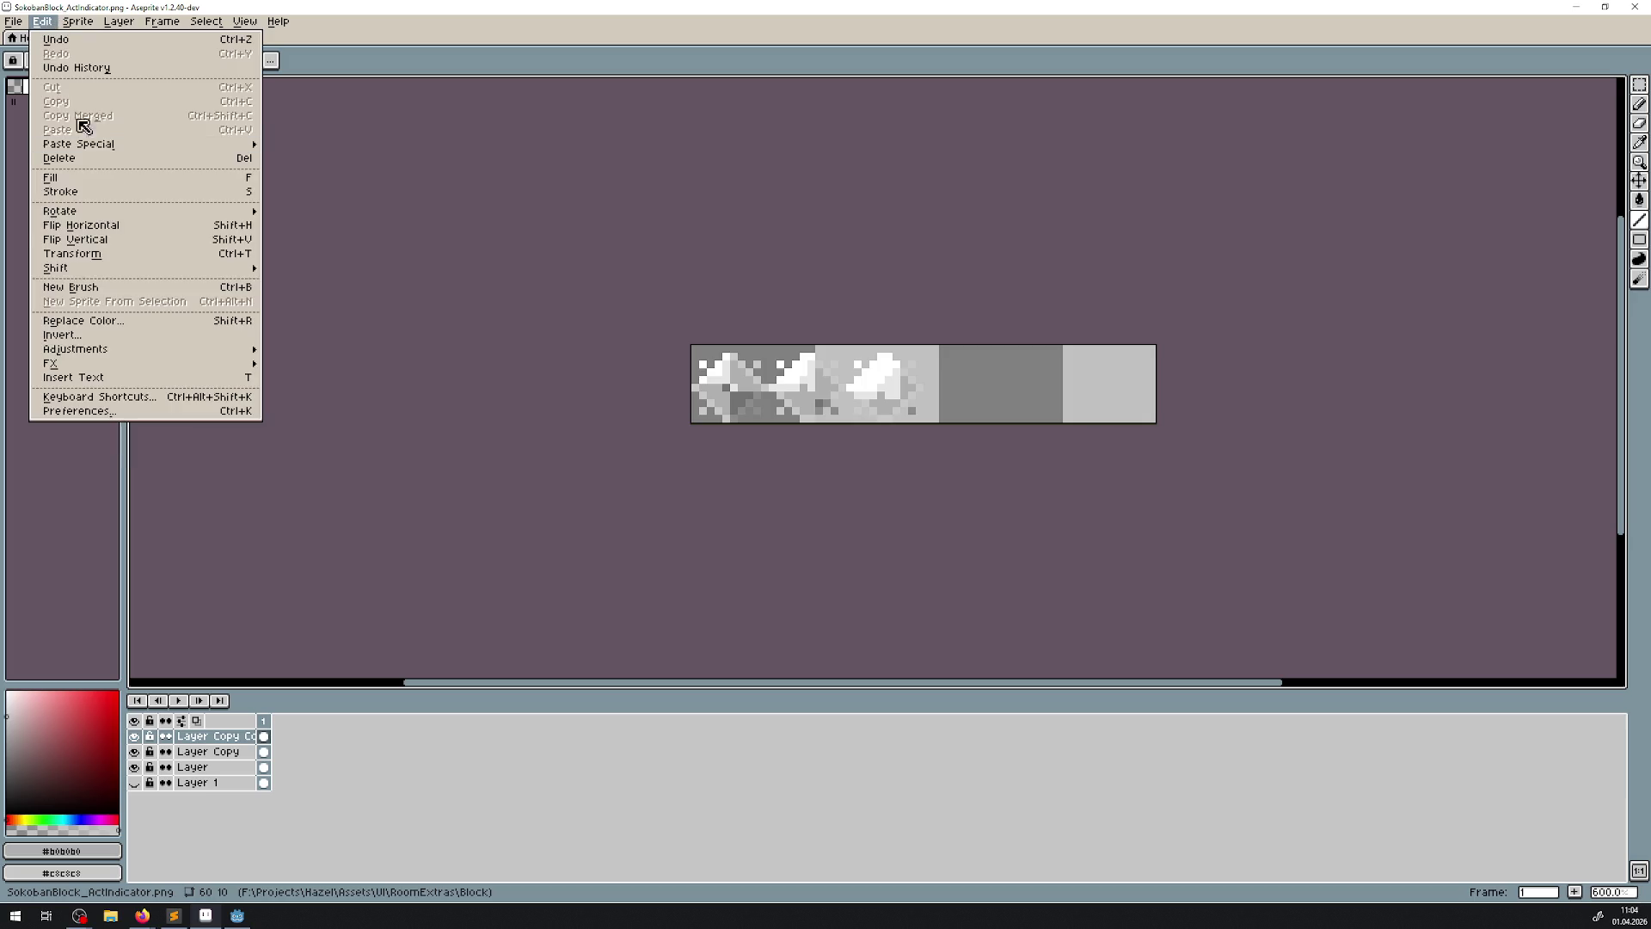
pyautogui.moveTo(77, 21)
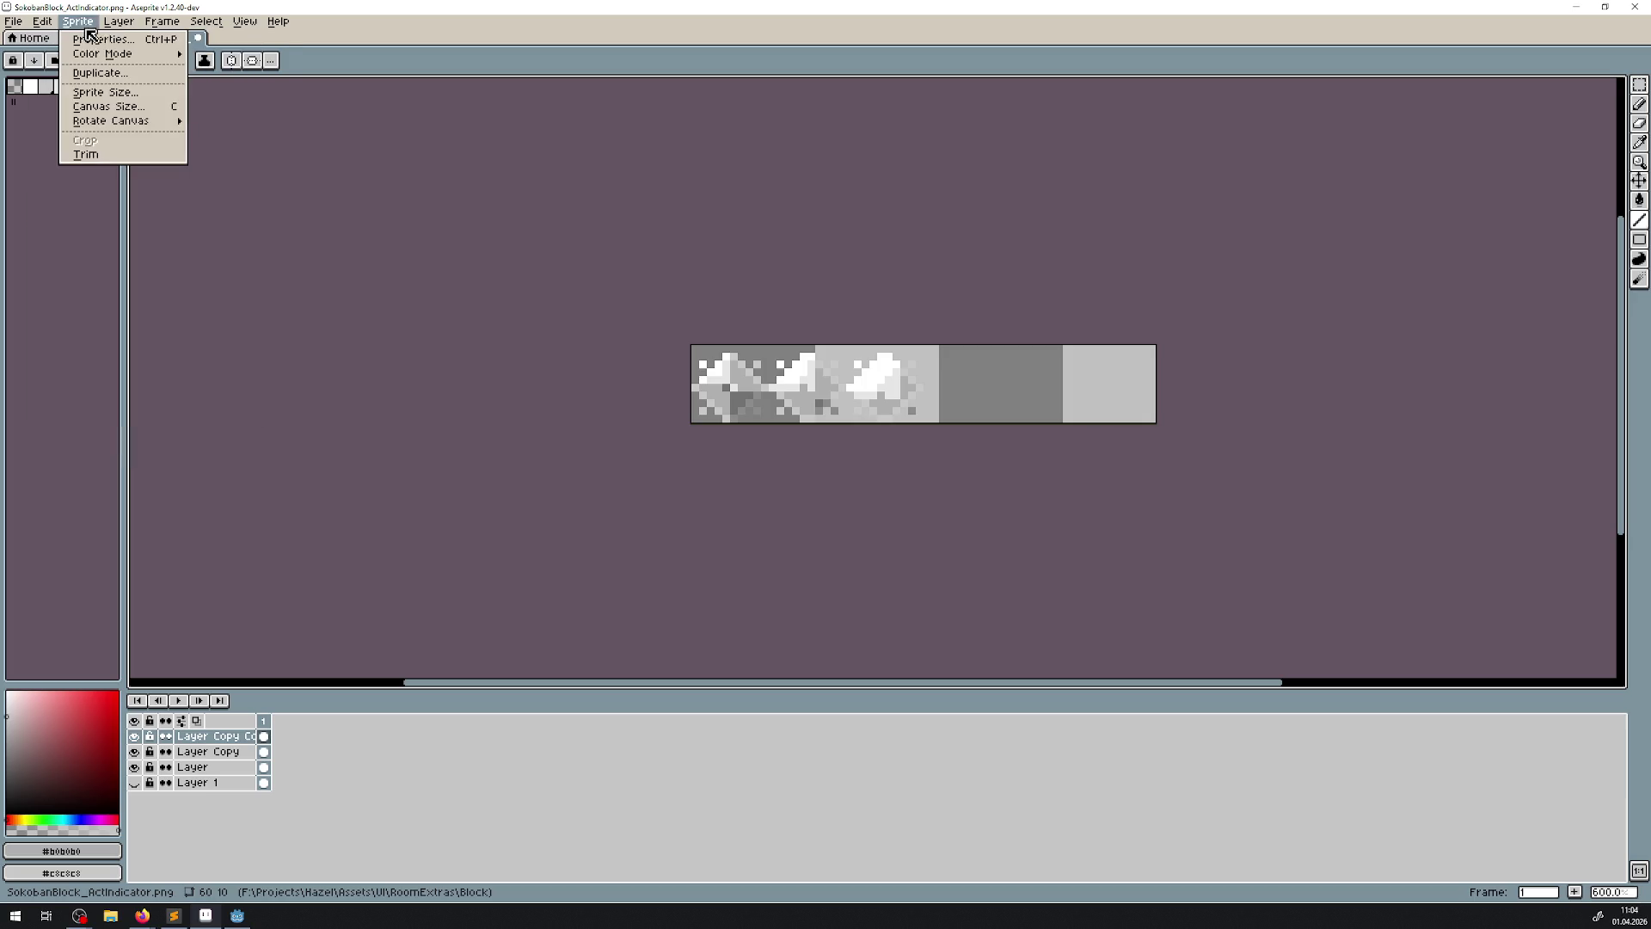
pyautogui.click(108, 159)
pyautogui.scroll(3, 523, 450)
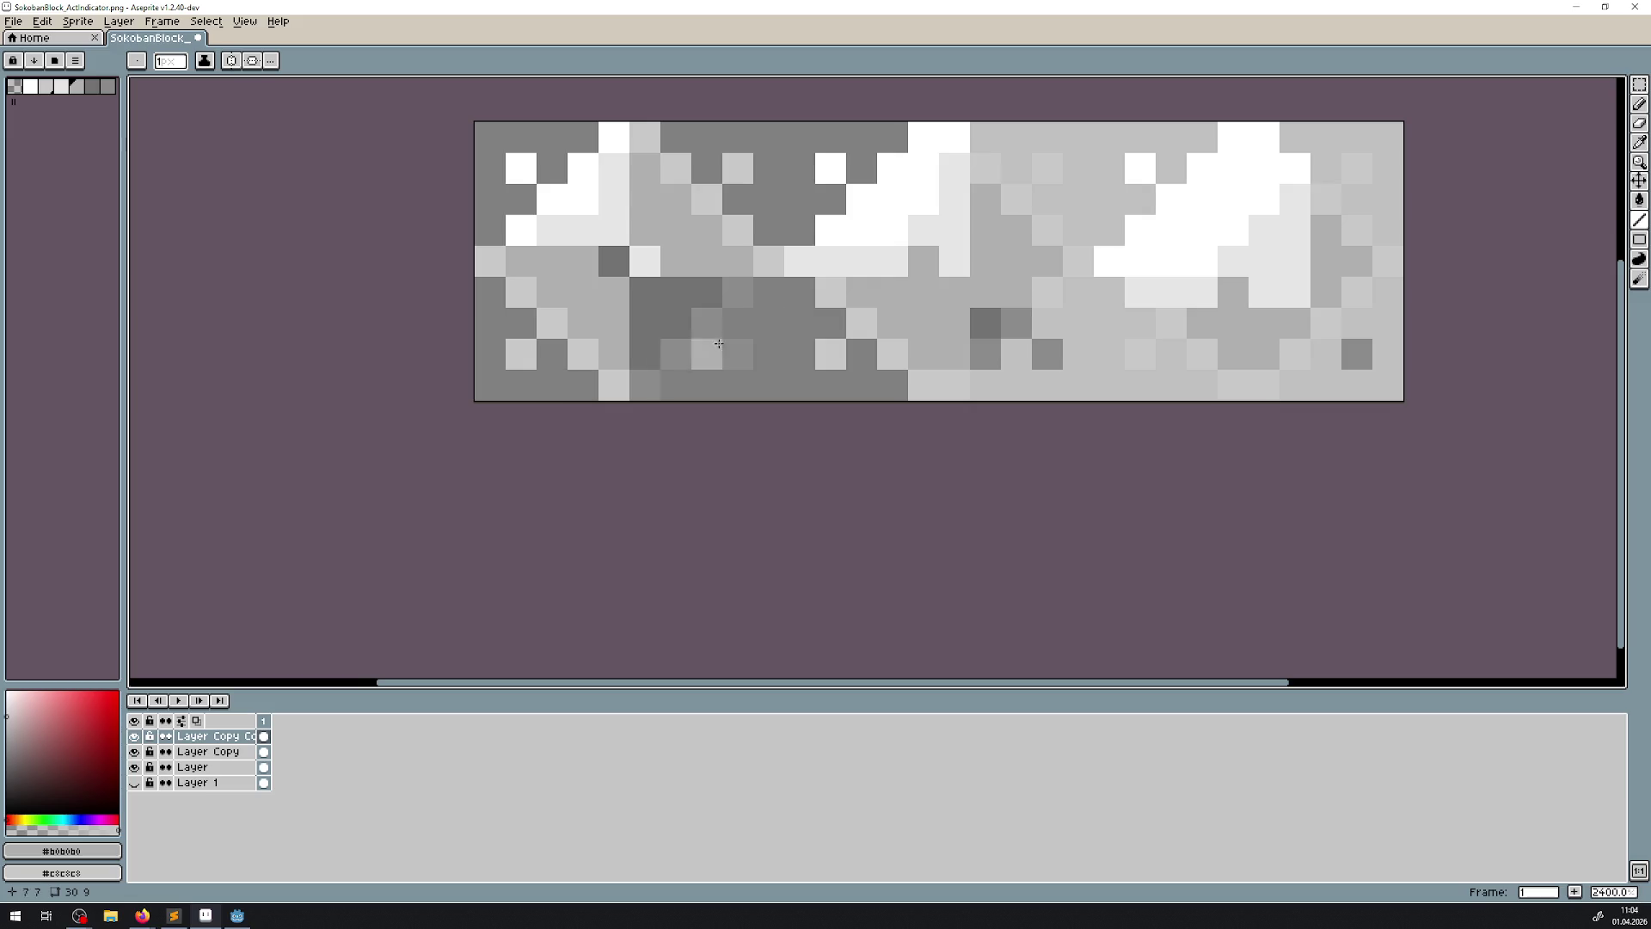
# - Save the strip as SokobanBlock_ActIndicatorAnim.png
pyautogui.click(14, 21)
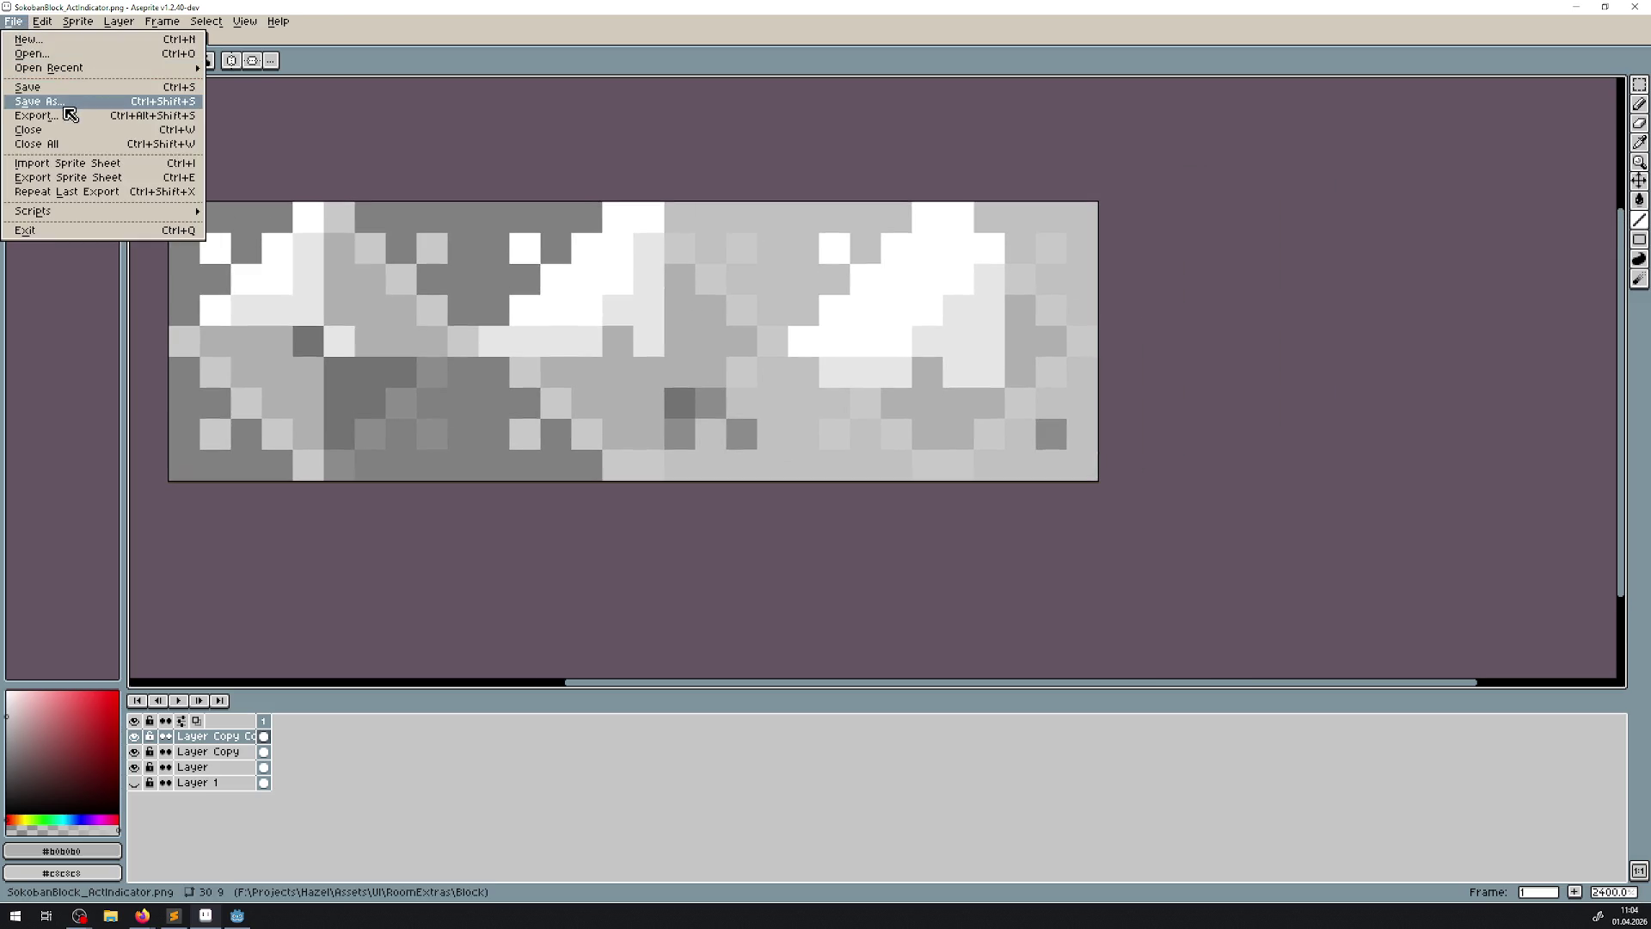
pyautogui.click(66, 102)
pyautogui.press('End')
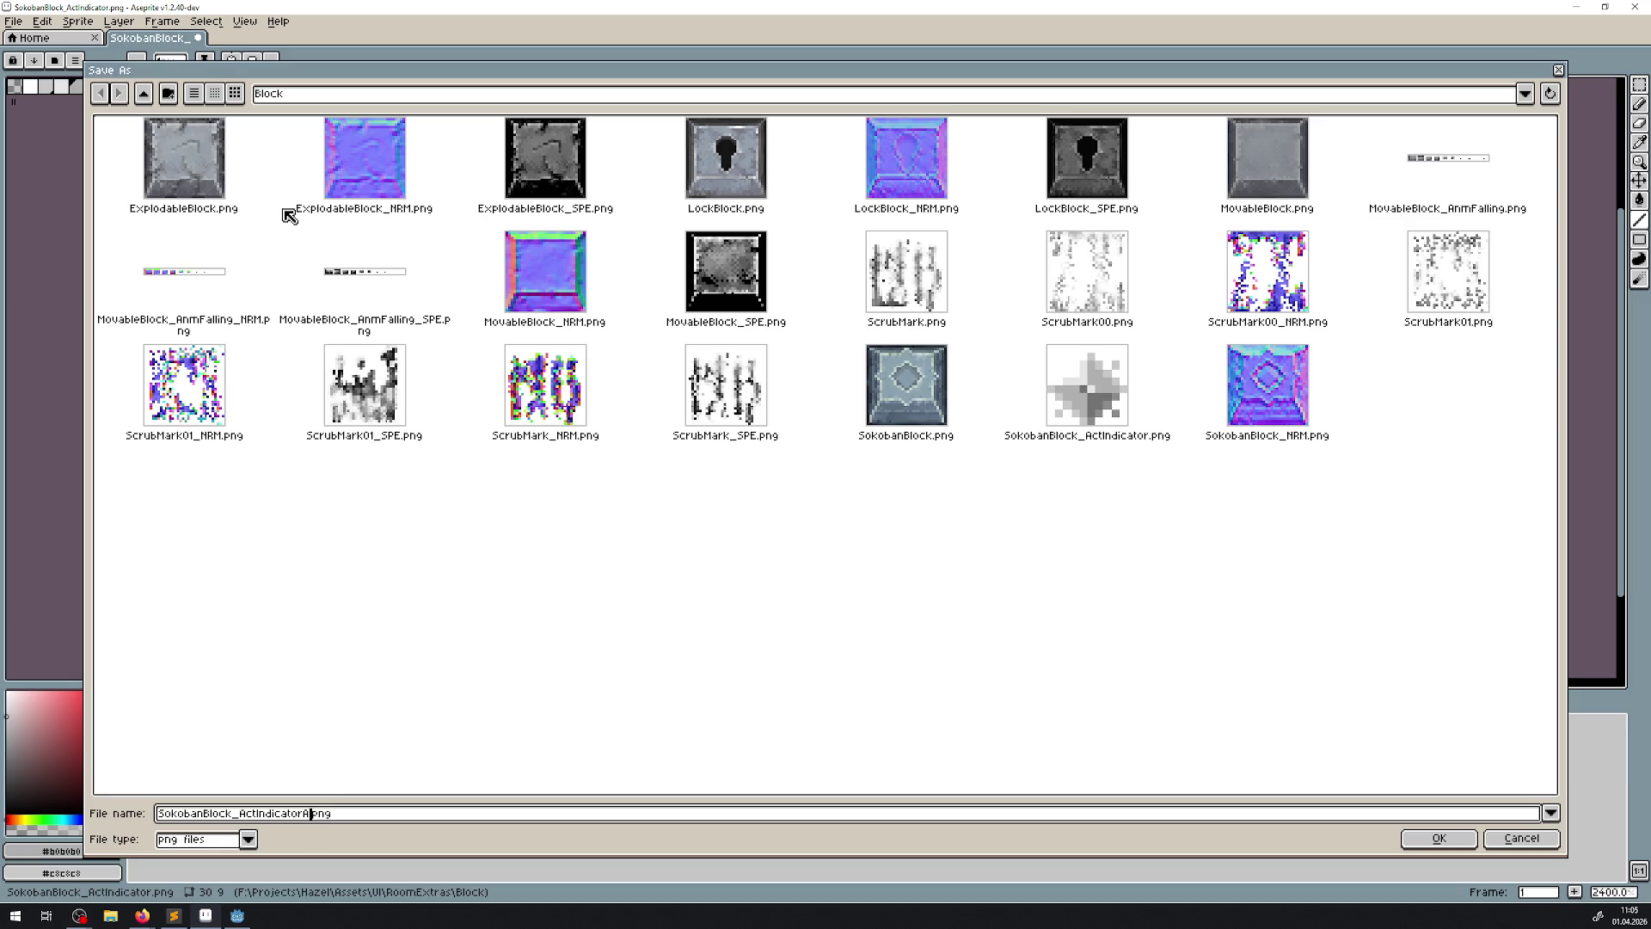
pyautogui.click(1428, 835)
pyautogui.click(237, 915)
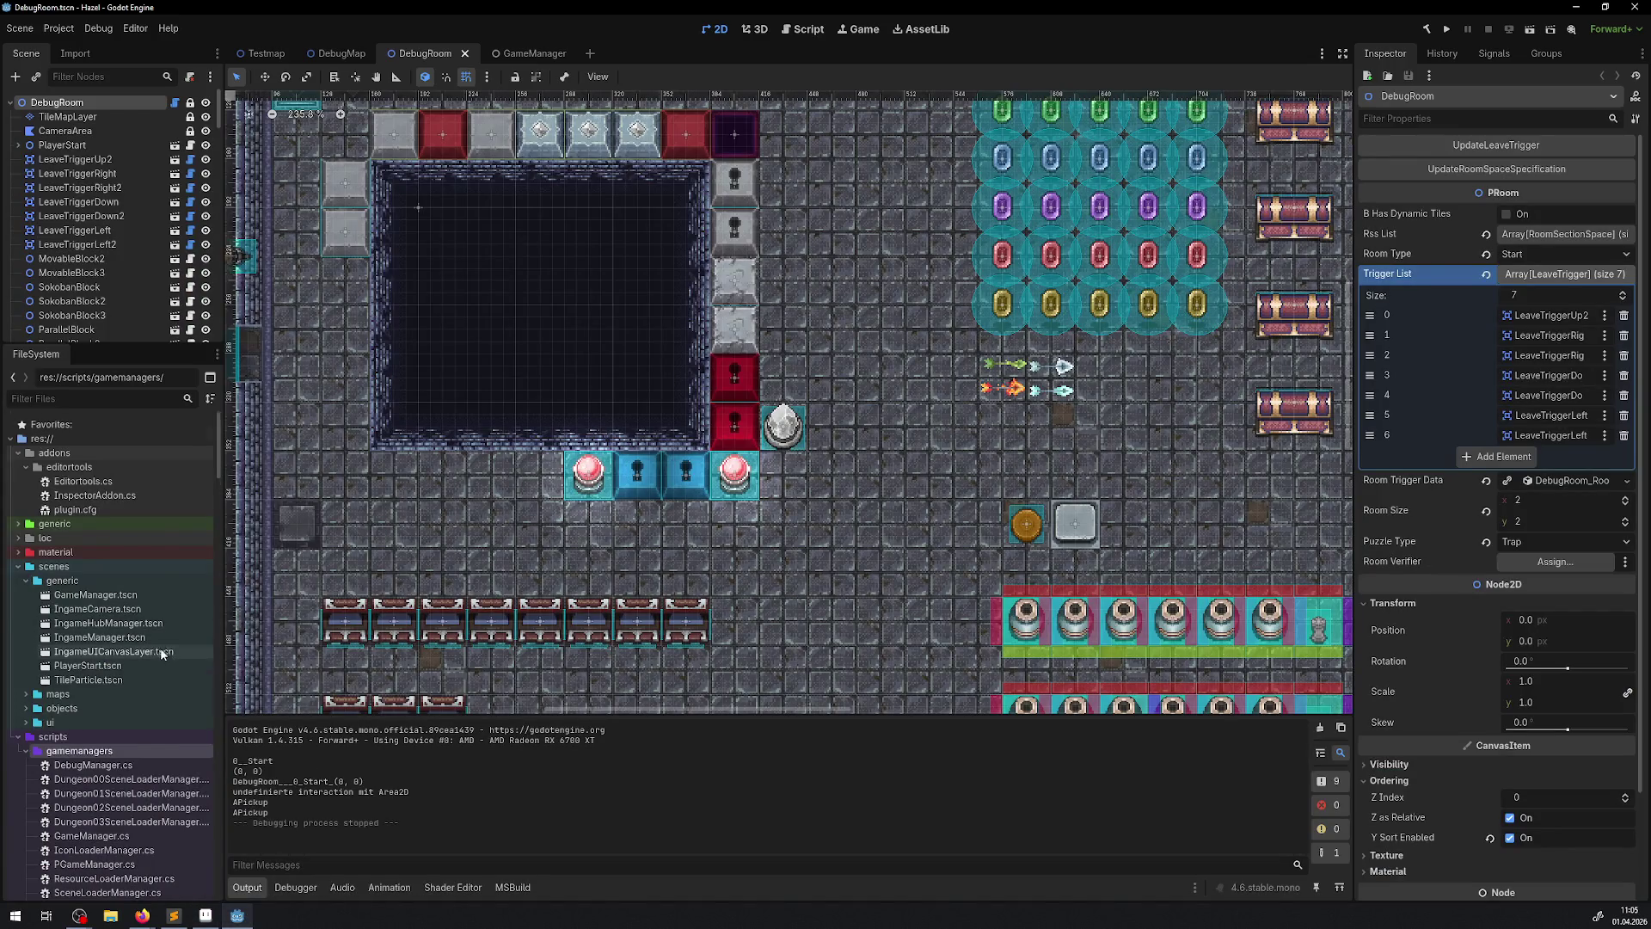
# - Collapse the currency and icons folders, then open SokobanBlock3's scene in its own tab
pyautogui.scroll(-10, 129, 654)
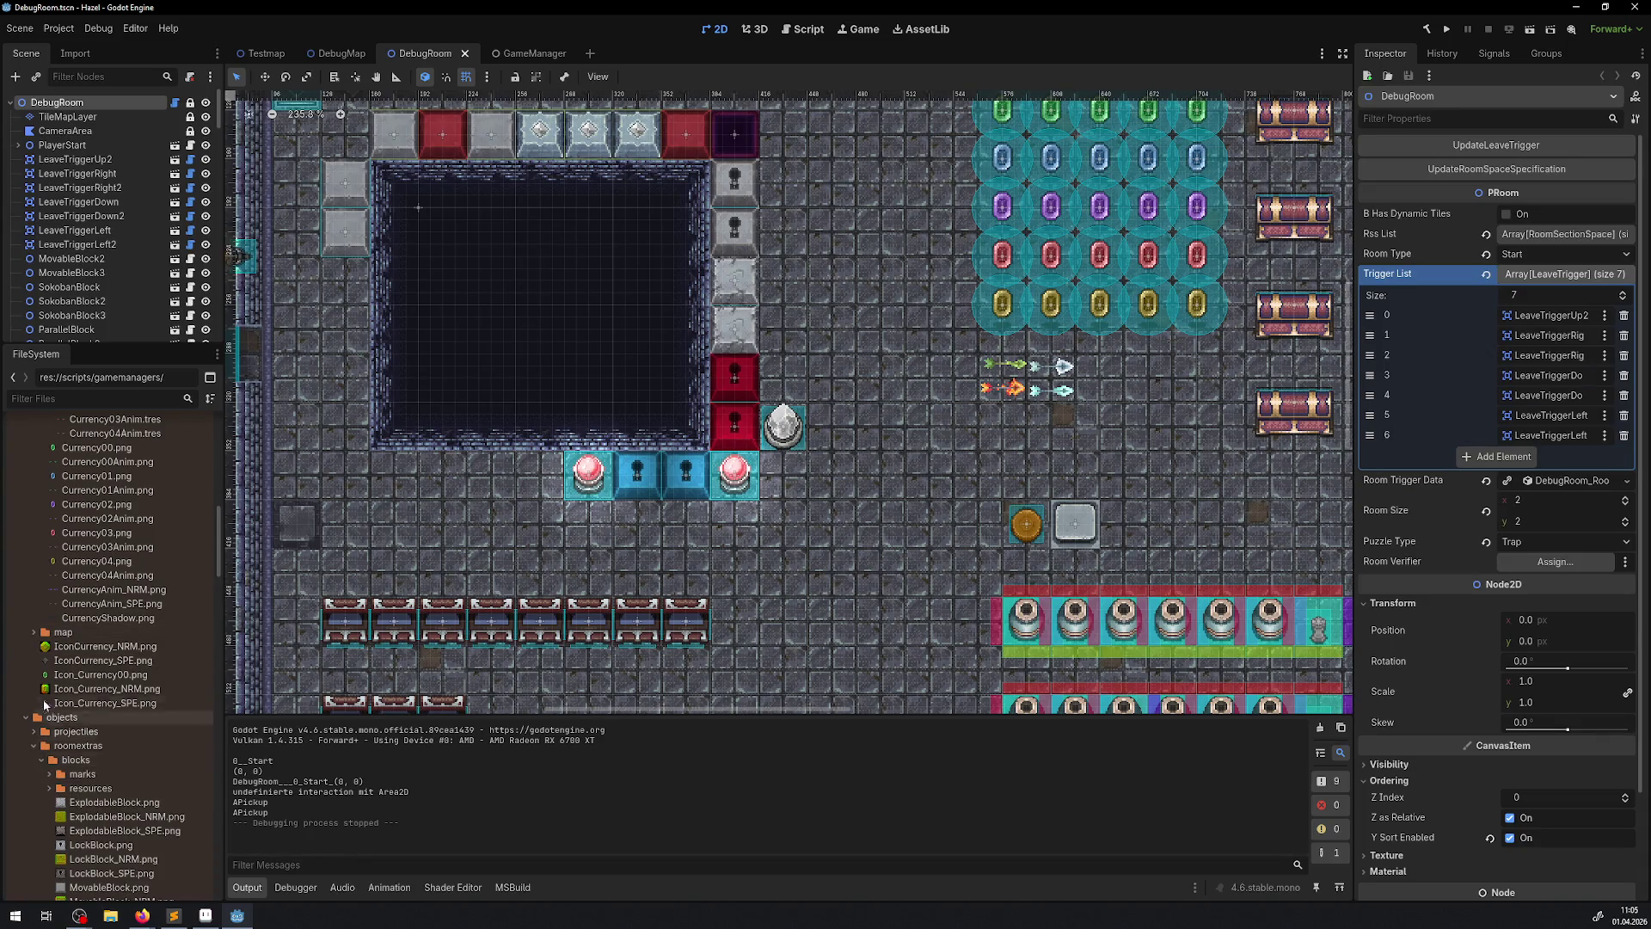
pyautogui.scroll(5, 43, 658)
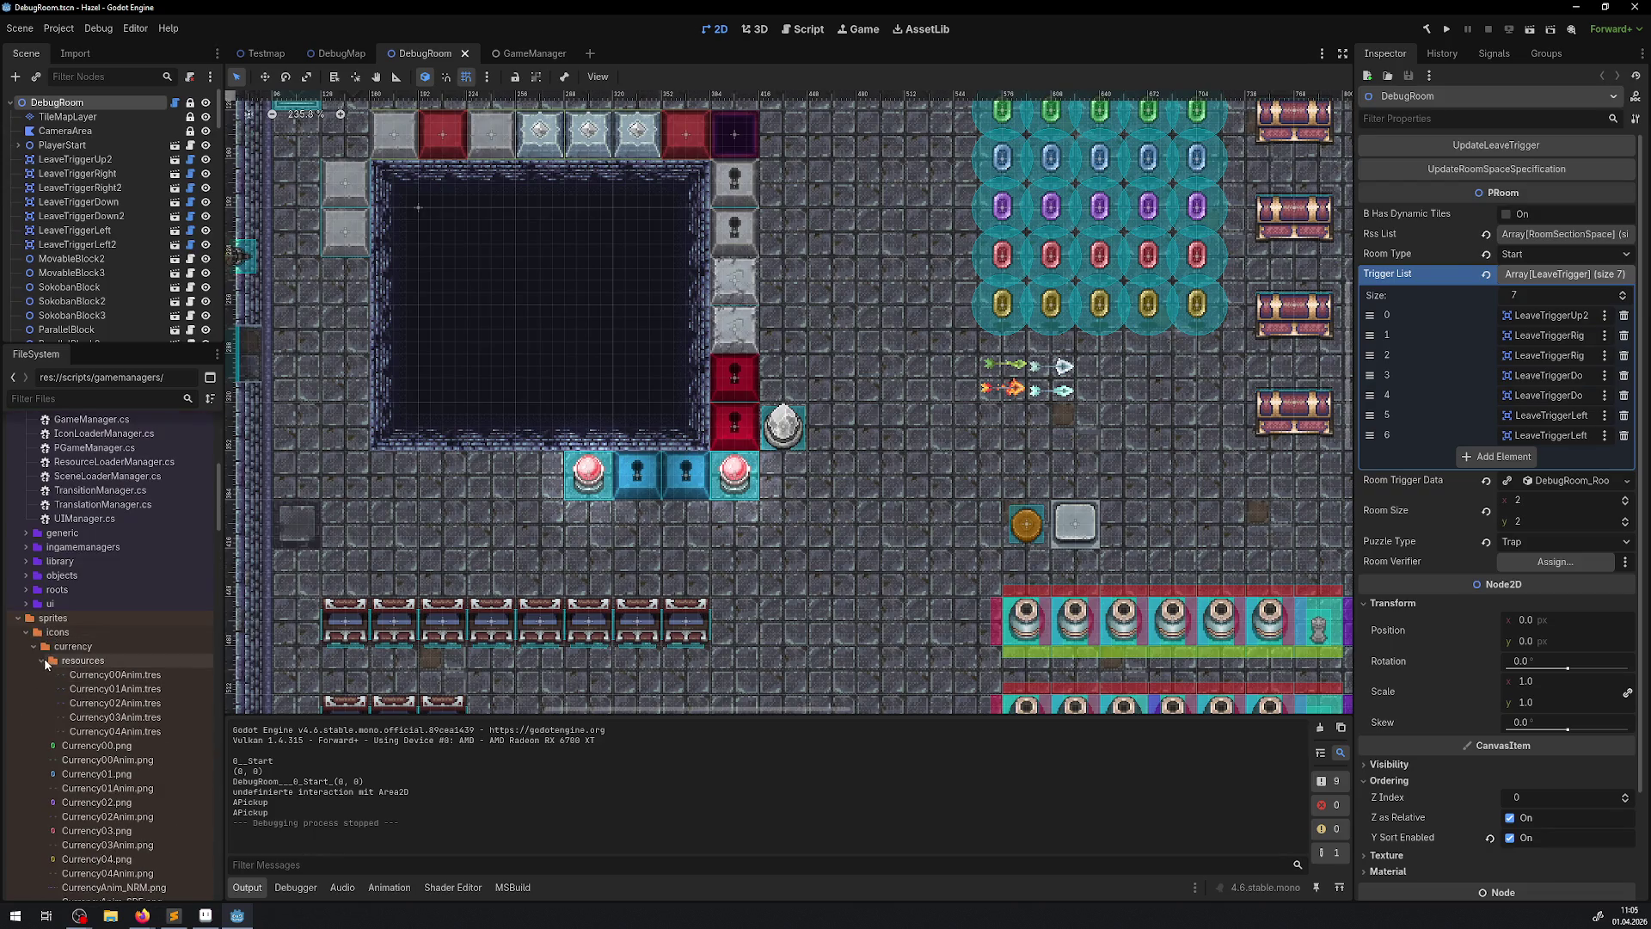
pyautogui.click(34, 647)
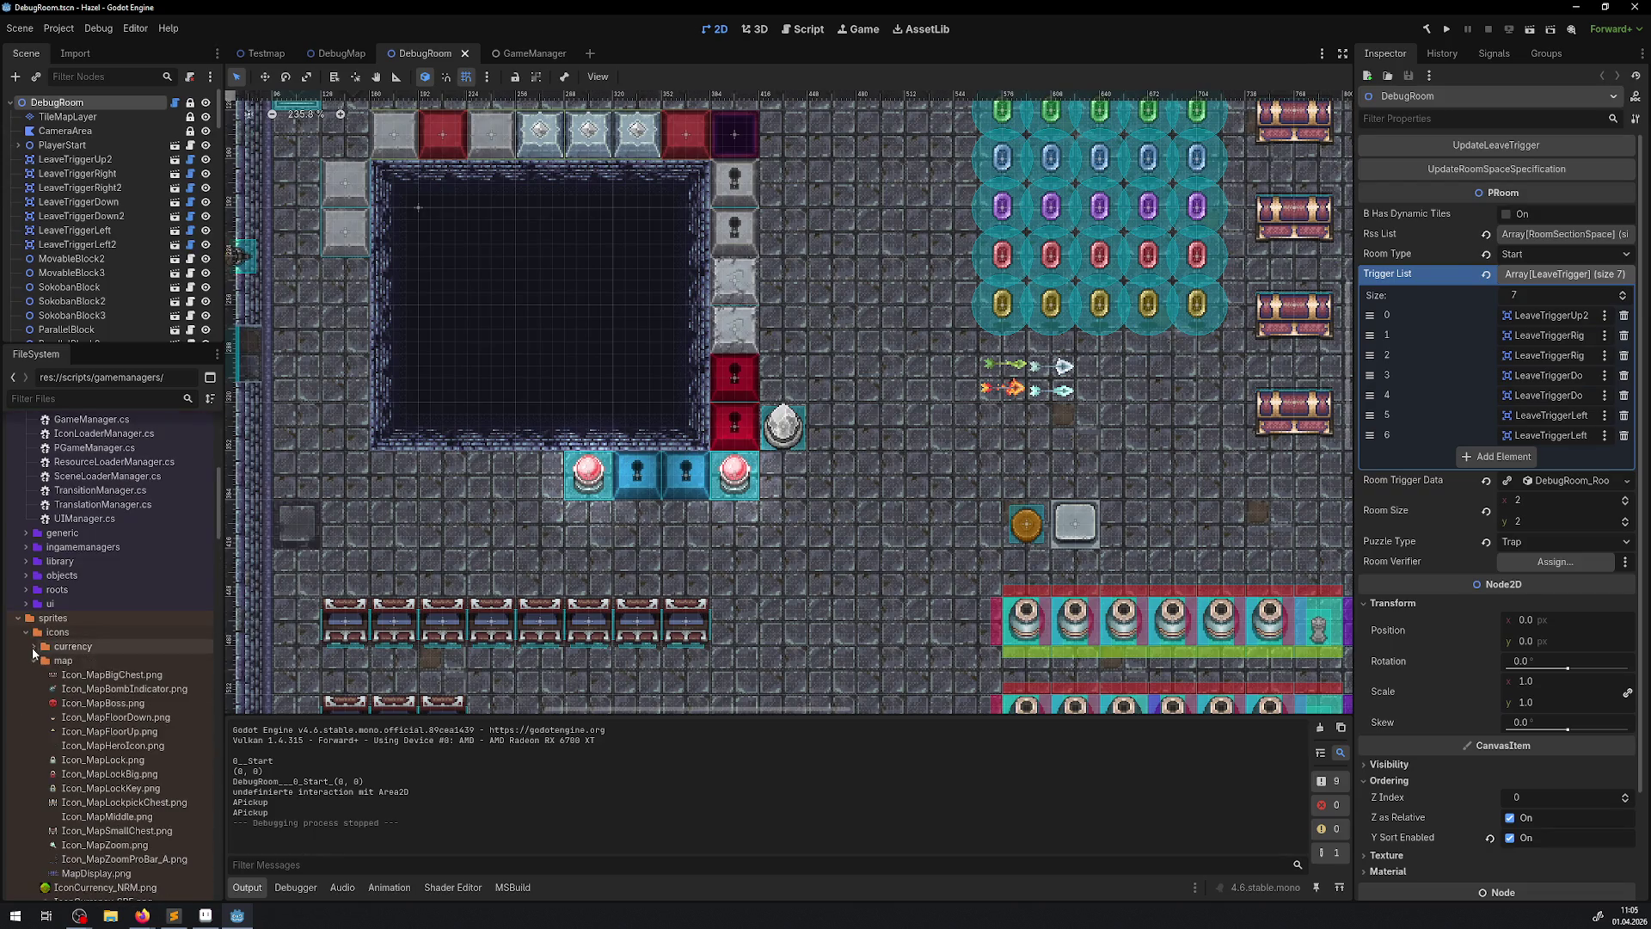
pyautogui.click(25, 632)
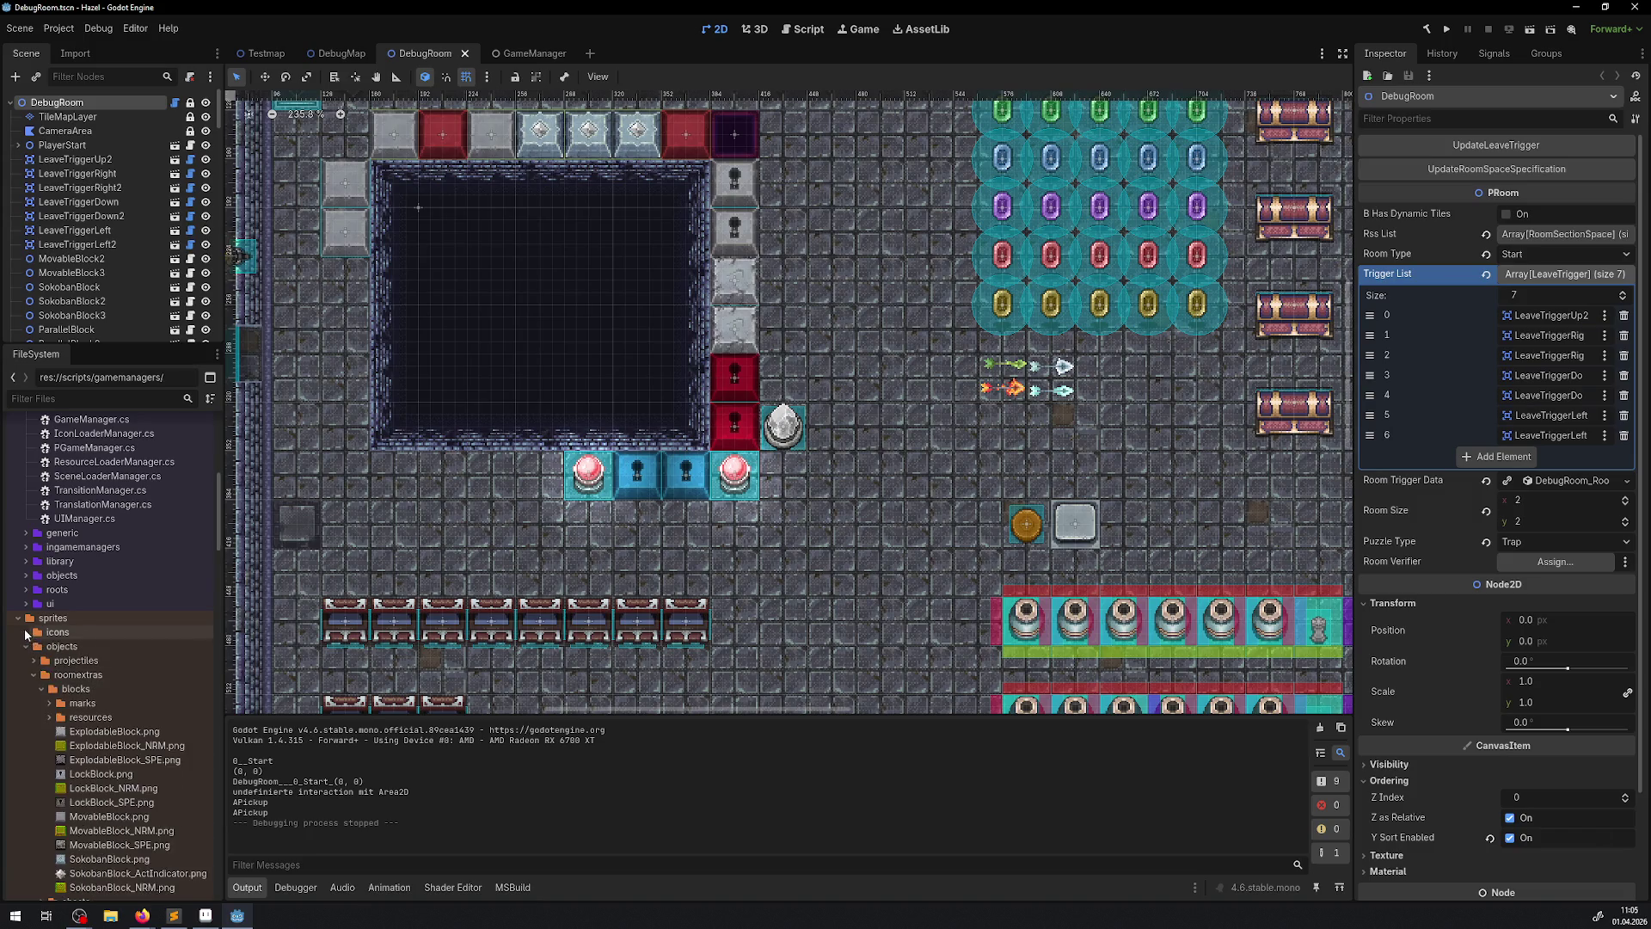
pyautogui.scroll(-4, 34, 654)
pyautogui.click(110, 916)
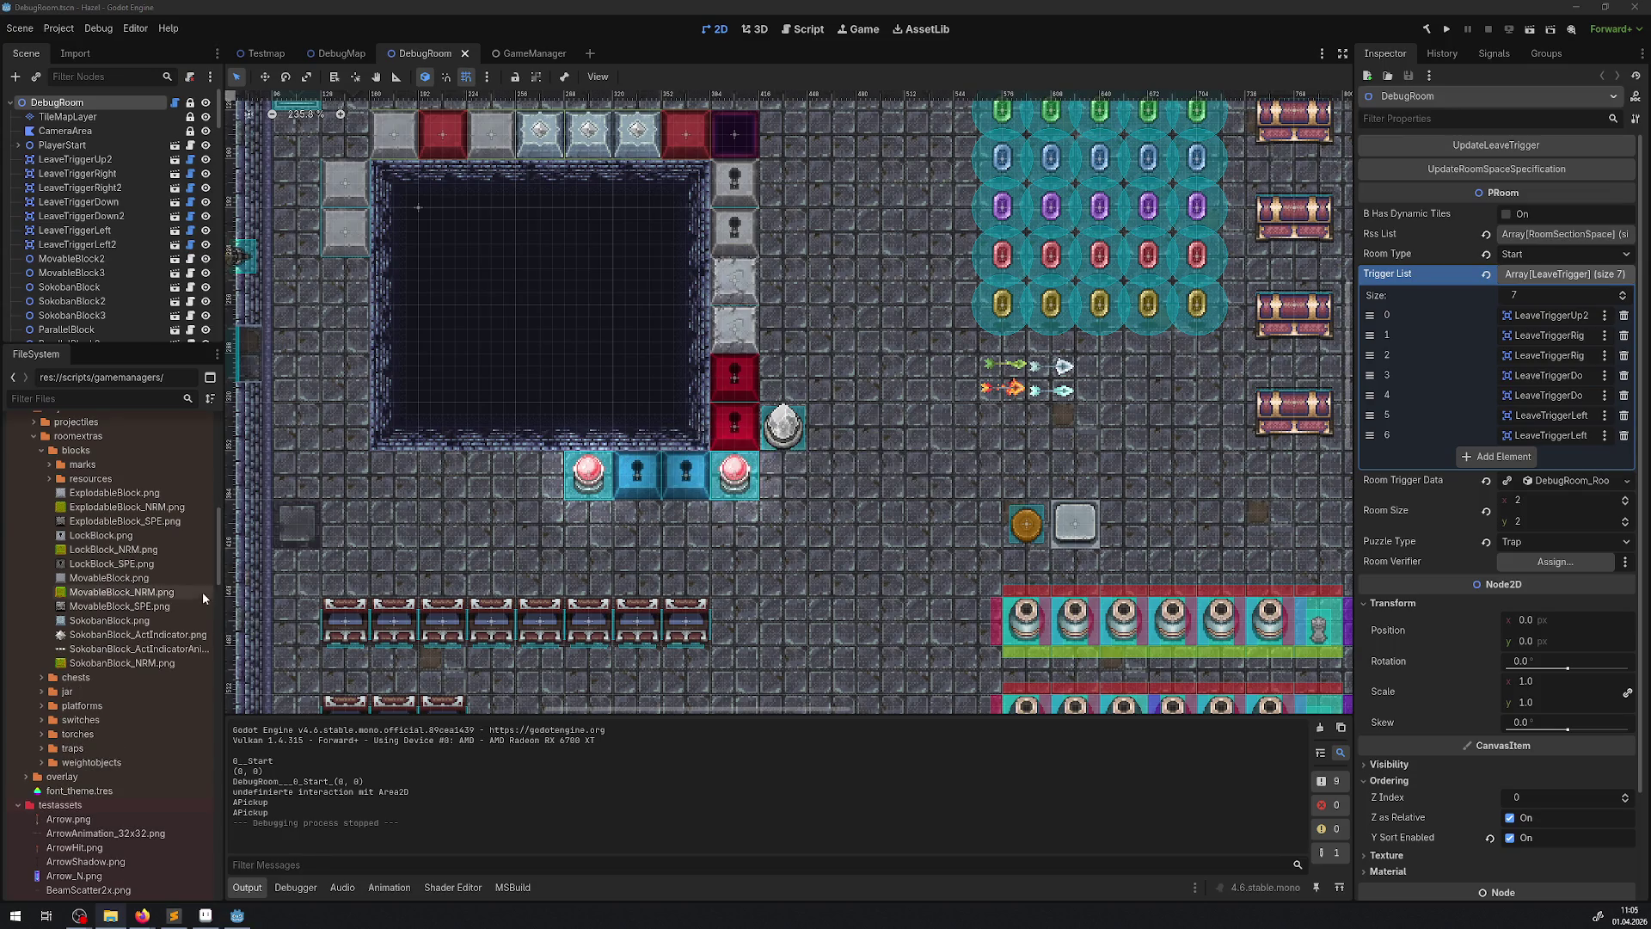
pyautogui.click(595, 144)
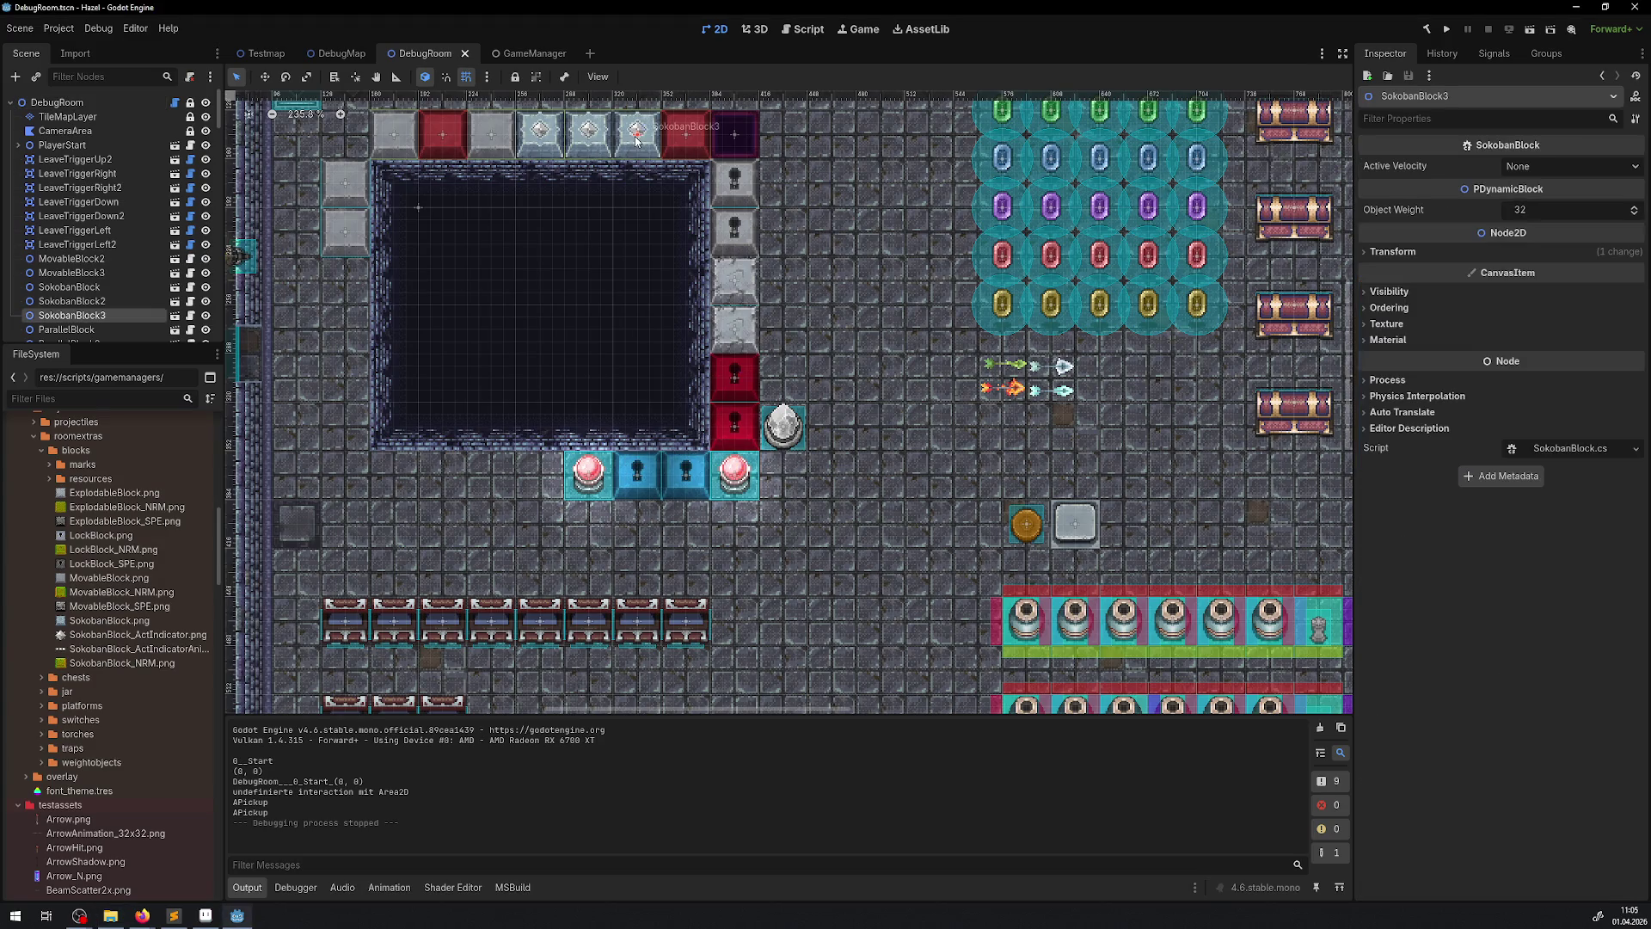
pyautogui.click(177, 318)
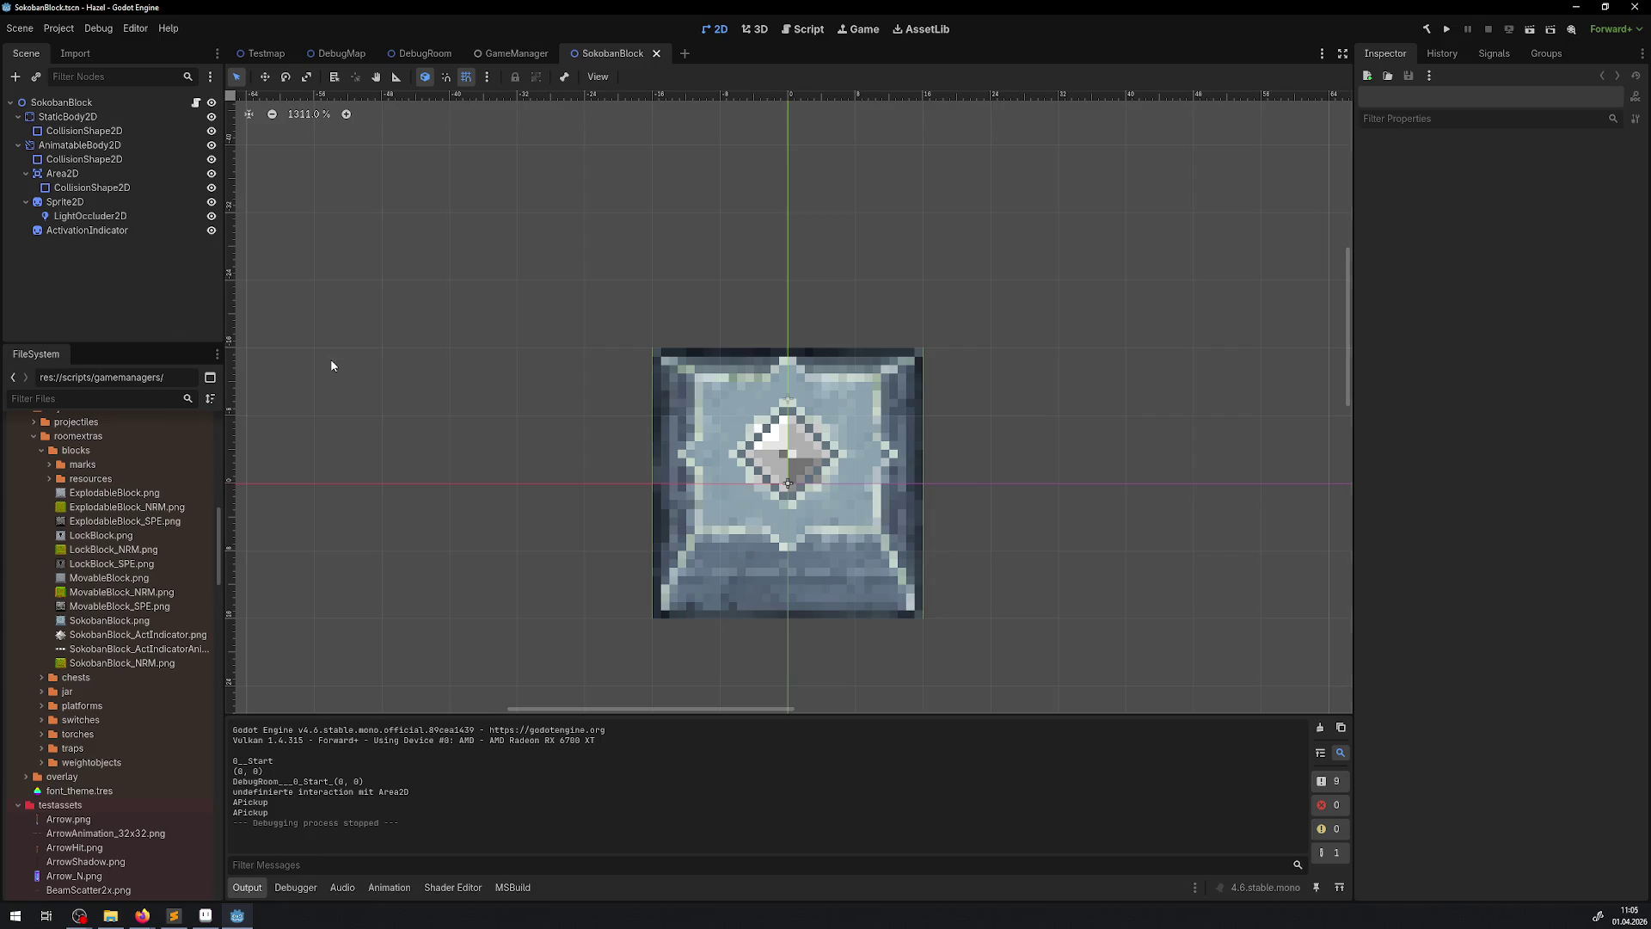
# - Add an AnimatedSprite2D child to the SokobanBlock root node, found by searching 'anim'
pyautogui.click(60, 107)
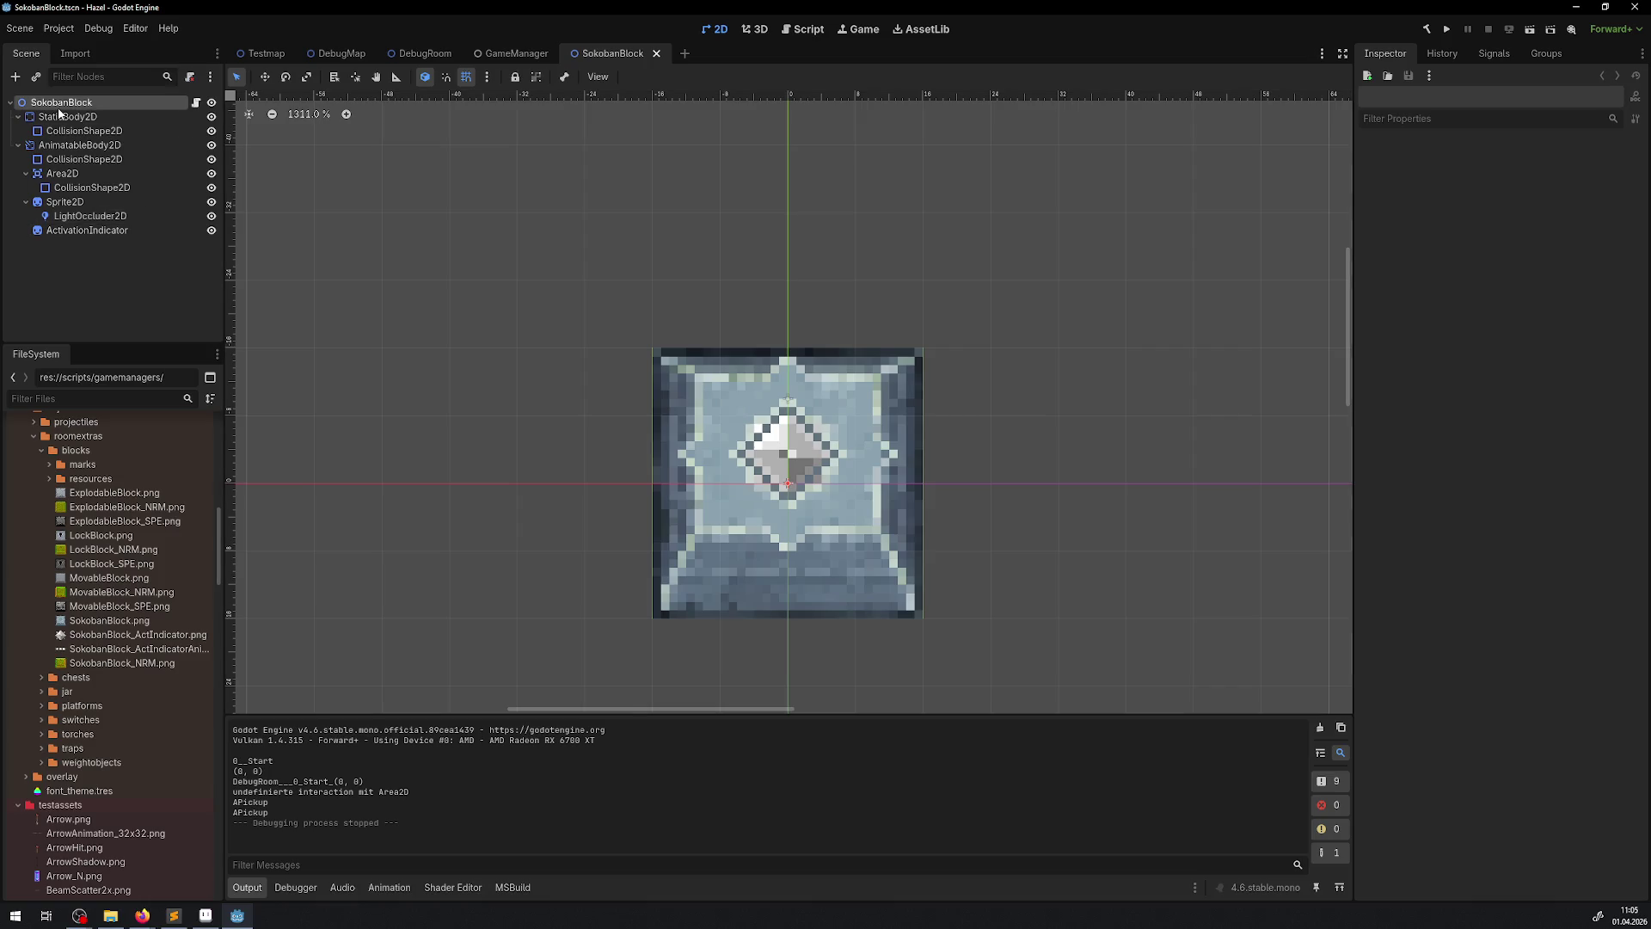
pyautogui.click(13, 77)
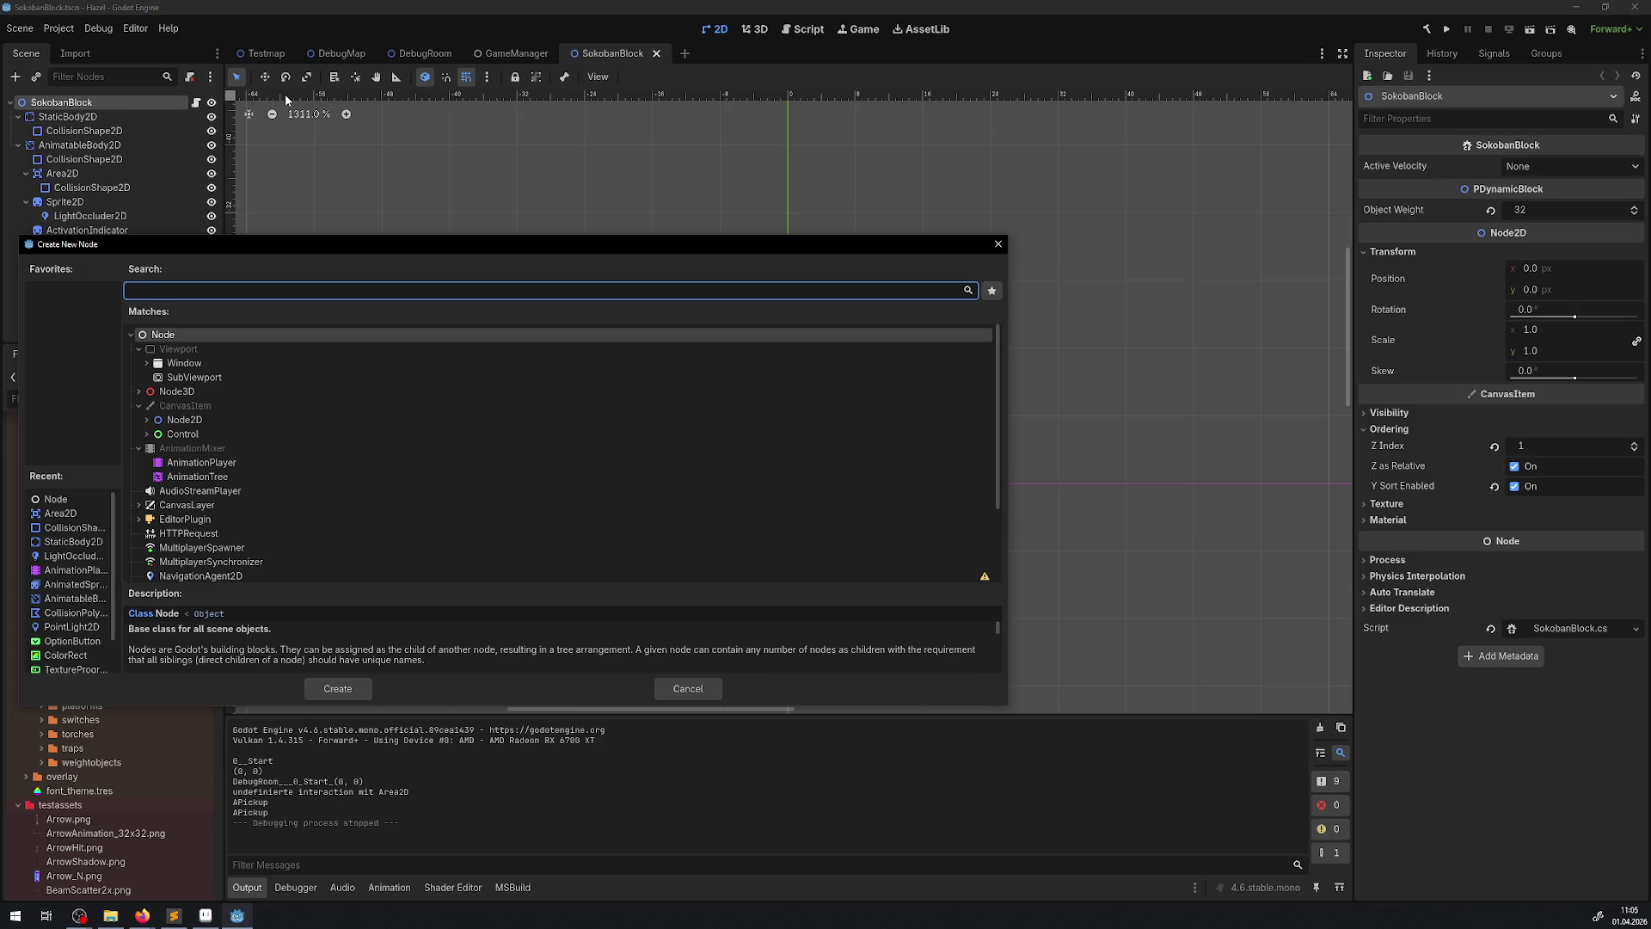
pyautogui.write('anim')
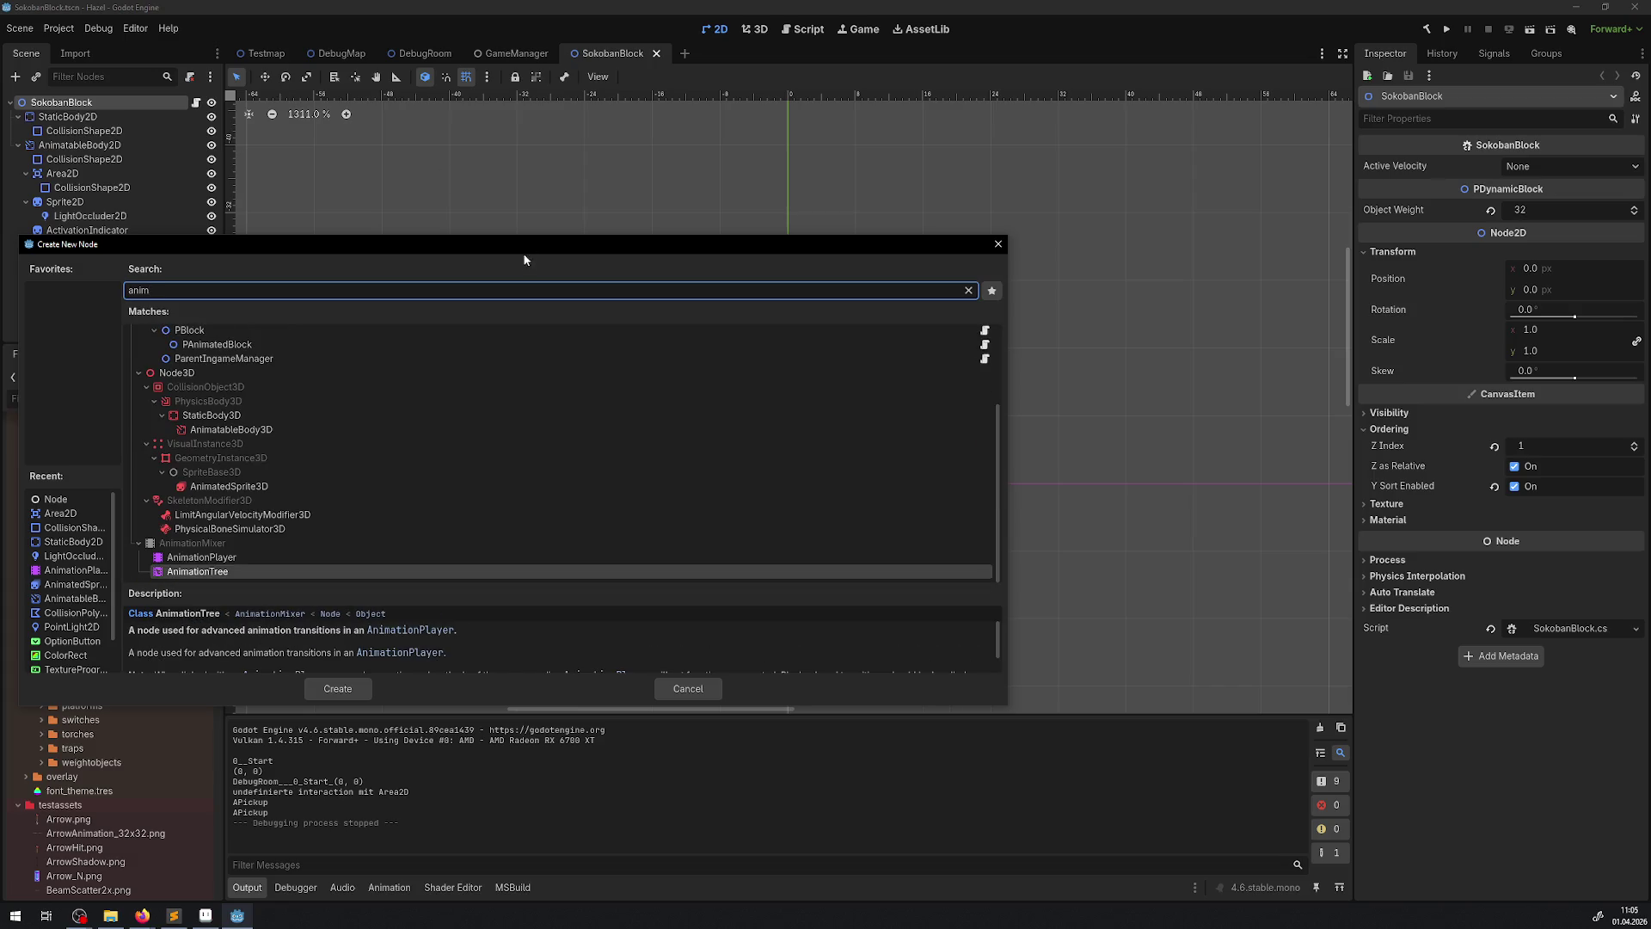
pyautogui.scroll(3, 224, 387)
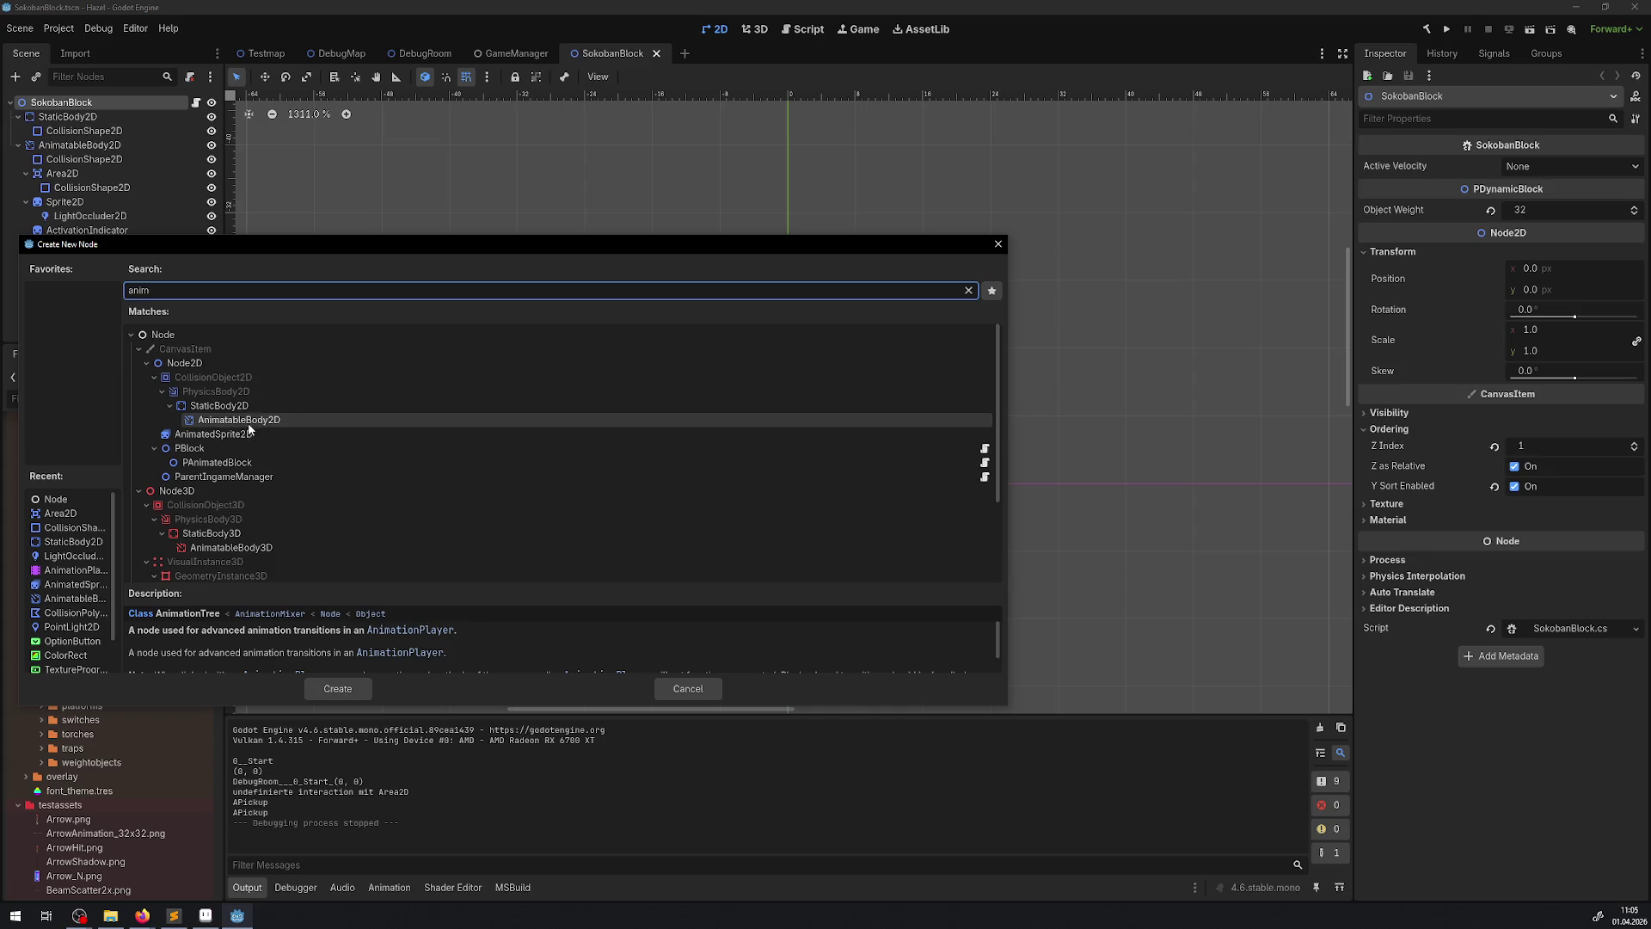
pyautogui.click(240, 435)
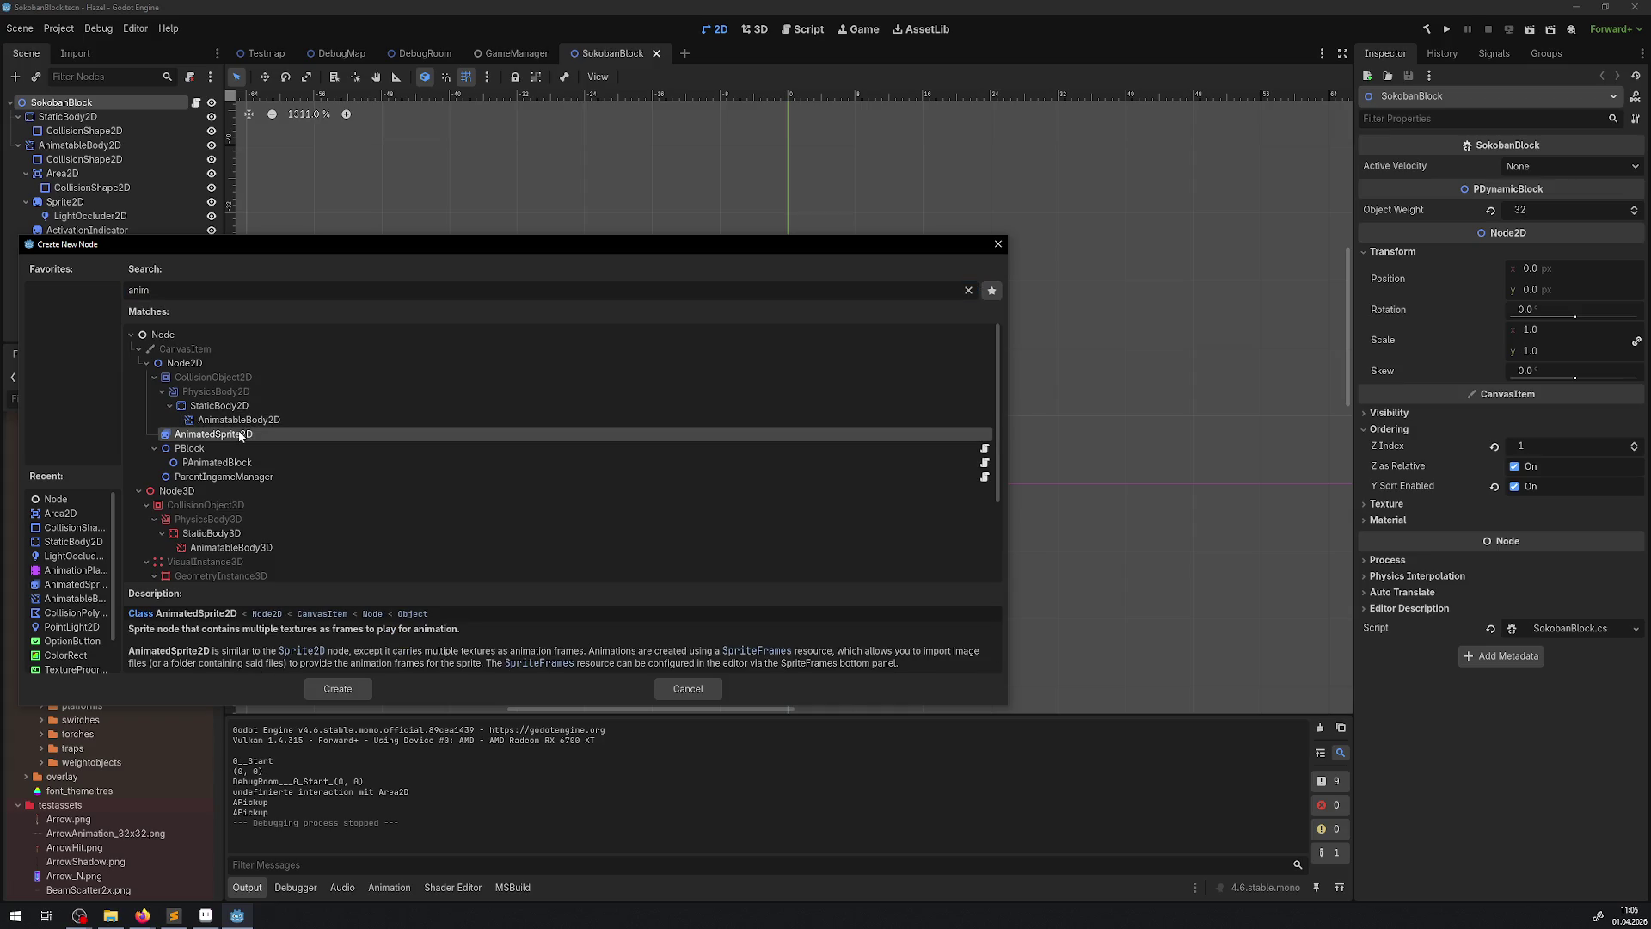
pyautogui.click(337, 688)
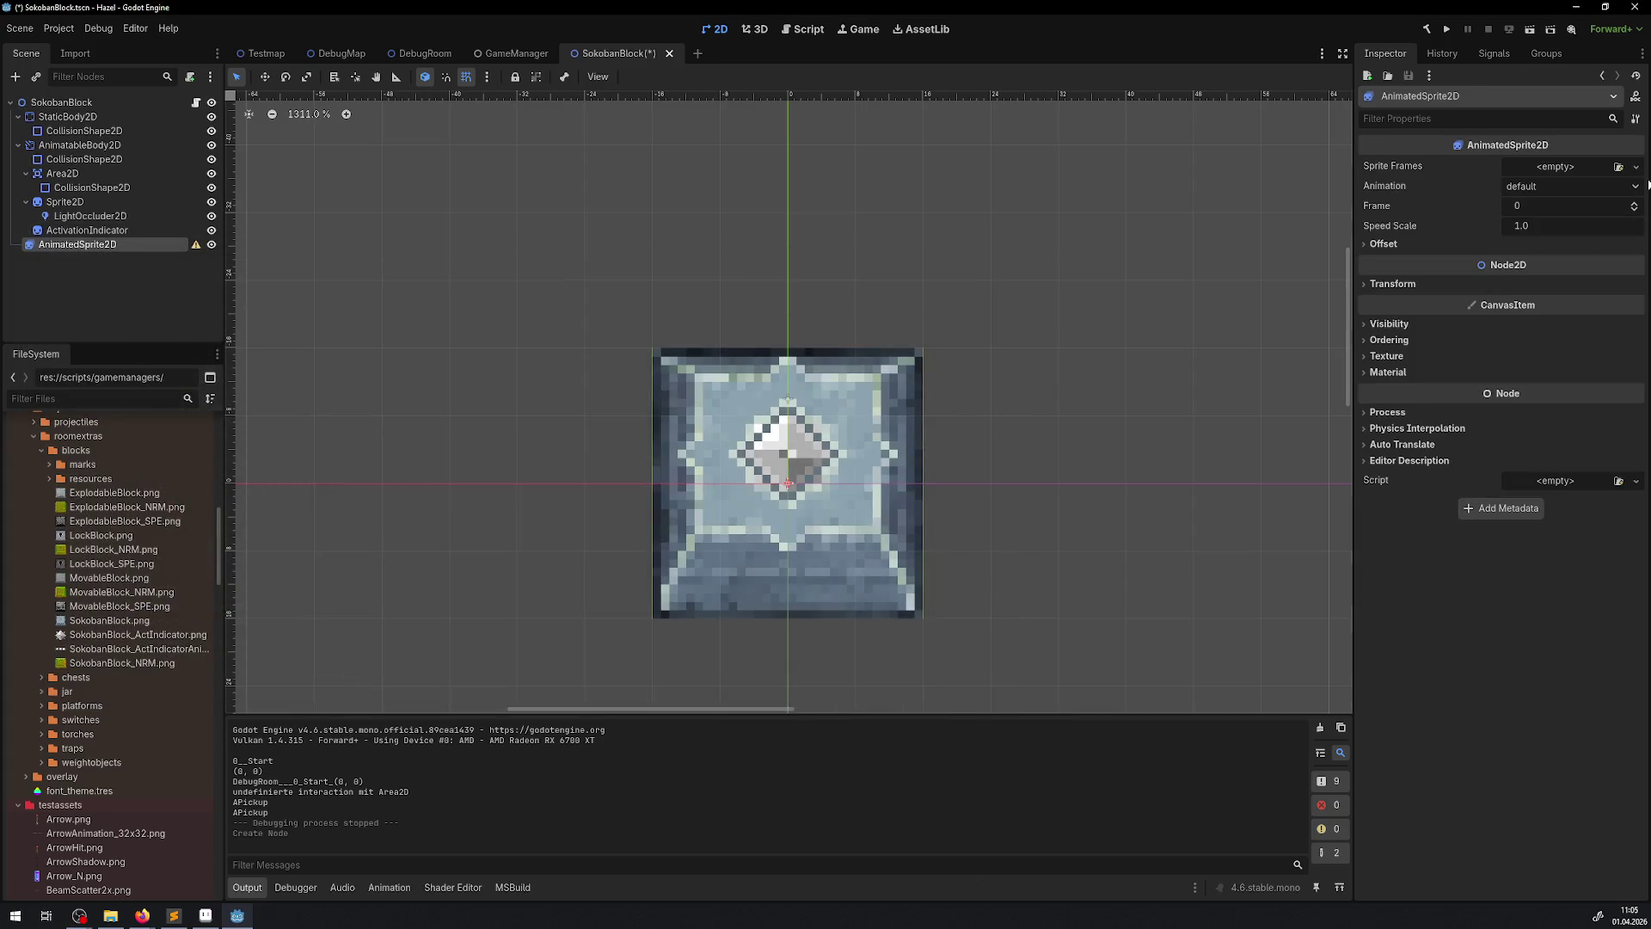
pyautogui.click(1636, 168)
# - Create a new SpriteFrames resource and load SokobanBlock_ActIndicatorAnim.png from the blocks folder as a sprite sheet
pyautogui.click(1586, 187)
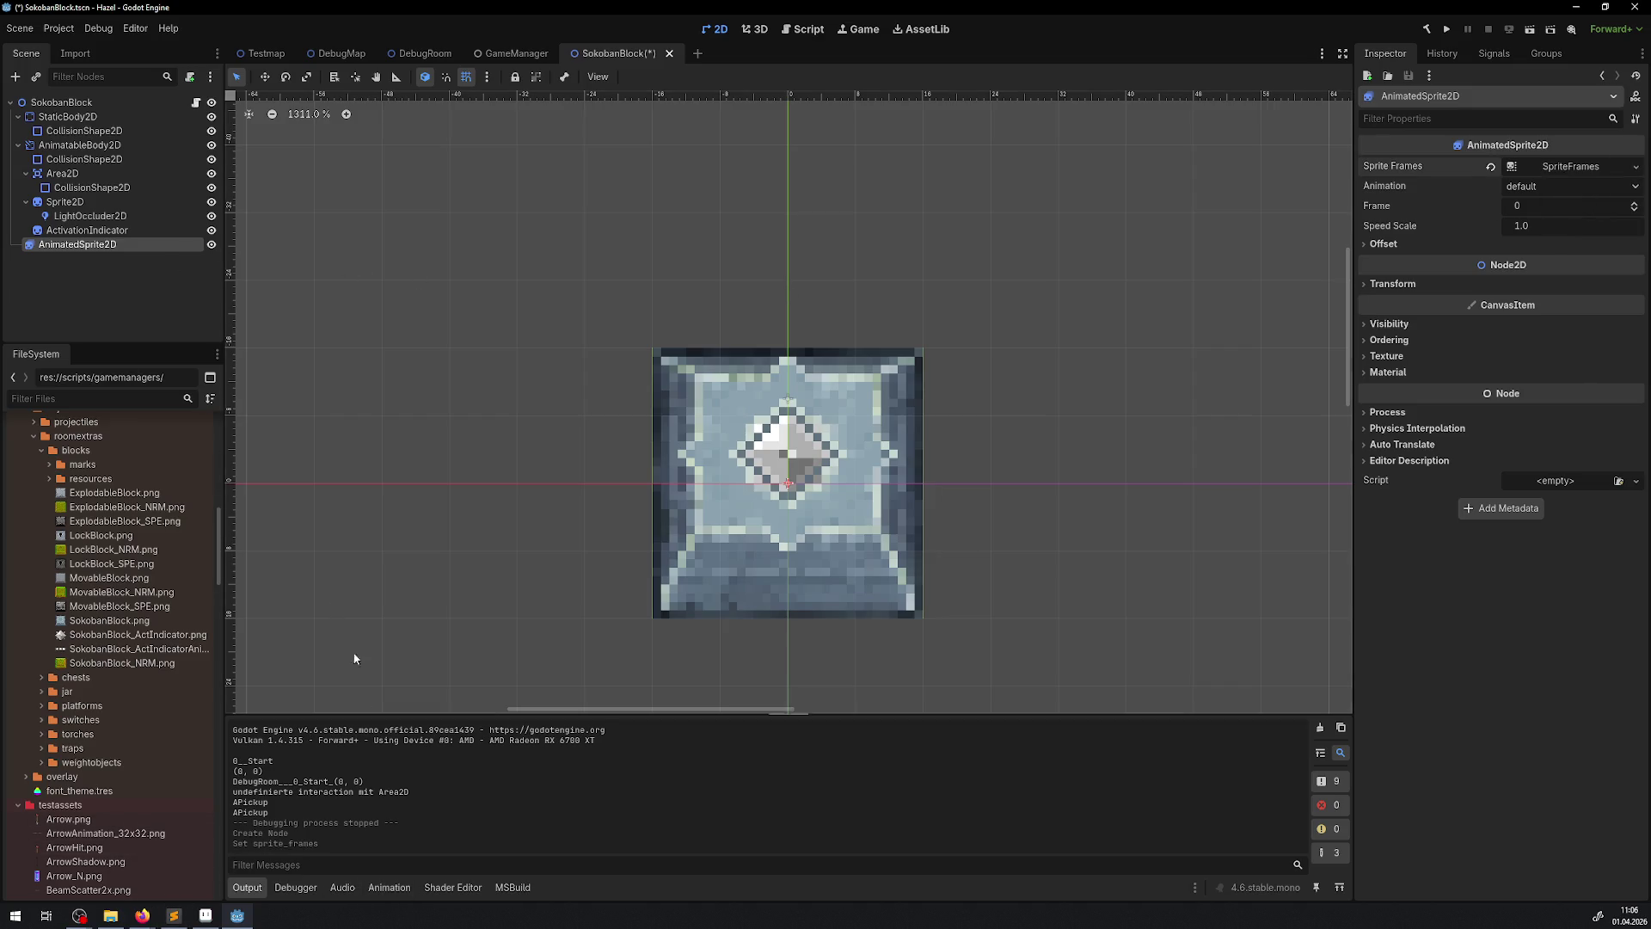
pyautogui.click(1545, 168)
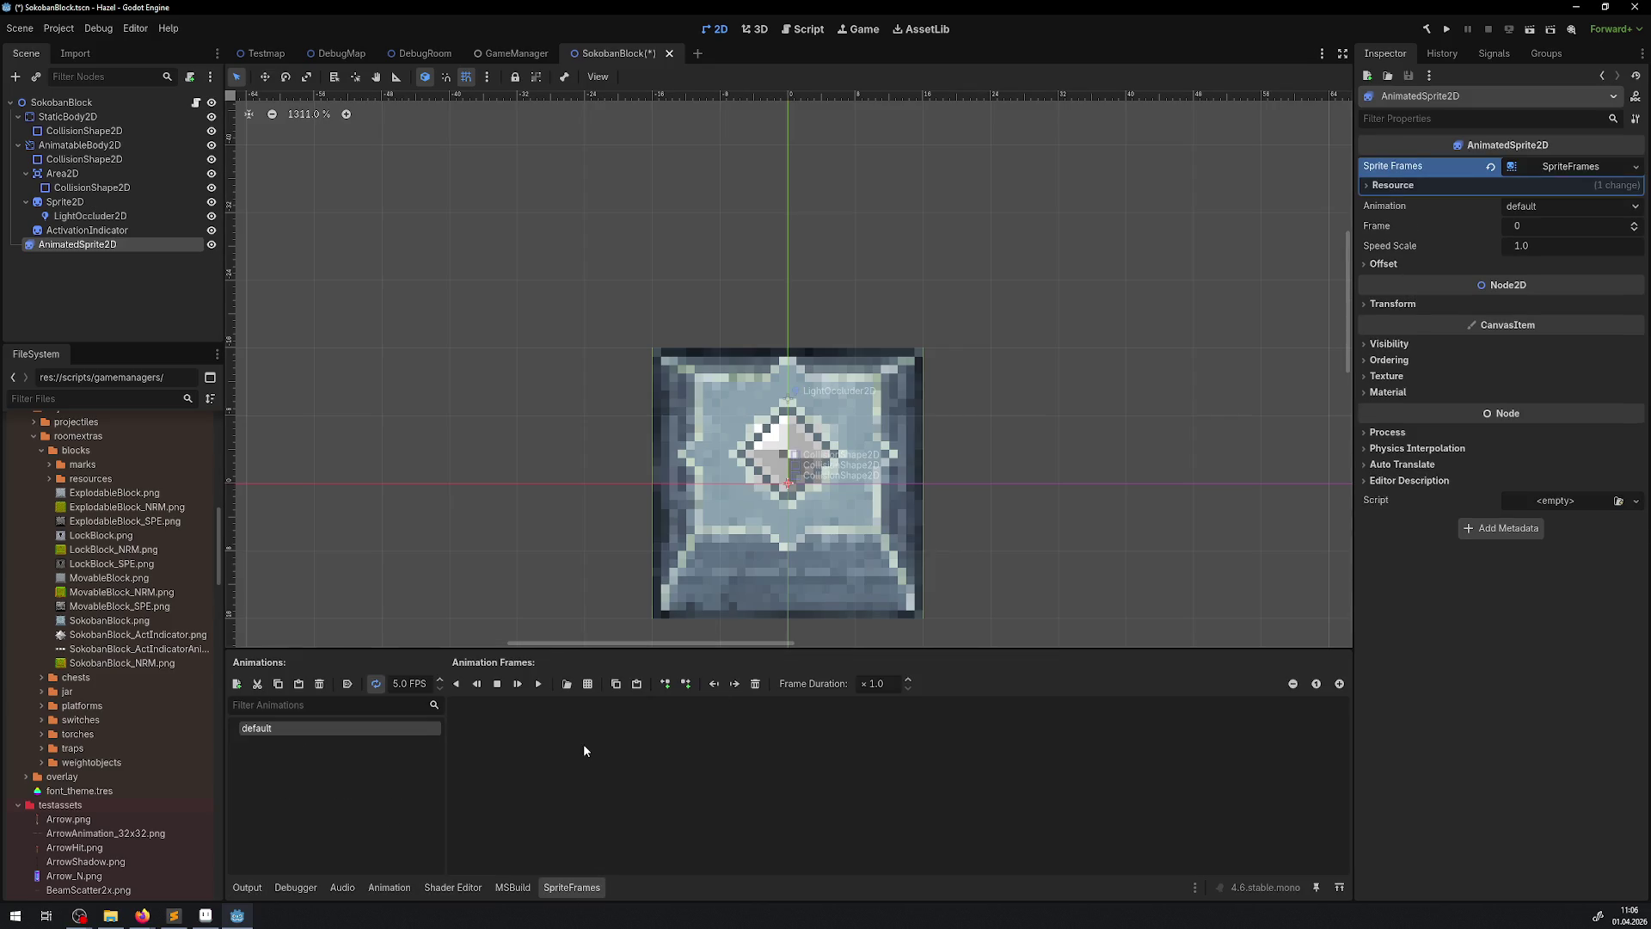
pyautogui.click(579, 684)
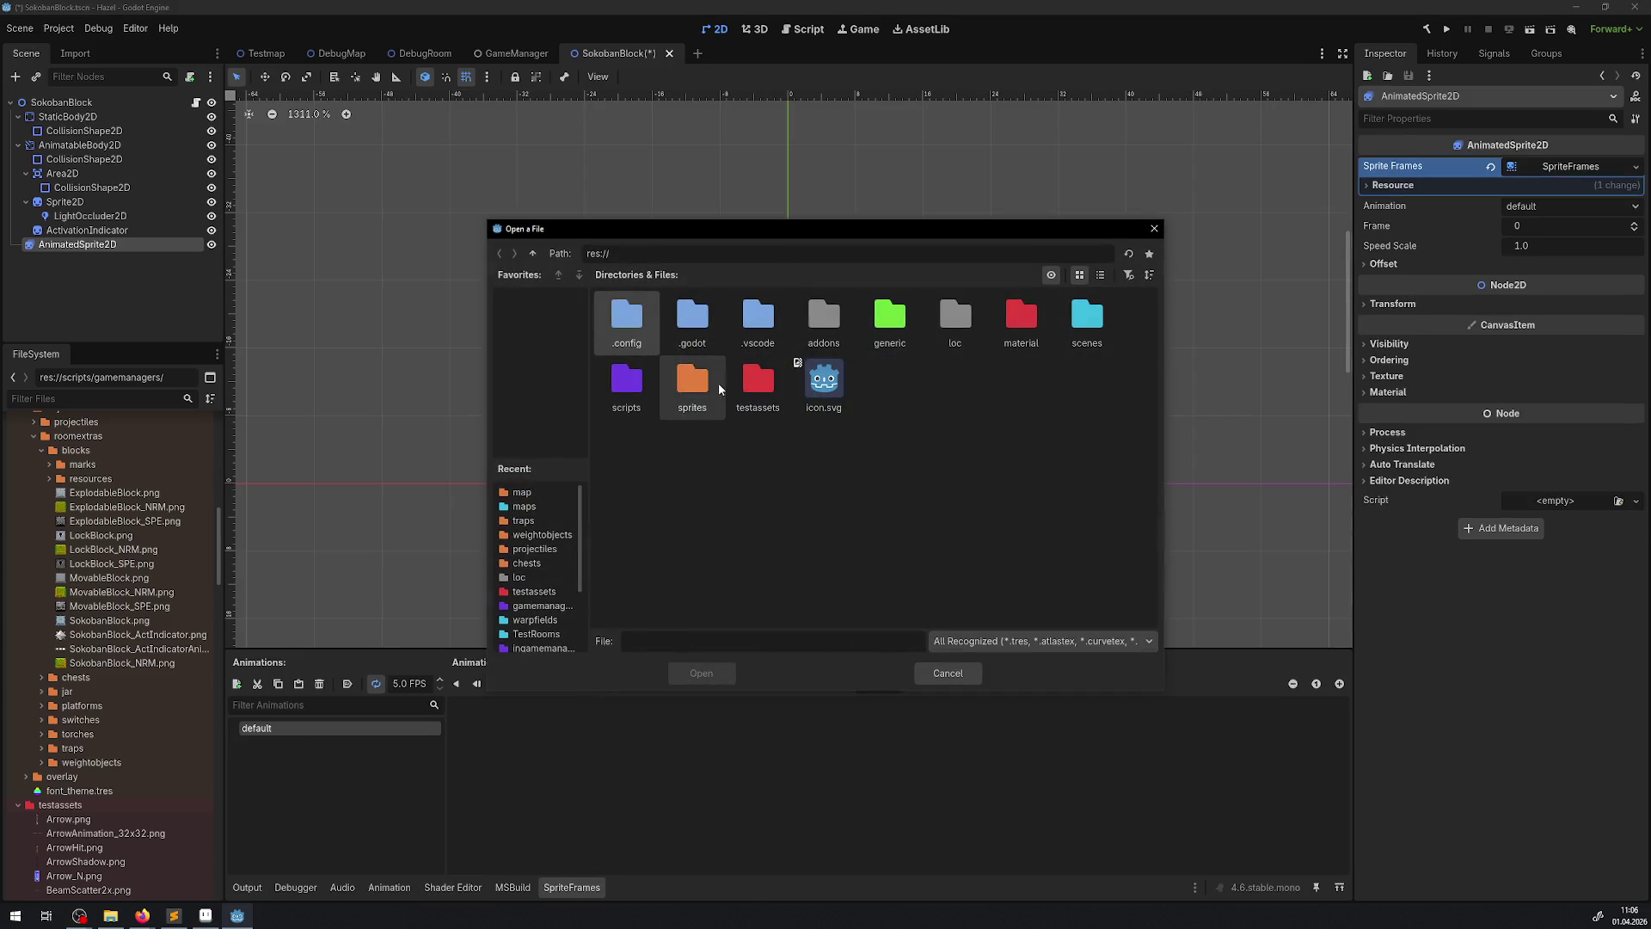
pyautogui.doubleClick(719, 384)
pyautogui.doubleClick(703, 327)
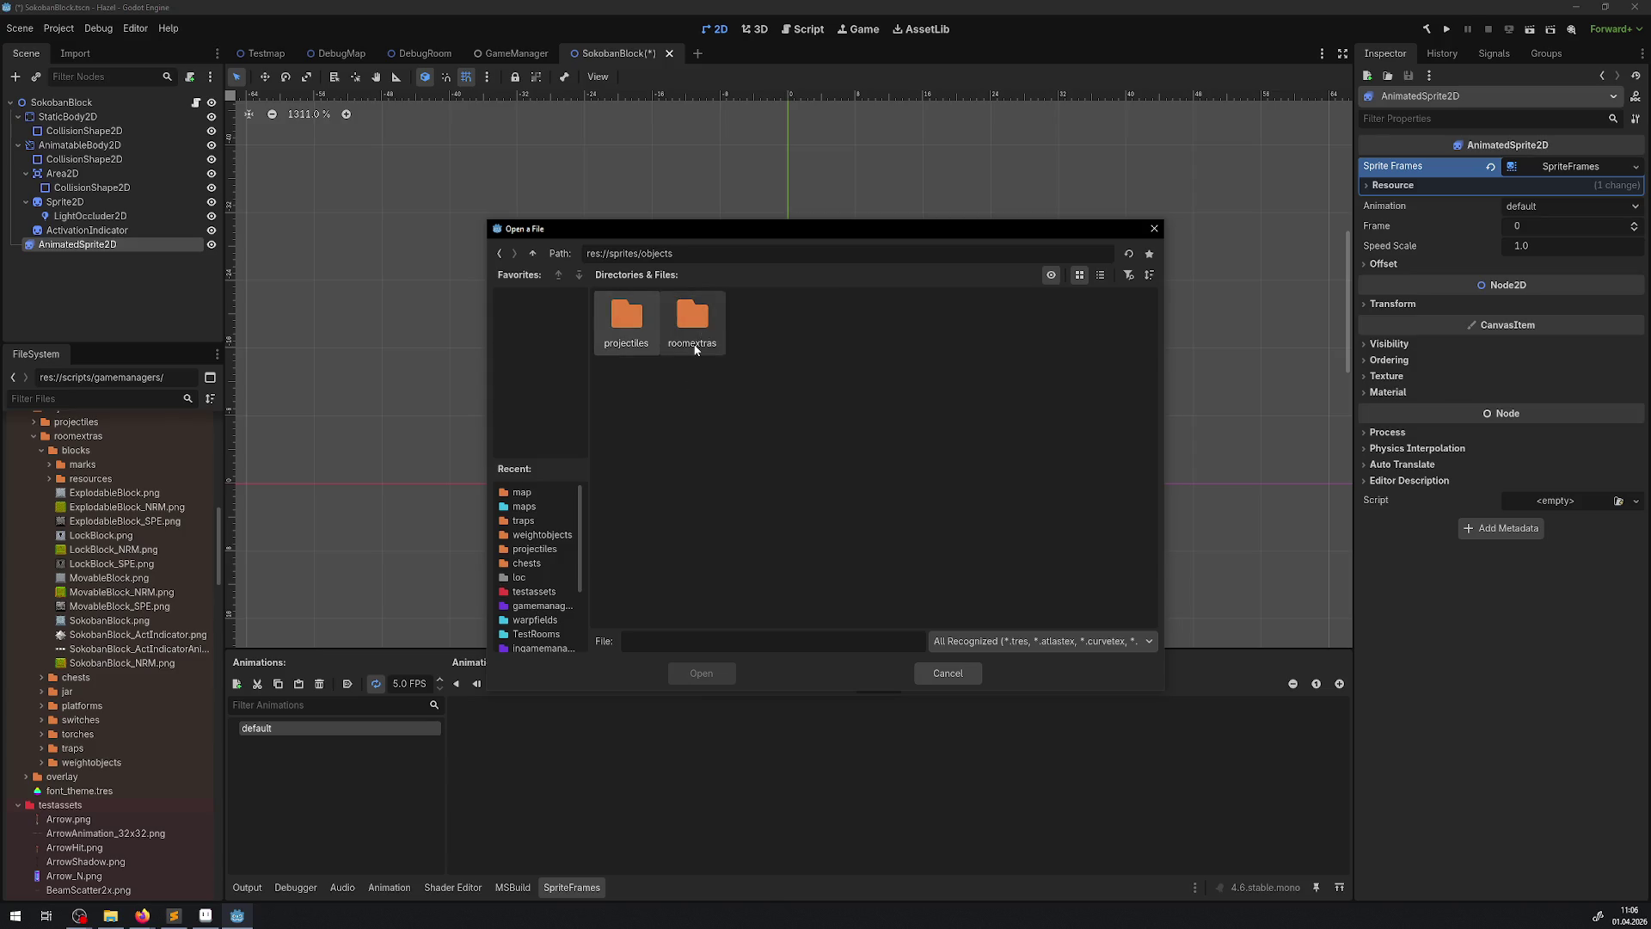
pyautogui.doubleClick(699, 328)
pyautogui.doubleClick(638, 326)
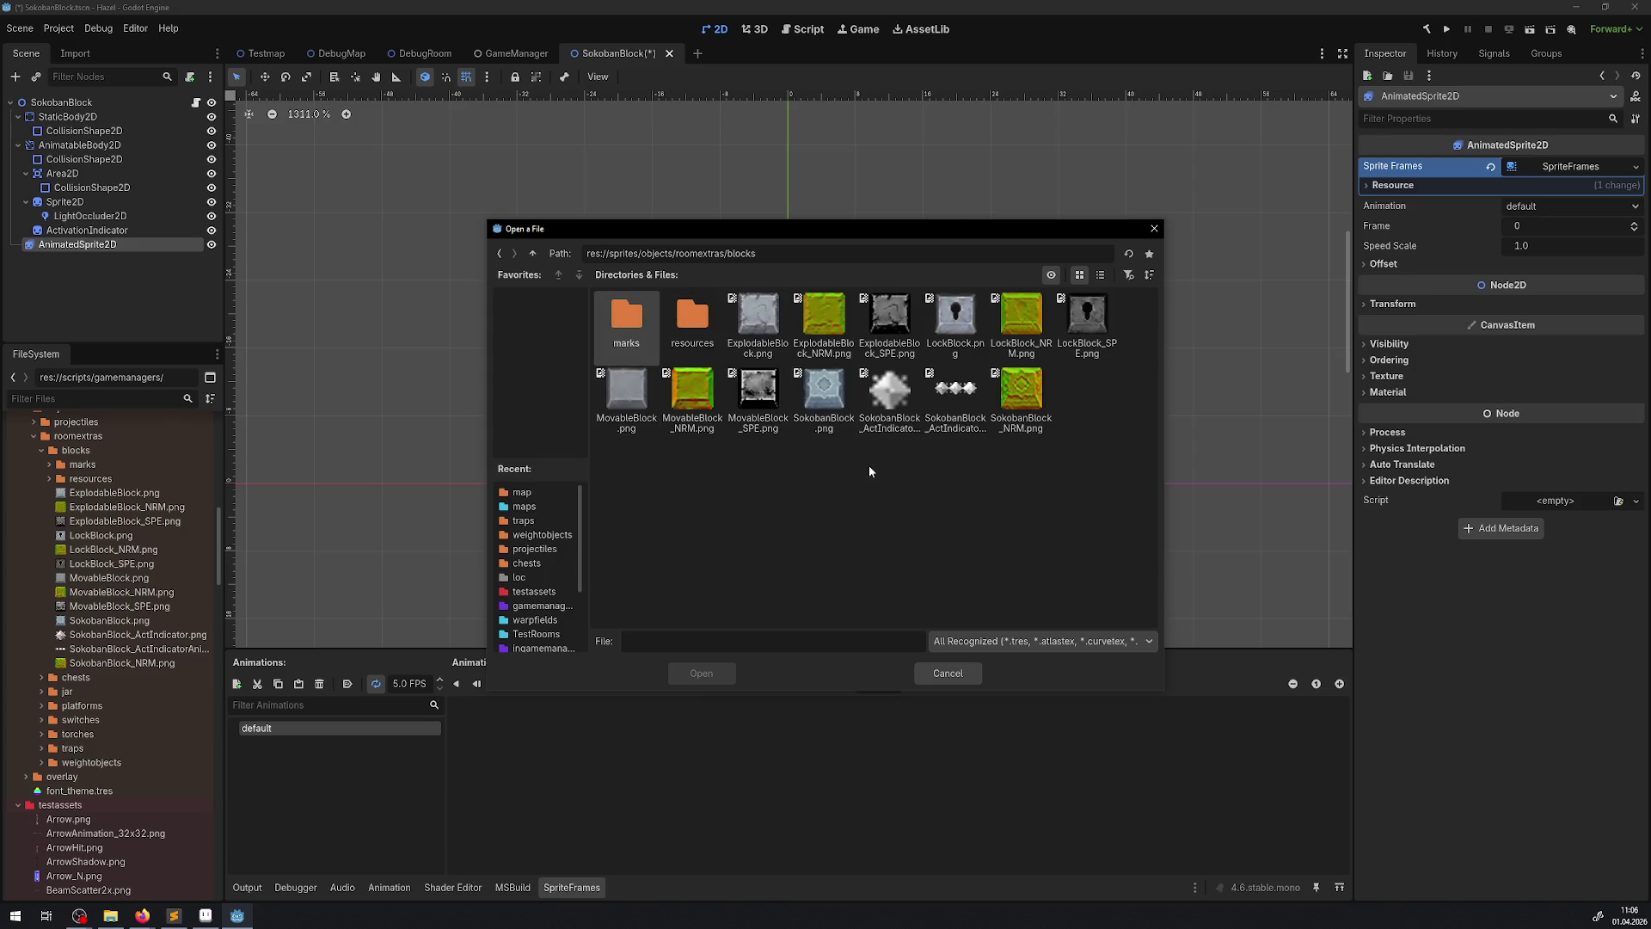
pyautogui.doubleClick(961, 416)
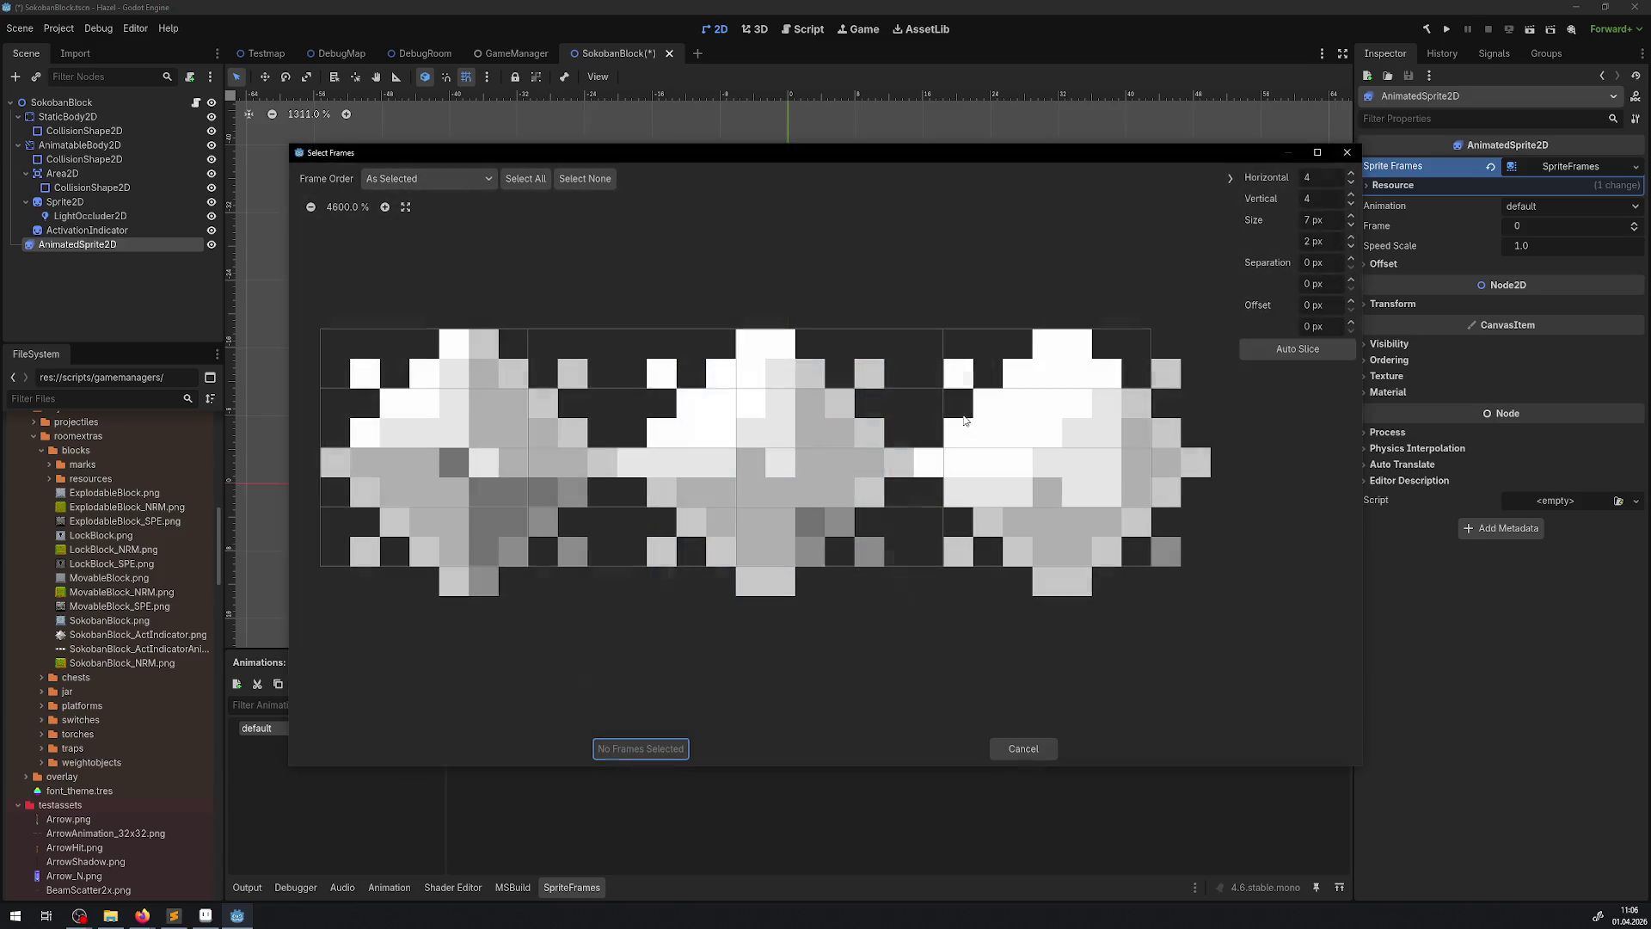
# - Split the sheet into one row of three frames and add all three to the animation
pyautogui.click(1353, 203)
pyautogui.click(1353, 202)
pyautogui.click(1353, 202)
pyautogui.click(1353, 184)
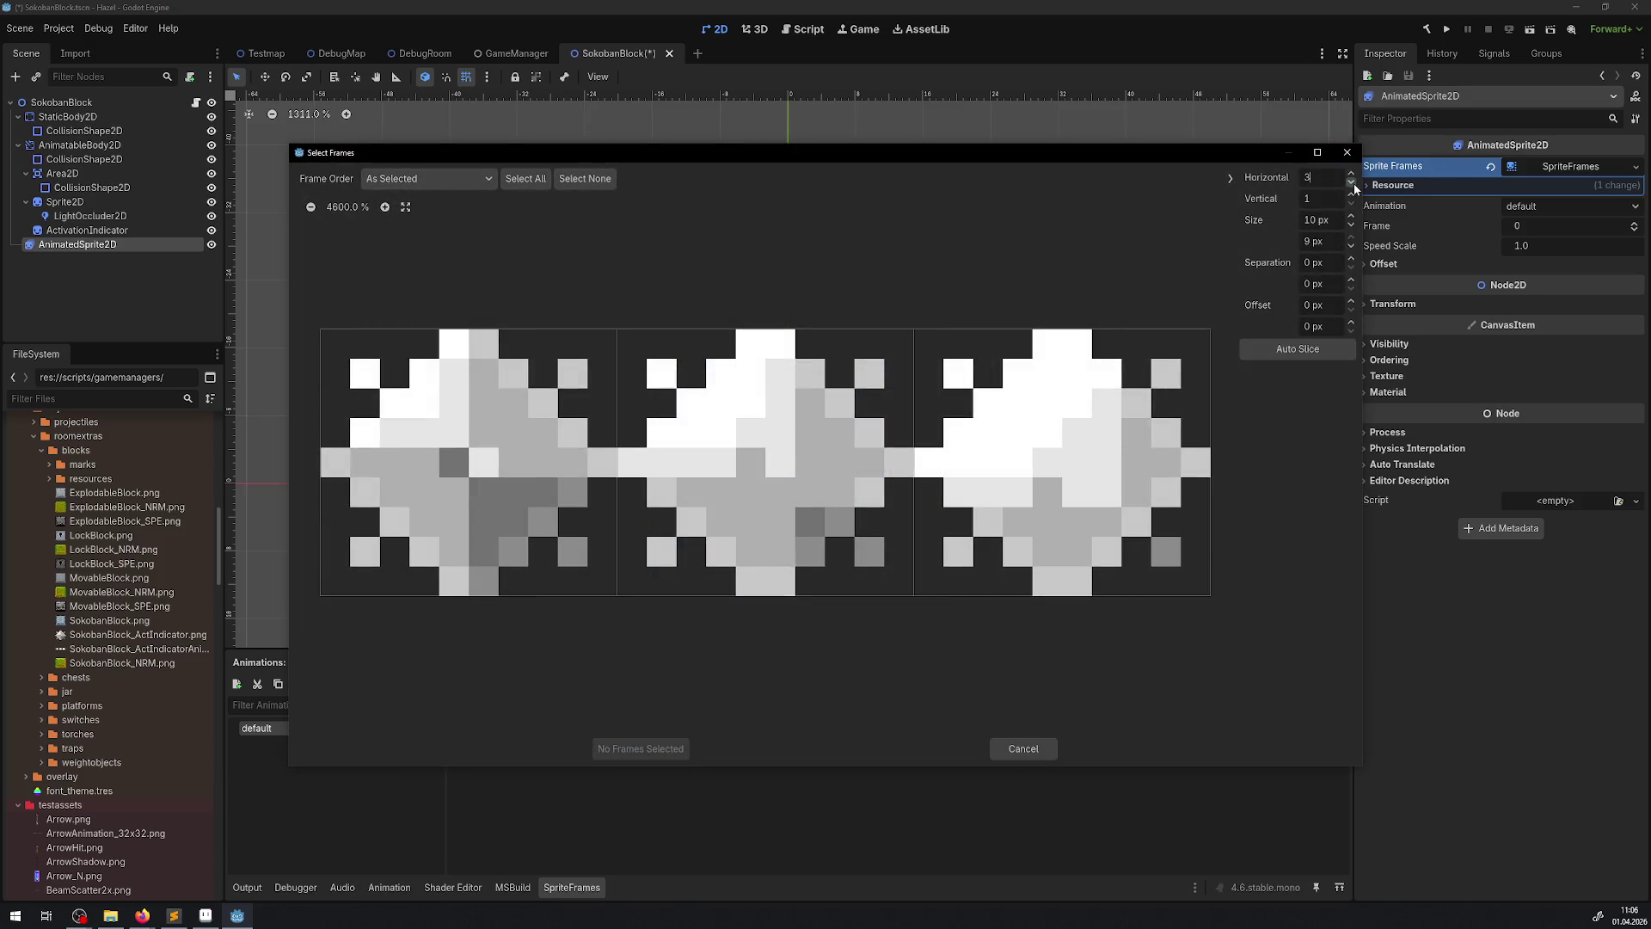
pyautogui.click(526, 178)
pyautogui.click(639, 748)
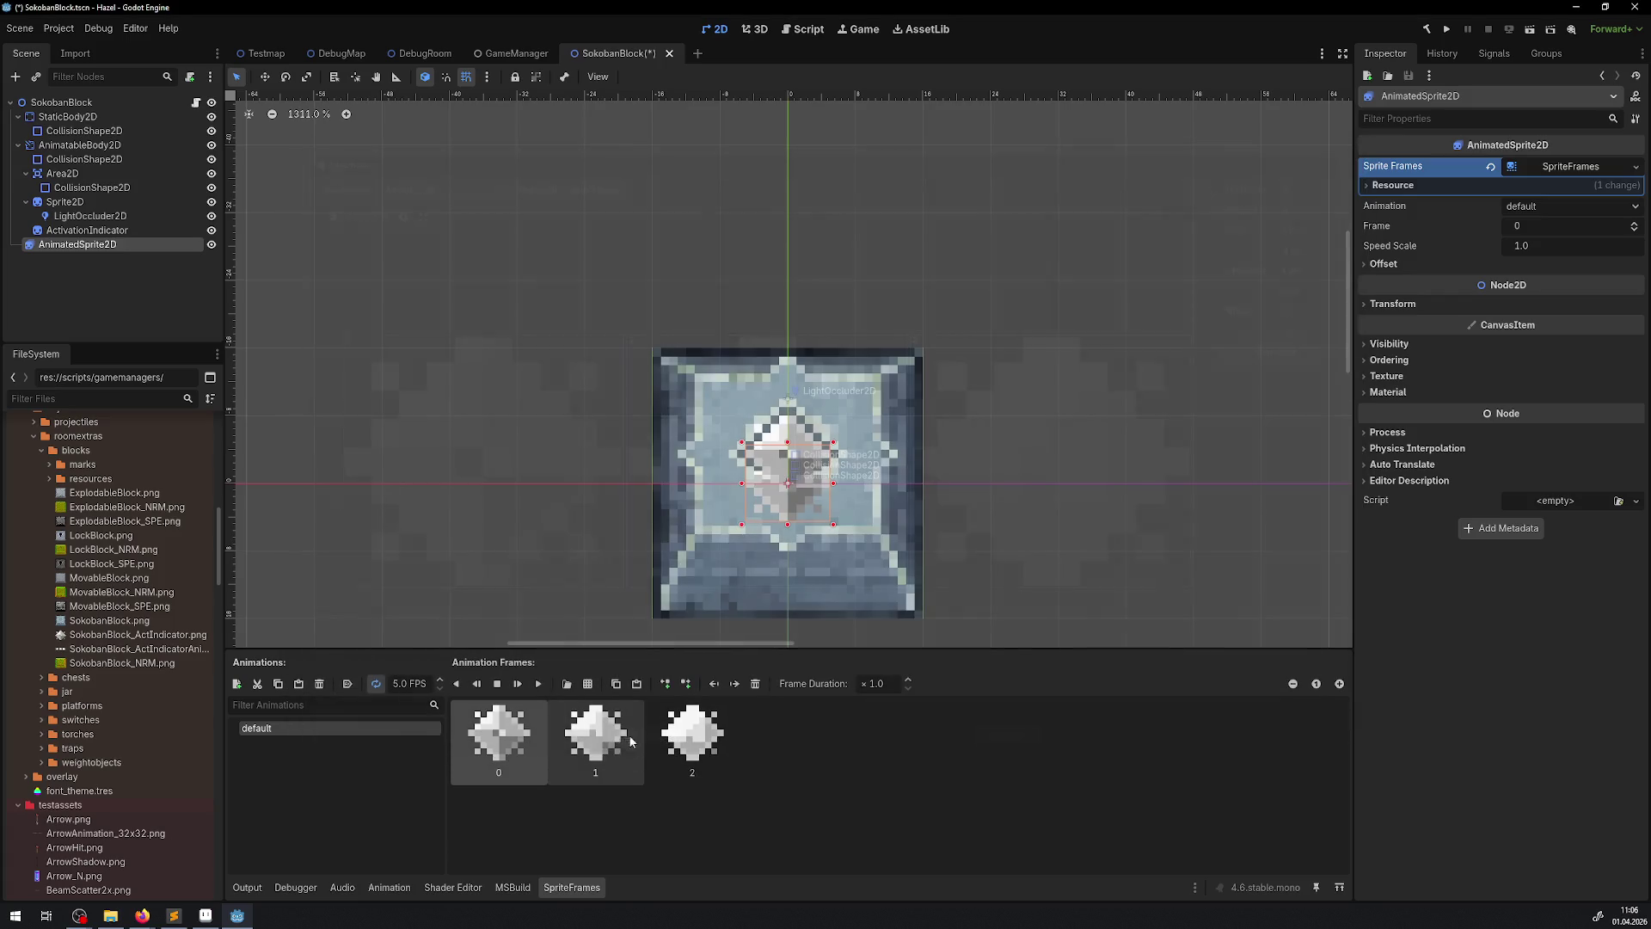
# - Paste a copy of the previous frame as frame 3 of the default animation
pyautogui.click(554, 735)
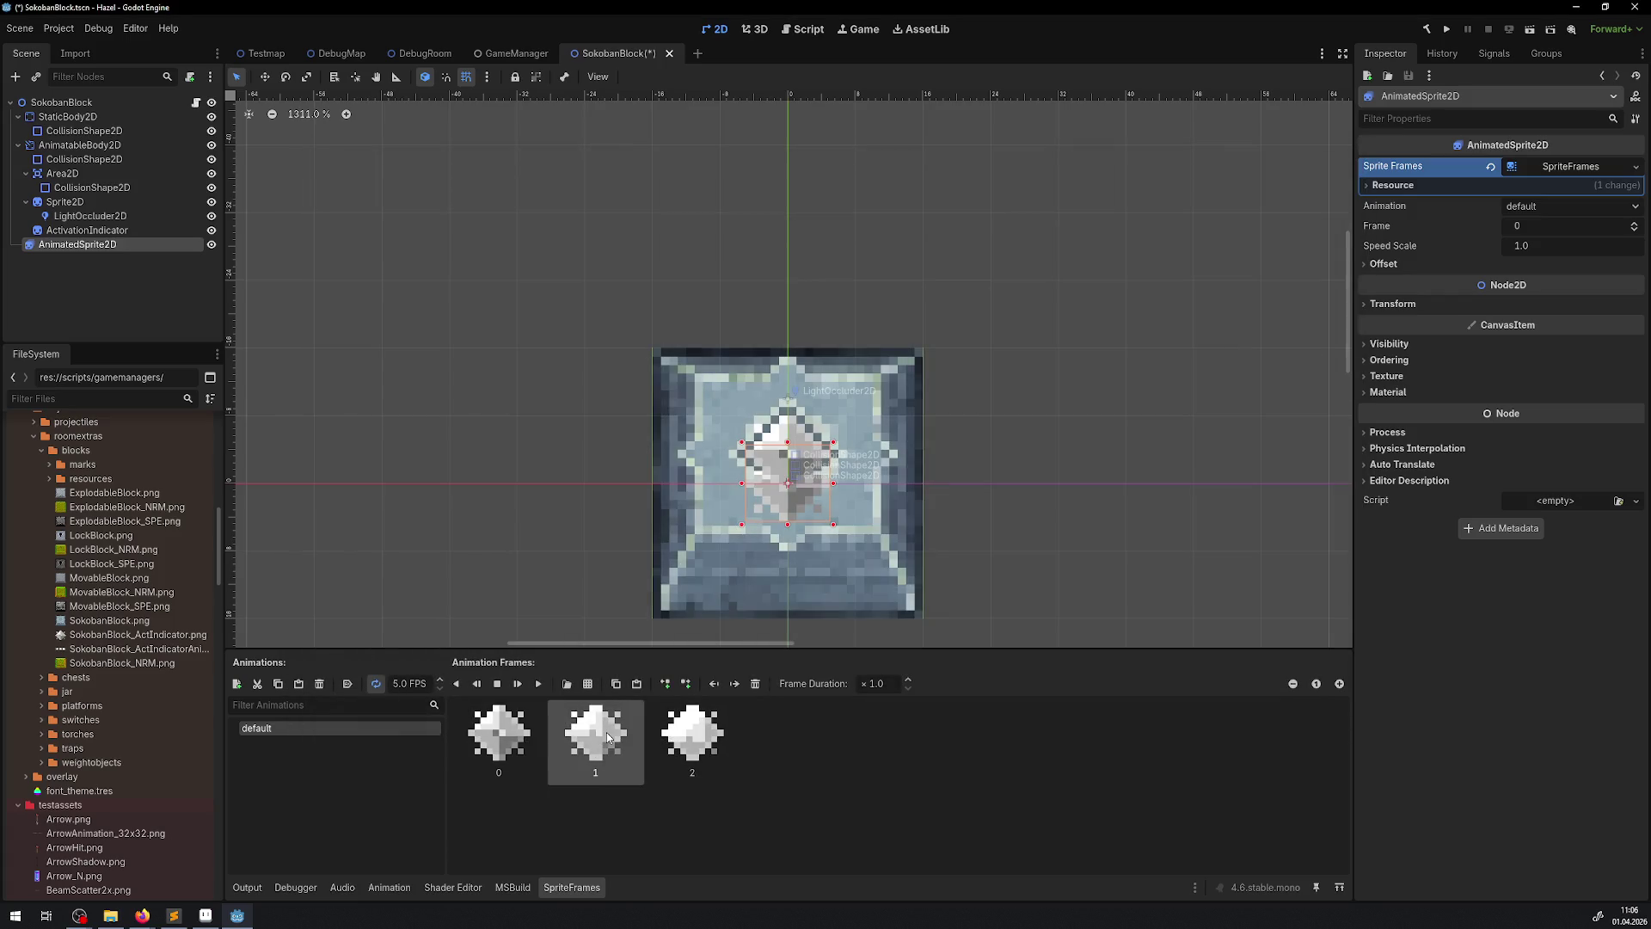
pyautogui.click(589, 685)
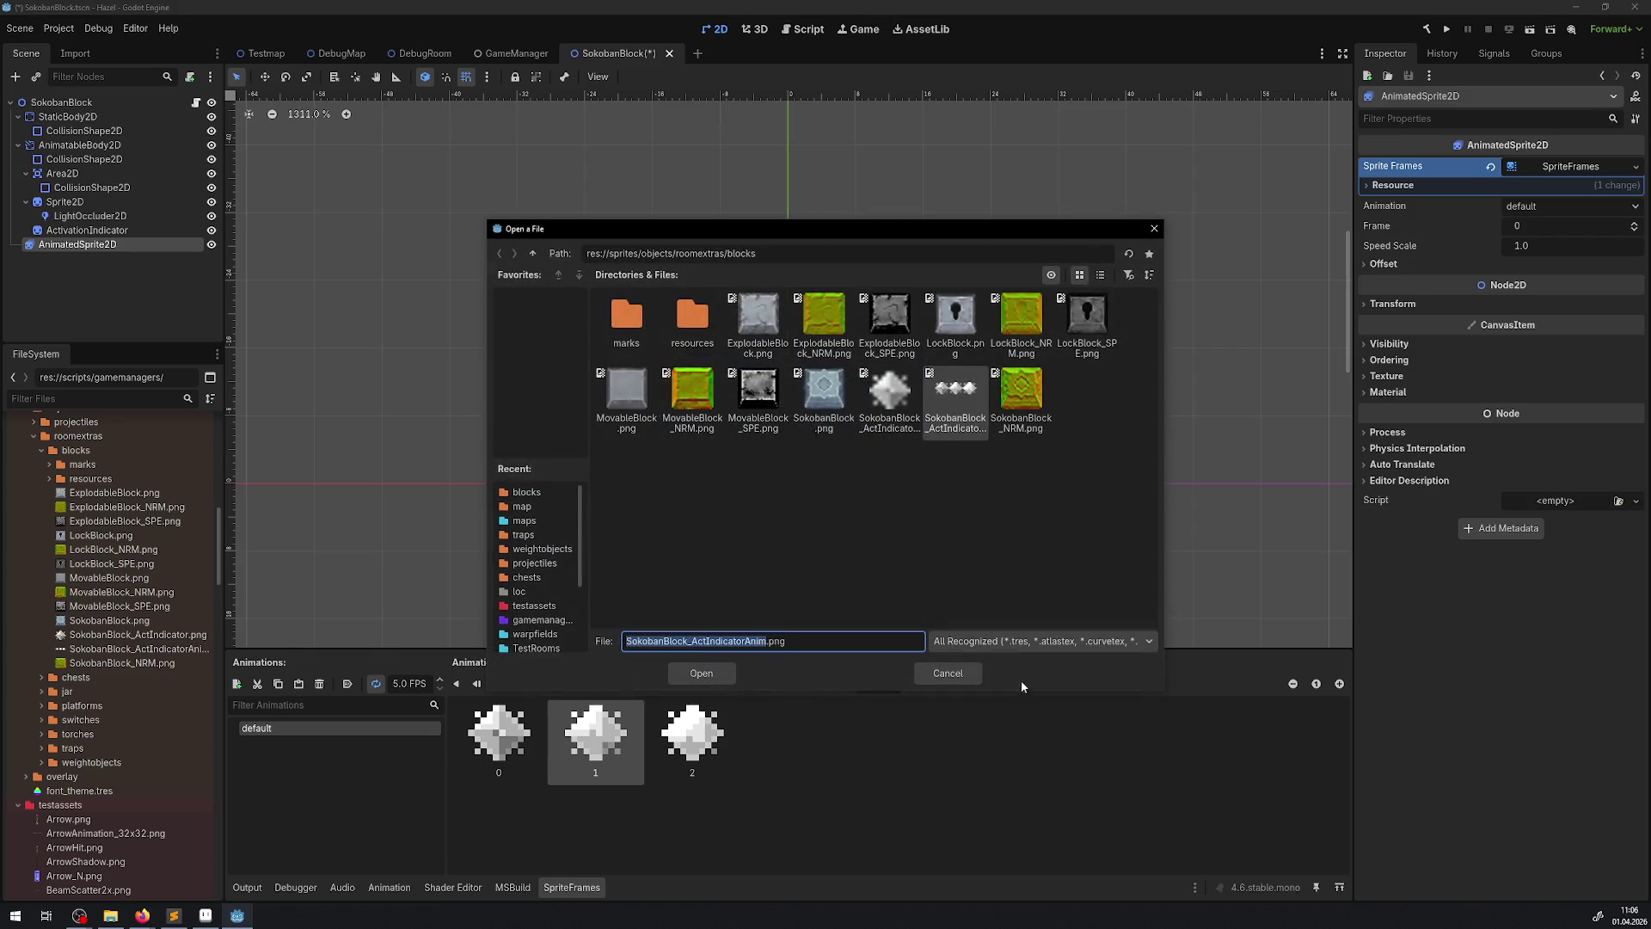
pyautogui.click(920, 679)
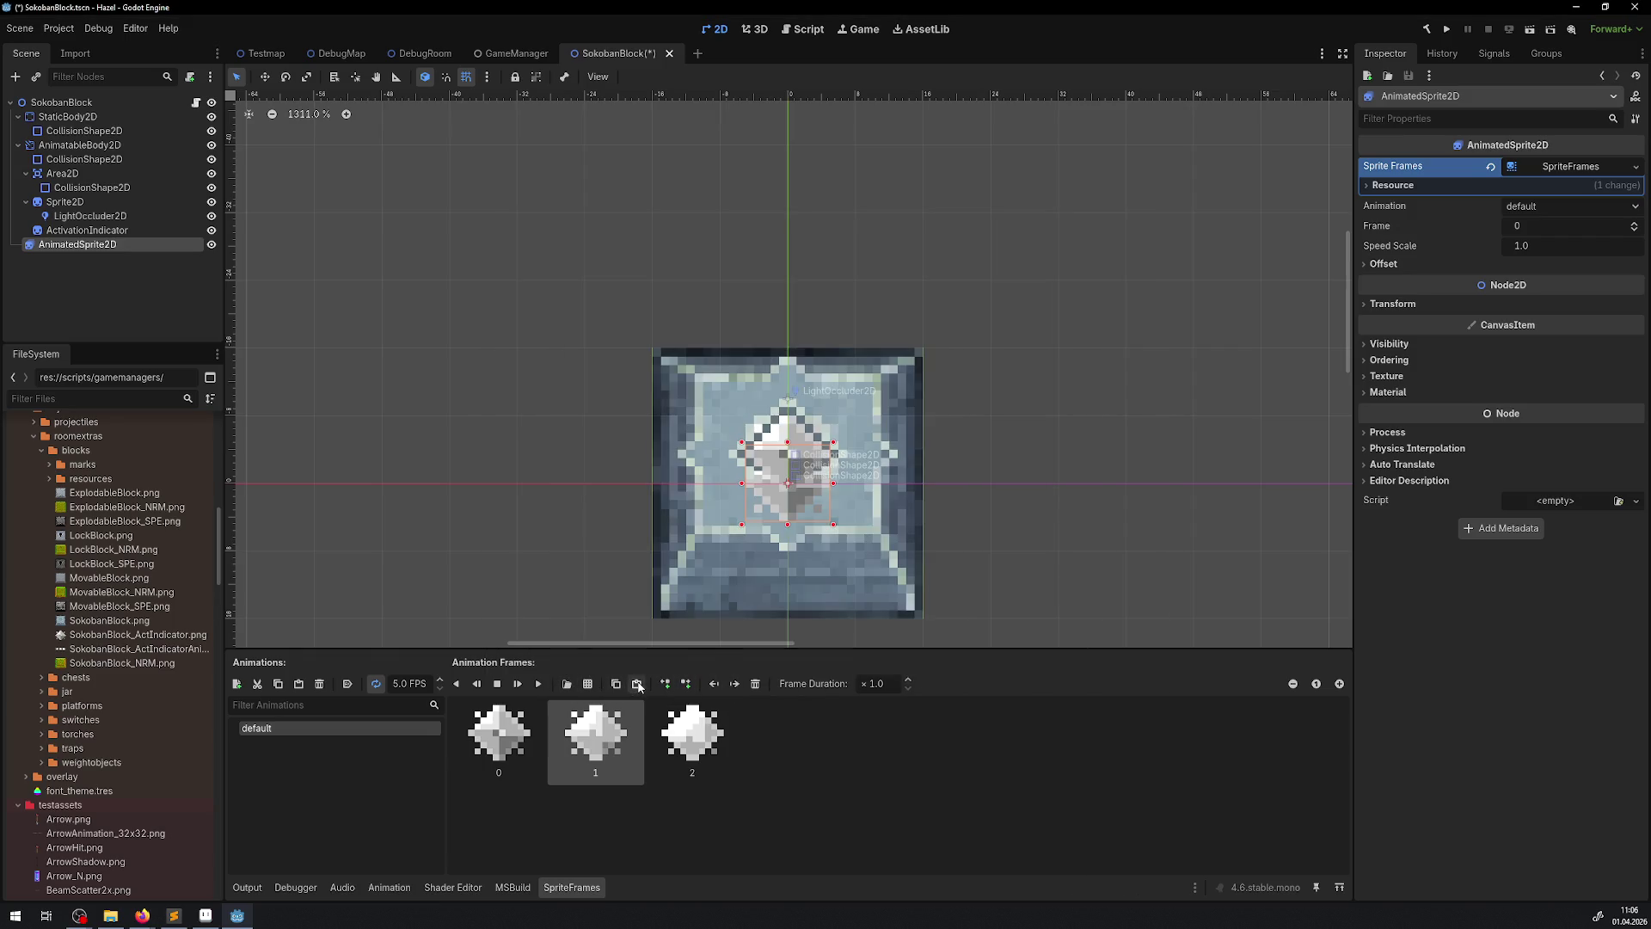
pyautogui.click(639, 685)
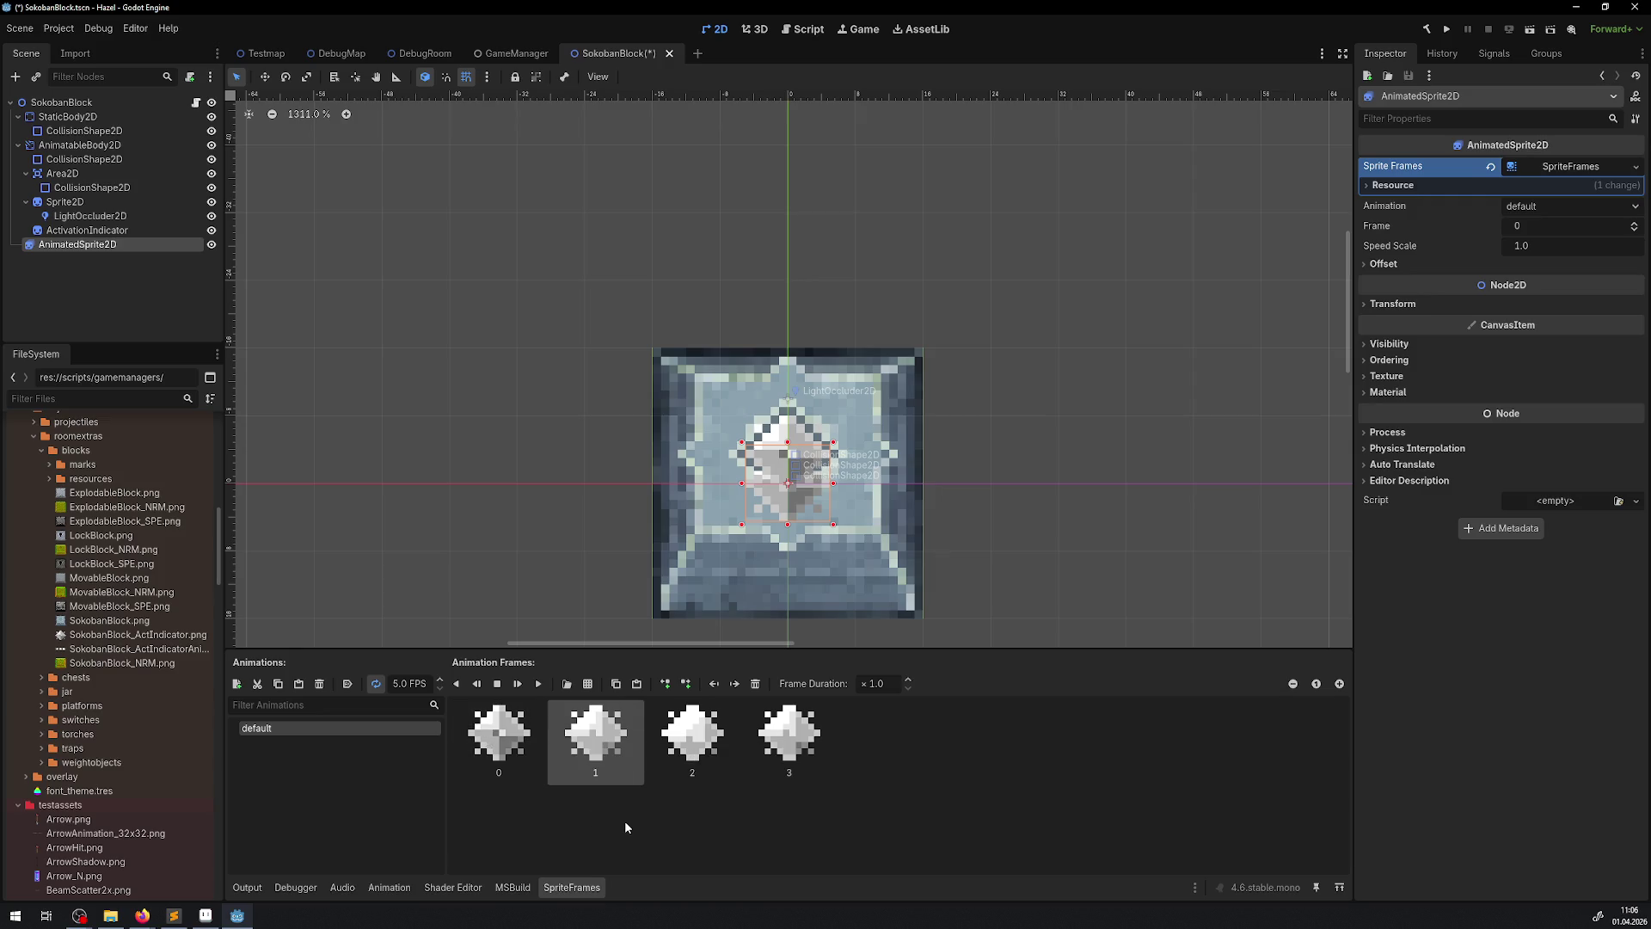
pyautogui.click(514, 741)
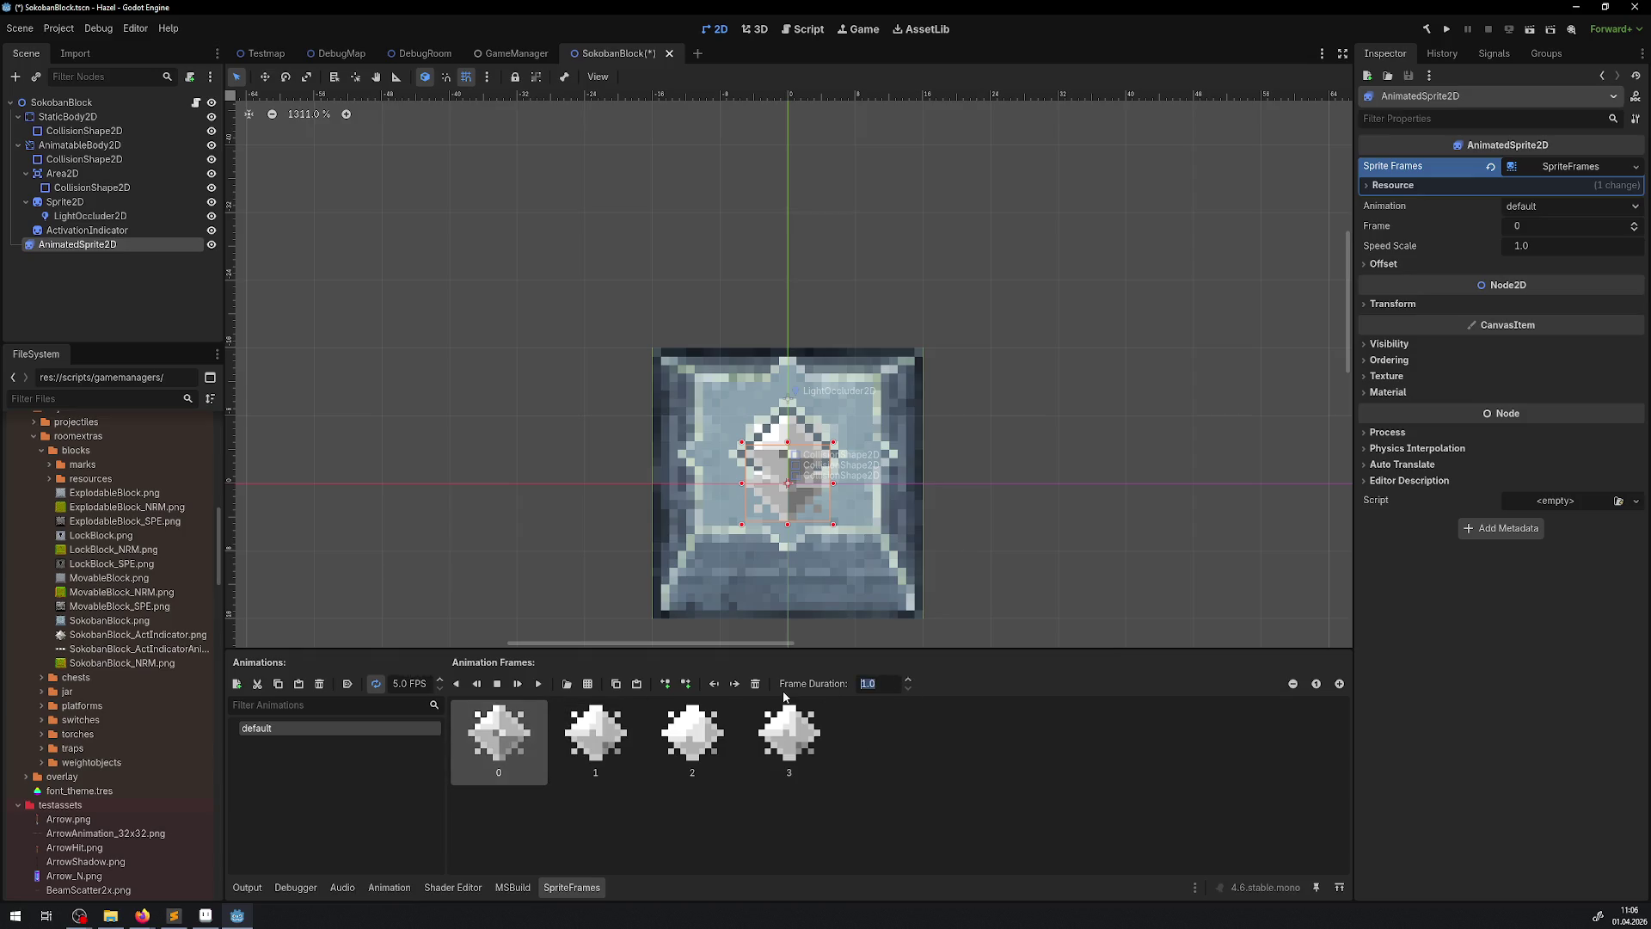
pyautogui.write('4')
# - Set frame 0's duration to 4, hide ActivationIndicator, and move the glow sprite up 3 pixels
pyautogui.press('Return')
pyautogui.scroll(2, 761, 477)
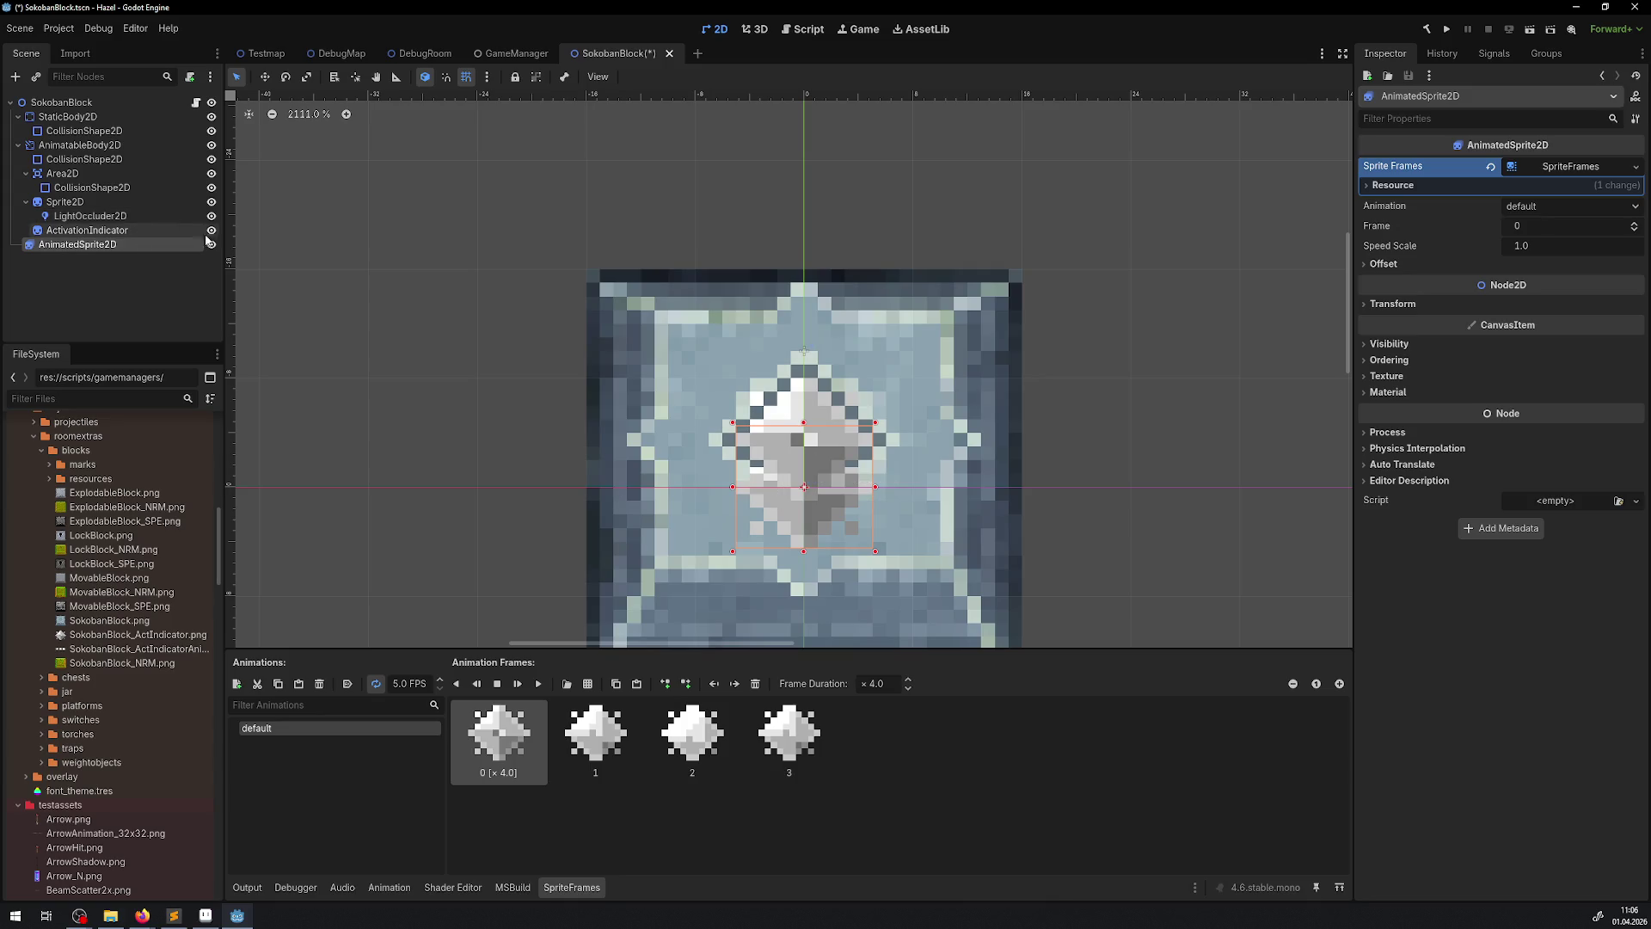
pyautogui.click(212, 231)
pyautogui.moveTo(107, 244)
pyautogui.mouseDown()
pyautogui.moveTo(80, 107)
pyautogui.moveTo(82, 146)
pyautogui.mouseUp()
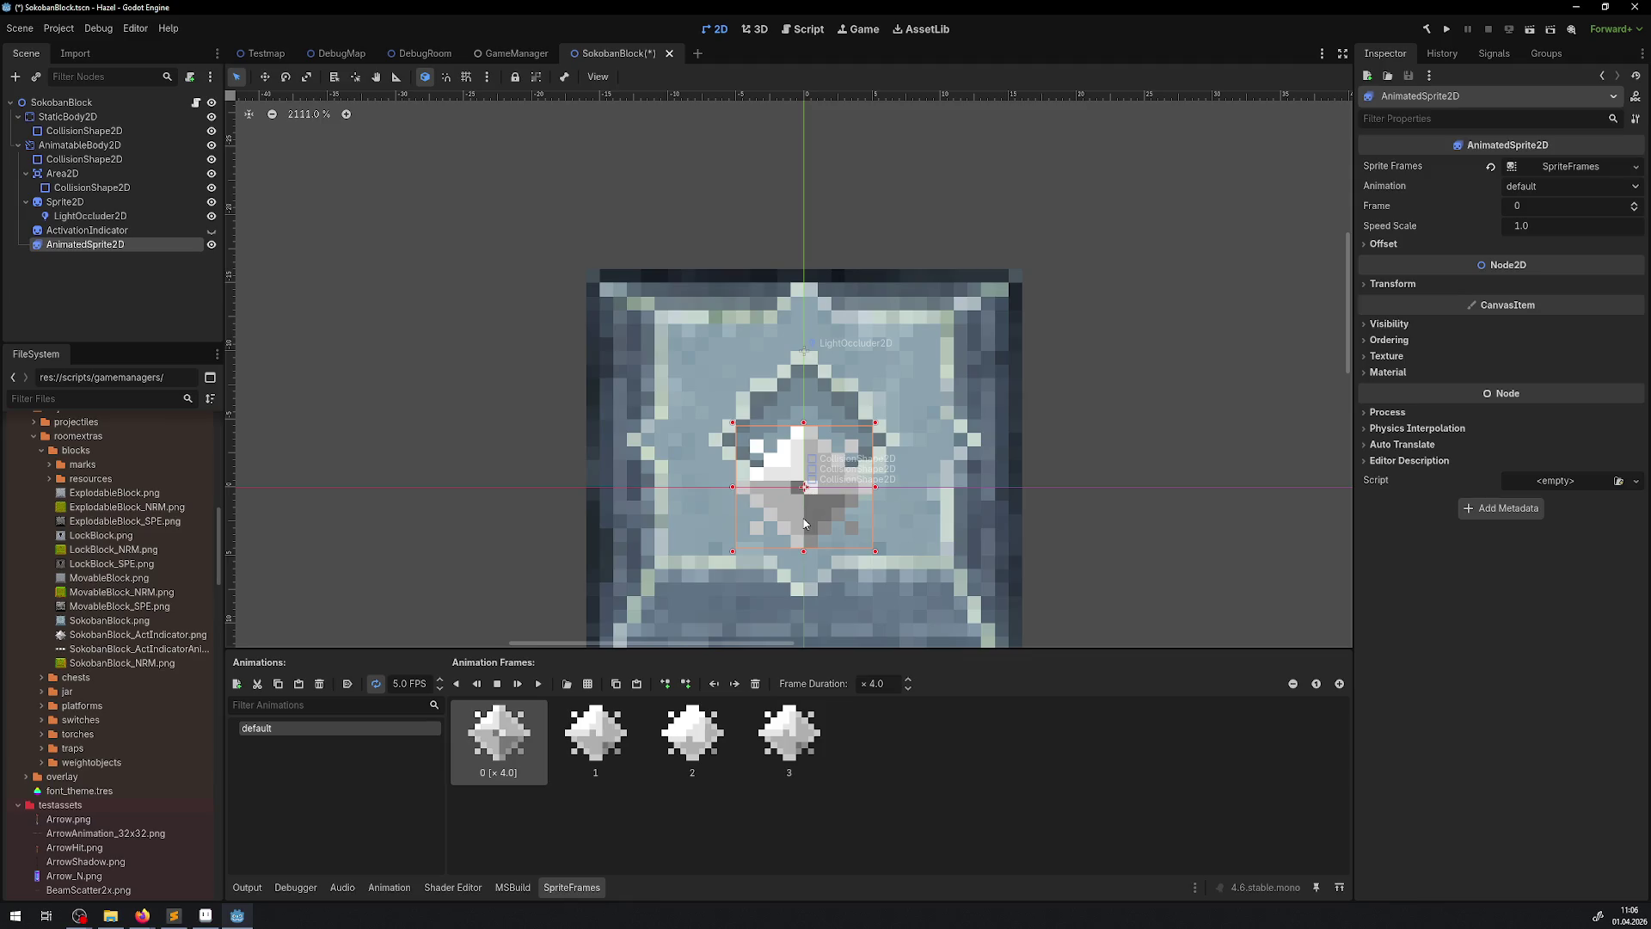
pyautogui.moveTo(805, 522); pyautogui.dragTo(805, 479)
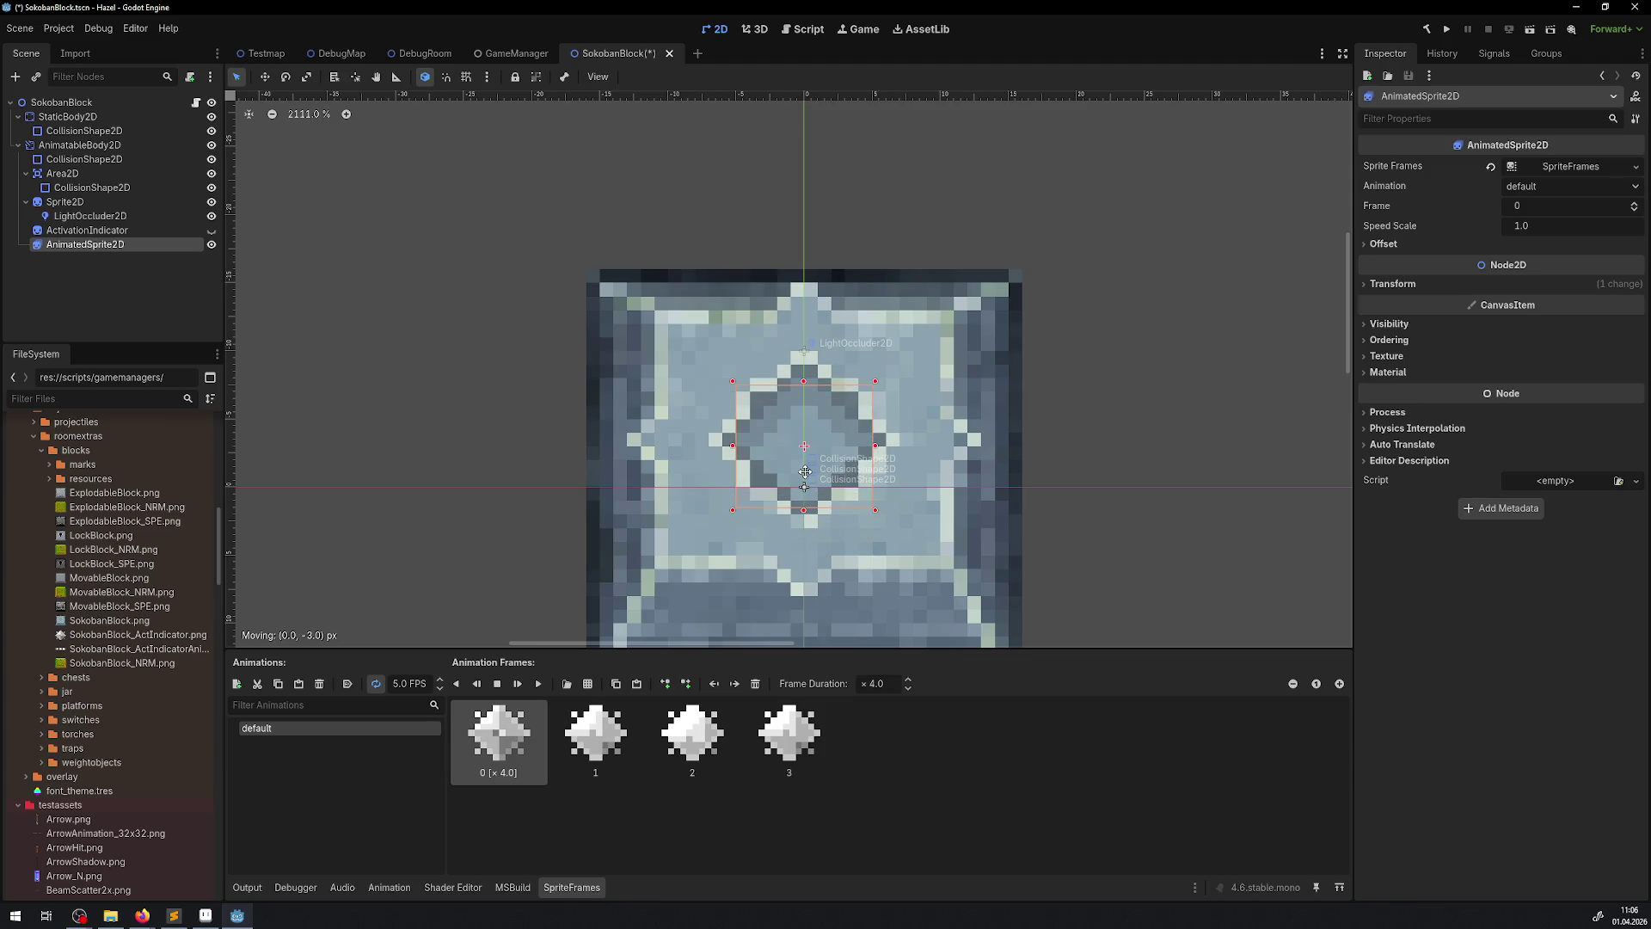
# - Set the AnimatedSprite2D's Z Index to 2 and save the scene
pyautogui.click(102, 231)
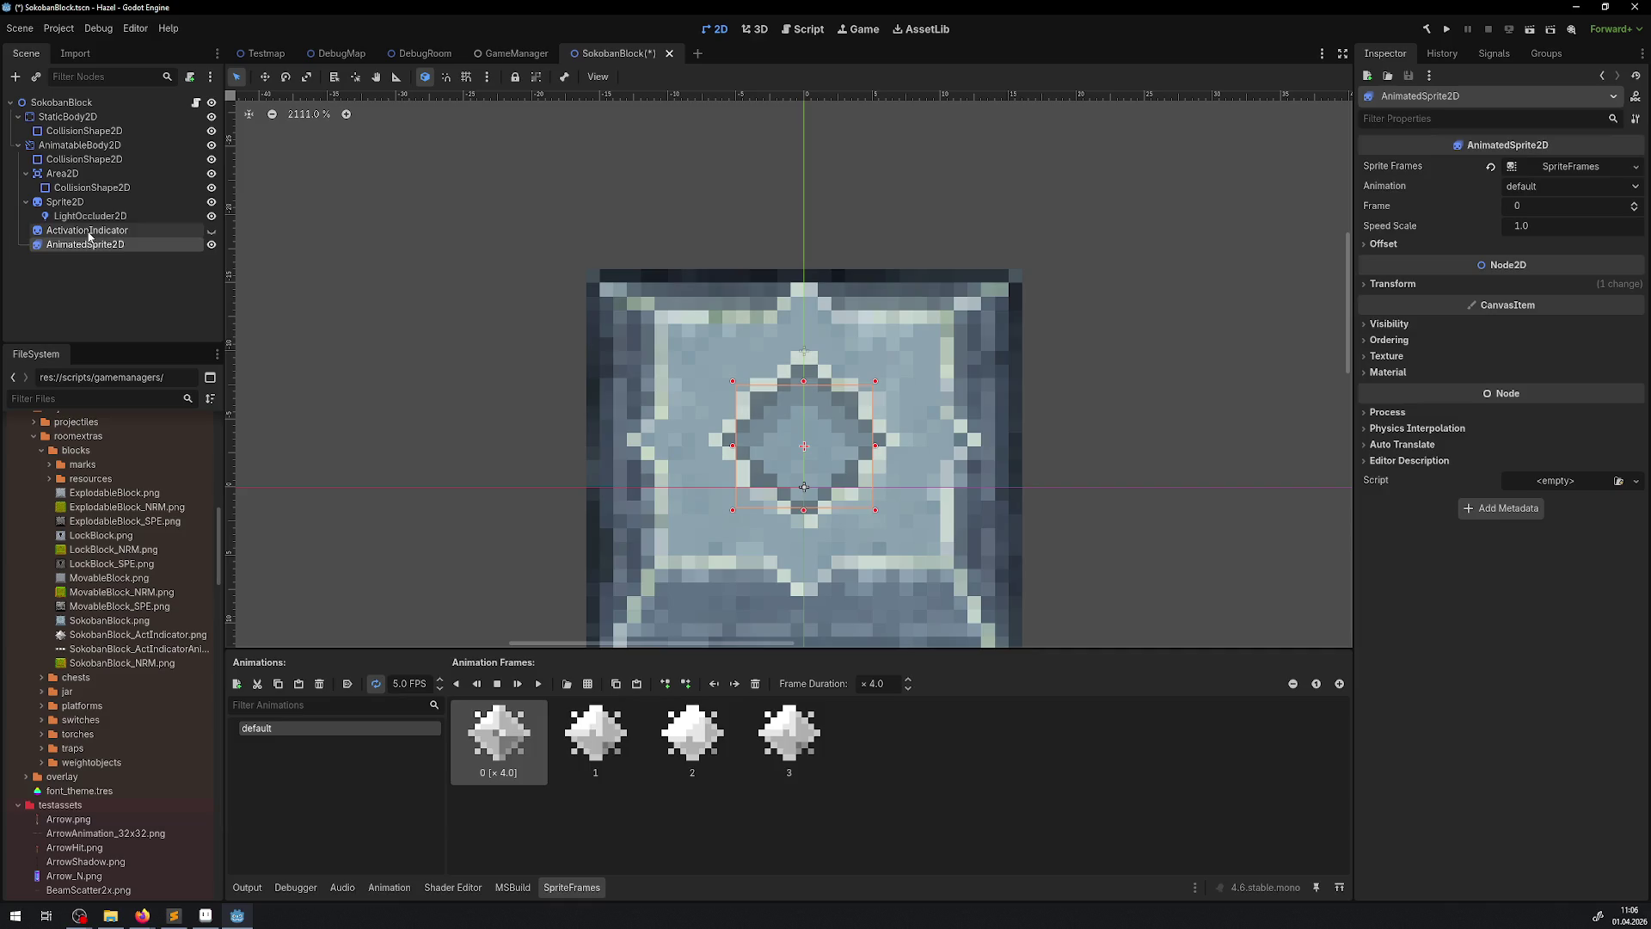
pyautogui.click(1391, 336)
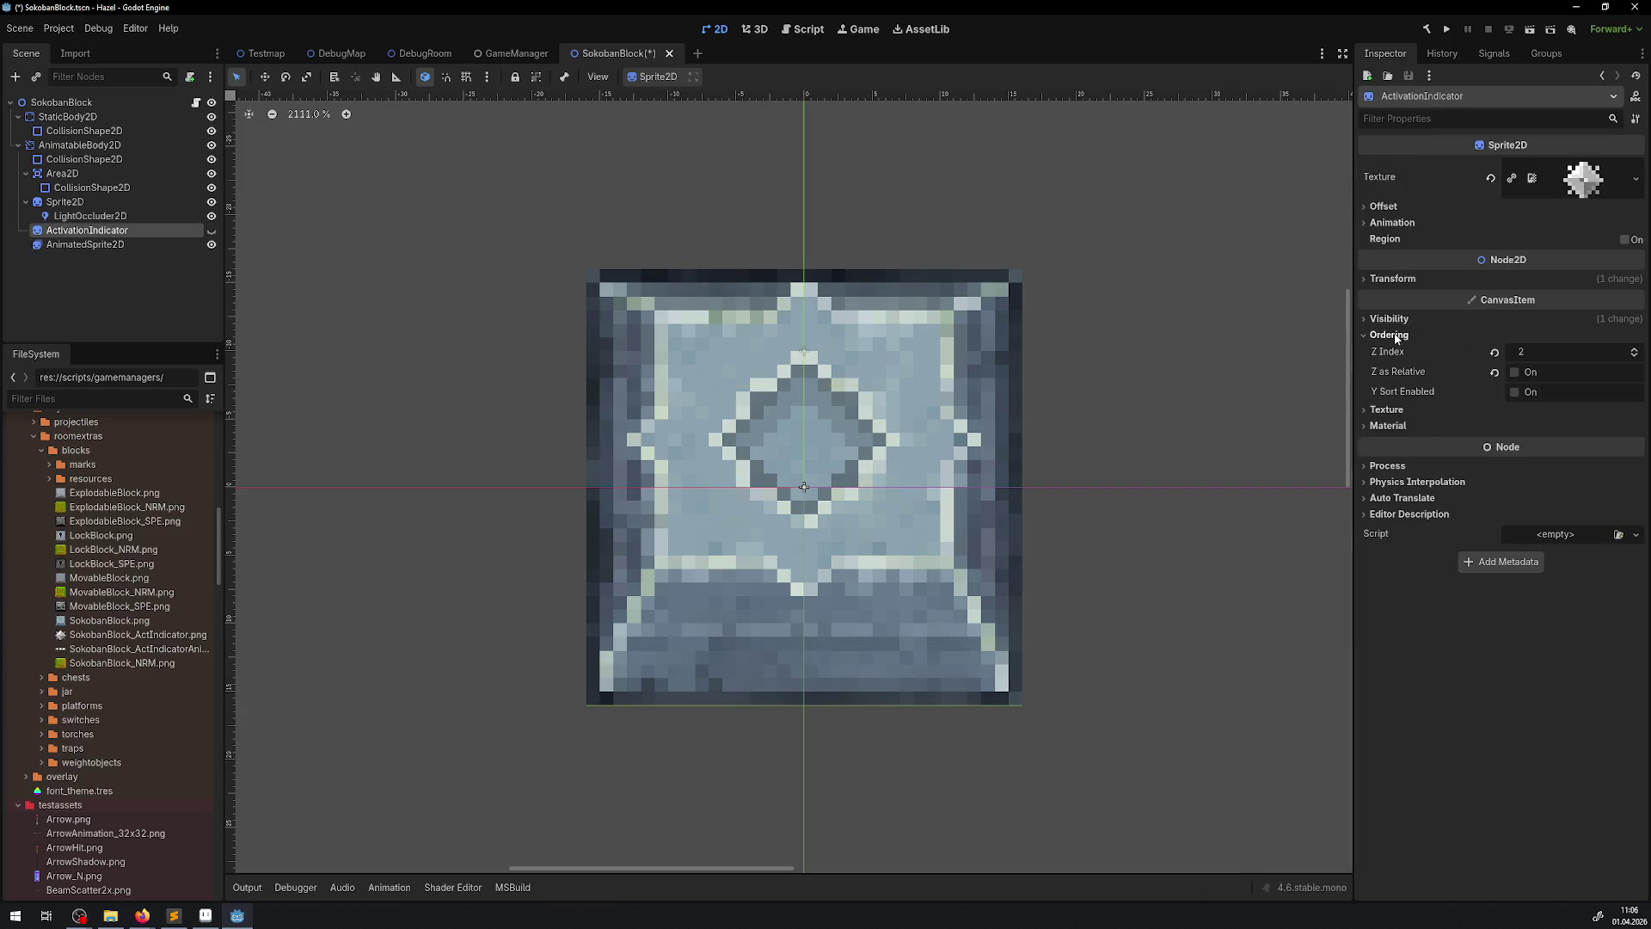
pyautogui.click(1396, 335)
pyautogui.click(124, 245)
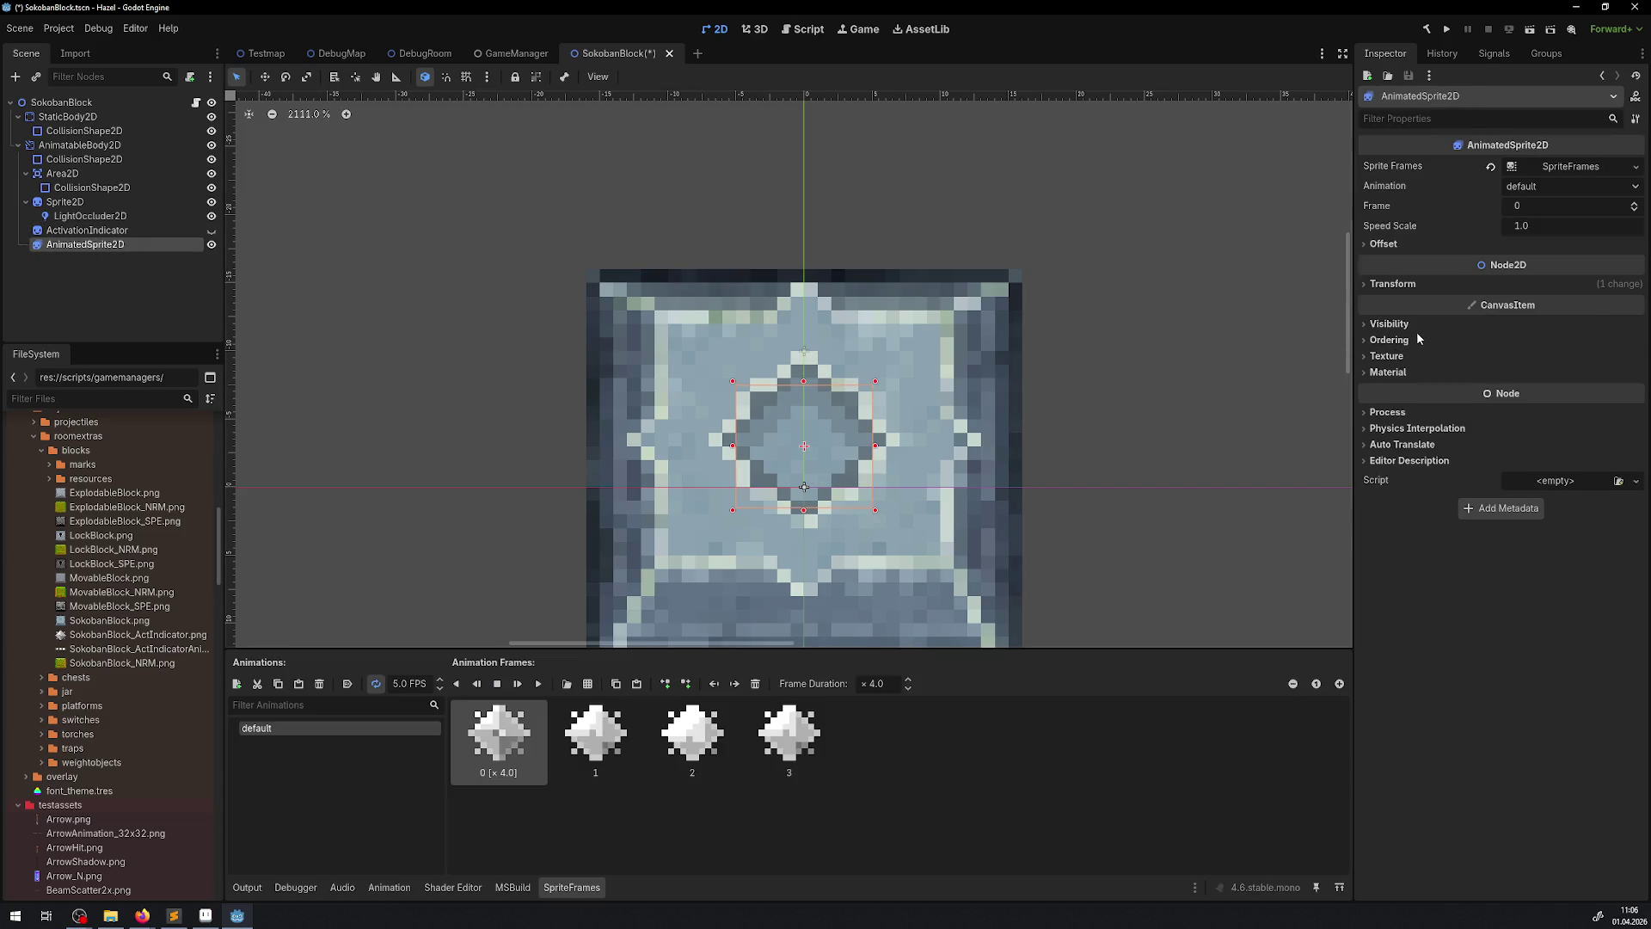
pyautogui.click(1393, 342)
pyautogui.click(1565, 355)
pyautogui.write('2')
pyautogui.press('Return')
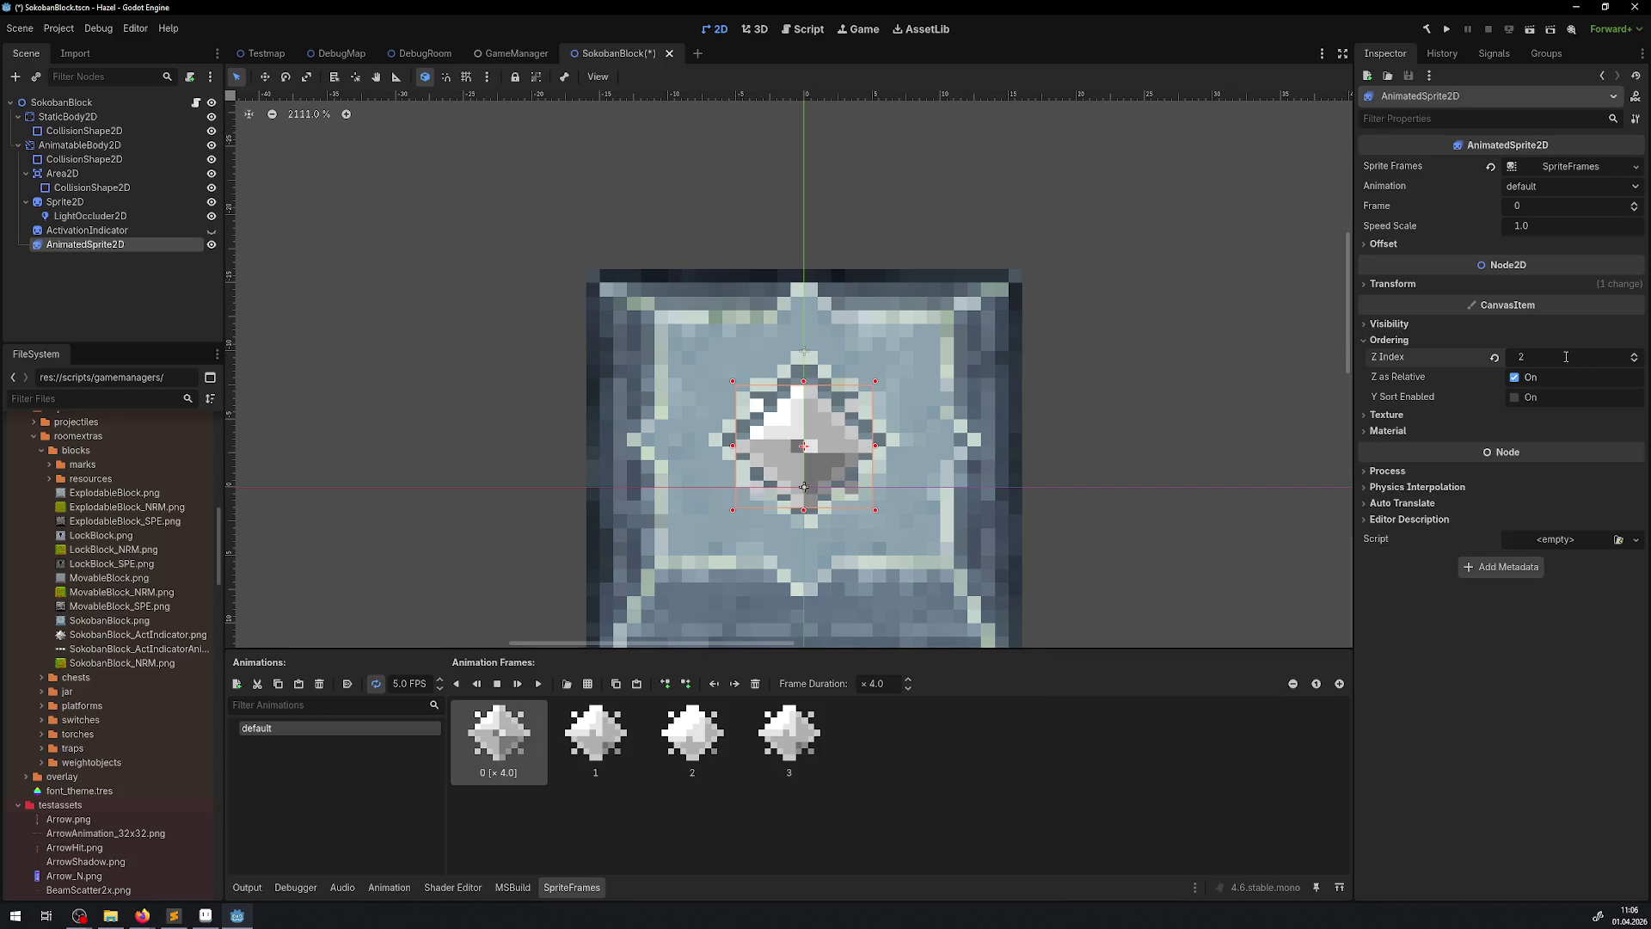
pyautogui.hotkey('ctrl', 's')
# - Nudge the glow sprite up one more pixel and compare it with ActivationIndicator
pyautogui.scroll(1, 817, 501)
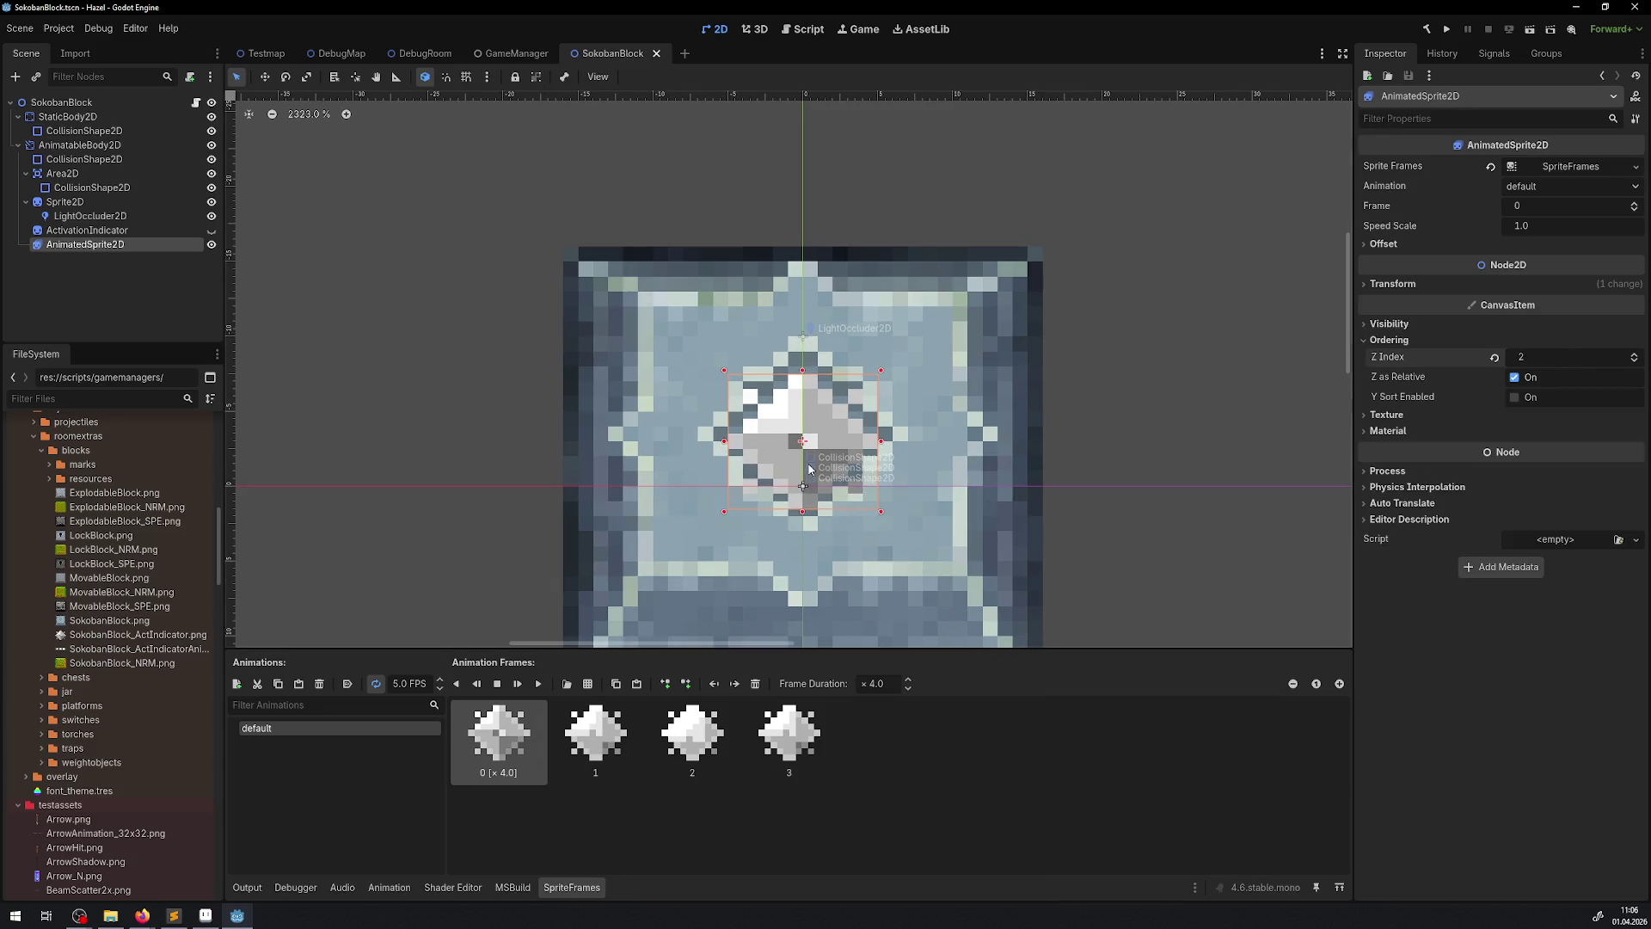
pyautogui.moveTo(810, 469); pyautogui.dragTo(808, 456)
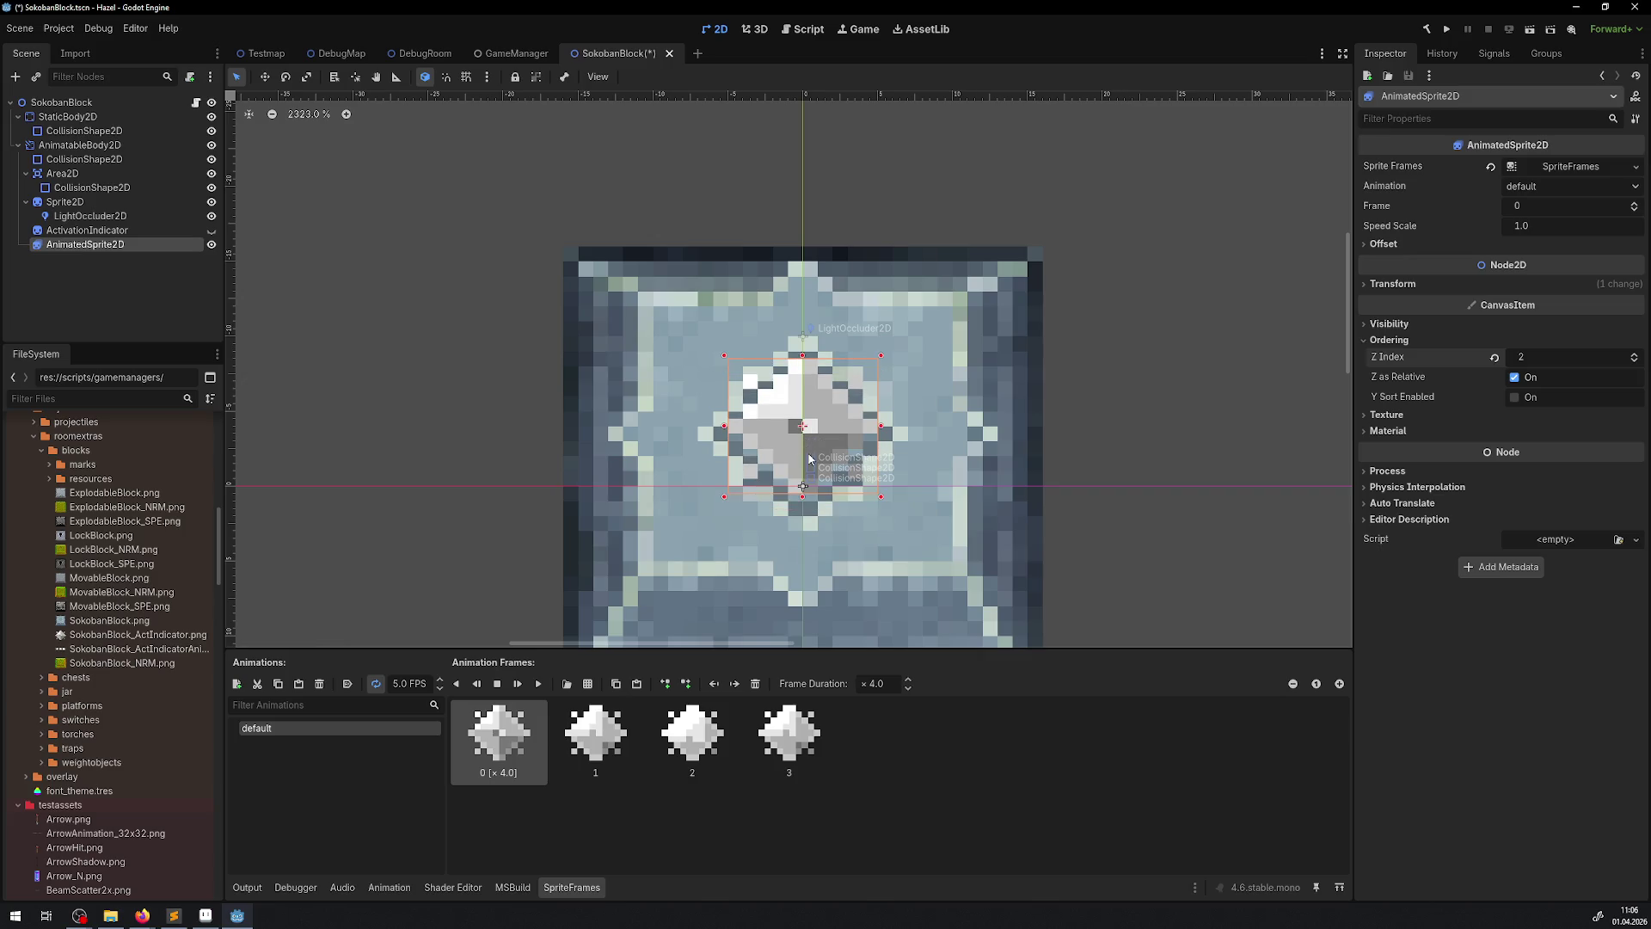
pyautogui.click(106, 230)
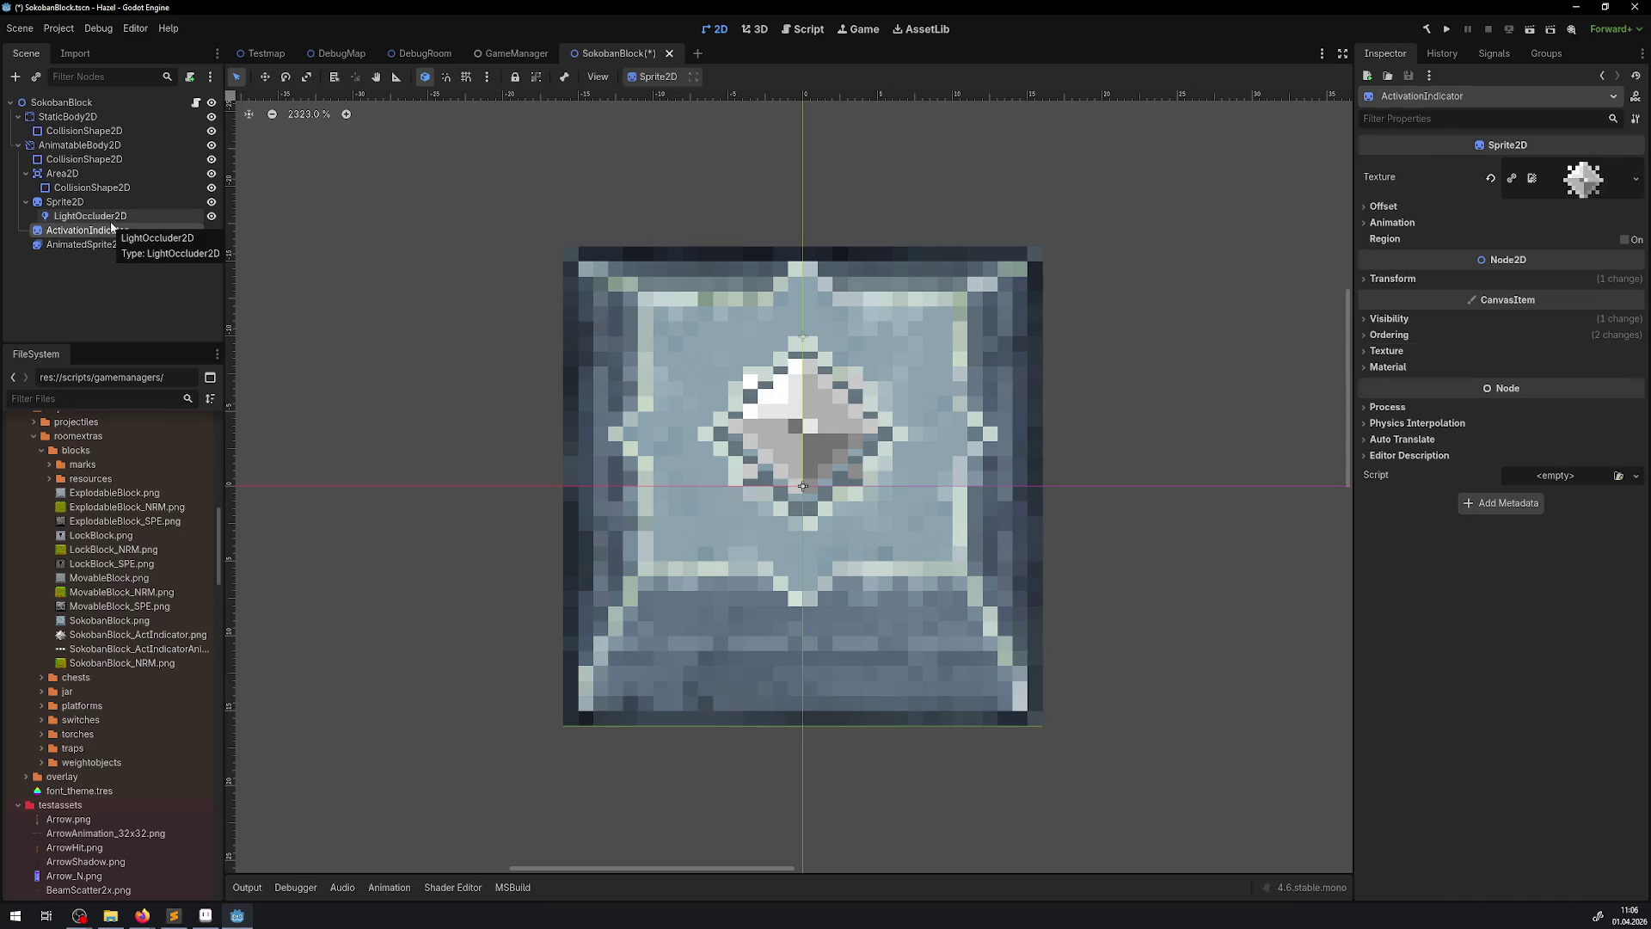
pyautogui.click(205, 915)
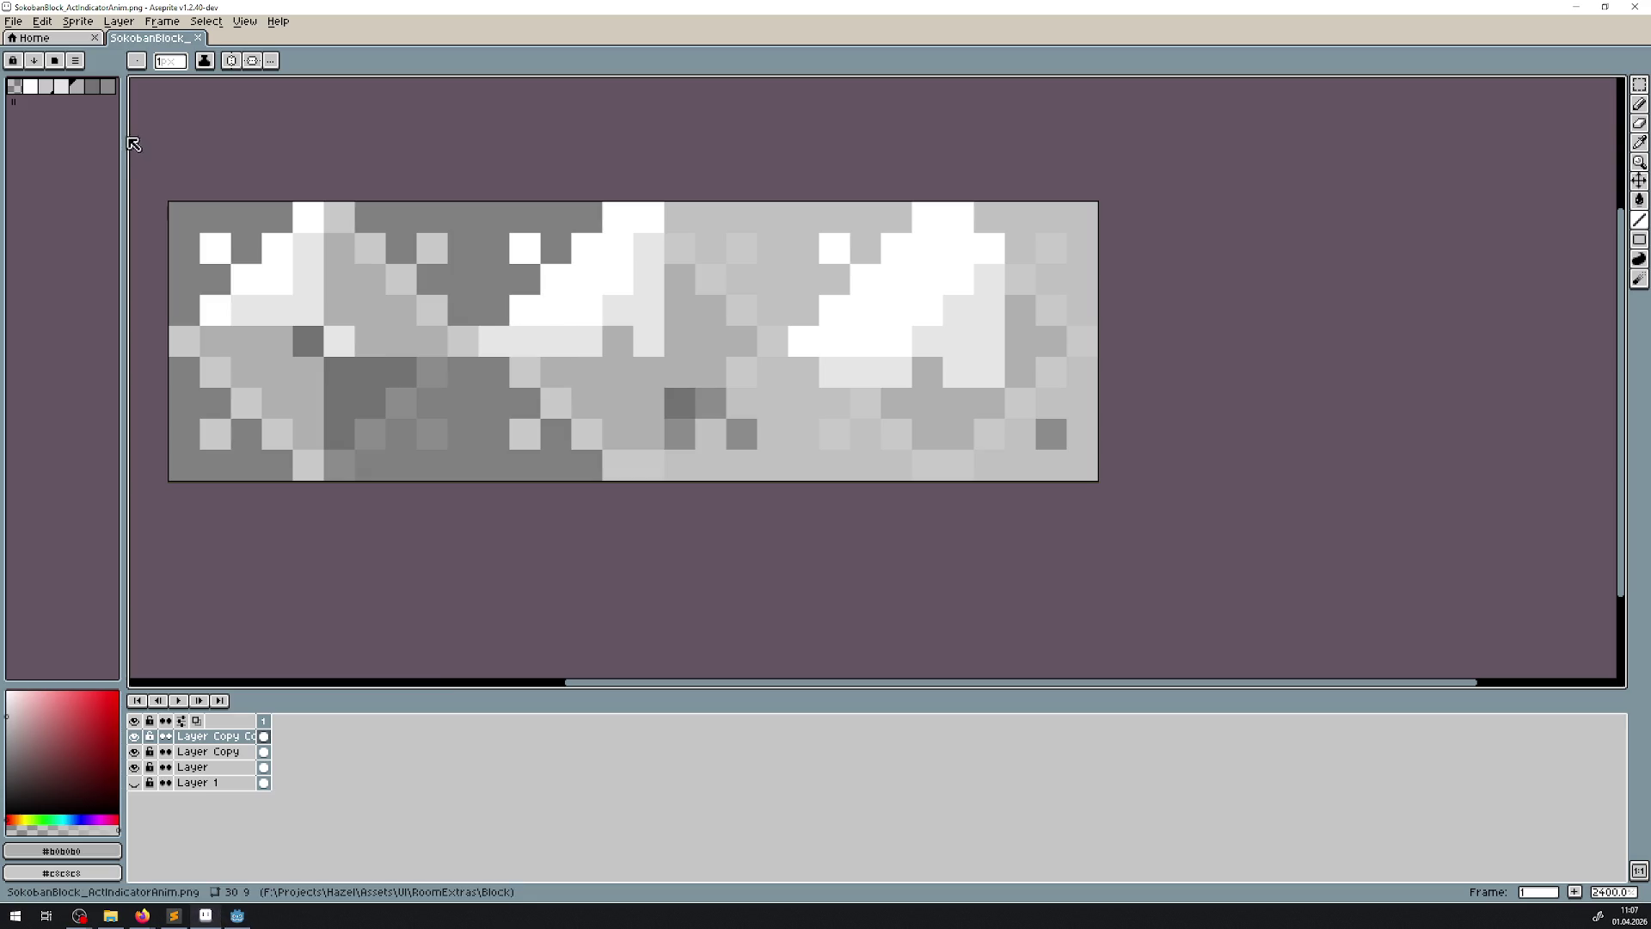
# - Set the canvas height to 10, bottom-anchored, making it 30×10, and save the strip
pyautogui.click(75, 21)
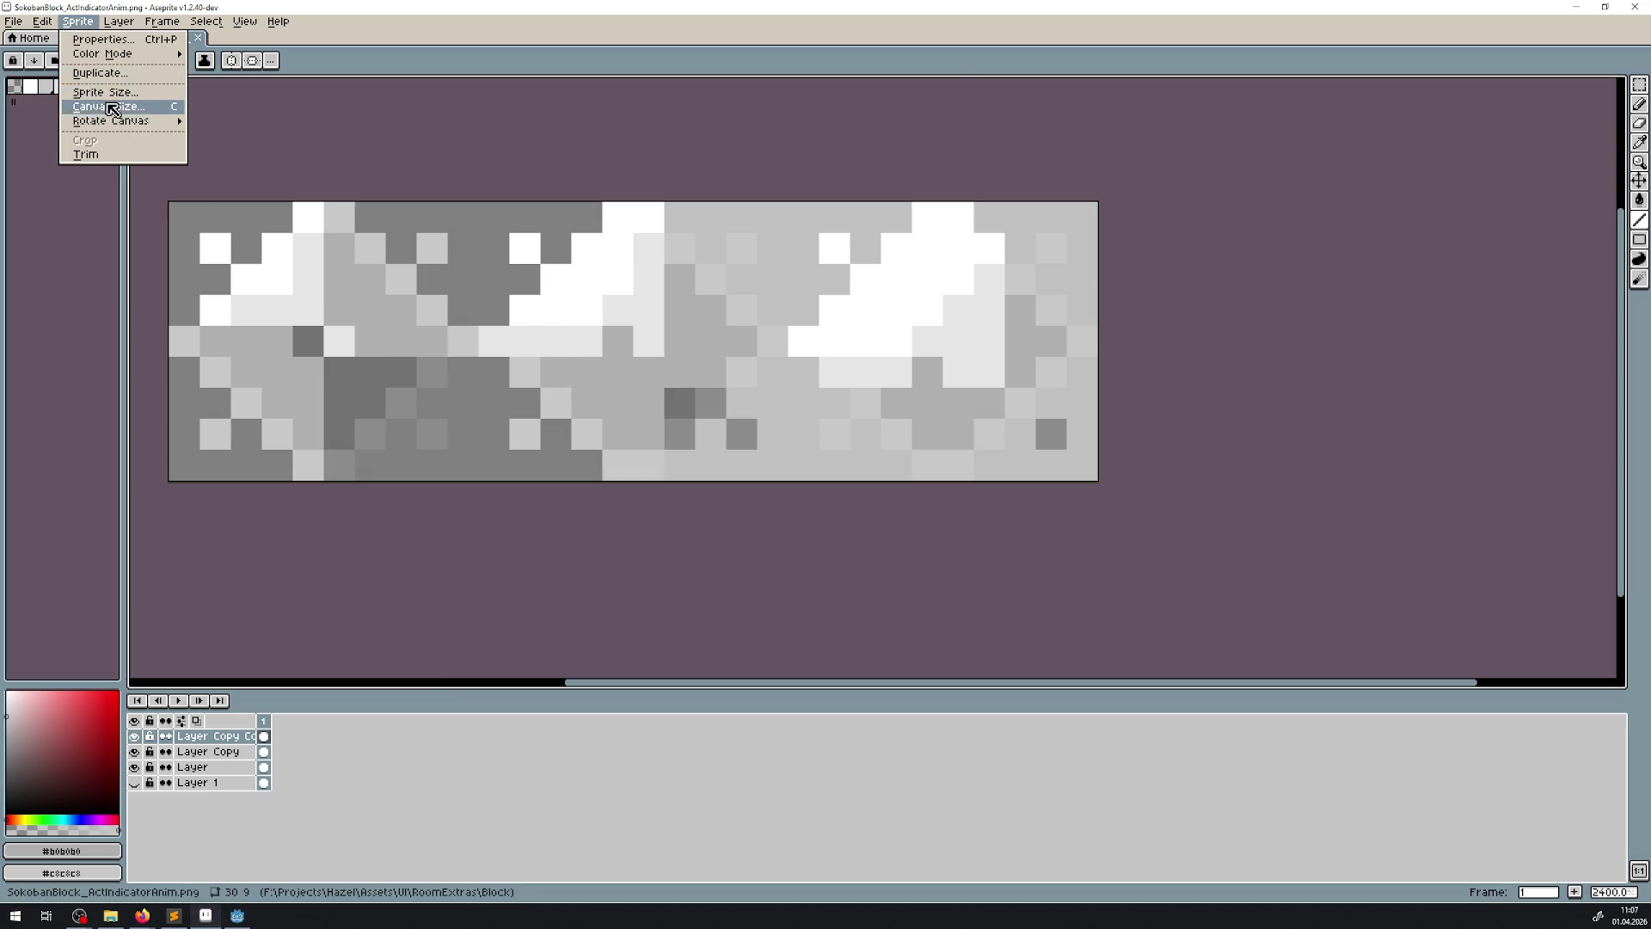
pyautogui.click(134, 107)
pyautogui.click(804, 151)
pyautogui.write('10')
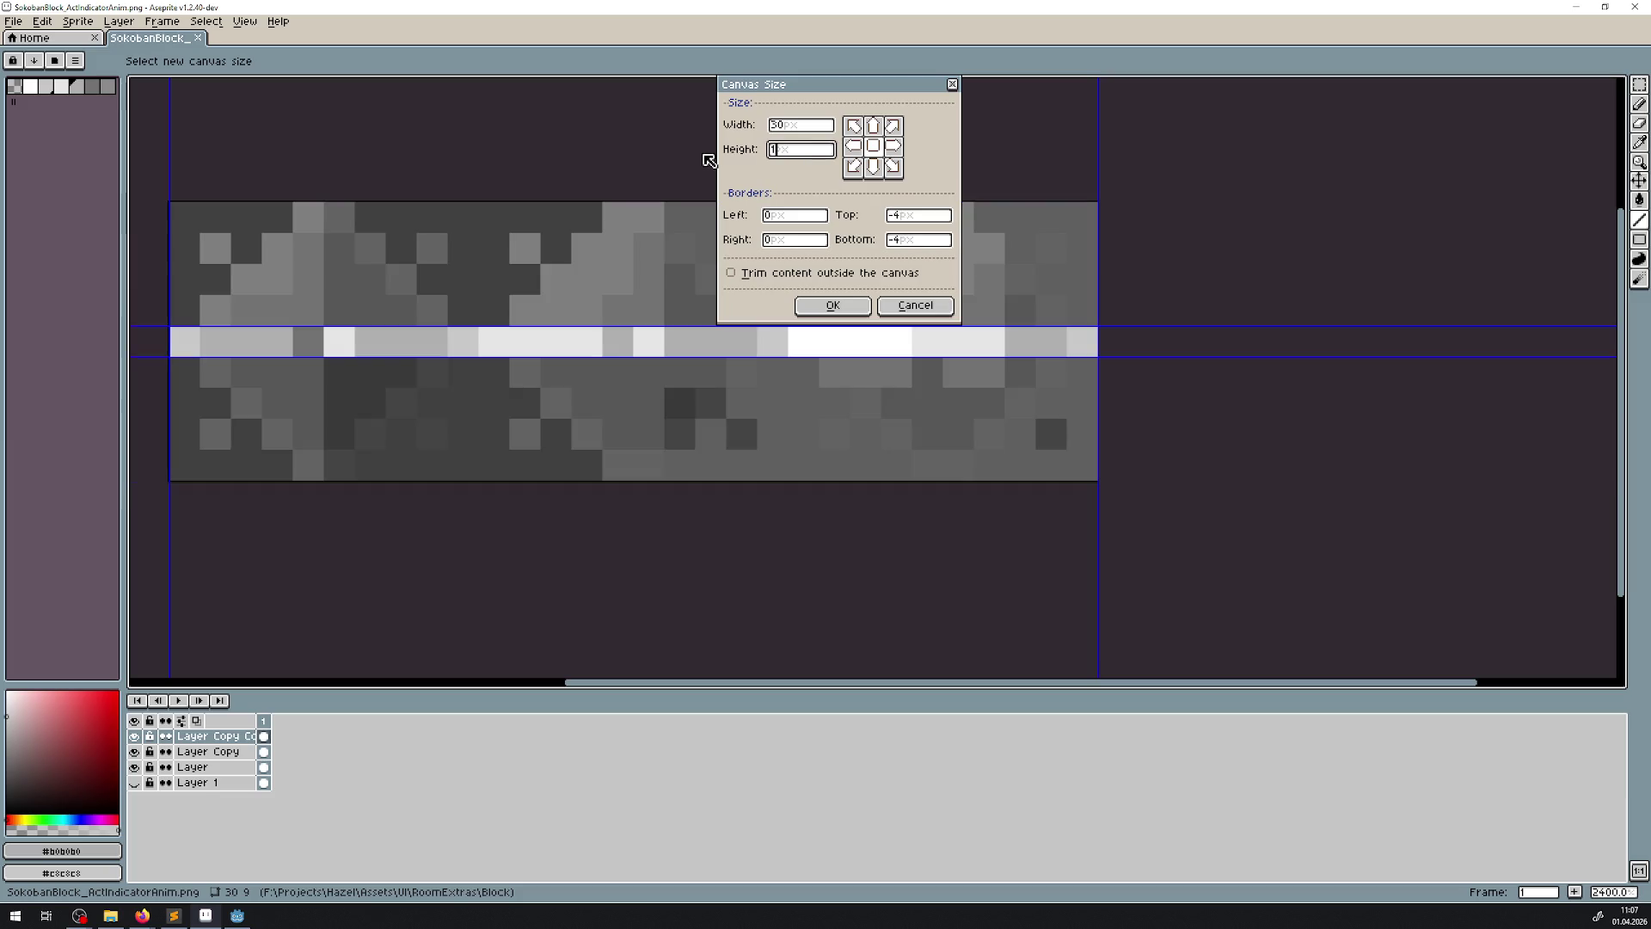
pyautogui.click(813, 306)
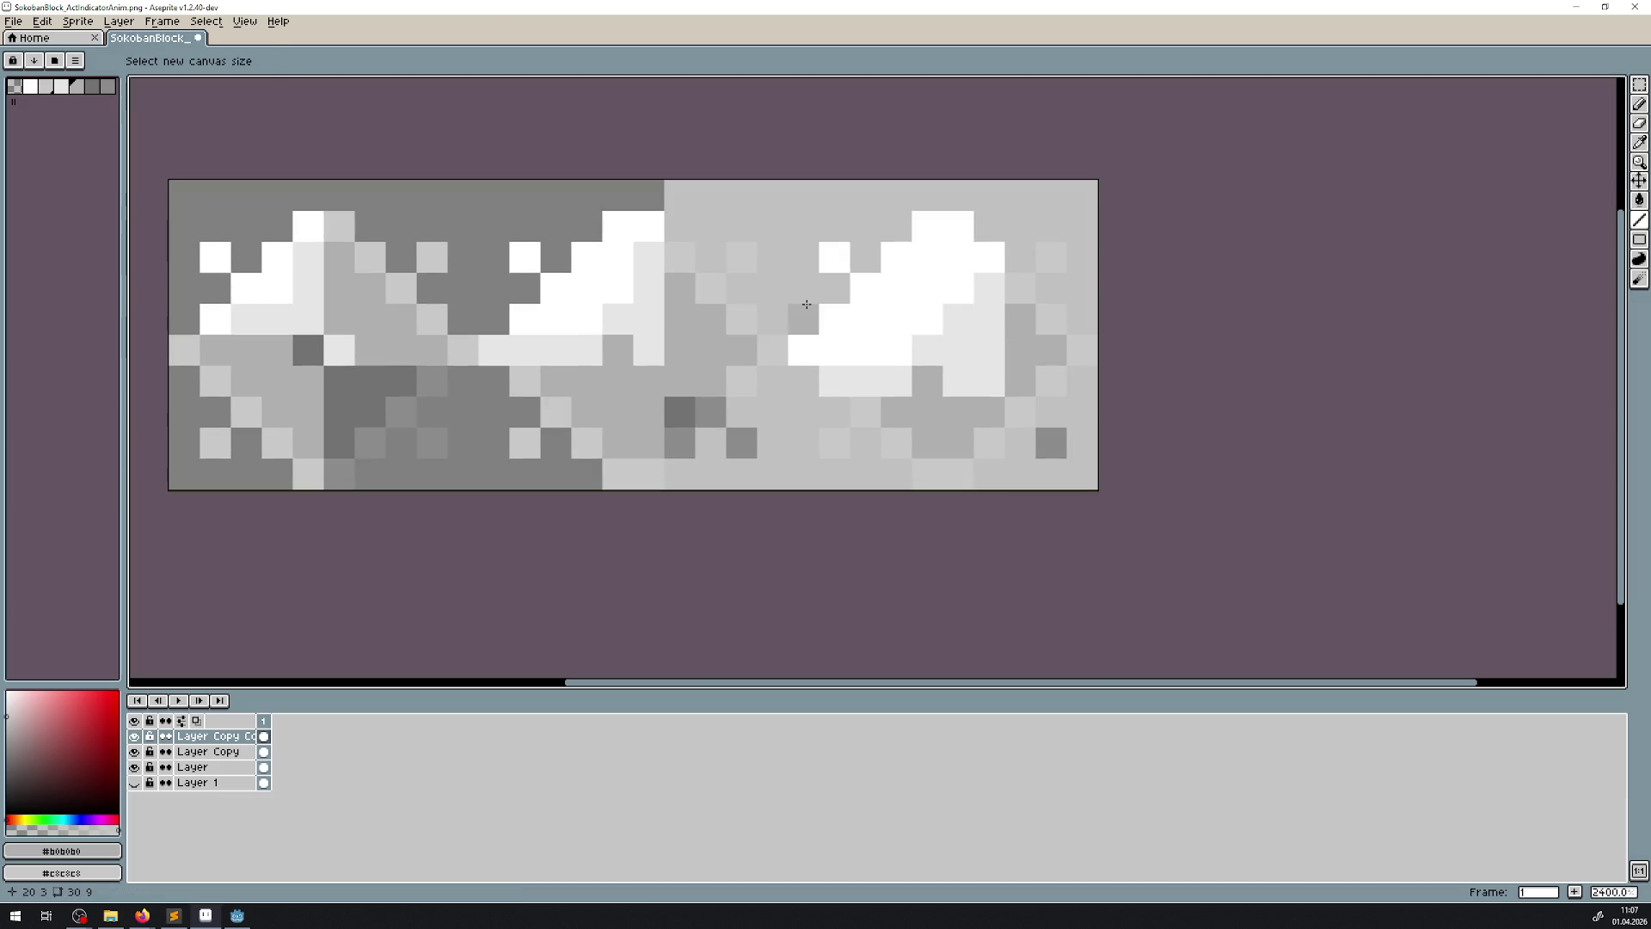
pyautogui.hotkey('ctrl', 's')
pyautogui.click(237, 914)
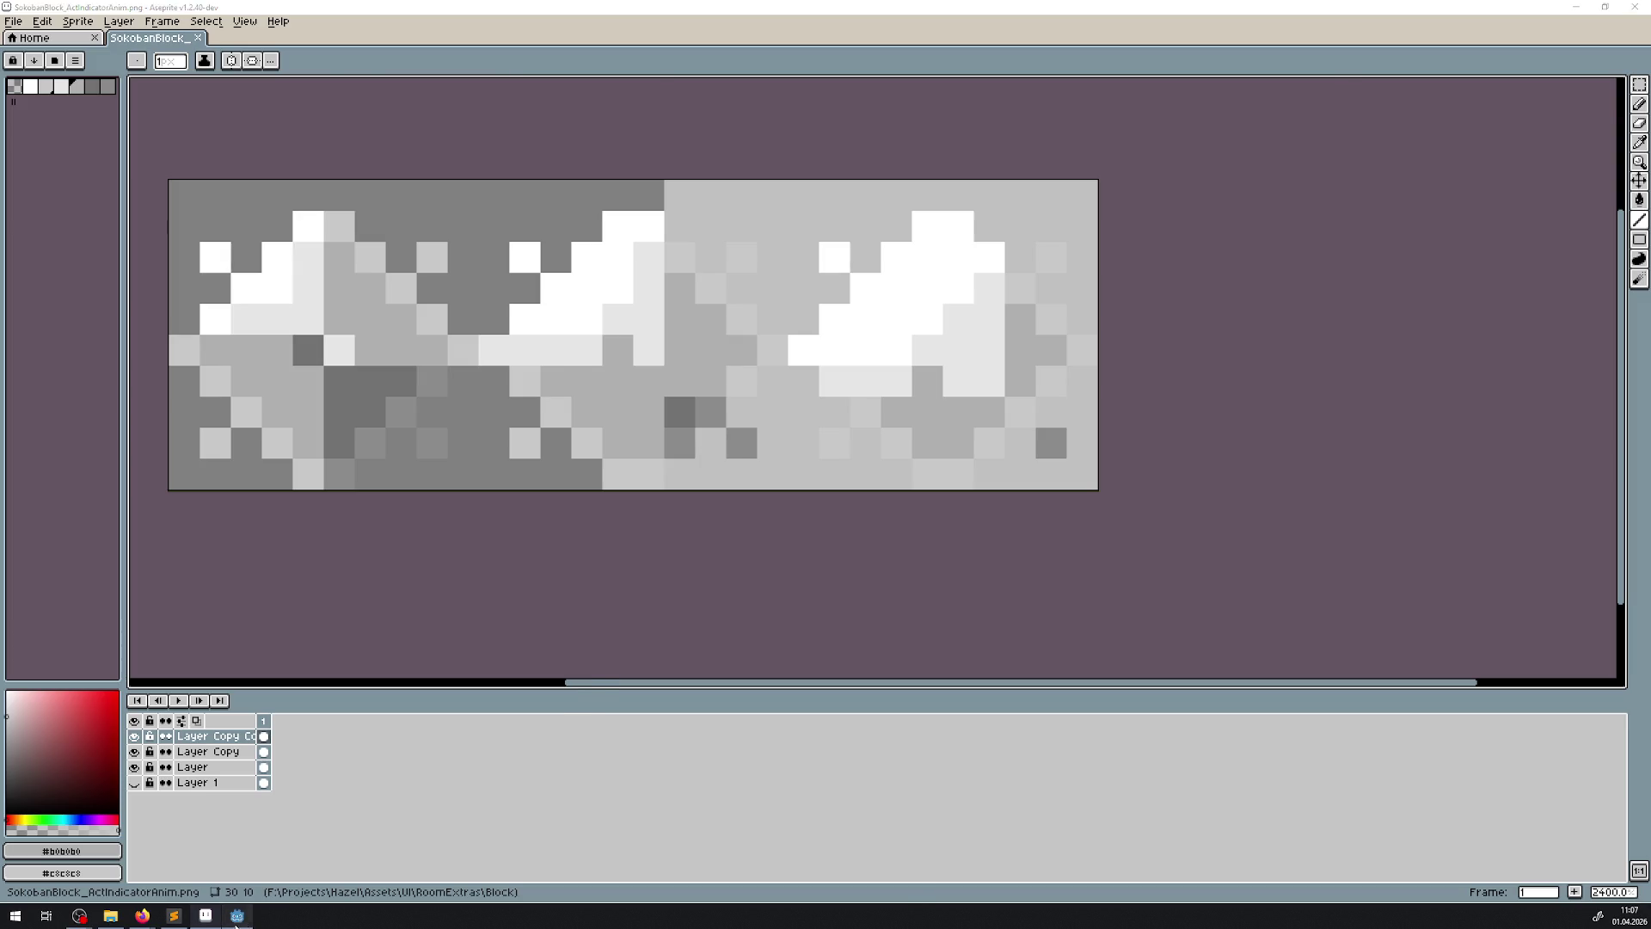
pyautogui.click(110, 914)
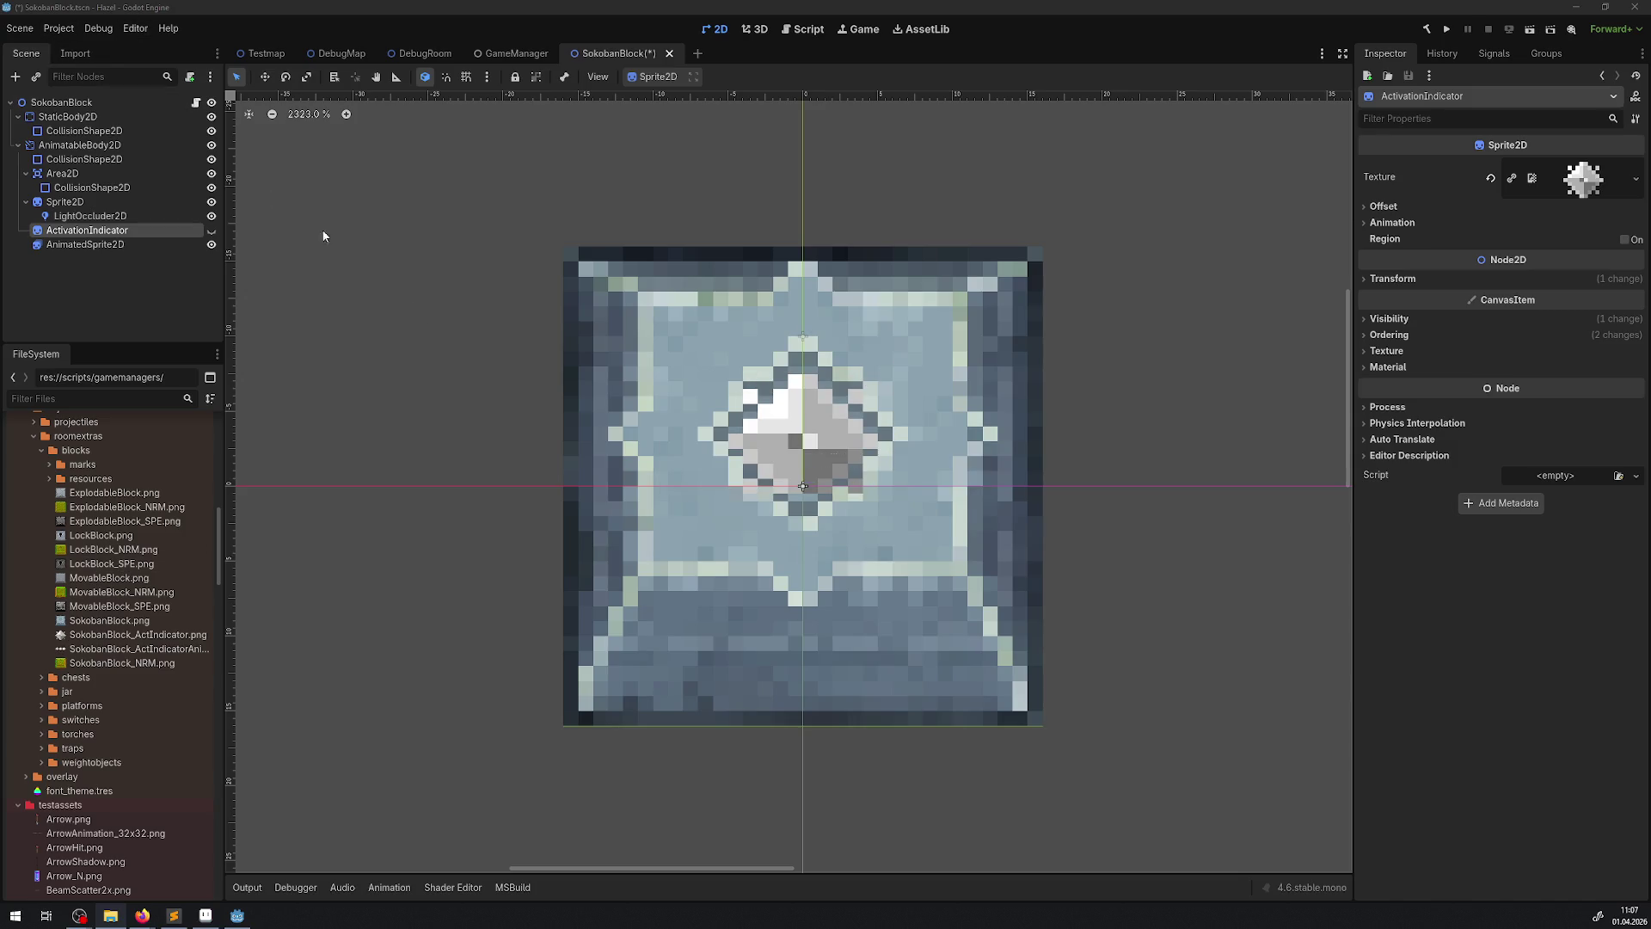
# - Save the scene and reload the current project
pyautogui.hotkey('ctrl', 's')
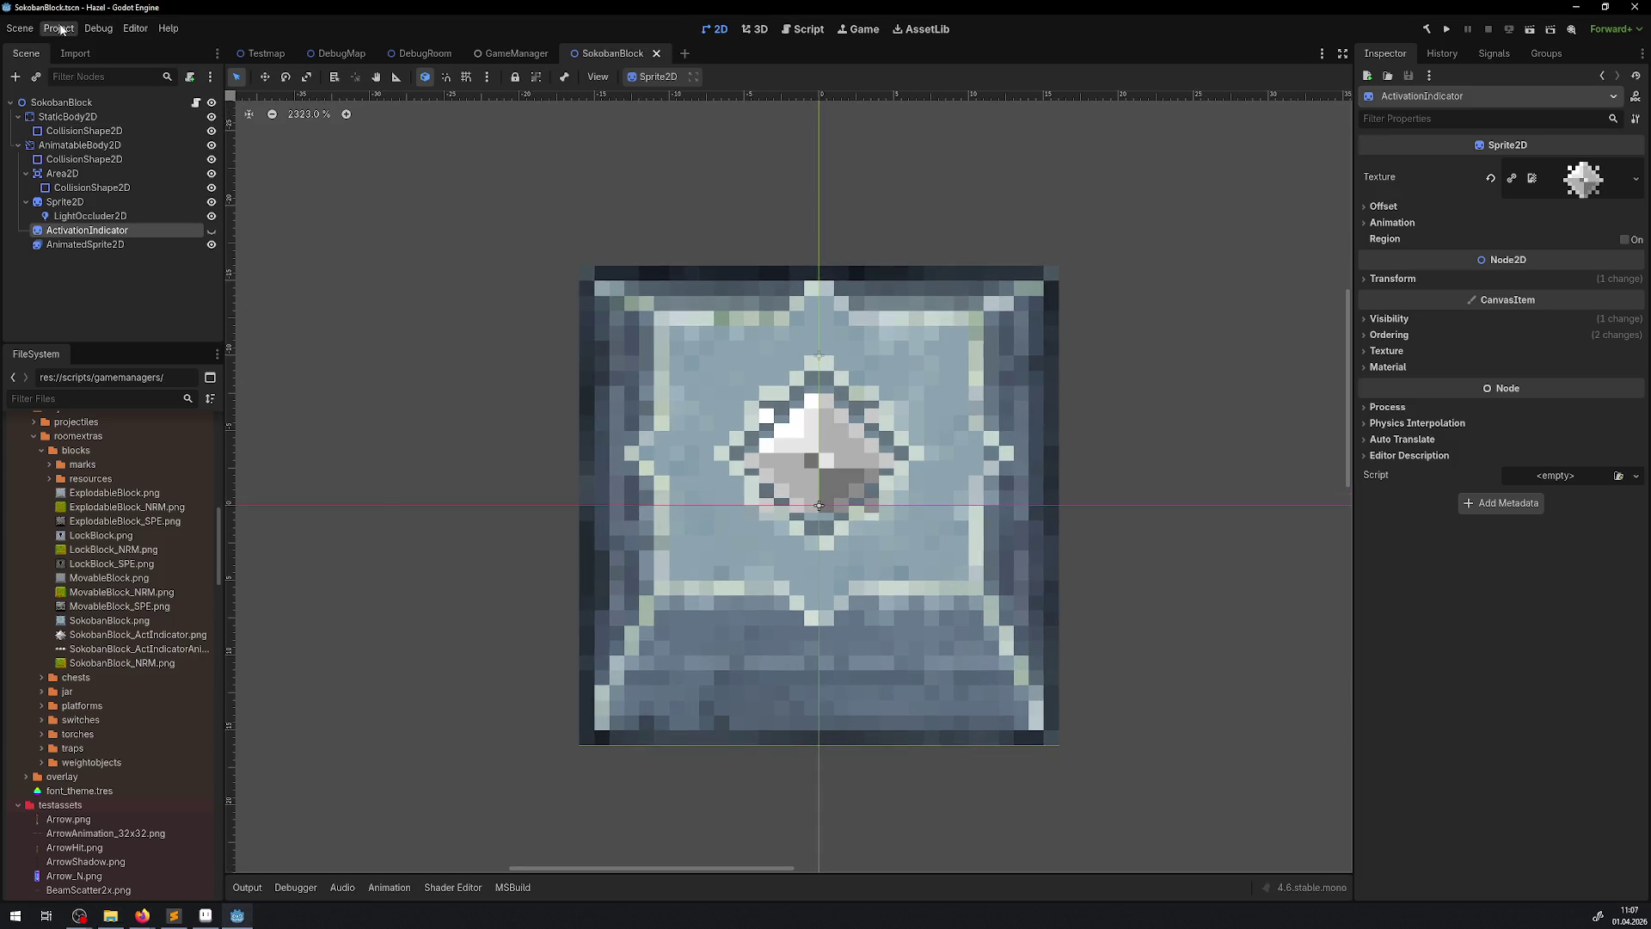
pyautogui.click(61, 28)
pyautogui.click(107, 193)
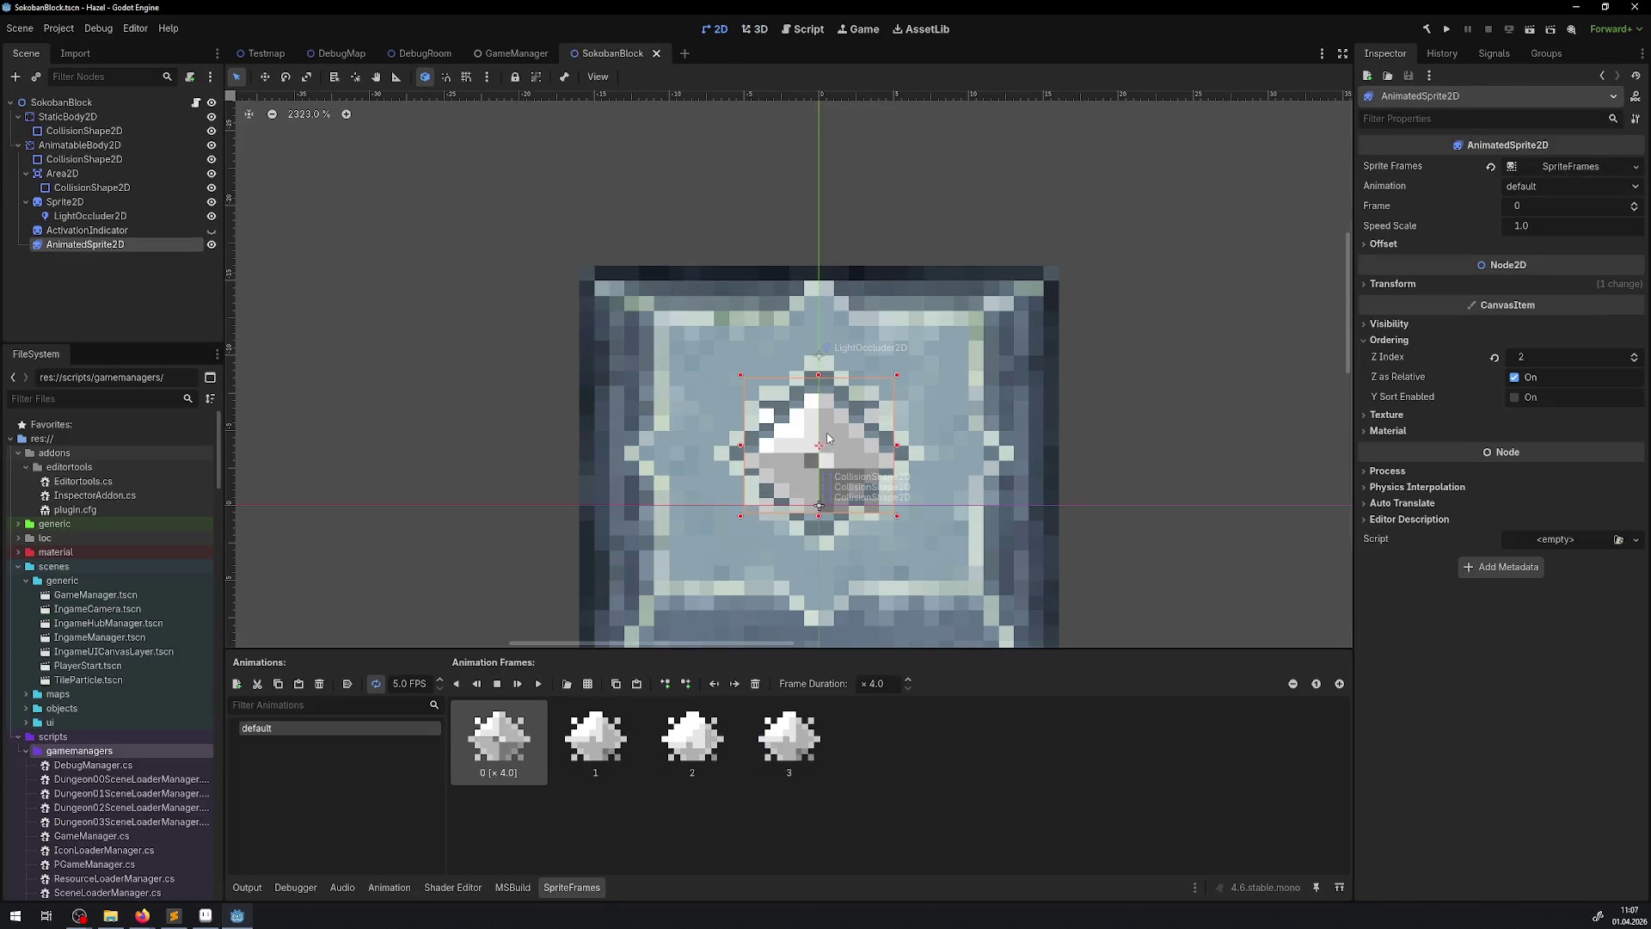
# - Delete all four frames from the default animation and start adding frames from a sprite sheet
pyautogui.moveTo(829, 440)
pyautogui.mouseDown()
pyautogui.moveTo(1209, 394)
pyautogui.moveTo(1208, 379)
pyautogui.mouseUp()
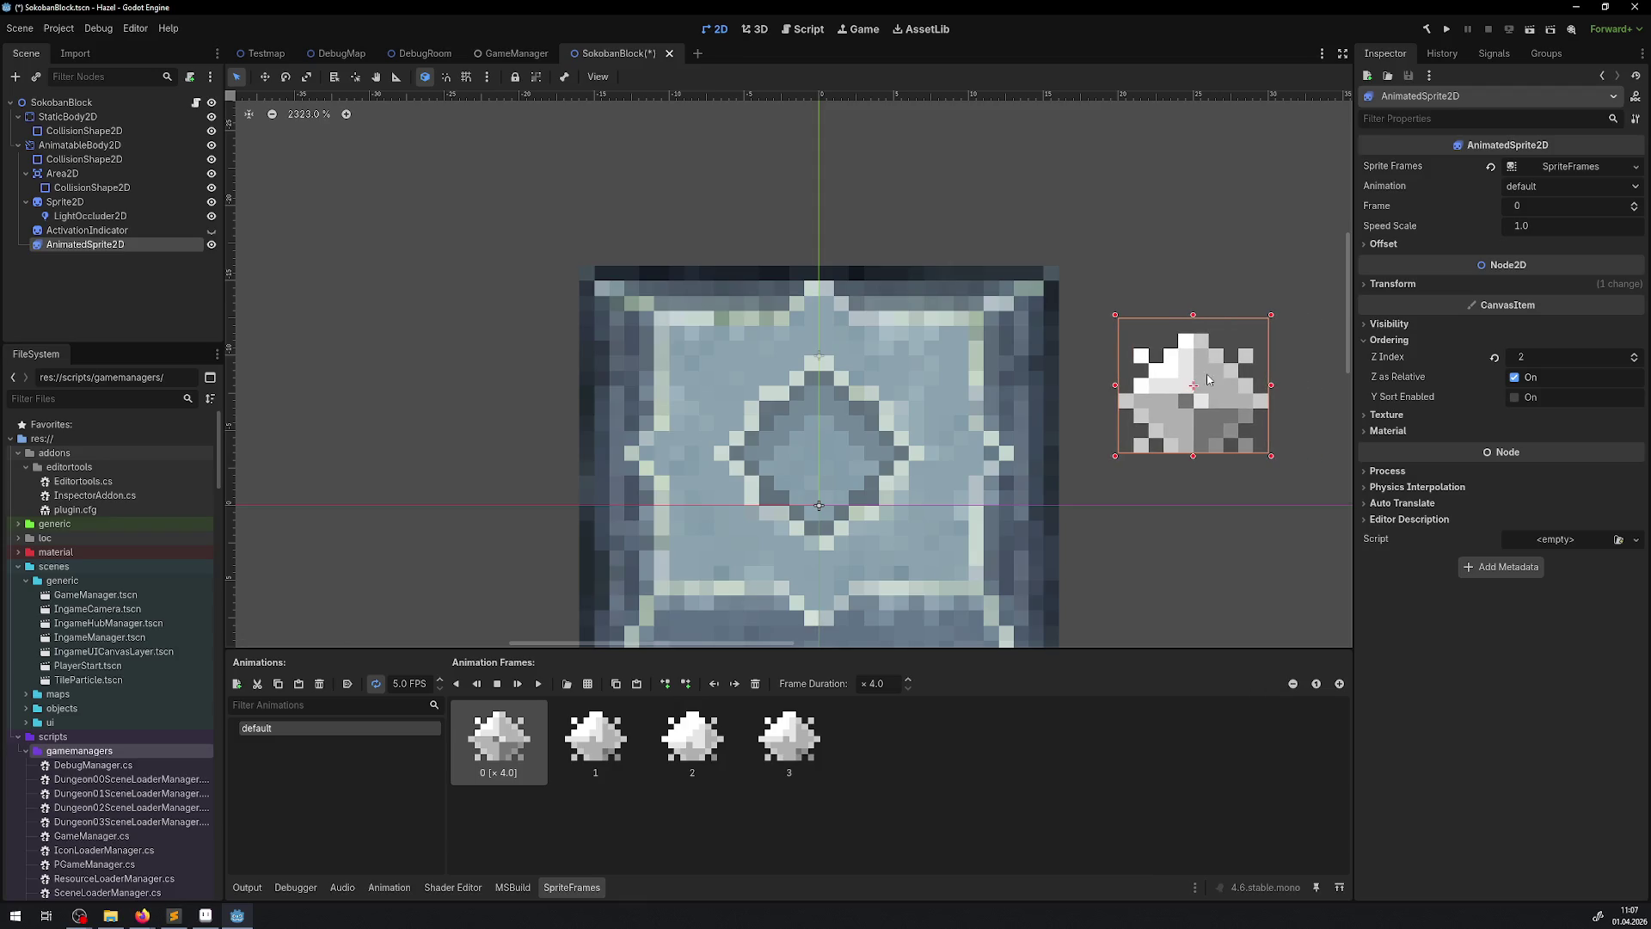
pyautogui.click(761, 733)
pyautogui.keyDown('shift'); pyautogui.click(505, 729); pyautogui.keyUp('shift')
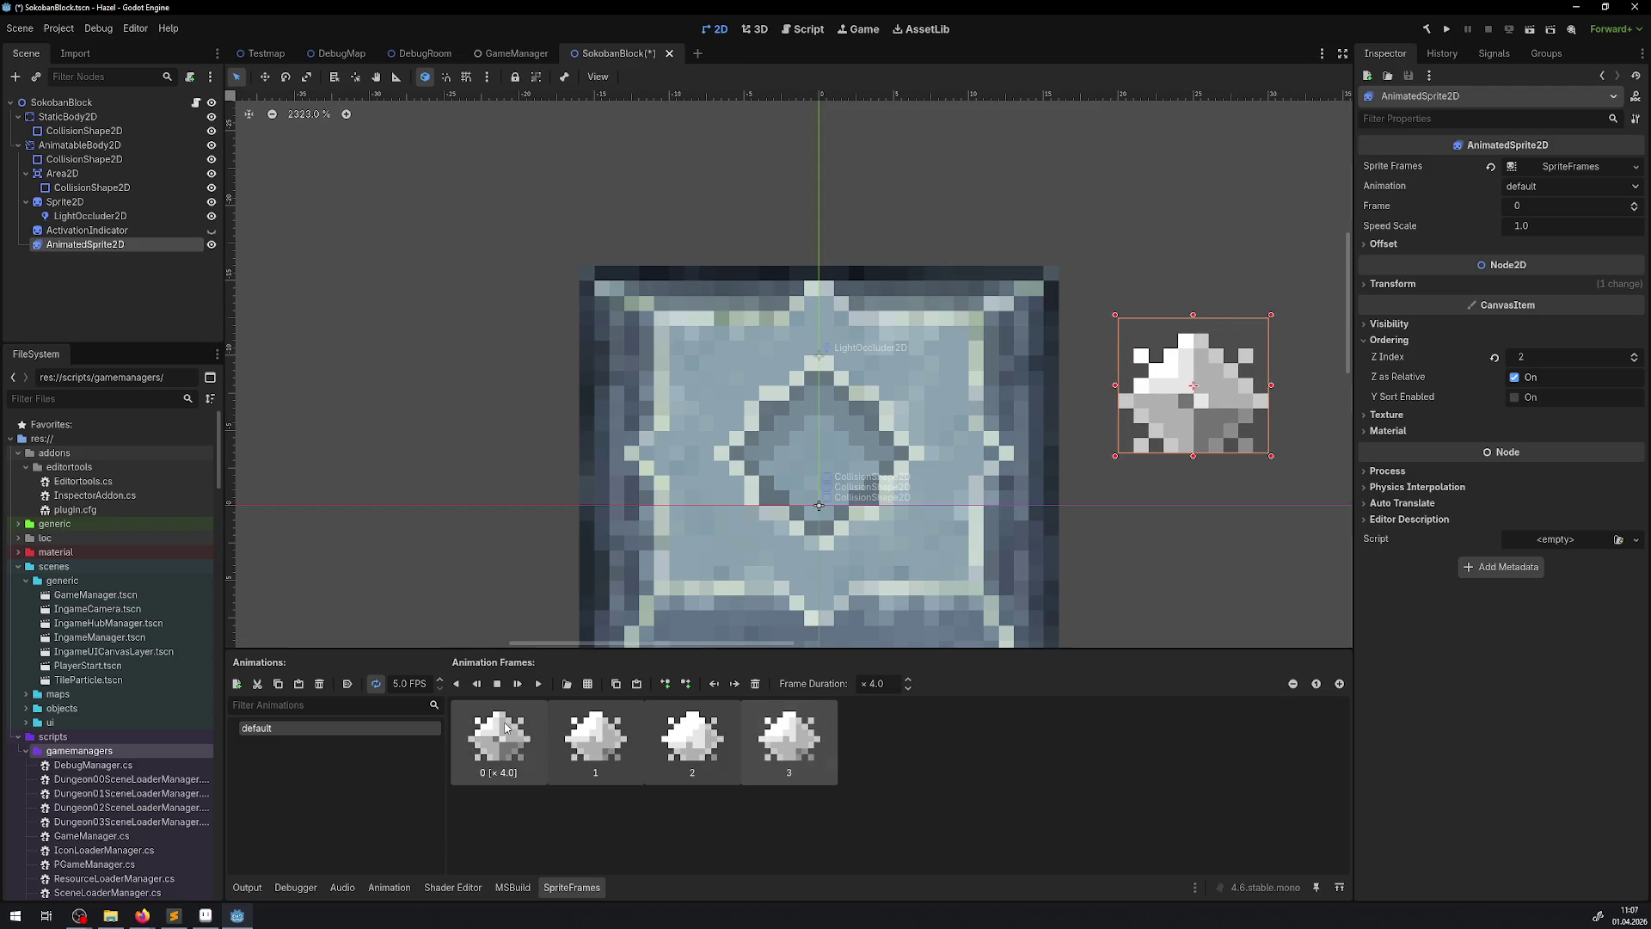
pyautogui.click(755, 683)
pyautogui.click(593, 685)
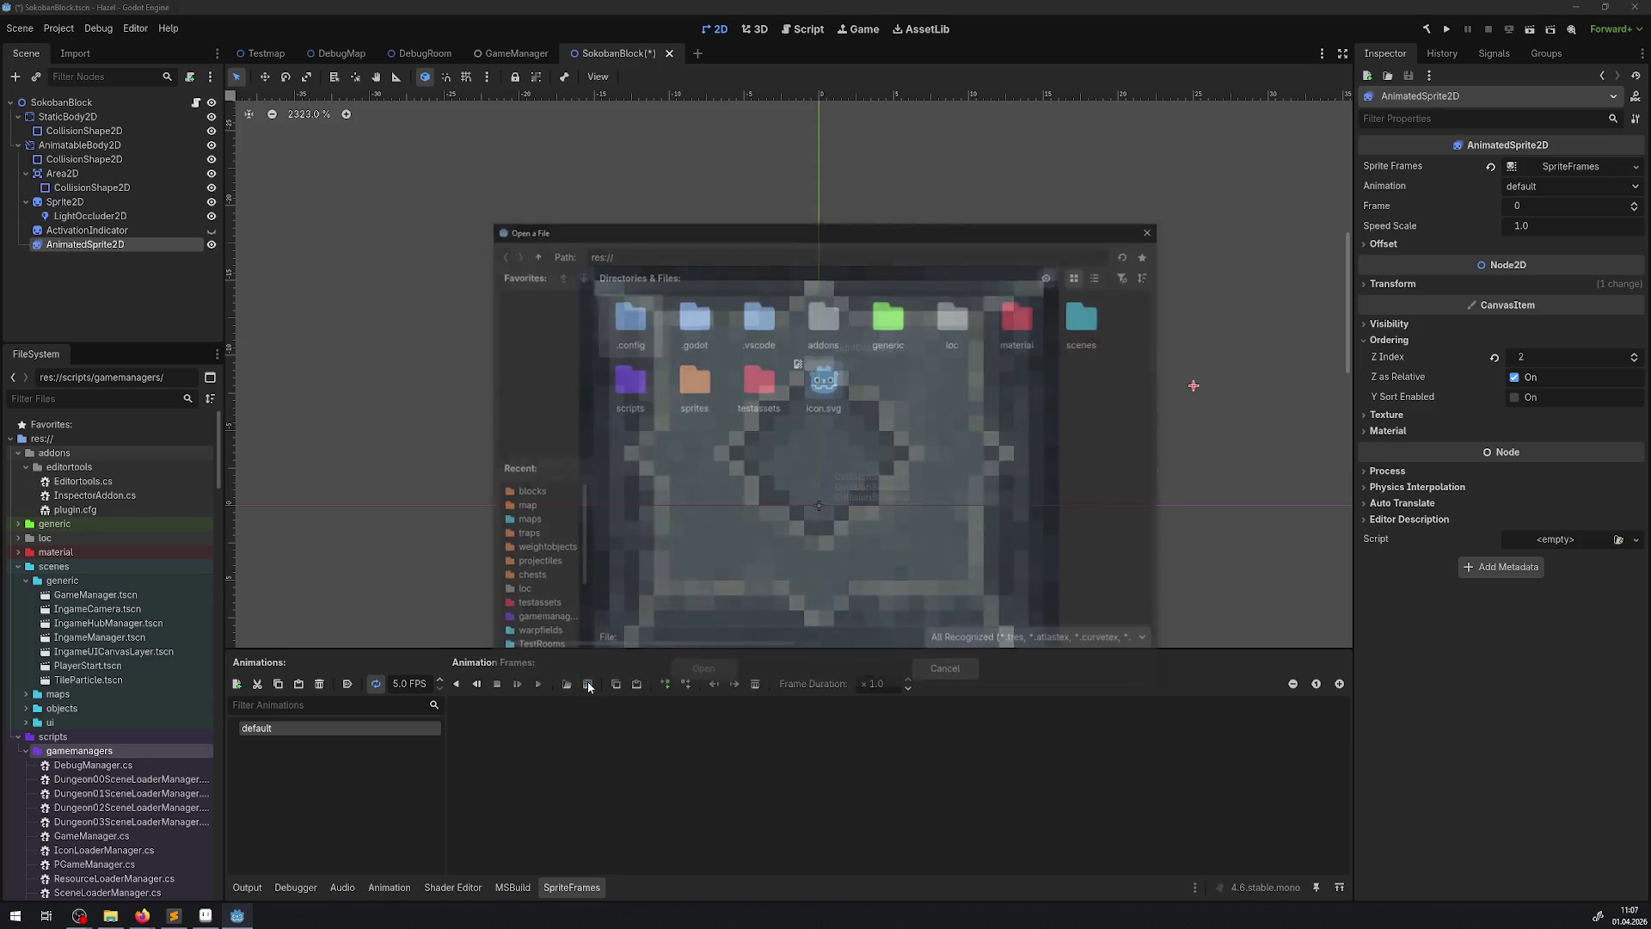
# - Open SokobanBlock_ActIndicatorAnim.png from sprites/objects/roomextras/blocks as a sprite sheet
pyautogui.doubleClick(721, 337)
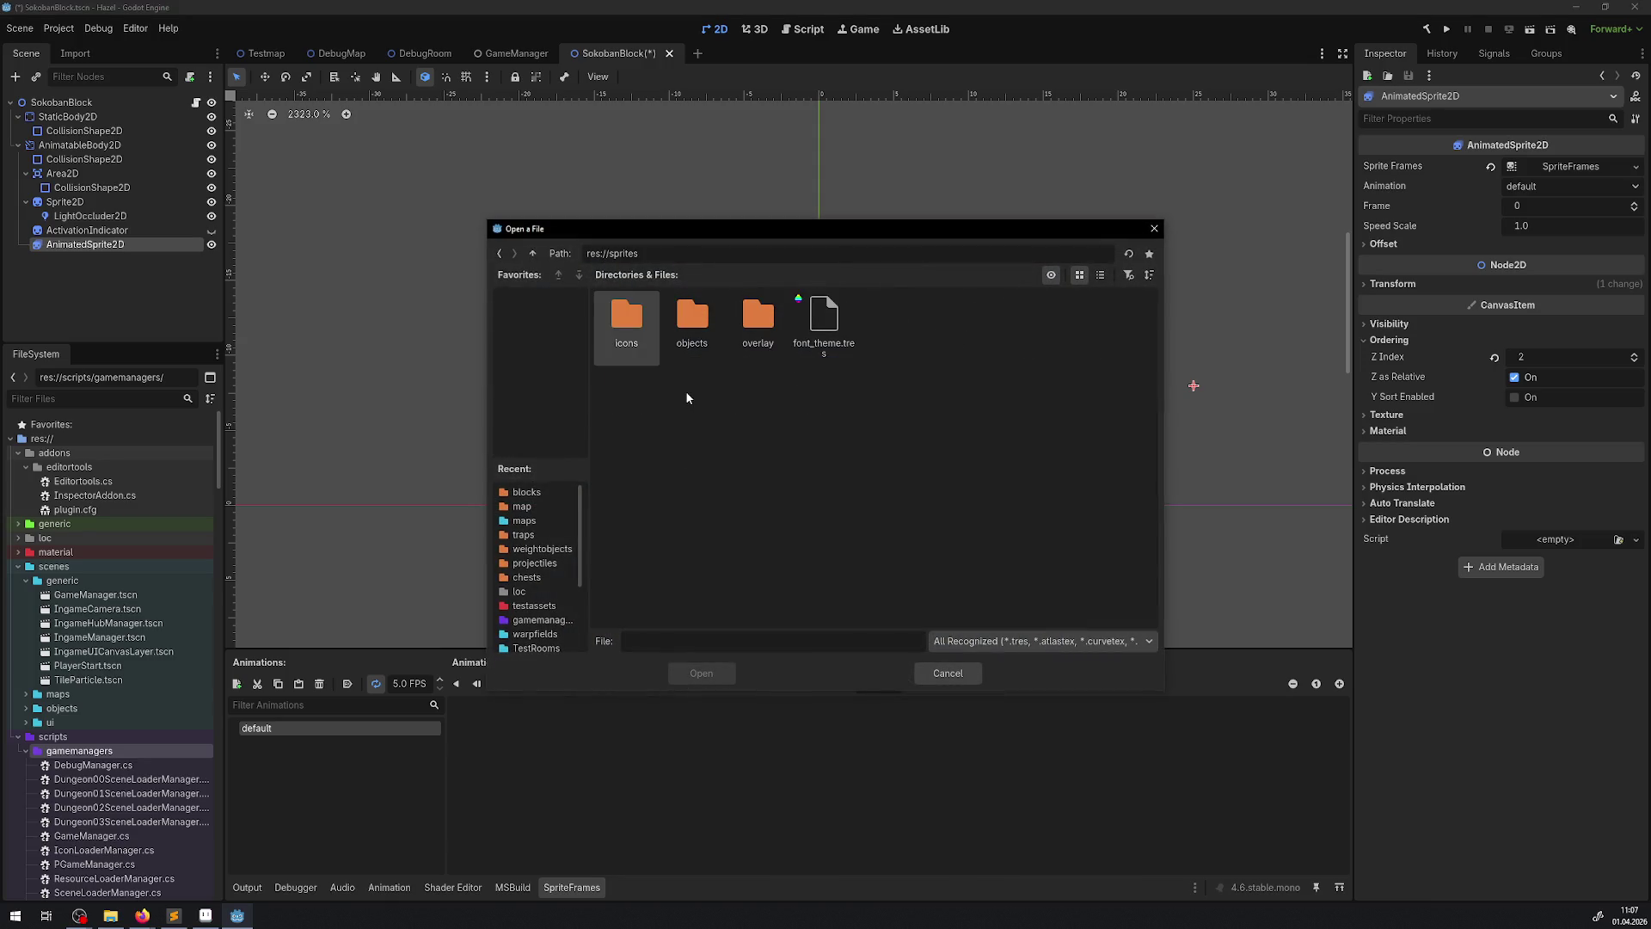
pyautogui.doubleClick(679, 311)
pyautogui.doubleClick(687, 339)
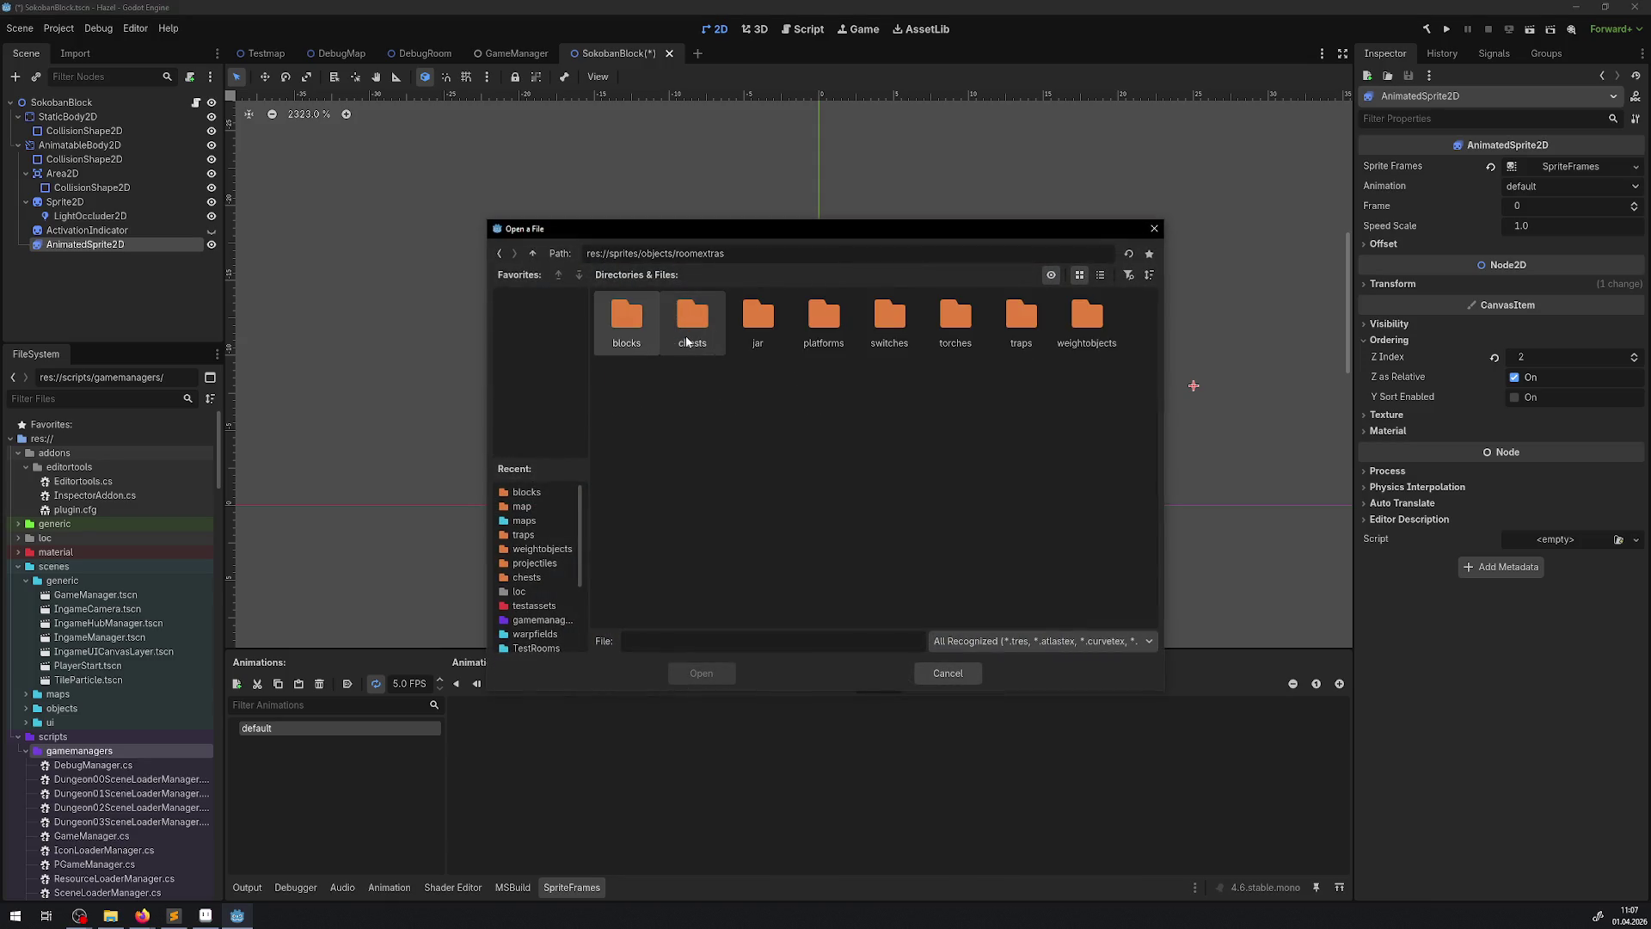
pyautogui.doubleClick(626, 320)
pyautogui.click(947, 391)
pyautogui.doubleClick(946, 391)
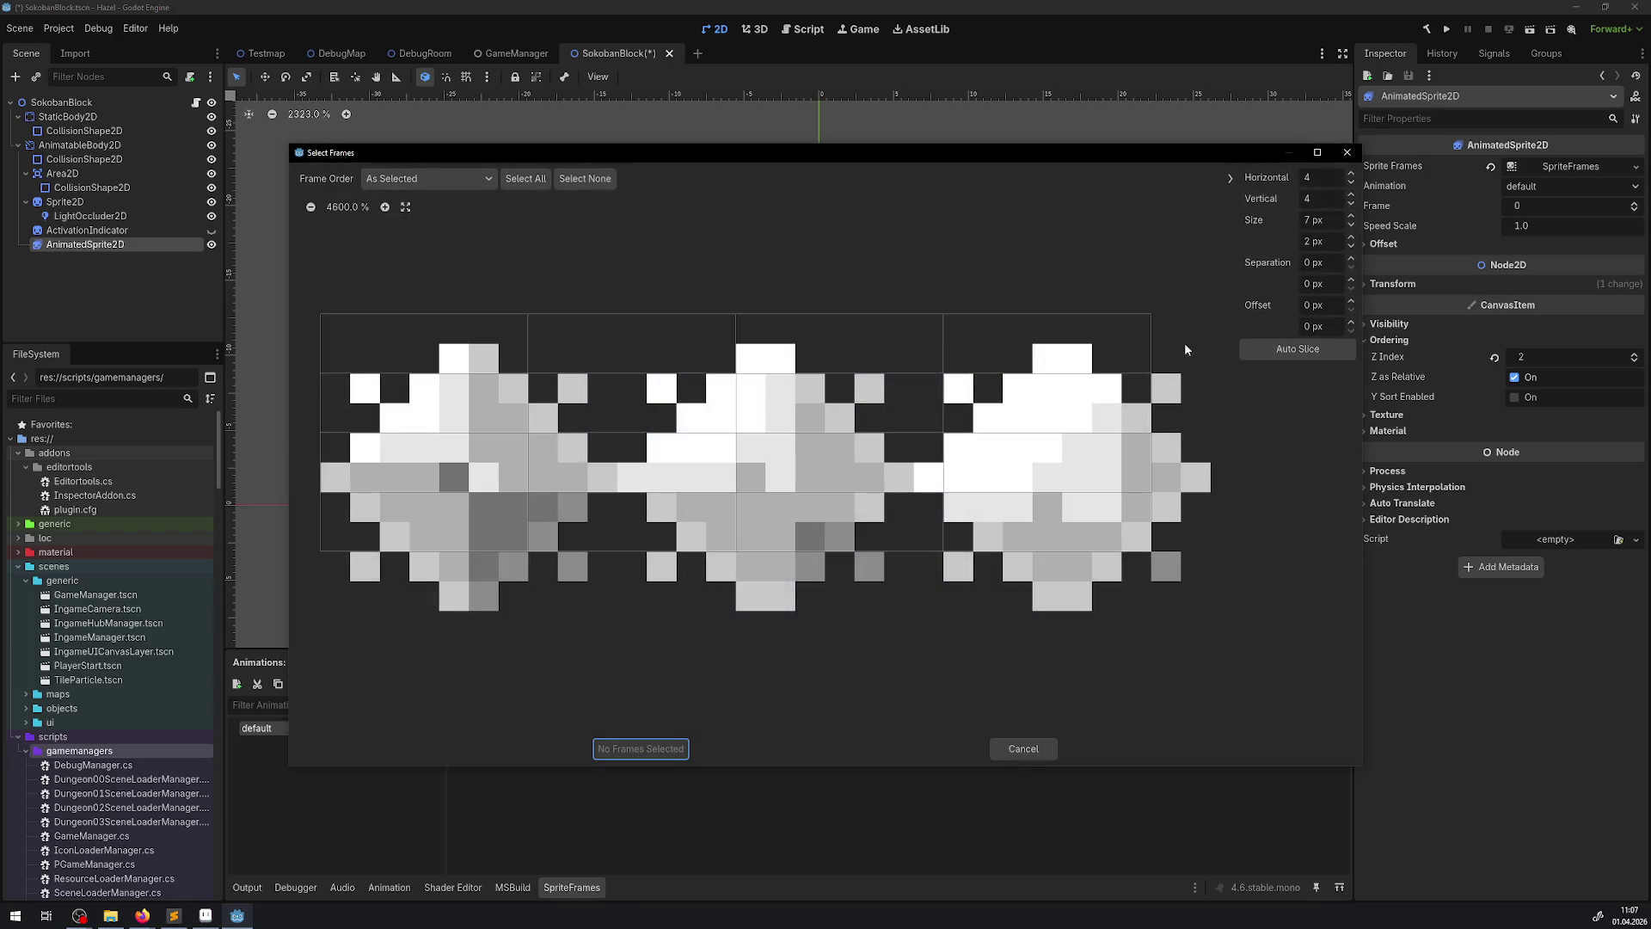
# - Slice the sheet into 1 row and 3 columns and add all three frames
pyautogui.click(1350, 205)
pyautogui.click(1349, 204)
pyautogui.click(1350, 204)
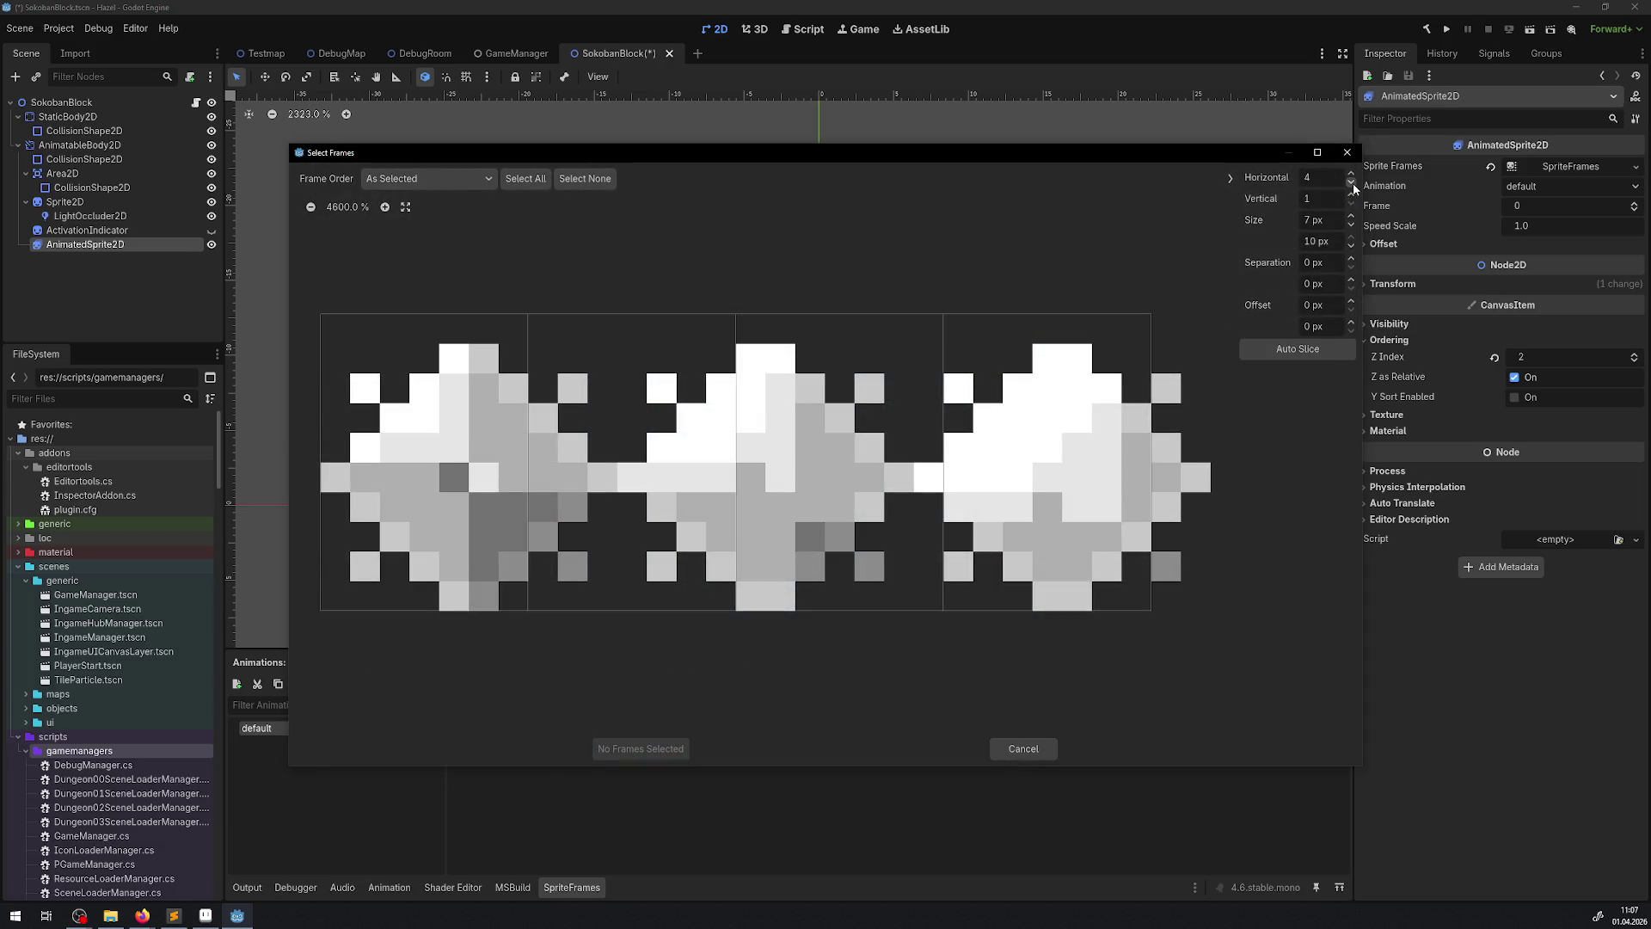
pyautogui.click(1351, 183)
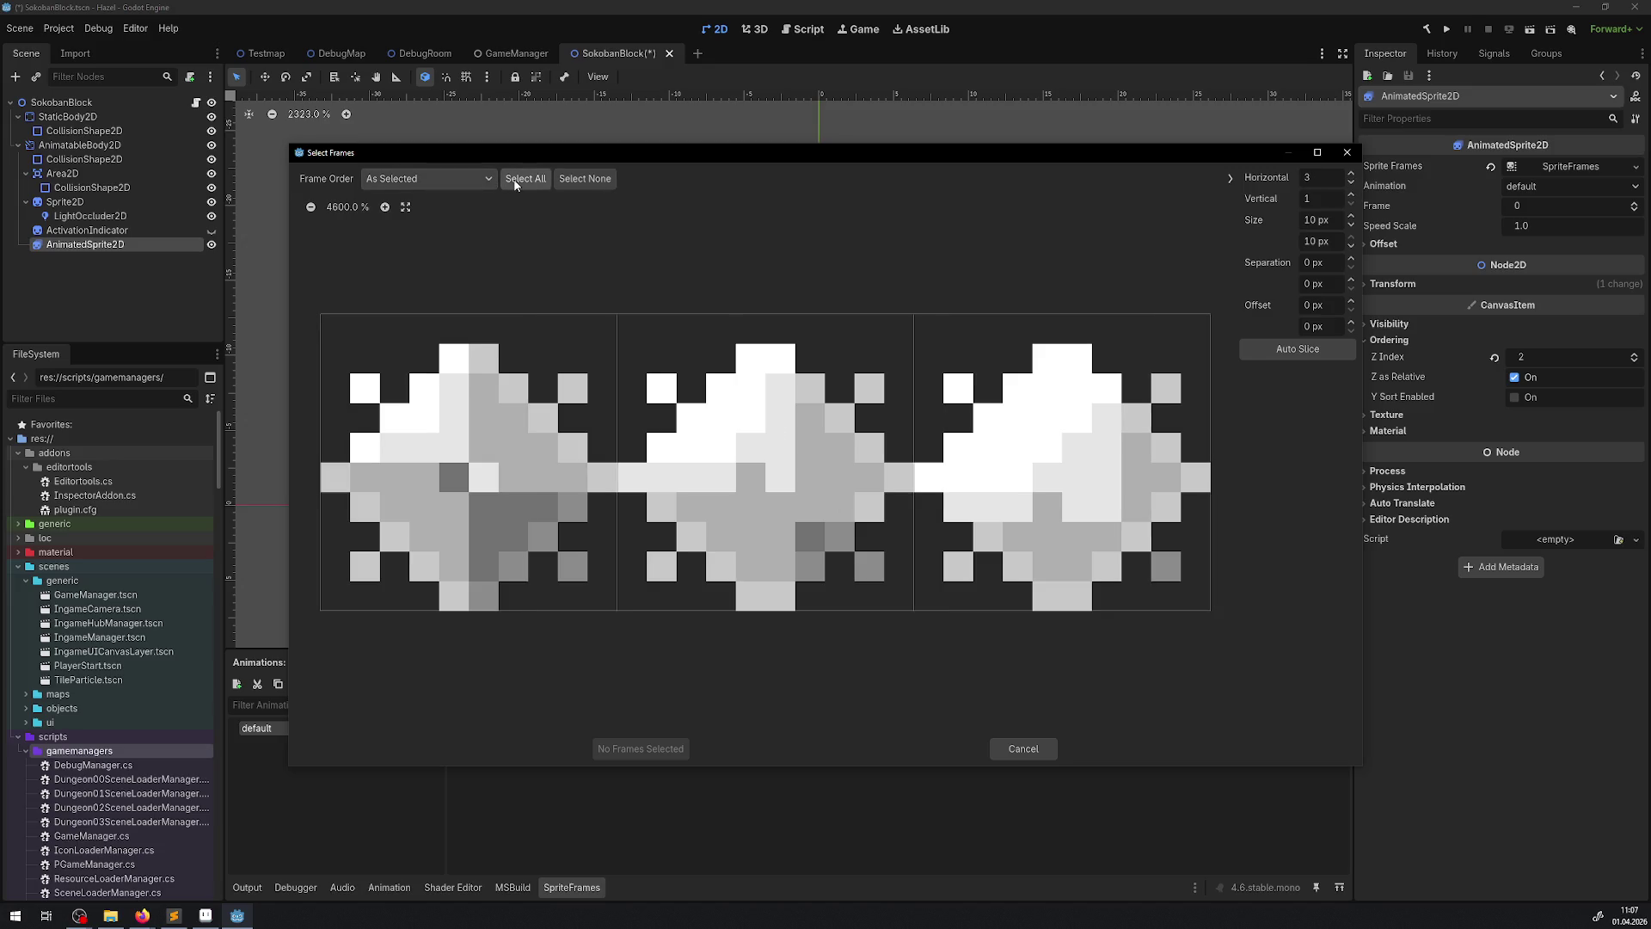
pyautogui.click(529, 178)
pyautogui.click(641, 748)
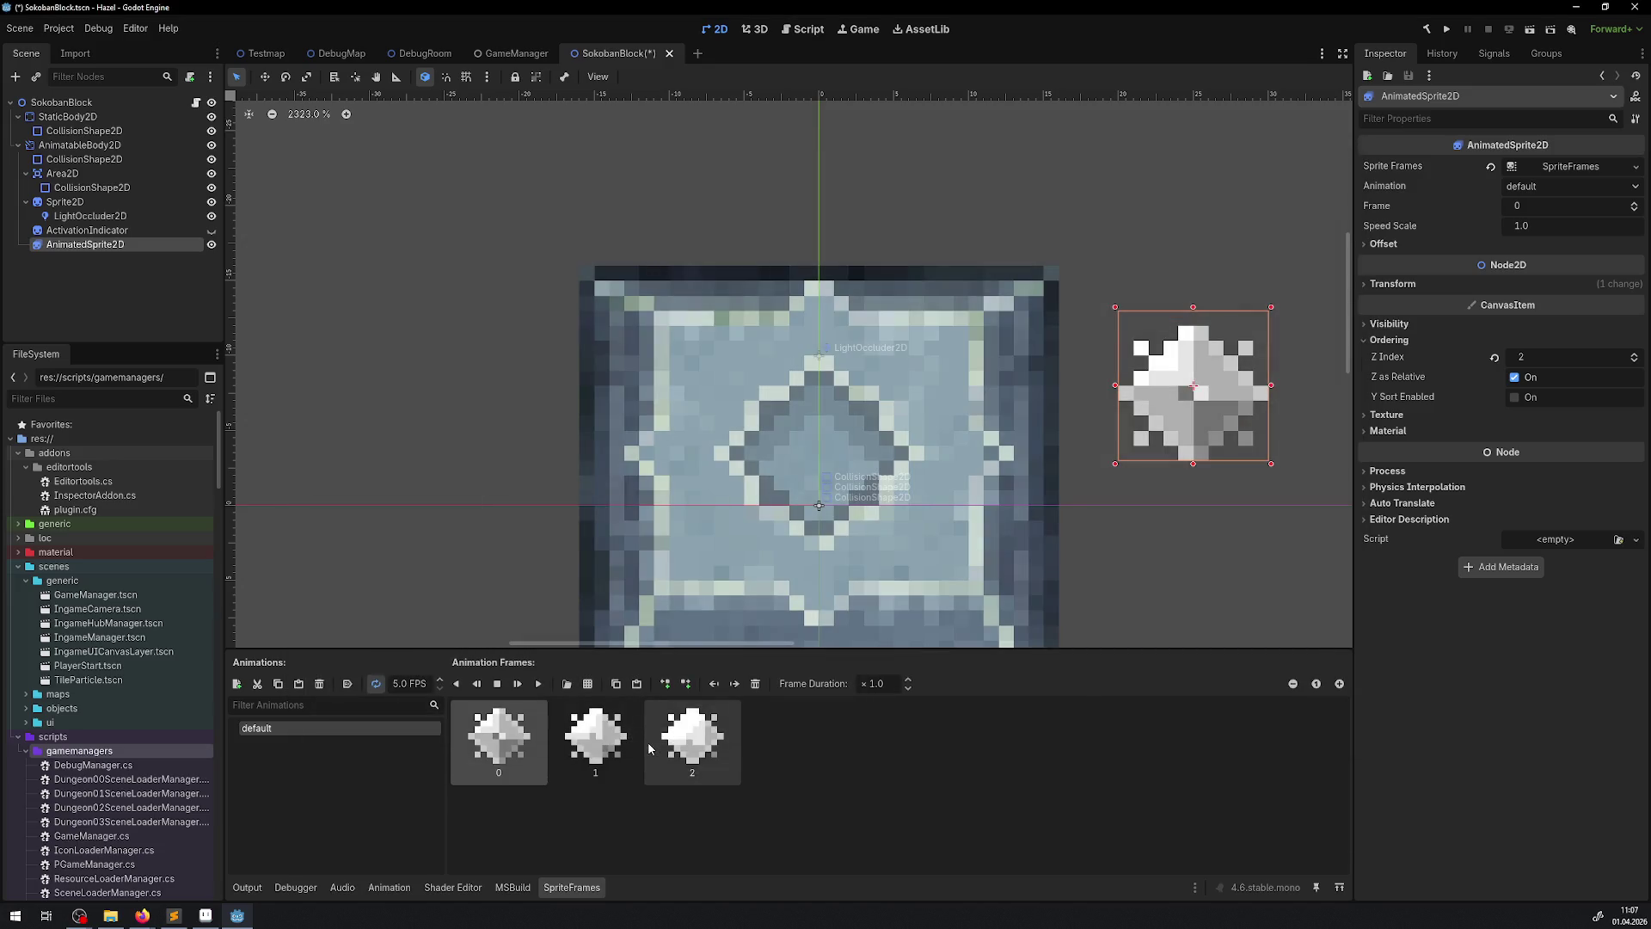
# - Duplicate frame 1 as frame 3 and set frame 0's duration to 4.0
pyautogui.click(590, 728)
pyautogui.click(634, 685)
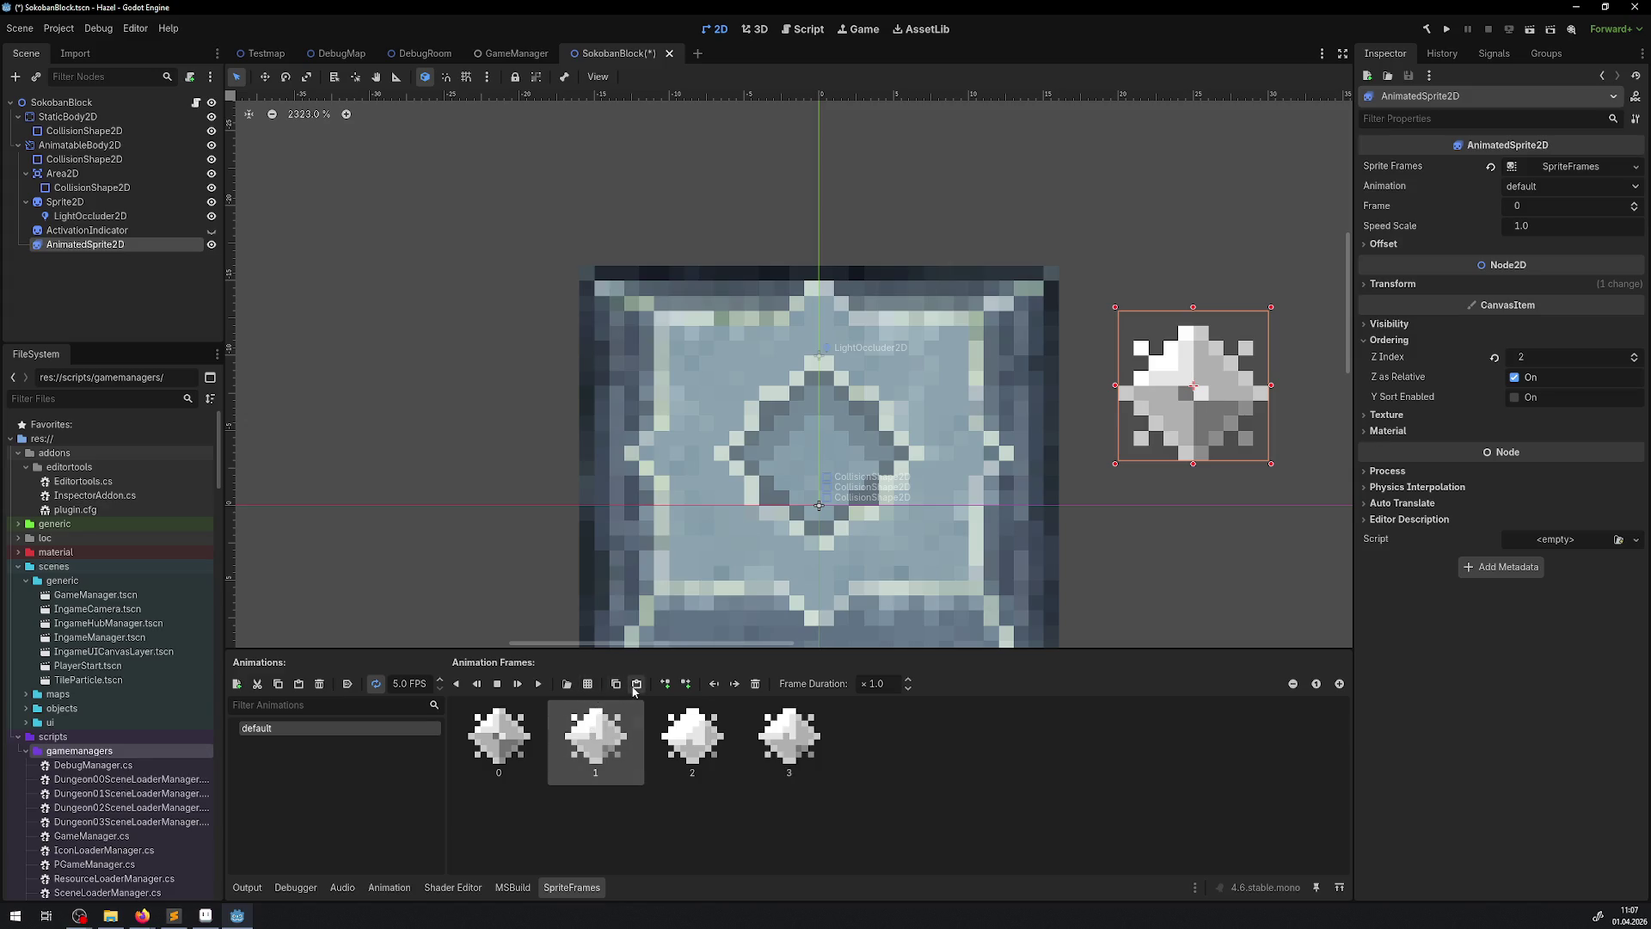
pyautogui.click(509, 733)
pyautogui.doubleClick(901, 684)
pyautogui.write('4')
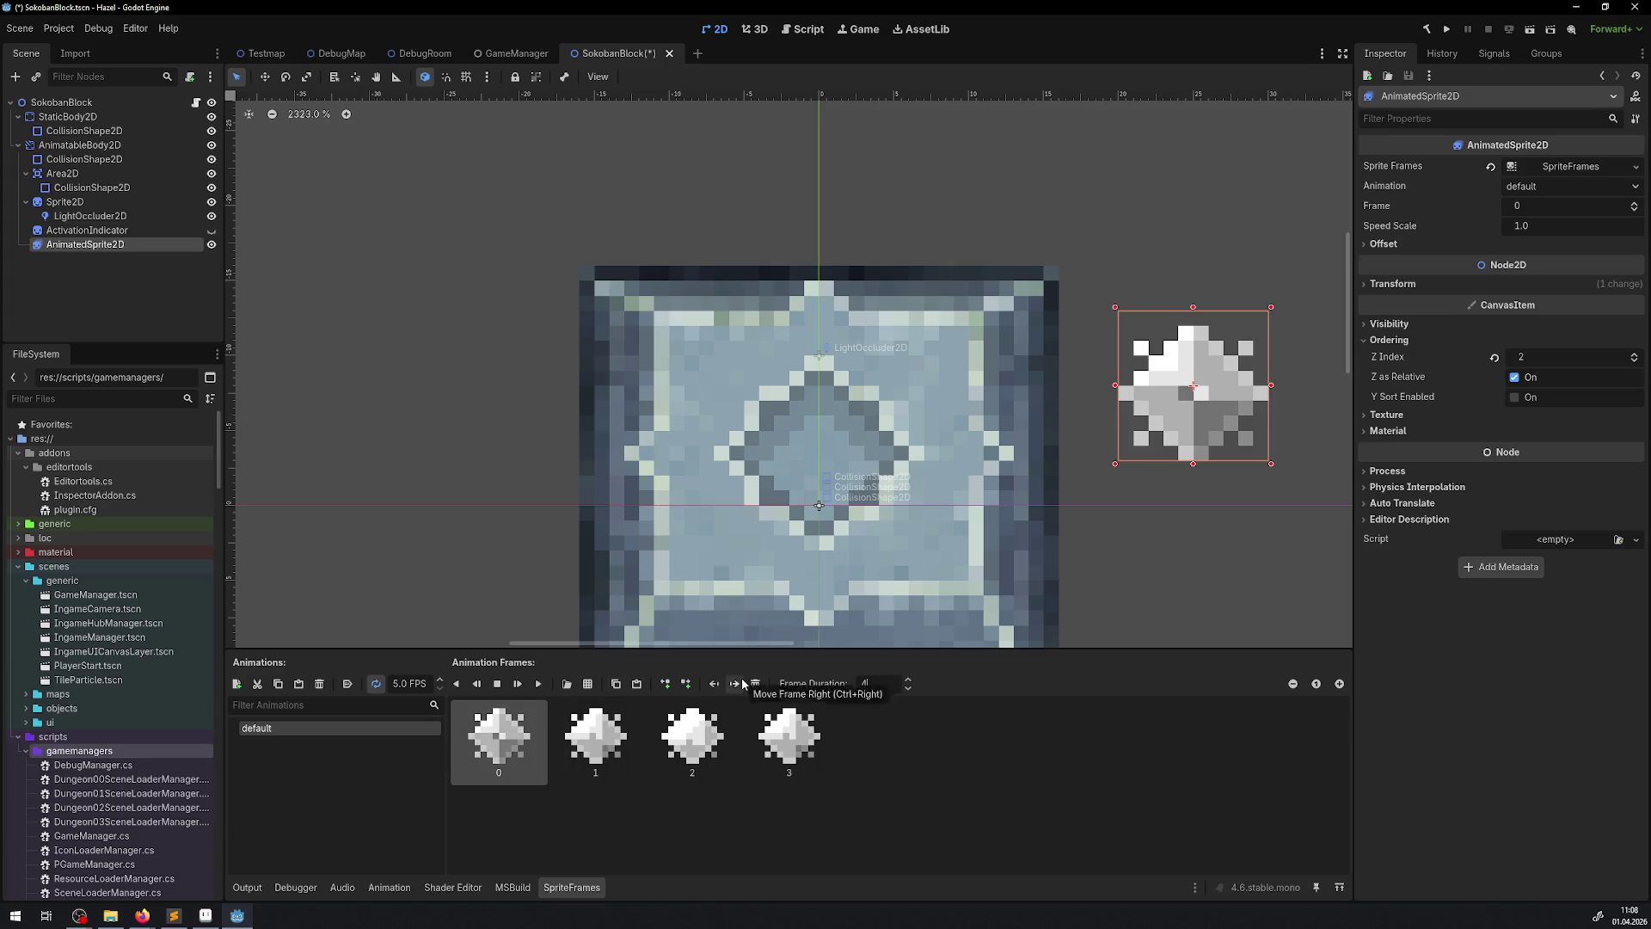
pyautogui.press('Return')
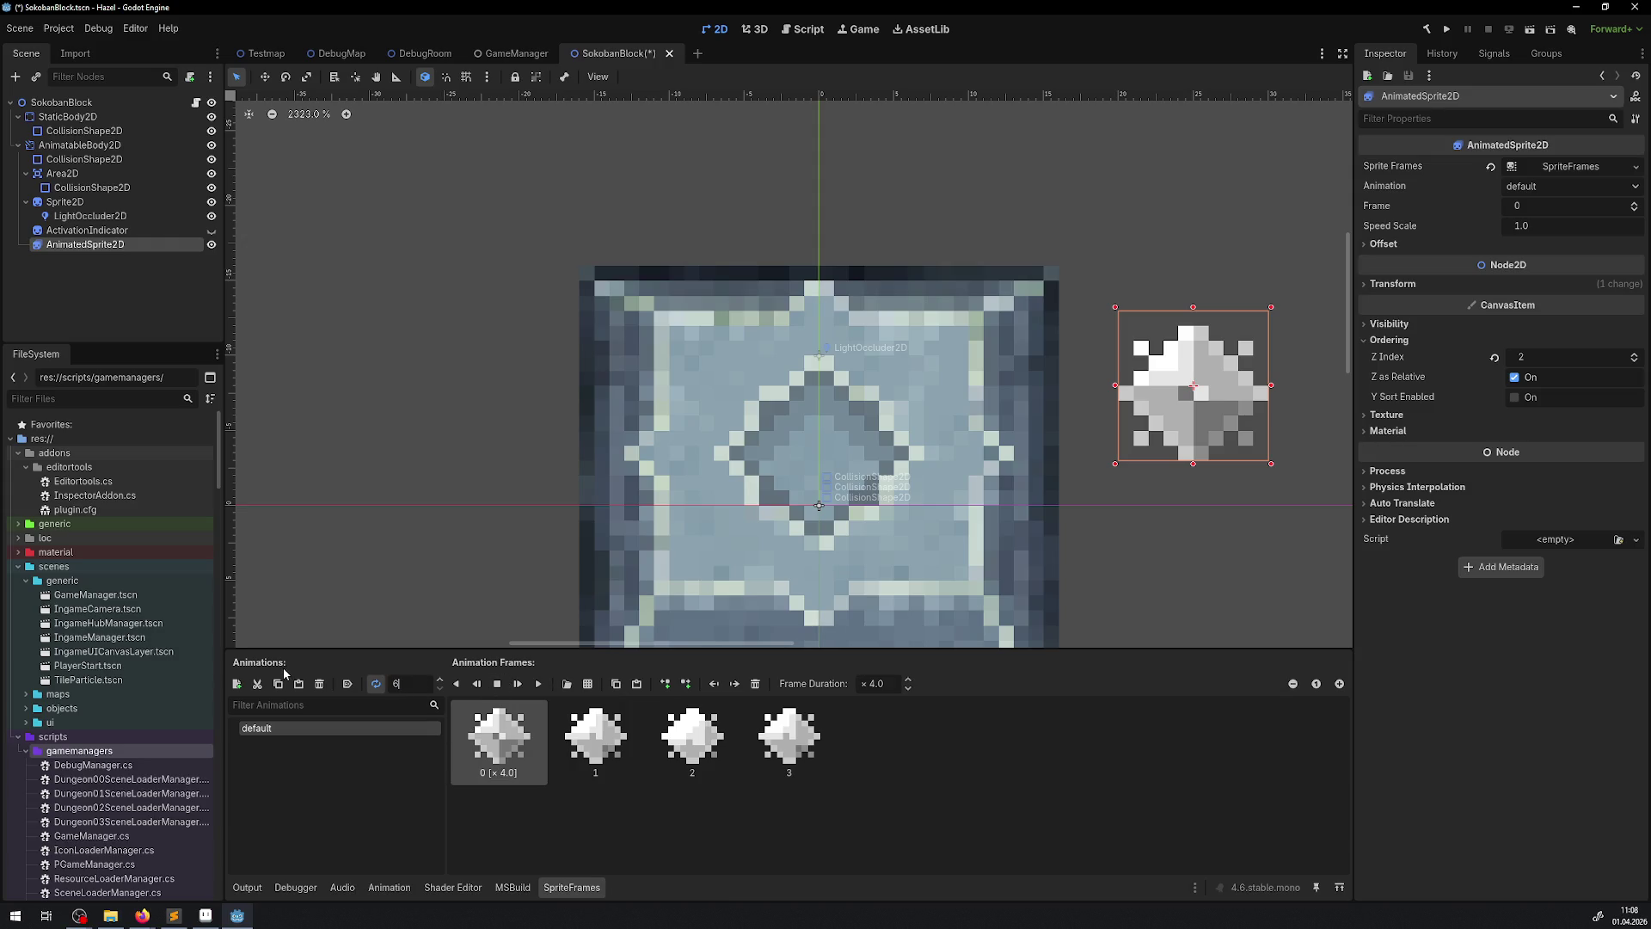
# - Set the speed to 6 FPS, save, preview the animation, and centre the sprite on the block
pyautogui.press('Return')
pyautogui.hotkey('ctrl', 's')
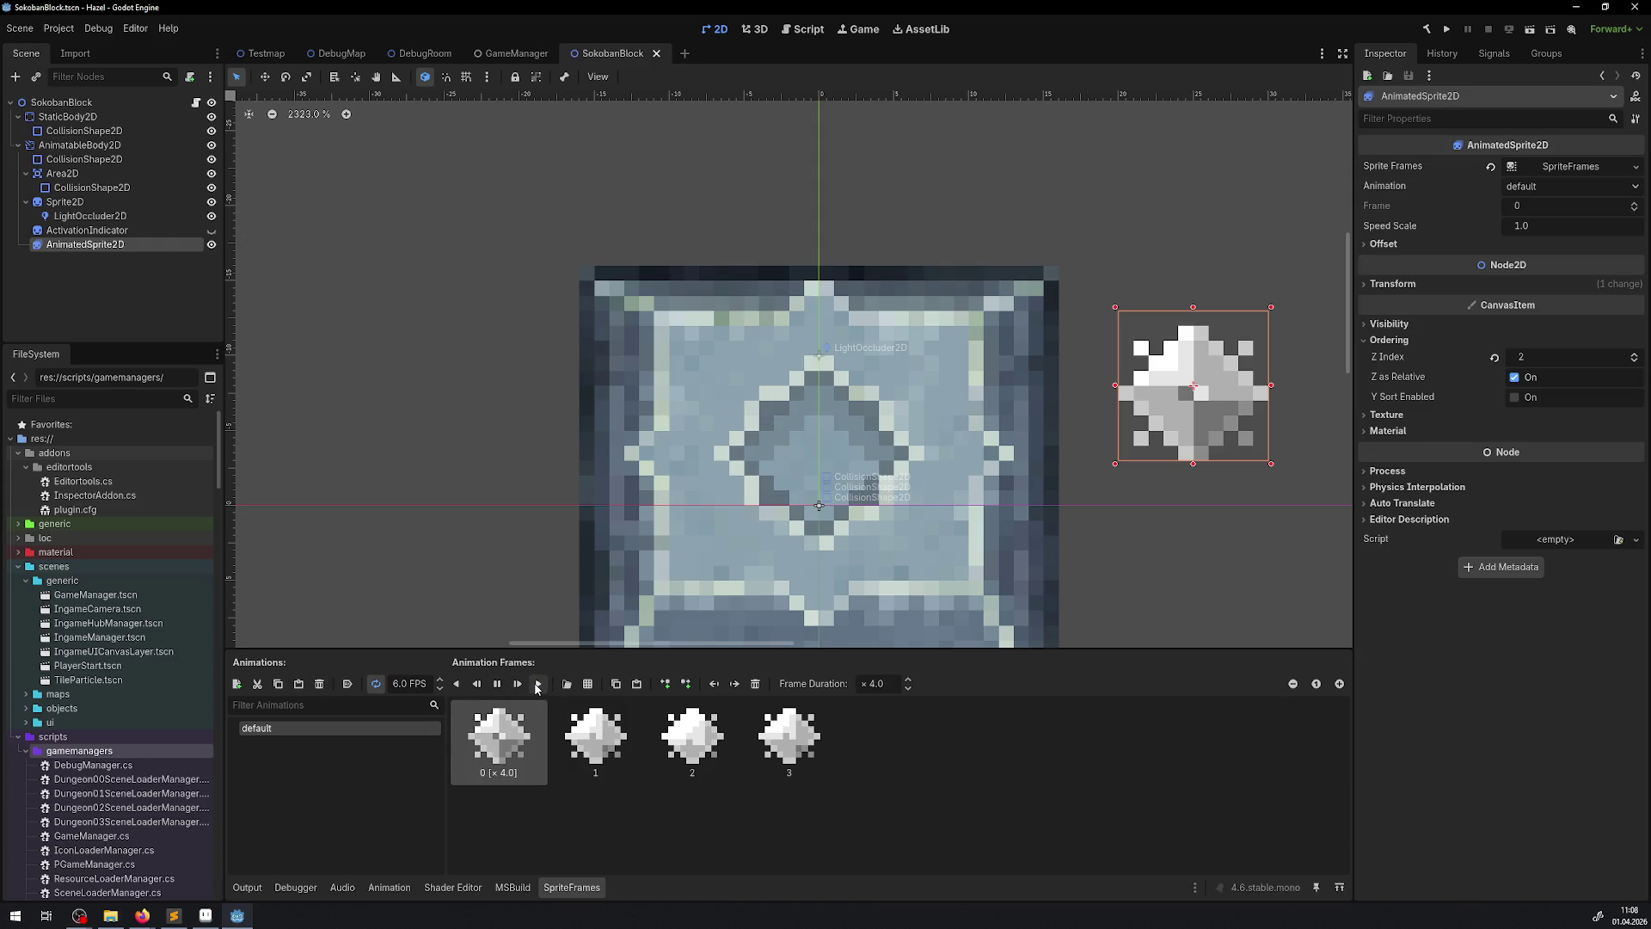
pyautogui.click(538, 683)
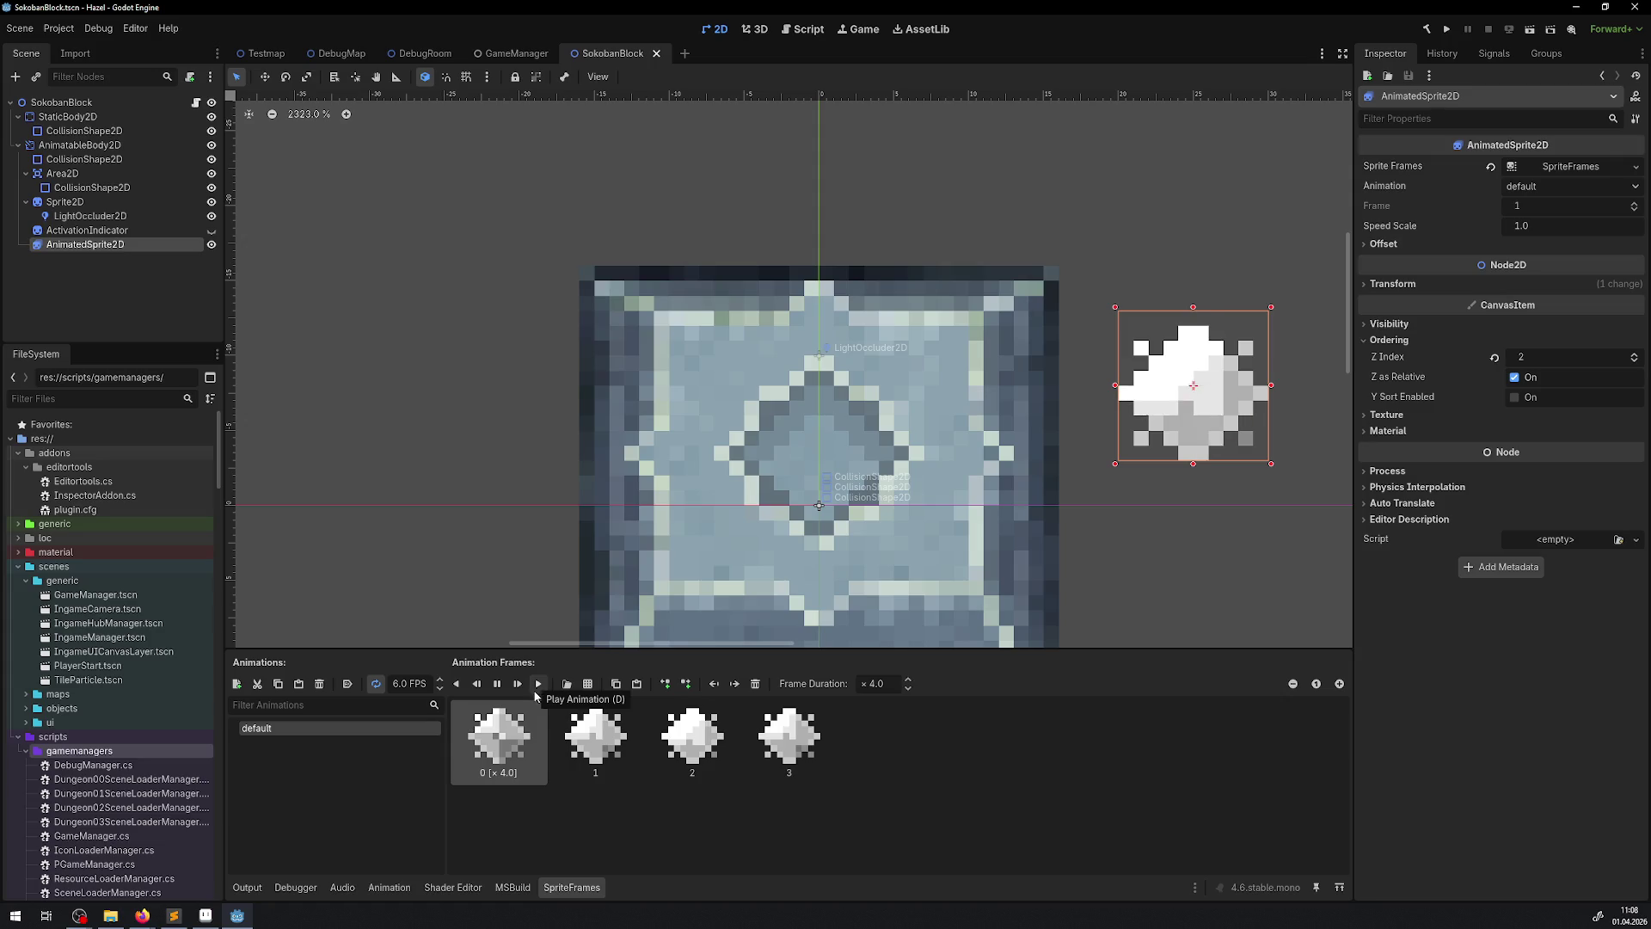
pyautogui.moveTo(1241, 416); pyautogui.dragTo(867, 476)
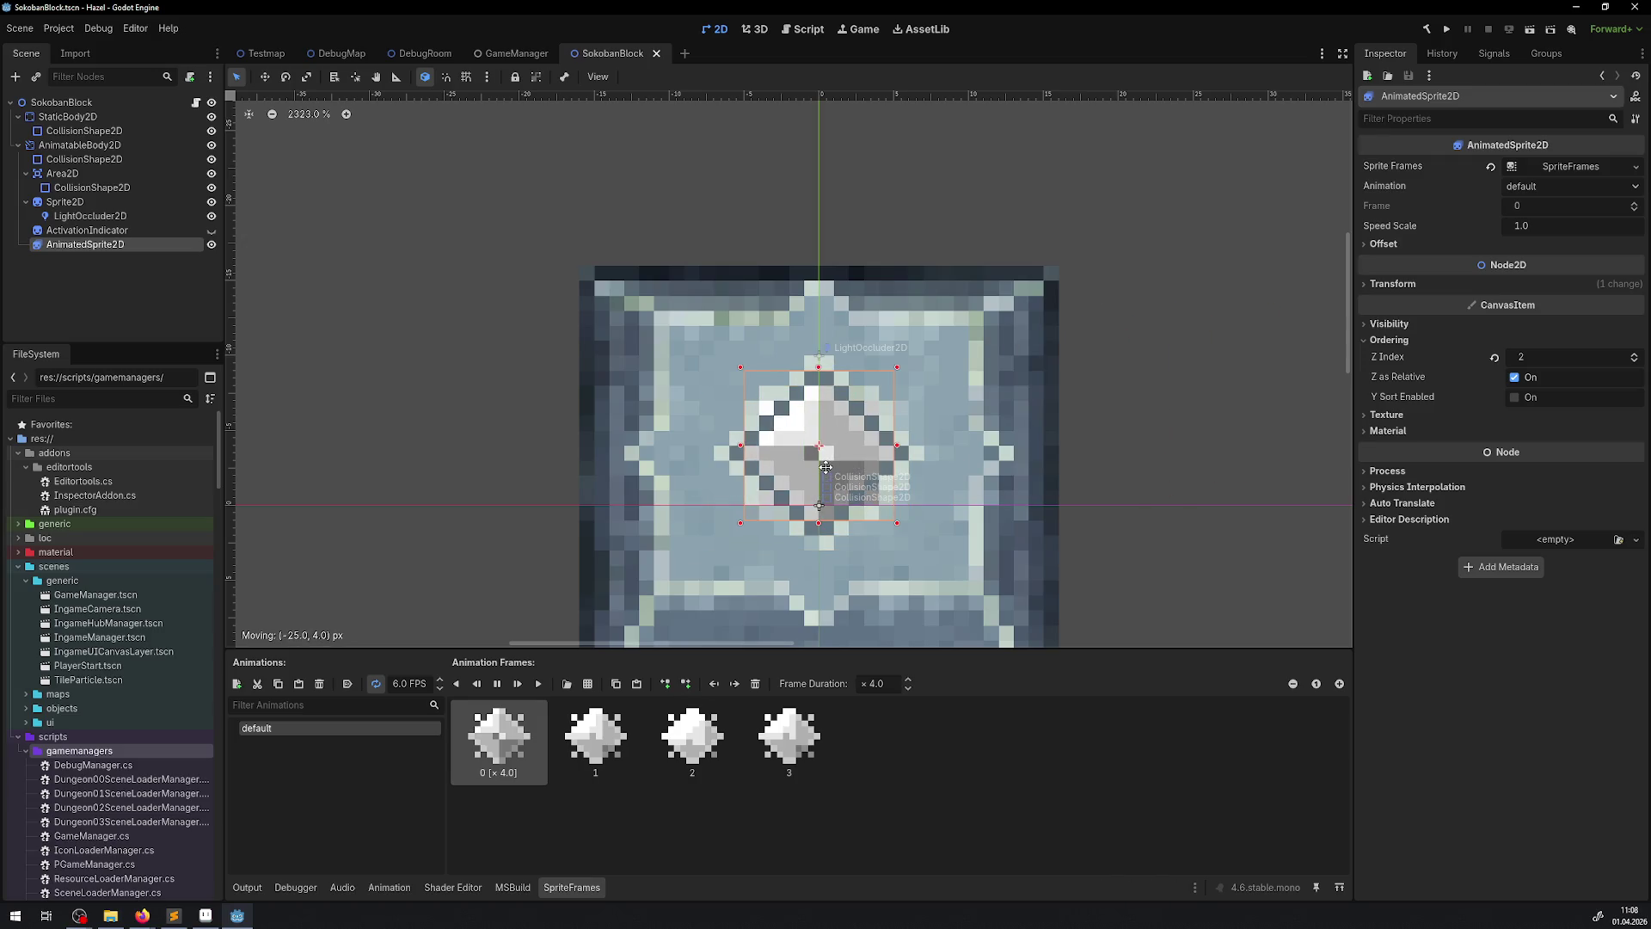
# - Zoom around the block and select the glow sprite
pyautogui.scroll(-4, 1010, 391)
pyautogui.scroll(-5, 1019, 404)
pyautogui.click(1066, 456)
pyautogui.scroll(-2, 1066, 456)
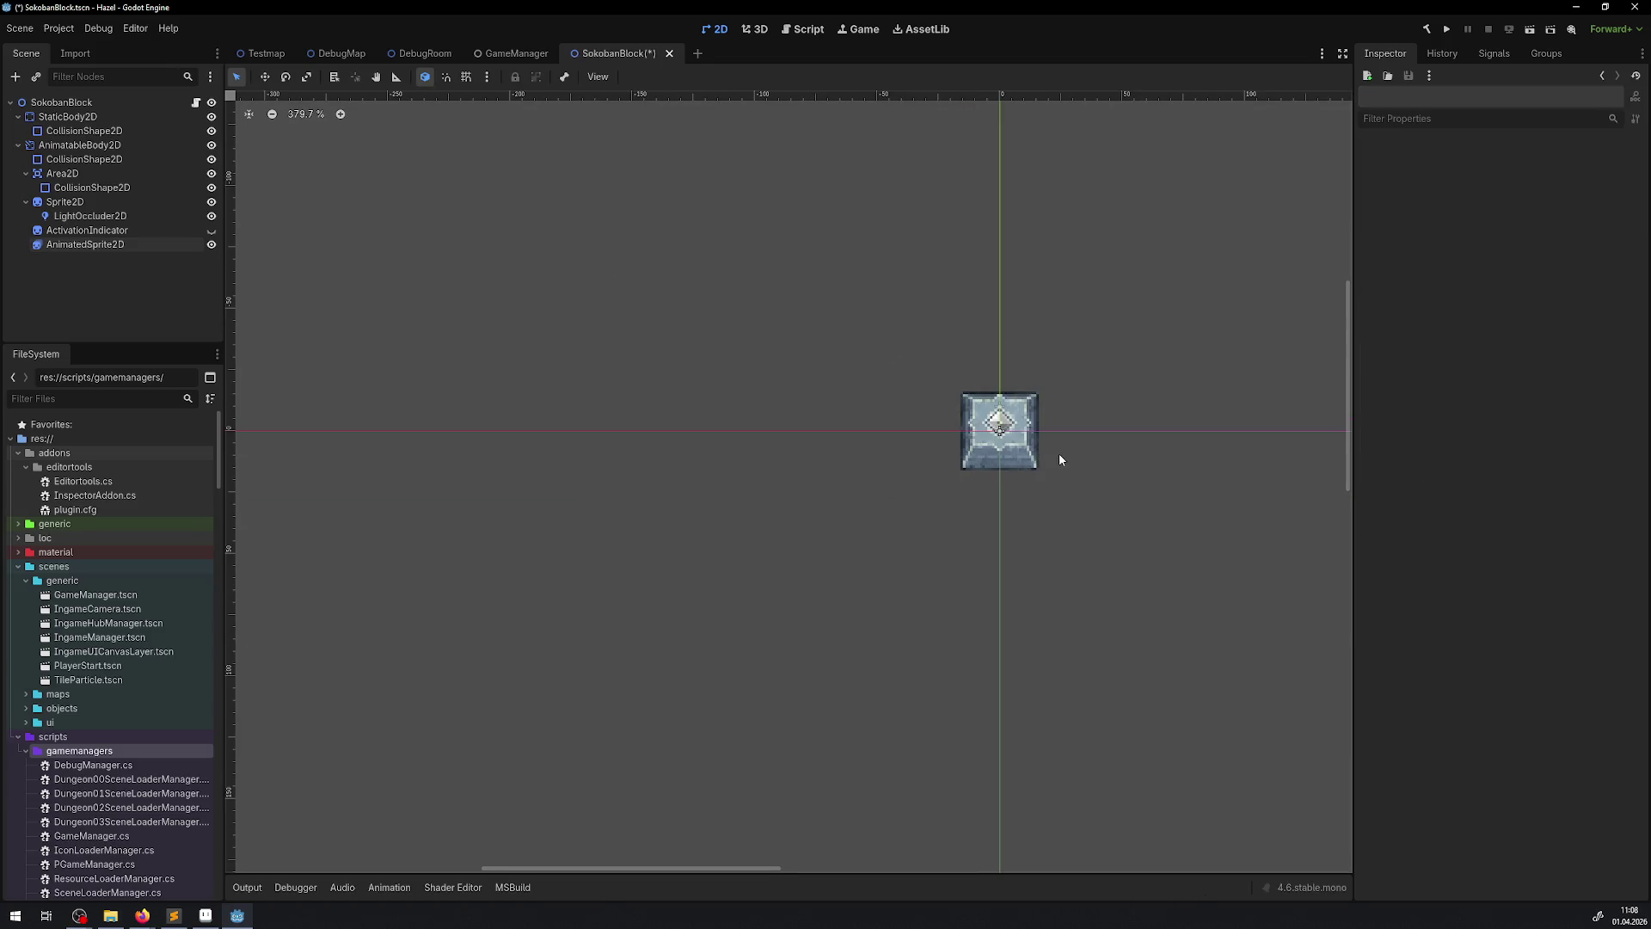
pyautogui.scroll(7, 1004, 440)
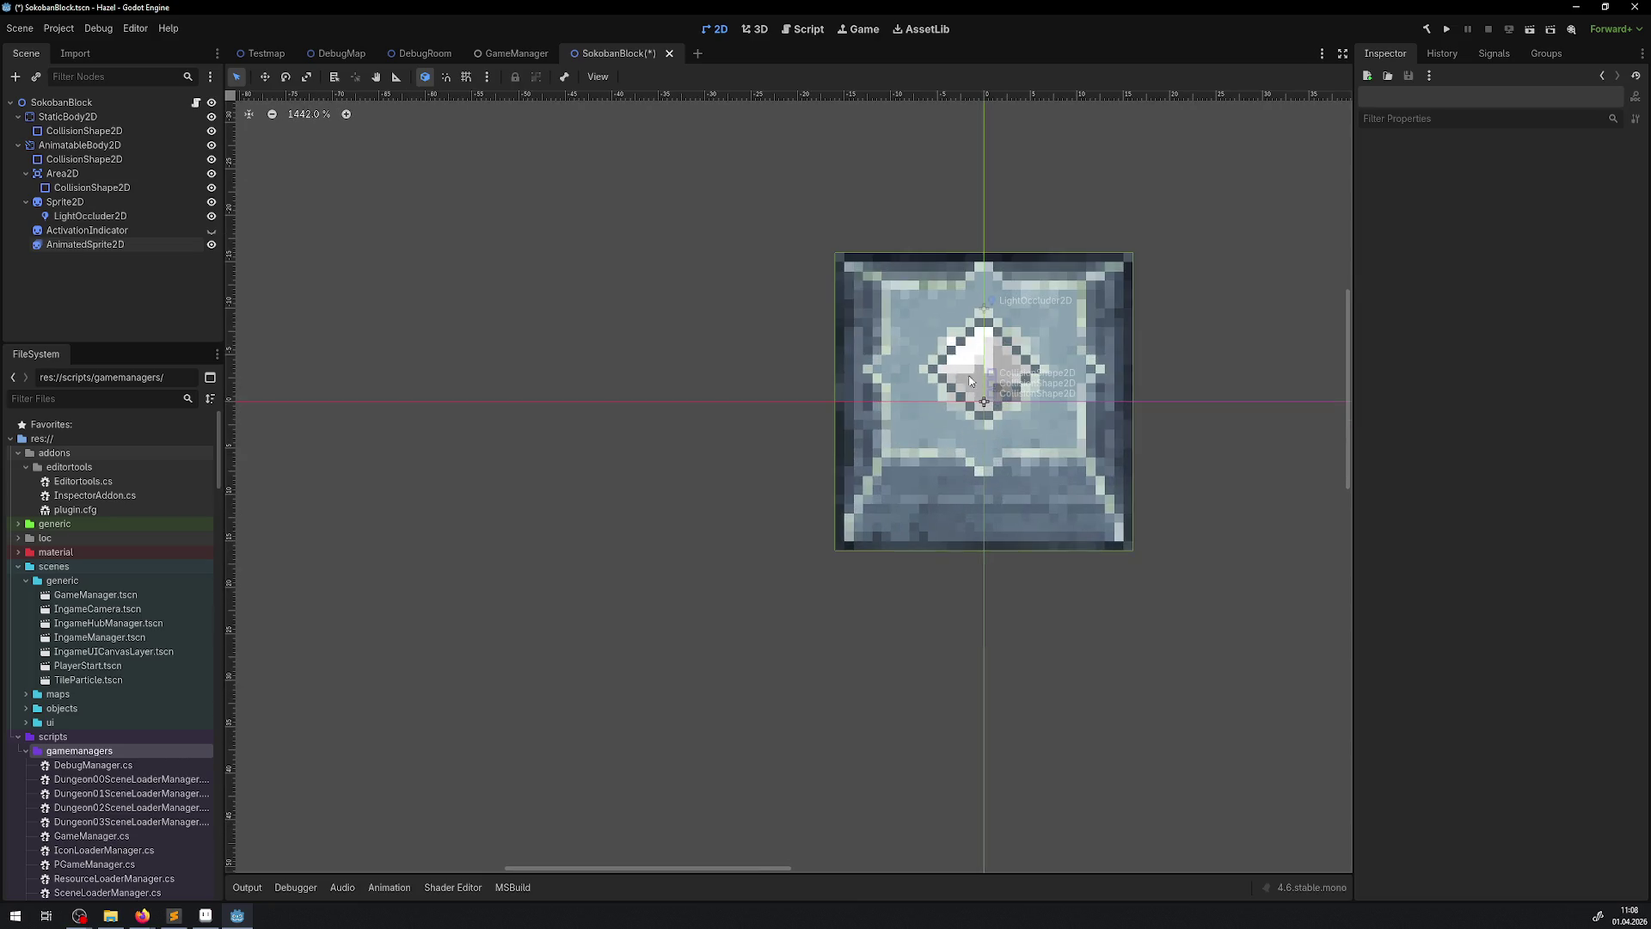
pyautogui.click(985, 344)
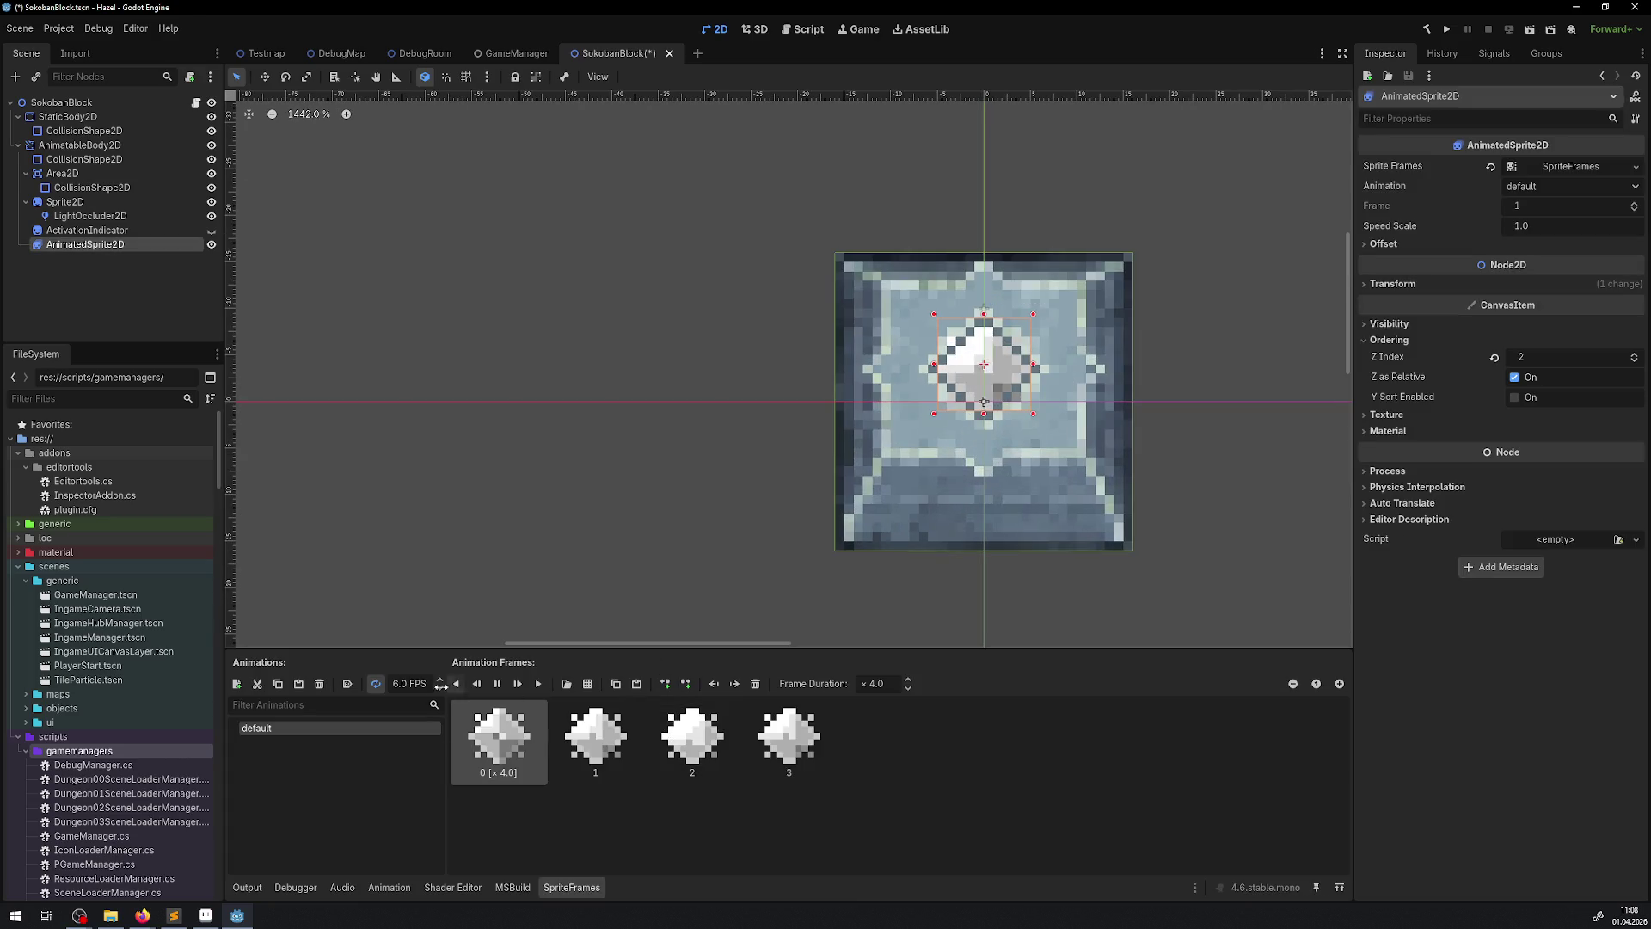
# - Set the glow animation speed to 4 FPS and save the scene
pyautogui.click(401, 684)
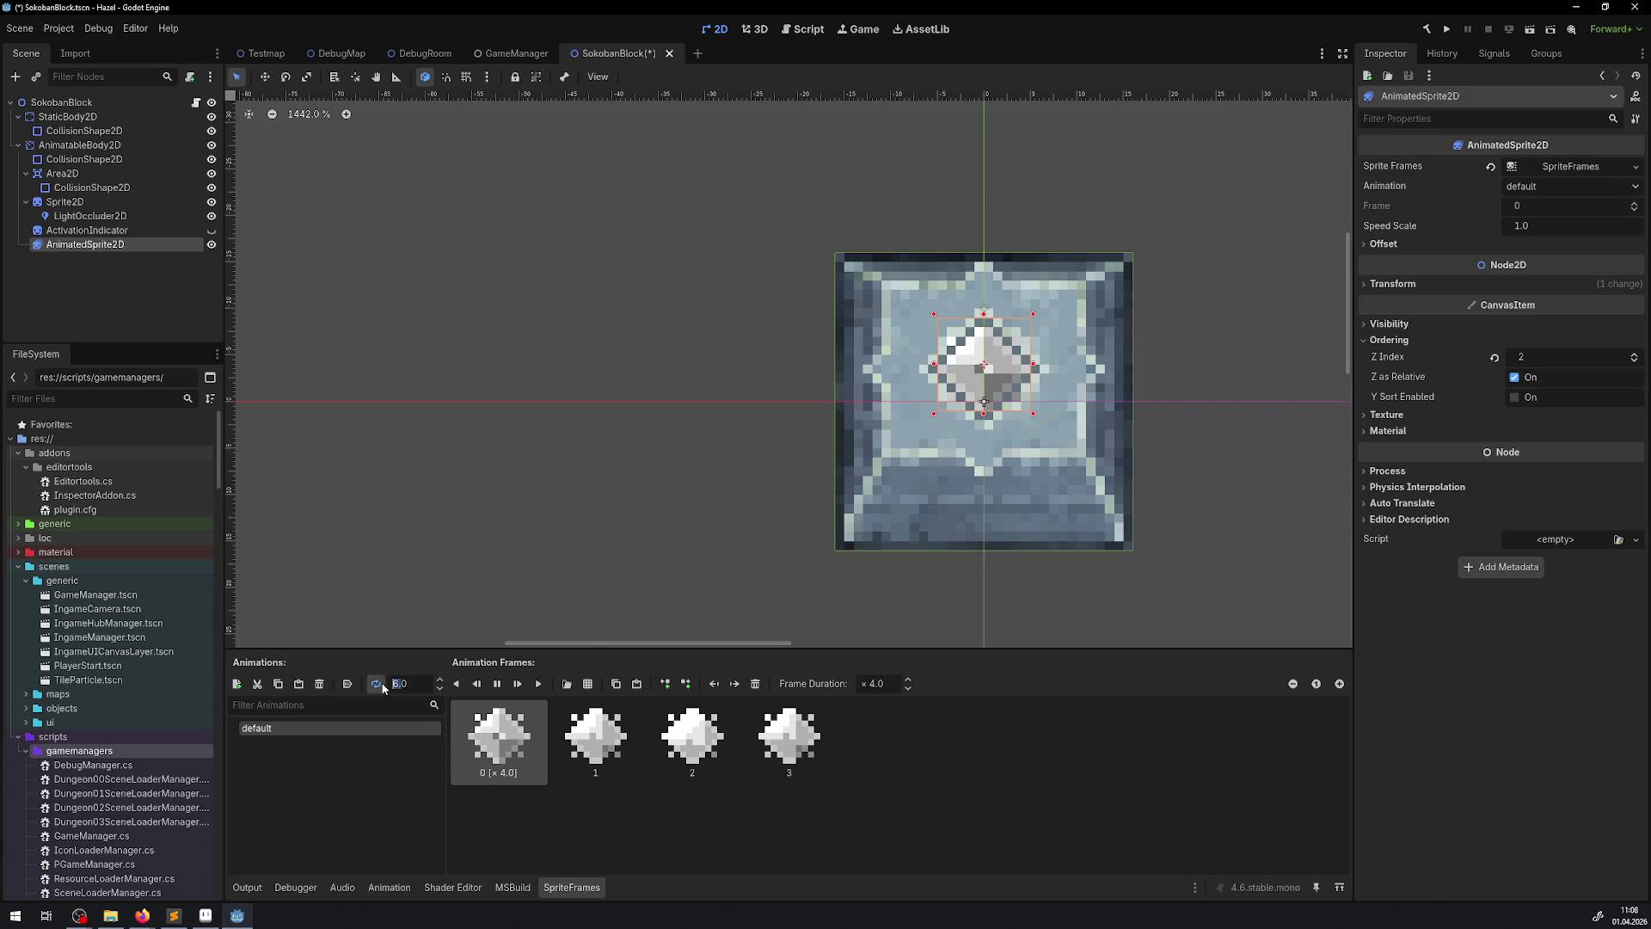
pyautogui.write('40')
pyautogui.press('Return')
pyautogui.click(412, 684)
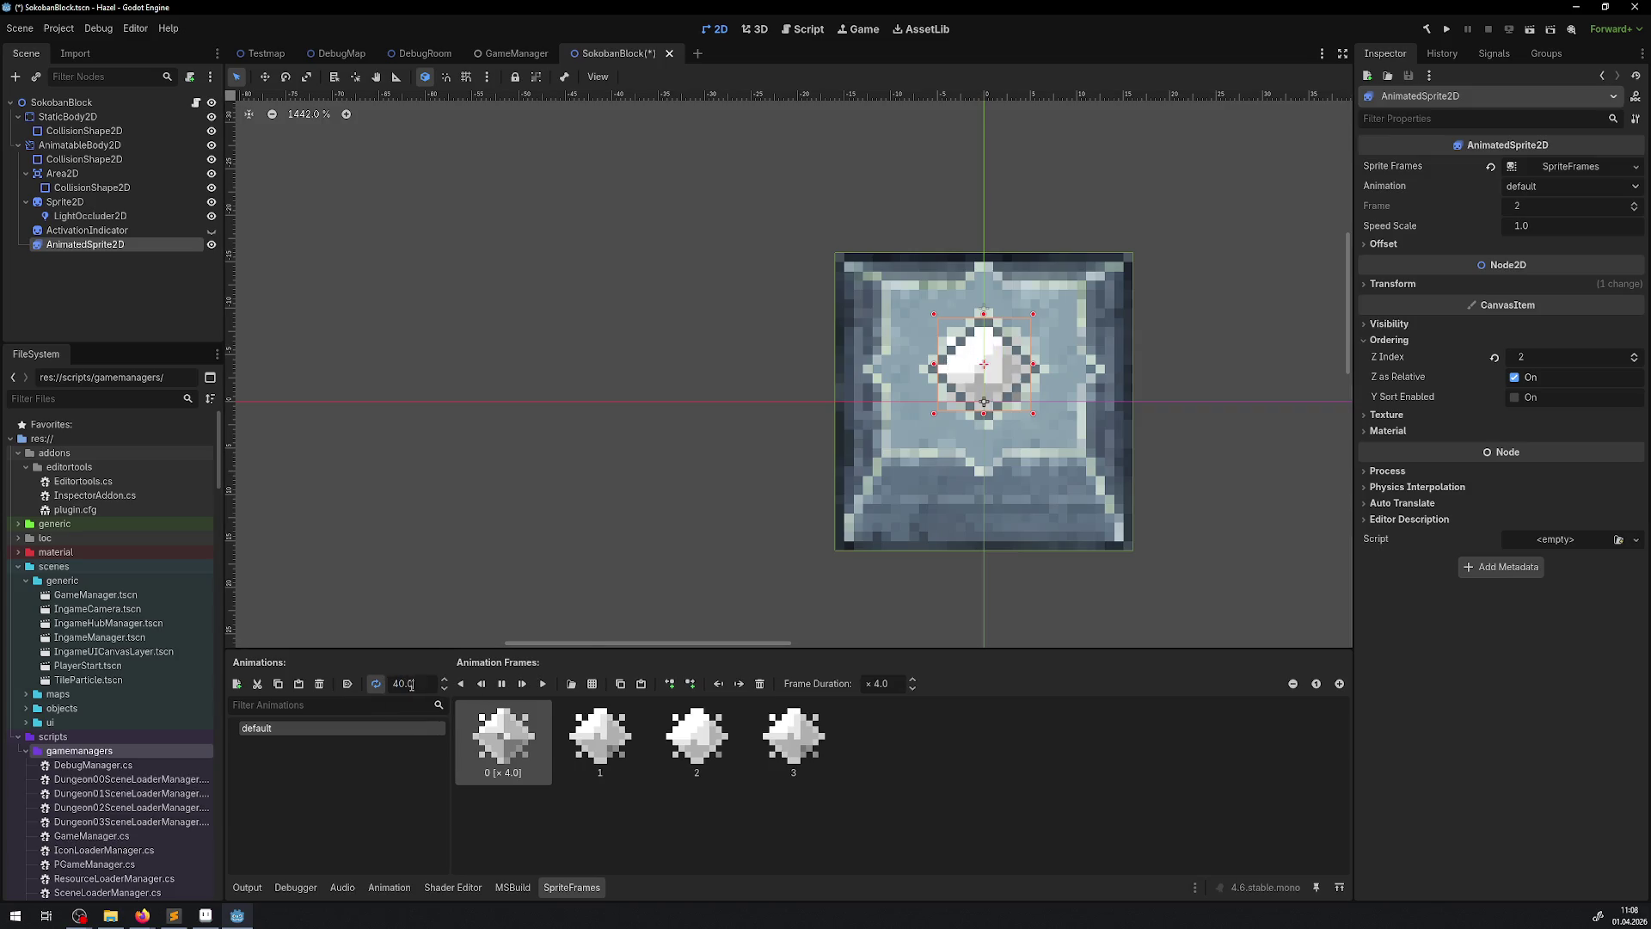
pyautogui.write('4')
pyautogui.press('Return')
pyautogui.hotkey('ctrl', 's')
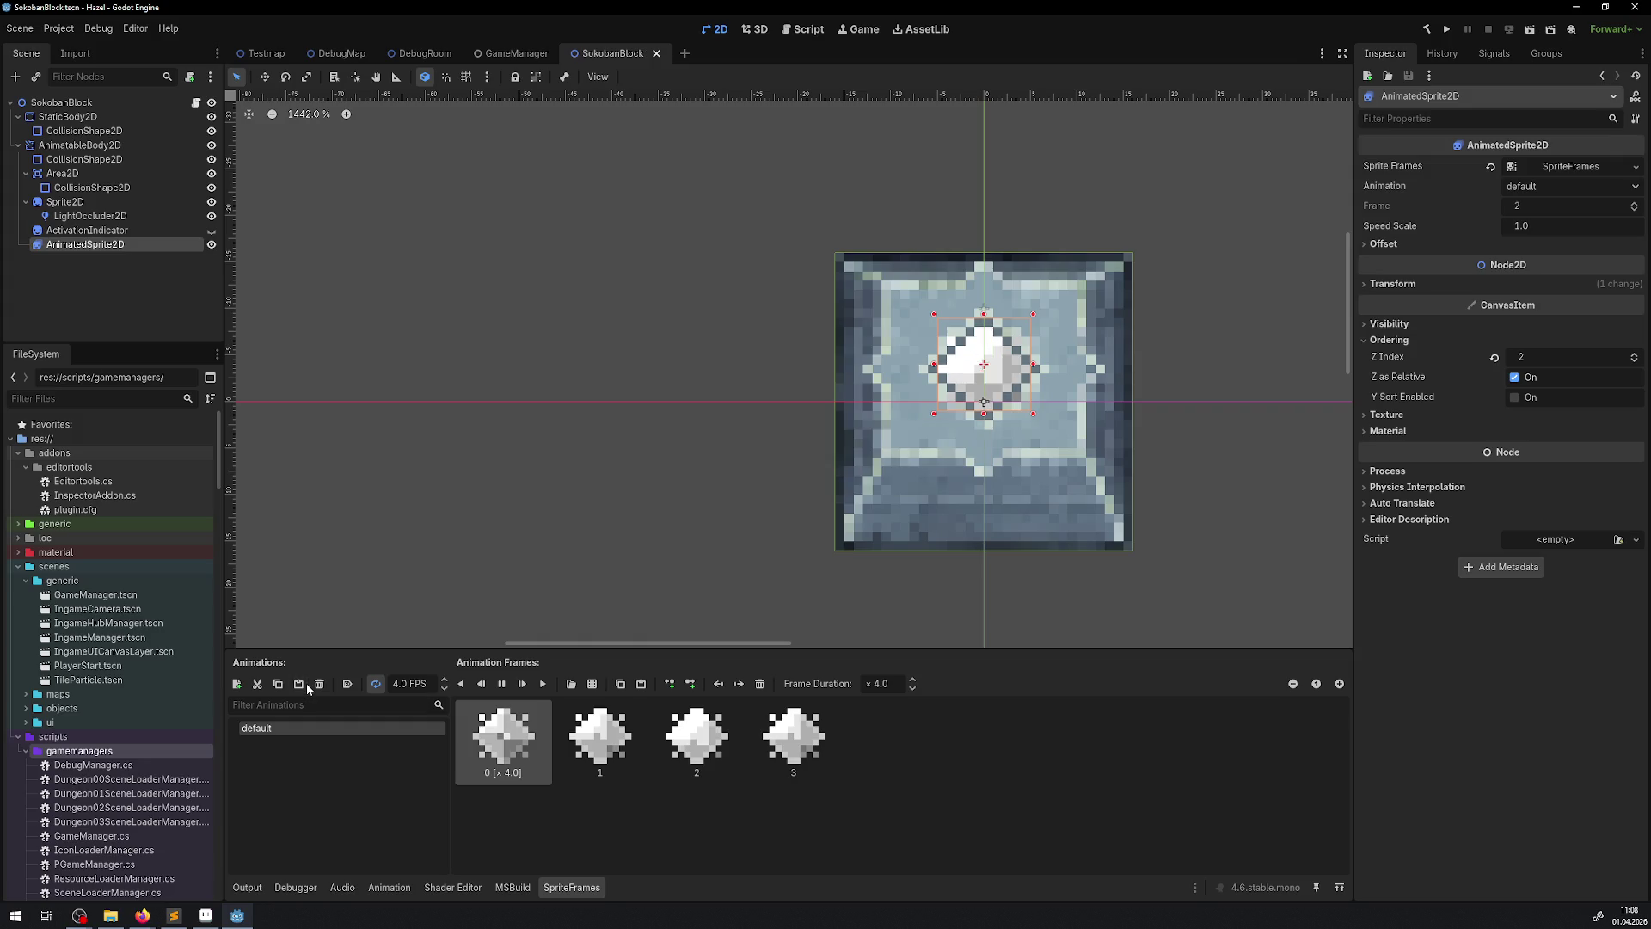
# - Select the ActivationIndicator node, then leave the AnimatedSprite2D node's name unchanged
pyautogui.scroll(-4, 764, 430)
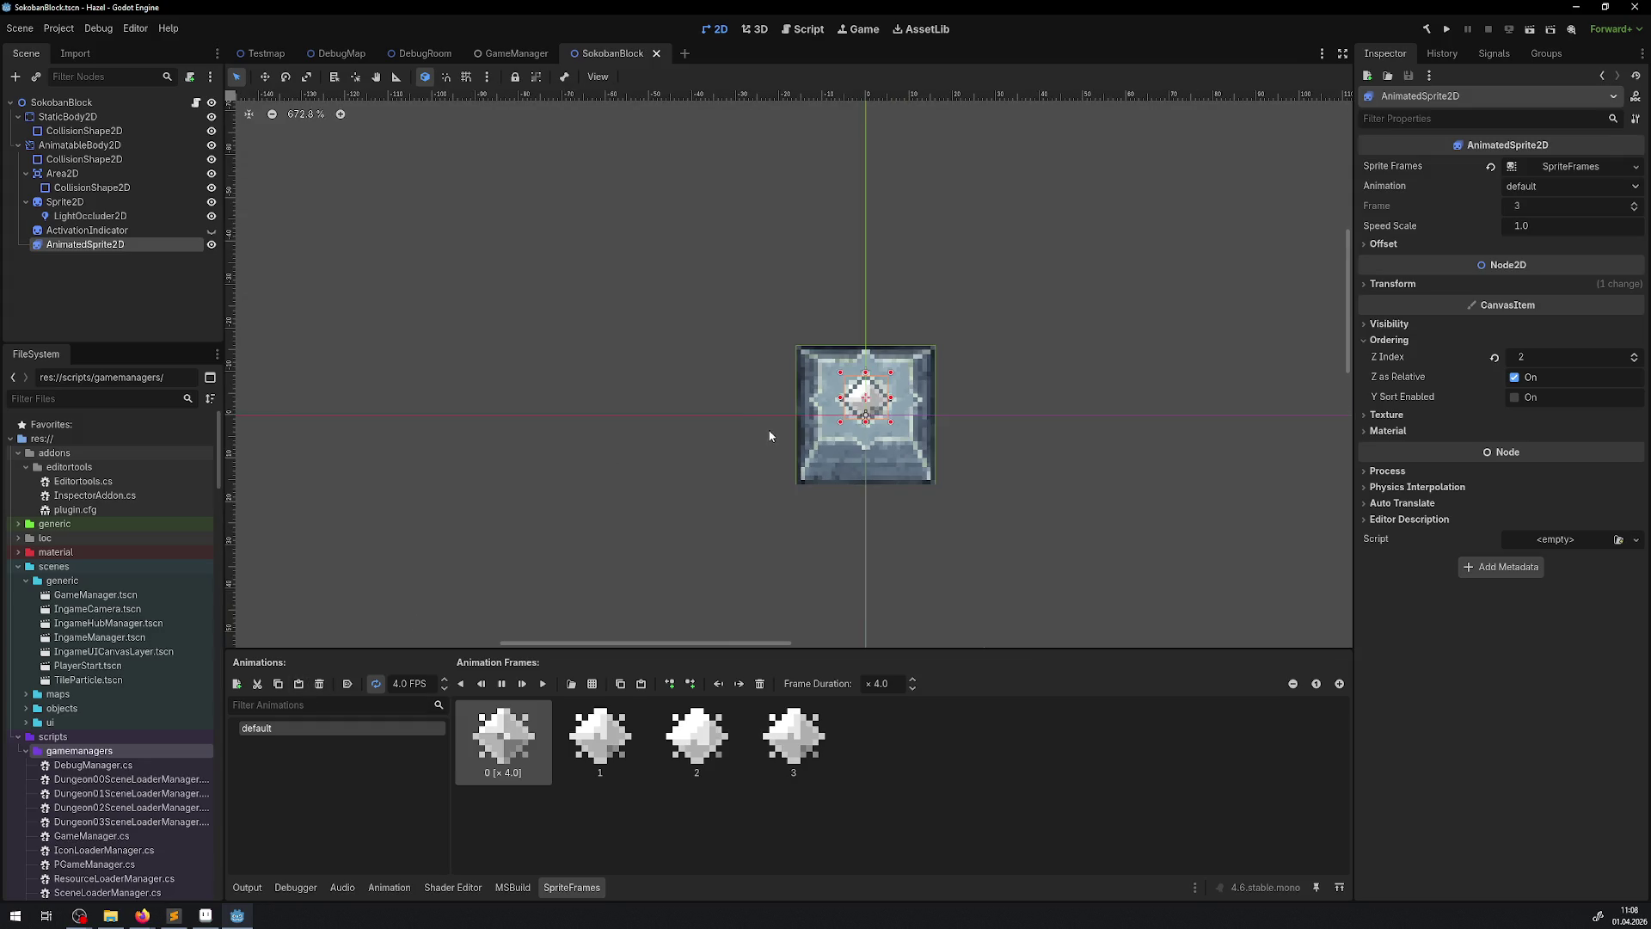
pyautogui.click(434, 414)
pyautogui.click(96, 231)
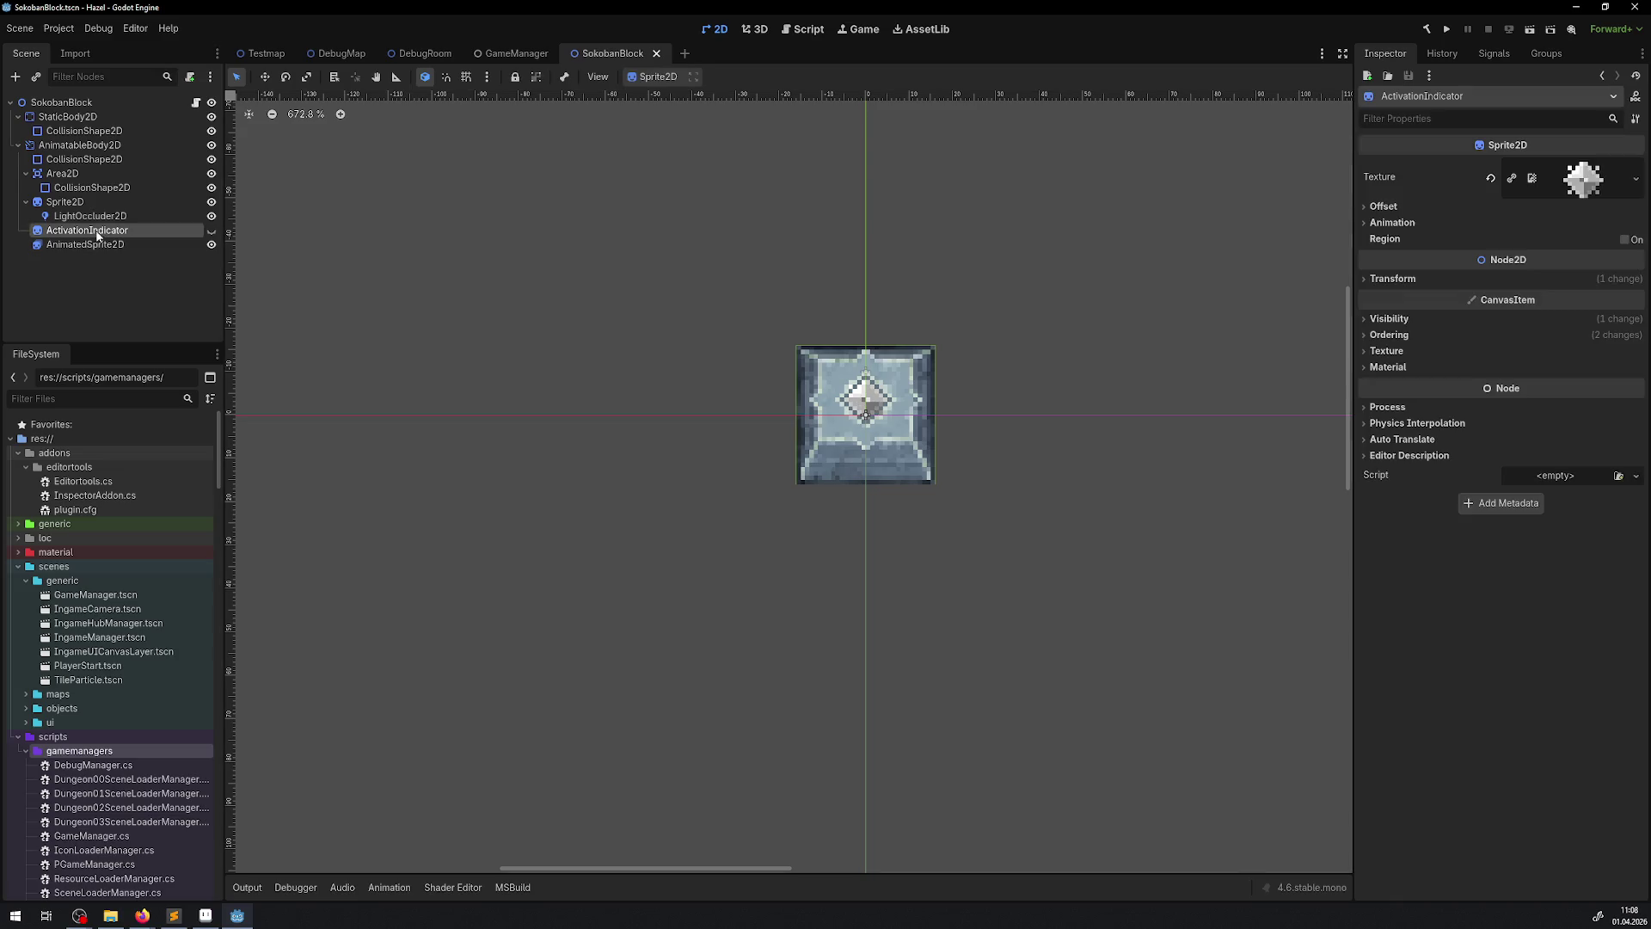
pyautogui.doubleClick(126, 244)
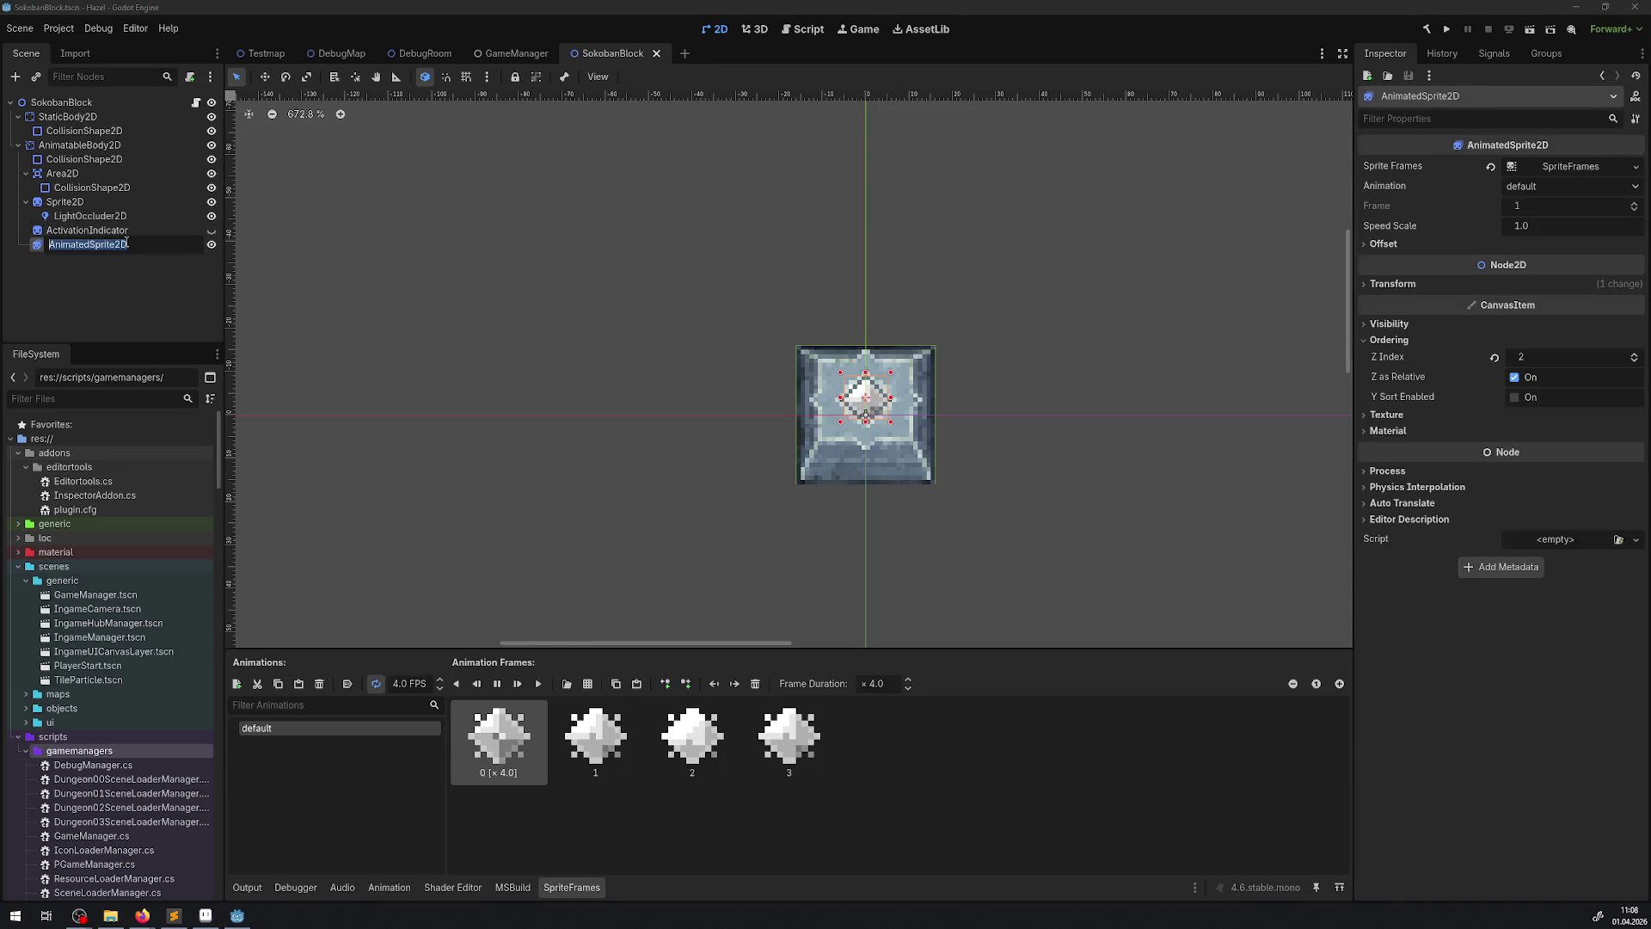
pyautogui.click(133, 303)
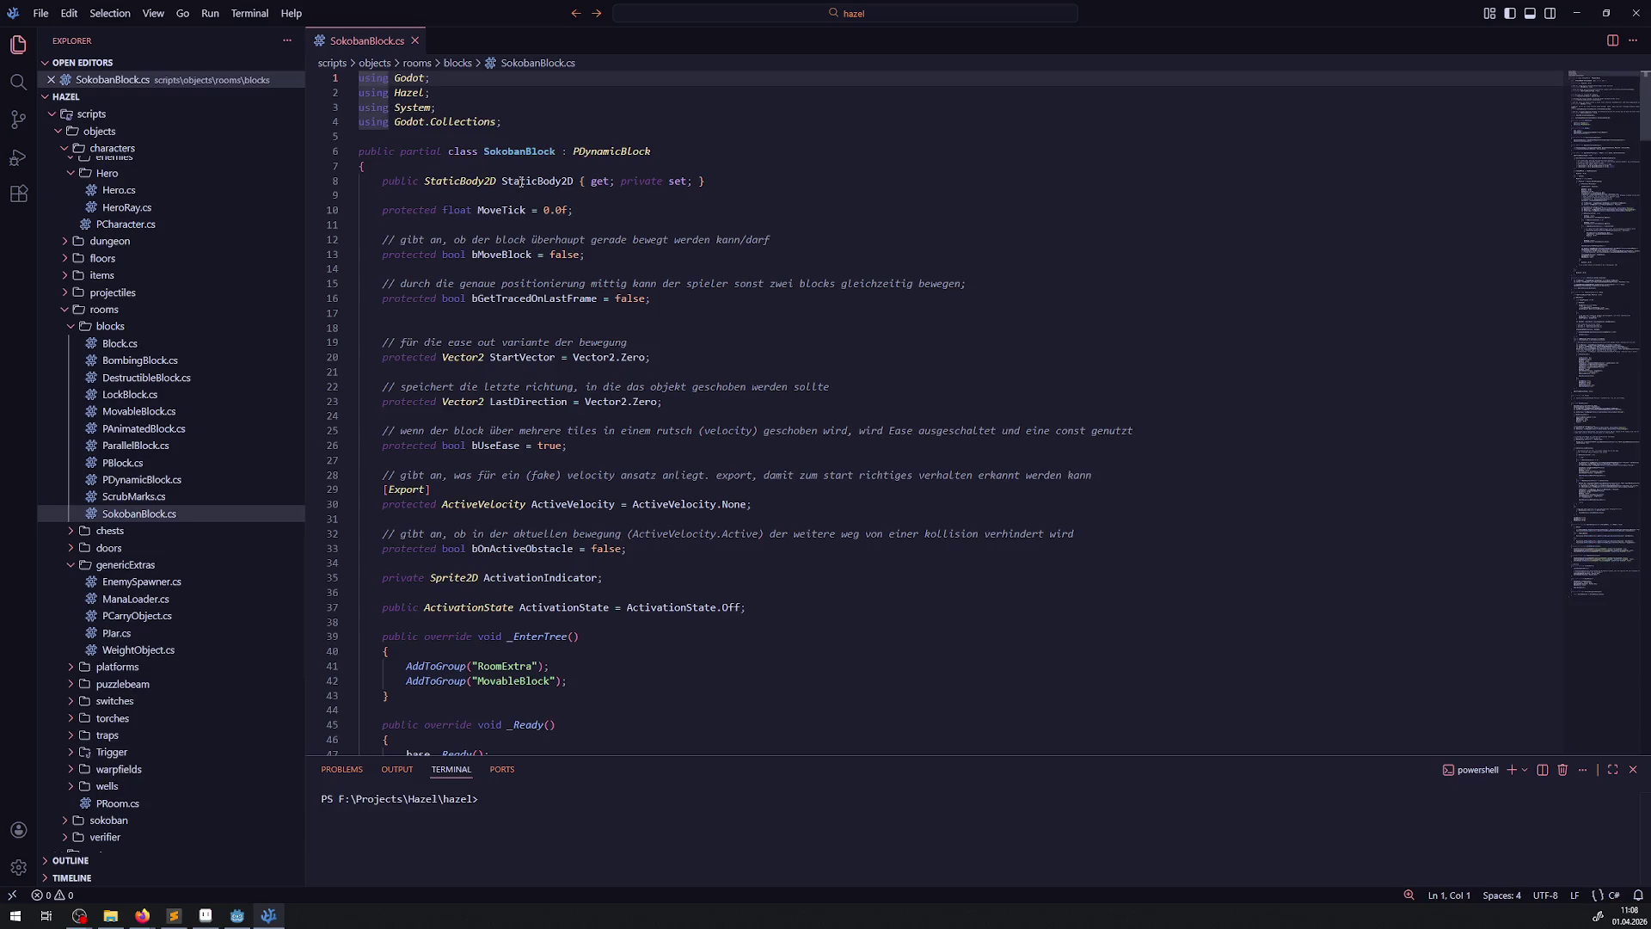
# - Retype the ActivationIndicator field on line 35 as AnimatedSprite2D
pyautogui.scroll(-2, 534, 534)
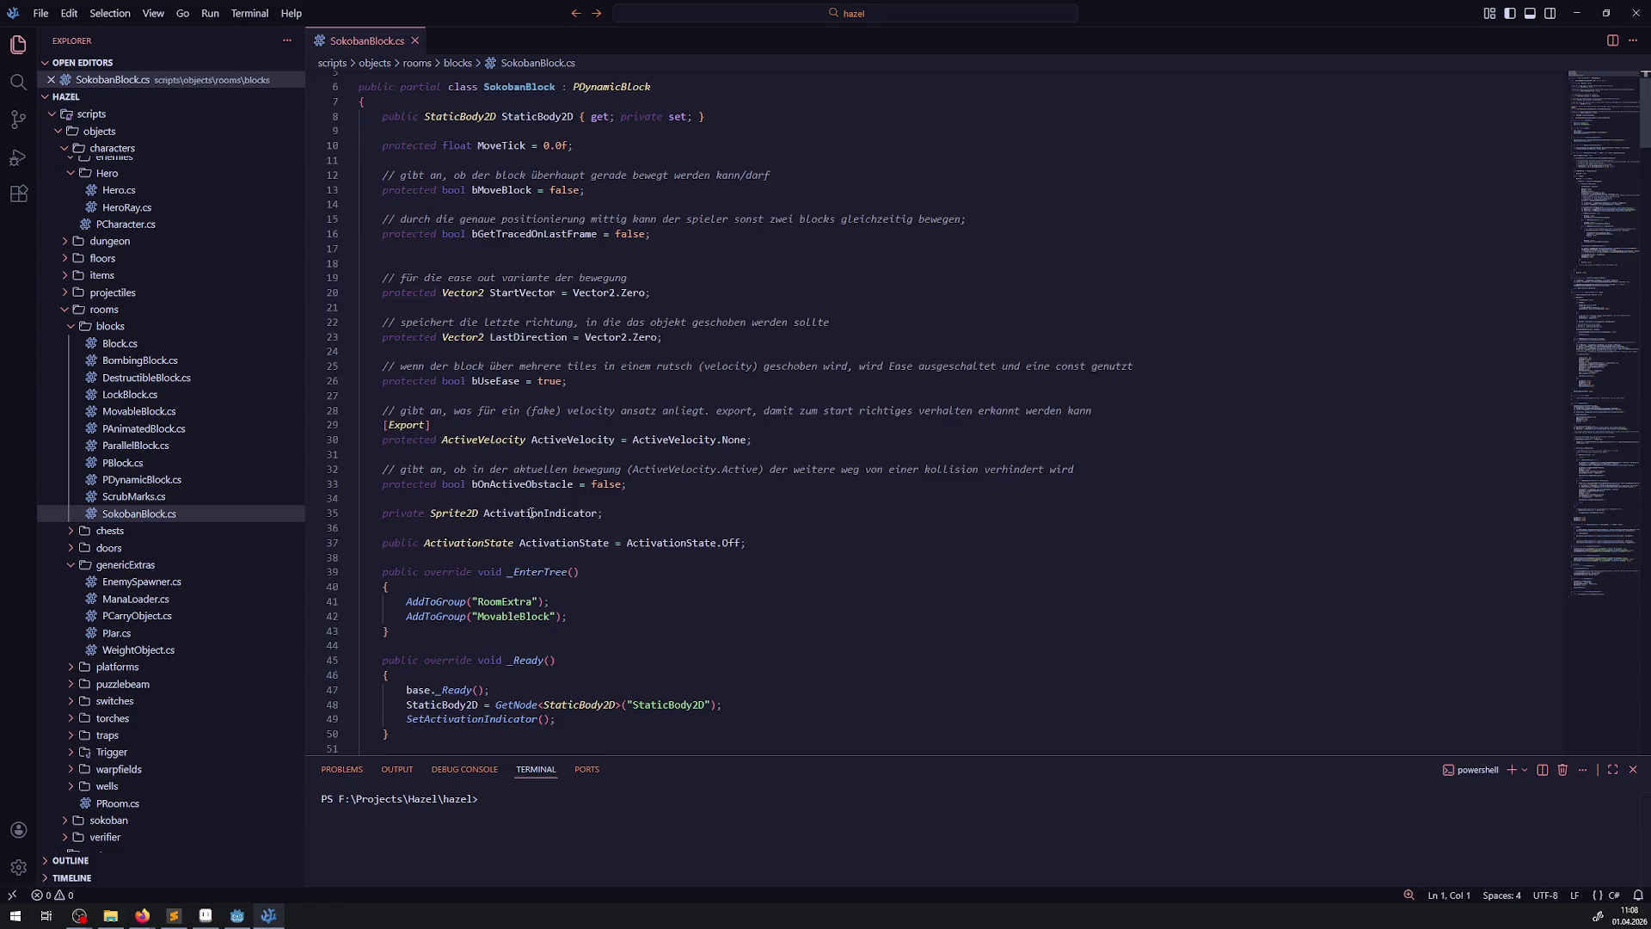
pyautogui.doubleClick(441, 513)
pyautogui.write('AnimatedSprite2D')
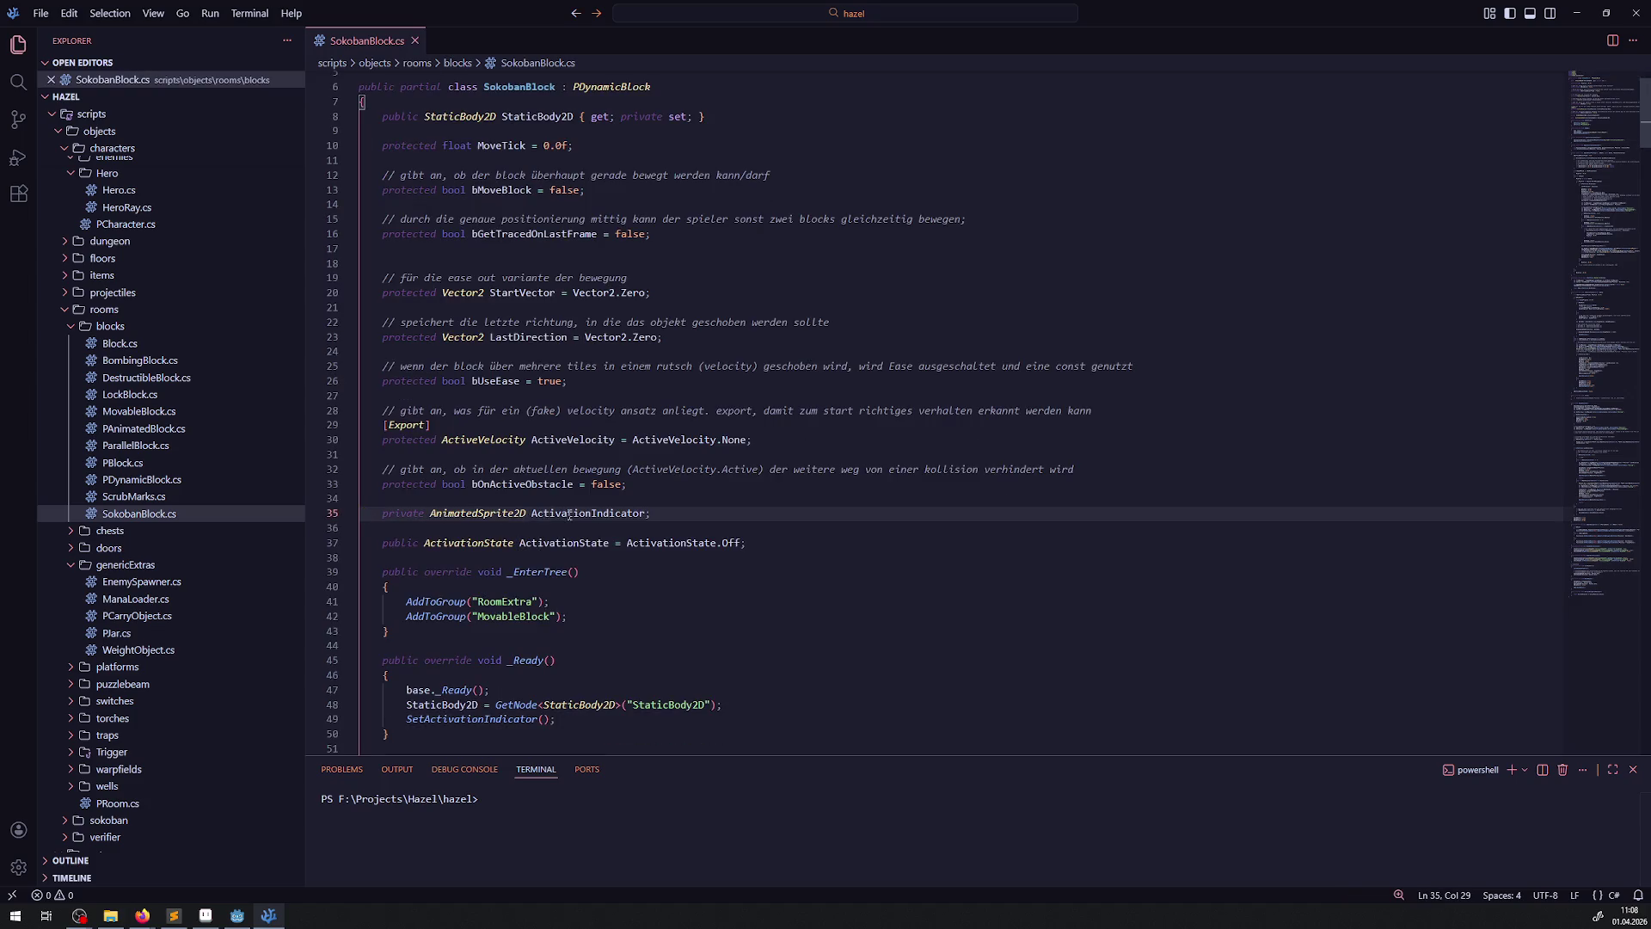
pyautogui.doubleClick(574, 516)
pyautogui.hotkey('ctrl', 'c')
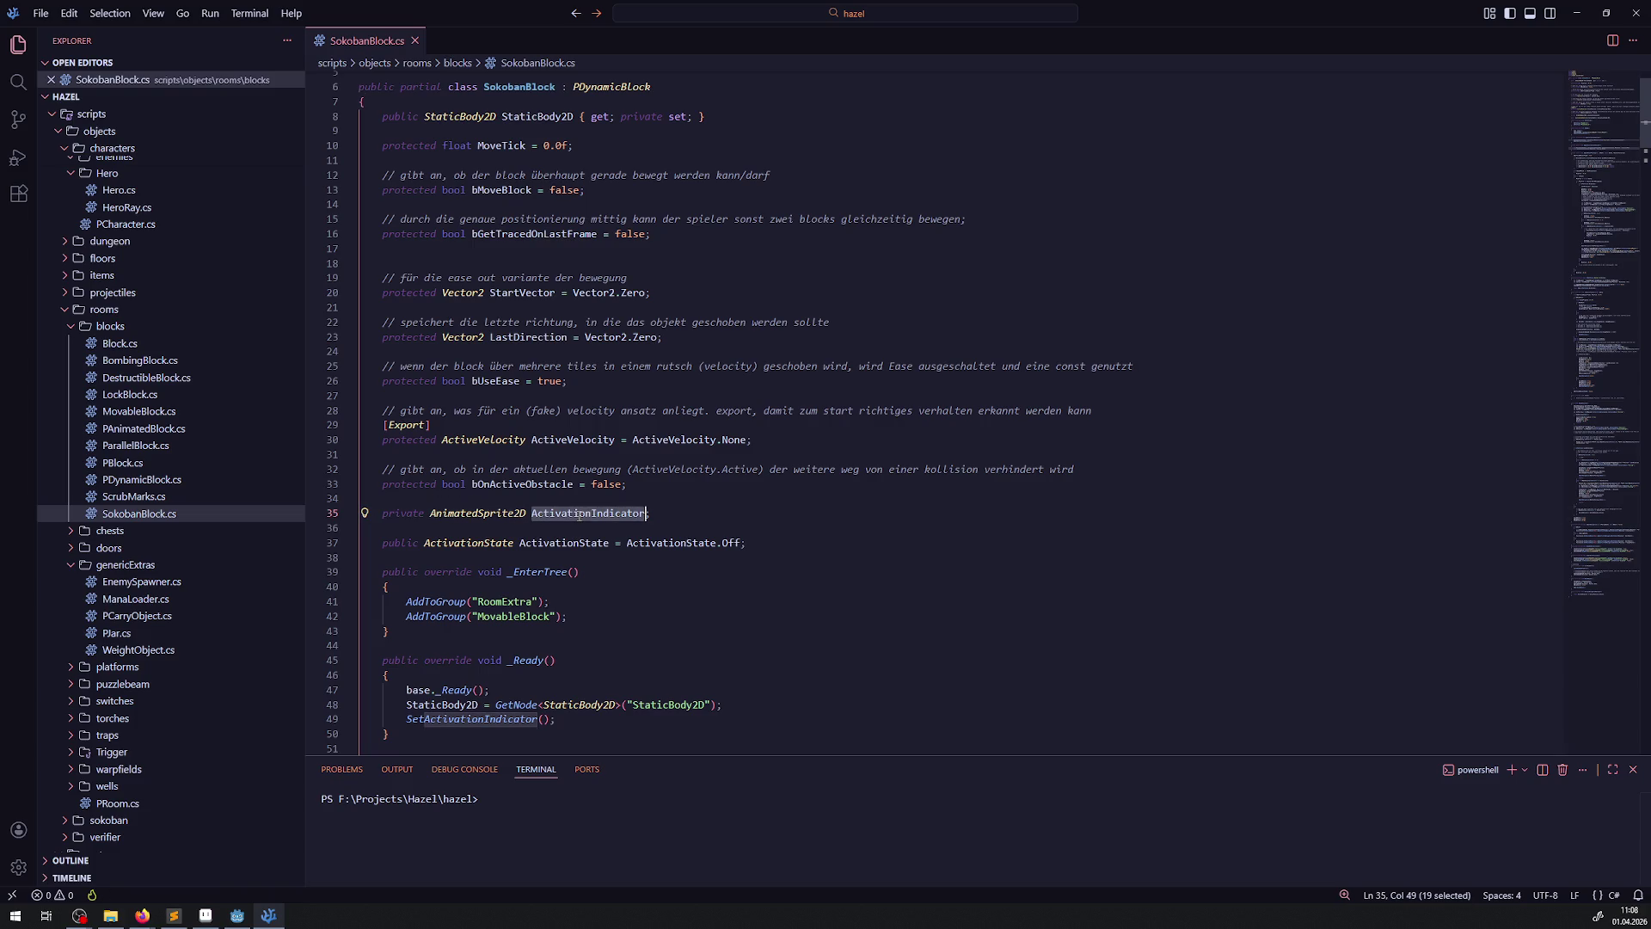
pyautogui.scroll(-4, 531, 673)
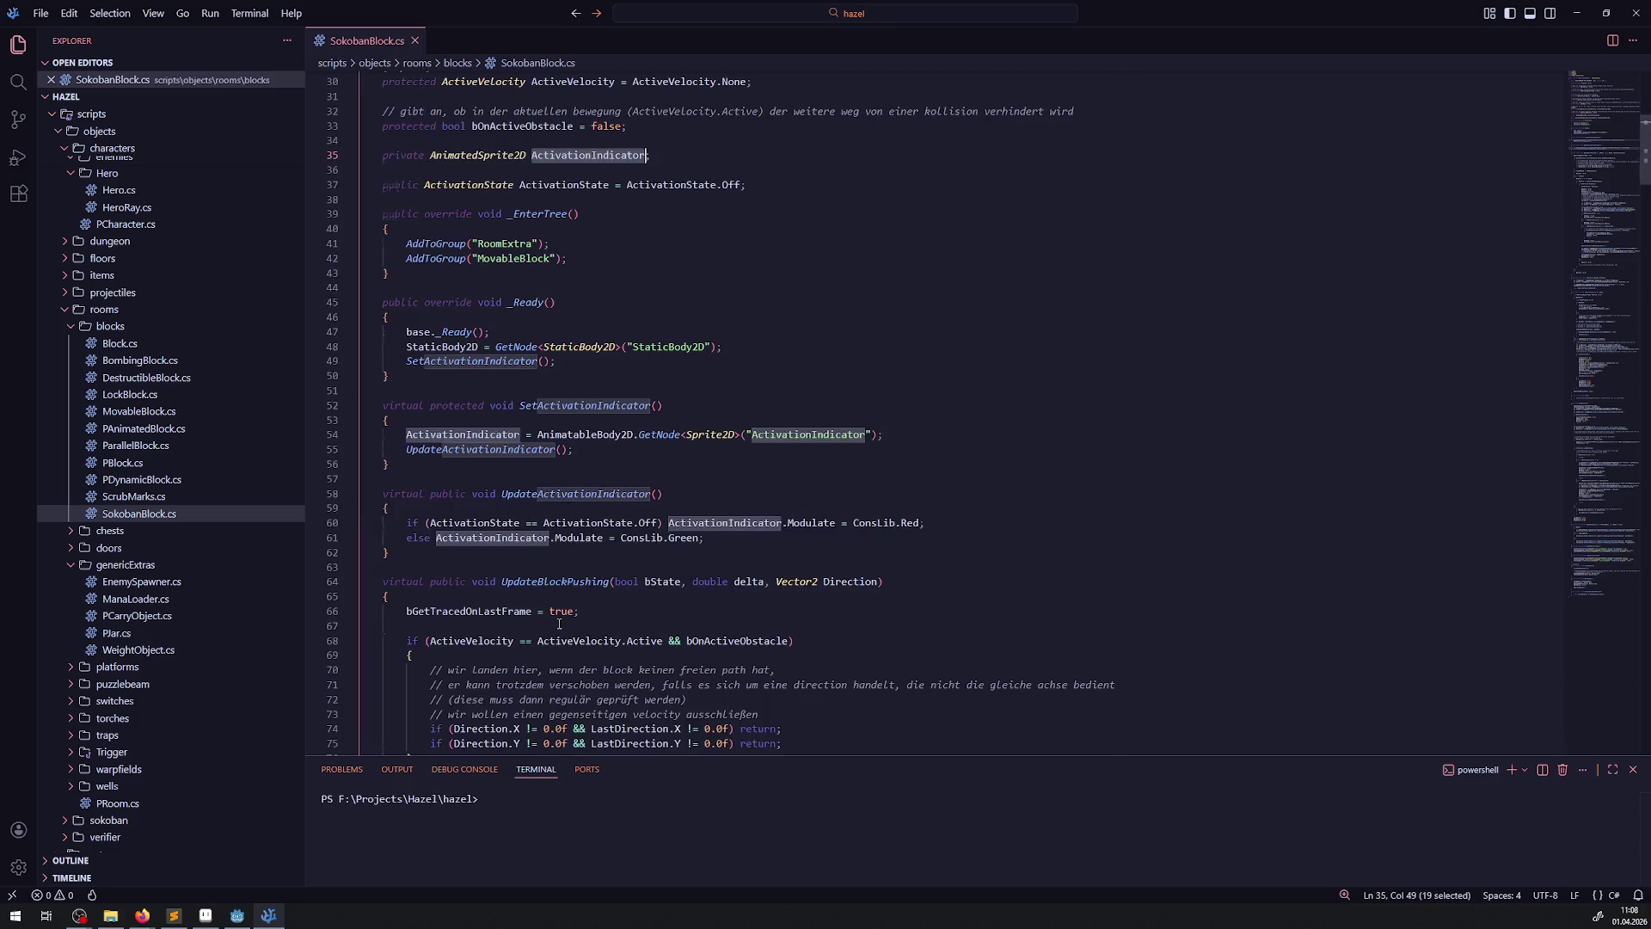
# - Make the GetNode type on line 54 AnimatedSprite2D and save SokobanBlock.cs
pyautogui.doubleClick(702, 434)
pyautogui.hotkey('ctrl', 'v')
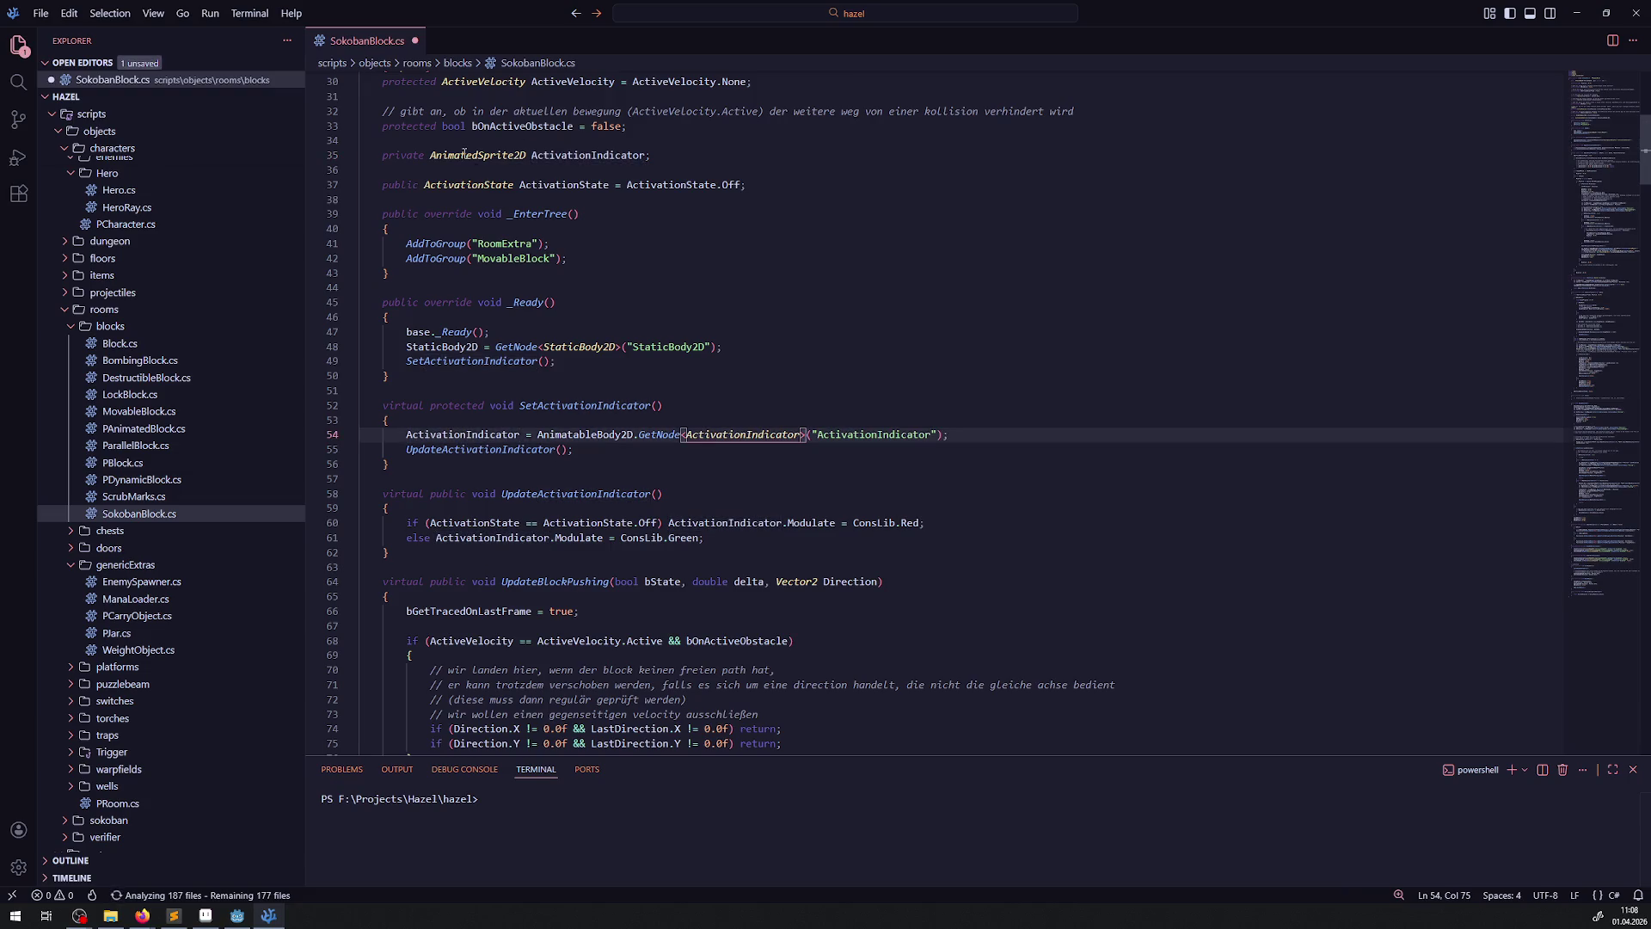
pyautogui.doubleClick(464, 155)
pyautogui.hotkey('ctrl', 'c')
pyautogui.doubleClick(756, 434)
pyautogui.hotkey('ctrl', 'v')
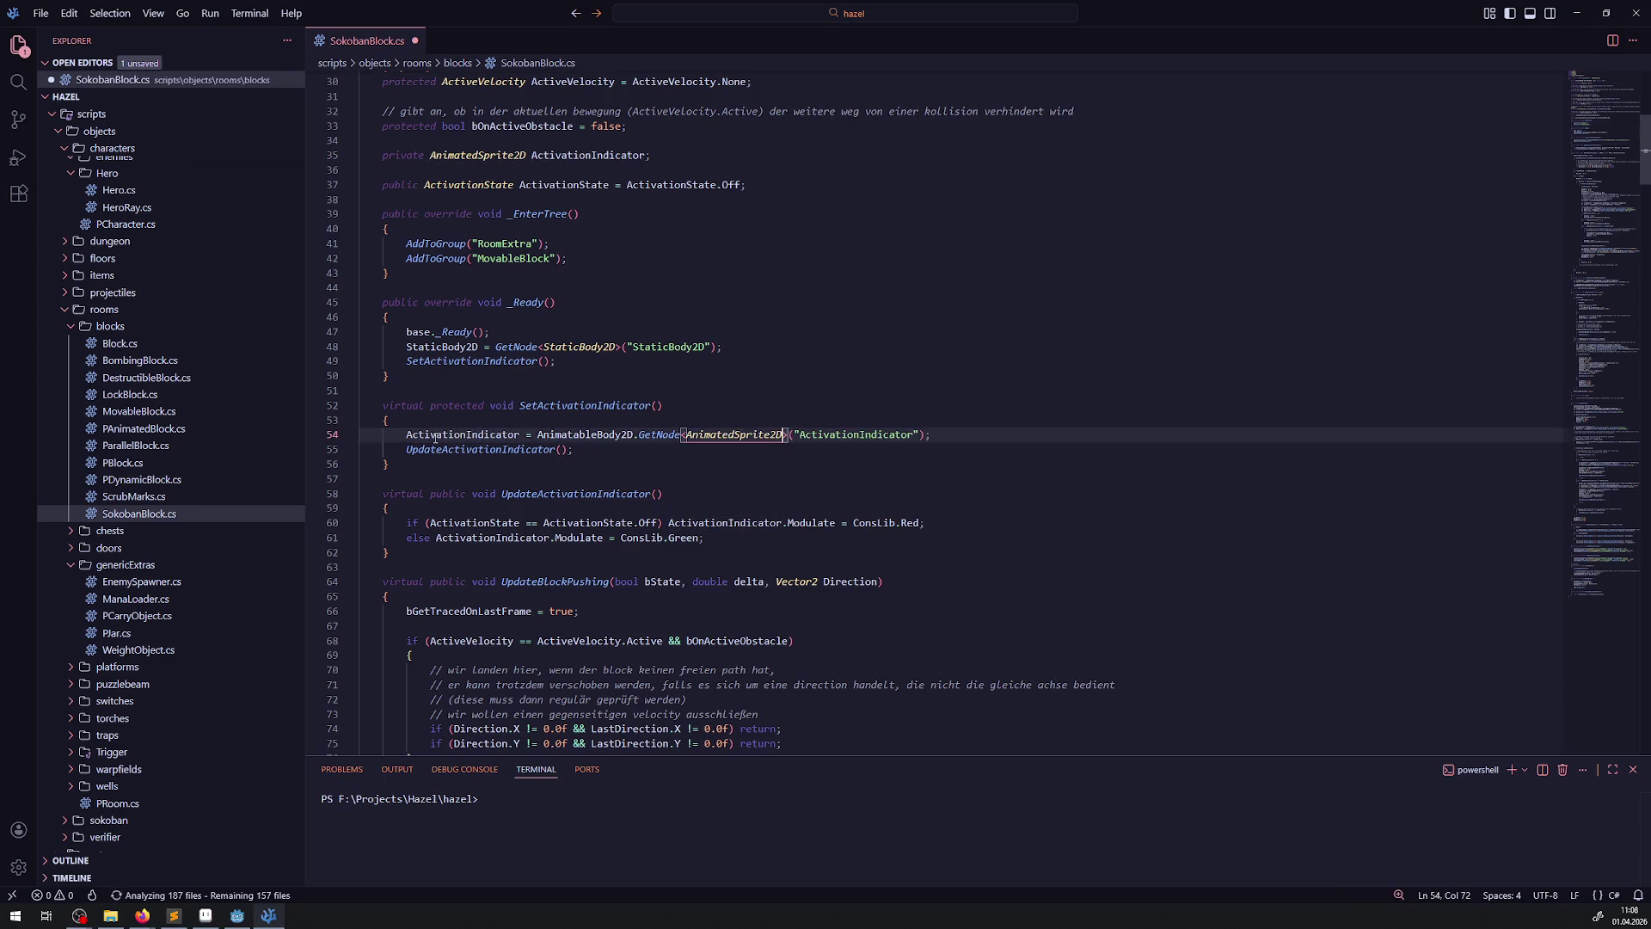
pyautogui.doubleClick(439, 434)
pyautogui.hotkey('ctrl', 'c')
pyautogui.click(754, 349)
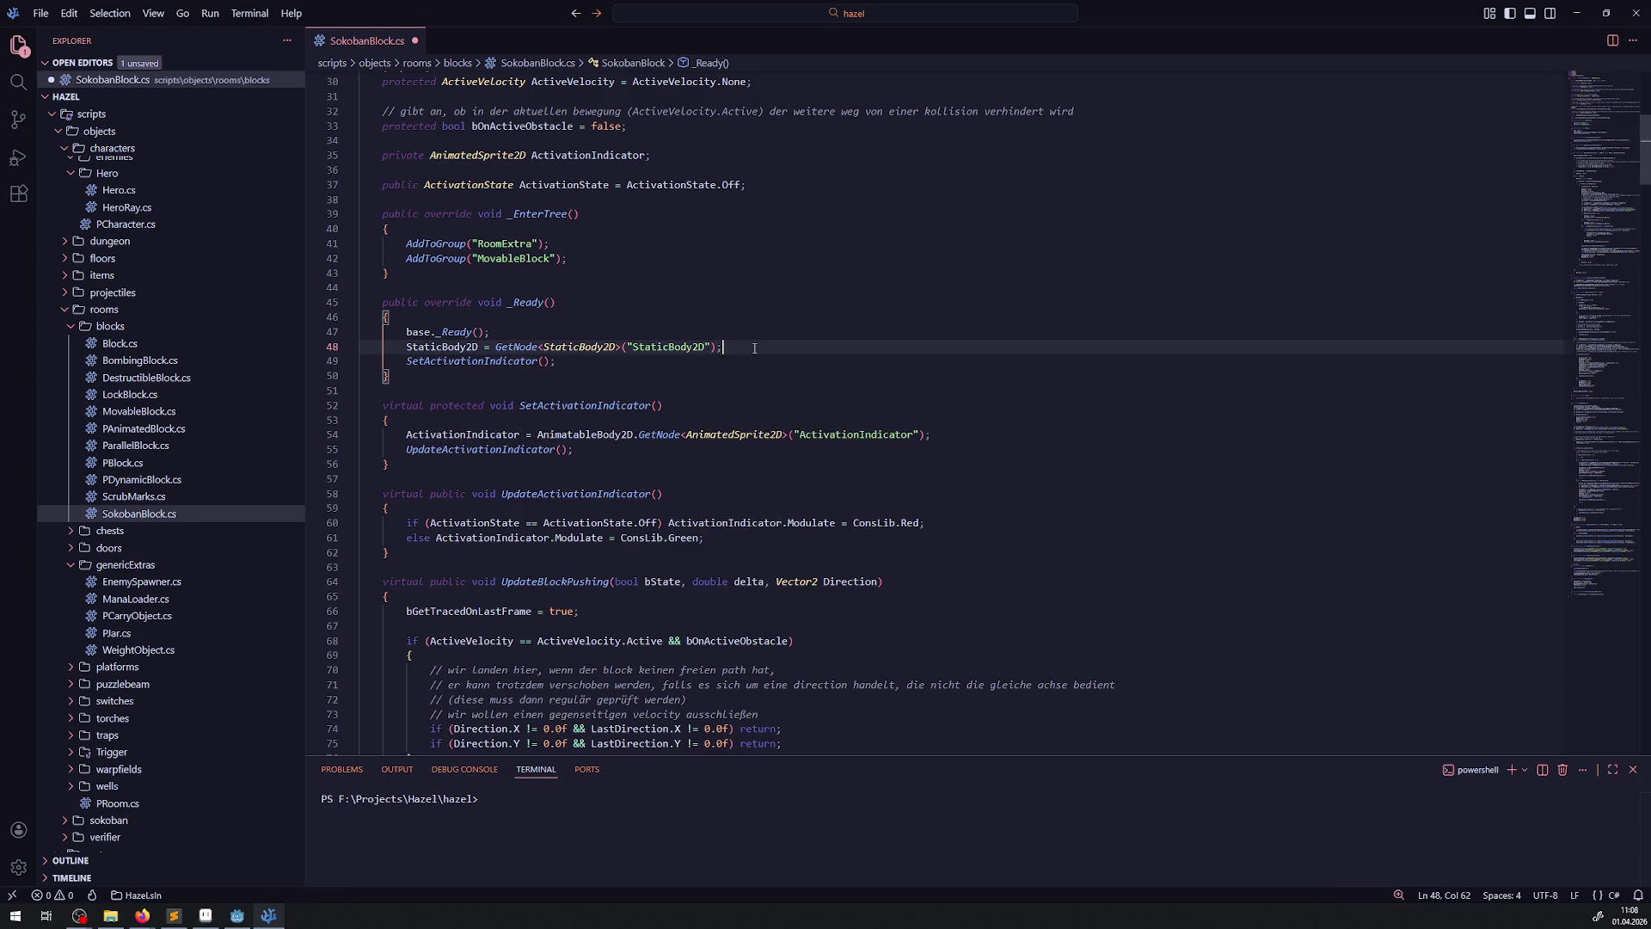
pyautogui.hotkey('ctrl', 's')
# - In Godot, delete the old ActivationIndicator node, rename AnimatedSprite2D to ActivationIndicator, and save
pyautogui.hotkey('alt', 'Tab')
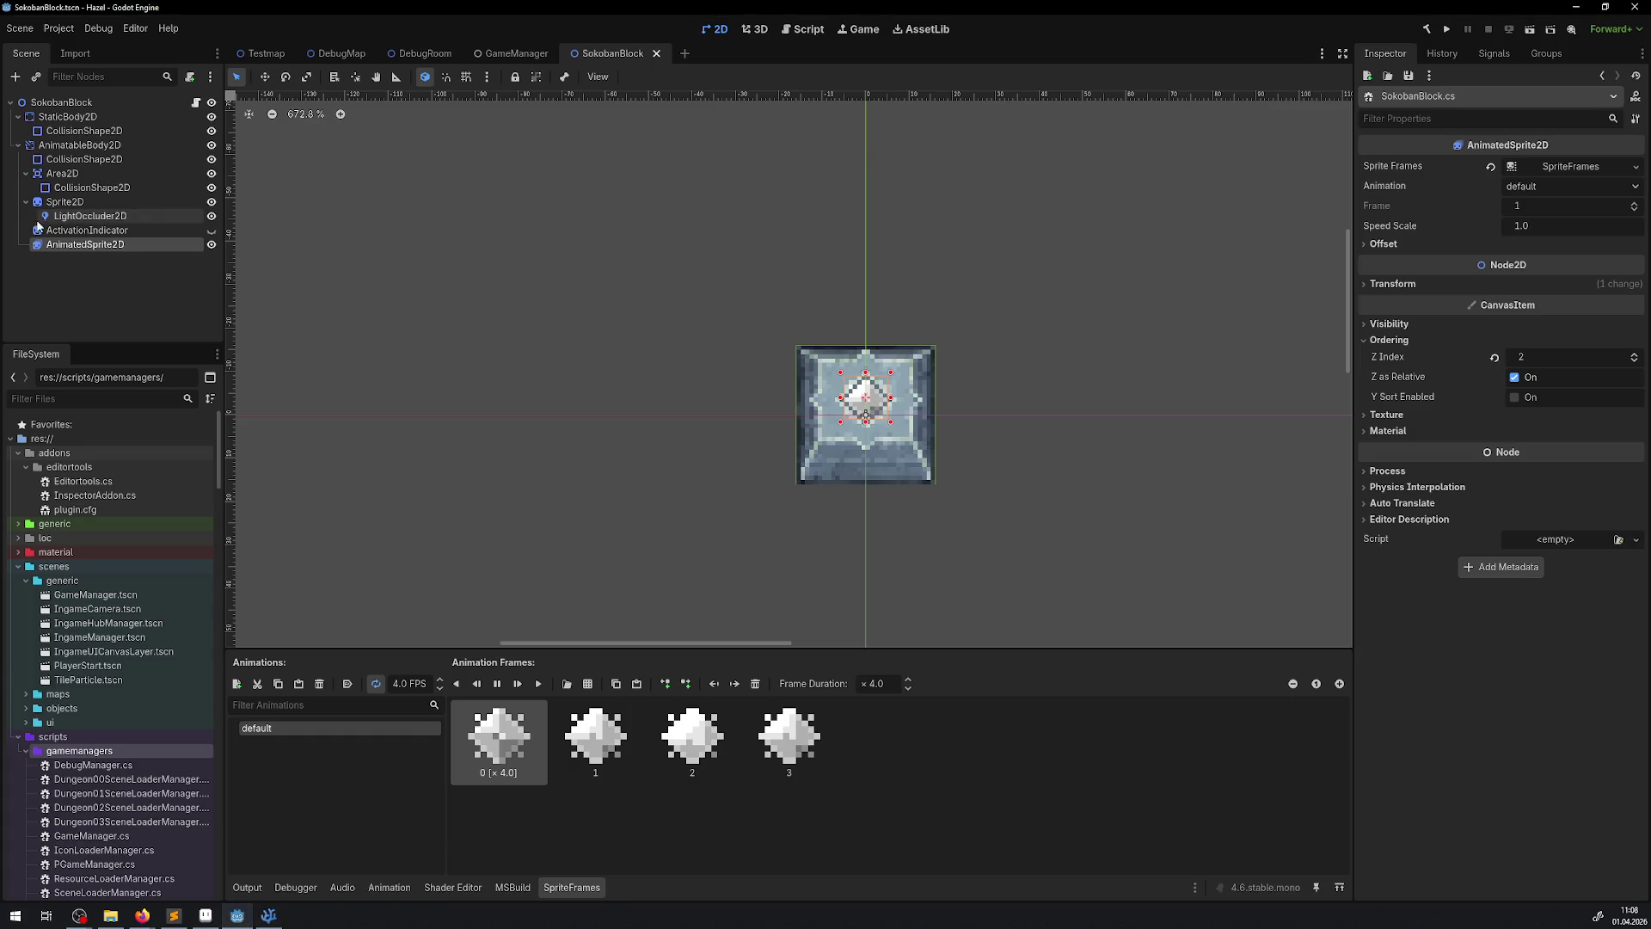
pyautogui.click(129, 230)
pyautogui.press('Delete')
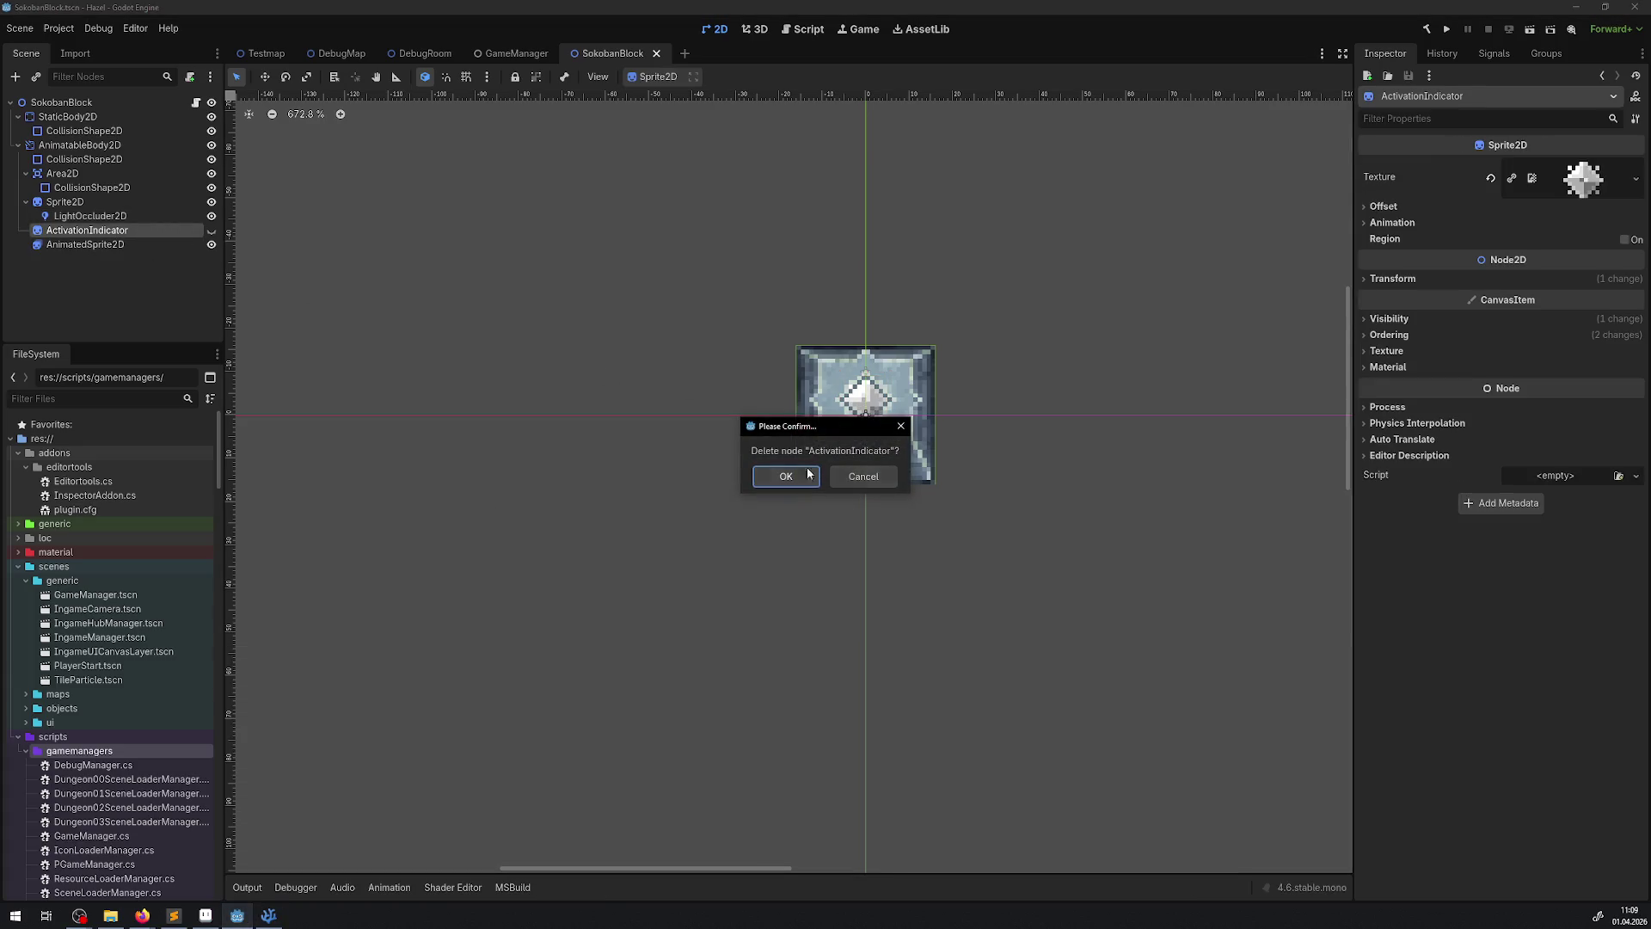
pyautogui.press('Return')
pyautogui.doubleClick(101, 232)
pyautogui.hotkey('ctrl', 'v')
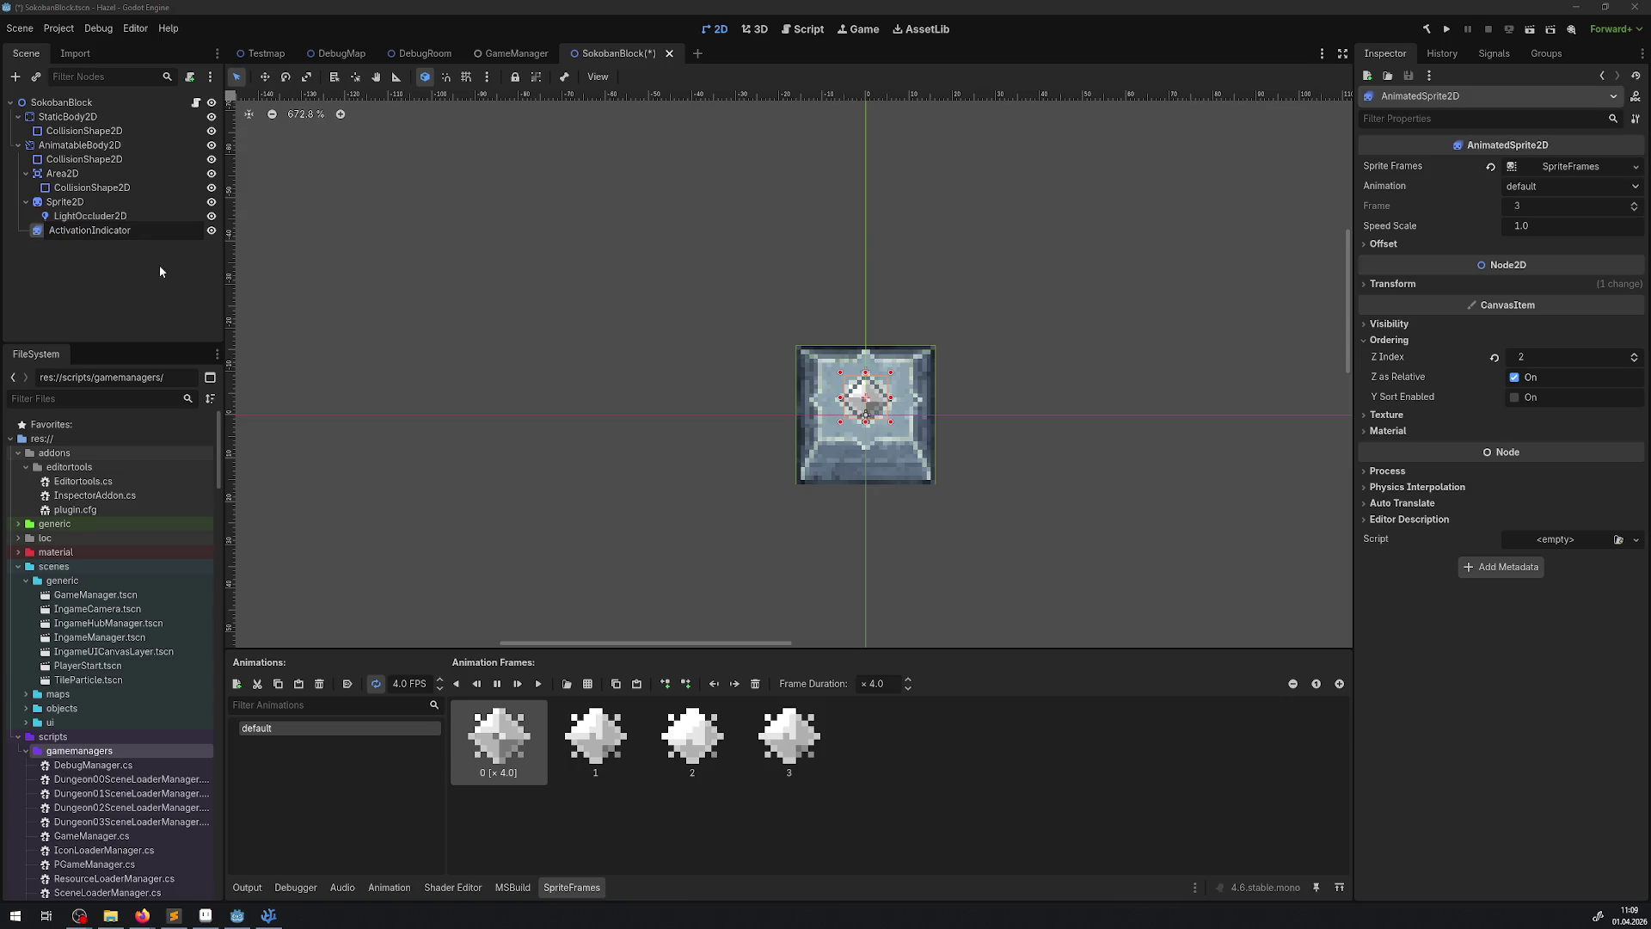
pyautogui.press('Return')
pyautogui.hotkey('ctrl', 's')
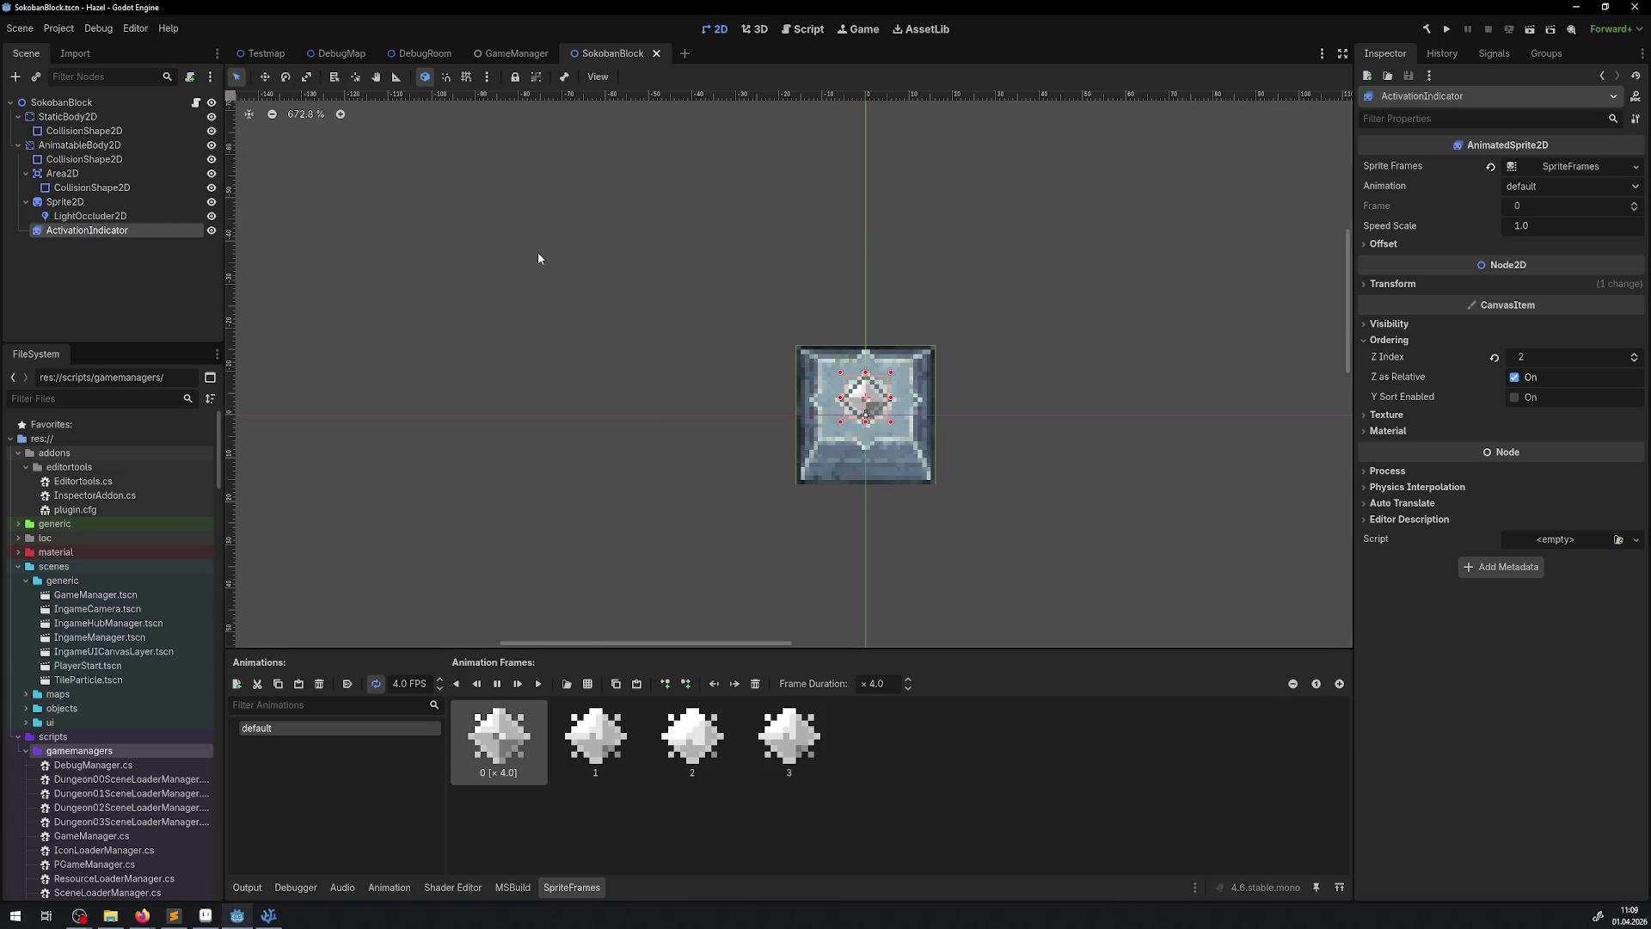
# - Build the .NET project, run the game to test the indicator, then close it
pyautogui.click(268, 915)
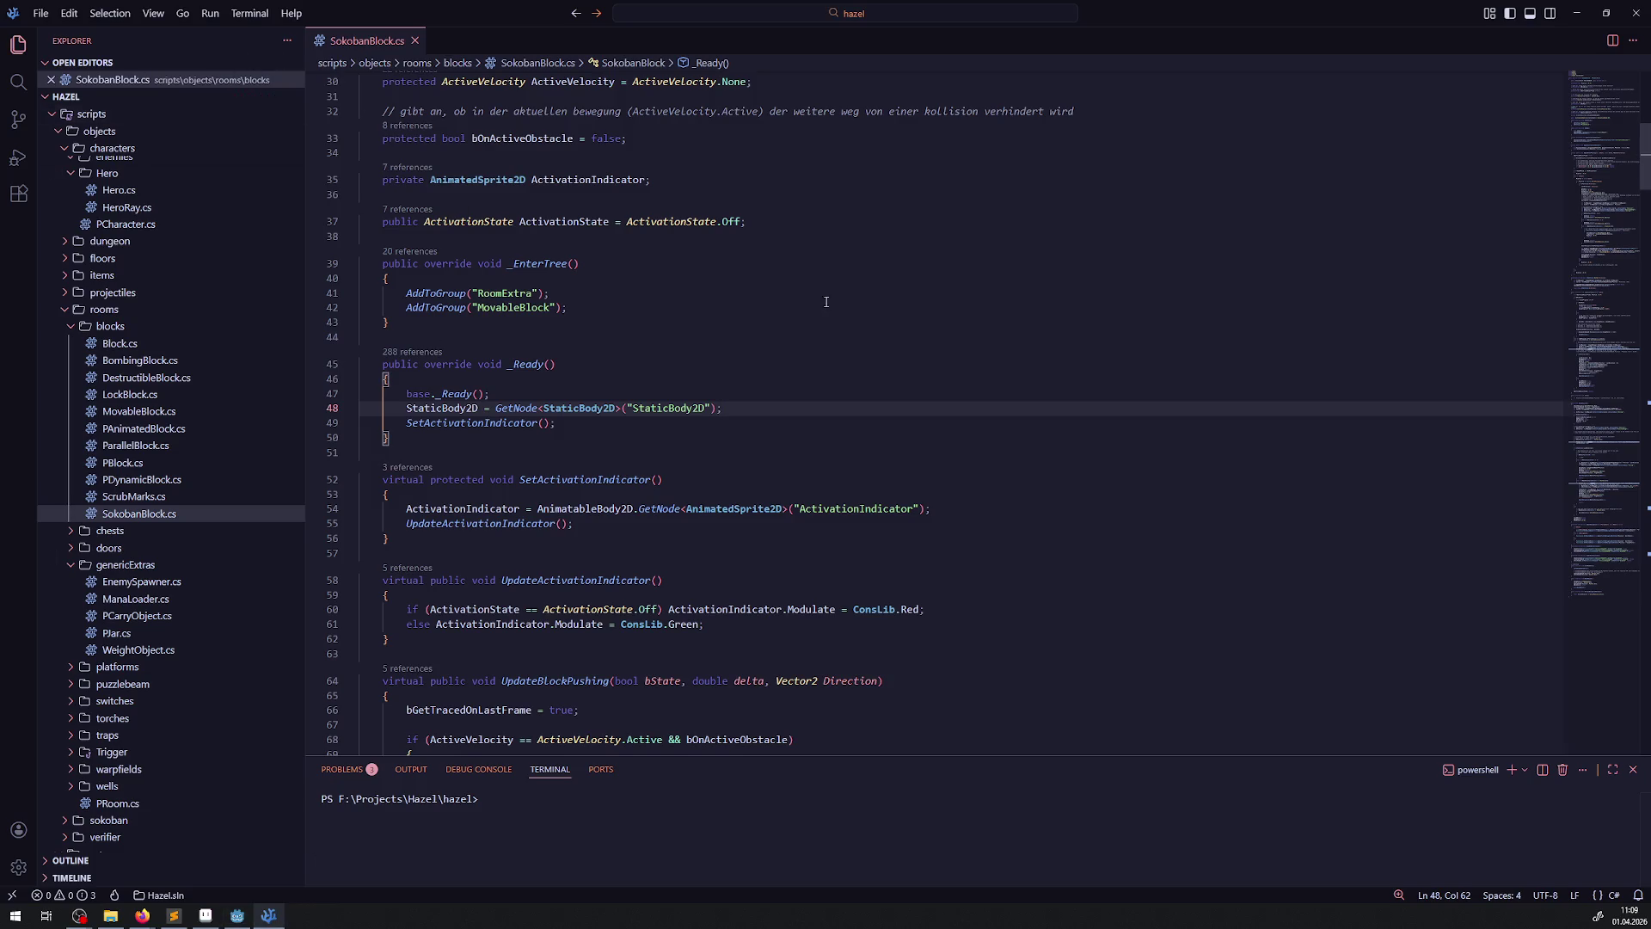
pyautogui.click(237, 915)
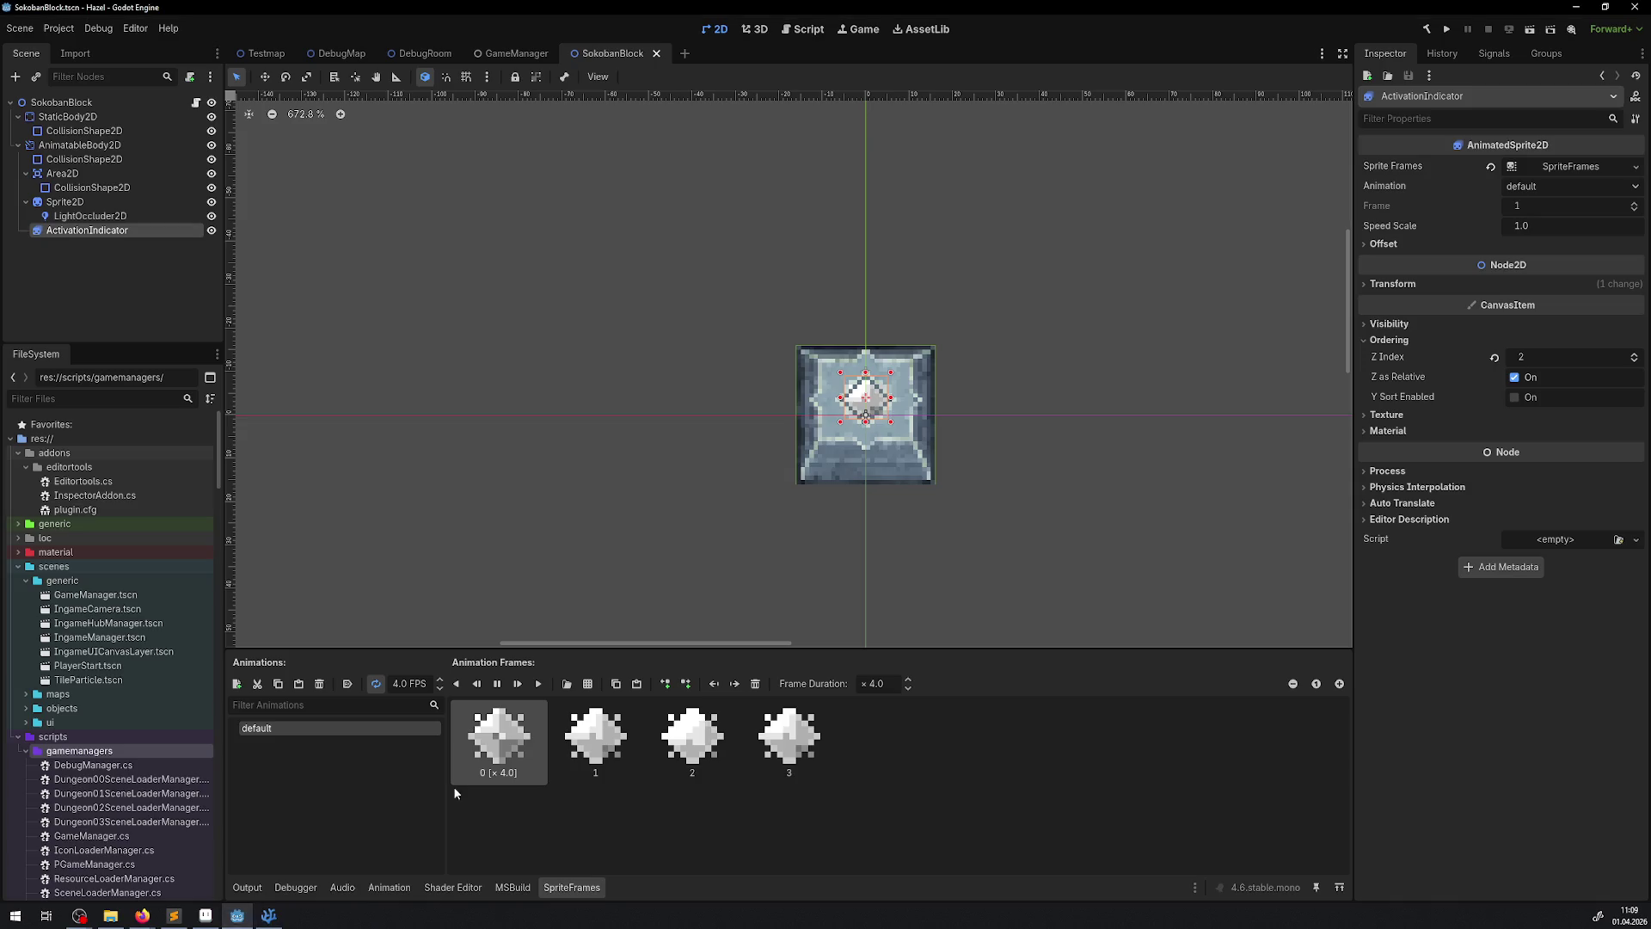
pyautogui.click(1426, 28)
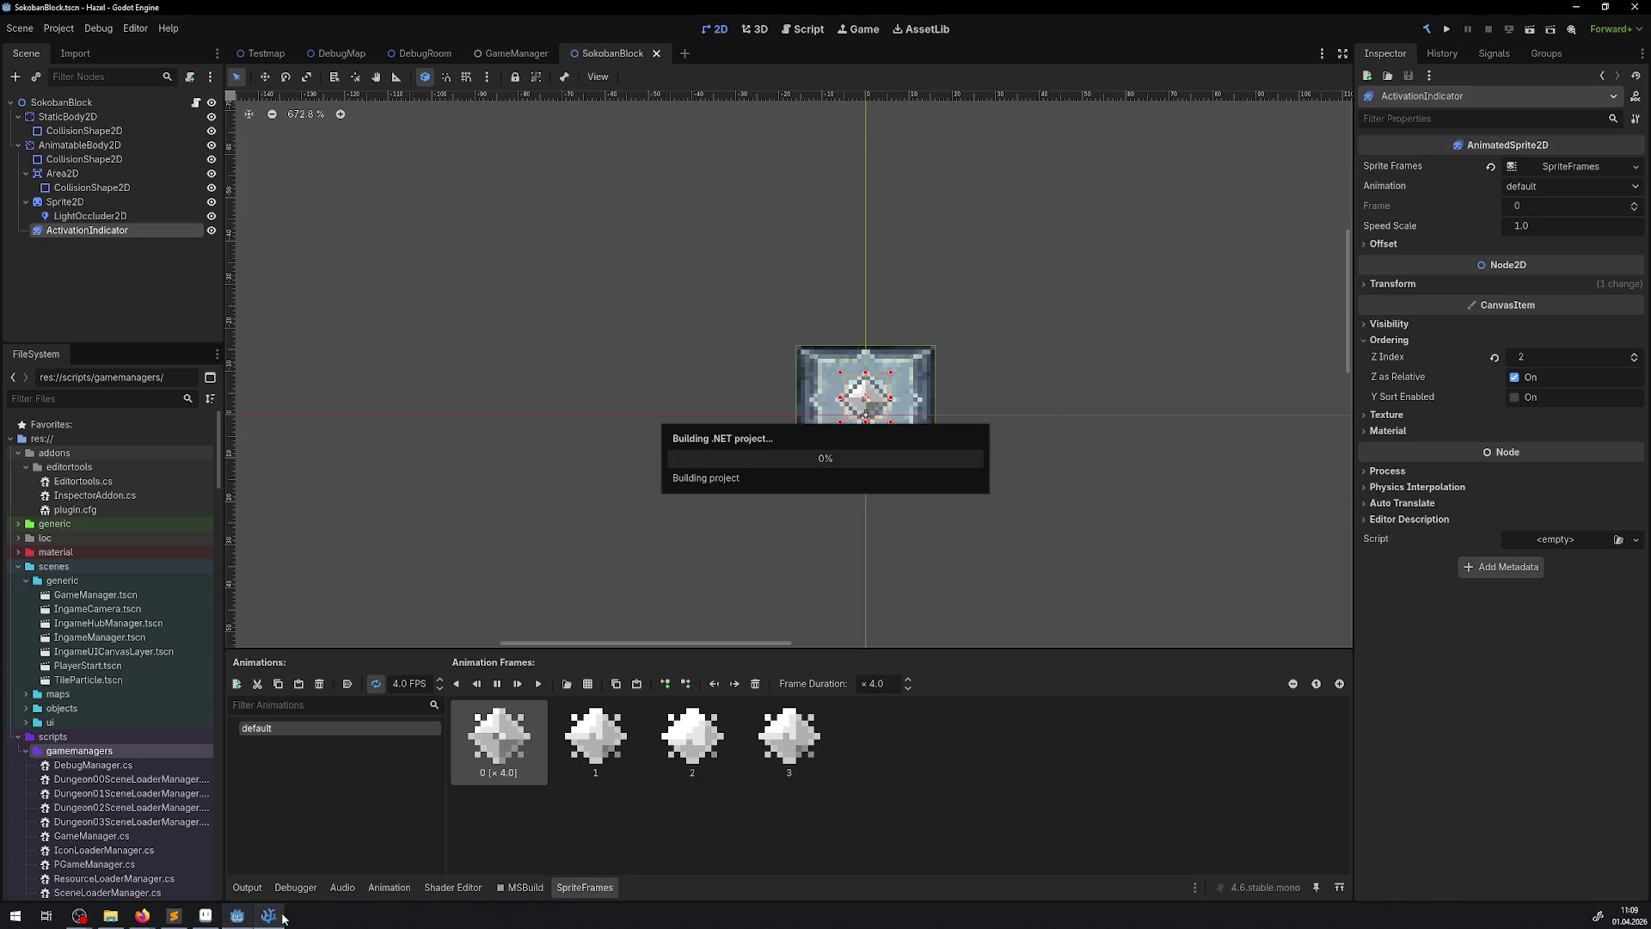
pyautogui.click(270, 916)
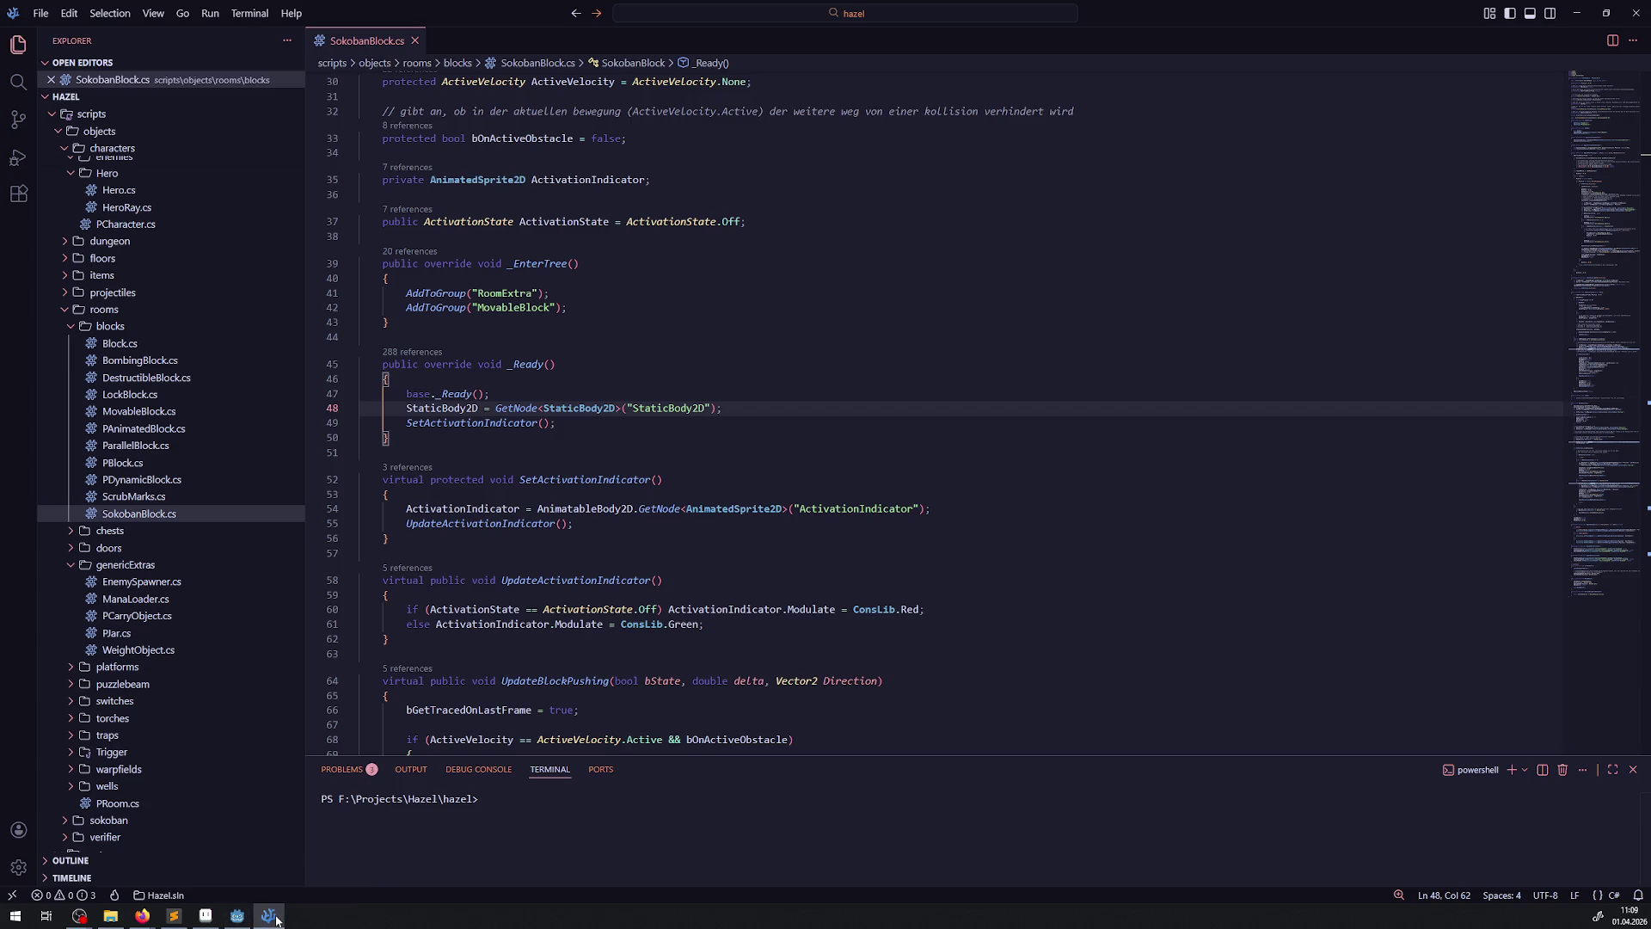
pyautogui.click(274, 916)
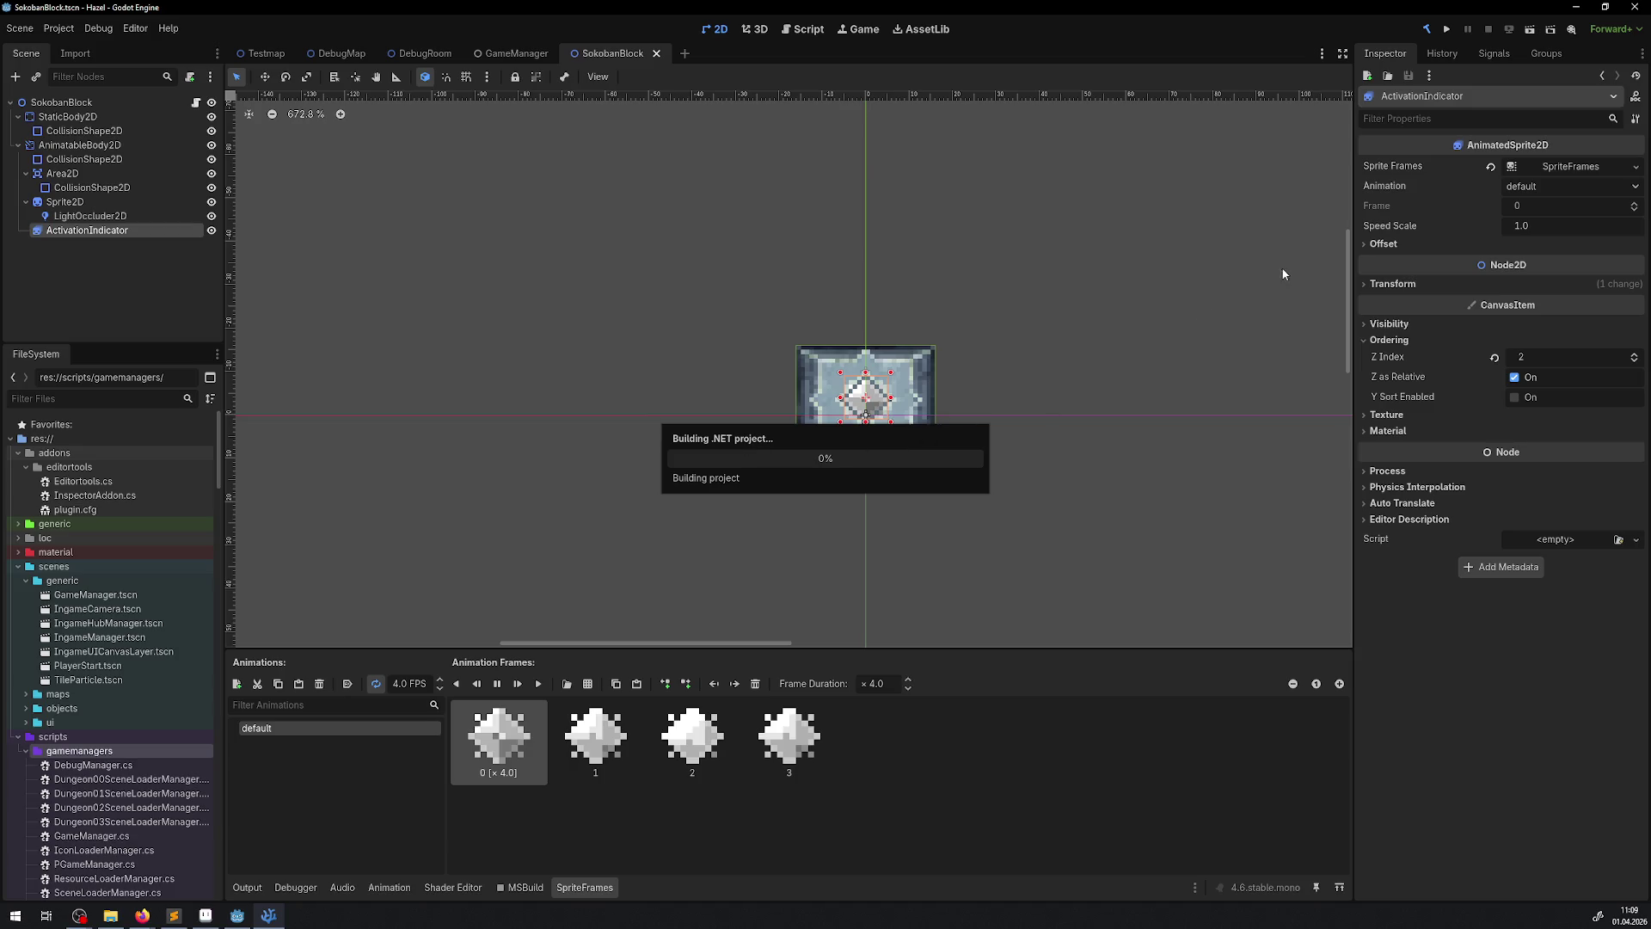
pyautogui.click(1447, 29)
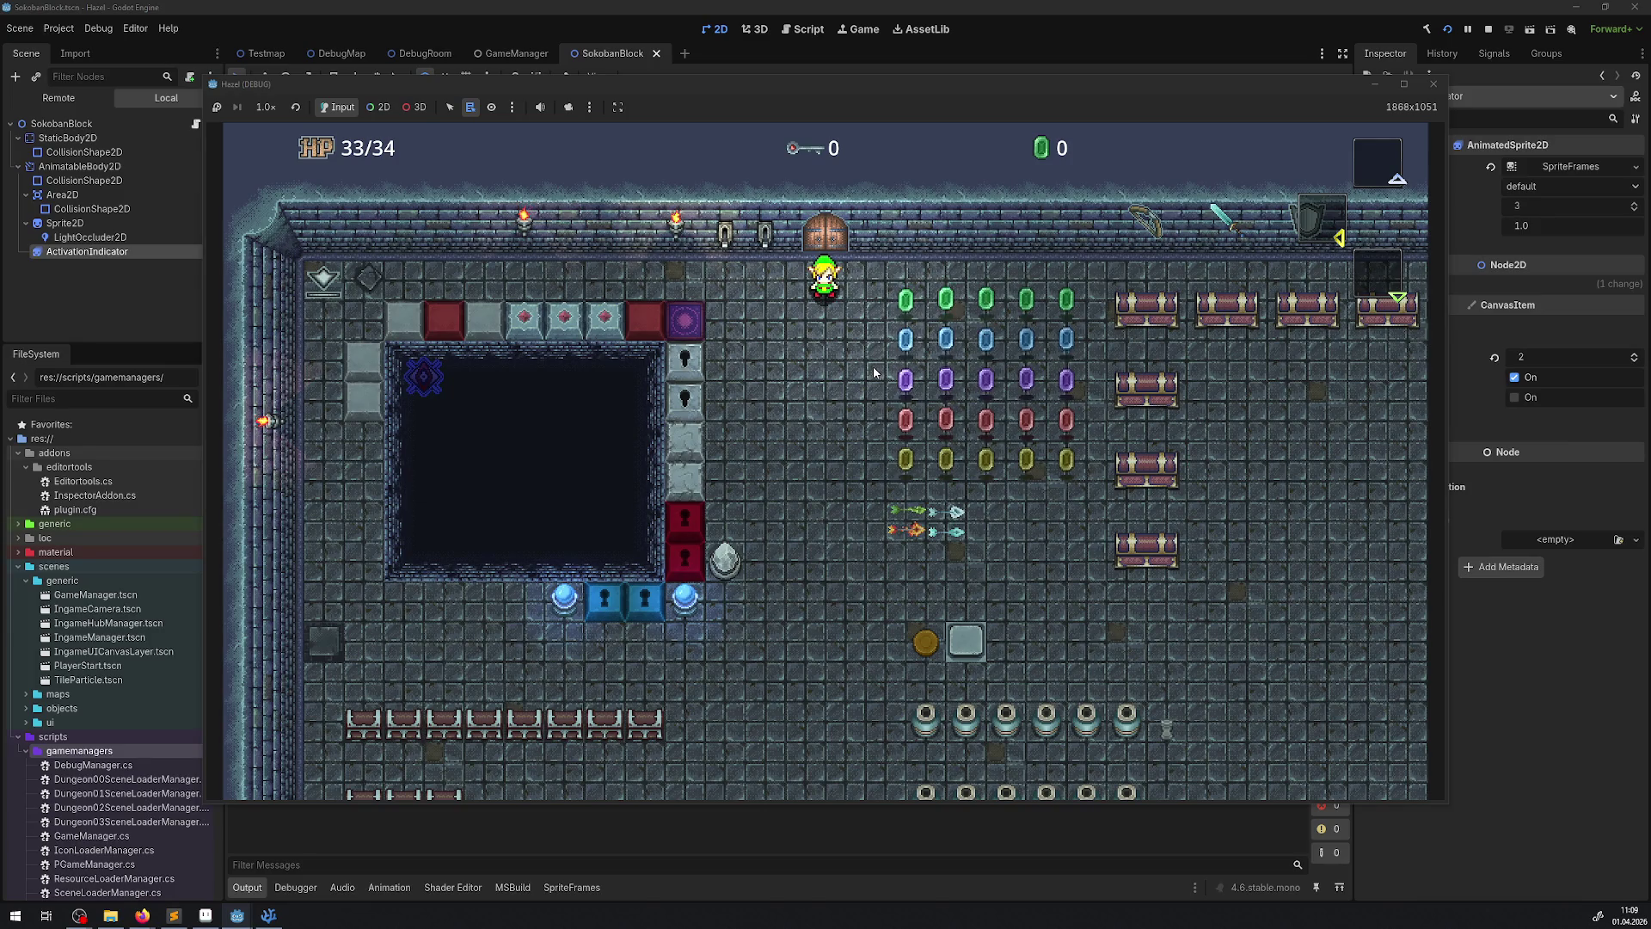
pyautogui.click(1433, 84)
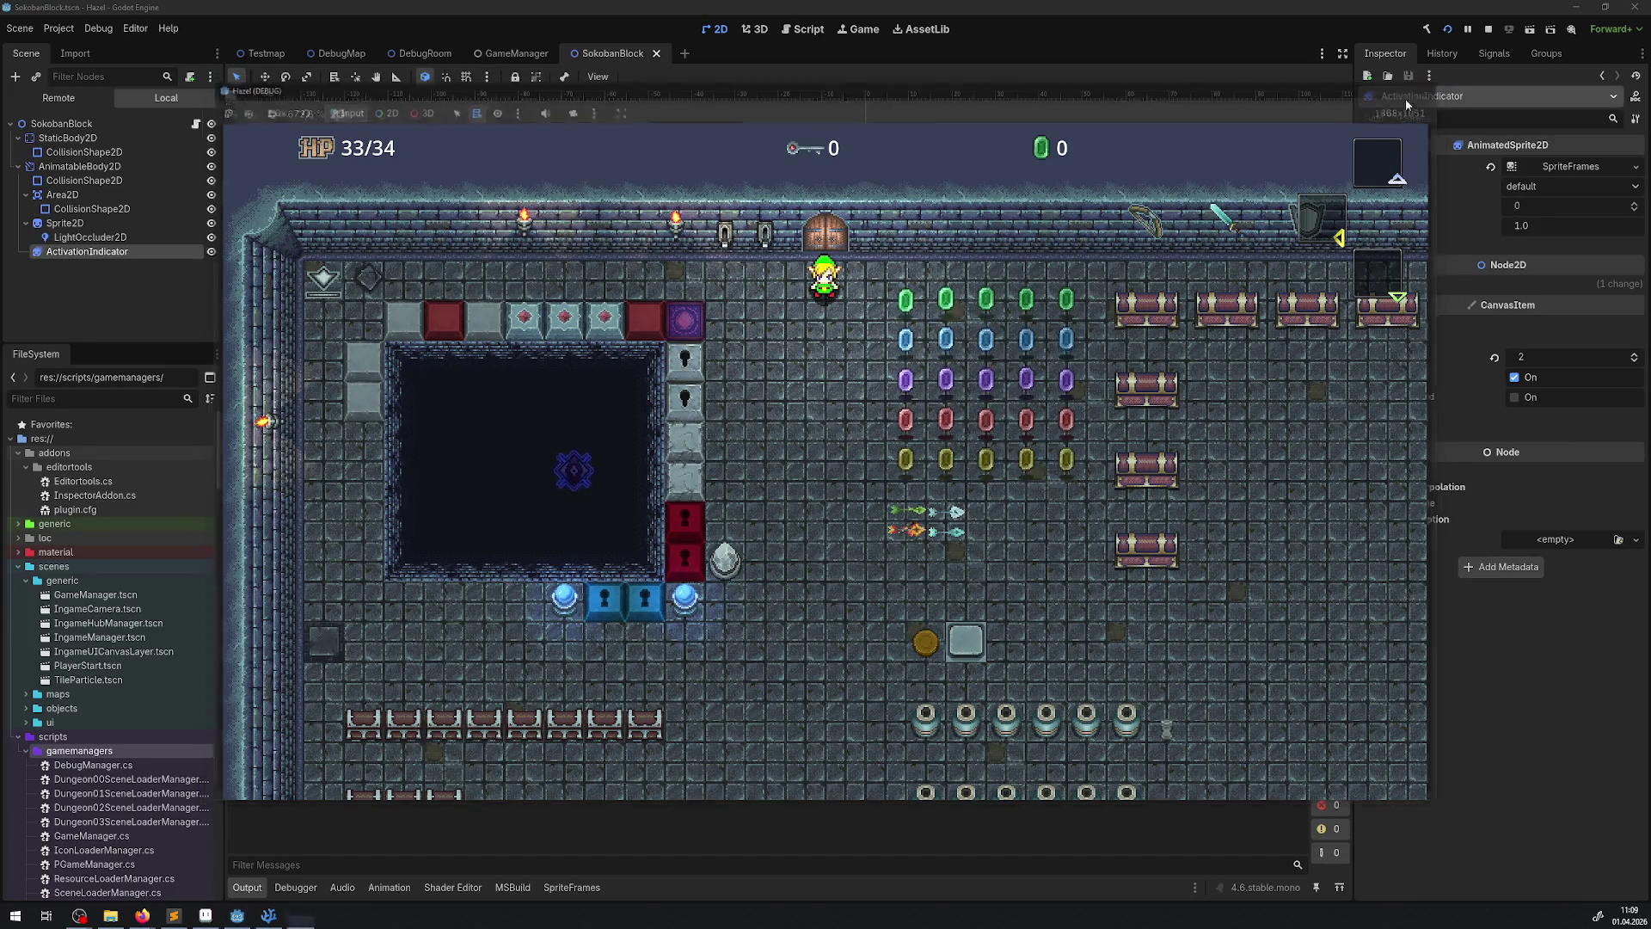
# - Turn on Autoplay on Load for ActivationIndicator's default animation and test it in a game run
pyautogui.click(86, 216)
pyautogui.click(86, 231)
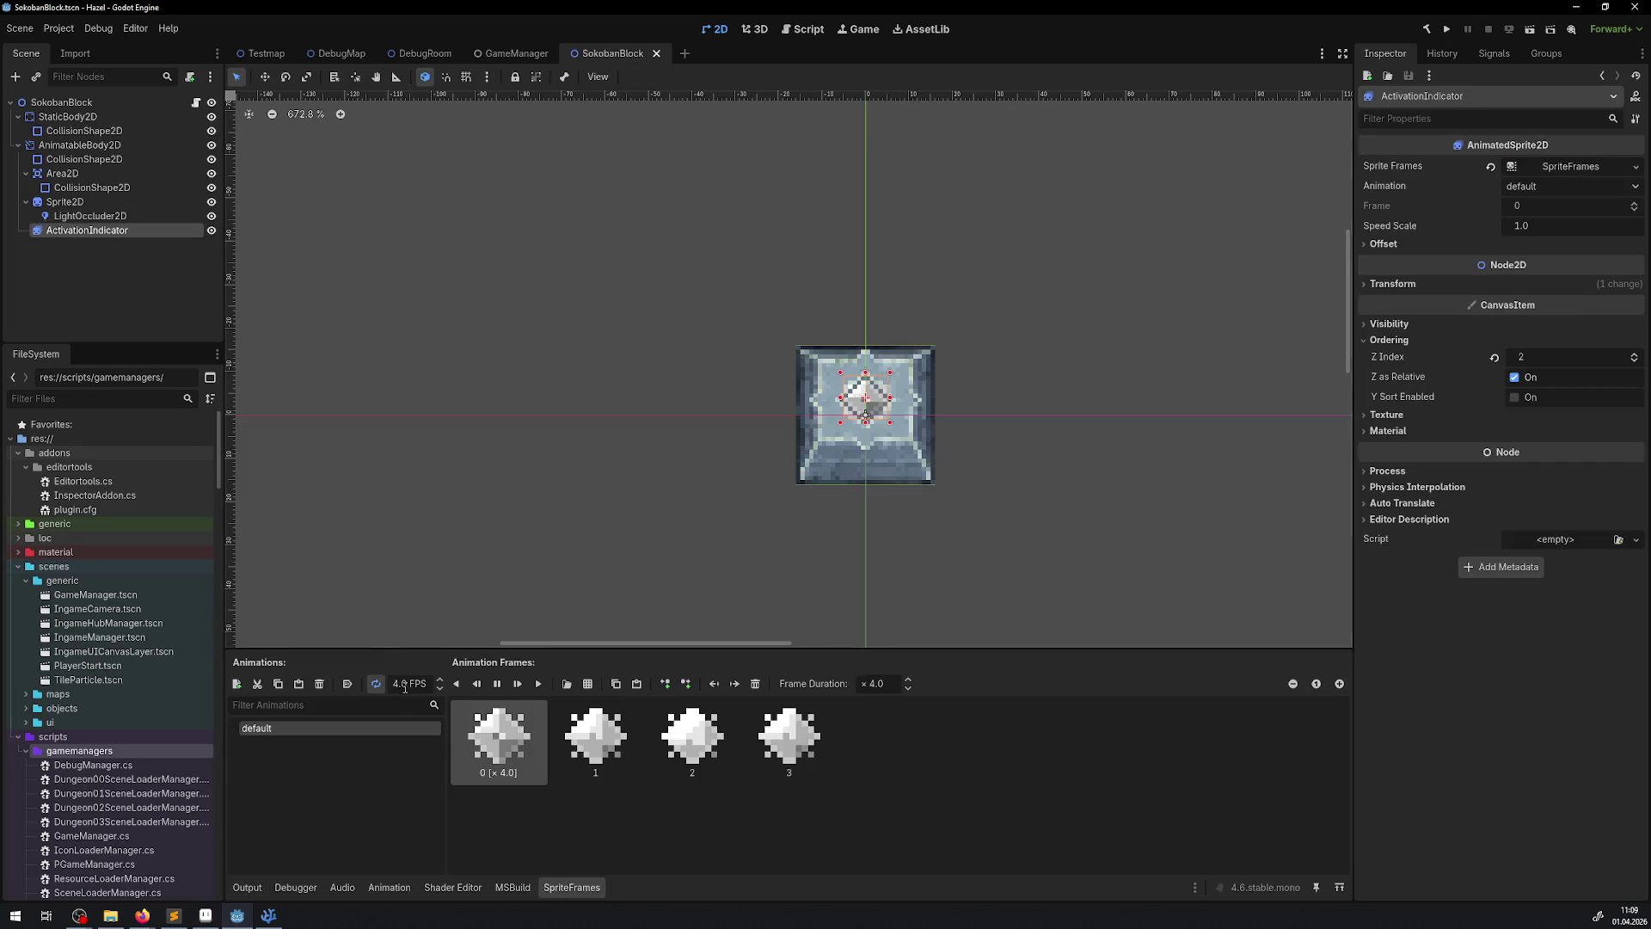
pyautogui.click(348, 684)
pyautogui.click(1447, 29)
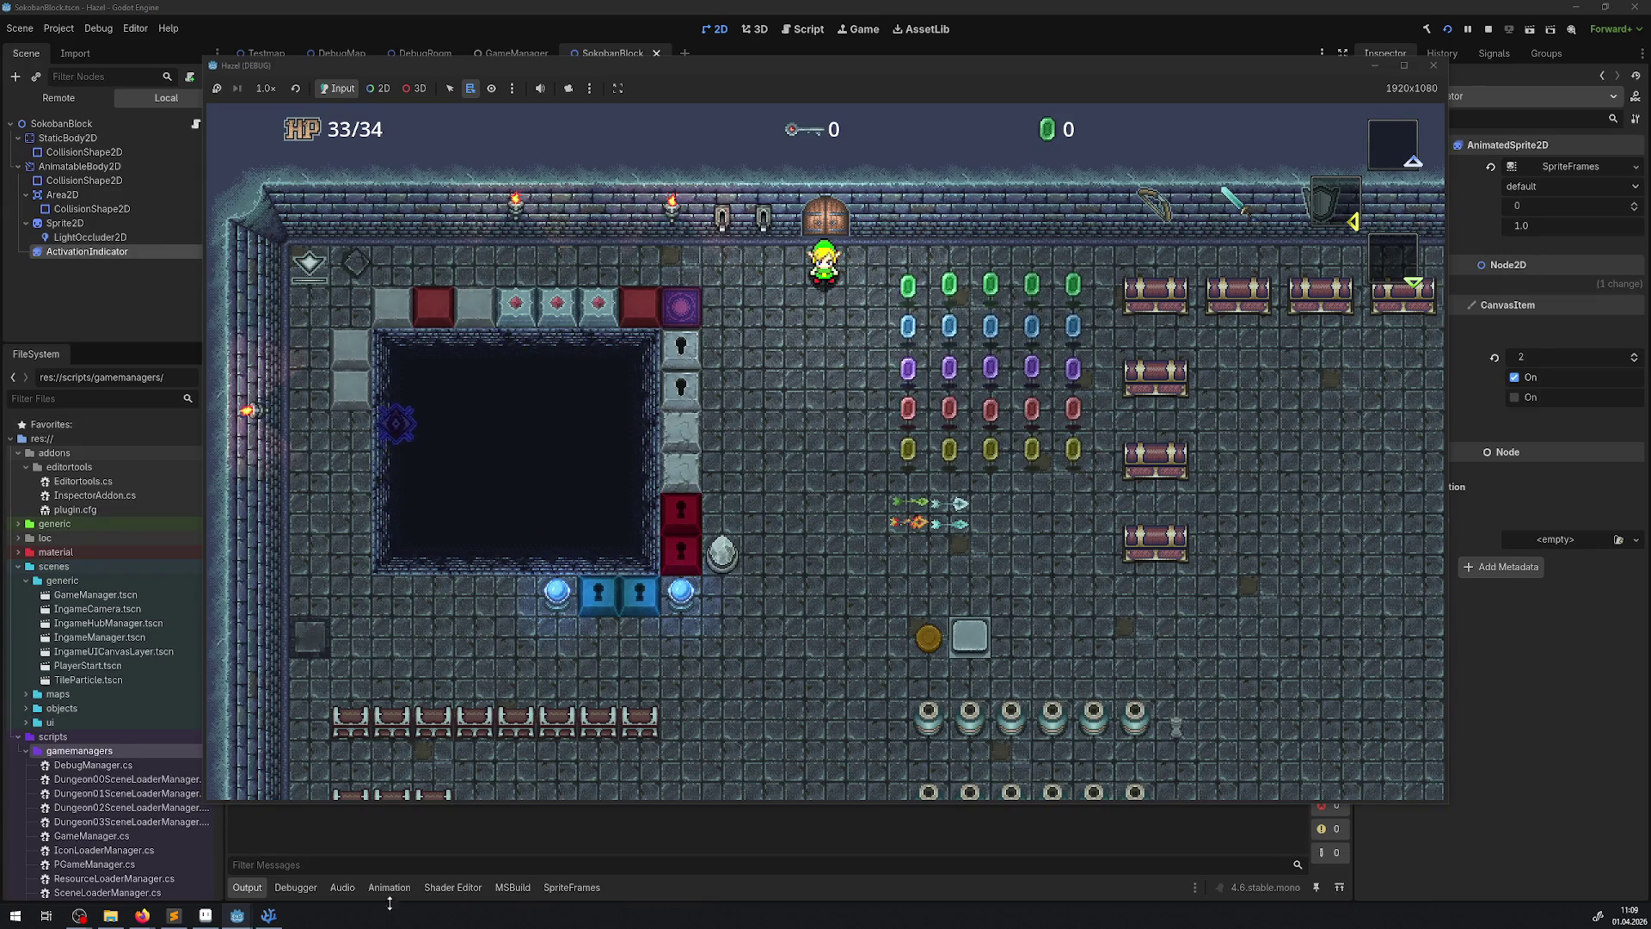
pyautogui.click(1432, 66)
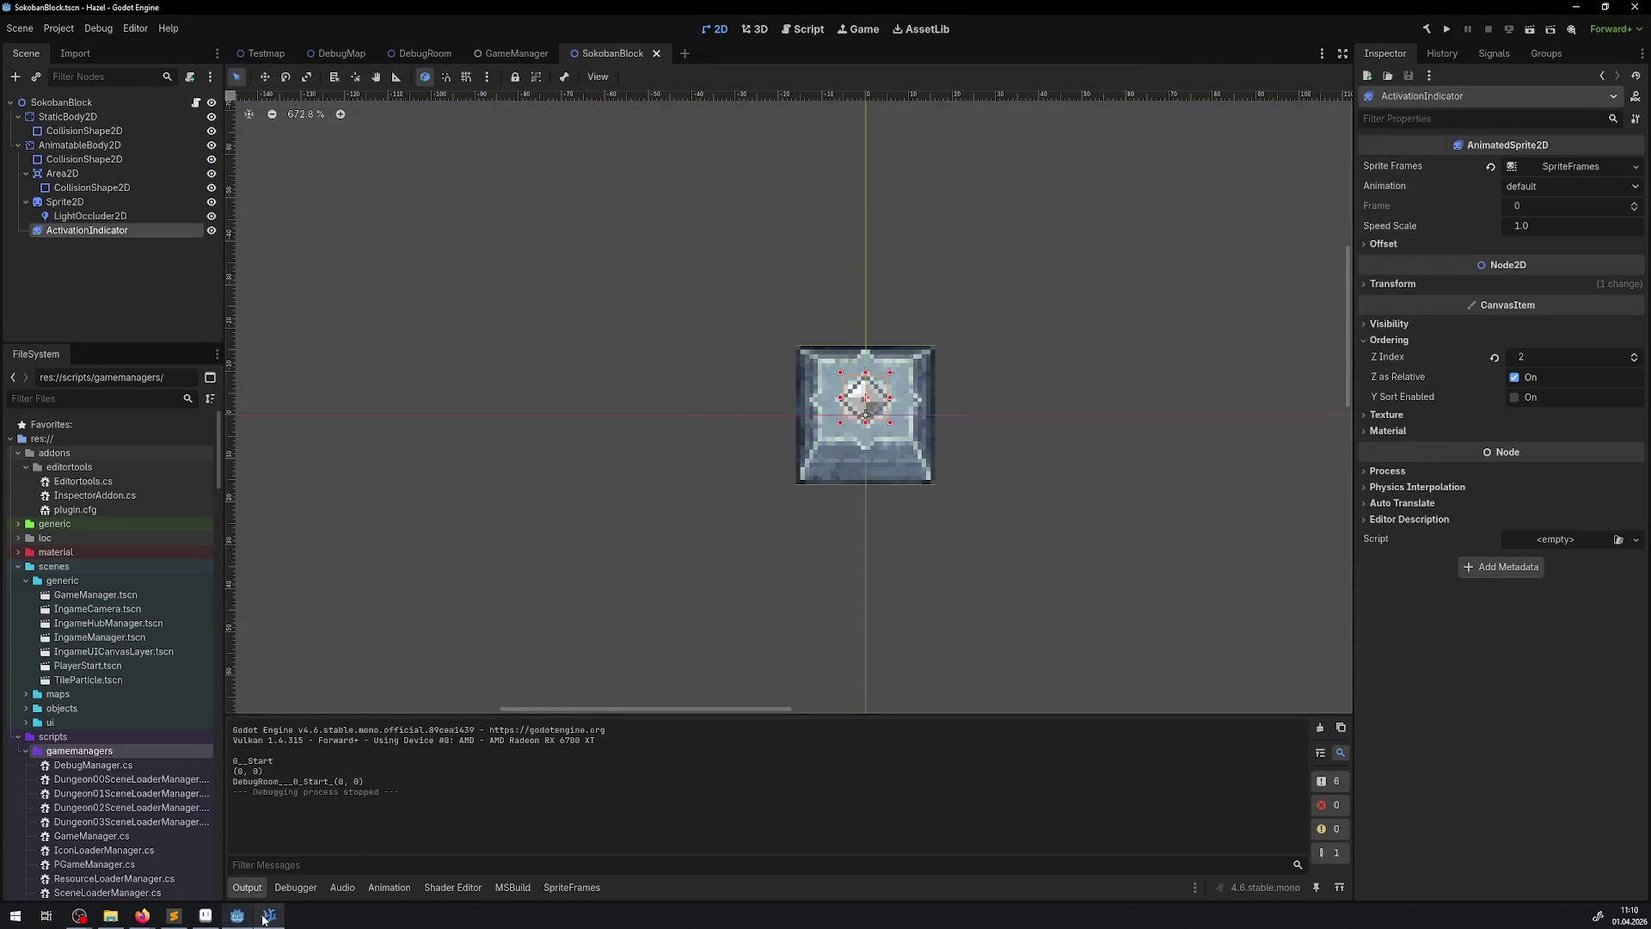
# - Bring SokobanBlock.cs in Visual Studio Code to the front from the taskbar
pyautogui.click(269, 915)
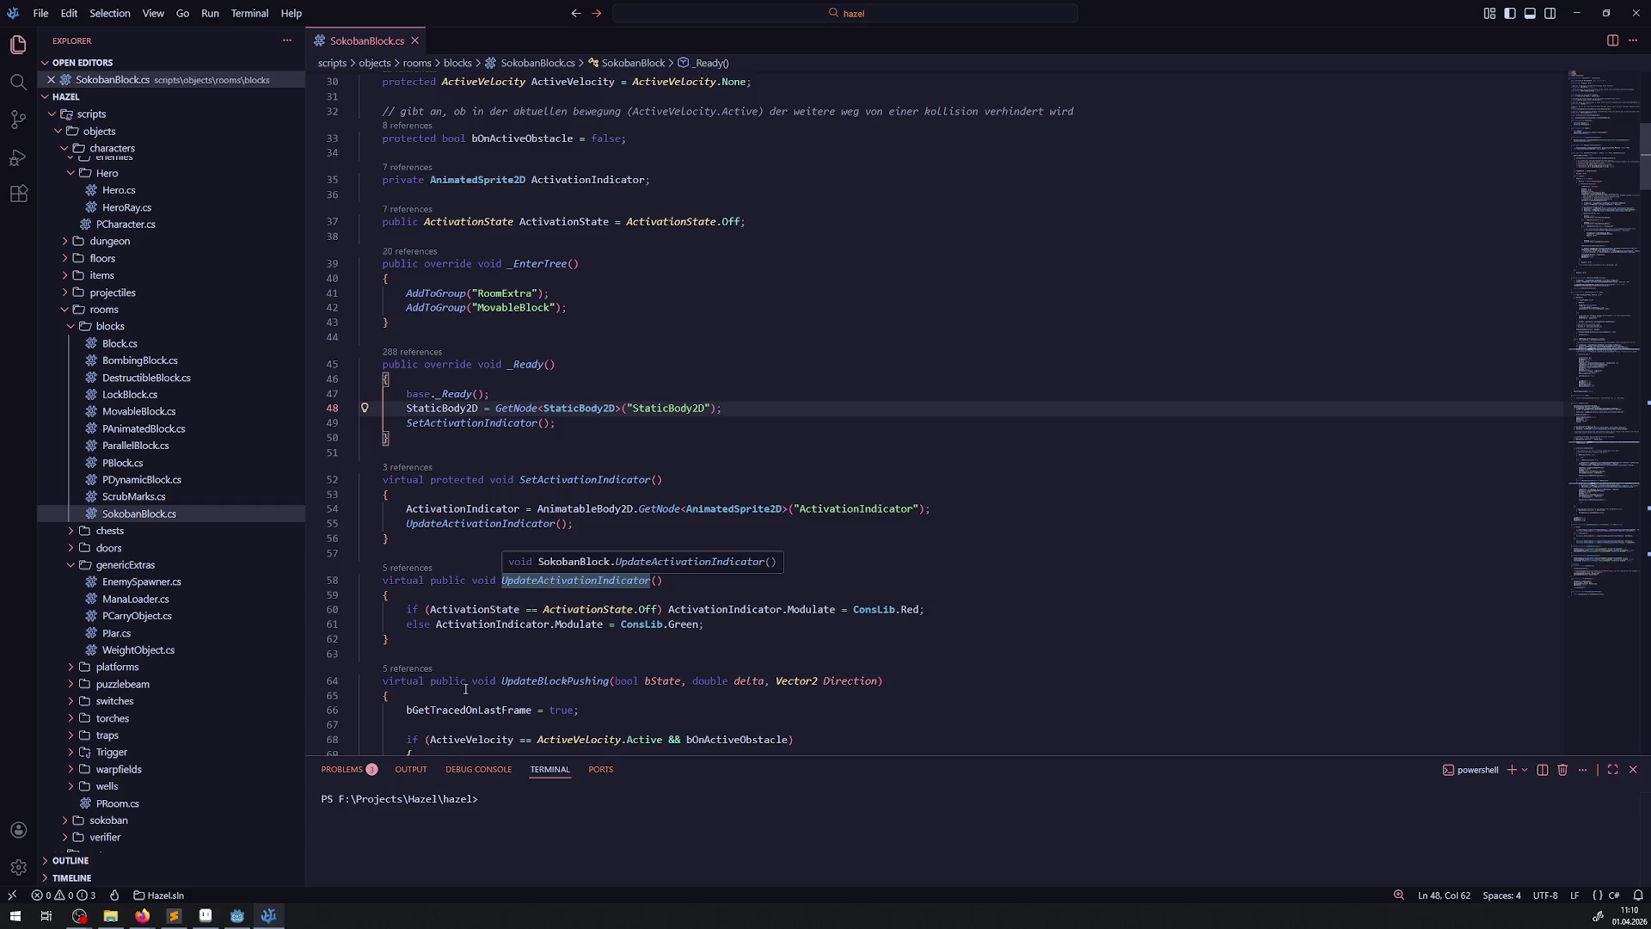
pyautogui.click(236, 915)
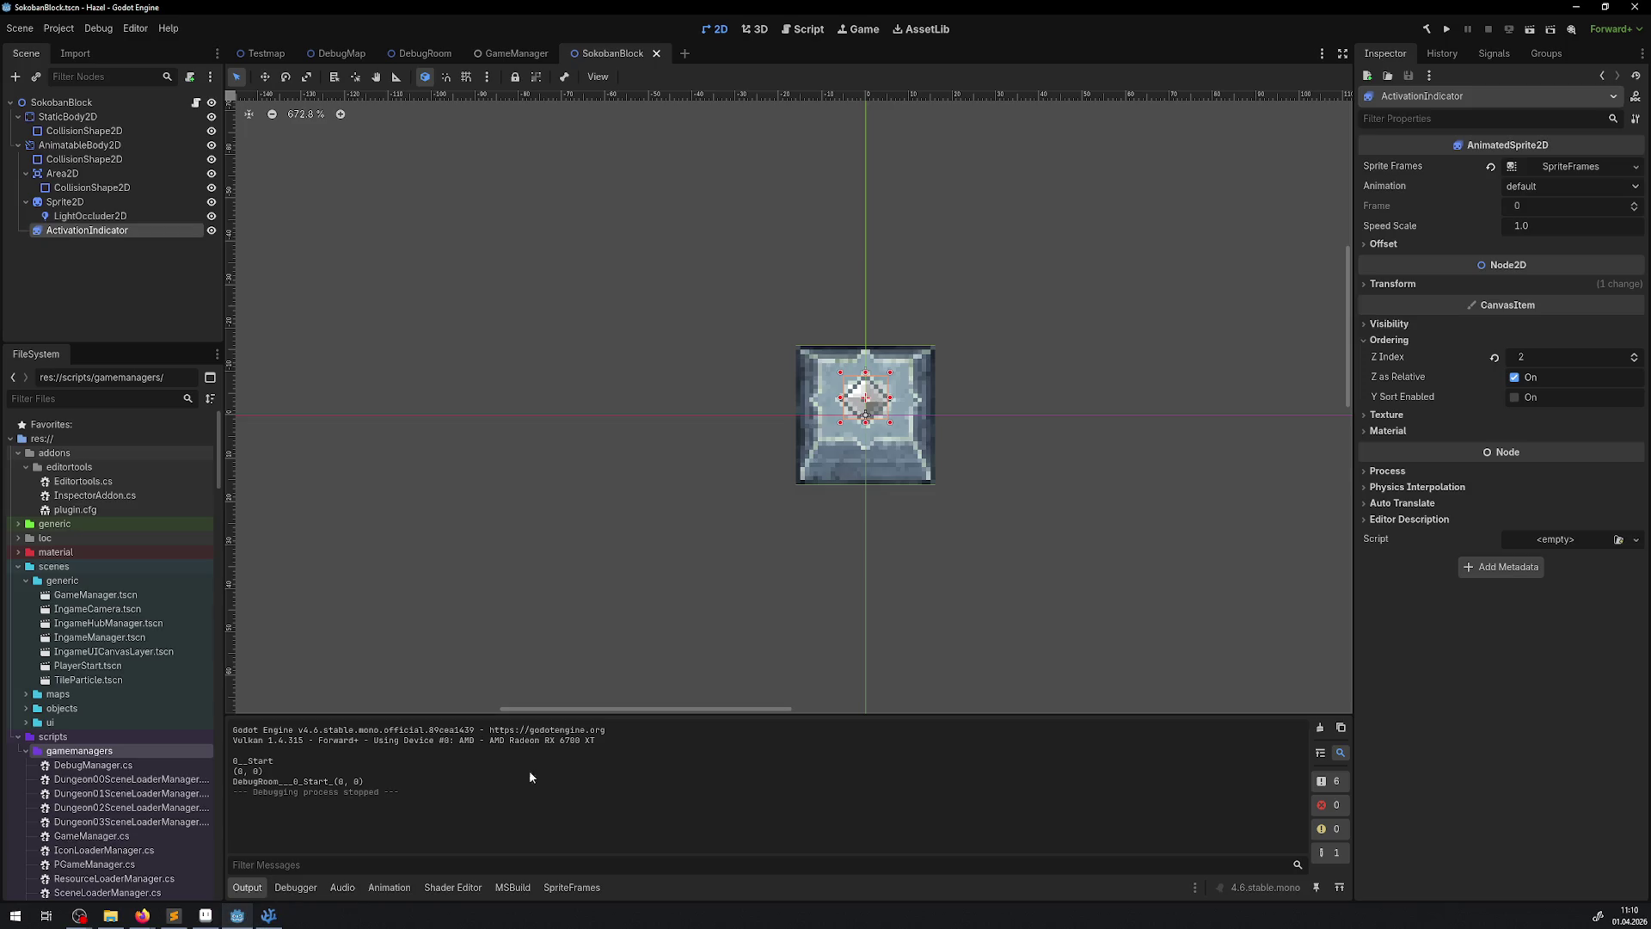
pyautogui.click(268, 915)
pyautogui.scroll(2, 613, 529)
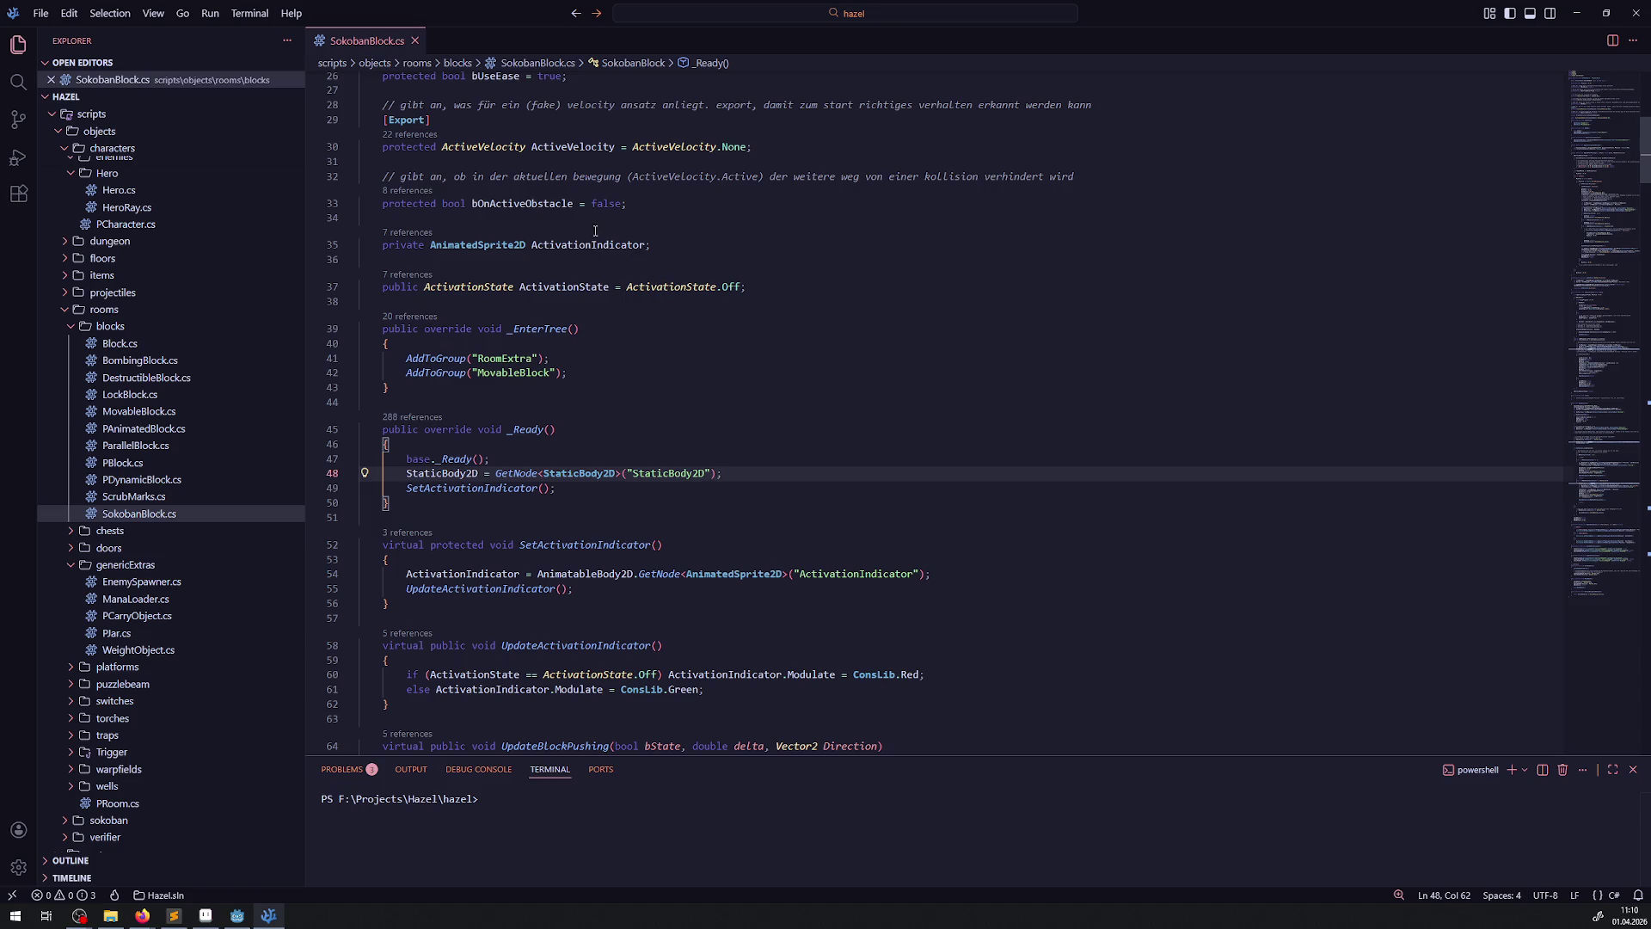
pyautogui.doubleClick(504, 247)
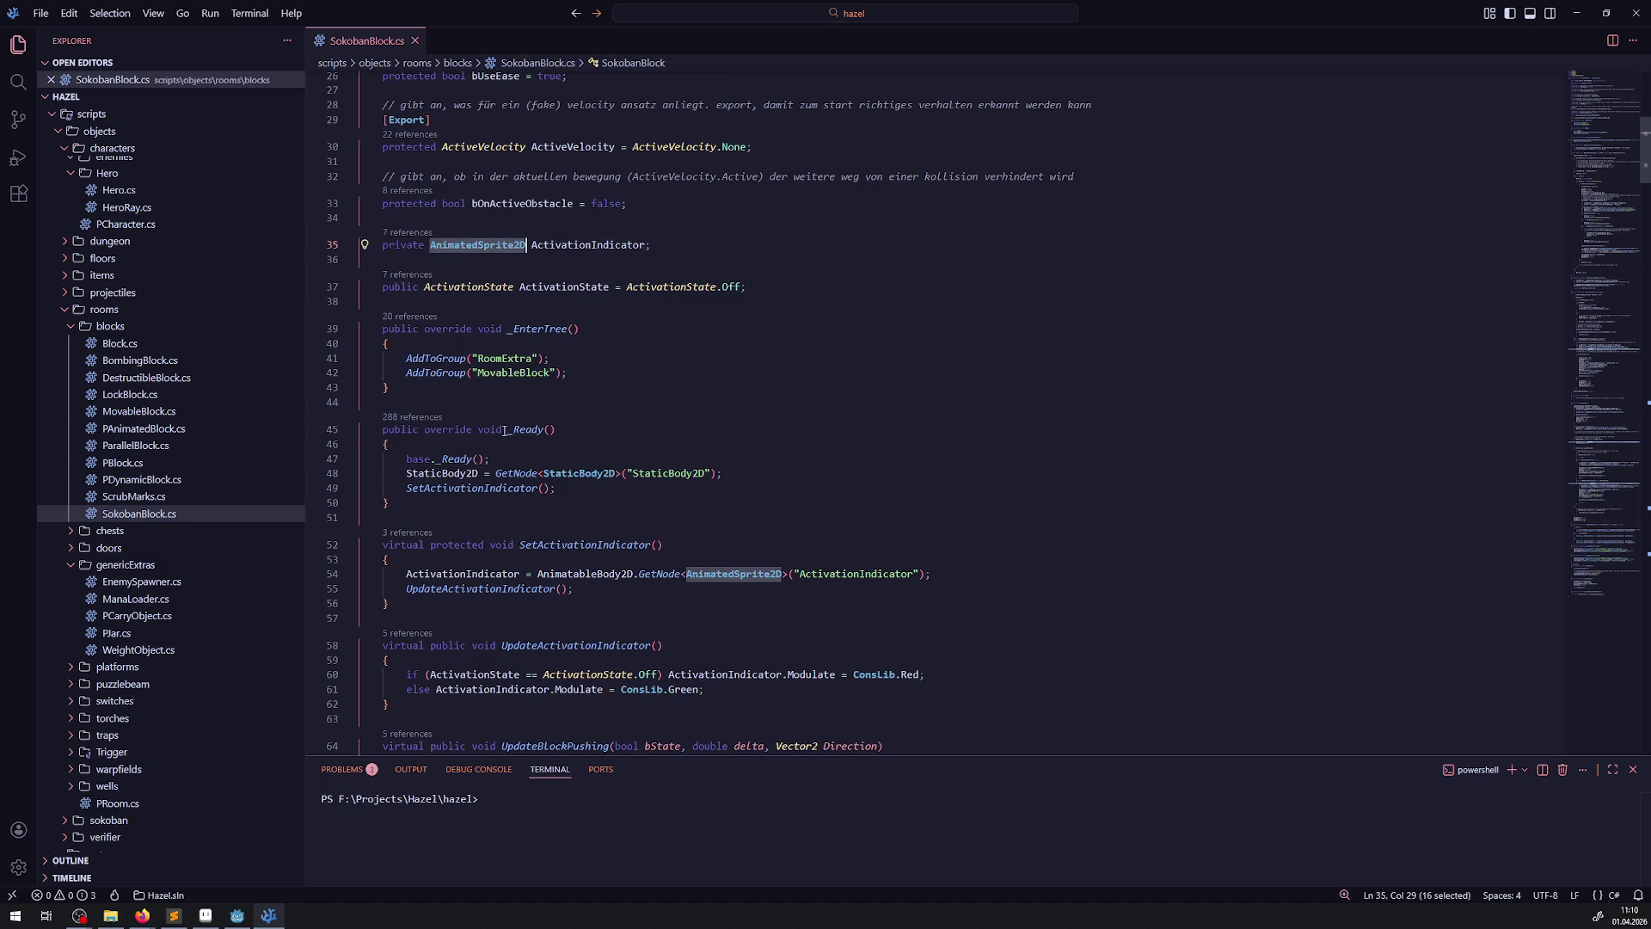
pyautogui.click(142, 915)
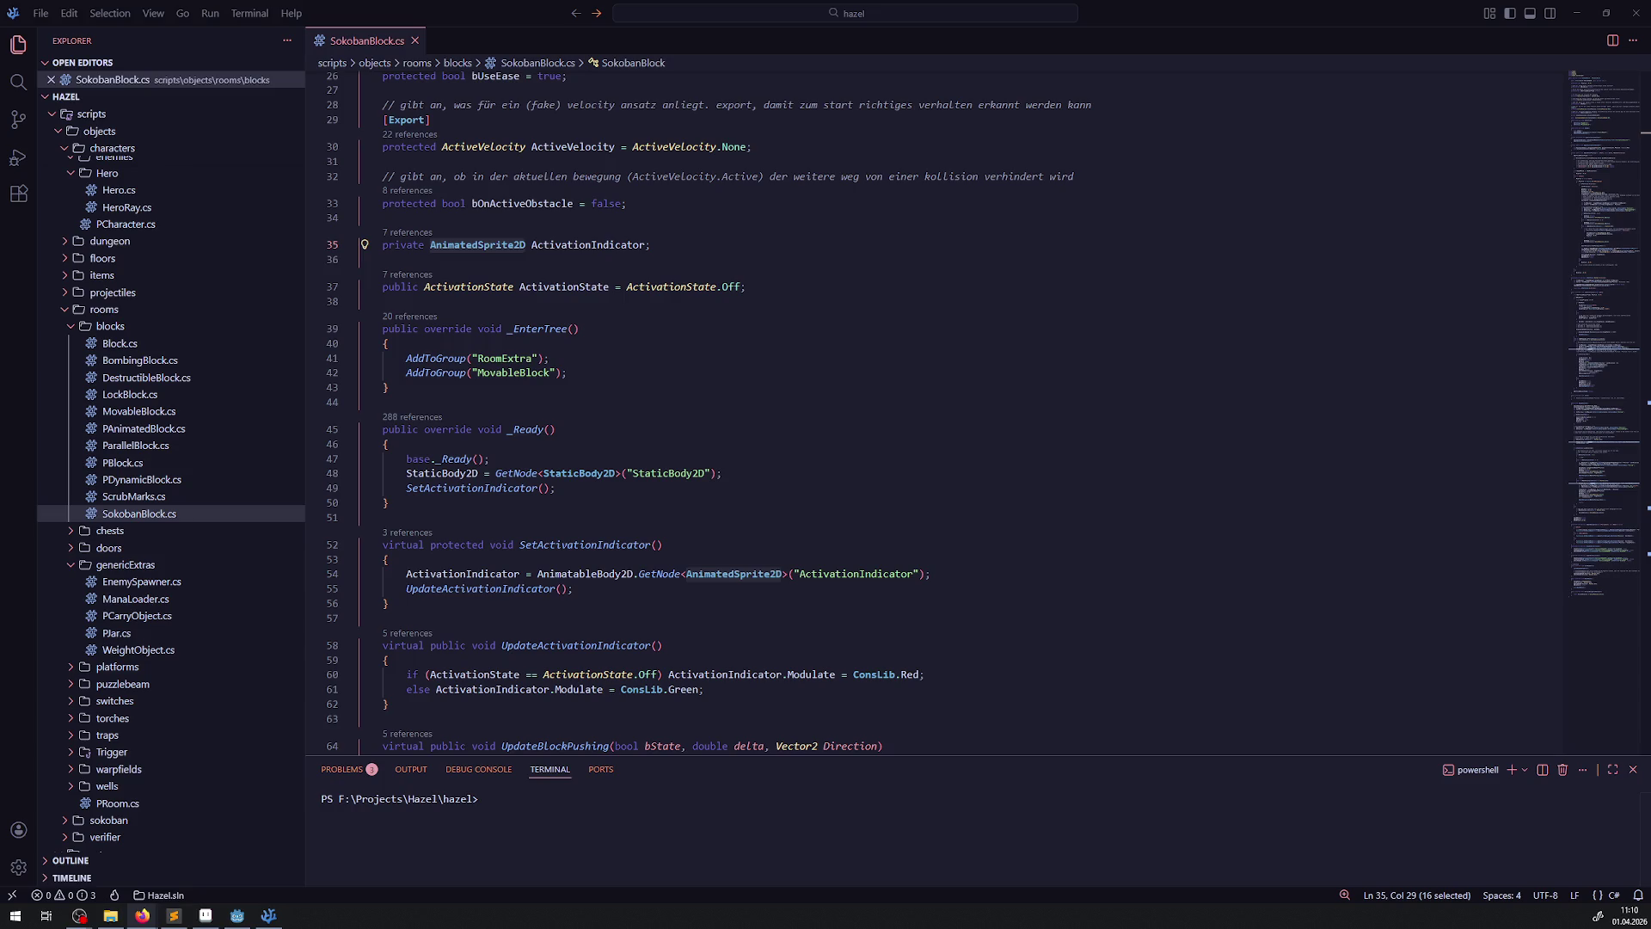
pyautogui.scroll(1, 593, 165)
pyautogui.scroll(-2, 516, 258)
pyautogui.scroll(2, 491, 299)
pyautogui.doubleClick(568, 278)
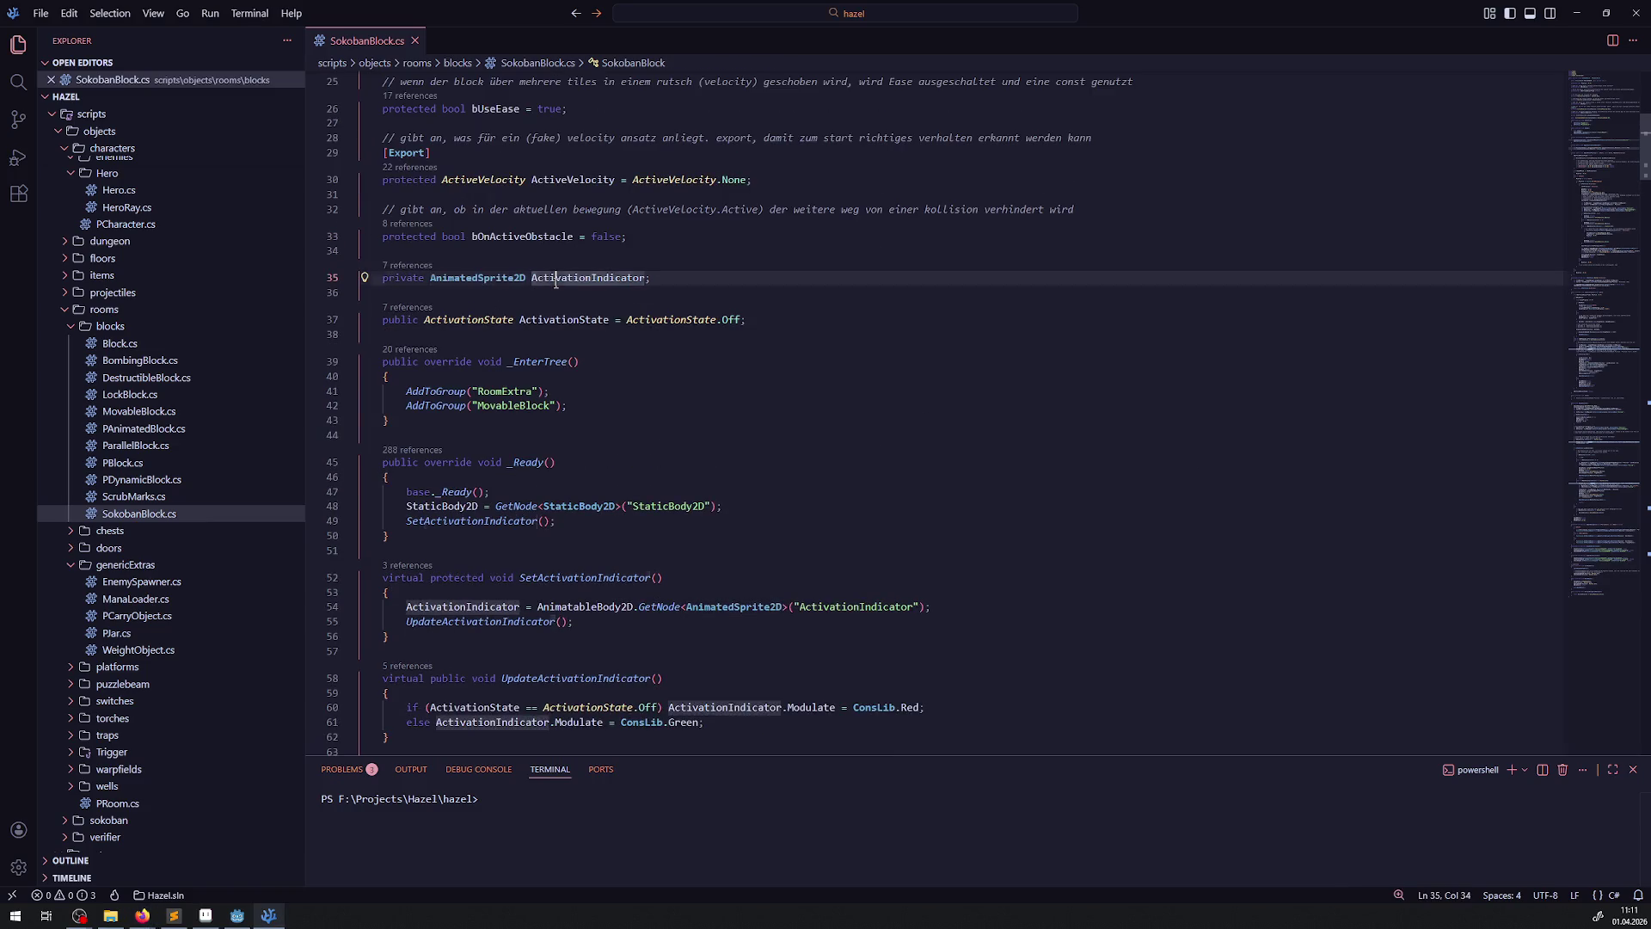
# - Search the project for '.frame' and open the HingedPlatform.cs match
pyautogui.click(17, 83)
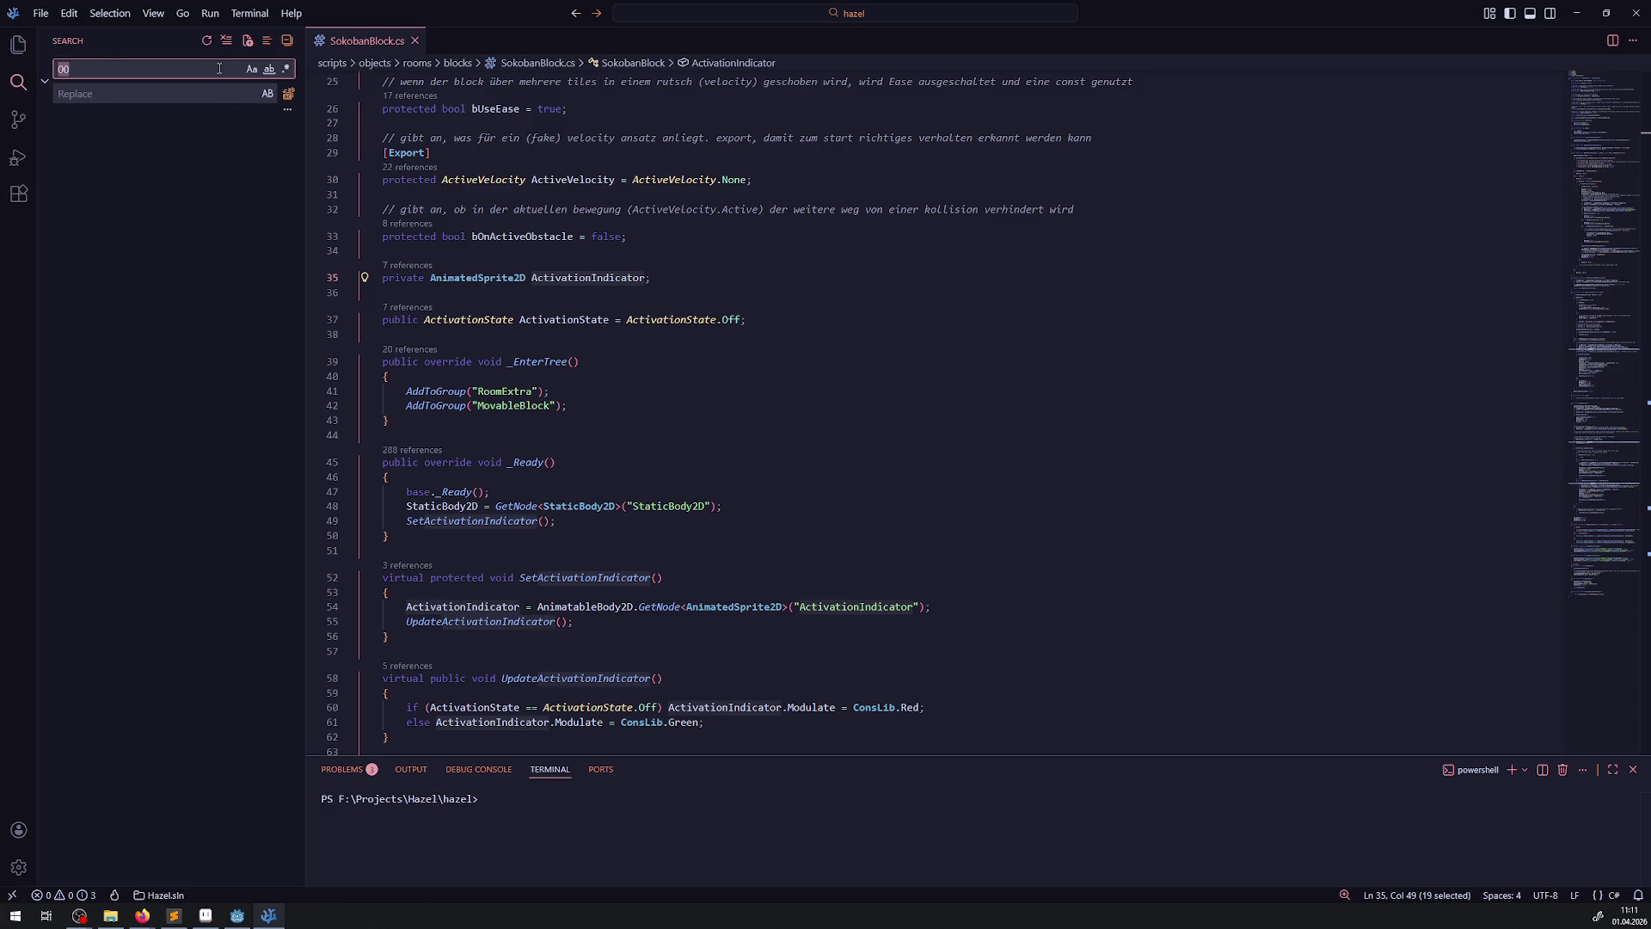
pyautogui.write('frame')
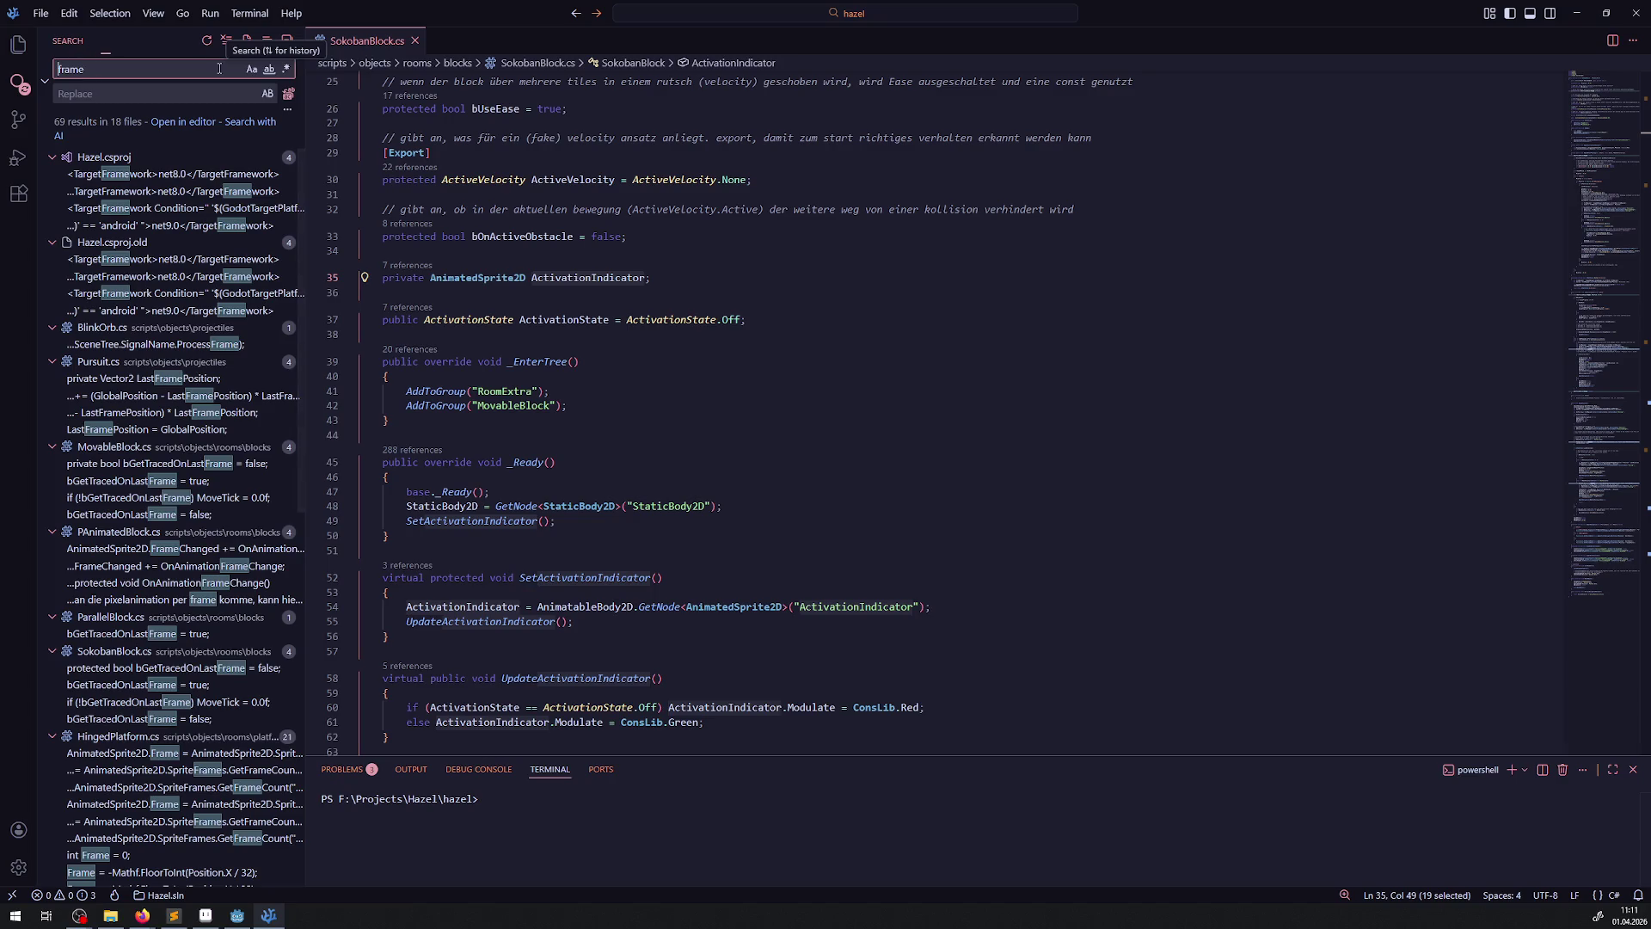
pyautogui.press('Home')
pyautogui.write('.')
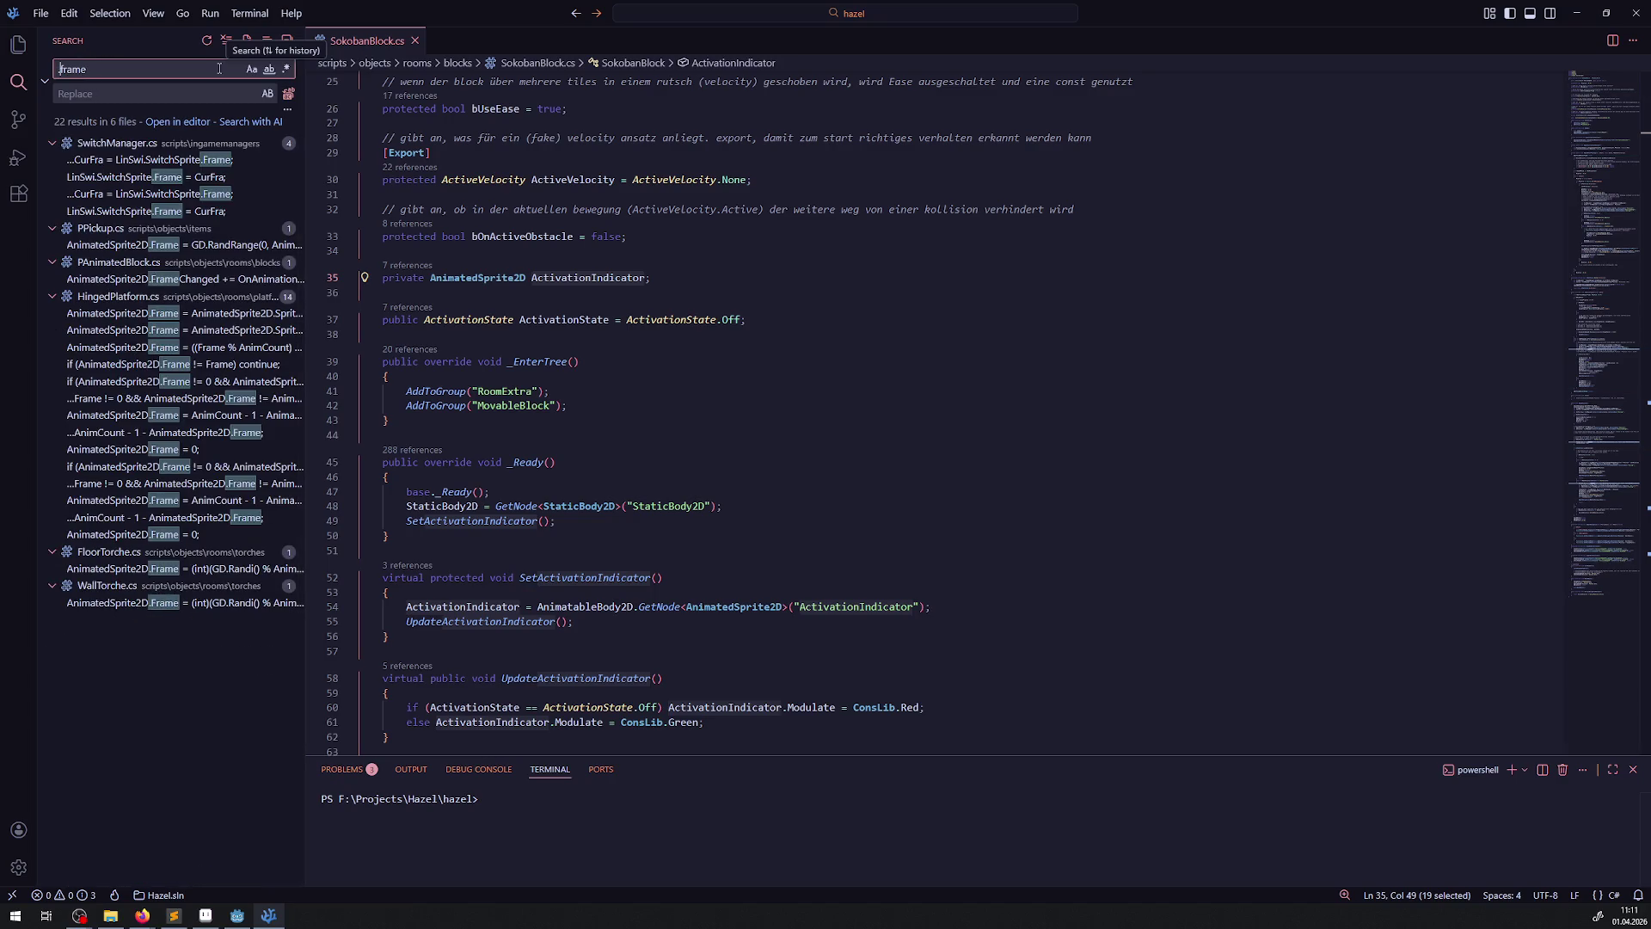
pyautogui.click(185, 320)
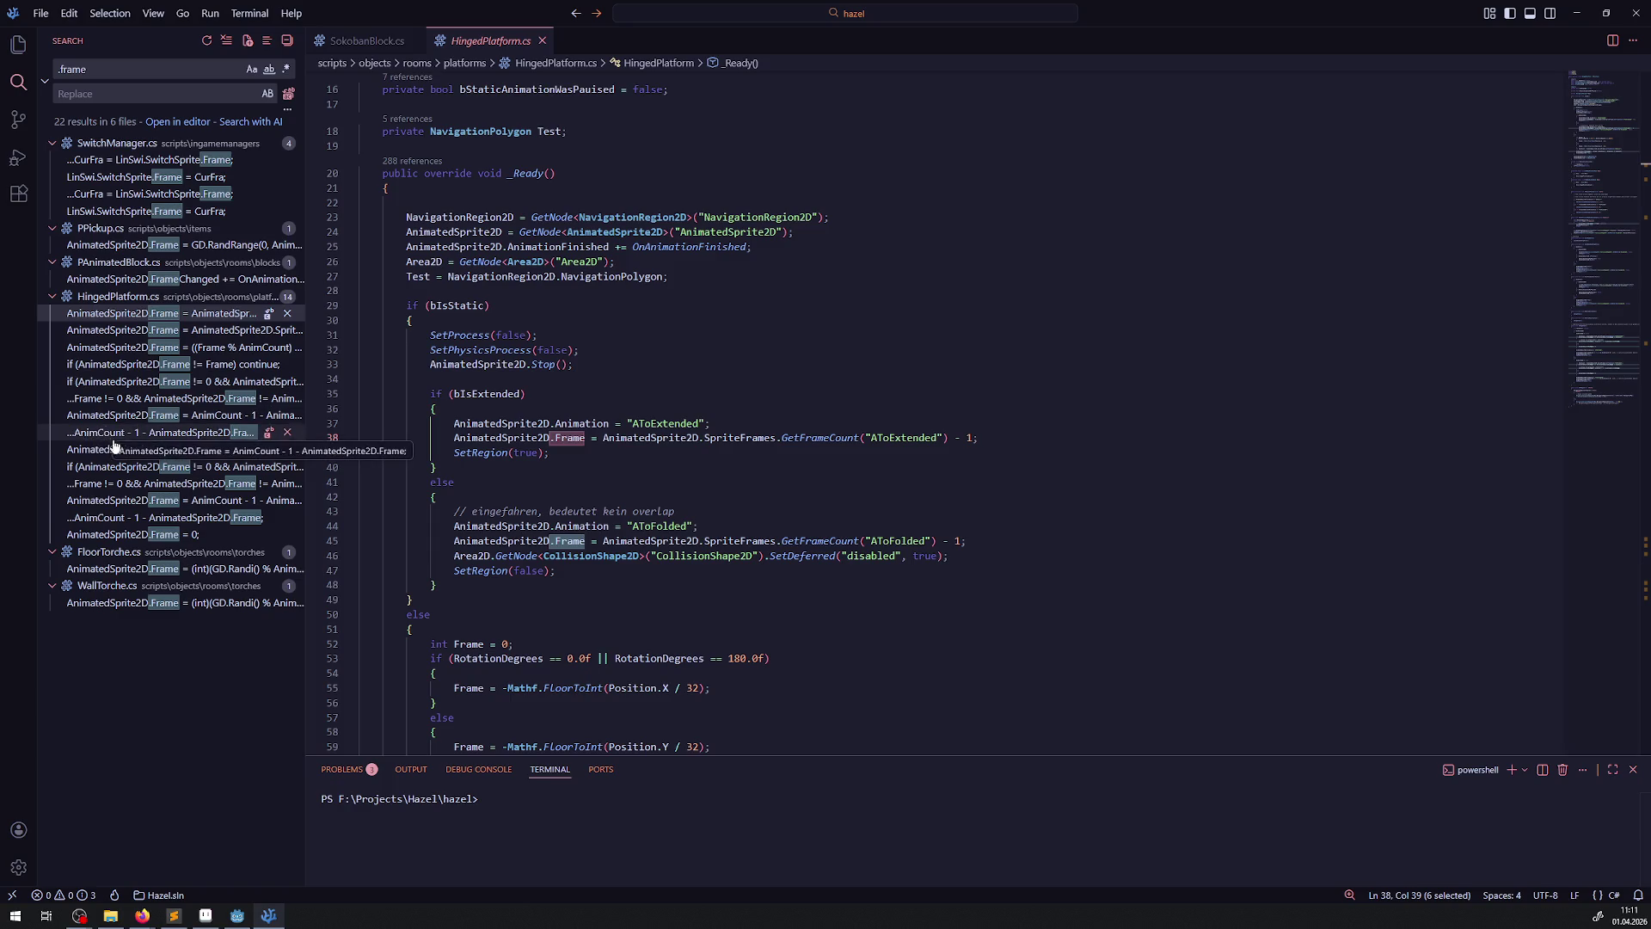
# - Copy FloorTorche.cs's random starting-frame statement on line 20 and return to SokobanBlock.cs
pyautogui.click(163, 569)
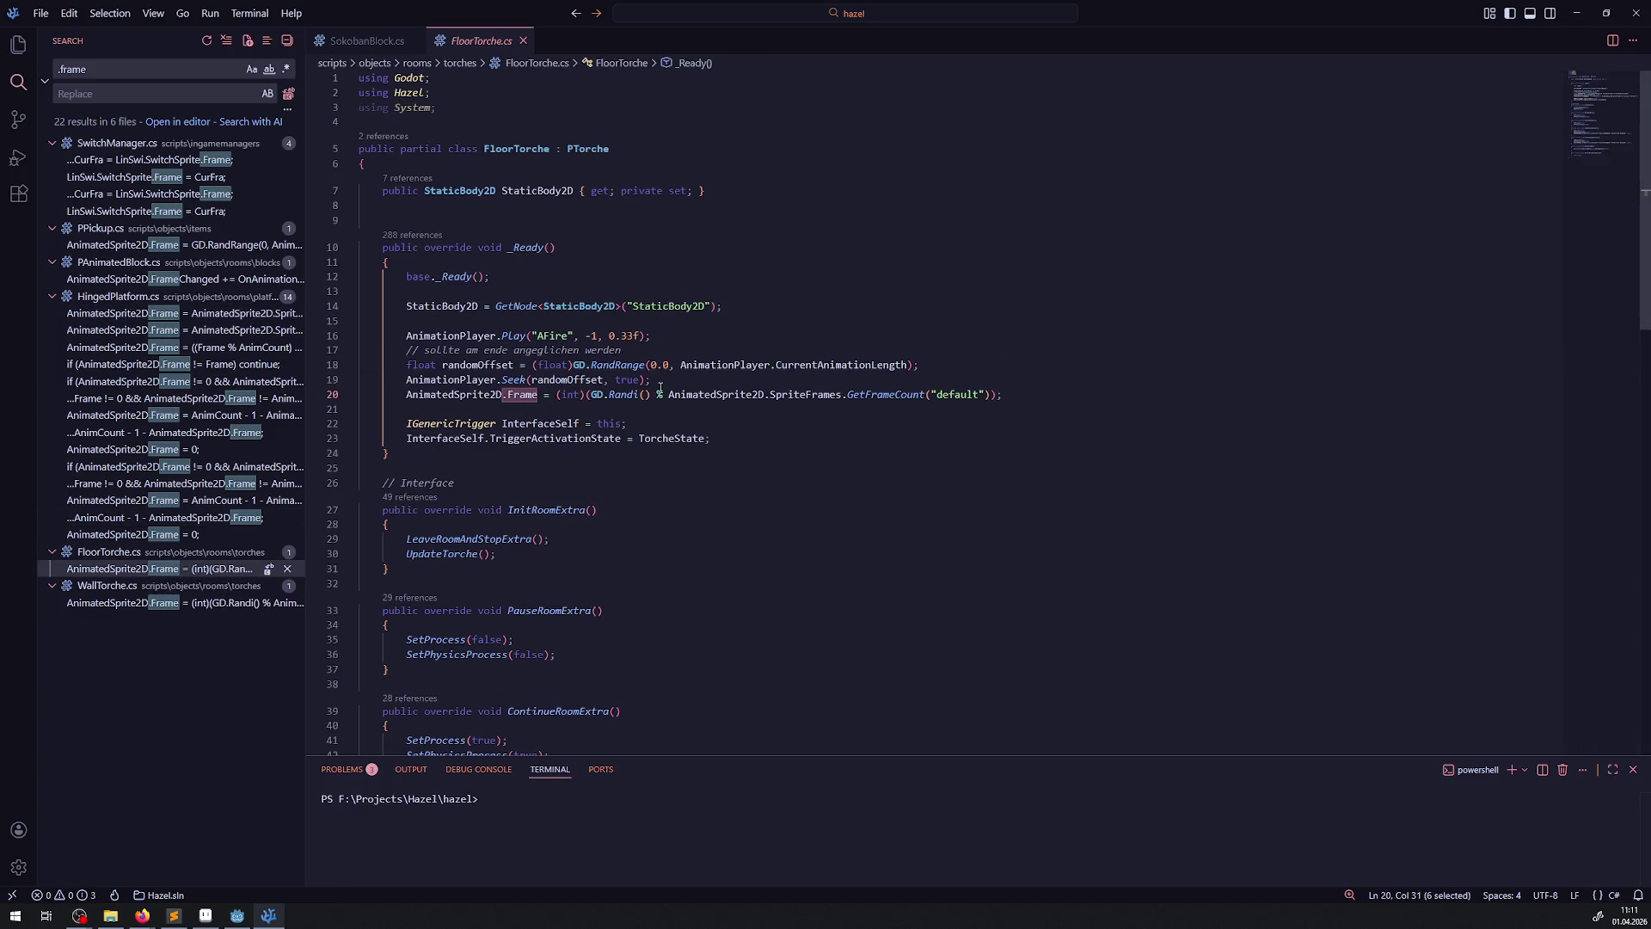
pyautogui.moveTo(1017, 396); pyautogui.dragTo(374, 401)
pyautogui.hotkey('ctrl', 'c')
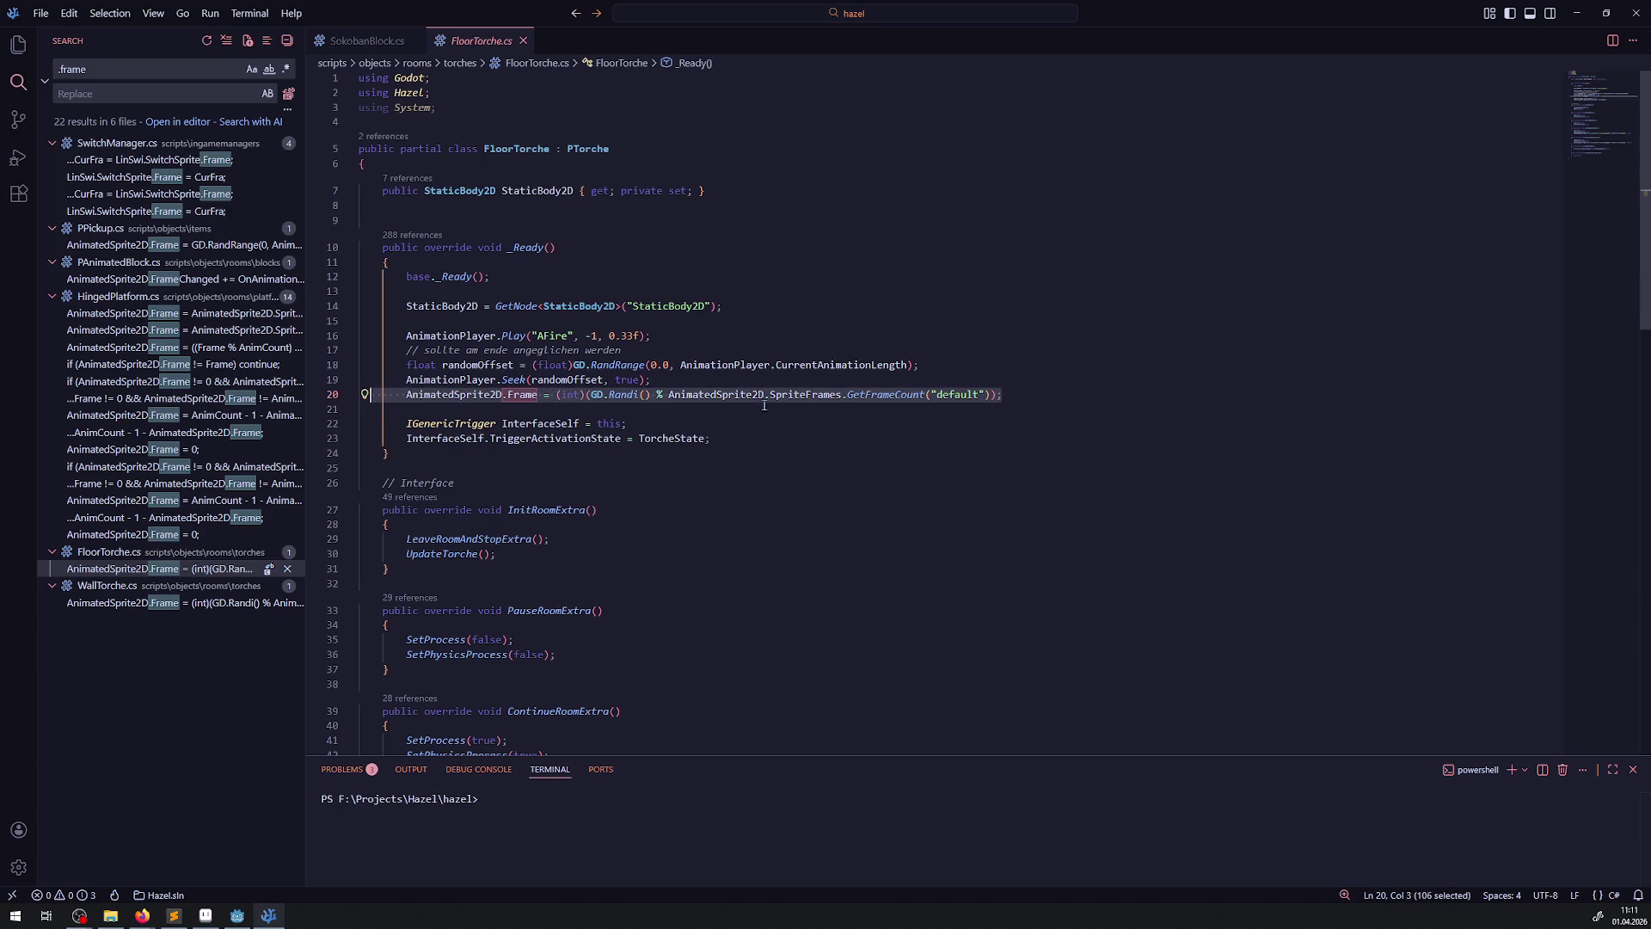
pyautogui.click(370, 41)
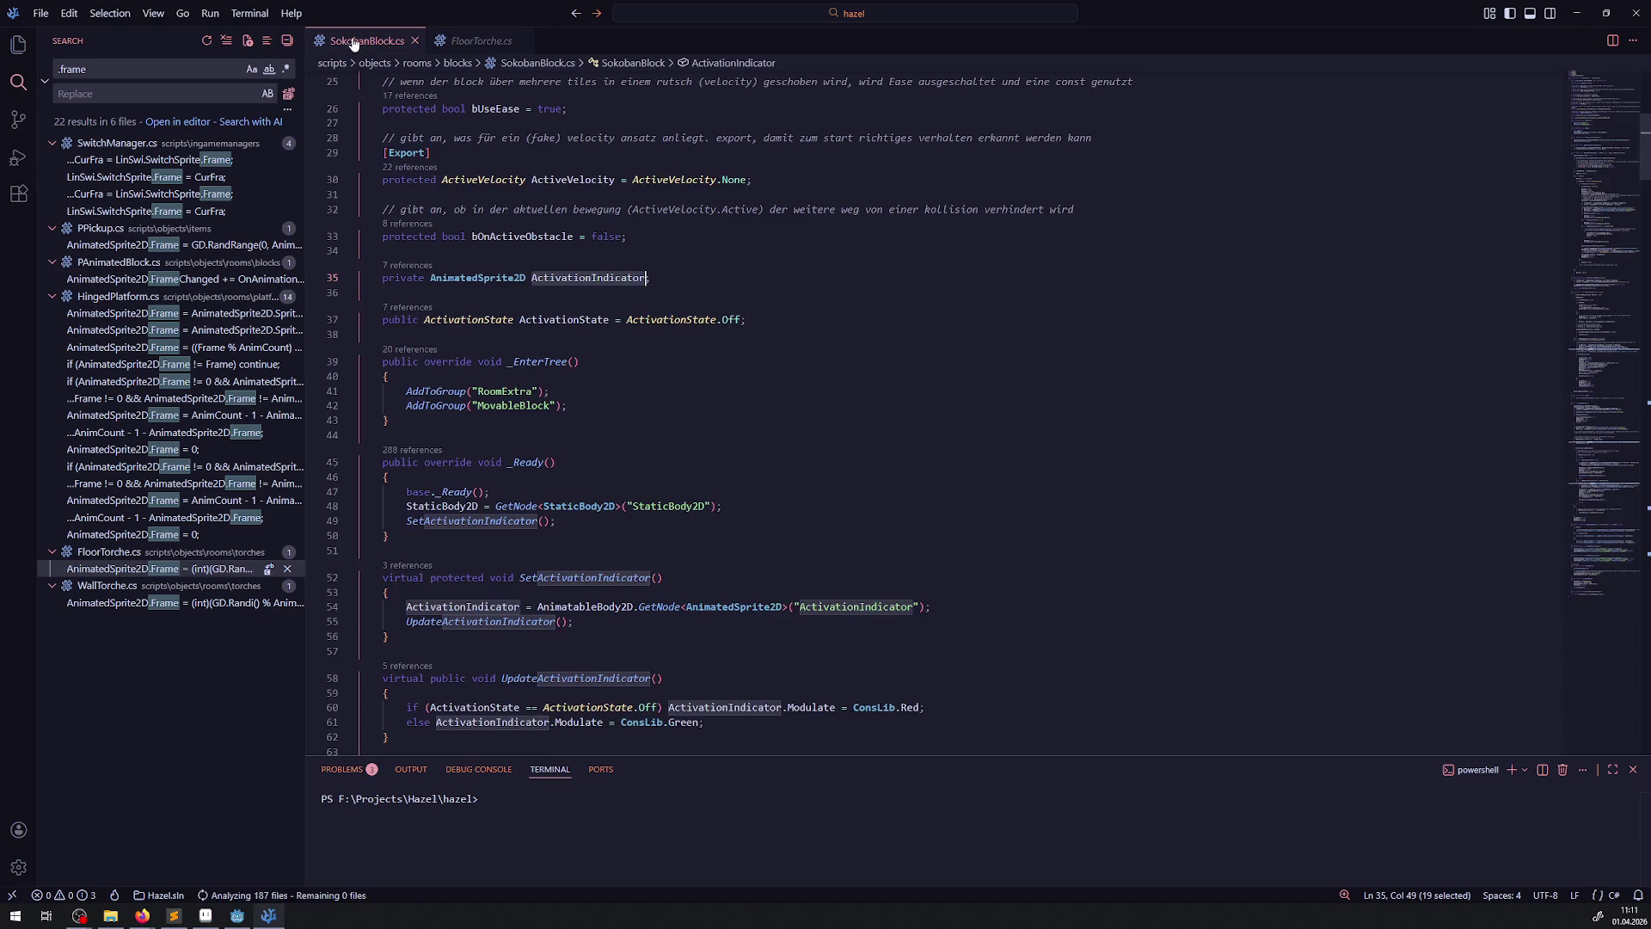
# - Paste the random-frame statement into _Ready, then remove it again
pyautogui.click(575, 519)
pyautogui.press('Return')
pyautogui.hotkey('ctrl', 'v')
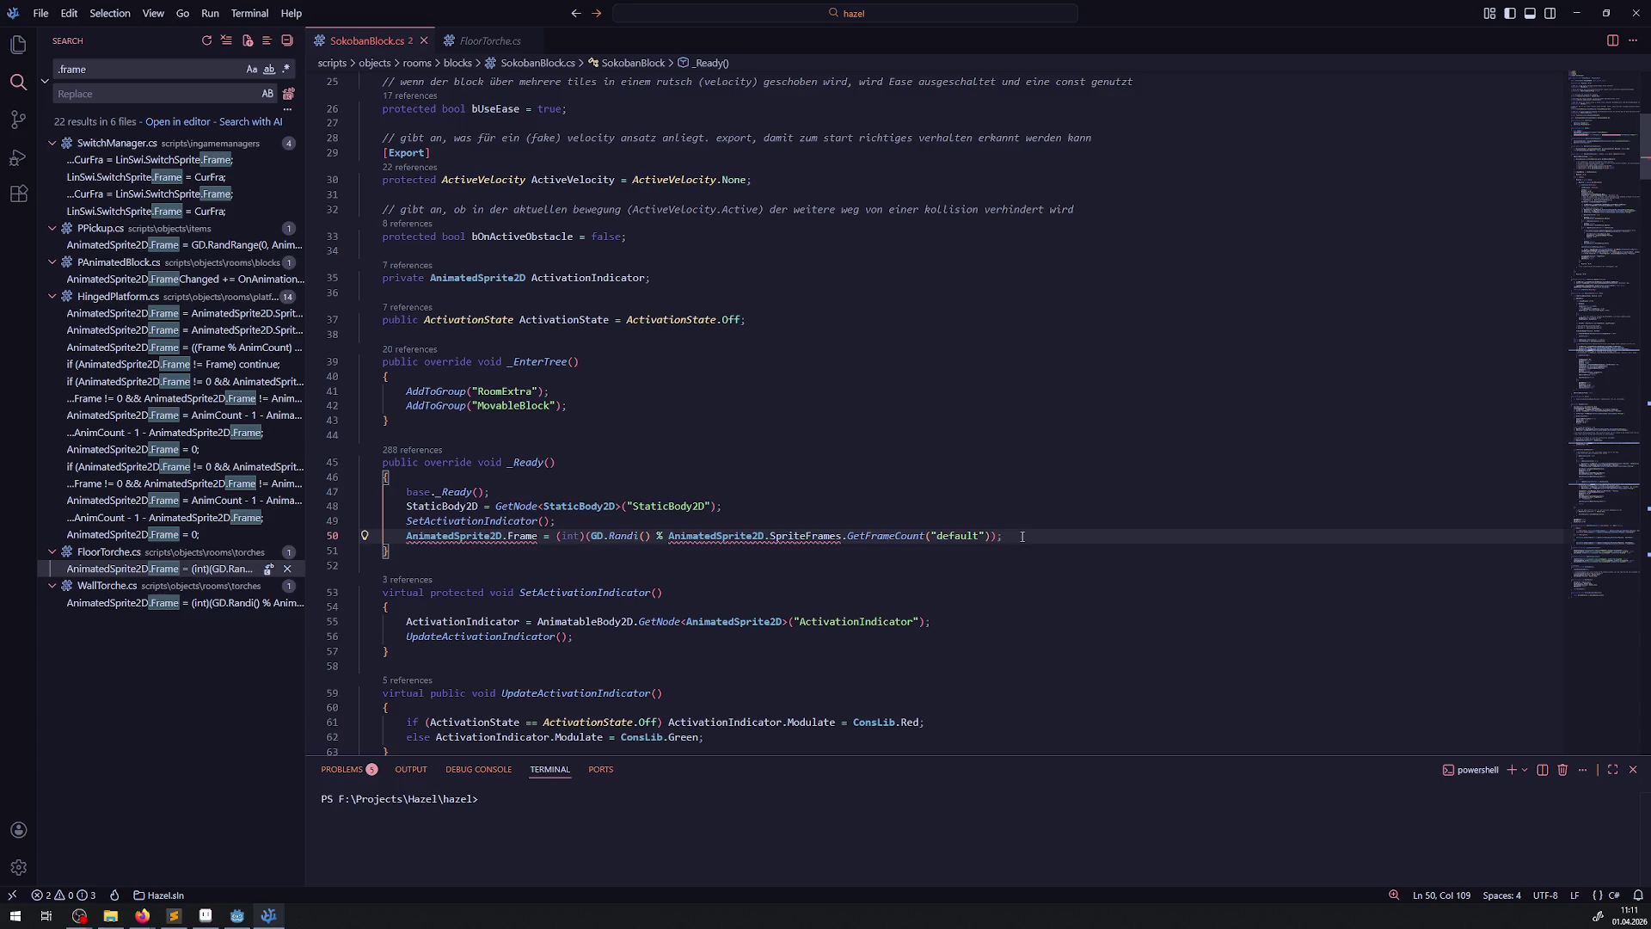
pyautogui.moveTo(1019, 537); pyautogui.dragTo(399, 536)
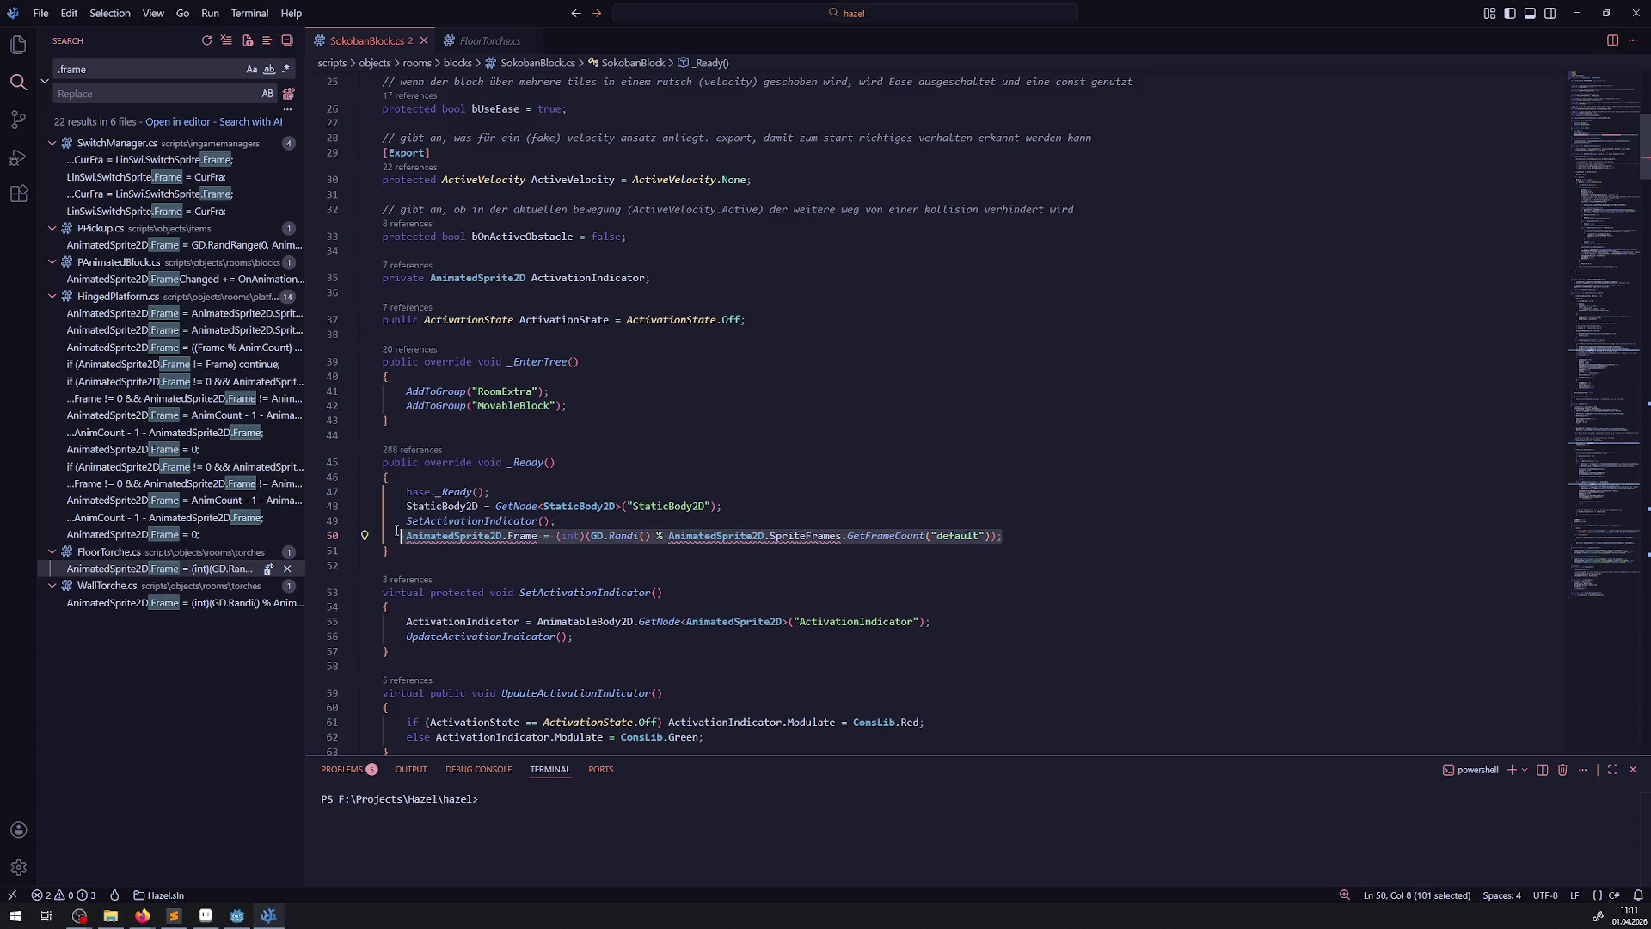
pyautogui.press('BackSpace')
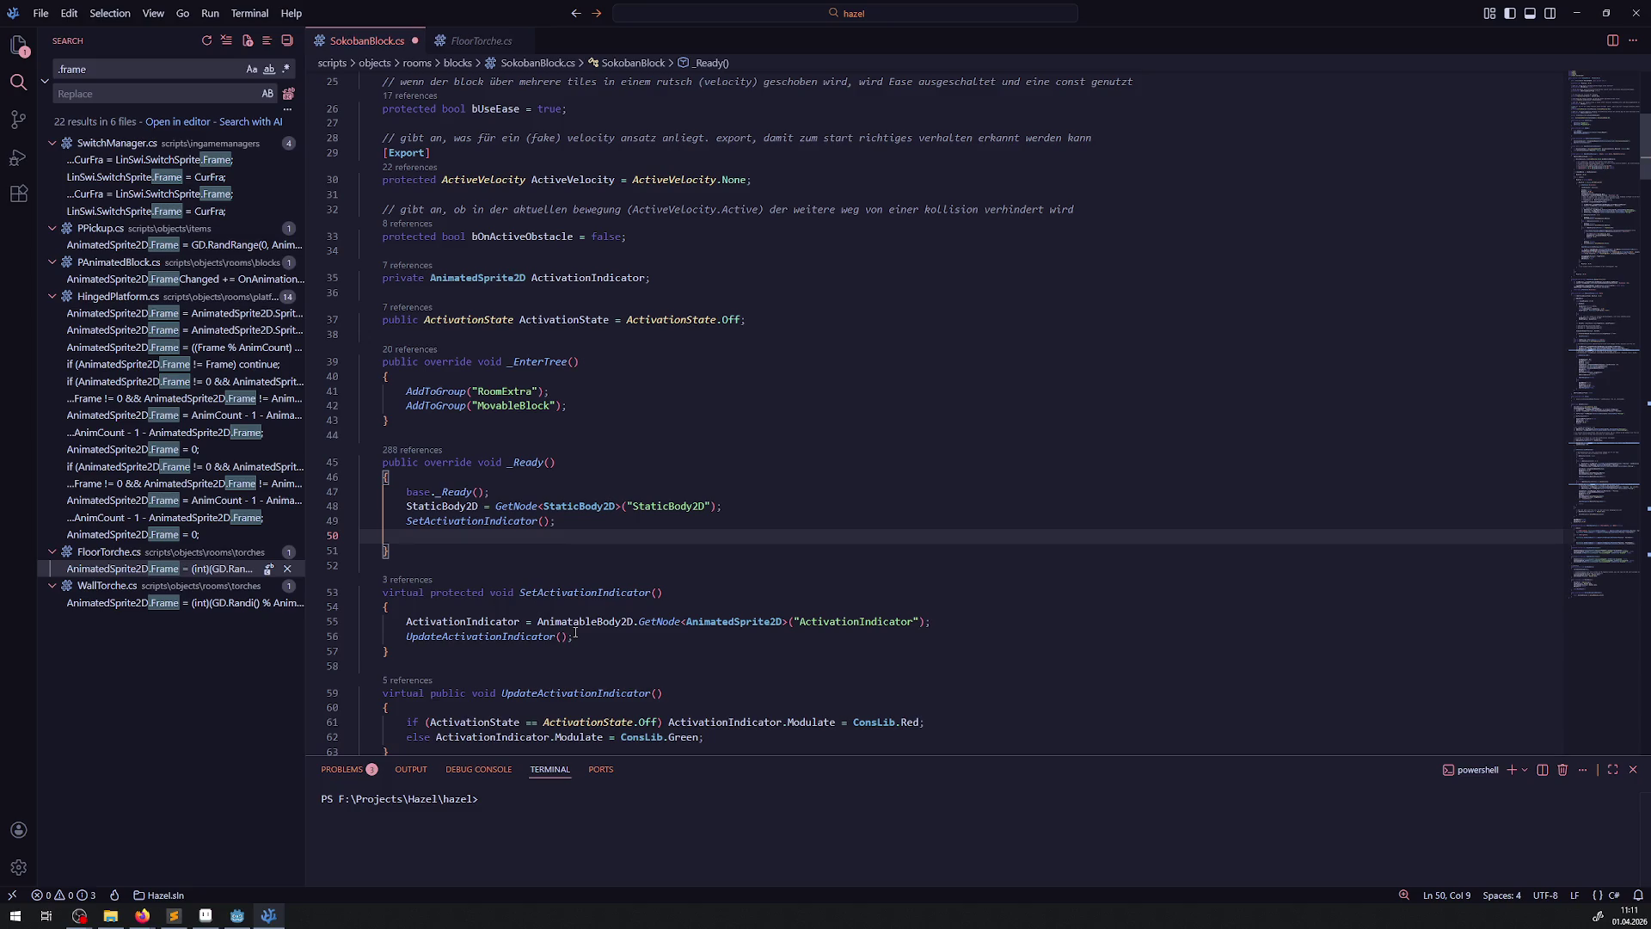
pyautogui.press('BackSpace')
pyautogui.press('BackSpace')
pyautogui.press('BackSpace')
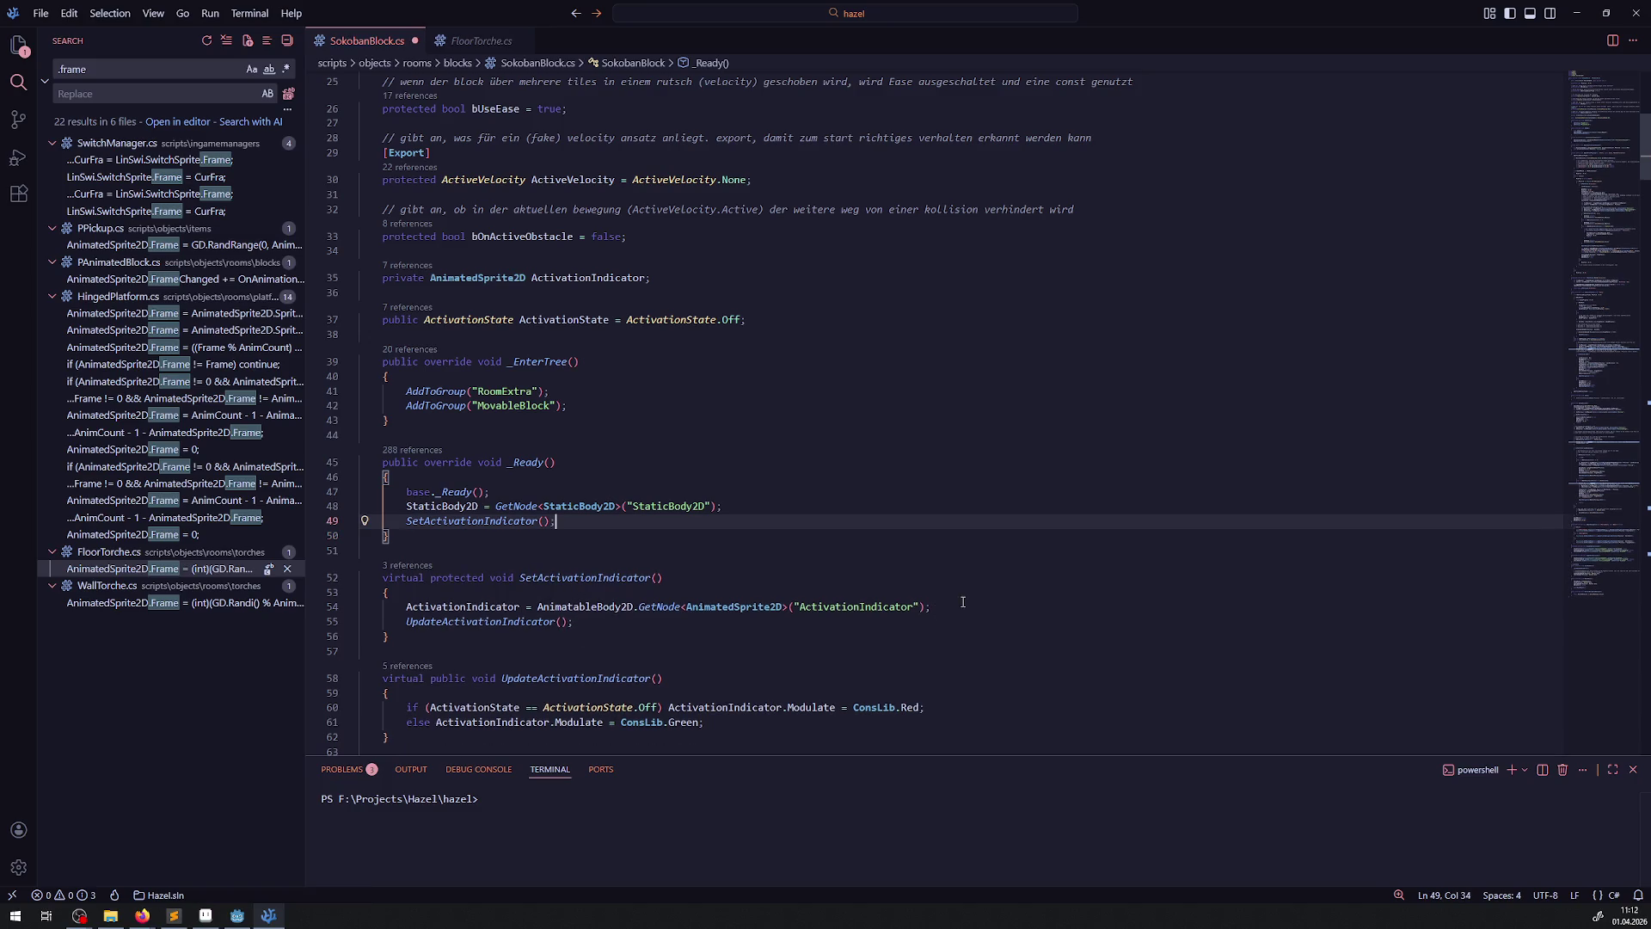
# - Paste the random-frame statement below the GetNode line in SetActivationIndicator
pyautogui.click(932, 604)
pyautogui.press('Return')
pyautogui.hotkey('ctrl', 'v')
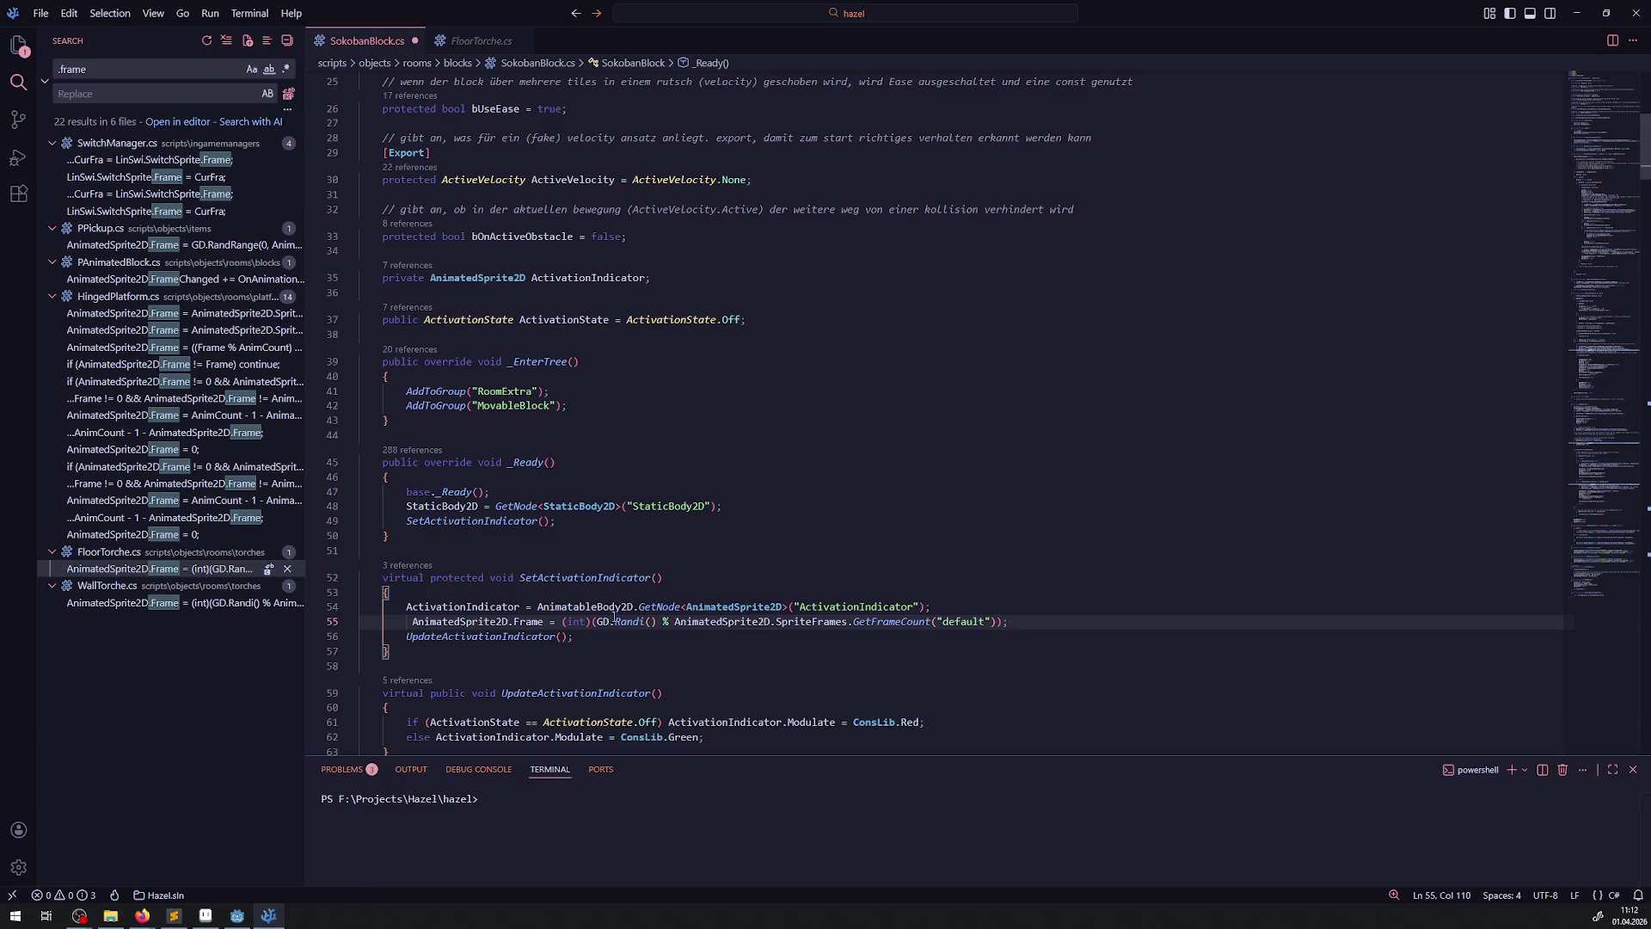
pyautogui.doubleClick(440, 607)
pyautogui.hotkey('ctrl', 's')
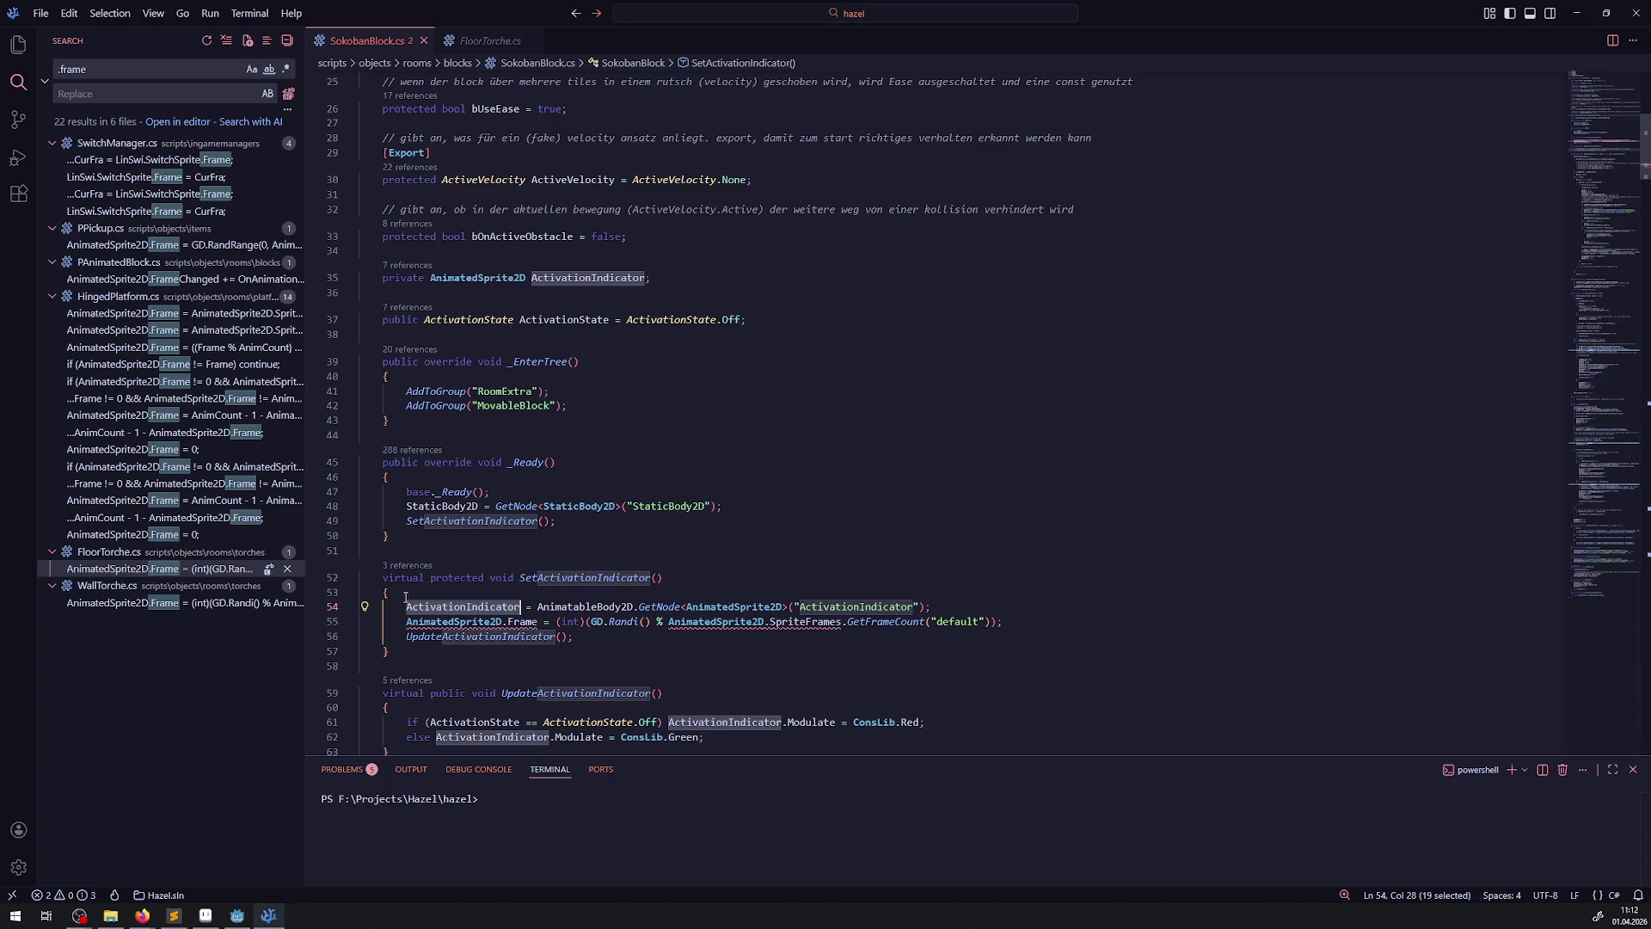
# - Replace both AnimatedSprite2D references on line 55 with ActivationIndicator and rebuild in Godot
pyautogui.doubleClick(464, 606)
pyautogui.hotkey('ctrl', 'c')
pyautogui.doubleClick(456, 621)
pyautogui.hotkey('ctrl', 'v')
pyautogui.doubleClick(731, 621)
pyautogui.hotkey('ctrl', 'v')
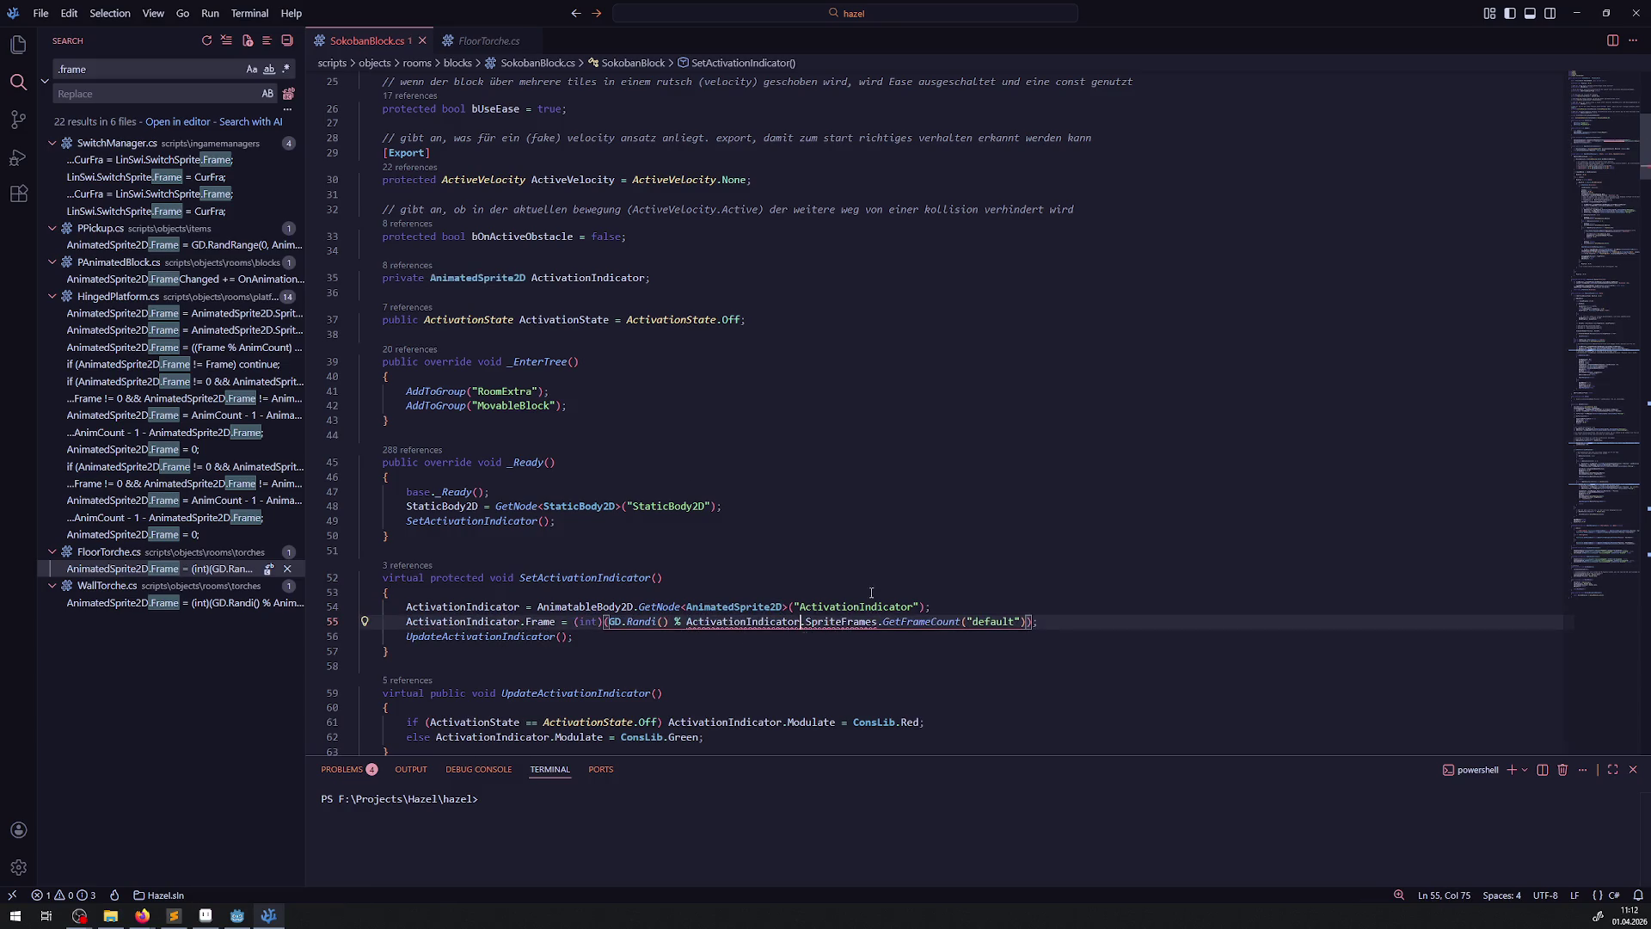
pyautogui.click(925, 550)
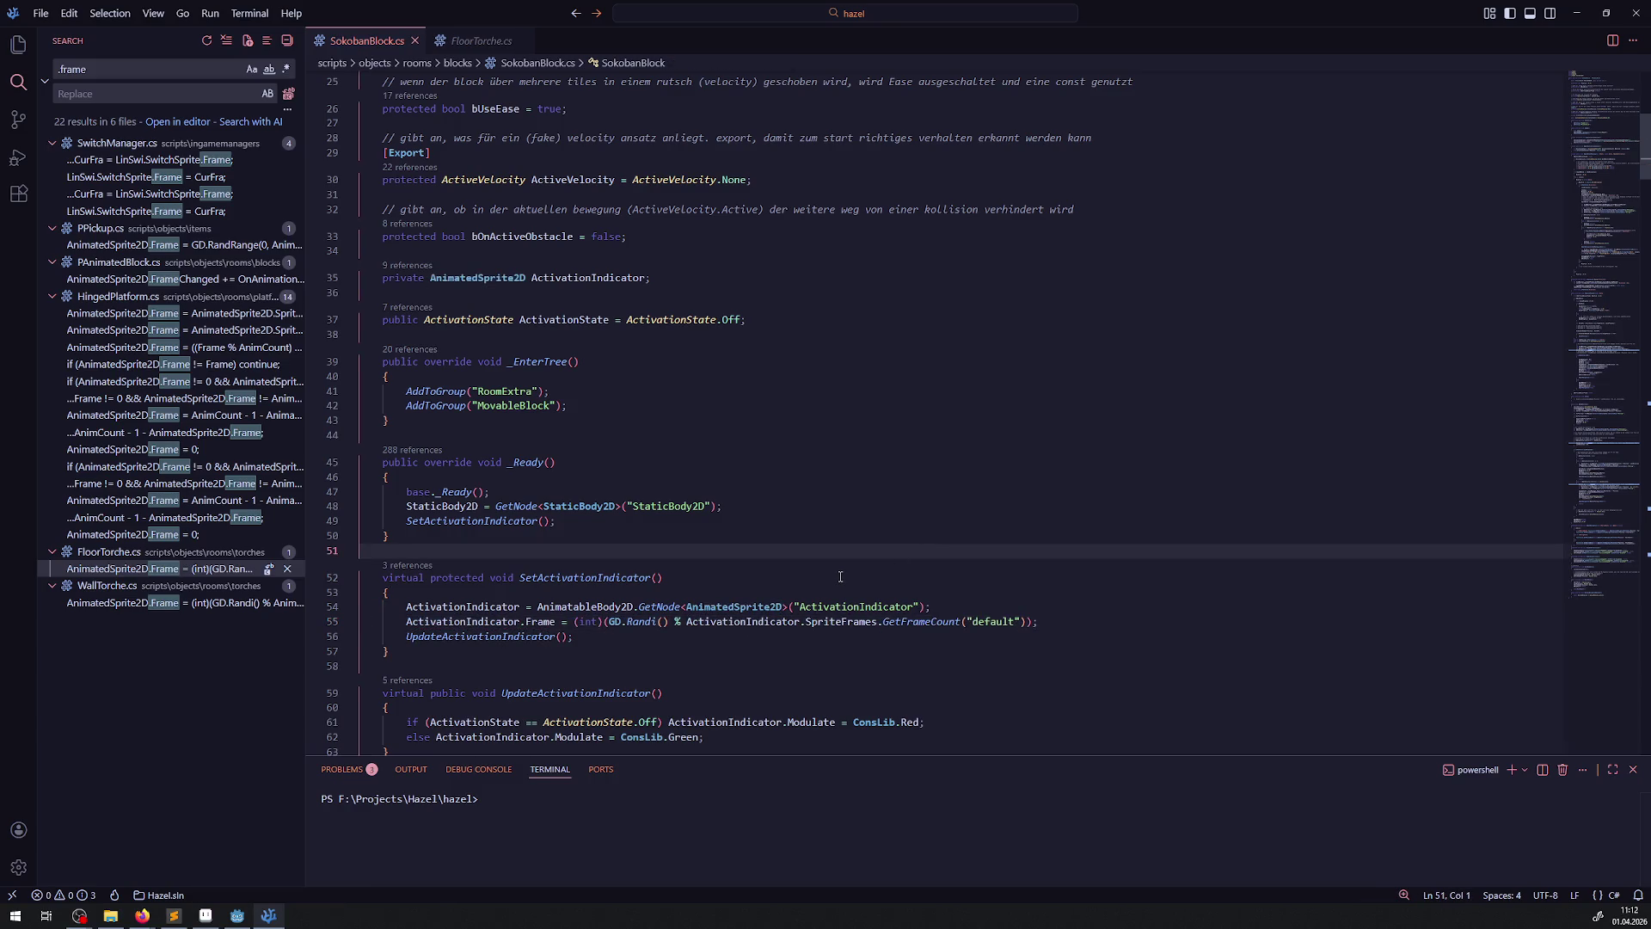
pyautogui.click(237, 915)
pyautogui.click(1425, 30)
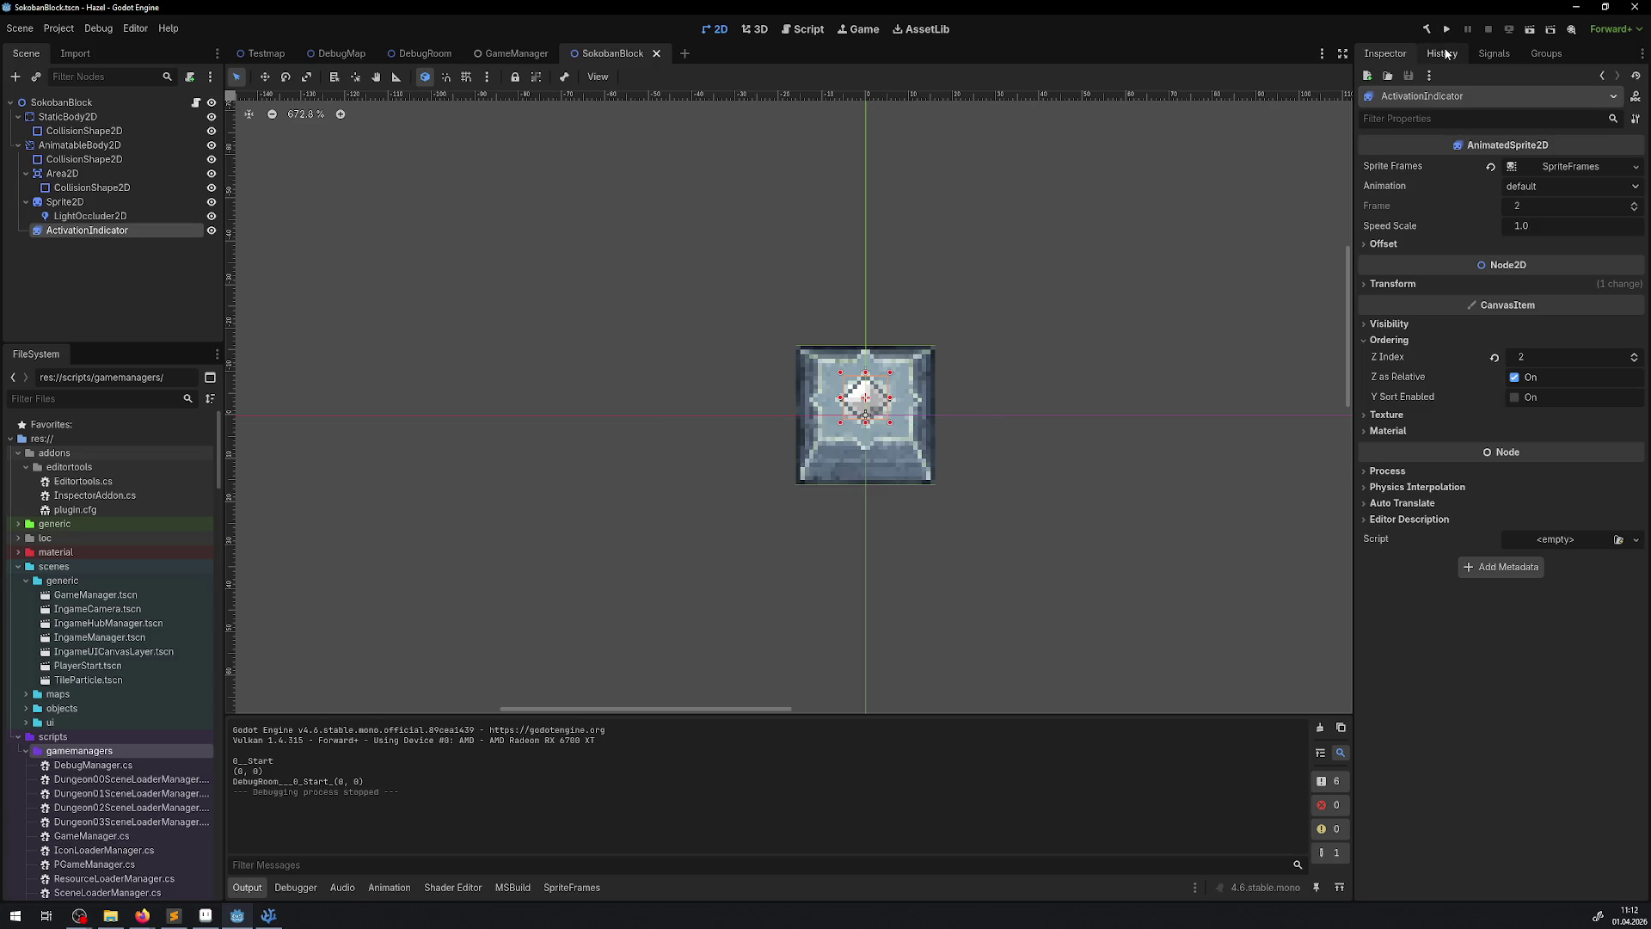
# - Run the game to check the indicators' random starting frames, then close it
pyautogui.click(1447, 32)
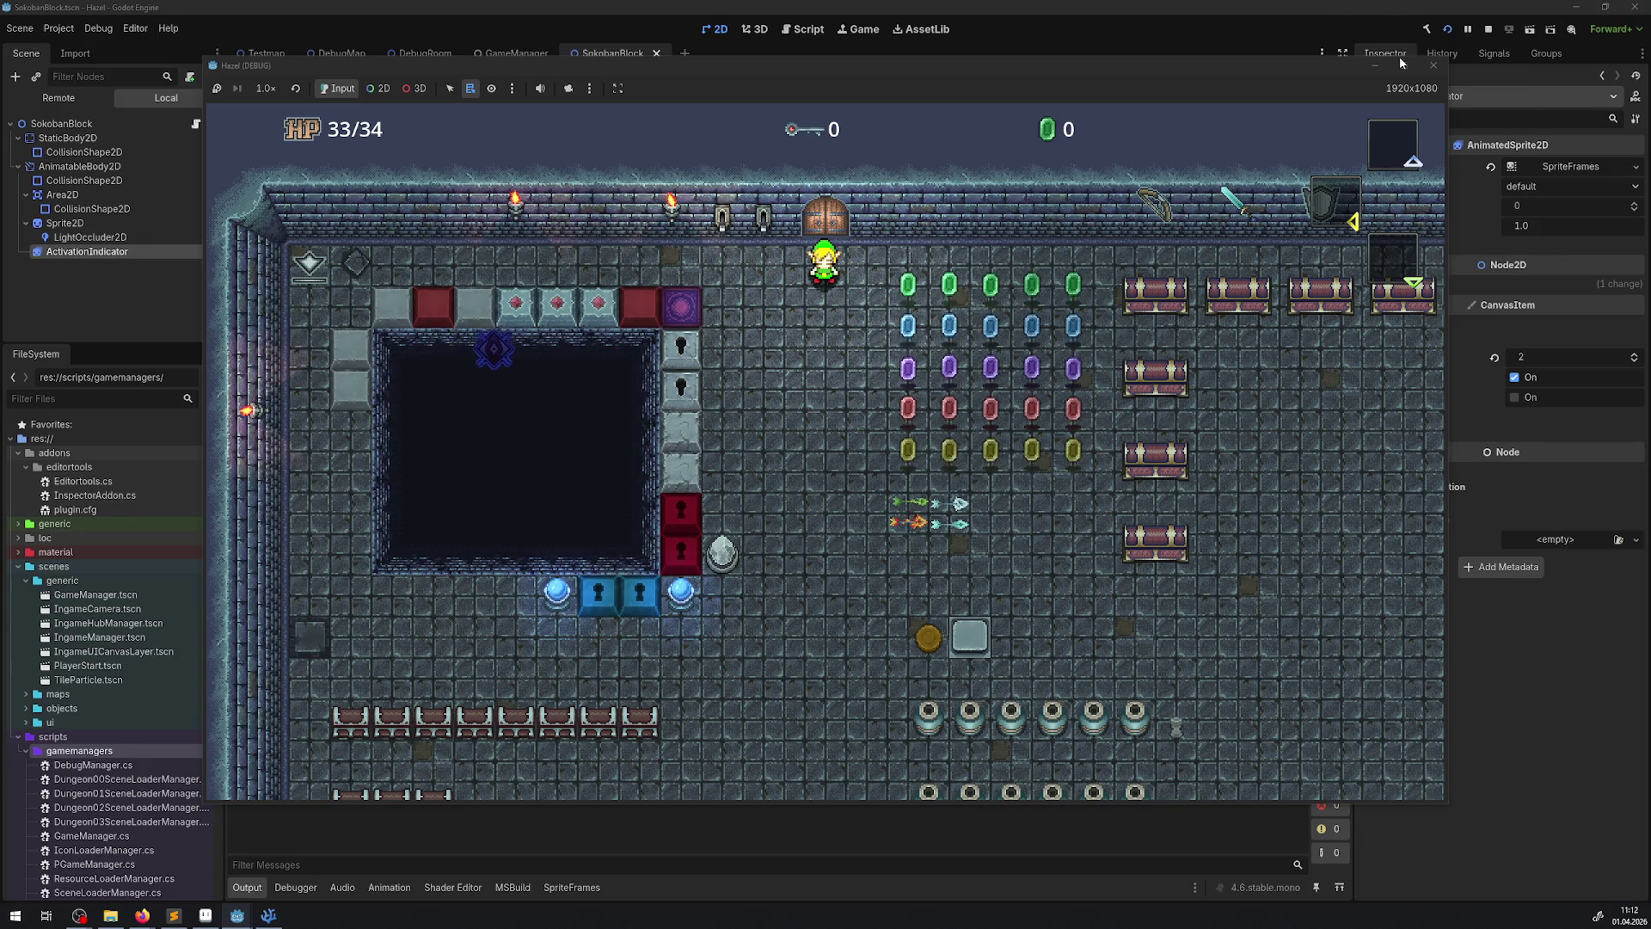
pyautogui.click(1424, 75)
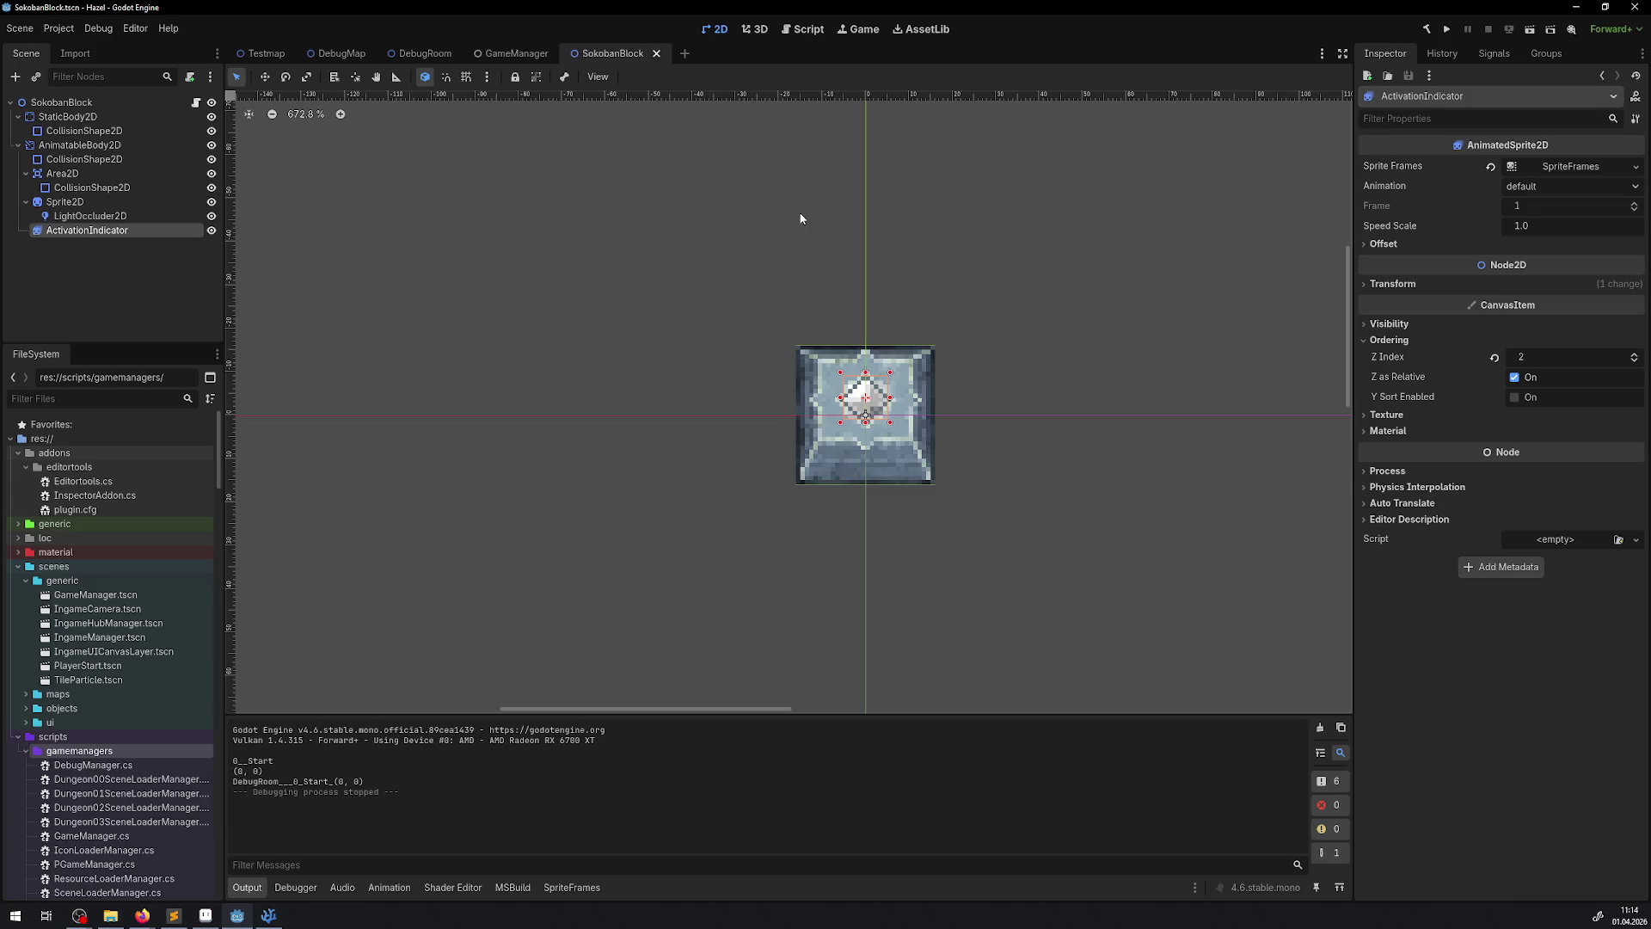
# - In the SokobanBlock scene, set the indicator animation speed to 12 FPS
pyautogui.click(316, 54)
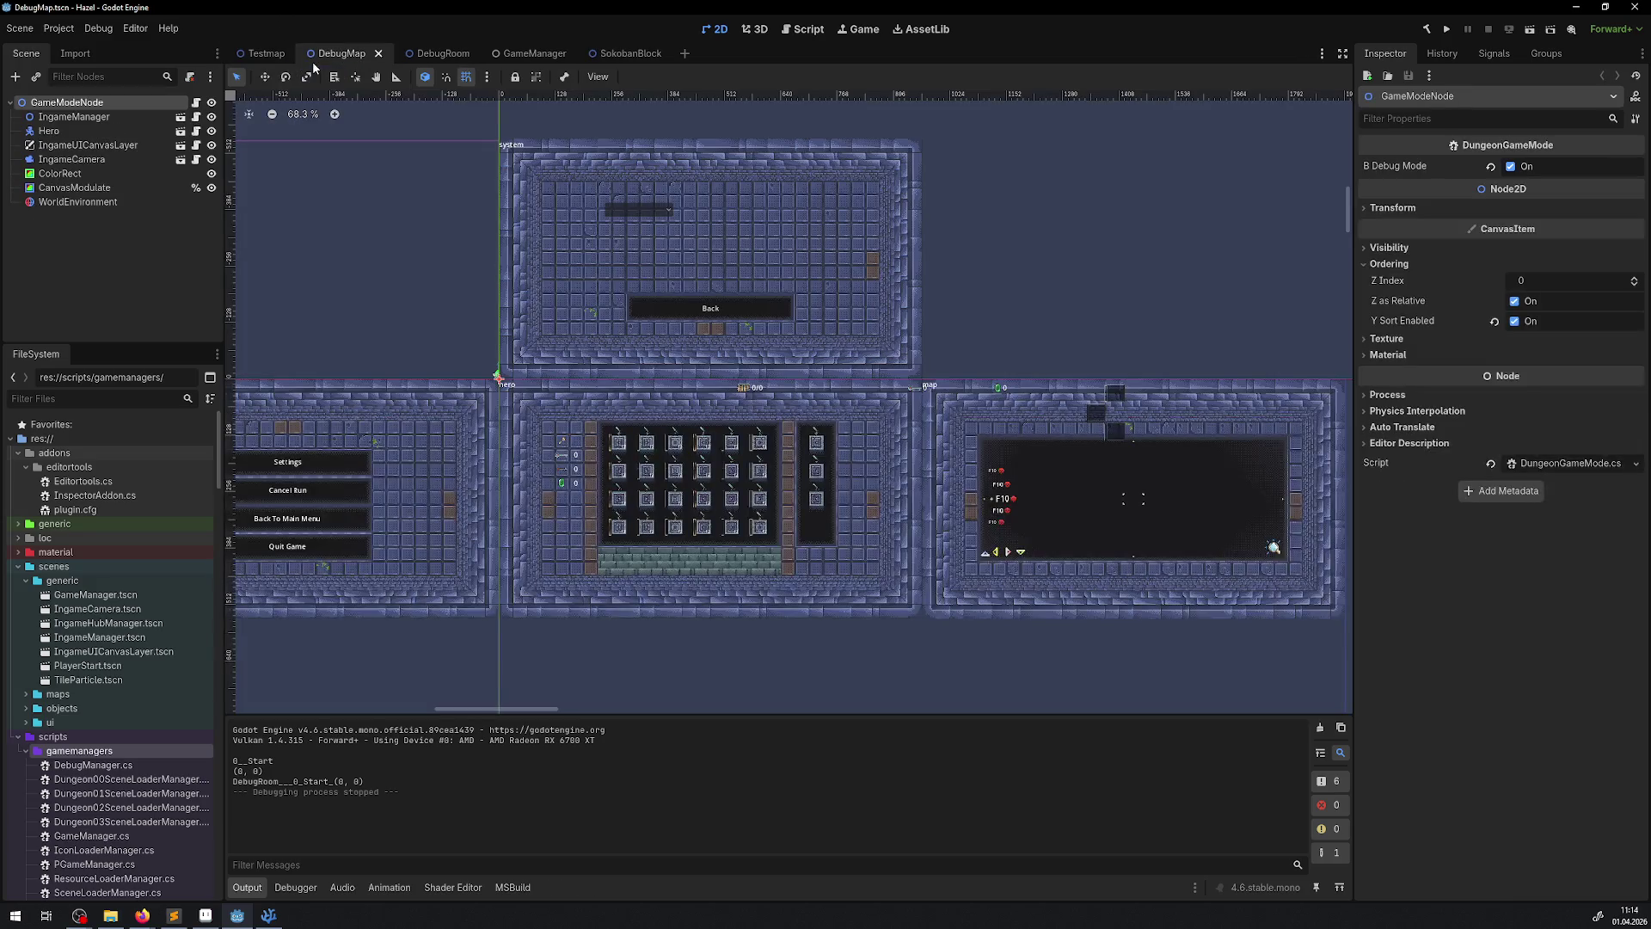
pyautogui.click(625, 53)
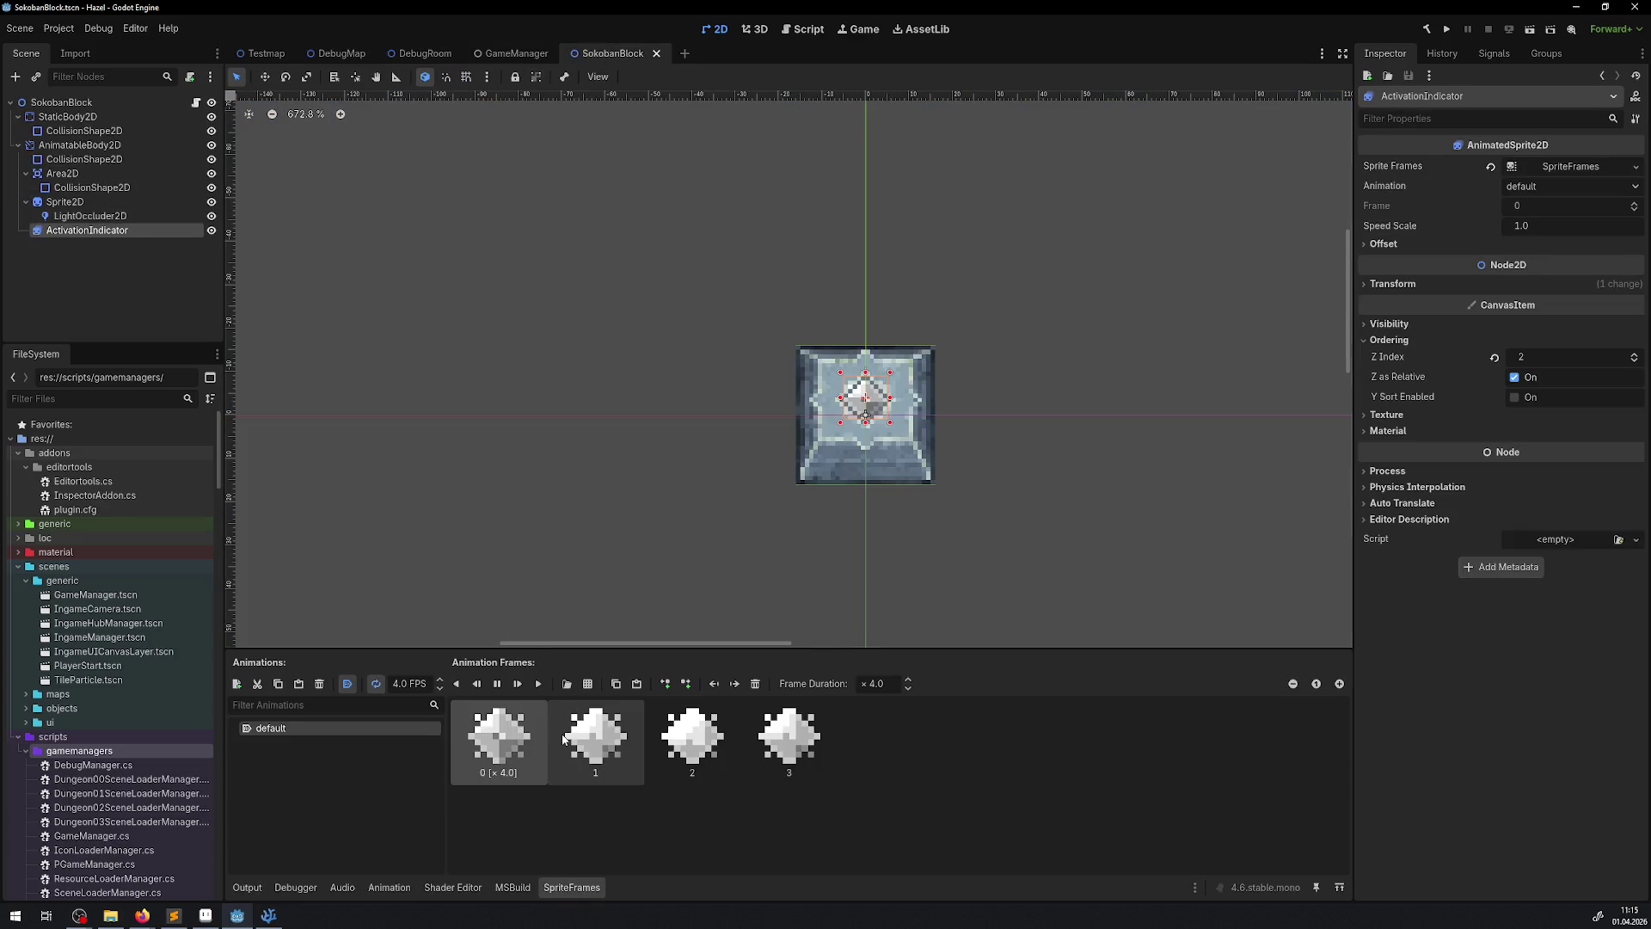
pyautogui.click(403, 683)
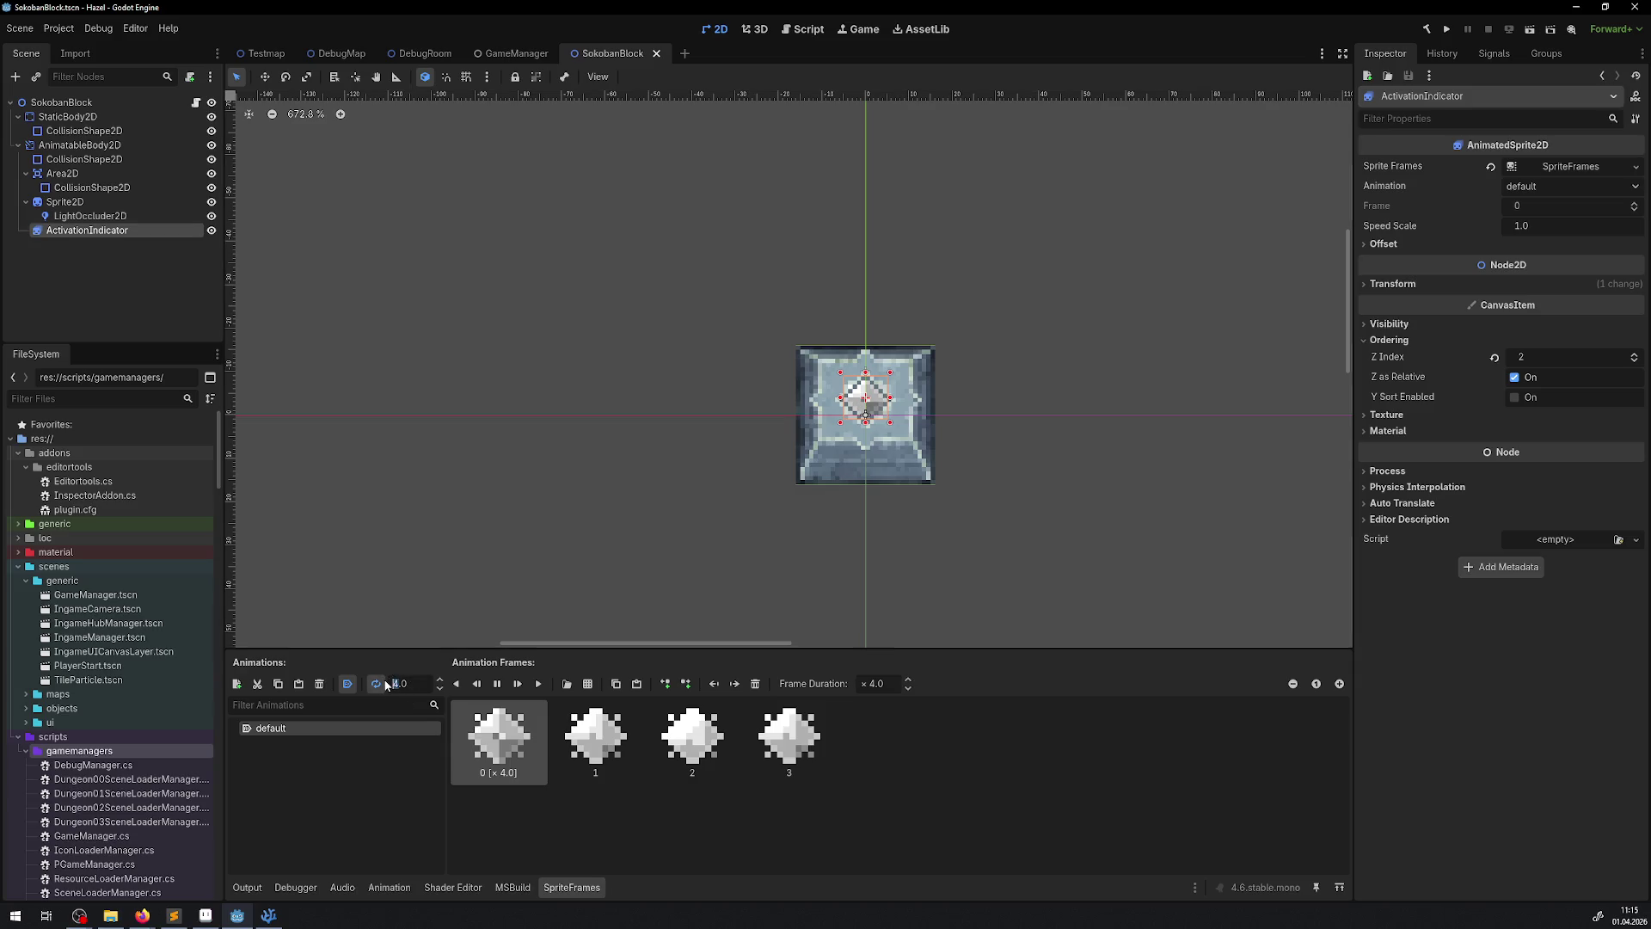
pyautogui.write('12')
pyautogui.press('Return')
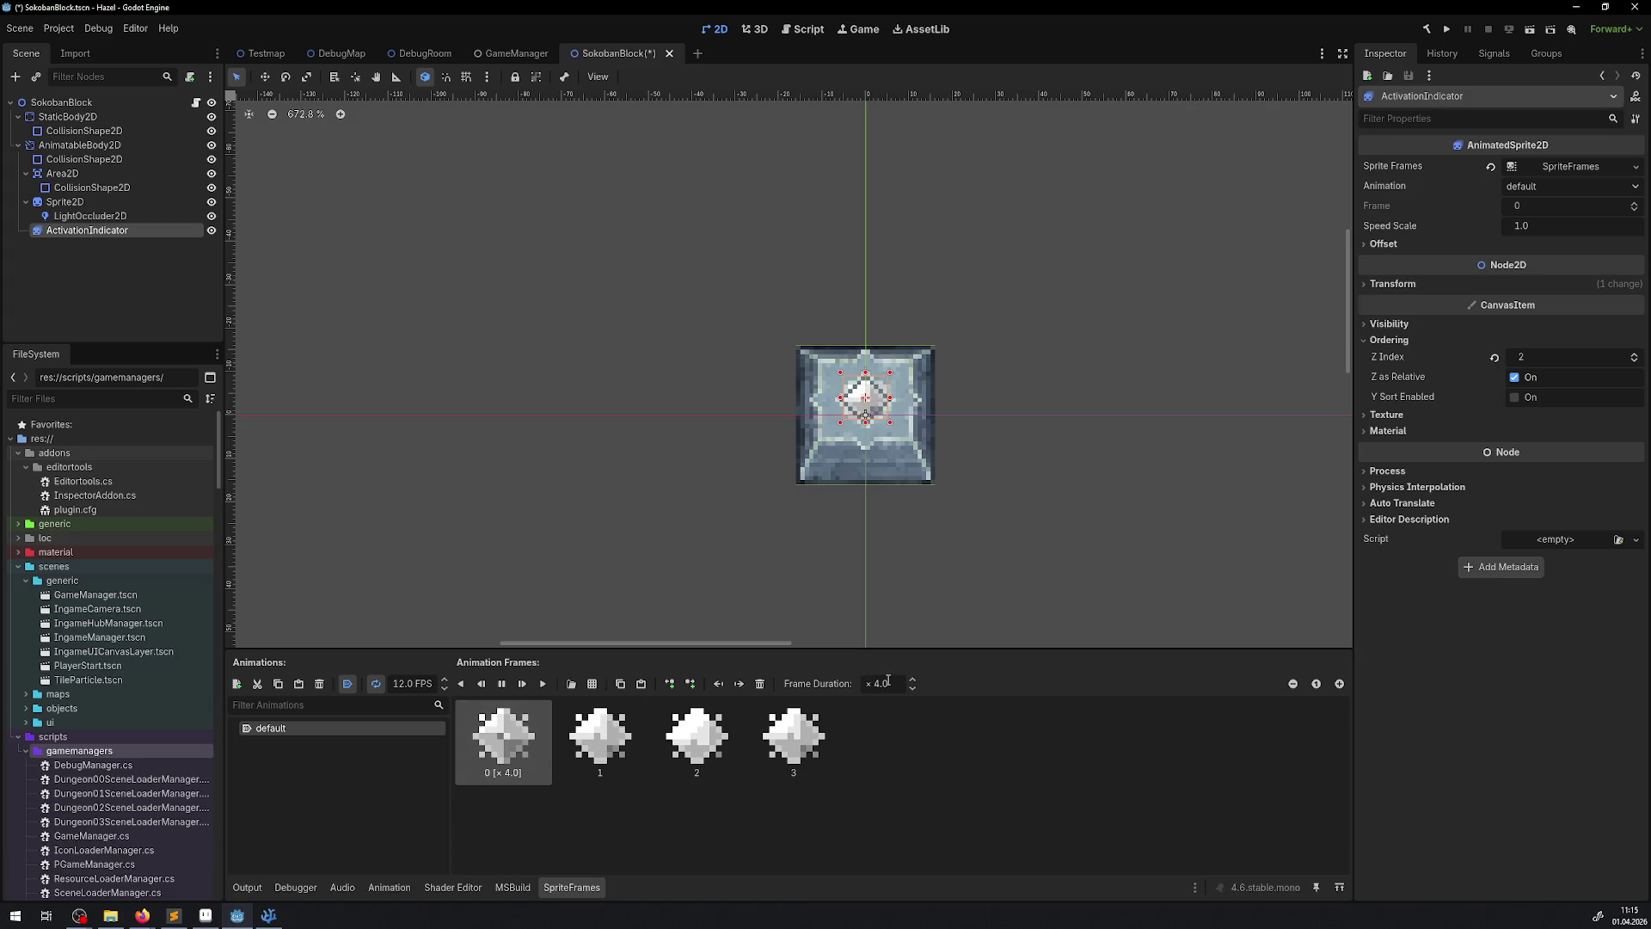
# - Set frame 0's duration to 24 and save the scene
pyautogui.click(888, 680)
pyautogui.write('245')
pyautogui.press('Return')
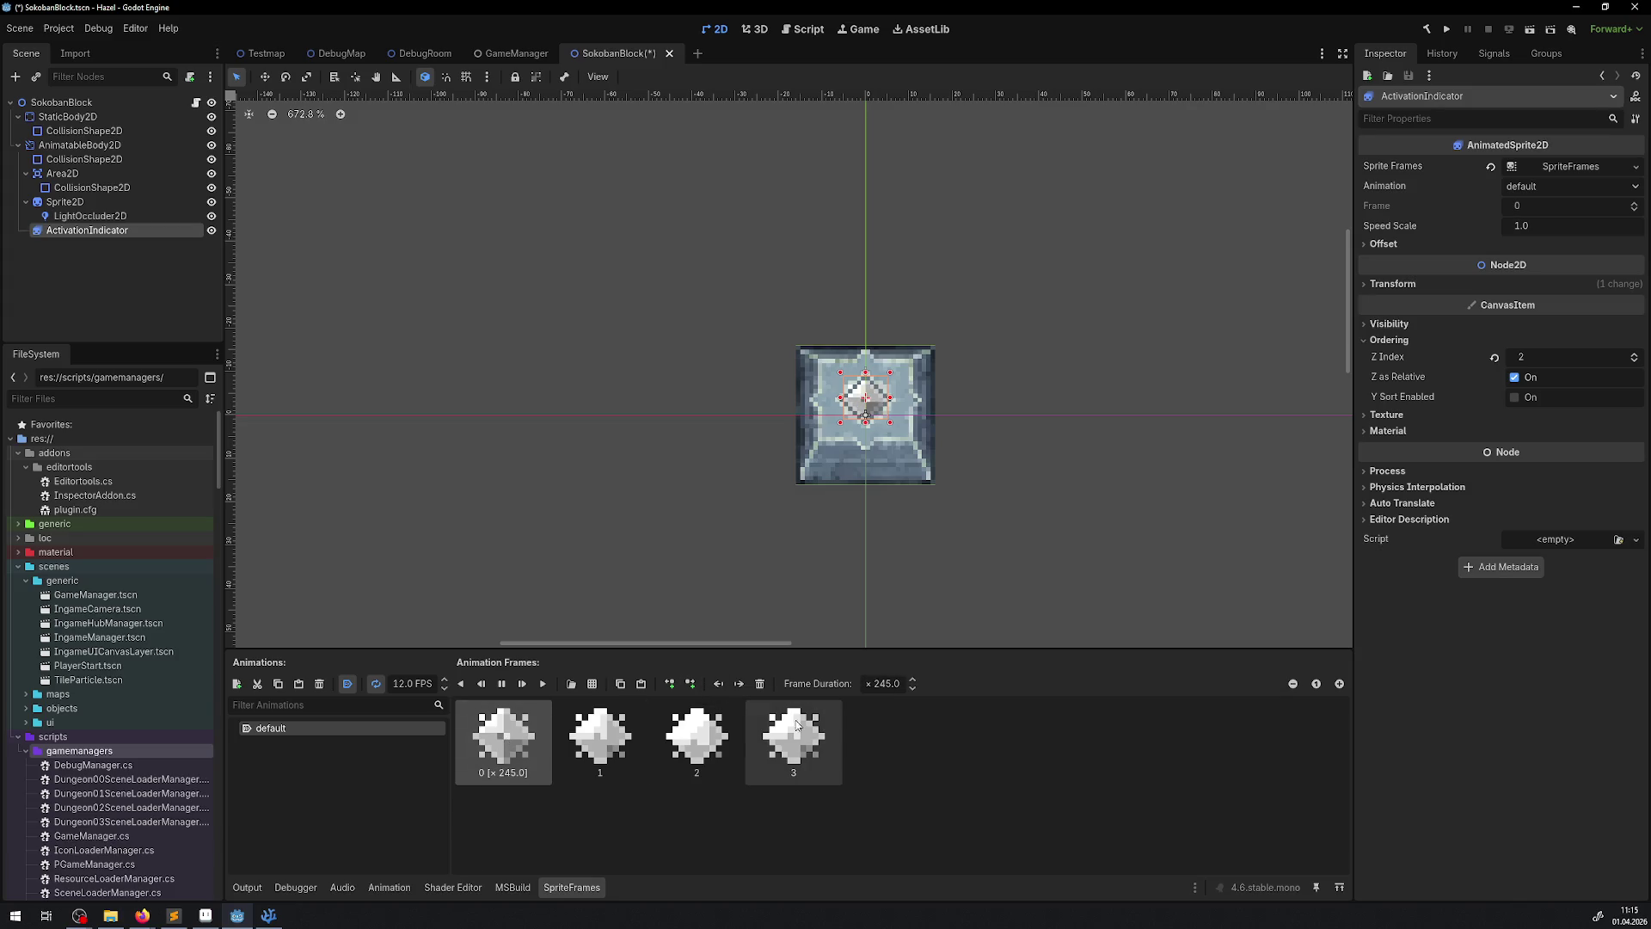
pyautogui.click(901, 683)
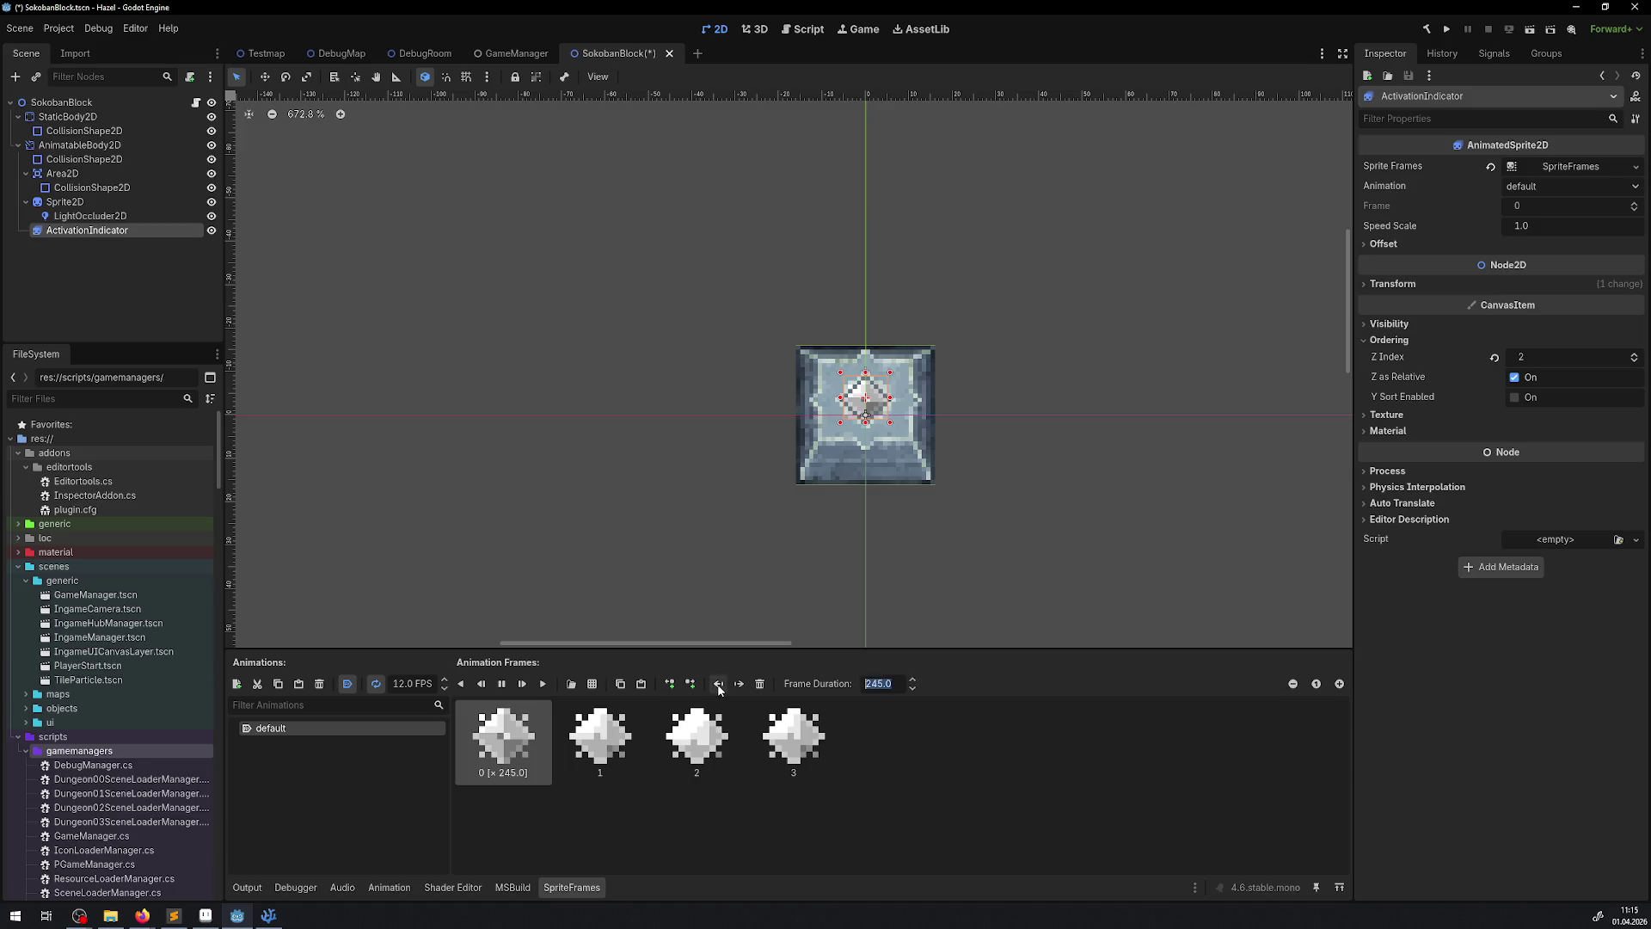
pyautogui.write('24')
pyautogui.press('Return')
pyautogui.hotkey('ctrl', 's')
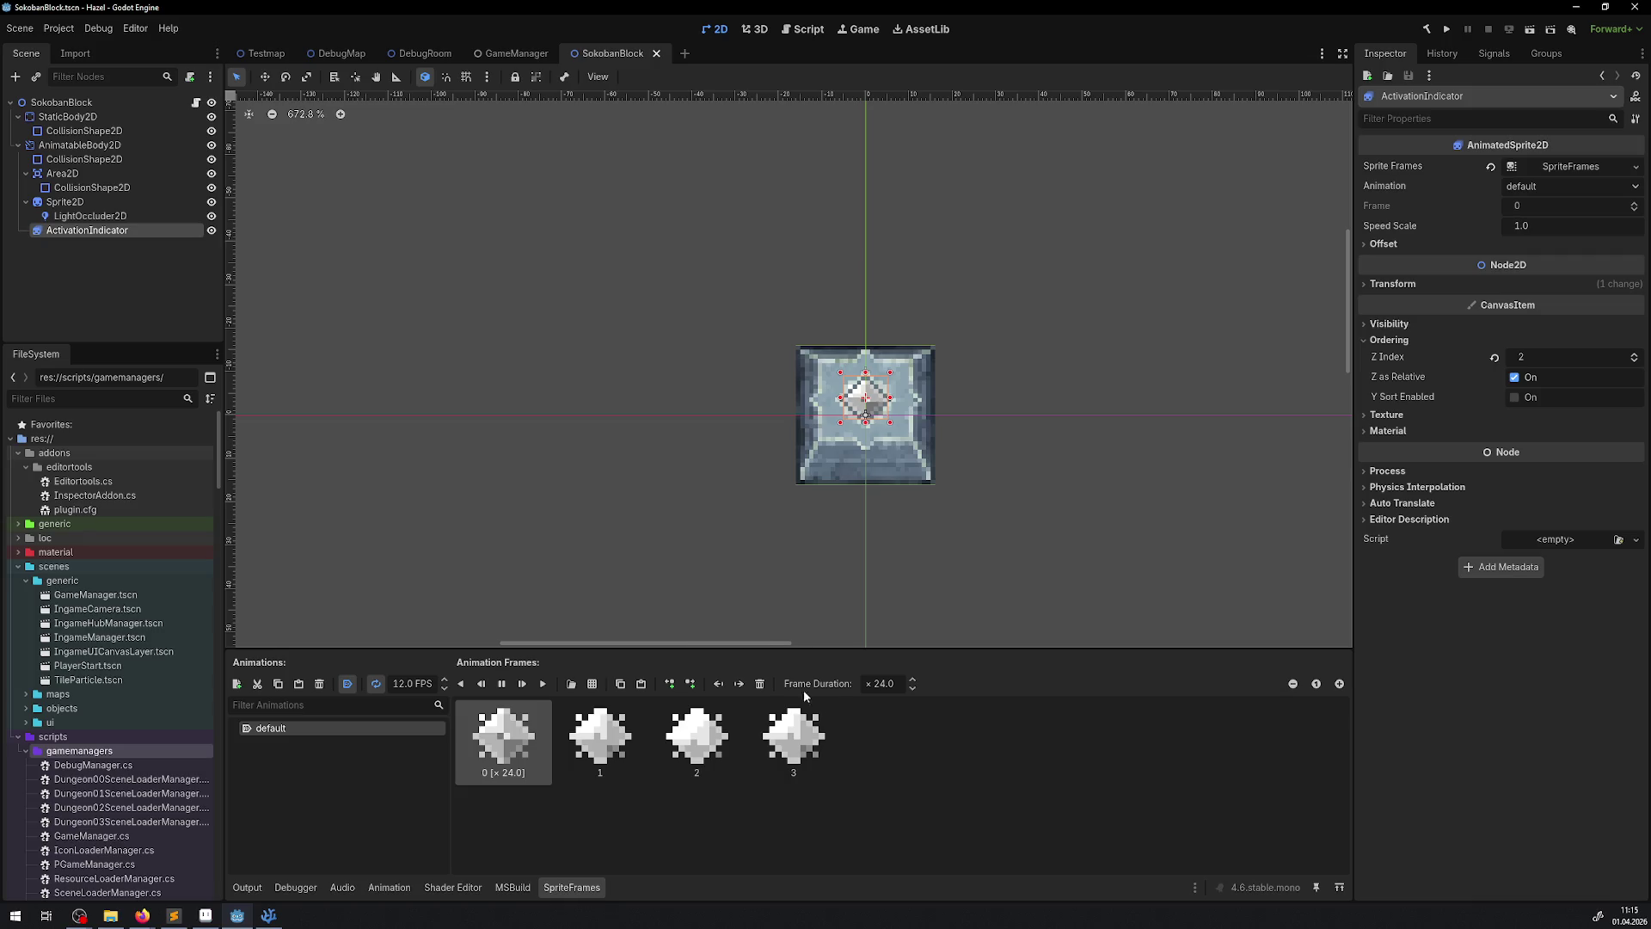
# - Try duration 4 on frame 2, reset it to 1, save, and run the game
pyautogui.click(708, 733)
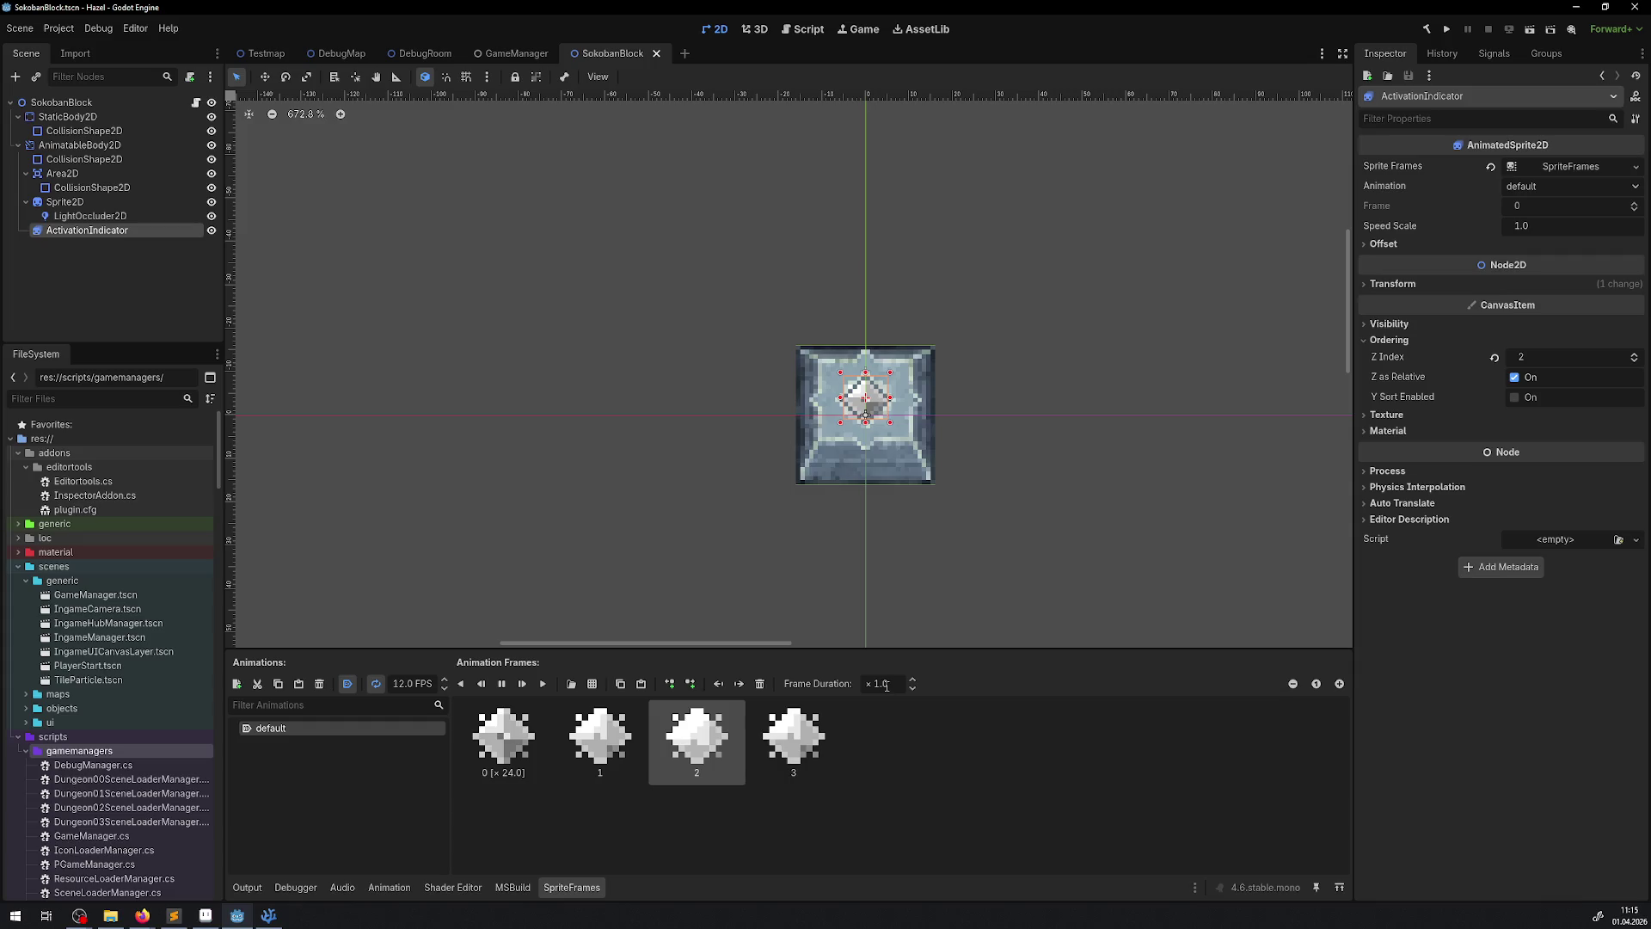
pyautogui.write('4')
pyautogui.press('Return')
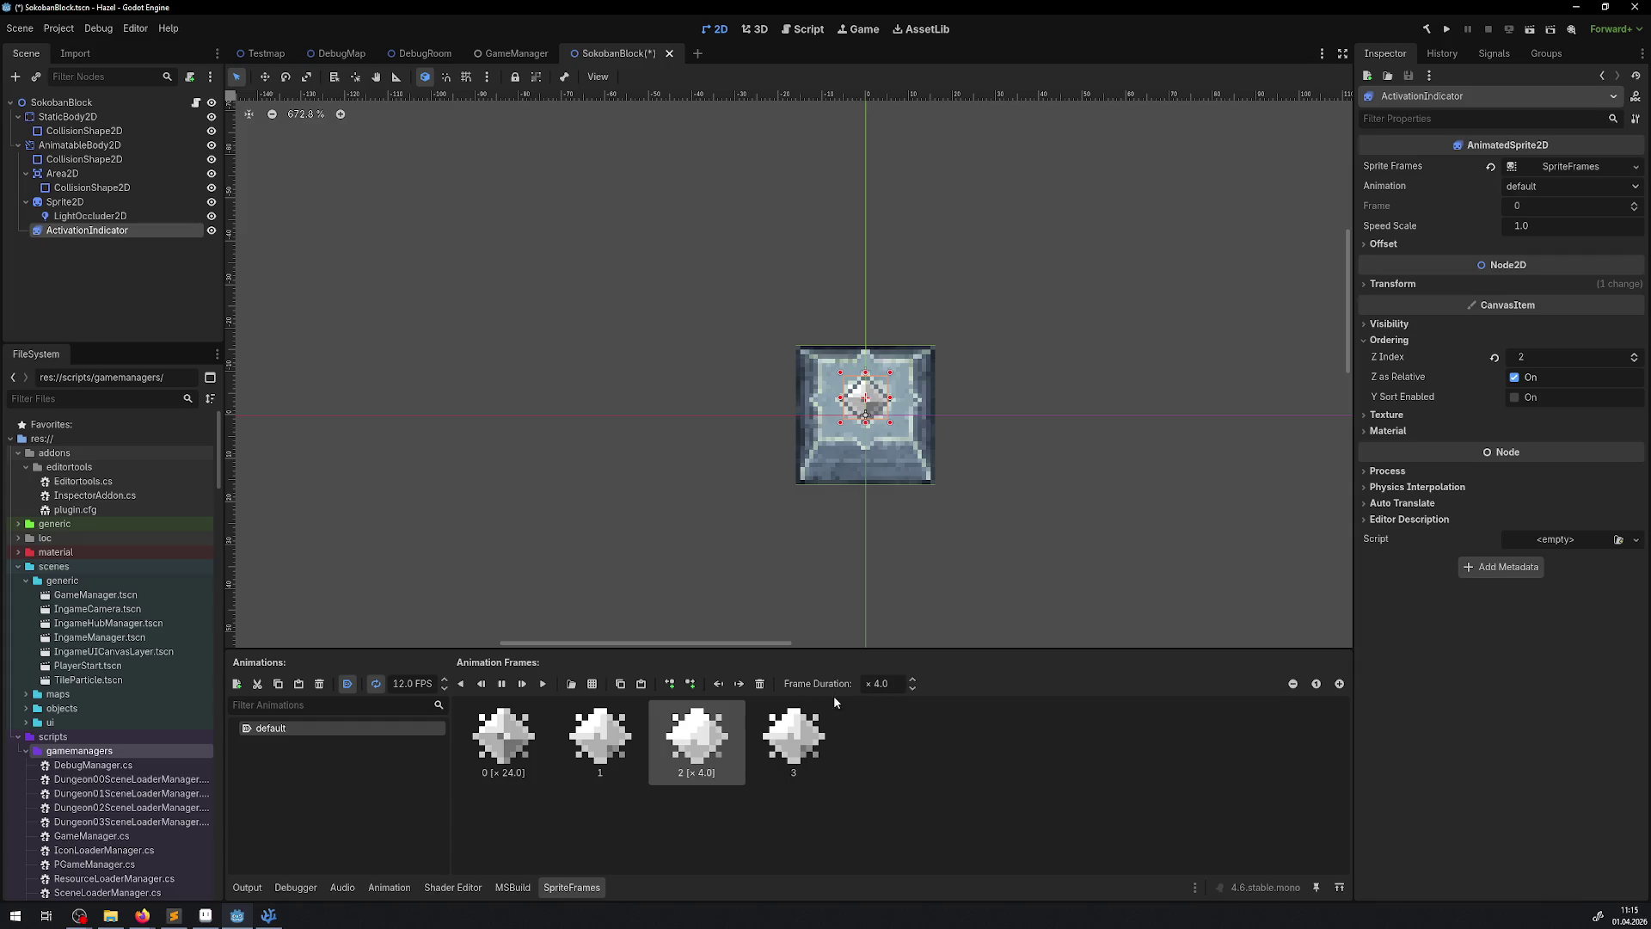
pyautogui.hotkey('ctrl', 's')
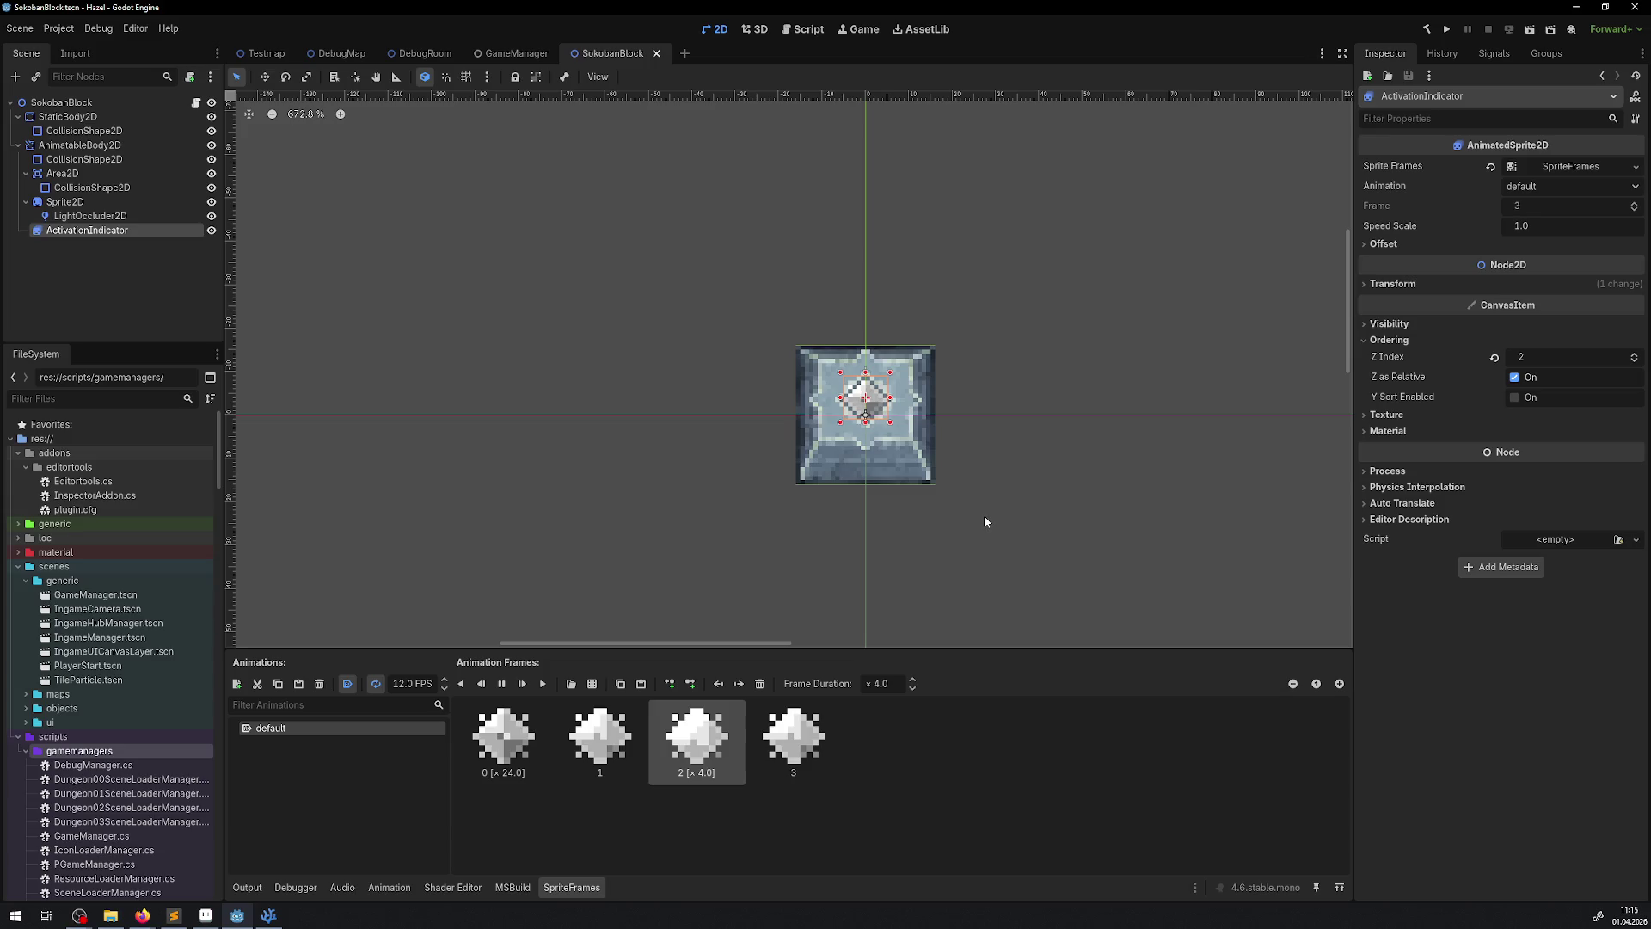
pyautogui.click(878, 683)
pyautogui.write('1')
pyautogui.press('Return')
pyautogui.hotkey('ctrl', 's')
pyautogui.click(1448, 33)
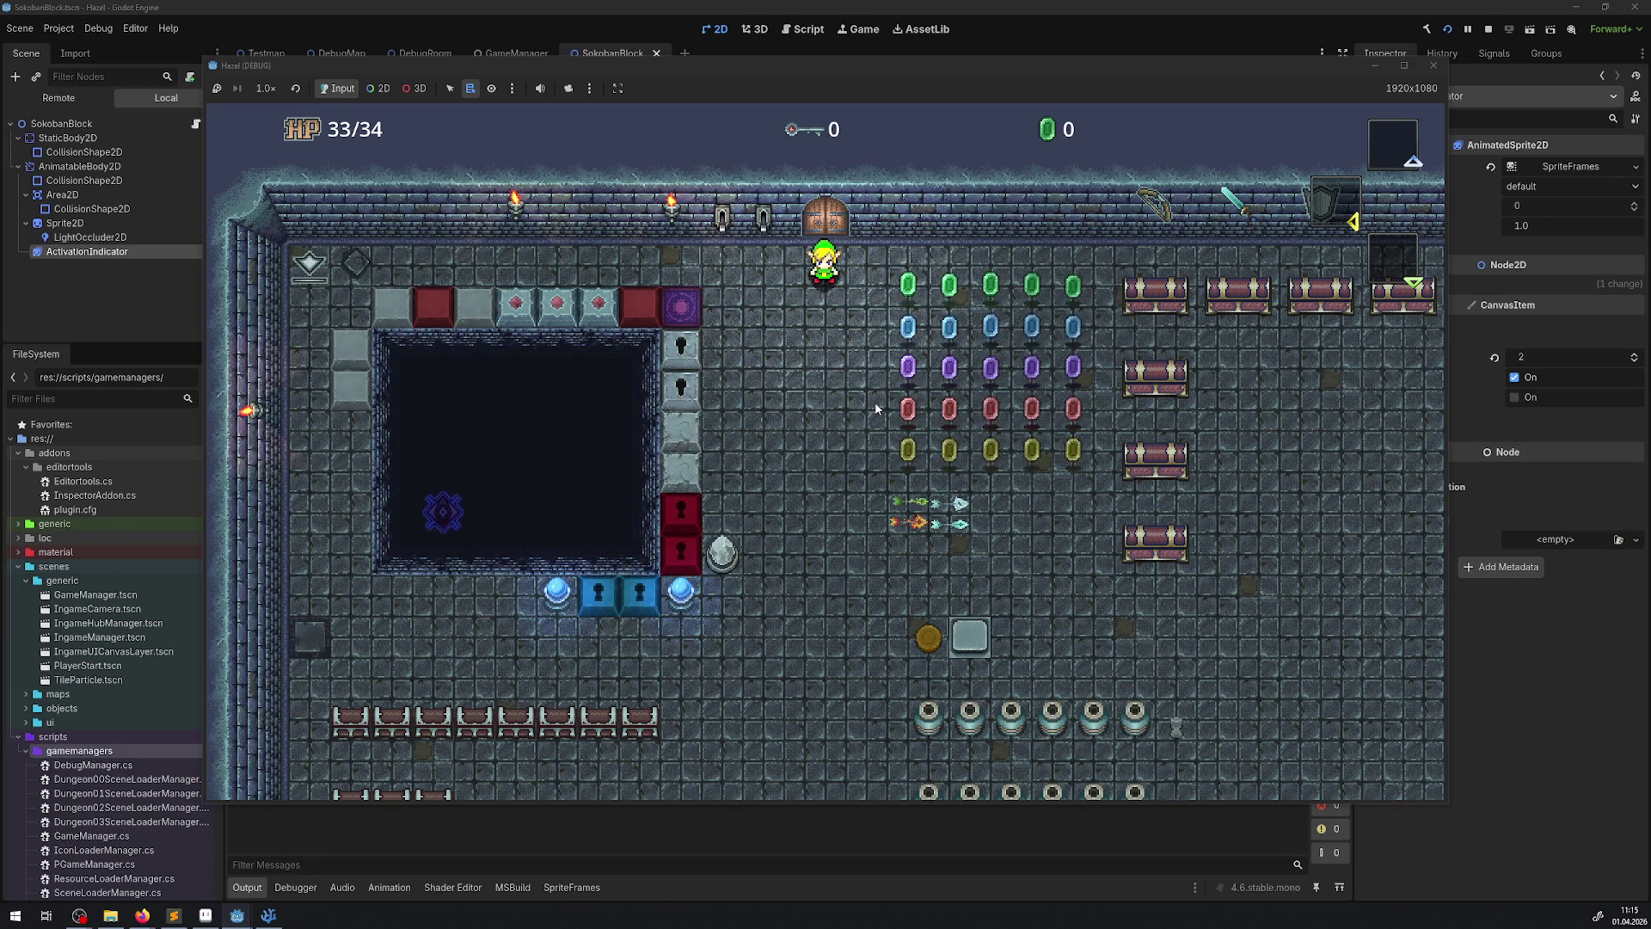
pyautogui.click(1432, 66)
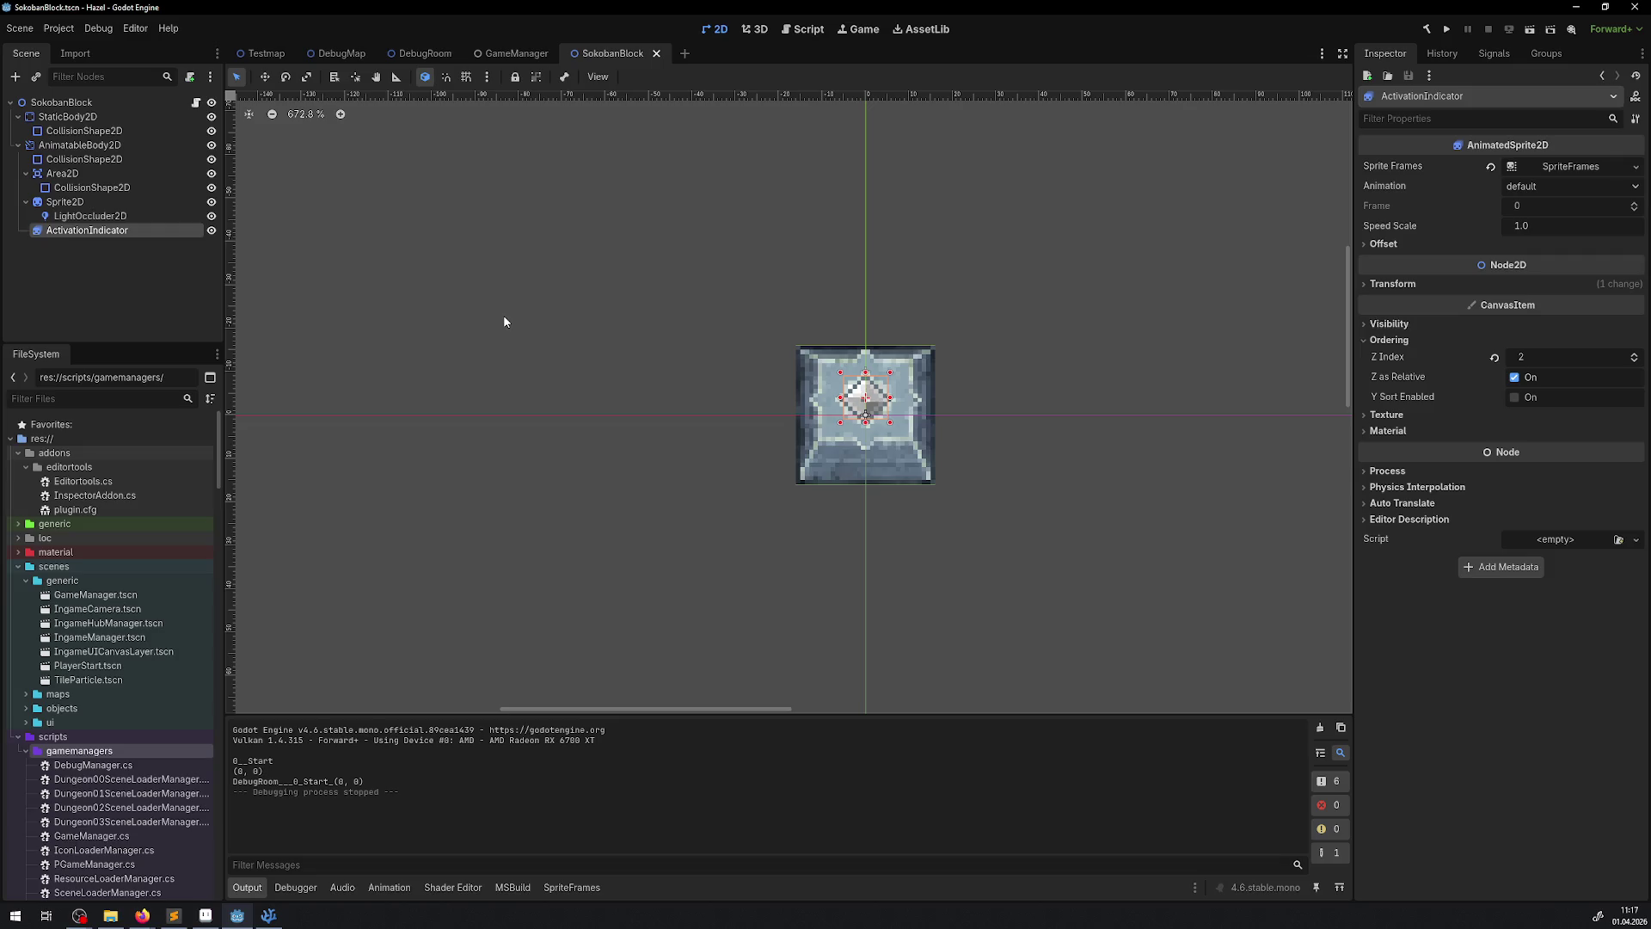
# - Close SokobanBlock, open the DebugRoom scene, and pan toward the puzzle area
pyautogui.click(657, 54)
pyautogui.click(342, 54)
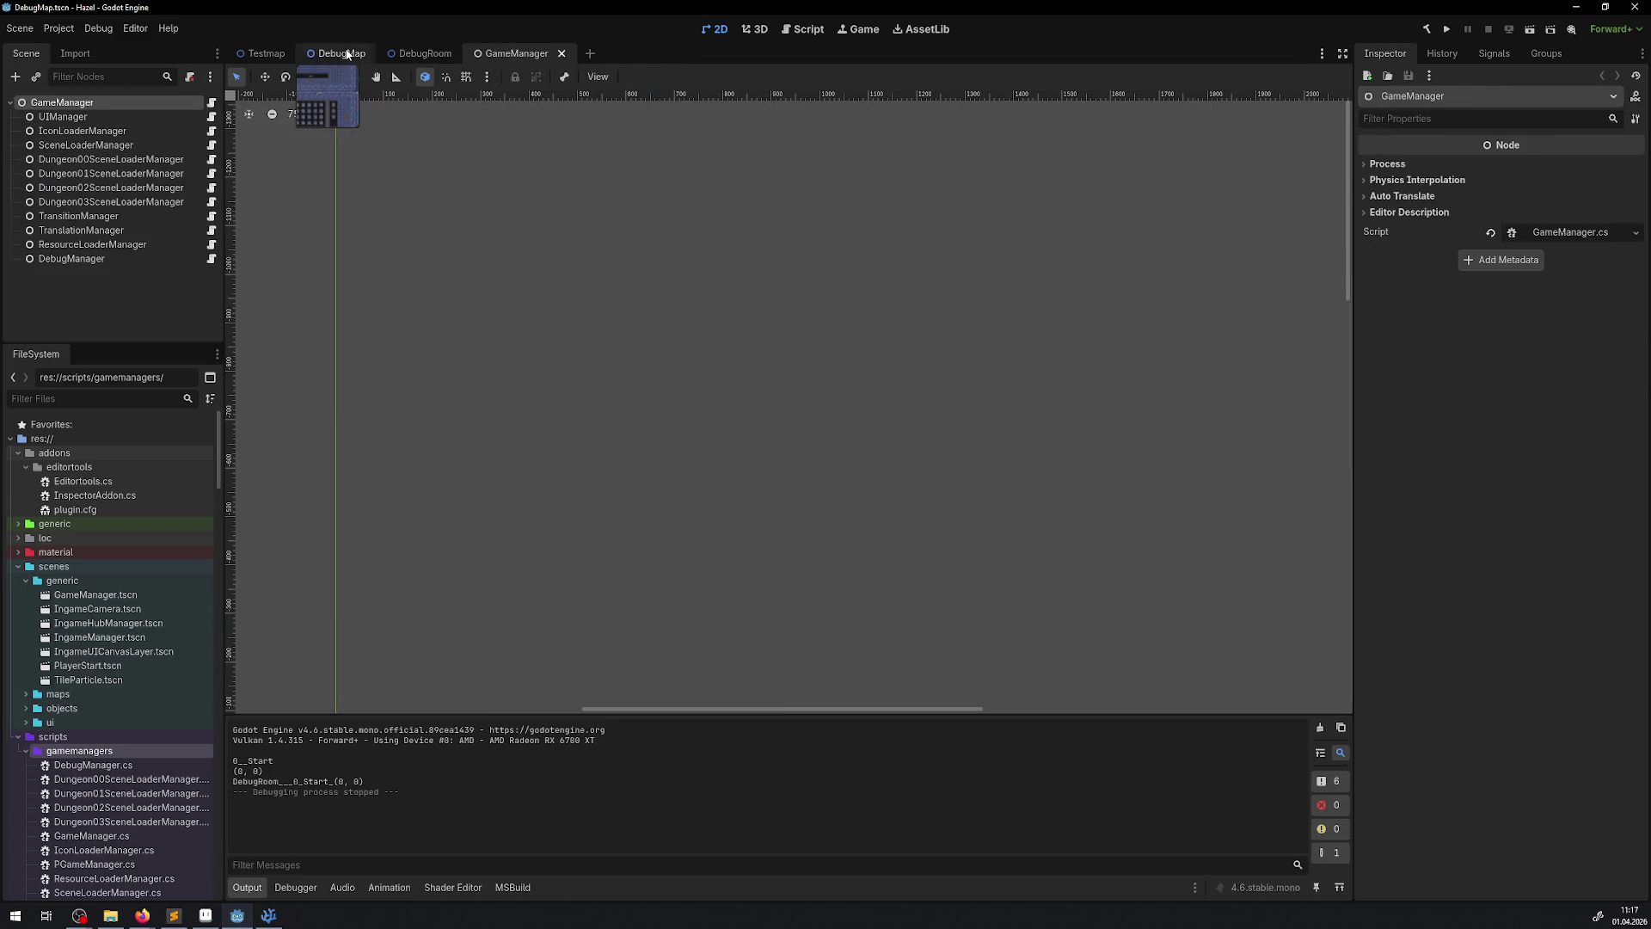
pyautogui.click(422, 54)
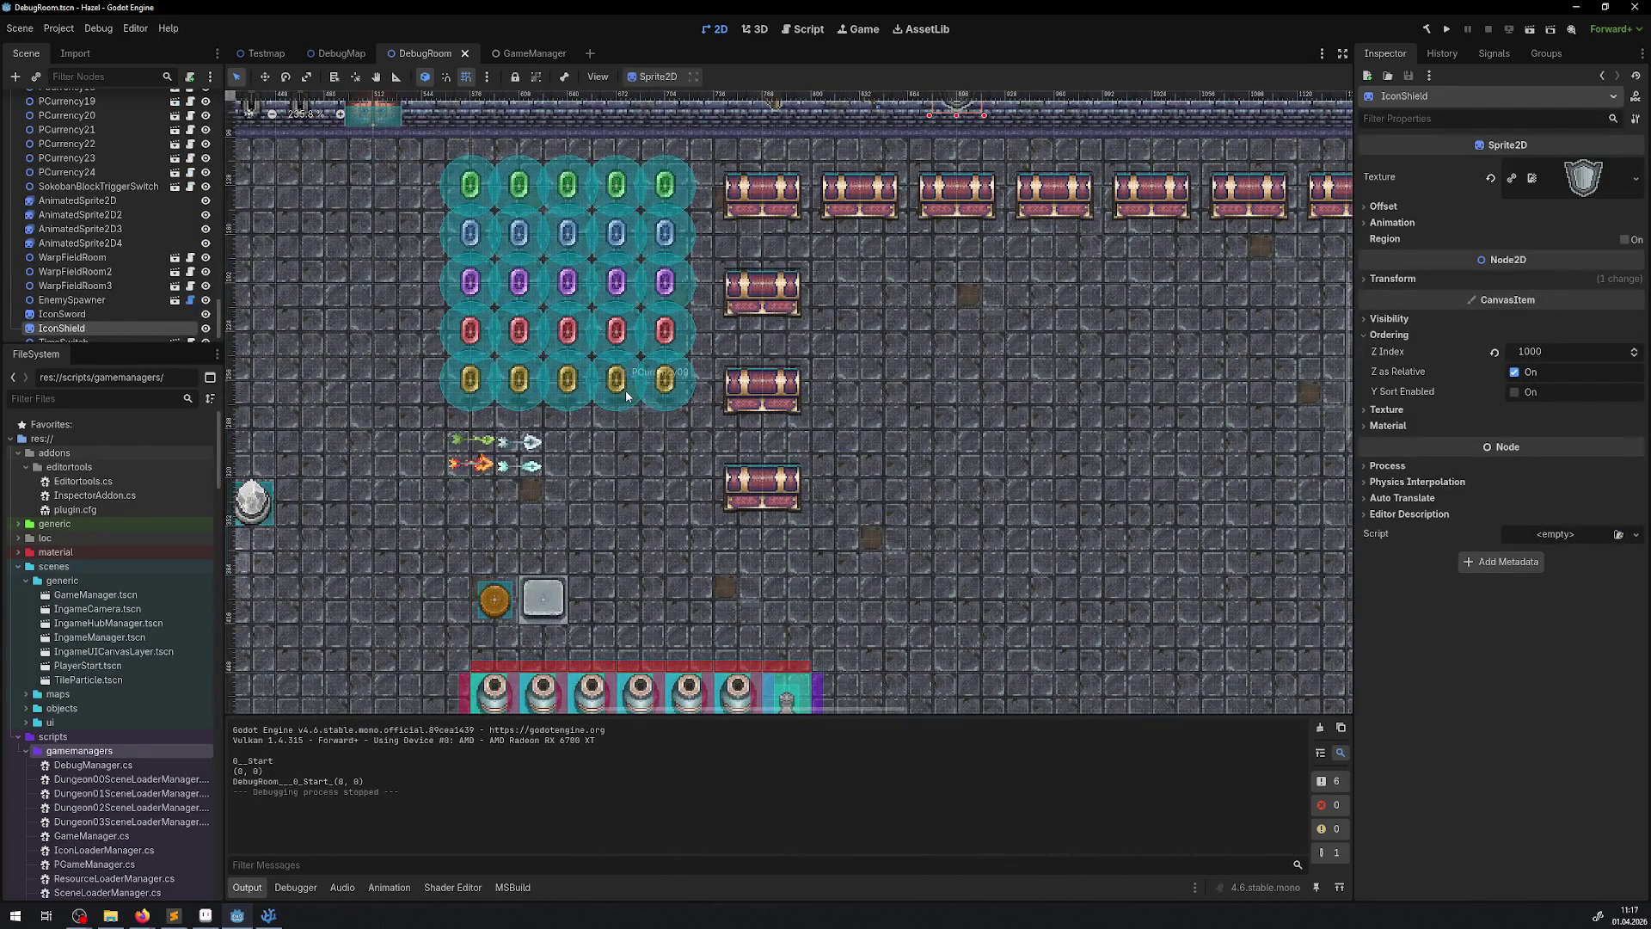
pyautogui.scroll(-4, 606, 453)
pyautogui.moveTo(605, 458); pyautogui.dragTo(1001, 331)
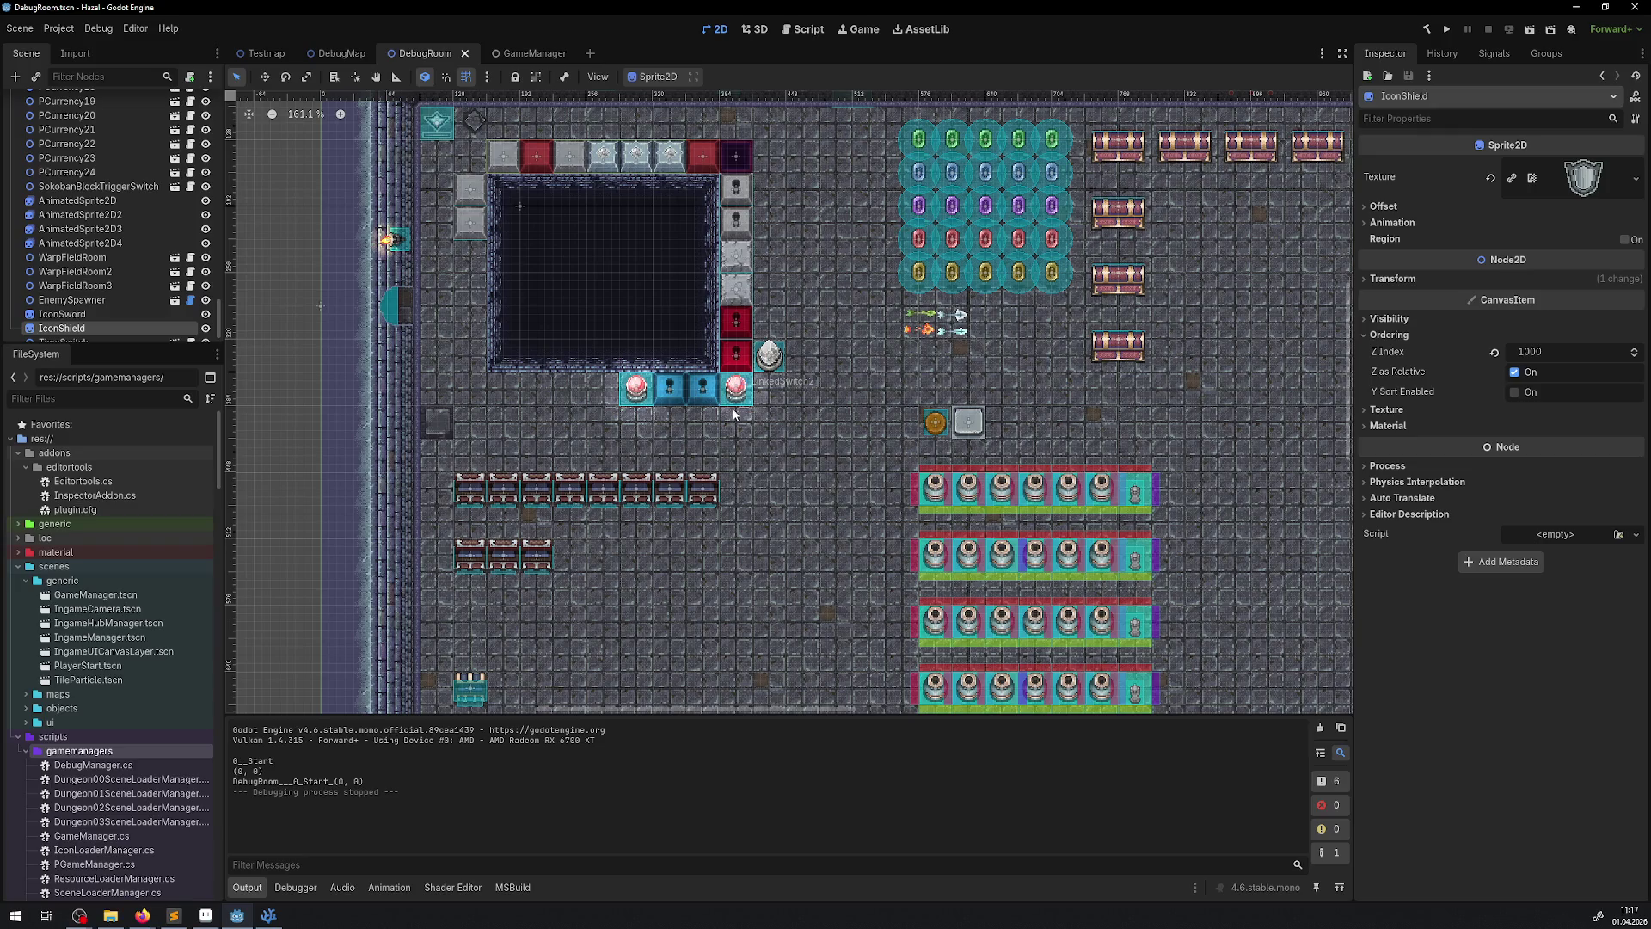
pyautogui.scroll(-3, 733, 415)
pyautogui.moveTo(733, 415)
pyautogui.mouseDown()
pyautogui.moveTo(636, 327)
pyautogui.moveTo(489, 295)
pyautogui.moveTo(231, 172)
pyautogui.mouseUp()
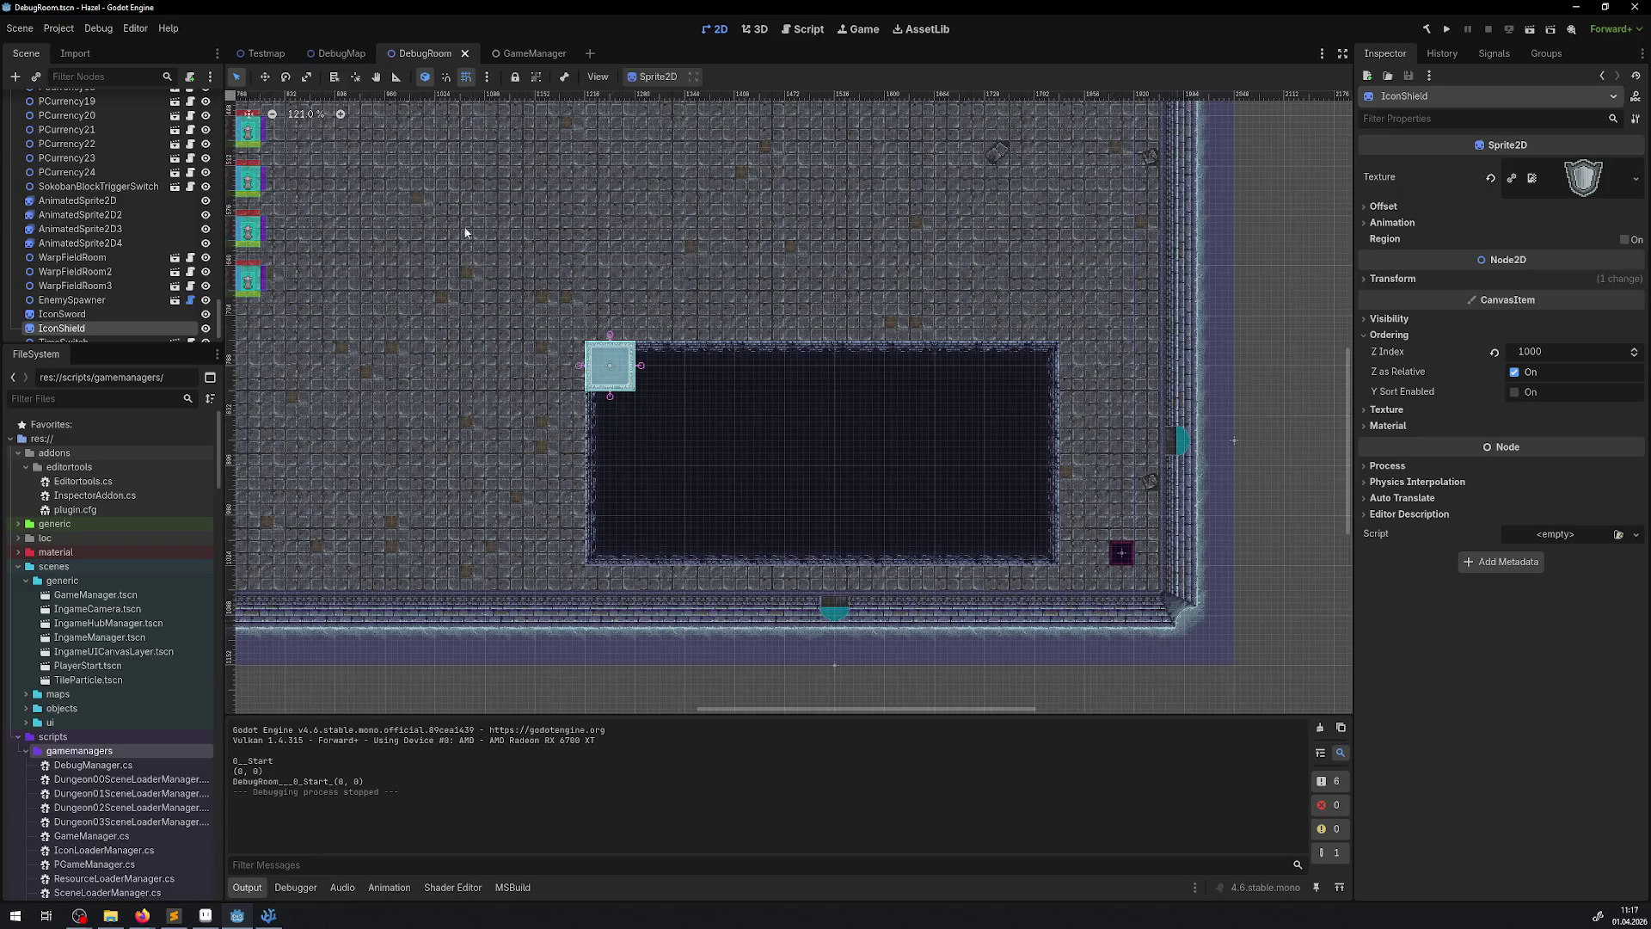
# - Zoom in on the MovingPlatform area, then switch over to Aseprite
pyautogui.scroll(7, 641, 426)
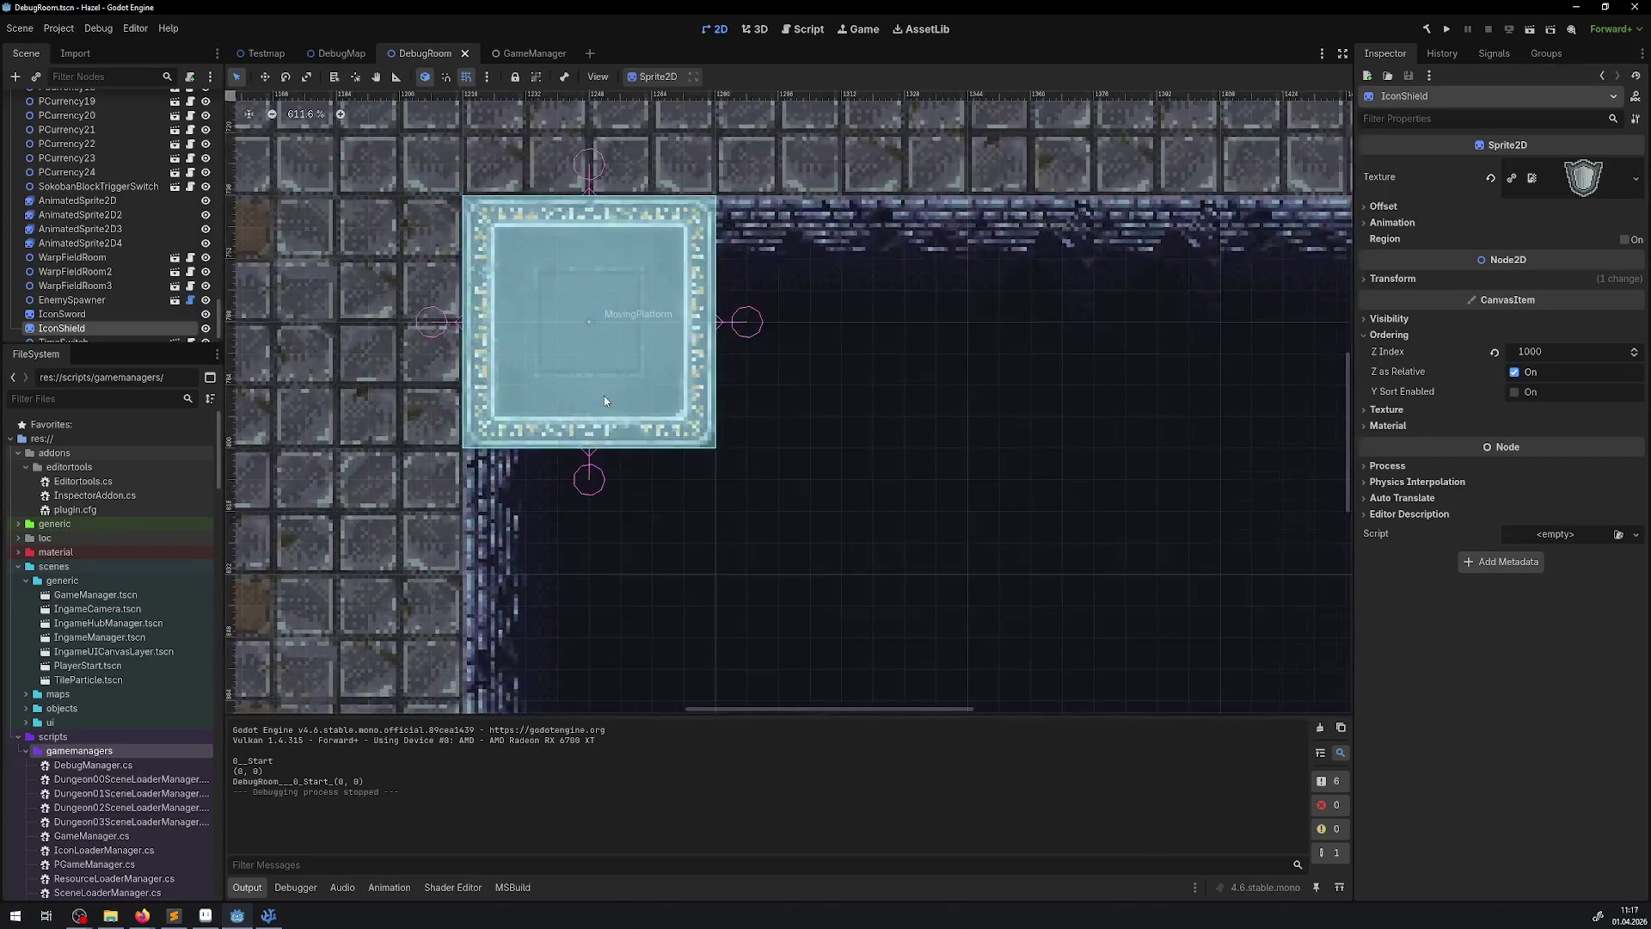
pyautogui.scroll(-5, 604, 396)
pyautogui.scroll(4, 606, 270)
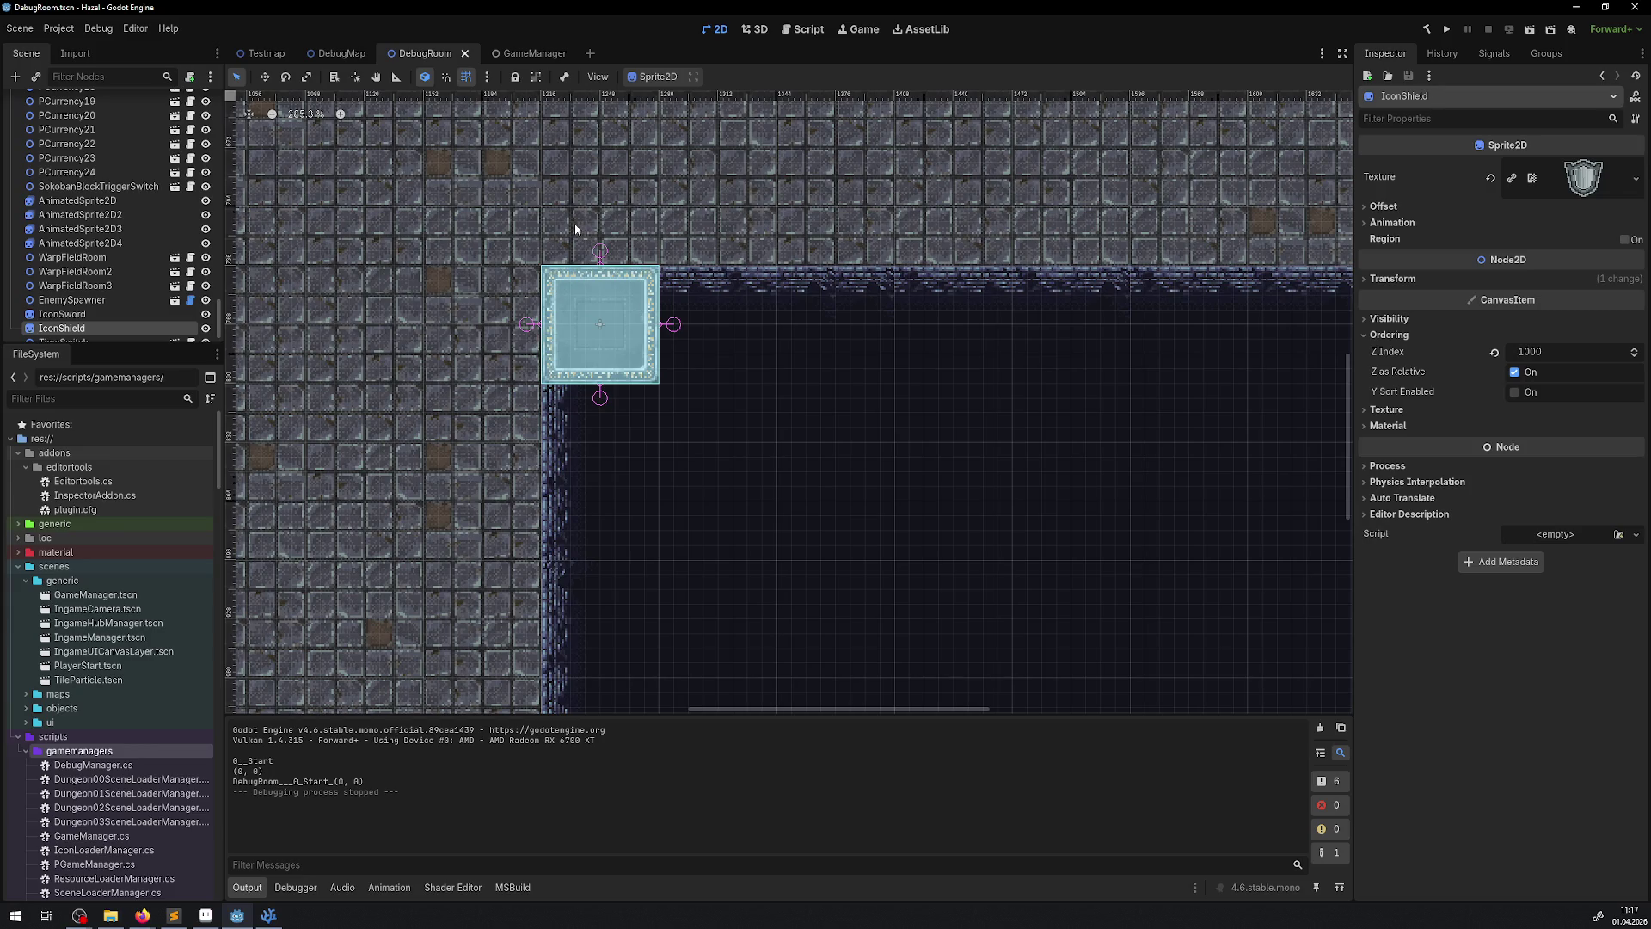
pyautogui.scroll(1, 591, 326)
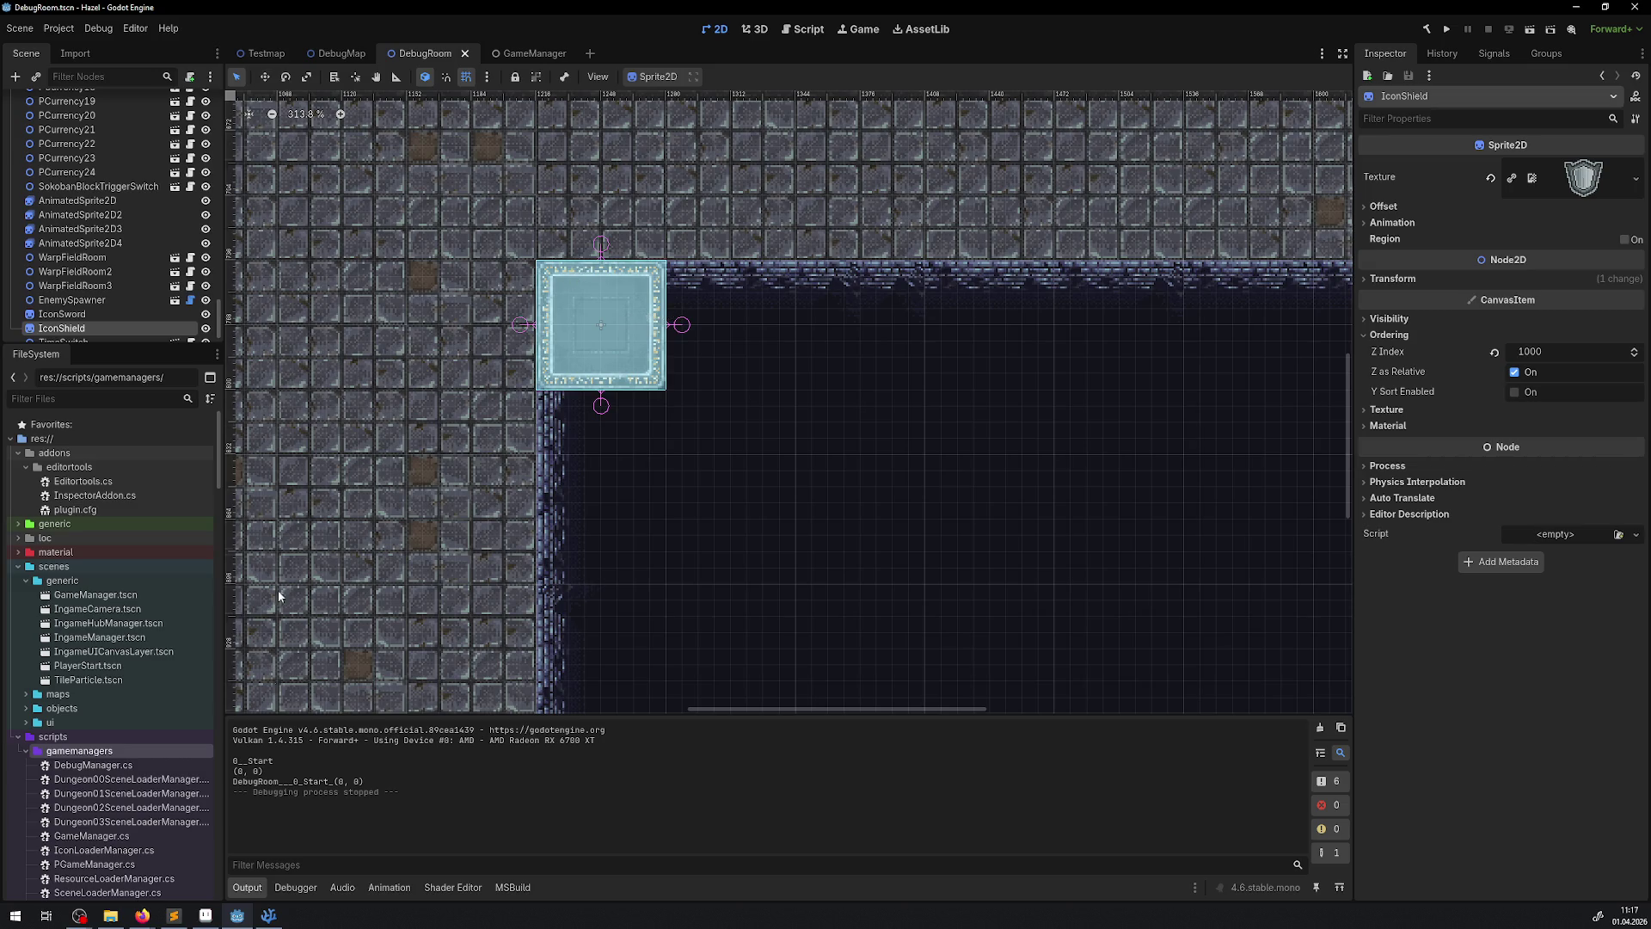
pyautogui.click(200, 917)
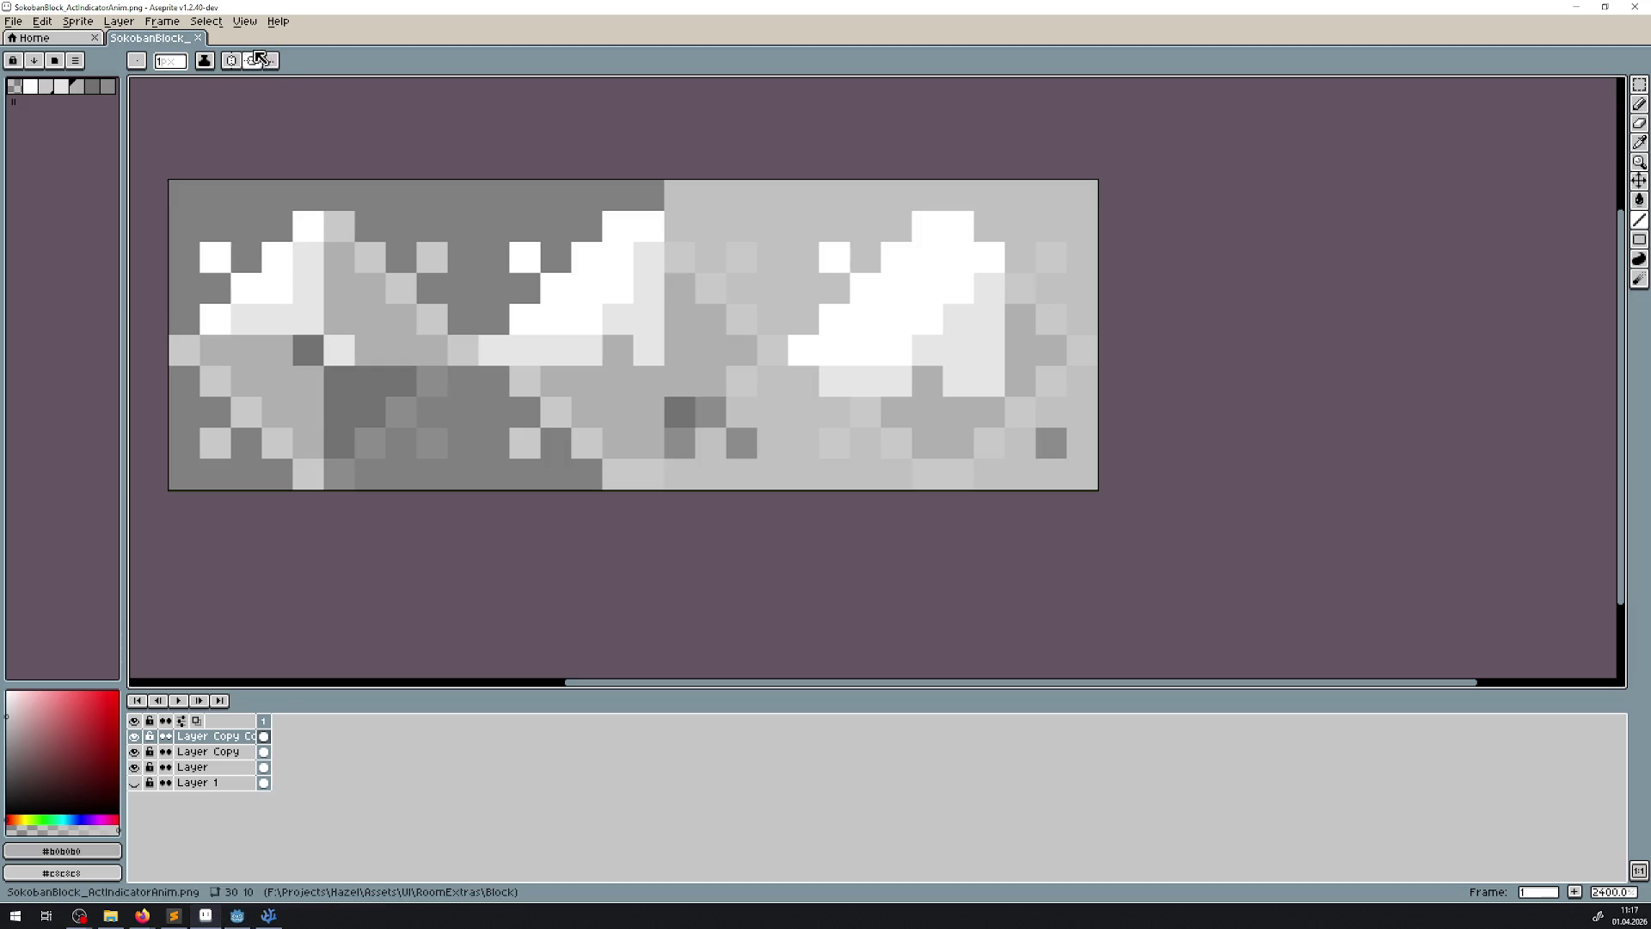
# - Close the SokobanBlock tab, then open RoomExtras > Platform > MovingPlatform.aseprite
pyautogui.click(198, 38)
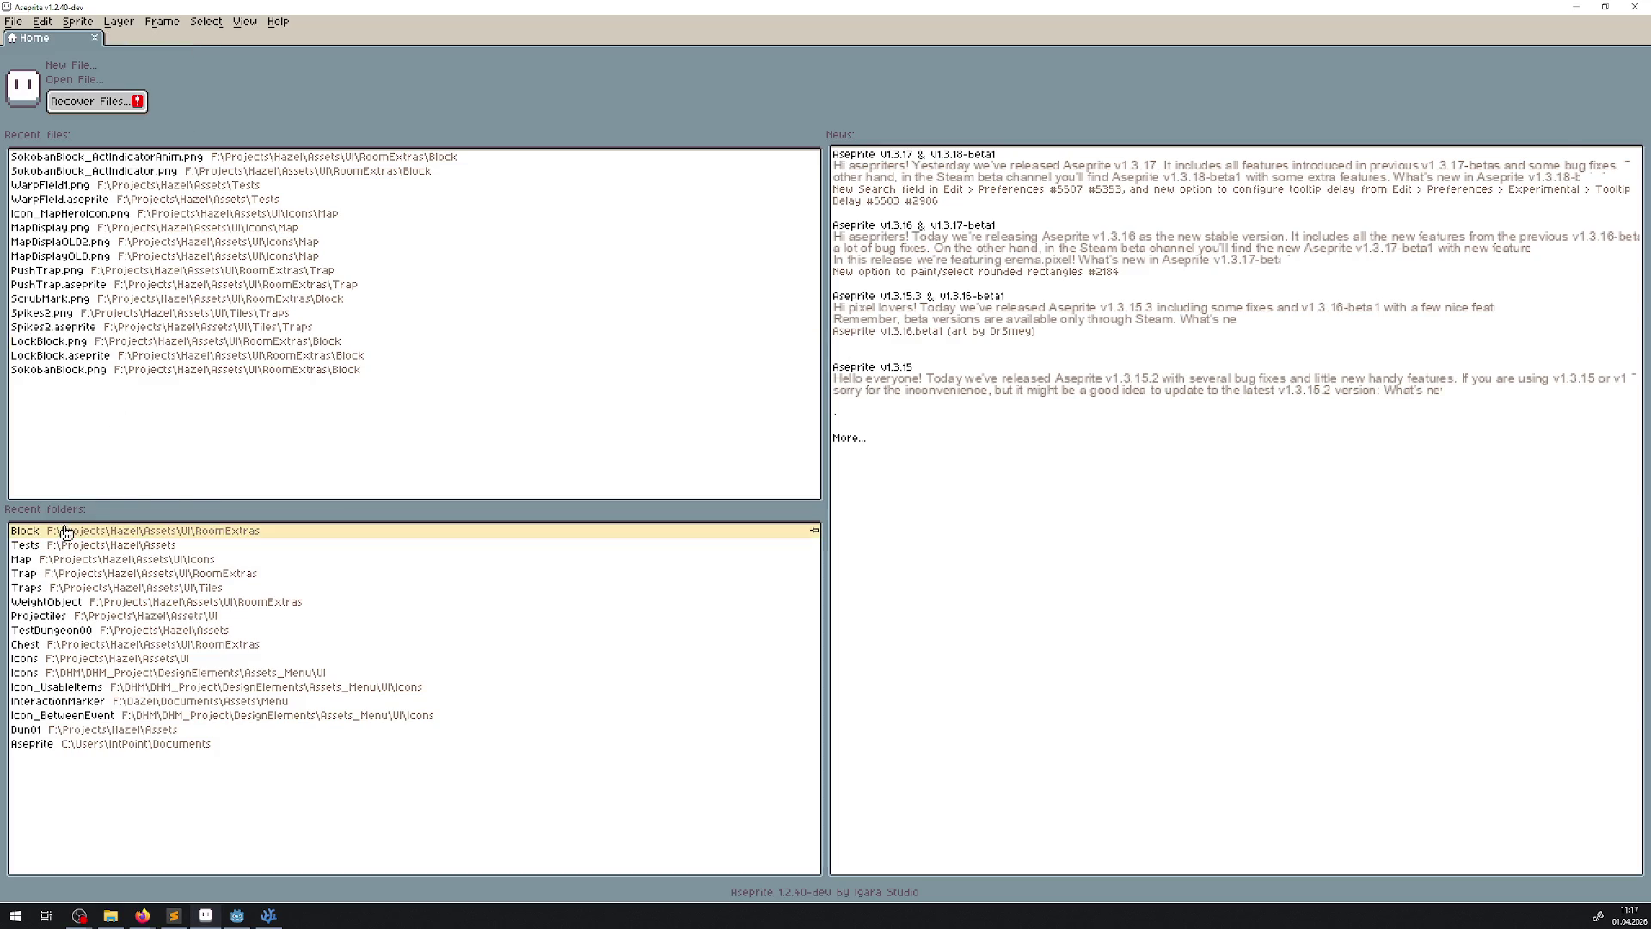
pyautogui.click(69, 527)
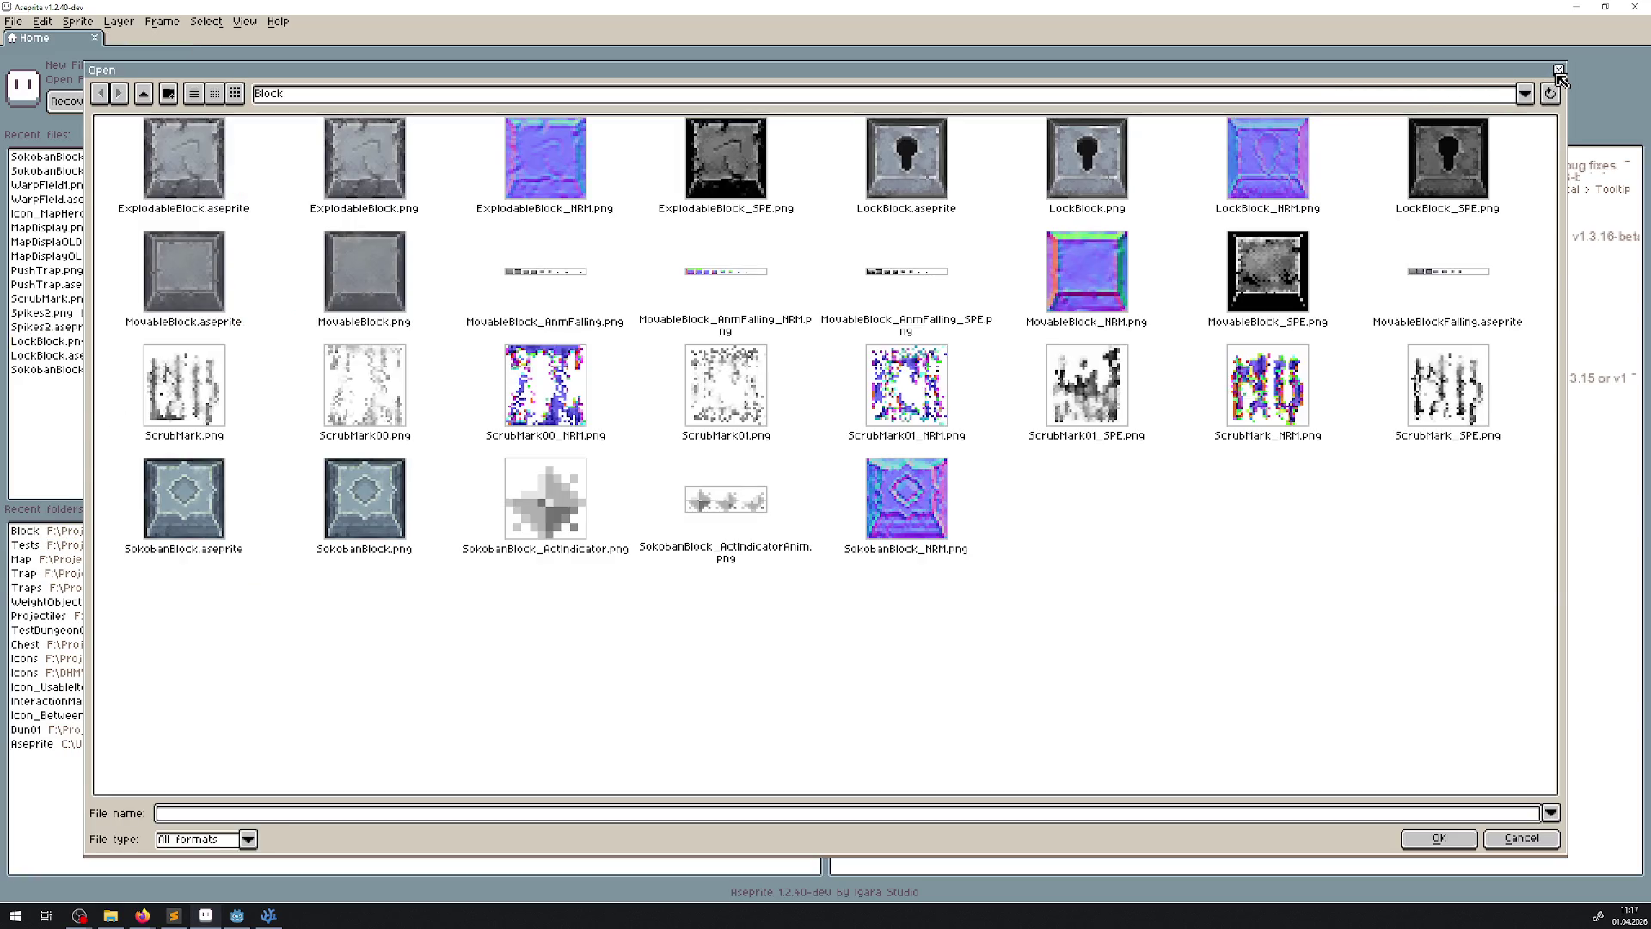
pyautogui.click(1558, 70)
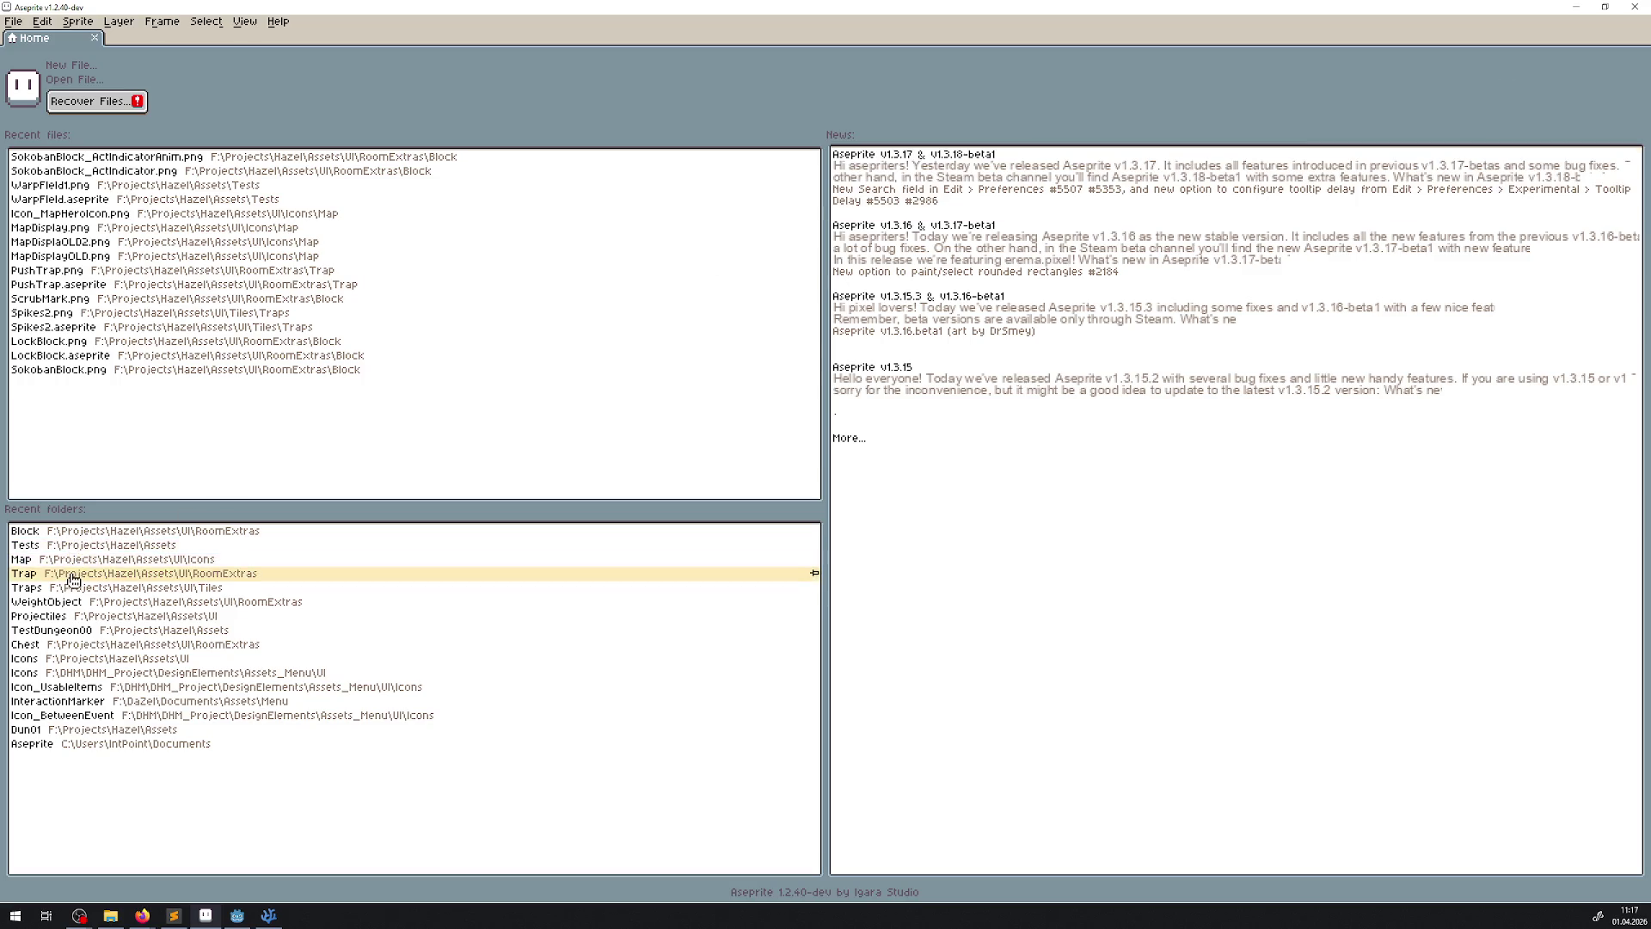
pyautogui.click(65, 531)
pyautogui.click(155, 93)
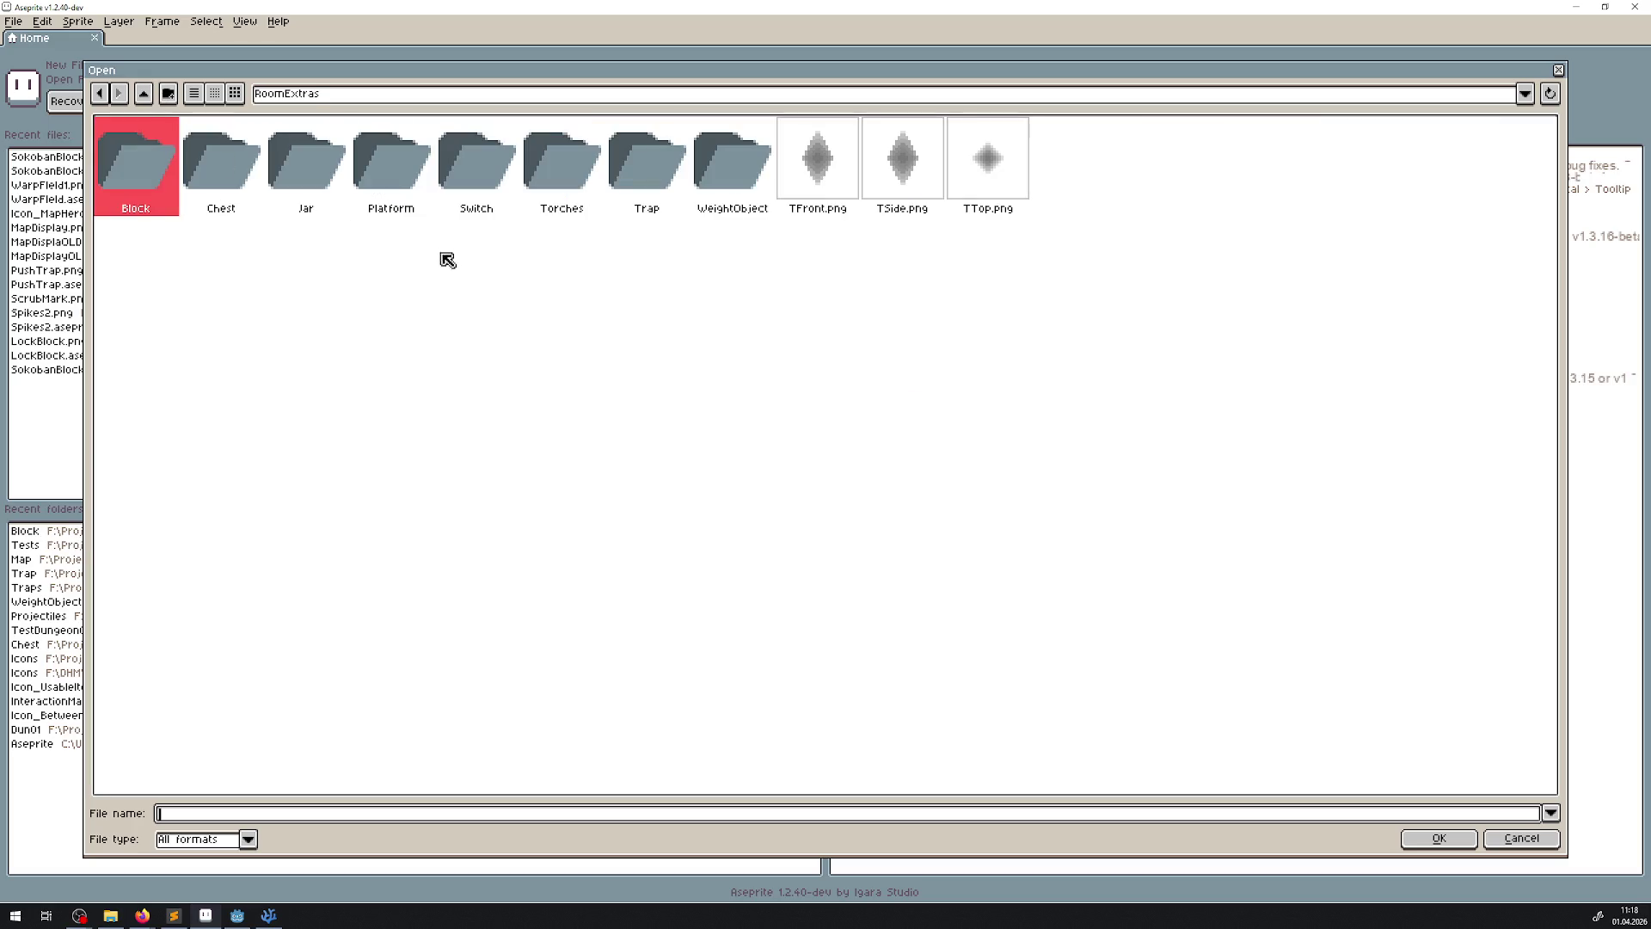
pyautogui.doubleClick(411, 182)
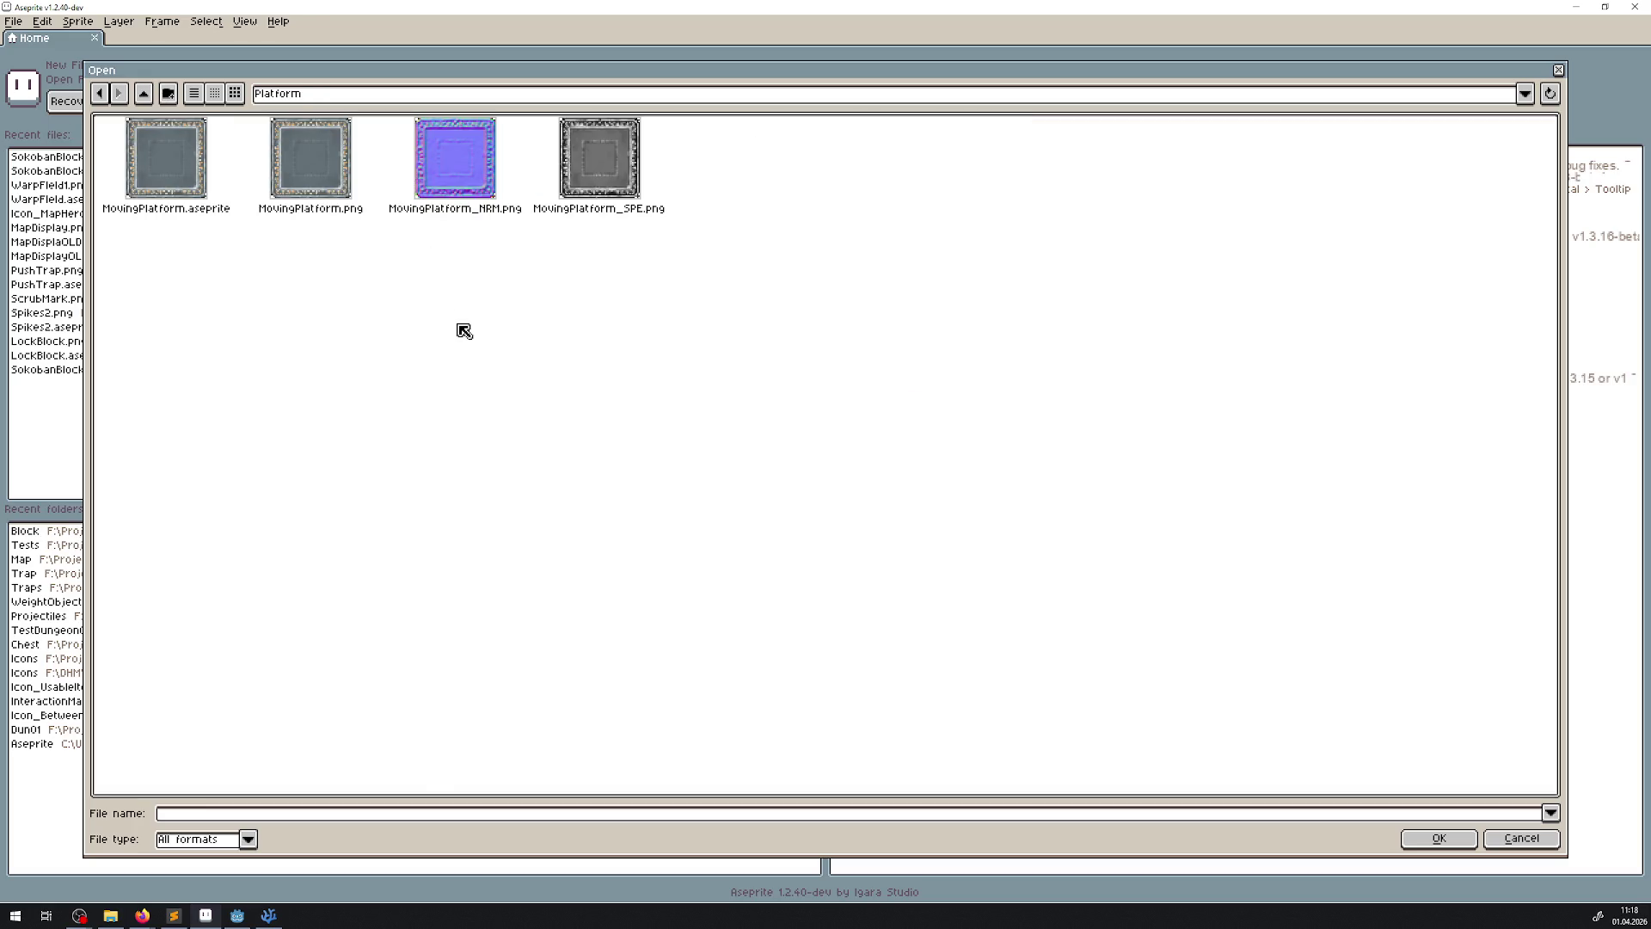
pyautogui.doubleClick(172, 158)
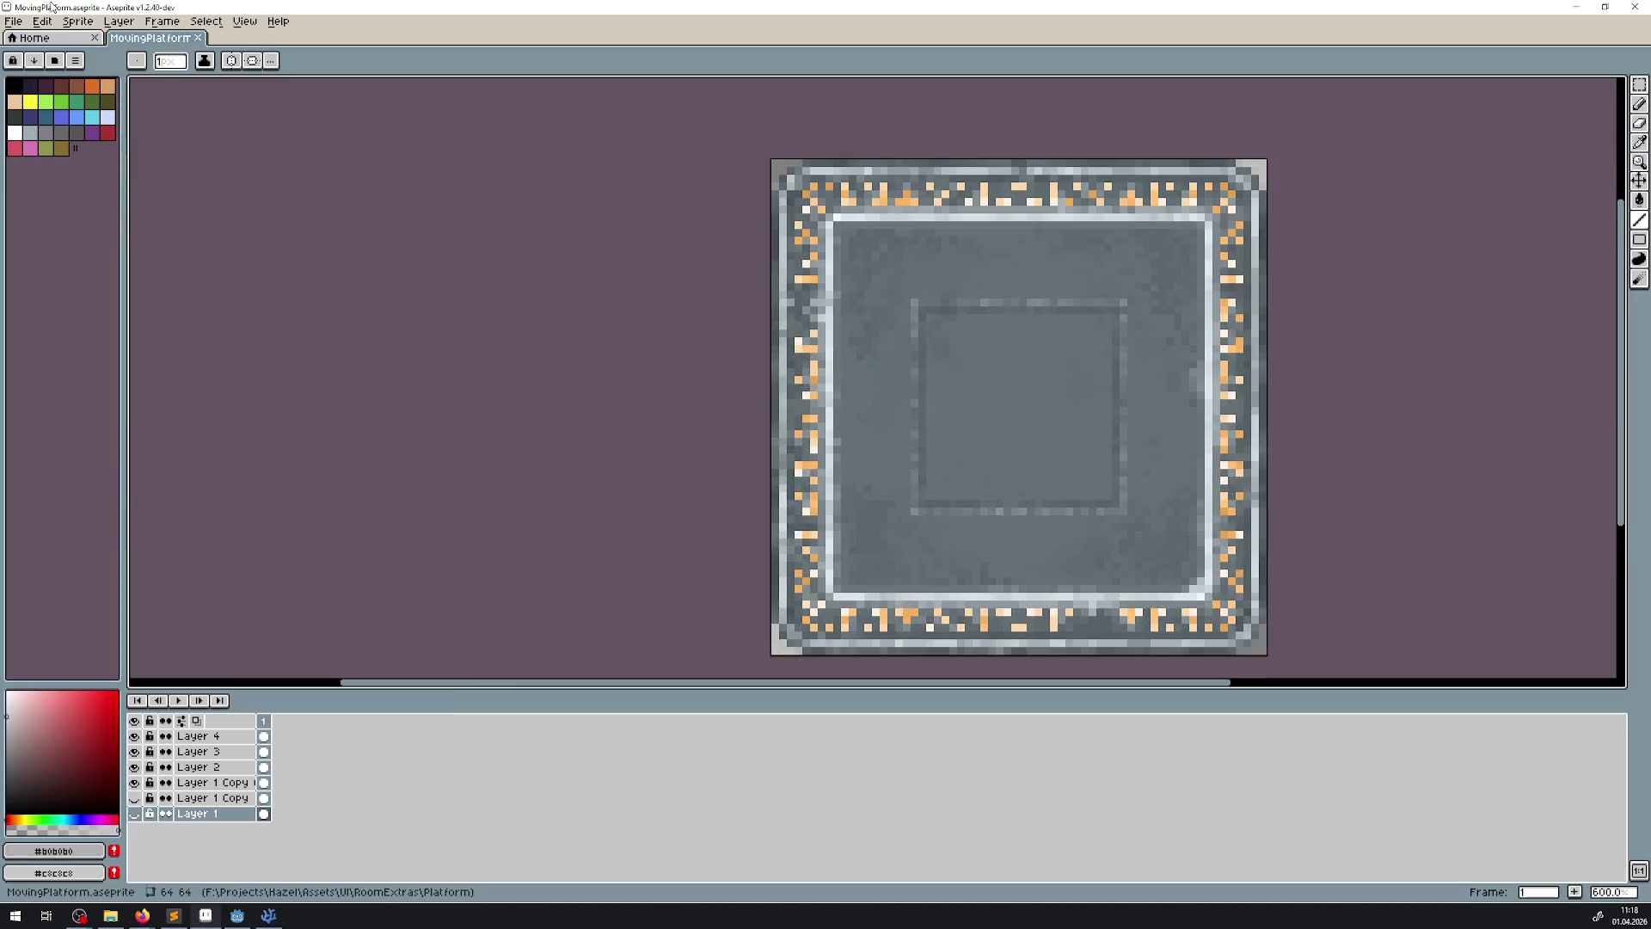
pyautogui.click(16, 21)
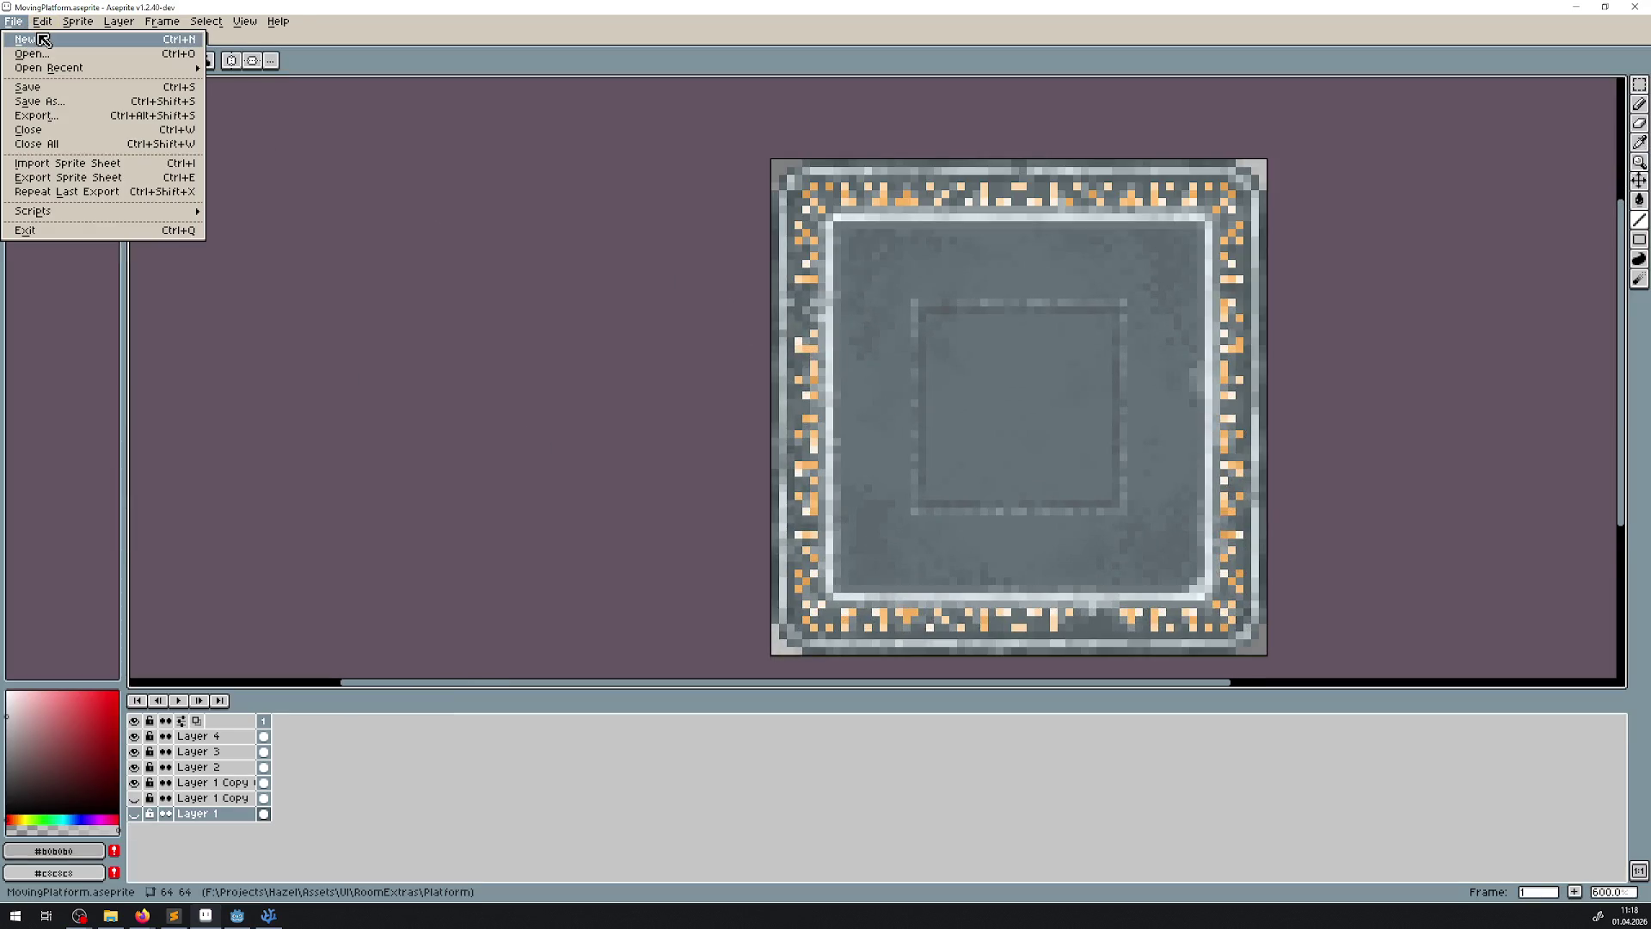
# - Create blank 256×64 Sprite-0001, then hide Layer 4's orange accents on the MovingPlatform tile
pyautogui.click(43, 39)
pyautogui.write('6444')
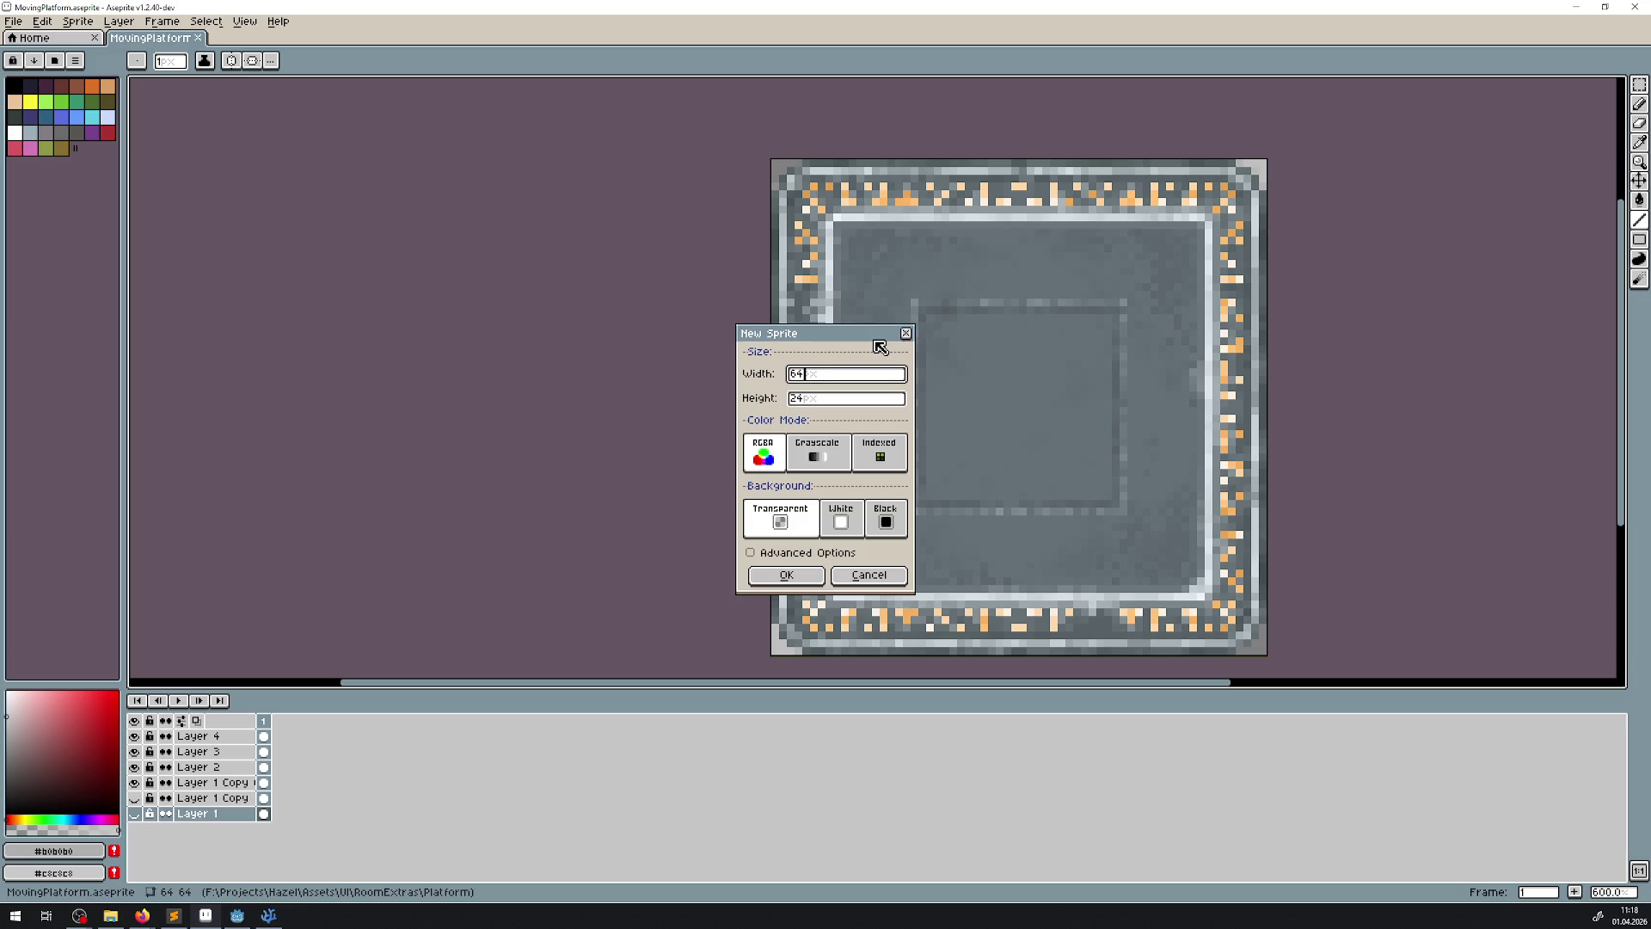
pyautogui.click(805, 568)
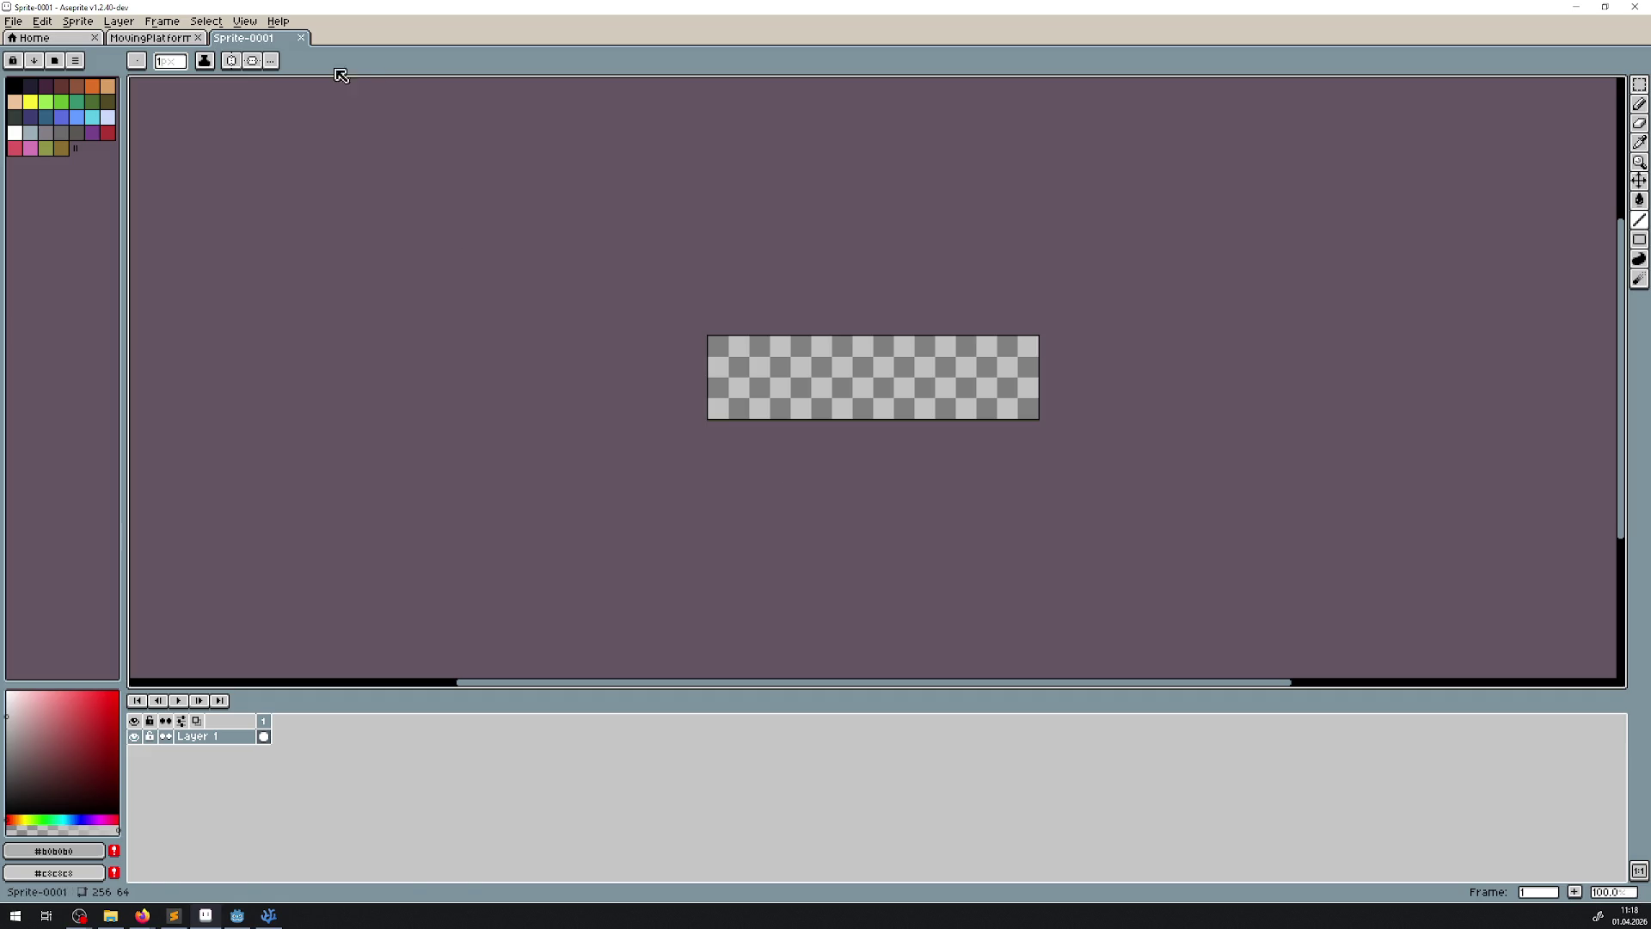
pyautogui.click(151, 38)
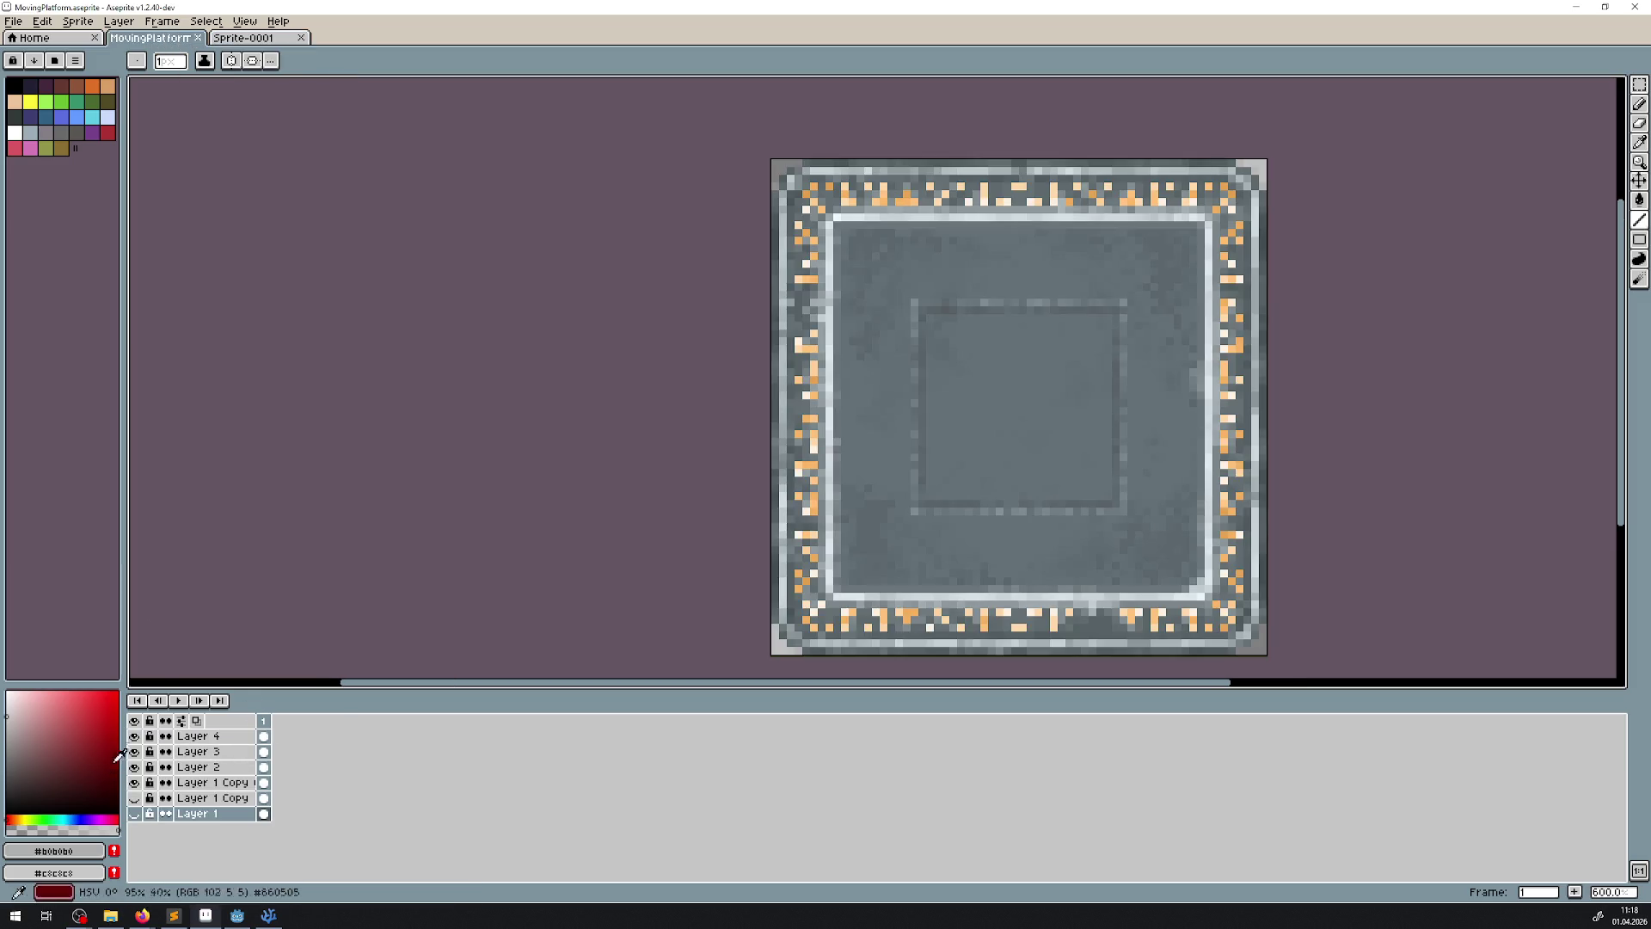
pyautogui.click(134, 736)
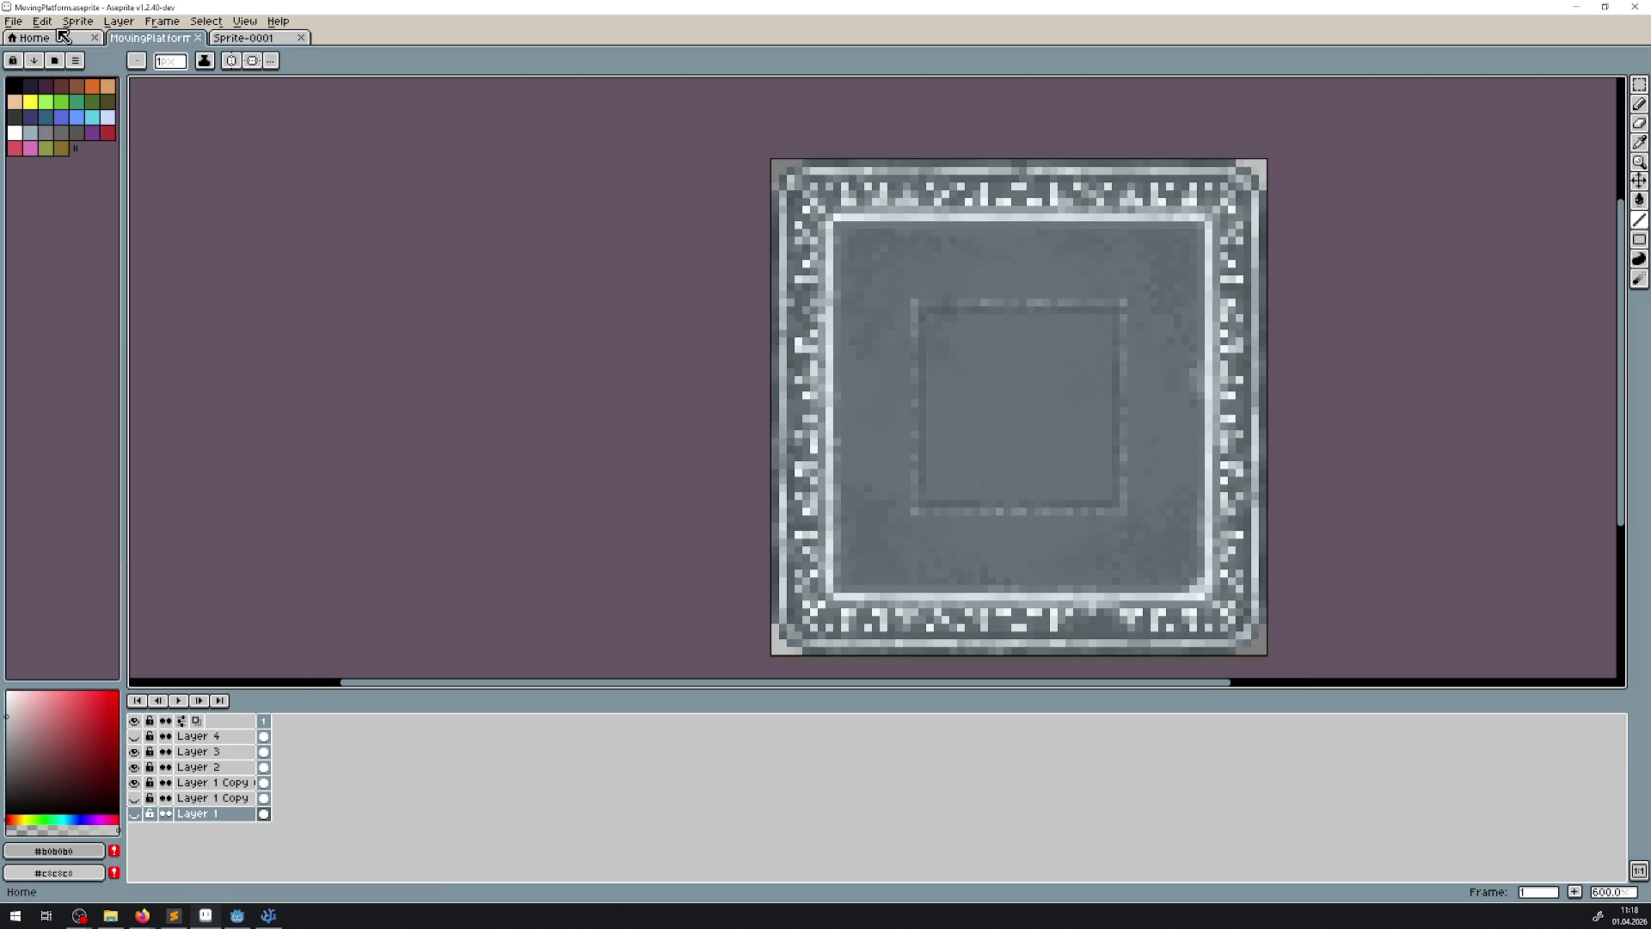
# - Save As png, overwriting the existing MovingPlatform.png
pyautogui.click(14, 21)
pyautogui.click(39, 100)
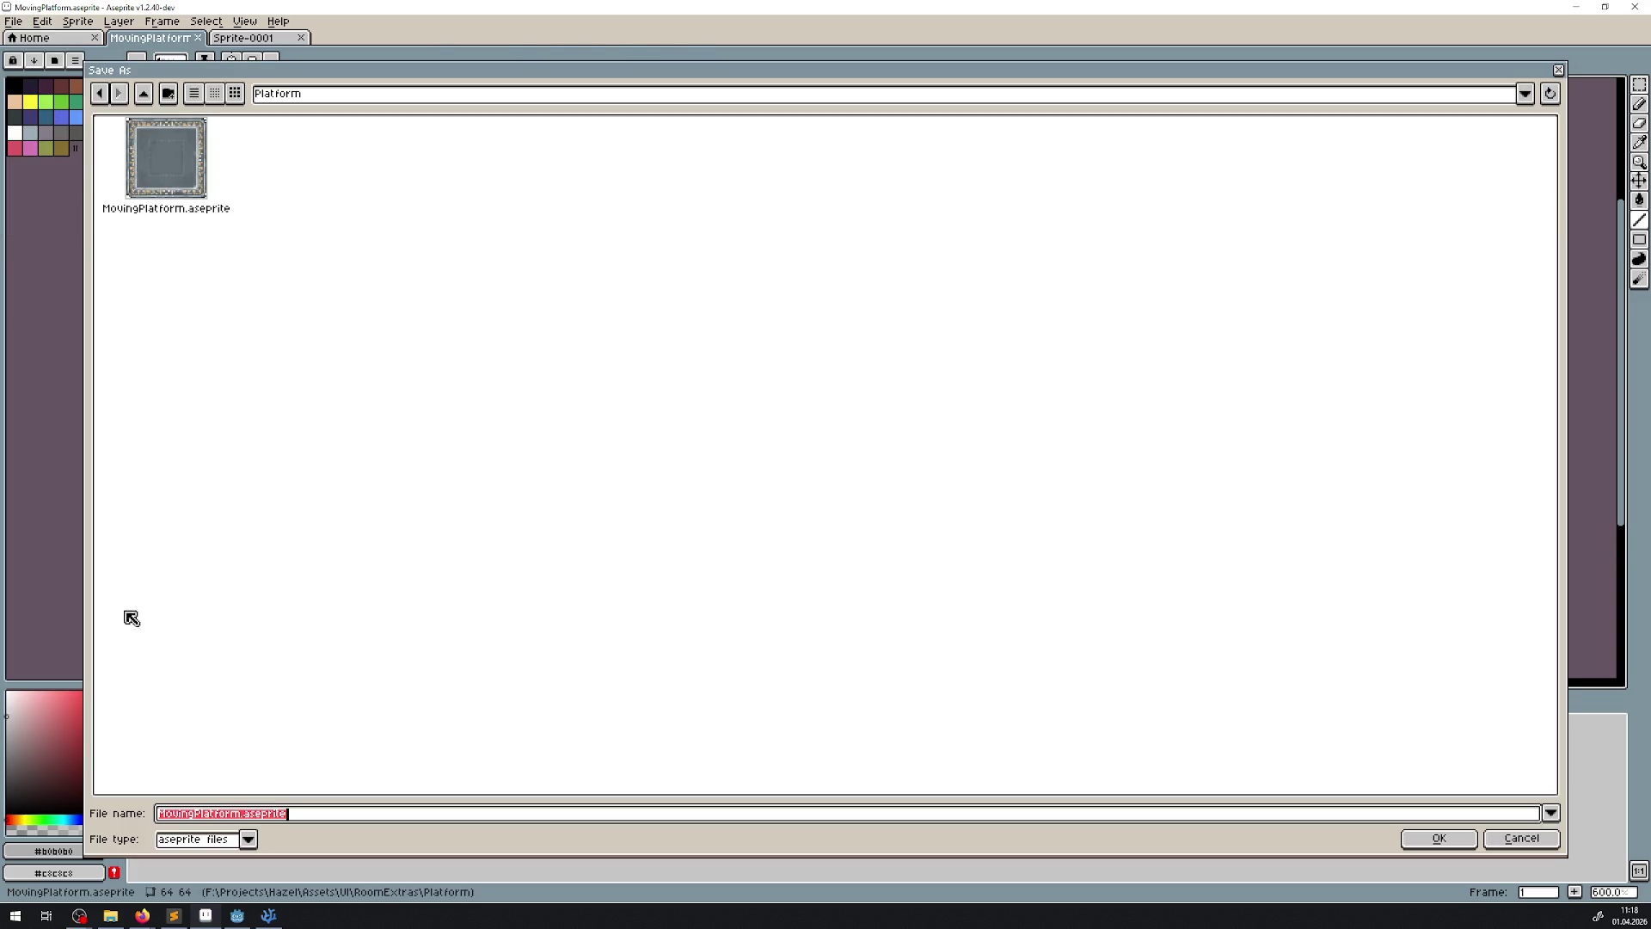
pyautogui.click(249, 840)
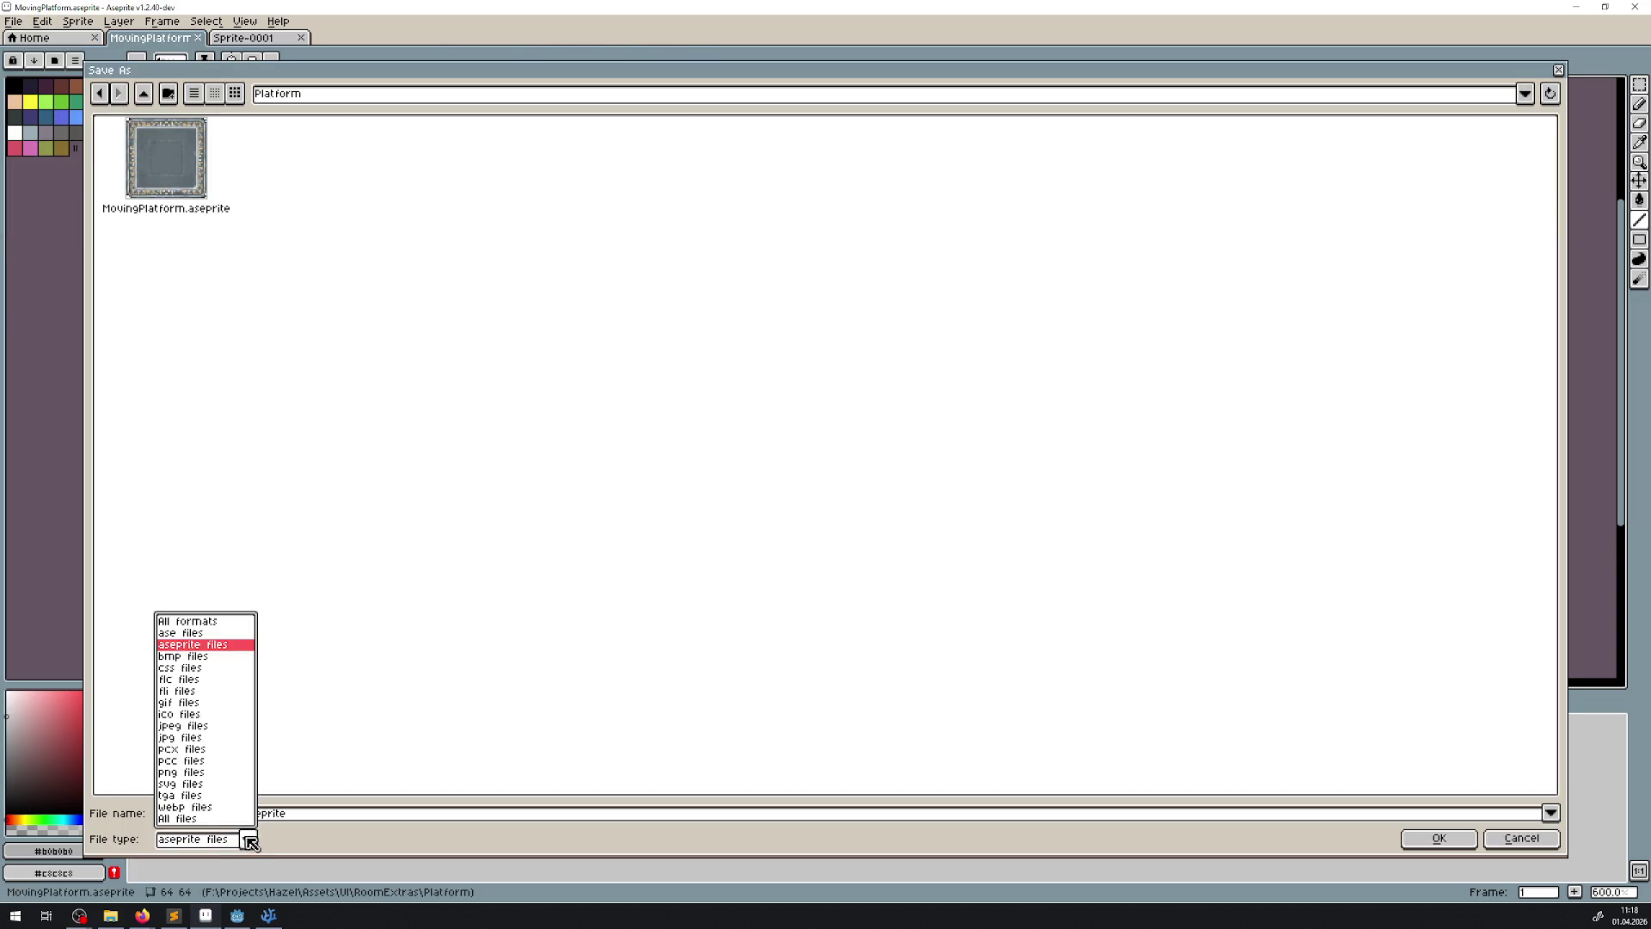
pyautogui.click(185, 772)
pyautogui.click(1428, 850)
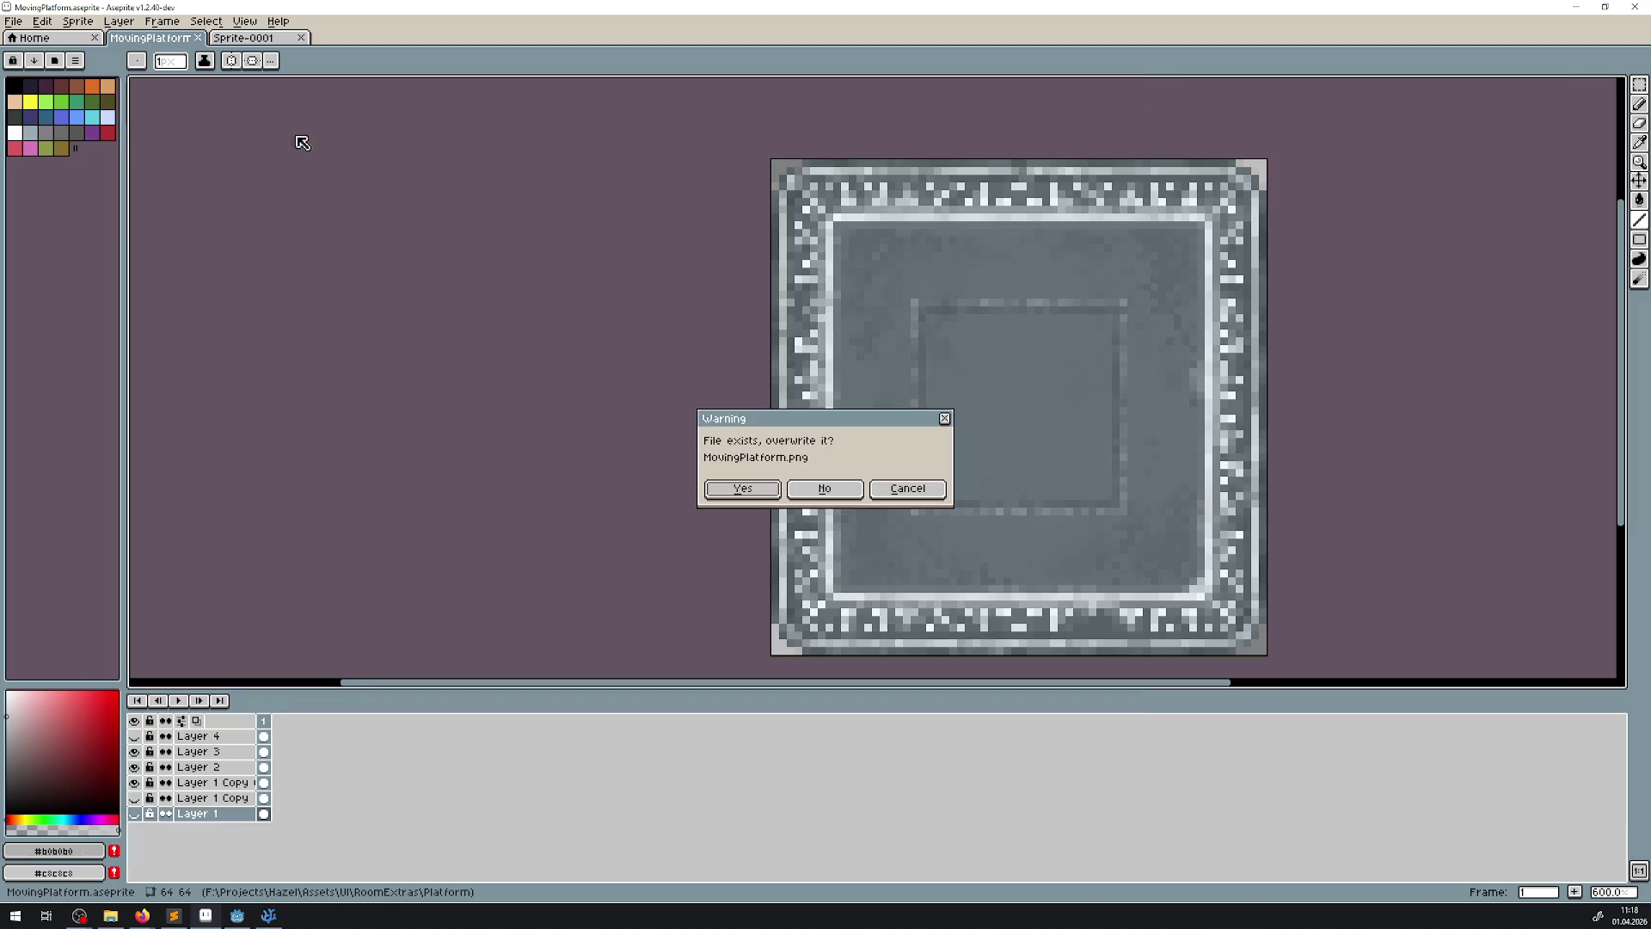
pyautogui.click(764, 489)
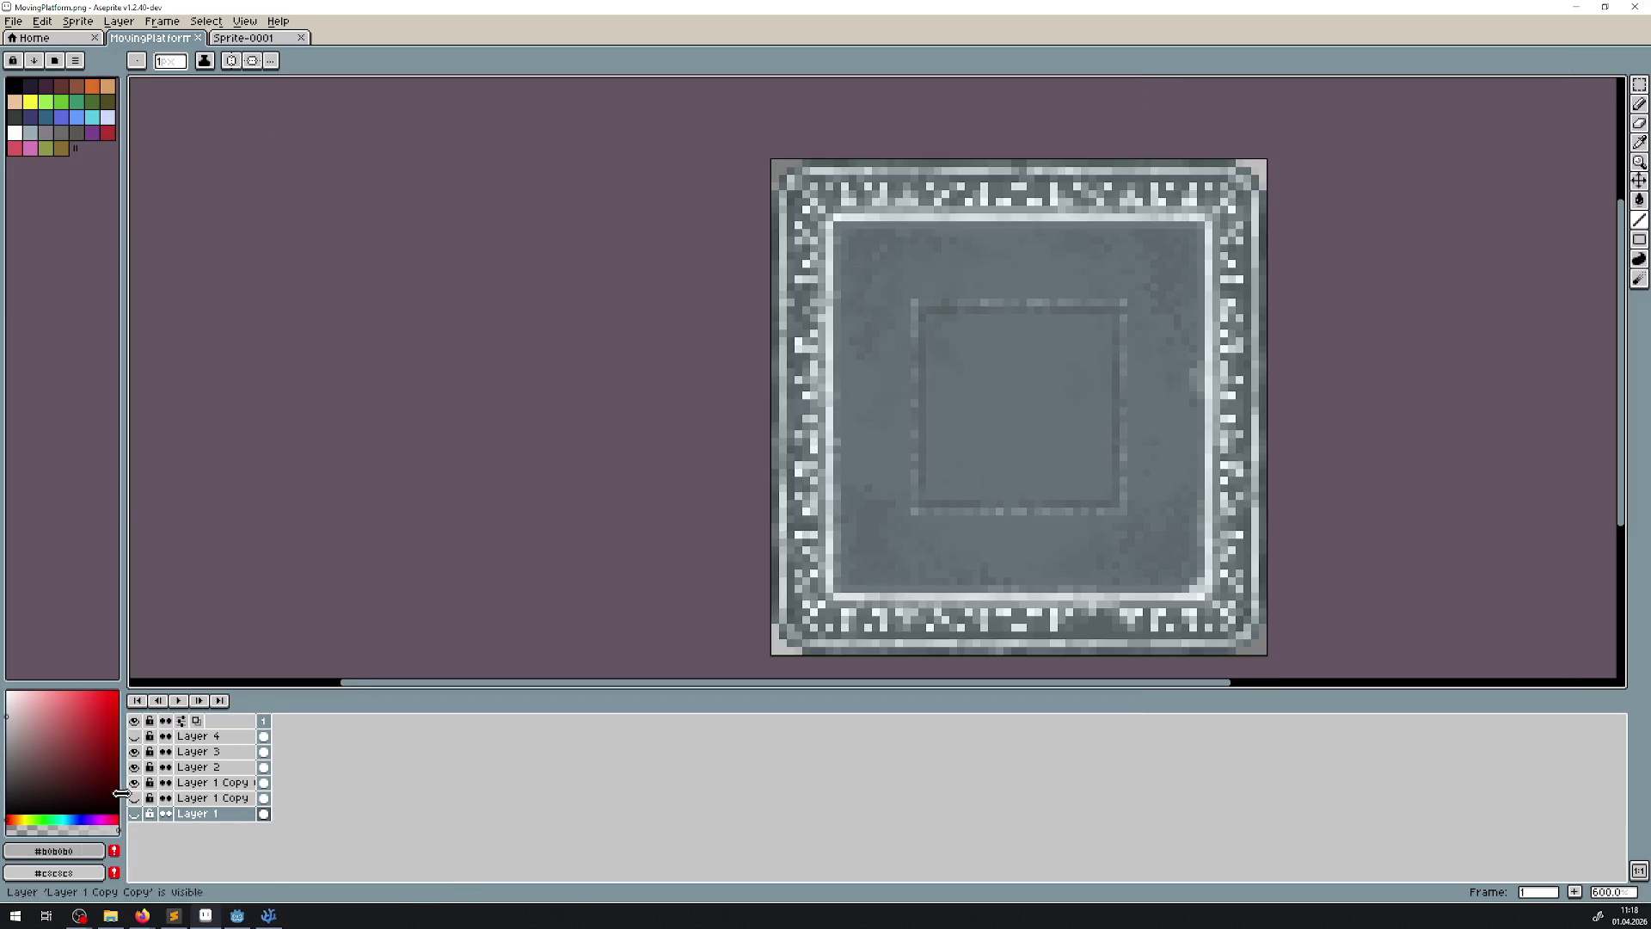
pyautogui.moveTo(122, 921)
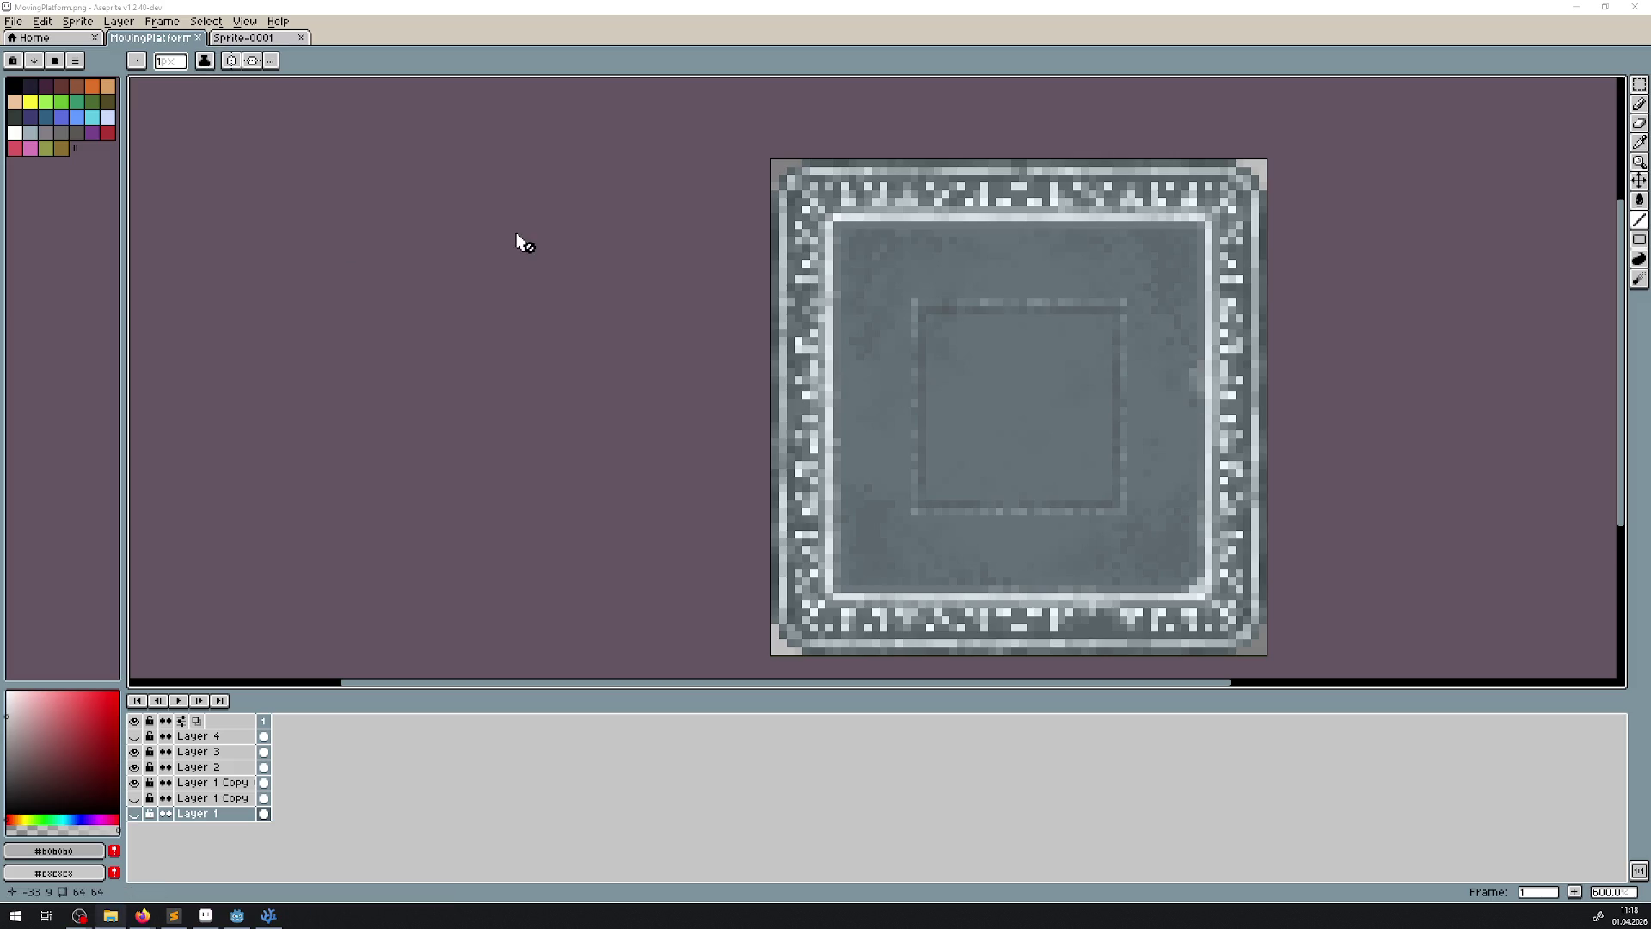
# - Reopen MovingPlatform.png and paste the grey tile into the left end of Sprite-0001
pyautogui.click(243, 38)
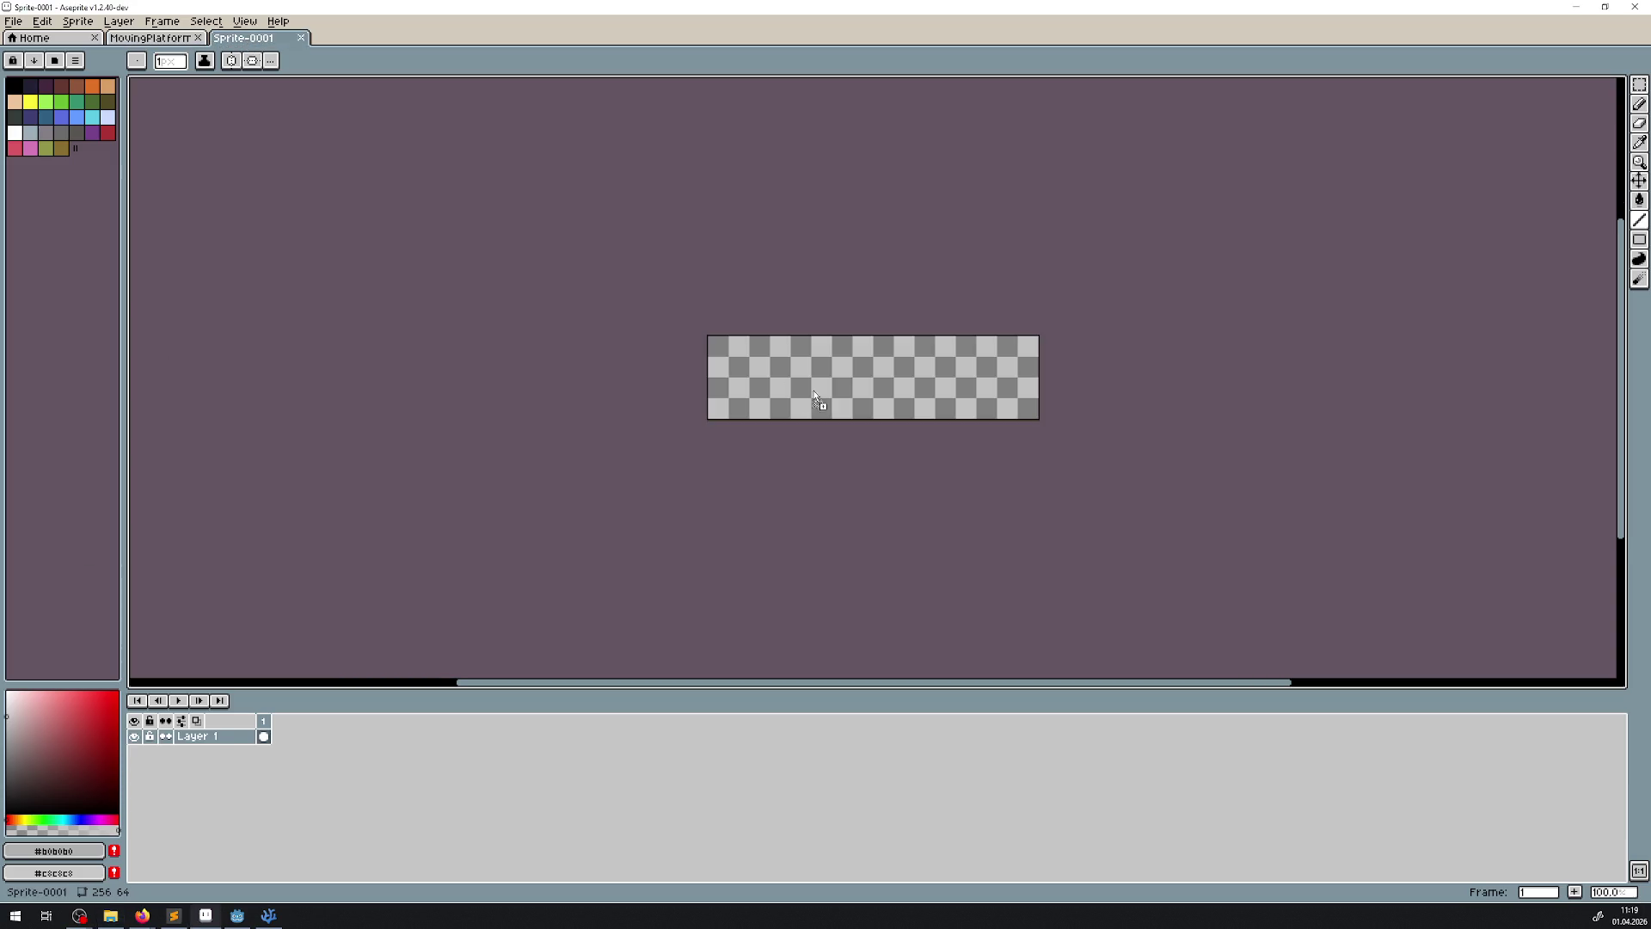
pyautogui.click(150, 38)
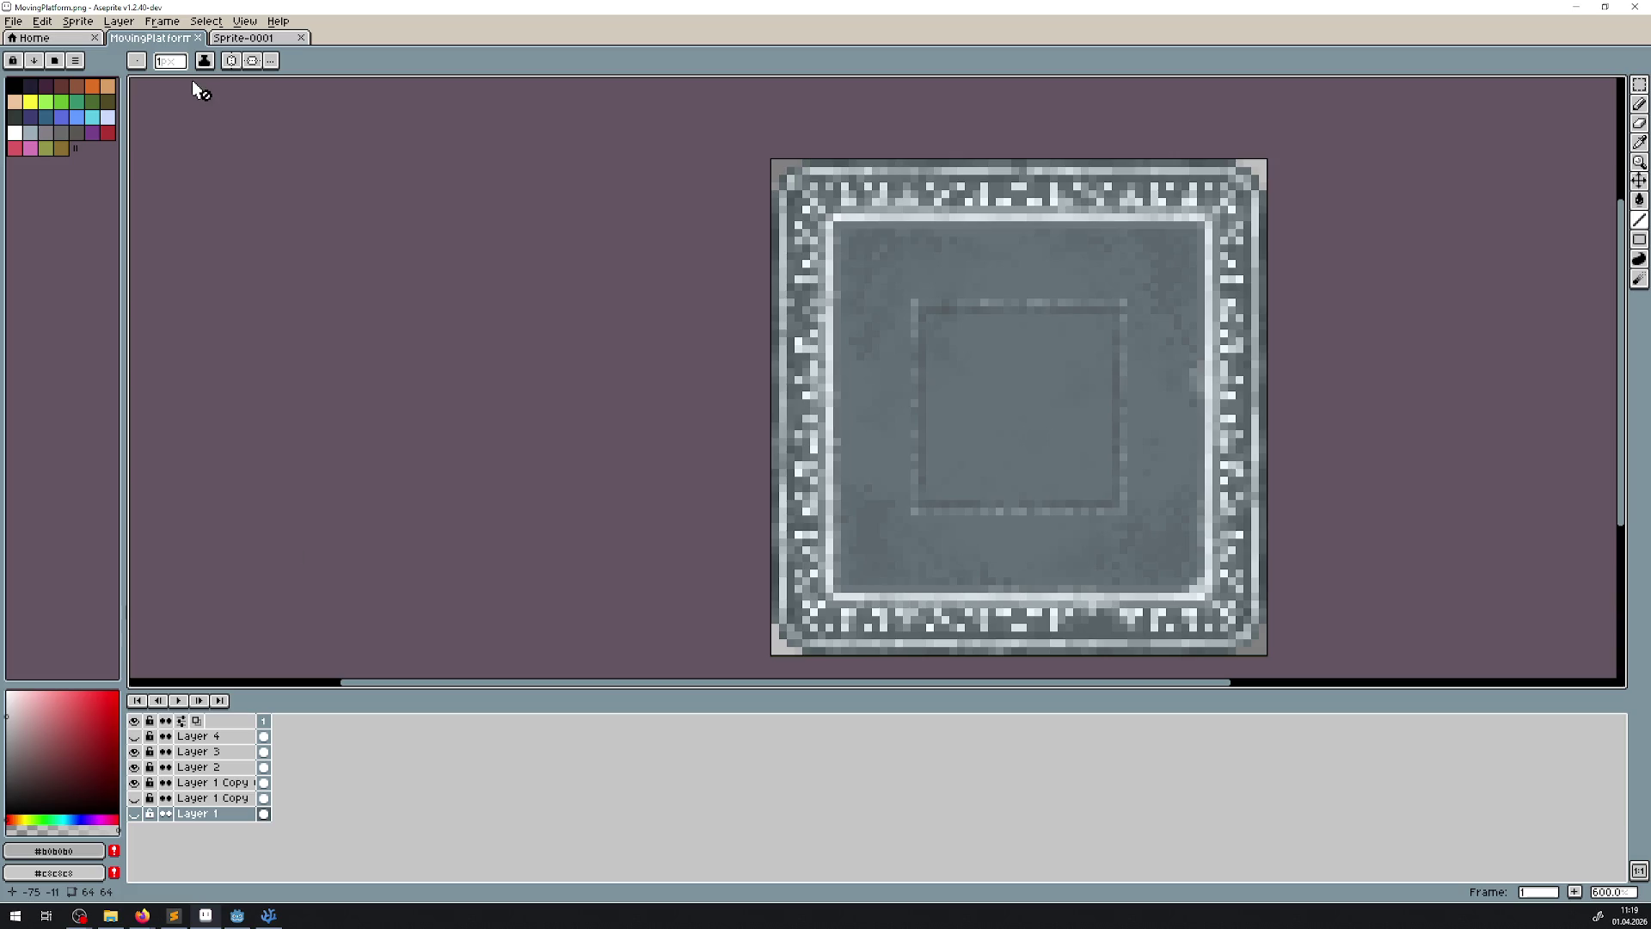
pyautogui.press('v')
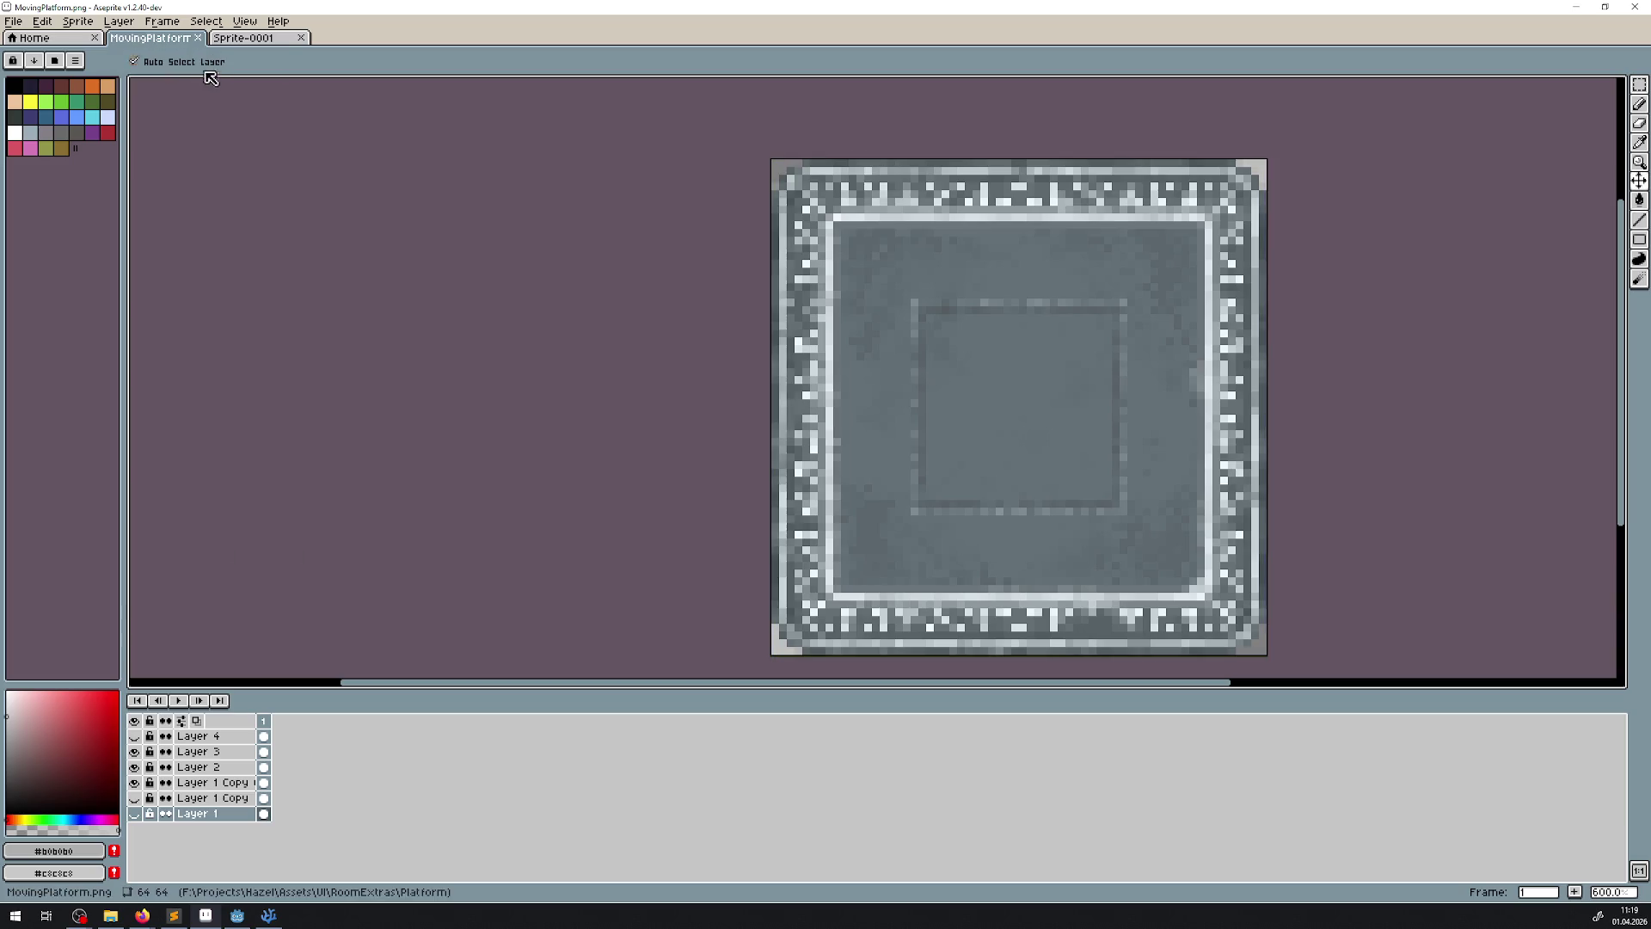
pyautogui.click(198, 38)
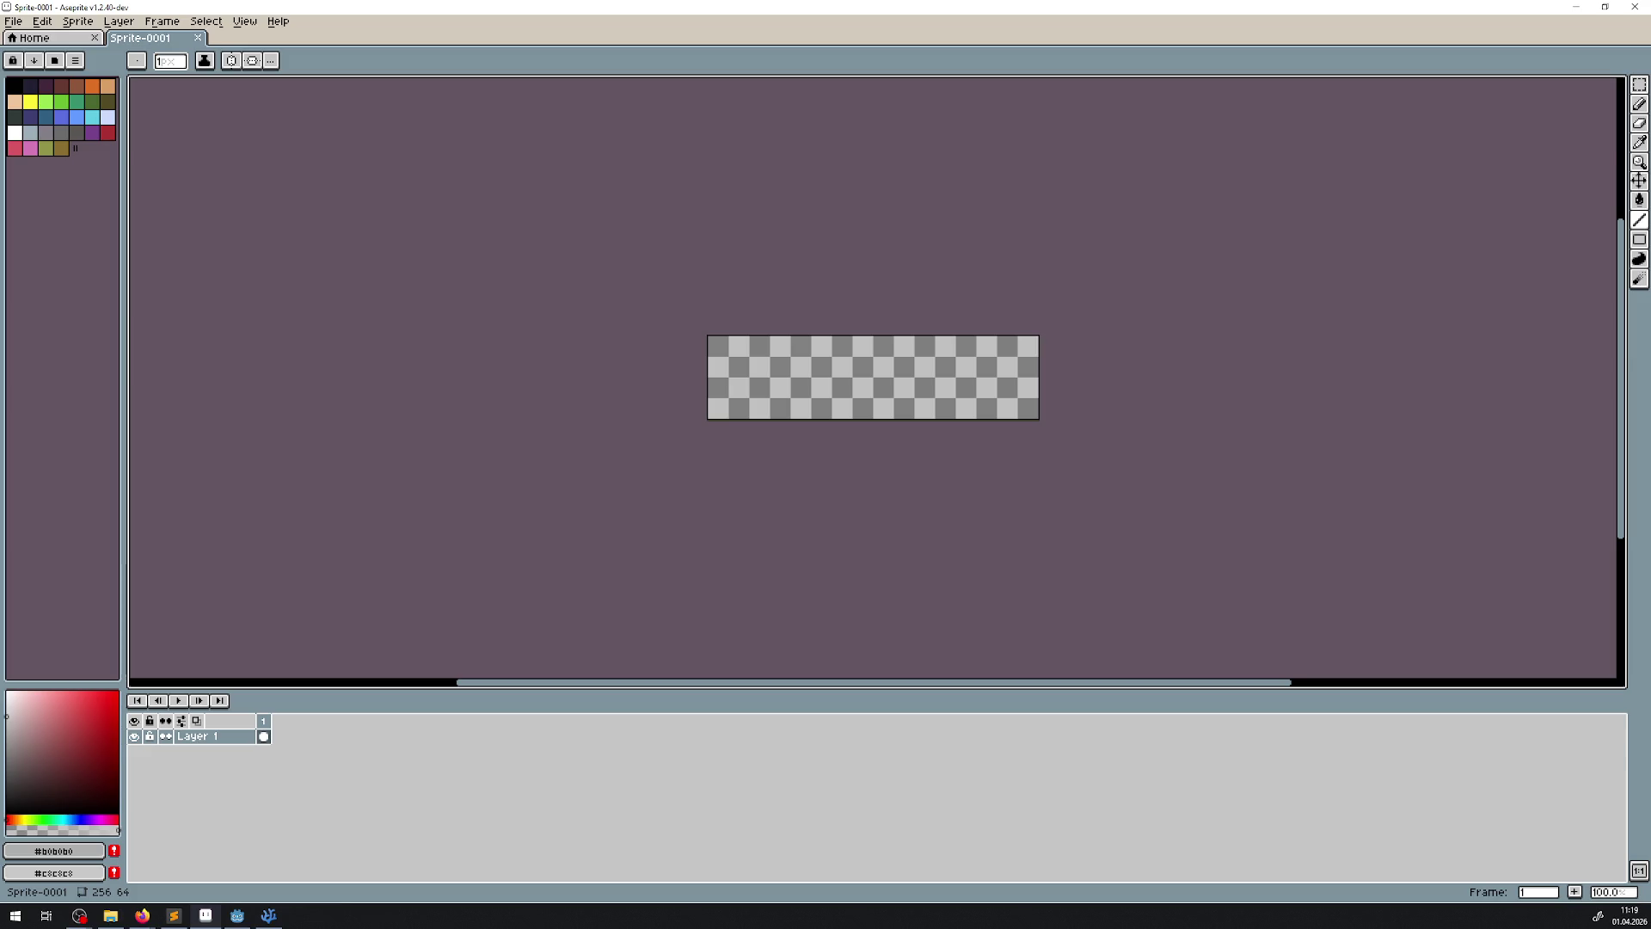
pyautogui.hotkey('ctrl', 'shift', 't')
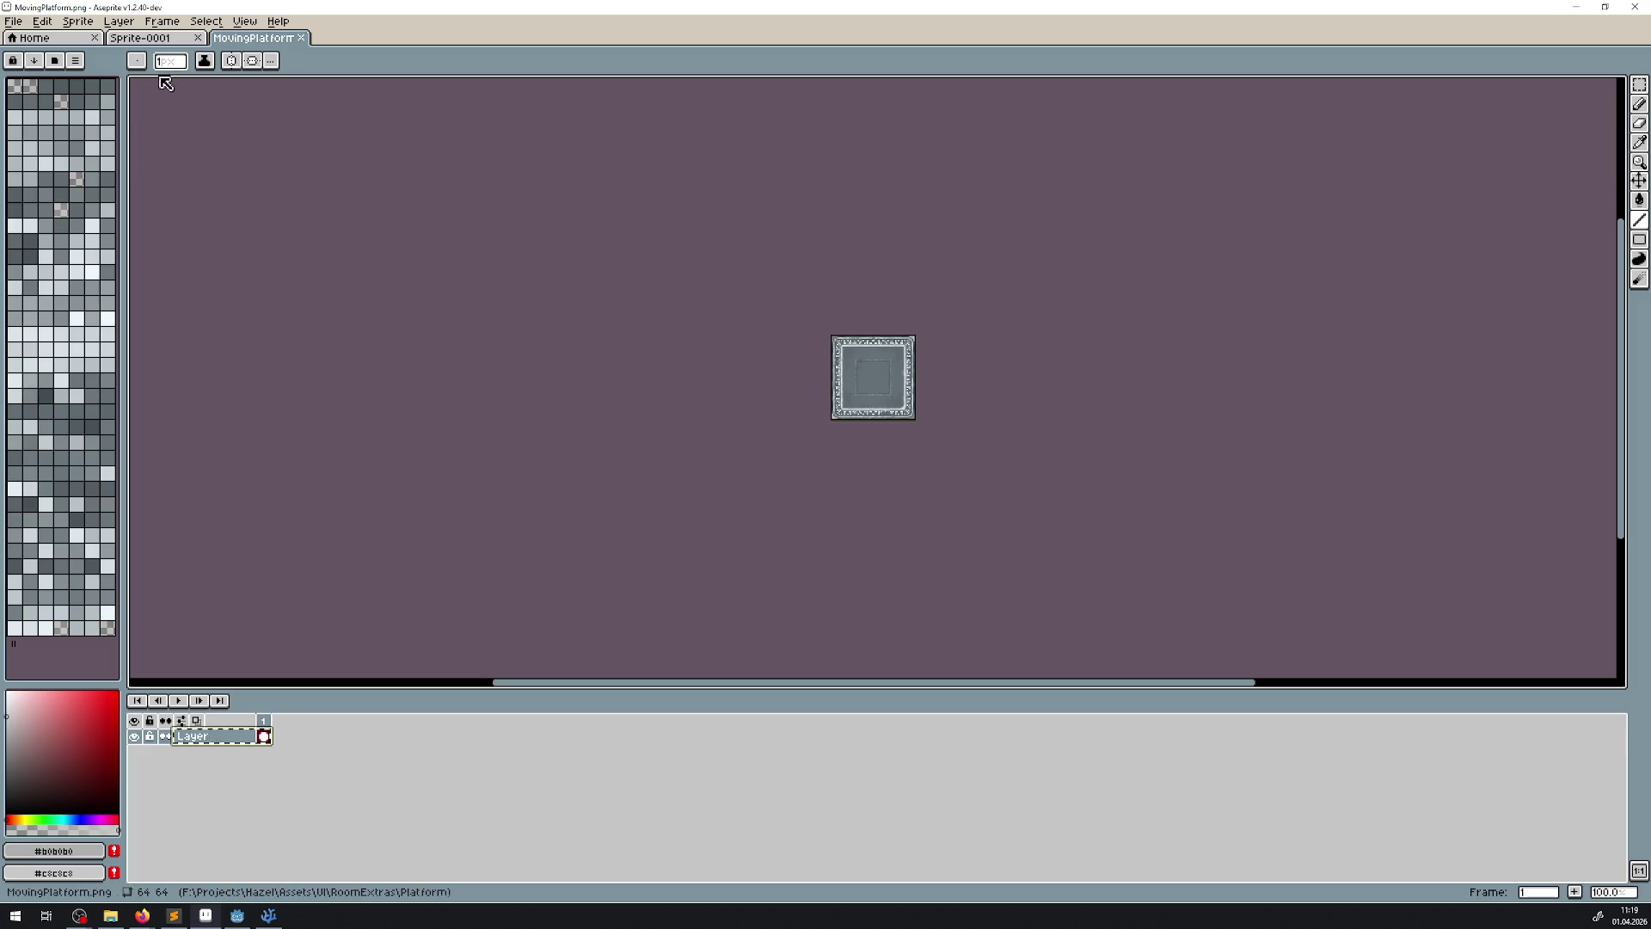
pyautogui.click(167, 40)
pyautogui.hotkey('ctrl', 'v')
pyautogui.press('Return')
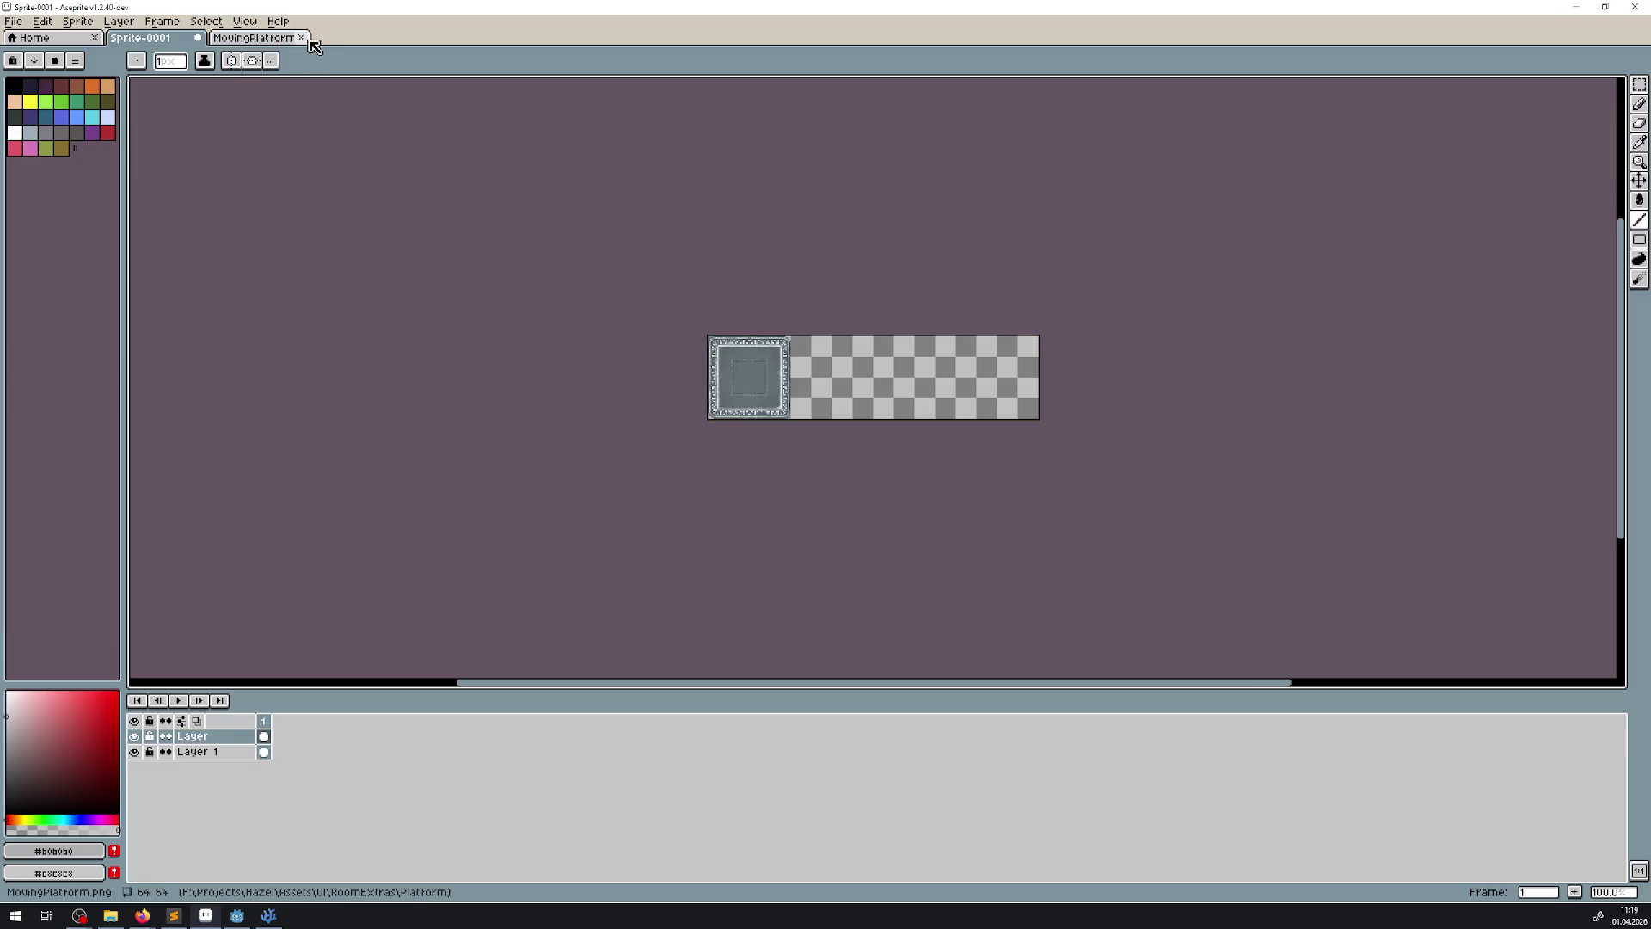
# - Copy Layer 4's orange glow from MovingPlatform.aseprite and paste it into the strip as a new layer
pyautogui.click(301, 38)
pyautogui.click(61, 41)
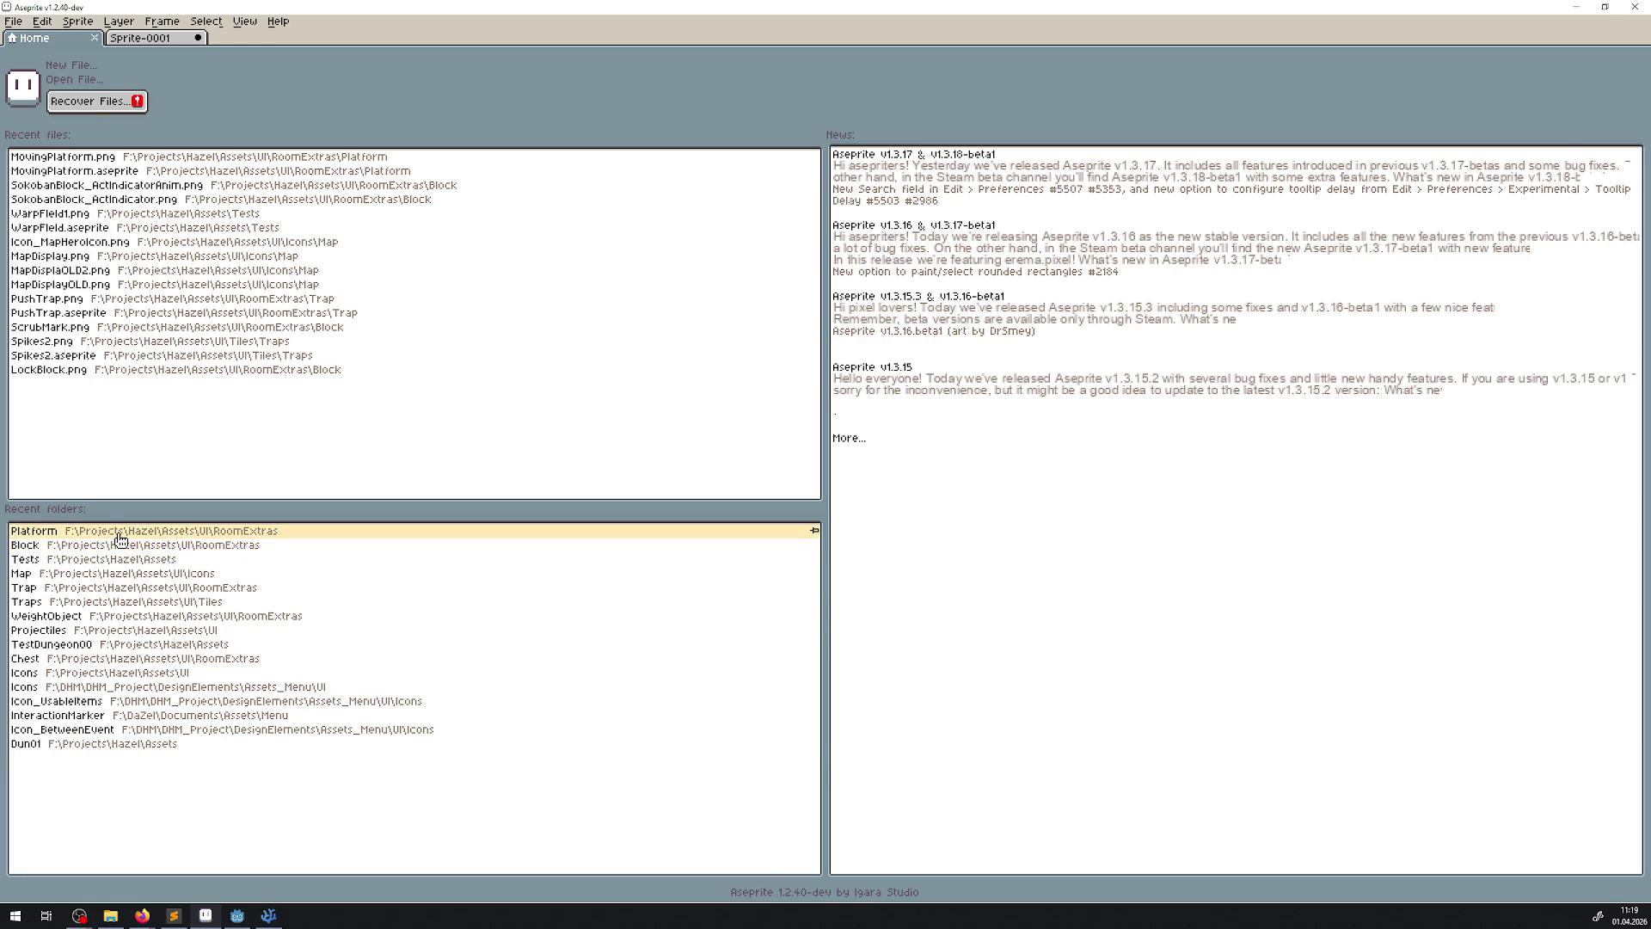
pyautogui.click(119, 533)
pyautogui.doubleClick(166, 159)
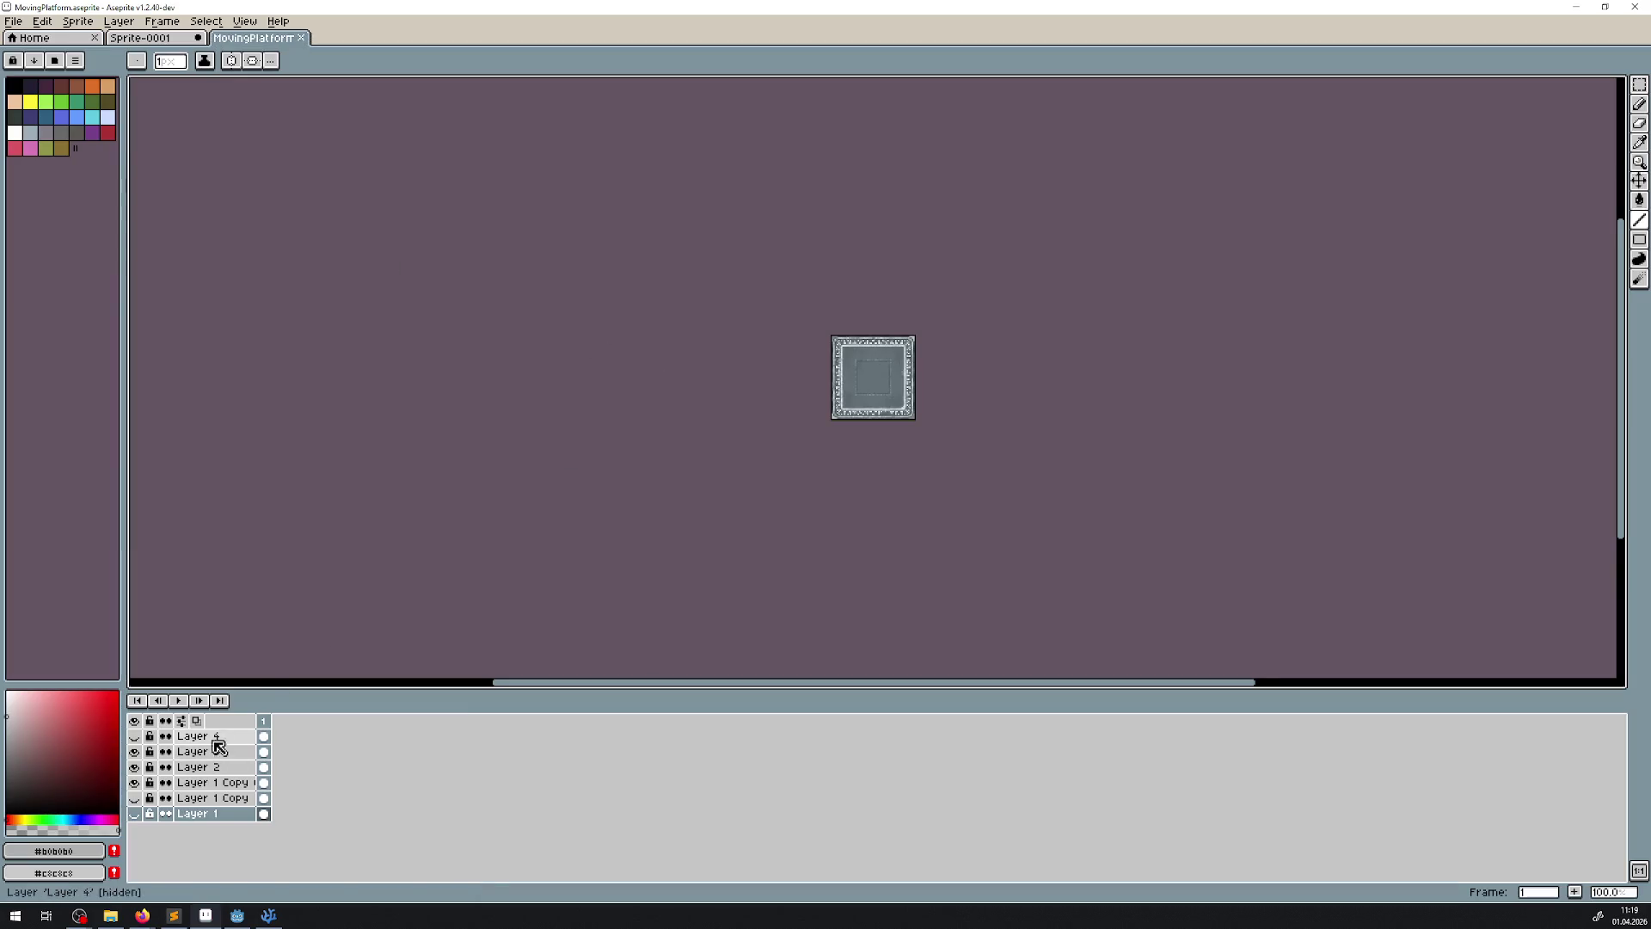
pyautogui.click(134, 737)
pyautogui.click(193, 736)
pyautogui.hotkey('ctrl', 'a')
pyautogui.hotkey('ctrl', 'c')
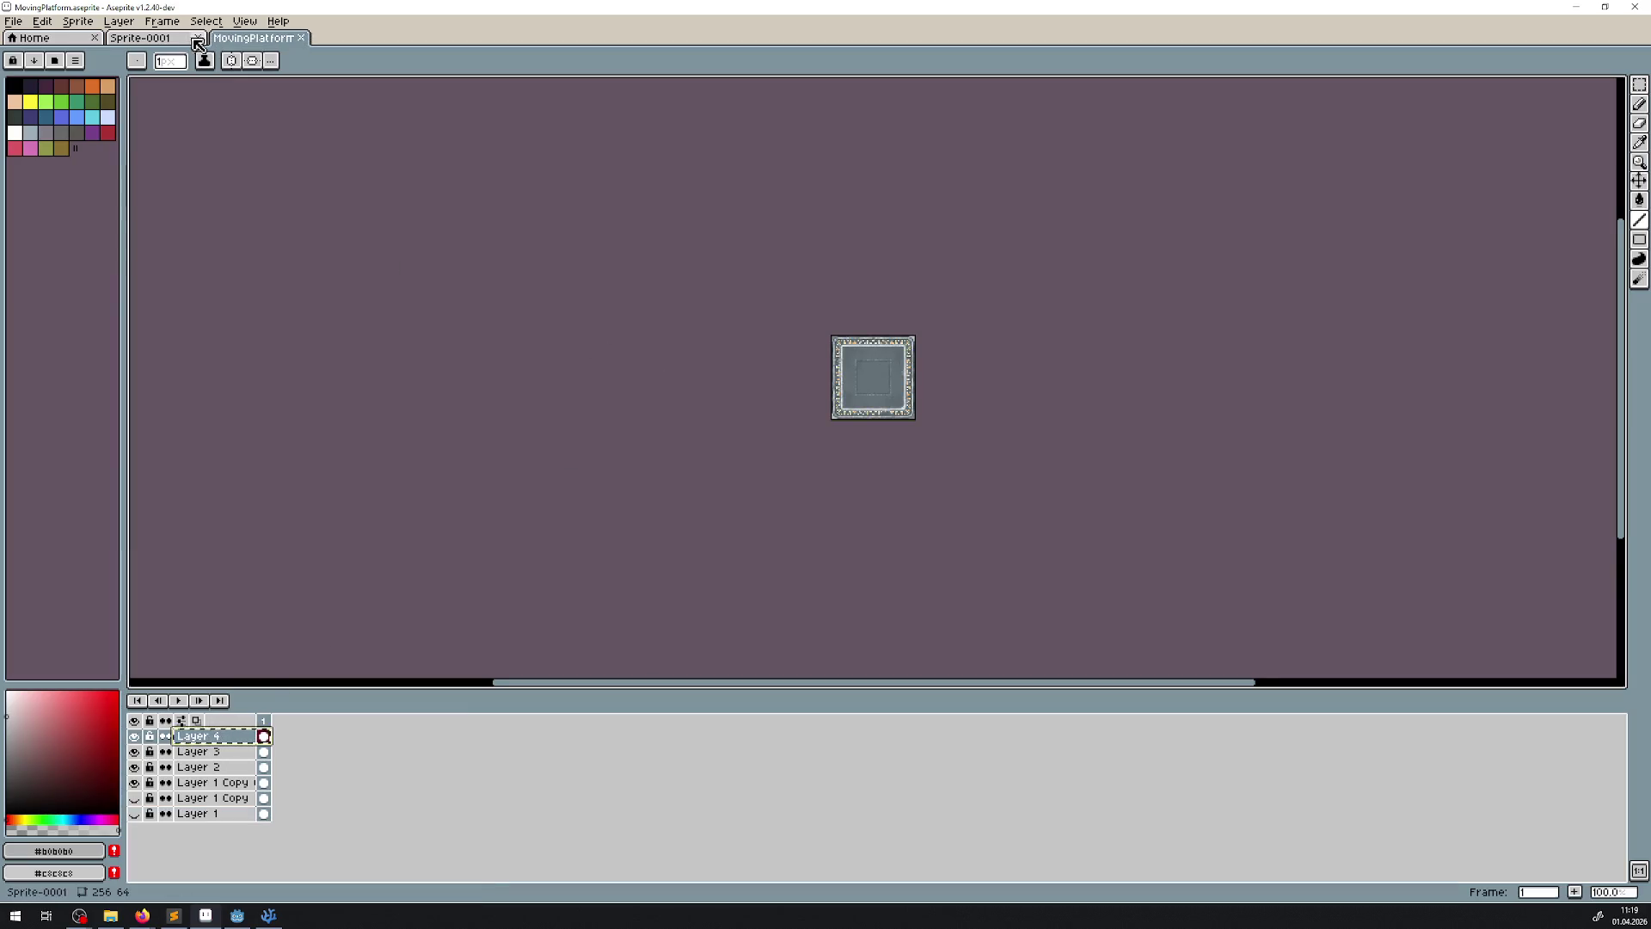
pyautogui.click(180, 38)
pyautogui.hotkey('ctrl', 'v')
# - Delete the empty Layer 1 and rearrange the grey tile and glow layers, checking the glow's visibility
pyautogui.scroll(3, 801, 378)
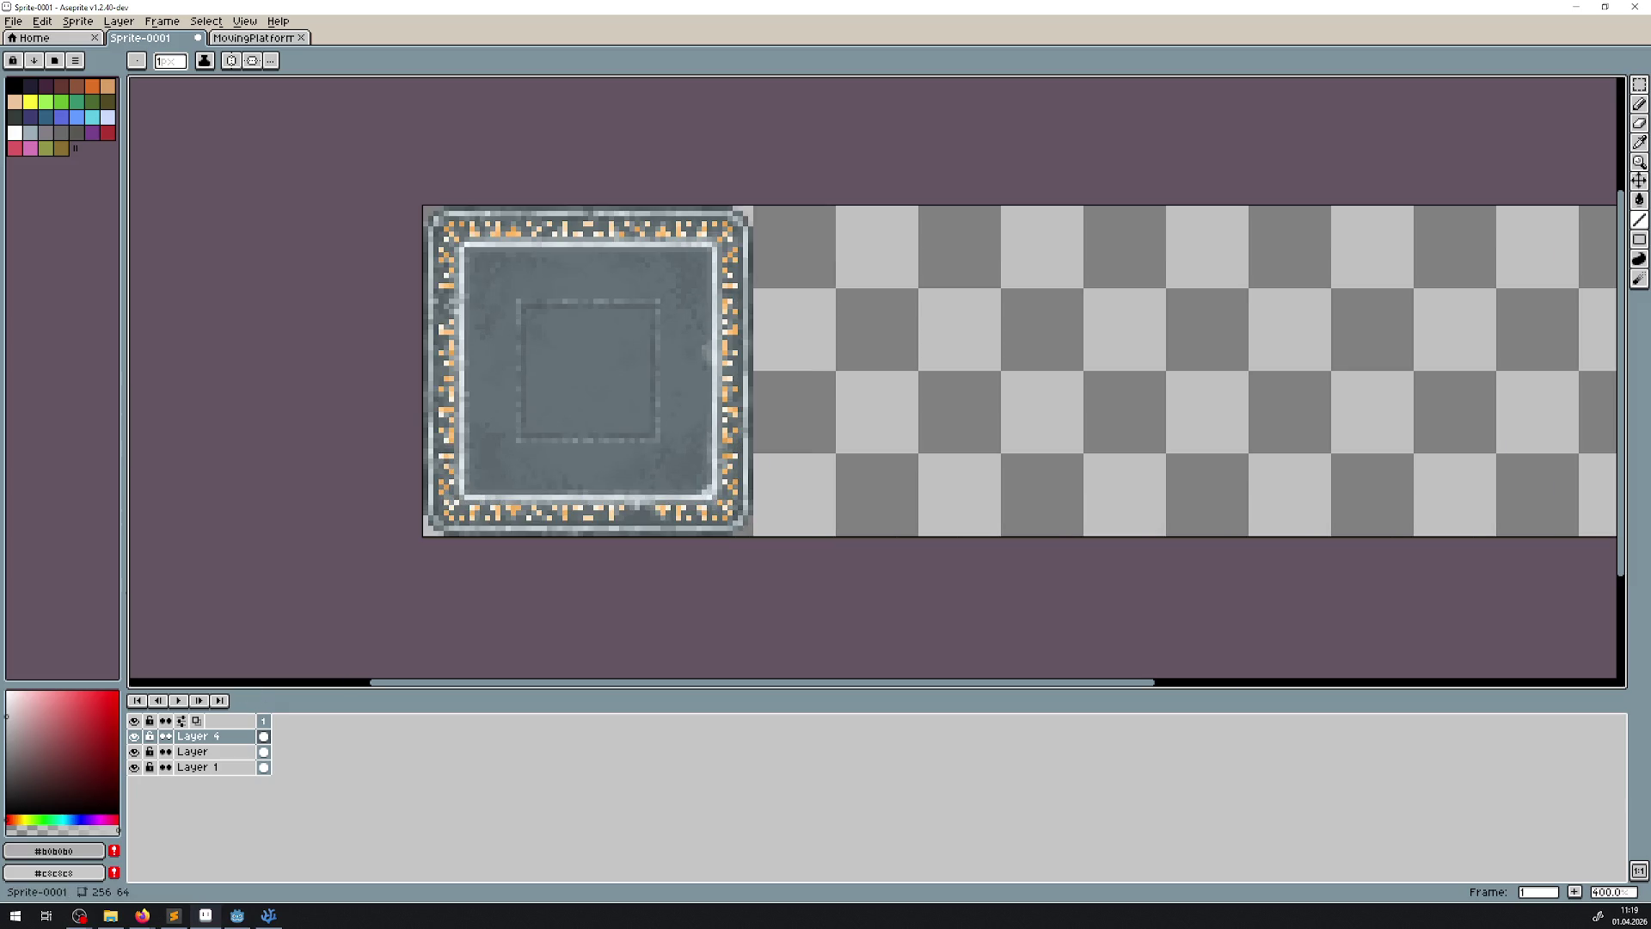
pyautogui.press('Delete')
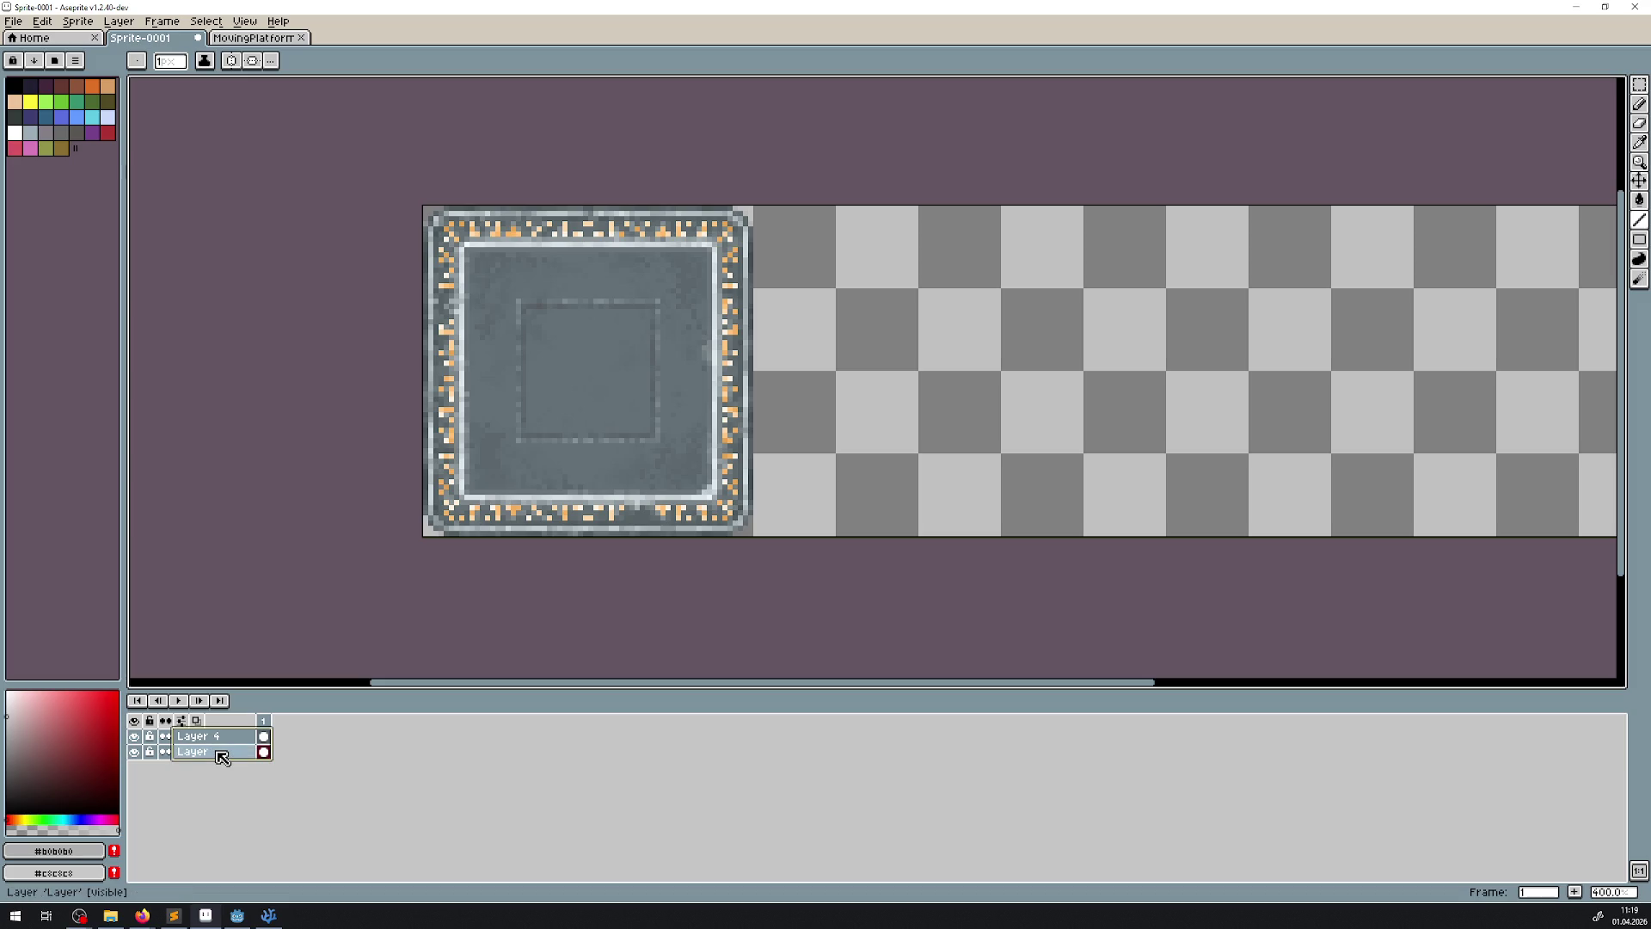
pyautogui.hotkey('ctrl', 'c')
pyautogui.click(237, 741)
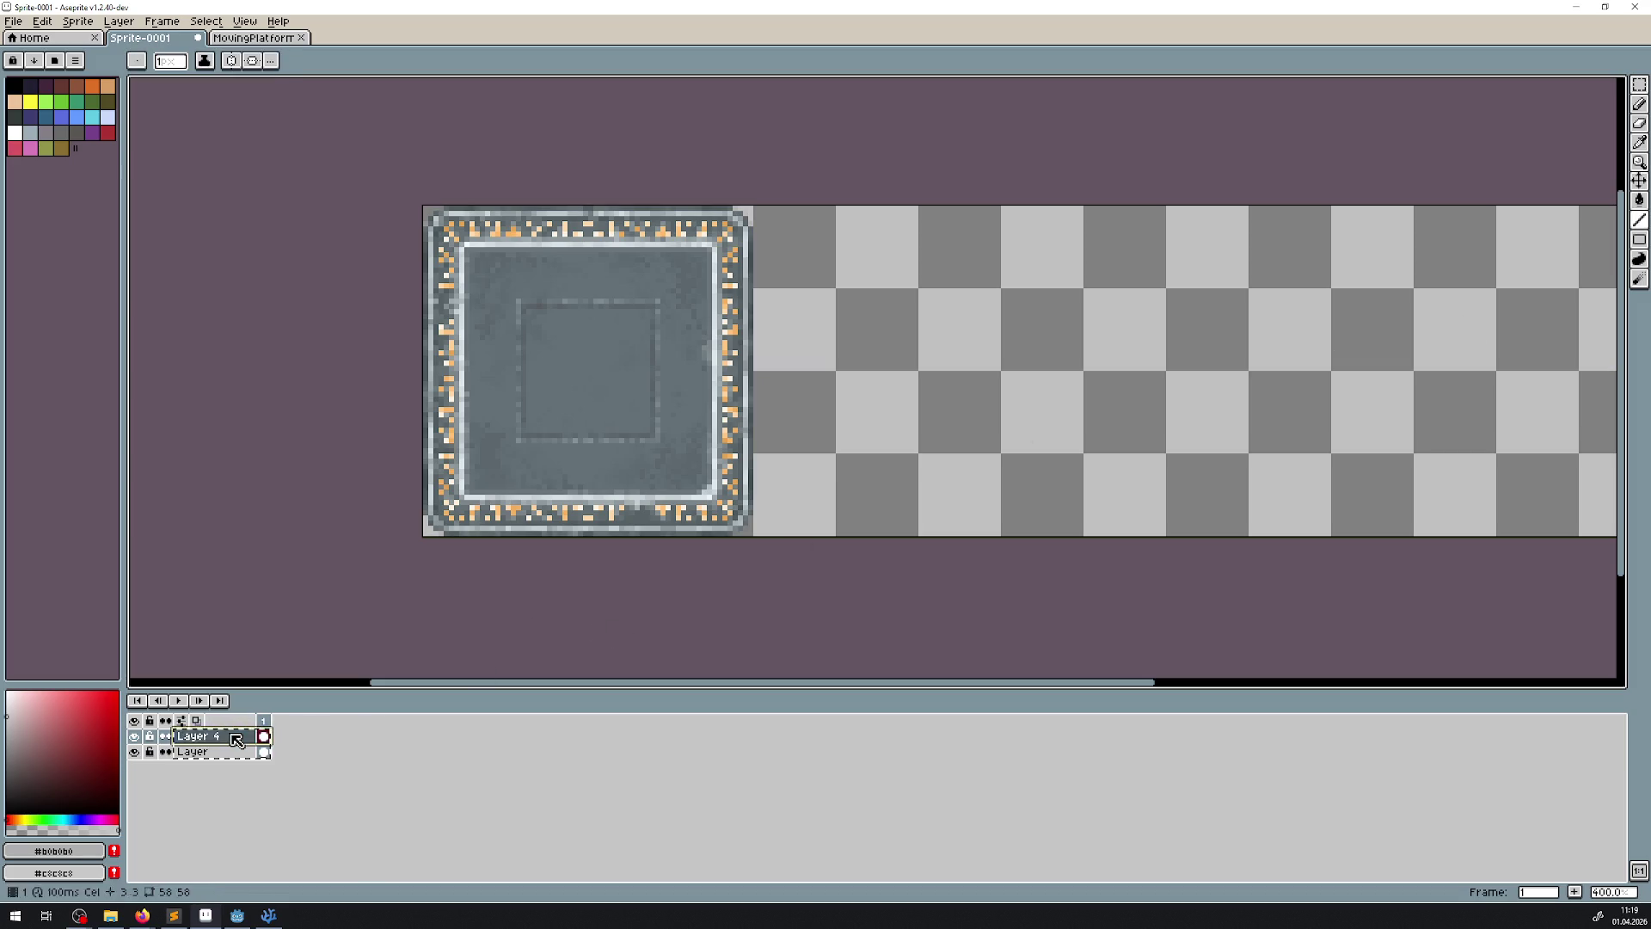
pyautogui.click(215, 752)
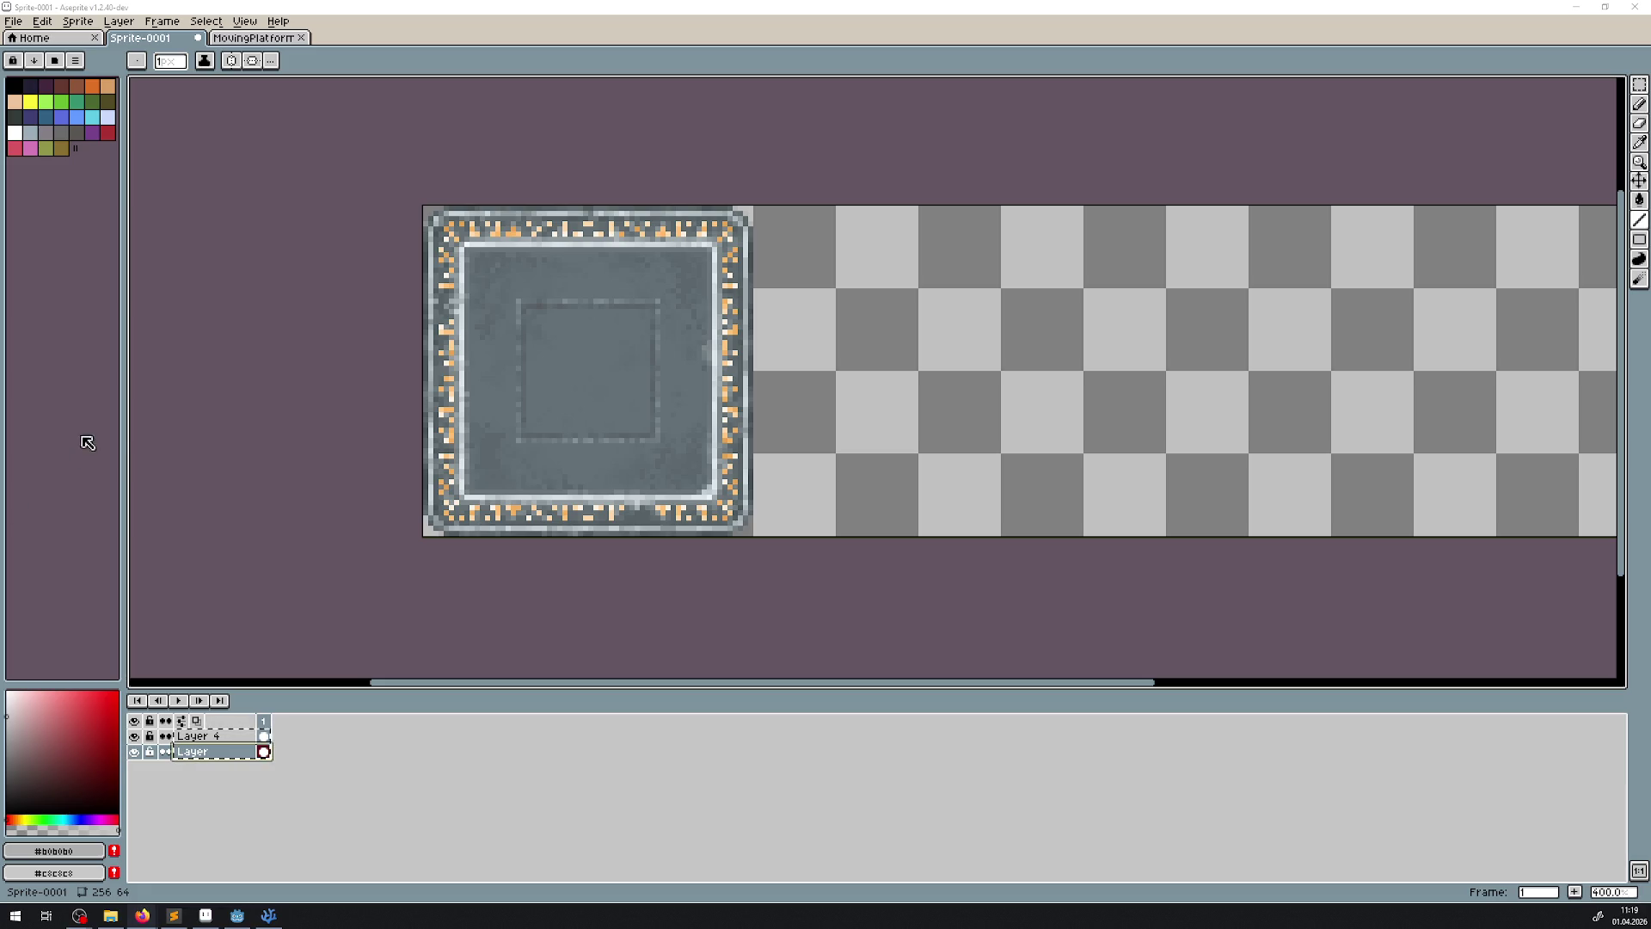
pyautogui.moveTo(251, 750); pyautogui.dragTo(258, 735)
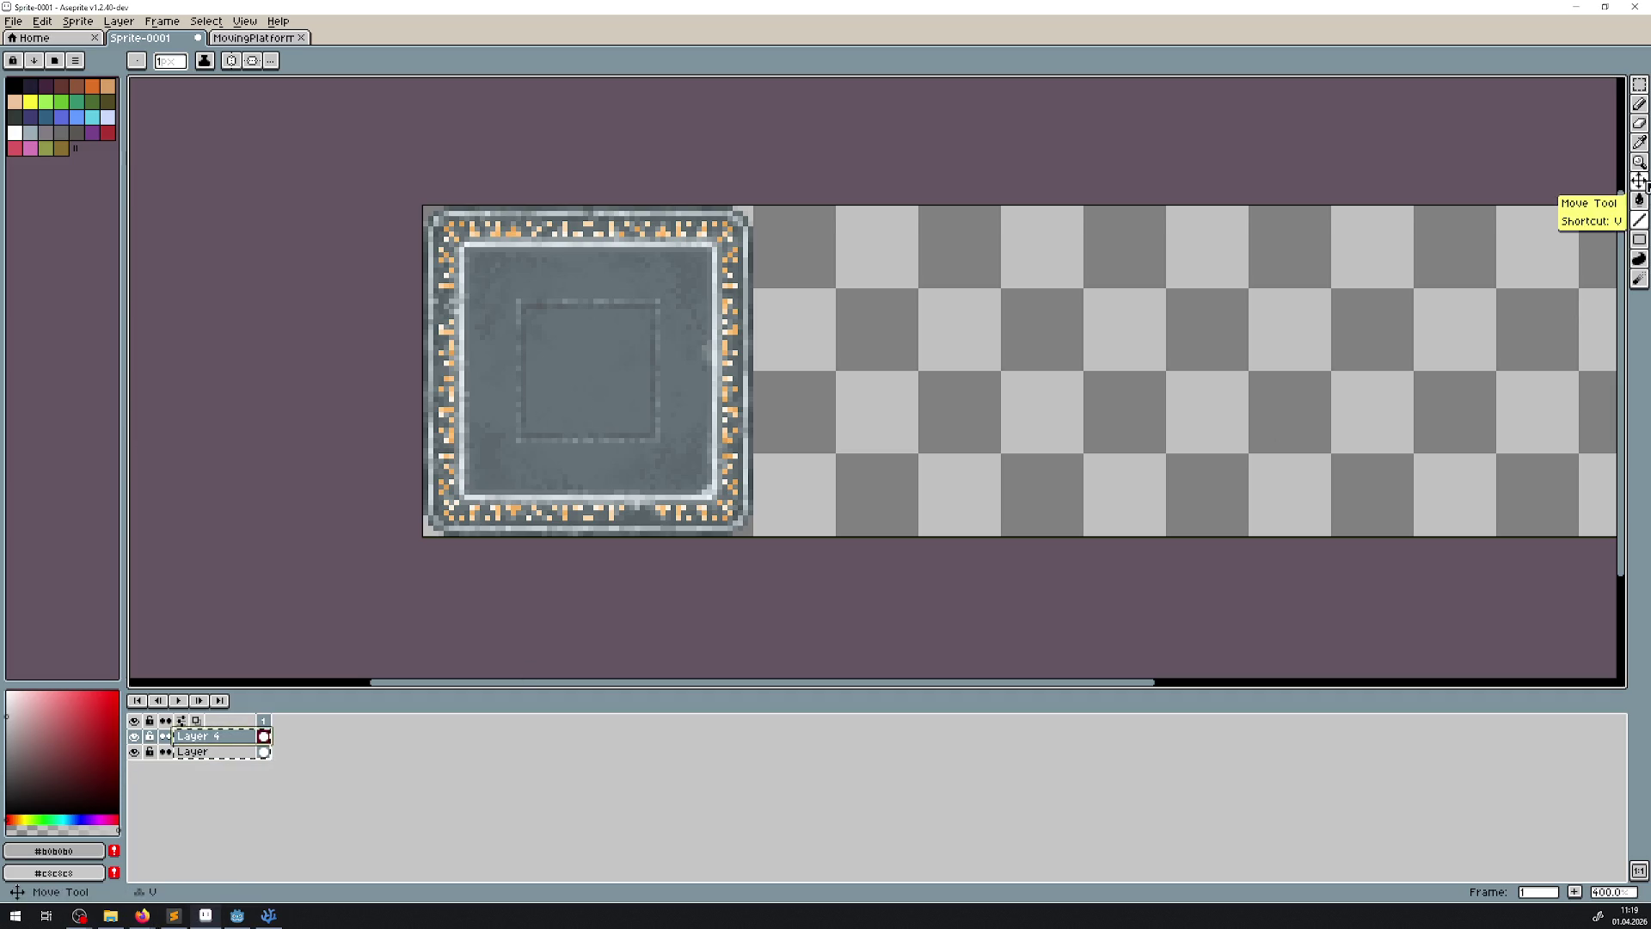
pyautogui.click(134, 736)
pyautogui.click(134, 736)
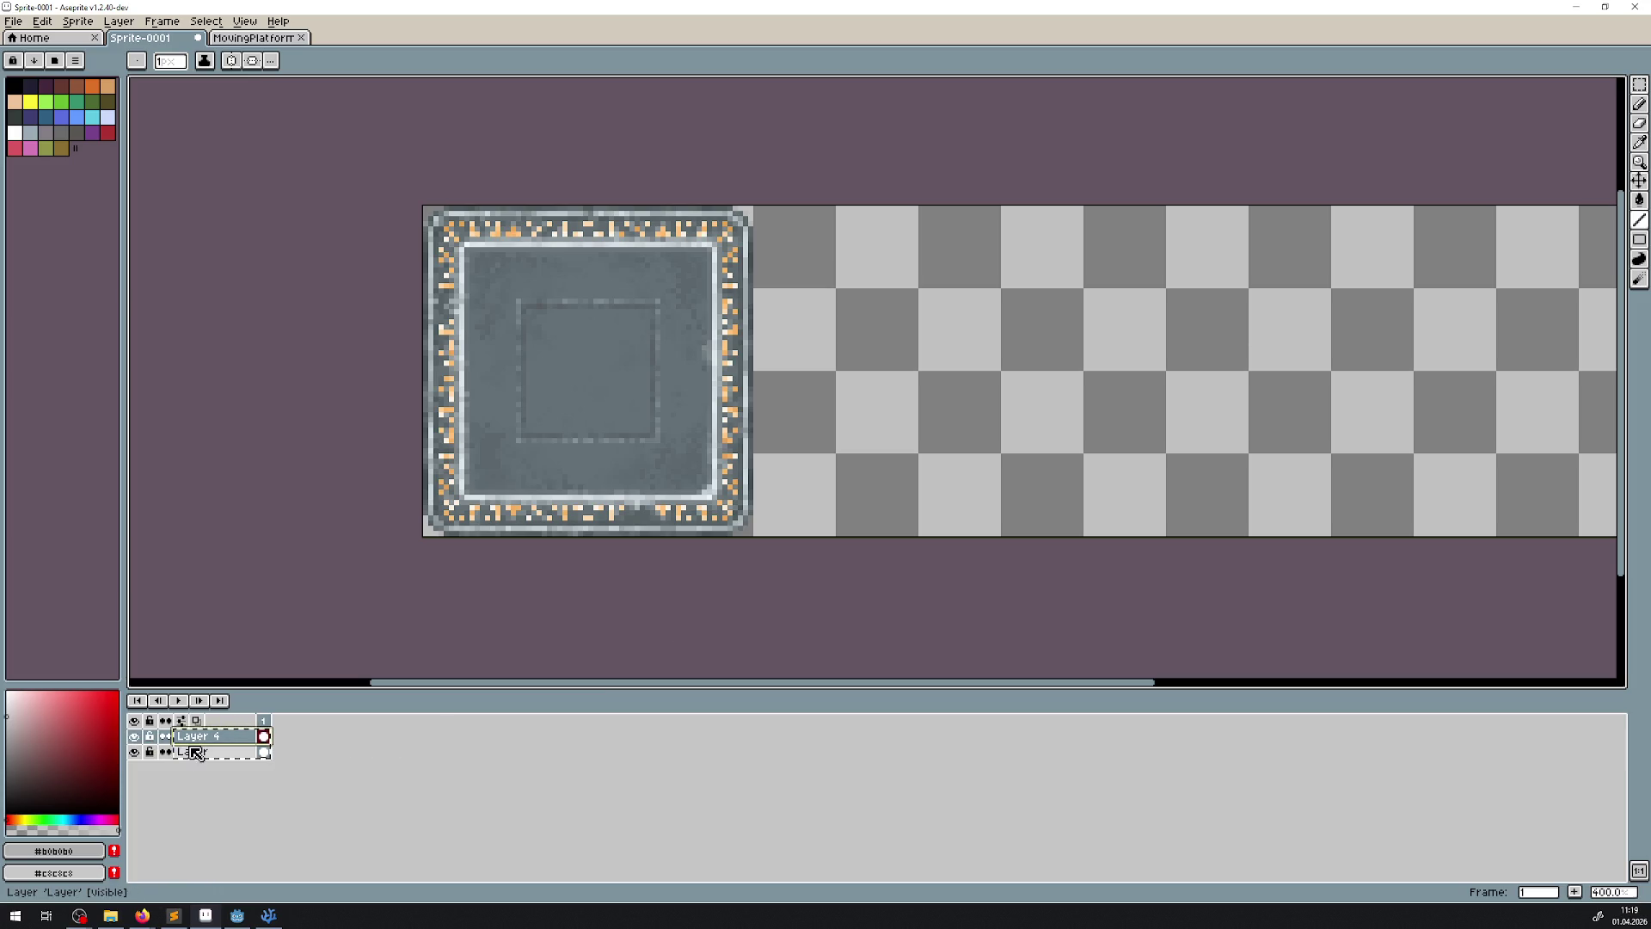
pyautogui.rightClick(199, 748)
# - Duplicate the grey tile layer three times, moving each copy 64 px further right to fill the strip
pyautogui.click(238, 848)
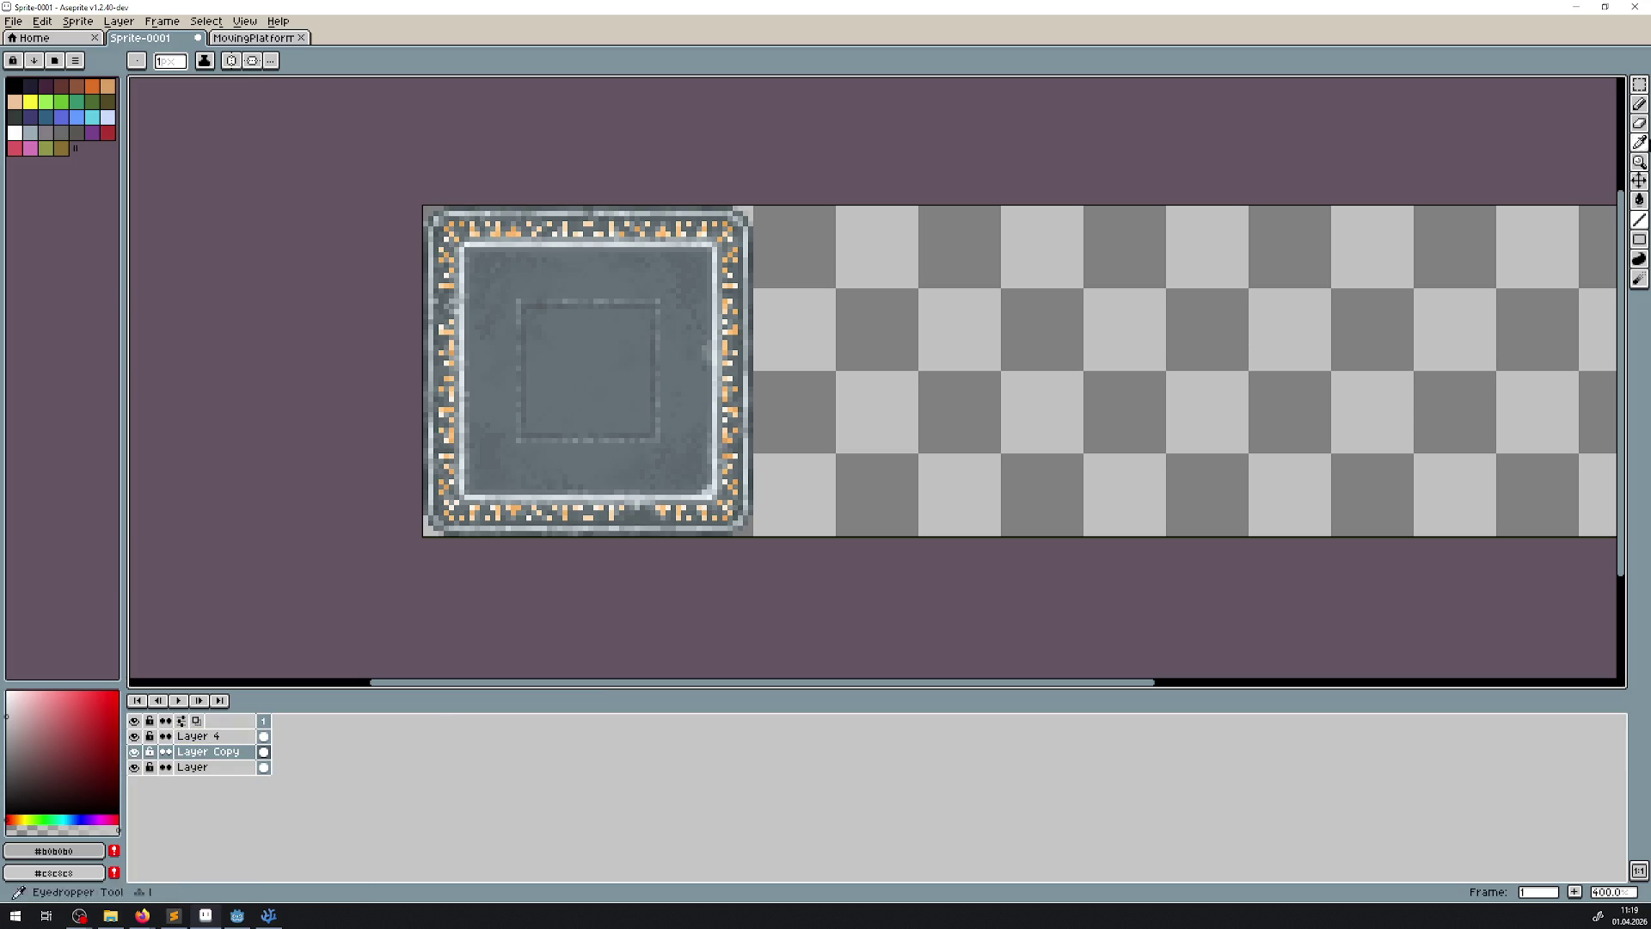
pyautogui.click(1639, 180)
pyautogui.moveTo(589, 442)
pyautogui.mouseDown()
pyautogui.moveTo(972, 460)
pyautogui.moveTo(895, 435)
pyautogui.moveTo(909, 437)
pyautogui.moveTo(892, 415)
pyautogui.mouseUp()
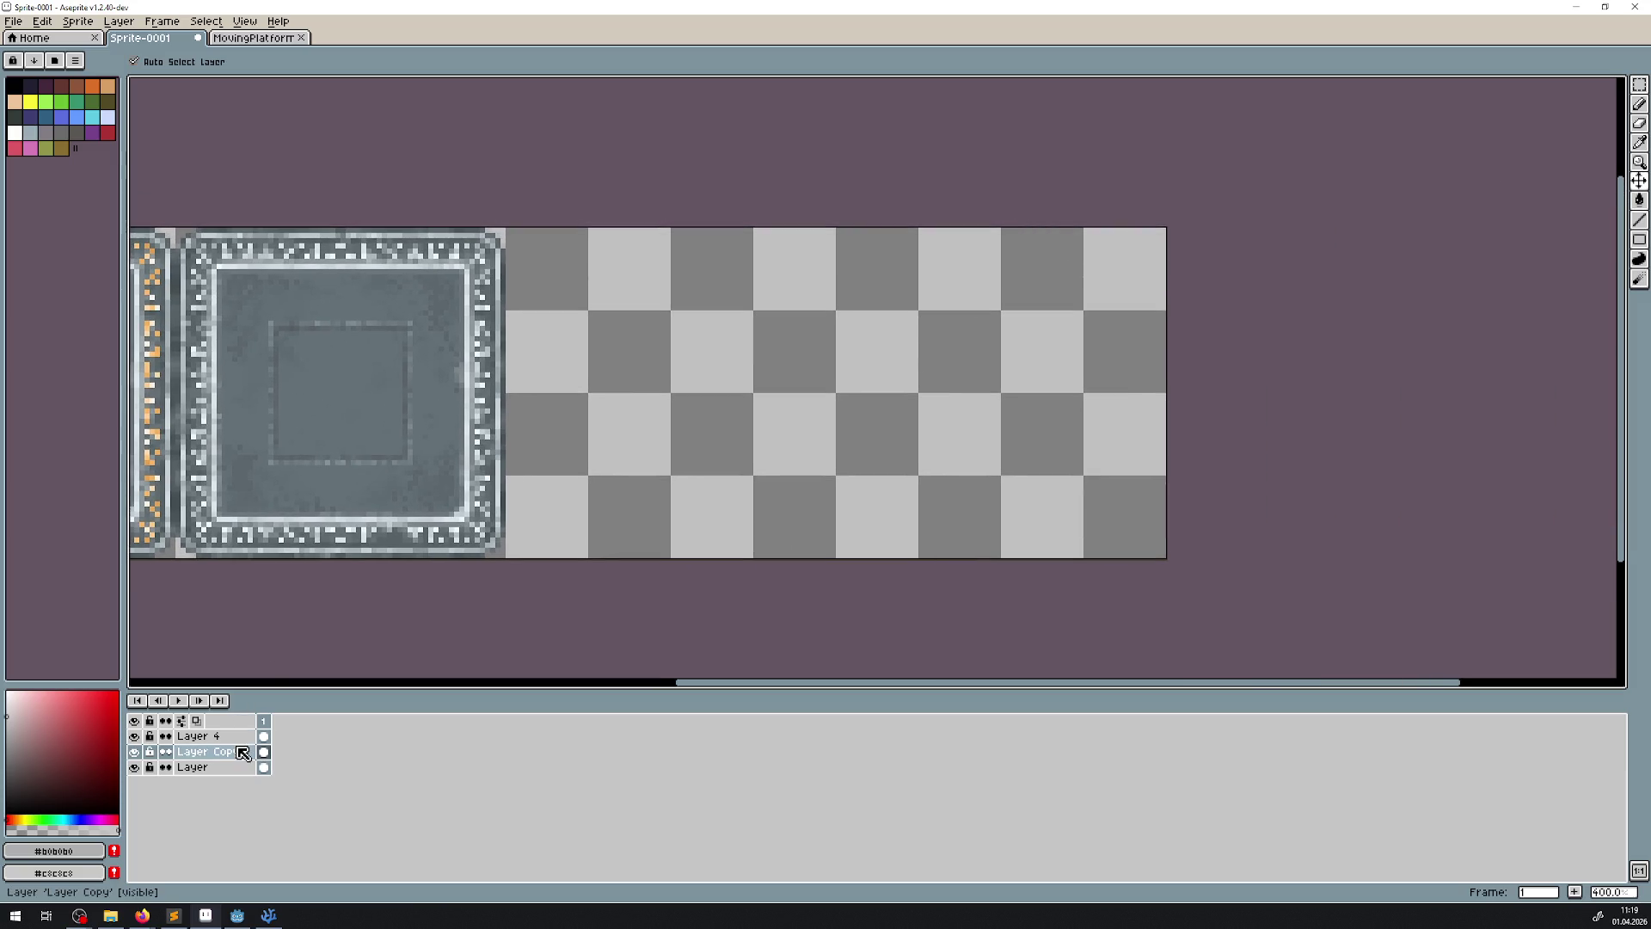
pyautogui.rightClick(243, 753)
pyautogui.click(295, 845)
pyautogui.moveTo(320, 449)
pyautogui.mouseDown()
pyautogui.moveTo(736, 417)
pyautogui.moveTo(649, 413)
pyautogui.mouseUp()
pyautogui.rightClick(176, 750)
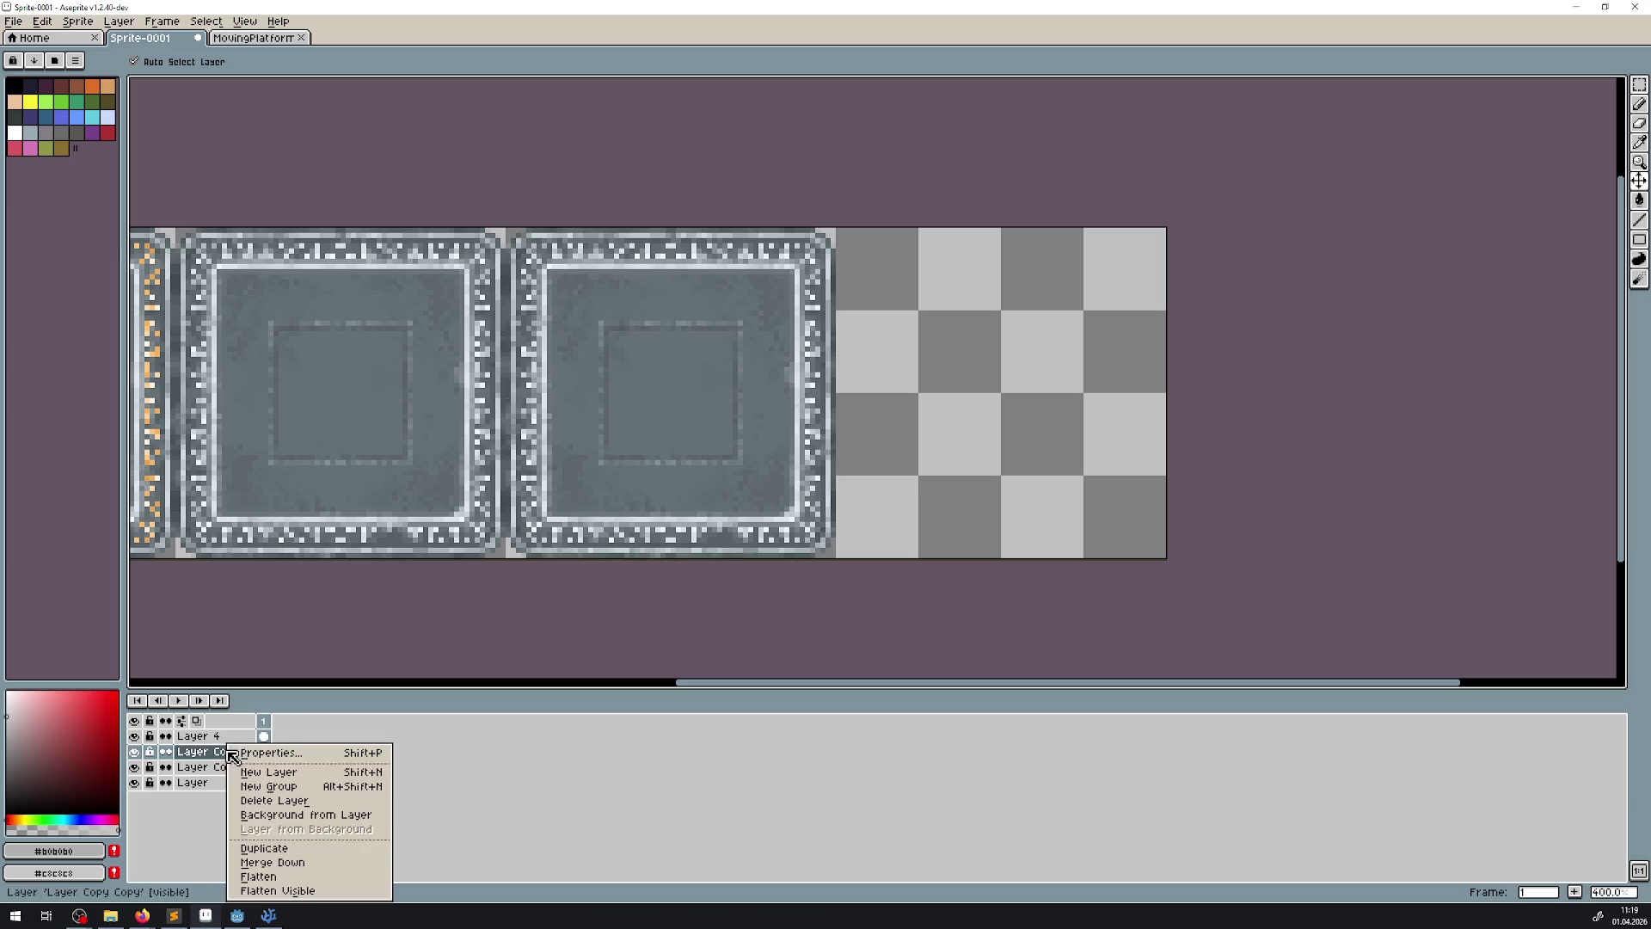
pyautogui.click(249, 847)
pyautogui.moveTo(571, 460); pyautogui.dragTo(985, 456)
pyautogui.hscroll(-3, 488, 478)
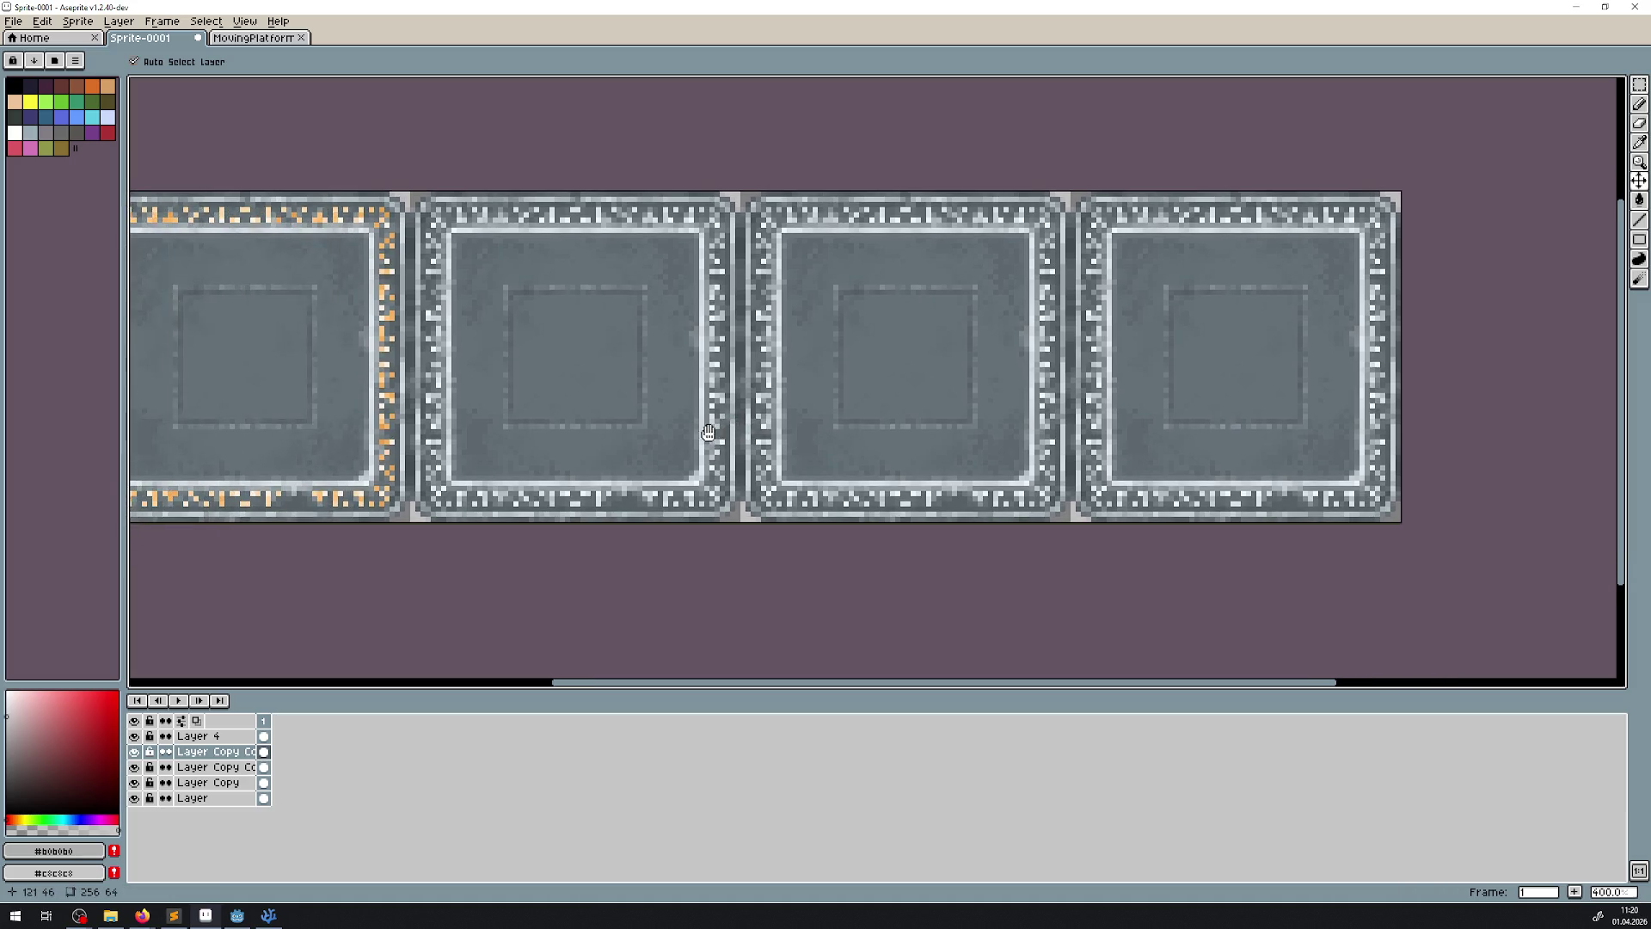
pyautogui.click(206, 736)
pyautogui.hscroll(-2, 277, 486)
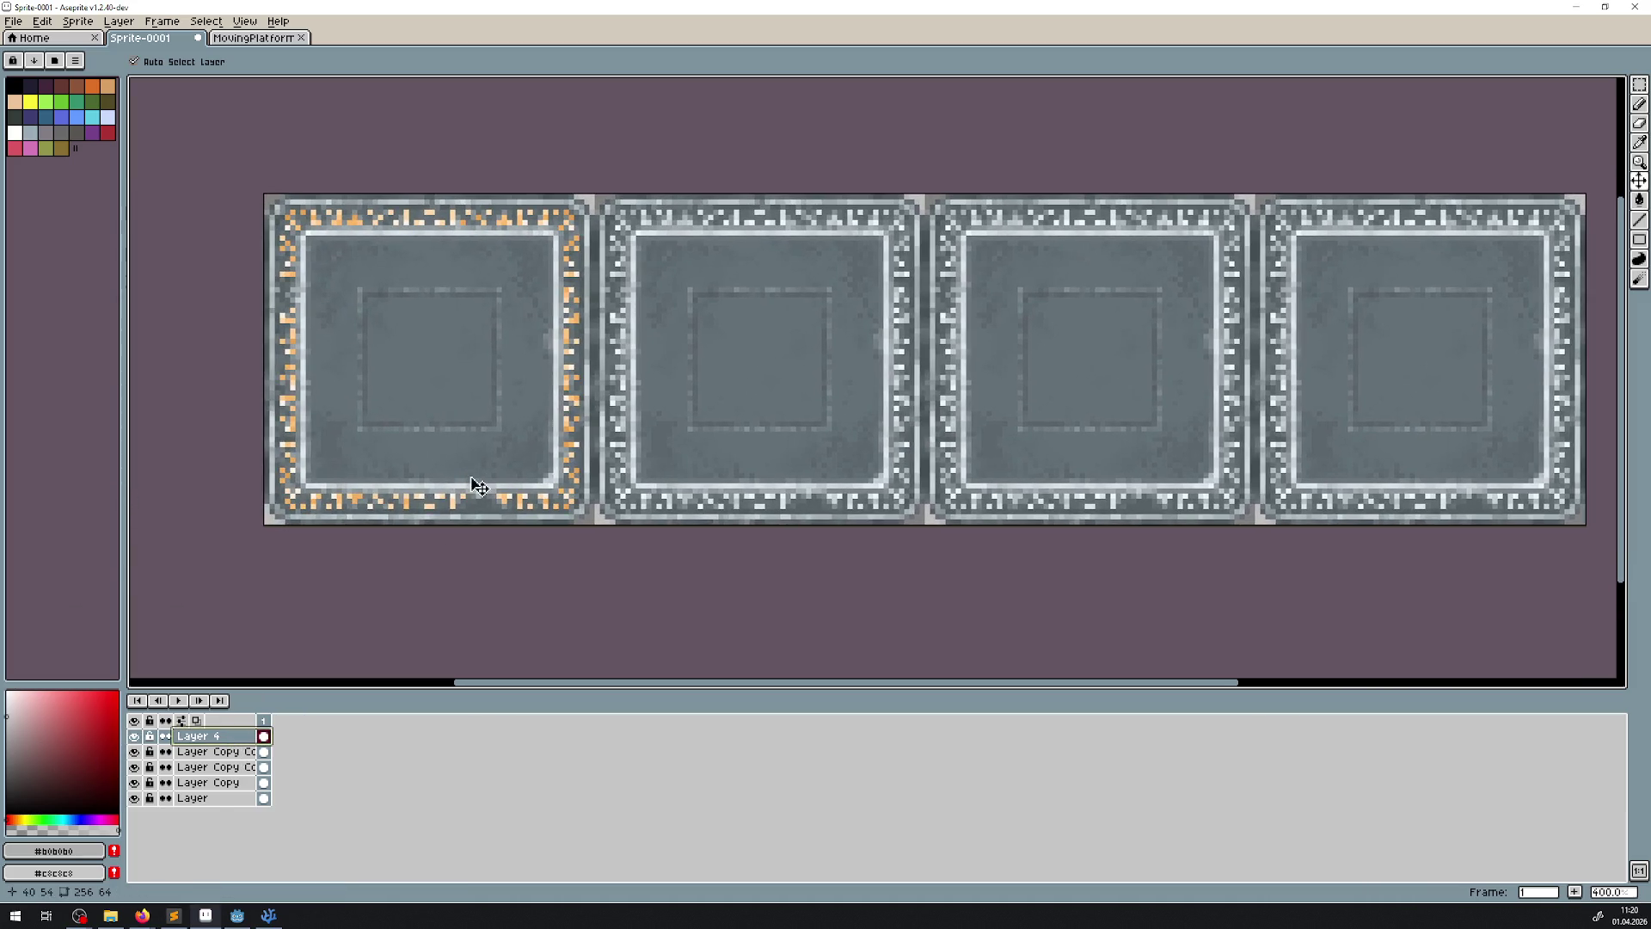
pyautogui.rightClick(226, 738)
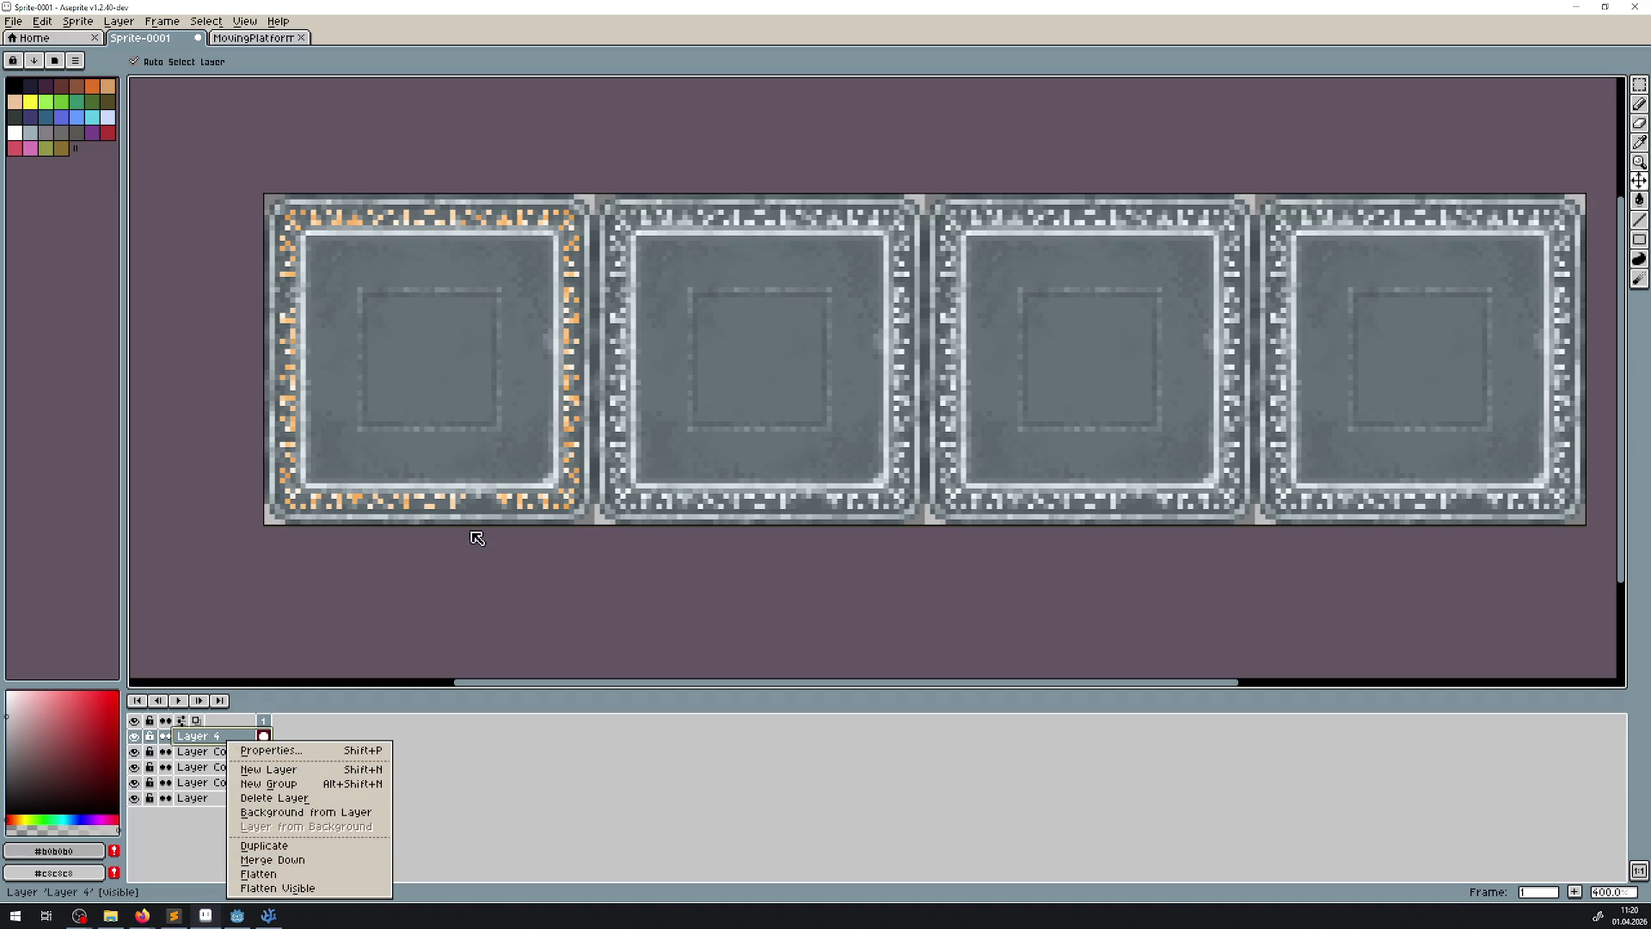
# - Undo a stray grey tile move and shift the Layer 4 orange glow one tile to the right
pyautogui.click(499, 514)
pyautogui.moveTo(499, 513); pyautogui.dragTo(837, 516)
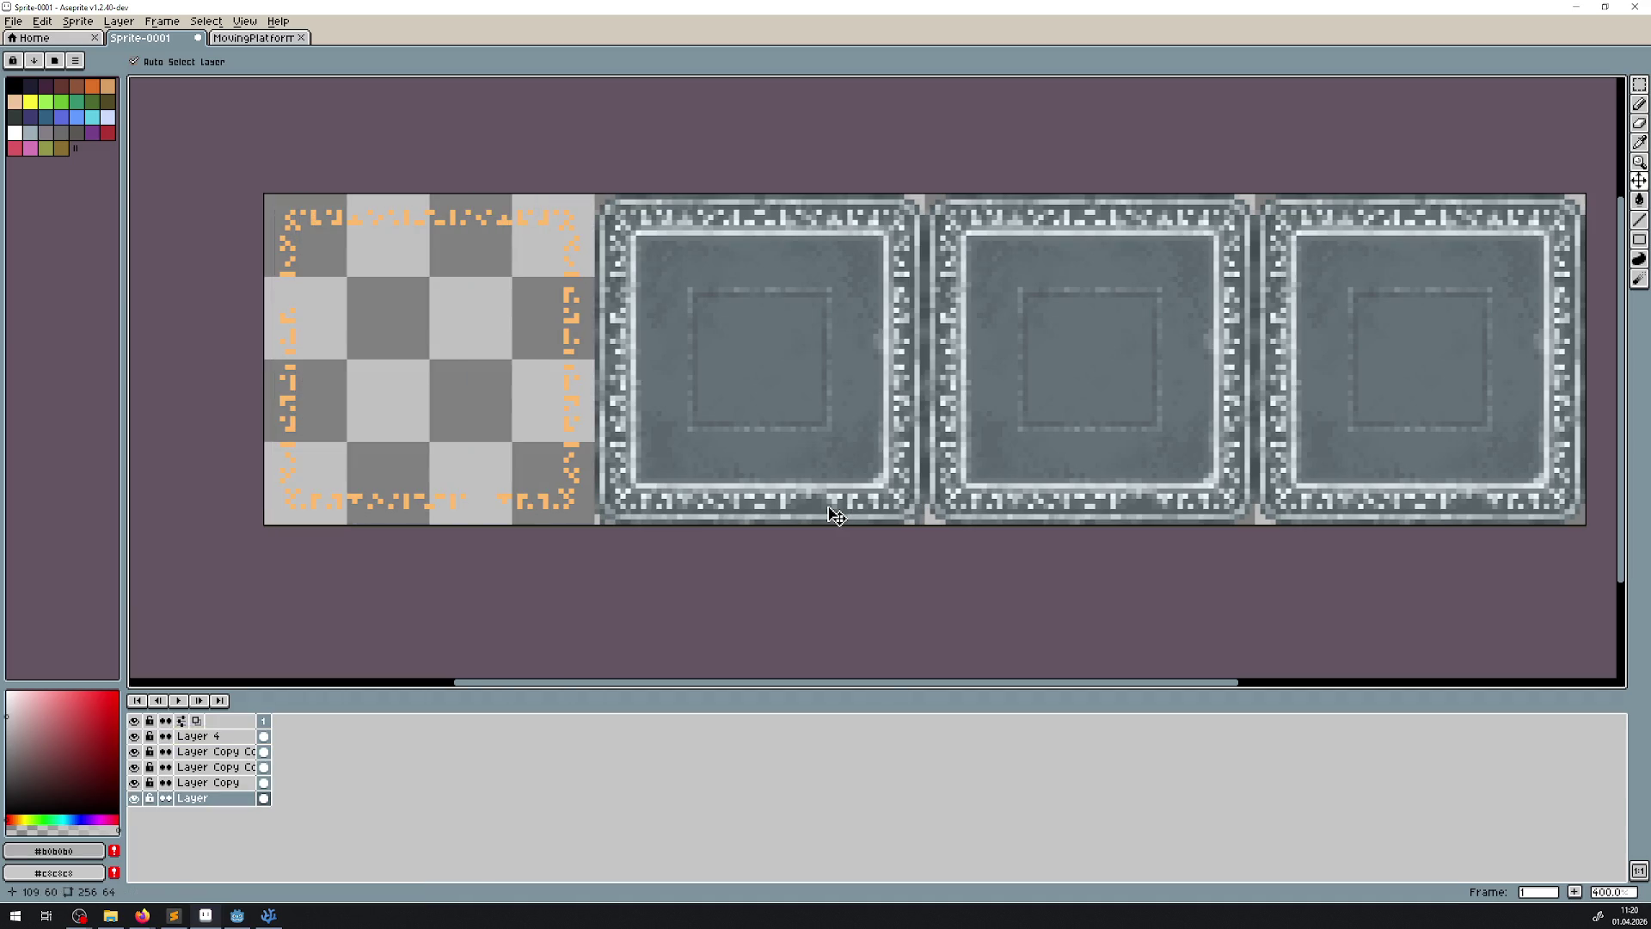
pyautogui.hotkey('ctrl', 'z')
pyautogui.scroll(2, 559, 344)
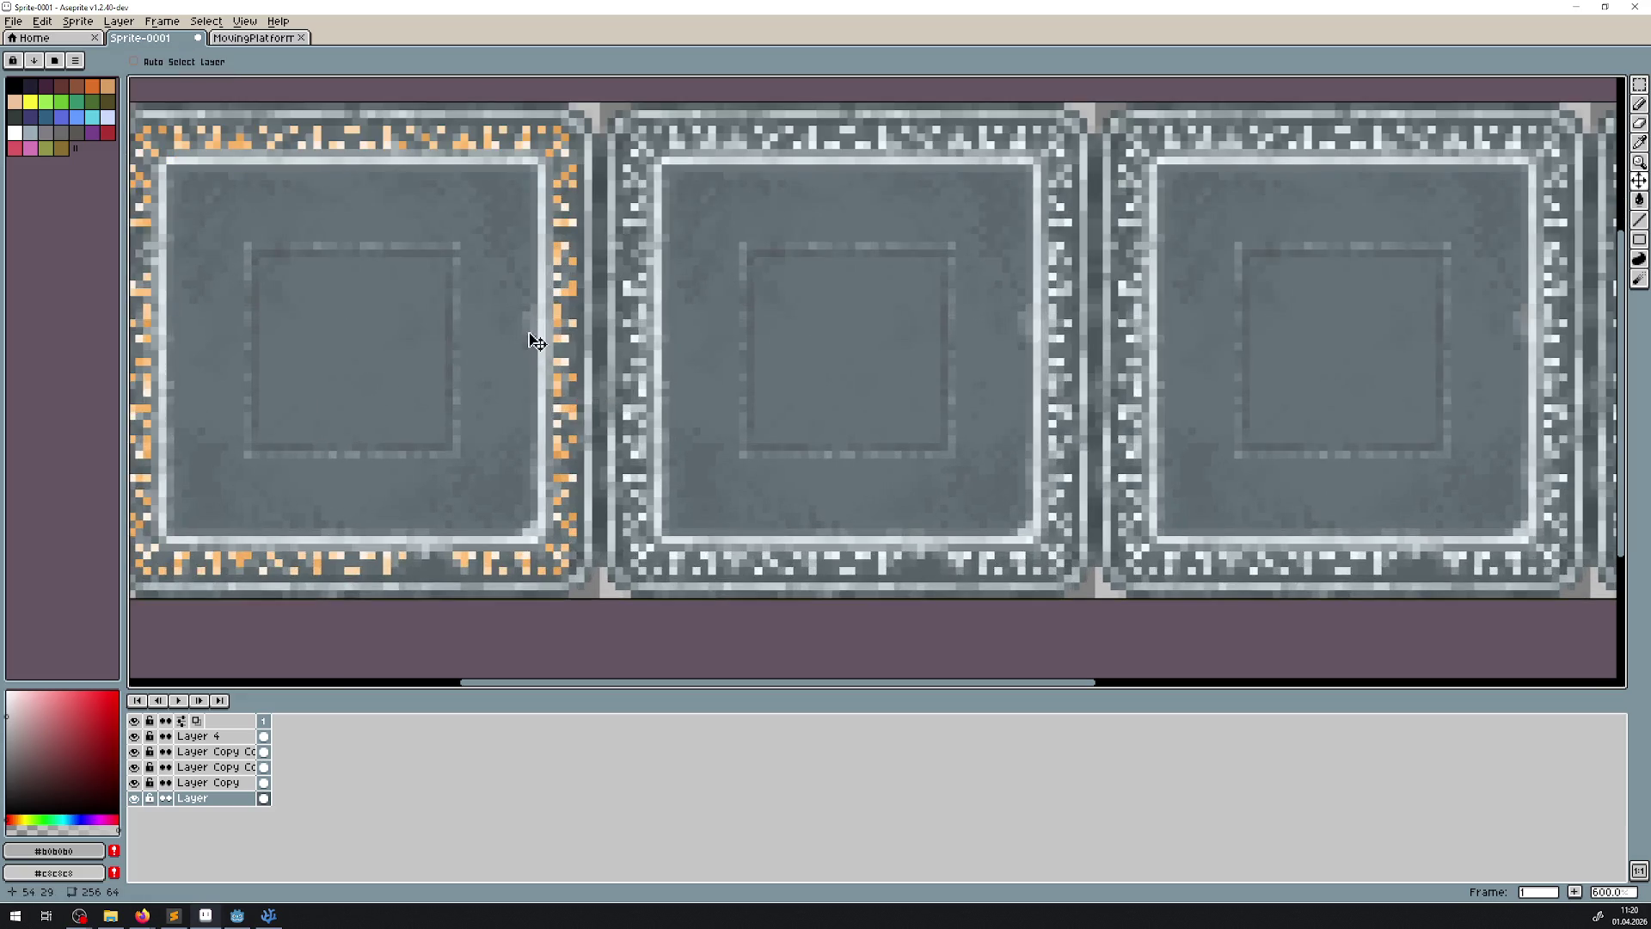
pyautogui.hotkey('ctrl', 'y')
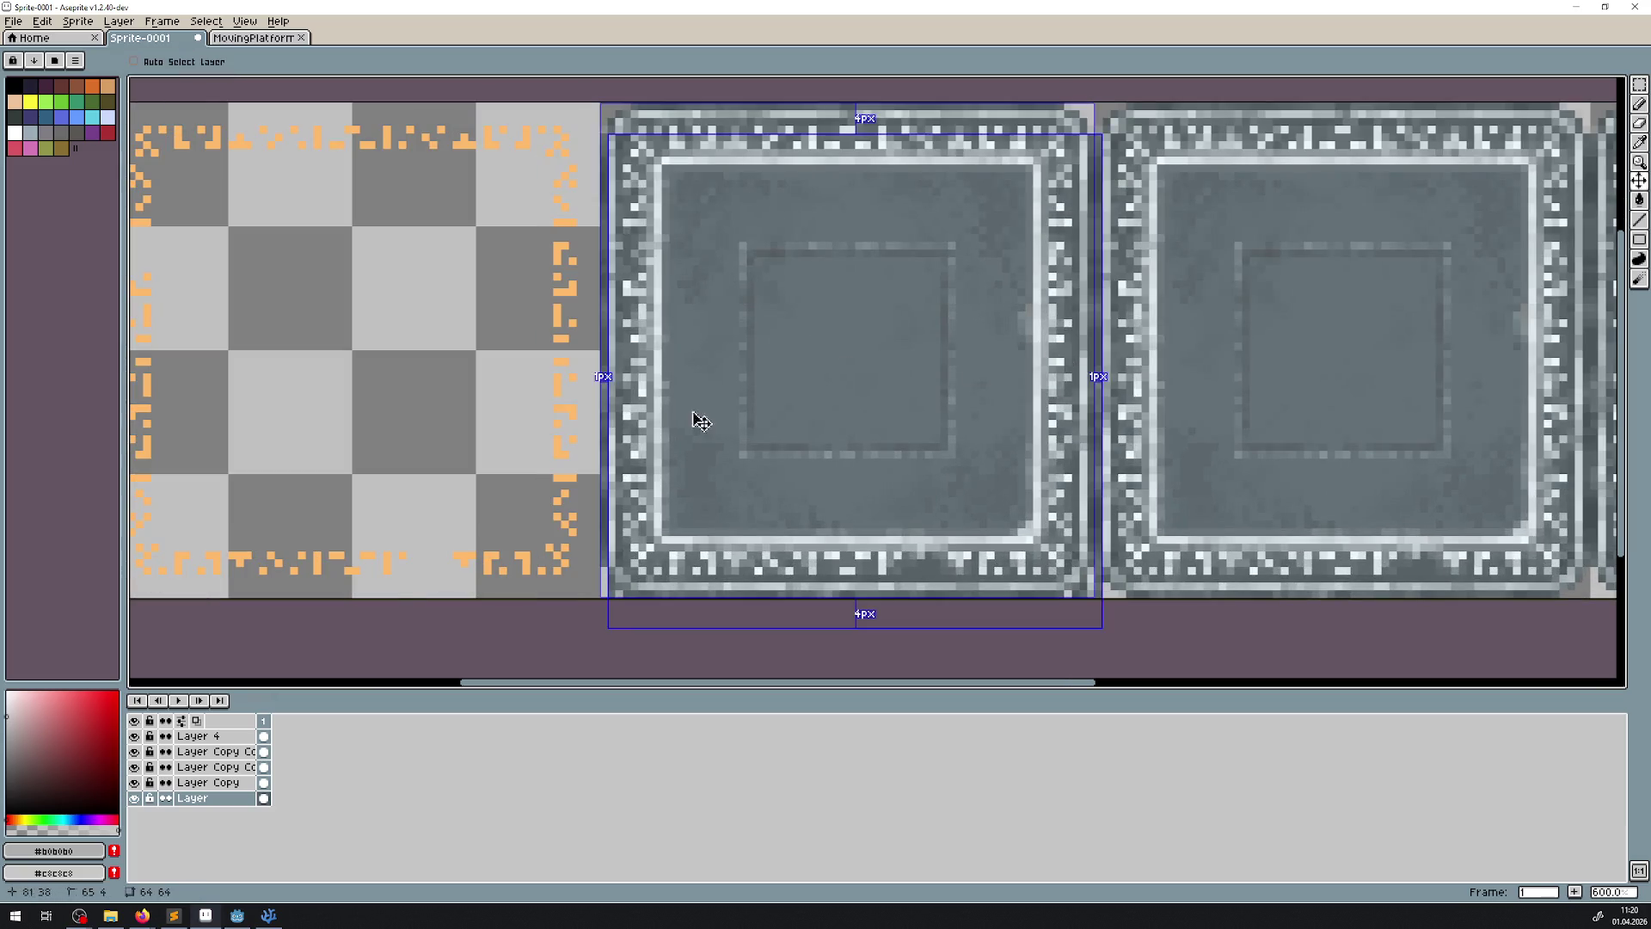
pyautogui.hotkey('ctrl', 'z')
pyautogui.click(185, 736)
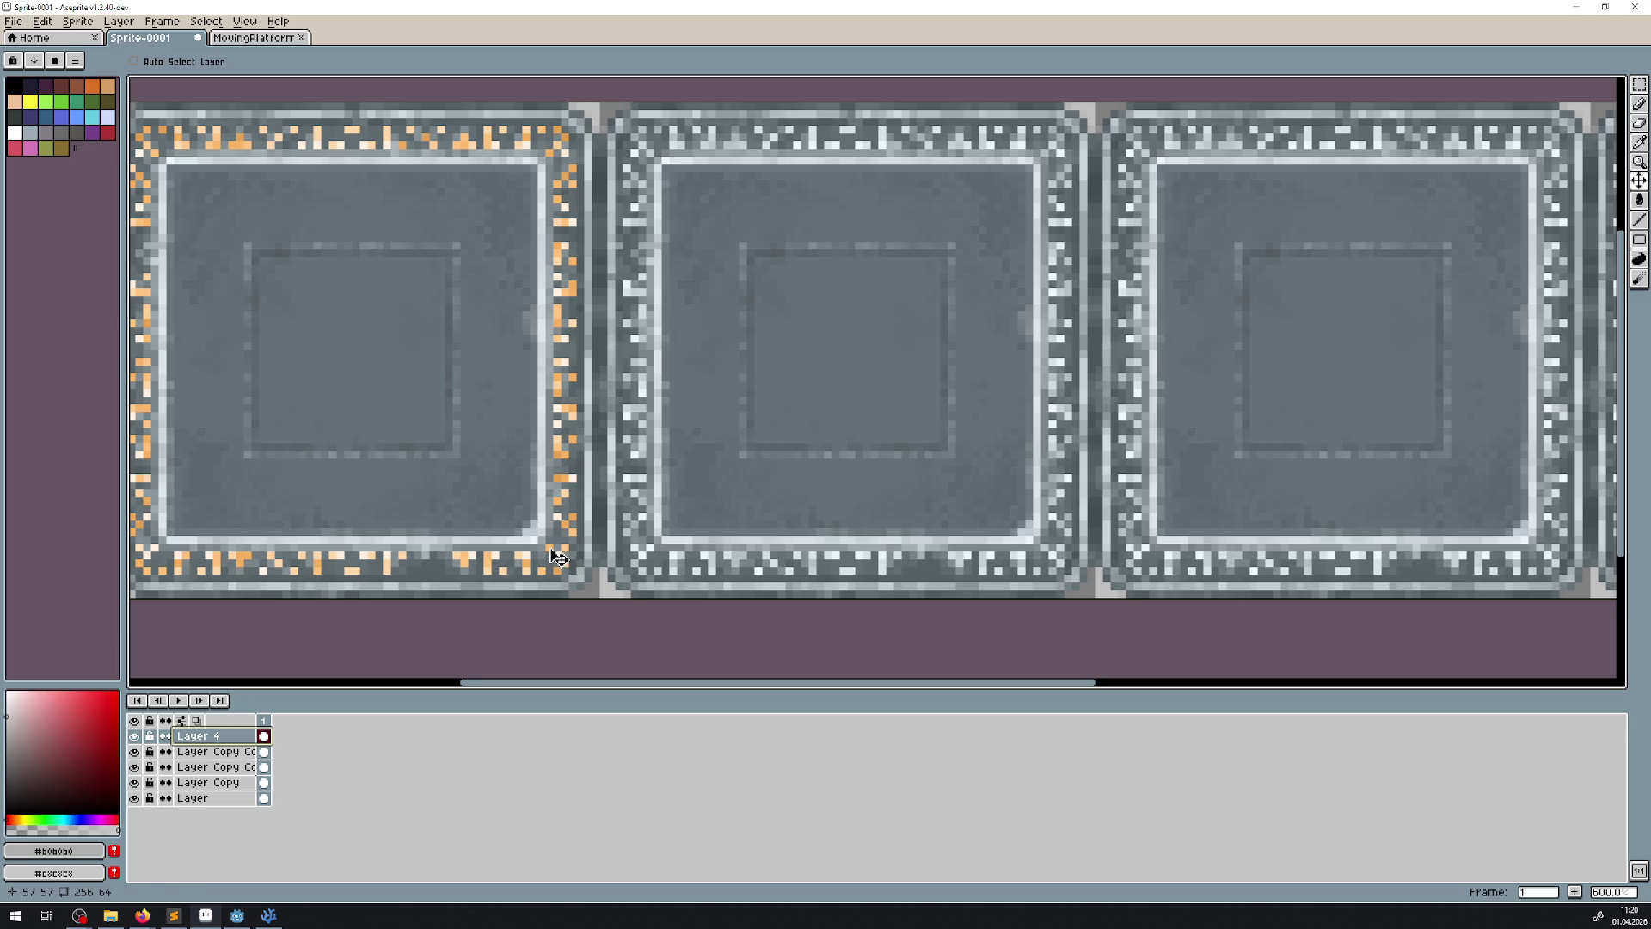
pyautogui.moveTo(559, 557)
pyautogui.mouseDown()
pyautogui.moveTo(1090, 555)
pyautogui.moveTo(1032, 550)
pyautogui.moveTo(1052, 557)
pyautogui.mouseUp()
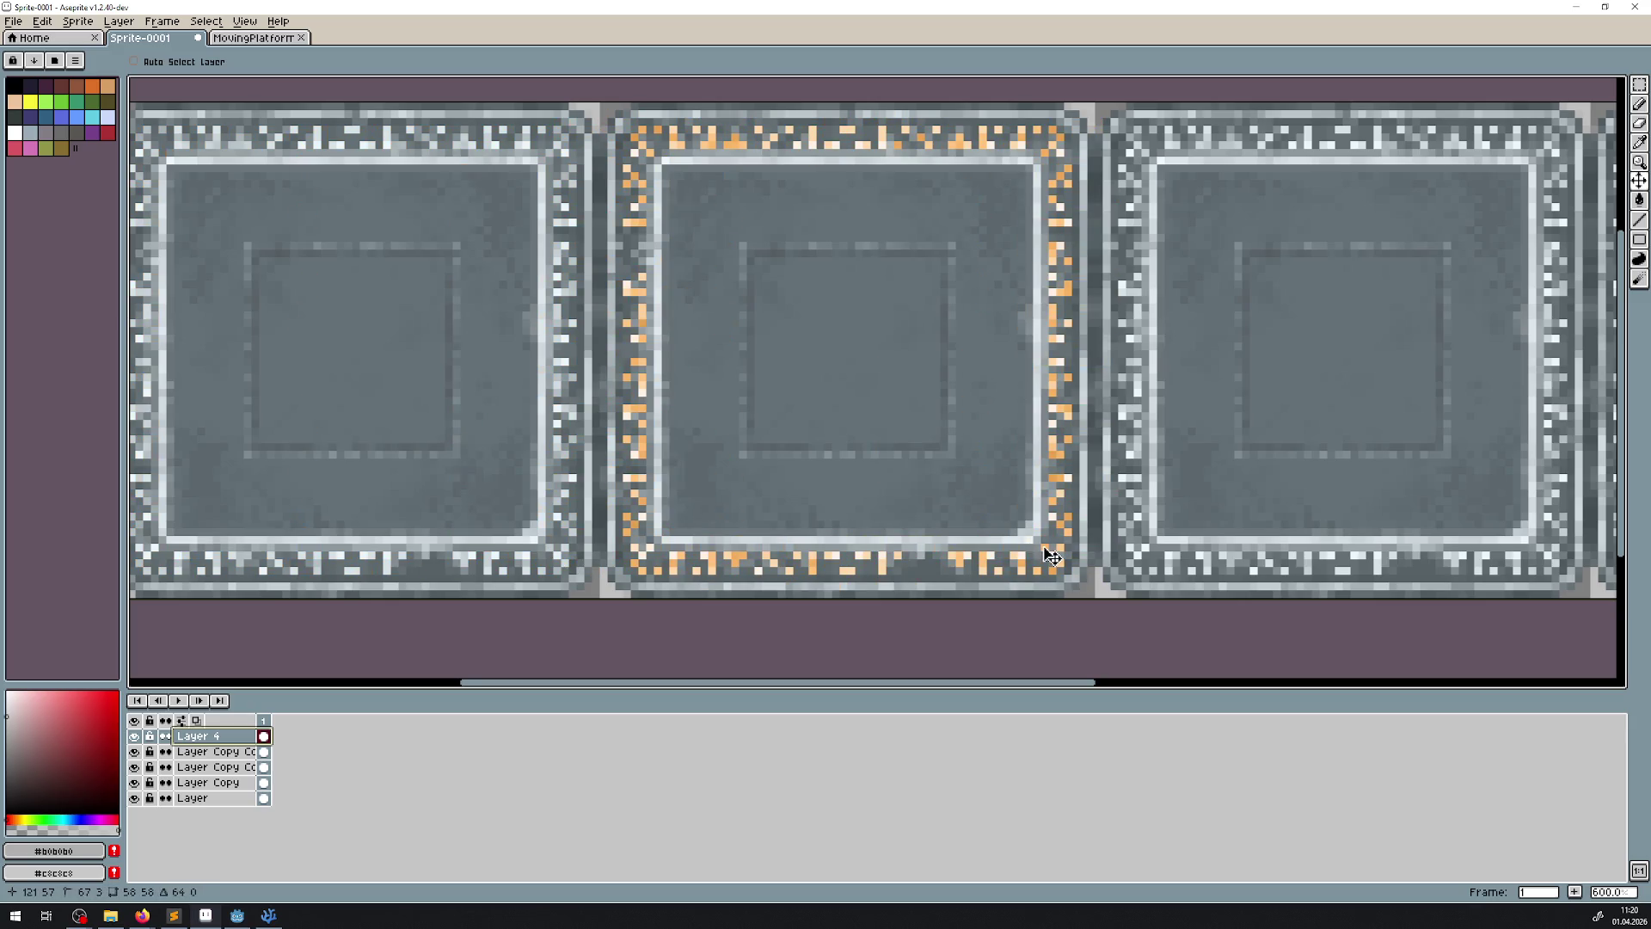
# - Duplicate the glow layer twice, shifting each copy one more tile to the right
pyautogui.rightClick(215, 738)
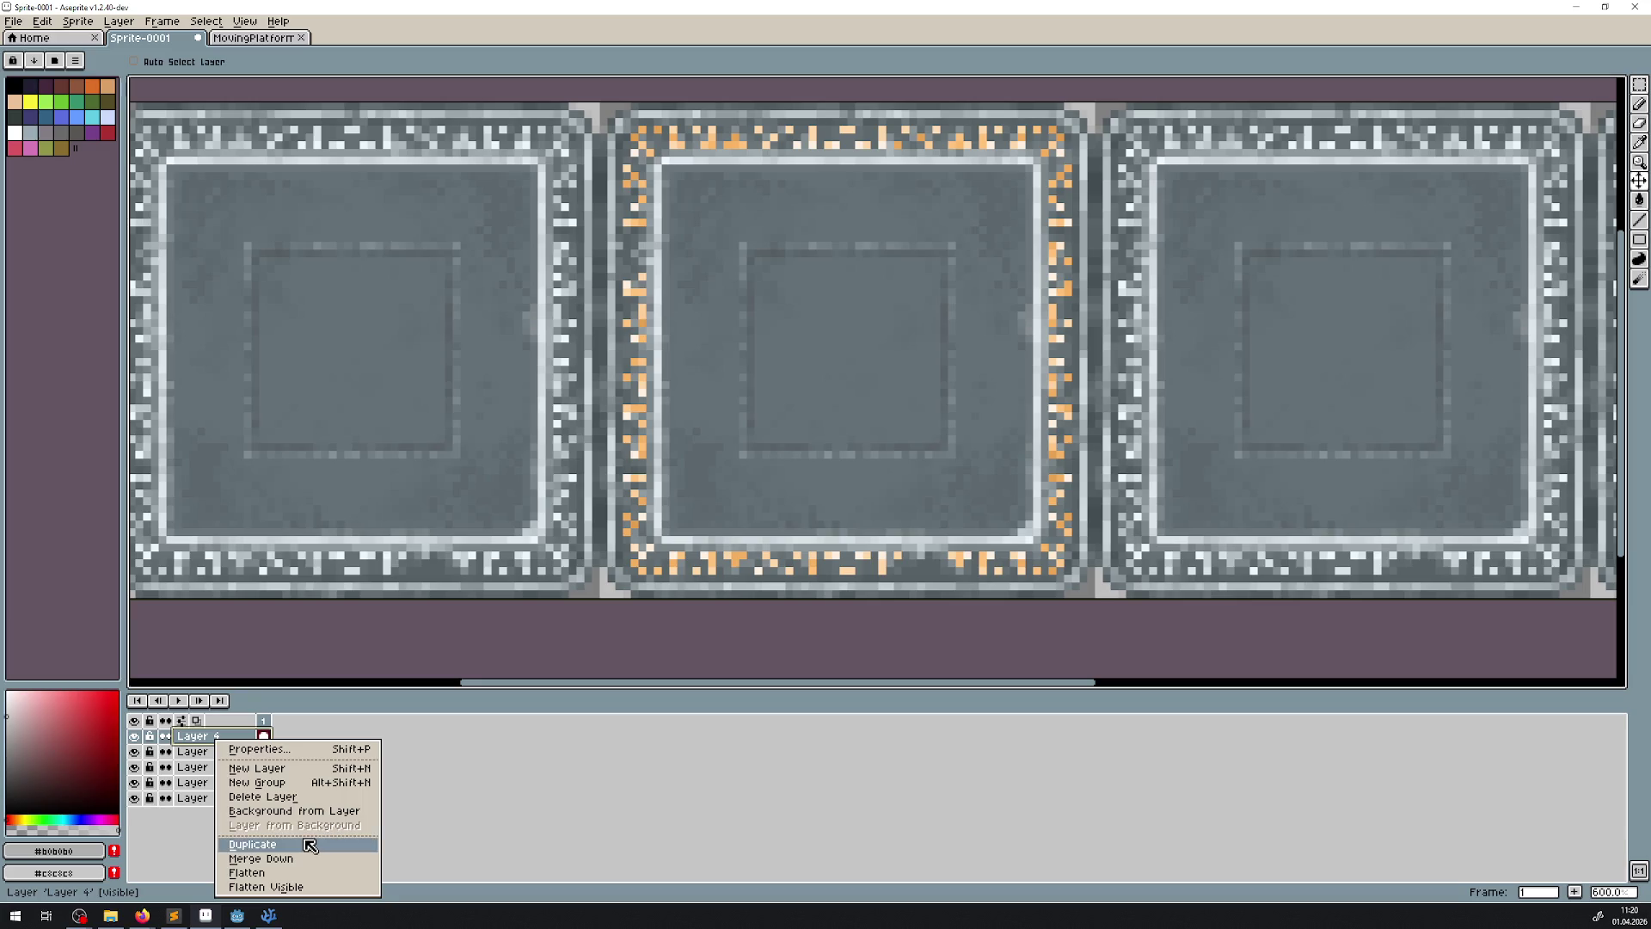
pyautogui.click(310, 846)
pyautogui.scroll(4, 695, 307)
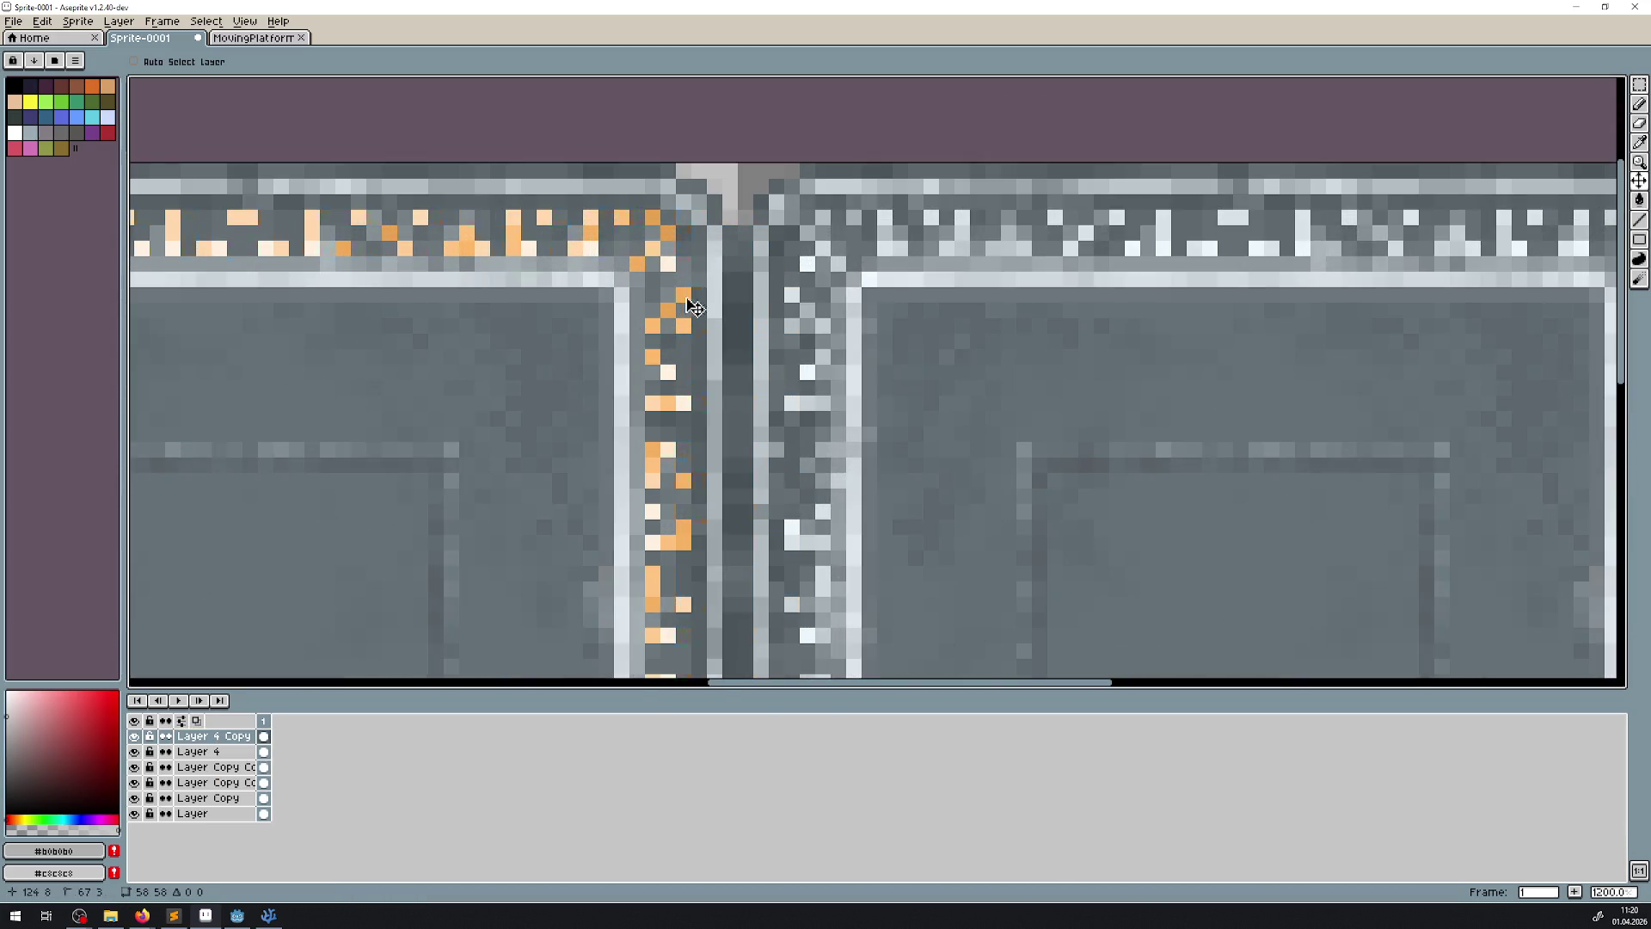
pyautogui.moveTo(695, 307); pyautogui.dragTo(890, 240)
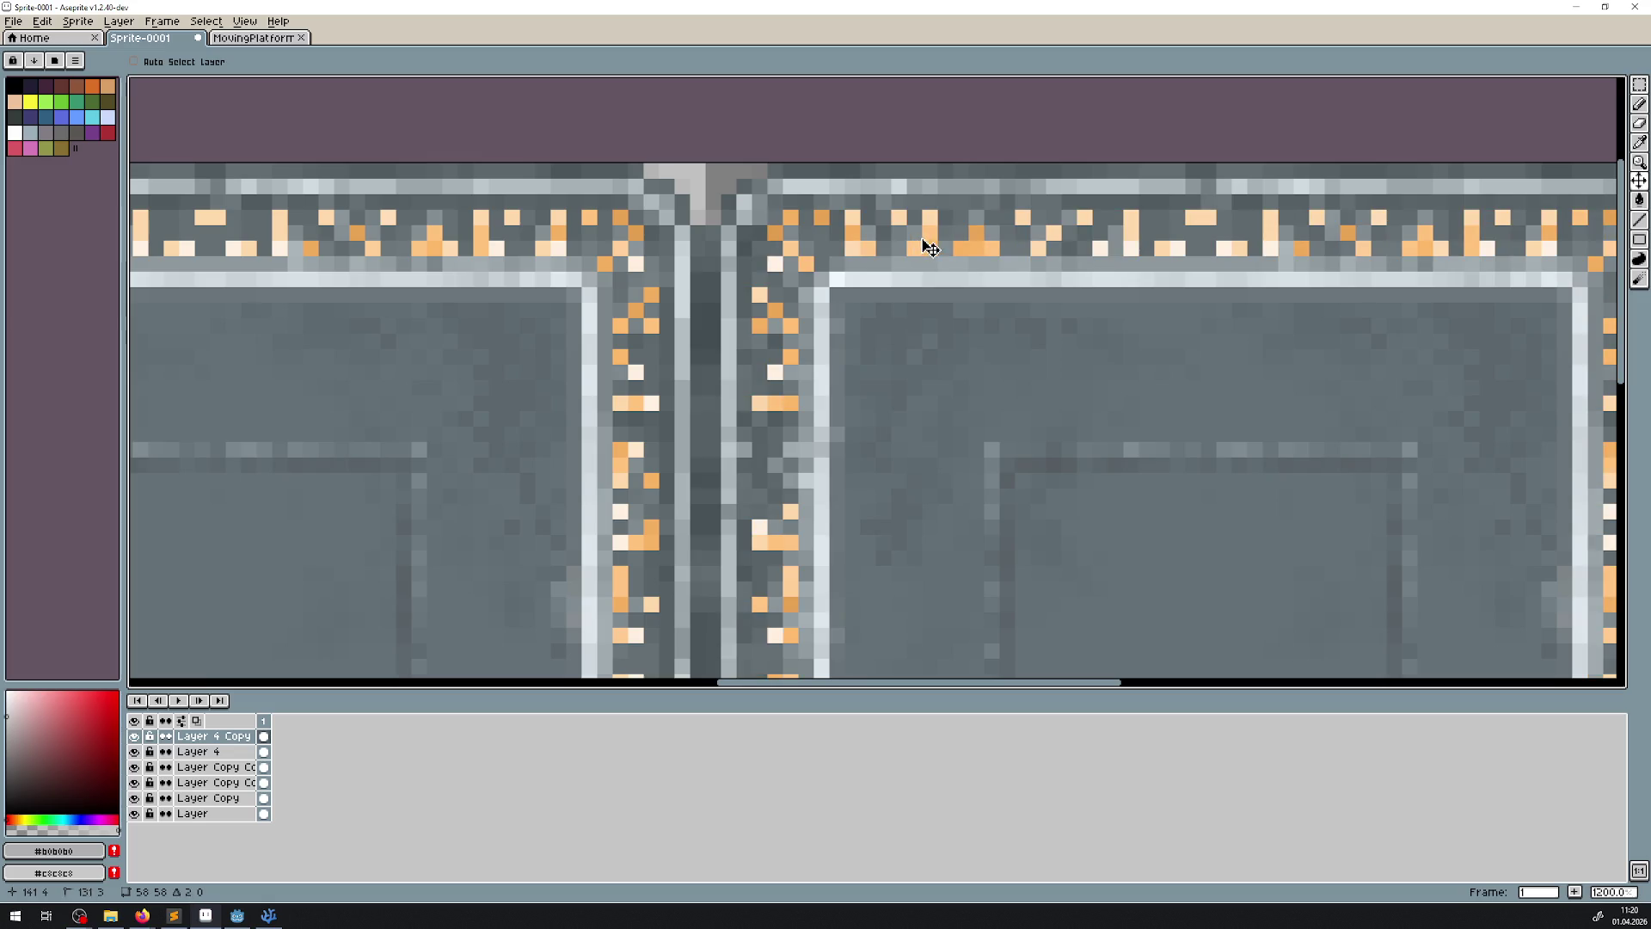
pyautogui.scroll(-2, 1080, 309)
pyautogui.scroll(1, 301, 472)
pyautogui.rightClick(245, 745)
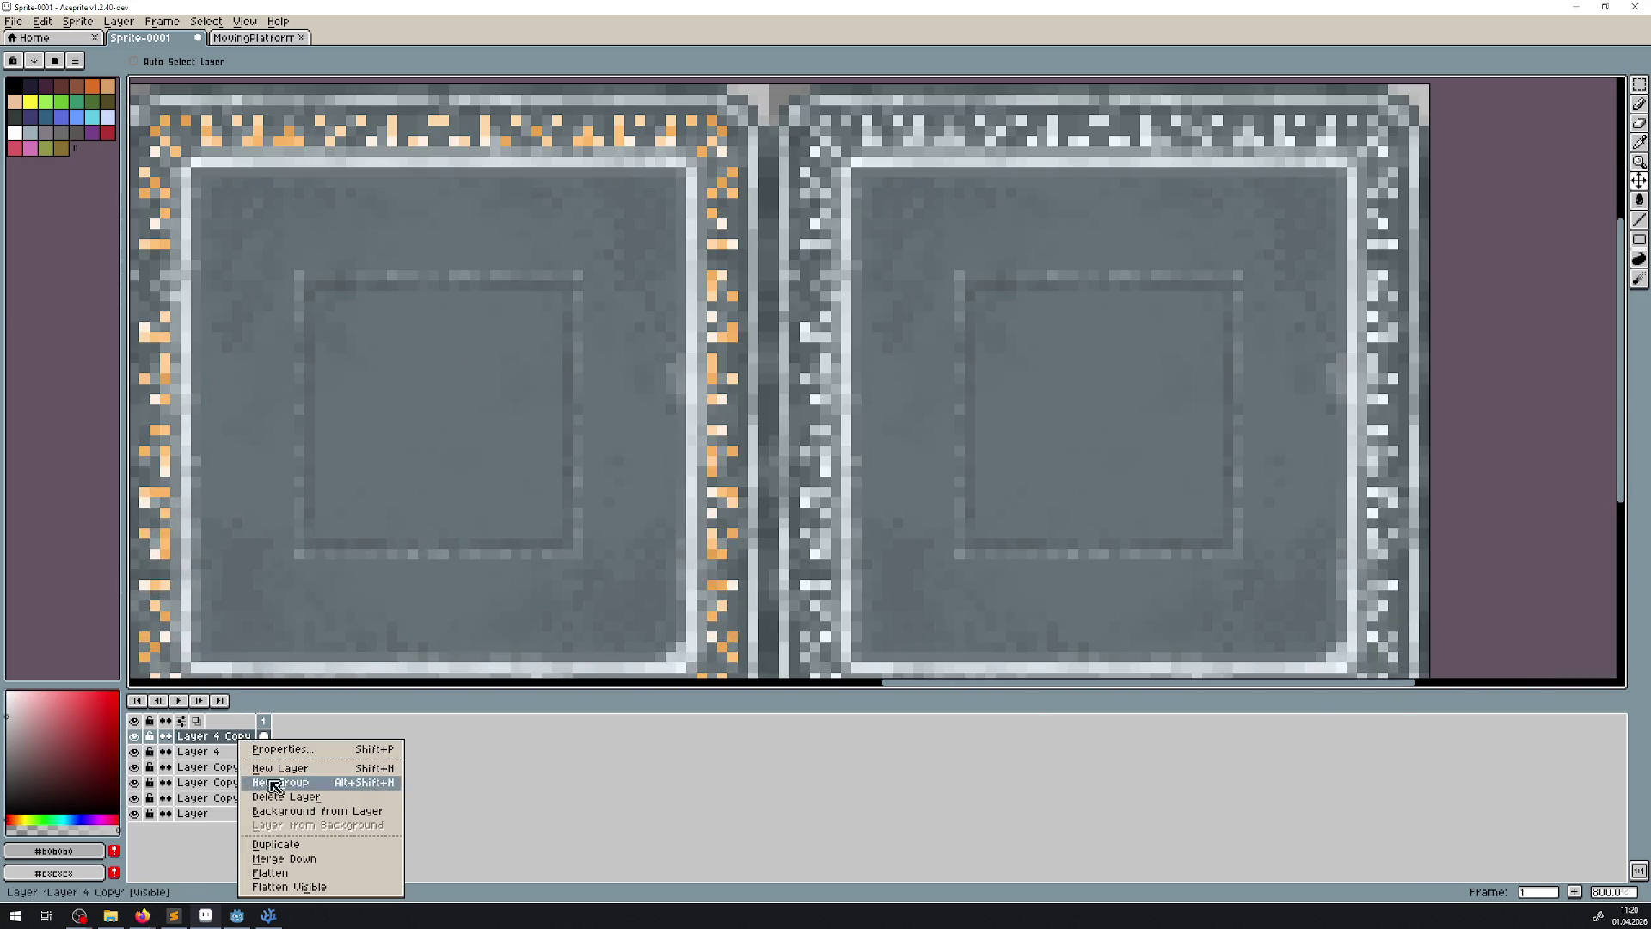
pyautogui.click(258, 845)
pyautogui.moveTo(258, 146)
pyautogui.mouseDown()
pyautogui.moveTo(1087, 184)
pyautogui.moveTo(894, 148)
pyautogui.moveTo(922, 146)
pyautogui.mouseUp()
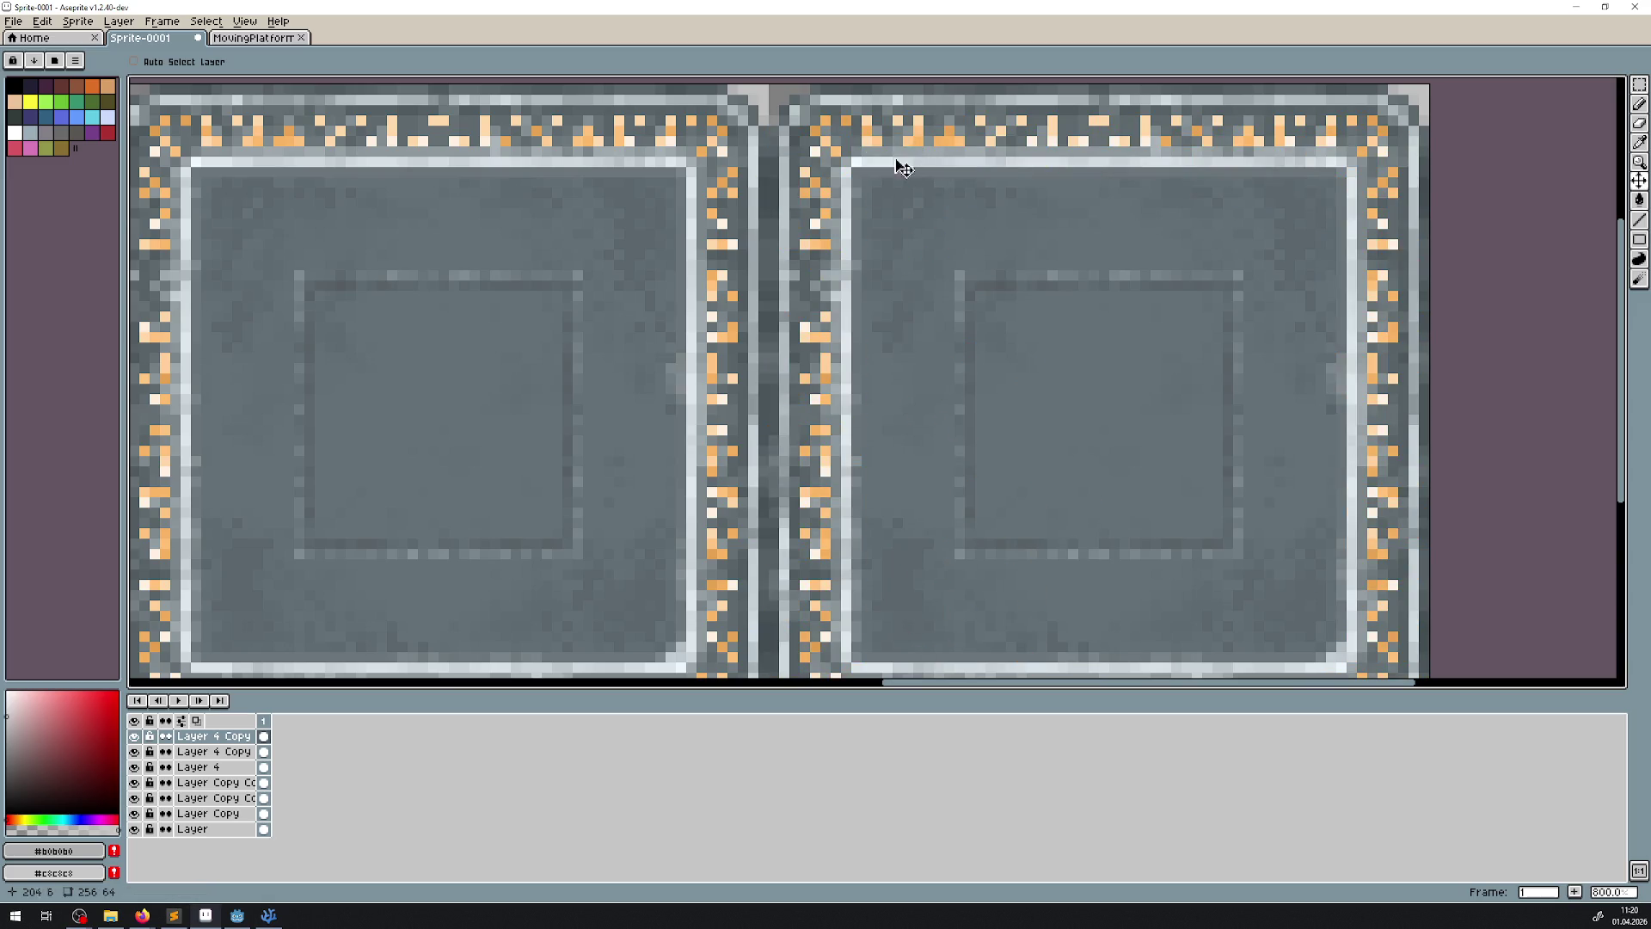
pyautogui.scroll(-4, 502, 353)
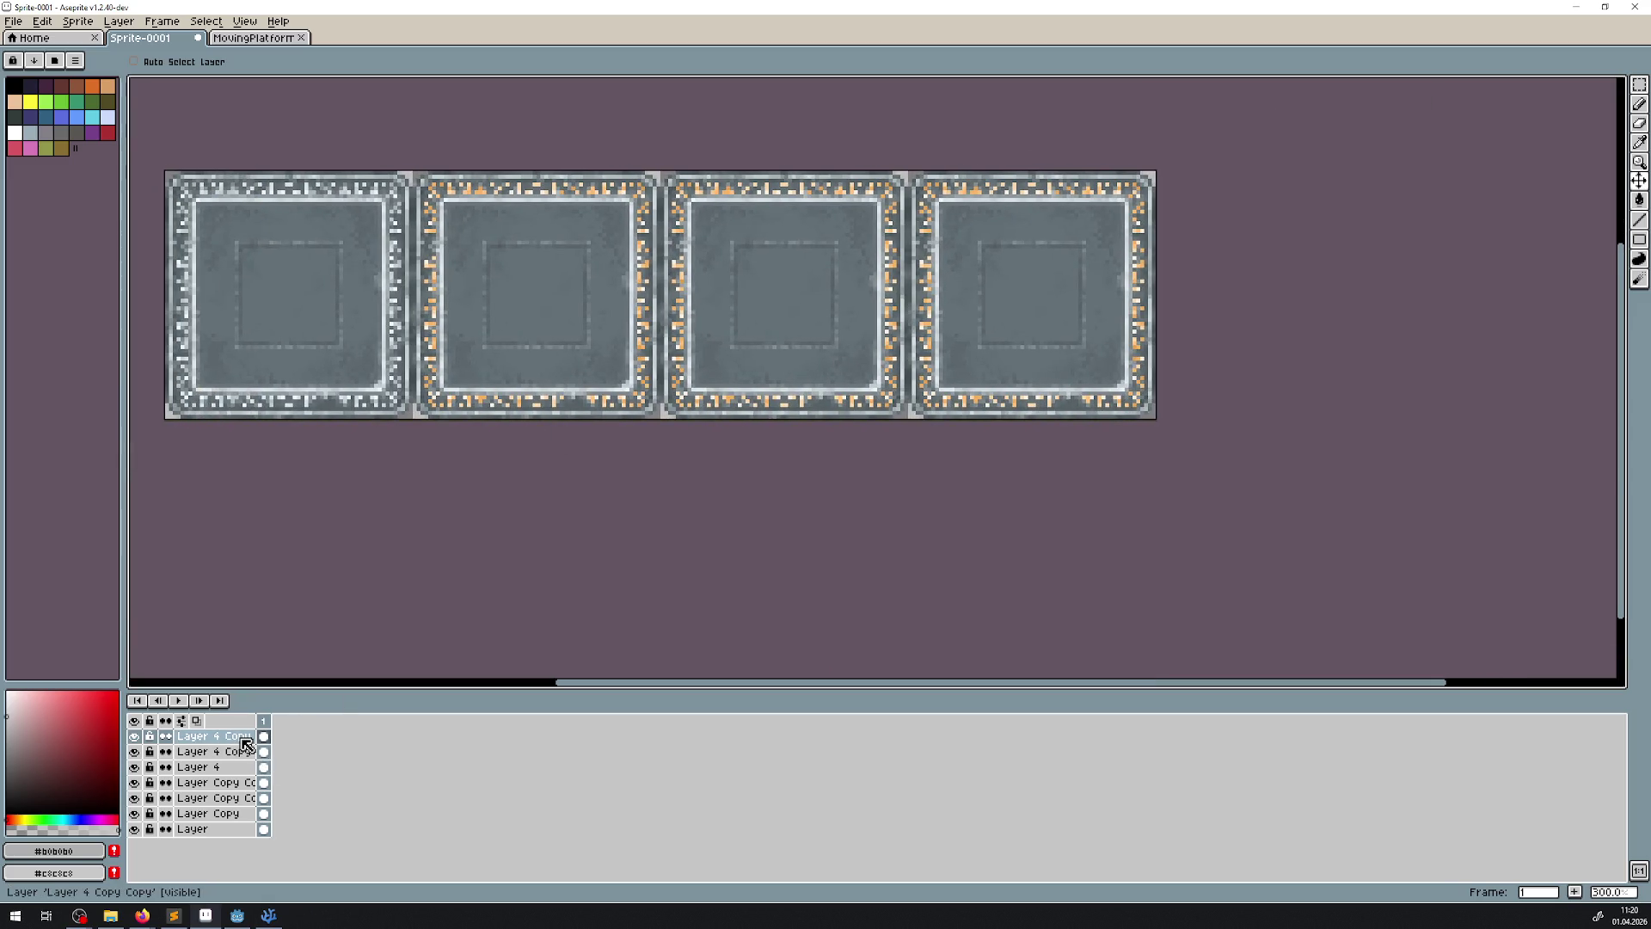
# - Lower the opacity of the second Layer 4 Copy, and of Layer 4 to 85
pyautogui.doubleClick(241, 751)
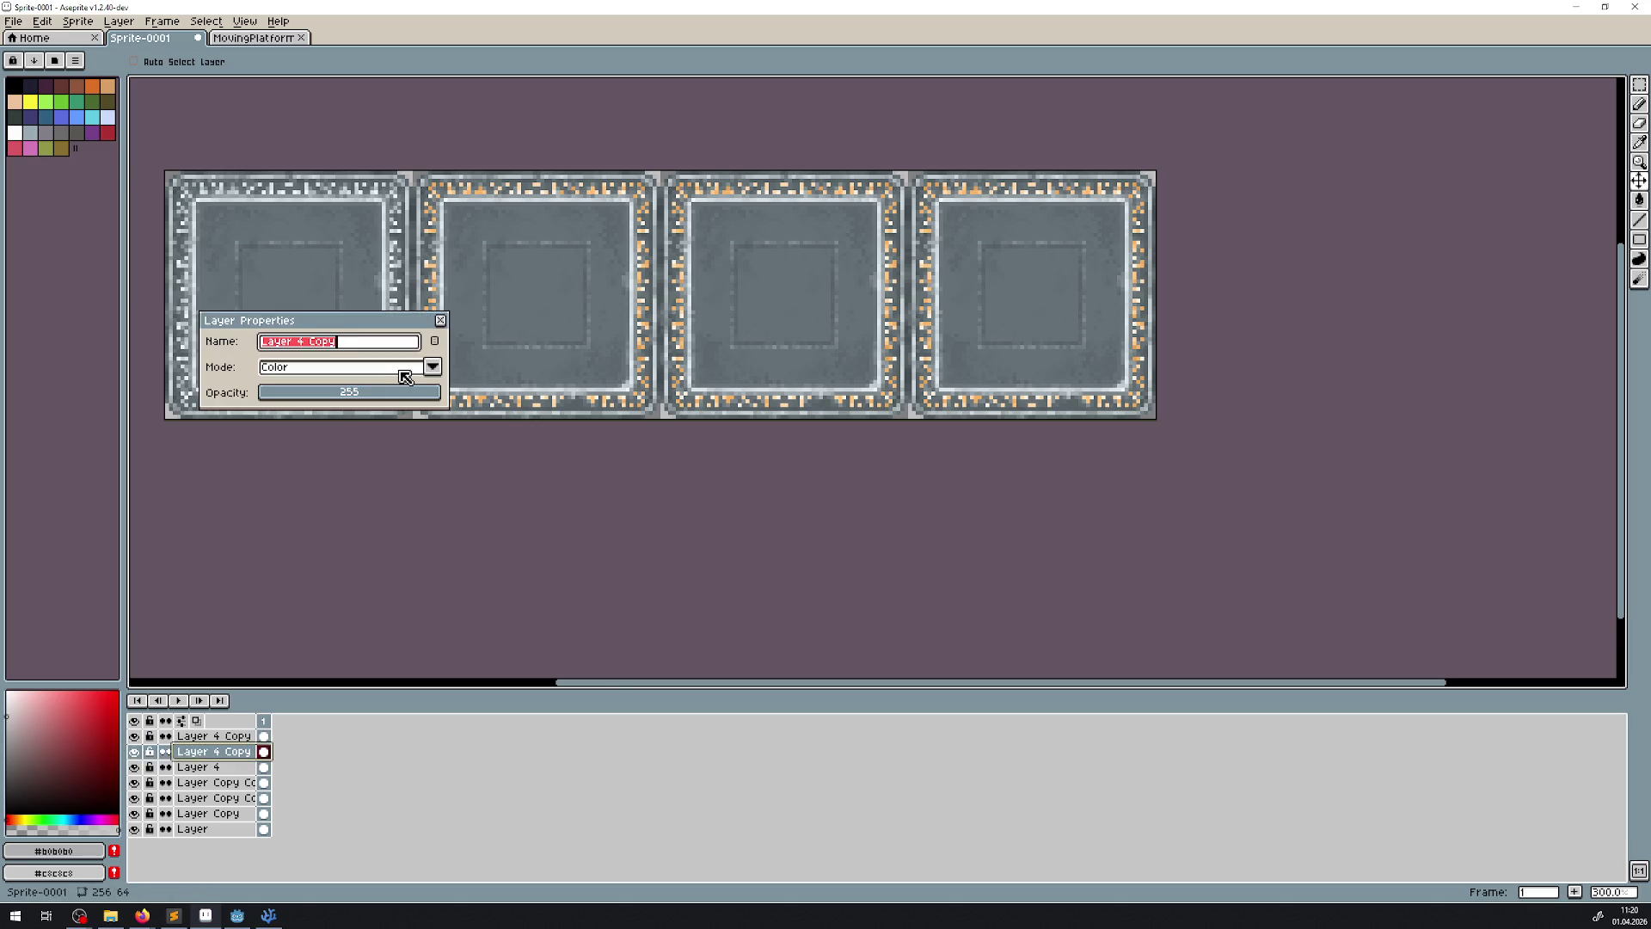
pyautogui.click(346, 399)
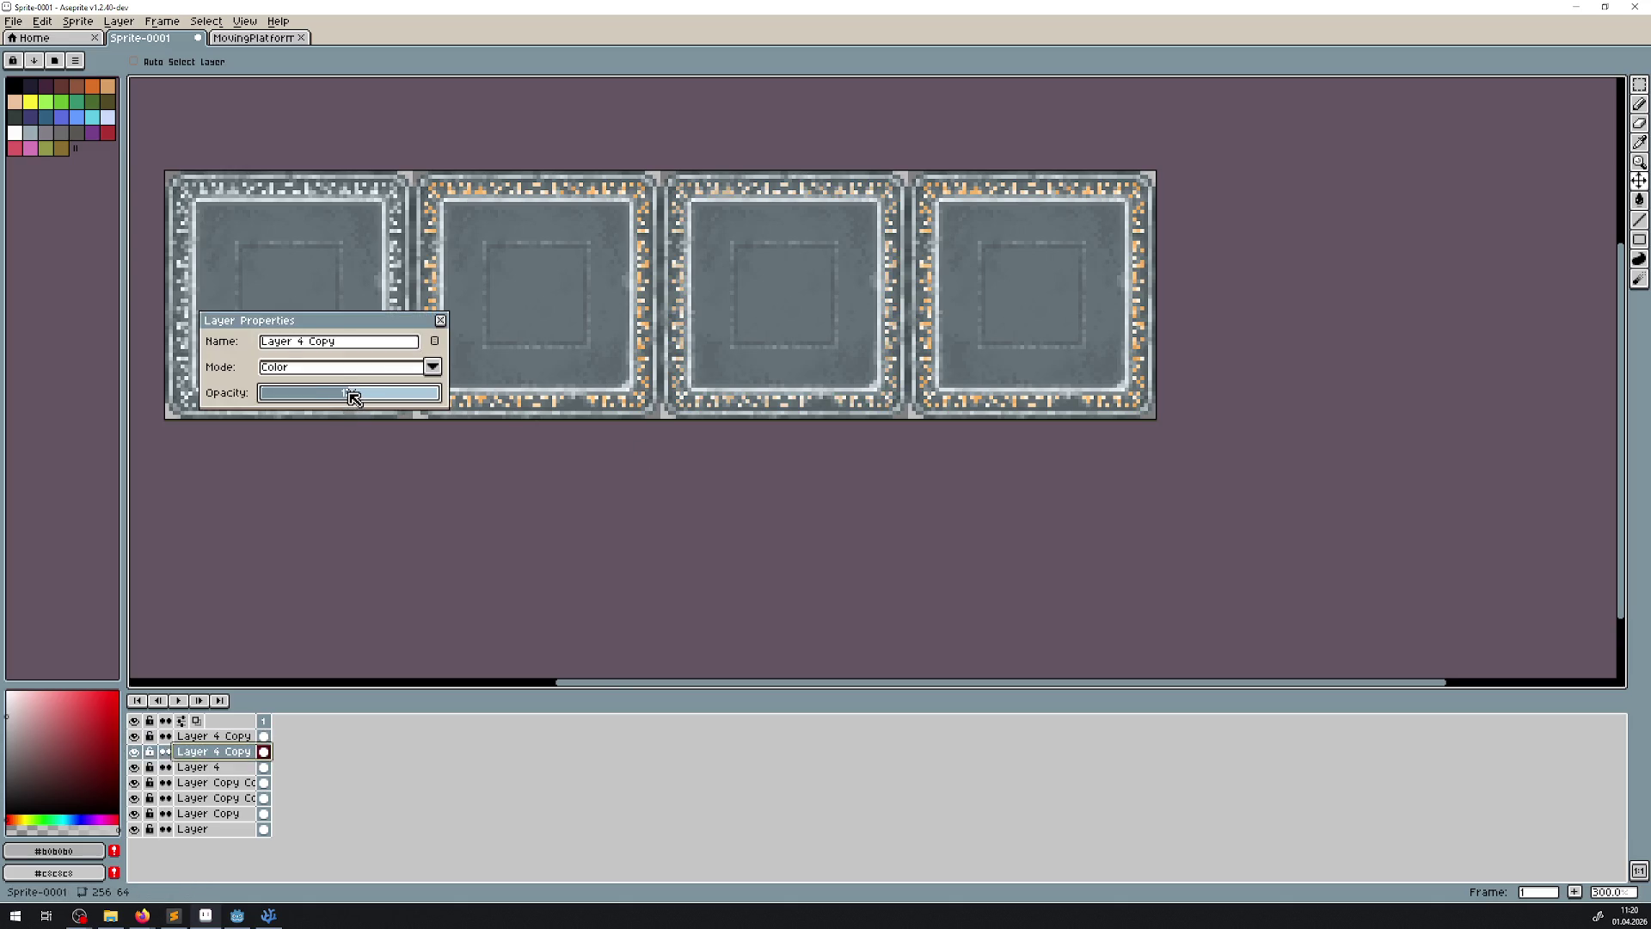
pyautogui.moveTo(356, 403); pyautogui.dragTo(379, 400)
pyautogui.click(440, 320)
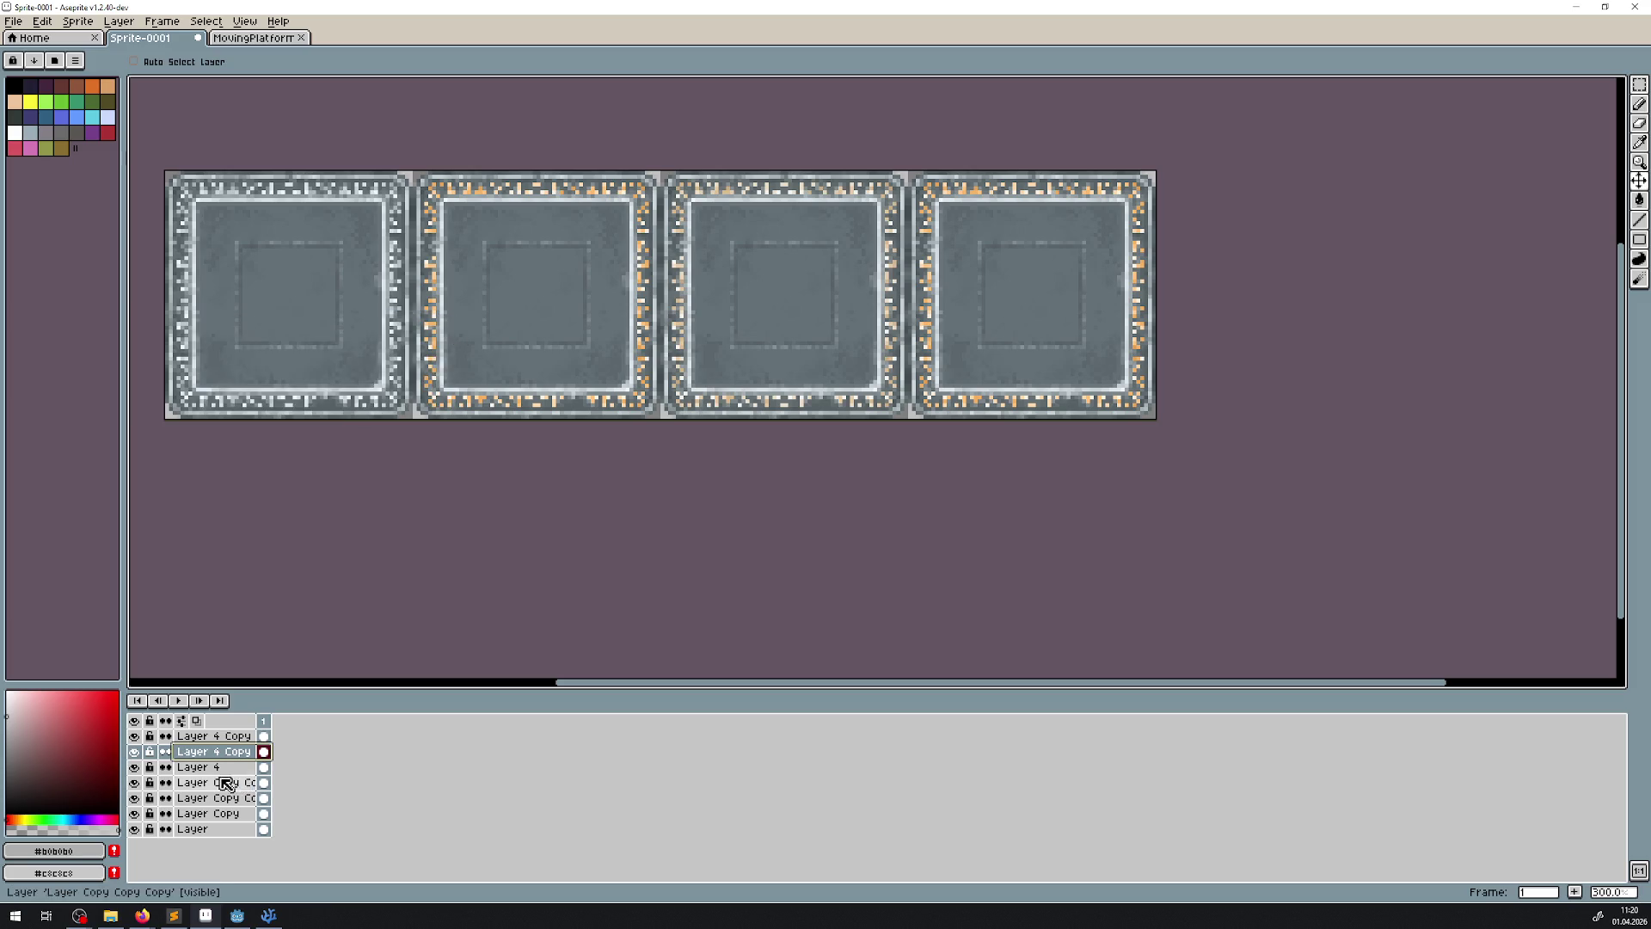
pyautogui.doubleClick(220, 768)
pyautogui.moveTo(329, 393); pyautogui.dragTo(326, 401)
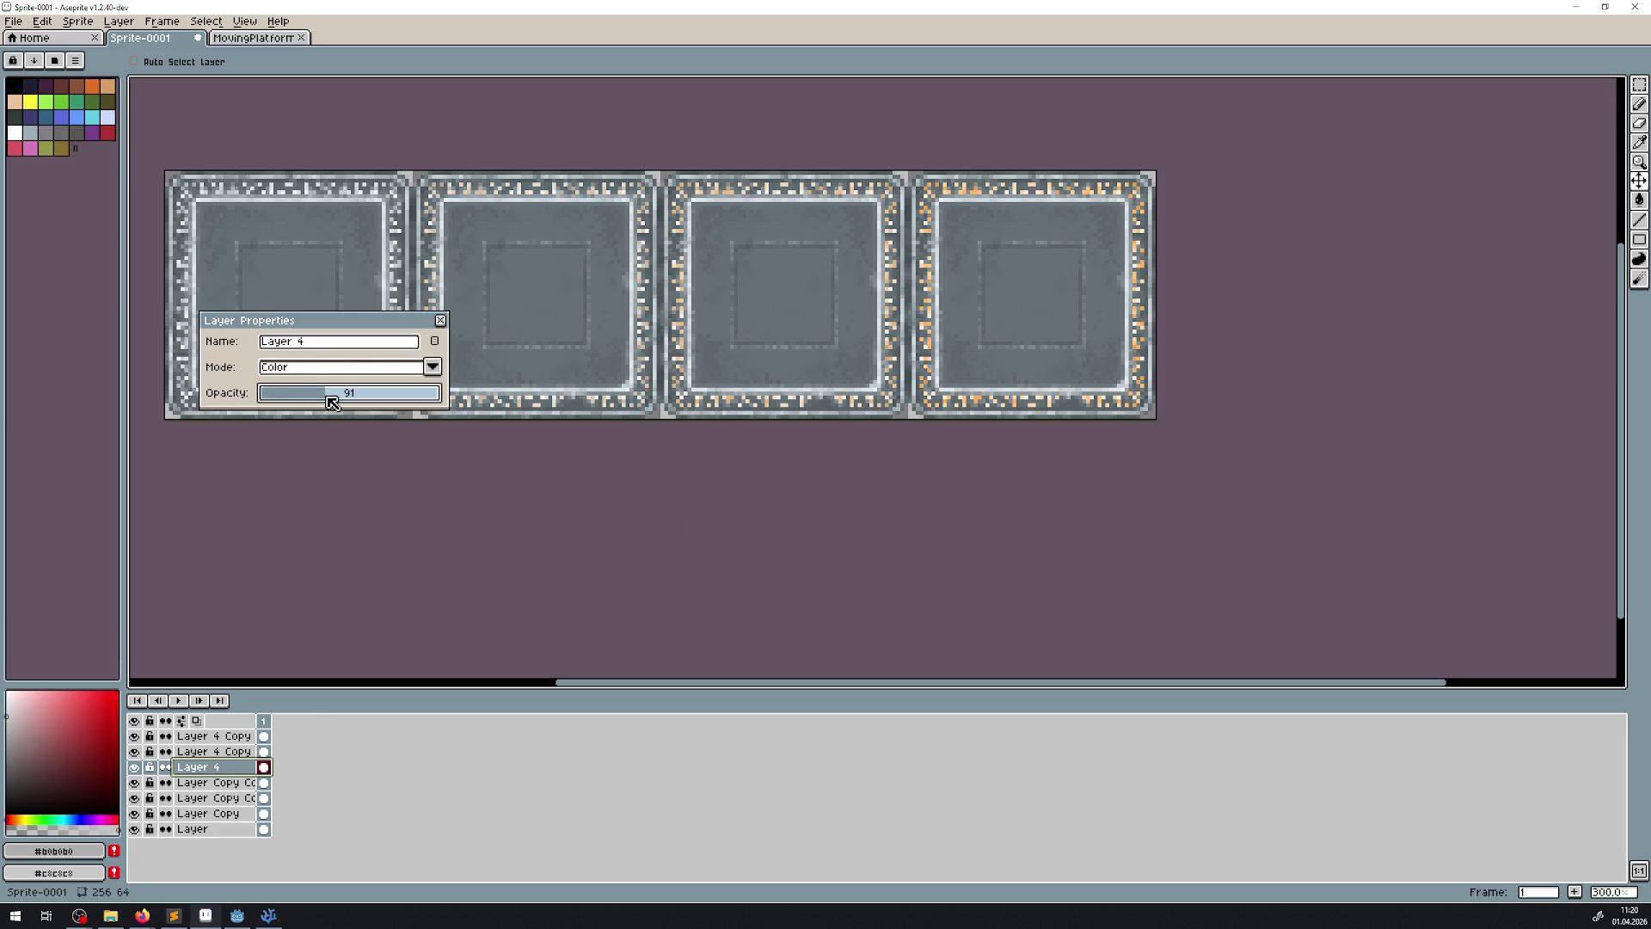
pyautogui.click(440, 320)
pyautogui.scroll(-3, 685, 479)
pyautogui.scroll(2, 685, 479)
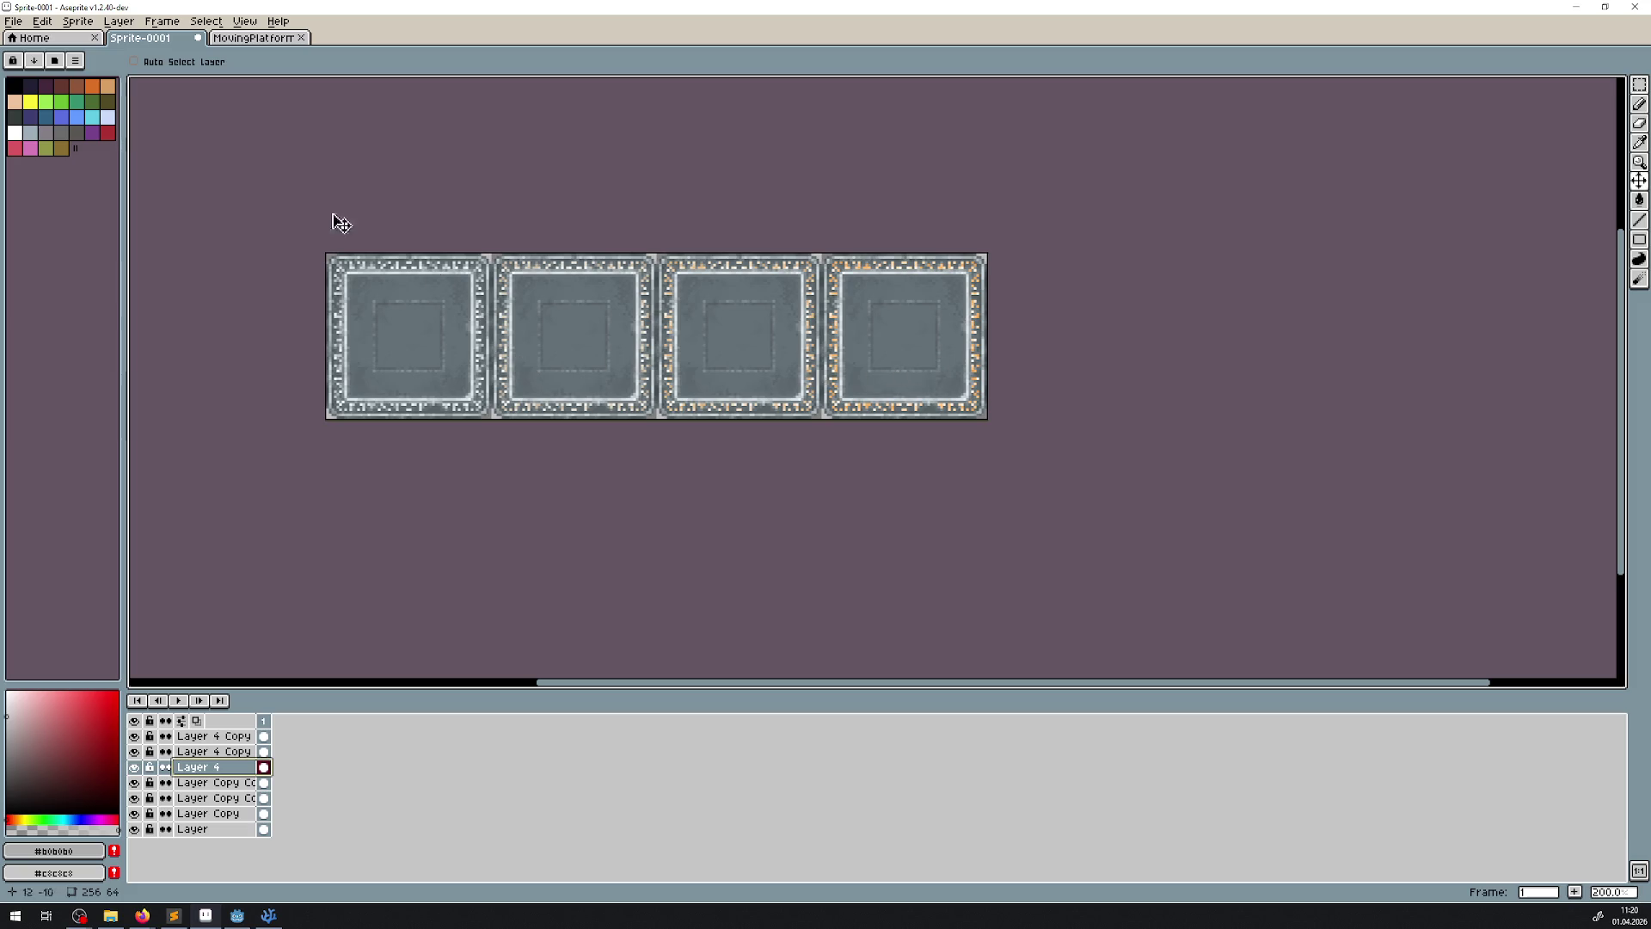
pyautogui.hotkey('ctrl', 's')
# - Save the strip in the Platform folder as png file MovingPlatformAnim.png
pyautogui.click(248, 839)
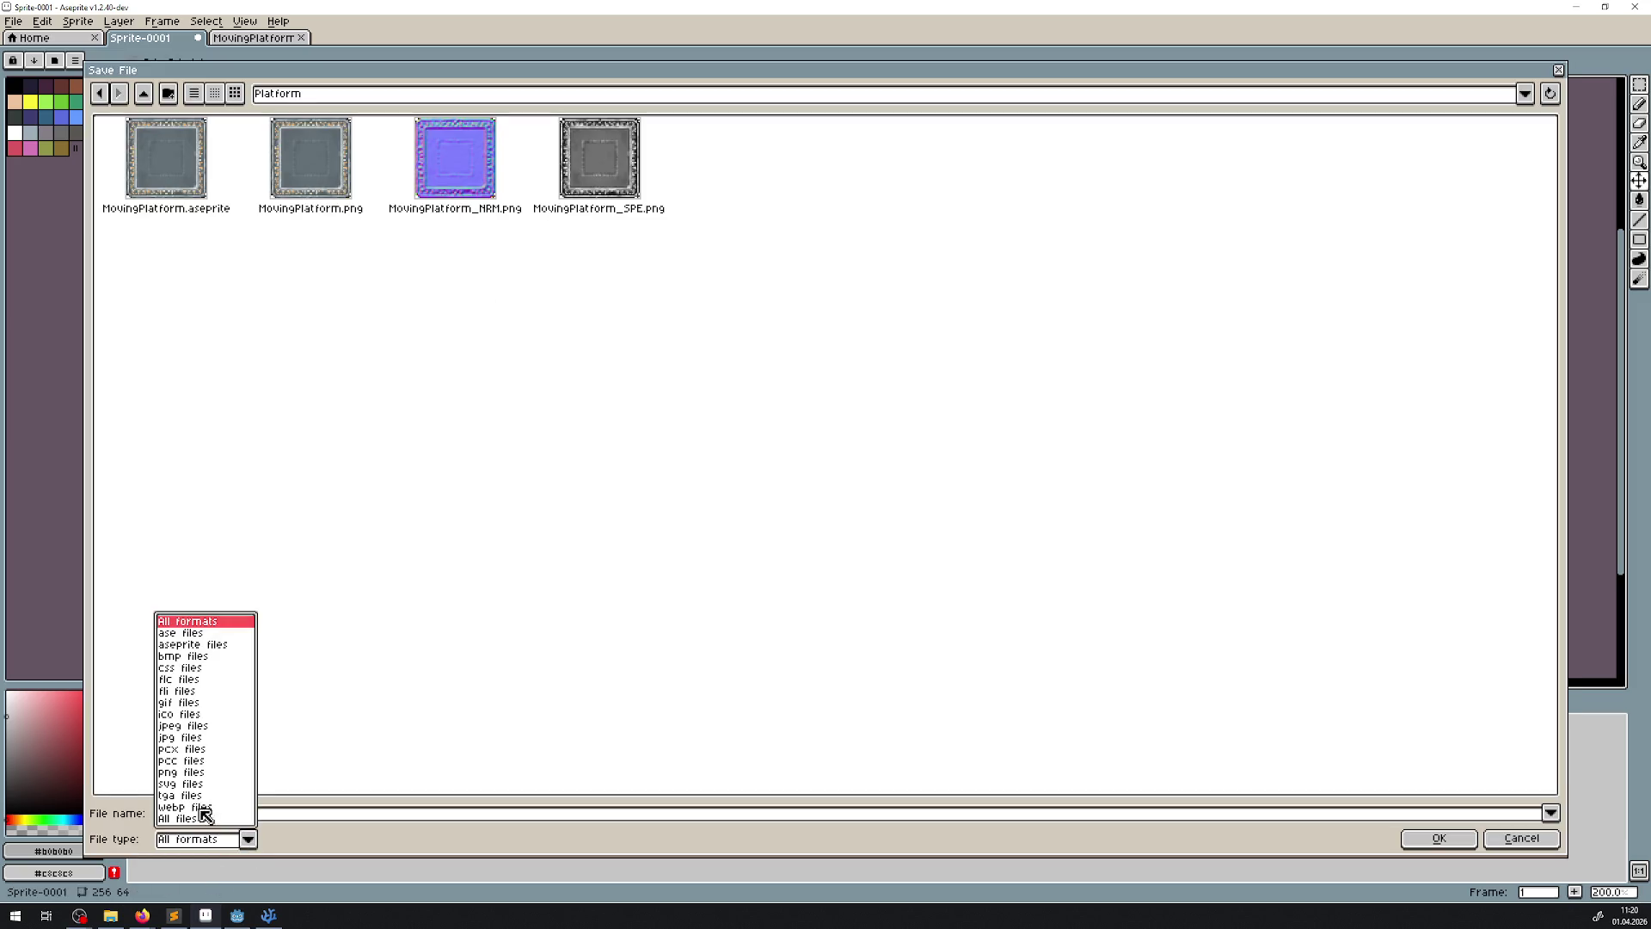
pyautogui.click(194, 787)
pyautogui.click(225, 813)
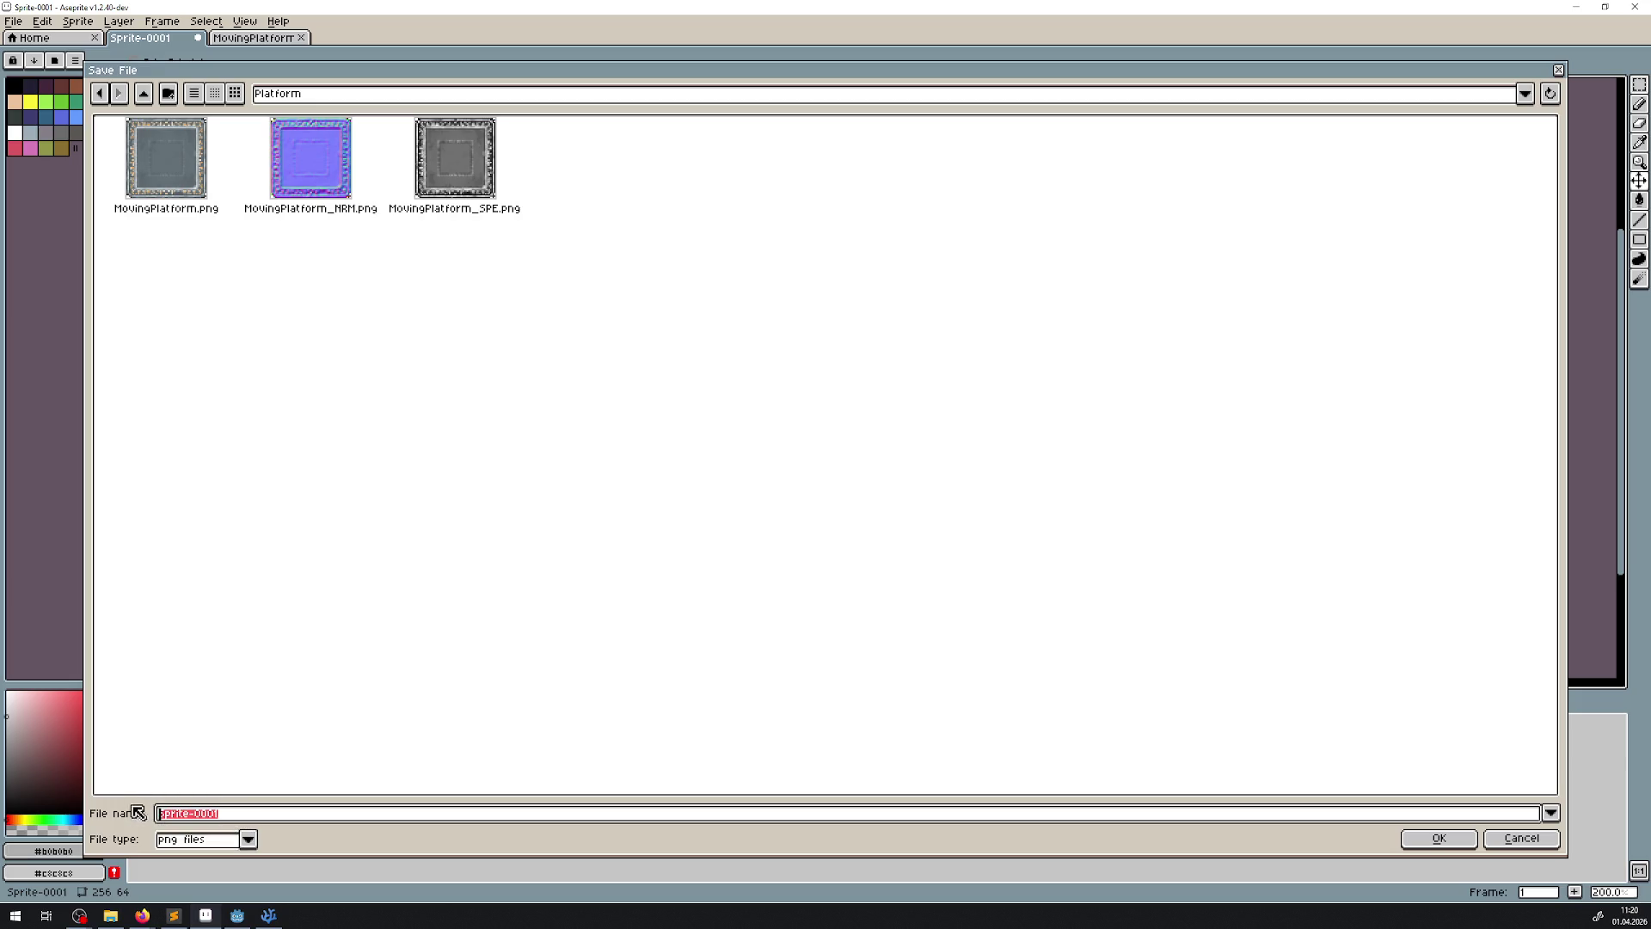
pyautogui.click(161, 178)
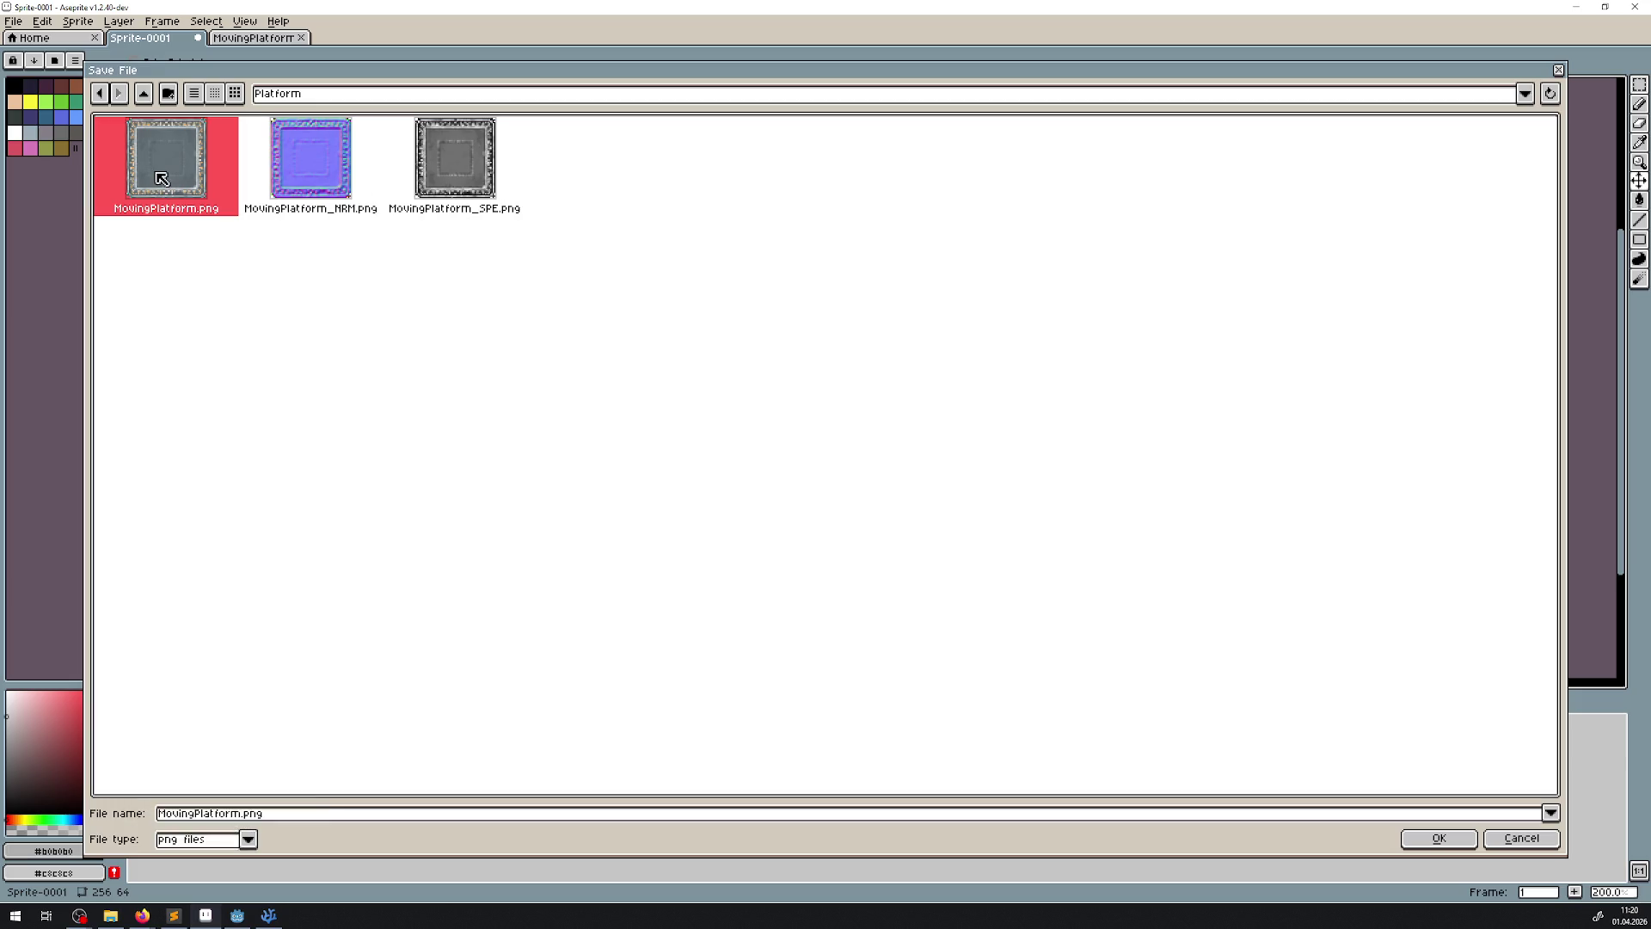
pyautogui.click(244, 814)
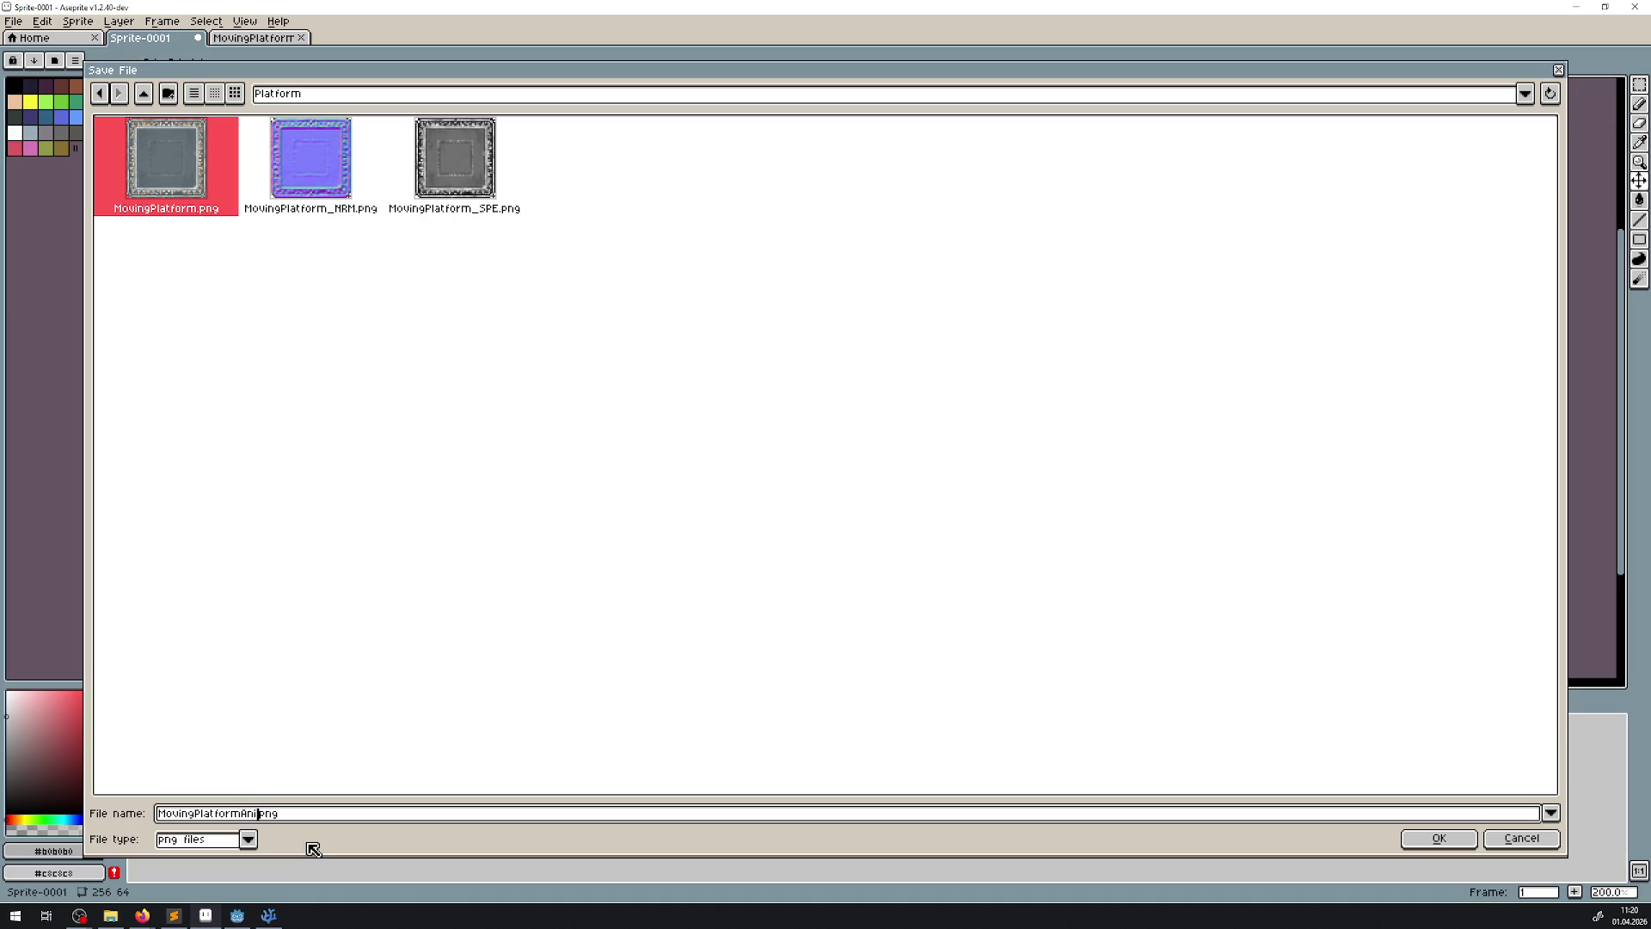
pyautogui.press('Return')
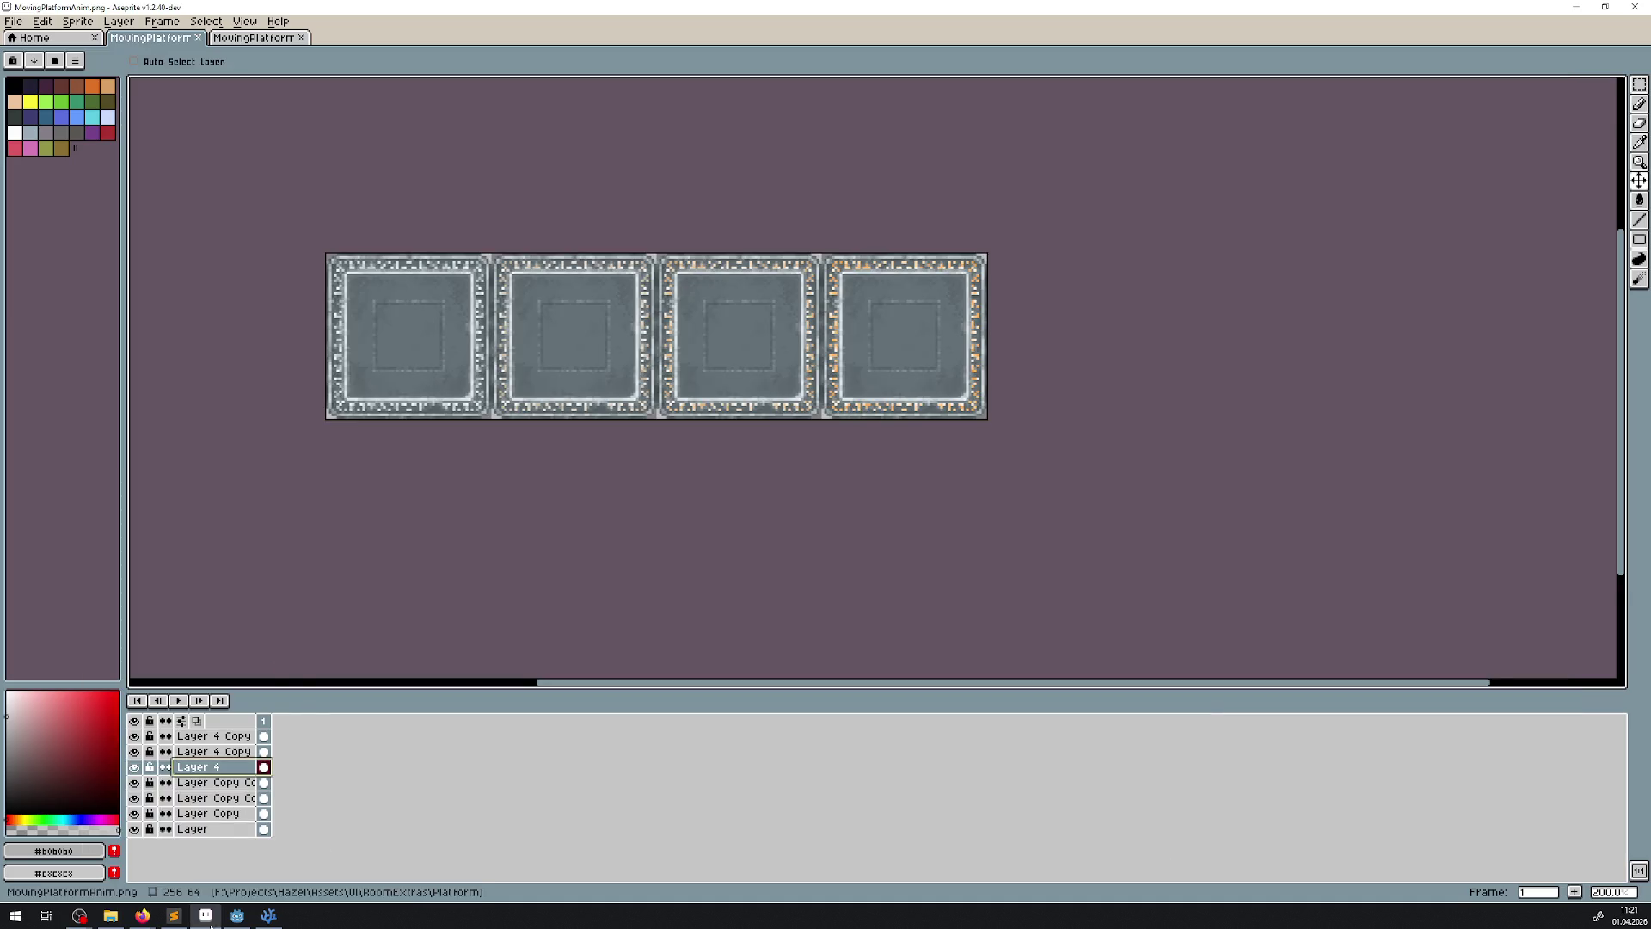
pyautogui.click(238, 918)
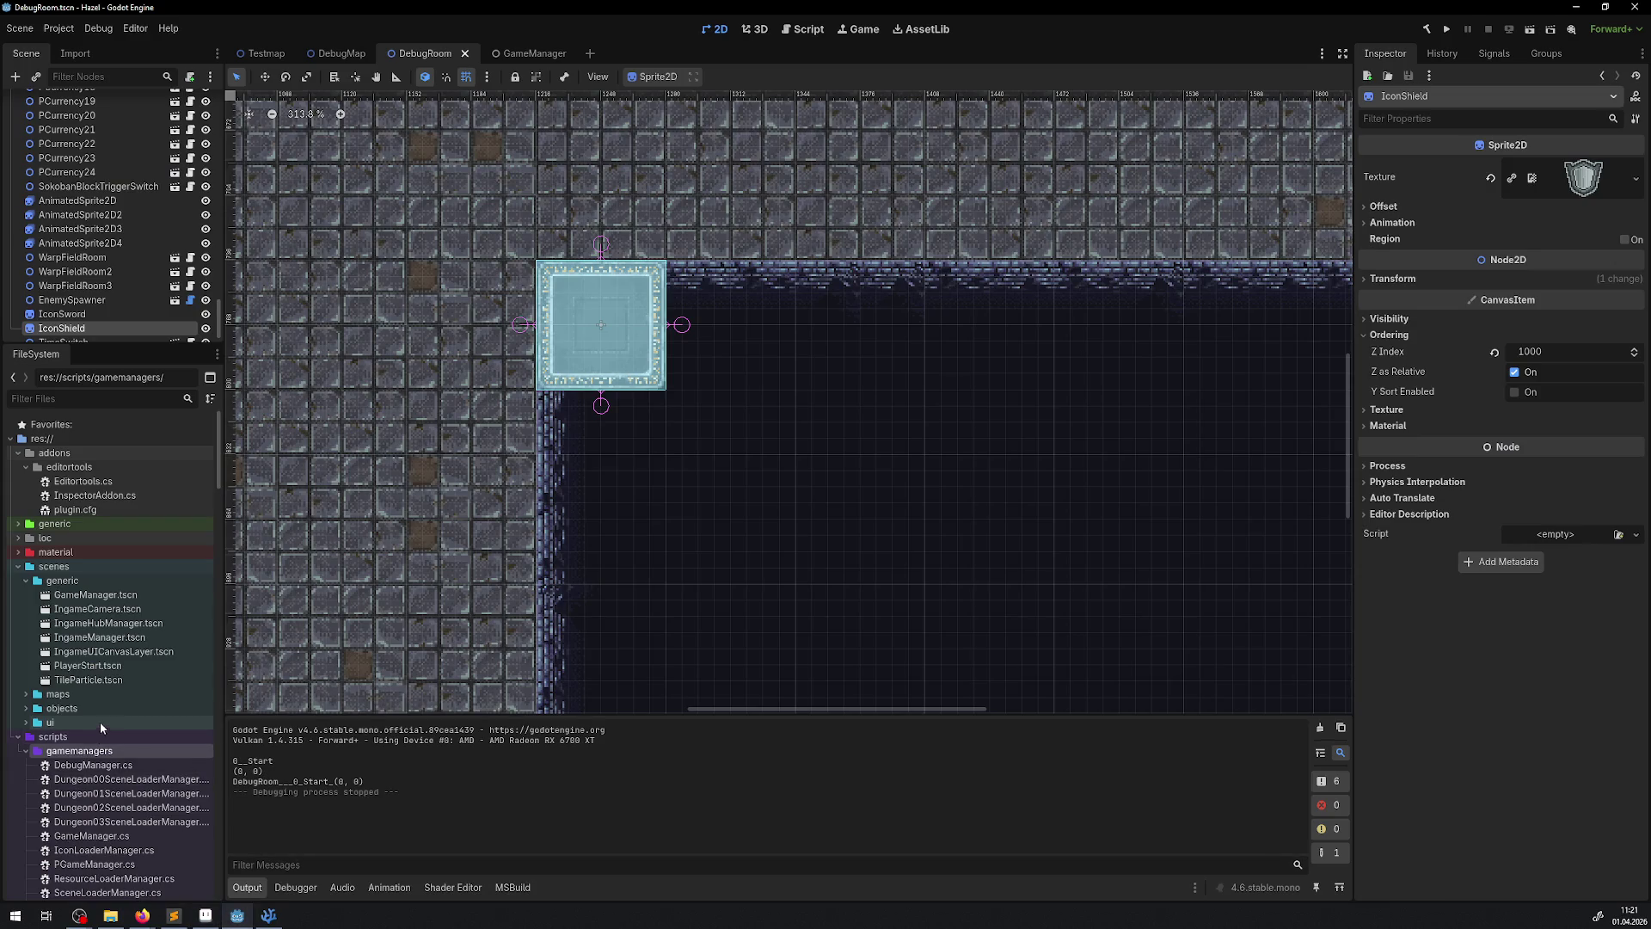
# - Collapse the scripts folder in Godot's FileSystem dock and scroll down to the sprite folders
pyautogui.click(20, 737)
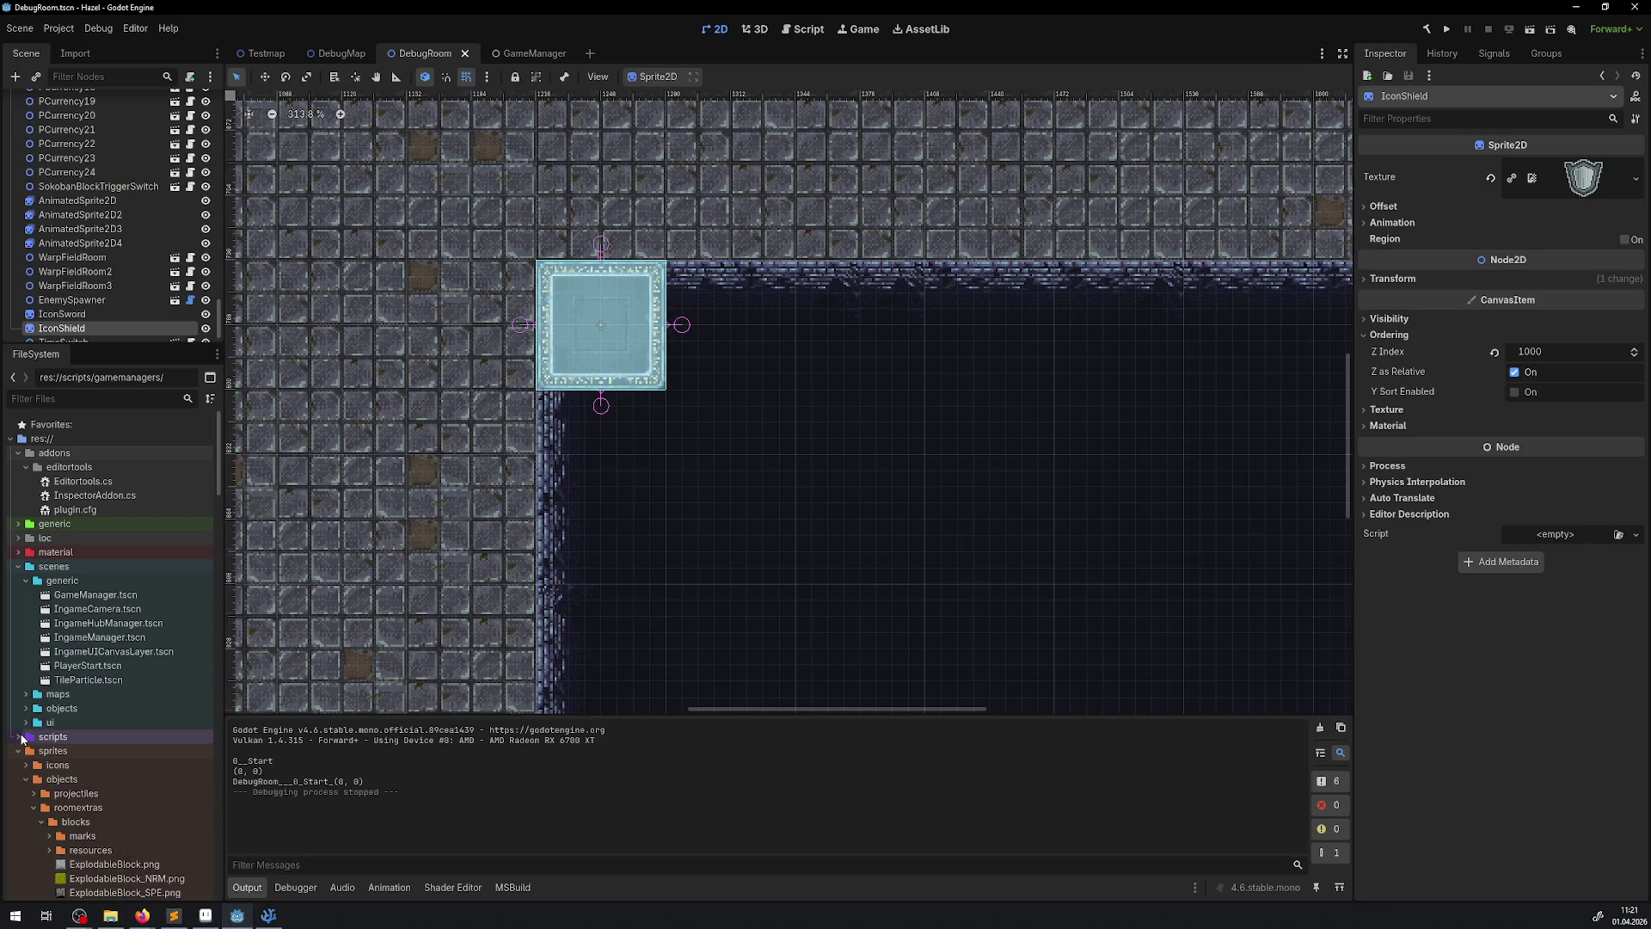
pyautogui.scroll(-5, 24, 742)
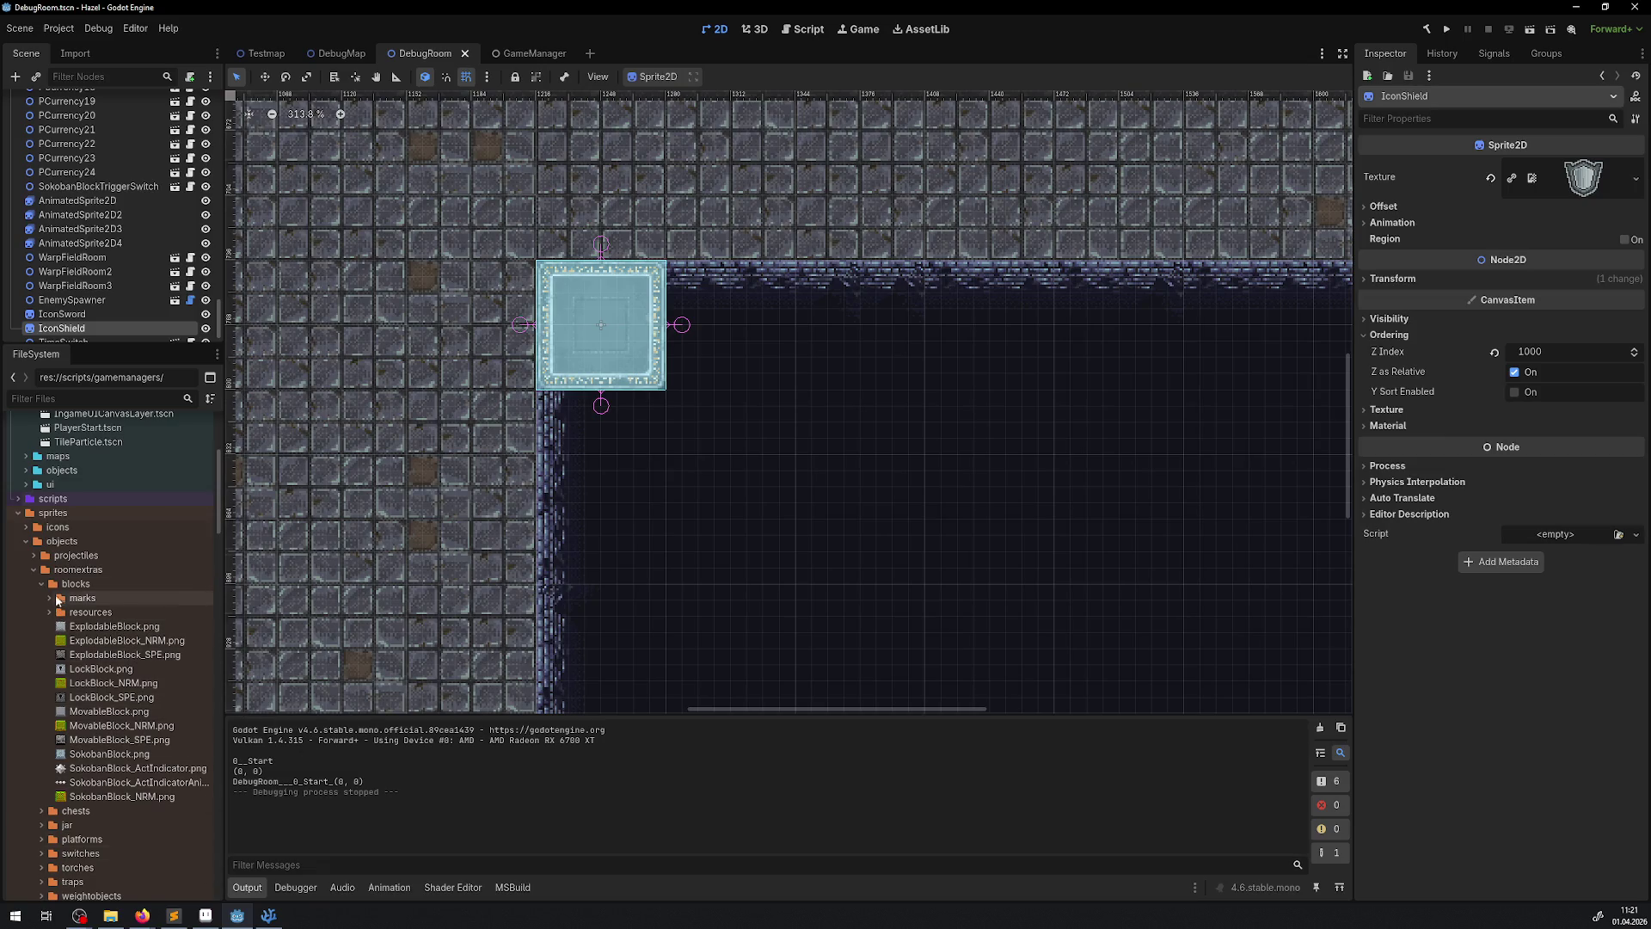
# - Expand the platforms folder, open the room's MovingPlatform scene and select its AnimatableBody2D node
pyautogui.click(41, 584)
pyautogui.click(41, 626)
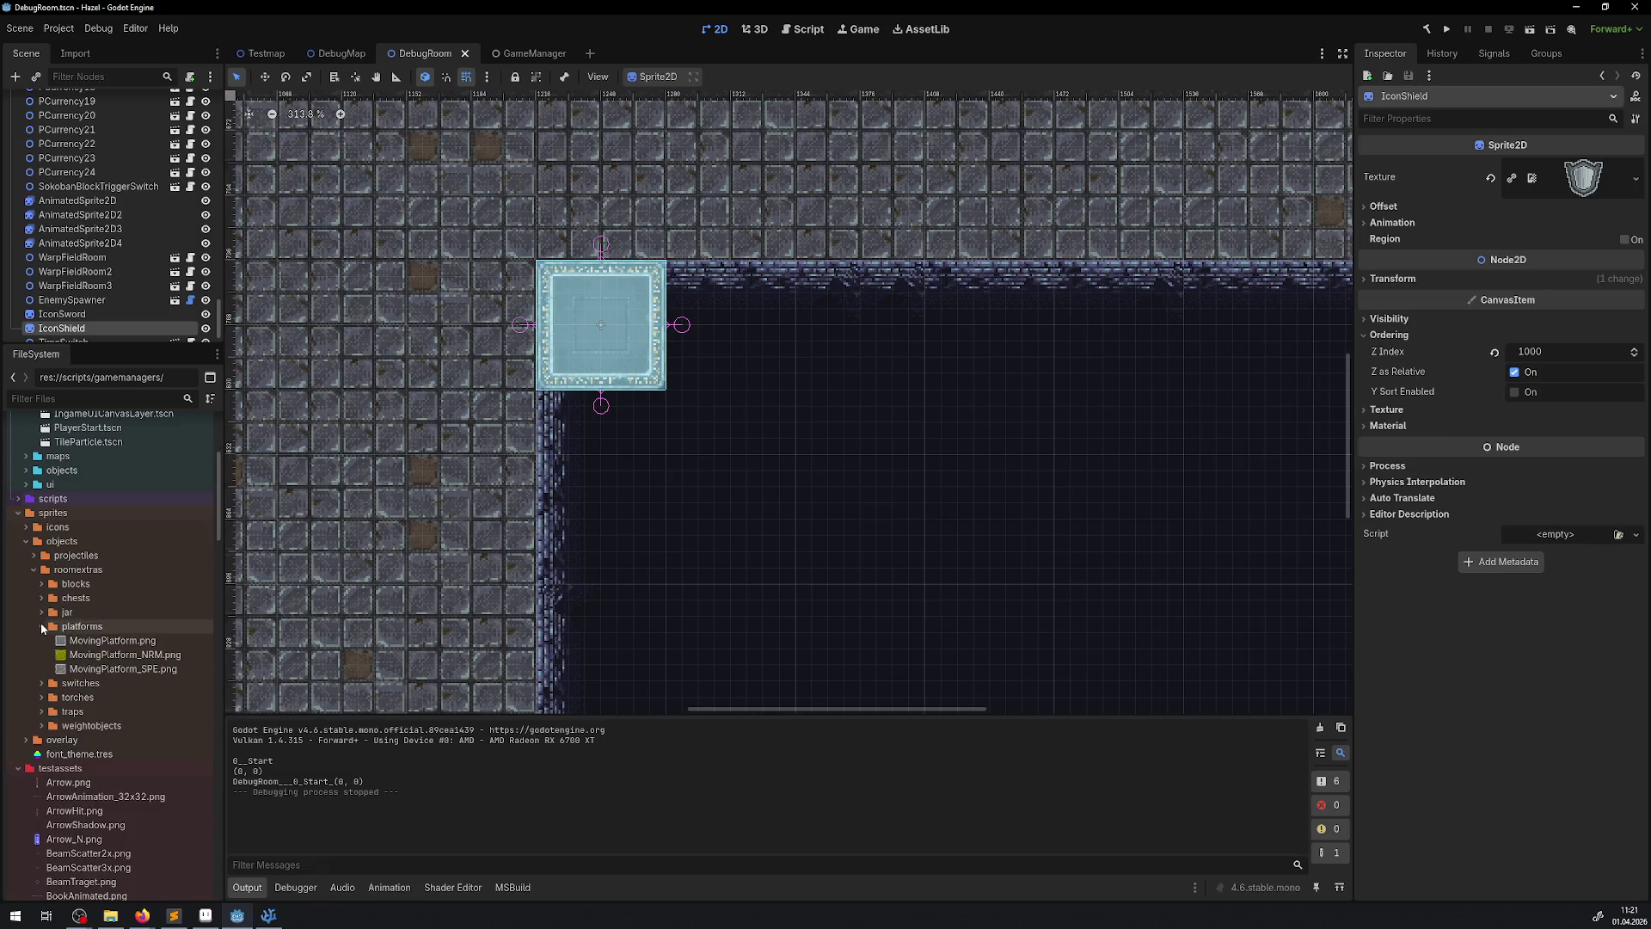
pyautogui.moveTo(86, 641)
pyautogui.mouseDown()
pyautogui.moveTo(689, 387)
pyautogui.moveTo(661, 353)
pyautogui.mouseUp()
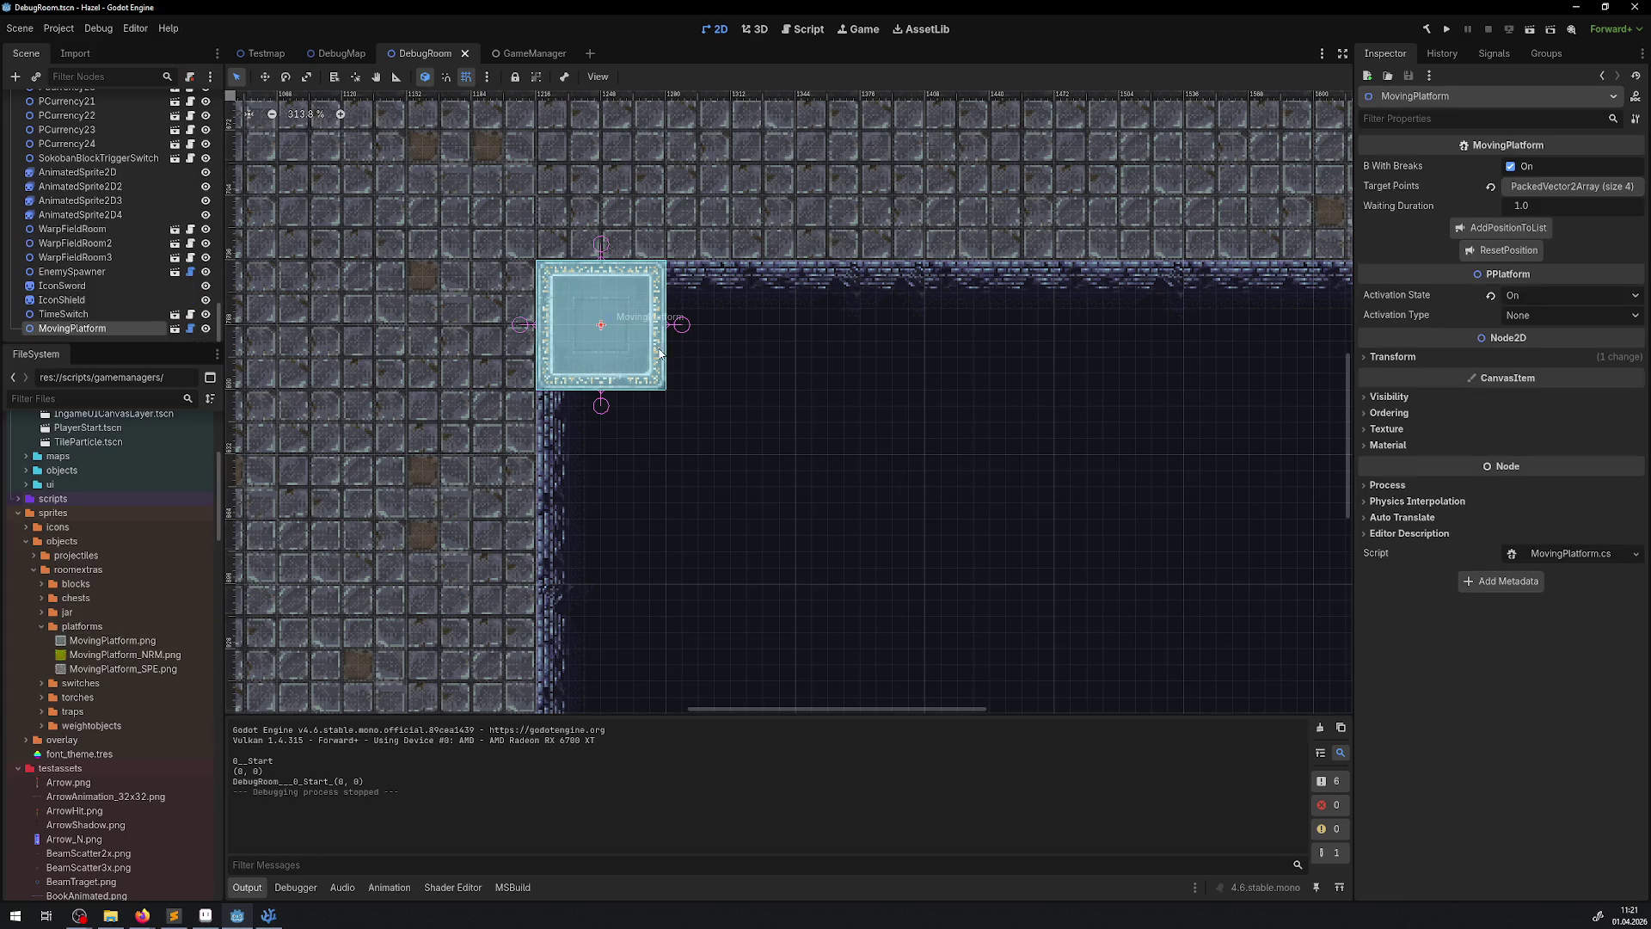
pyautogui.click(176, 329)
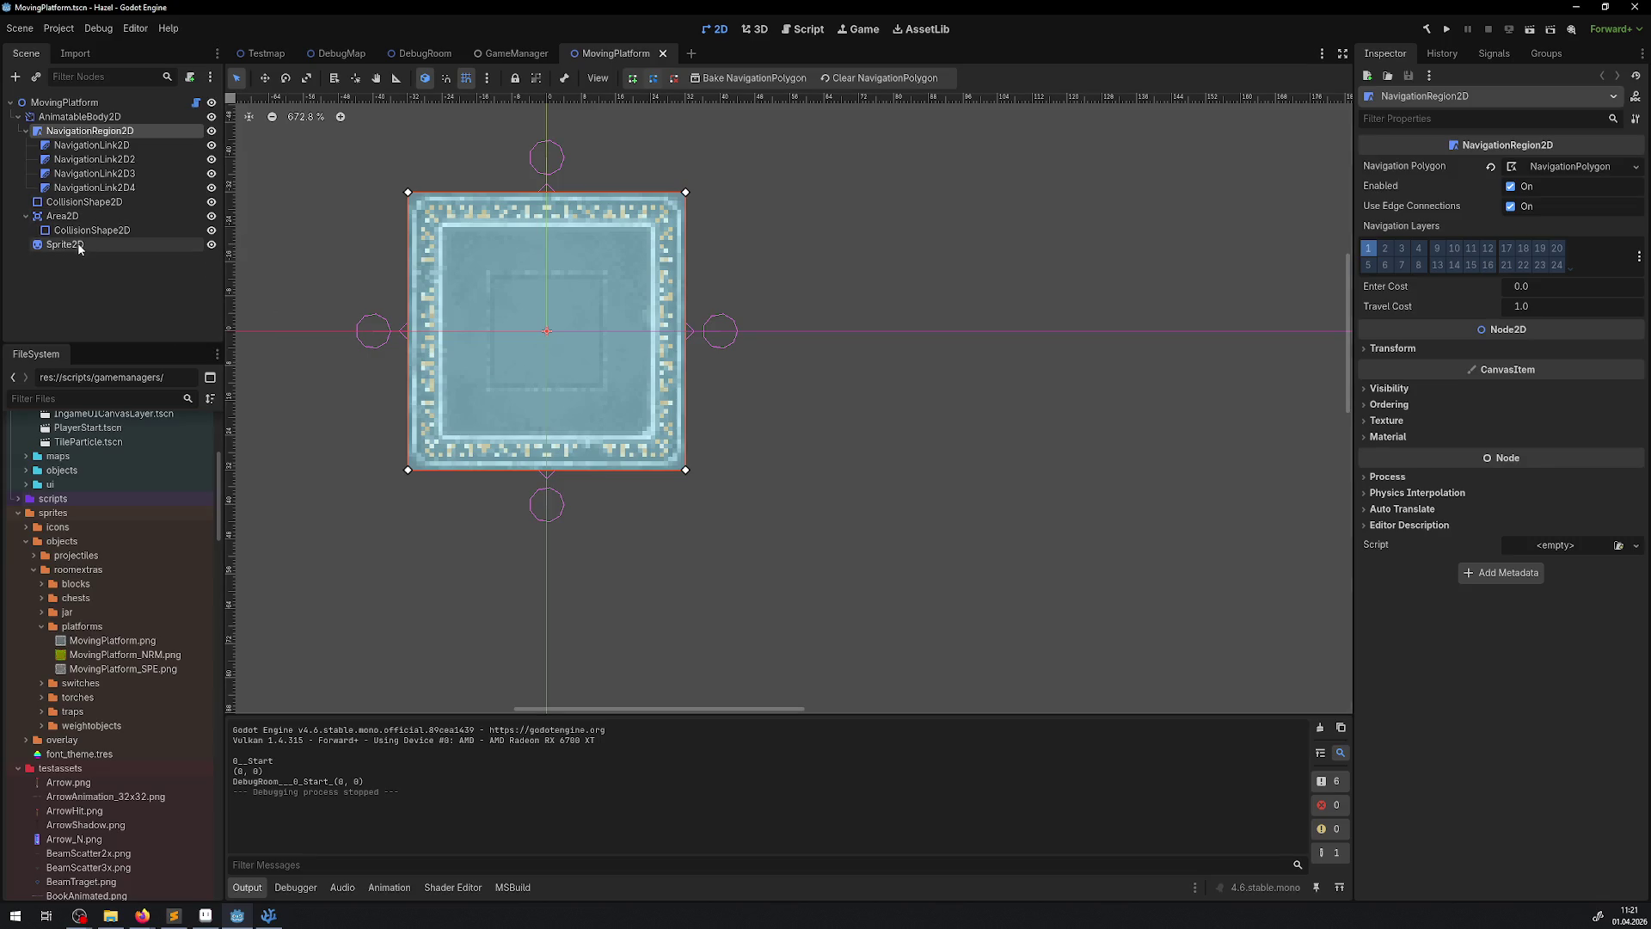
pyautogui.click(214, 244)
pyautogui.click(213, 244)
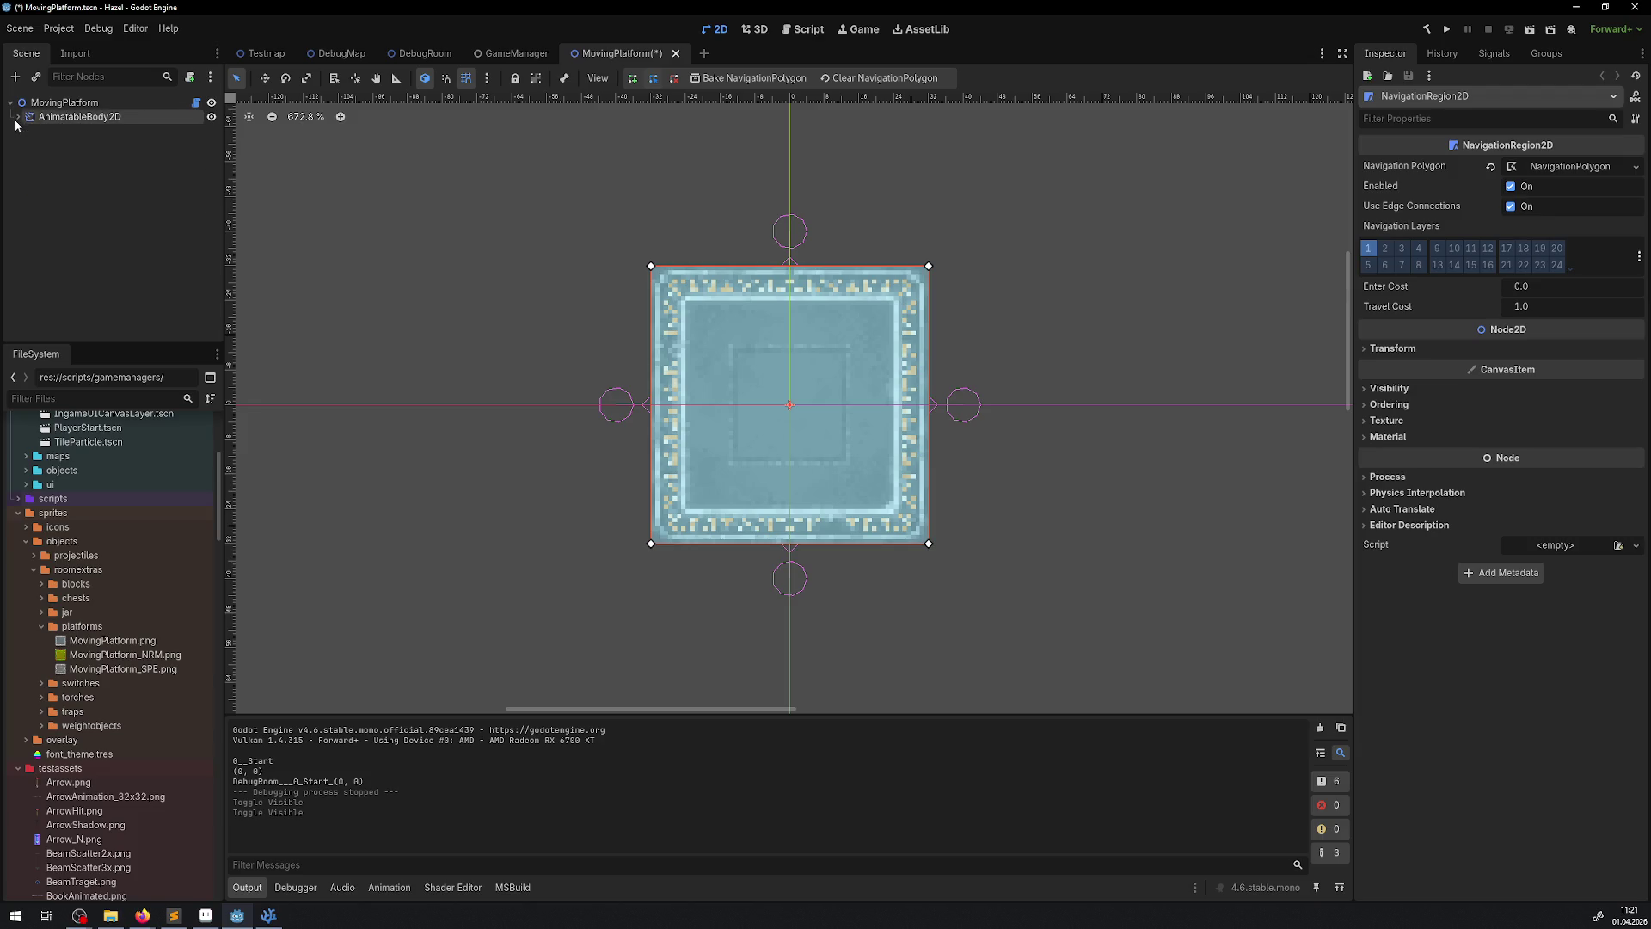
pyautogui.click(71, 118)
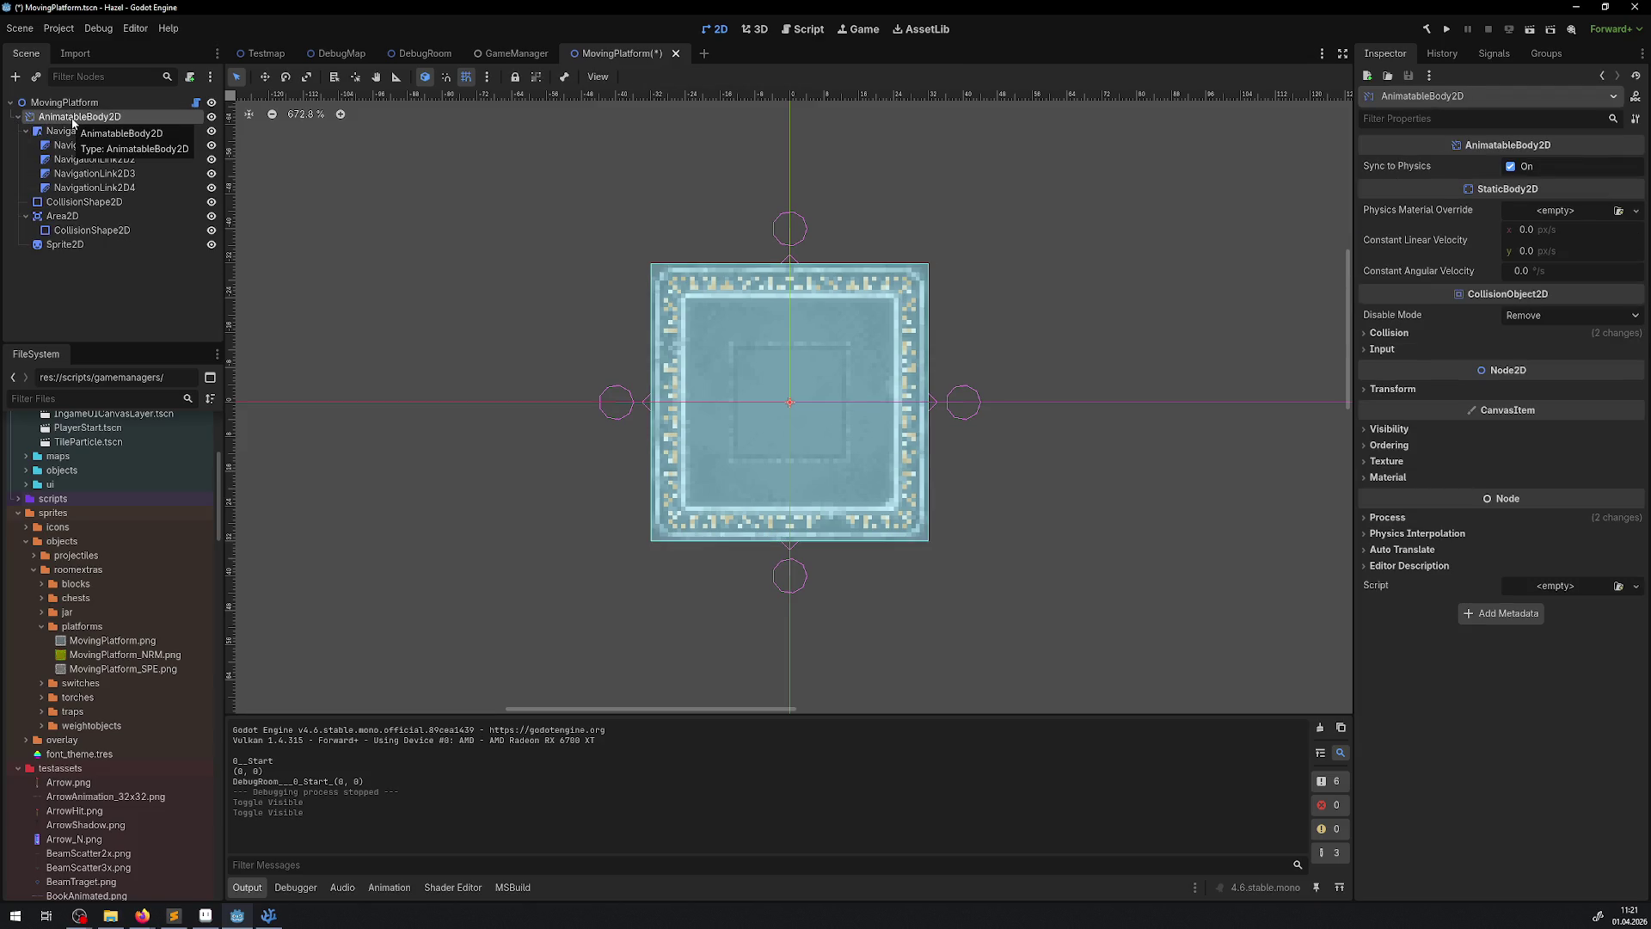
# - Add an AnimatedSprite2D node to the platform and give it a new SpriteFrames resource
pyautogui.click(19, 78)
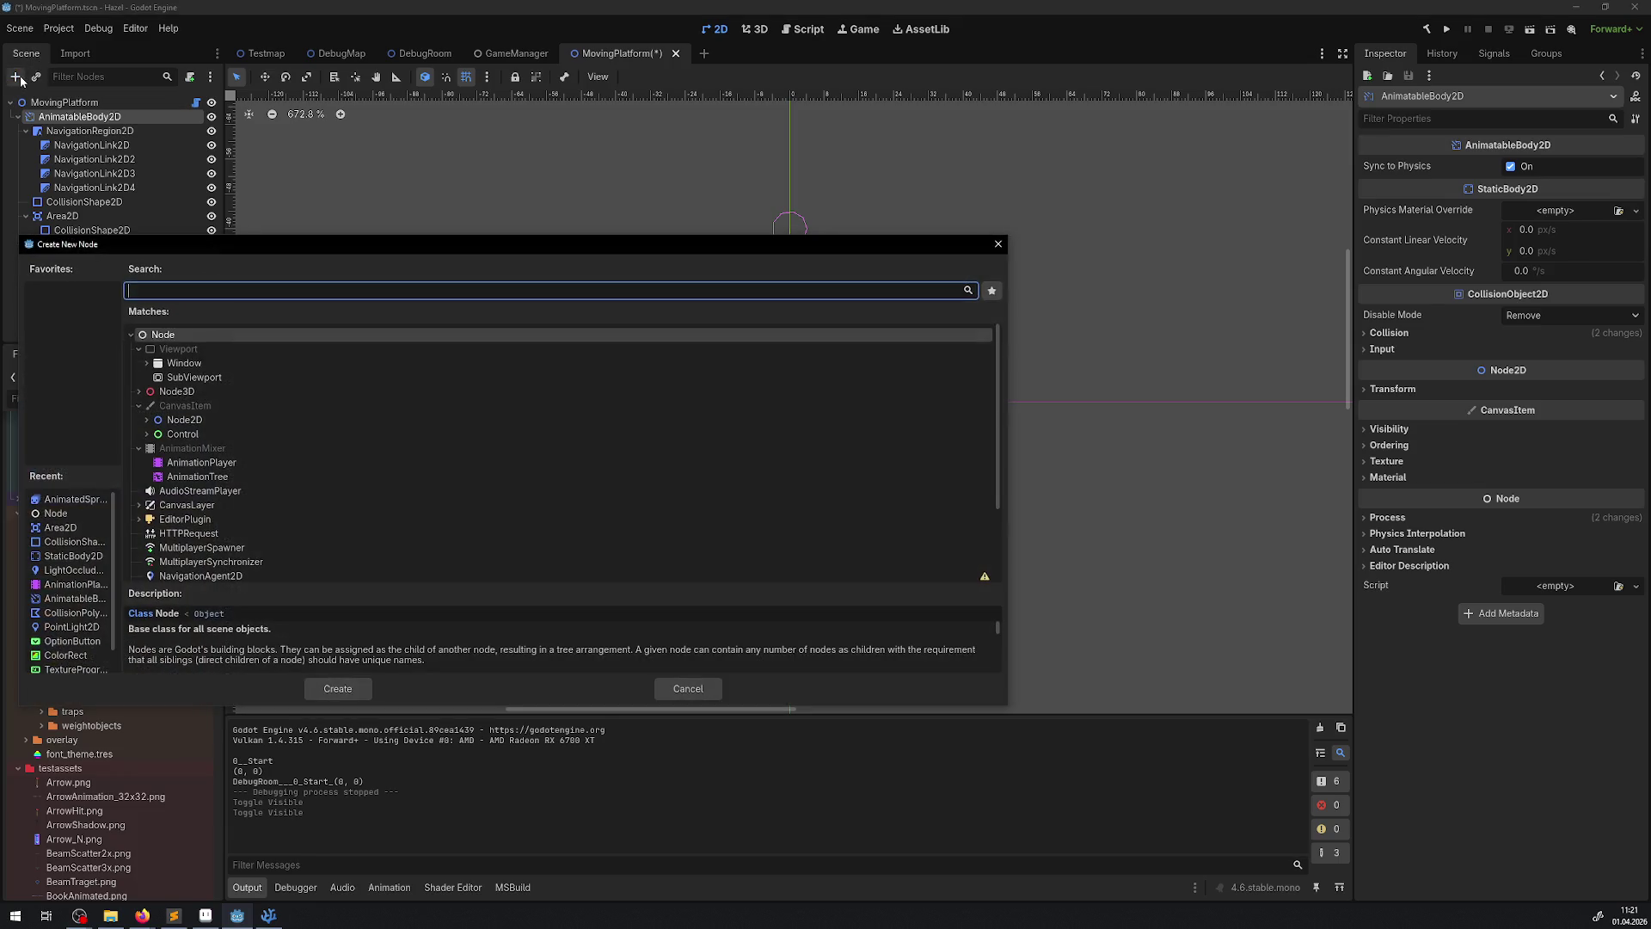
pyautogui.write('ani')
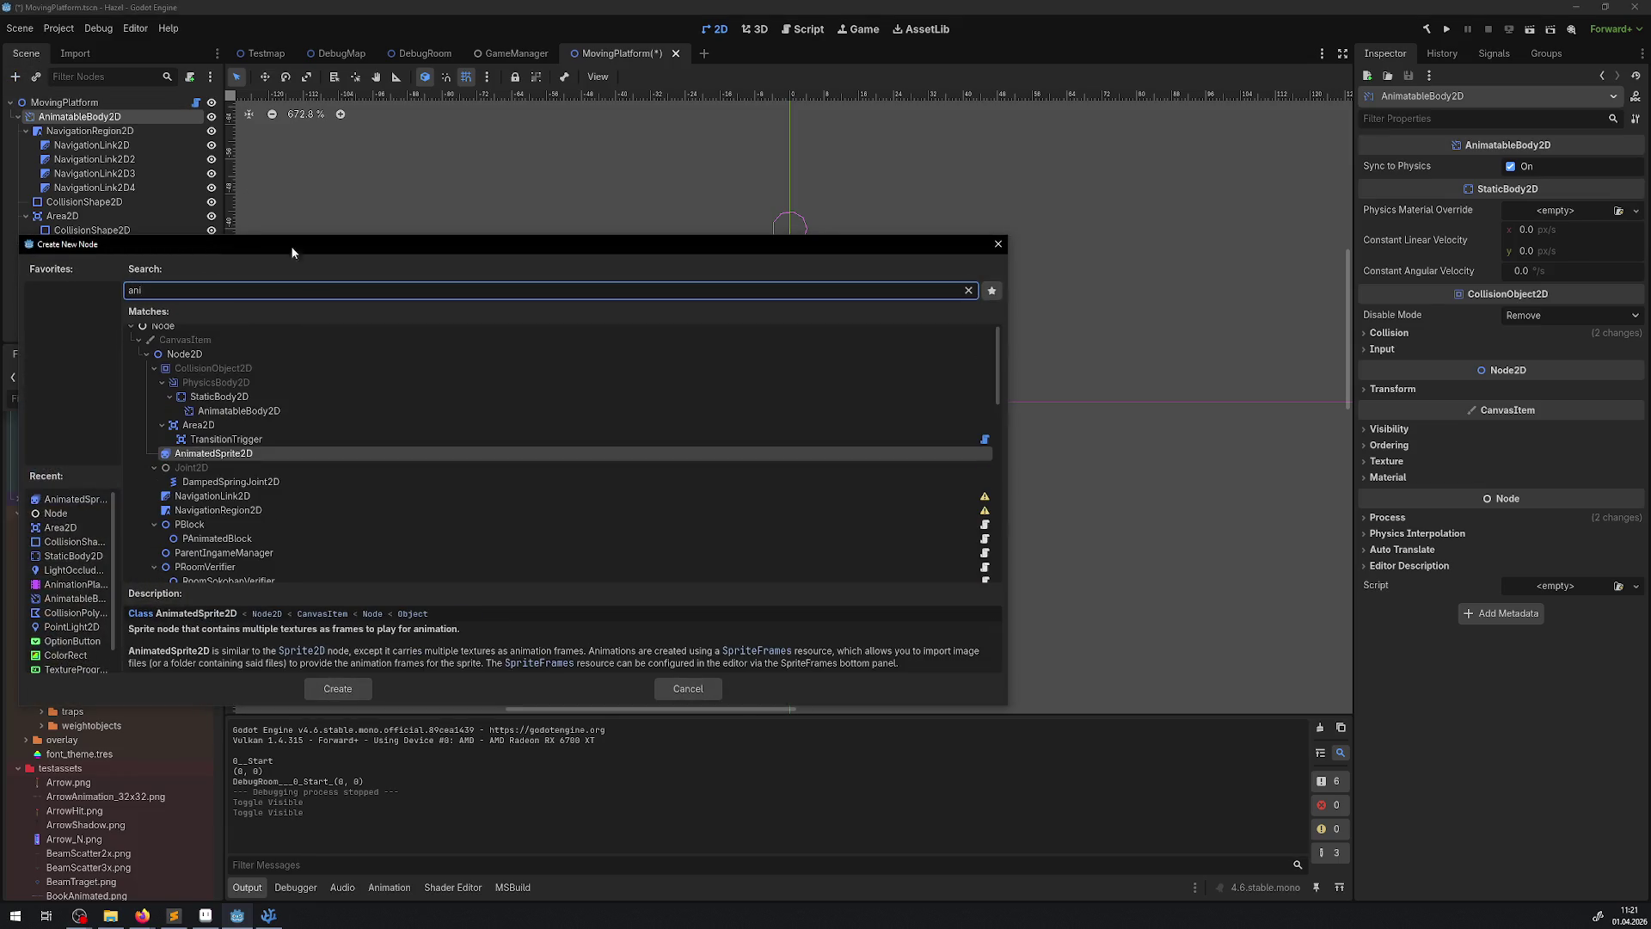
pyautogui.click(340, 689)
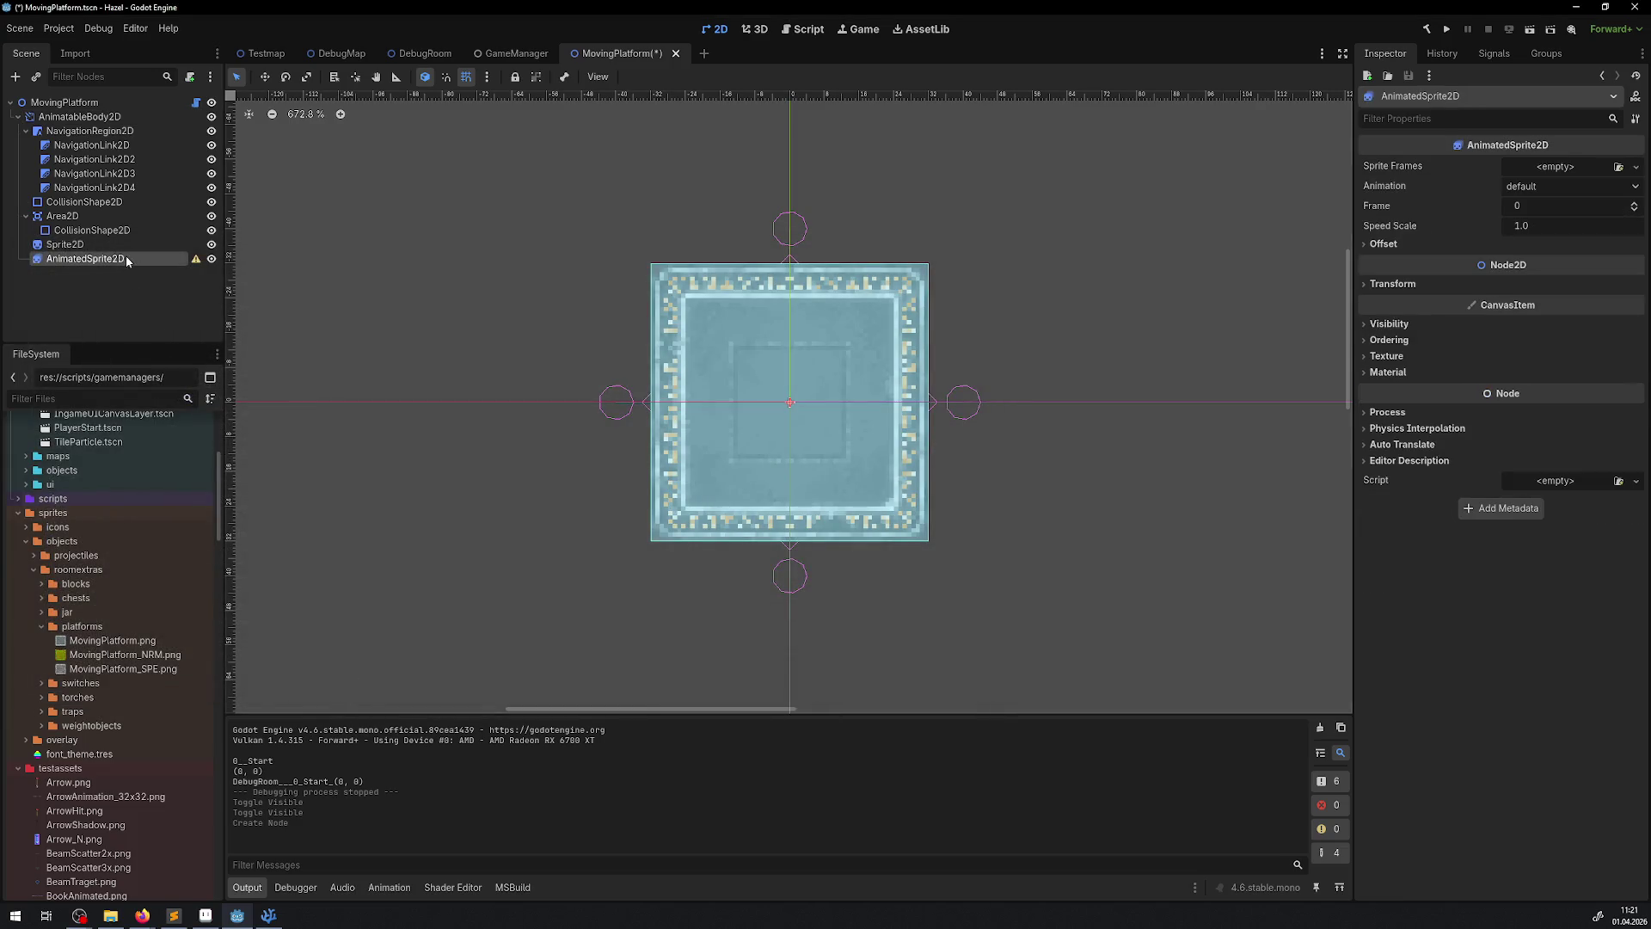
pyautogui.click(1635, 166)
pyautogui.click(1596, 187)
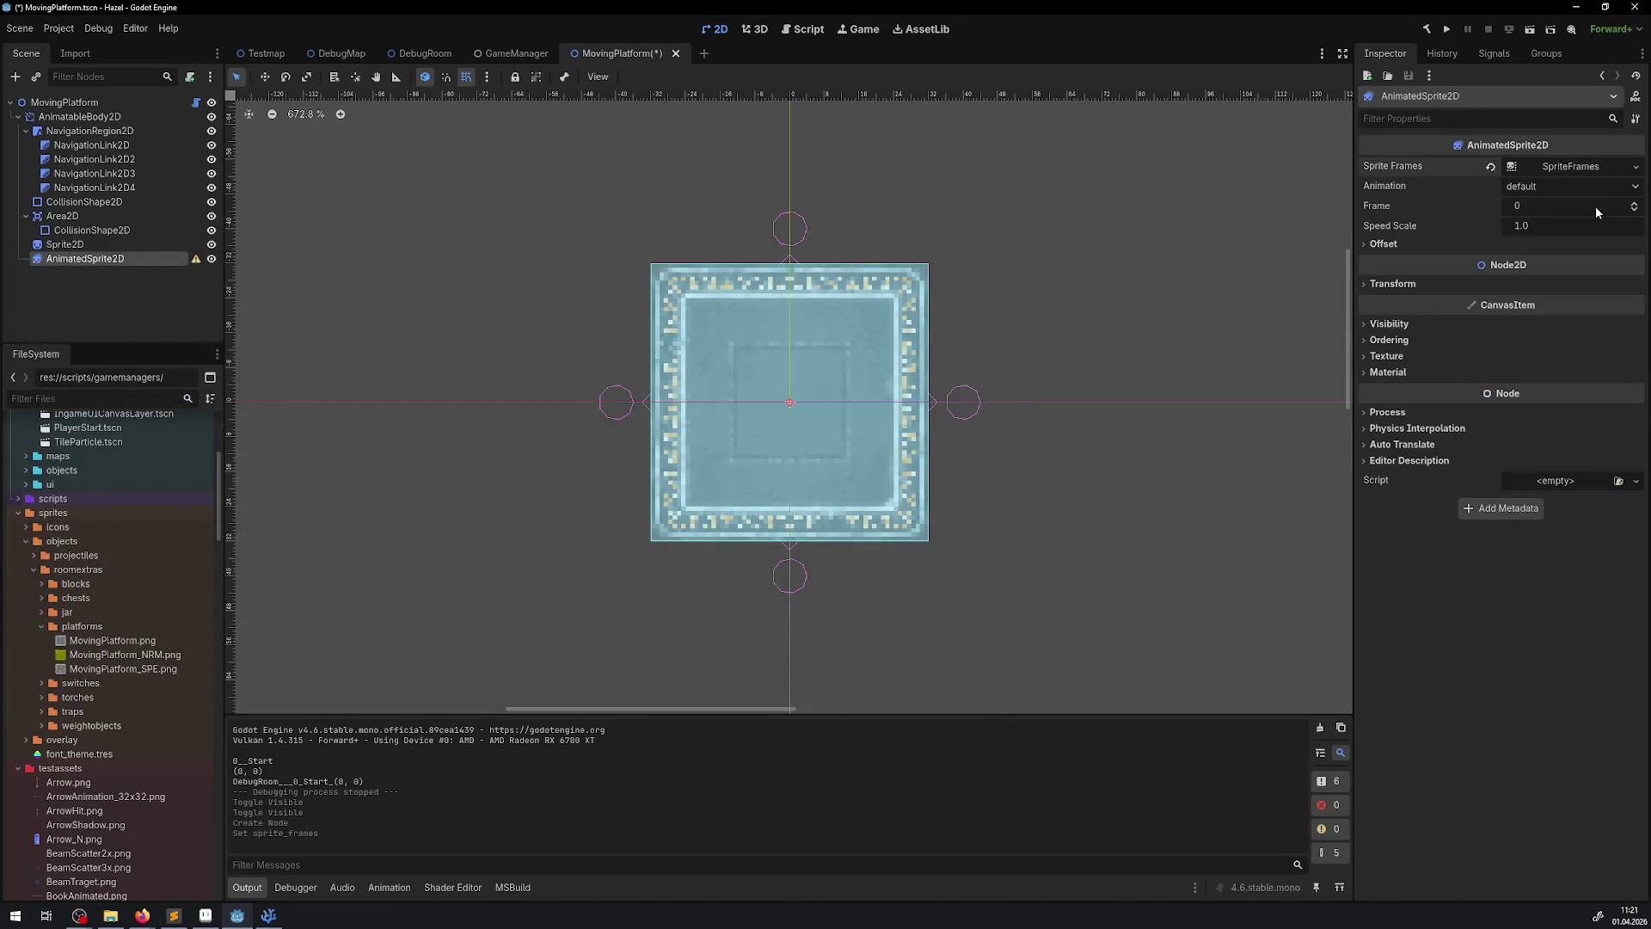
# - Delete the old Sprite2D node and select the AnimatedSprite2D
pyautogui.click(73, 245)
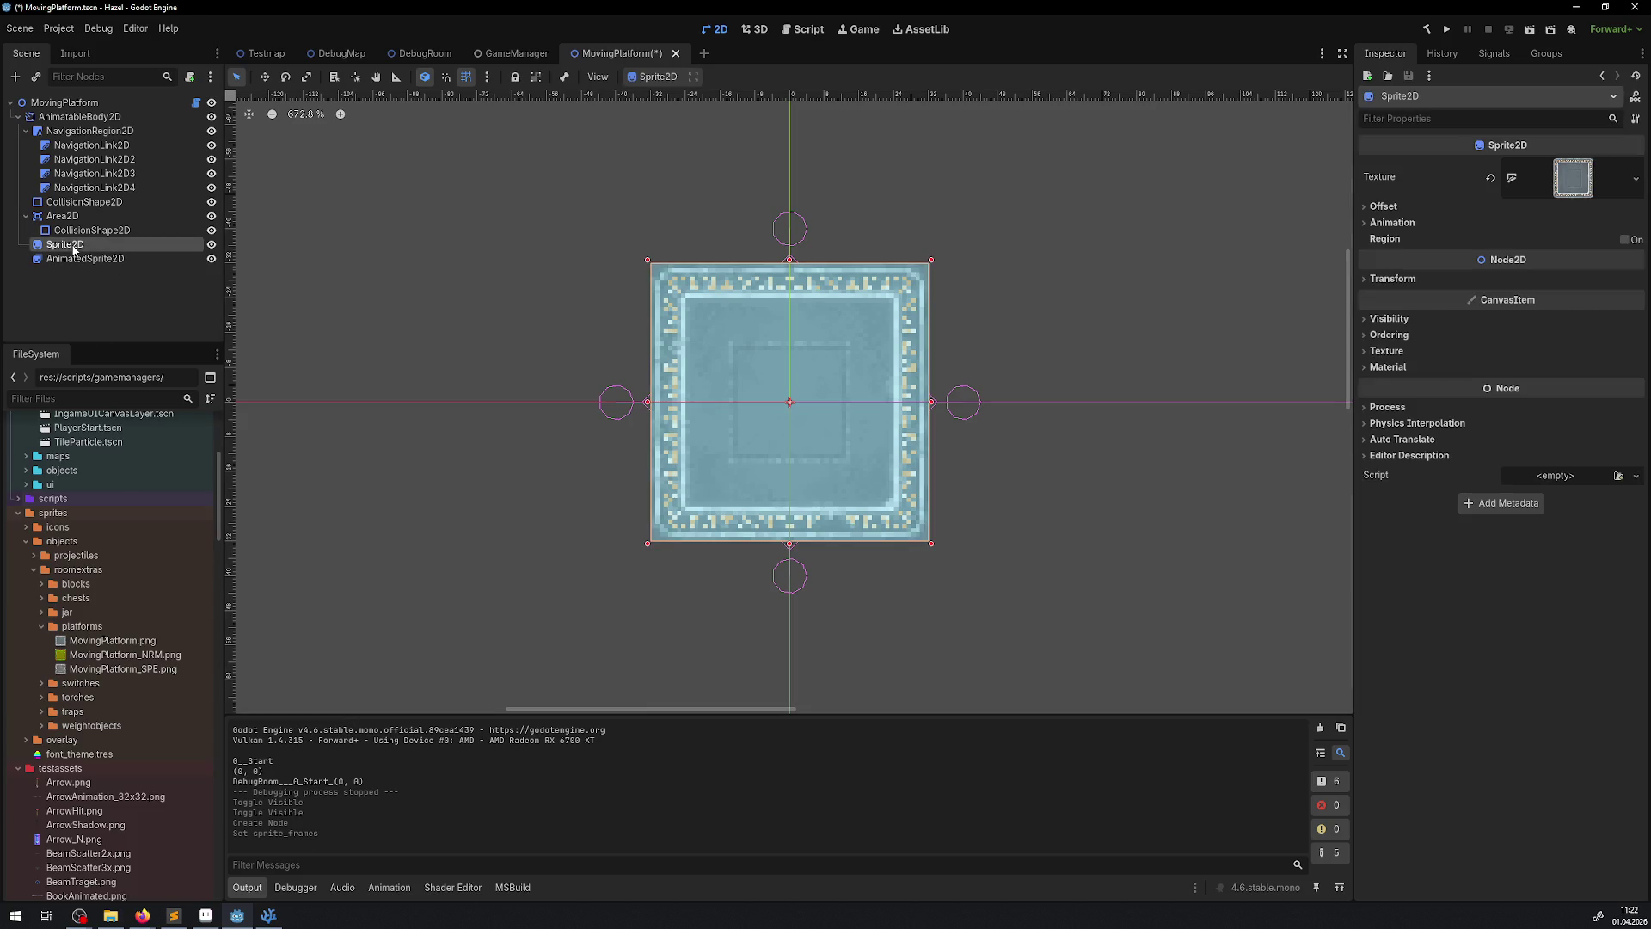
pyautogui.press('Delete')
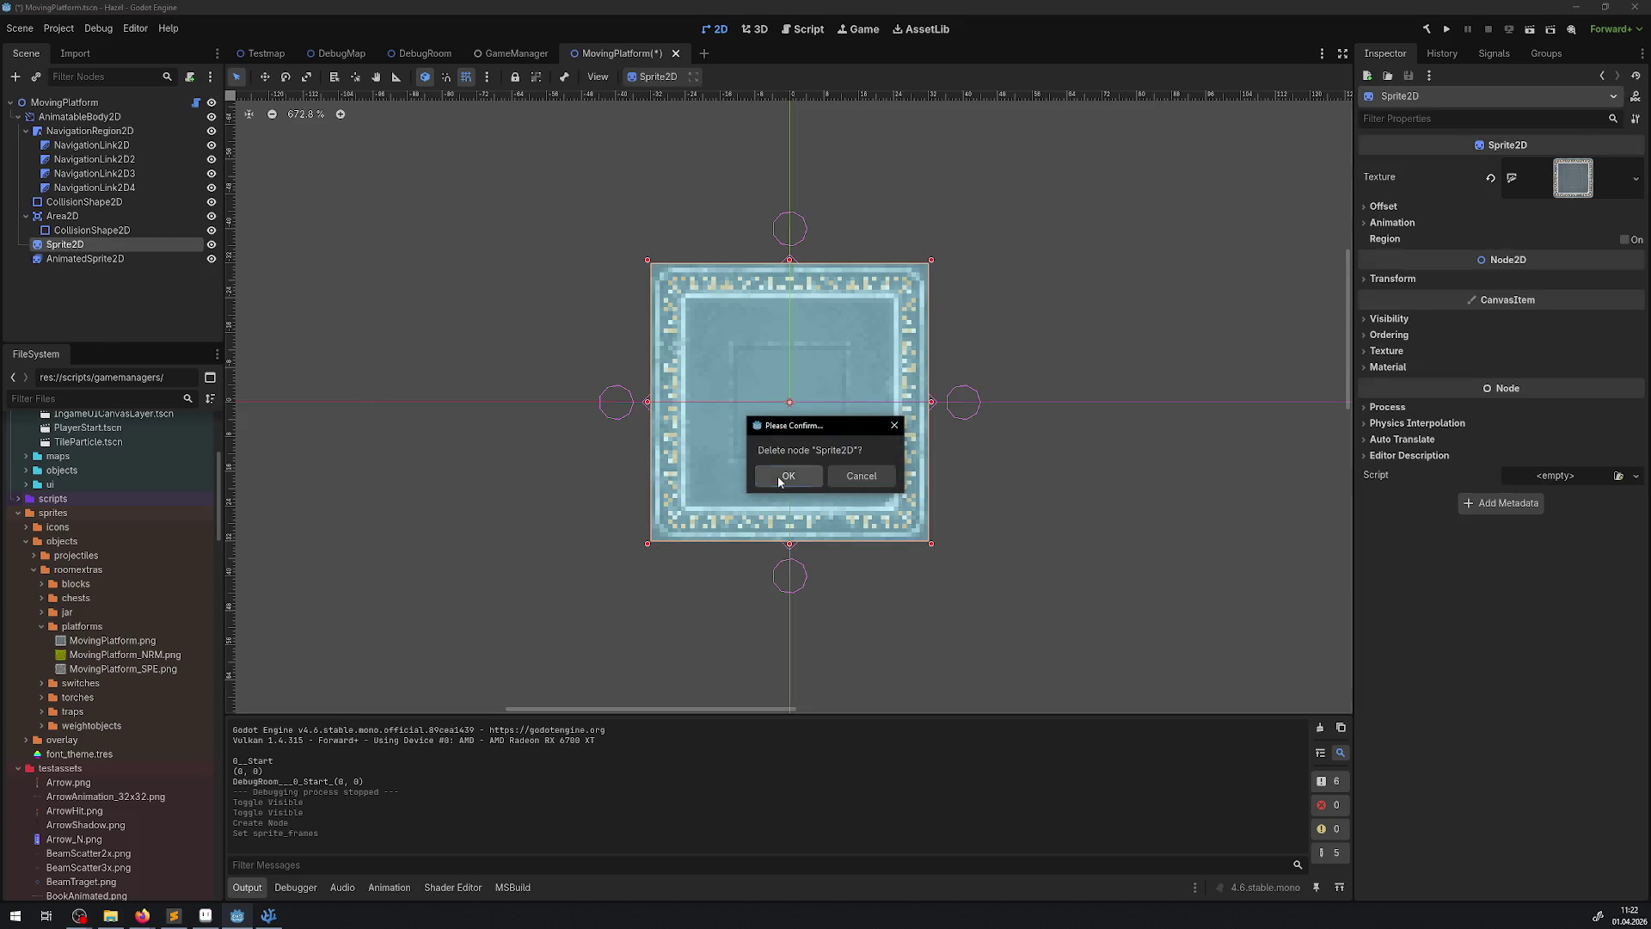
pyautogui.click(777, 476)
pyautogui.click(124, 244)
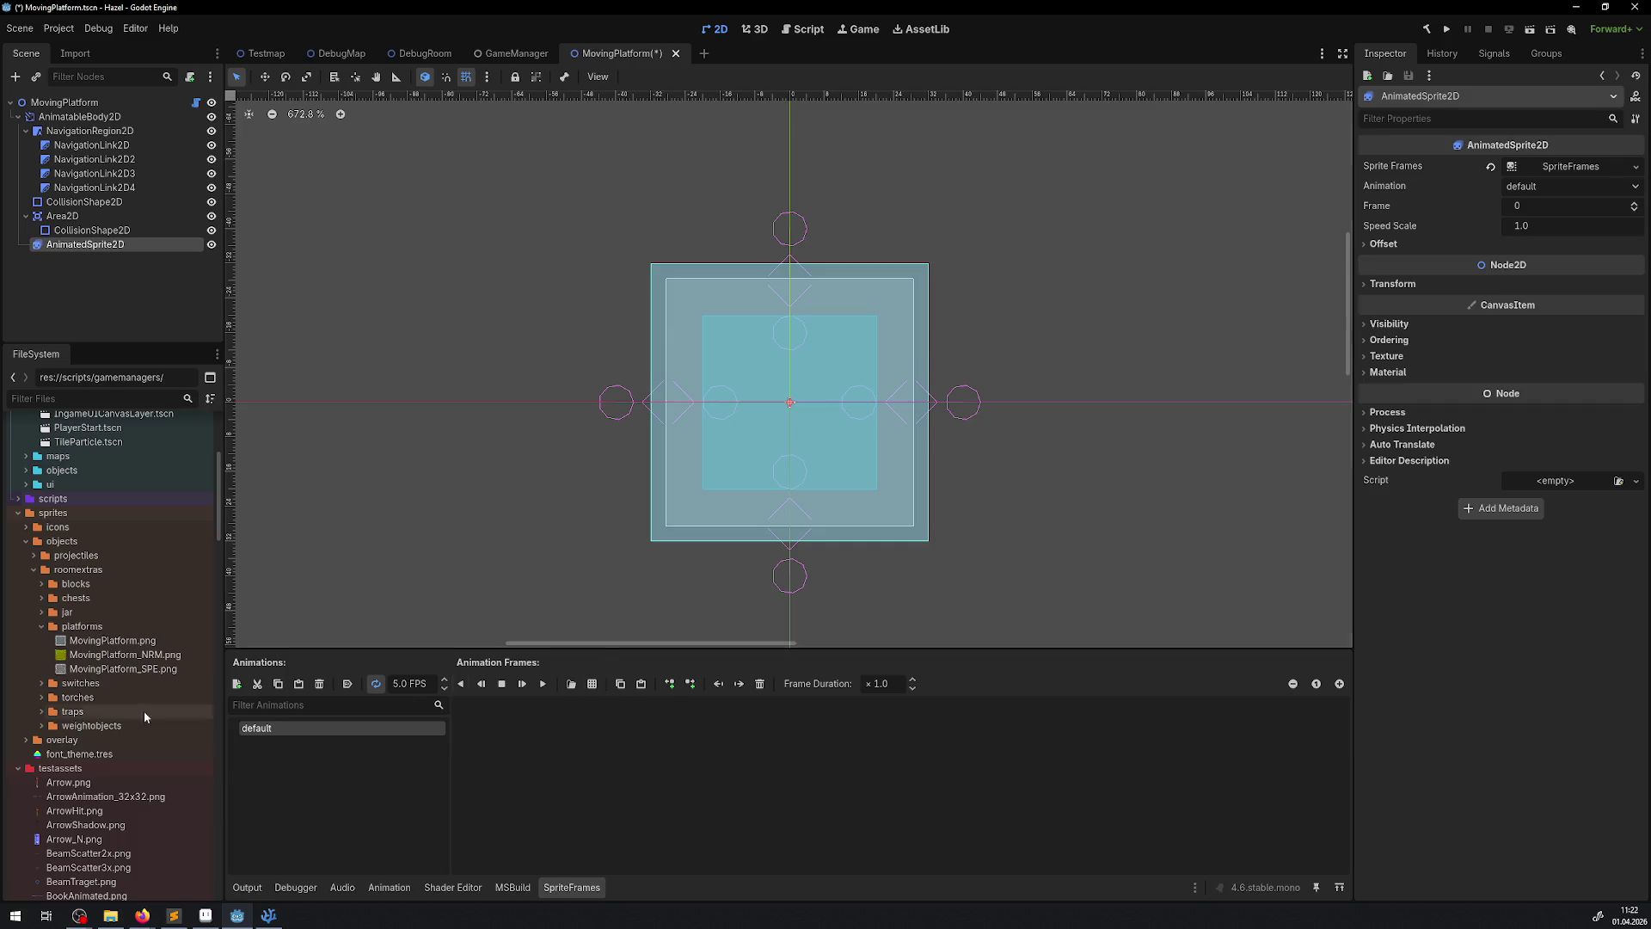
# - Drag MovingPlatformAnim.png from File Explorer into the sprites/objects/roomextras/platforms folder
pyautogui.scroll(-7, 123, 685)
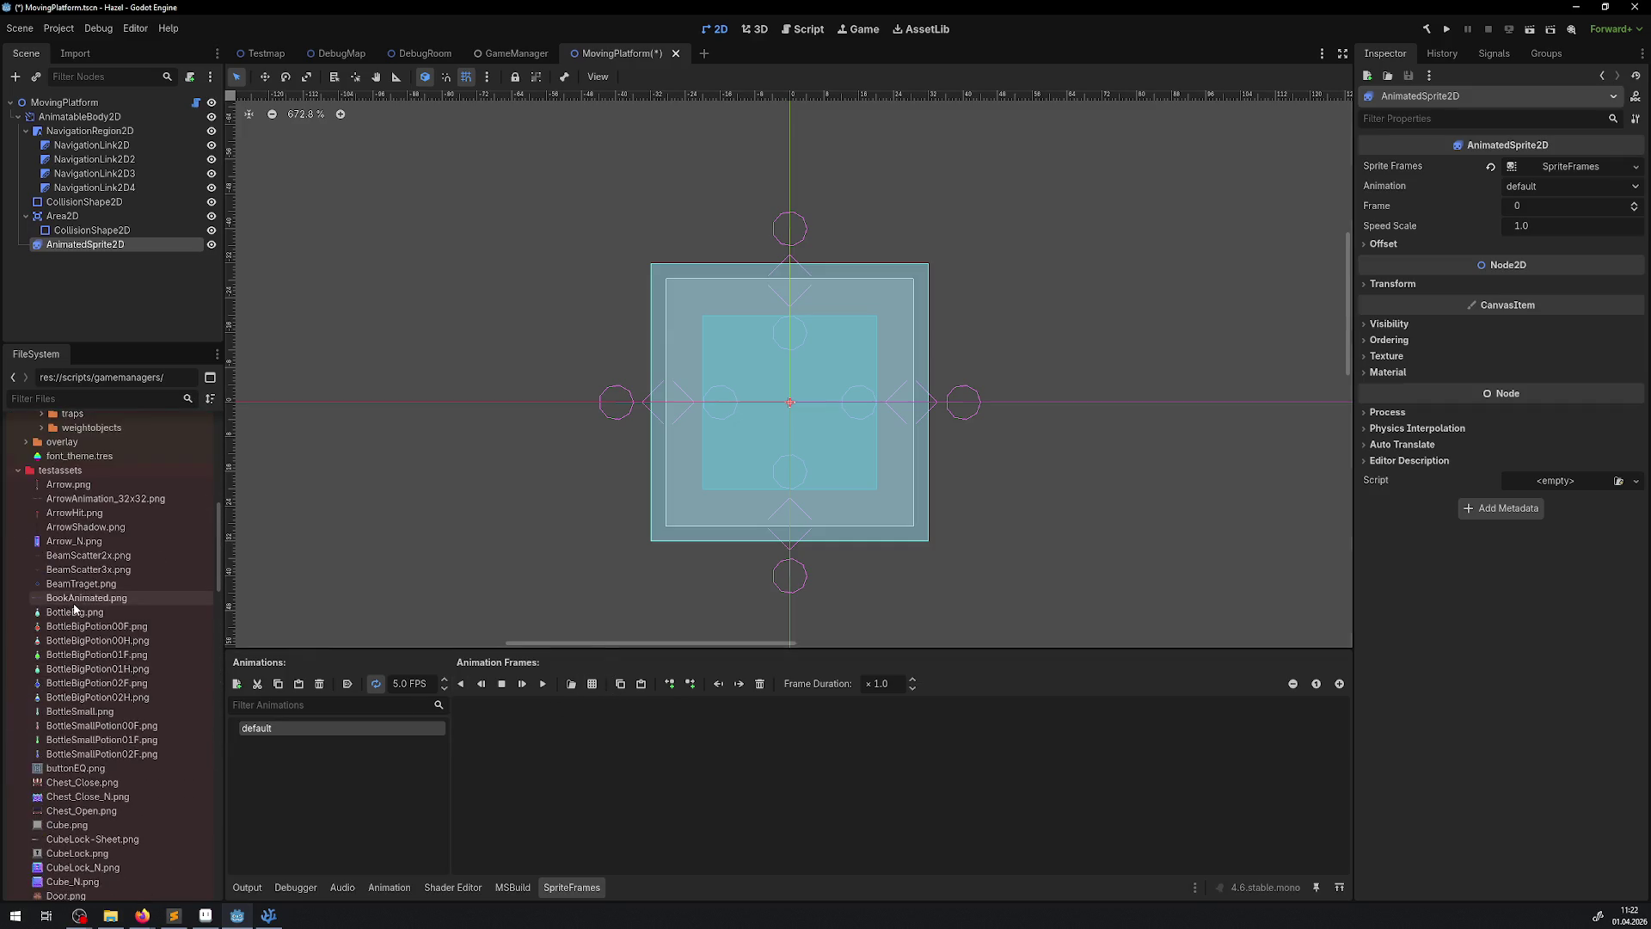
pyautogui.scroll(9, 125, 727)
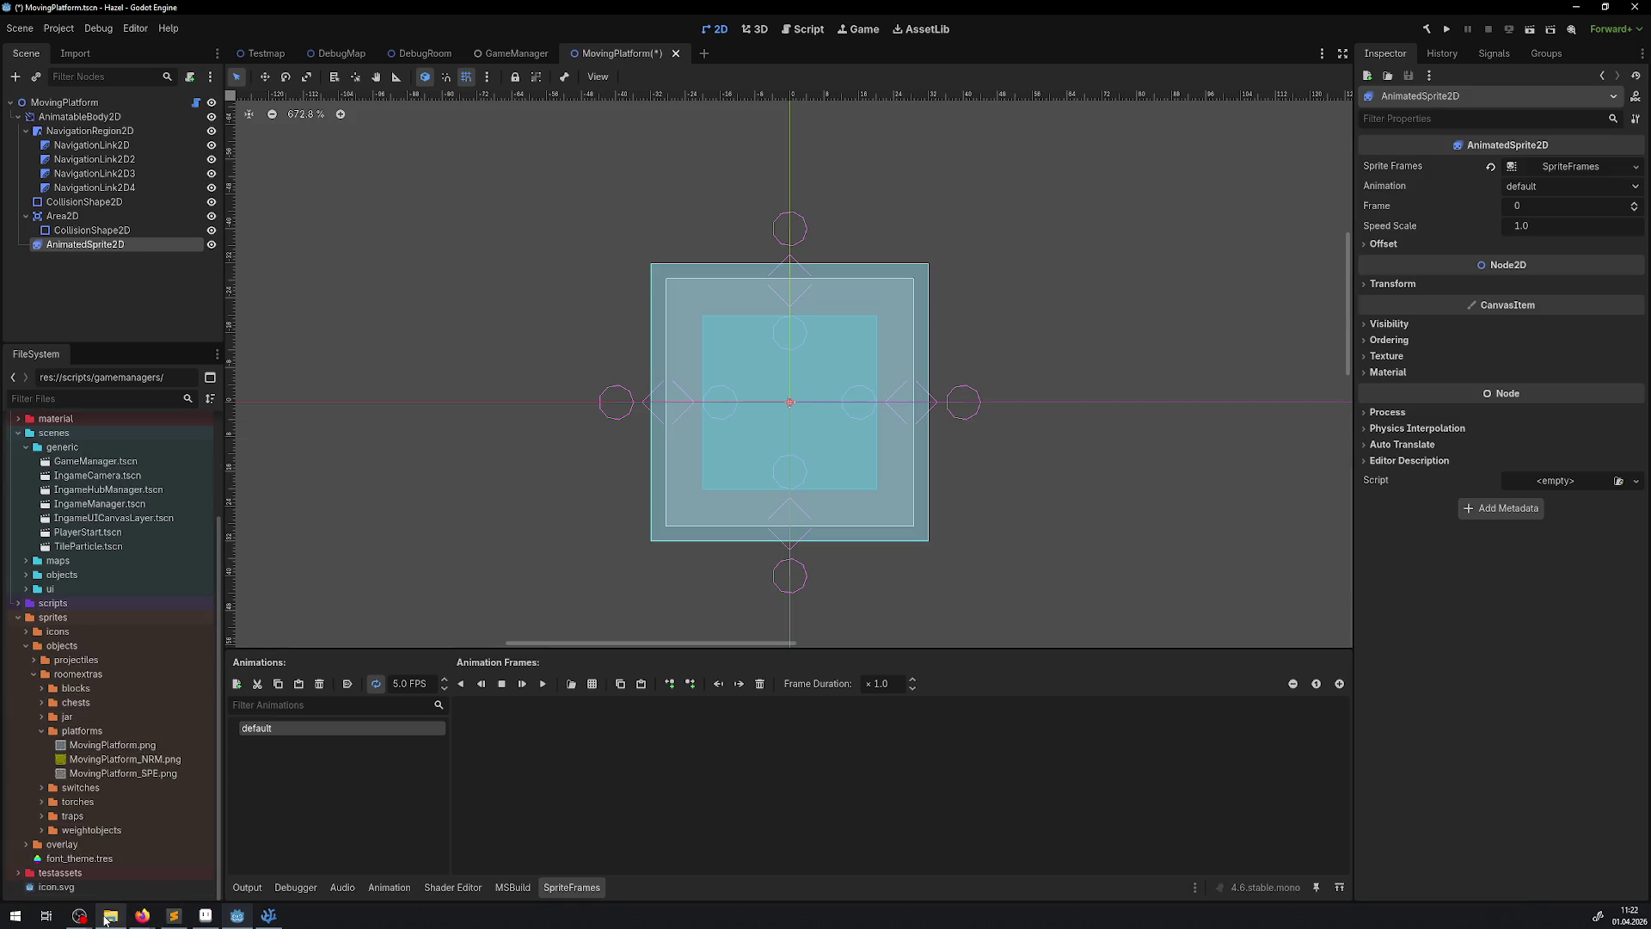
pyautogui.moveTo(106, 919)
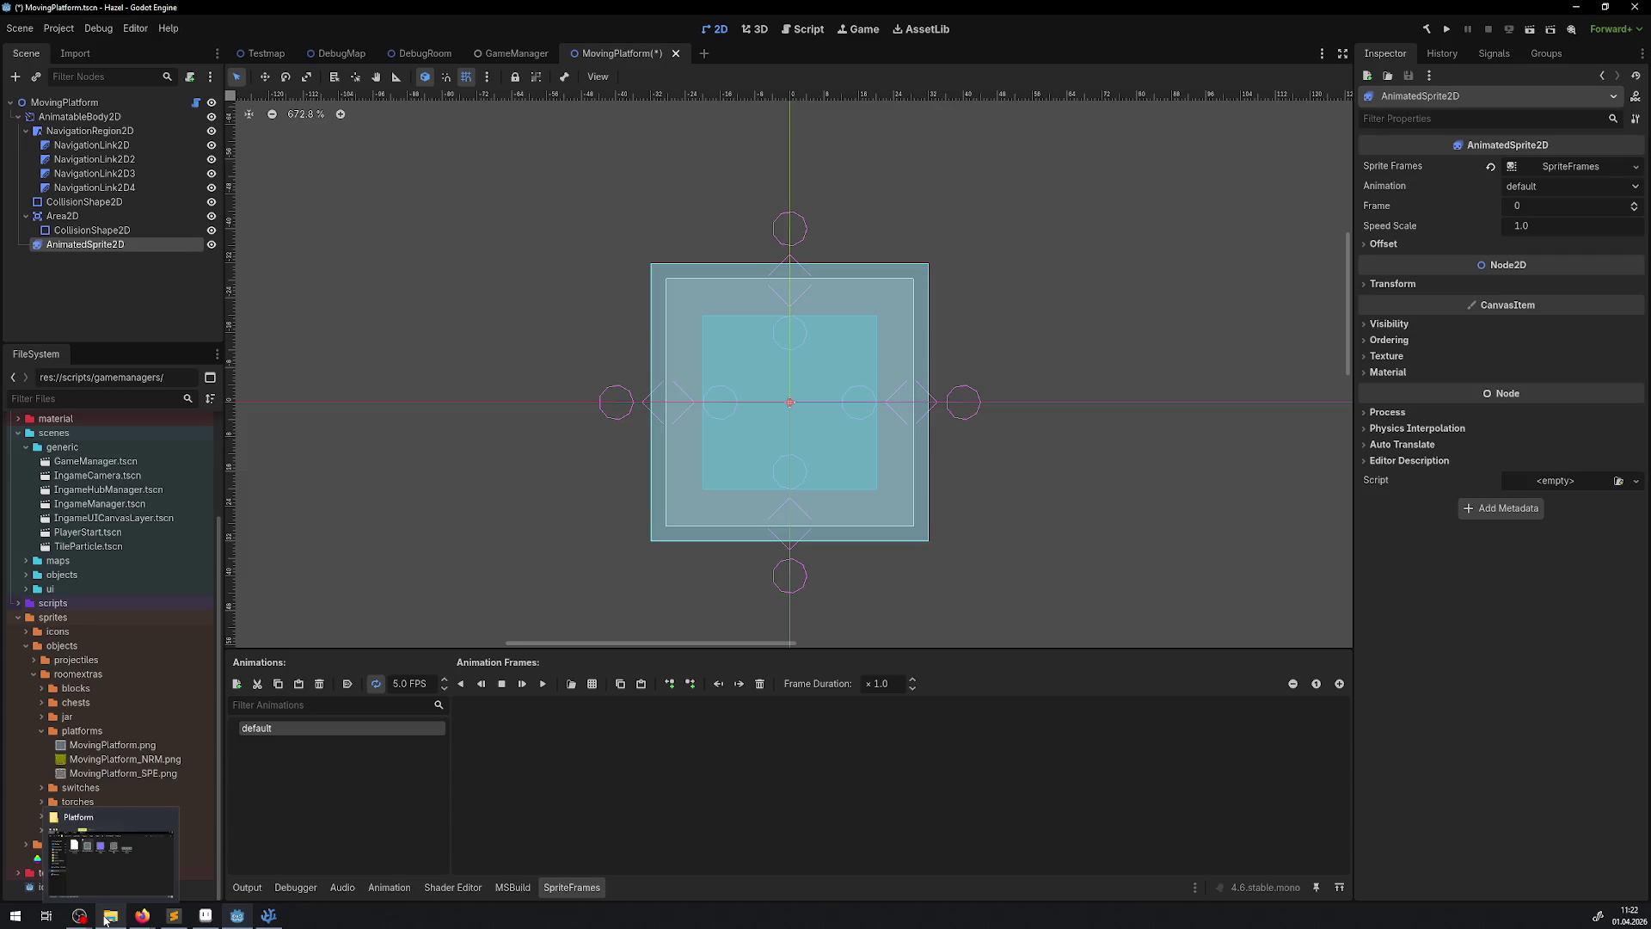
pyautogui.click(105, 919)
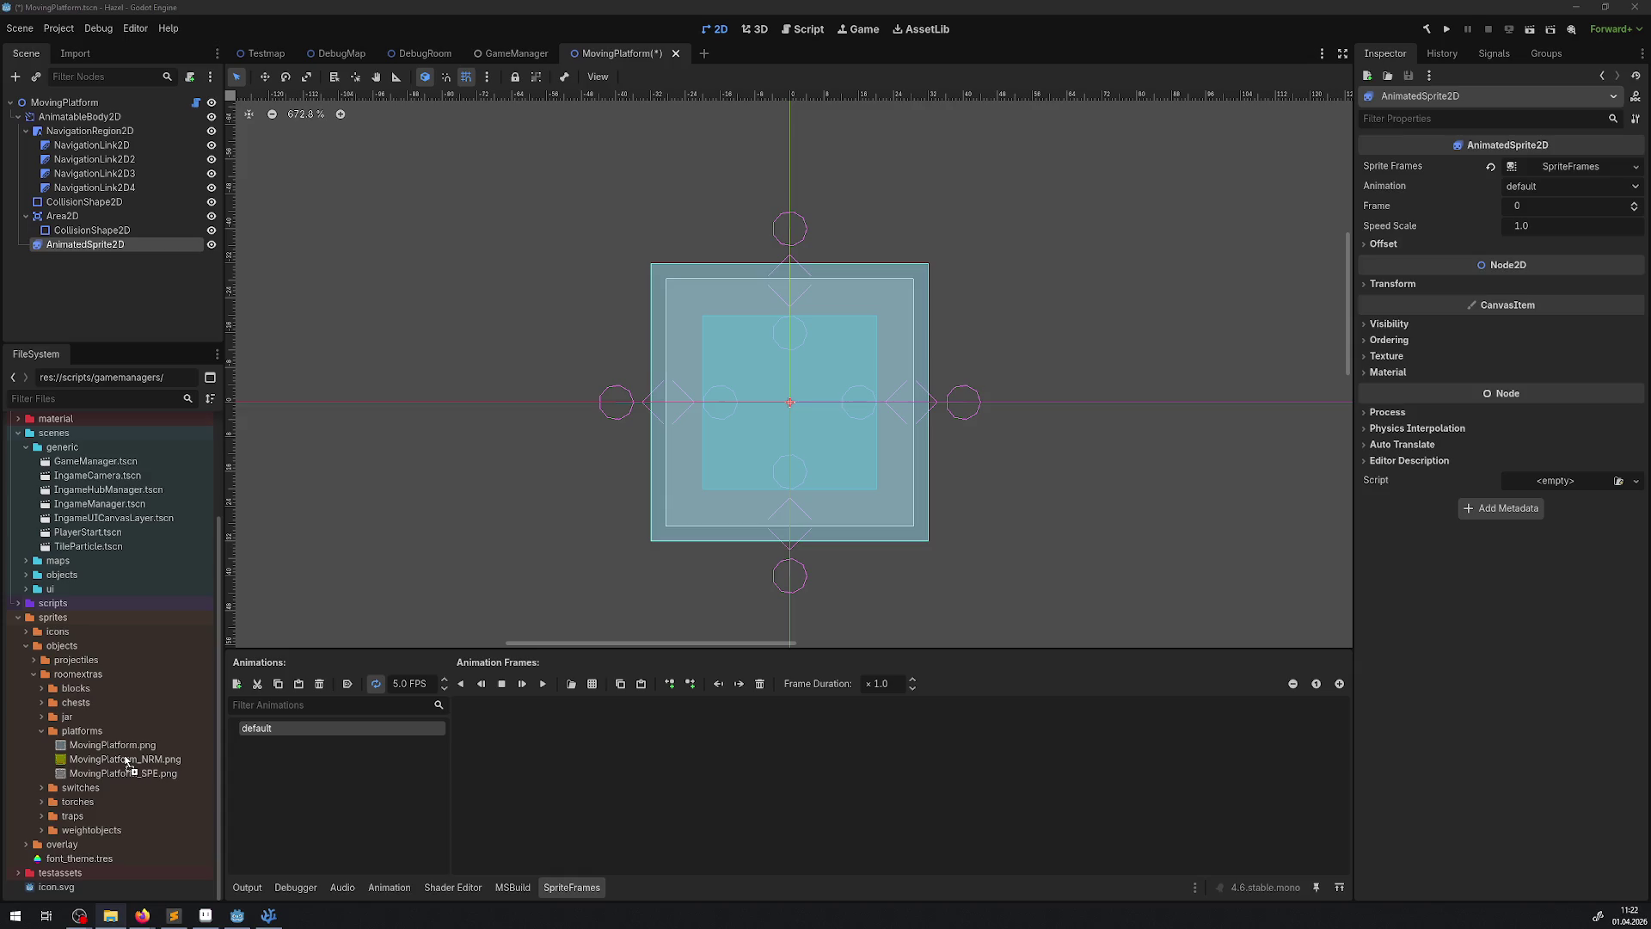
pyautogui.moveTo(125, 760); pyautogui.dragTo(126, 760)
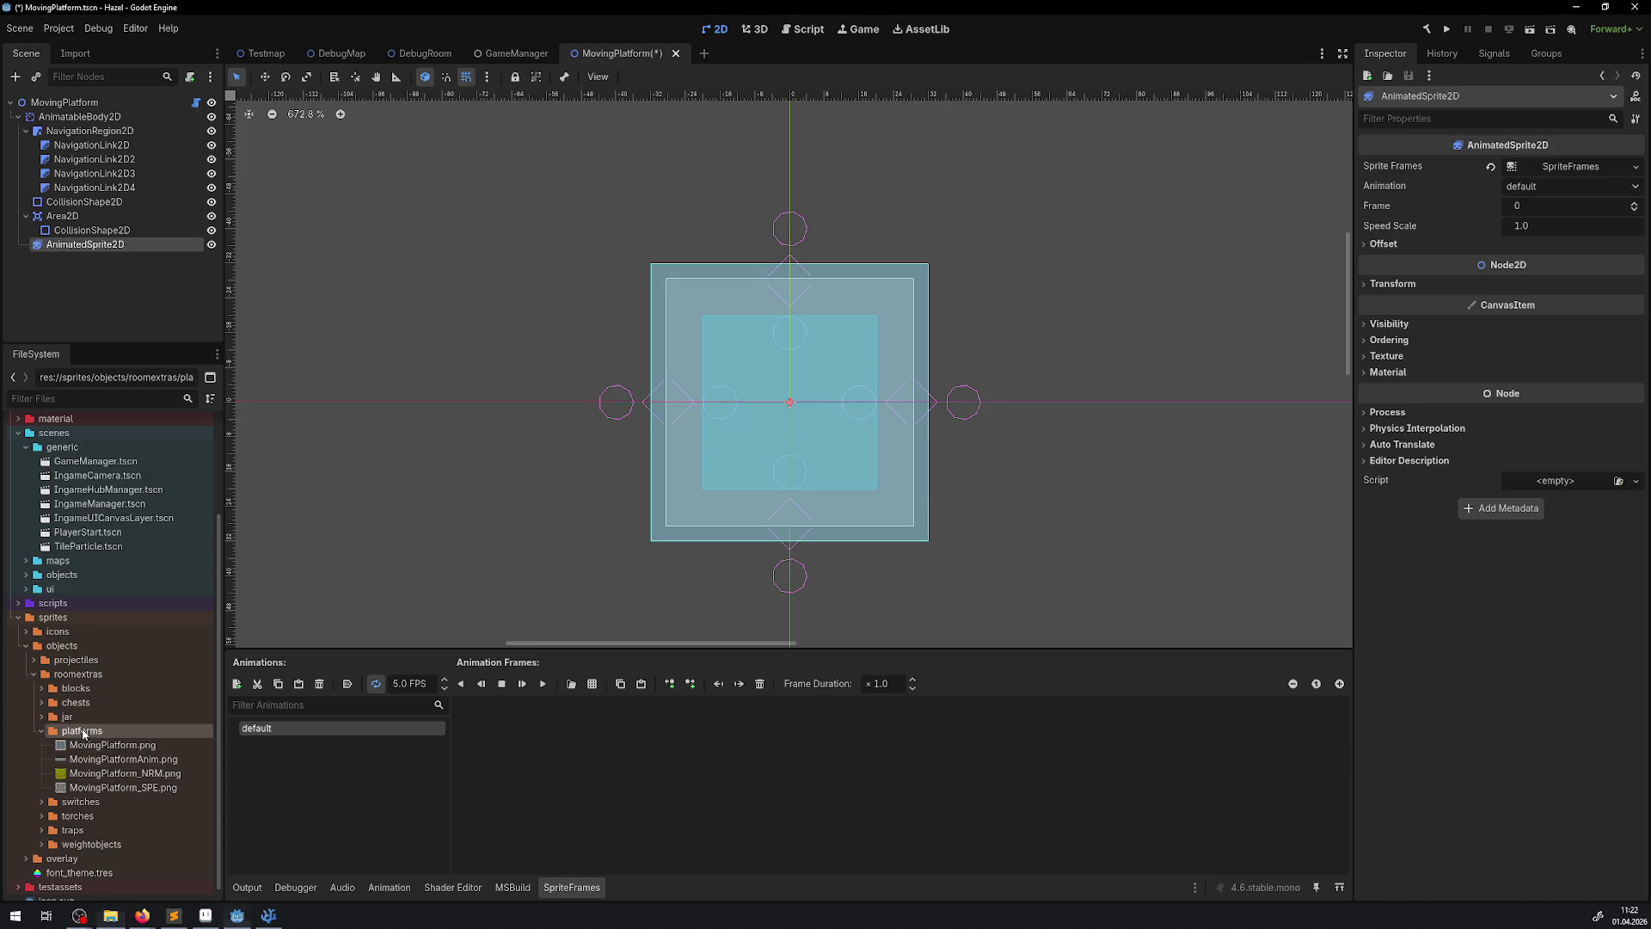
pyautogui.rightClick(83, 734)
# - Create a CanvasTexture resource in platforms and save it as MovingPlatformAnim.tres
pyautogui.moveTo(153, 679)
pyautogui.click(327, 723)
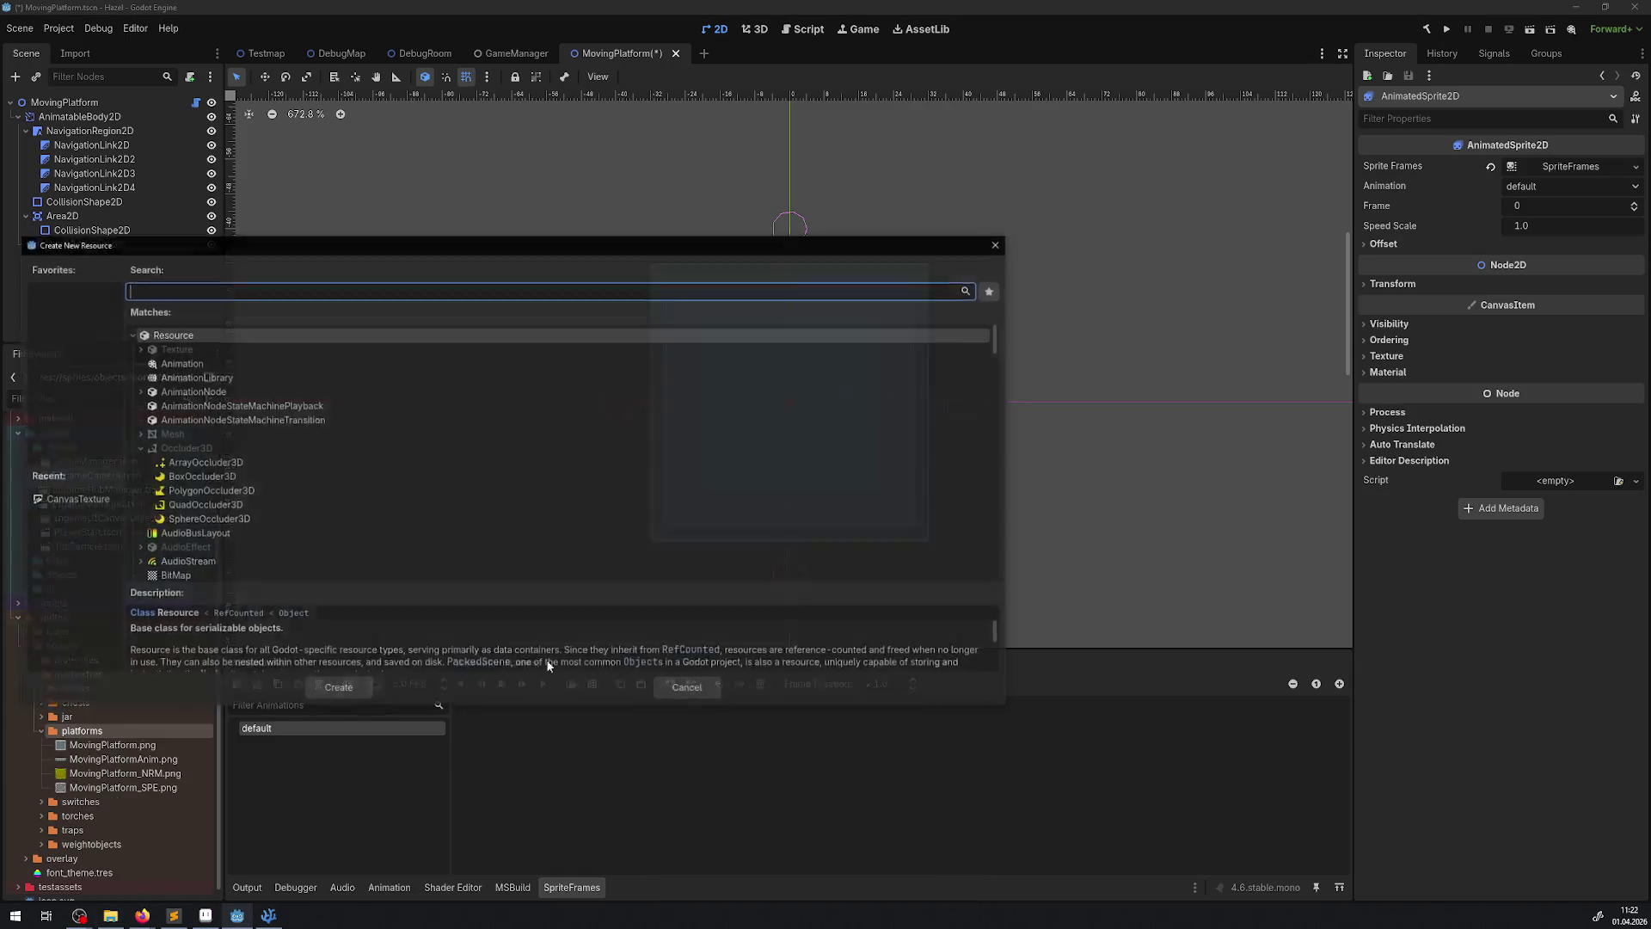
pyautogui.write('canva')
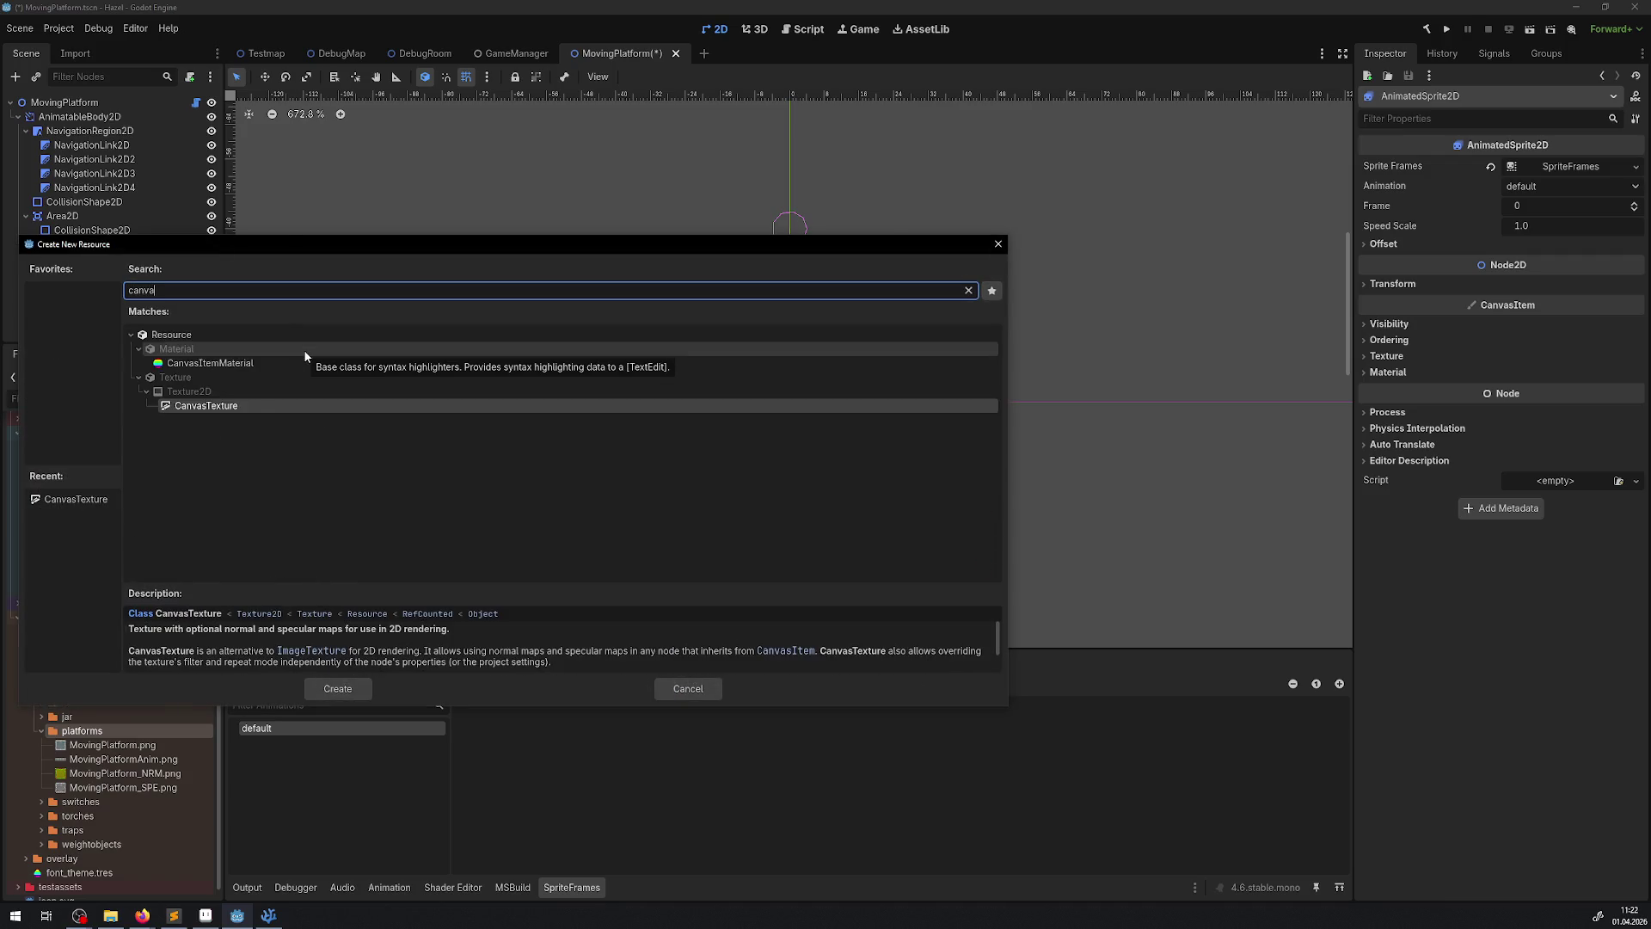
pyautogui.write('s')
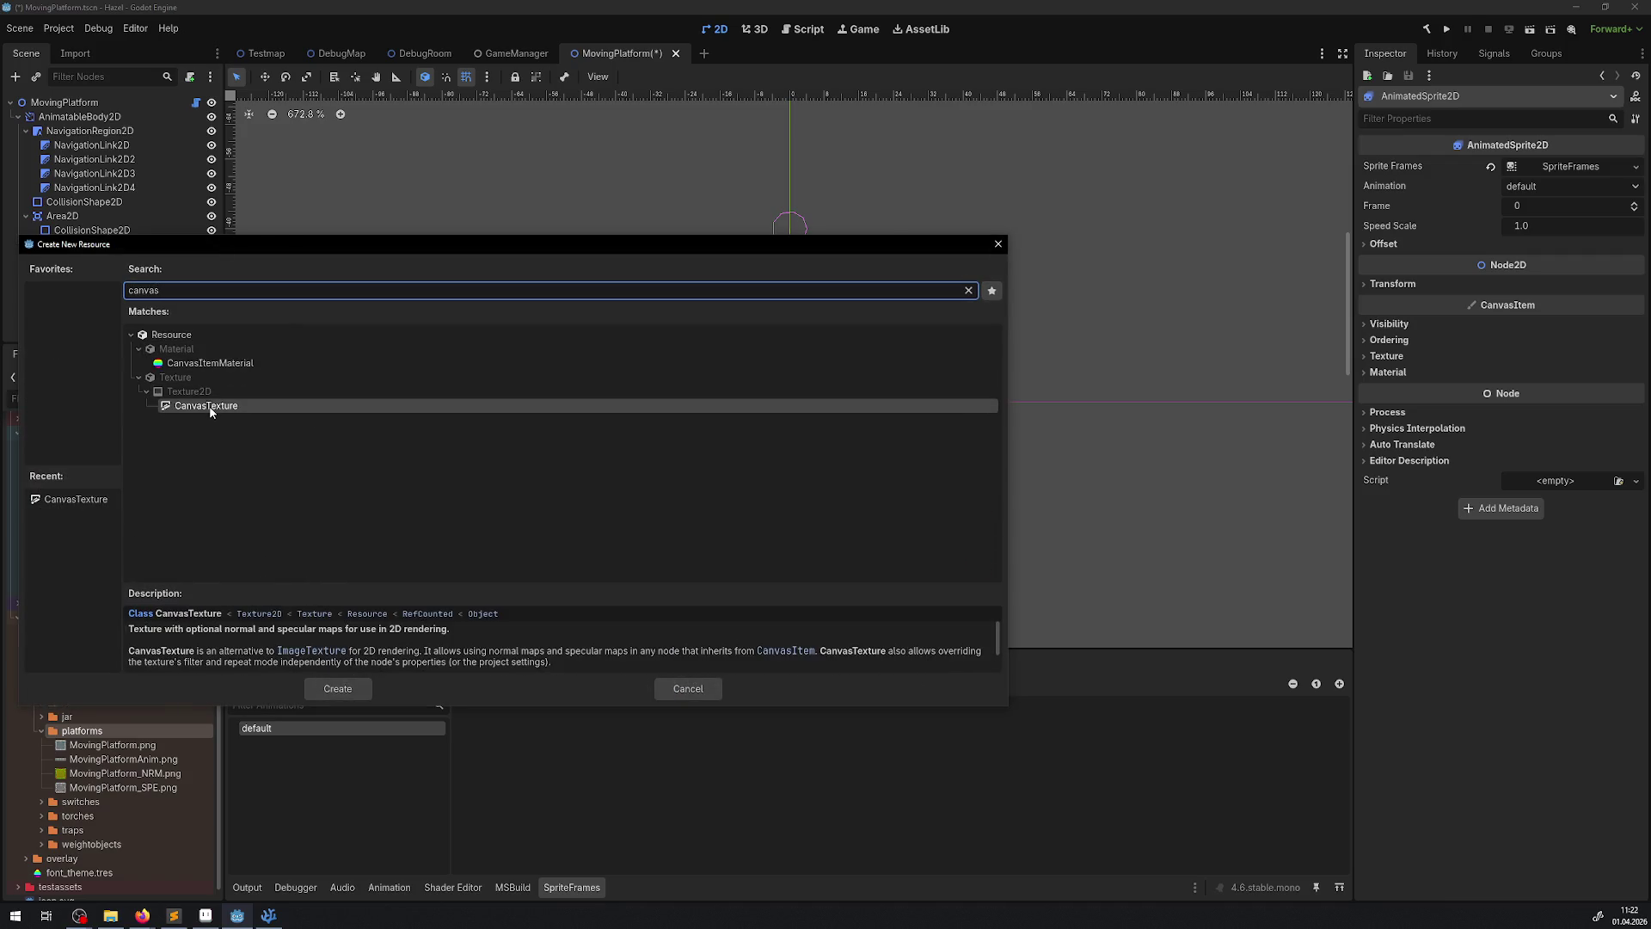
pyautogui.doubleClick(211, 412)
pyautogui.write('Mo')
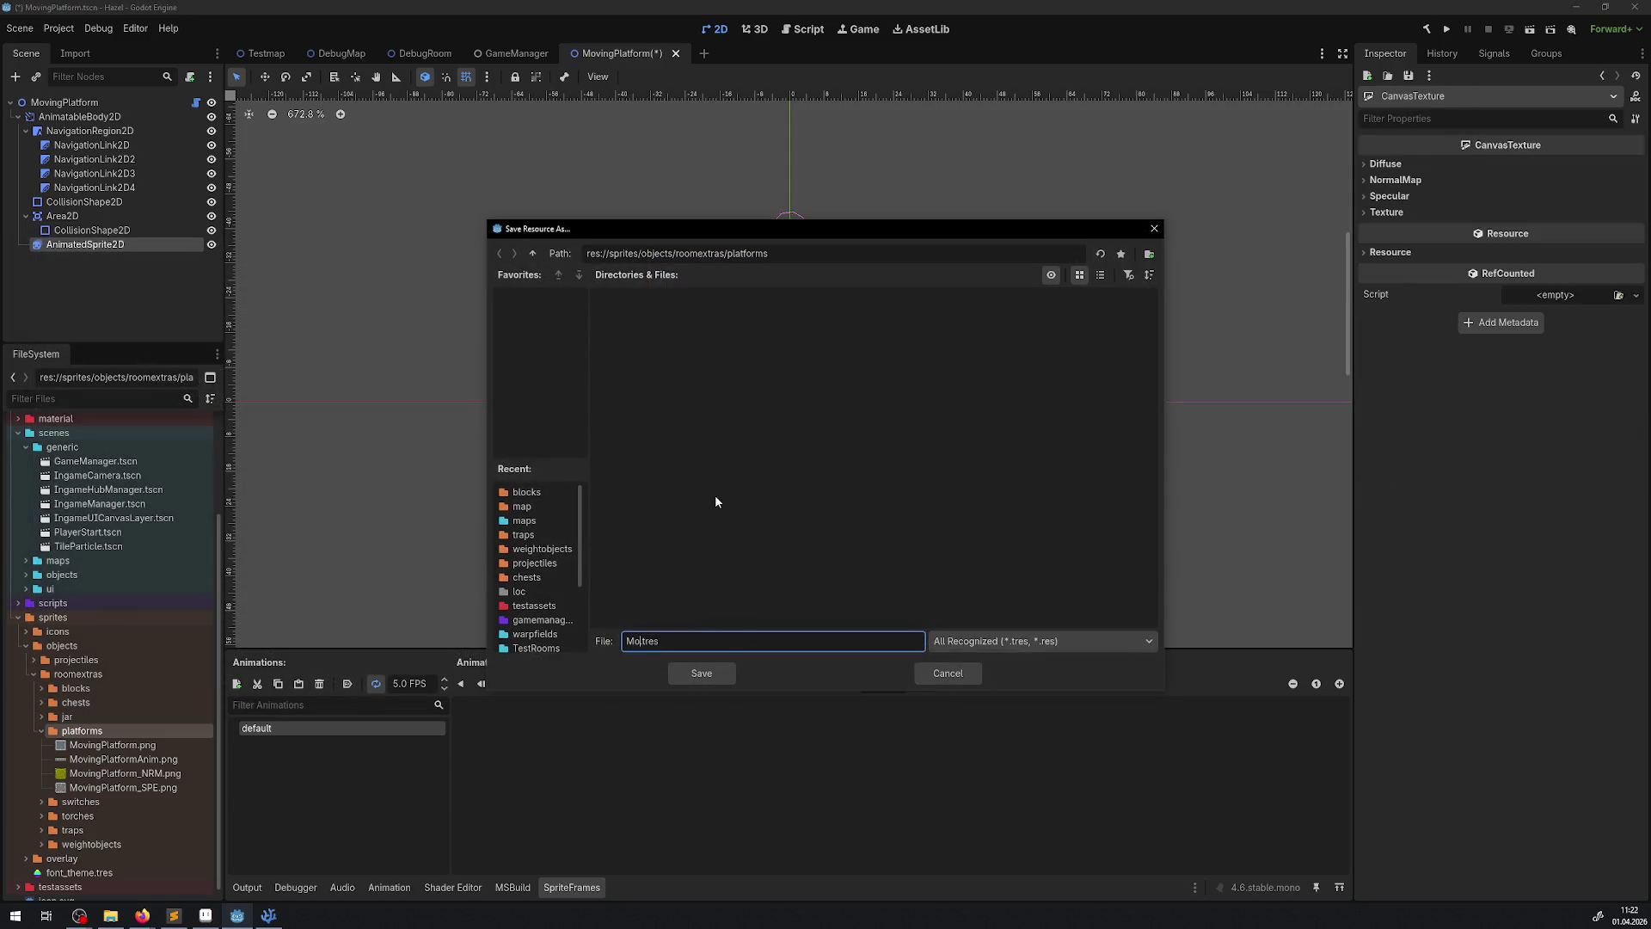
pyautogui.write('vingPlatform')
pyautogui.write('AN')
pyautogui.press('BackSpace')
pyautogui.write('nim')
pyautogui.press('Return')
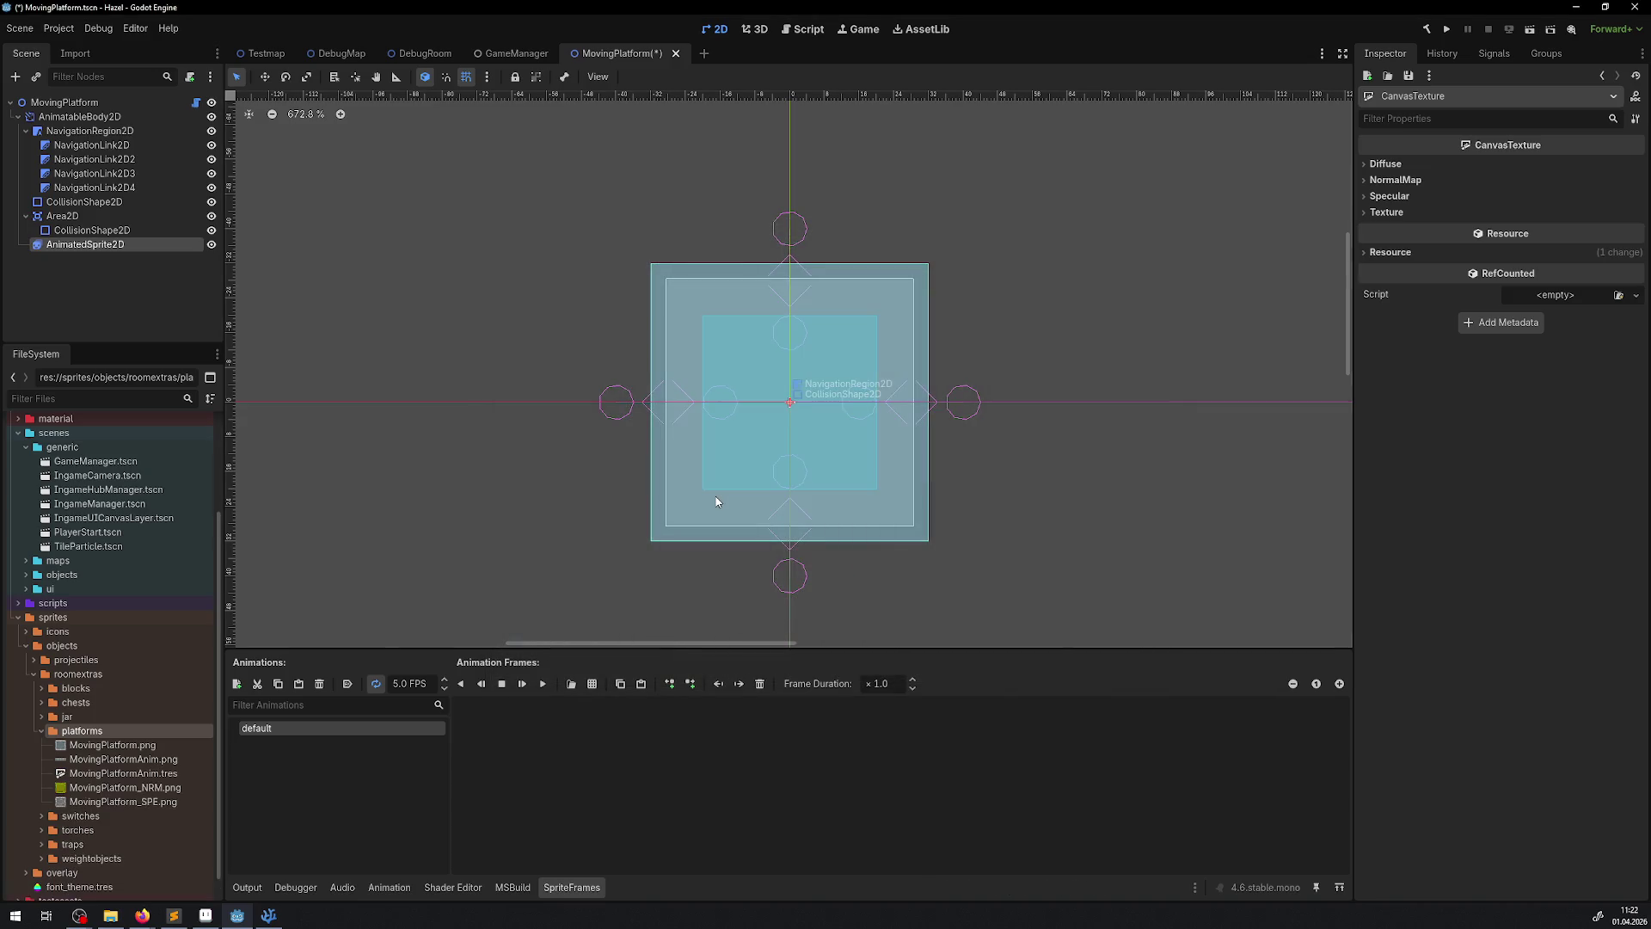
# - Set MovingPlatformAnim.png as the Diffuse texture of MovingPlatformAnim.tres
pyautogui.click(159, 774)
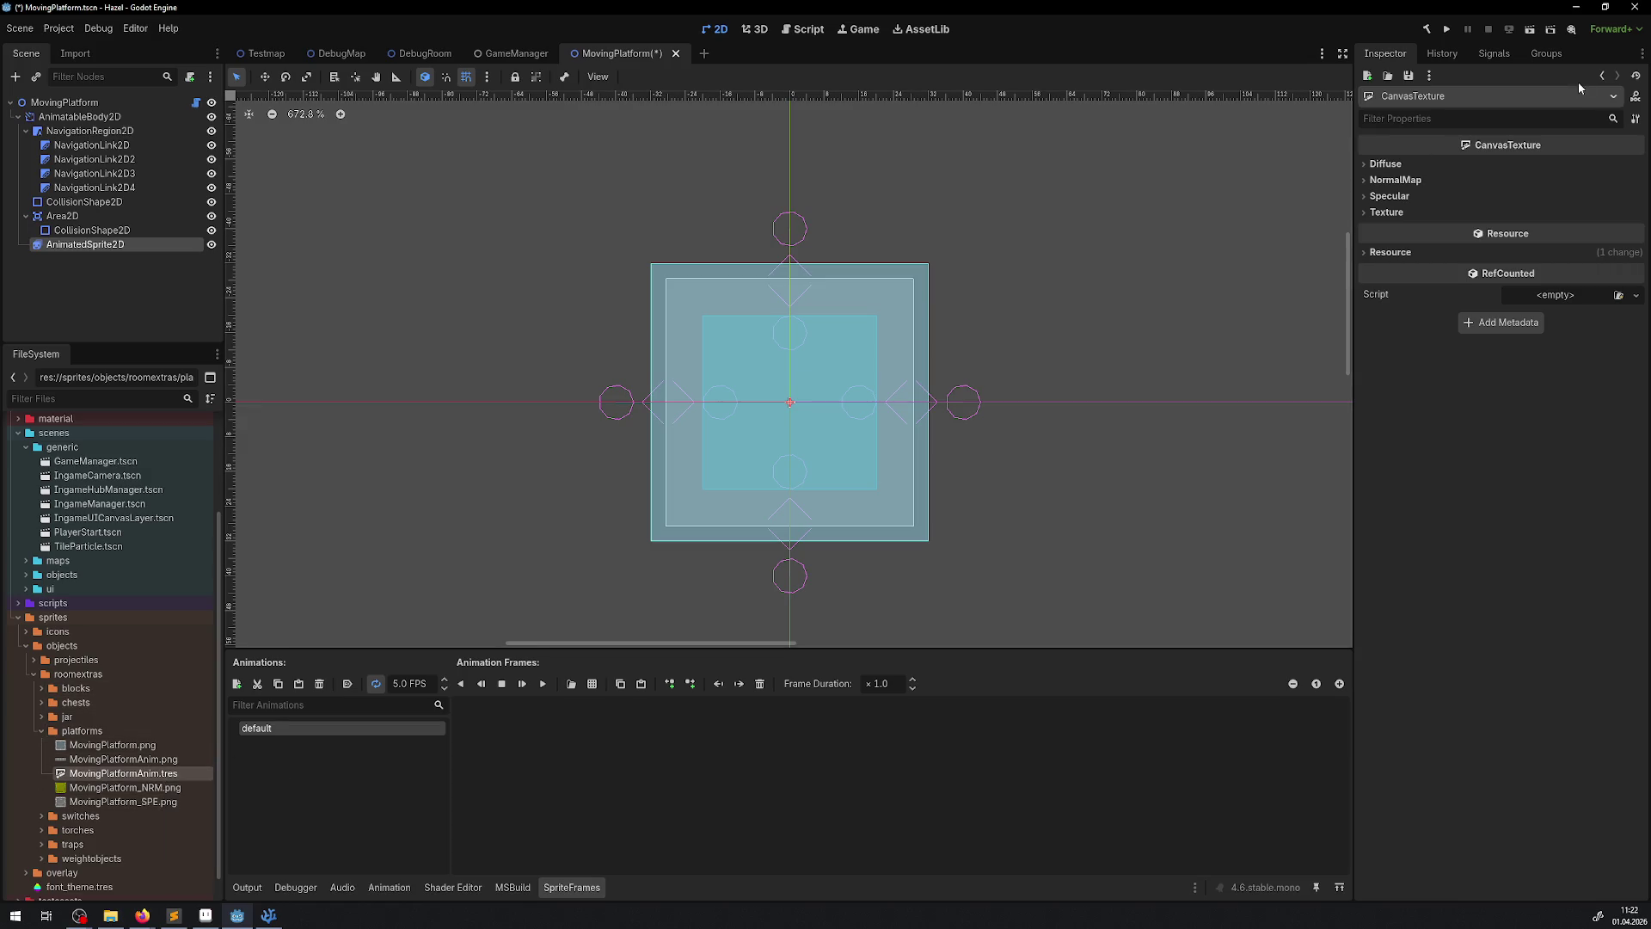
pyautogui.click(1388, 196)
pyautogui.click(1390, 181)
pyautogui.click(1384, 165)
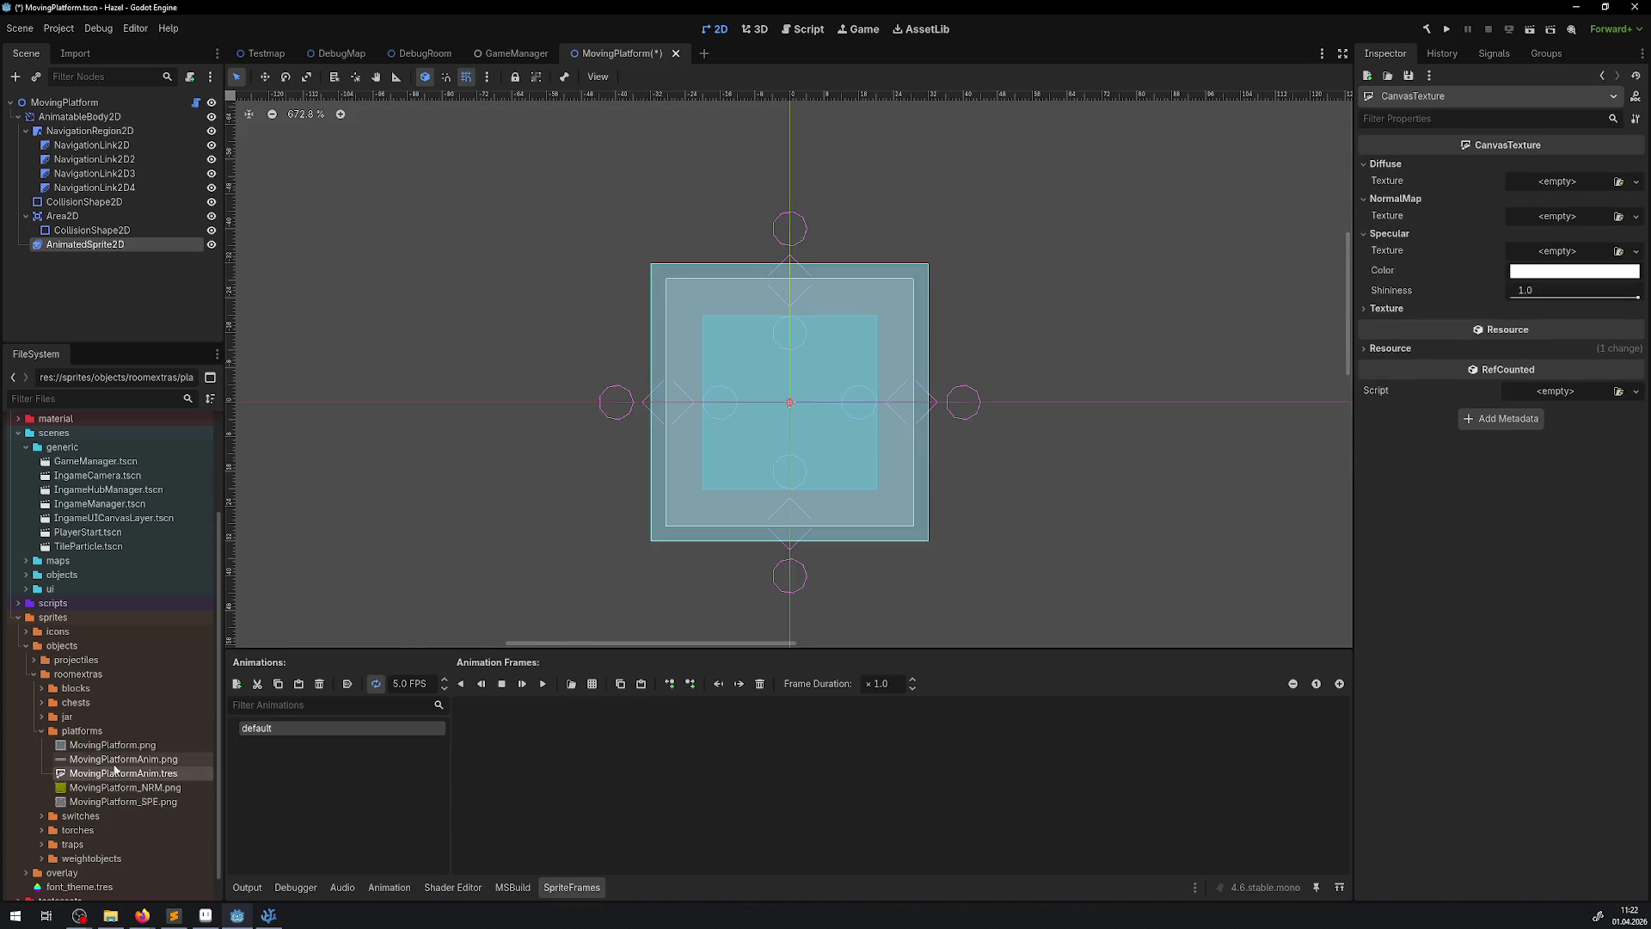
pyautogui.moveTo(116, 762)
pyautogui.mouseDown()
pyautogui.moveTo(854, 579)
pyautogui.moveTo(1556, 190)
pyautogui.mouseUp()
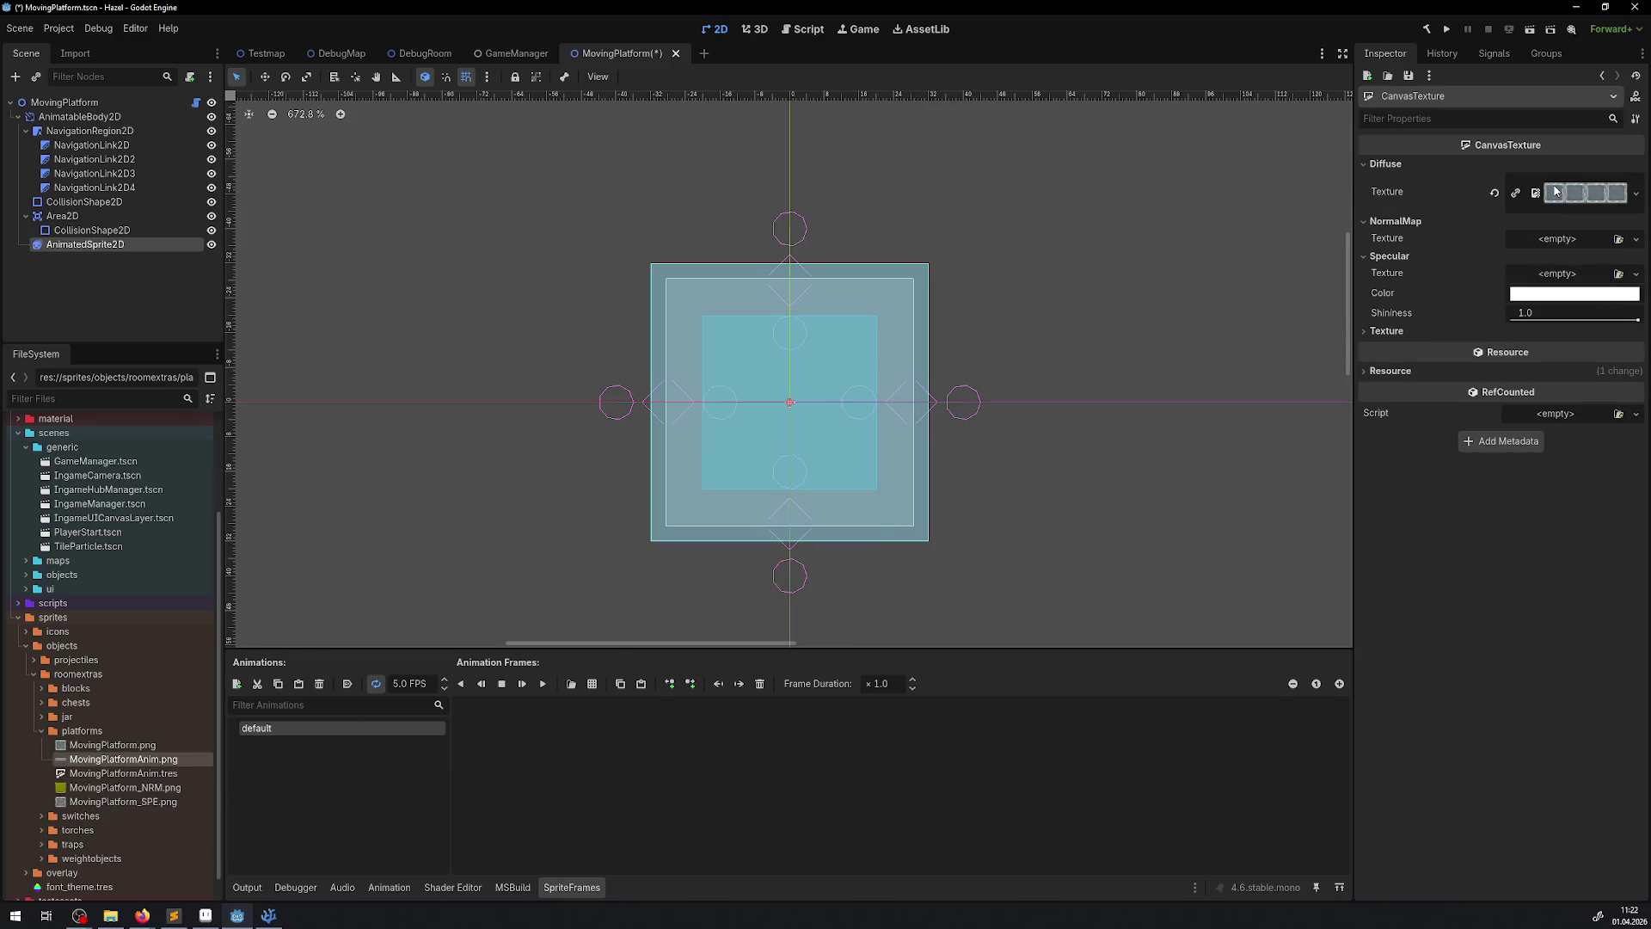
# - Browse to the platforms folder and preview MovingPlatformAnim.png as a sprite sheet
pyautogui.click(571, 684)
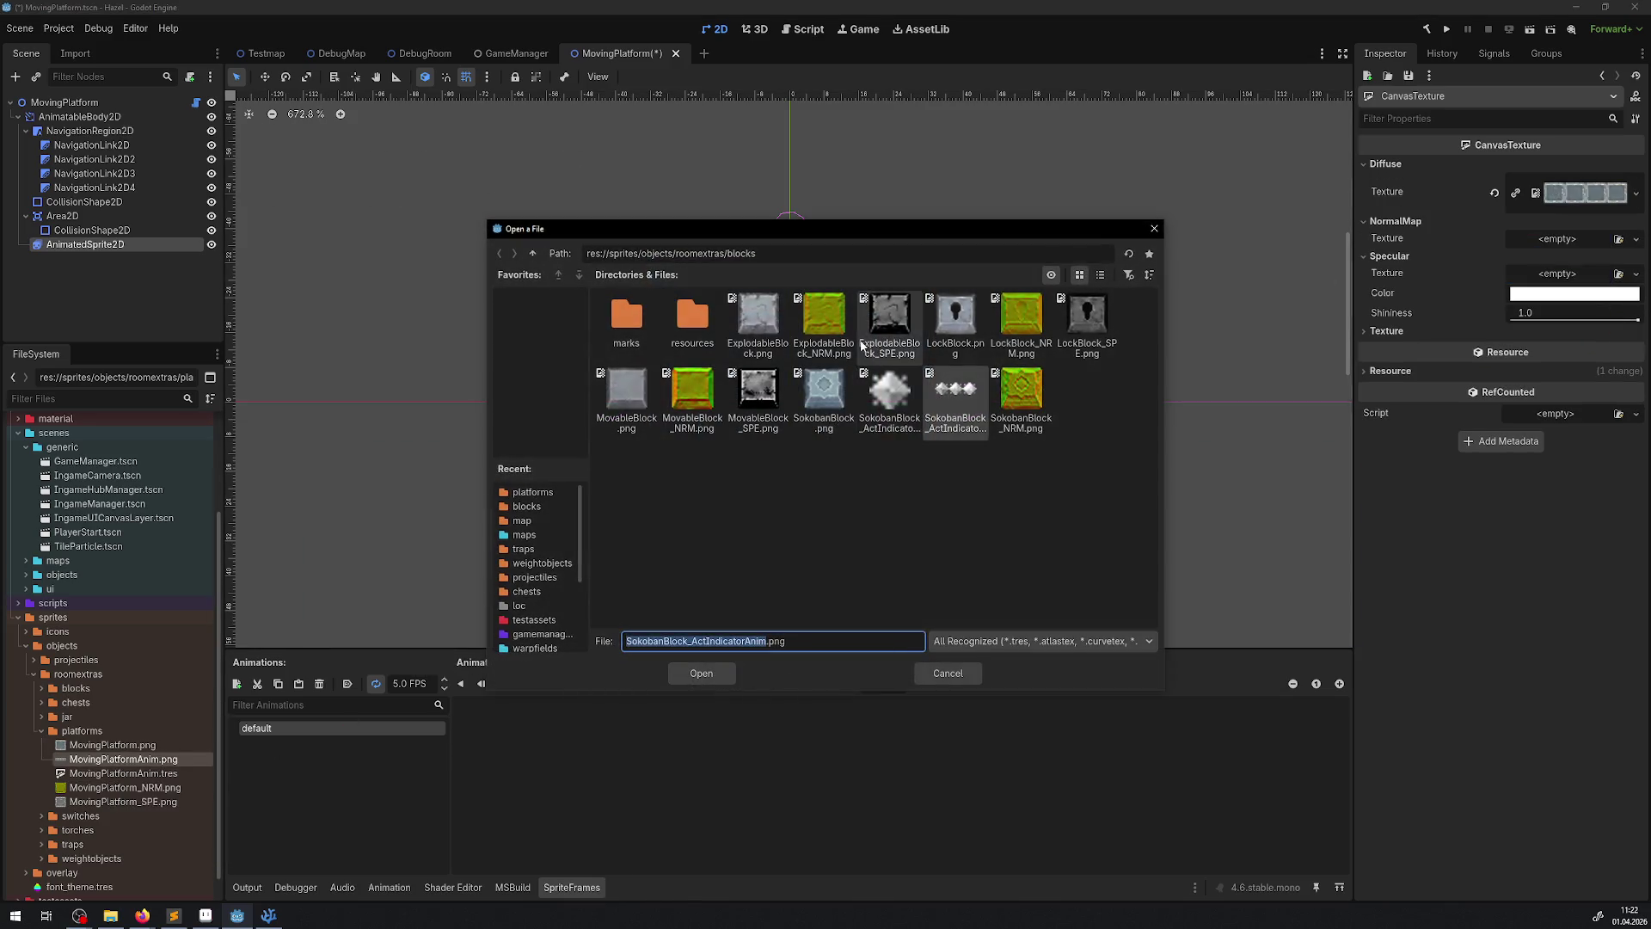
pyautogui.click(531, 254)
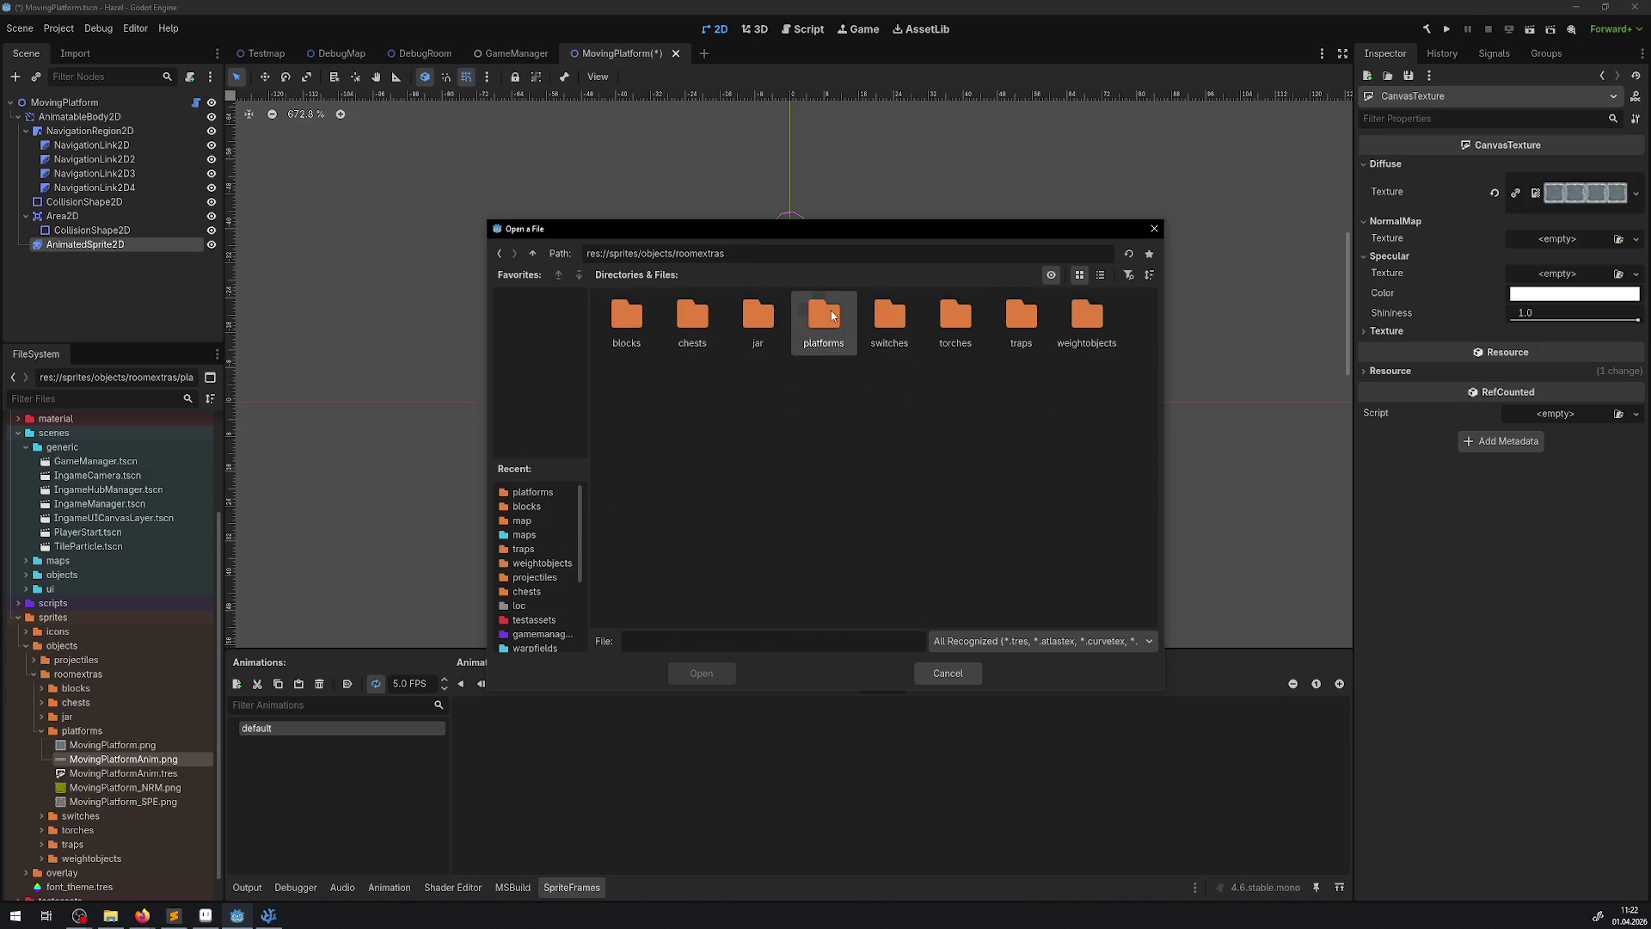
pyautogui.doubleClick(824, 318)
pyautogui.click(694, 322)
pyautogui.doubleClick(694, 322)
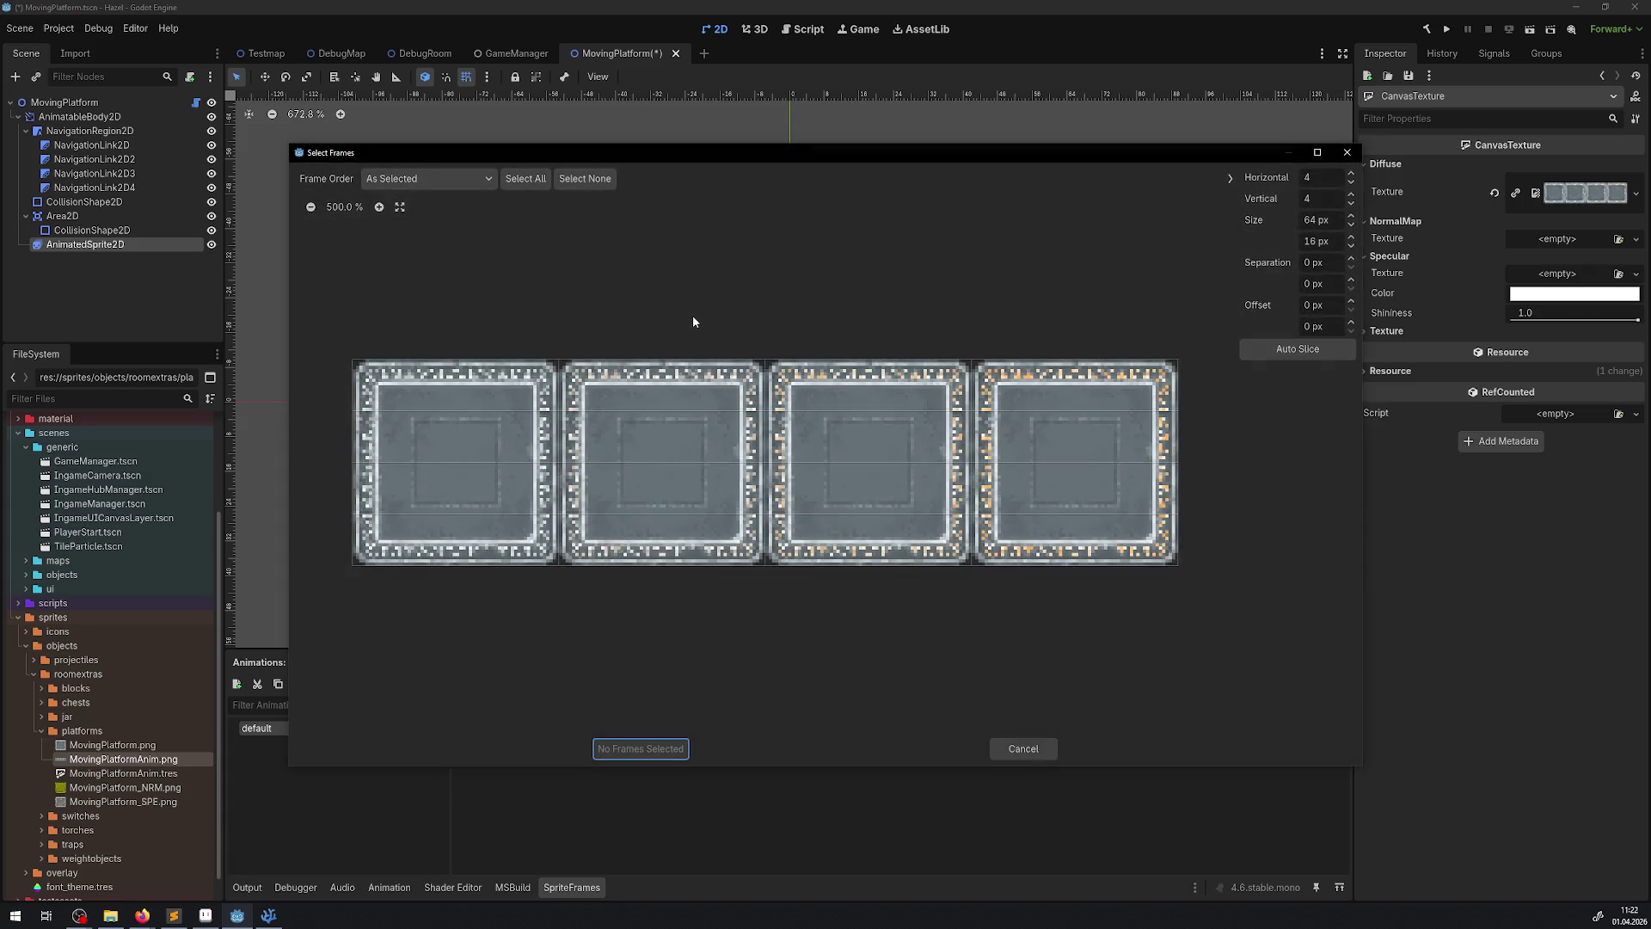
pyautogui.click(1346, 154)
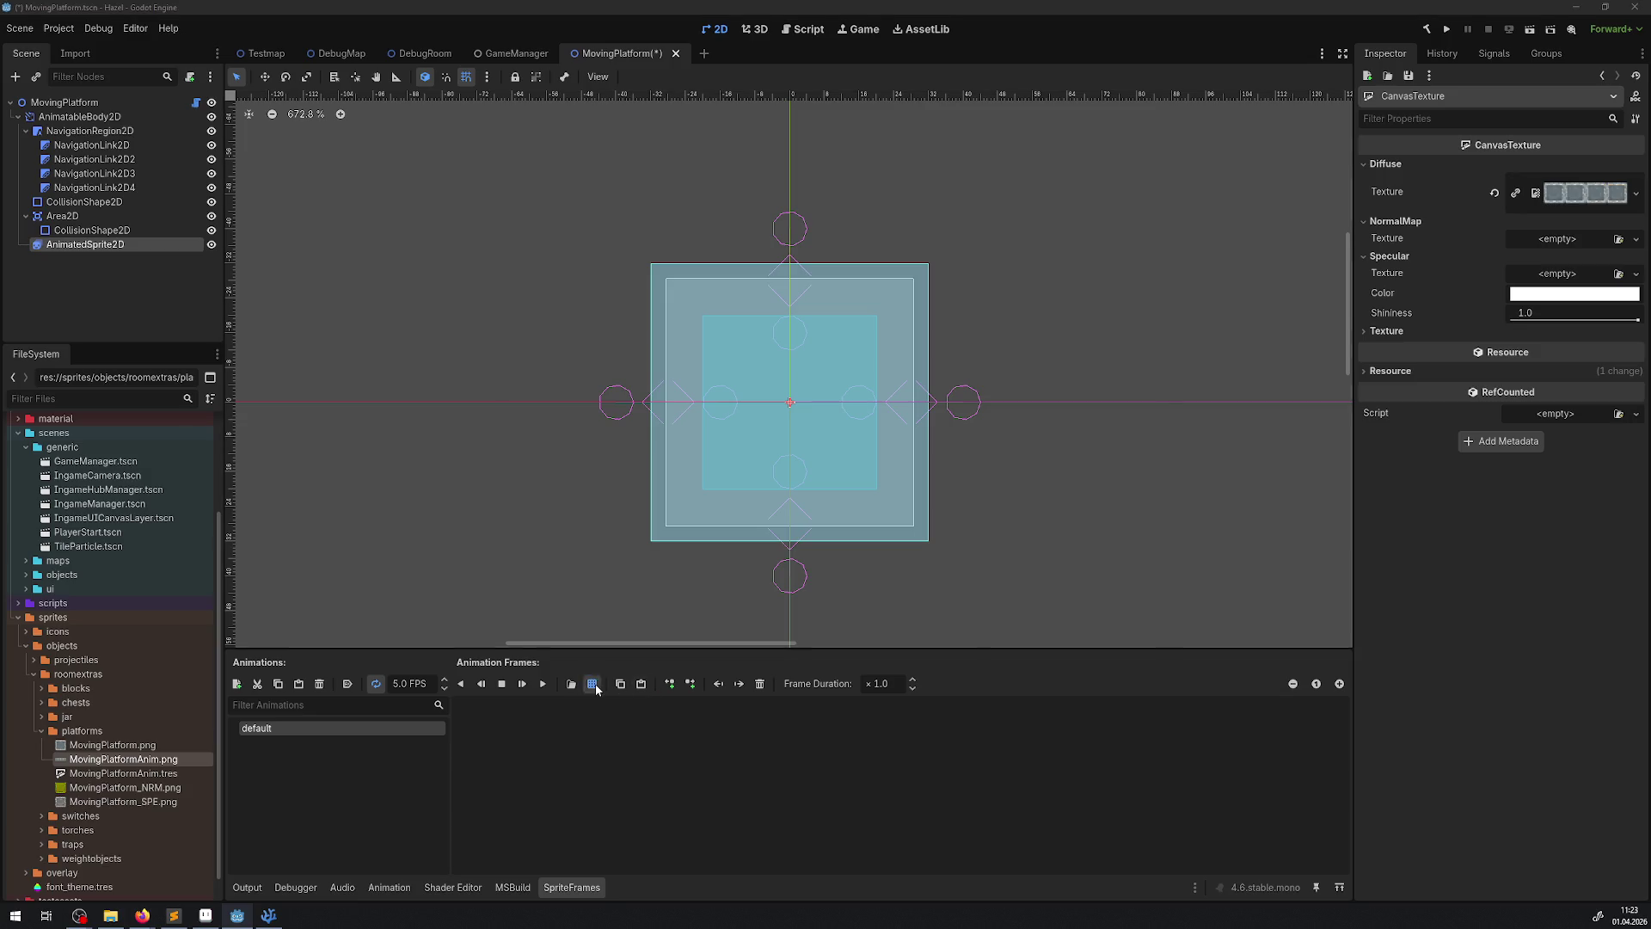
# - Slice MovingPlatformAnim.png into a 4×1 grid and add all four tiles as frames 0–3
pyautogui.click(595, 684)
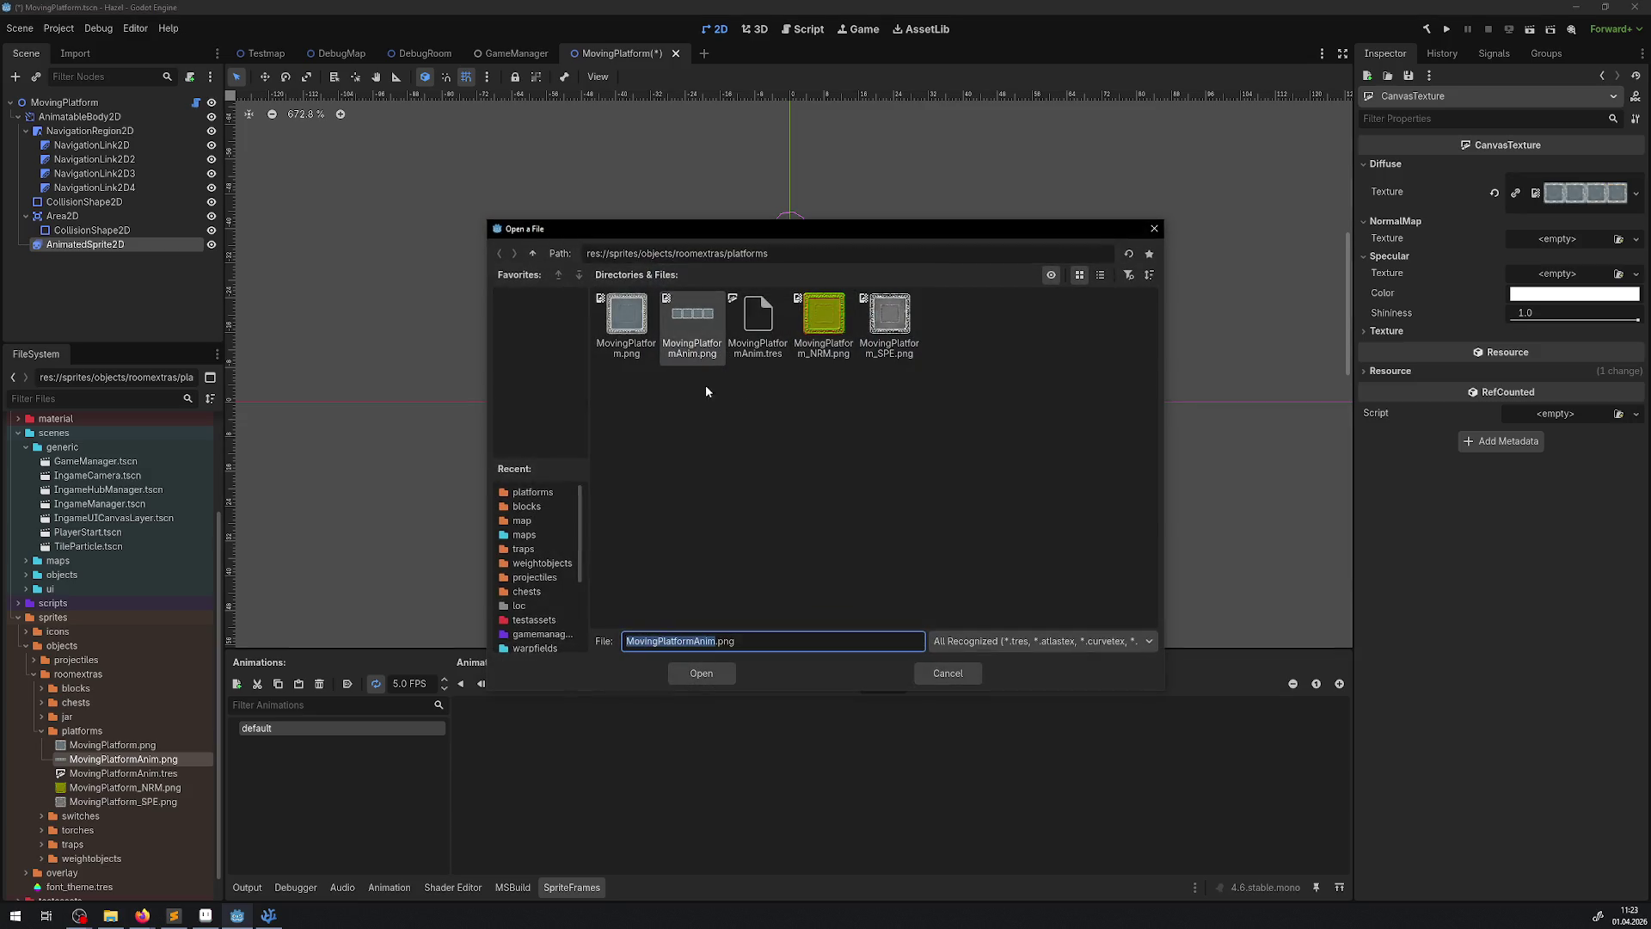
pyautogui.doubleClick(758, 322)
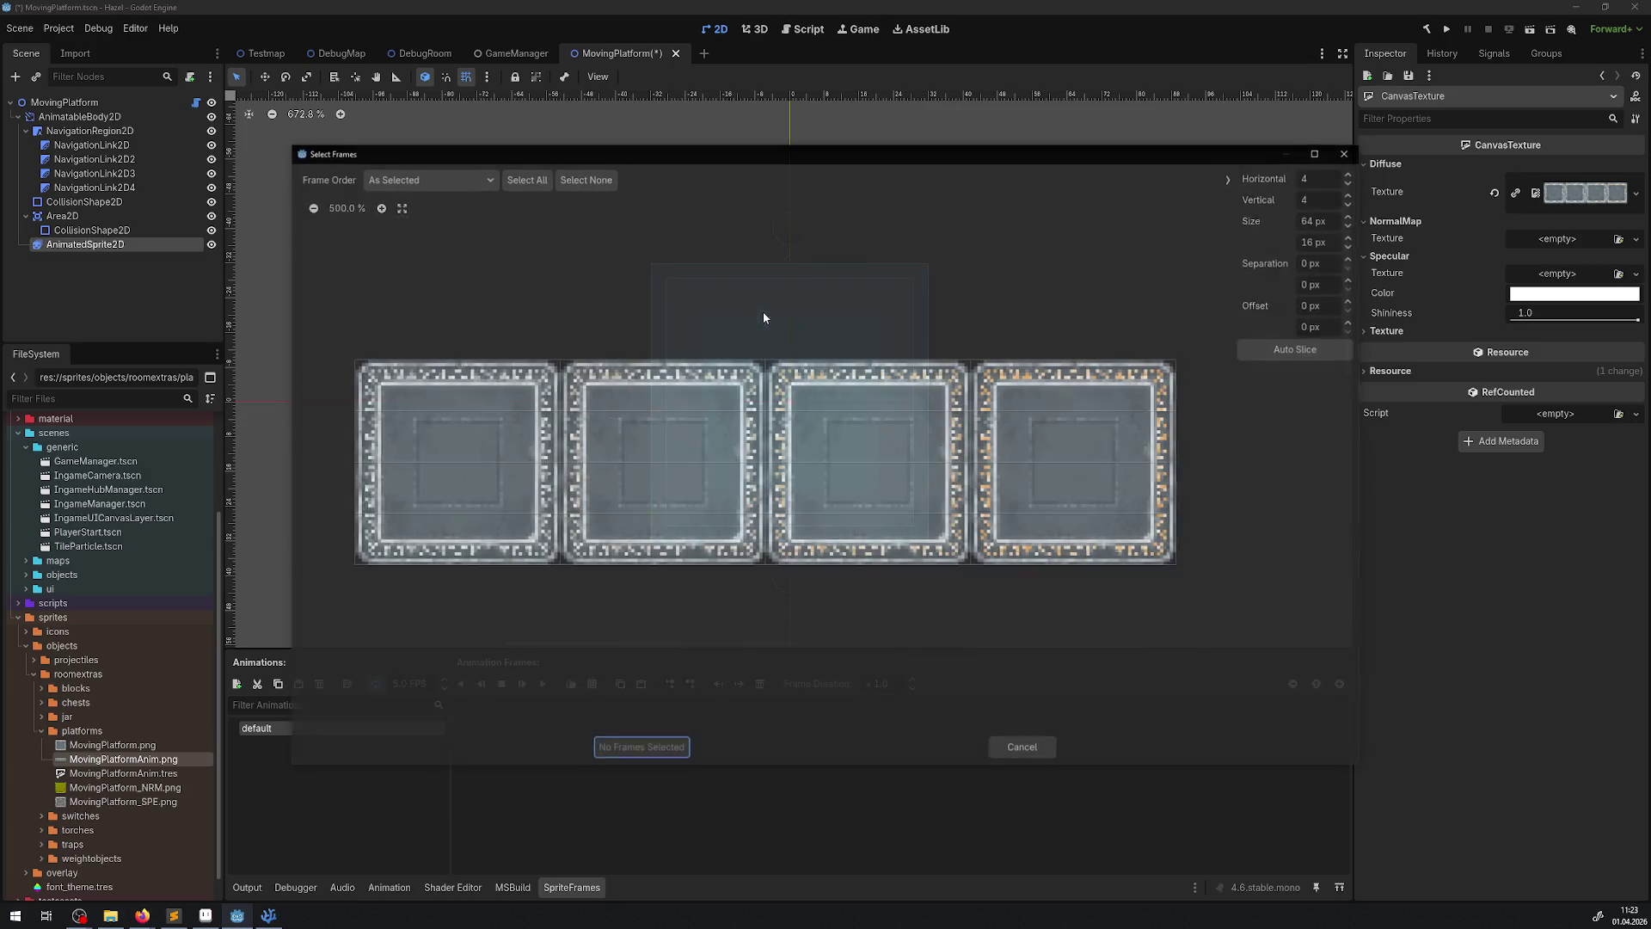
pyautogui.doubleClick(1351, 204)
pyautogui.click(525, 178)
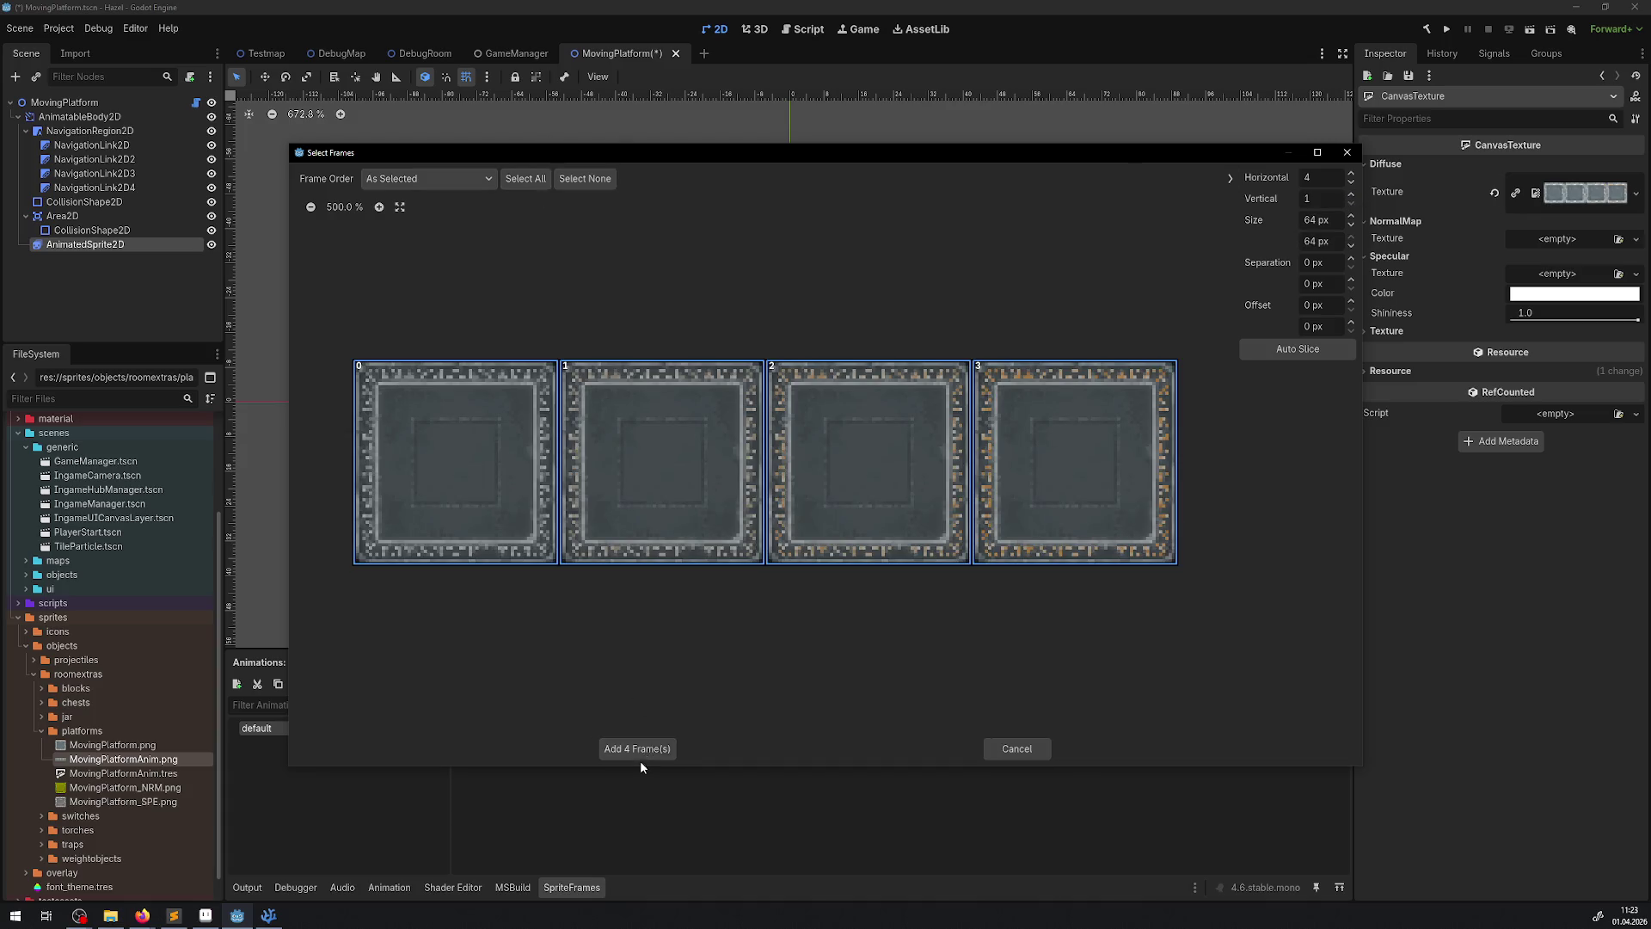
pyautogui.click(641, 748)
pyautogui.click(689, 750)
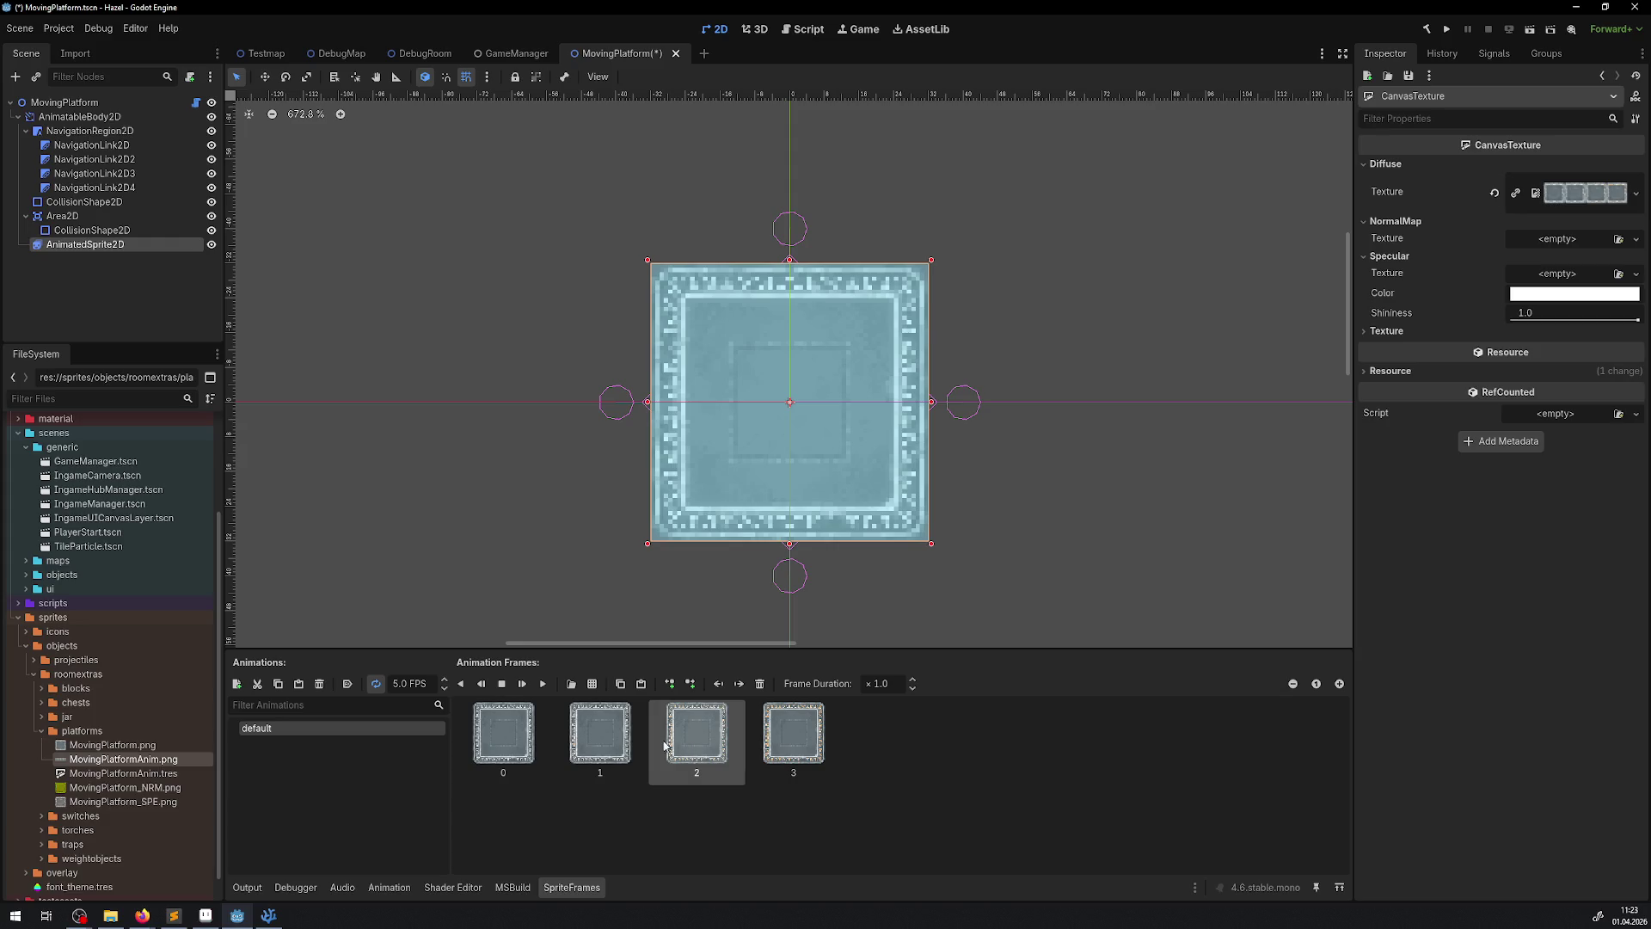
# - Extend the default animation to six frames by appending copied frames as frames 4 and 5
pyautogui.click(591, 684)
pyautogui.click(946, 673)
pyautogui.click(641, 682)
pyautogui.click(624, 707)
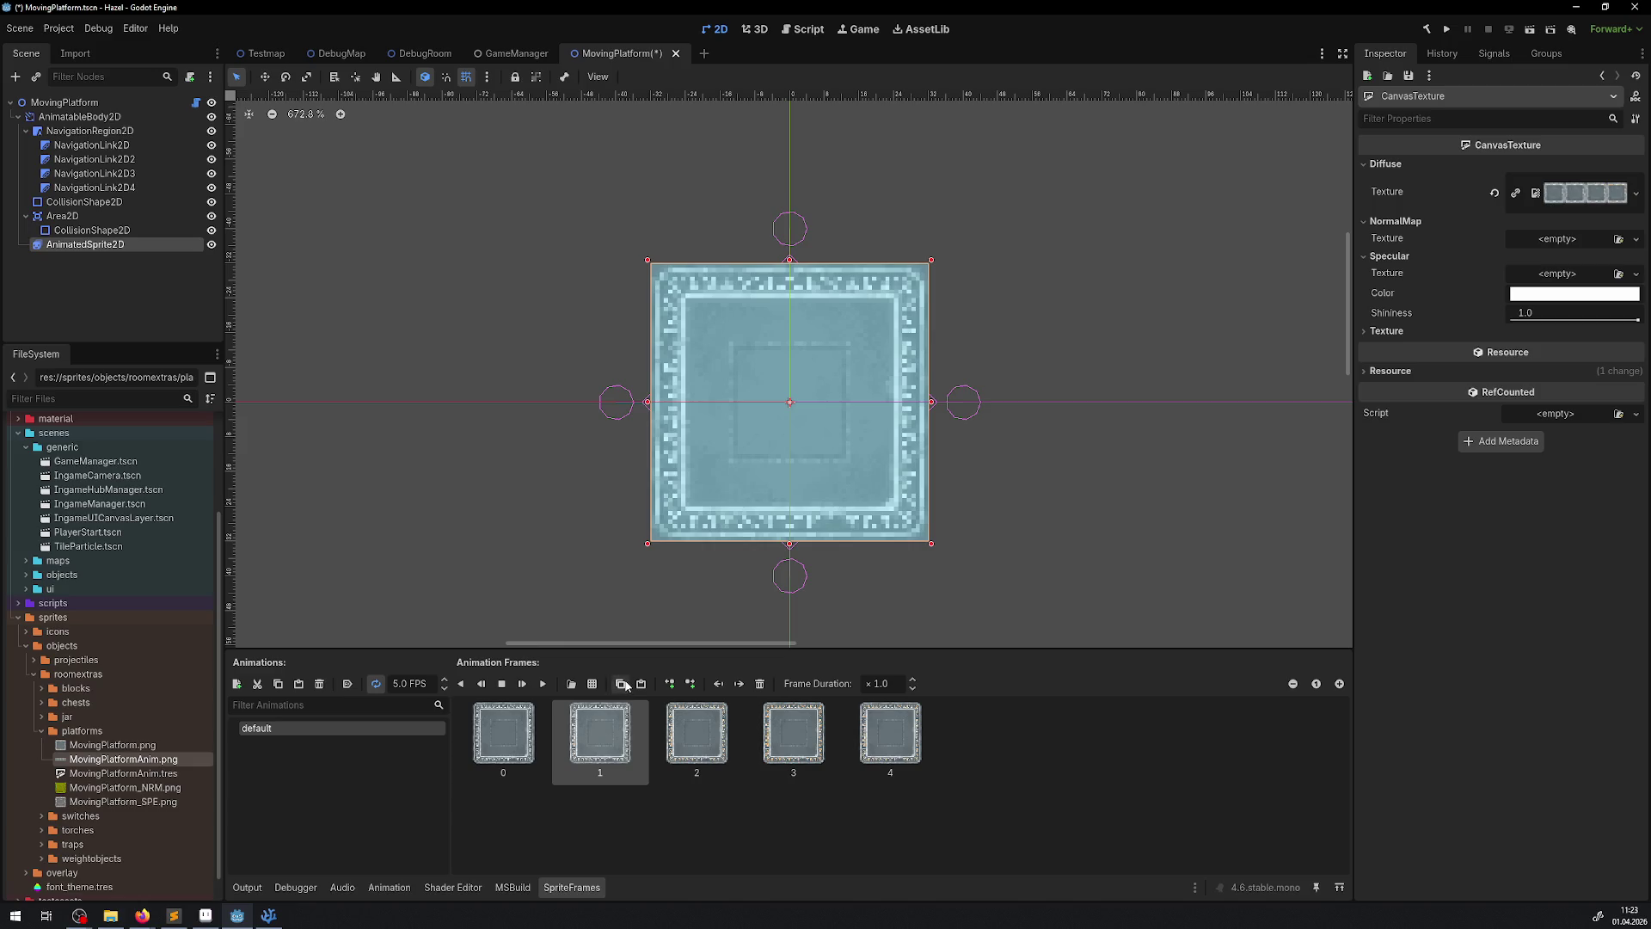
pyautogui.click(620, 683)
pyautogui.click(641, 682)
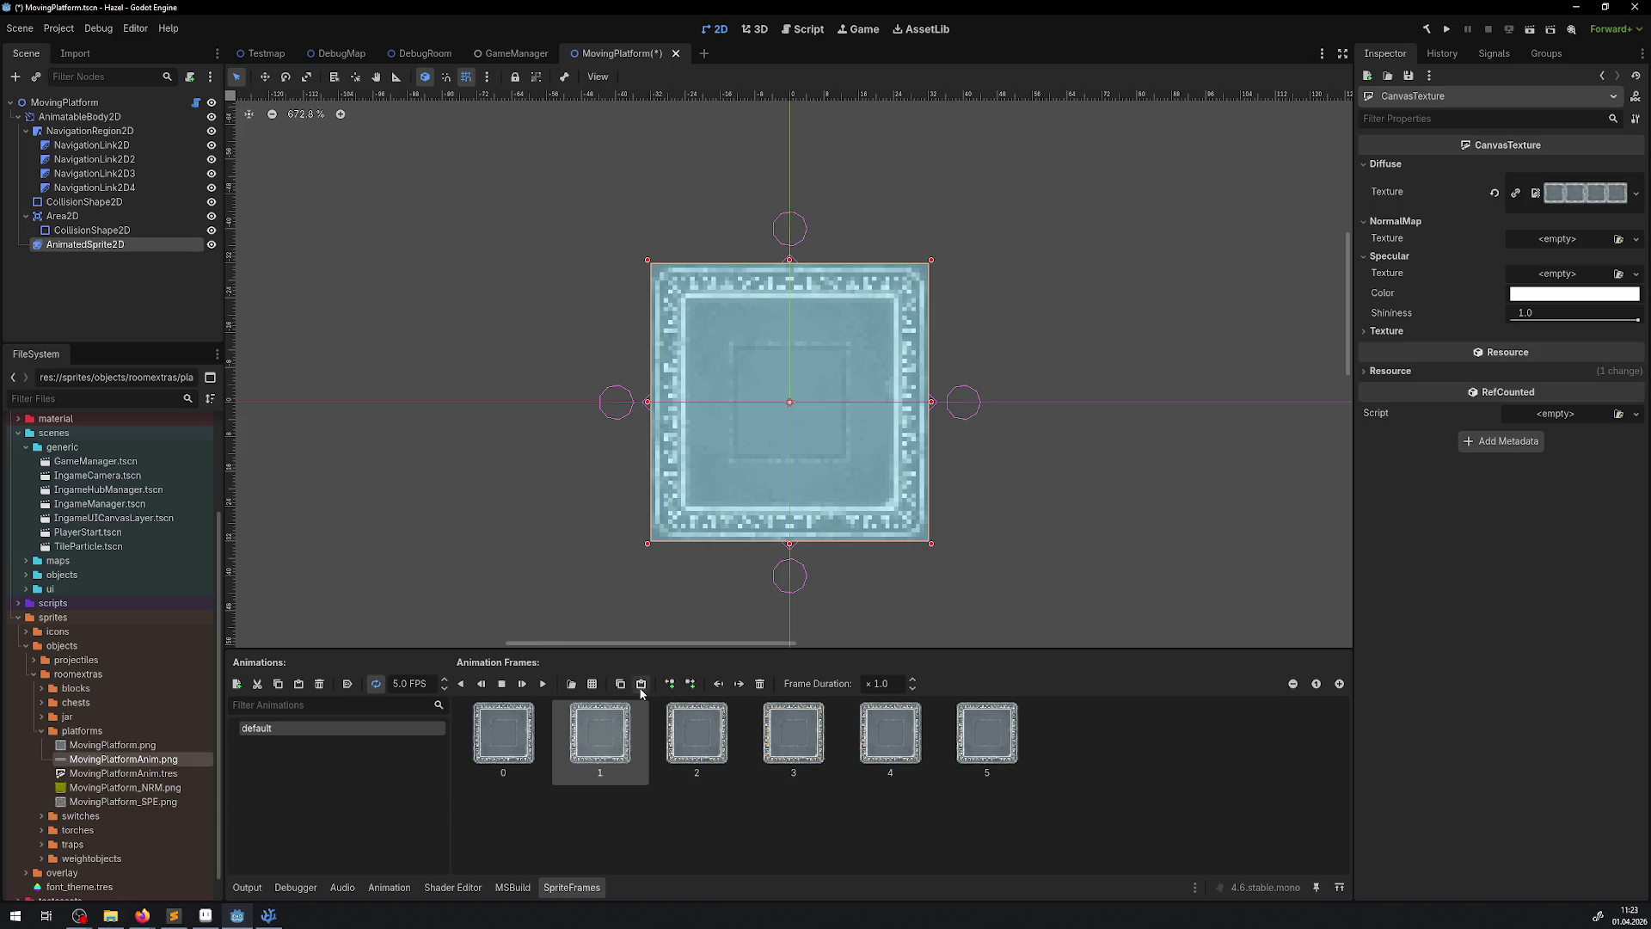
# - Preview the animation and set its speed to 2 FPS
pyautogui.click(542, 686)
pyautogui.click(417, 684)
pyautogui.click(479, 441)
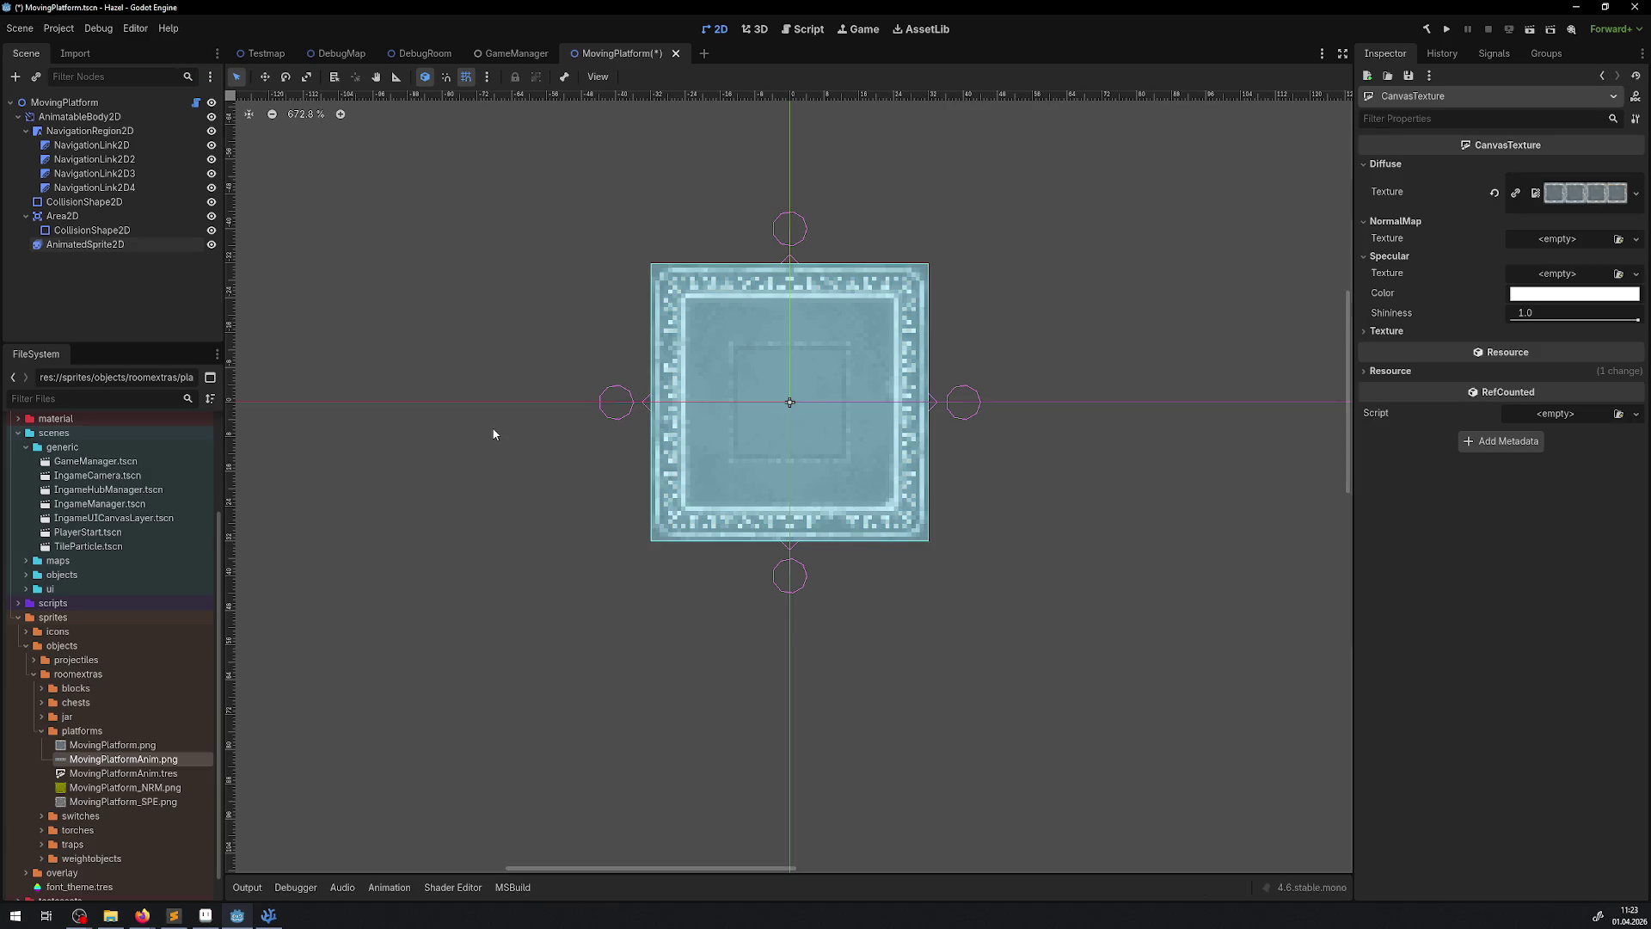
pyautogui.click(724, 429)
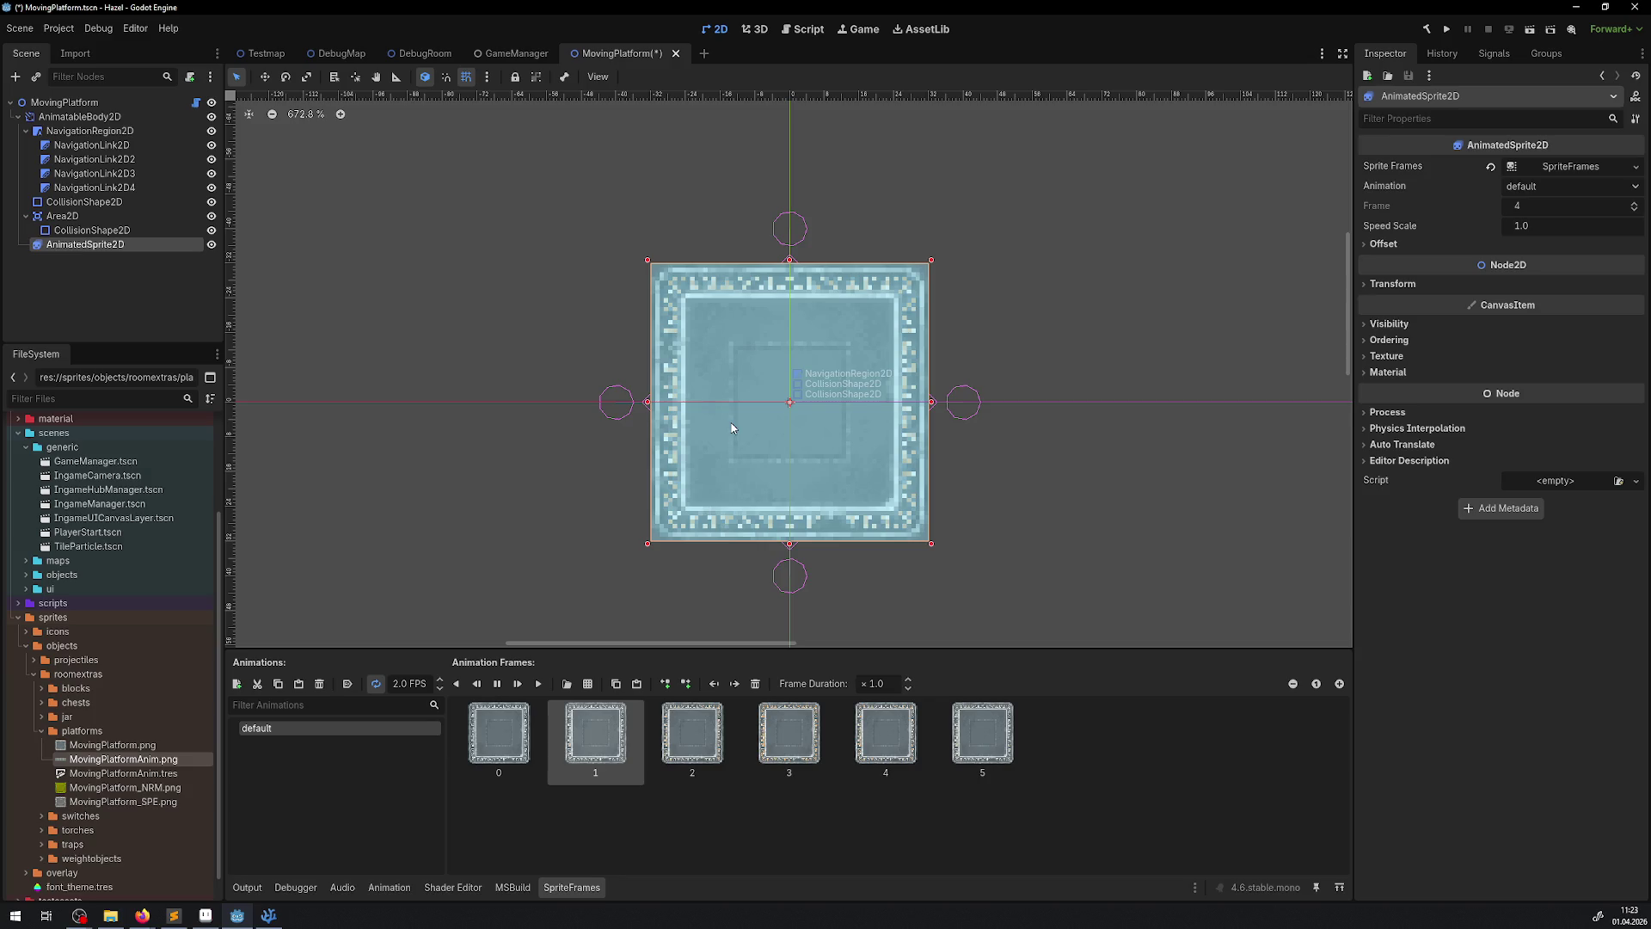
# - Give frames 0 and 3 a ×4.0 frame duration and save the MovingPlatform scene
pyautogui.keyDown('shift'); pyautogui.click(508, 745); pyautogui.keyUp('shift')
pyautogui.click(507, 741)
pyautogui.keyDown('ctrl'); pyautogui.click(788, 733); pyautogui.keyUp('ctrl')
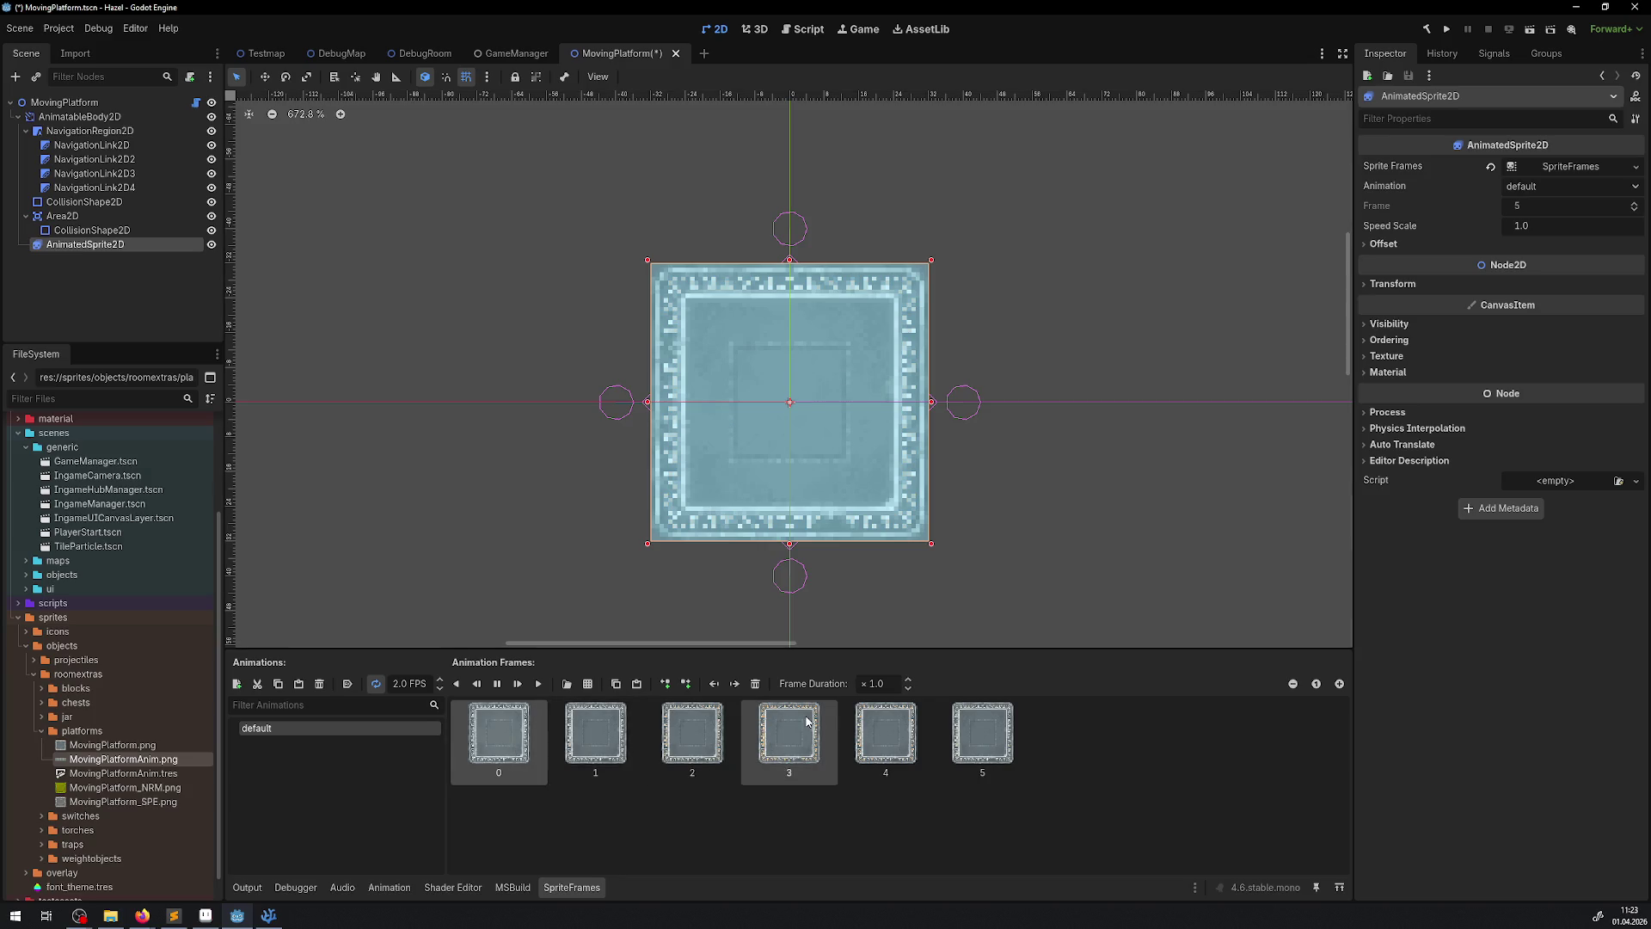
pyautogui.doubleClick(875, 684)
pyautogui.write('4')
pyautogui.press('Return')
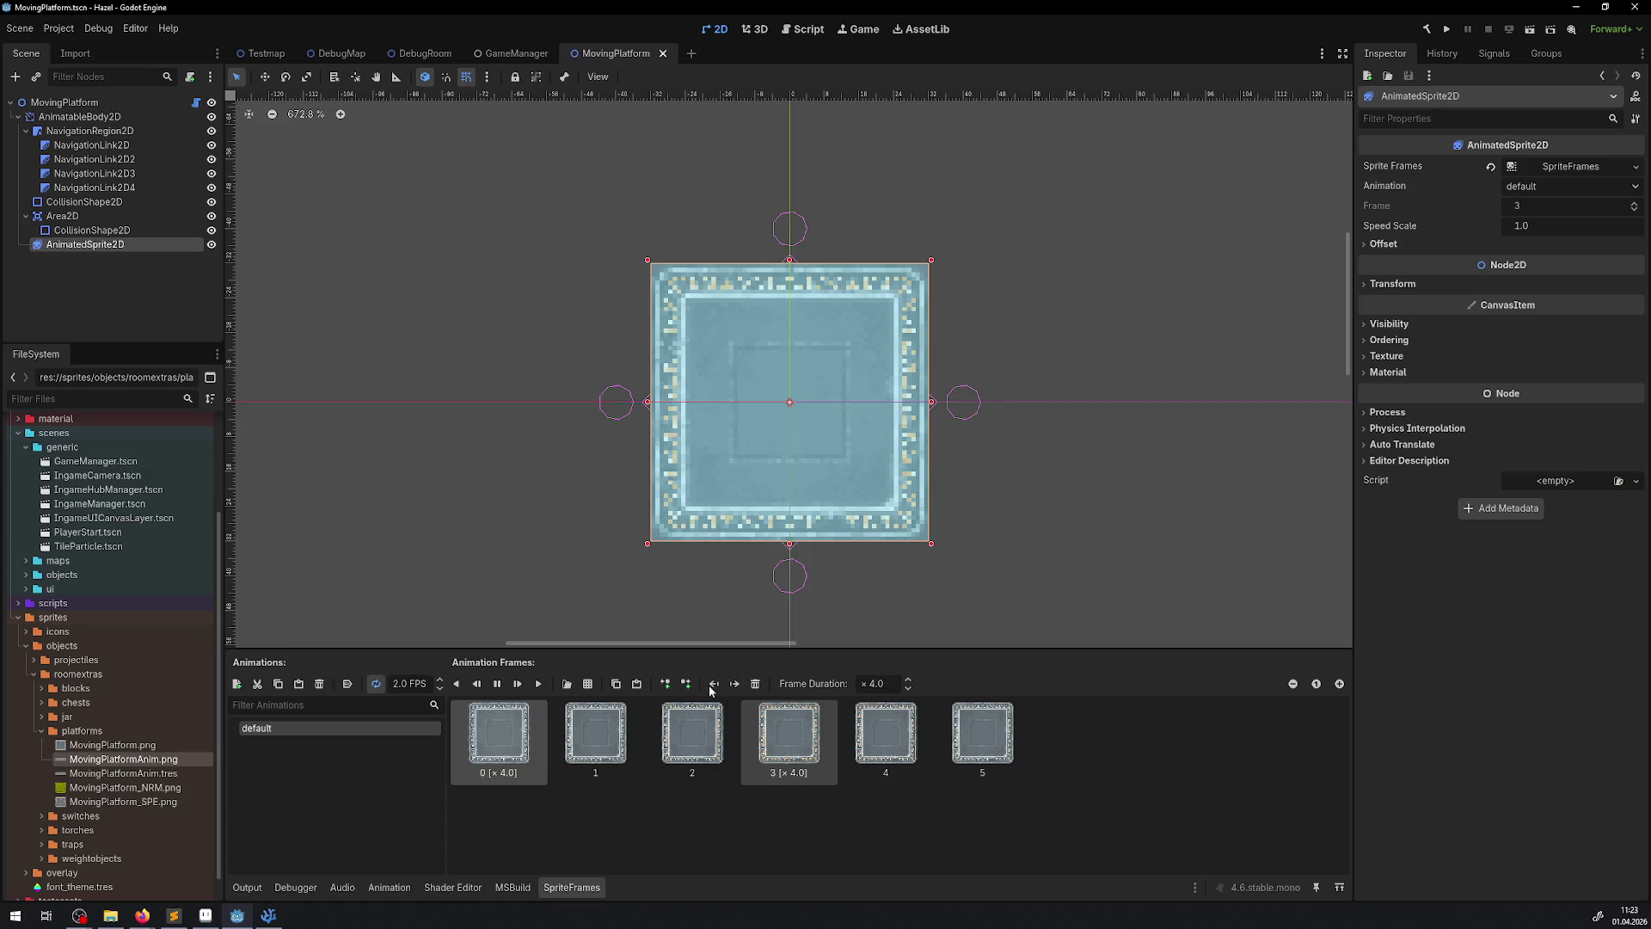
pyautogui.hotkey('ctrl', 's')
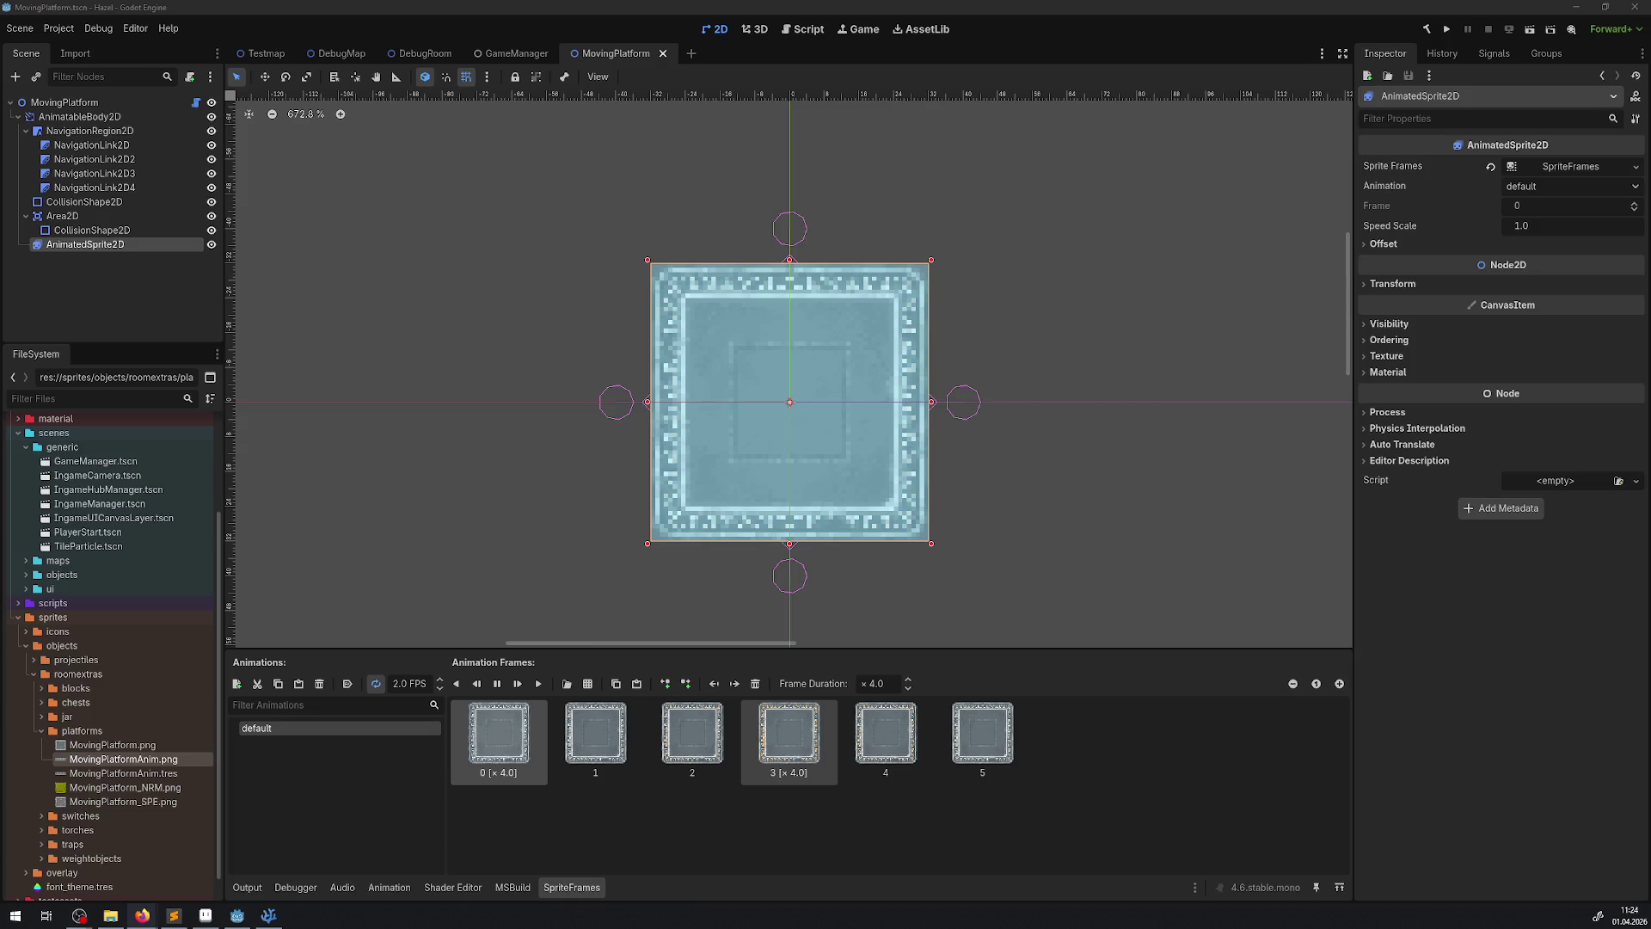
# - Switch from the Godot editor to the Firefox window showing the PCGH Geforce USB-stick article
pyautogui.hotkey('alt', 'Tab')
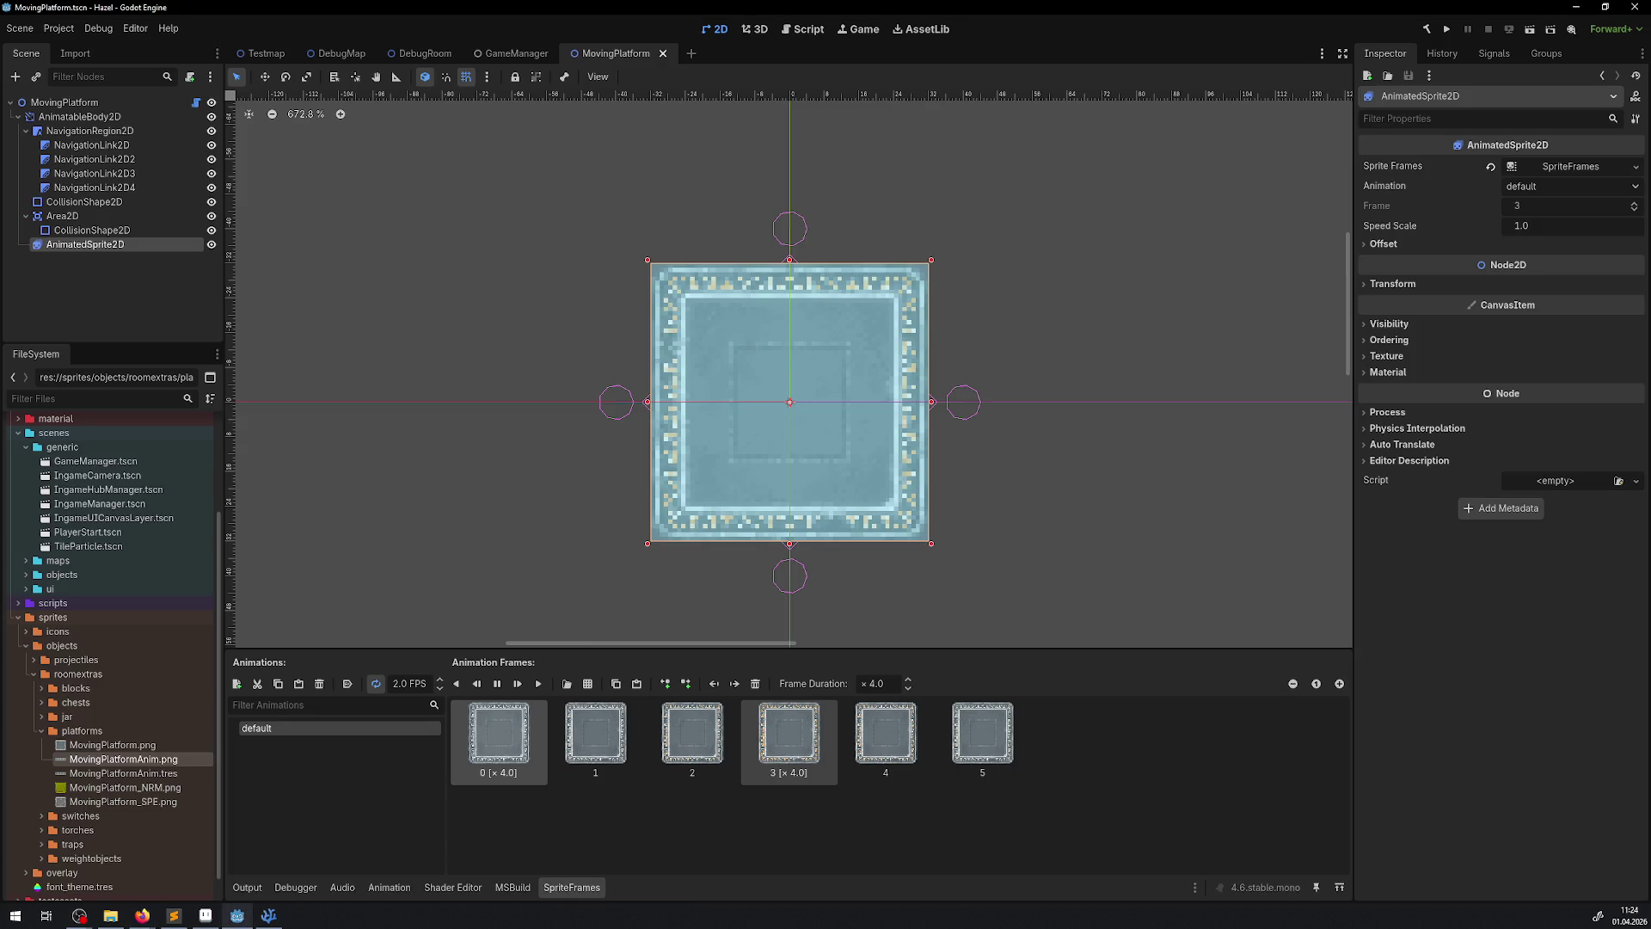
pyautogui.hotkey('alt', 'Tab')
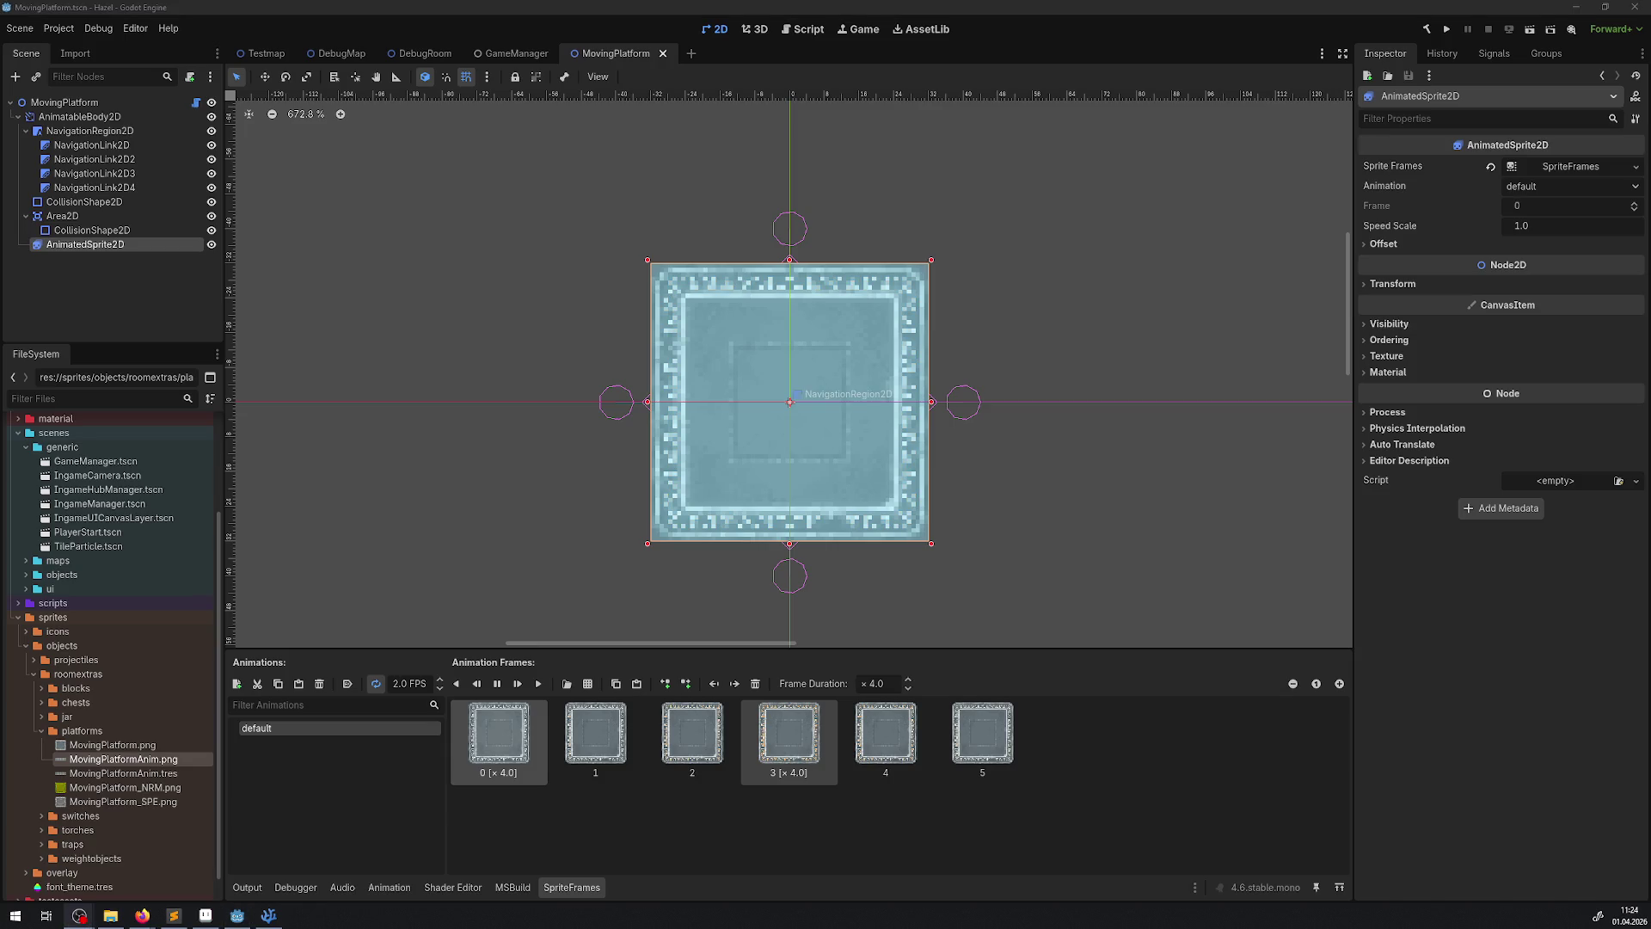
pyautogui.hotkey('alt', 'Tab')
pyautogui.hotkey('alt', 'Tab')
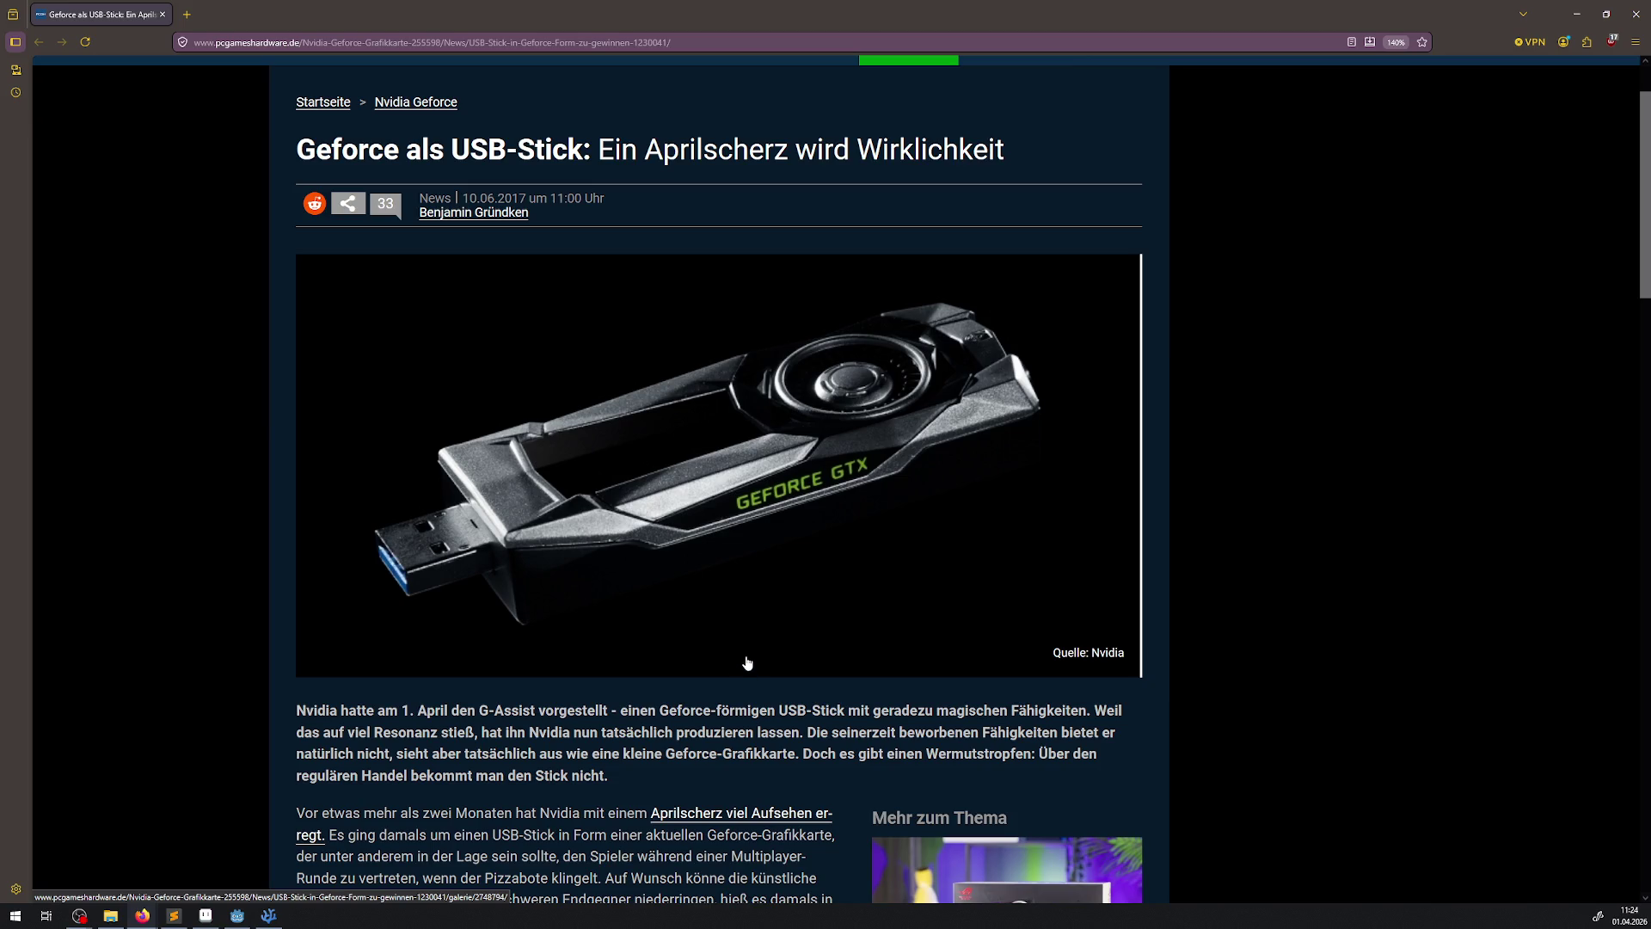
# - Read through the PCGH Geforce USB-stick article, then close Firefox to get back to Godot
pyautogui.scroll(-10, 747, 659)
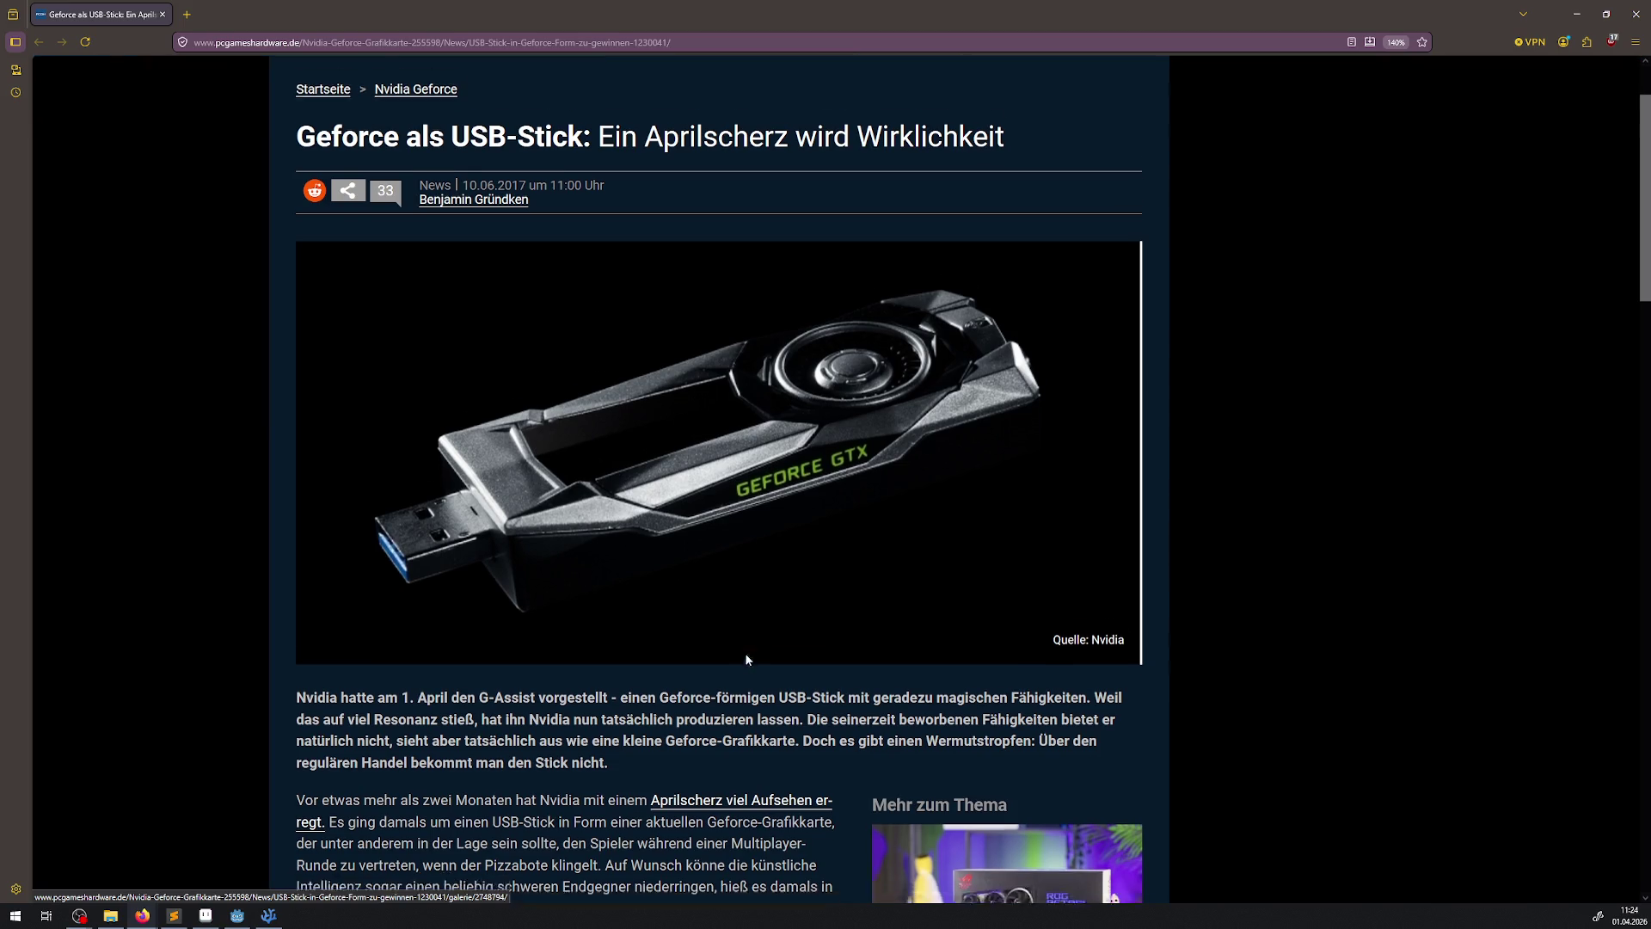
pyautogui.scroll(-18, 747, 654)
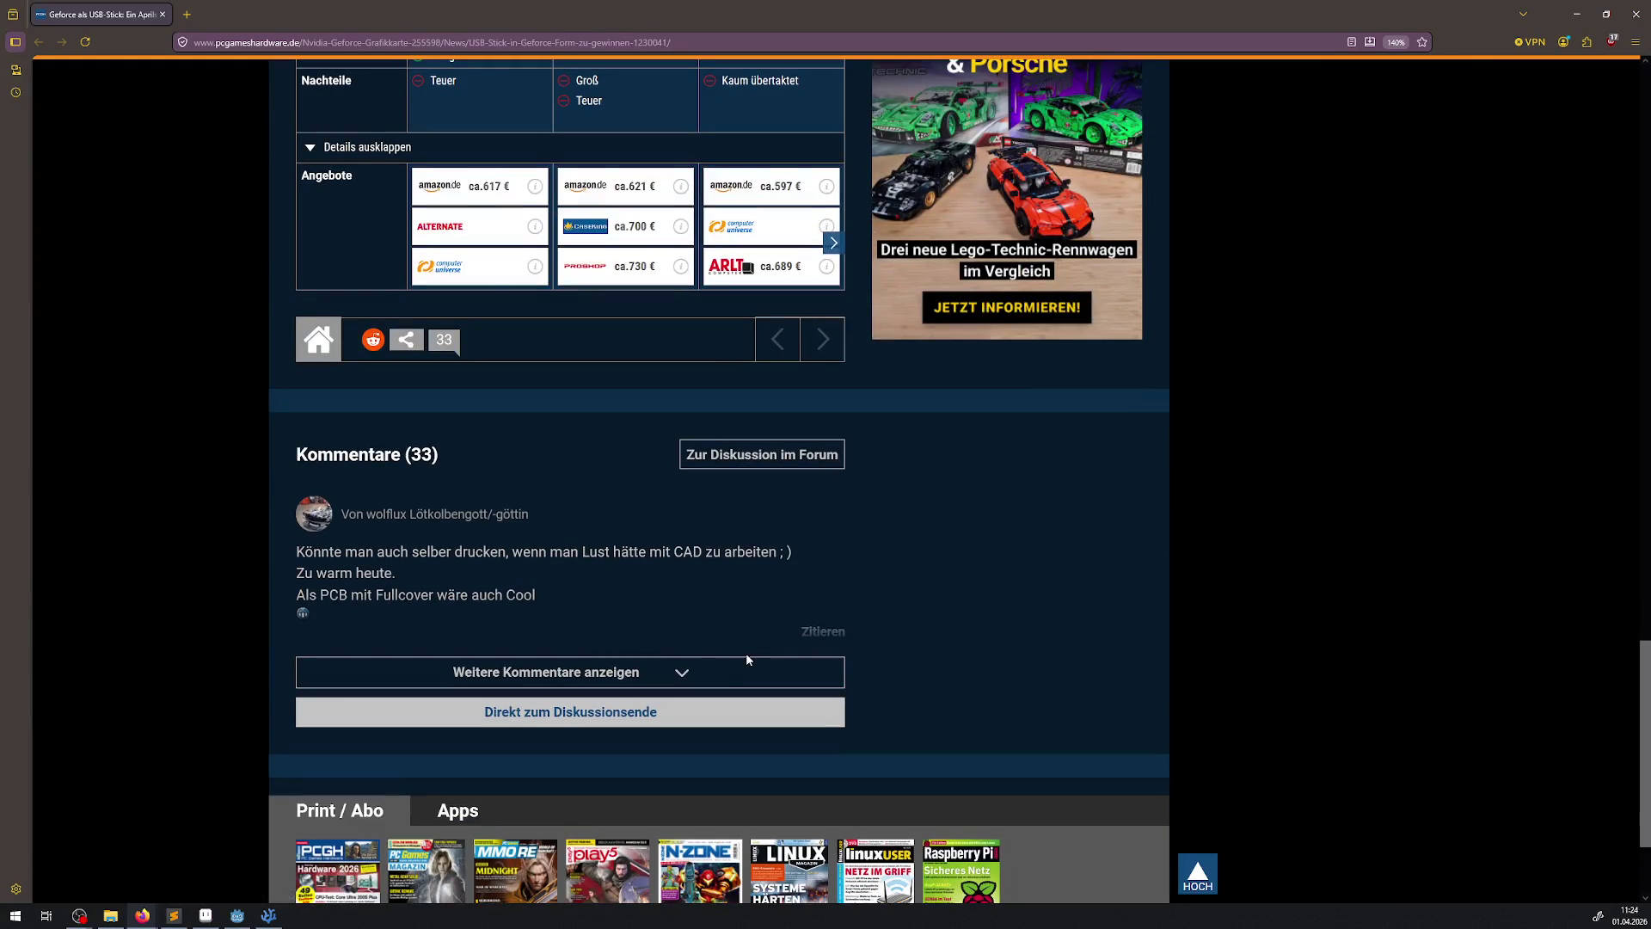
pyautogui.scroll(20, 746, 652)
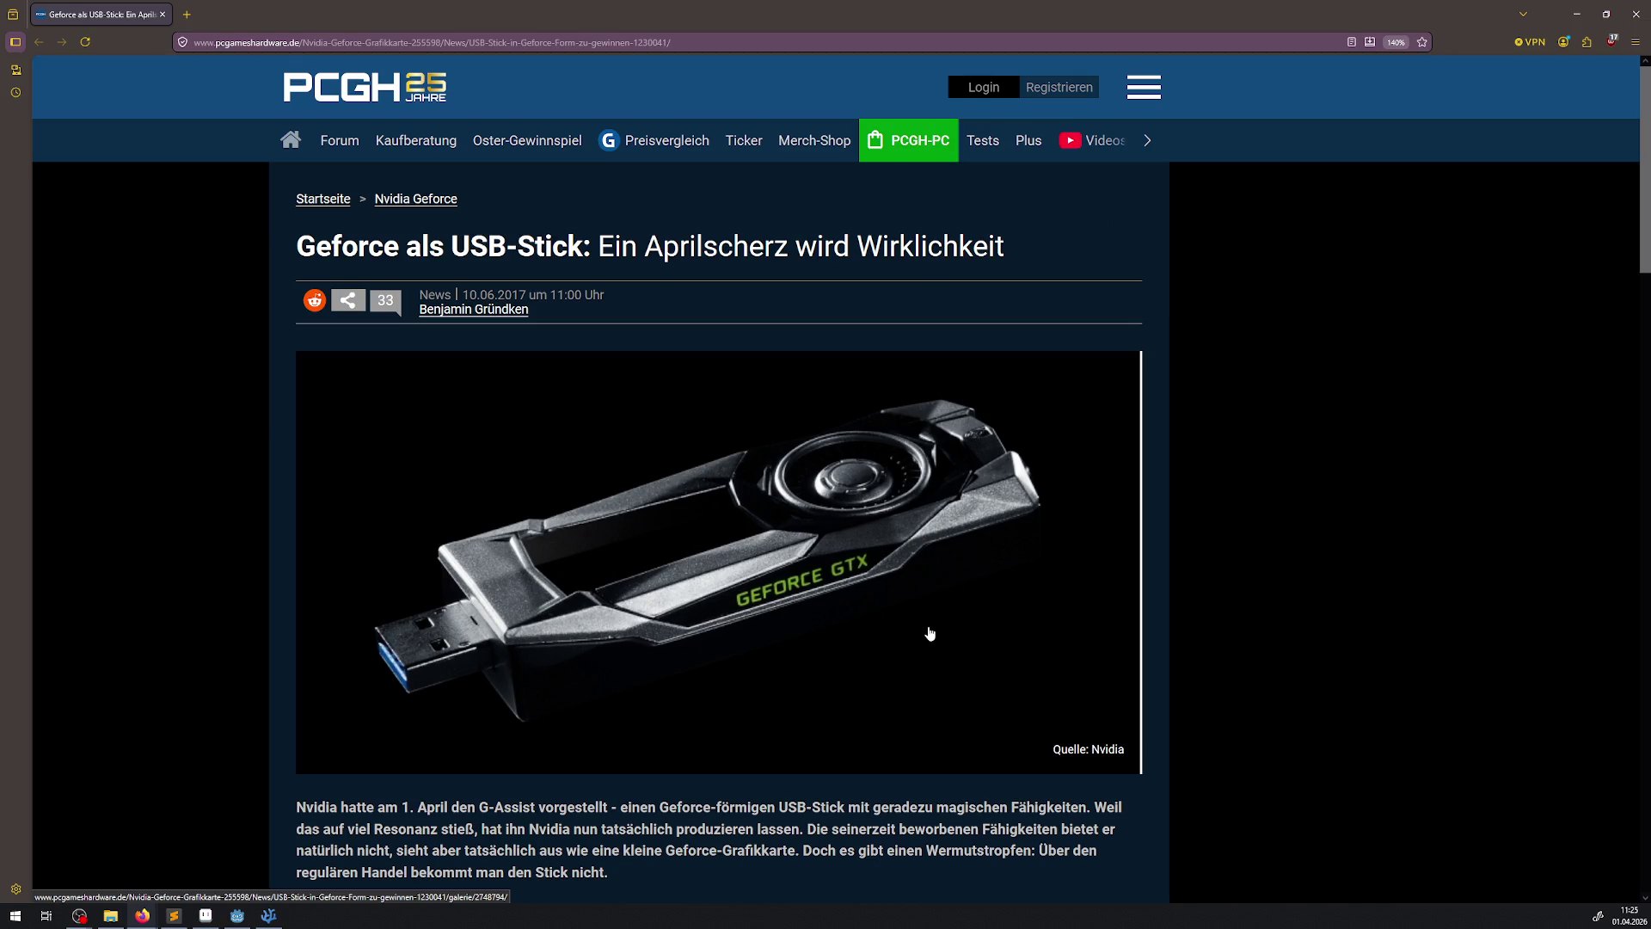
pyautogui.scroll(-3, 851, 600)
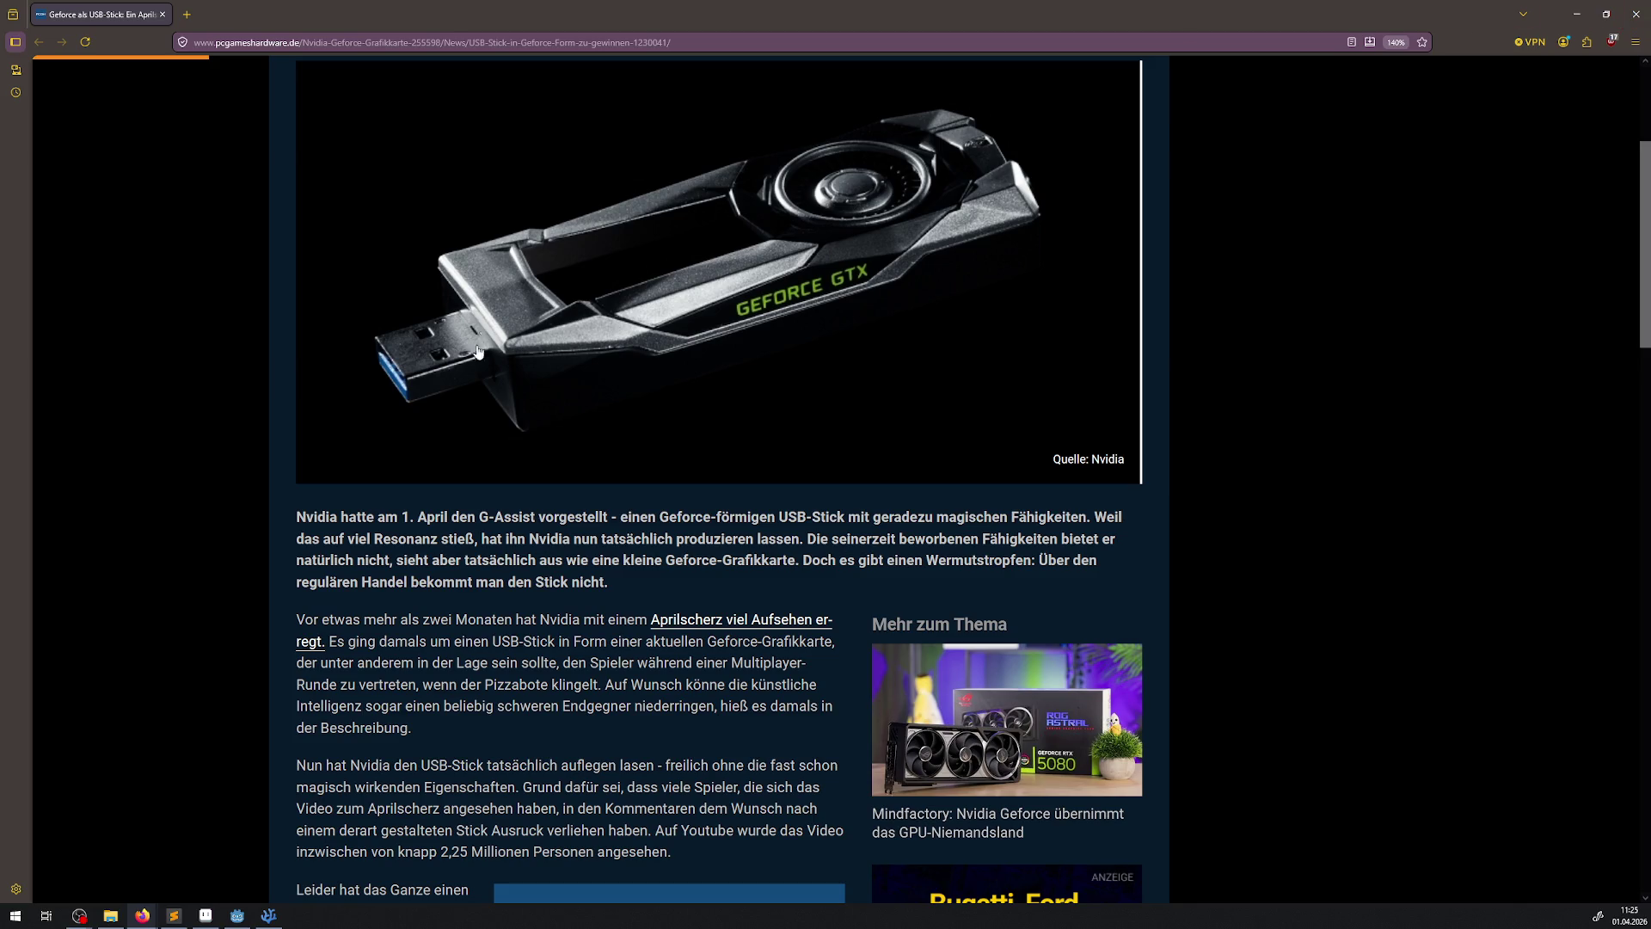
pyautogui.click(1632, 16)
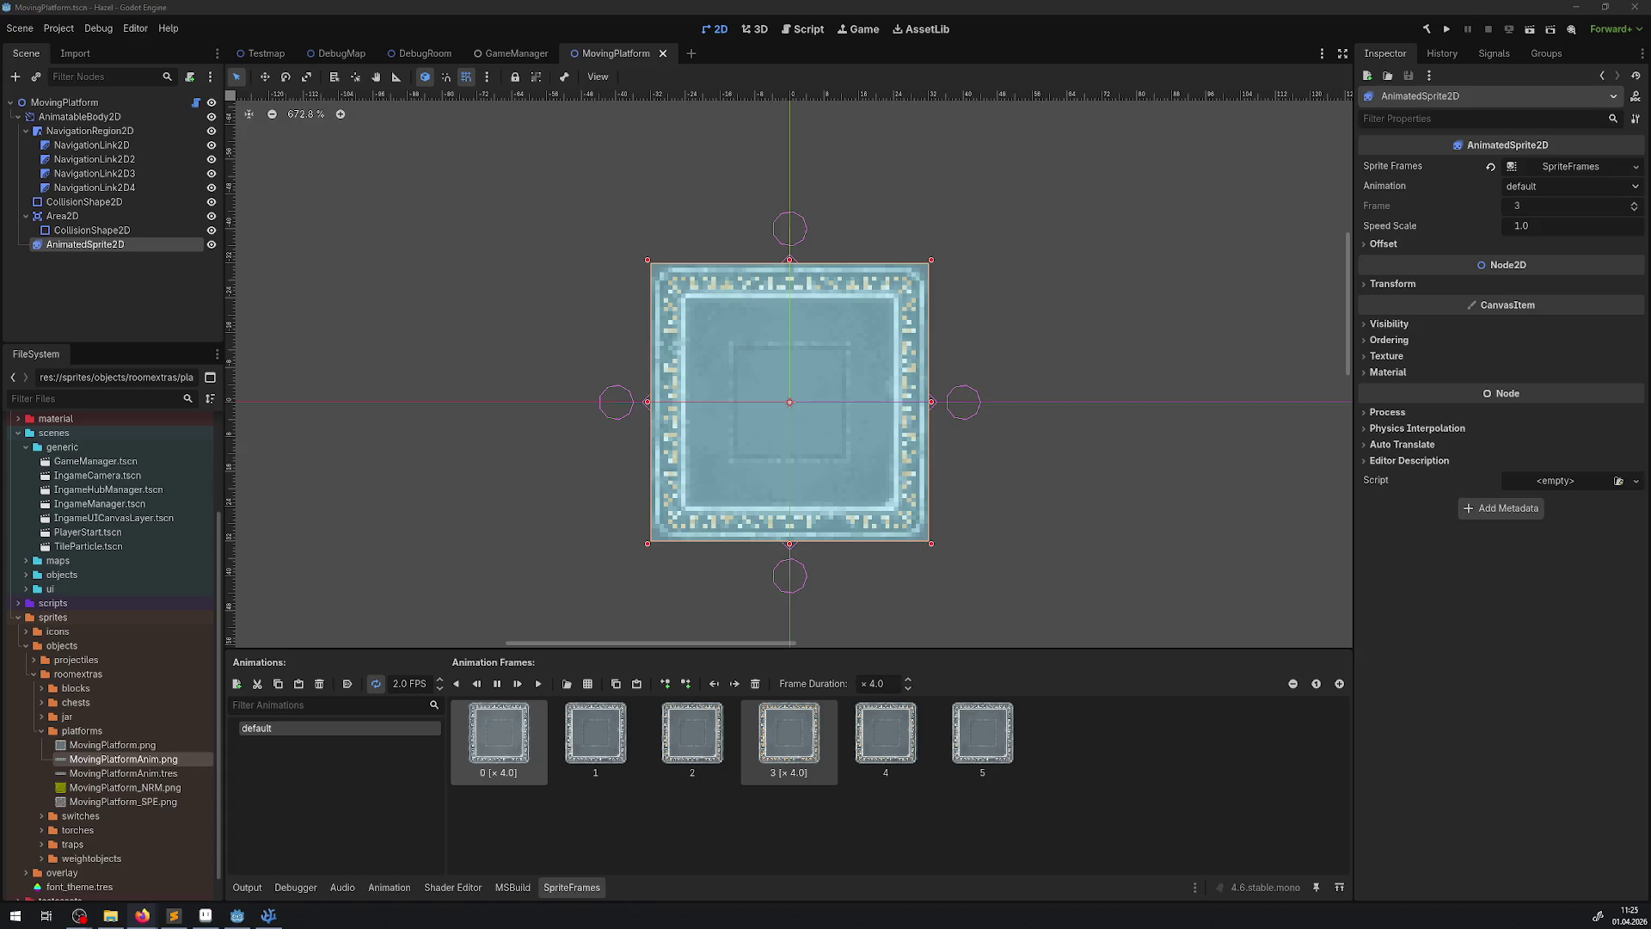
pyautogui.hotkey('alt', 'Tab')
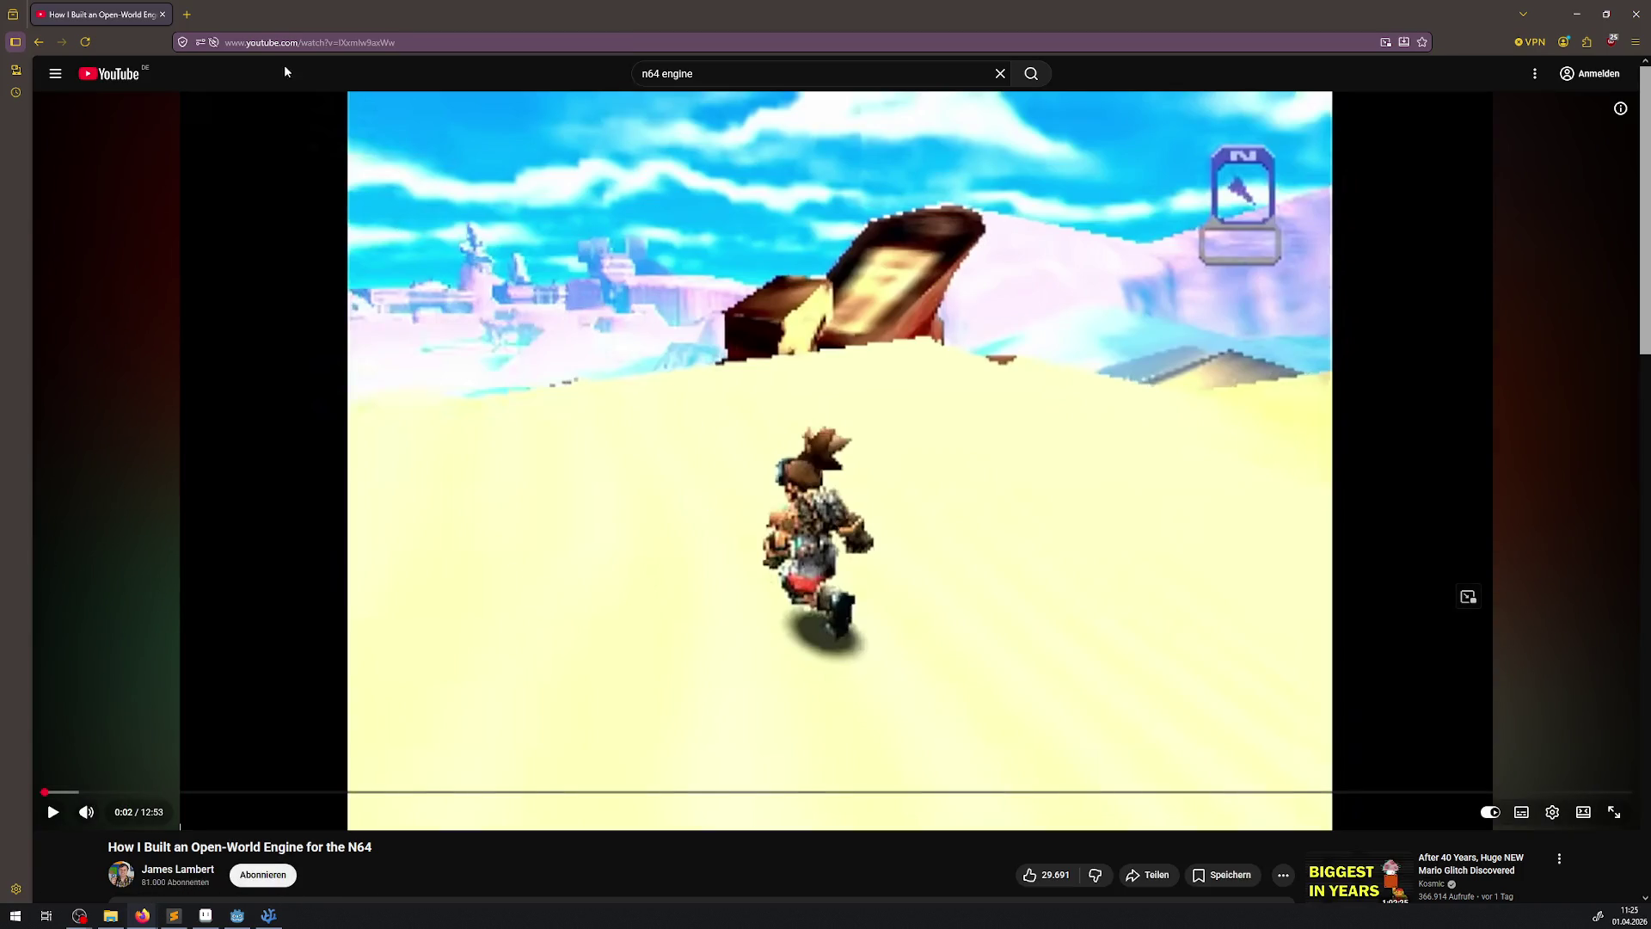
pyautogui.hotkey('ctrl', 'l')
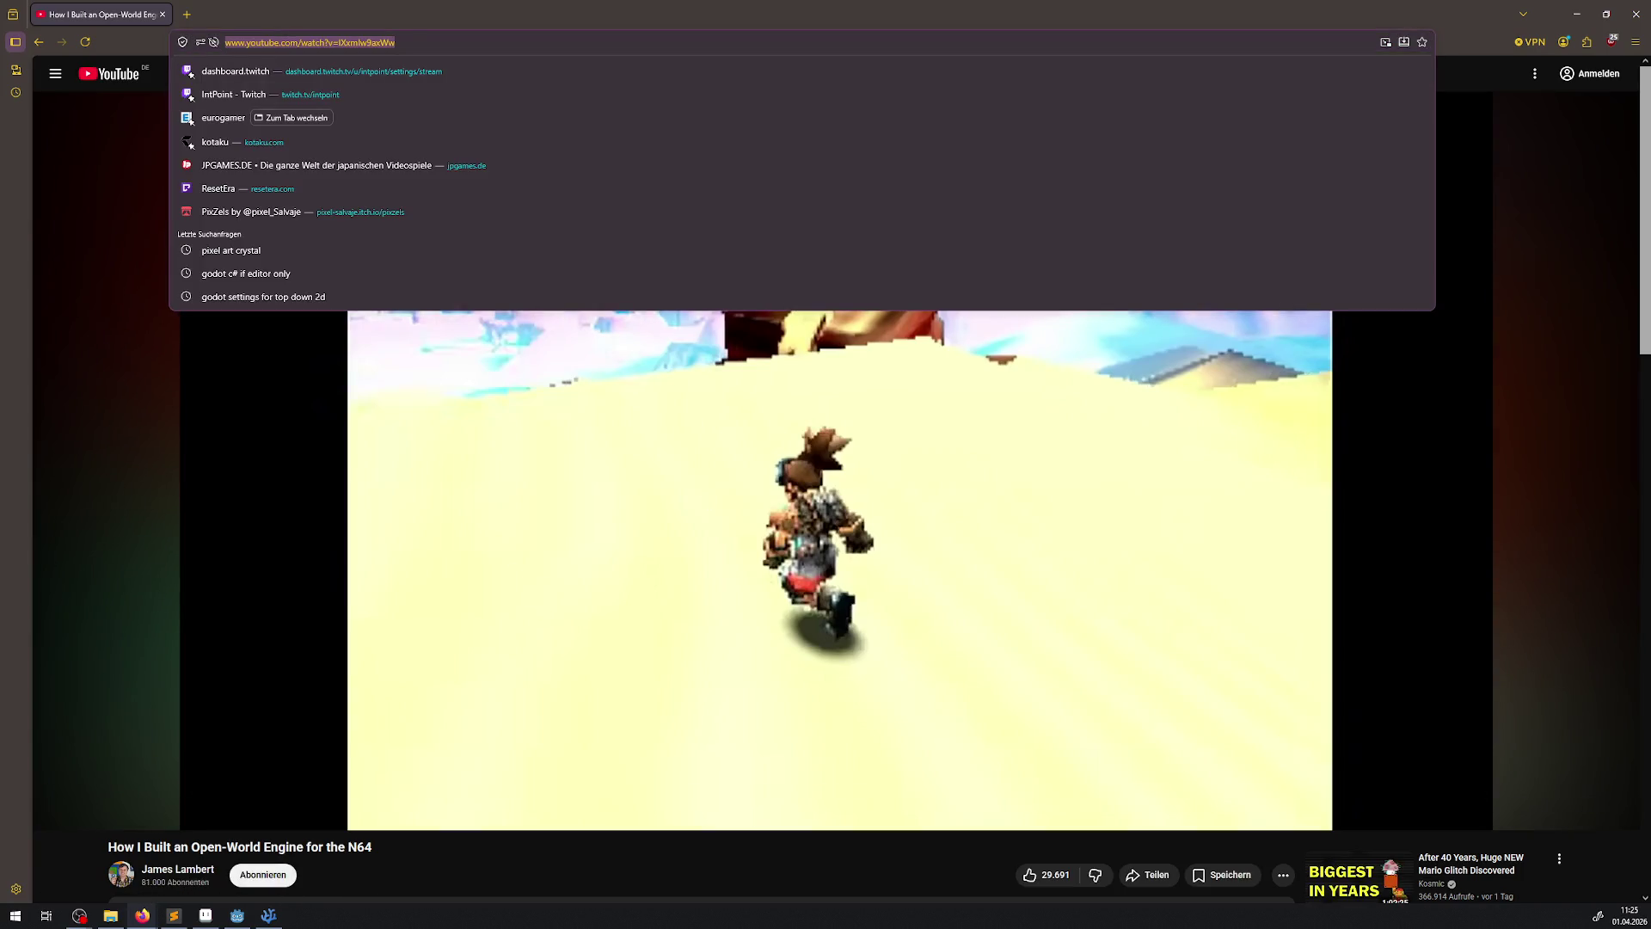
pyautogui.press('Escape')
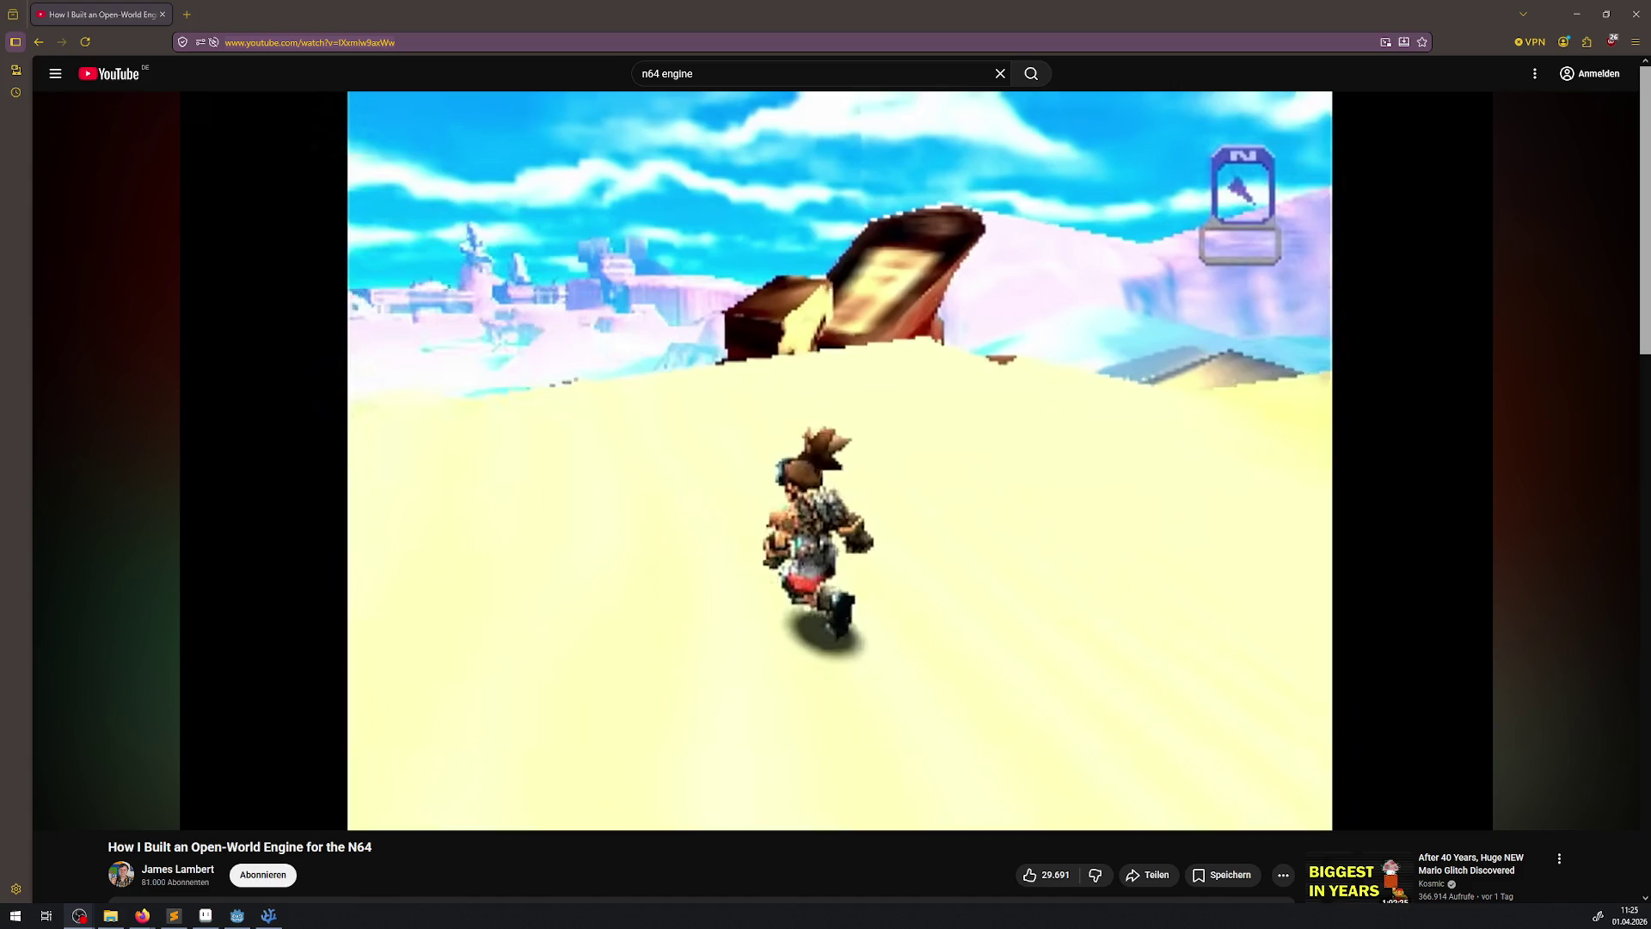
pyautogui.click(834, 701)
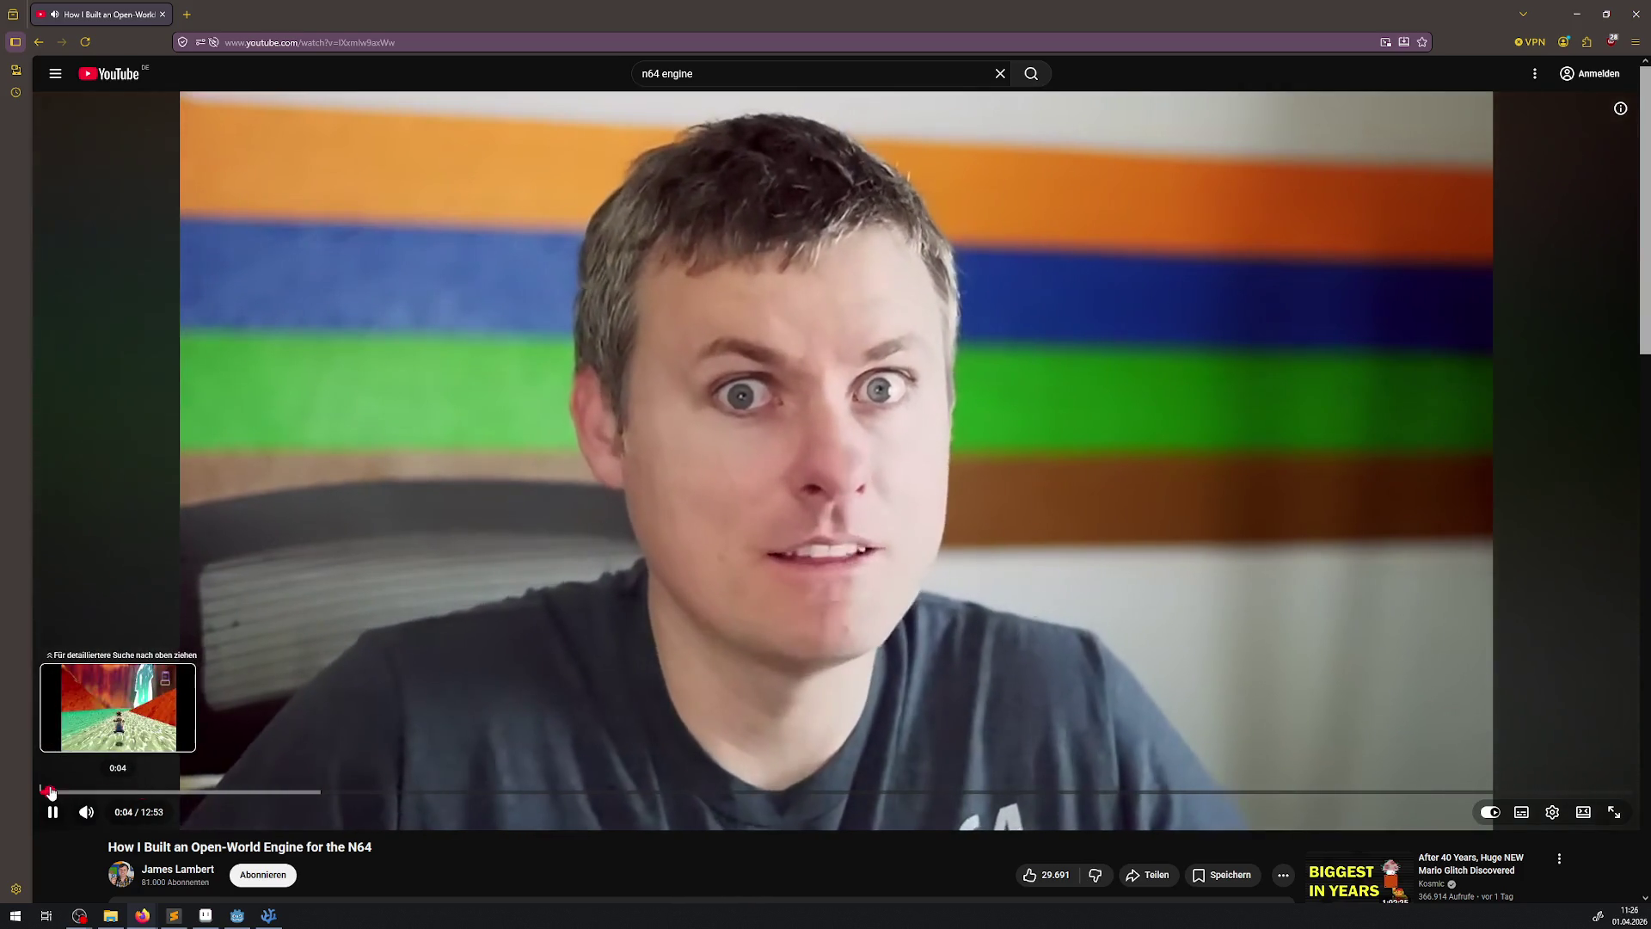
pyautogui.click(51, 792)
pyautogui.click(631, 478)
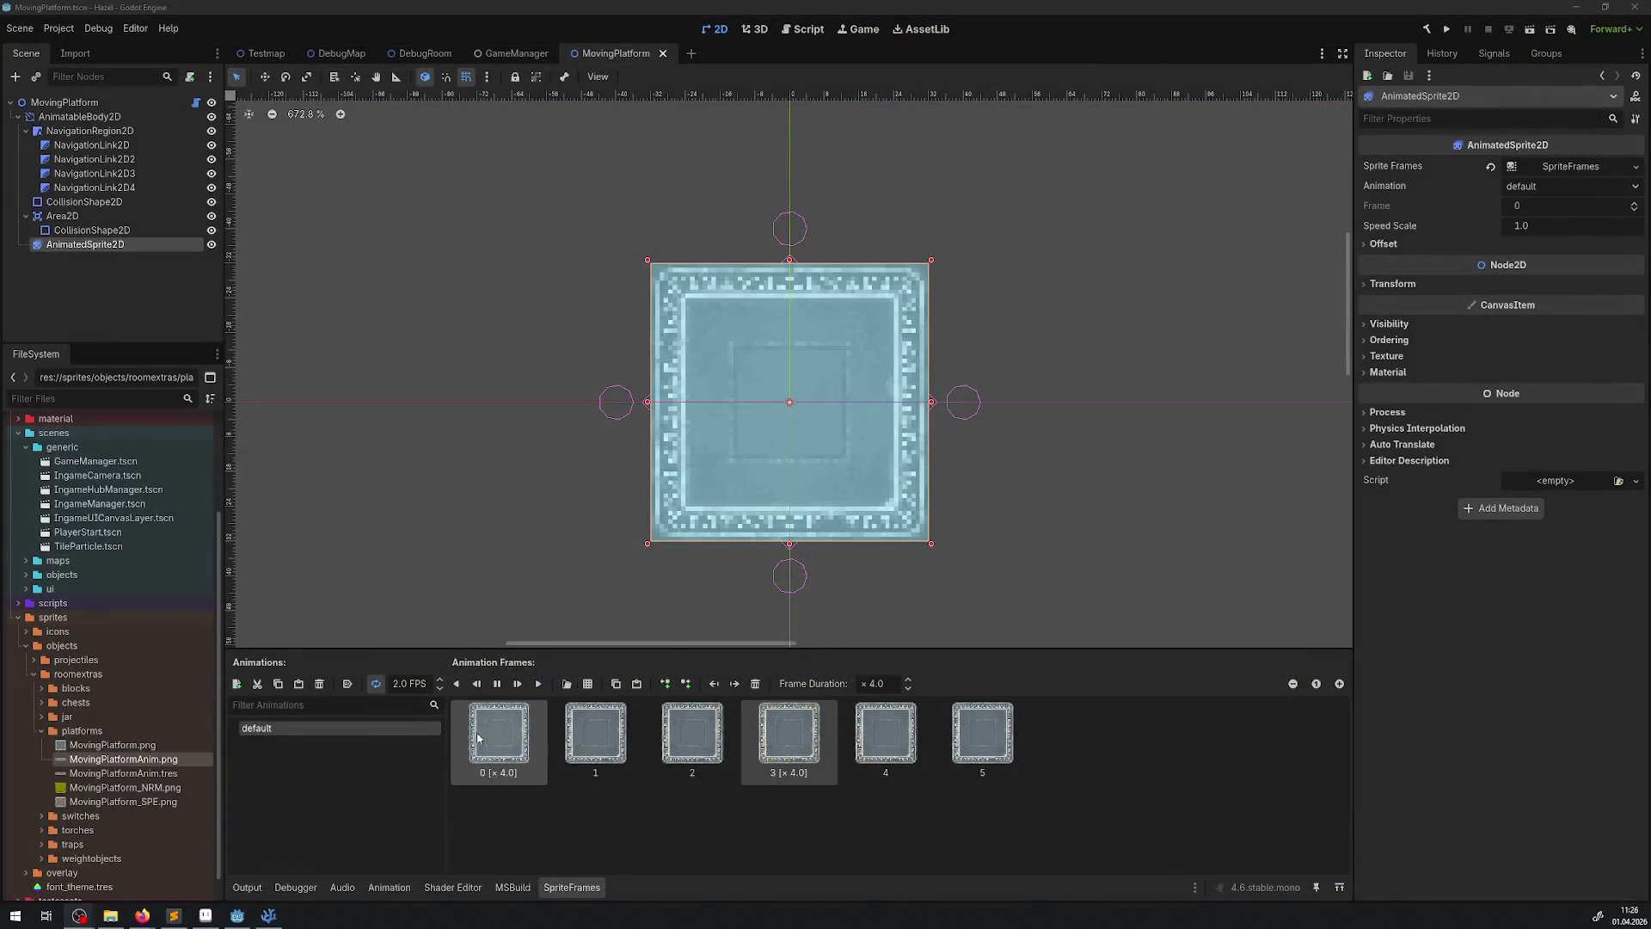
# - Rename the platform sprite's default animation to AOn, make it autoplay, and add a second animation
pyautogui.click(267, 917)
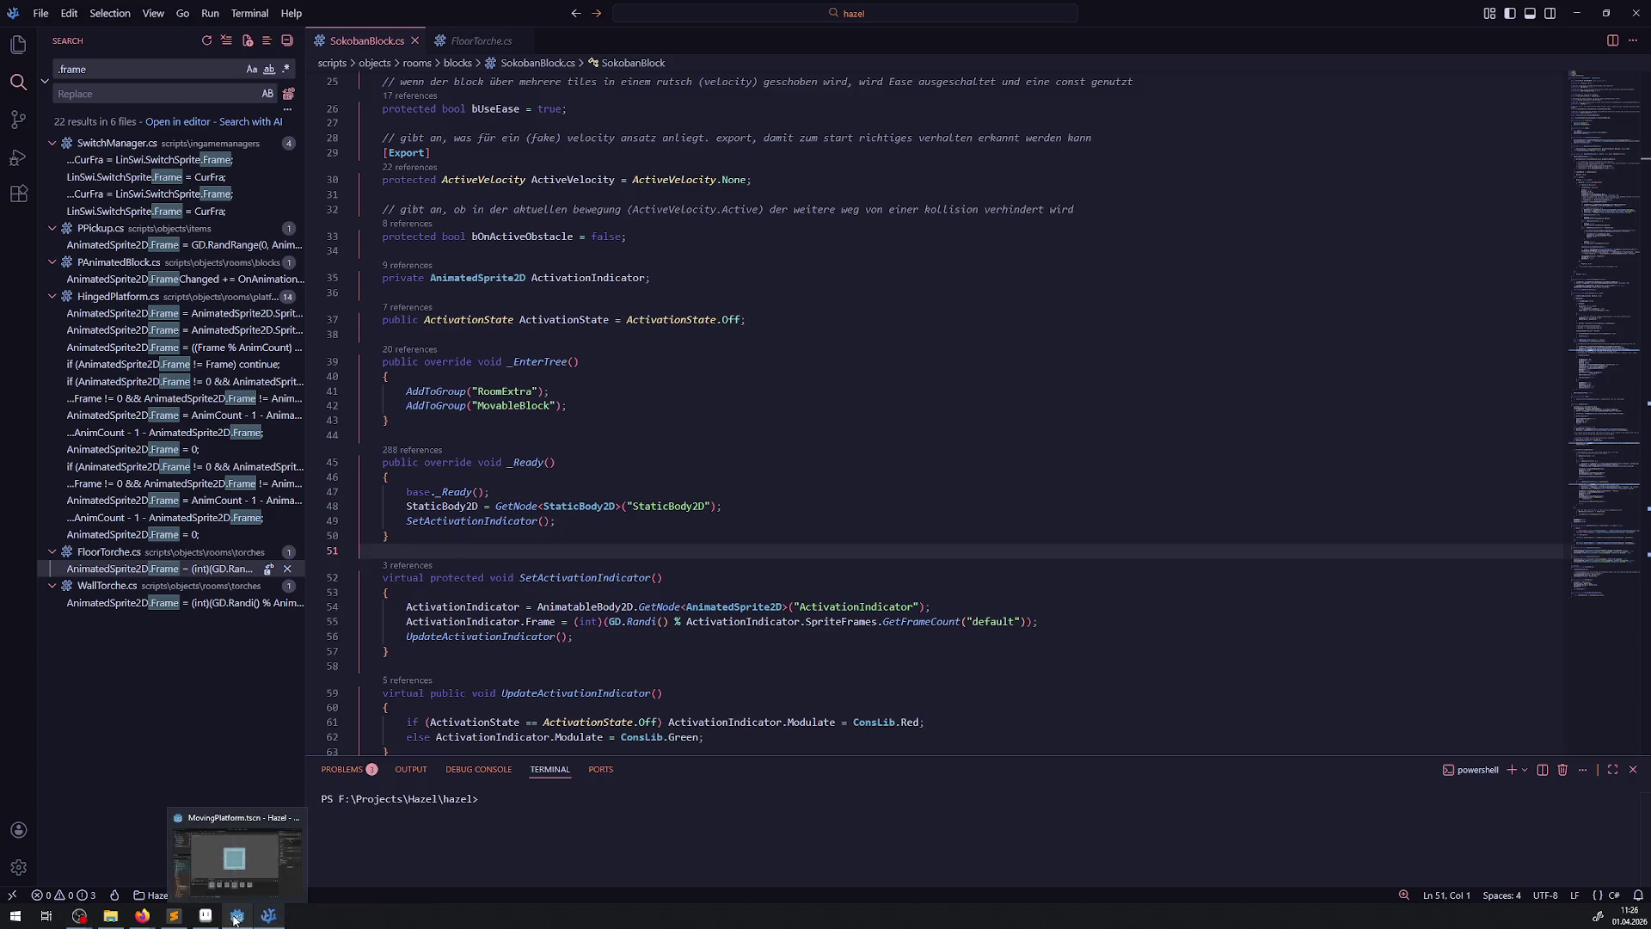
pyautogui.click(234, 918)
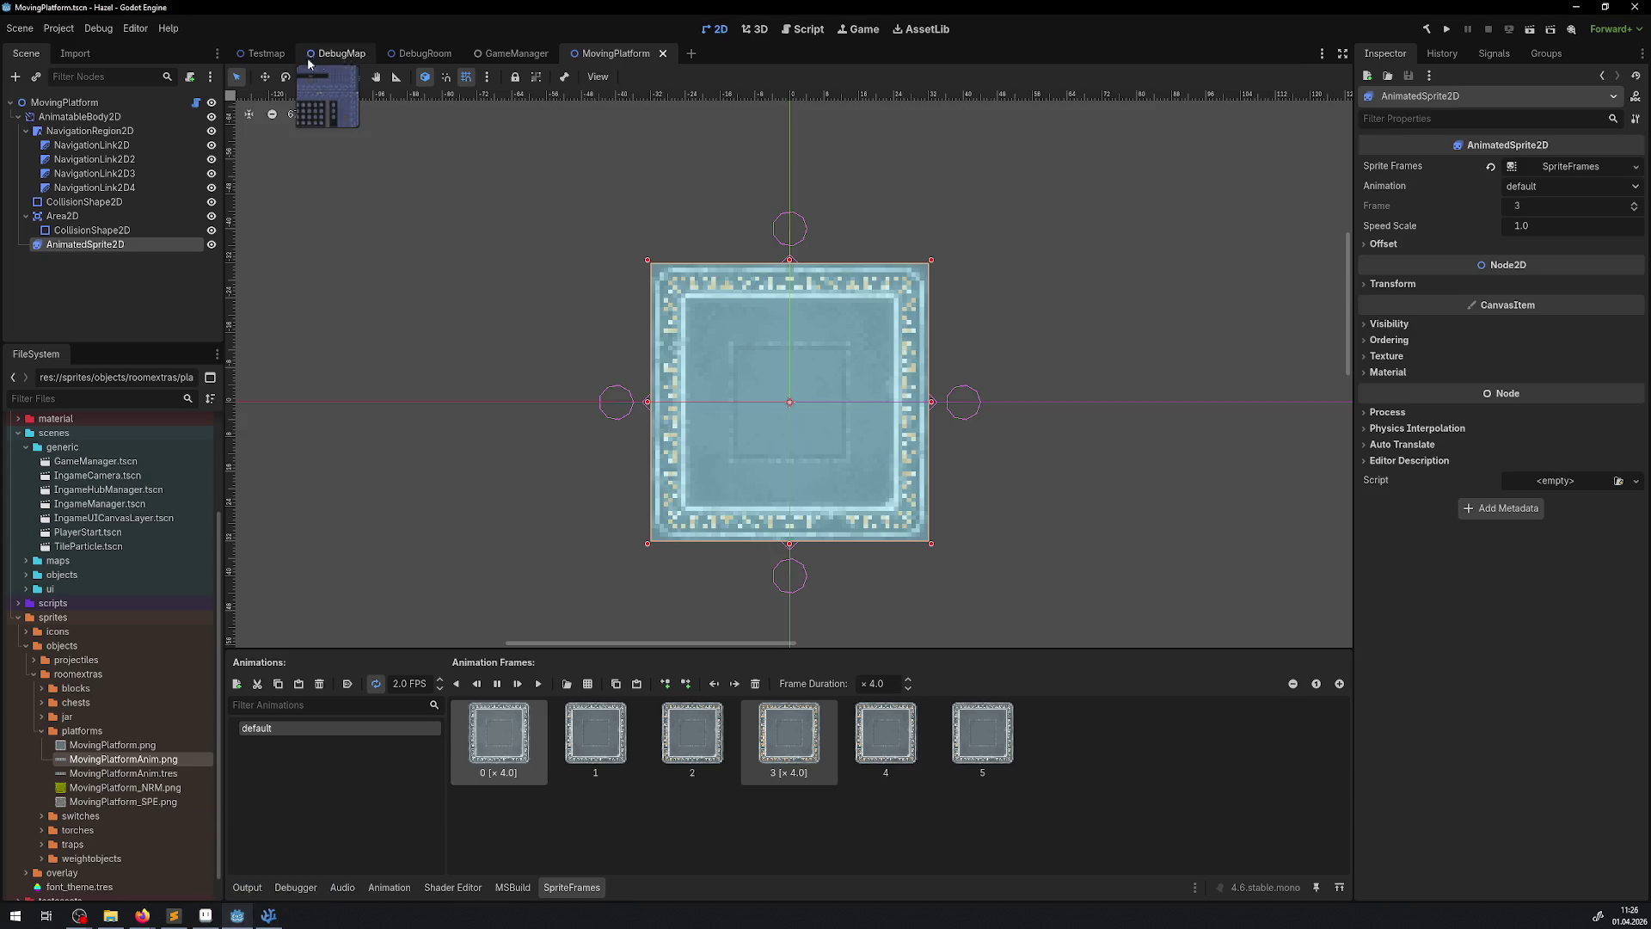
pyautogui.click(345, 684)
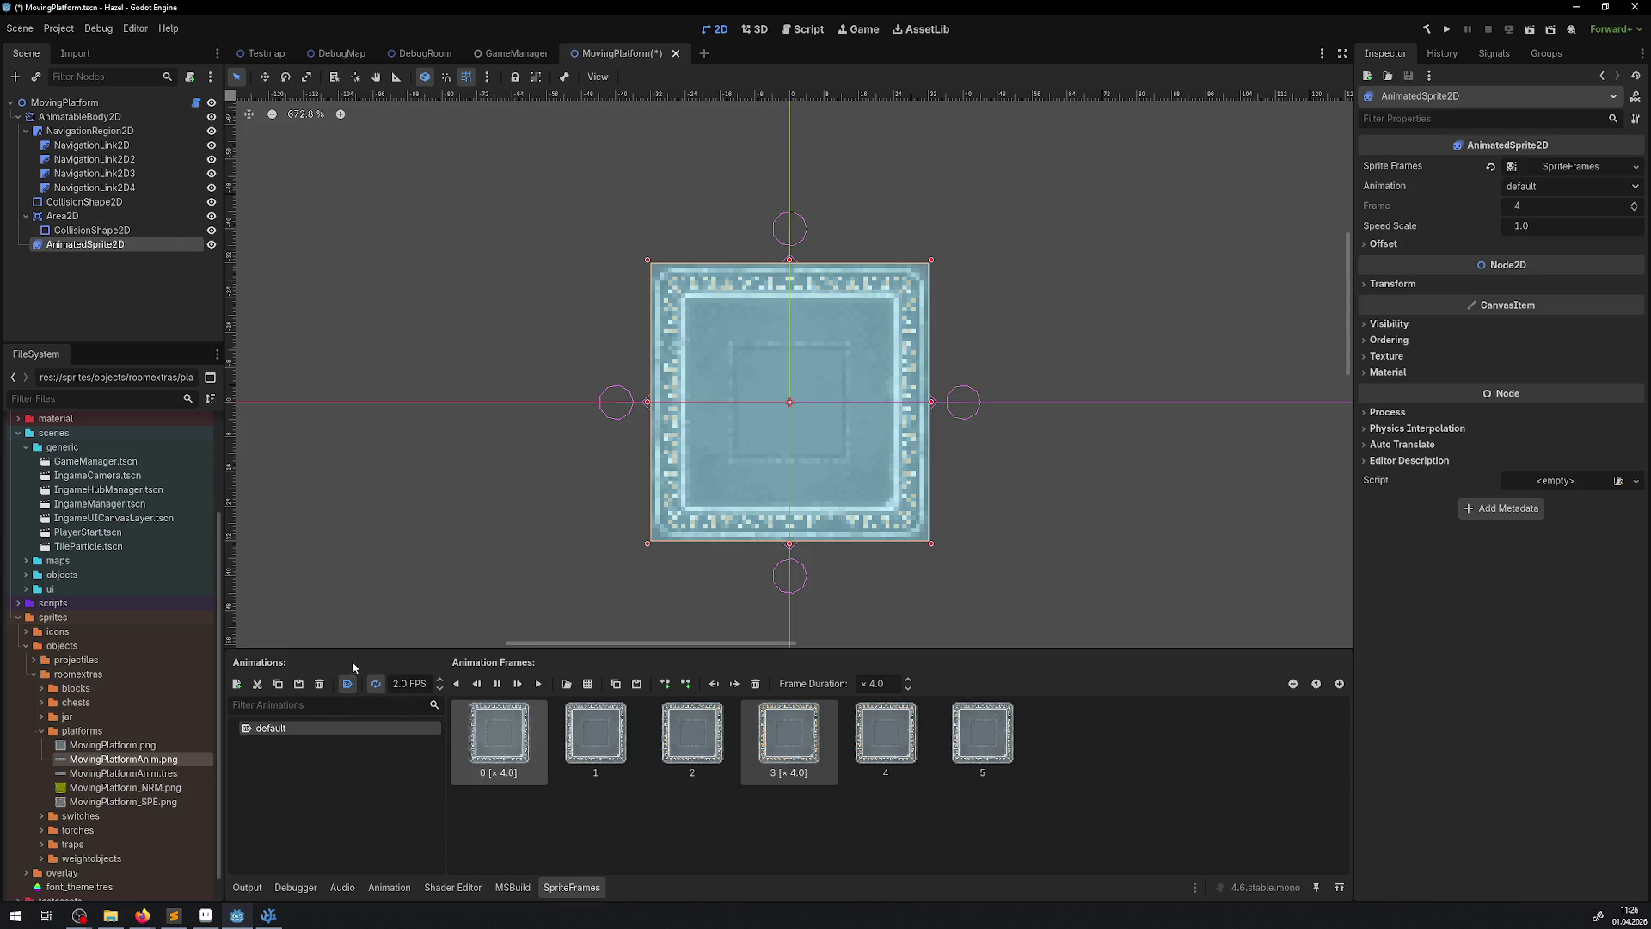
pyautogui.doubleClick(290, 727)
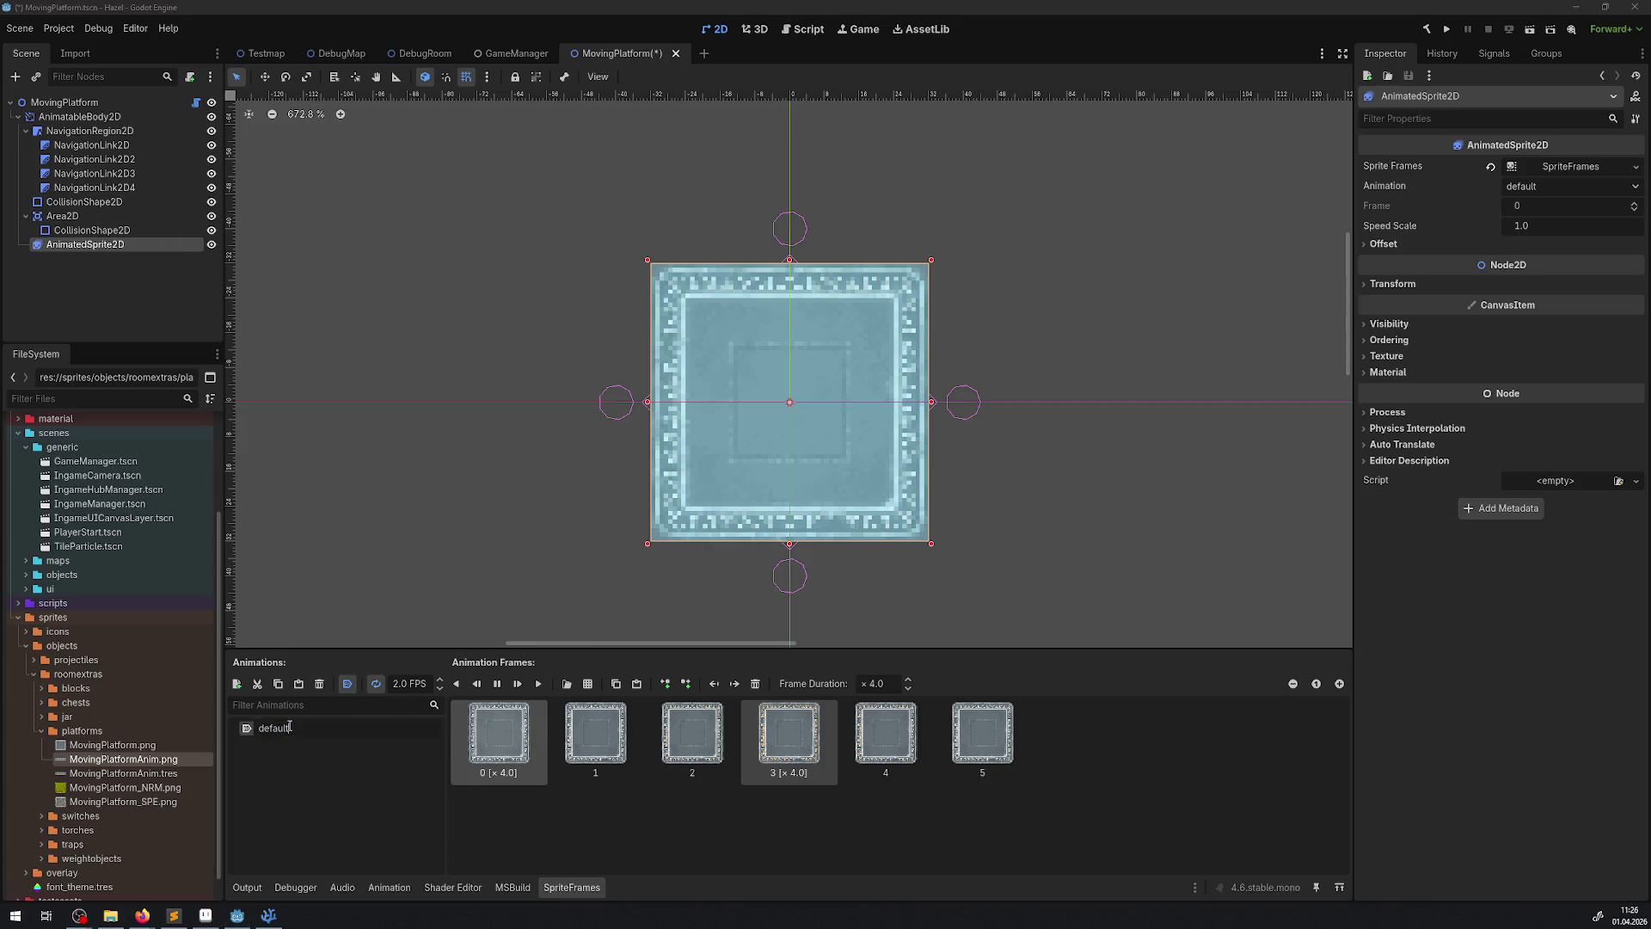
pyautogui.press('BackSpace')
pyautogui.write('AOn')
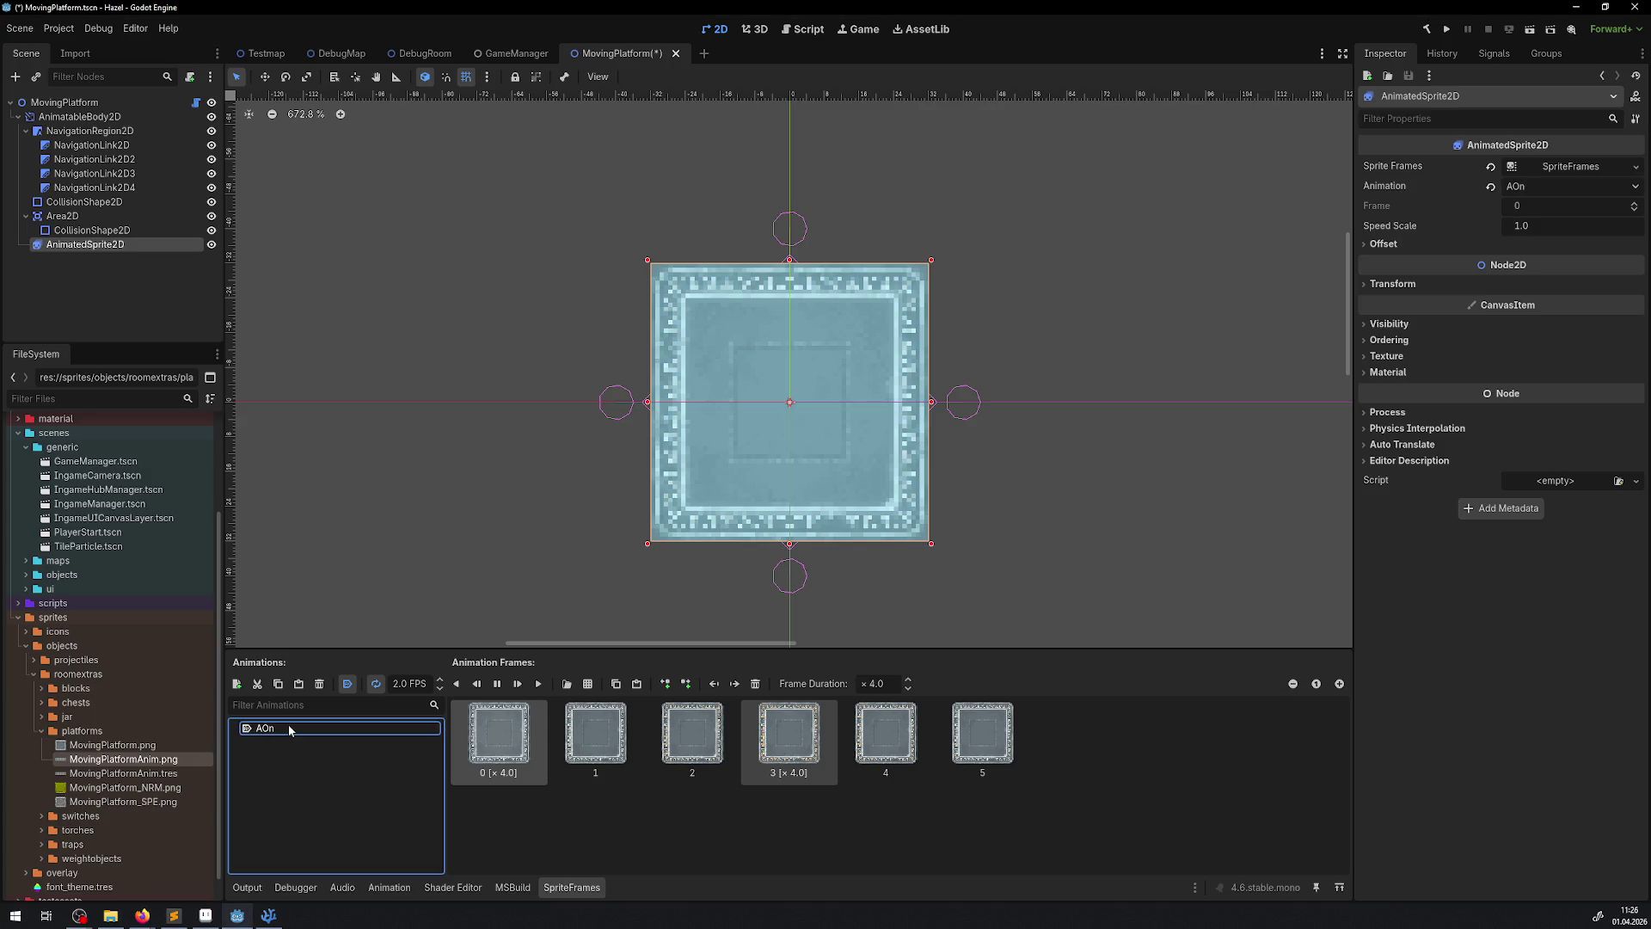
pyautogui.press('Return')
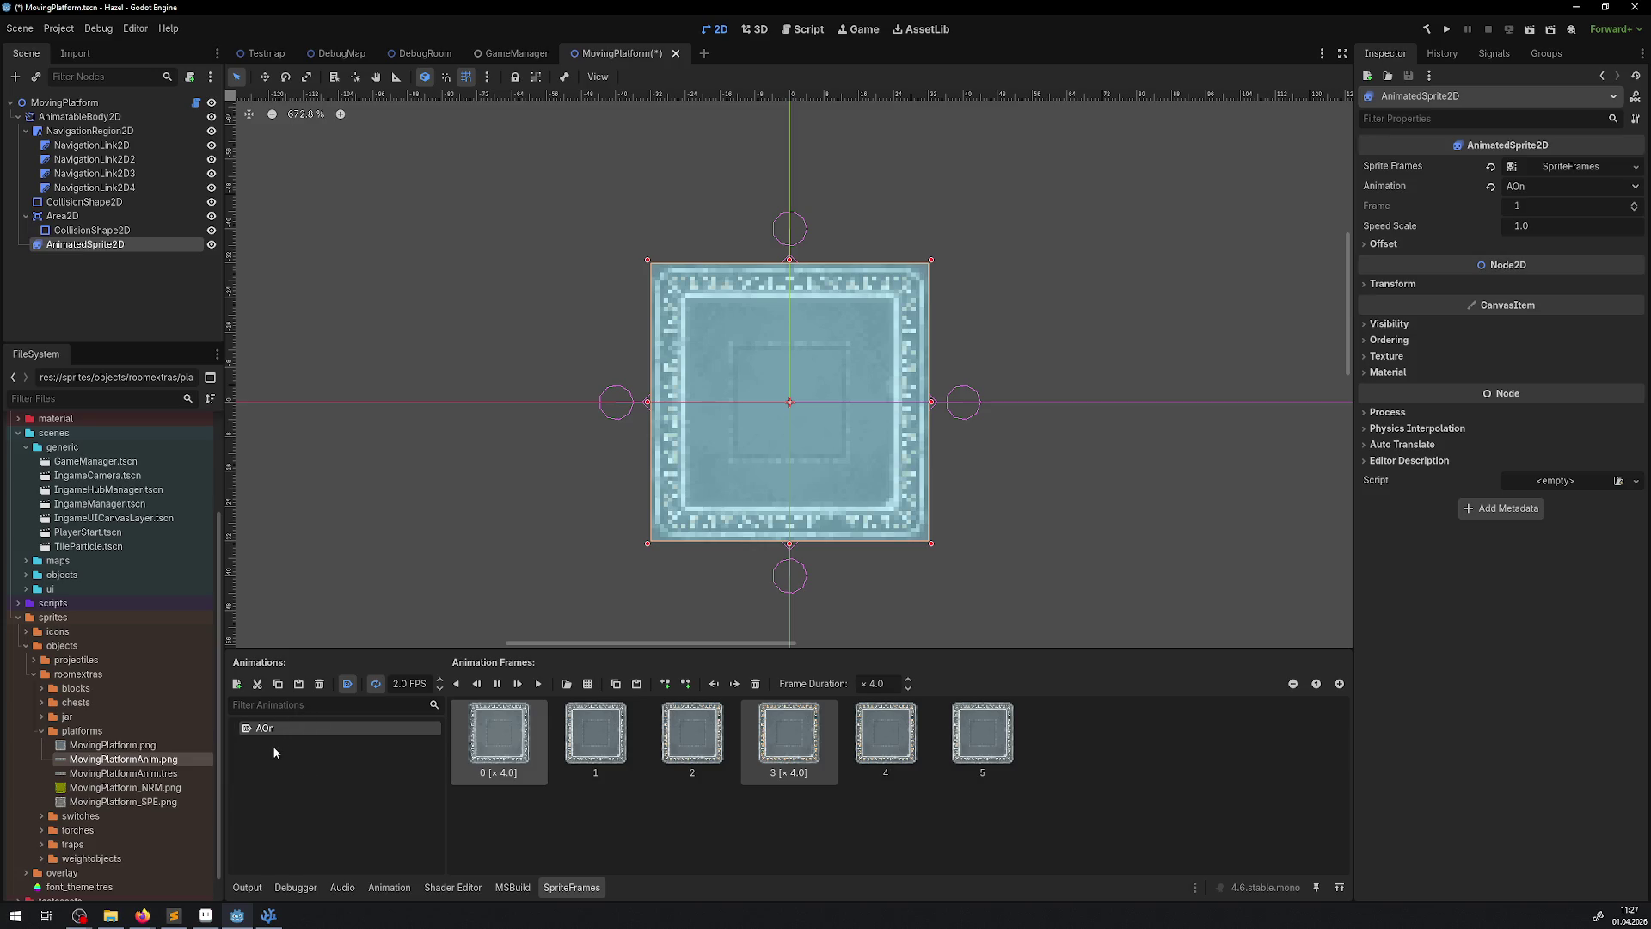
pyautogui.click(243, 685)
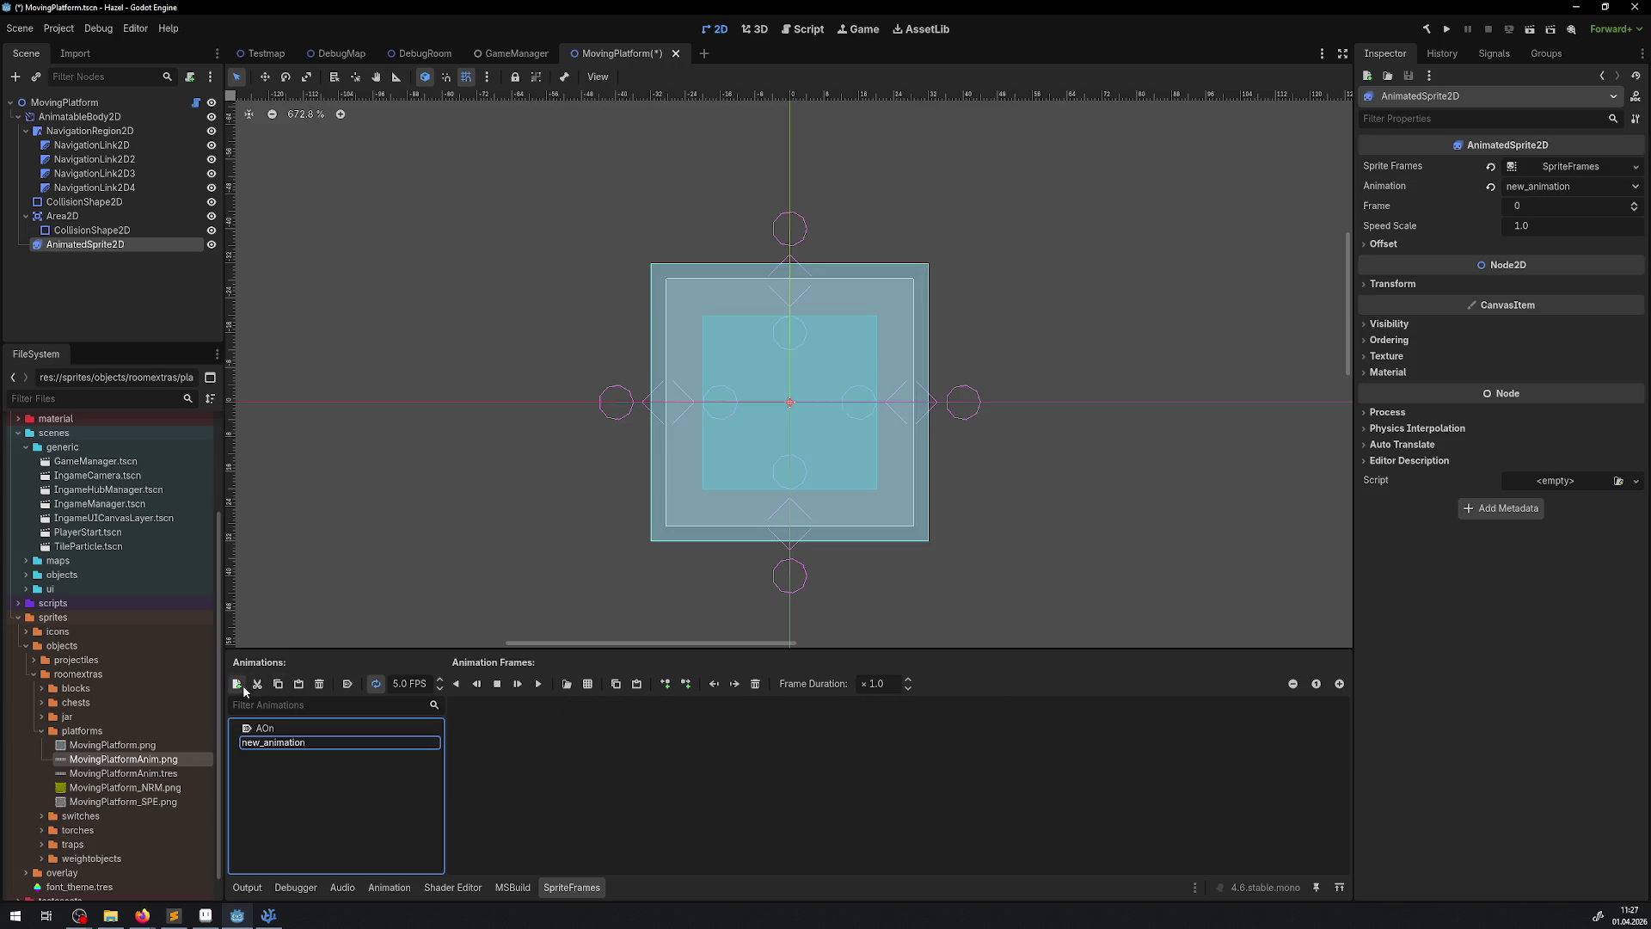
# - Name the new animation AOff at 0 FPS, make it autoplay, and save the scene
pyautogui.write('AOff')
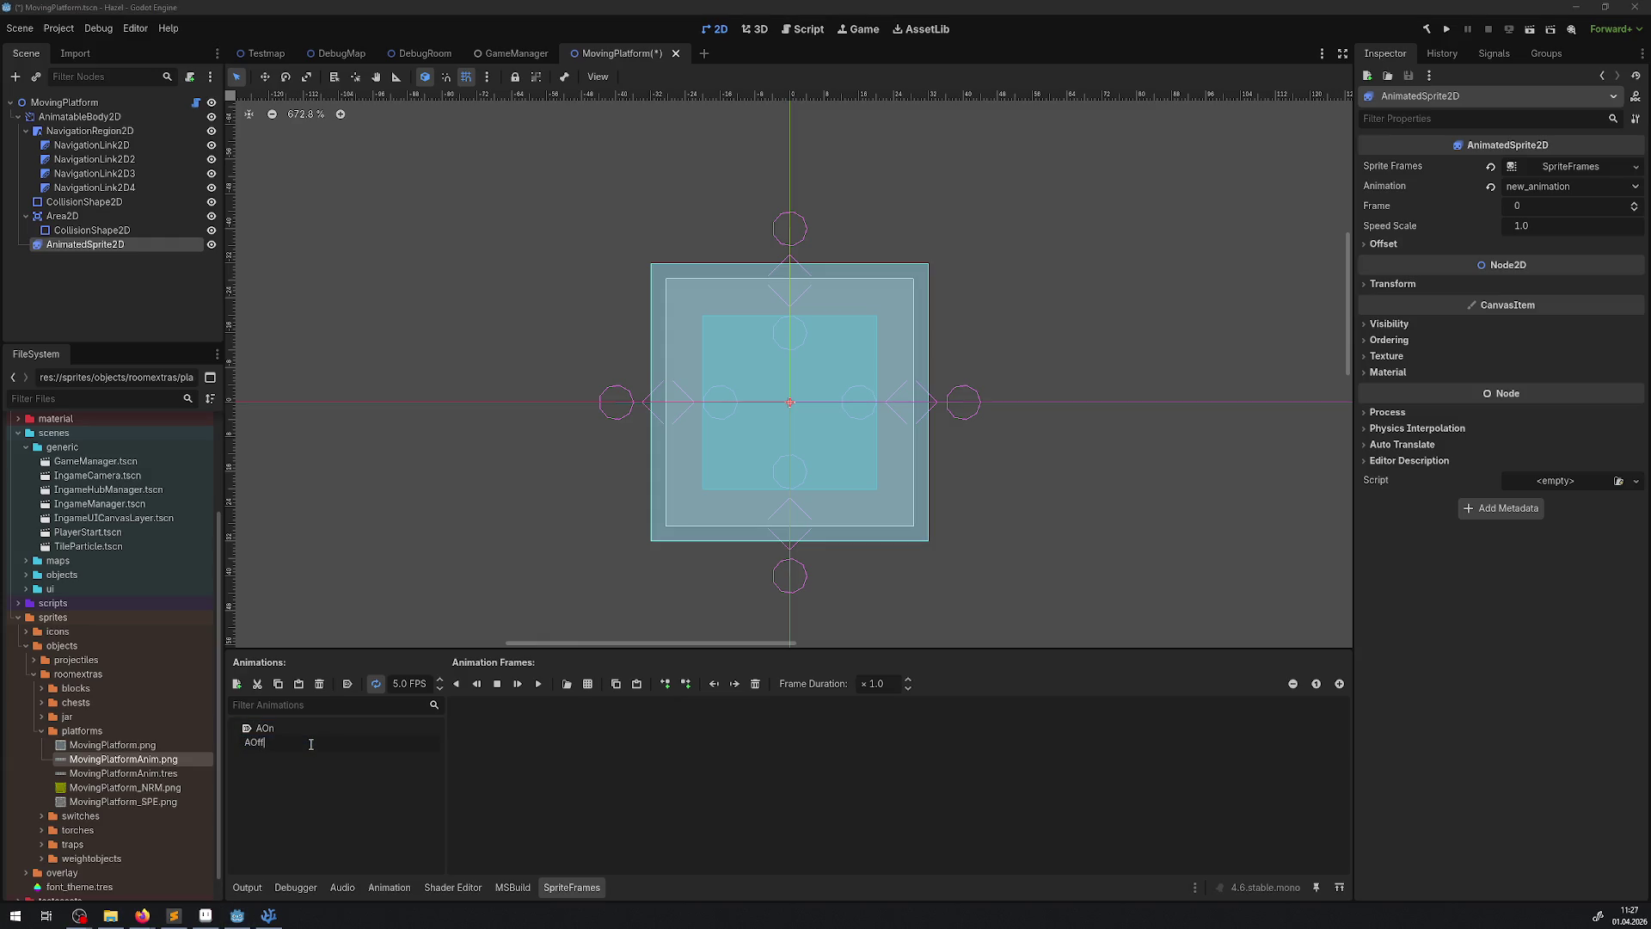
pyautogui.press('Return')
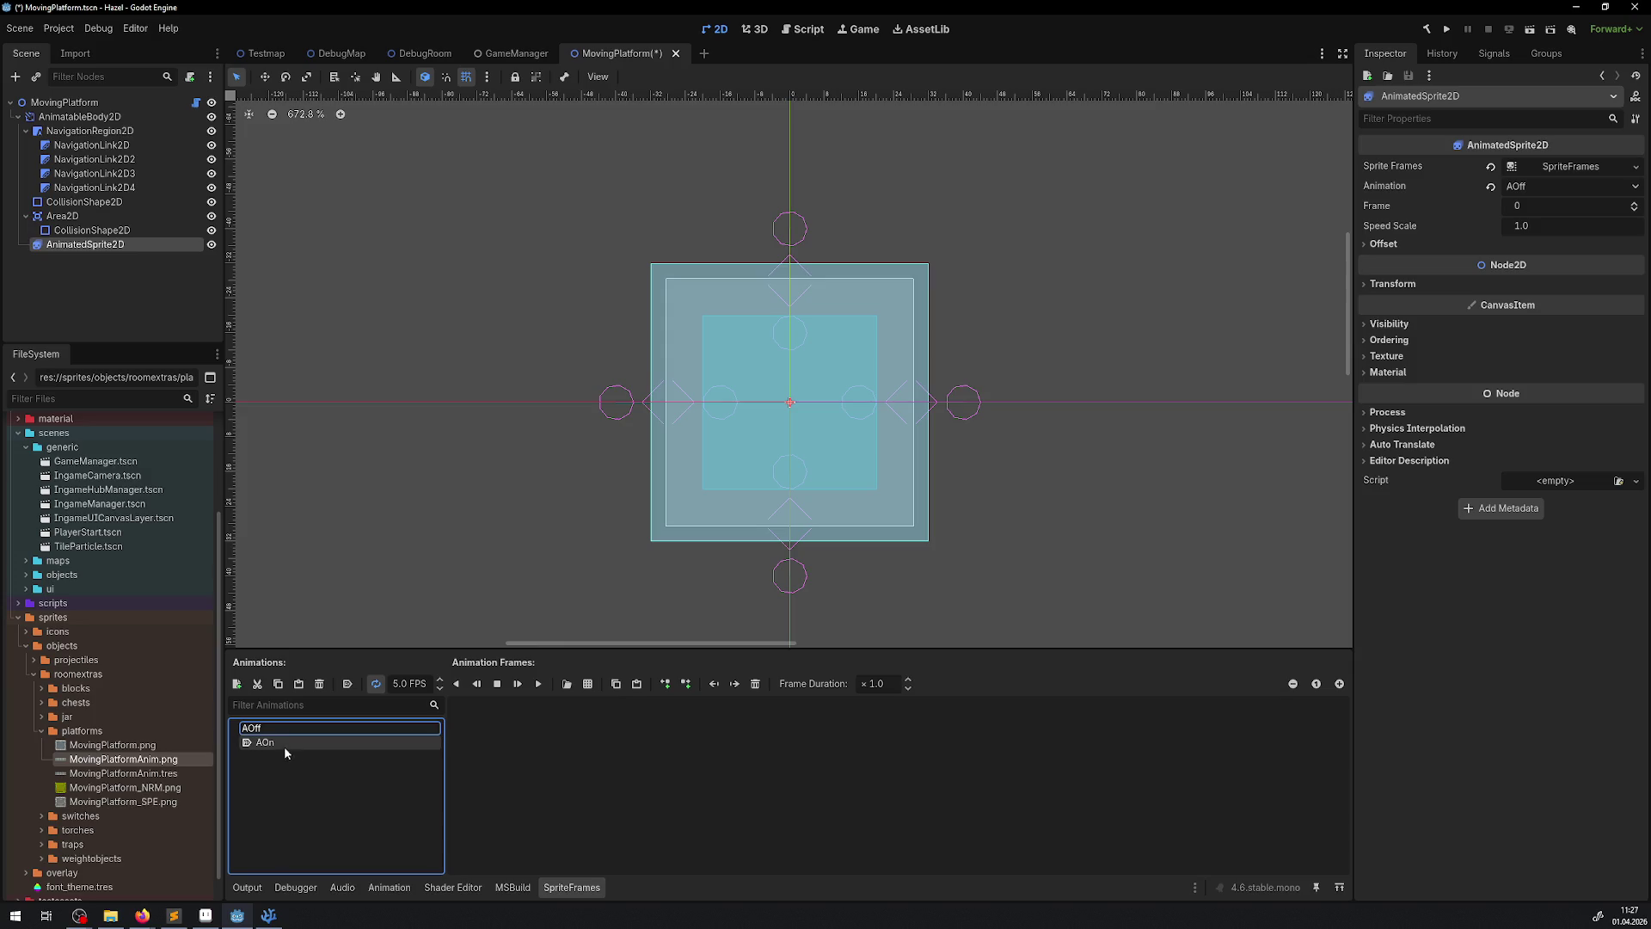
pyautogui.click(407, 679)
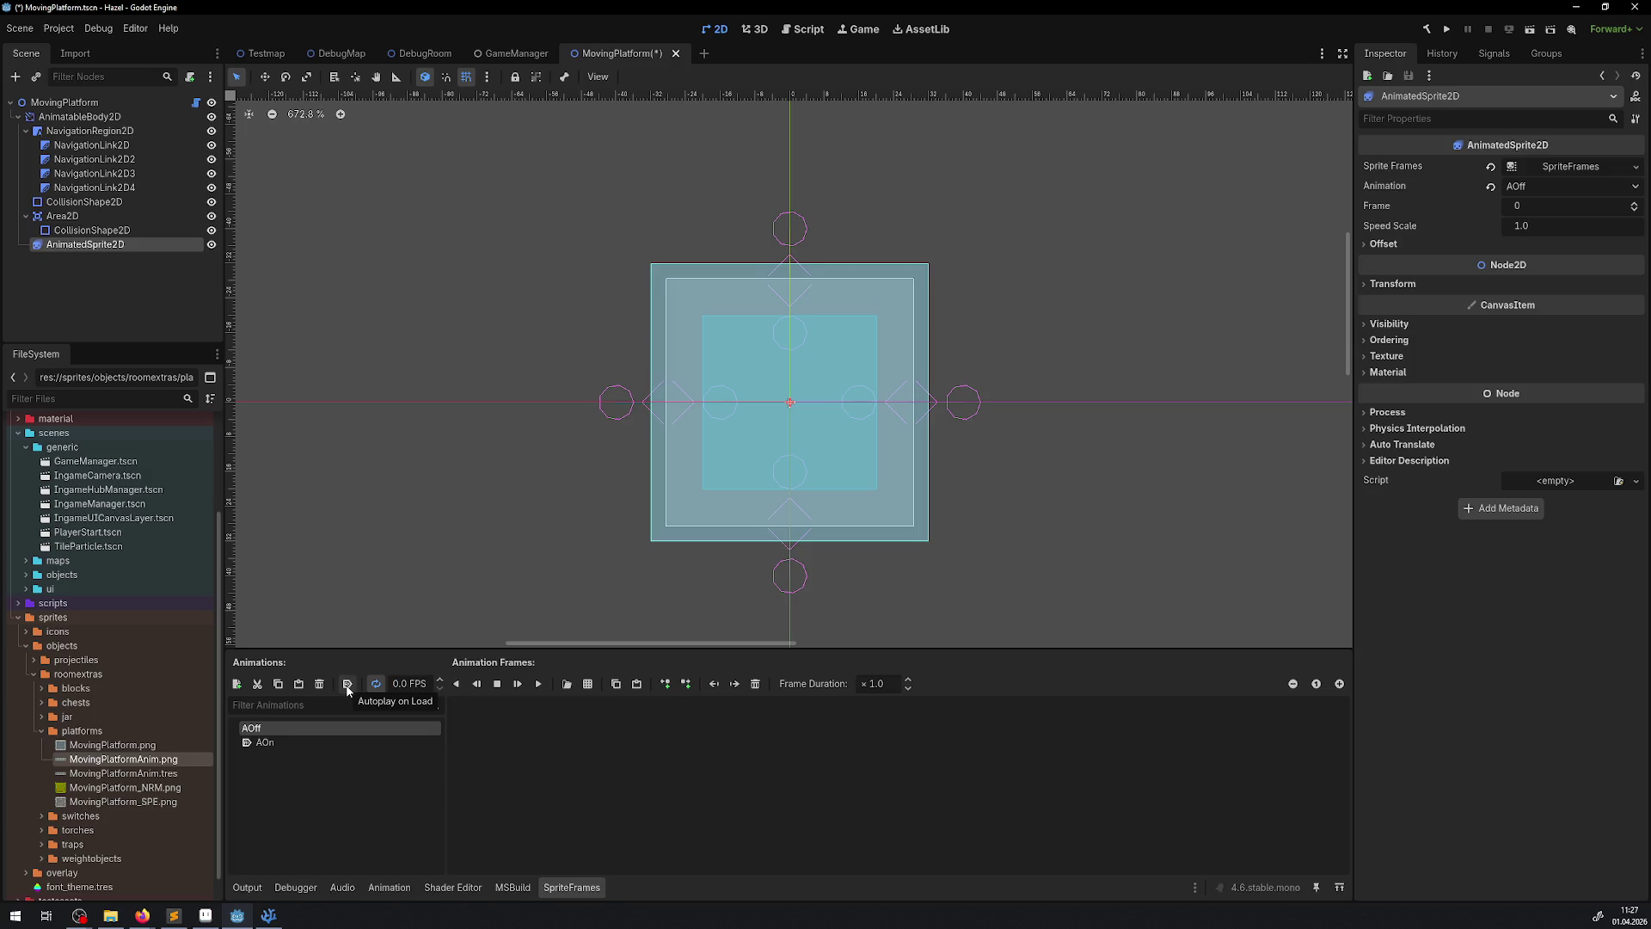
pyautogui.write('0')
pyautogui.press('Return')
pyautogui.hotkey('ctrl', 's')
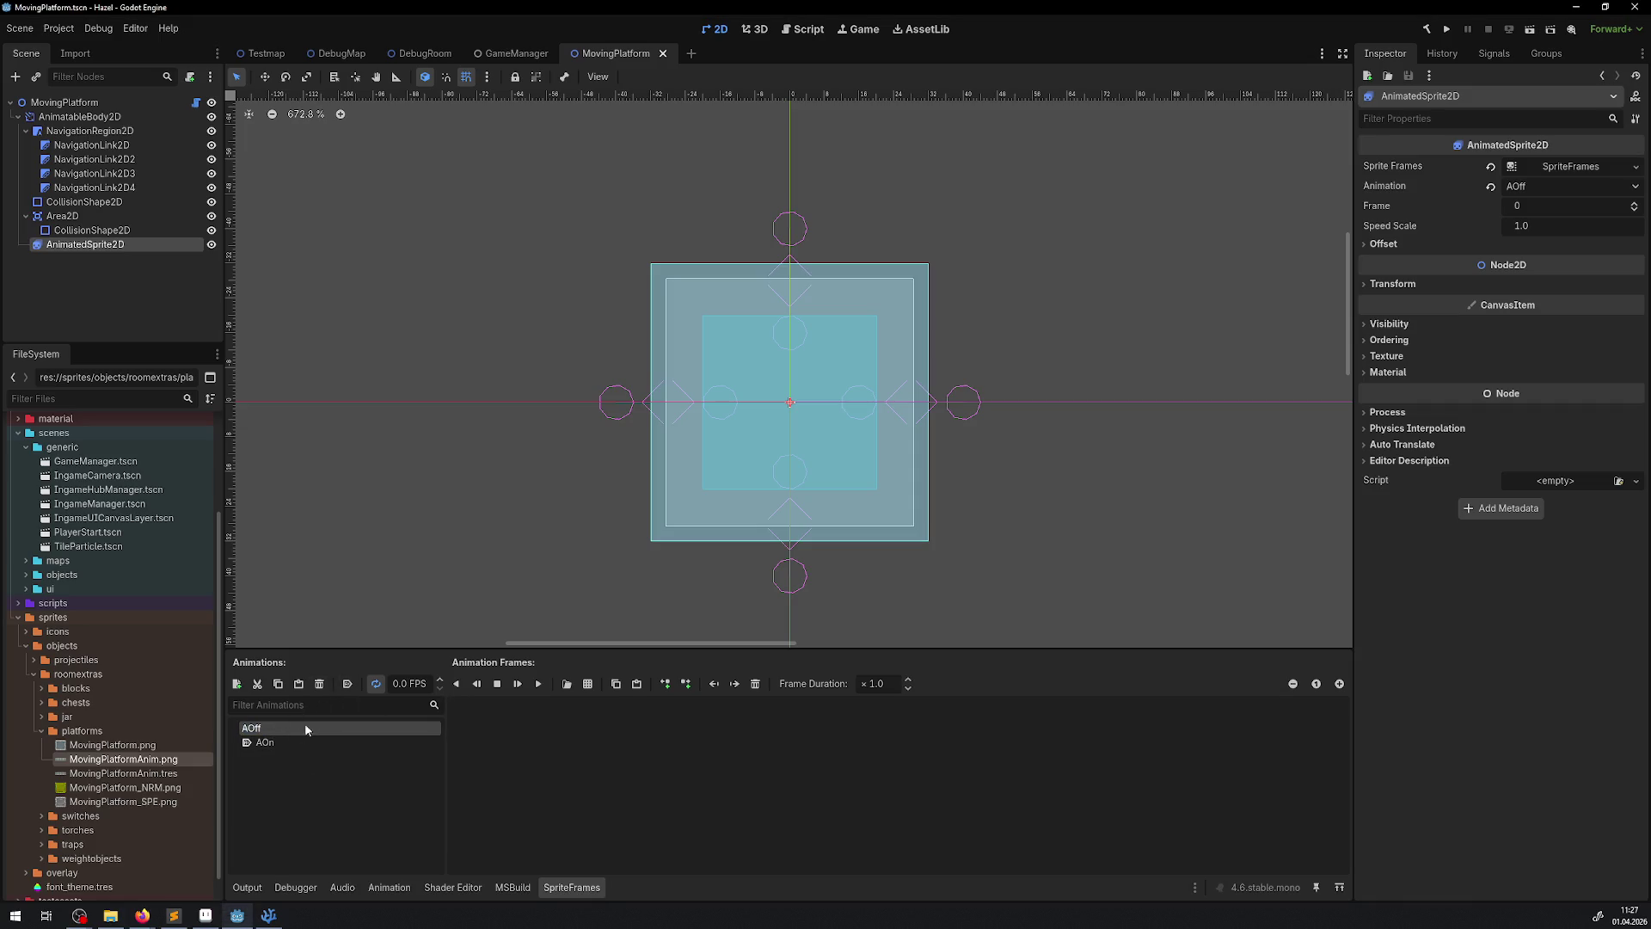
pyautogui.click(344, 685)
pyautogui.hotkey('ctrl', 's')
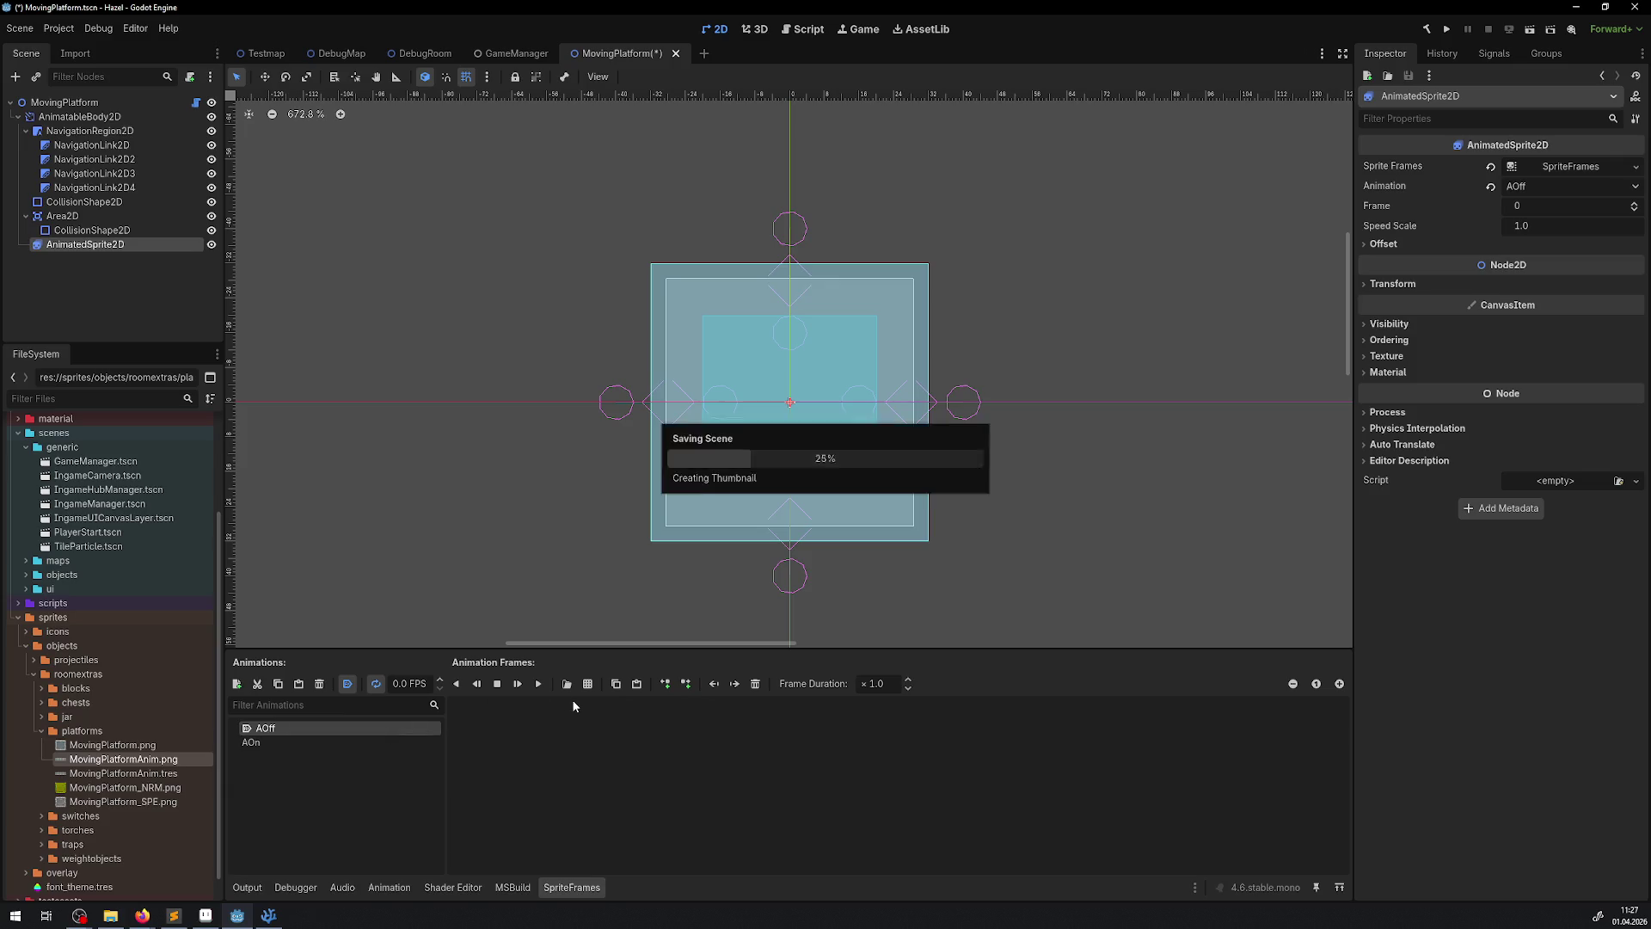
# - Add the first frame of MovingPlatformAnim.png to AOff, save, and switch to MovingPlatform.cs
pyautogui.click(588, 684)
pyautogui.doubleClick(763, 359)
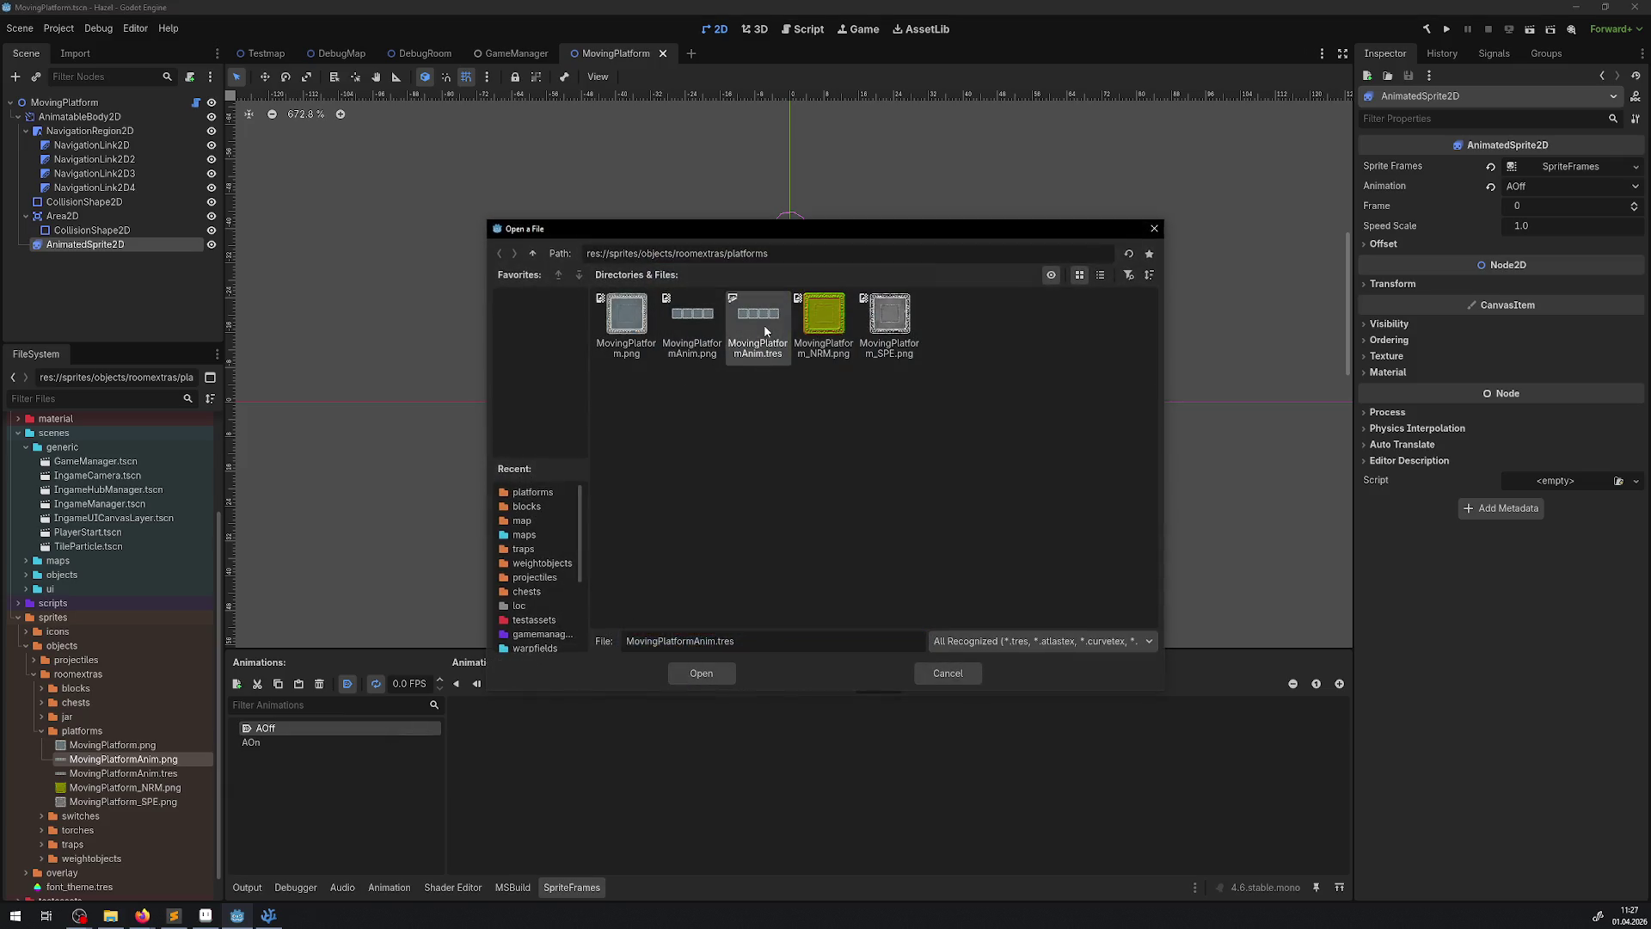
pyautogui.click(506, 437)
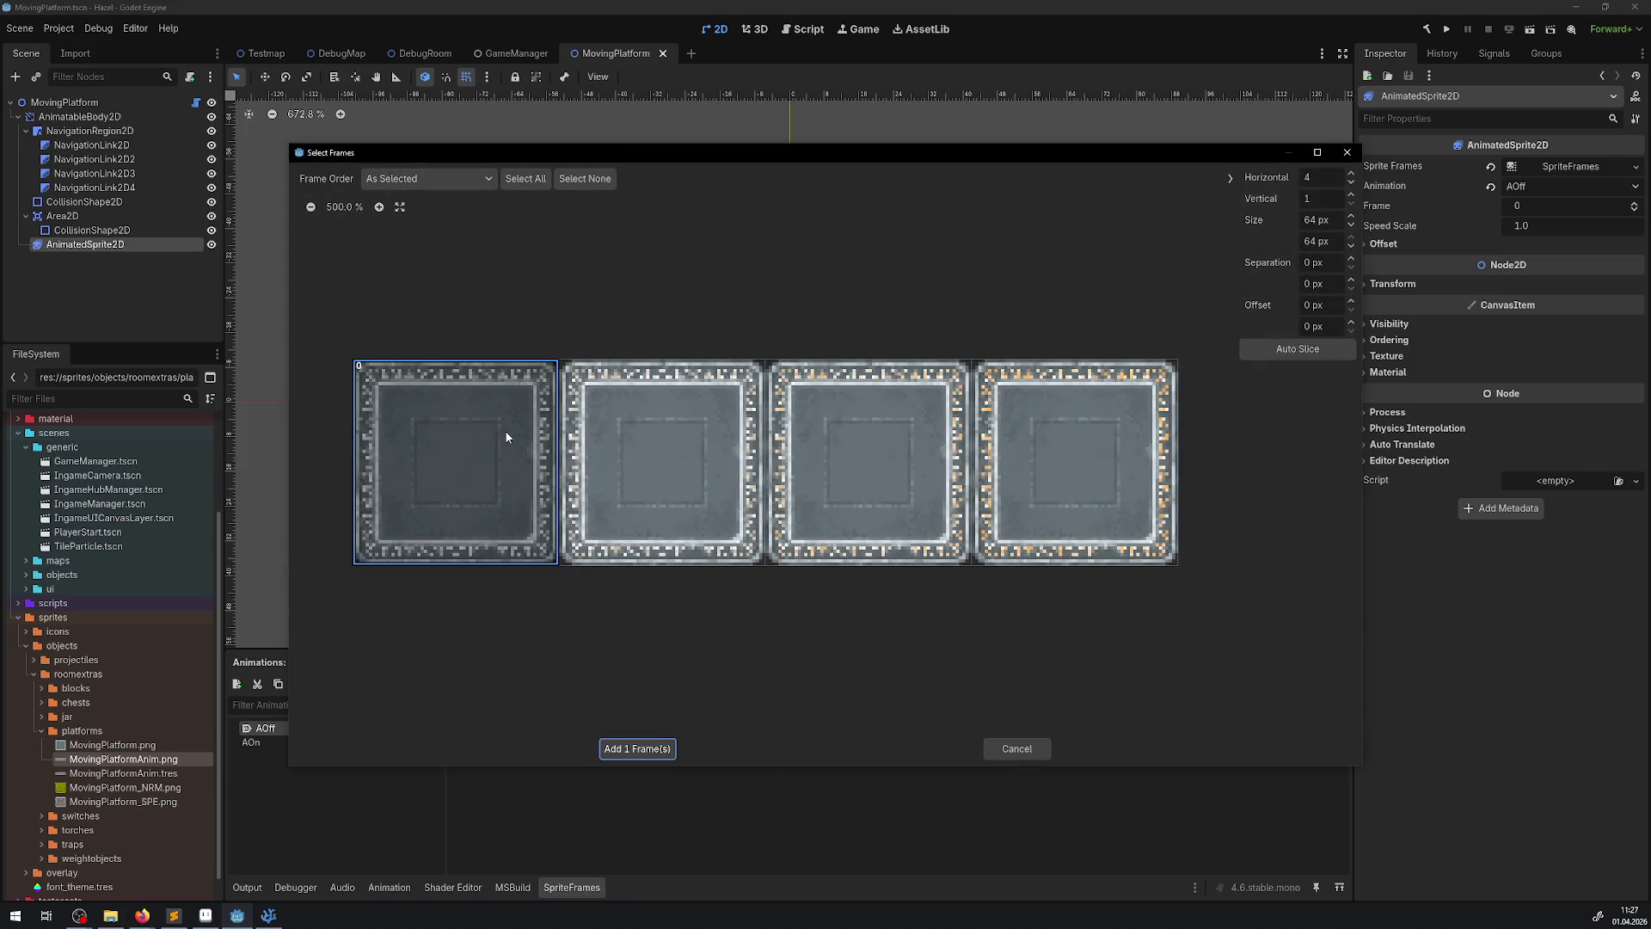
pyautogui.click(647, 751)
pyautogui.hotkey('ctrl', 's')
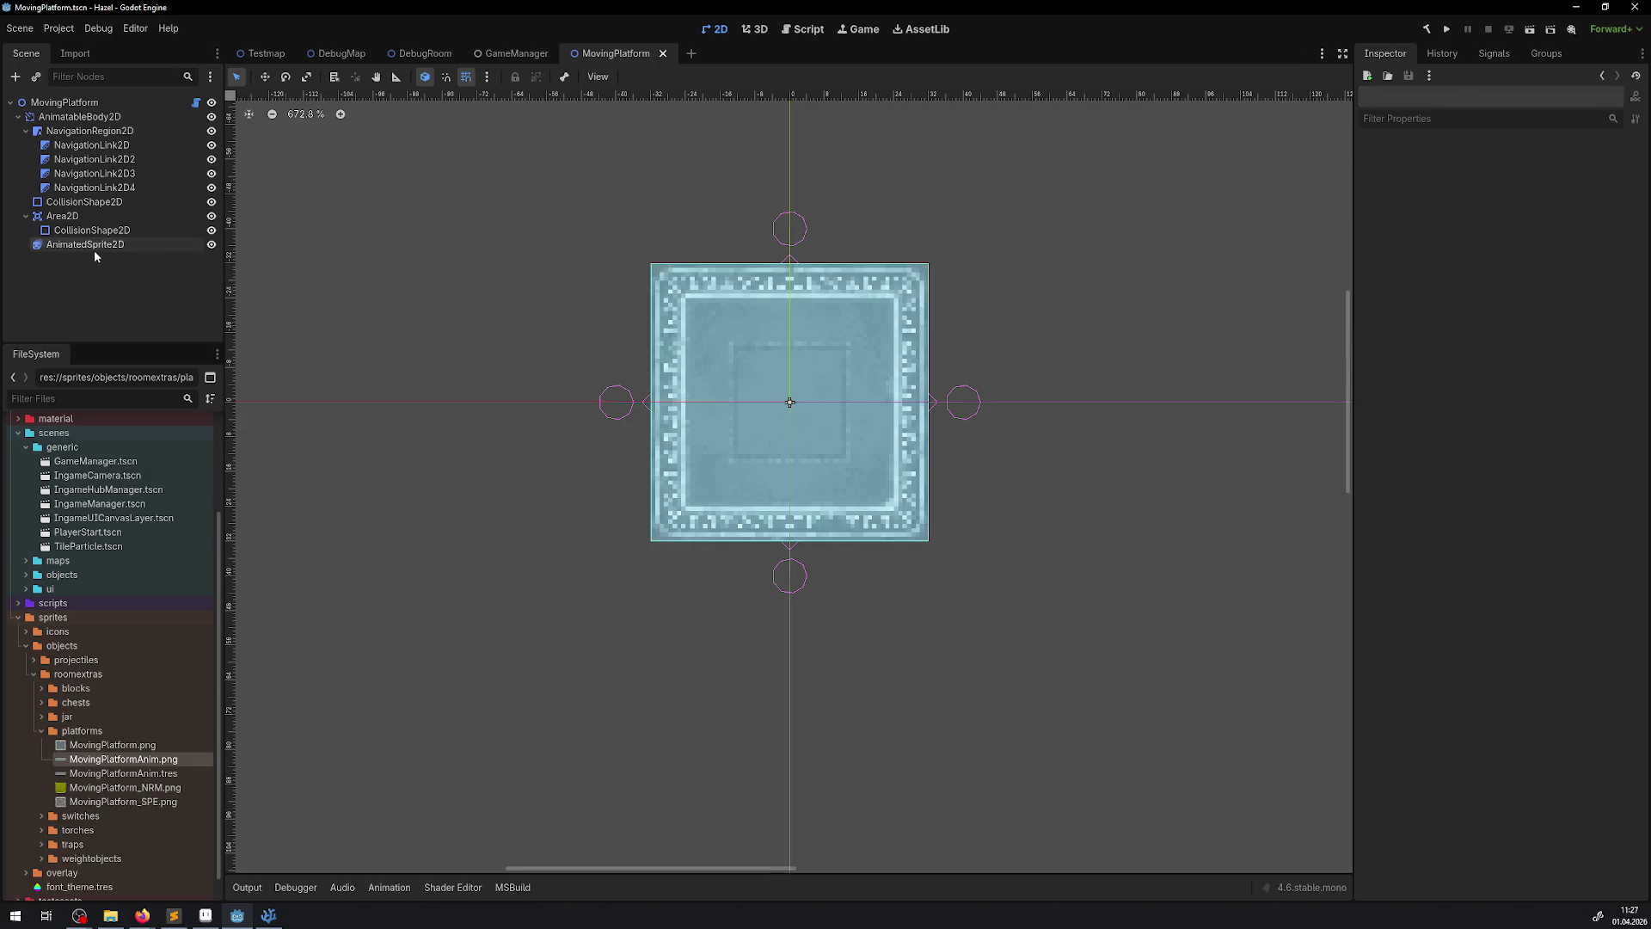
pyautogui.doubleClick(95, 249)
pyautogui.press('Return')
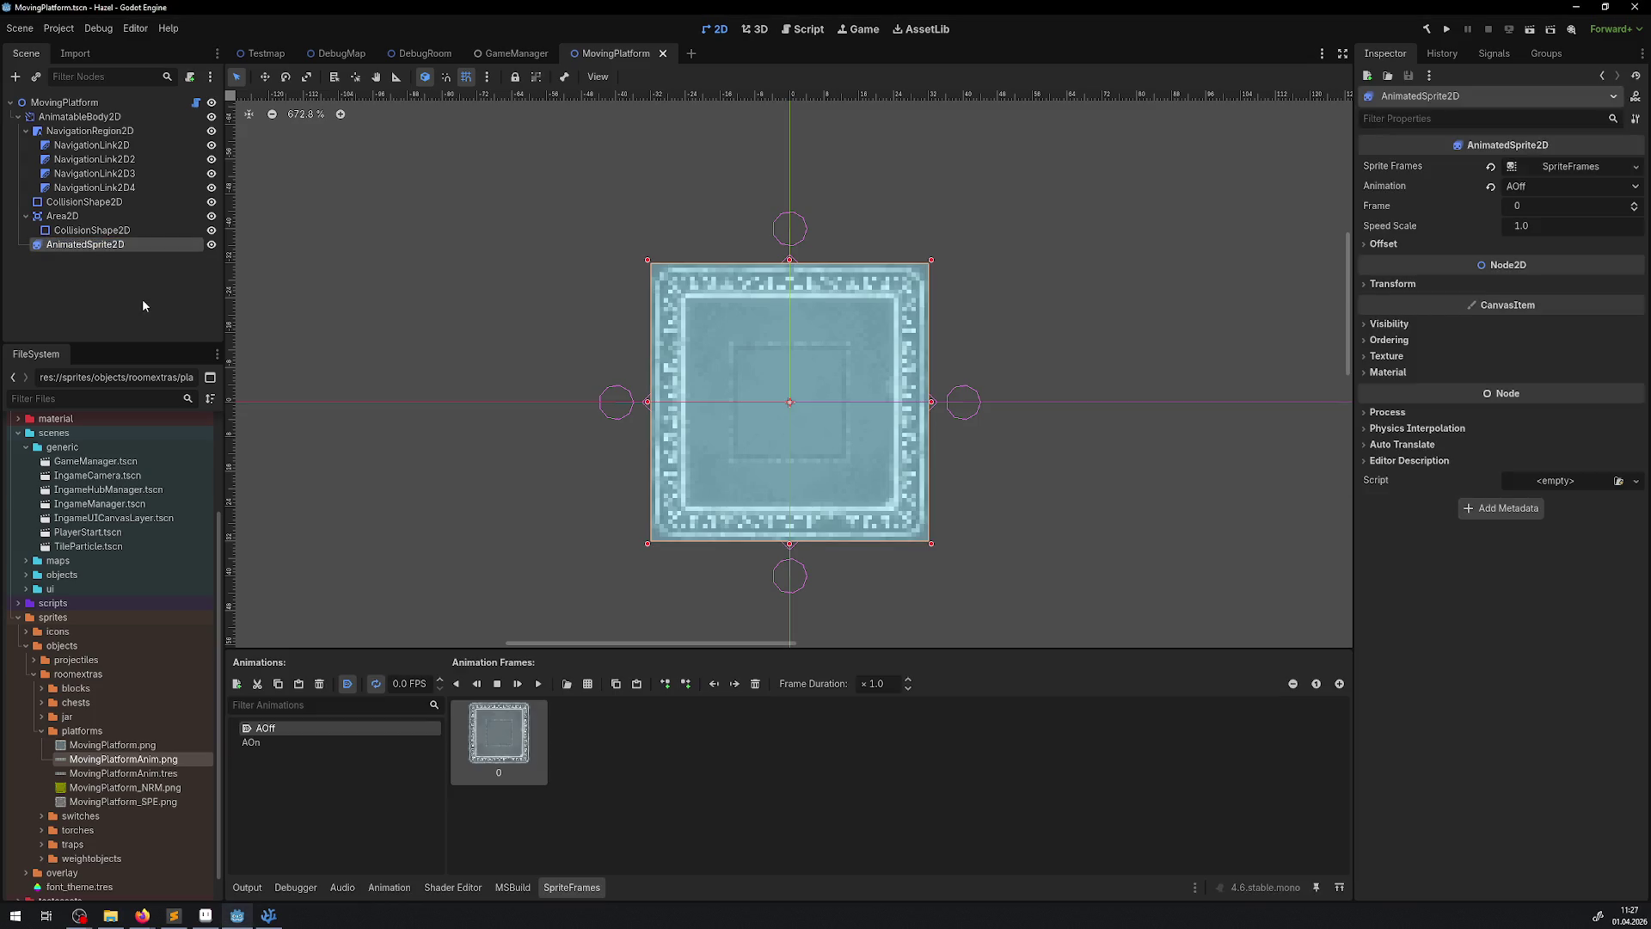
pyautogui.hotkey('alt', 'Tab')
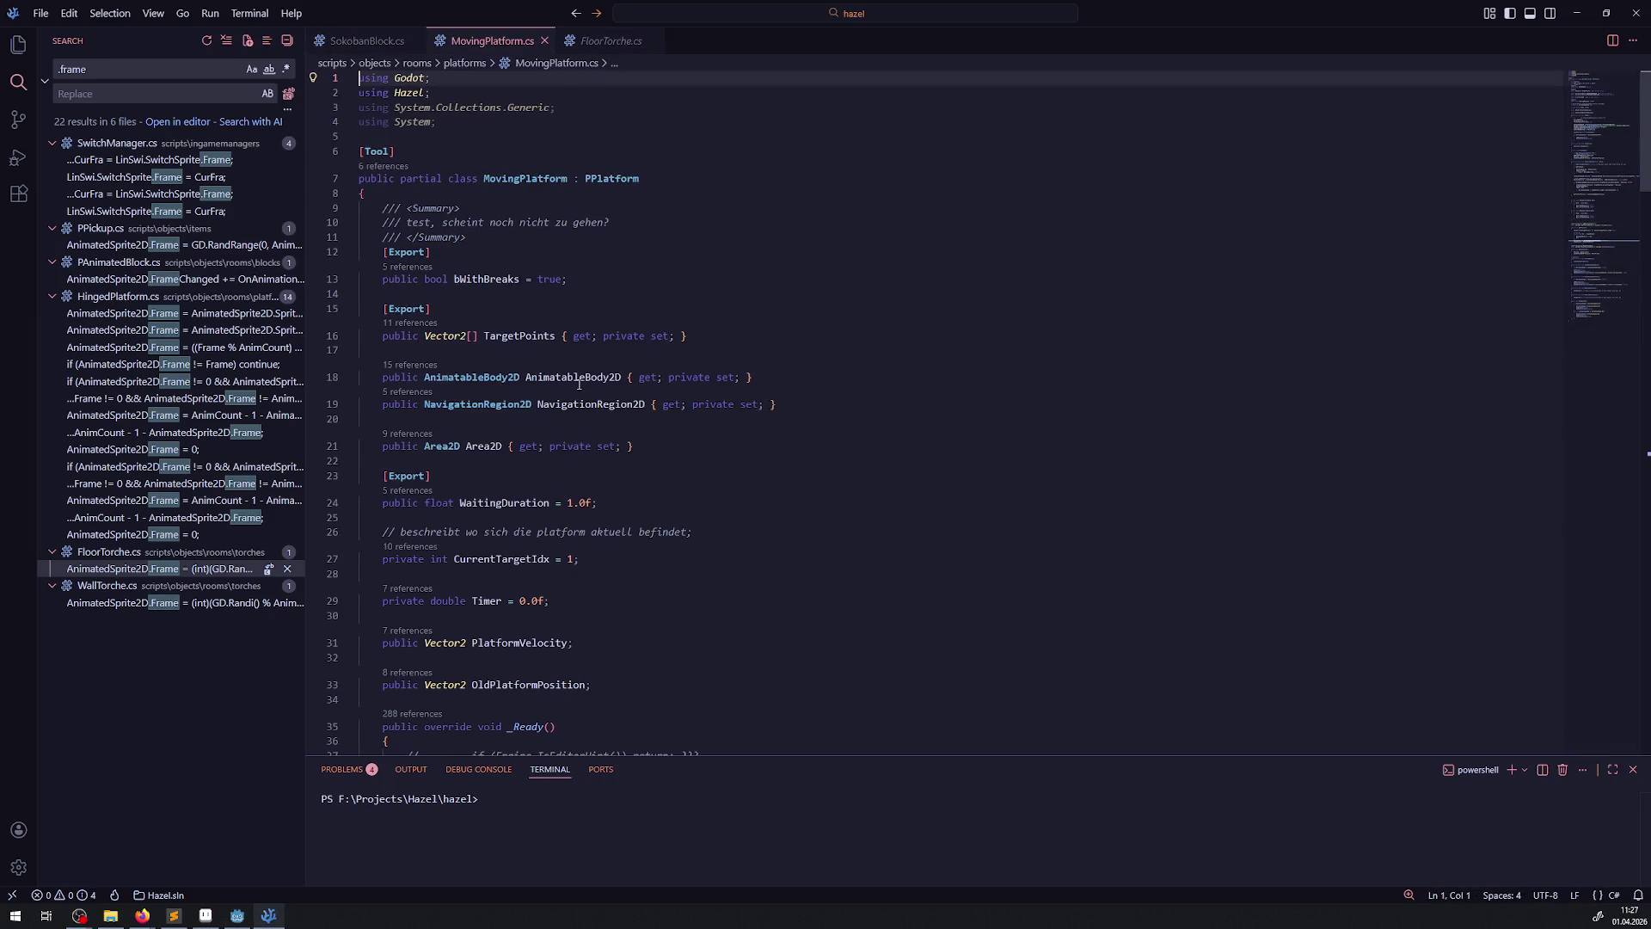
# - Declare an AnimatedSprite2D property by duplicating the AnimatableBody2D property line
pyautogui.click(567, 378)
pyautogui.hotkey('shift', 'alt', 'Down')
pyautogui.doubleClick(472, 405)
pyautogui.hotkey('ctrl', 'd')
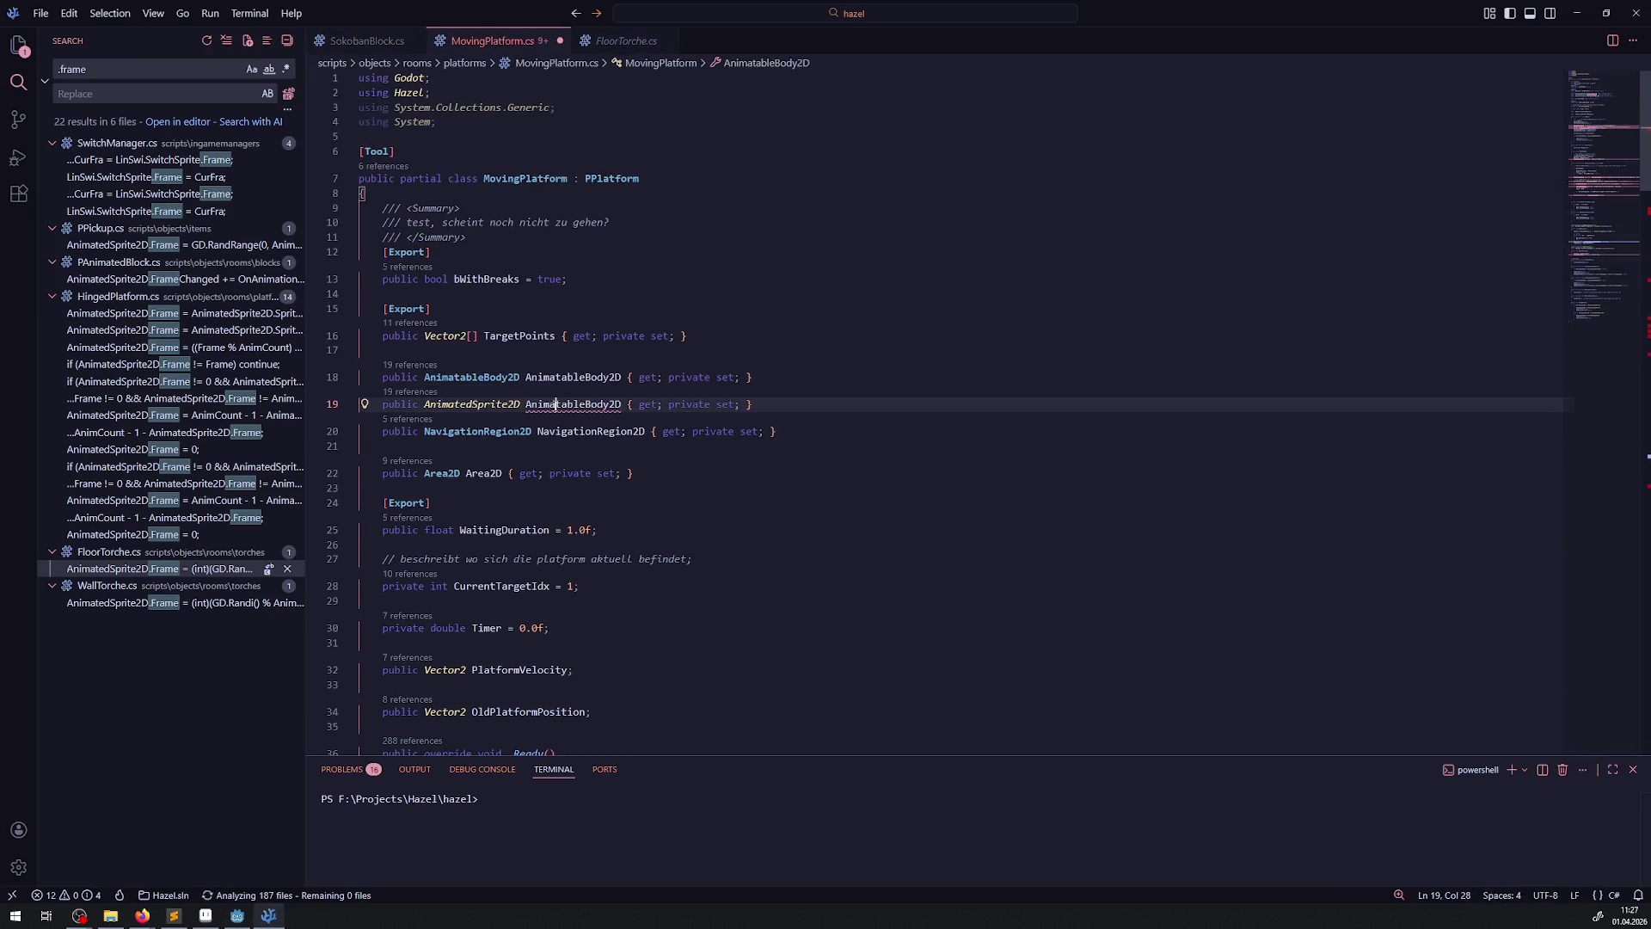
pyautogui.write('AnimatedSprite2D')
pyautogui.scroll(-1, 591, 498)
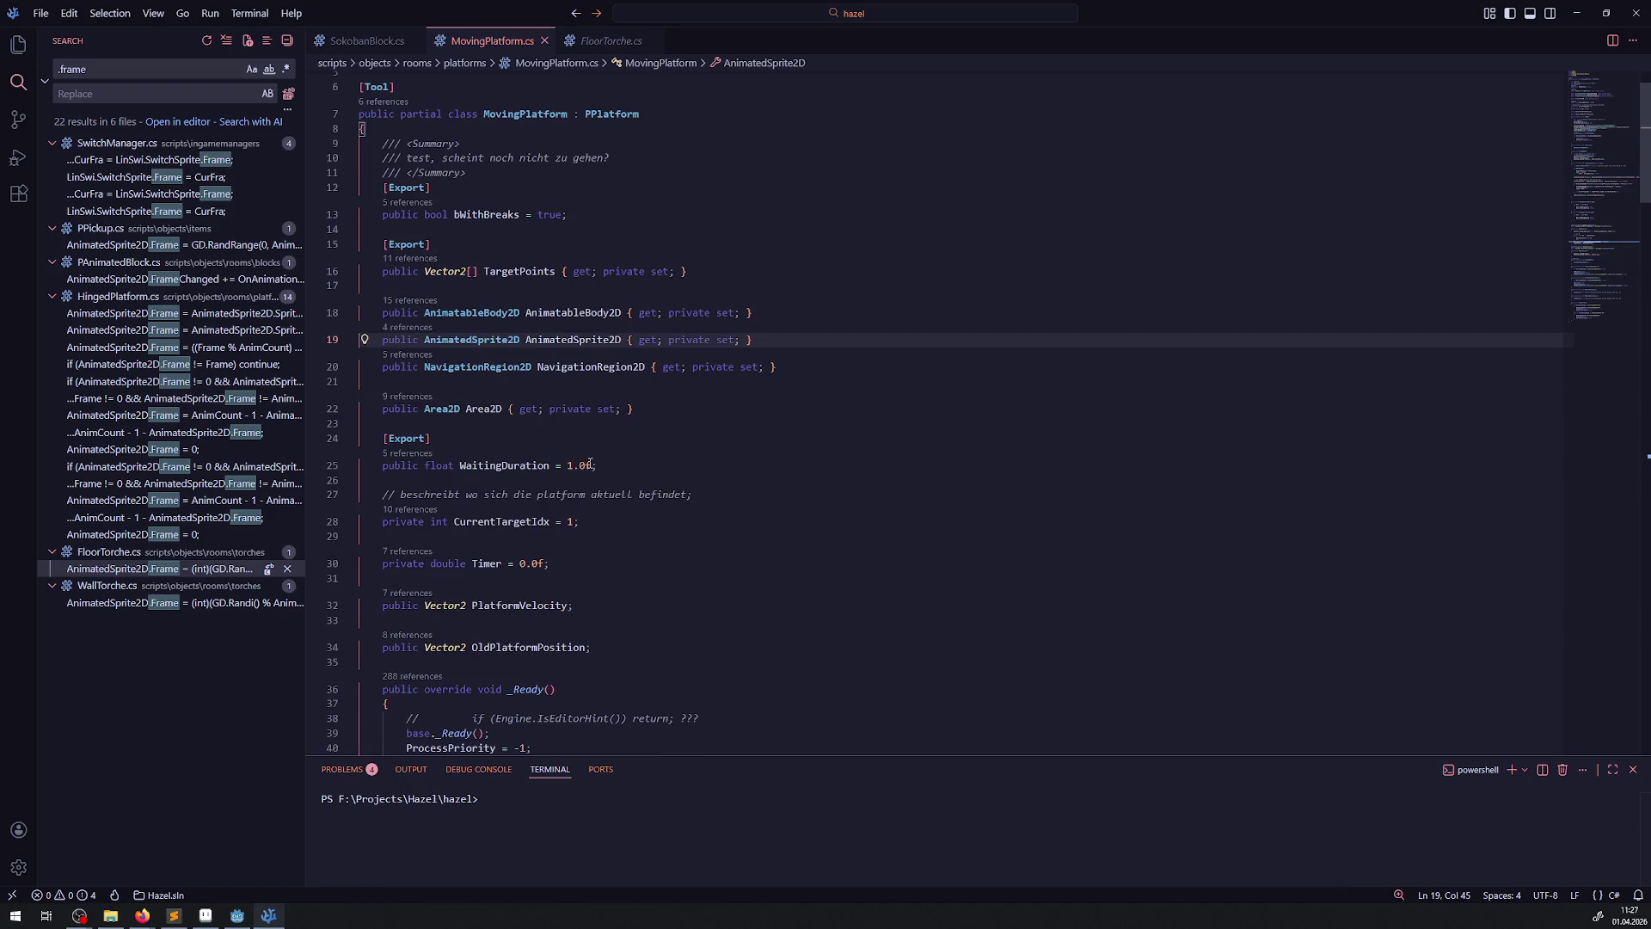
pyautogui.scroll(-5, 607, 469)
# - Duplicate the AnimatableBody2D GetNode line in _Ready and retarget it to AnimatedSprite2D
pyautogui.click(624, 435)
pyautogui.hotkey('shift', 'alt', 'Down')
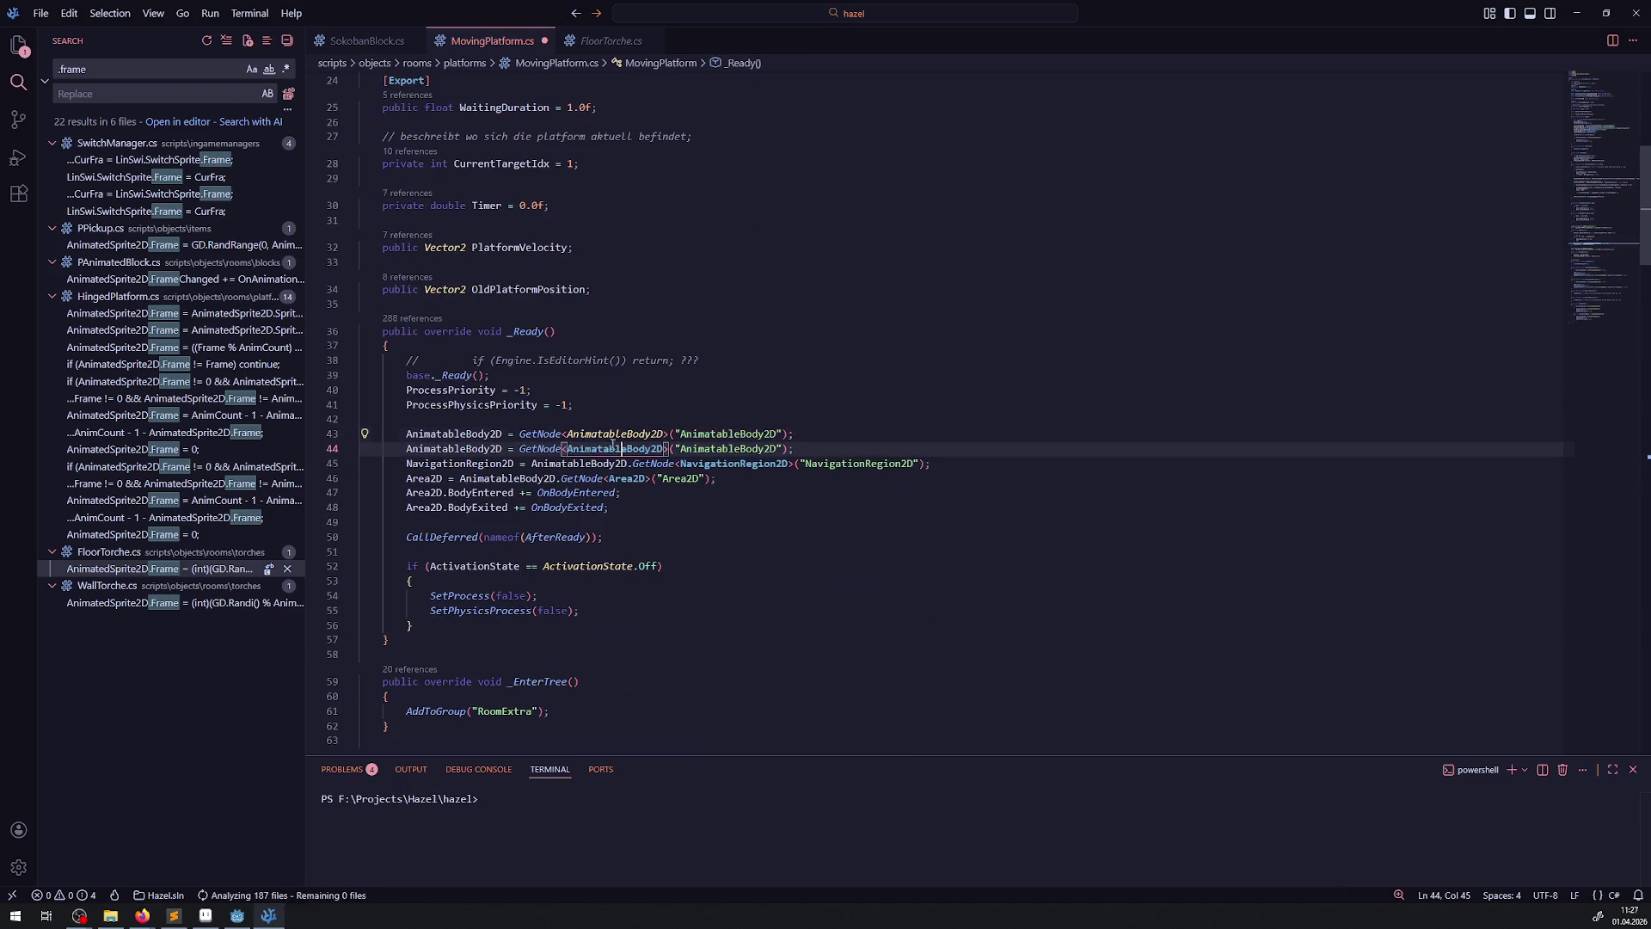
pyautogui.doubleClick(454, 448)
pyautogui.write('AnimatedSprite2D')
pyautogui.click(605, 448)
pyautogui.hotkey('ctrl', 'd')
pyautogui.hotkey('ctrl', 'd')
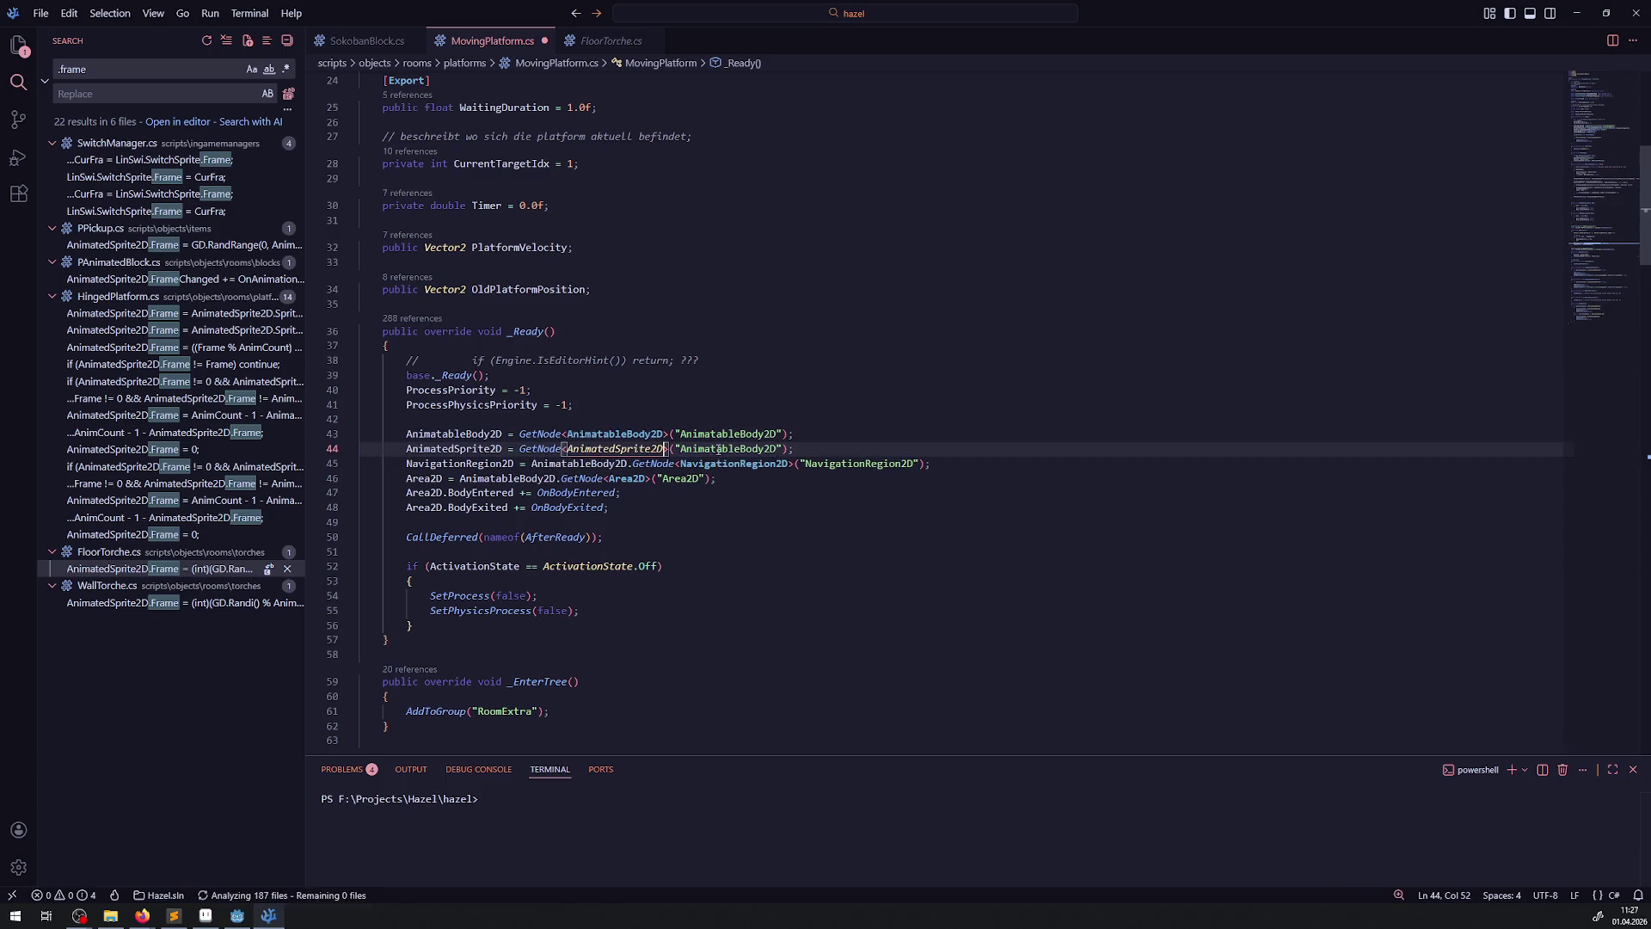
pyautogui.write('AnimatedSprite2D')
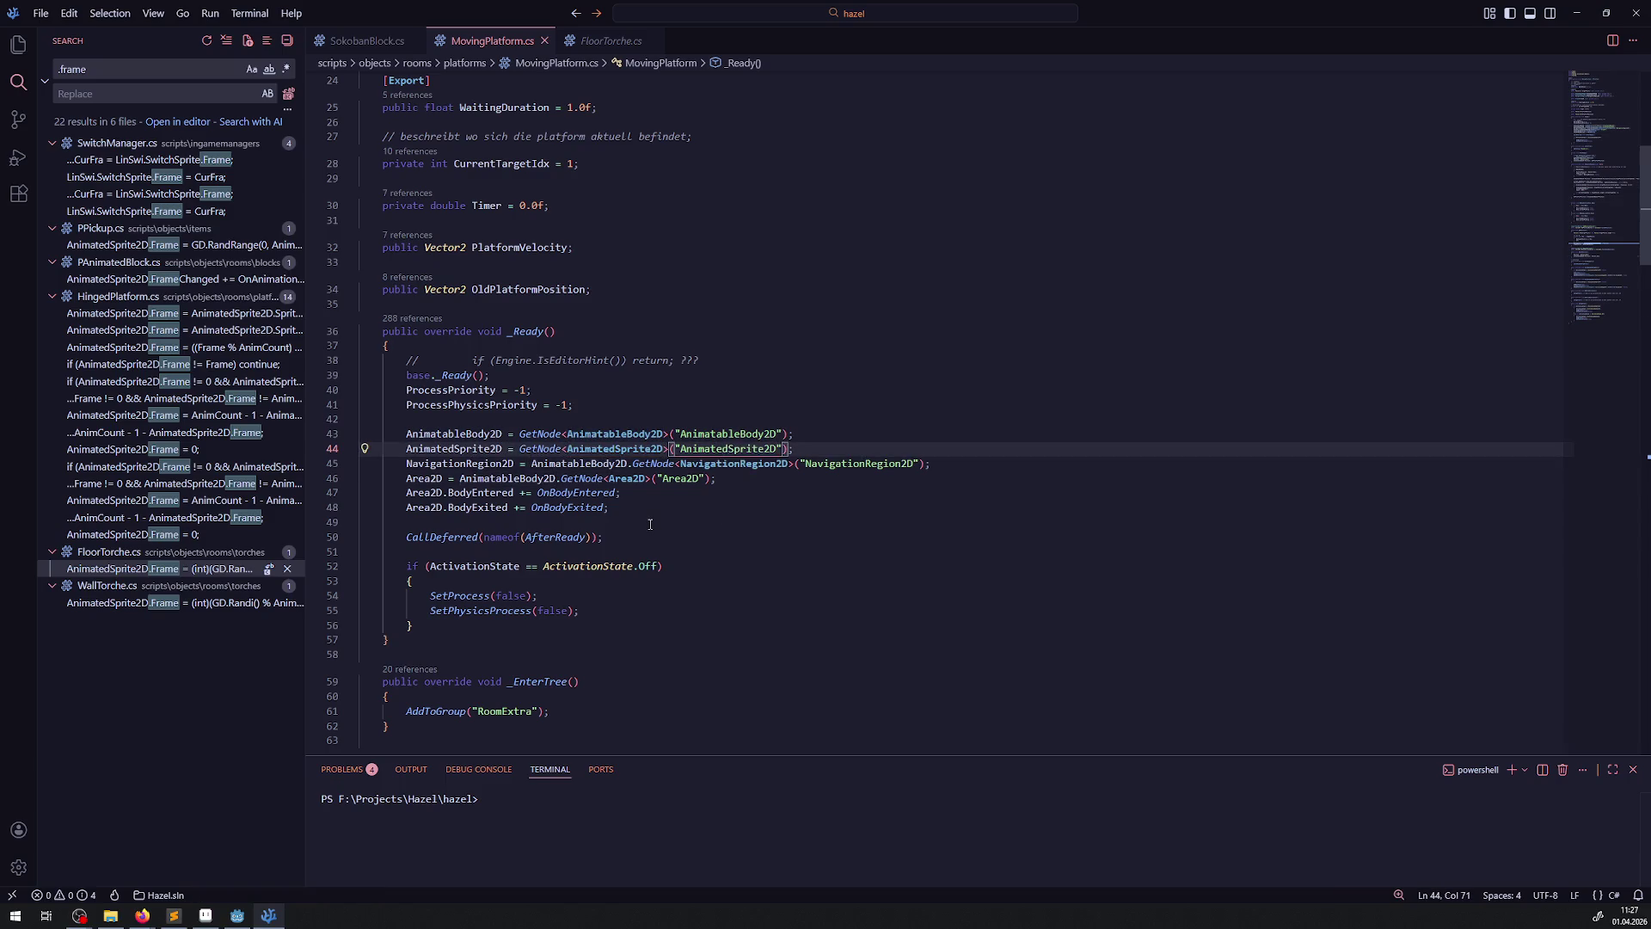
# - Fix the type in the new AnimatedSprite2D GetNode call on line 44
pyautogui.doubleClick(459, 435)
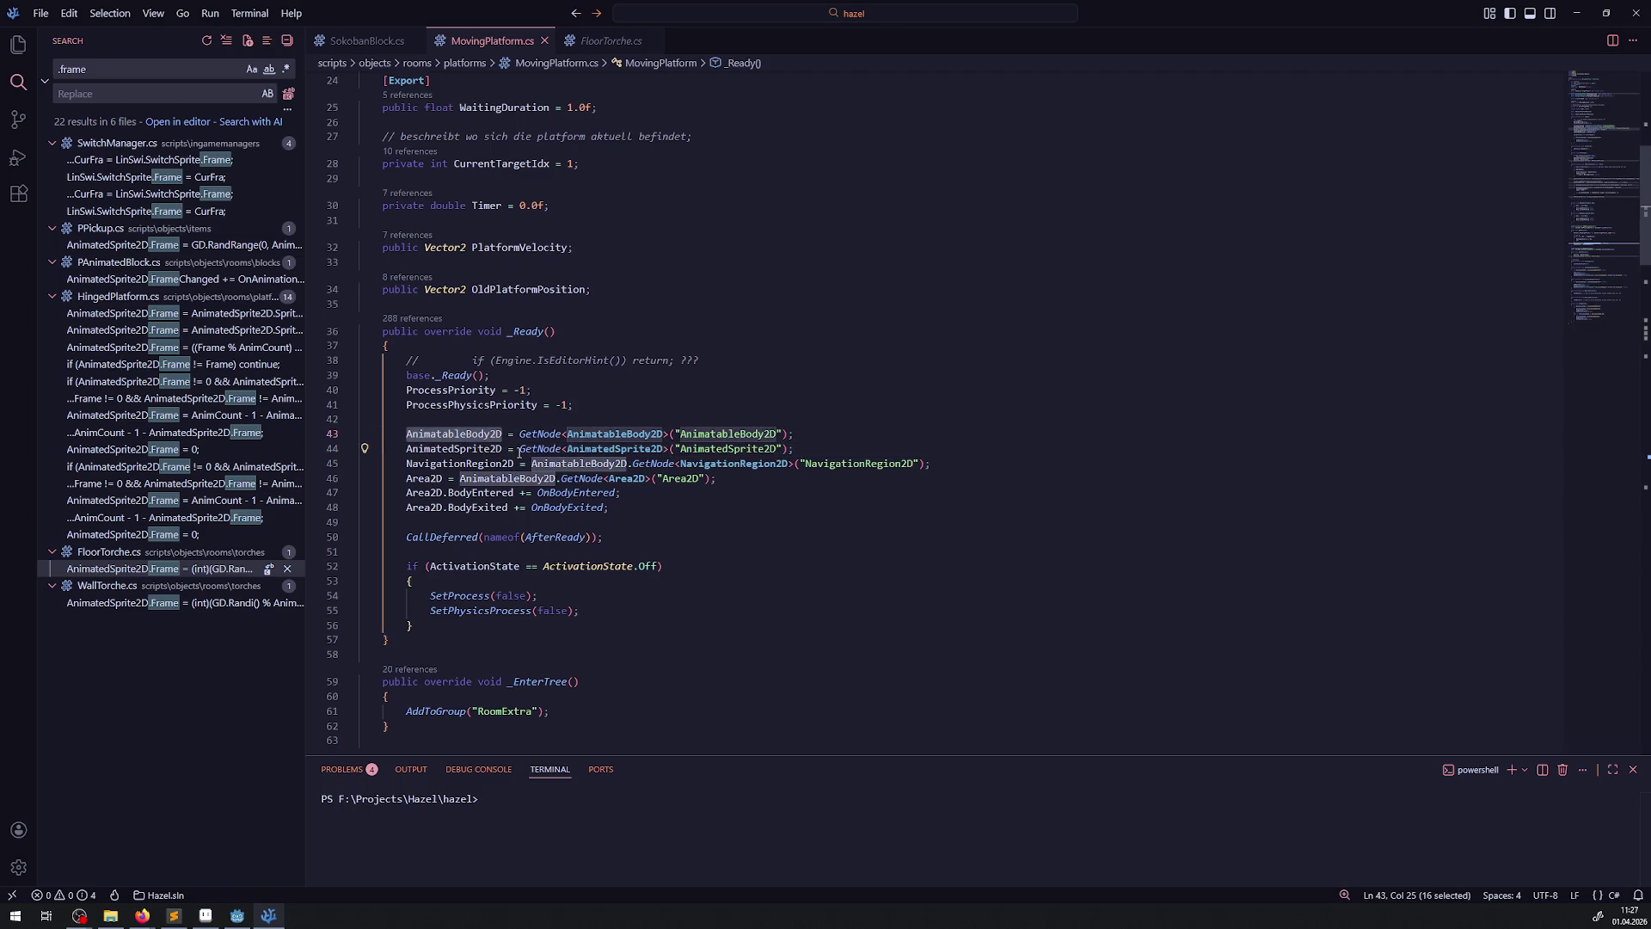
pyautogui.hotkey('ctrl', 'c')
pyautogui.click(519, 448)
pyautogui.hotkey('ctrl', 'v')
pyautogui.write('.')
pyautogui.click(472, 448)
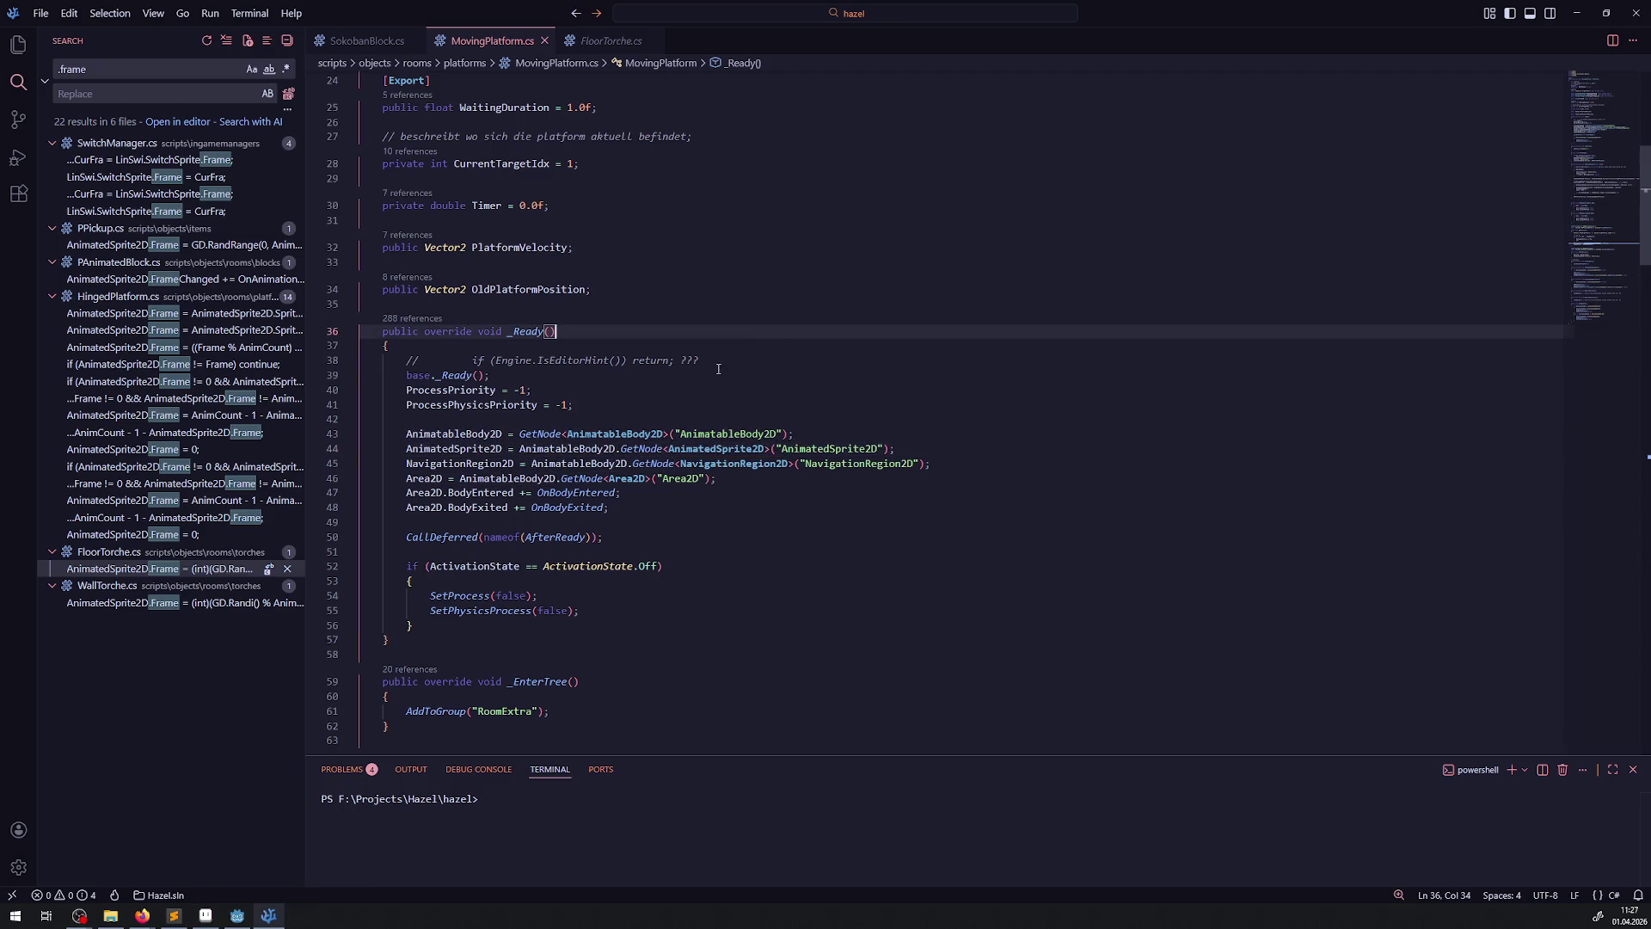
pyautogui.doubleClick(472, 448)
pyautogui.scroll(-2, 604, 495)
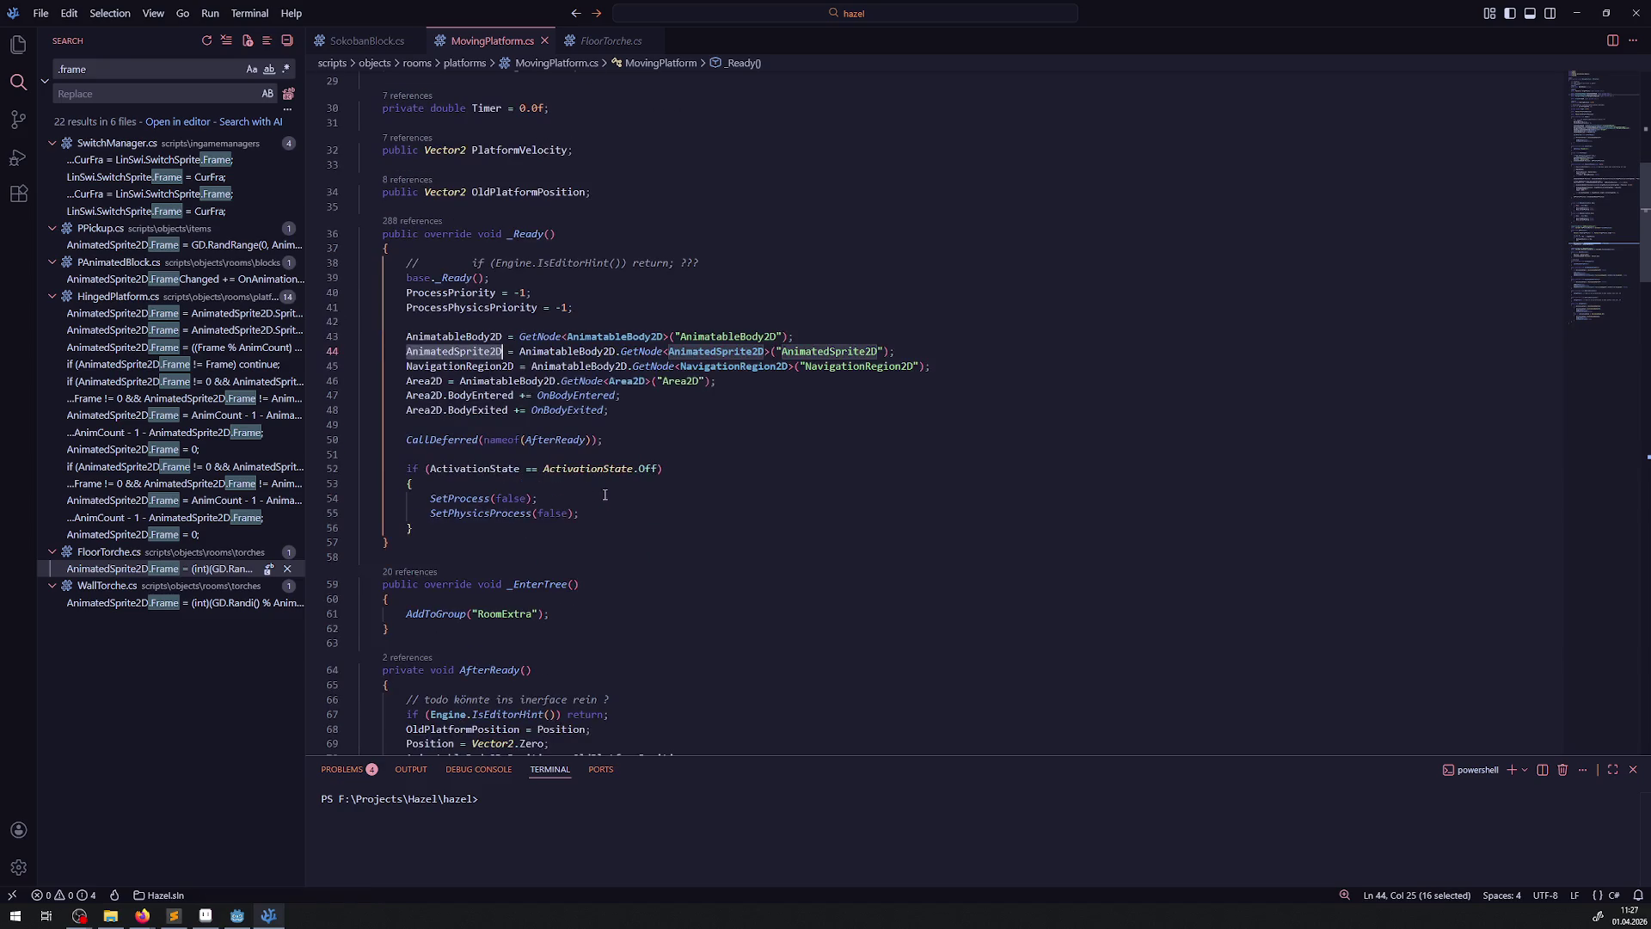
# - Add an else branch after the if block in _Ready
pyautogui.click(451, 531)
pyautogui.press('Return')
pyautogui.write('else')
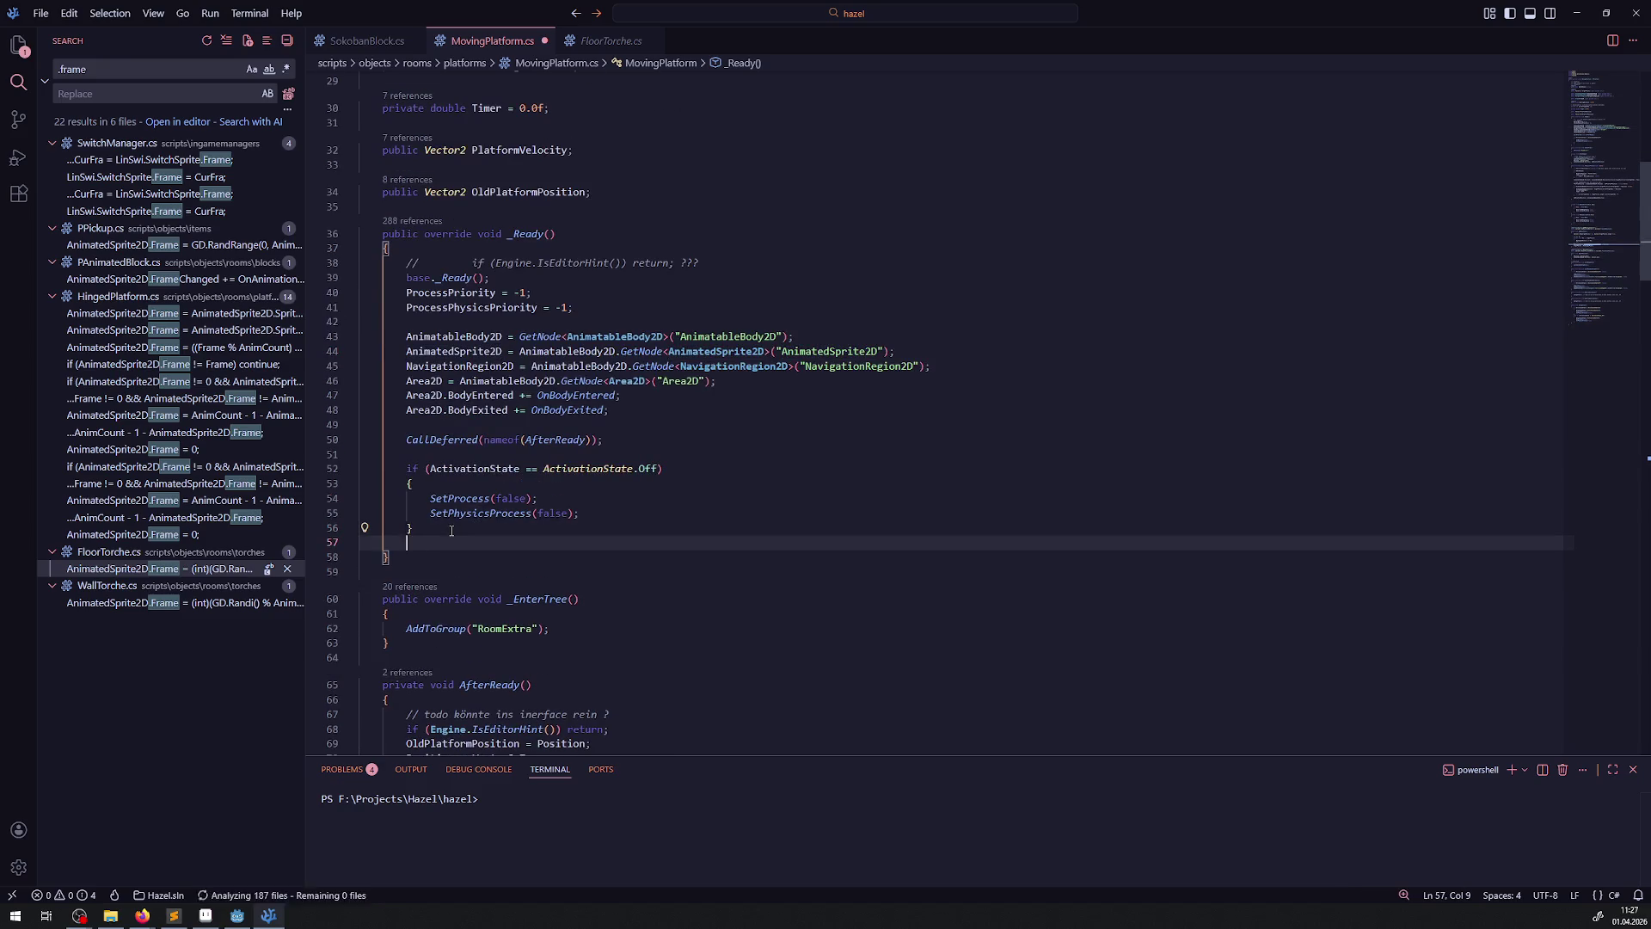
pyautogui.press('Return')
pyautogui.write('{')
pyautogui.press('Return')
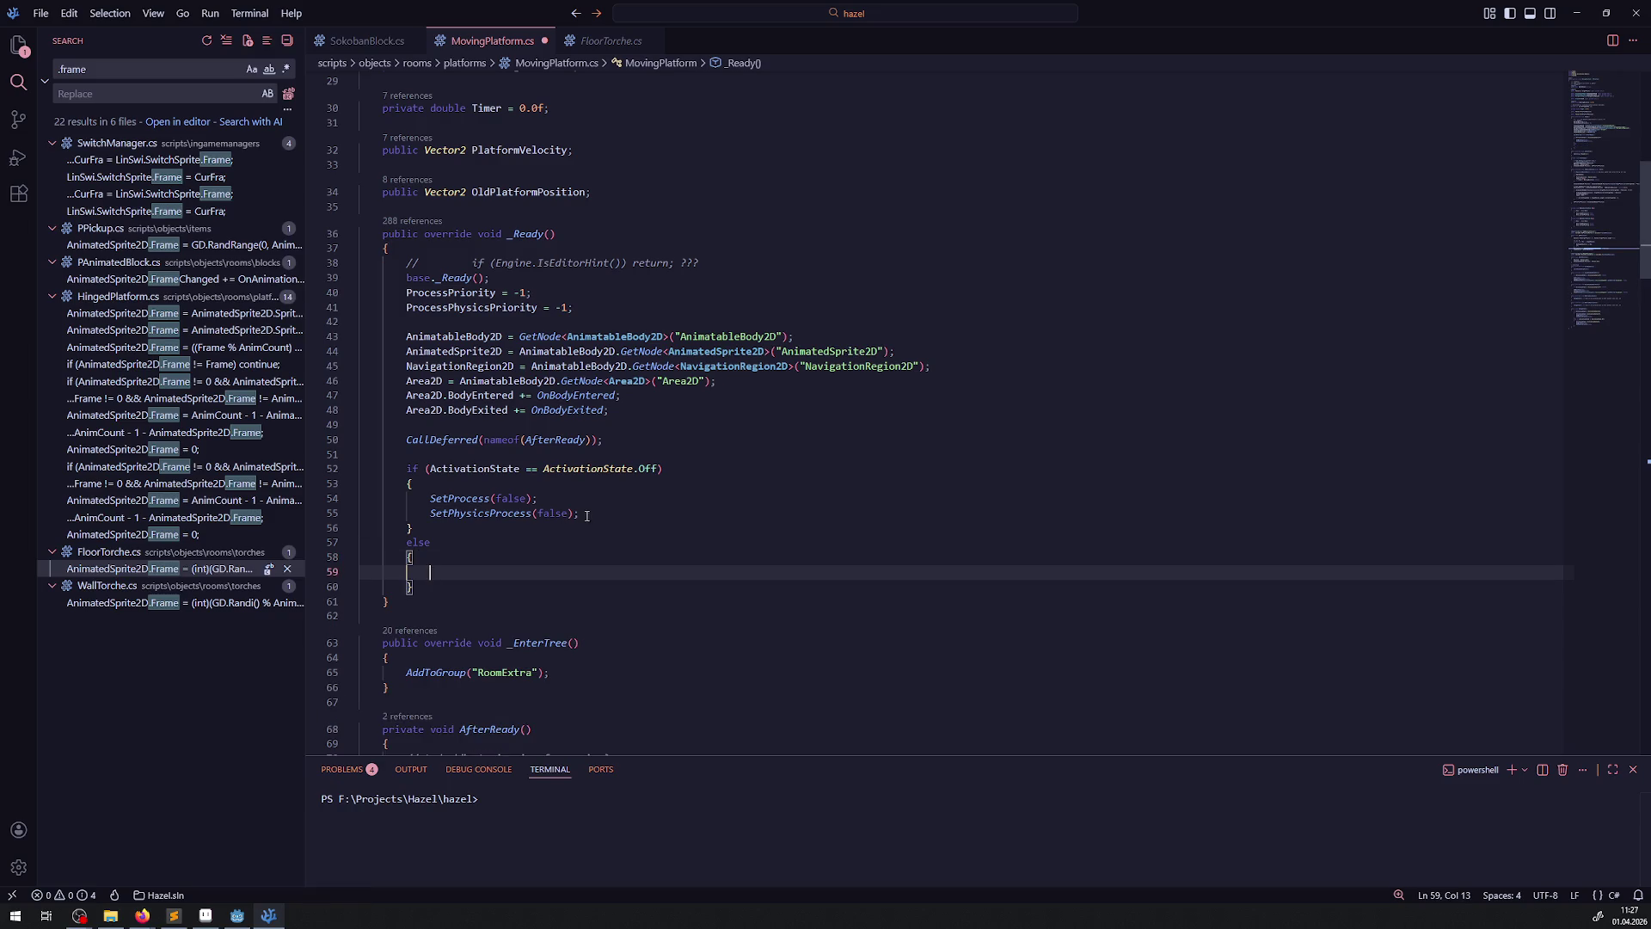
# - Put AnimatedSprite2D.Play("AOn"); into the else branch
pyautogui.click(587, 514)
pyautogui.press('Return')
pyautogui.write('AnimatedSprite2D.Play')
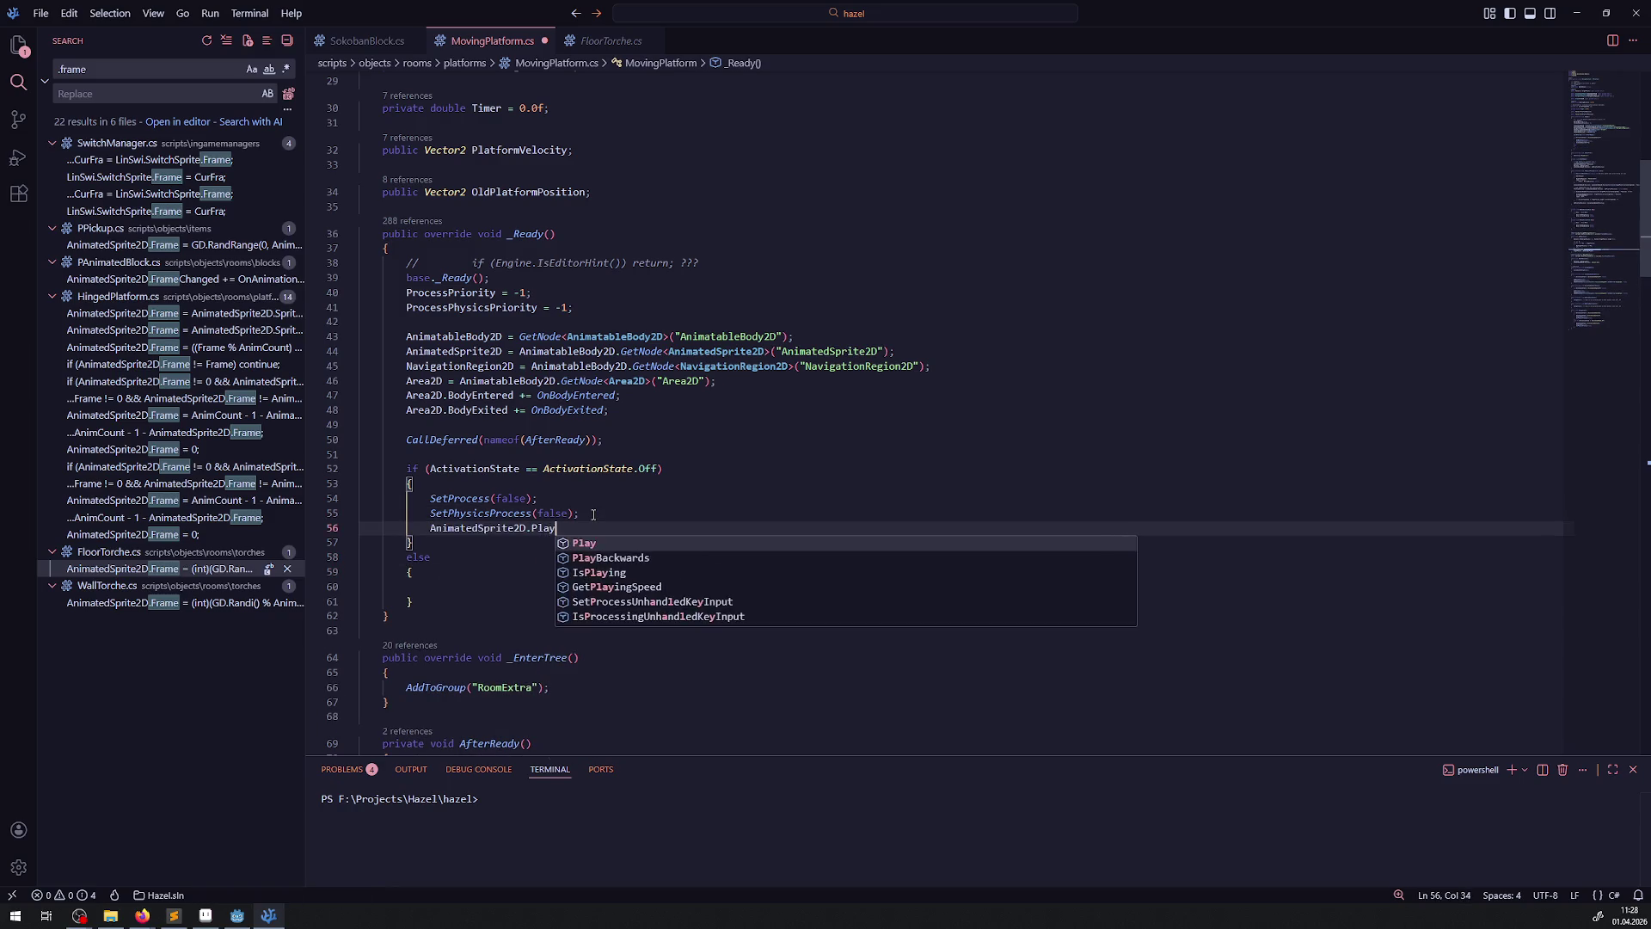
pyautogui.write('("')
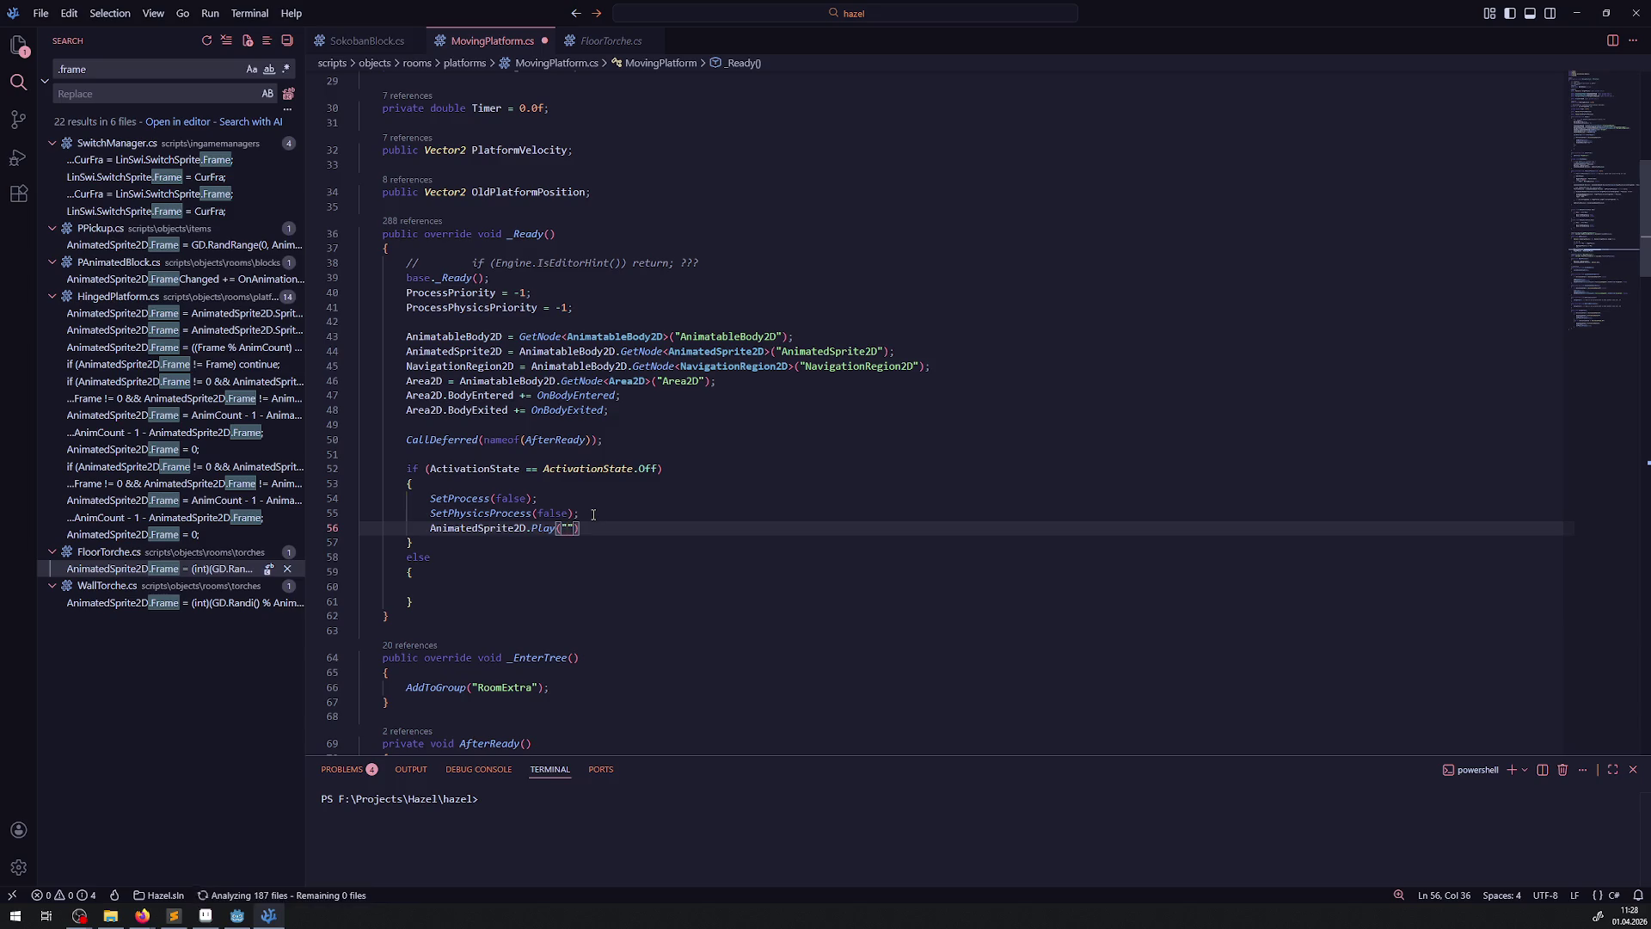
pyautogui.moveTo(583, 528); pyautogui.dragTo(406, 525)
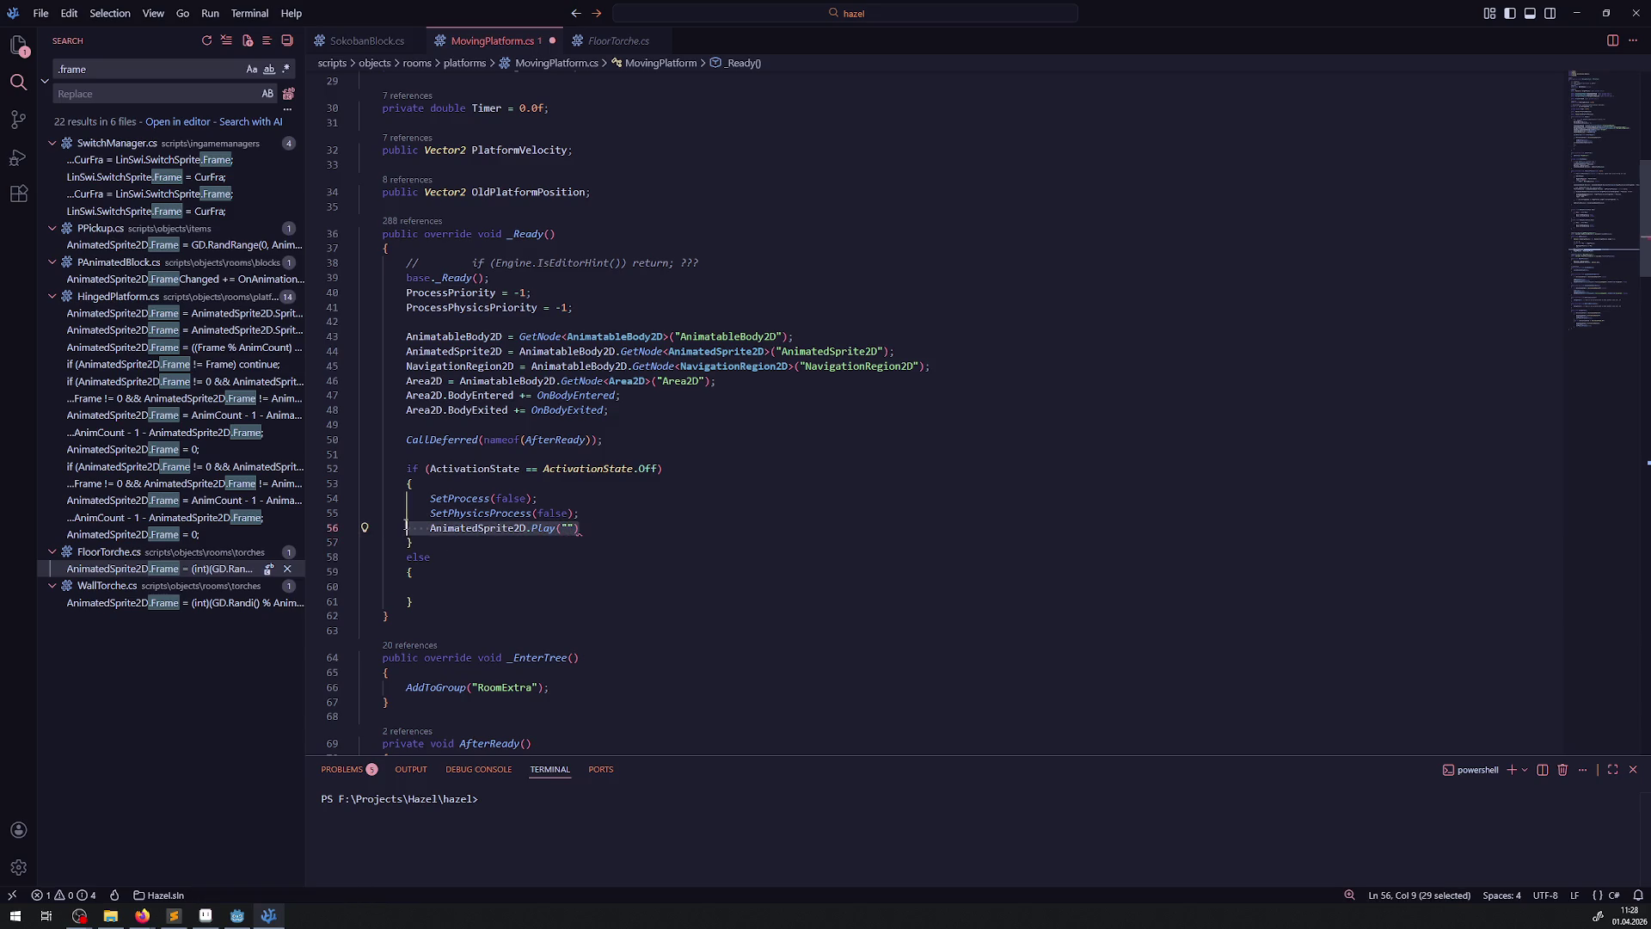
pyautogui.hotkey('ctrl', 'x')
pyautogui.click(563, 557)
pyautogui.hotkey('ctrl', 'v')
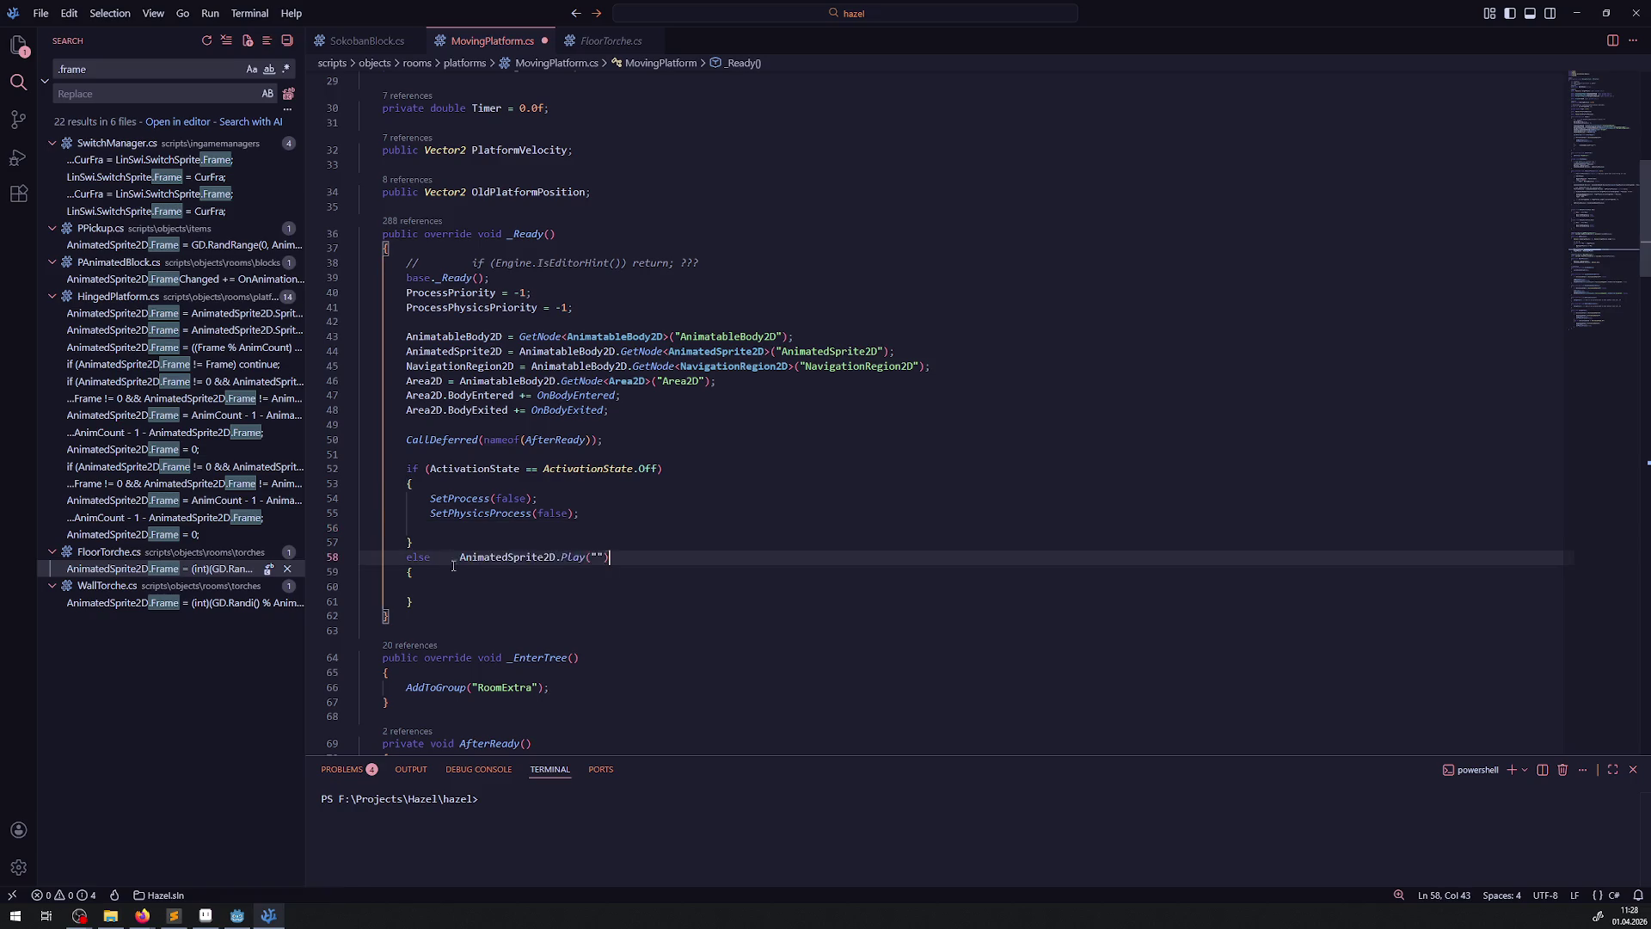
pyautogui.hotkey('ctrl', 's')
pyautogui.click(571, 557)
pyautogui.write('AOn"')
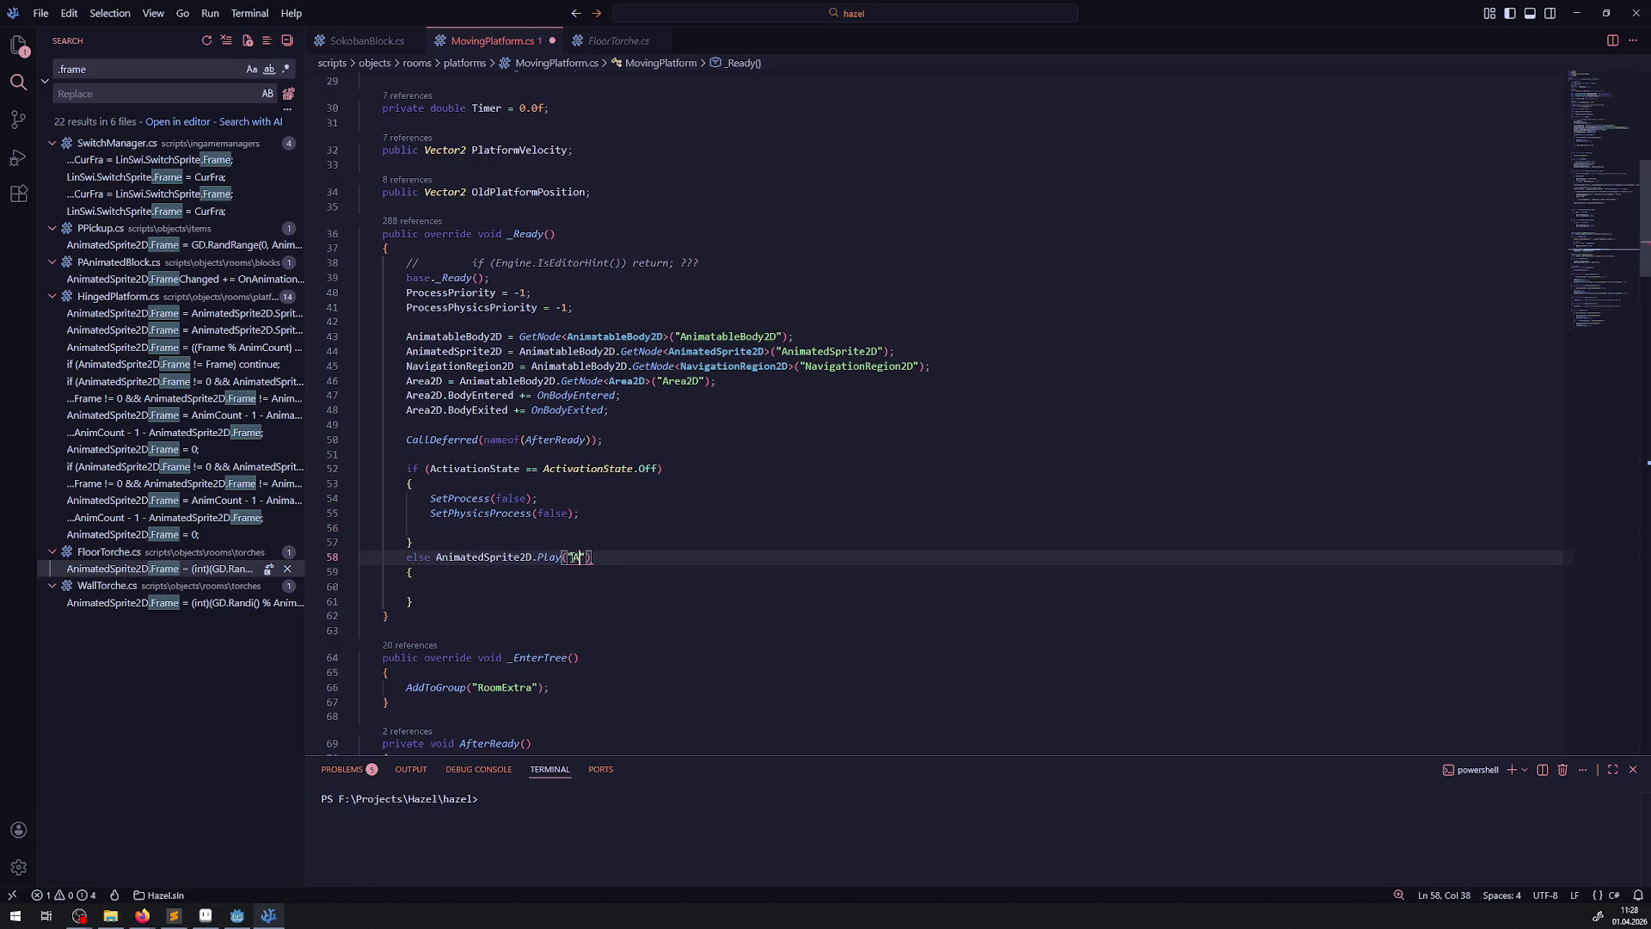
pyautogui.write(');')
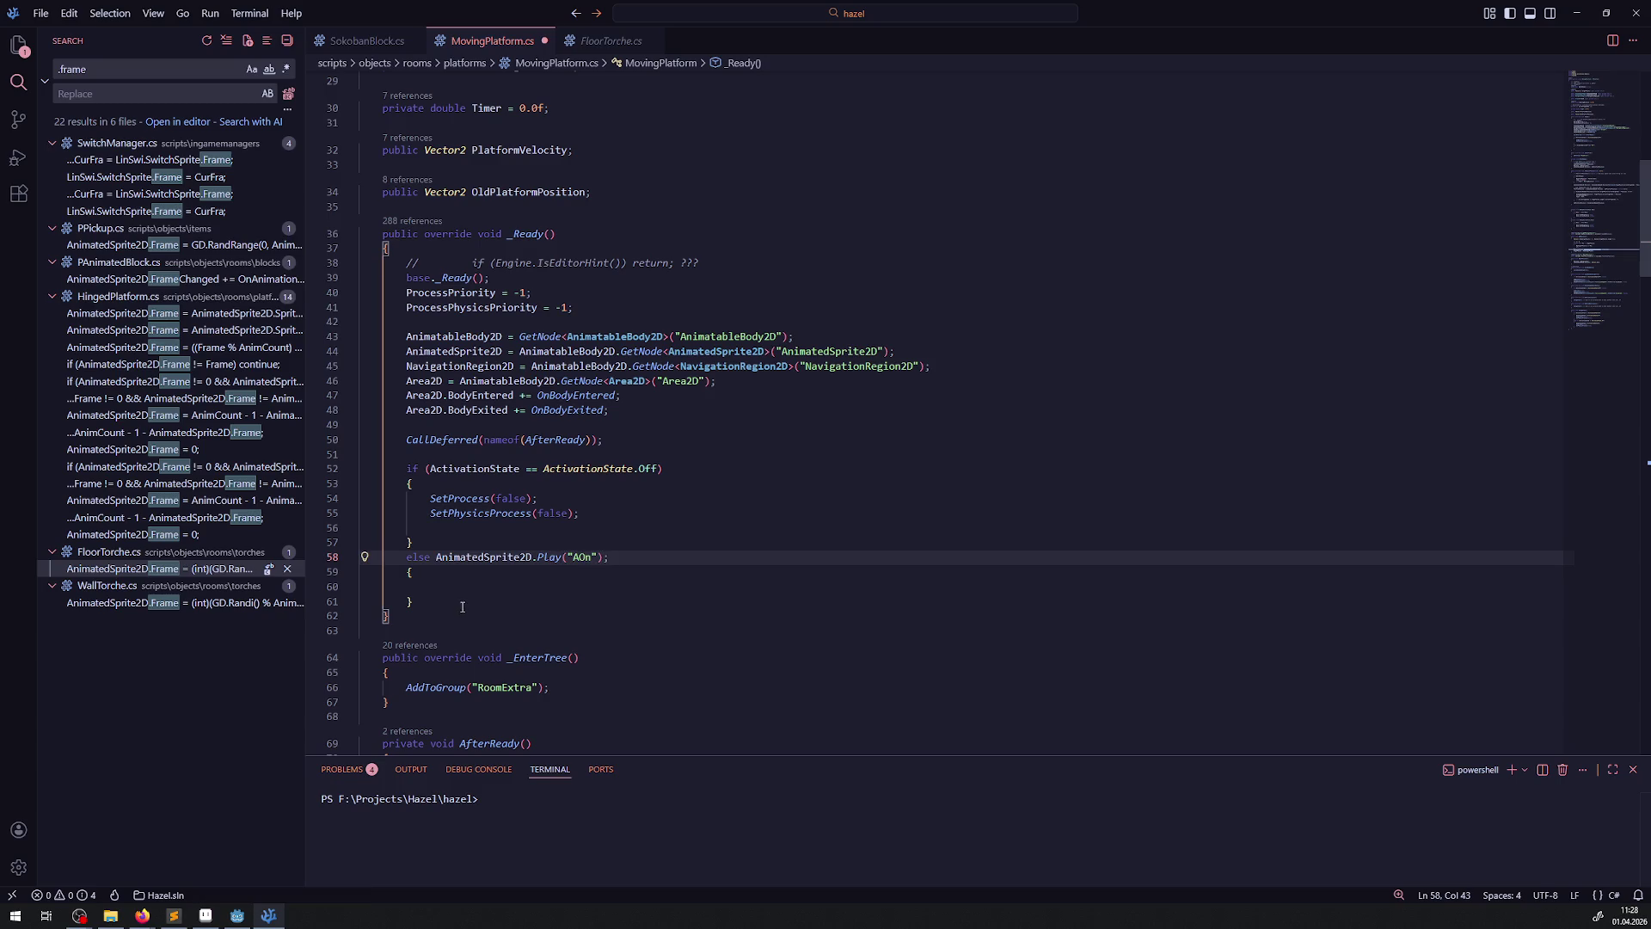
# - Remove the leftover empty braces under the else and save MovingPlatform.cs
pyautogui.moveTo(462, 607)
pyautogui.mouseDown()
pyautogui.moveTo(608, 557)
pyautogui.moveTo(400, 558)
pyautogui.moveTo(431, 557)
pyautogui.mouseUp()
pyautogui.press('Delete')
pyautogui.write('{')
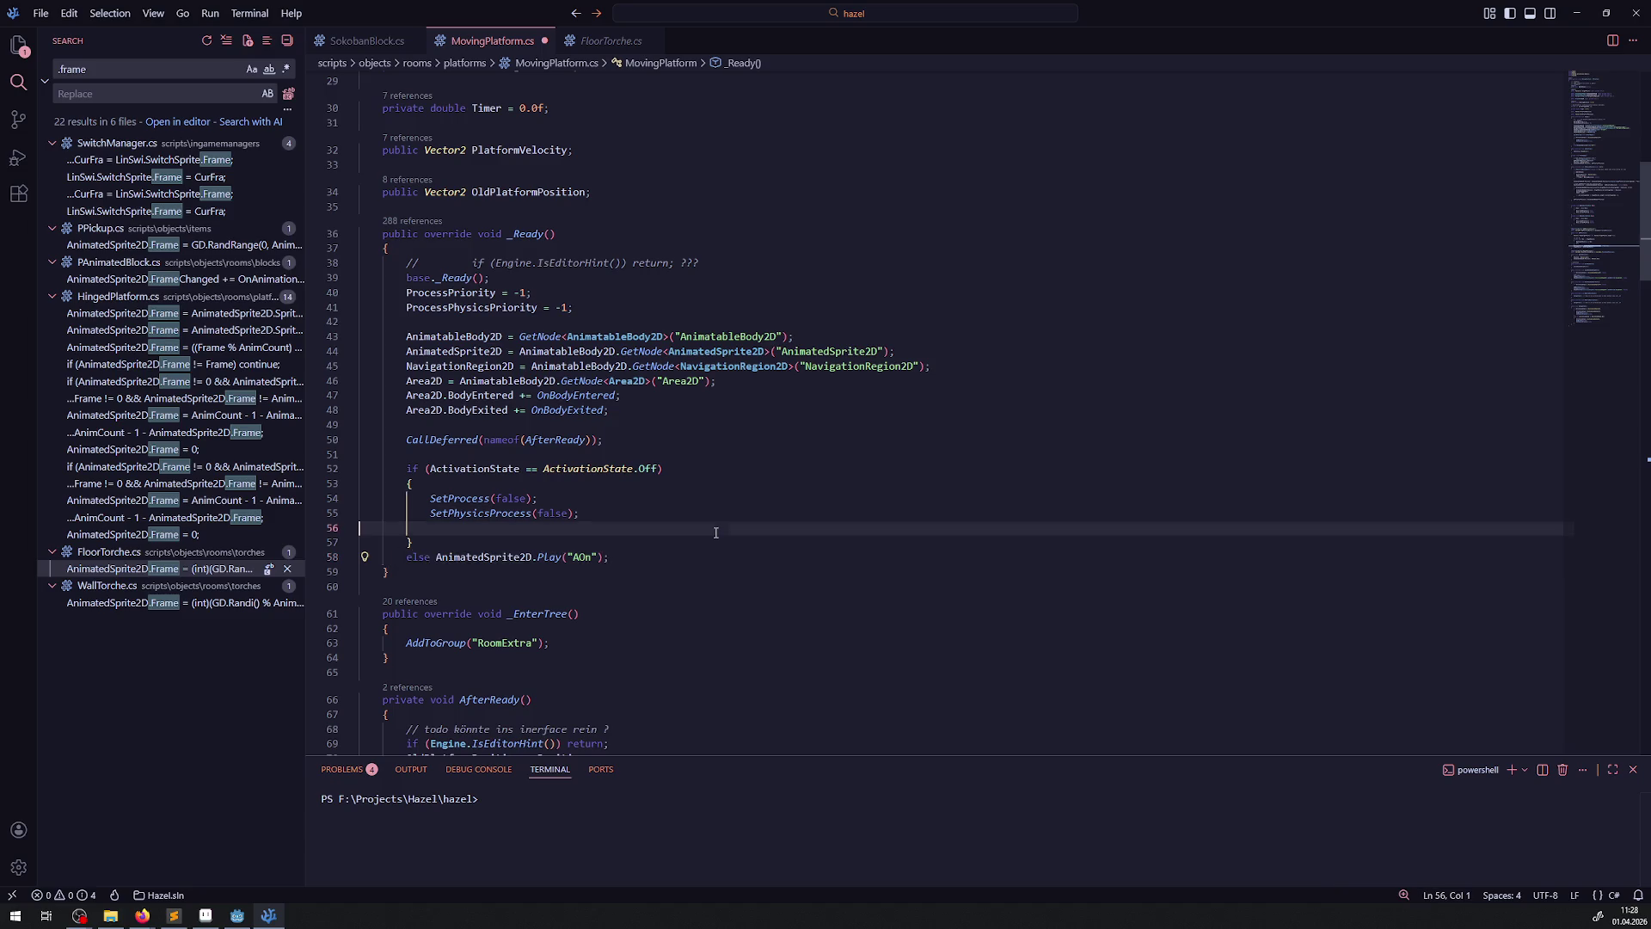
pyautogui.hotkey('ctrl', 'z')
pyautogui.hotkey('ctrl', 's')
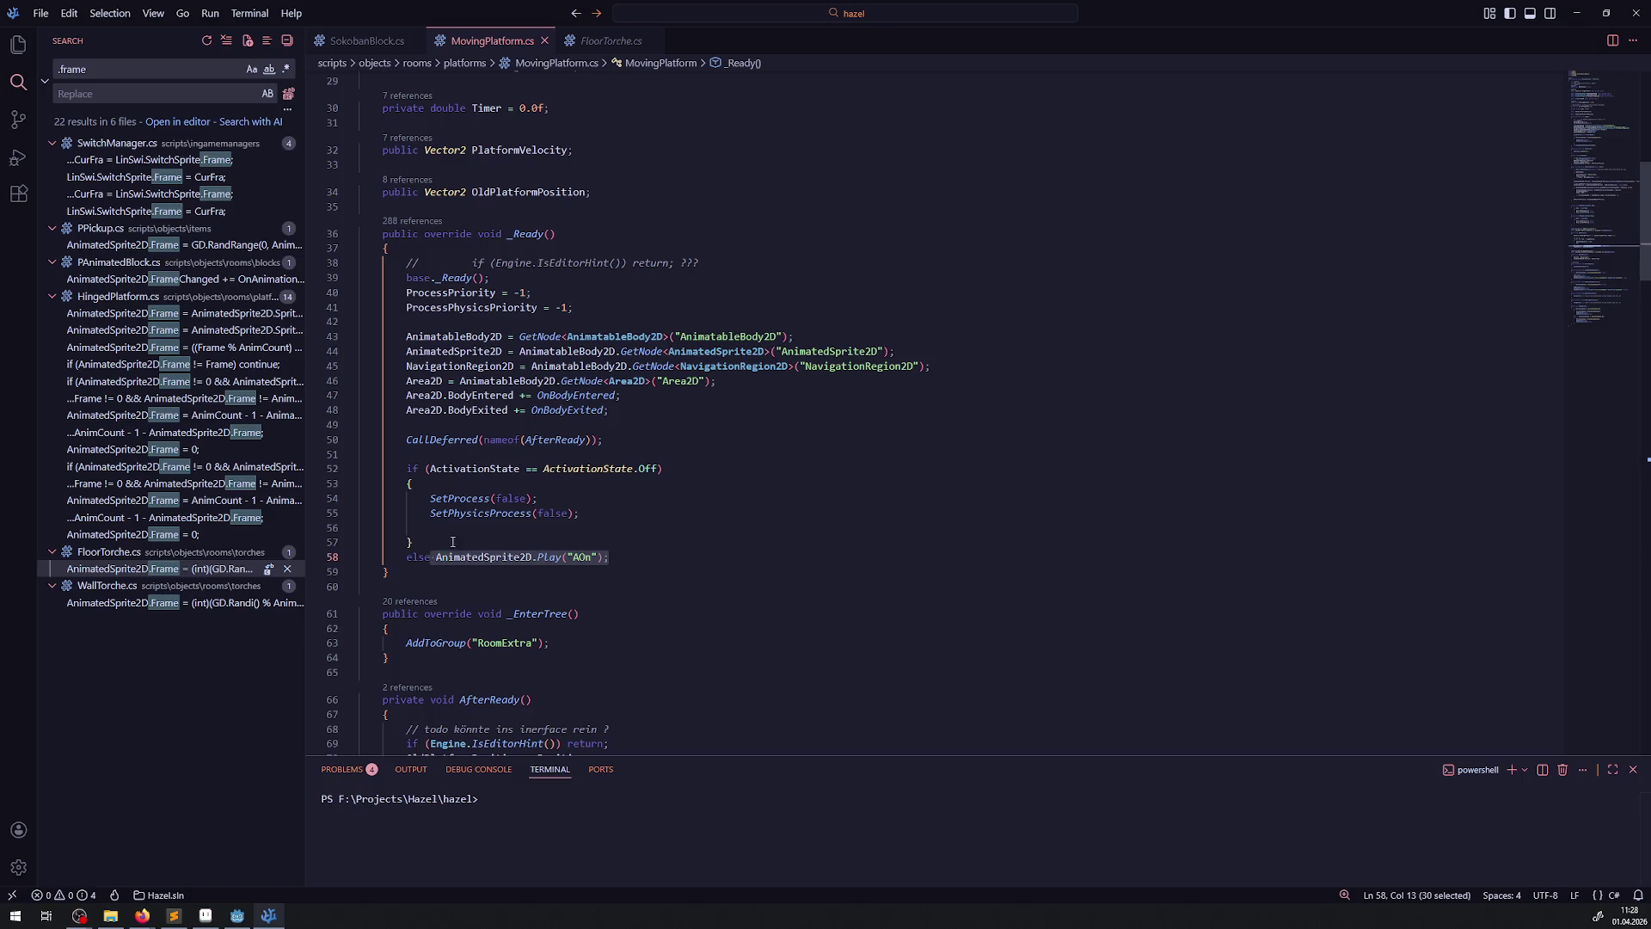
# - Add the AnimatedSprite2D.Play("AOn"); call to ChangeState's Off branch after line 189
pyautogui.scroll(-5, 452, 542)
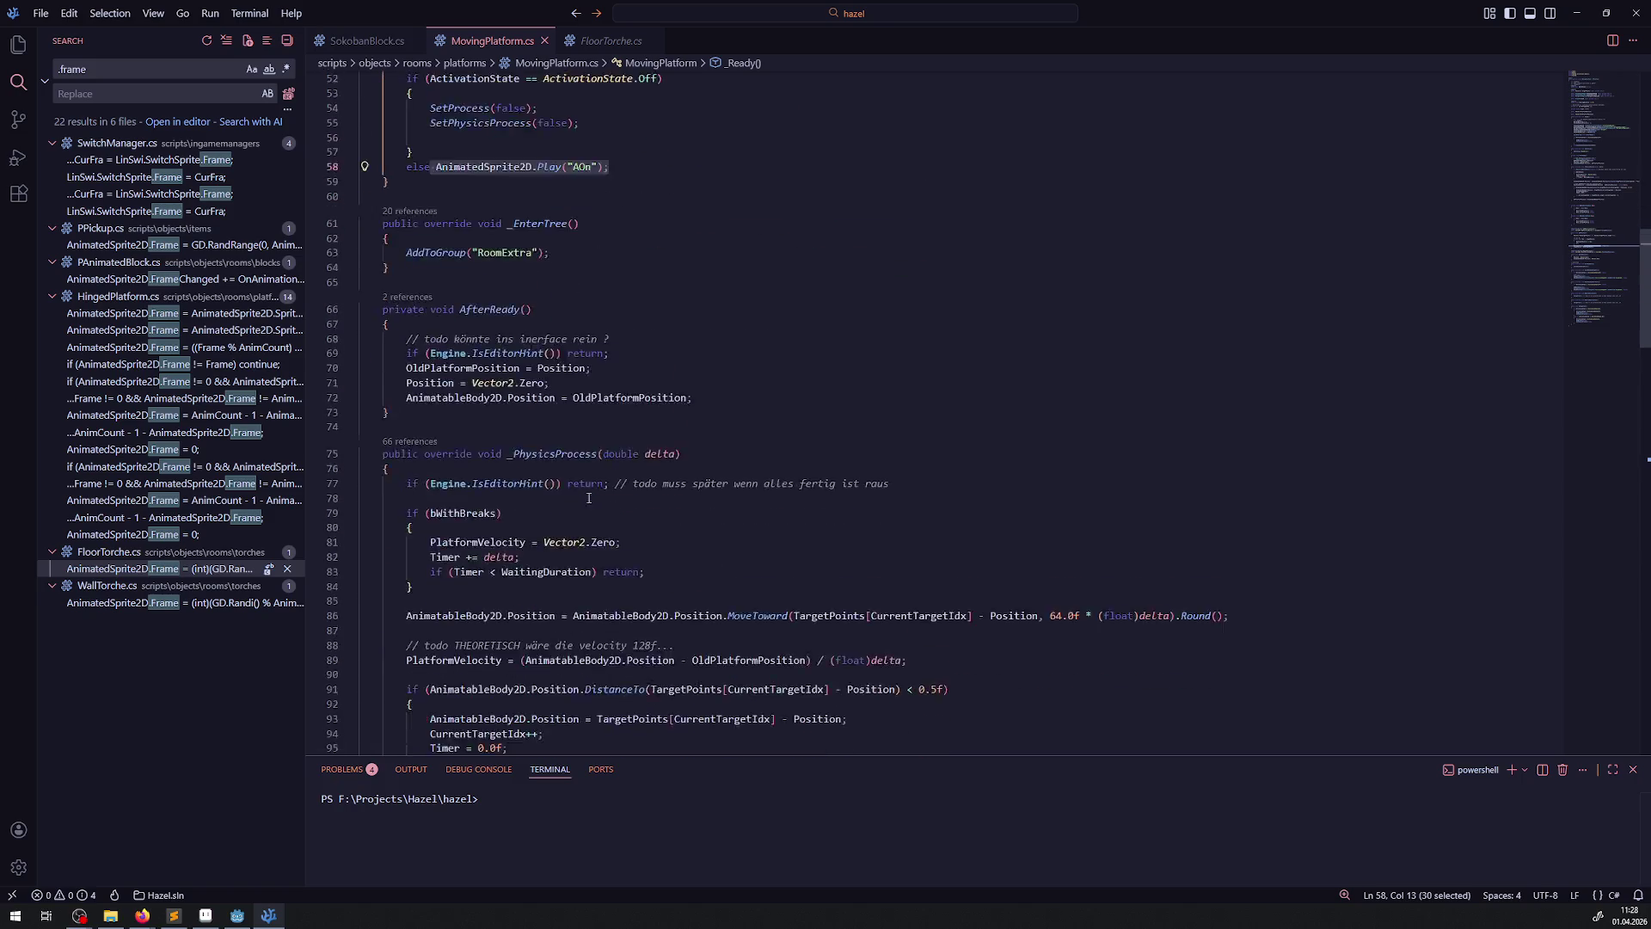
pyautogui.scroll(-10, 588, 497)
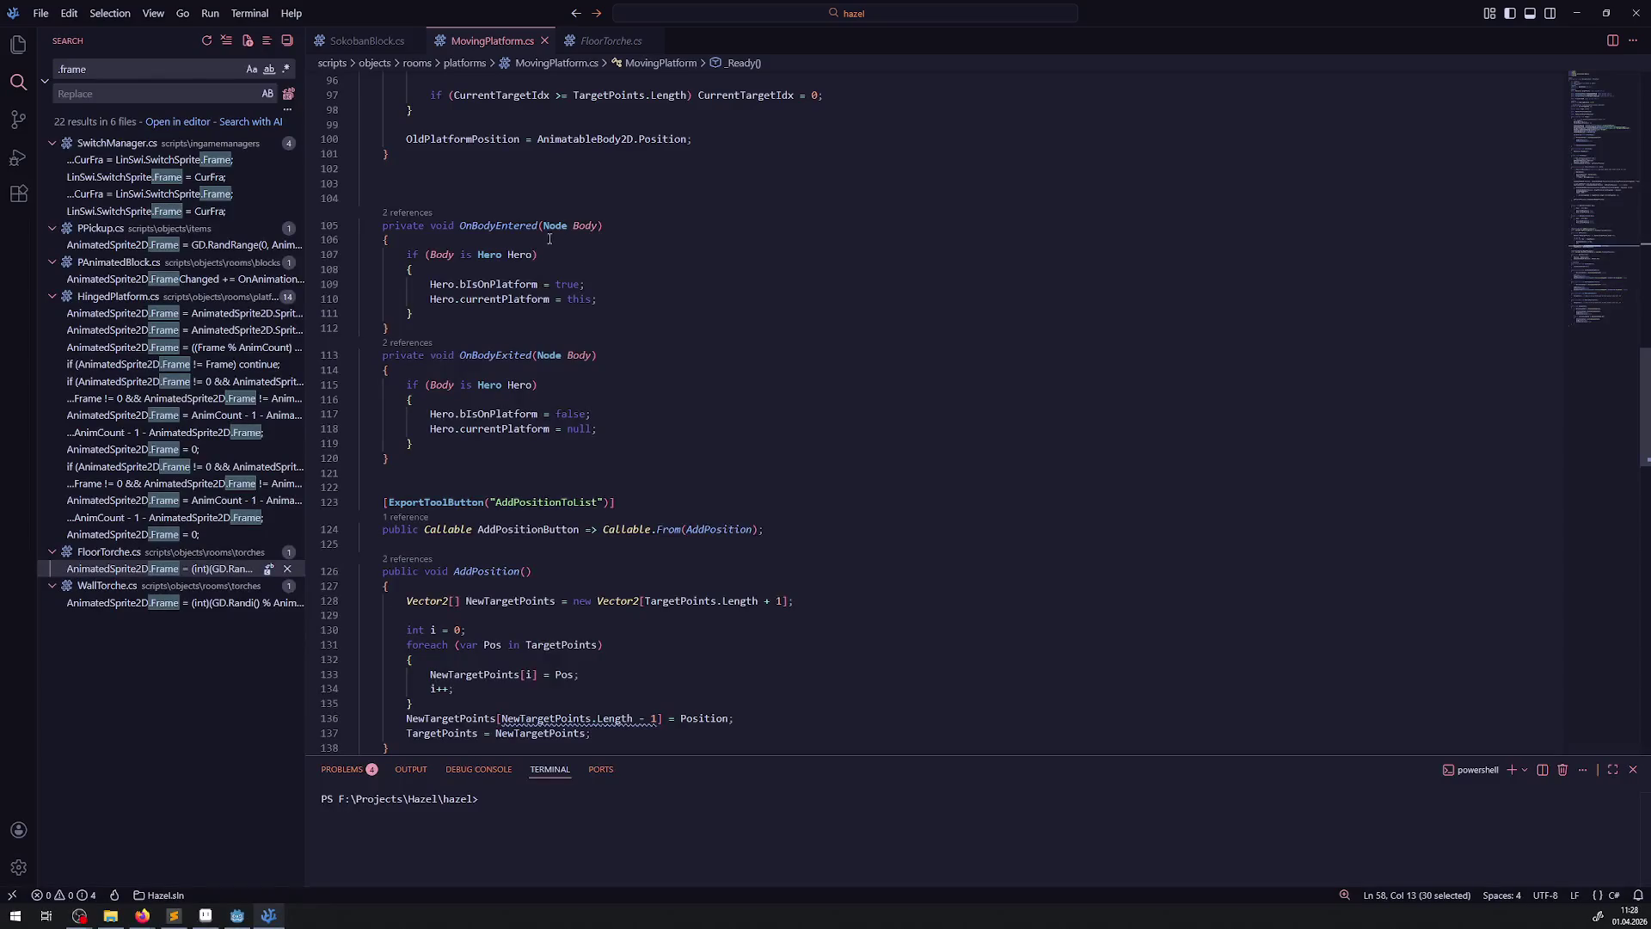
pyautogui.scroll(-6, 643, 503)
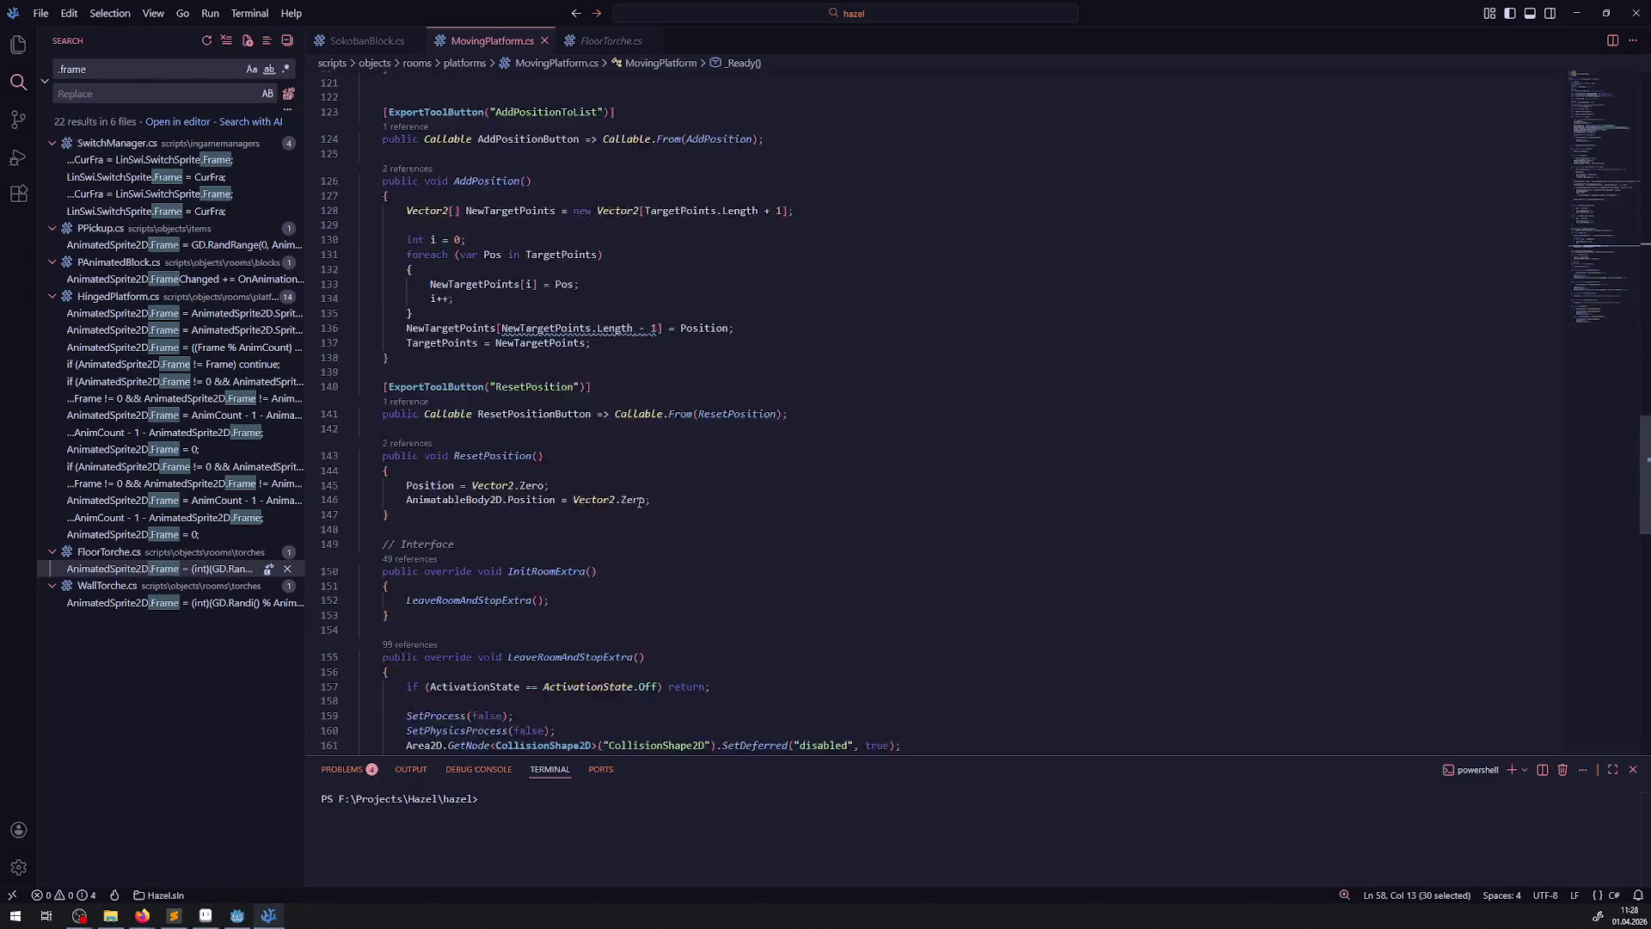
pyautogui.scroll(-6, 643, 503)
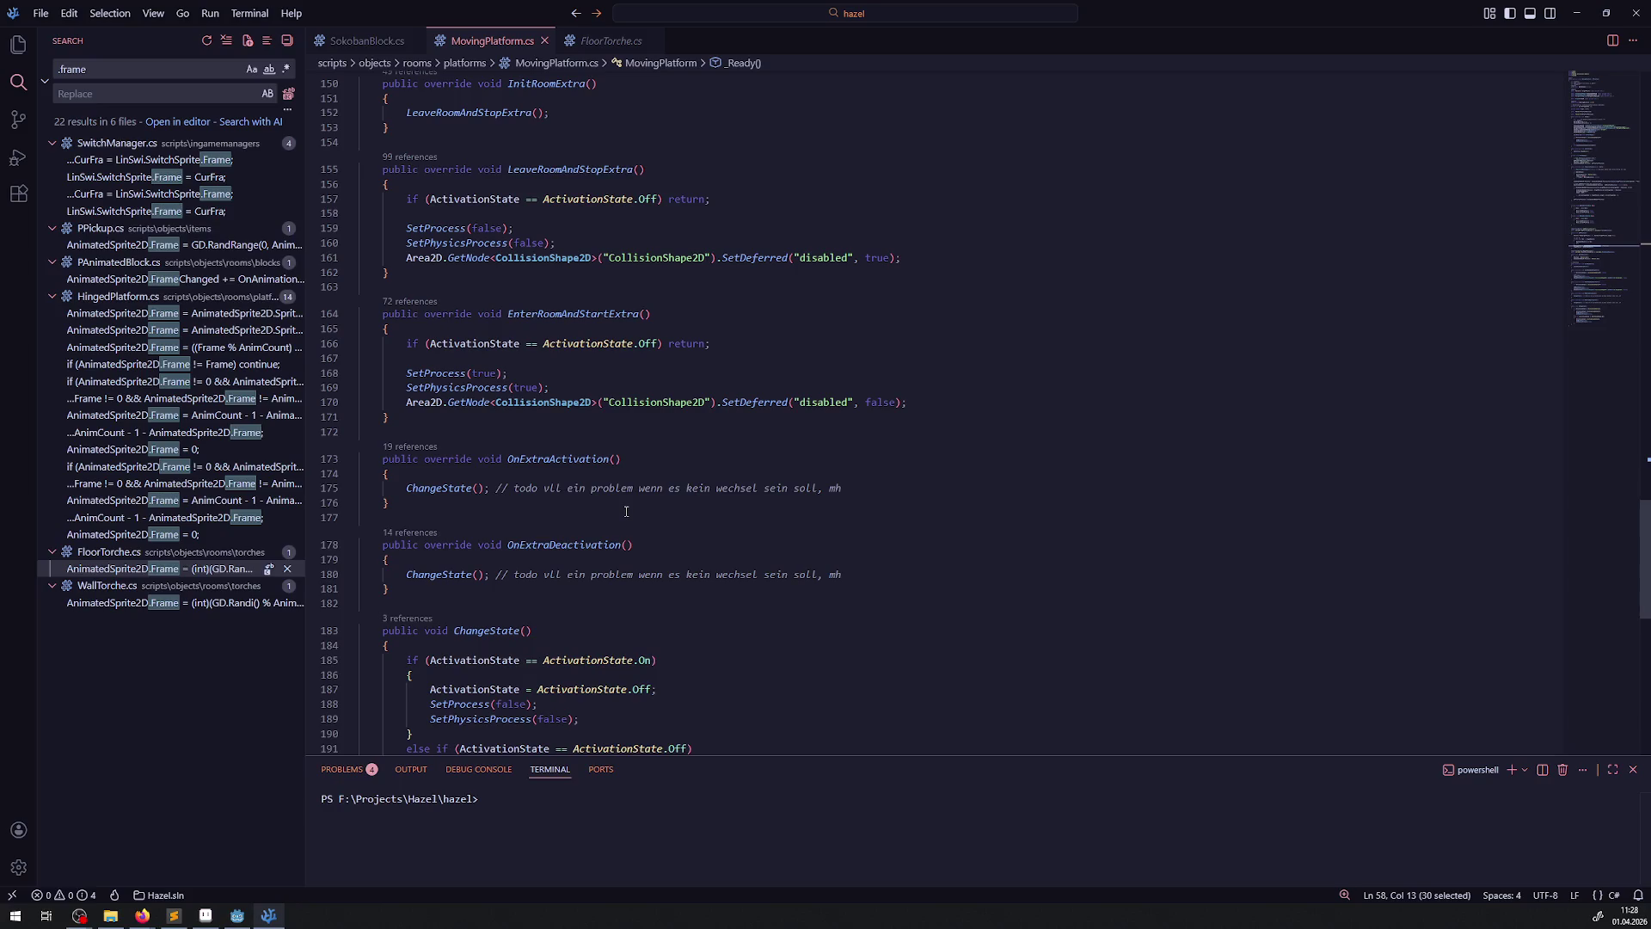
pyautogui.scroll(-2, 428, 518)
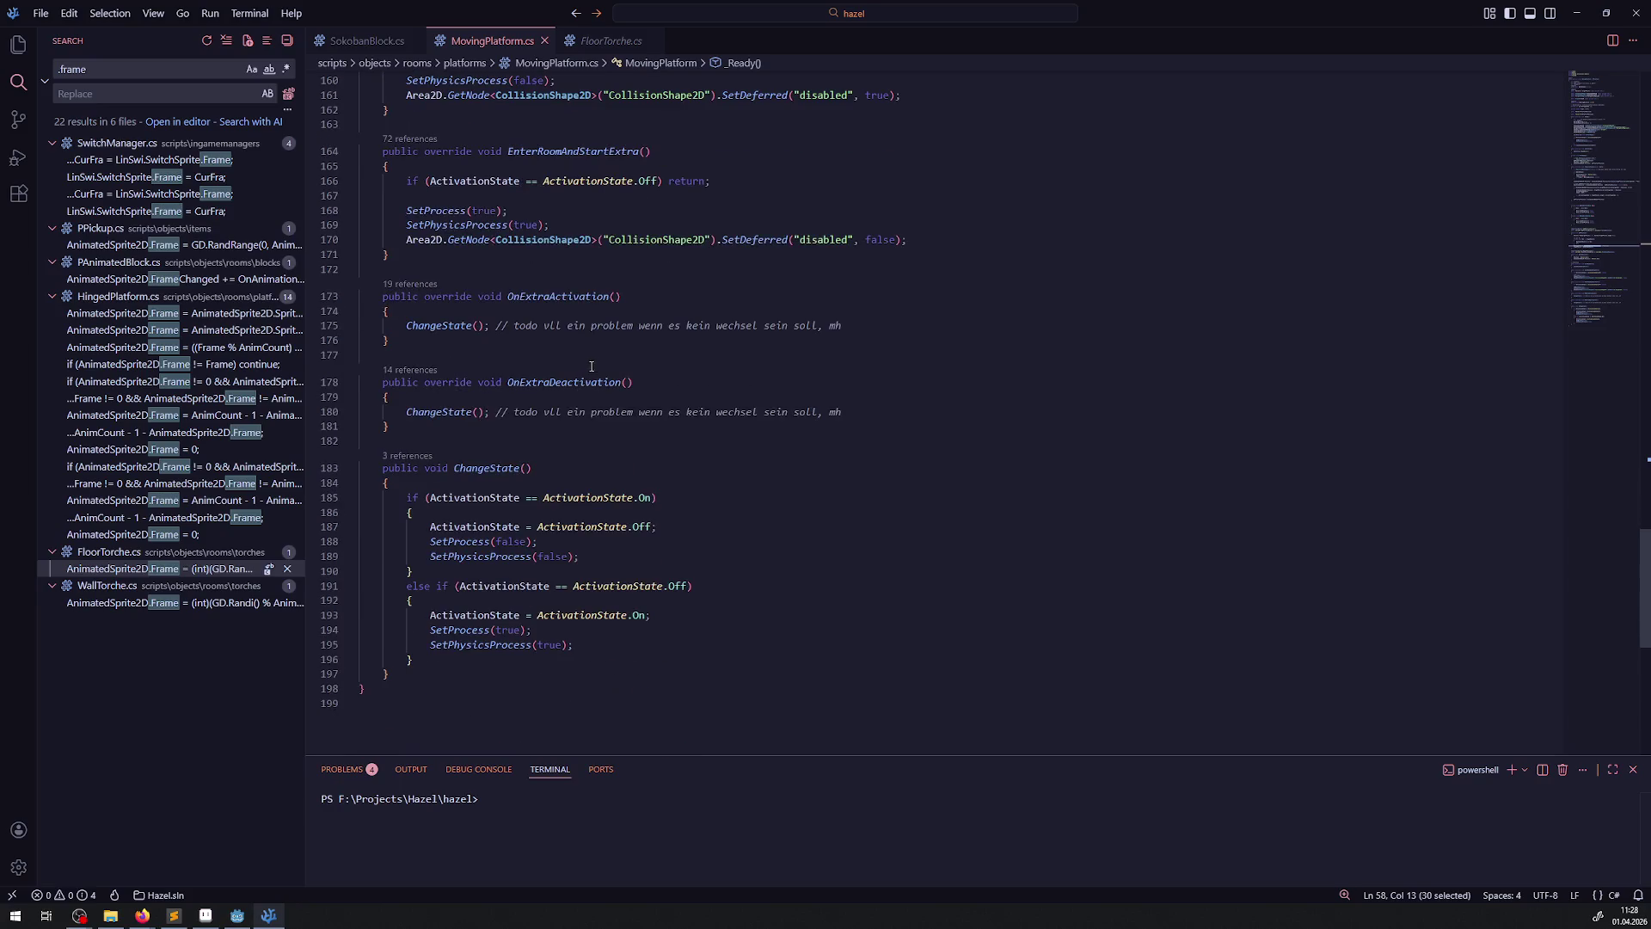
pyautogui.click(606, 555)
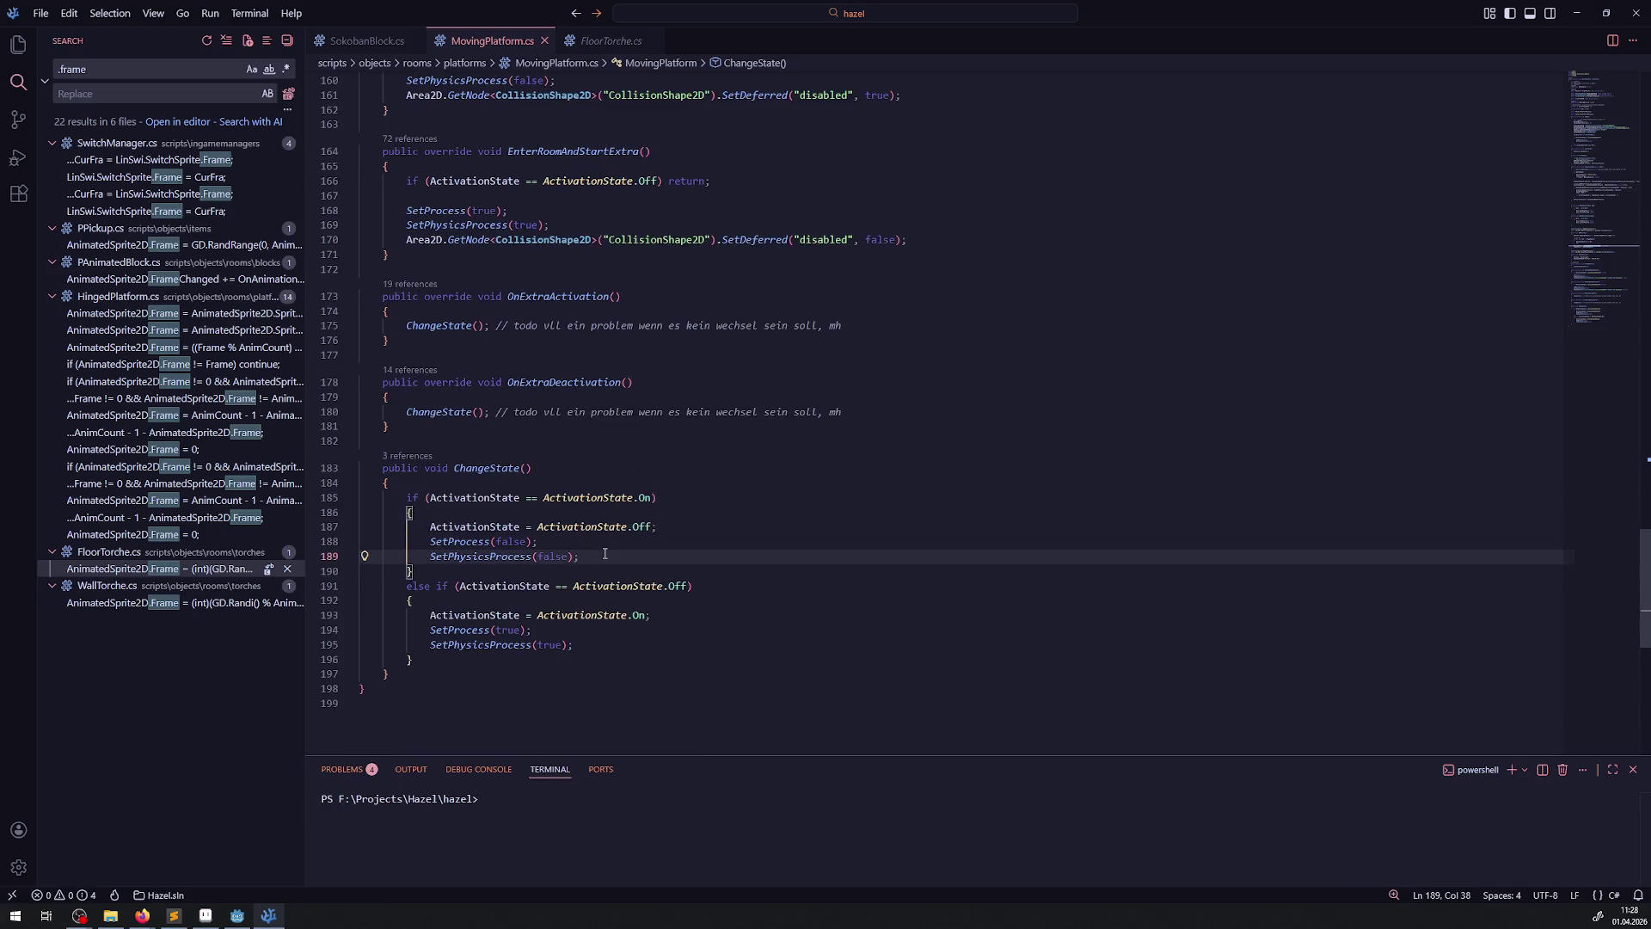
pyautogui.press('Return')
pyautogui.press('Tab')
# - Add AnimatedSprite2D.Play("AOff"); to the On branch after line 196
pyautogui.click(587, 654)
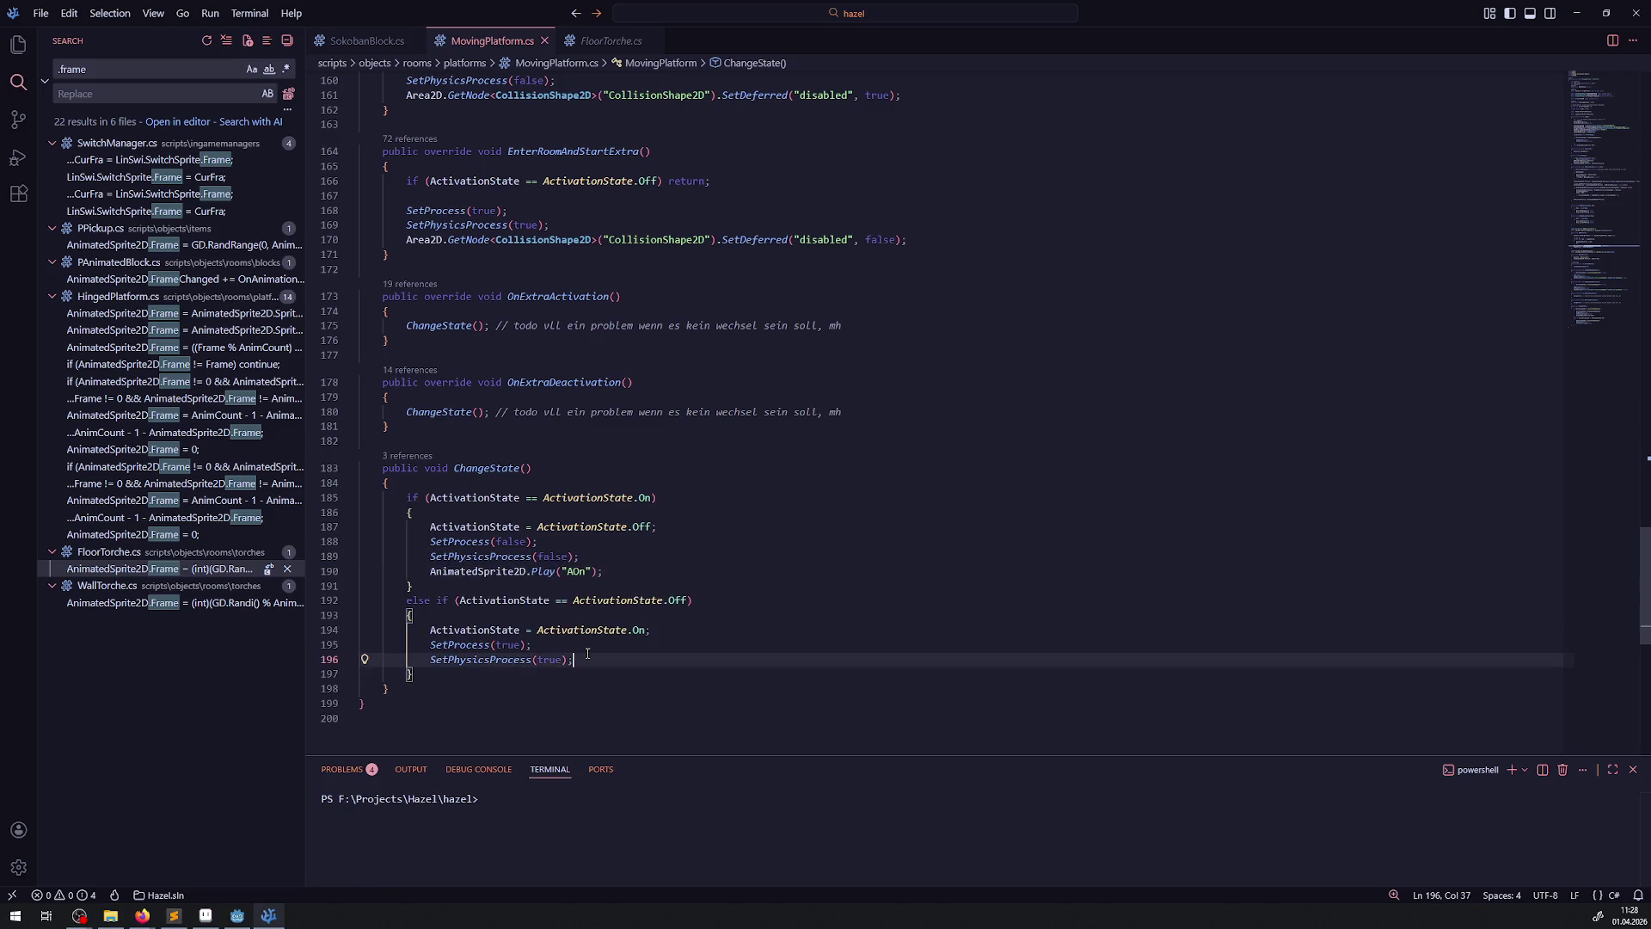
pyautogui.press('Return')
pyautogui.write('AnimatedSprite2D.Play("AOn");')
pyautogui.doubleClick(578, 673)
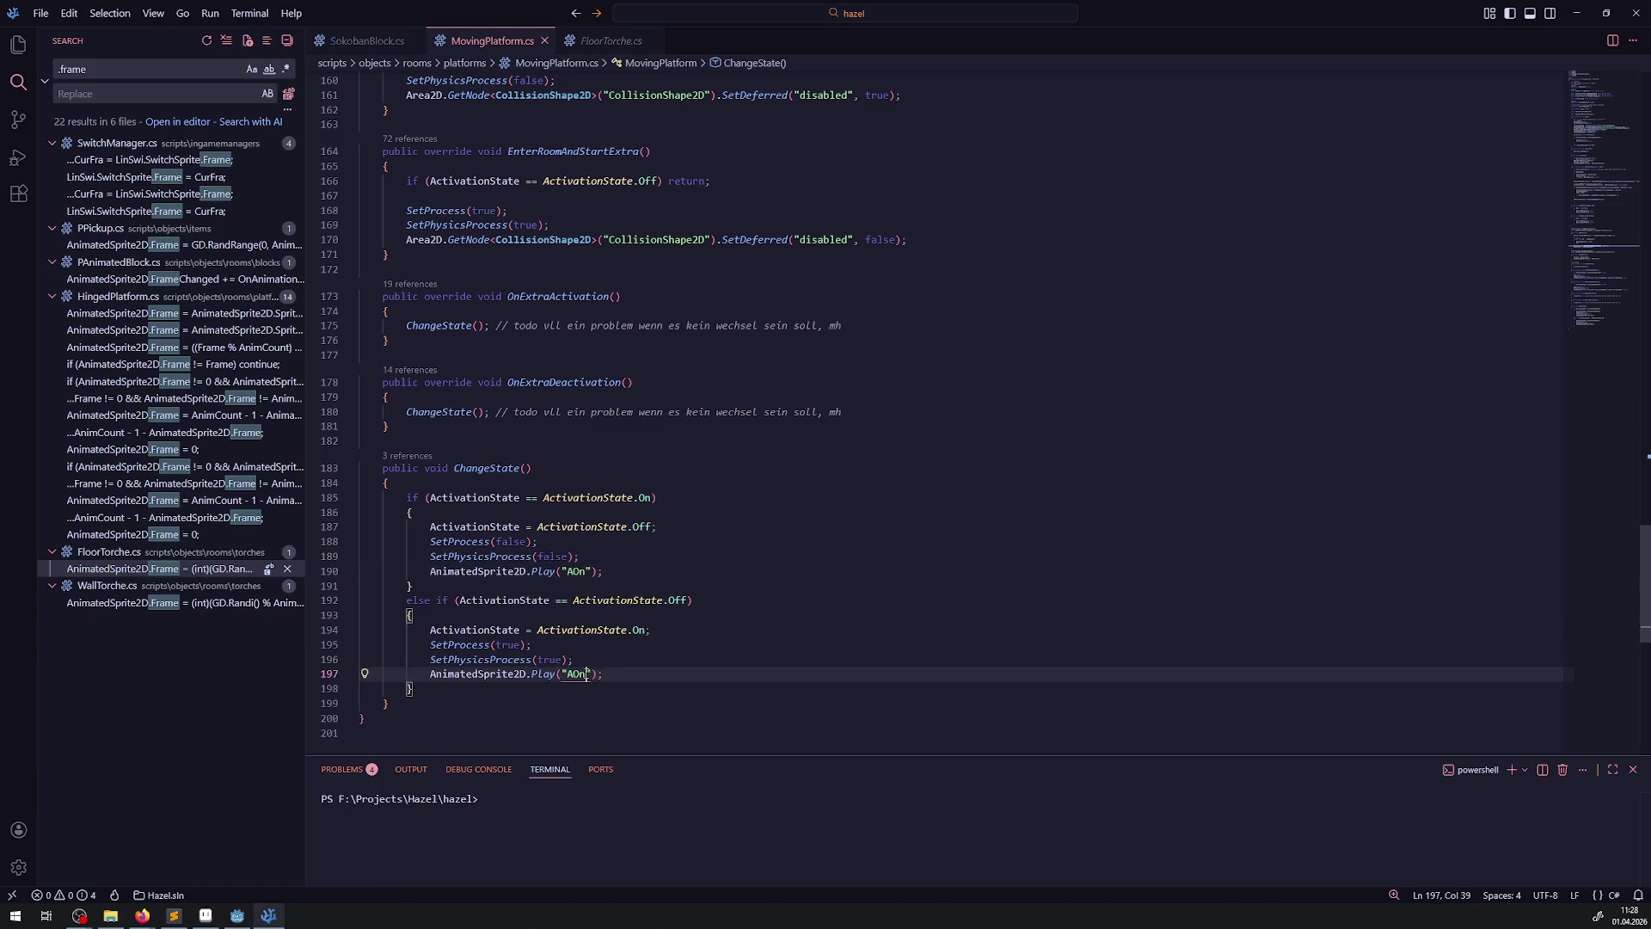
pyautogui.write('AOff')
pyautogui.click(669, 643)
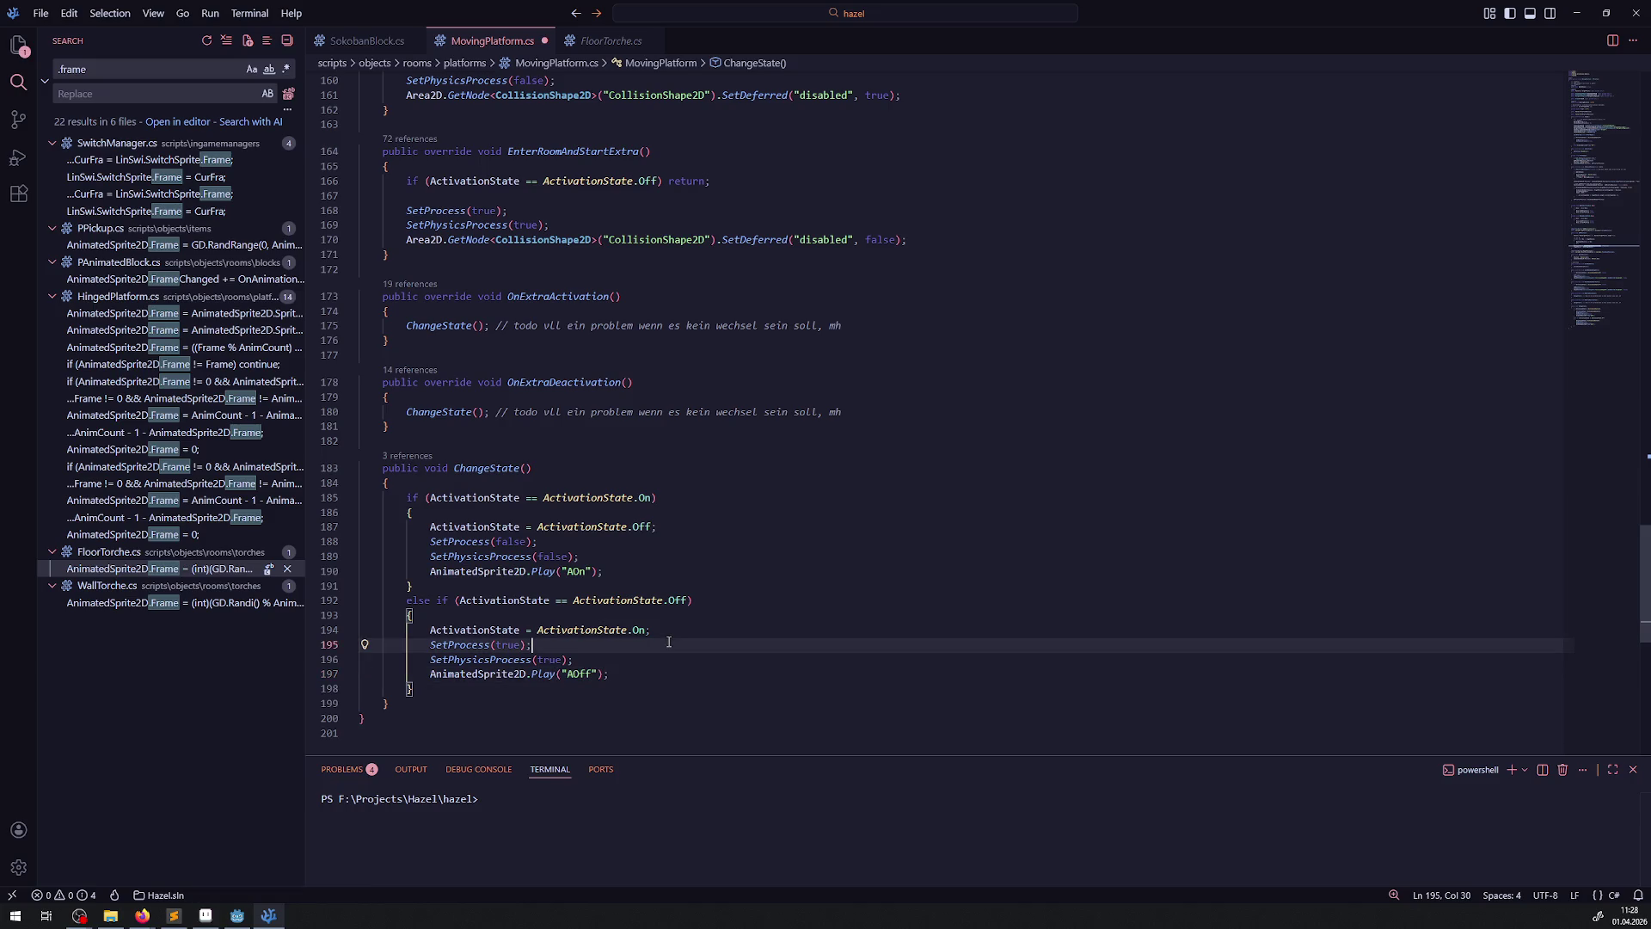
pyautogui.click(693, 573)
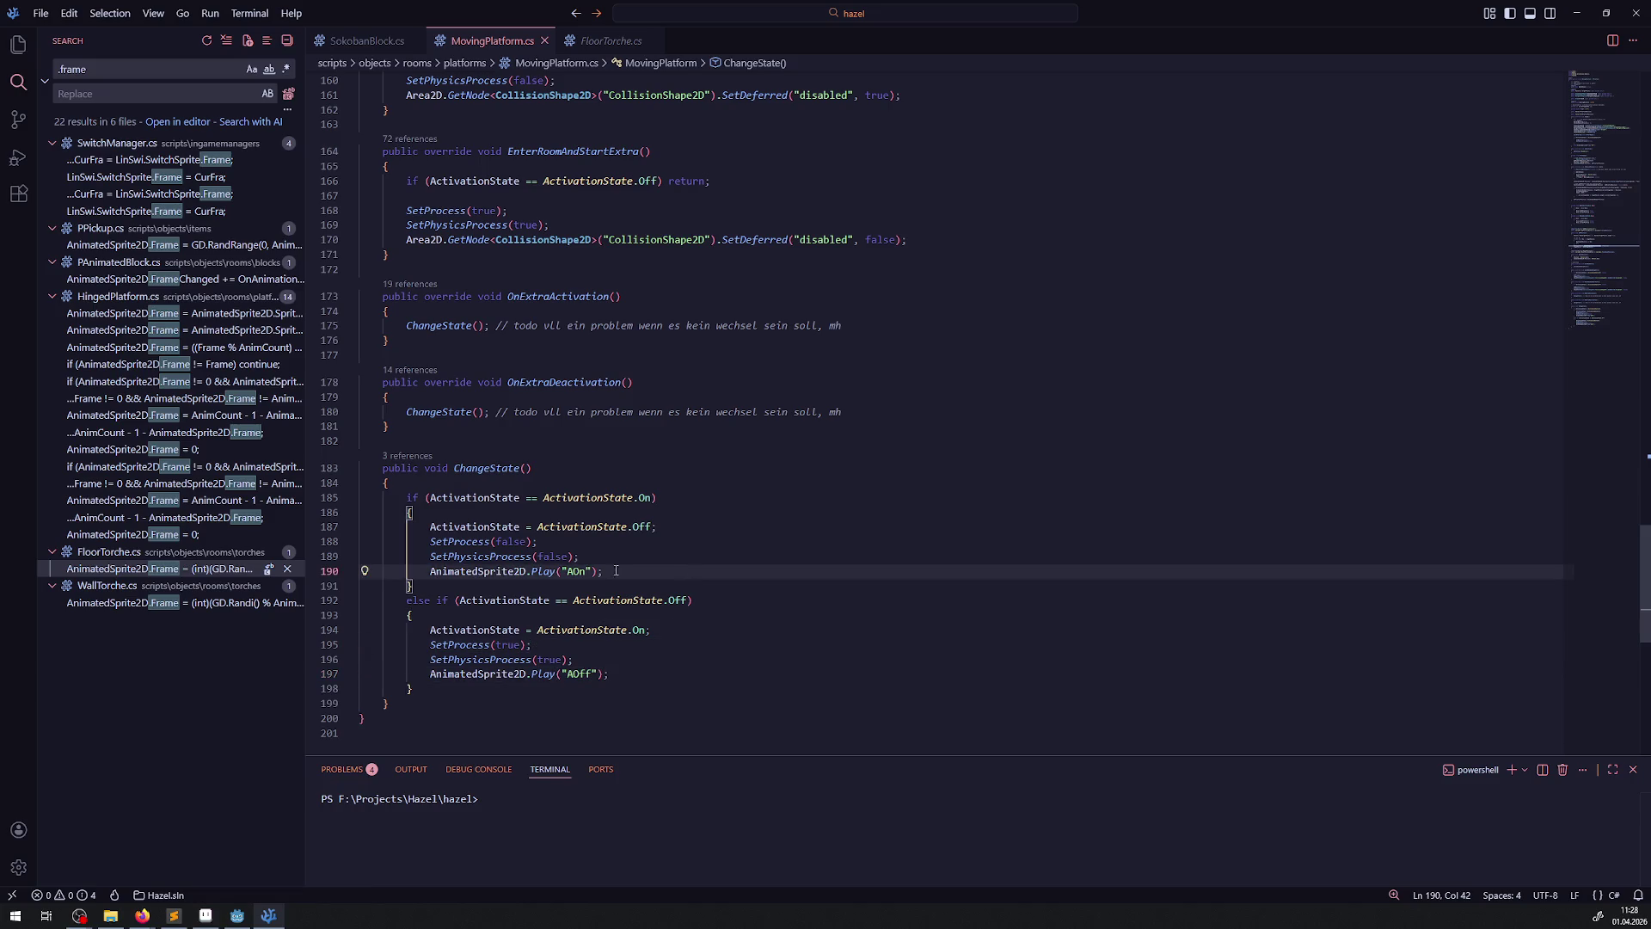
# - In the DebugRoom scene, duplicate the MovingPlatform node and place the copy lower right
pyautogui.click(237, 919)
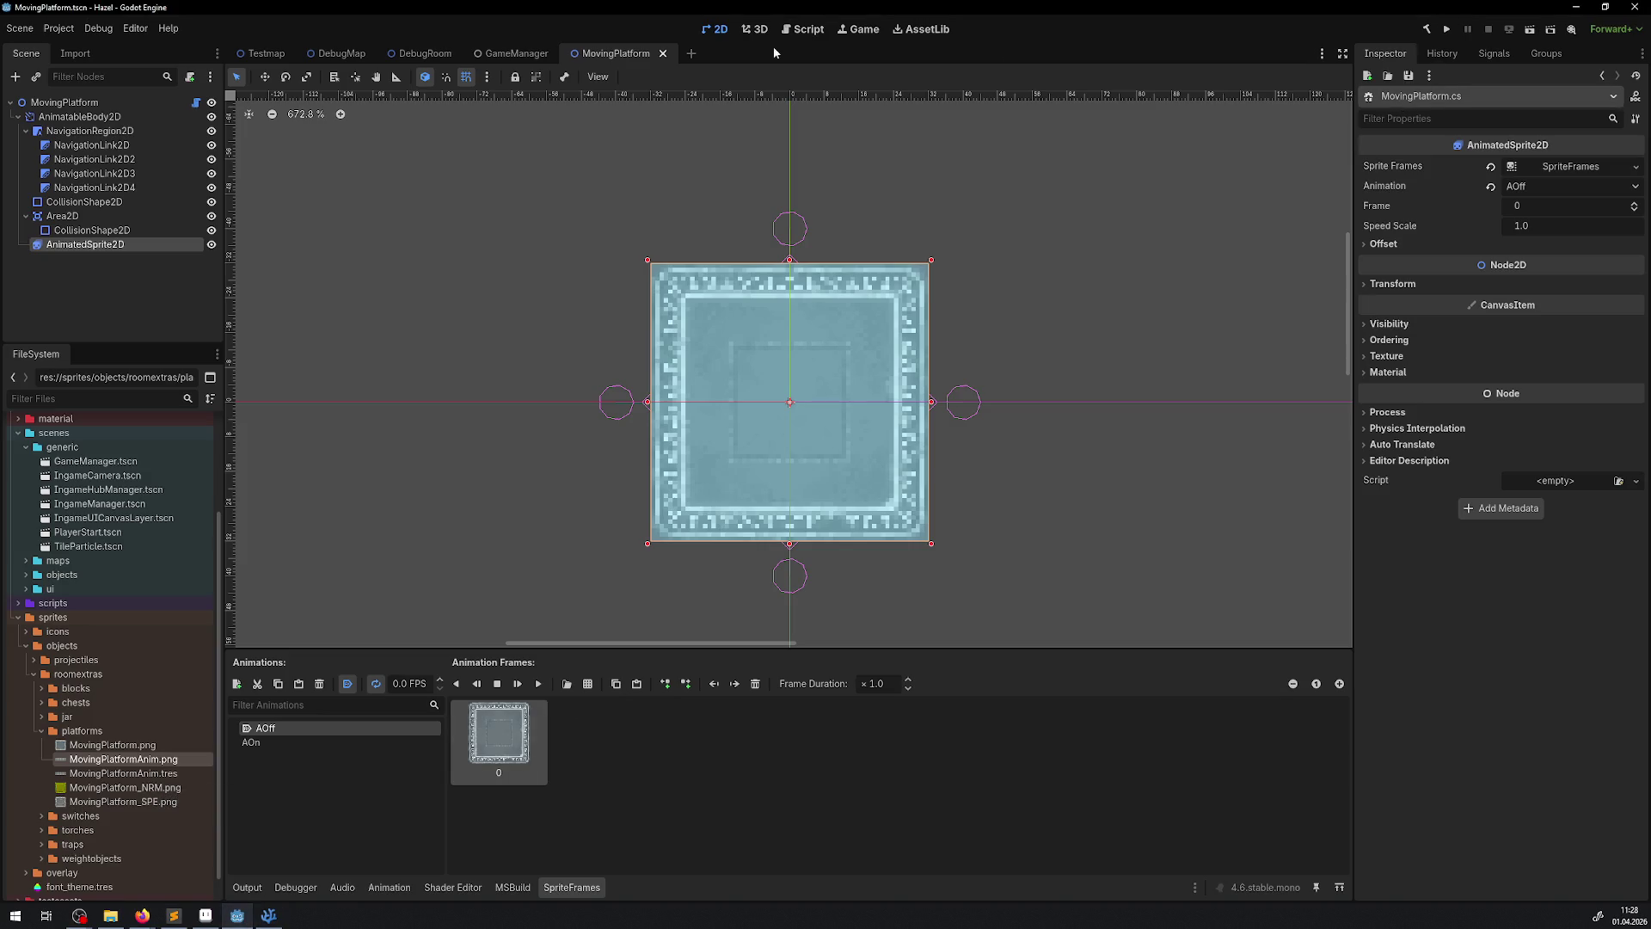
pyautogui.click(338, 54)
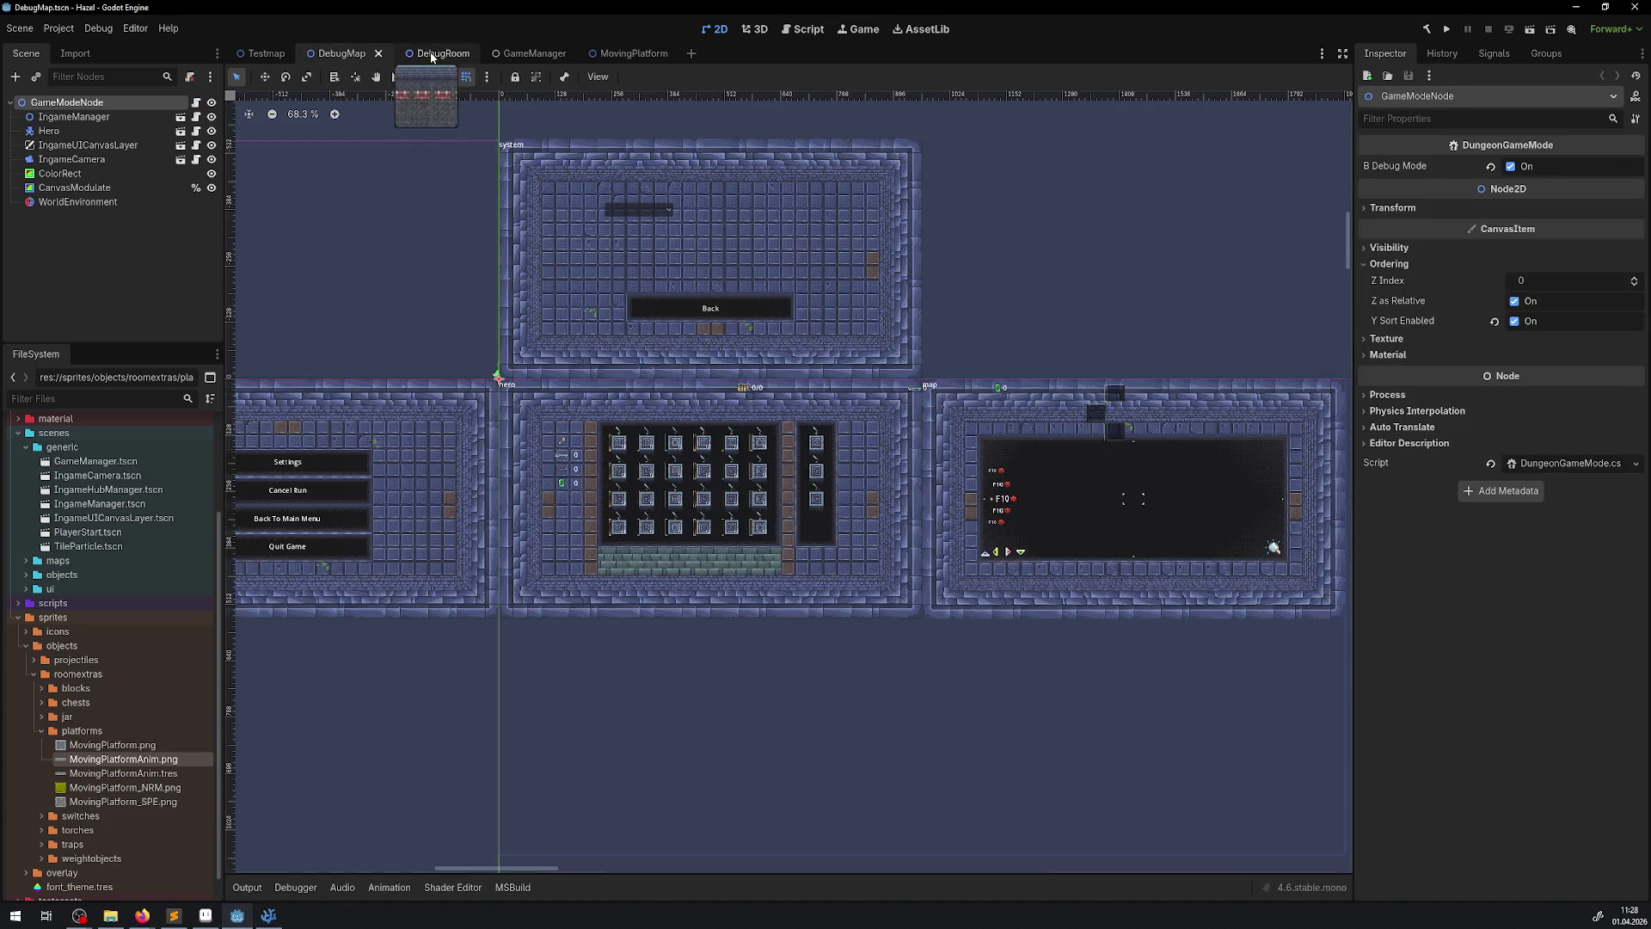
pyautogui.click(433, 54)
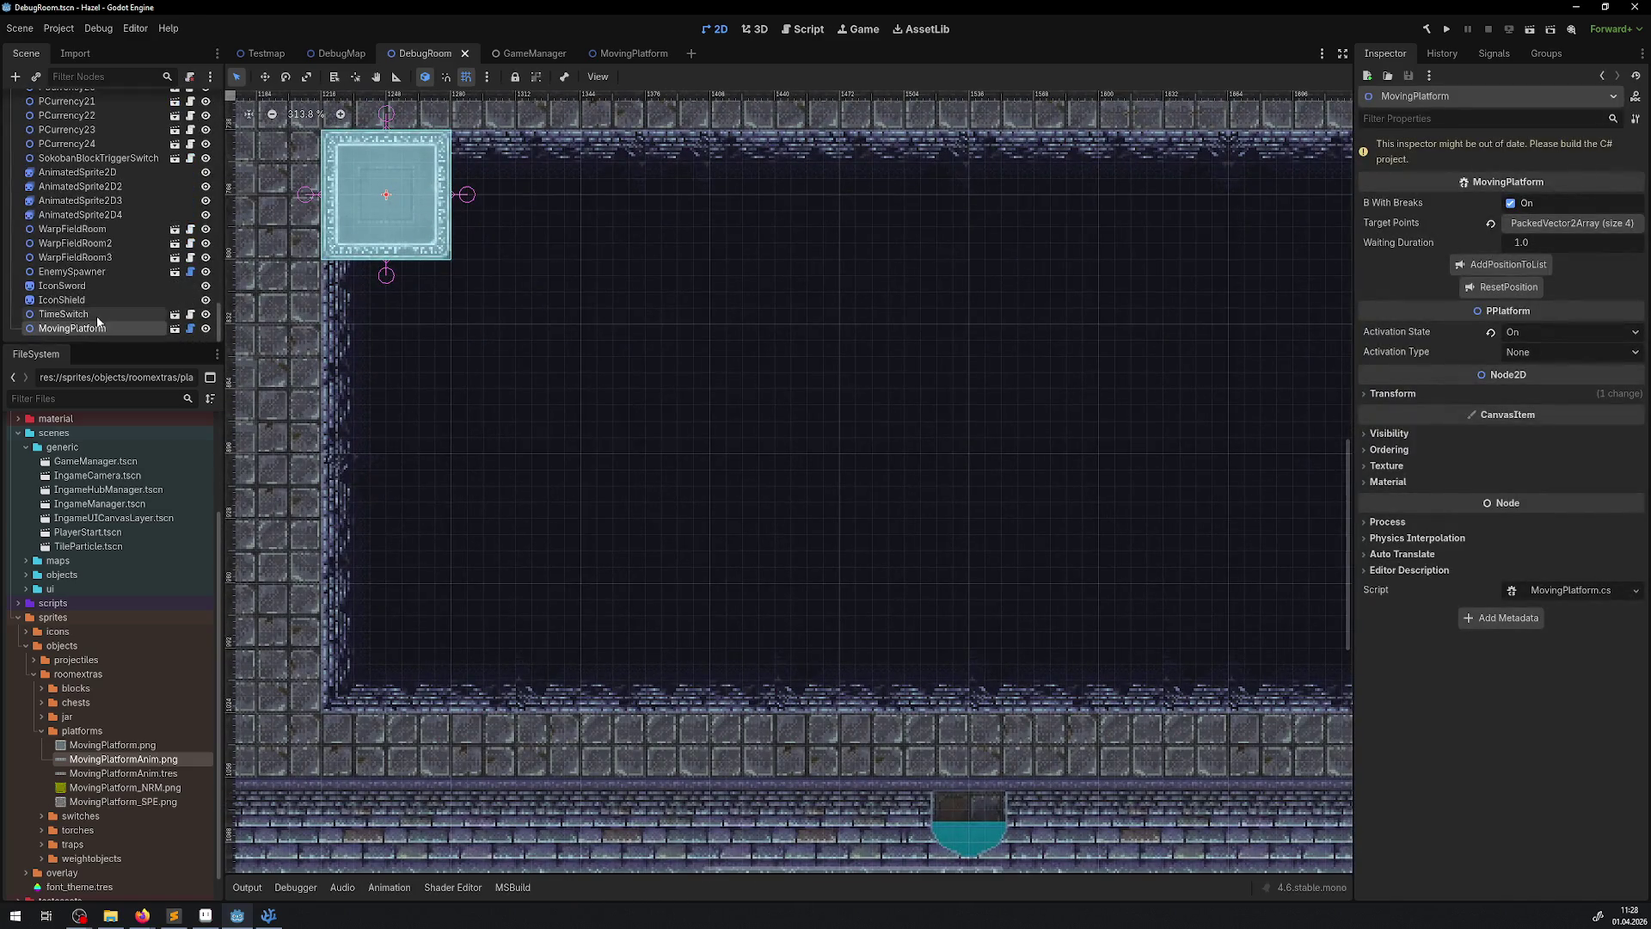
pyautogui.rightClick(97, 322)
pyautogui.click(121, 541)
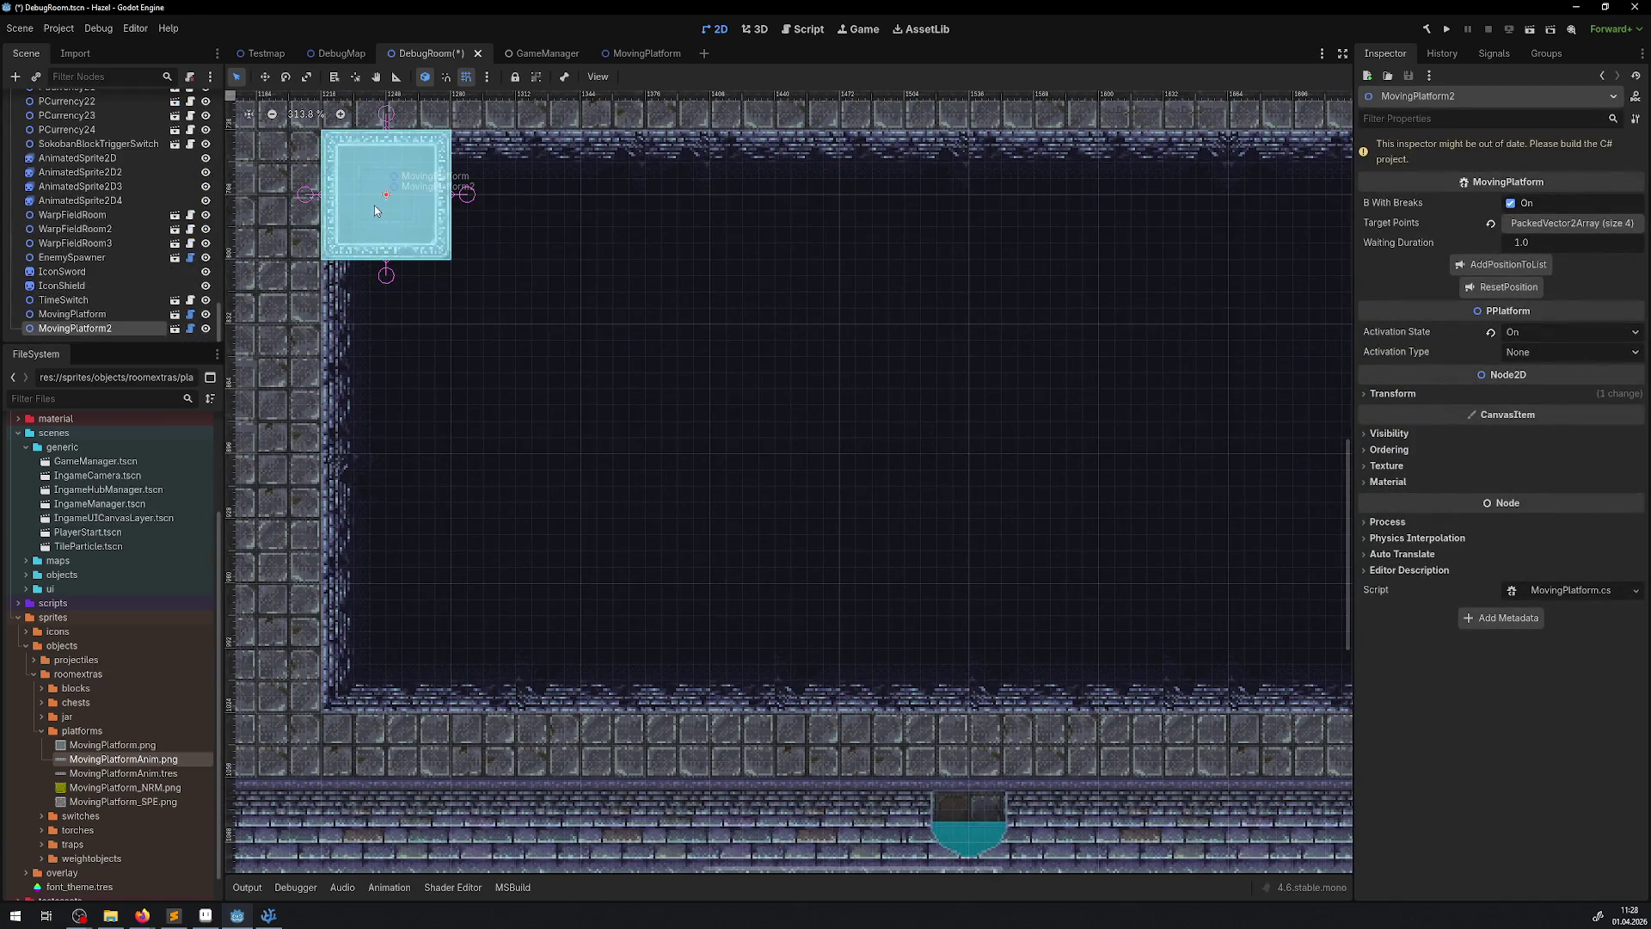
pyautogui.moveTo(375, 210)
pyautogui.mouseDown()
pyautogui.moveTo(665, 439)
pyautogui.moveTo(508, 398)
pyautogui.mouseUp()
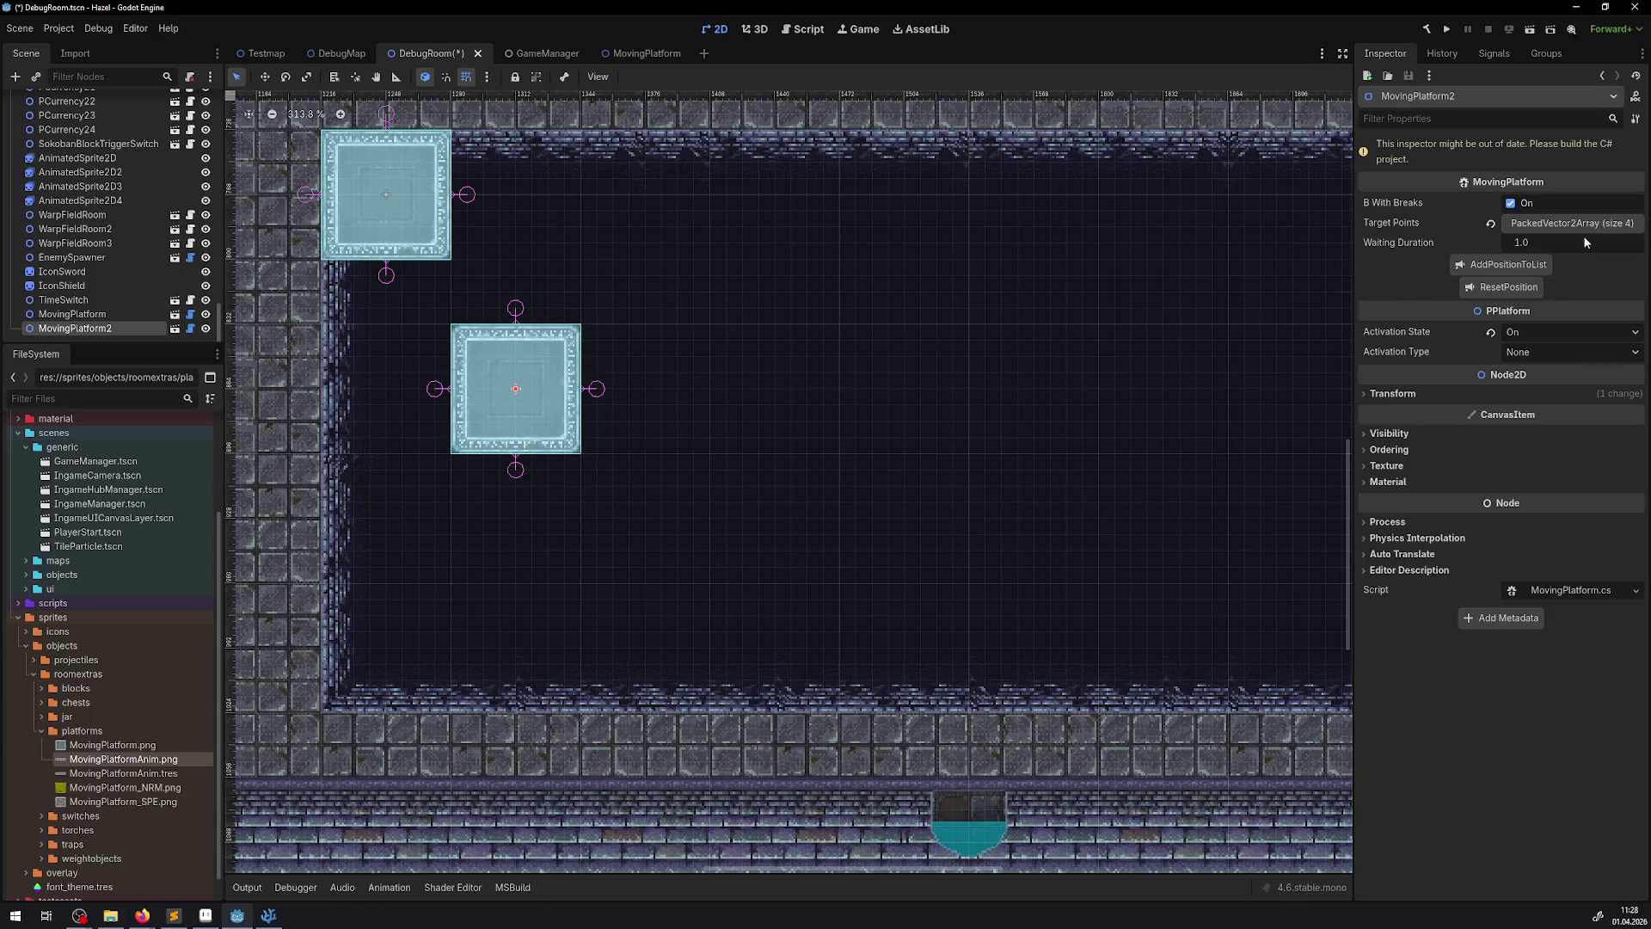
# - Remove all Target Points from the copied platform and save the DebugRoom scene
pyautogui.click(1552, 224)
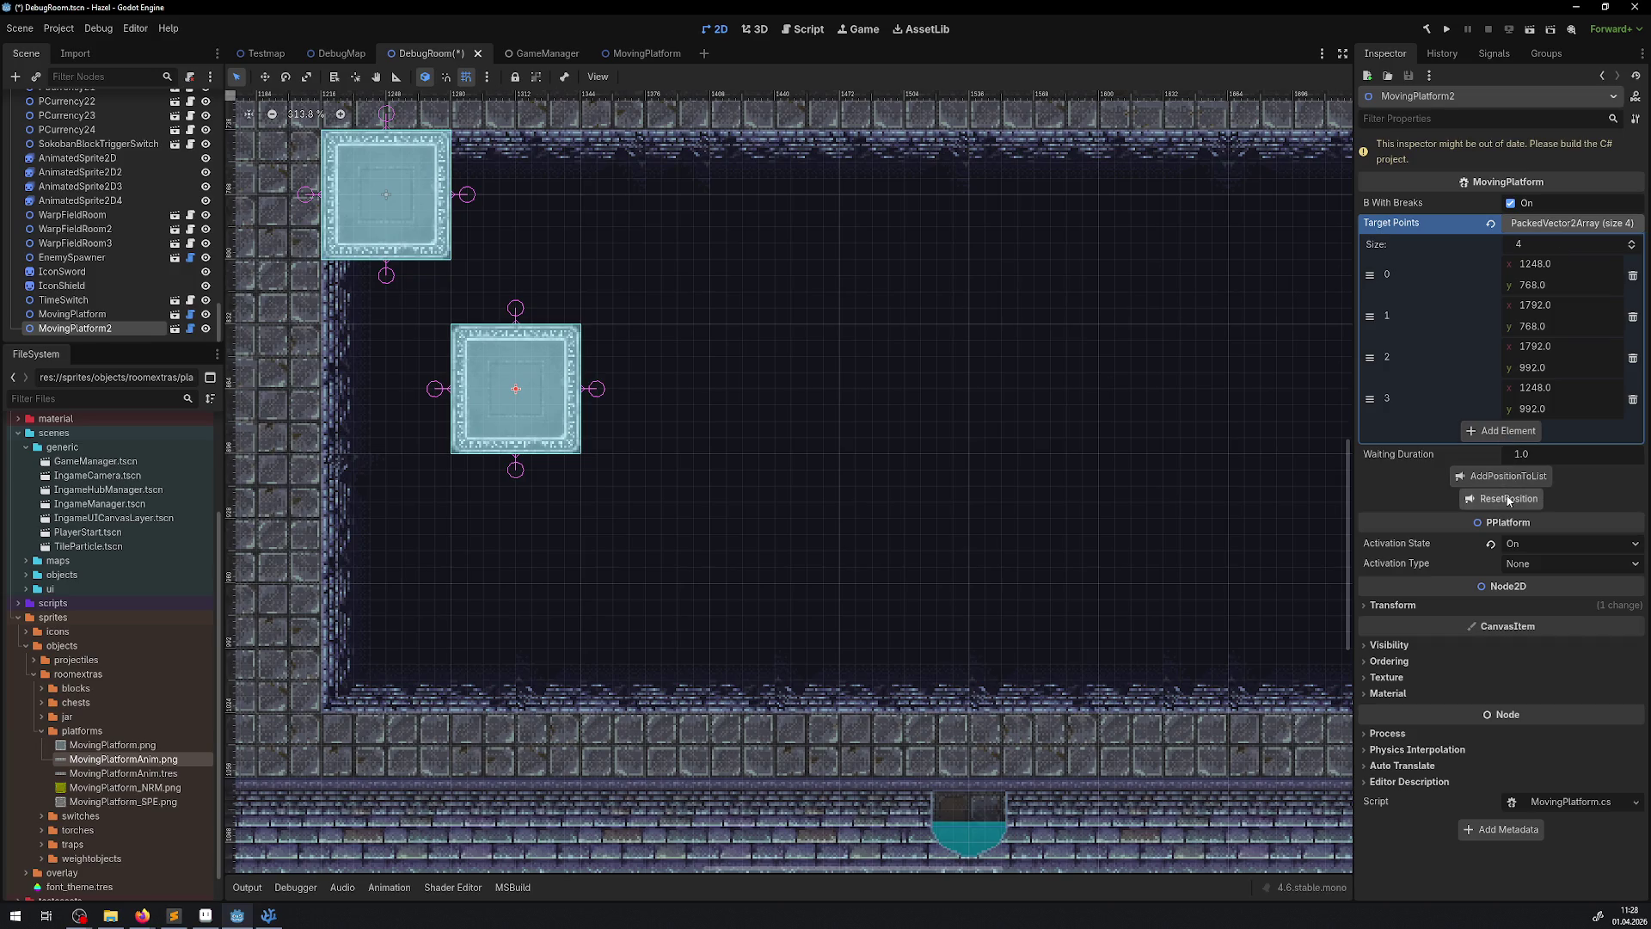
pyautogui.click(1633, 282)
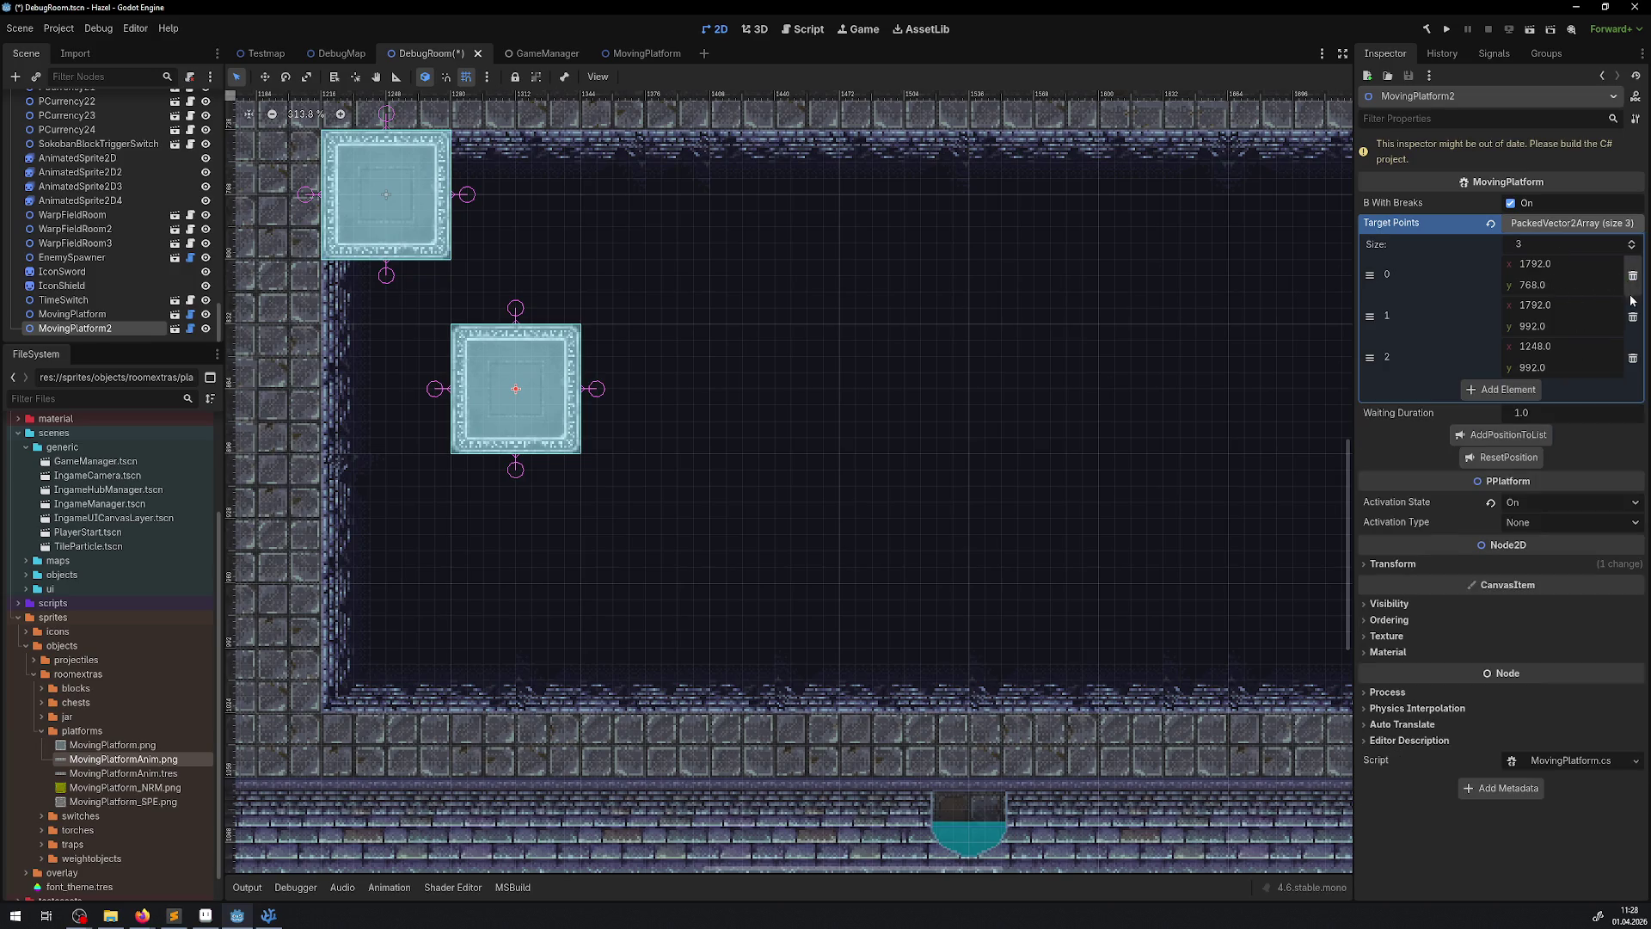
pyautogui.click(1633, 282)
pyautogui.click(1633, 282)
pyautogui.click(1633, 282)
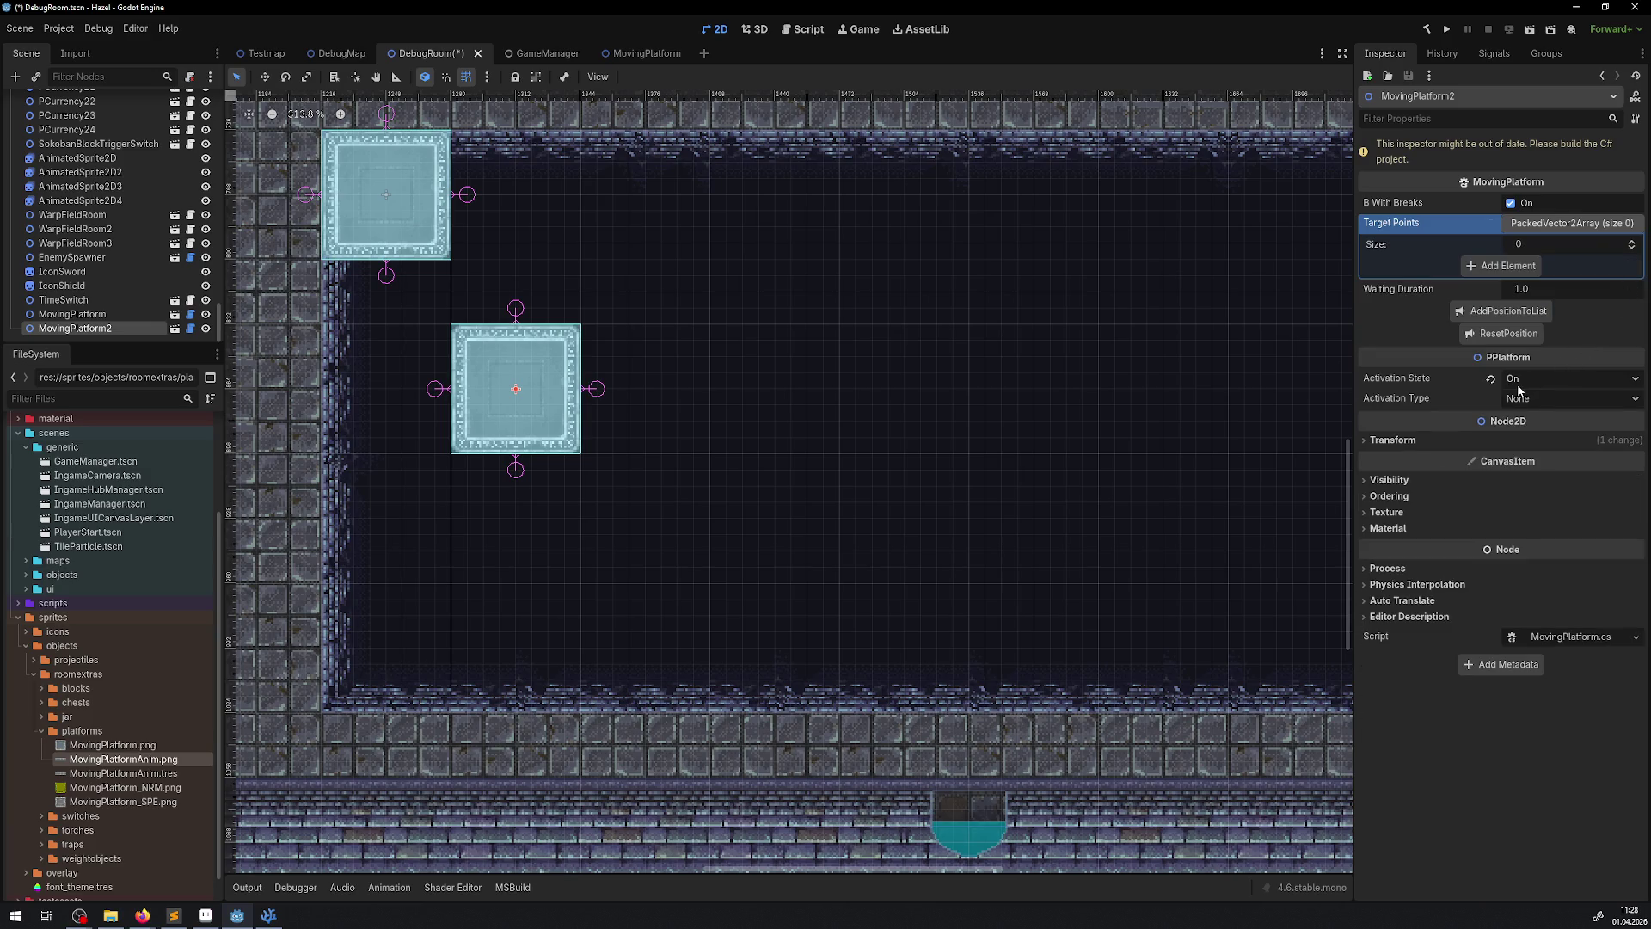
pyautogui.click(943, 463)
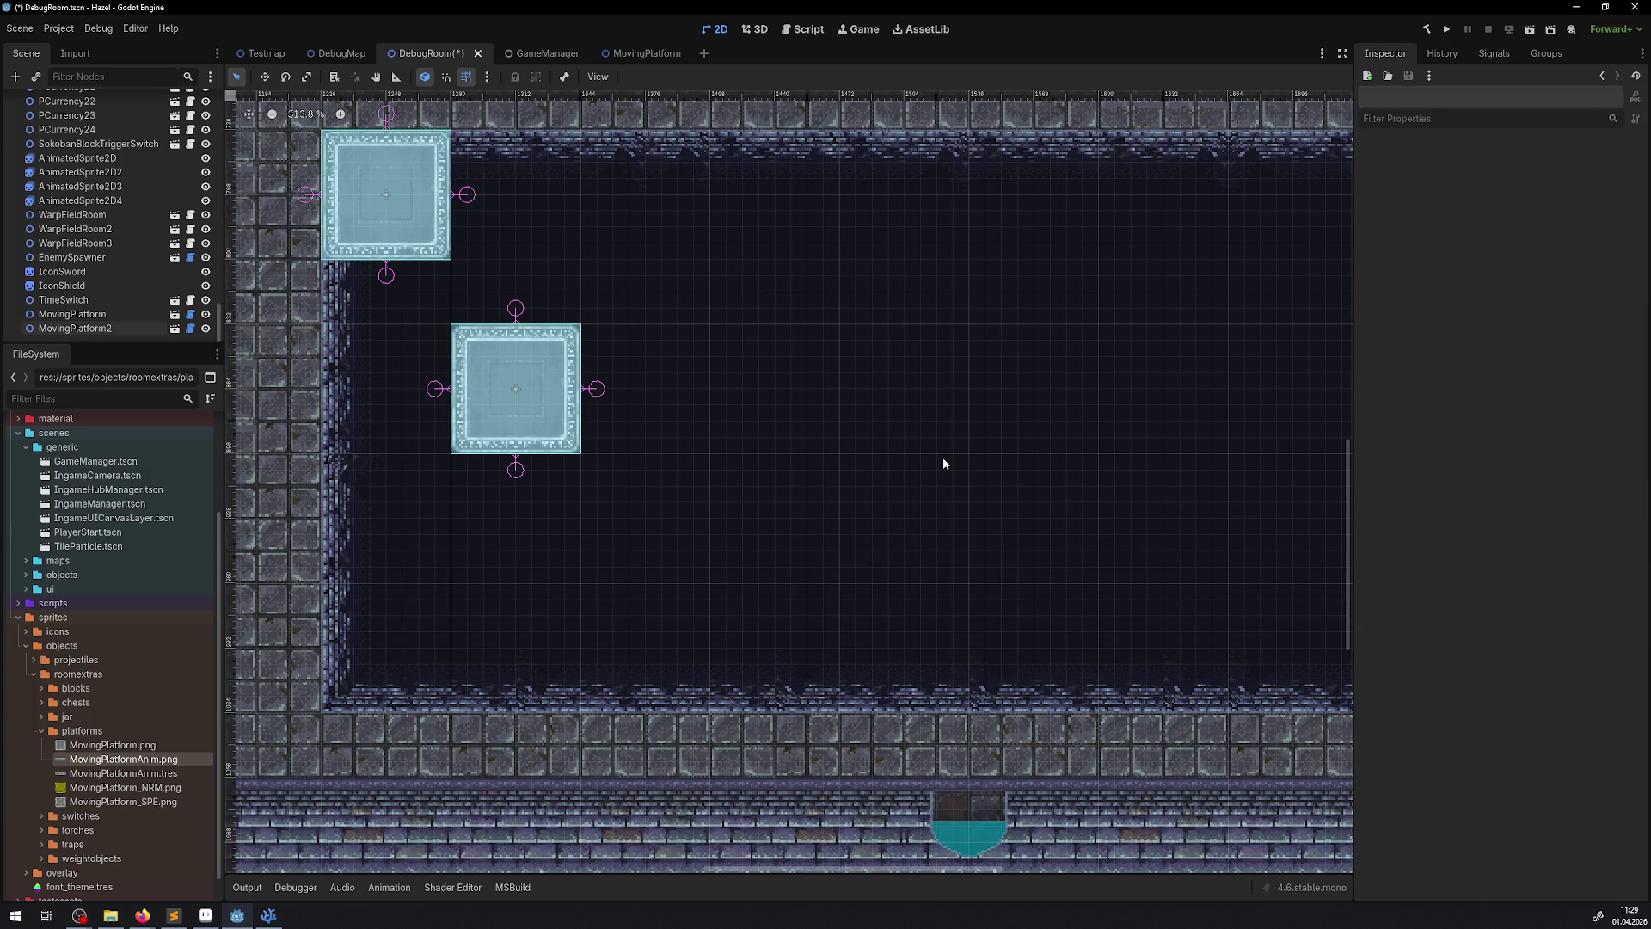
pyautogui.hotkey('ctrl', 's')
# - Select the lower and upper platforms in turn to compare their settings
pyautogui.moveTo(637, 304); pyautogui.dragTo(653, 345)
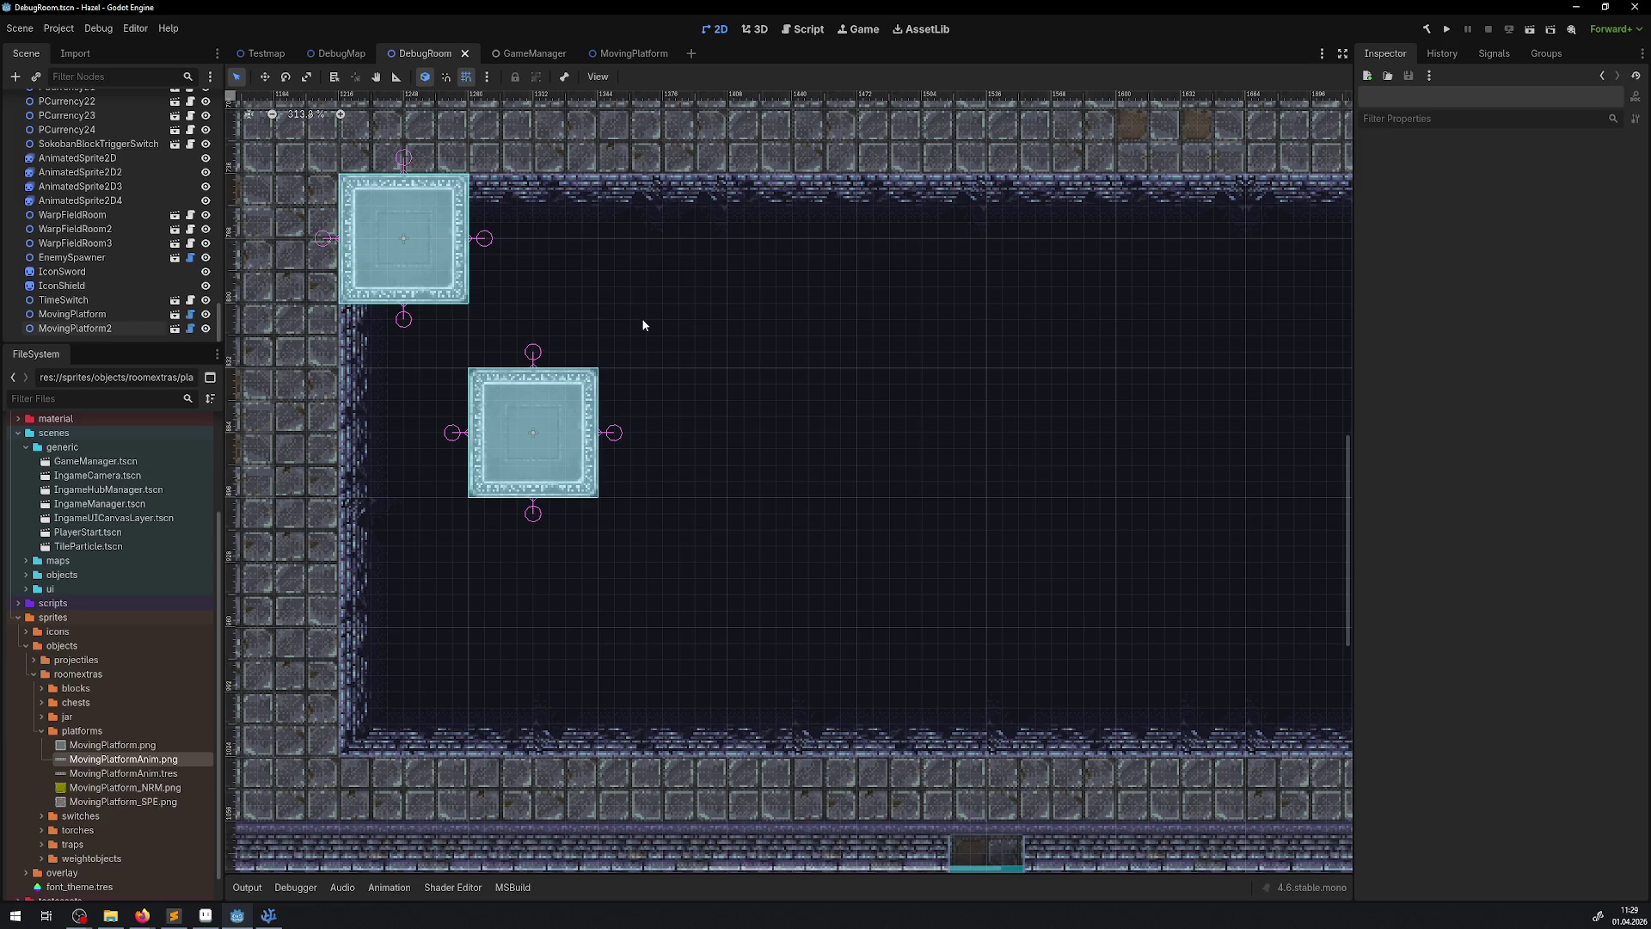
pyautogui.click(541, 449)
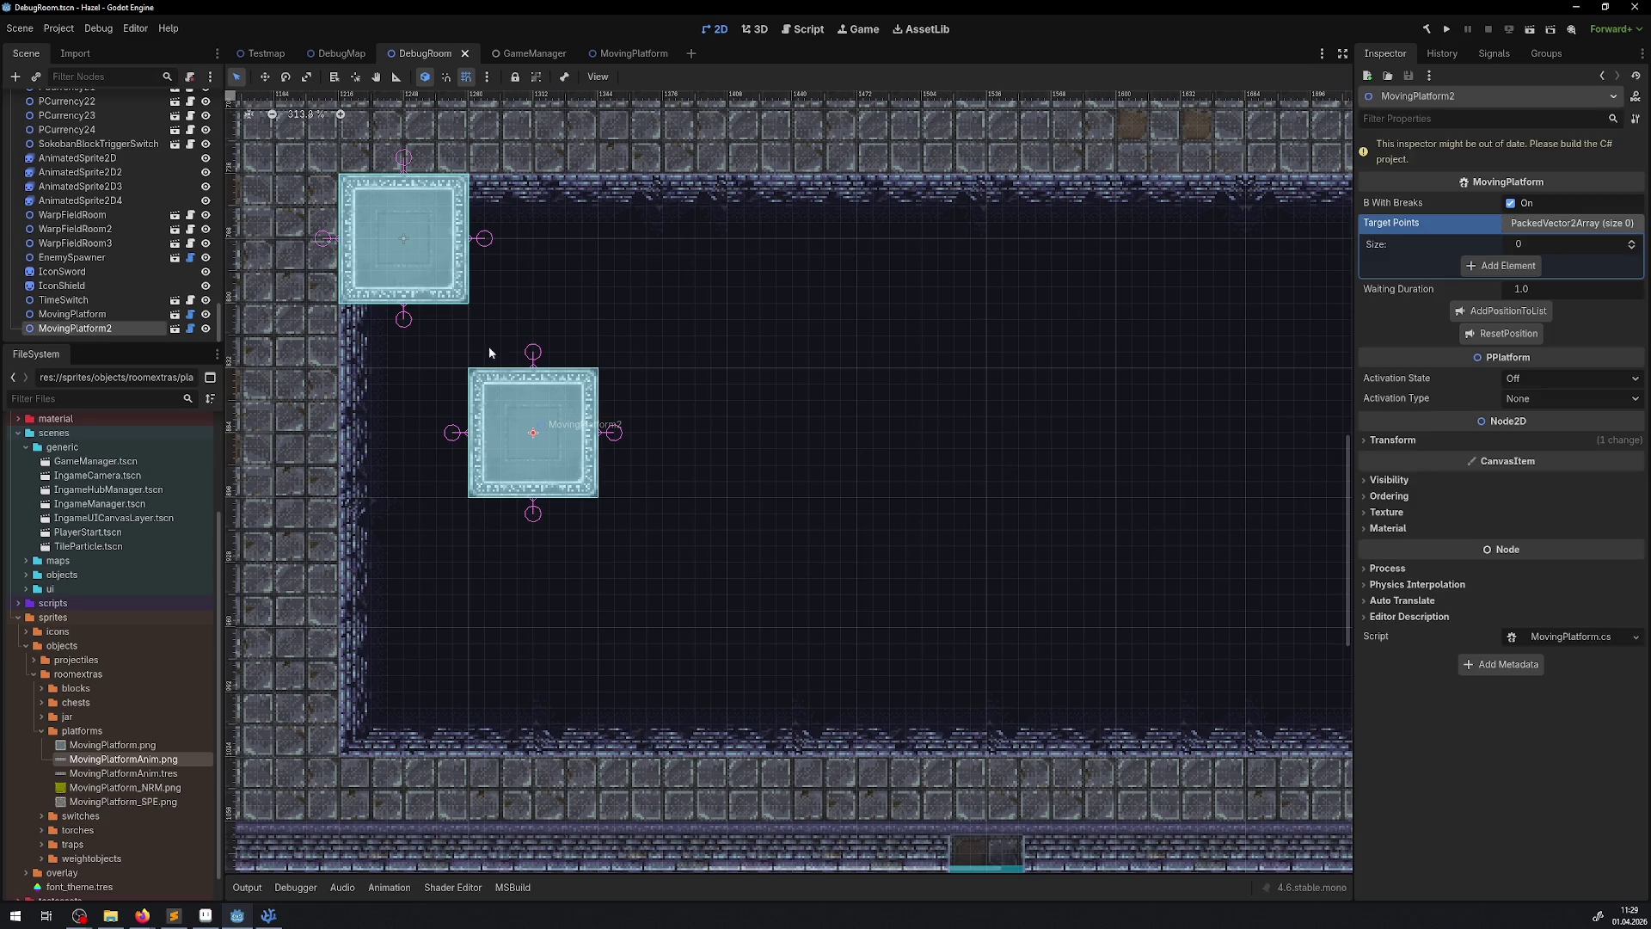
pyautogui.click(432, 264)
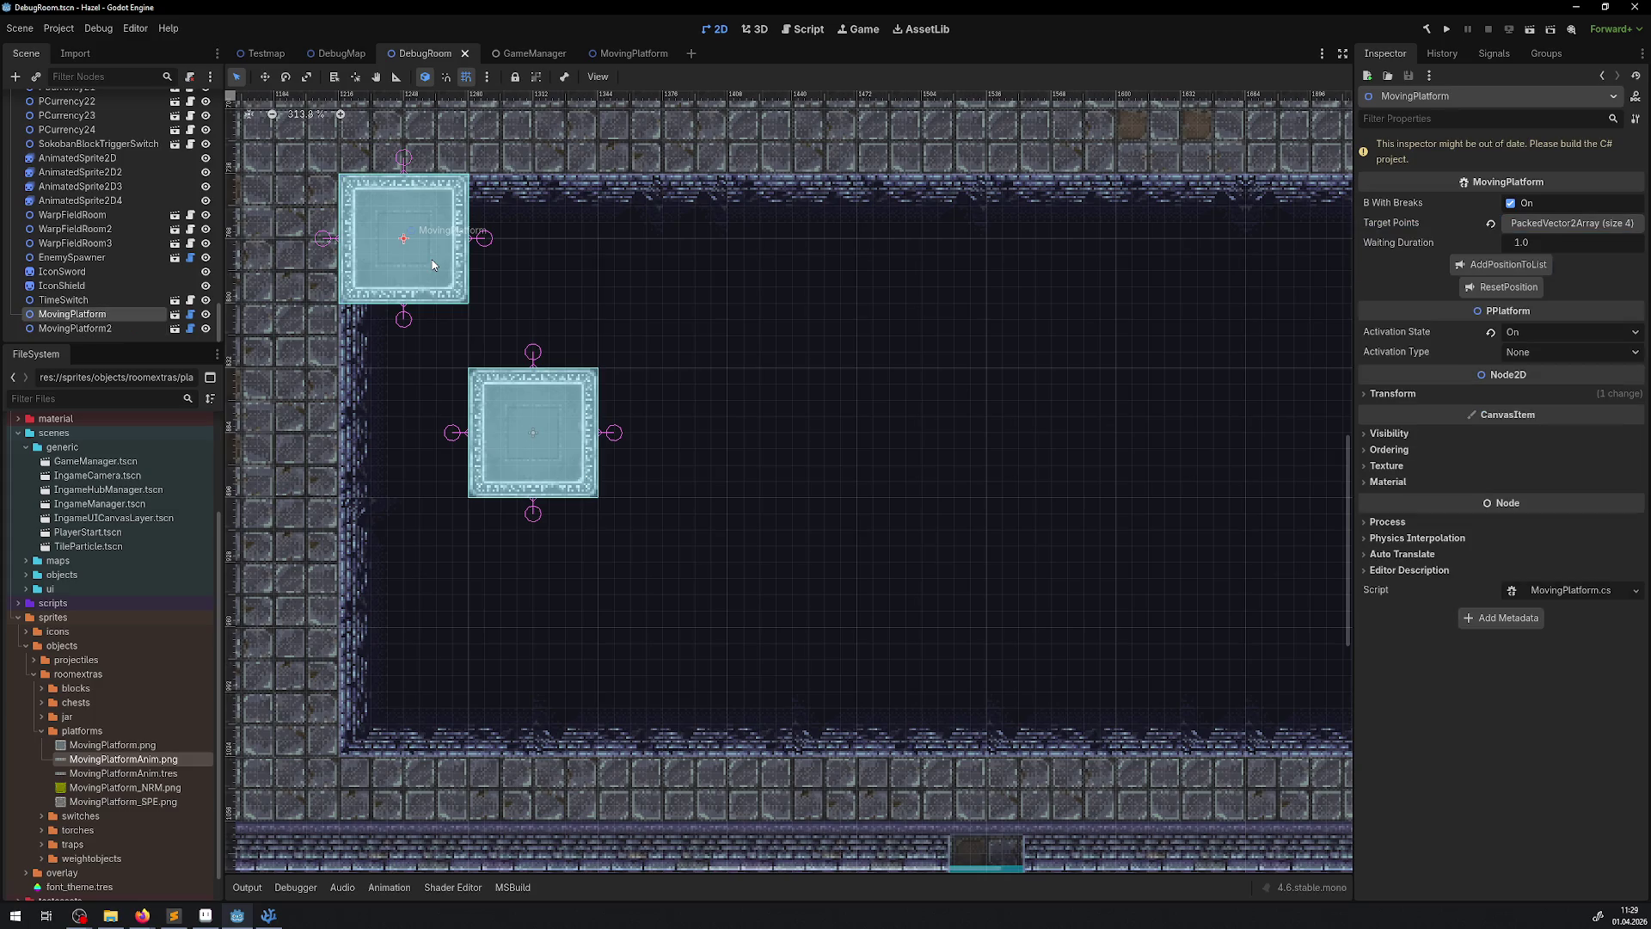
pyautogui.click(548, 433)
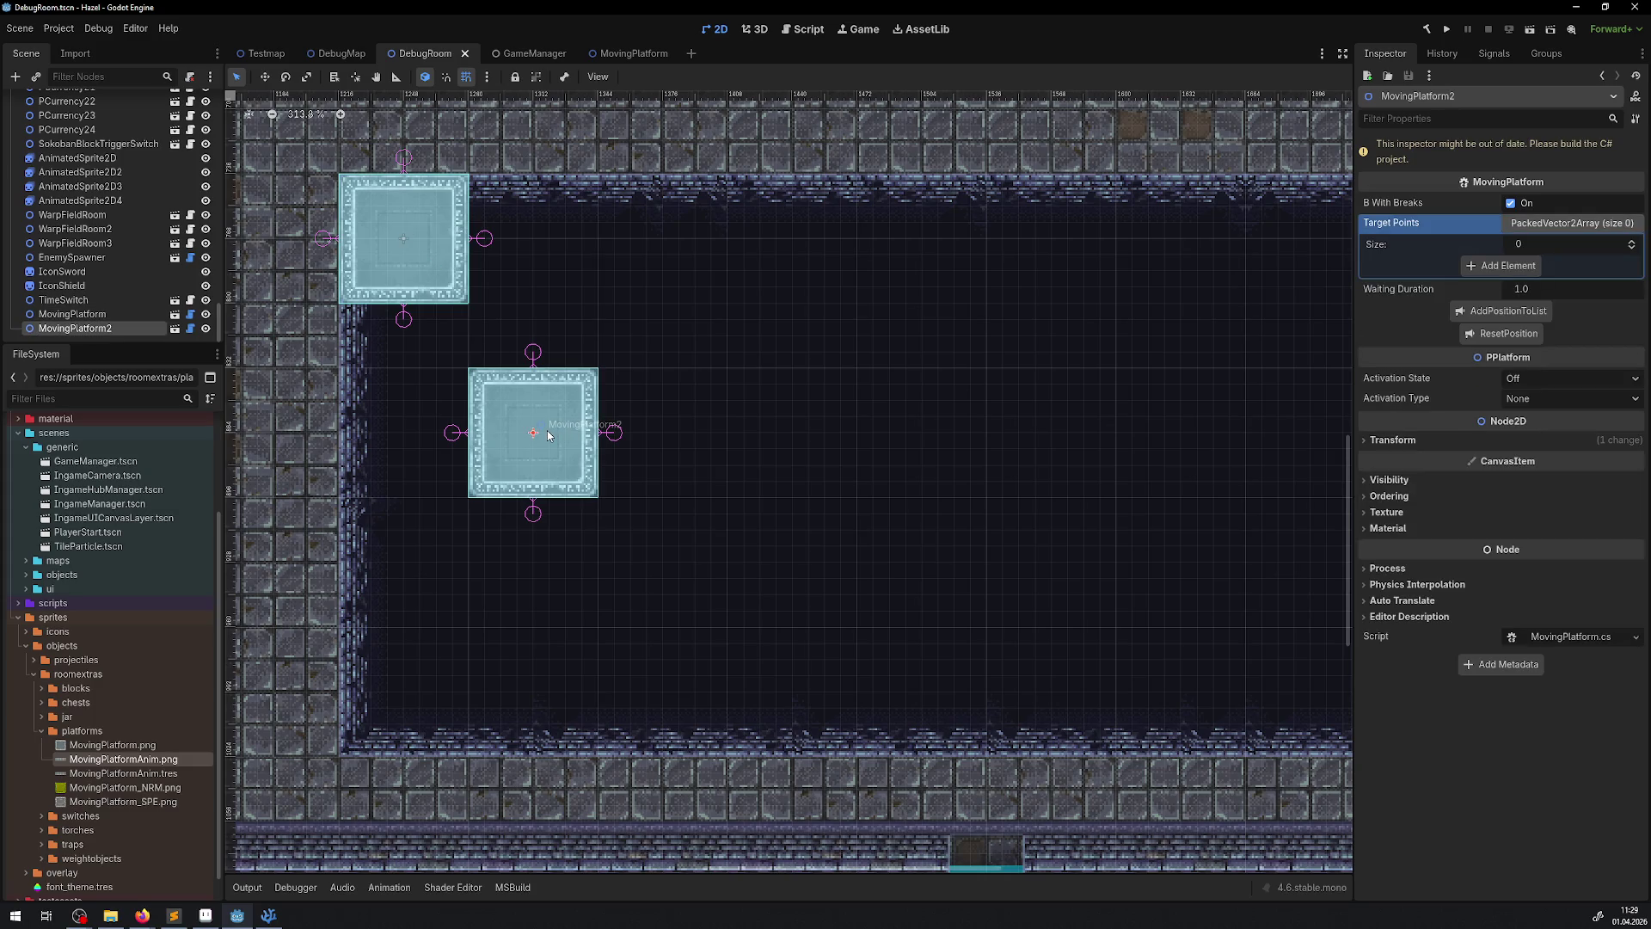
# - Build the C# project, test-run the game, close it, and delete MovingPlatform2
pyautogui.click(1428, 35)
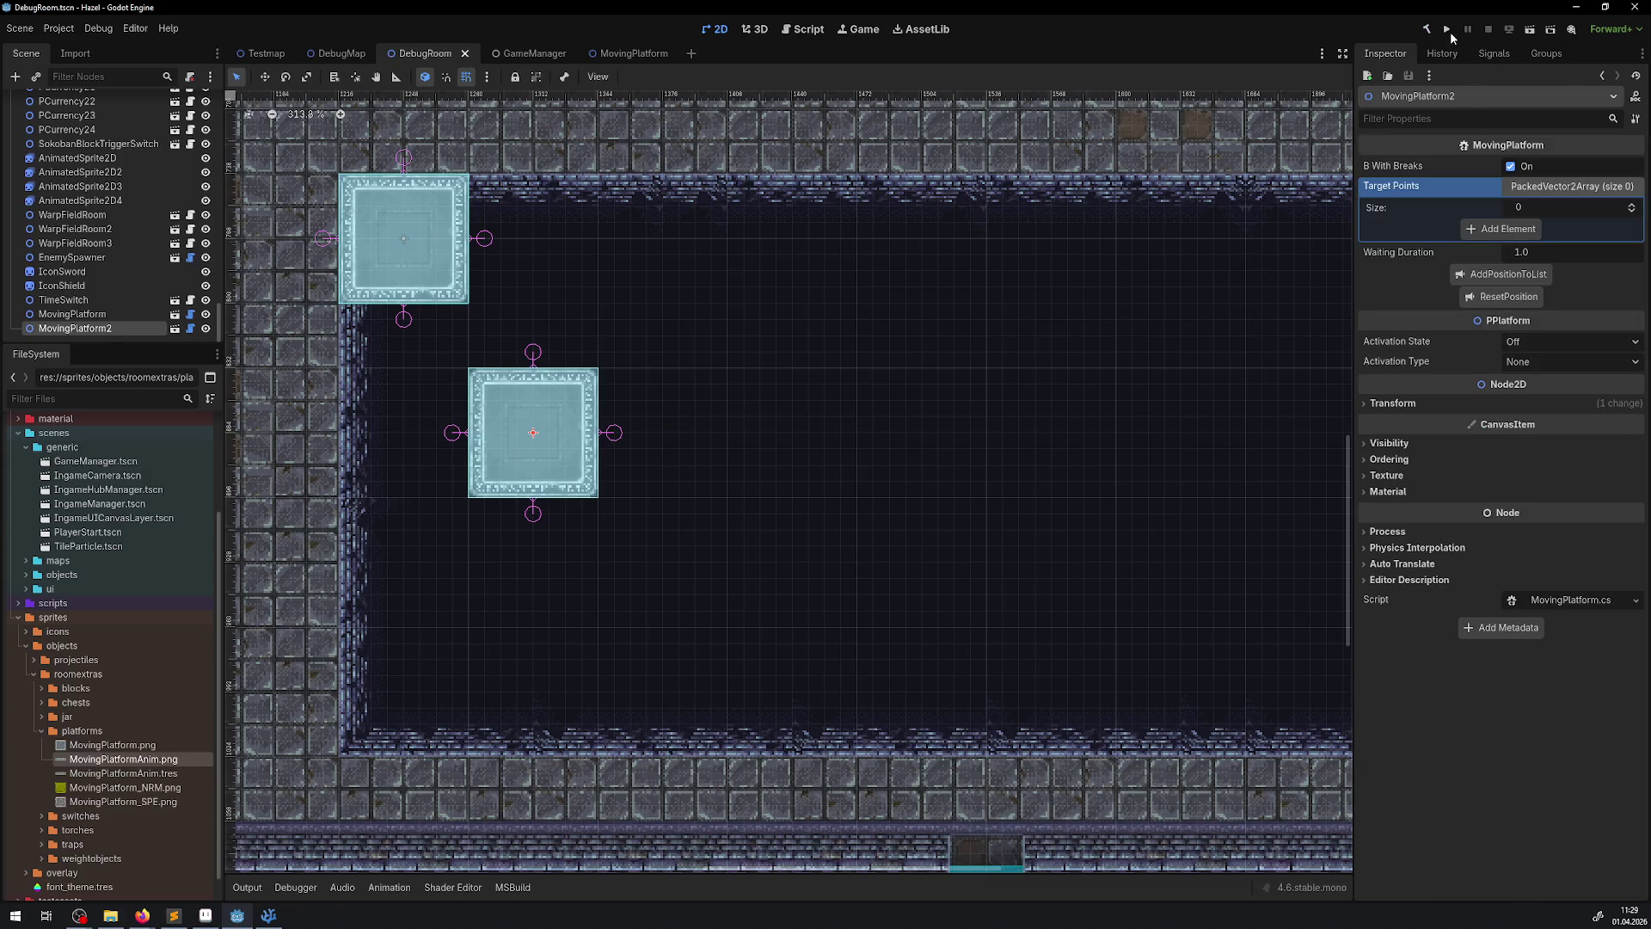
pyautogui.click(1447, 35)
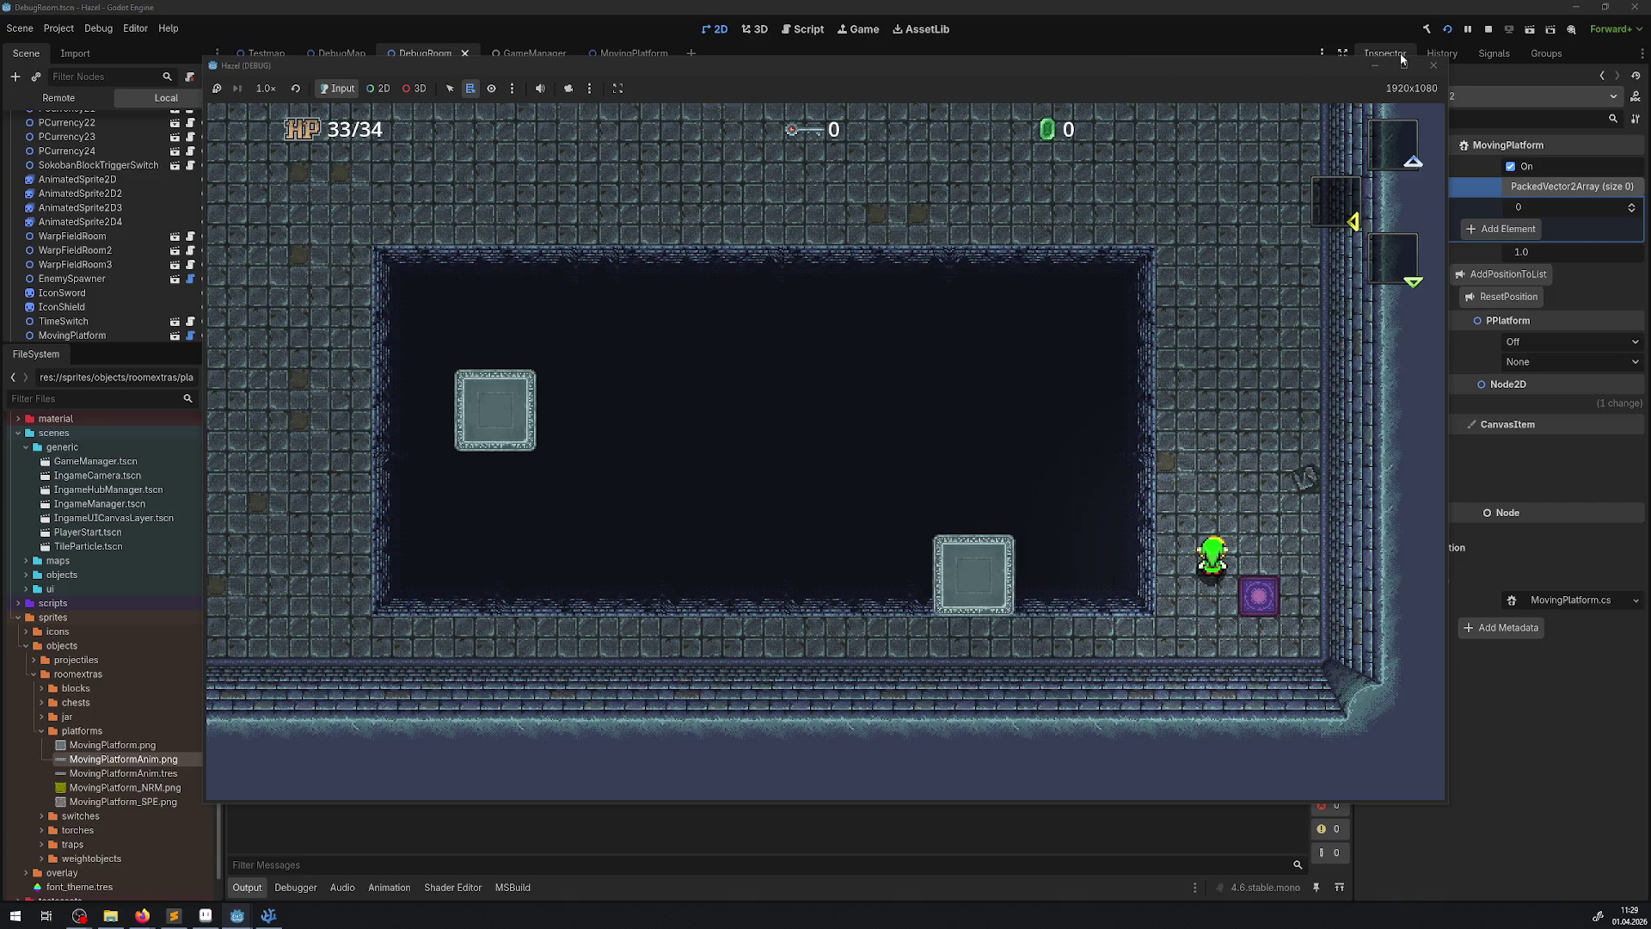
pyautogui.click(1433, 65)
pyautogui.press('Delete')
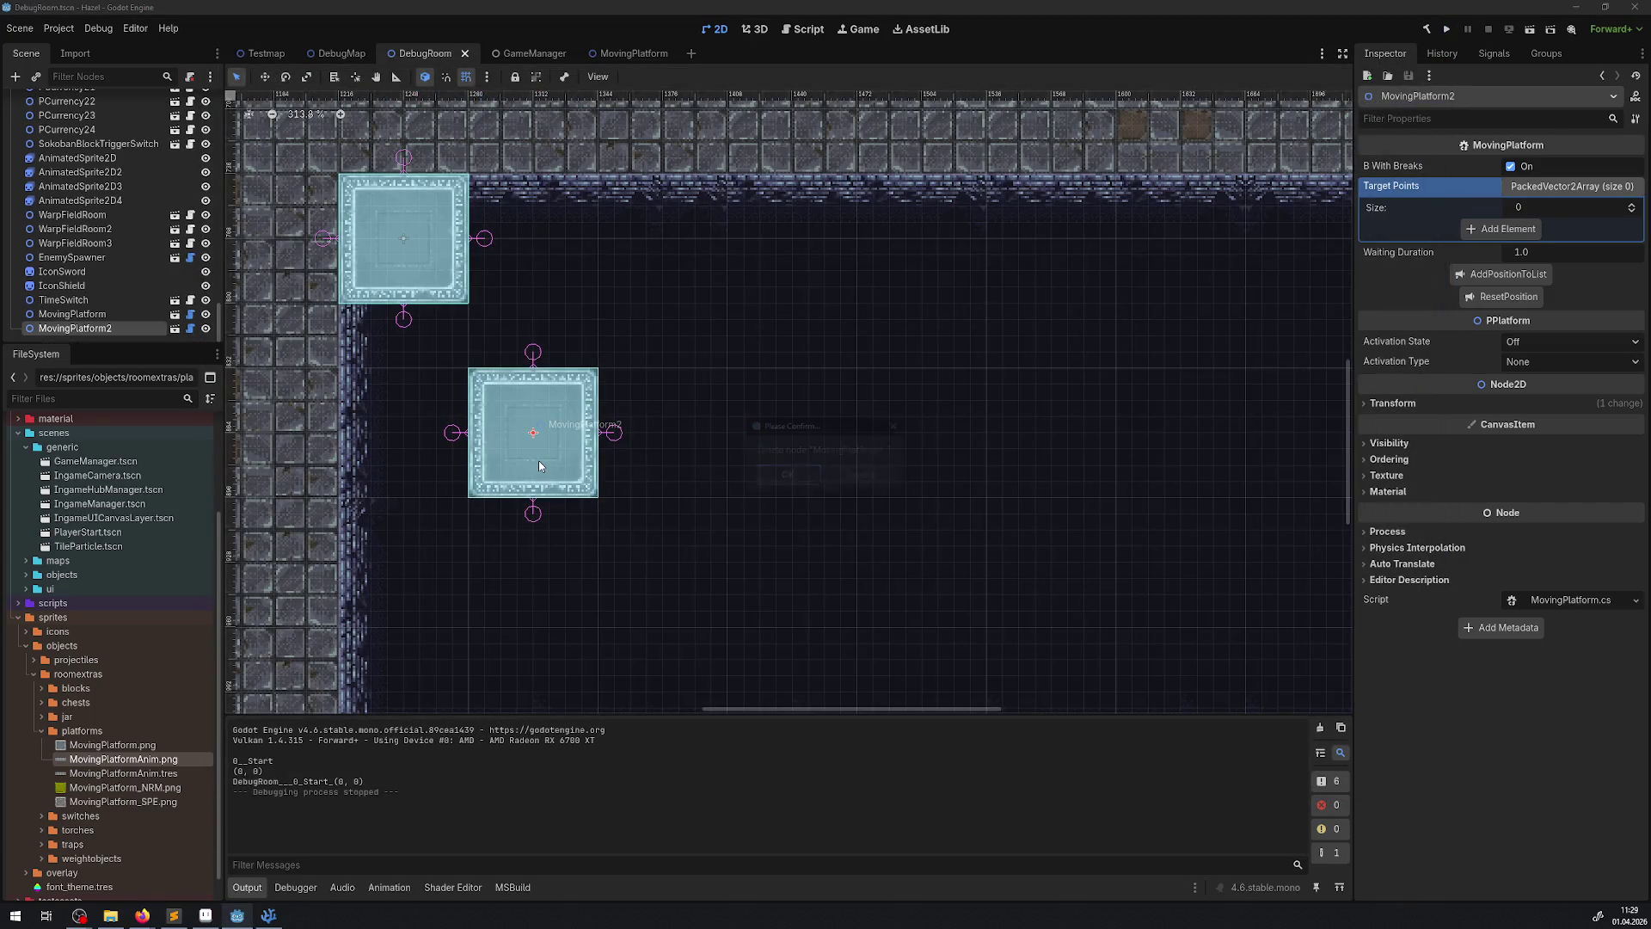
# - Delete MovingPlatform2, save DebugRoom, and set the MovingPlatform AOn animation to 8 FPS
pyautogui.press('Return')
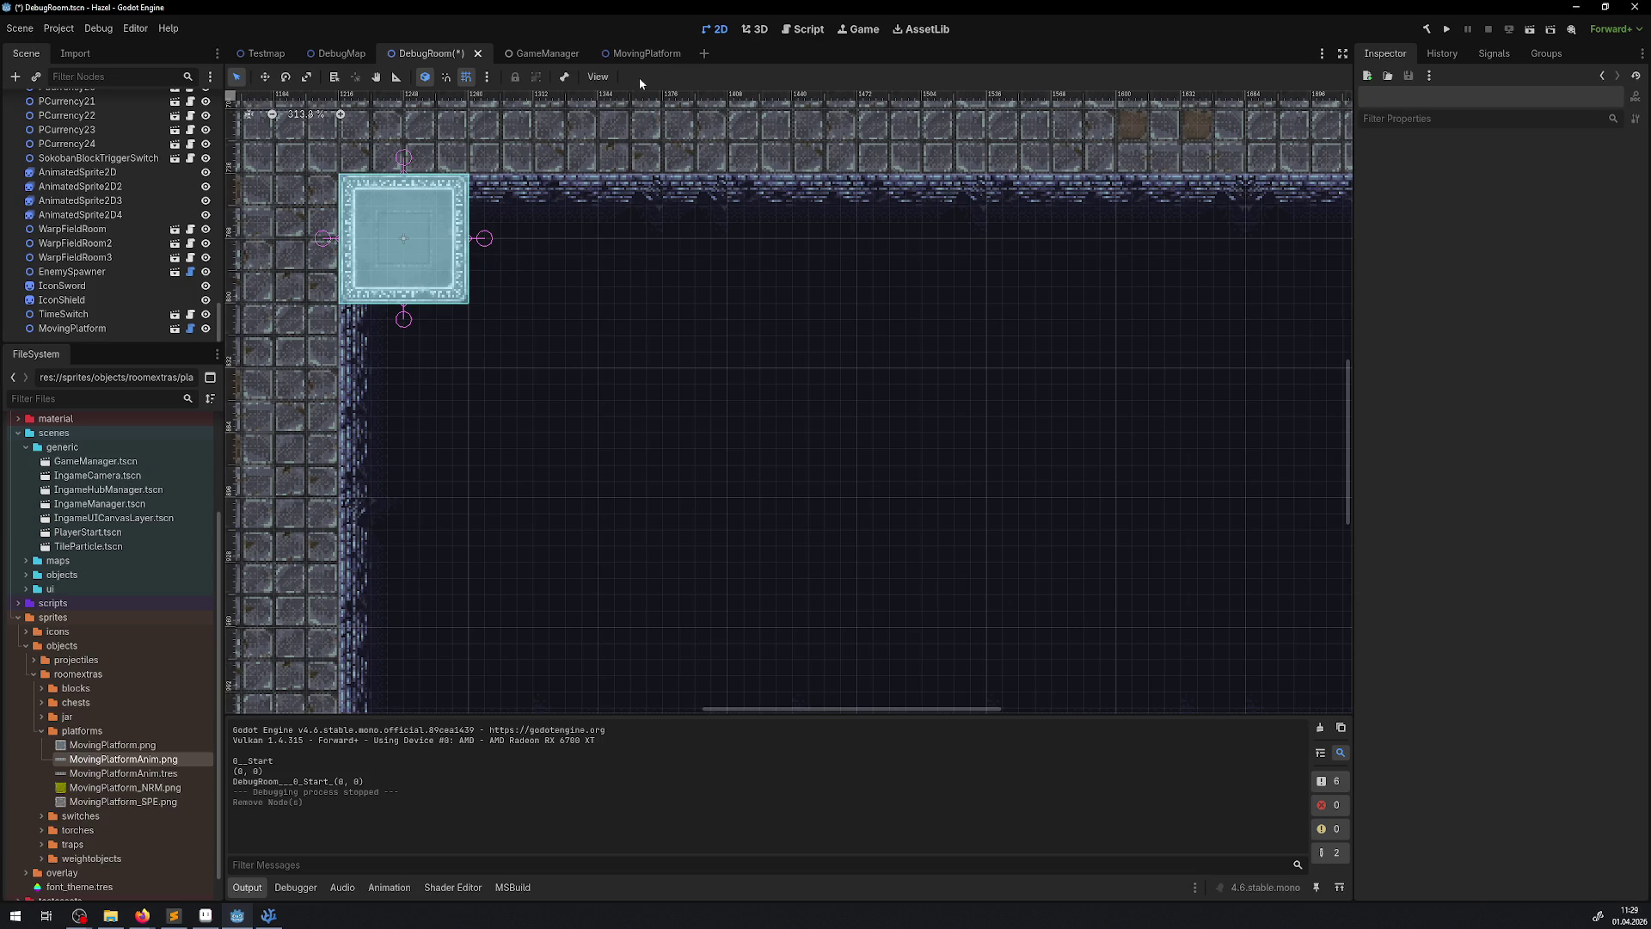
pyautogui.hotkey('ctrl', 's')
pyautogui.click(638, 55)
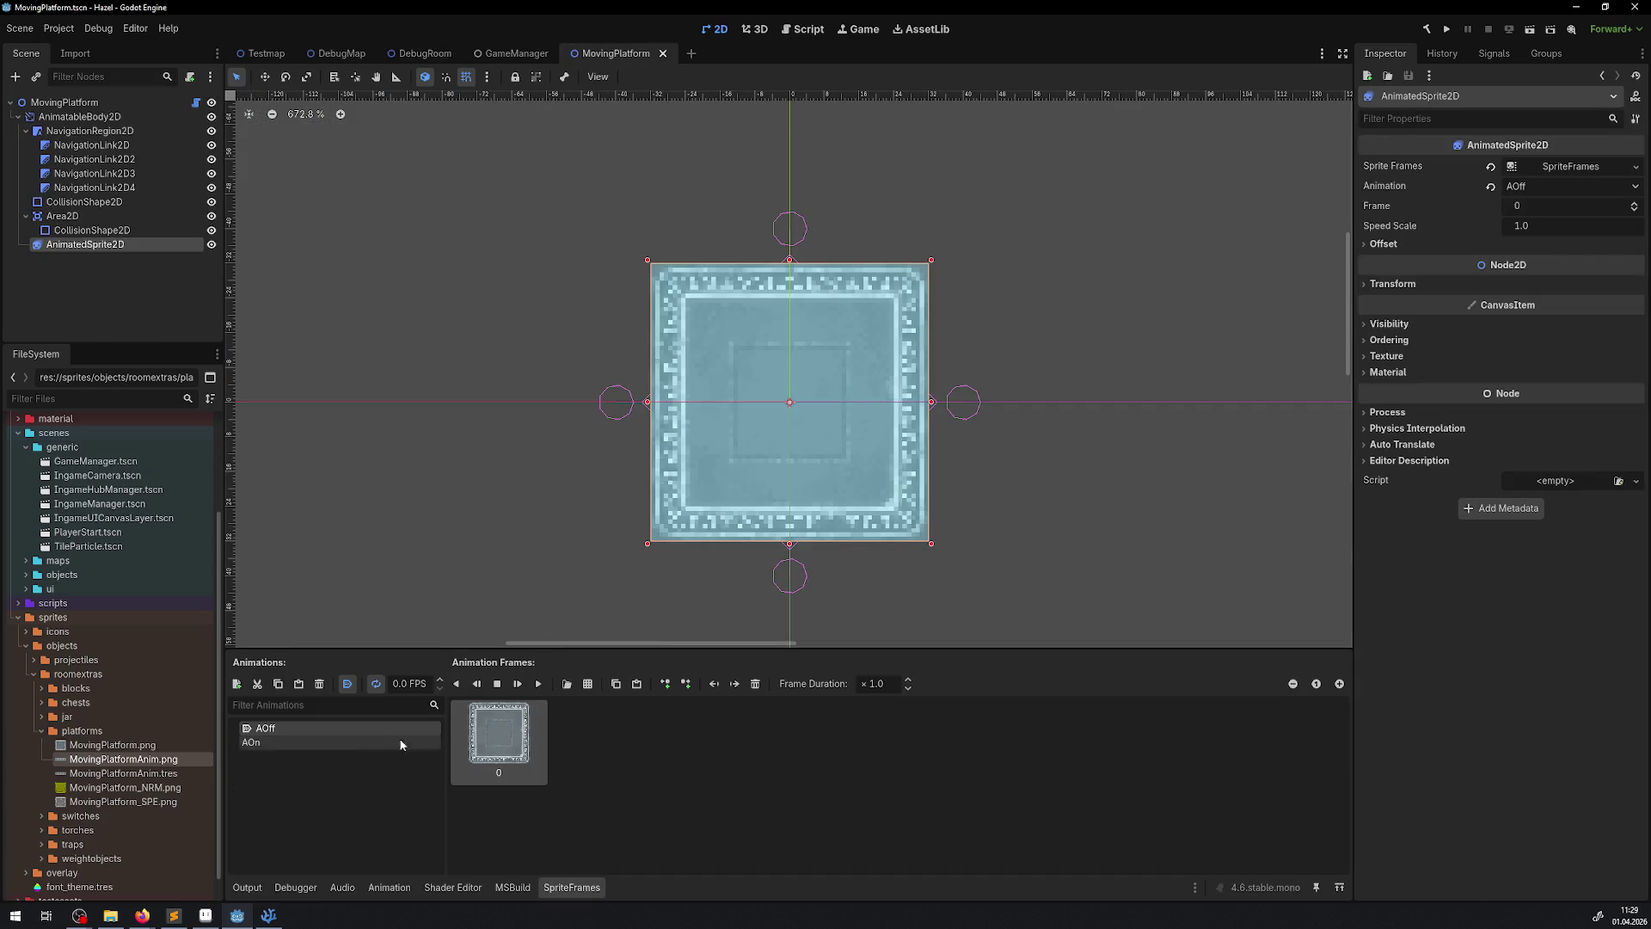
pyautogui.click(279, 738)
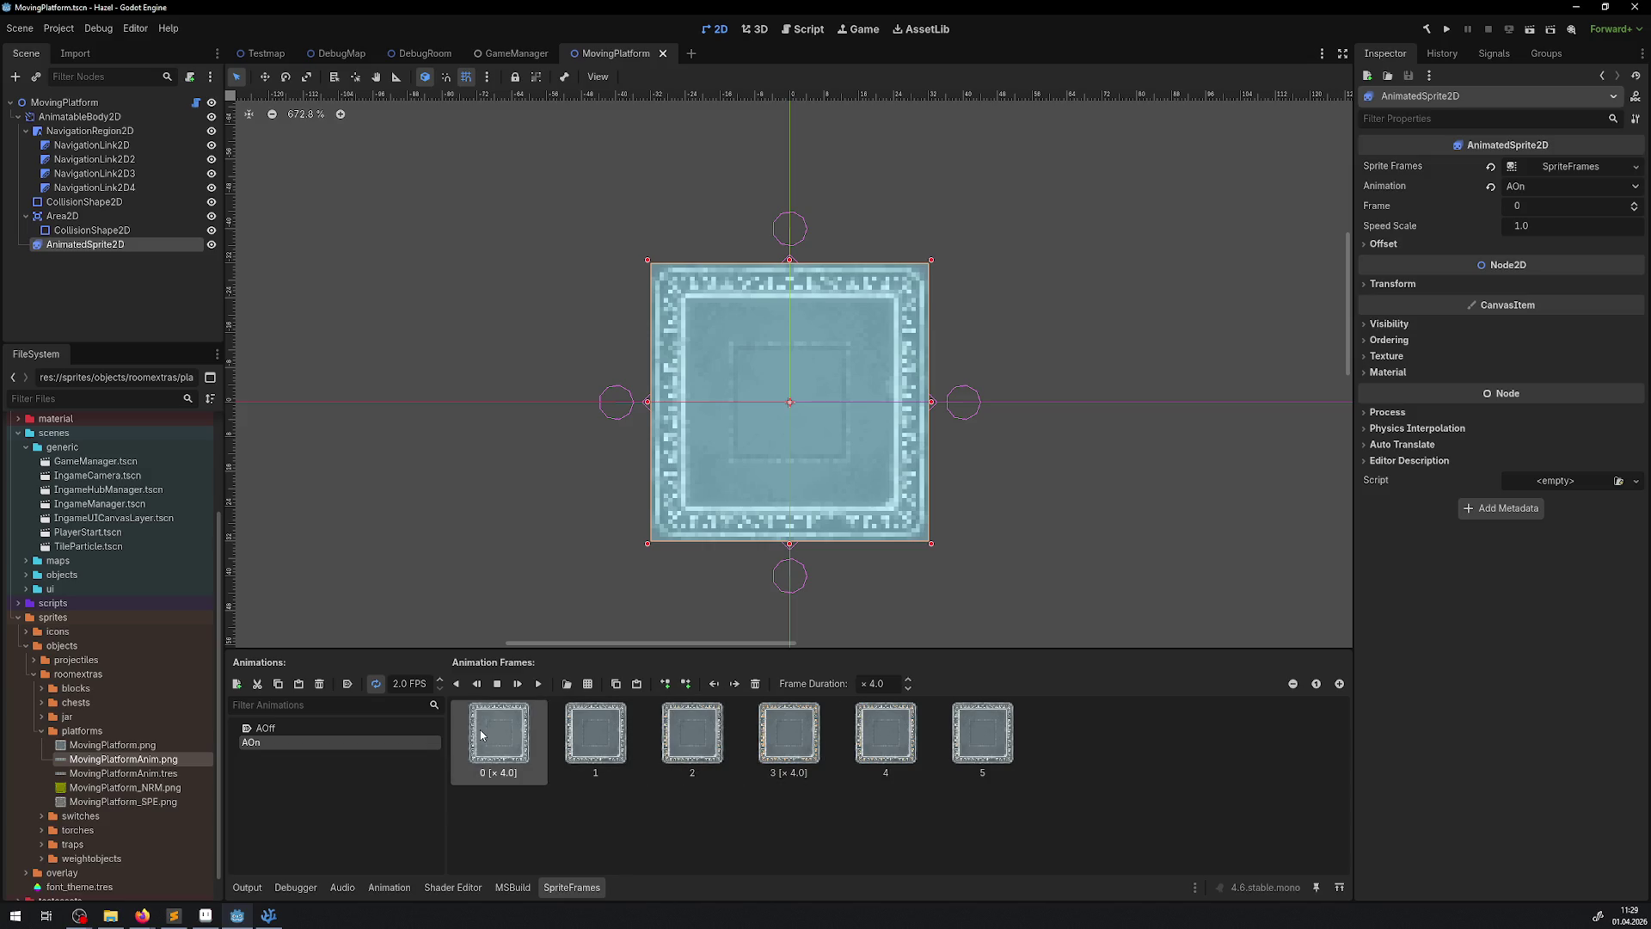
pyautogui.doubleClick(888, 682)
pyautogui.write('8')
pyautogui.click(802, 750)
pyautogui.write('8')
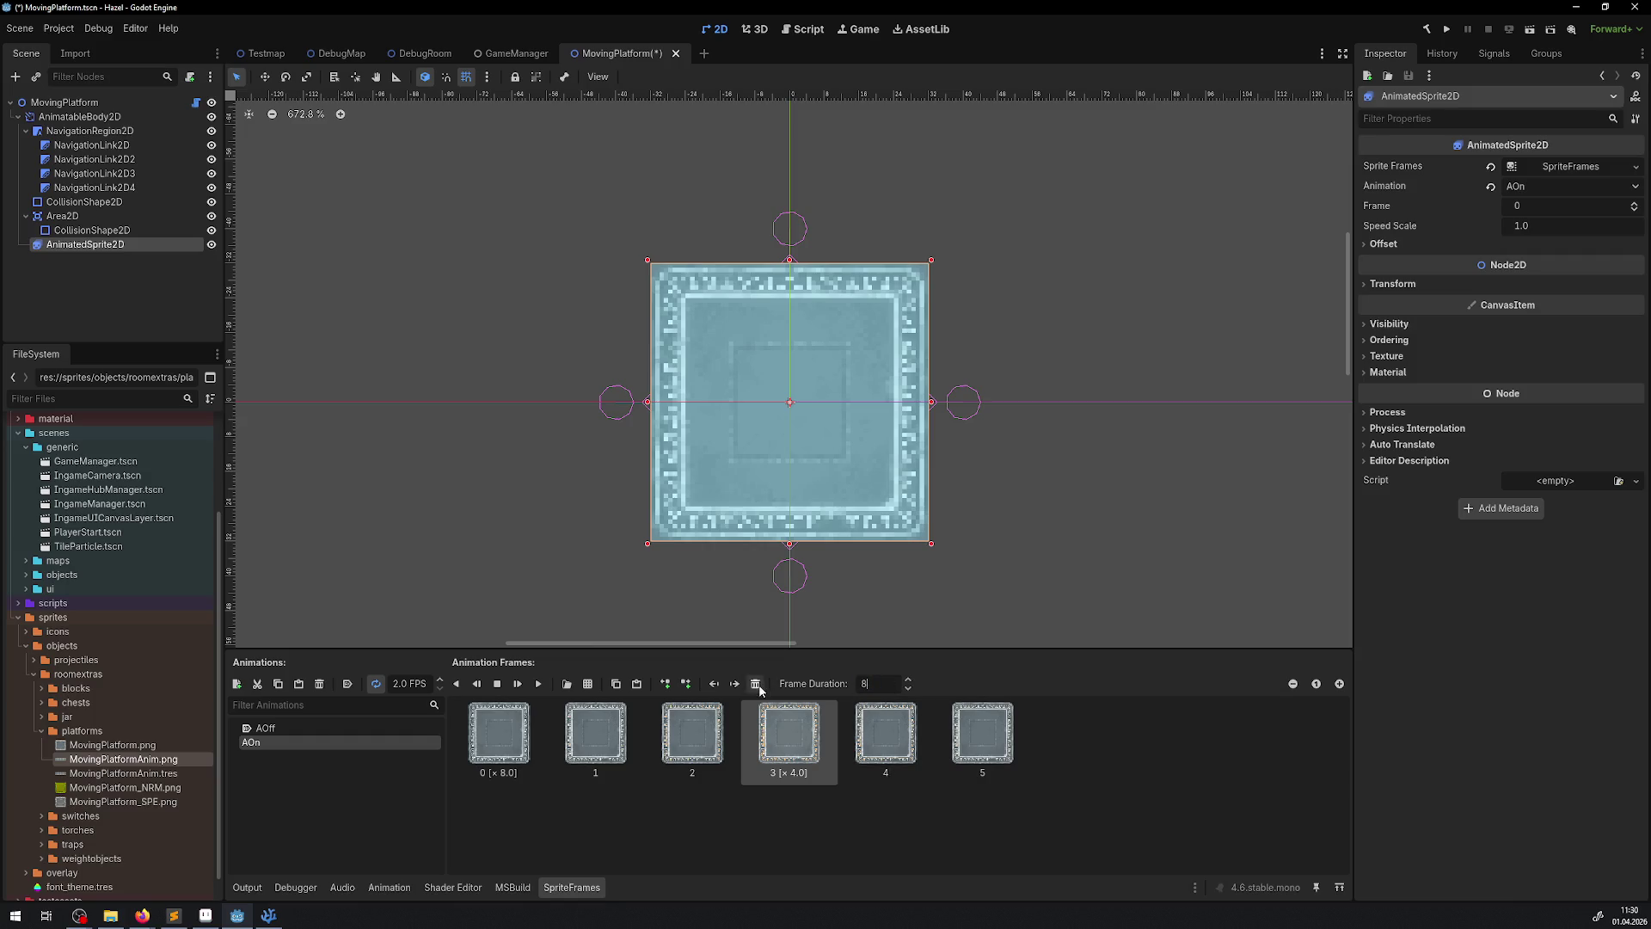
pyautogui.click(416, 685)
pyautogui.write('4')
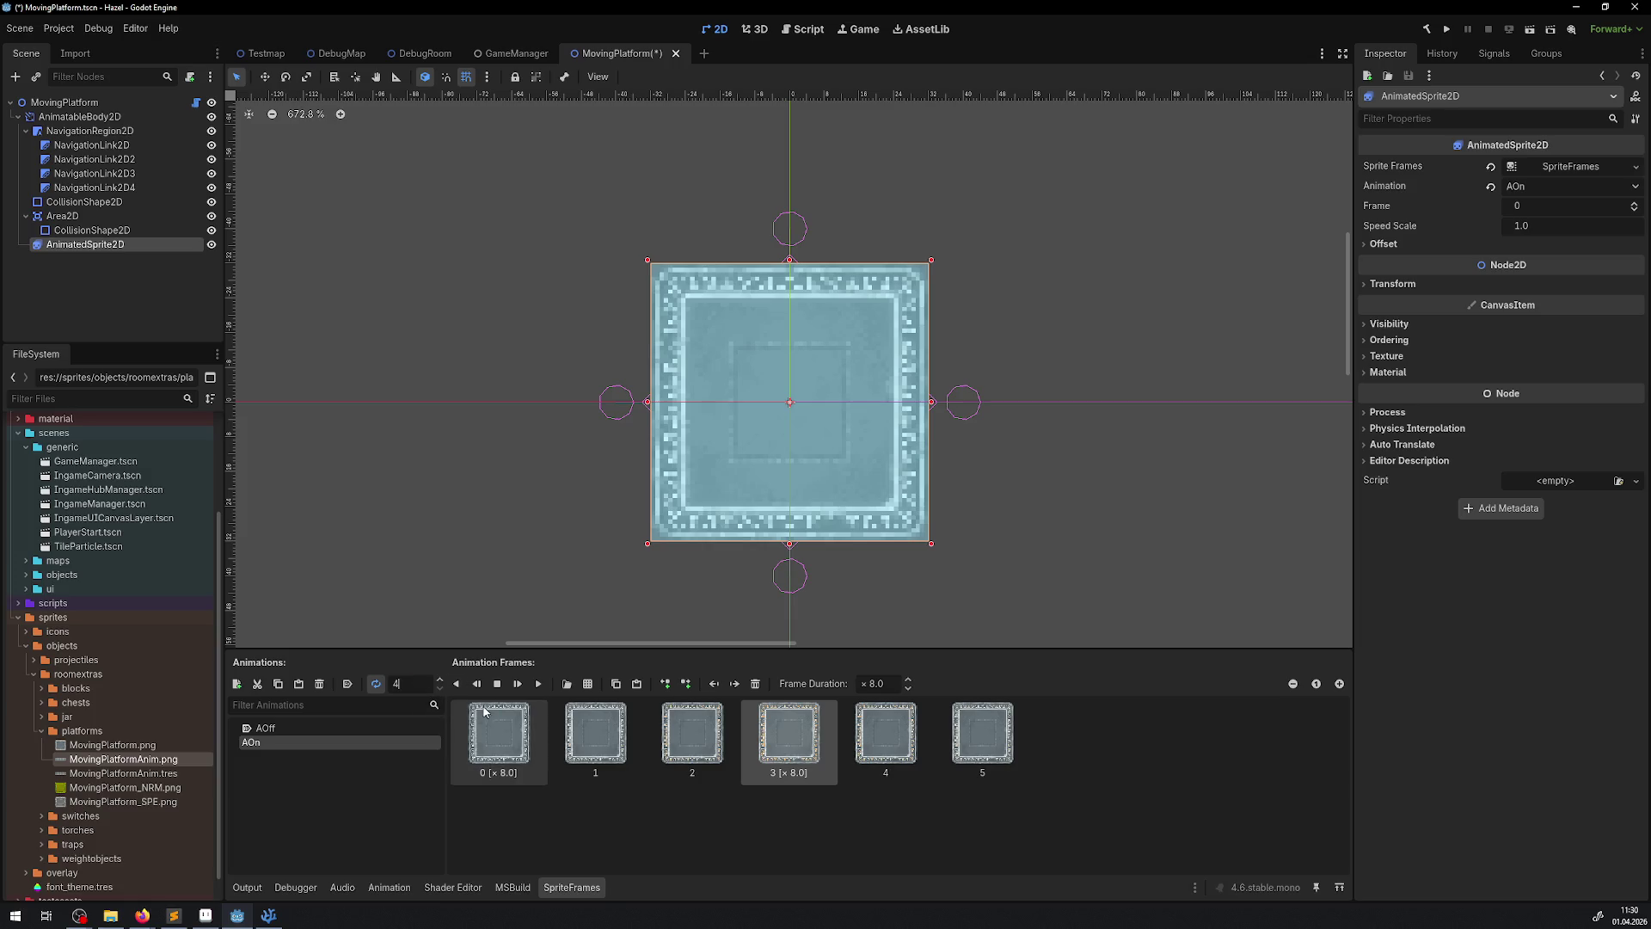
pyautogui.click(538, 684)
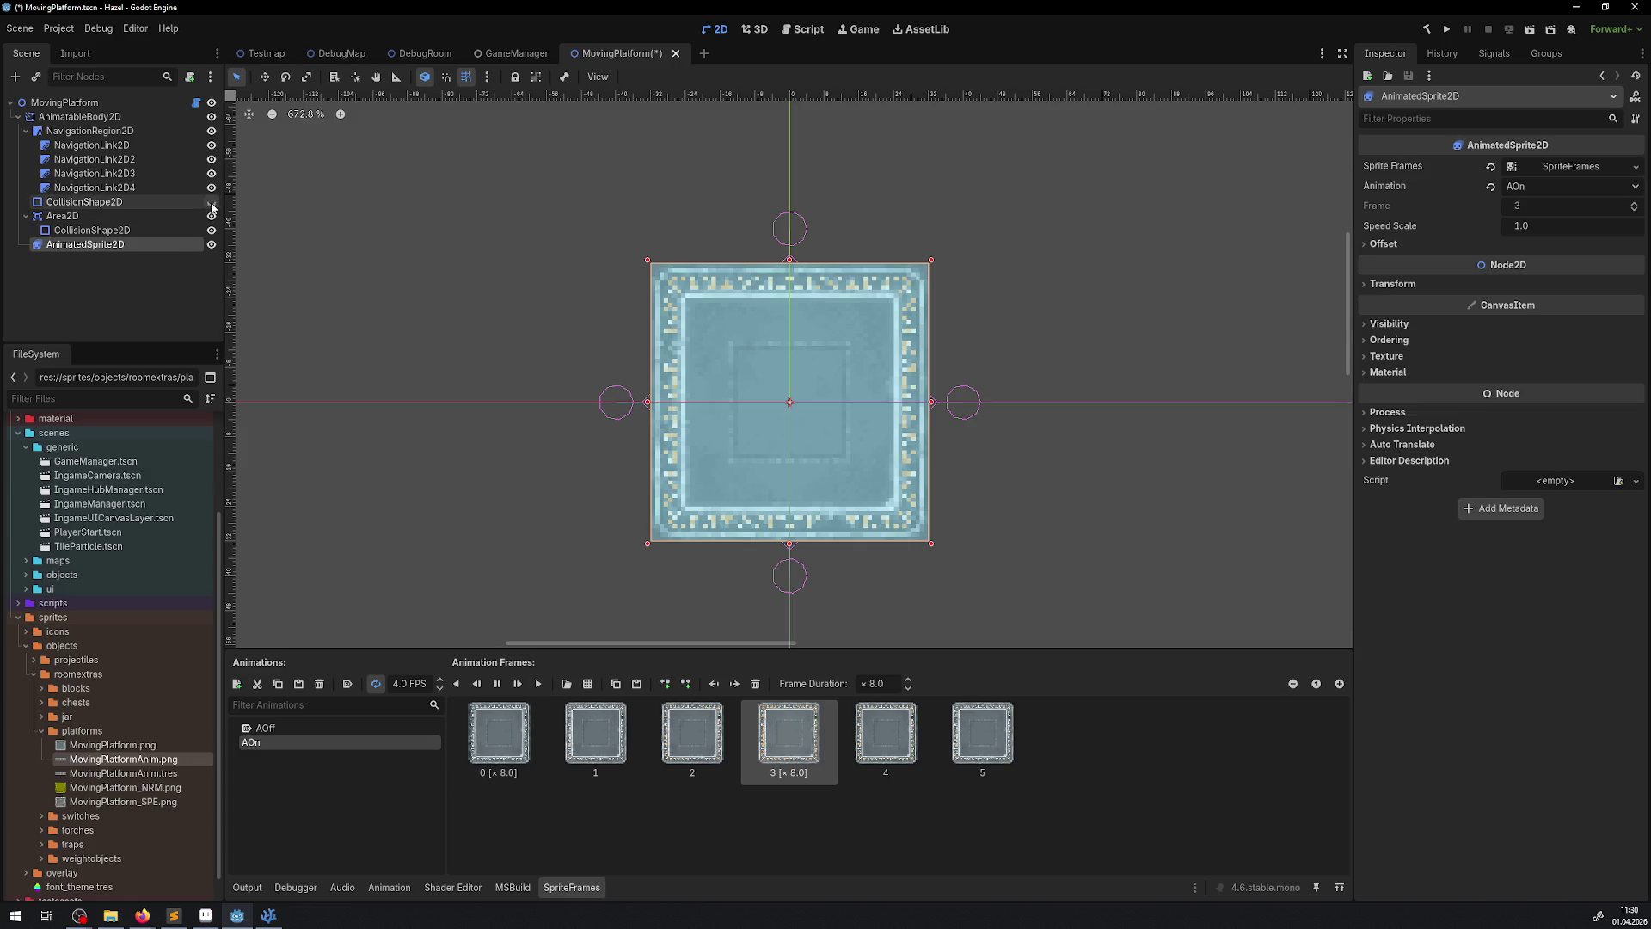
# - Set the AOn animation's frame 3 duration to 24 and save the MovingPlatform scene
pyautogui.click(211, 131)
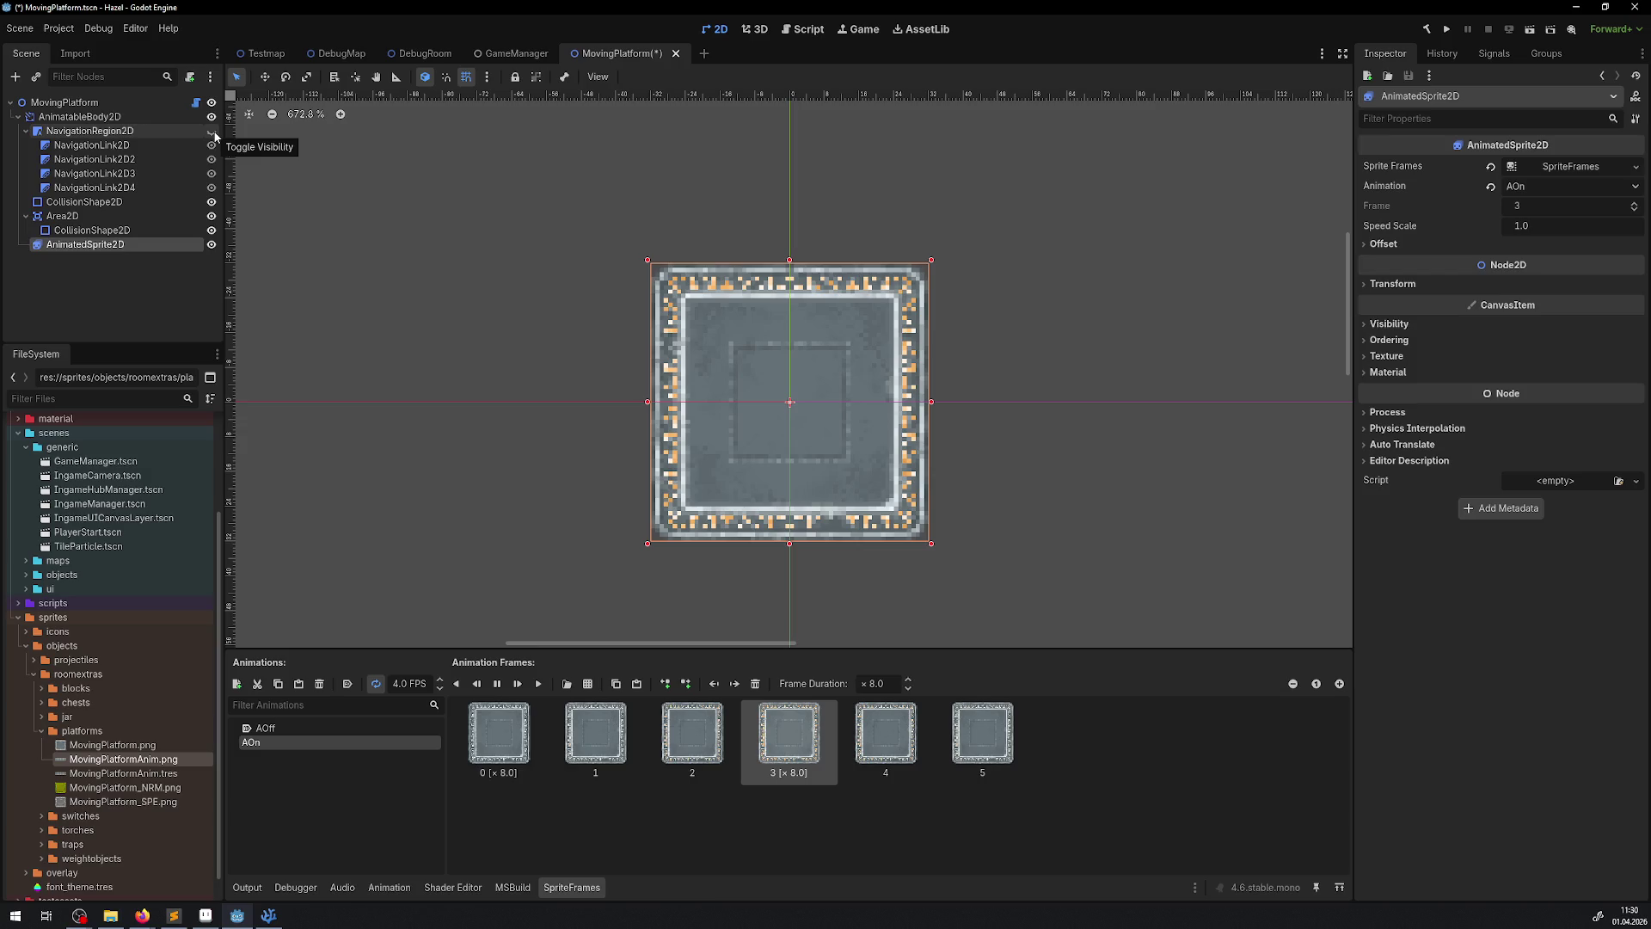
pyautogui.click(212, 131)
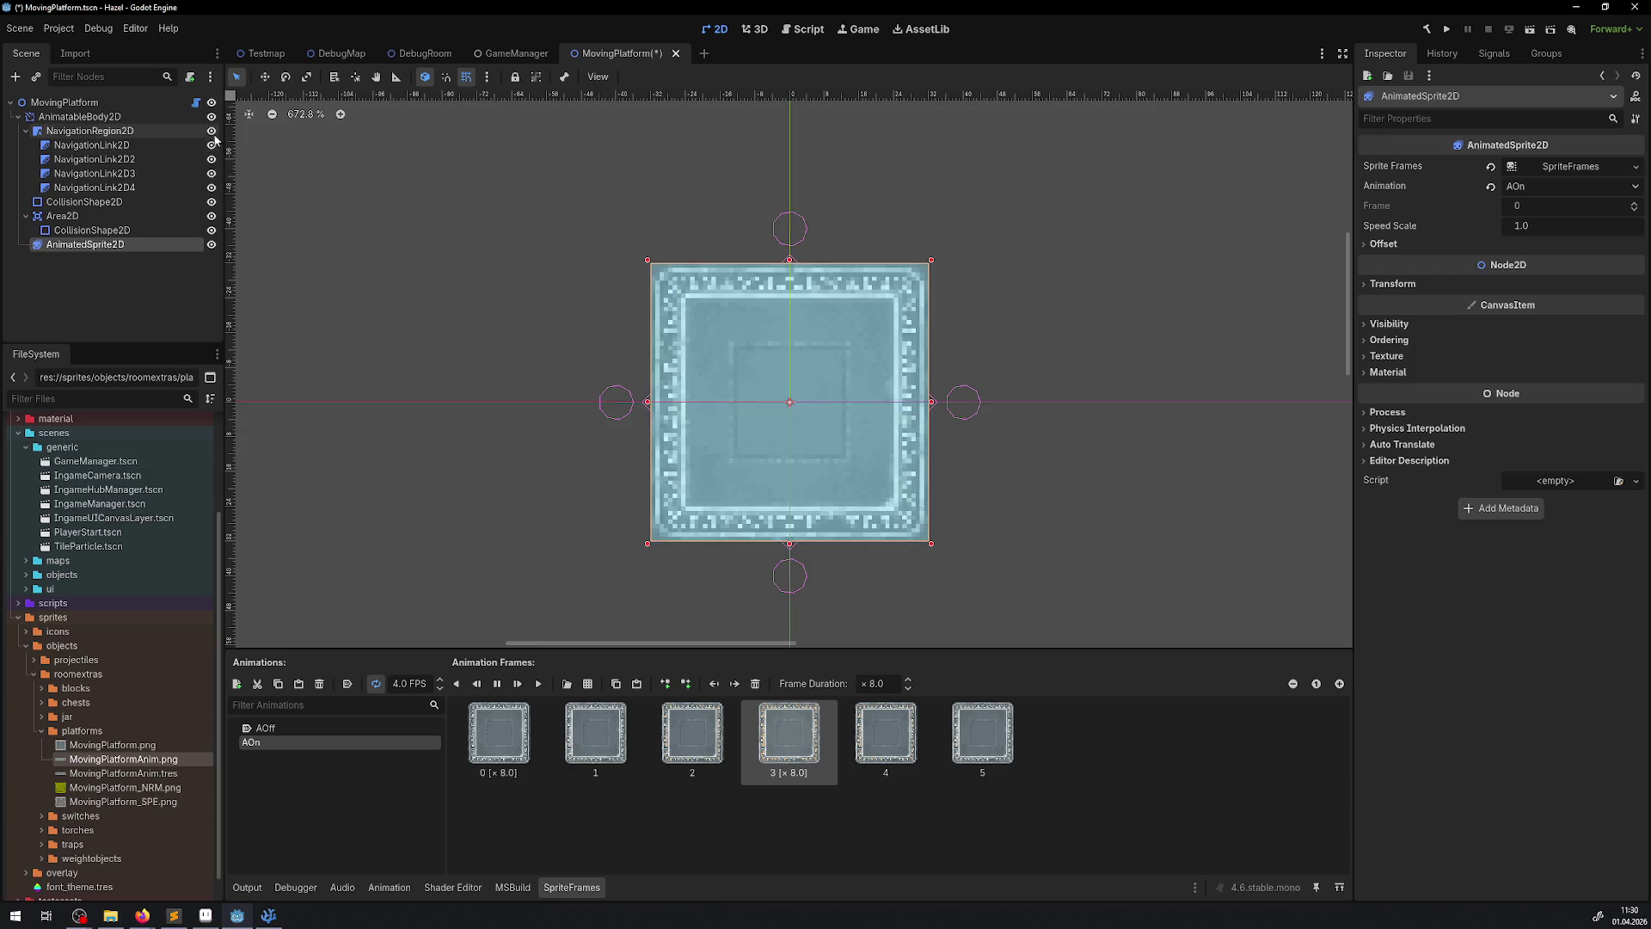
pyautogui.scroll(4, 407, 684)
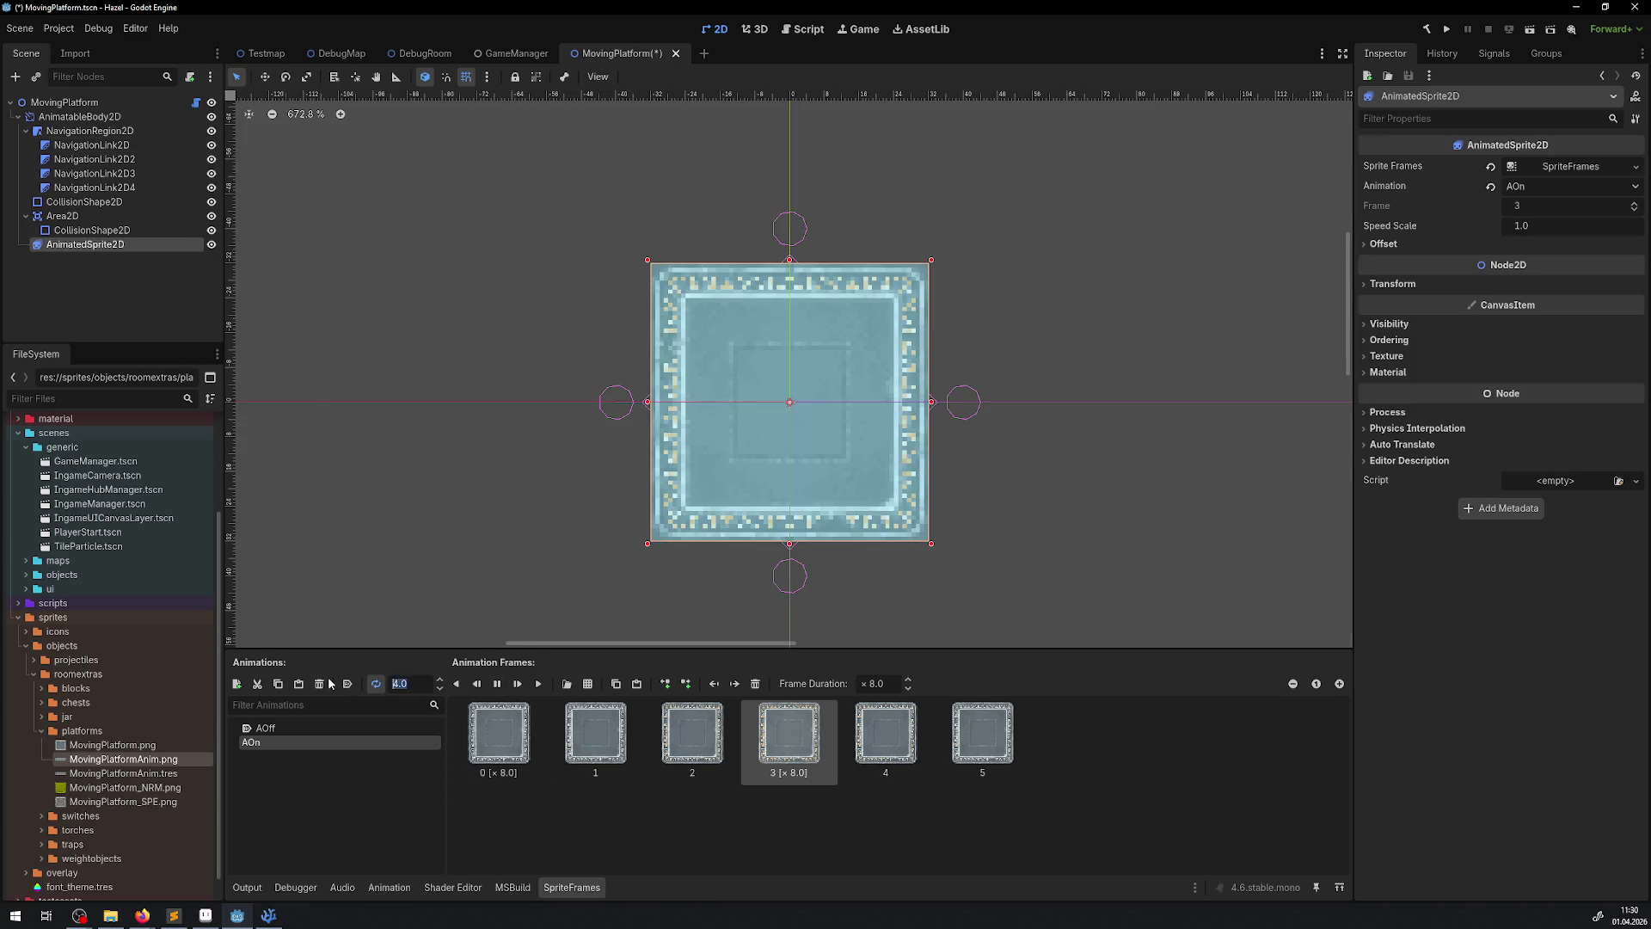
pyautogui.click(514, 758)
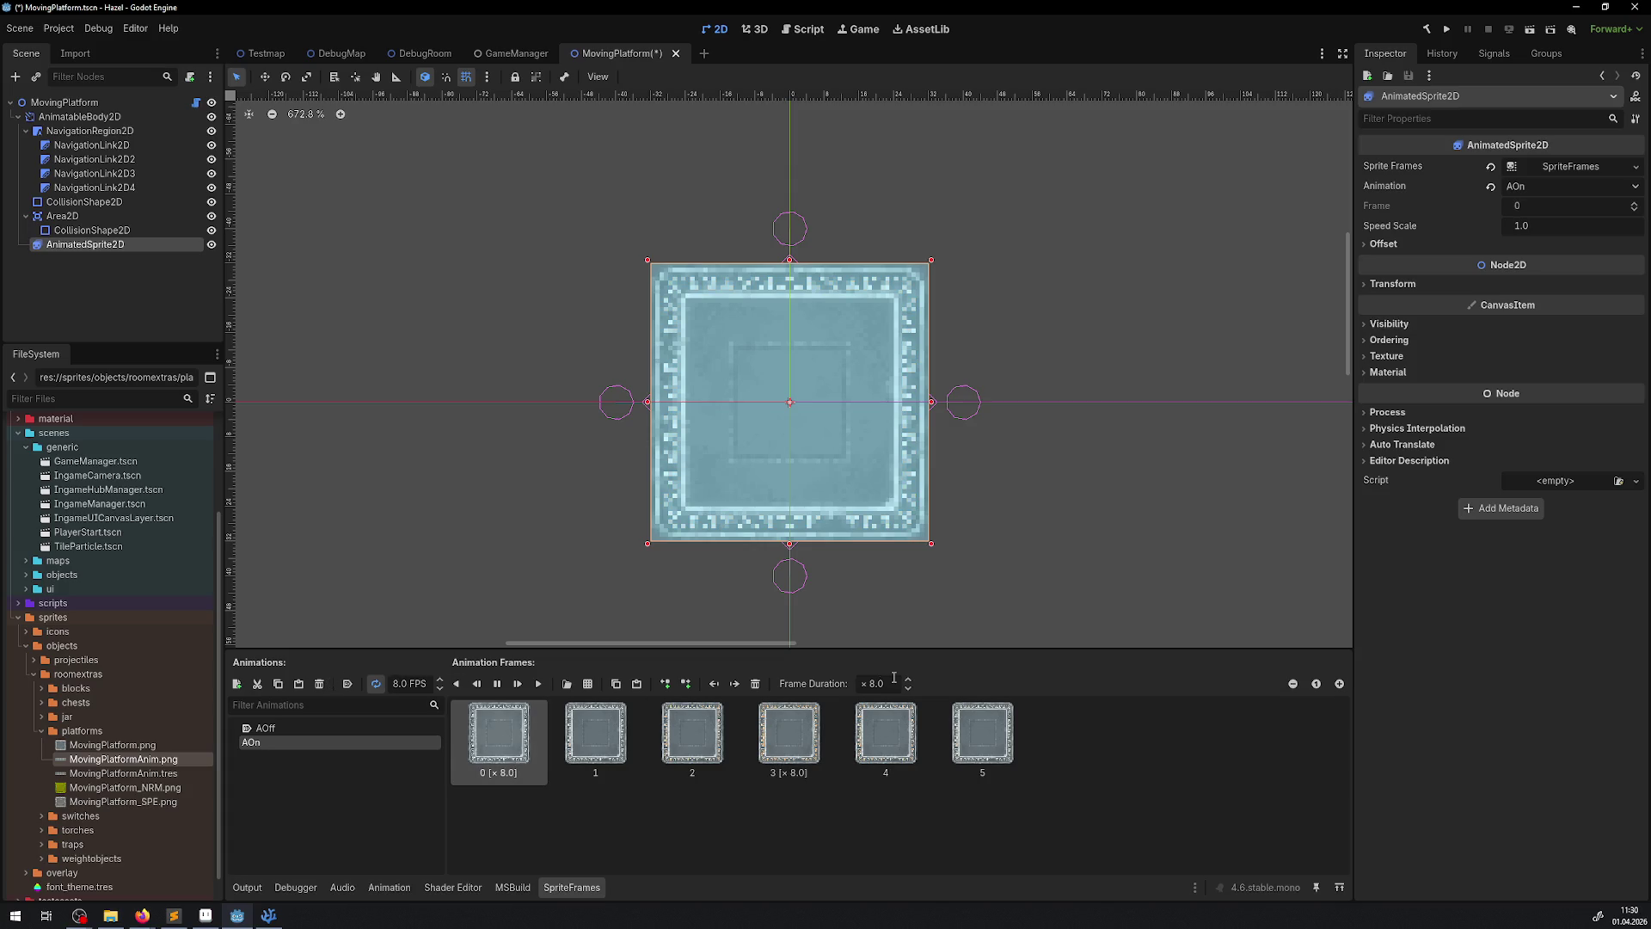
pyautogui.click(295, 451)
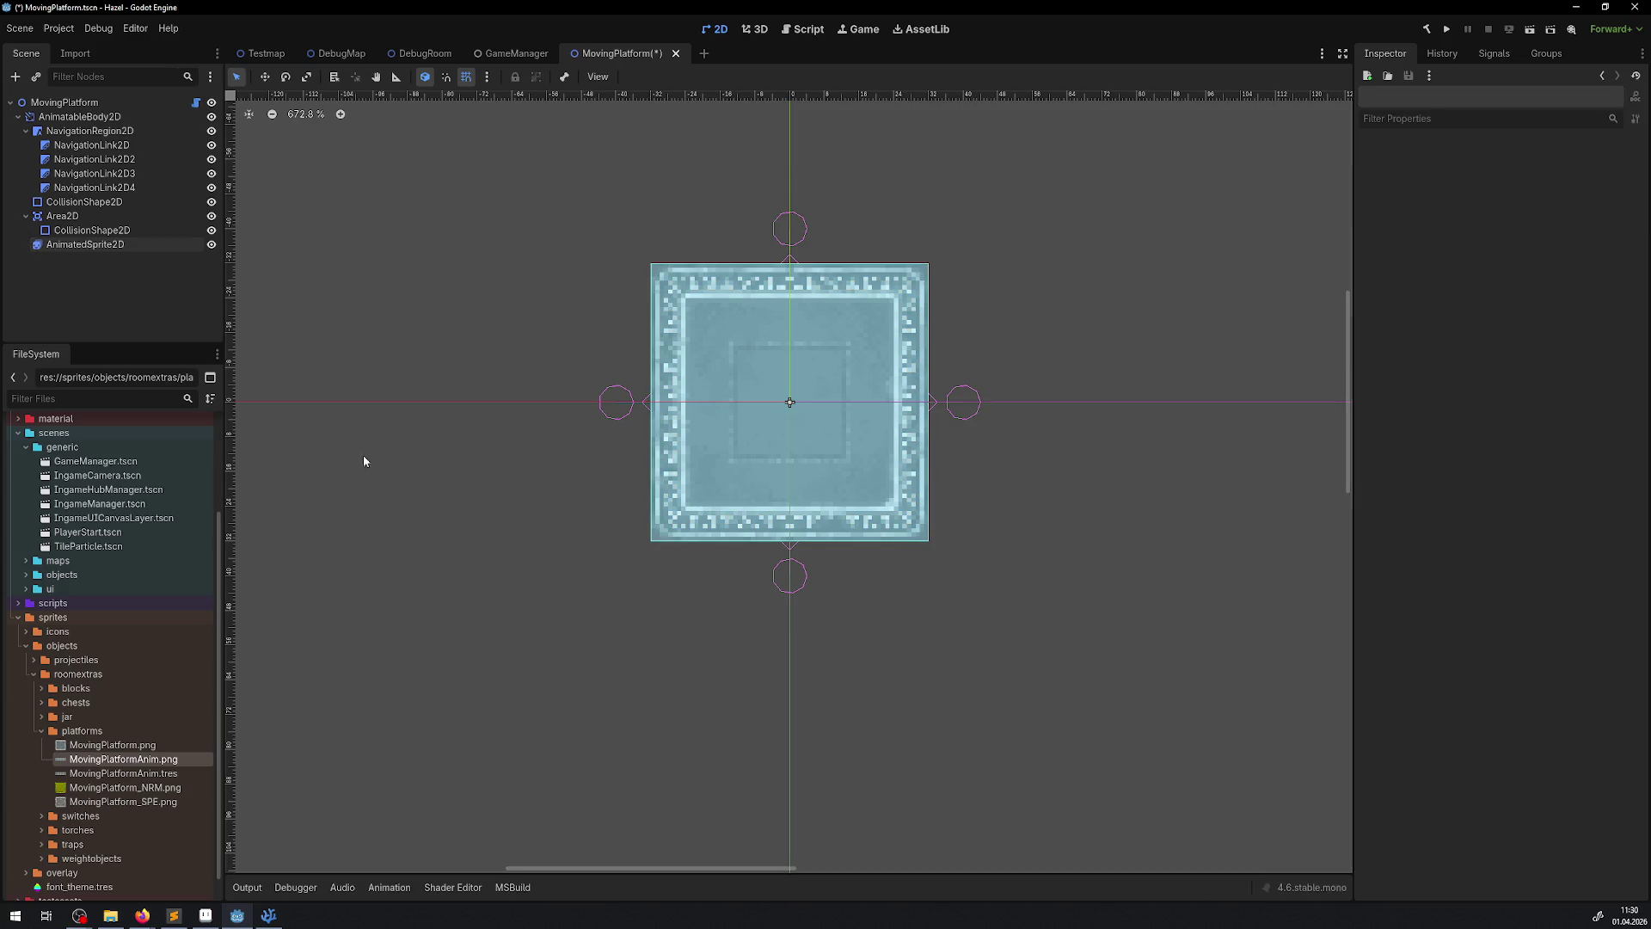
pyautogui.click(211, 131)
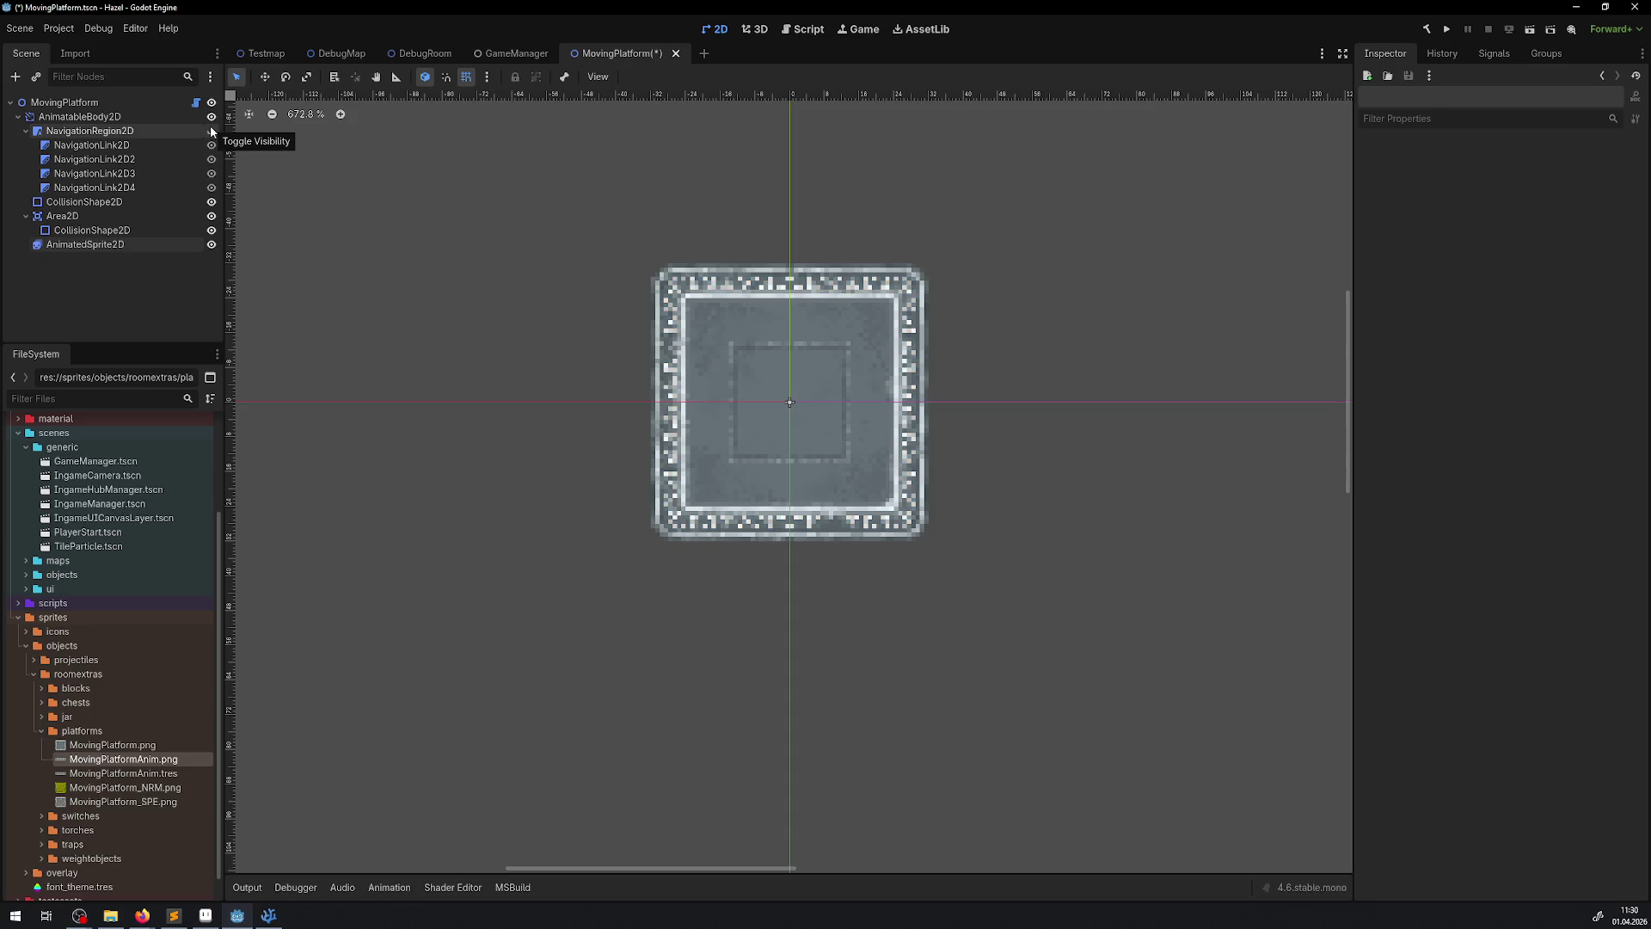
pyautogui.click(212, 130)
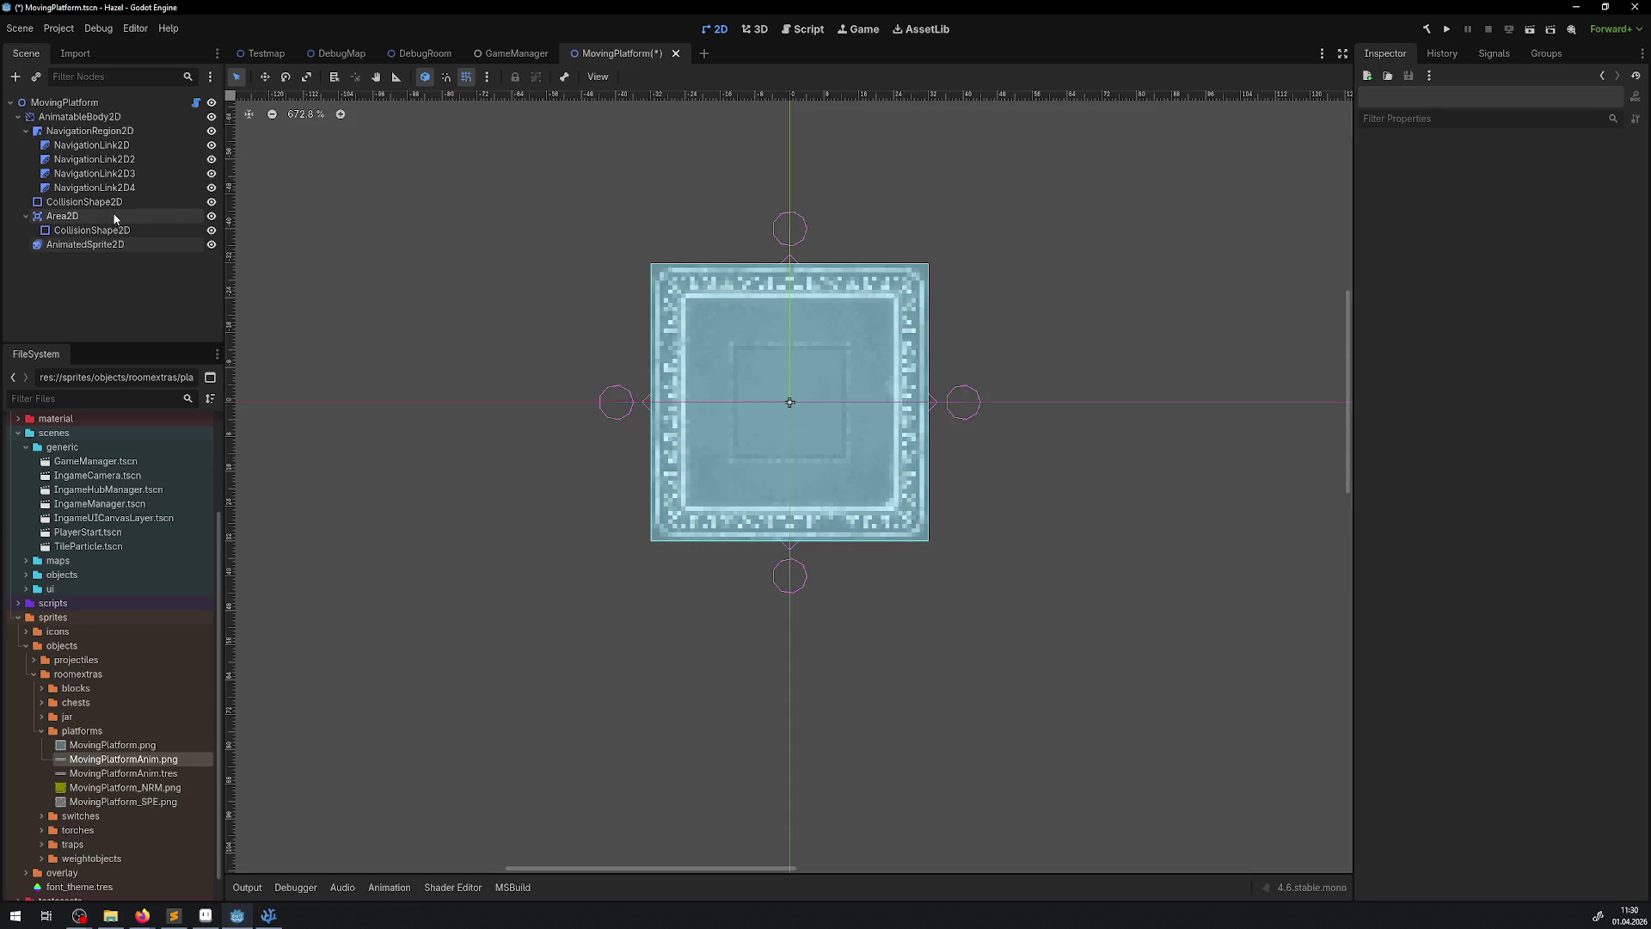
pyautogui.click(94, 247)
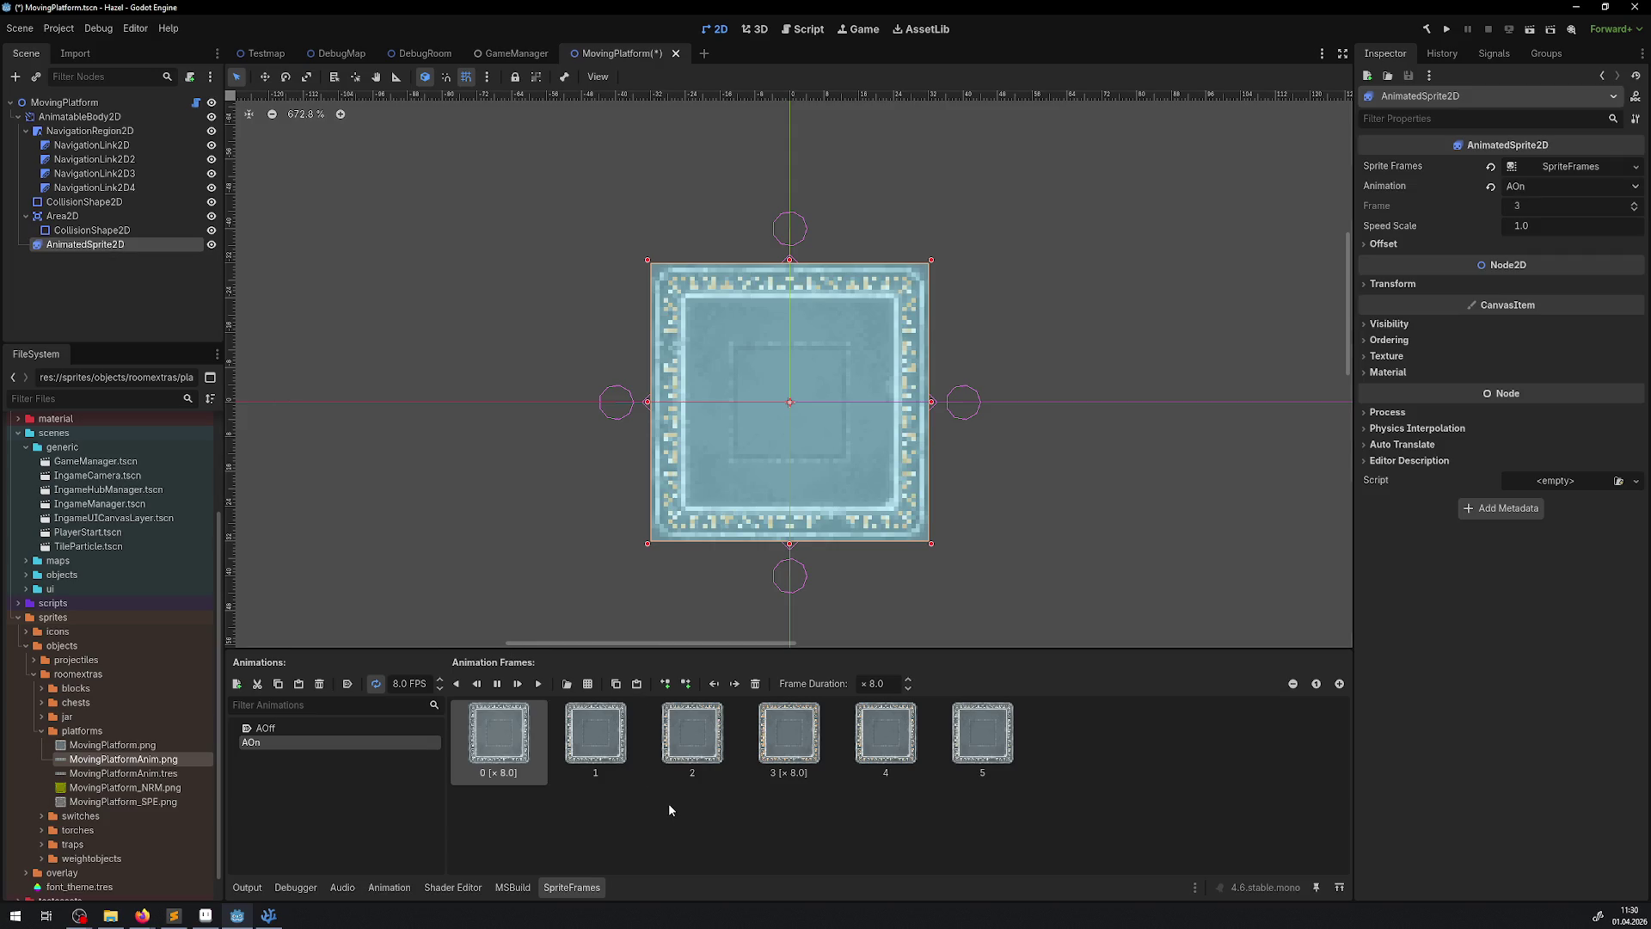
pyautogui.click(788, 735)
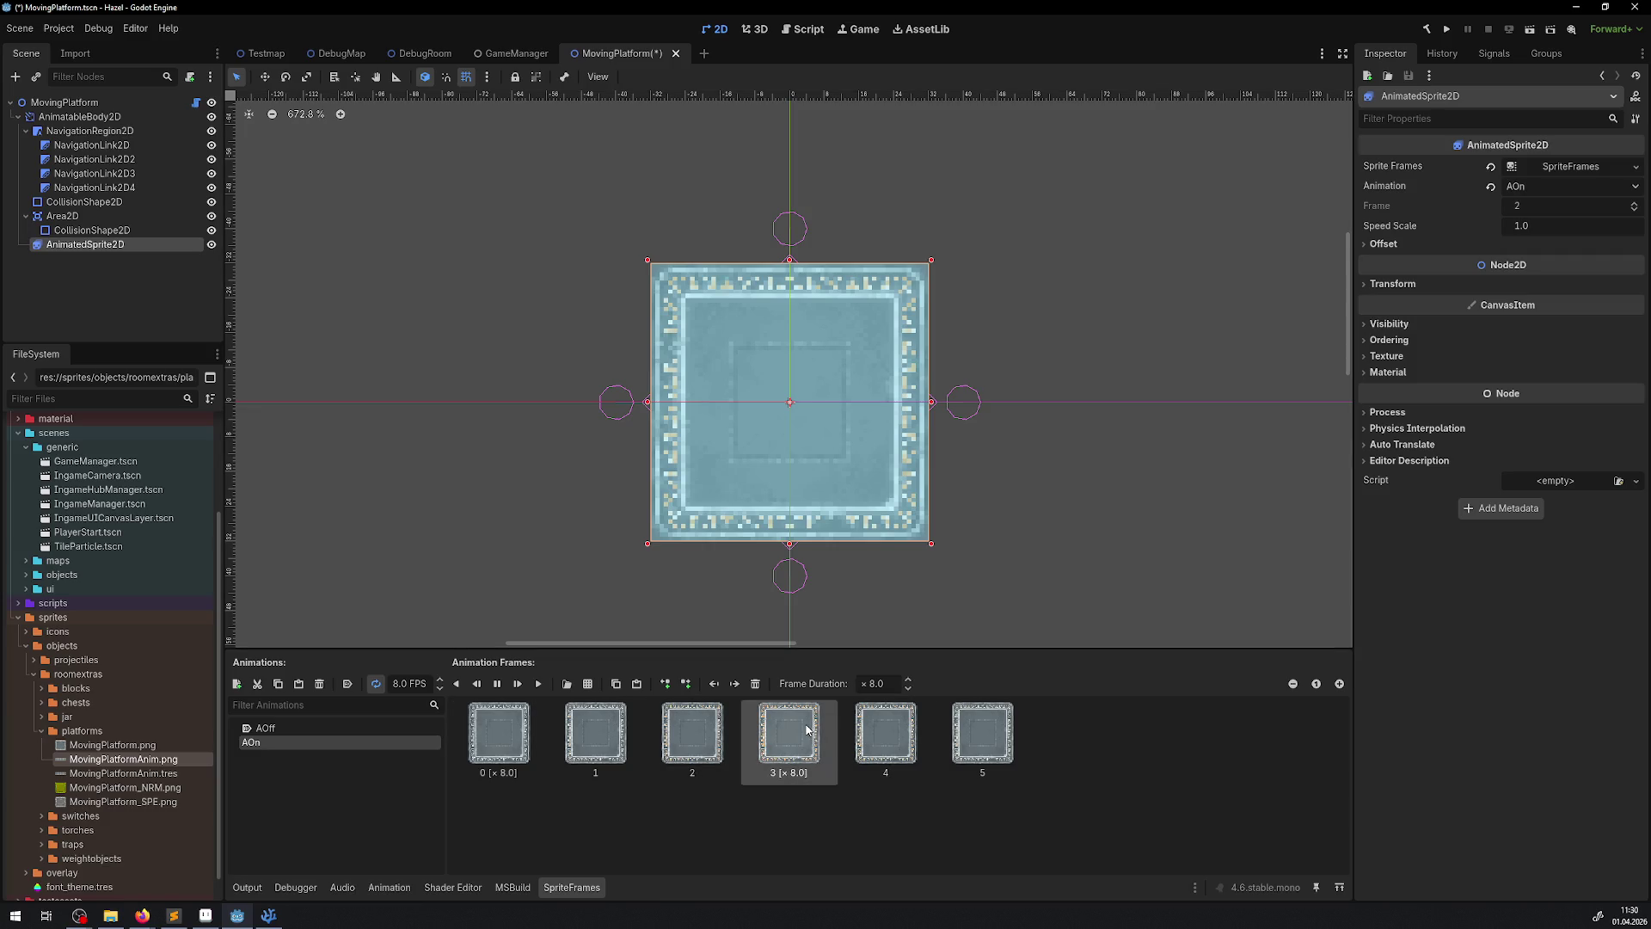
pyautogui.click(888, 681)
pyautogui.write('24')
pyautogui.press('Return')
pyautogui.hotkey('ctrl', 's')
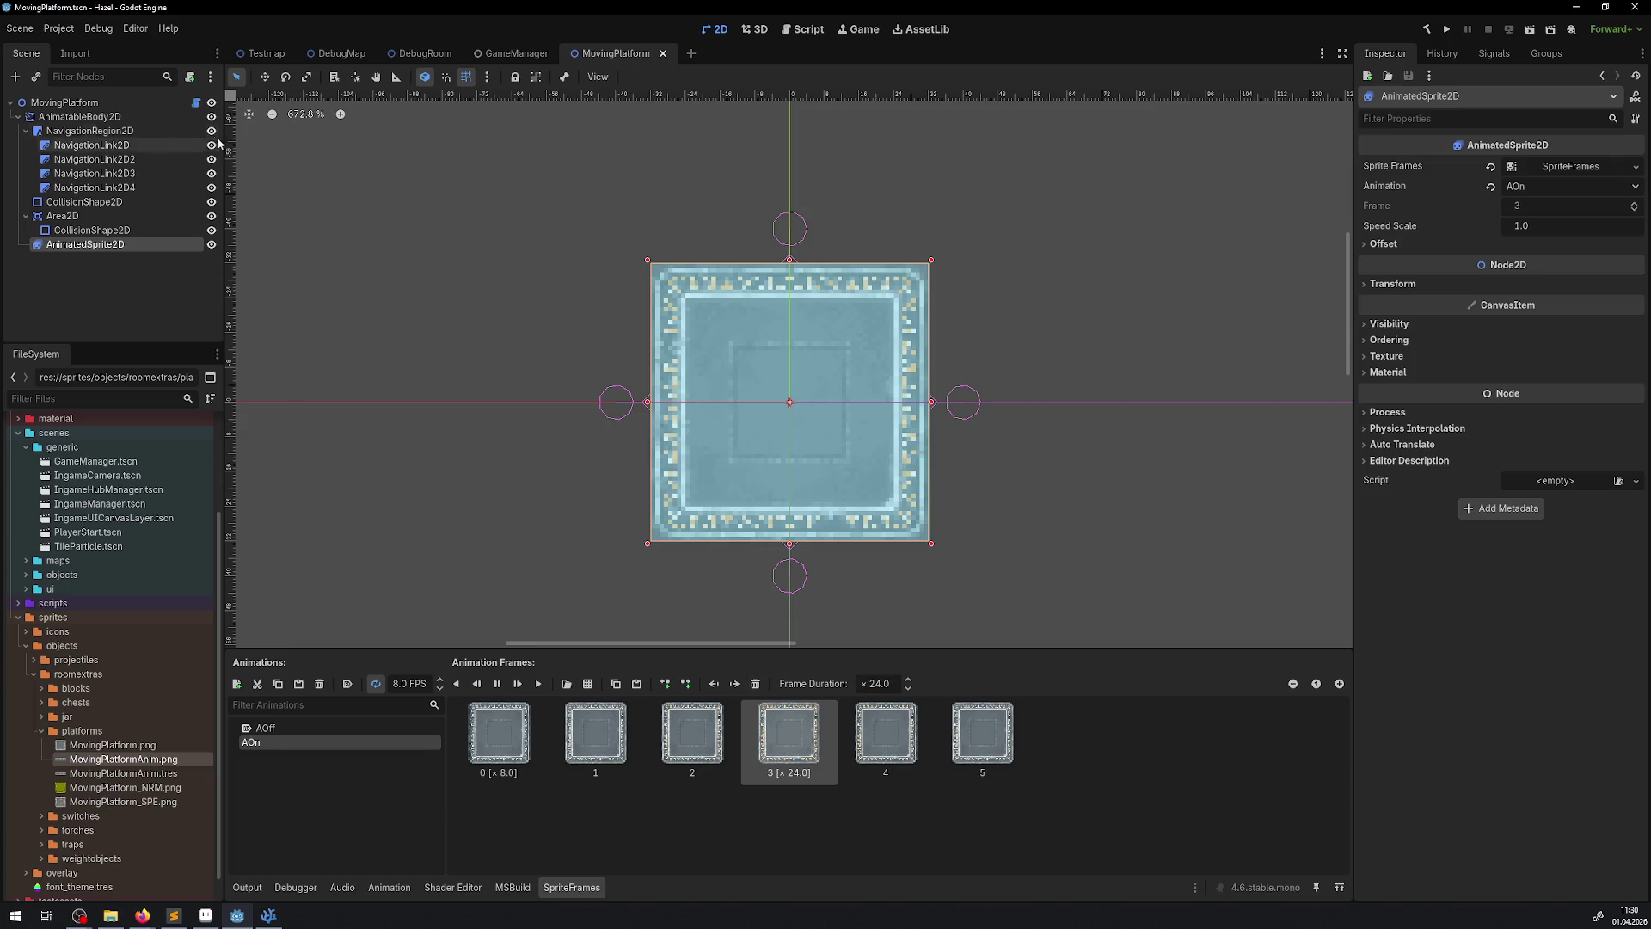
# - Set AOn frame 0's duration to 4 and save the MovingPlatform scene
pyautogui.click(210, 131)
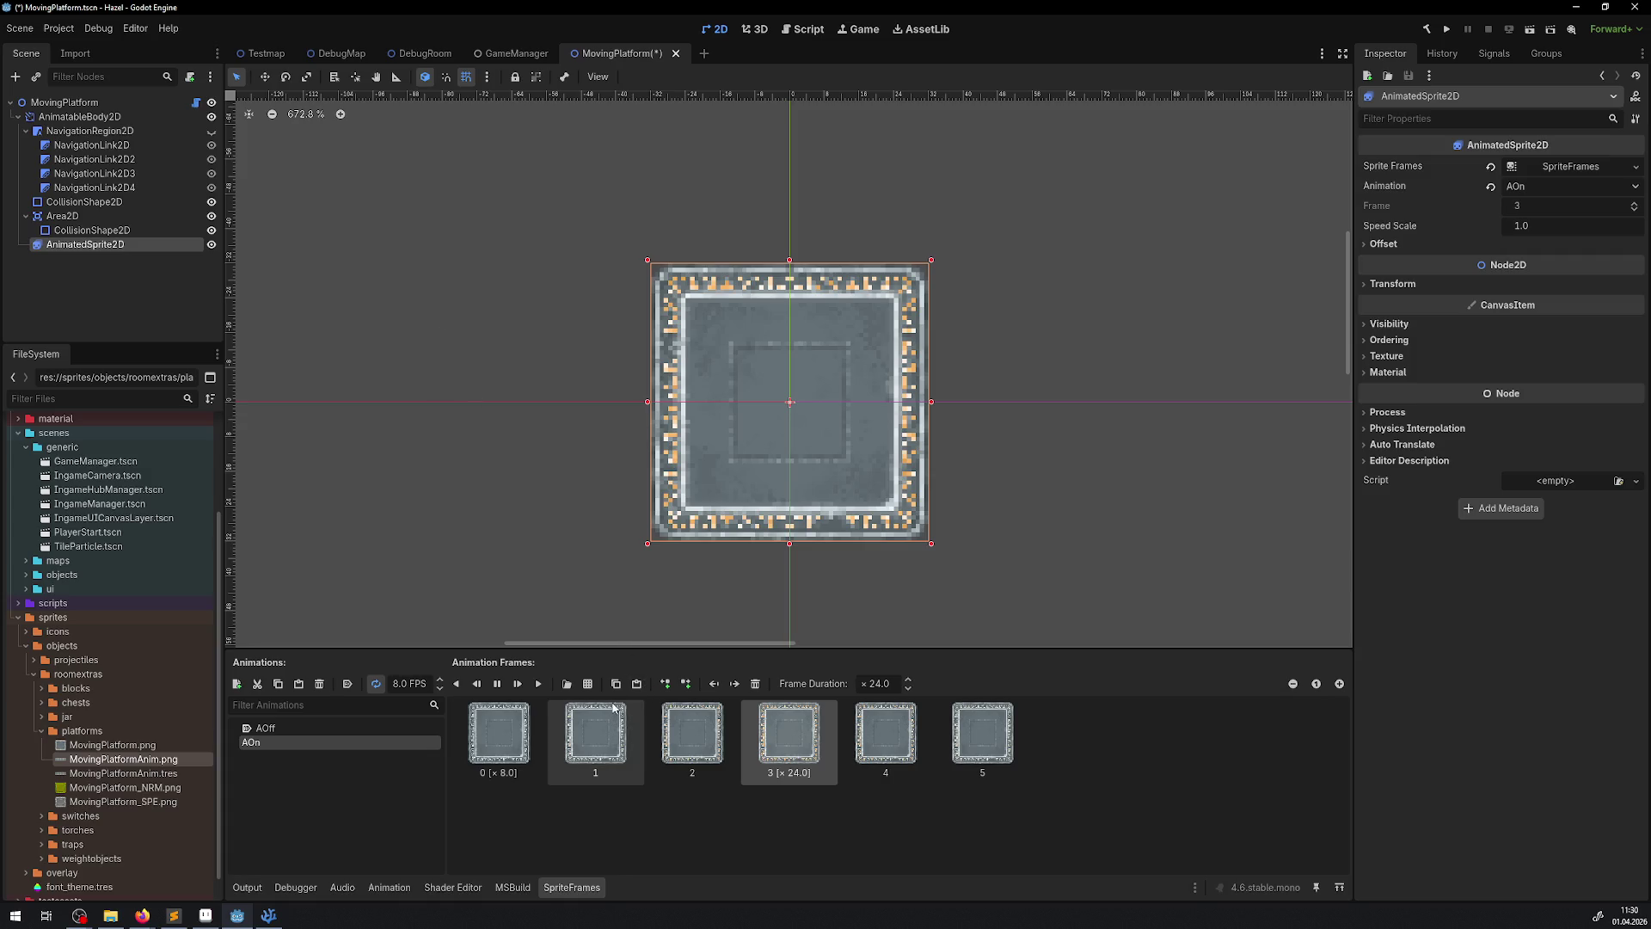
pyautogui.click(498, 733)
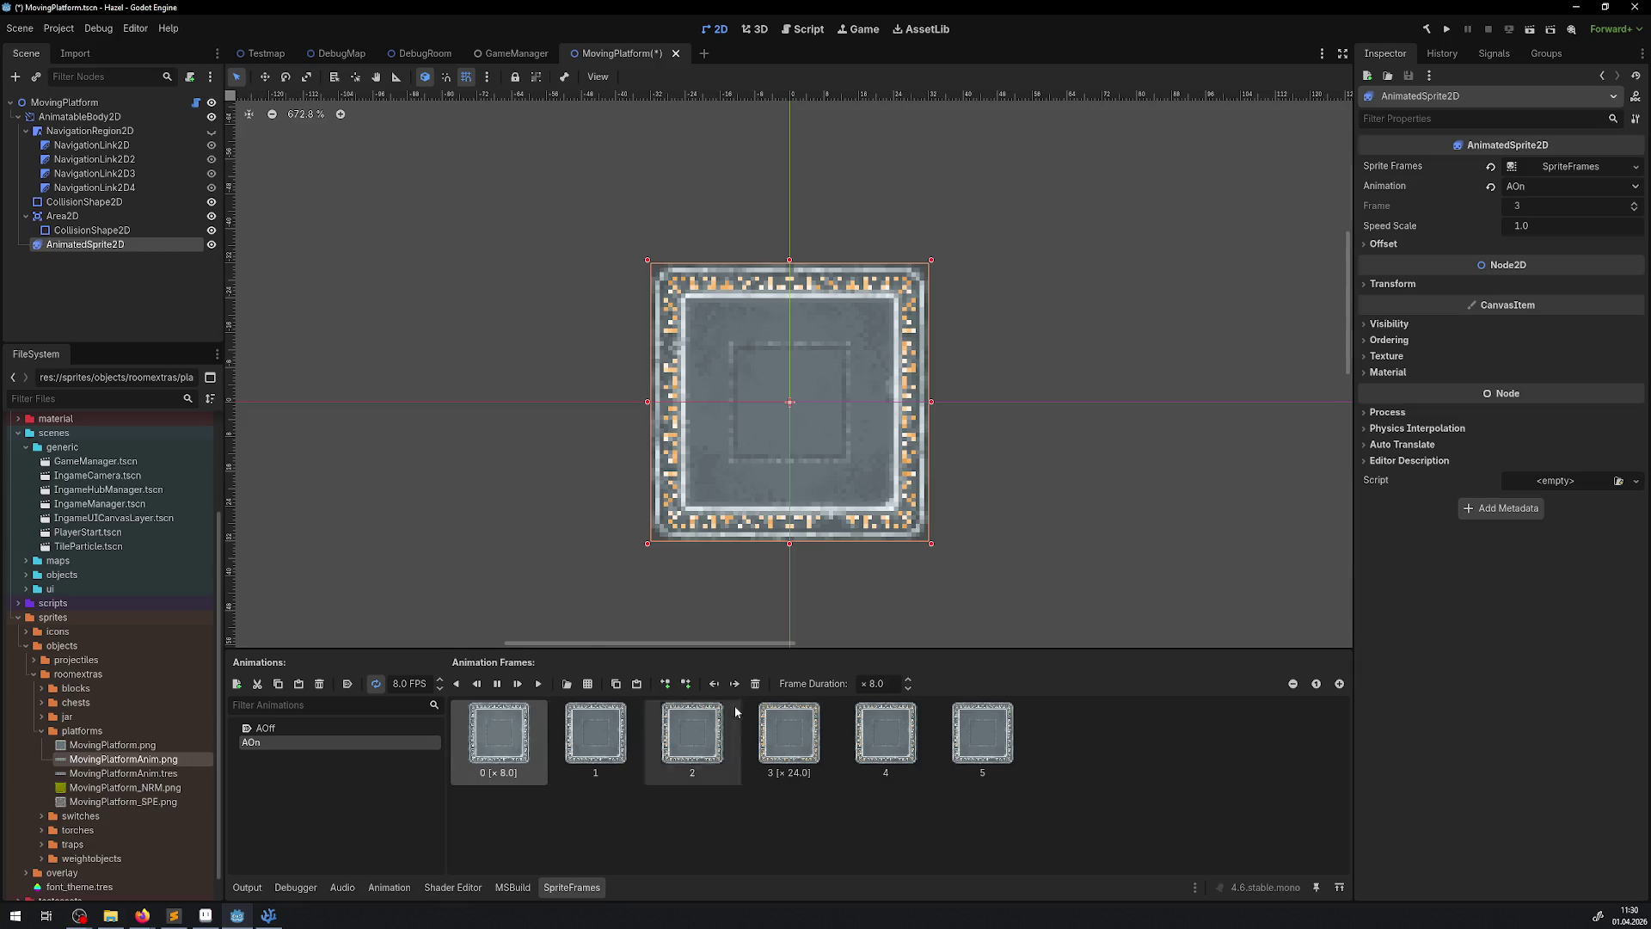
pyautogui.click(882, 683)
pyautogui.write('0.01')
pyautogui.press('Return')
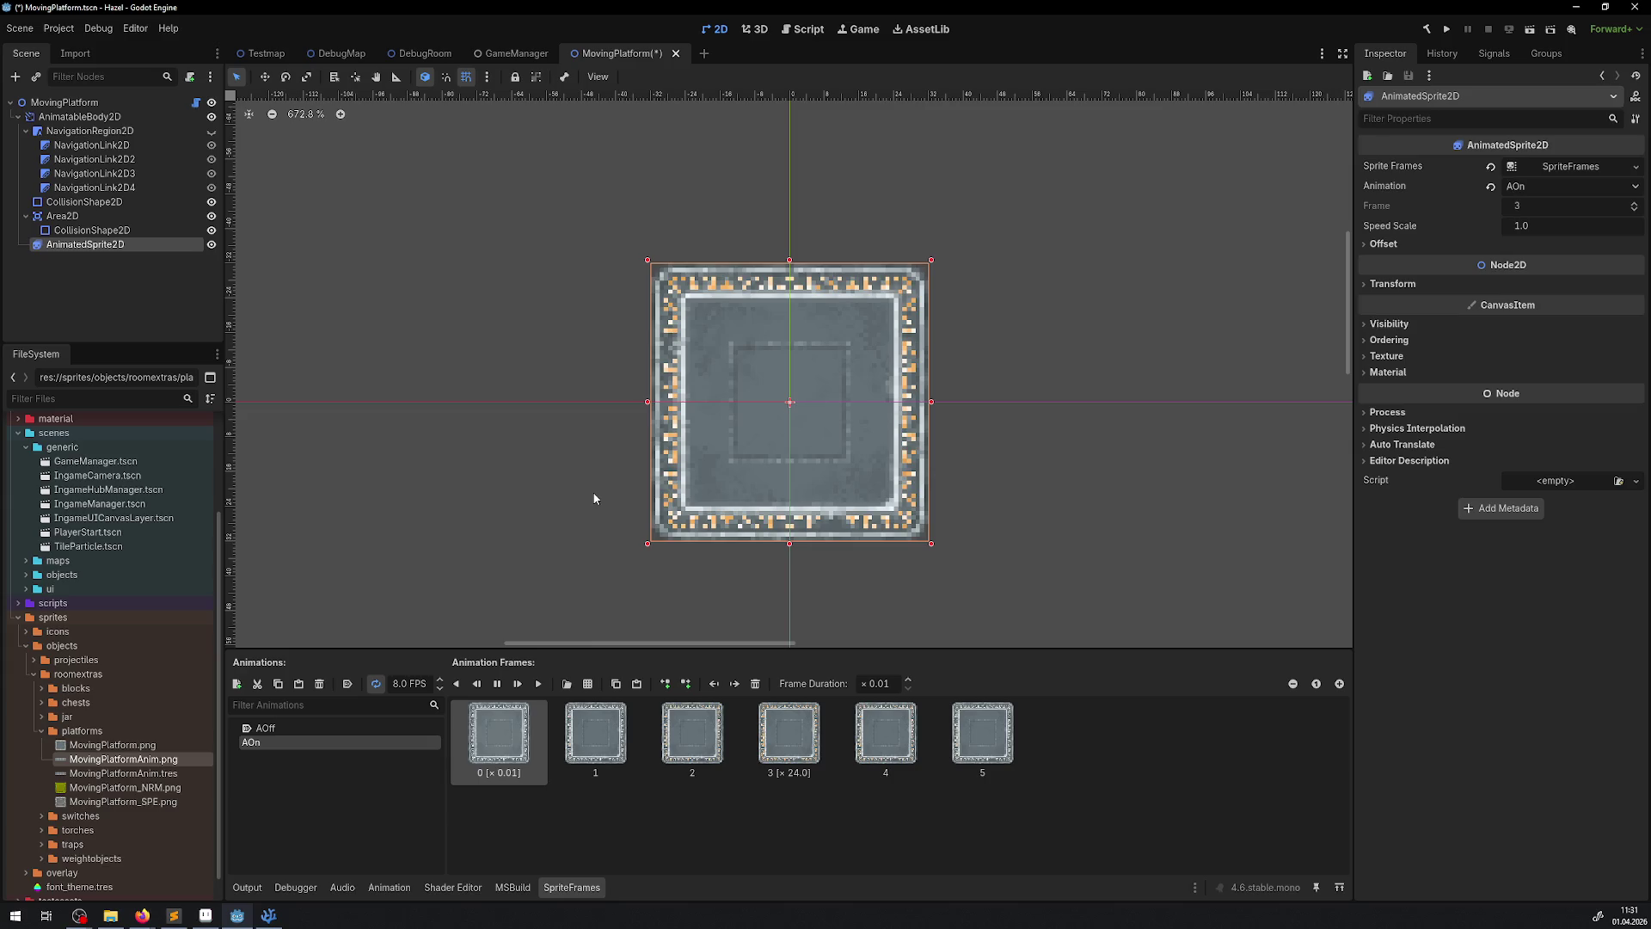
pyautogui.click(895, 684)
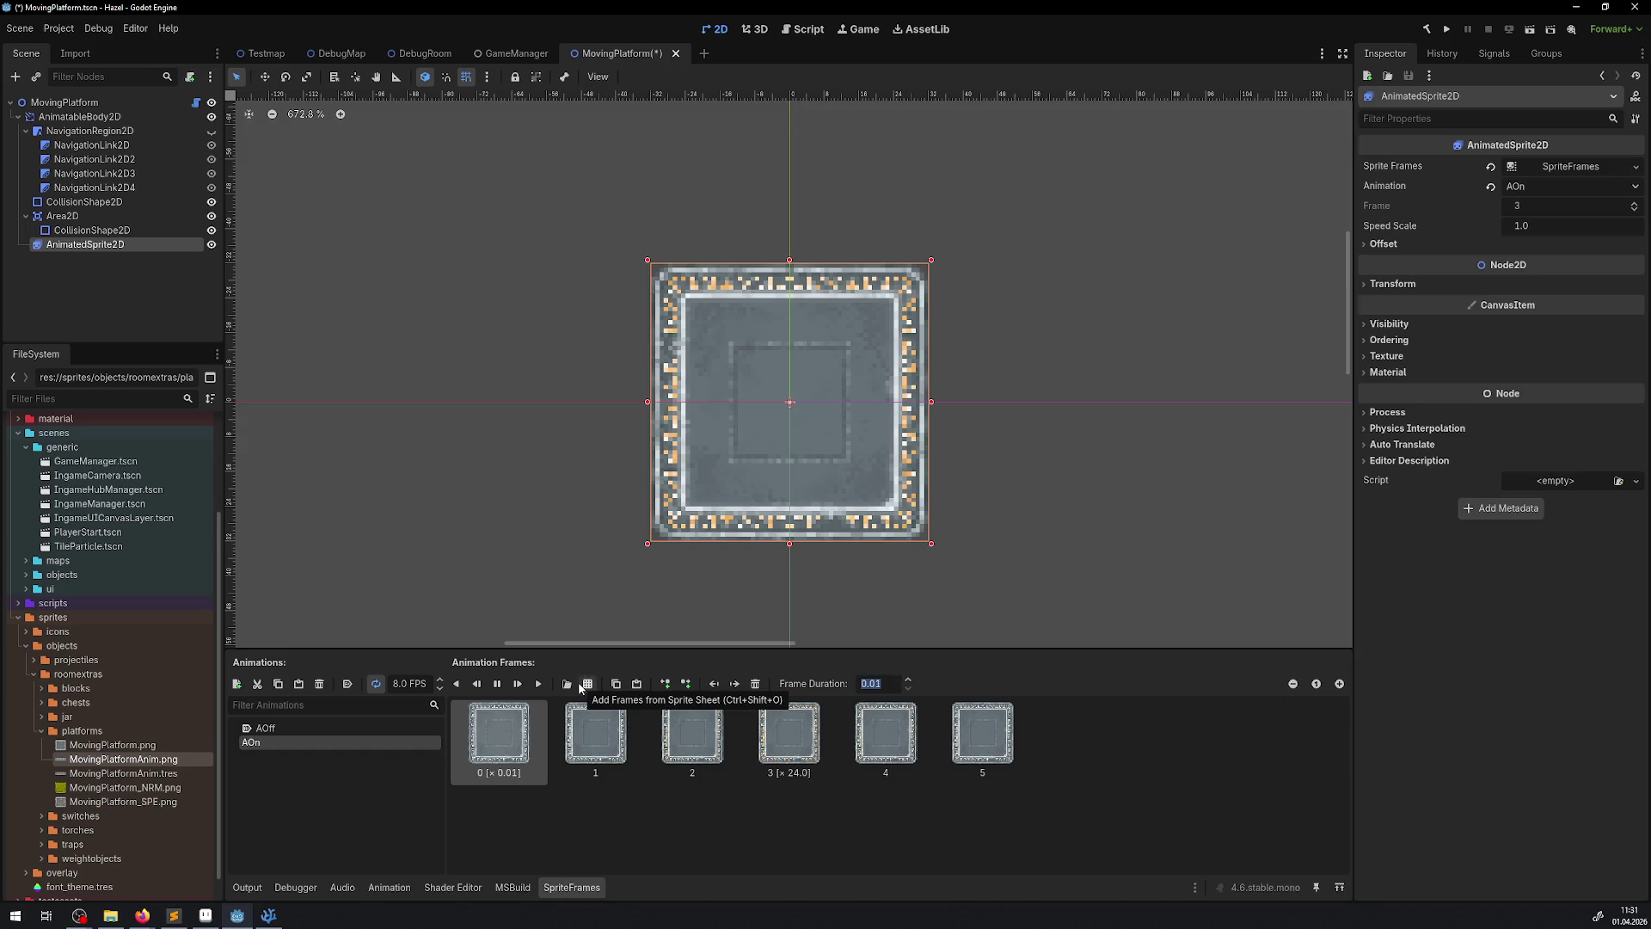
pyautogui.write('1')
pyautogui.press('Return')
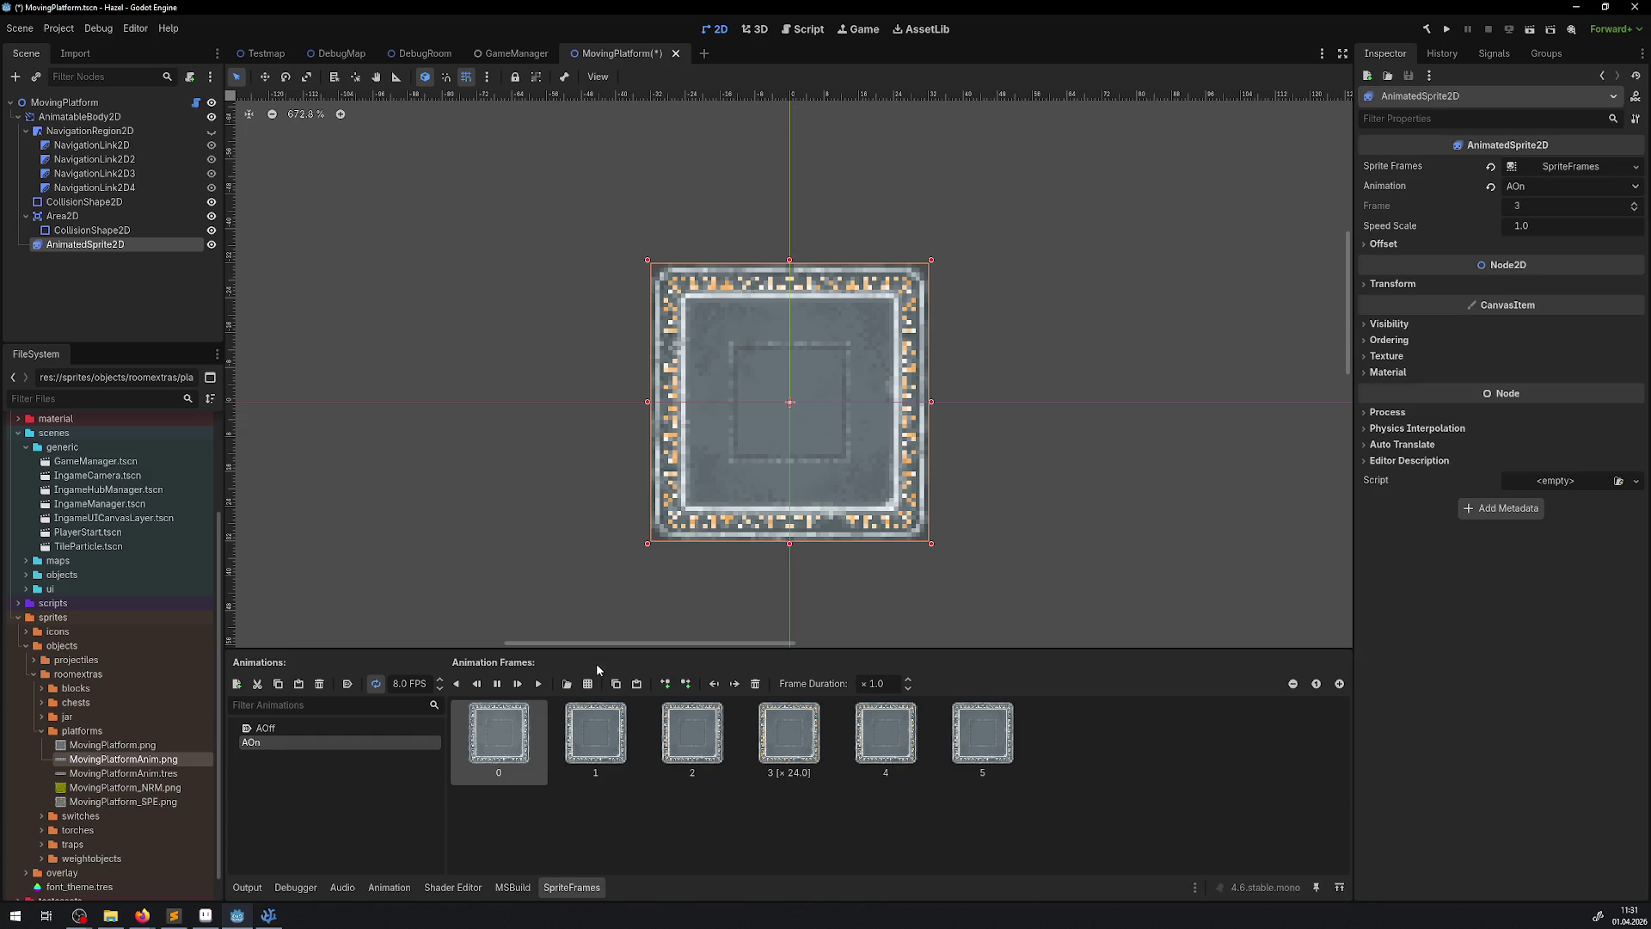
pyautogui.click(884, 684)
pyautogui.write('4')
pyautogui.press('Return')
pyautogui.hotkey('ctrl', 's')
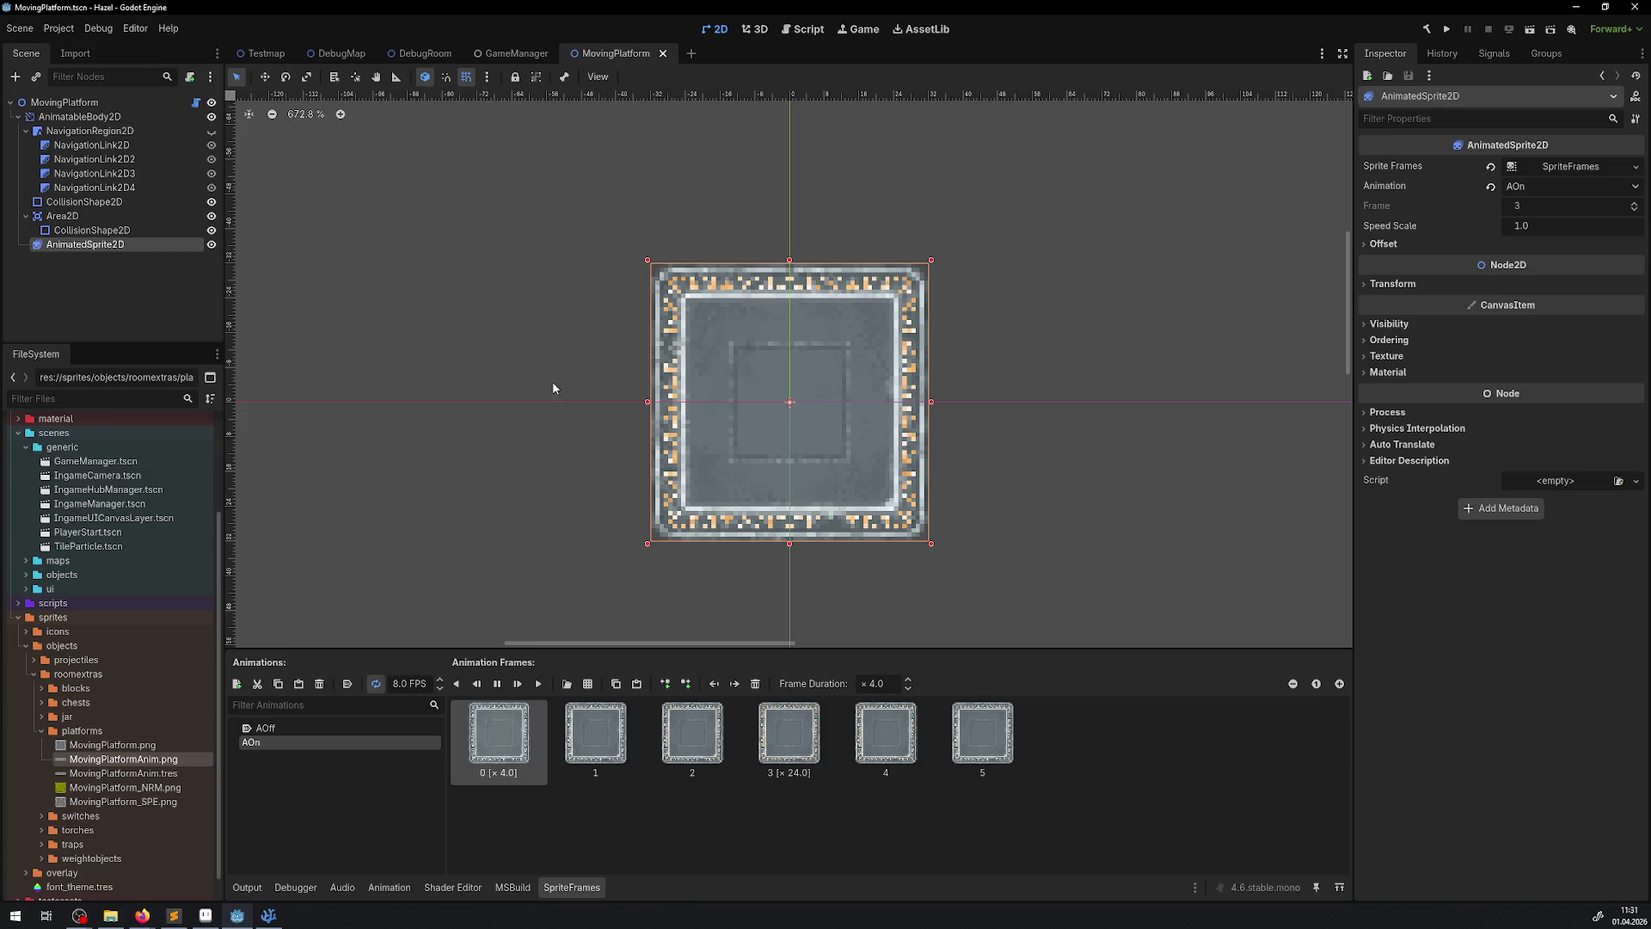
pyautogui.scroll(2, 562, 361)
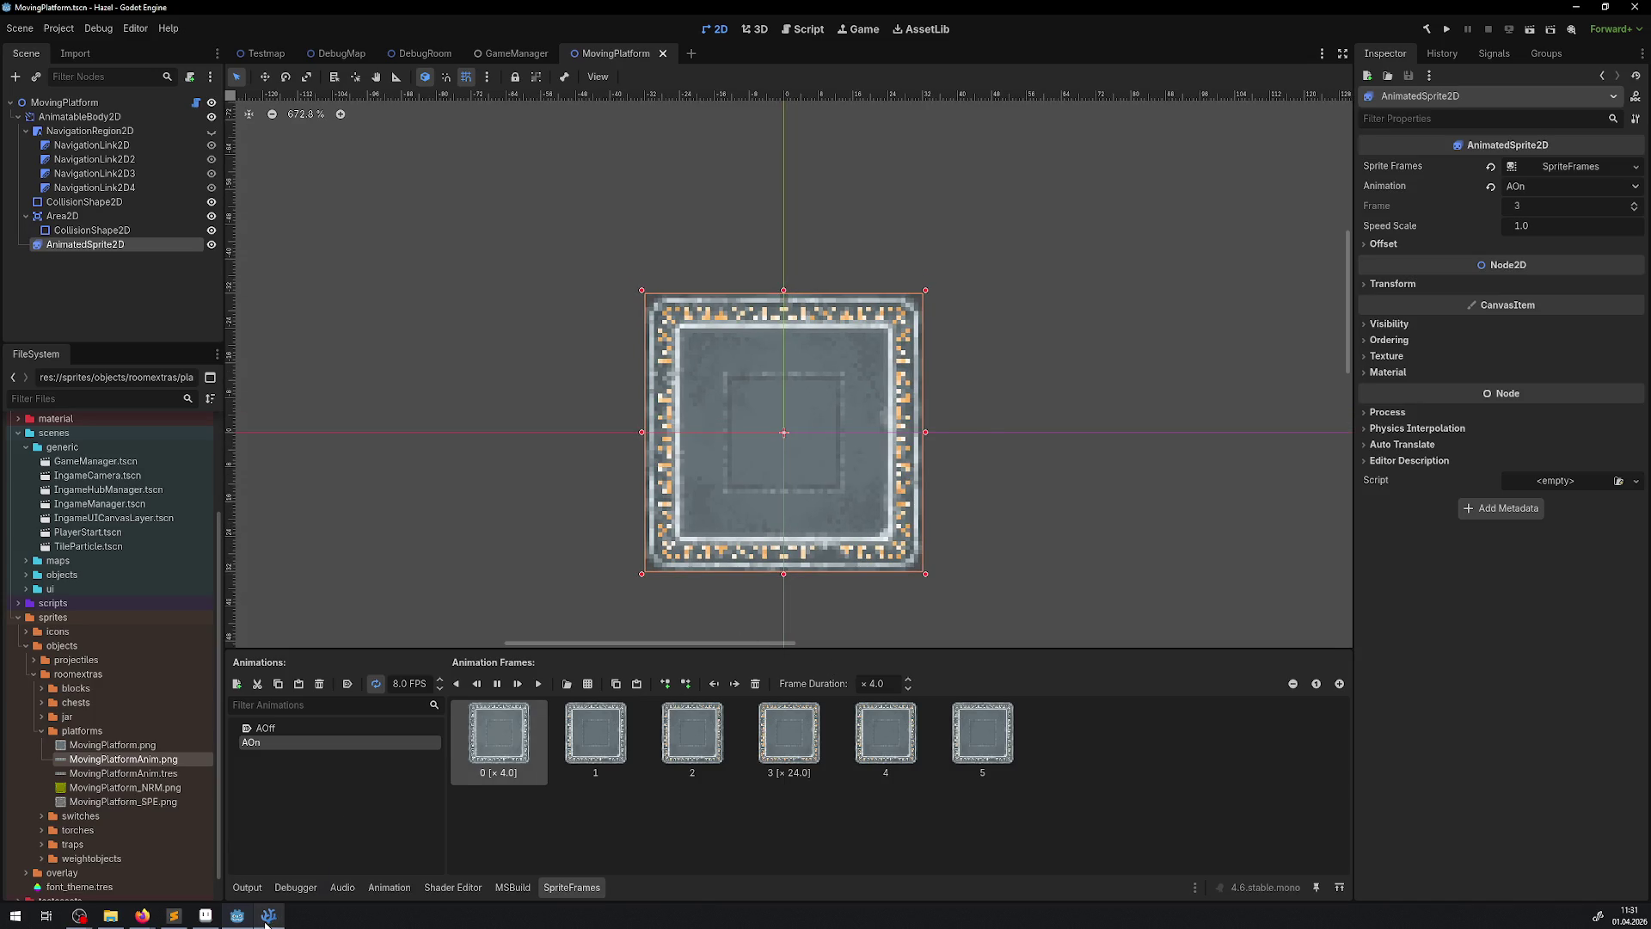
pyautogui.click(487, 335)
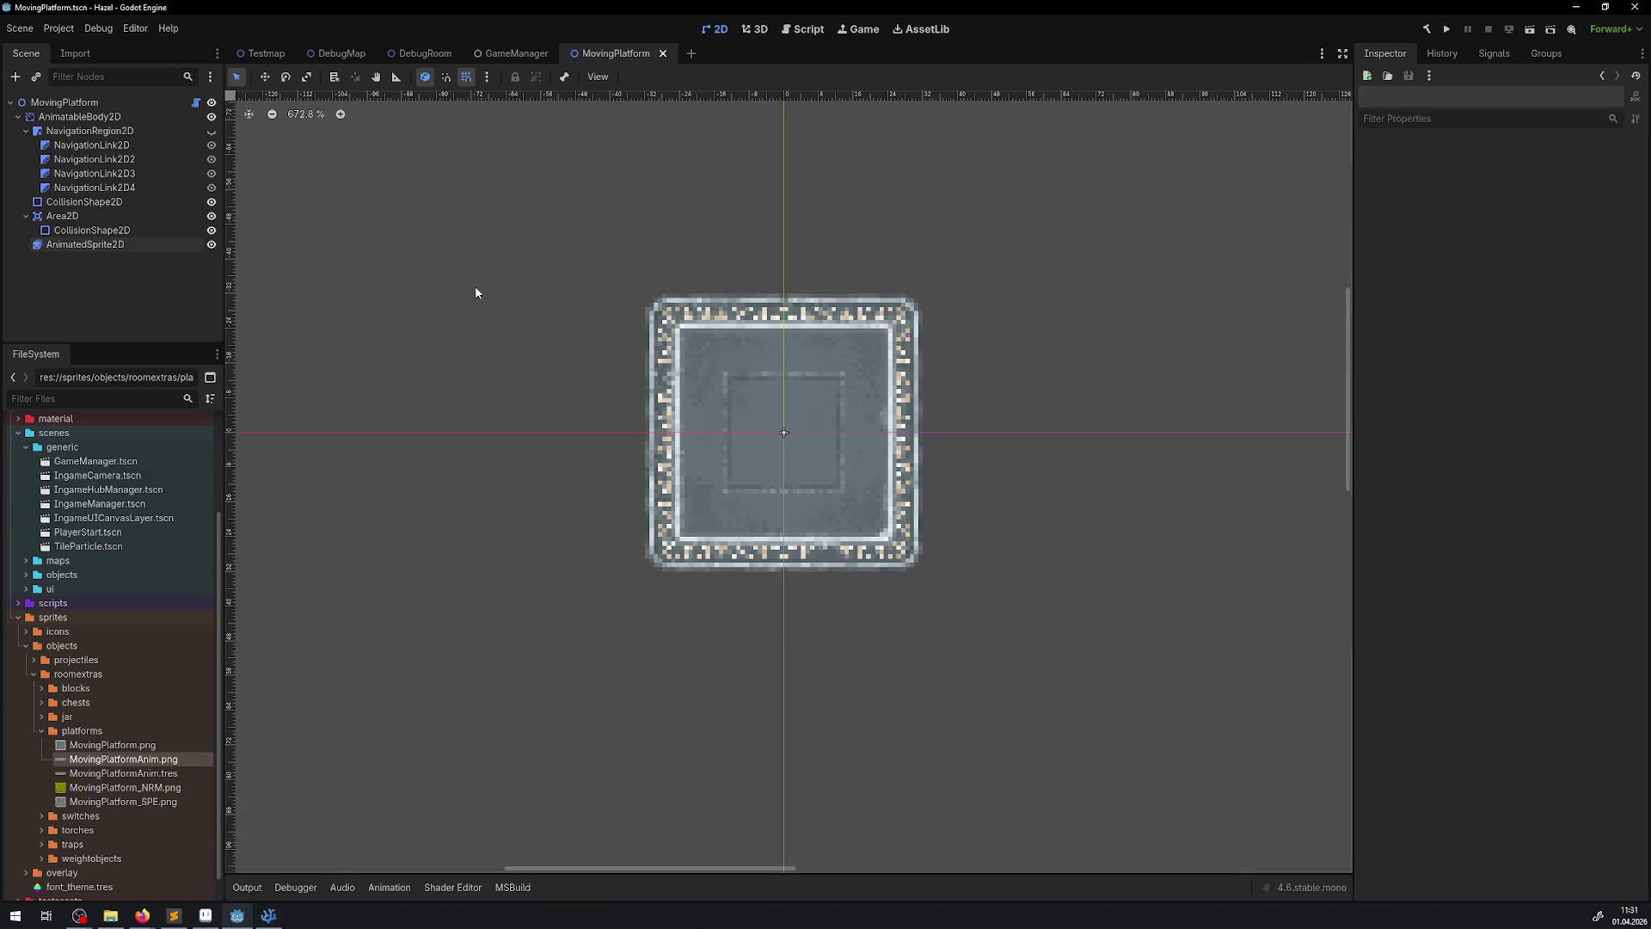
# - Save the MovingPlatform scene and return to the DebugRoom scene
pyautogui.hotkey('ctrl', 's')
pyautogui.click(342, 53)
pyautogui.click(423, 57)
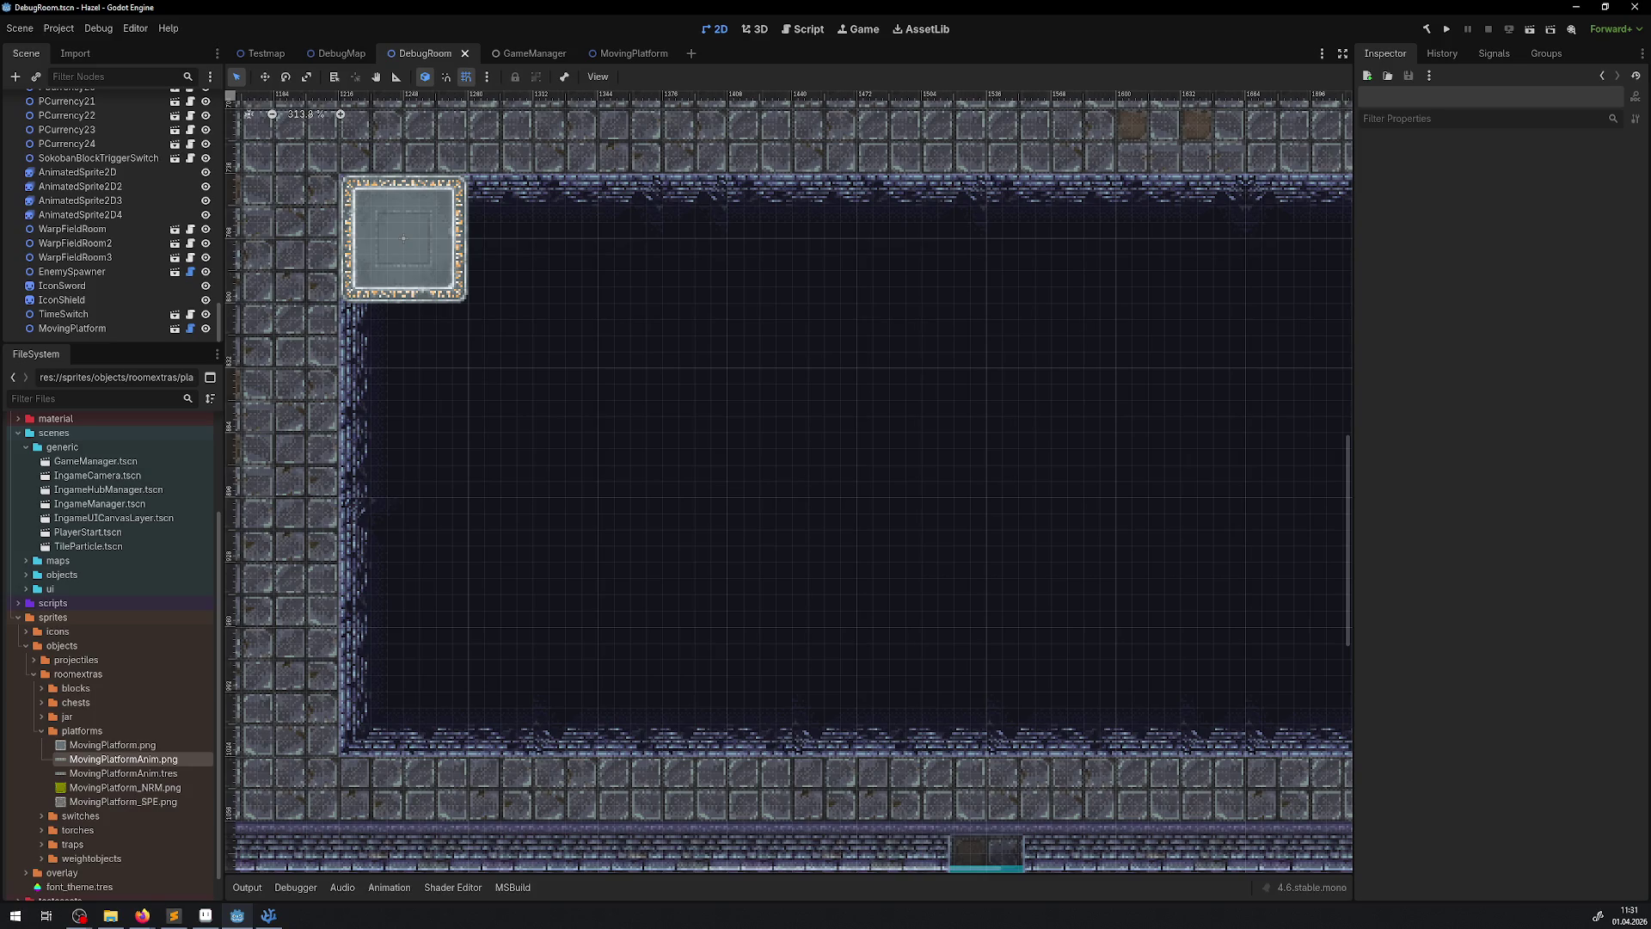
pyautogui.click(427, 228)
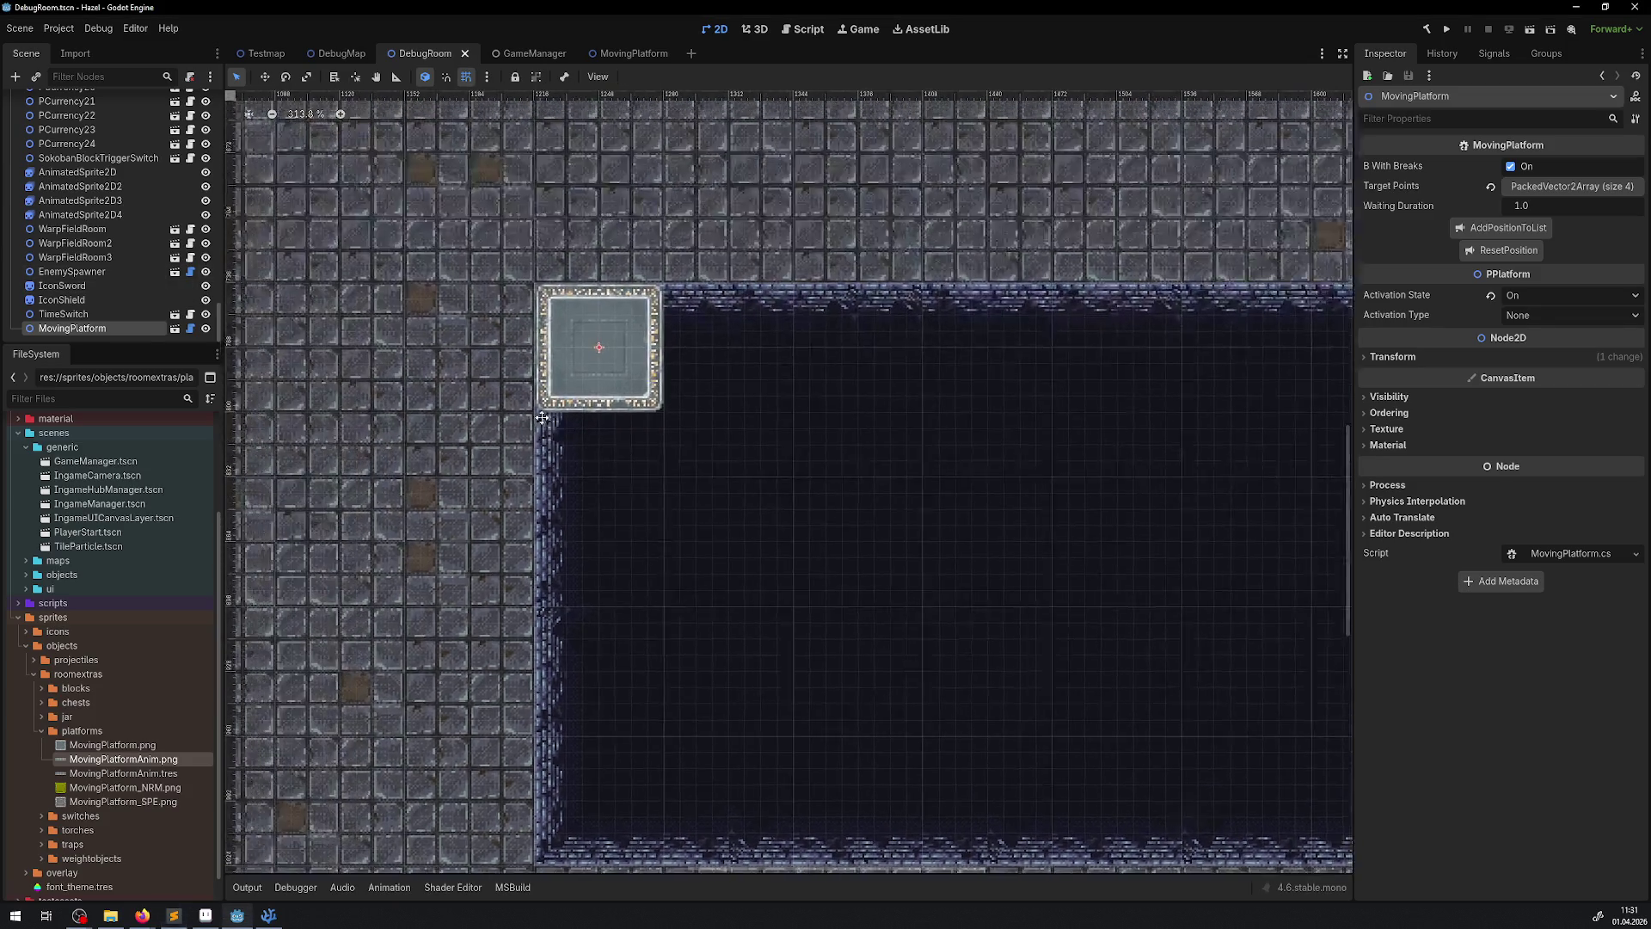
# - Locate the TimeSwitch in the DebugRoom level and open its TimeSwitch.cs script
pyautogui.moveTo(347, 301); pyautogui.dragTo(543, 409)
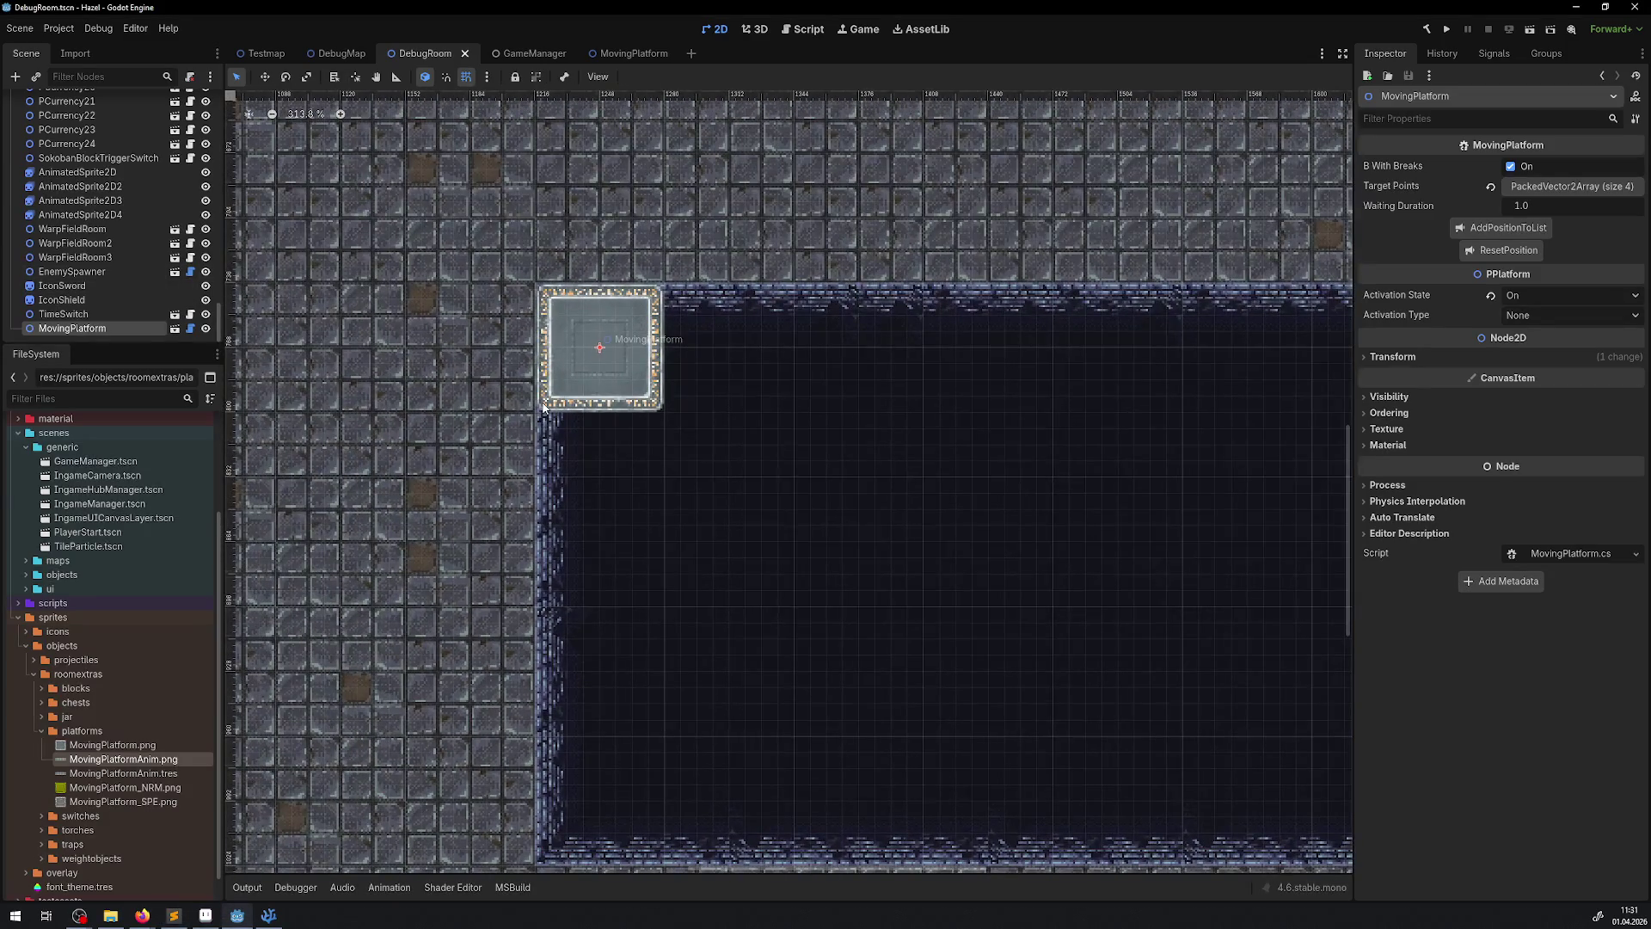
pyautogui.scroll(-2, 633, 439)
pyautogui.scroll(5, 634, 438)
pyautogui.hscroll(-8, 634, 439)
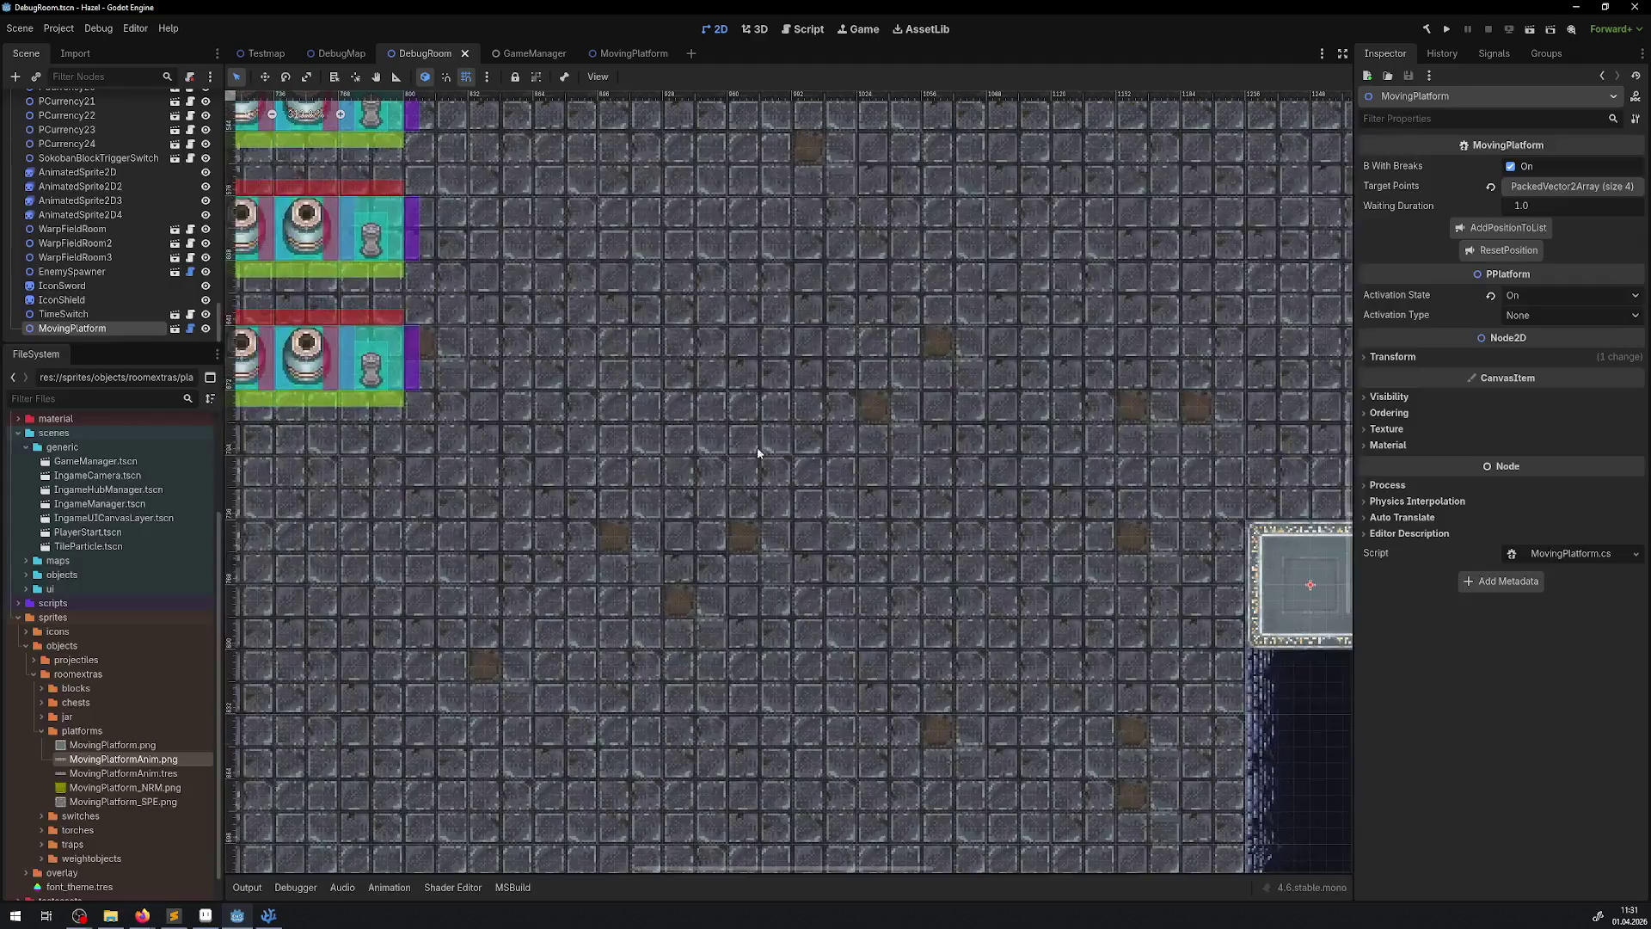
pyautogui.scroll(4, 859, 498)
pyautogui.hscroll(-6, 860, 498)
pyautogui.scroll(5, 559, 378)
pyautogui.hscroll(-5, 559, 379)
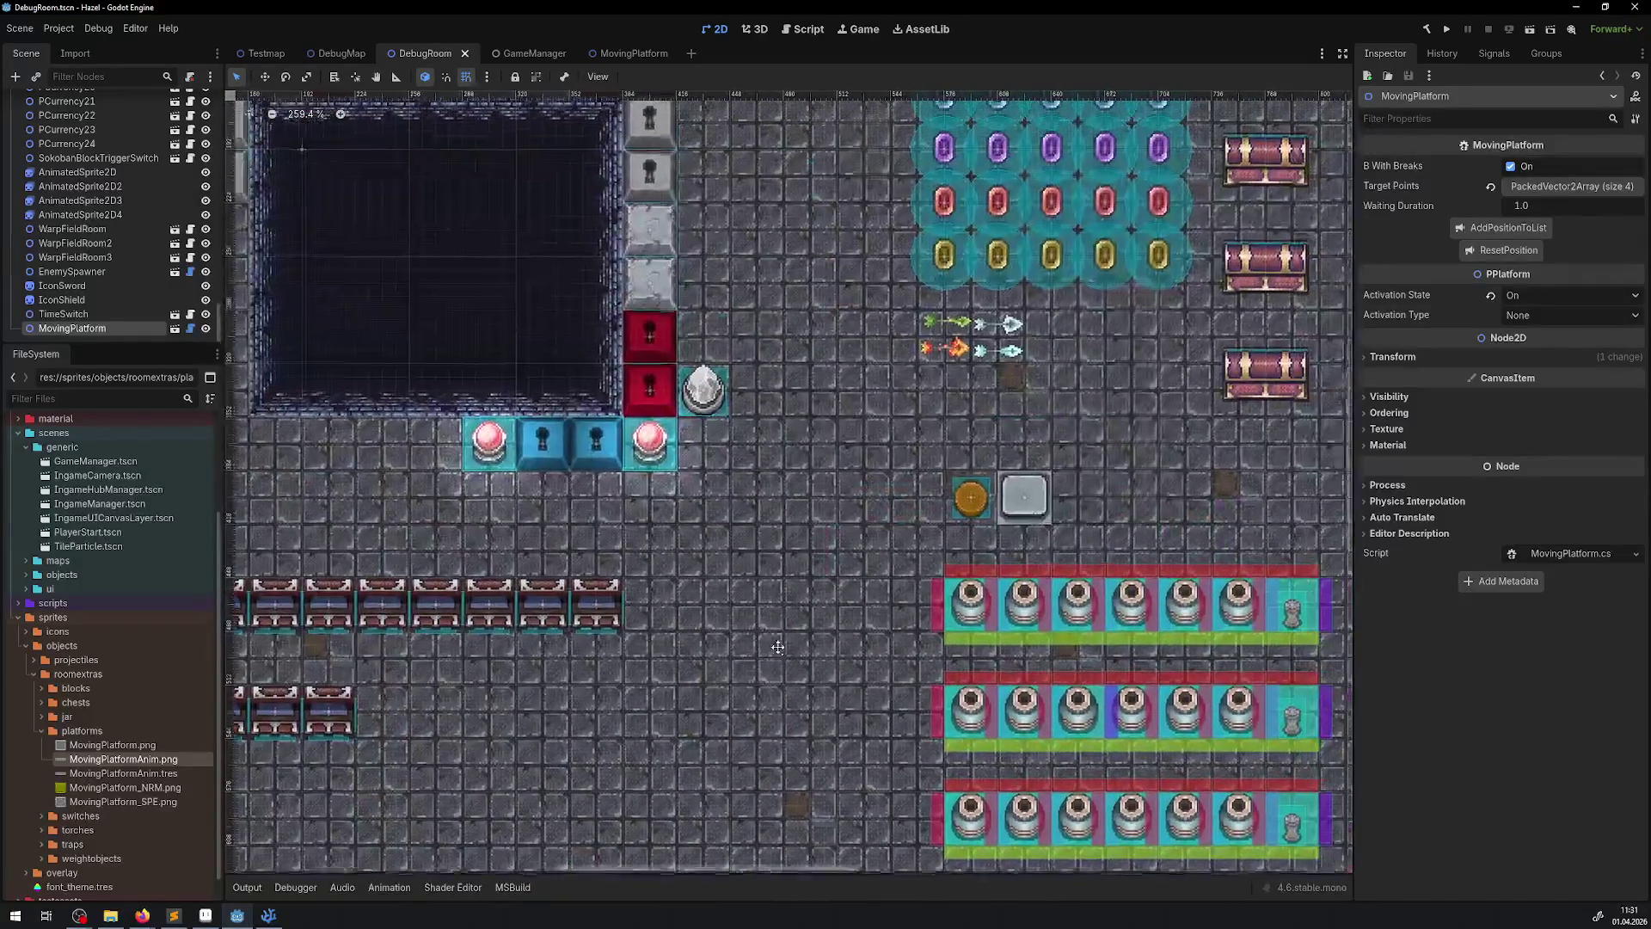
pyautogui.click(693, 395)
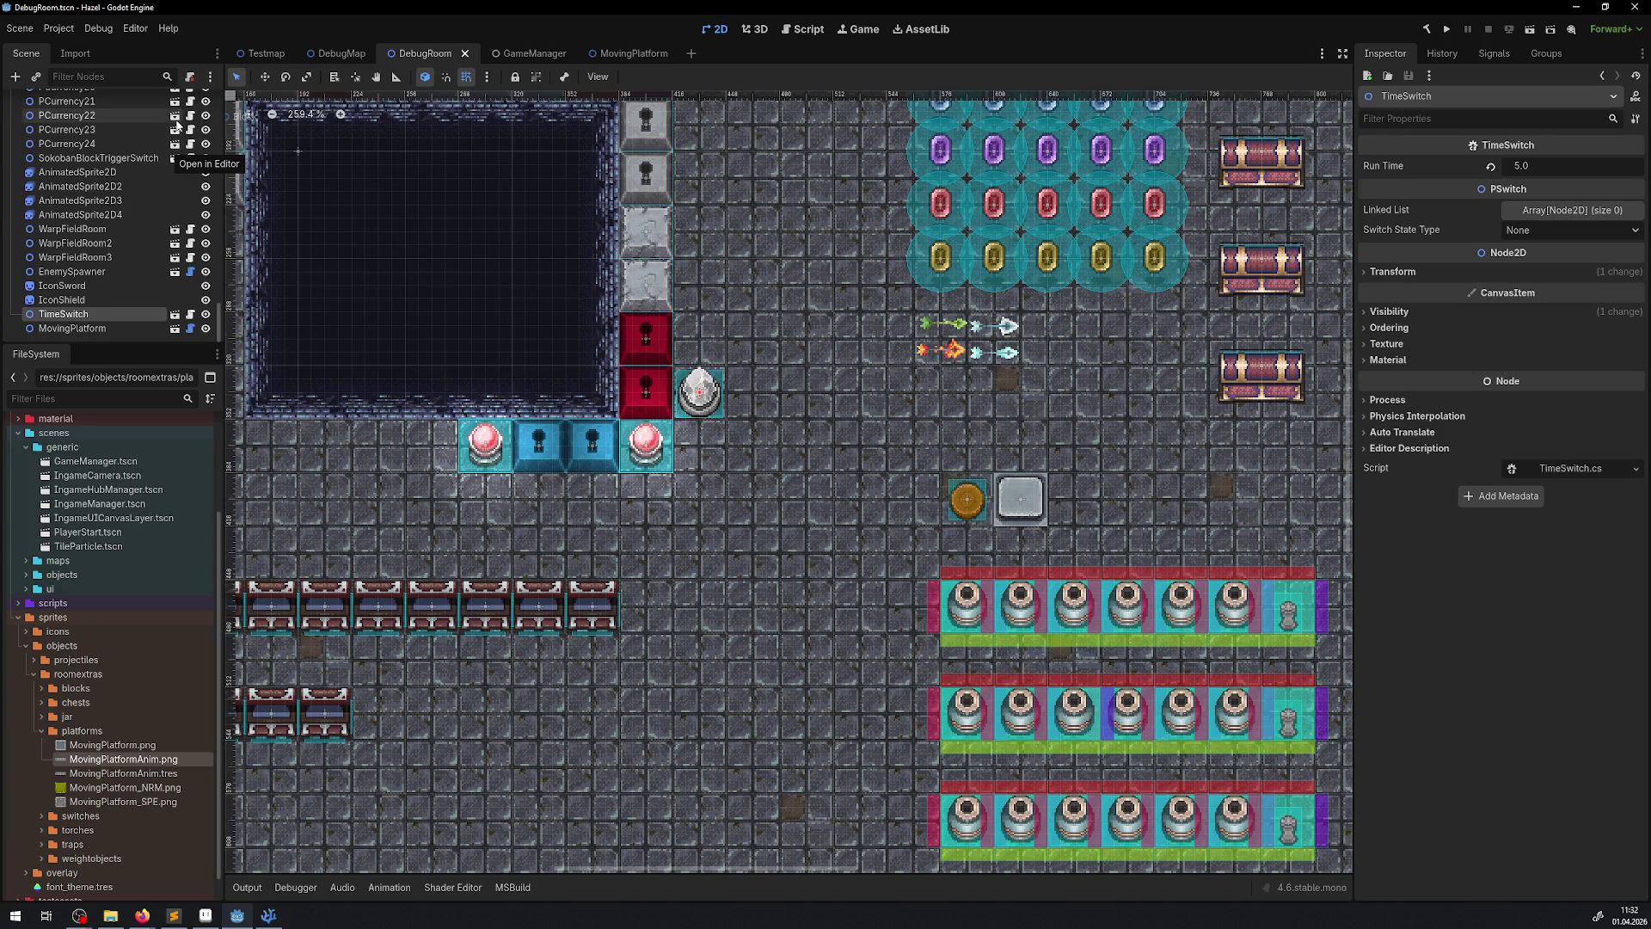
pyautogui.click(191, 314)
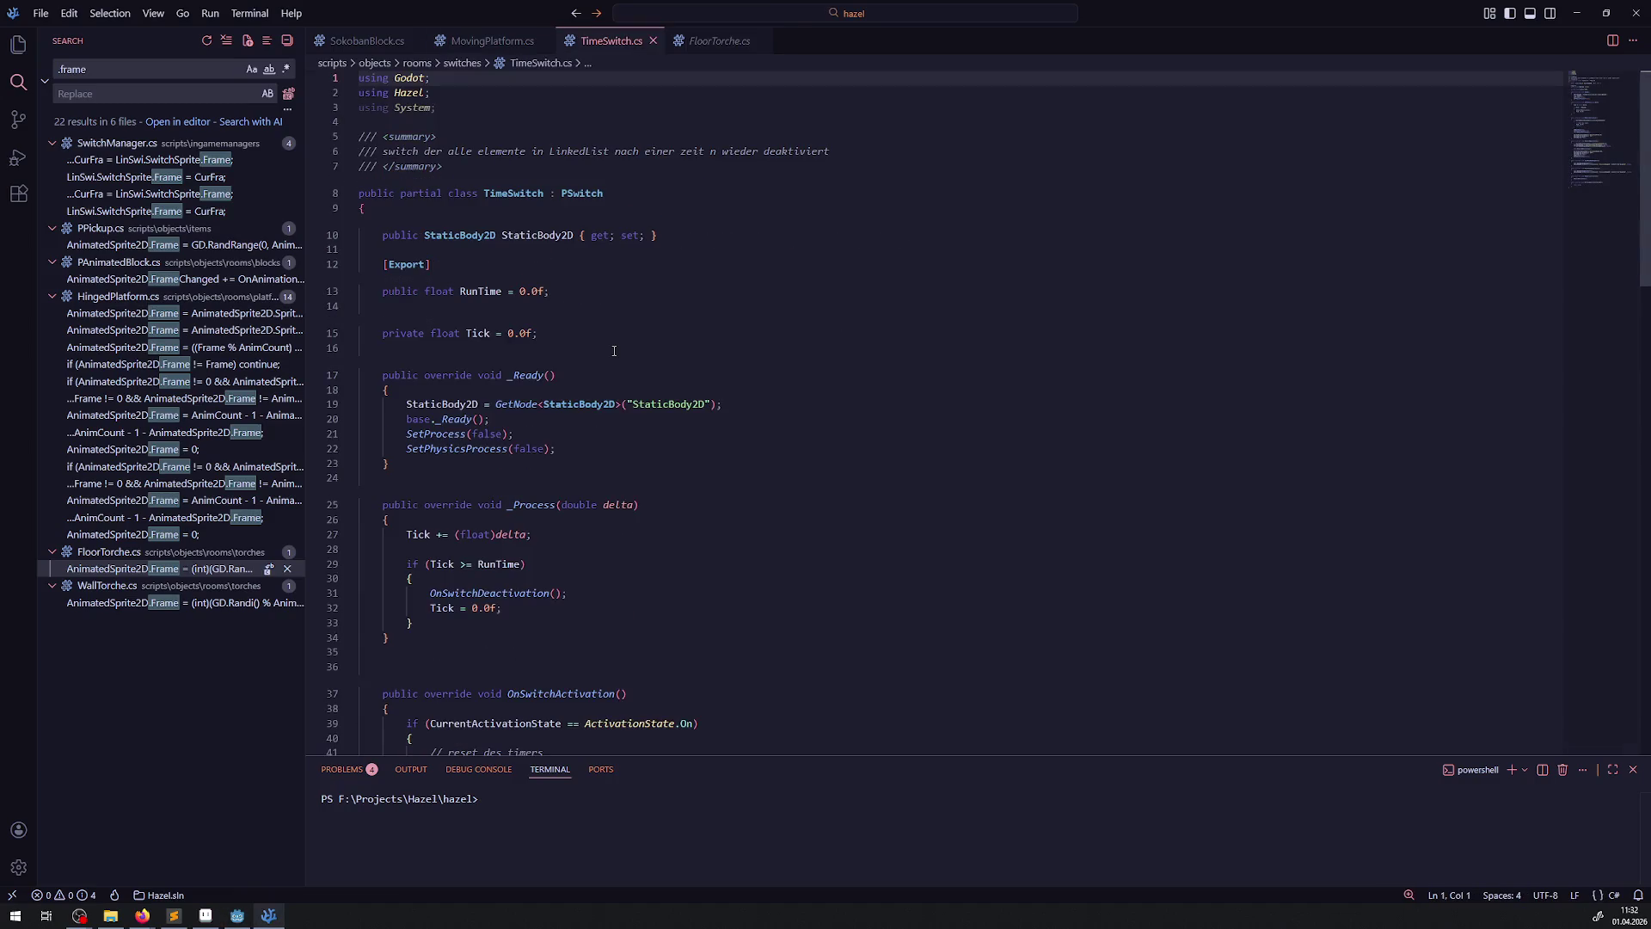
# - Review TimeSwitch.cs and open its PSwitch base class in PSwitch.cs
pyautogui.scroll(-7, 614, 354)
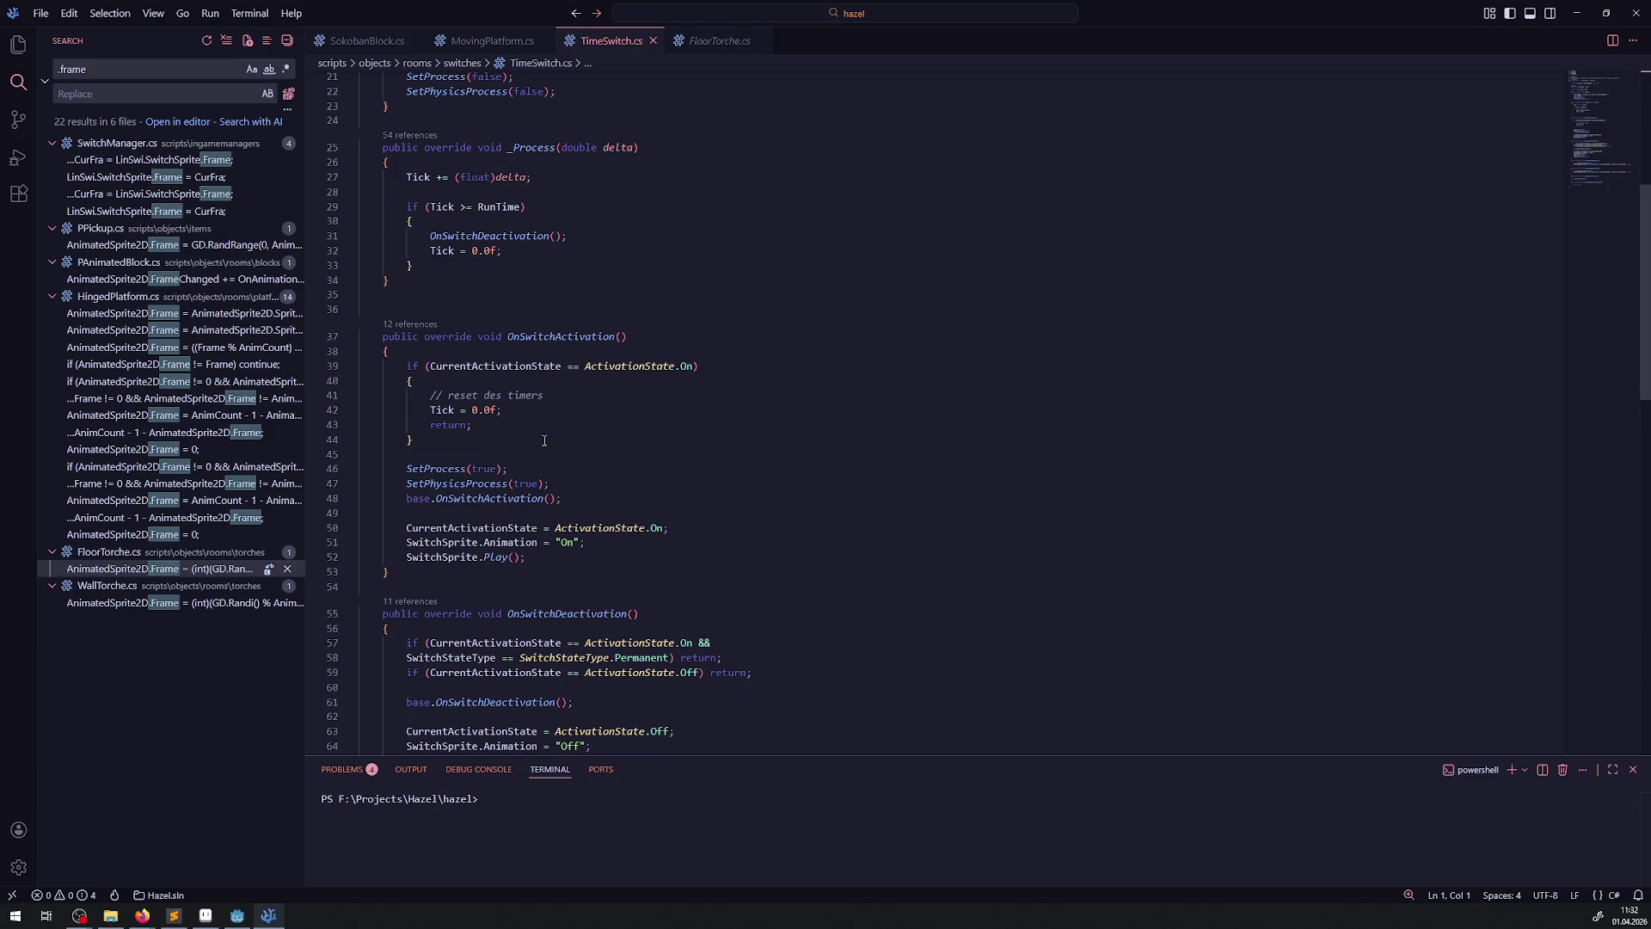
pyautogui.scroll(7, 544, 440)
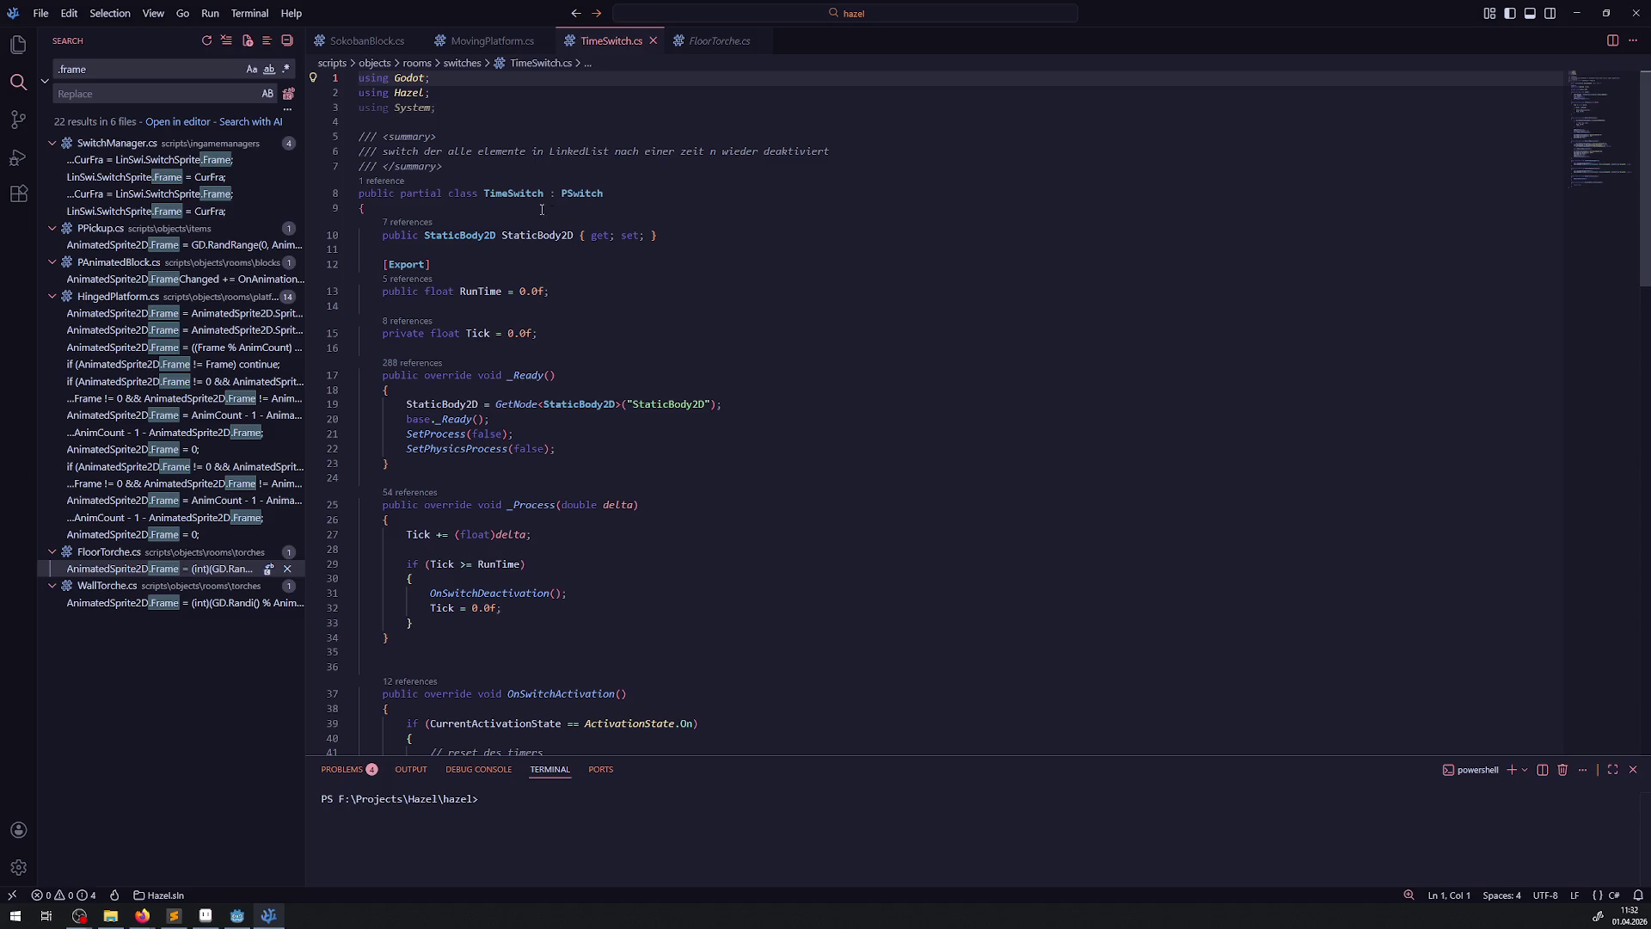
pyautogui.rightClick(578, 194)
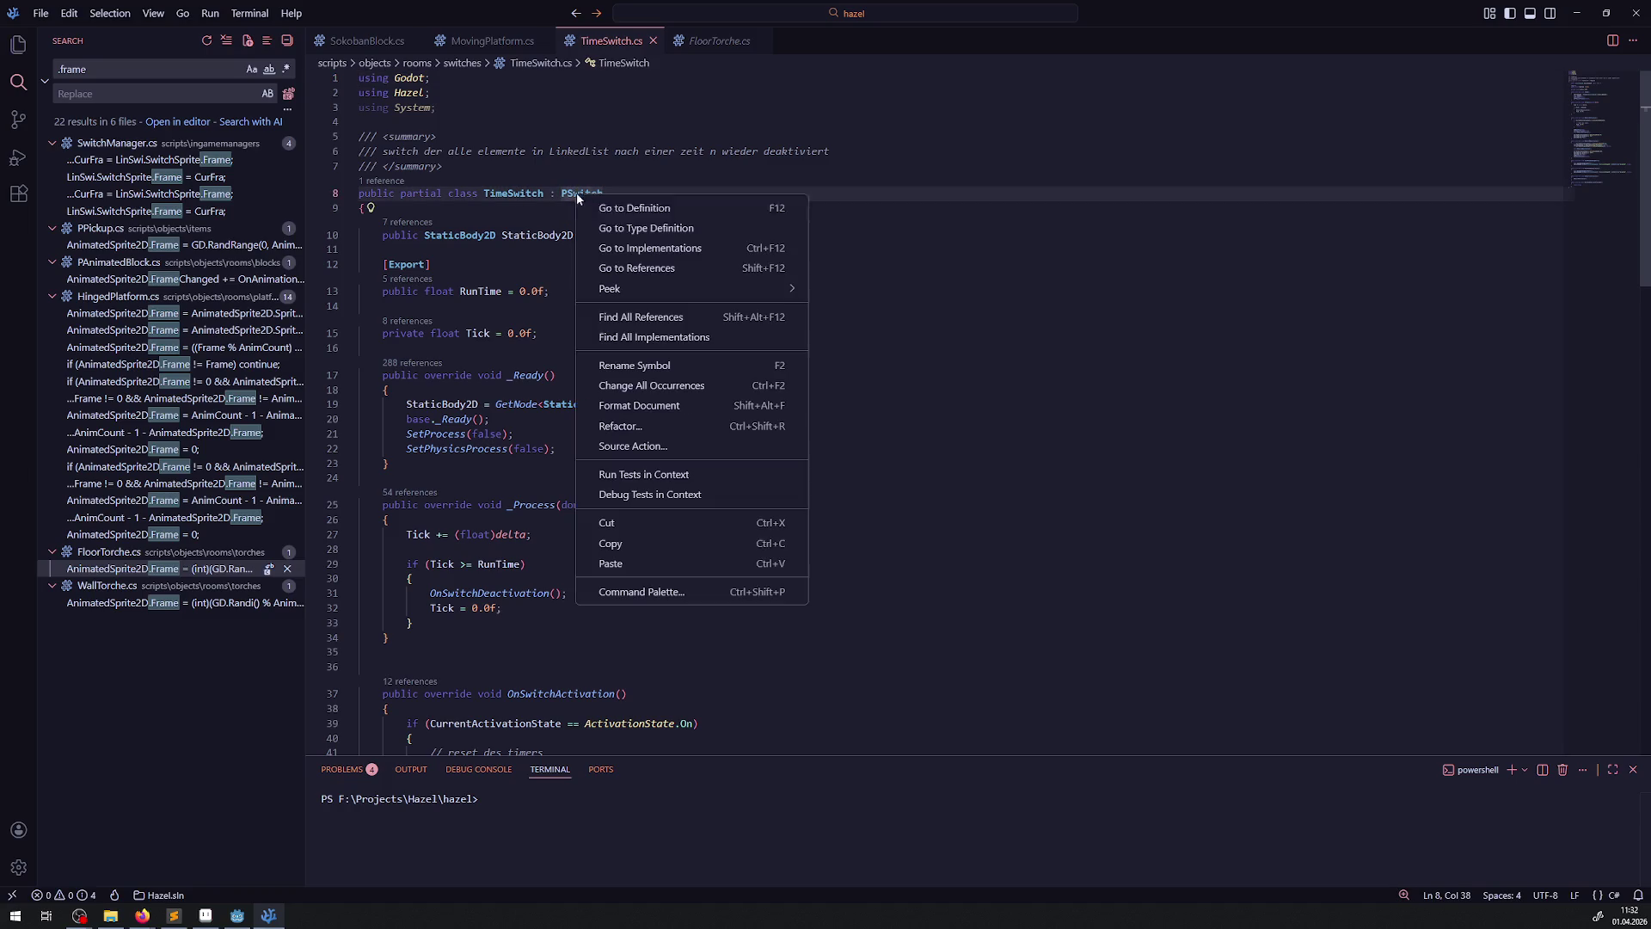
pyautogui.click(628, 213)
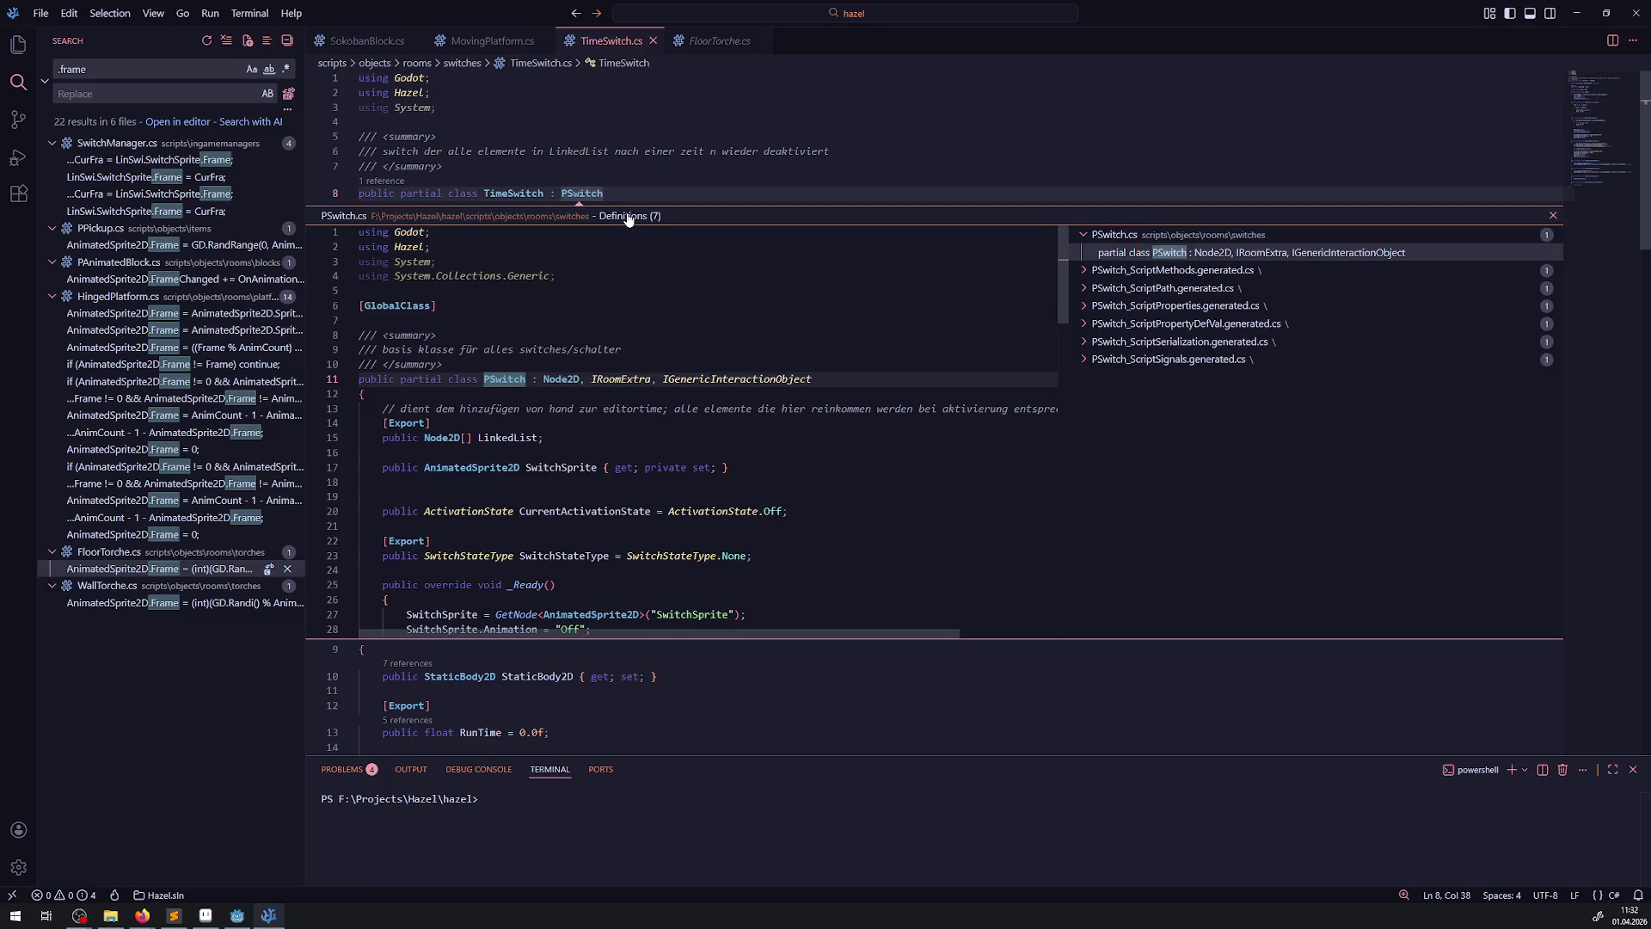
pyautogui.doubleClick(526, 505)
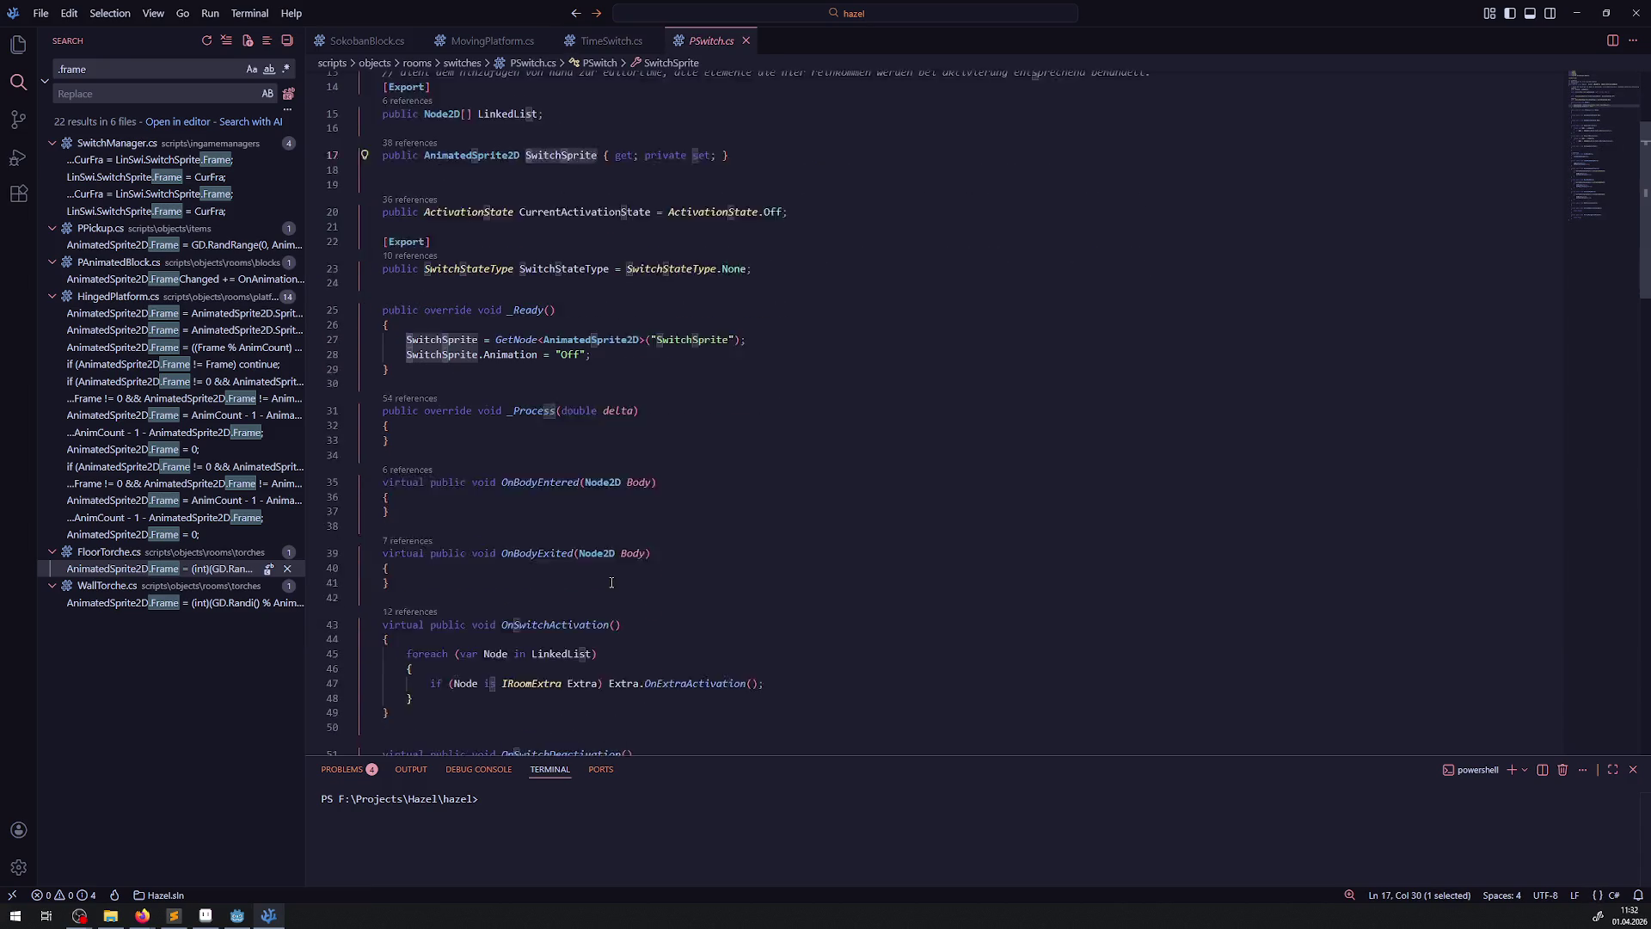
# - Inspect SwitchSprite in PSwitch.cs, then open HingedPlatform.cs from the .frame search results
pyautogui.scroll(-10, 611, 582)
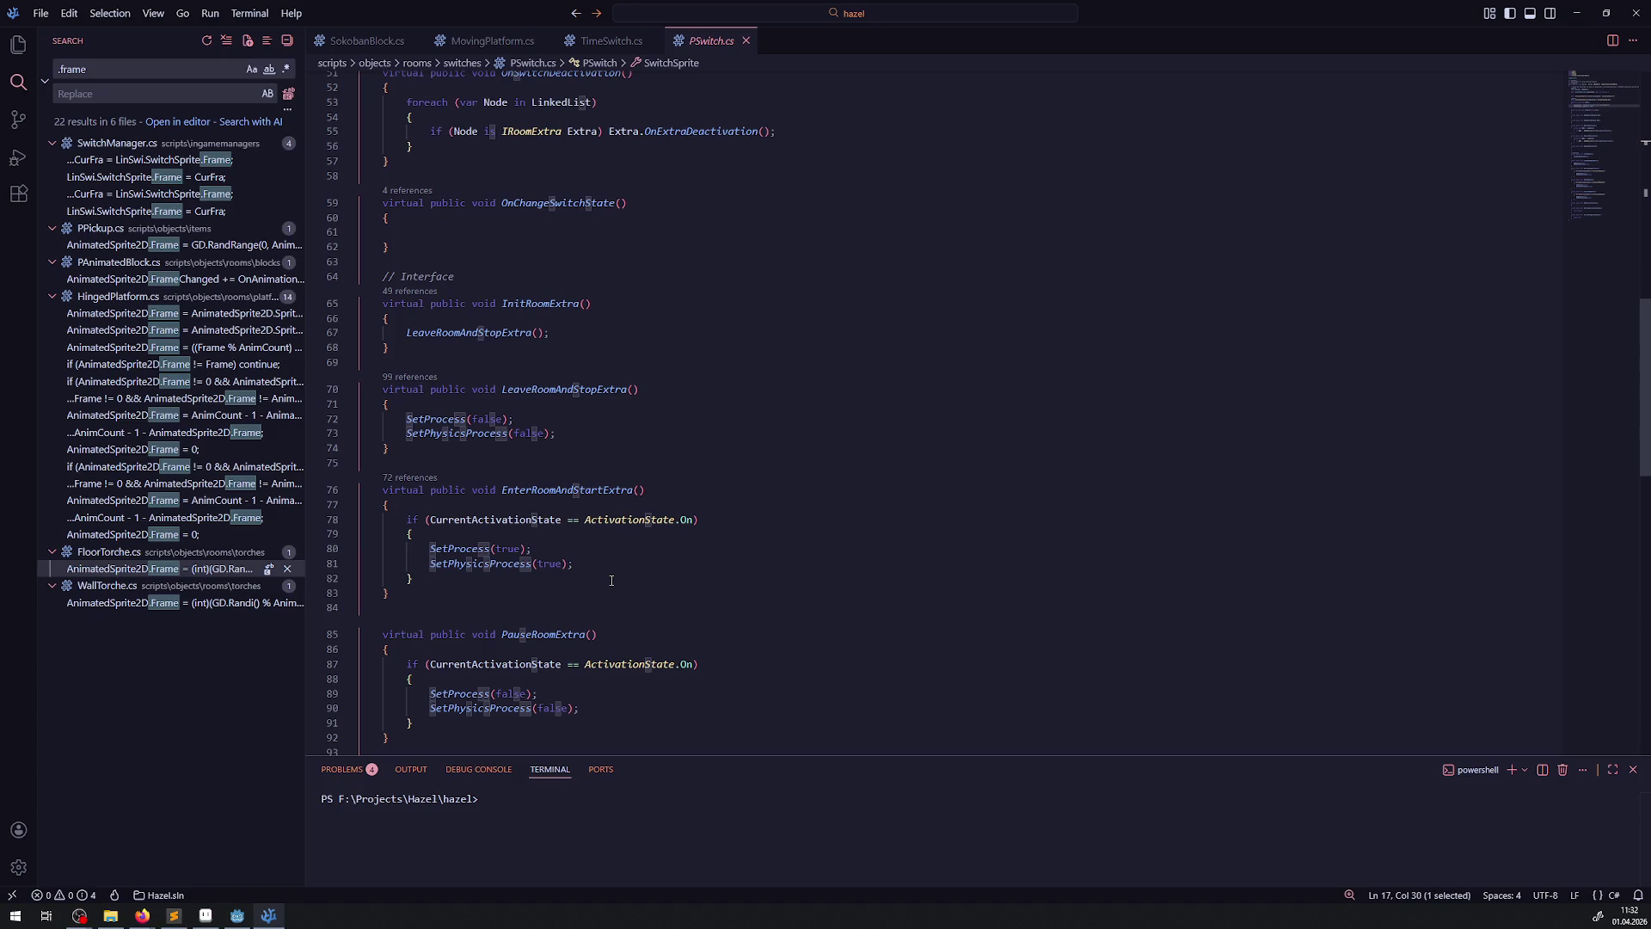
pyautogui.scroll(13, 612, 581)
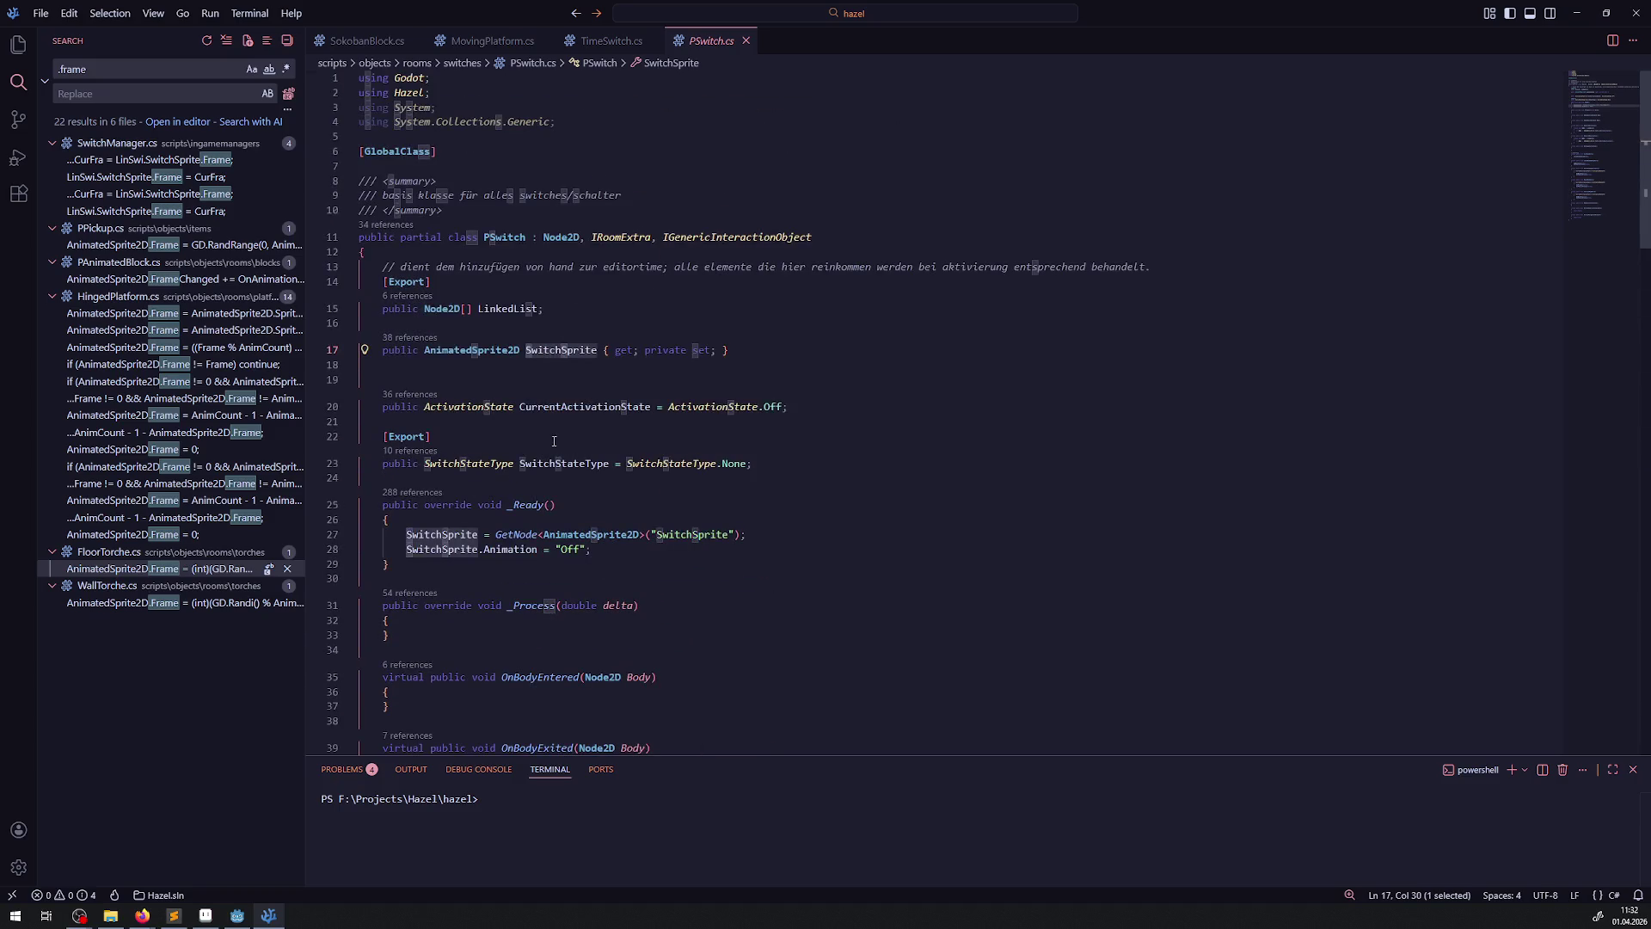
pyautogui.moveTo(551, 415)
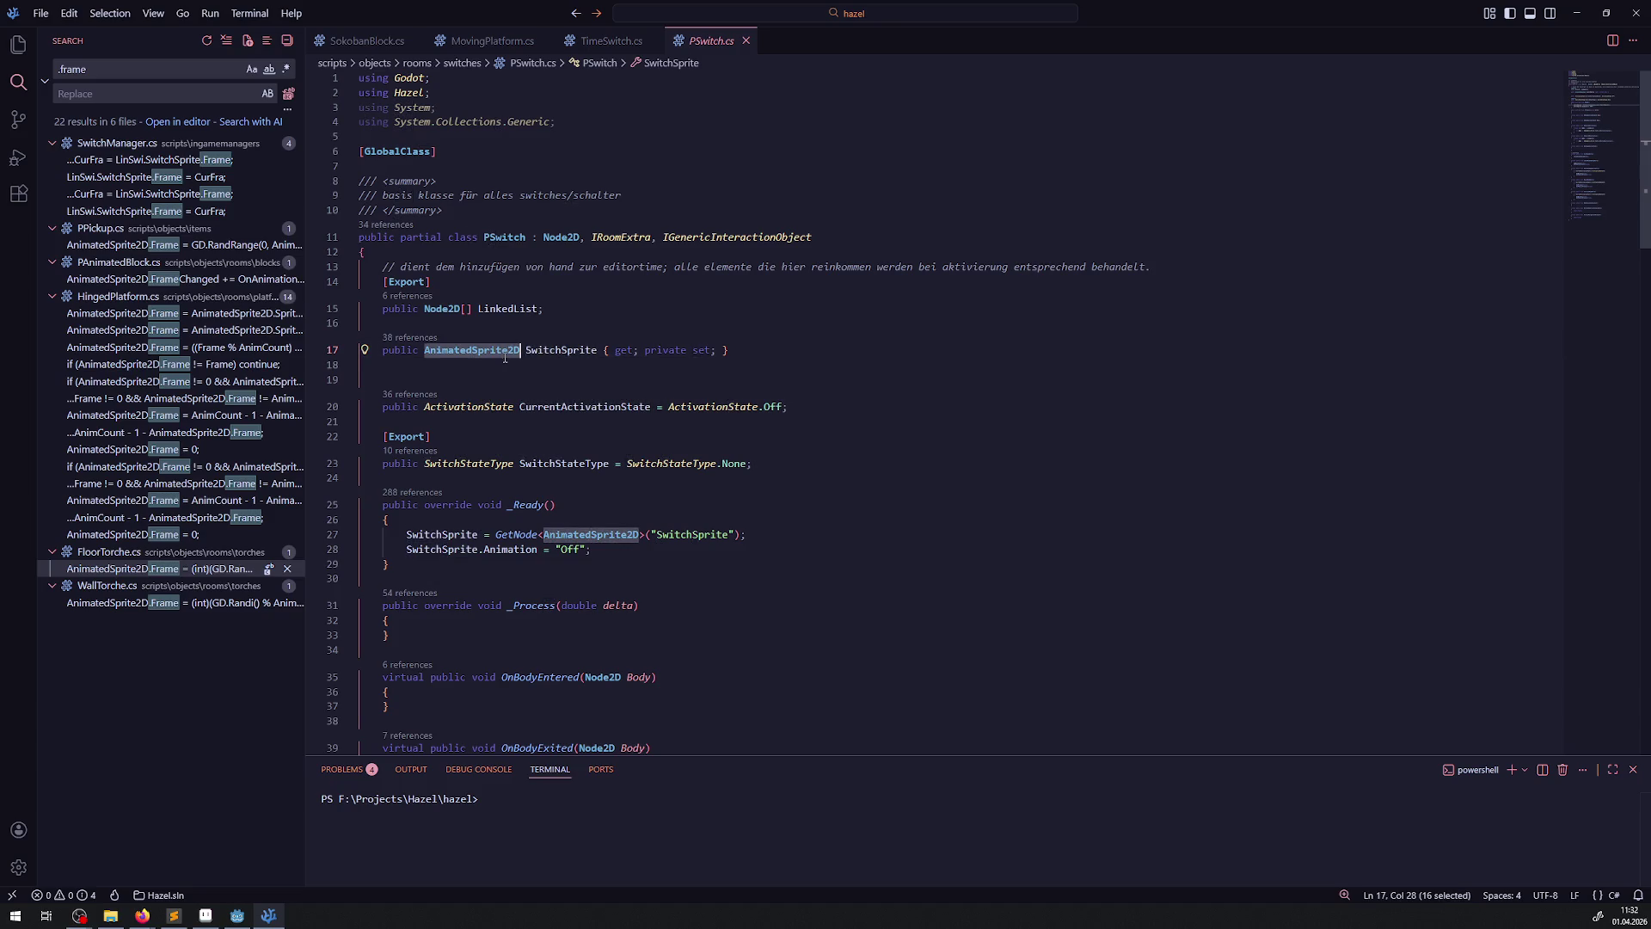
pyautogui.doubleClick(559, 351)
pyautogui.click(621, 52)
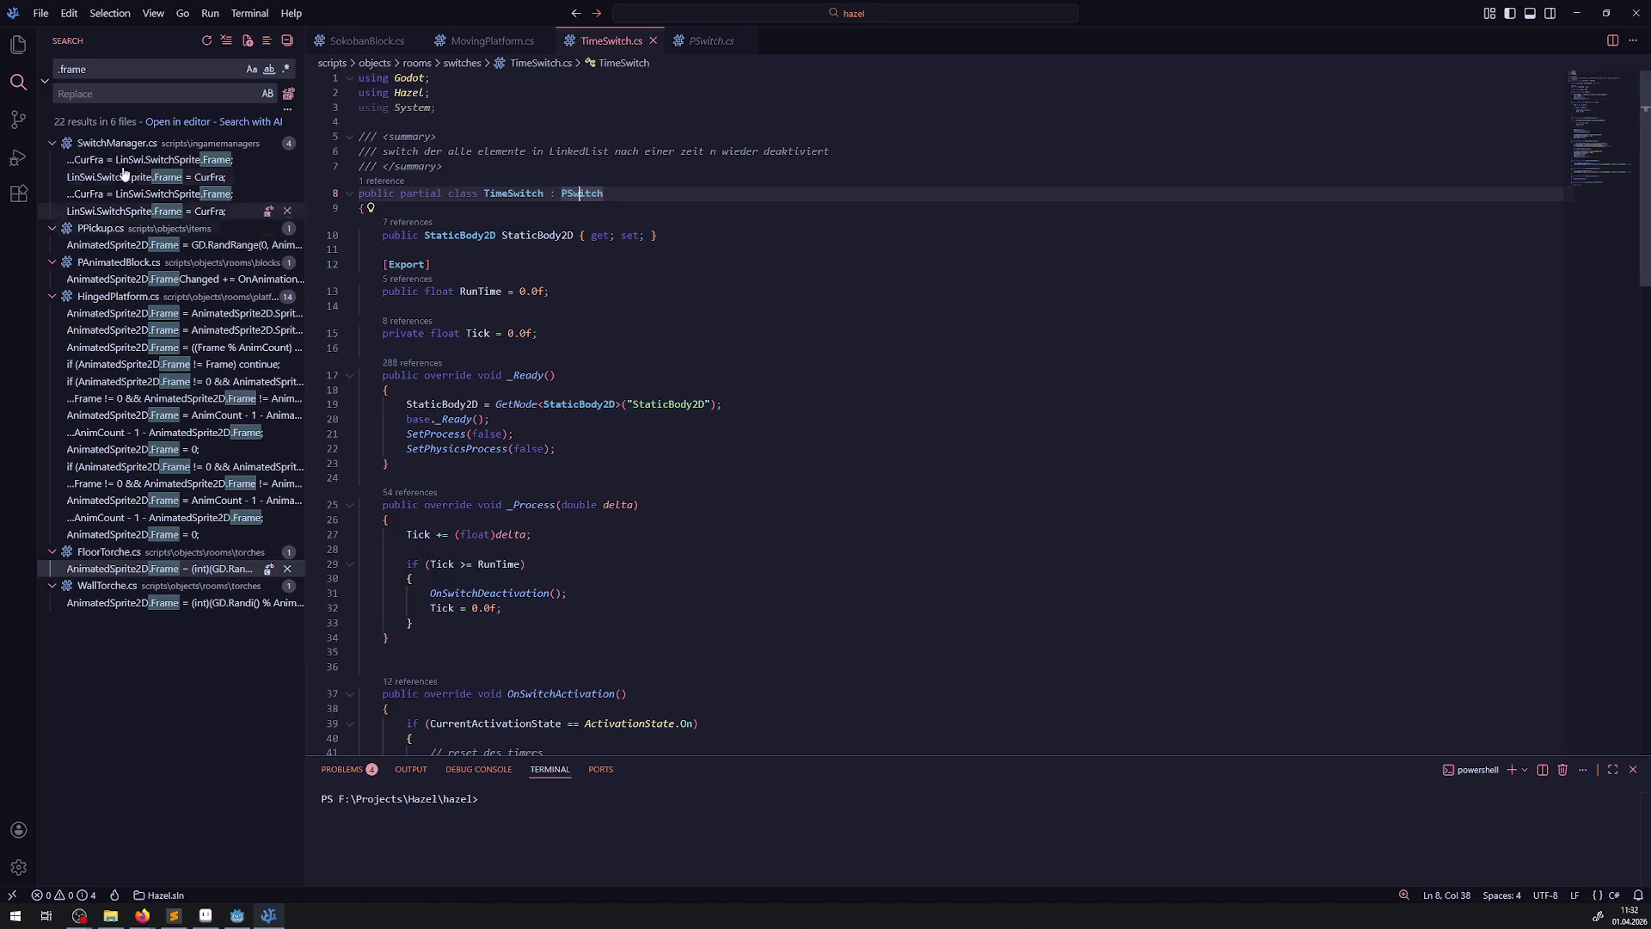
pyautogui.tripleClick(104, 76)
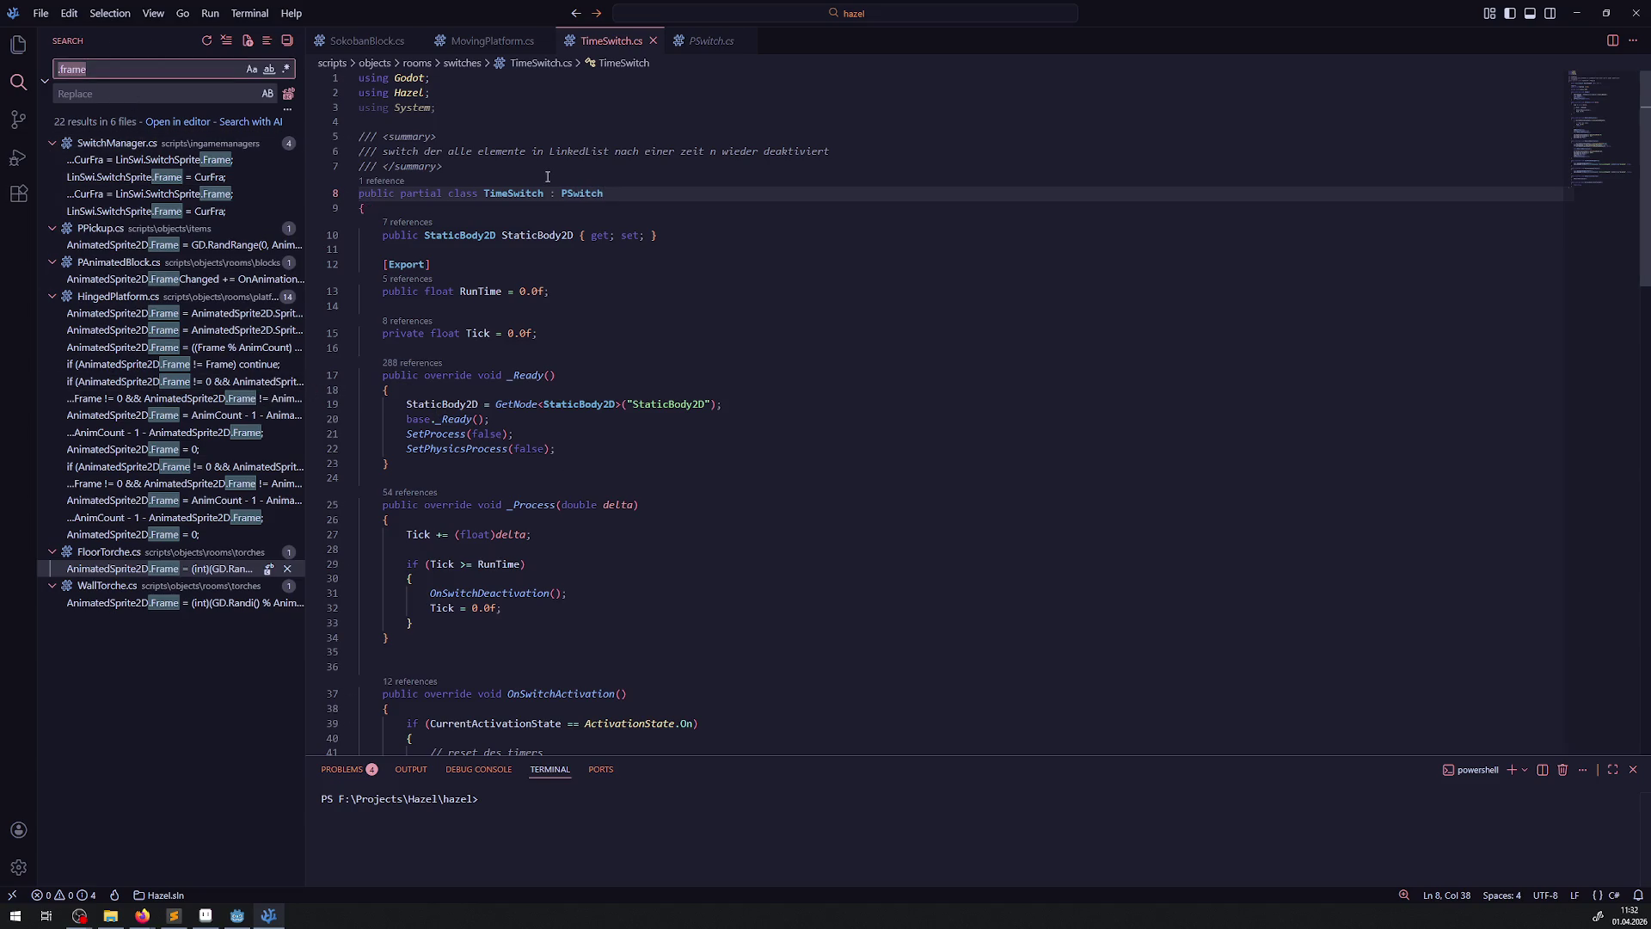
pyautogui.click(154, 330)
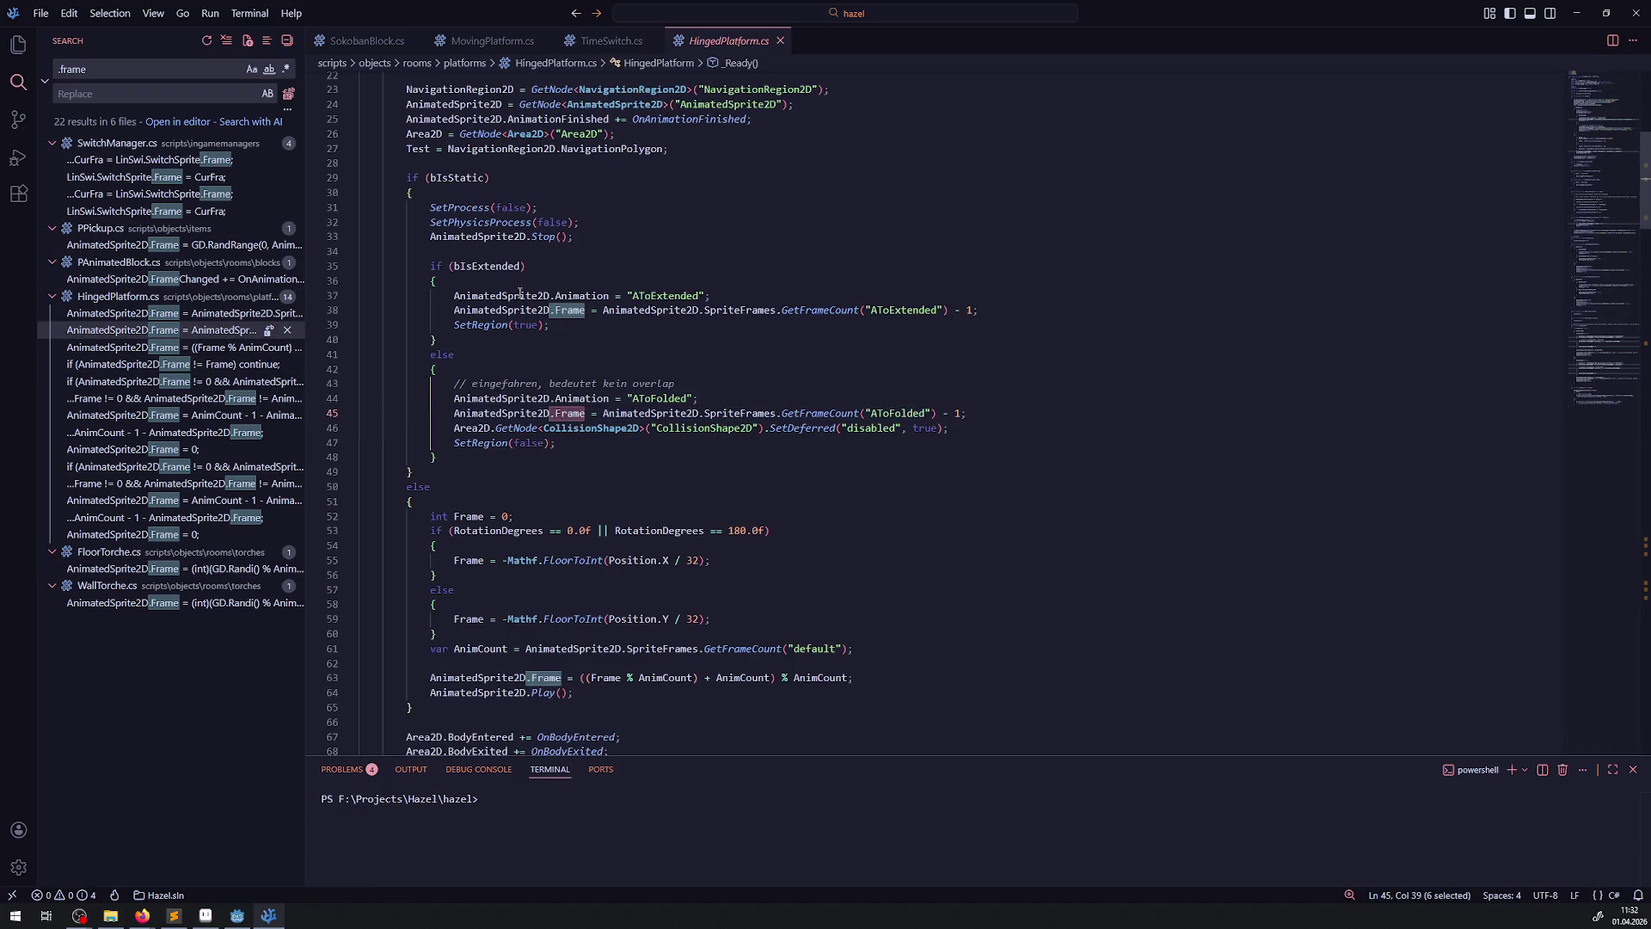
# - Copy PCarryObject.cs's AnimationFinished subscription into TimeSwitch's _Ready method
pyautogui.click(514, 310)
pyautogui.doubleClick(513, 310)
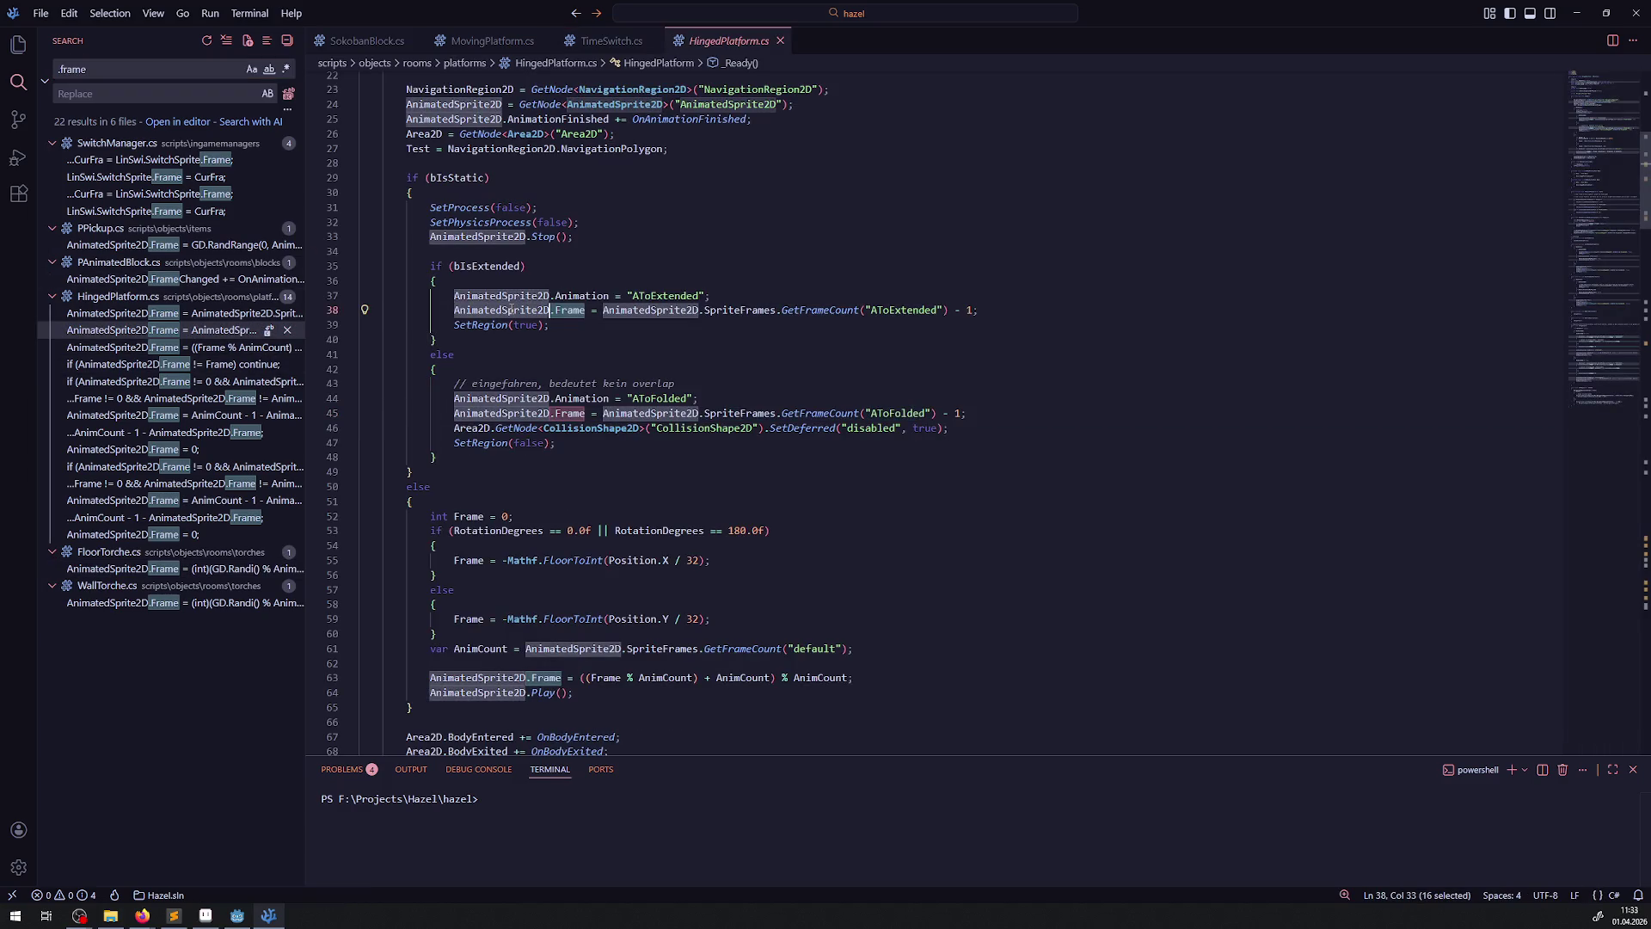
pyautogui.hotkey('ctrl', 'shift', 'f')
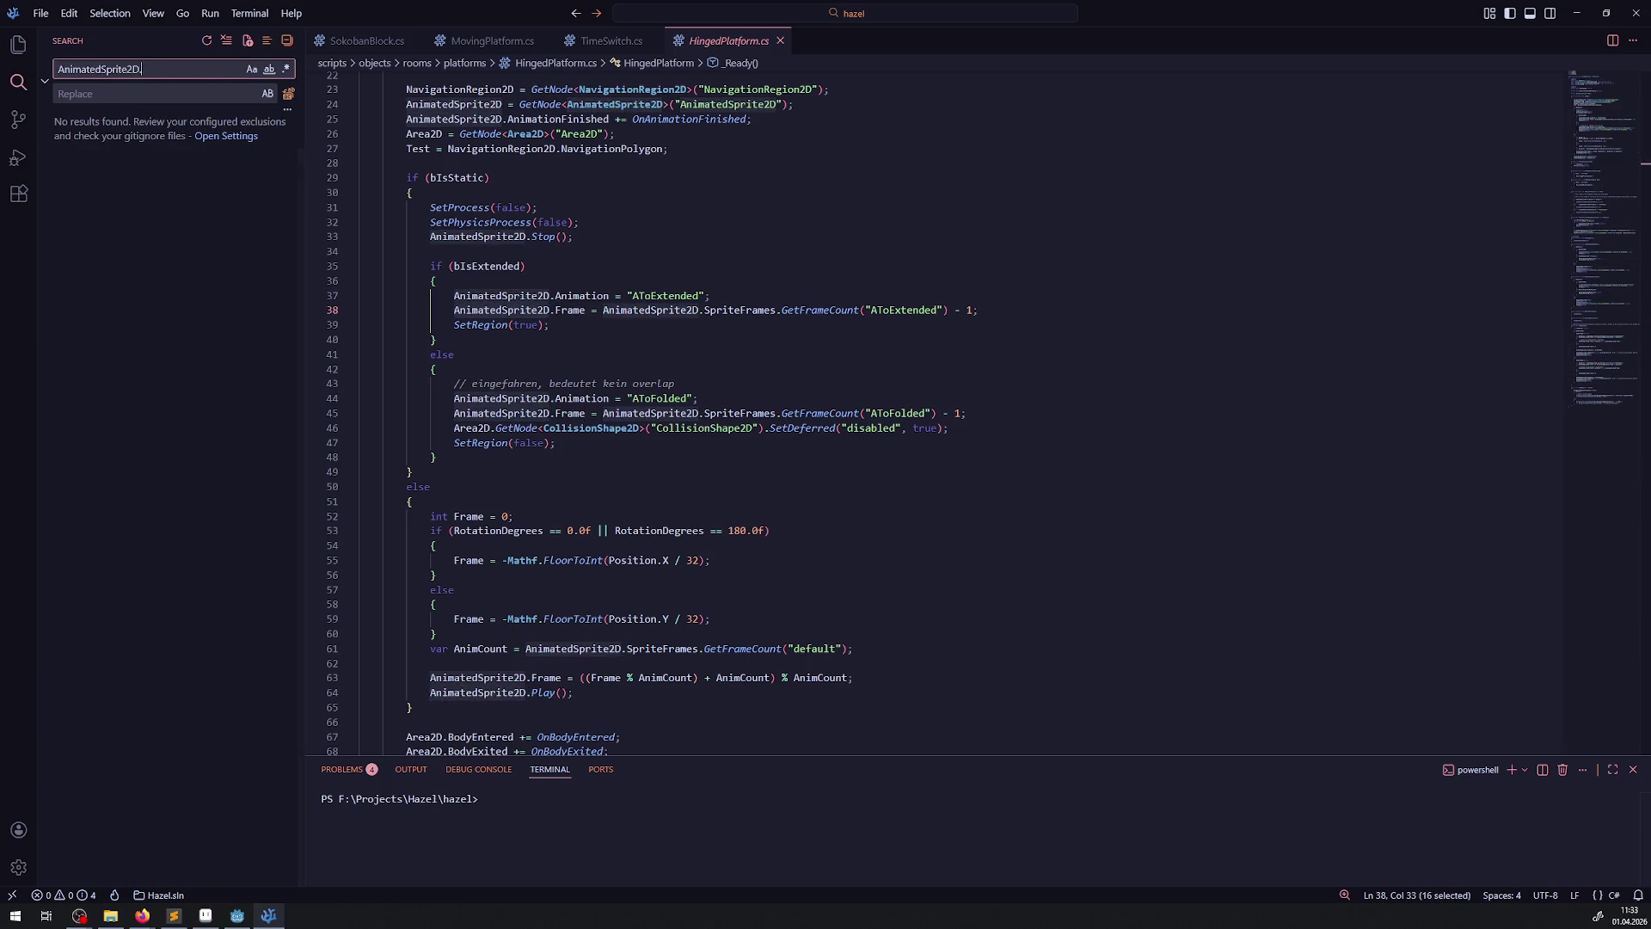
pyautogui.write('ani')
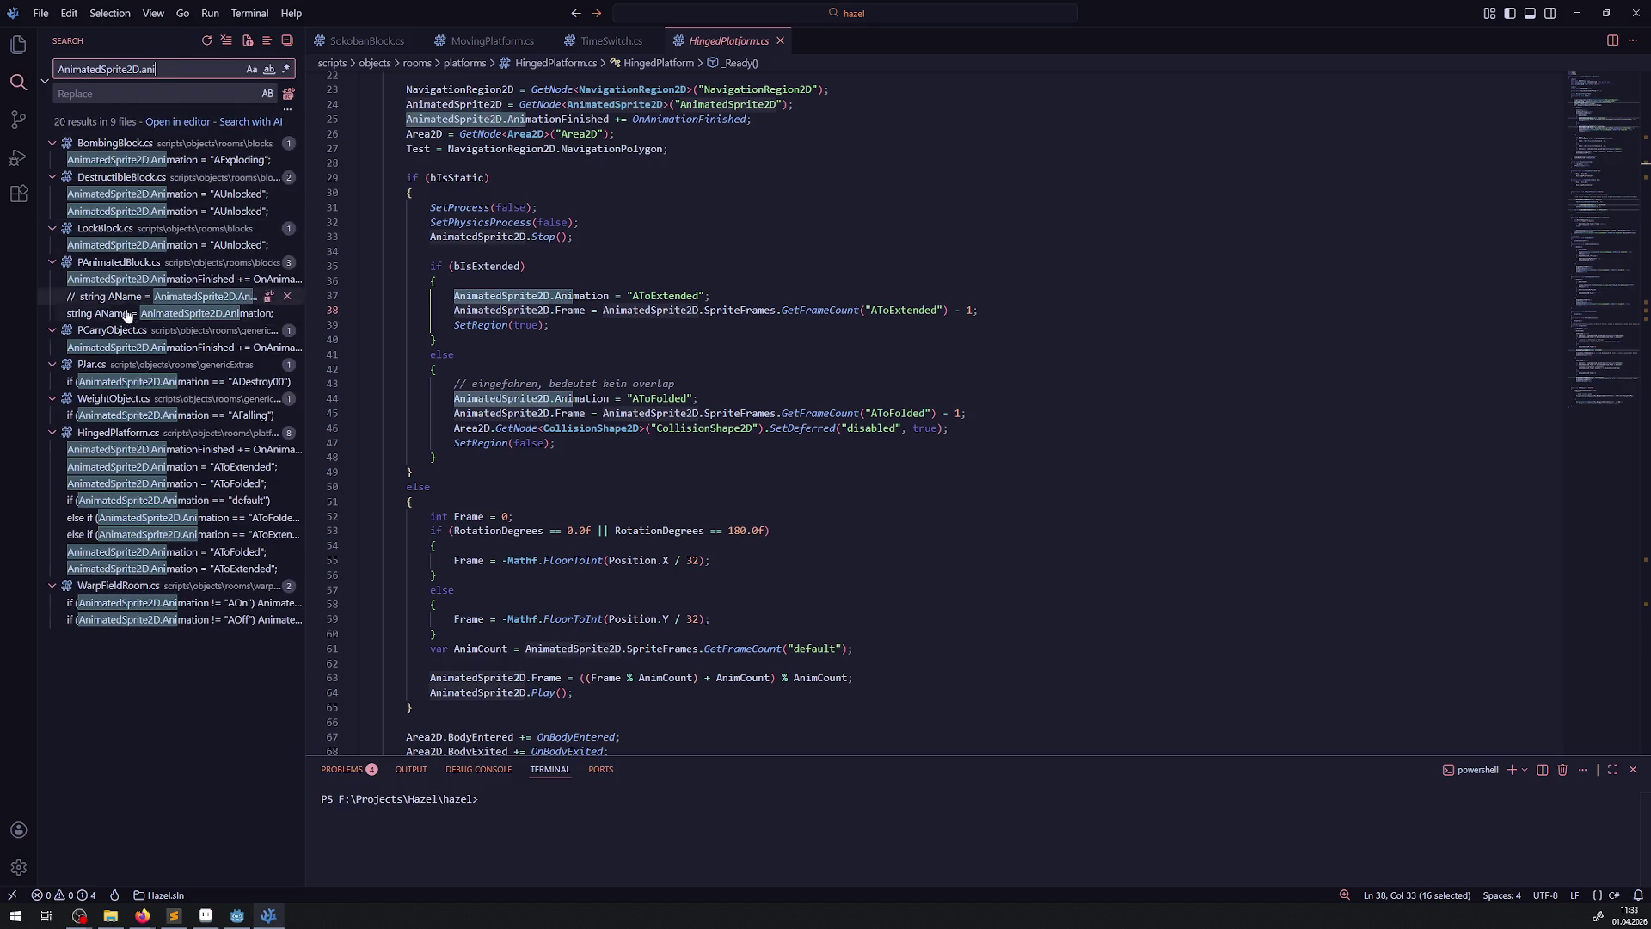
pyautogui.click(167, 347)
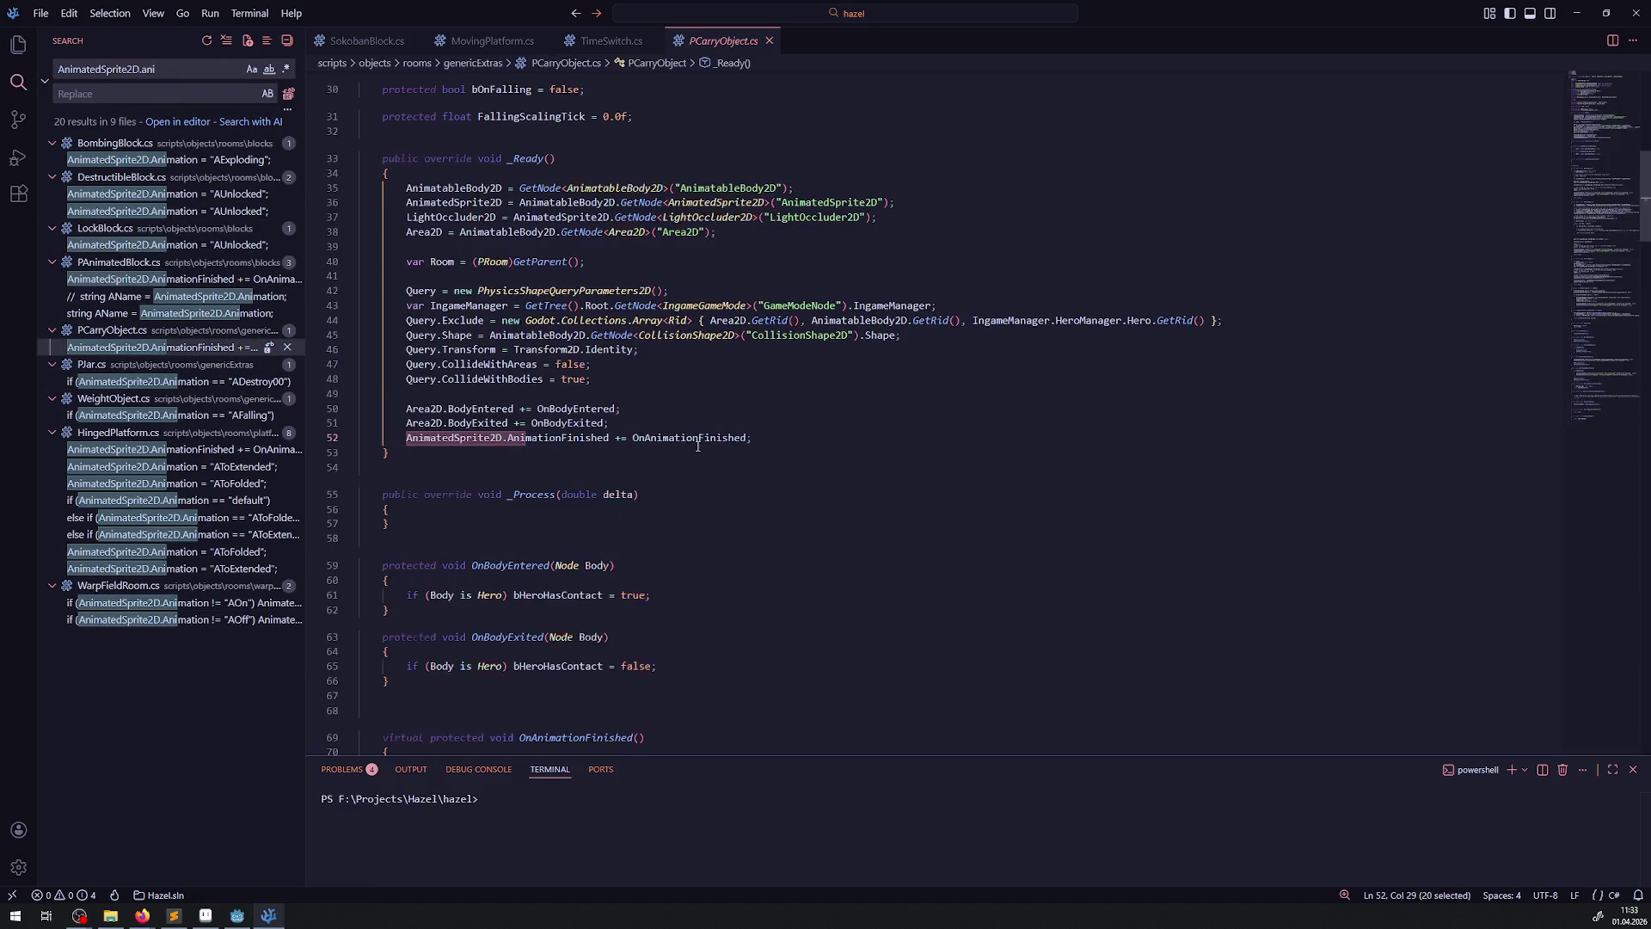
pyautogui.moveTo(783, 442); pyautogui.dragTo(378, 438)
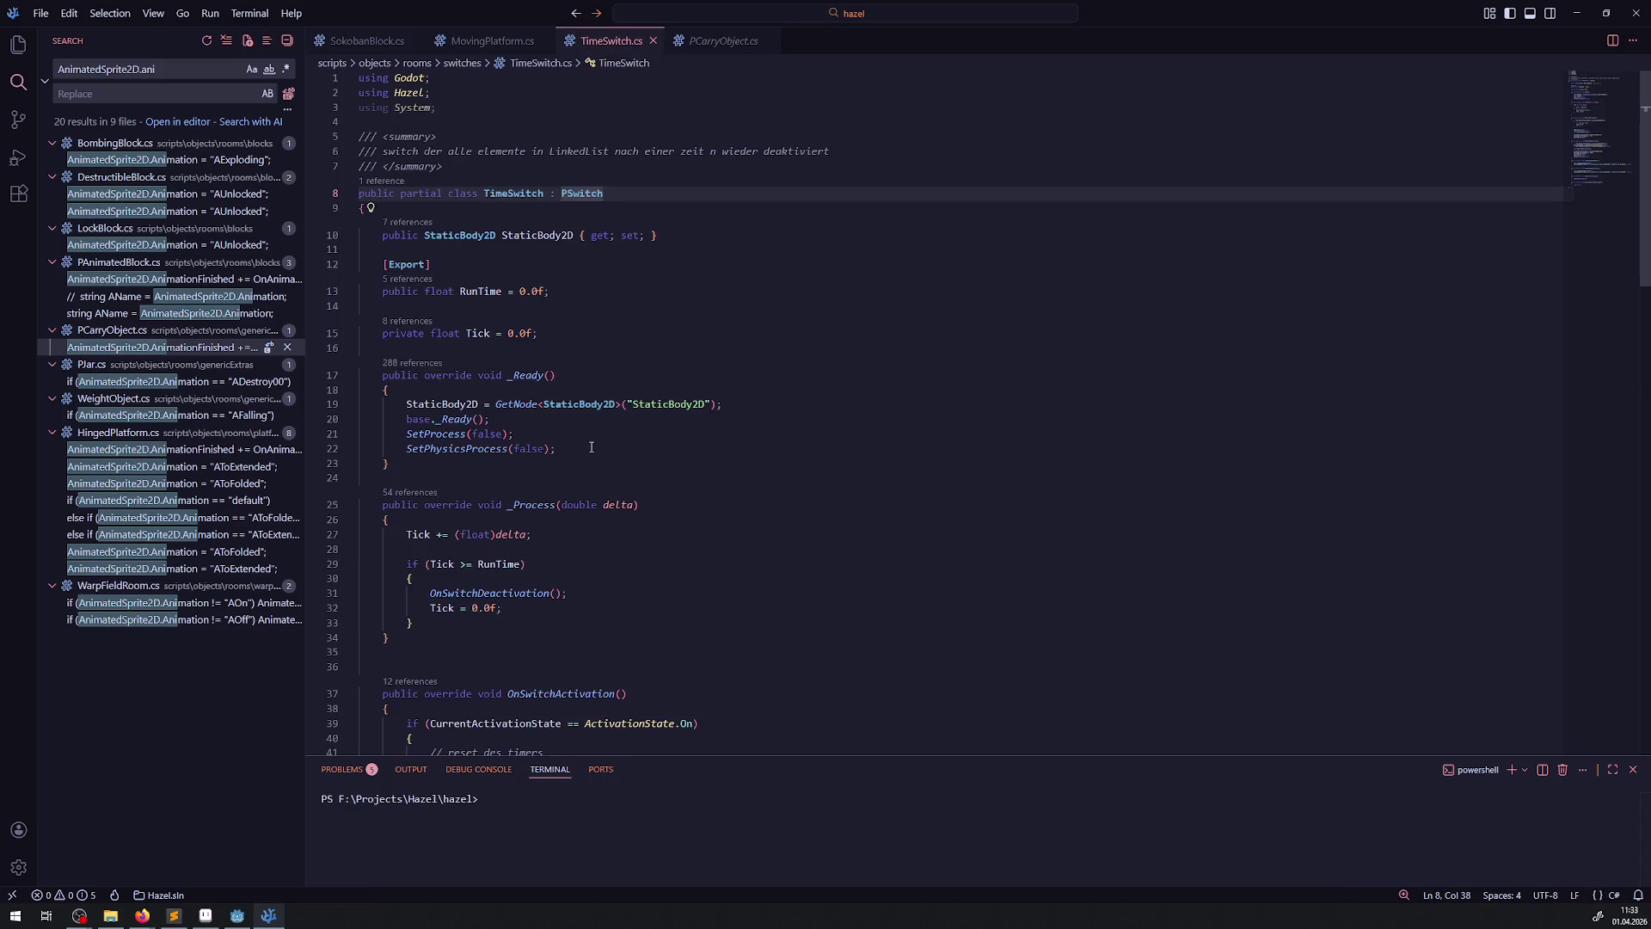
pyautogui.click(591, 447)
pyautogui.press('Return')
pyautogui.write('AnimatedSprite2D.AnimationFinished += OnAnimationFinished;')
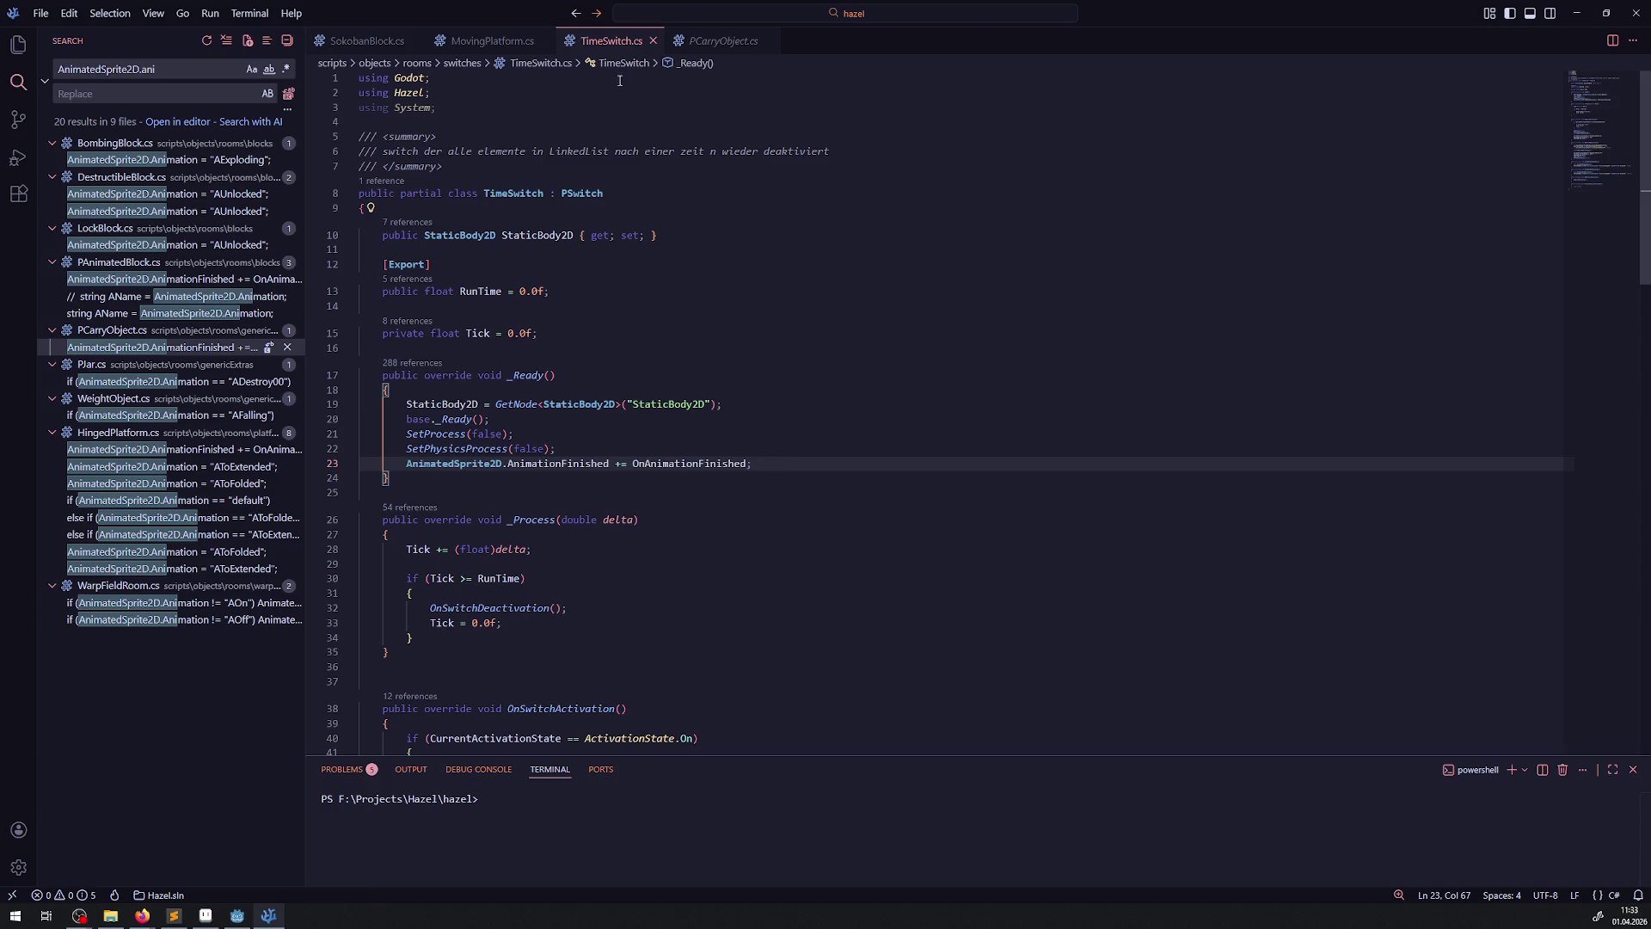
# - Paste the OnAnimationFinished method into TimeSwitch.cs and remove its 'virtual' keyword
pyautogui.hotkey('ctrl', 'Tab')
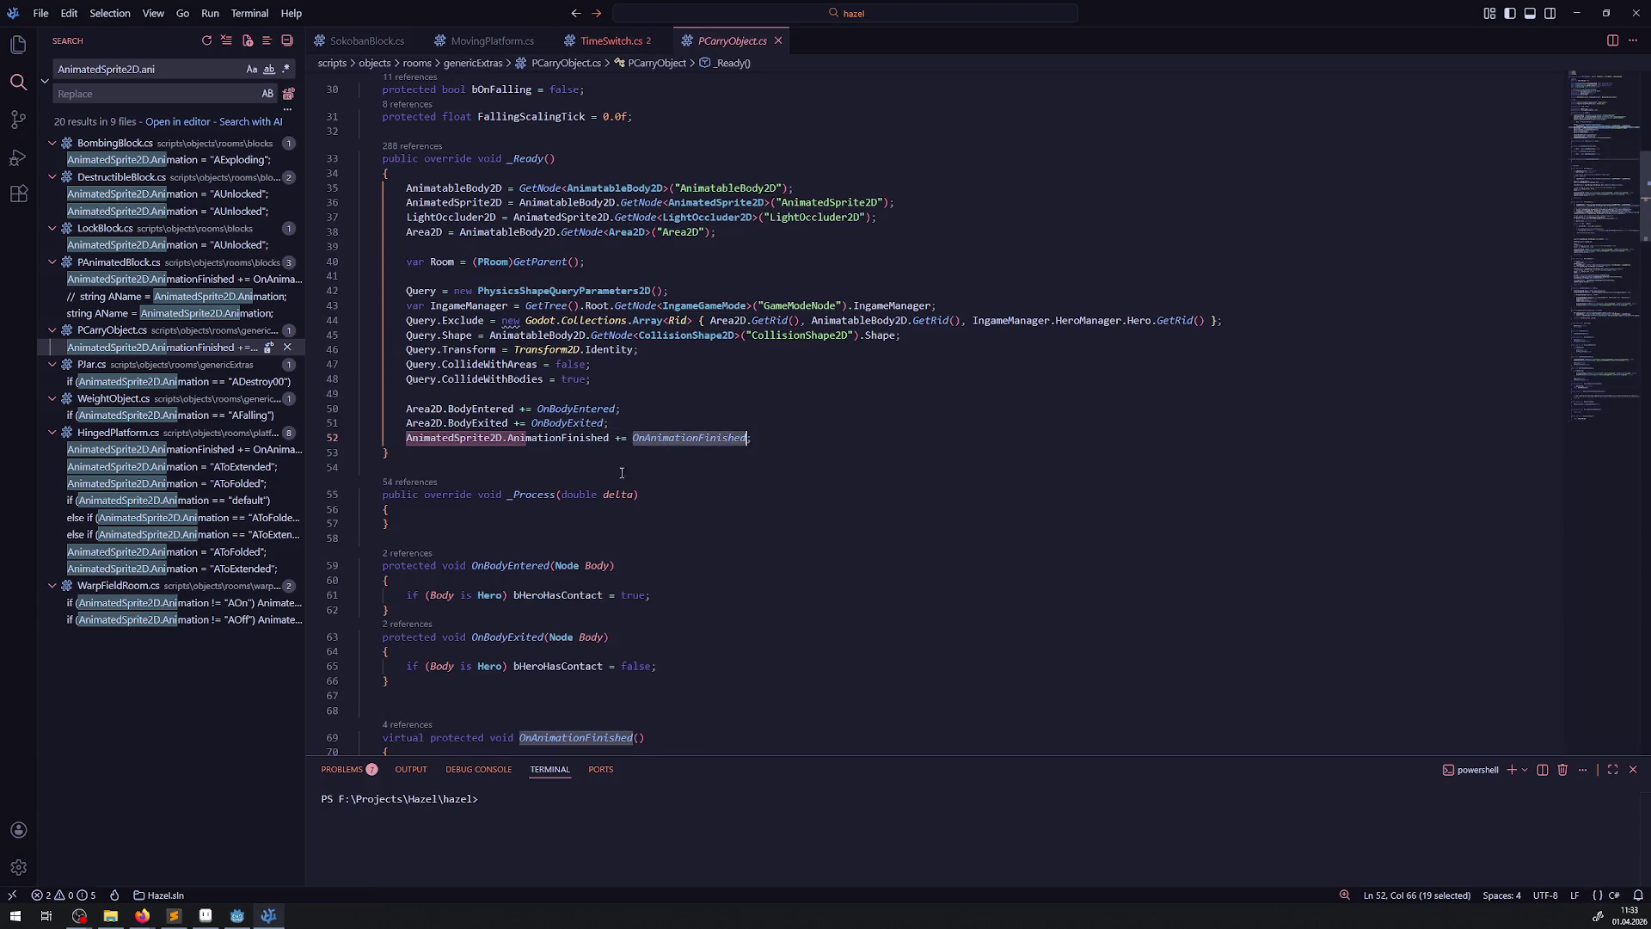
pyautogui.scroll(-2, 667, 440)
pyautogui.moveTo(392, 670); pyautogui.dragTo(361, 639)
pyautogui.hotkey('ctrl', 'c')
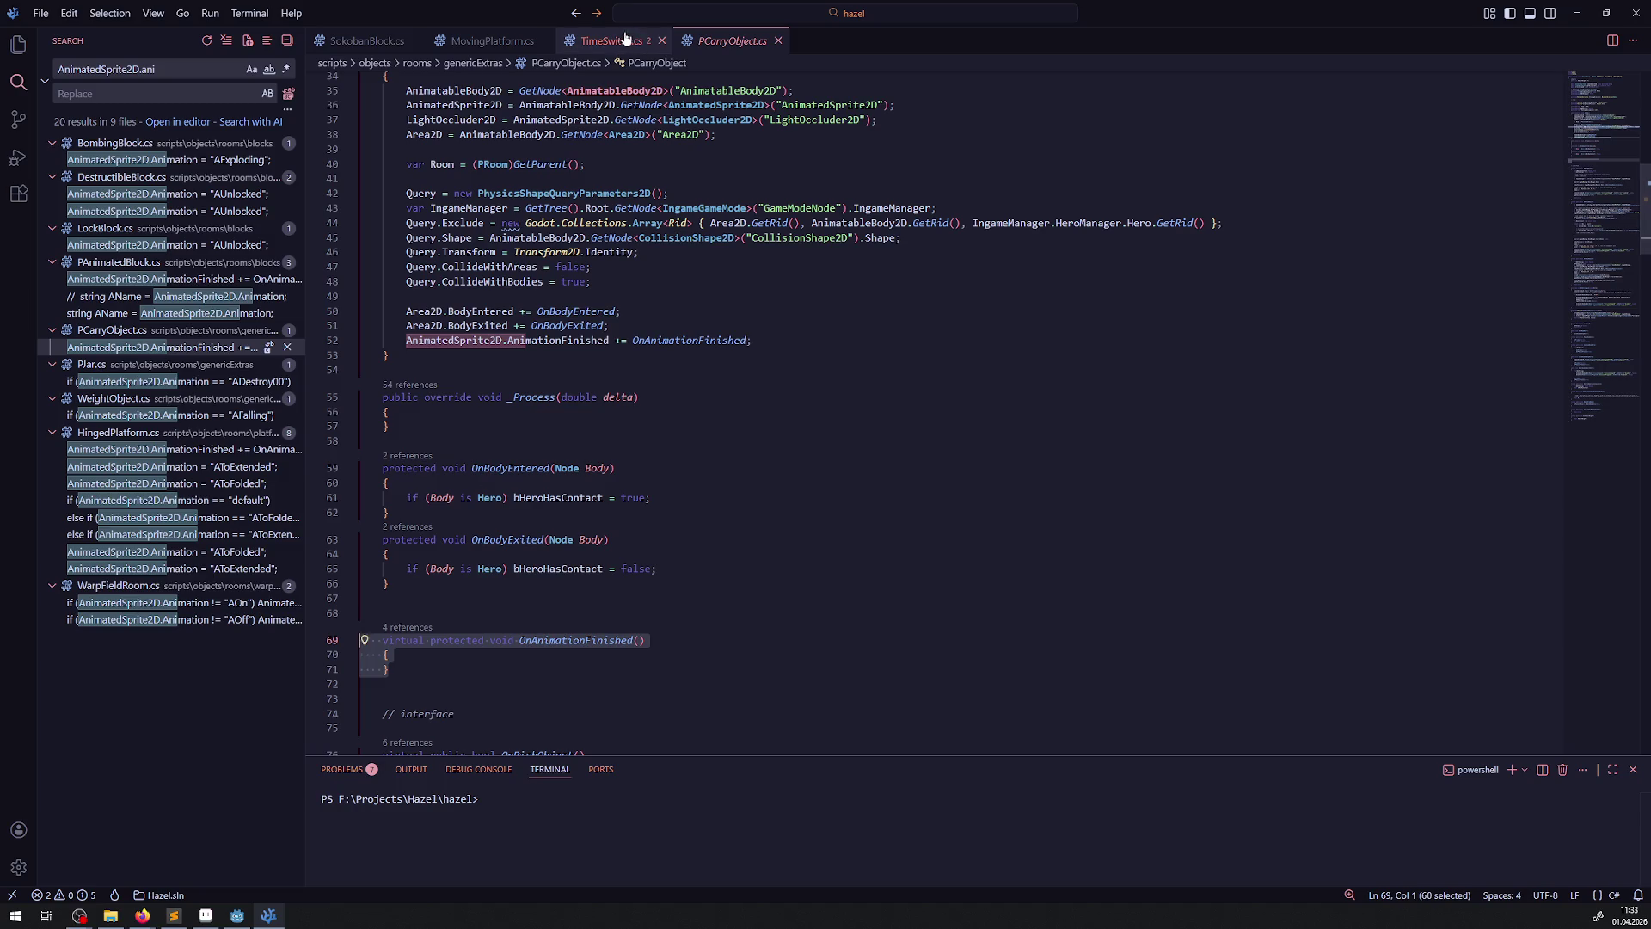
pyautogui.click(612, 40)
pyautogui.click(438, 494)
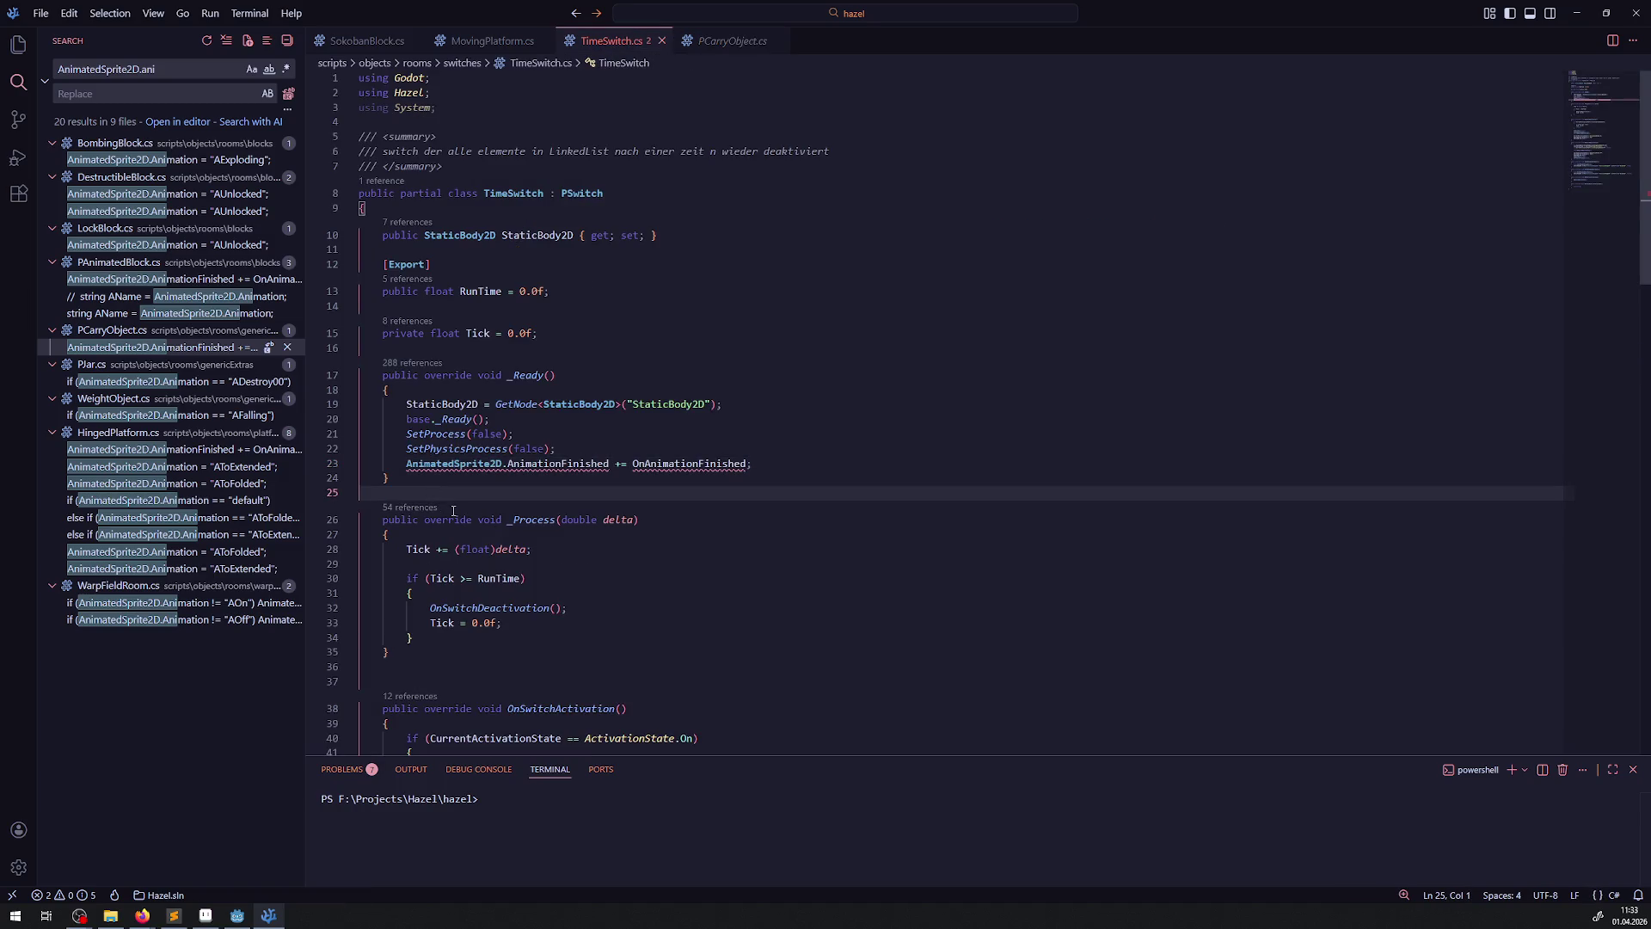
pyautogui.press('Return')
pyautogui.hotkey('ctrl', 'v')
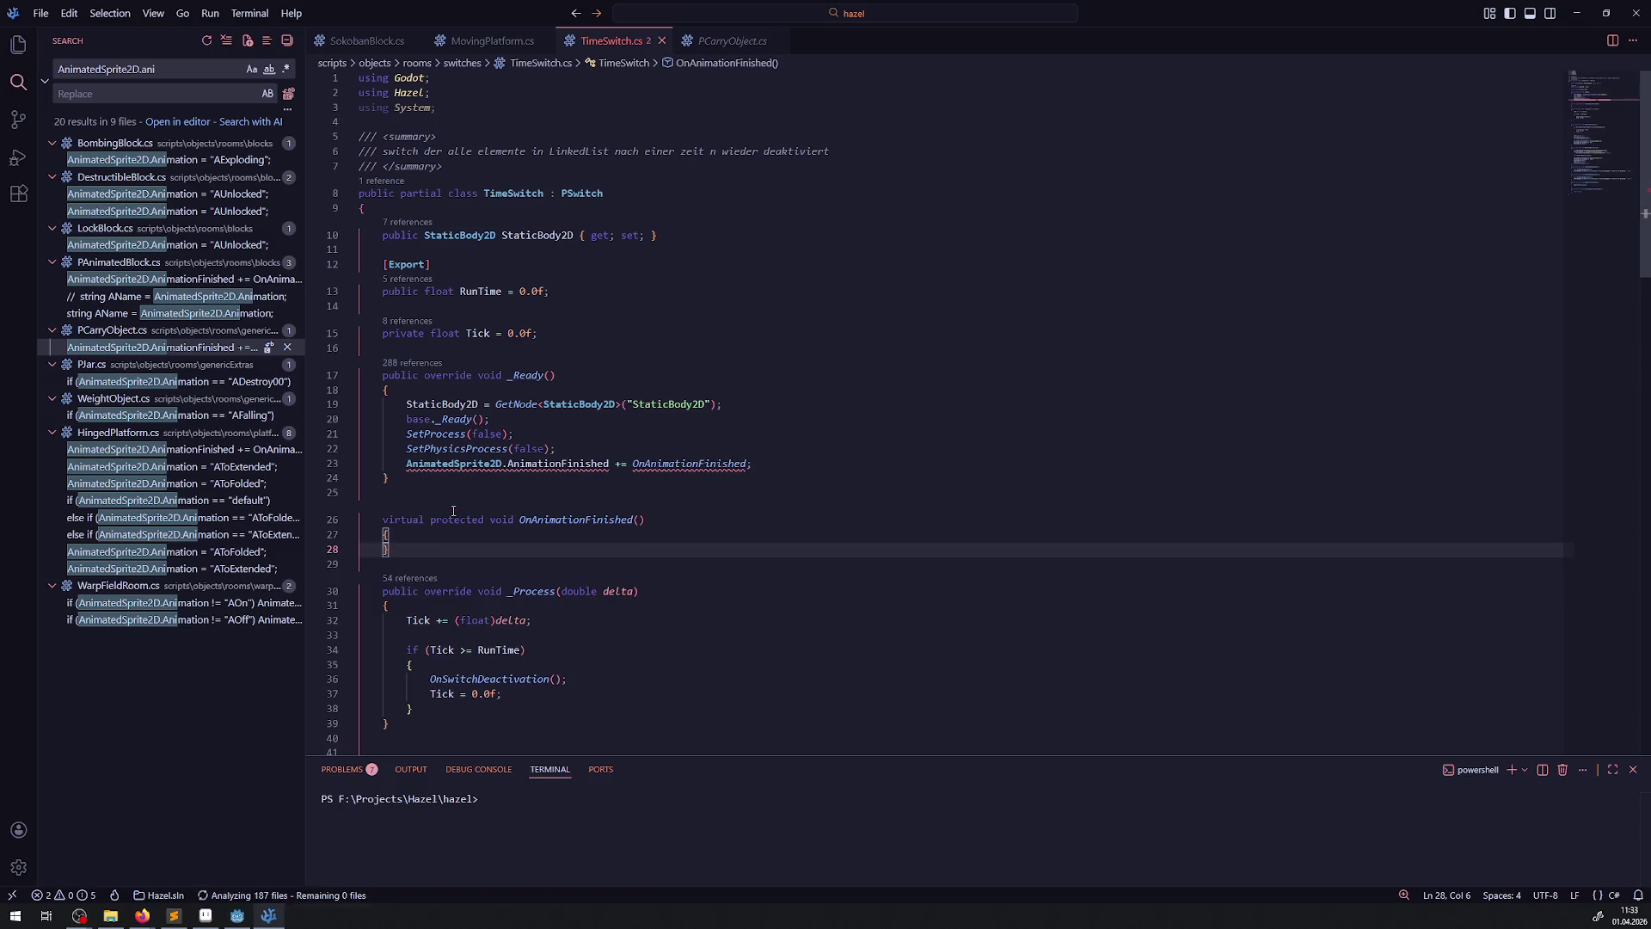
pyautogui.doubleClick(410, 521)
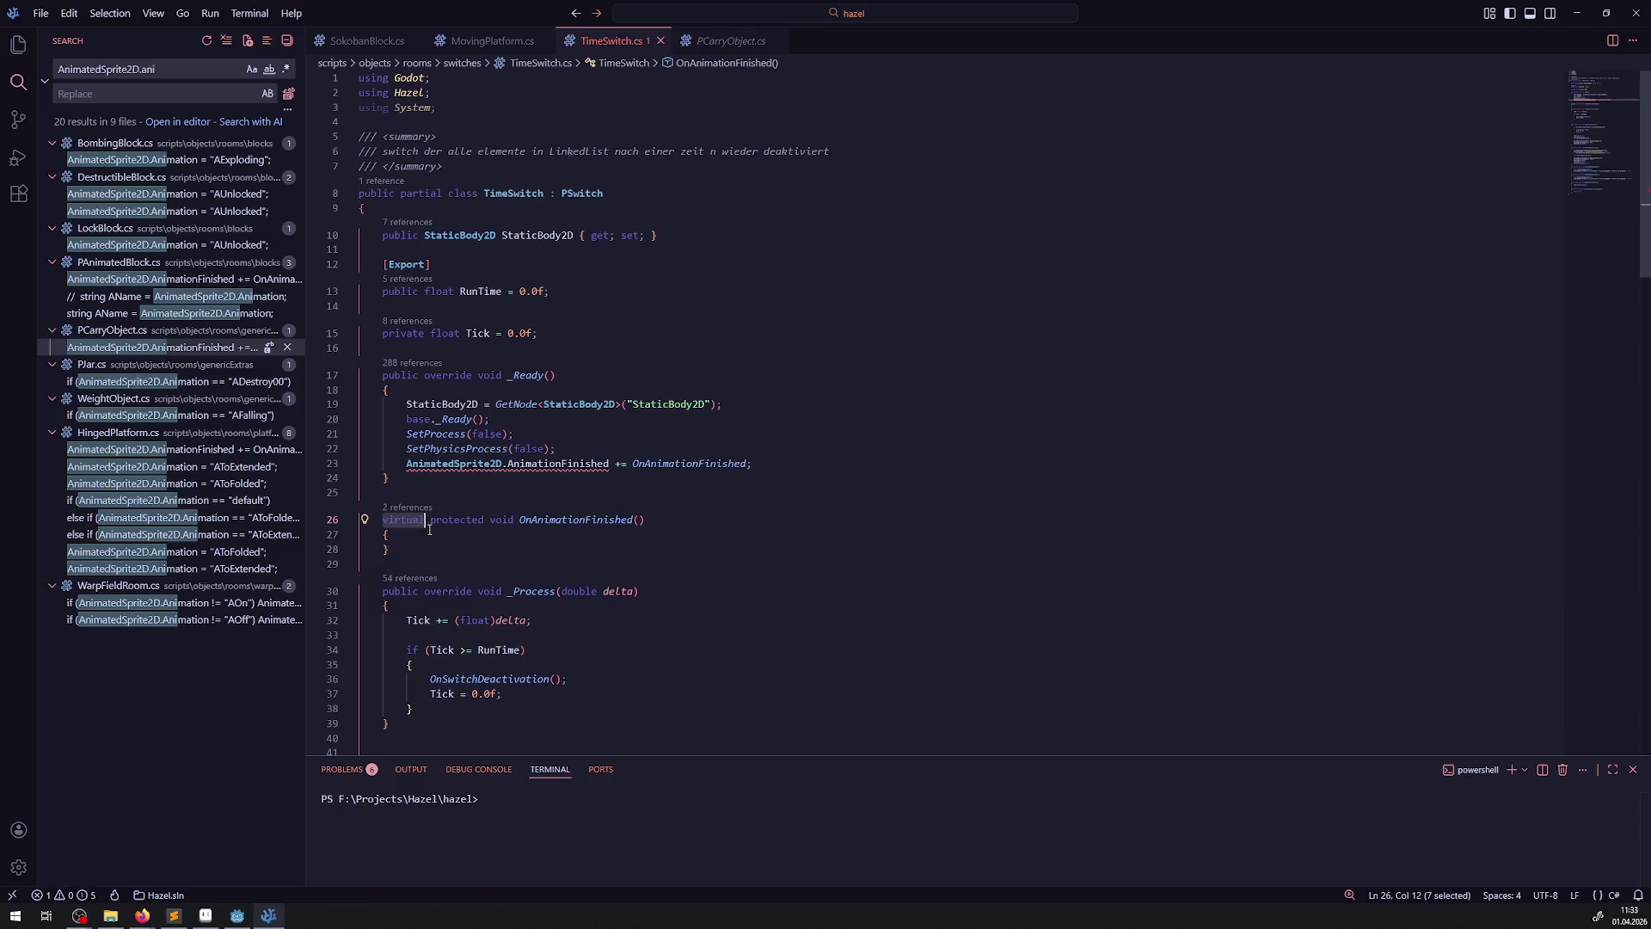
pyautogui.press('Delete')
pyautogui.press('Delete')
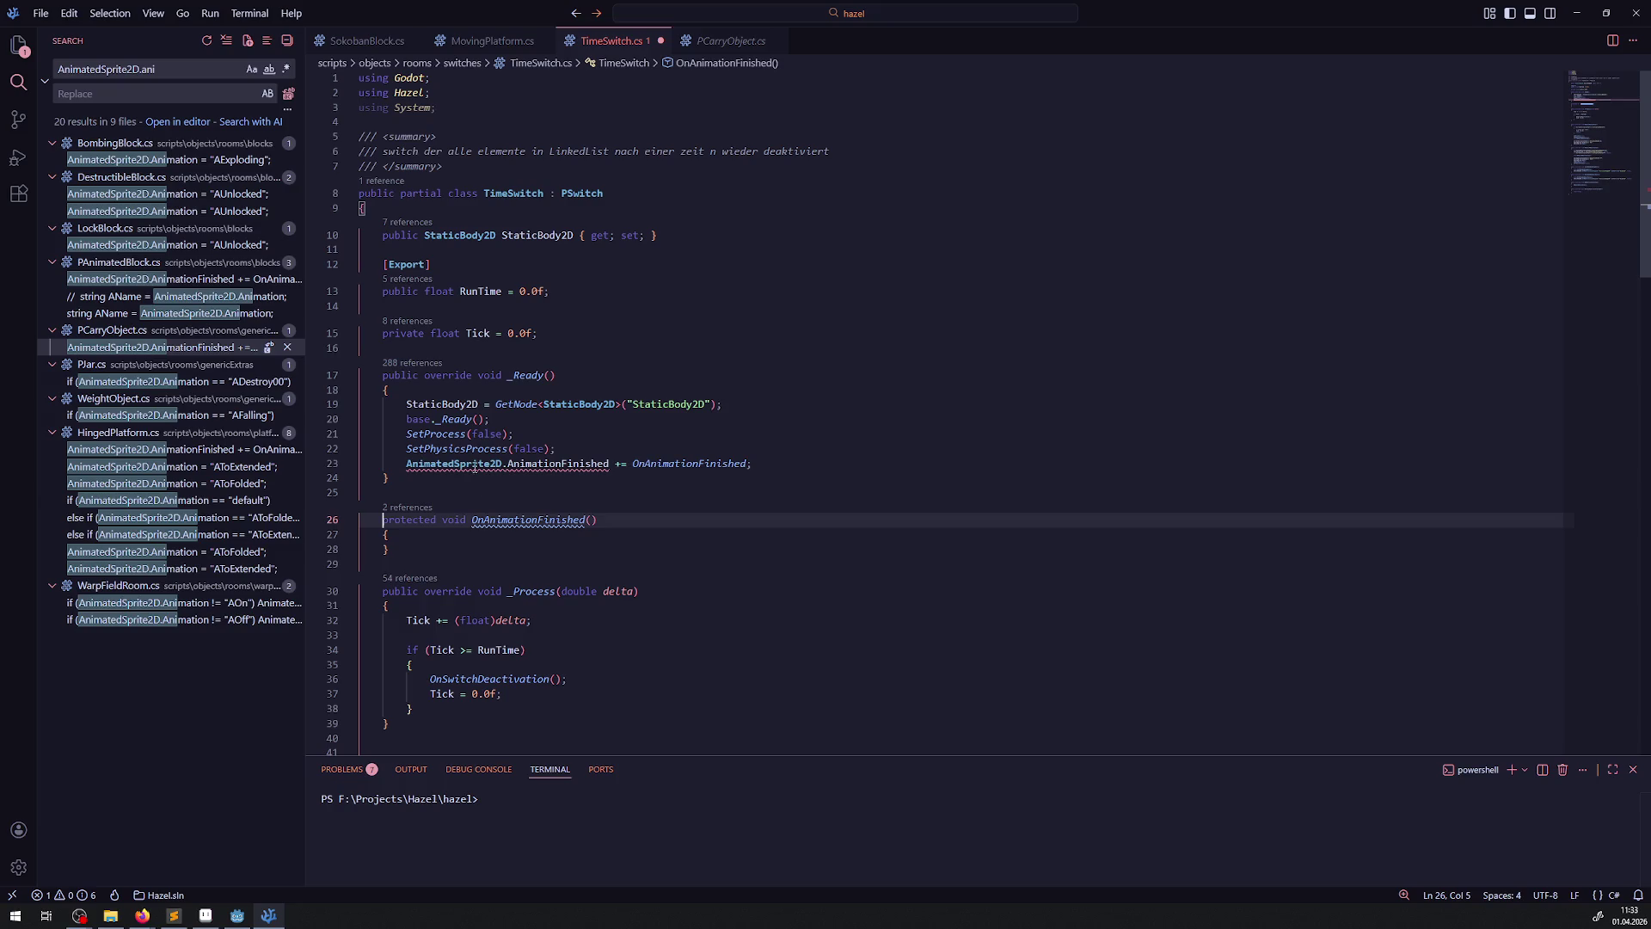
# - Check the PSwitch and SwitchSprite definitions and restore line 23's SwitchSprite.AnimationFinished subscription
pyautogui.rightClick(577, 194)
pyautogui.click(604, 206)
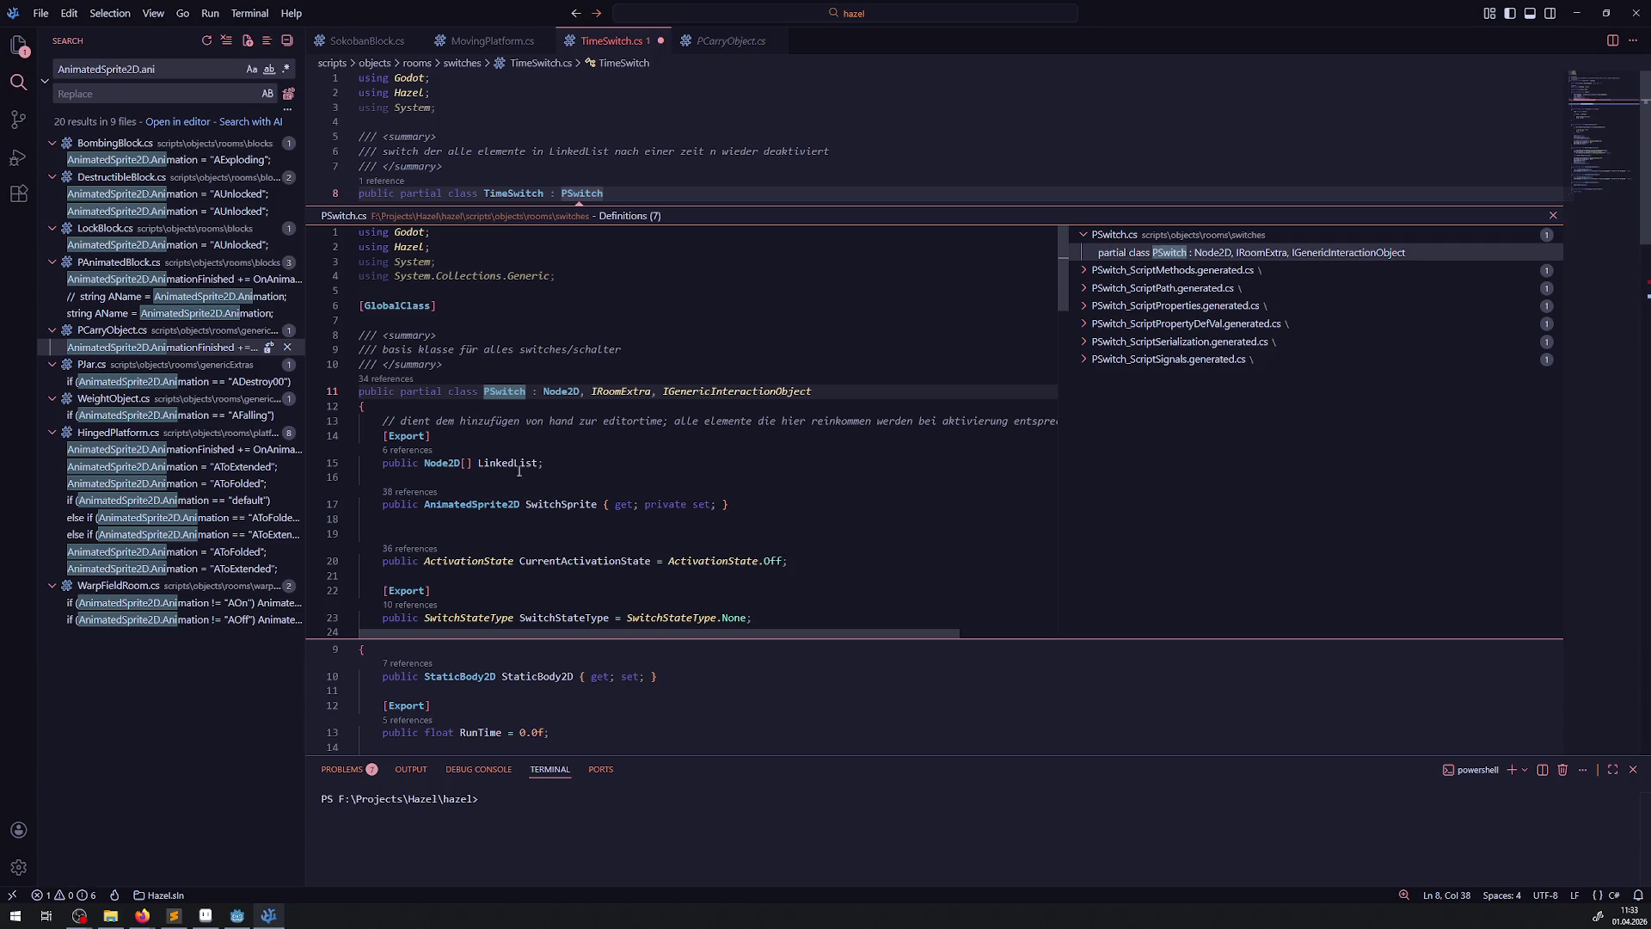
pyautogui.doubleClick(554, 504)
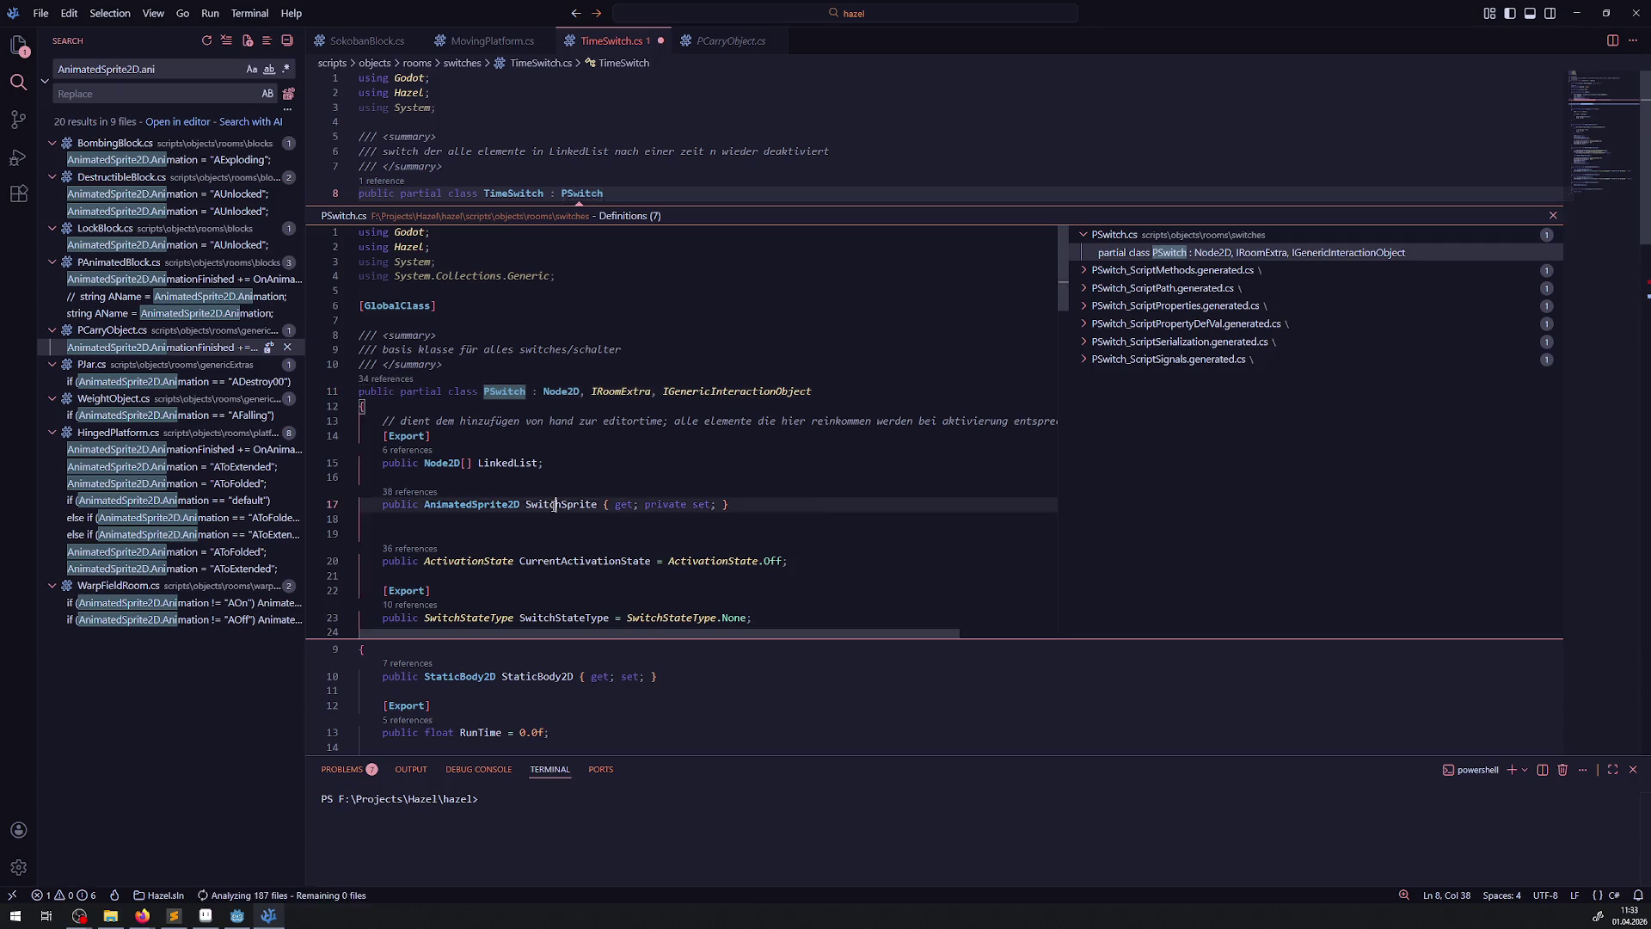
pyautogui.click(644, 46)
pyautogui.doubleClick(443, 464)
pyautogui.write('c')
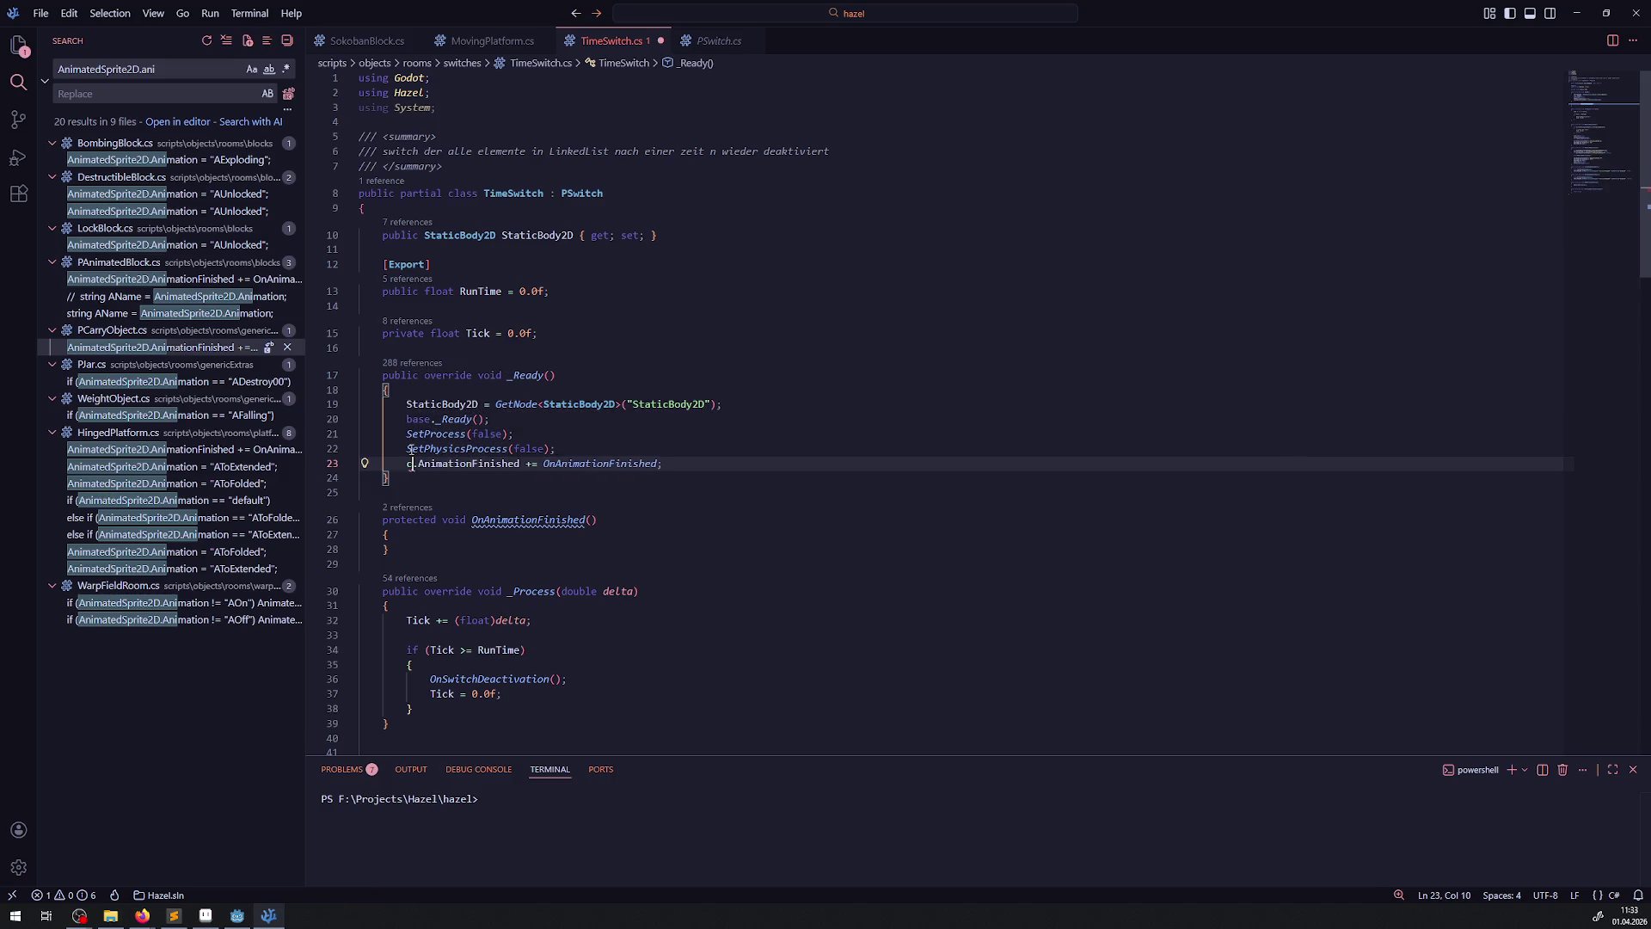
pyautogui.hotkey('ctrl', 'z')
pyautogui.press('F12')
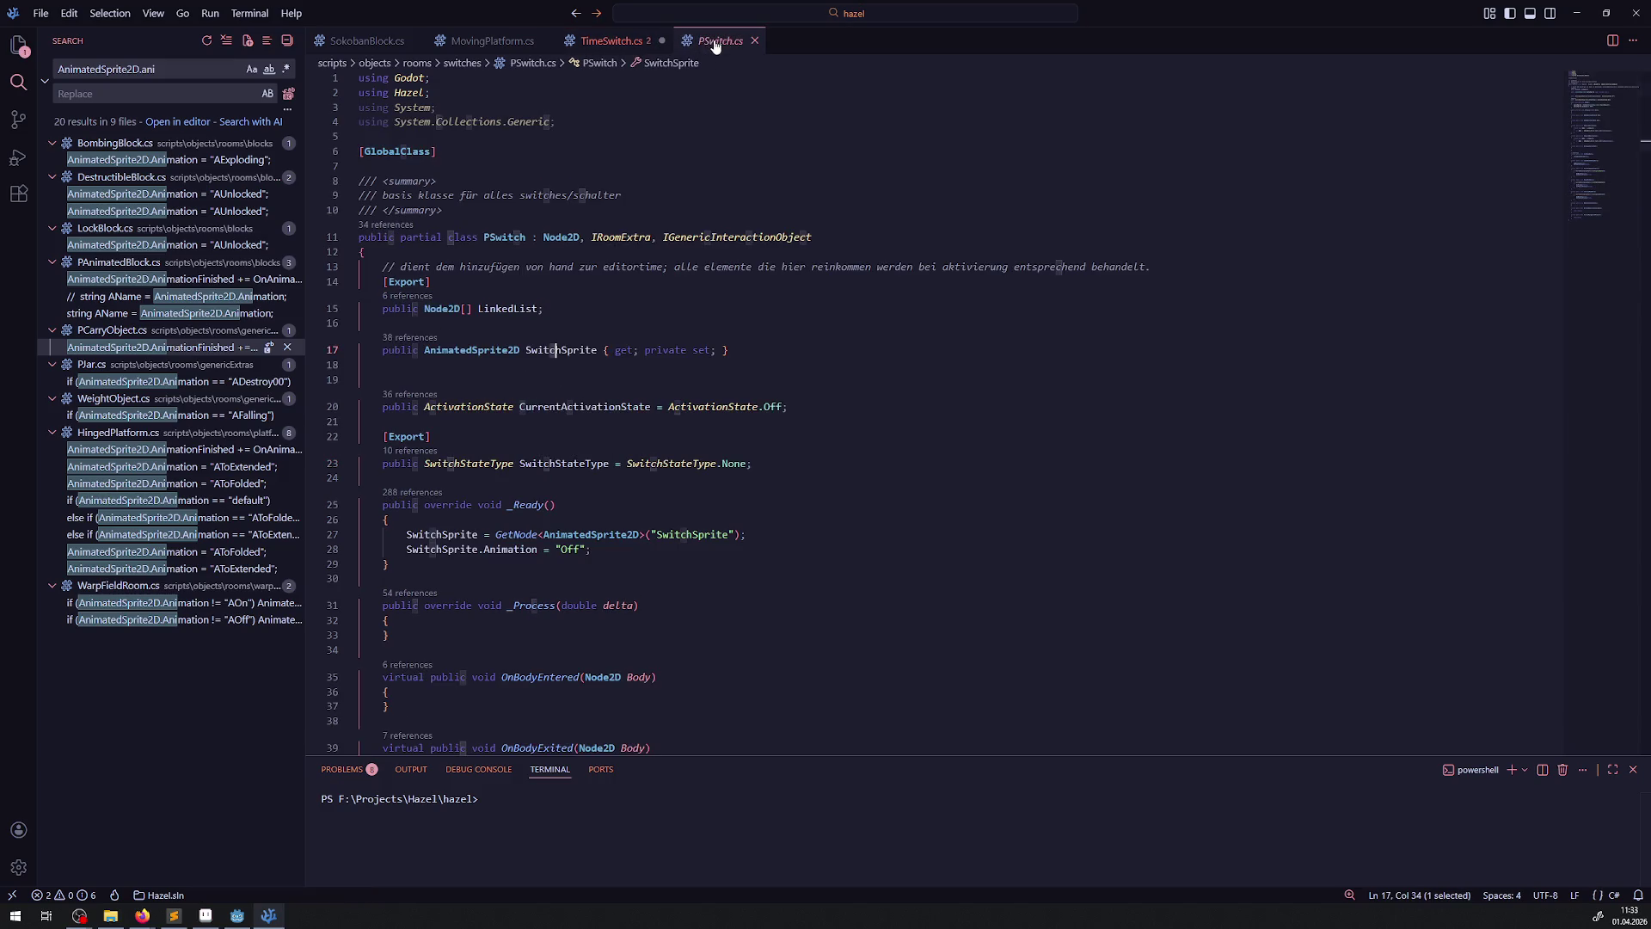
pyautogui.click(576, 13)
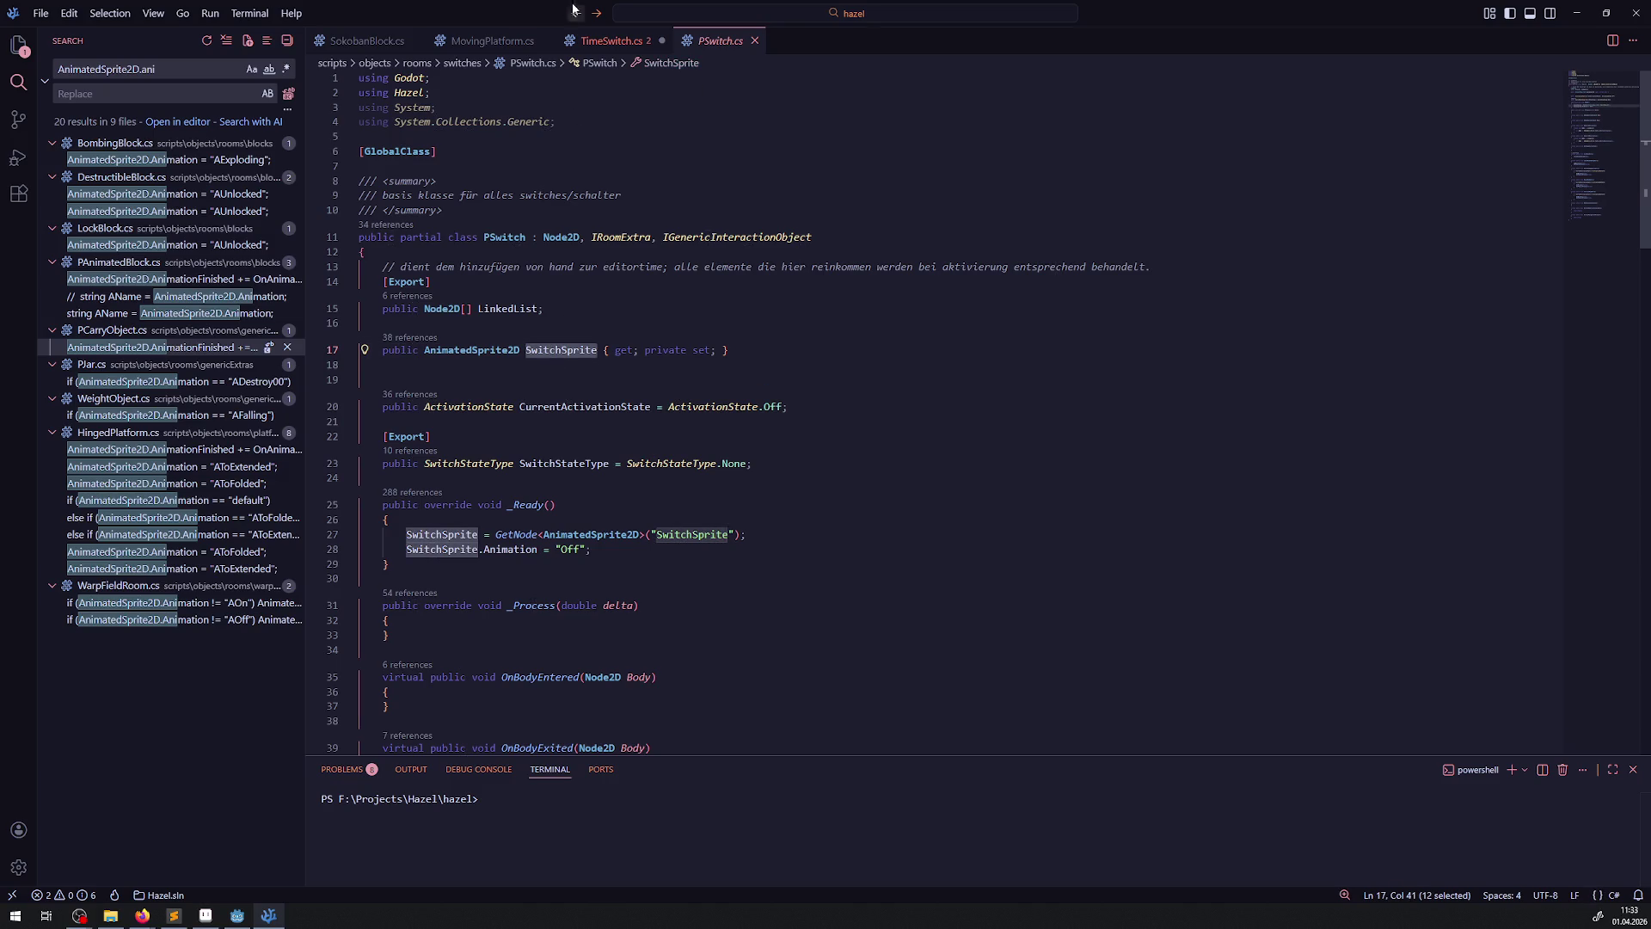
pyautogui.hotkey('ctrl', 'z')
pyautogui.hotkey('ctrl', 'y')
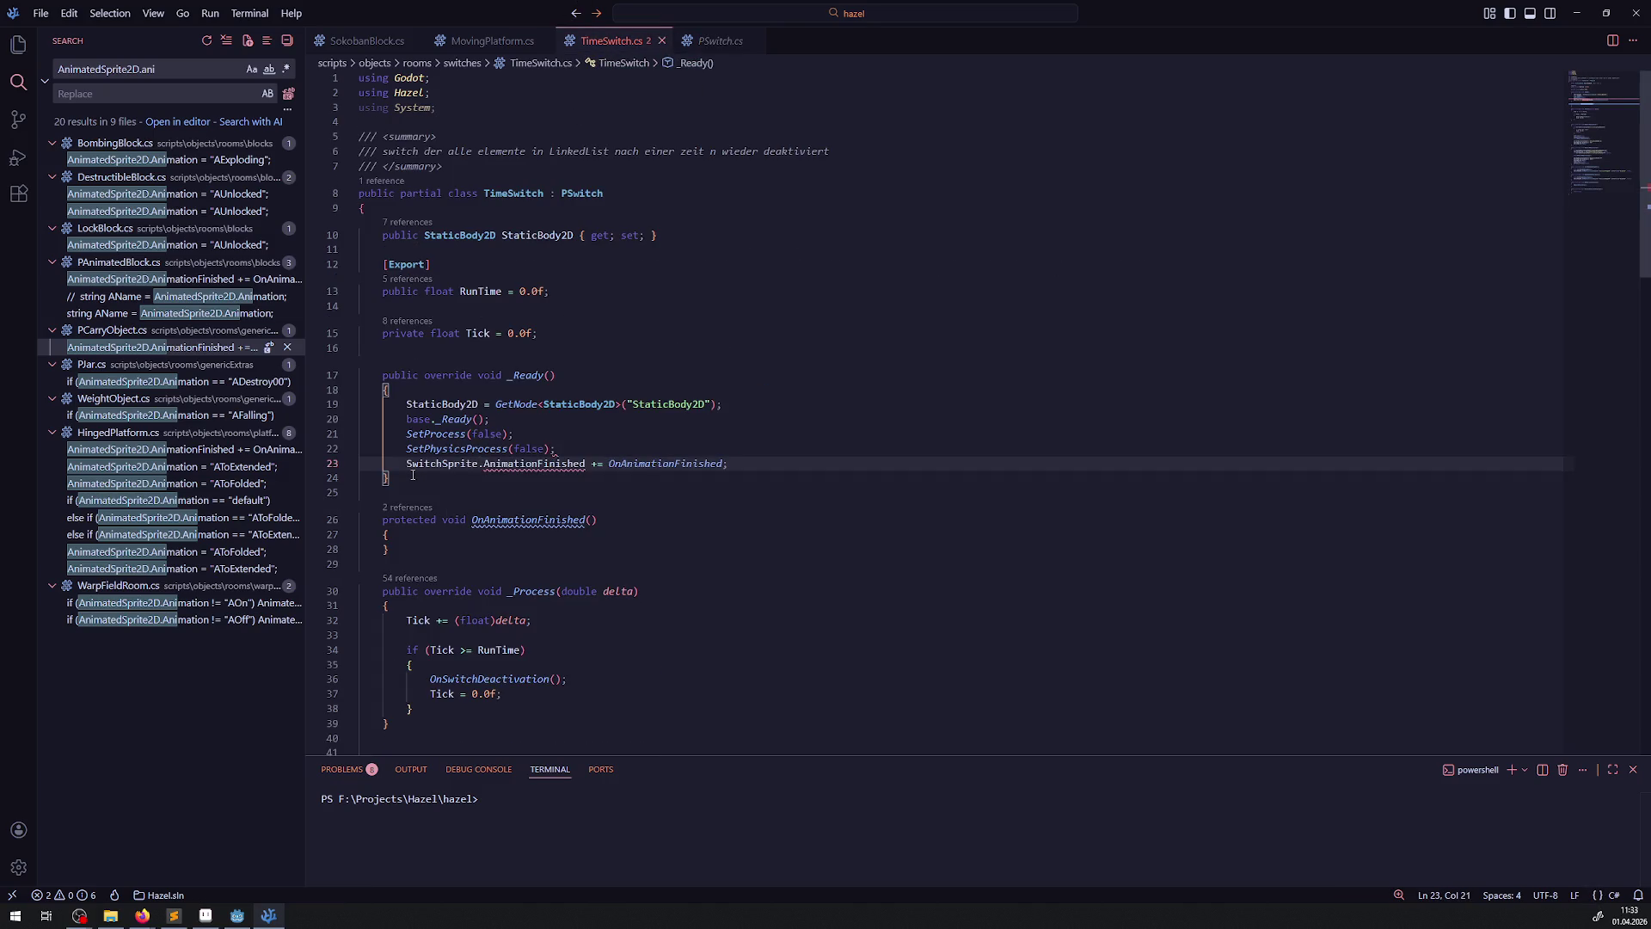
# - In OnAnimationFinished, start an if comparing SwitchSprite.Animation to a string
pyautogui.click(654, 433)
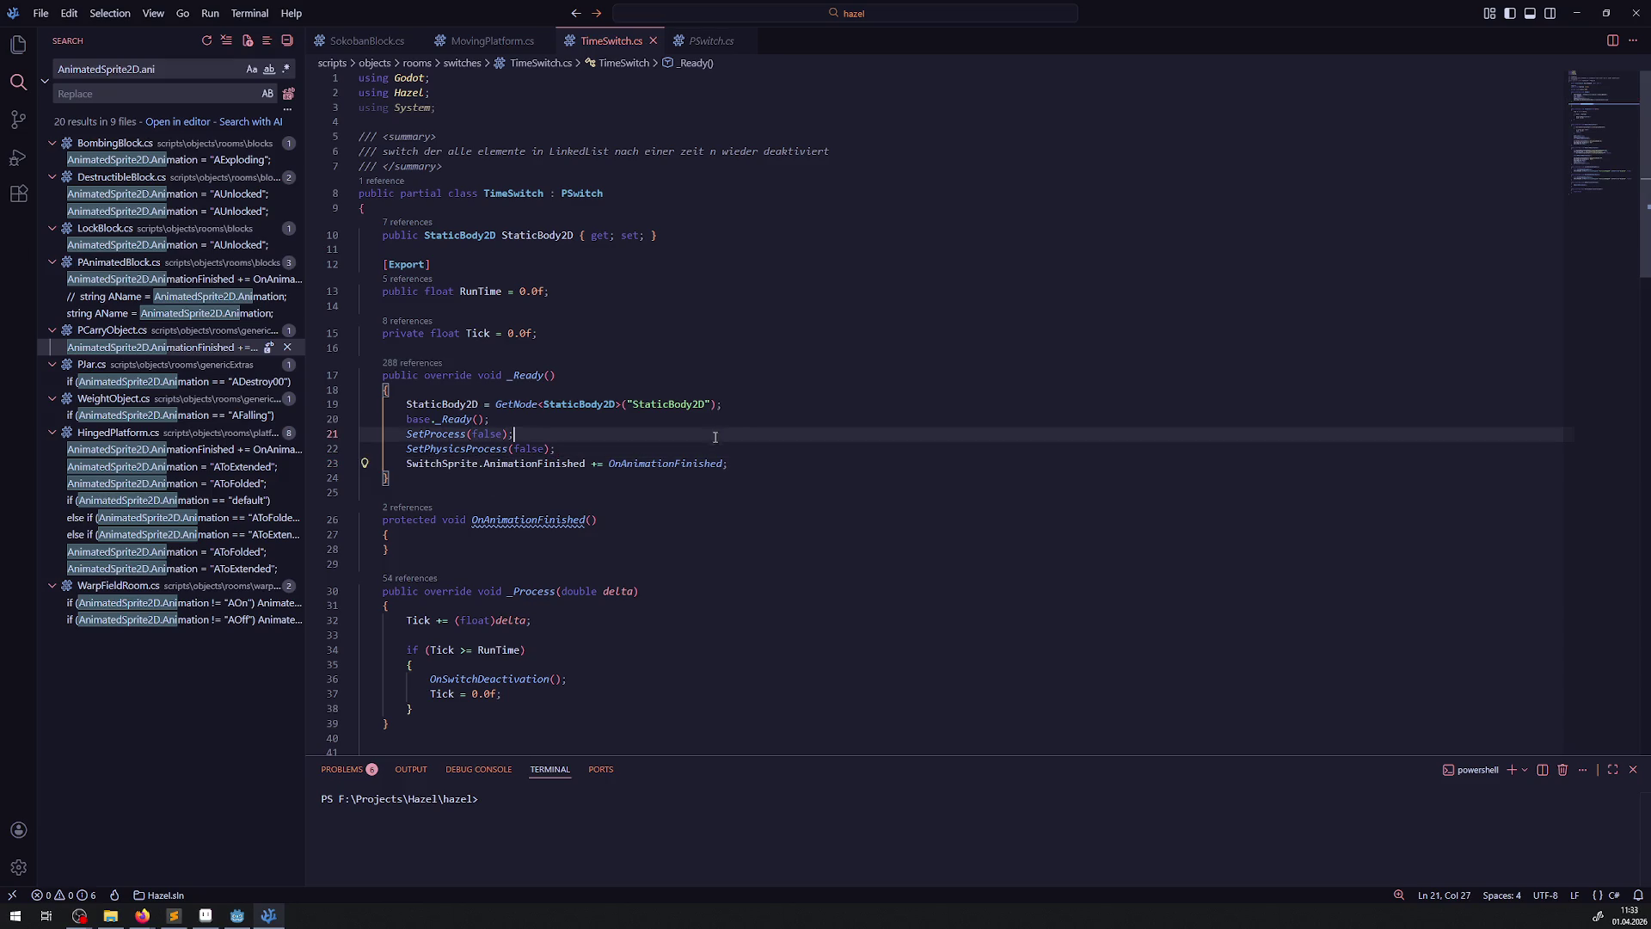
pyautogui.doubleClick(532, 520)
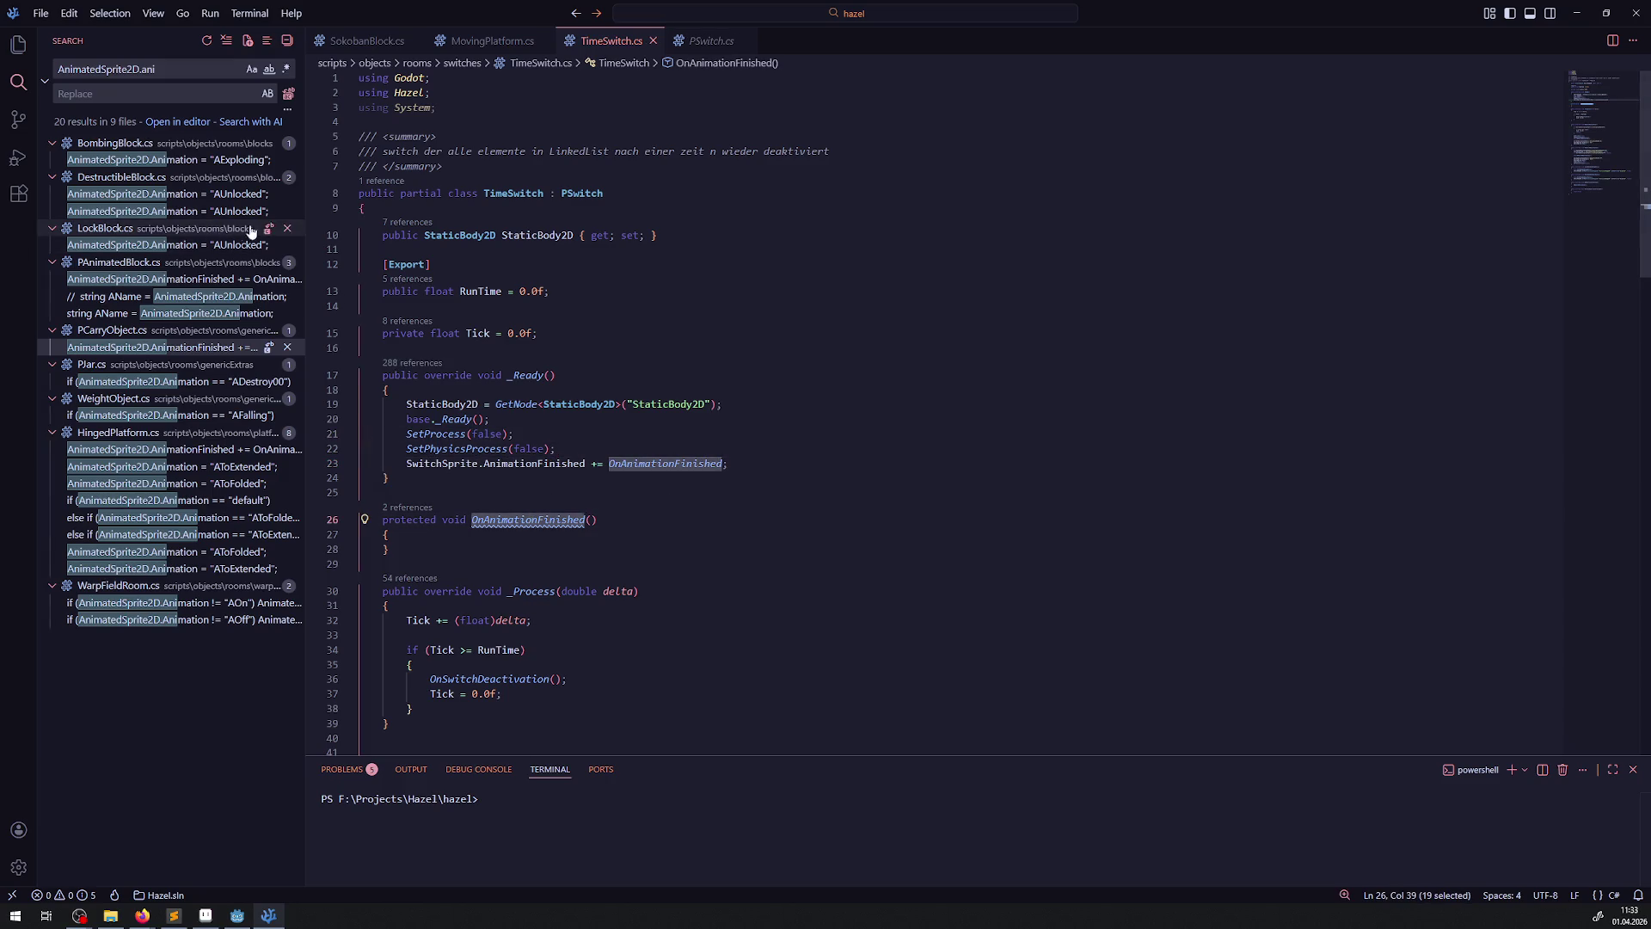
pyautogui.moveTo(307, 201); pyautogui.dragTo(254, 207)
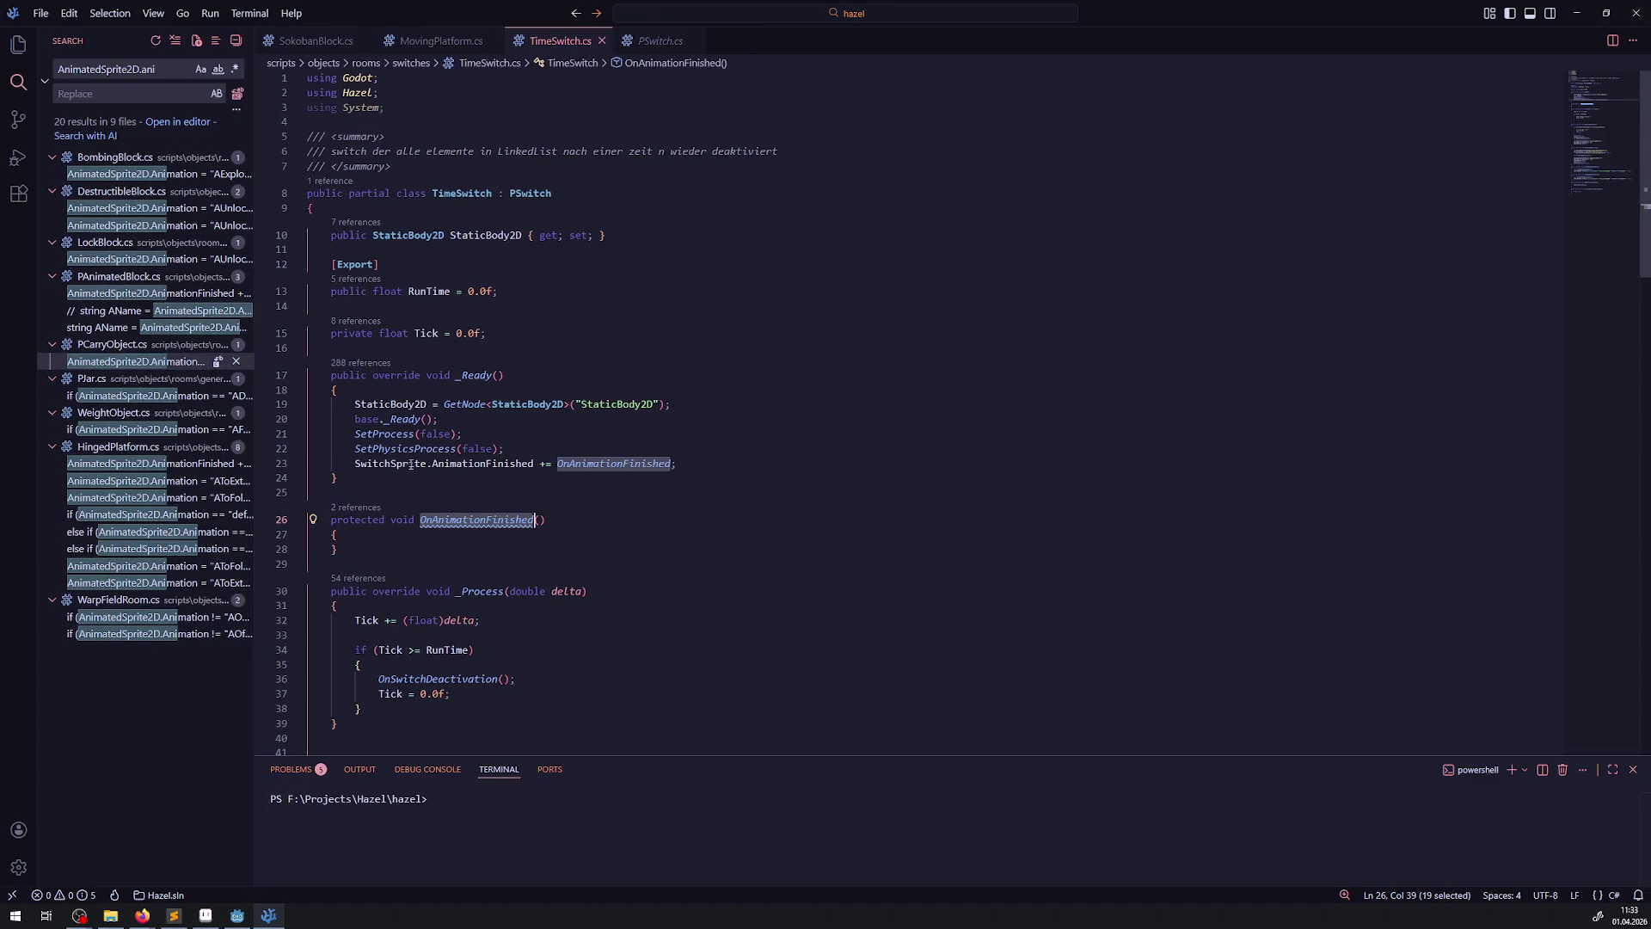
pyautogui.click(376, 534)
pyautogui.press('Return')
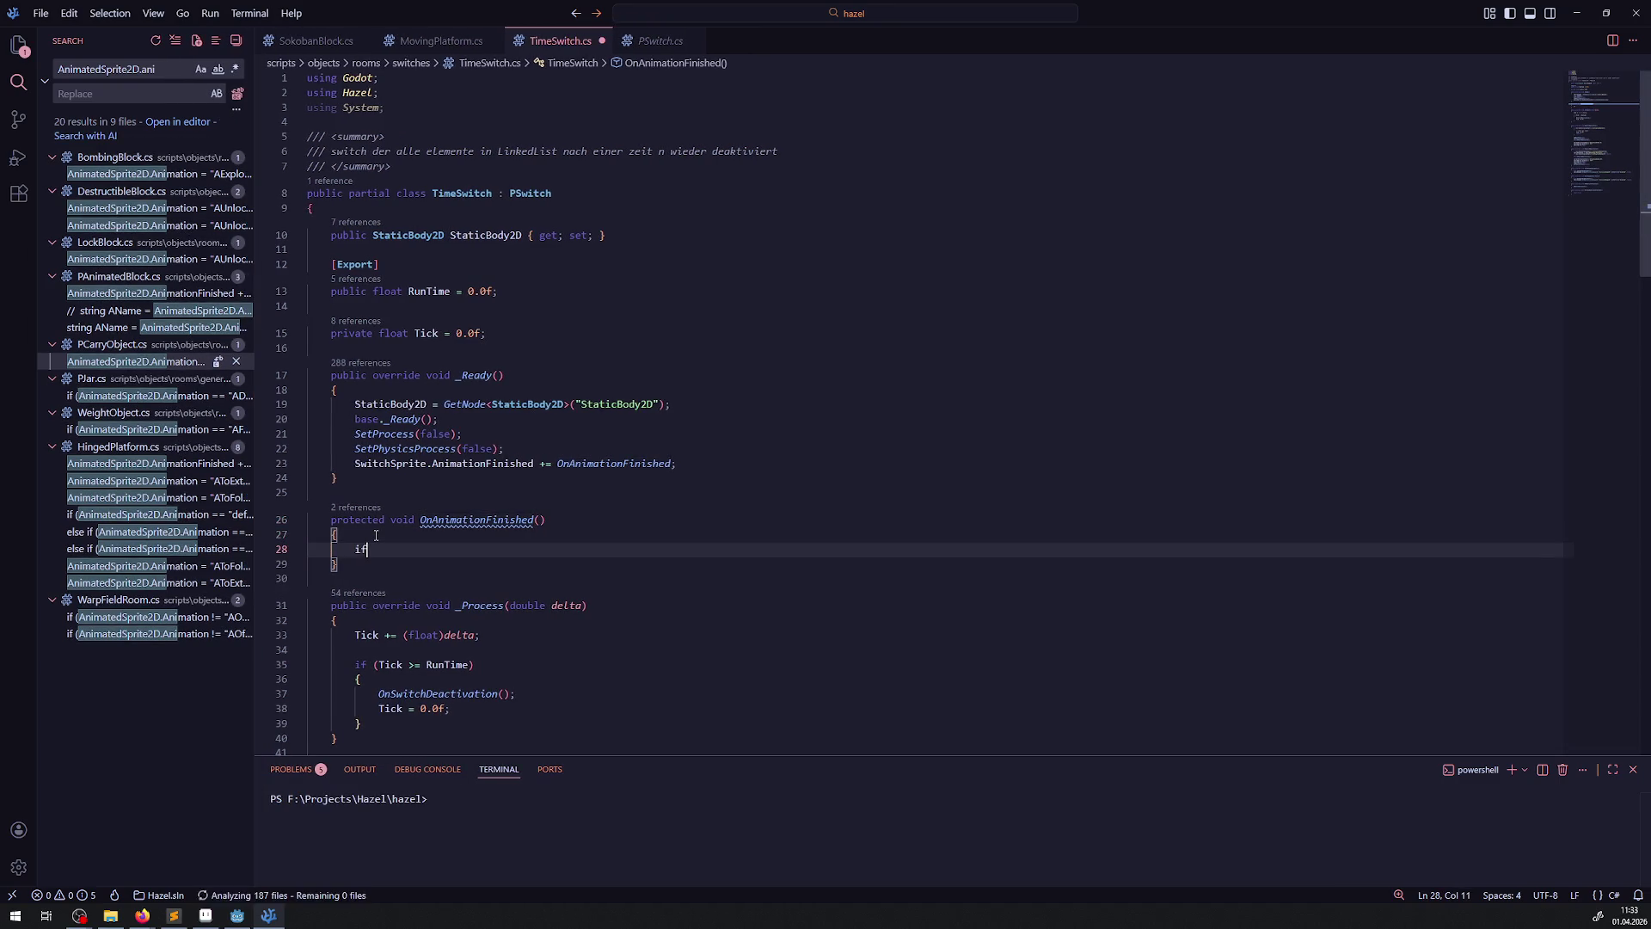
pyautogui.write('if()SwitchSprite')
pyautogui.write('.Animation =')
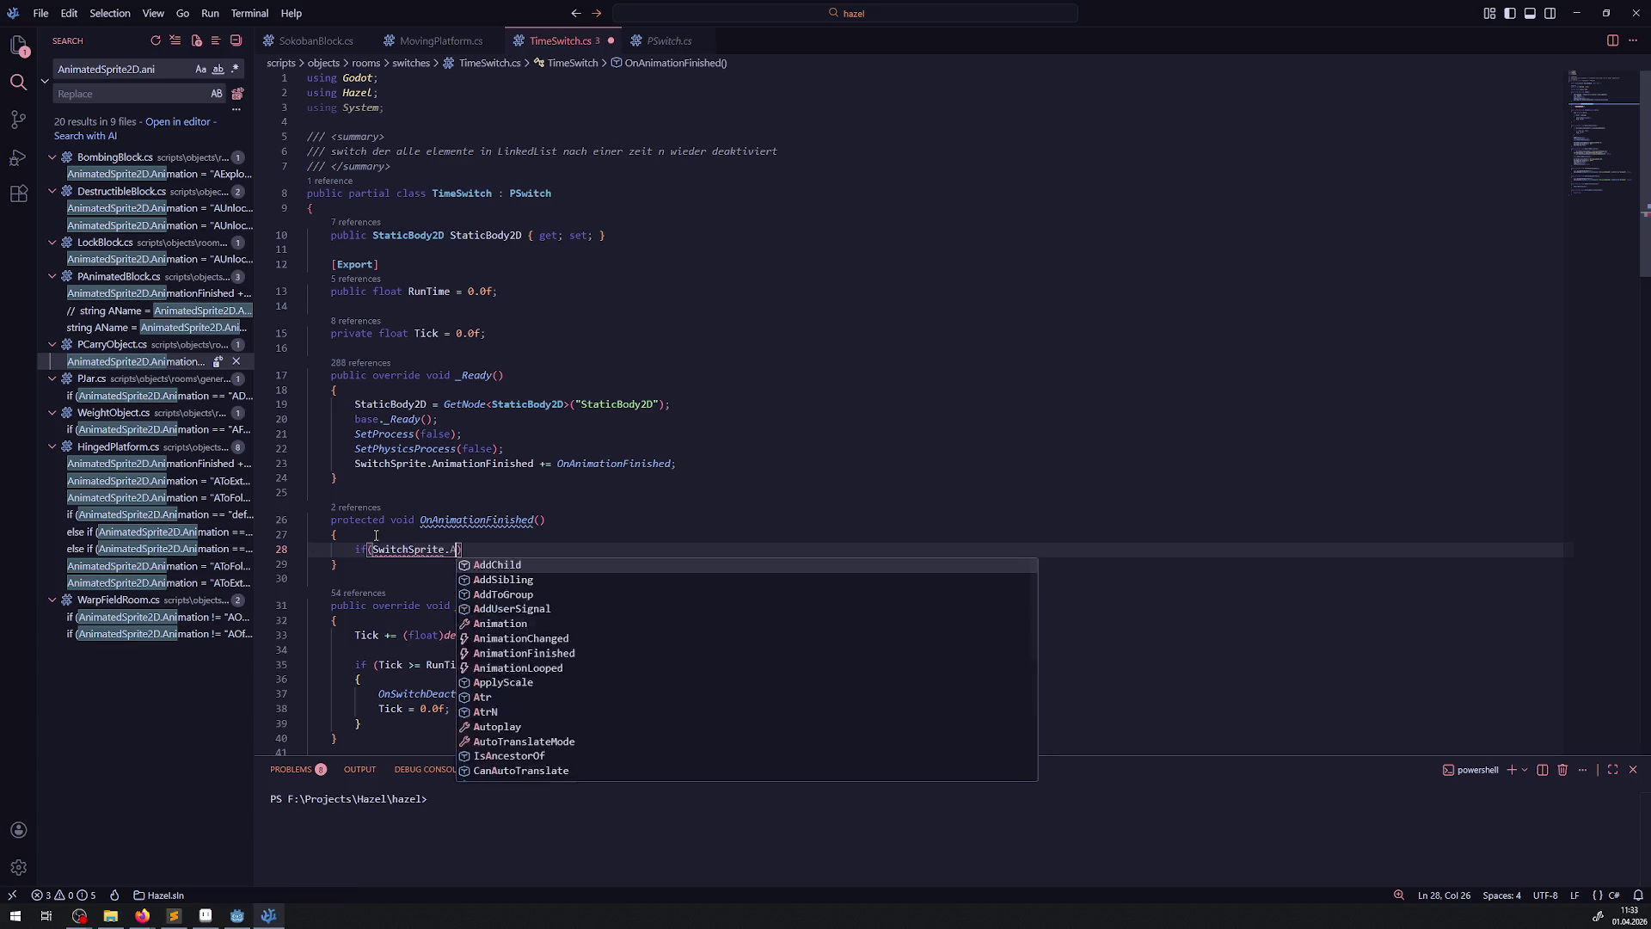
pyautogui.write('= "')
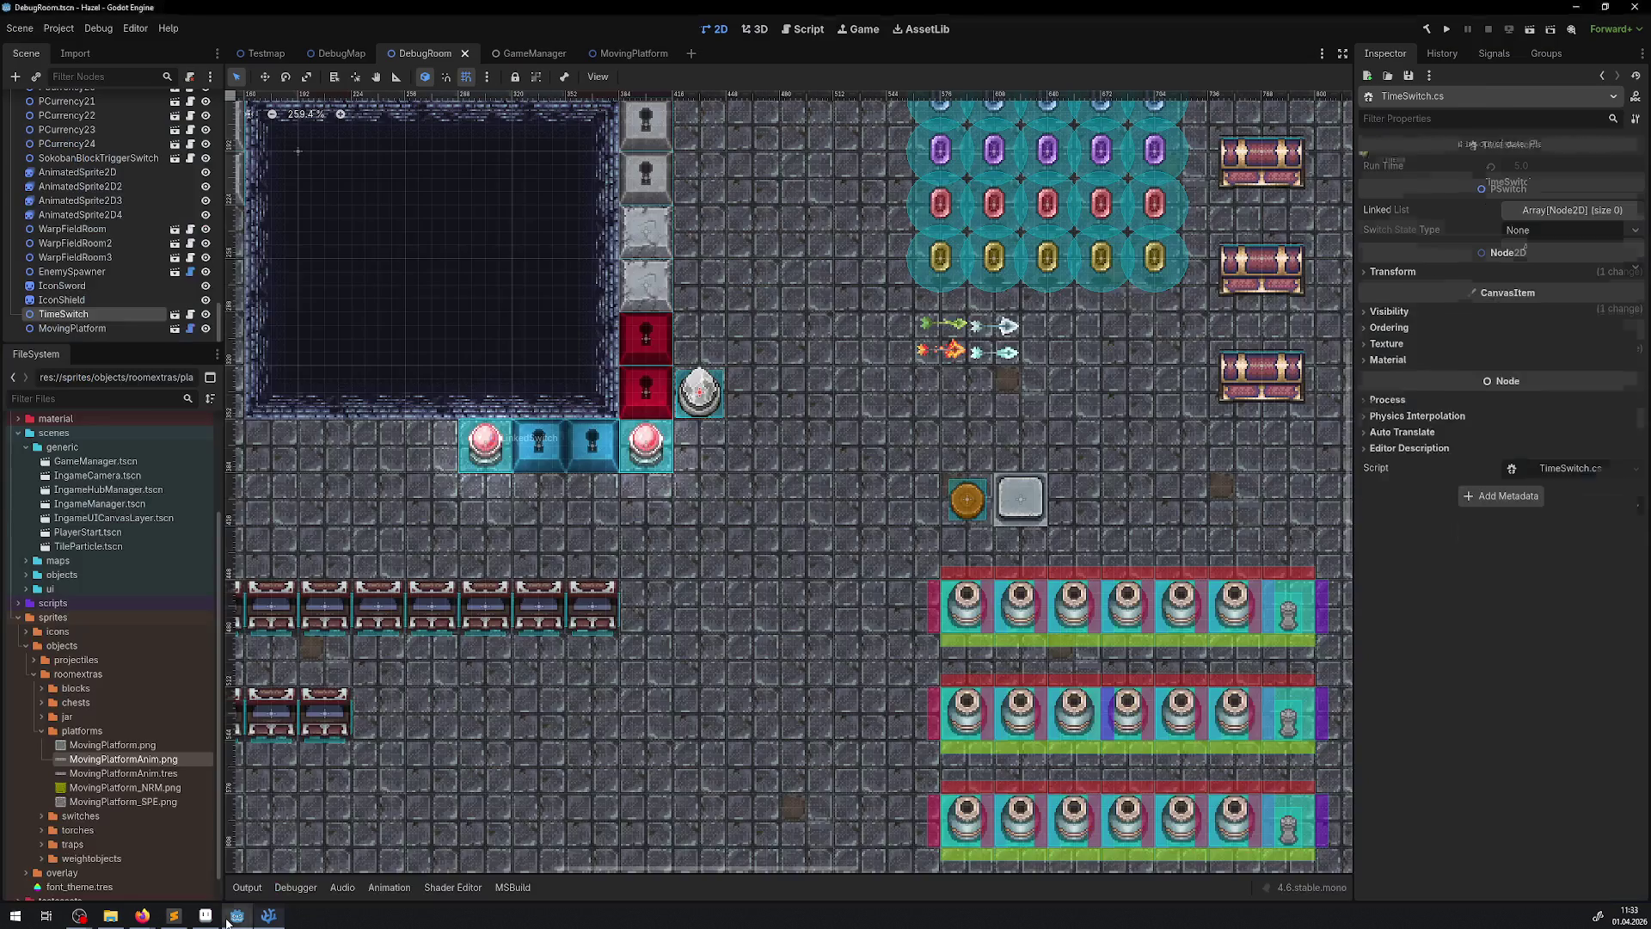
pyautogui.click(238, 915)
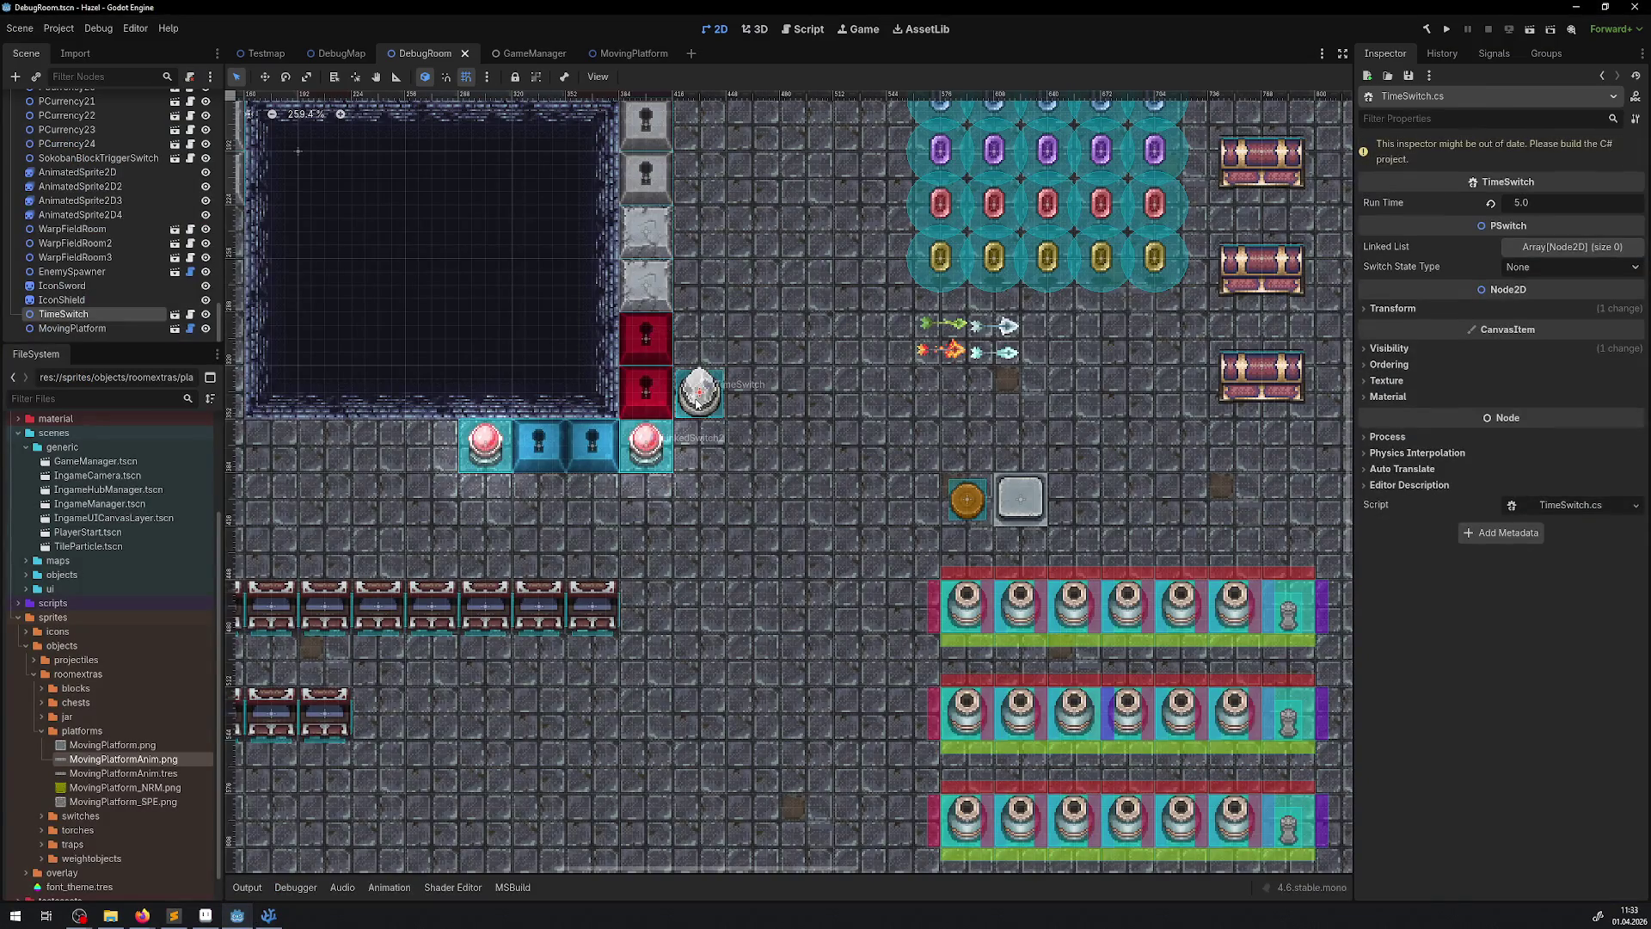
# - Open the TimeSwitch scene and rename SwitchSprite's On animation to AOn
pyautogui.click(175, 315)
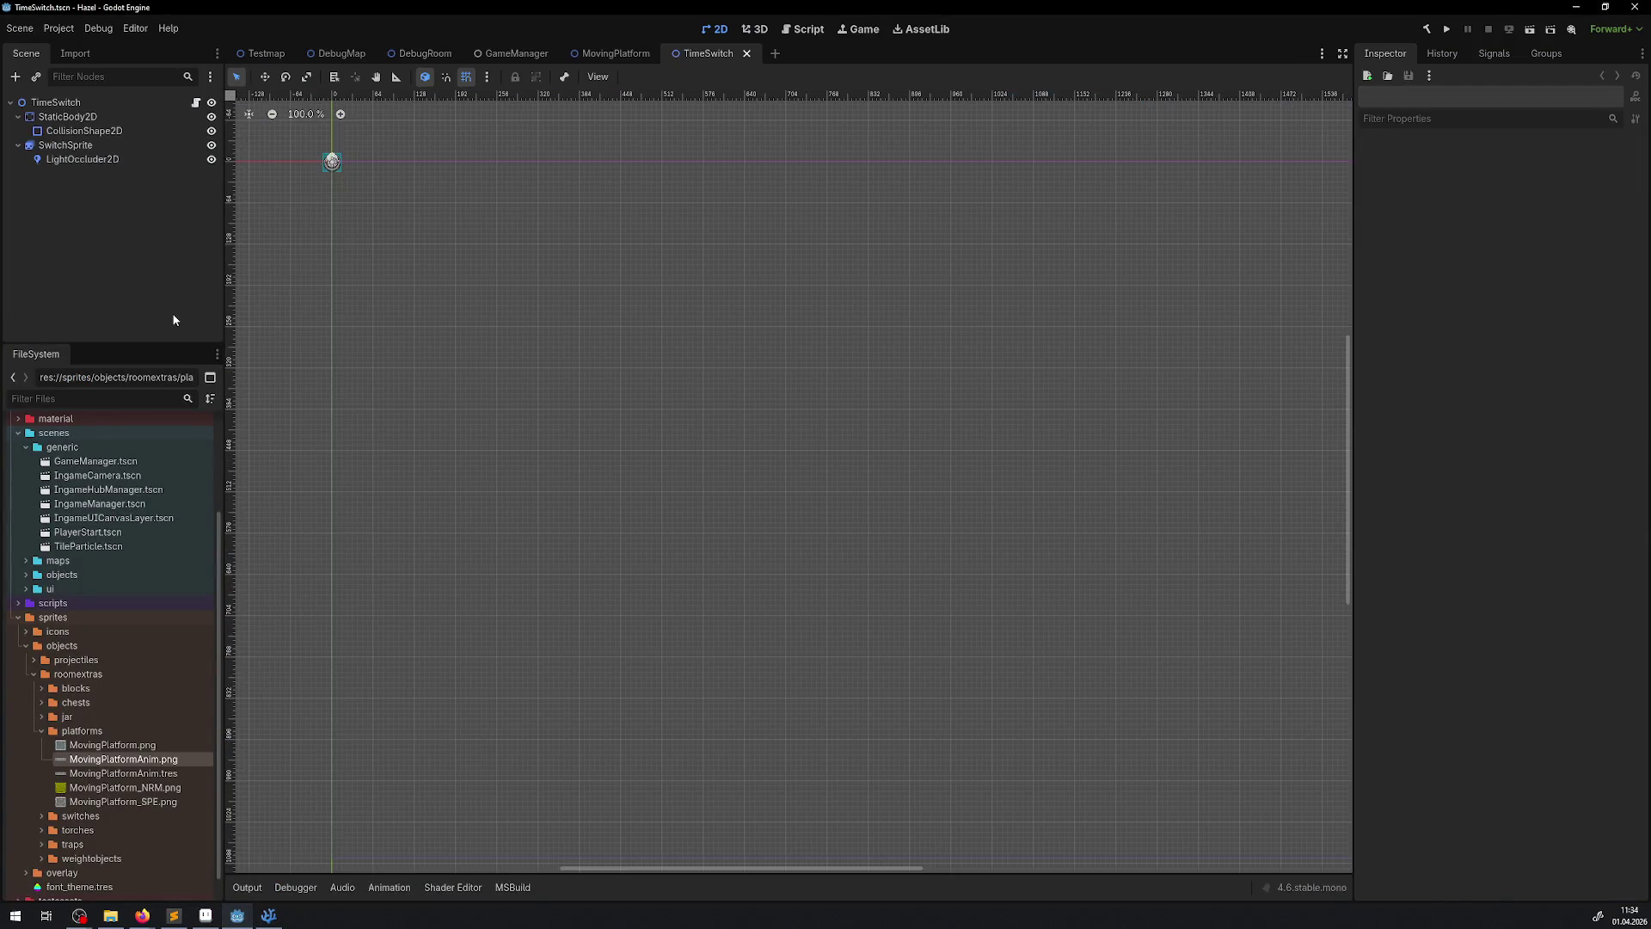
pyautogui.click(65, 146)
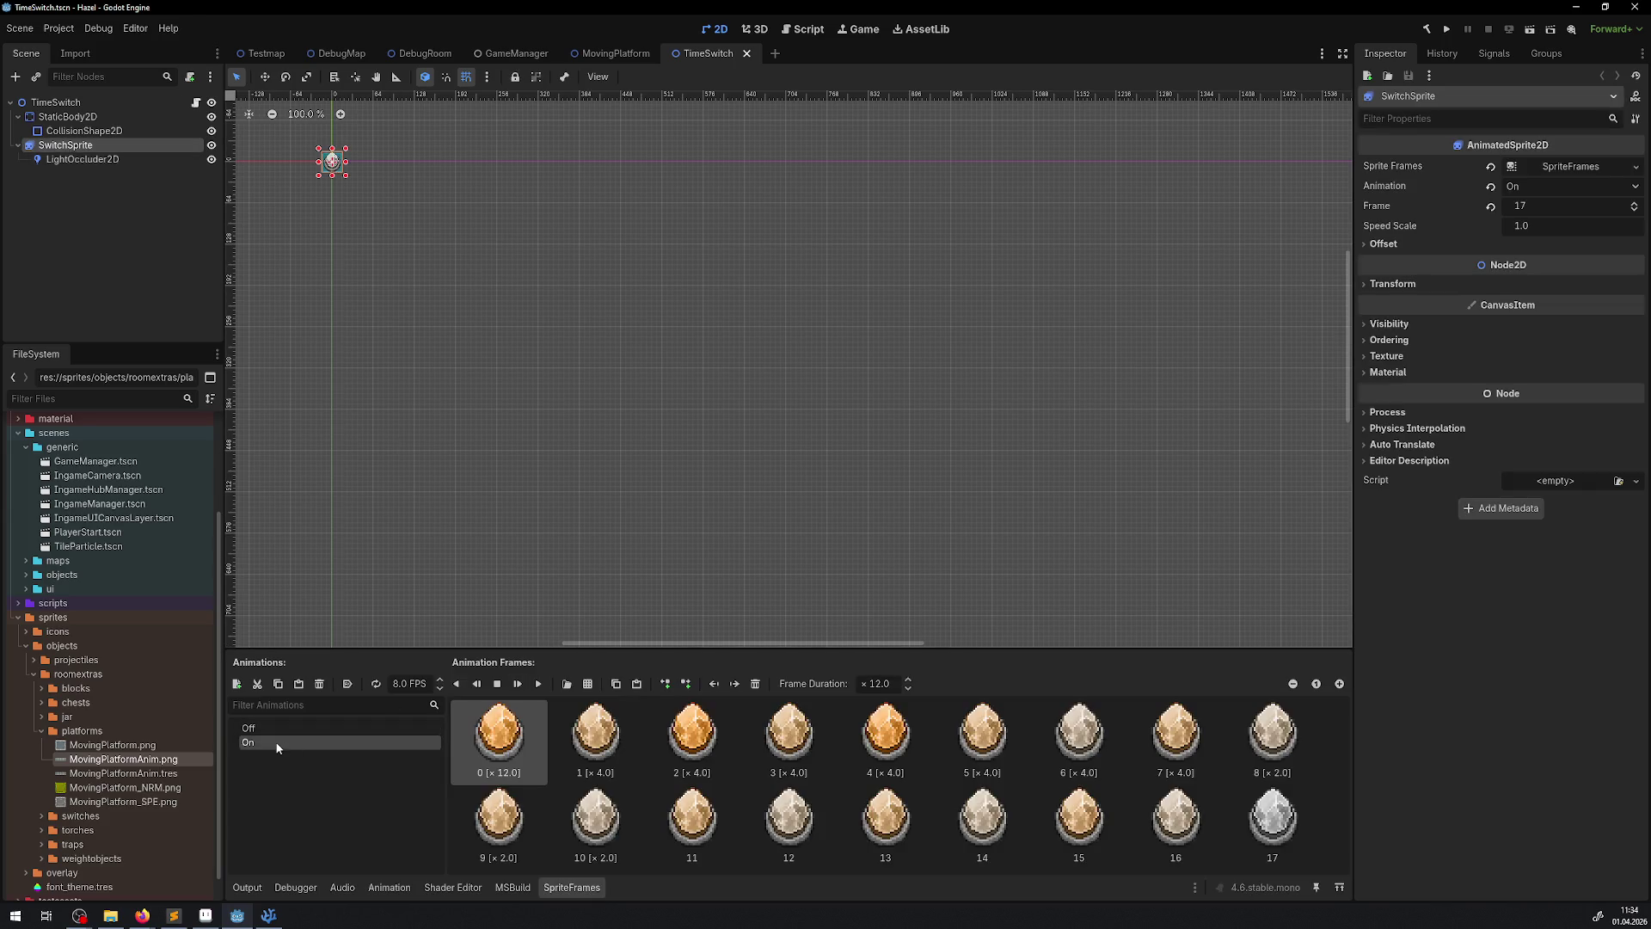
pyautogui.doubleClick(256, 741)
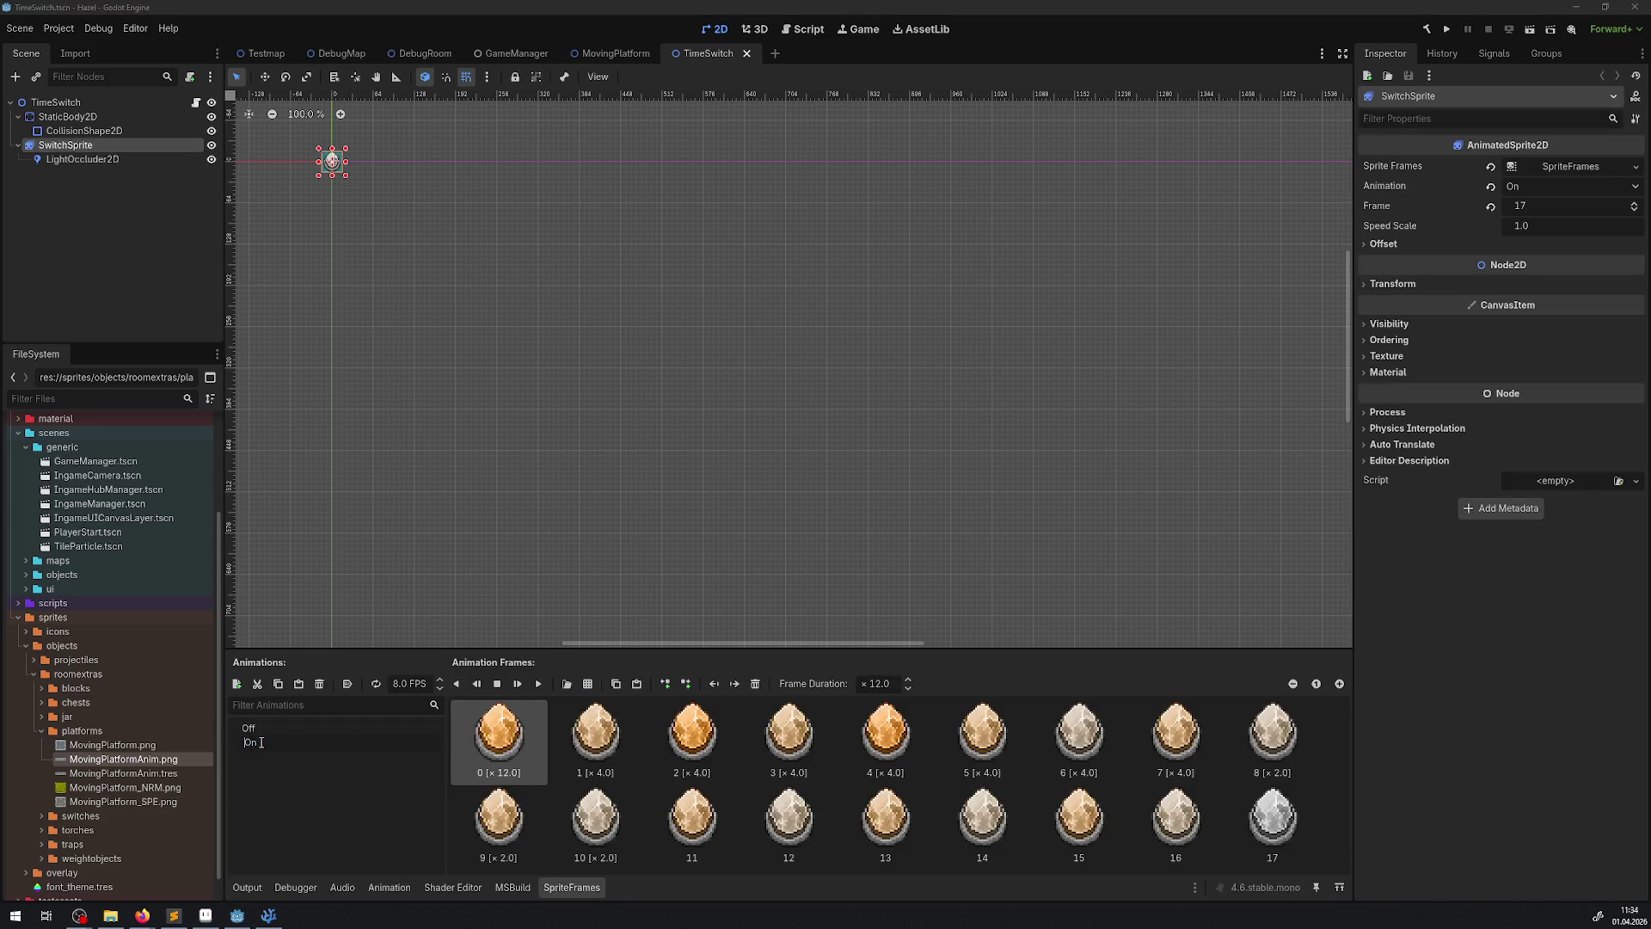
pyautogui.write('A')
pyautogui.press('Return')
# - Make the Off animation autoplay on load and rename it to AOff
pyautogui.click(260, 741)
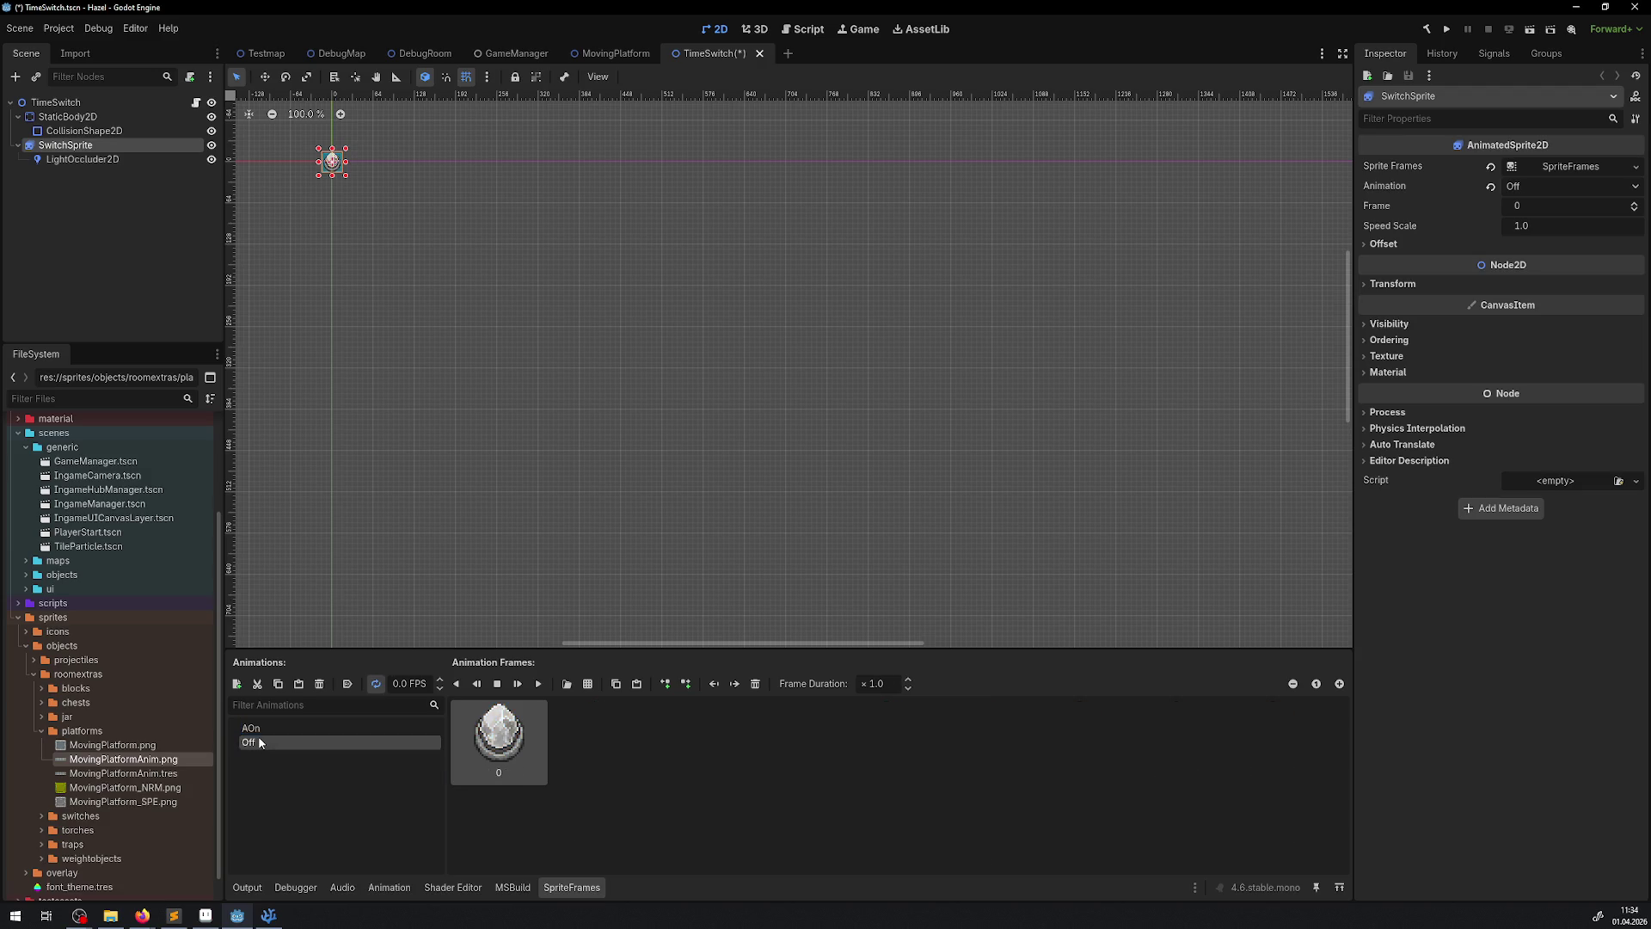
pyautogui.click(345, 684)
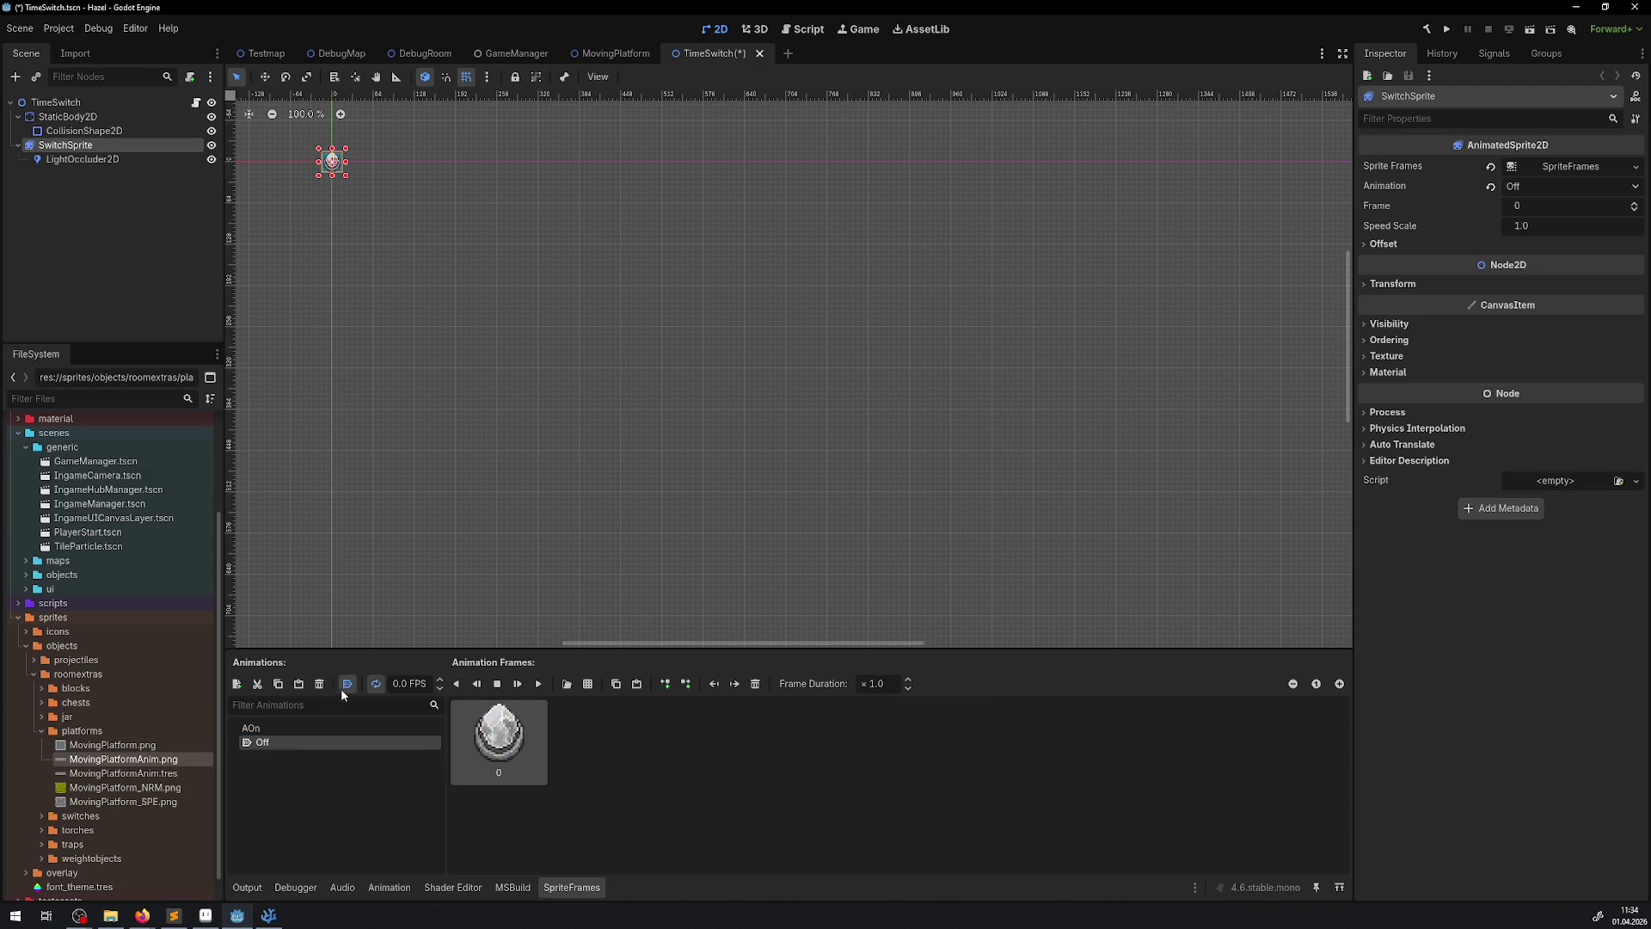
pyautogui.click(258, 728)
pyautogui.click(269, 743)
pyautogui.click(270, 743)
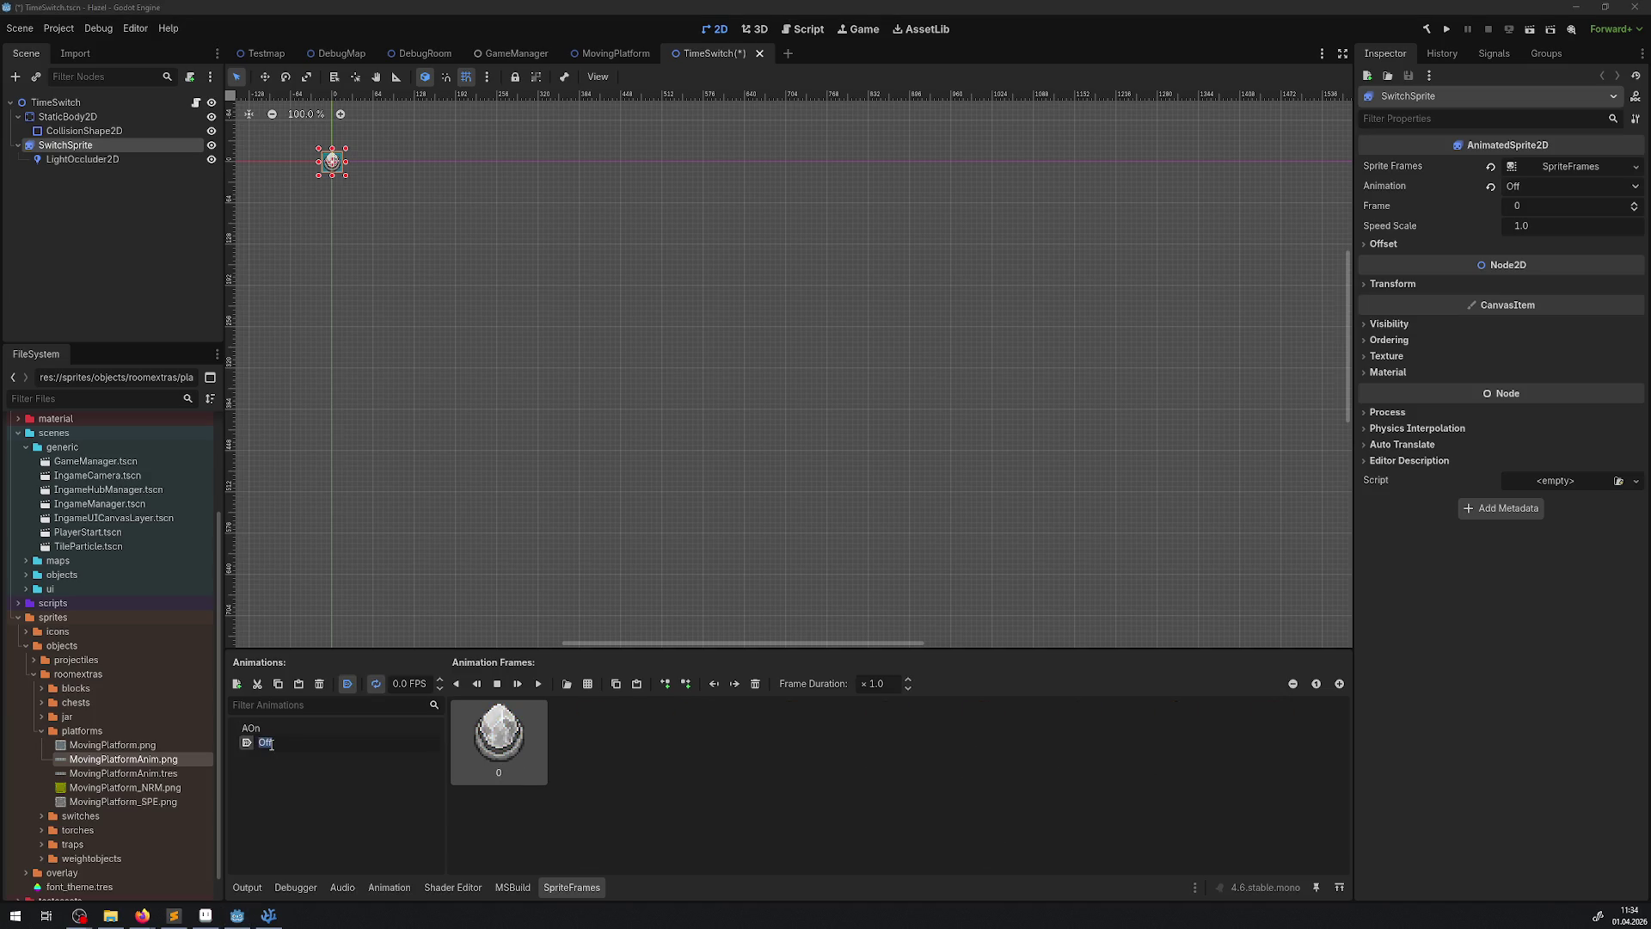
pyautogui.write('A')
pyautogui.press('Return')
pyautogui.hotkey('alt', 'Tab')
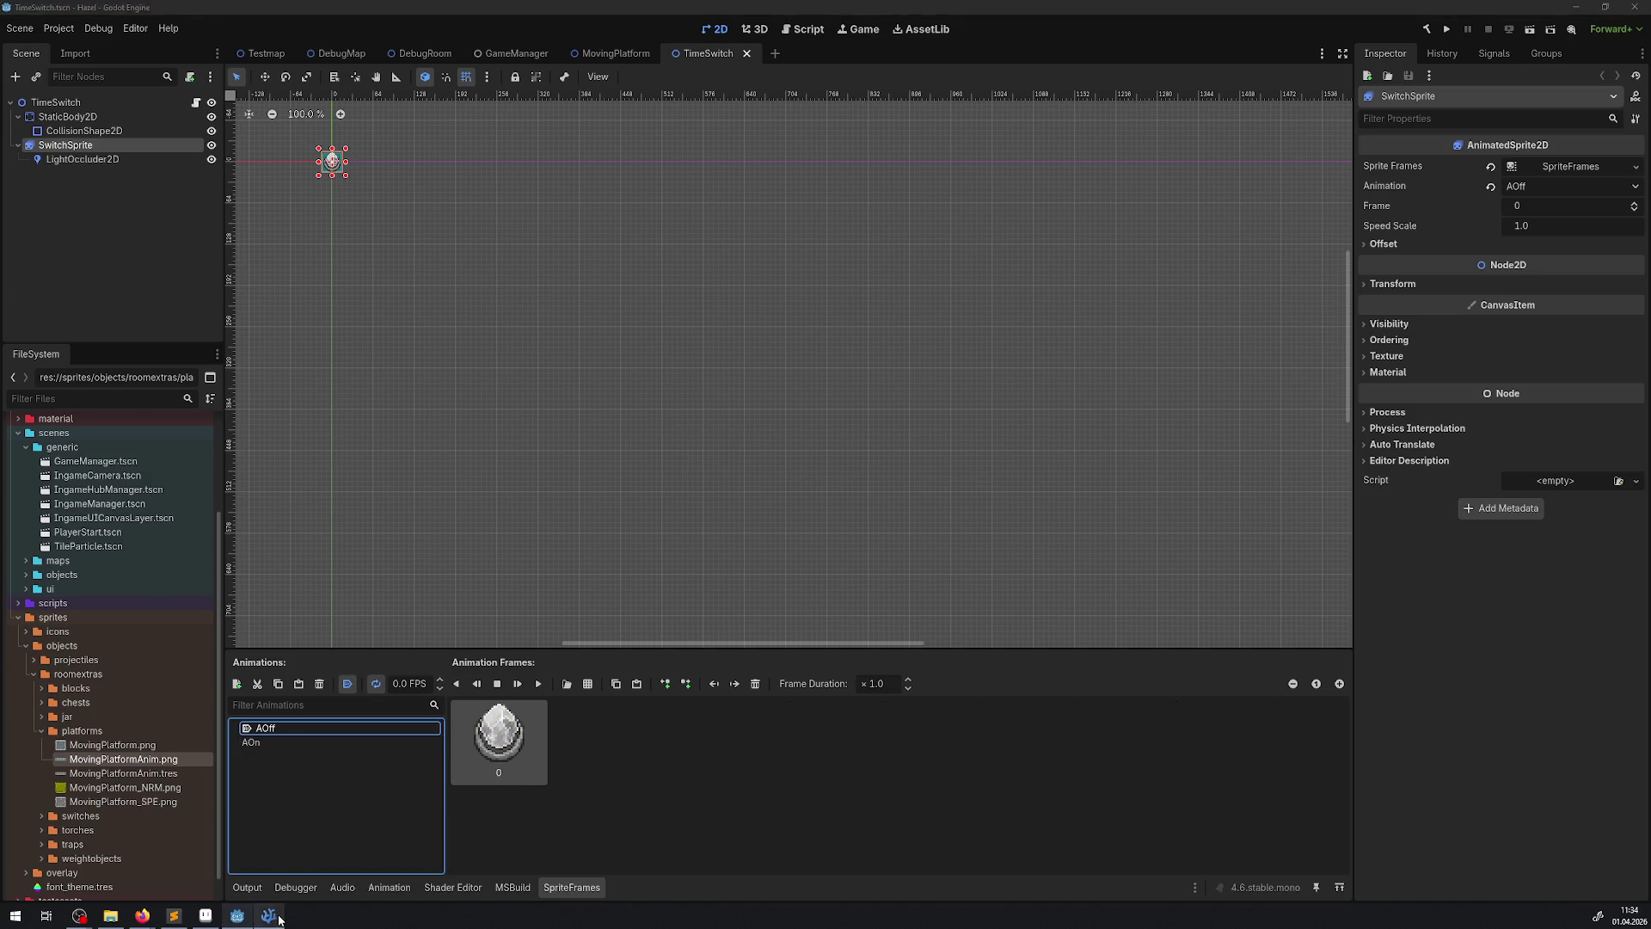
pyautogui.scroll(-10, 606, 514)
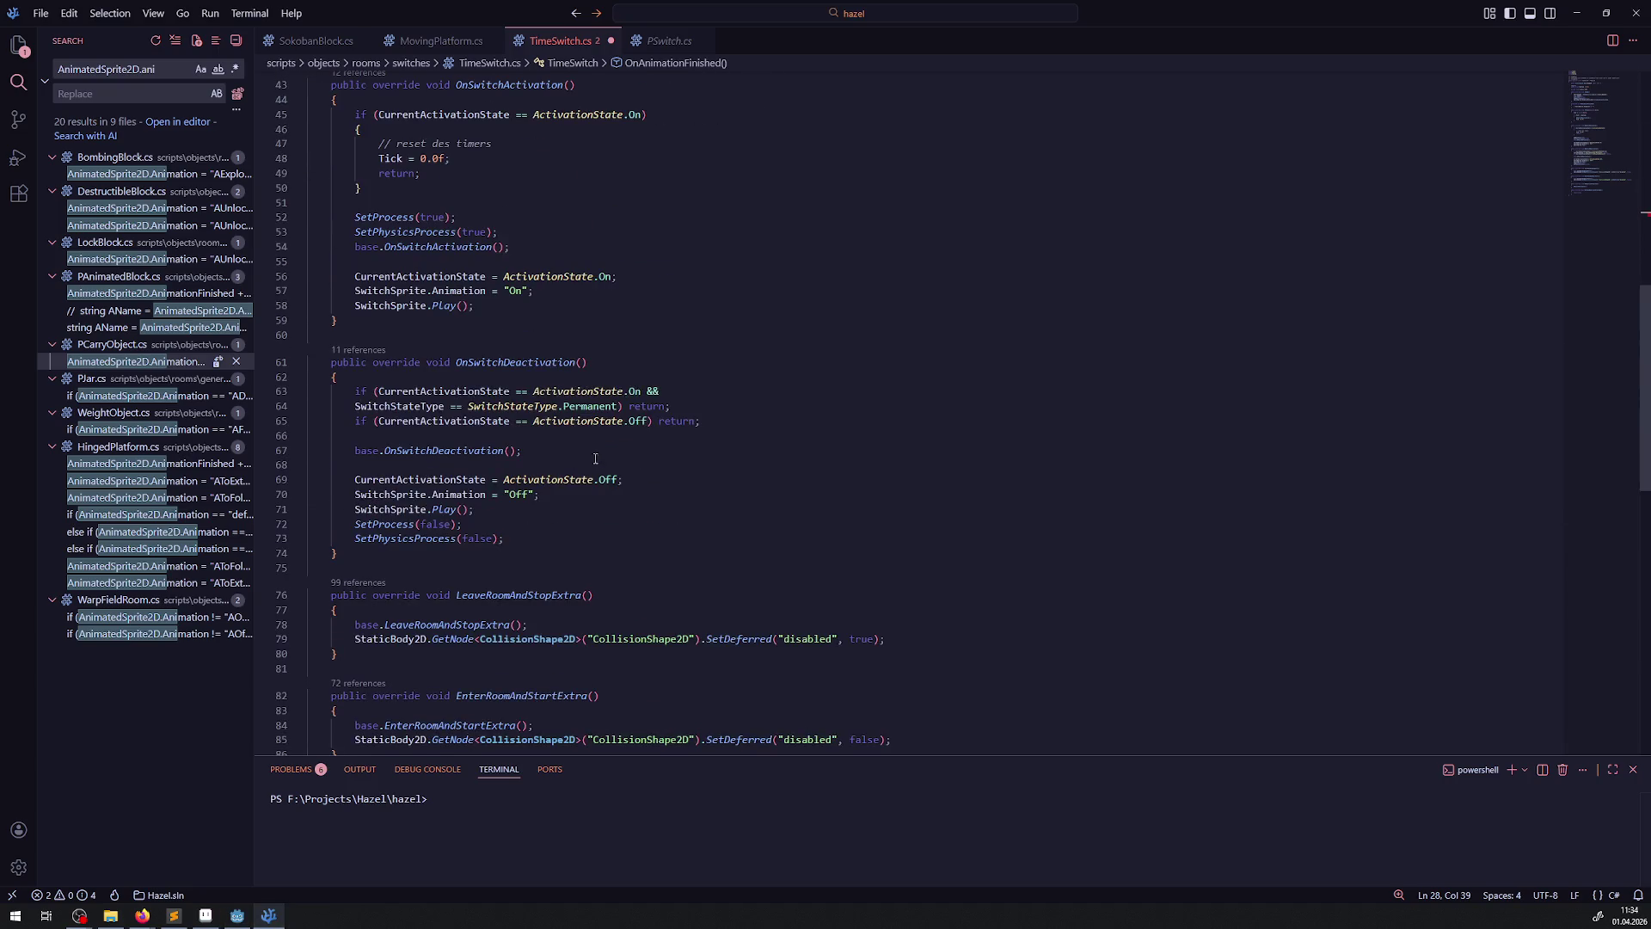
# - Change the animation names on lines 57 and 70 to "AOn" and "AOff"
pyautogui.click(506, 495)
pyautogui.write('A')
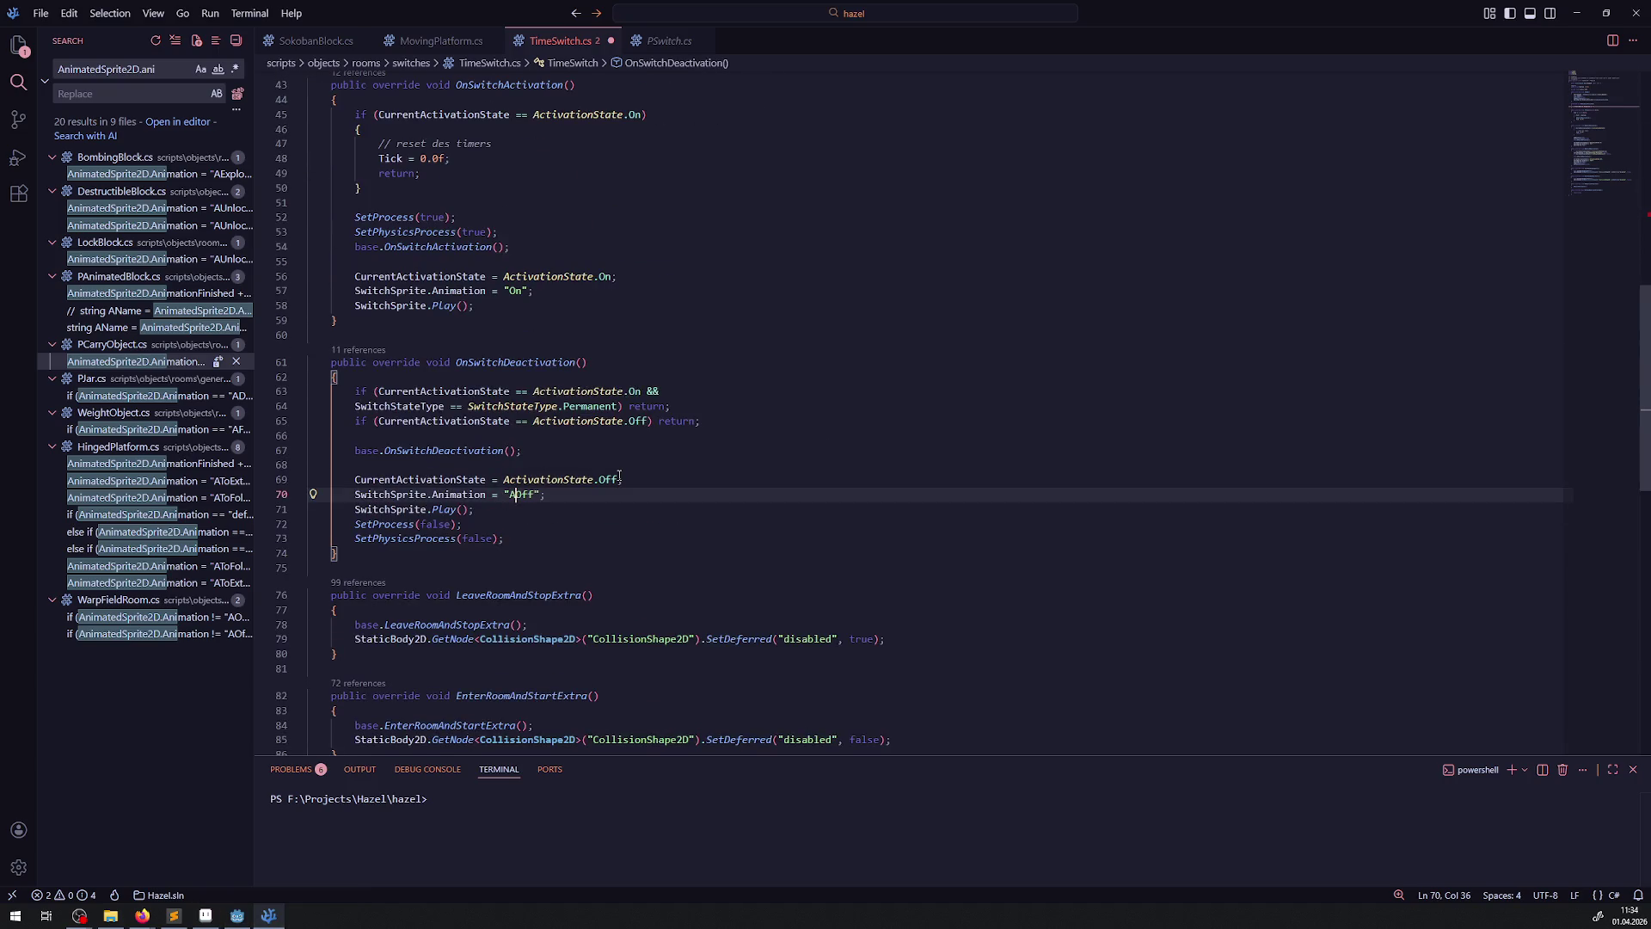
pyautogui.click(508, 291)
pyautogui.write('A')
pyautogui.scroll(-10, 652, 485)
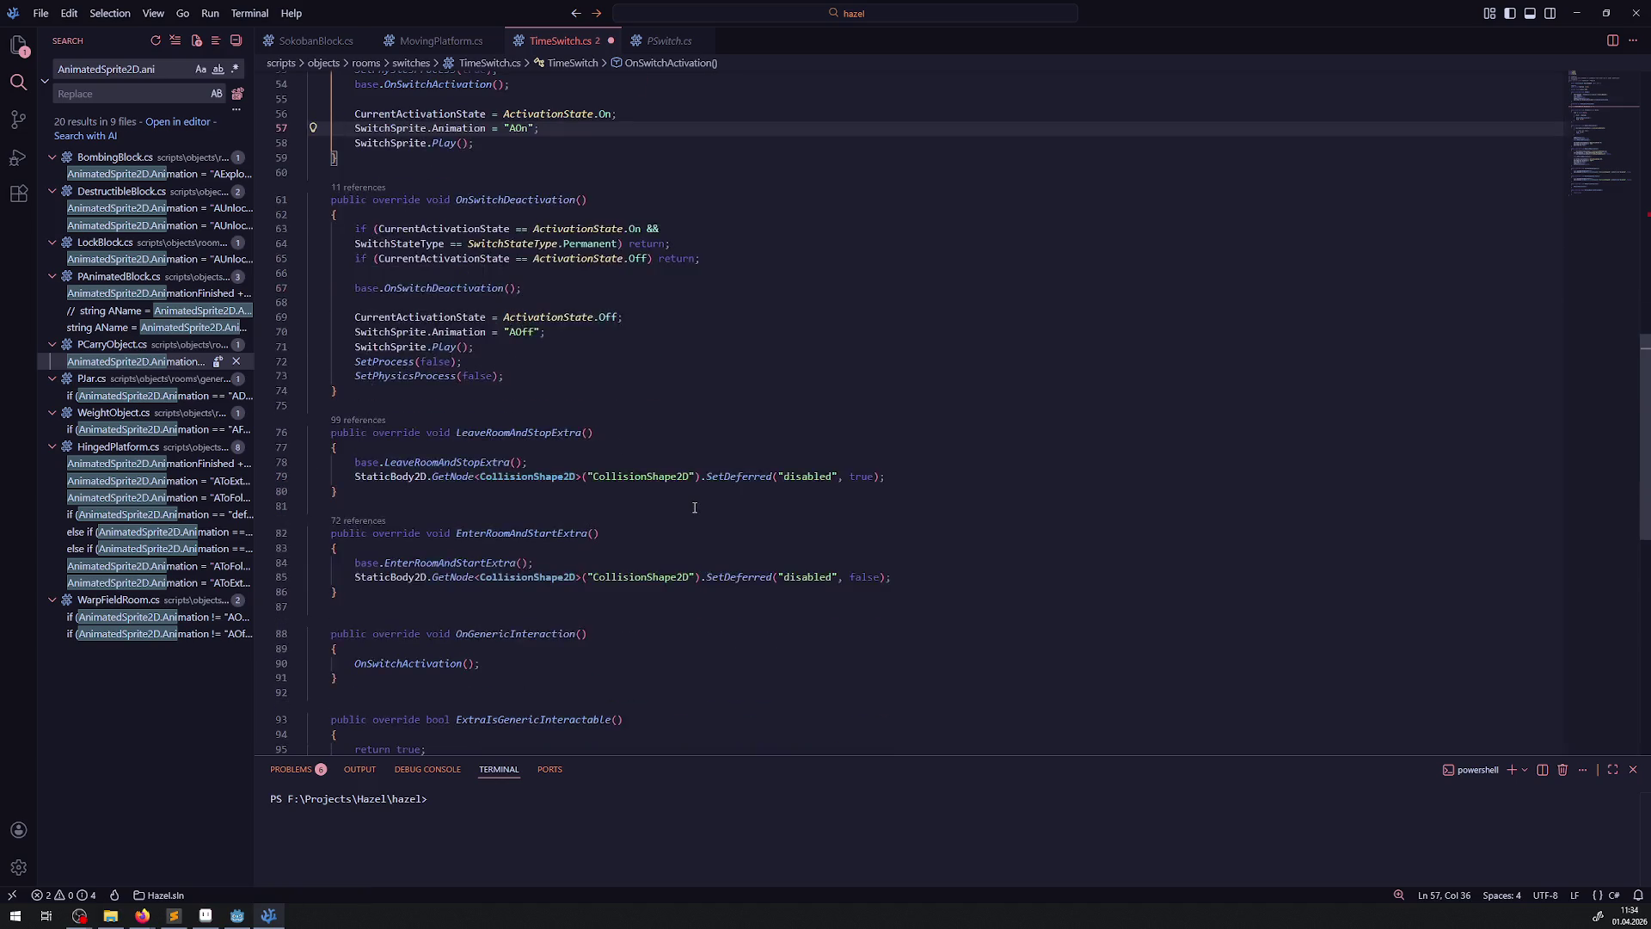
pyautogui.scroll(15, 652, 485)
pyautogui.scroll(1, 652, 485)
pyautogui.scroll(-1, 545, 670)
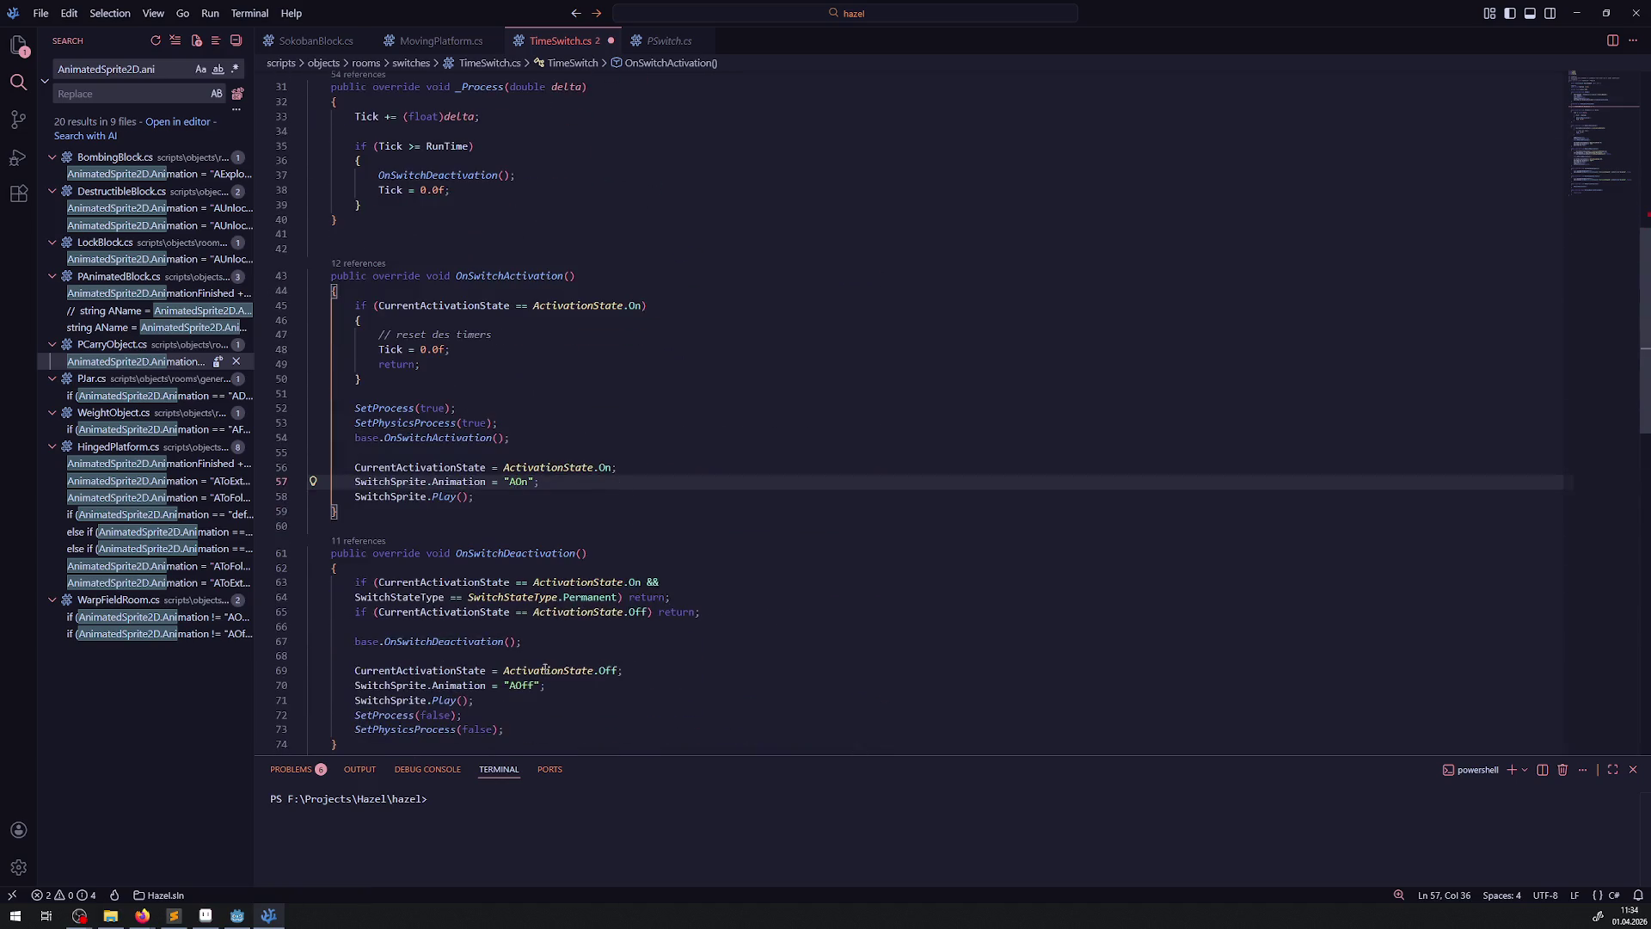
pyautogui.doubleClick(512, 685)
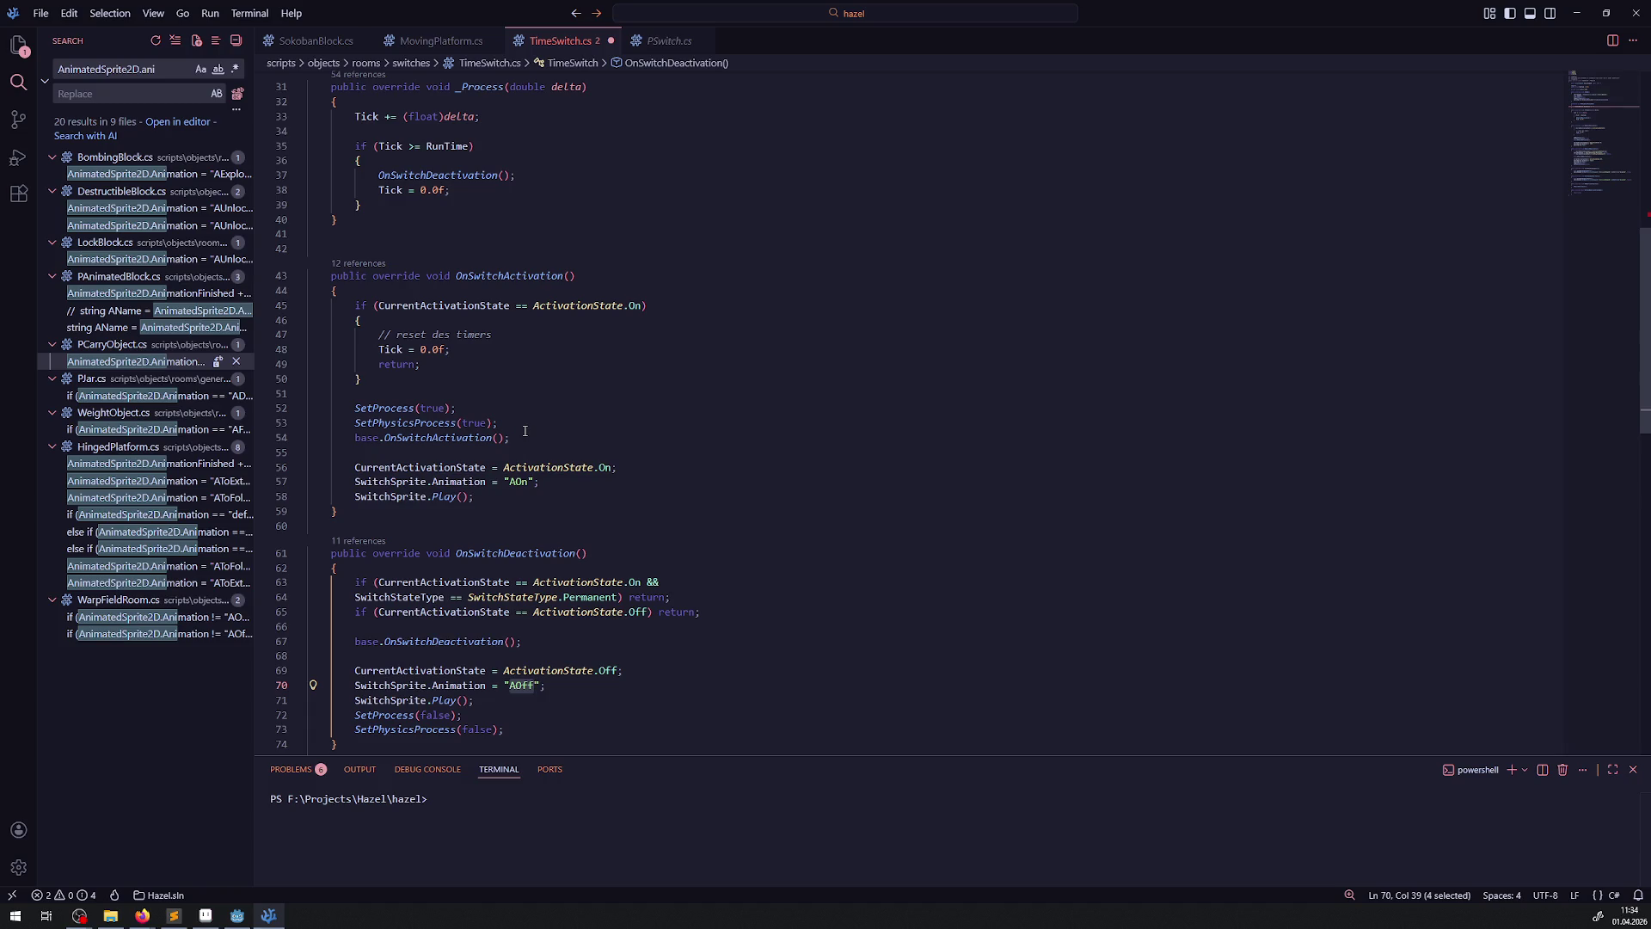
pyautogui.scroll(10, 524, 430)
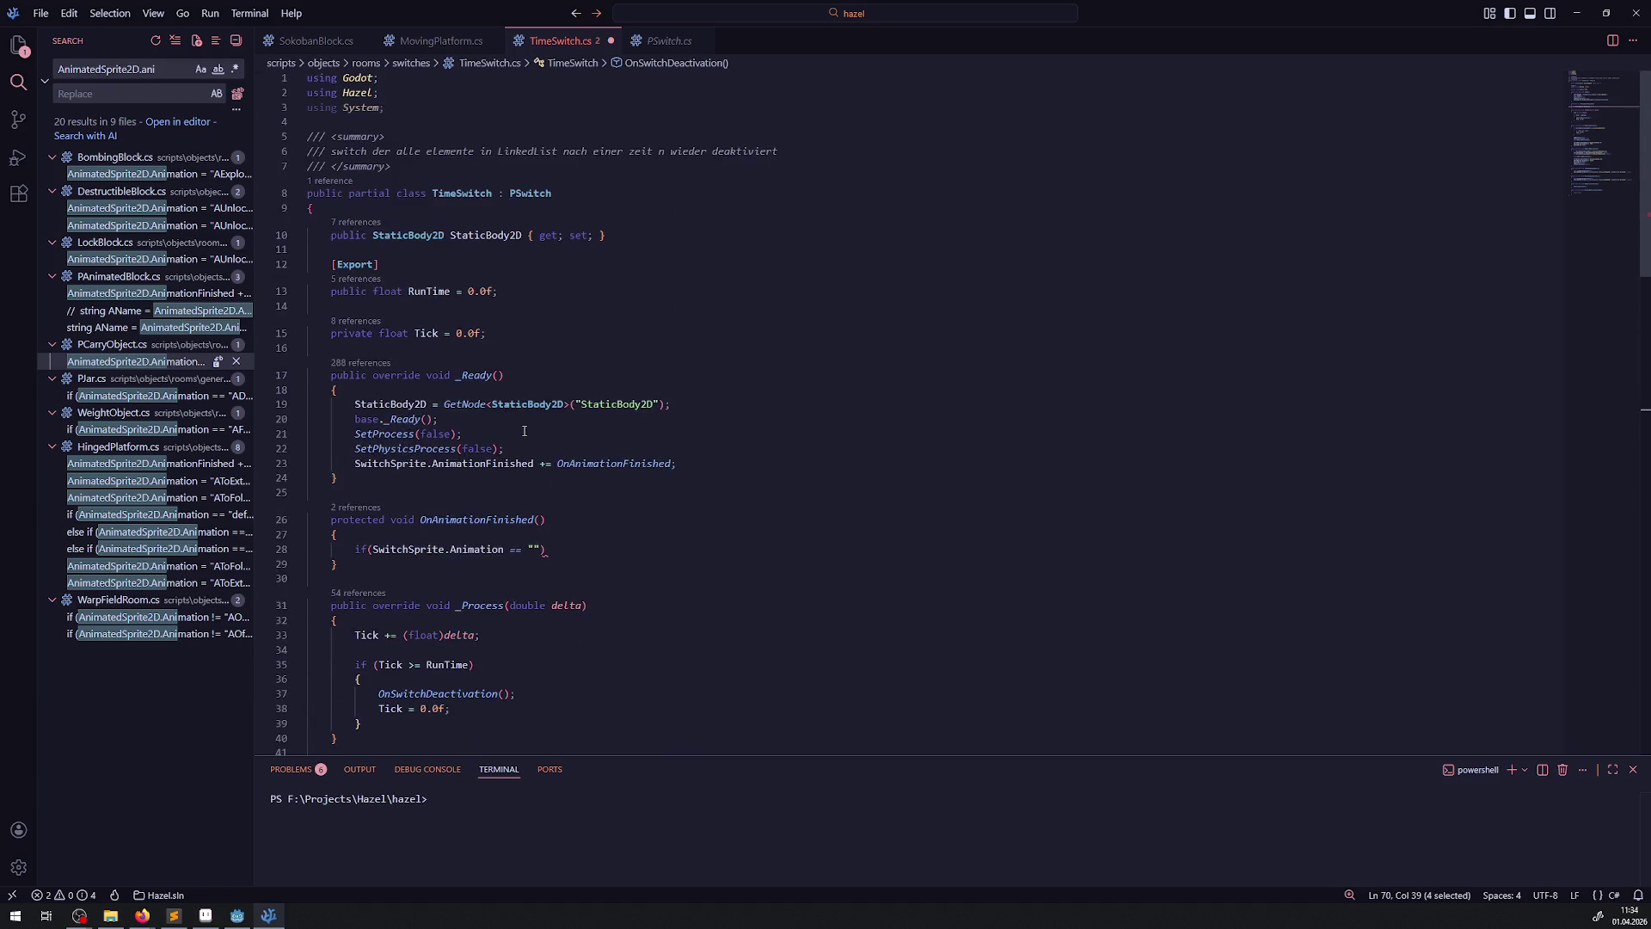
# - Complete line 28 to print "Pause" when the animation is "AOn", and save TimeSwitch.cs
pyautogui.click(534, 549)
pyautogui.write('AOff')
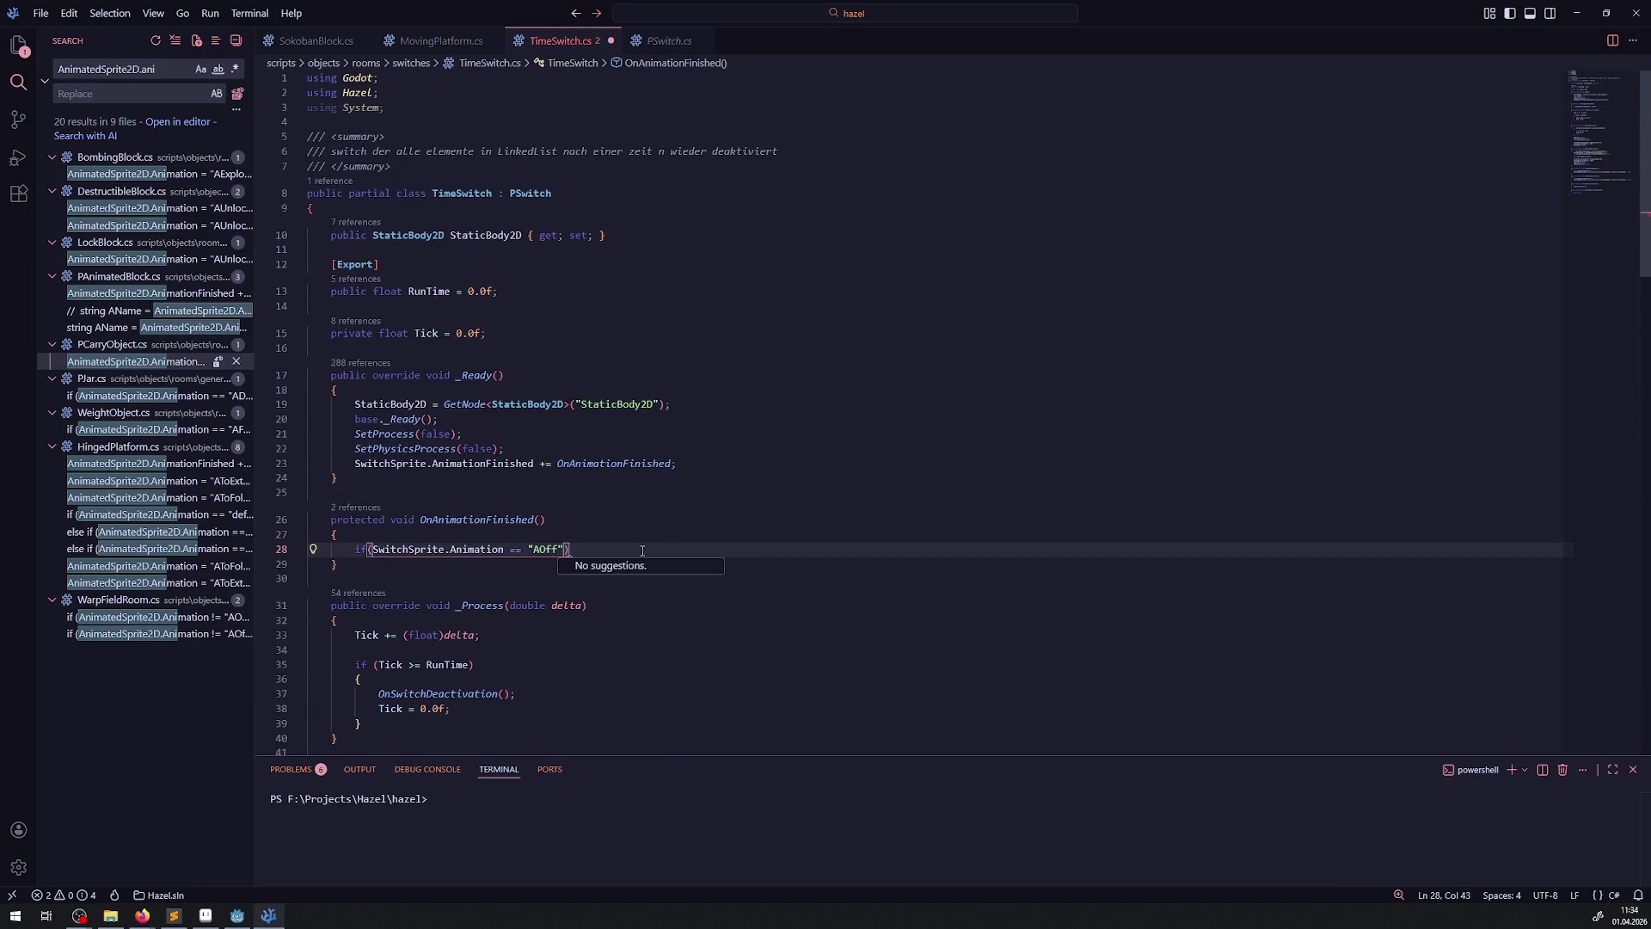
pyautogui.press('End')
pyautogui.write('GD')
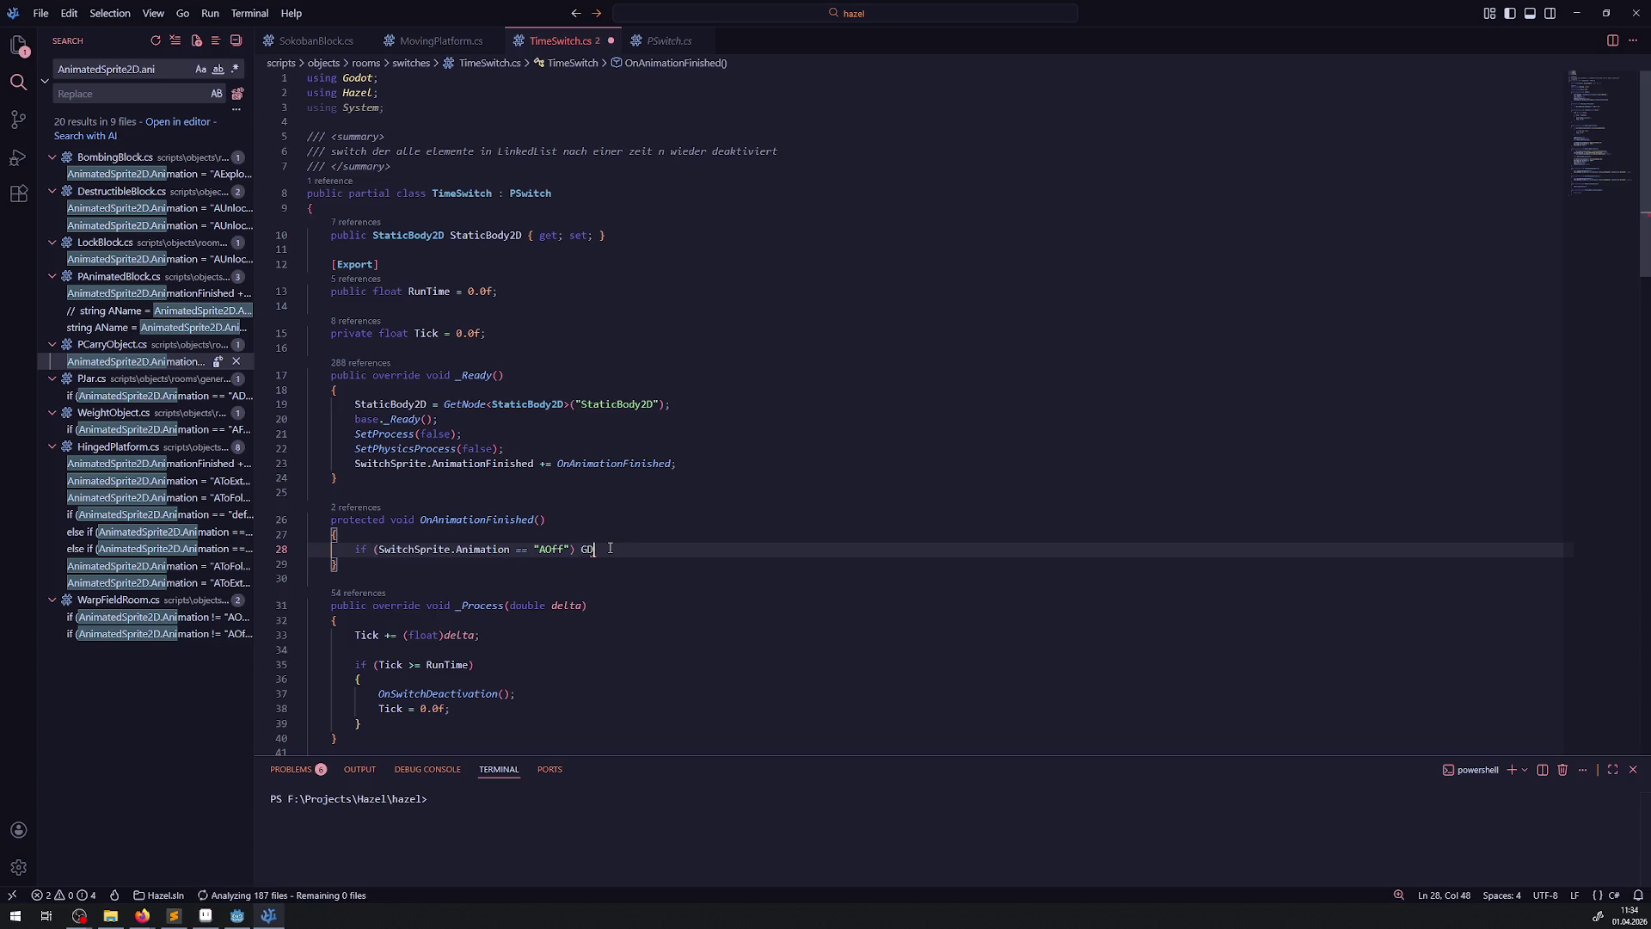
pyautogui.write('.Print()')
pyautogui.write(';')
pyautogui.press('Left')
pyautogui.press('Left')
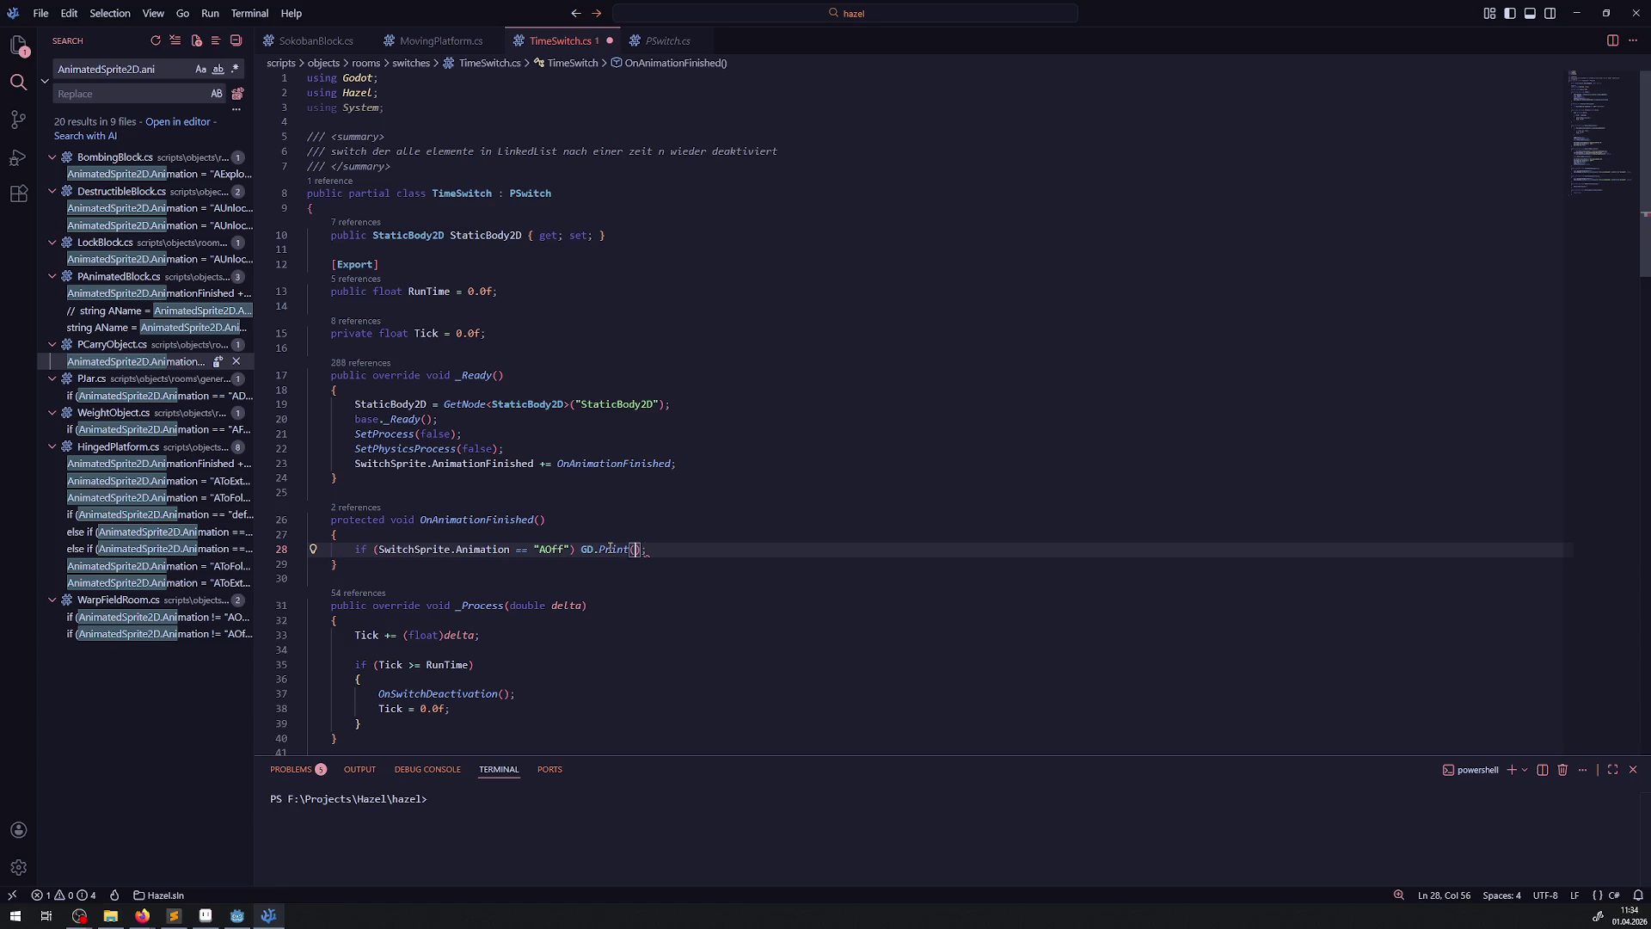
pyautogui.click(566, 549)
pyautogui.press('BackSpace')
pyautogui.press('BackSpace')
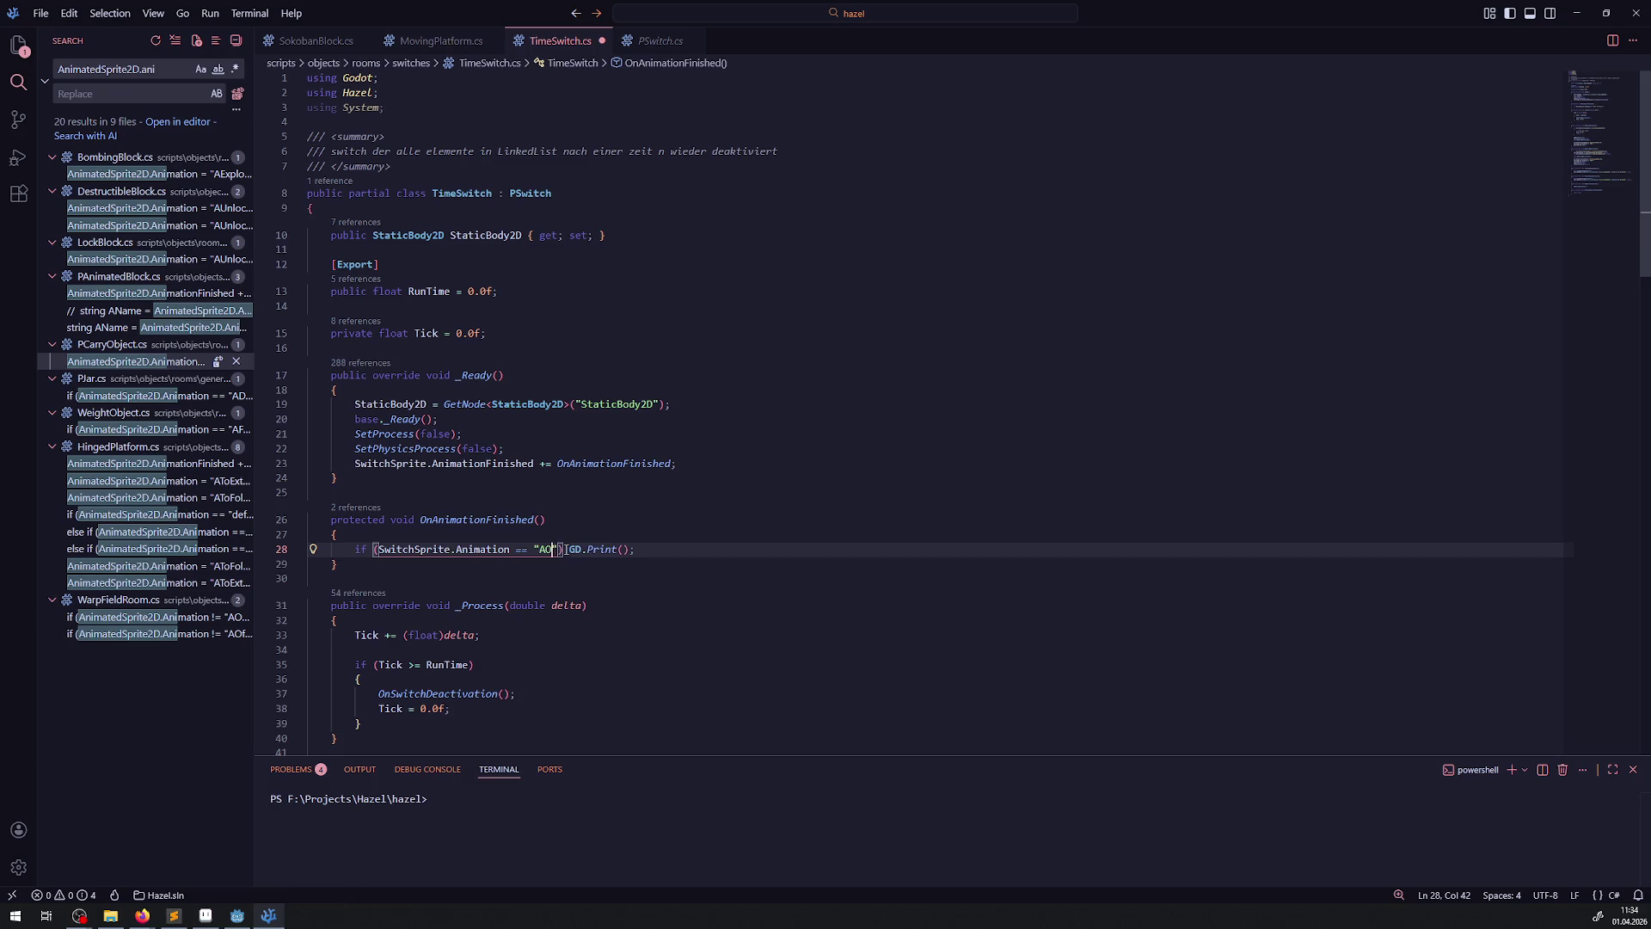
pyautogui.write('n')
pyautogui.click(250, 916)
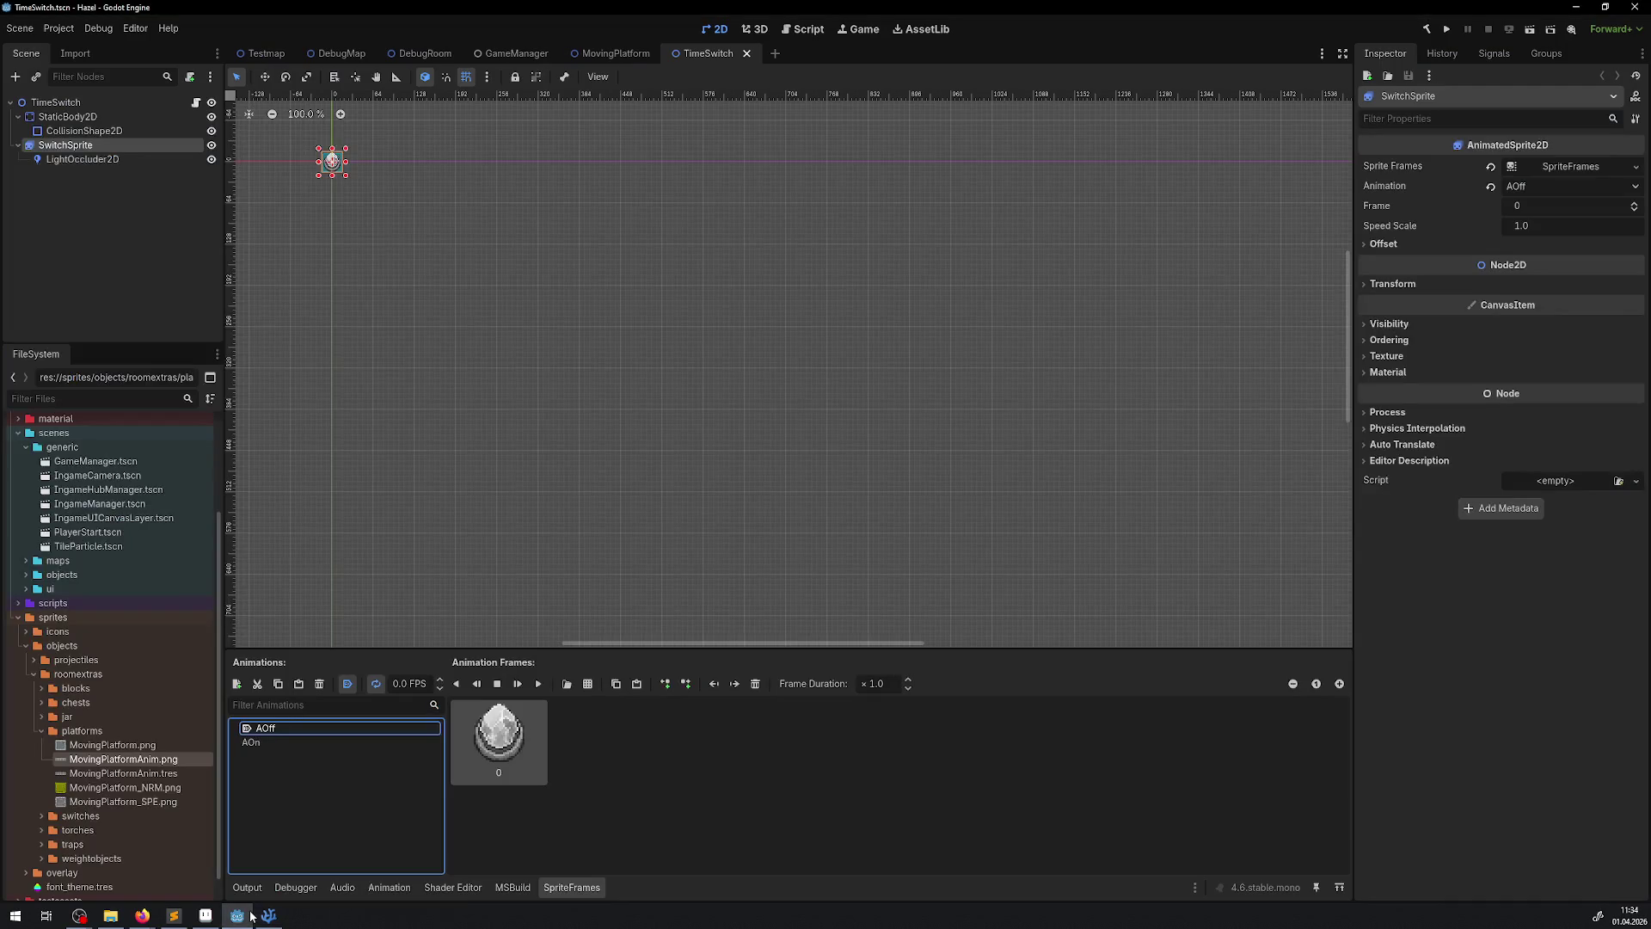
pyautogui.click(250, 916)
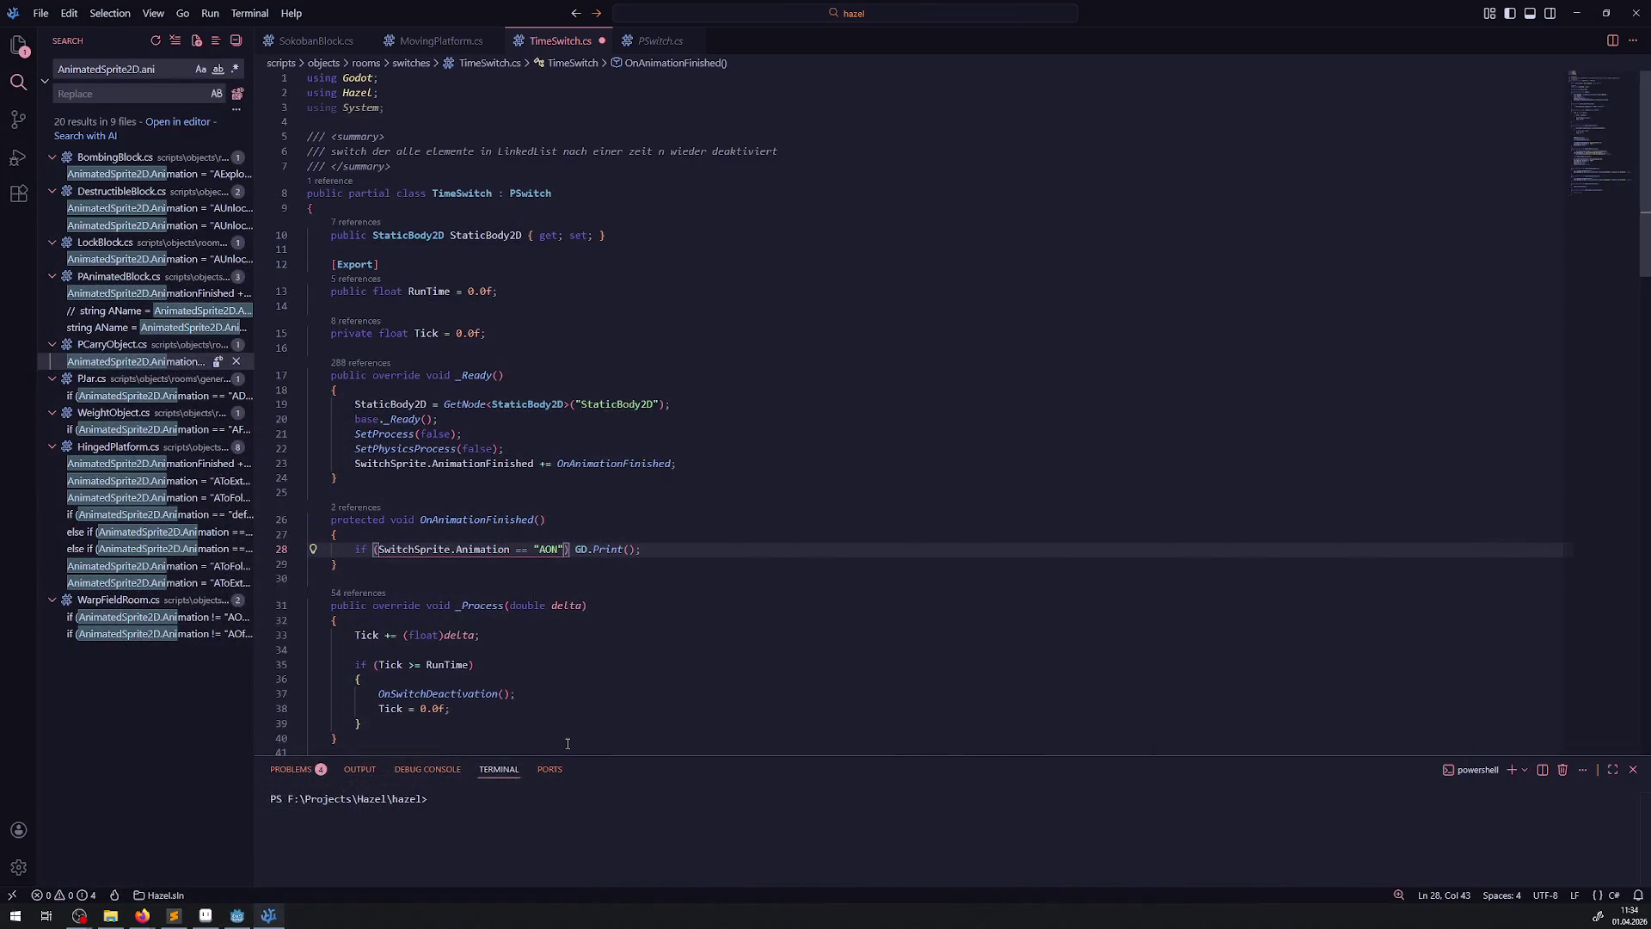
pyautogui.click(626, 549)
pyautogui.write('"')
pyautogui.write('Pause')
pyautogui.hotkey('ctrl', 's')
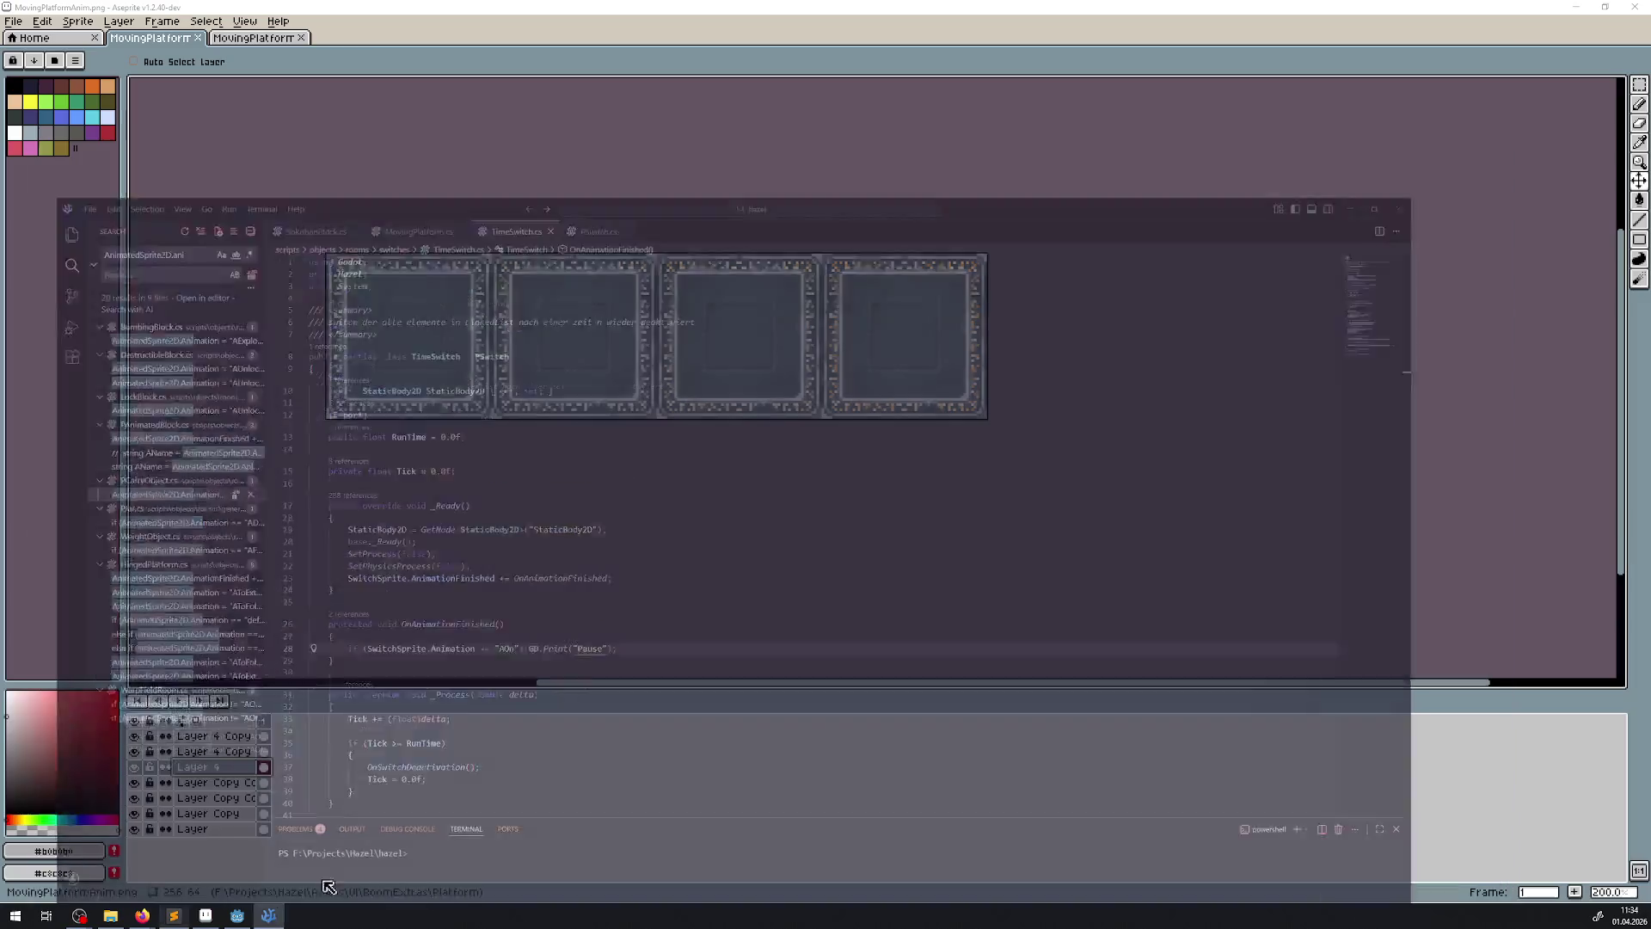
pyautogui.click(174, 915)
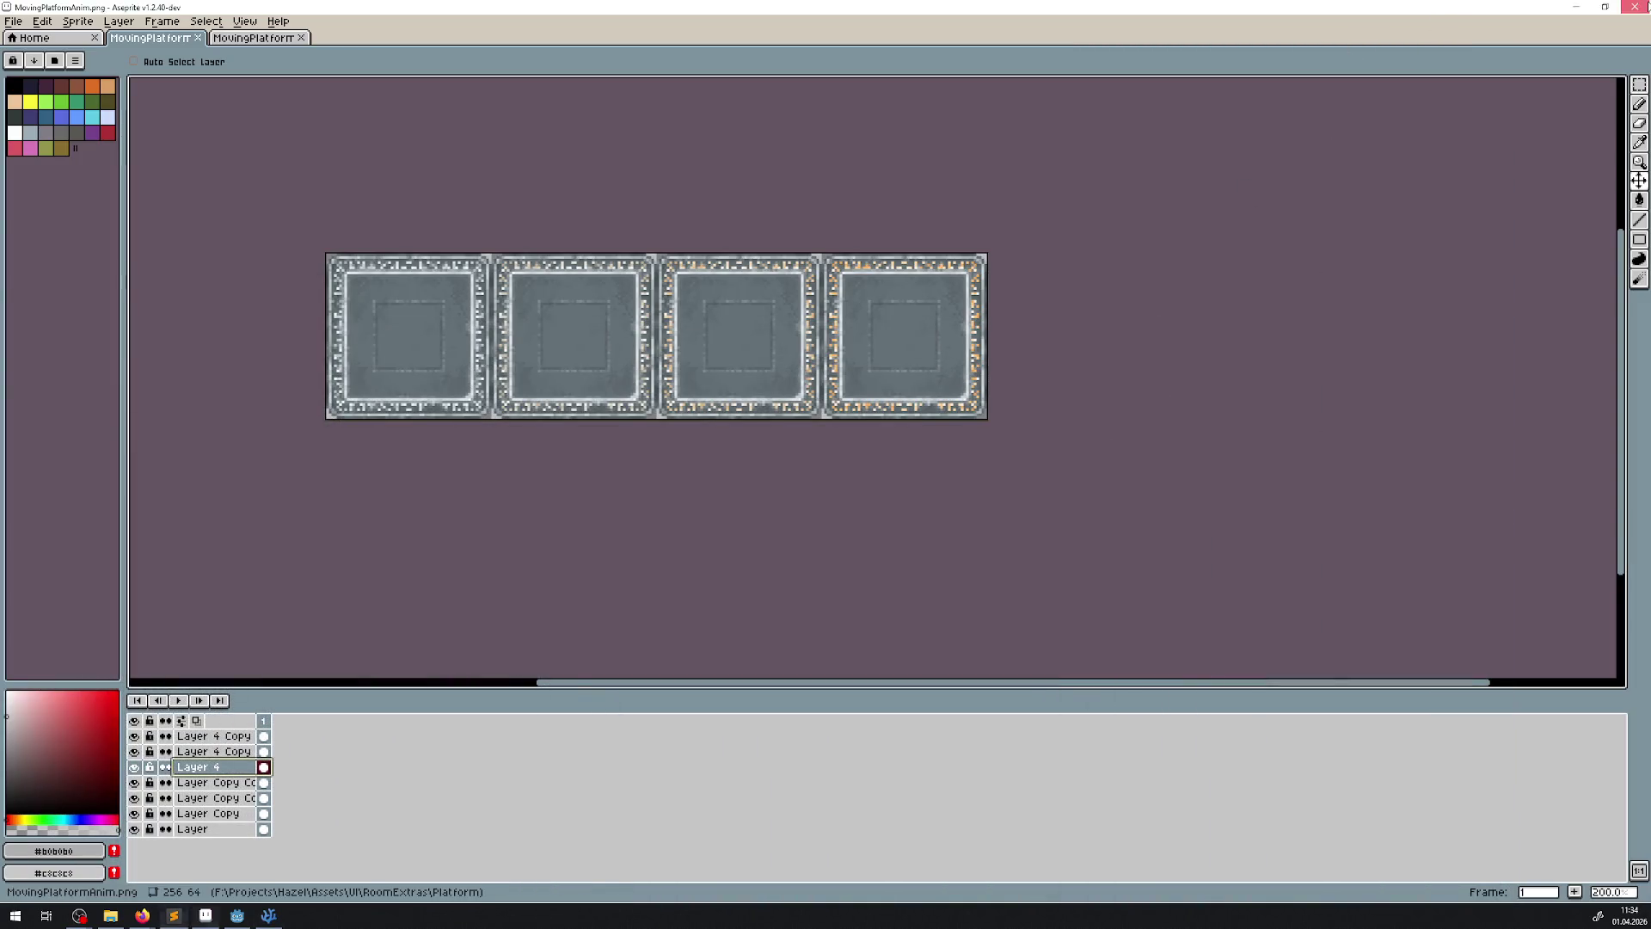
# - Bring Godot forward, rebuild the .NET project, and launch the game with the Output log showing
pyautogui.click(1634, 7)
pyautogui.click(252, 913)
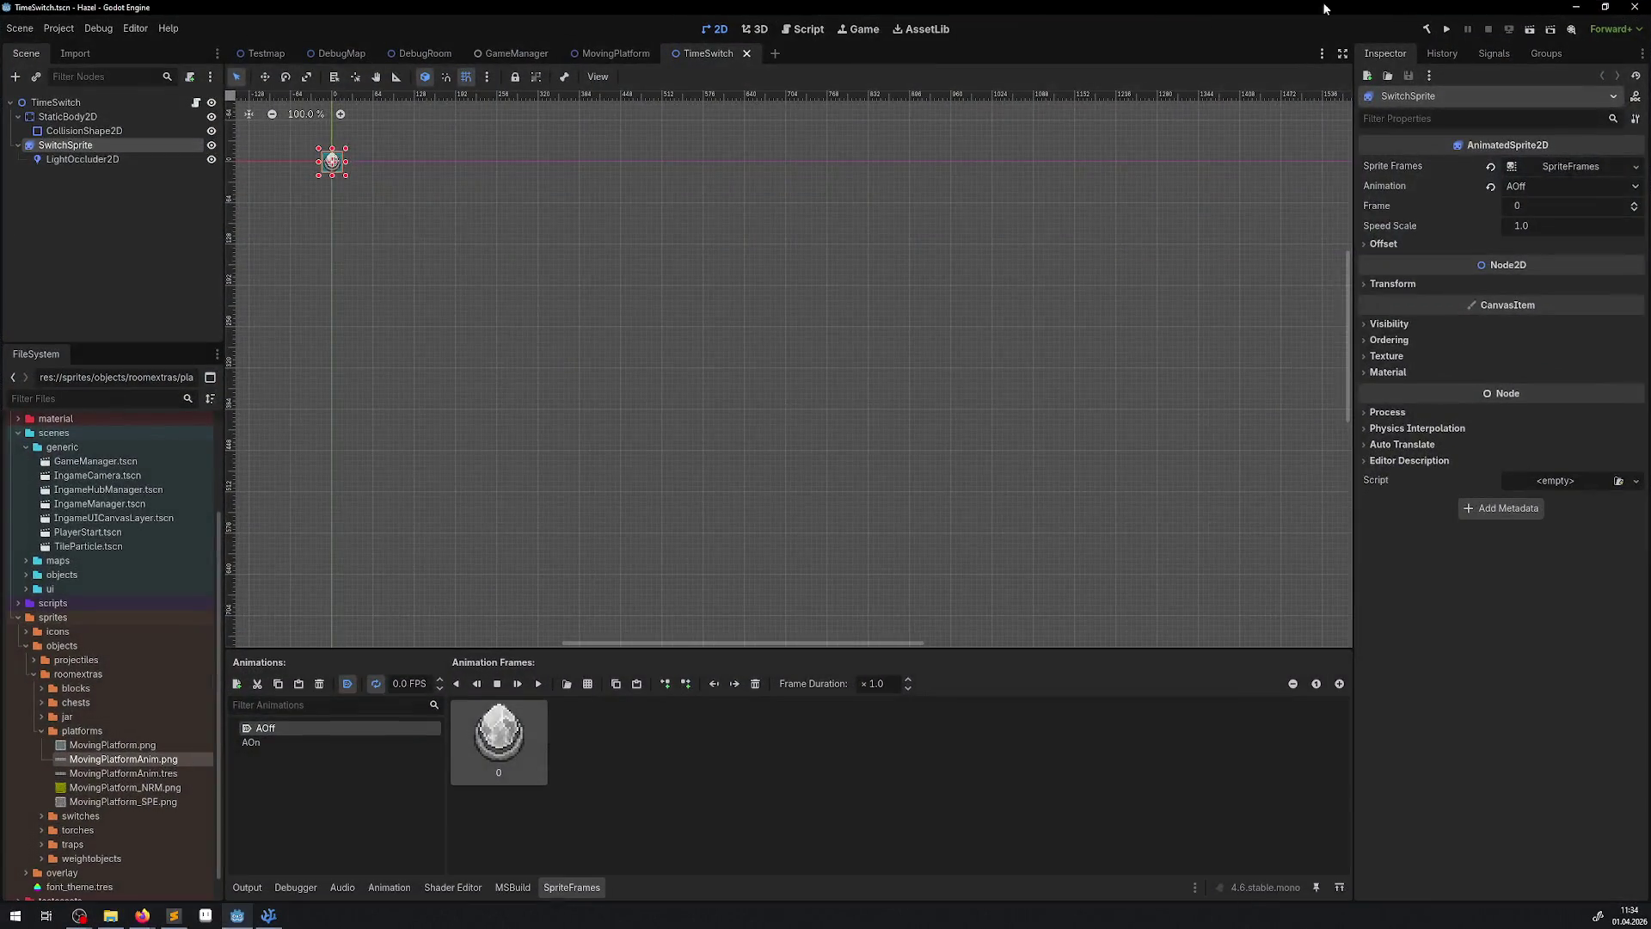
pyautogui.click(1425, 31)
pyautogui.click(247, 886)
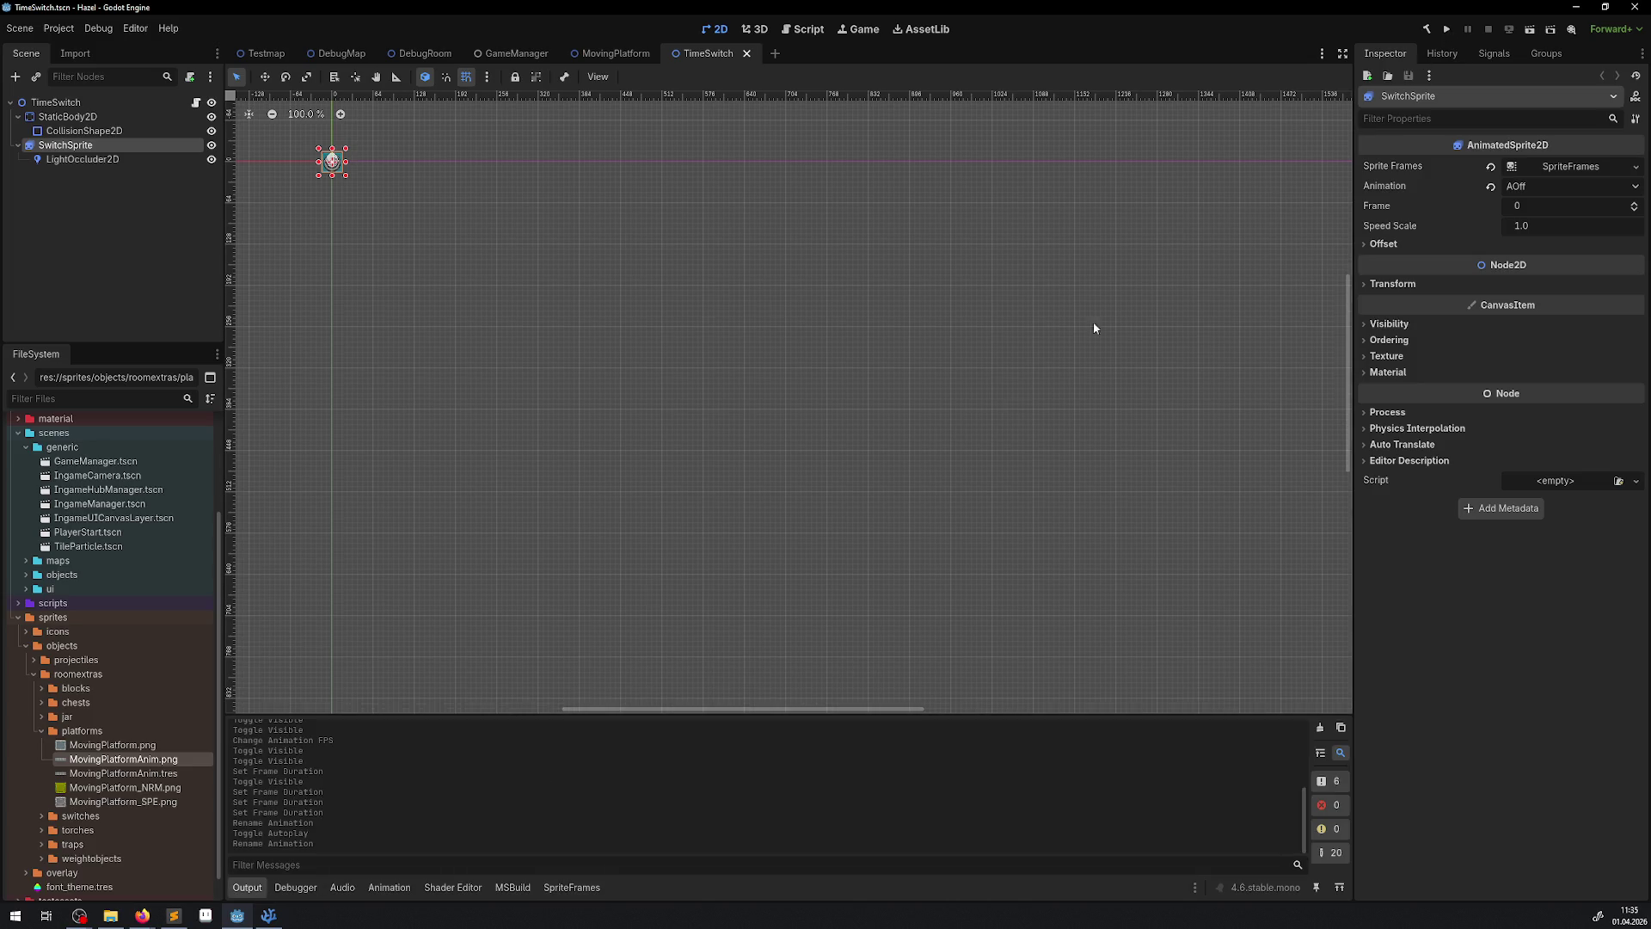
pyautogui.click(1449, 31)
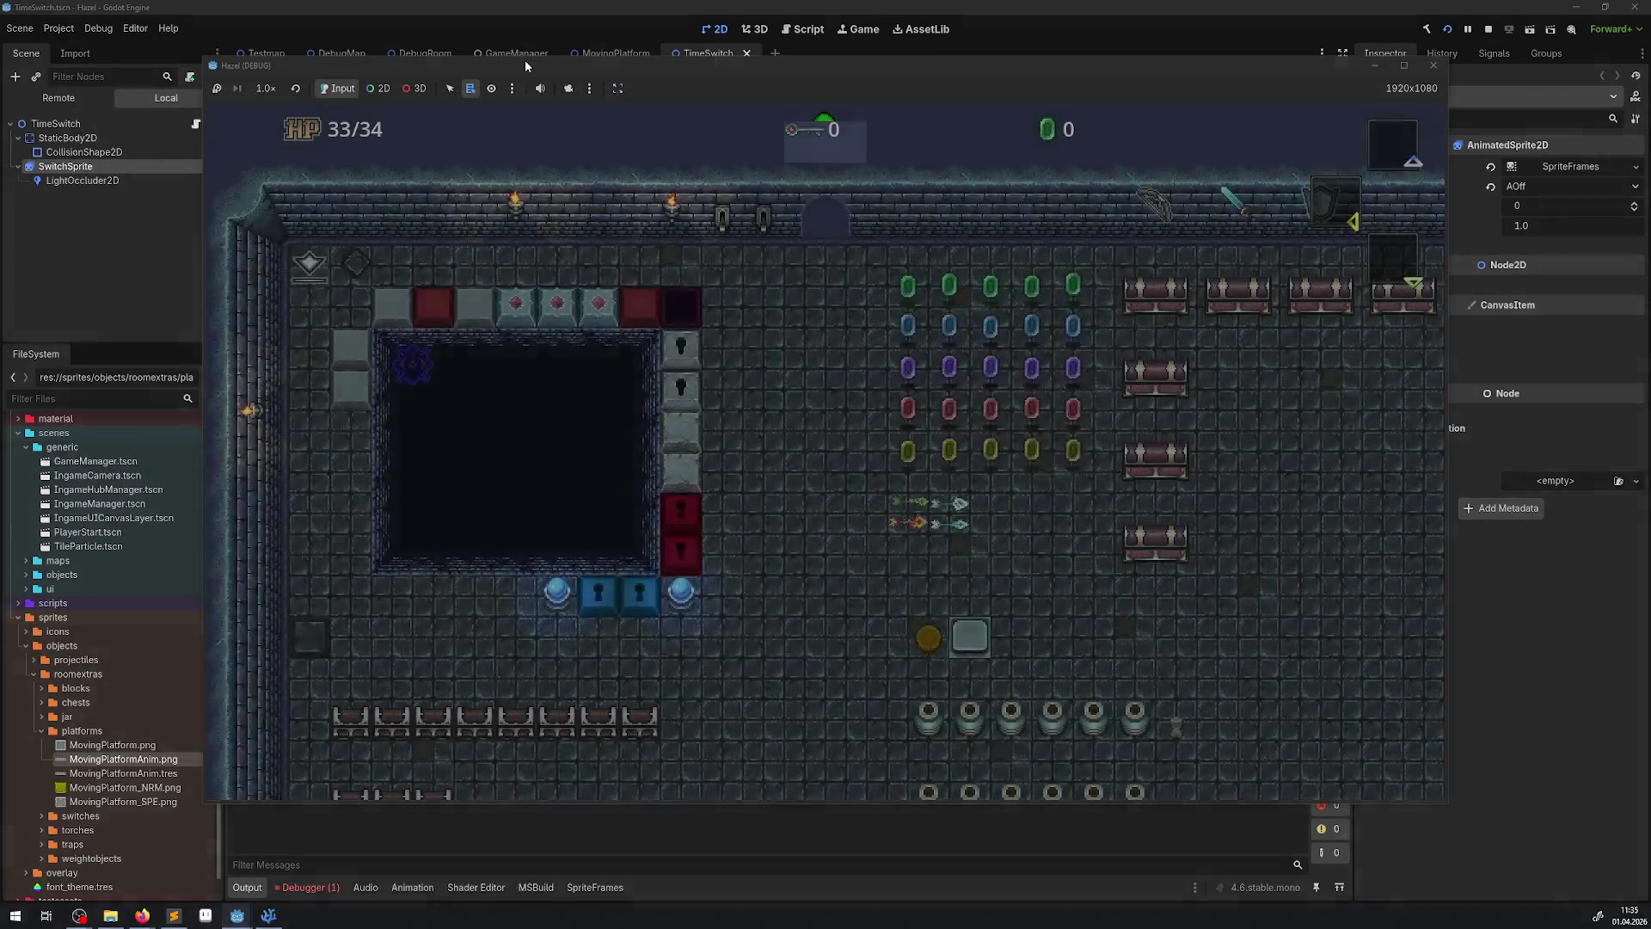
# - Walk the player down and back up in the running game, then close it and view the errors
pyautogui.moveTo(524, 59); pyautogui.dragTo(644, 50)
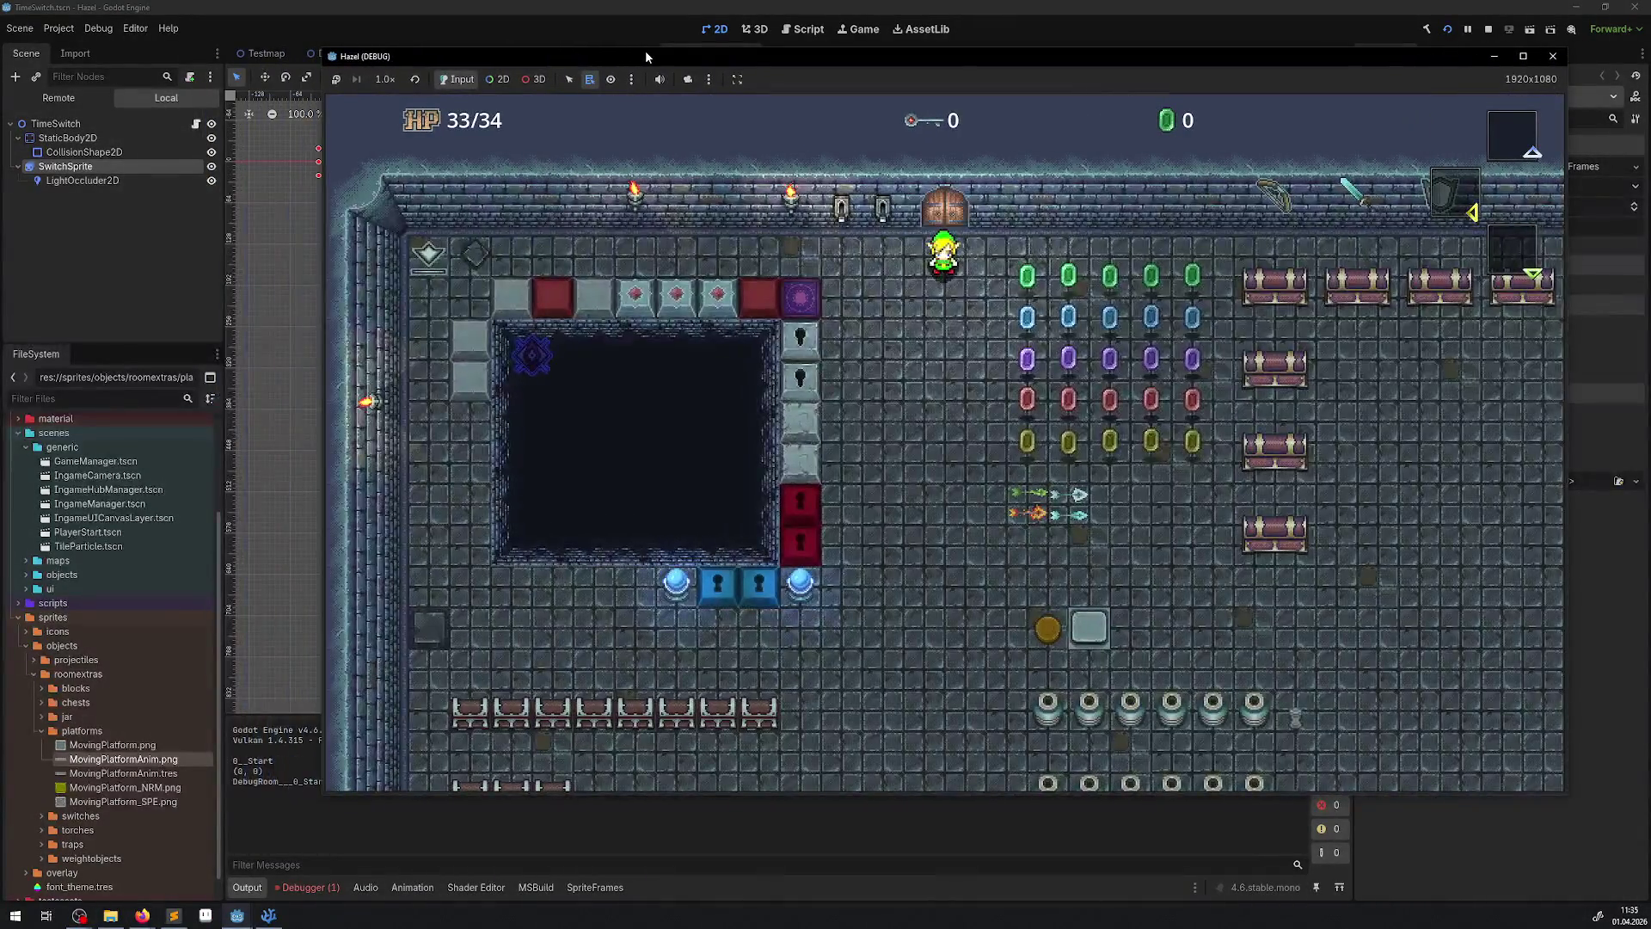
pyautogui.press('Down')
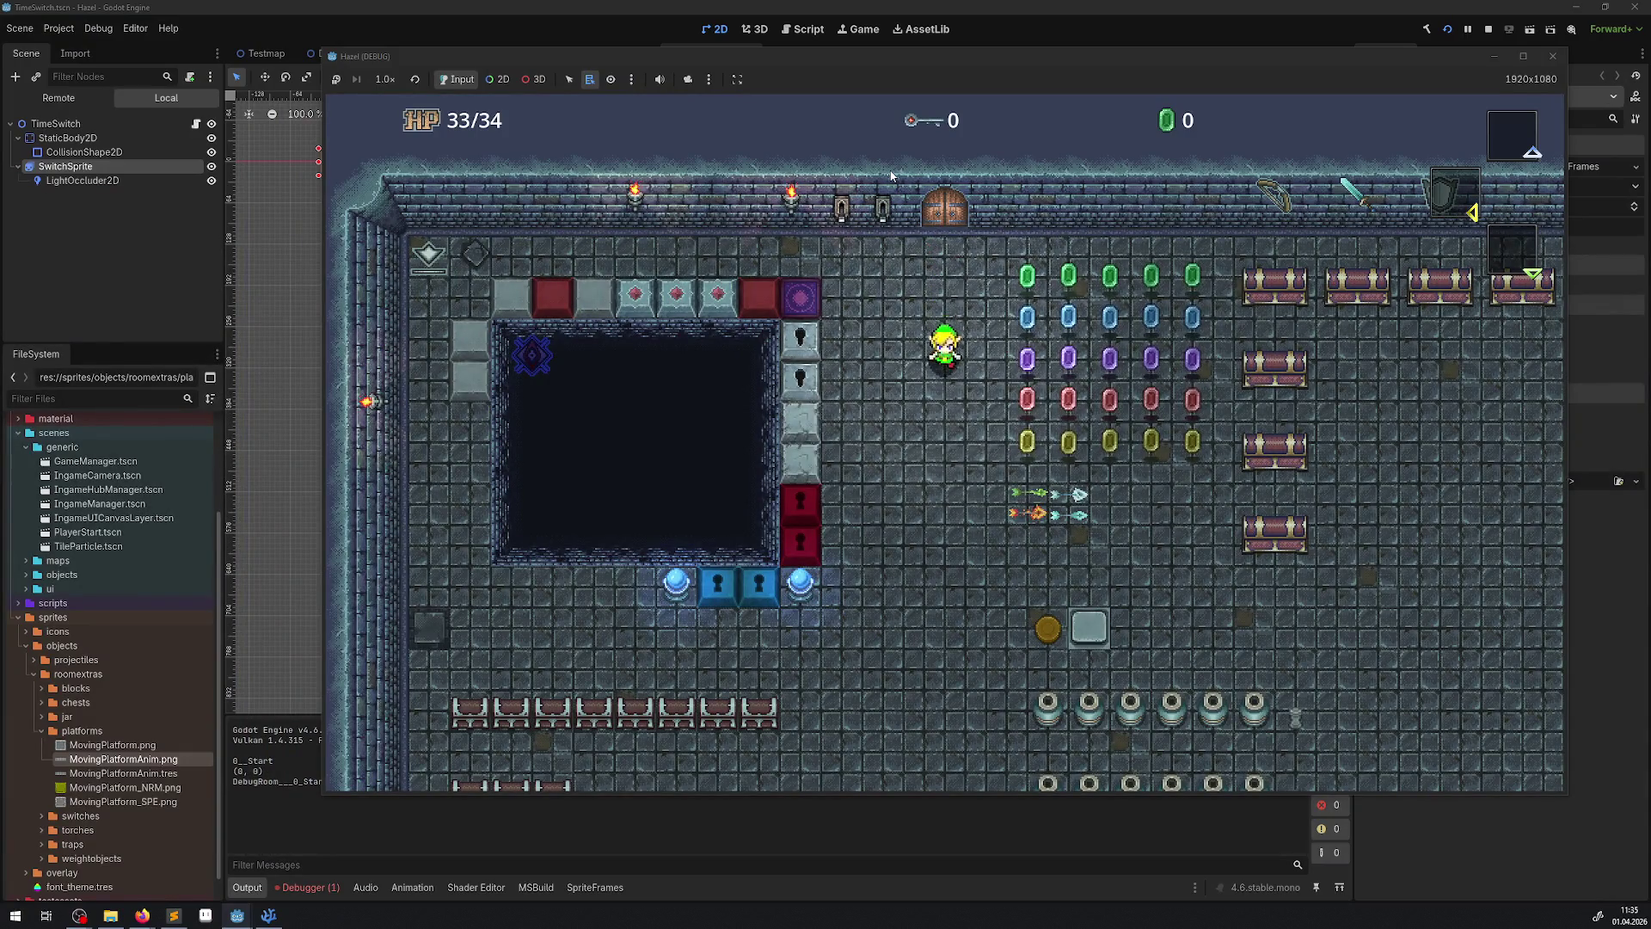
pyautogui.press('Down')
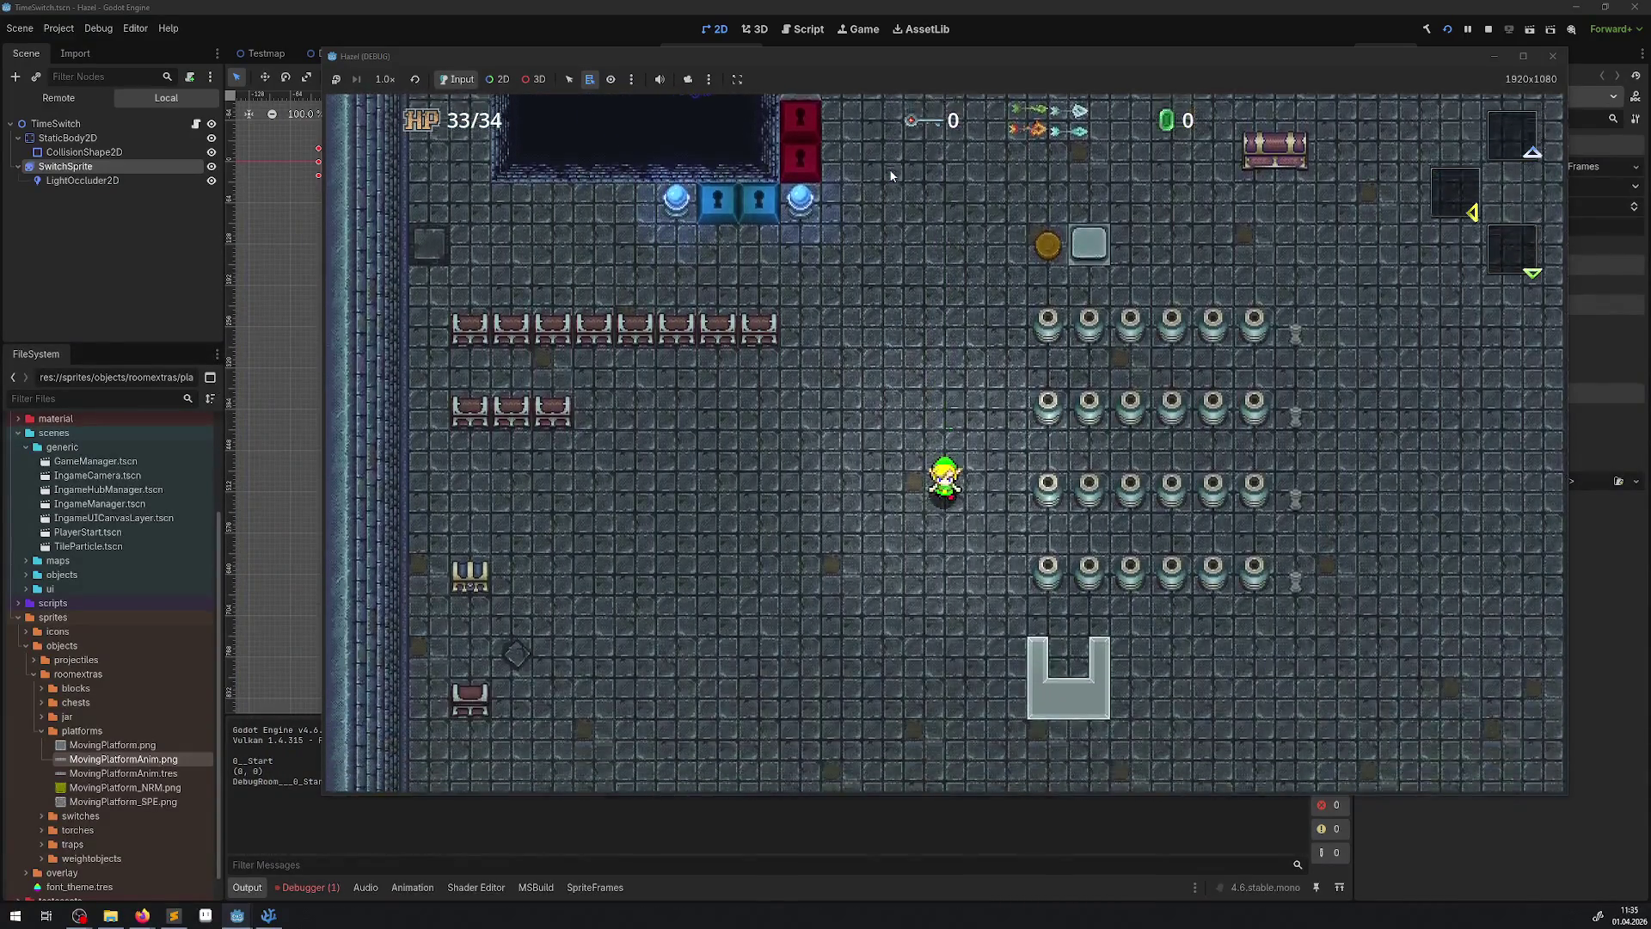
pyautogui.press('Up')
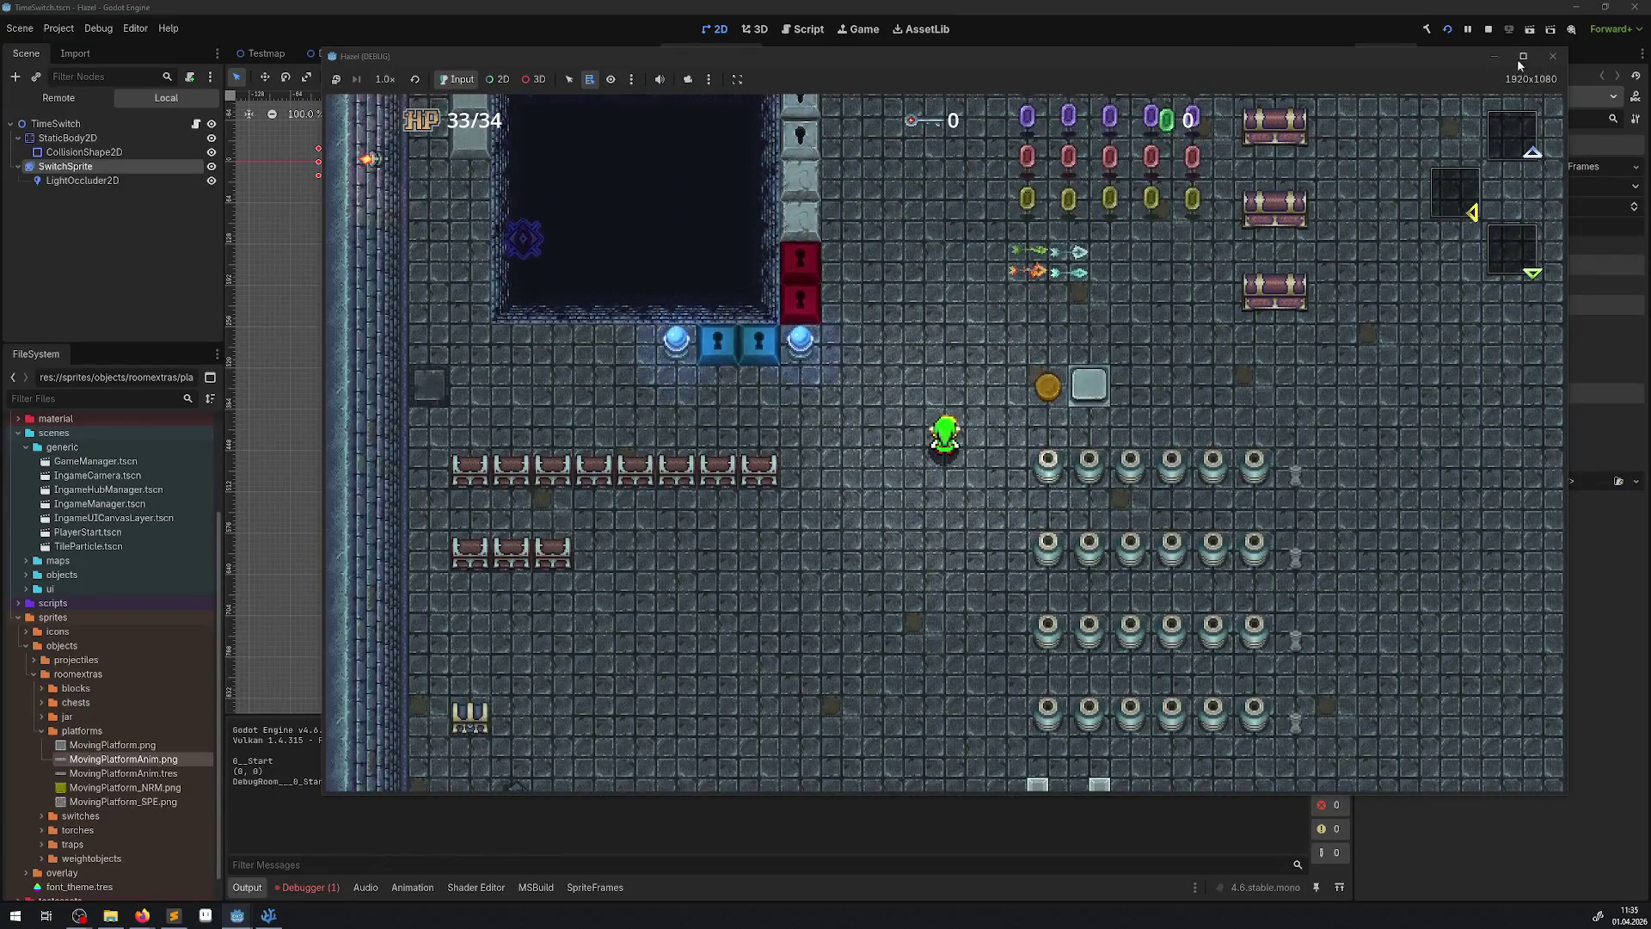
pyautogui.click(1551, 57)
pyautogui.click(303, 887)
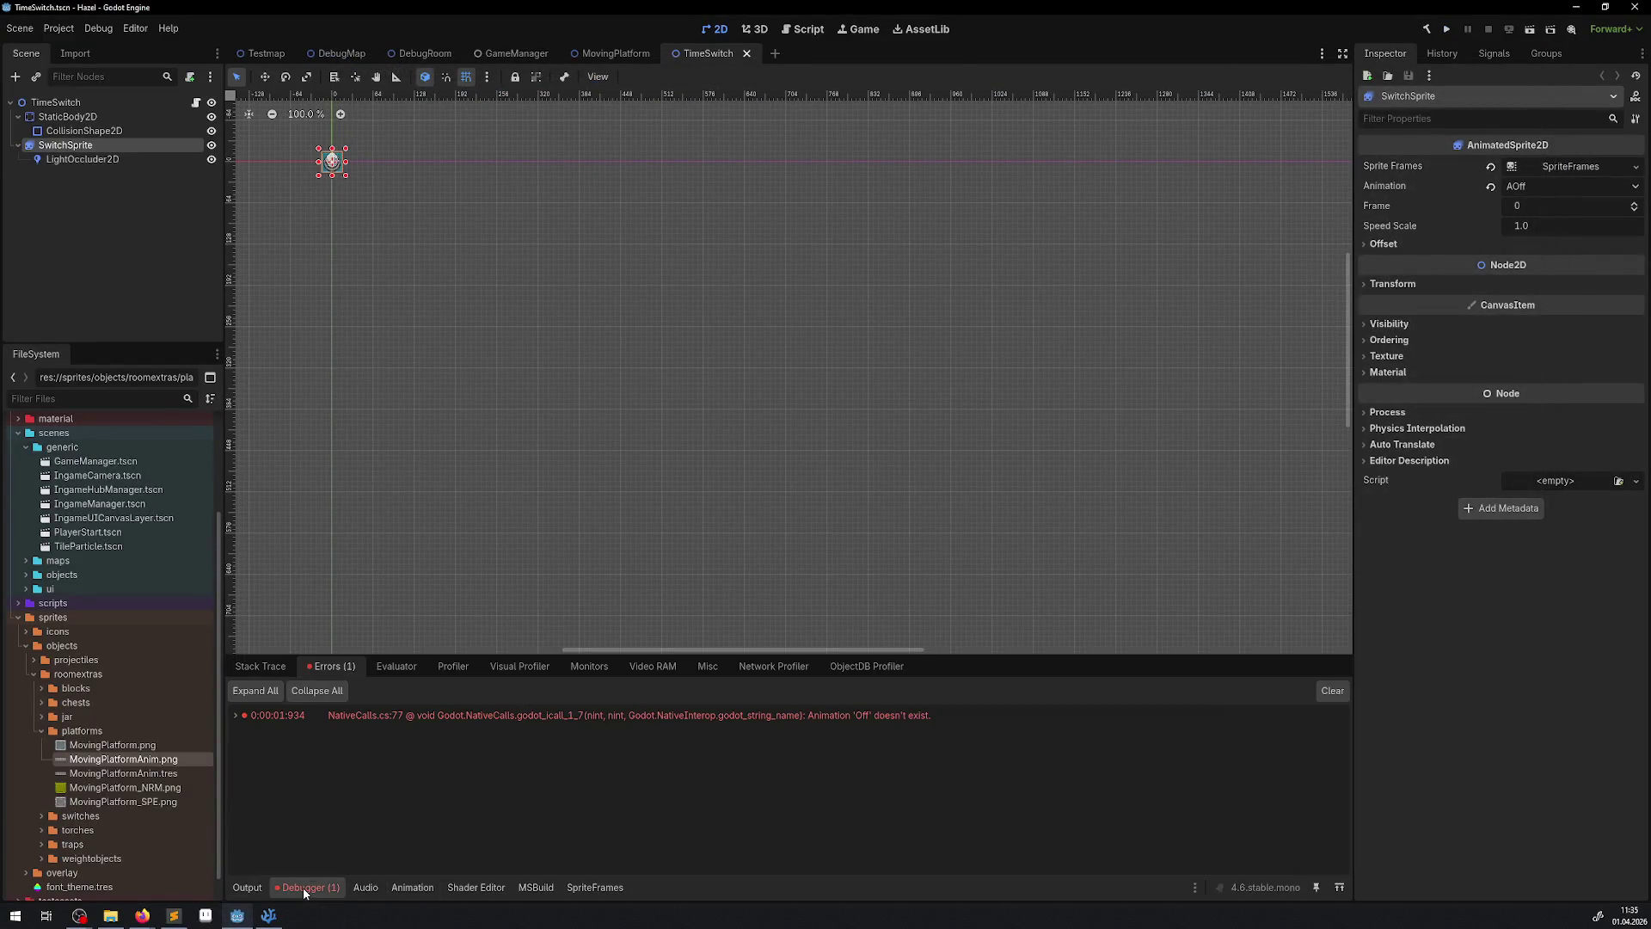
pyautogui.click(268, 915)
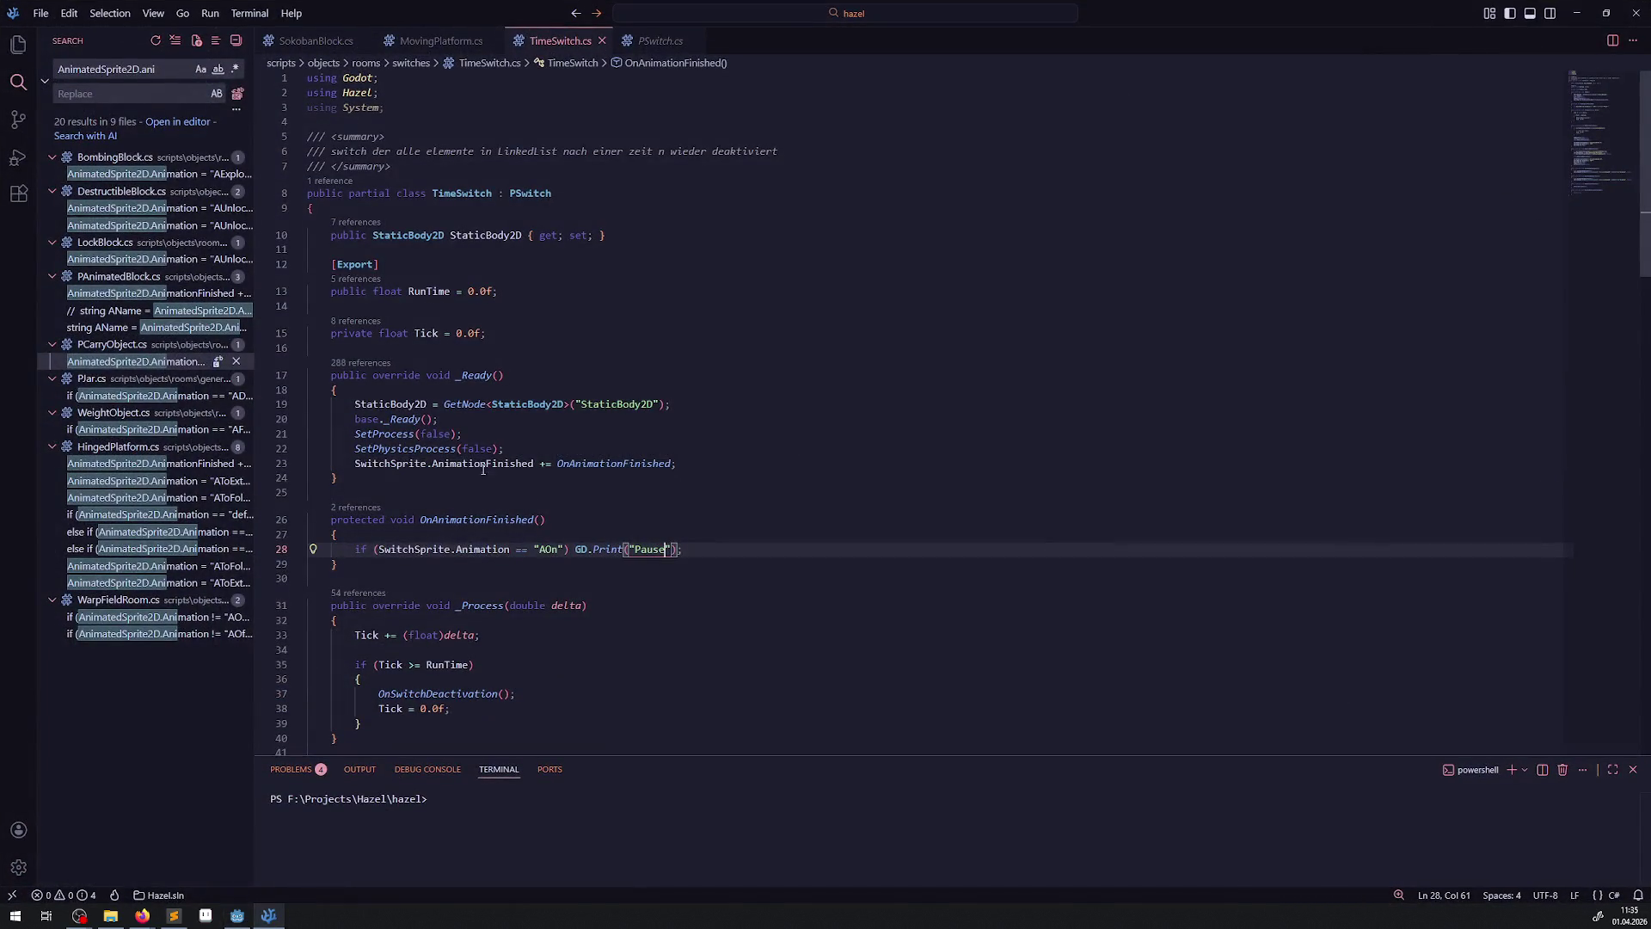
pyautogui.moveTo(343, 463); pyautogui.dragTo(702, 464)
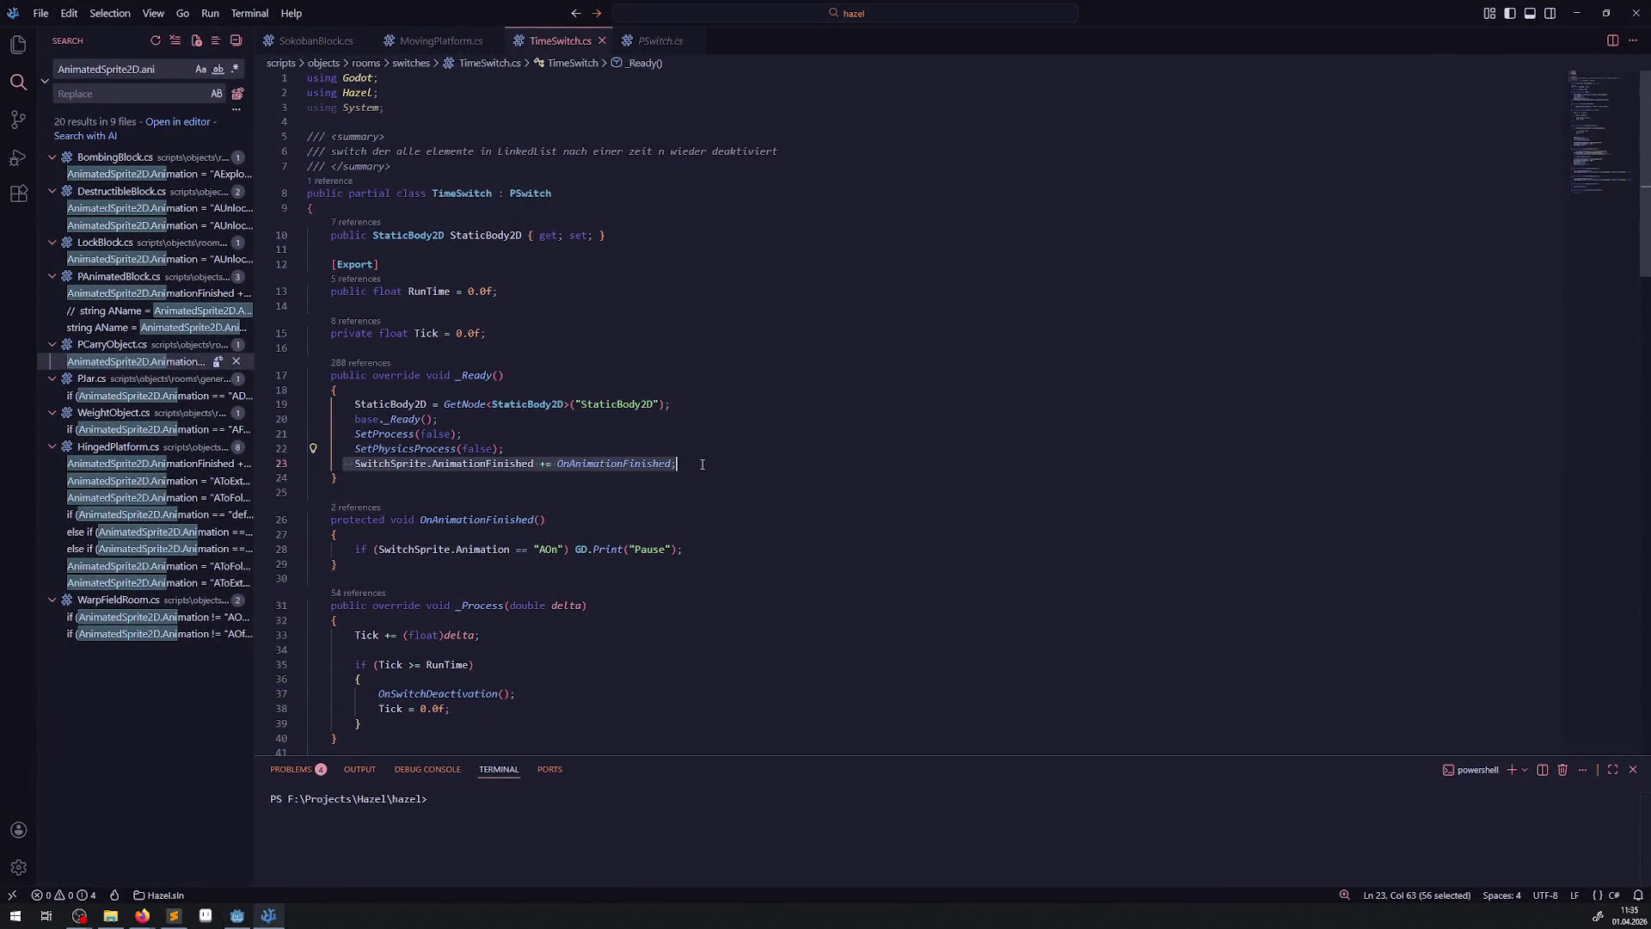
pyautogui.click(404, 421)
pyautogui.rightClick(405, 422)
pyautogui.doubleClick(390, 464)
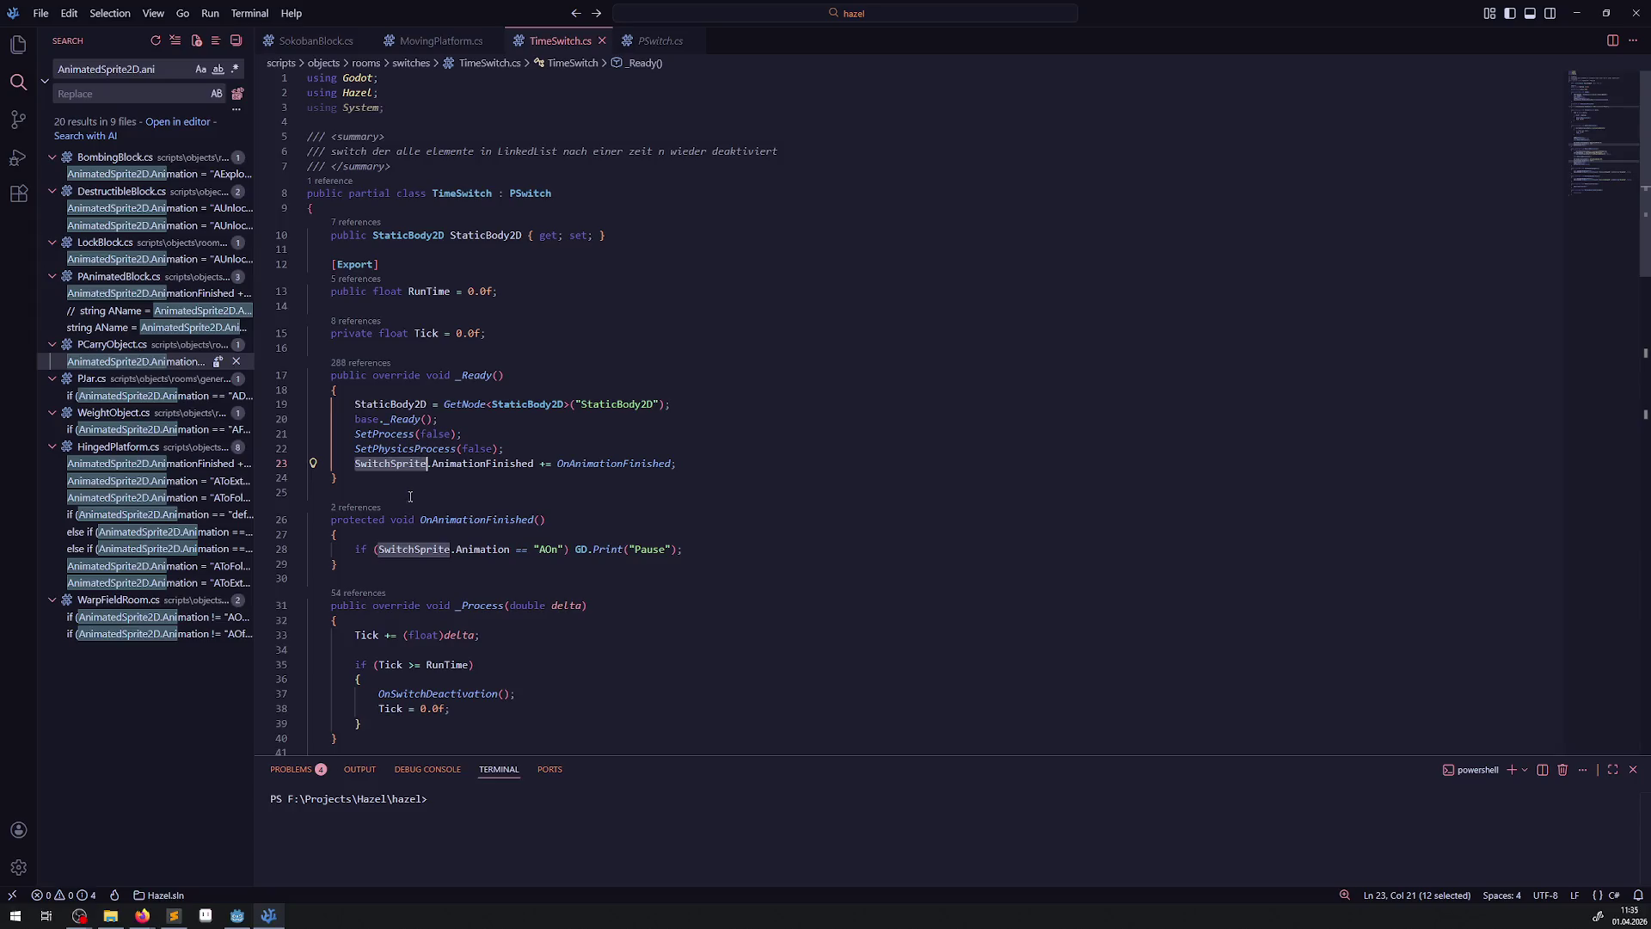
pyautogui.hotkey('alt', 'Tab')
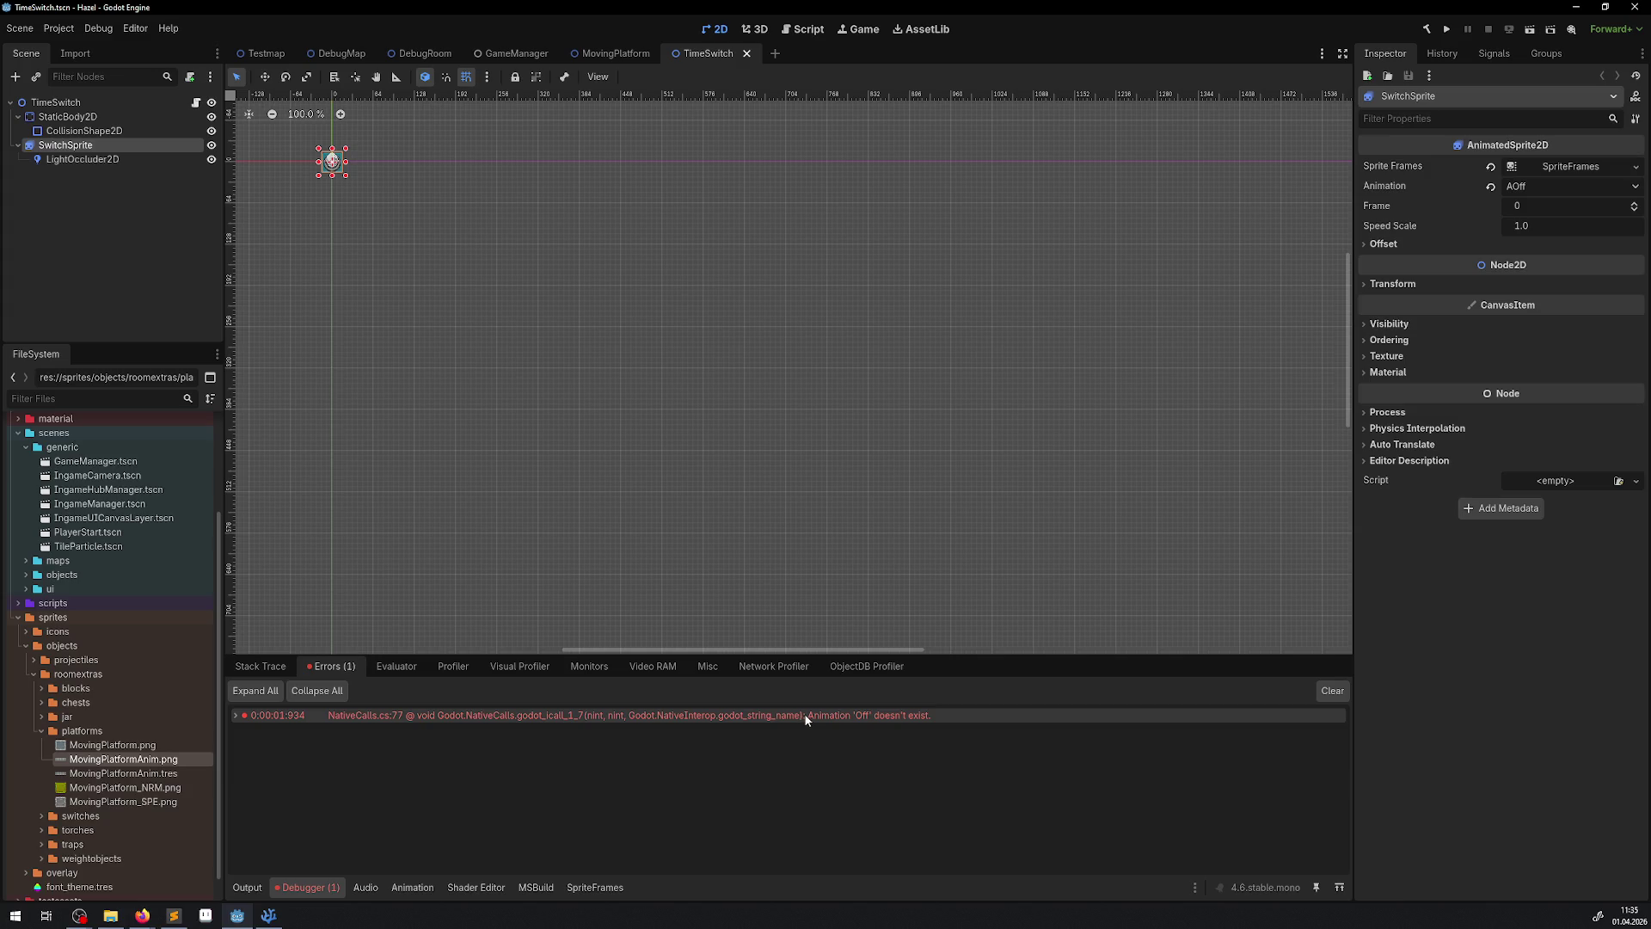
# - Trace the missing 'Off' animation error's stack trace to PSwitch.cs line 28 and check the sprite's animations
pyautogui.doubleClick(275, 715)
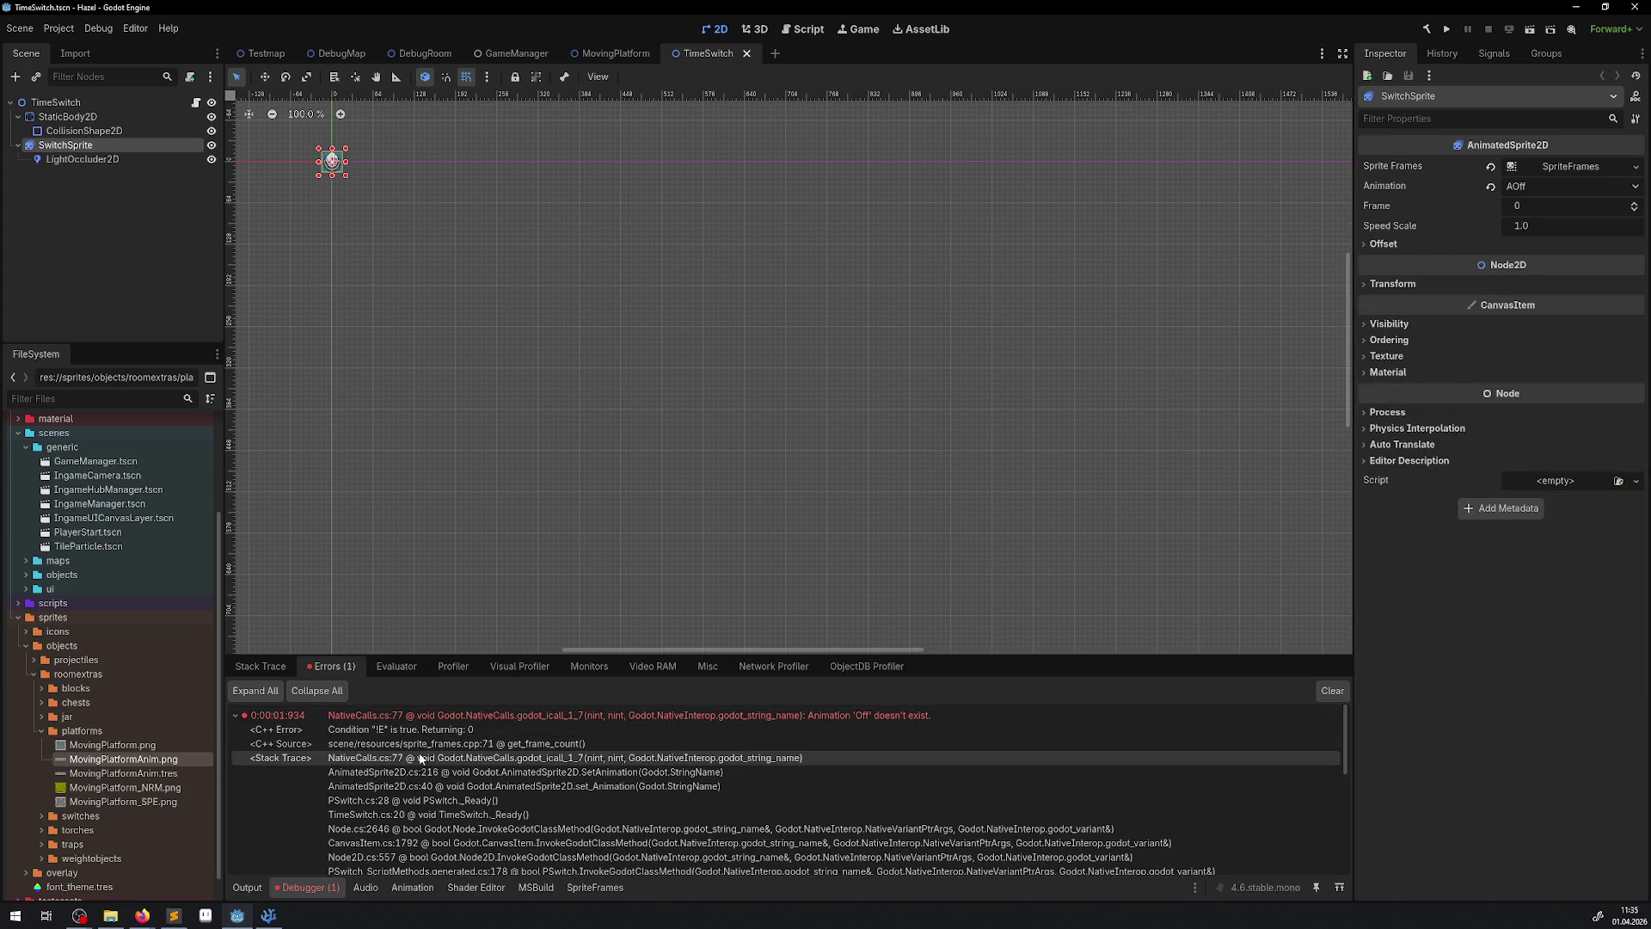
pyautogui.doubleClick(529, 776)
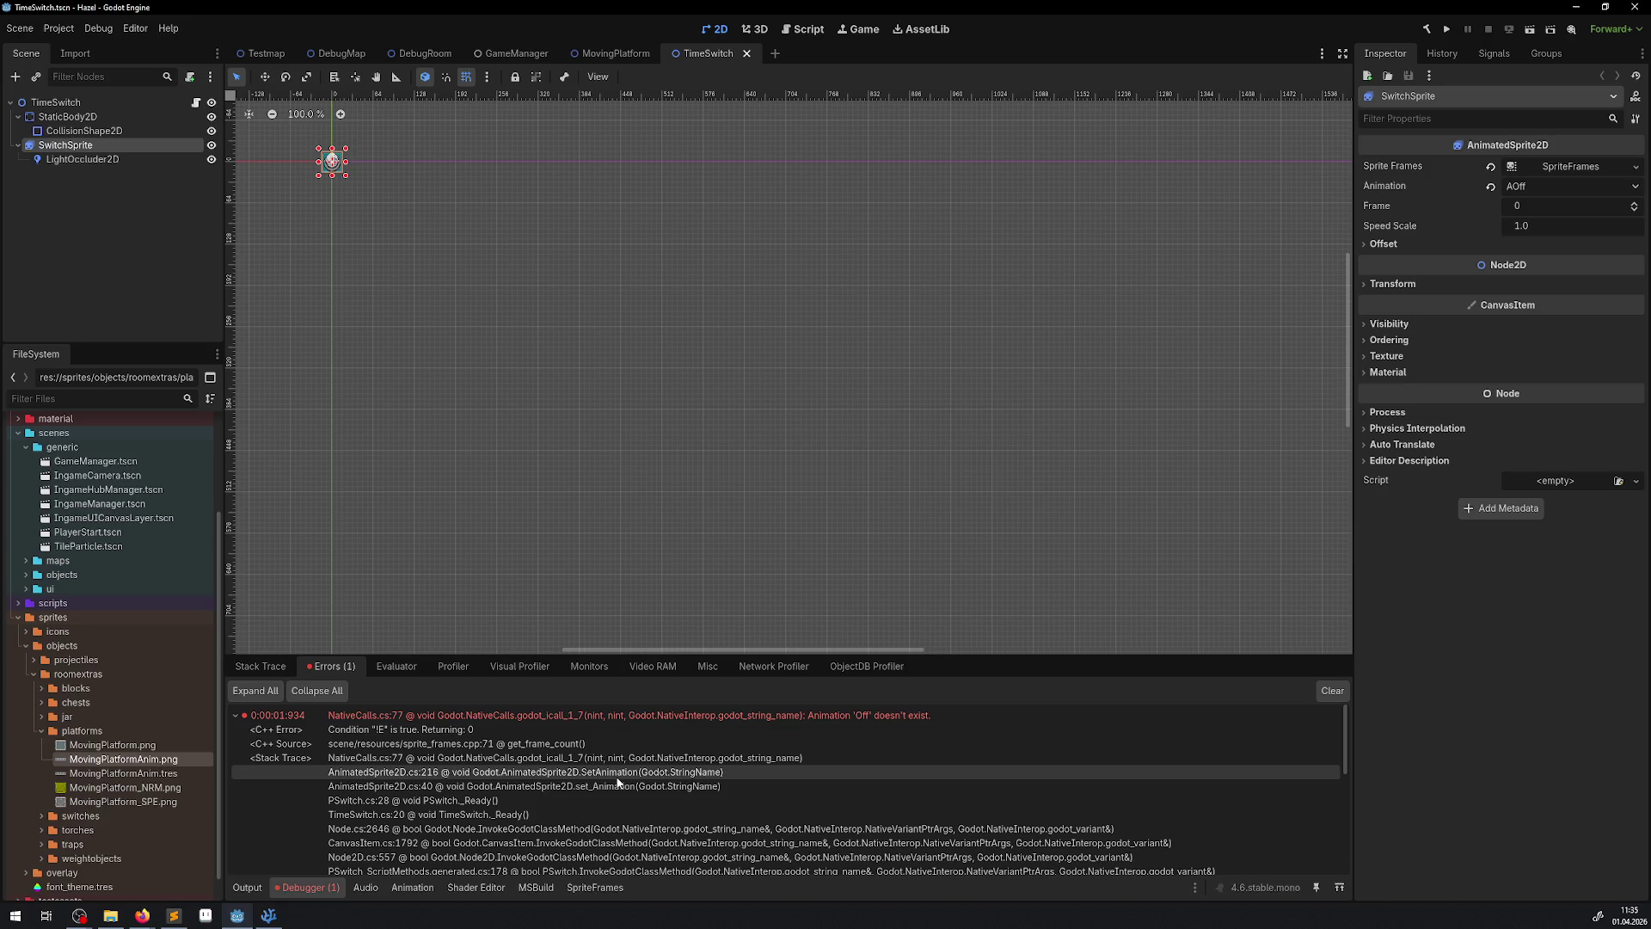
pyautogui.click(804, 485)
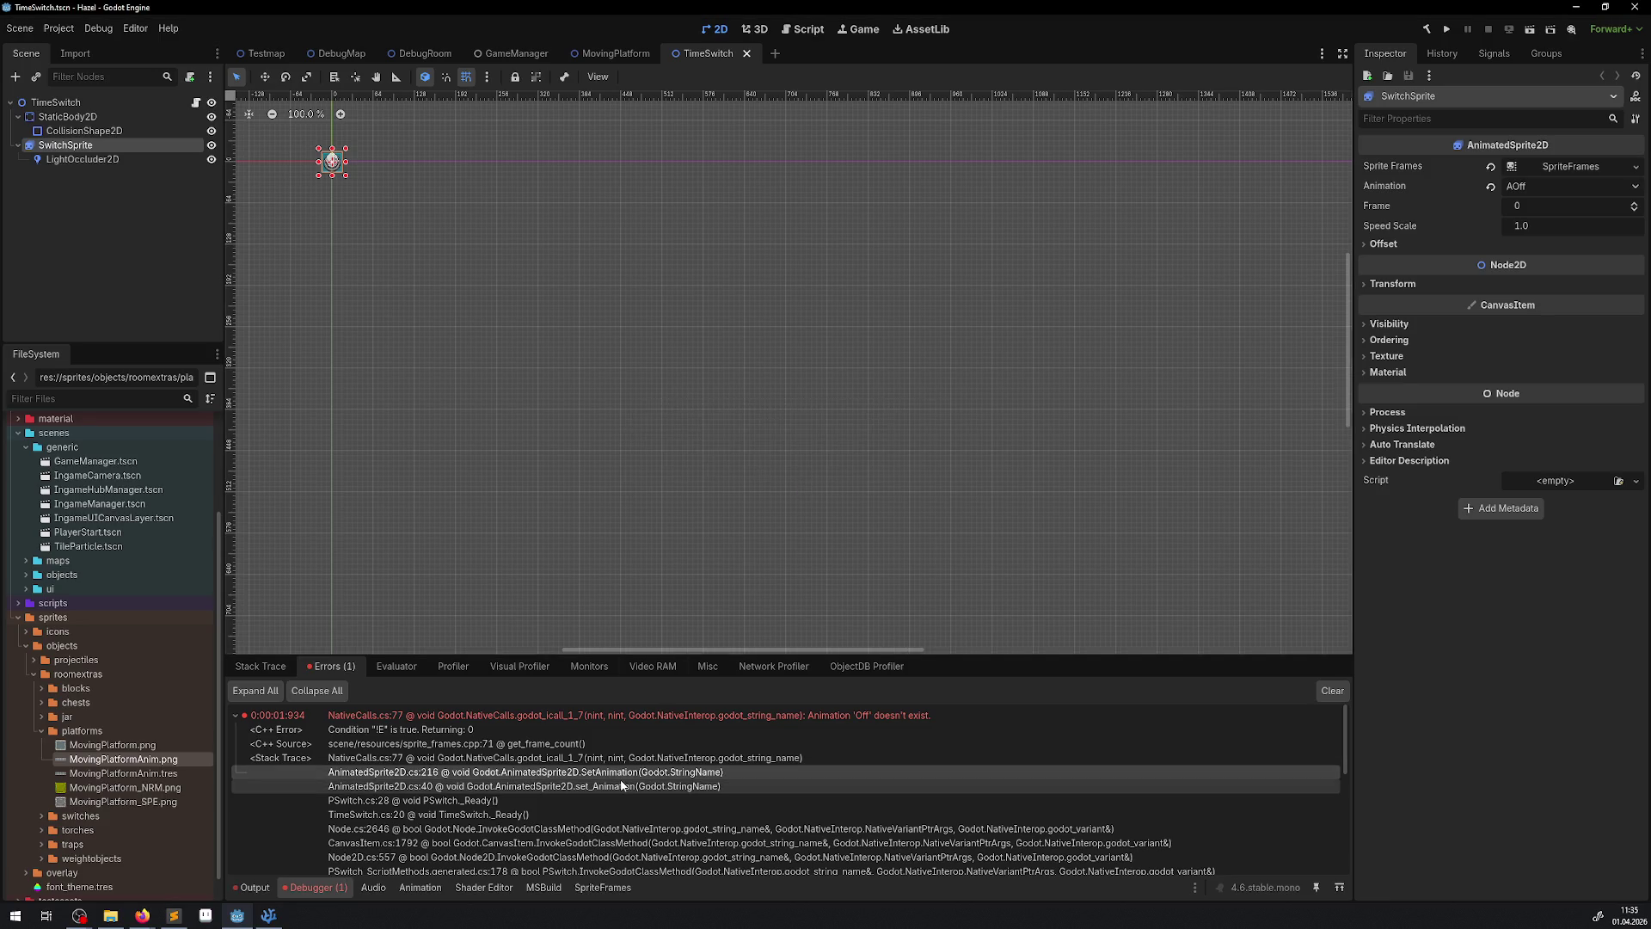
pyautogui.doubleClick(481, 803)
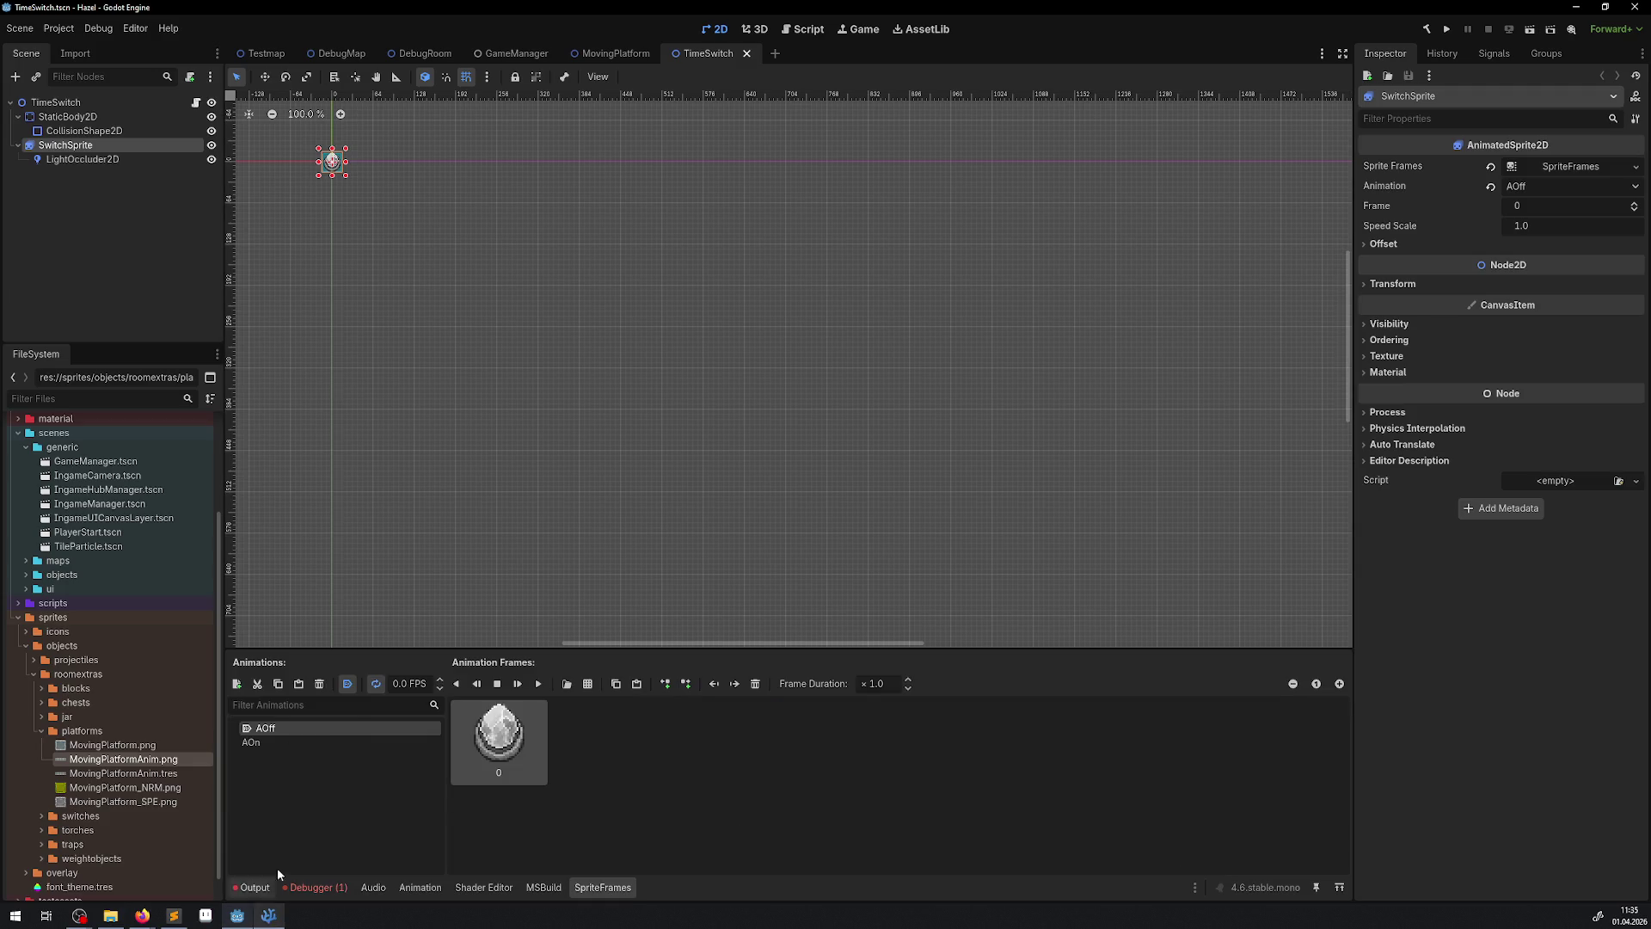
pyautogui.click(268, 917)
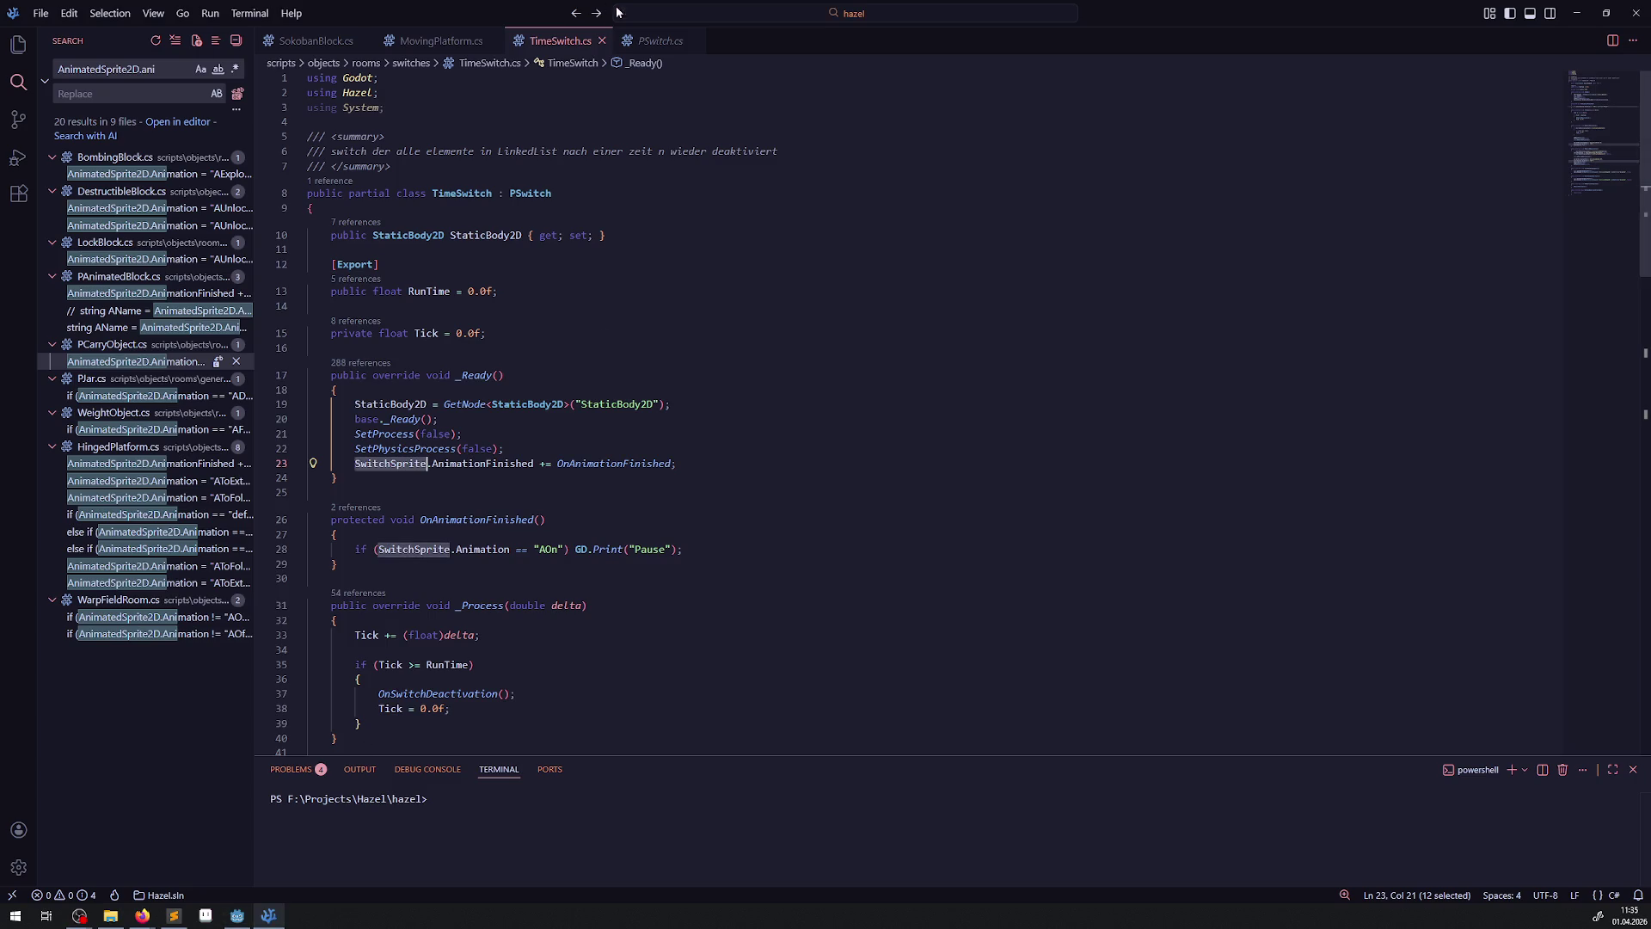
# - Edit PSwitch.cs line 28 so SwitchSprite.Animation is set to "AOff" instead of "Off"
pyautogui.click(660, 40)
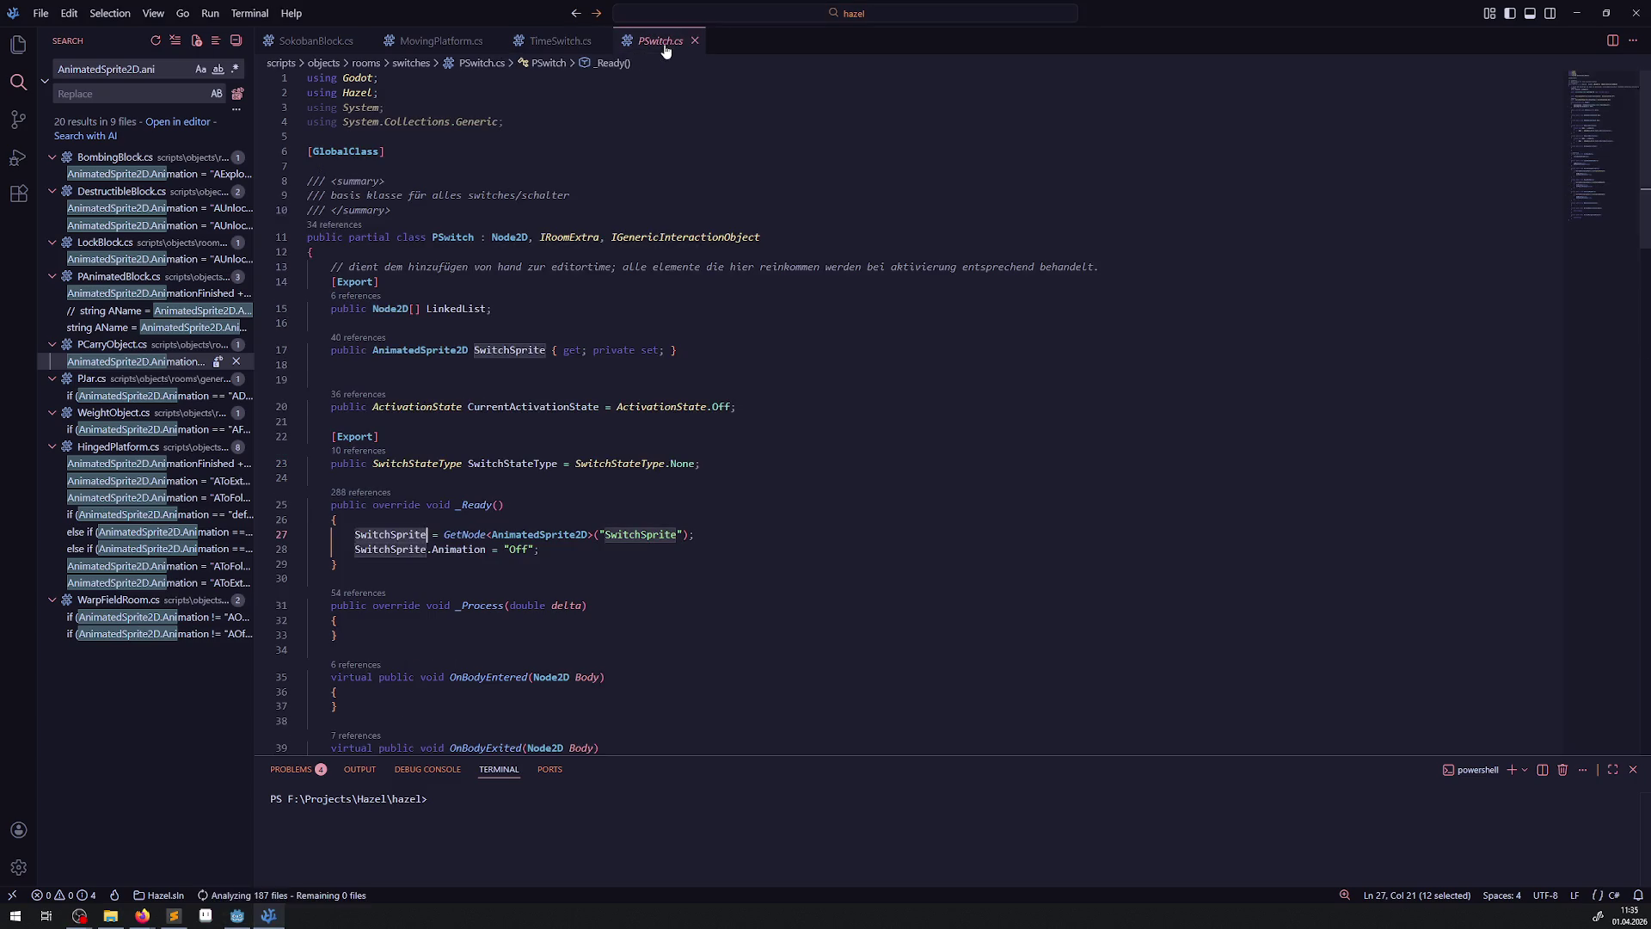
pyautogui.click(505, 549)
pyautogui.write('A')
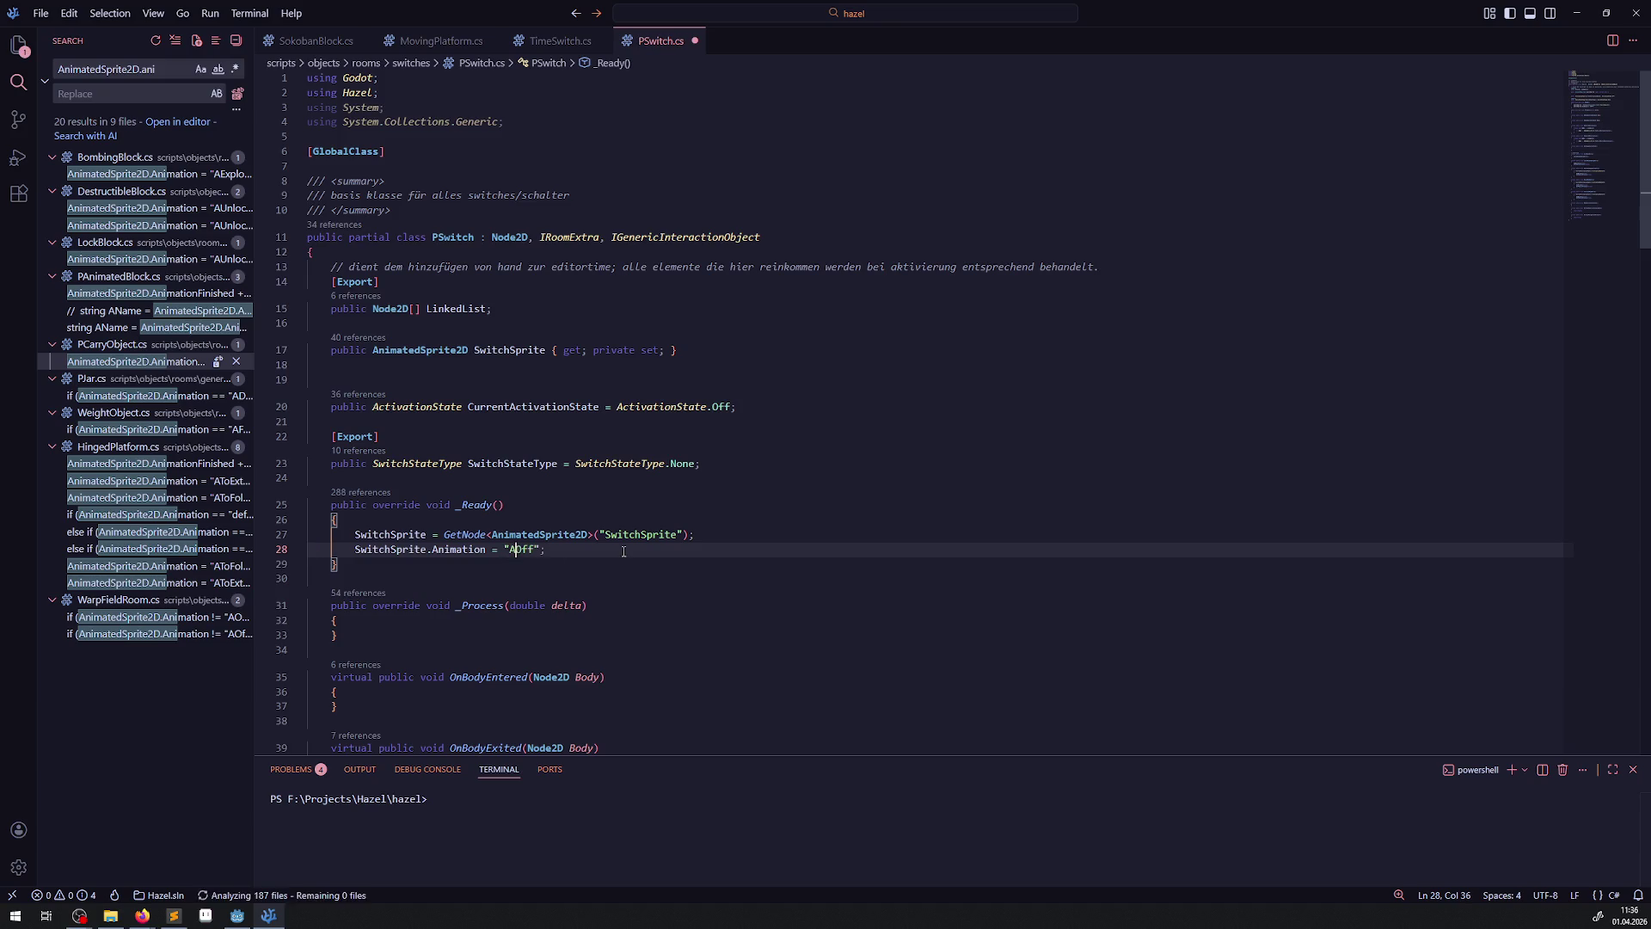
pyautogui.scroll(-5, 619, 513)
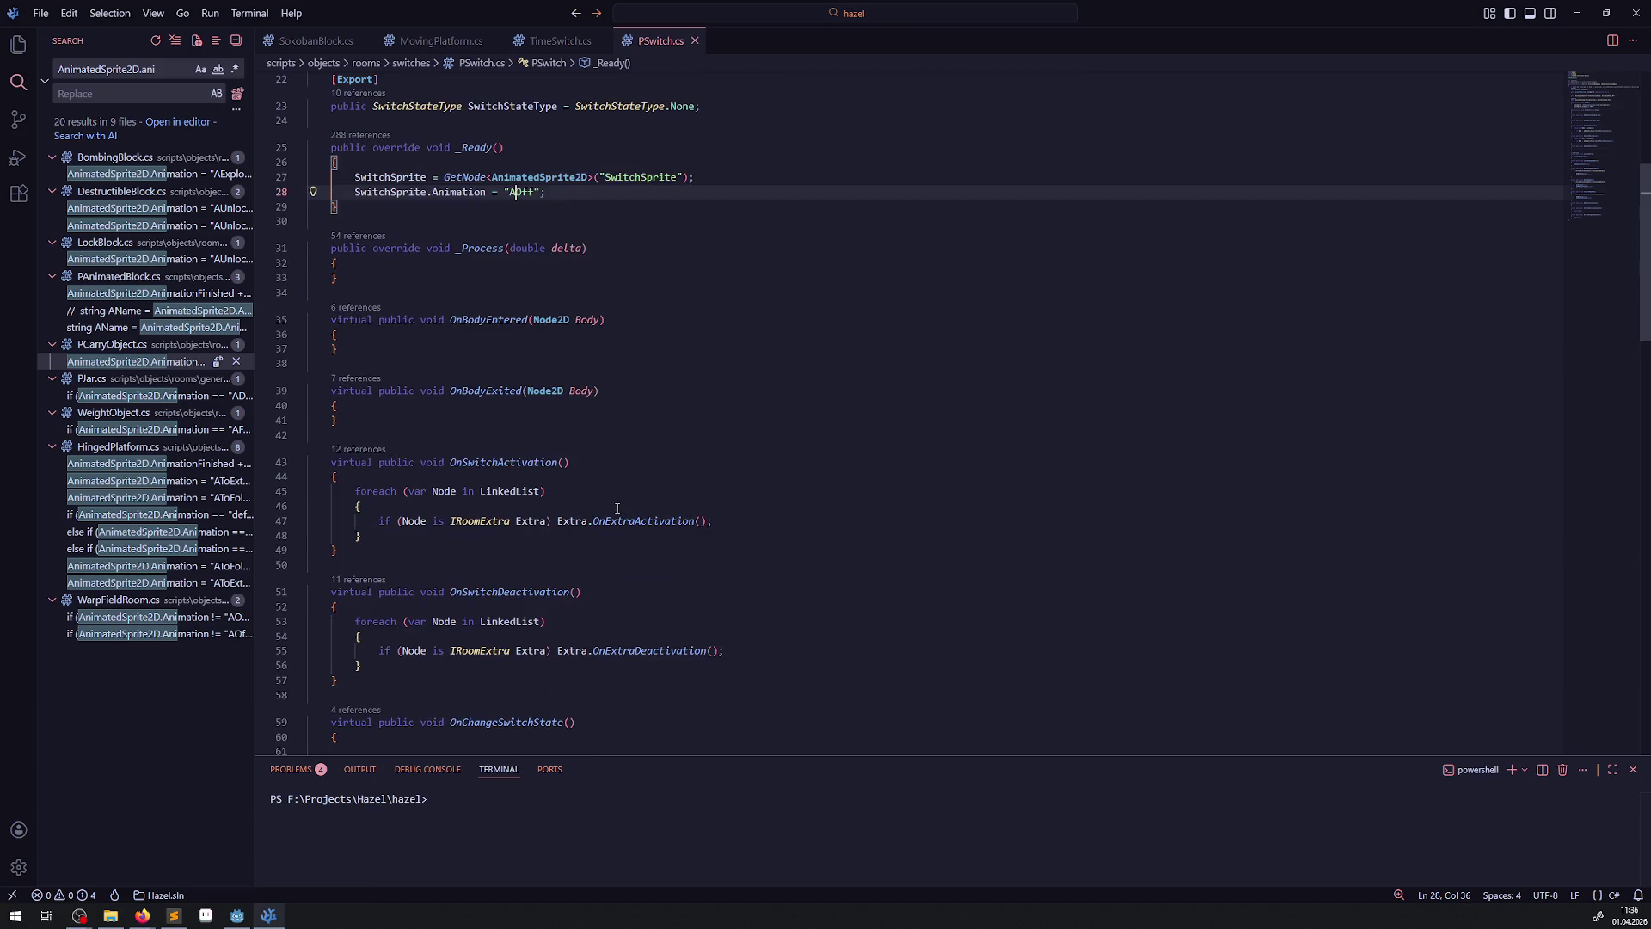
pyautogui.scroll(-12, 627, 490)
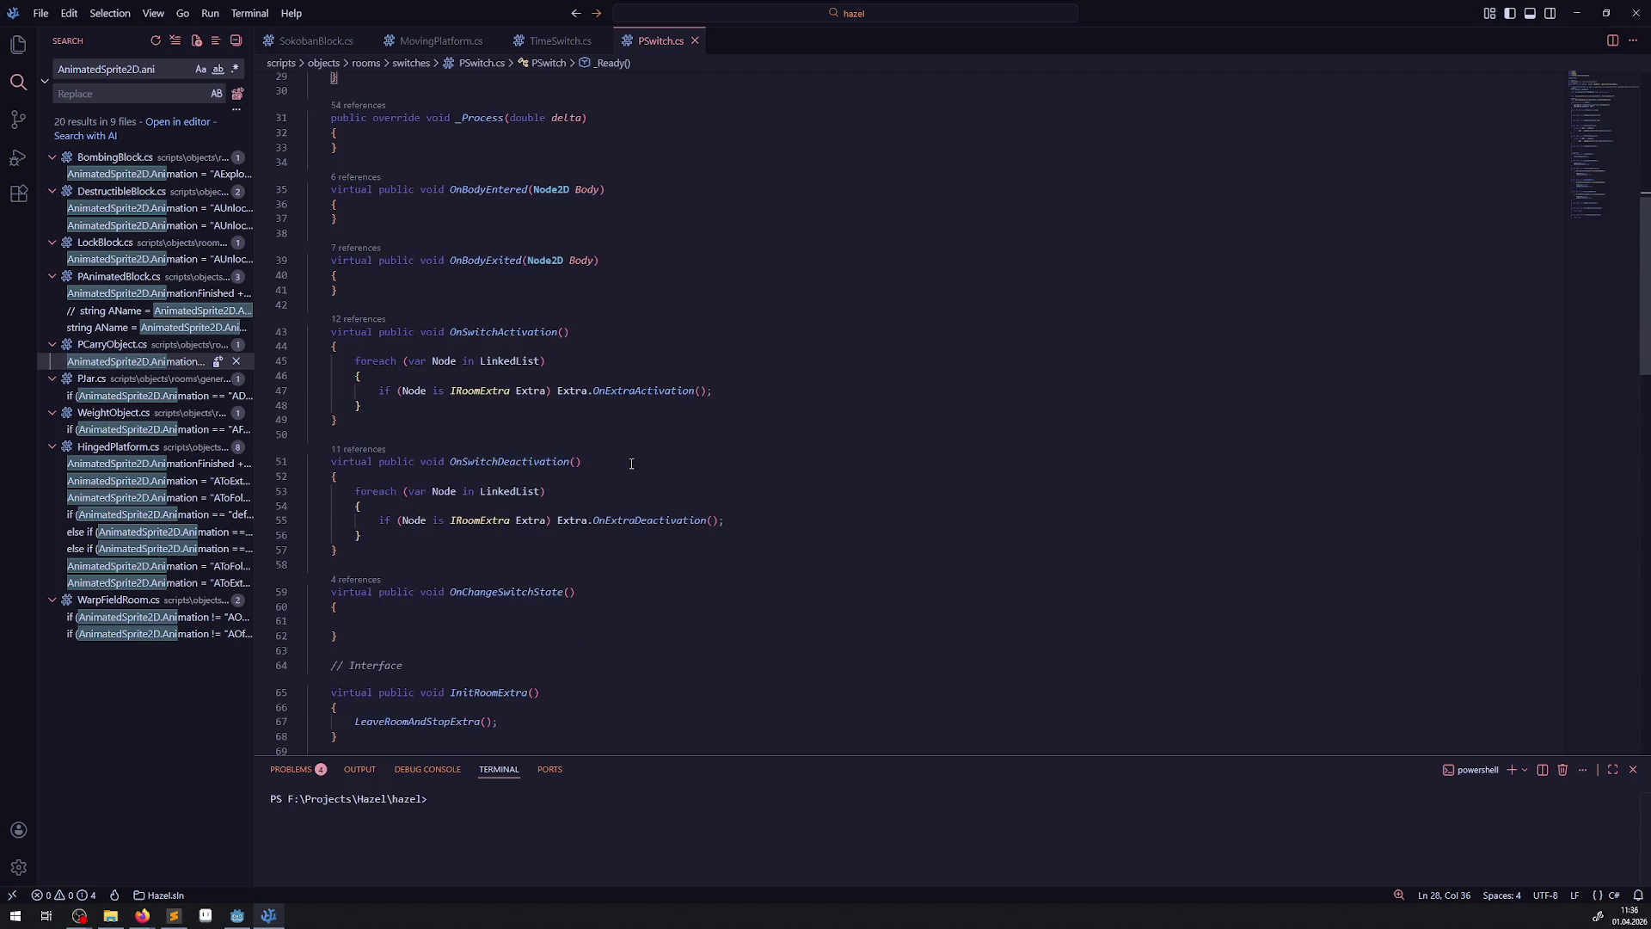
pyautogui.scroll(17, 641, 505)
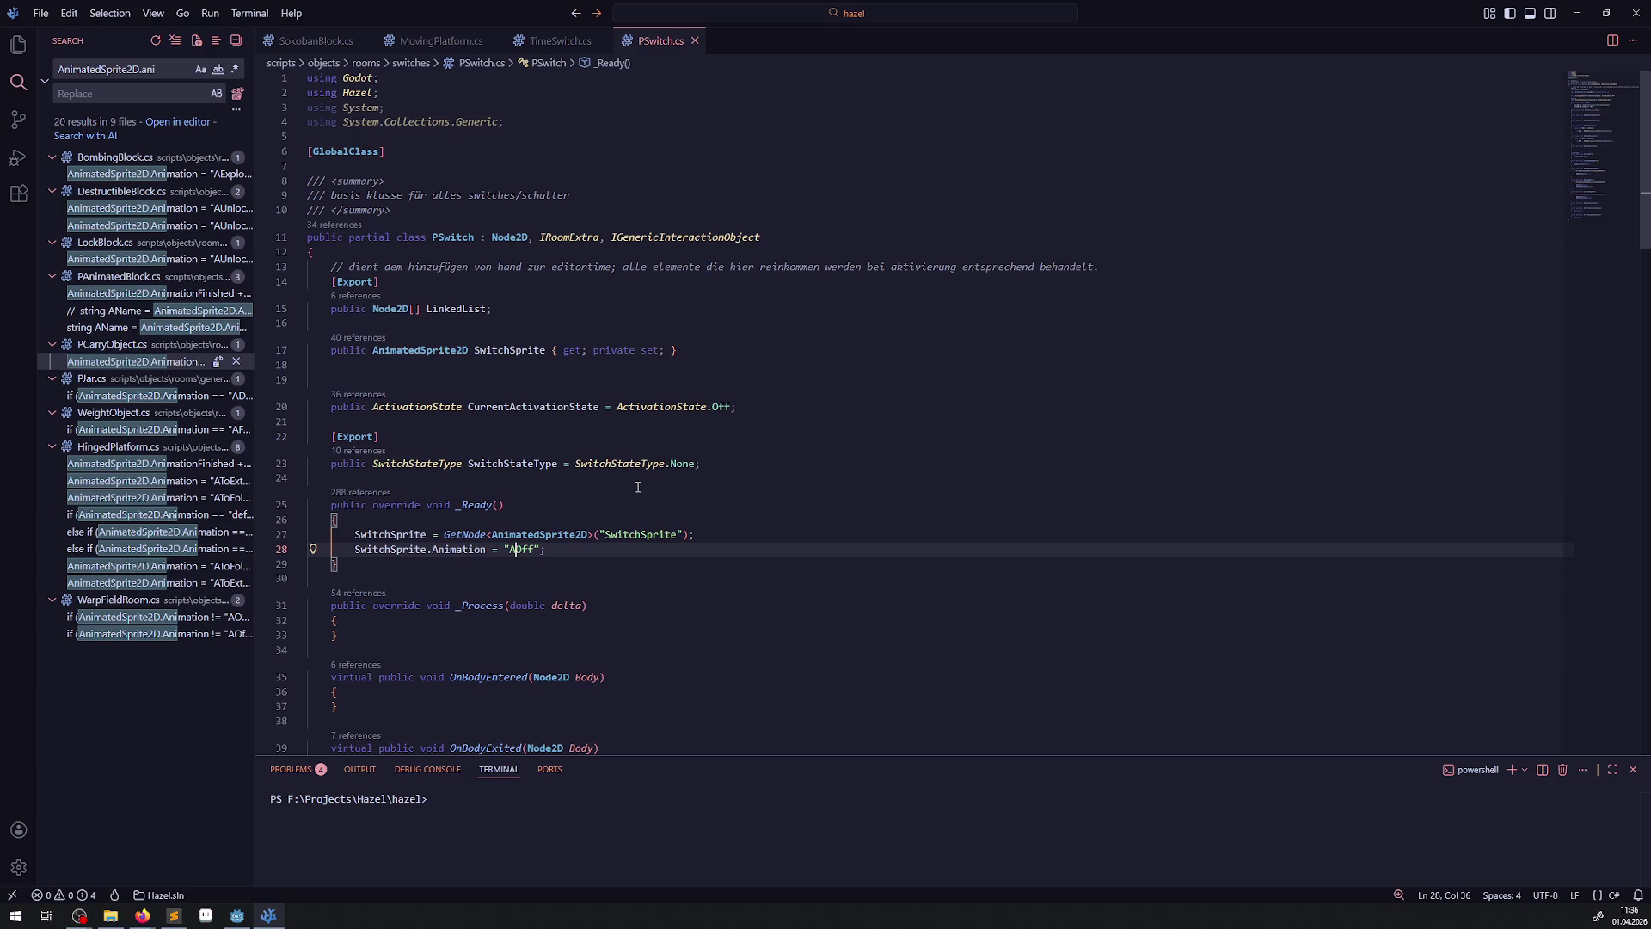
pyautogui.click(637, 487)
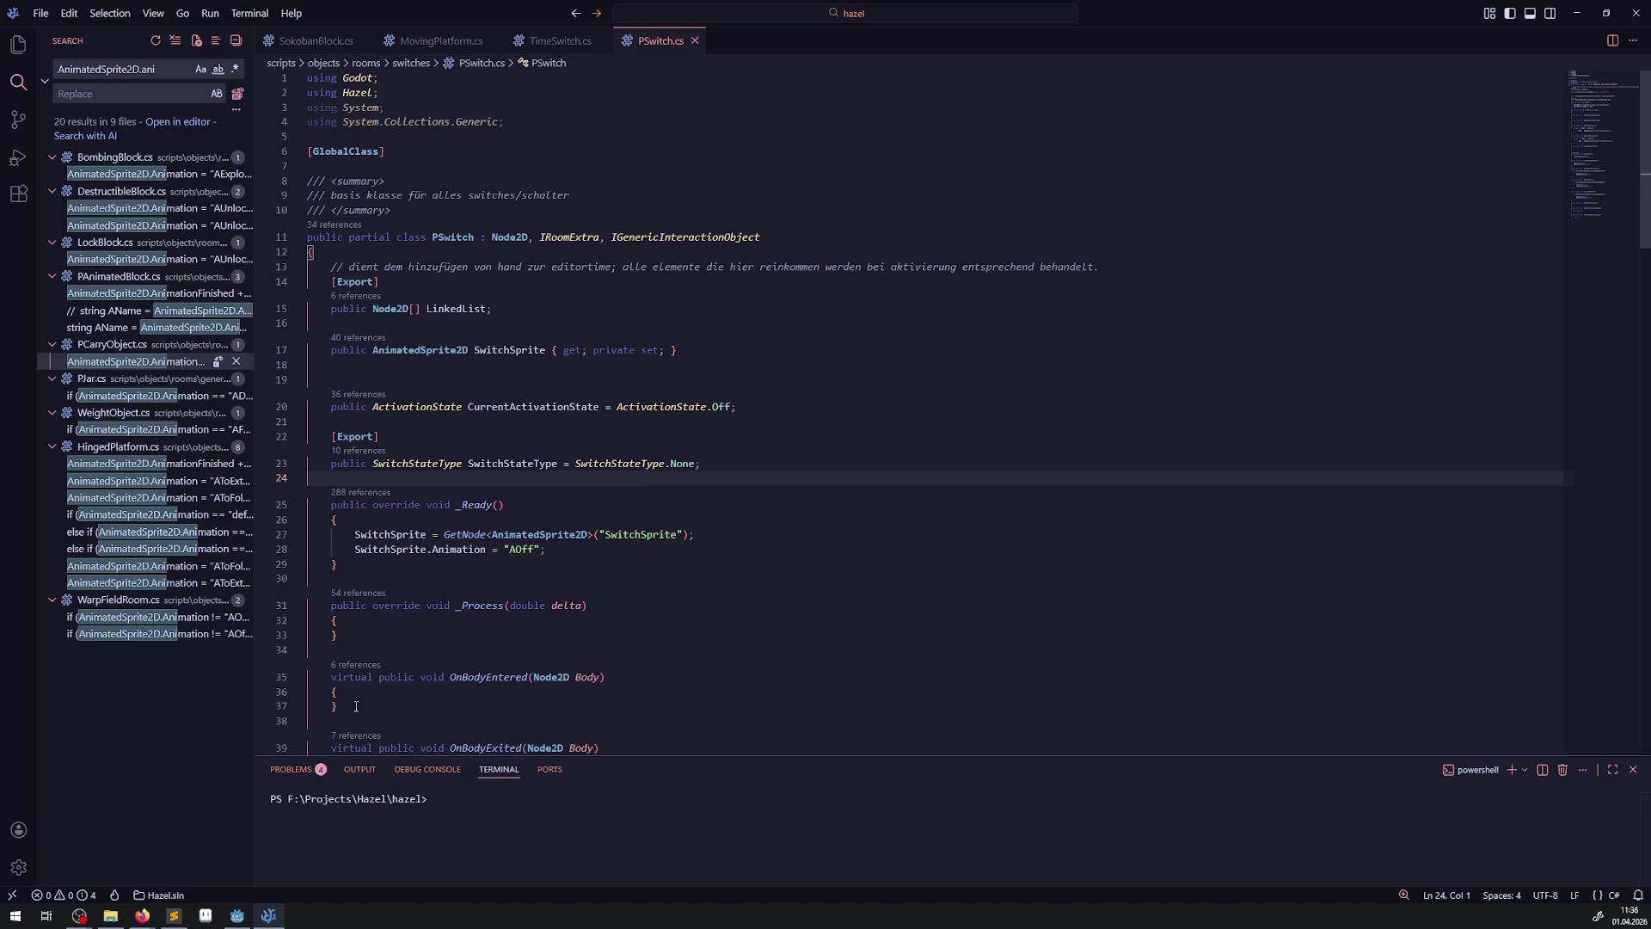
pyautogui.click(237, 919)
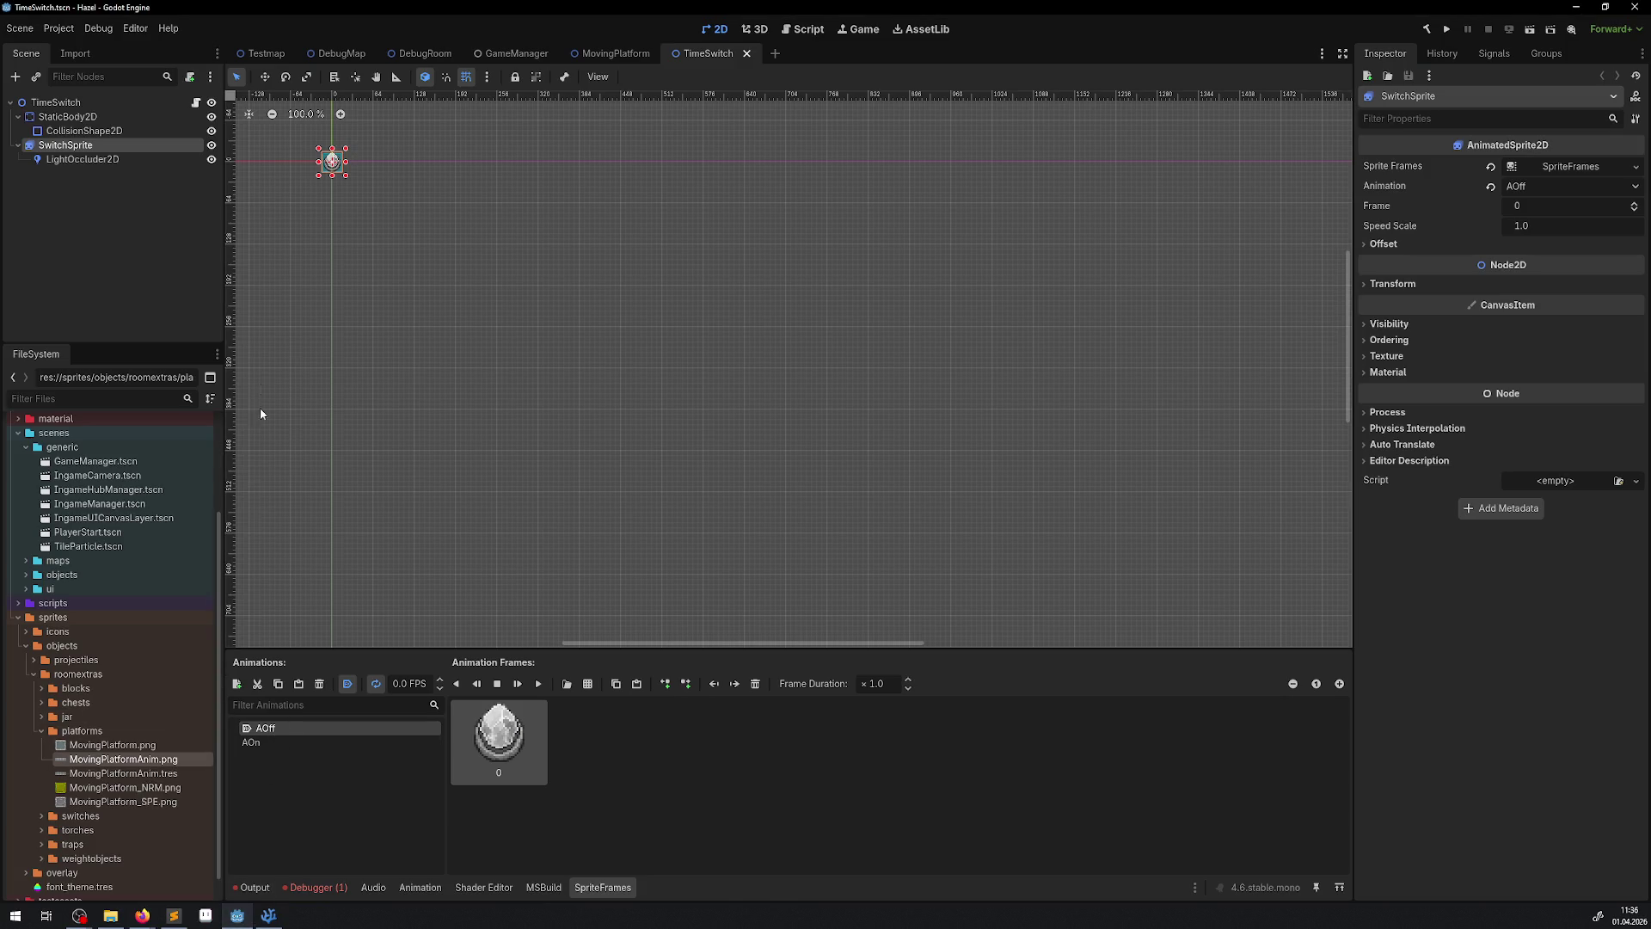
# - Rebuild the .NET project and open CustomSwitch.tscn from the rooms/switches folder
pyautogui.scroll(3, 126, 652)
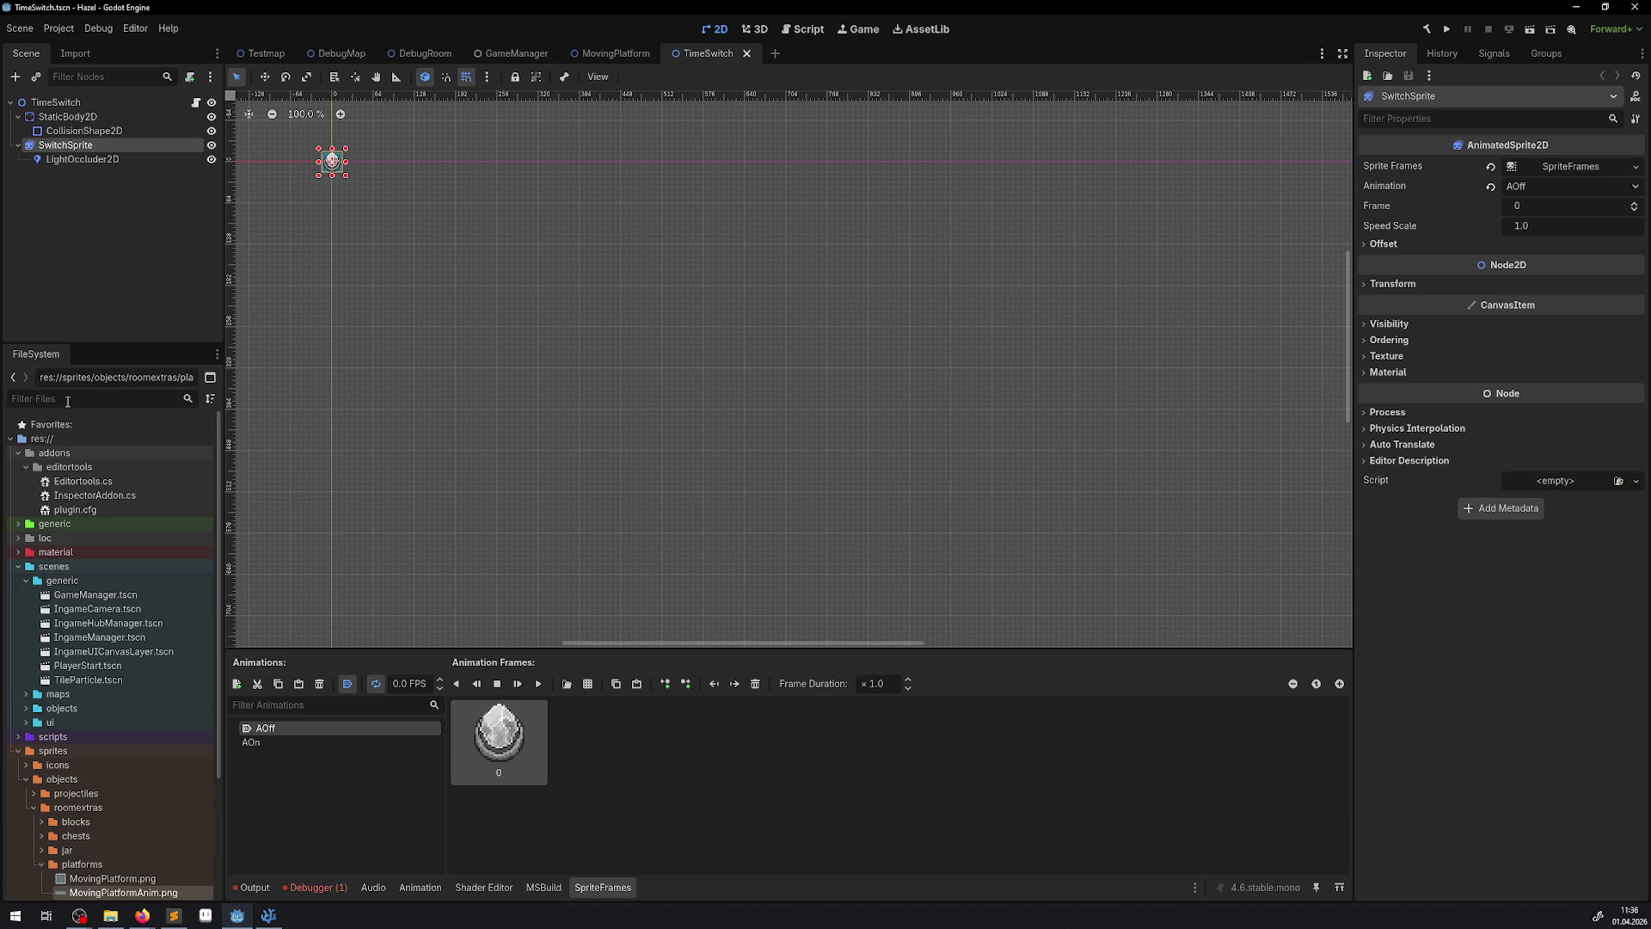
pyautogui.click(26, 707)
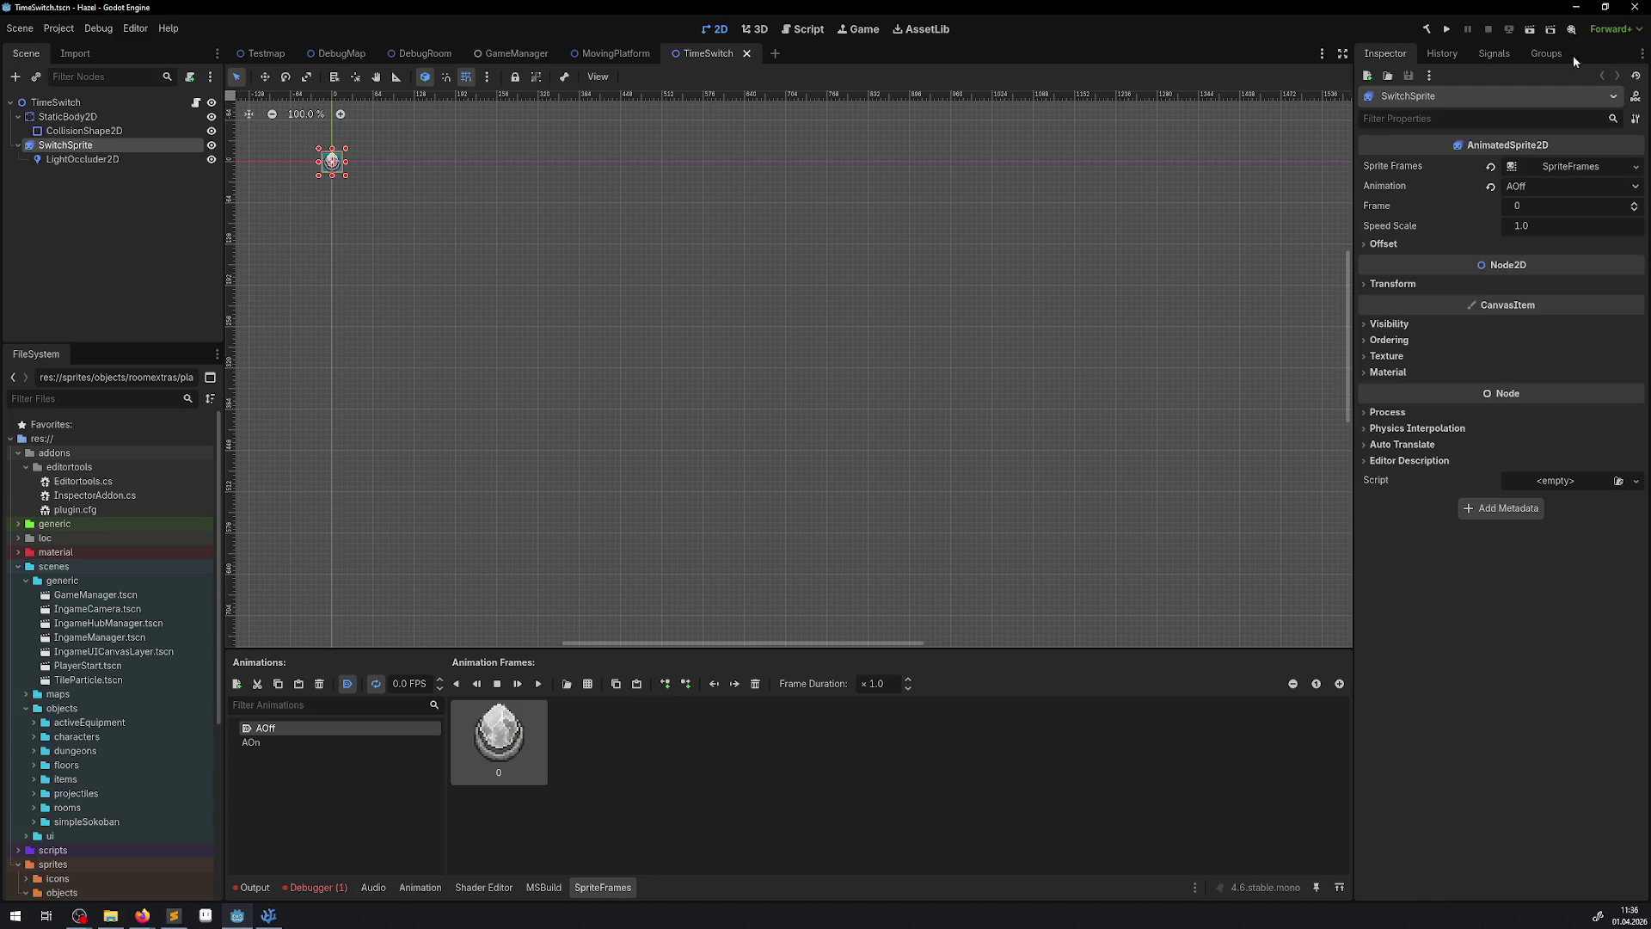
pyautogui.click(1430, 31)
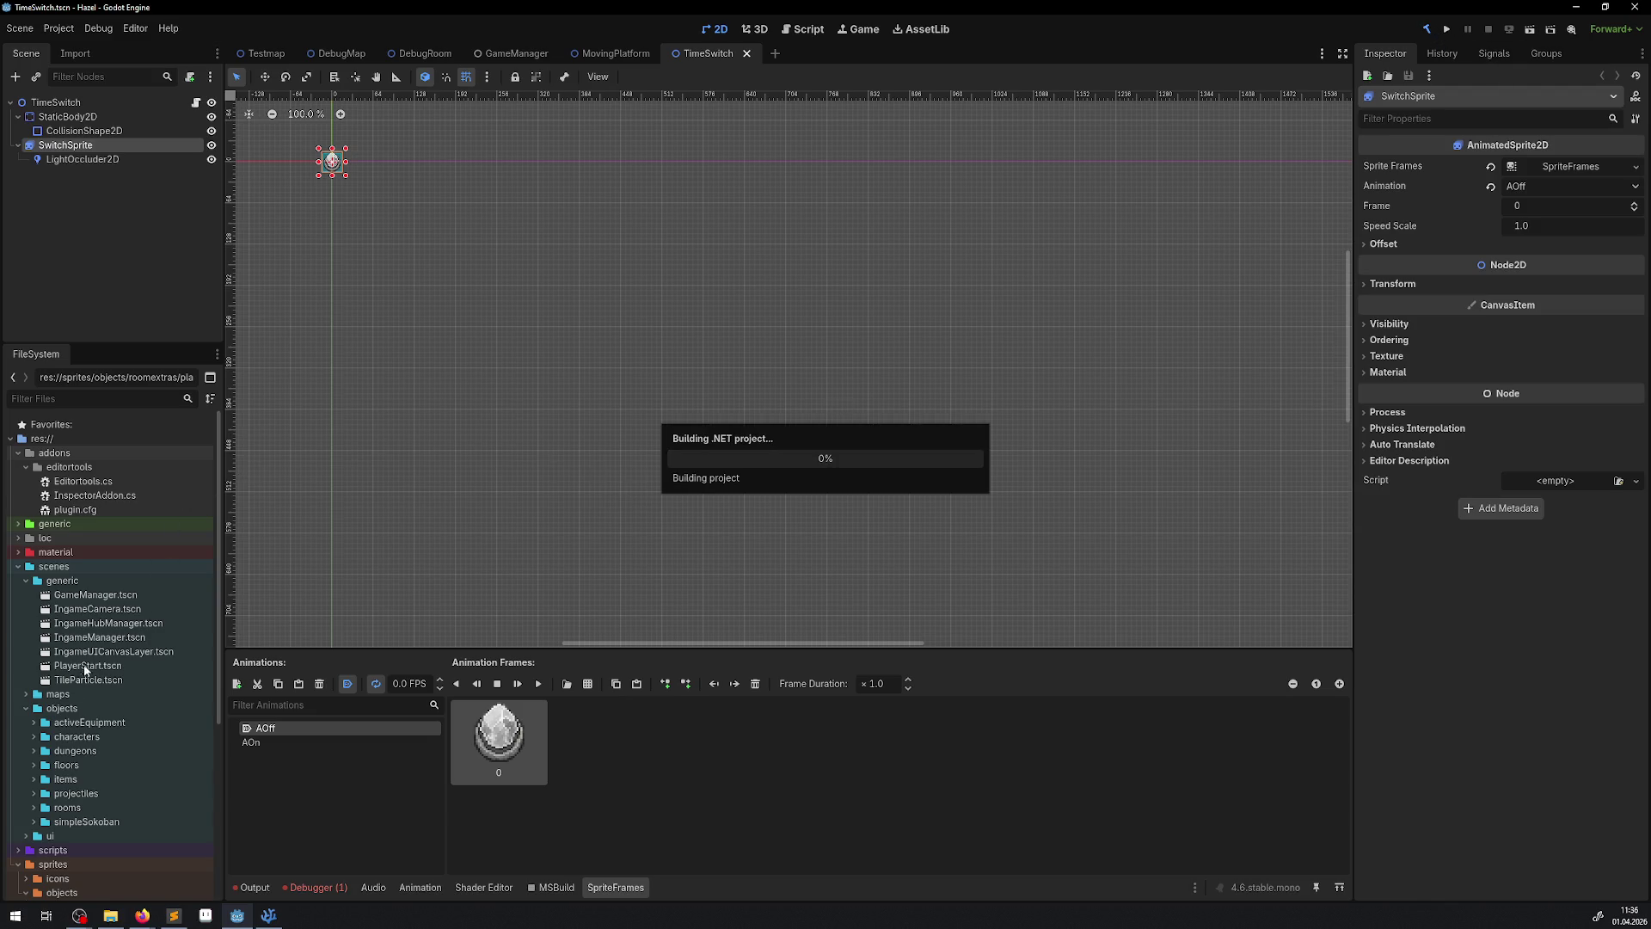
pyautogui.click(34, 808)
pyautogui.scroll(-3, 34, 799)
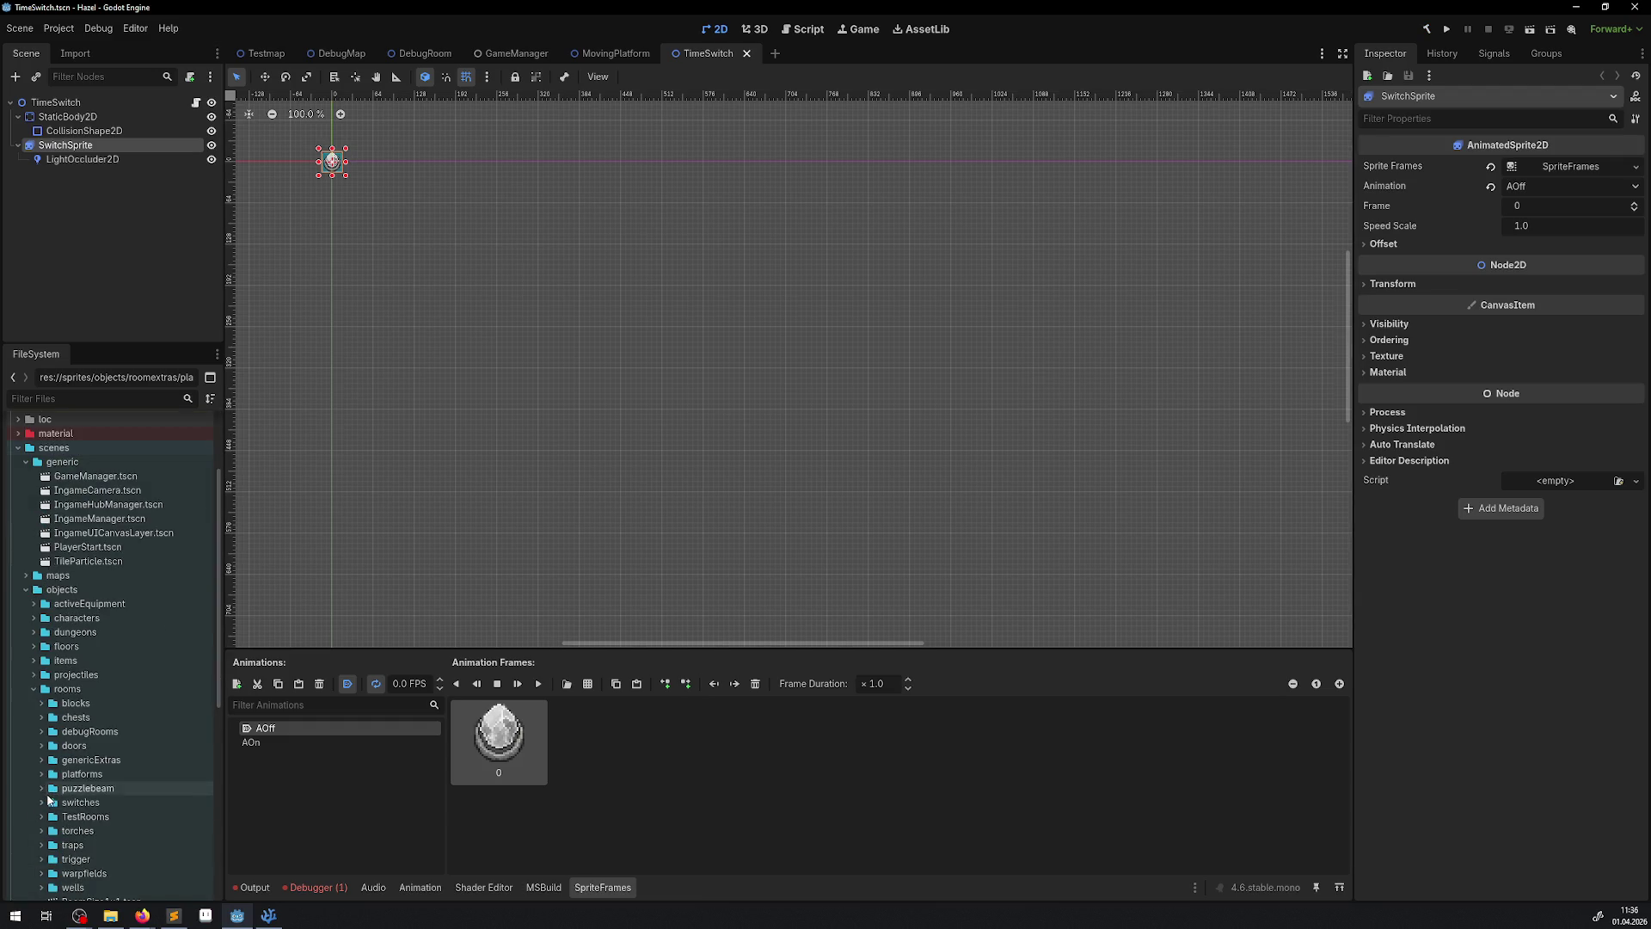
pyautogui.click(40, 802)
pyautogui.scroll(-3, 40, 804)
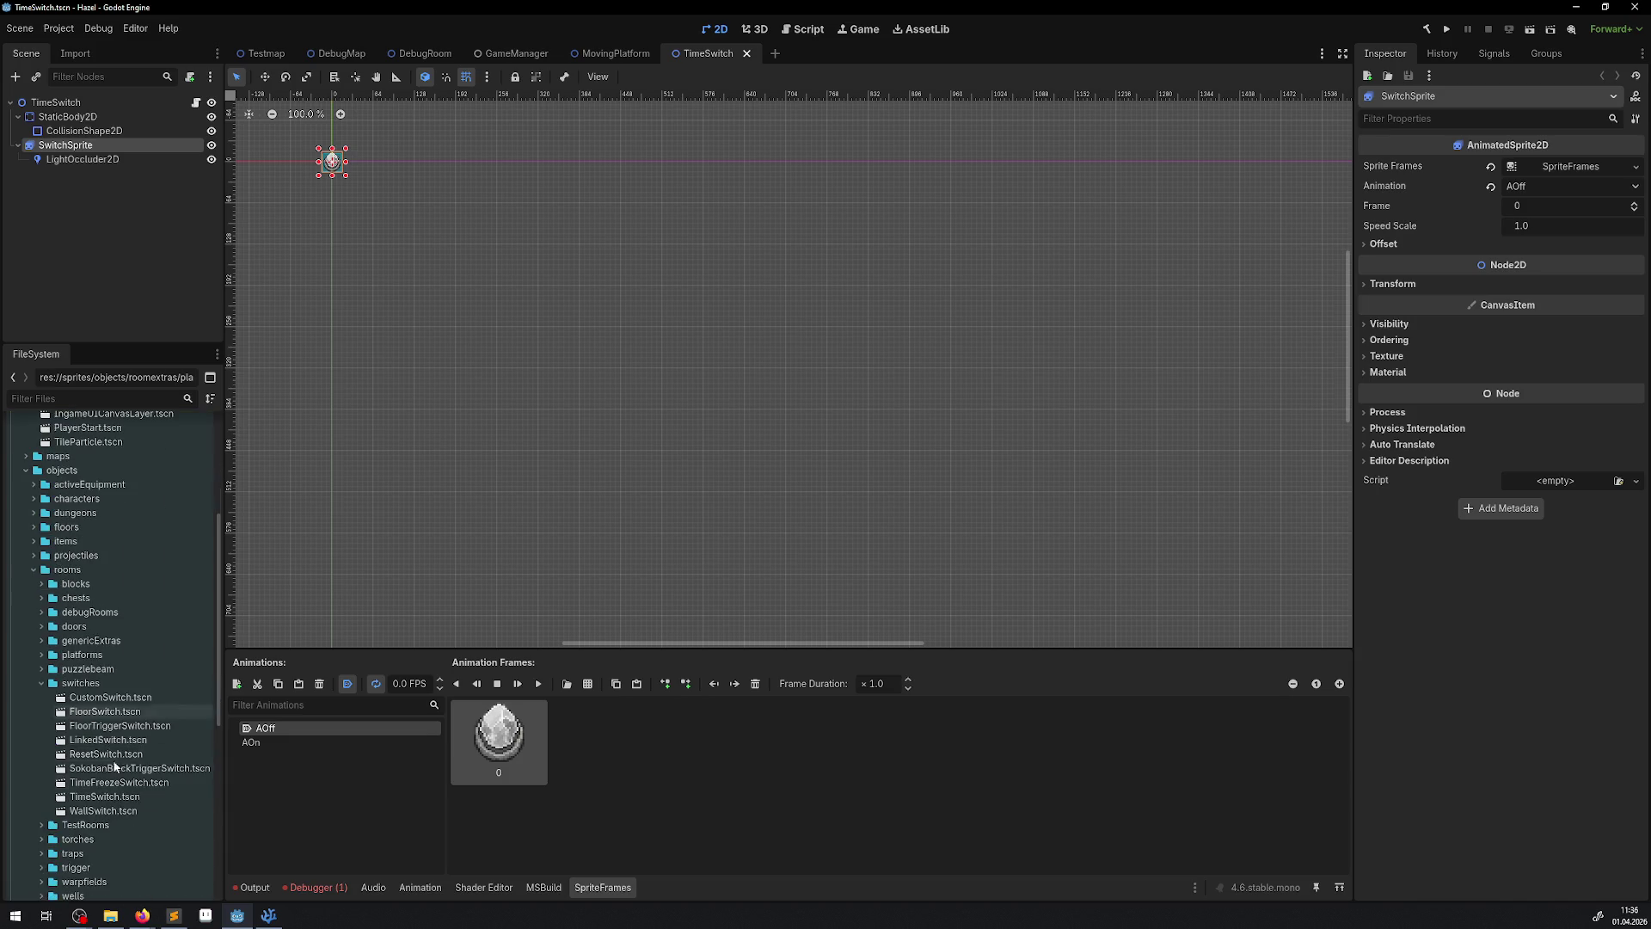
pyautogui.doubleClick(106, 699)
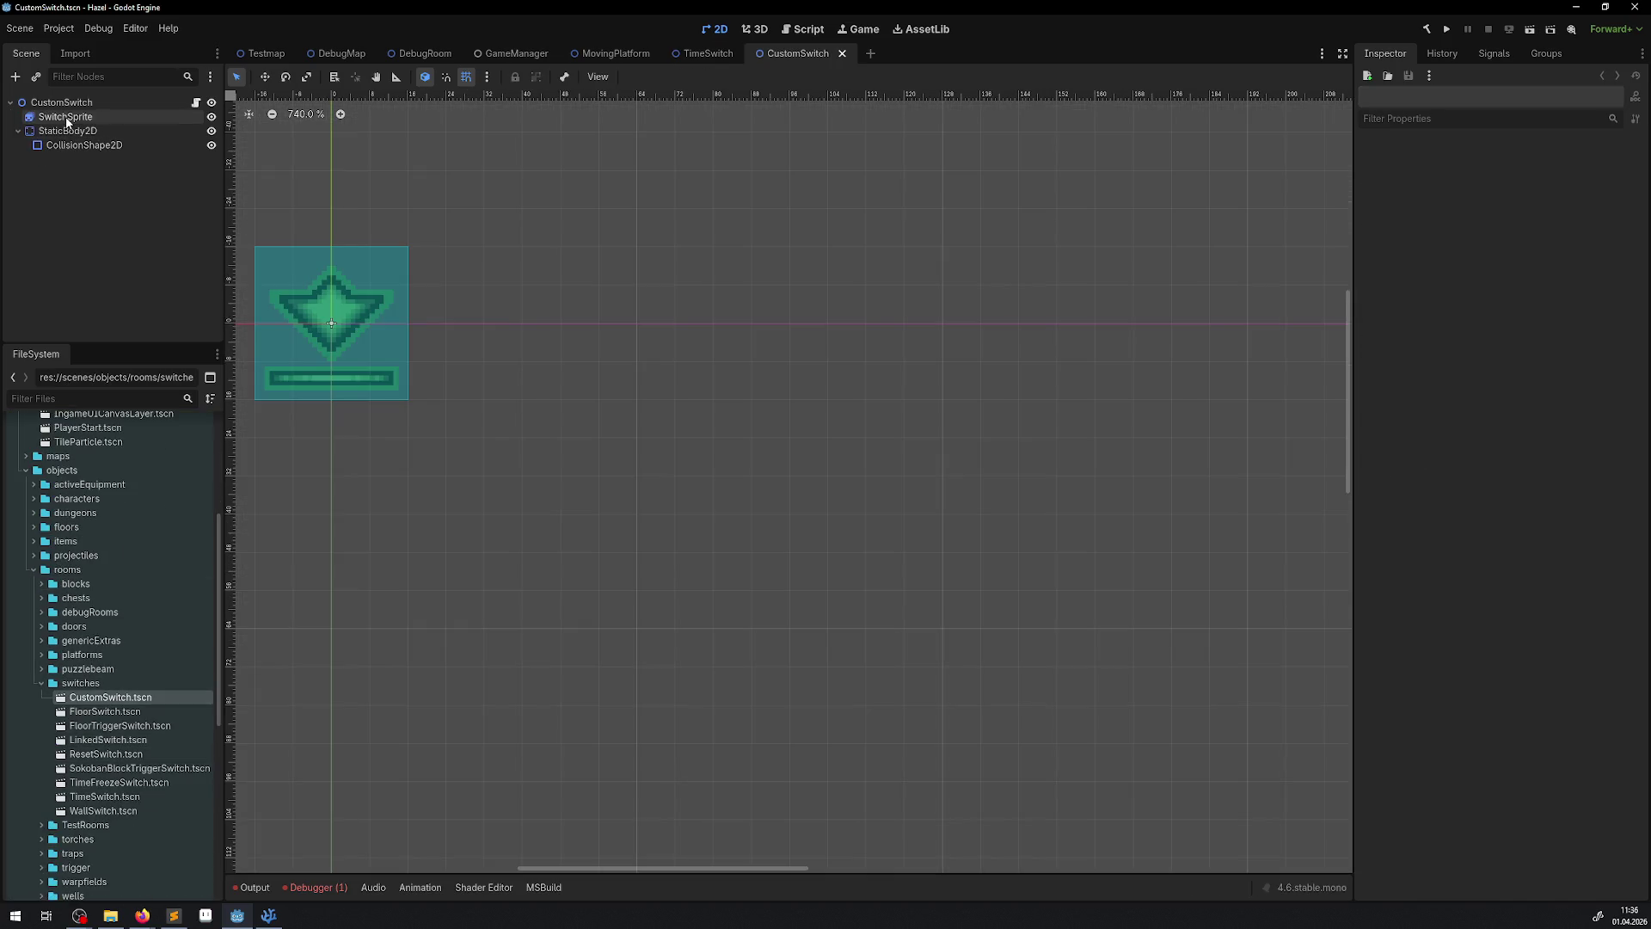
# - In CustomSwitch, move SwitchSprite to the bottom, rename its animations to AOff and AOn, and save
pyautogui.click(66, 118)
pyautogui.moveTo(66, 121); pyautogui.dragTo(94, 147)
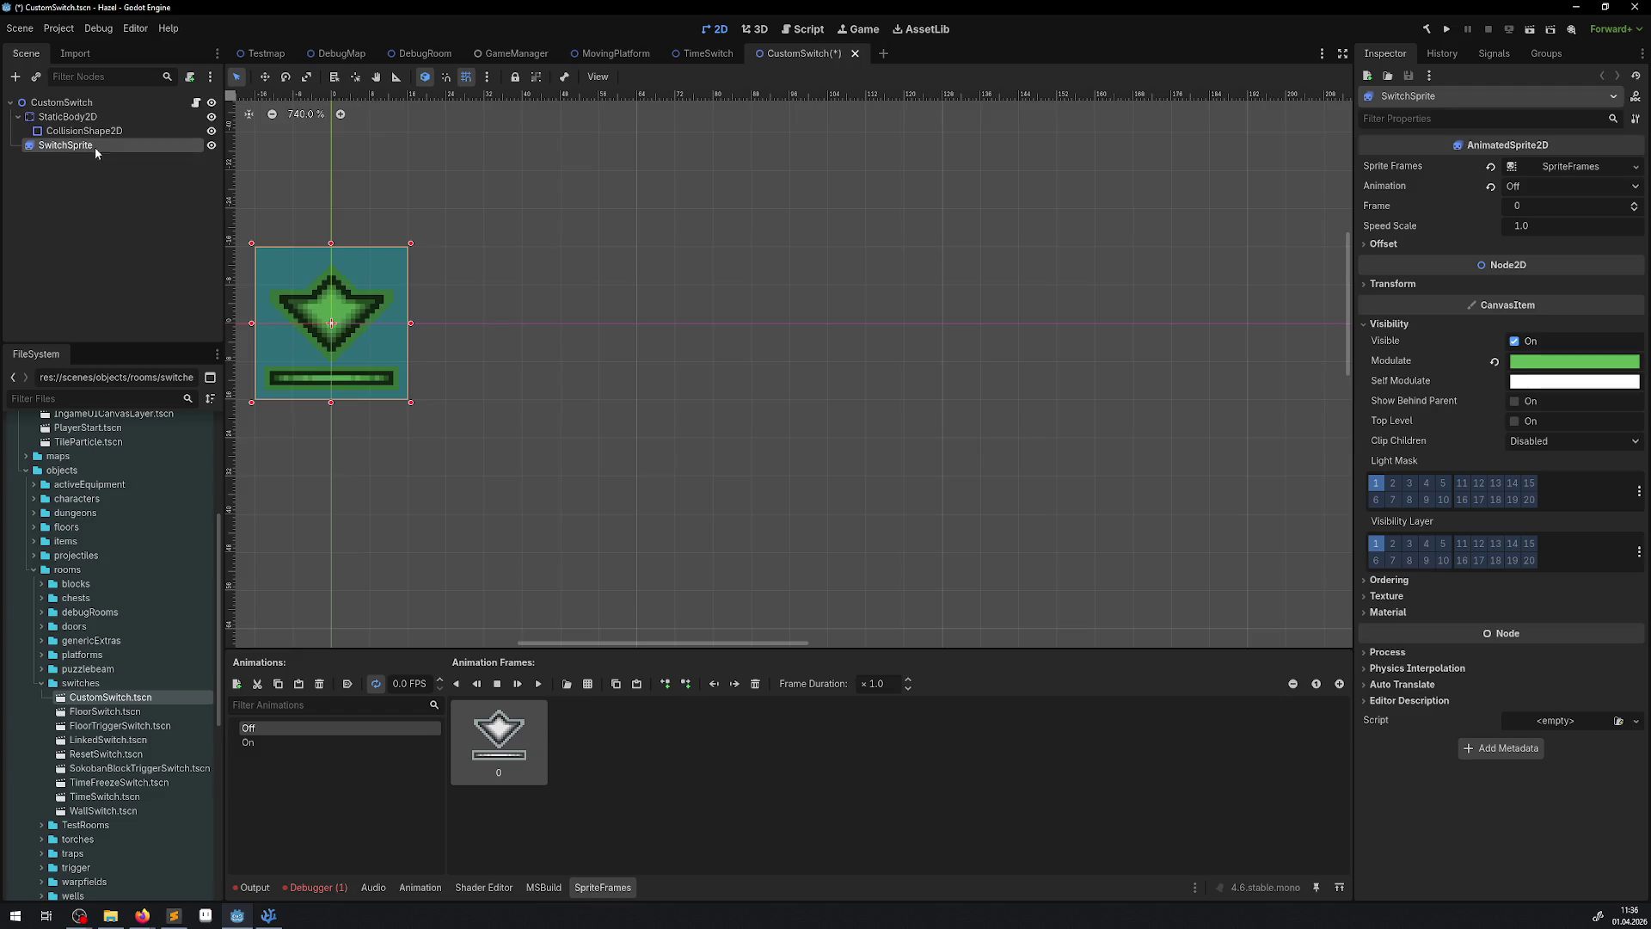
pyautogui.doubleClick(286, 729)
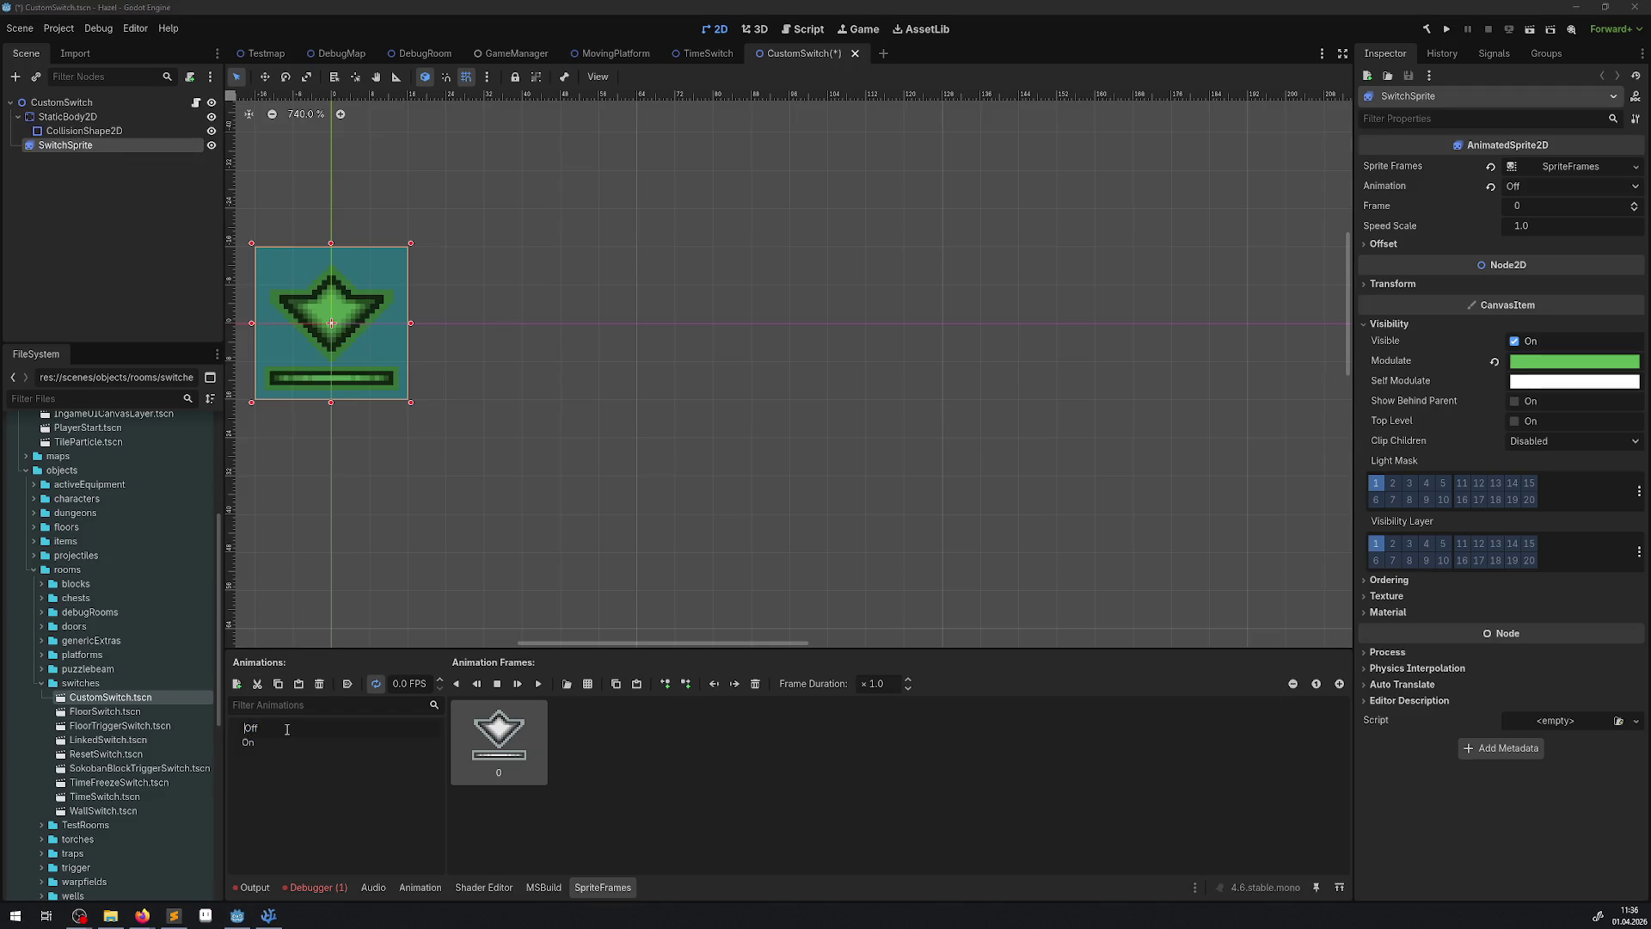
pyautogui.write('A')
pyautogui.click(249, 745)
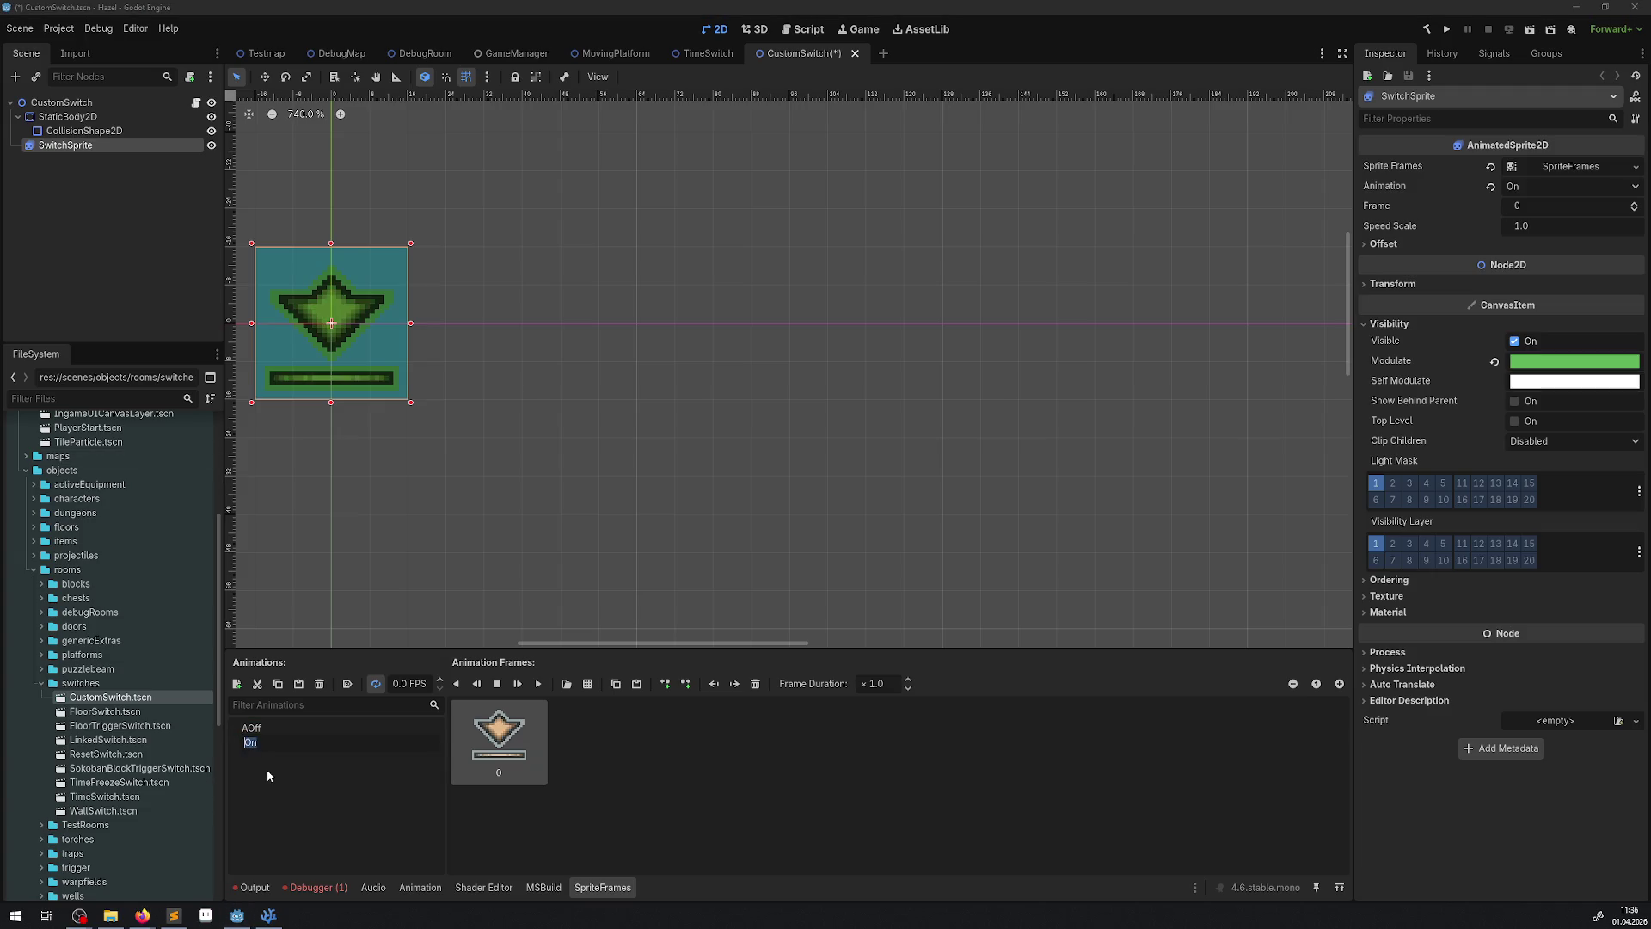
pyautogui.write('A')
pyautogui.press('Return')
pyautogui.hotkey('ctrl', 's')
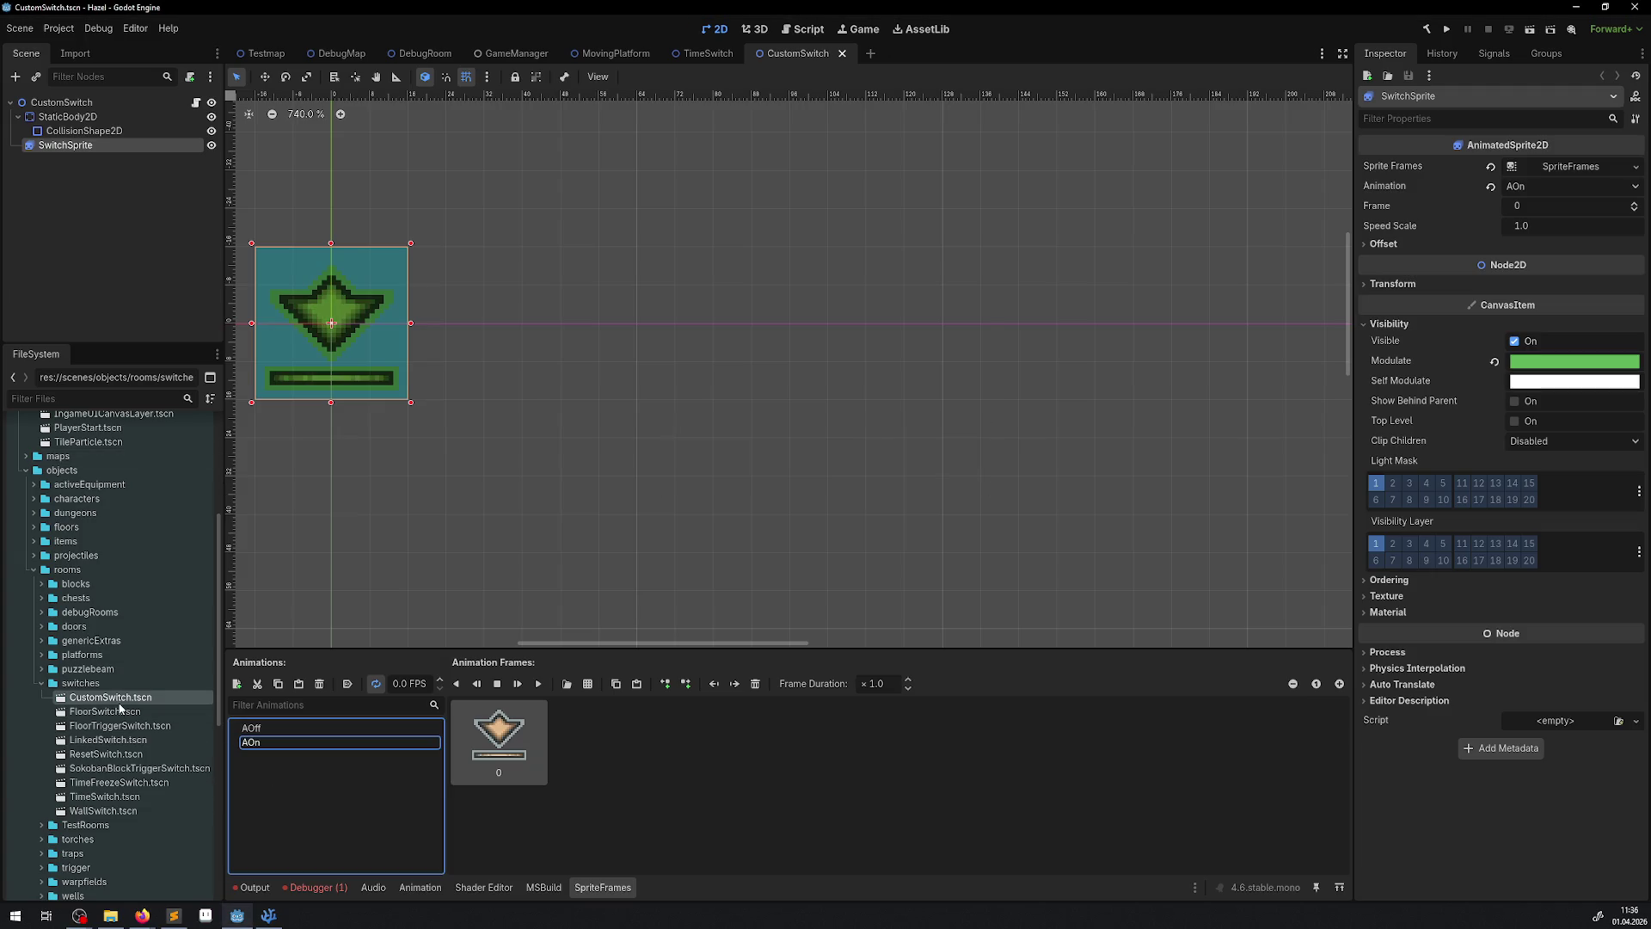
# - Open FloorSwitch, rename its sprite animations to AOff and AOn, and save the scene
pyautogui.doubleClick(117, 714)
pyautogui.doubleClick(114, 699)
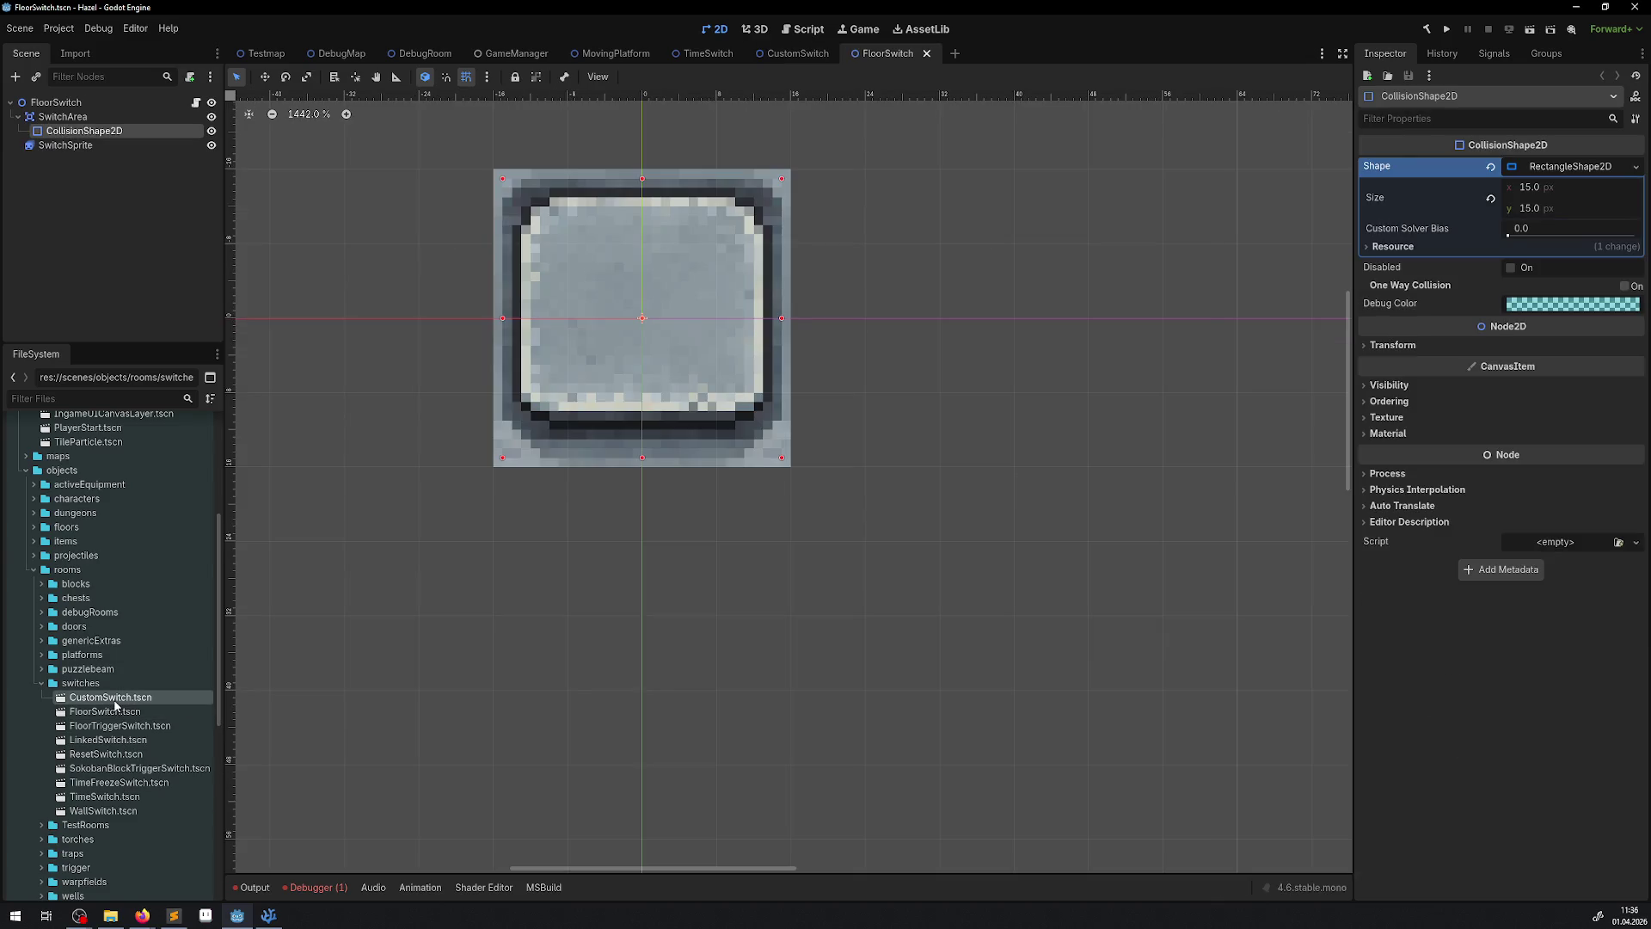
pyautogui.doubleClick(115, 713)
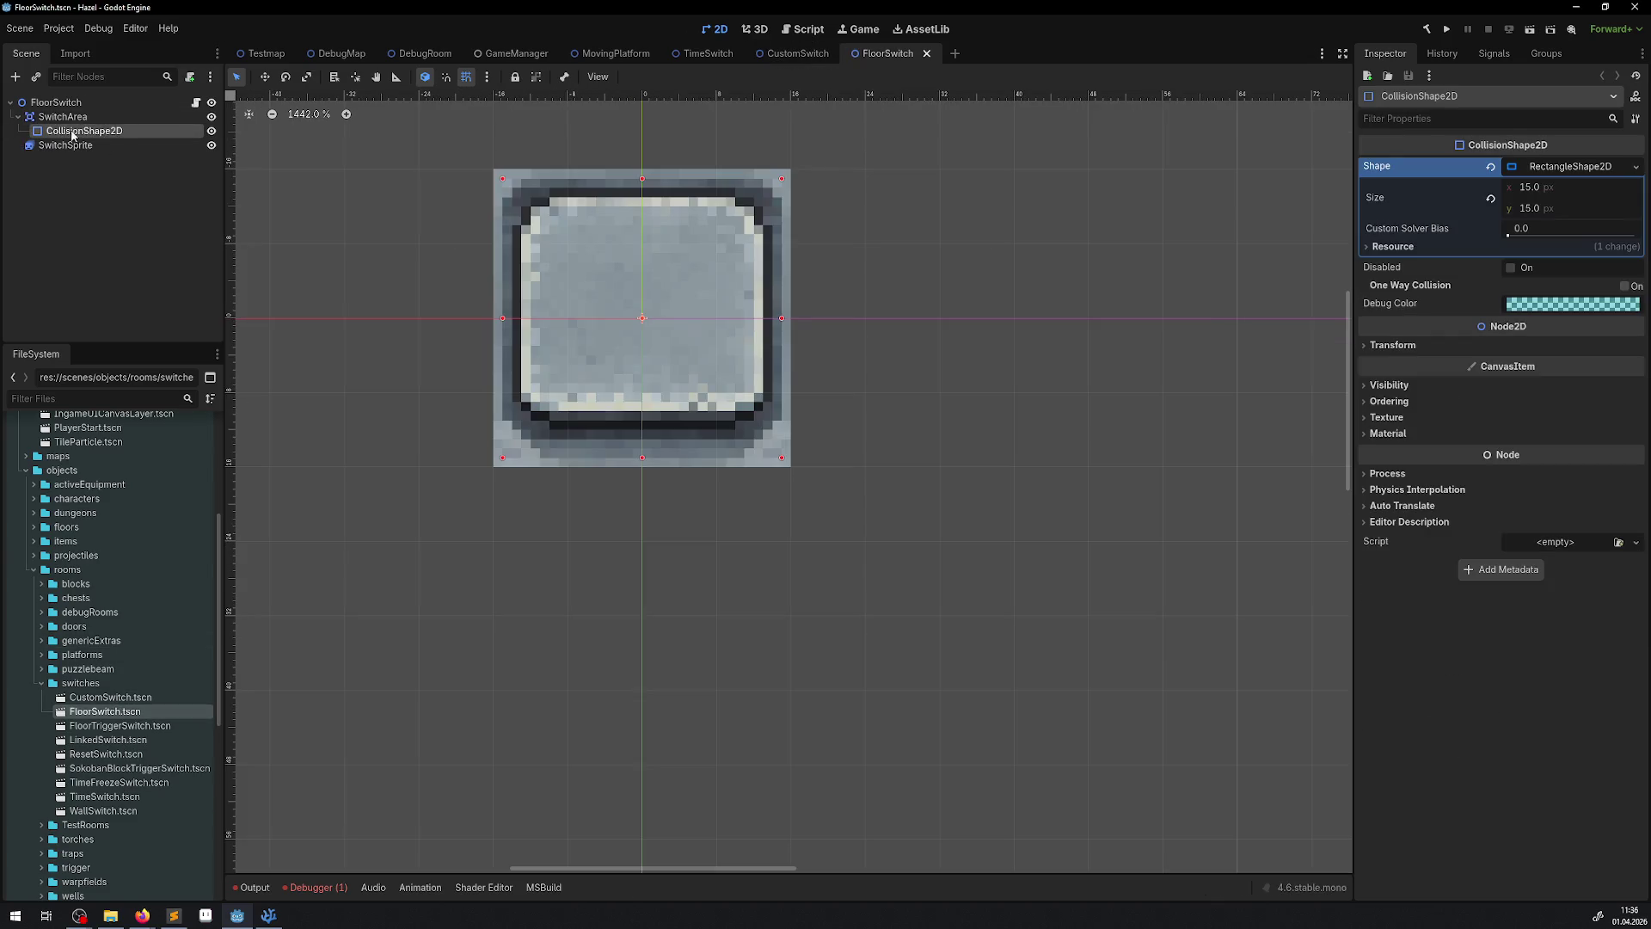
pyautogui.click(66, 145)
pyautogui.click(262, 734)
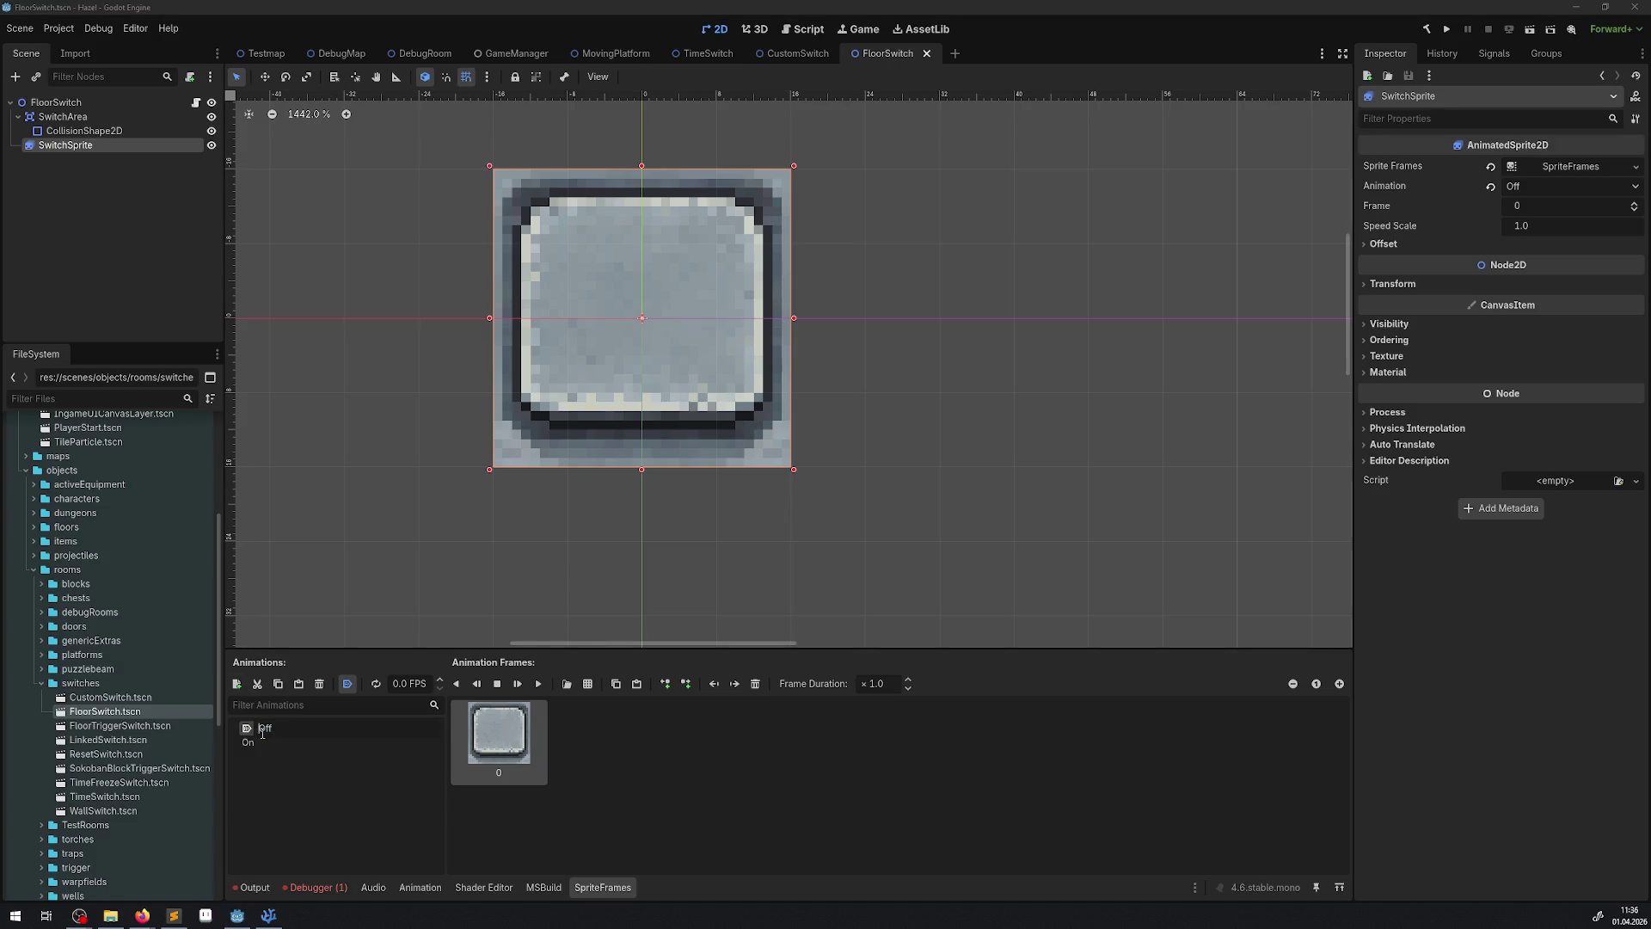
pyautogui.write('A')
pyautogui.click(263, 740)
pyautogui.click(264, 739)
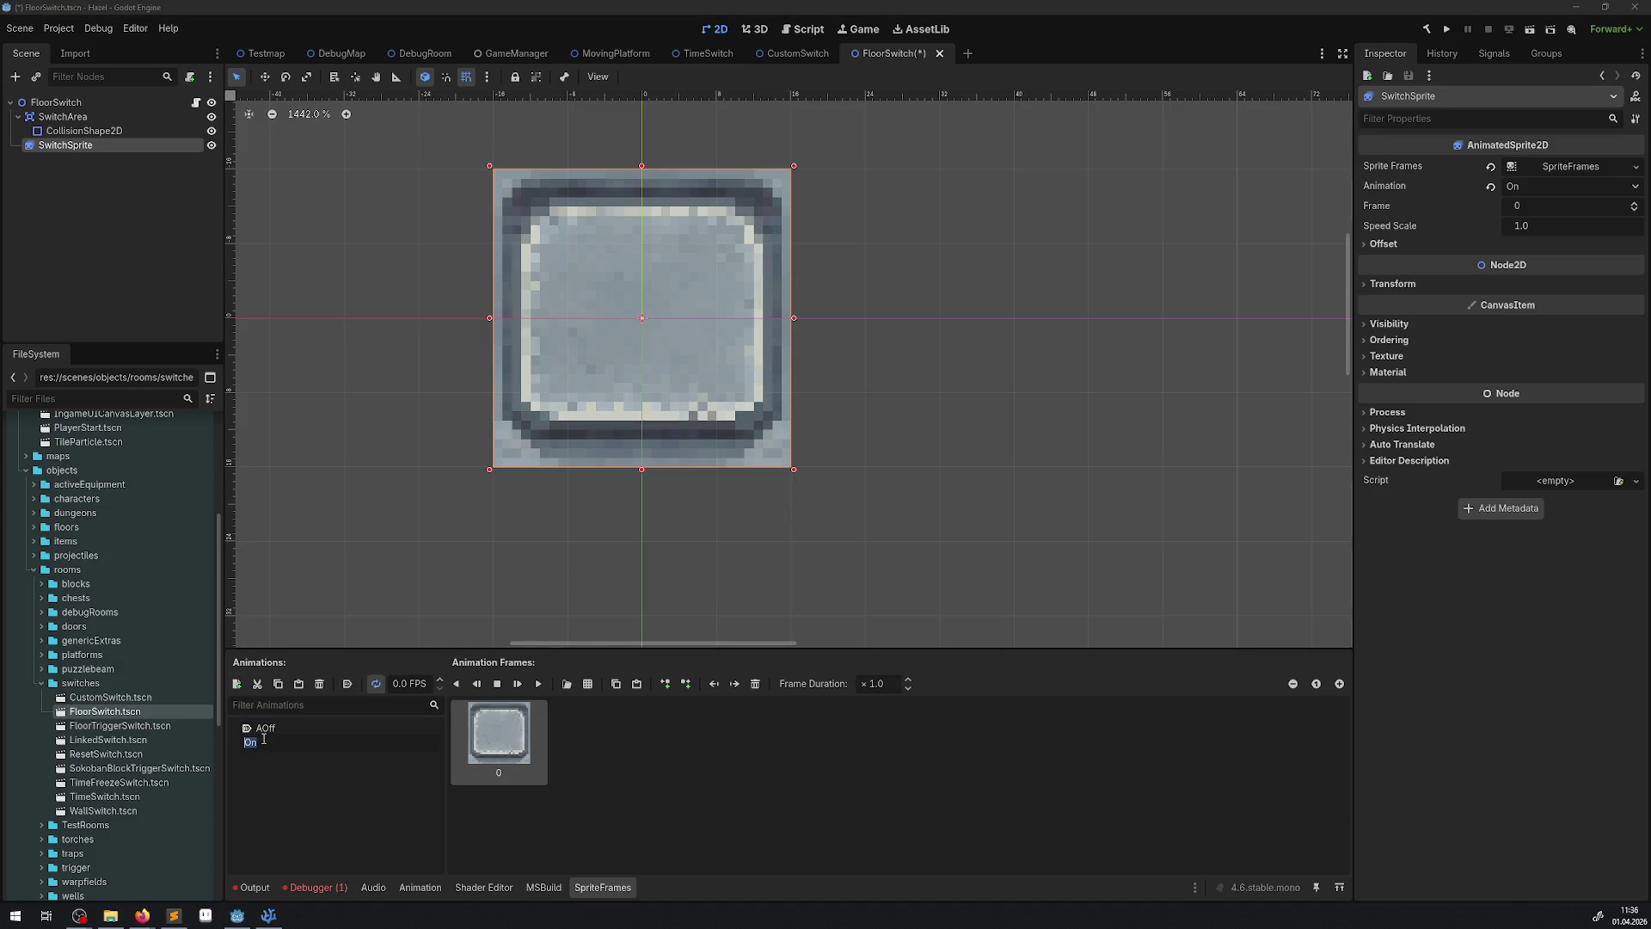
pyautogui.write('A')
pyautogui.press('Return')
pyautogui.hotkey('ctrl', 's')
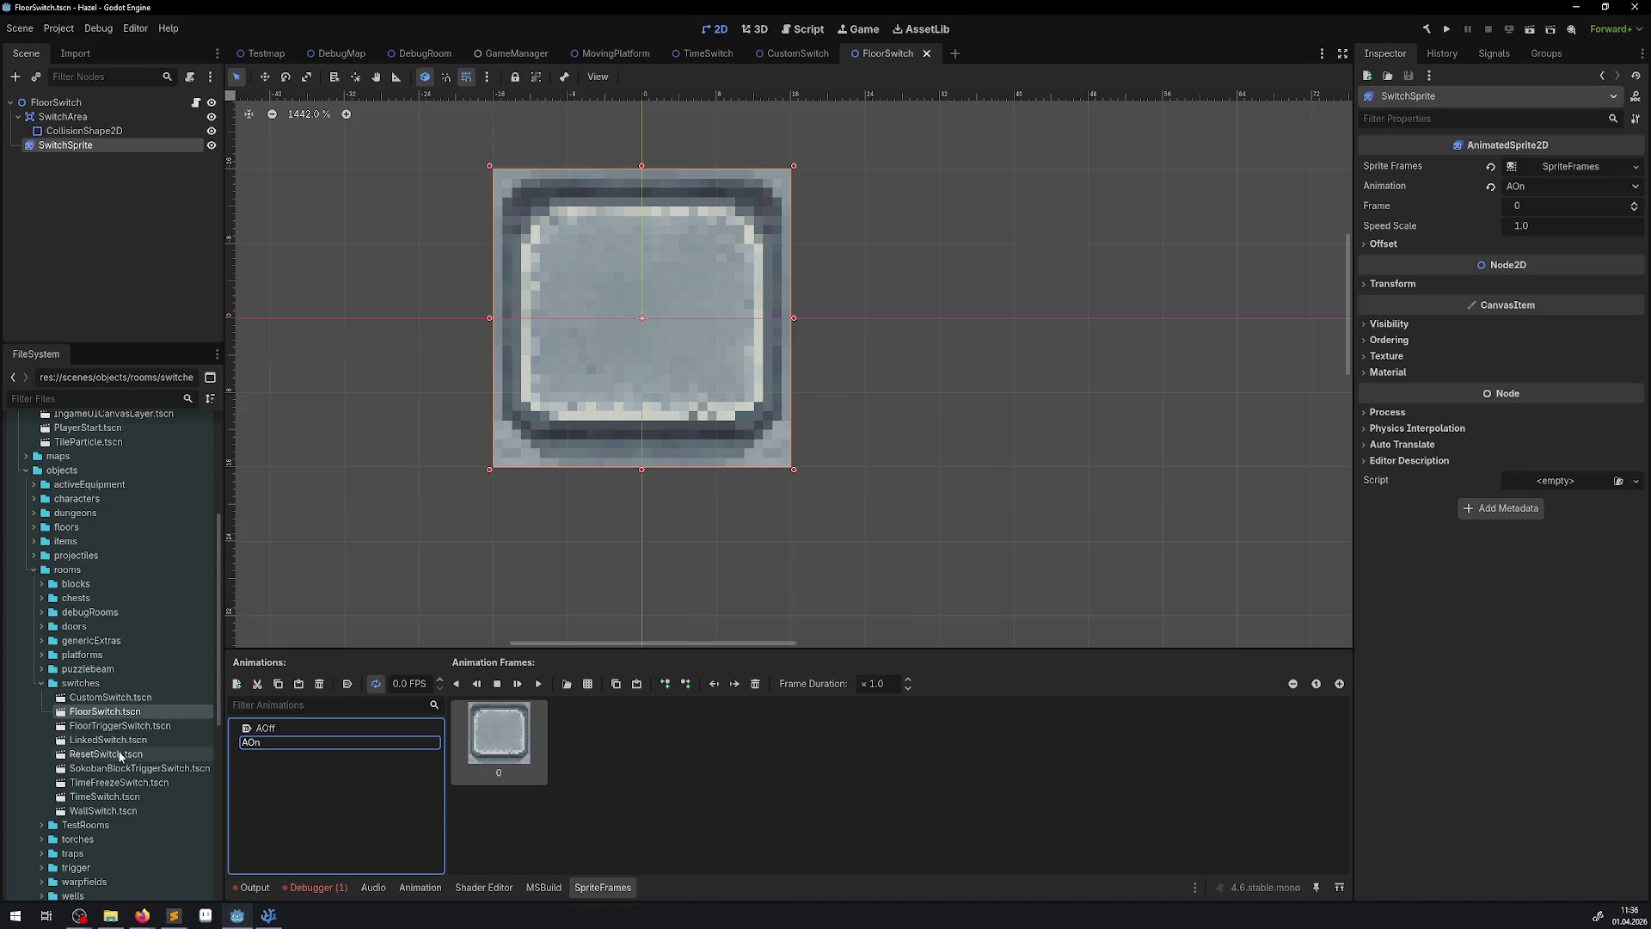
pyautogui.doubleClick(114, 730)
# - Rename FloorTriggerSwitch's sprite animations to AOff and AOn and save the scene
pyautogui.click(100, 146)
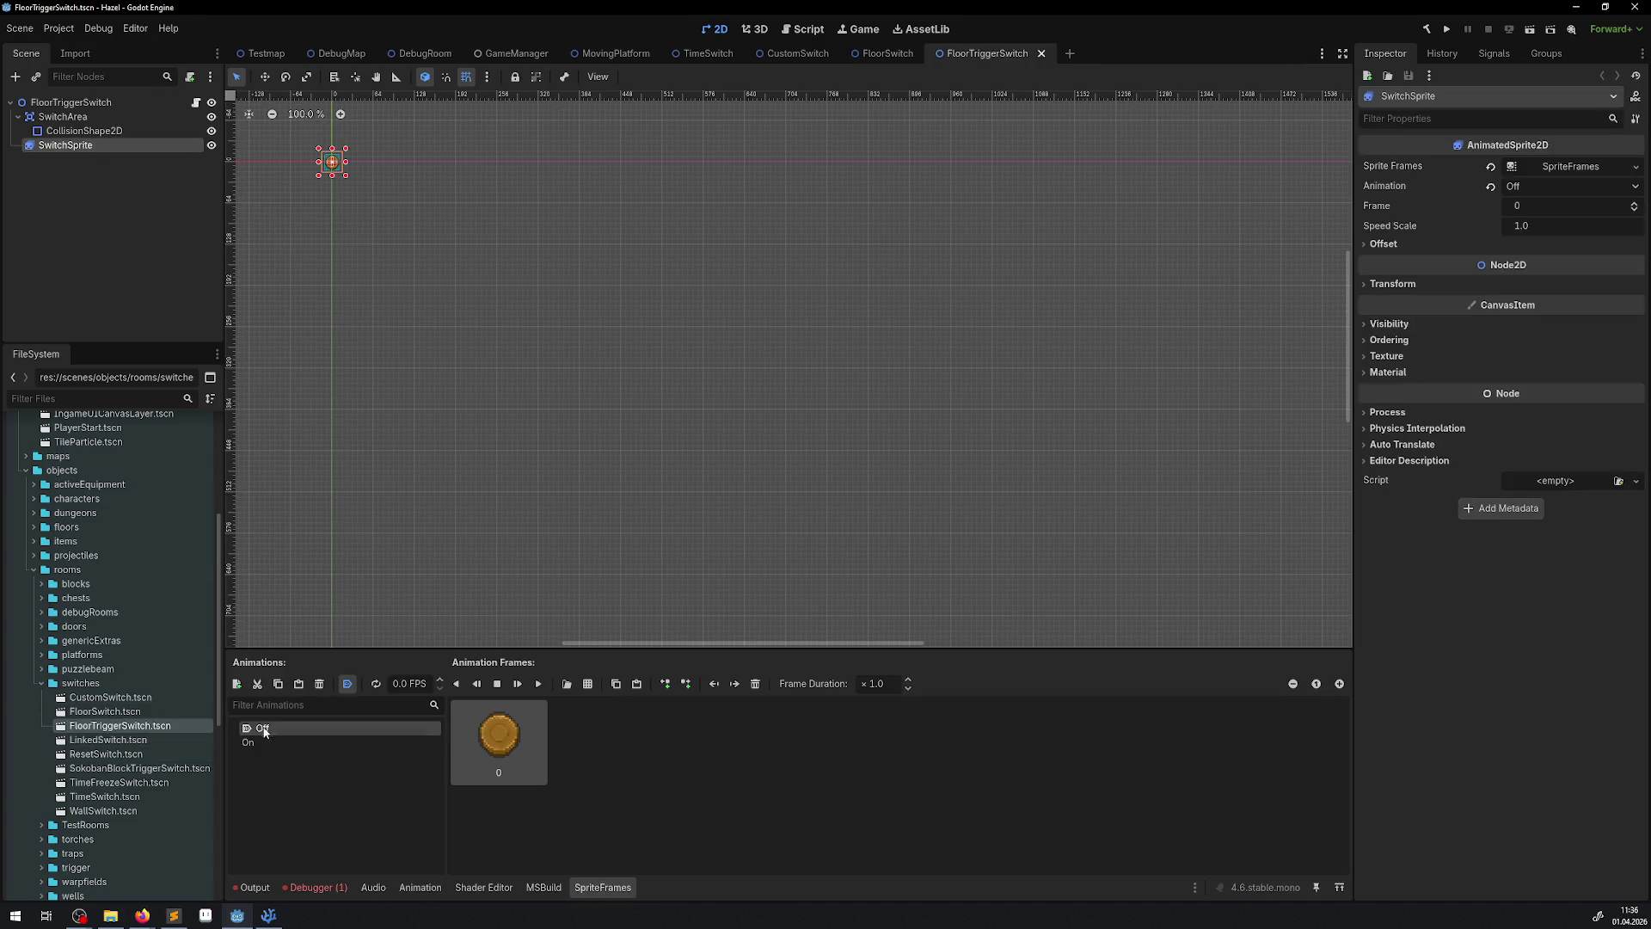
pyautogui.write('A')
pyautogui.press('Return')
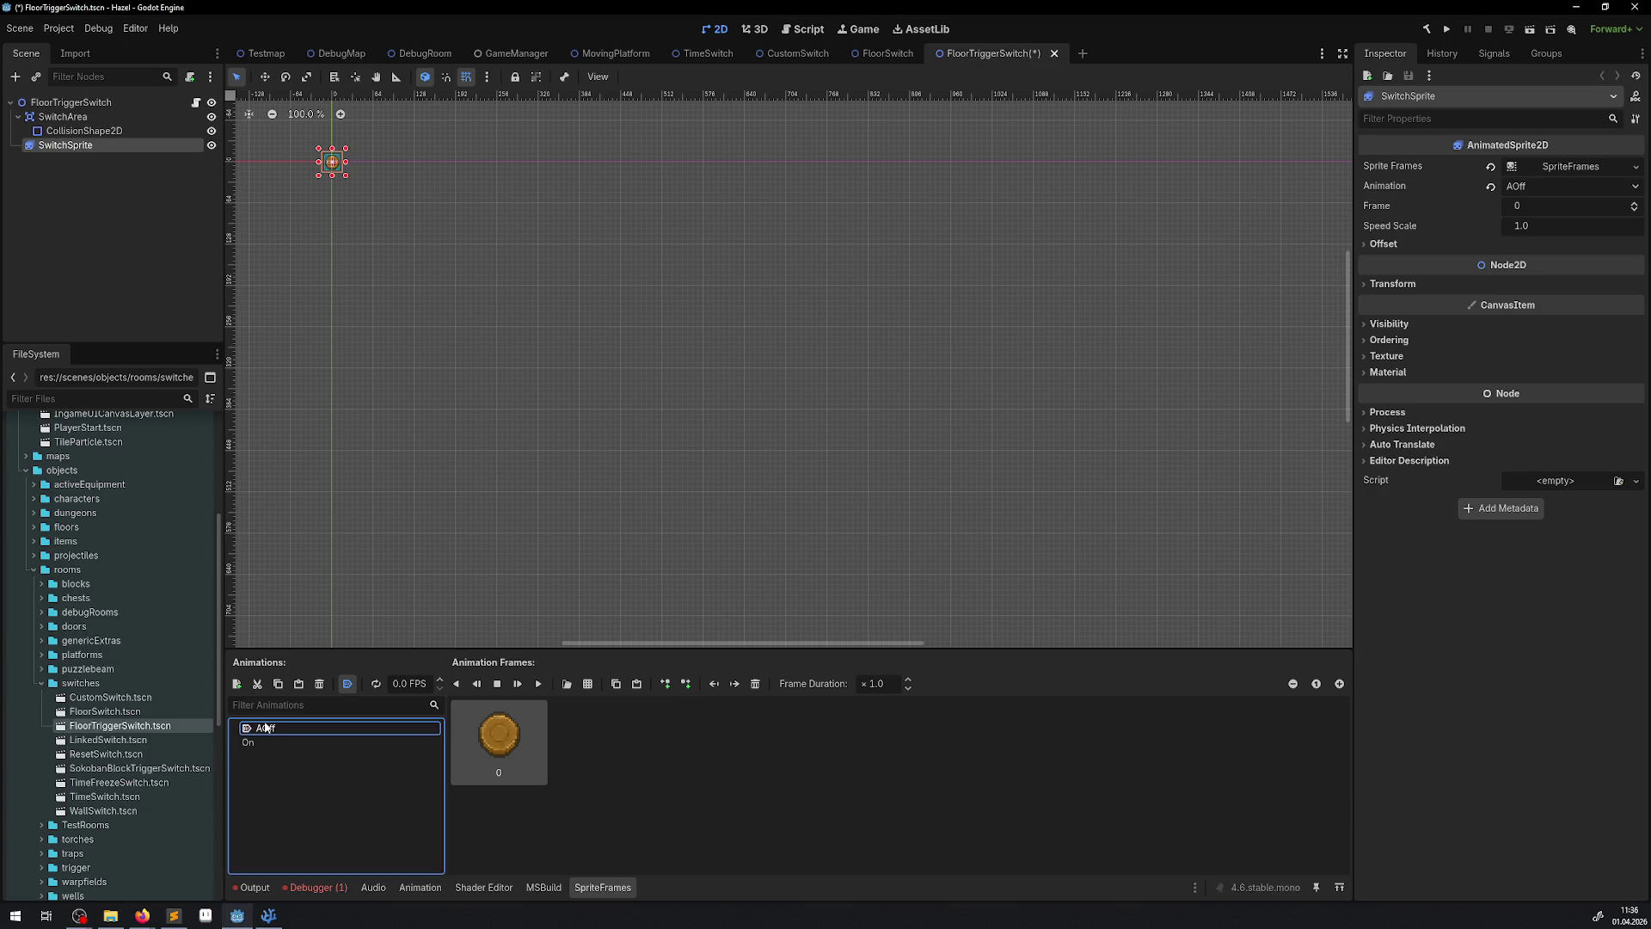
pyautogui.doubleClick(260, 742)
pyautogui.press('Home')
pyautogui.write('A')
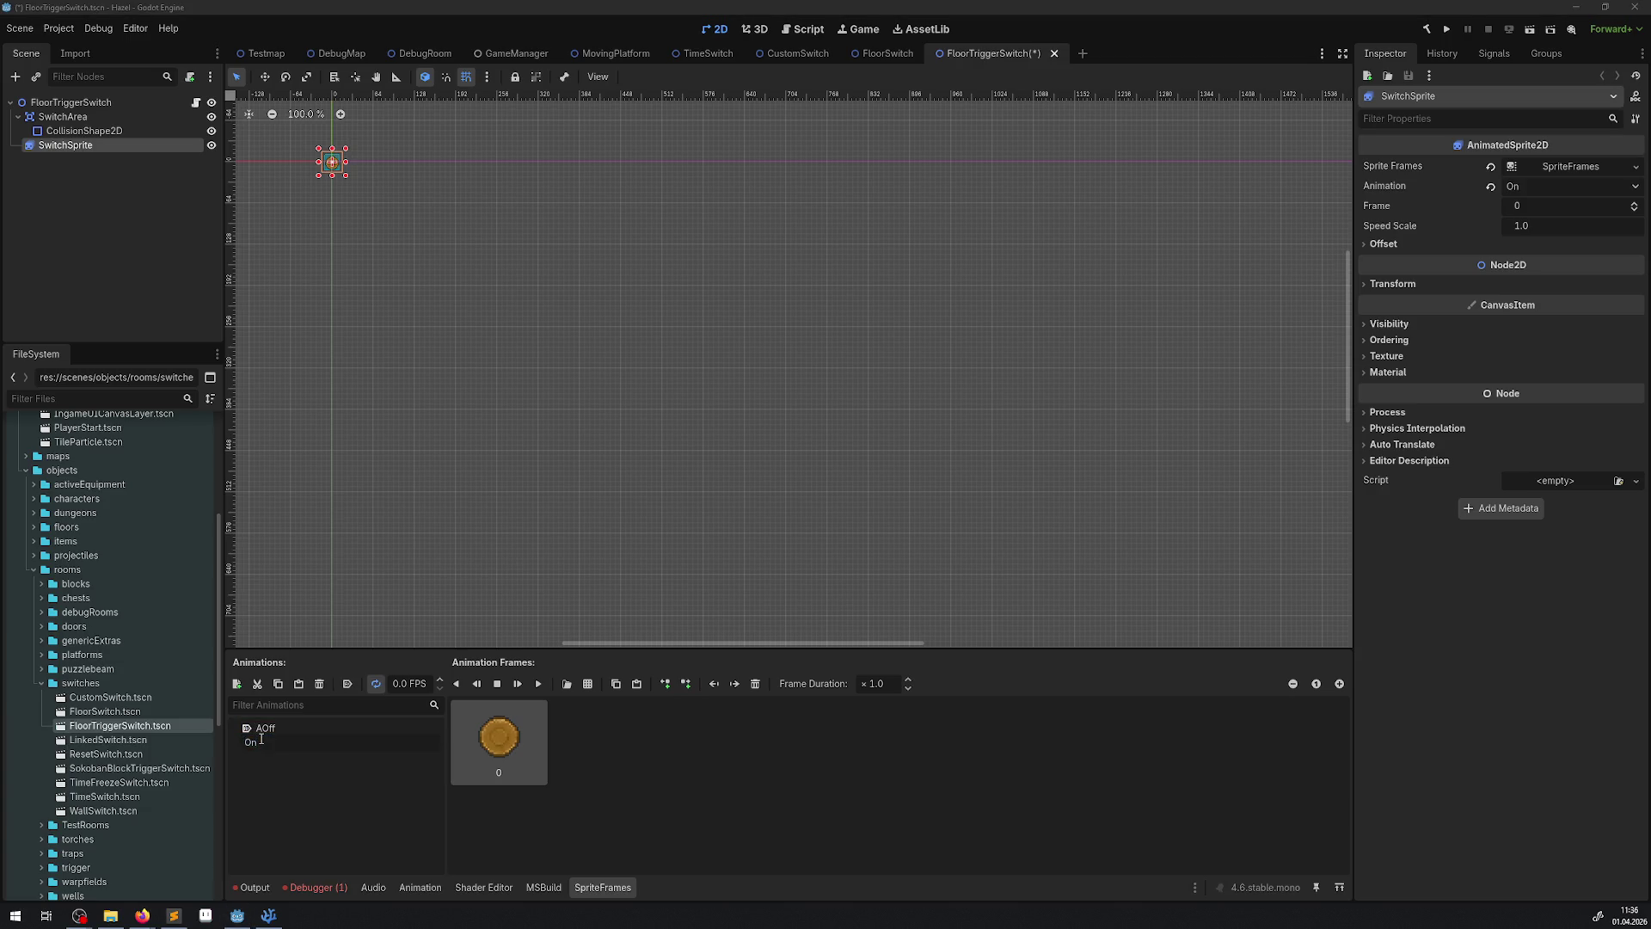
pyautogui.press('Return')
pyautogui.hotkey('ctrl', 's')
# - Open LinkedSwitch, rename its sprite animations to AOff and AOn, and save
pyautogui.doubleClick(147, 741)
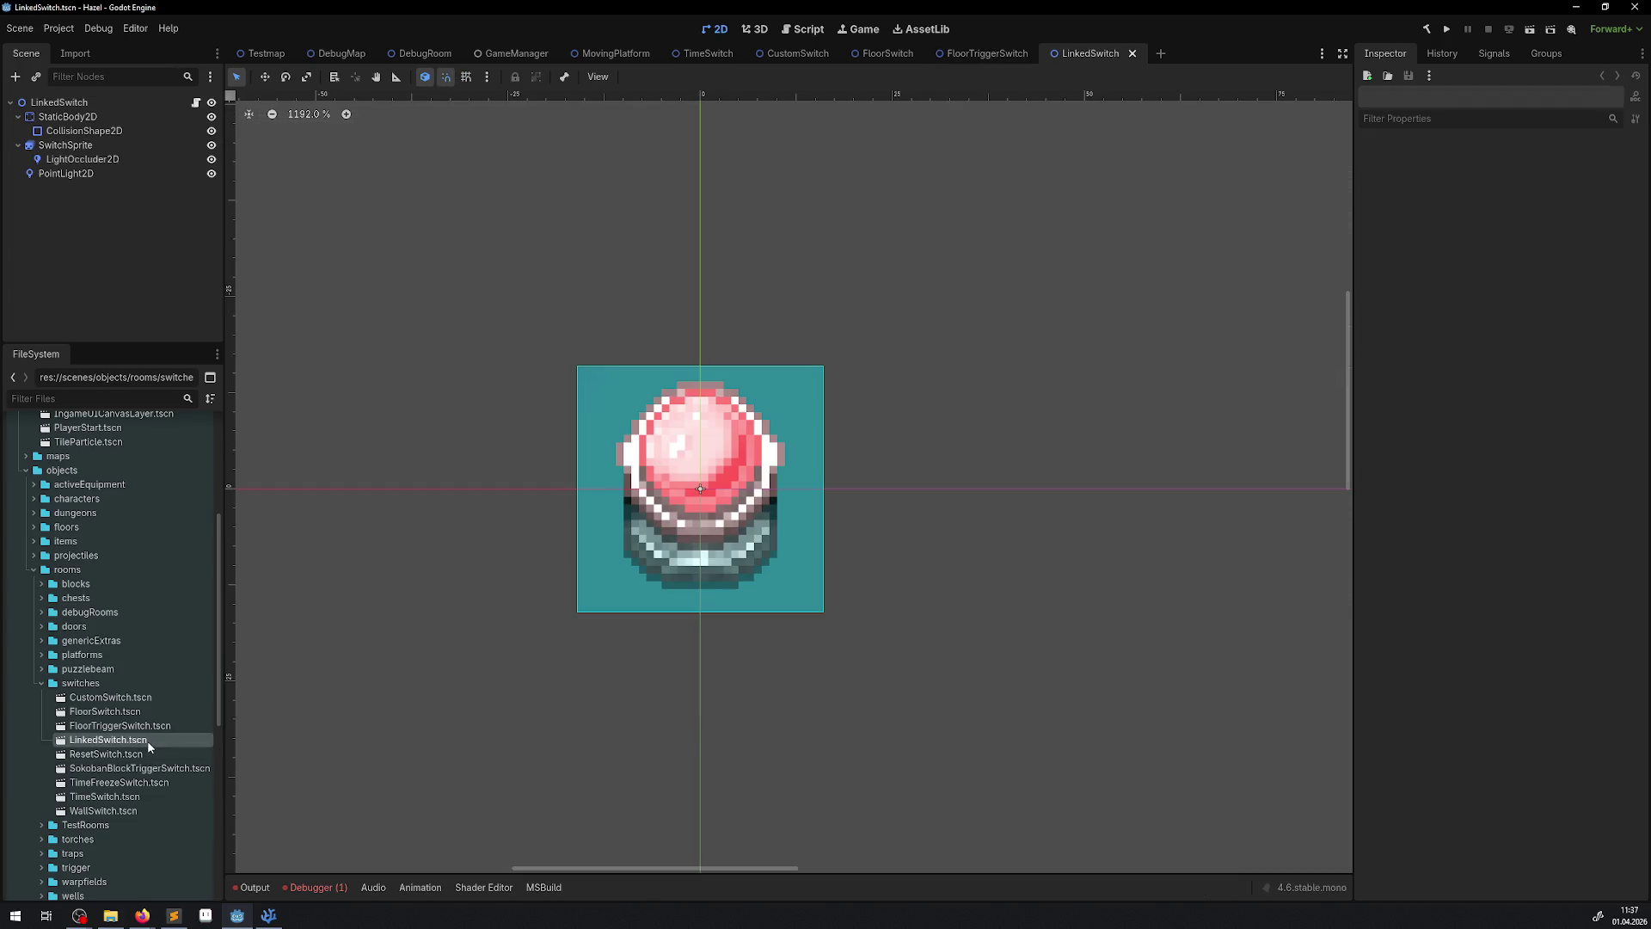
pyautogui.click(57, 146)
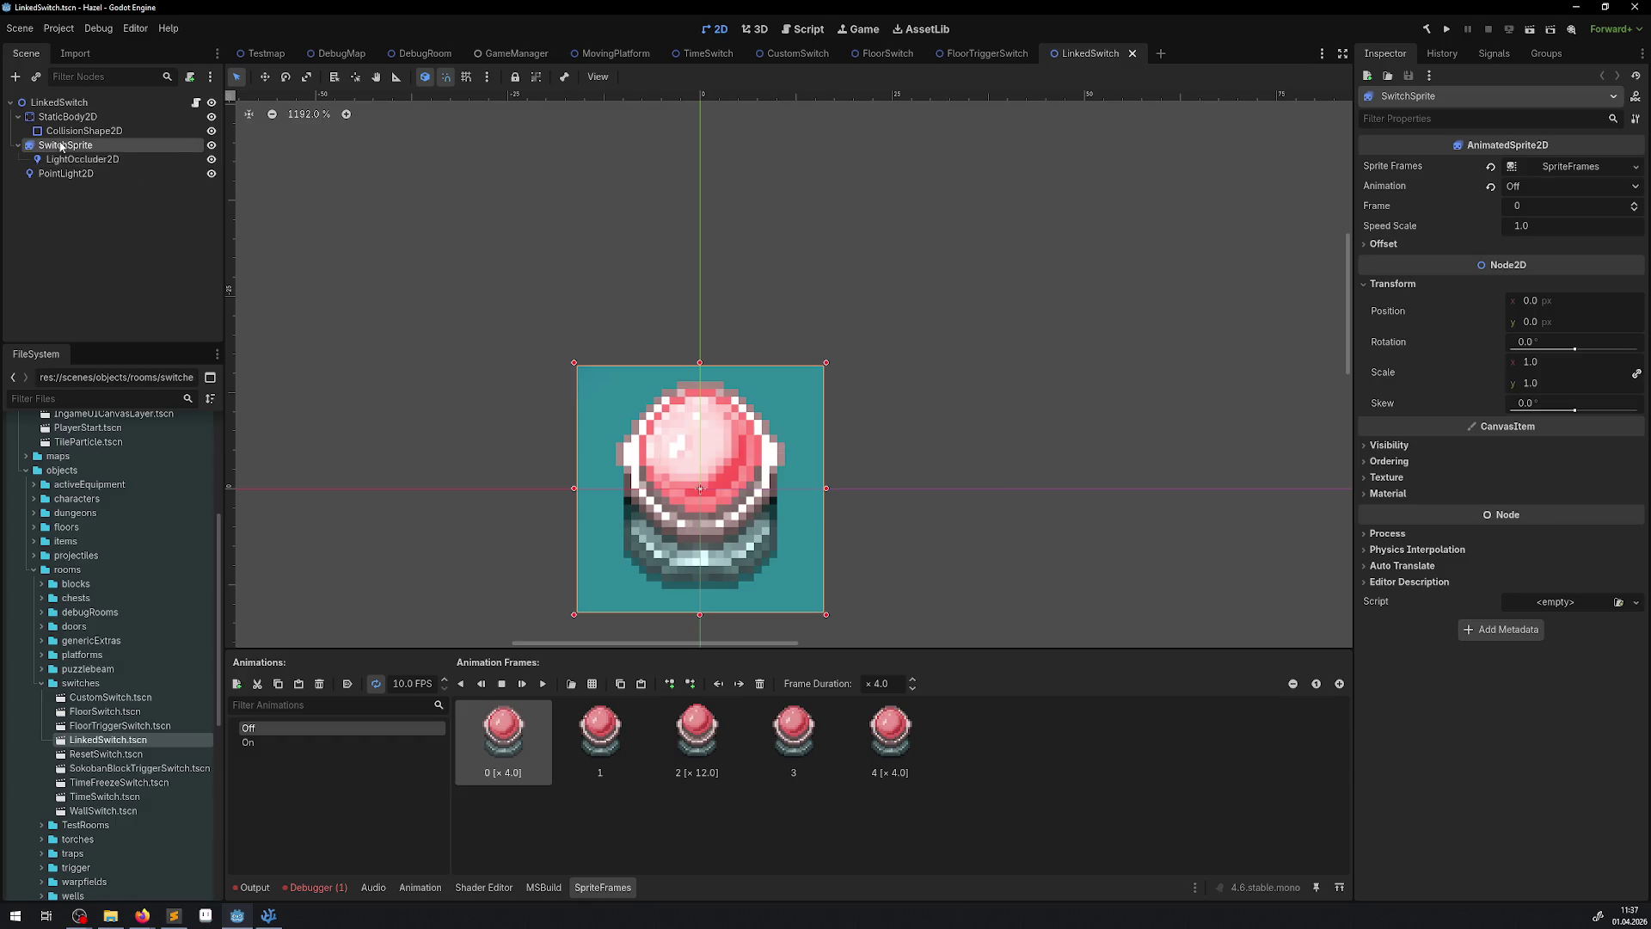
pyautogui.doubleClick(259, 727)
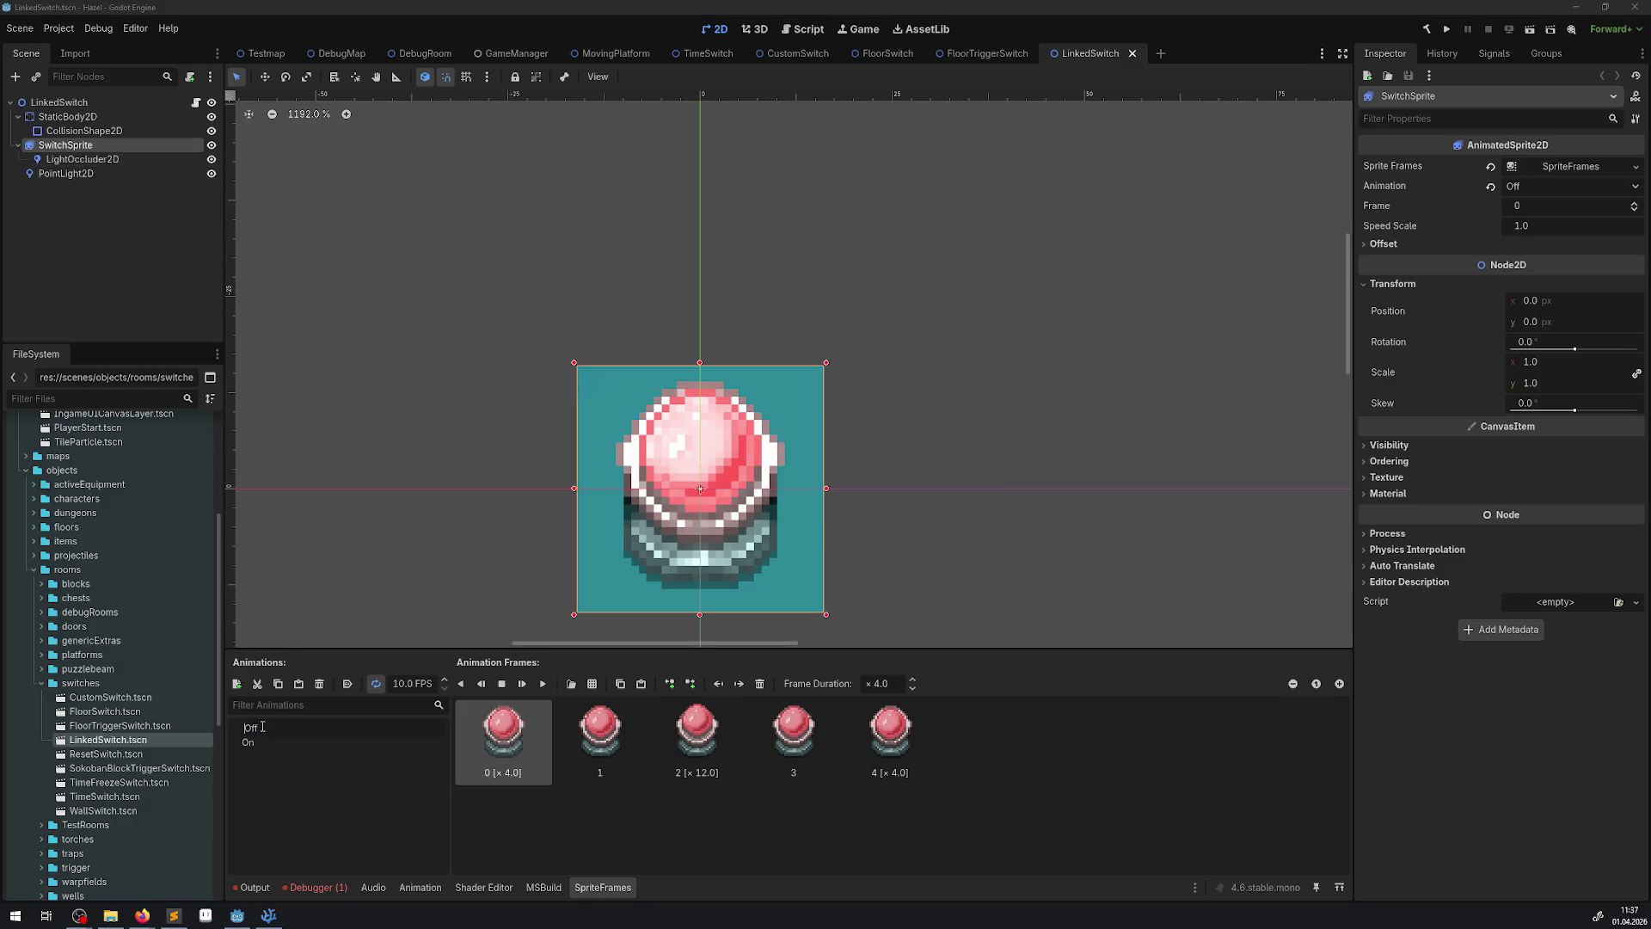
pyautogui.write('A')
pyautogui.press('Return')
pyautogui.doubleClick(256, 742)
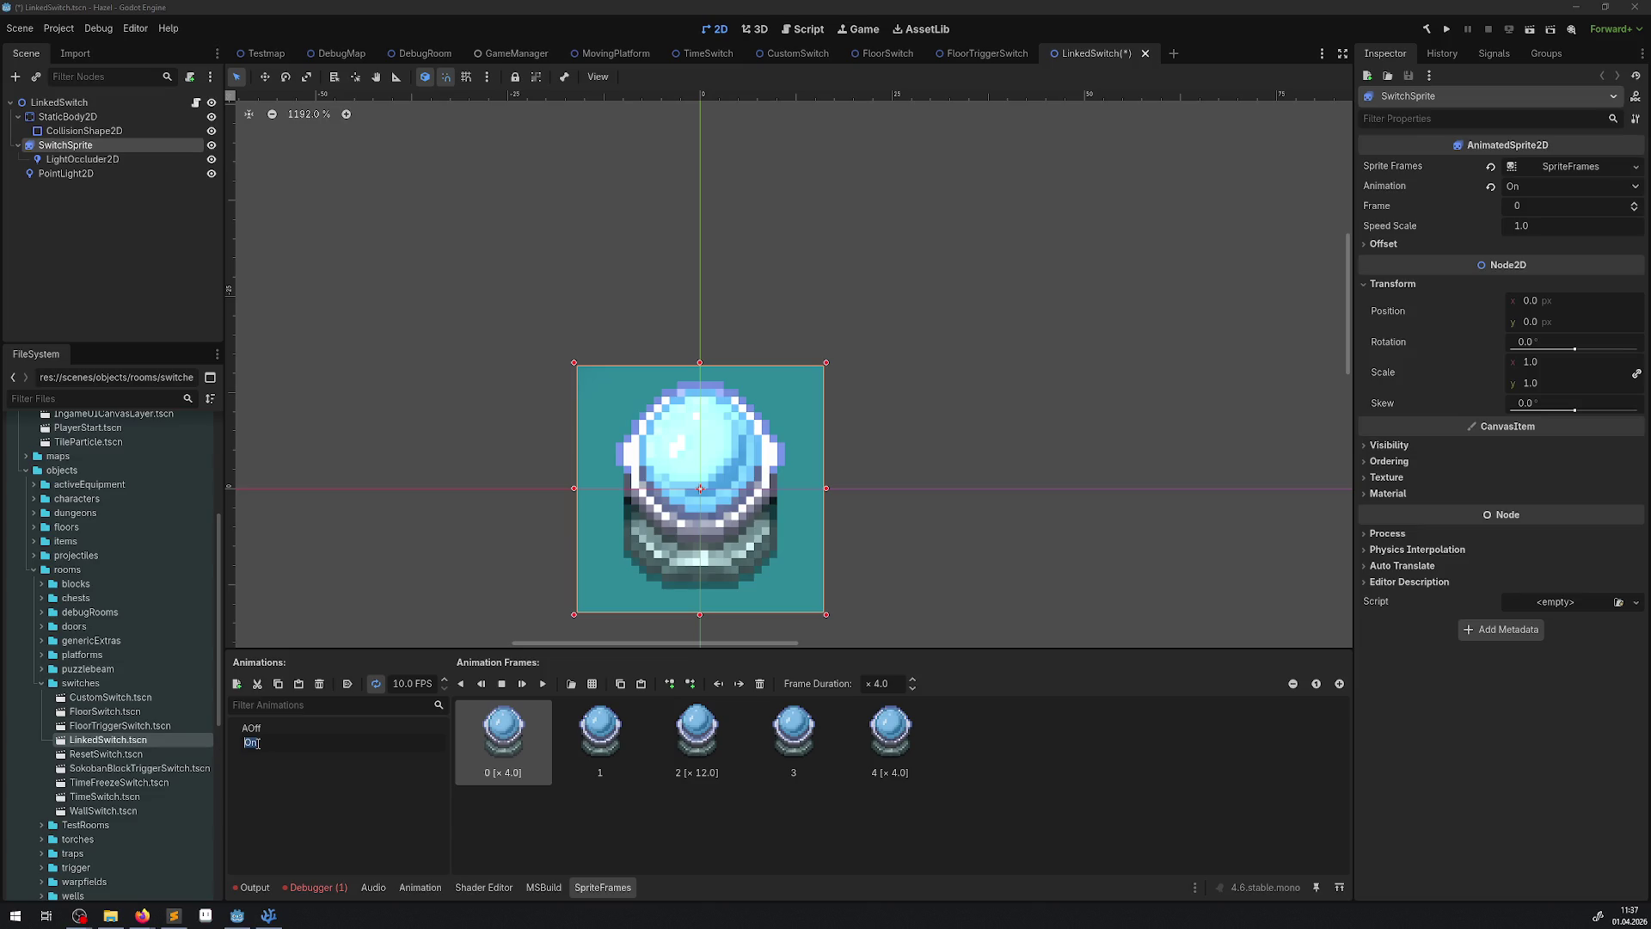
pyautogui.write('A')
pyautogui.press('Return')
pyautogui.hotkey('ctrl', 's')
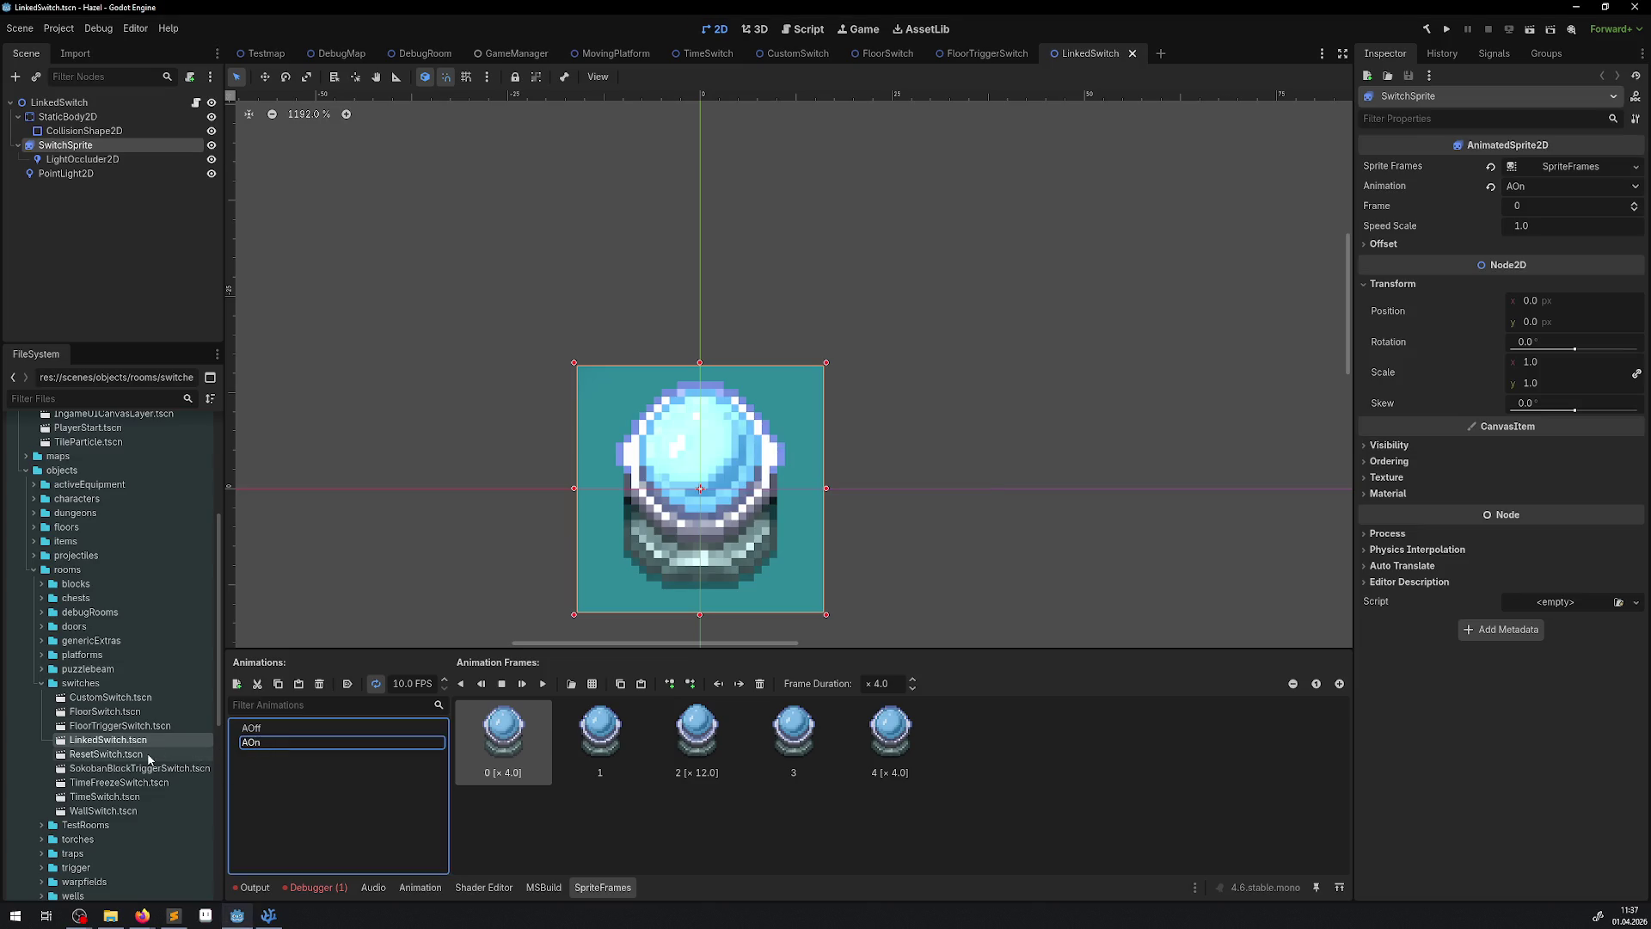
# - In ResetSwitch, move SwitchSprite below StaticBody2D and rename its animations to AOff and AOn
pyautogui.doubleClick(148, 756)
pyautogui.click(65, 117)
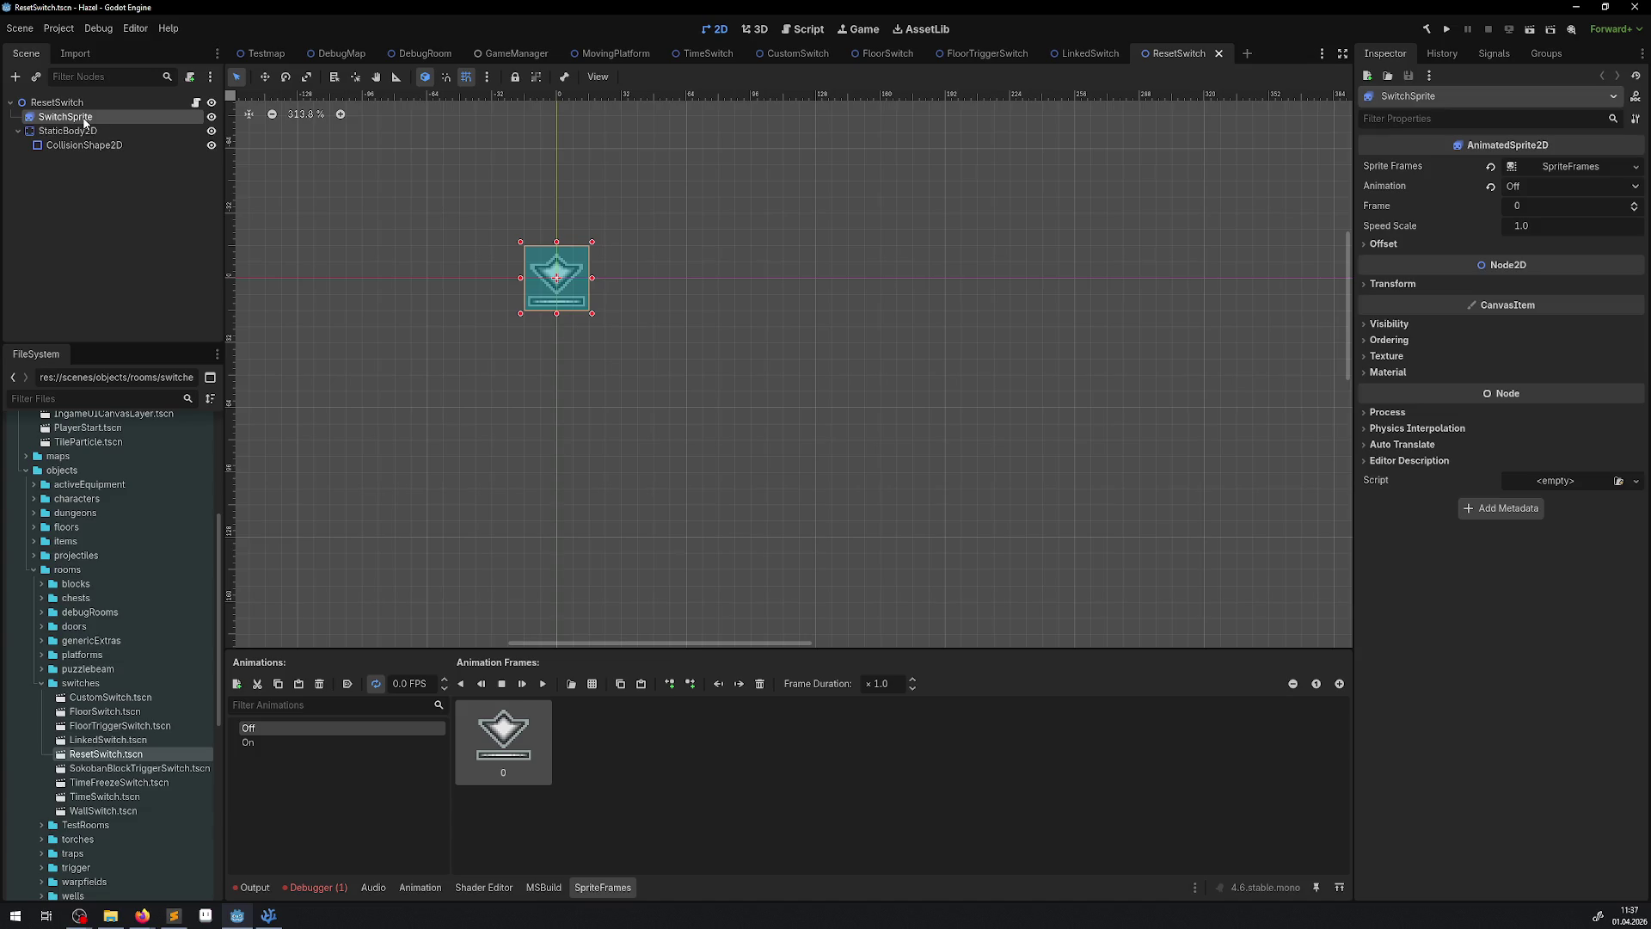
pyautogui.moveTo(65, 117); pyautogui.dragTo(77, 159)
pyautogui.doubleClick(310, 729)
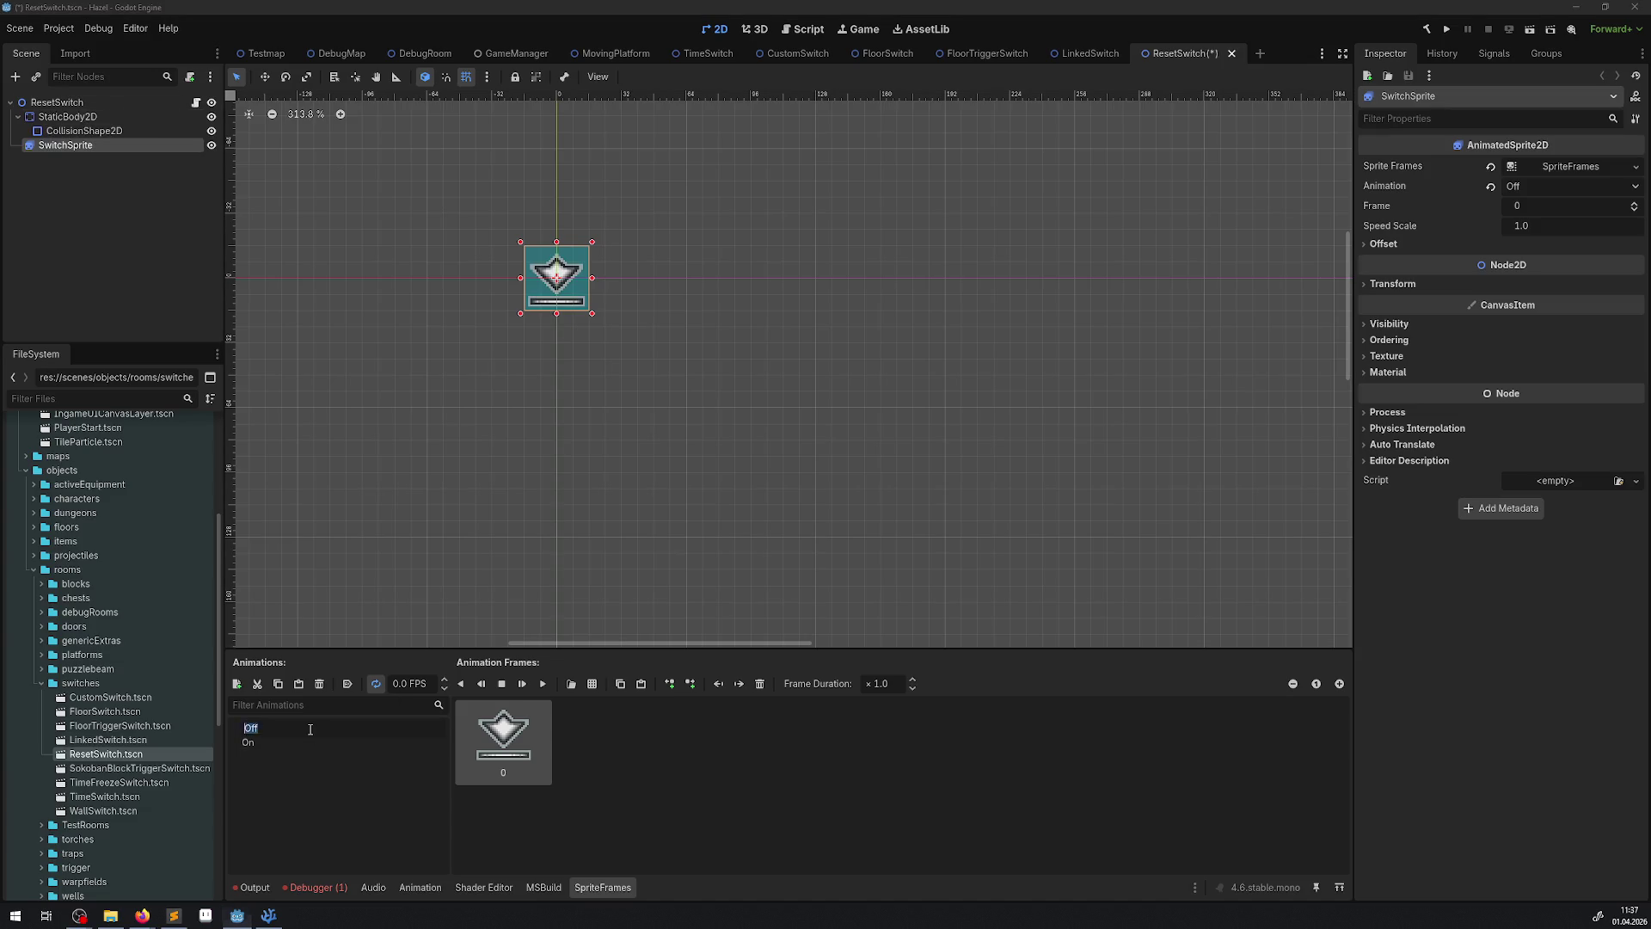
pyautogui.write('A')
pyautogui.press('Return')
pyautogui.doubleClick(318, 736)
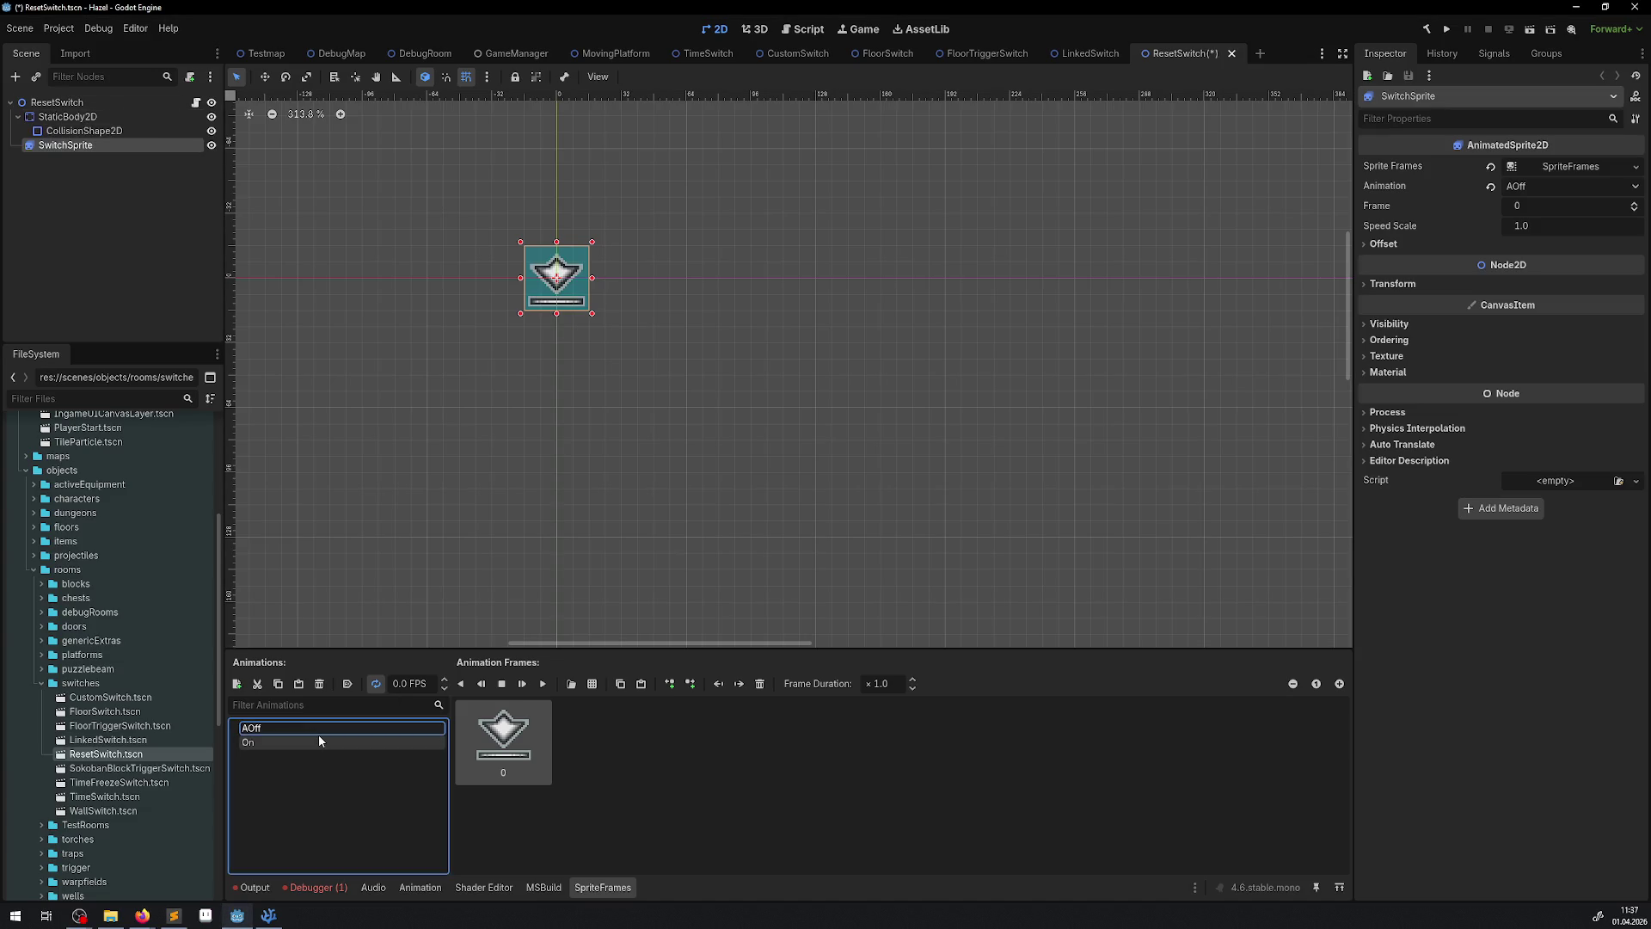
pyautogui.press('Home')
pyautogui.write('A')
pyautogui.press('Return')
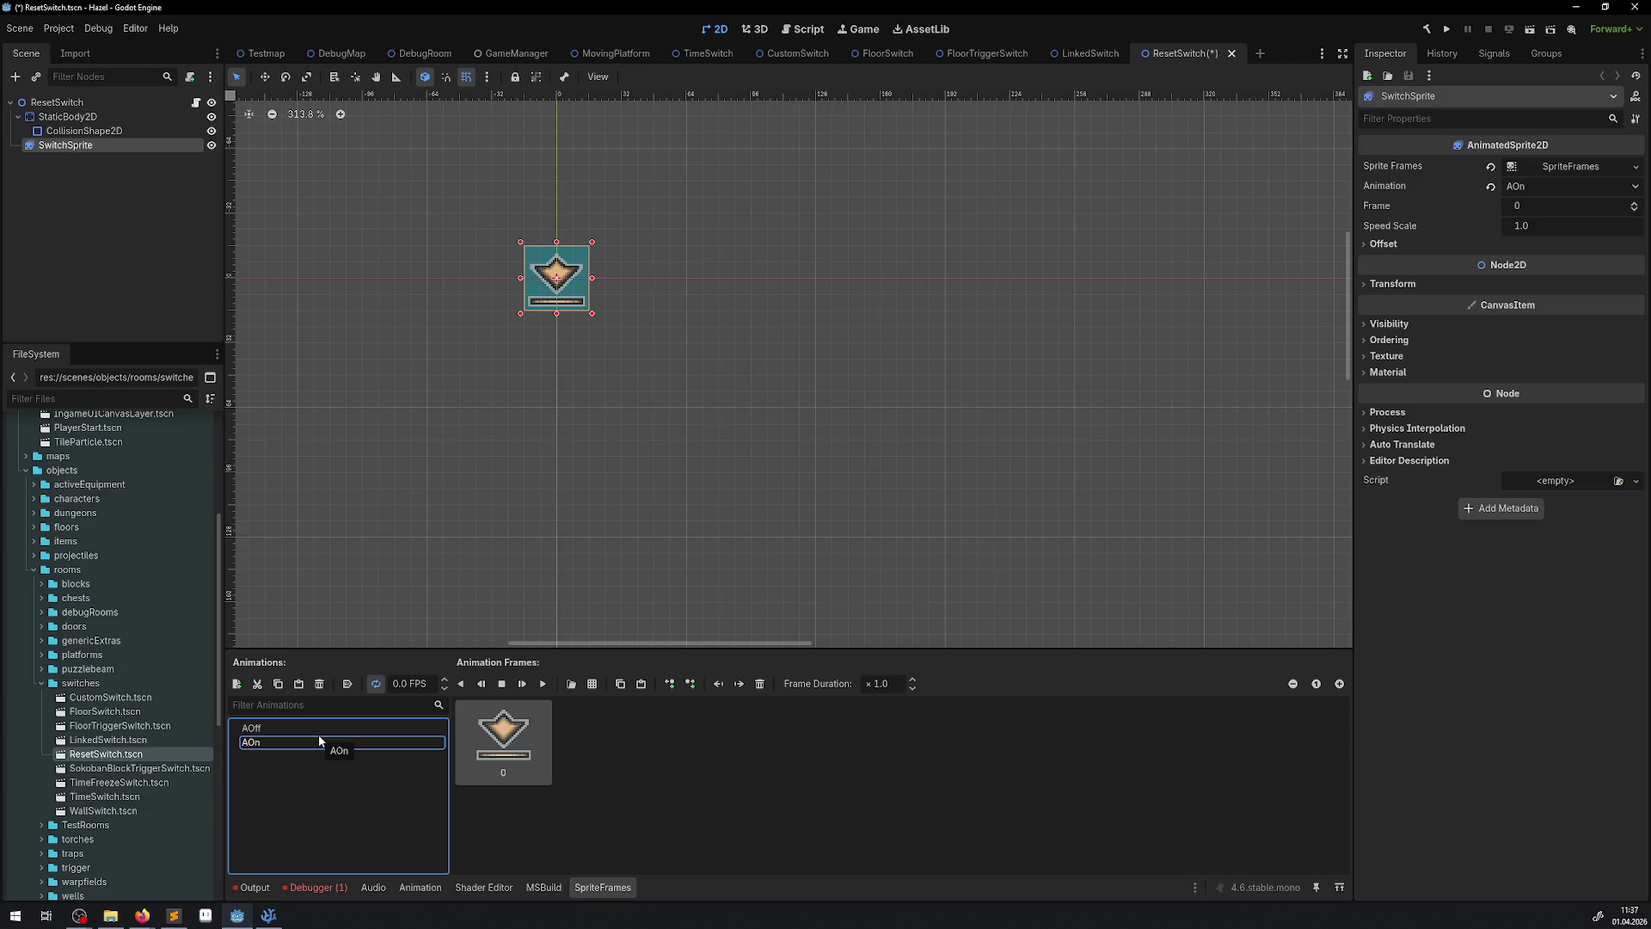
# - Open SokobanBlockTriggerSwitch and rename its sprite's Off and On animations with an A prefix
pyautogui.click(184, 768)
pyautogui.doubleClick(104, 768)
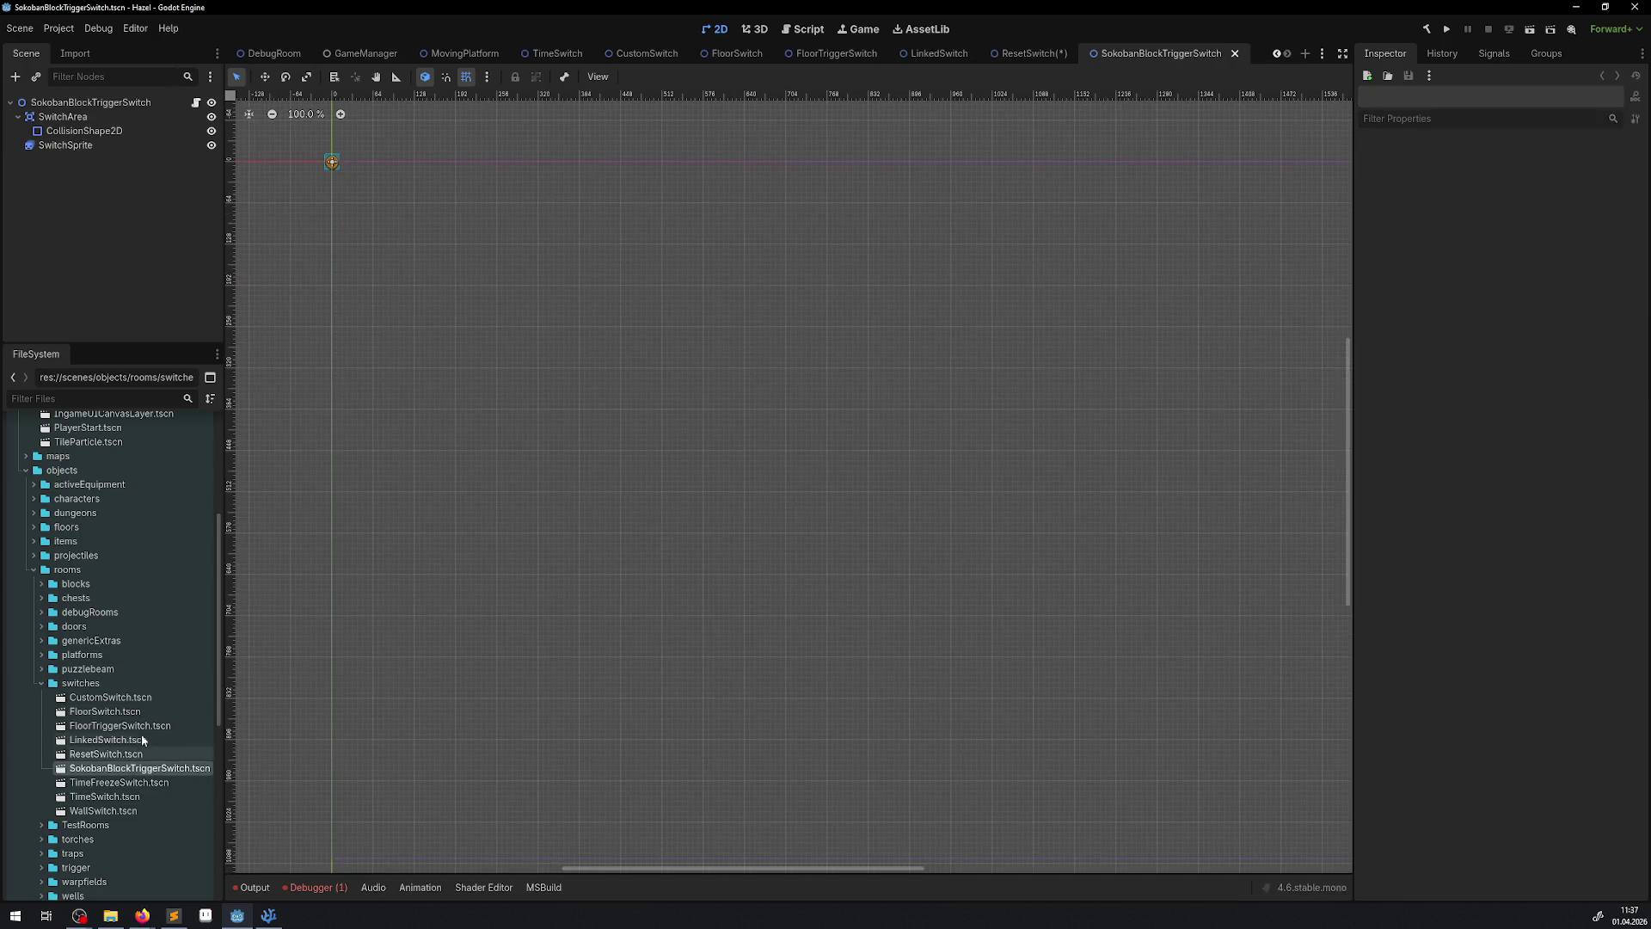
pyautogui.click(43, 146)
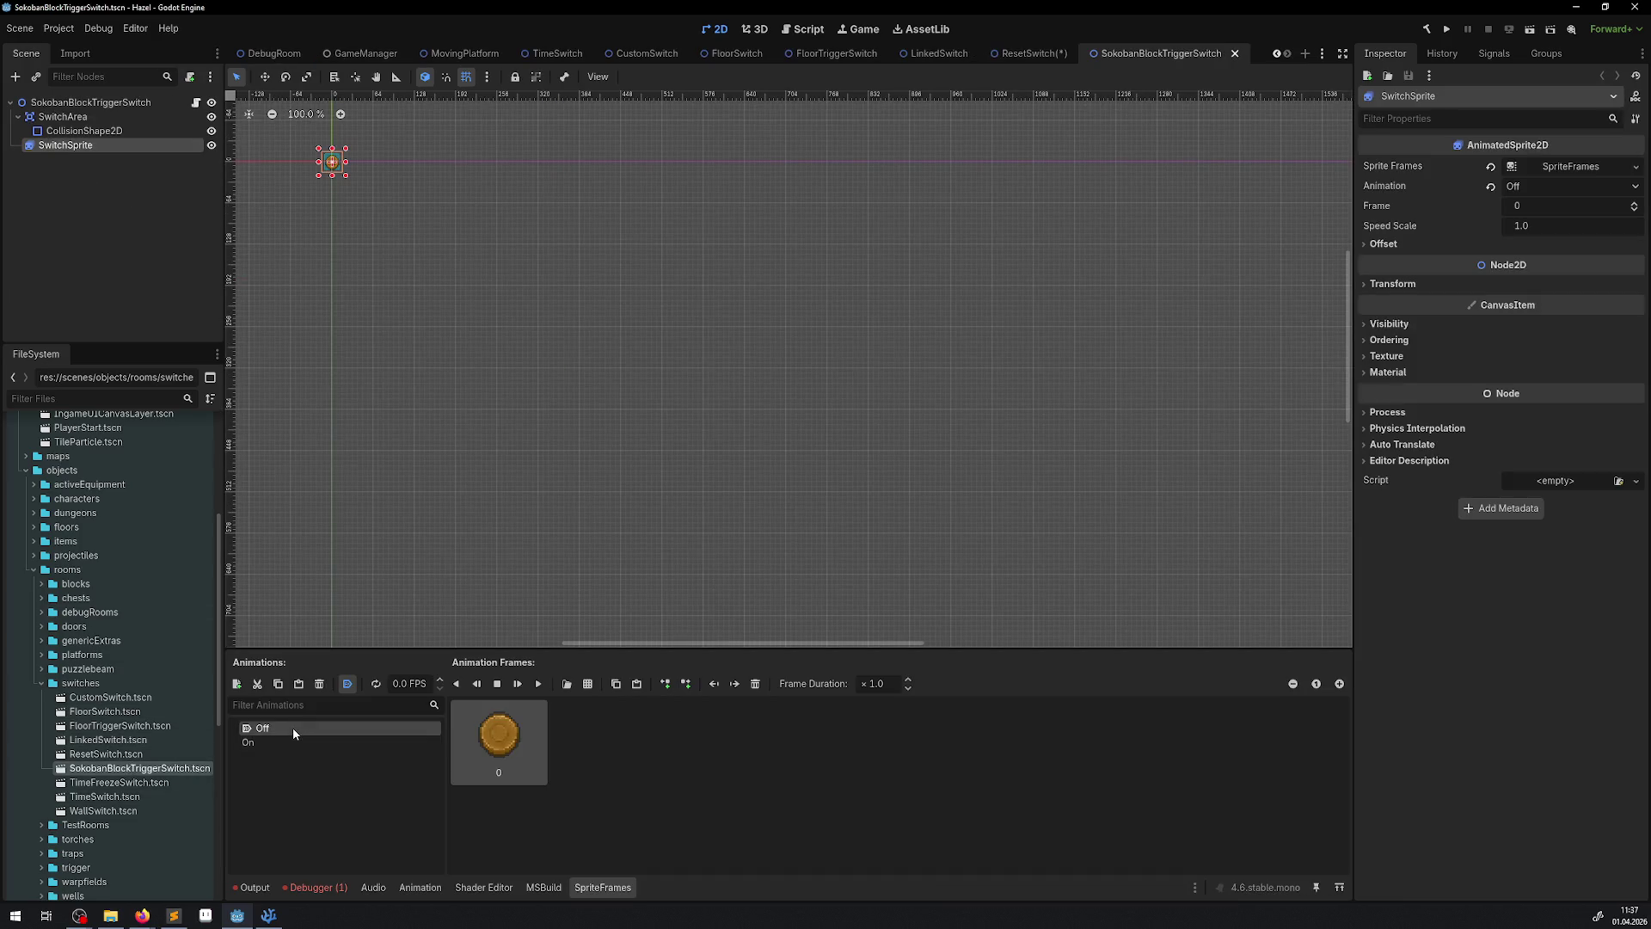
pyautogui.click(292, 728)
pyautogui.write('A')
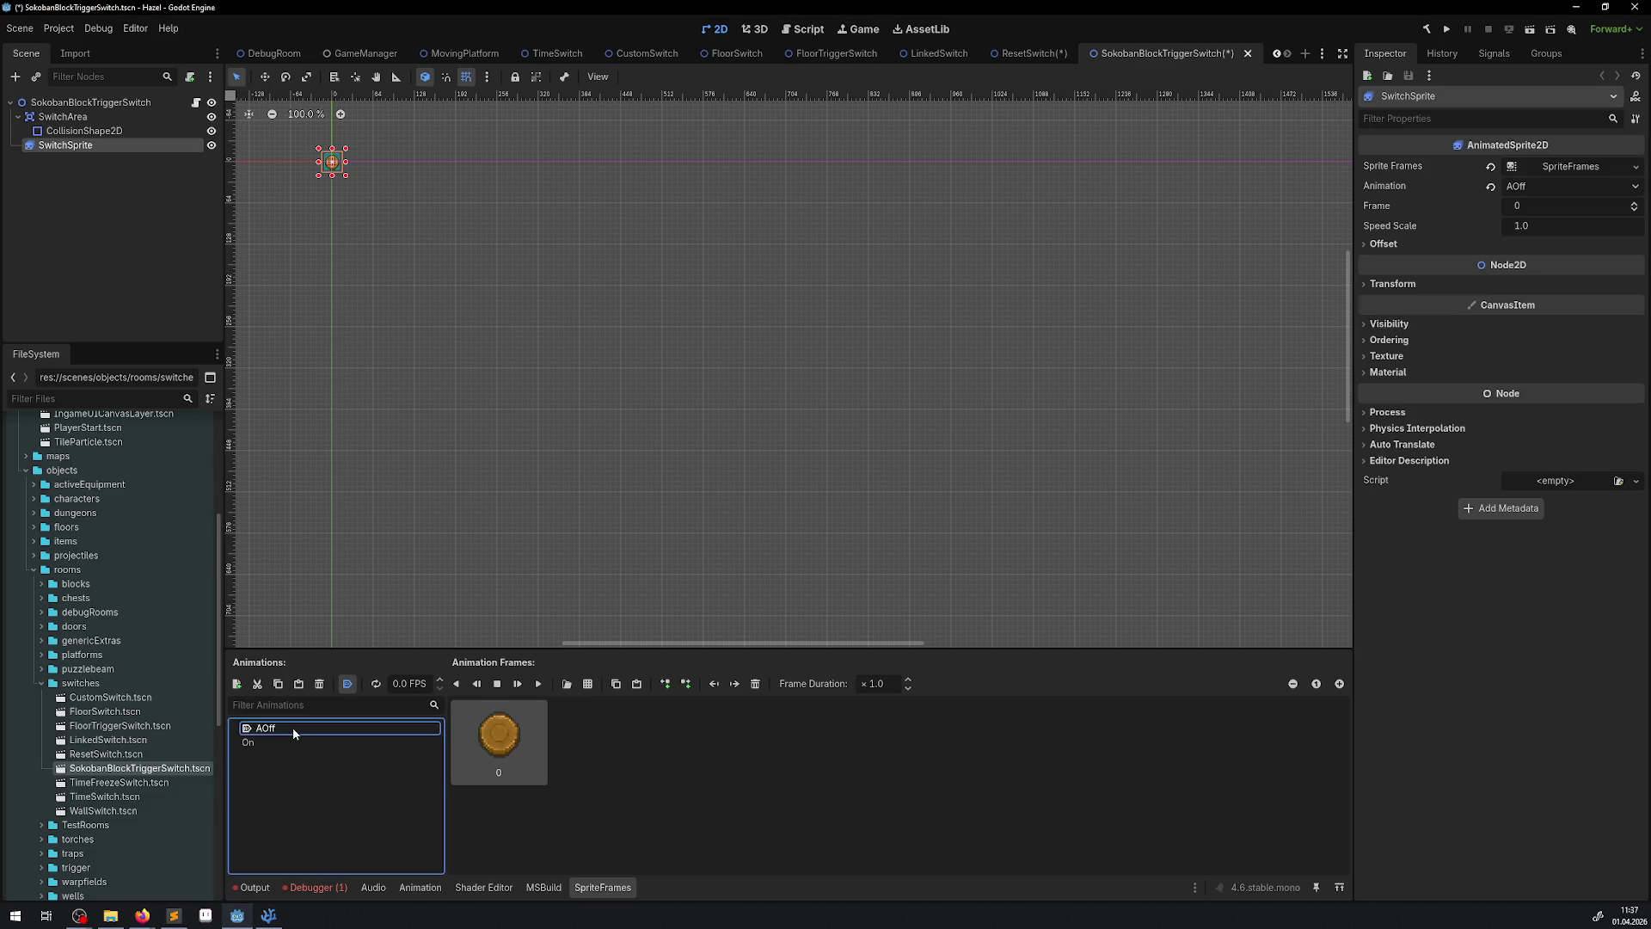
pyautogui.doubleClick(288, 744)
pyautogui.write('A')
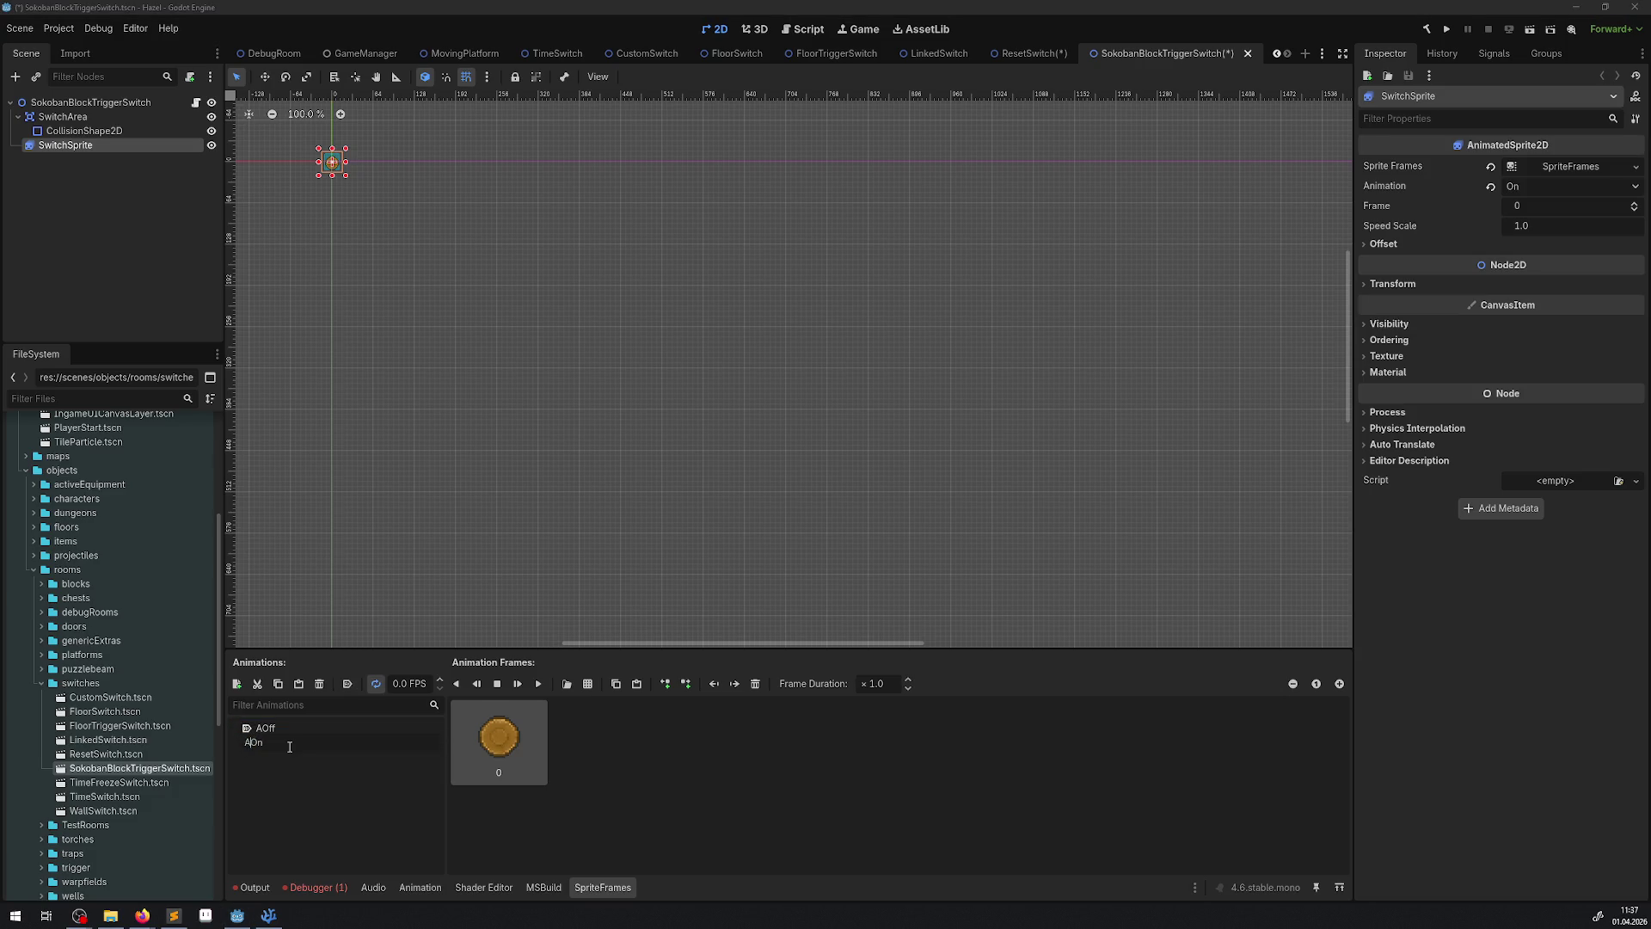
# - In TimeFreezeSwitch, move SwitchSprite below StaticBody2D and rename its animations to AOff and AOn
pyautogui.doubleClick(121, 782)
pyautogui.moveTo(65, 117); pyautogui.dragTo(58, 125)
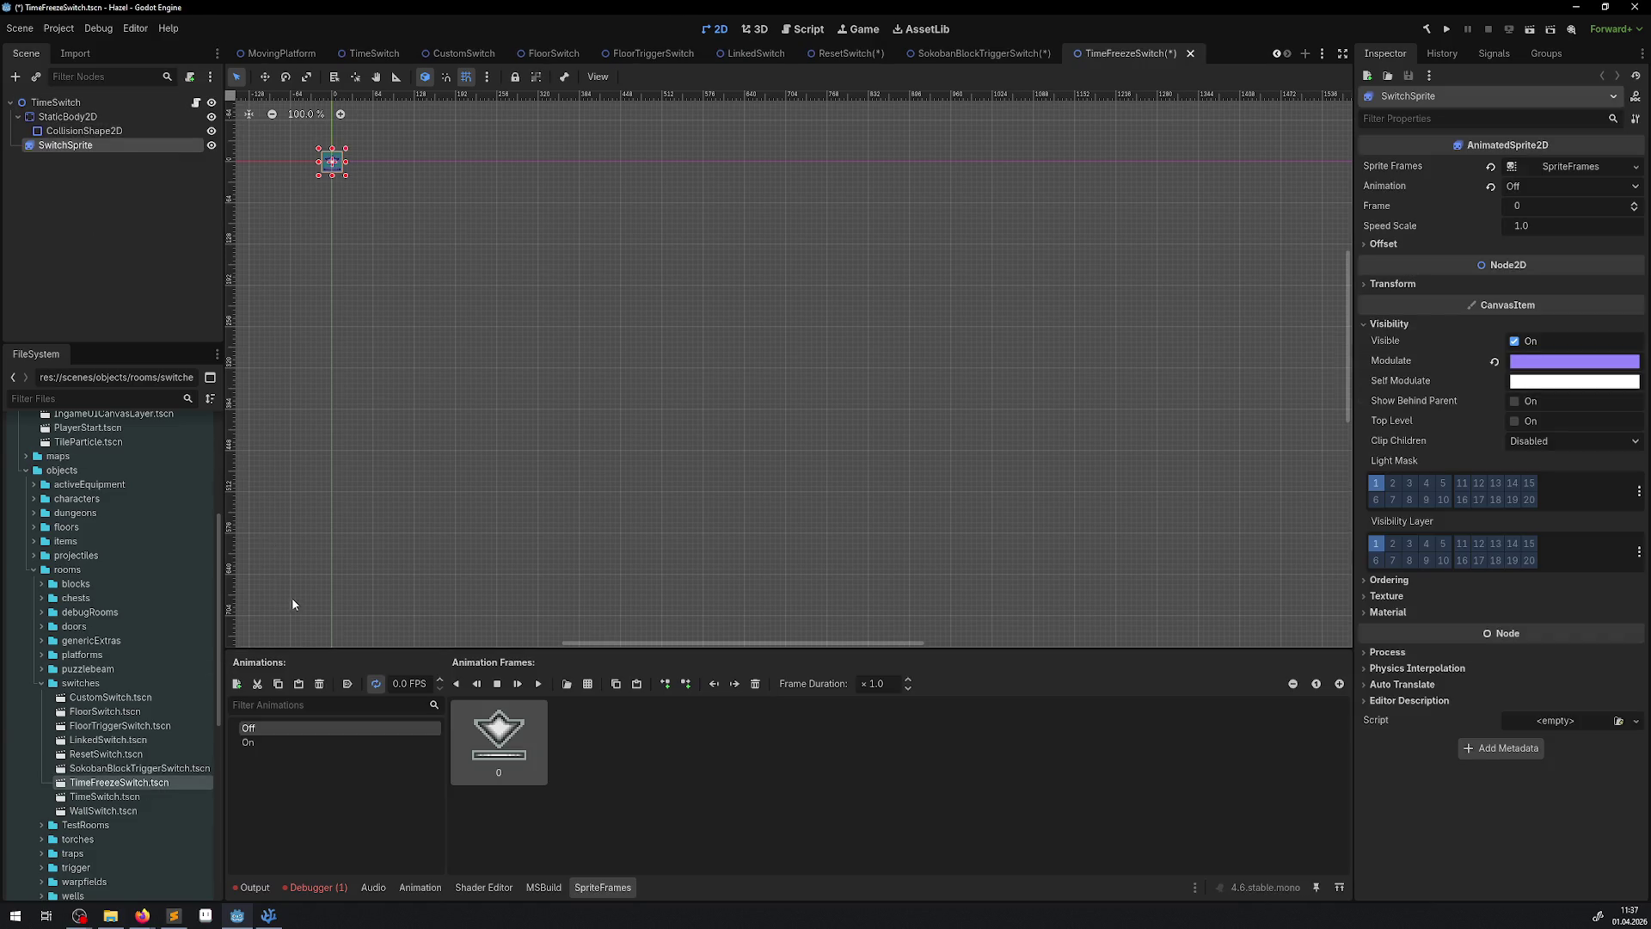
pyautogui.doubleClick(265, 728)
pyautogui.write('AOff')
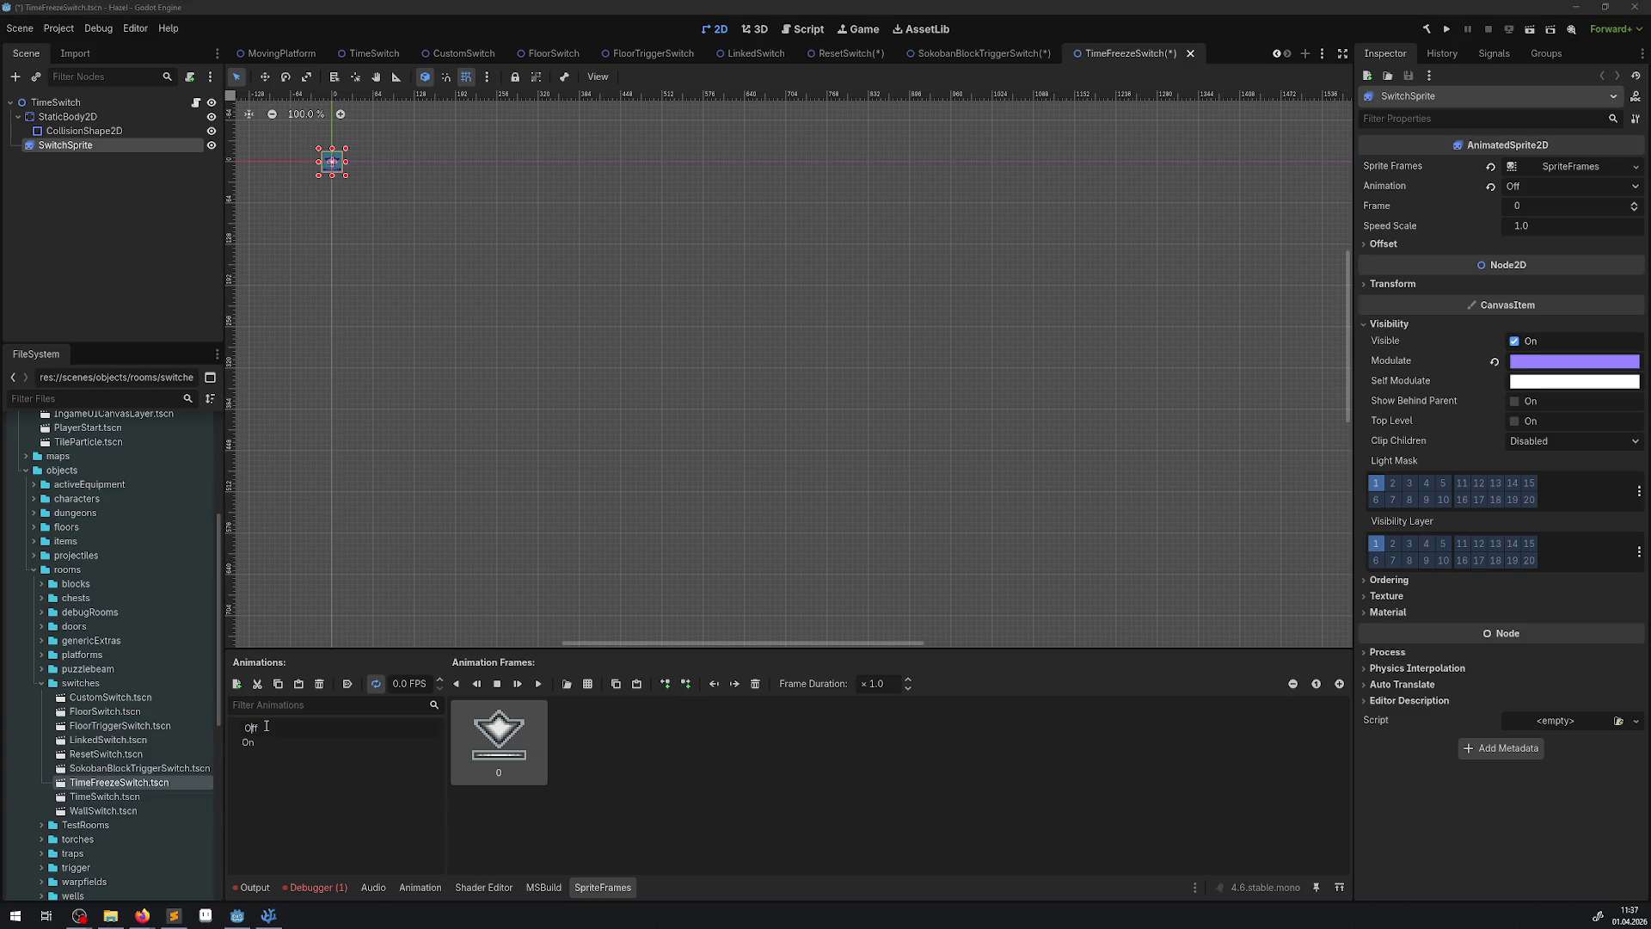
pyautogui.press('Return')
pyautogui.doubleClick(265, 738)
pyautogui.press('Home')
pyautogui.write('A')
pyautogui.press('Return')
pyautogui.hotkey('ctrl', 'Tab')
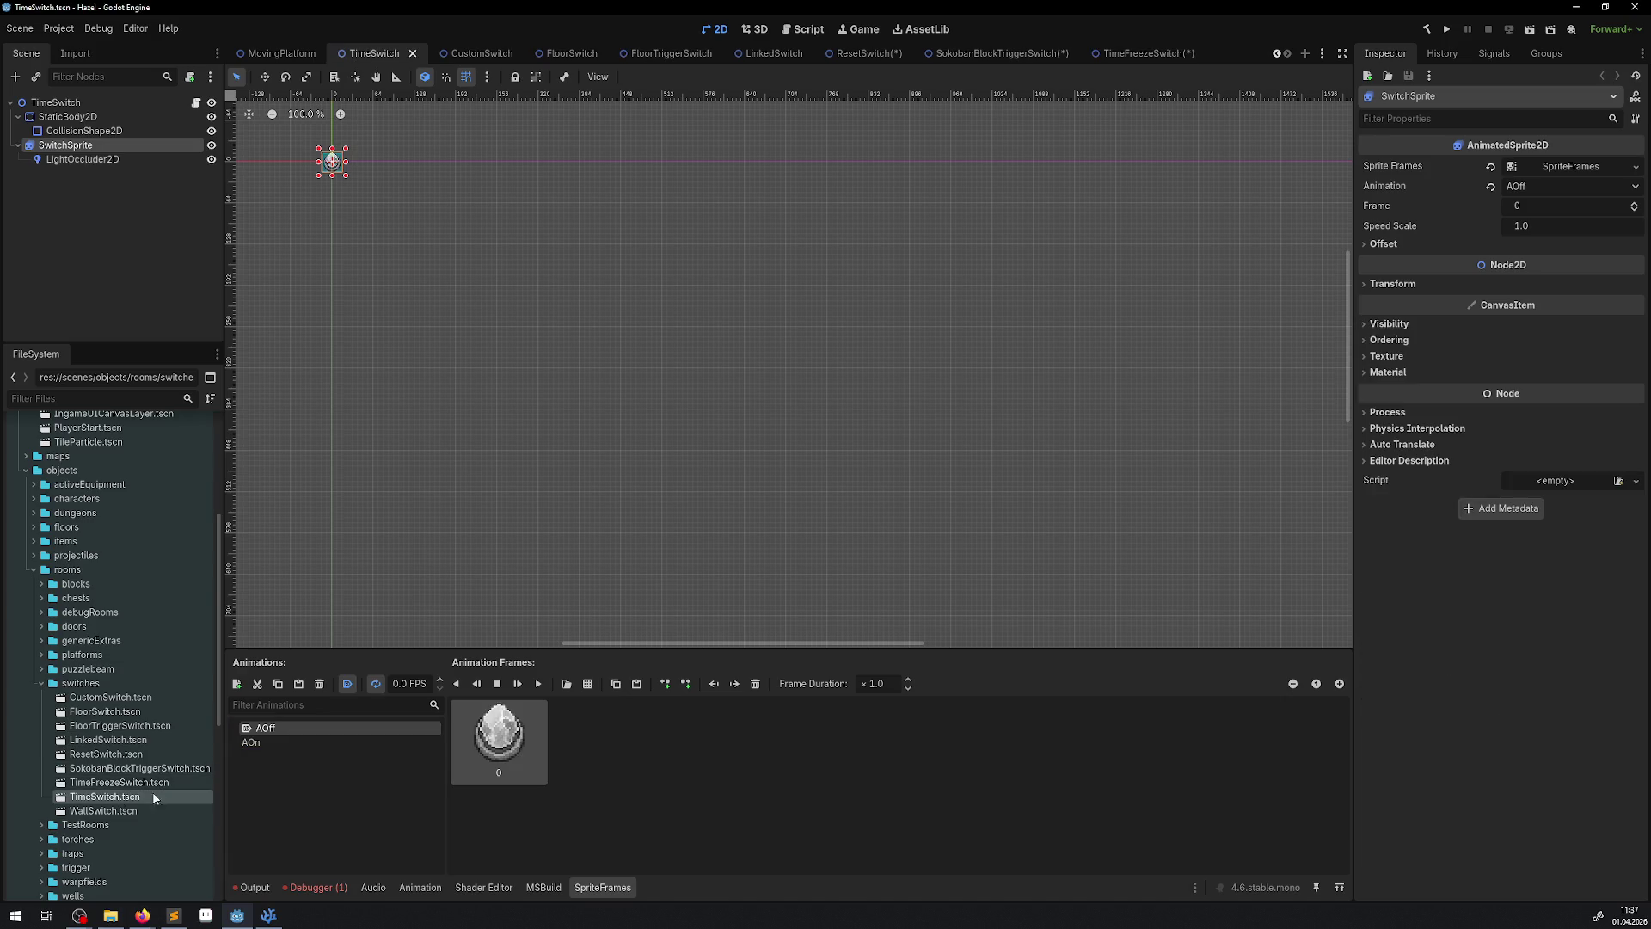
# - In WallSwitch, move SwitchSprite below CollisionShape2D, rename animations to AOff and AOn, and save
pyautogui.doubleClick(103, 810)
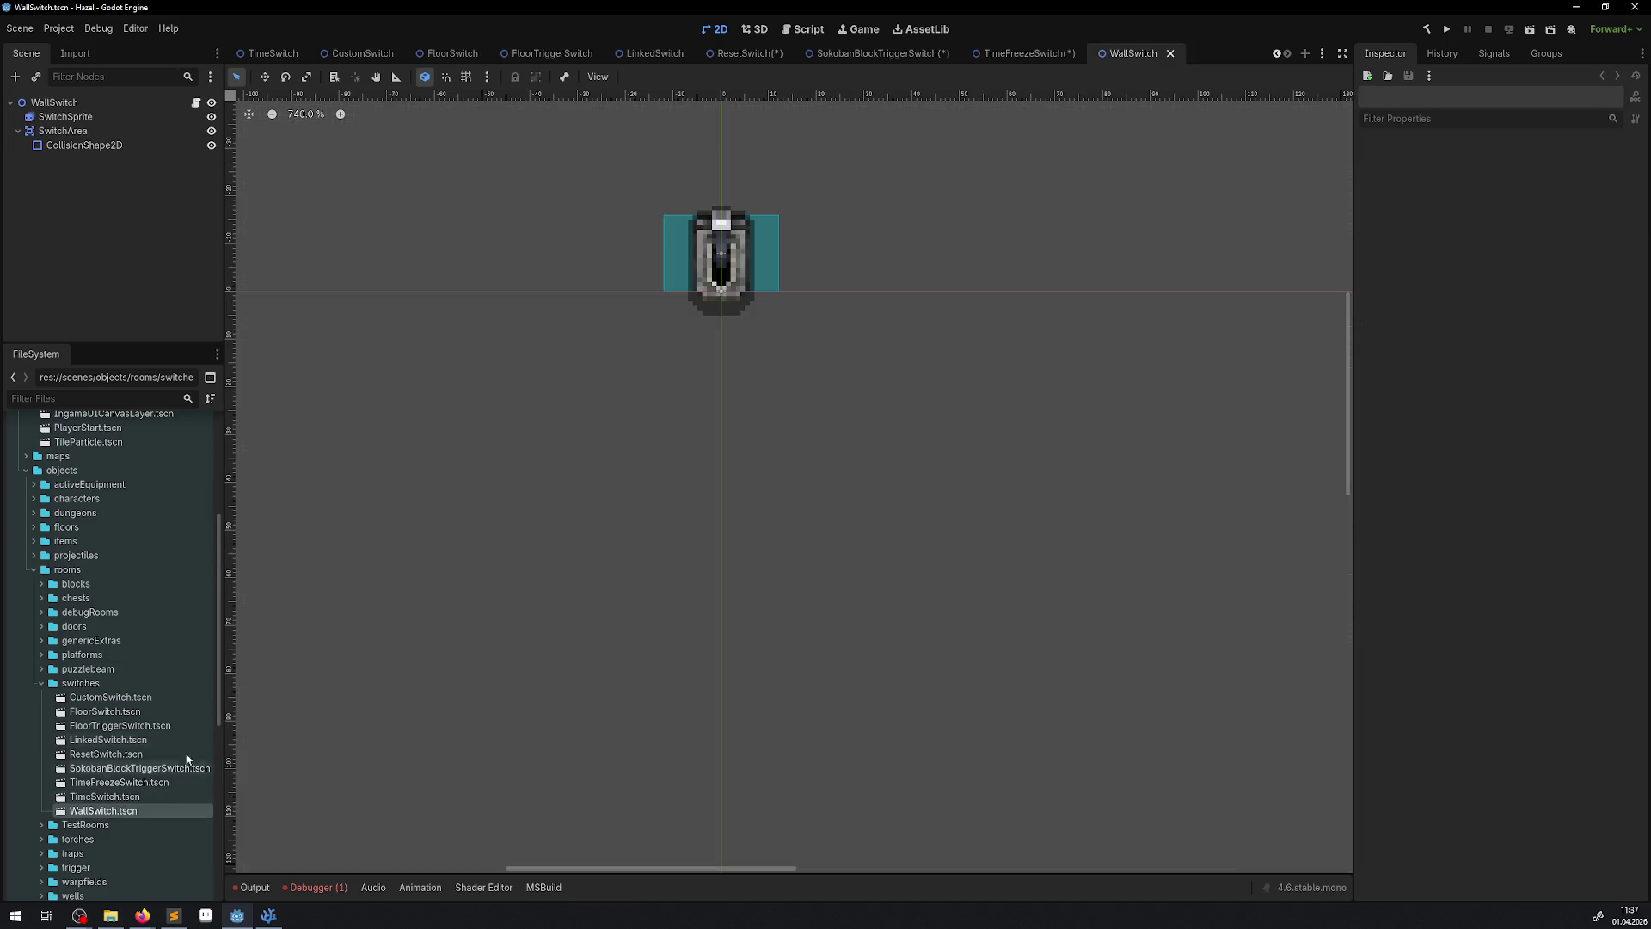
pyautogui.click(72, 117)
pyautogui.moveTo(71, 116); pyautogui.dragTo(67, 150)
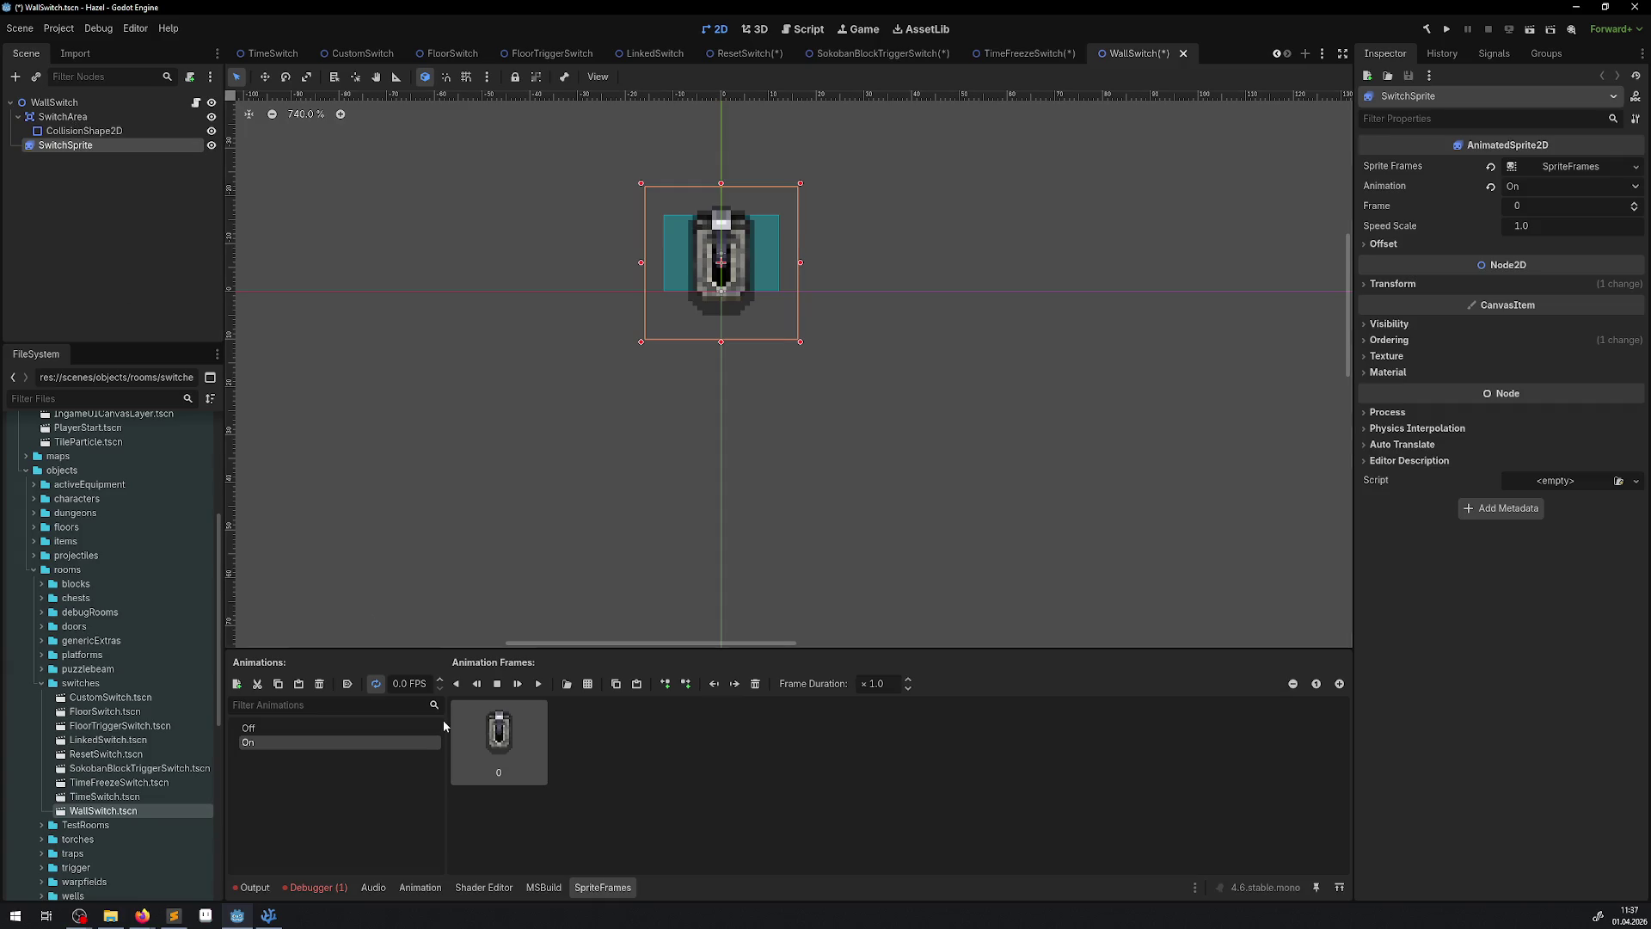
pyautogui.doubleClick(281, 732)
pyautogui.press('Home')
pyautogui.write('A')
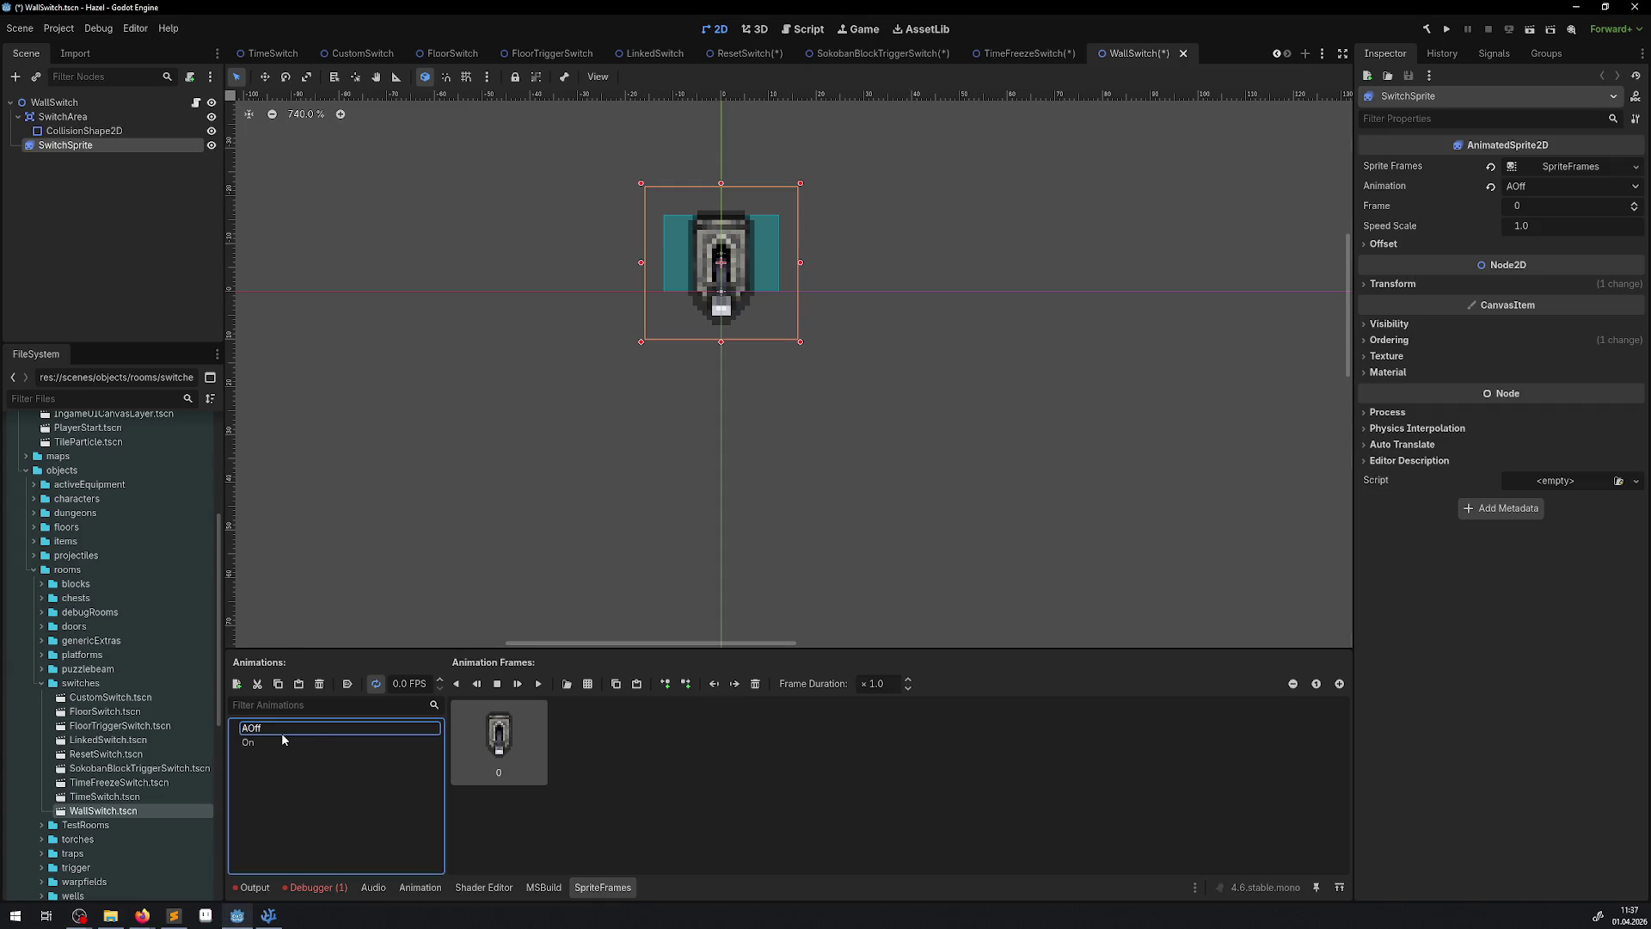
pyautogui.doubleClick(277, 742)
pyautogui.press('Home')
pyautogui.write('A')
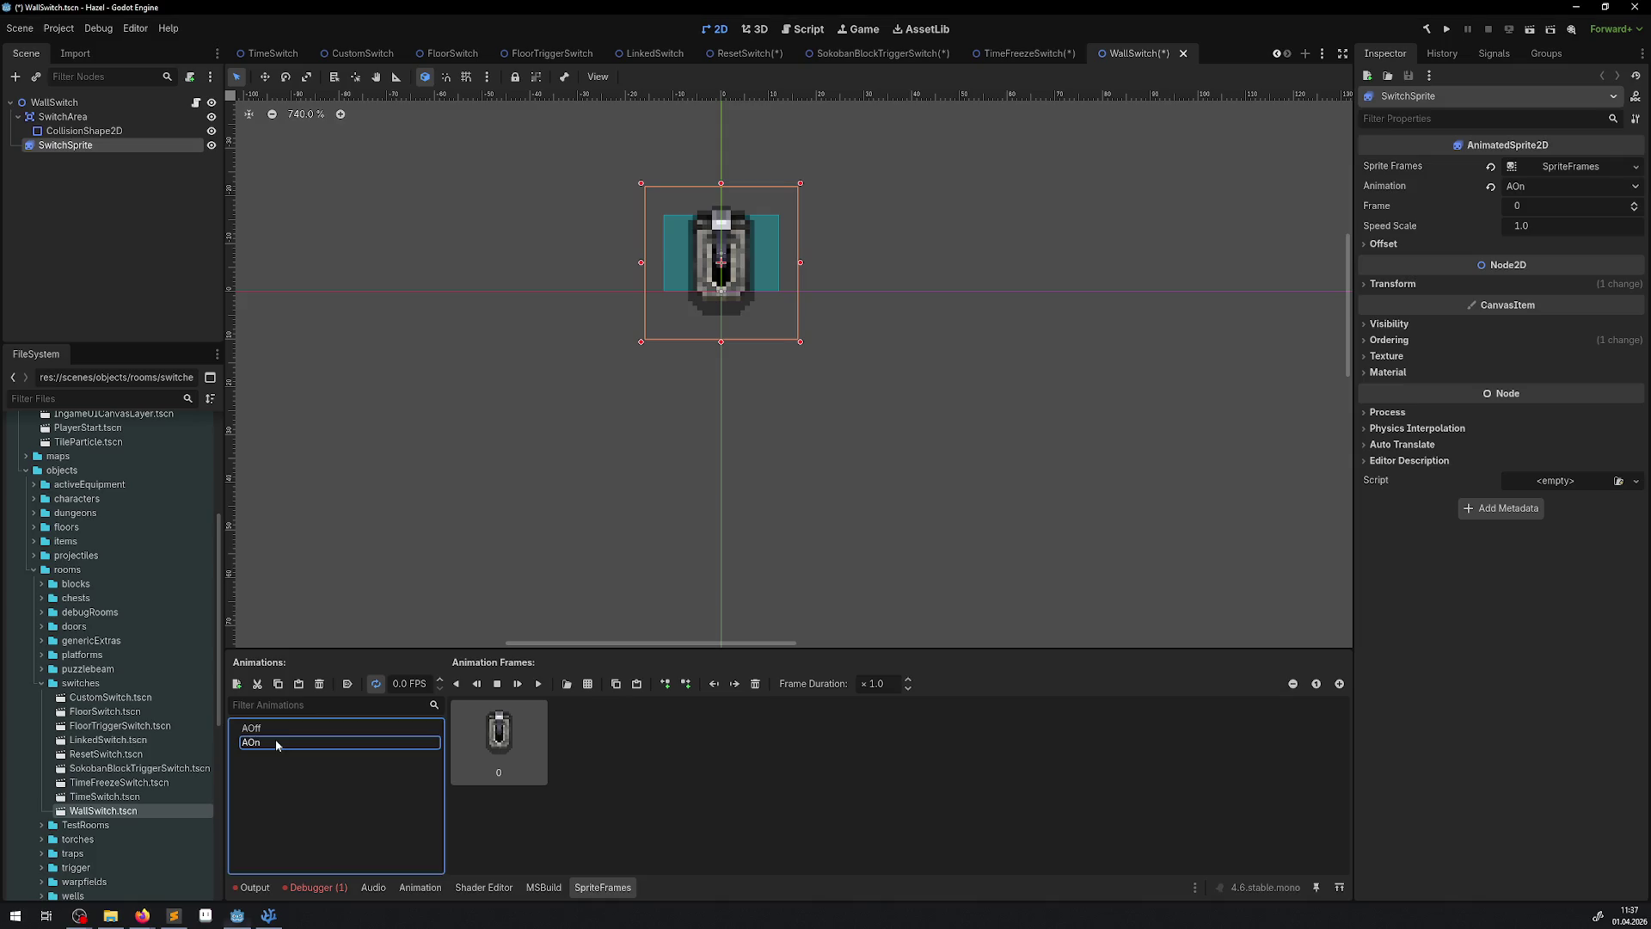
pyautogui.hotkey('ctrl', 's')
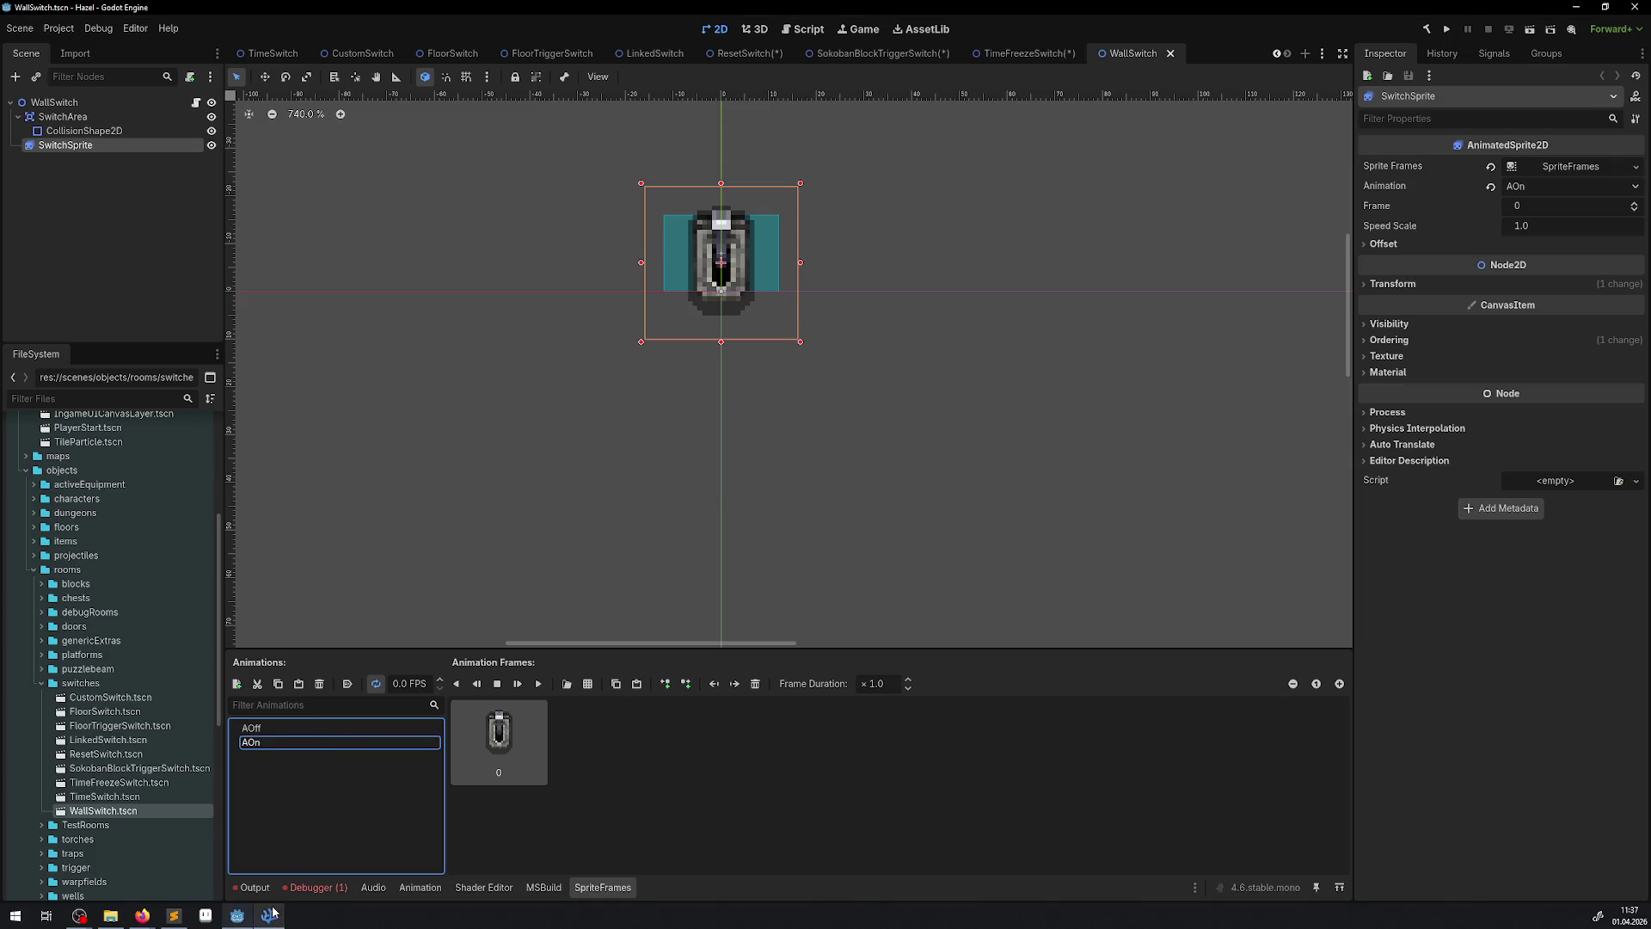
pyautogui.click(270, 915)
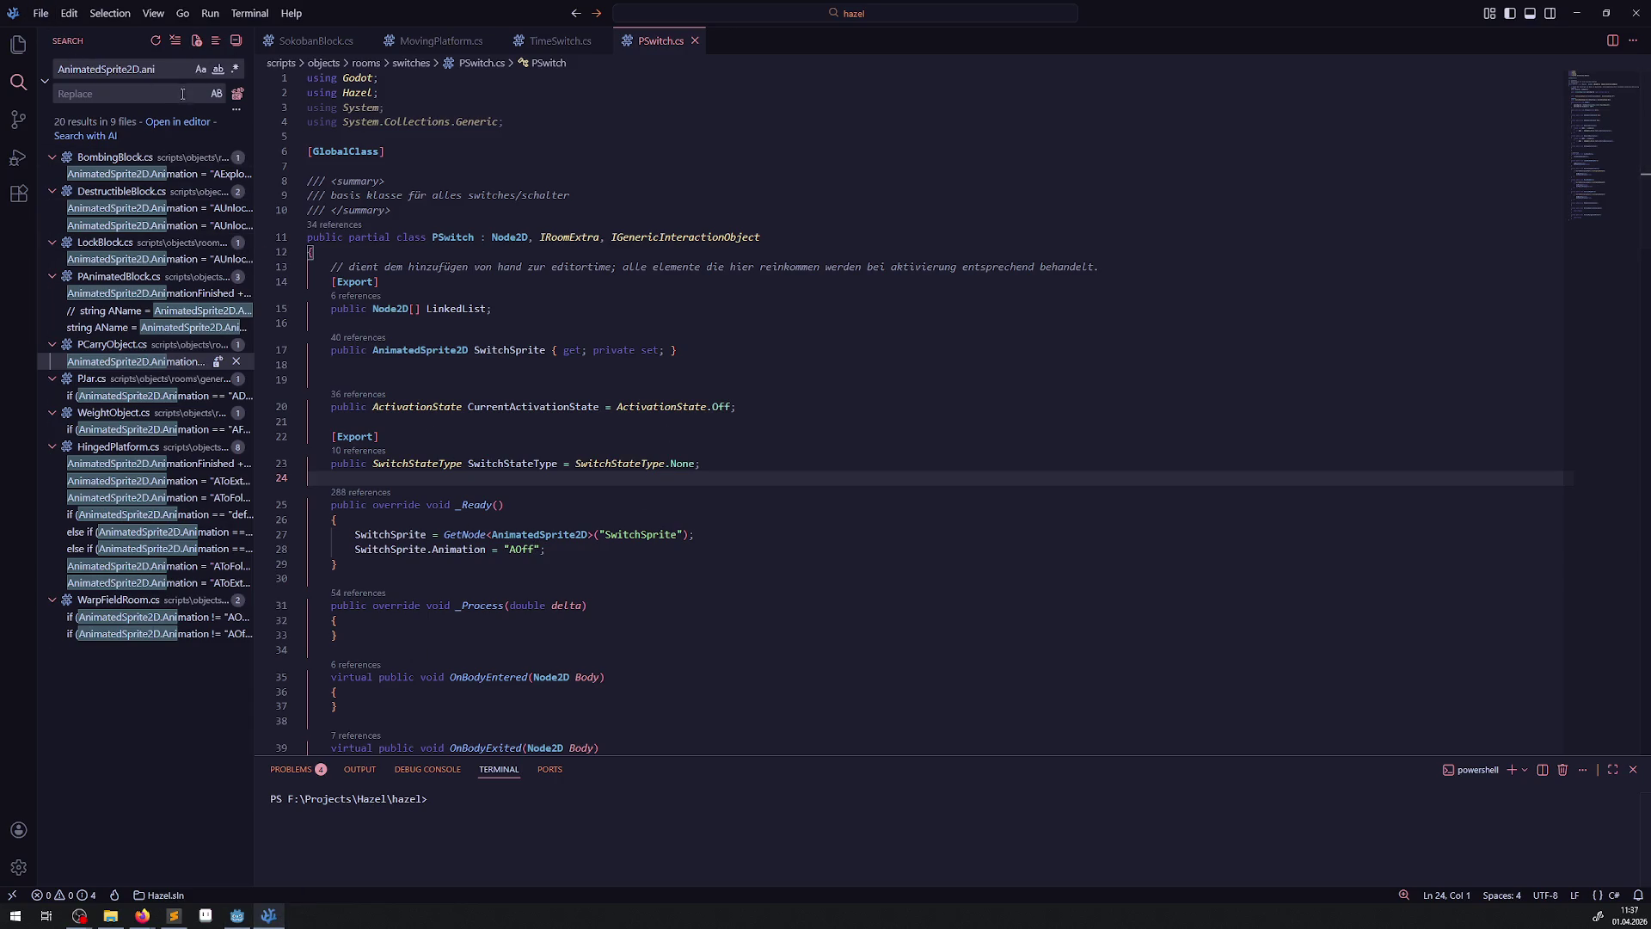
# - Search for "On" and change SwitchManager.cs animation names to "AOn" and "AOff", then save
pyautogui.moveTo(171, 70); pyautogui.dragTo(50, 67)
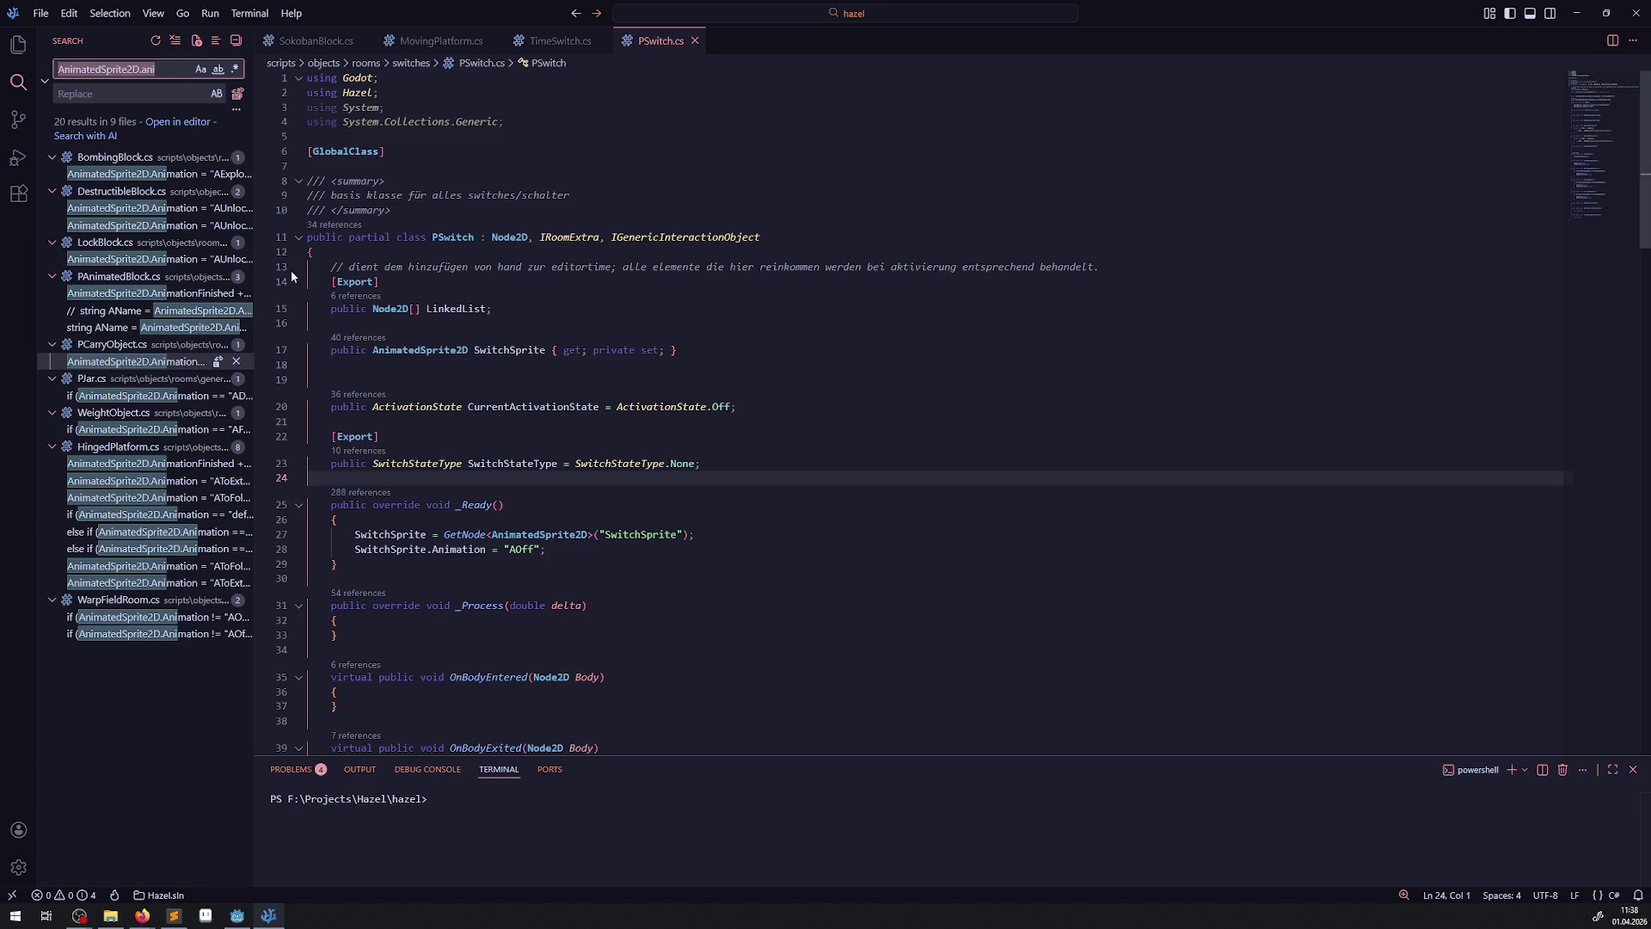
pyautogui.write('"')
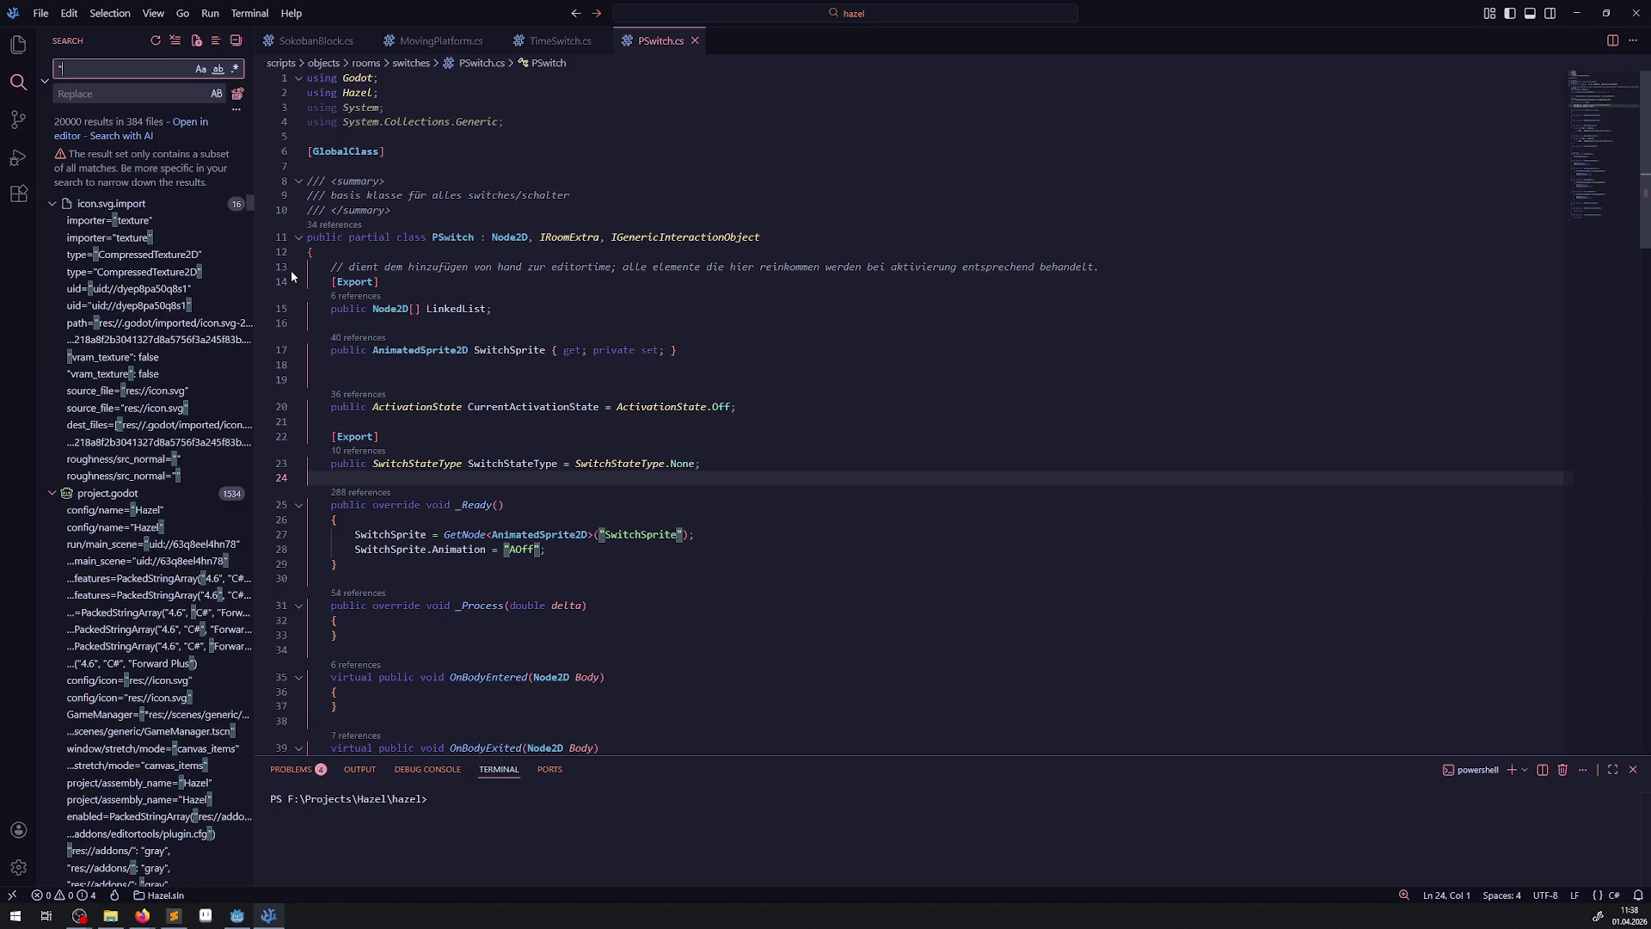
pyautogui.write('On"')
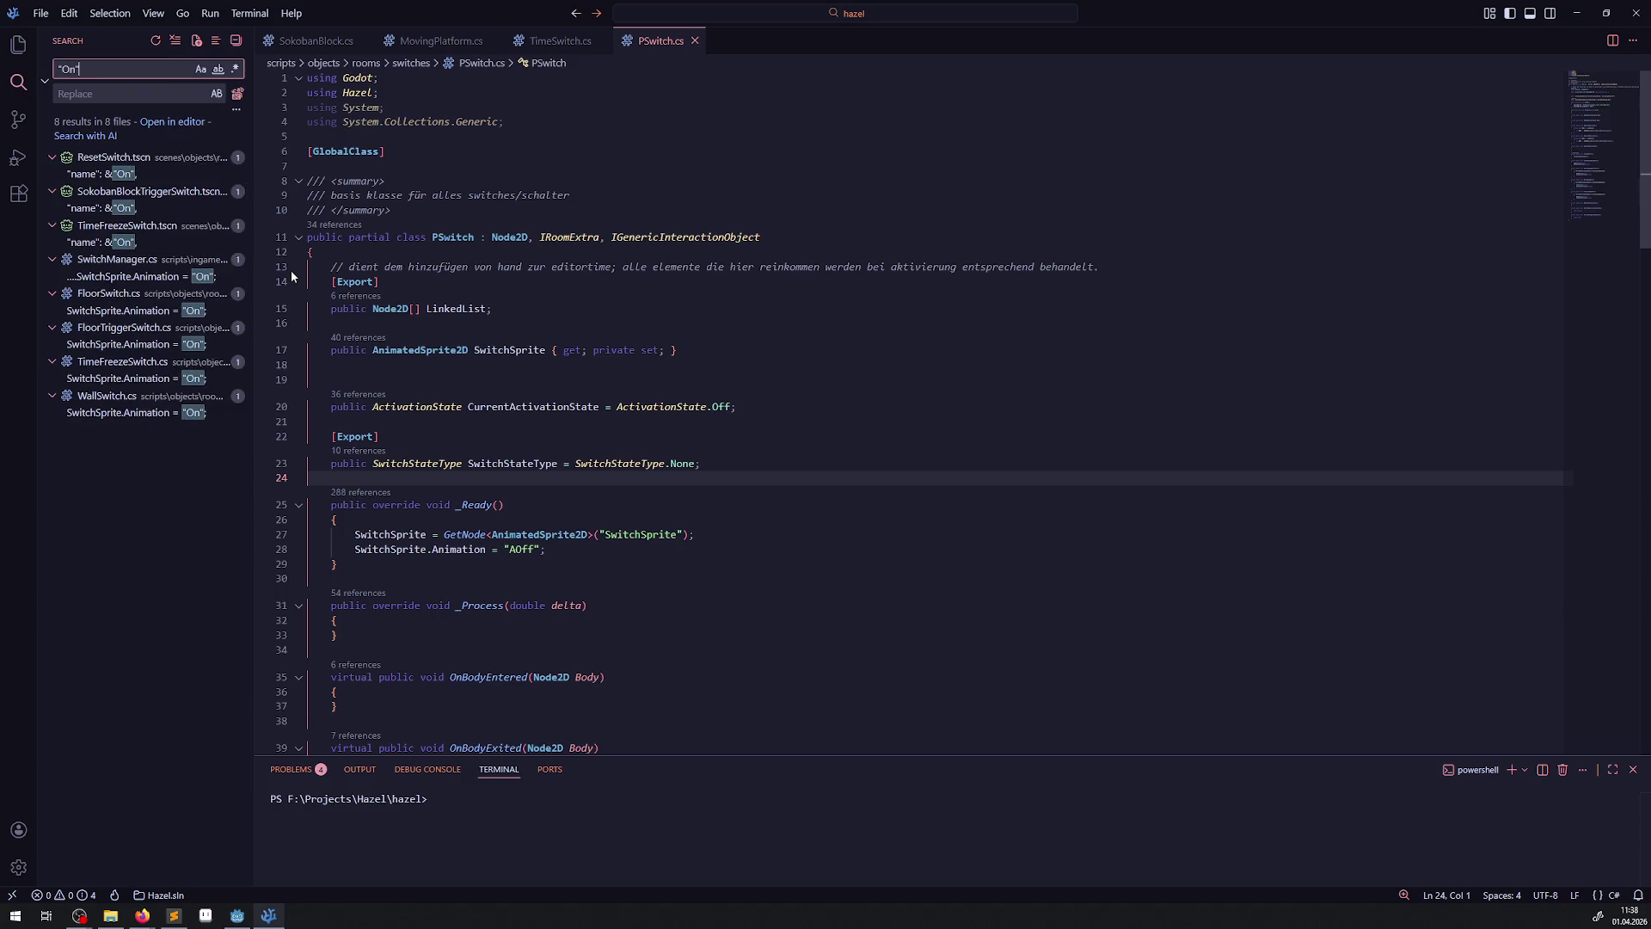
pyautogui.click(165, 277)
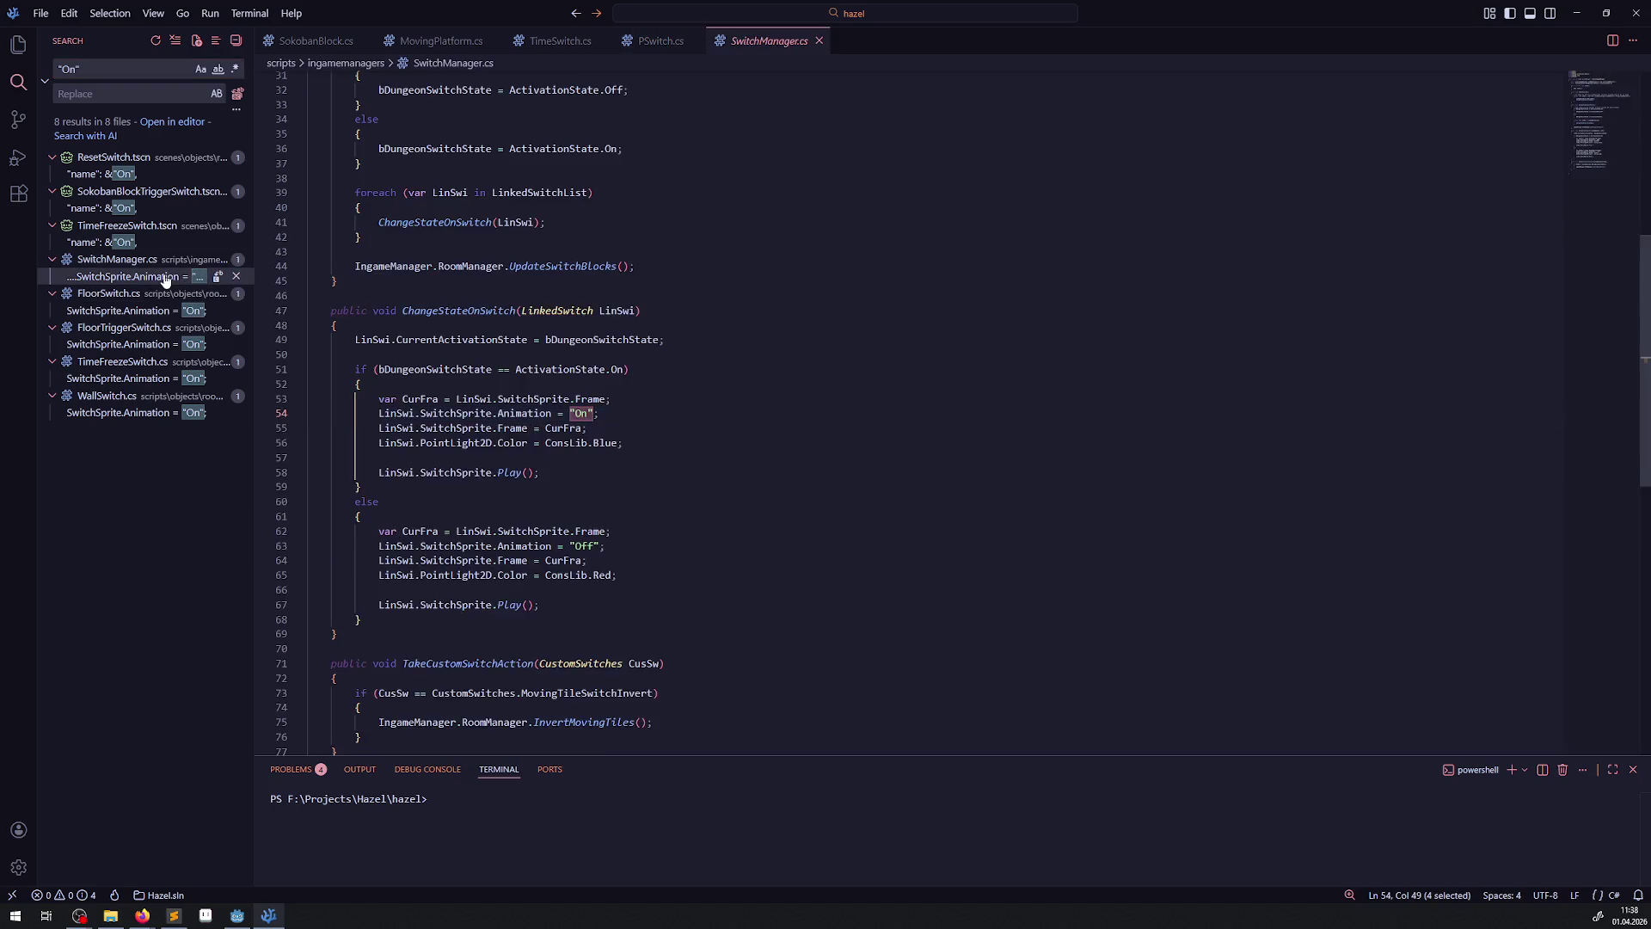
pyautogui.click(575, 425)
pyautogui.write('A')
pyautogui.click(575, 558)
pyautogui.write('A')
pyautogui.hotkey('ctrl', 's')
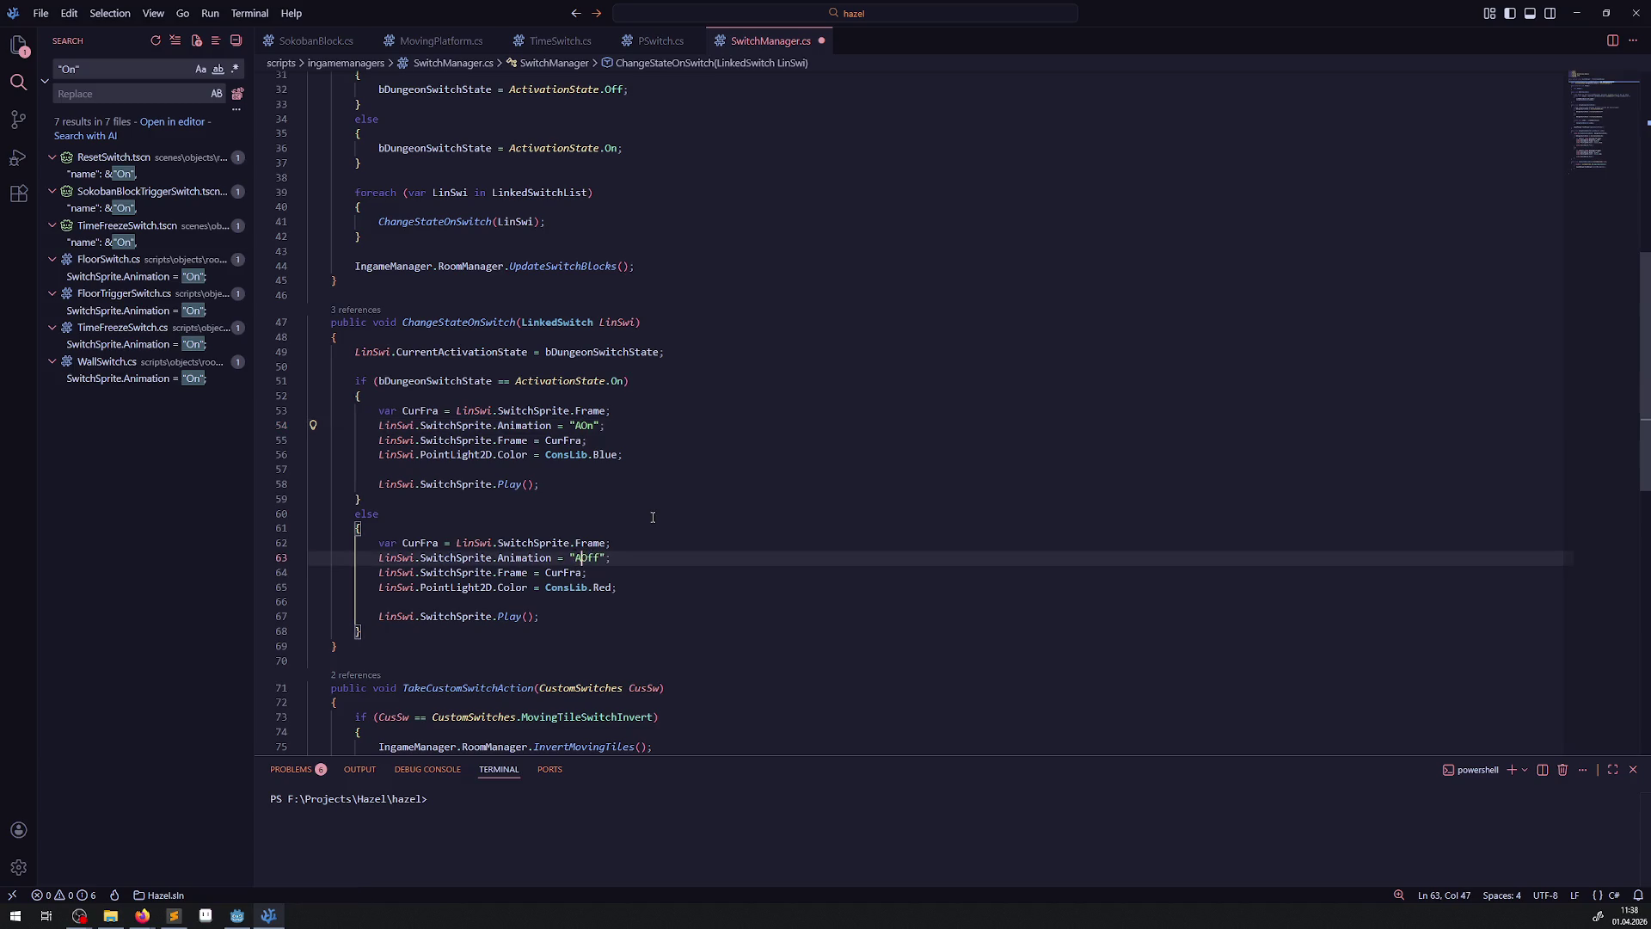
# - Rename the "On" animation to "AOn" in FloorTriggerSwitch.cs, TimeFreezeSwitch.cs and FloorSwitch.cs
pyautogui.scroll(-5, 575, 558)
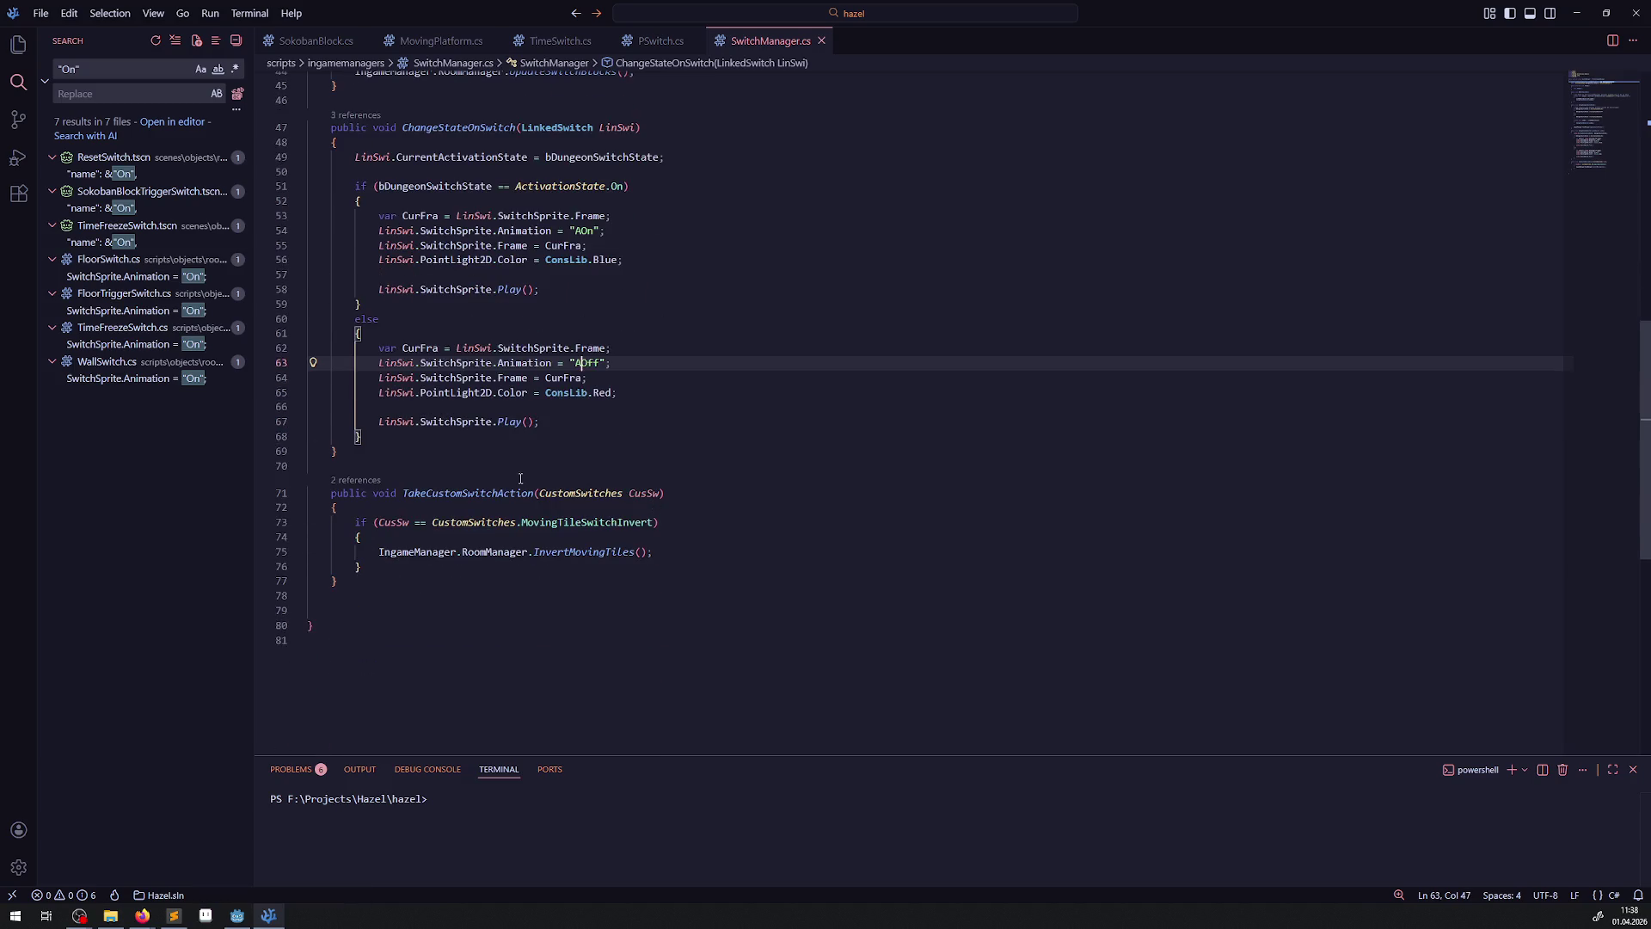
pyautogui.click(151, 312)
pyautogui.write('Animation = "AOn";')
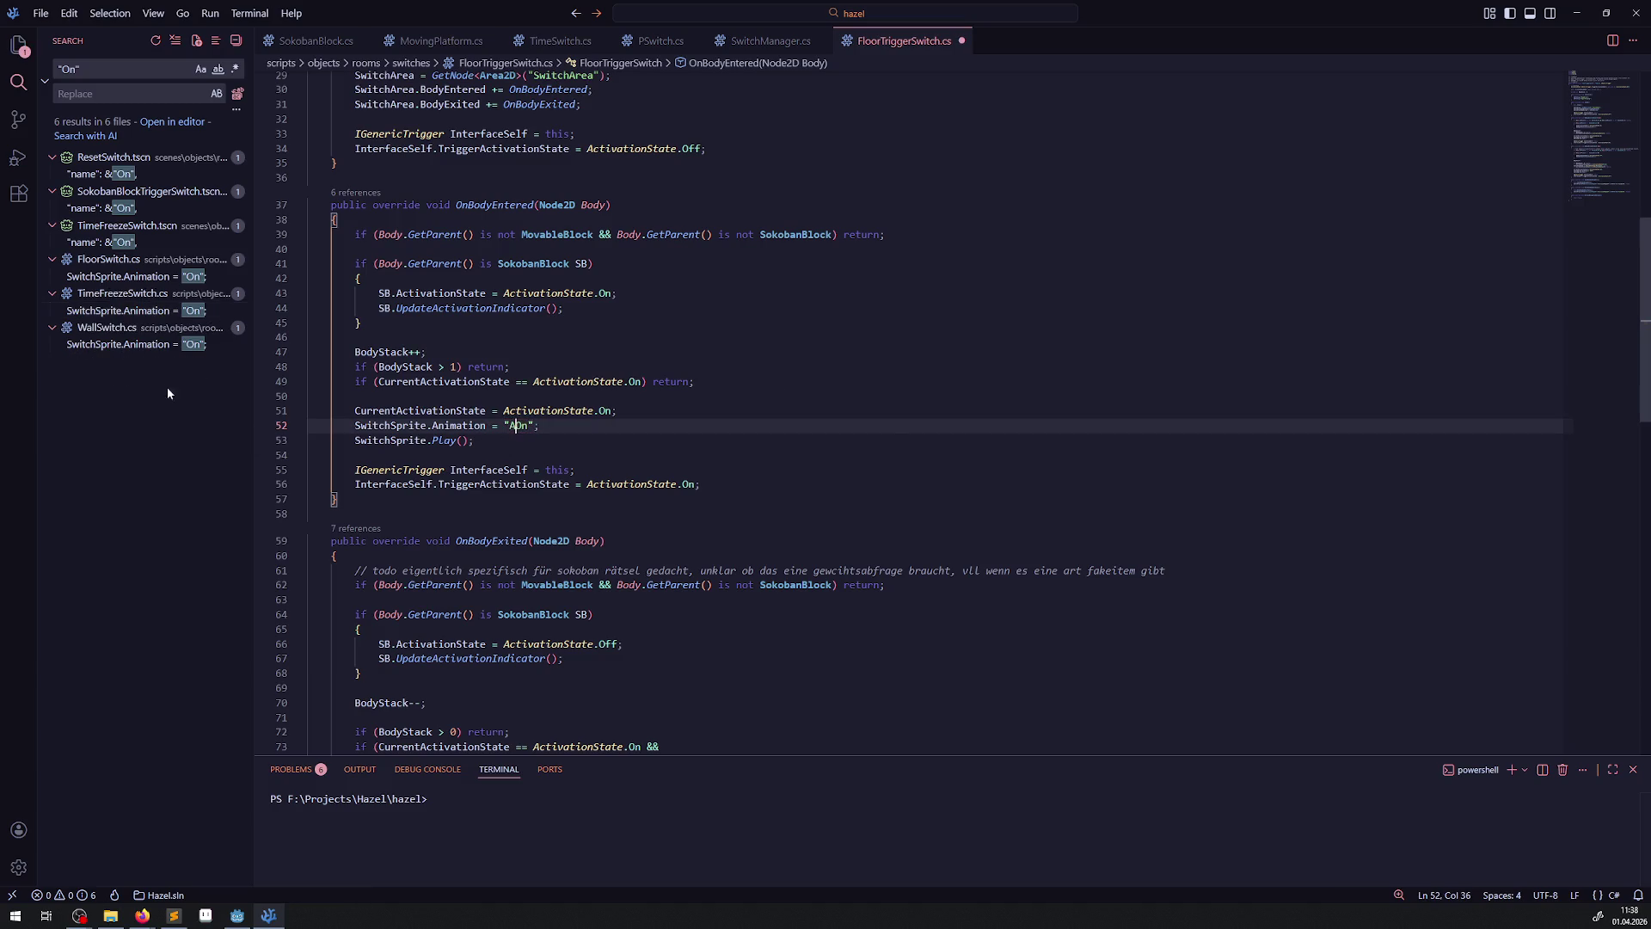
pyautogui.click(152, 310)
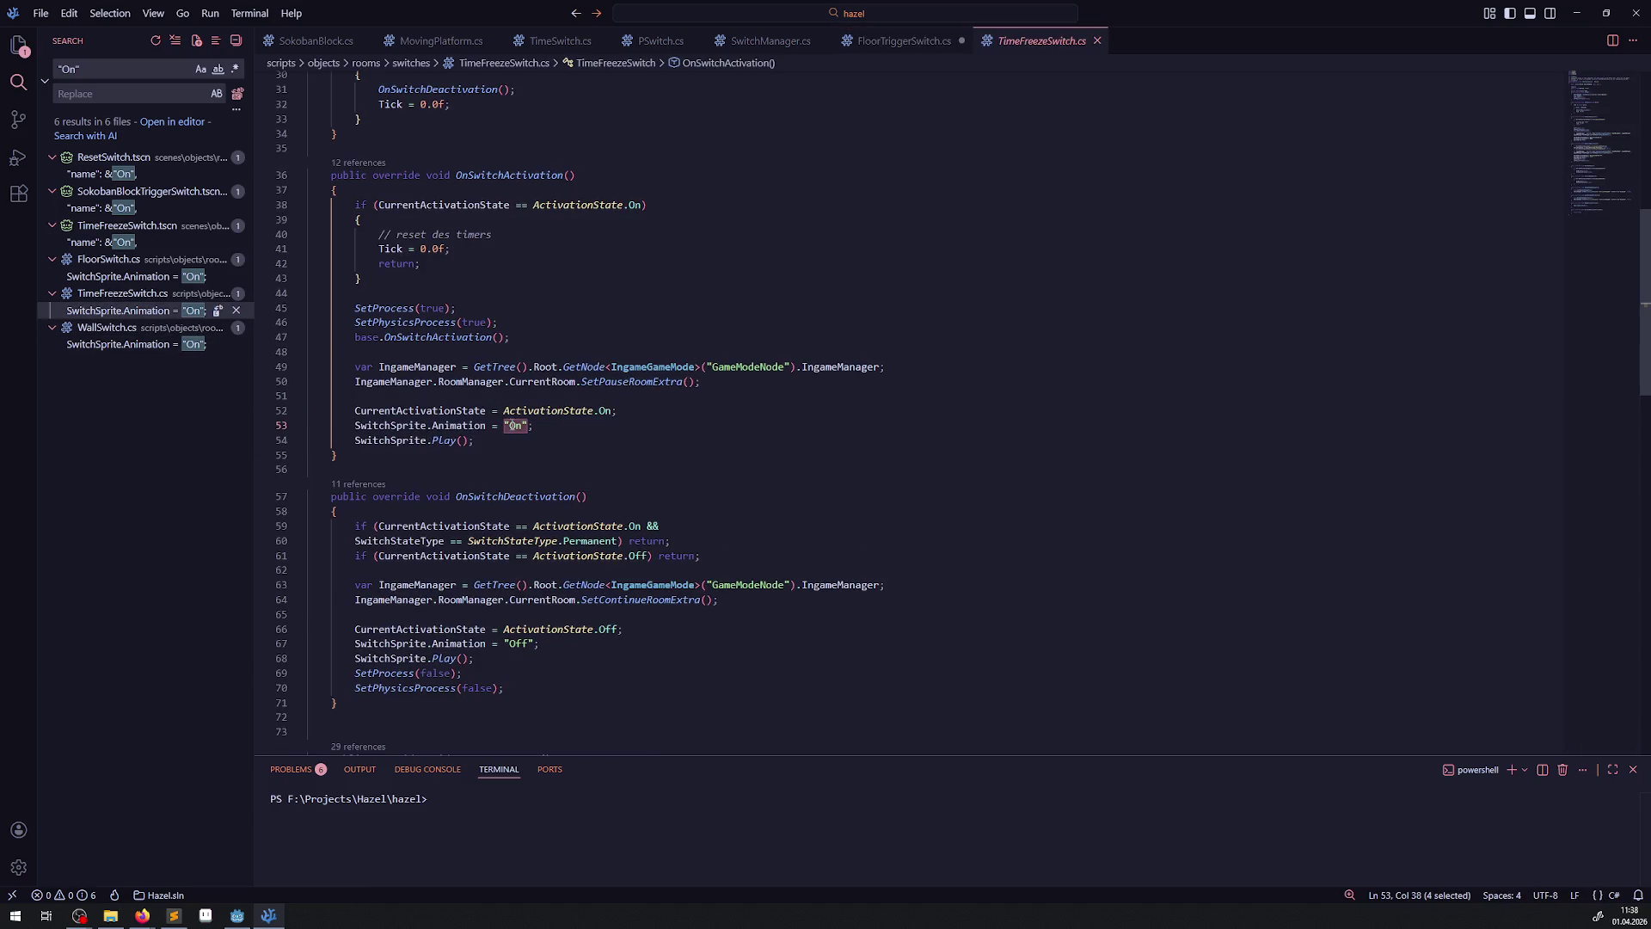
pyautogui.click(510, 425)
pyautogui.write('A')
pyautogui.click(512, 644)
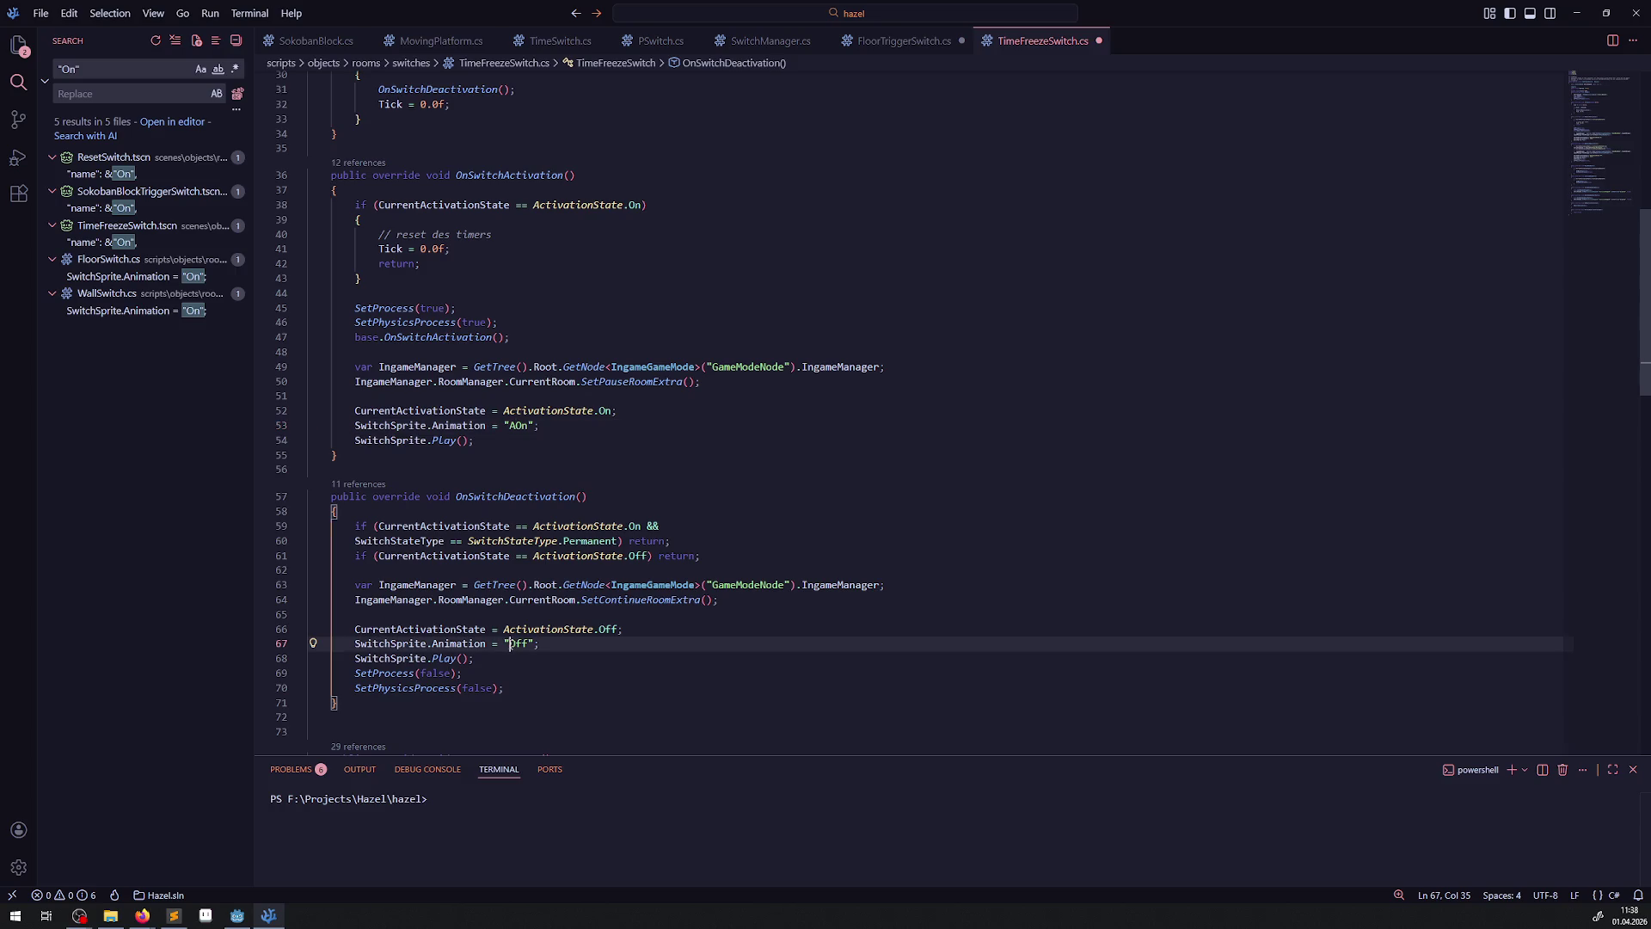
pyautogui.write('A')
pyautogui.click(136, 276)
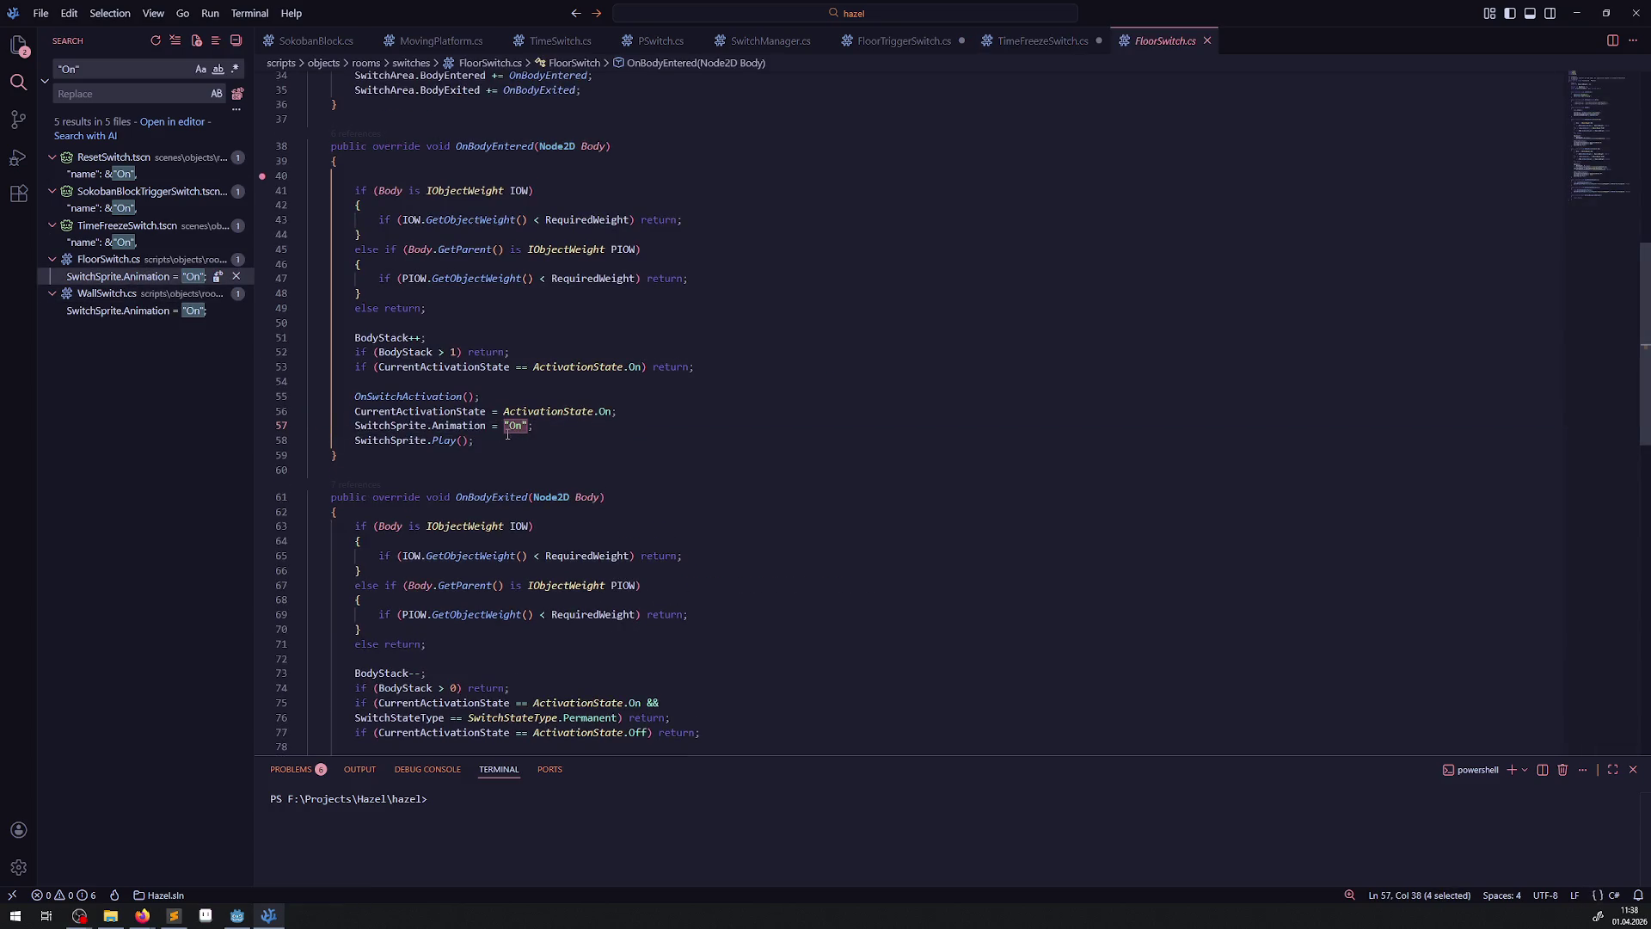
pyautogui.click(508, 425)
pyautogui.write('A')
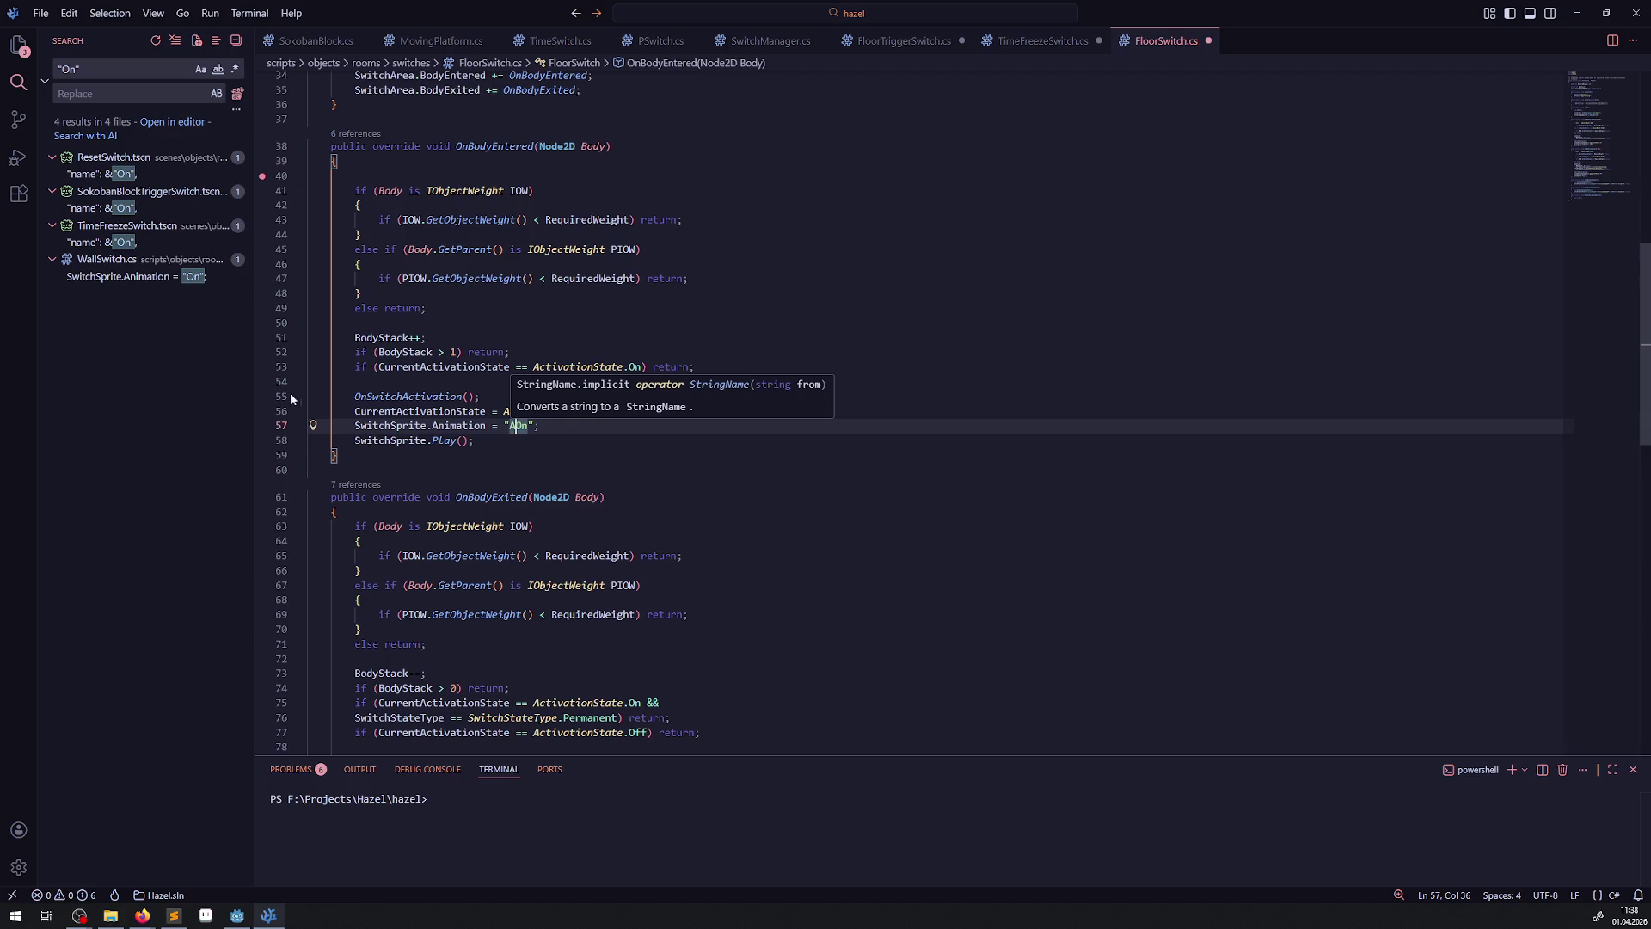
# - Change WallSwitch.cs animation names to "AOn" (line 32) and "AOff" (line 45), then save
pyautogui.click(164, 276)
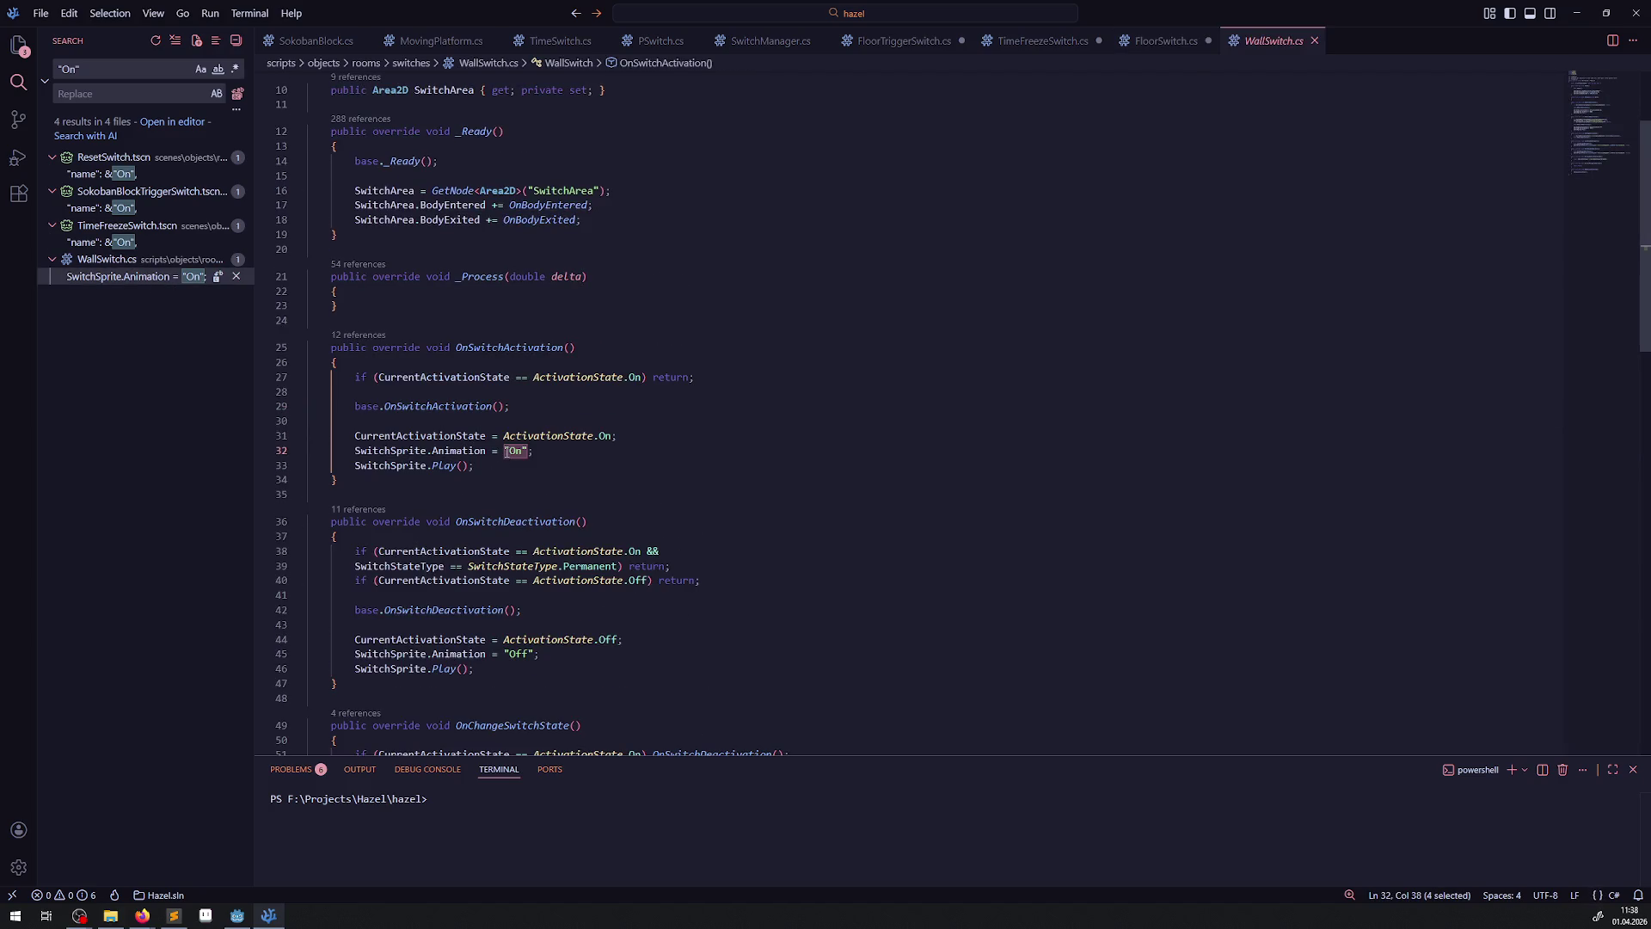
pyautogui.click(507, 451)
pyautogui.write('A')
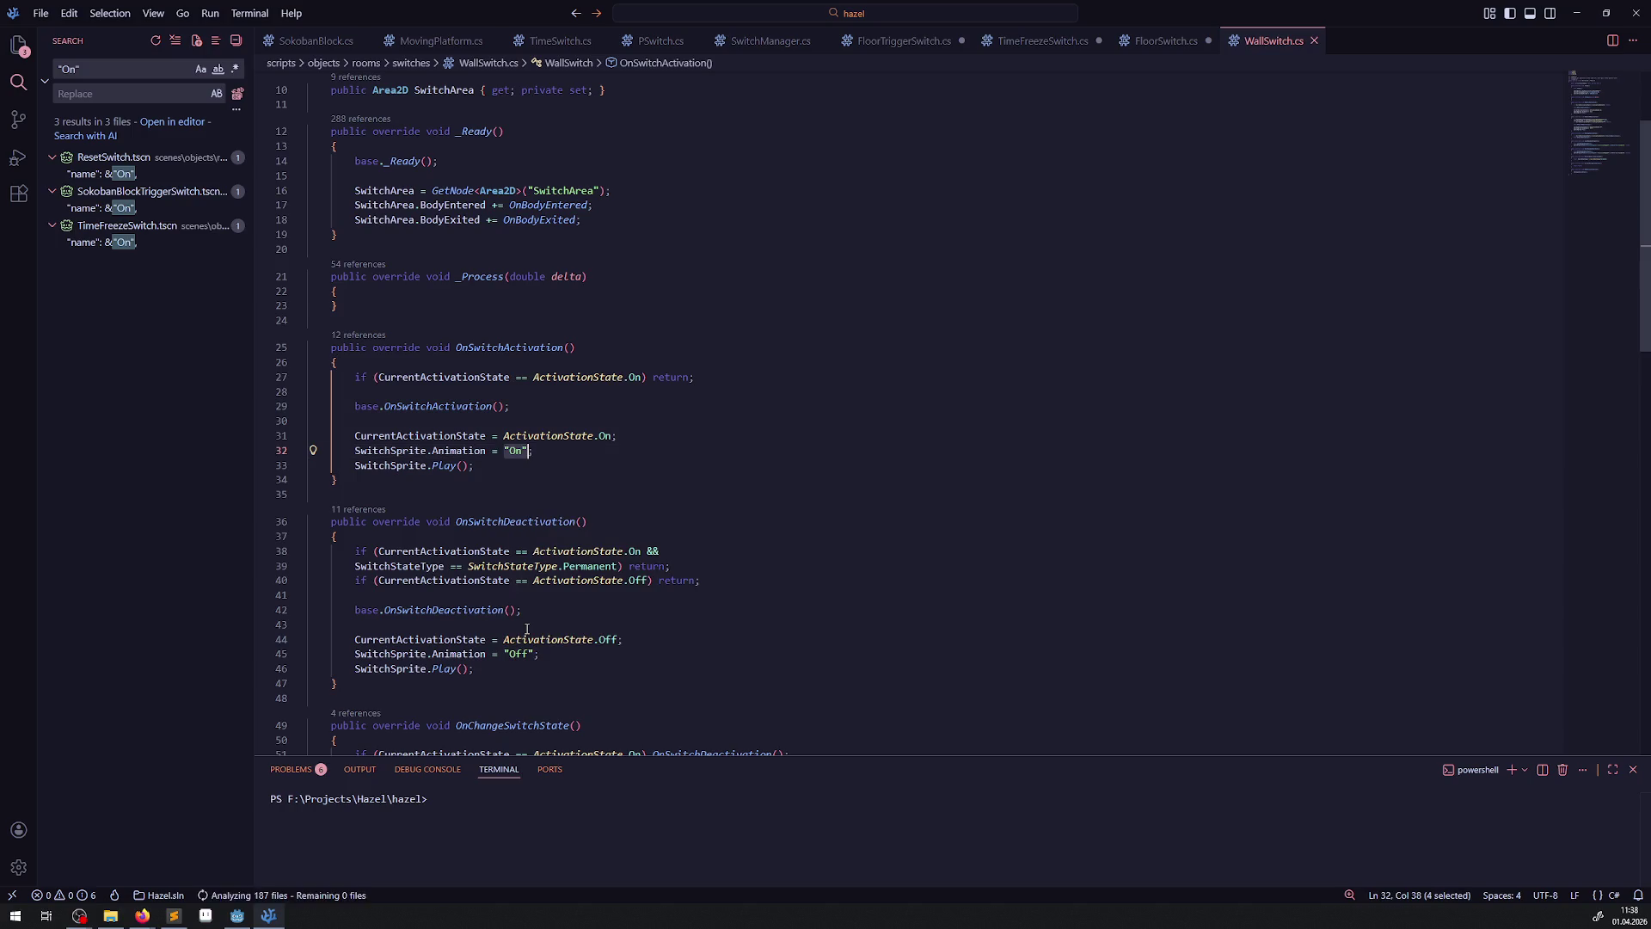
pyautogui.press('Left')
pyautogui.press('Right')
pyautogui.write('A')
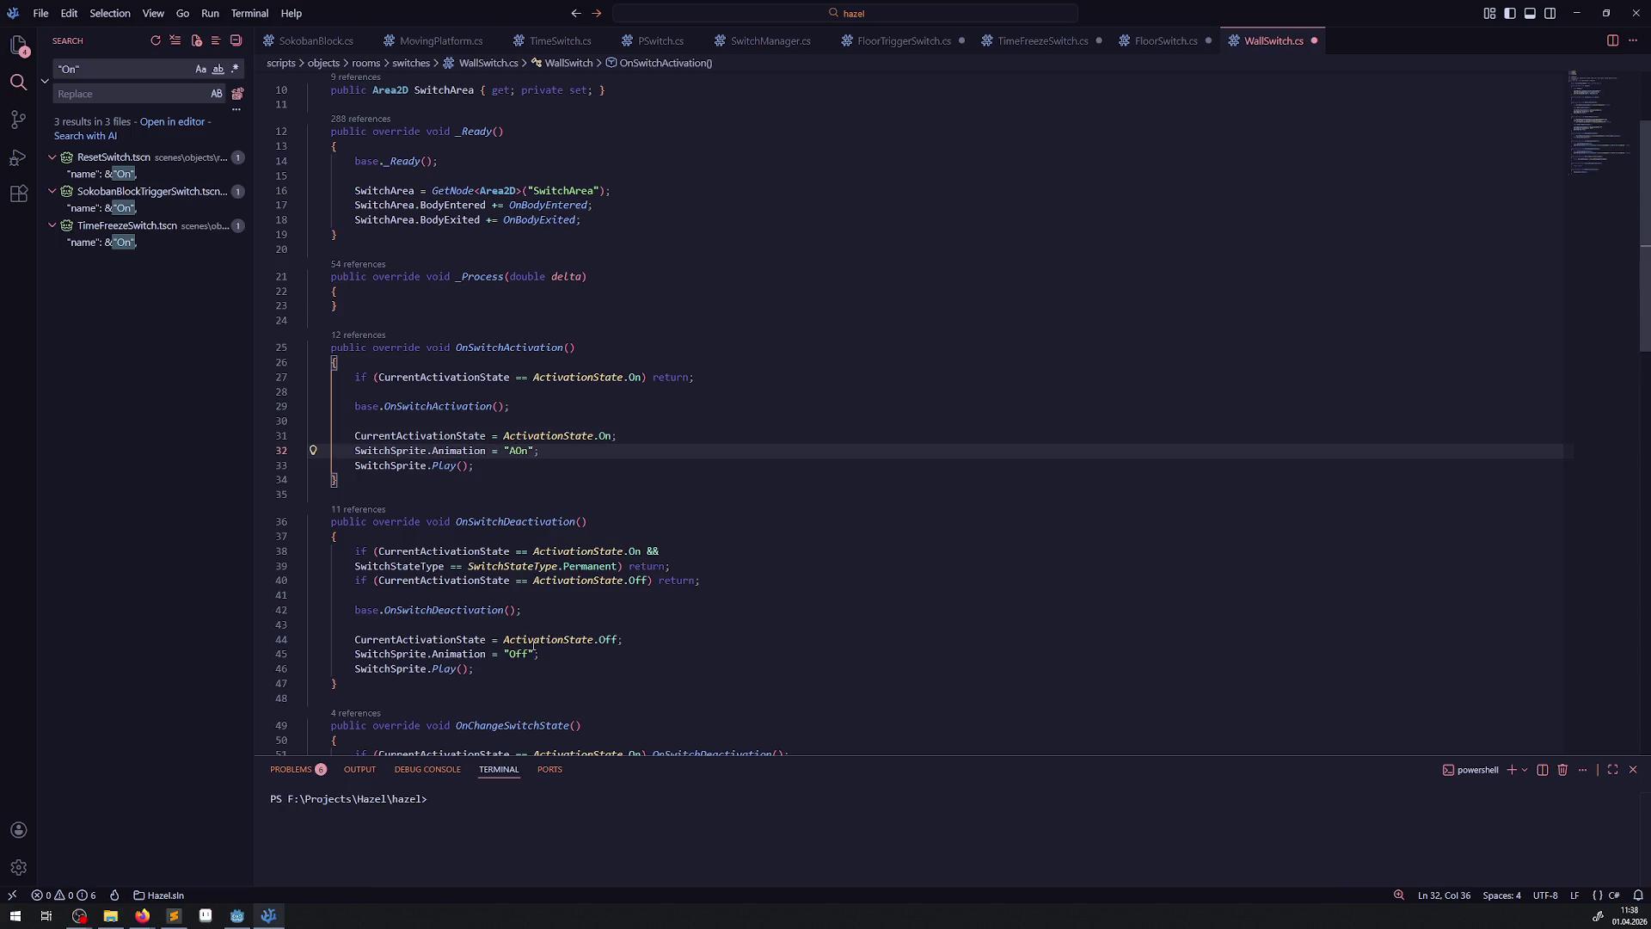
pyautogui.click(509, 654)
pyautogui.write('A')
pyautogui.hotkey('ctrl', 's')
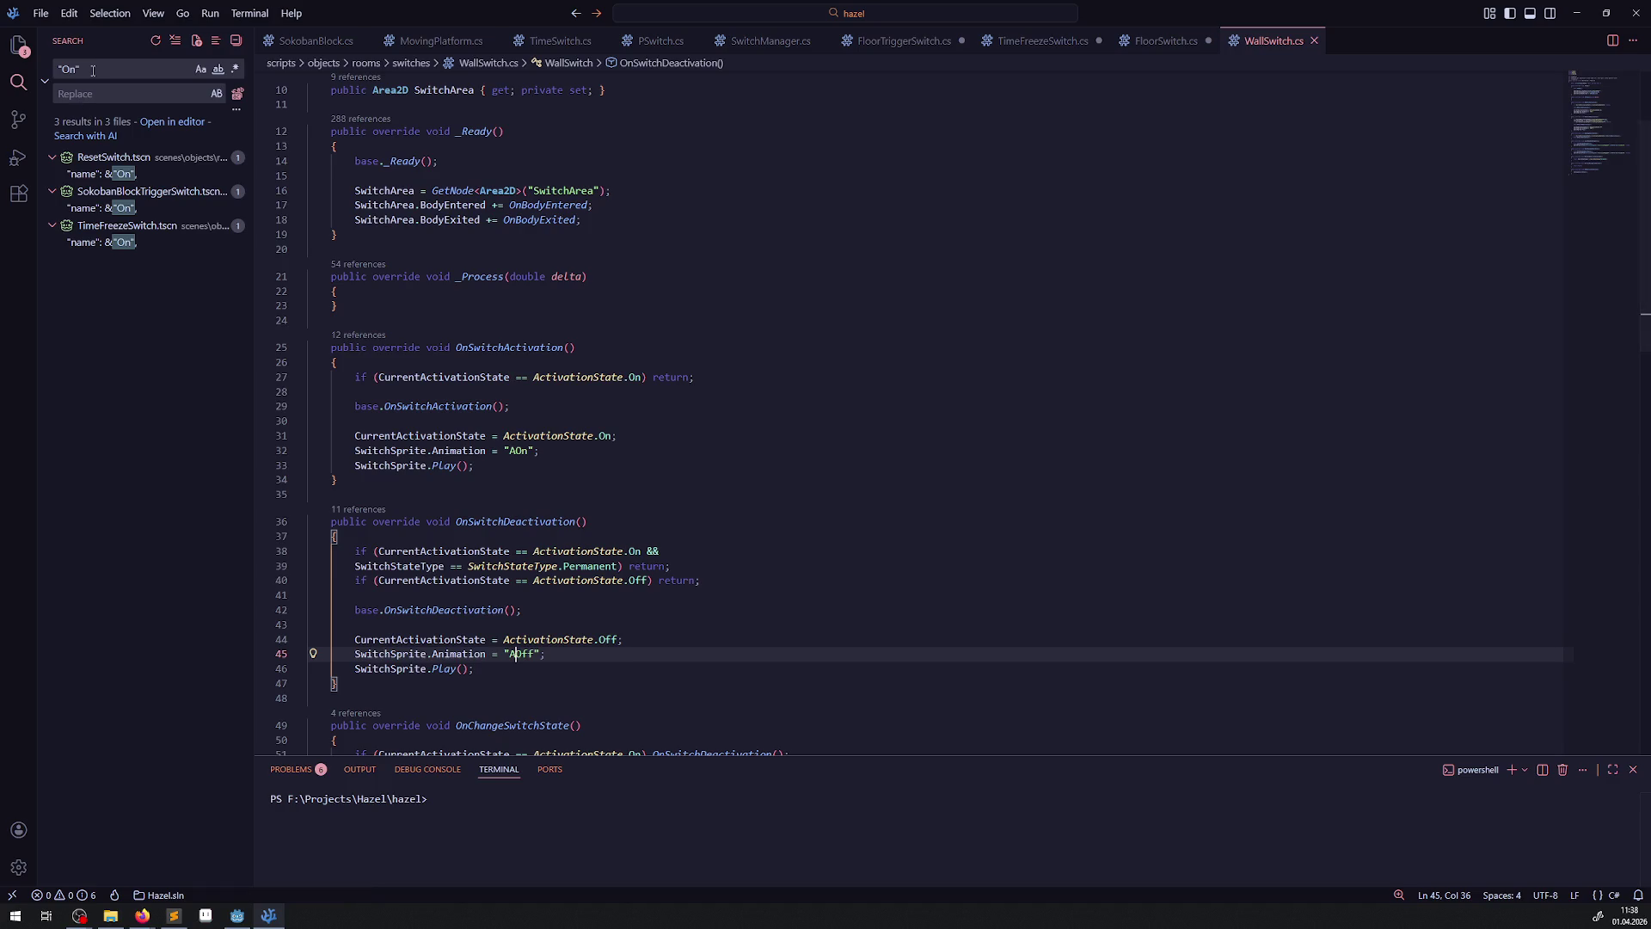
# - Search for "Off" and replace the remaining "Off" animation names with "AOff", then save
pyautogui.click(78, 107)
pyautogui.click(74, 69)
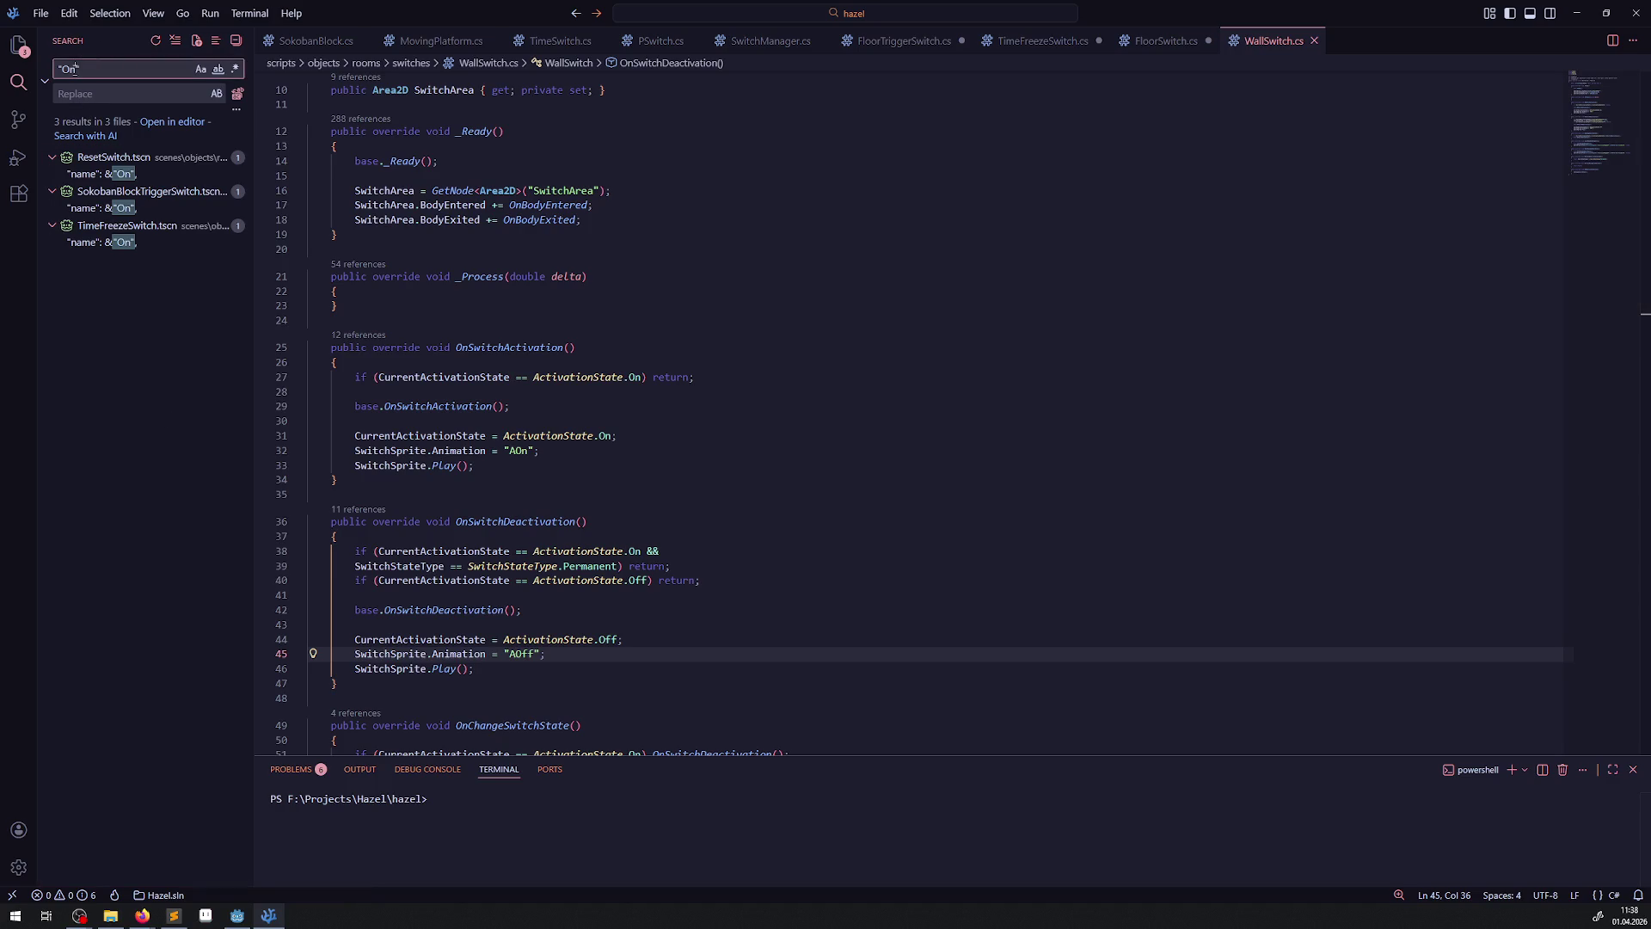
pyautogui.write('f')
pyautogui.press('BackSpace')
pyautogui.write('ff')
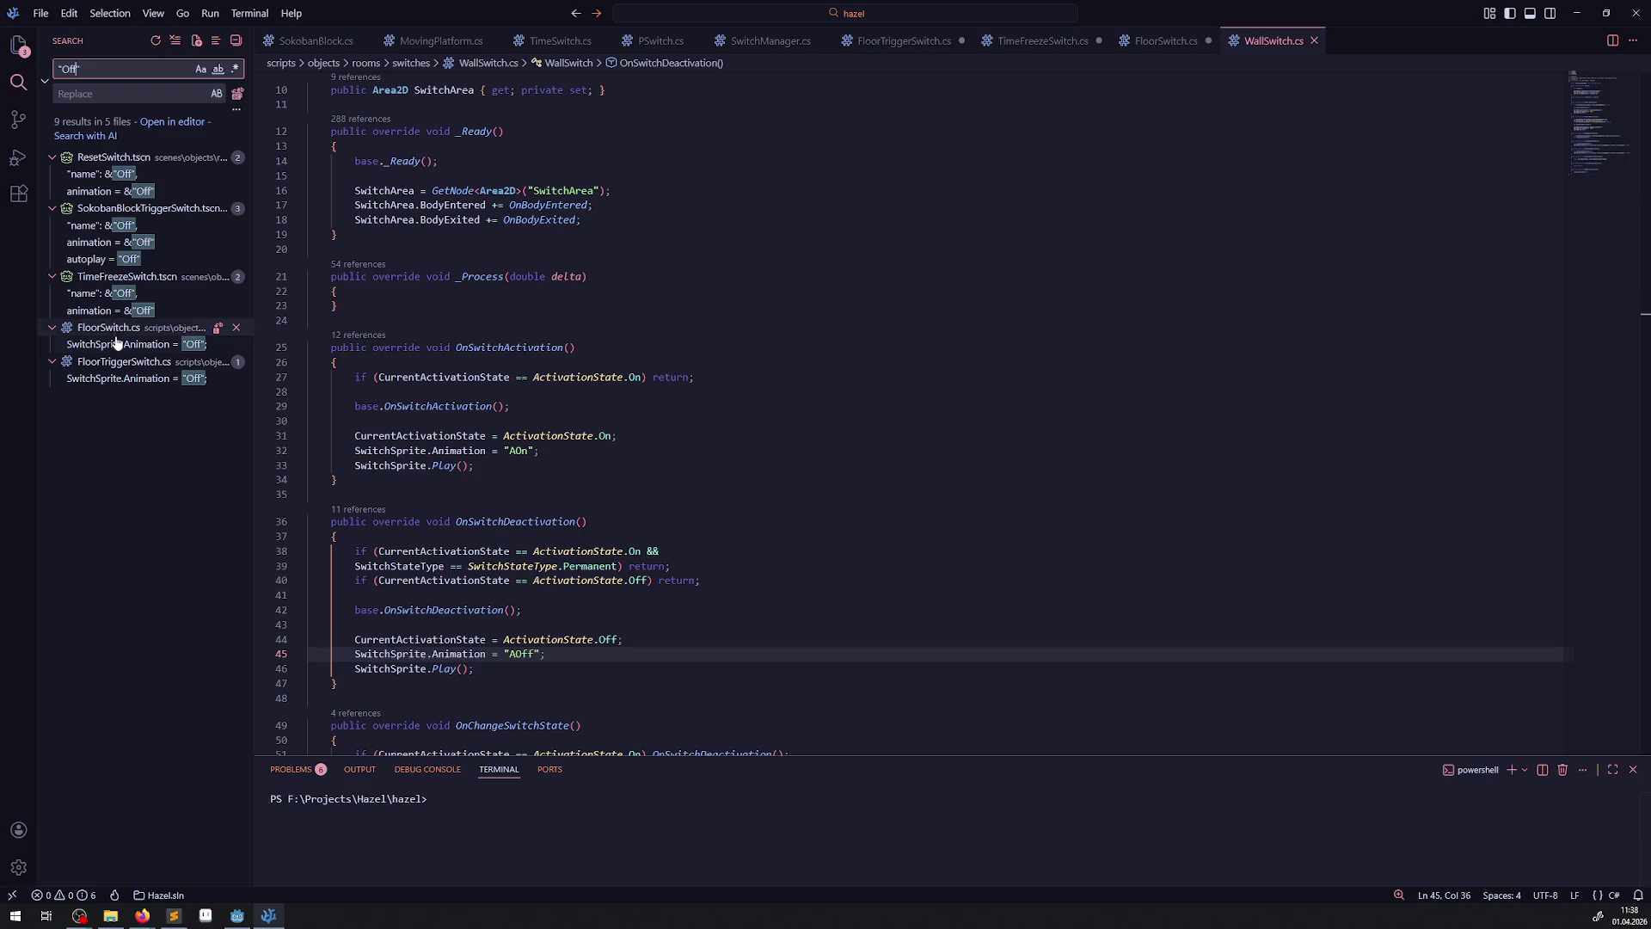
pyautogui.click(118, 344)
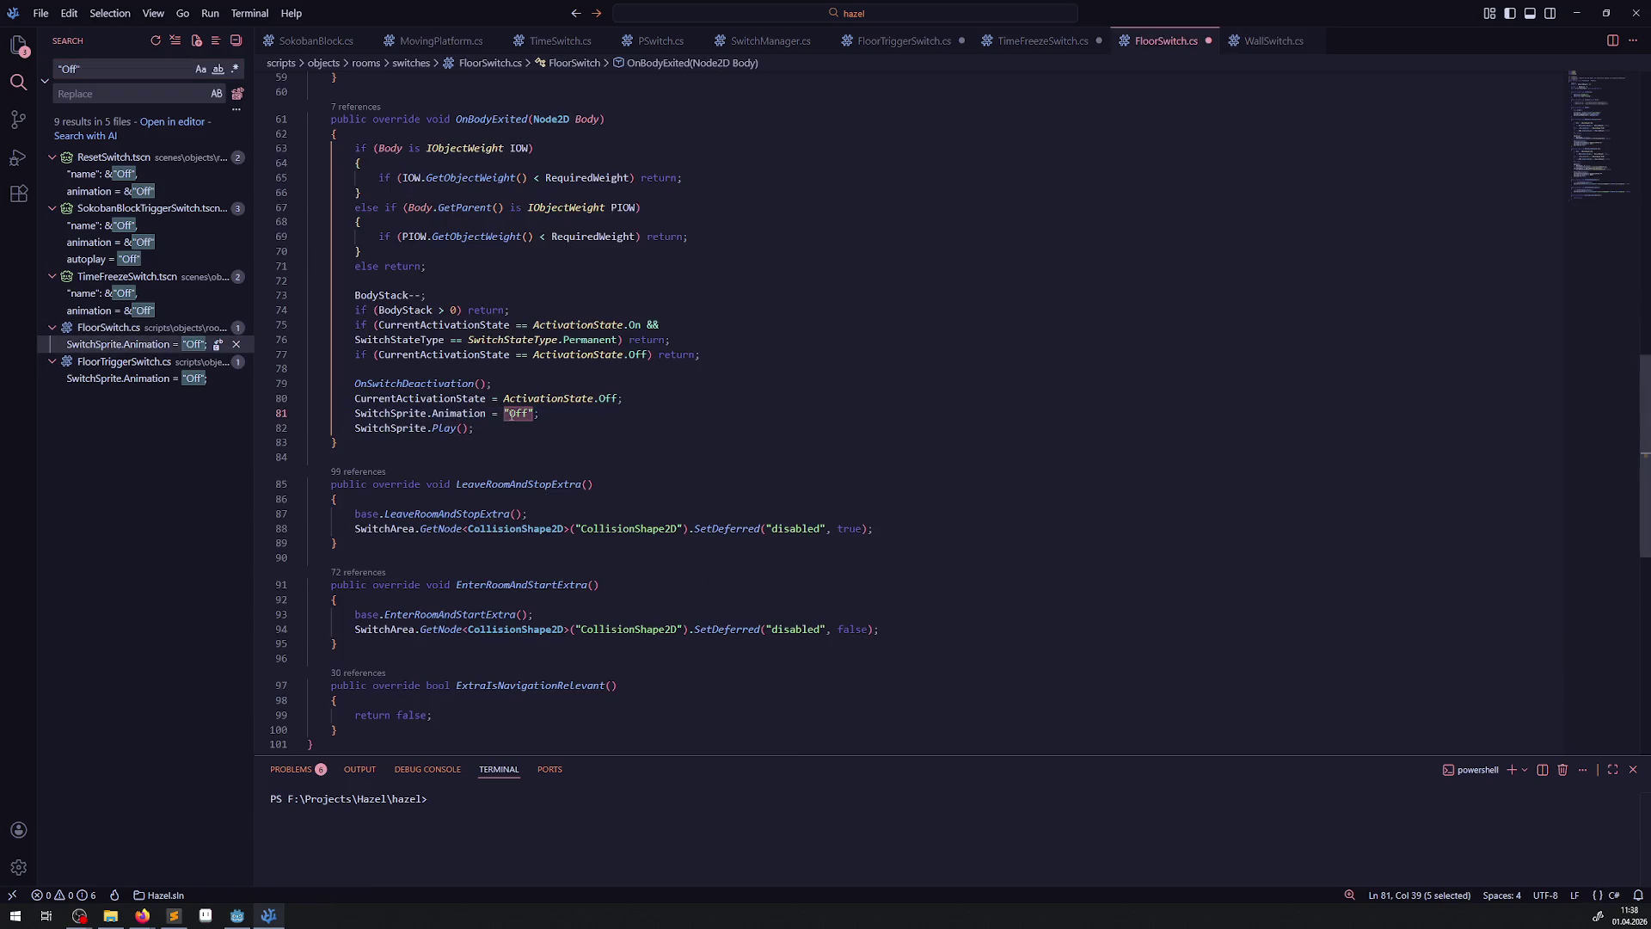
pyautogui.press('Delete')
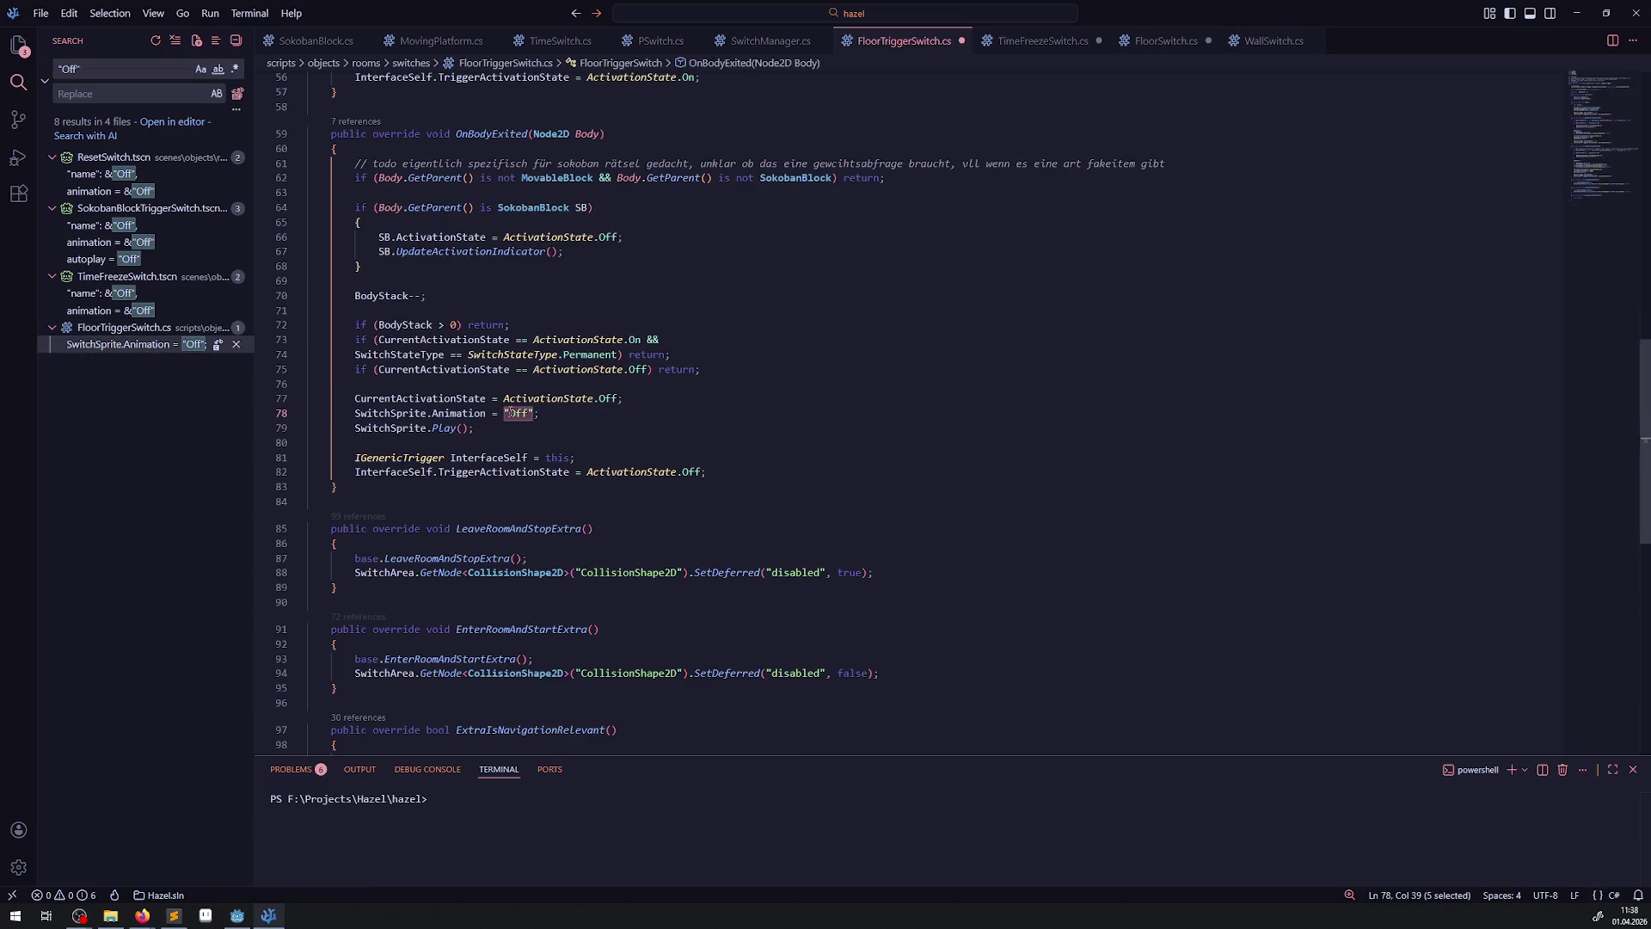
pyautogui.write('"AOff"')
pyautogui.press('Down')
pyautogui.hotkey('ctrl', 's')
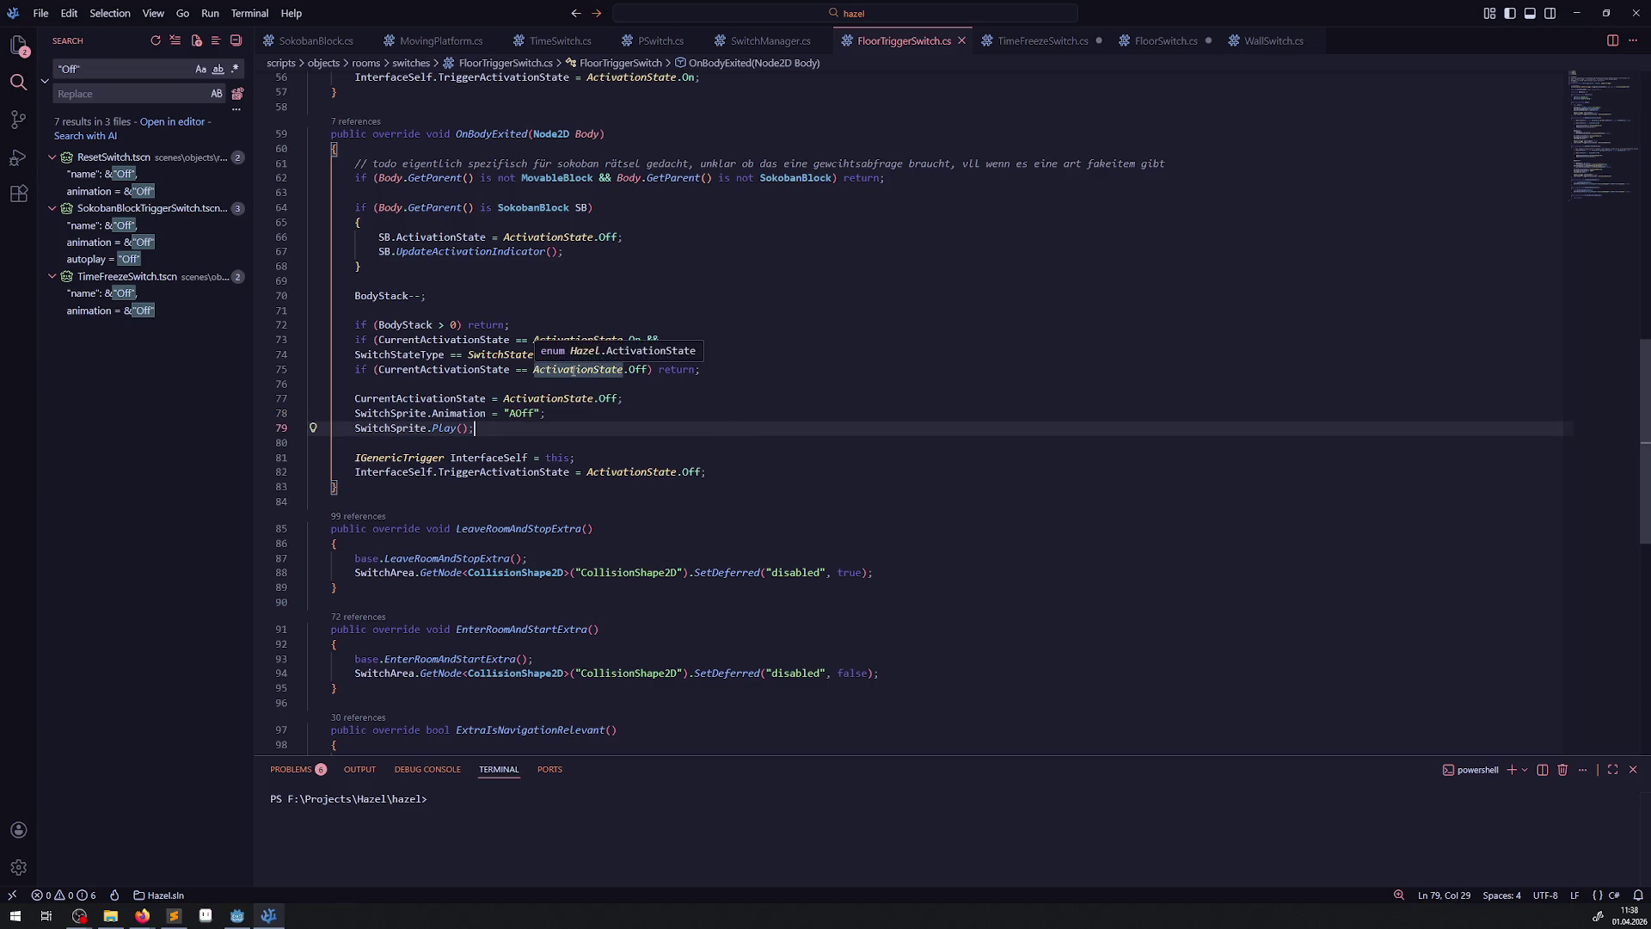
# - Save TimeFreezeSwitch.cs and FloorSwitch.cs, then return to the Godot editor
pyautogui.click(679, 354)
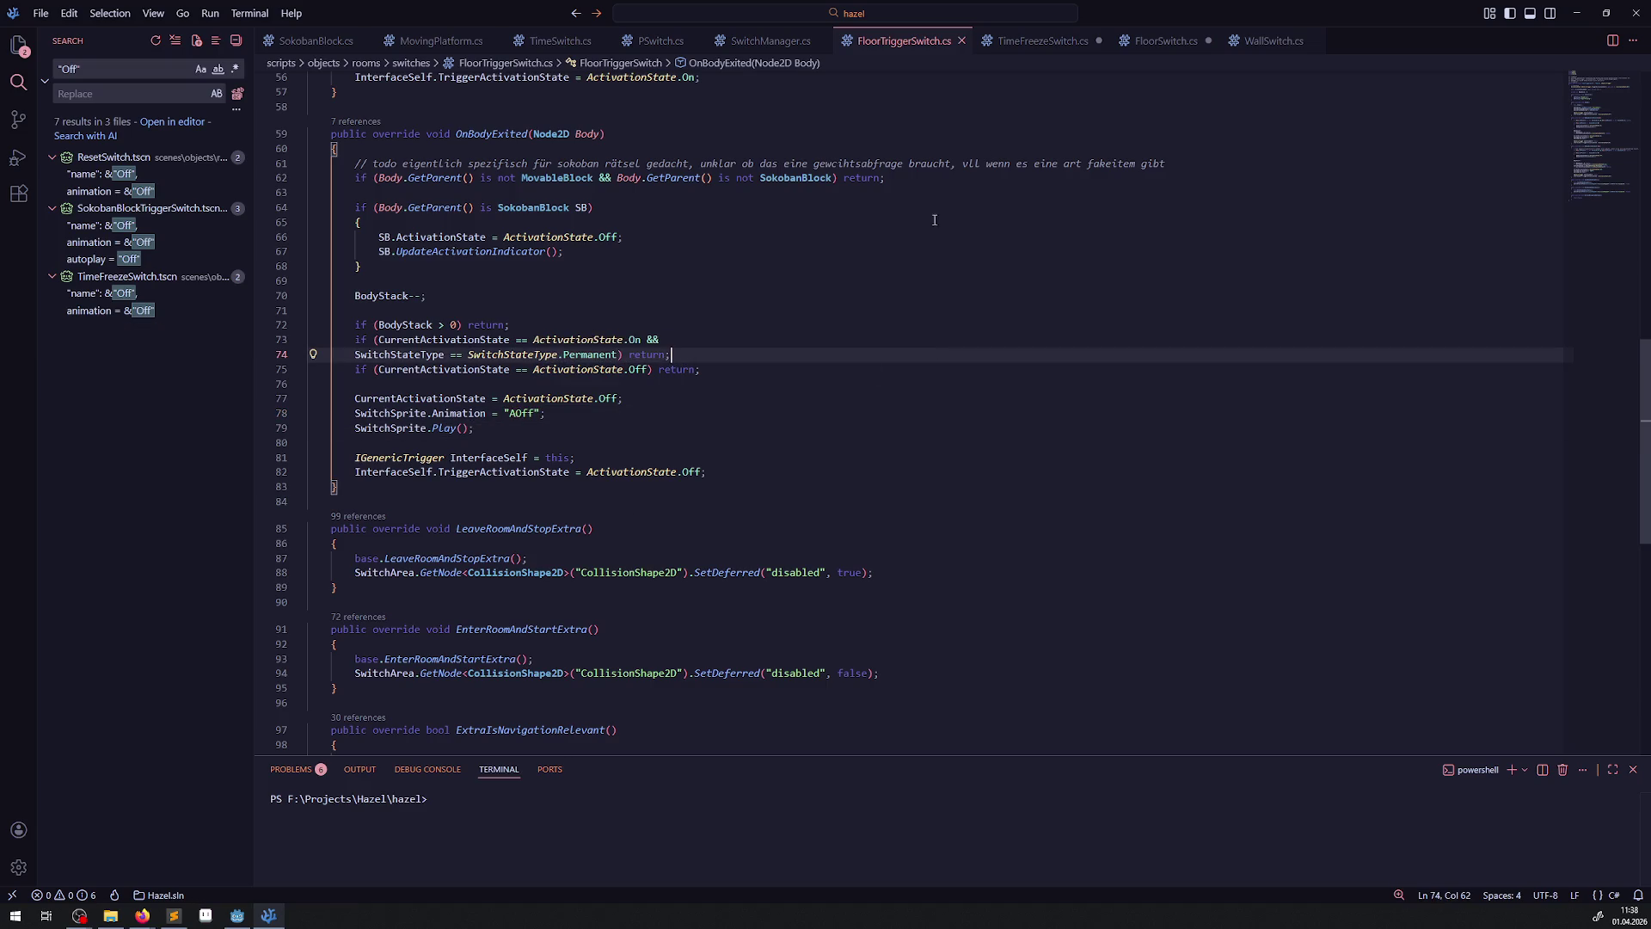
pyautogui.click(1042, 40)
pyautogui.hotkey('ctrl', 's')
pyautogui.click(1166, 40)
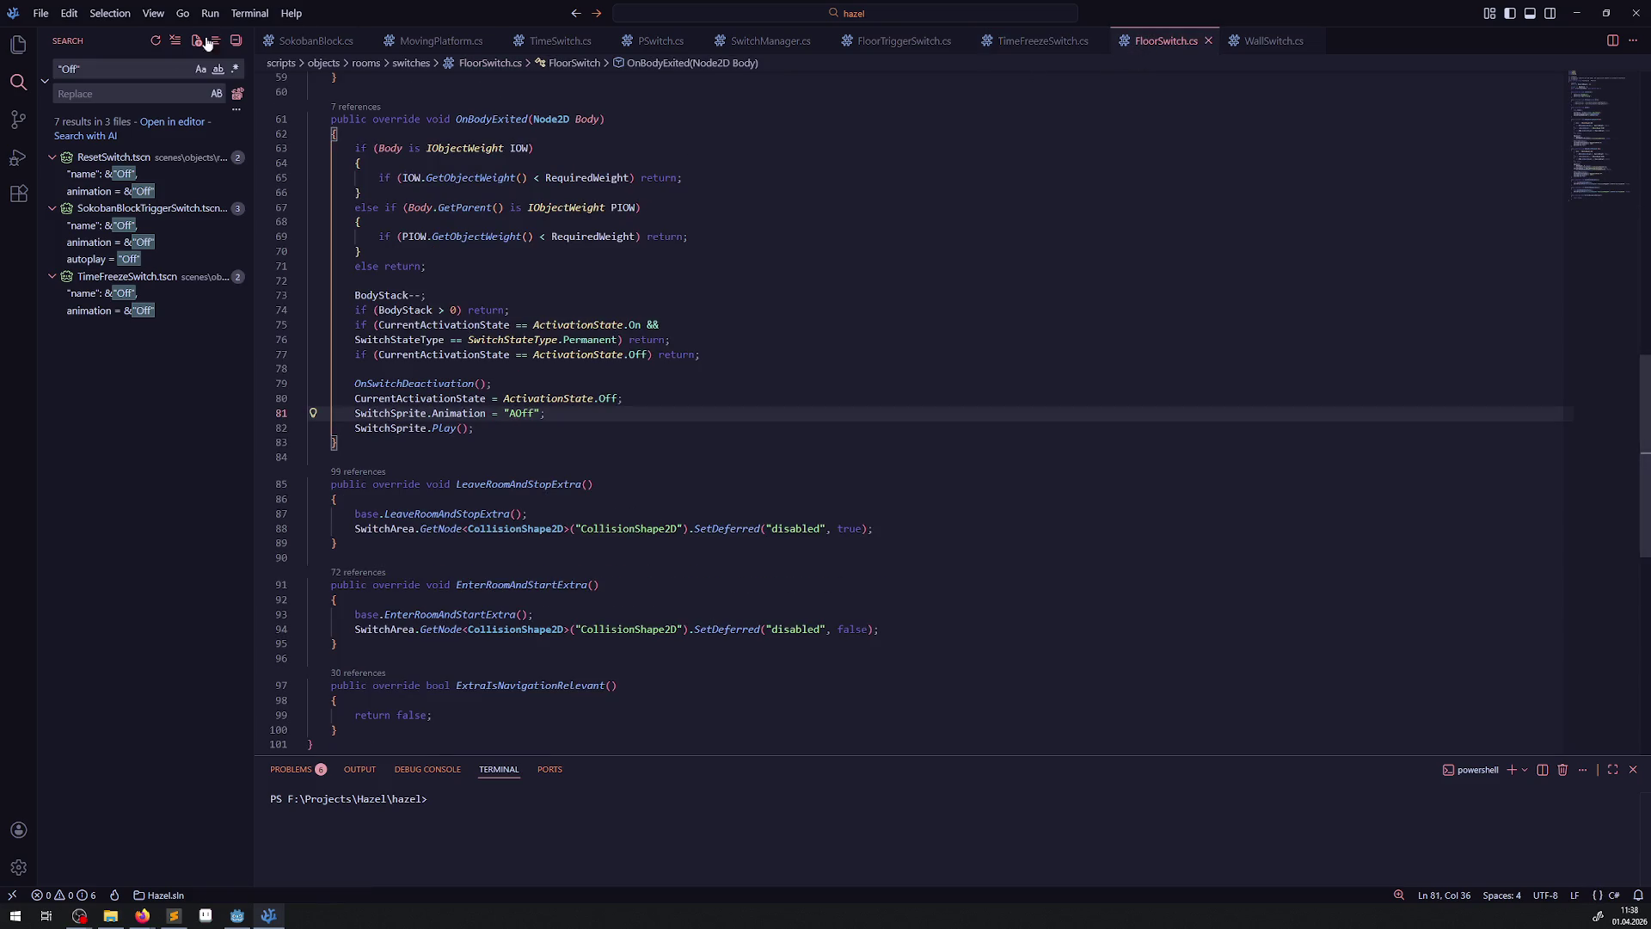
pyautogui.click(31, 45)
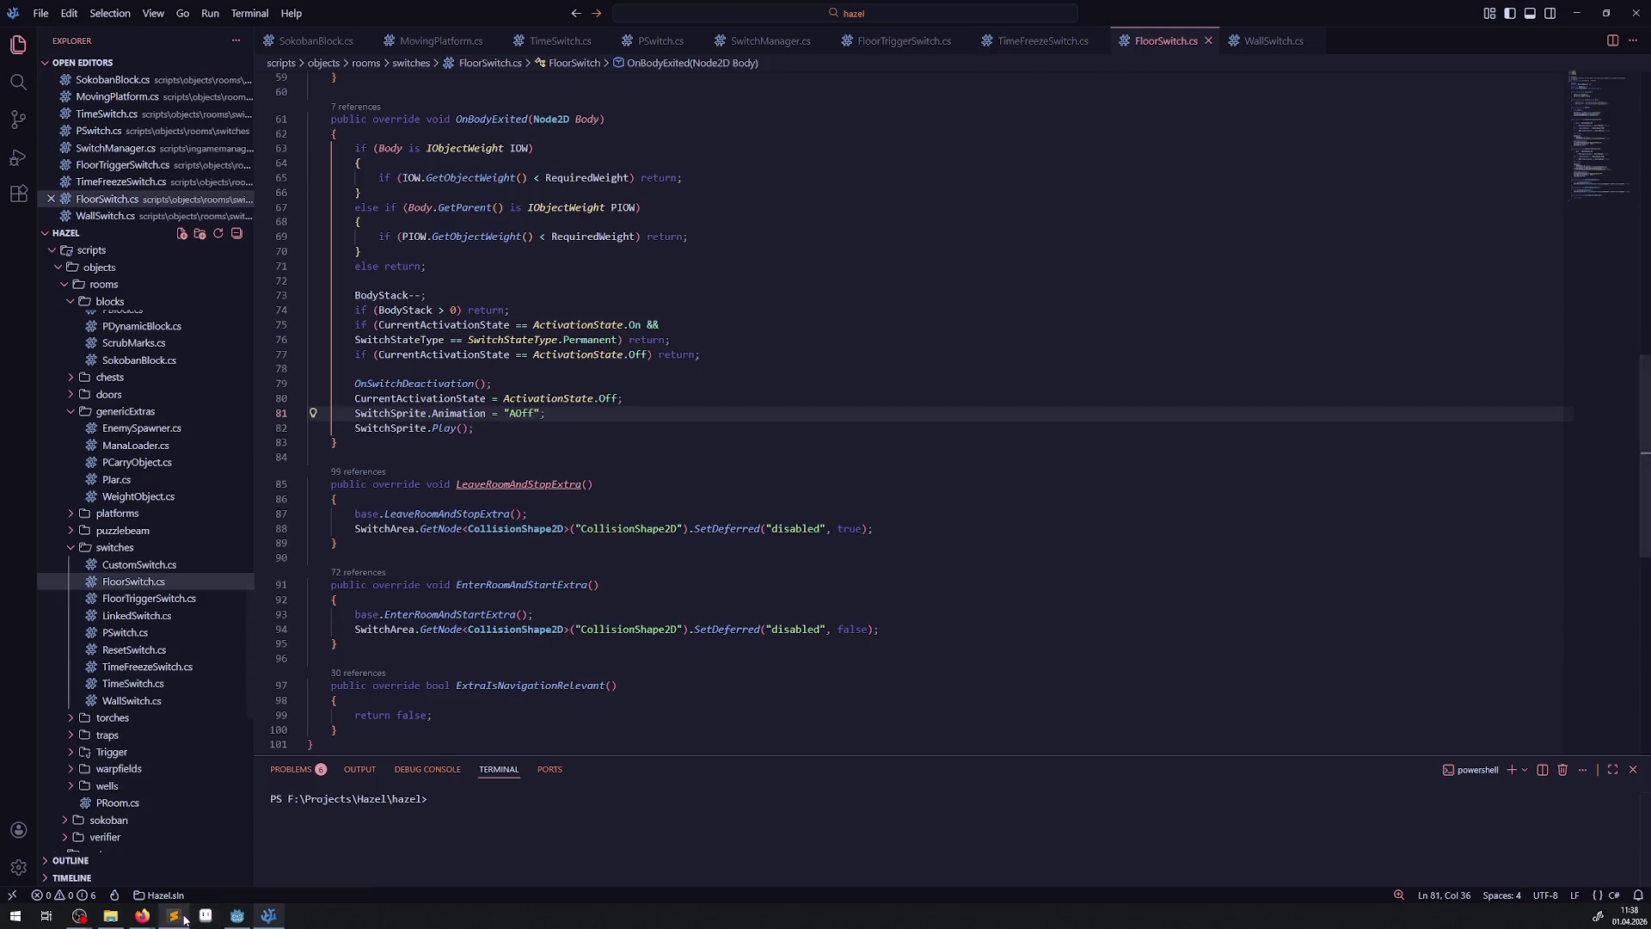
pyautogui.click(236, 915)
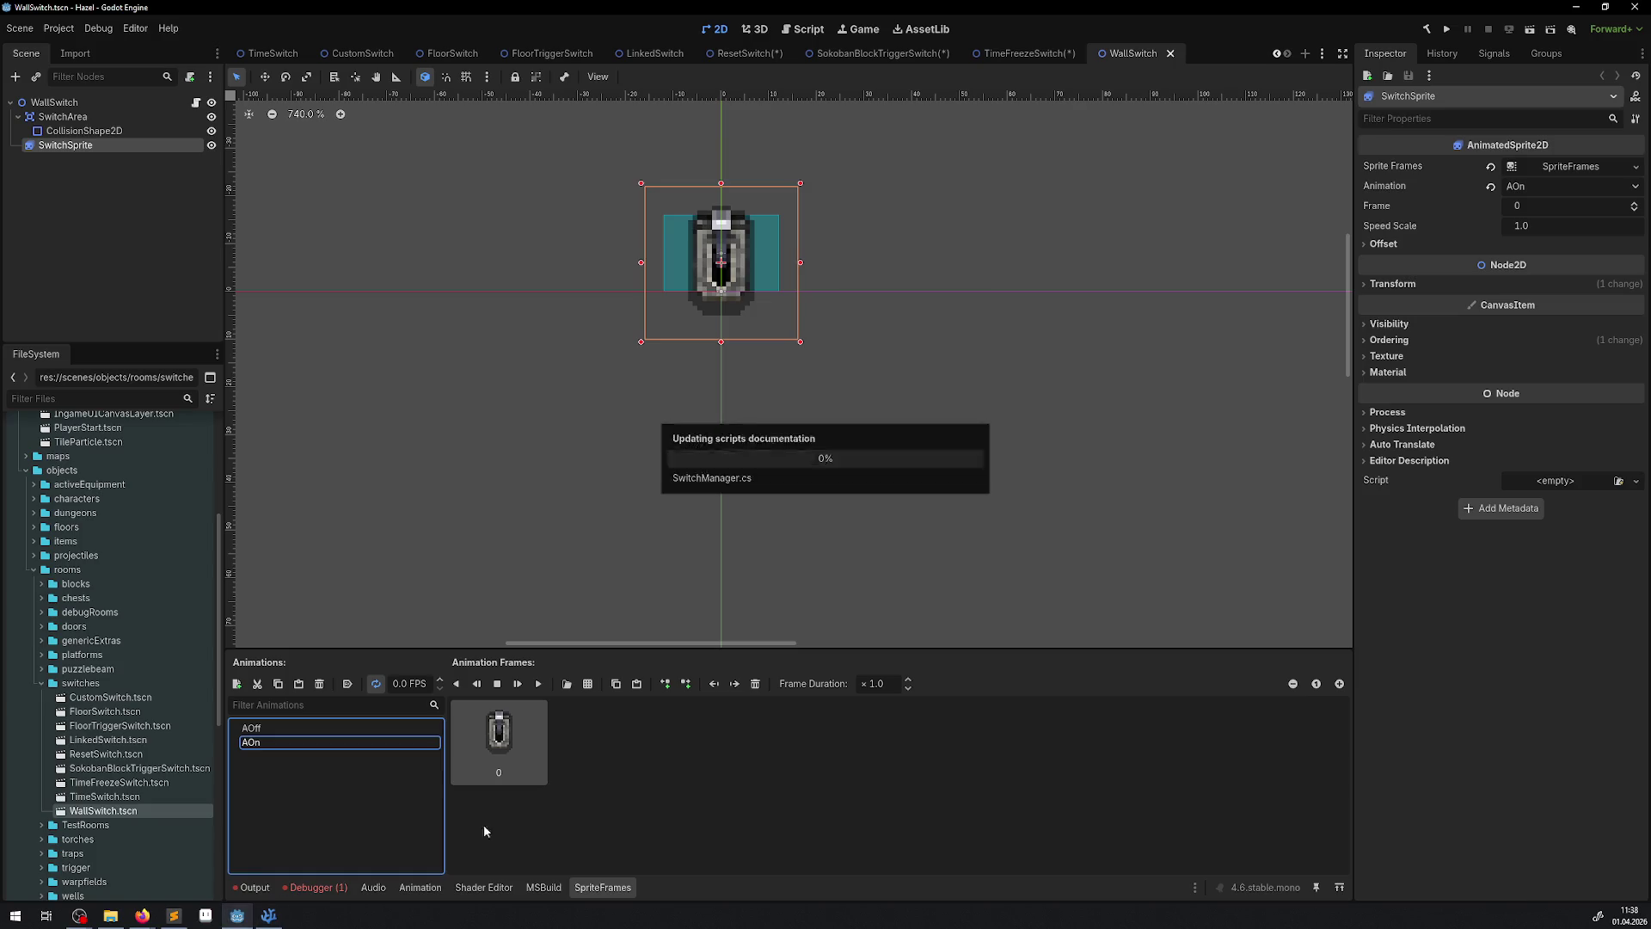
# - Rebuild the .NET project and launch the game with Run Project
pyautogui.click(1425, 31)
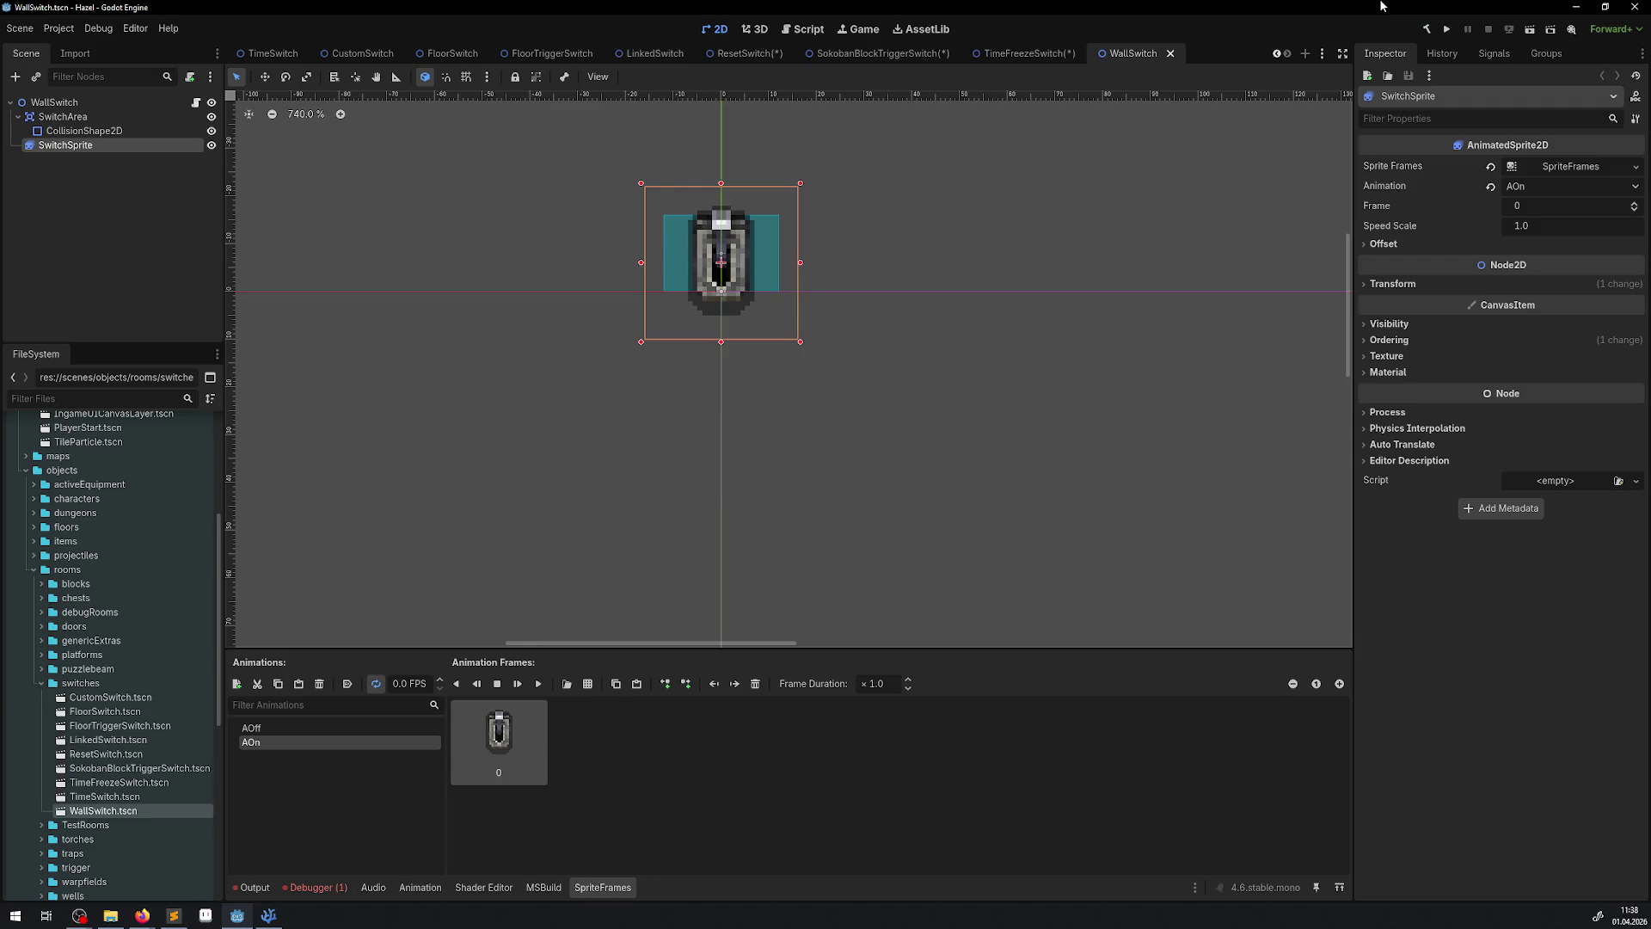
pyautogui.click(1447, 31)
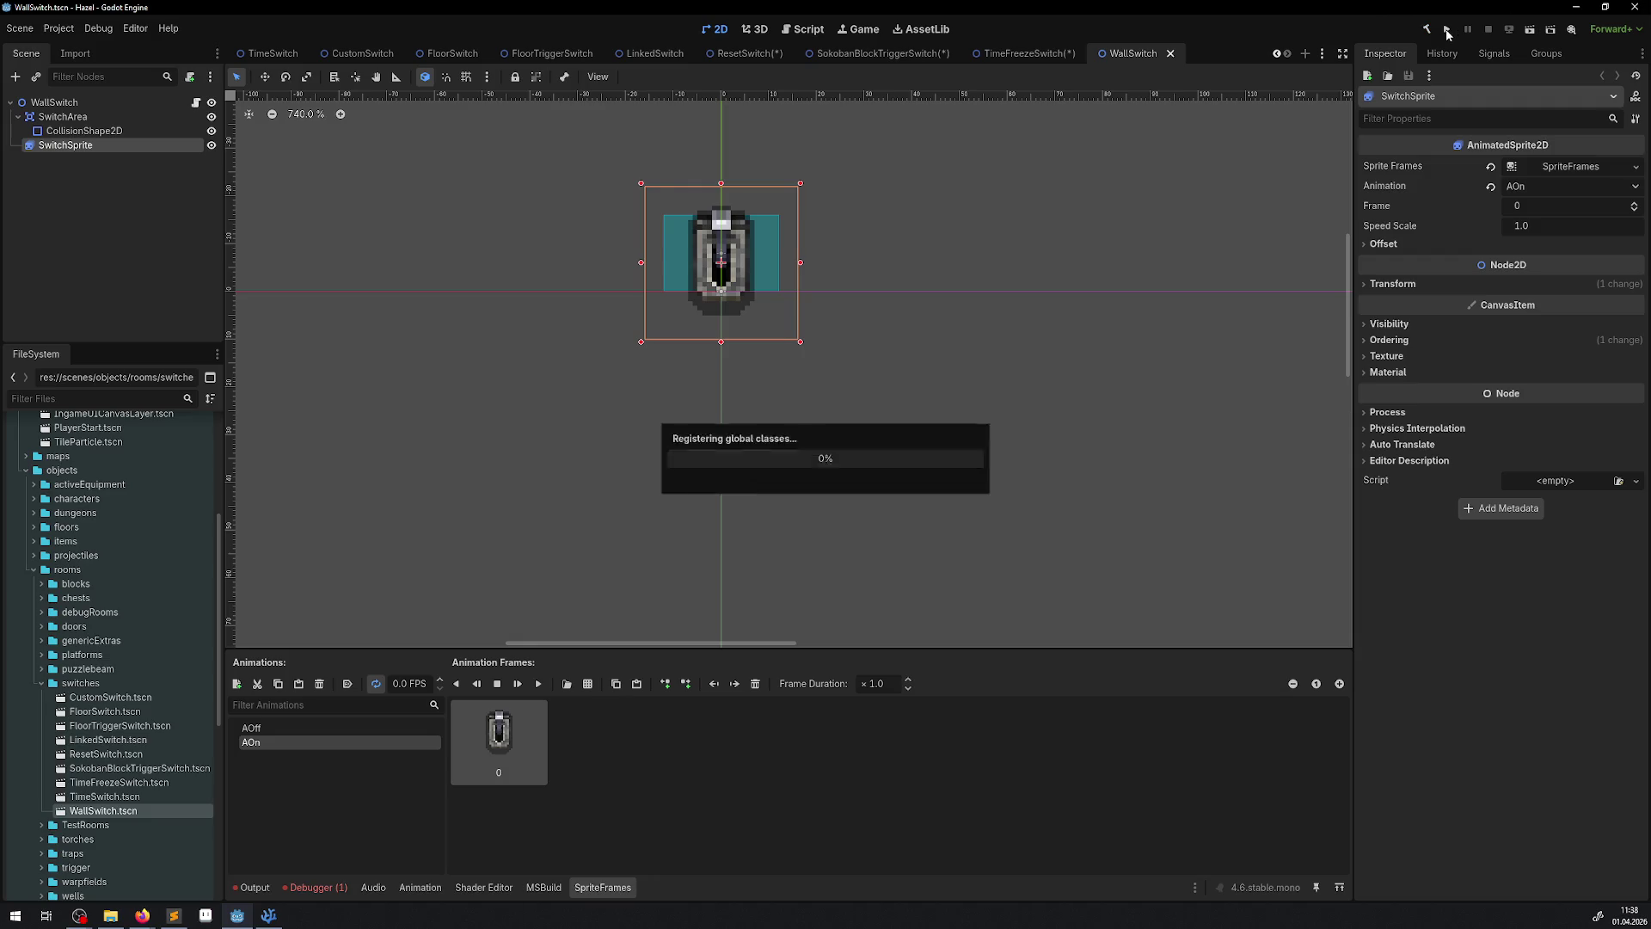
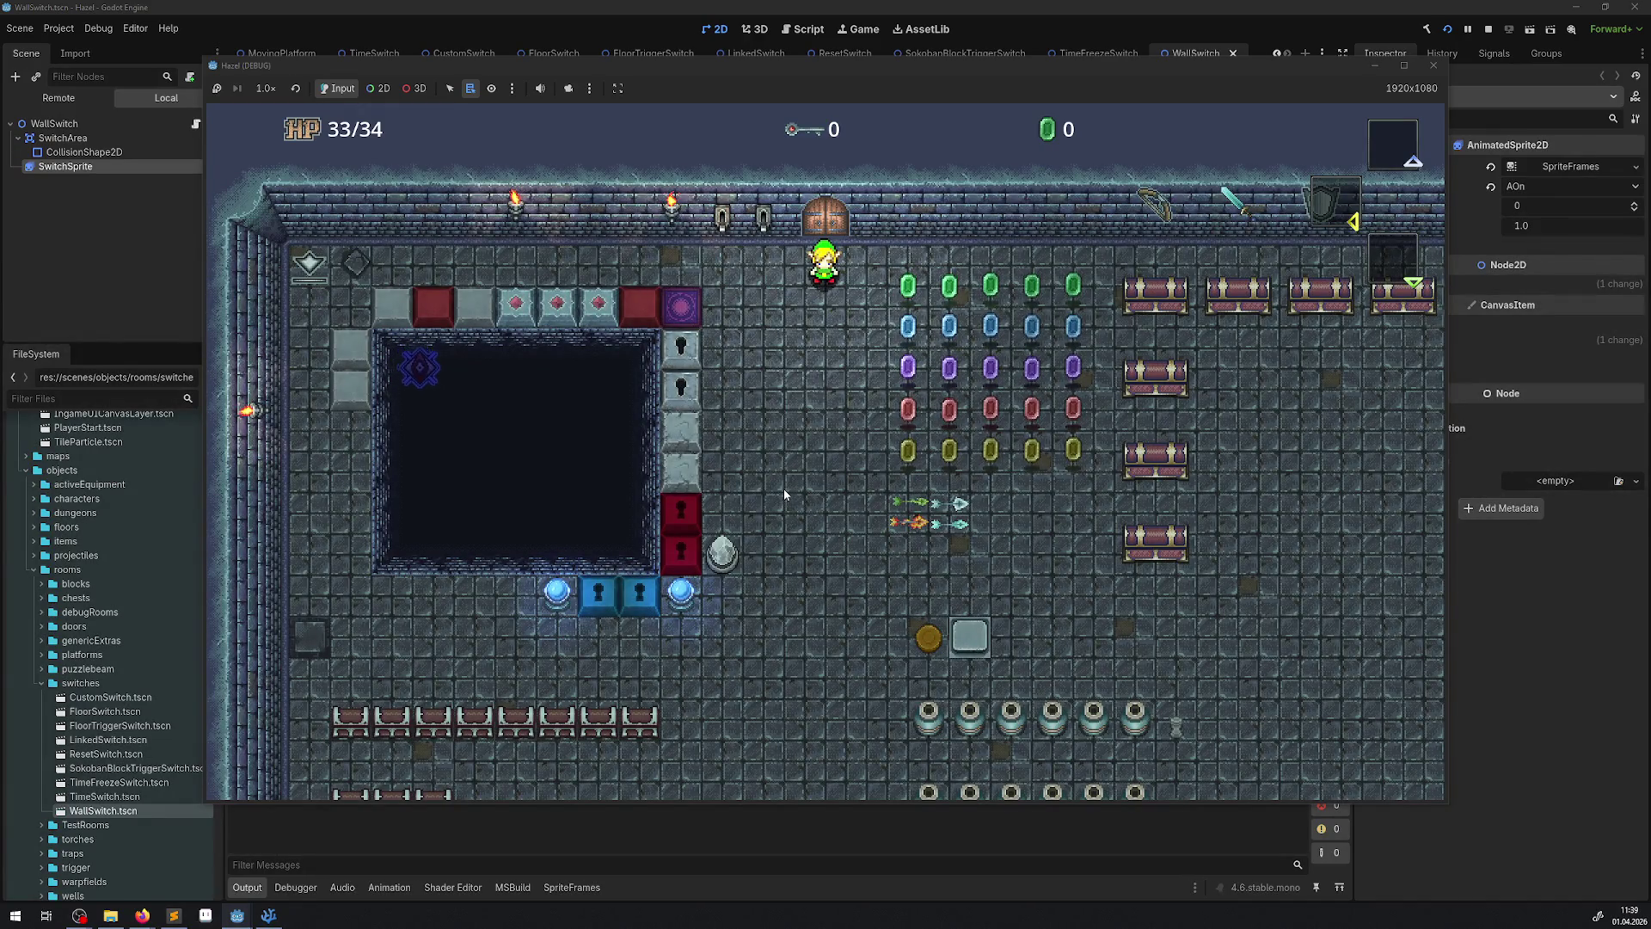
# - Walk the player past the red locked blocks and blue orbs onto the grey block
pyautogui.press('Left')
pyautogui.press('Down')
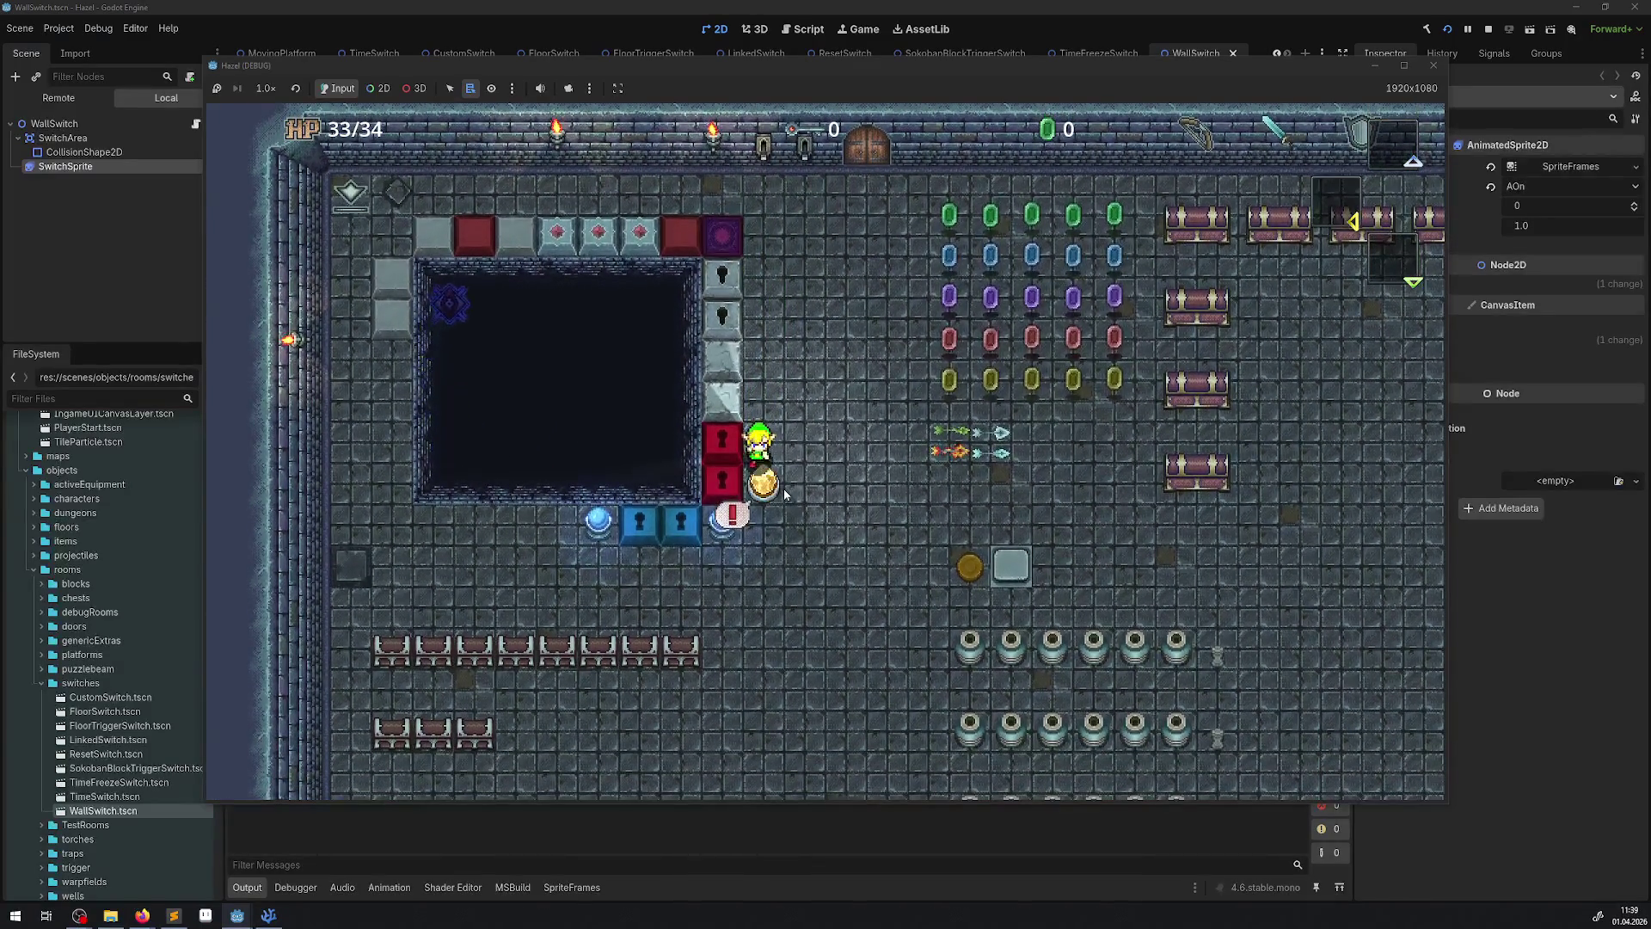
pyautogui.press('Right')
pyautogui.press('Down')
pyautogui.press('Left')
pyautogui.press('Right')
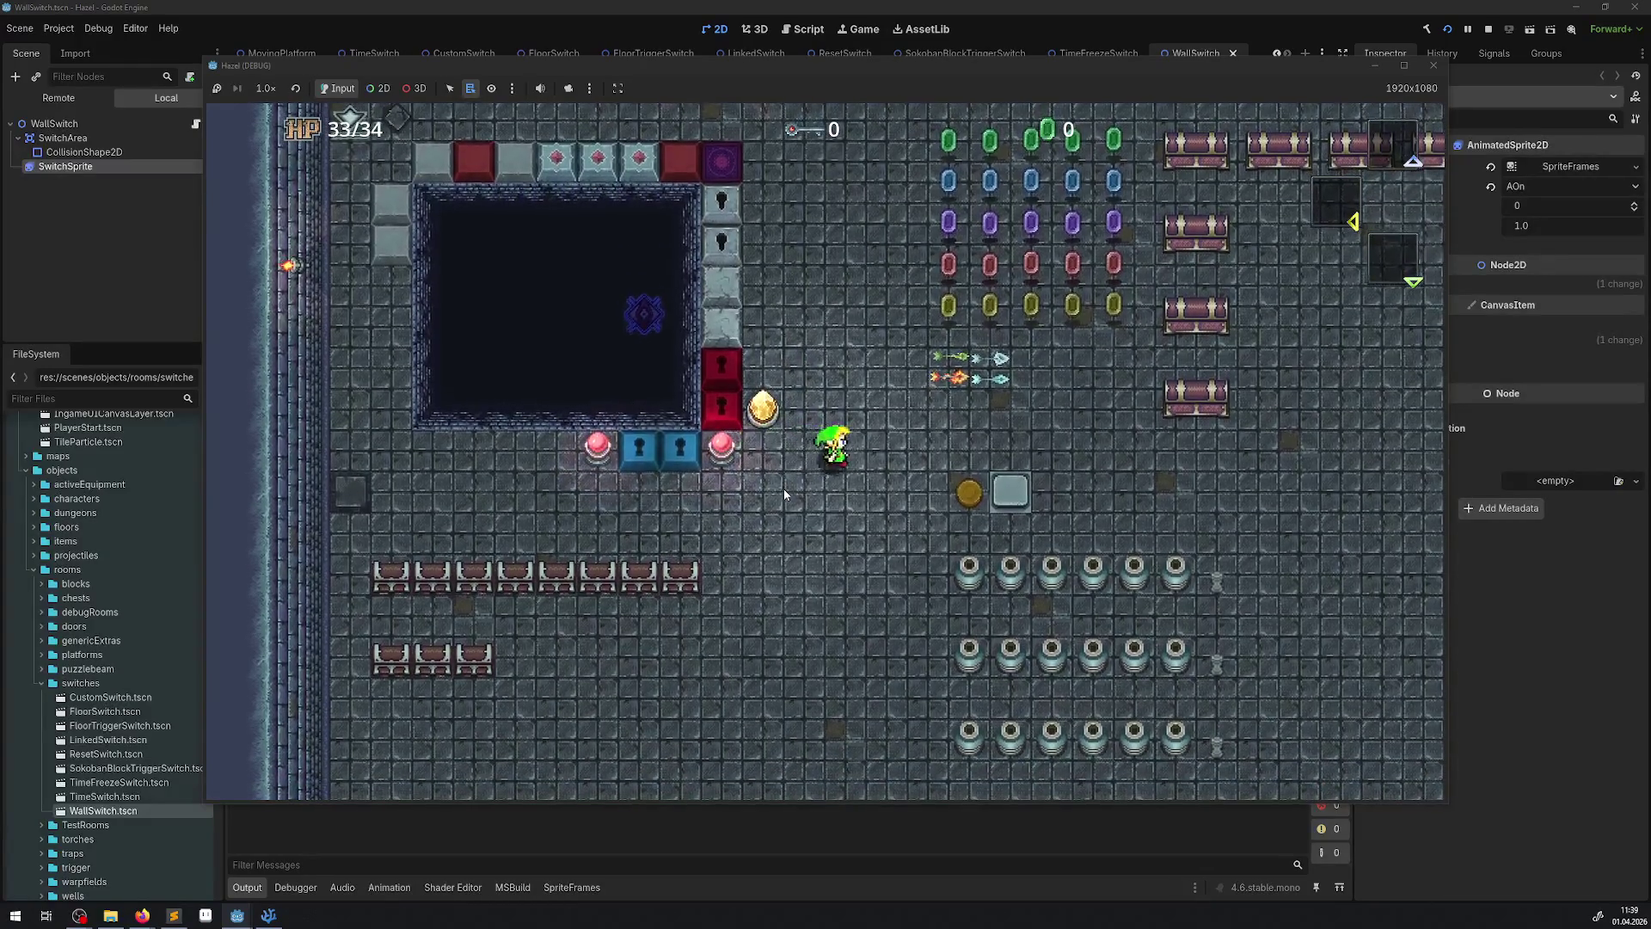
pyautogui.press('Down')
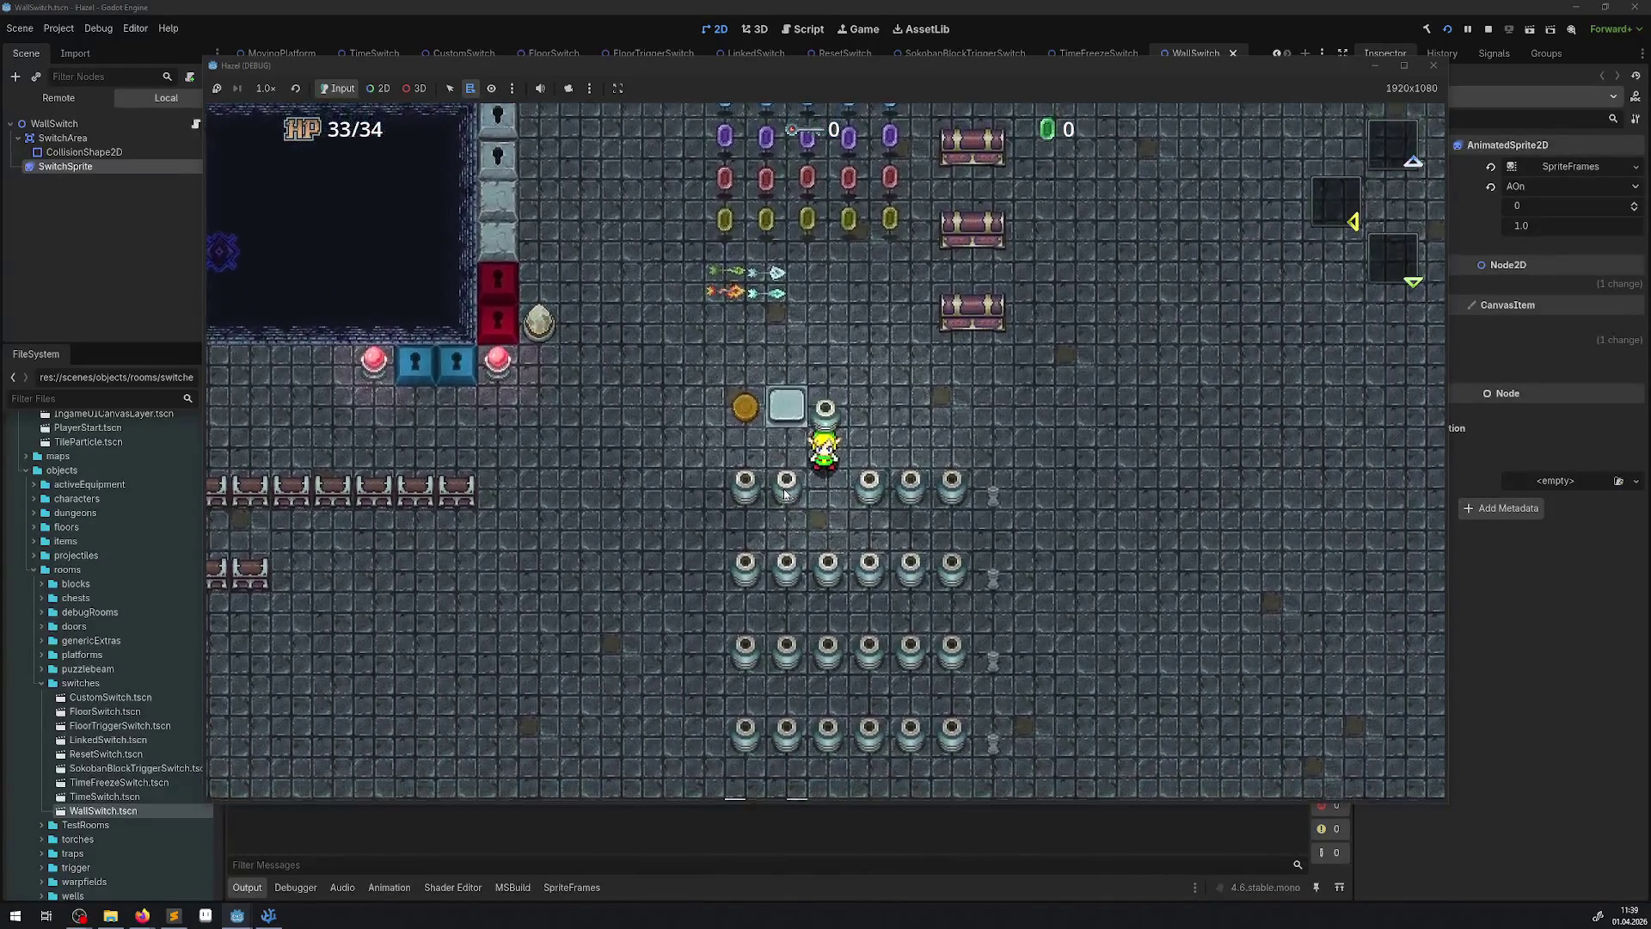
pyautogui.press('Left')
pyautogui.press('Up')
# - Walk the player up across the room and along the top block row, then stop the game
pyautogui.press('Left')
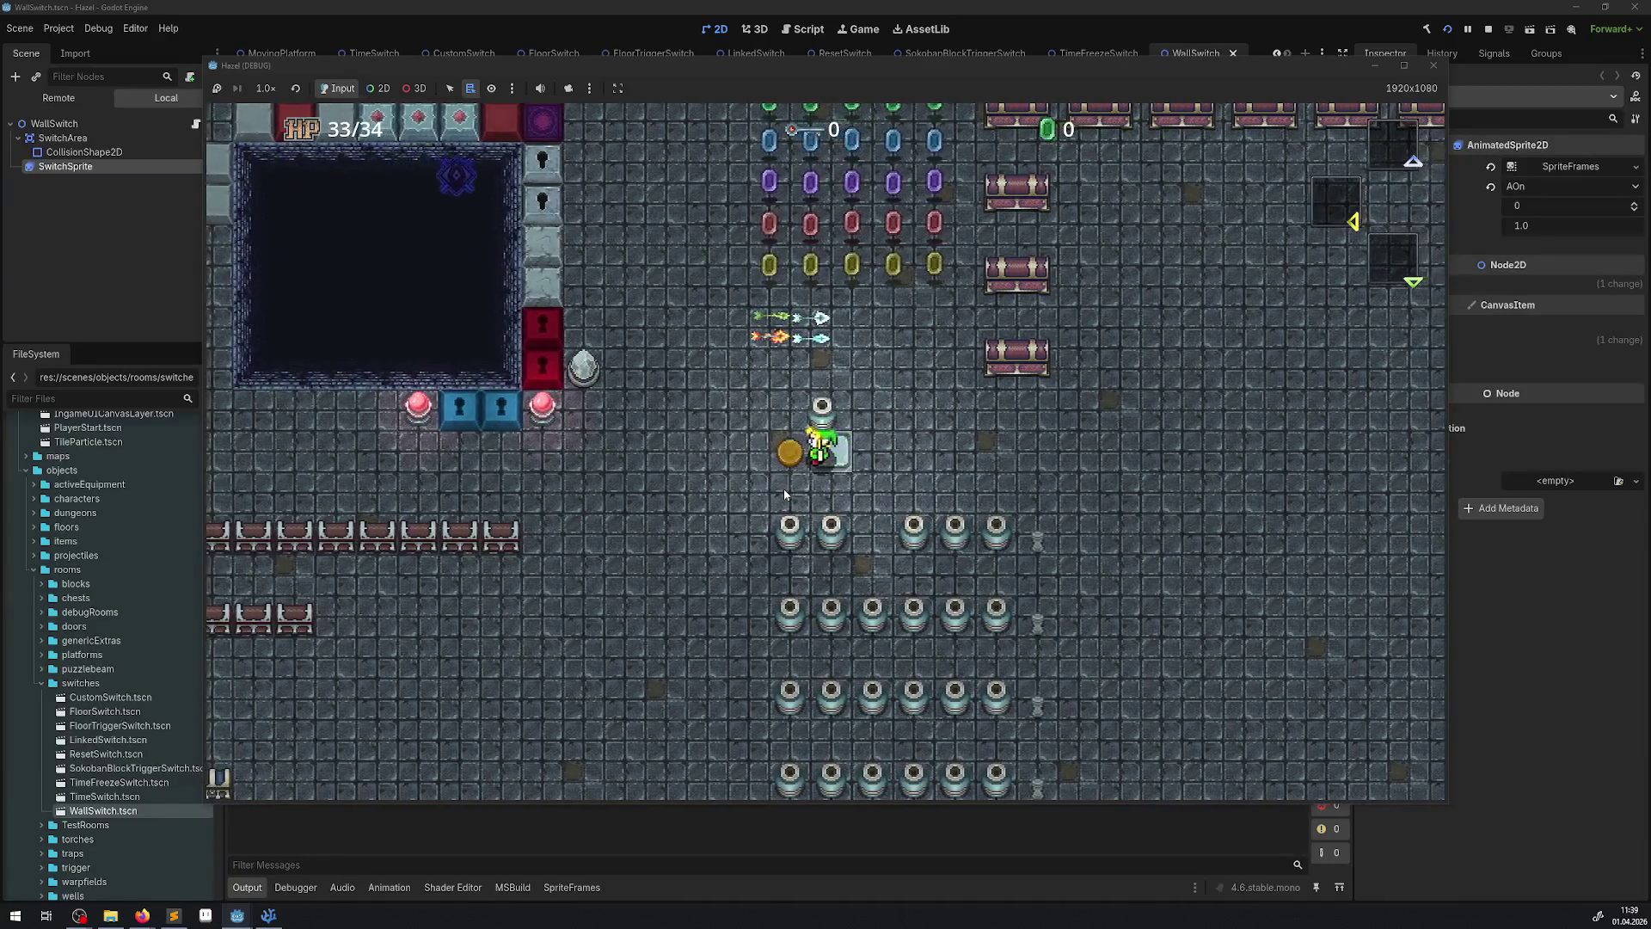
pyautogui.press('Up')
pyautogui.press('Left')
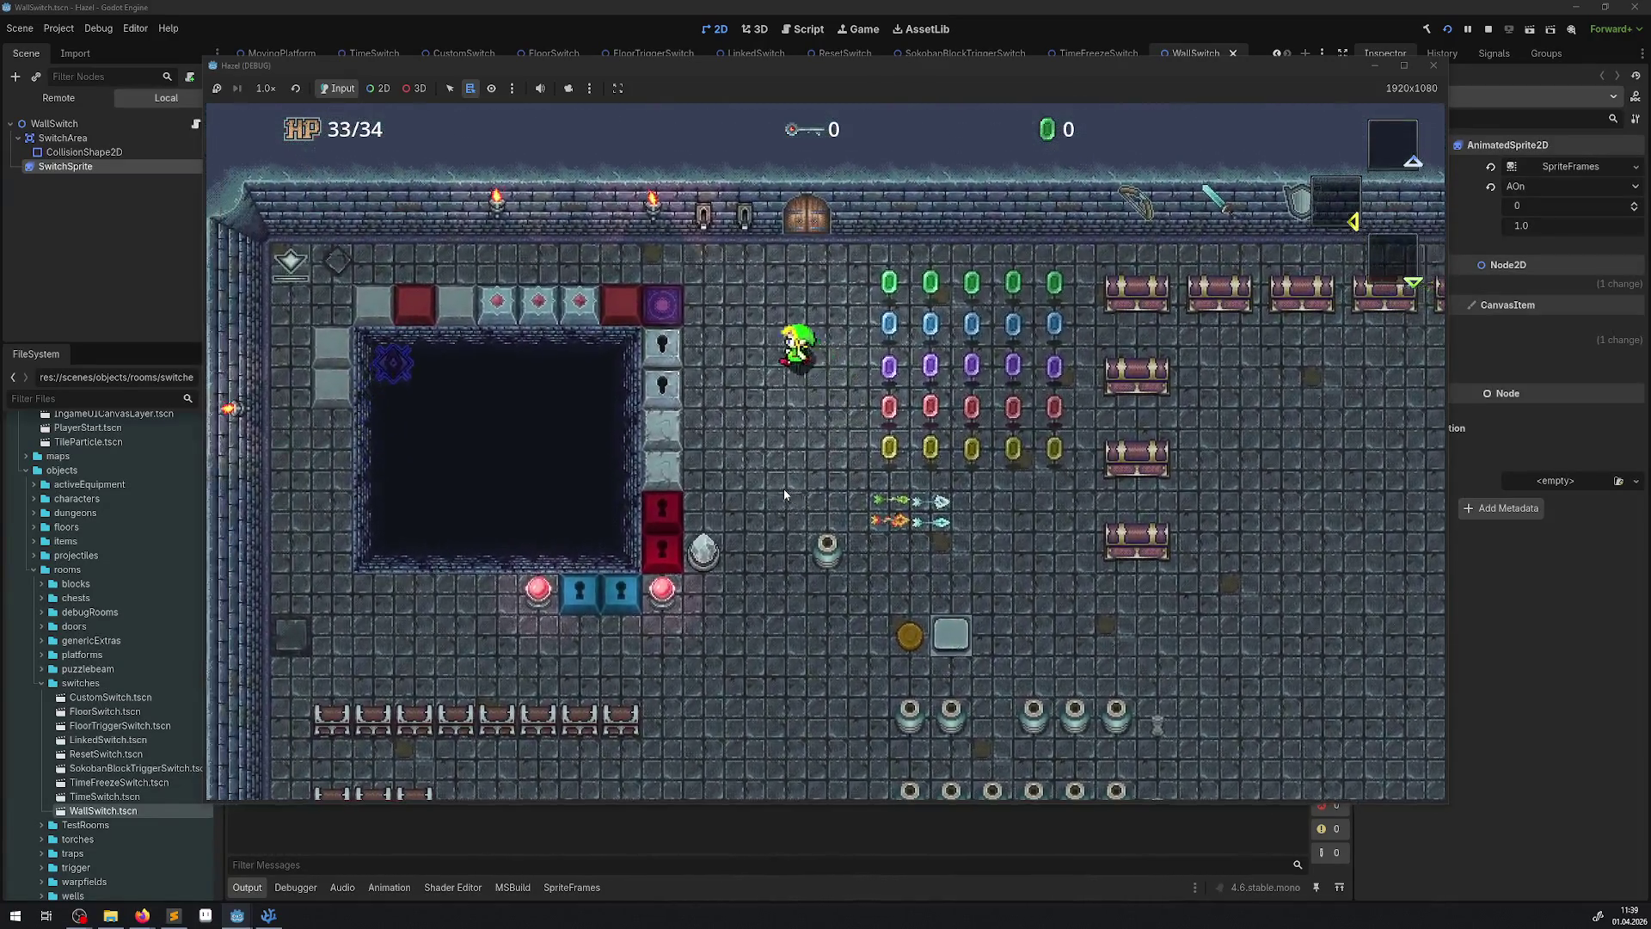
pyautogui.press('Up')
pyautogui.press('Left')
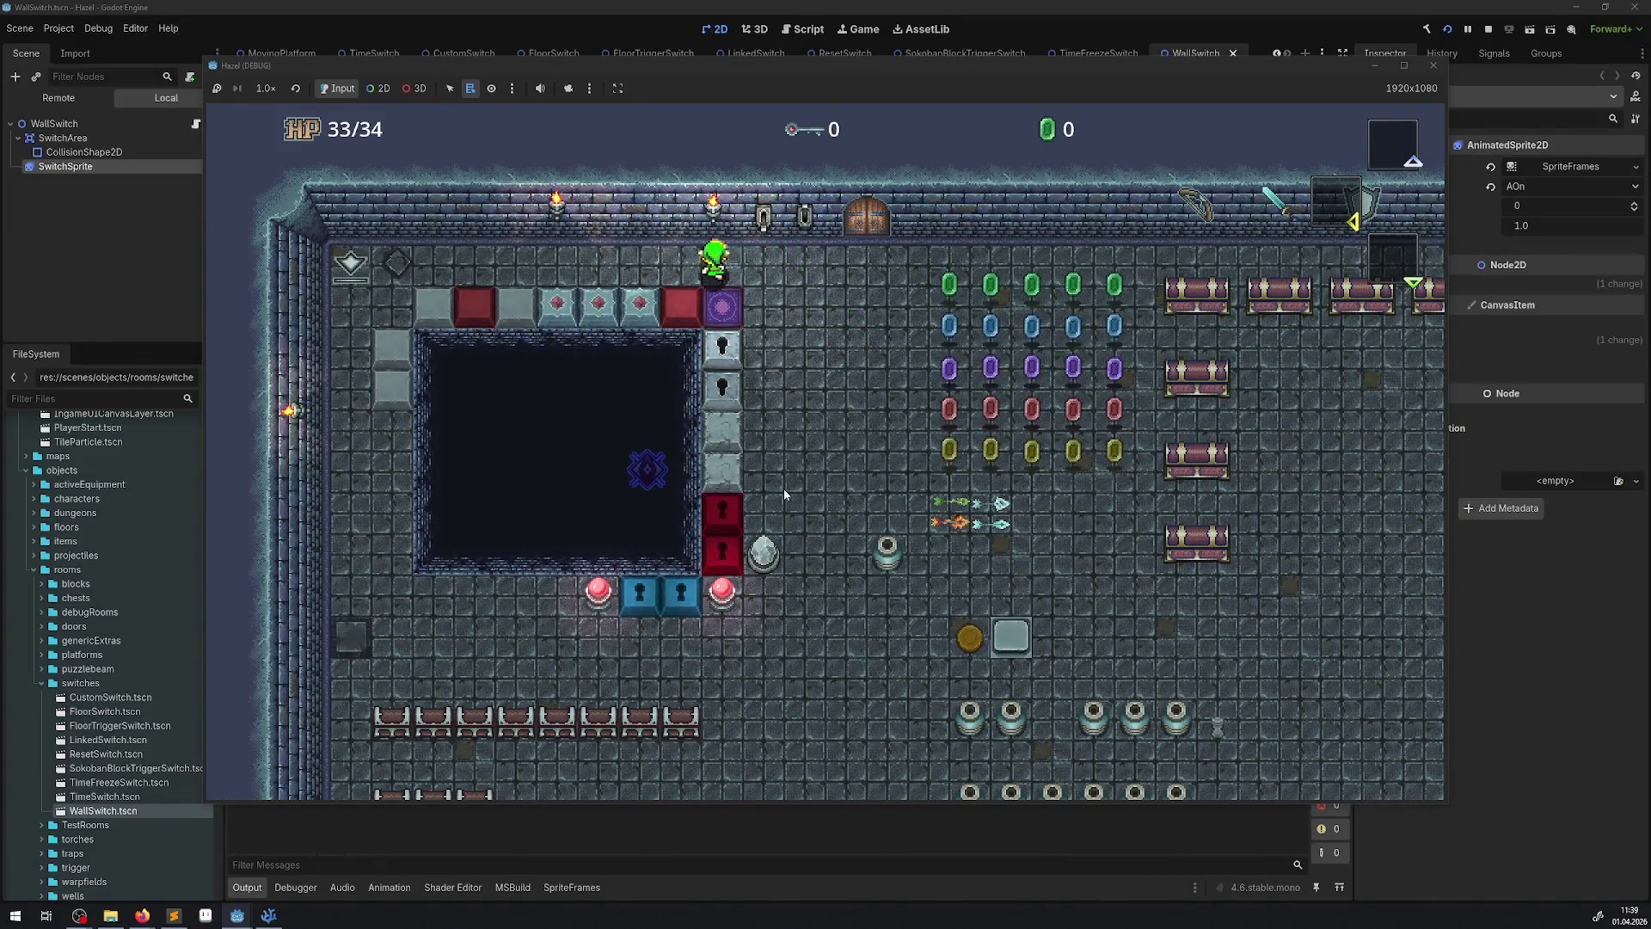
pyautogui.press('Right')
pyautogui.press('Down')
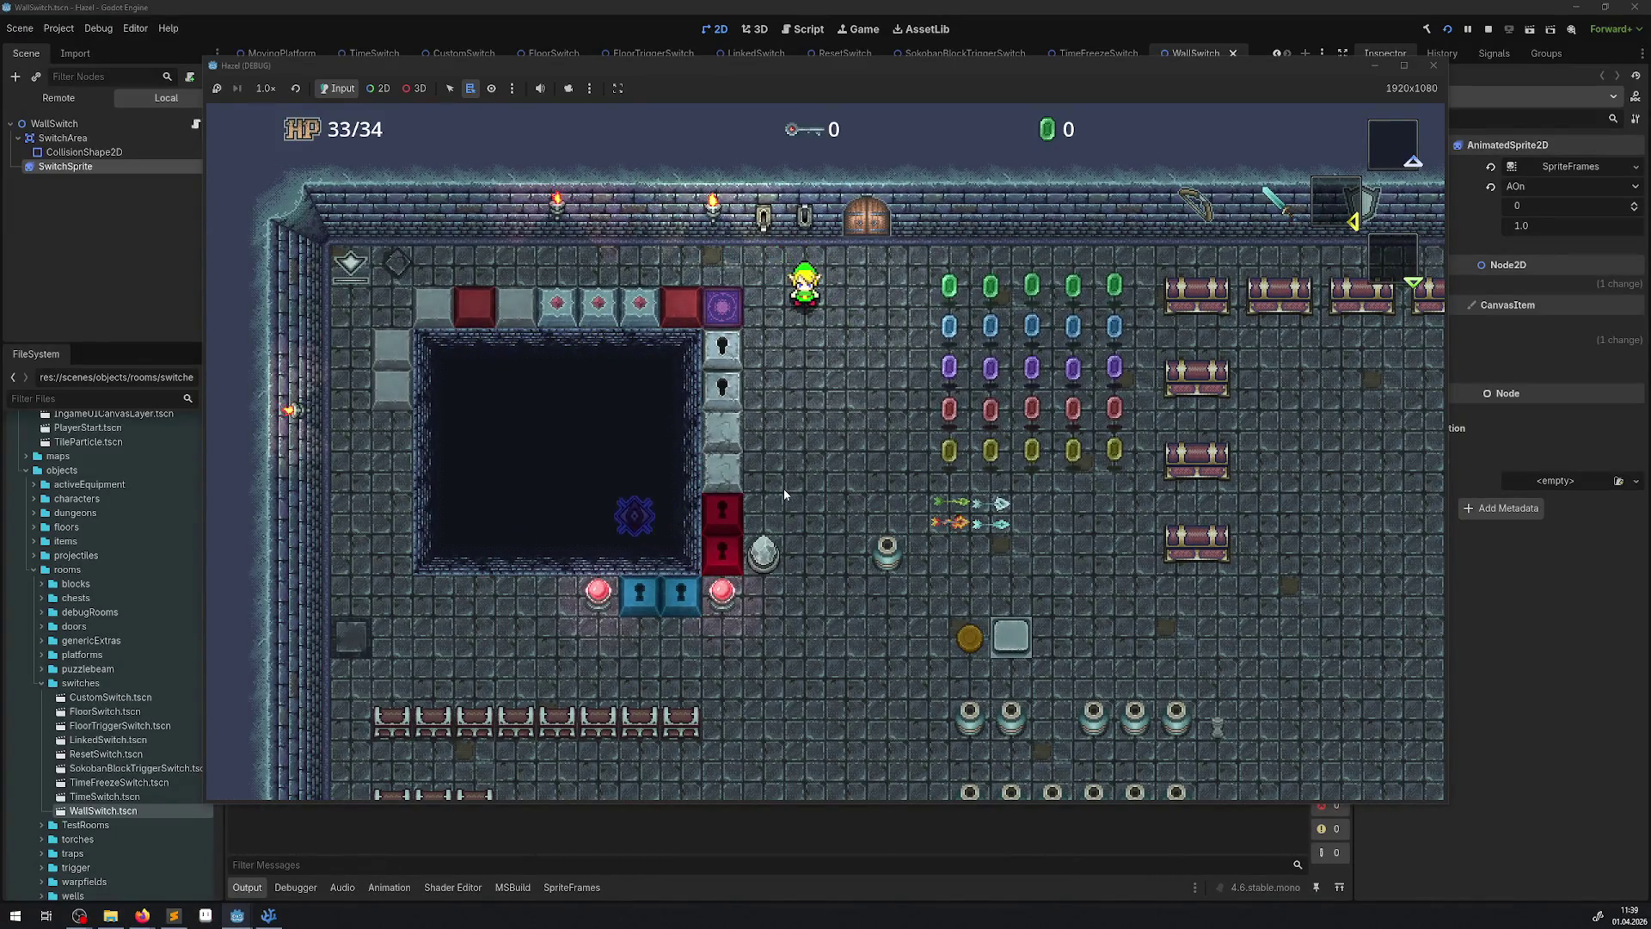
pyautogui.click(1432, 68)
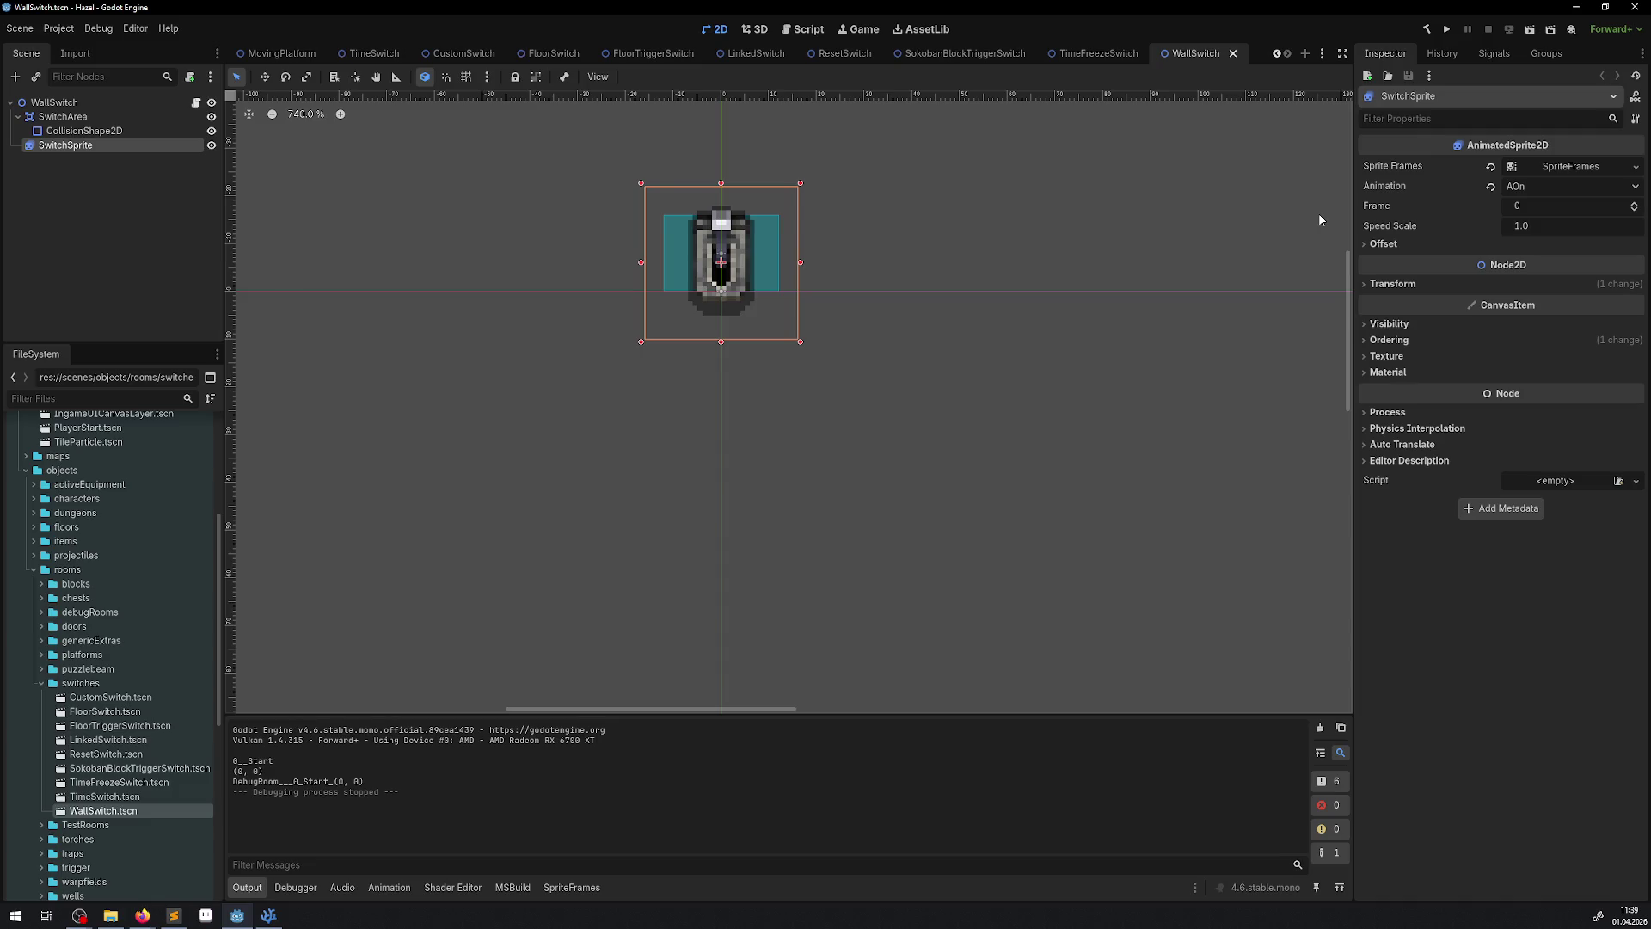
# - Close the WallSwitch, TimeFreezeSwitch, SokobanBlockTriggerSwitch and ResetSwitch scene tabs
pyautogui.click(1233, 53)
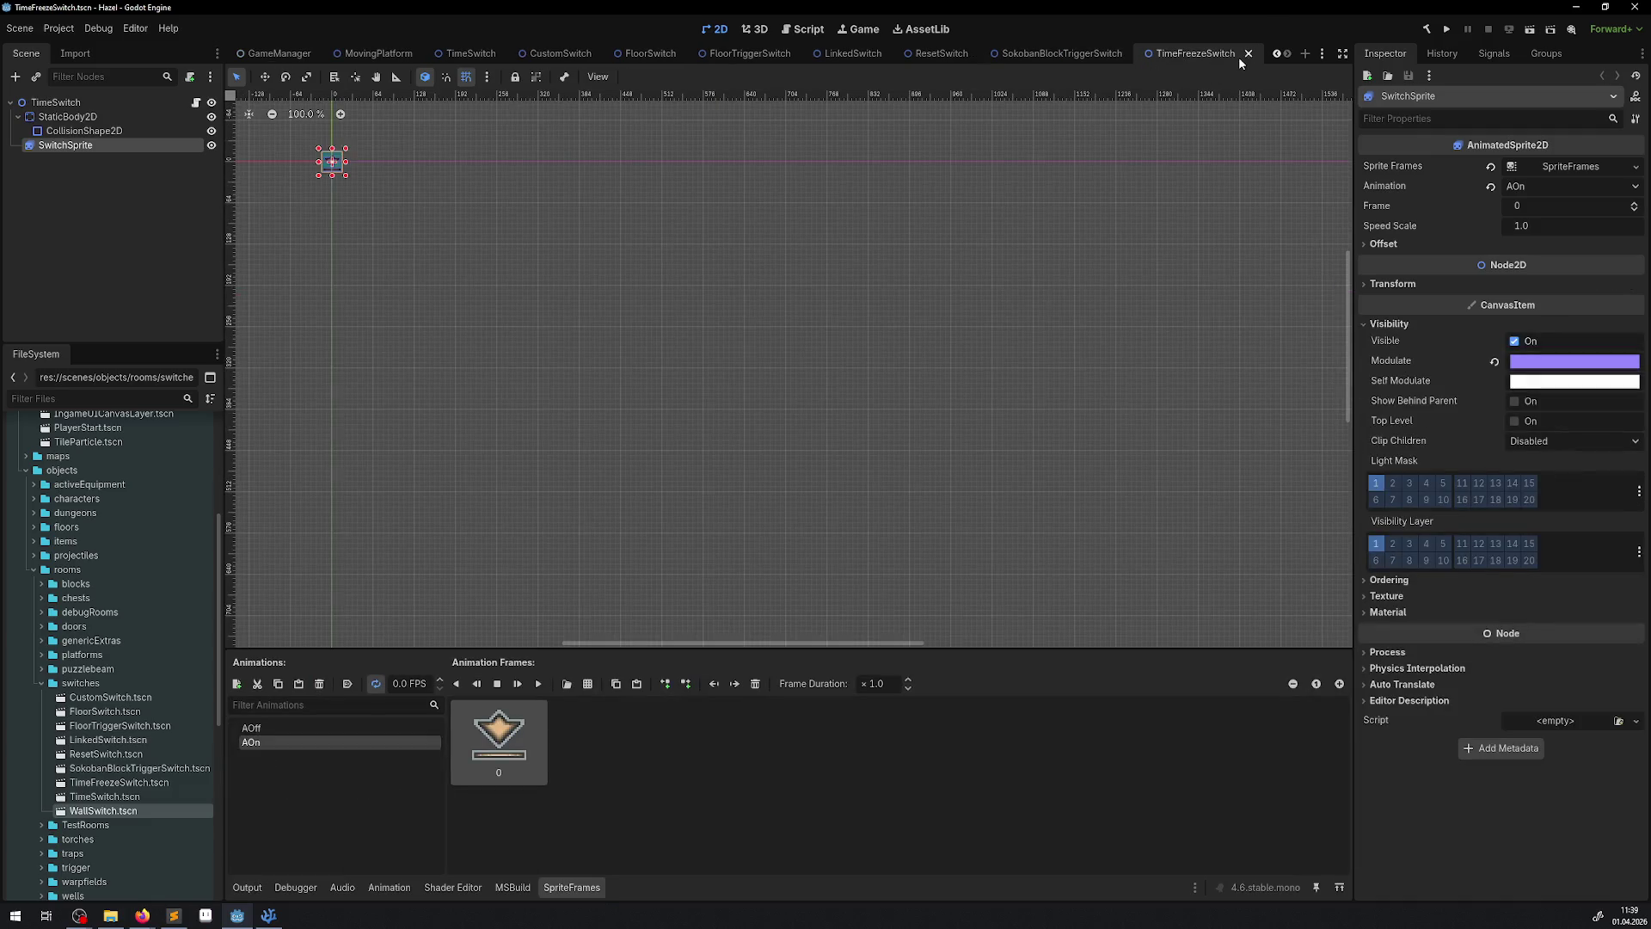
pyautogui.click(1248, 53)
pyautogui.click(1222, 54)
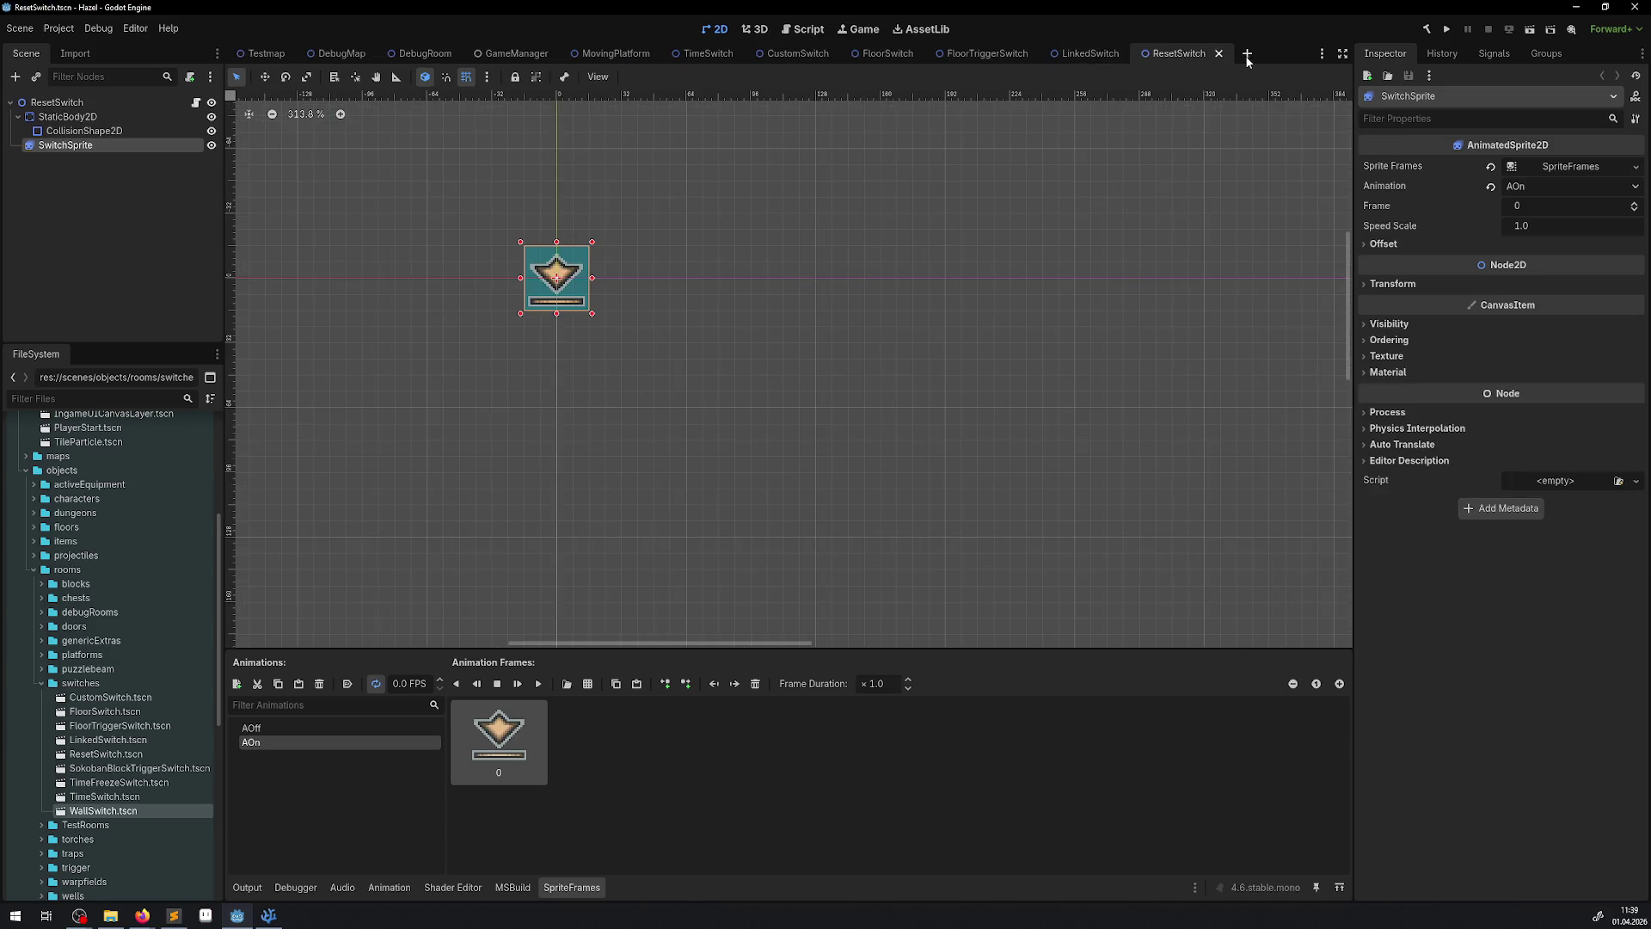
pyautogui.click(1220, 55)
# - Close the LinkedSwitch, FloorTriggerSwitch, FloorSwitch and CustomSwitch tabs, then preview TimeSwitch's AOn animation
pyautogui.click(1131, 54)
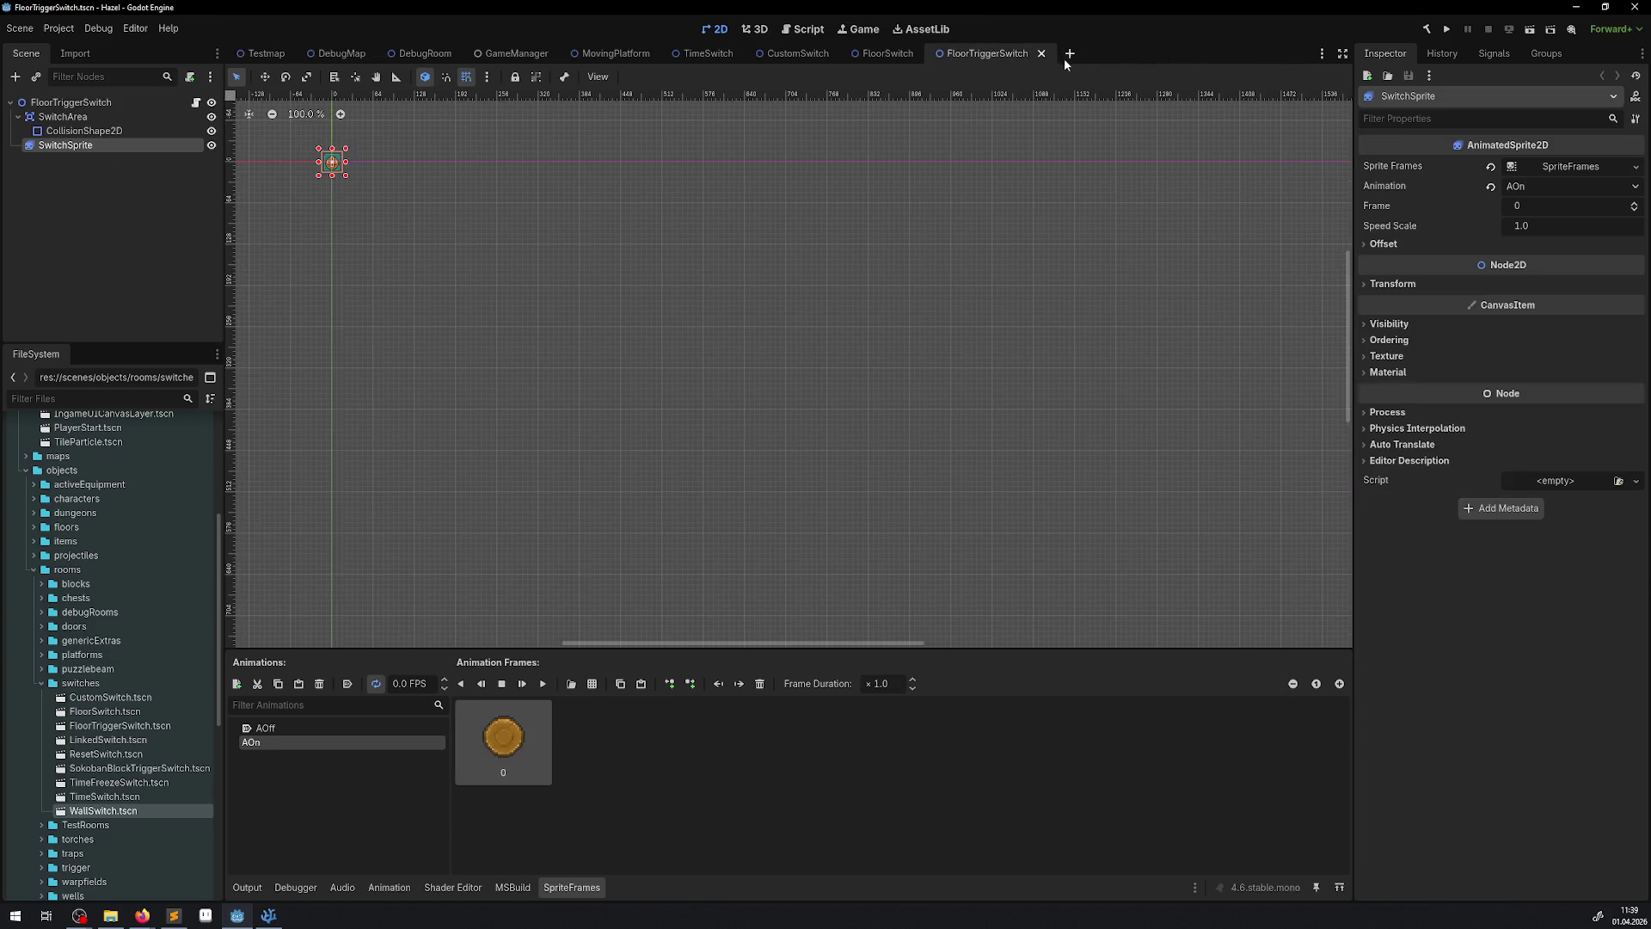
pyautogui.click(1040, 54)
pyautogui.click(927, 55)
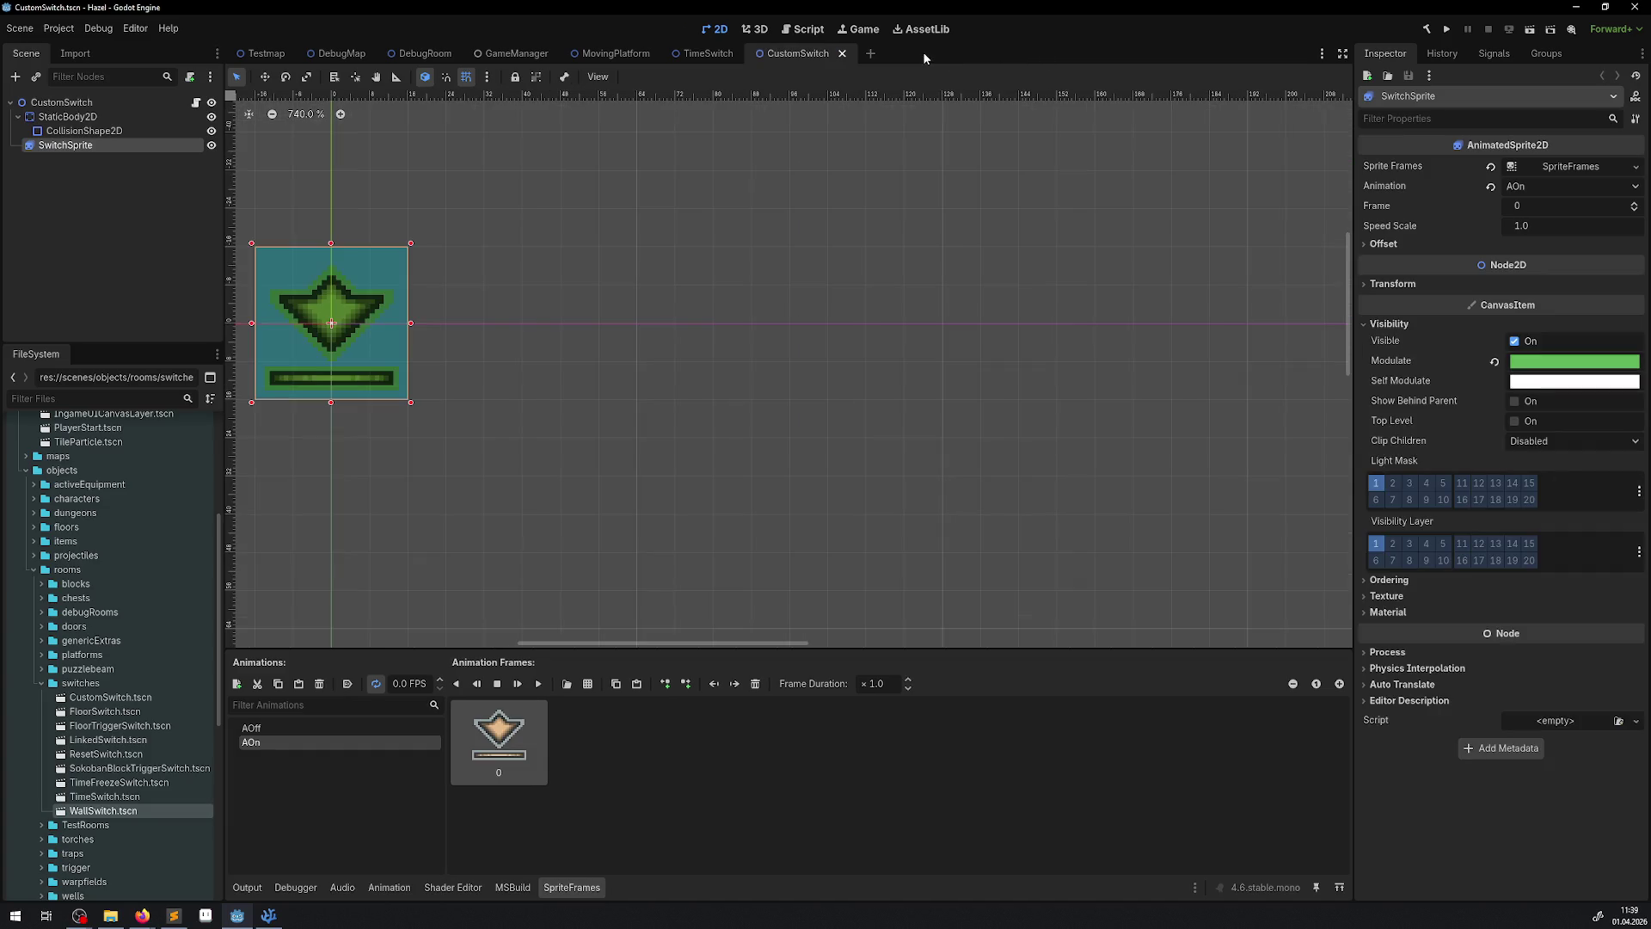
pyautogui.click(842, 54)
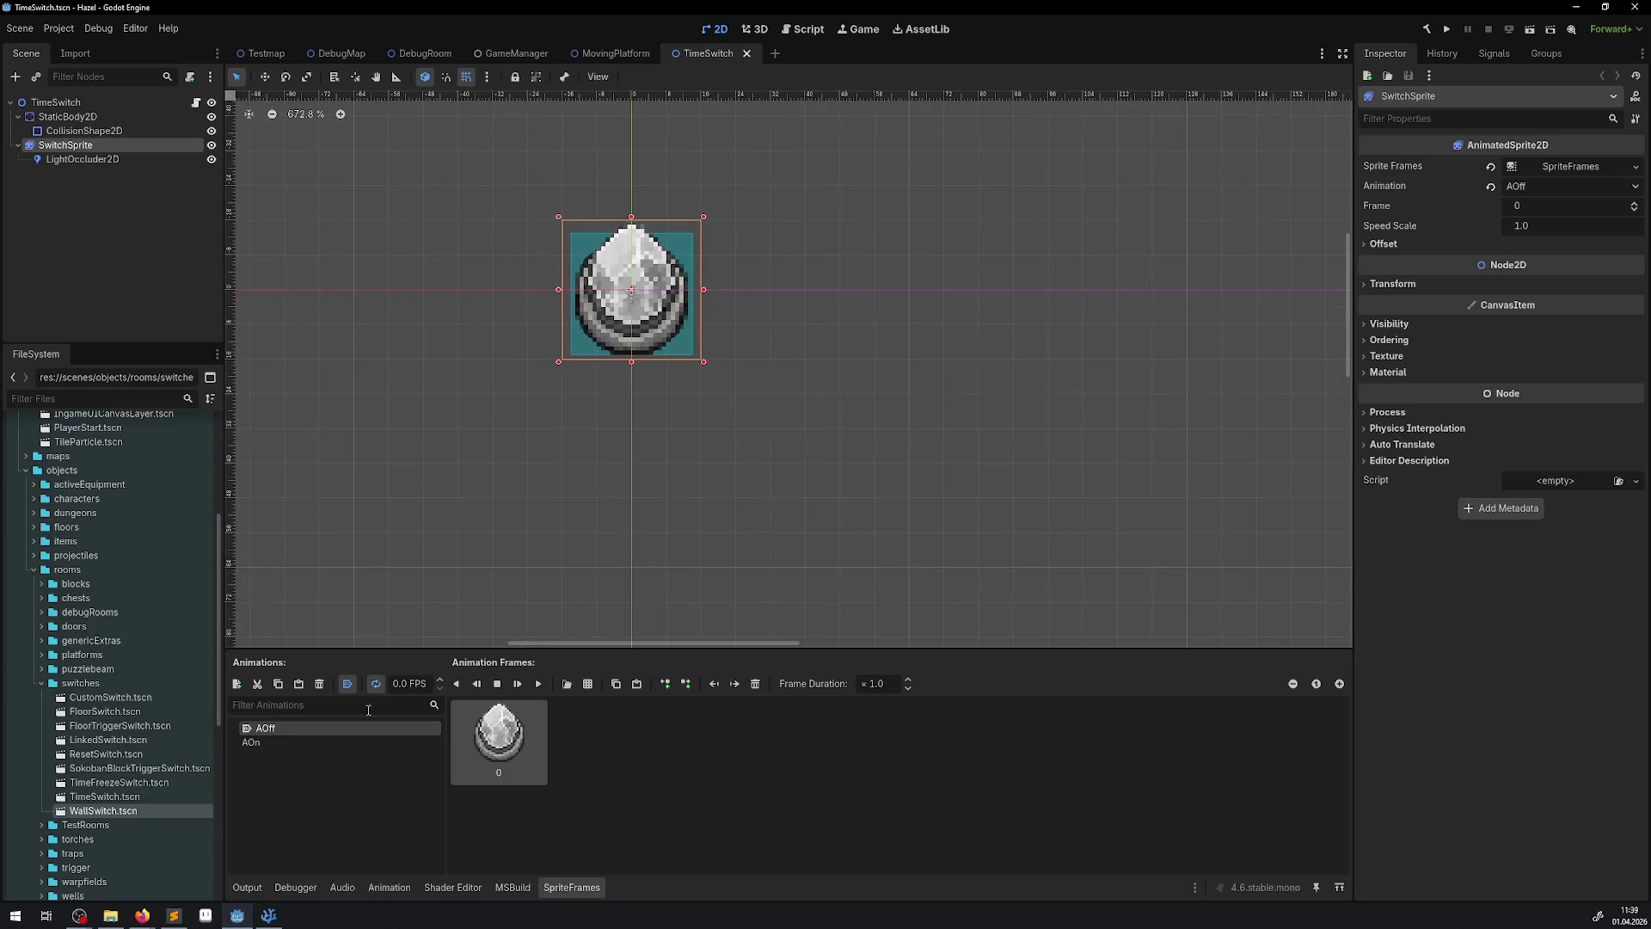
pyautogui.click(272, 739)
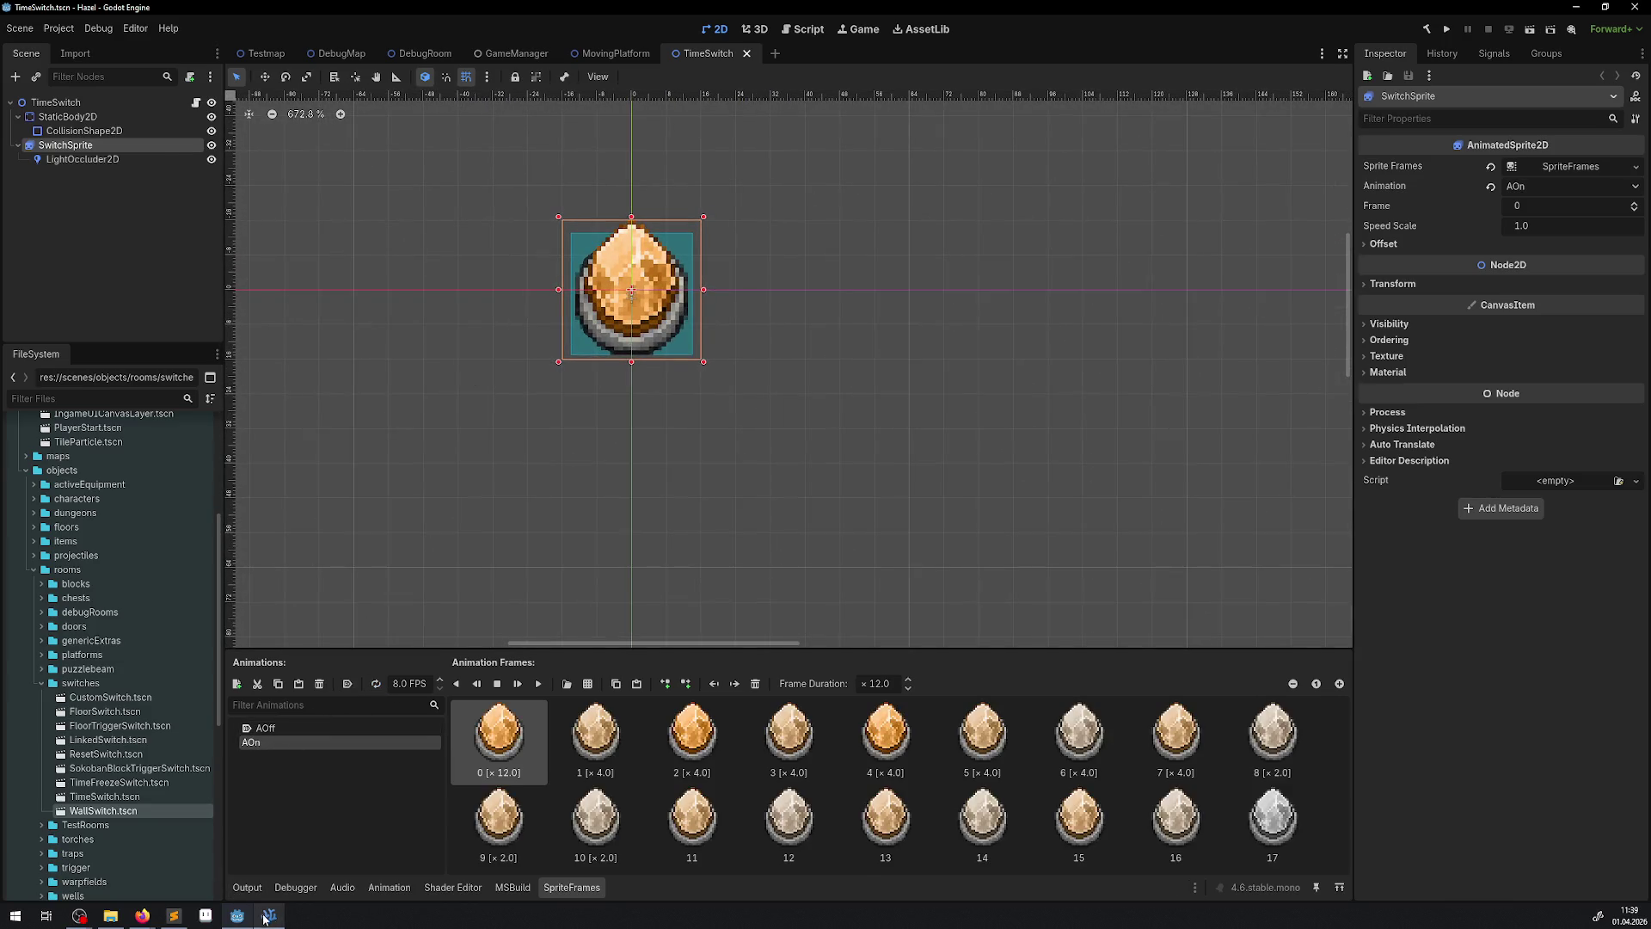
pyautogui.click(266, 916)
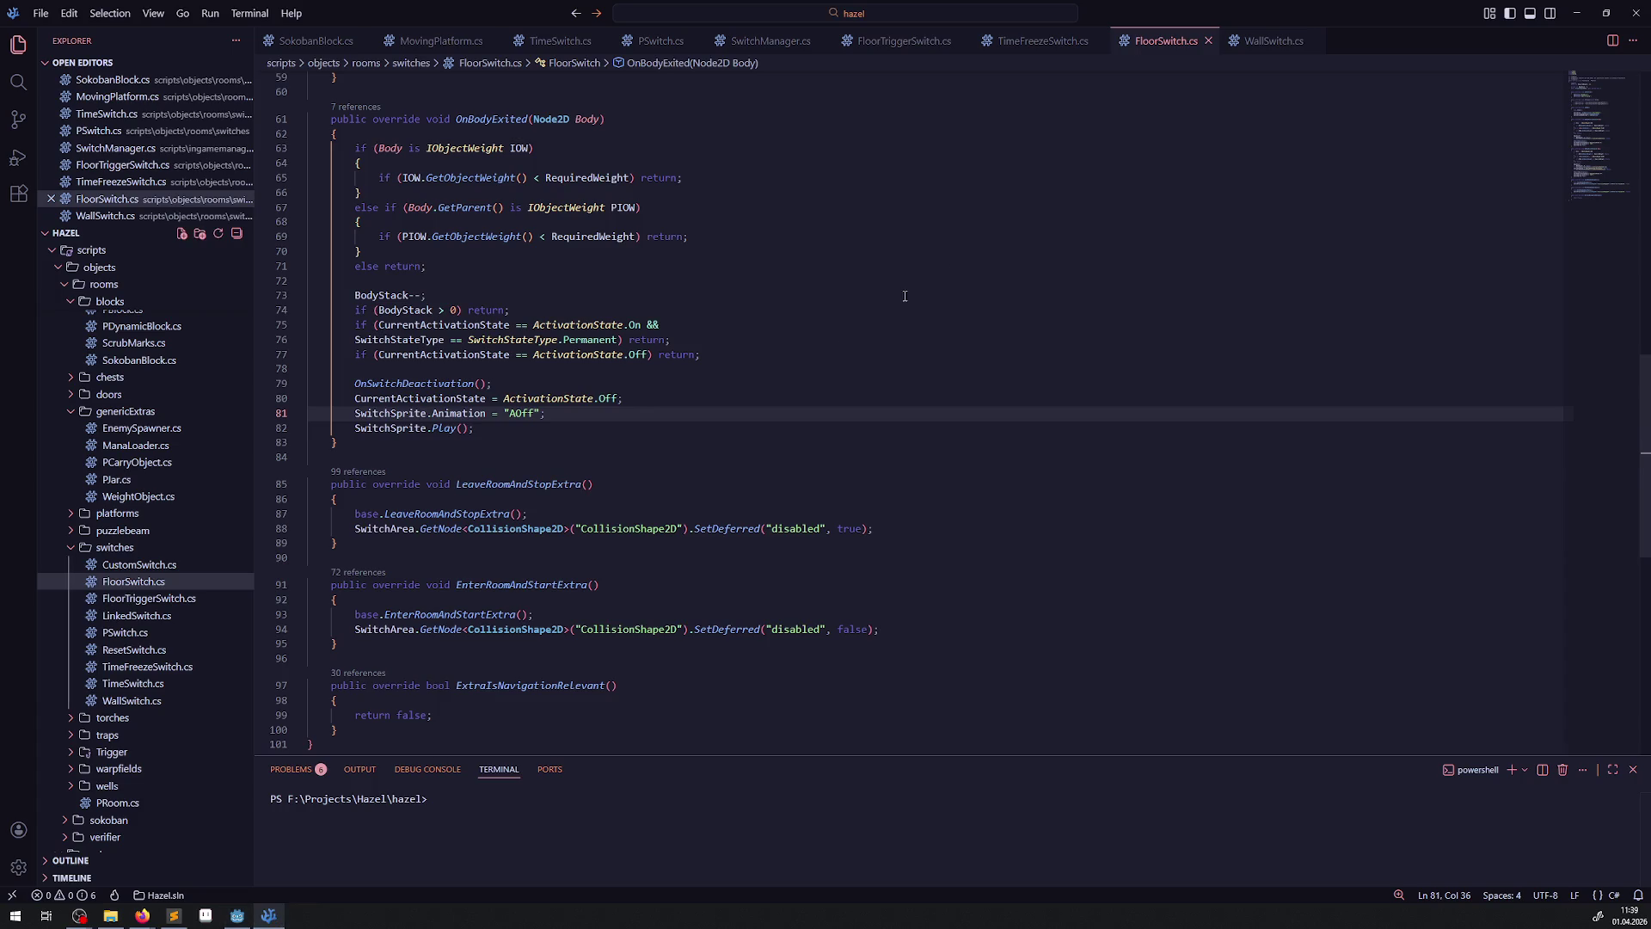
# - Close the FloorSwitch.cs, WallSwitch.cs and TimeFreezeSwitch.cs script tabs
pyautogui.click(1208, 41)
pyautogui.click(1203, 40)
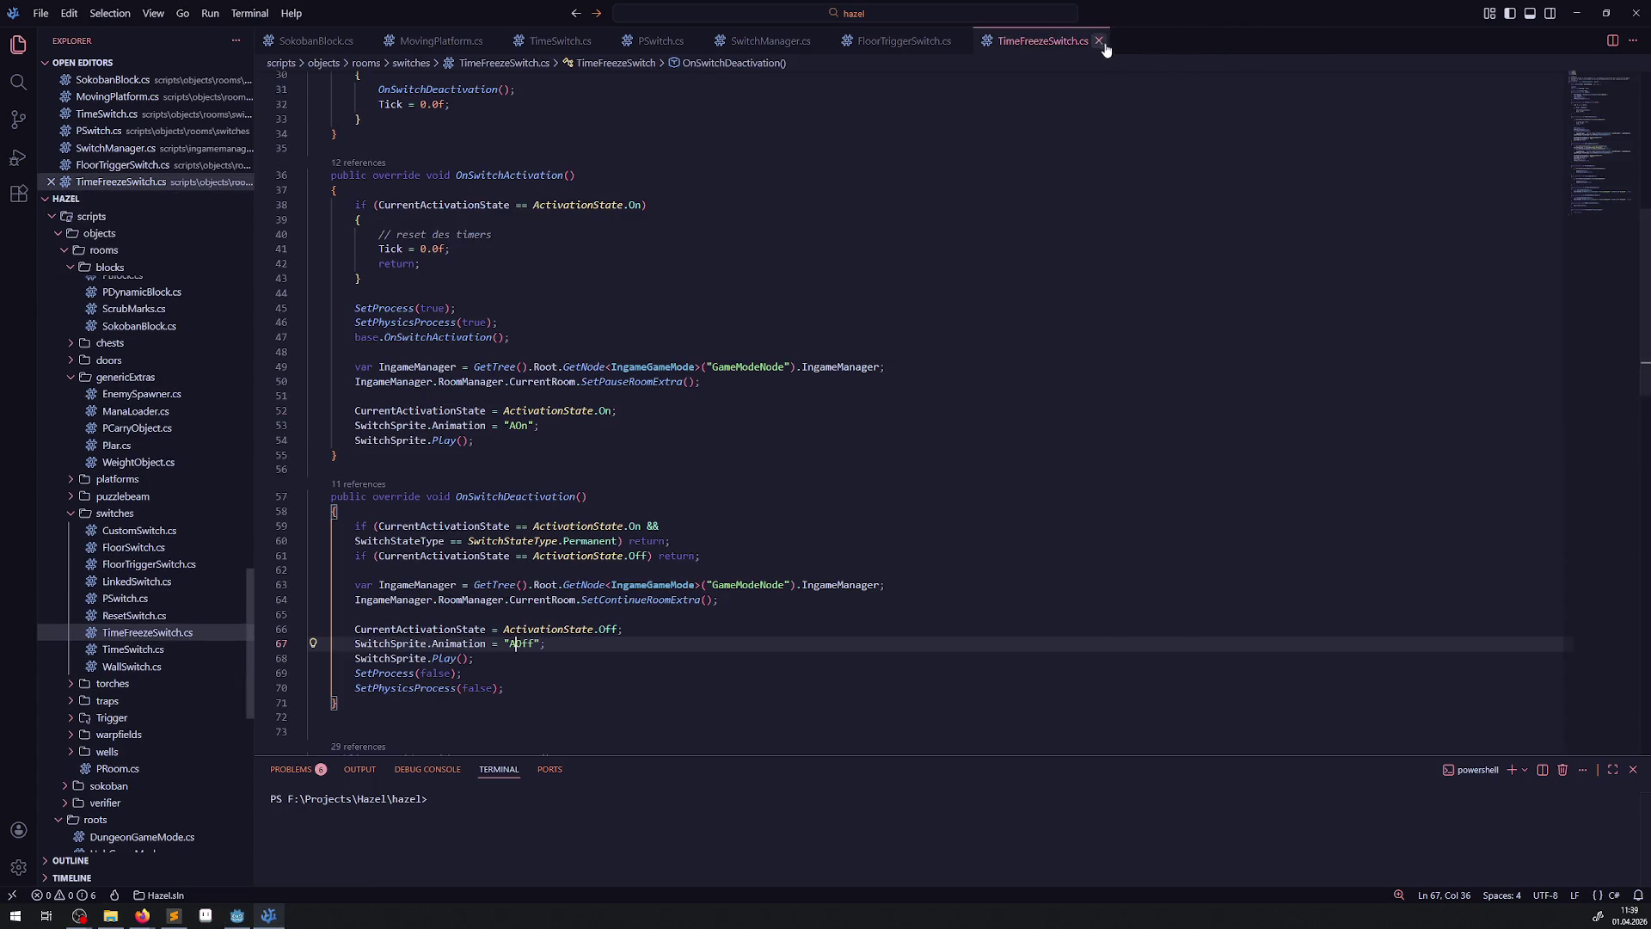
pyautogui.click(1102, 40)
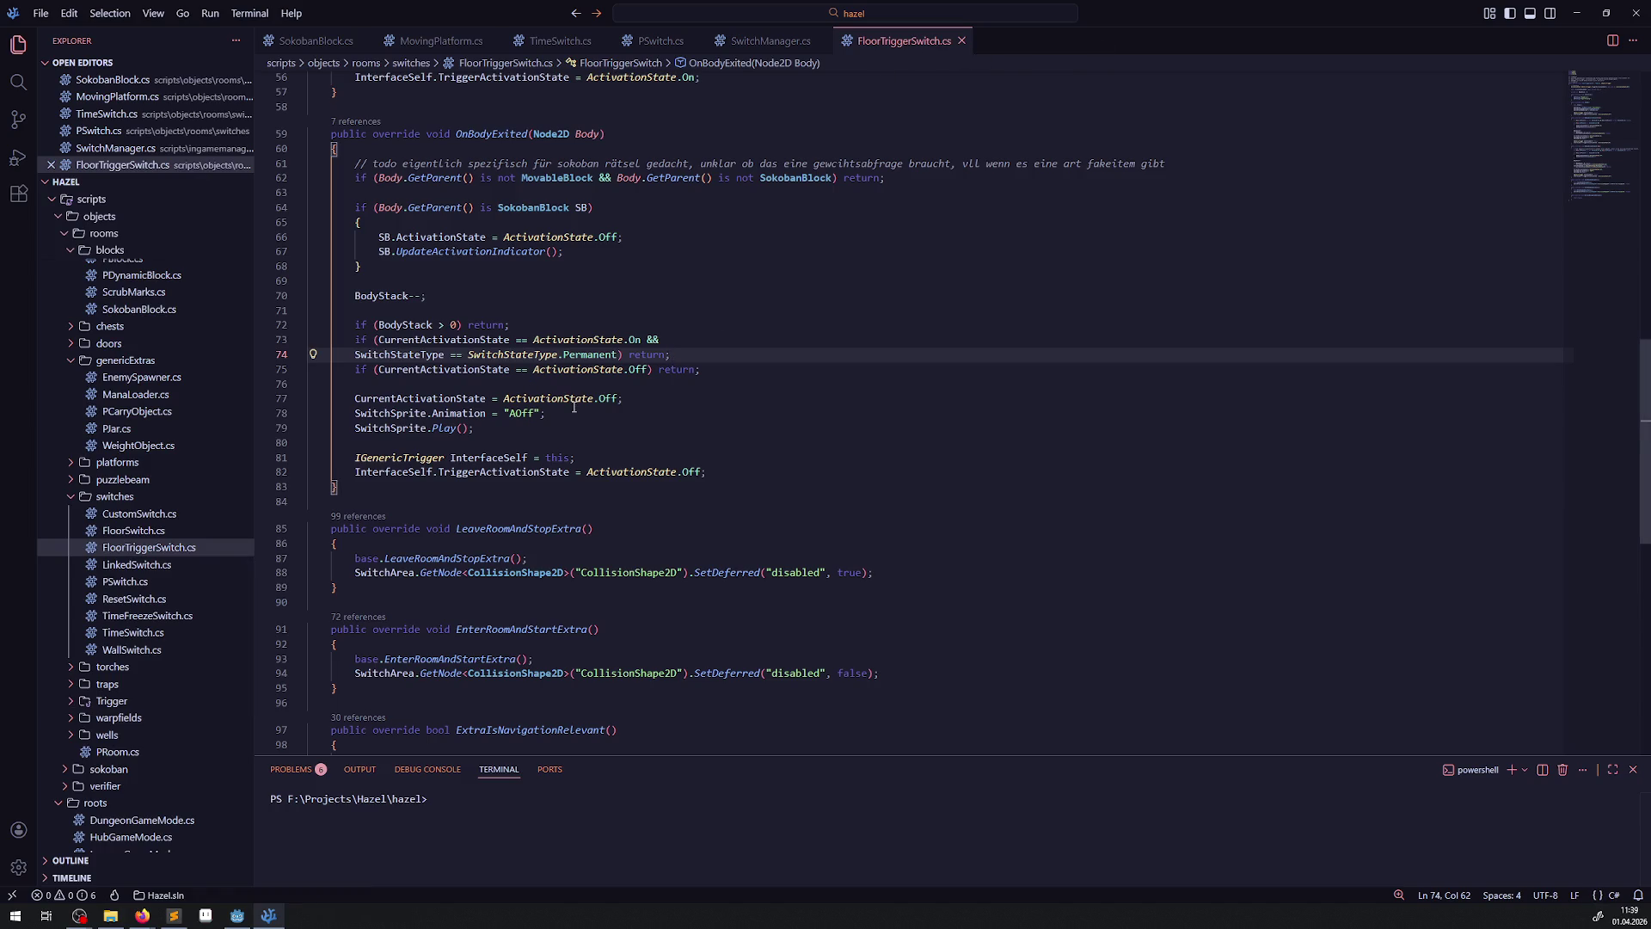
pyautogui.scroll(15, 492, 455)
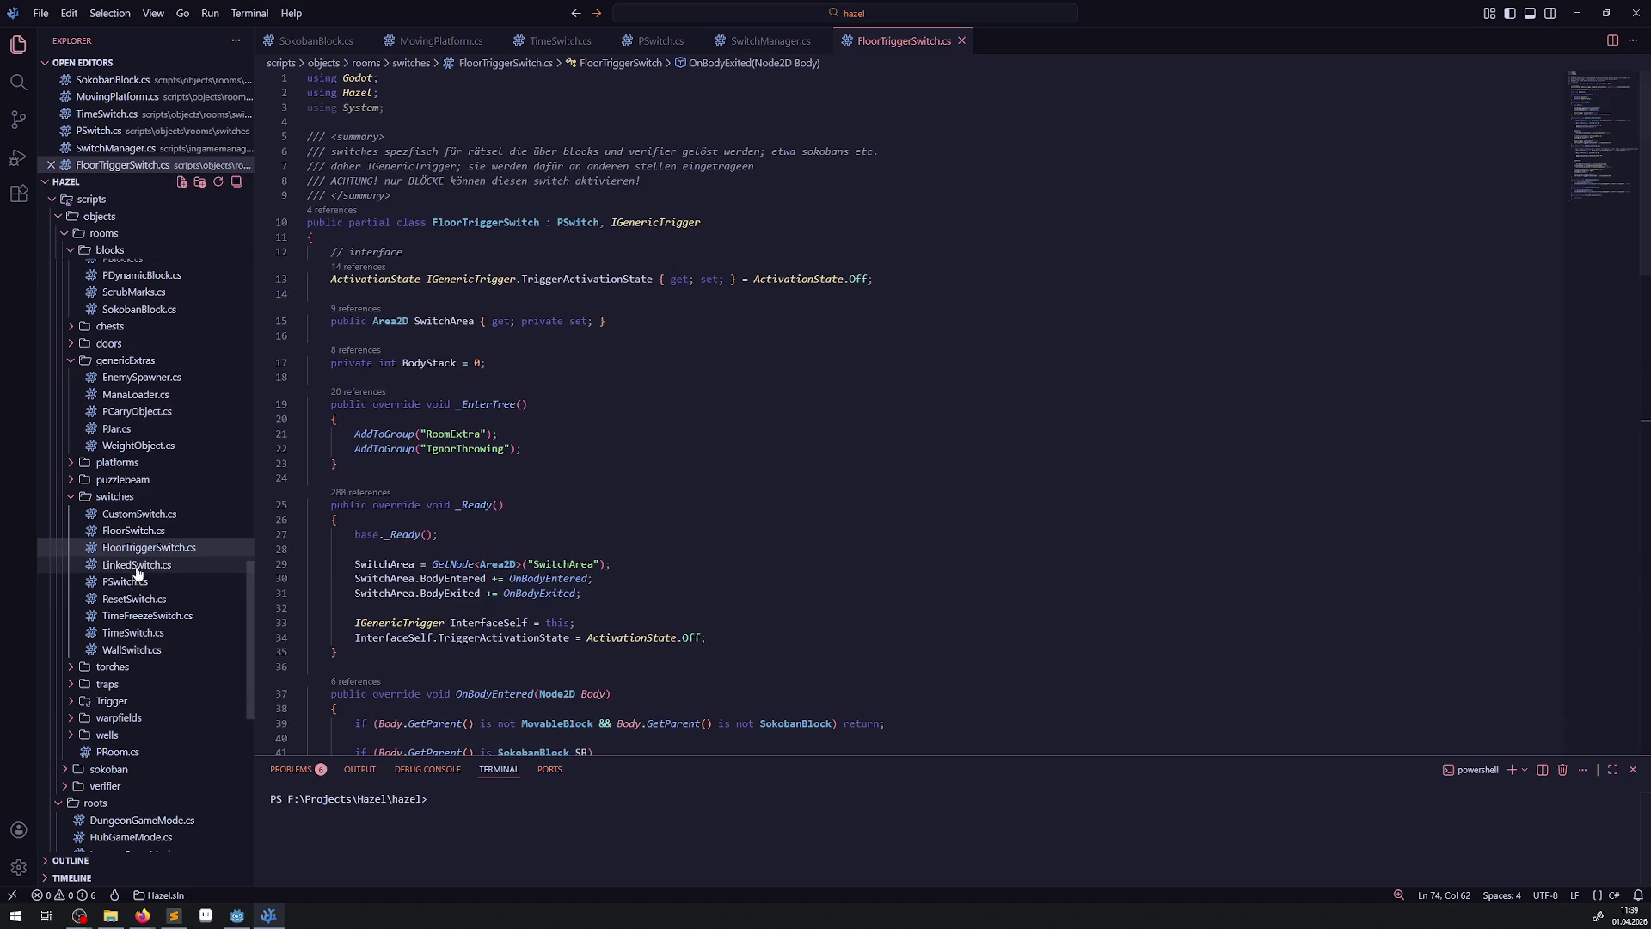
# - Cut the AnimationFinished hookup line out of TimeSwitch.cs's _Ready and save the script
pyautogui.click(133, 633)
pyautogui.scroll(-2, 361, 378)
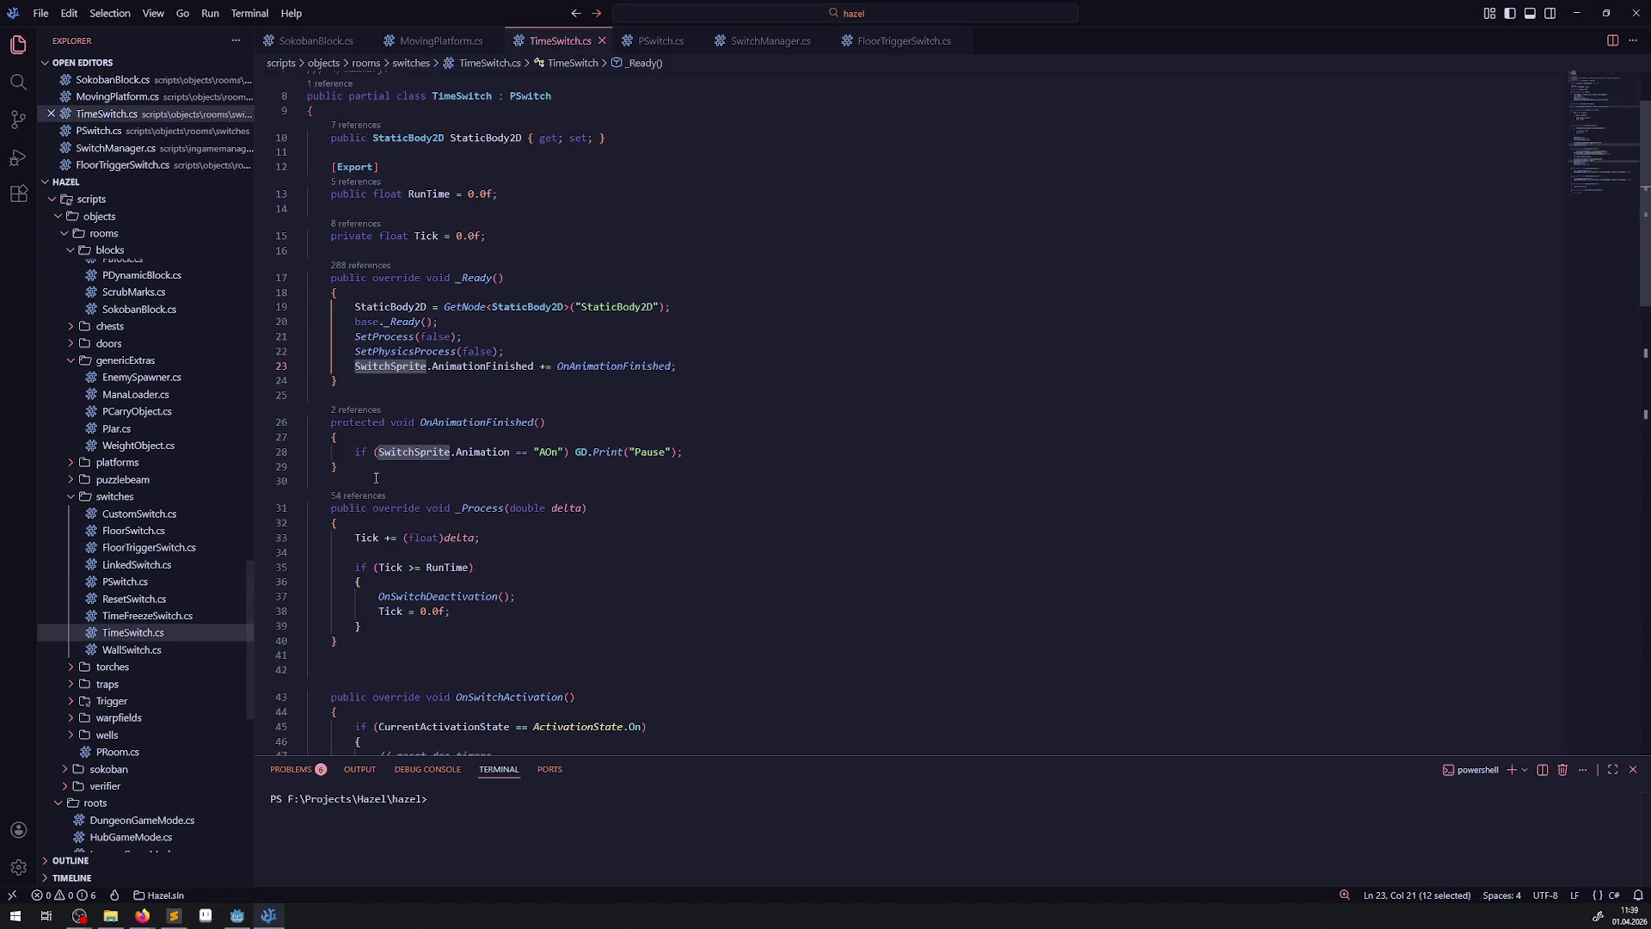
pyautogui.moveTo(340, 373); pyautogui.dragTo(701, 368)
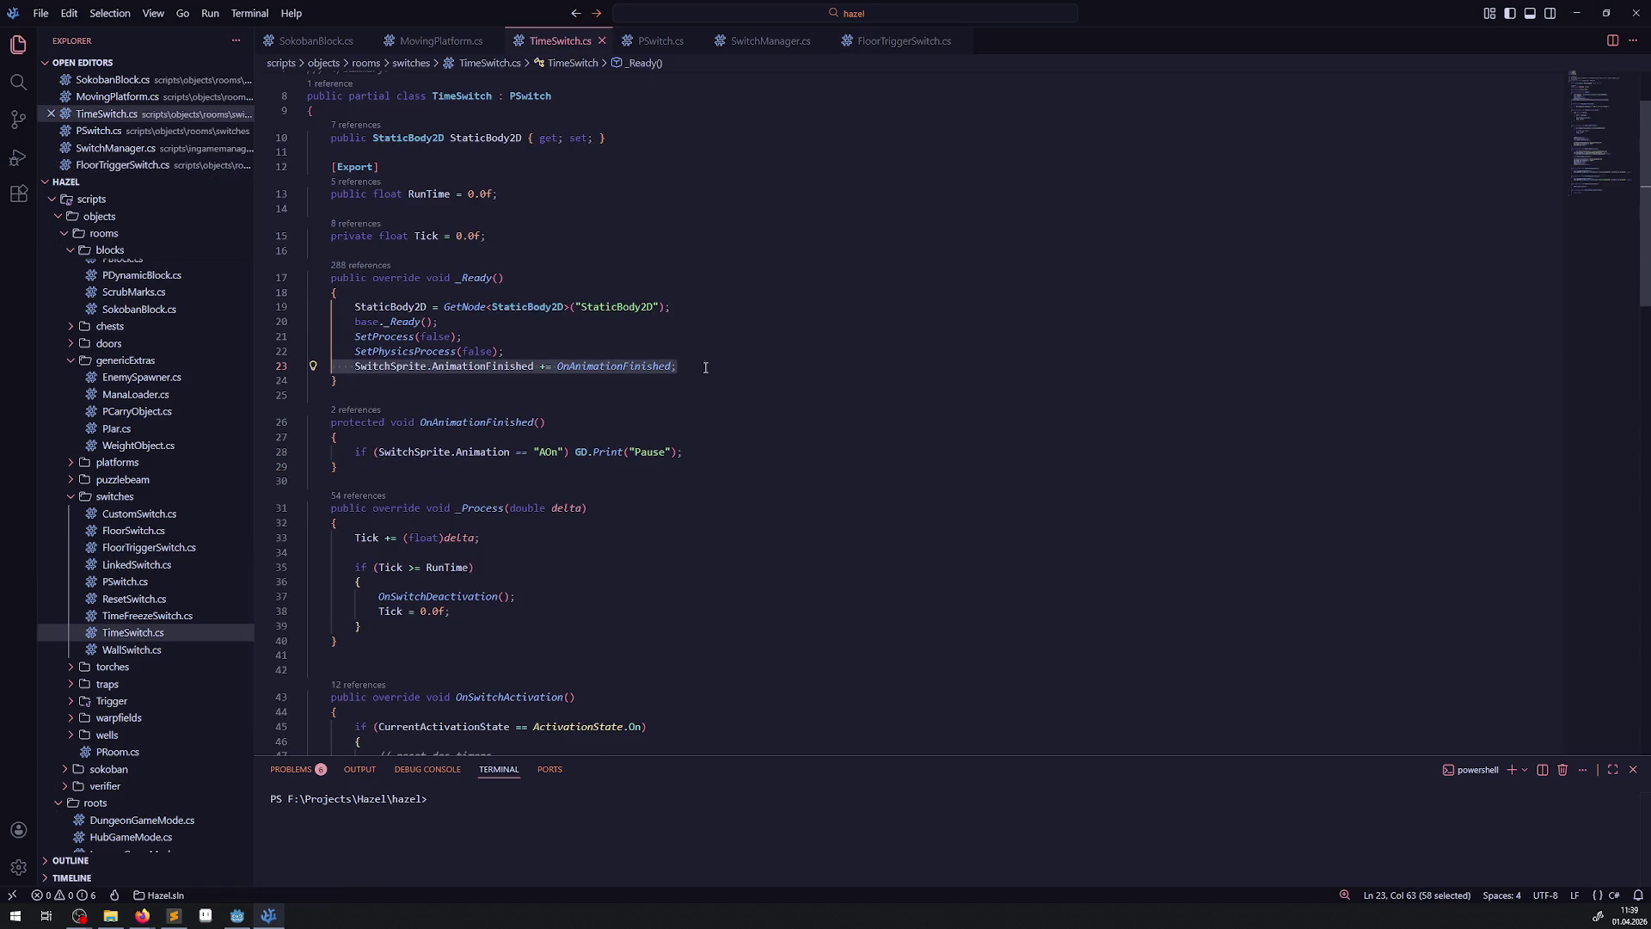
pyautogui.hotkey('ctrl', 'x')
pyautogui.hotkey('ctrl', 's')
pyautogui.click(658, 41)
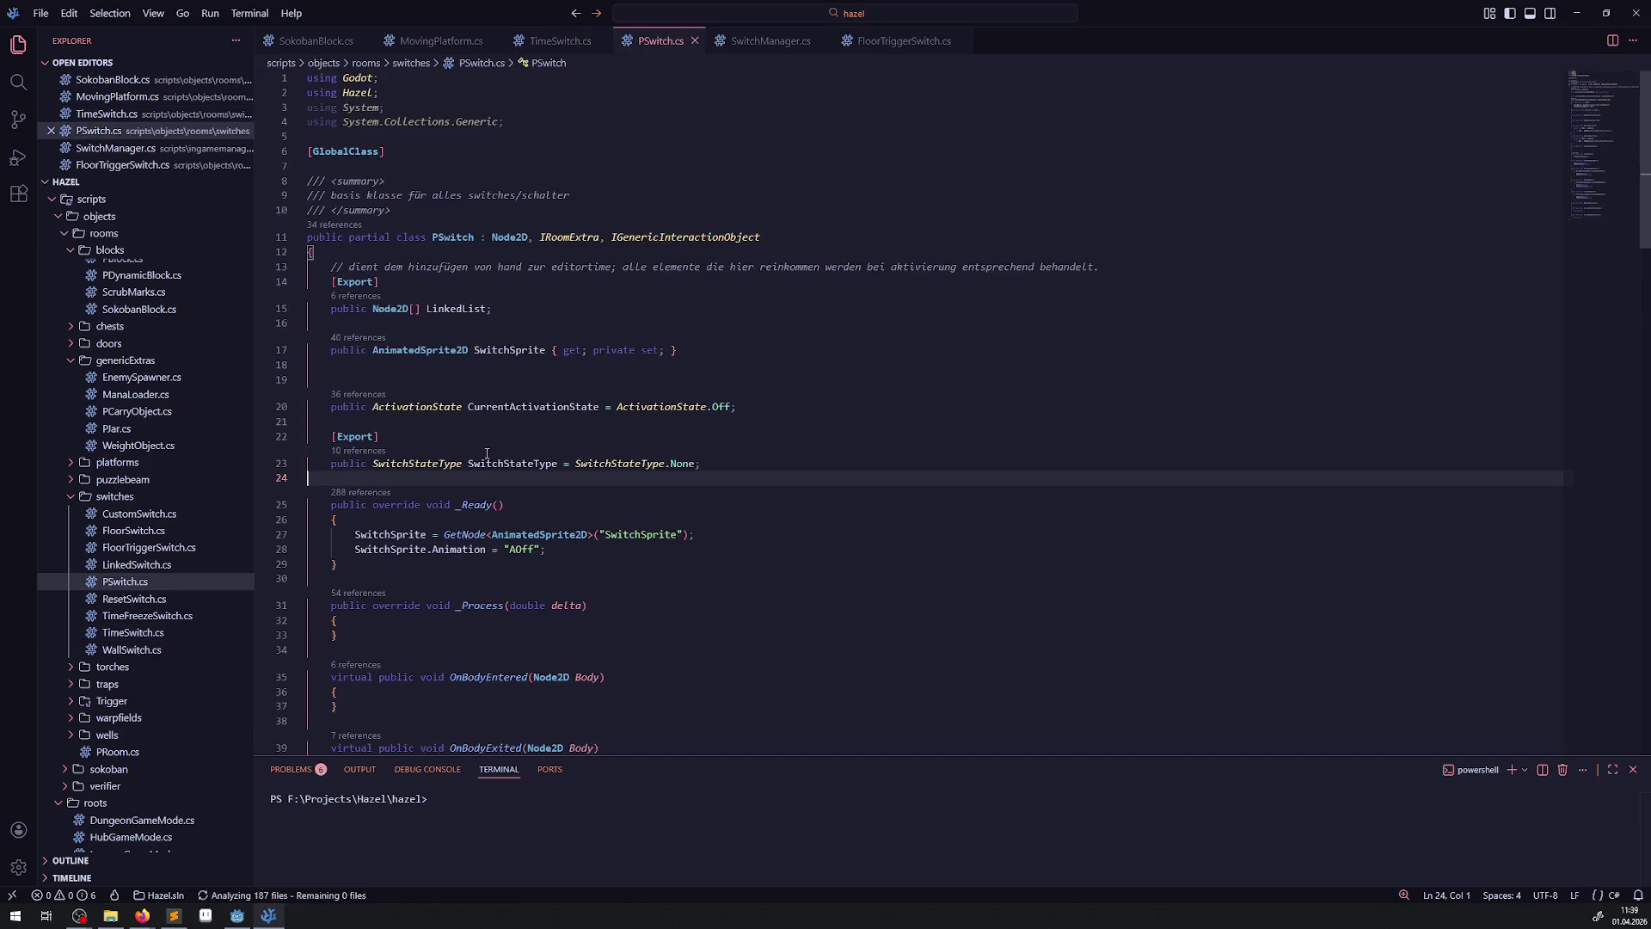
pyautogui.click(585, 549)
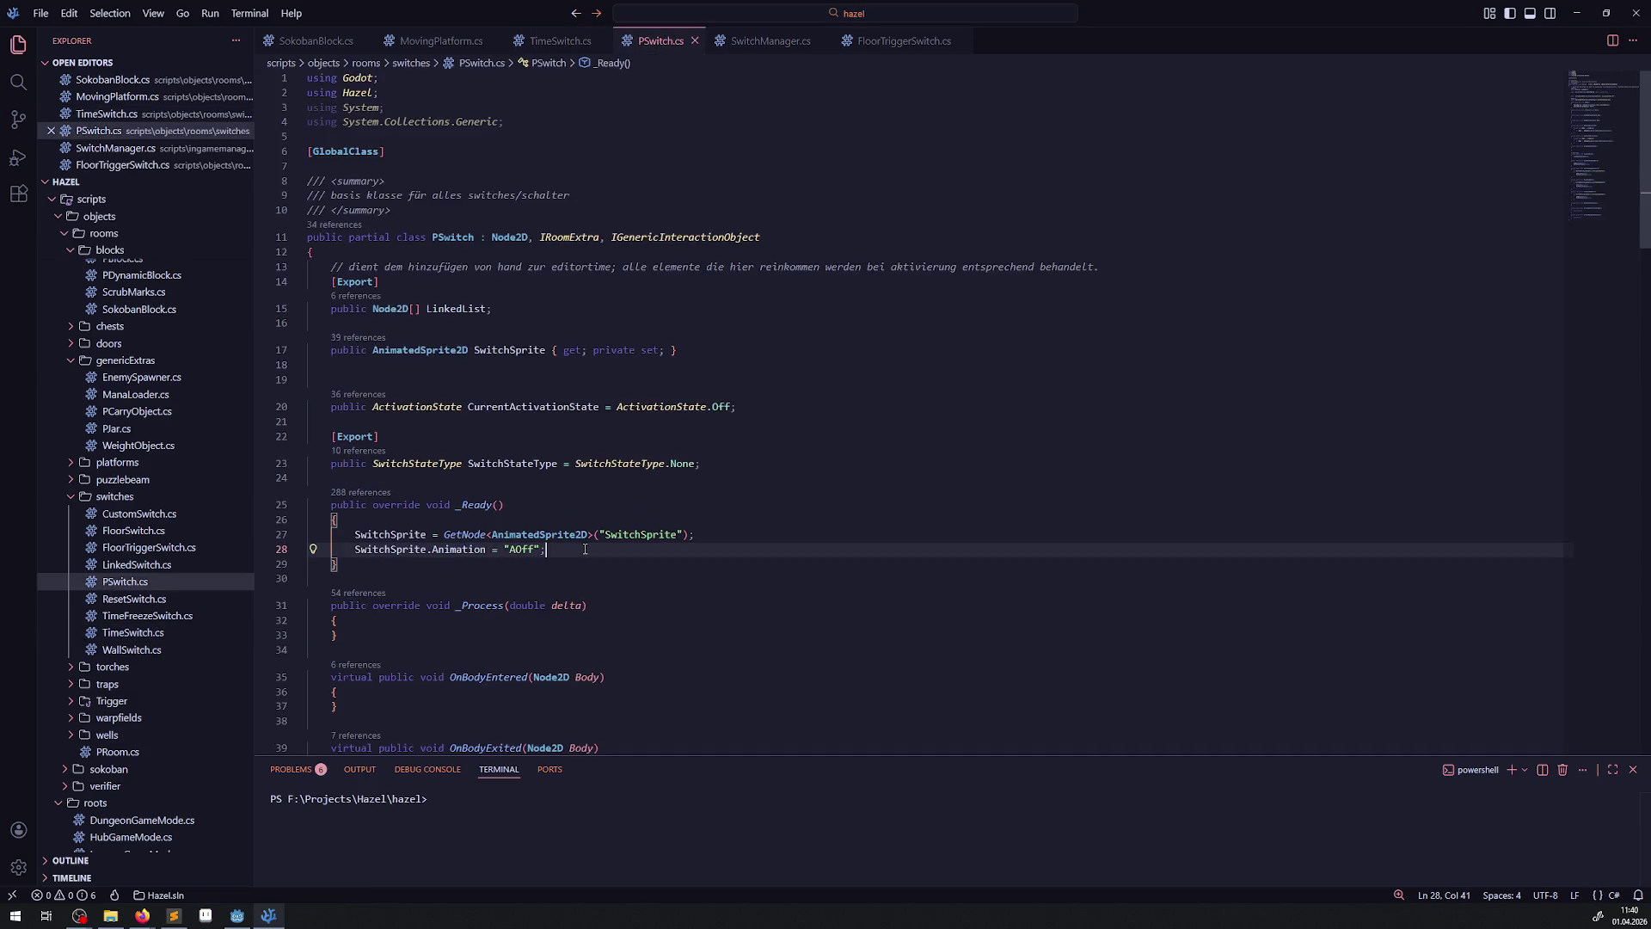
# - Paste the AnimationFinished hookup into PSwitch's _Ready and close SwitchManager.cs
pyautogui.click(724, 535)
pyautogui.press('Return')
pyautogui.hotkey('ctrl', 'v')
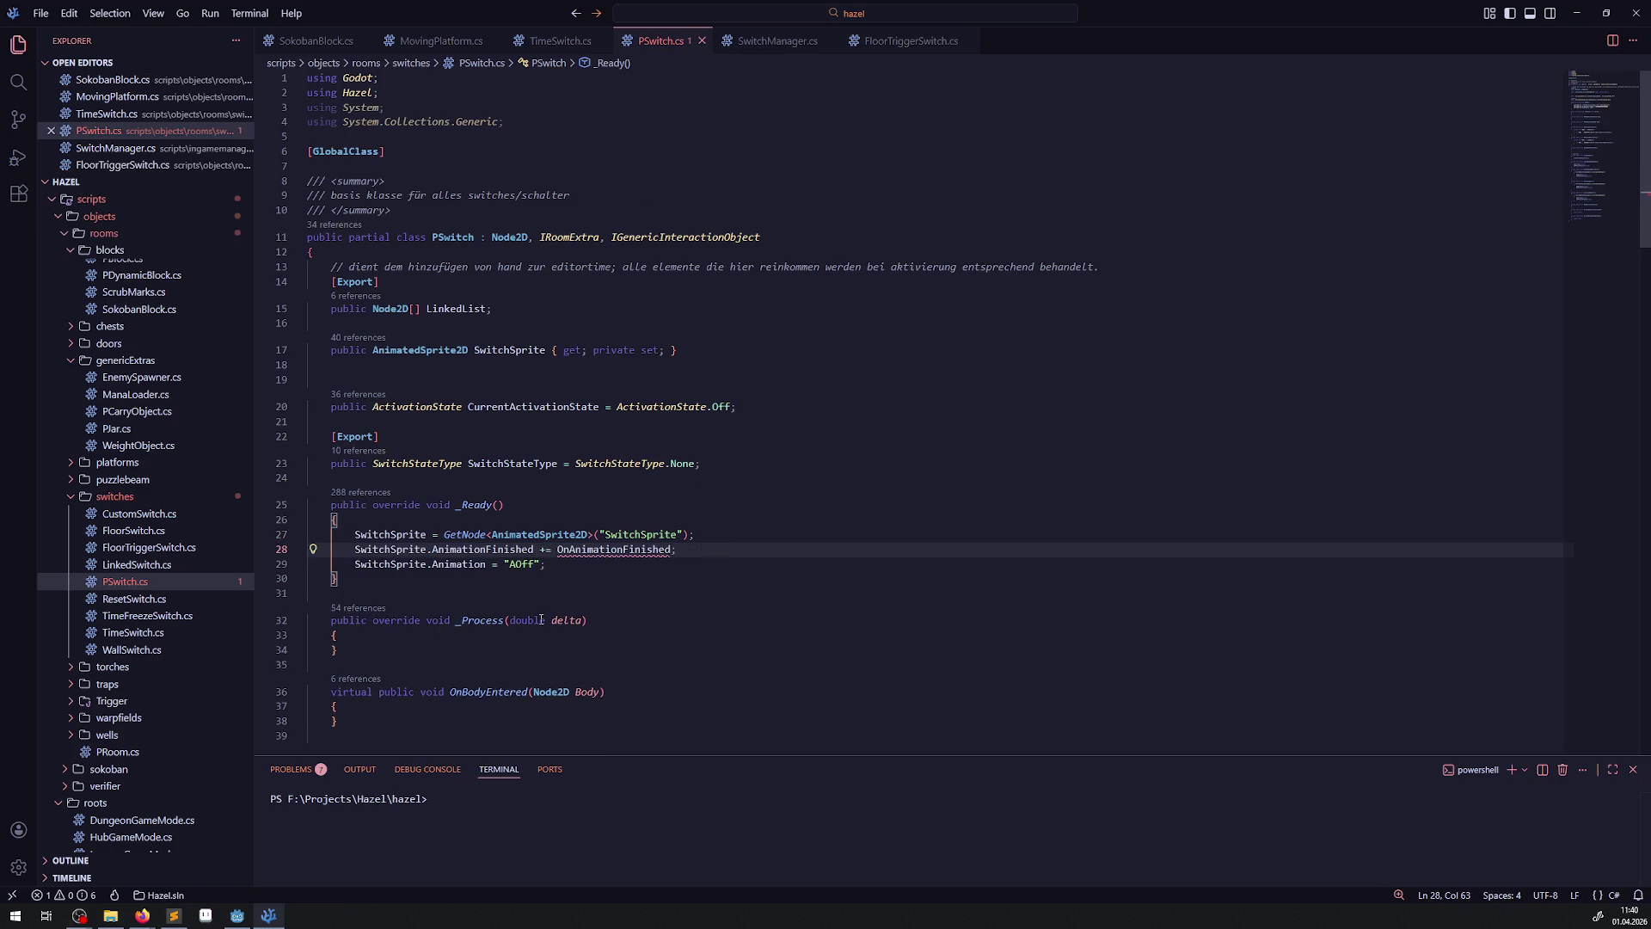
pyautogui.click(779, 41)
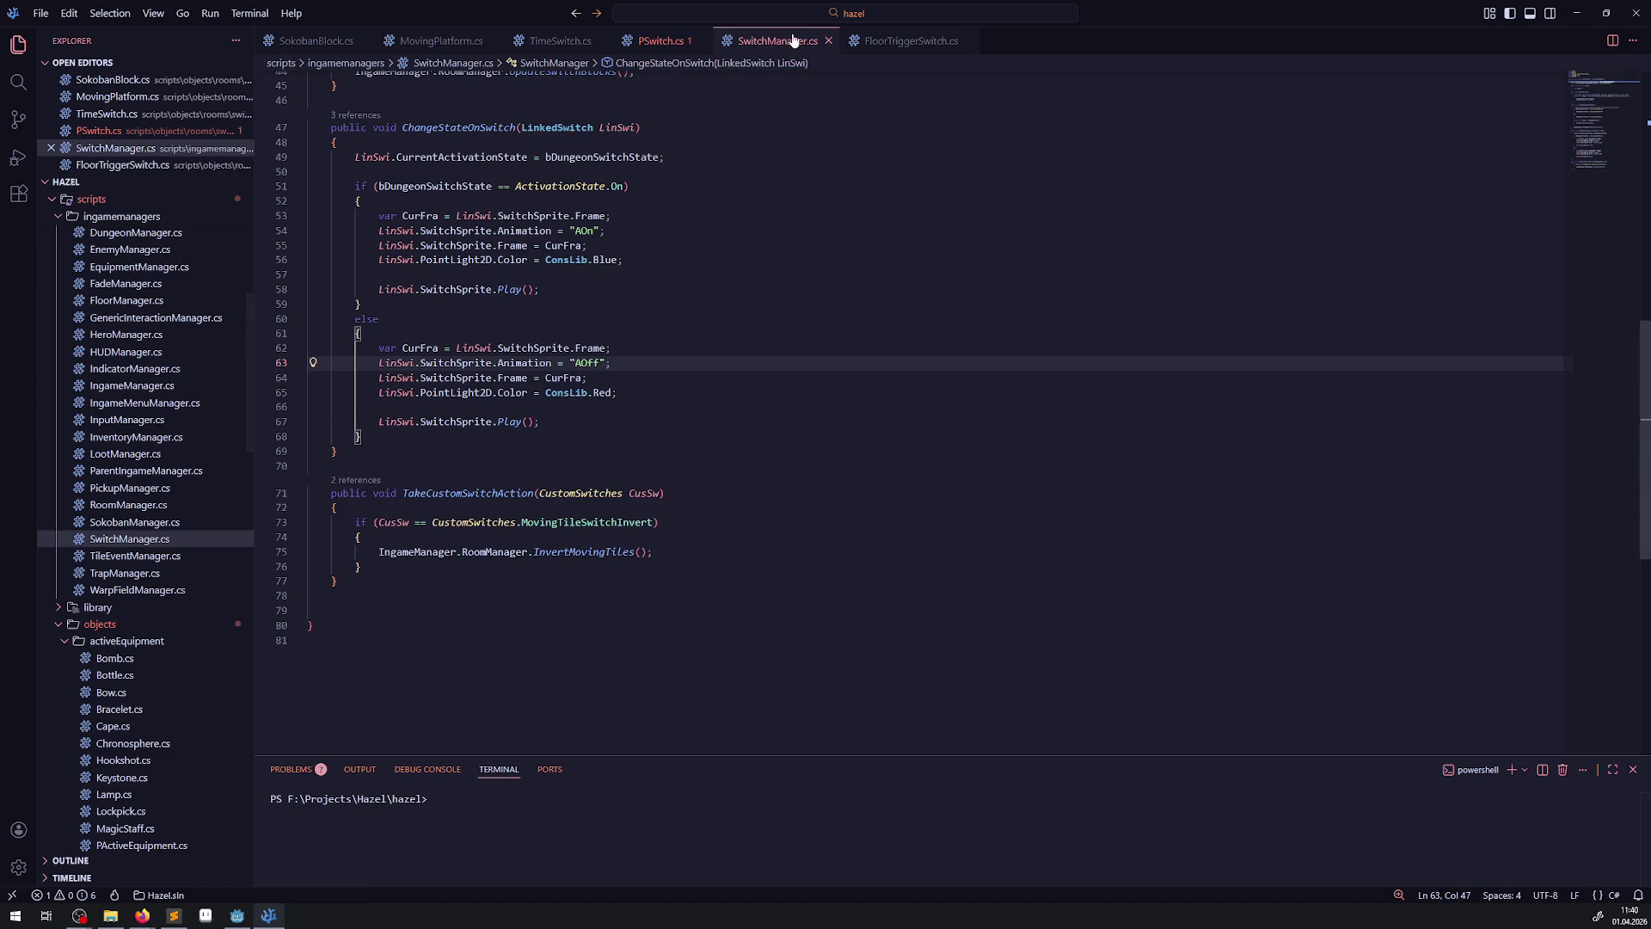
pyautogui.click(828, 41)
pyautogui.click(799, 42)
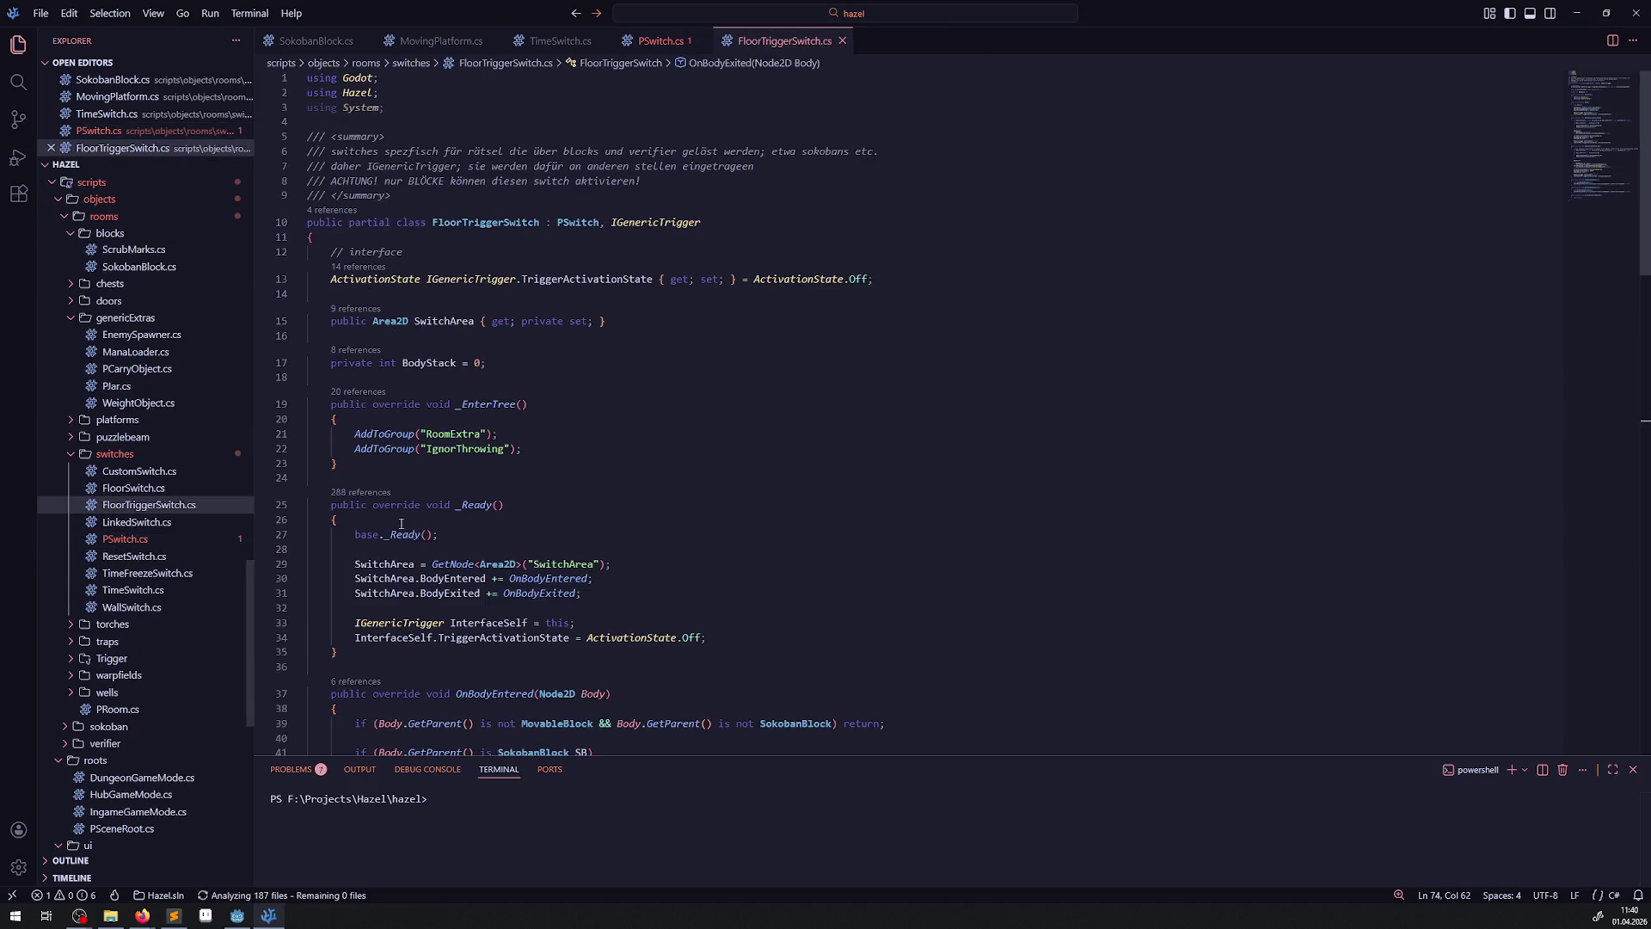
pyautogui.scroll(-3, 449, 518)
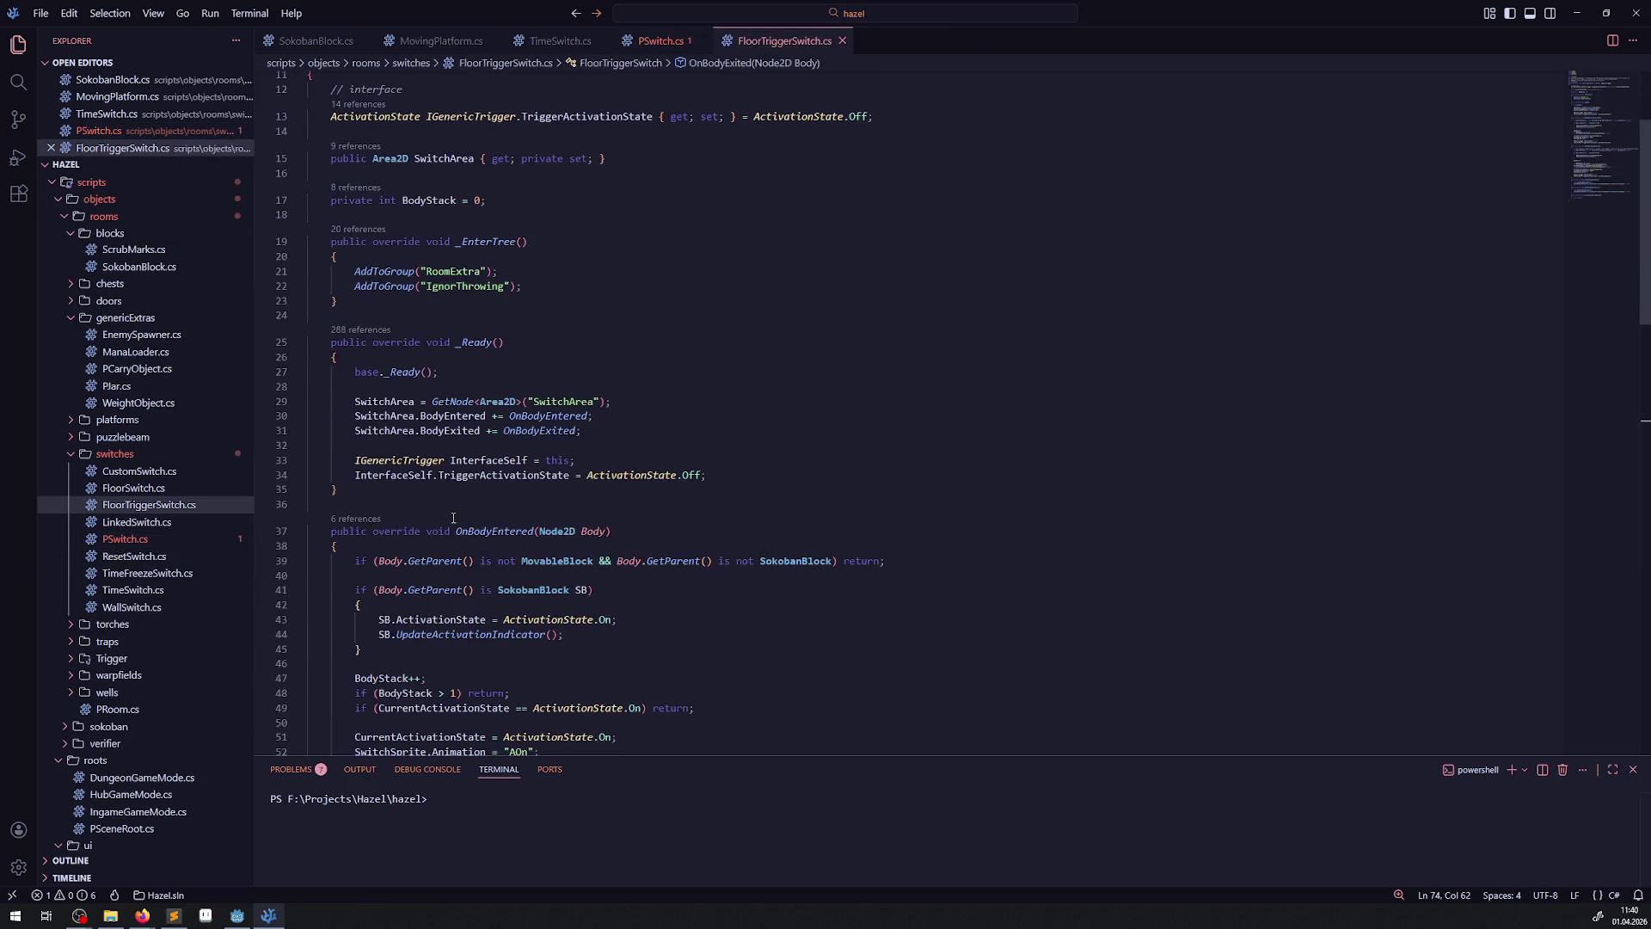
# - Mark TimeSwitch's OnAnimationFinished method as override and save the script
pyautogui.click(558, 41)
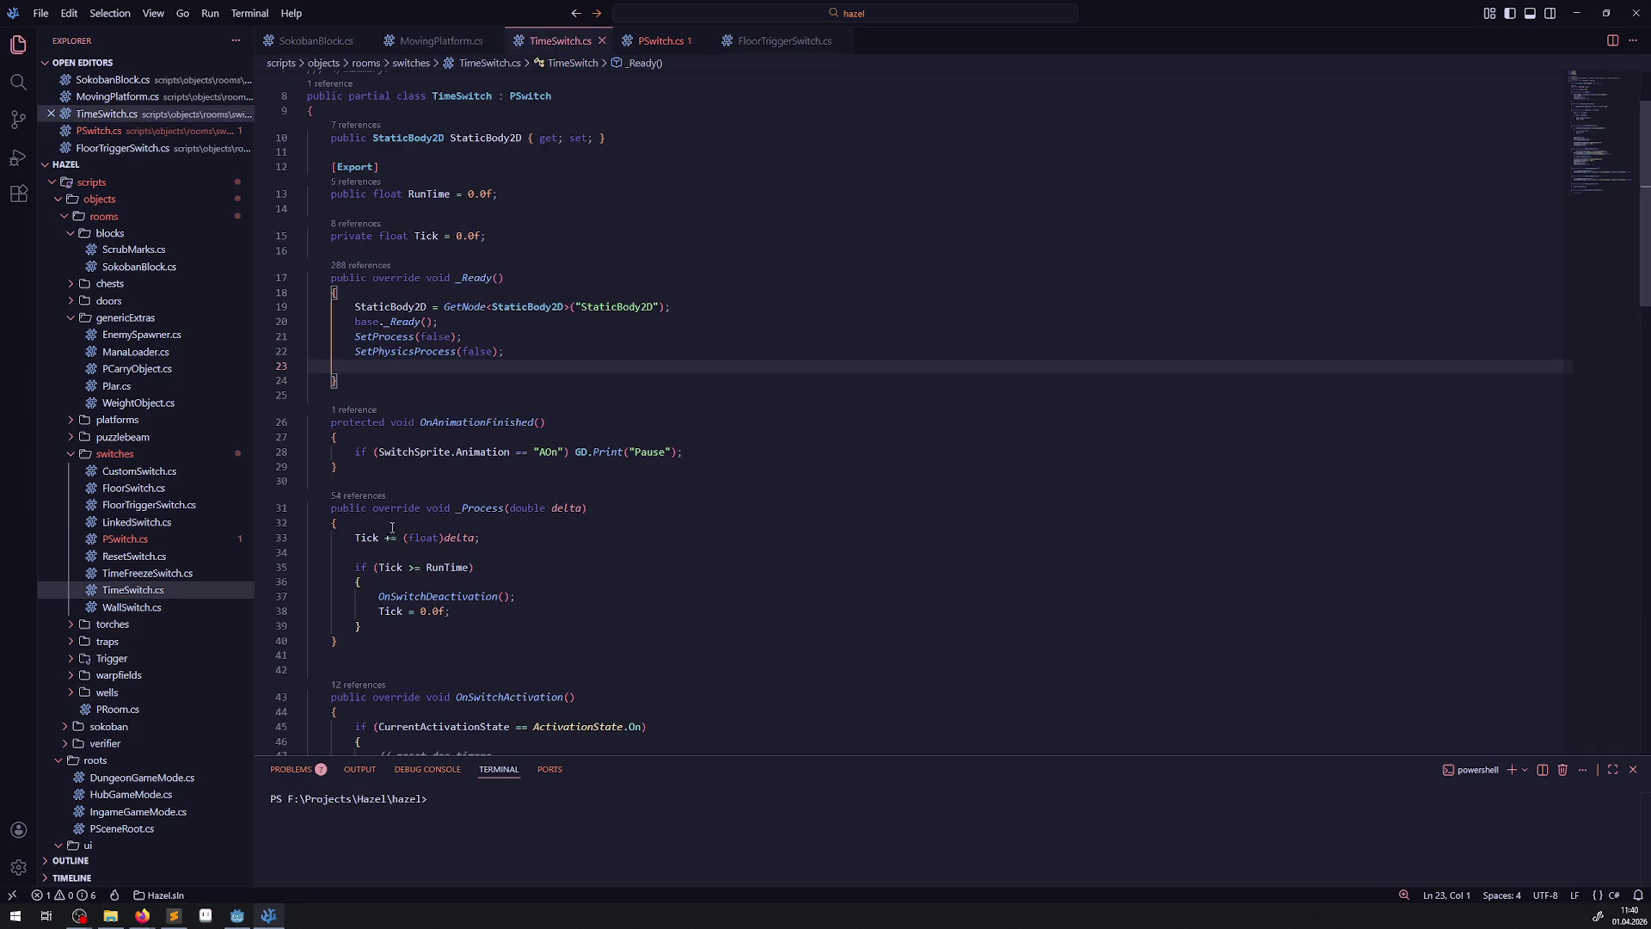
pyautogui.moveTo(359, 476); pyautogui.dragTo(297, 426)
pyautogui.hotkey('ctrl', 'c')
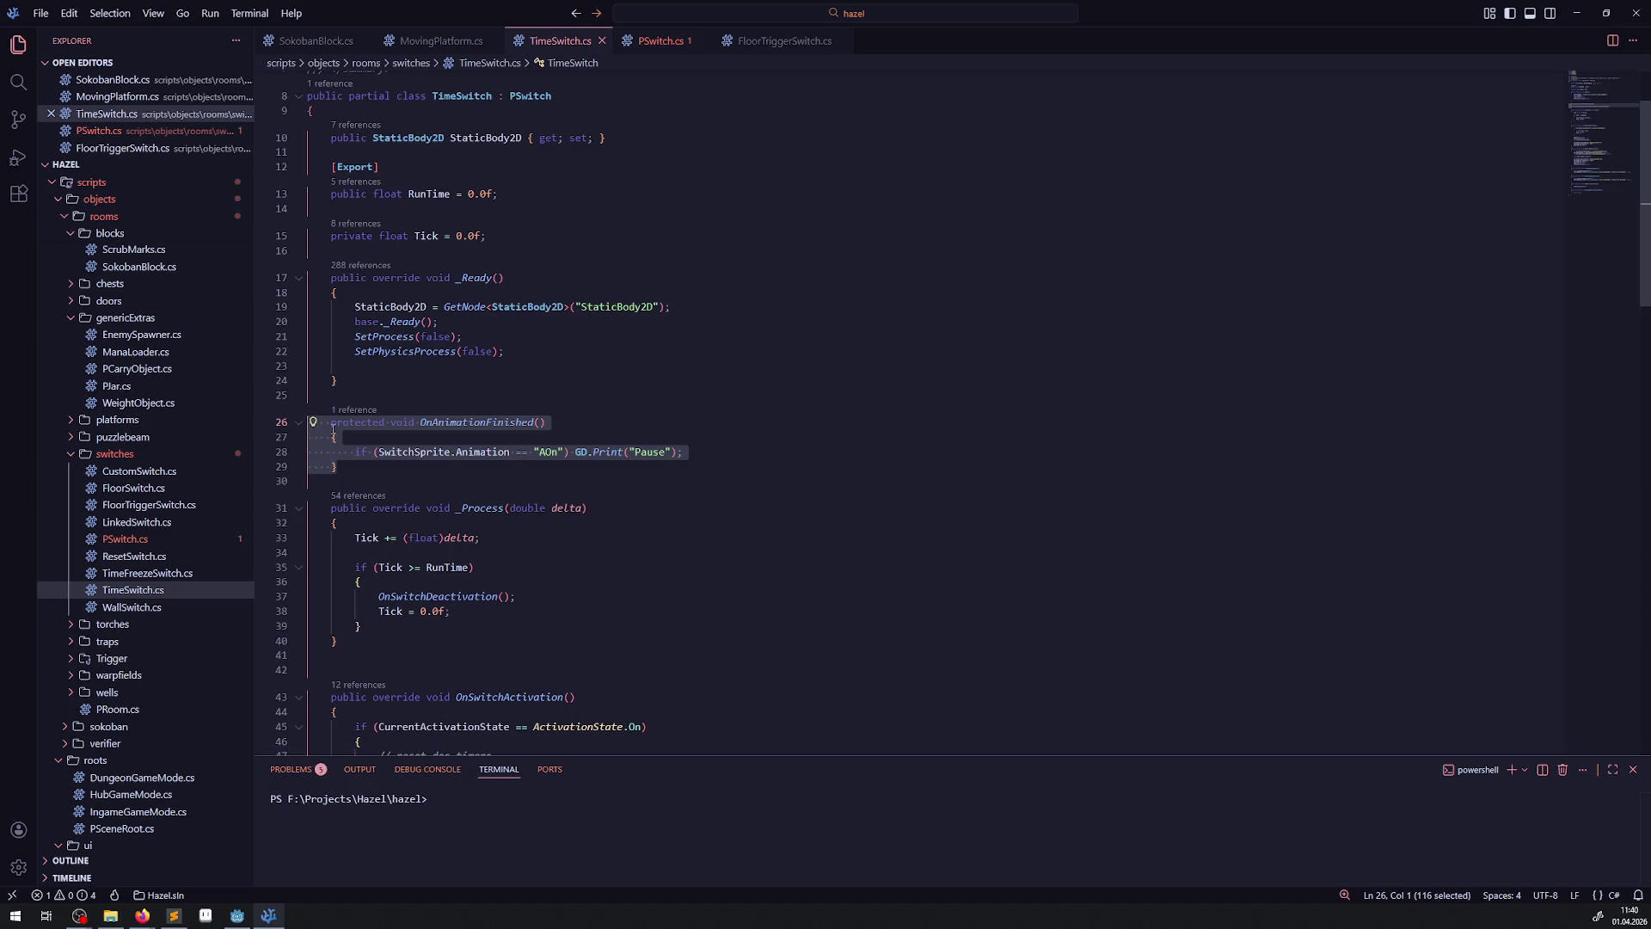
pyautogui.click(395, 423)
pyautogui.write('overr')
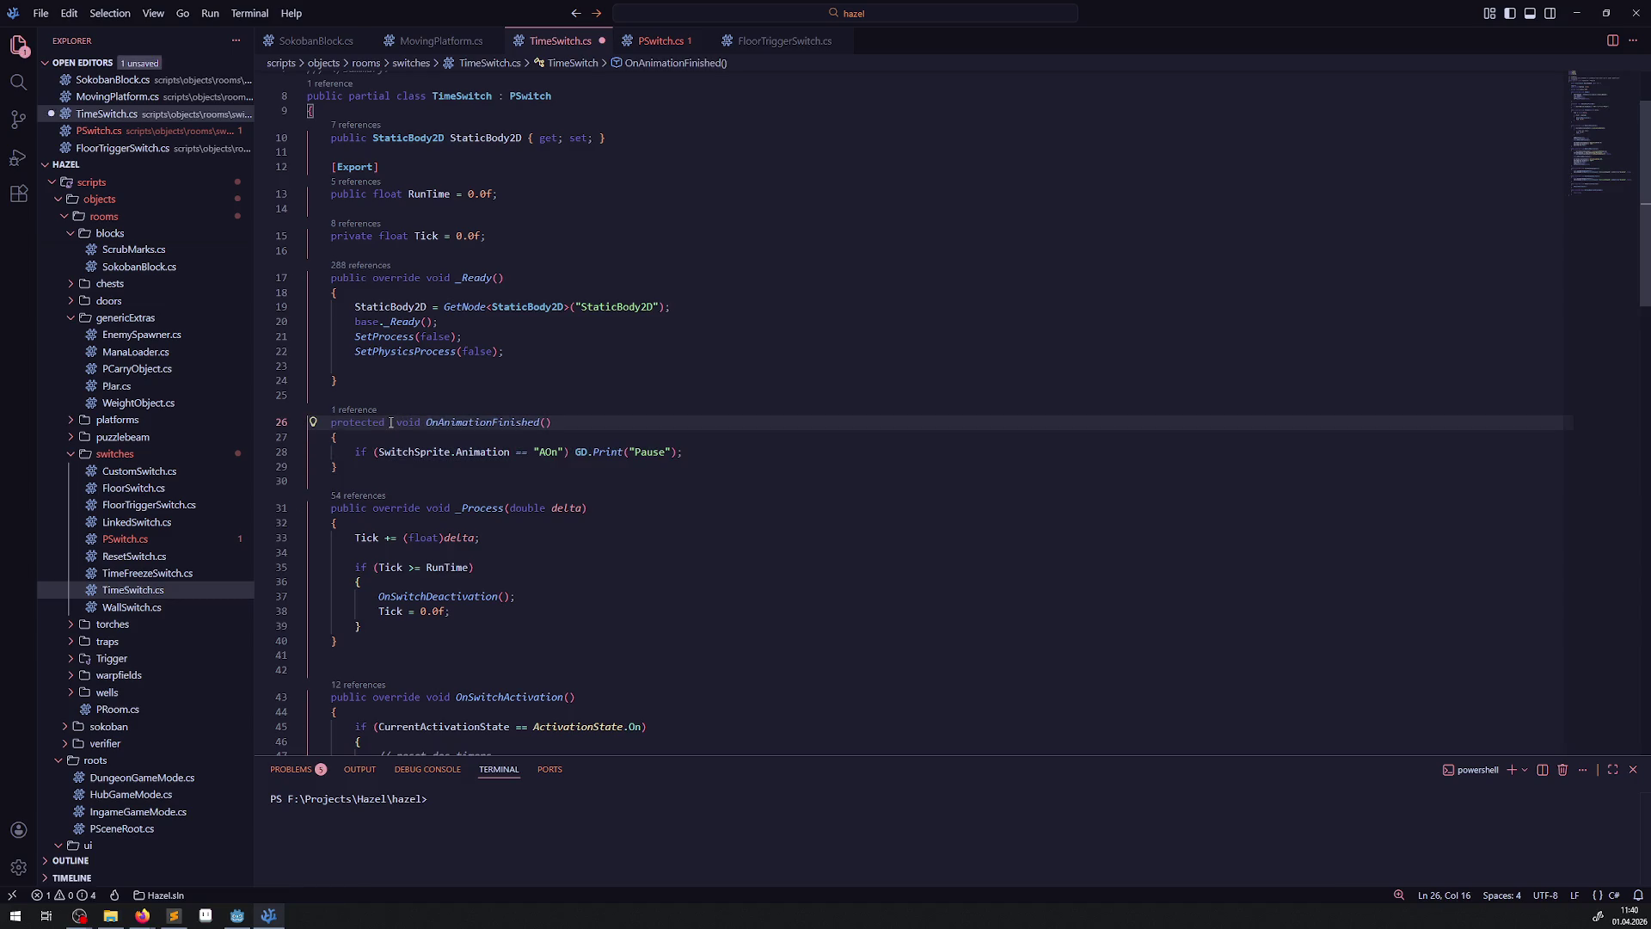
pyautogui.write('ide')
pyautogui.hotkey('ctrl', 's')
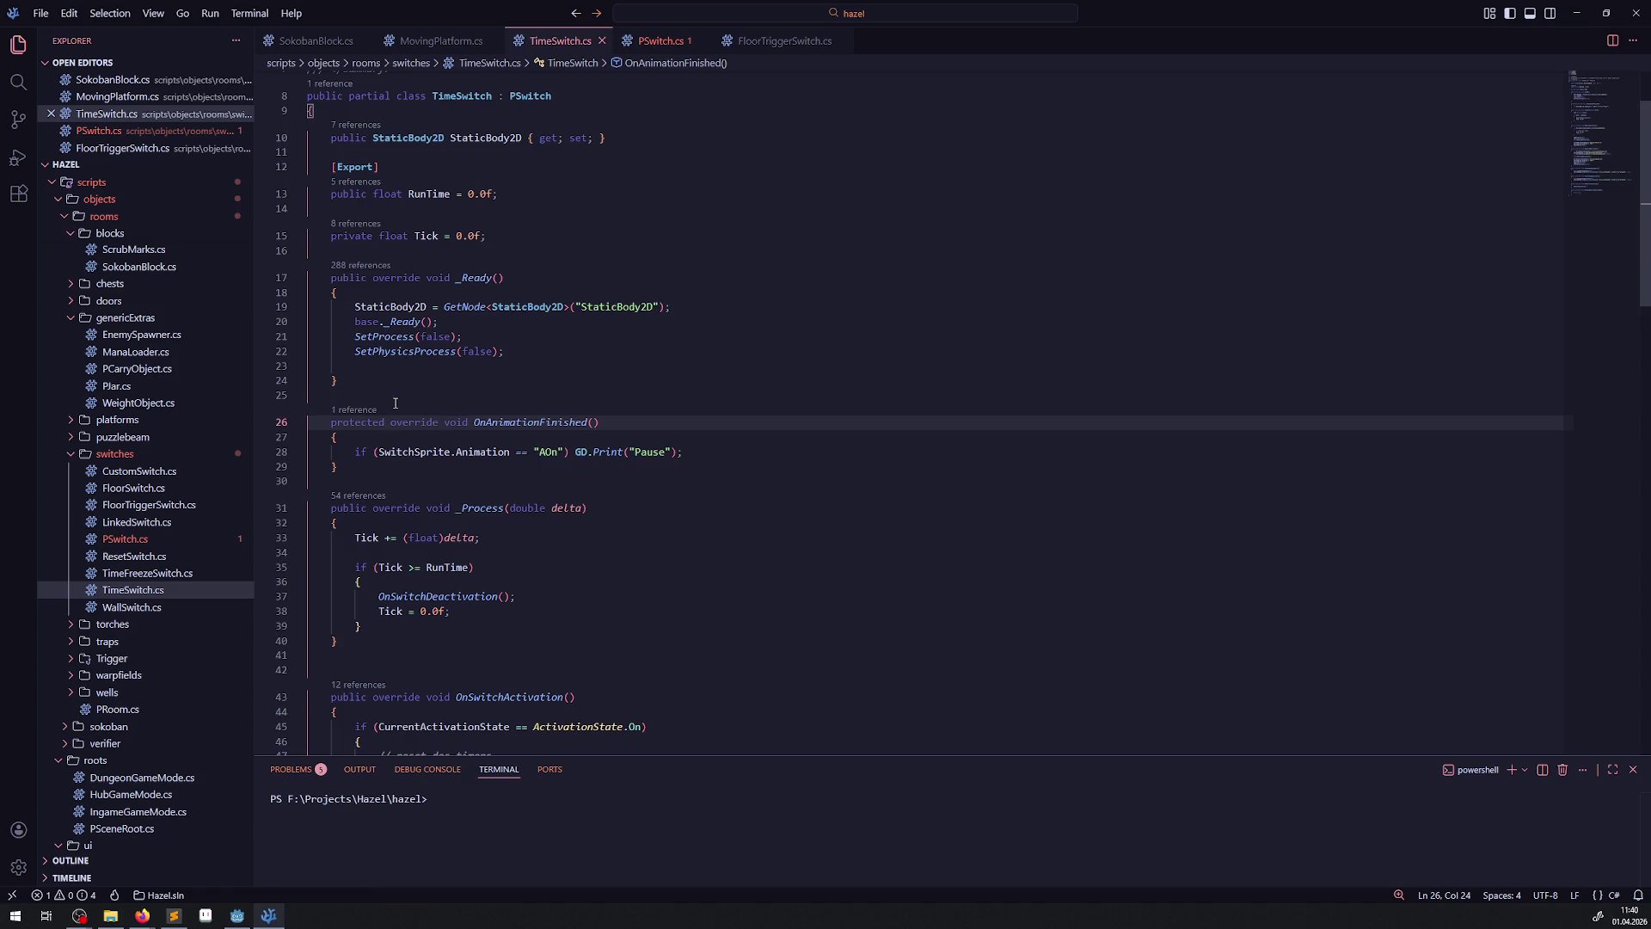
# - Paste OnAnimationFinished below PSwitch's _Ready, make it virtual, and save
pyautogui.click(668, 41)
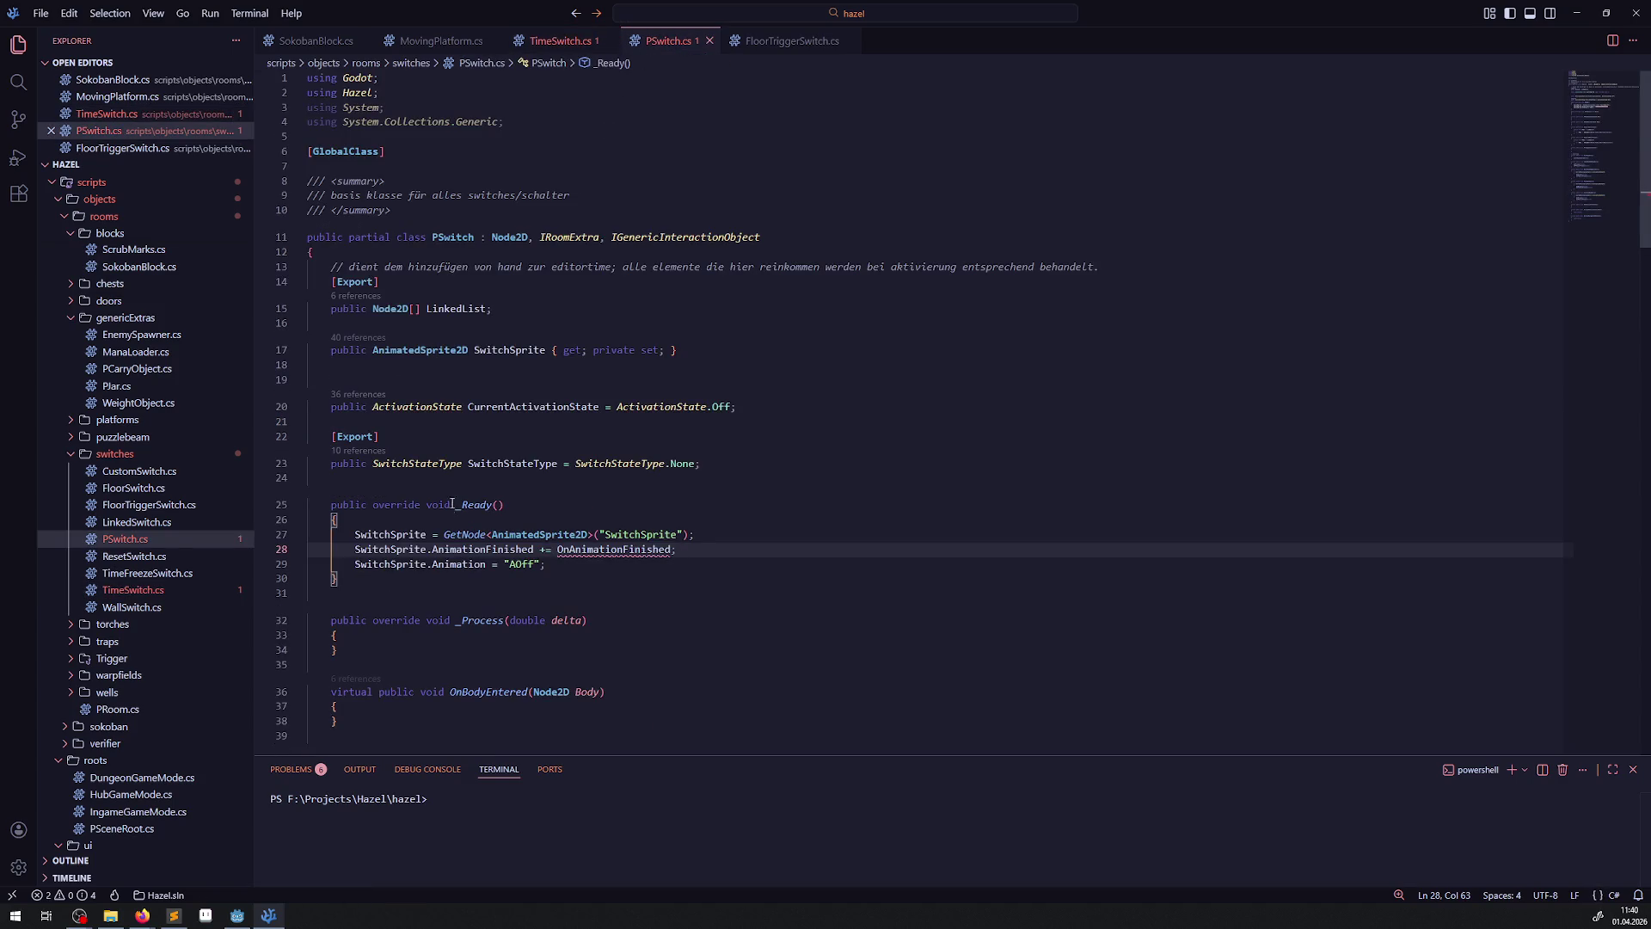
pyautogui.click(395, 584)
pyautogui.press('Return')
pyautogui.press('Return')
pyautogui.hotkey('ctrl', 'v')
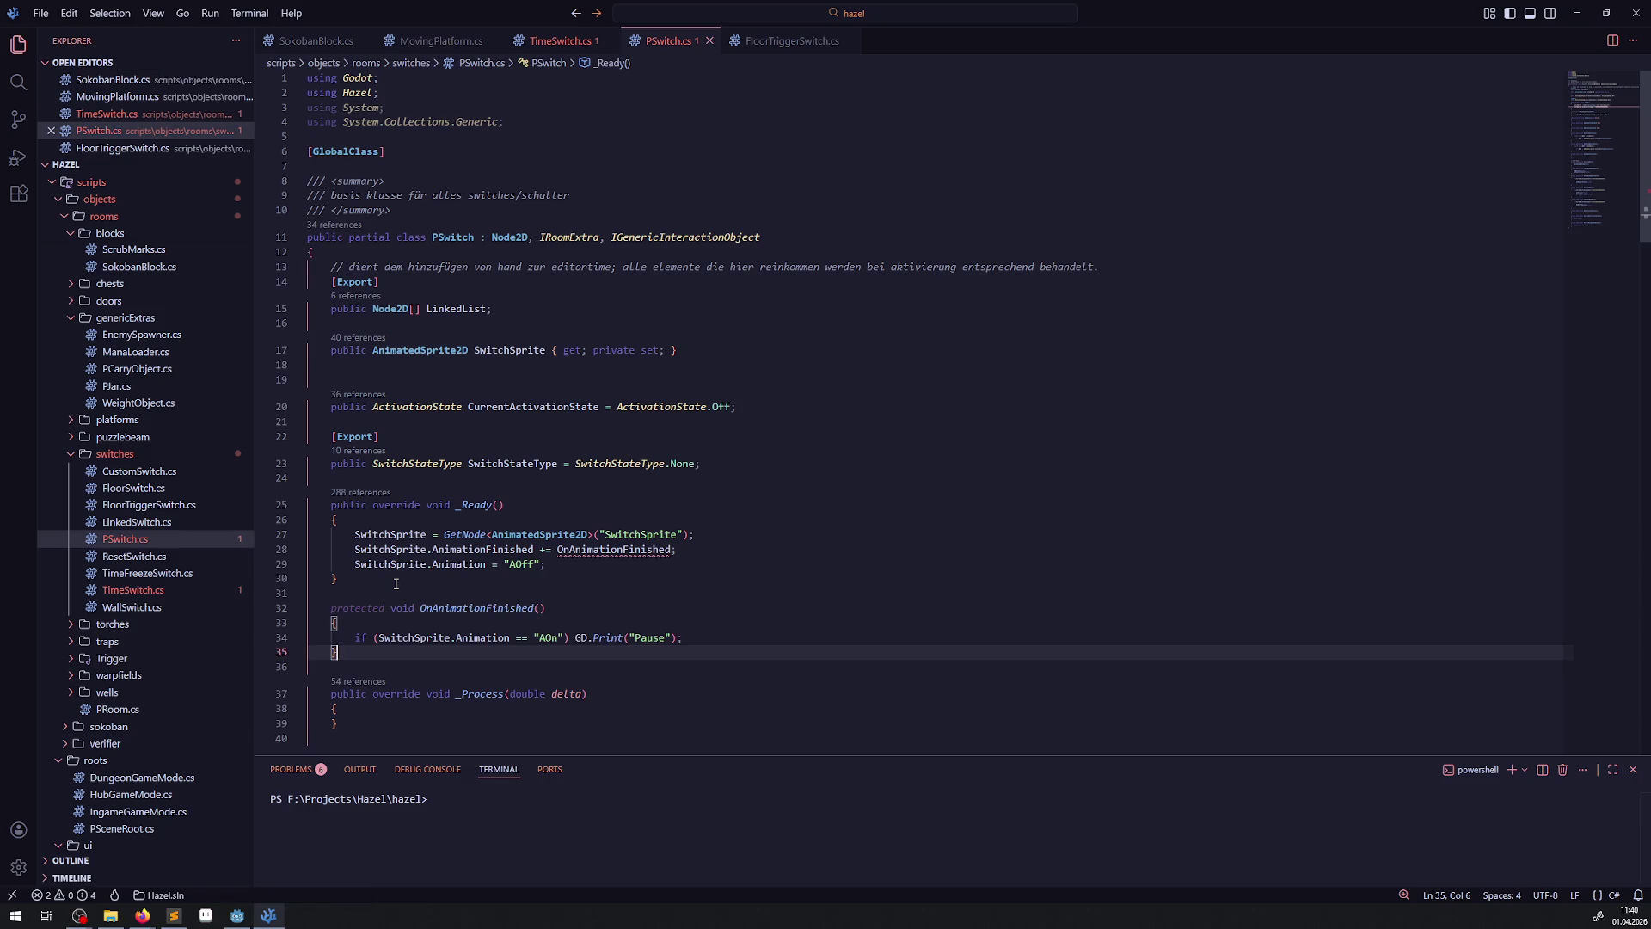
pyautogui.click(331, 620)
pyautogui.write('virtua')
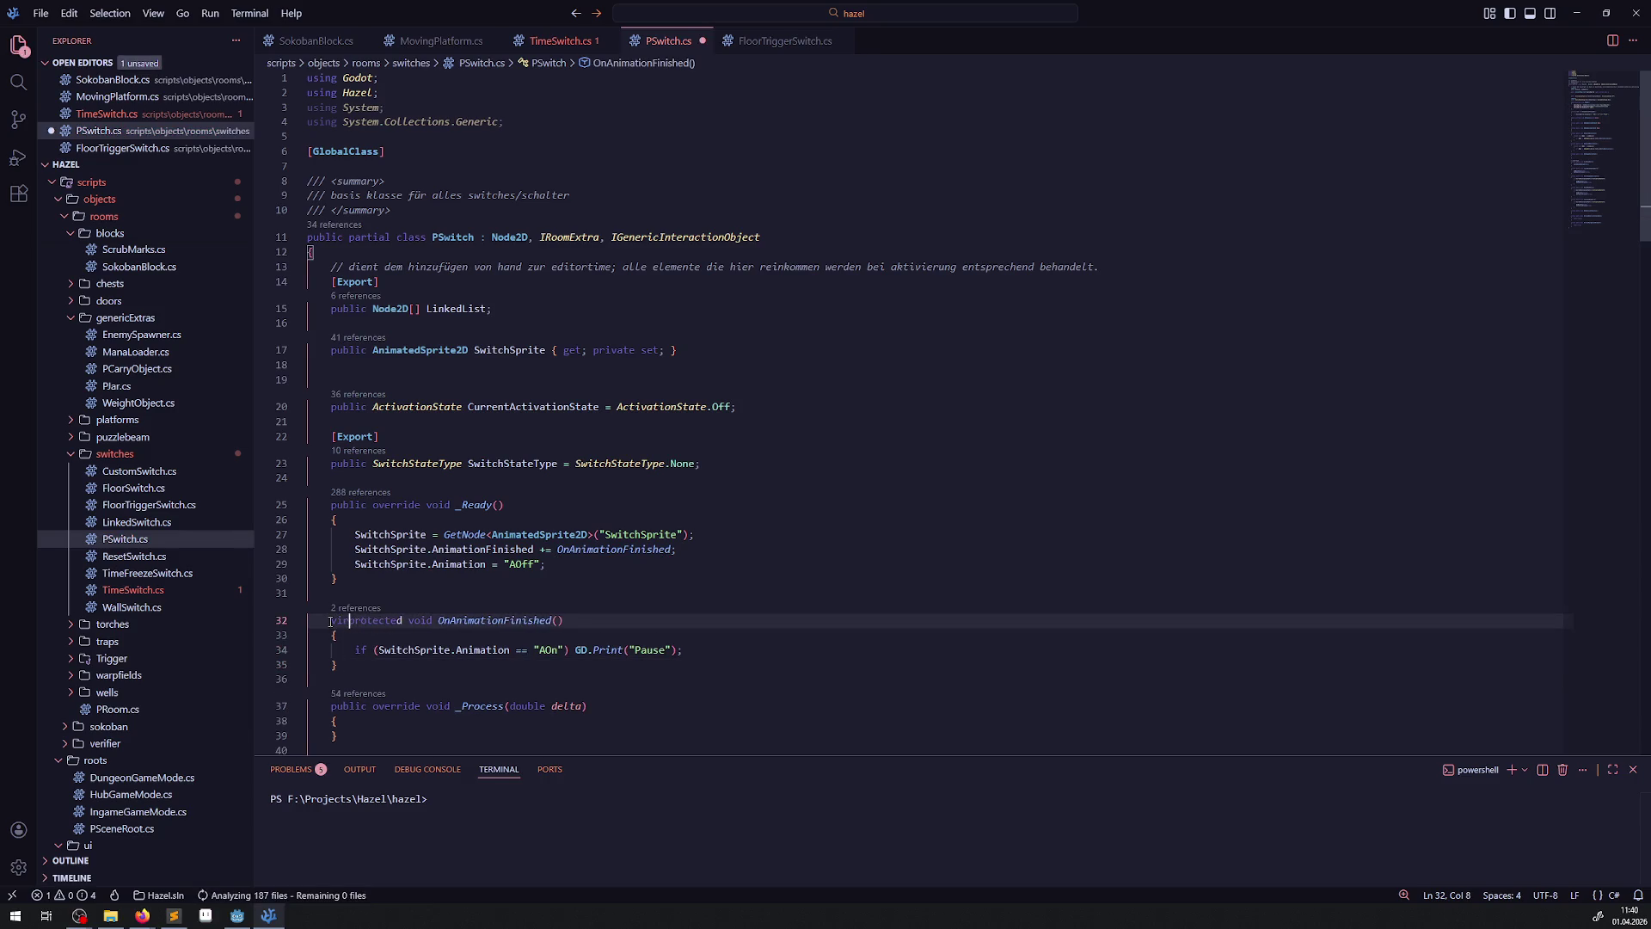
pyautogui.write('l')
pyautogui.hotkey('ctrl', 's')
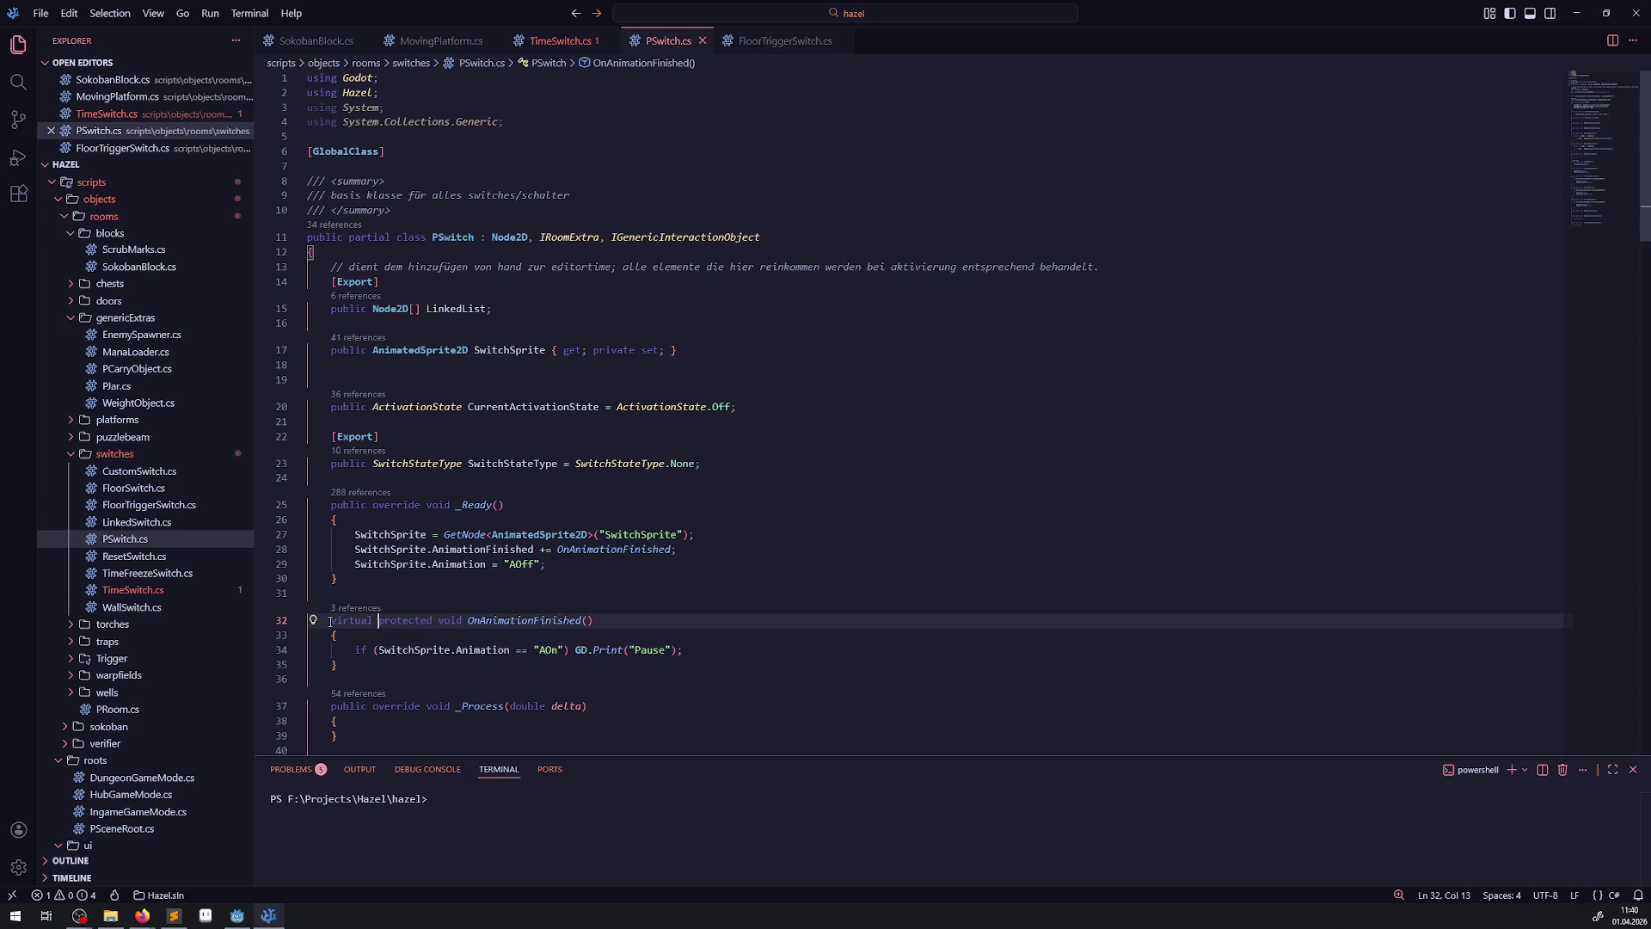
# - Delete the Pause if-statement from PSwitch's OnAnimationFinished and save the script
pyautogui.moveTo(355, 649); pyautogui.dragTo(774, 654)
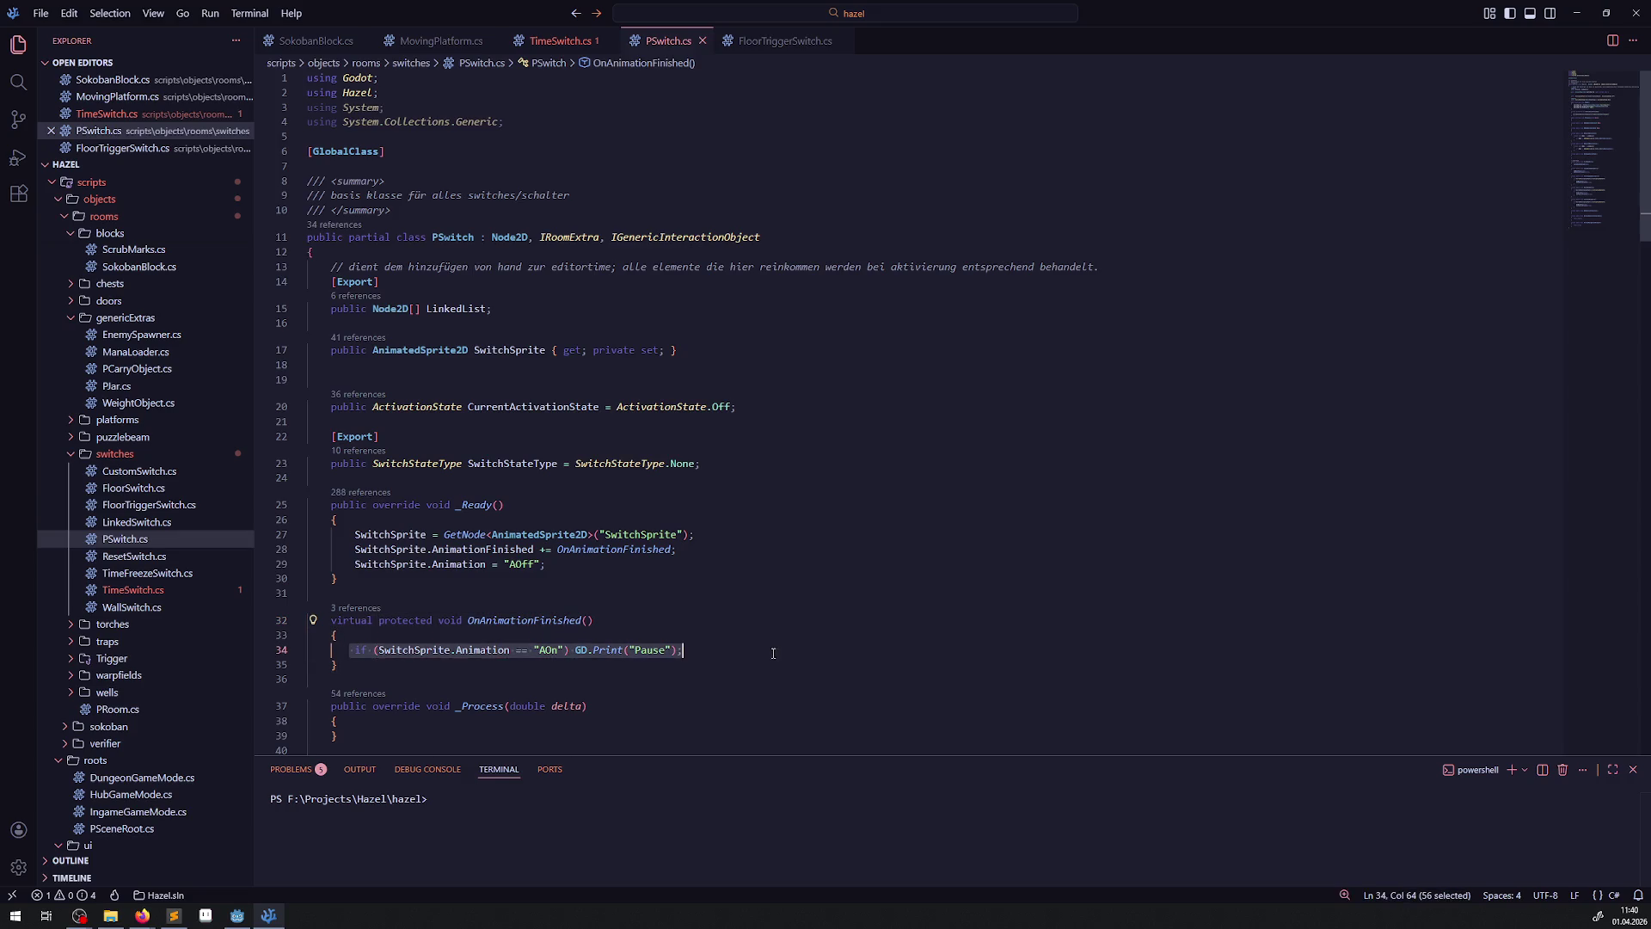
pyautogui.press('BackSpace')
pyautogui.press('BackSpace')
pyautogui.press('BackSpace')
pyautogui.hotkey('ctrl', 's')
pyautogui.hotkey('ctrl', 'Tab')
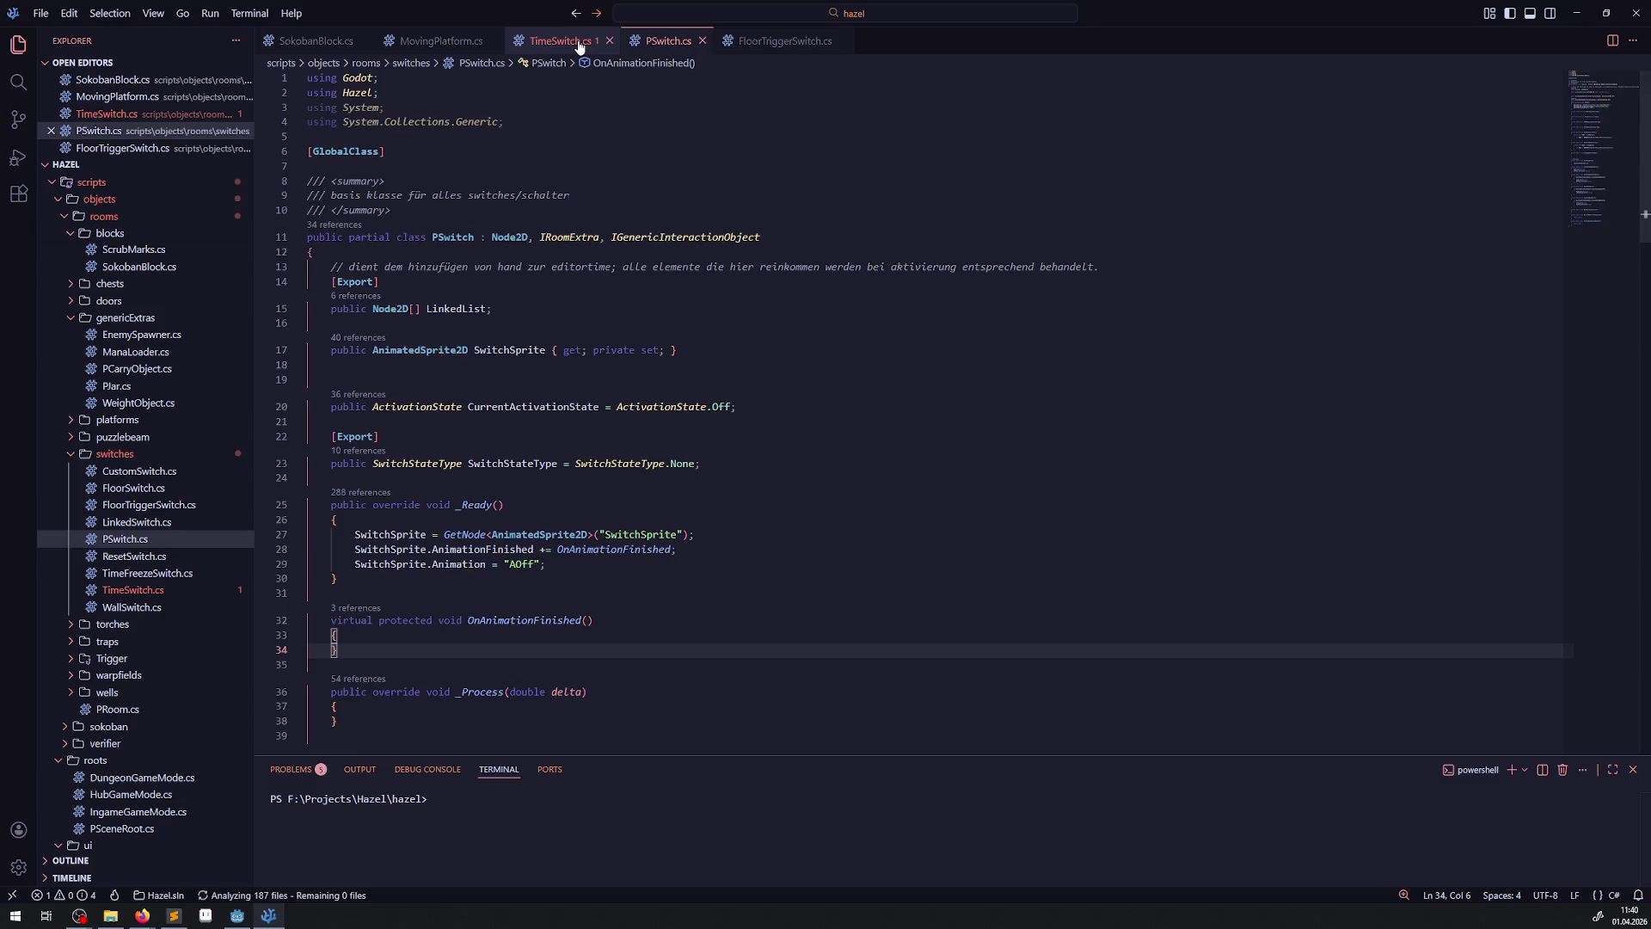
pyautogui.click(237, 915)
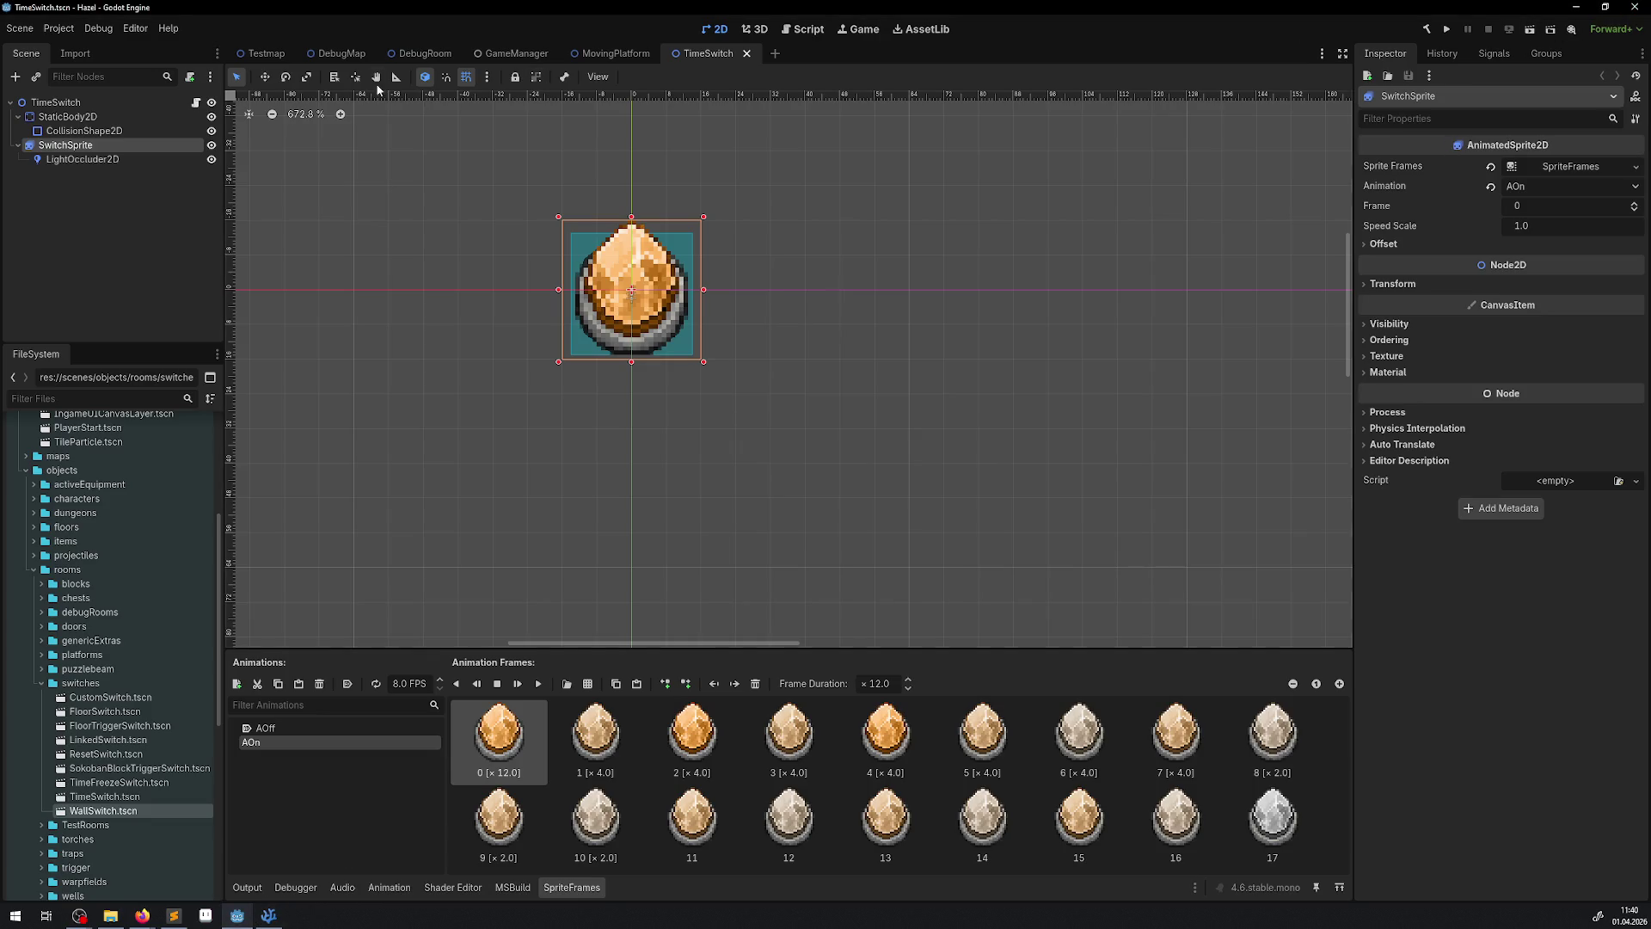
# - In the DebugRoom scene, move the red BombingBlock to a new spot
pyautogui.click(340, 54)
pyautogui.click(440, 54)
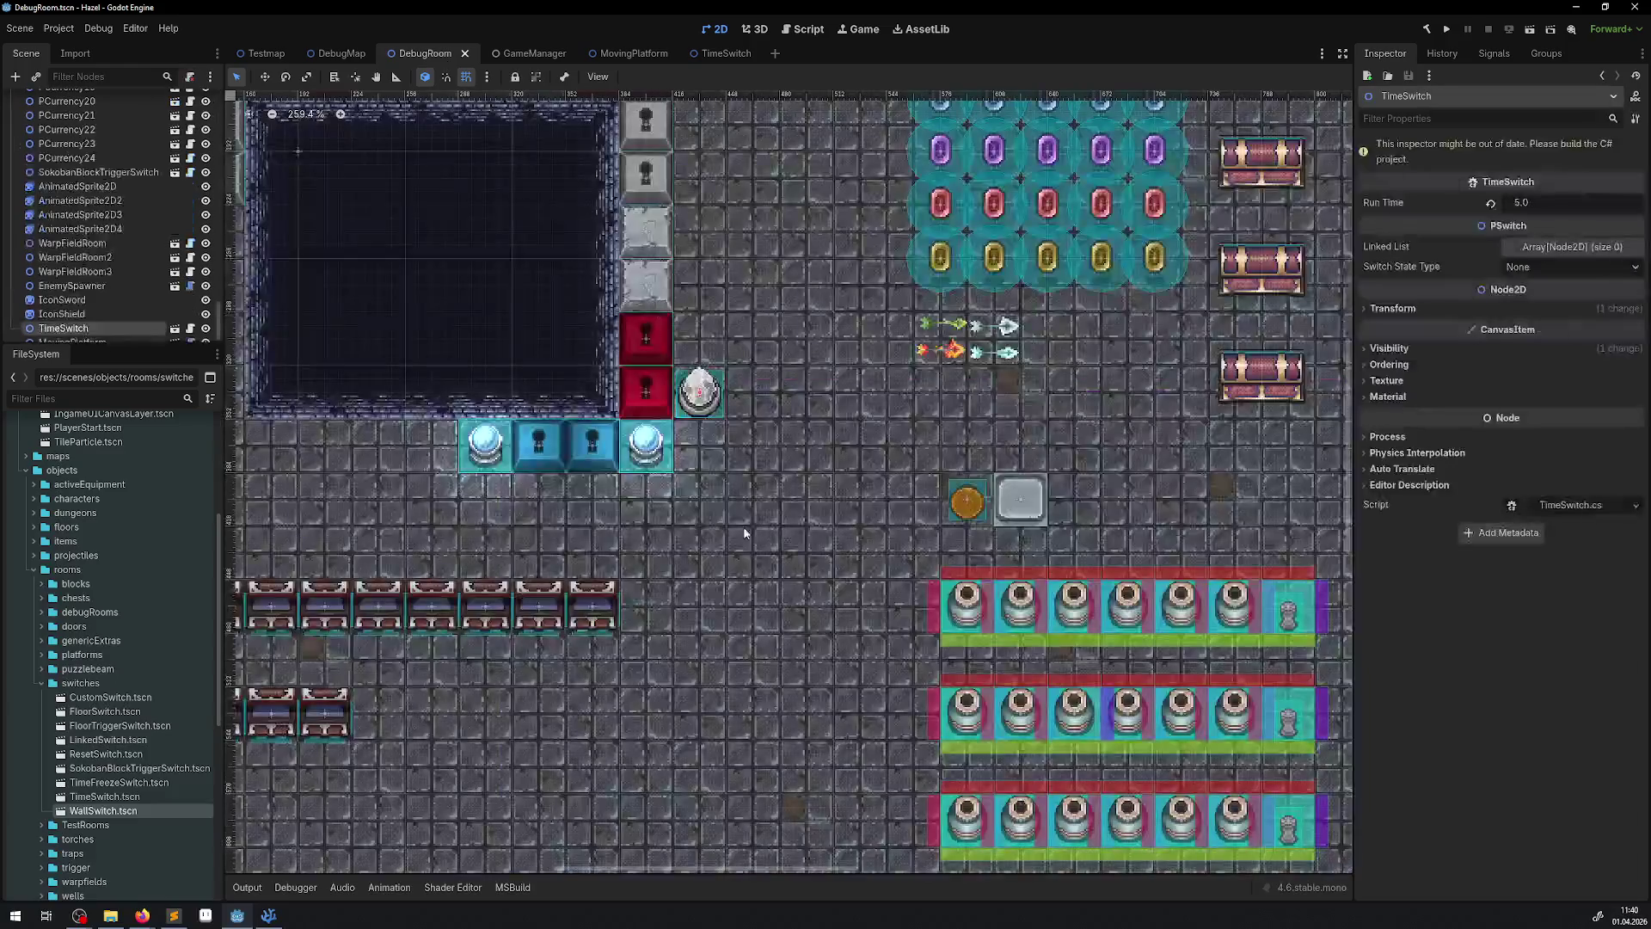
pyautogui.scroll(3, 673, 520)
pyautogui.moveTo(672, 520); pyautogui.dragTo(459, 574)
# - Run the game and walk the player past the stone blocks and red lock block to the egg switch
pyautogui.click(1448, 29)
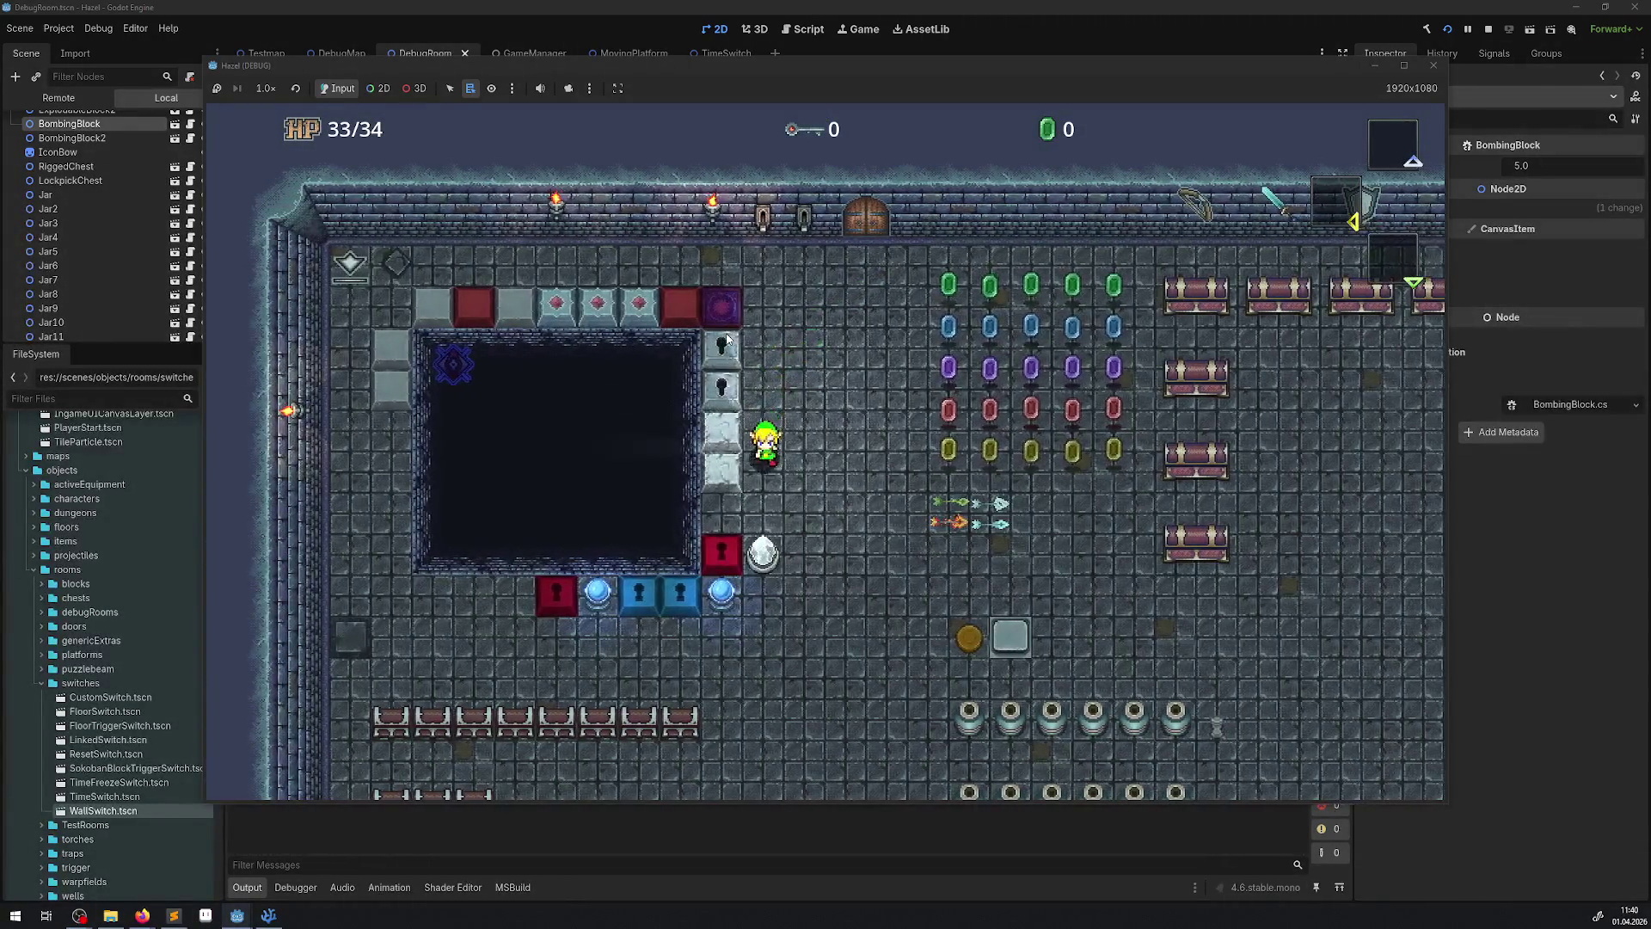
pyautogui.press('Left')
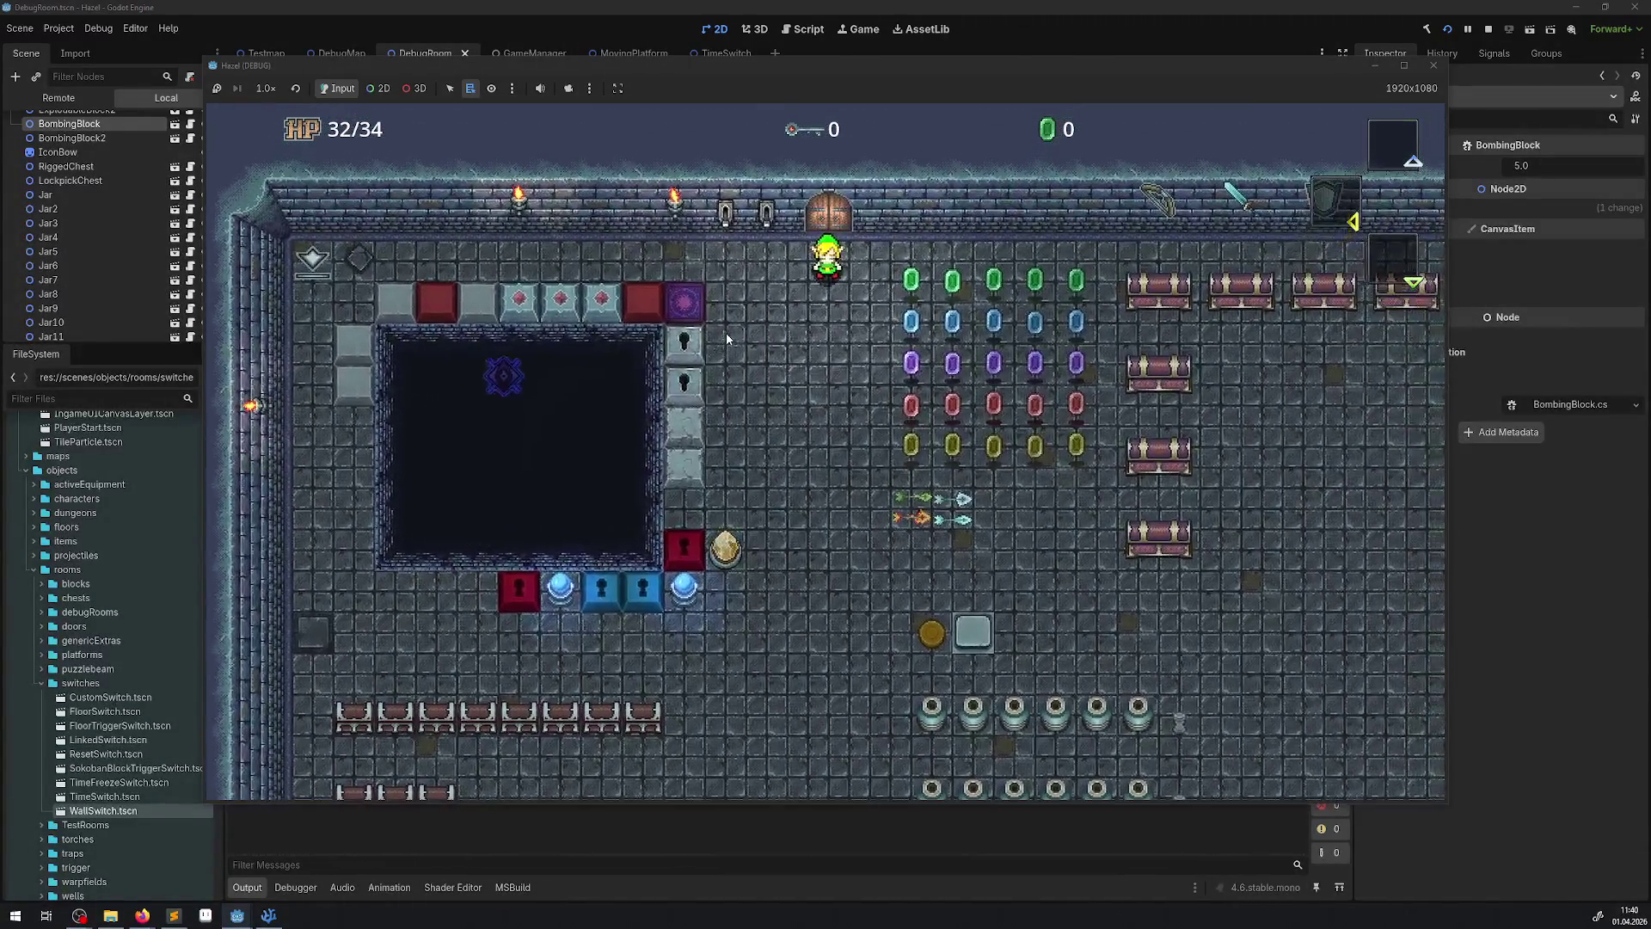
pyautogui.moveTo(690, 71)
pyautogui.mouseDown()
pyautogui.moveTo(961, 110)
pyautogui.moveTo(891, 75)
pyautogui.mouseUp()
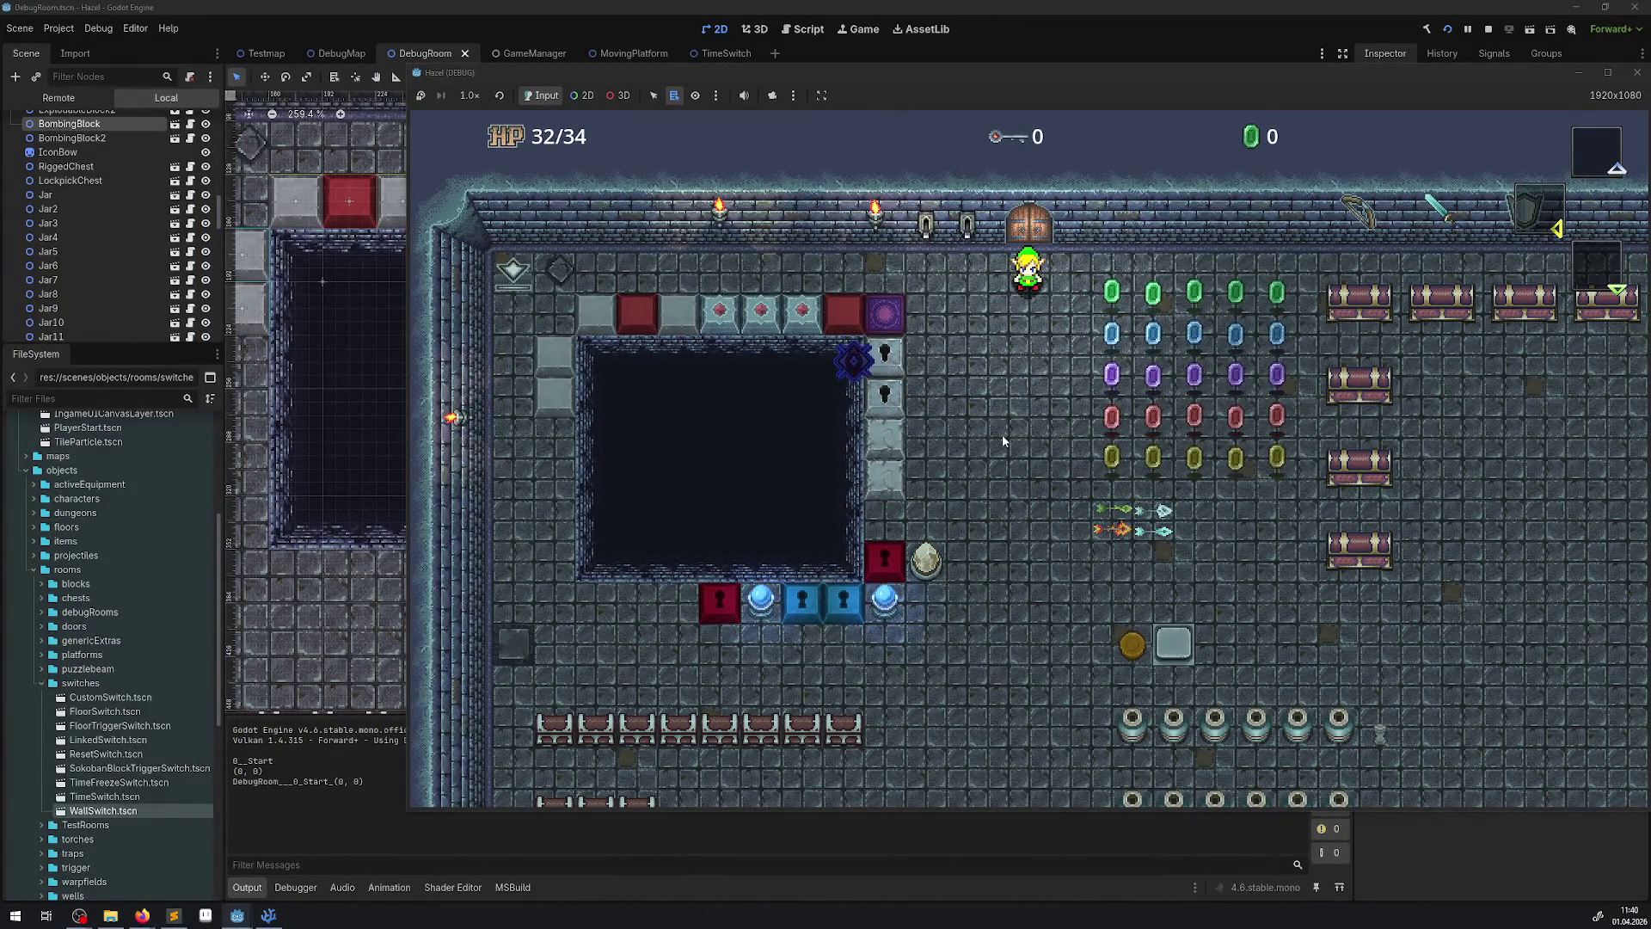
pyautogui.press('Down')
pyautogui.press('Left')
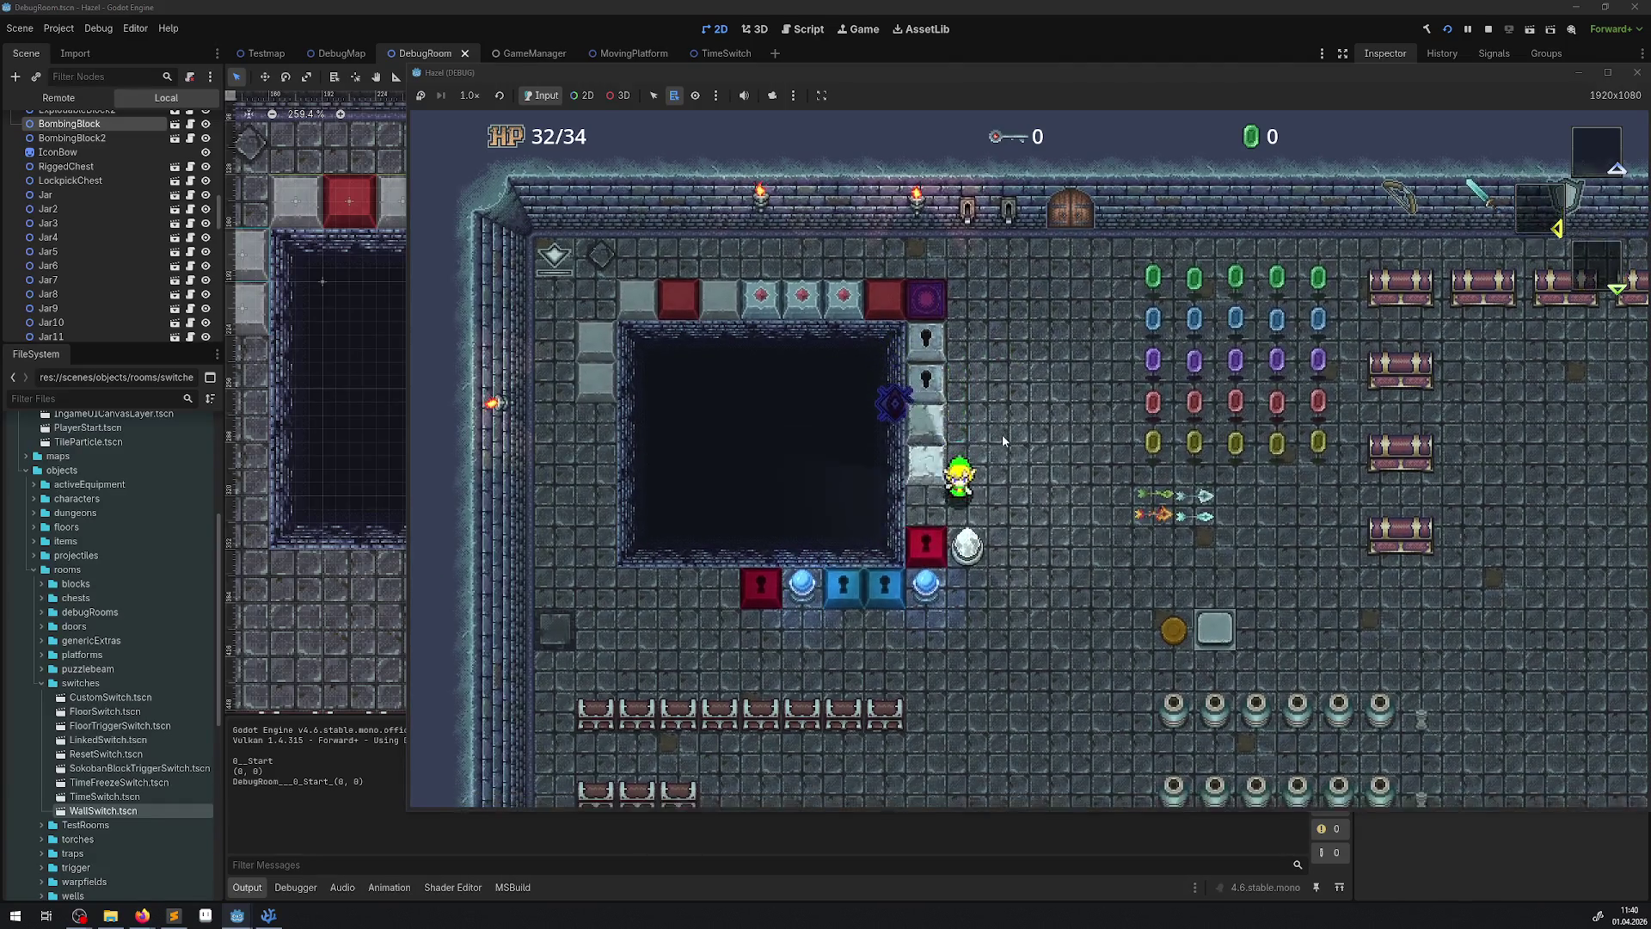
pyautogui.press('Down')
pyautogui.press('Left')
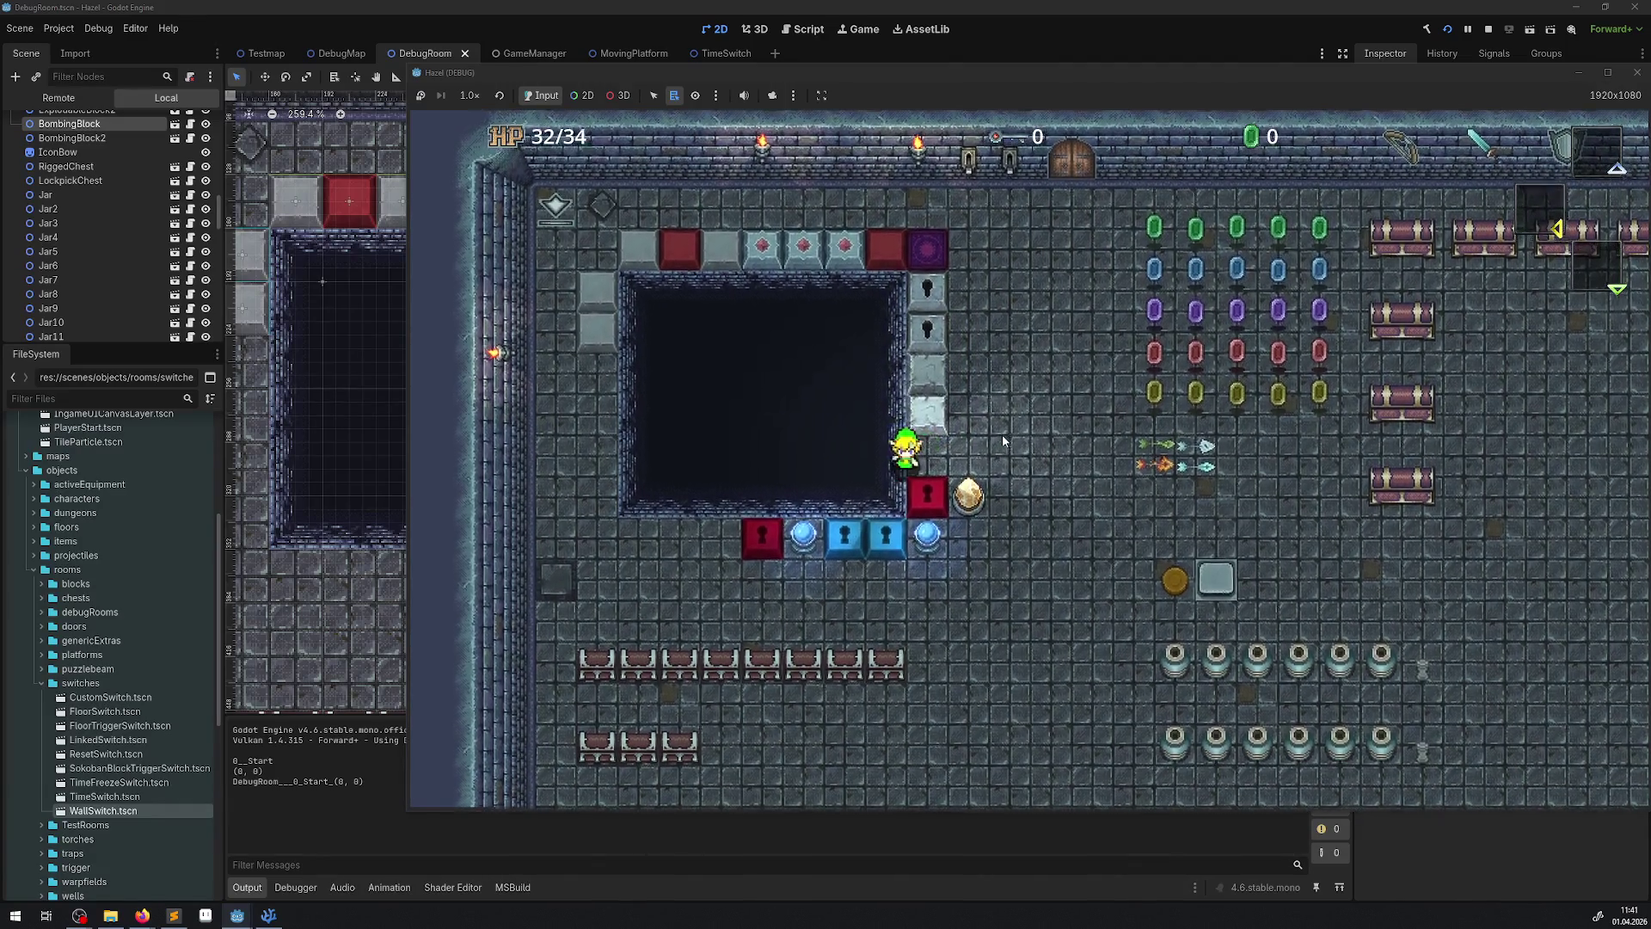
pyautogui.press('Left')
pyautogui.press('Down')
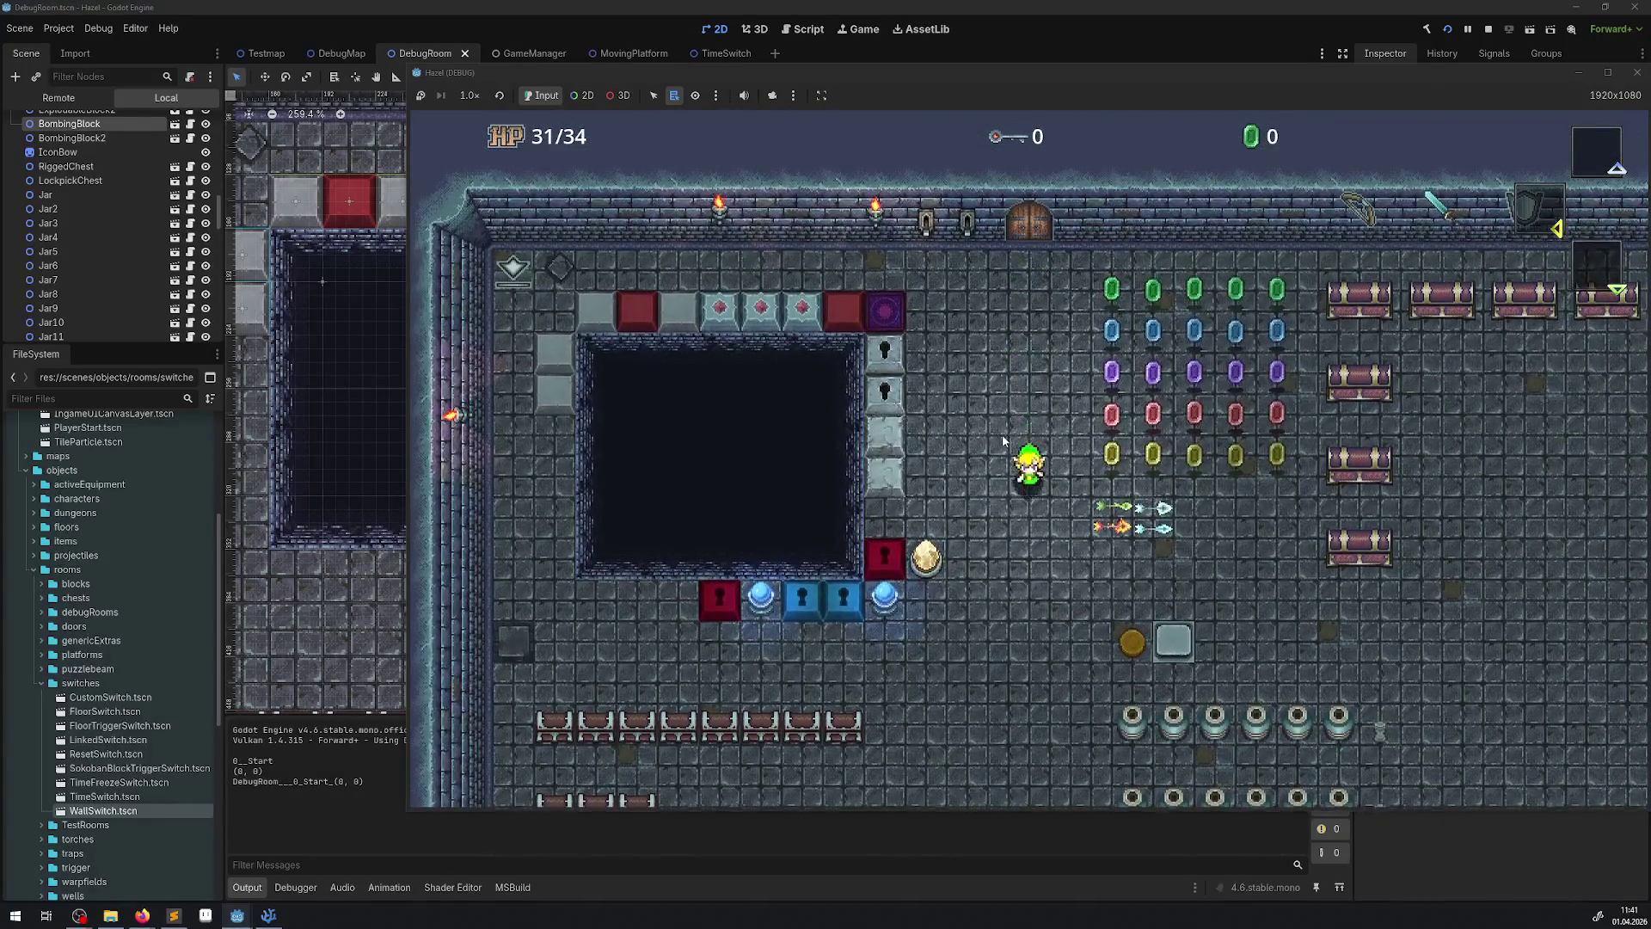
pyautogui.press('Down')
pyautogui.press('Left')
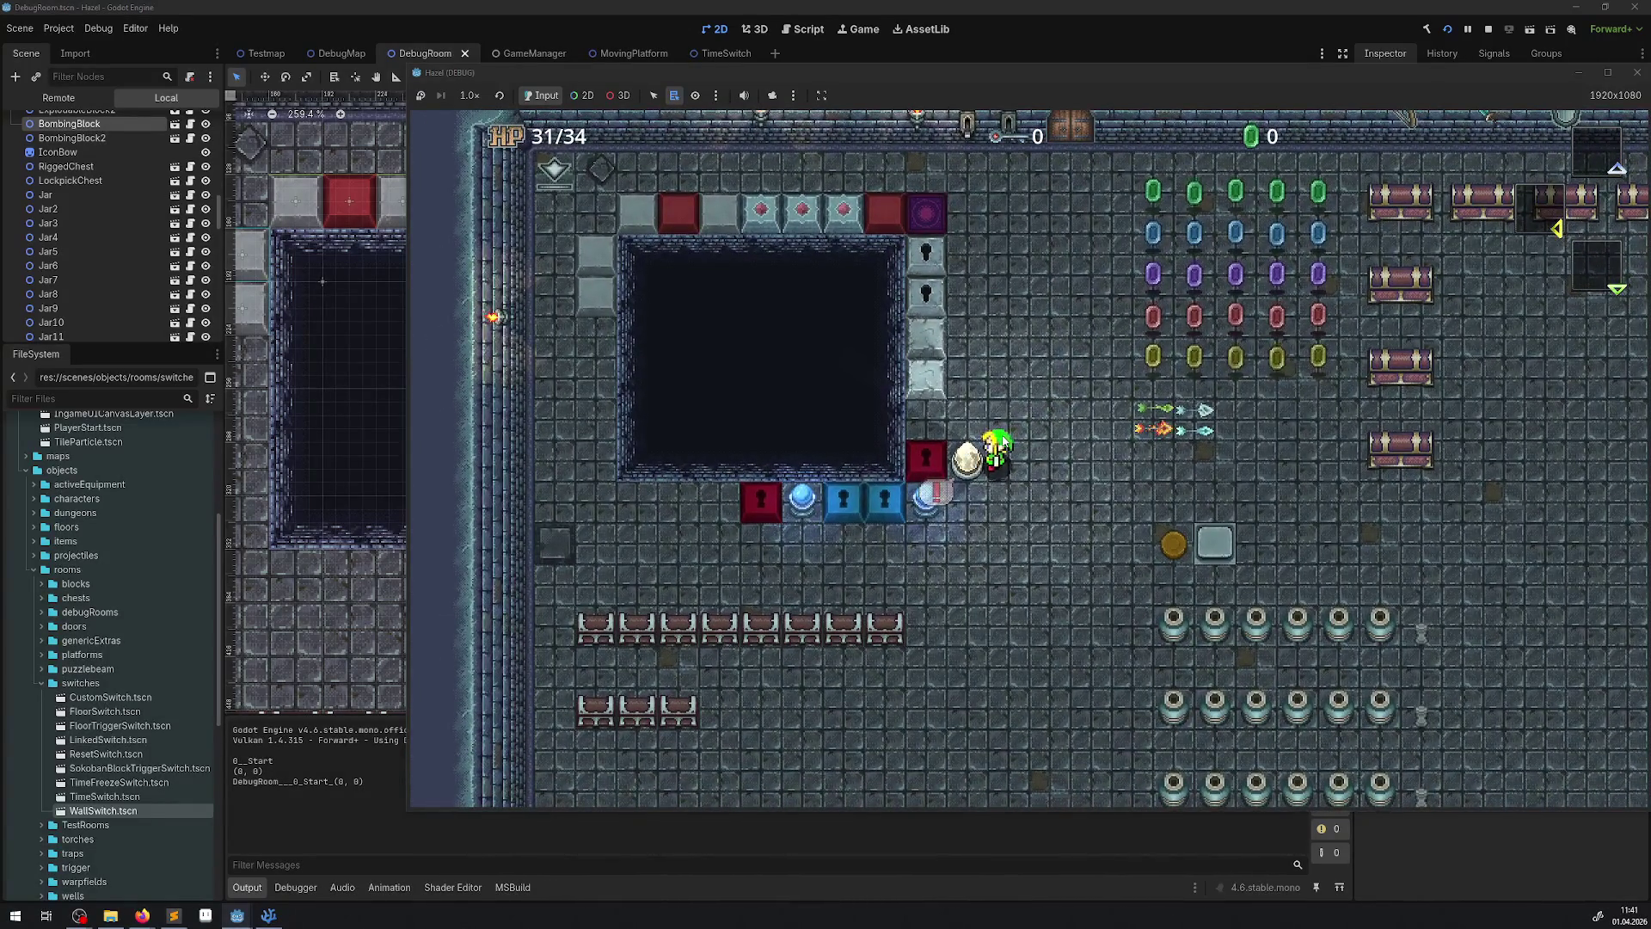
# - Close the running game window and begin dragging the LinkedSwitch
pyautogui.moveTo(1369, 76); pyautogui.dragTo(1369, 89)
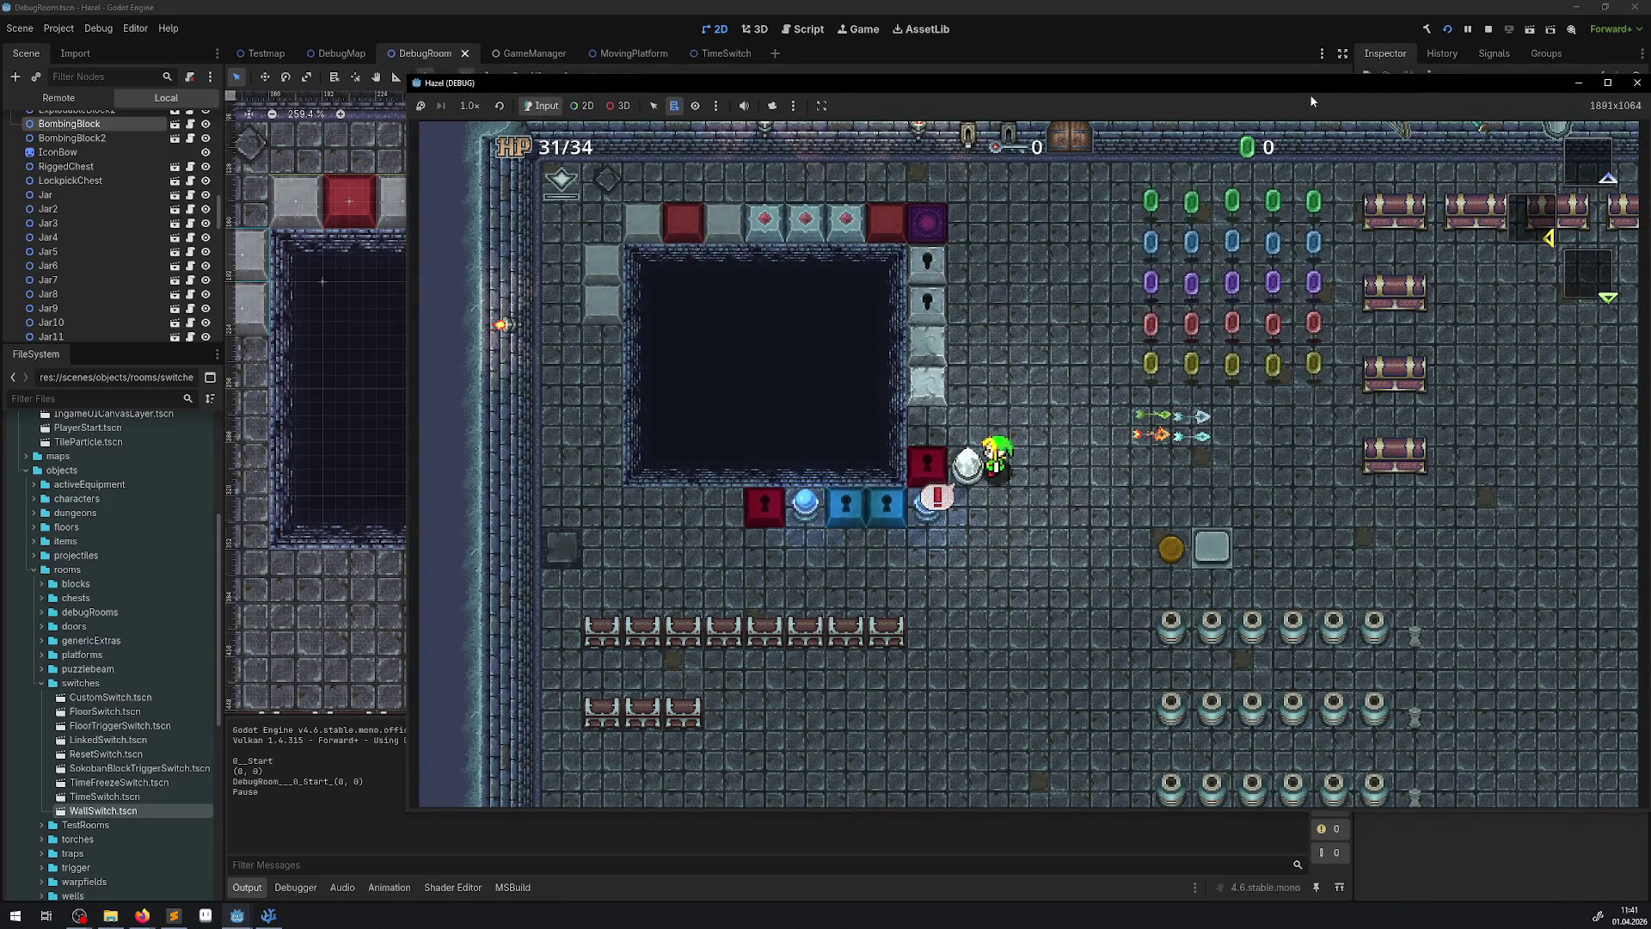
pyautogui.doubleClick(1311, 101)
pyautogui.click(1372, 86)
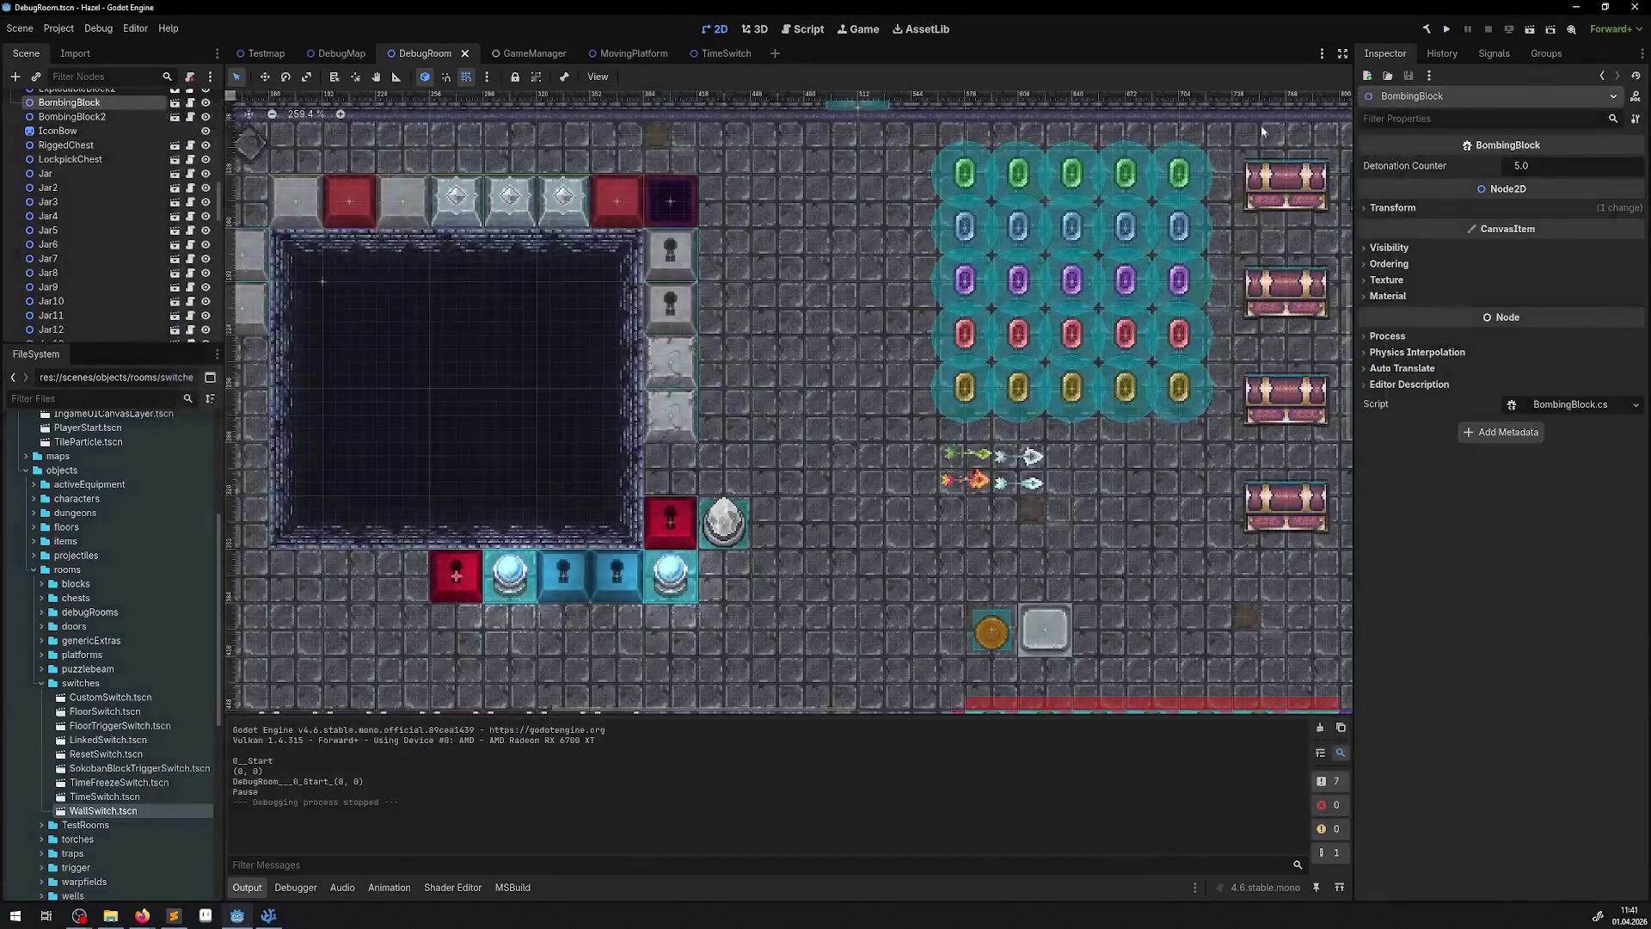
pyautogui.moveTo(454, 575)
pyautogui.mouseDown()
pyautogui.moveTo(675, 459)
pyautogui.moveTo(539, 515)
pyautogui.moveTo(539, 667)
pyautogui.moveTo(594, 516)
pyautogui.moveTo(661, 478)
pyautogui.mouseUp()
# - Place the LinkedSwitch left of the blue block row and save the DebugRoom scene
pyautogui.click(446, 585)
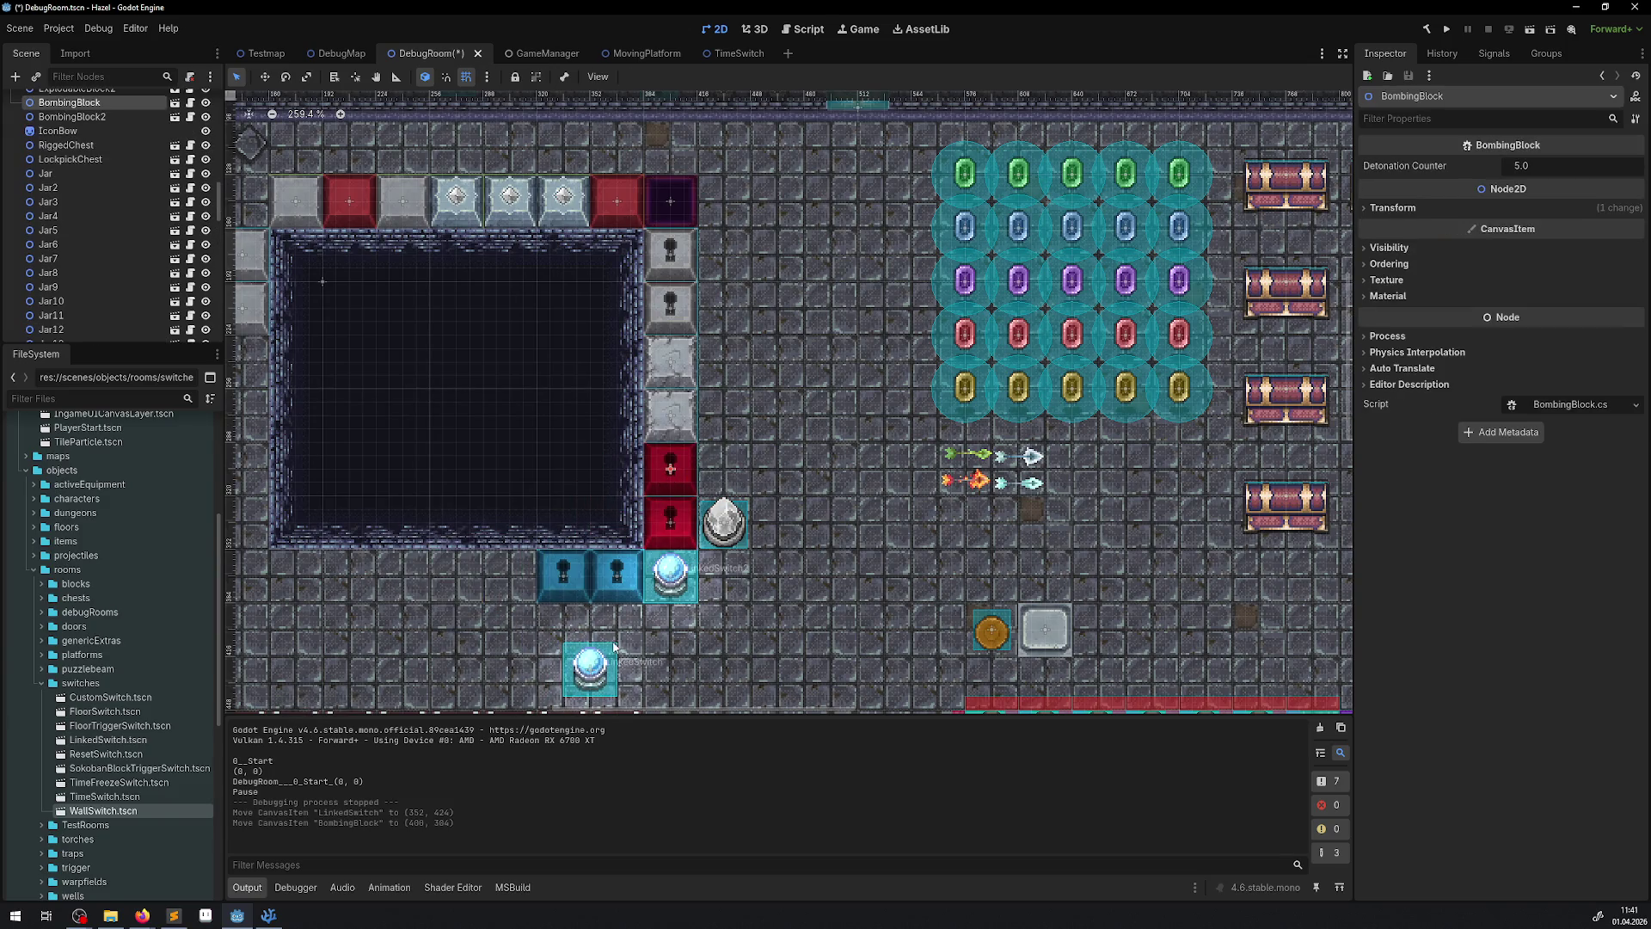
pyautogui.click(592, 680)
pyautogui.moveTo(591, 682); pyautogui.dragTo(511, 589)
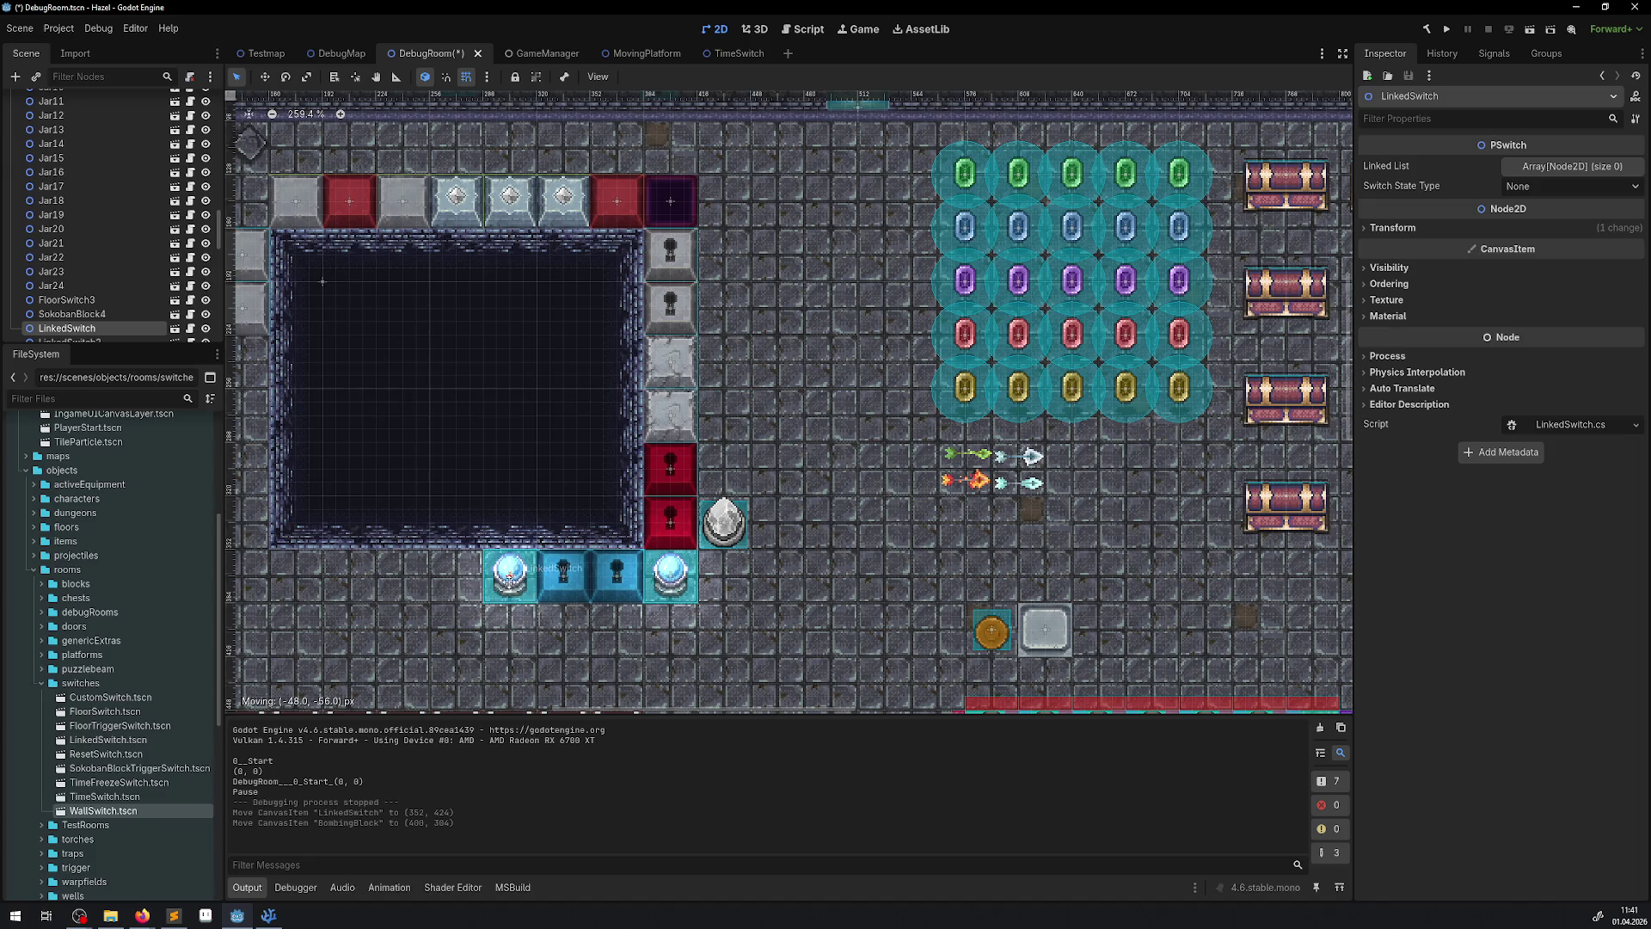
pyautogui.click(862, 573)
pyautogui.hotkey('ctrl', 's')
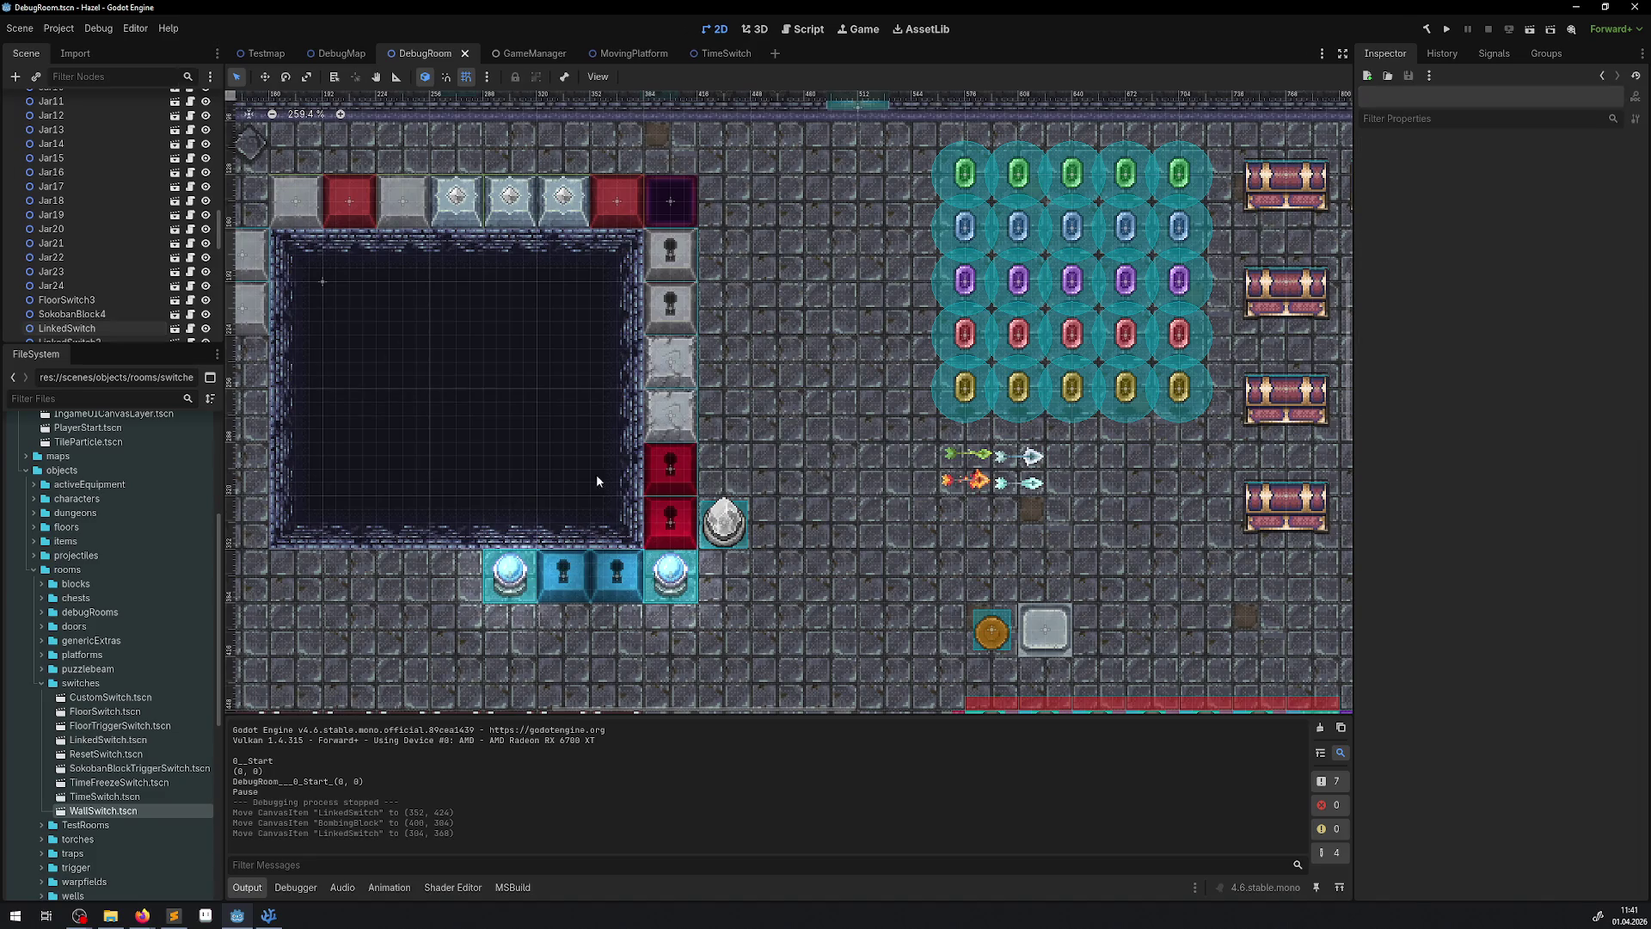
pyautogui.click(272, 913)
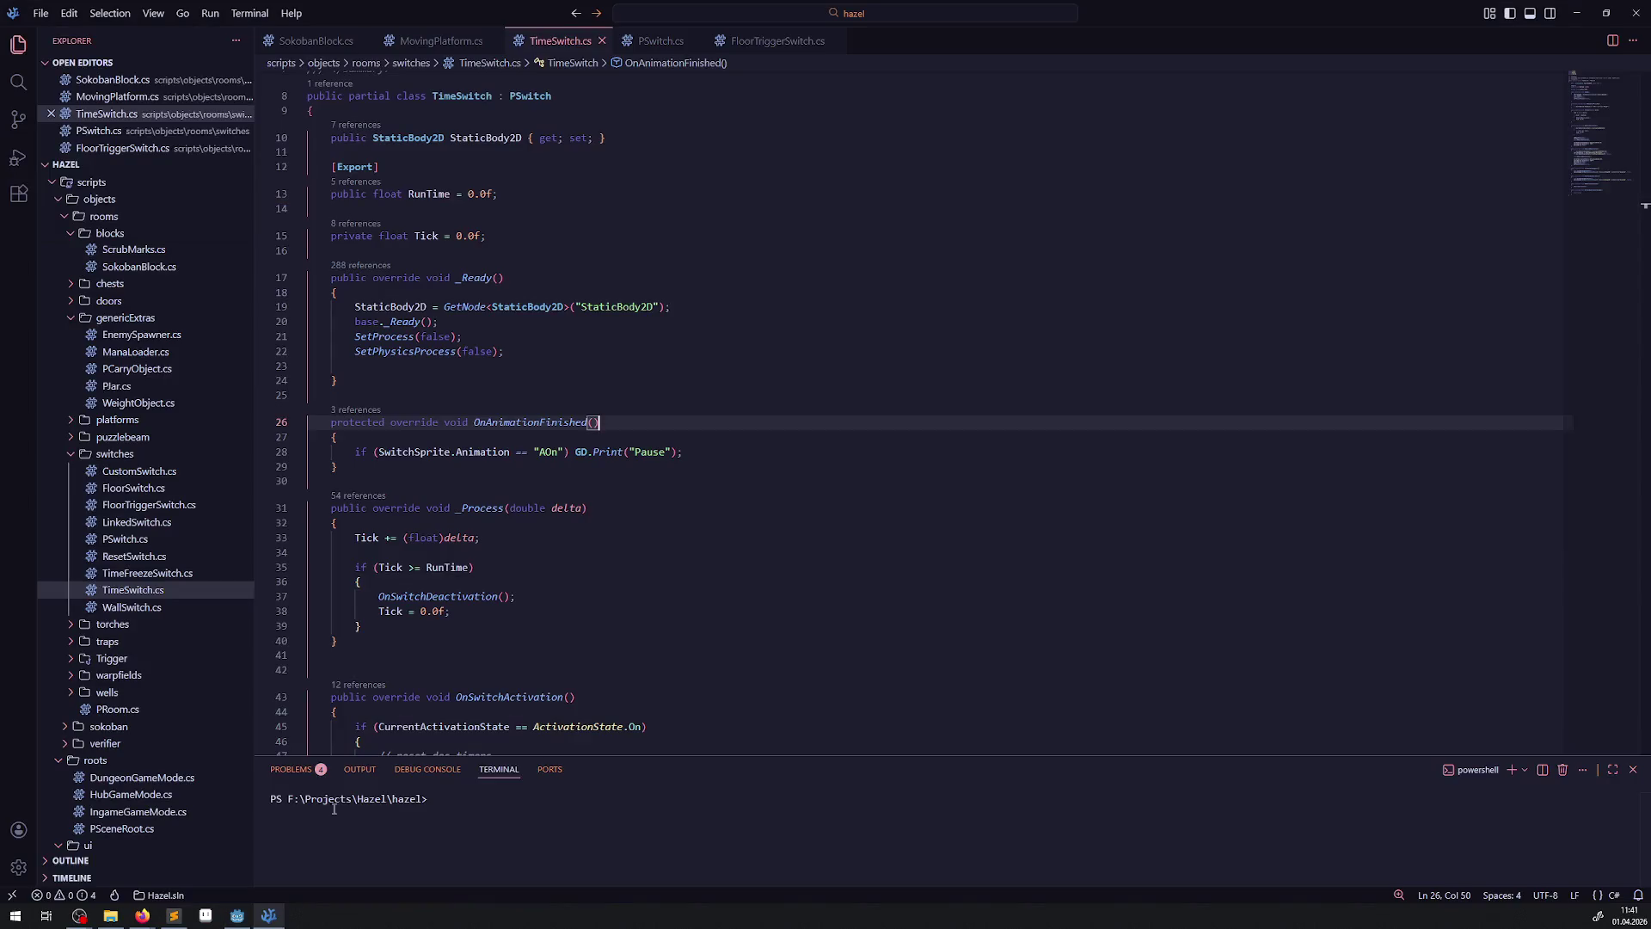
# - Replace the Pause print on line 28 with a copied OnSwitchDeactivation() call
pyautogui.click(572, 452)
pyautogui.hotkey('shift', 'Up')
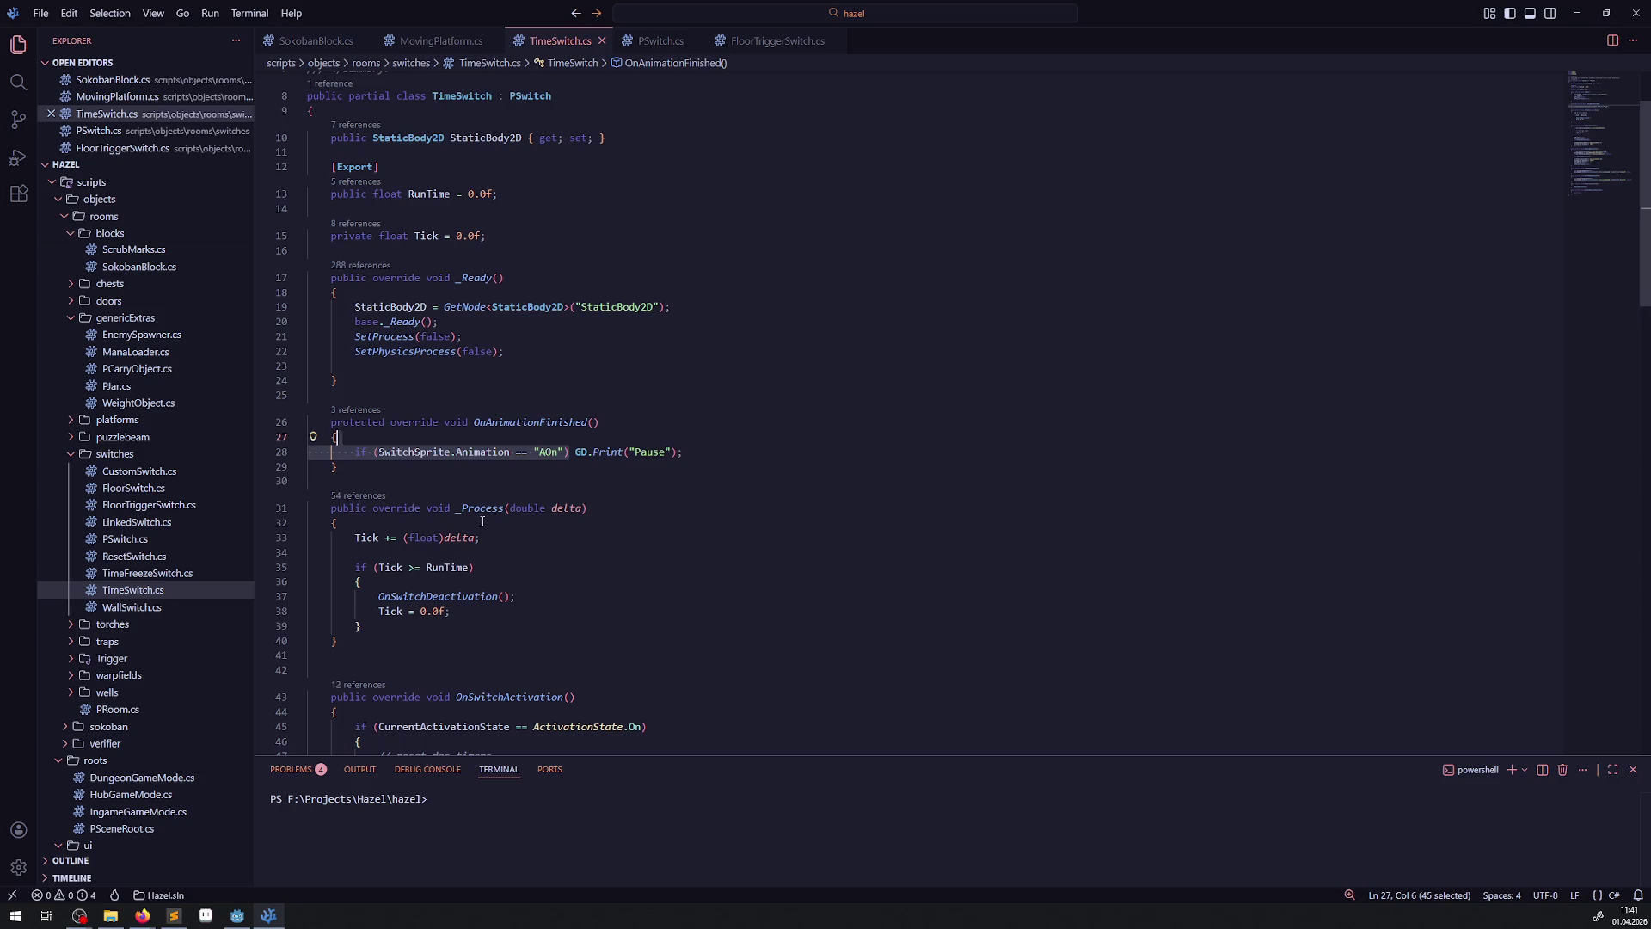
pyautogui.moveTo(375, 599); pyautogui.dragTo(545, 599)
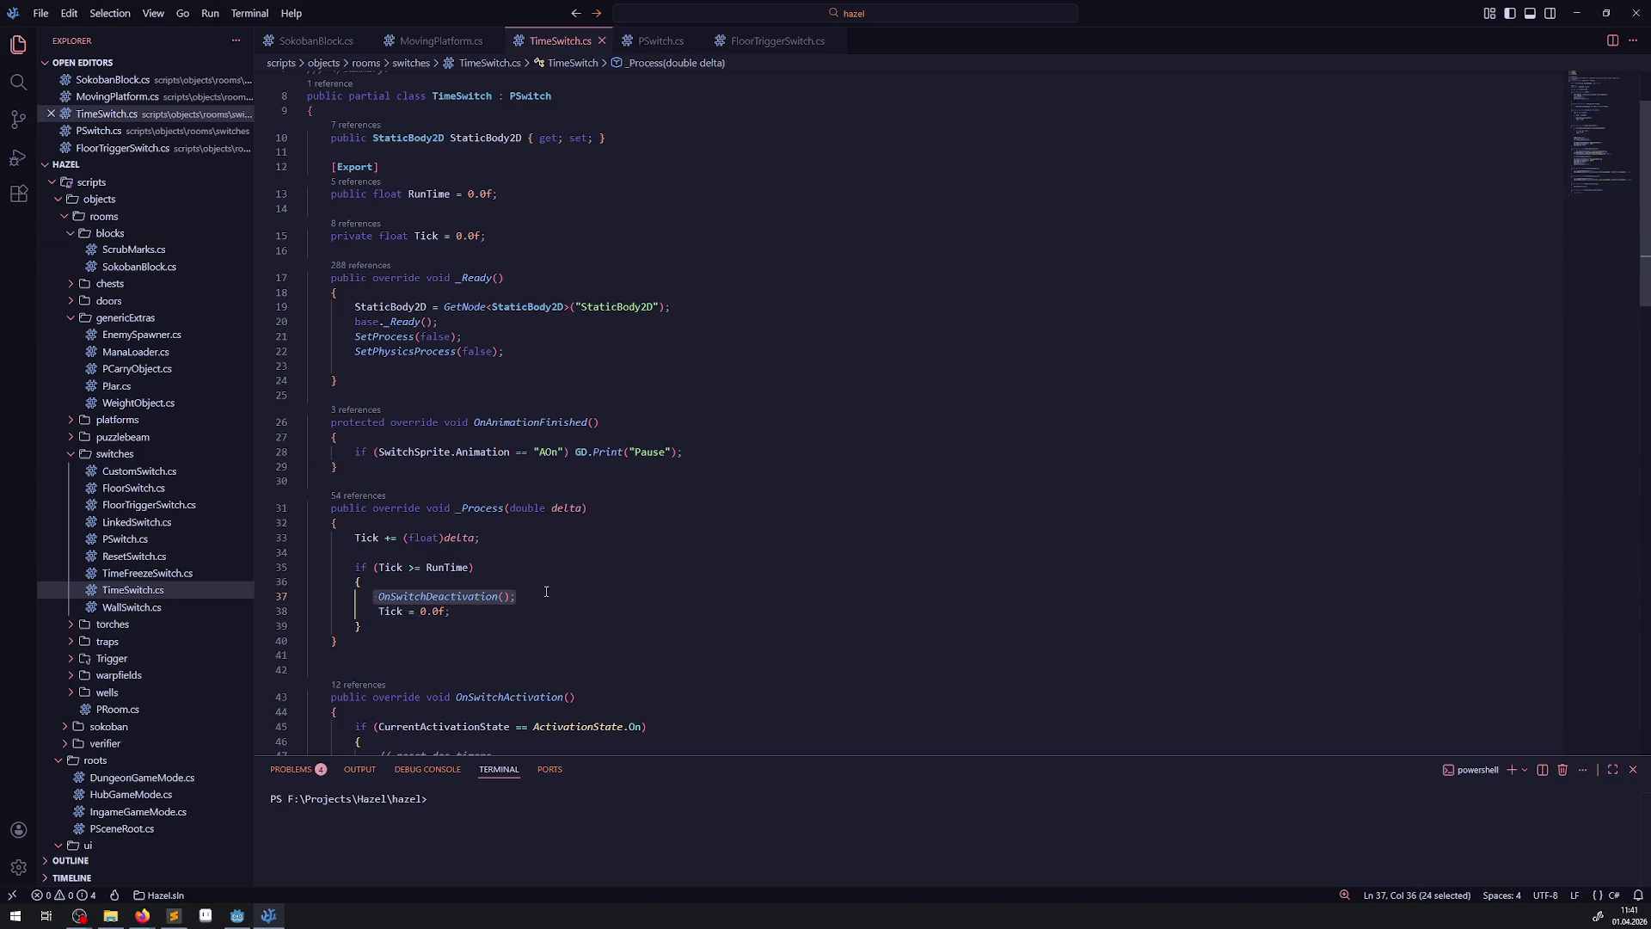
pyautogui.hotkey('ctrl', 'c')
pyautogui.moveTo(574, 453); pyautogui.dragTo(683, 453)
pyautogui.hotkey('ctrl', 'v')
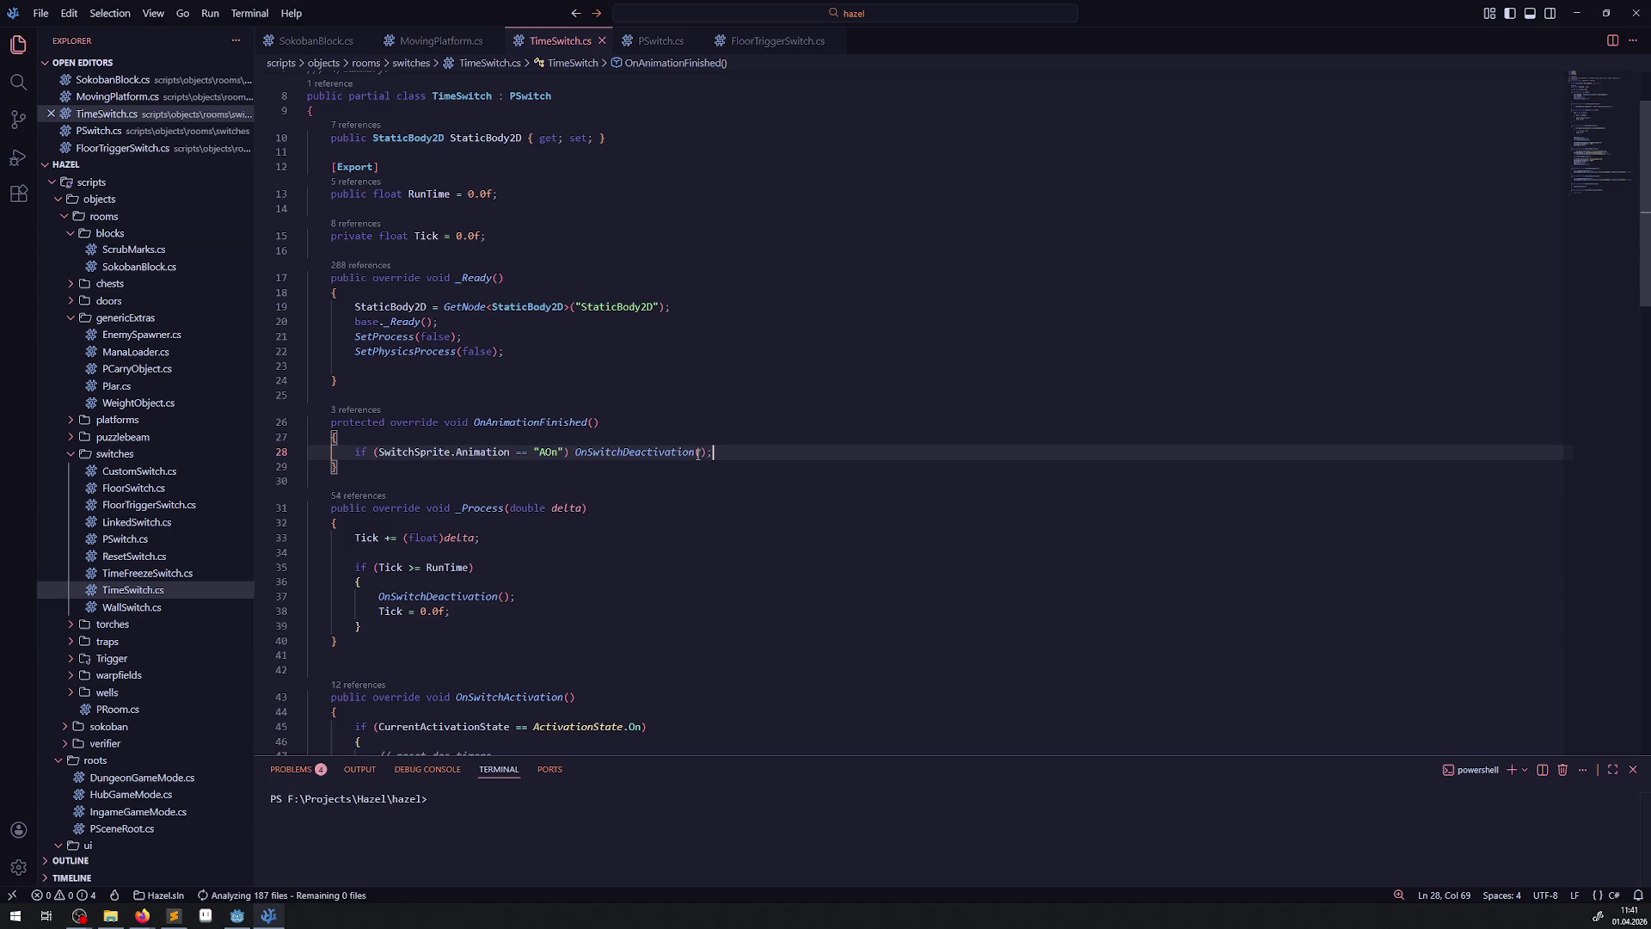
# - Comment out the timer code in TimeSwitch's _Process
pyautogui.moveTo(388, 628); pyautogui.dragTo(333, 545)
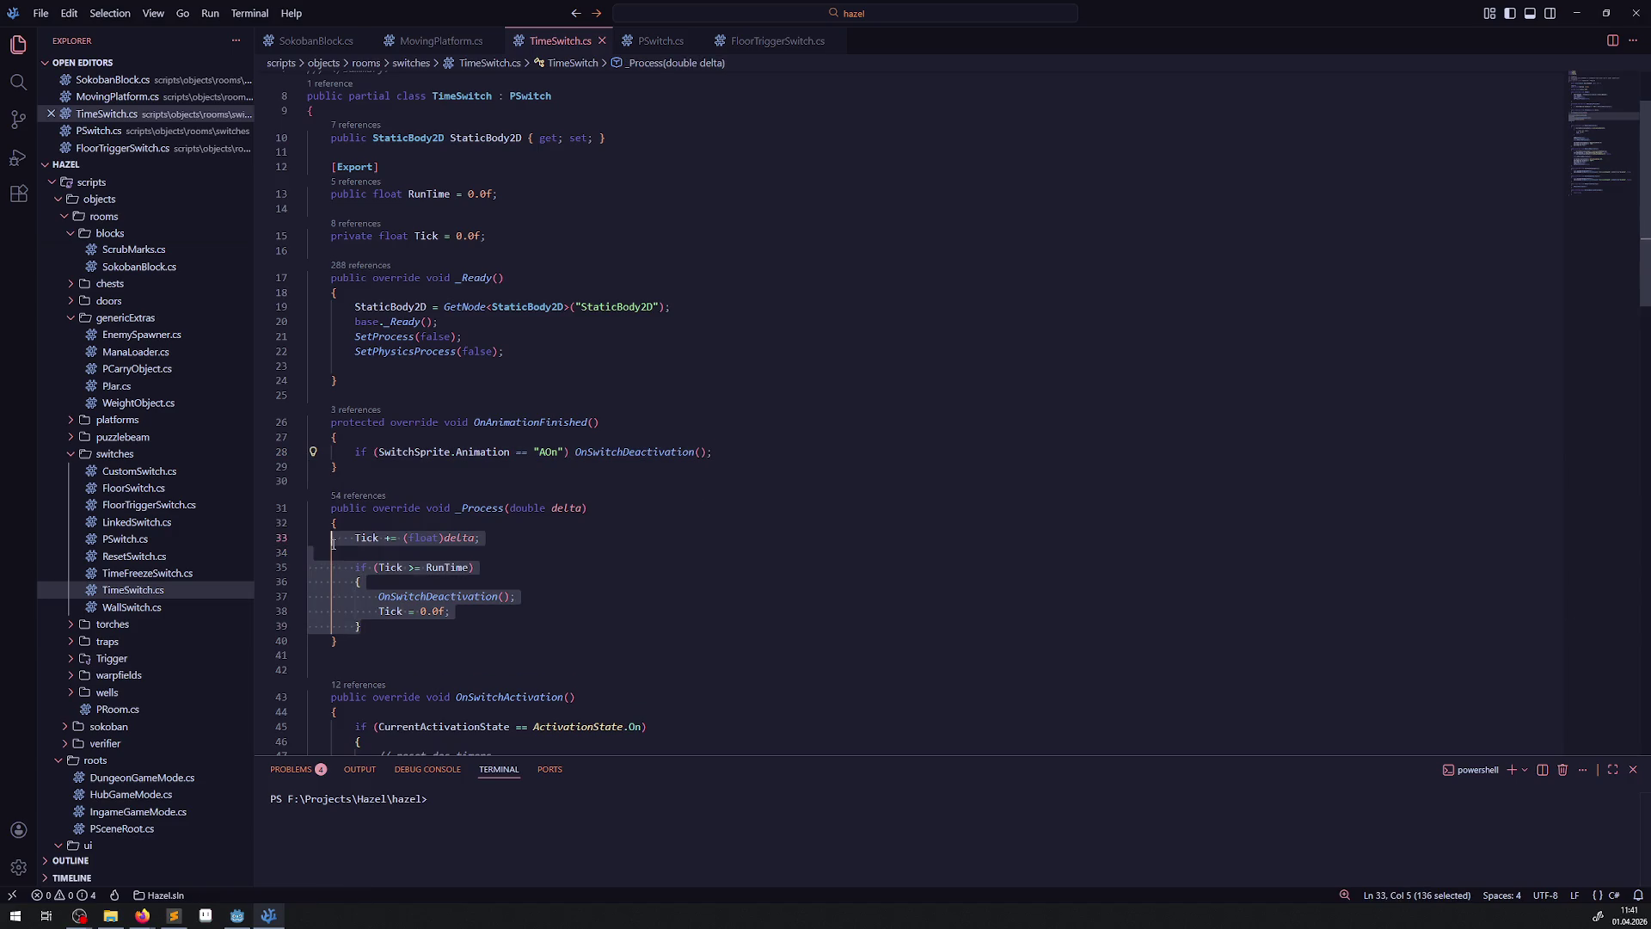
pyautogui.hotkey('ctrl', '/')
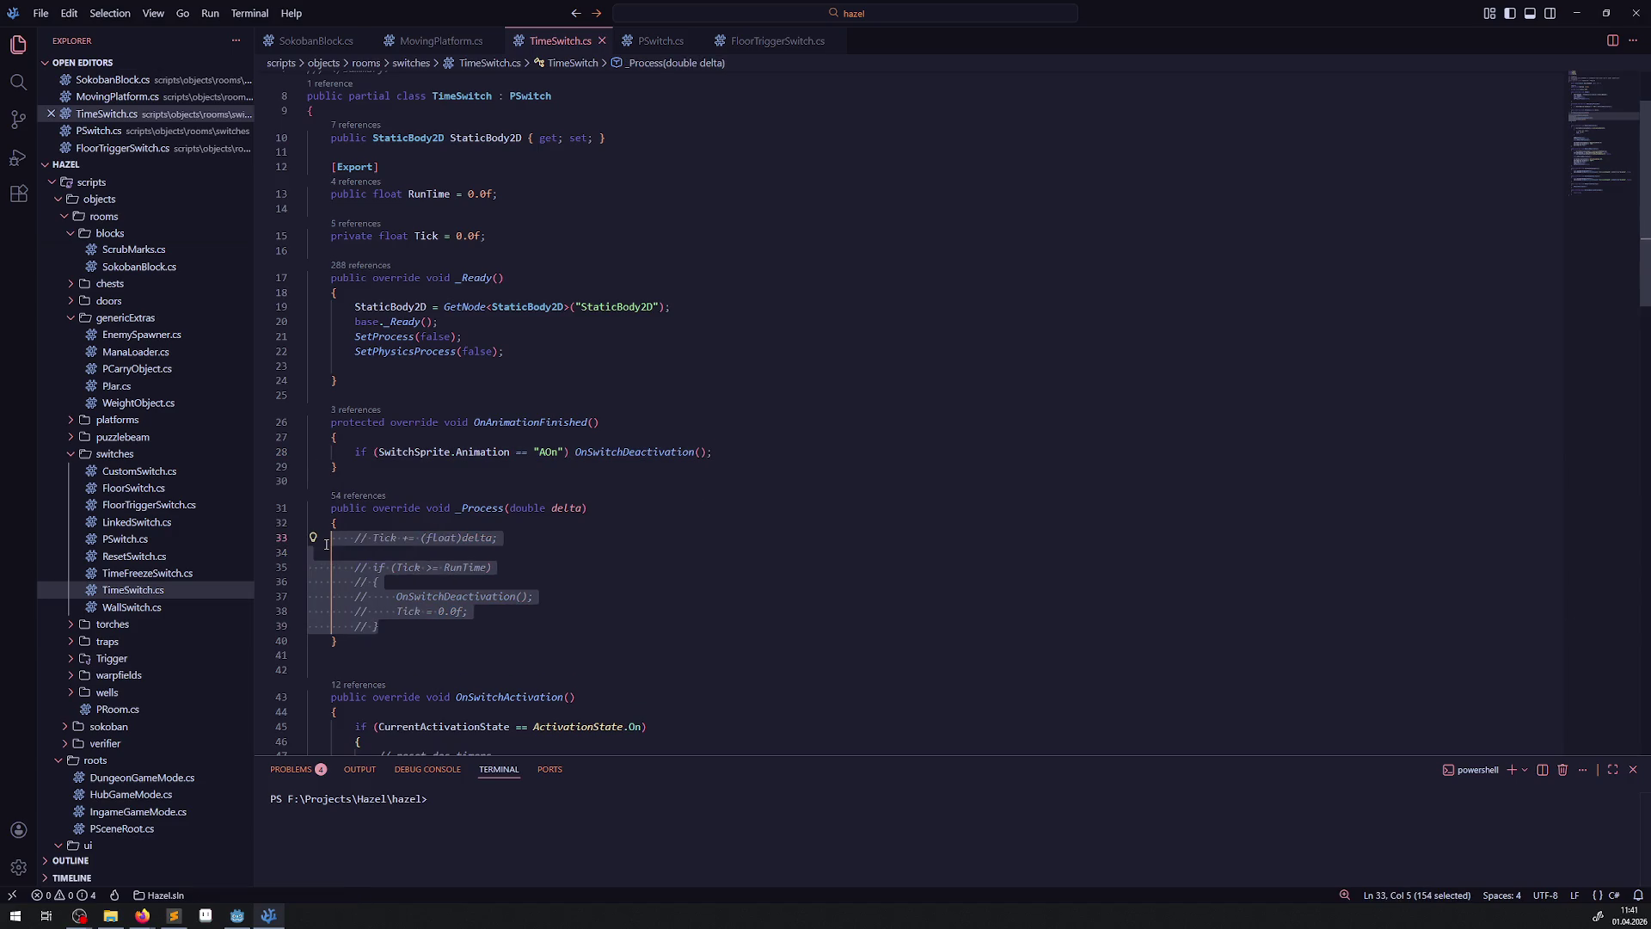
pyautogui.click(239, 918)
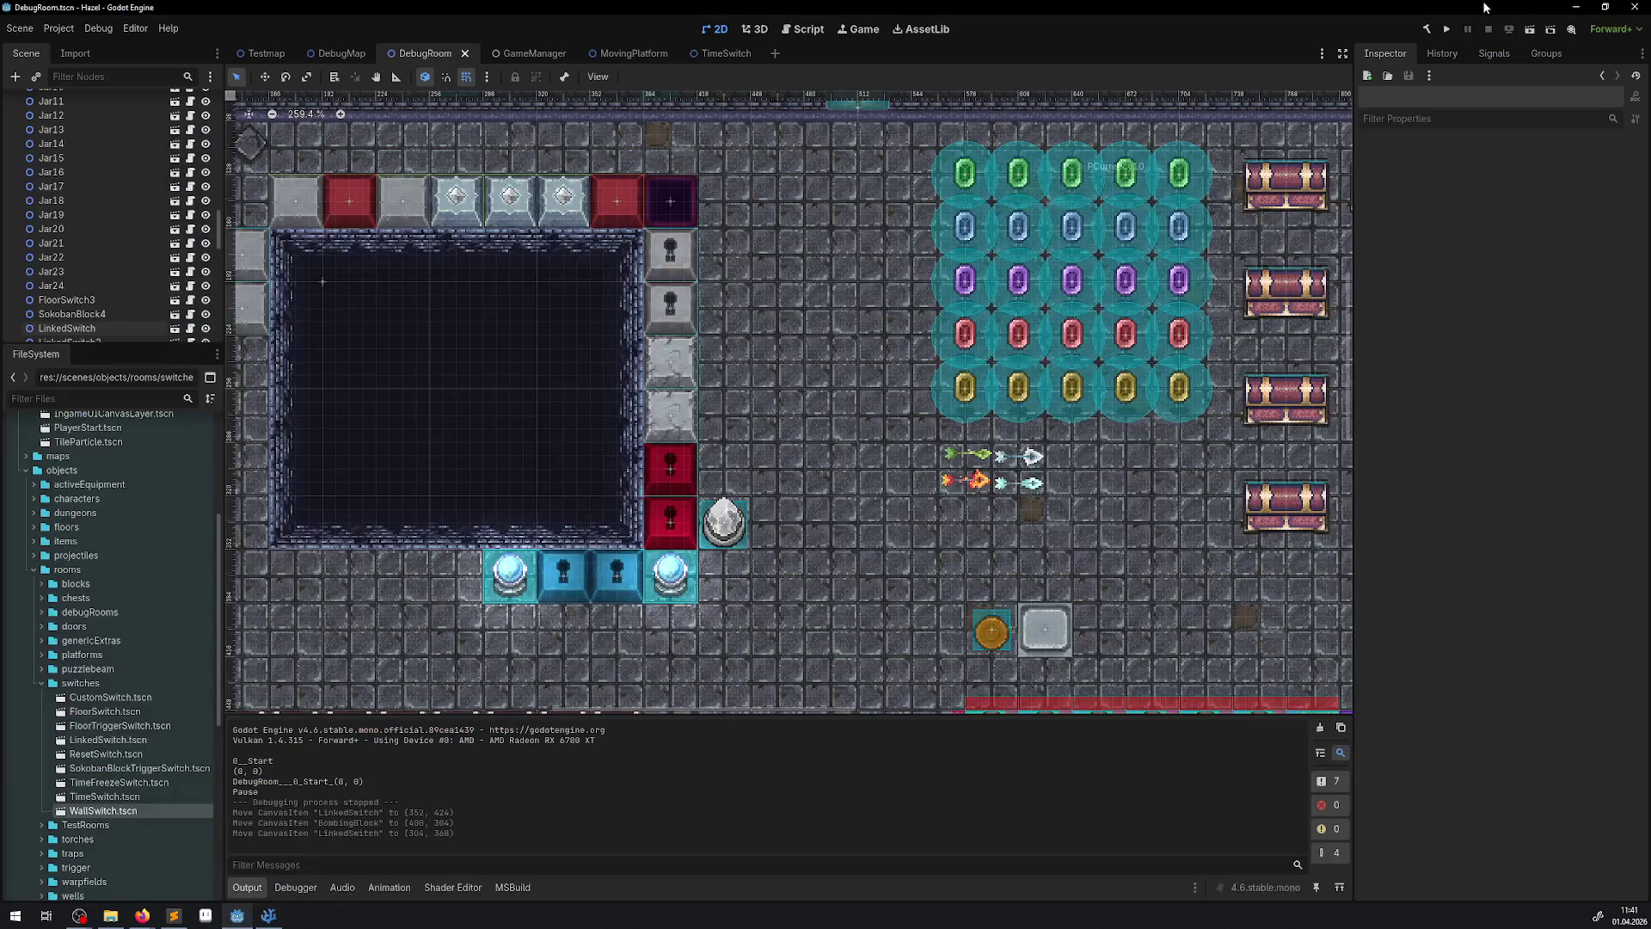
# - Rebuild the .NET project and instance HingedPlatform.tscn as a child of the DebugRoom root
pyautogui.click(1430, 31)
pyautogui.scroll(10, 60, 171)
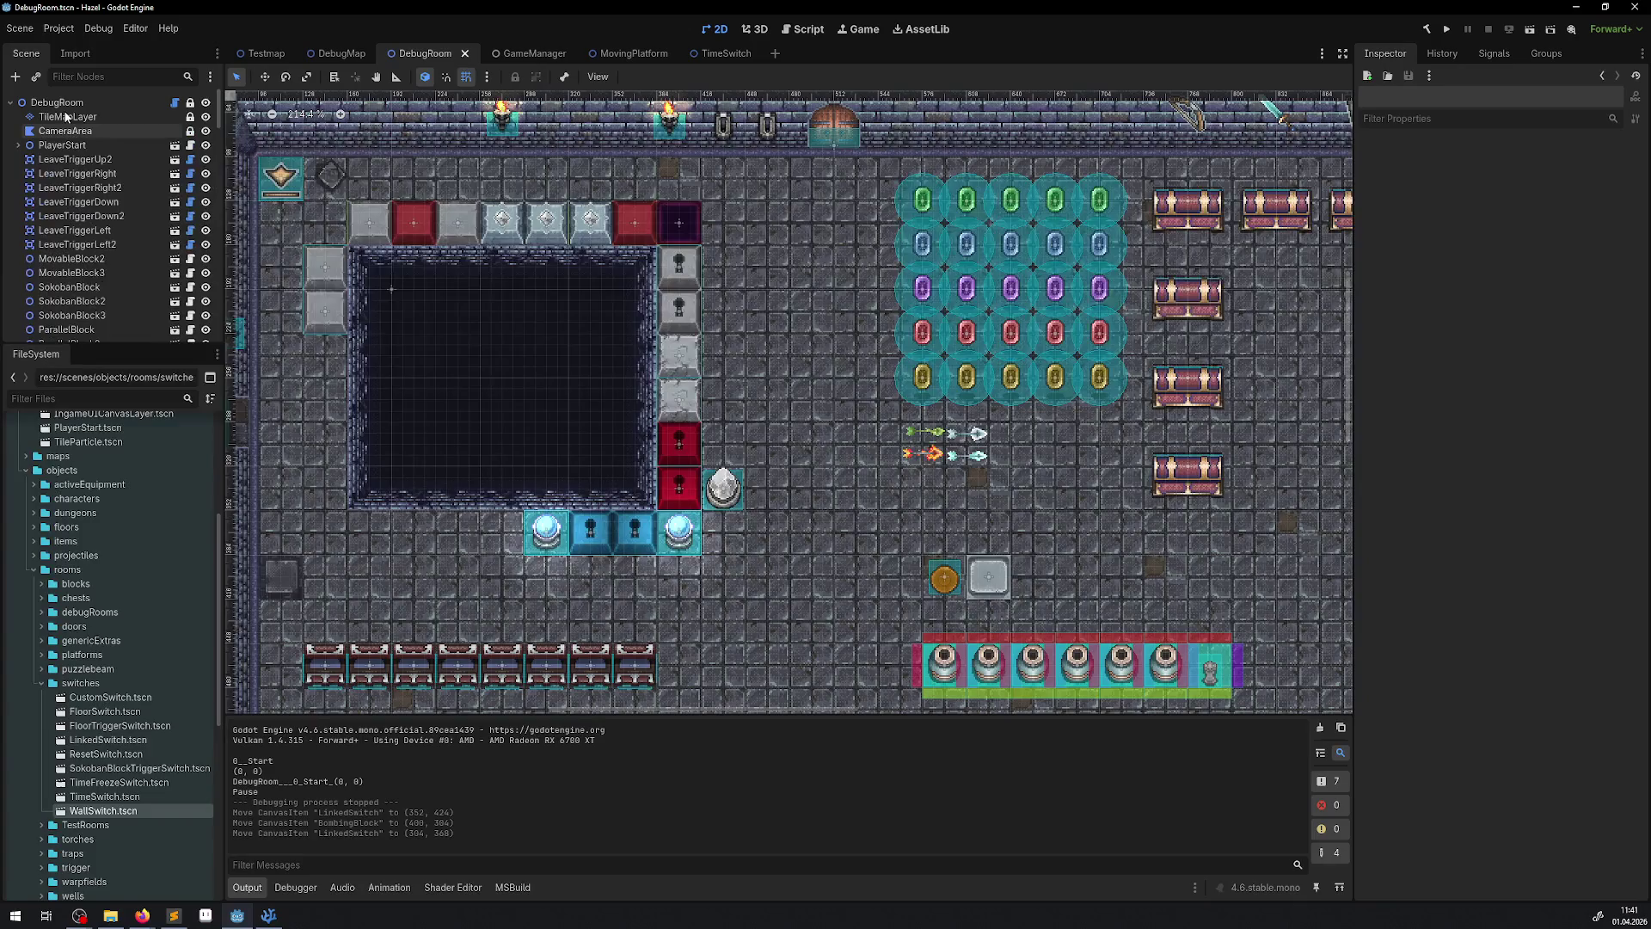
pyautogui.click(56, 107)
pyautogui.click(15, 76)
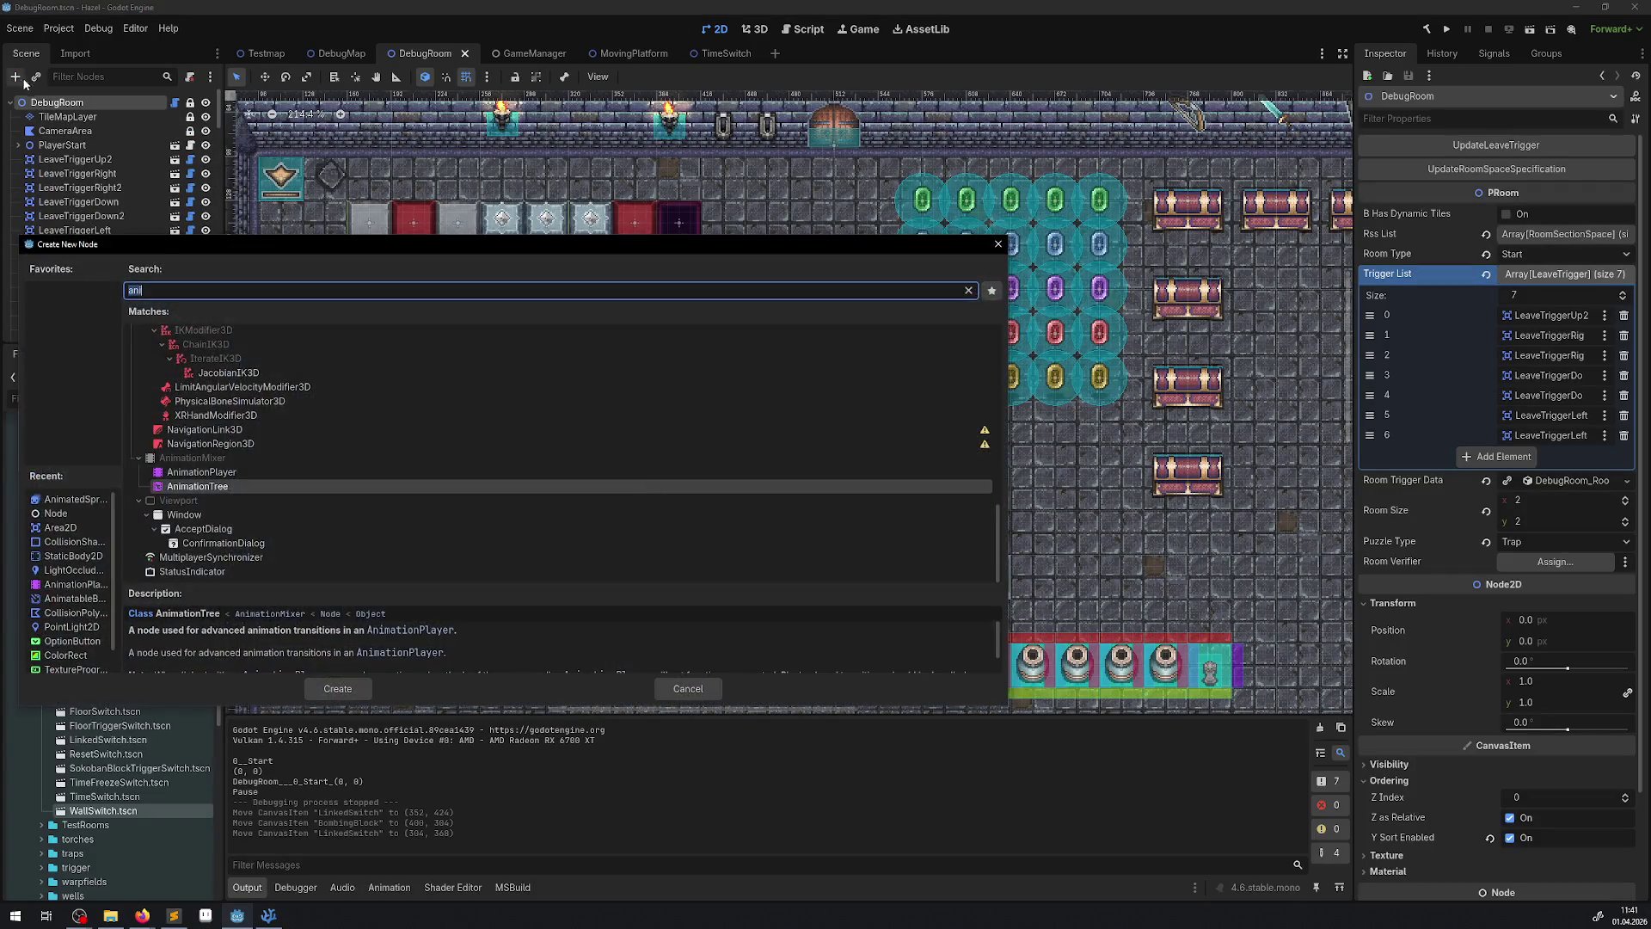
pyautogui.click(998, 243)
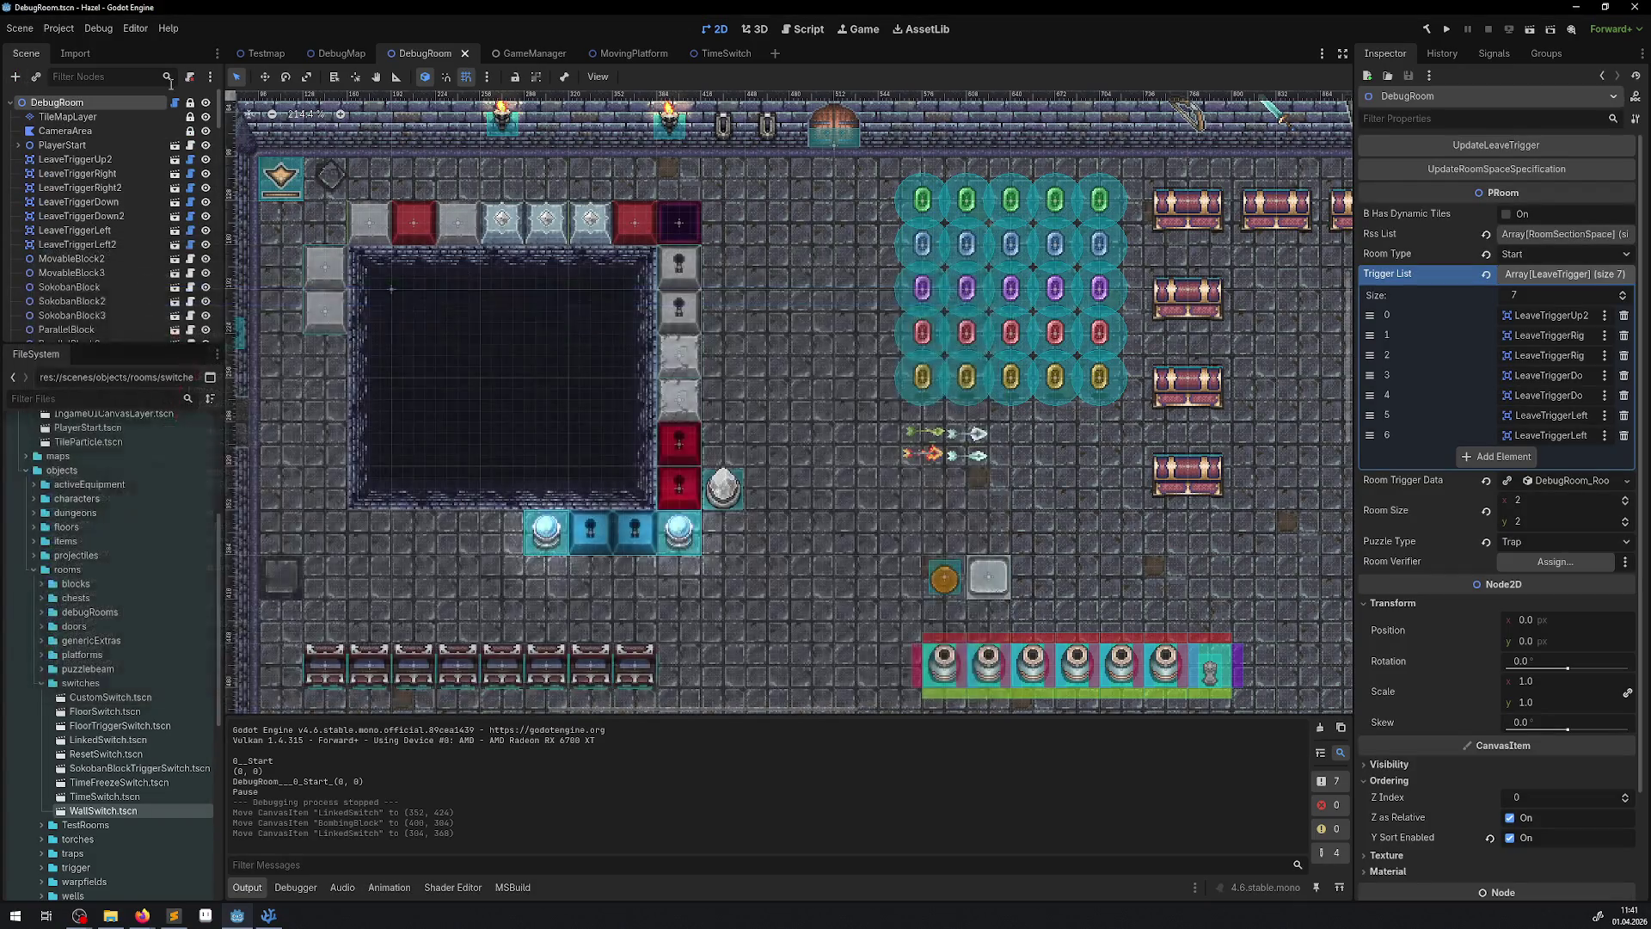
pyautogui.click(41, 78)
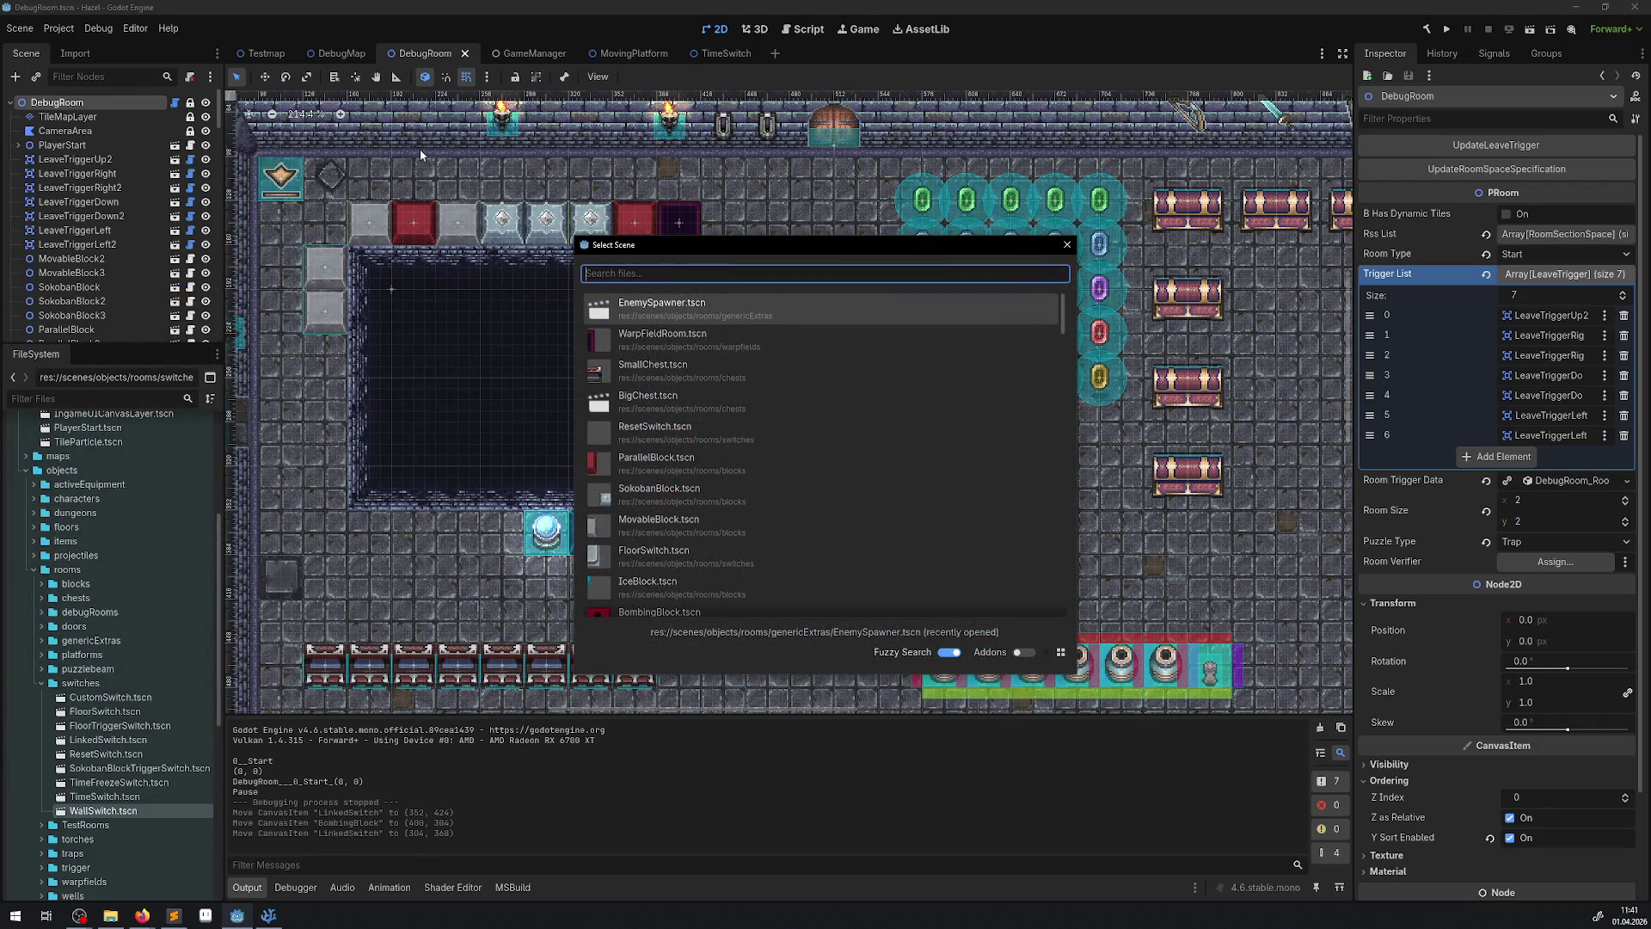
pyautogui.write('plat')
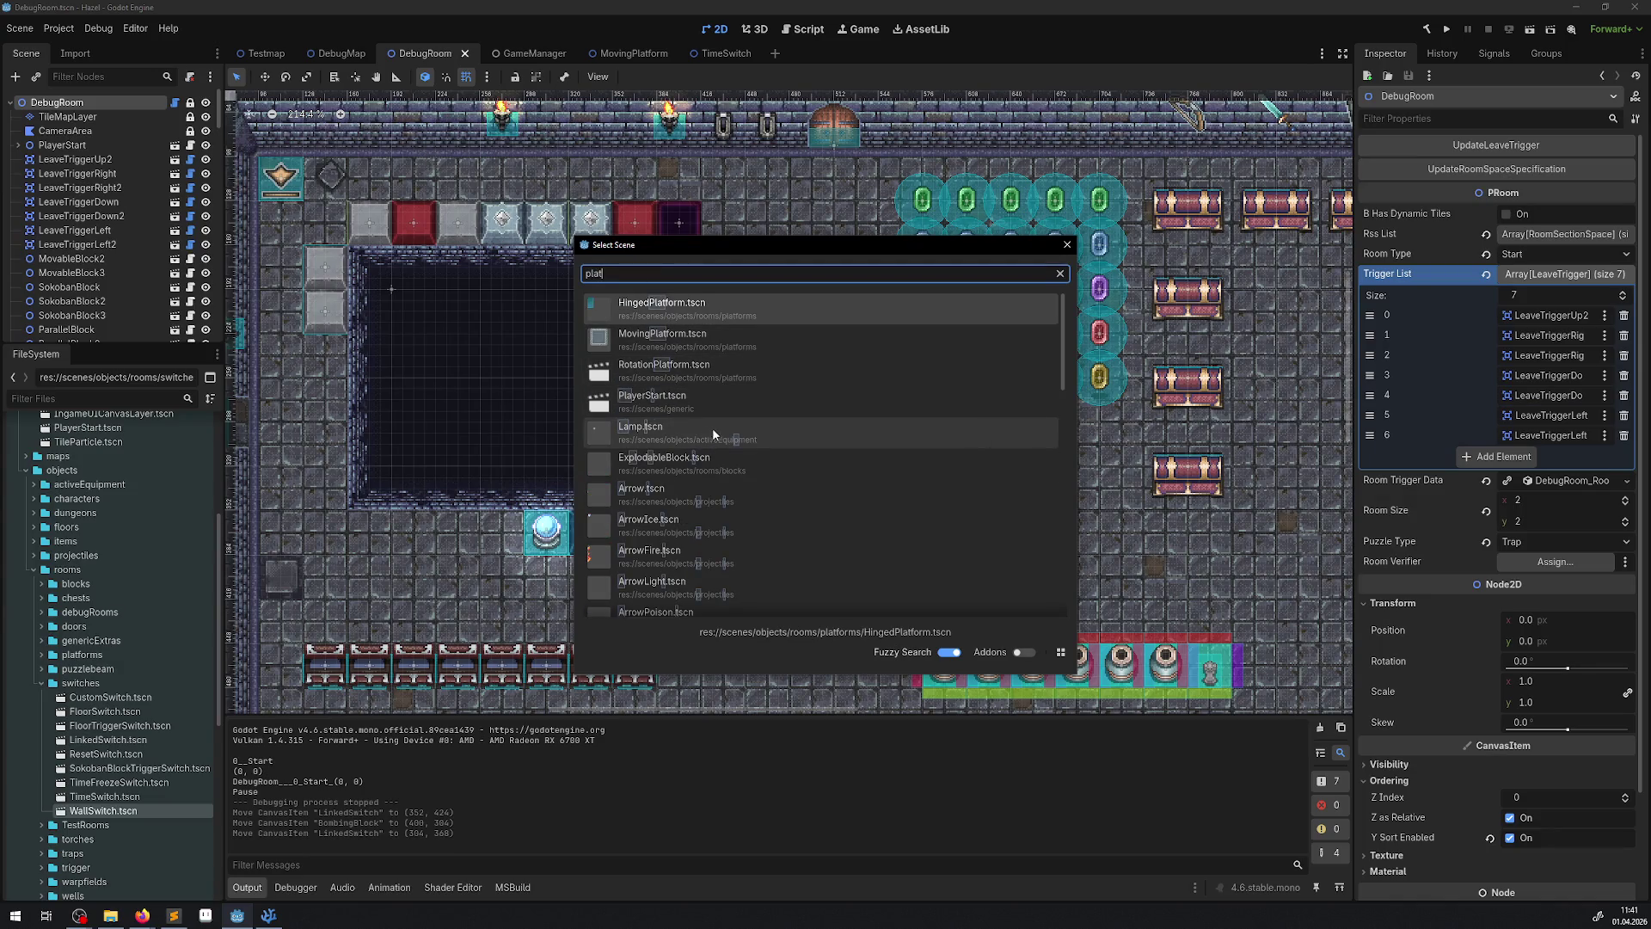
pyautogui.doubleClick(688, 308)
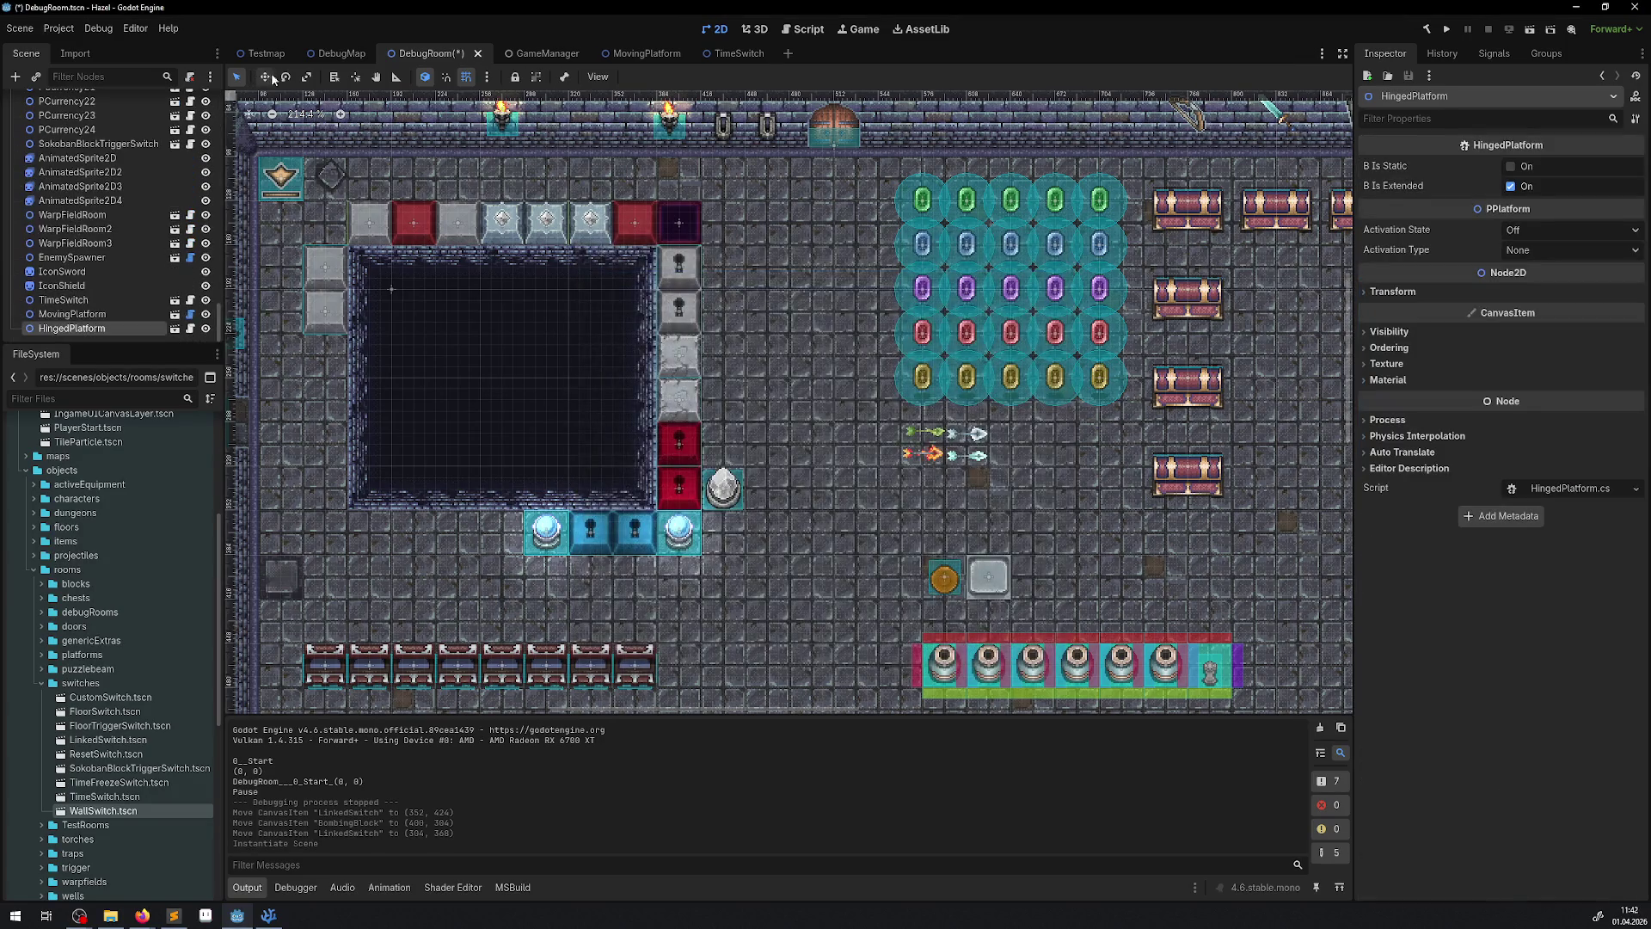
pyautogui.click(266, 76)
# - Drag the HingedPlatform into the top-right corner of the dark pit
pyautogui.moveTo(320, 165)
pyautogui.mouseDown()
pyautogui.moveTo(722, 434)
pyautogui.moveTo(774, 437)
pyautogui.moveTo(786, 409)
pyautogui.mouseUp()
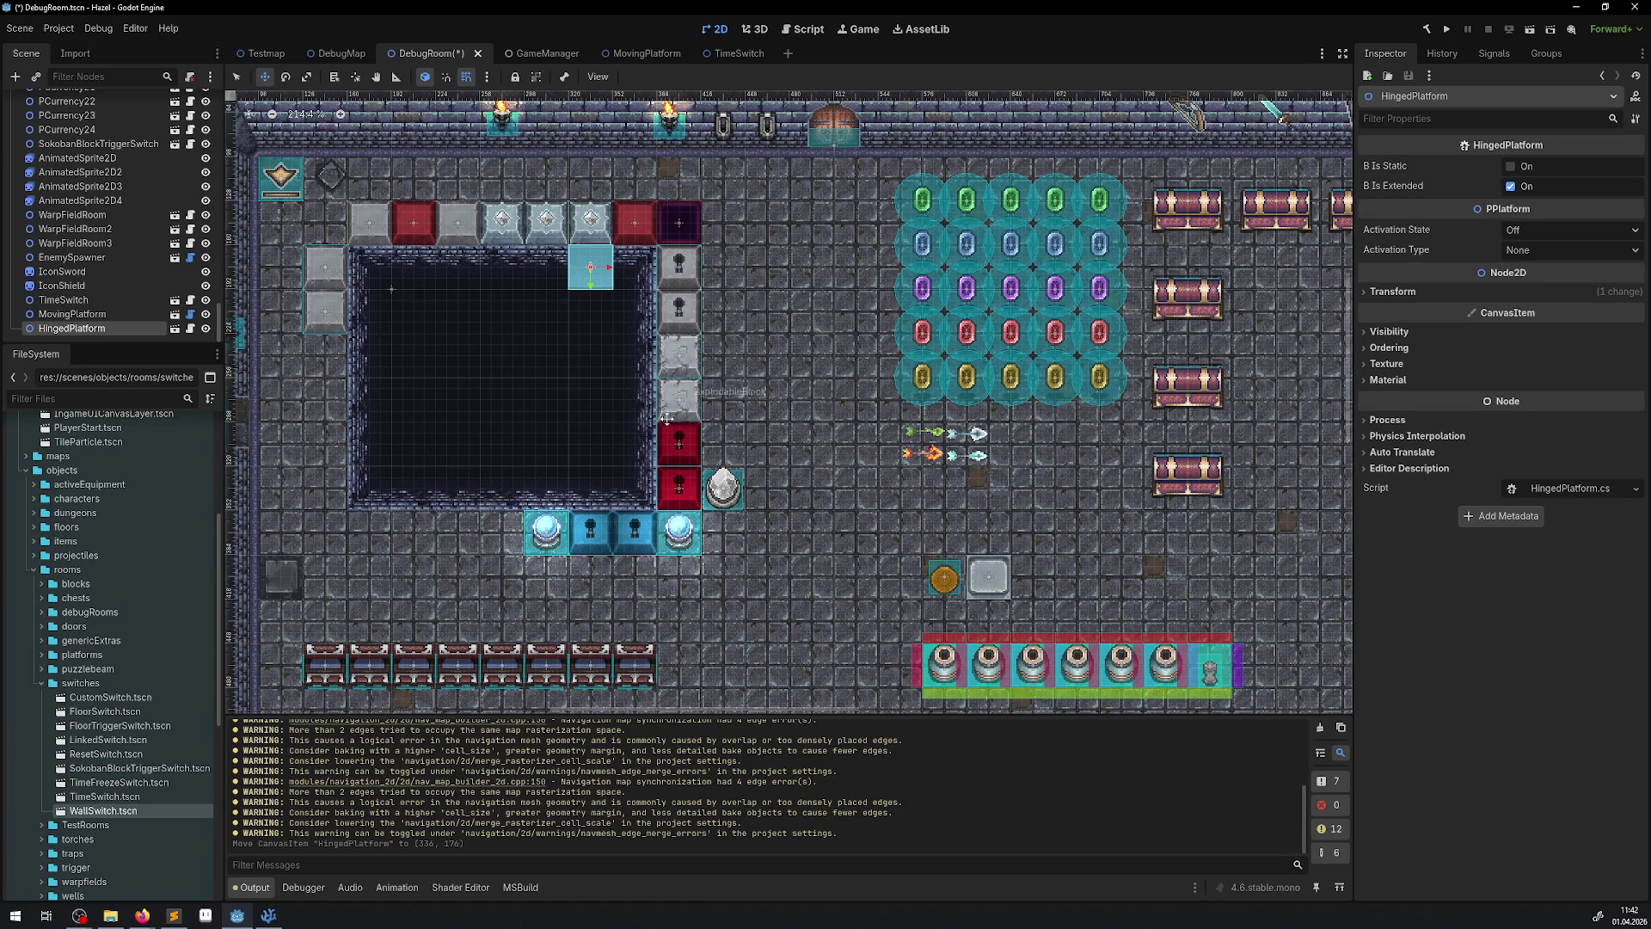
pyautogui.scroll(1, 654, 697)
pyautogui.scroll(3, 664, 771)
pyautogui.scroll(-3, 615, 492)
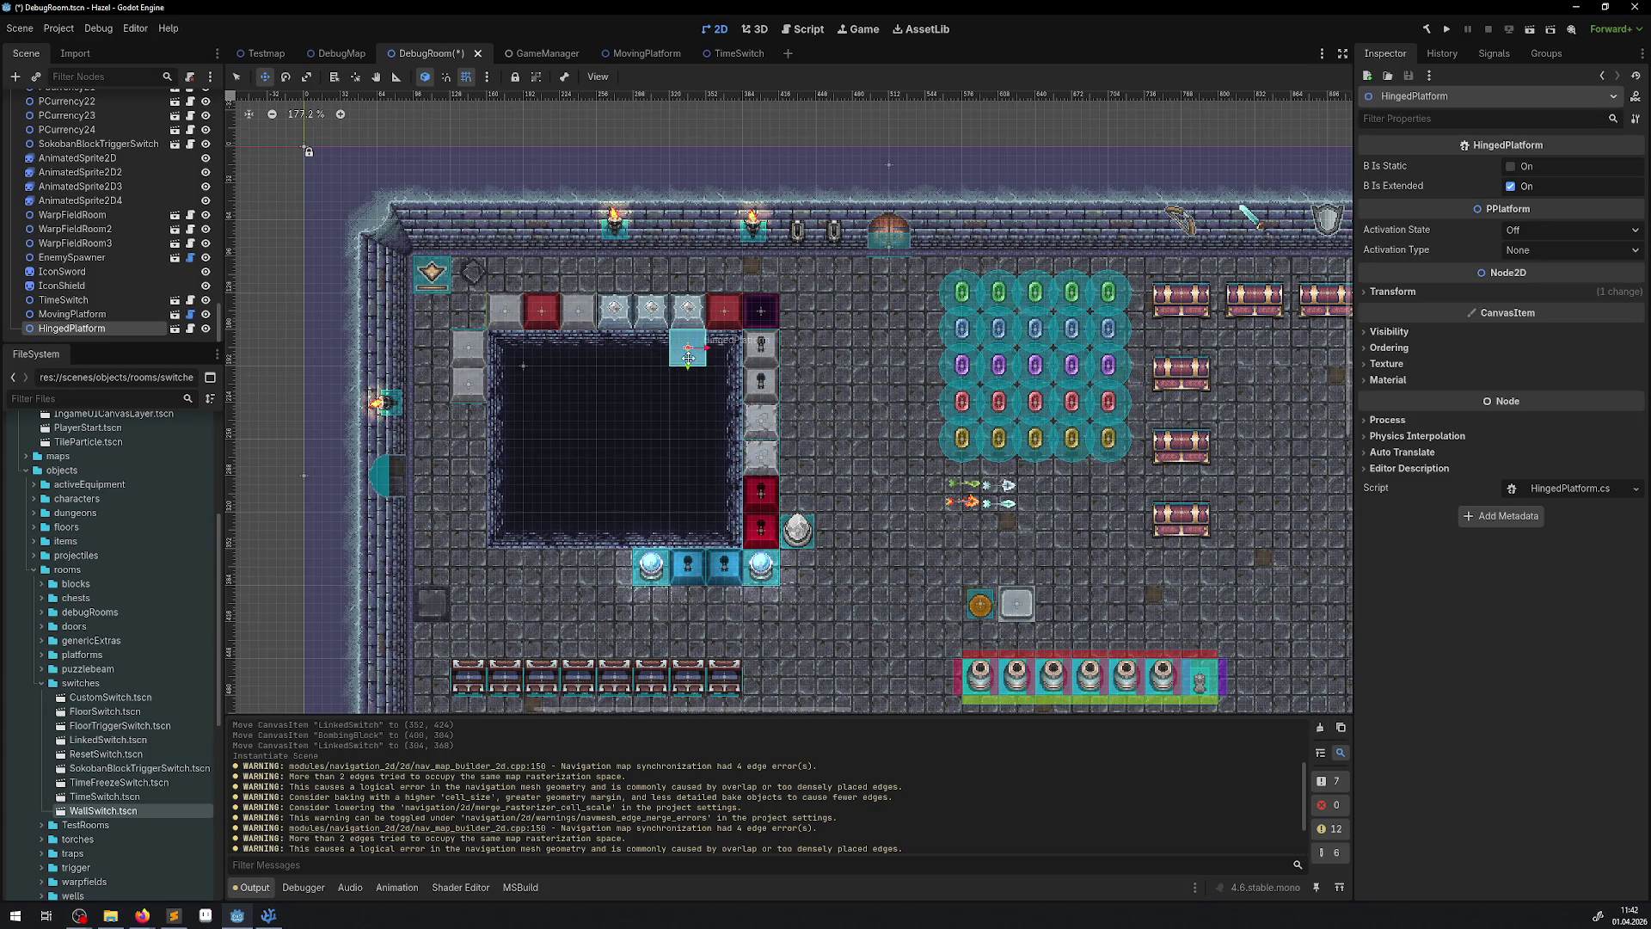
pyautogui.moveTo(688, 357)
pyautogui.mouseDown()
pyautogui.moveTo(673, 434)
pyautogui.moveTo(605, 432)
pyautogui.moveTo(726, 355)
pyautogui.mouseUp()
pyautogui.scroll(4, 817, 358)
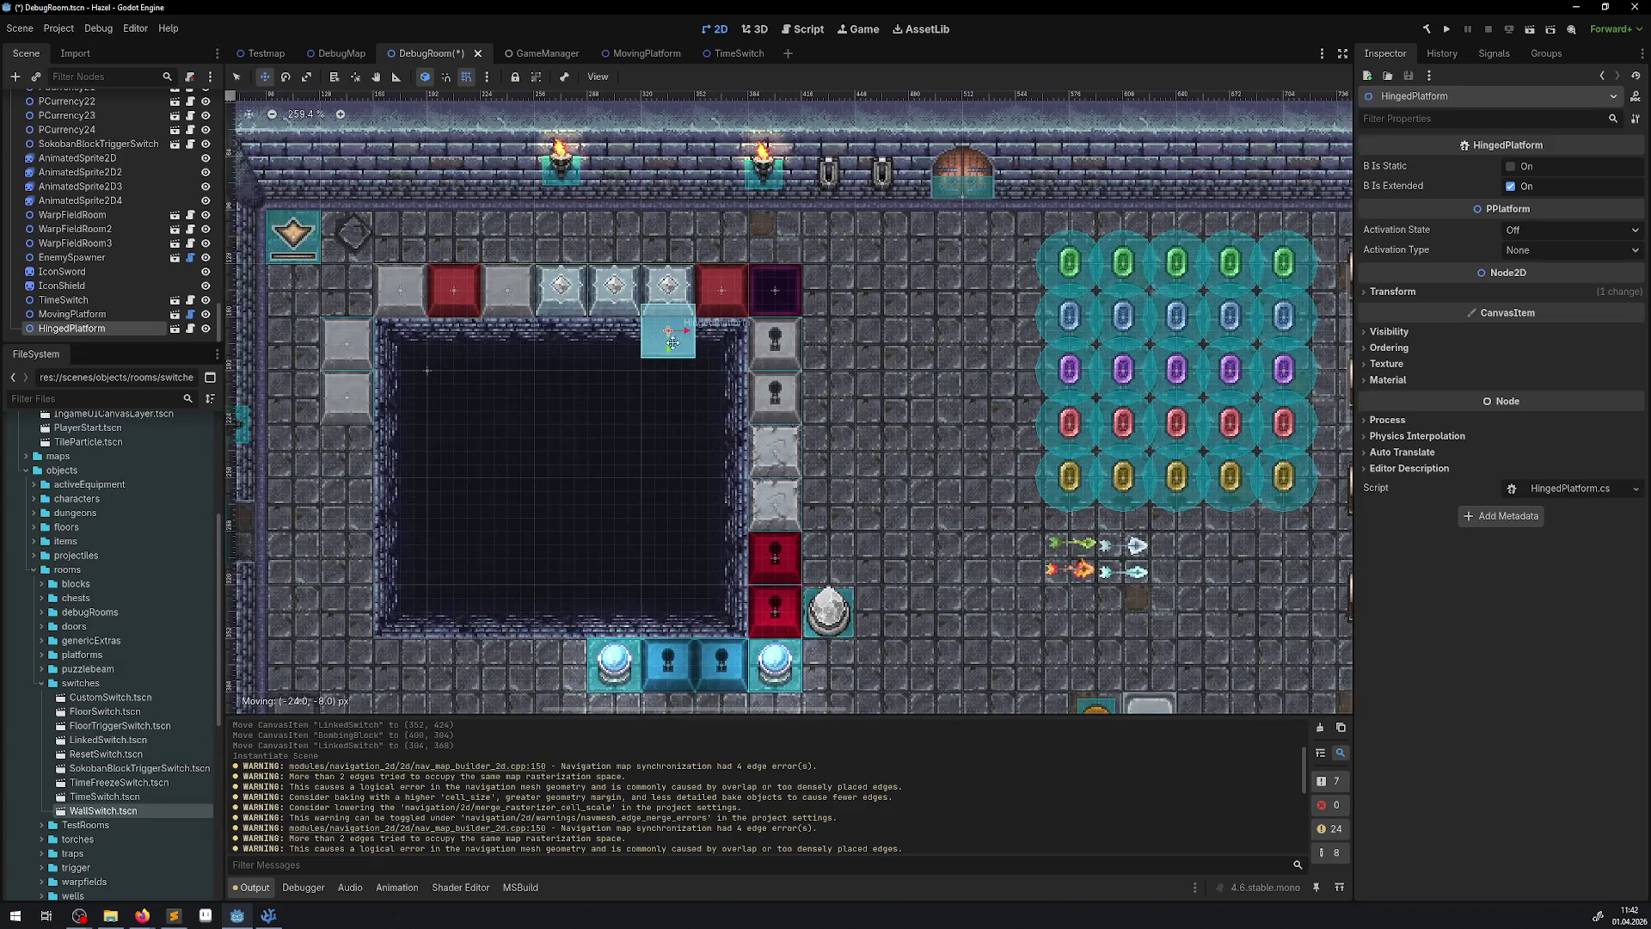
# - Clear the Output log and set the platform's Activation Type to Trigger
pyautogui.click(1322, 727)
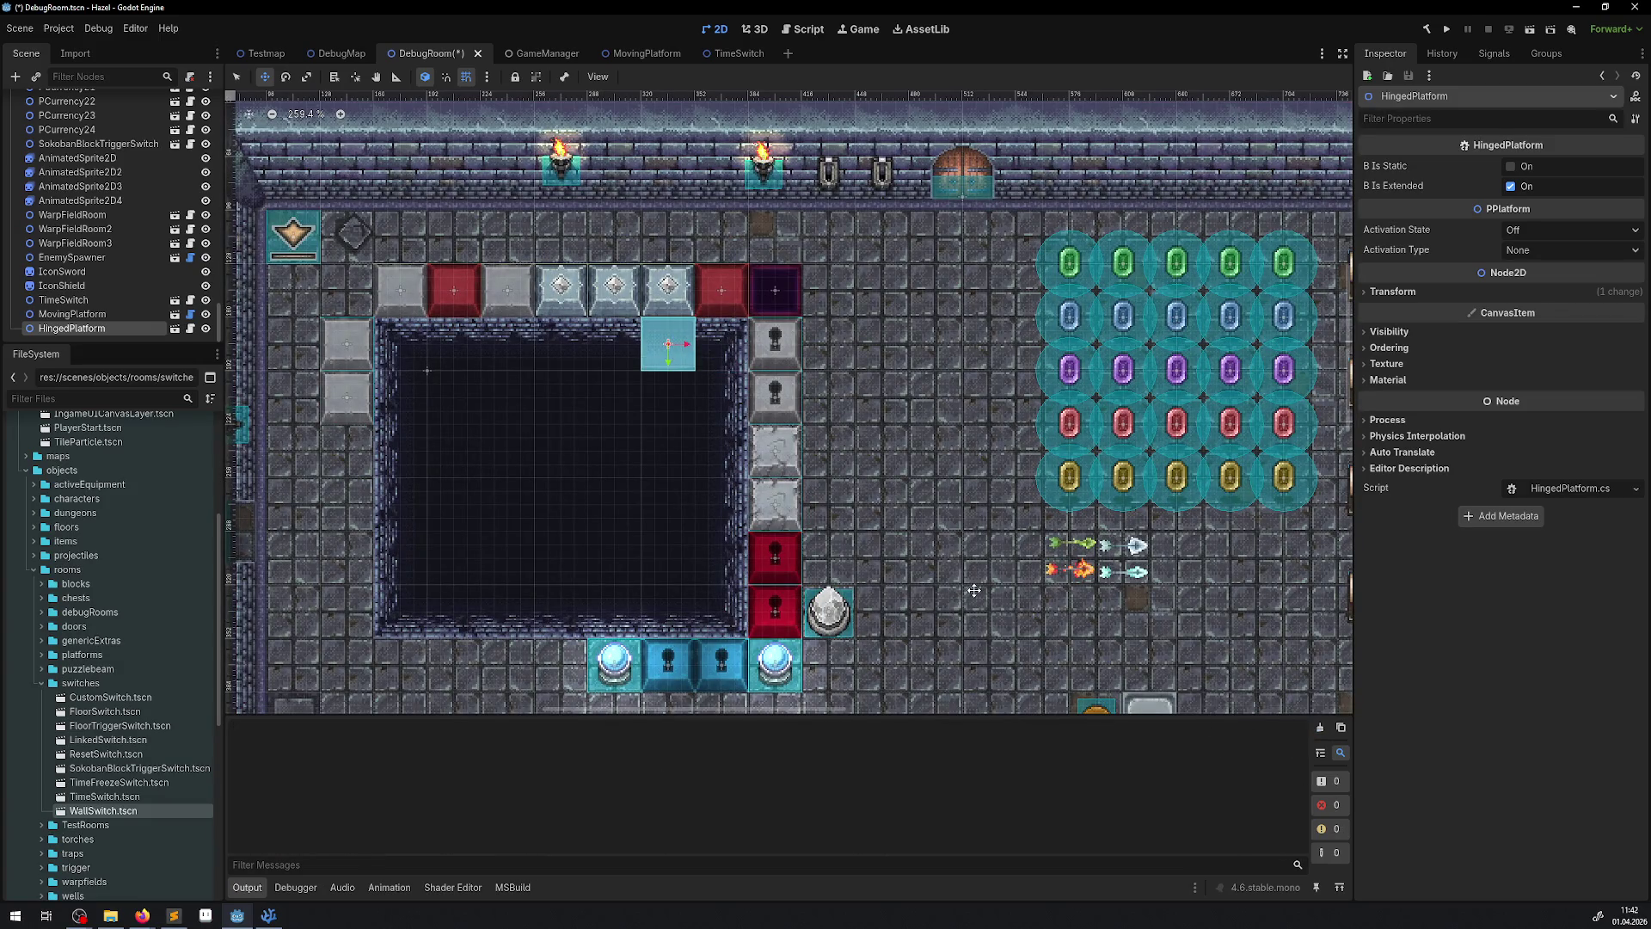
pyautogui.click(237, 77)
pyautogui.click(1542, 249)
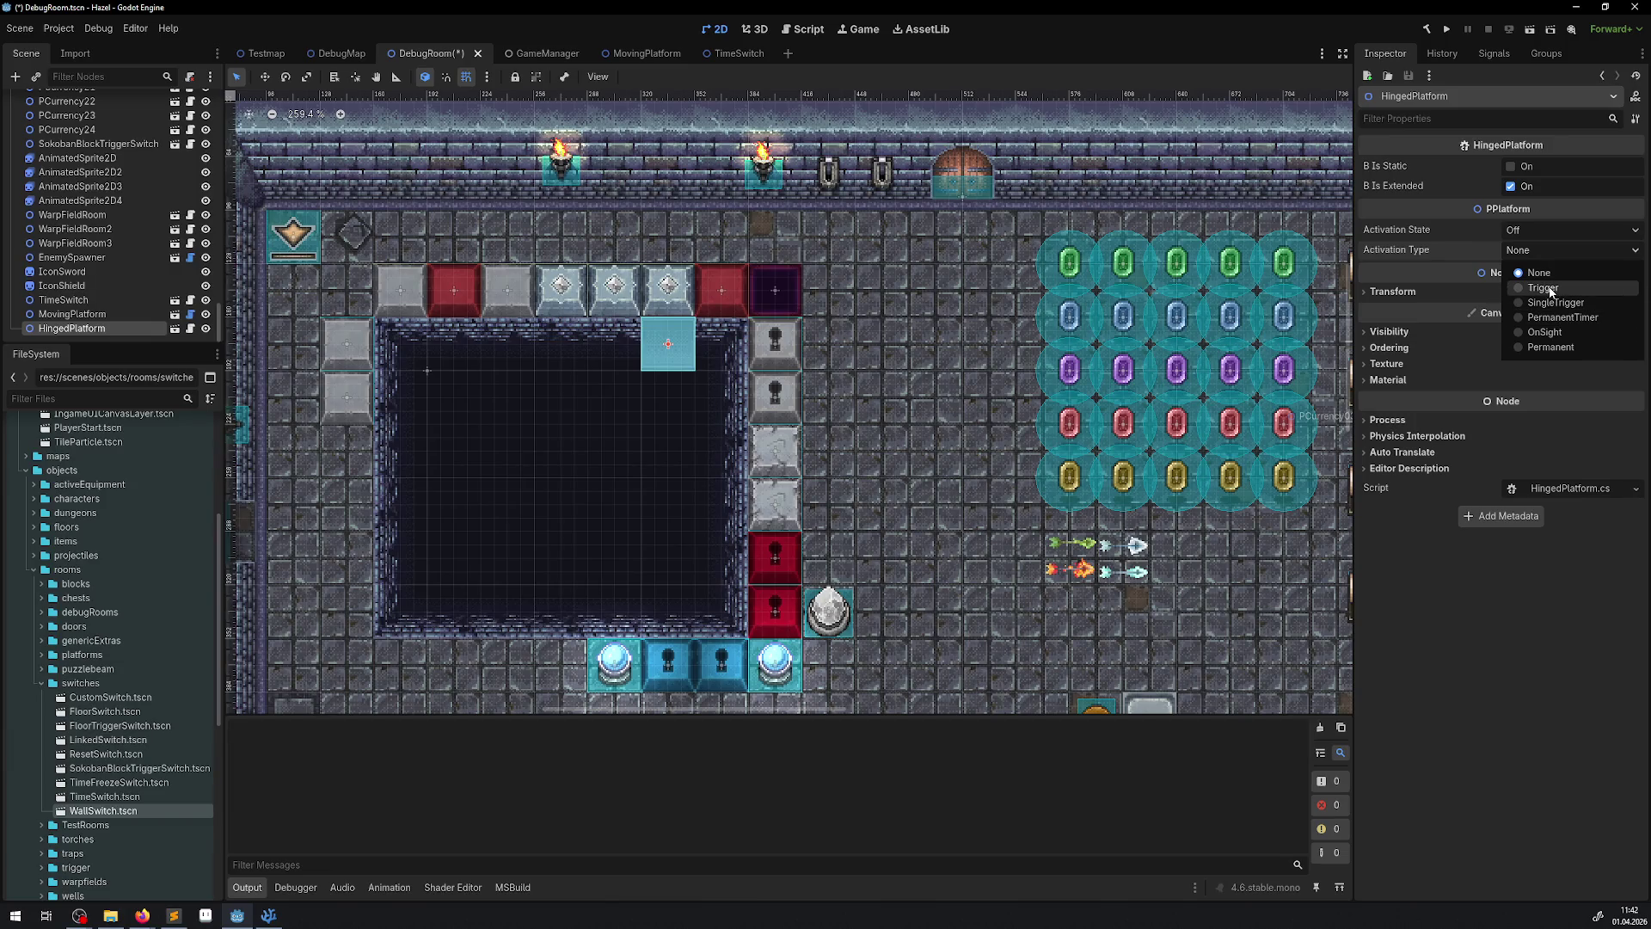
pyautogui.click(1548, 289)
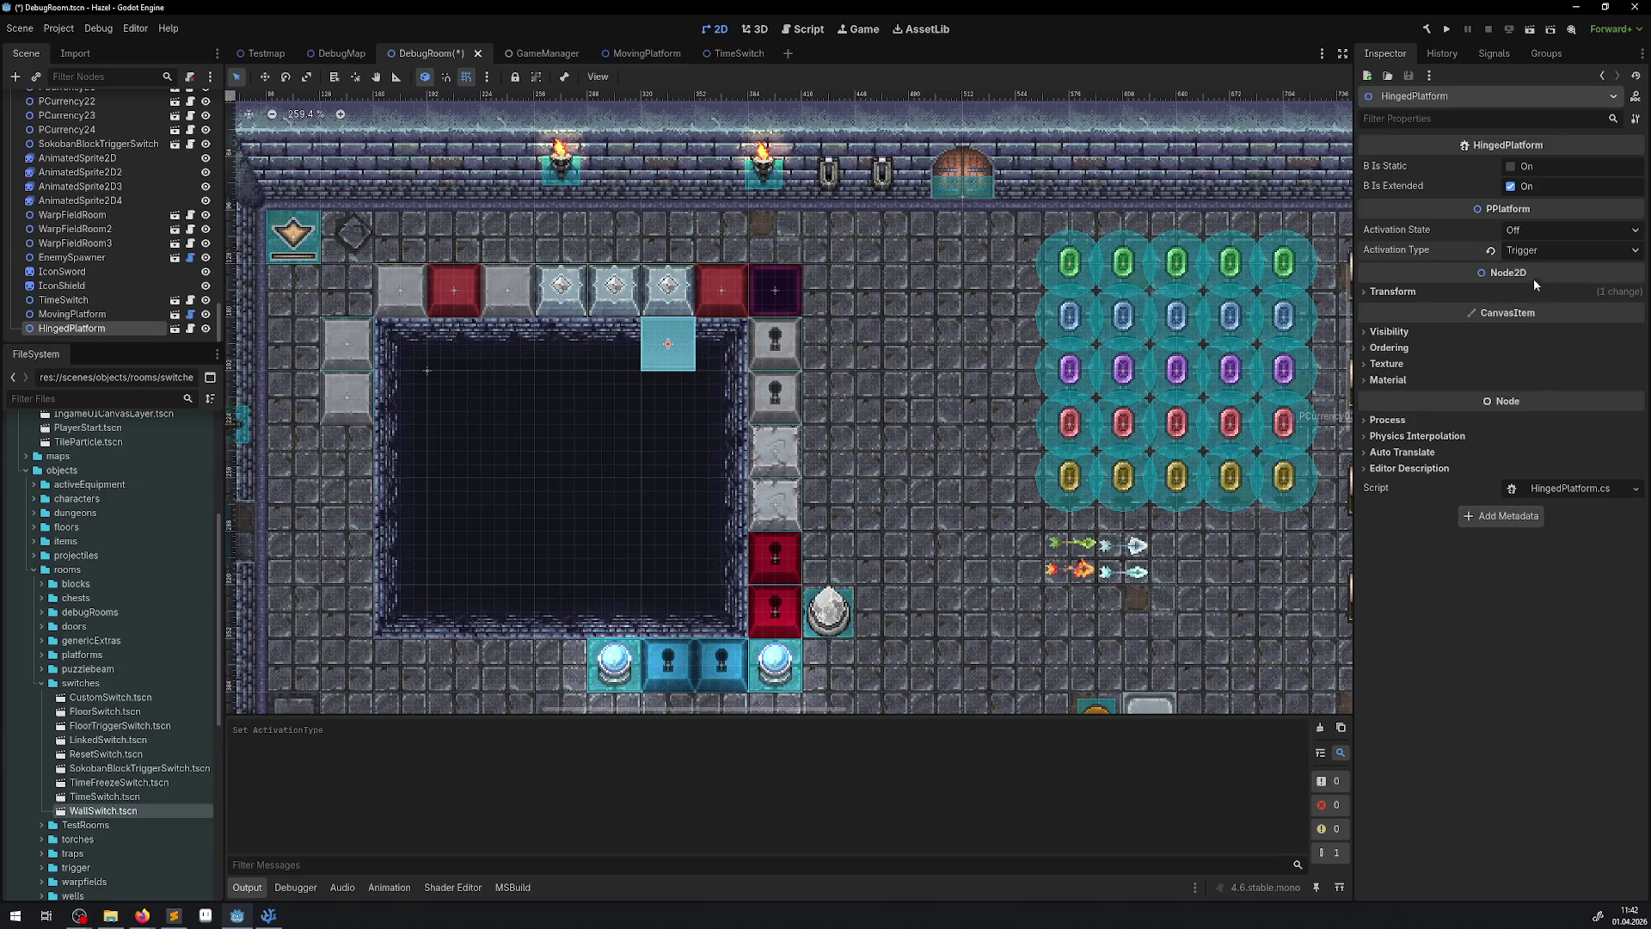
pyautogui.click(828, 612)
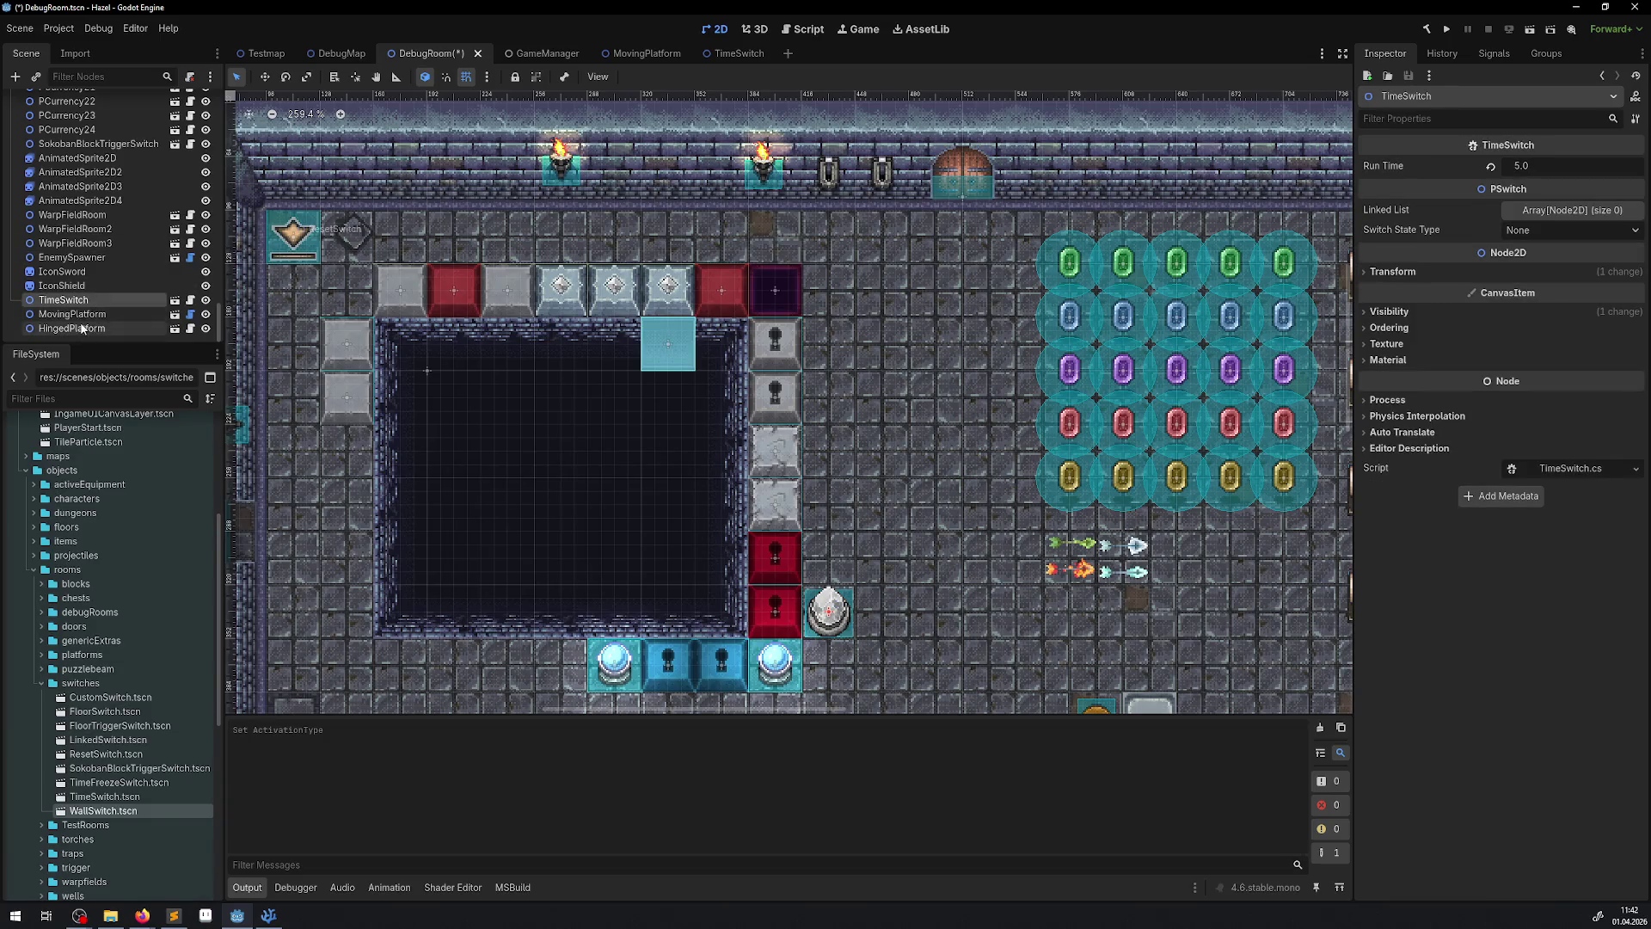
# - Add HingedPlatform to TimeSwitch's Linked List, set Switch State Type to Time, and run the game
pyautogui.moveTo(83, 329); pyautogui.dragTo(1533, 223)
pyautogui.click(1537, 230)
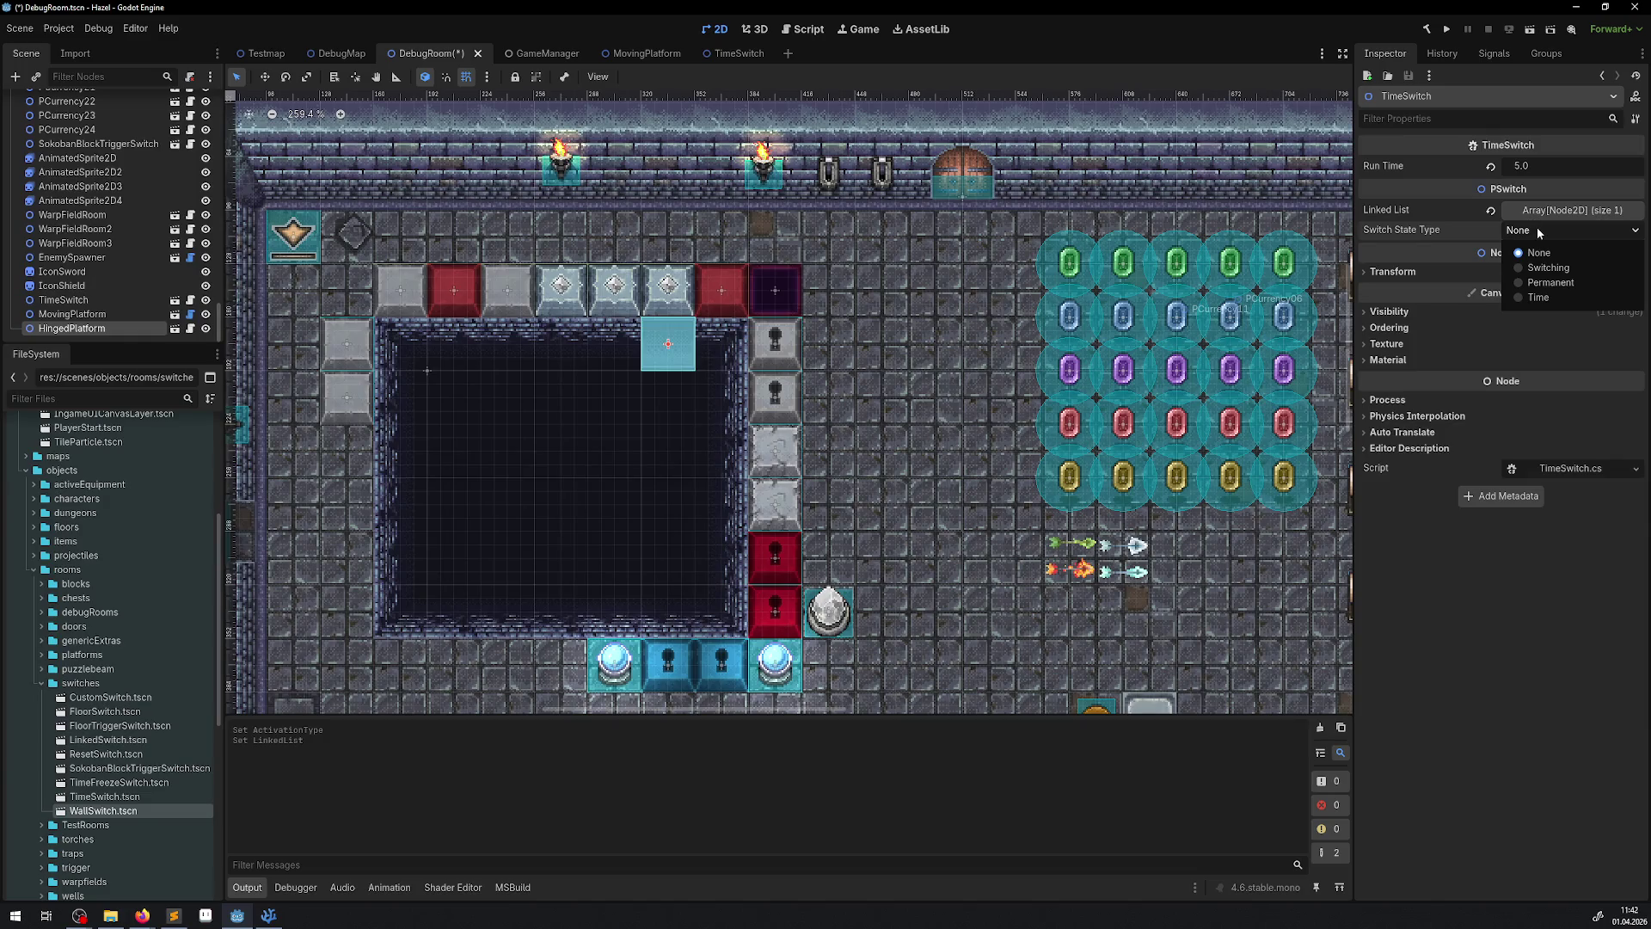
pyautogui.click(1539, 297)
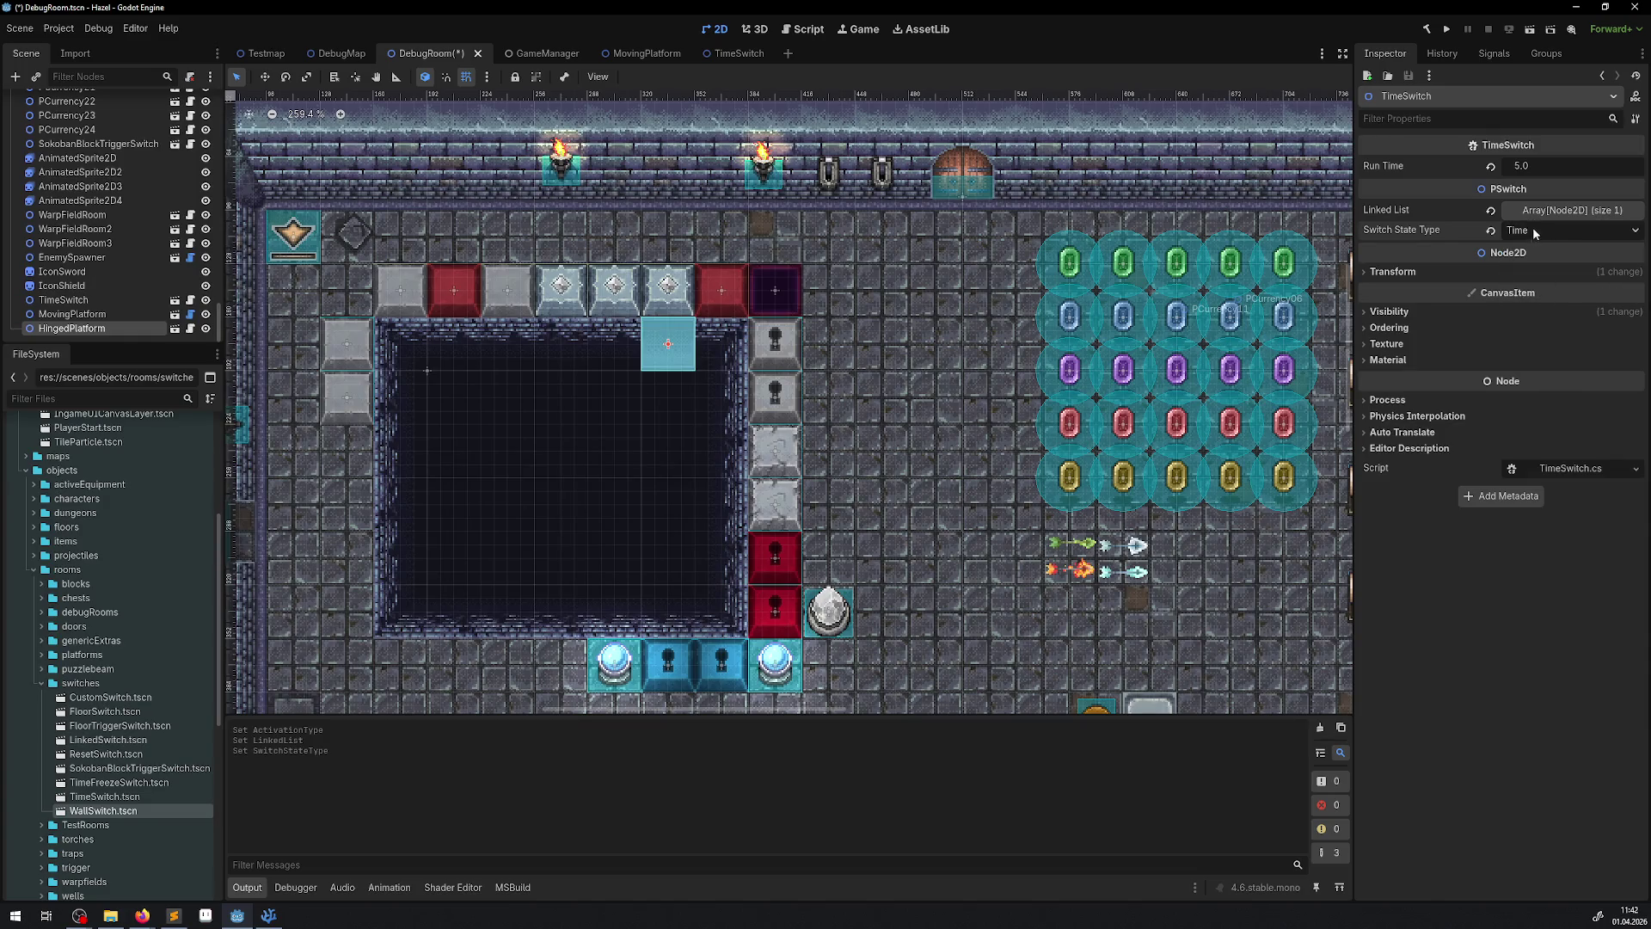
pyautogui.click(1448, 30)
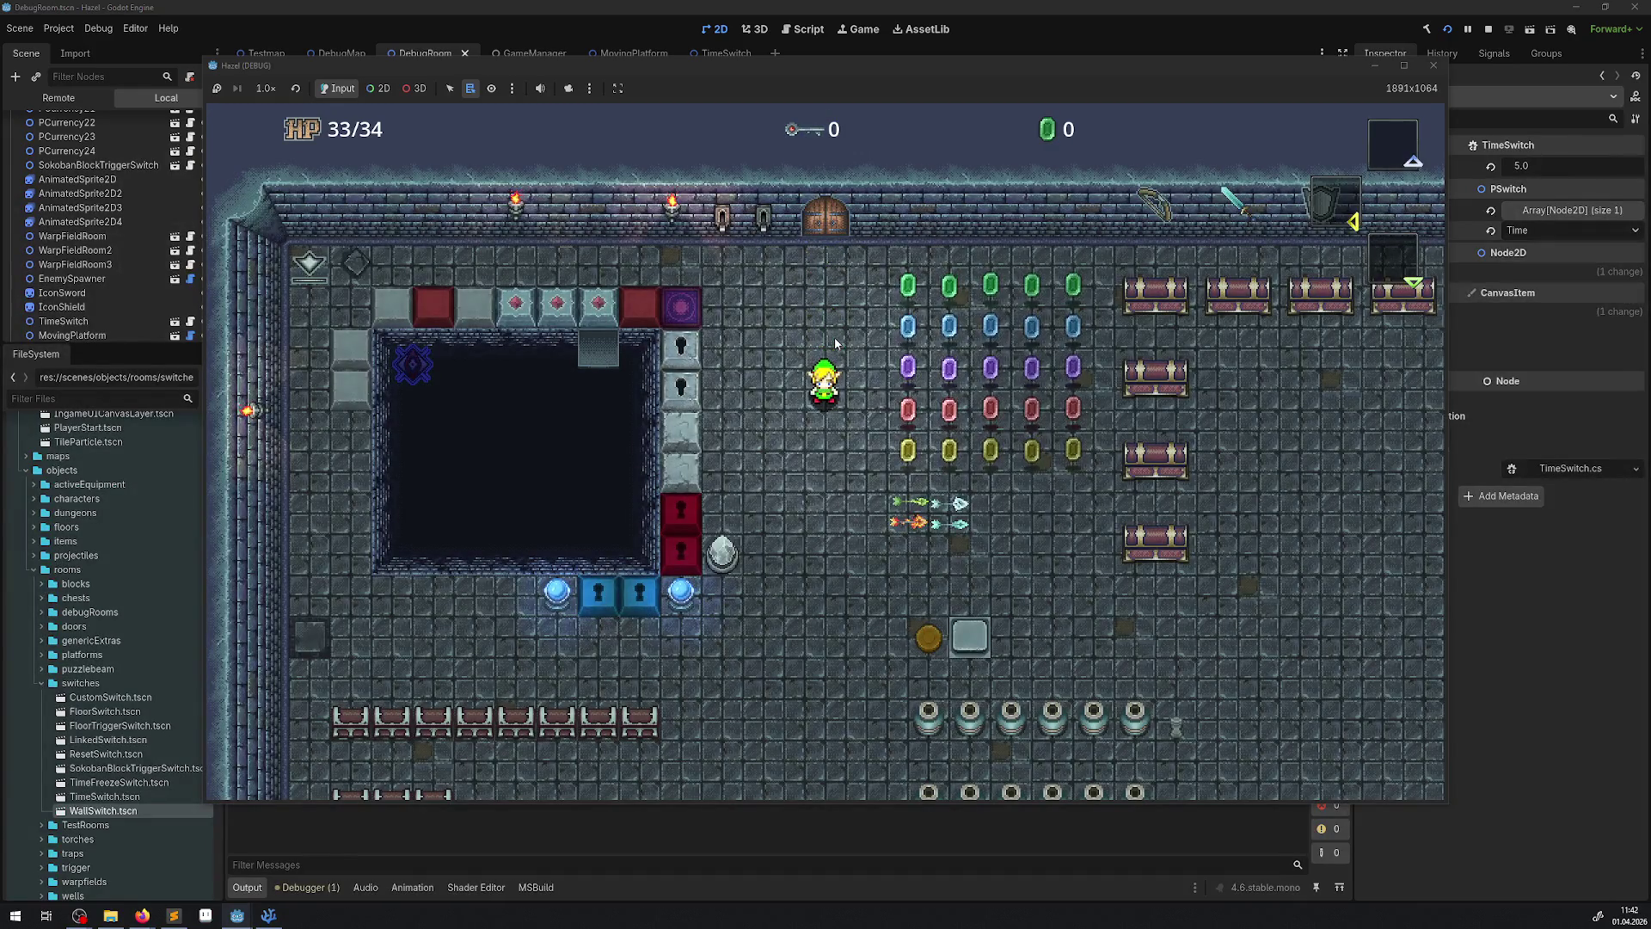
# - Stop the running game and turn off B Is Extended on the HingedPlatform
pyautogui.click(1432, 65)
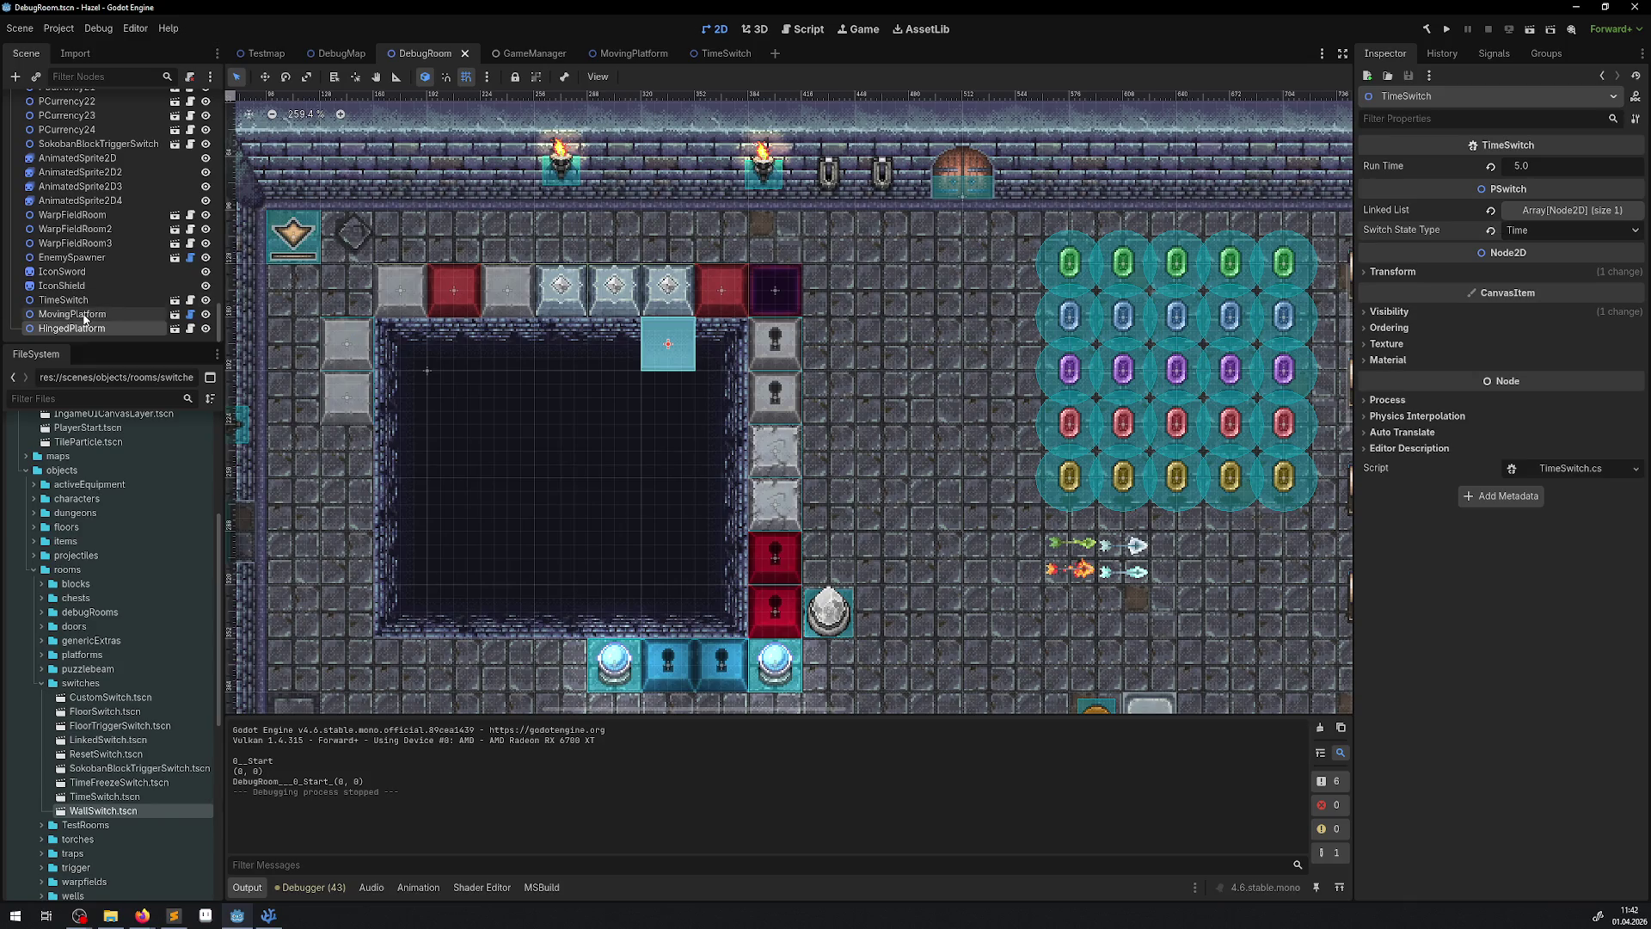
pyautogui.click(1544, 229)
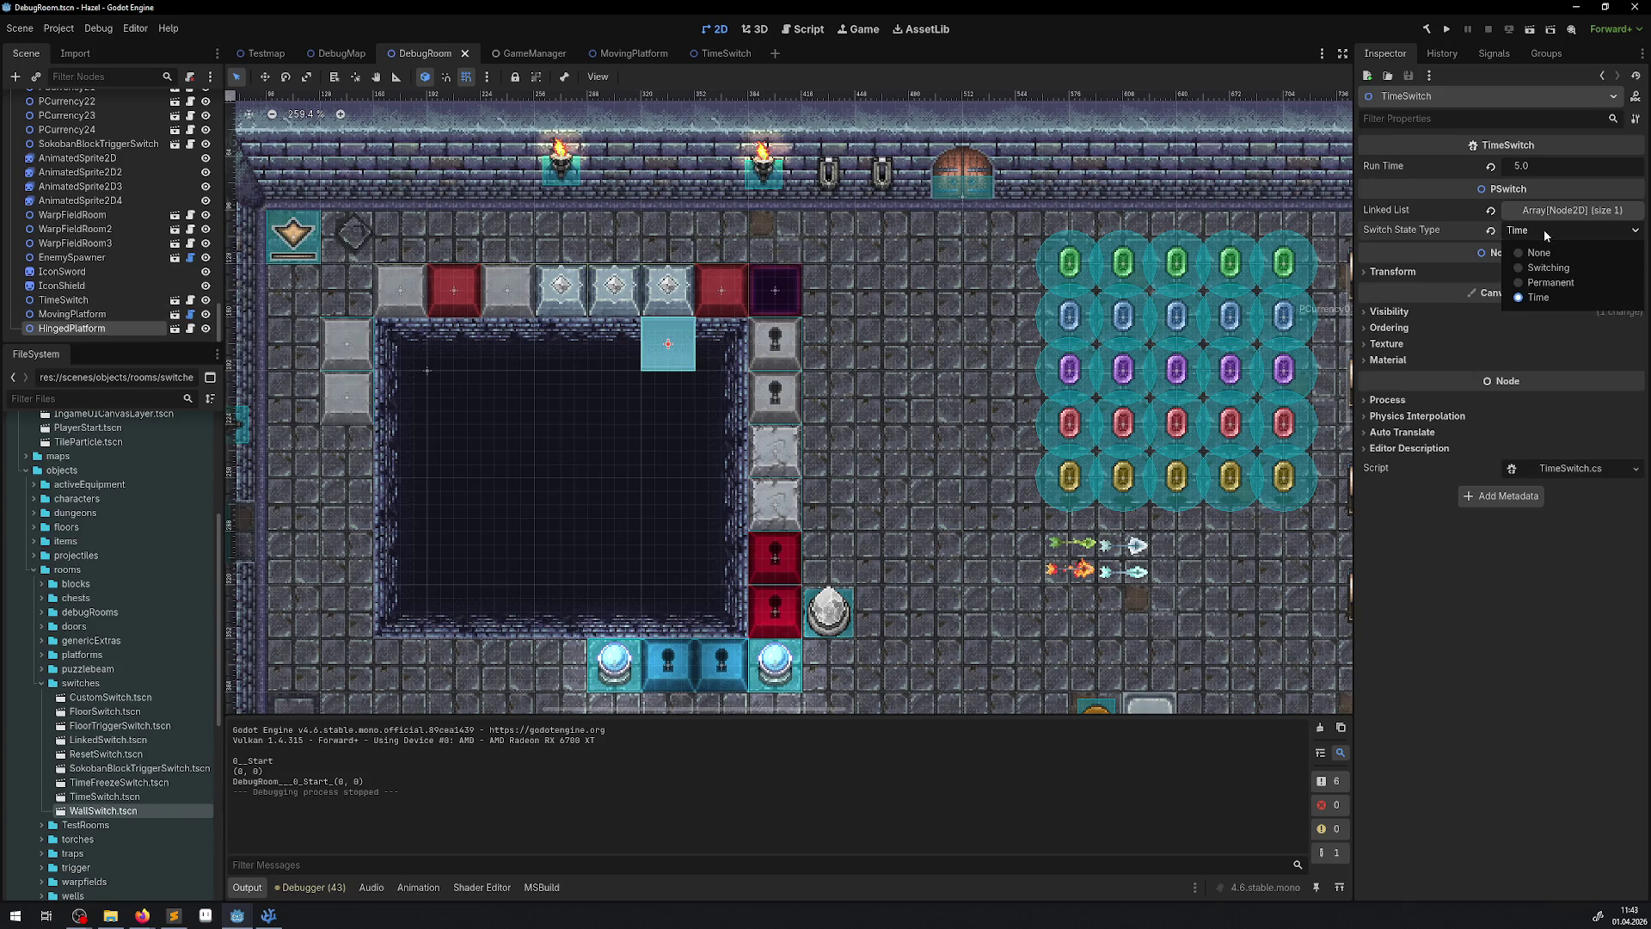
pyautogui.click(1544, 228)
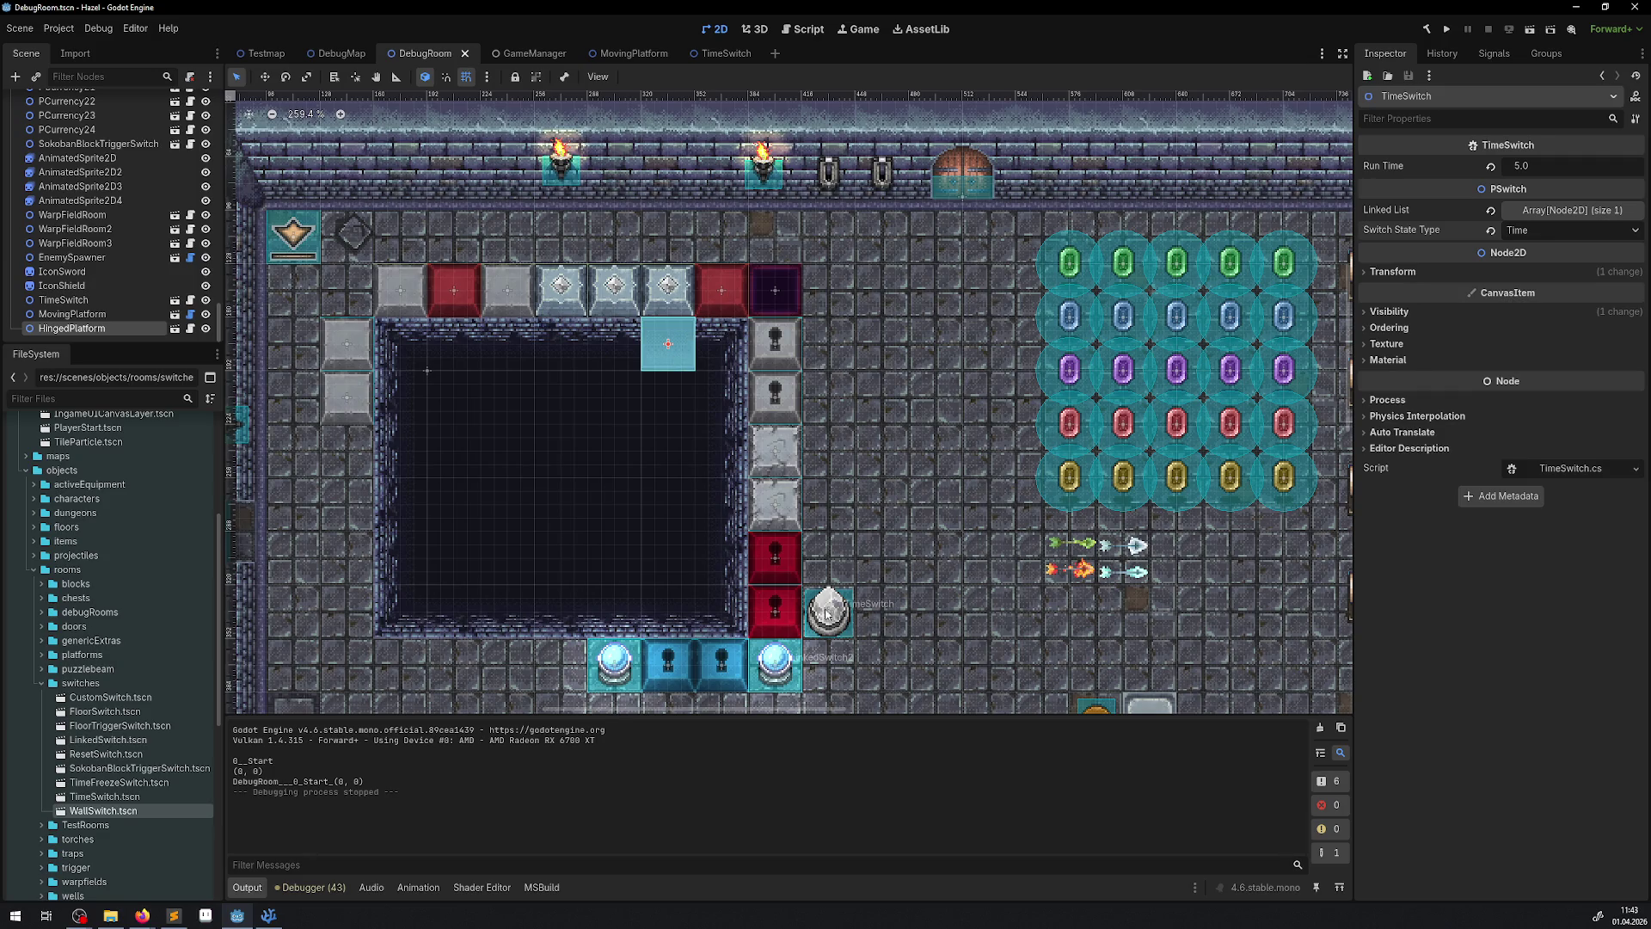
pyautogui.click(694, 385)
pyautogui.click(694, 386)
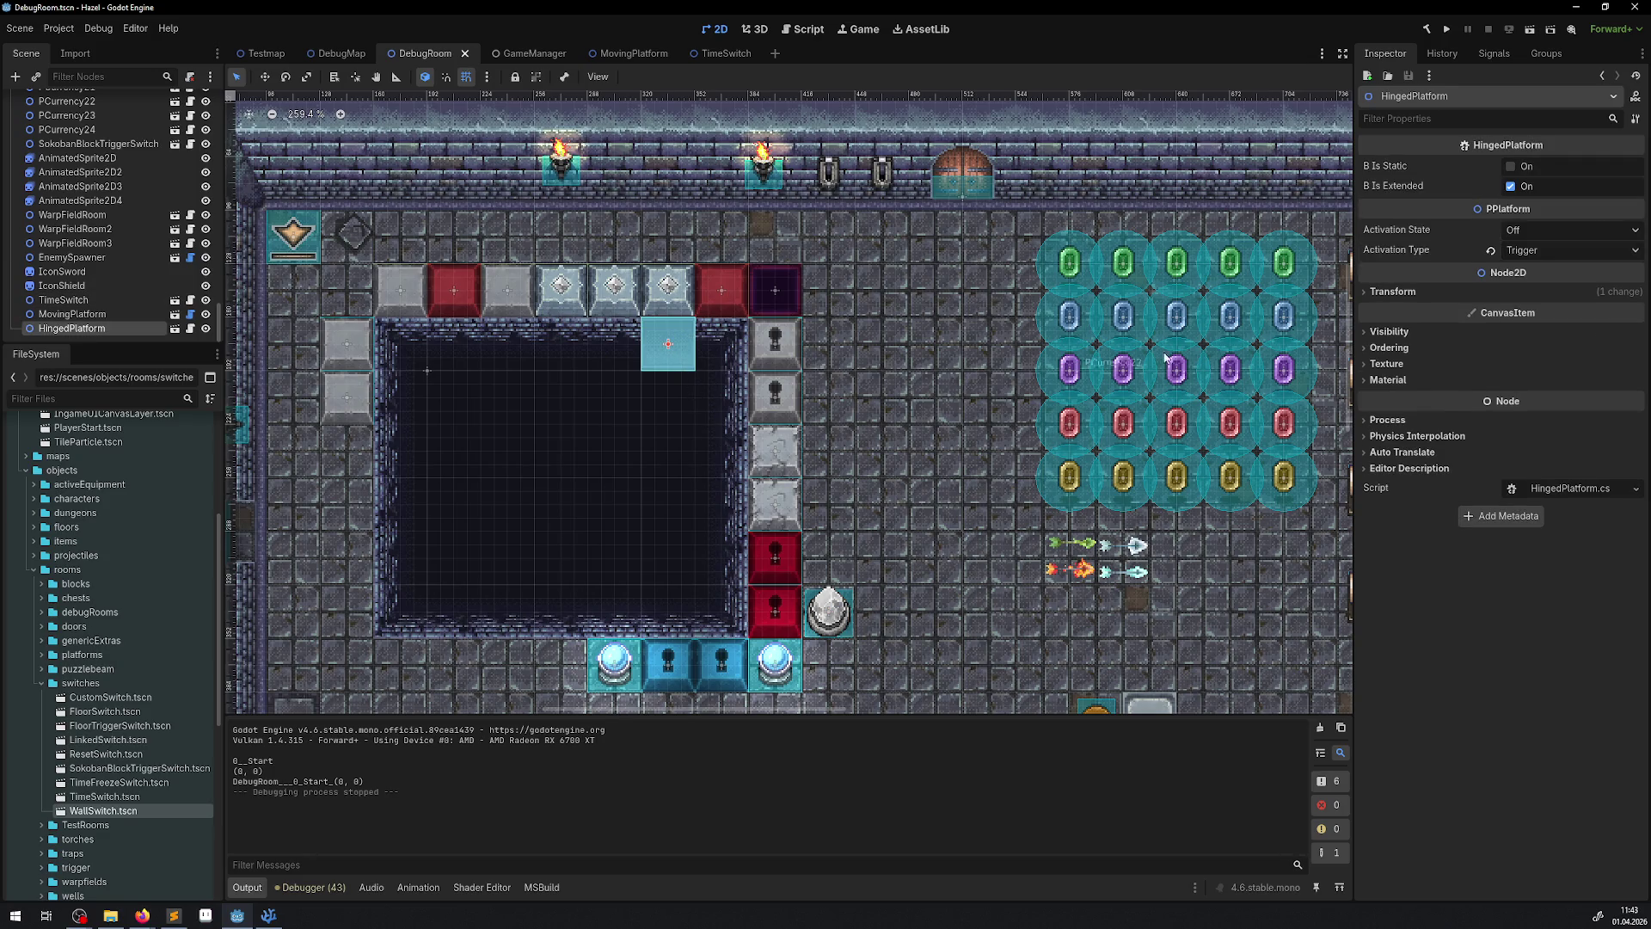
pyautogui.click(1511, 186)
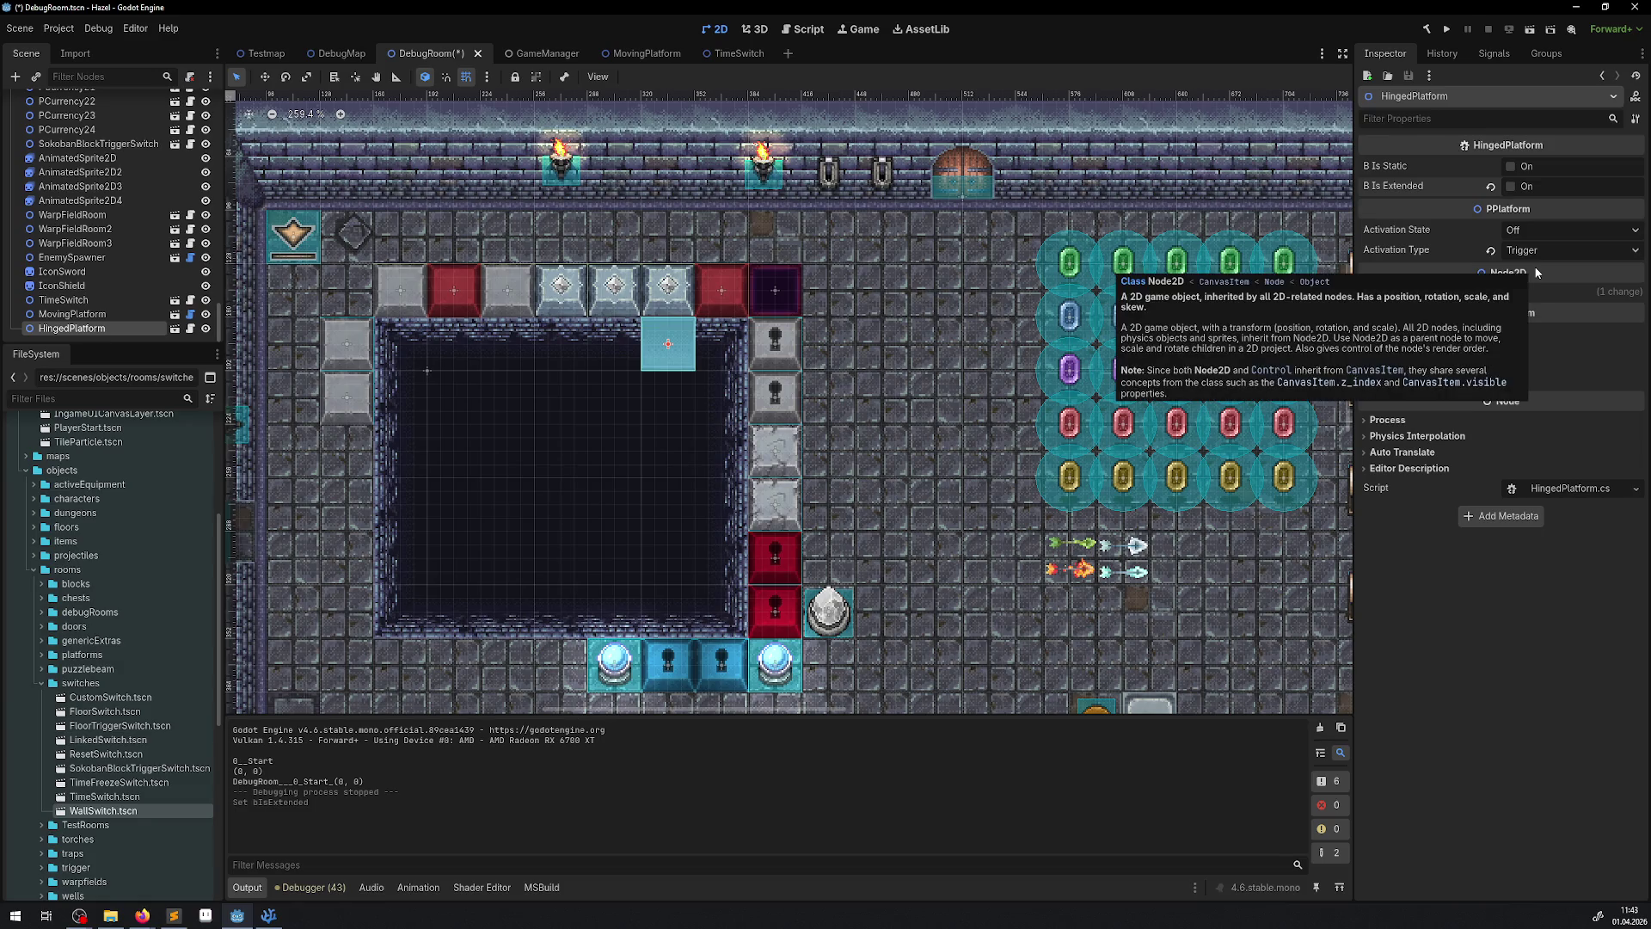
# - Save the DebugRoom scene and run a brief test of the game
pyautogui.hotkey('ctrl', 's')
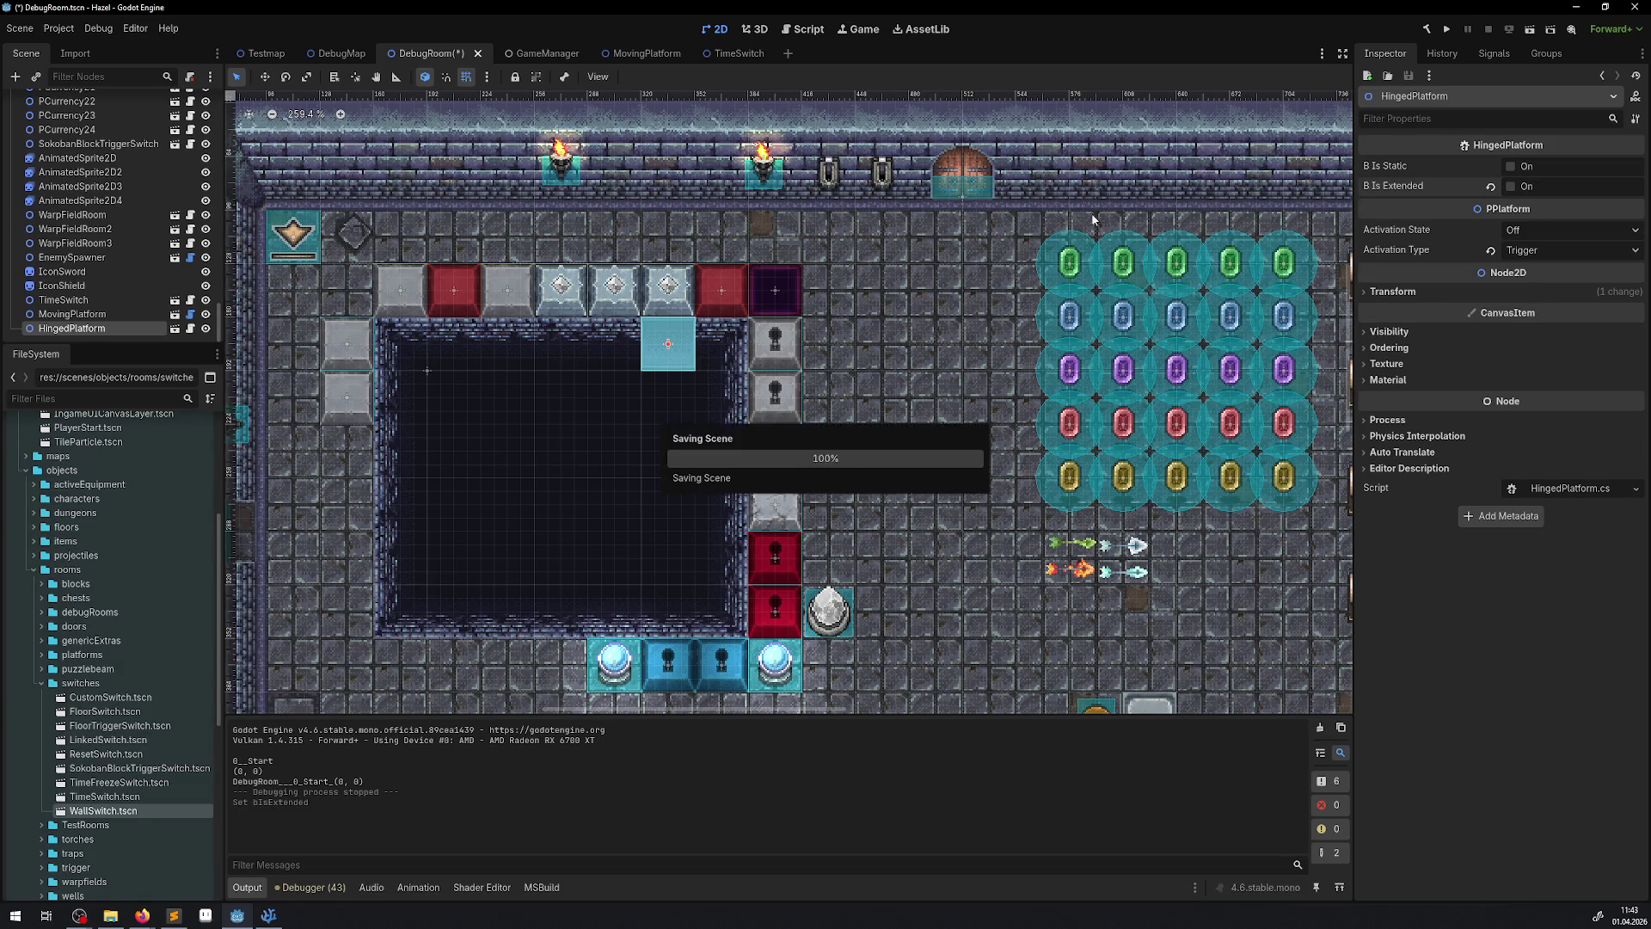
pyautogui.click(1446, 31)
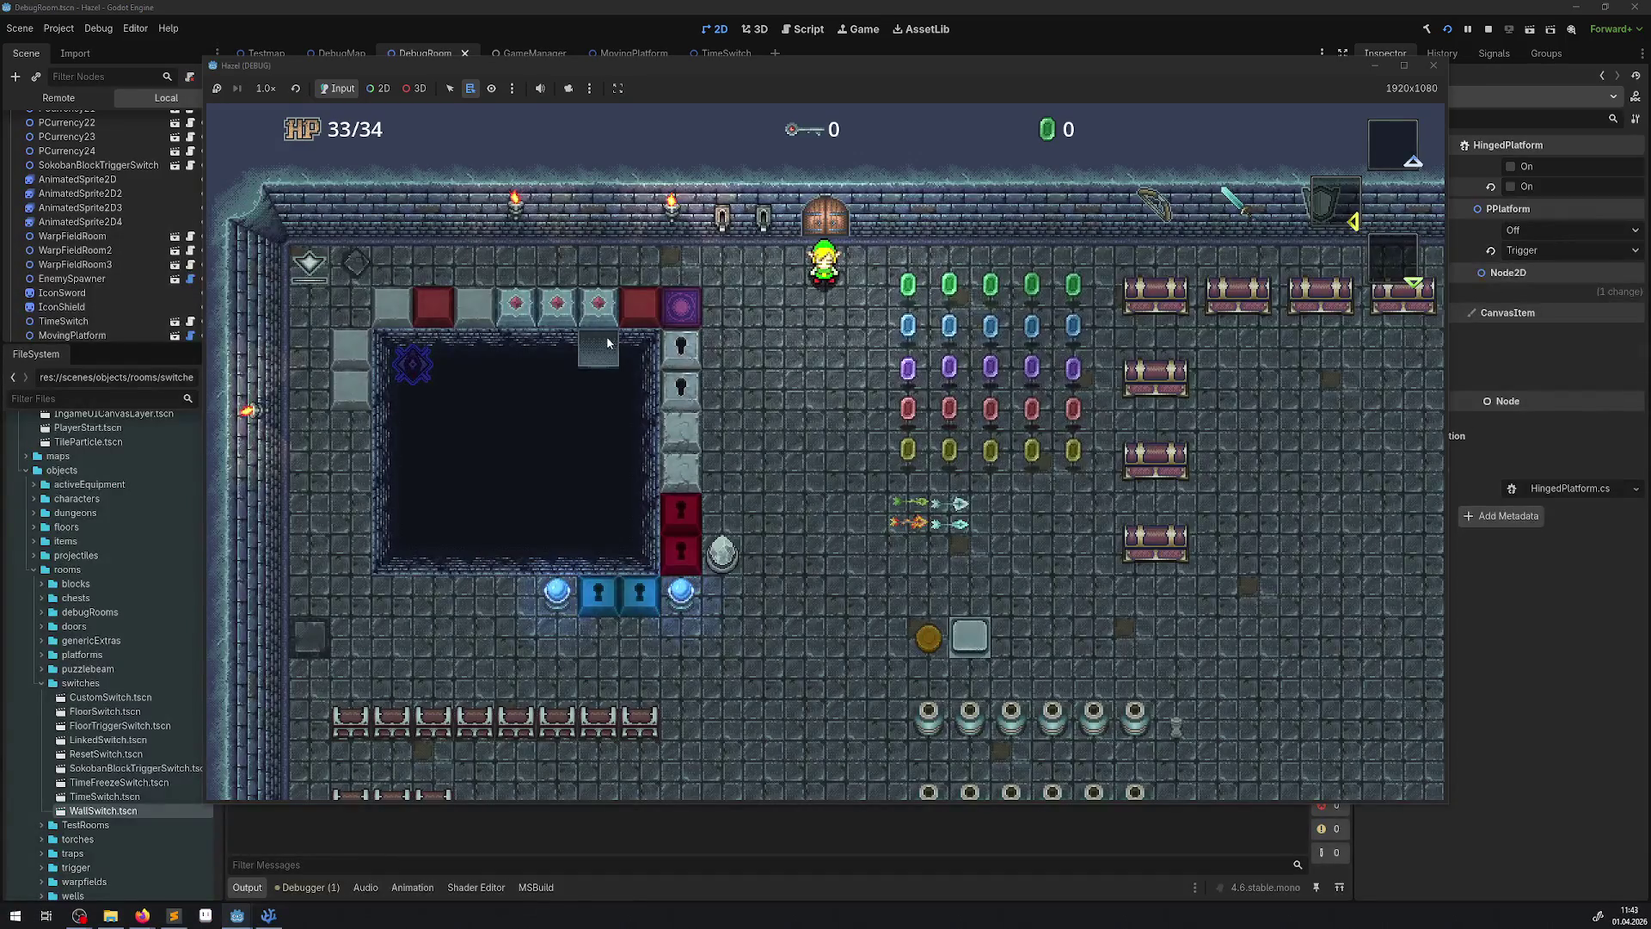
pyautogui.click(1433, 65)
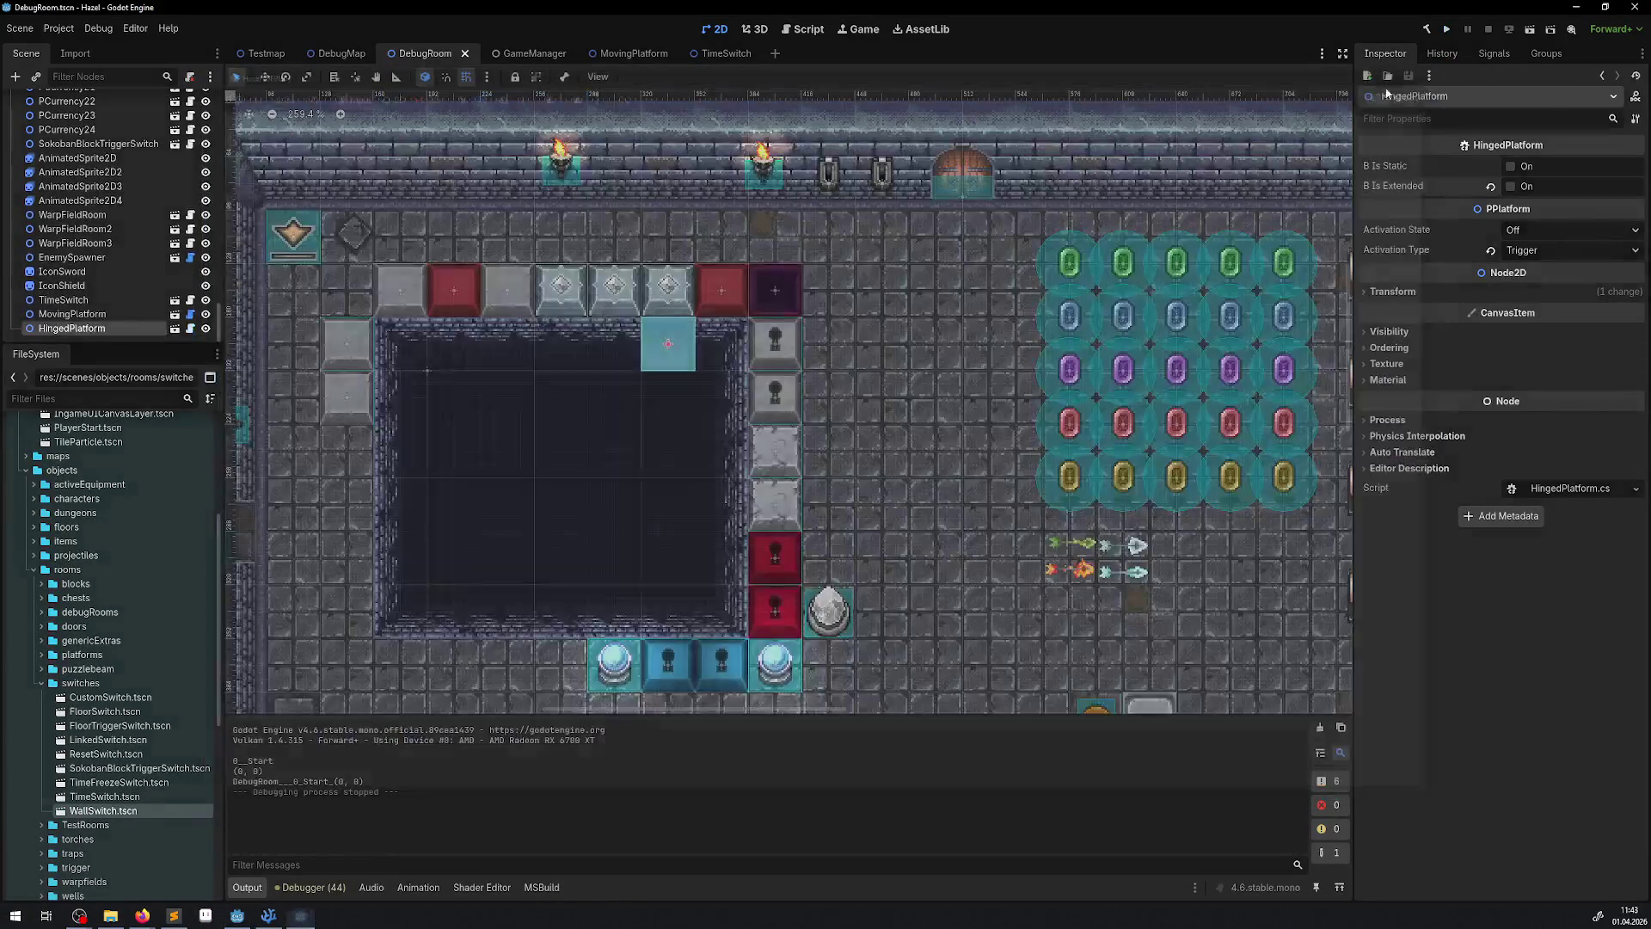
# - Glance at the Debugger navigation errors, then open HingedPlatform's script from its Scene-tree script icon
pyautogui.click(325, 887)
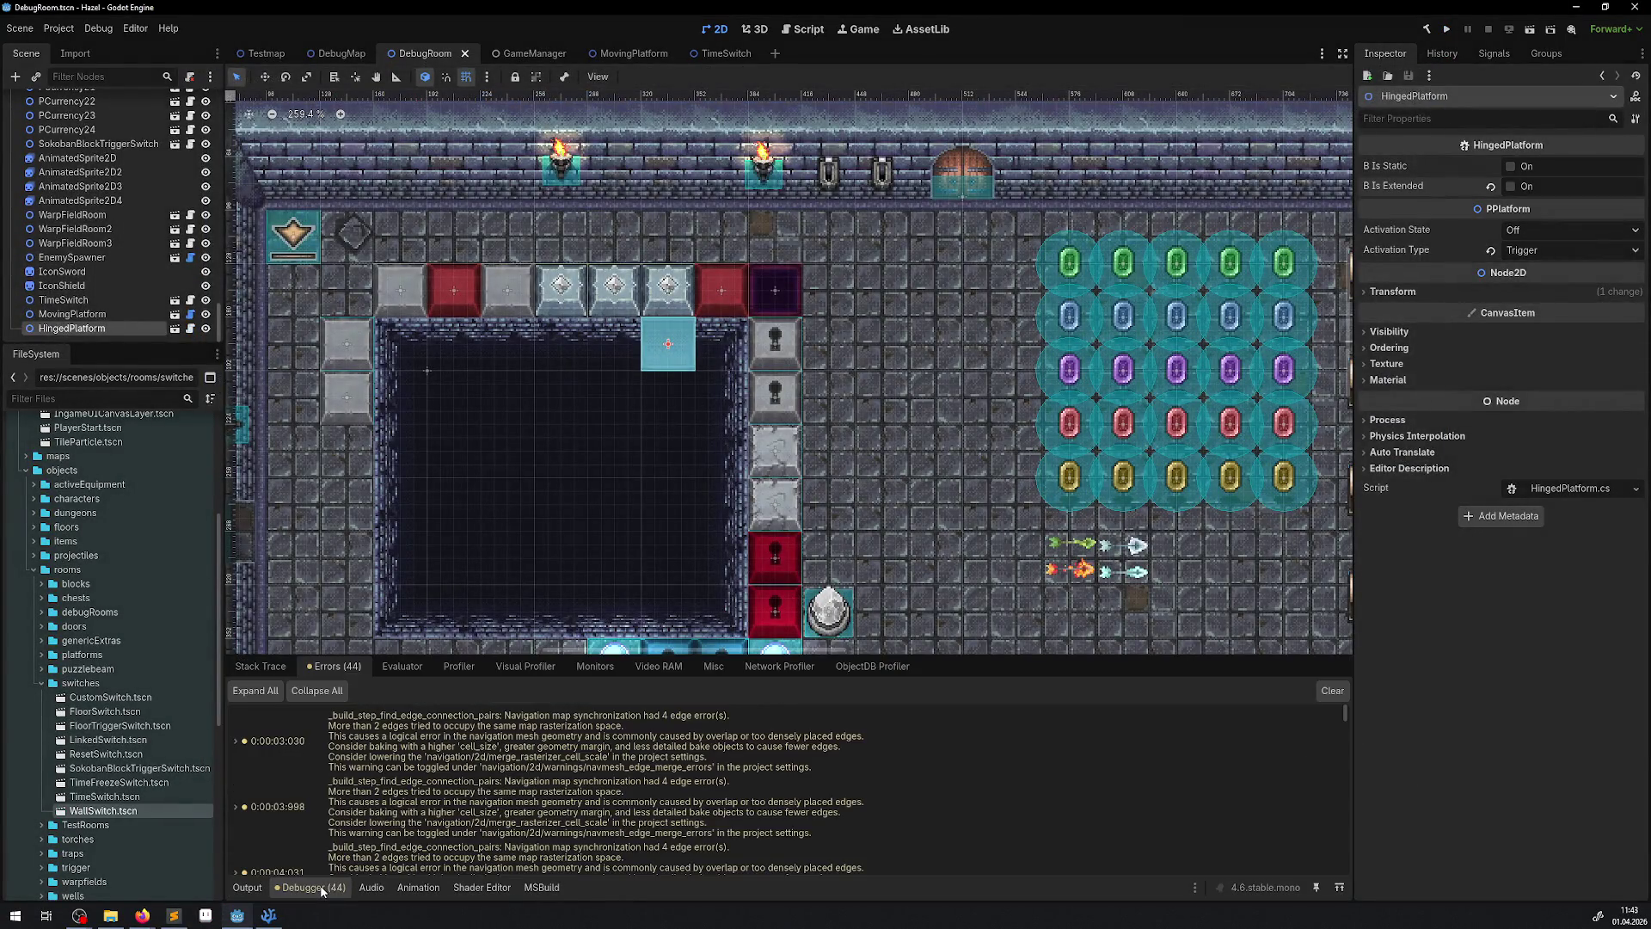
pyautogui.click(247, 887)
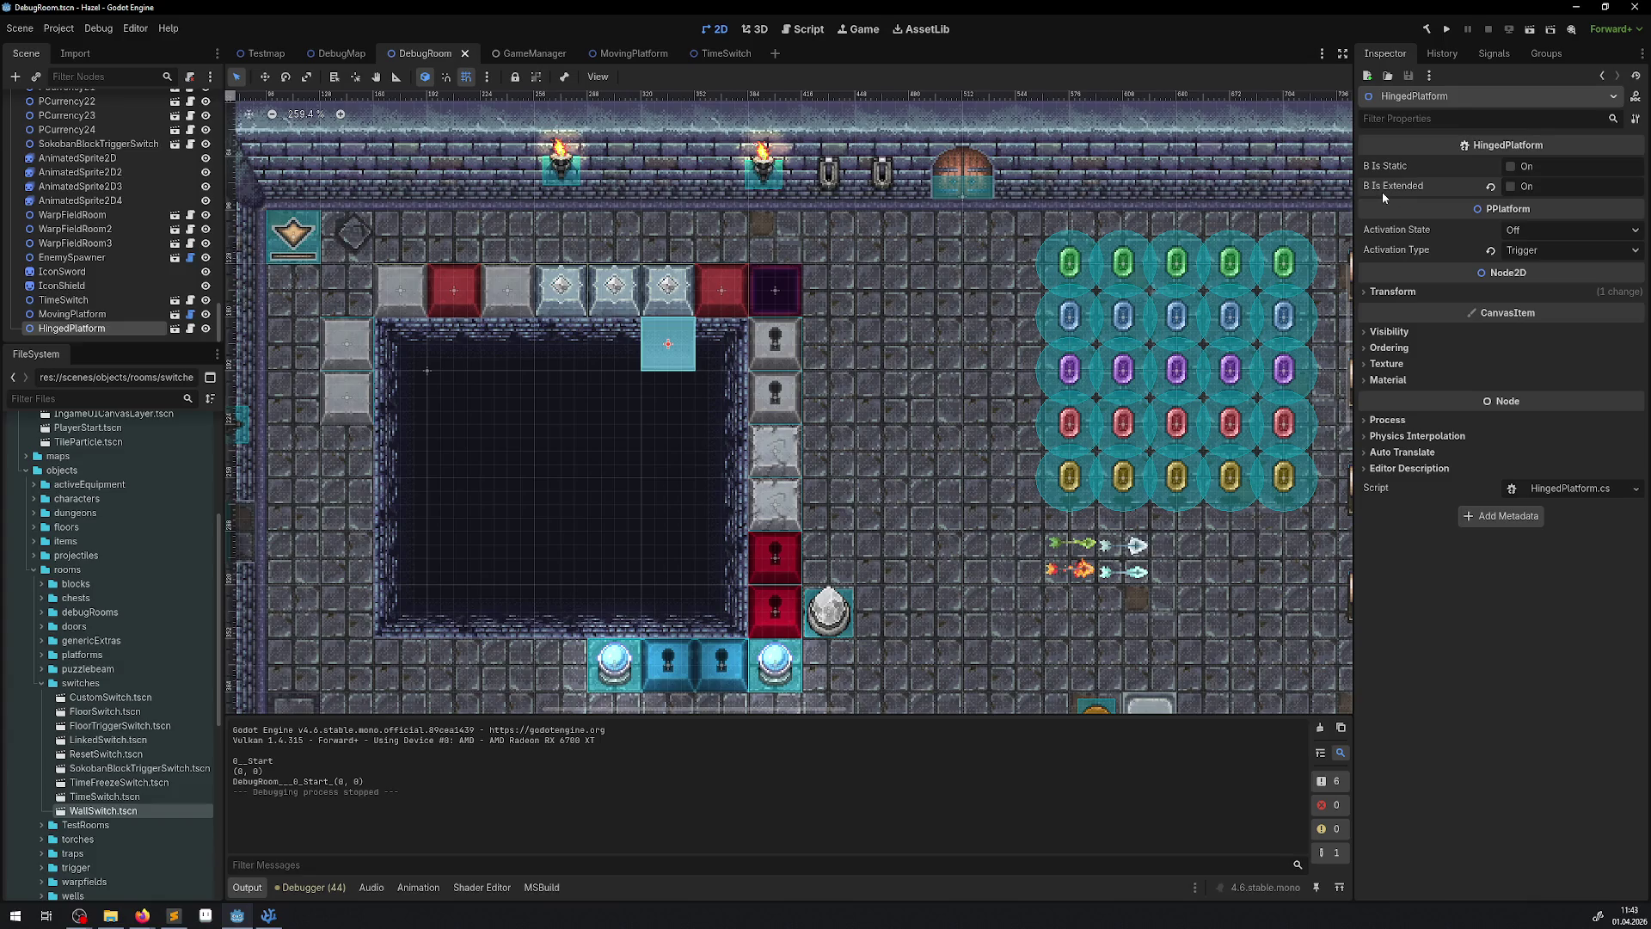
pyautogui.click(1537, 251)
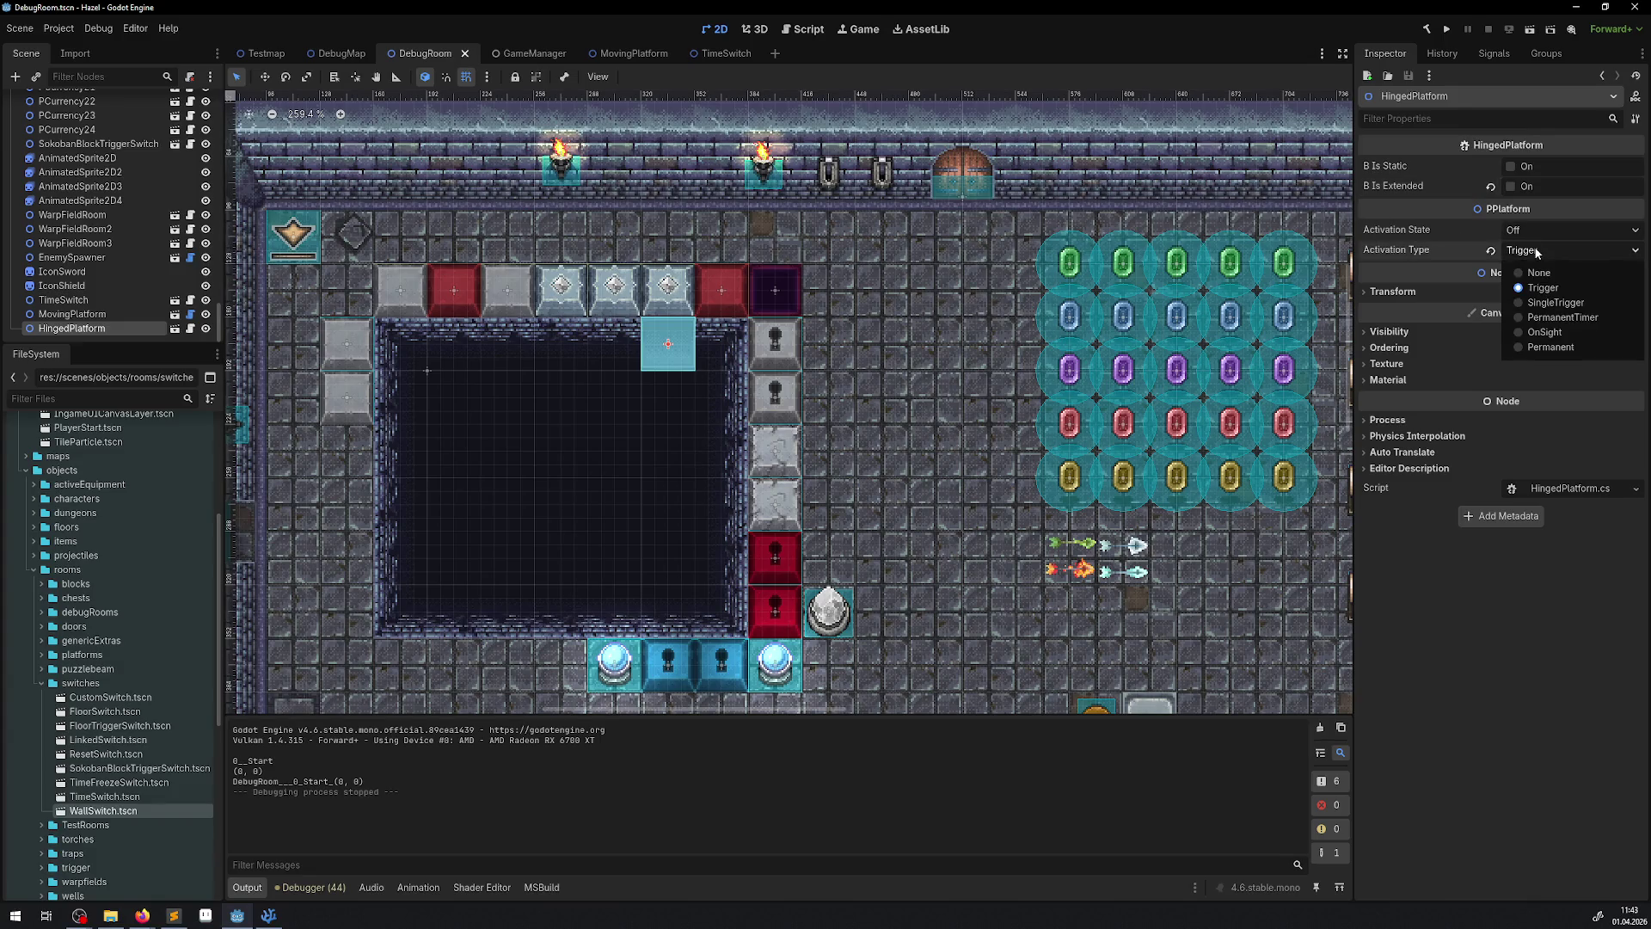
pyautogui.click(1537, 251)
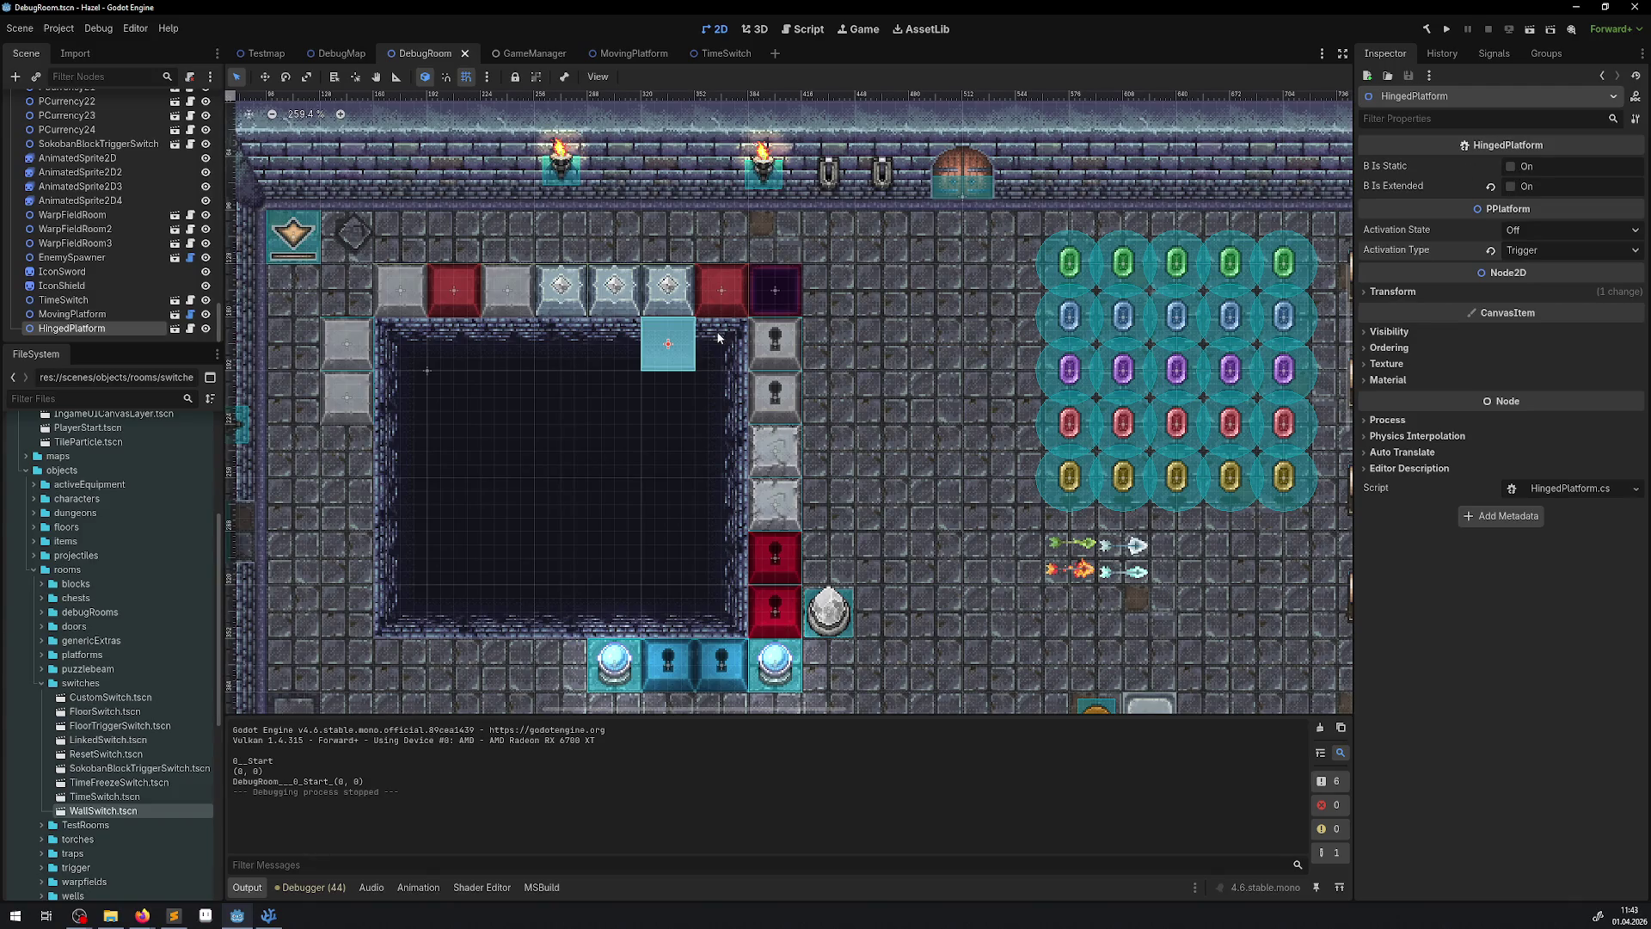
pyautogui.scroll(6, 684, 361)
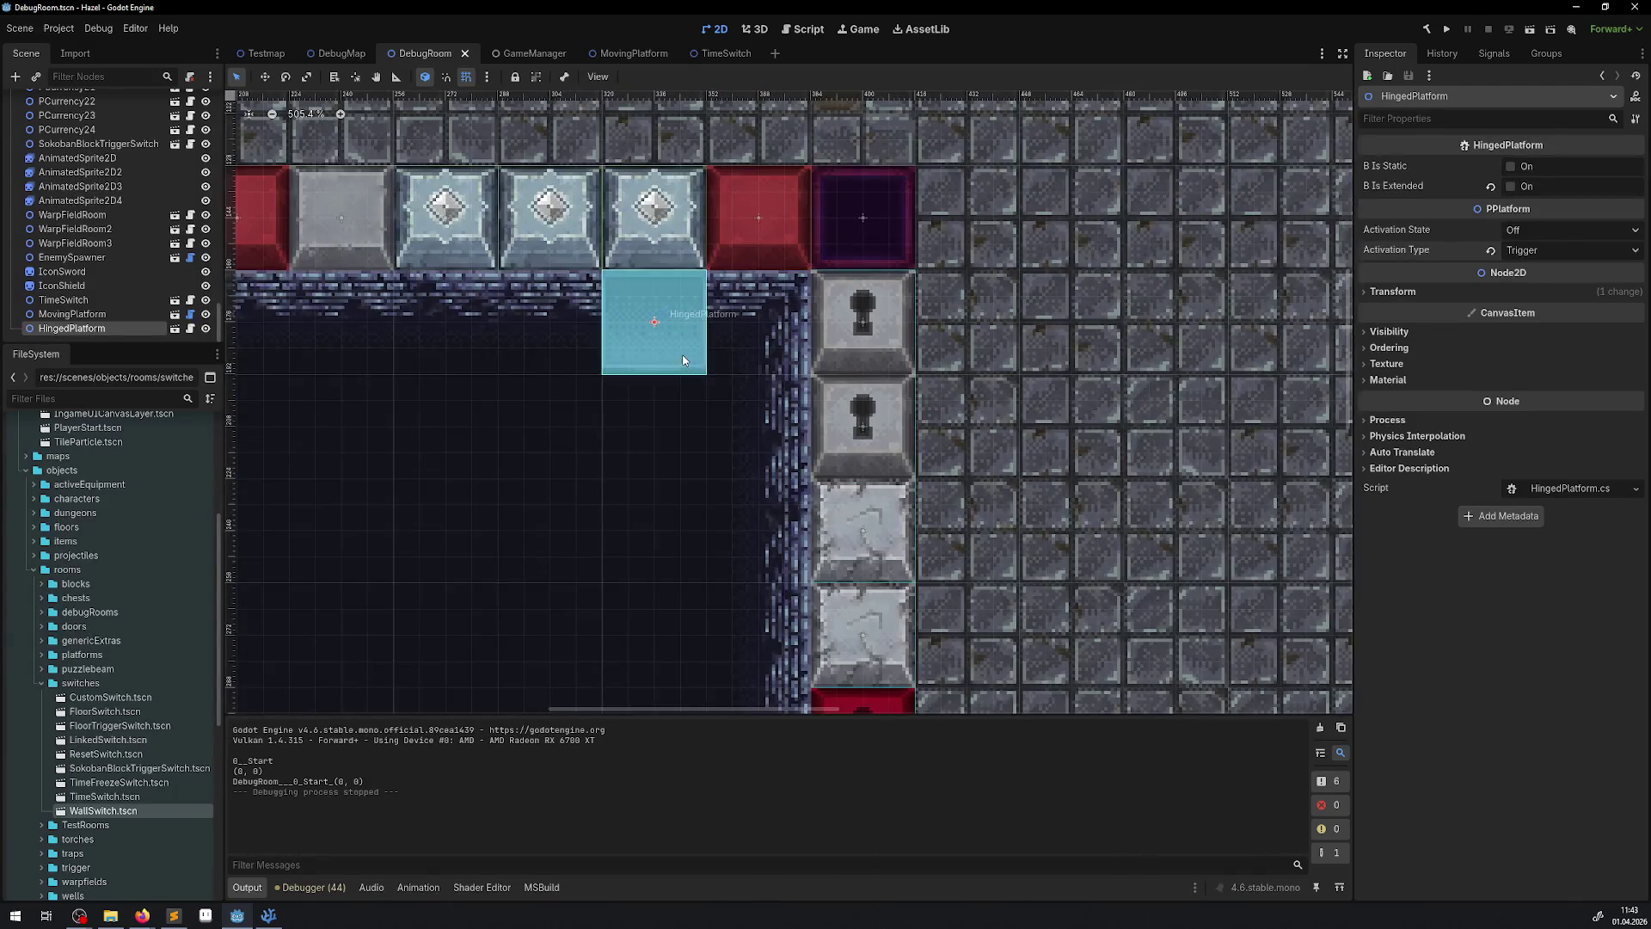
pyautogui.click(193, 329)
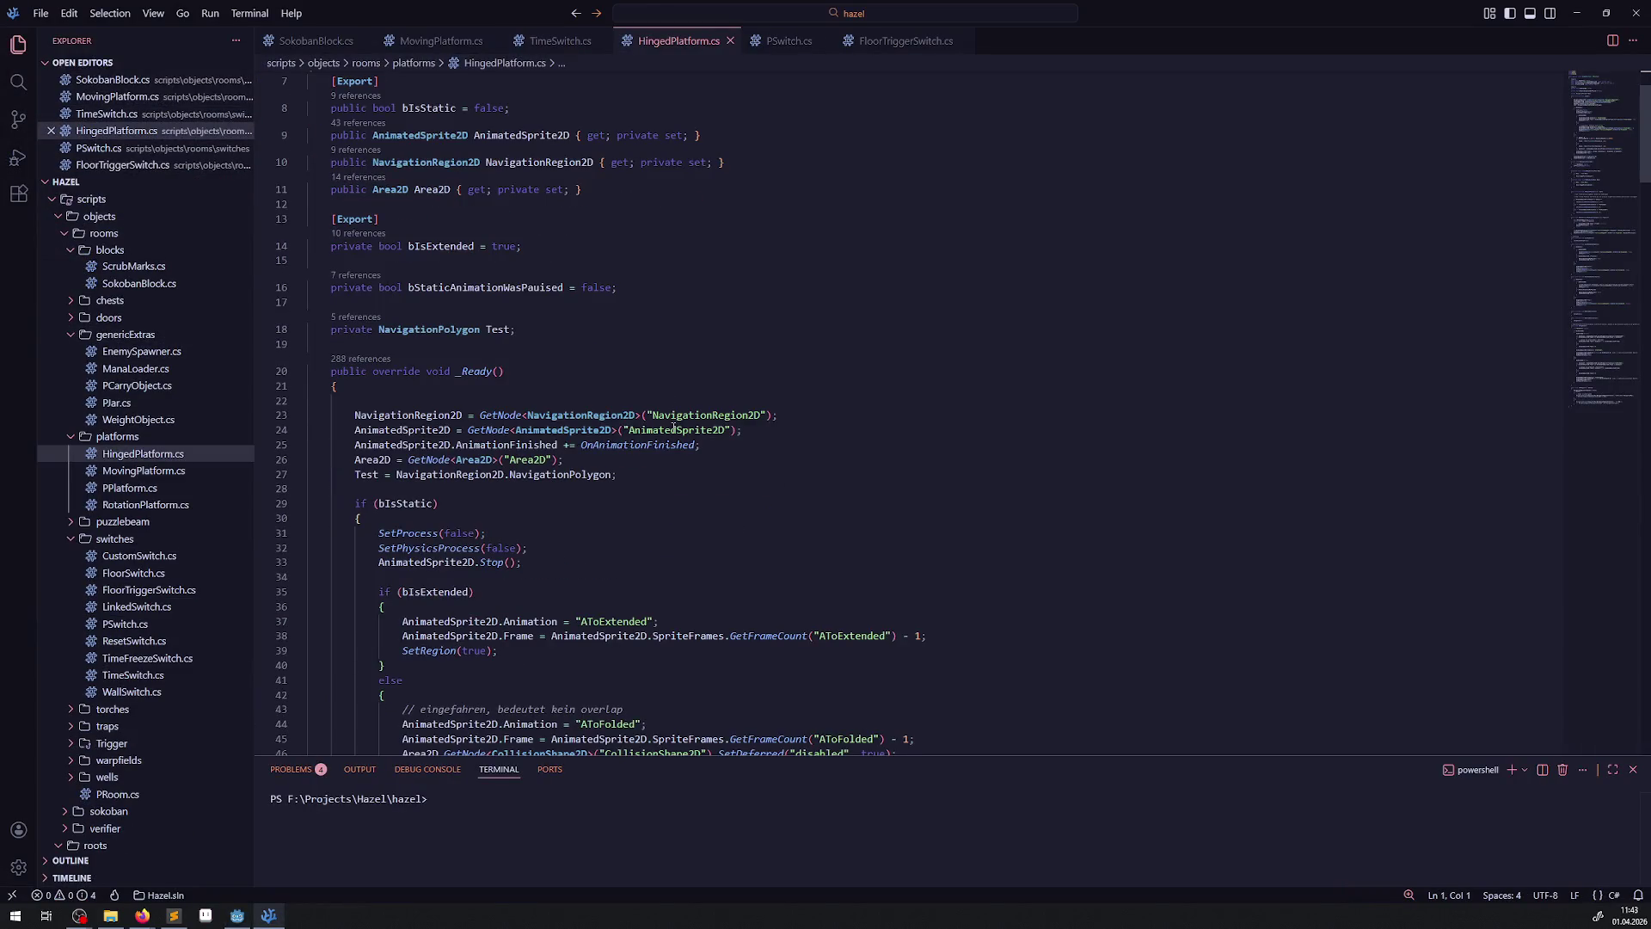
pyautogui.scroll(-3, 619, 456)
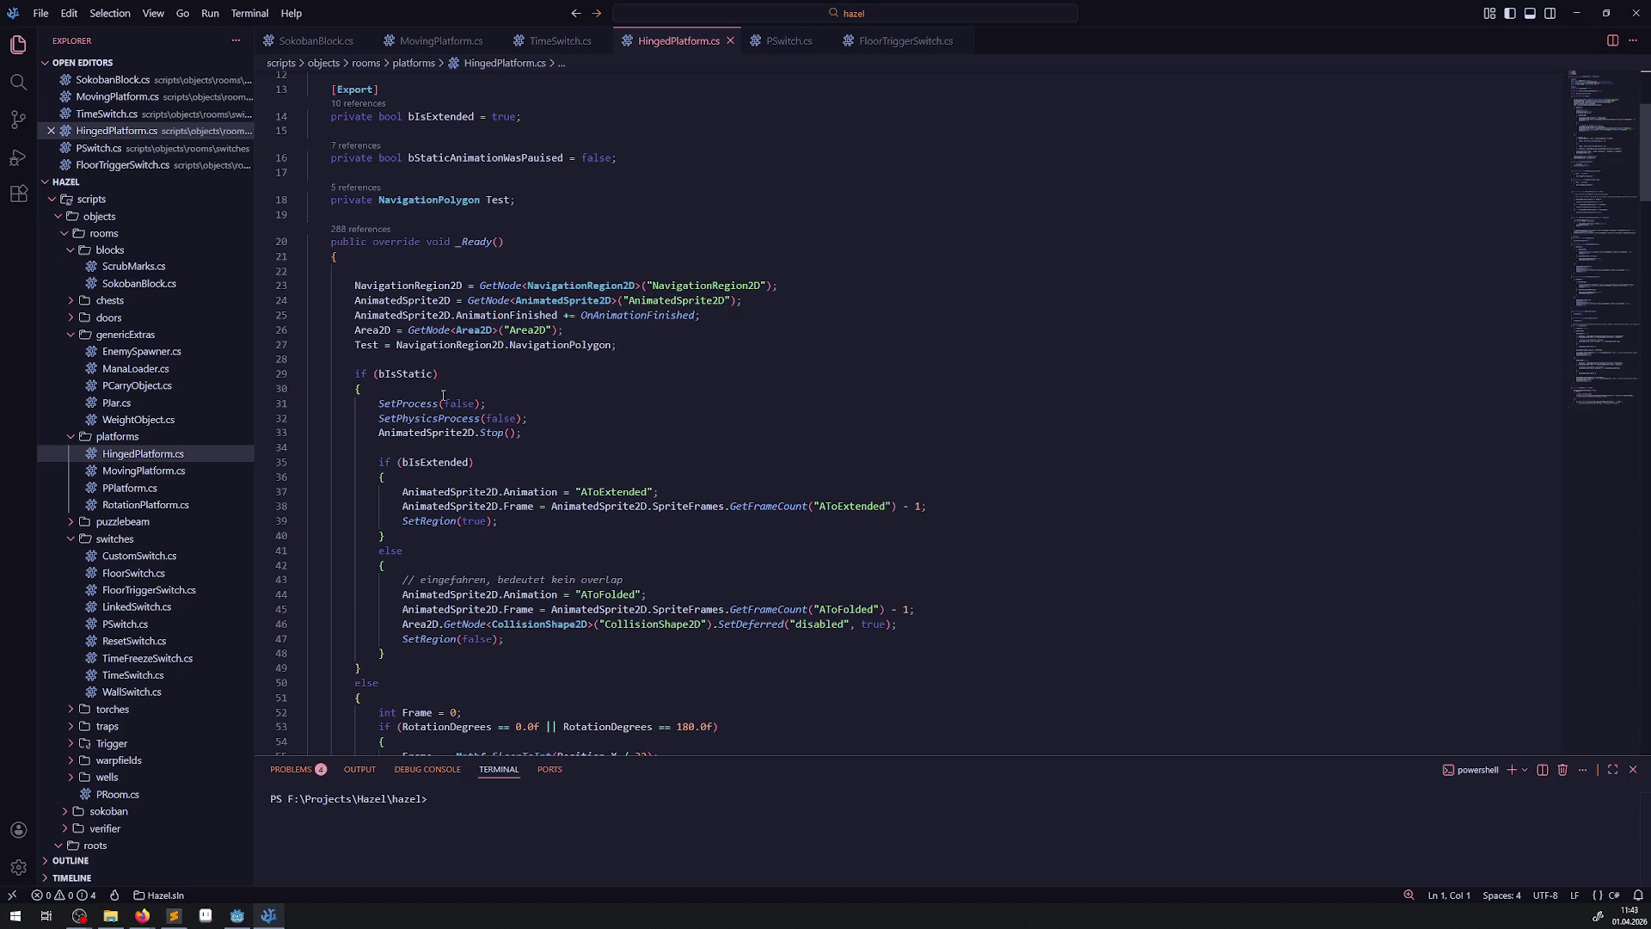
pyautogui.click(397, 374)
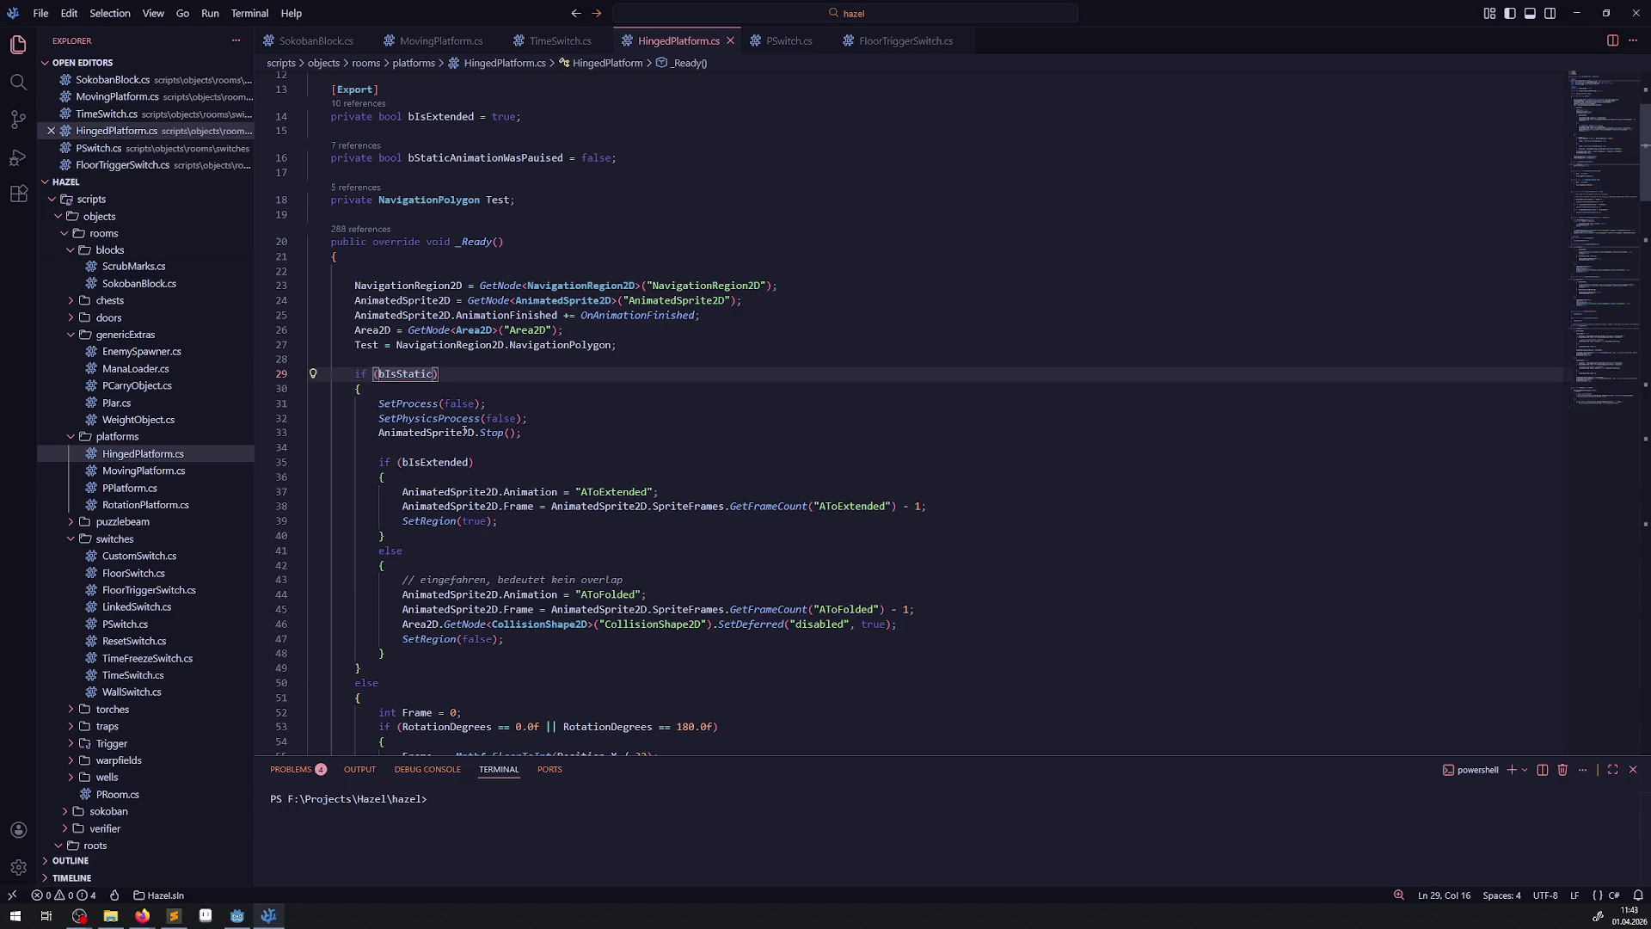
pyautogui.scroll(-20, 624, 509)
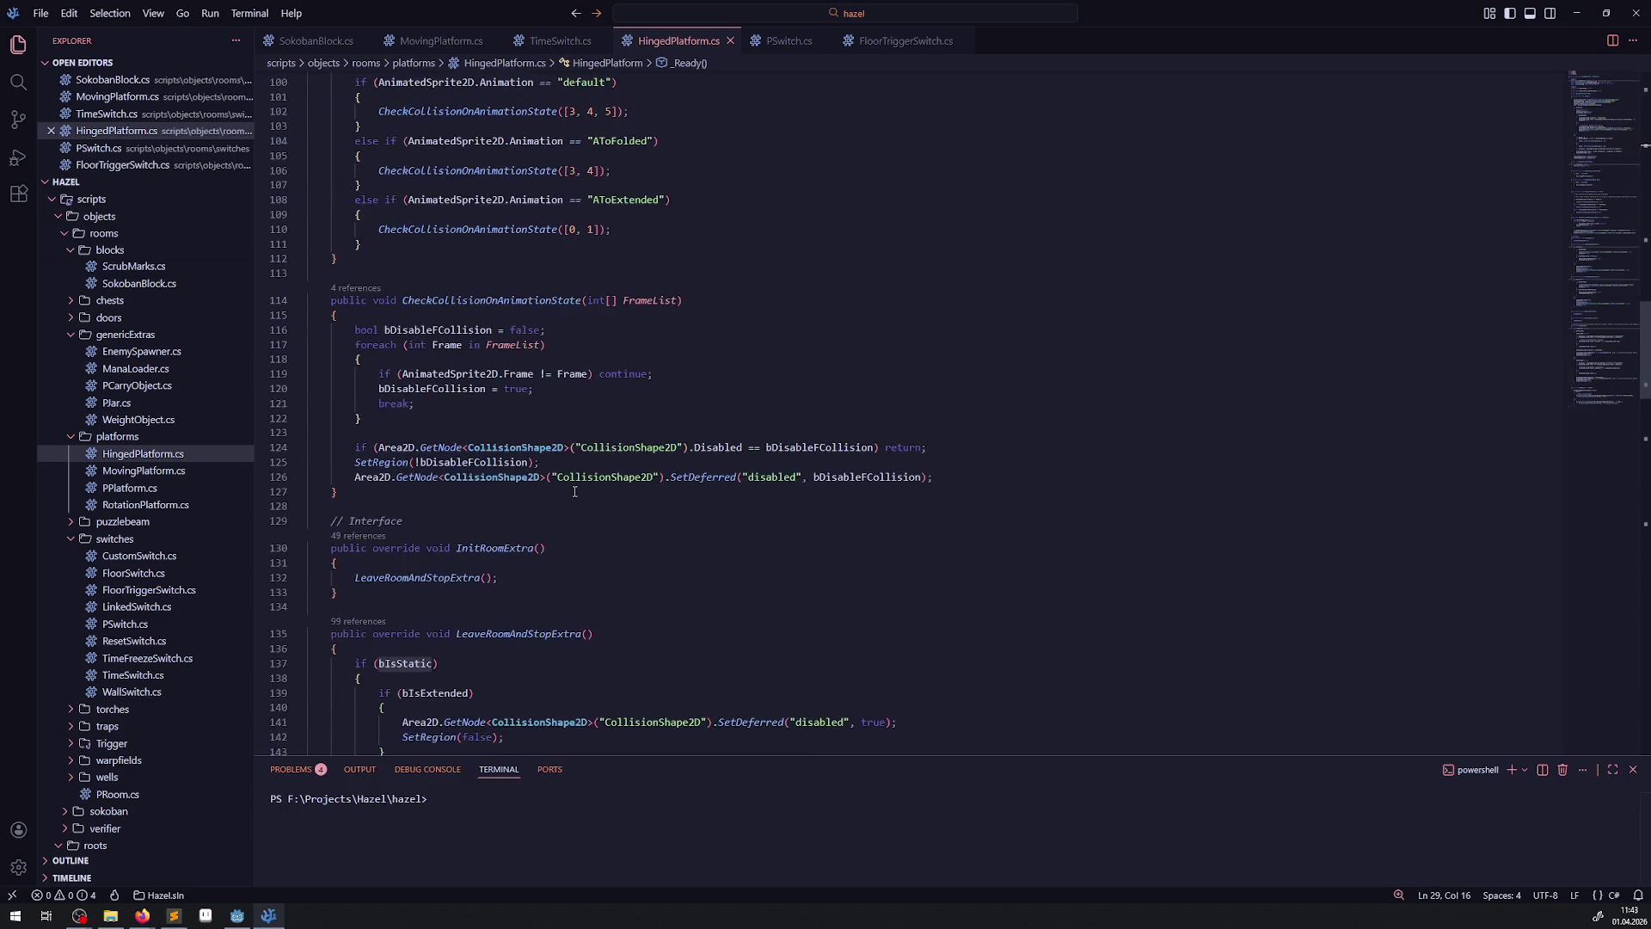
pyautogui.scroll(-3, 597, 475)
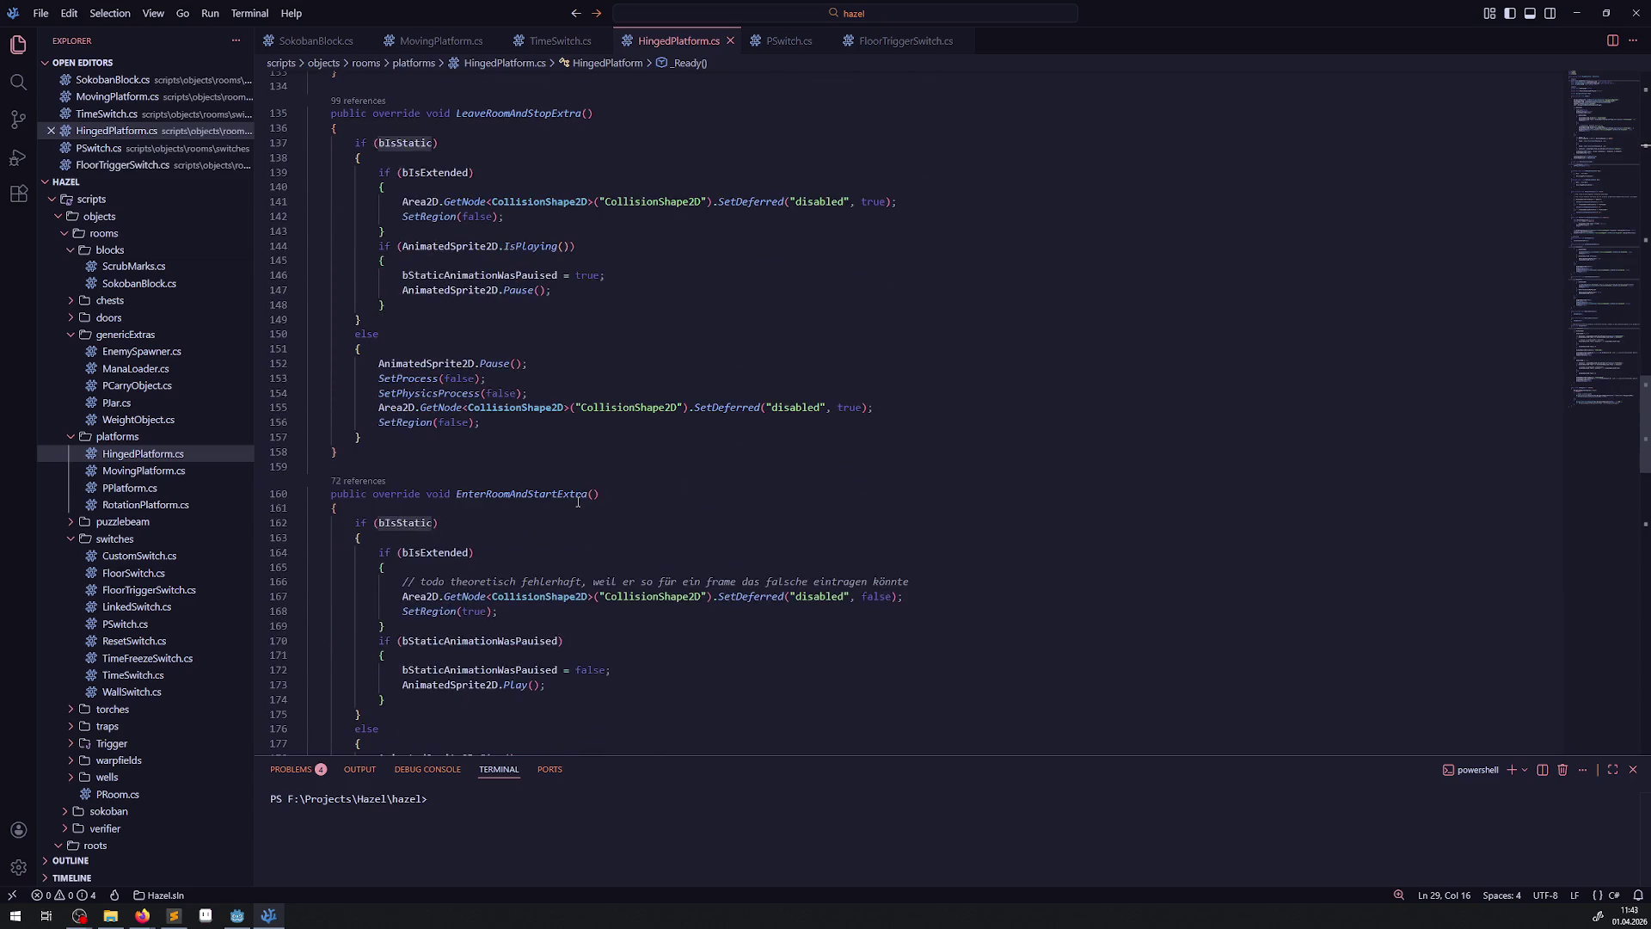
pyautogui.scroll(-18, 495, 507)
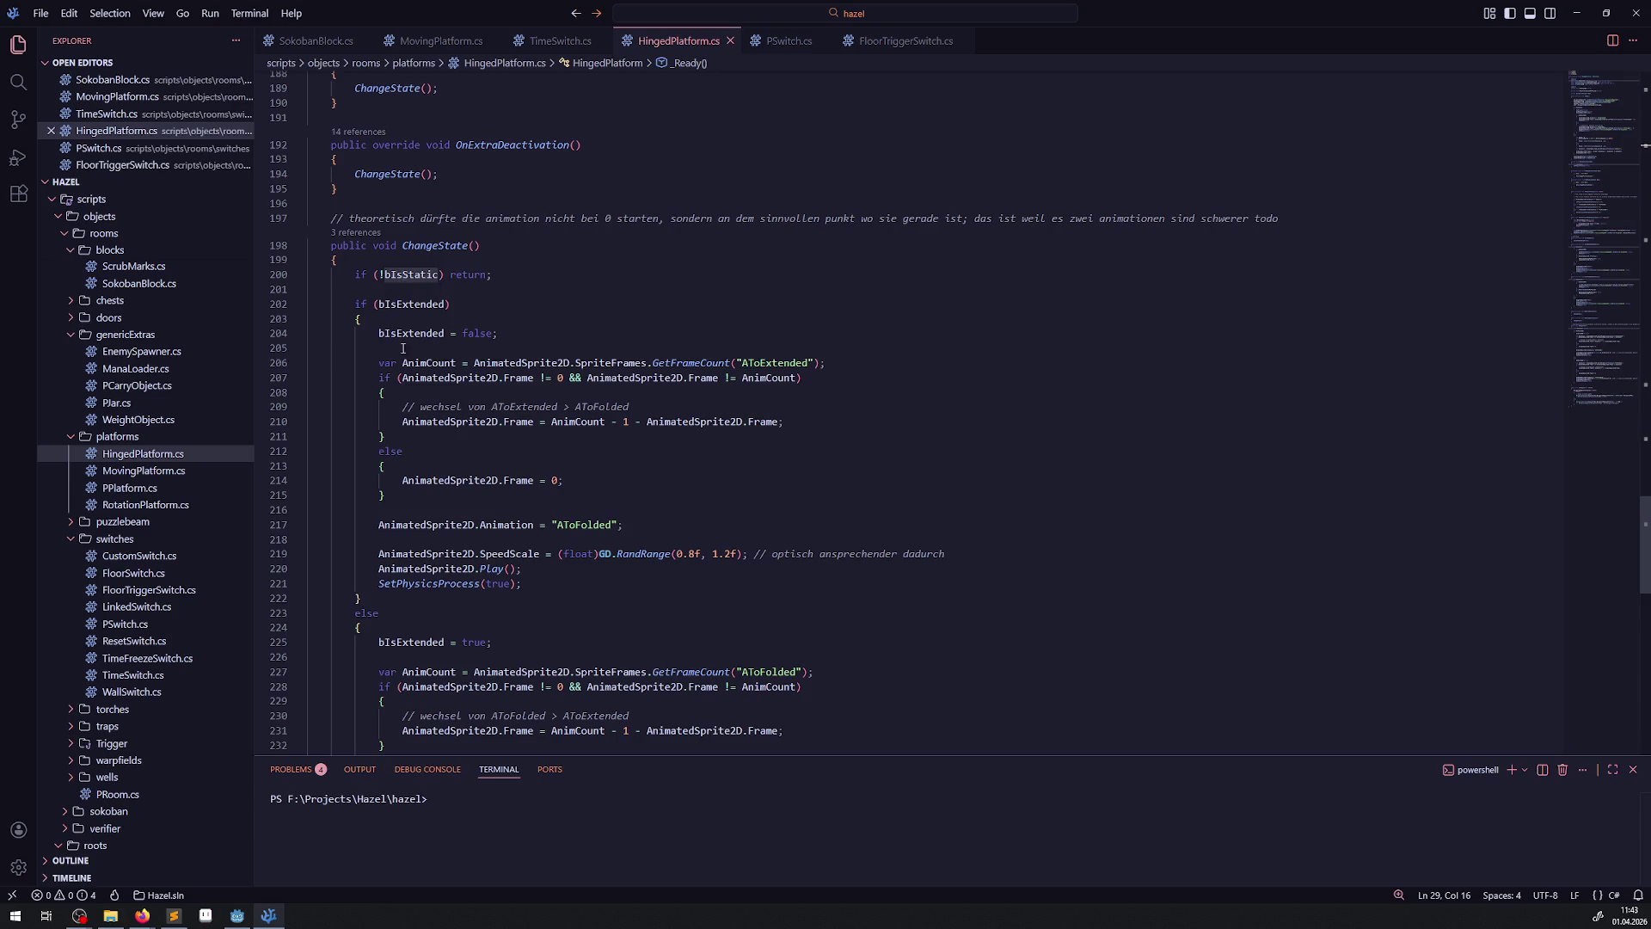
pyautogui.scroll(-2, 534, 542)
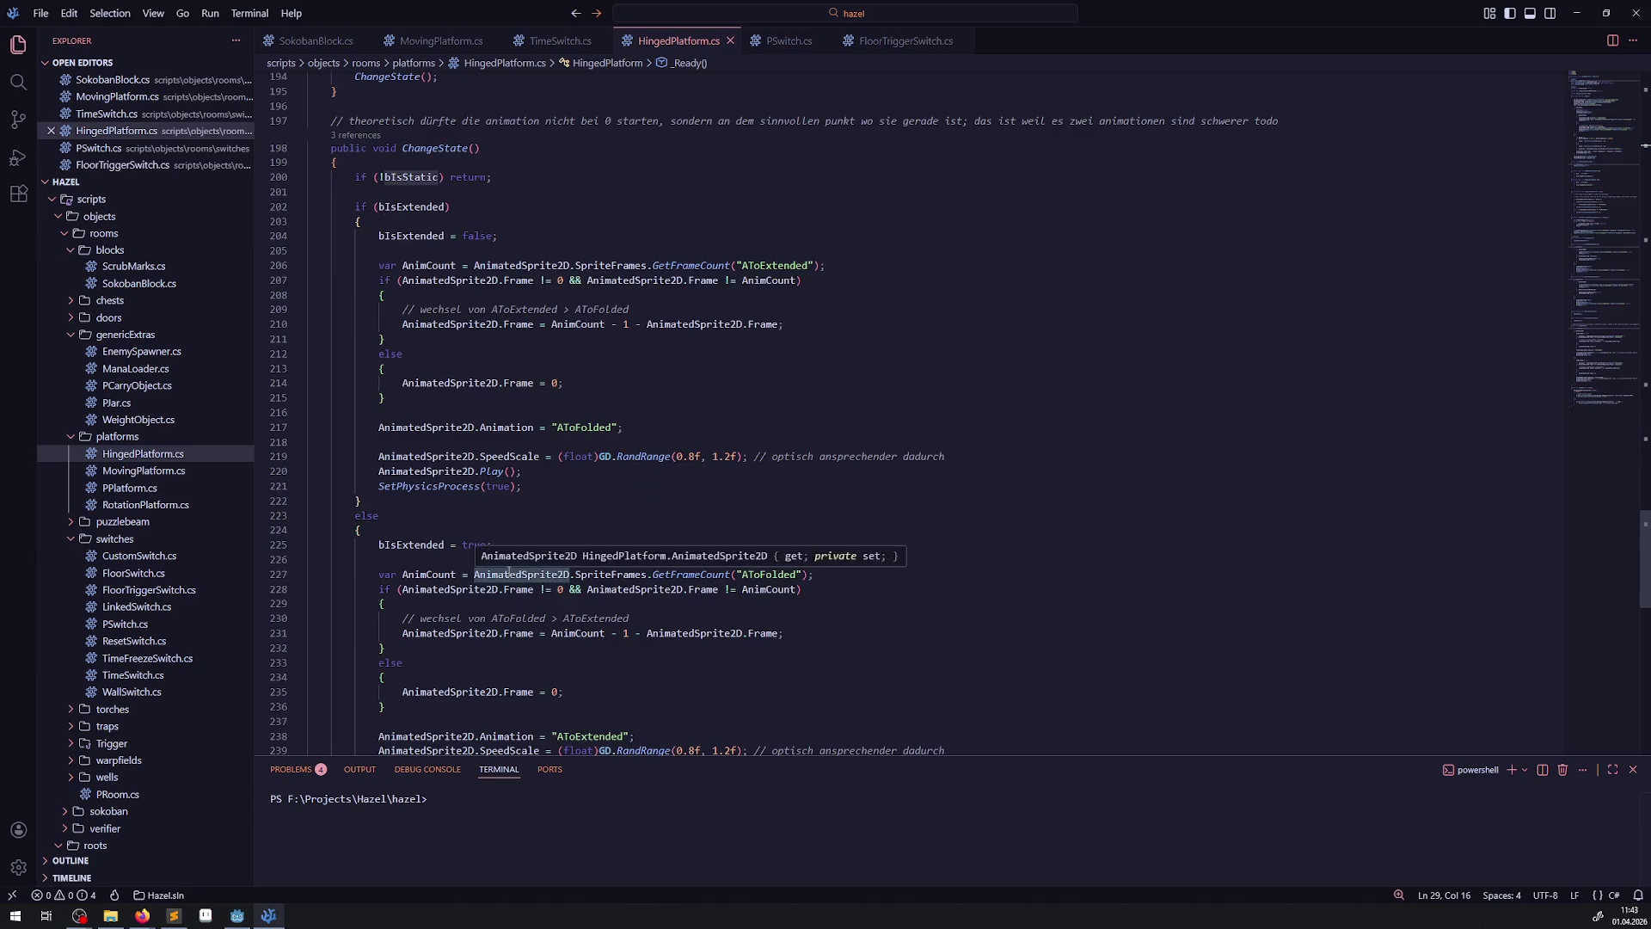
pyautogui.moveTo(510, 573); pyautogui.dragTo(875, 593)
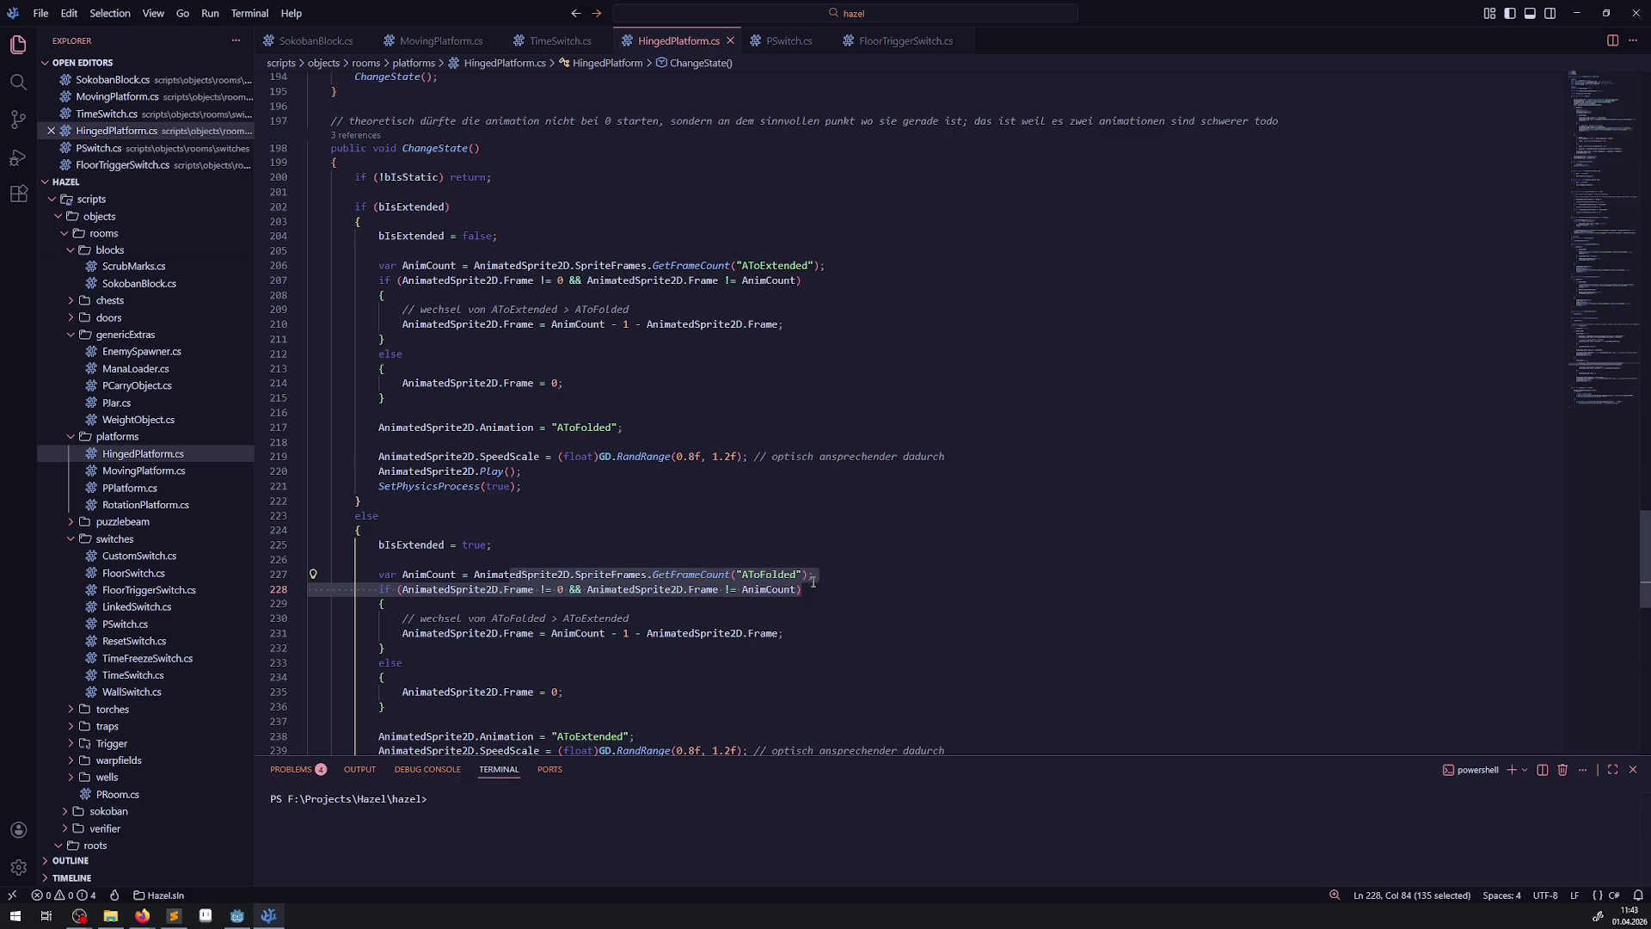
pyautogui.scroll(-2, 851, 562)
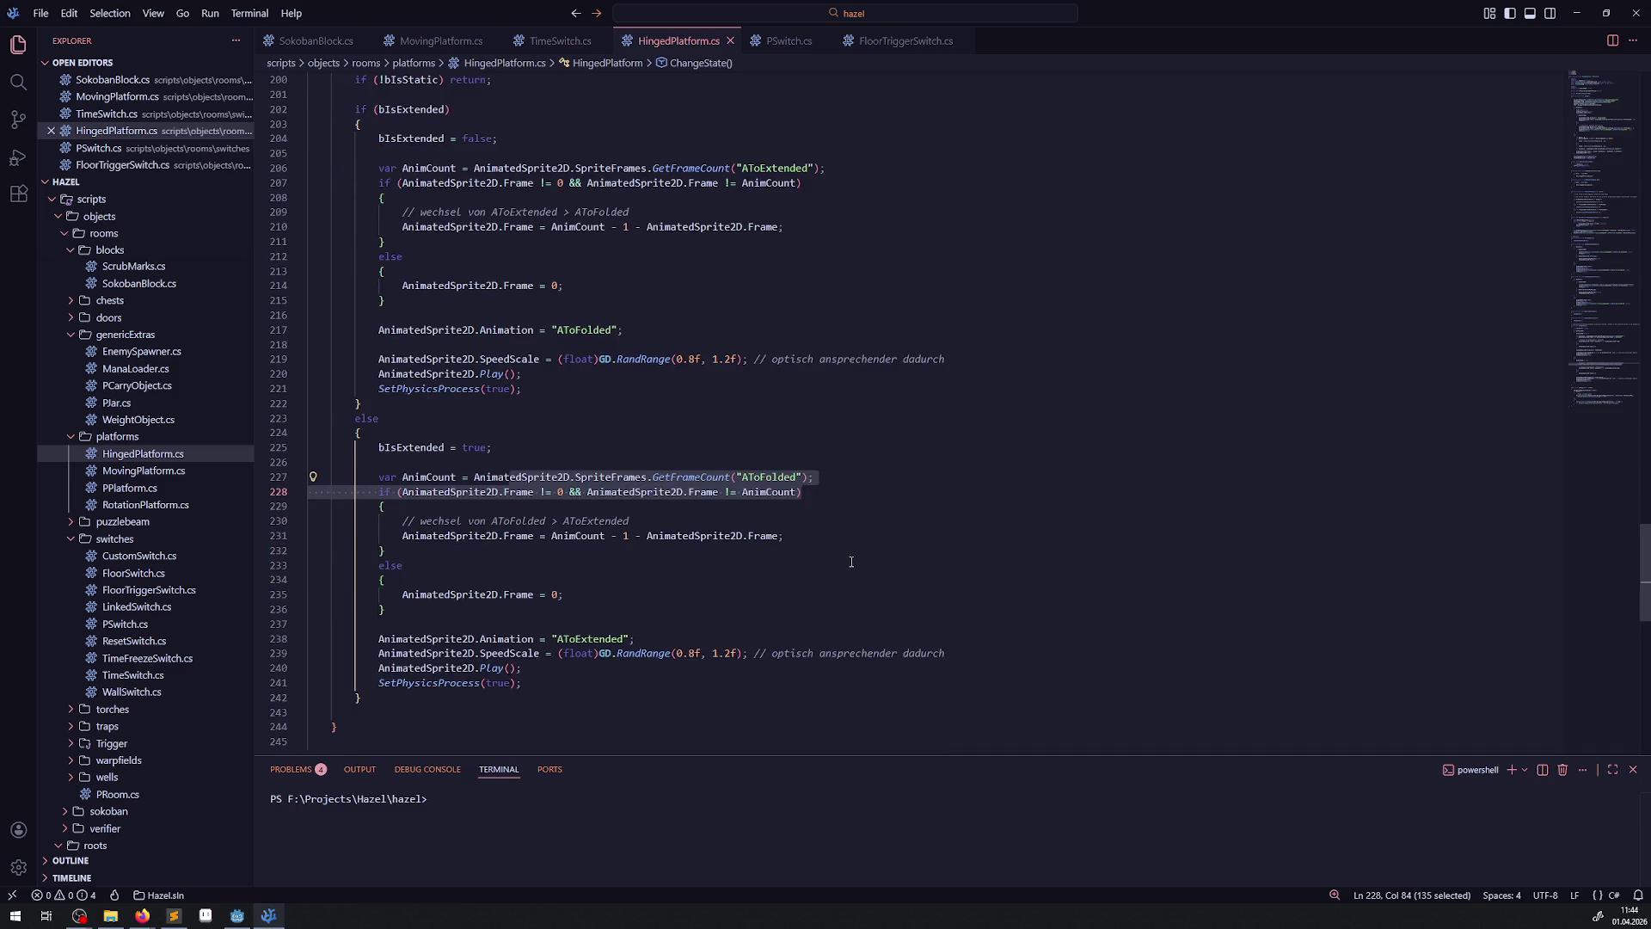
pyautogui.click(237, 915)
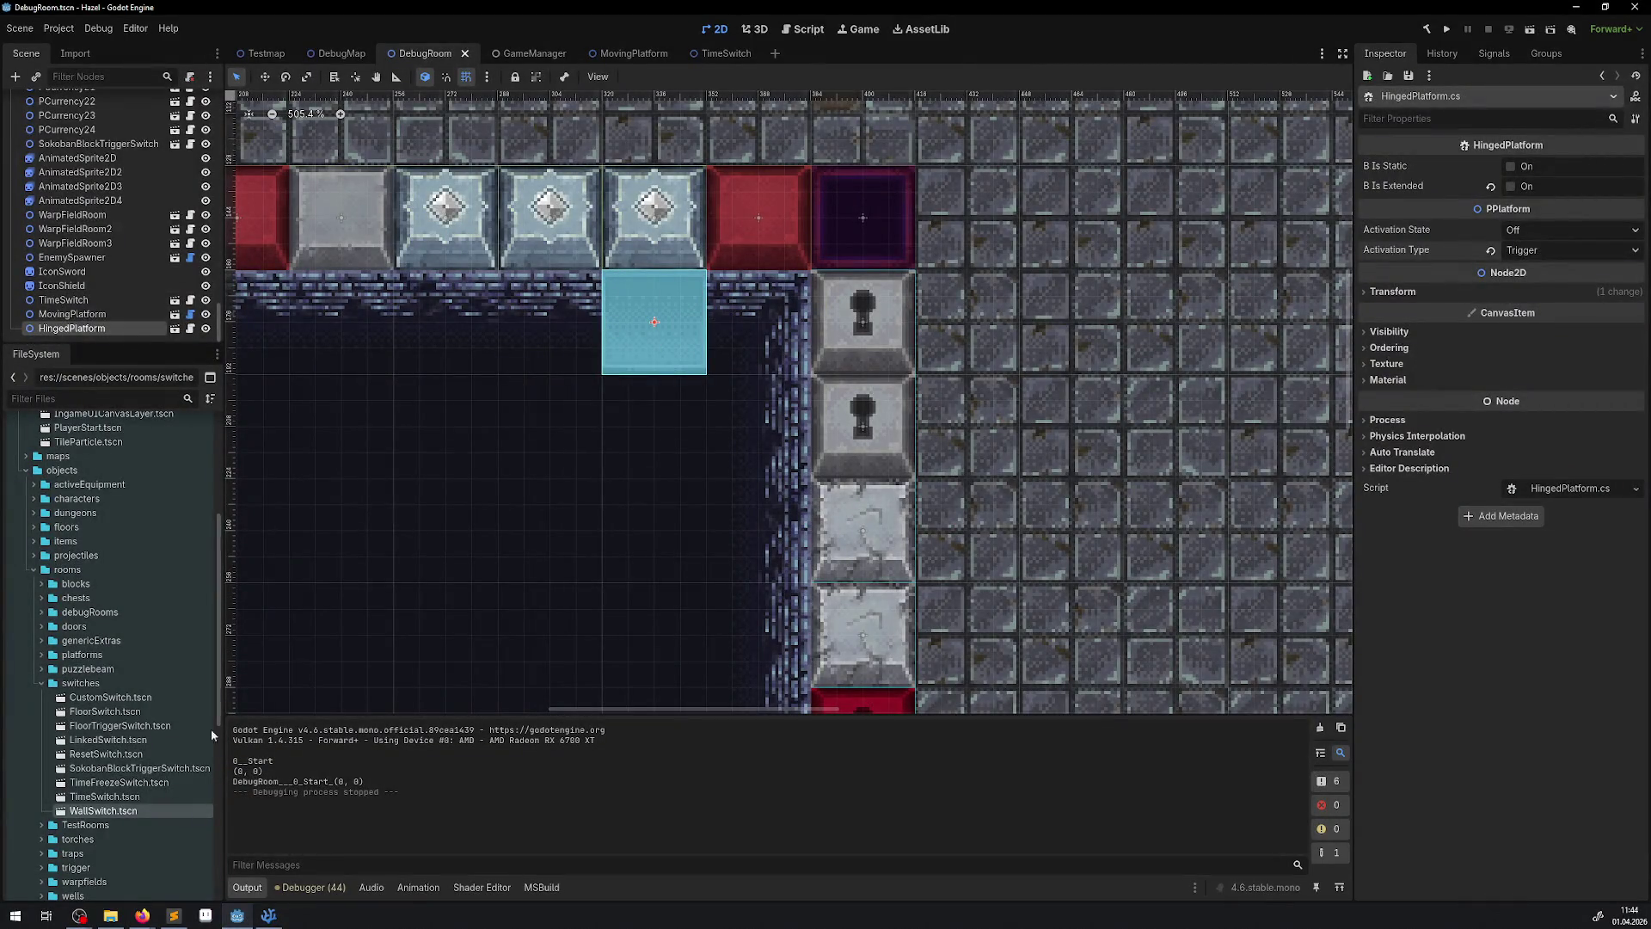
# - Open HingedPlatform.tscn and inspect the AnimatedSprite2D's default animation frames, leaving its position unchanged
pyautogui.click(174, 328)
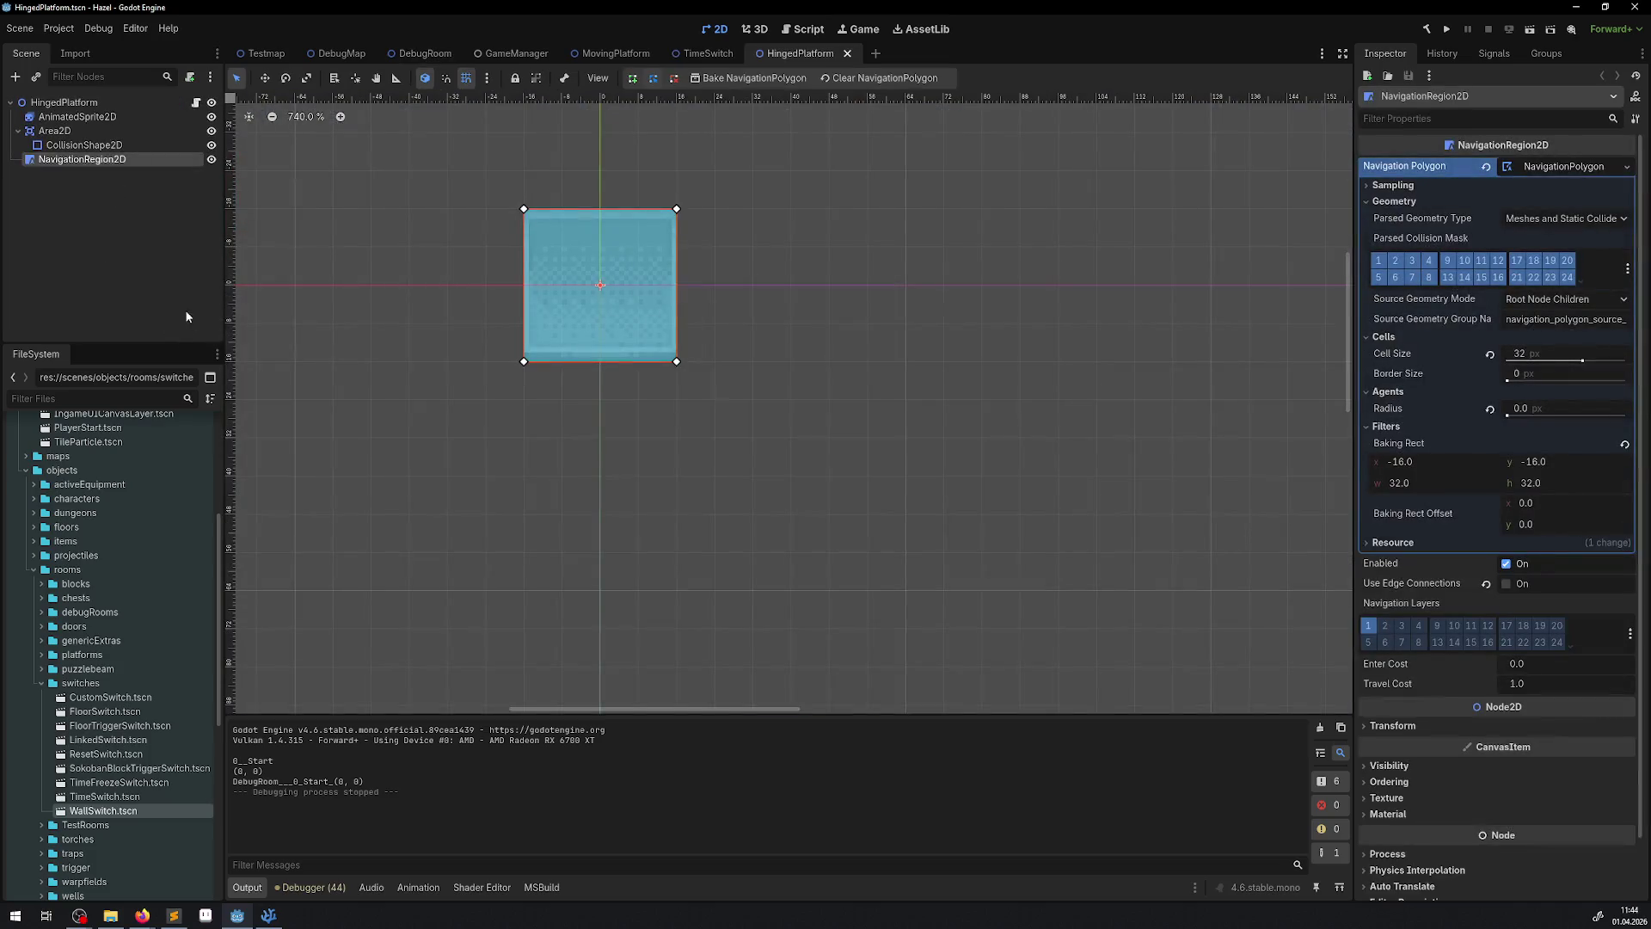
pyautogui.click(73, 117)
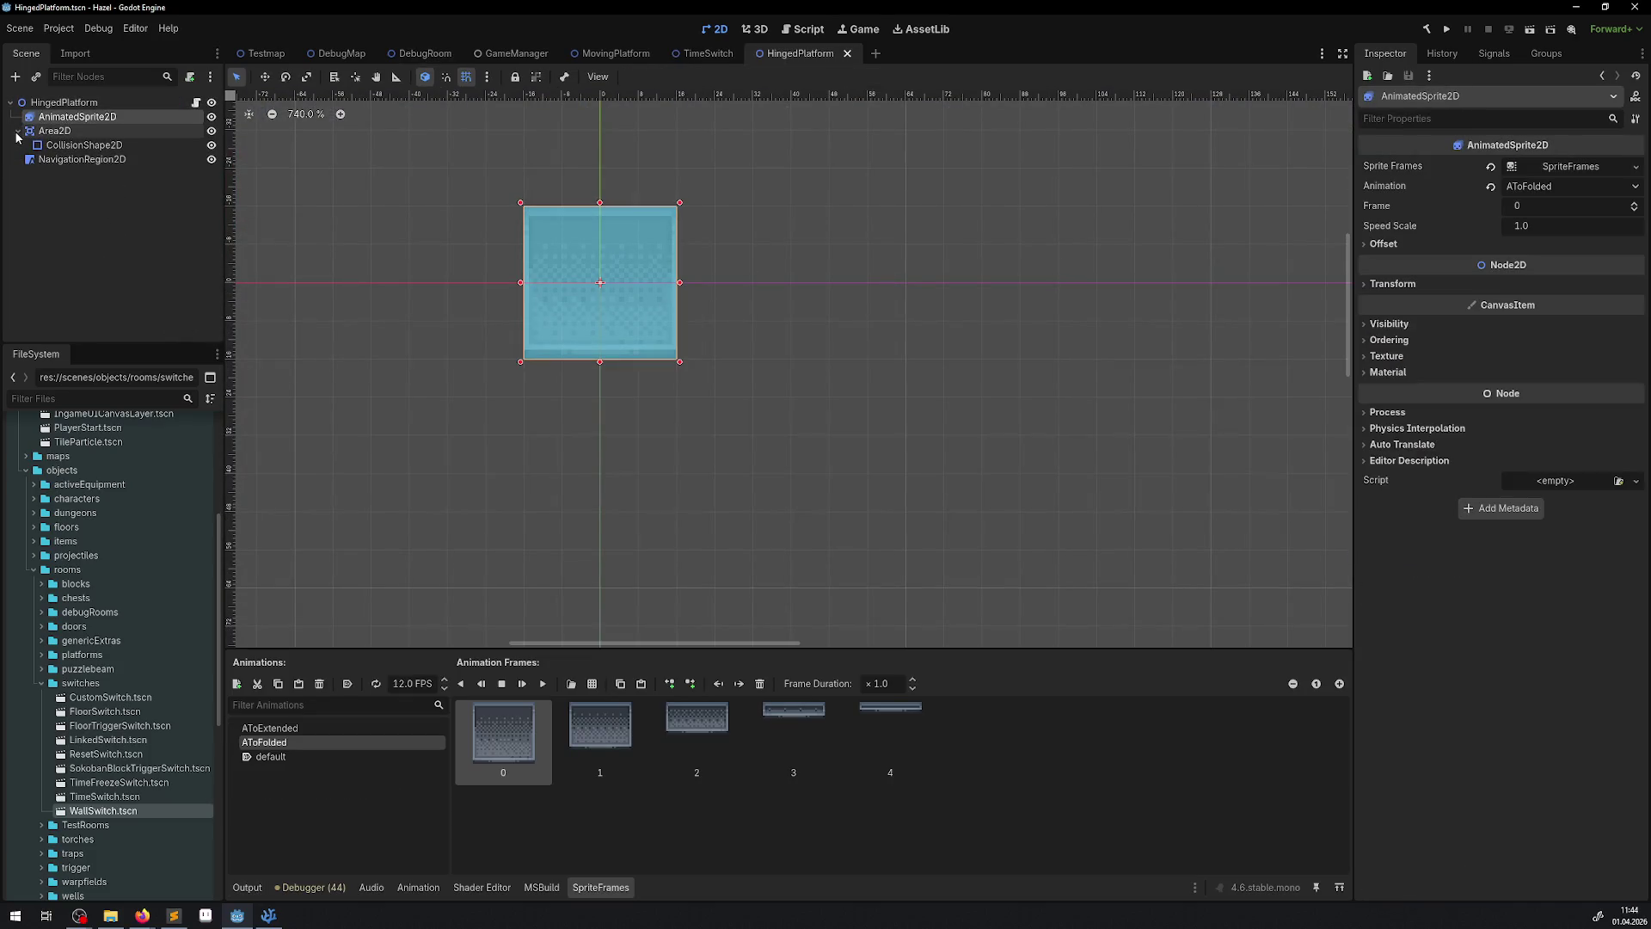
pyautogui.click(296, 756)
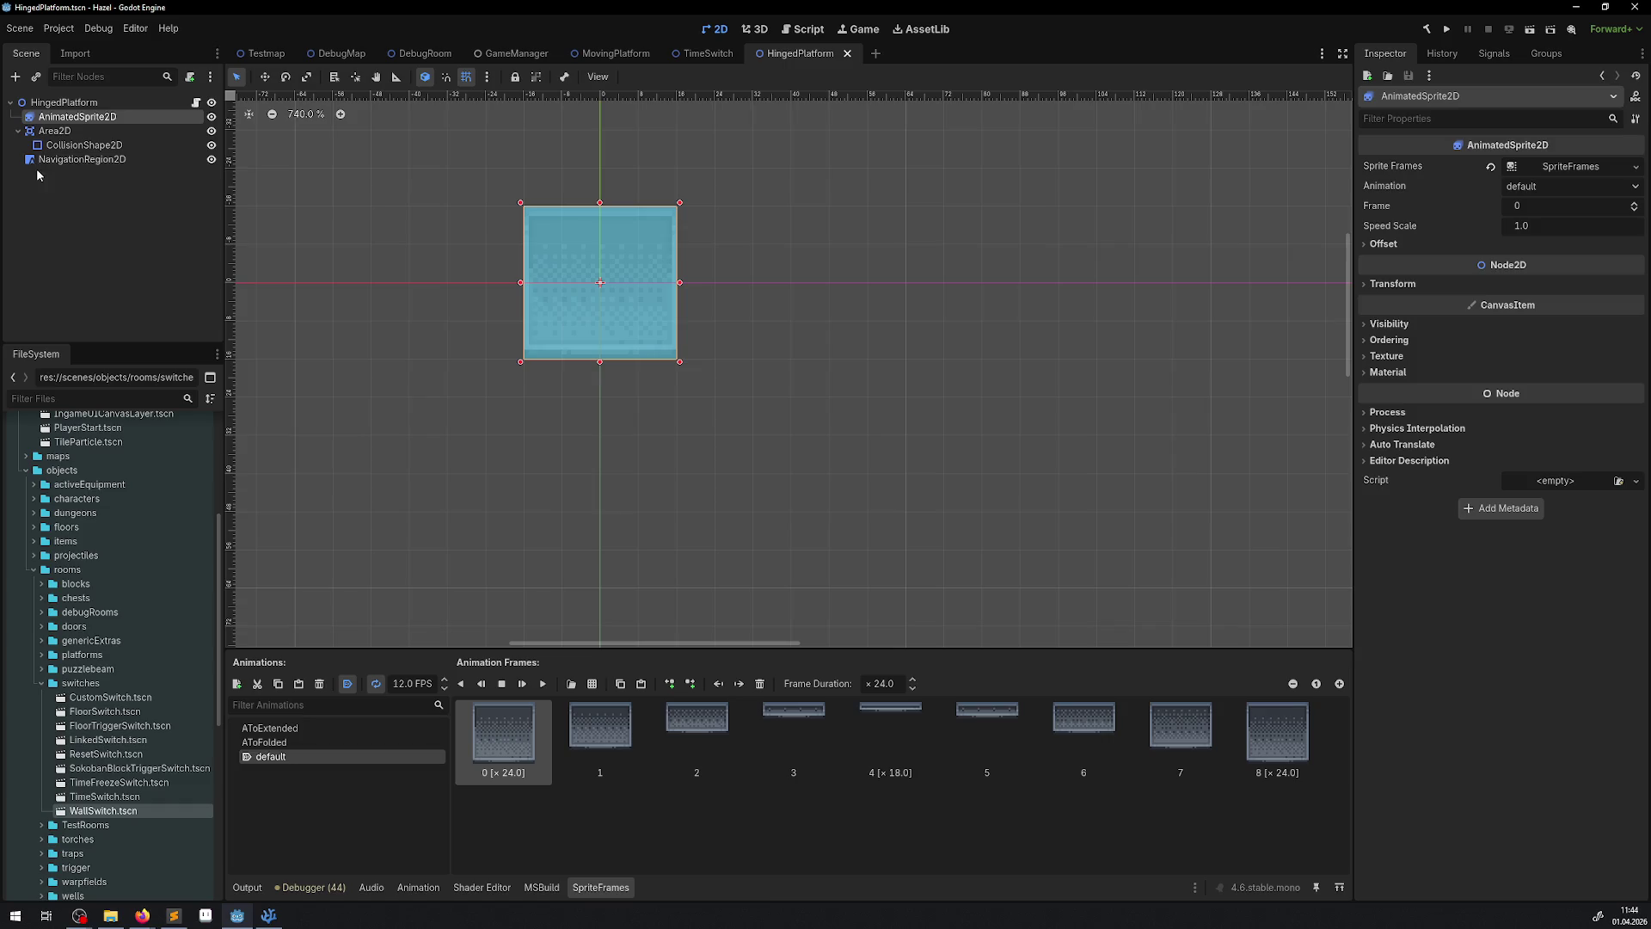
pyautogui.press('Up')
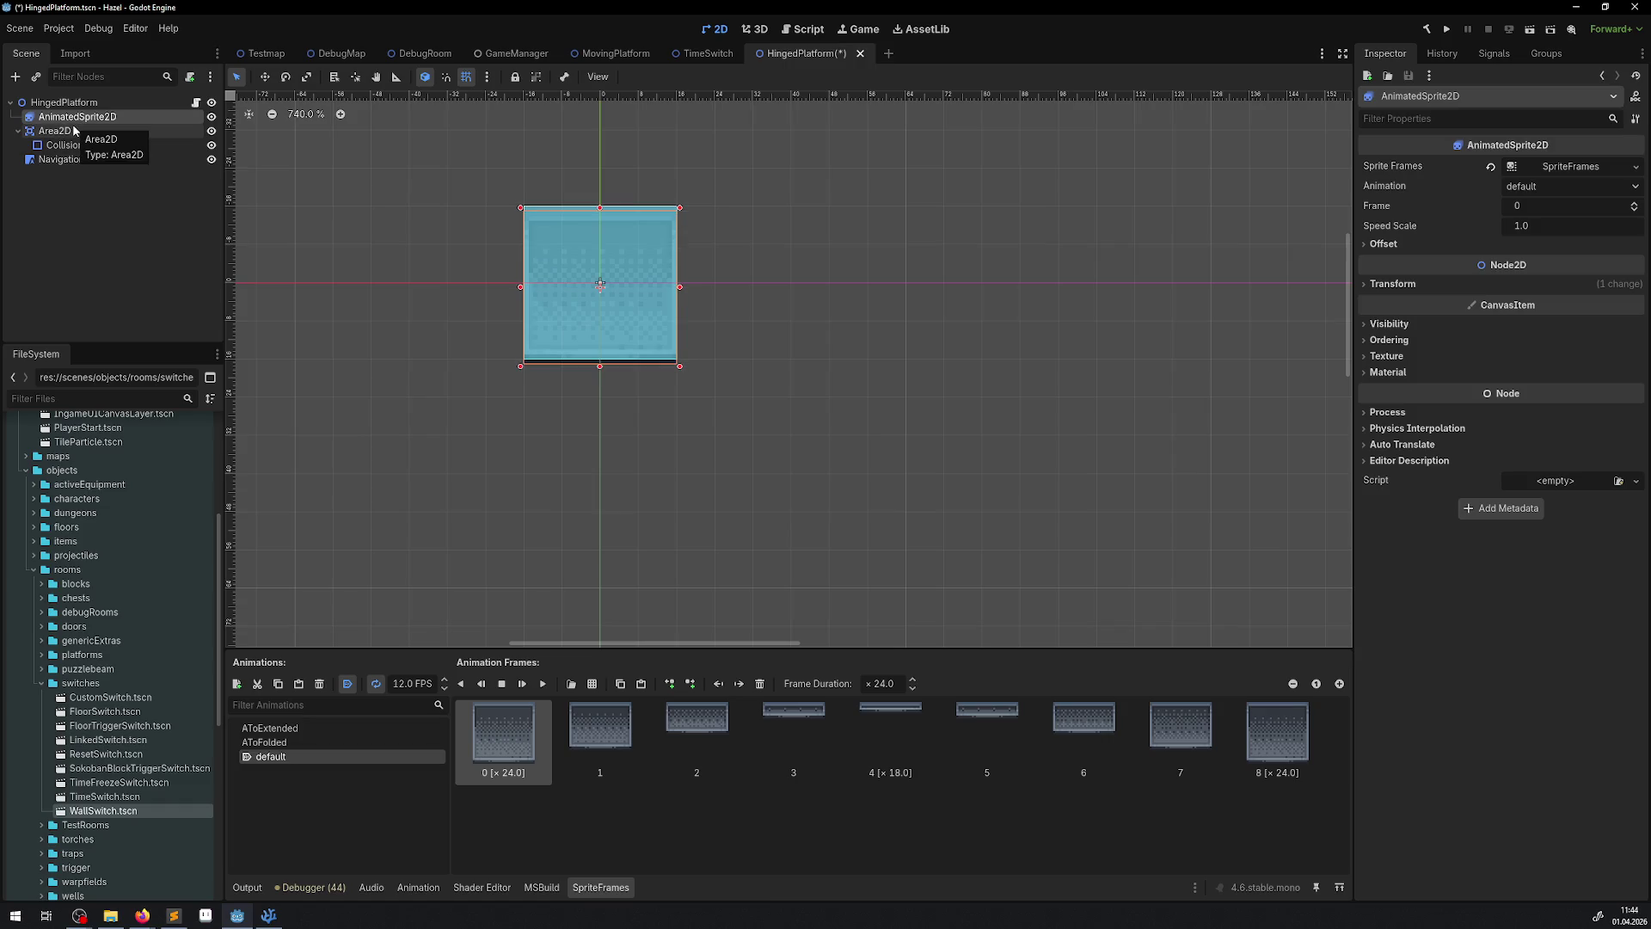
pyautogui.hotkey('ctrl', 'z')
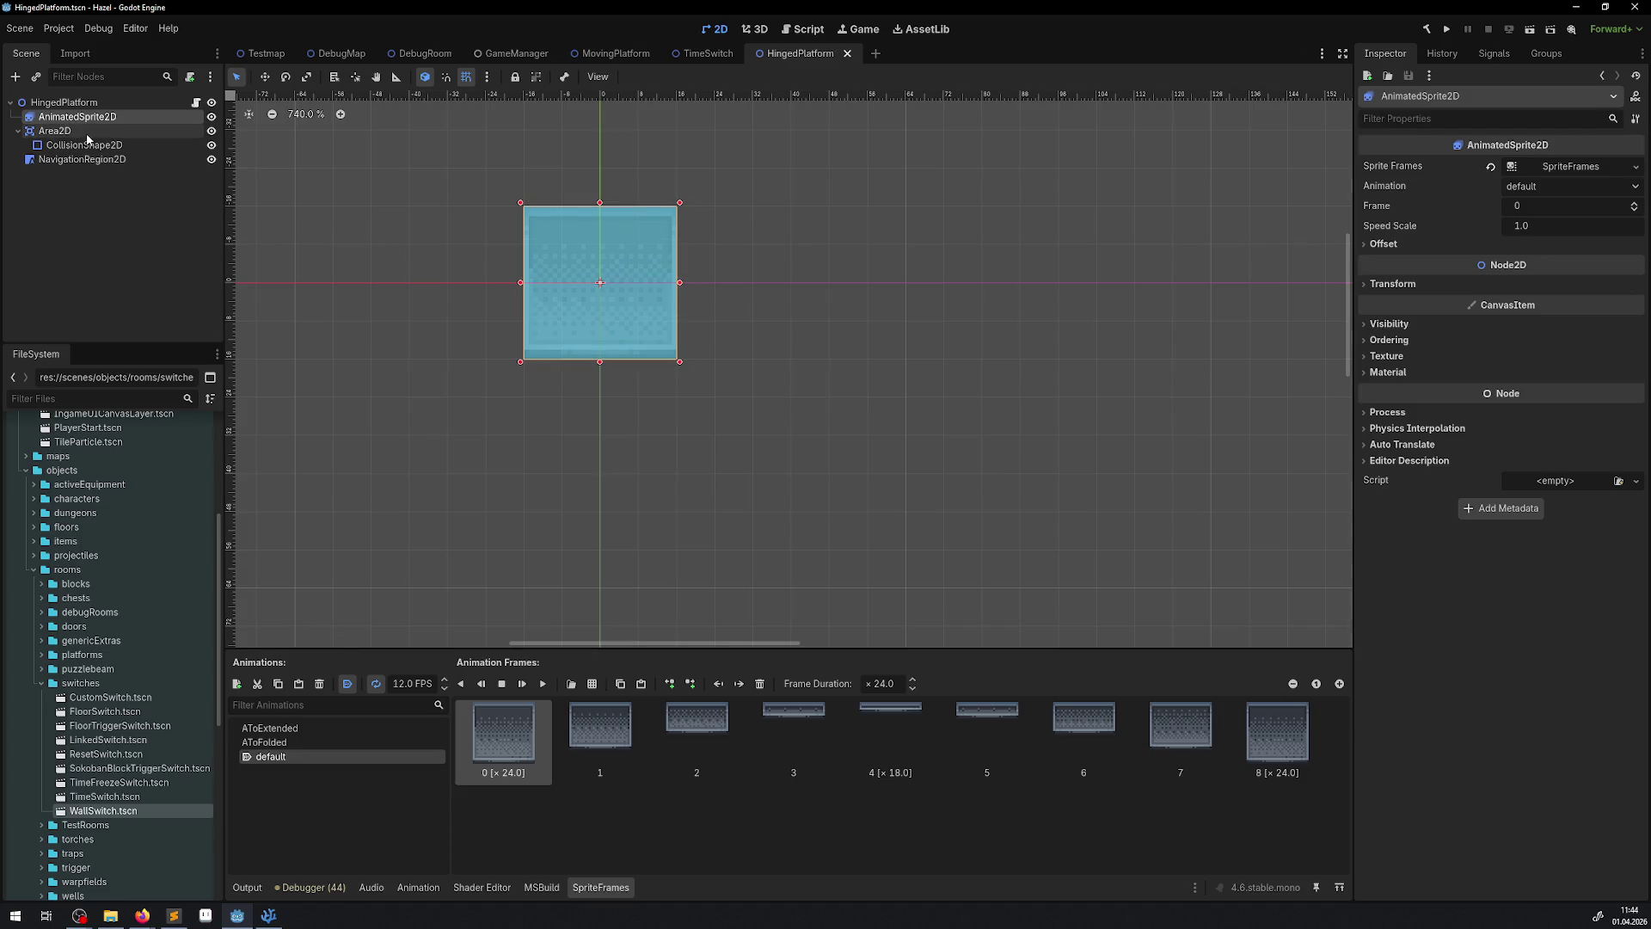
# - Move AnimatedSprite2D below NavigationRegion2D as the last child and save the scene
pyautogui.hotkey('ctrl', 'Down')
pyautogui.hotkey('ctrl', 'Down')
pyautogui.hotkey('ctrl', 's')
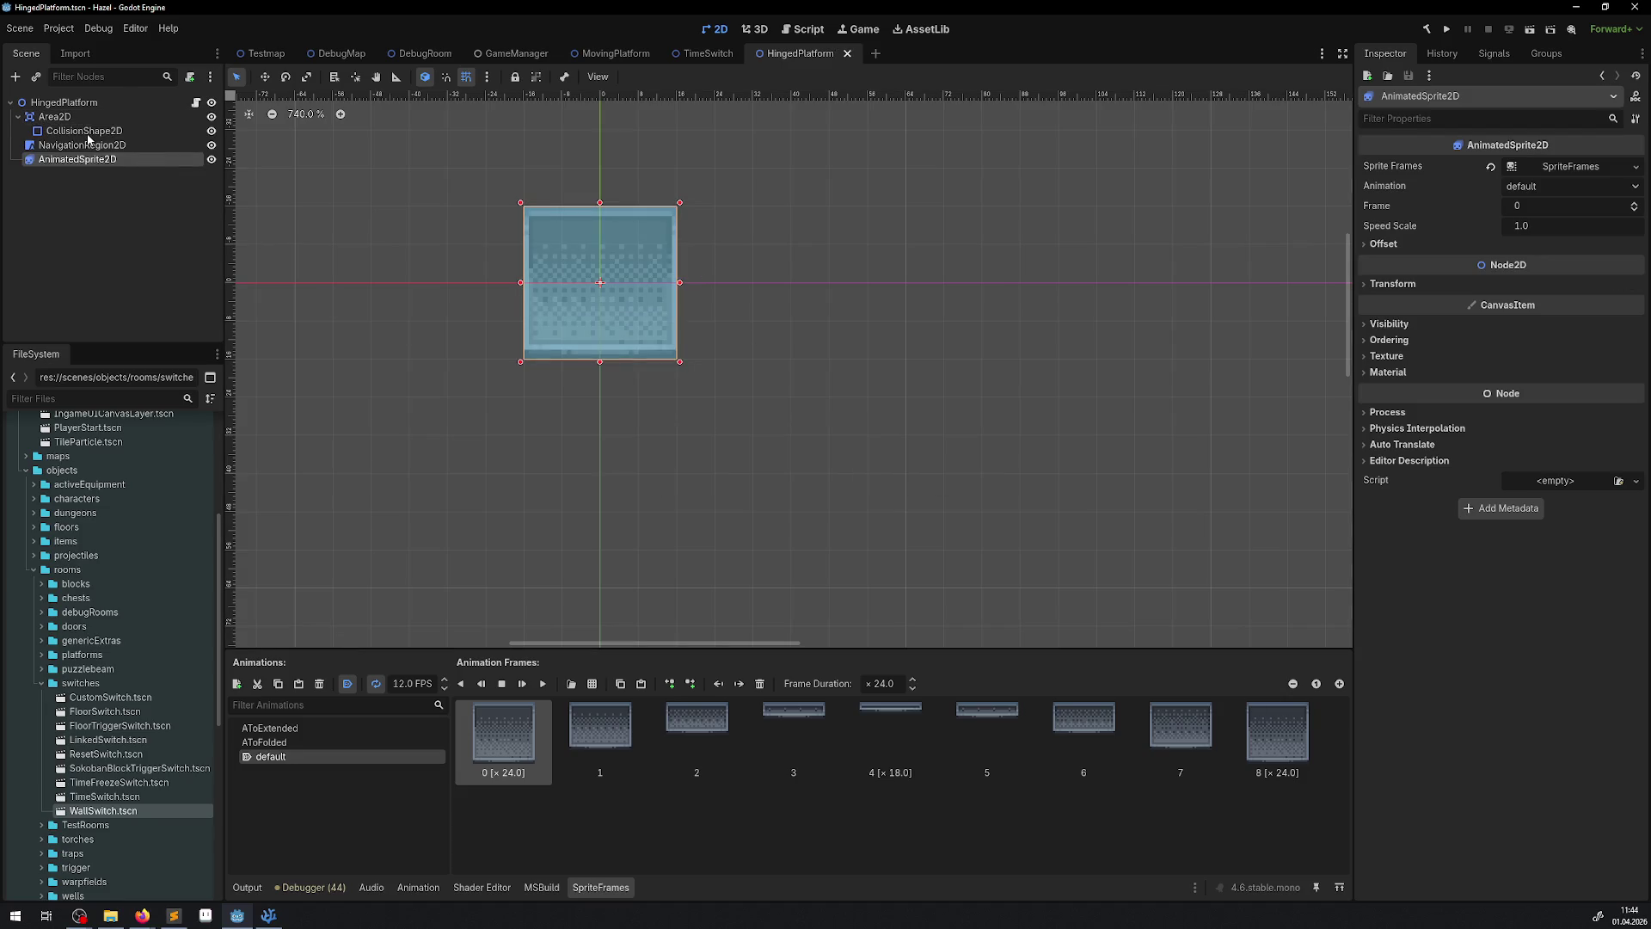
pyautogui.click(18, 116)
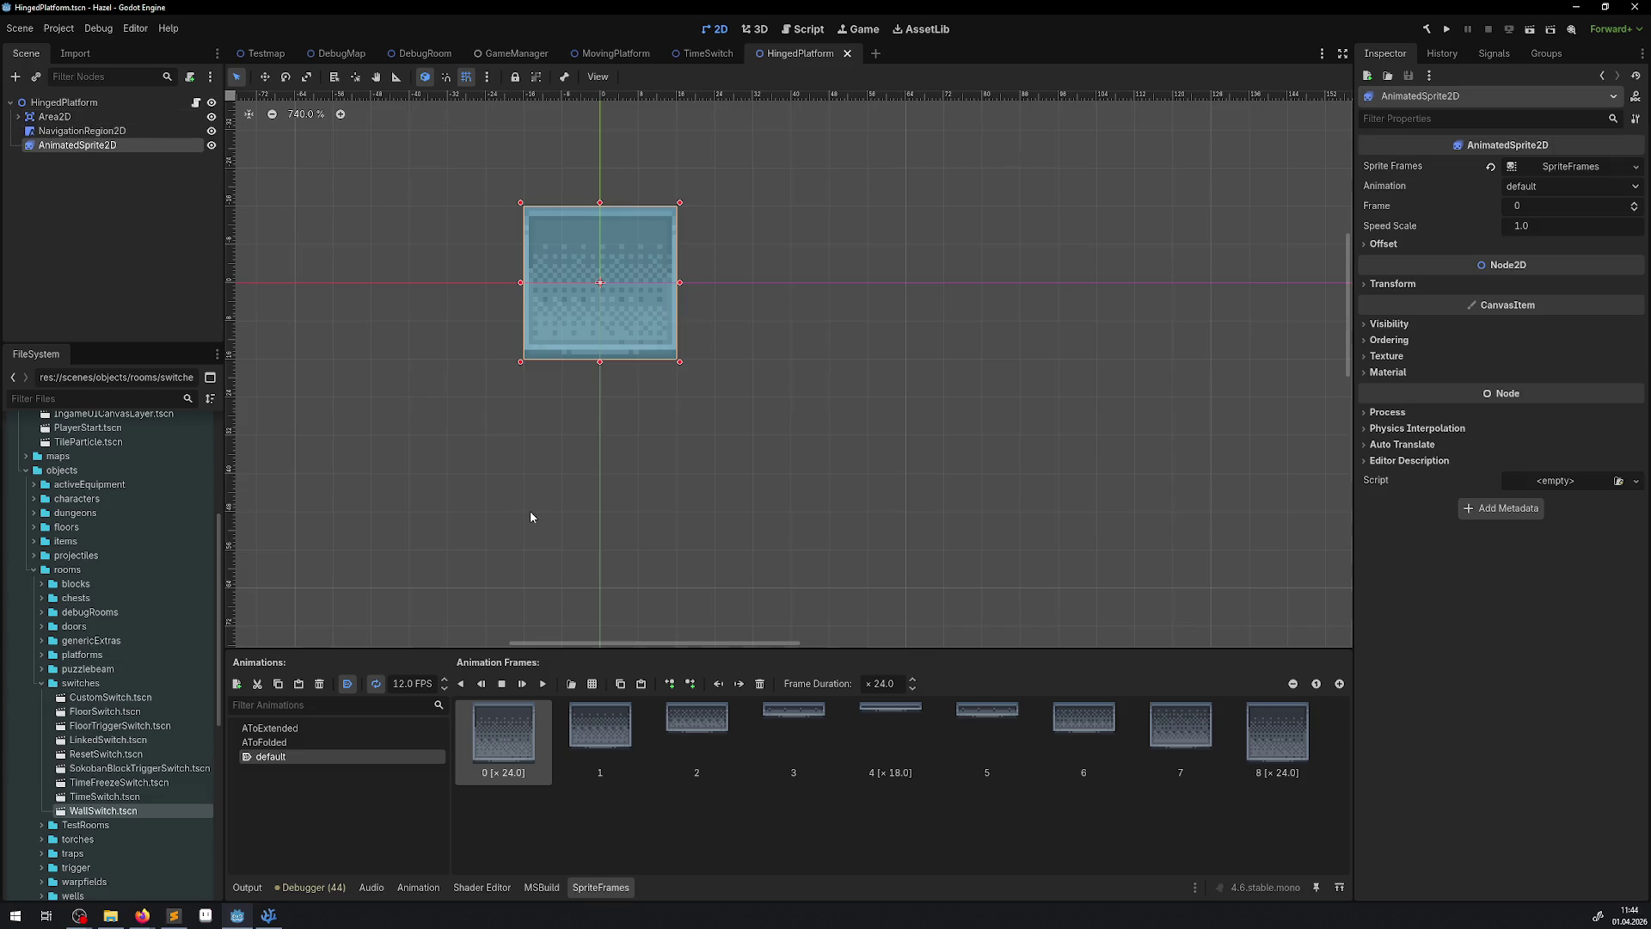
pyautogui.click(268, 915)
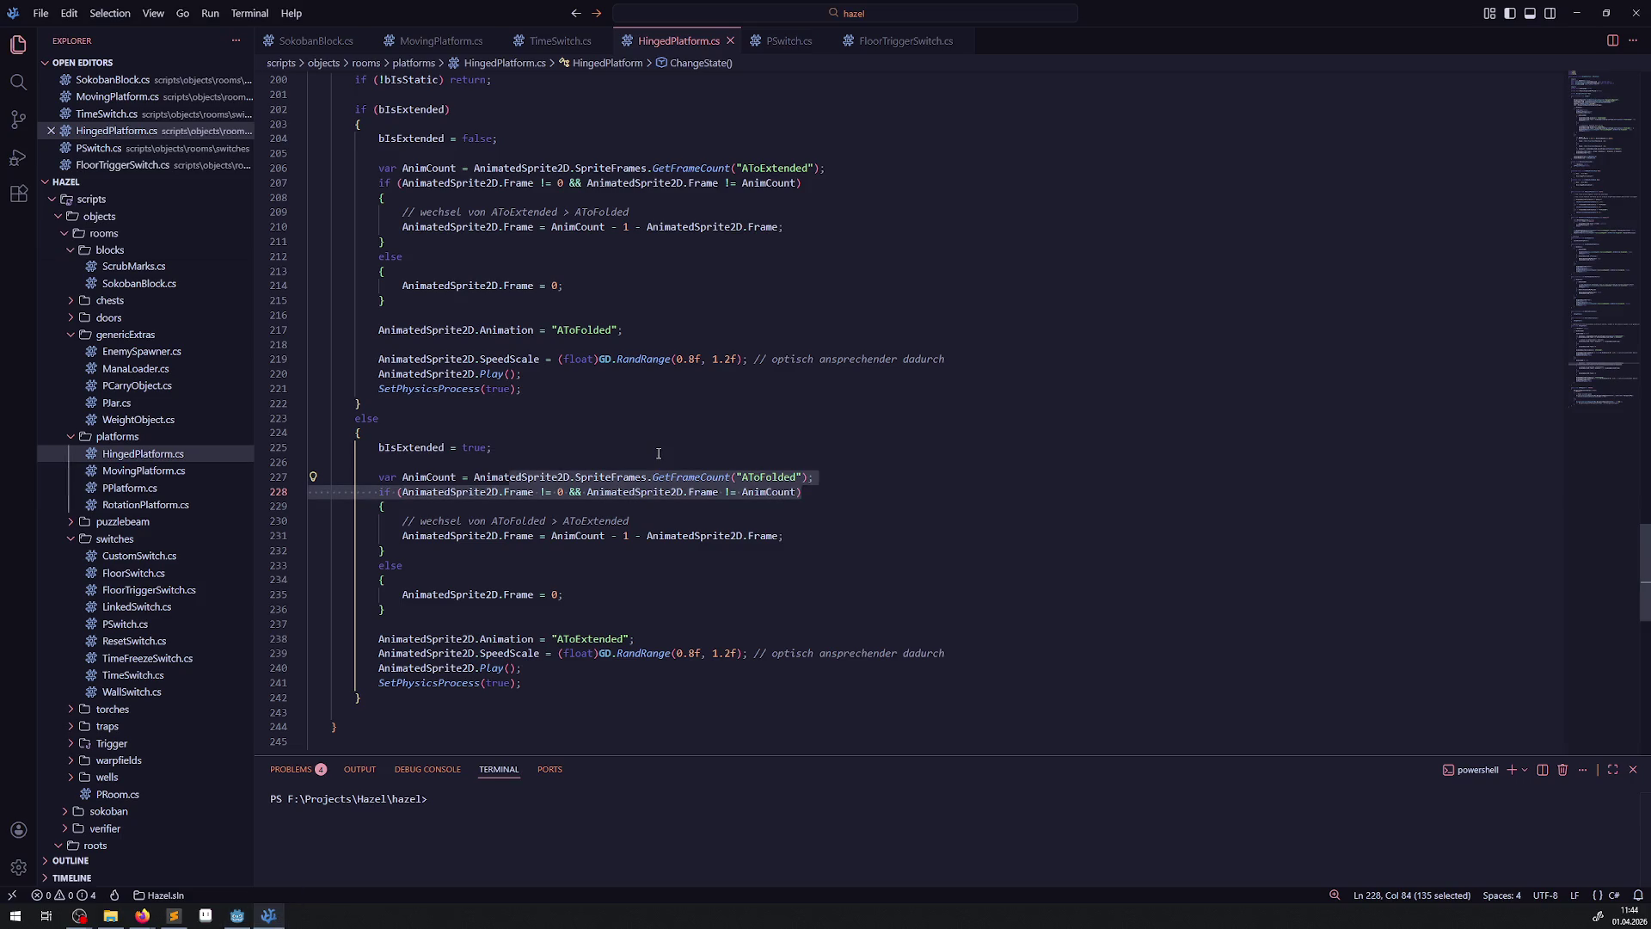
# - Read HingedPlatform.cs's _Ready, which picks the default frame and hooks Area2D BodyEntered/BodyExited
pyautogui.scroll(20, 689, 596)
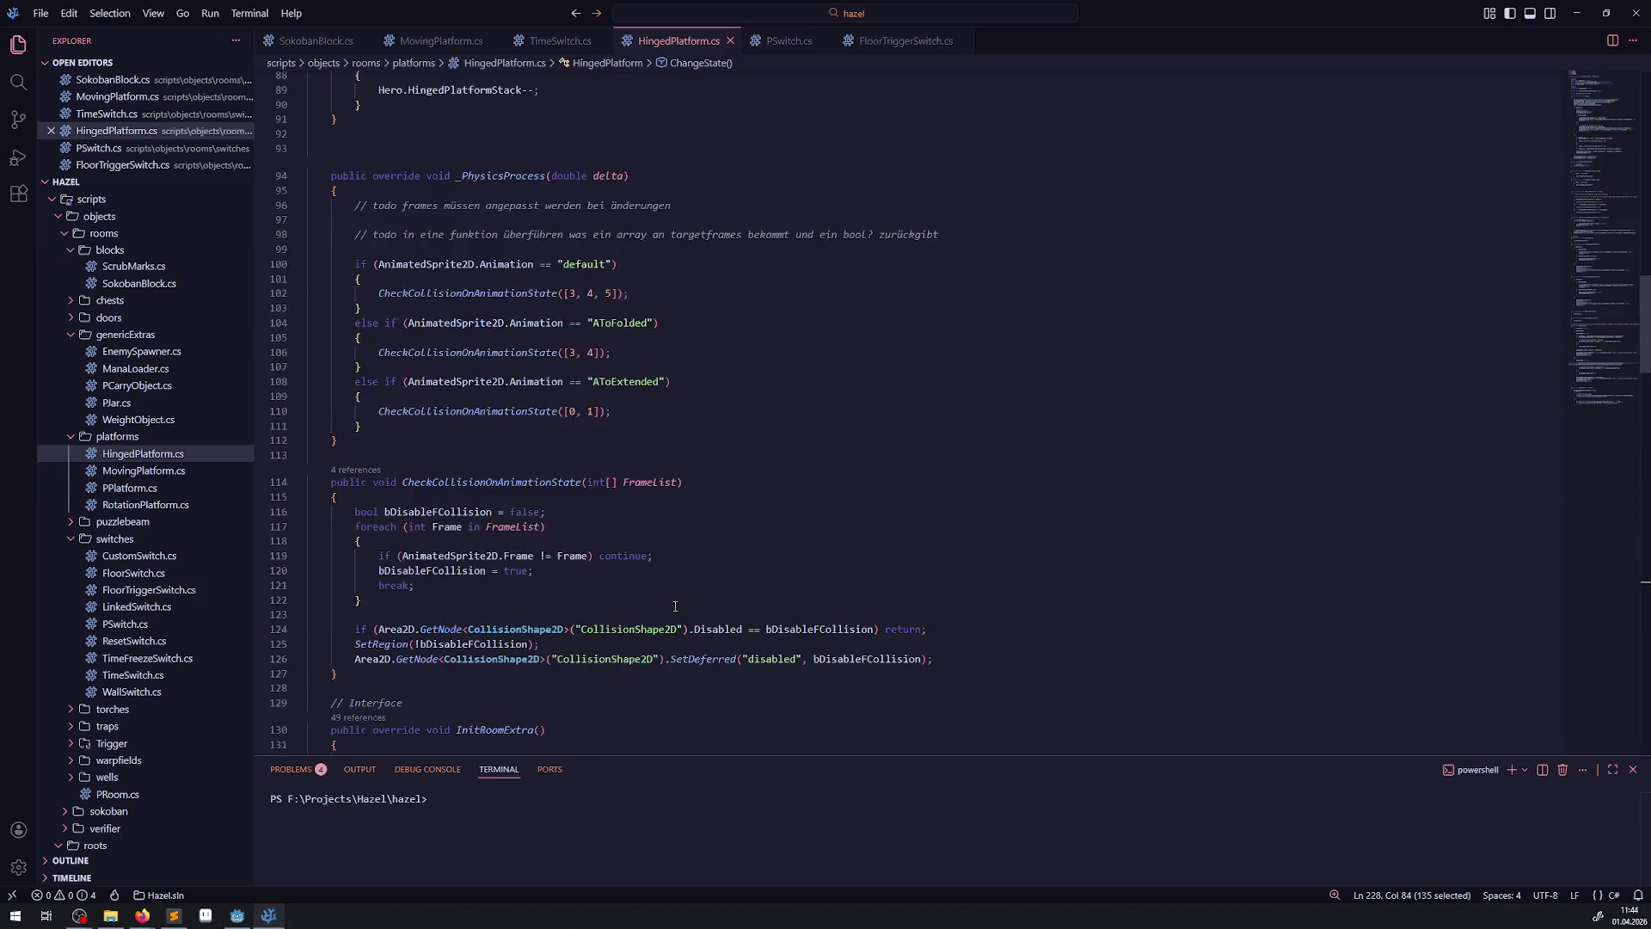
pyautogui.scroll(-9, 675, 606)
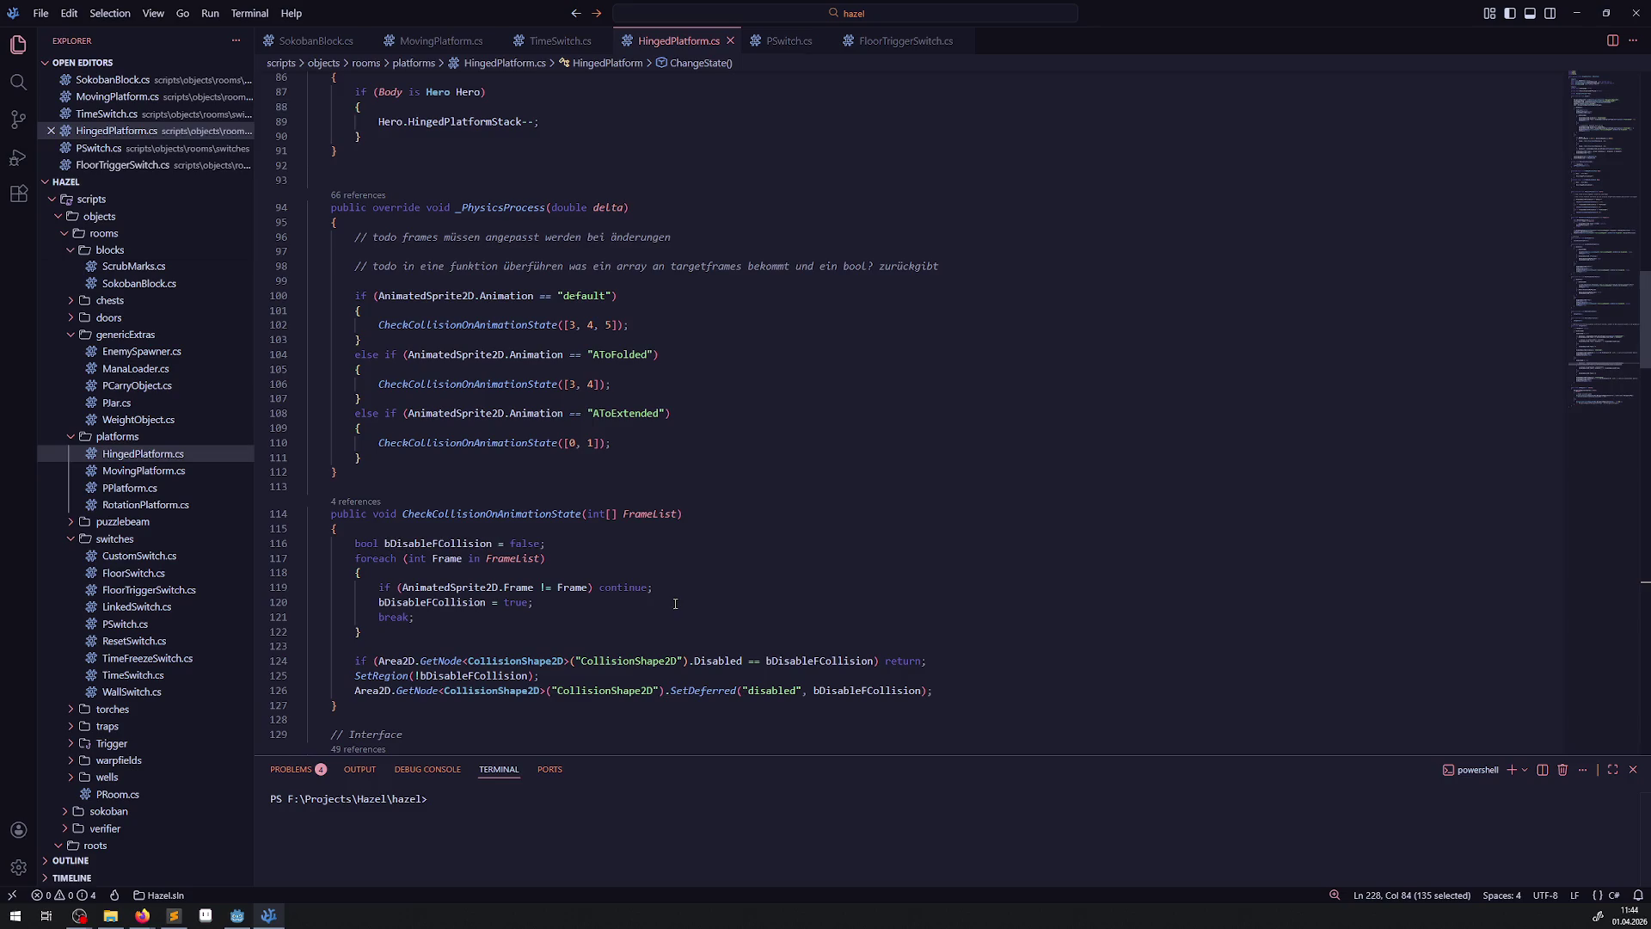
pyautogui.scroll(7, 675, 604)
pyautogui.scroll(15, 683, 580)
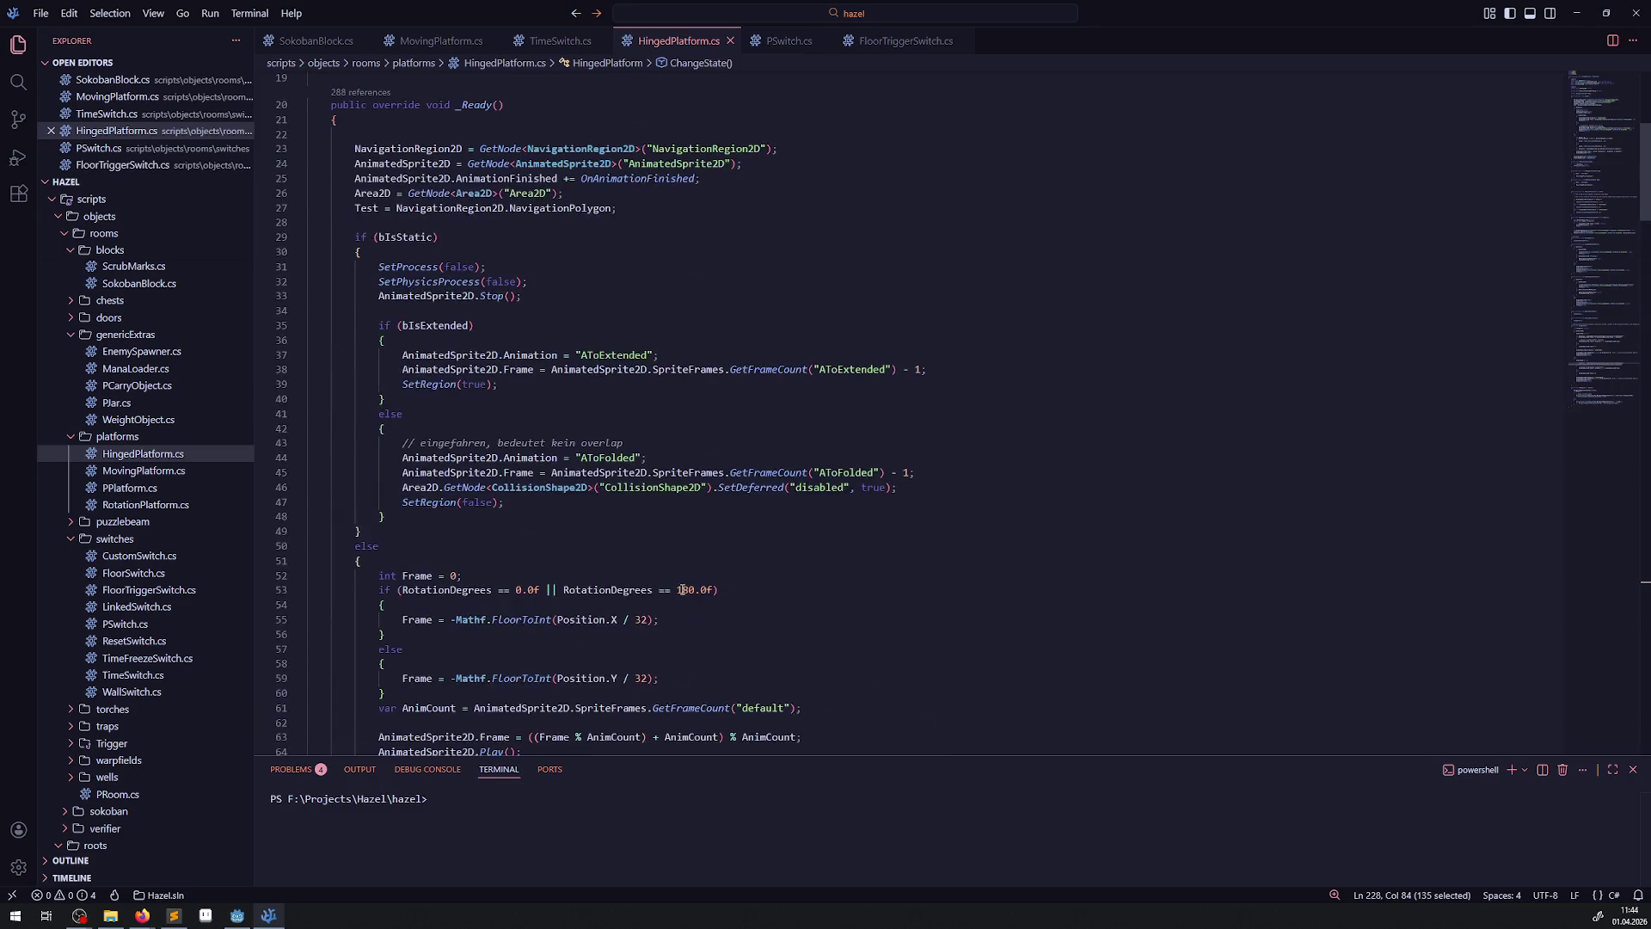
pyautogui.scroll(4, 681, 587)
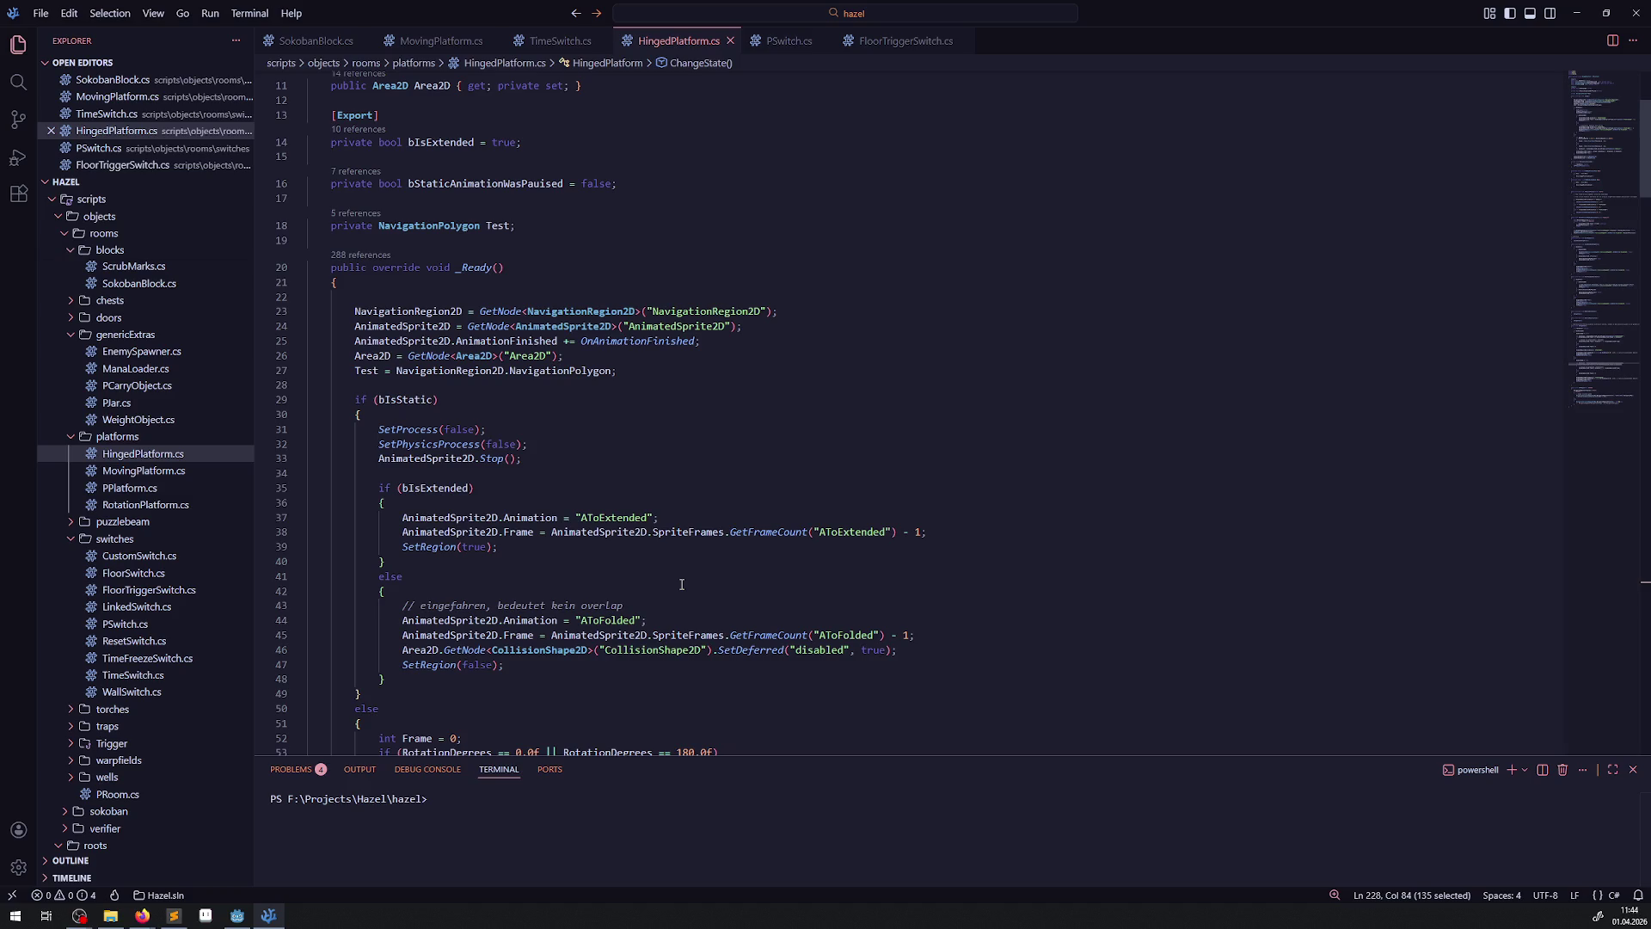
pyautogui.scroll(-5, 614, 560)
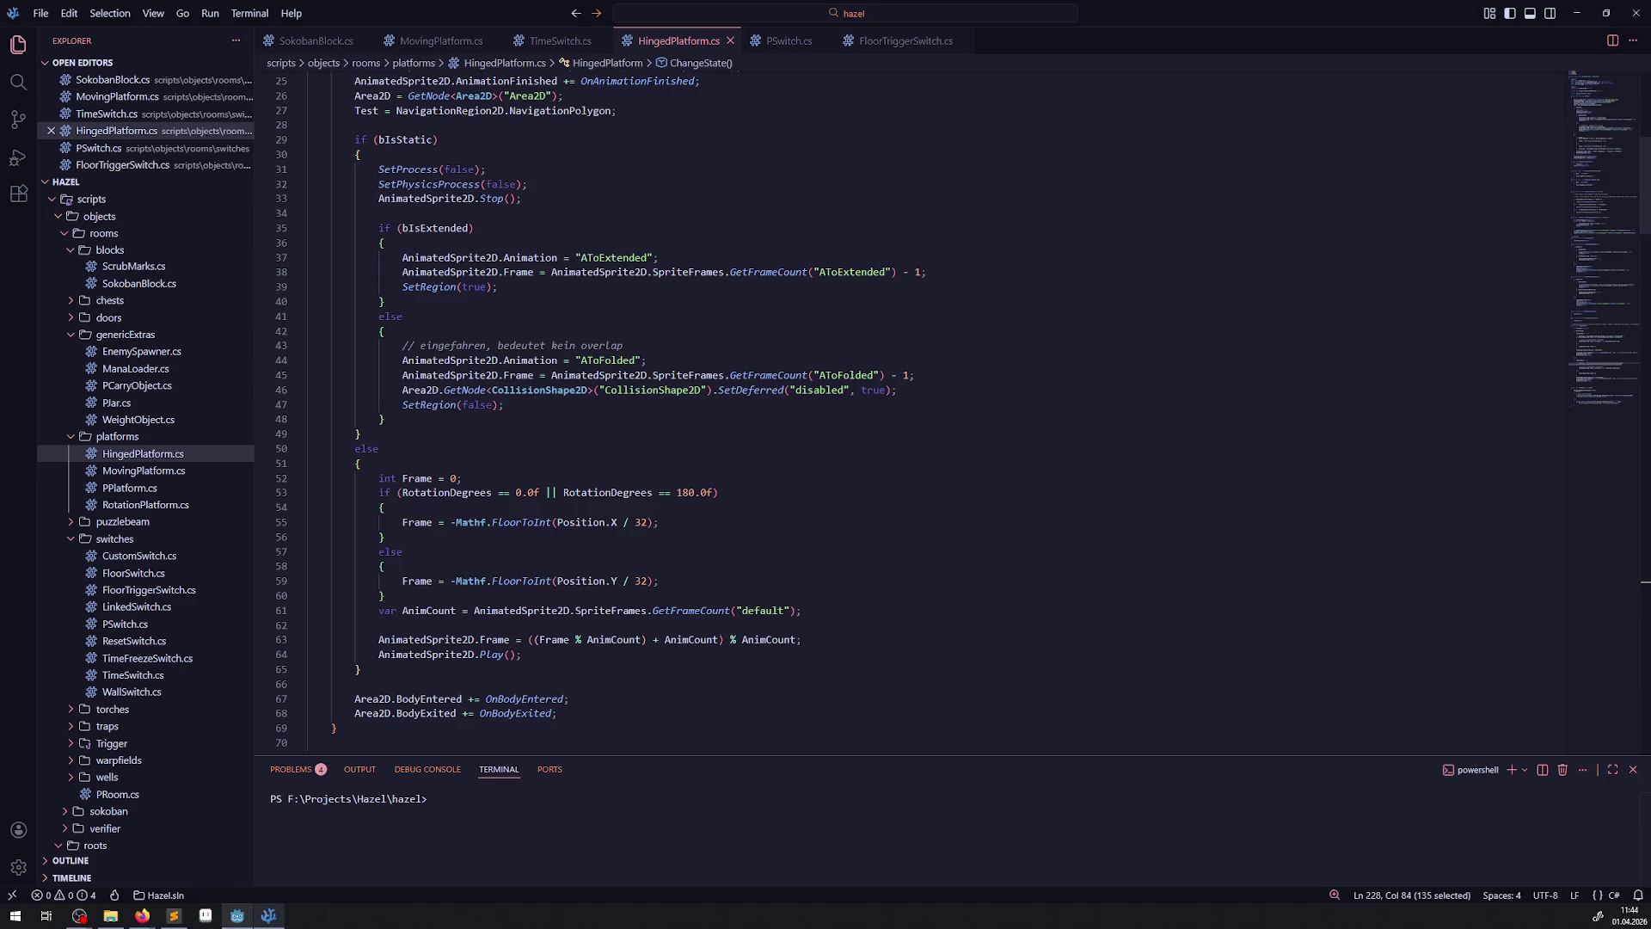
pyautogui.click(238, 915)
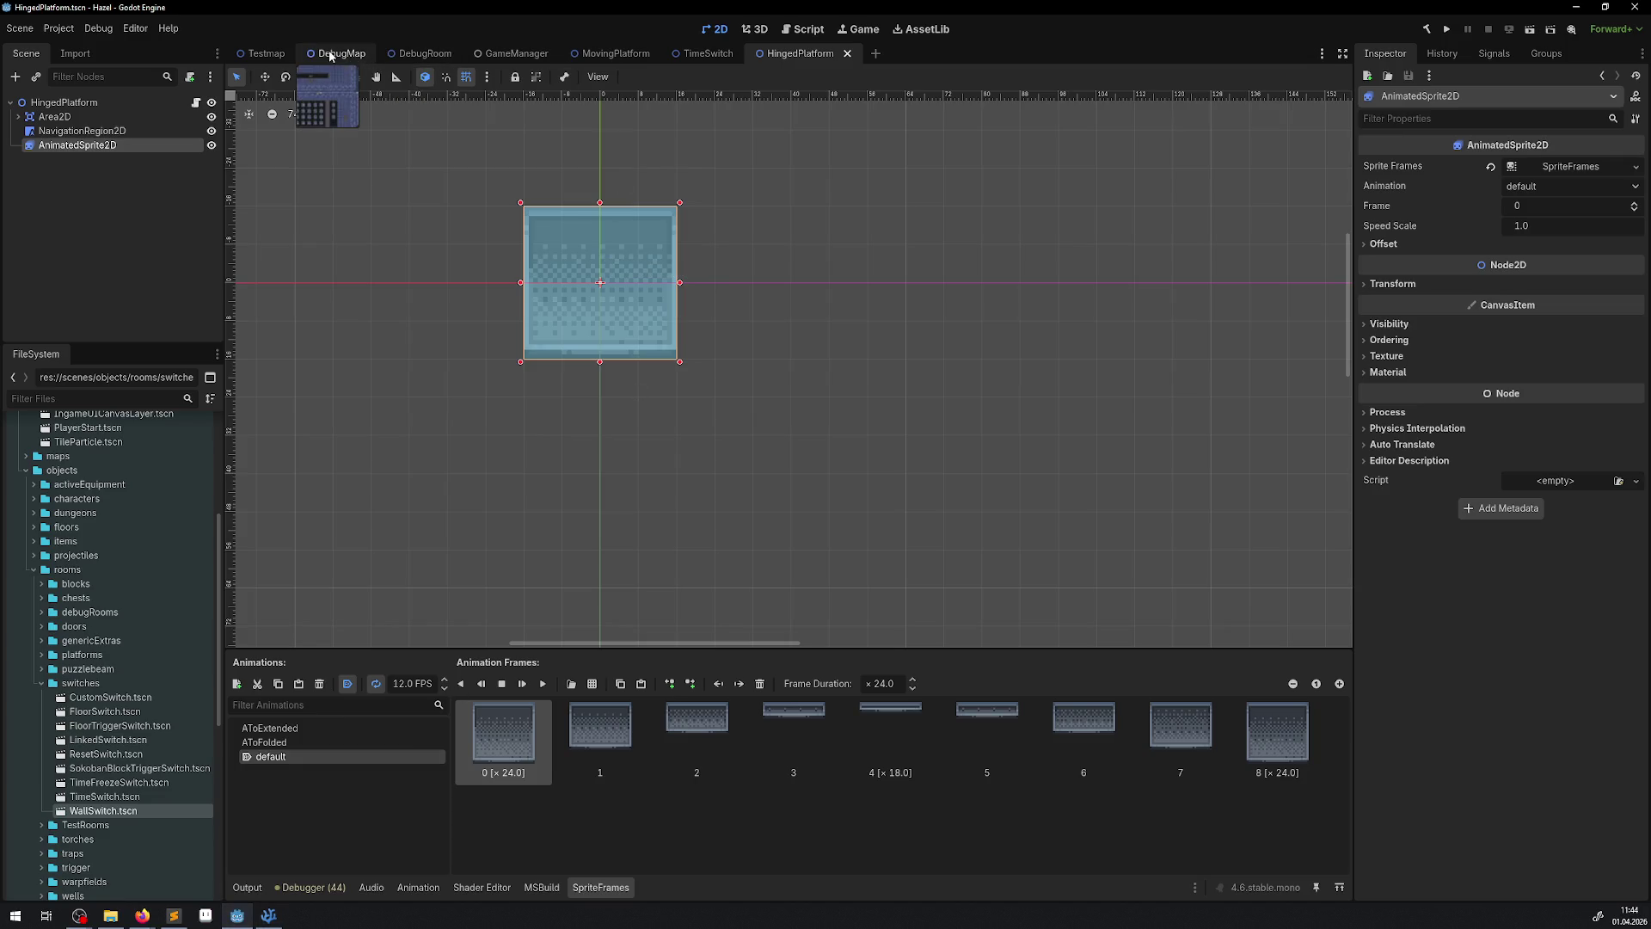
# - Flip between DebugMap and DebugRoom, then check the HingedPlatform's Activation State options (currently Off)
pyautogui.click(342, 52)
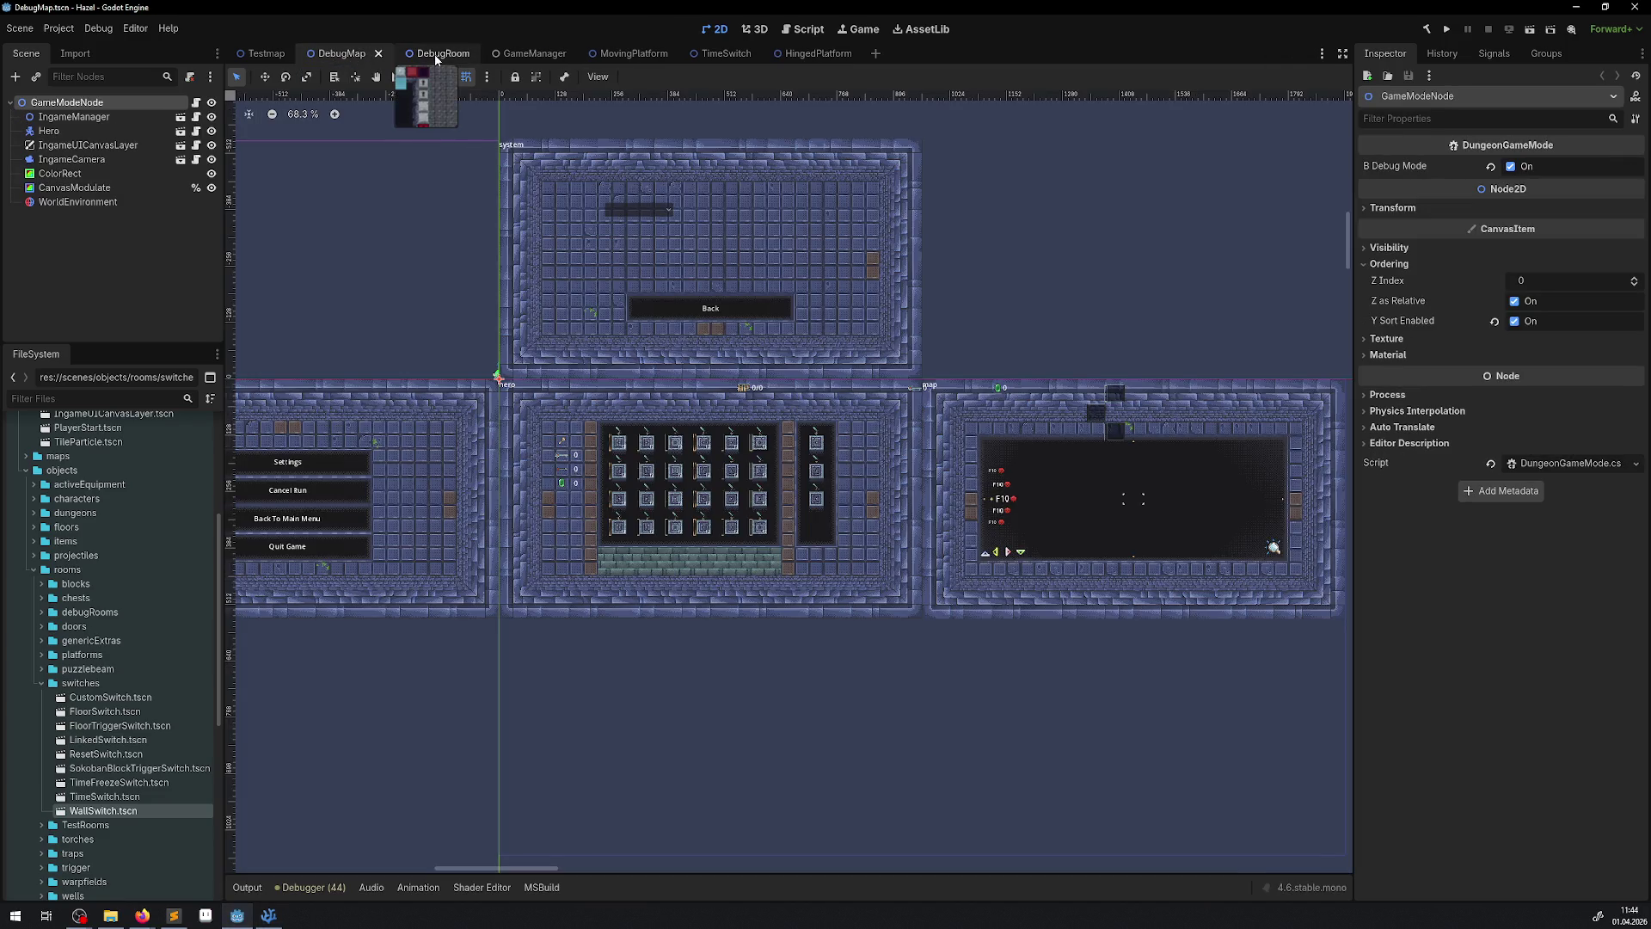
pyautogui.click(436, 54)
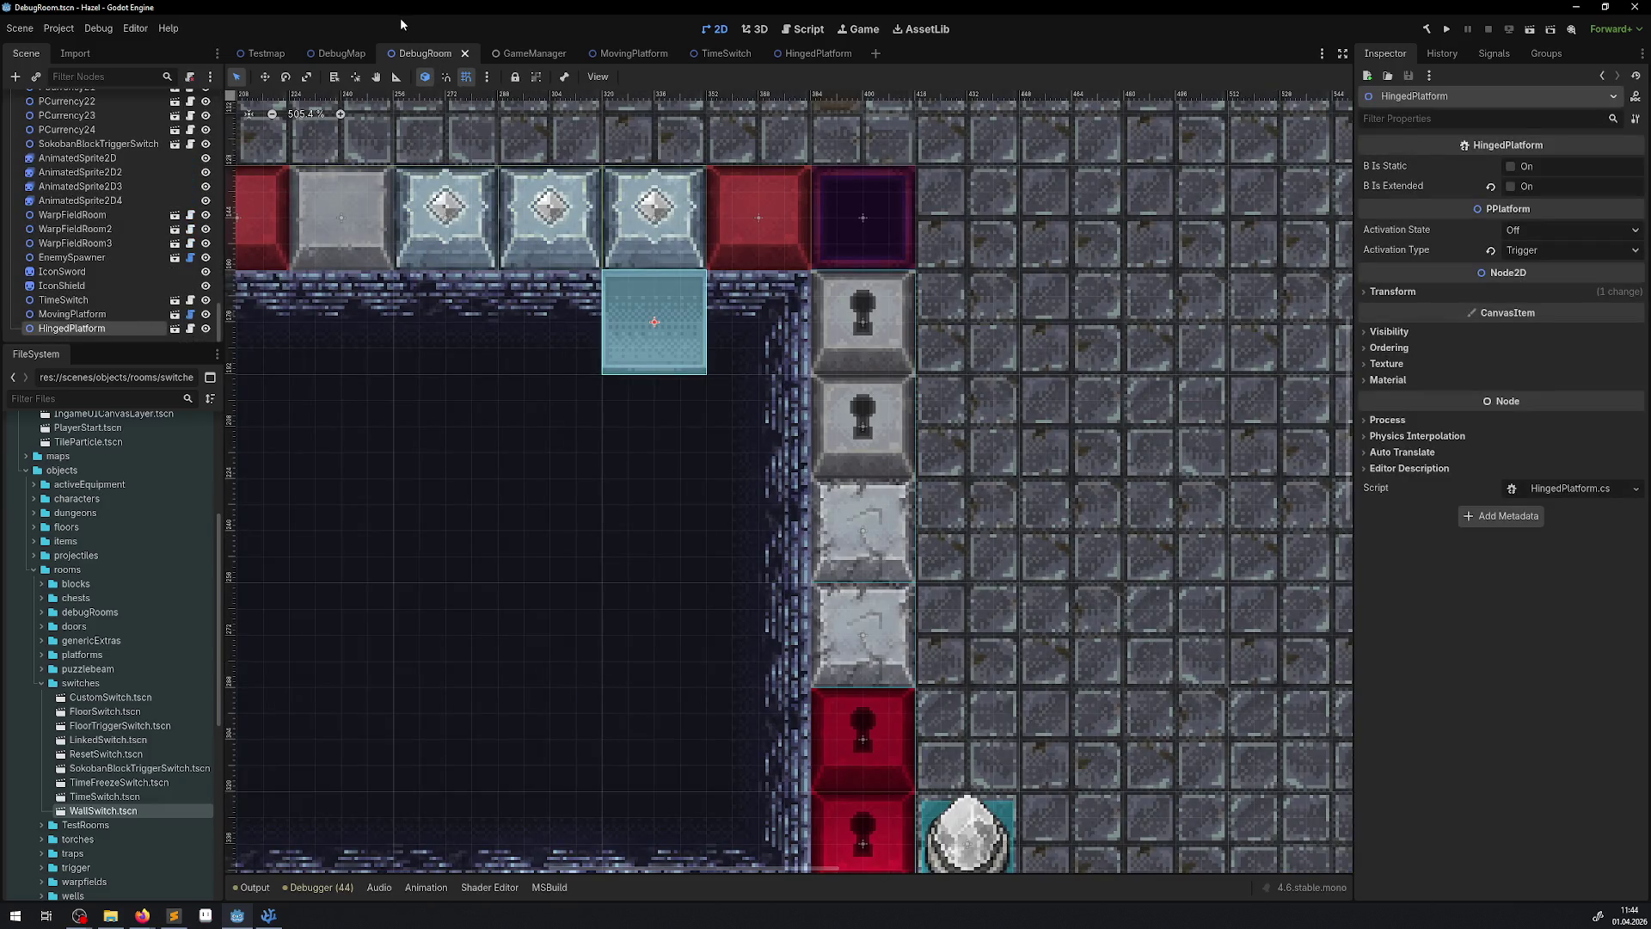
pyautogui.click(342, 53)
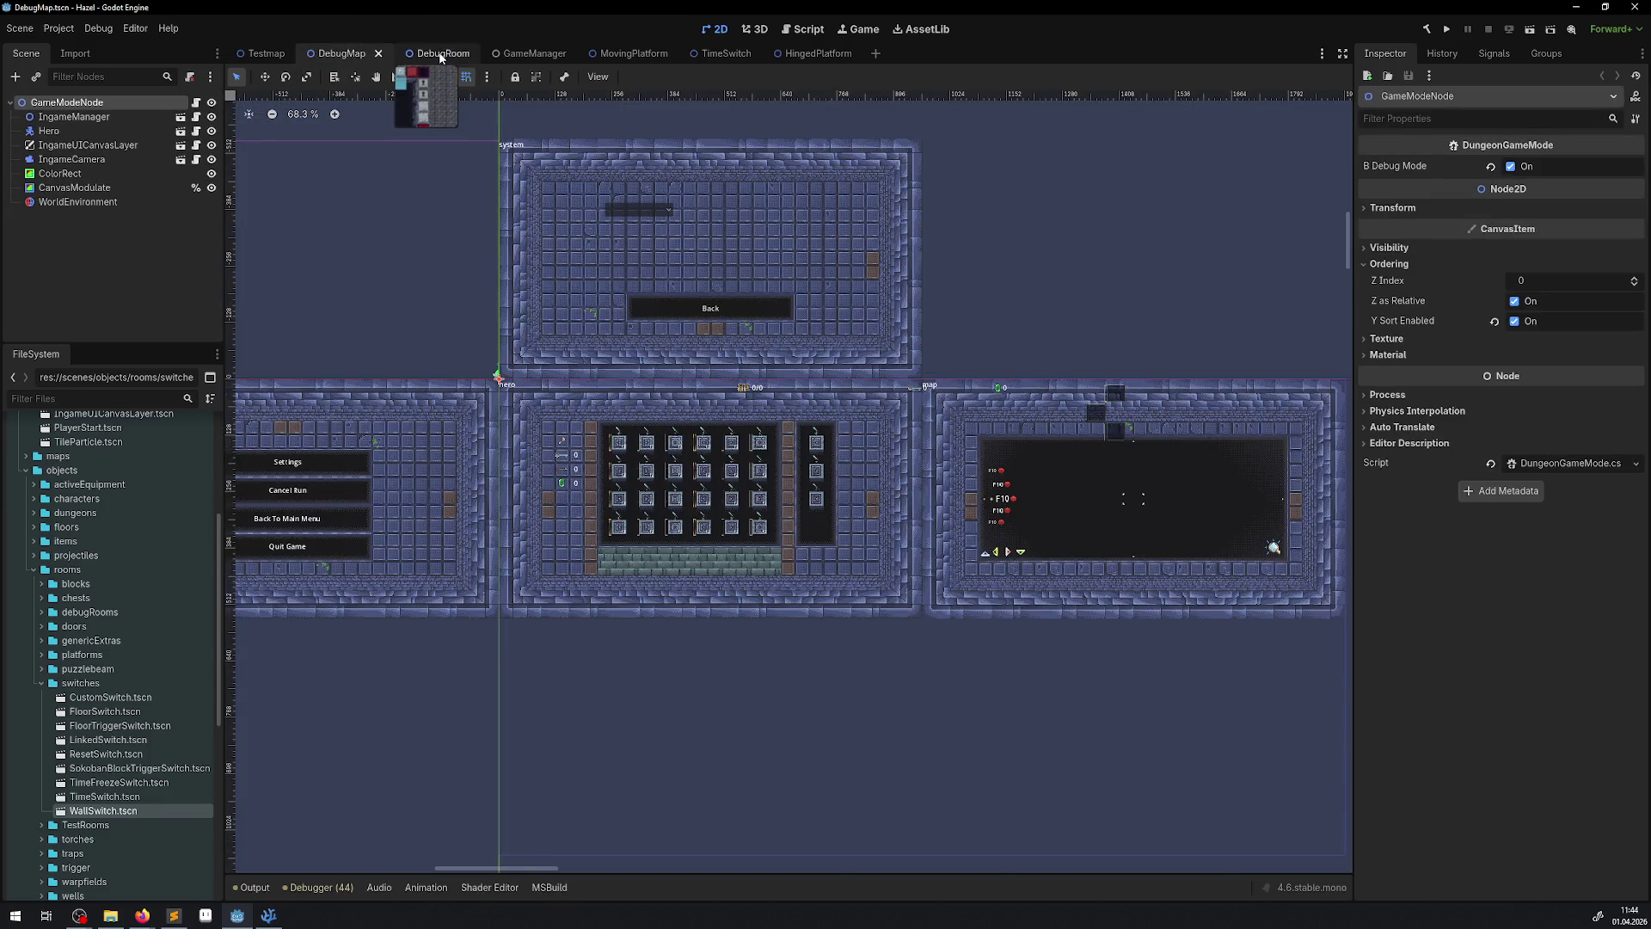
pyautogui.click(441, 54)
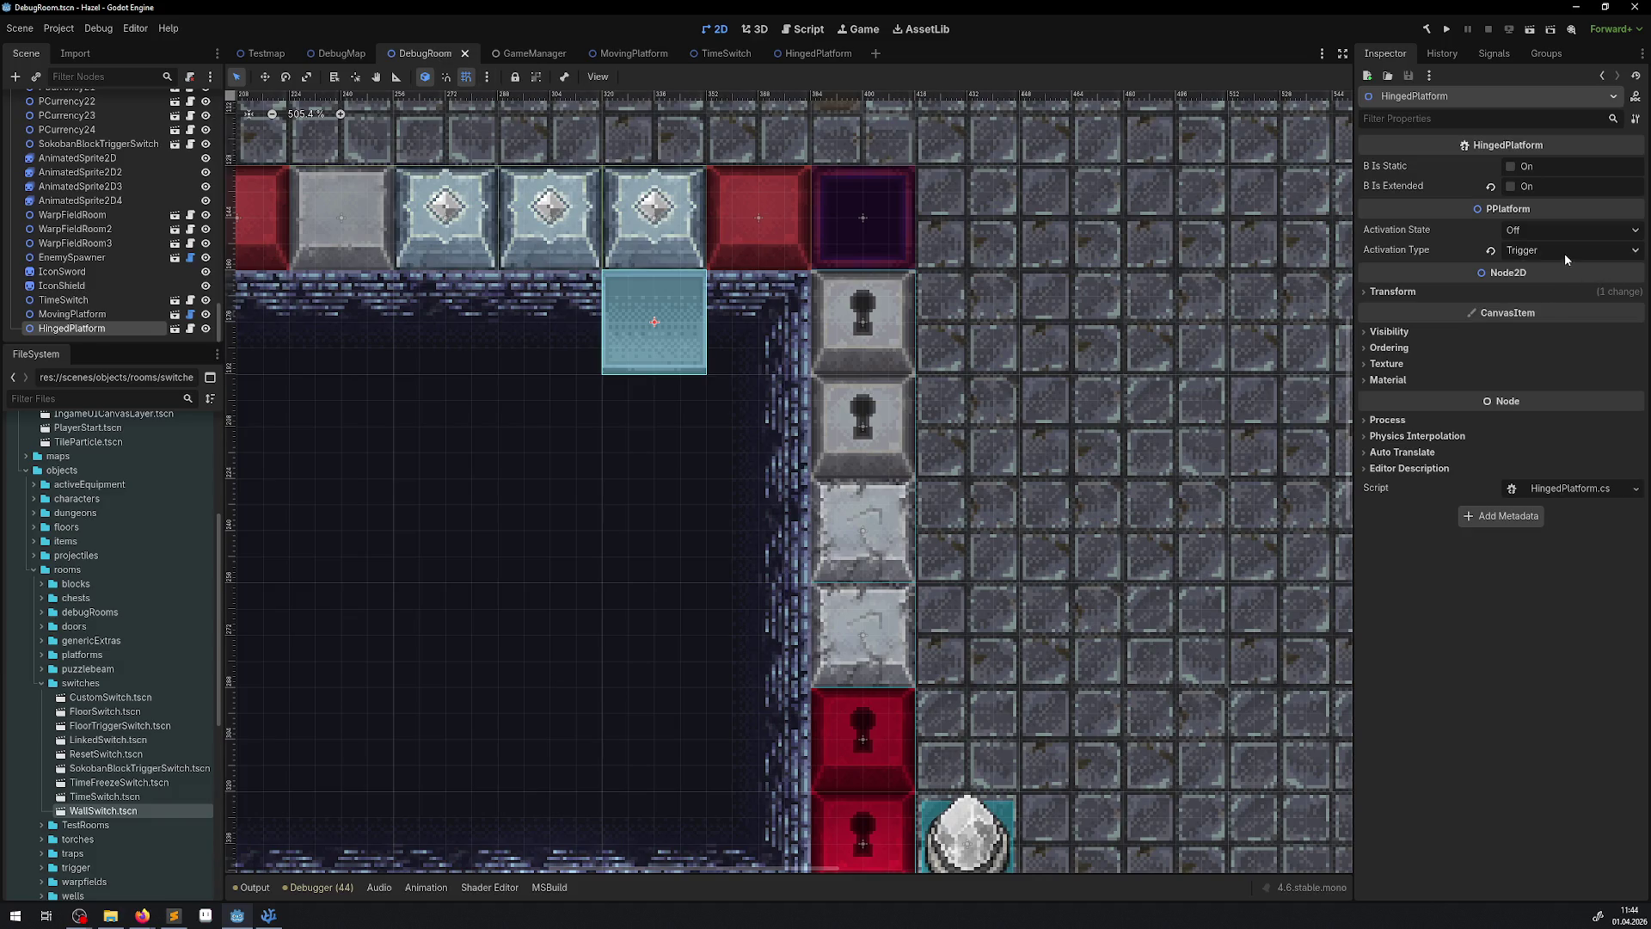
pyautogui.click(1515, 230)
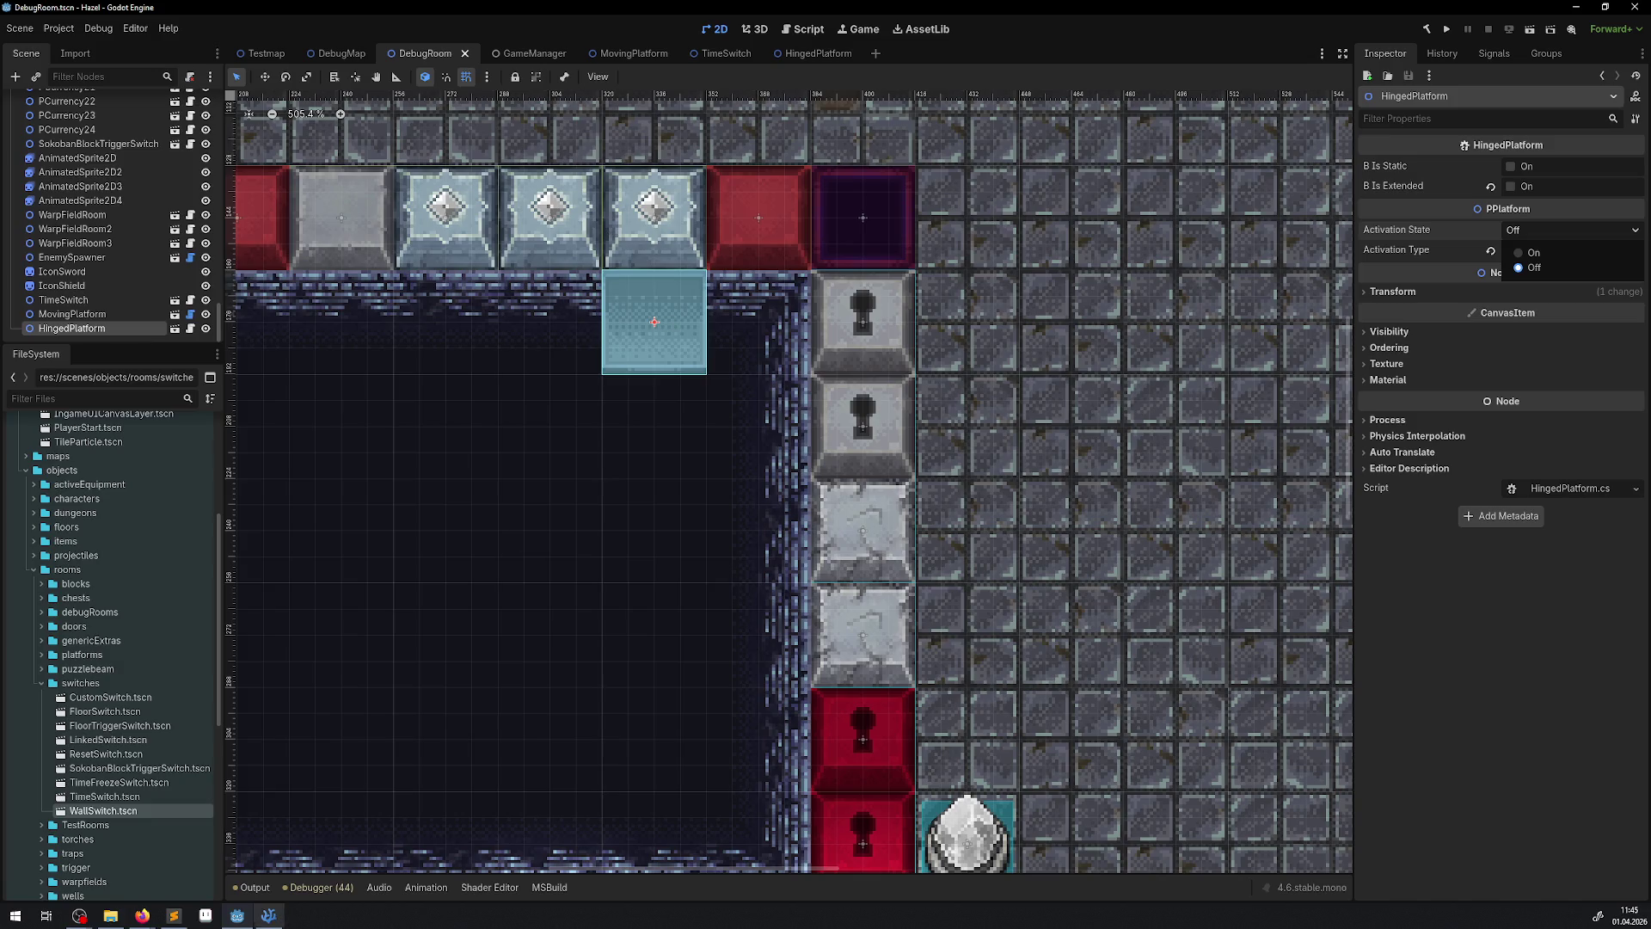
pyautogui.click(270, 918)
# - Fold the bIsStatic branch and select the AnimCount declaration and Play call in _Ready
pyautogui.scroll(3, 304, 185)
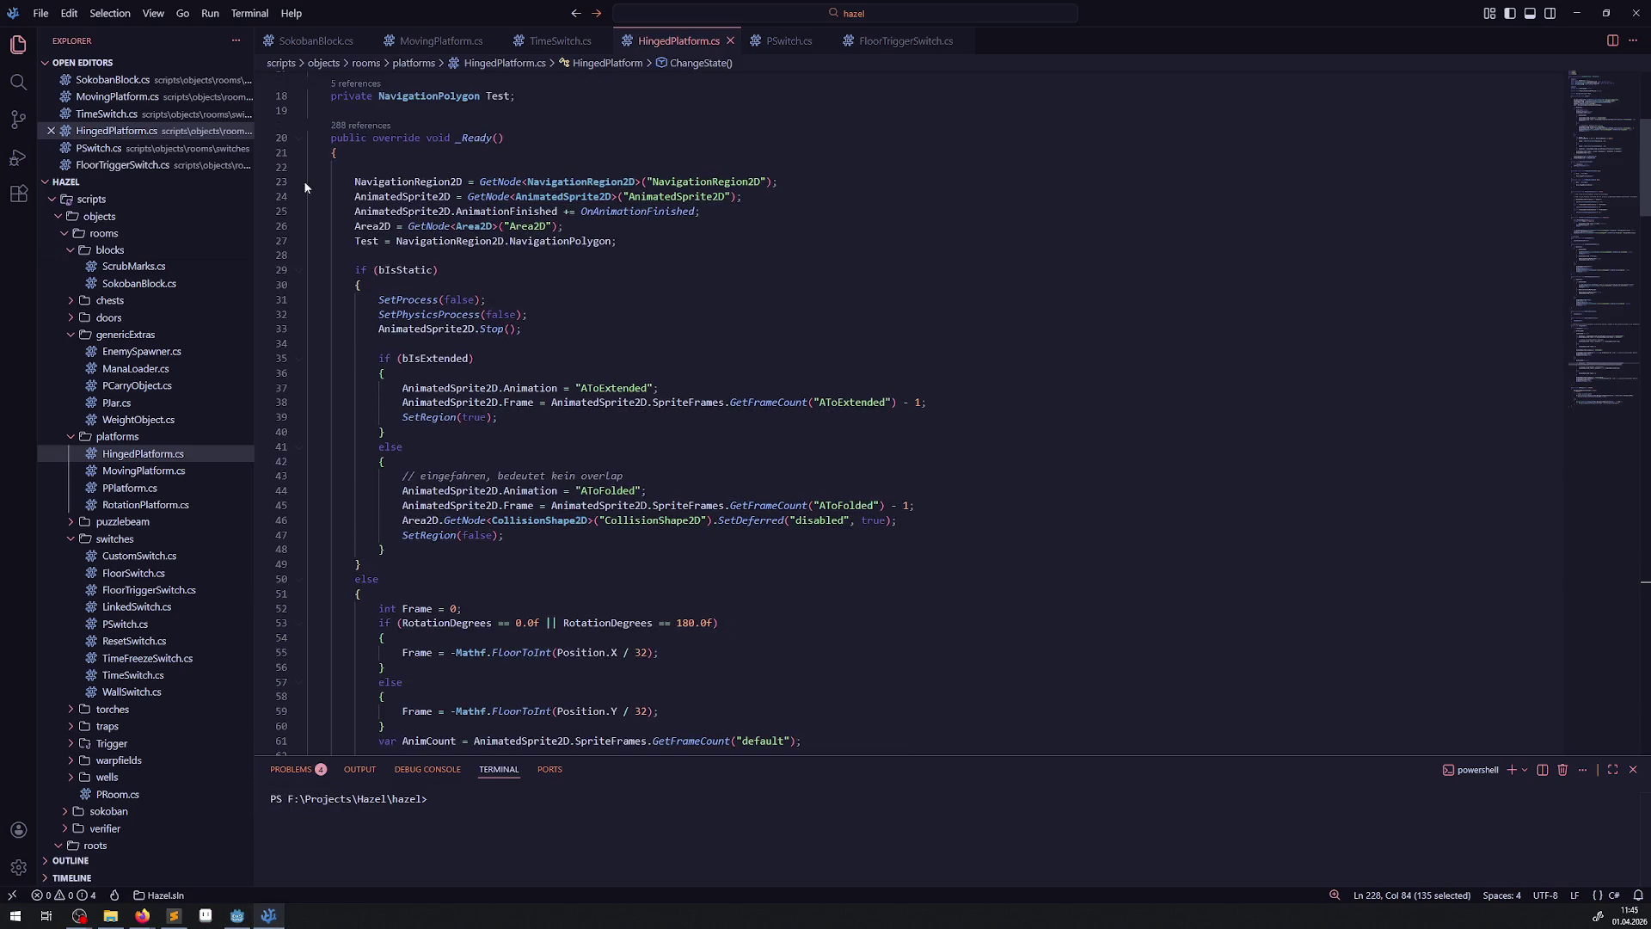
pyautogui.click(298, 270)
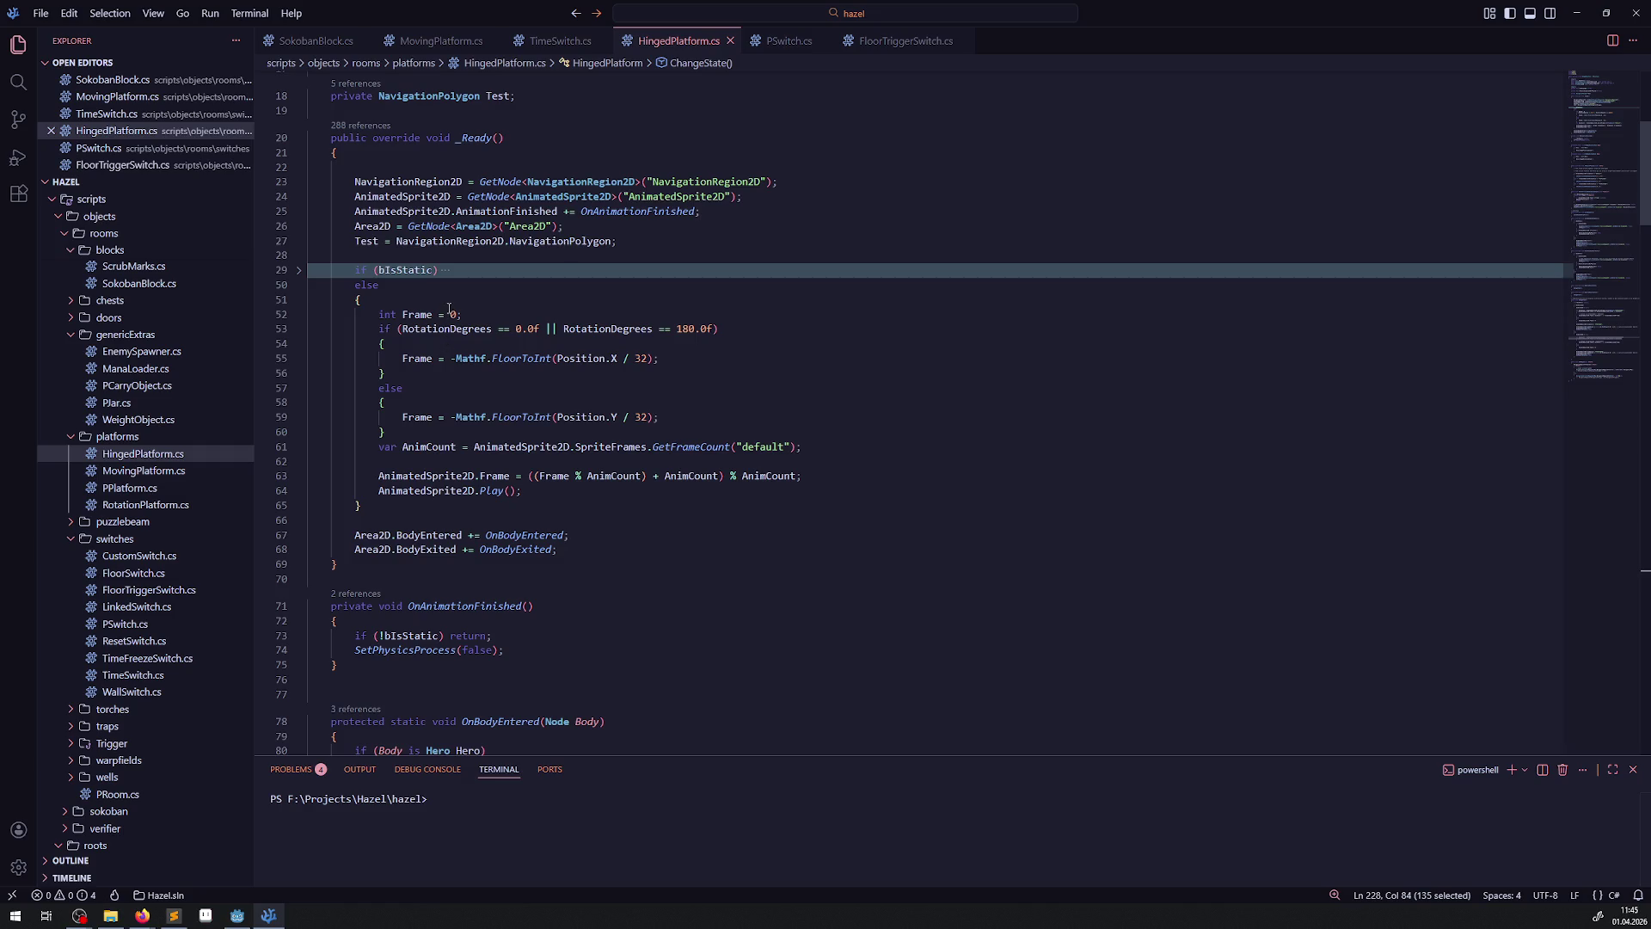
pyautogui.moveTo(430, 311)
pyautogui.moveTo(475, 332)
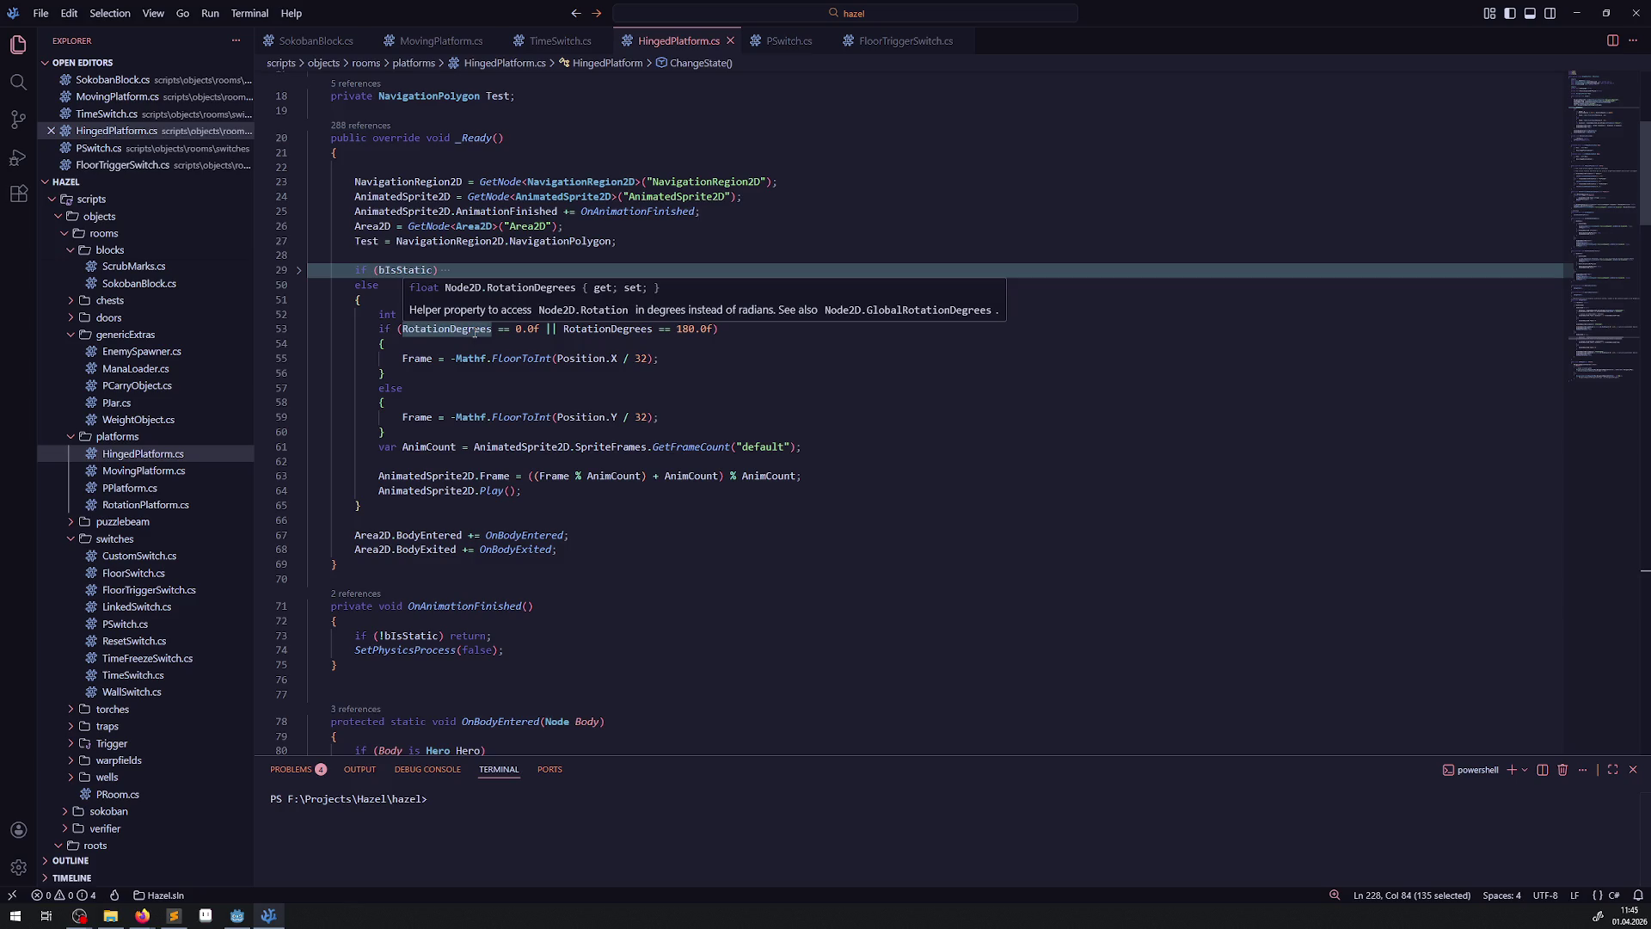
pyautogui.hotkey('alt', 'Left')
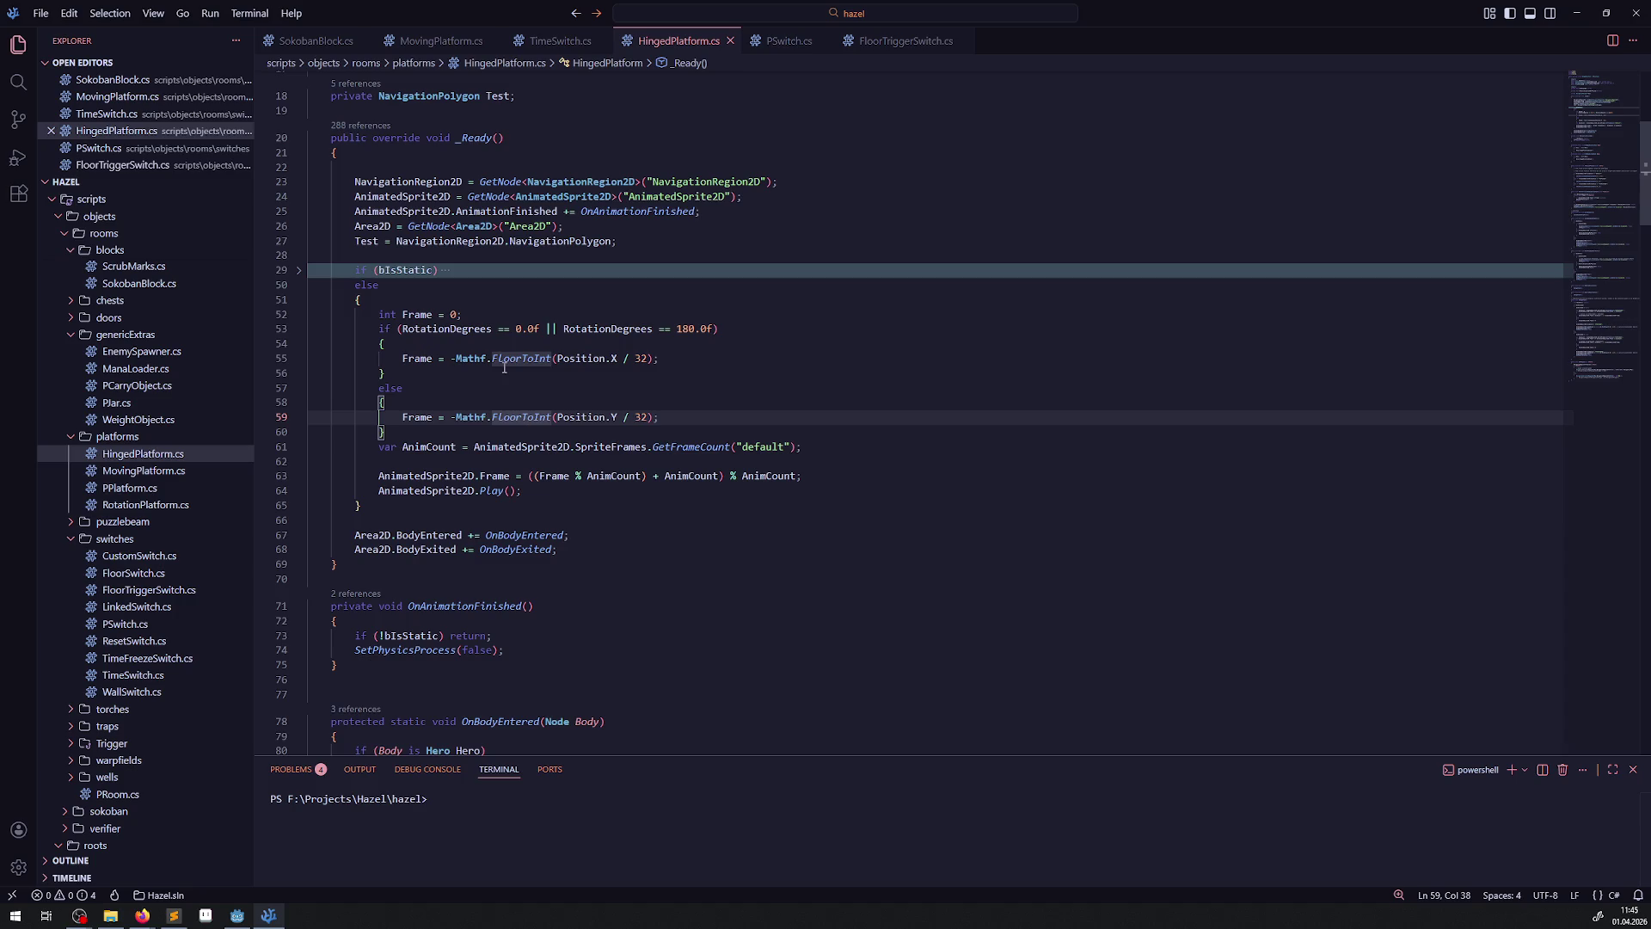
pyautogui.moveTo(447, 448); pyautogui.dragTo(788, 448)
pyautogui.moveTo(427, 491); pyautogui.dragTo(597, 491)
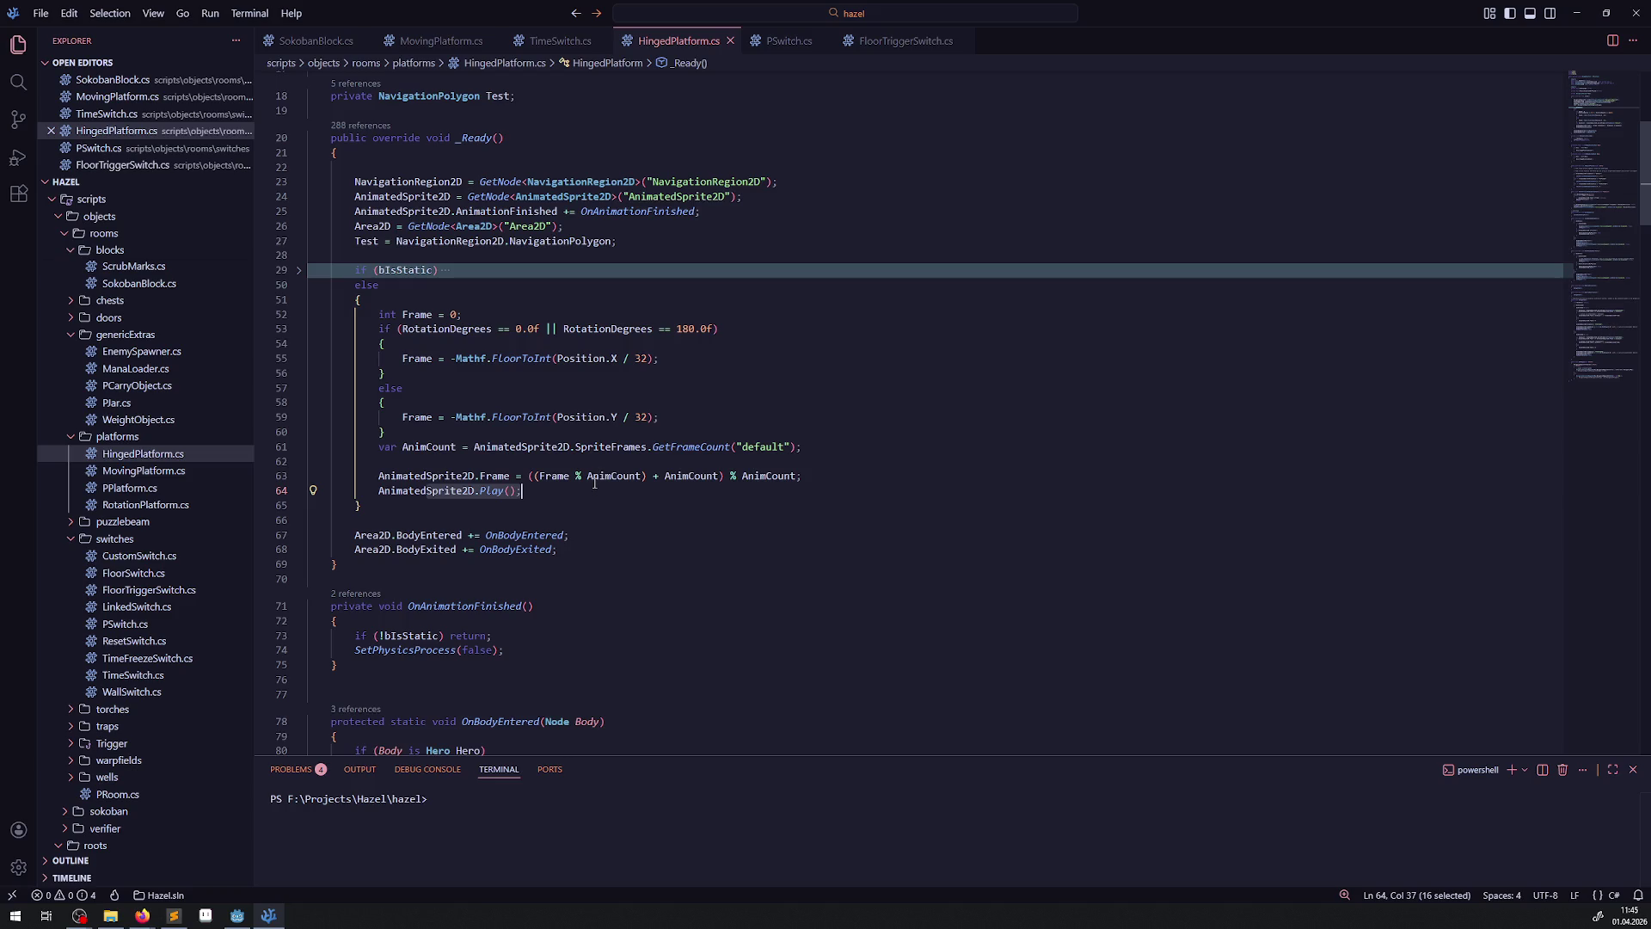
# - Unfold the static-platform branch of _Ready and select its code in lines 35–47
pyautogui.click(298, 271)
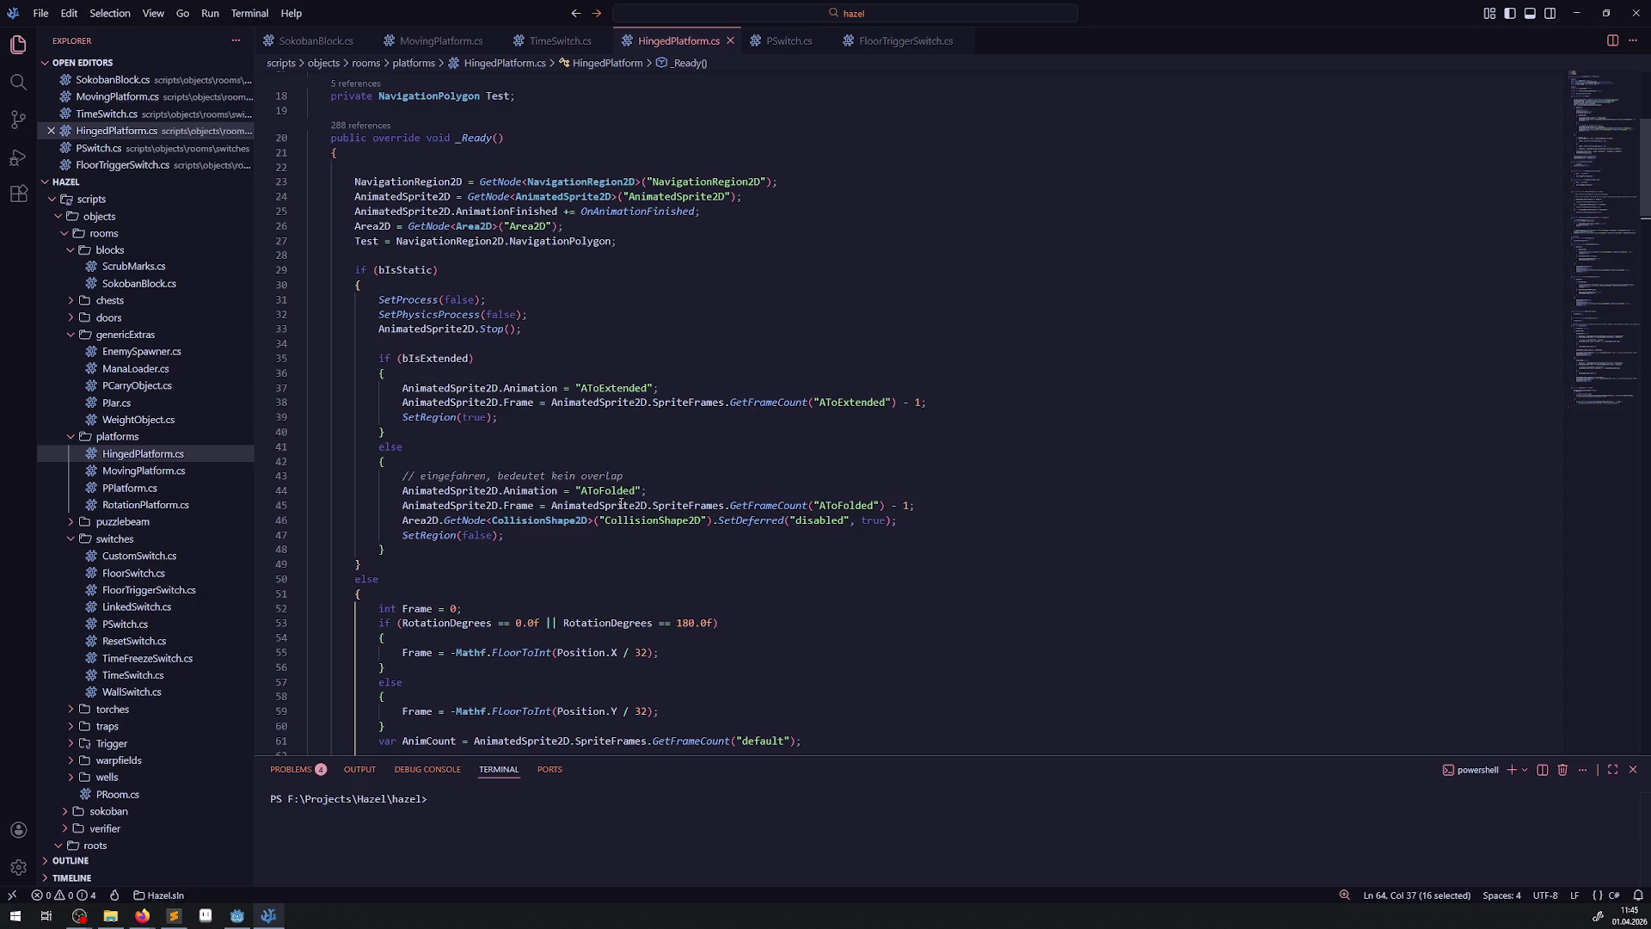
pyautogui.moveTo(621, 502)
pyautogui.moveTo(557, 531); pyautogui.dragTo(482, 358)
pyautogui.scroll(-20, 601, 499)
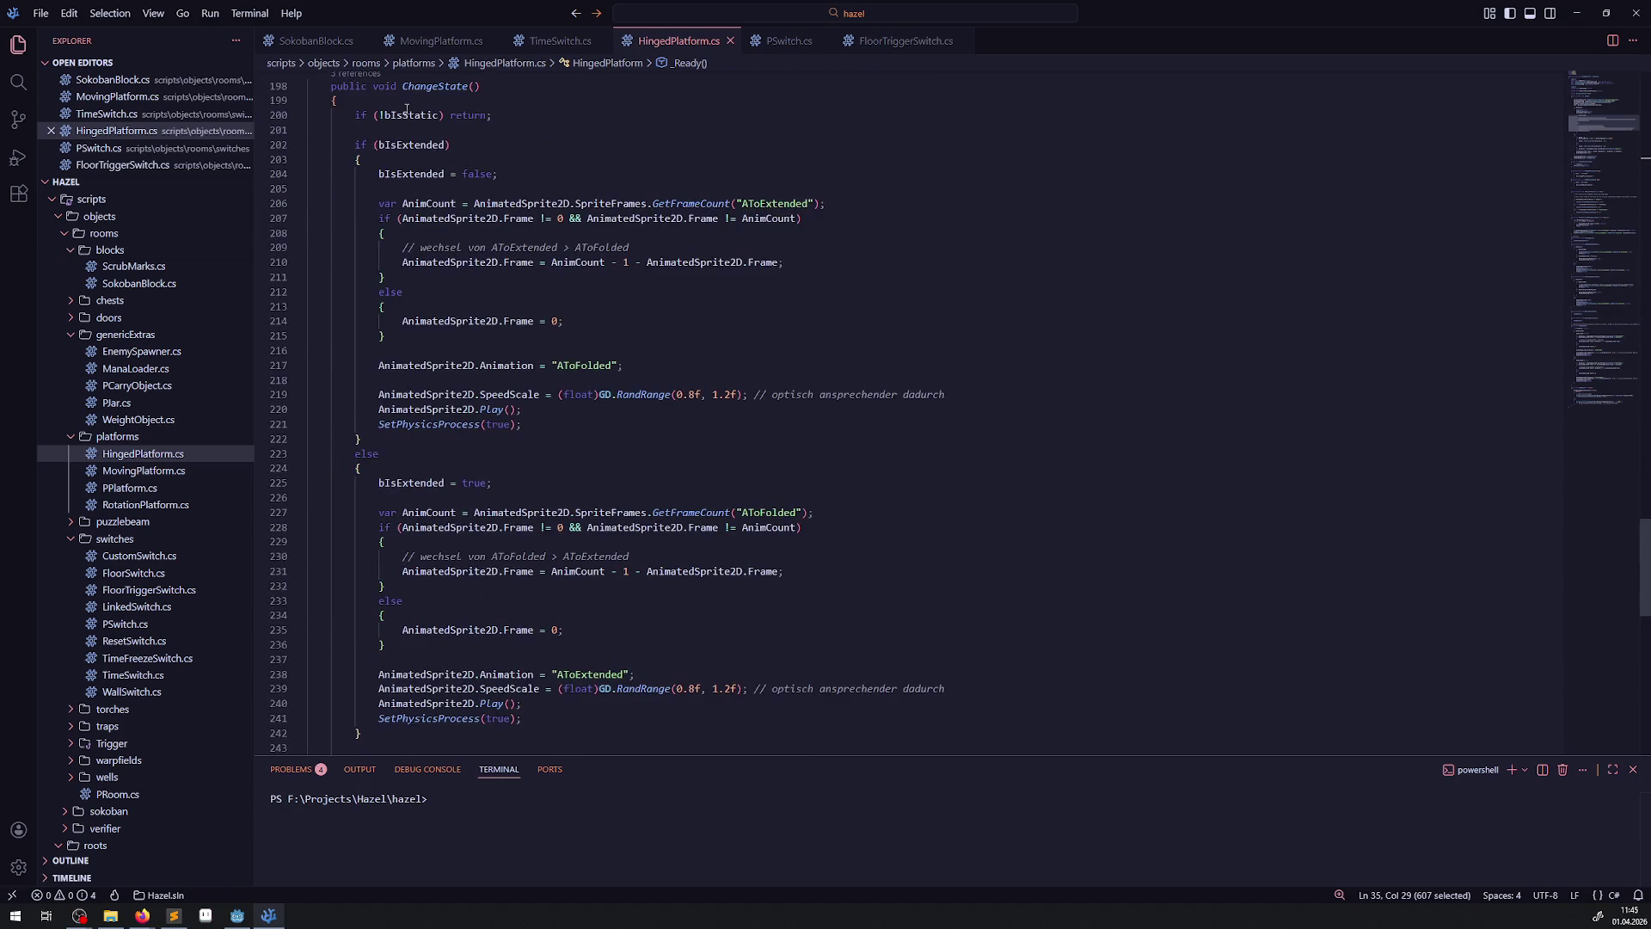
pyautogui.moveTo(410, 114)
pyautogui.moveTo(478, 204)
pyautogui.scroll(20, 579, 565)
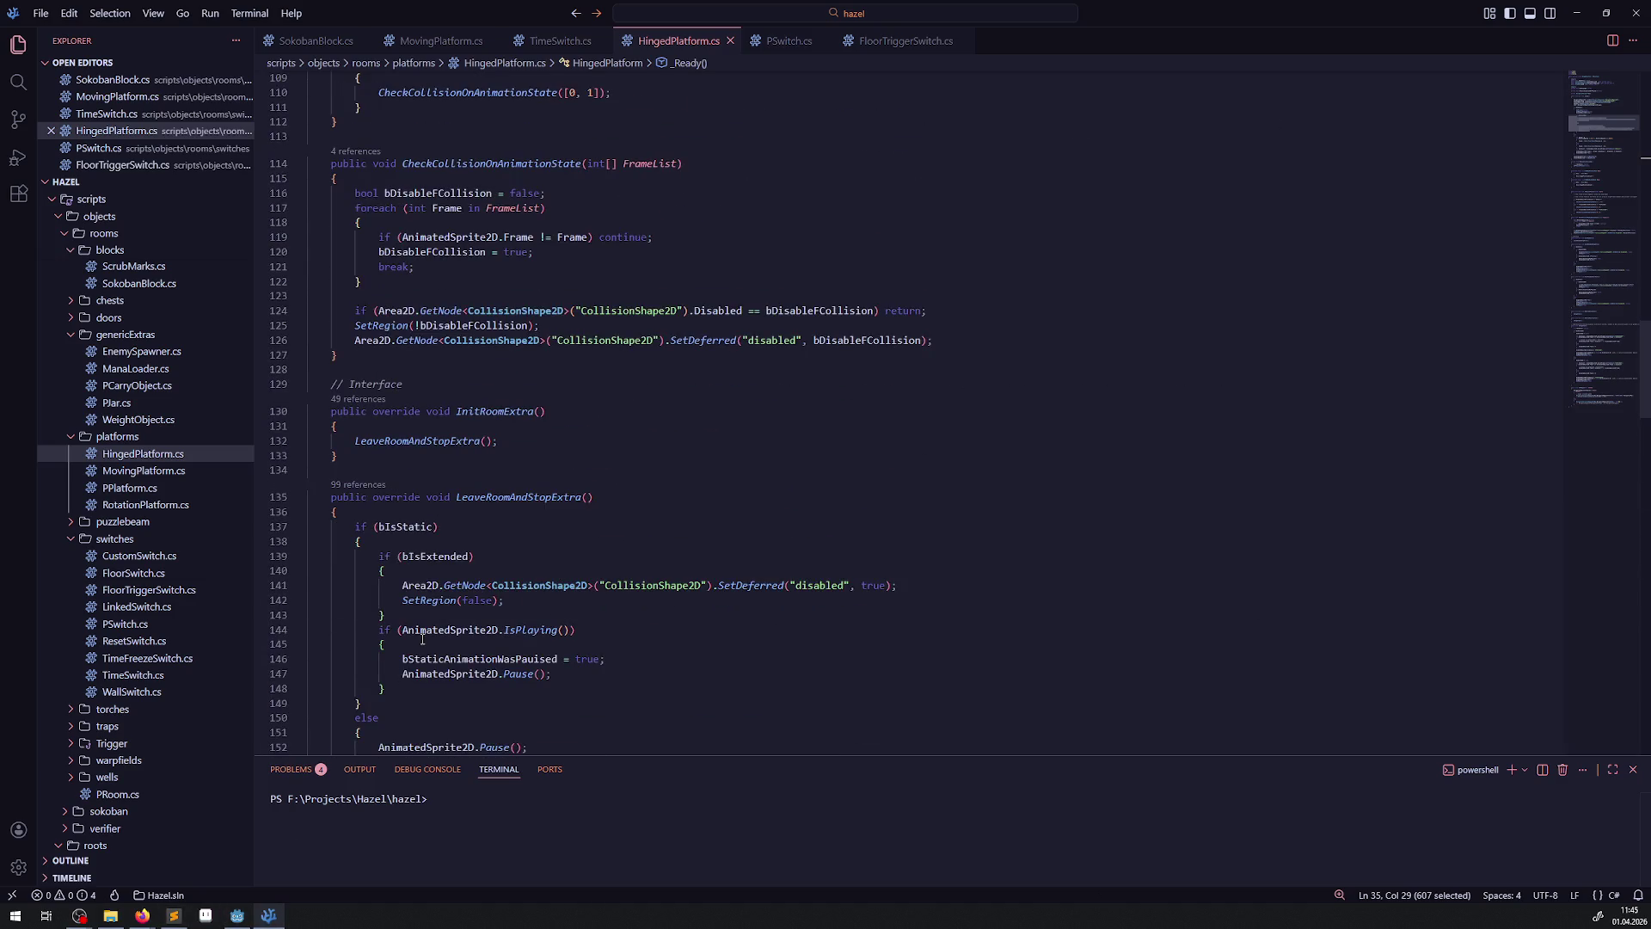
pyautogui.scroll(15, 422, 632)
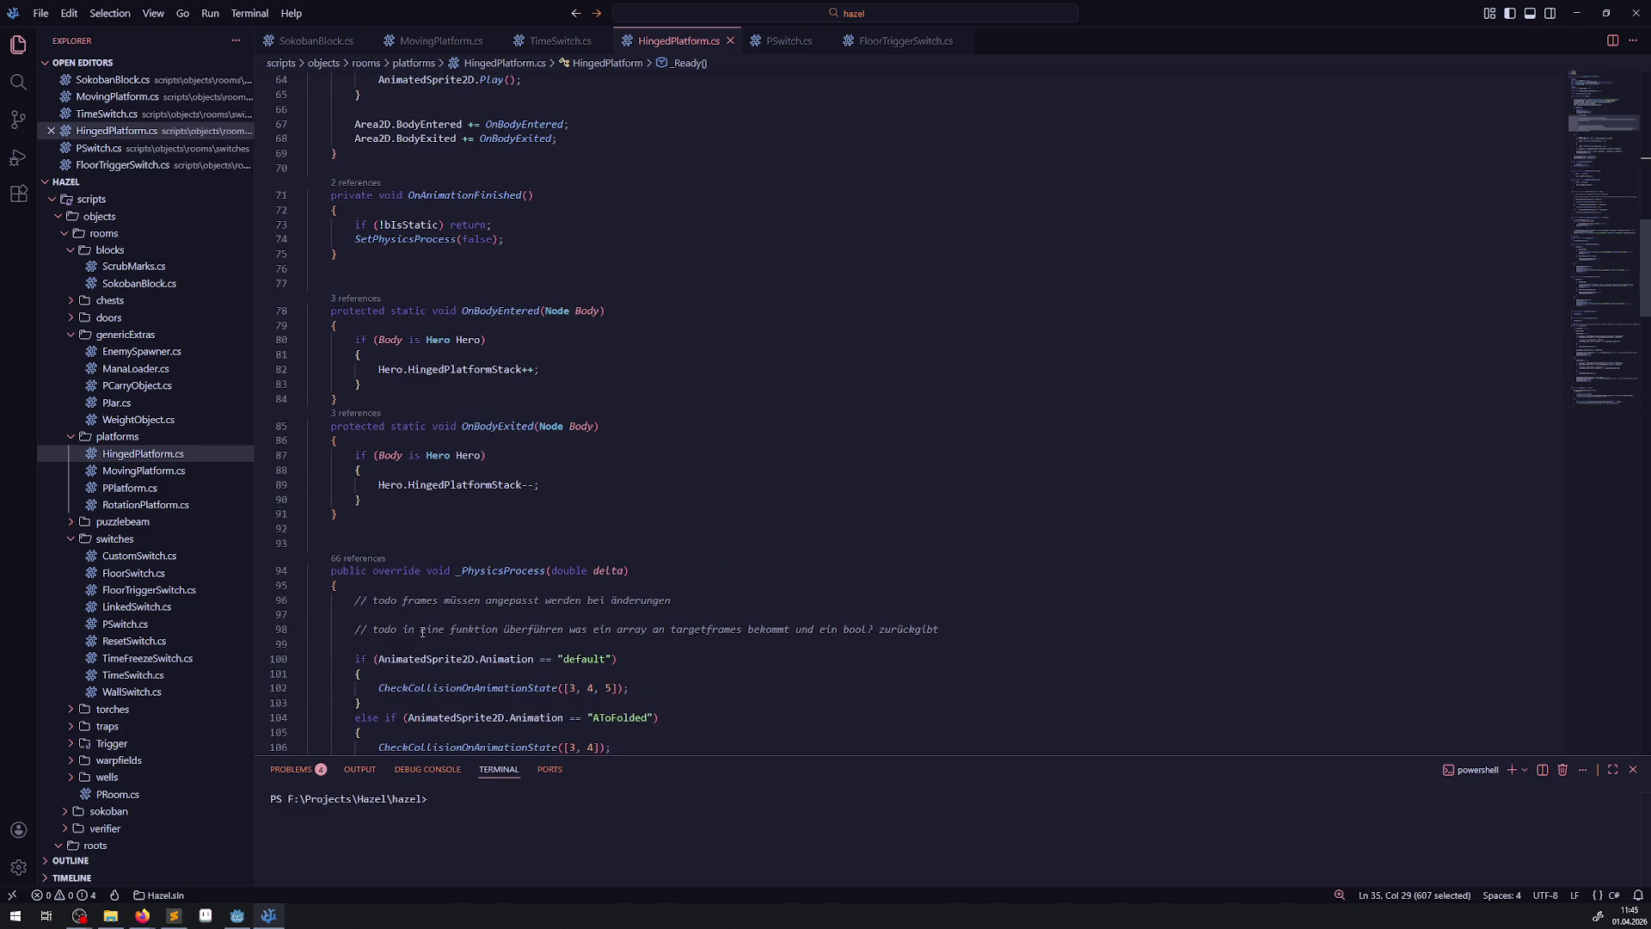
pyautogui.scroll(15, 422, 632)
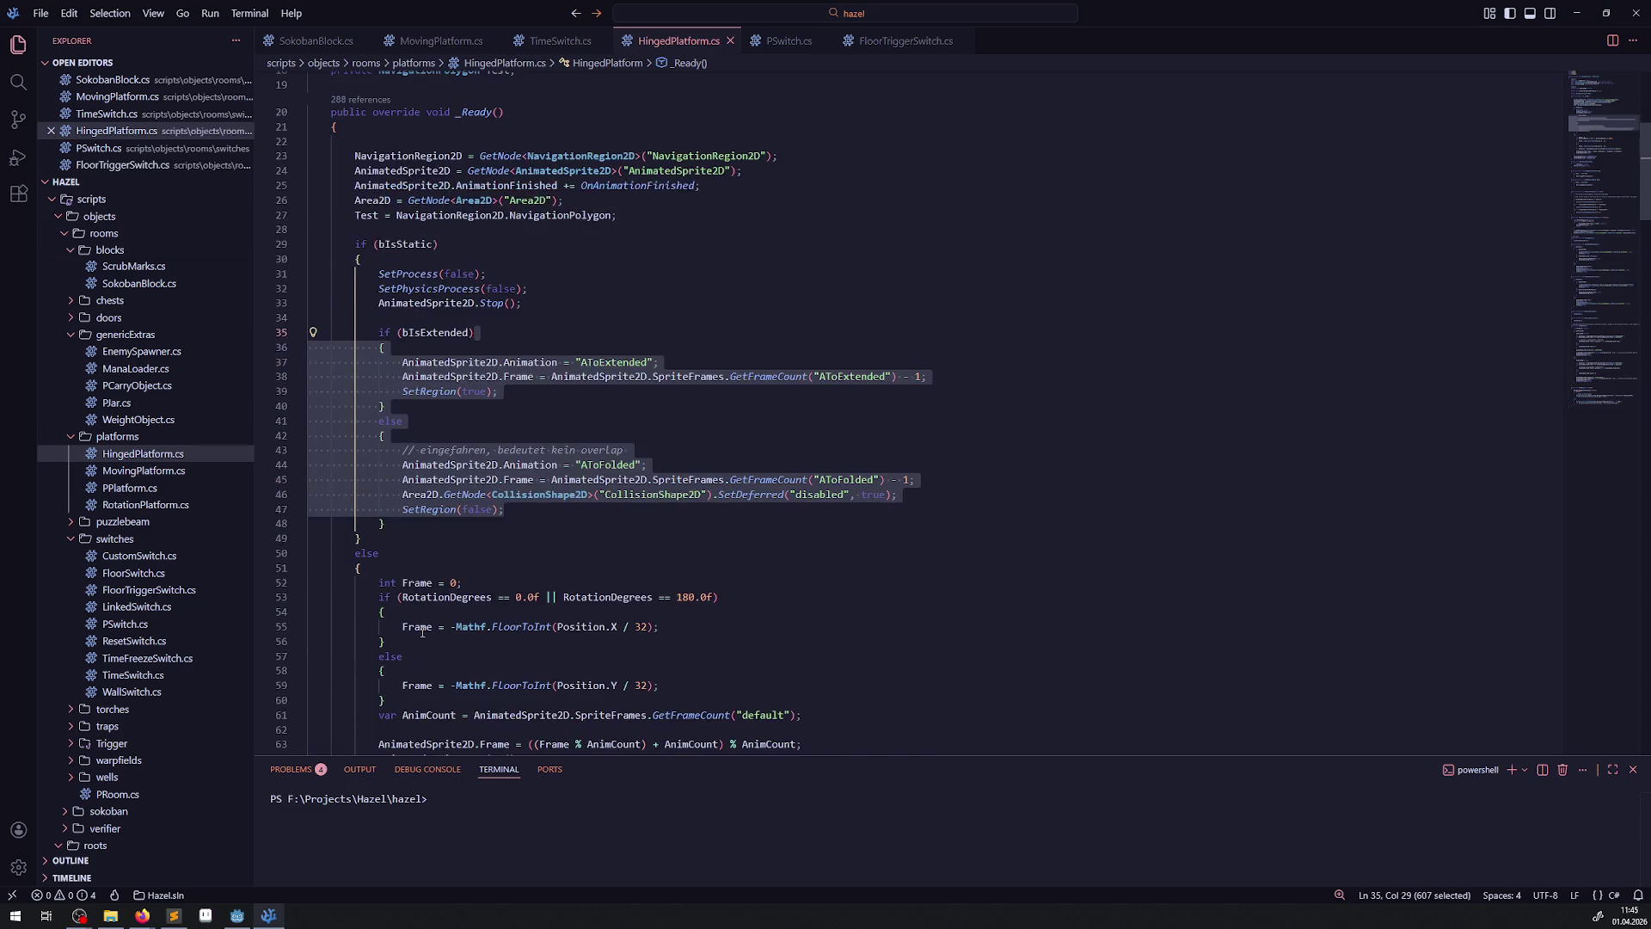
pyautogui.scroll(-2, 422, 632)
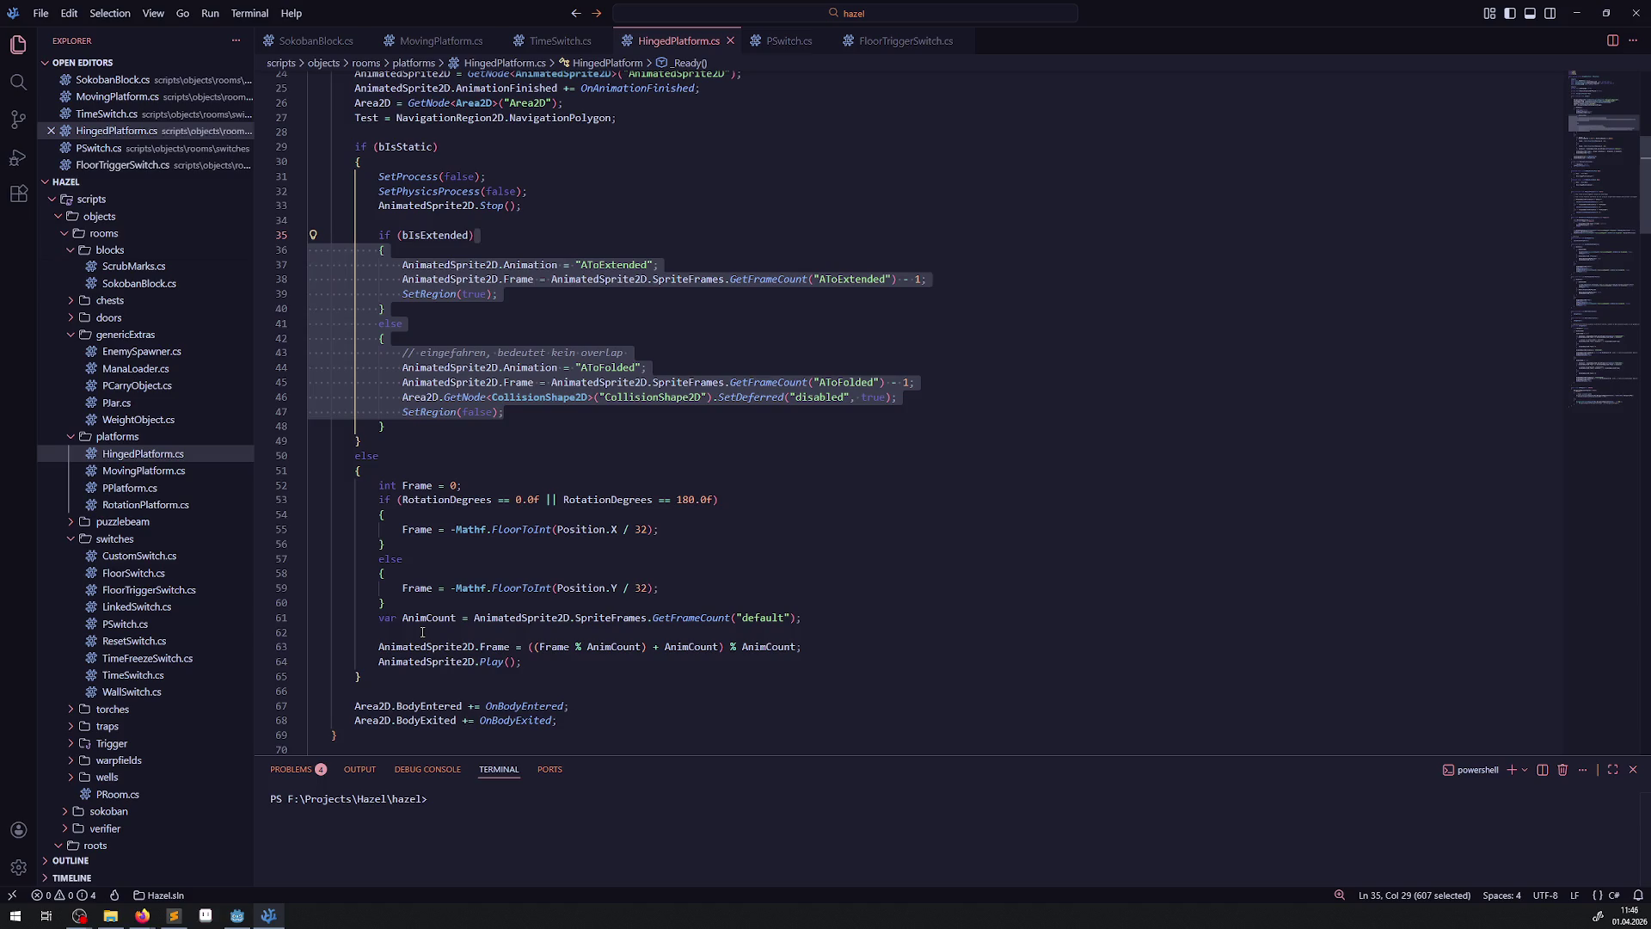
pyautogui.scroll(-5, 422, 632)
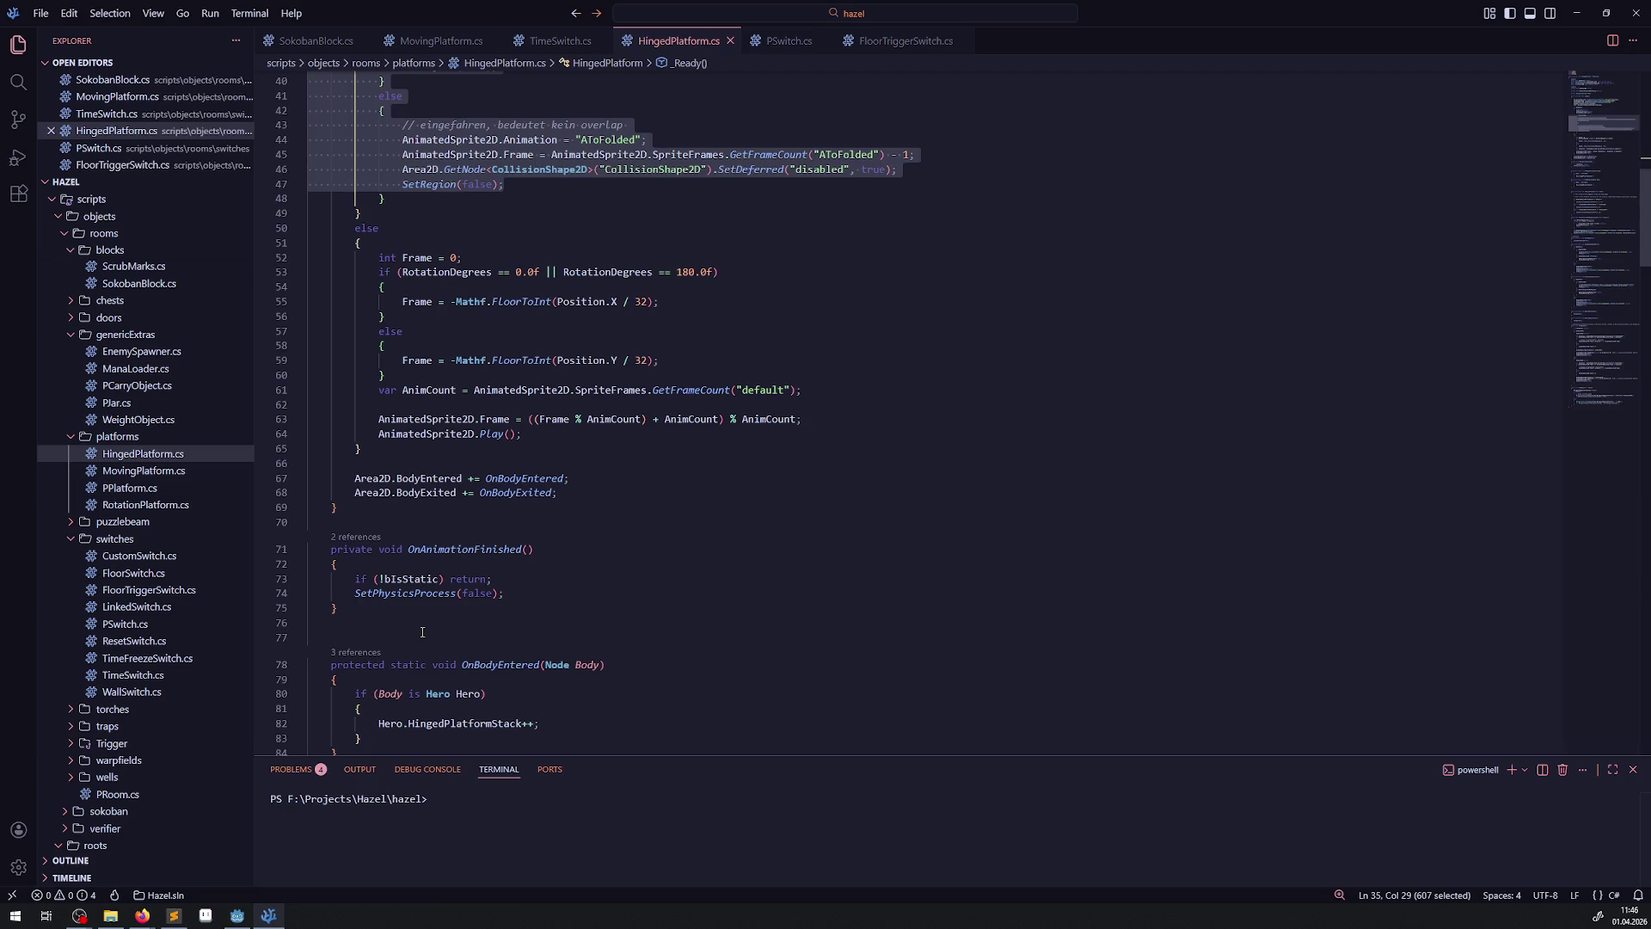
pyautogui.scroll(-6, 422, 632)
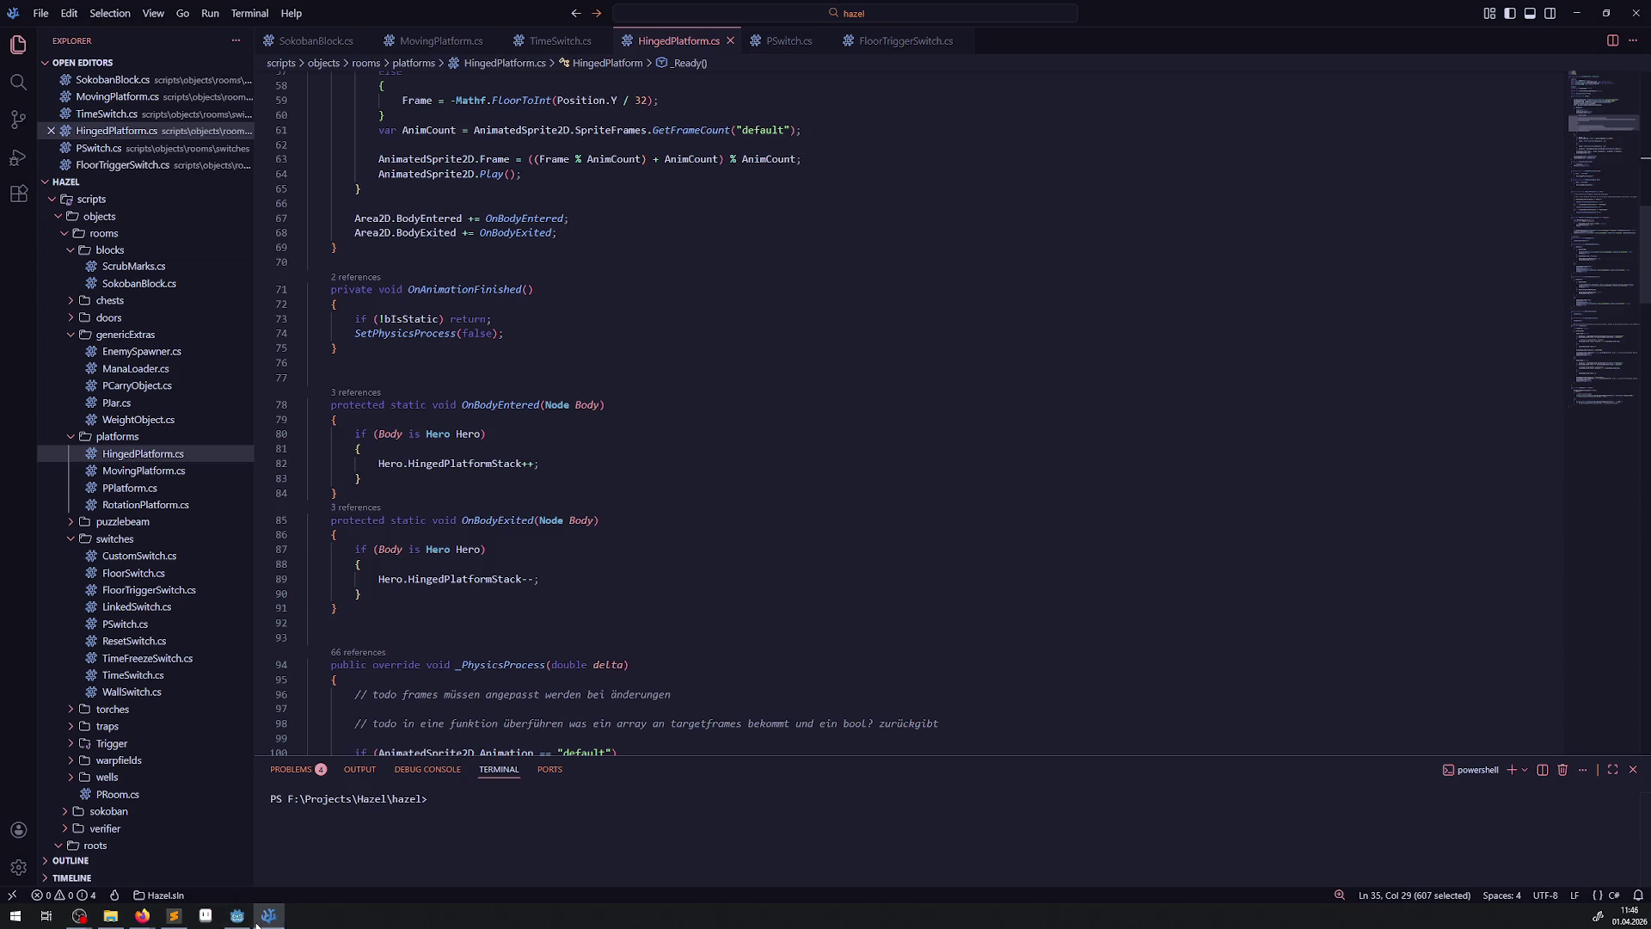
pyautogui.hotkey('alt', 'Tab')
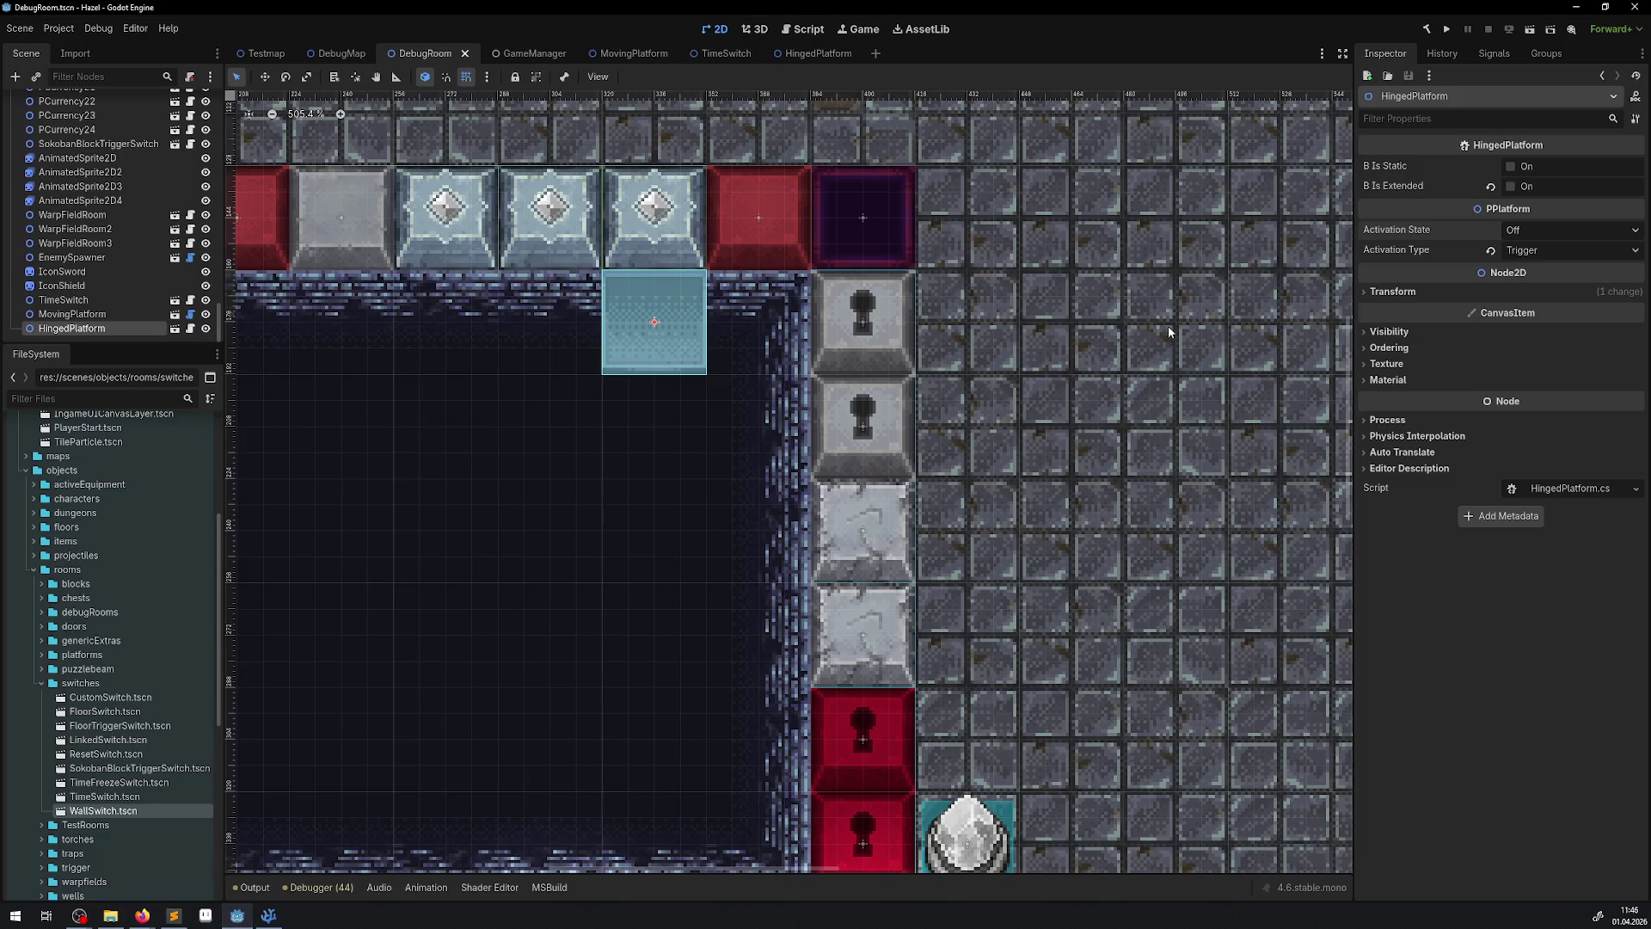
# - Duplicate HingedPlatform into HingedPlatform2, one tile left, and make it static
pyautogui.rightClick(109, 330)
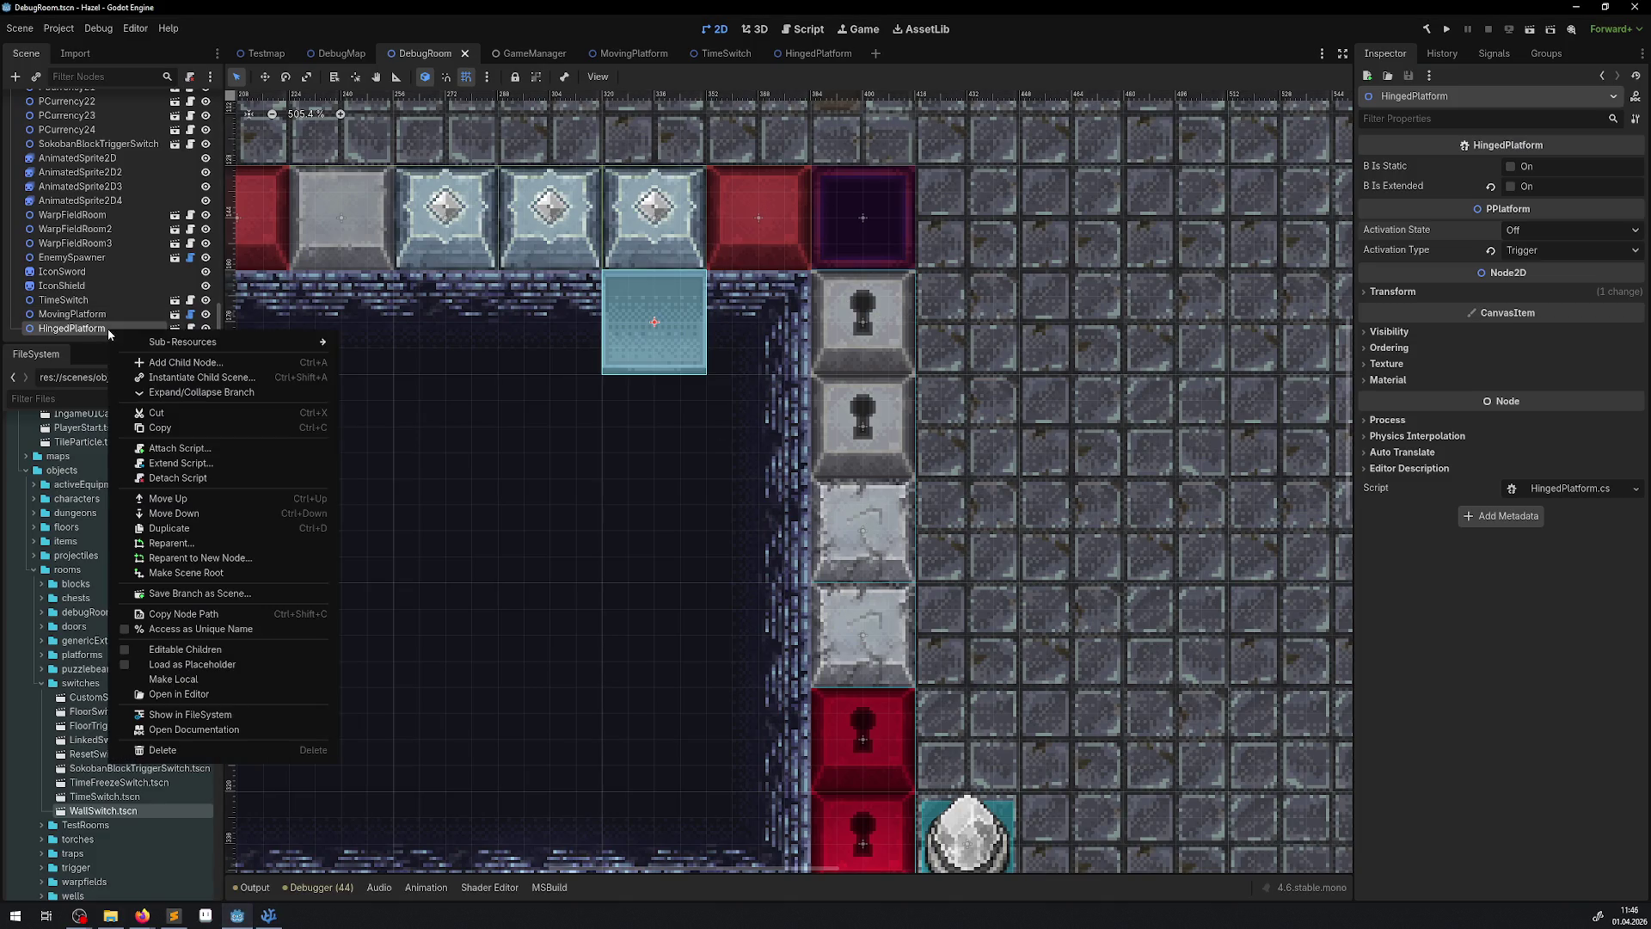
pyautogui.click(192, 528)
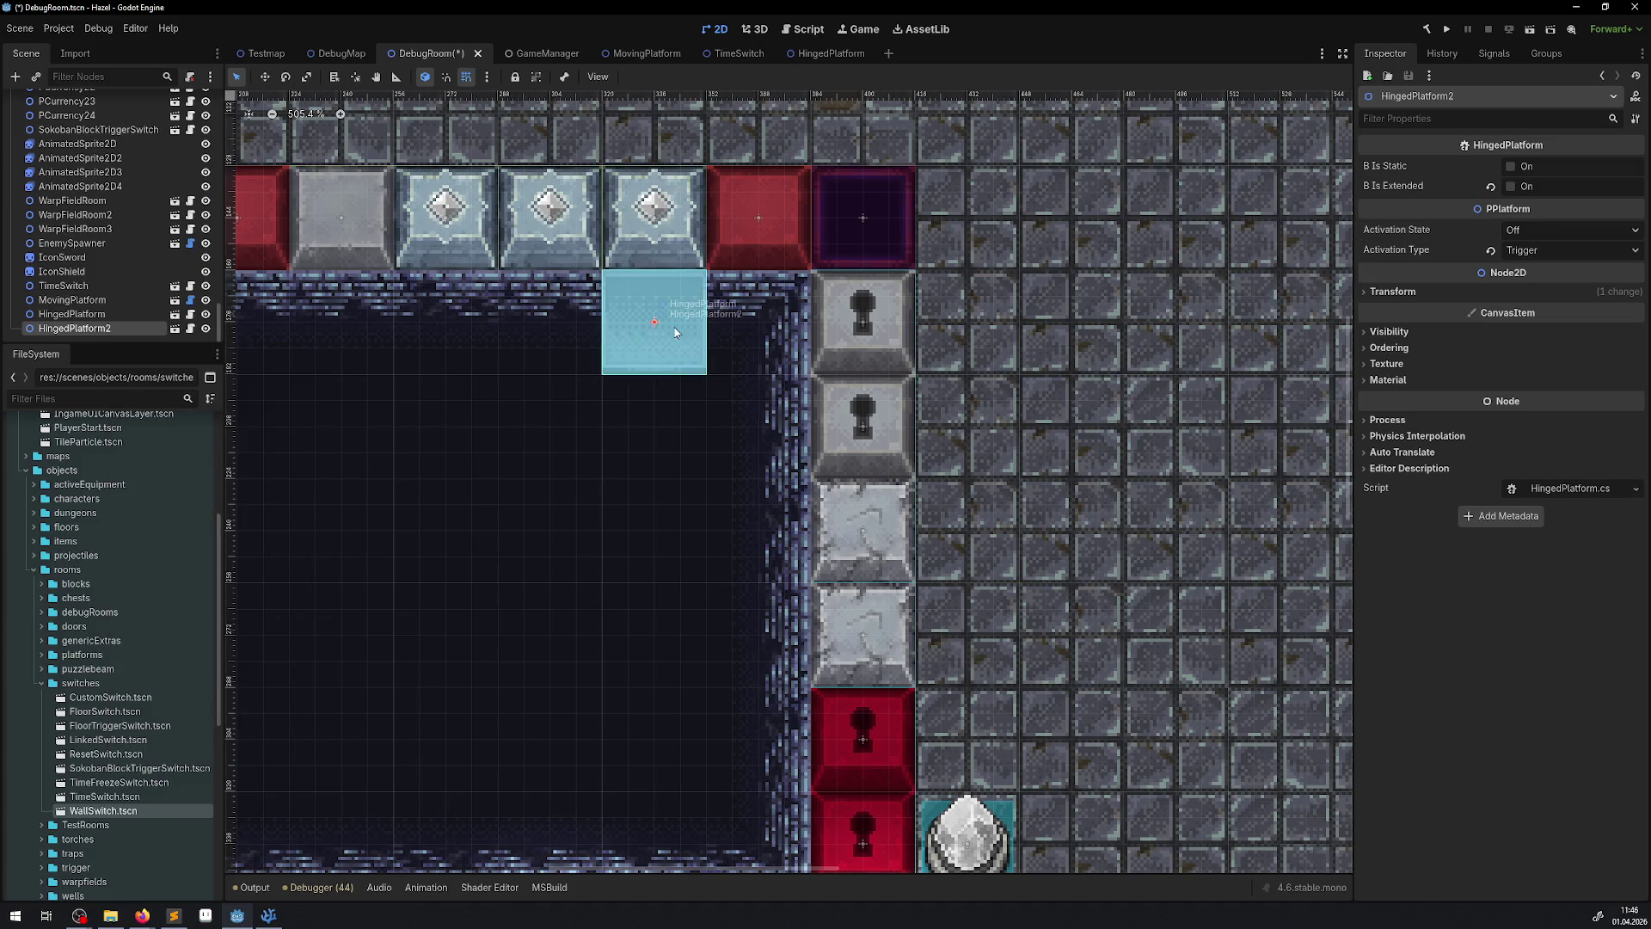
pyautogui.moveTo(675, 332); pyautogui.dragTo(571, 333)
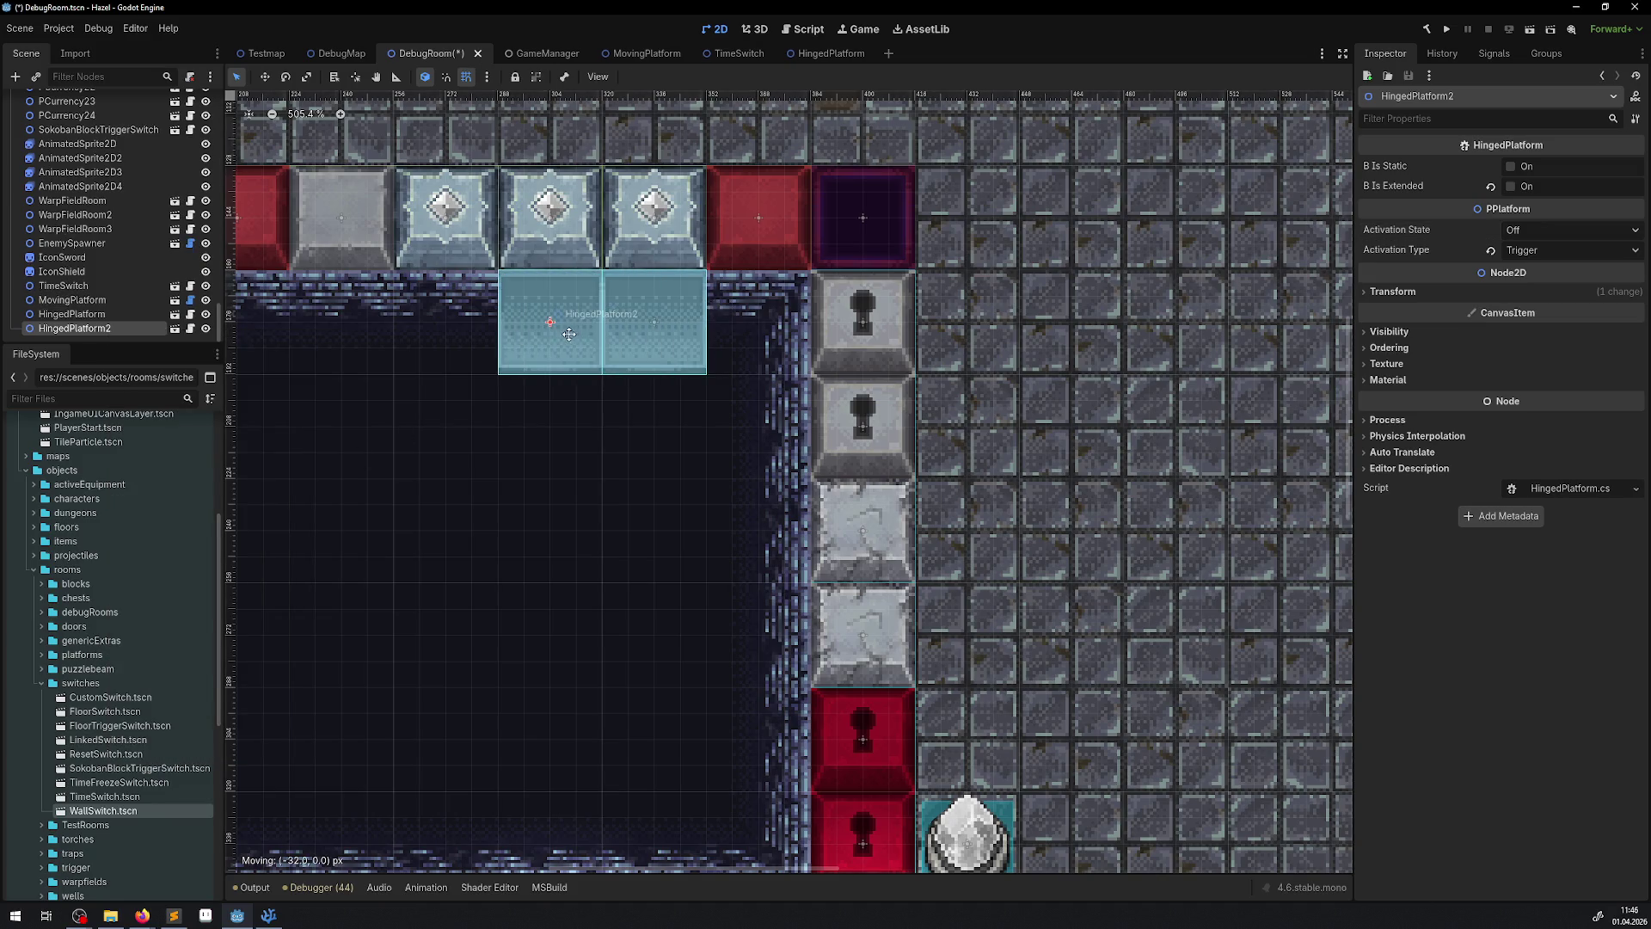
pyautogui.click(1511, 167)
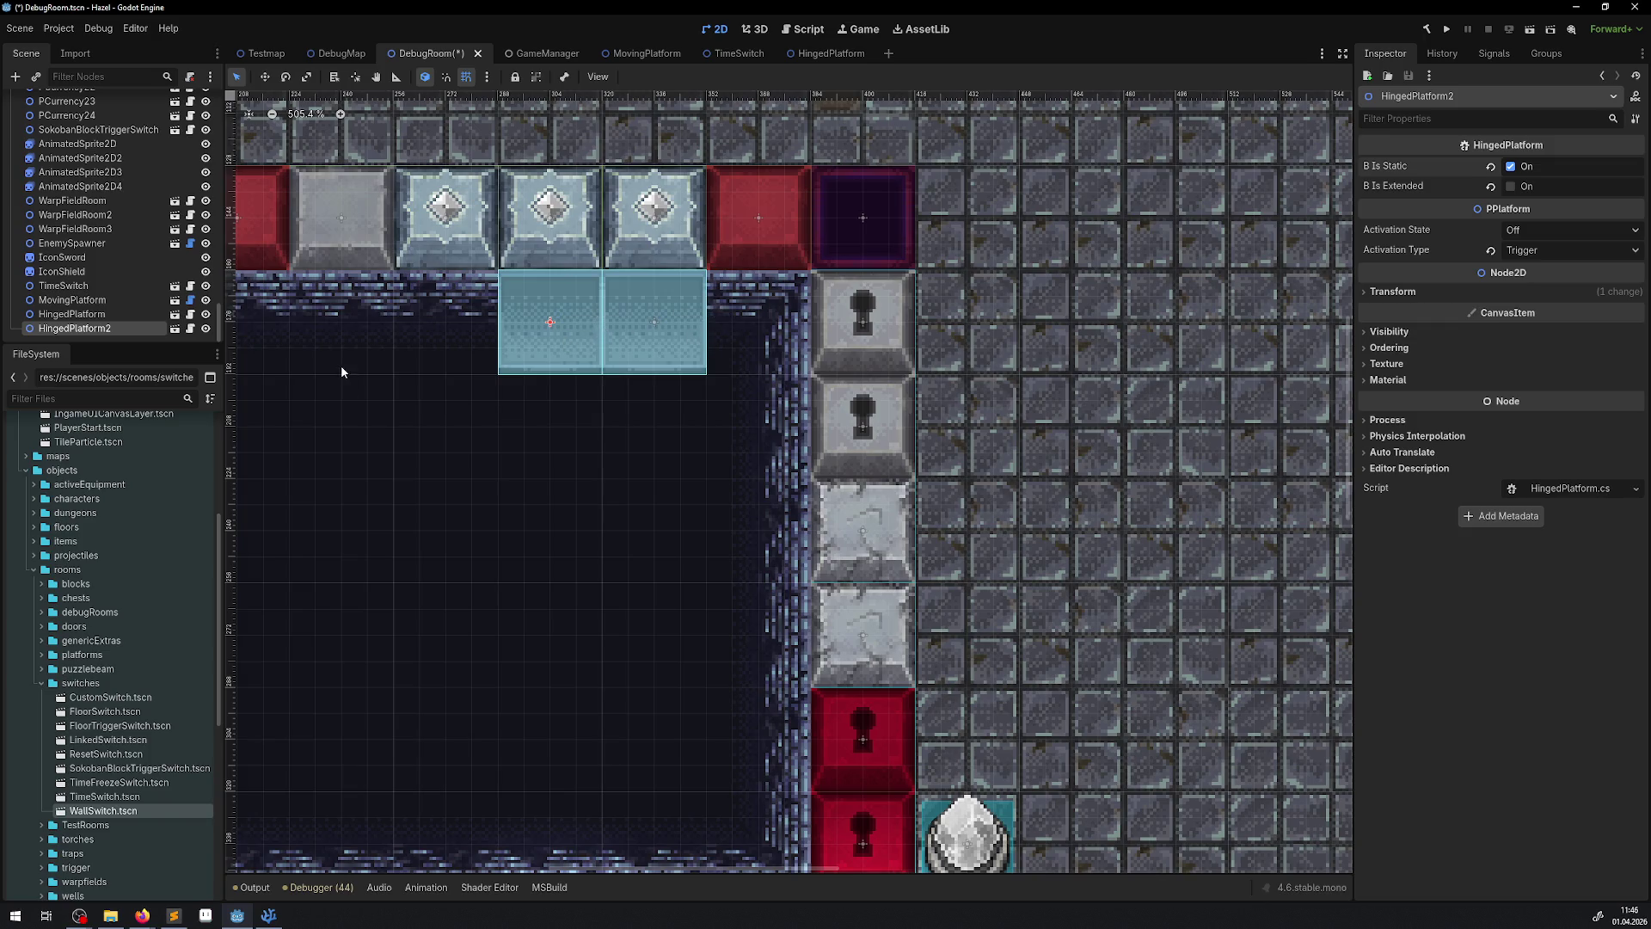
# - Duplicate into HingedPlatform3 one more tile left, not static and starting extended
pyautogui.rightClick(120, 335)
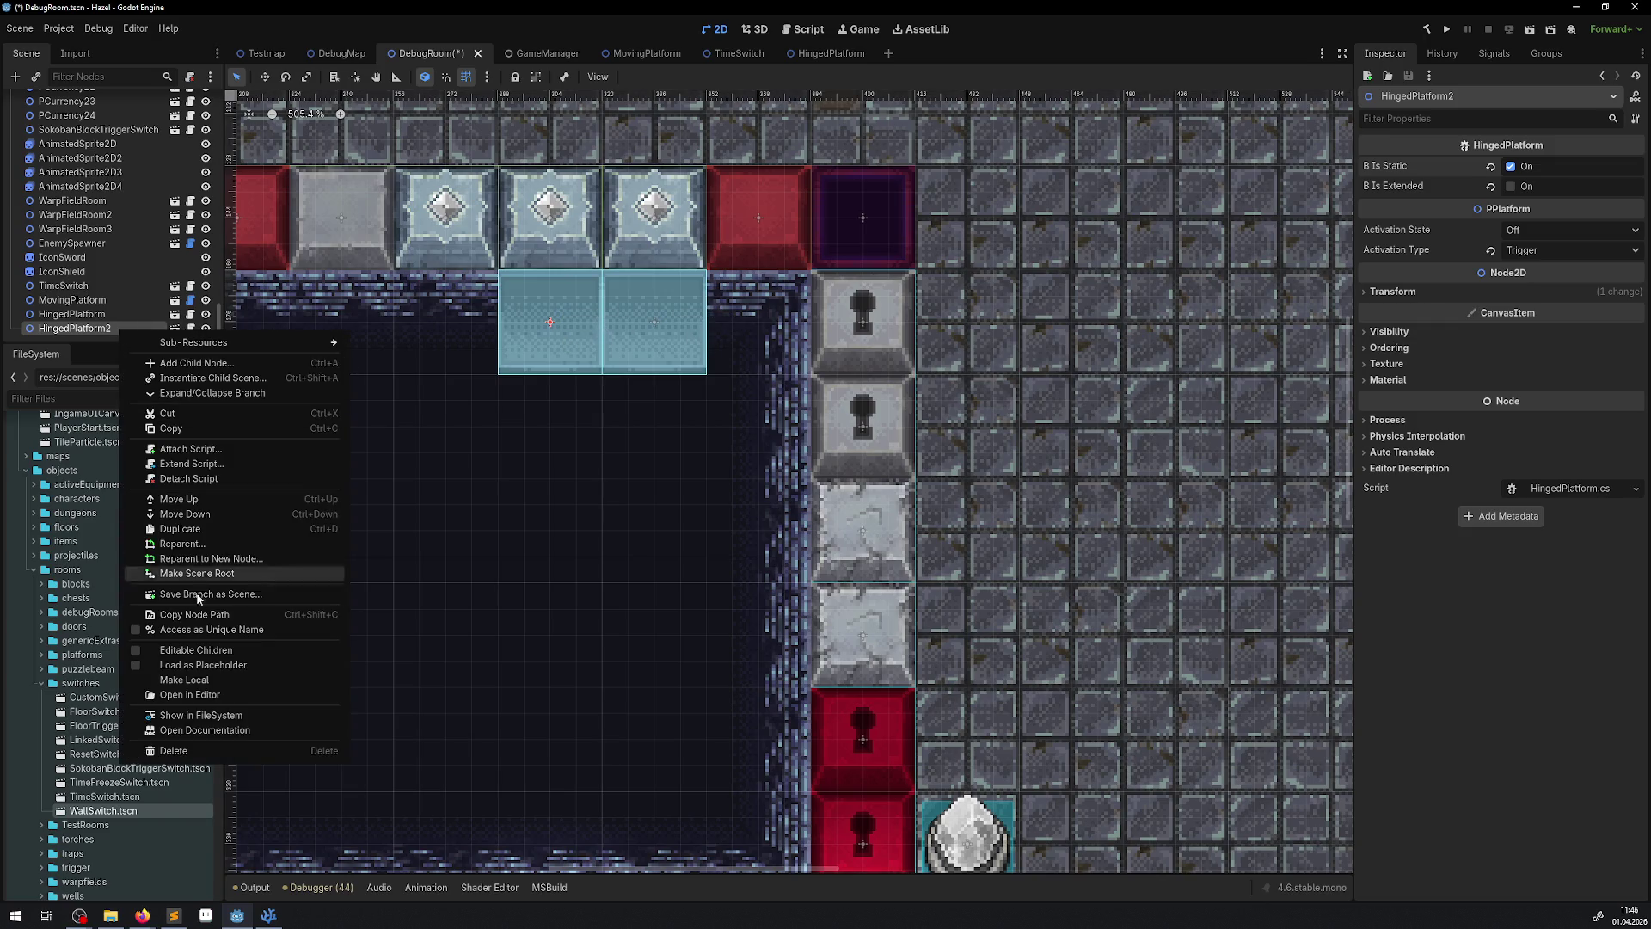
pyautogui.click(175, 537)
pyautogui.moveTo(513, 344)
pyautogui.mouseDown()
pyautogui.moveTo(383, 344)
pyautogui.moveTo(413, 342)
pyautogui.mouseUp()
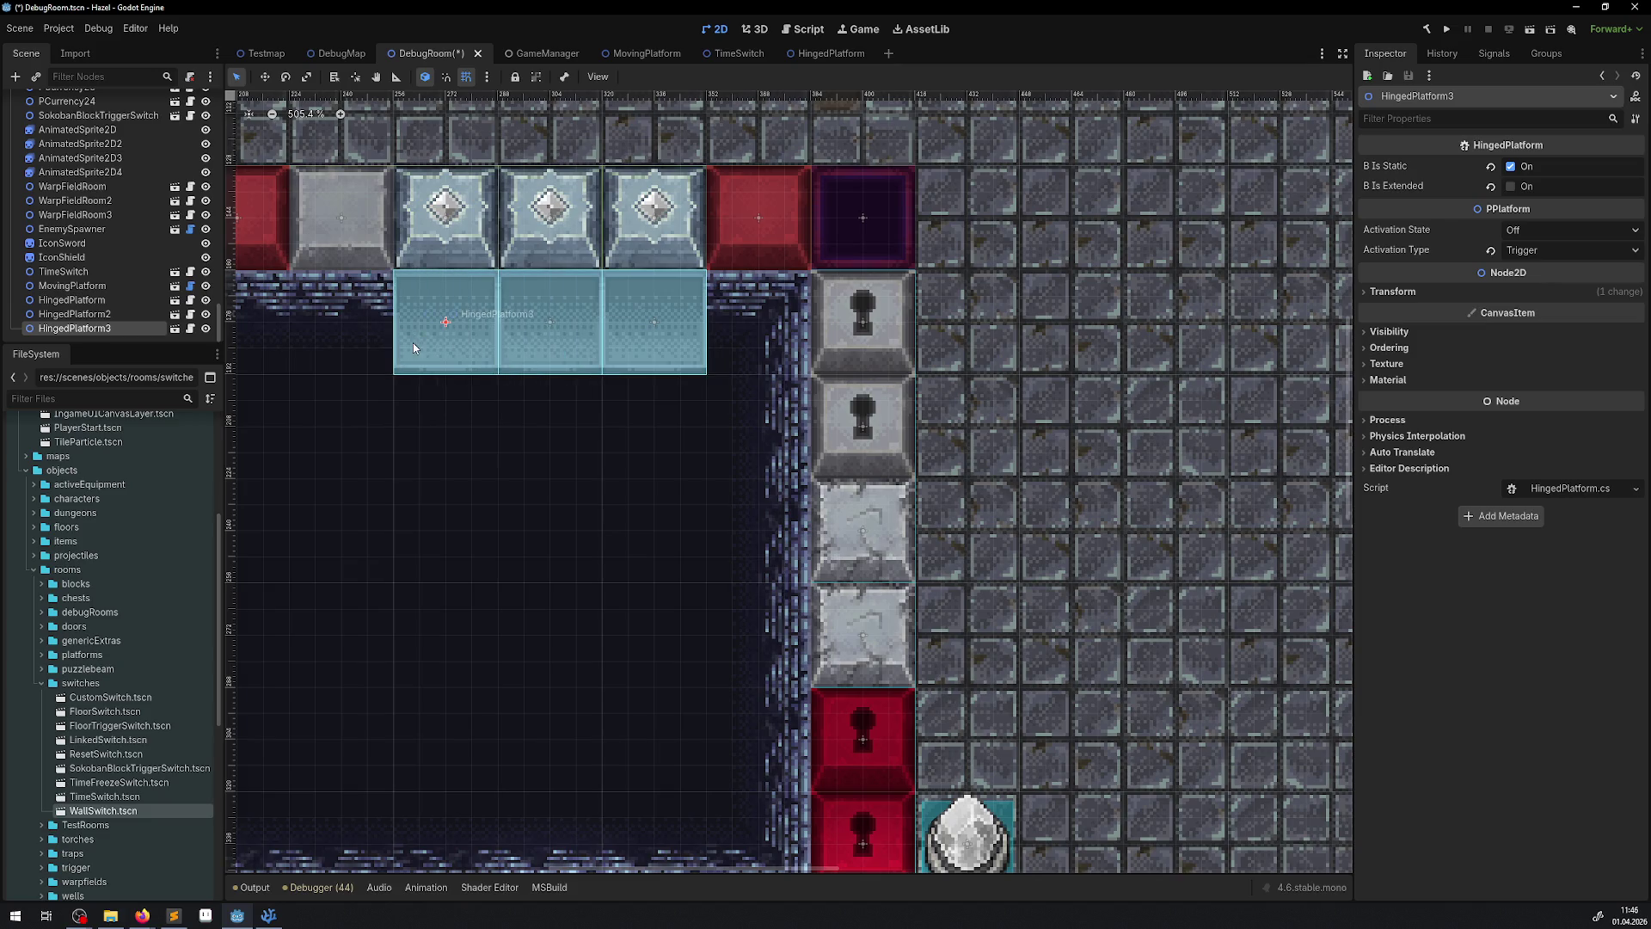
pyautogui.click(1511, 166)
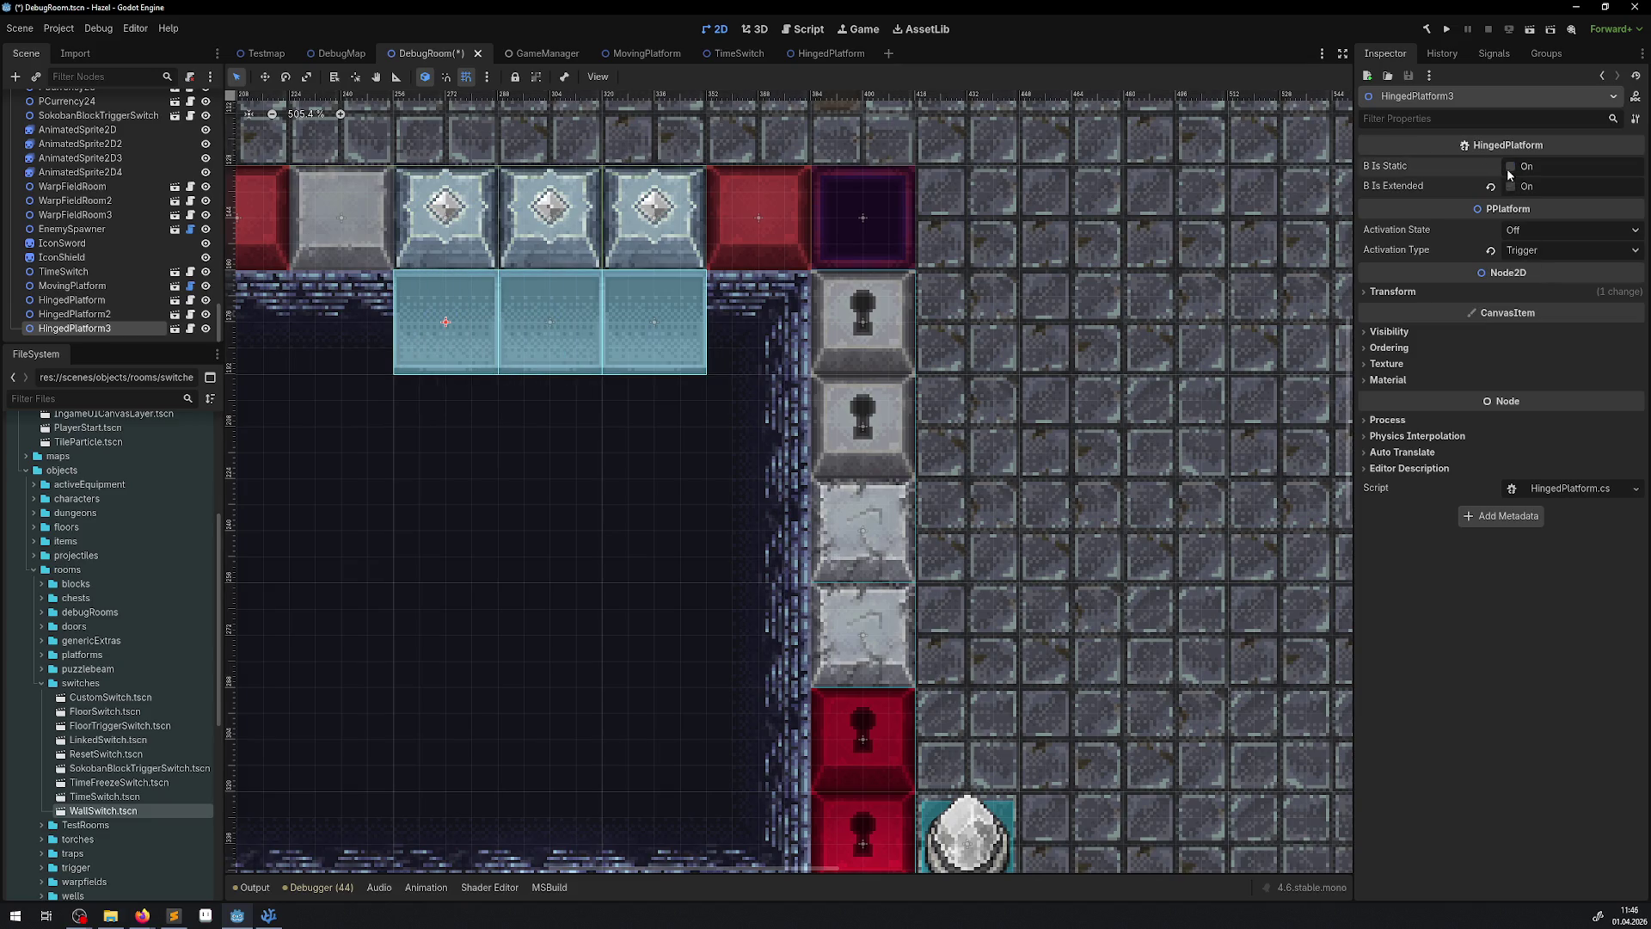
pyautogui.click(1511, 186)
# - Add HingedPlatform4 one tile right of the original, beside the keyhole block, with Activation State On
pyautogui.click(559, 320)
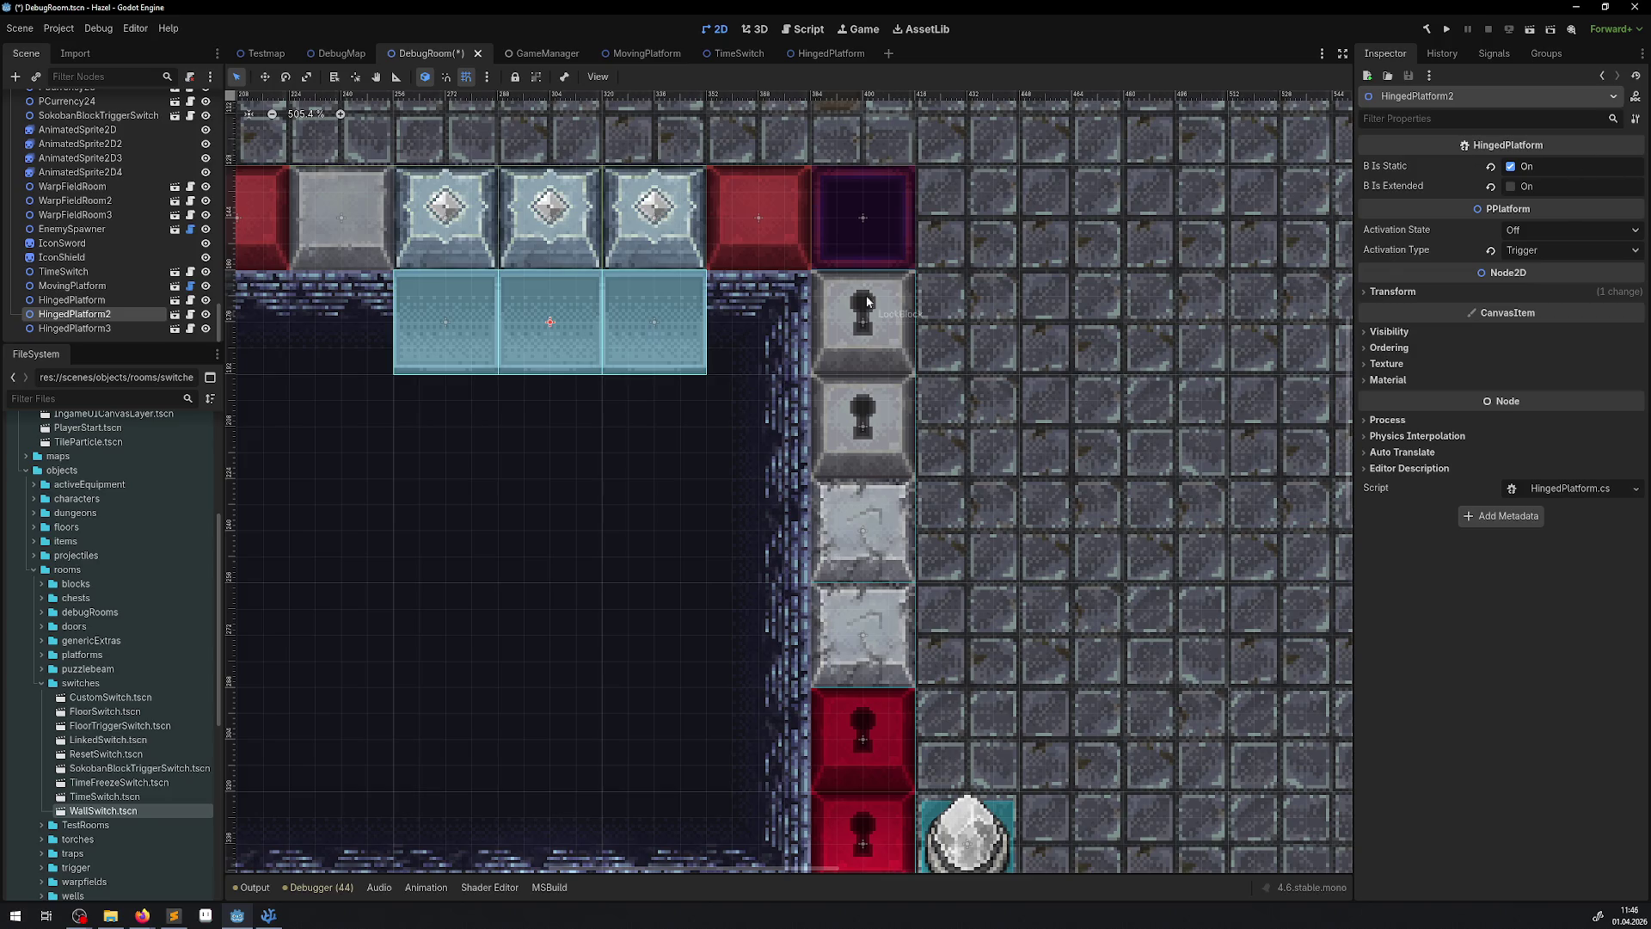
pyautogui.click(676, 312)
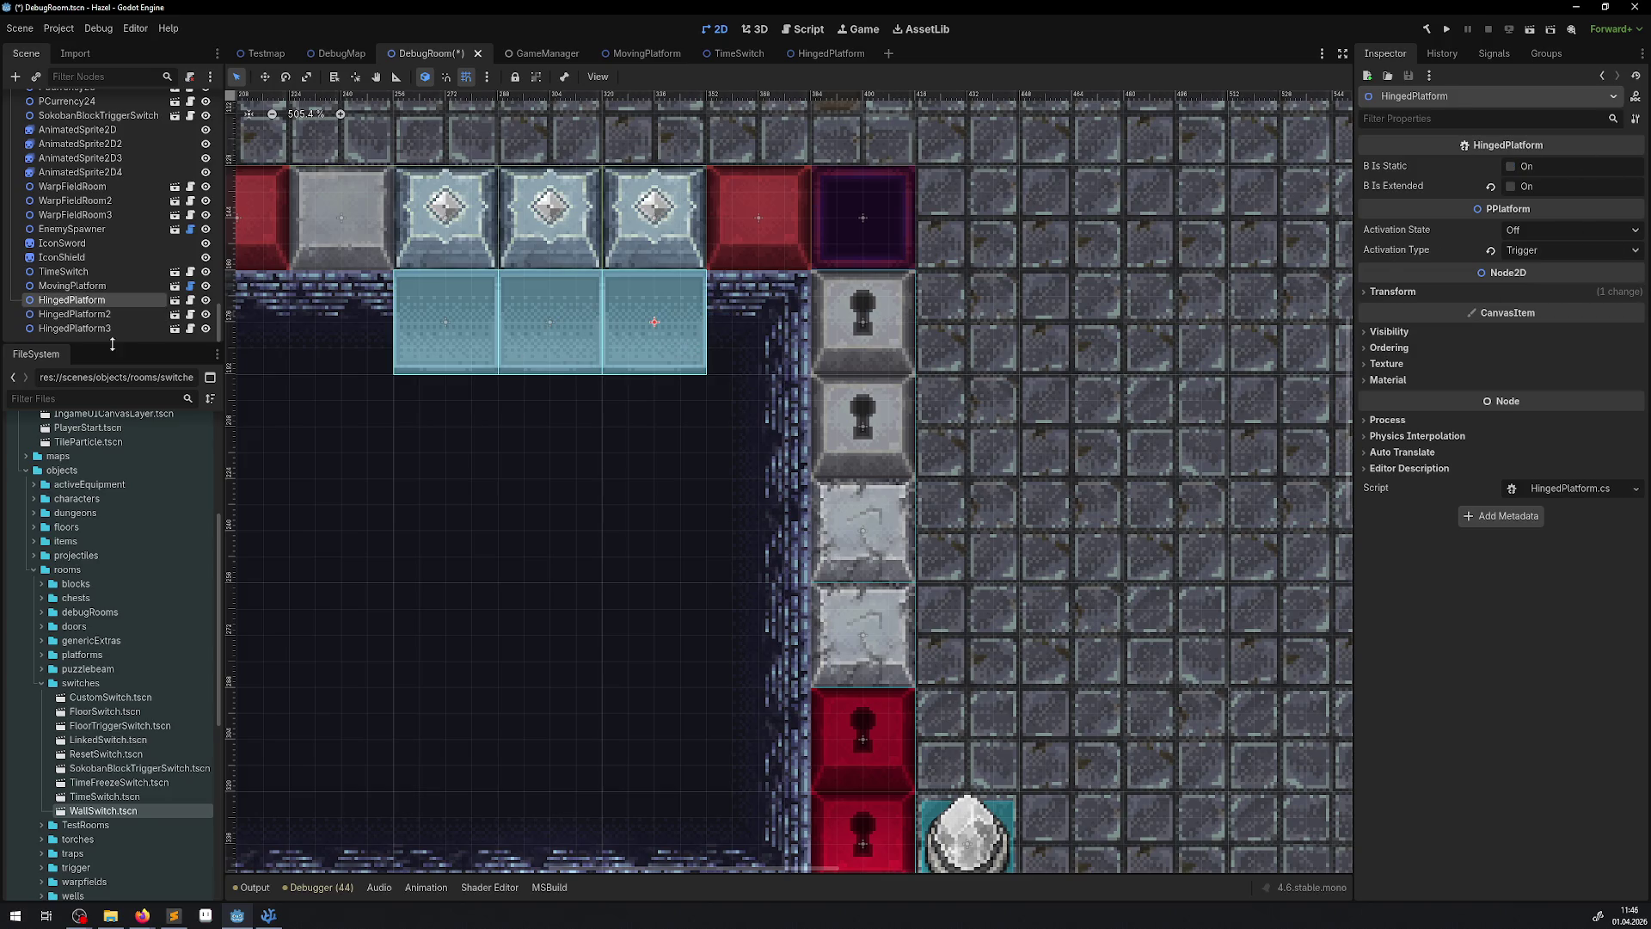
pyautogui.rightClick(62, 300)
pyautogui.click(134, 511)
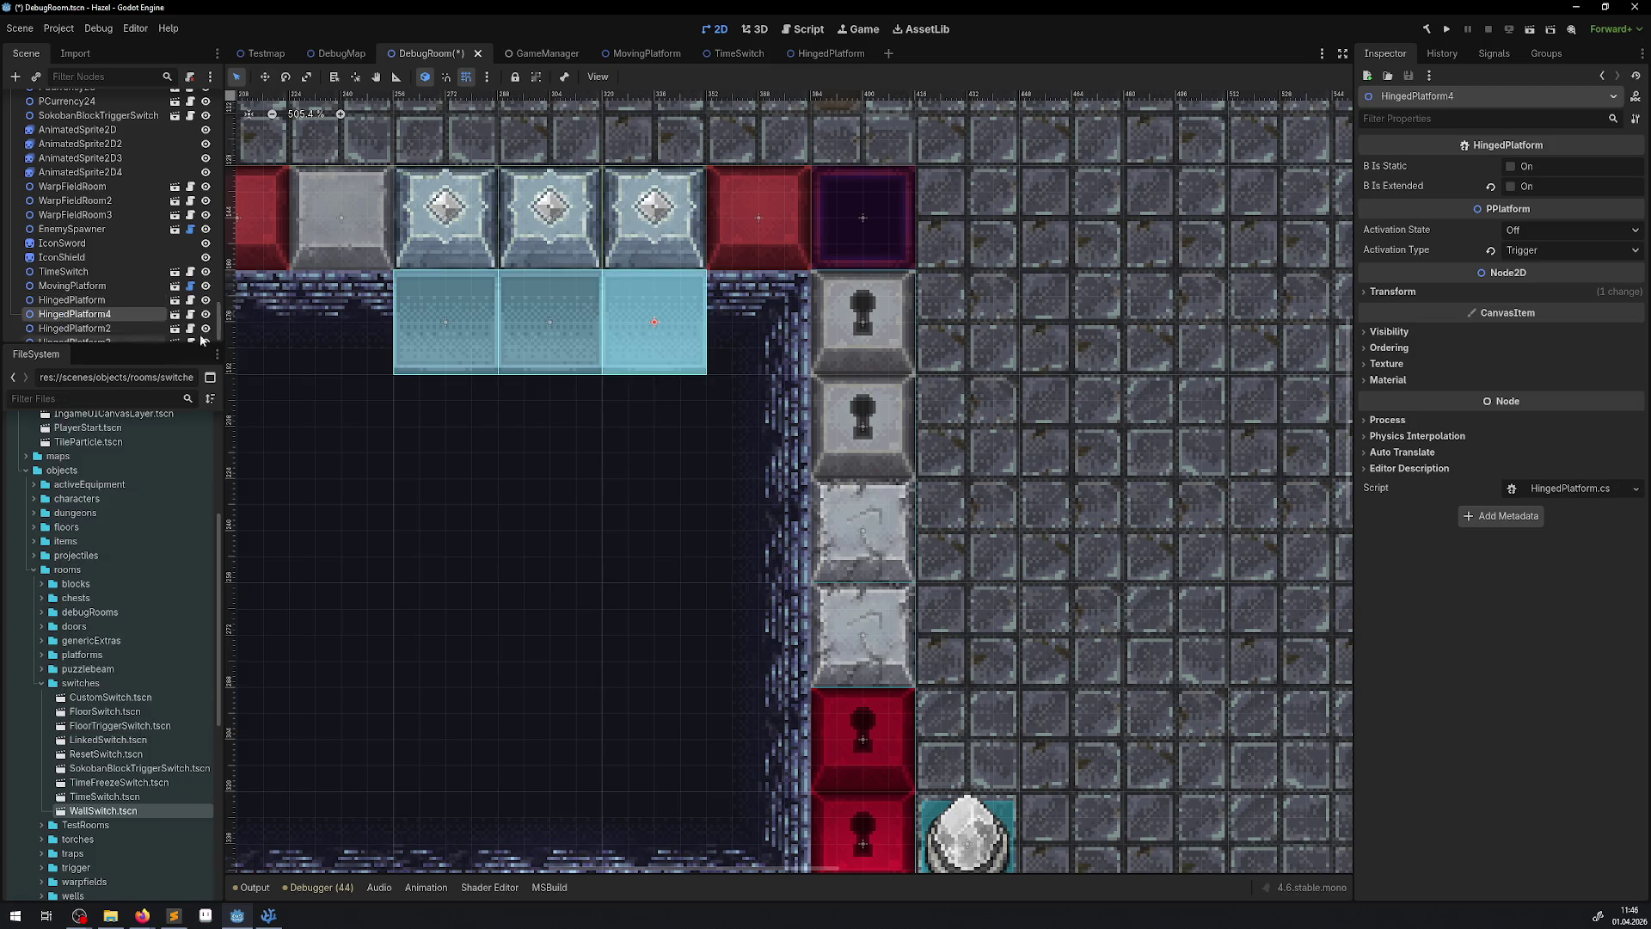
pyautogui.moveTo(618, 335)
pyautogui.mouseDown()
pyautogui.moveTo(755, 346)
pyautogui.moveTo(723, 348)
pyautogui.mouseUp()
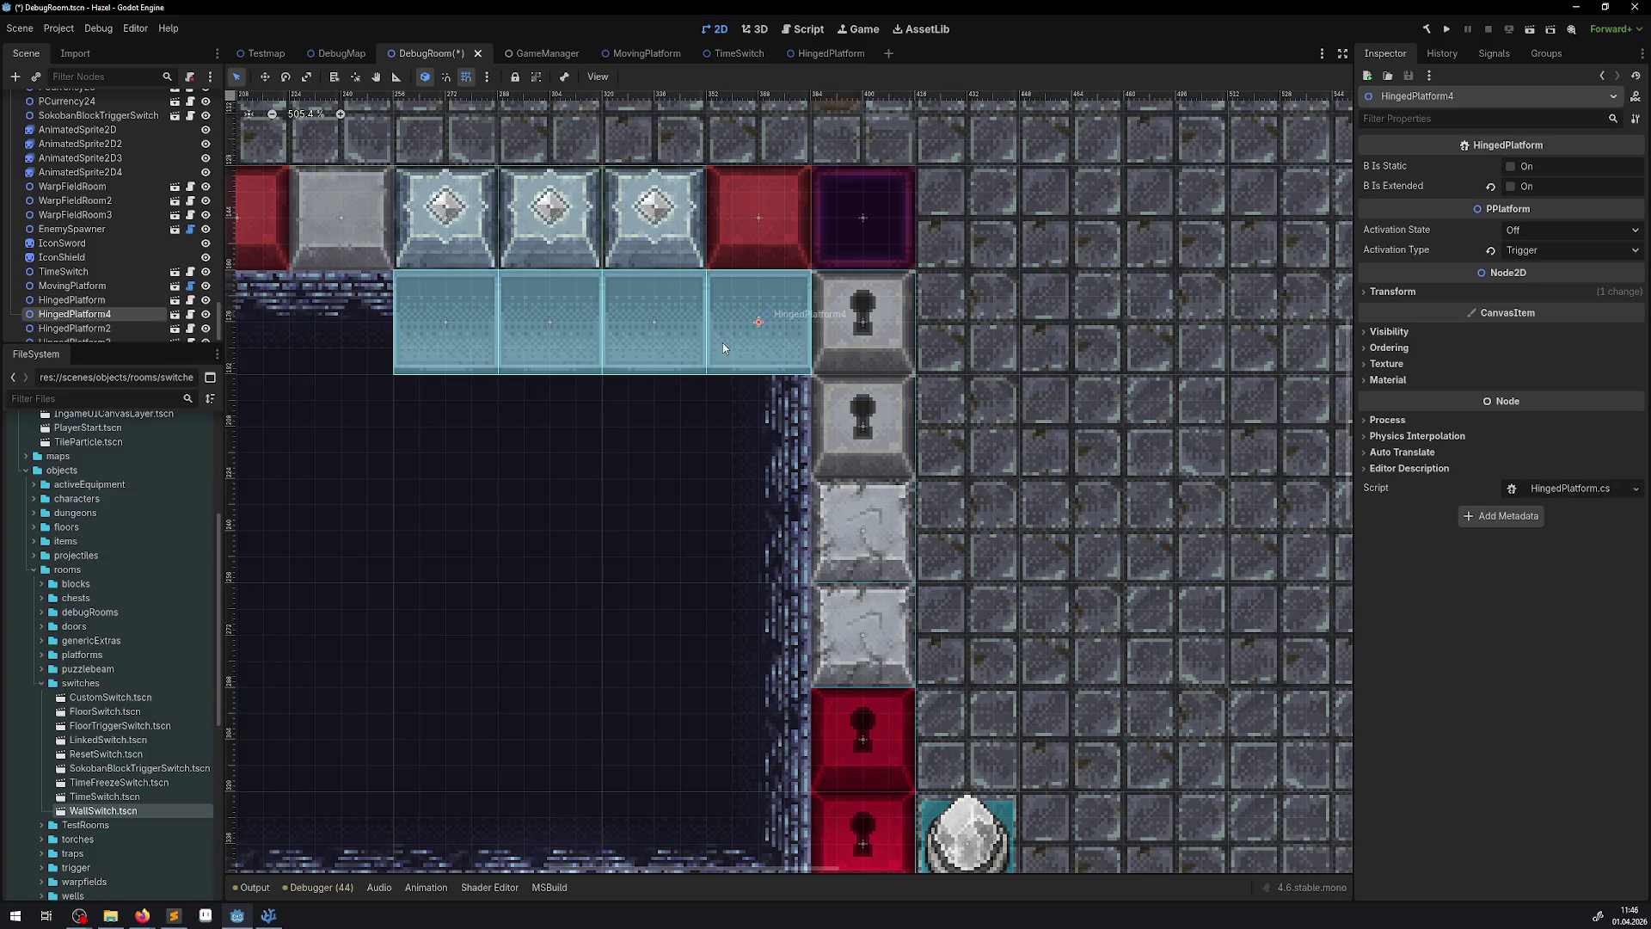
pyautogui.click(1527, 230)
pyautogui.click(1518, 267)
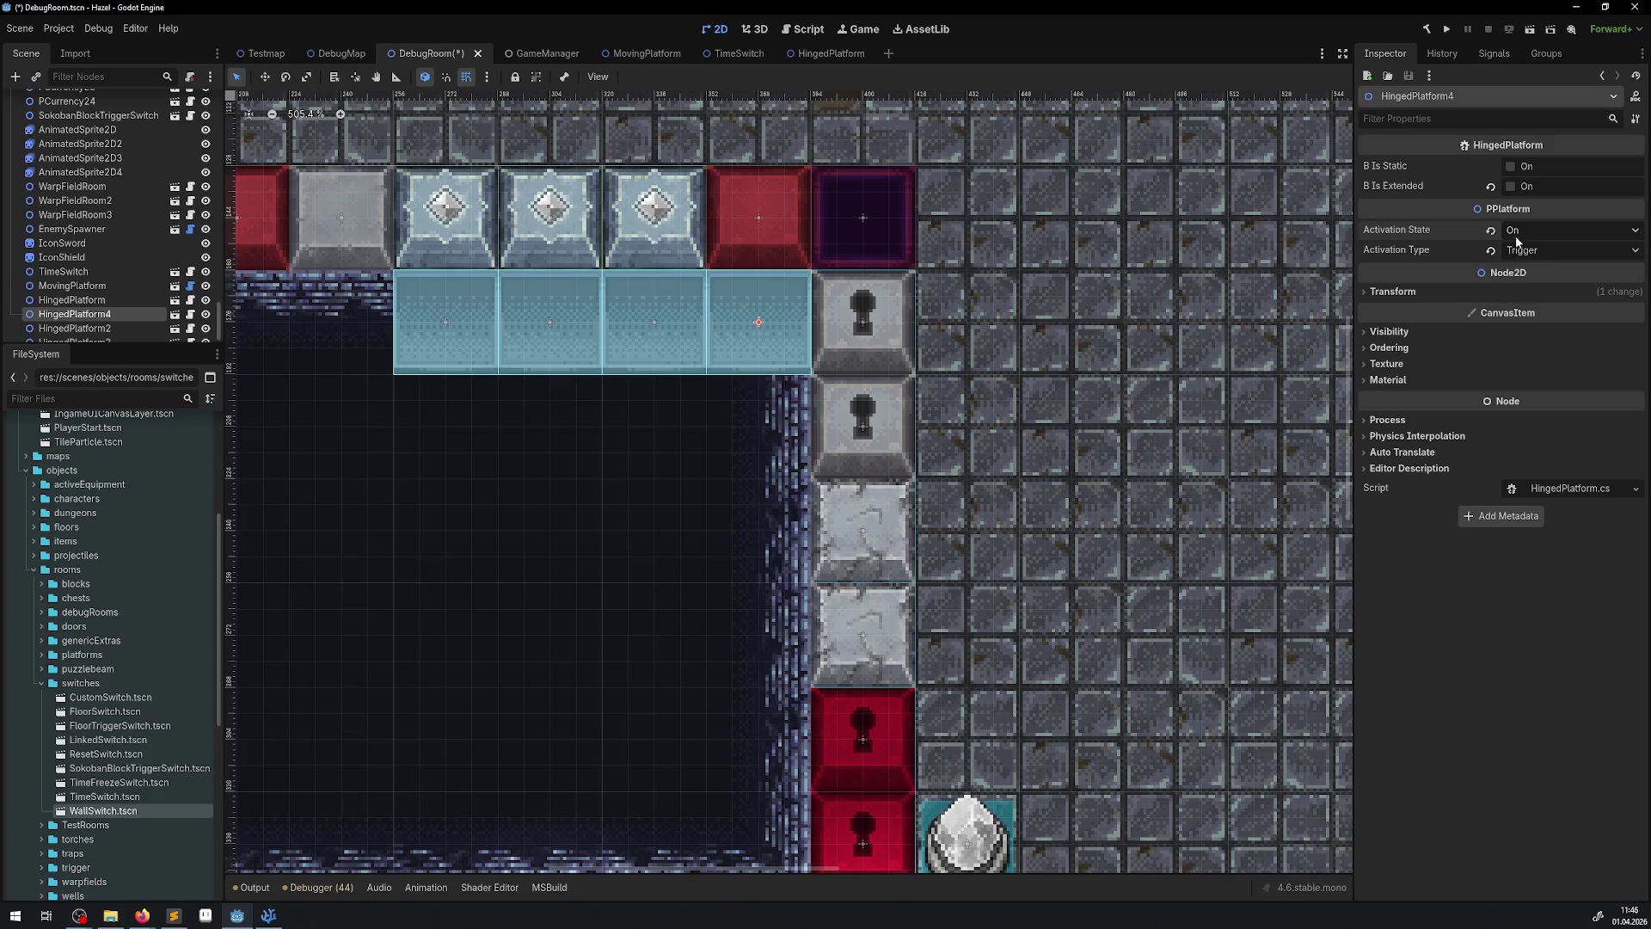
# - Test-run the project, walking the player down toward the platforms, then stop
pyautogui.click(1446, 28)
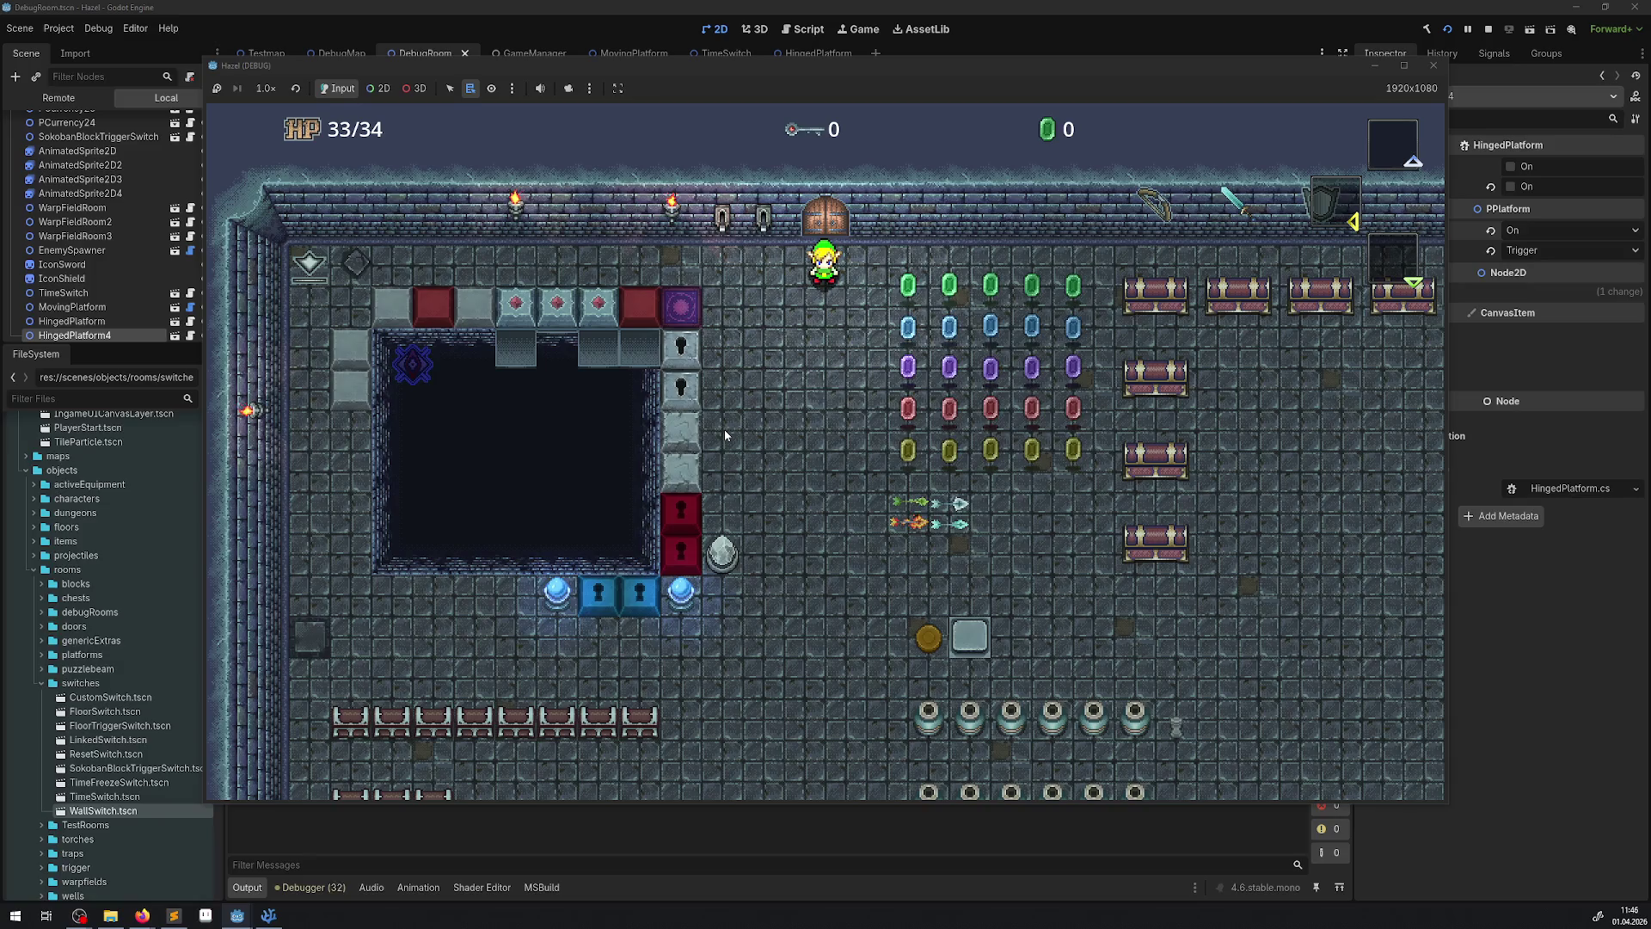
pyautogui.press('Down')
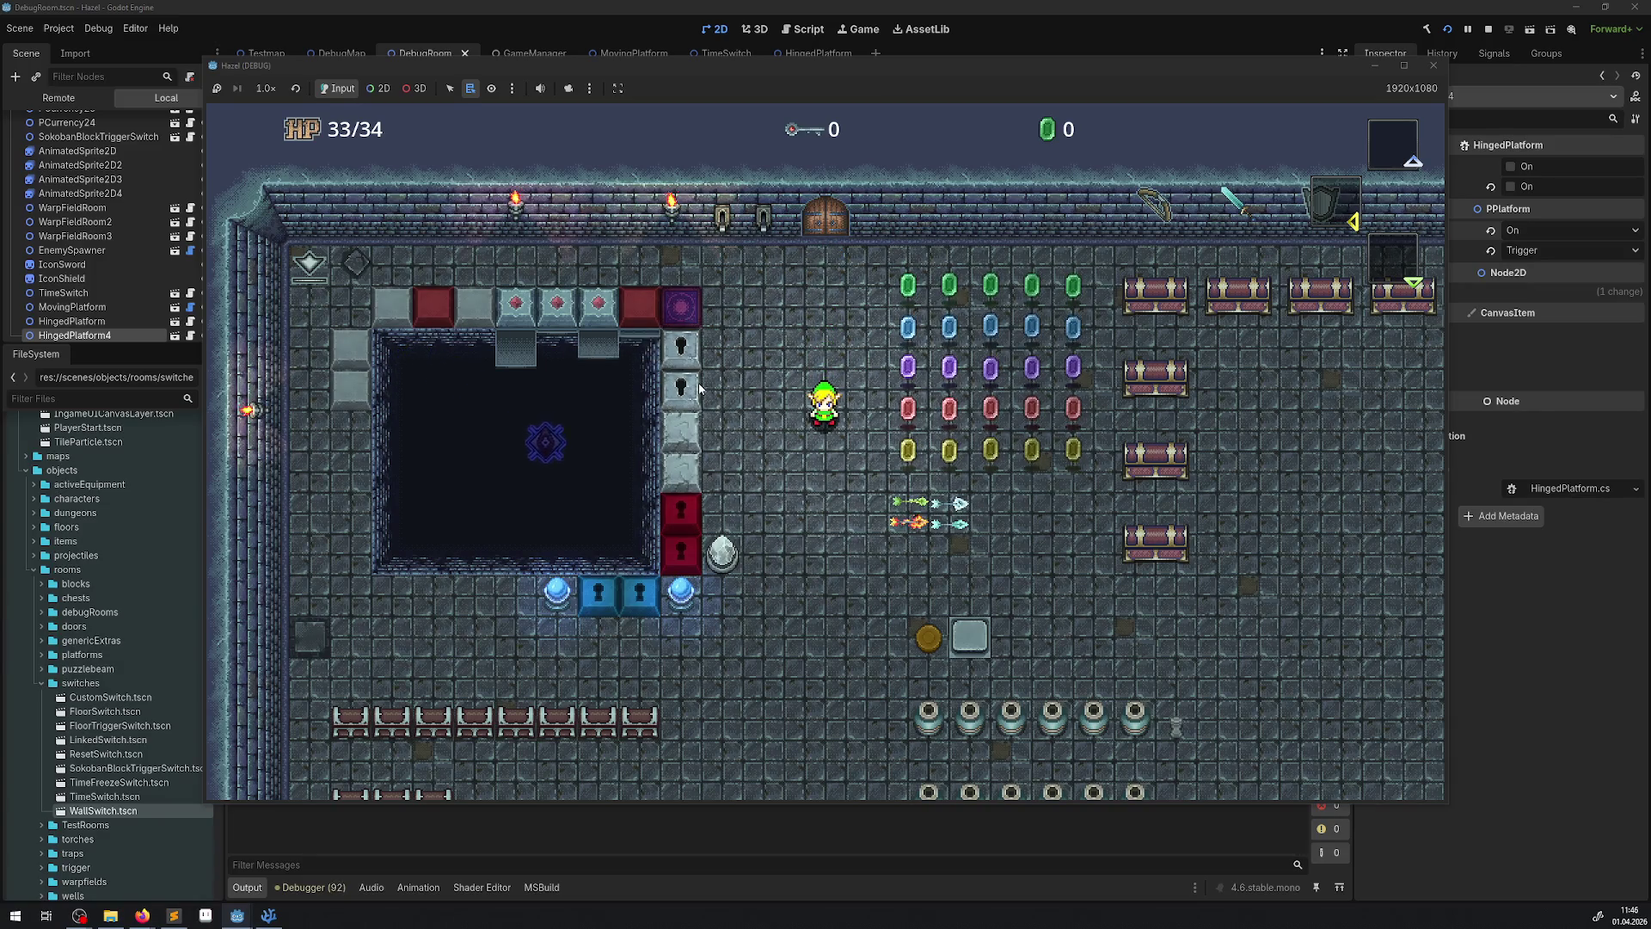
pyautogui.click(1432, 66)
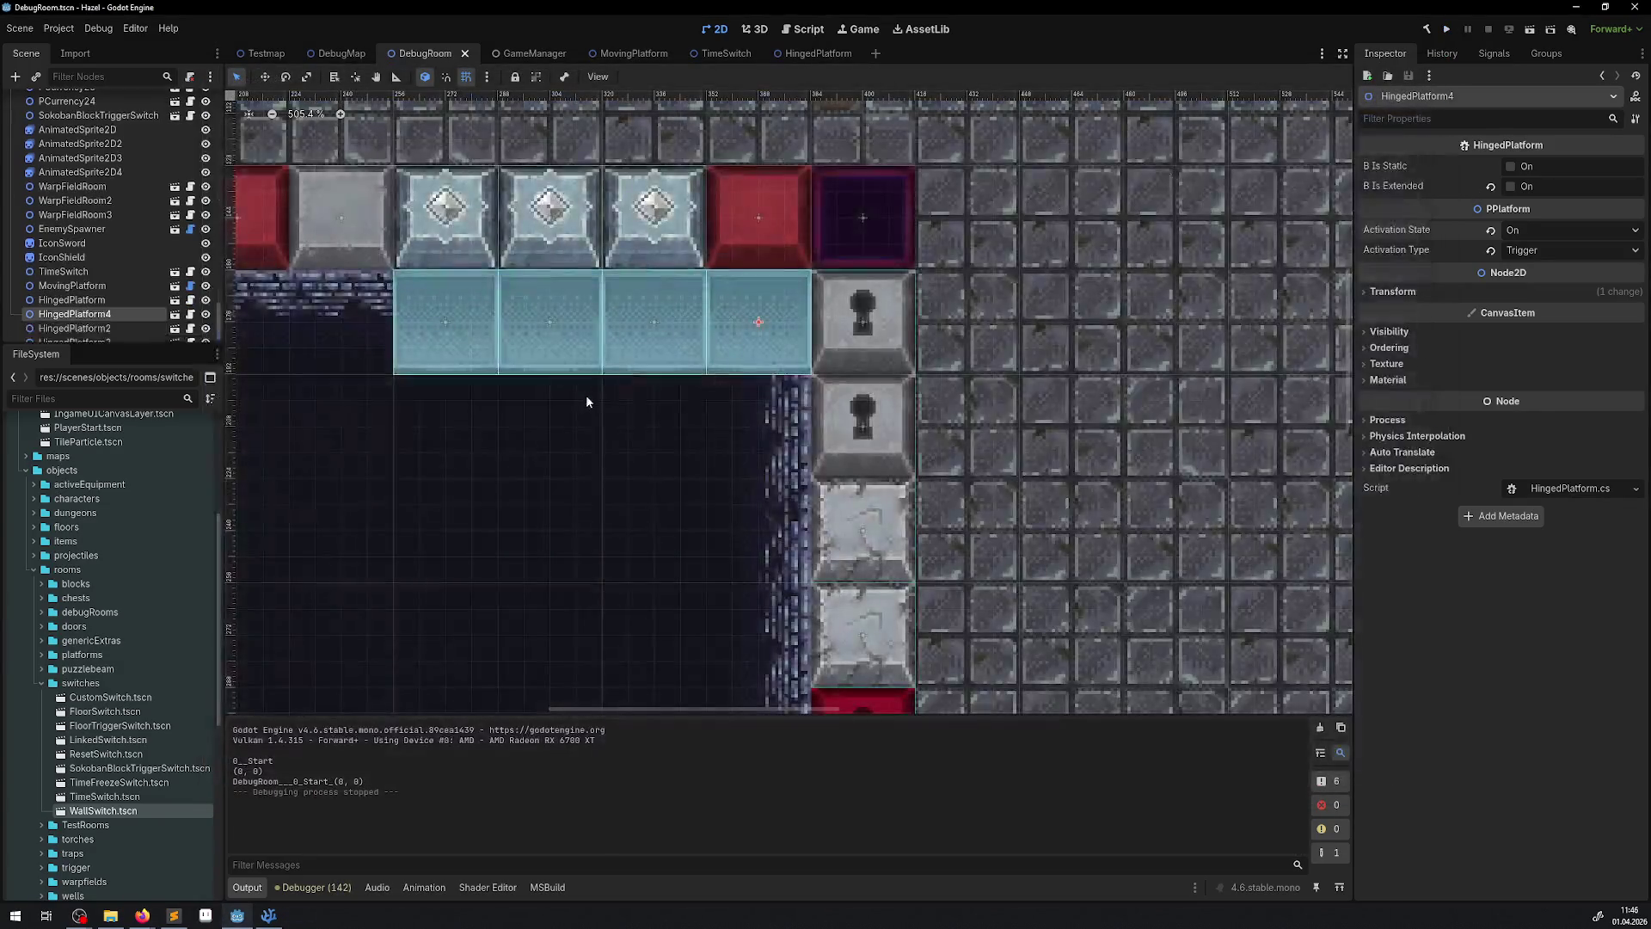
# - Add HingedPlatform3, HingedPlatform2 and HingedPlatform4 to the TimeSwitch's Linked List and start a test run
pyautogui.scroll(-3, 861, 438)
pyautogui.hscroll(2, 808, 363)
pyautogui.click(855, 592)
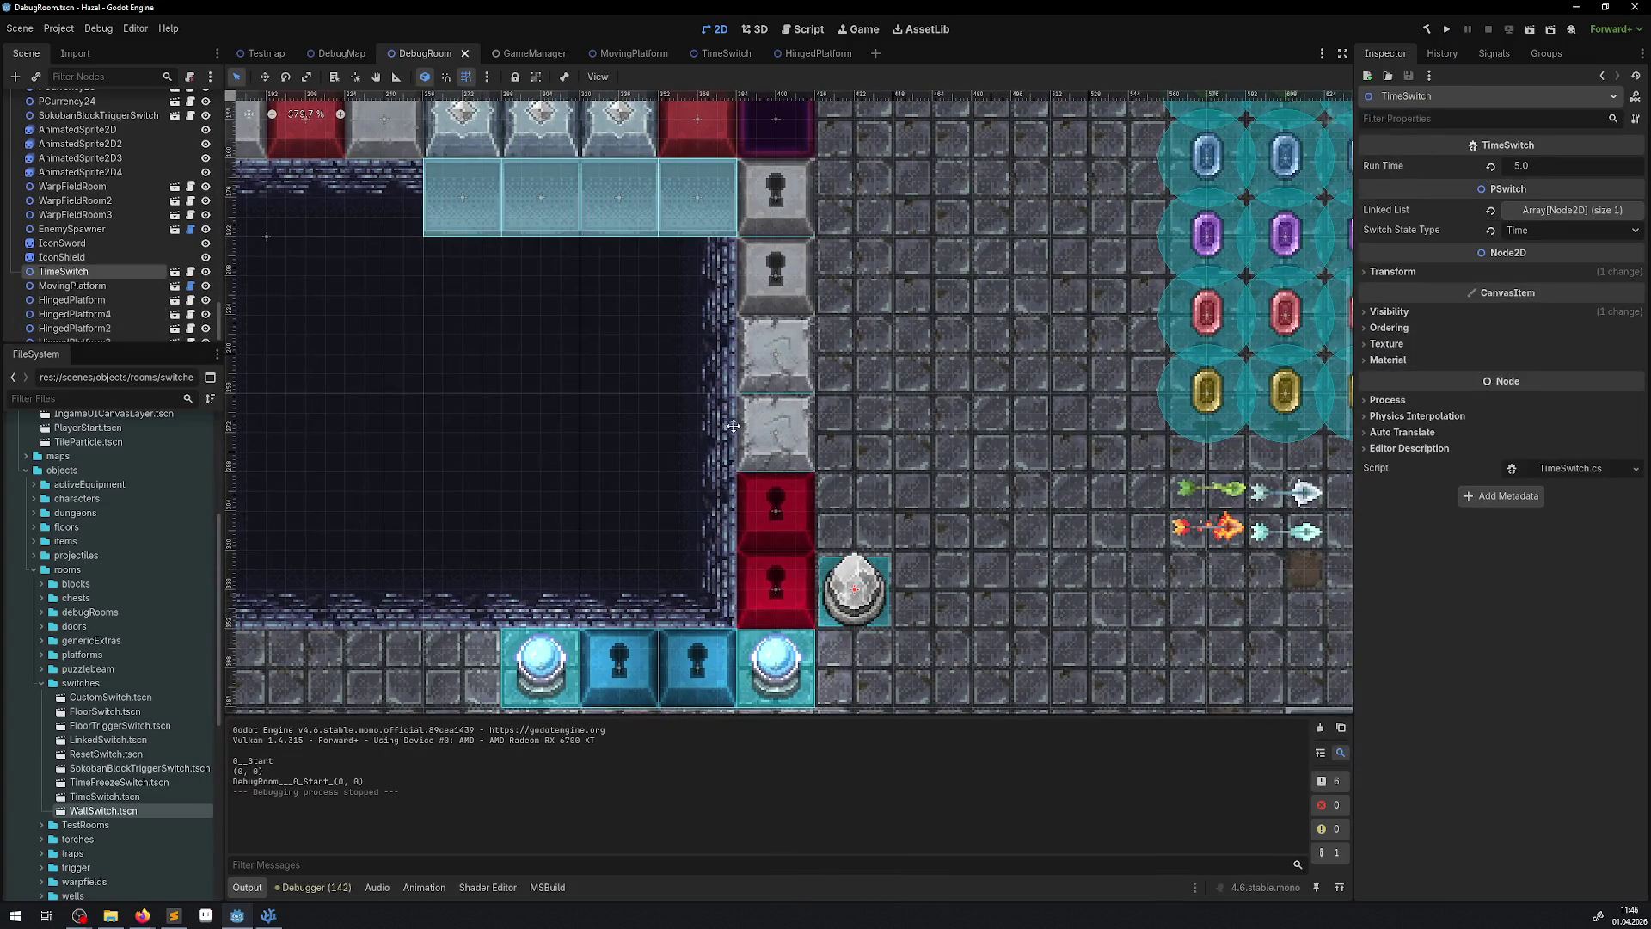
pyautogui.scroll(1, 495, 474)
pyautogui.scroll(-1, 105, 291)
pyautogui.moveTo(94, 331); pyautogui.dragTo(1579, 213)
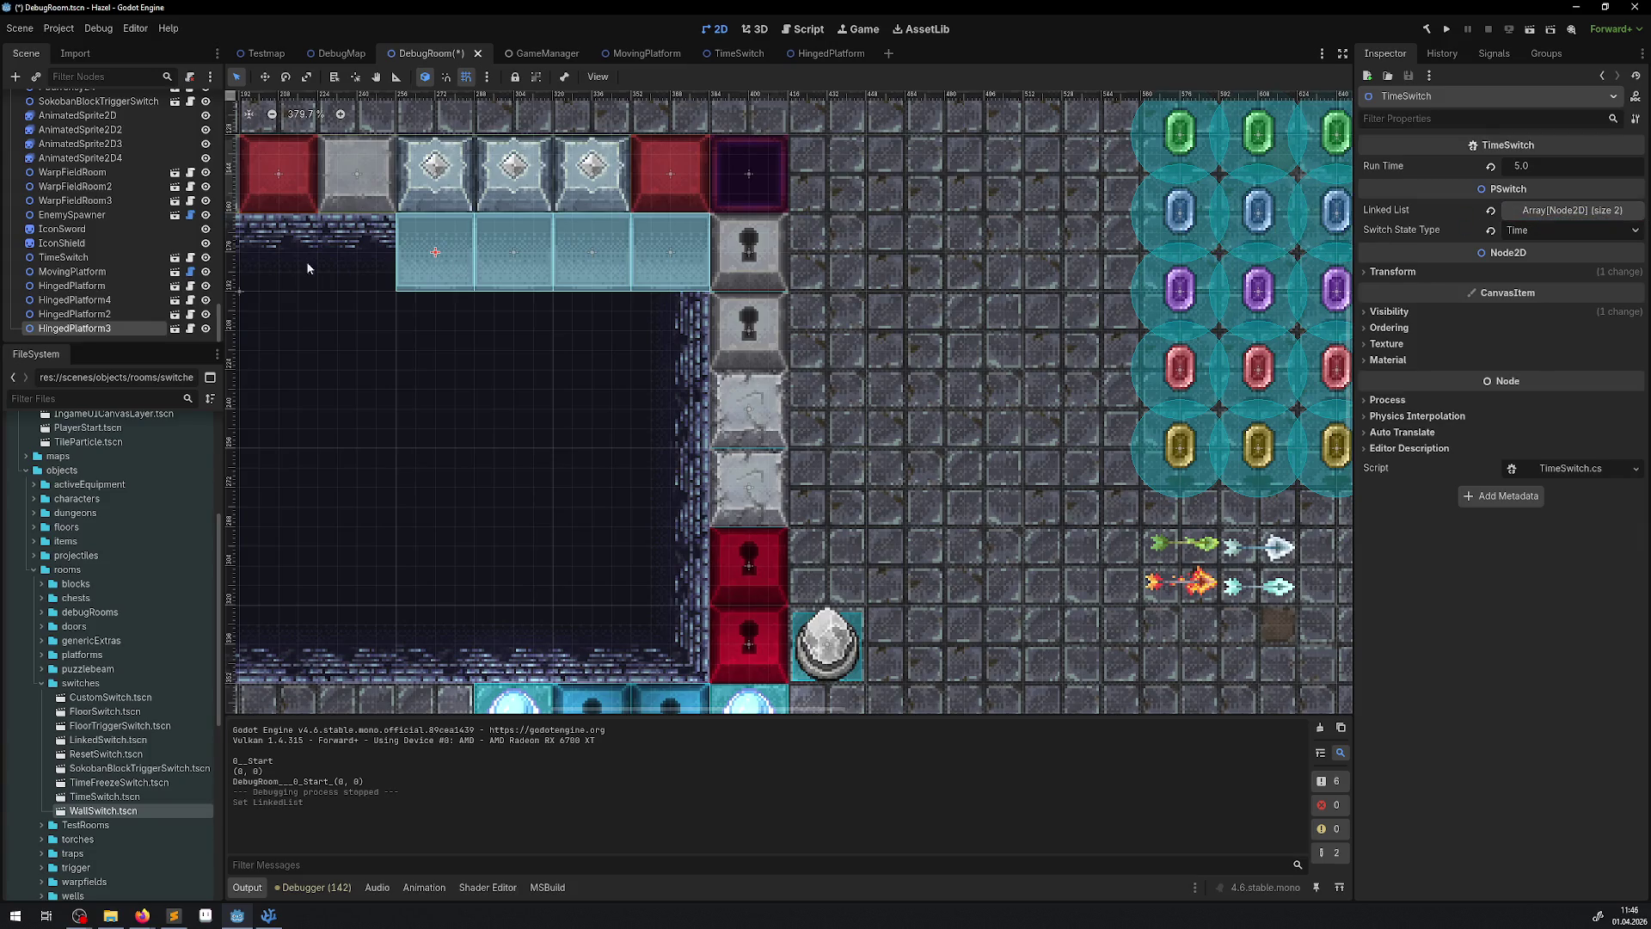
pyautogui.moveTo(86, 313)
pyautogui.mouseDown()
pyautogui.moveTo(1569, 212)
pyautogui.moveTo(1582, 225)
pyautogui.moveTo(1573, 211)
pyautogui.mouseUp()
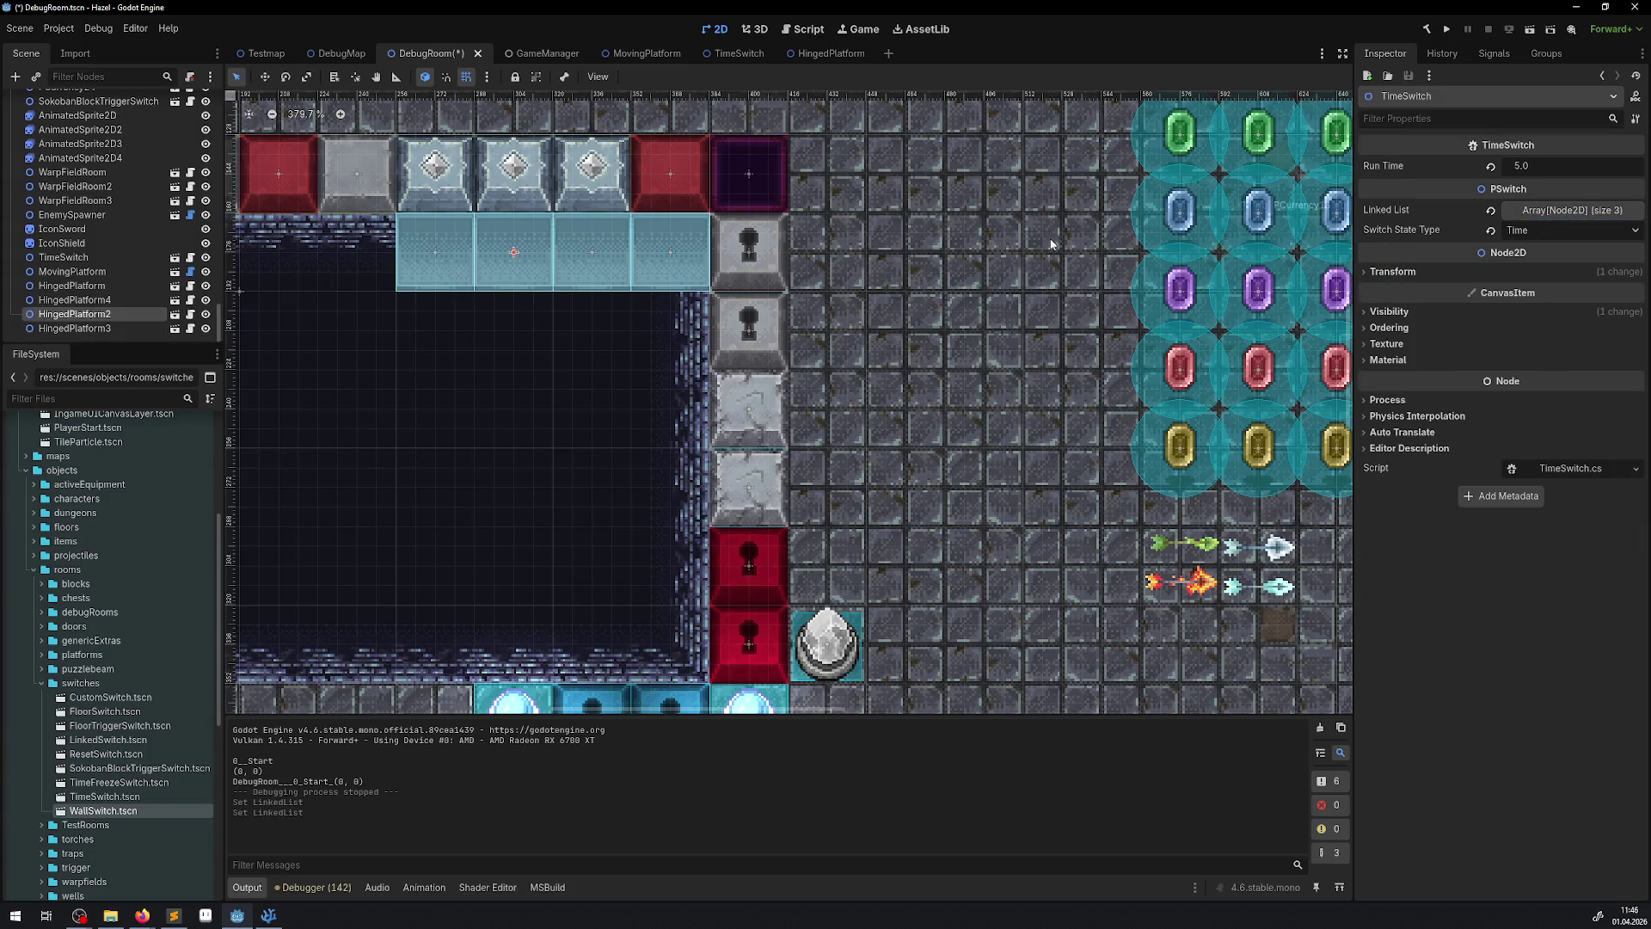
pyautogui.moveTo(87, 299); pyautogui.dragTo(152, 303)
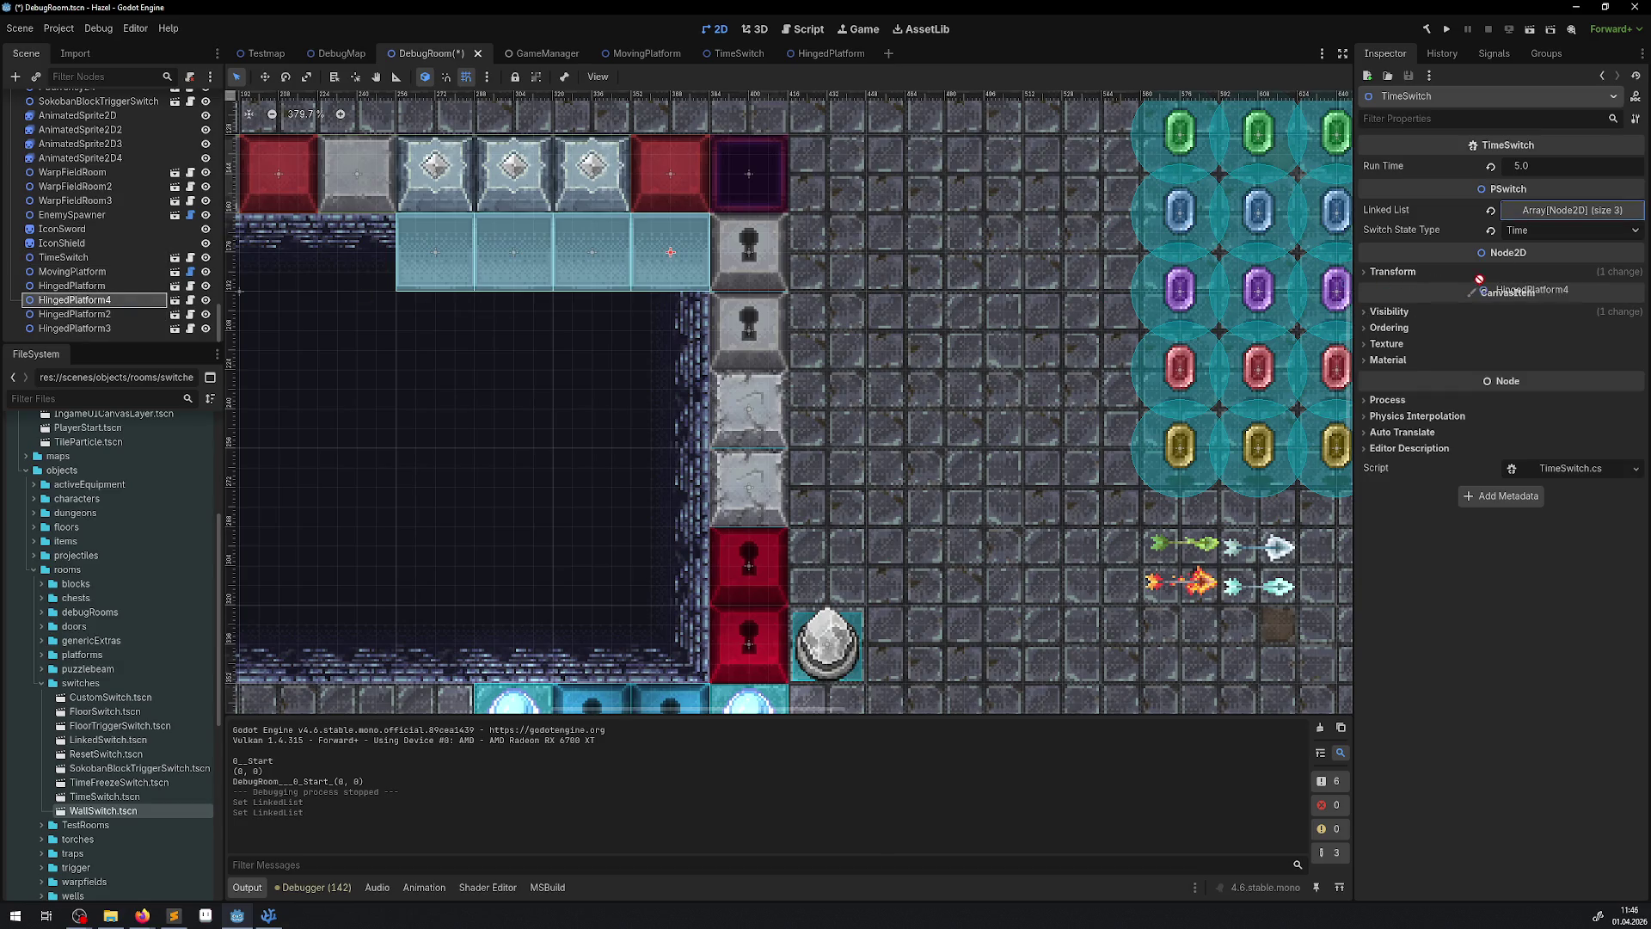
pyautogui.moveTo(1478, 277); pyautogui.dragTo(1491, 205)
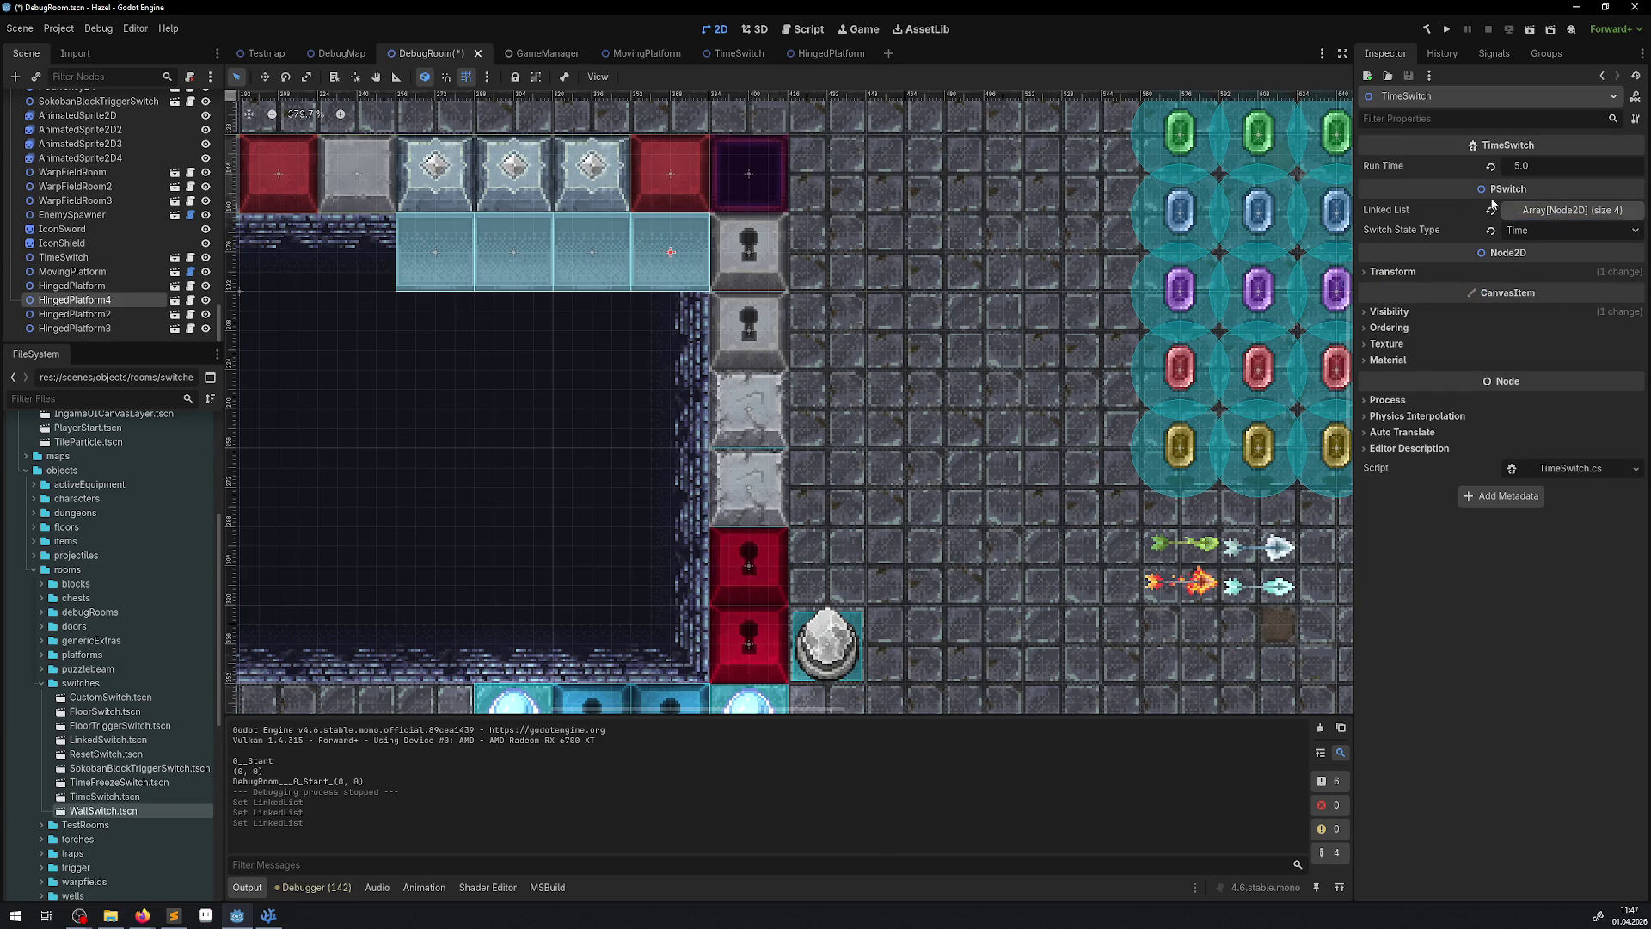
pyautogui.click(1444, 31)
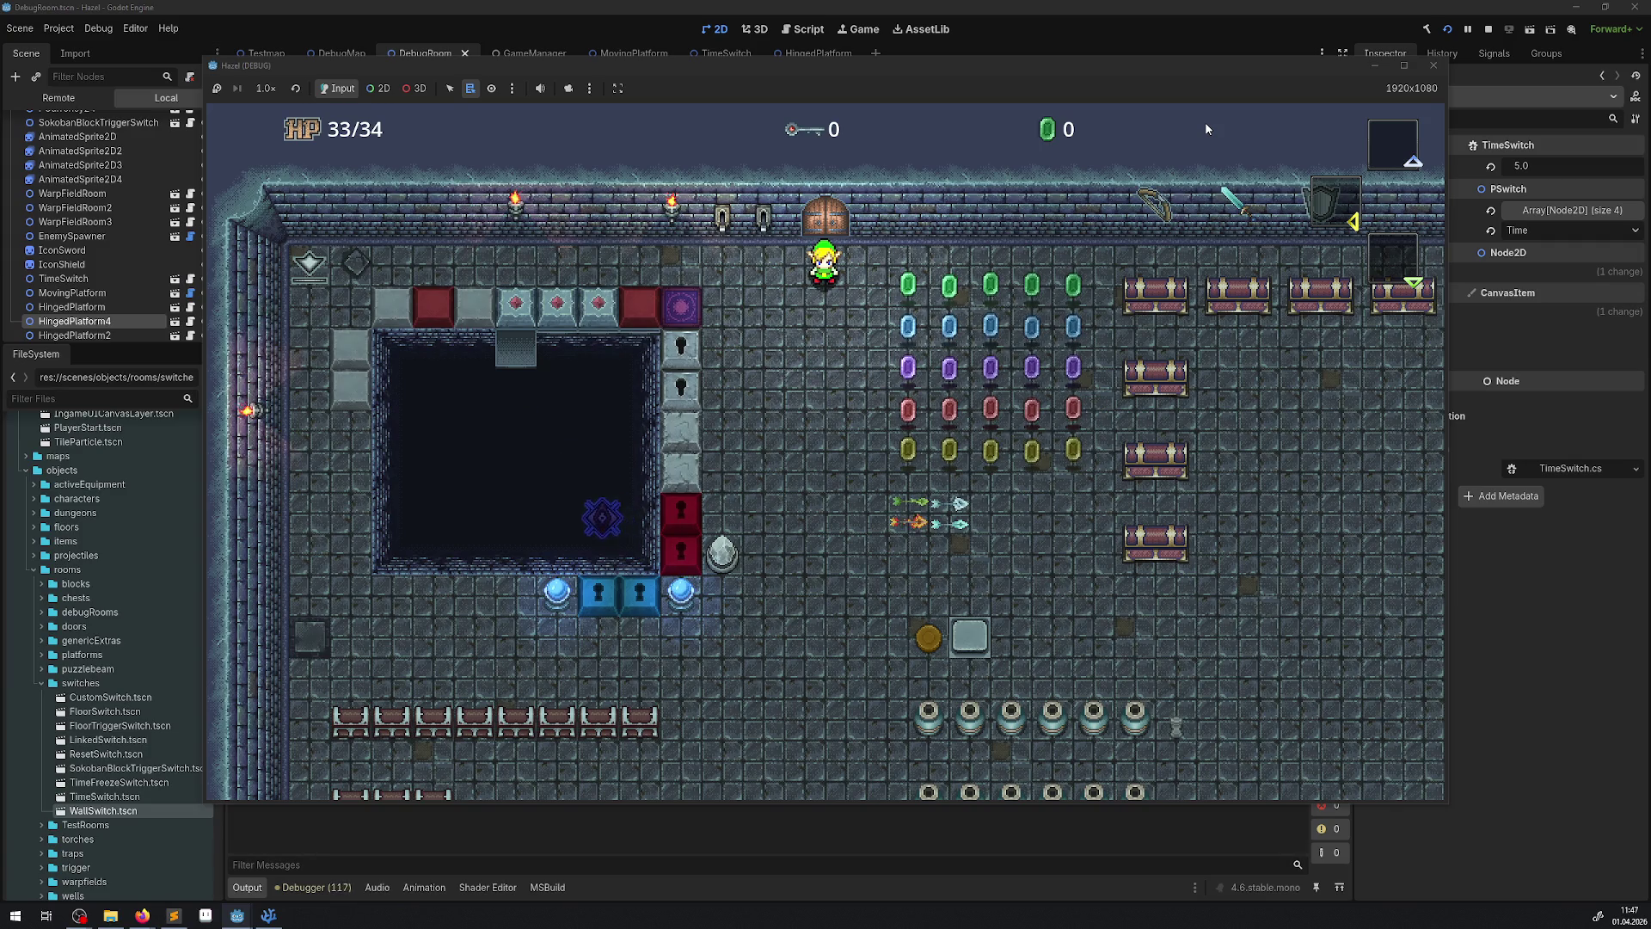
# - Walk the character down past the pit and left to the egg switch, then stop the game
pyautogui.press('Down')
pyautogui.press('Left')
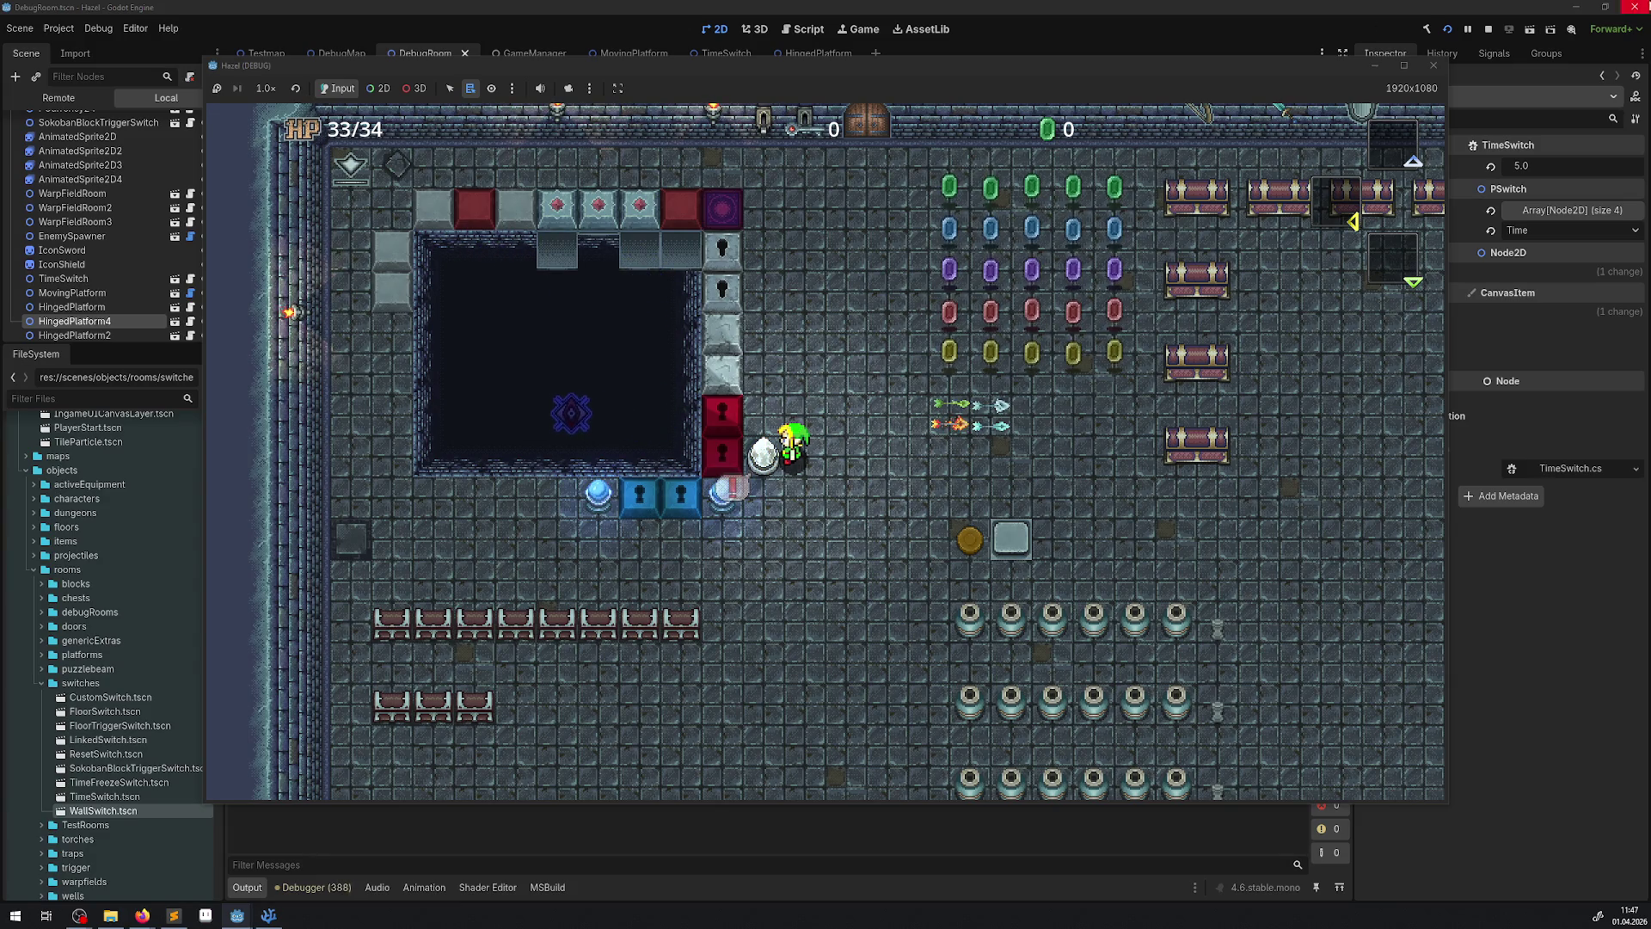
pyautogui.click(1432, 65)
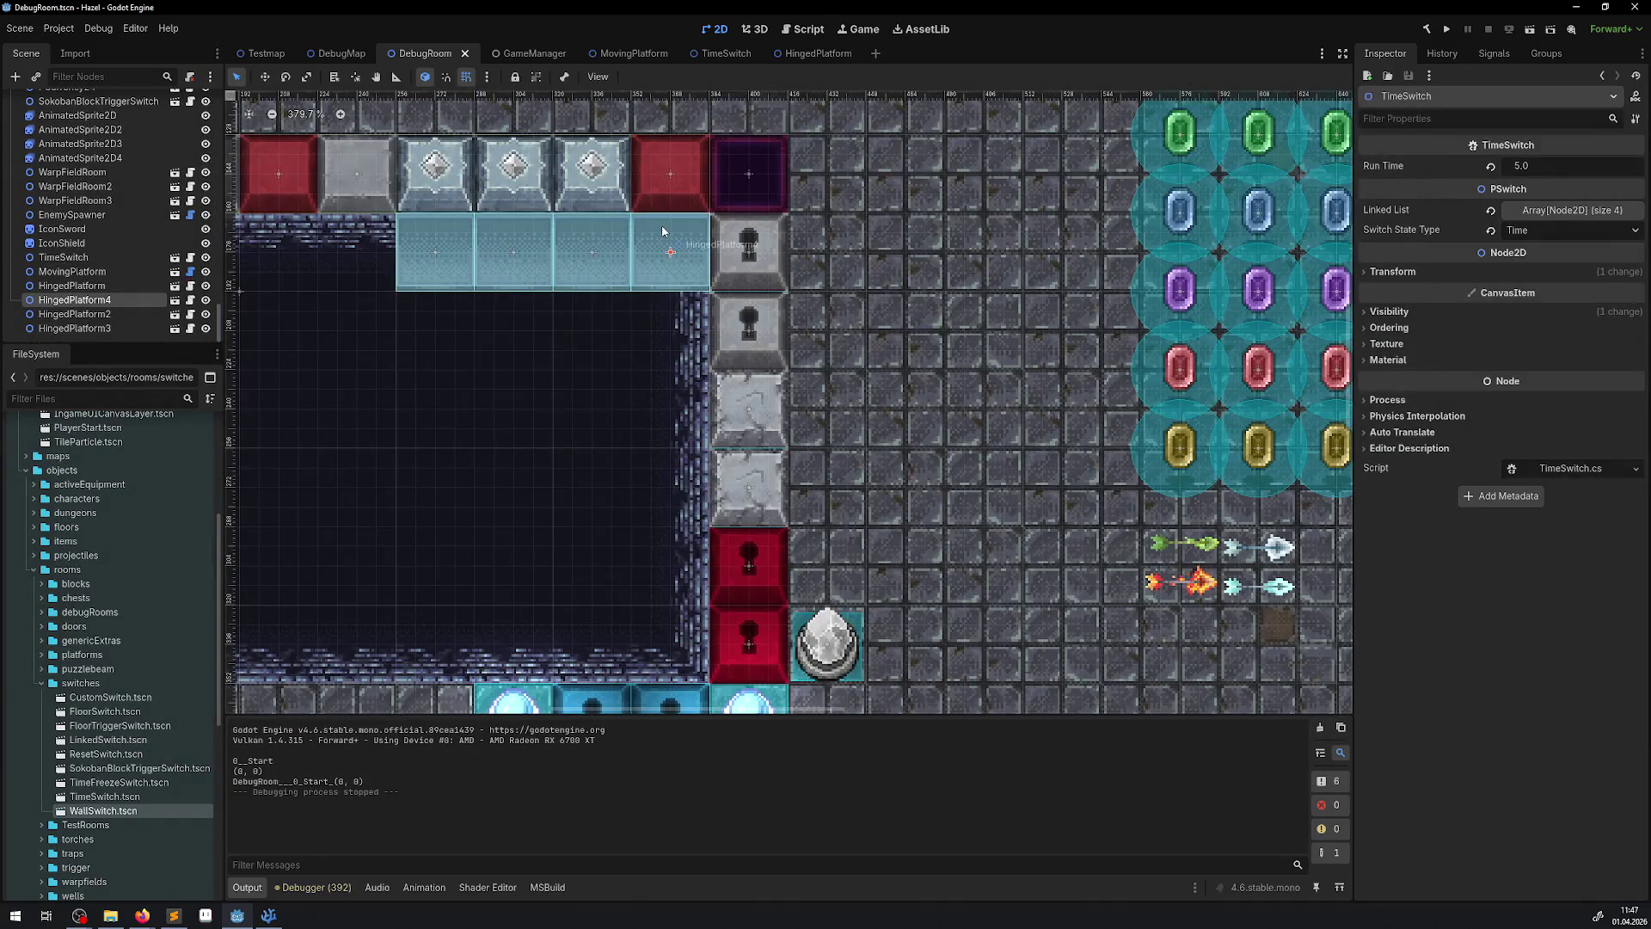
# - Delete HingedPlatform and HingedPlatform4 from DebugRoom, leaving HingedPlatform3 selected
pyautogui.keyDown('shift'); pyautogui.click(577, 266); pyautogui.keyUp('shift')
pyautogui.press('Delete')
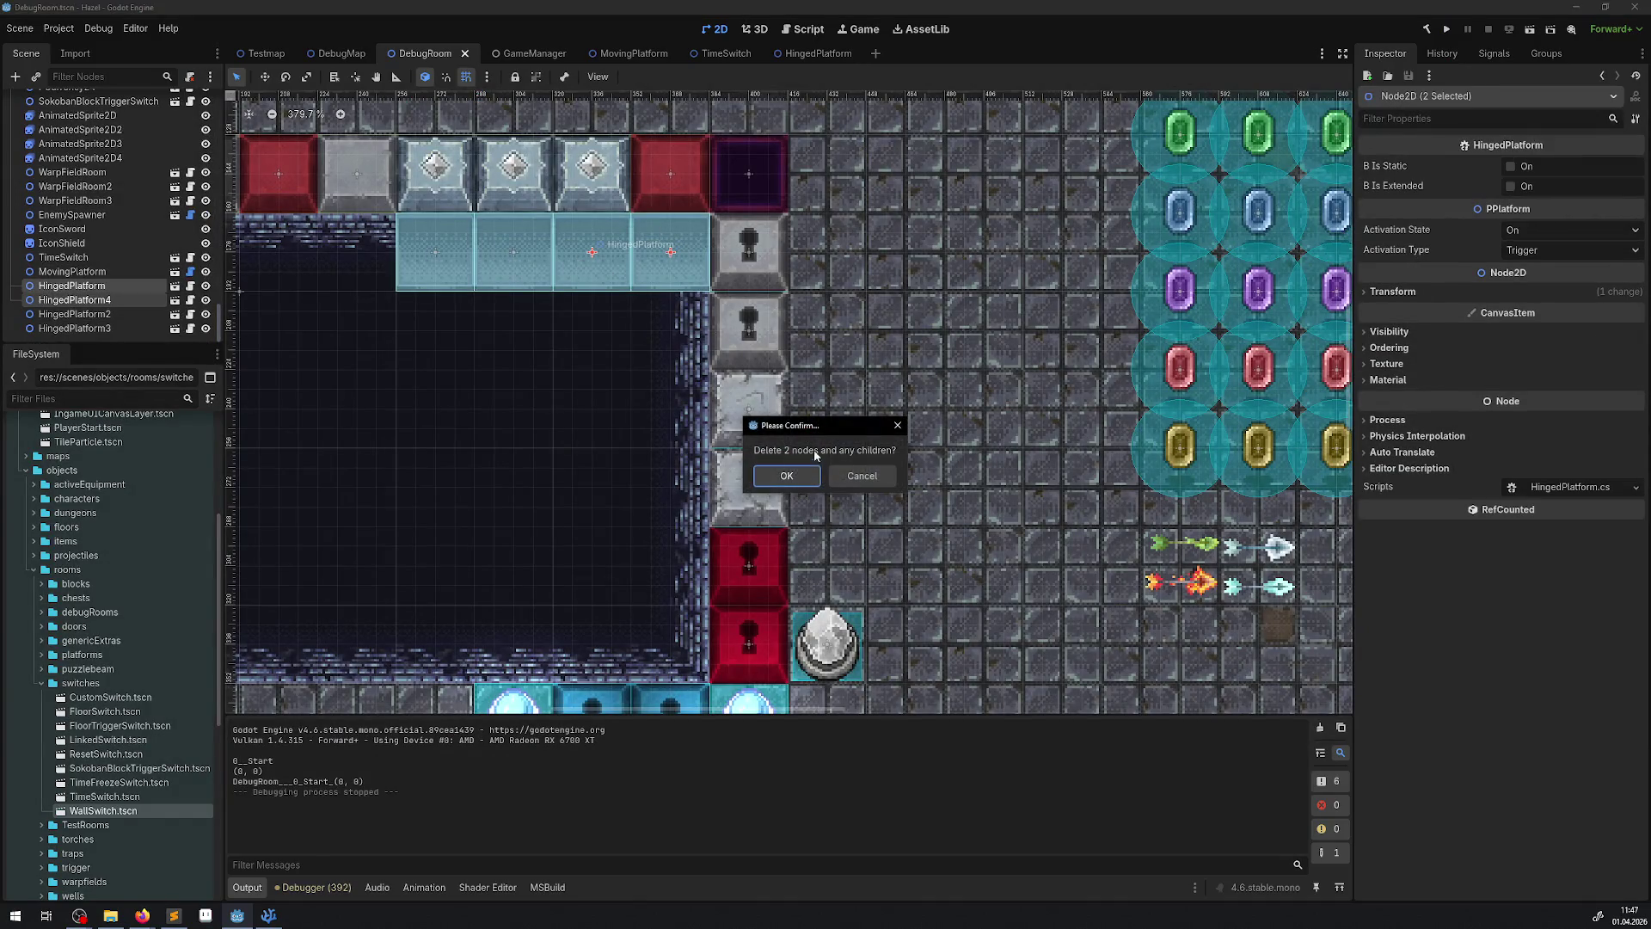
pyautogui.press('Return')
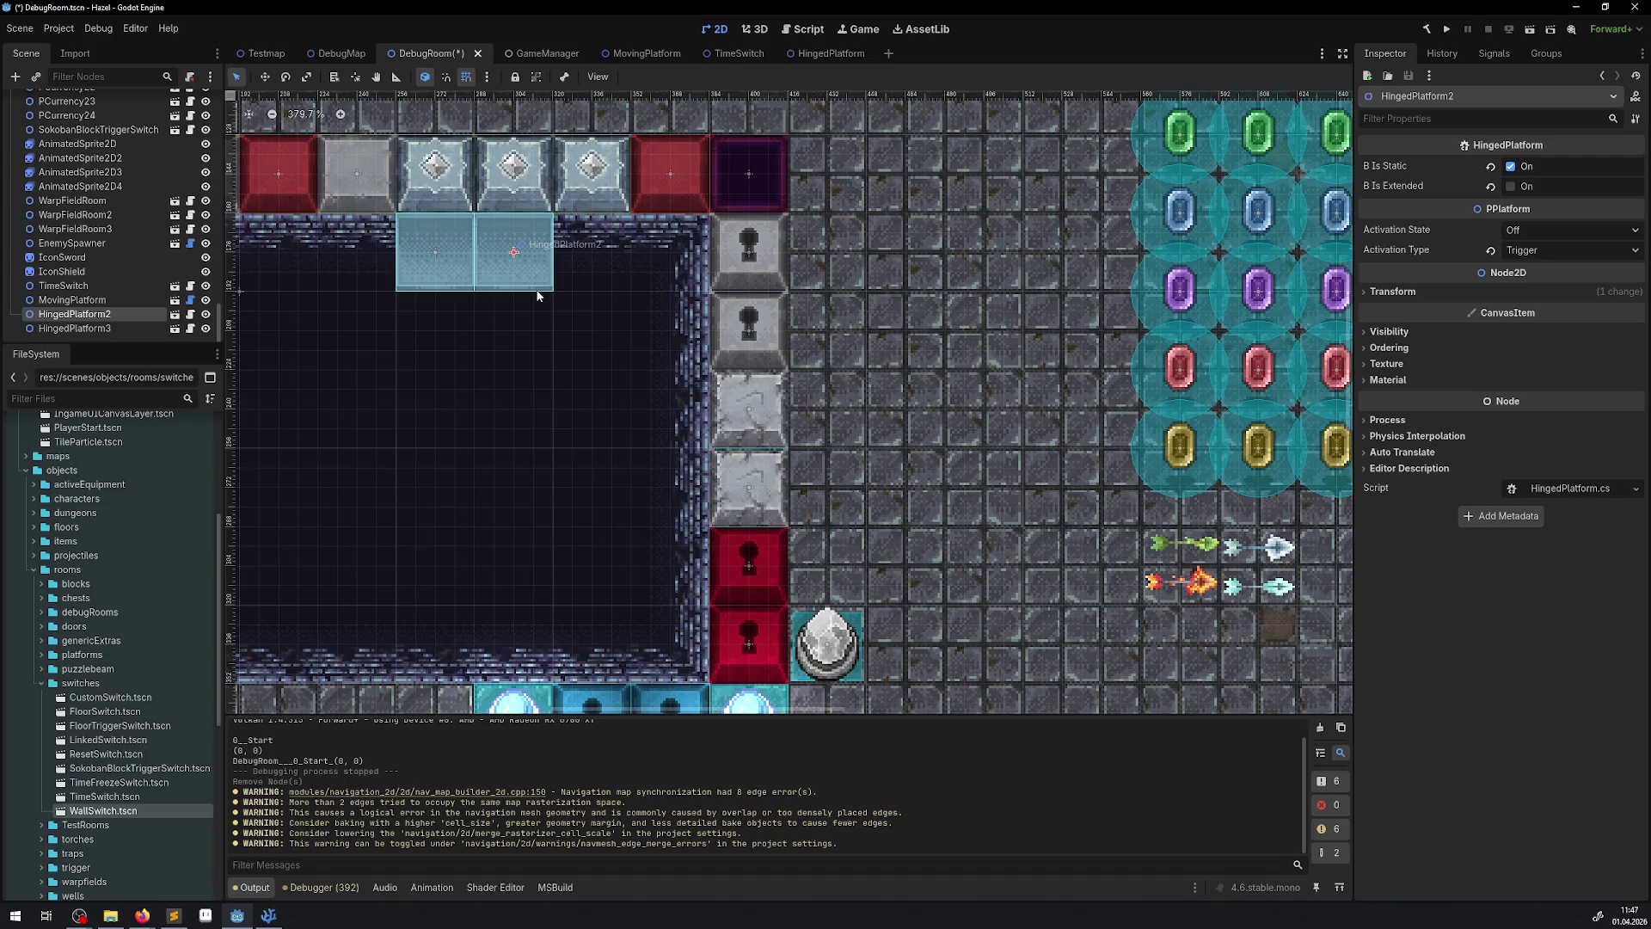
pyautogui.click(457, 278)
pyautogui.click(269, 914)
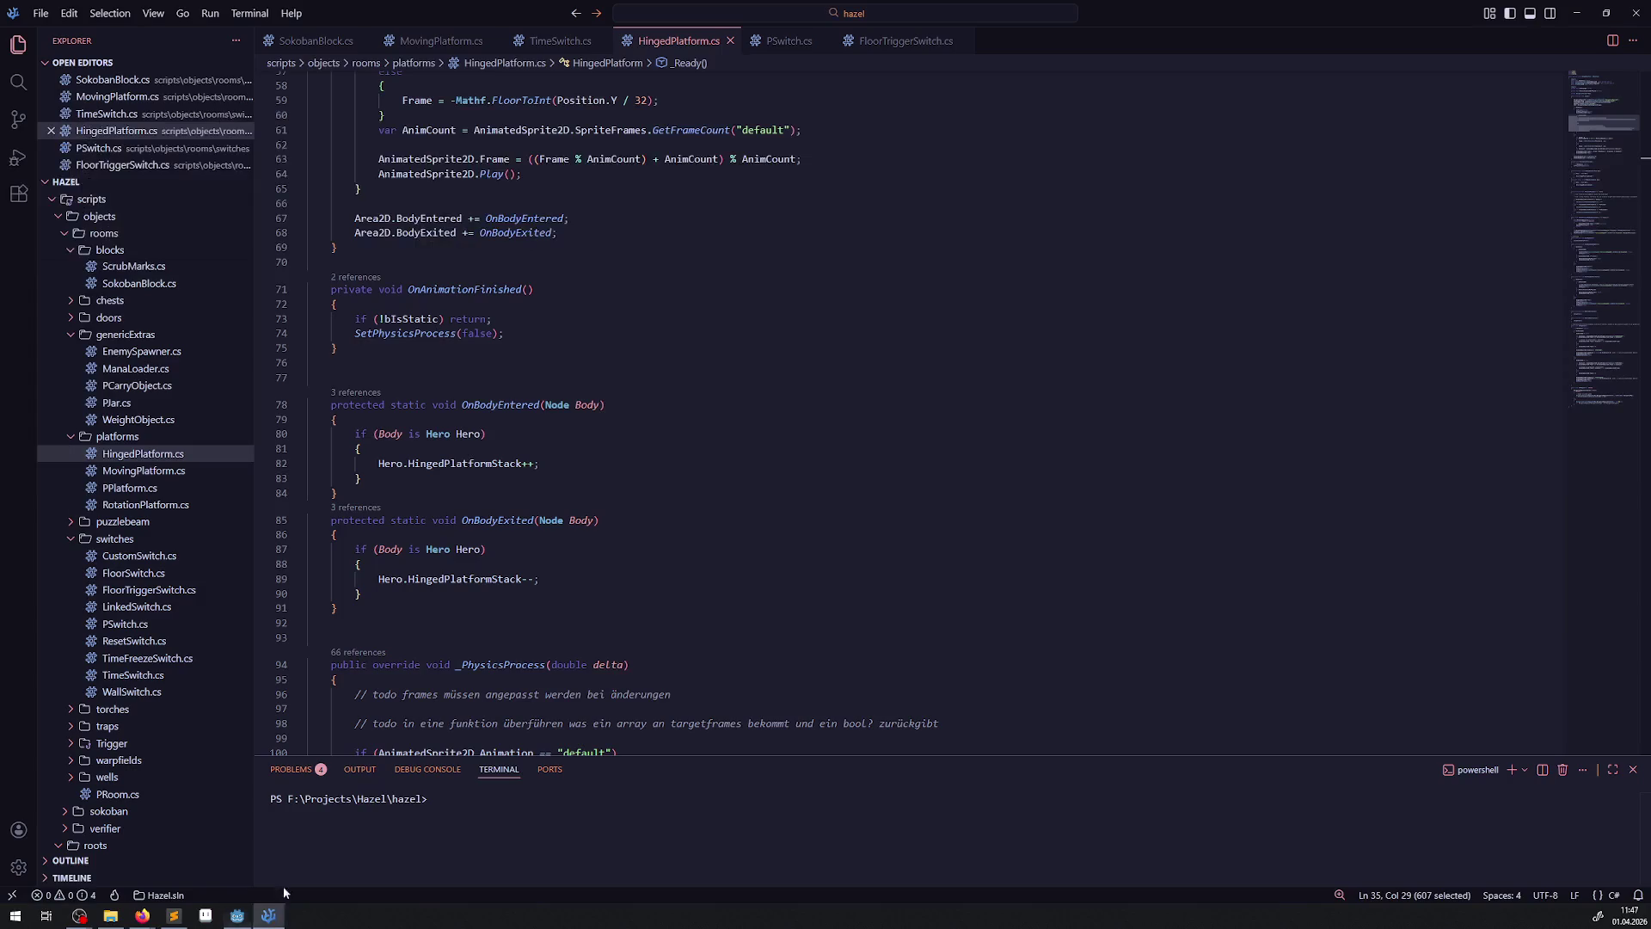
# - Insert a German comment on a new line above the bIsStatic export explaining static platforms
pyautogui.scroll(10, 495, 448)
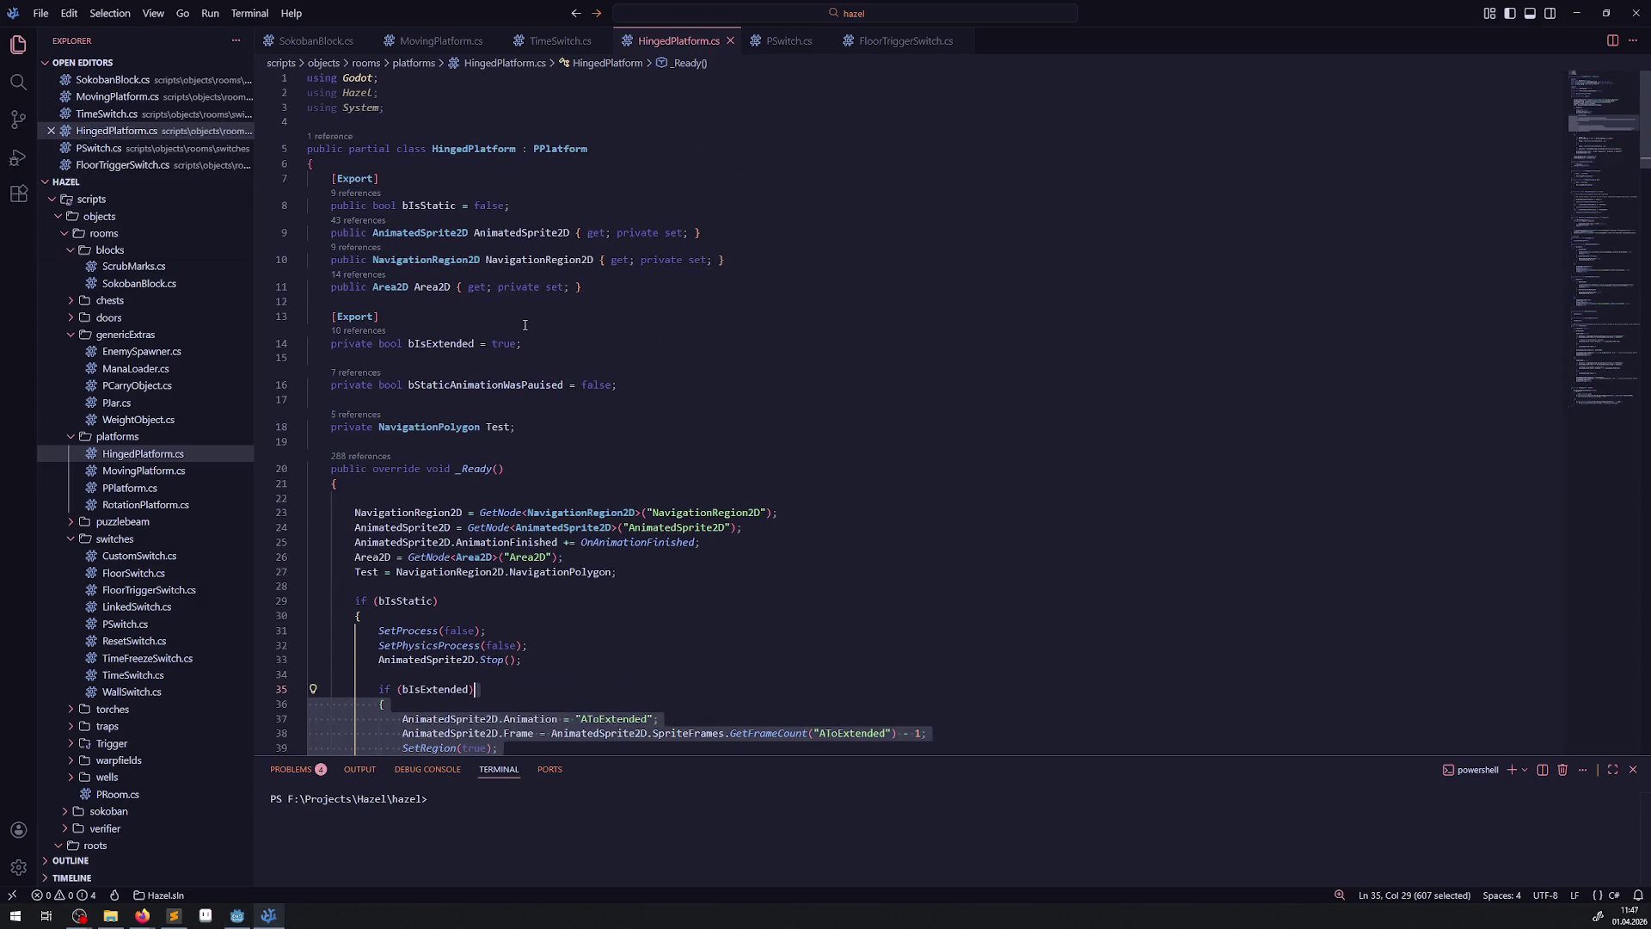
pyautogui.click(476, 188)
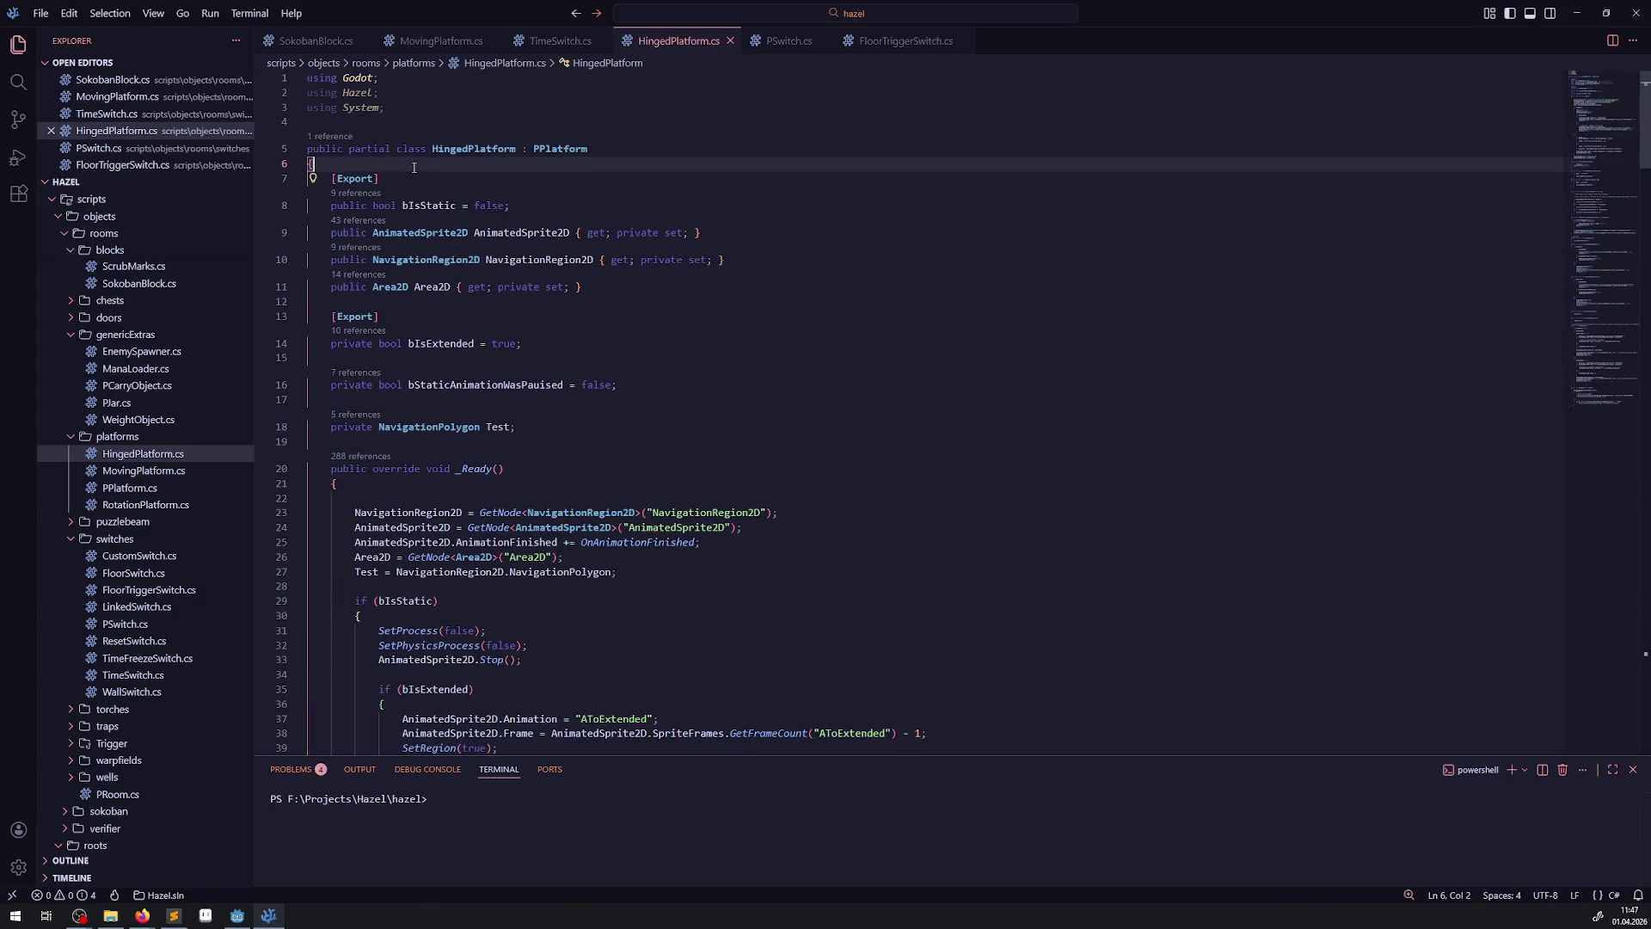
pyautogui.hotkey('ctrl', 'shift', 'Return')
pyautogui.write('//')
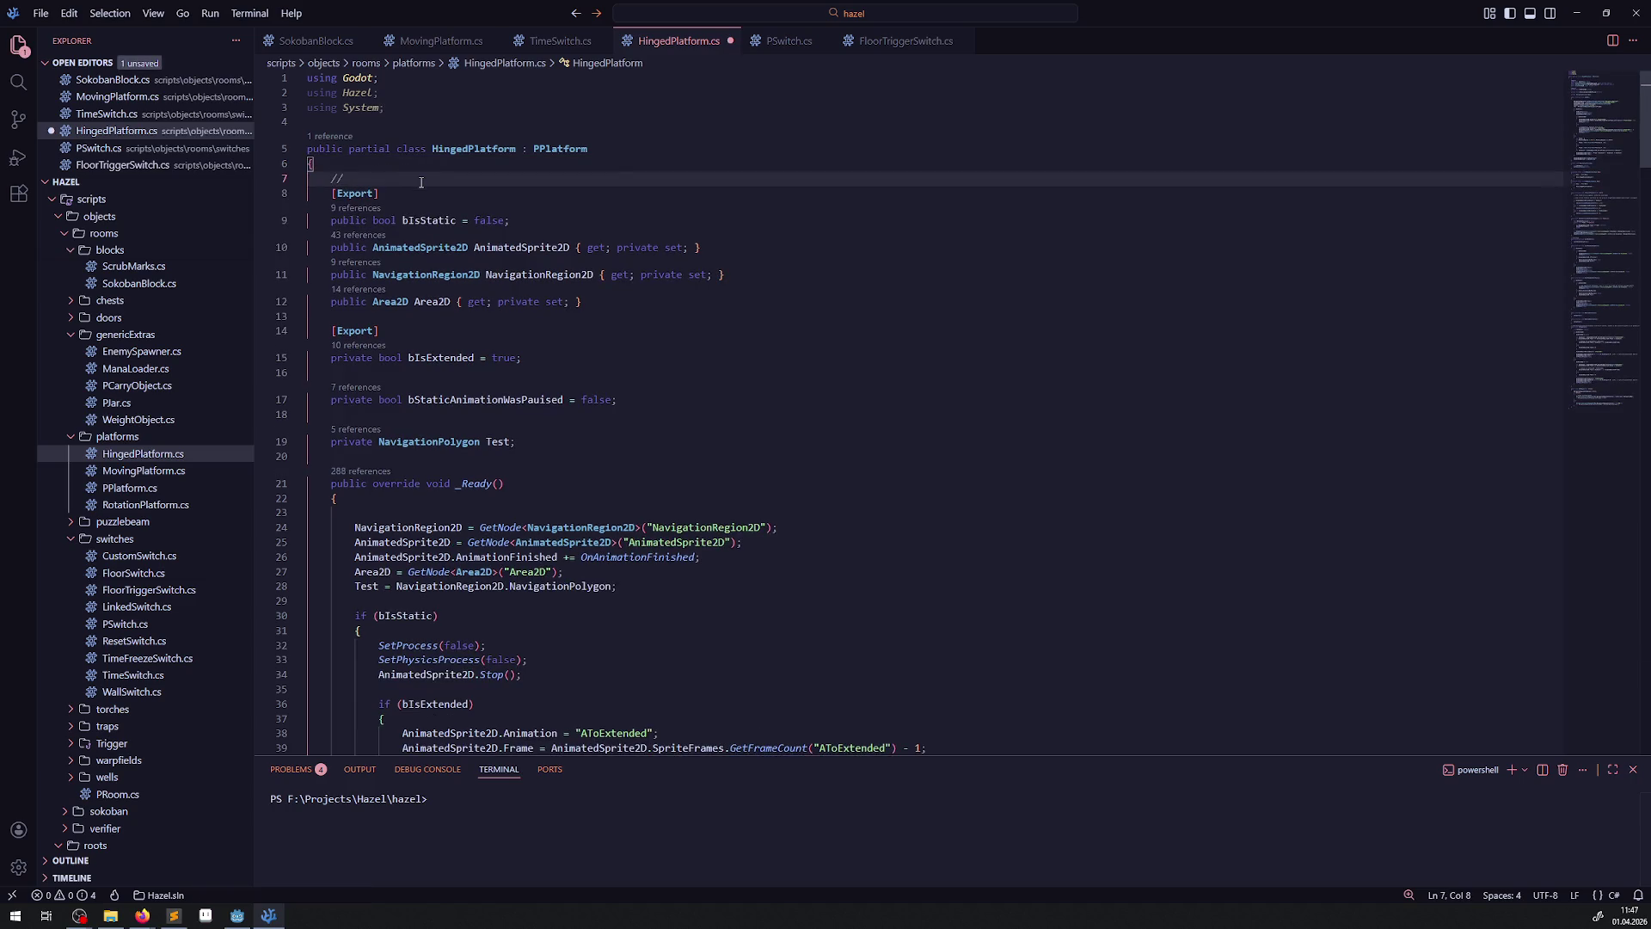
pyautogui.write('Static mei')
pyautogui.write('nt do')
pyautogui.write(' diese r')
pyautogui.write(' eigens animiert si')
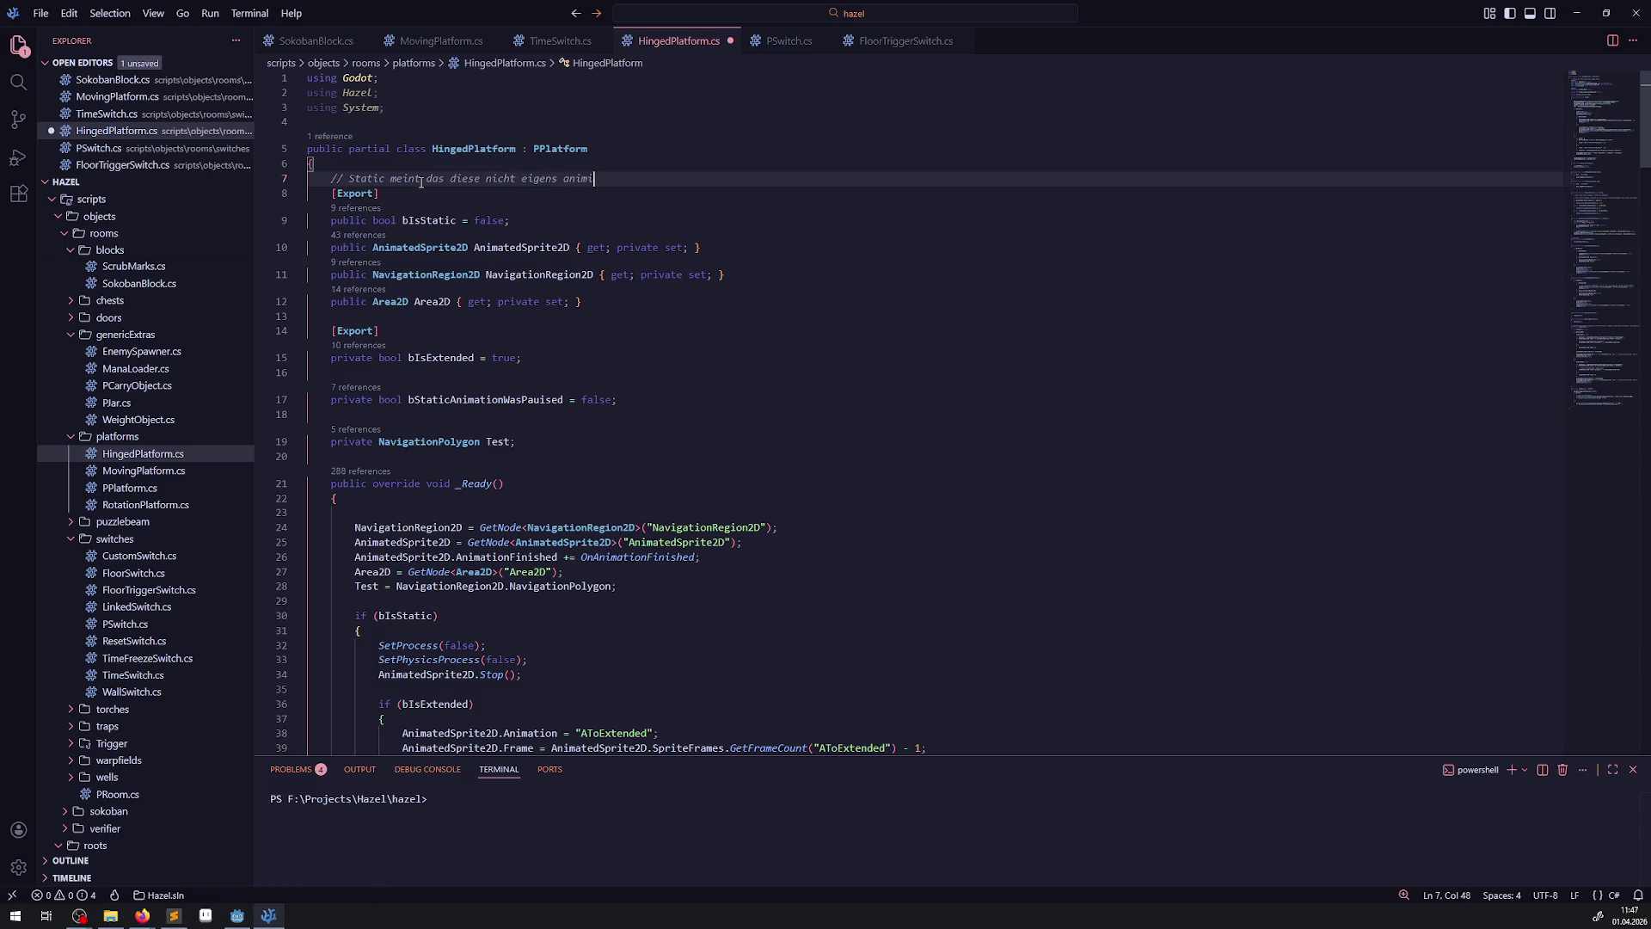
pyautogui.write('und f')
pyautogui.write('est bleiben, bis sie zB d')
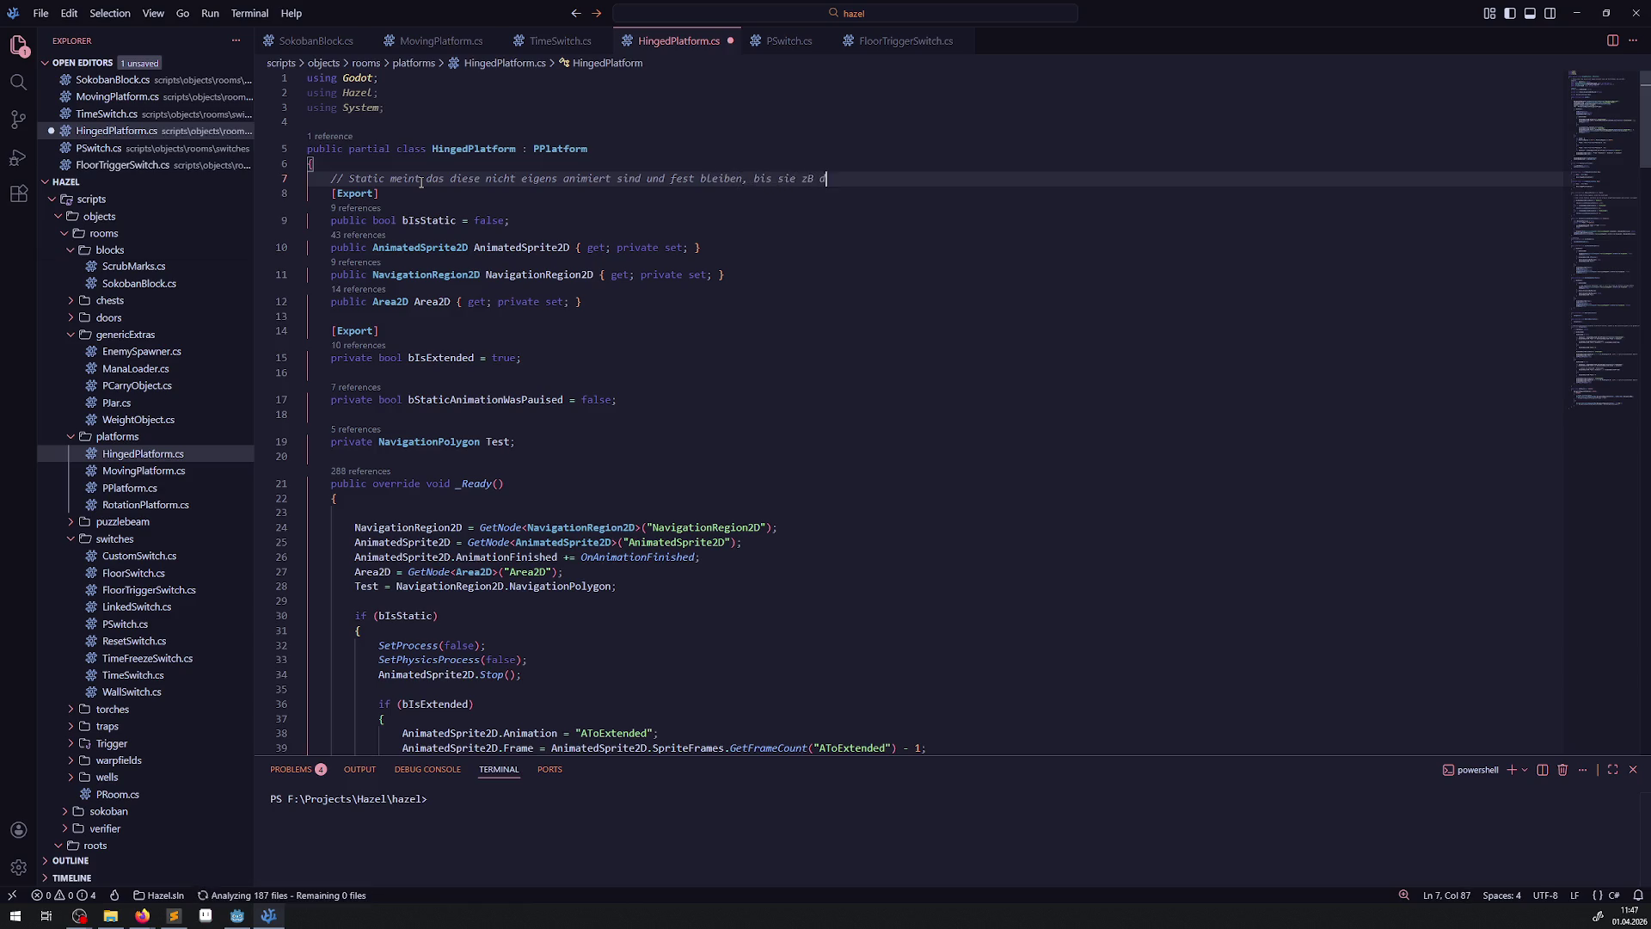
pyautogui.write('urch einen trigg')
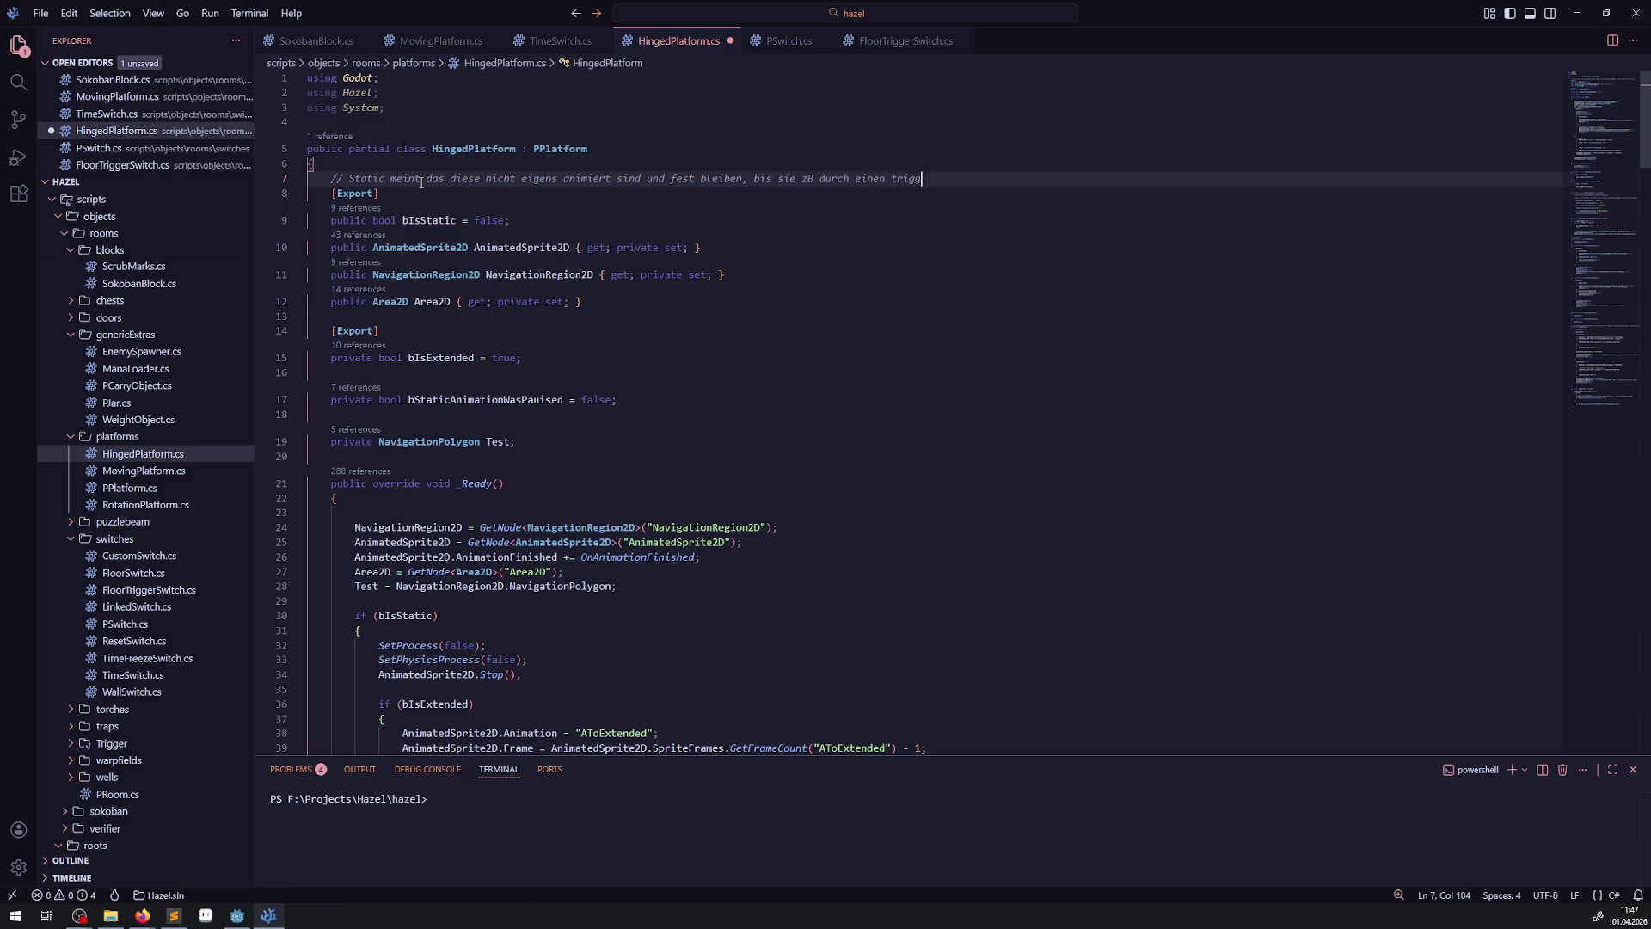
pyautogui.write('er verä')
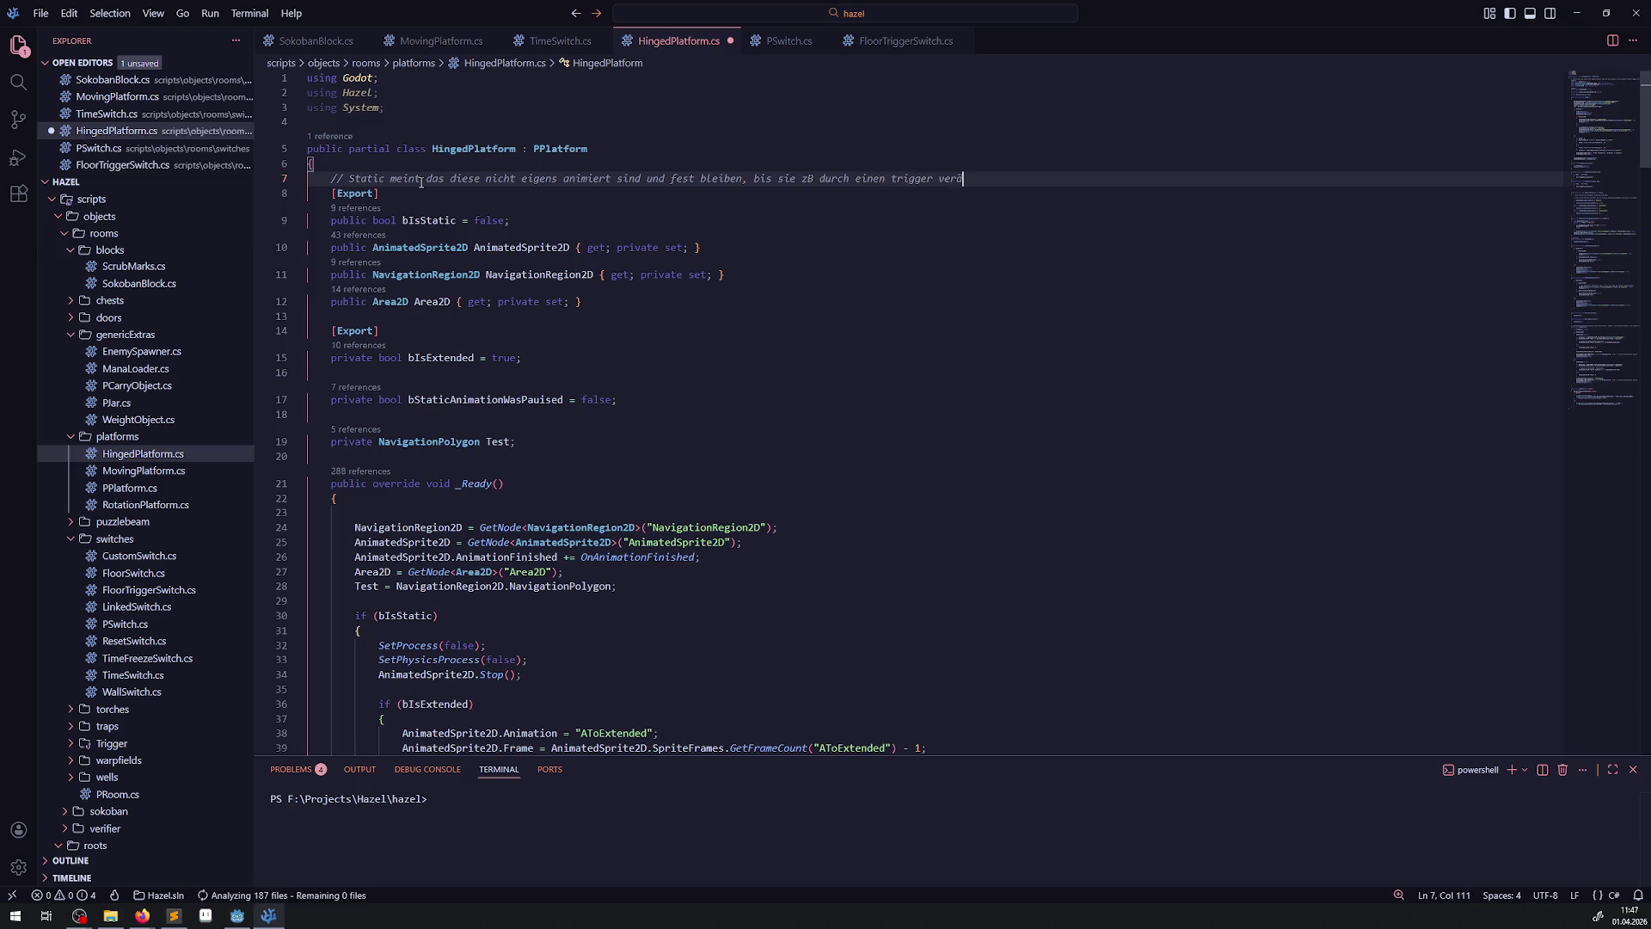
pyautogui.write('ndert werden')
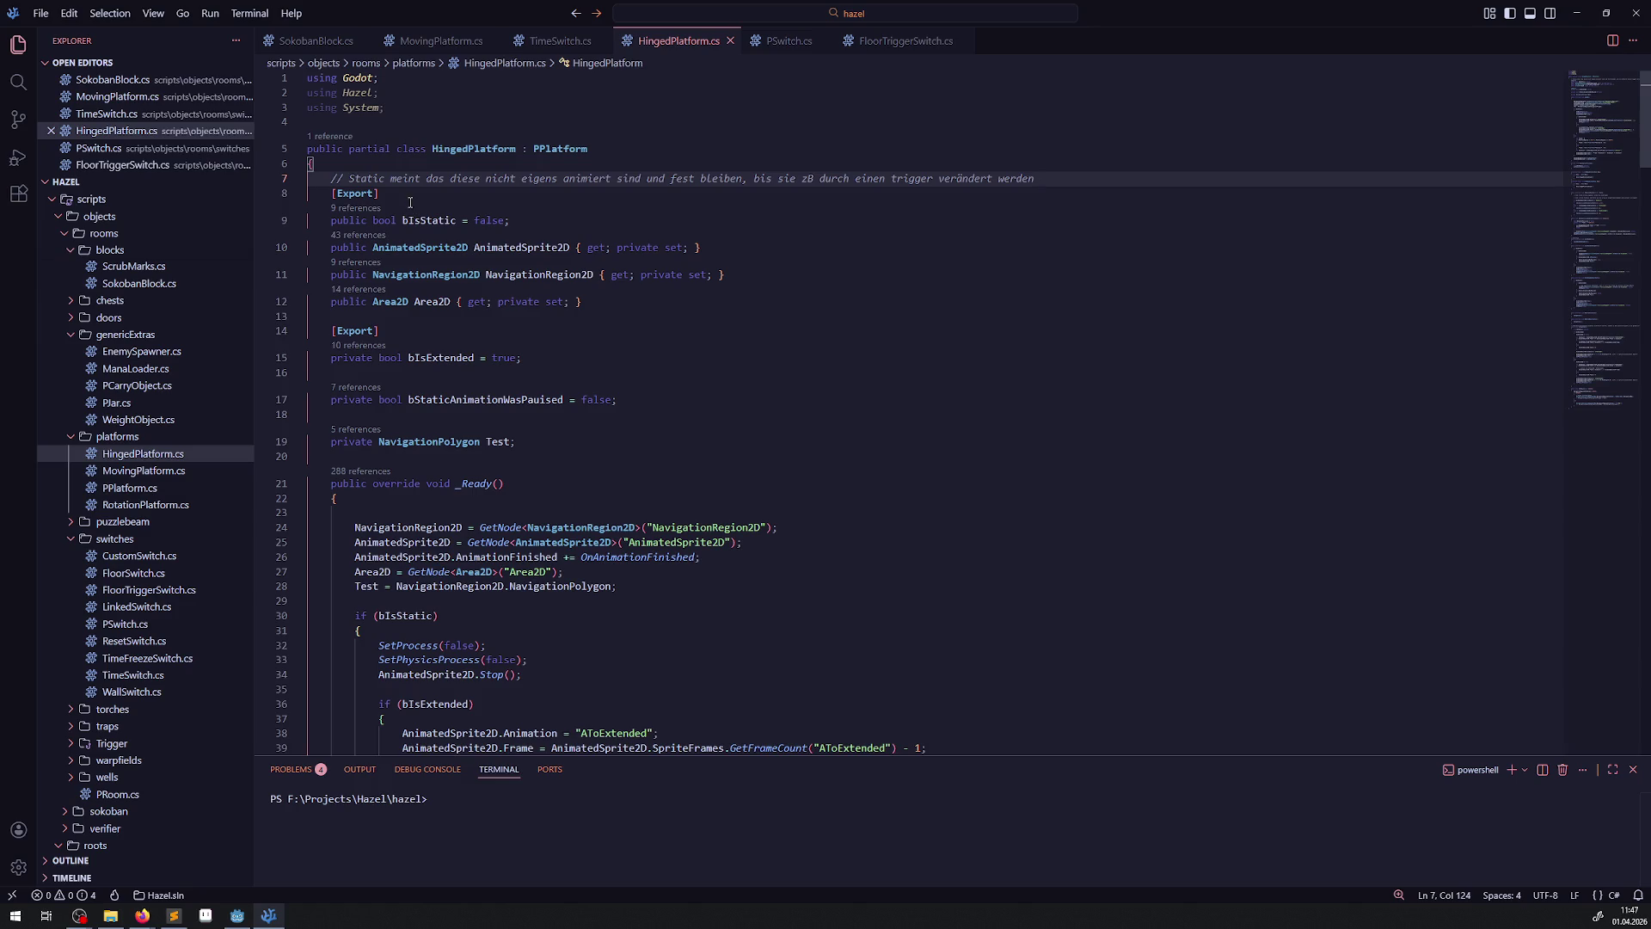
pyautogui.click(237, 915)
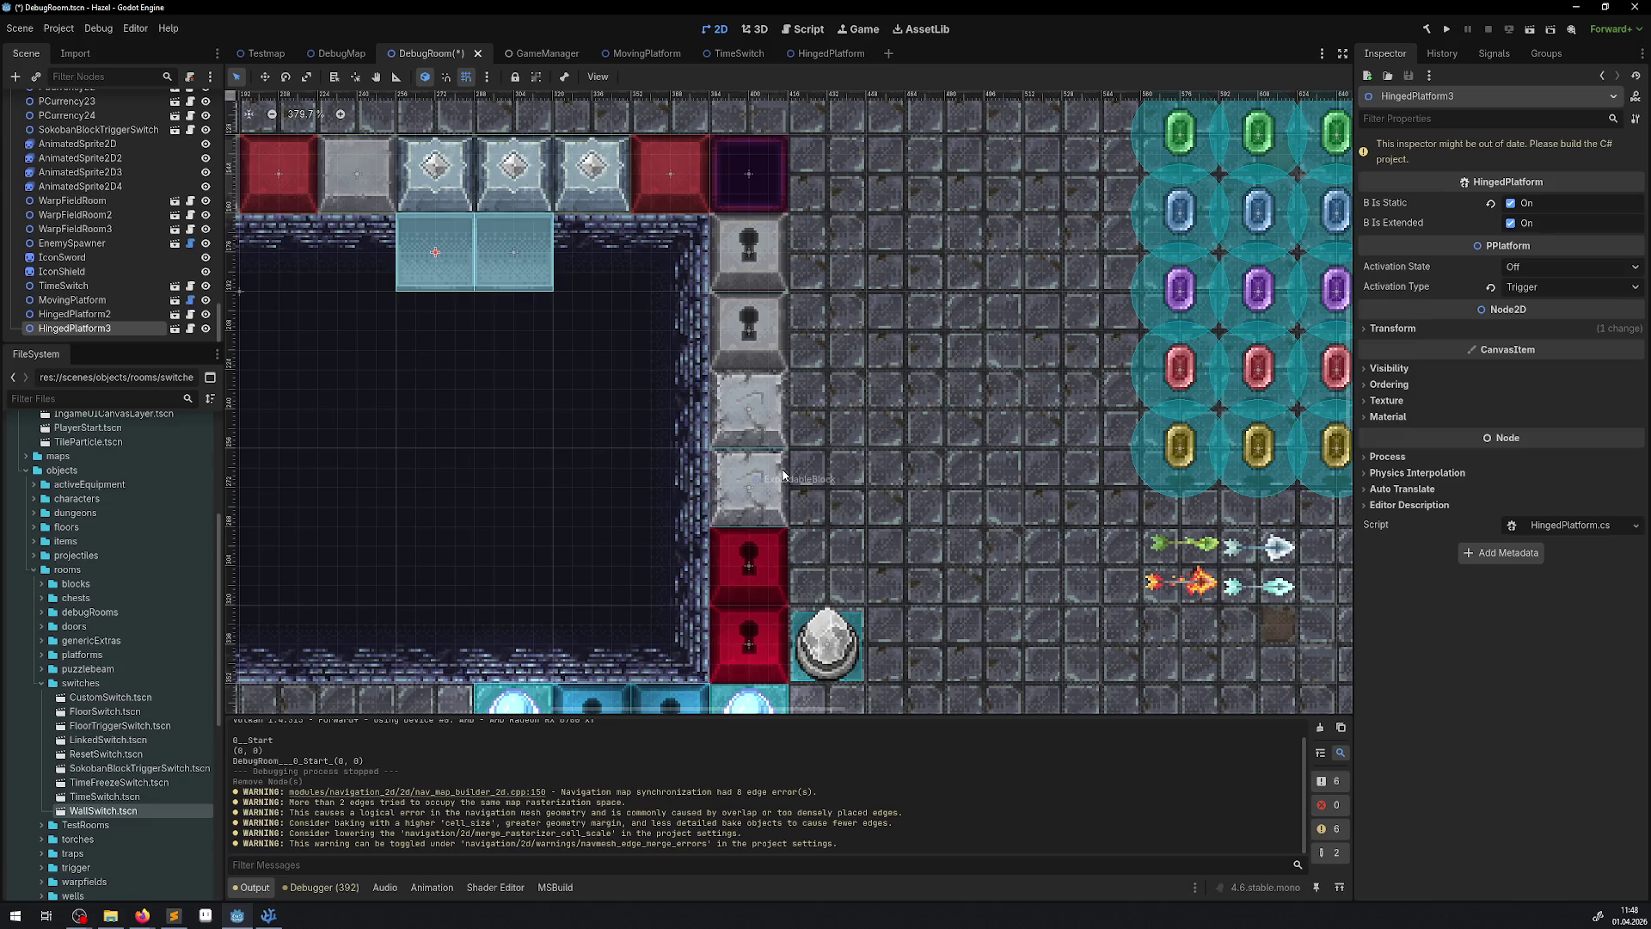
# - Save DebugRoom, clear the Output log, and start a fresh build and run of the game
pyautogui.hotkey('ctrl', 's')
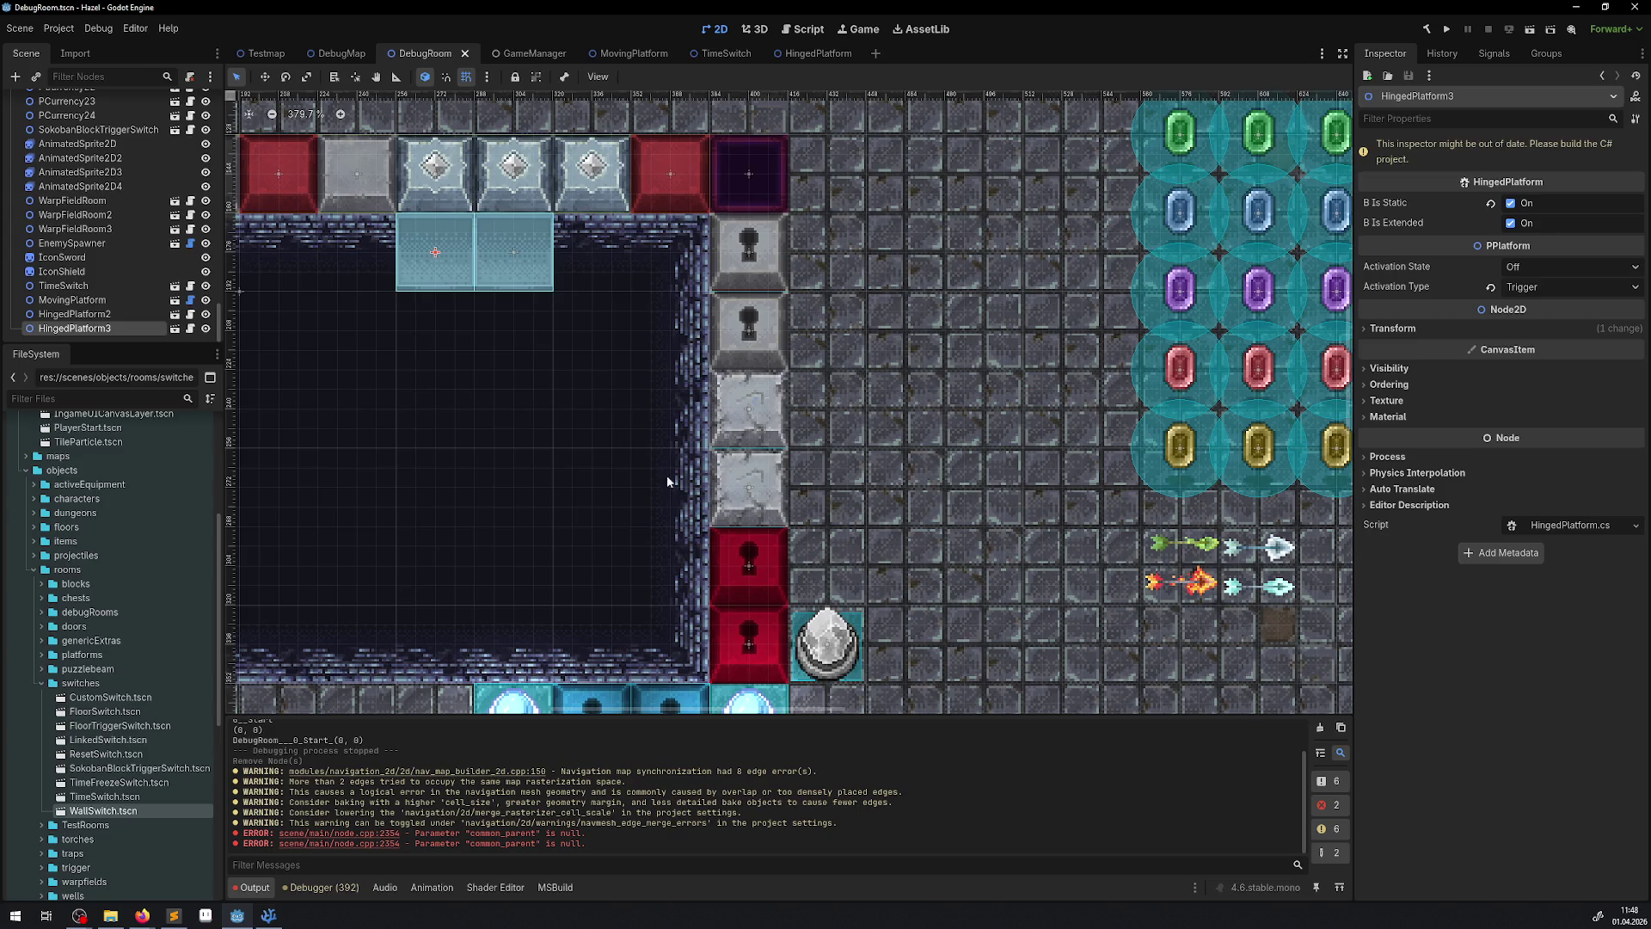
pyautogui.click(949, 435)
pyautogui.moveTo(930, 436); pyautogui.dragTo(976, 443)
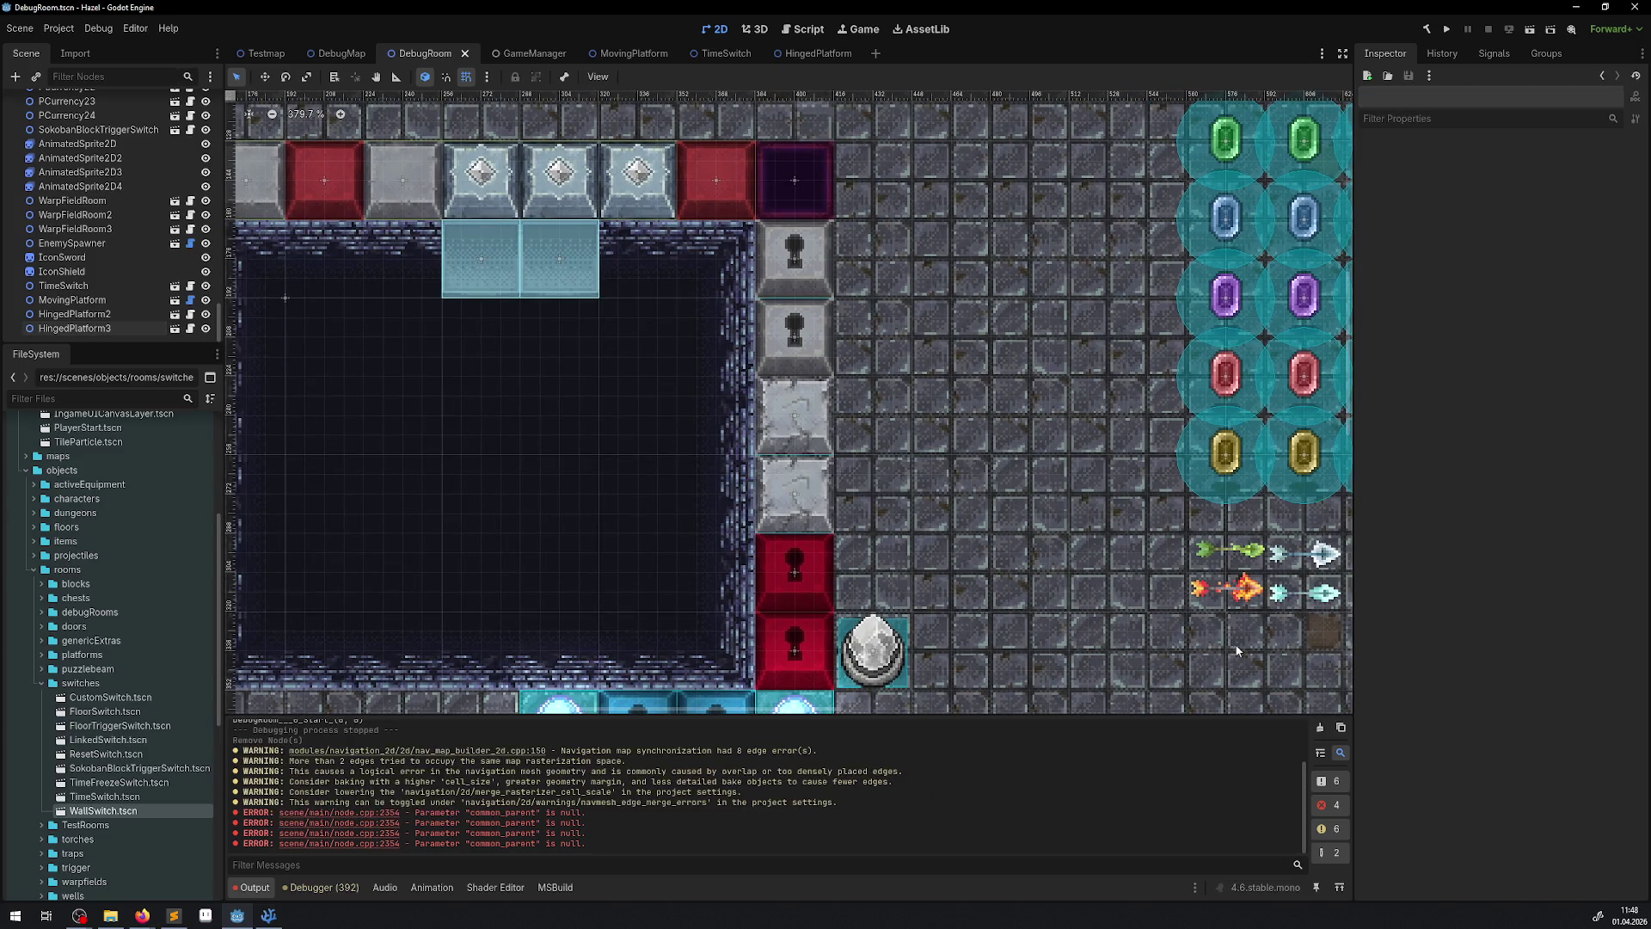
pyautogui.click(1319, 729)
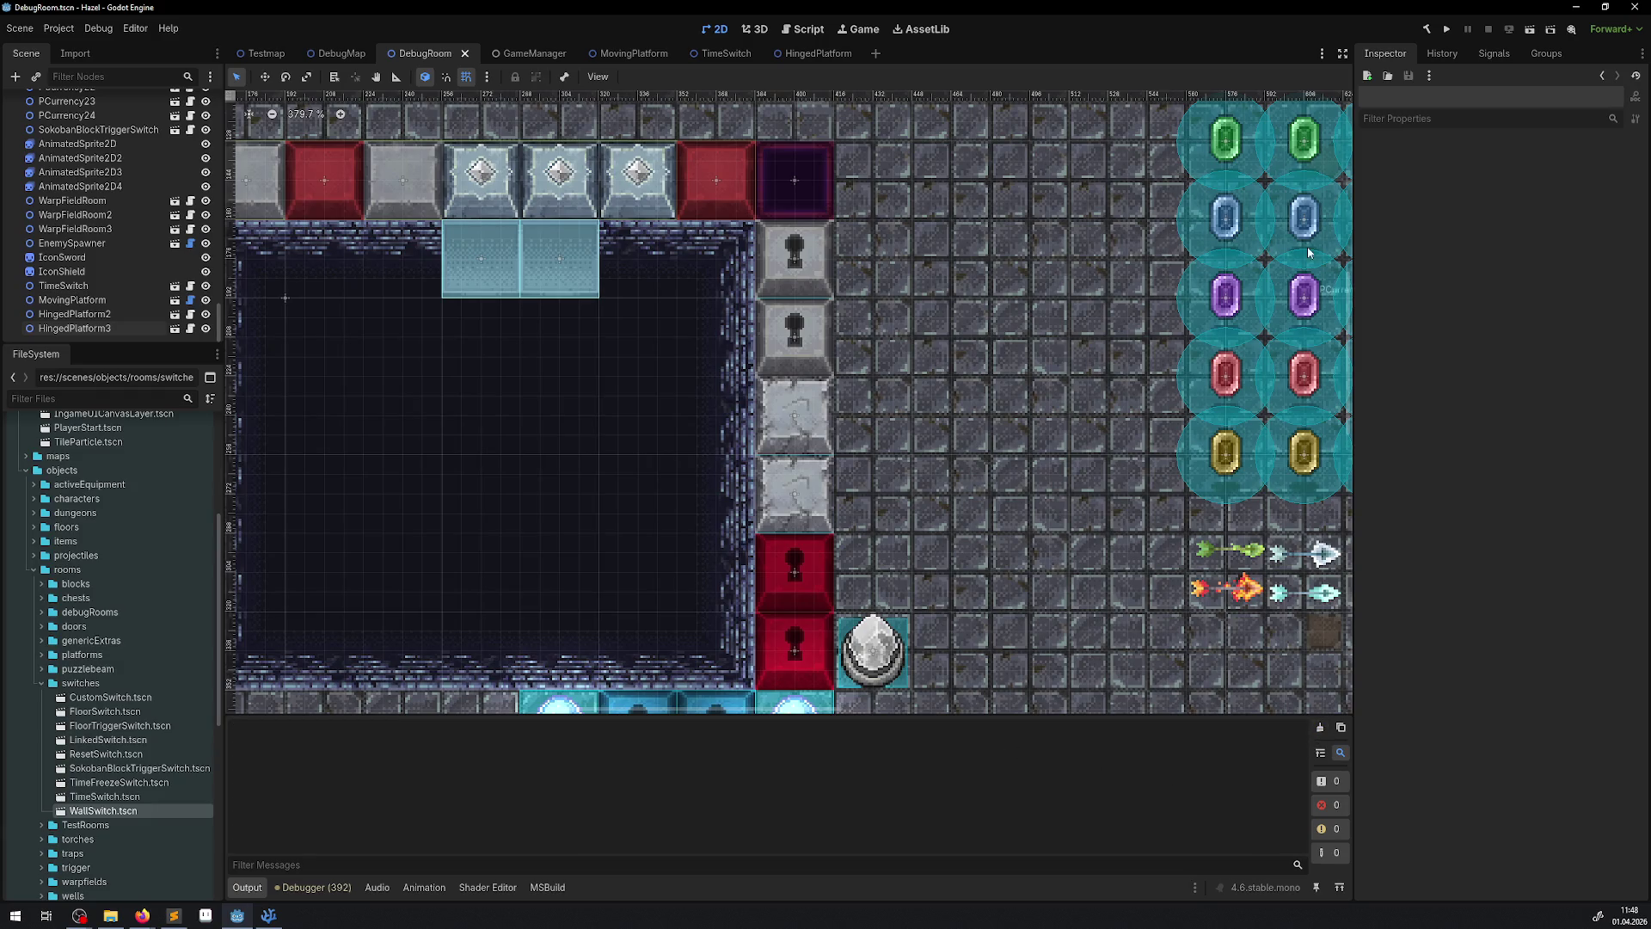
pyautogui.click(1450, 30)
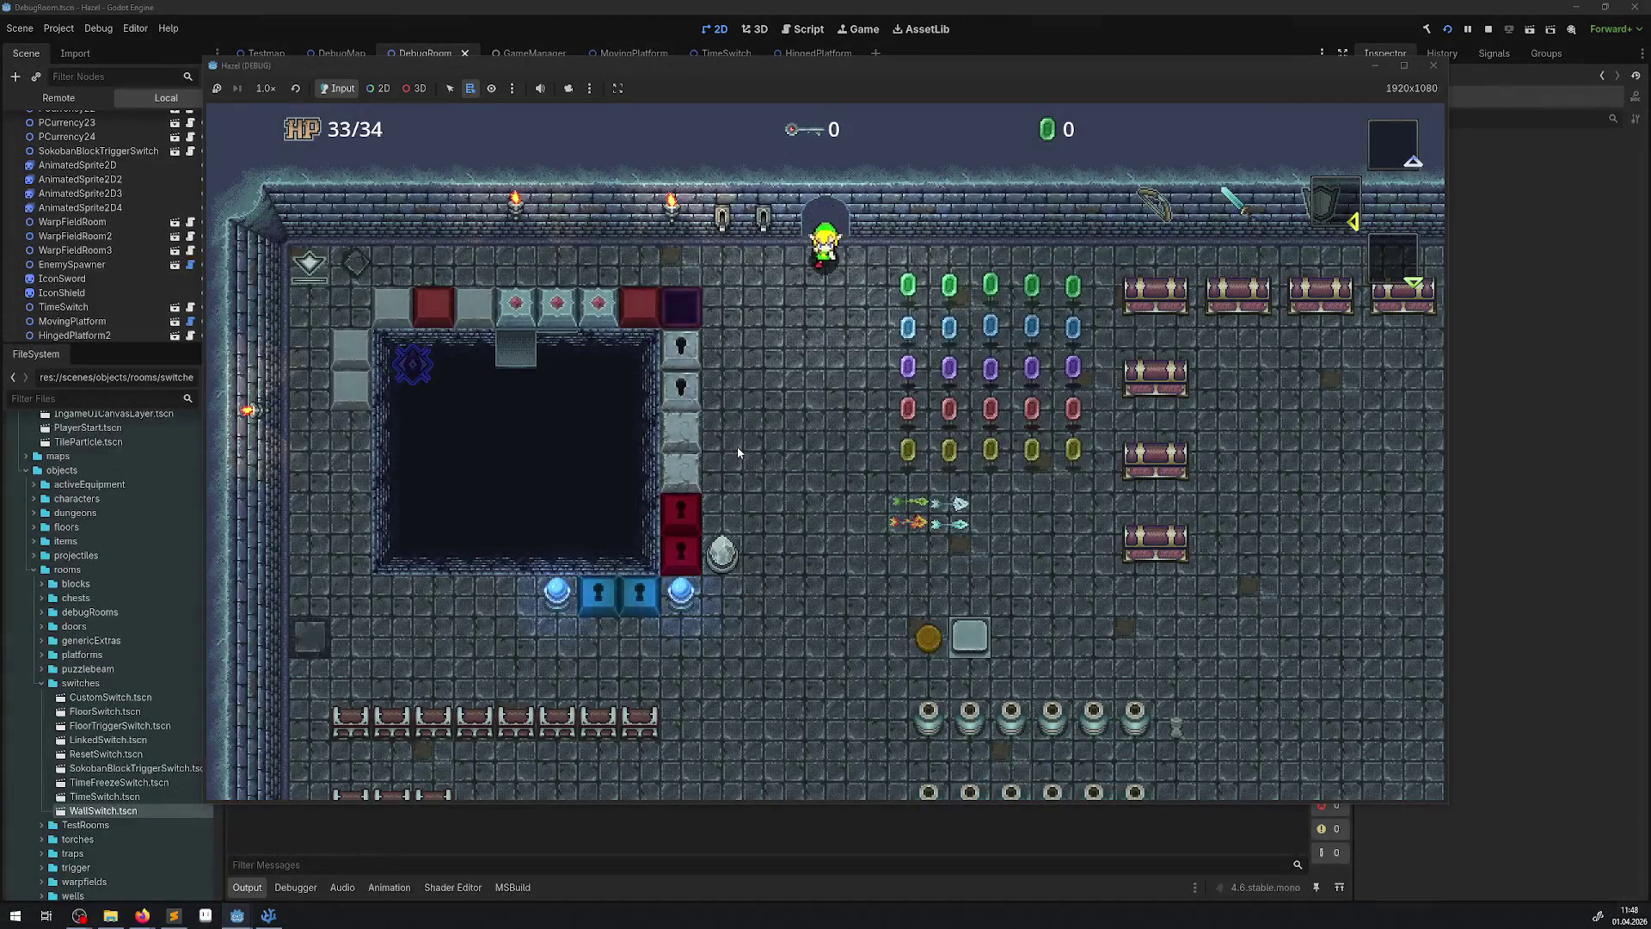
# - Walk the player onto the time switch, close the game, and select the TimeSwitch node
pyautogui.press('Down')
pyautogui.press('Left')
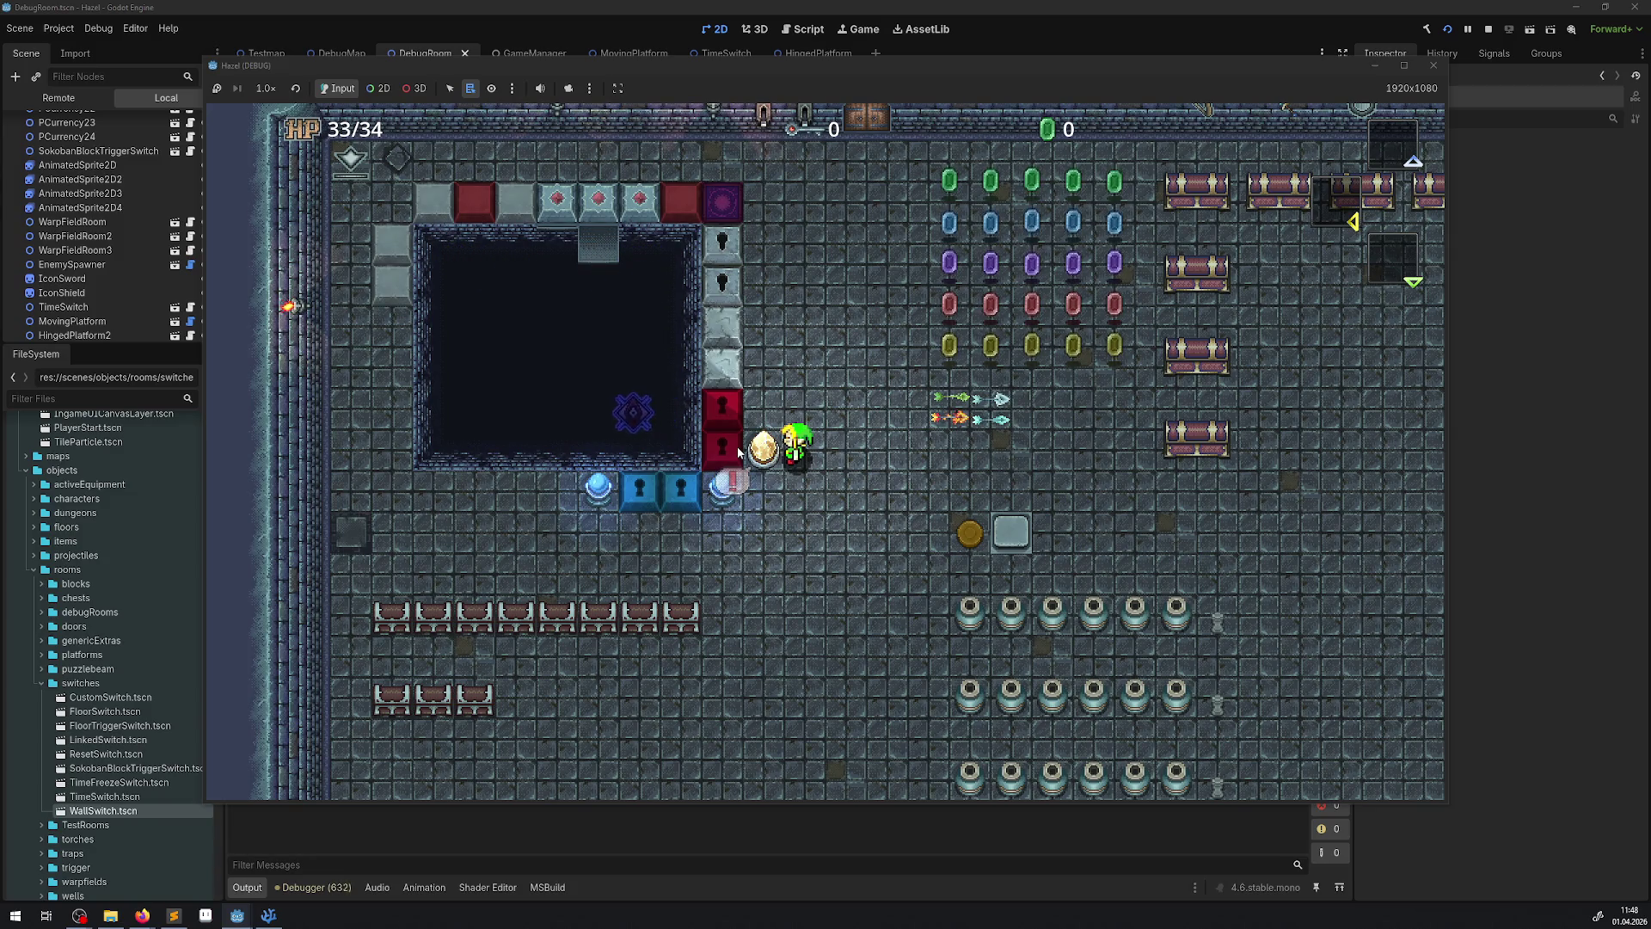
pyautogui.press('Up')
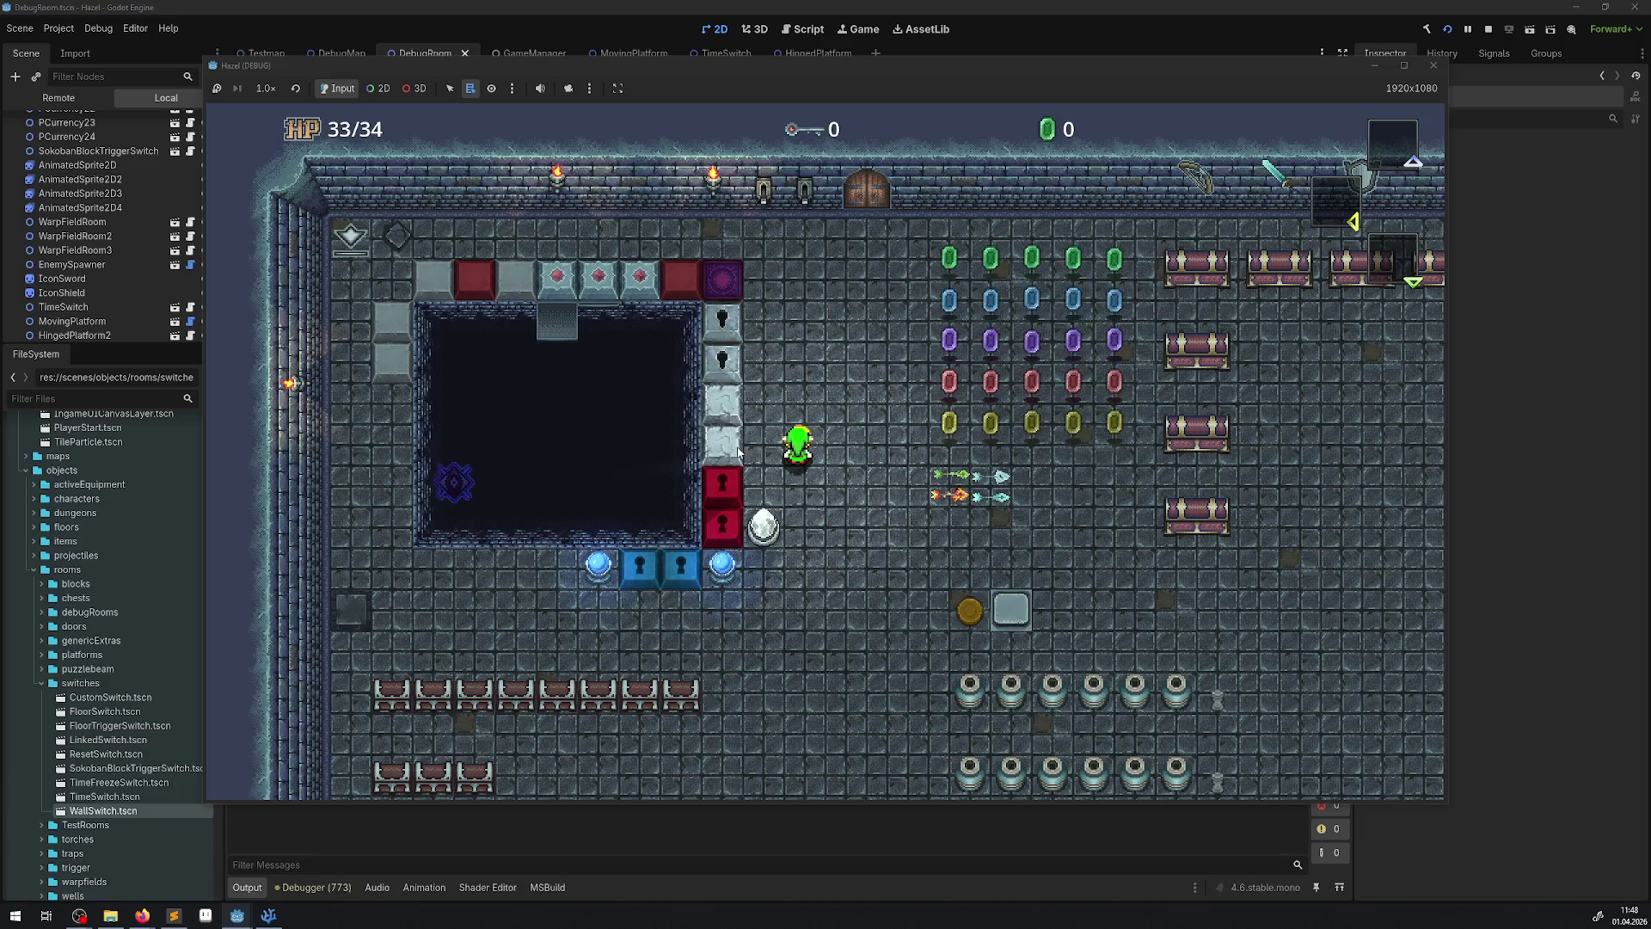
pyautogui.press('Down')
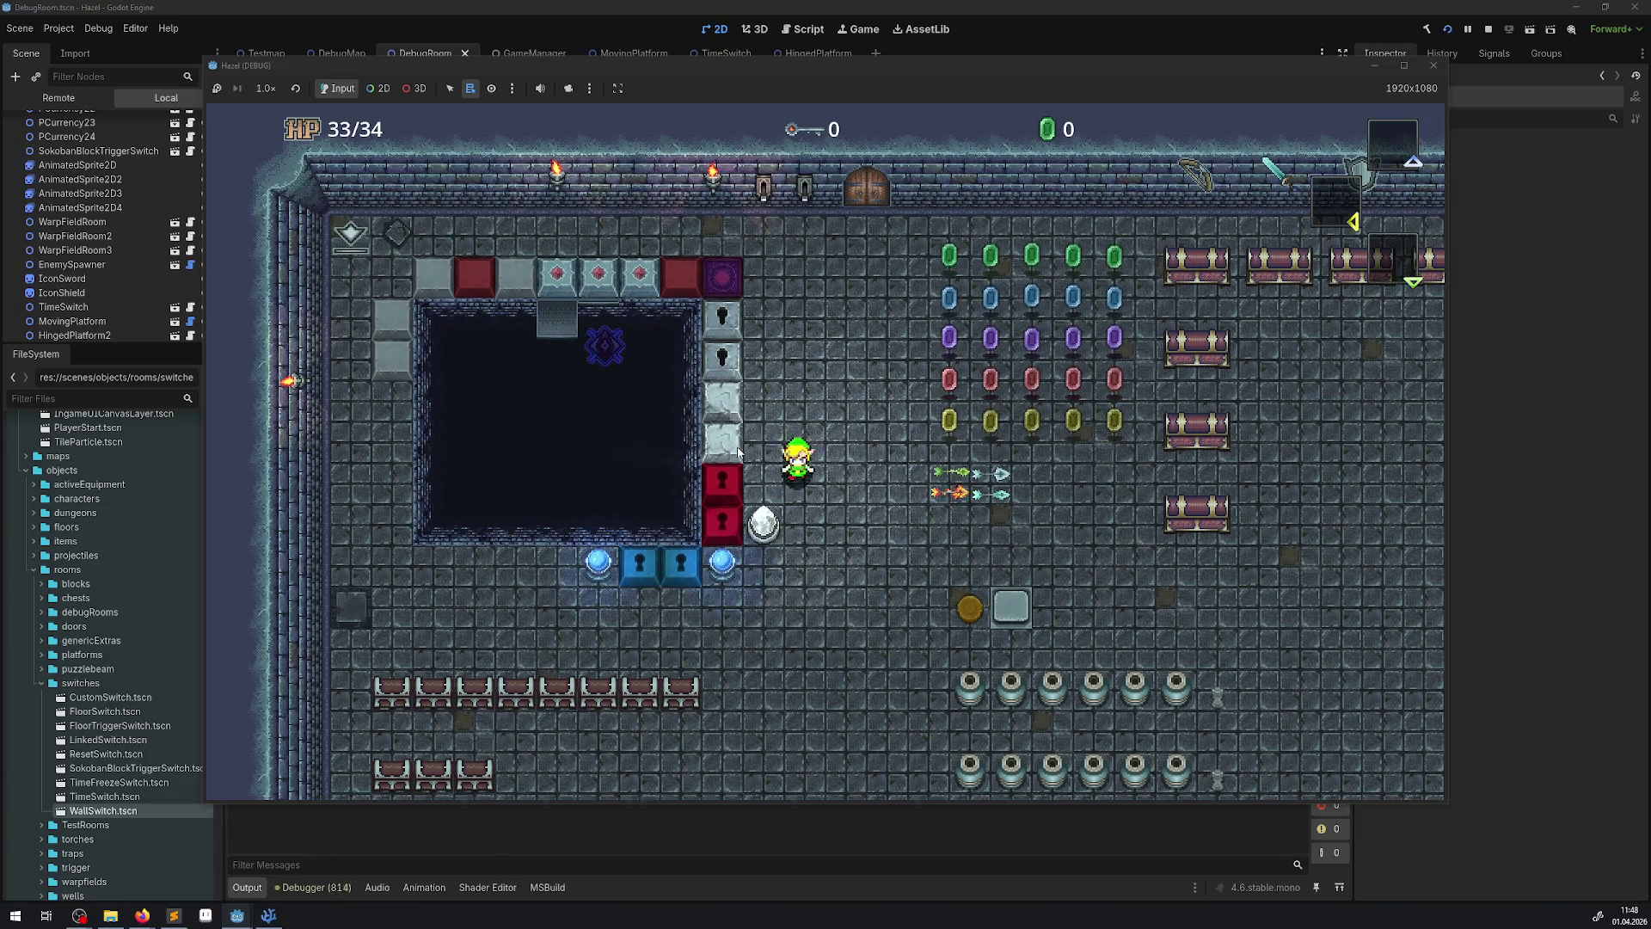
pyautogui.press('Right')
pyautogui.press('Right')
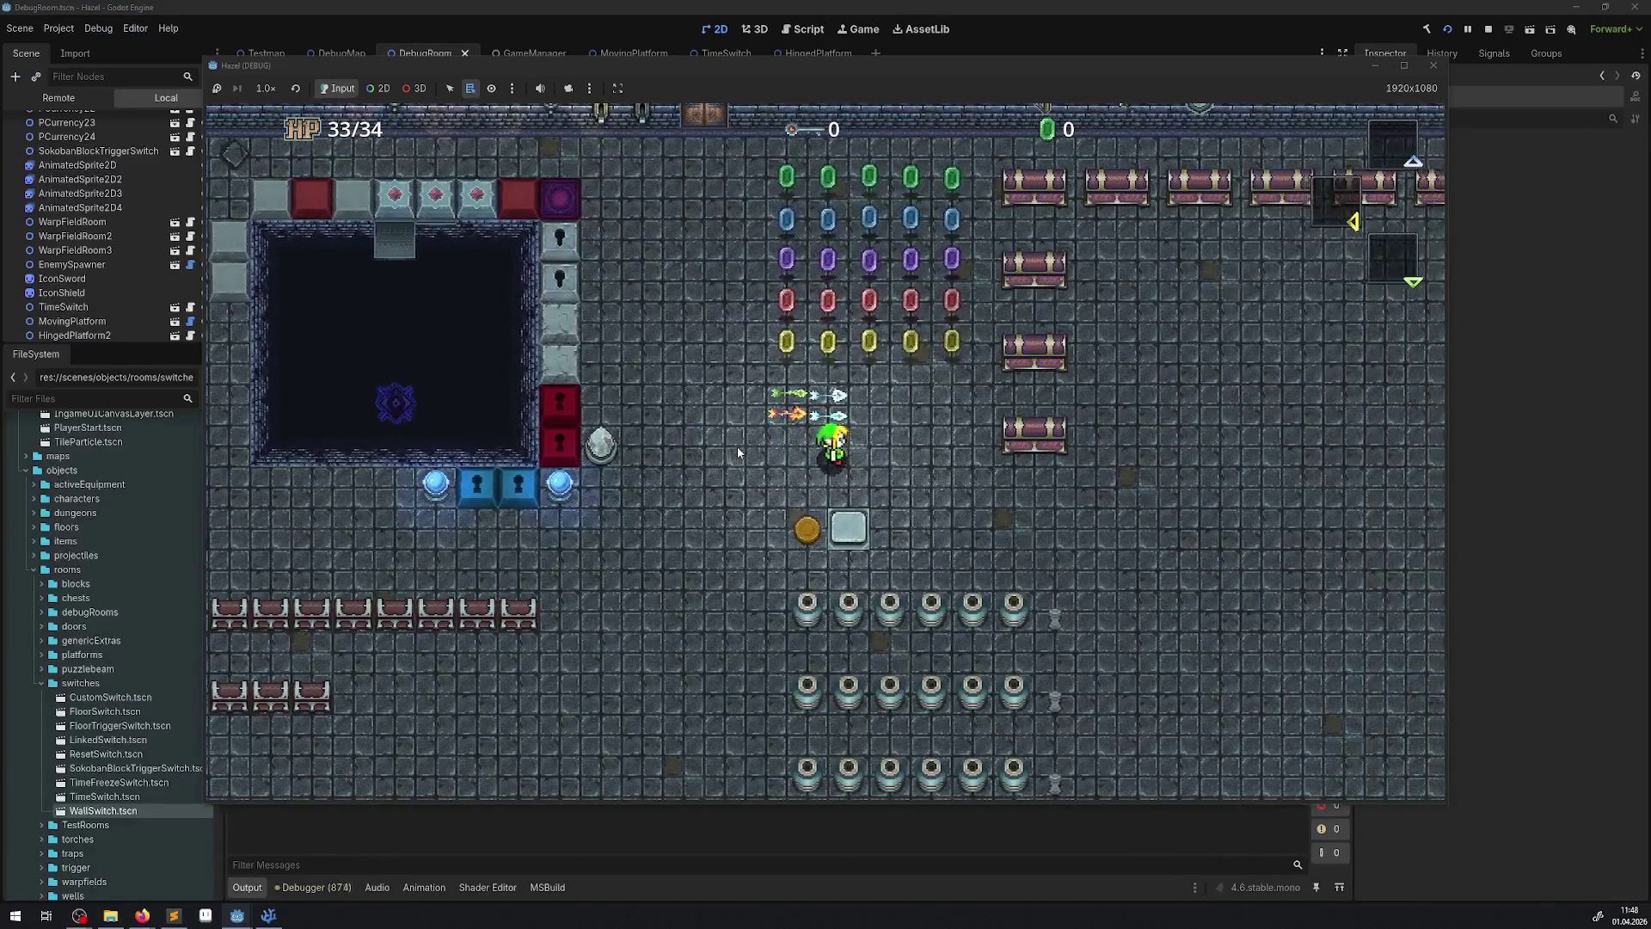
pyautogui.press('Left')
pyautogui.press('Right')
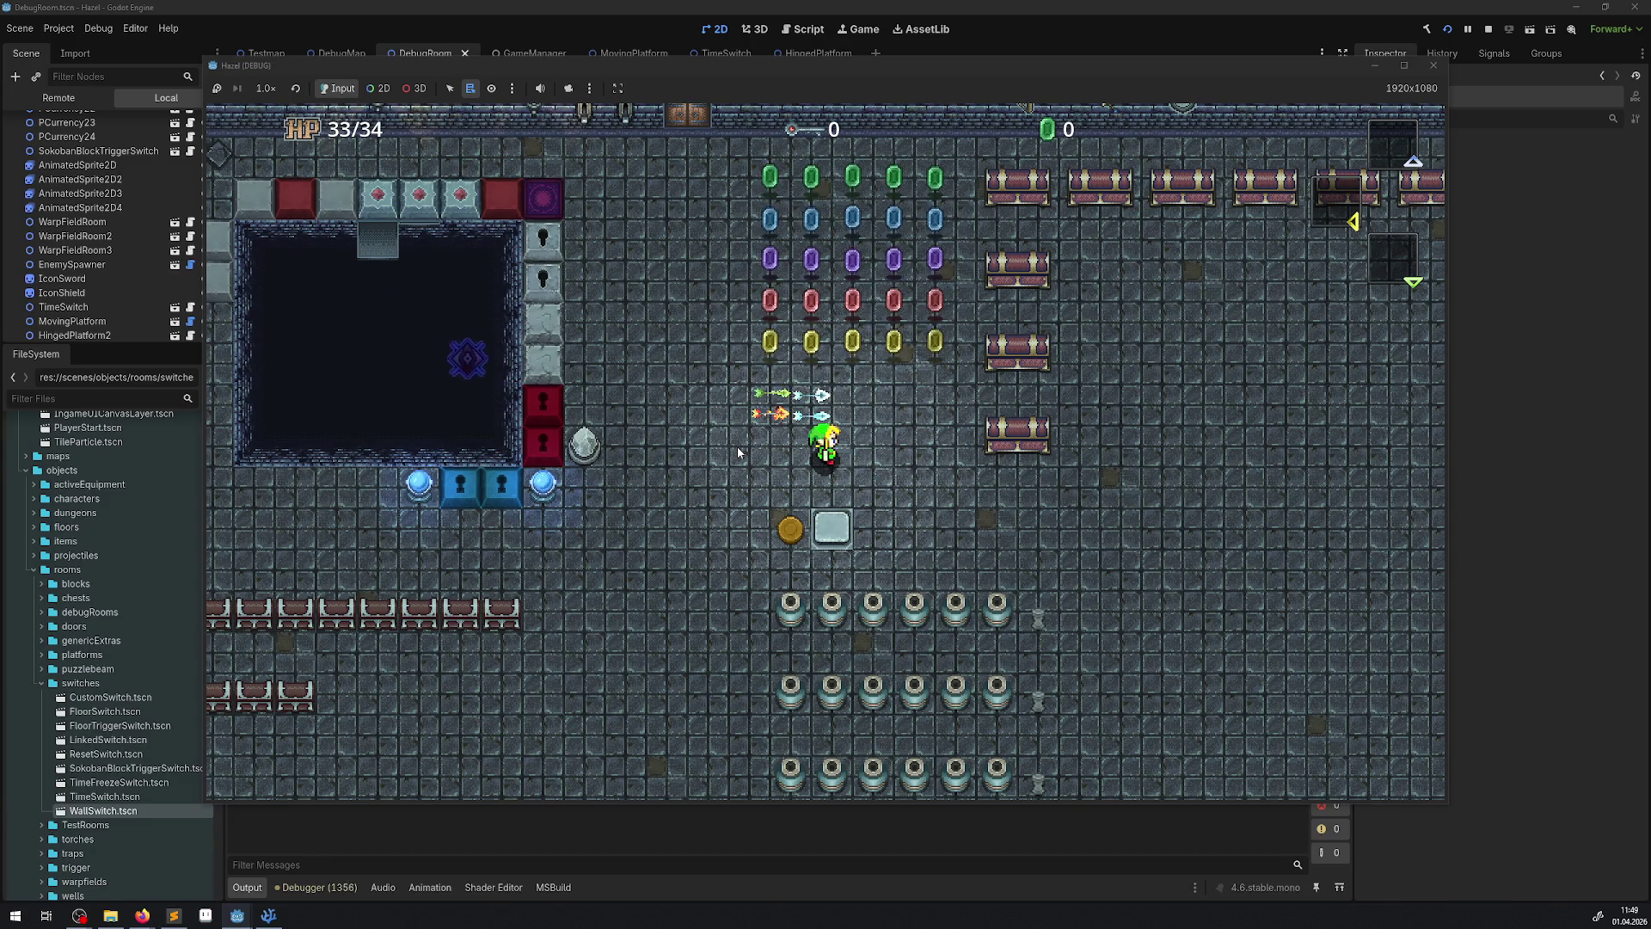
pyautogui.click(1432, 66)
pyautogui.click(876, 629)
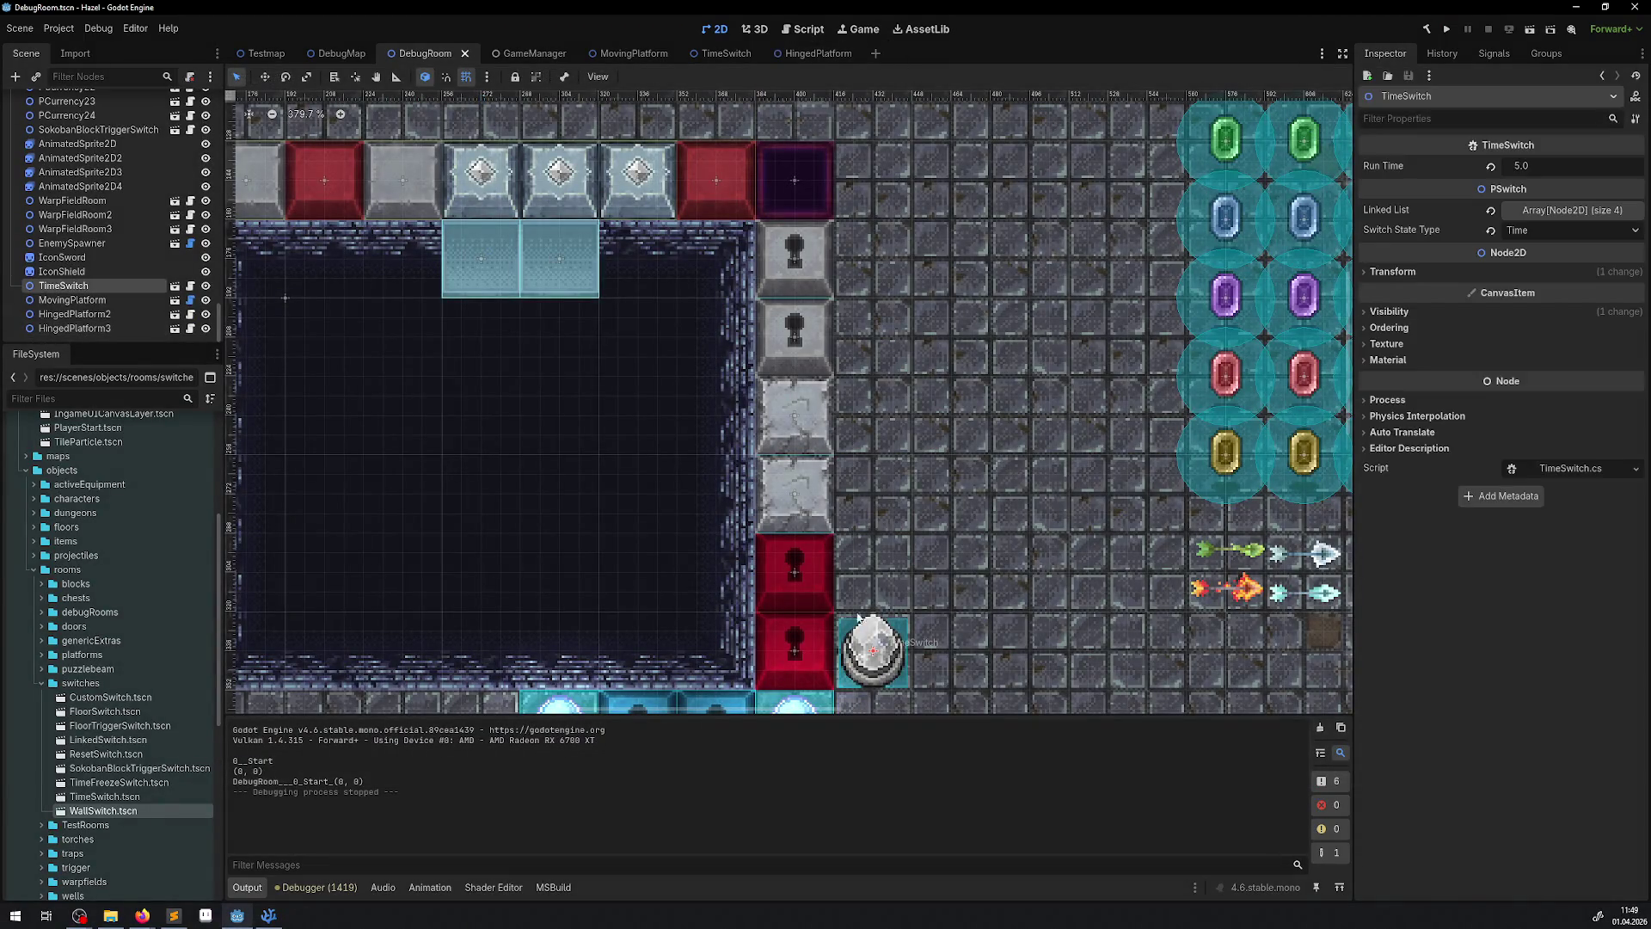
# - Set the first On frame's duration to 16 after trying 36 and 24, saving each time
pyautogui.click(174, 287)
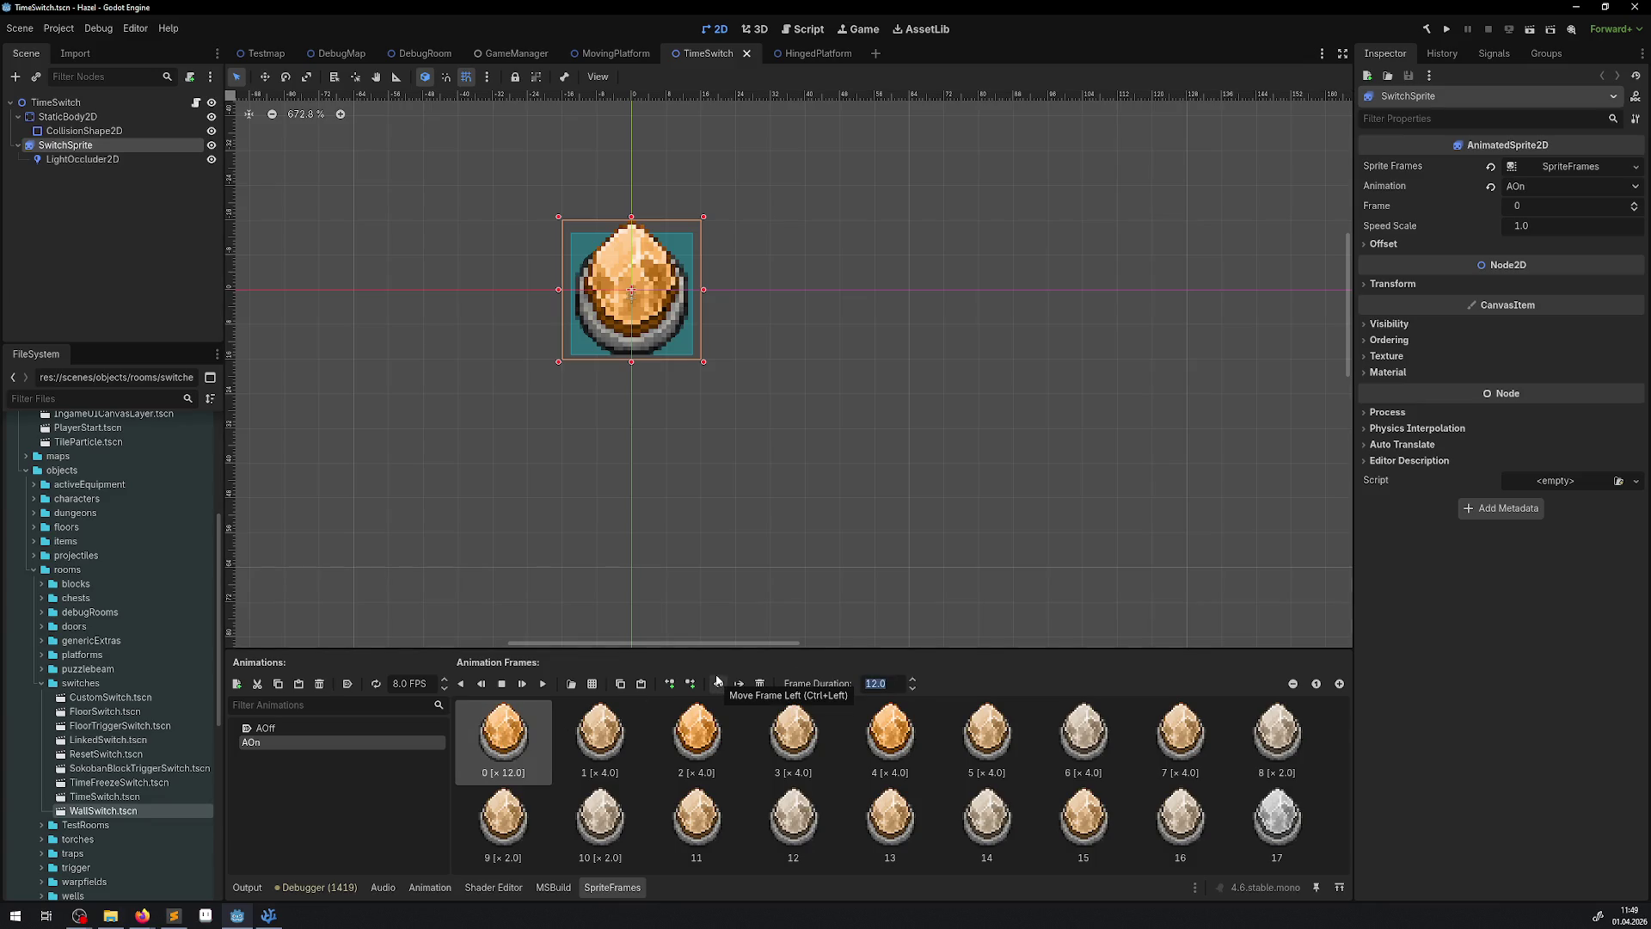
pyautogui.write('36')
pyautogui.press('Return')
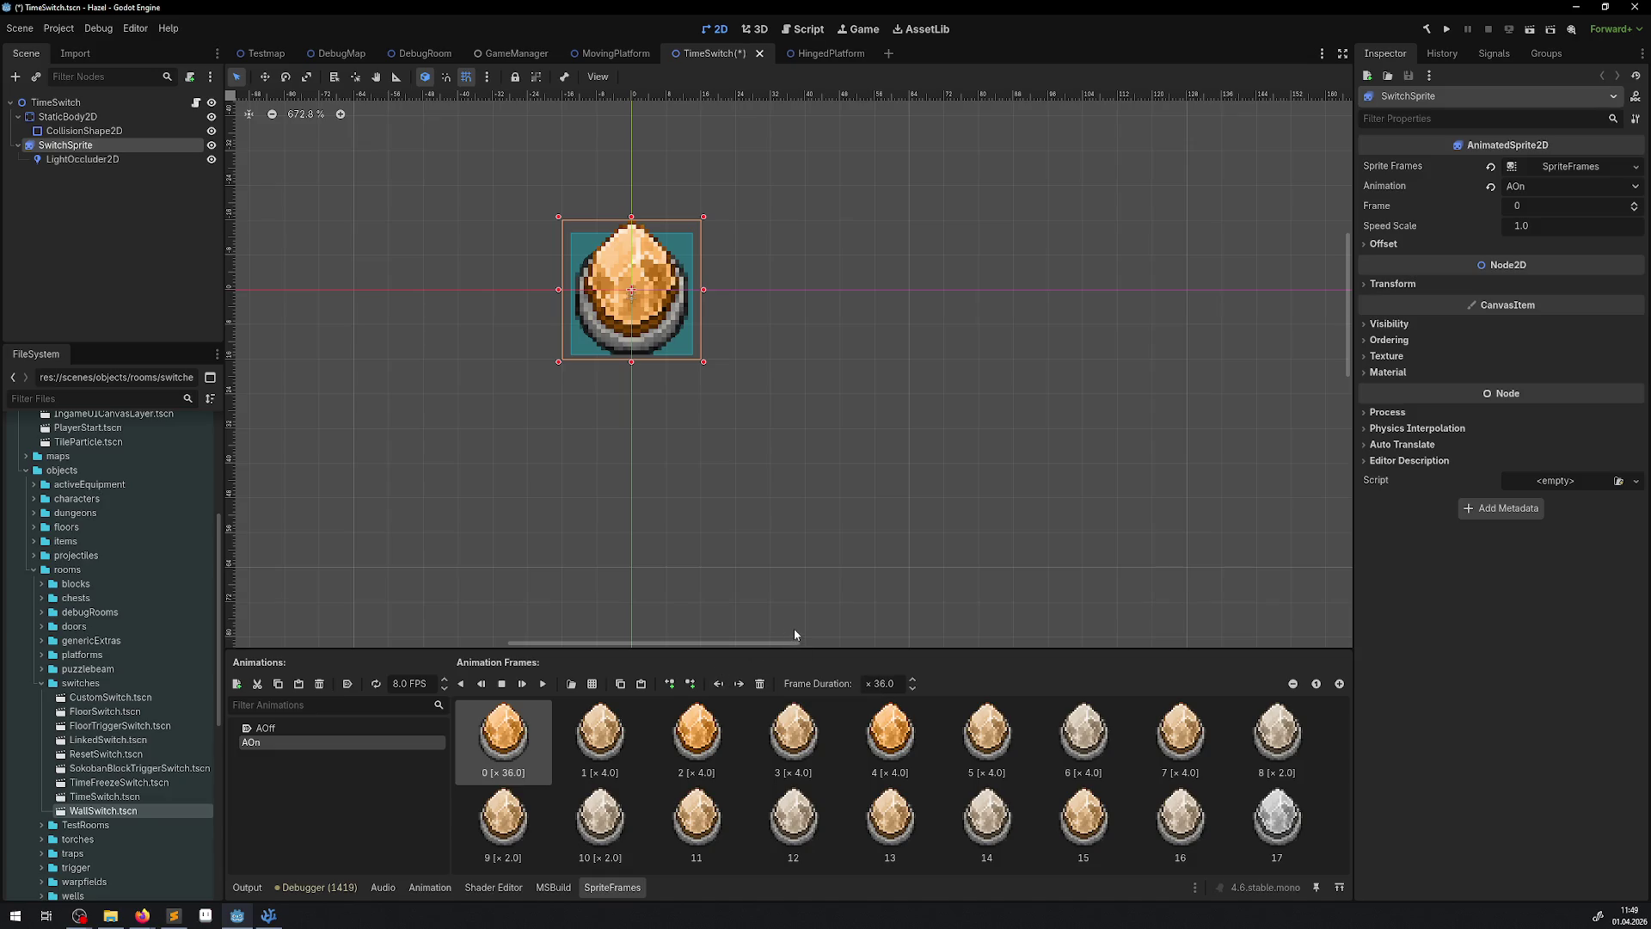
pyautogui.hotkey('ctrl', 's')
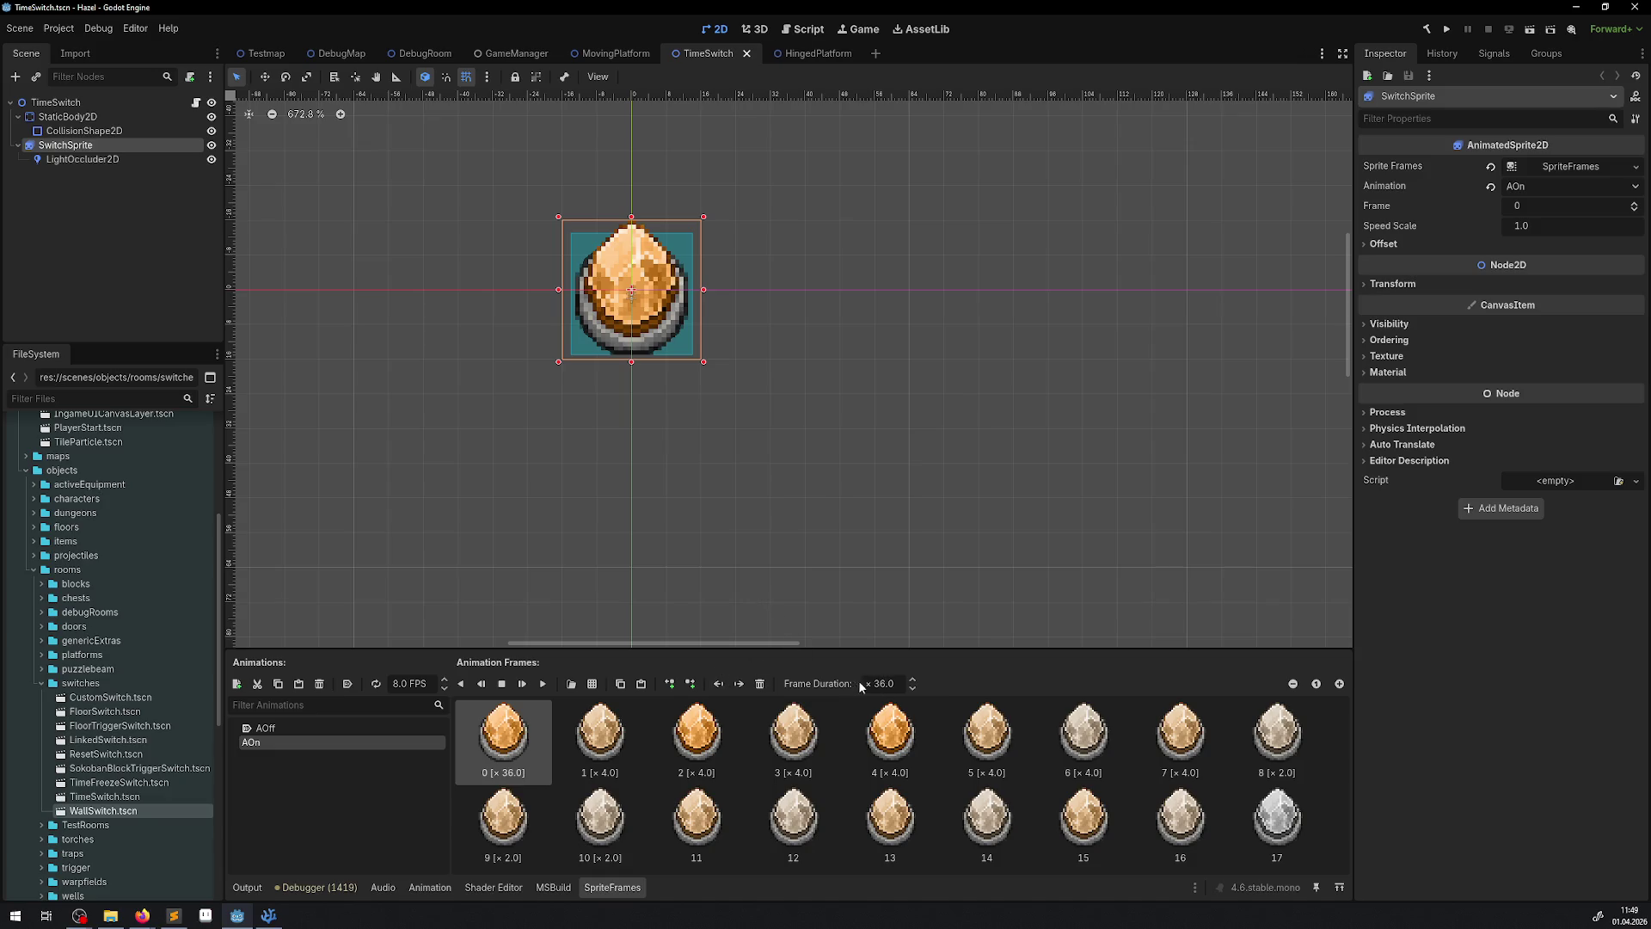
pyautogui.click(896, 685)
pyautogui.write('24')
pyautogui.press('Return')
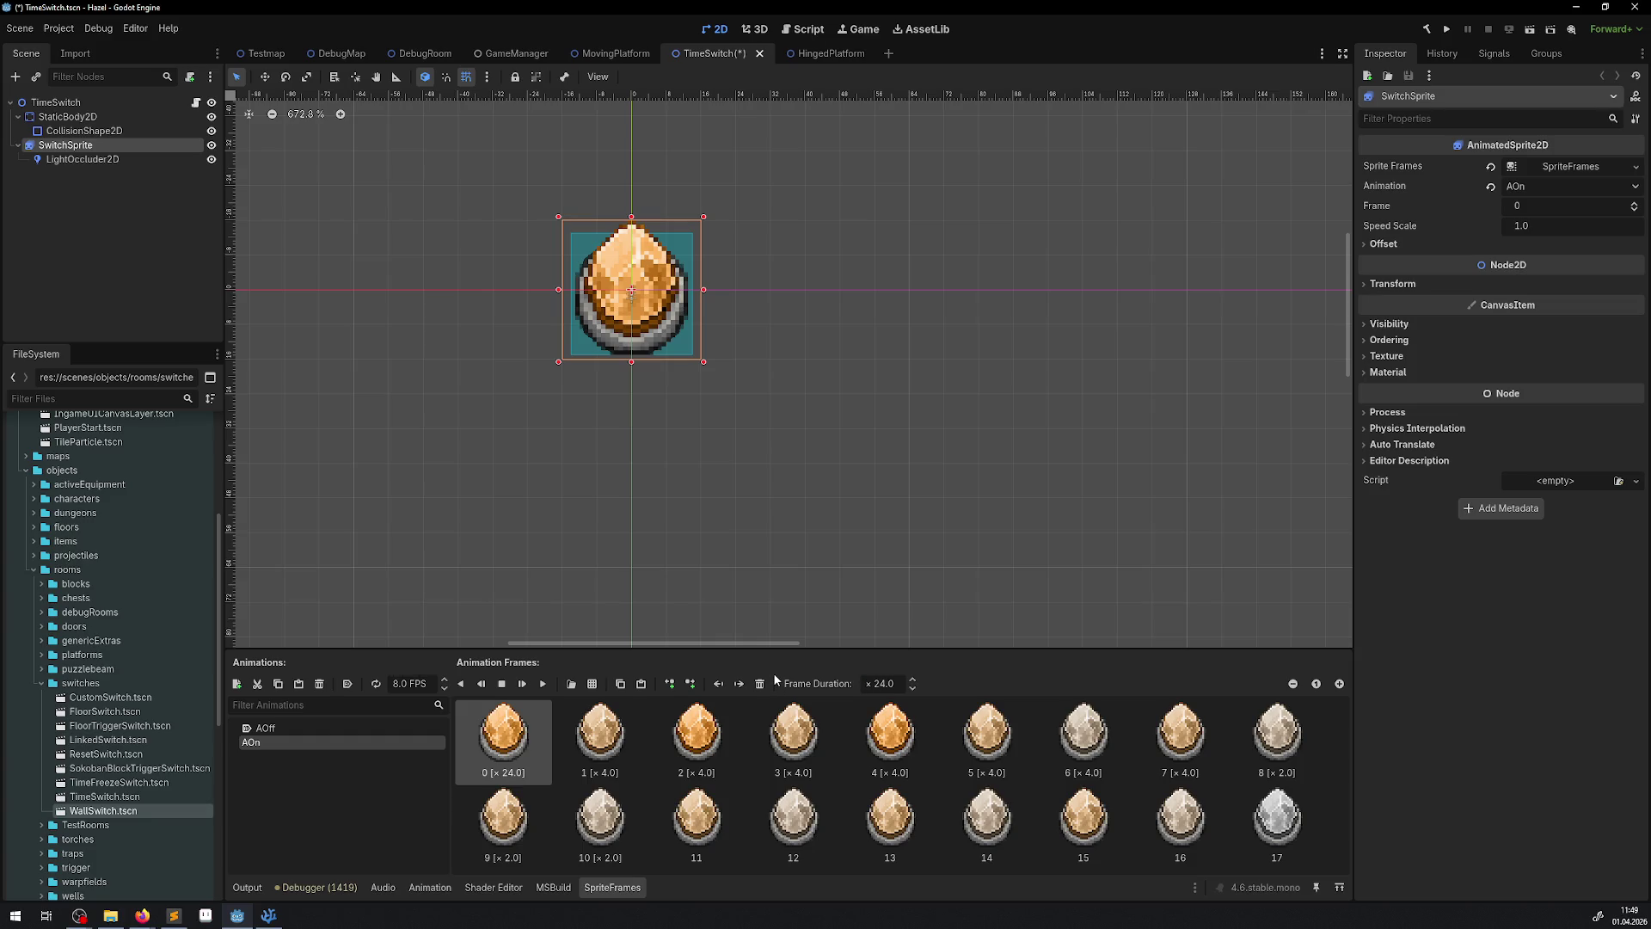
pyautogui.hotkey('ctrl', 's')
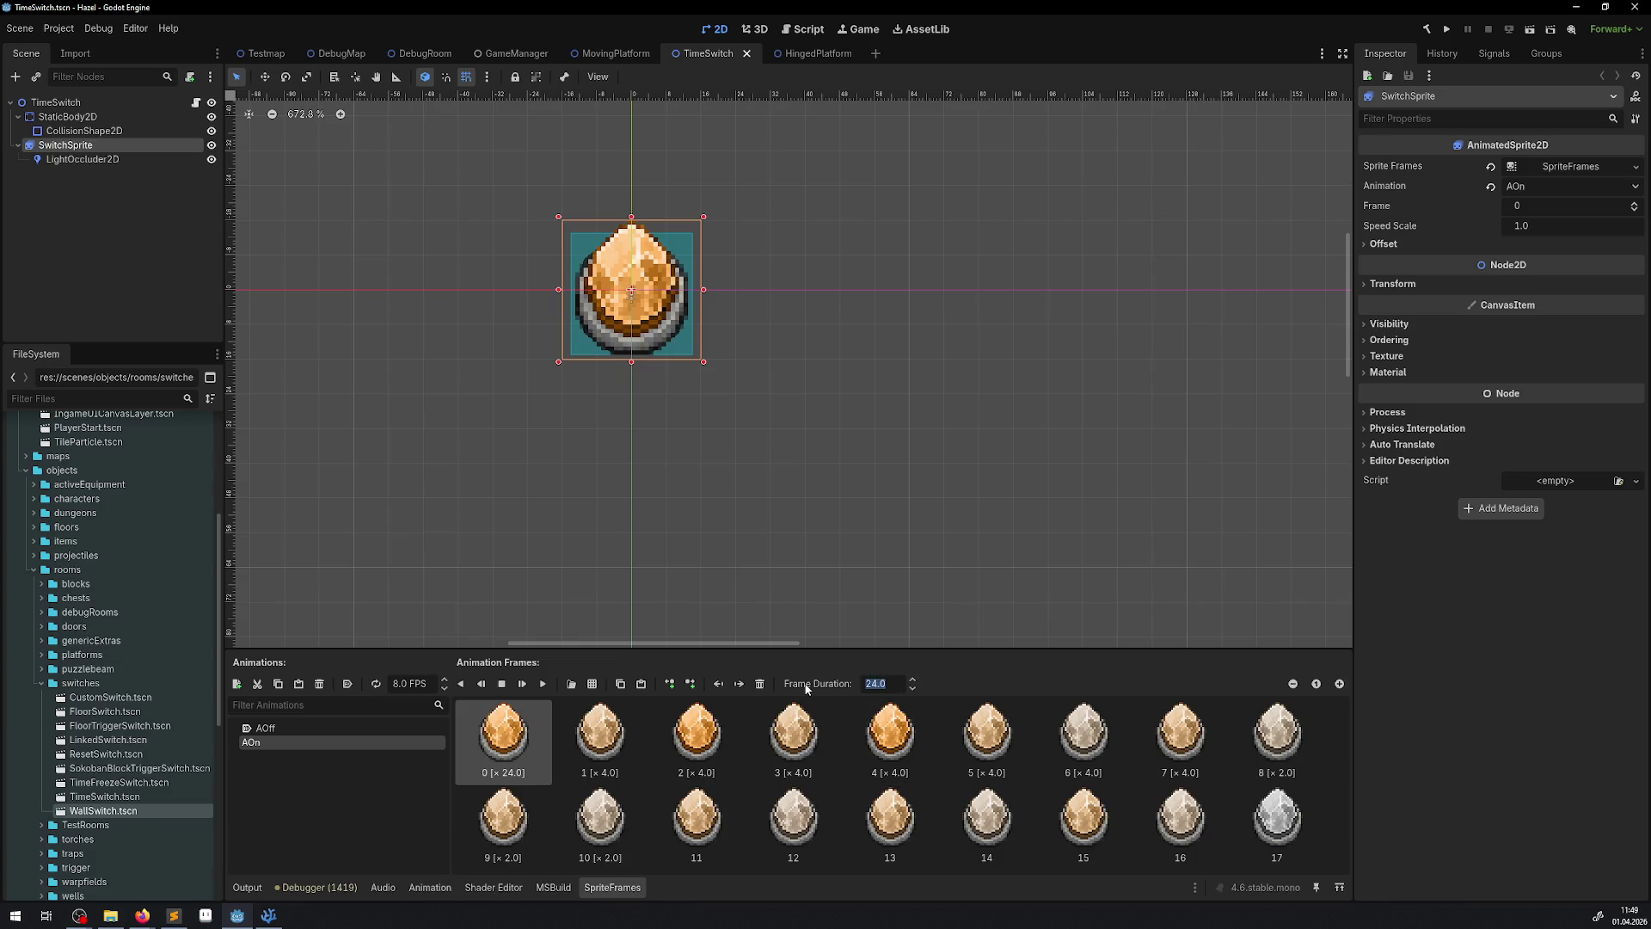
pyautogui.write('16')
pyautogui.write('× 16.0')
pyautogui.press('Return')
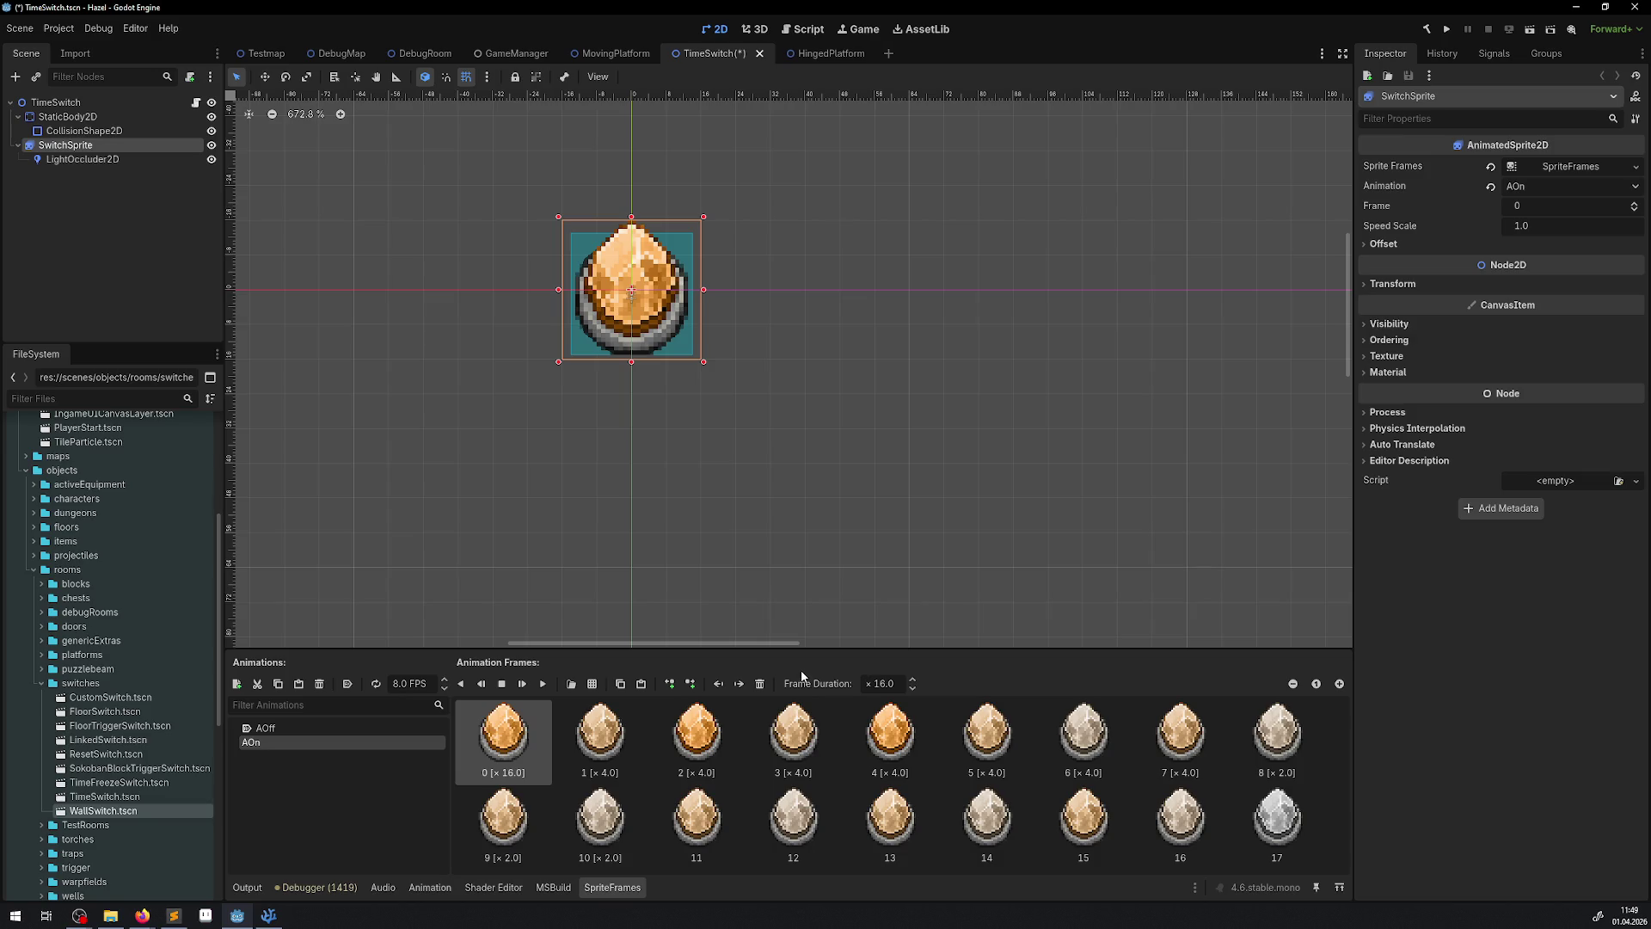
pyautogui.hotkey('ctrl', 's')
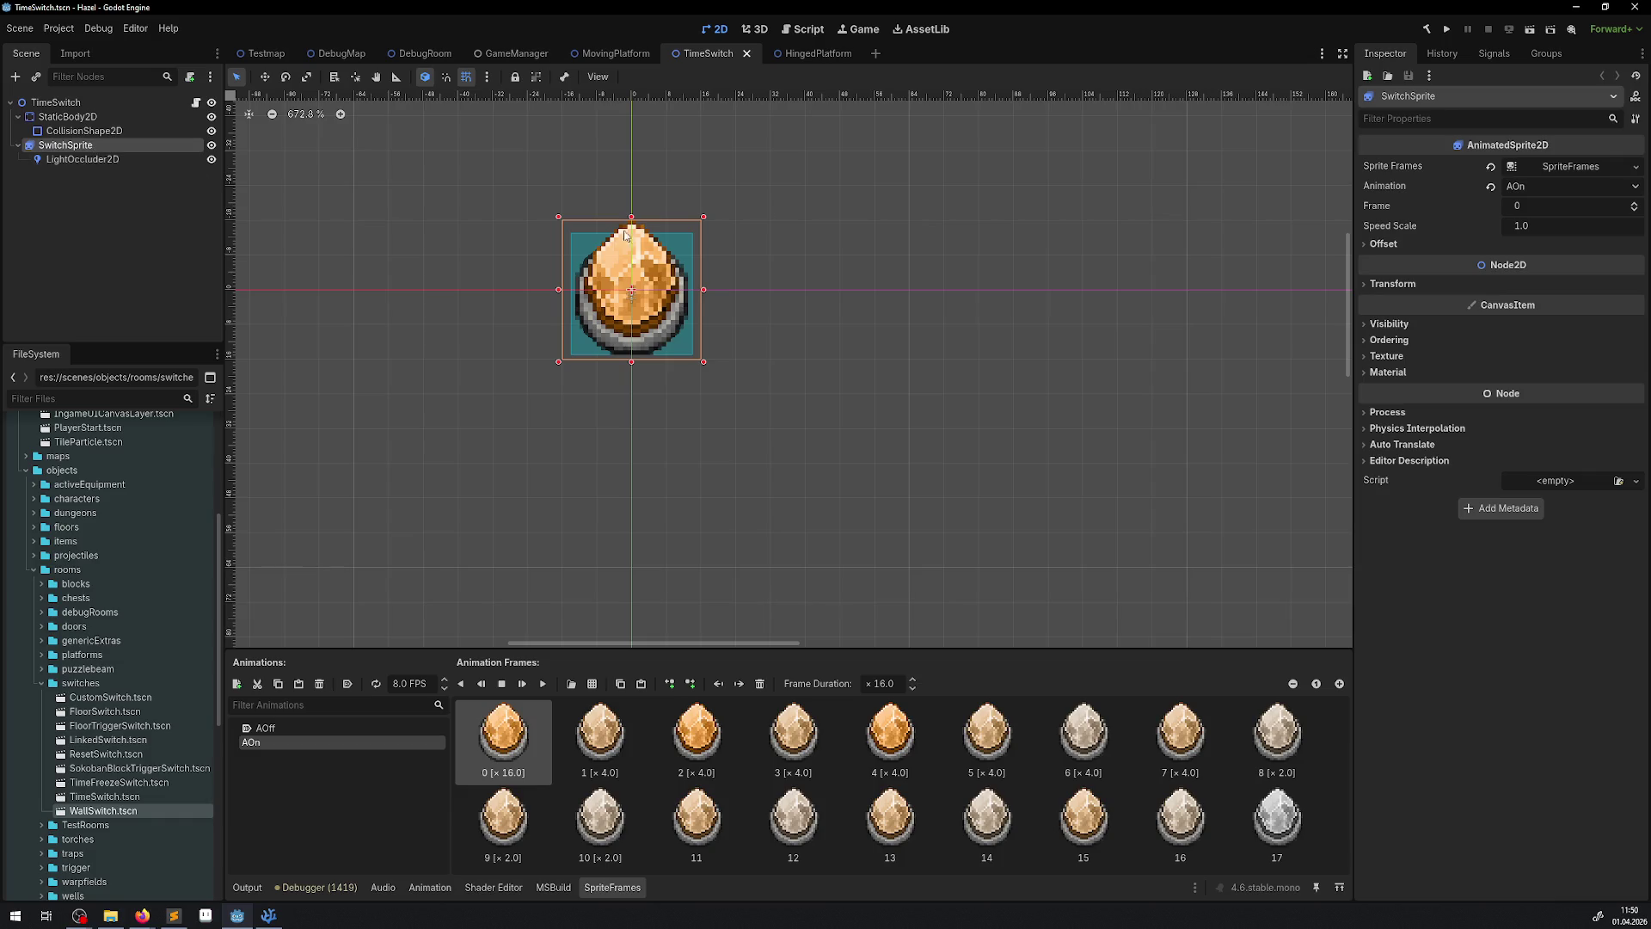
# - Turn off SwitchSprite's Light Mask layer 1 and launch the game
pyautogui.click(1390, 324)
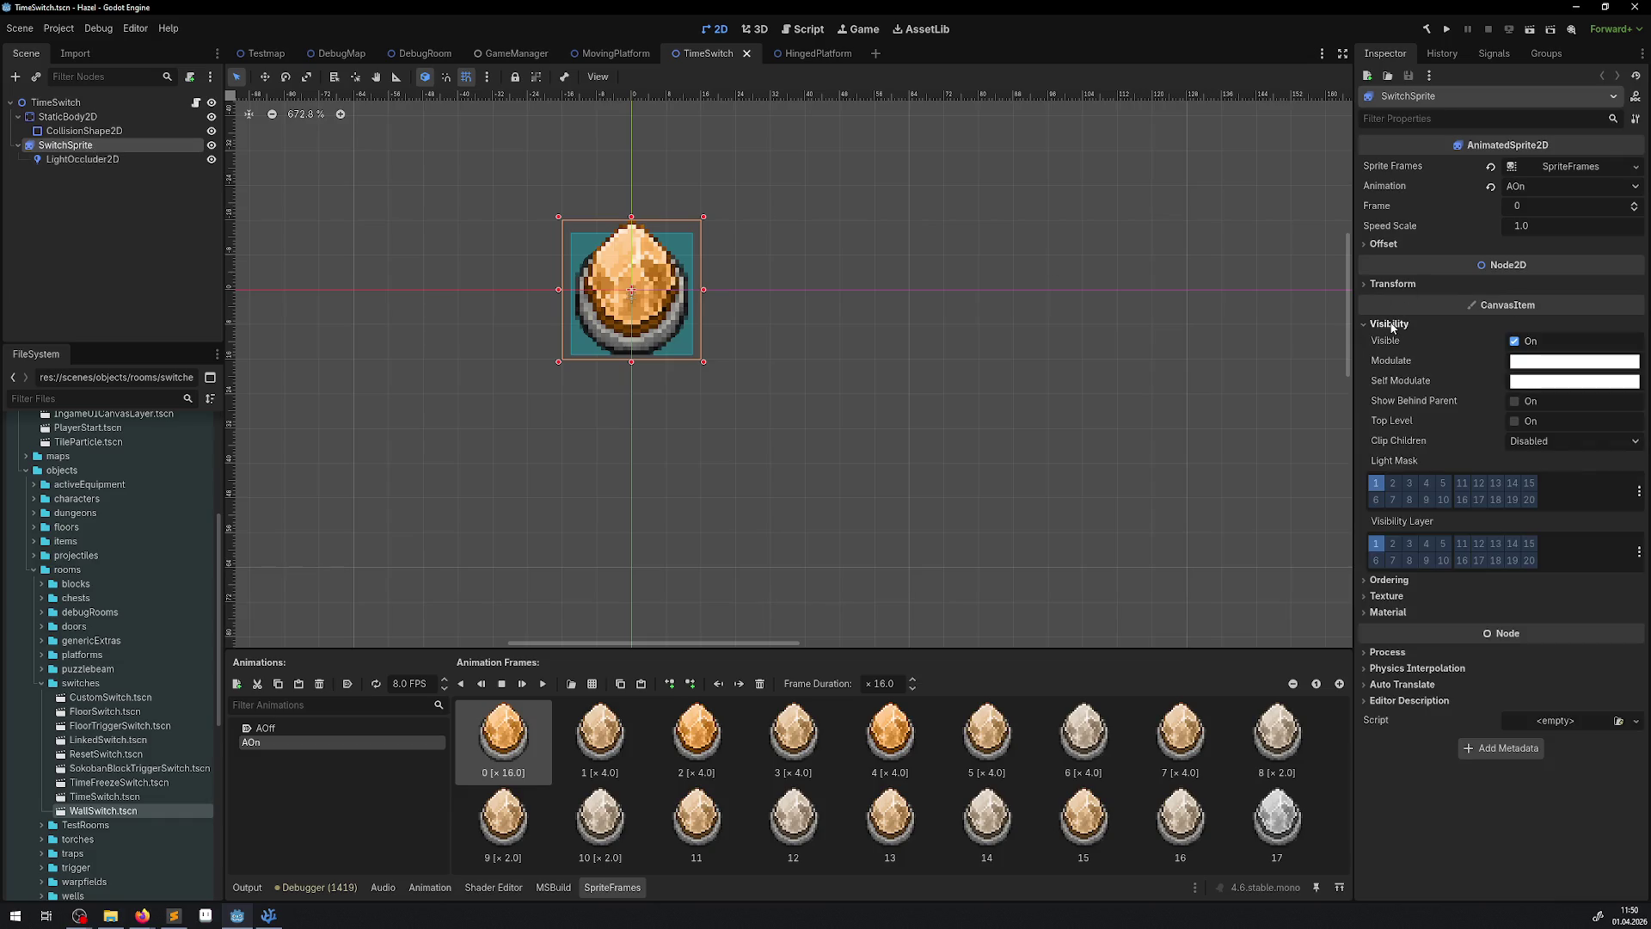
pyautogui.click(1377, 484)
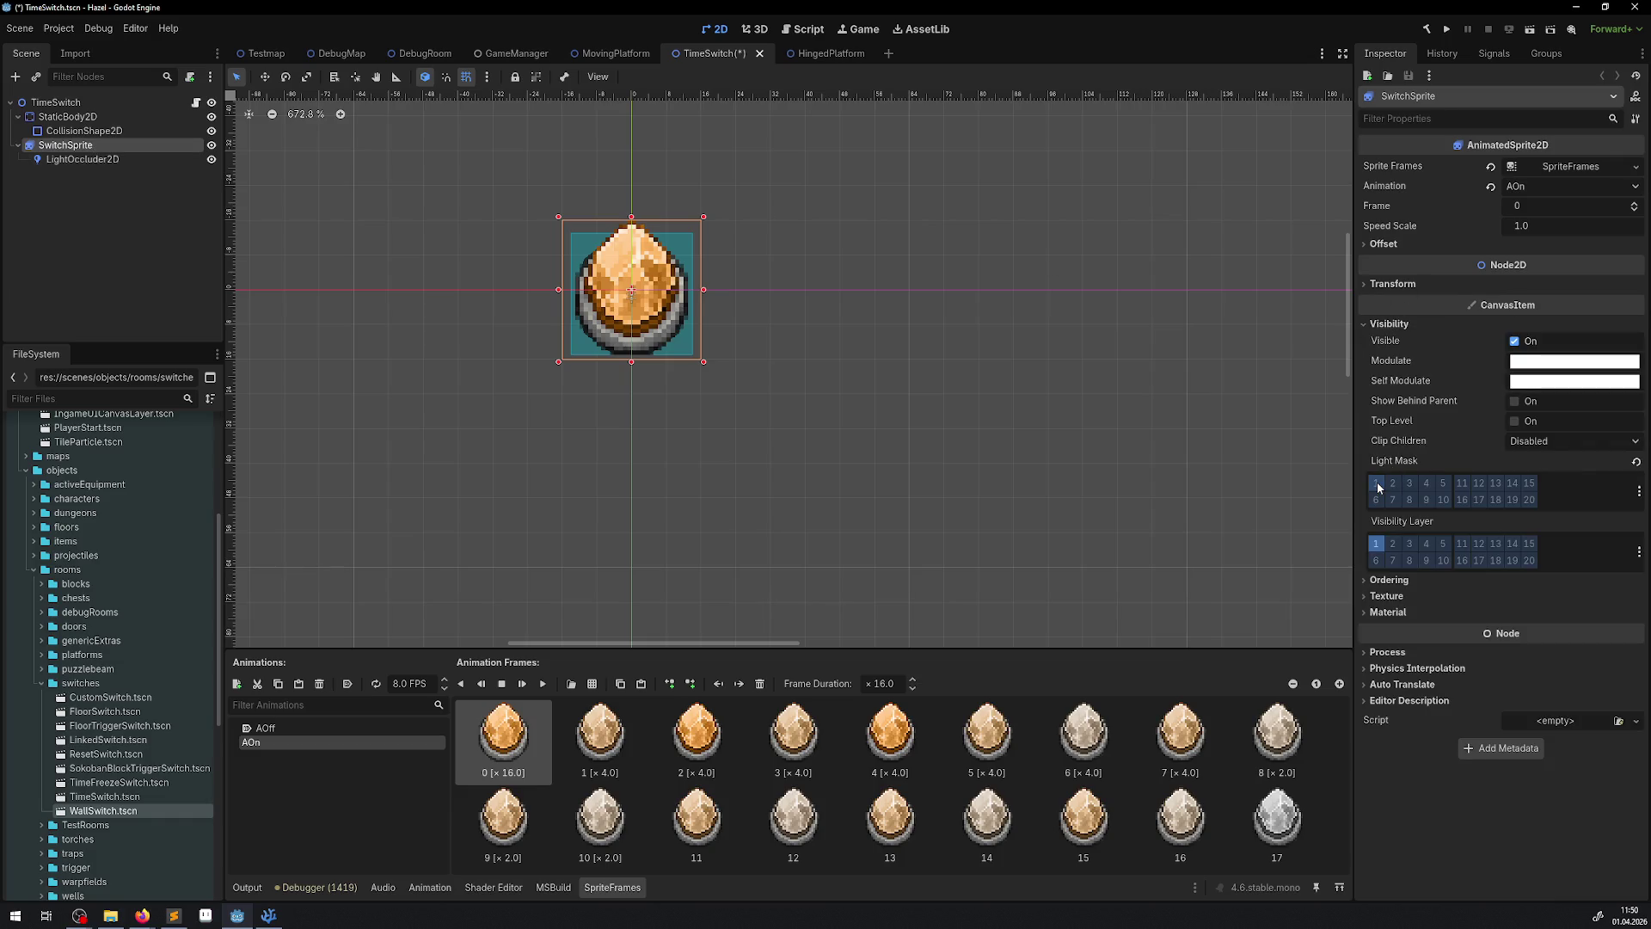
pyautogui.click(1448, 29)
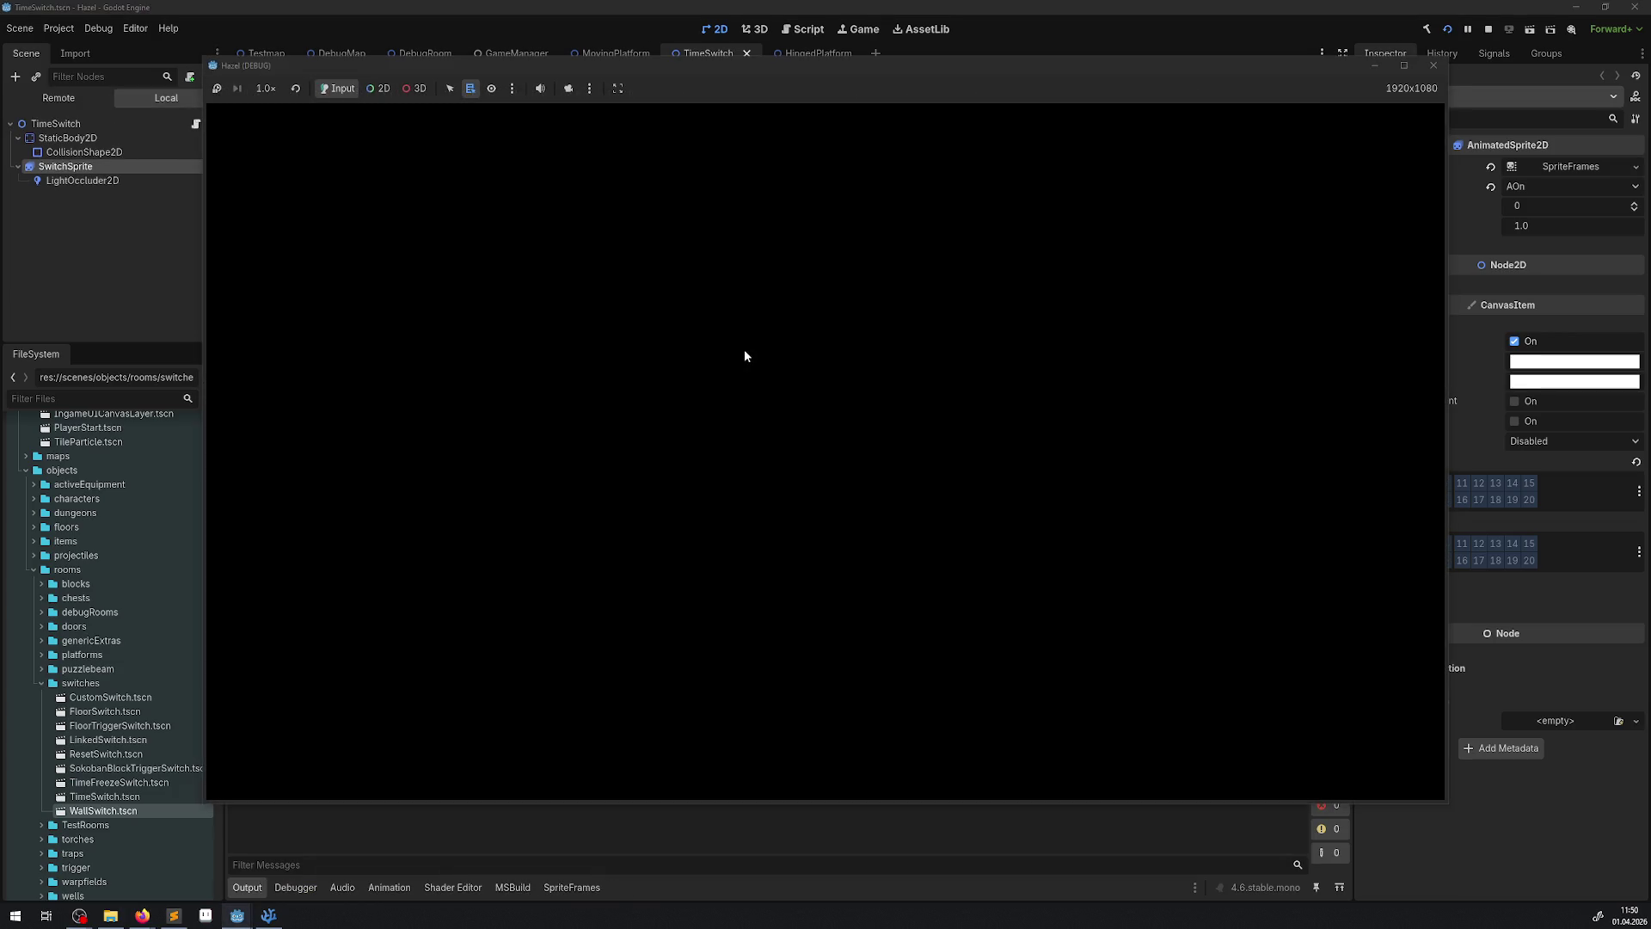
# - Walk the hero down-left, then right and up past the switch, and close the game
pyautogui.press('Down')
pyautogui.press('Left')
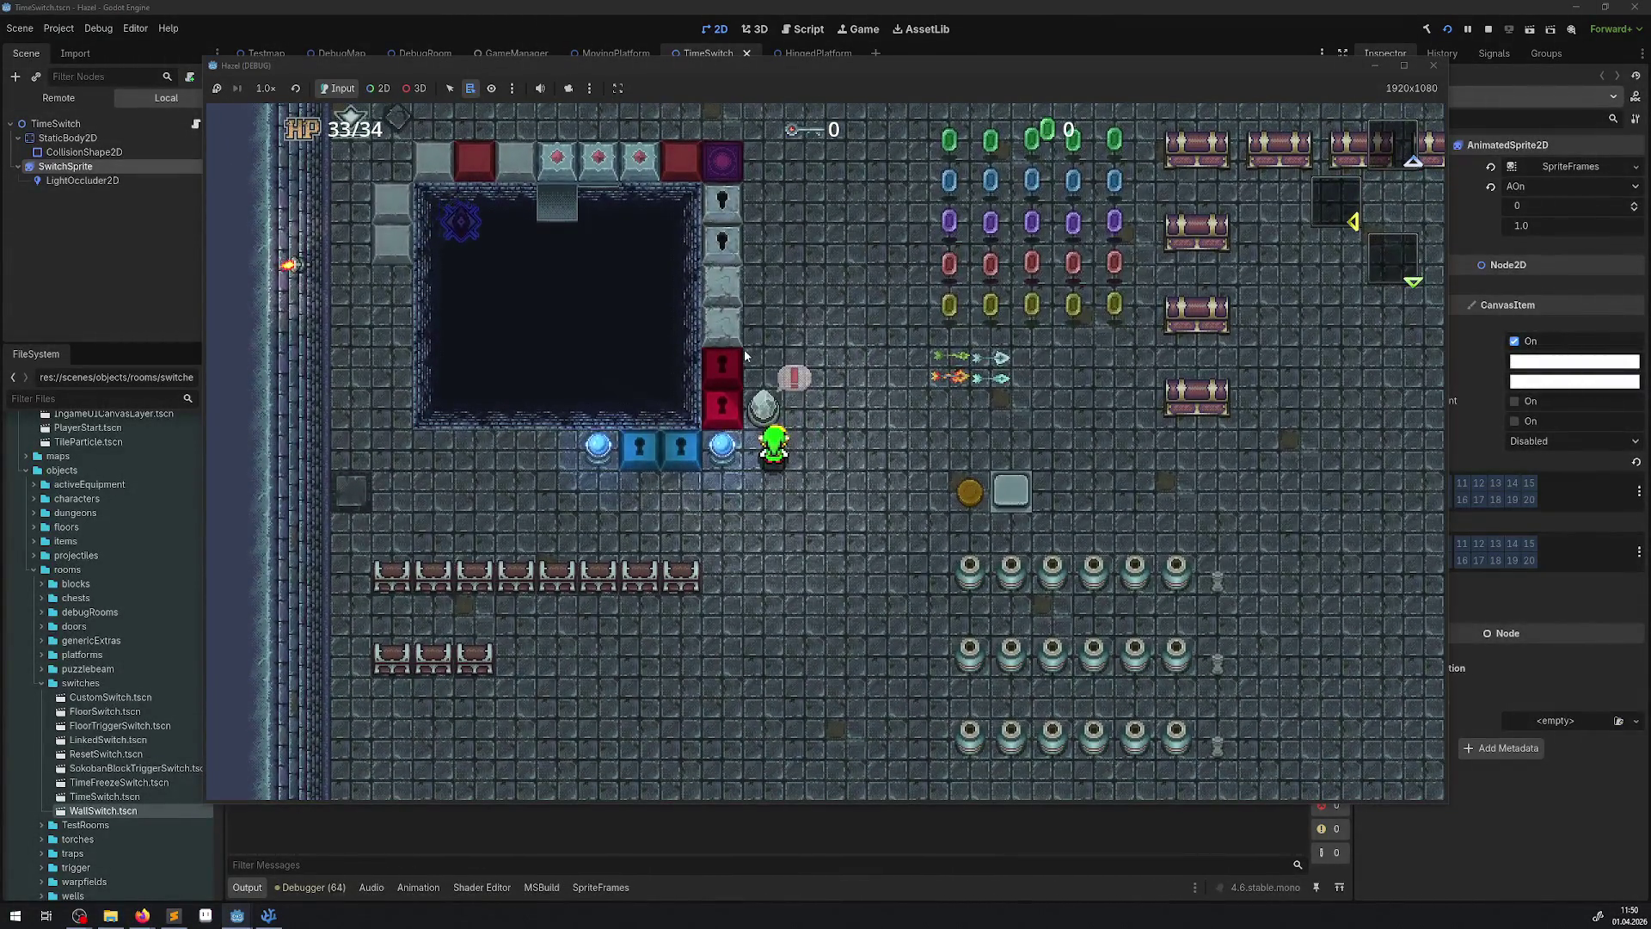
pyautogui.press('Right')
pyautogui.press('Up')
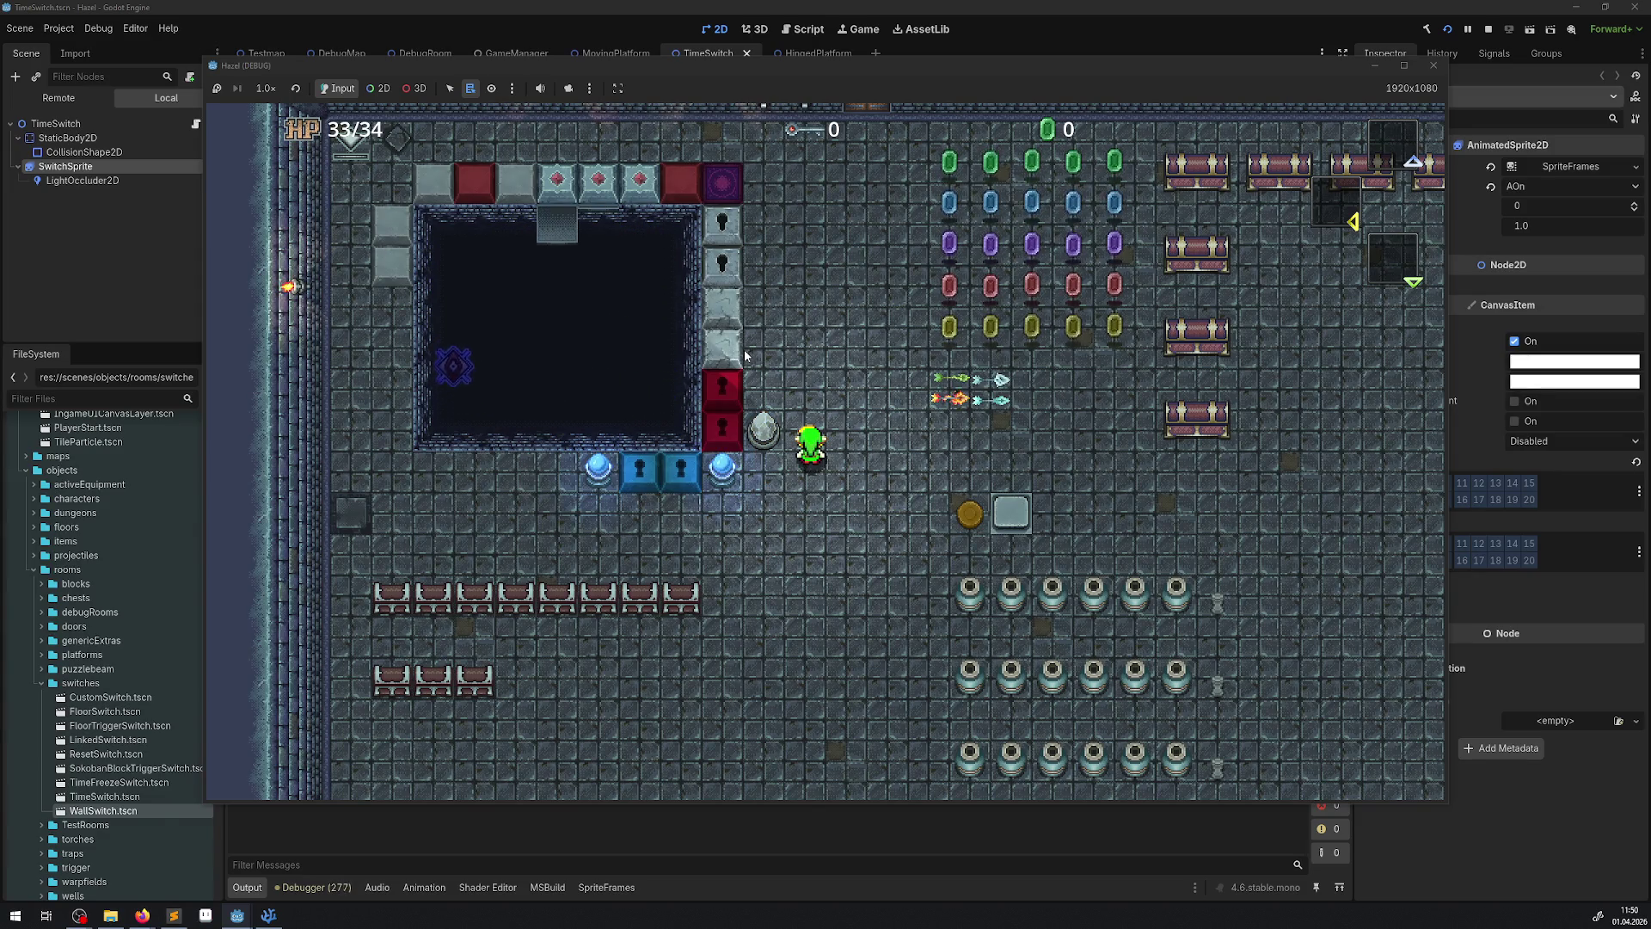
pyautogui.click(1433, 66)
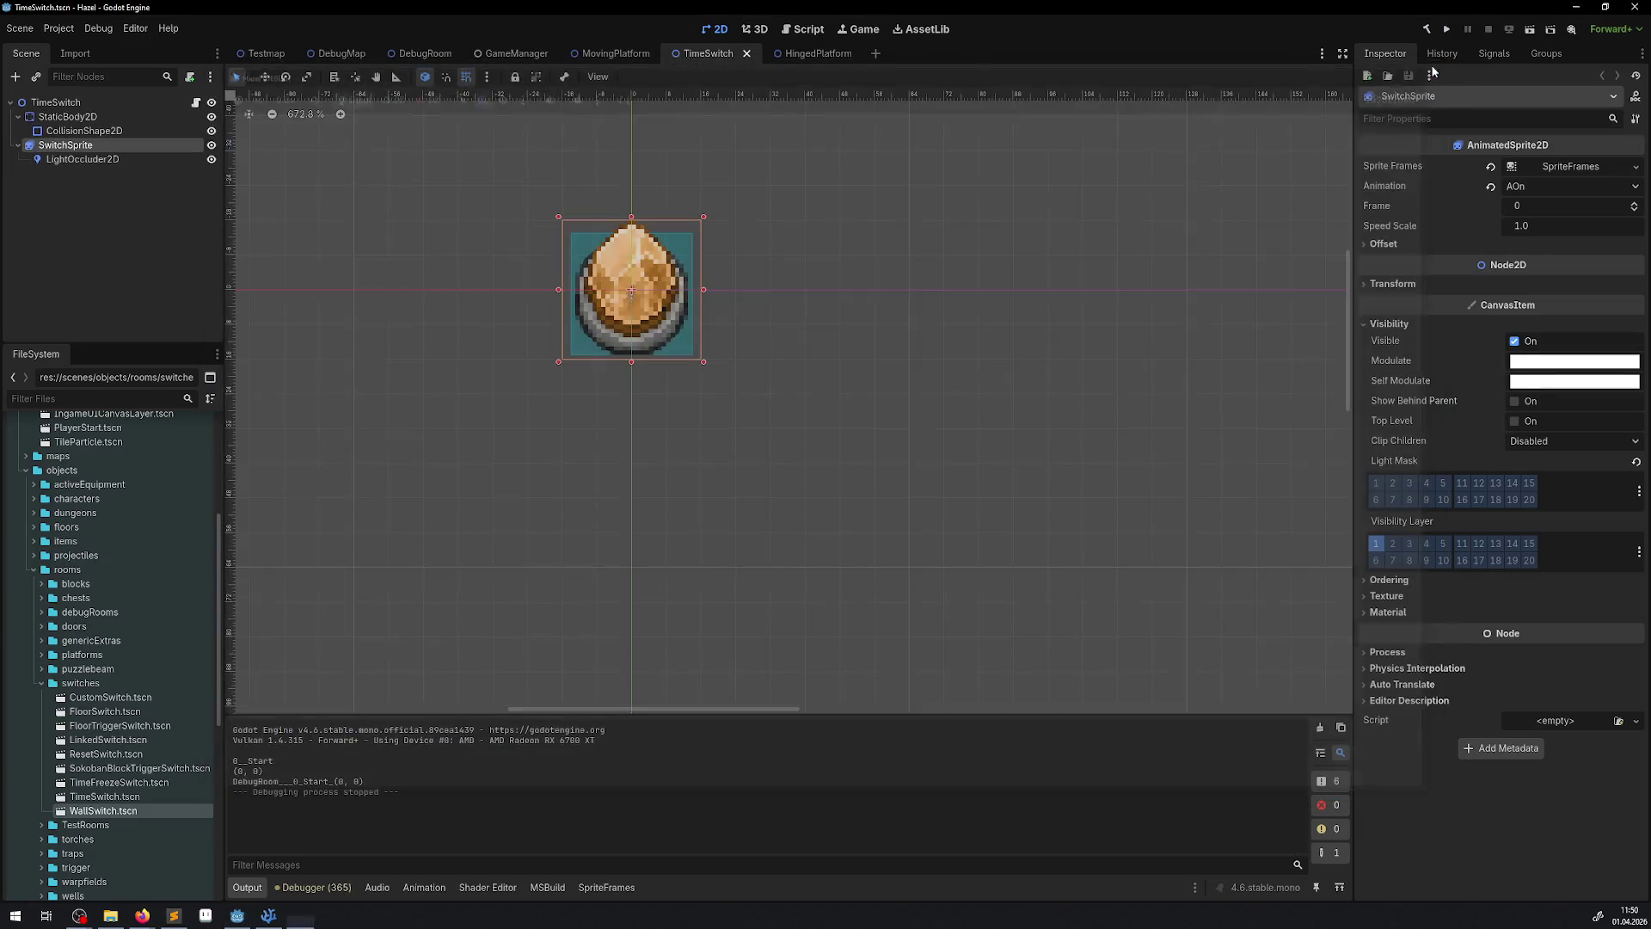
# - Re-enable Light Mask layer 1 and start a new run, walking toward the crystal
pyautogui.click(1375, 482)
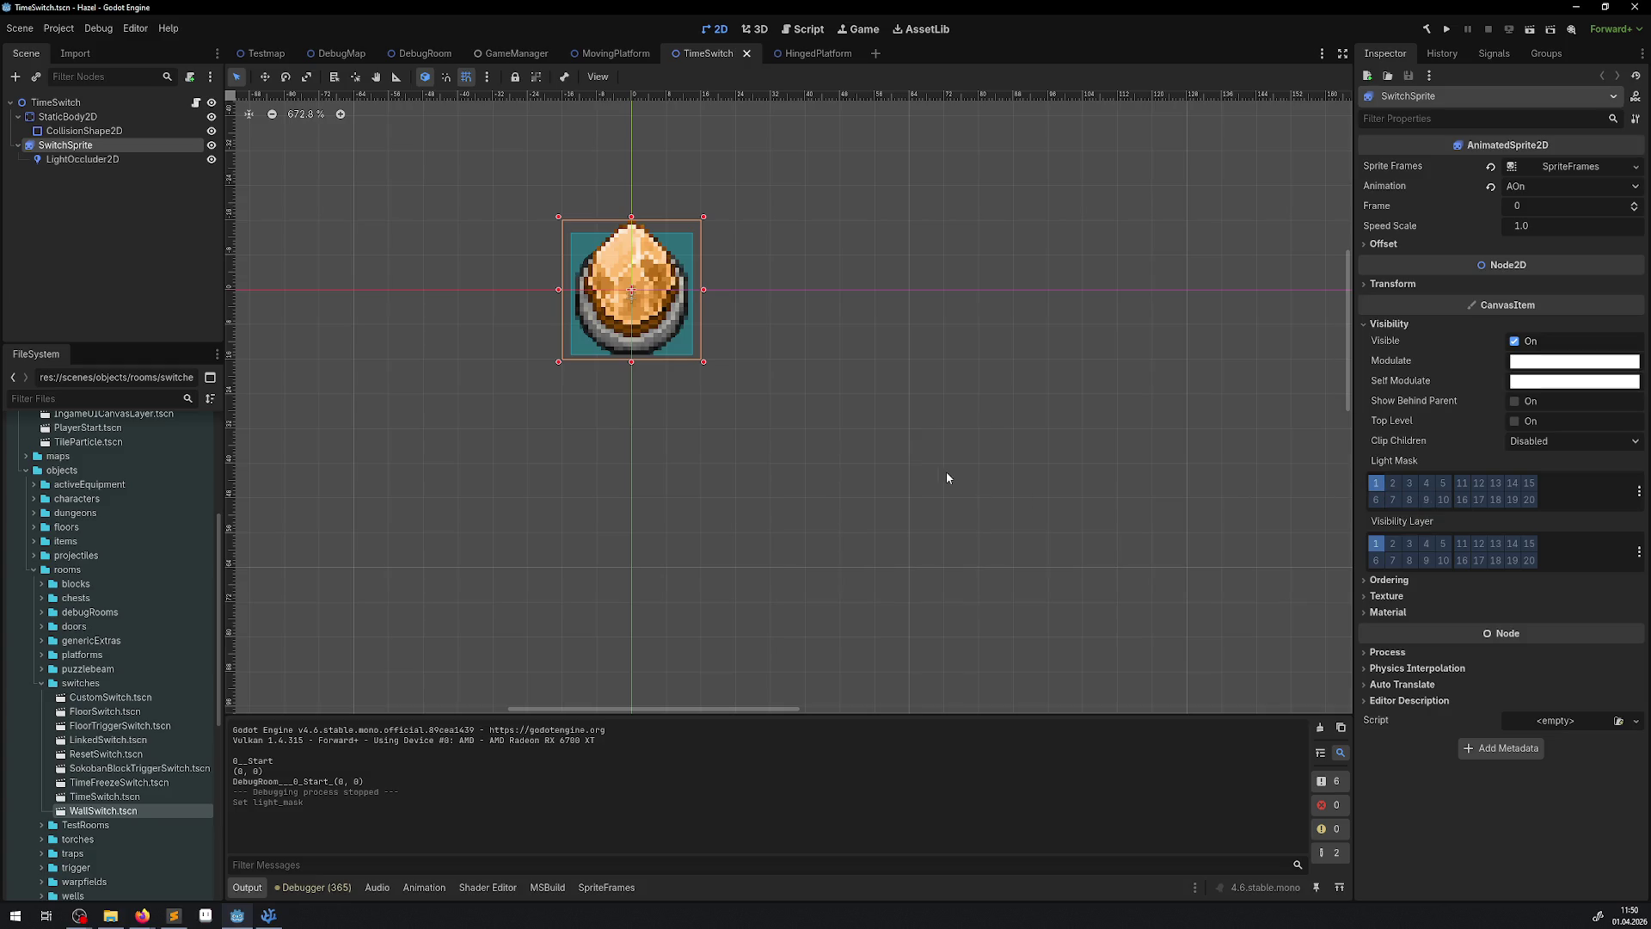
pyautogui.click(1449, 31)
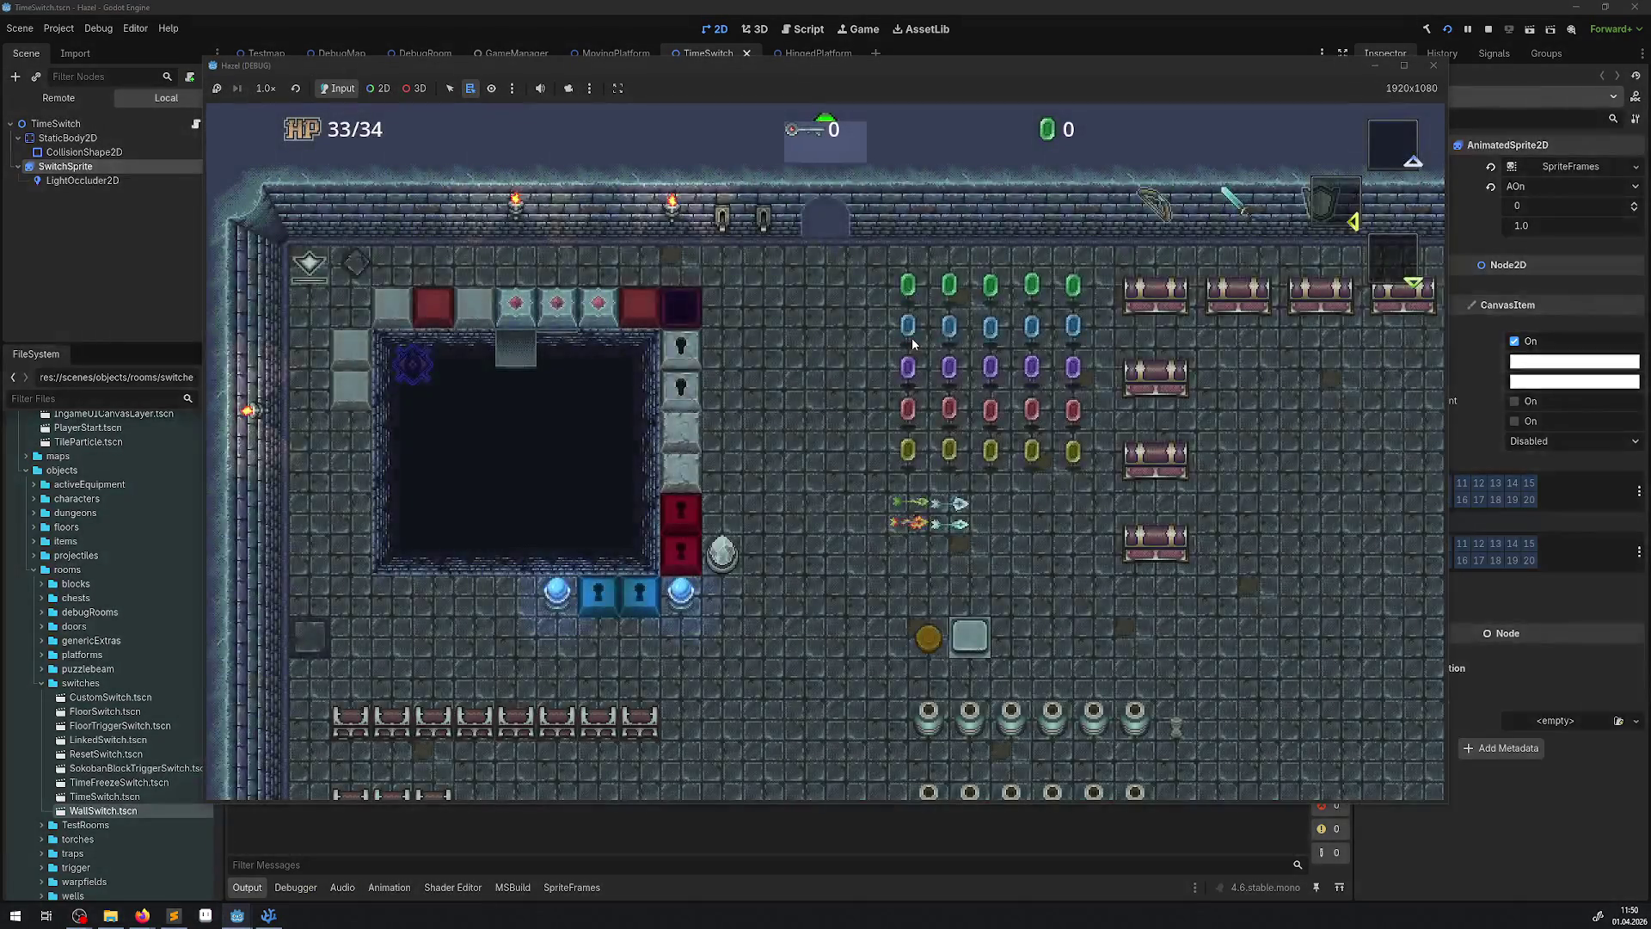
pyautogui.press('Down')
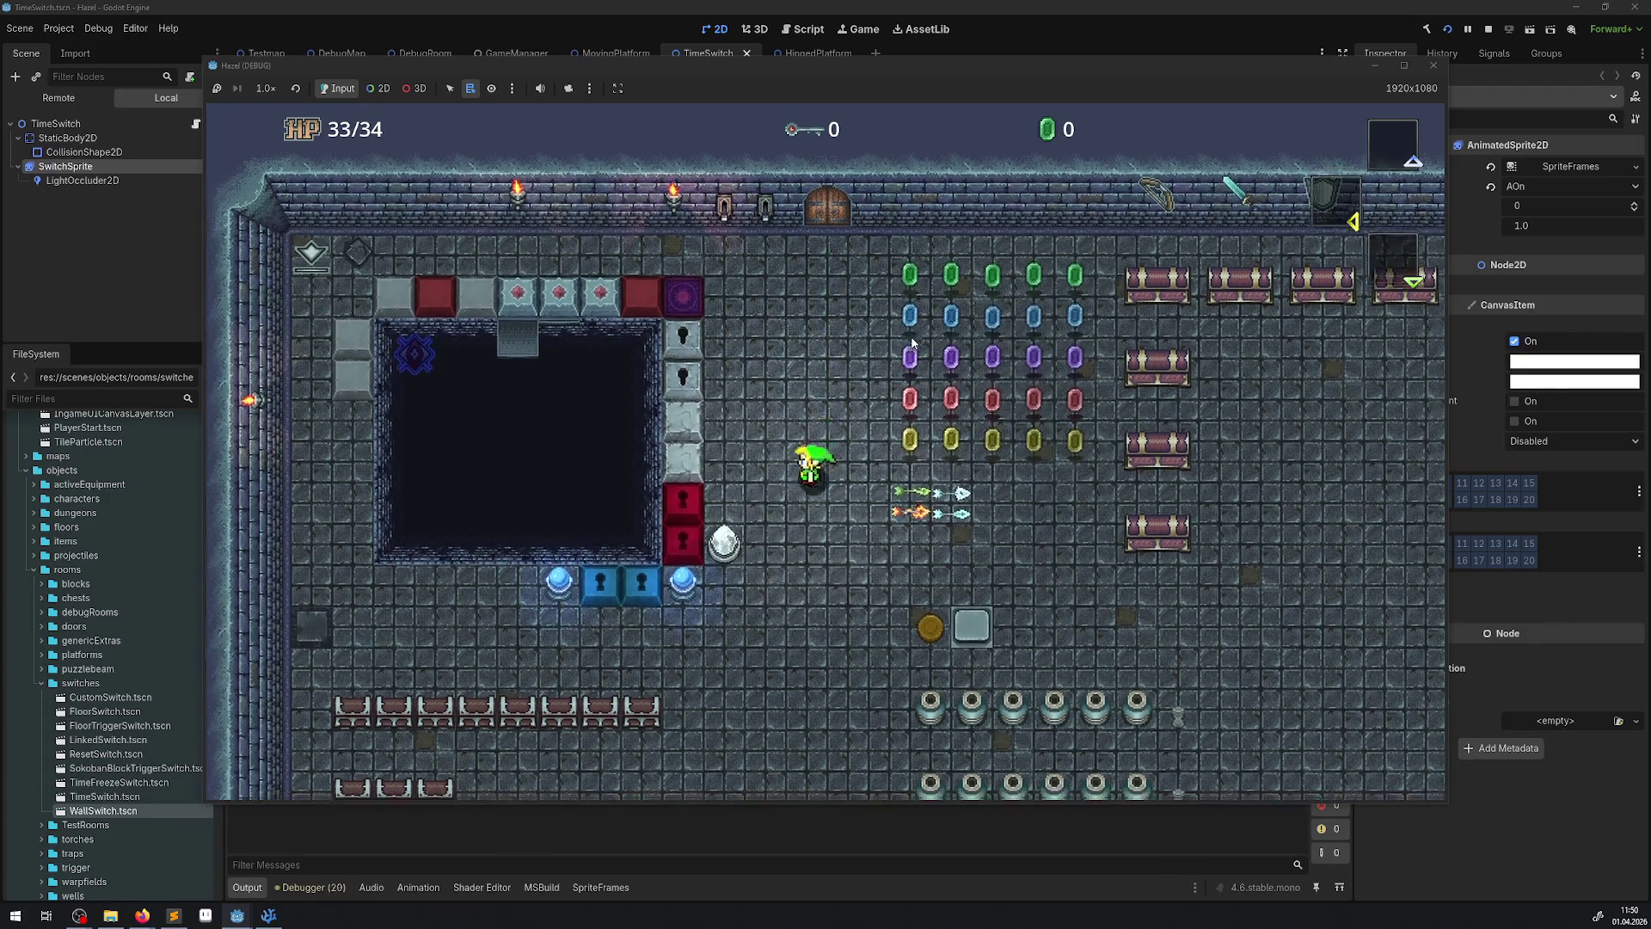
pyautogui.press('Left')
# - Activate the crystal switch, stop the game, and show the debugger's Errors list
pyautogui.press('Down')
pyautogui.press('Left')
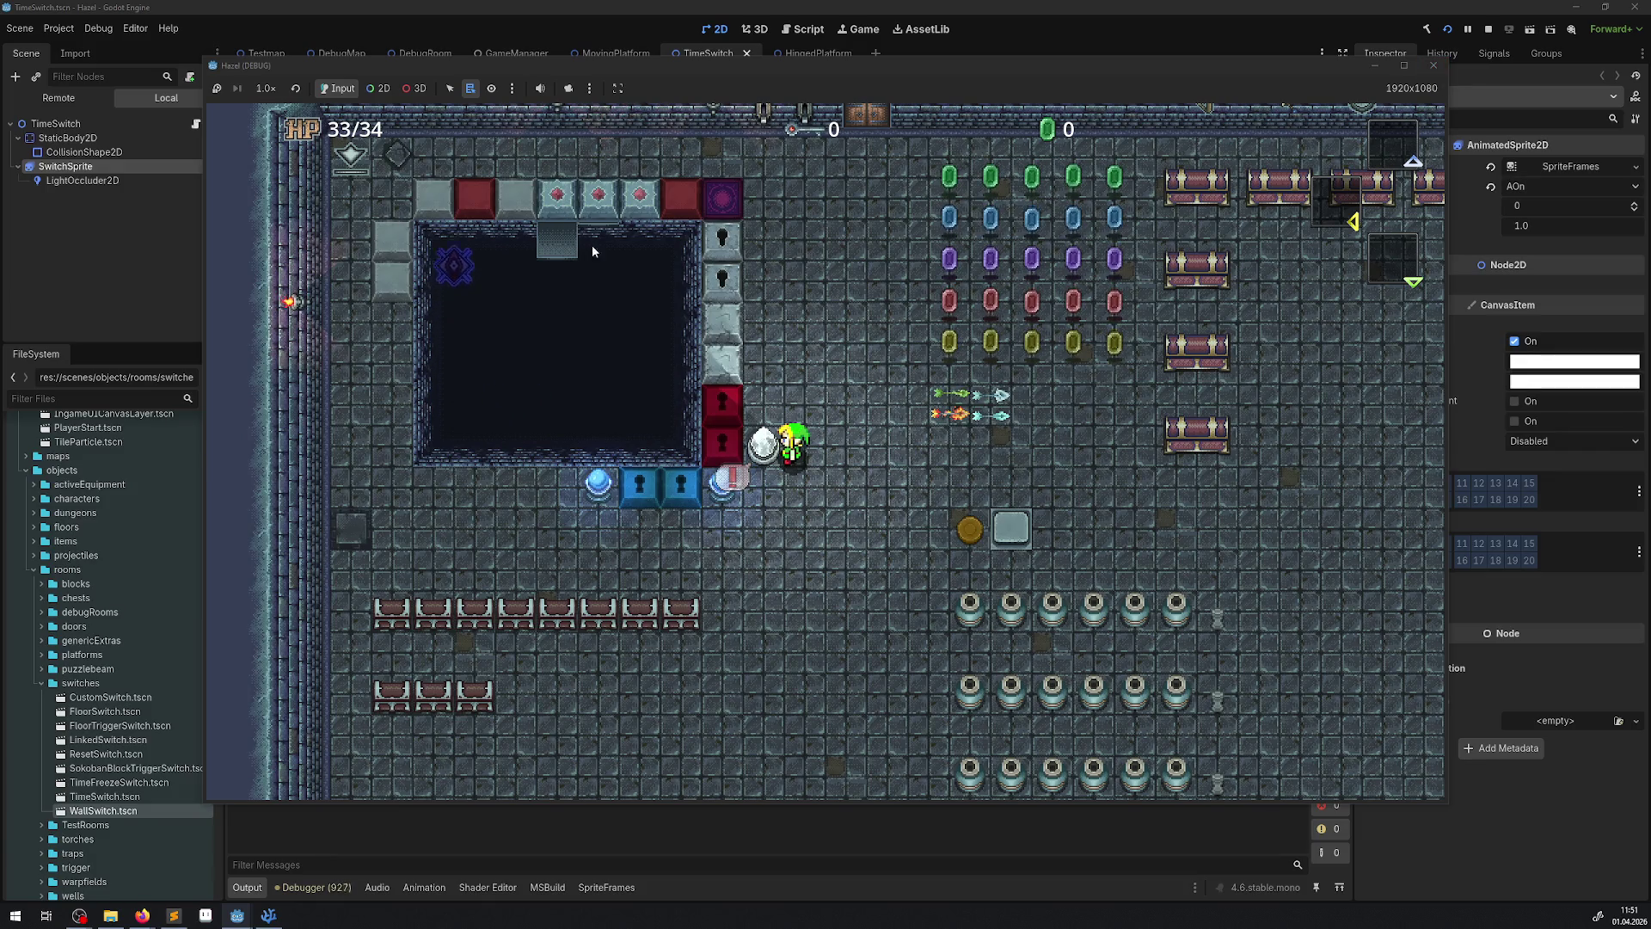
pyautogui.click(1432, 65)
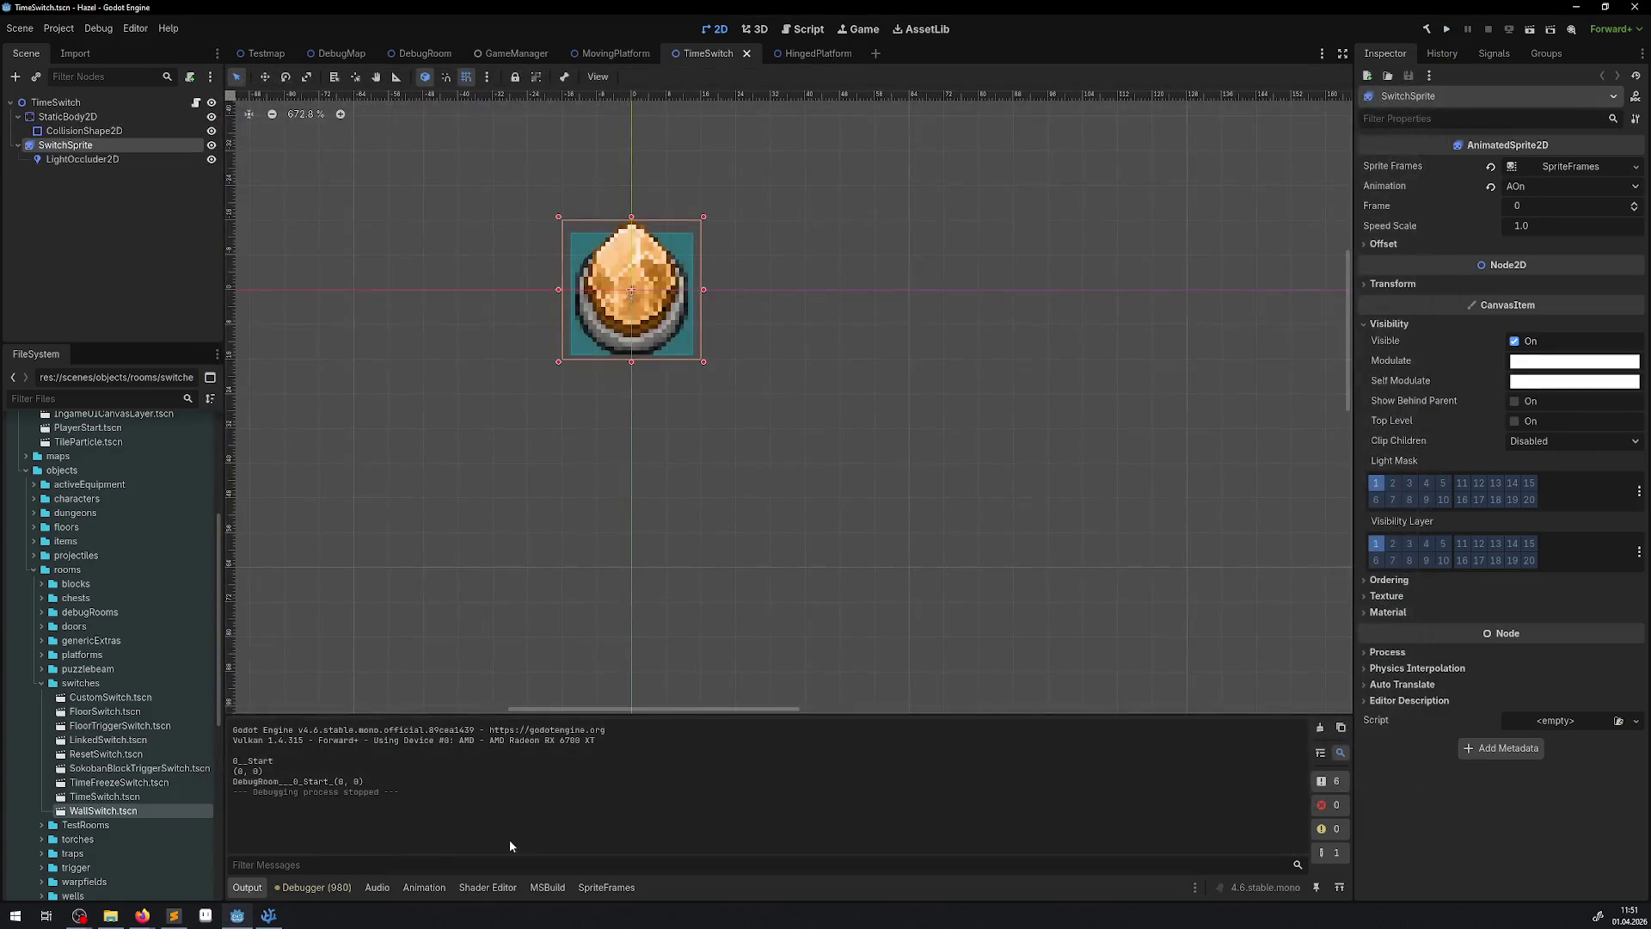
pyautogui.click(313, 887)
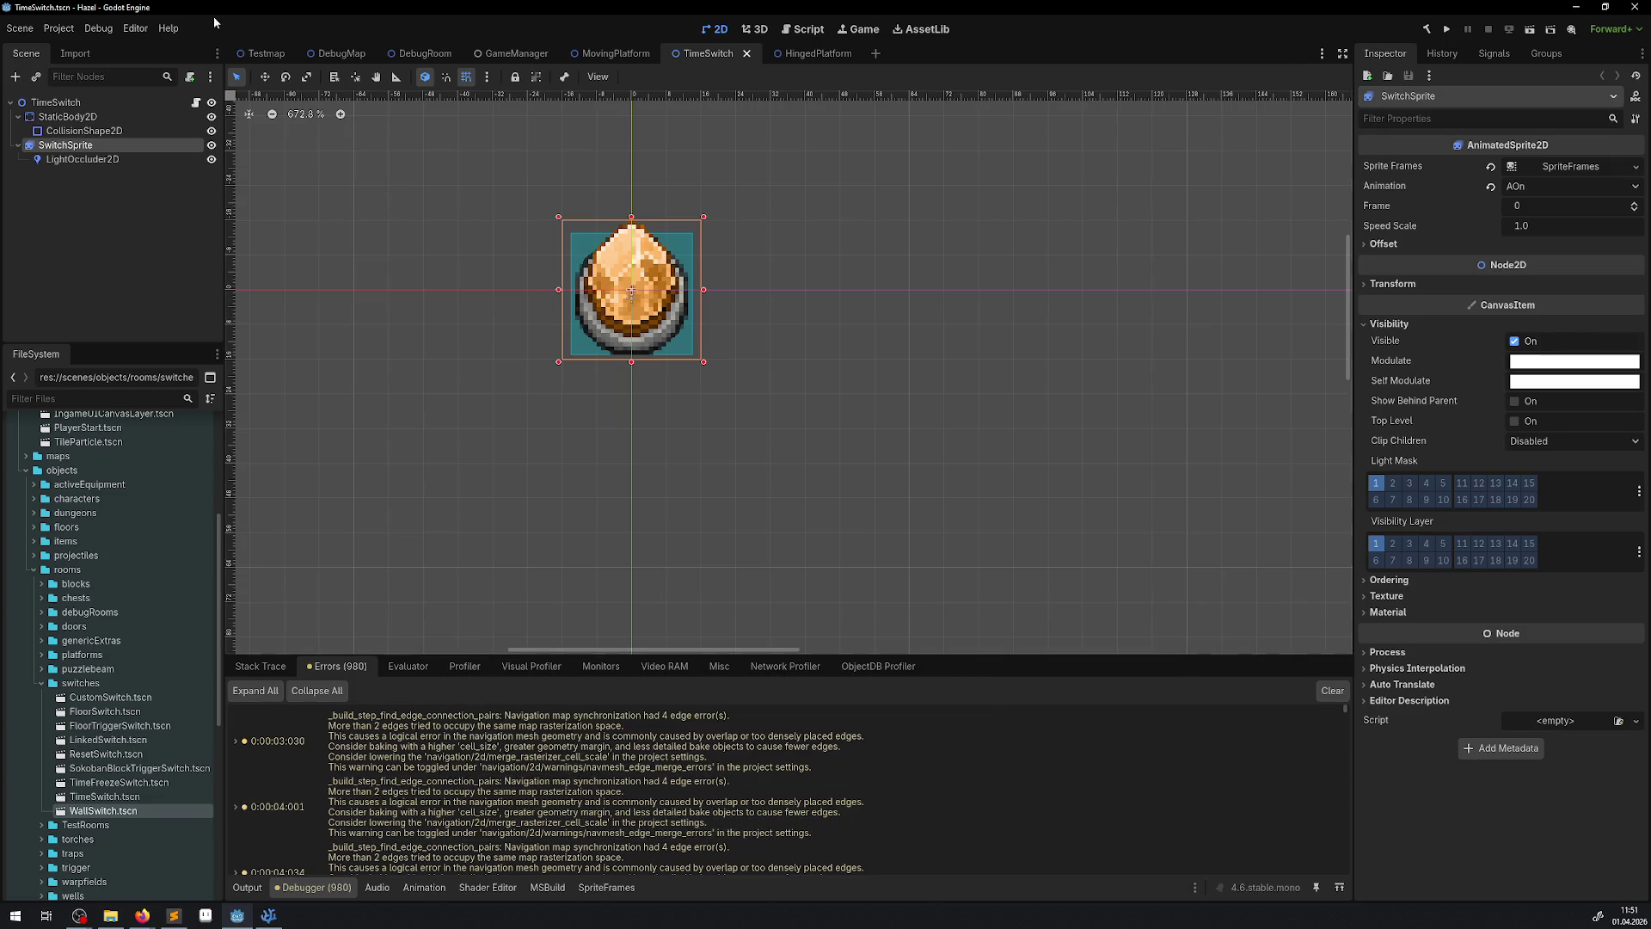
# - Enable Use Edge Connections and set the 2D navigation Default Cell Size to 2.0
pyautogui.click(57, 29)
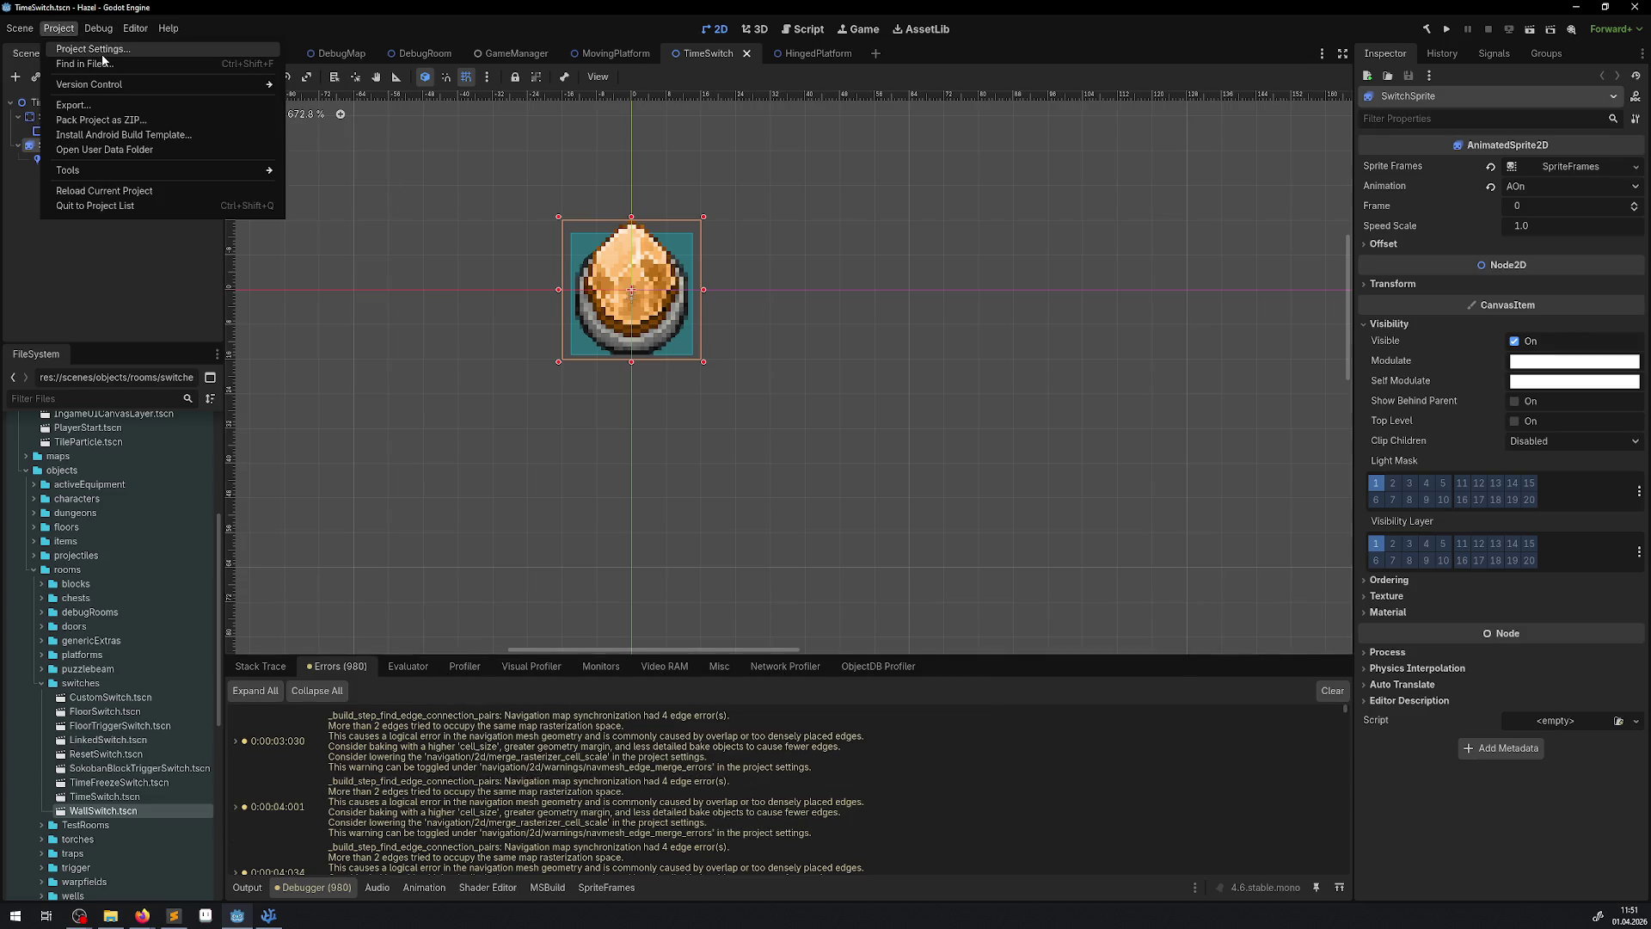
pyautogui.click(101, 51)
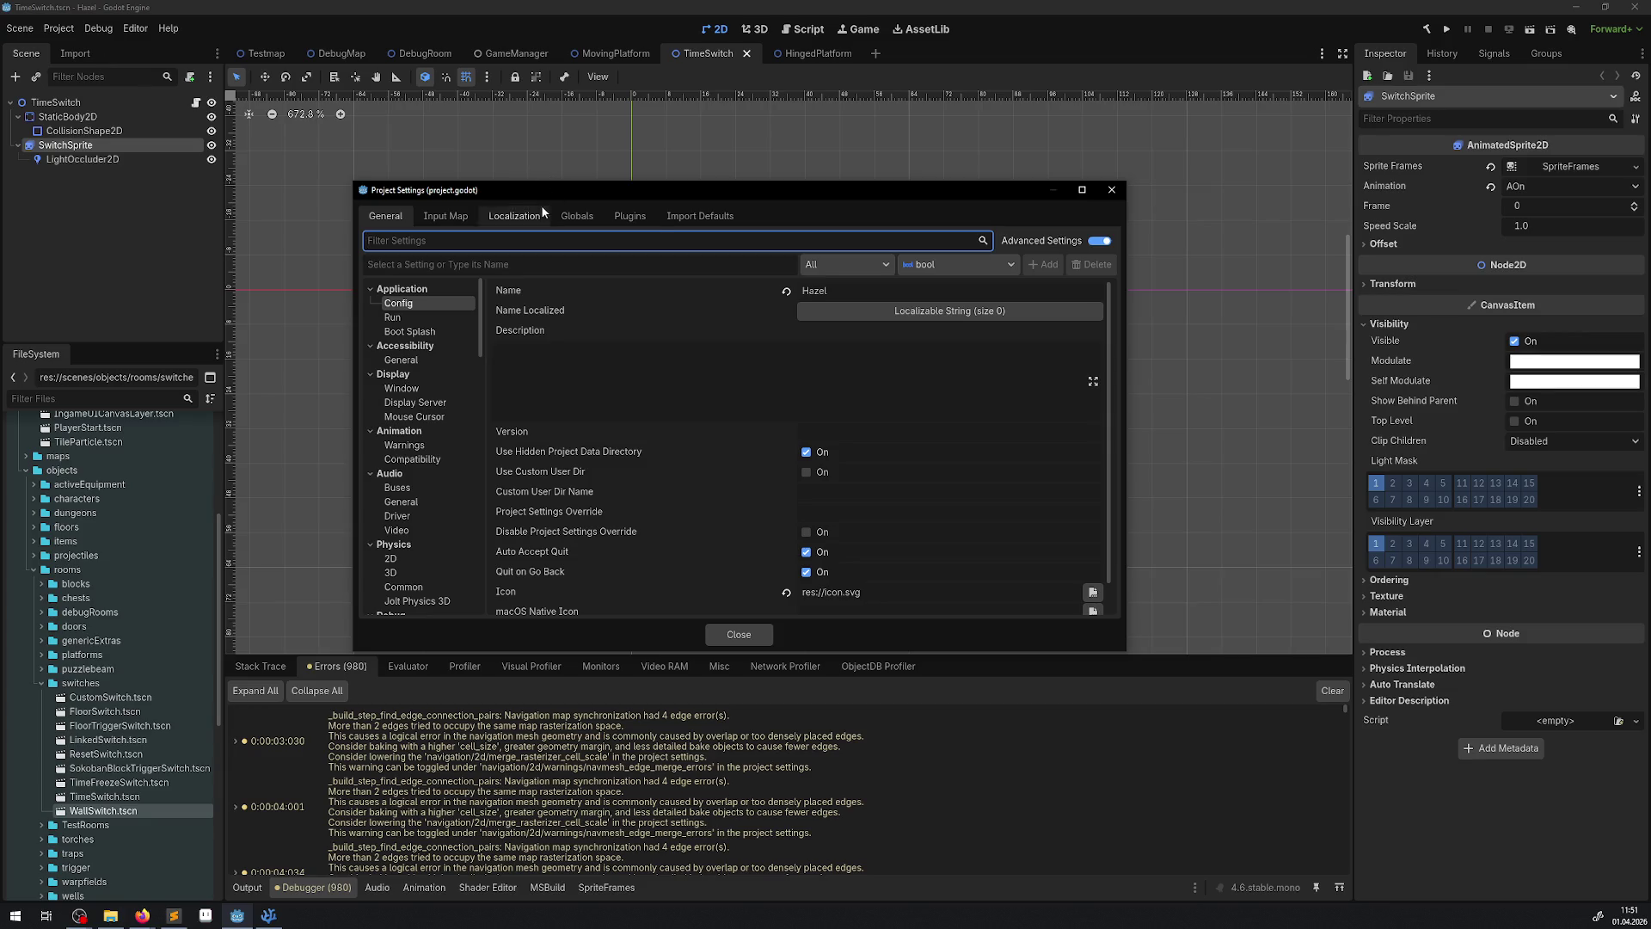
pyautogui.scroll(-10, 435, 369)
pyautogui.click(392, 572)
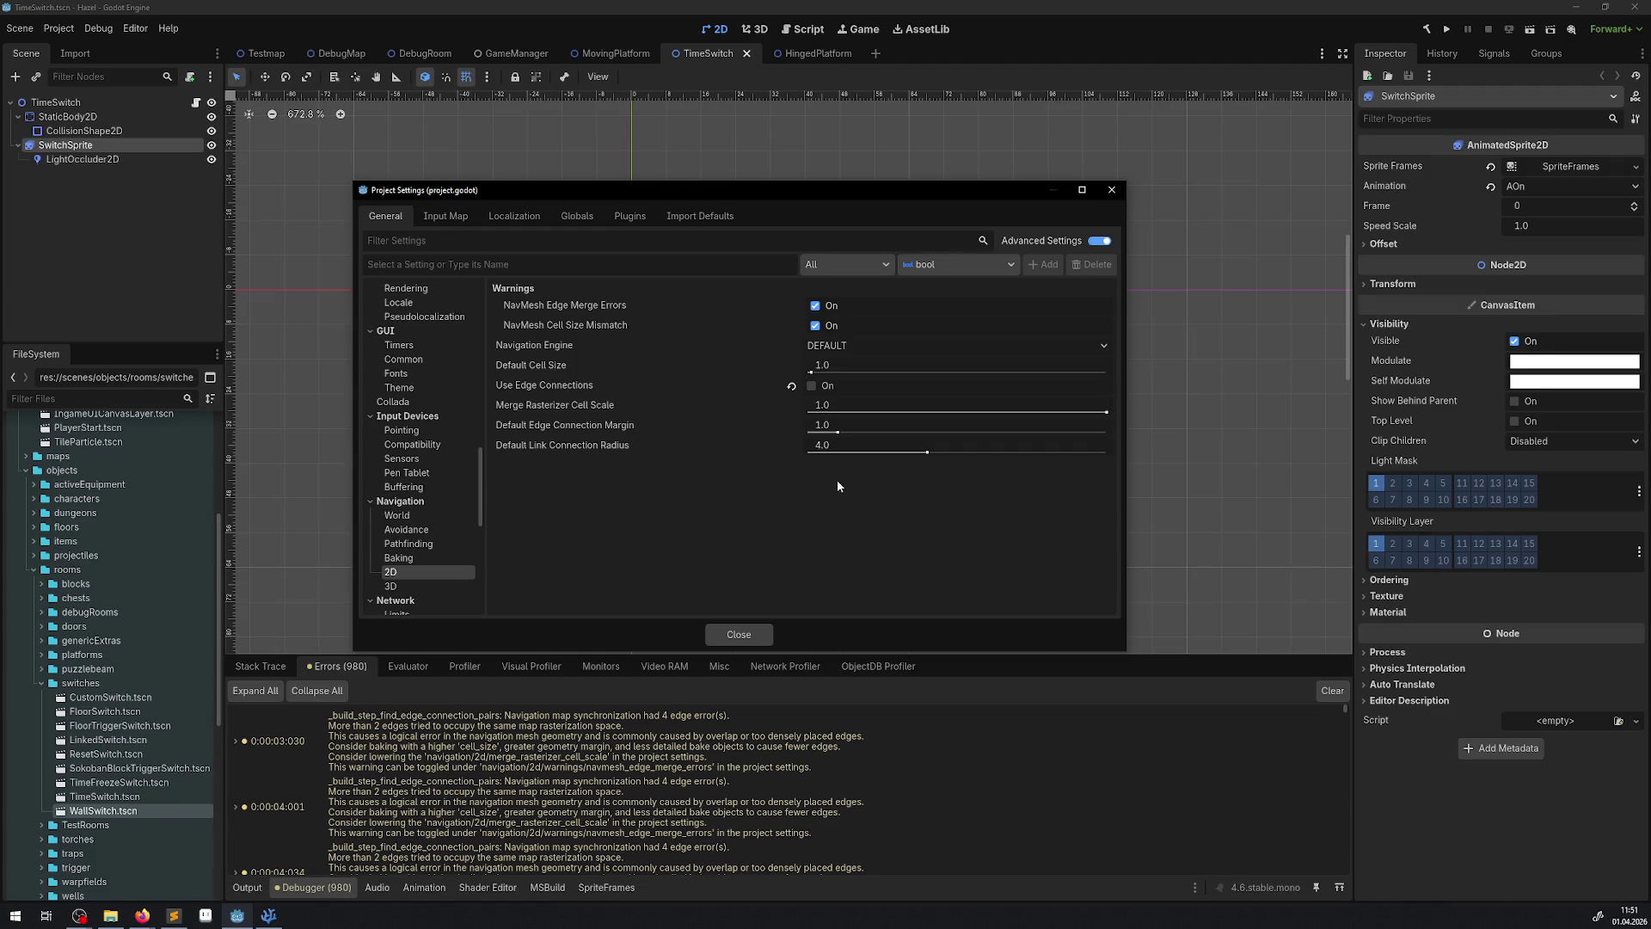
pyautogui.click(826, 384)
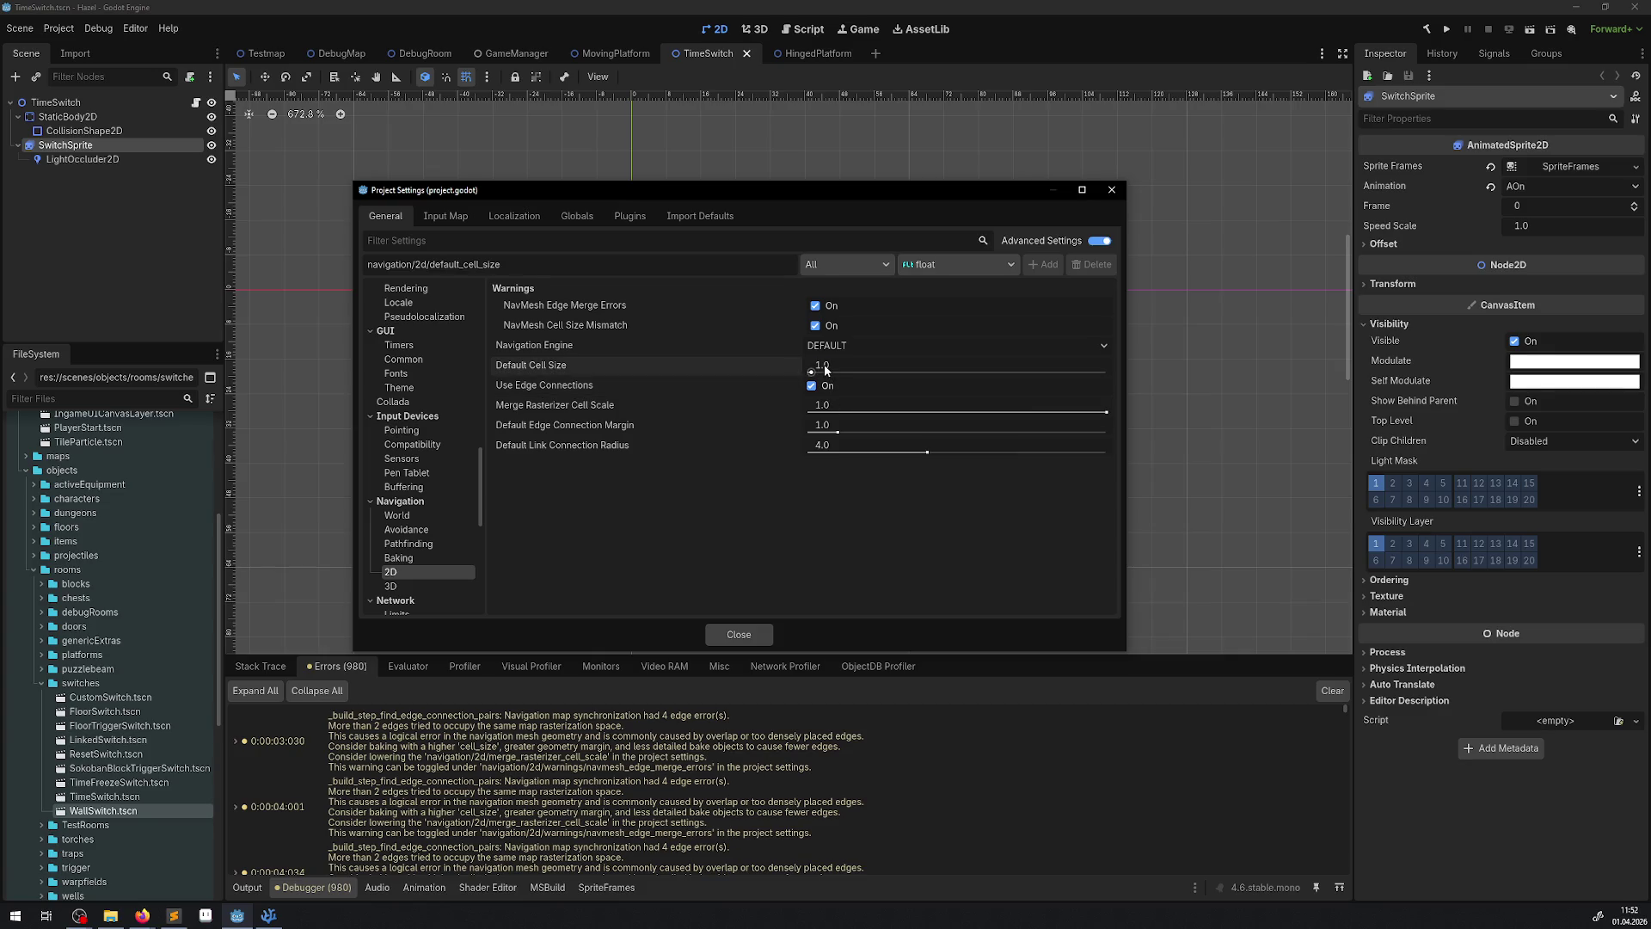
pyautogui.click(824, 366)
pyautogui.write('2')
pyautogui.press('Return')
pyautogui.click(1112, 189)
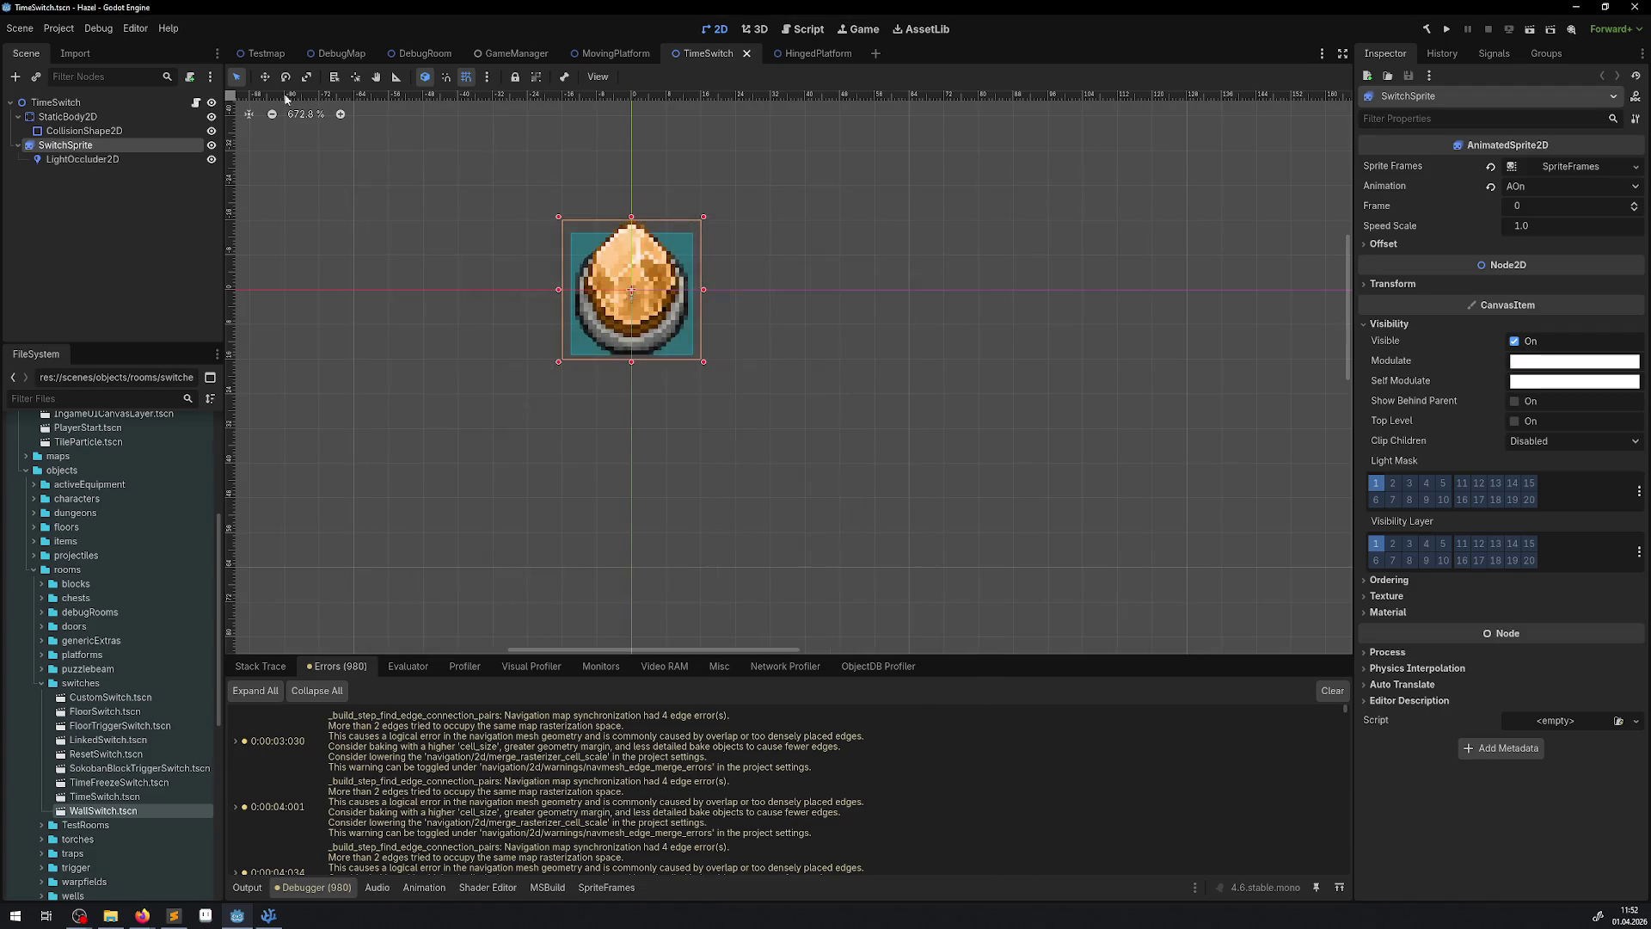
# - Turn on Visible Navigation in the Debug menu and test-run the game
pyautogui.click(58, 28)
pyautogui.moveTo(98, 28)
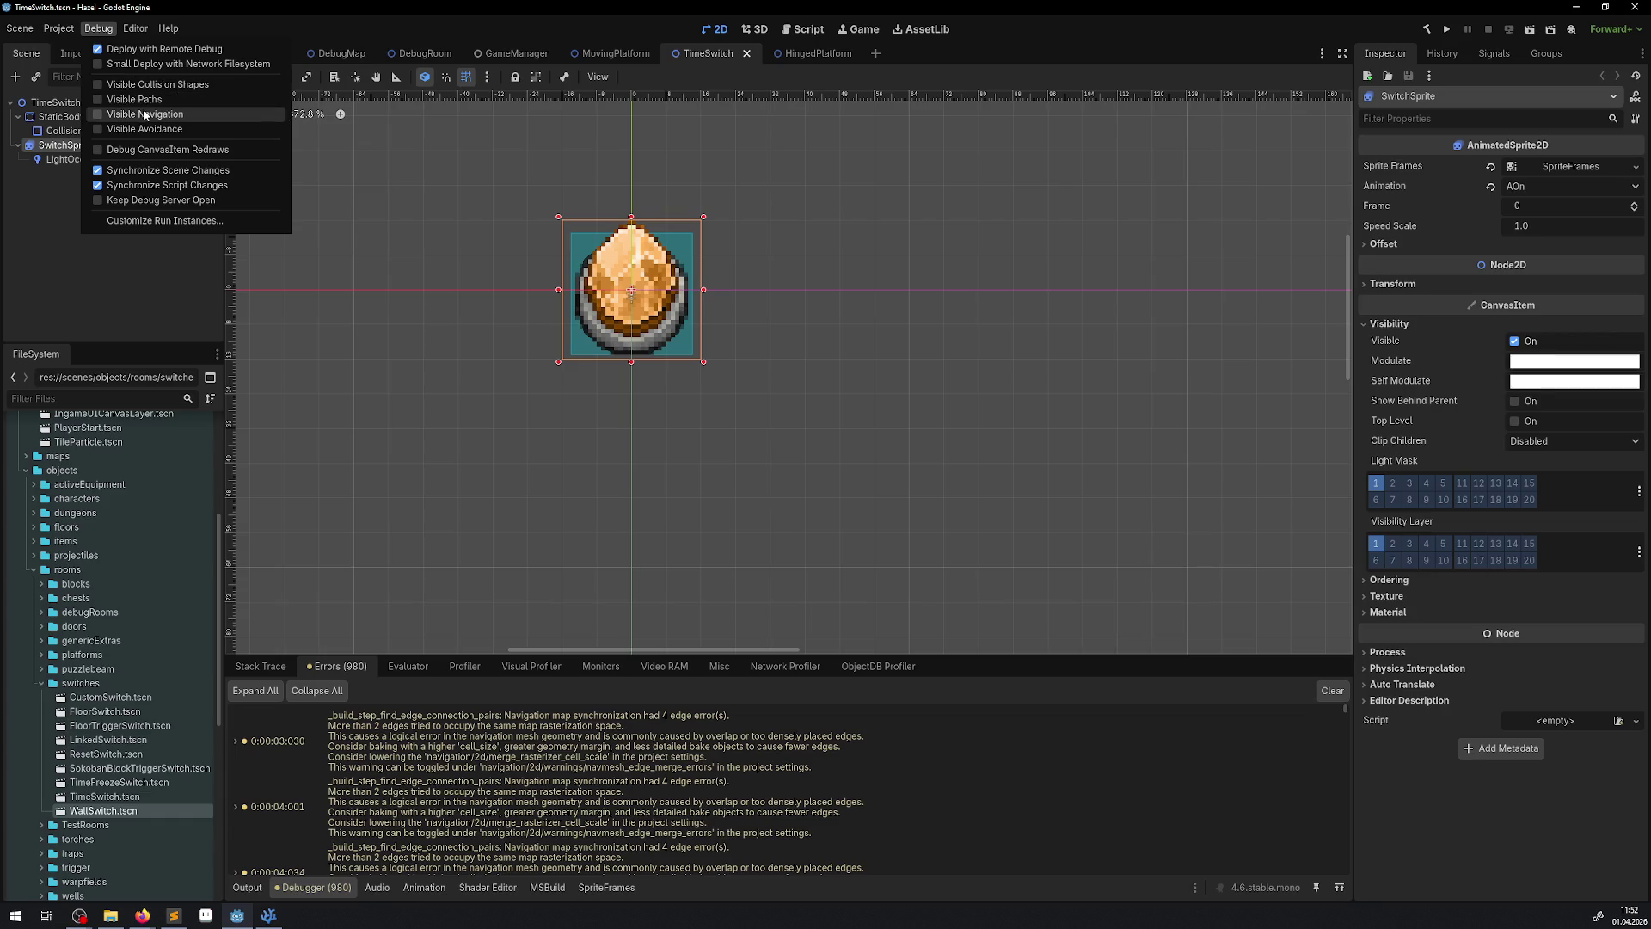
pyautogui.click(146, 114)
pyautogui.click(855, 222)
pyautogui.click(1448, 30)
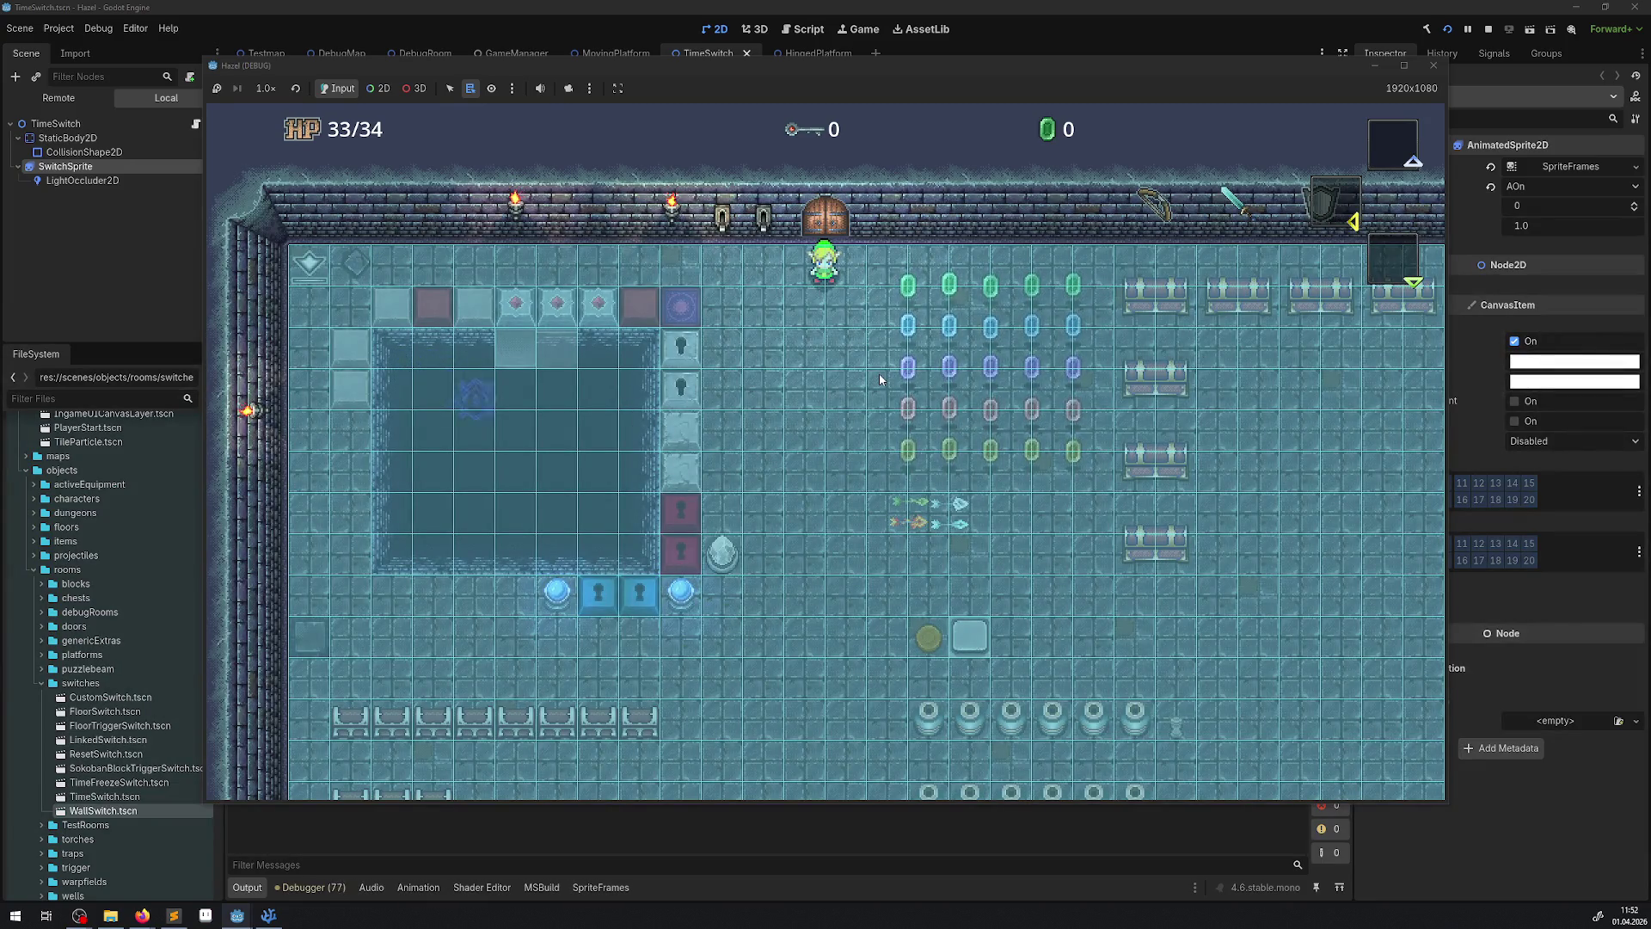
pyautogui.click(1433, 65)
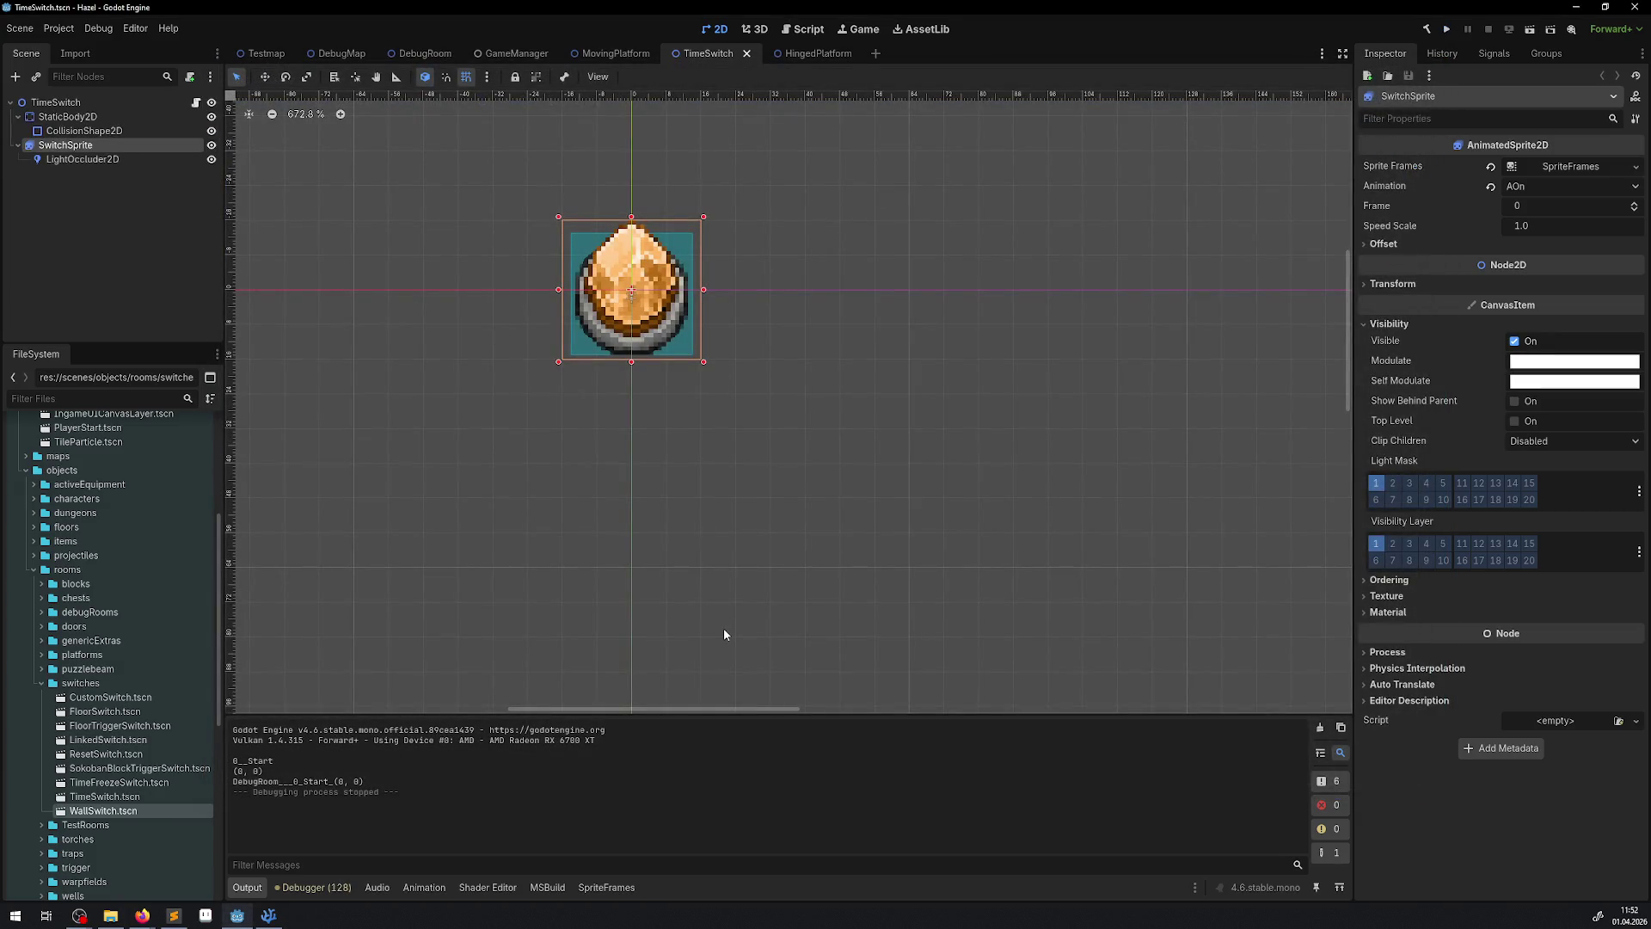
# - Set 2D navigation Merge Rasterizer Cell Scale and Default Edge Connection Margin to 1.1
pyautogui.click(74, 30)
pyautogui.click(78, 55)
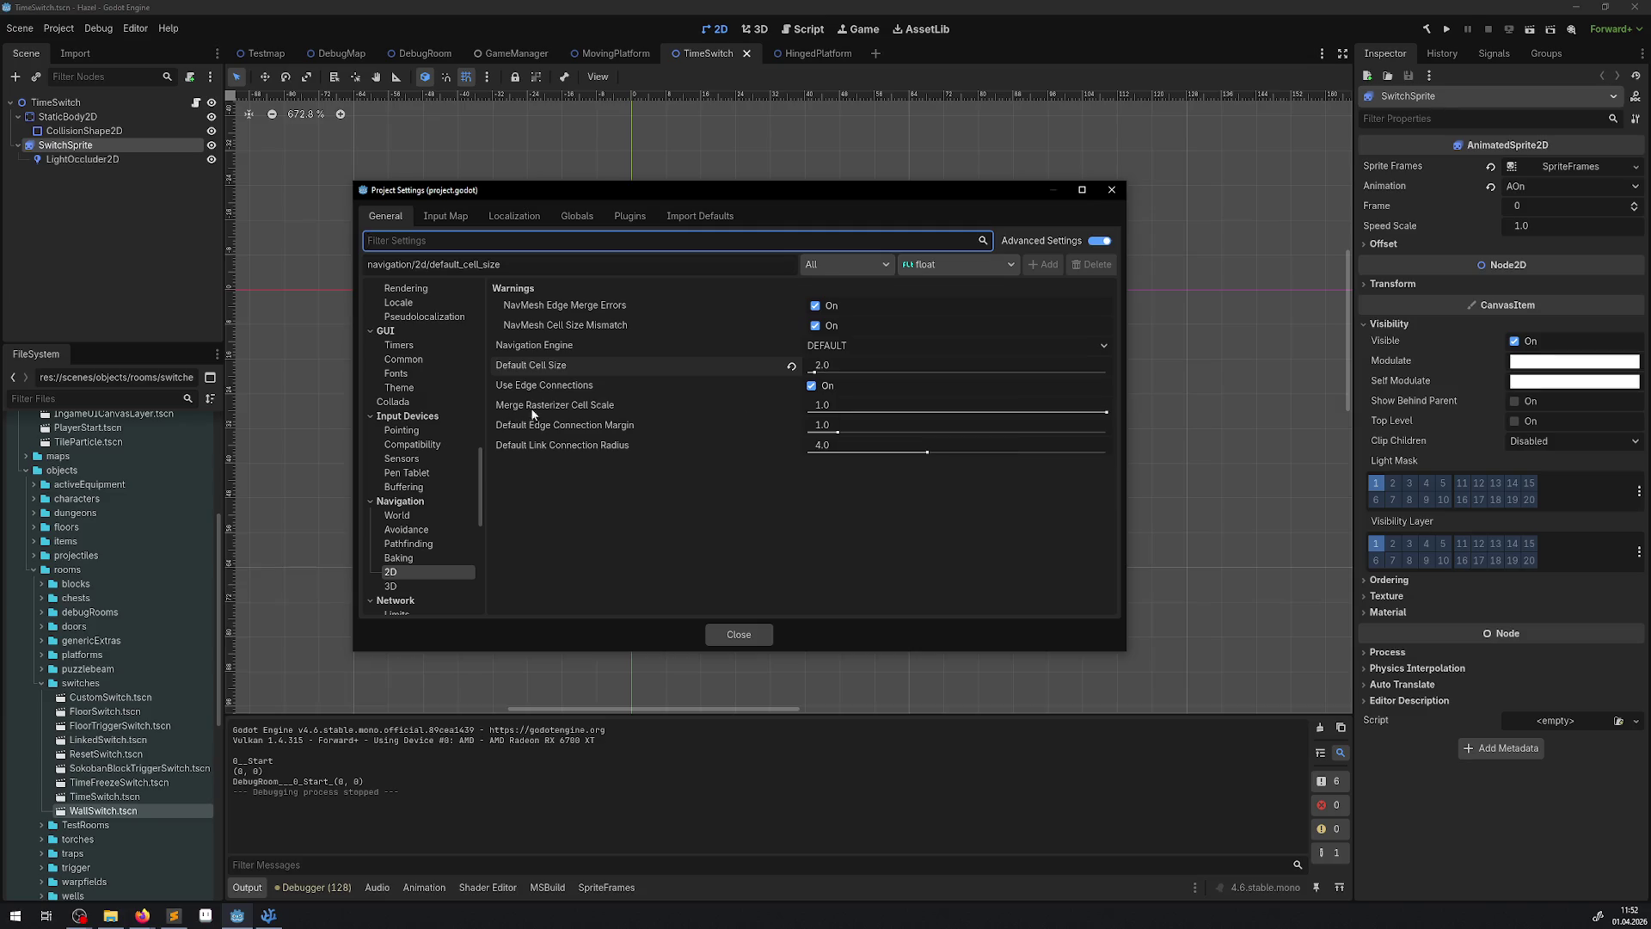
pyautogui.click(849, 404)
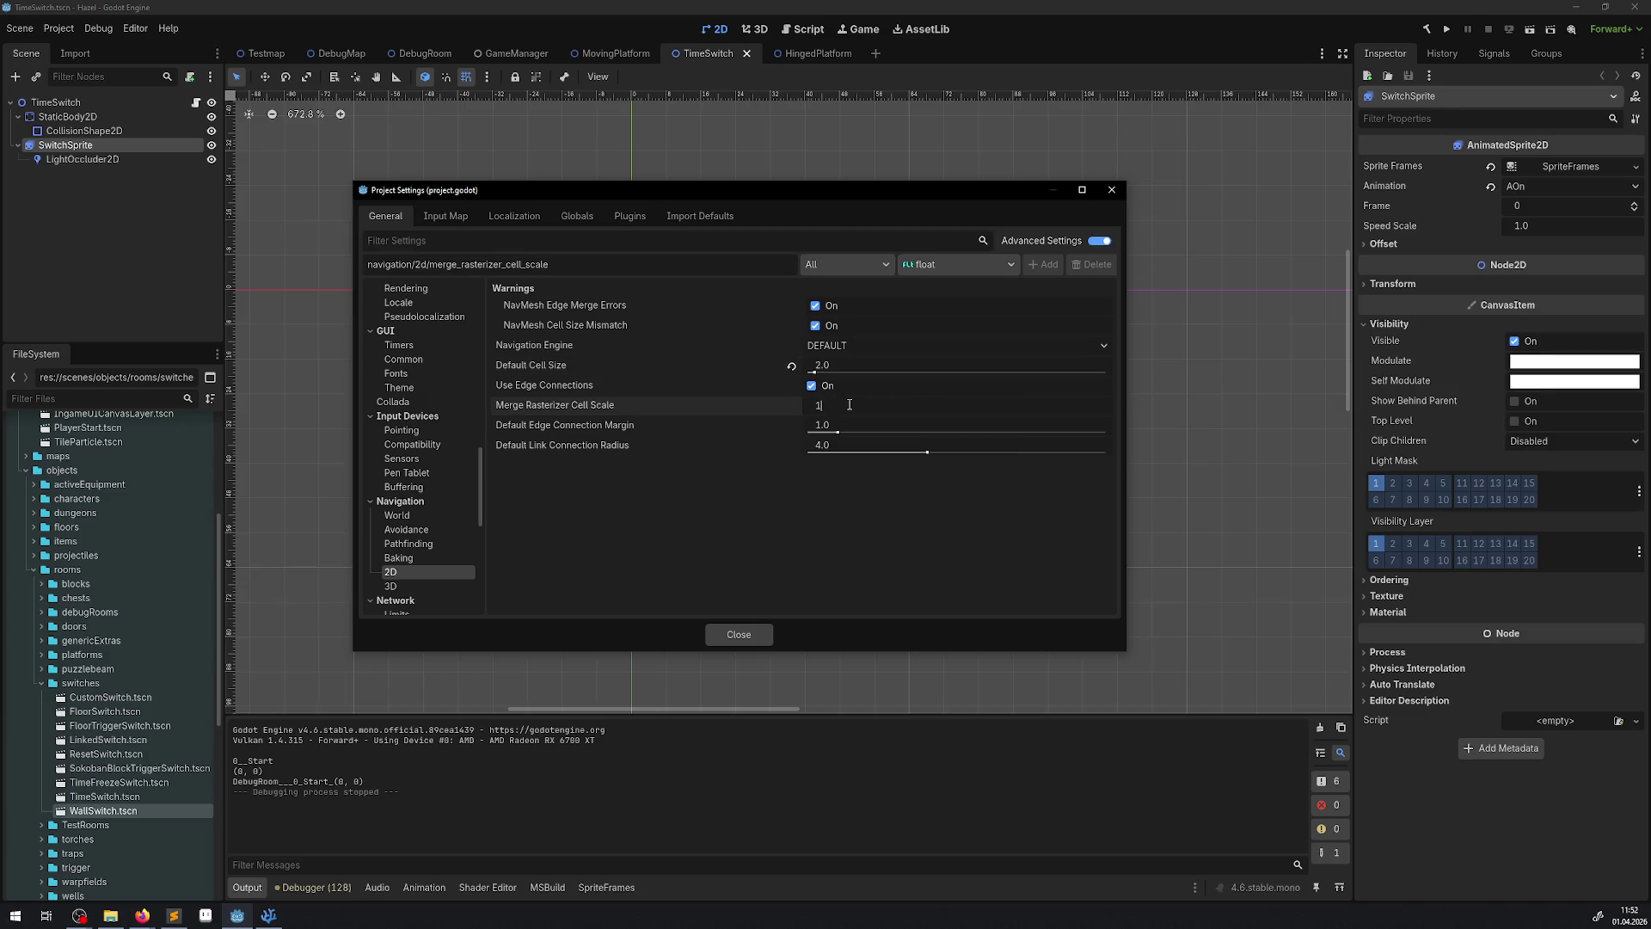
pyautogui.write('.1')
pyautogui.press('Return')
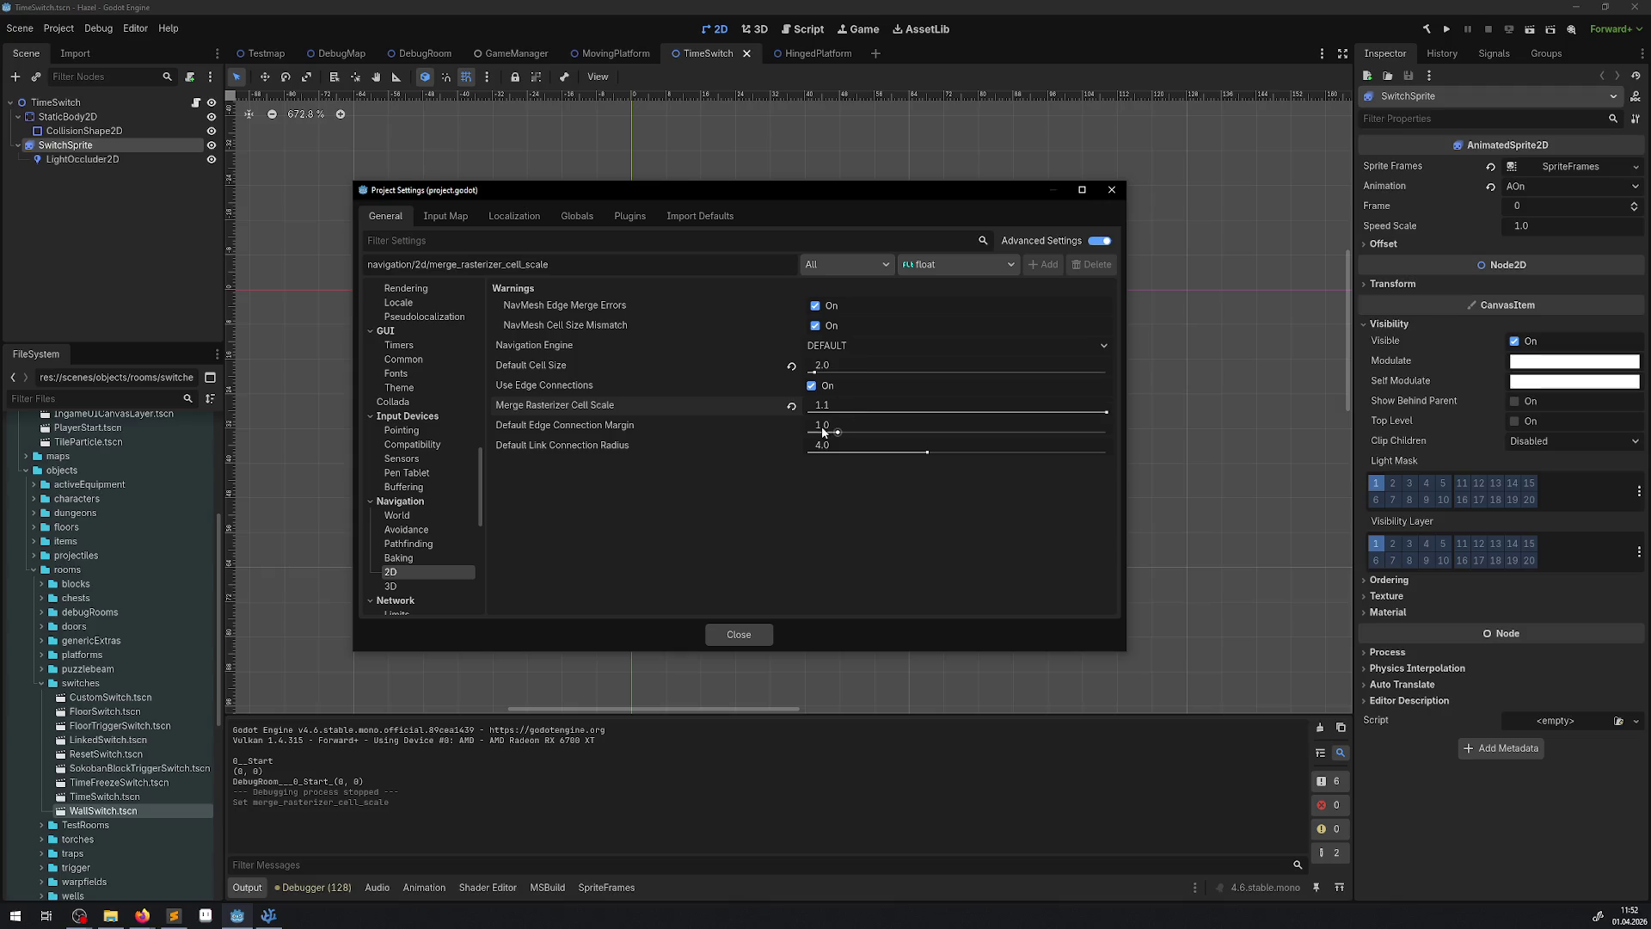
pyautogui.click(823, 427)
pyautogui.write('1.1')
pyautogui.press('Return')
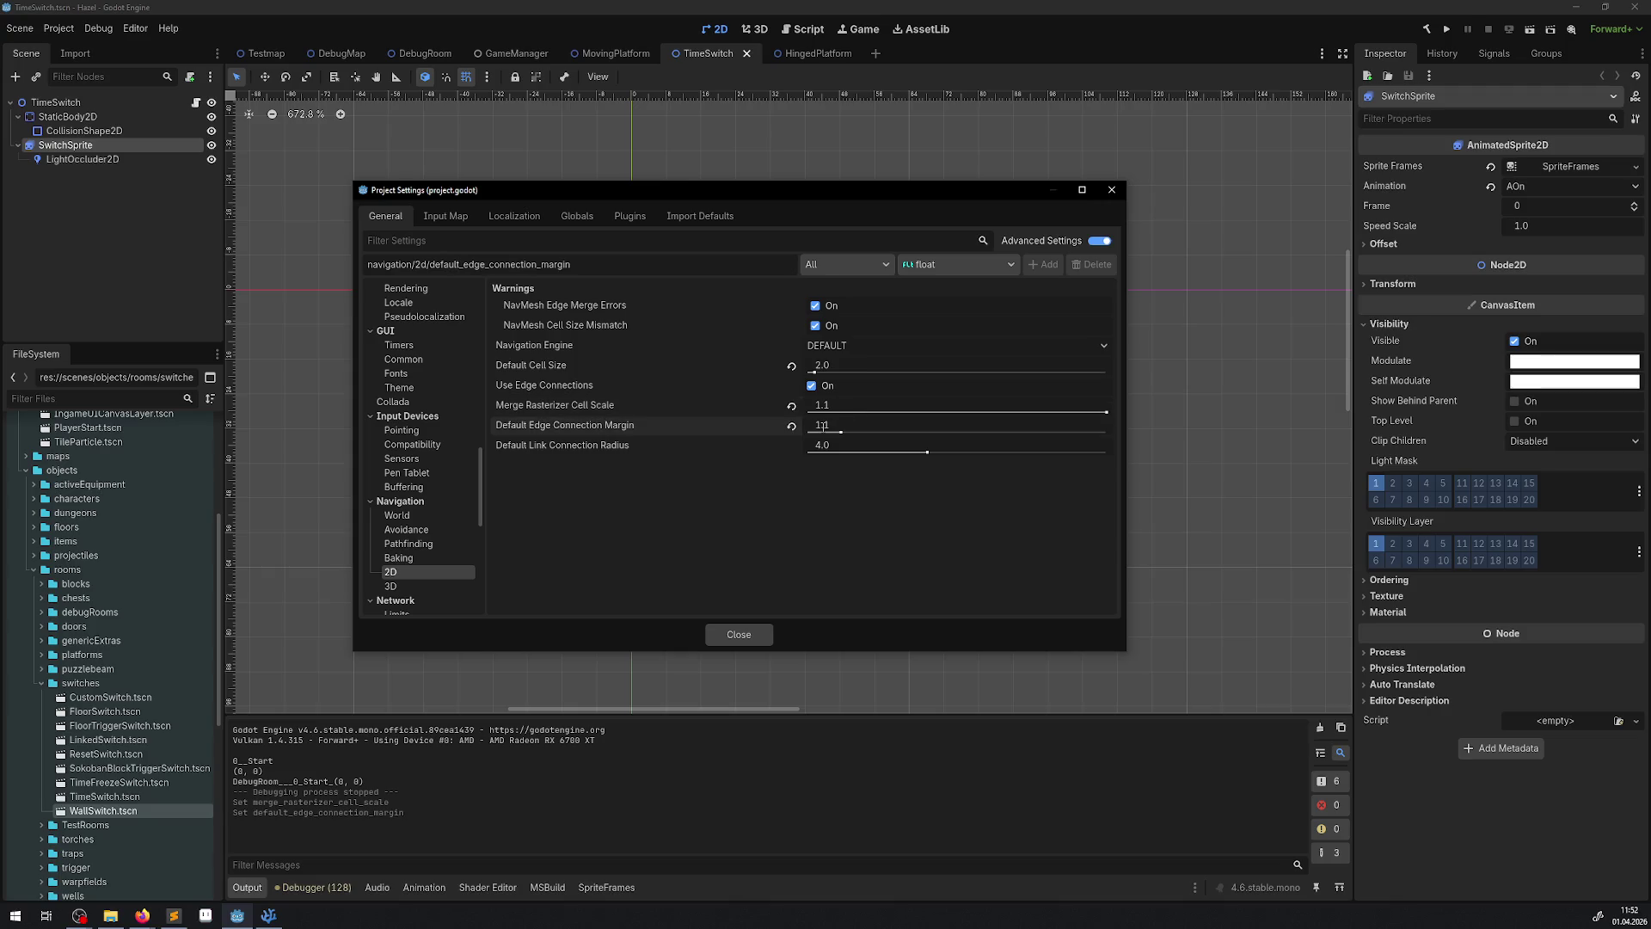
# - Close Project Settings and test-run the game with the 1.1 values
pyautogui.click(741, 636)
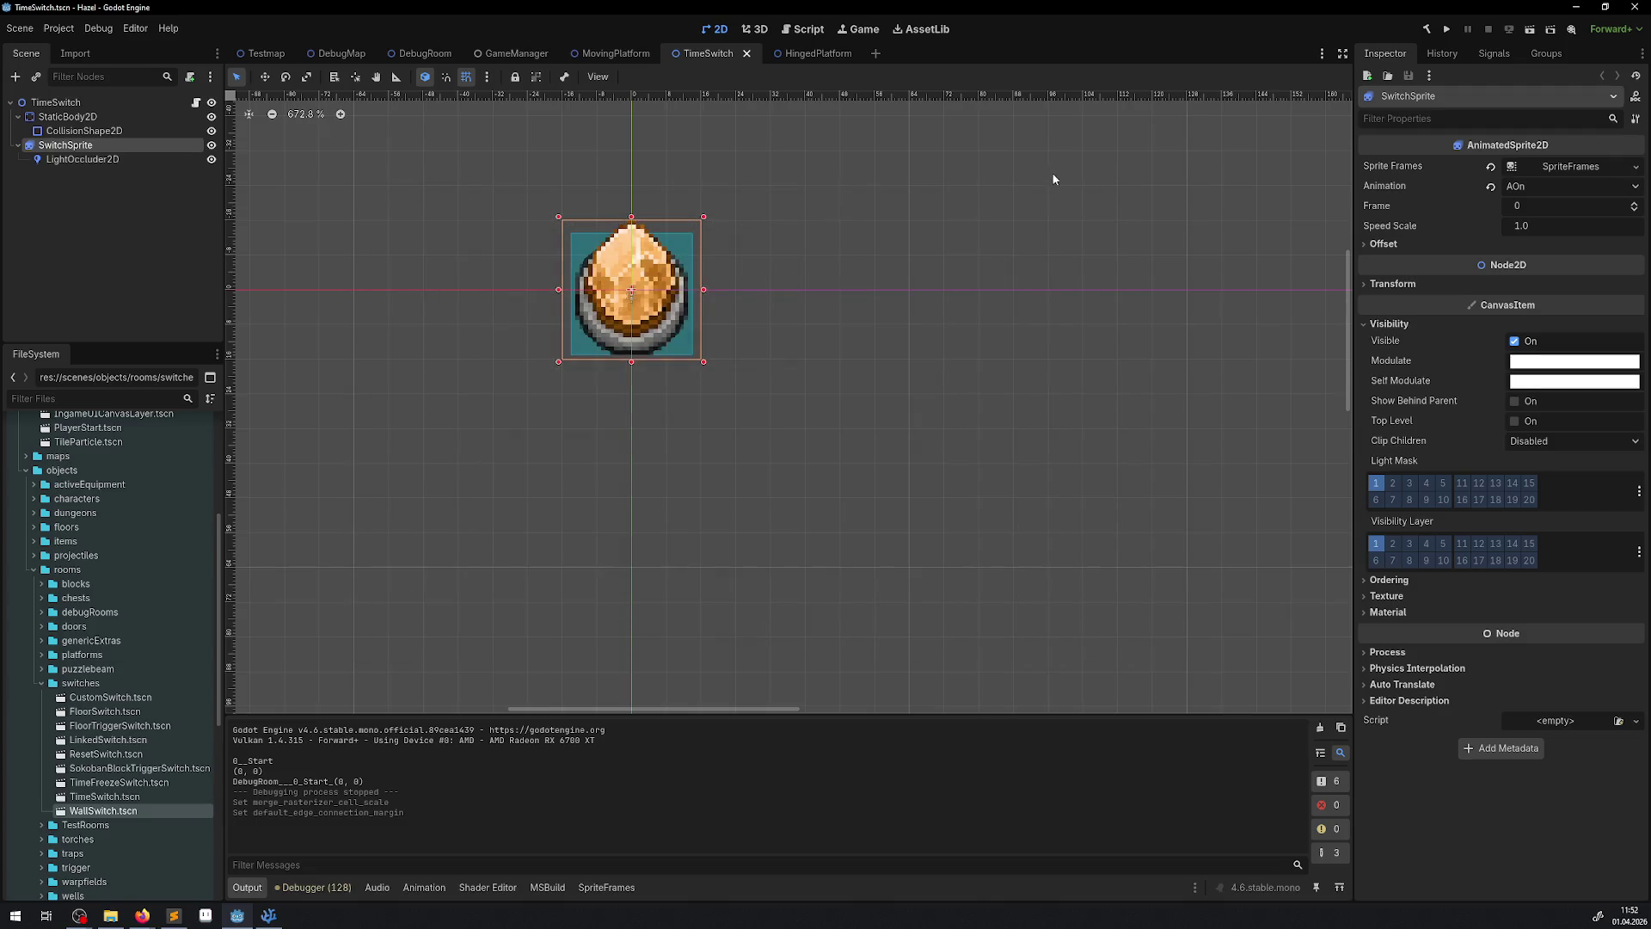
pyautogui.click(1449, 29)
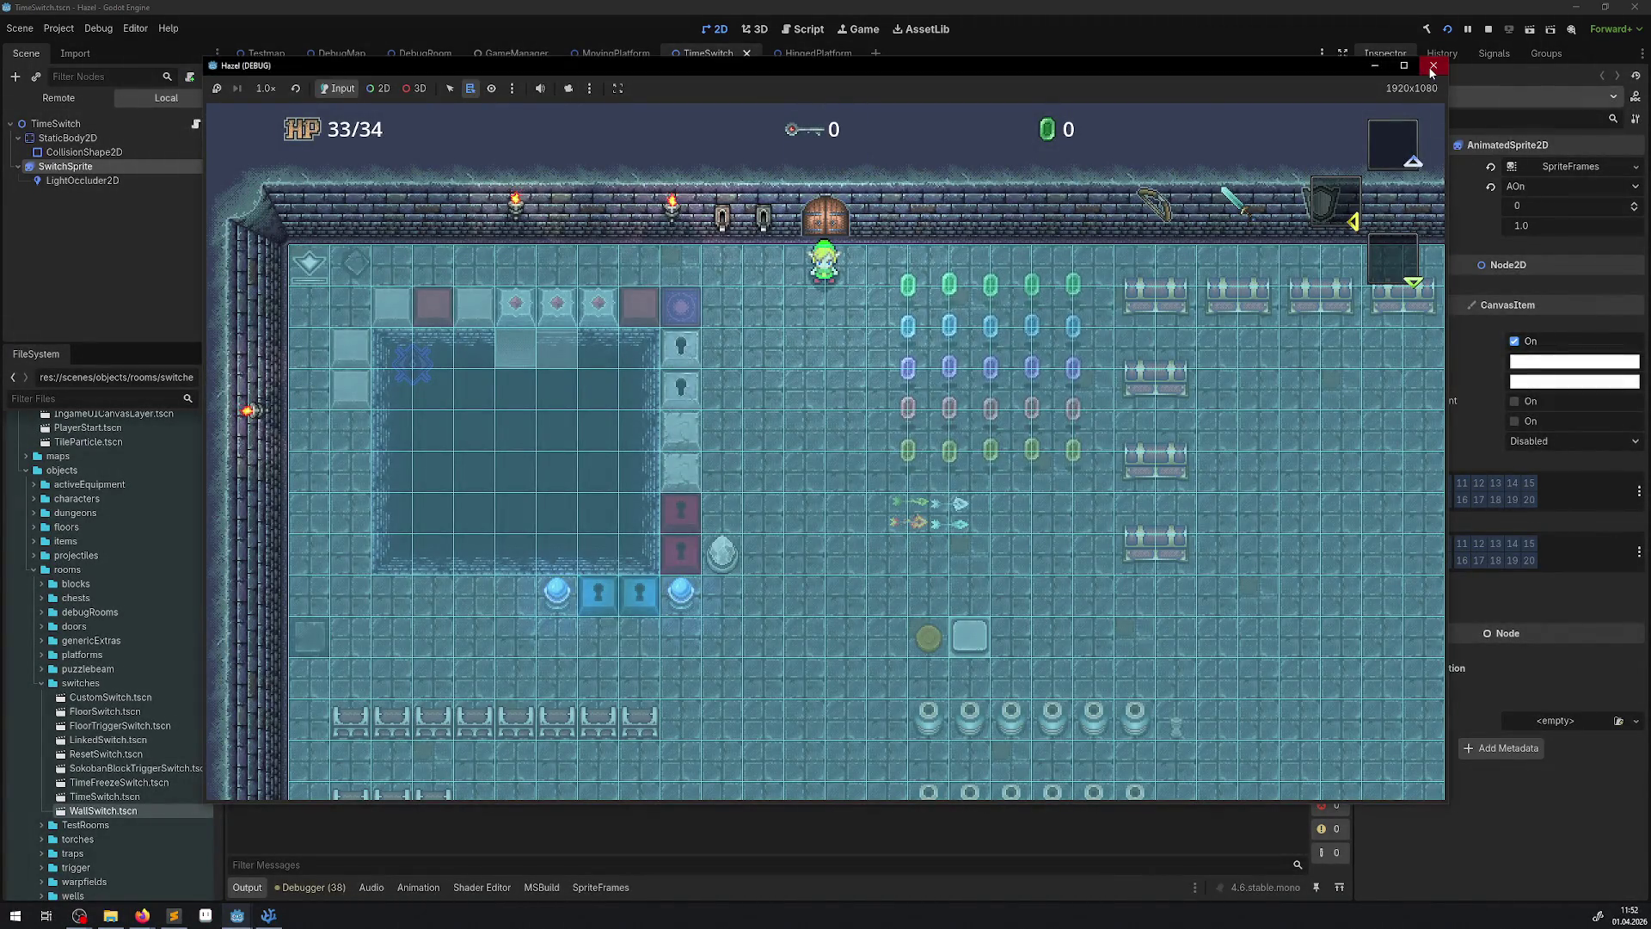
pyautogui.click(1429, 66)
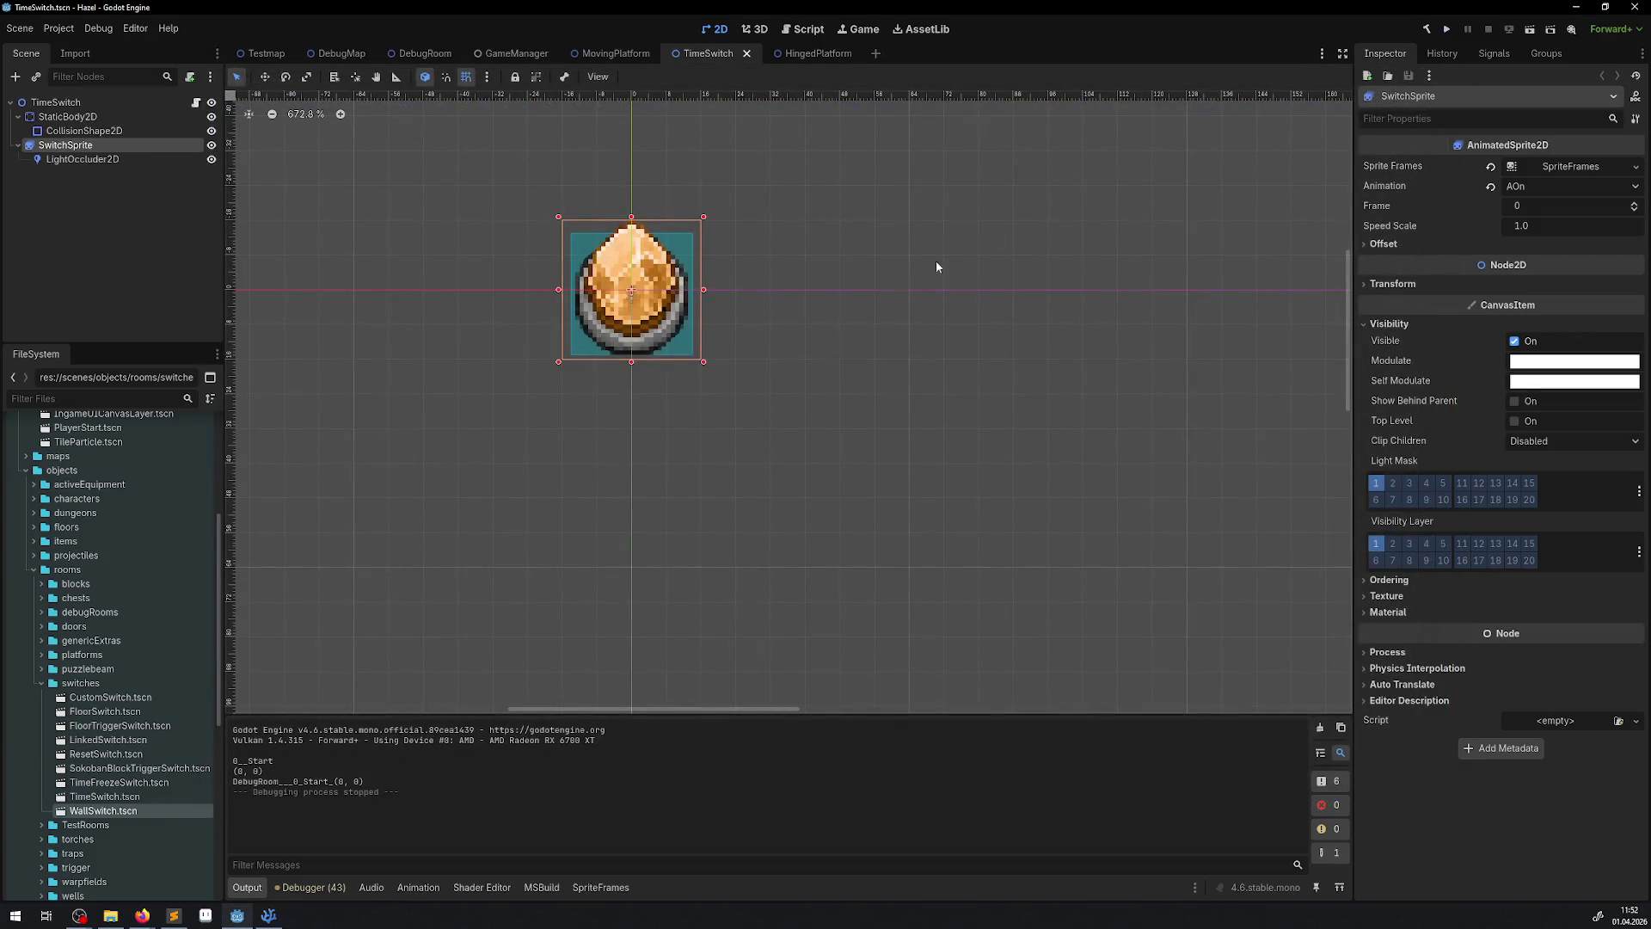
# - Reopen Project Settings, try merge scale 2.0, and set the edge connection margin to 0.5
pyautogui.click(69, 30)
pyautogui.click(78, 66)
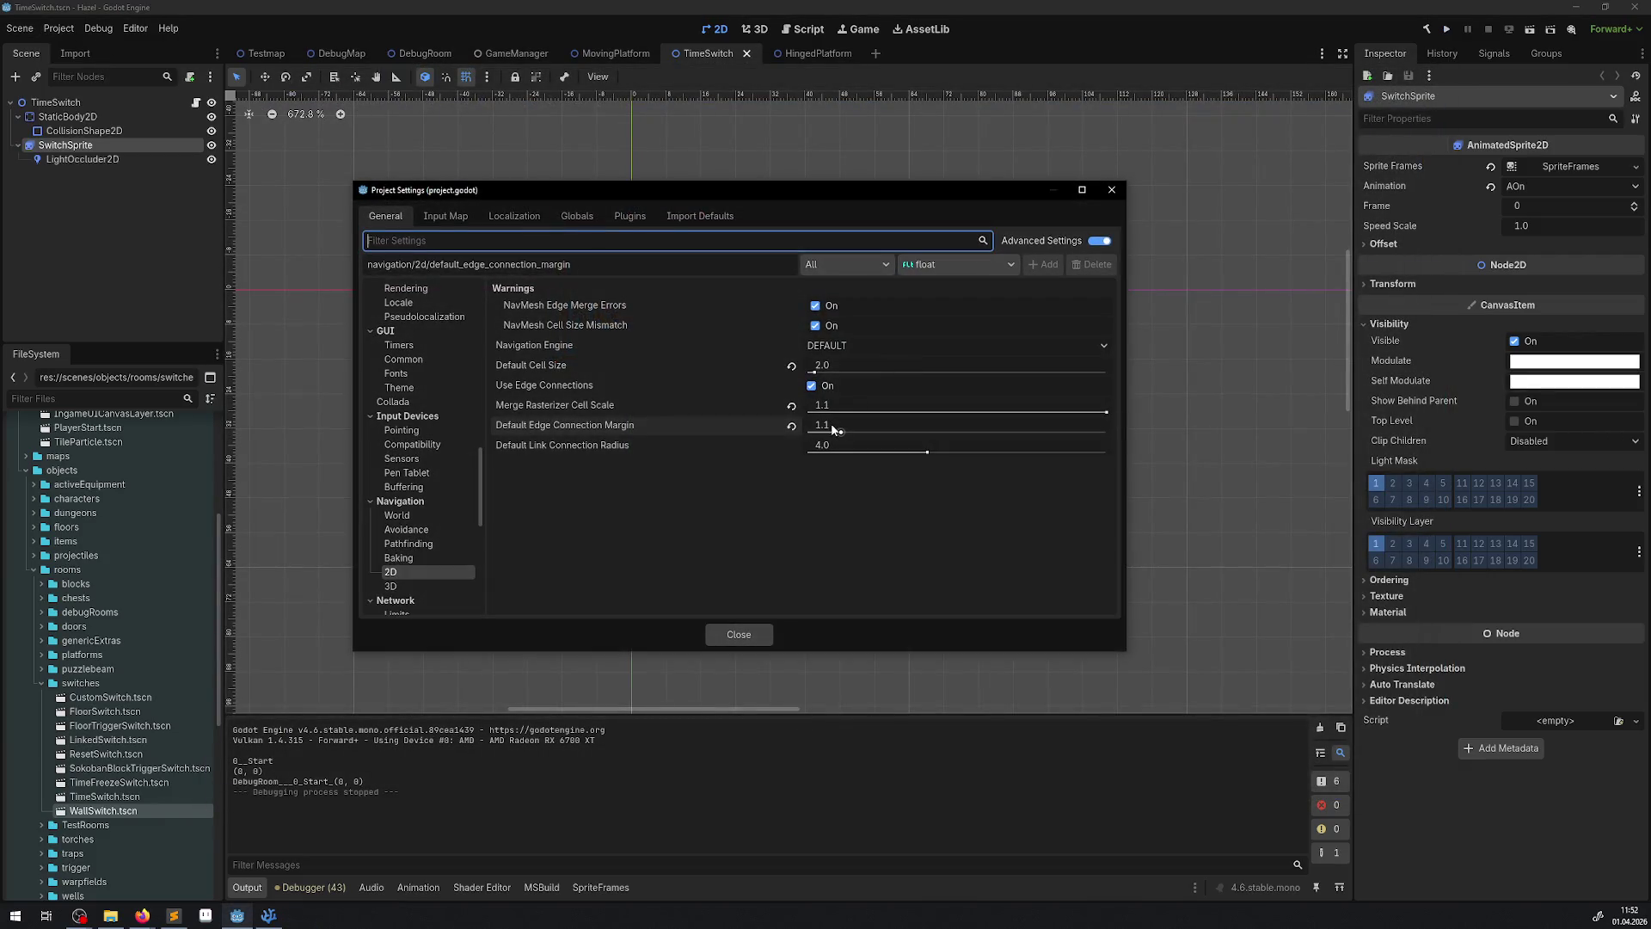
pyautogui.click(833, 429)
pyautogui.write('2')
pyautogui.click(826, 406)
pyautogui.press('Return')
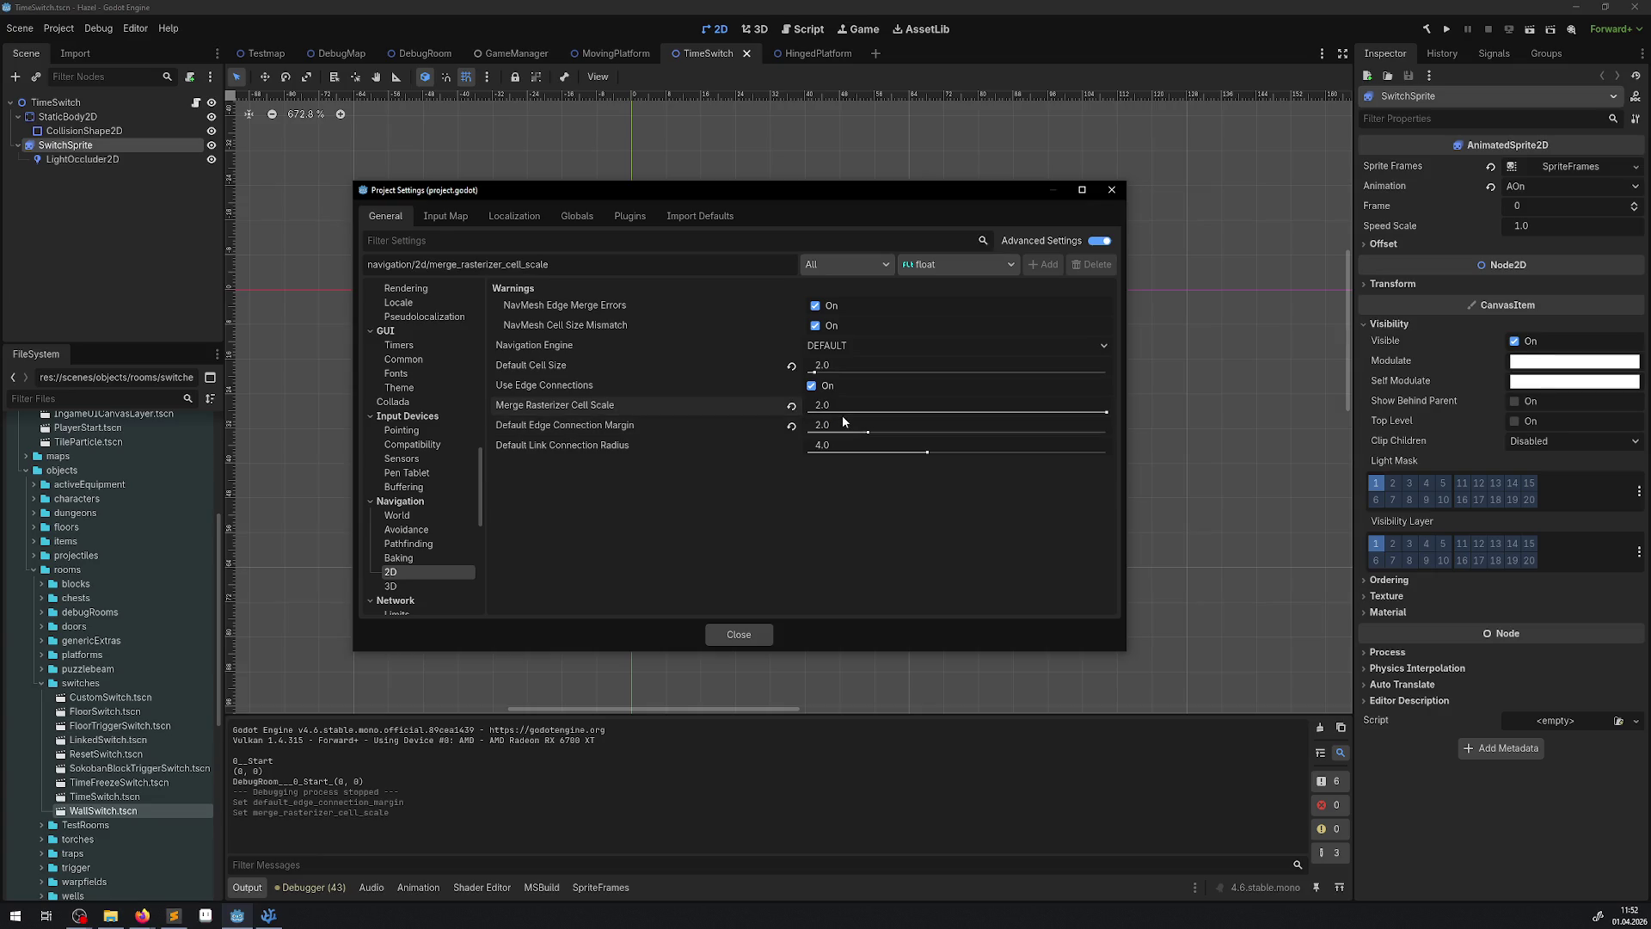
pyautogui.moveTo(840, 427); pyautogui.dragTo(823, 433)
pyautogui.click(820, 425)
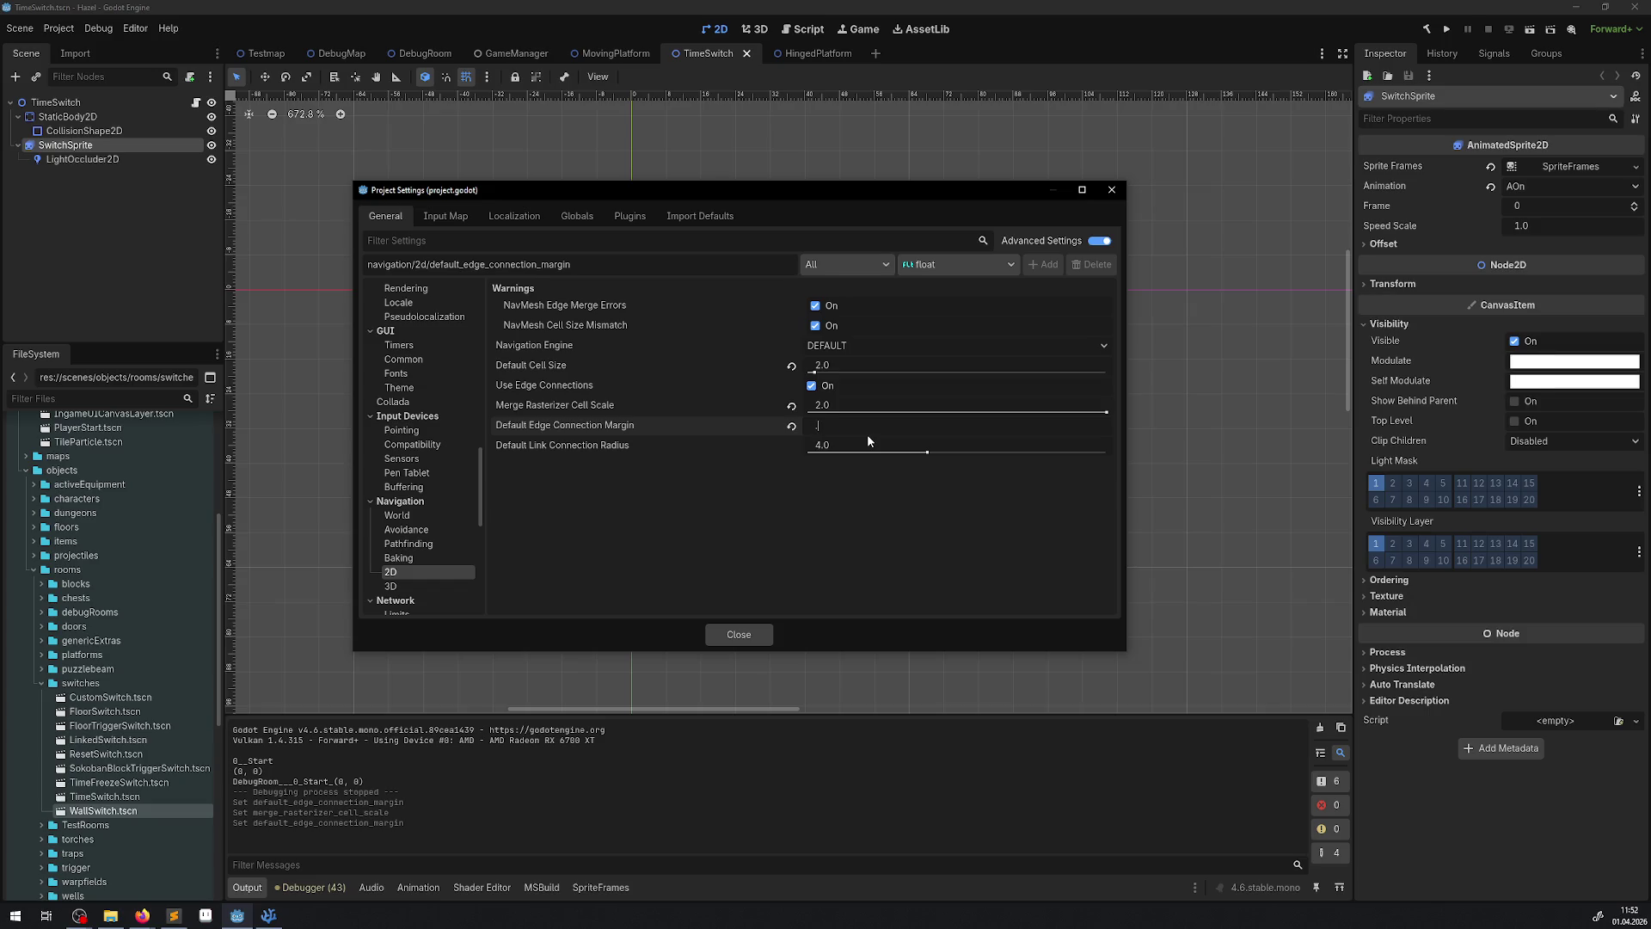
pyautogui.write('.5')
pyautogui.press('Return')
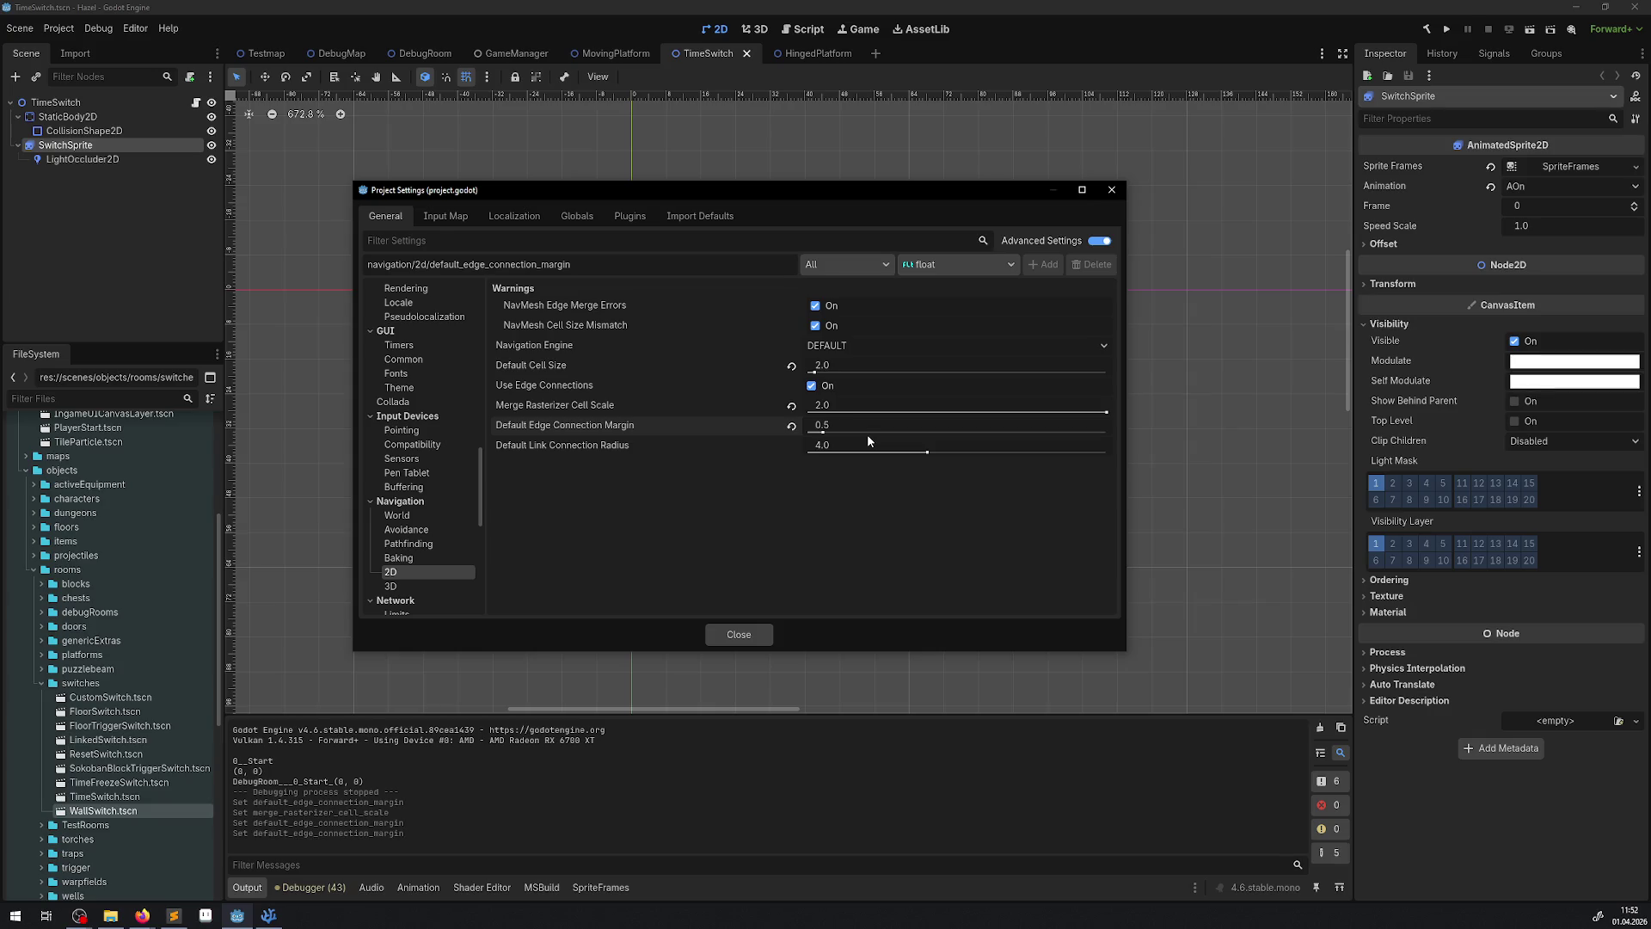
# - Set Merge Rasterizer Cell Scale to 0.5 and Default Cell Size to 32
pyautogui.click(845, 404)
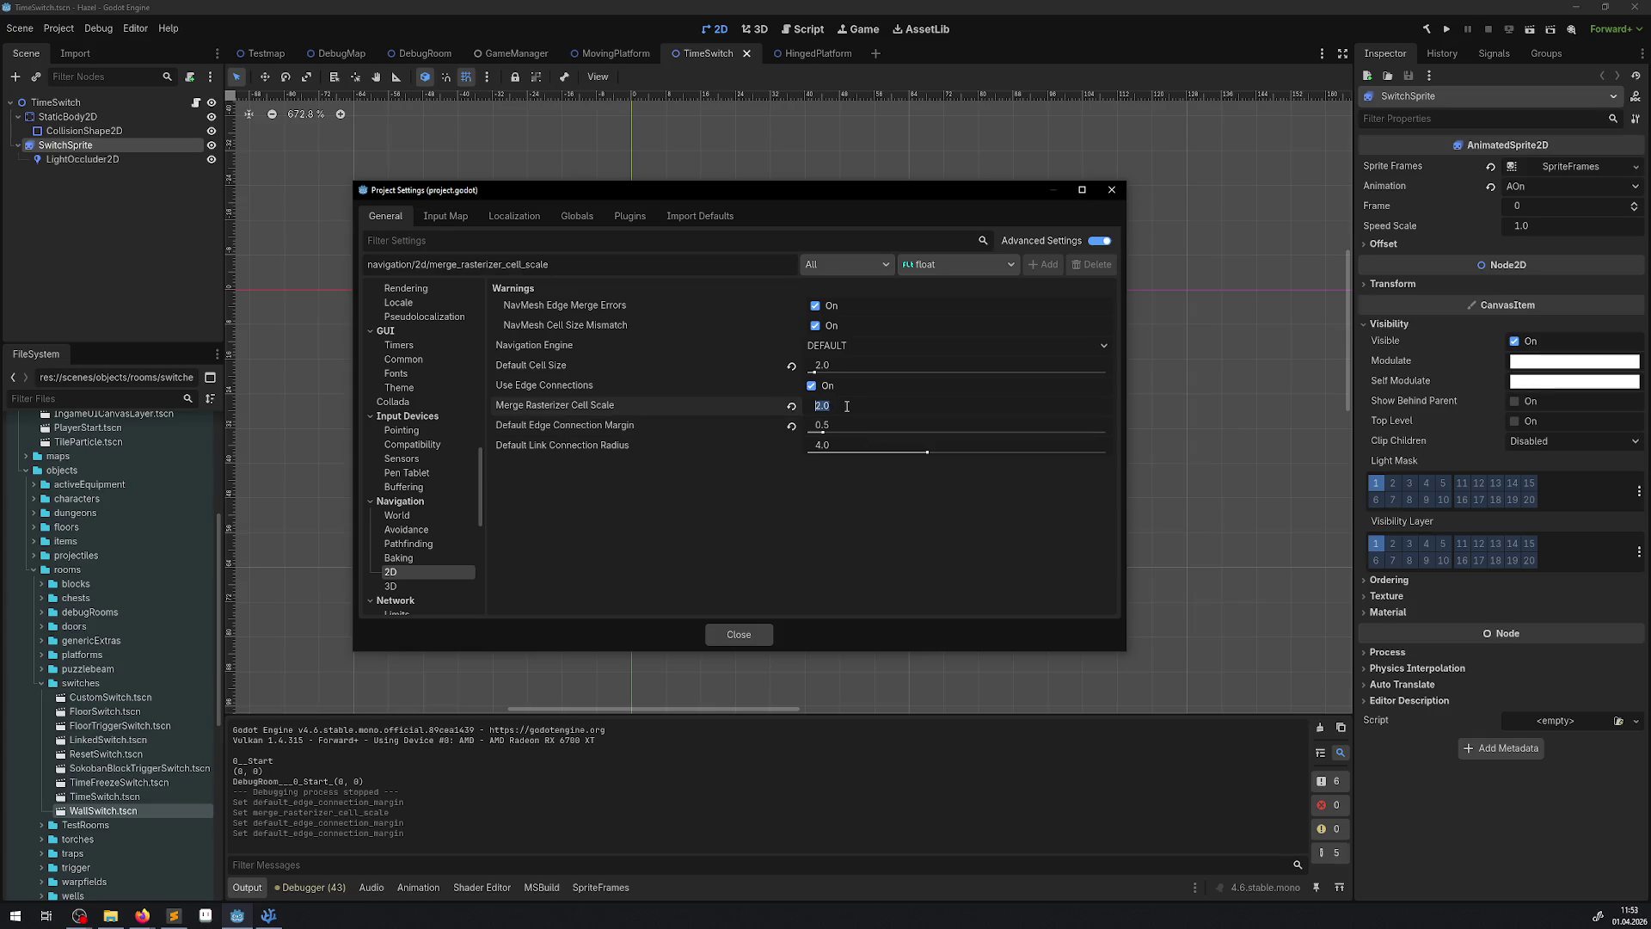
pyautogui.write('.5')
pyautogui.write('0.5')
pyautogui.press('Return')
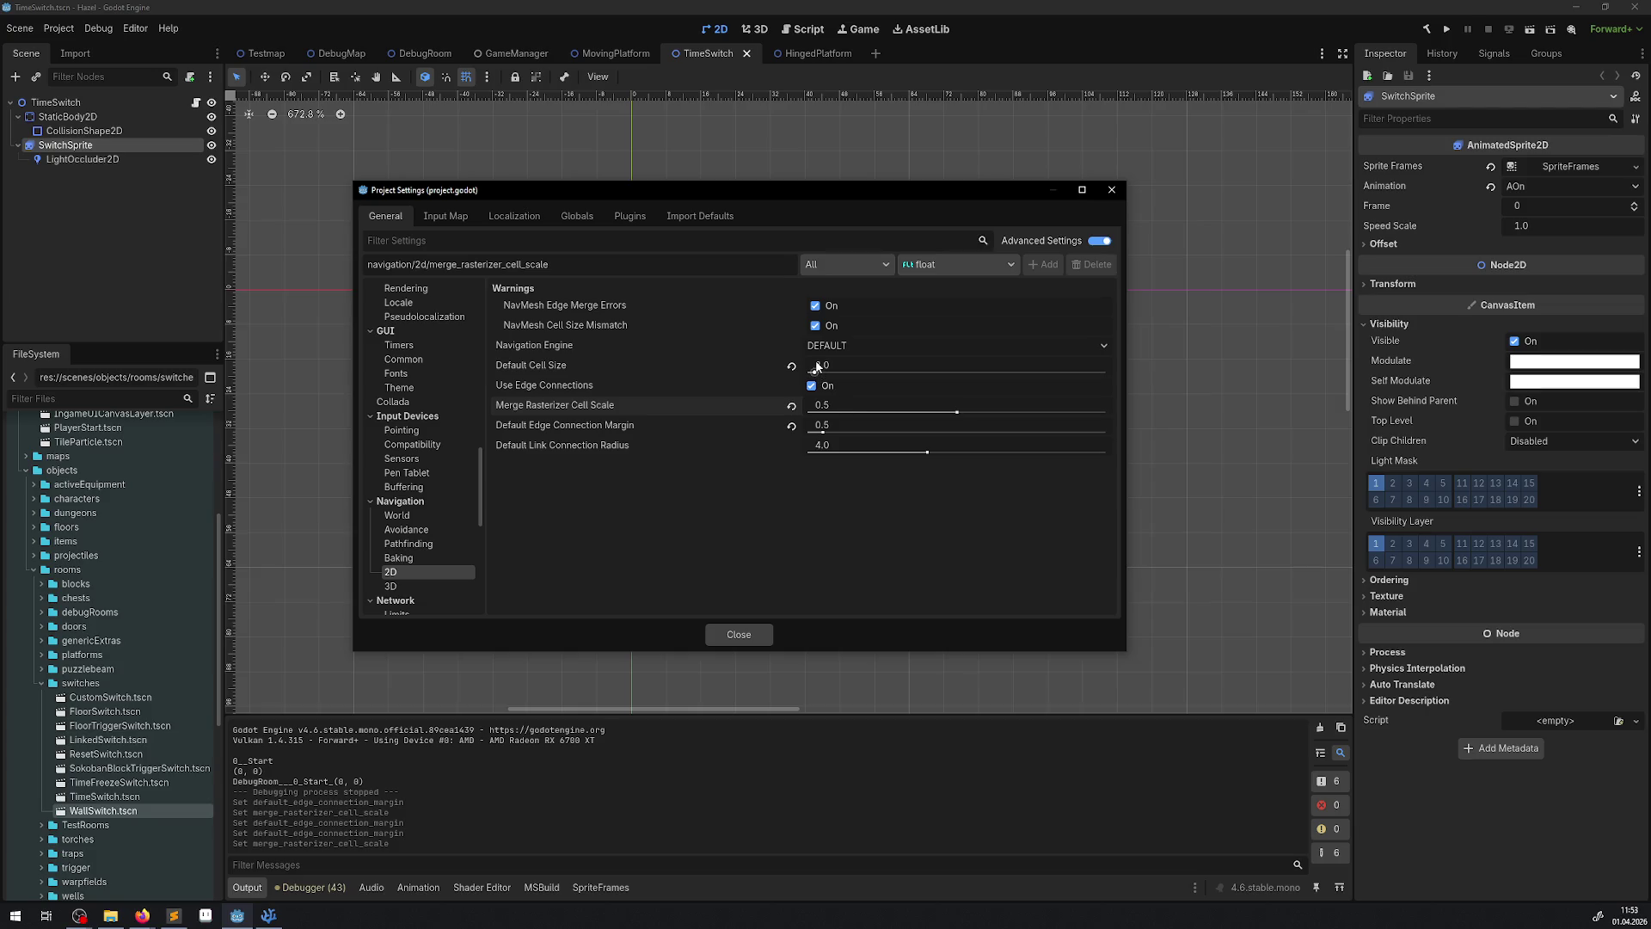
pyautogui.click(818, 366)
pyautogui.write('32')
pyautogui.press('Return')
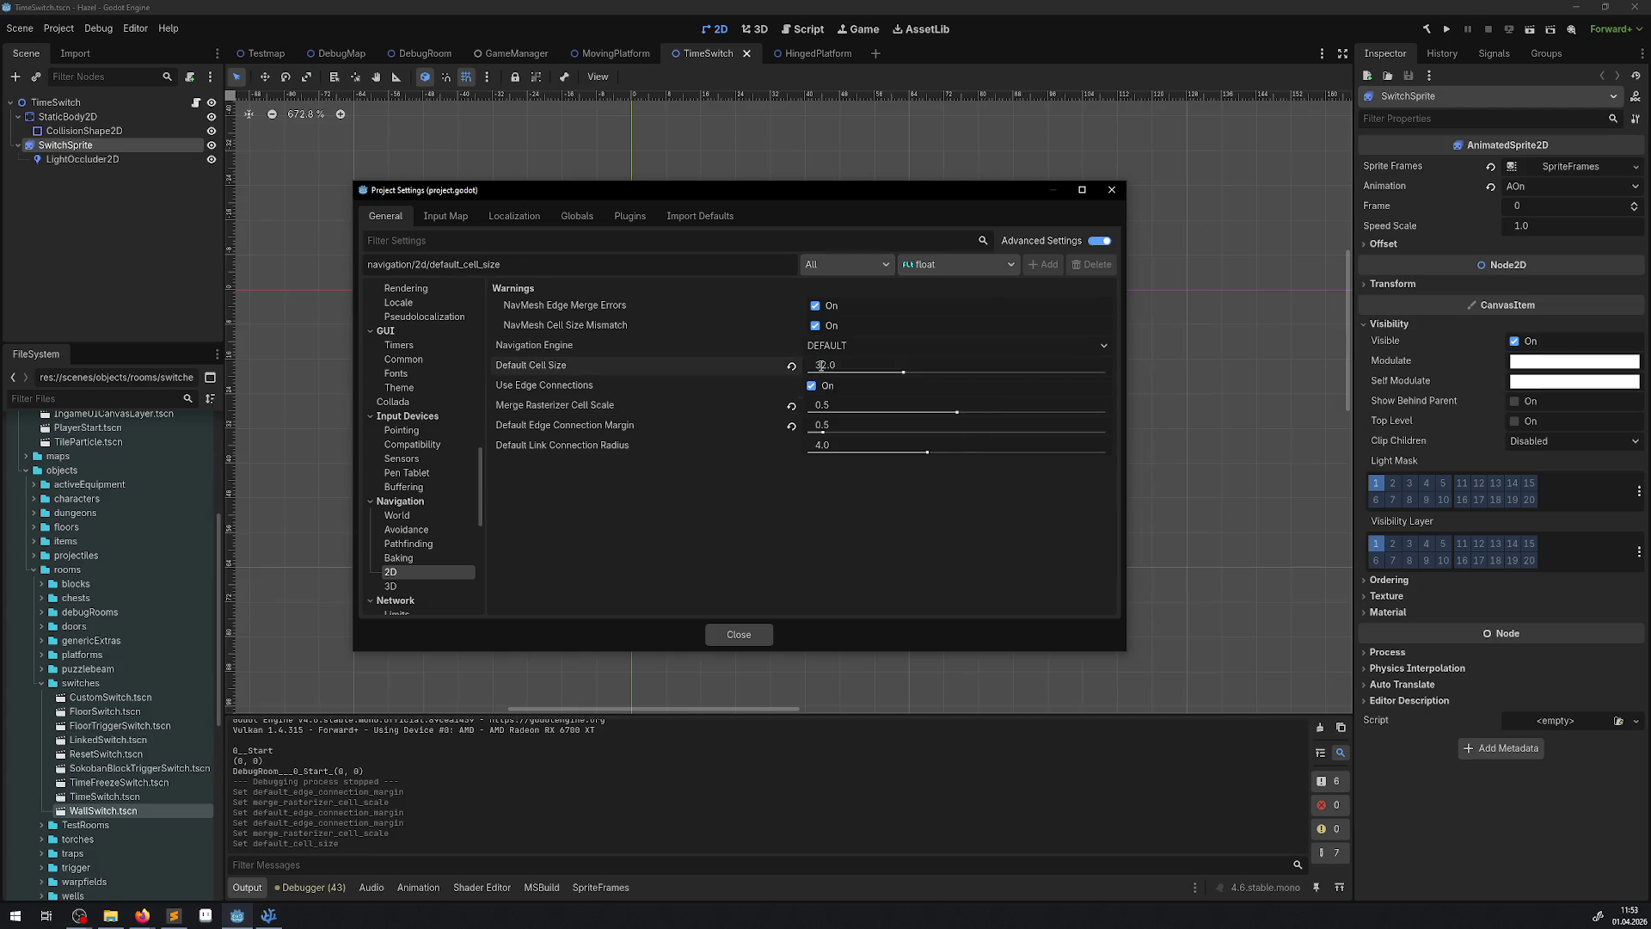
# - Close the settings and test-run the game with margin 0.5, scale 0.5, cell size 32
pyautogui.click(1112, 190)
pyautogui.click(1452, 33)
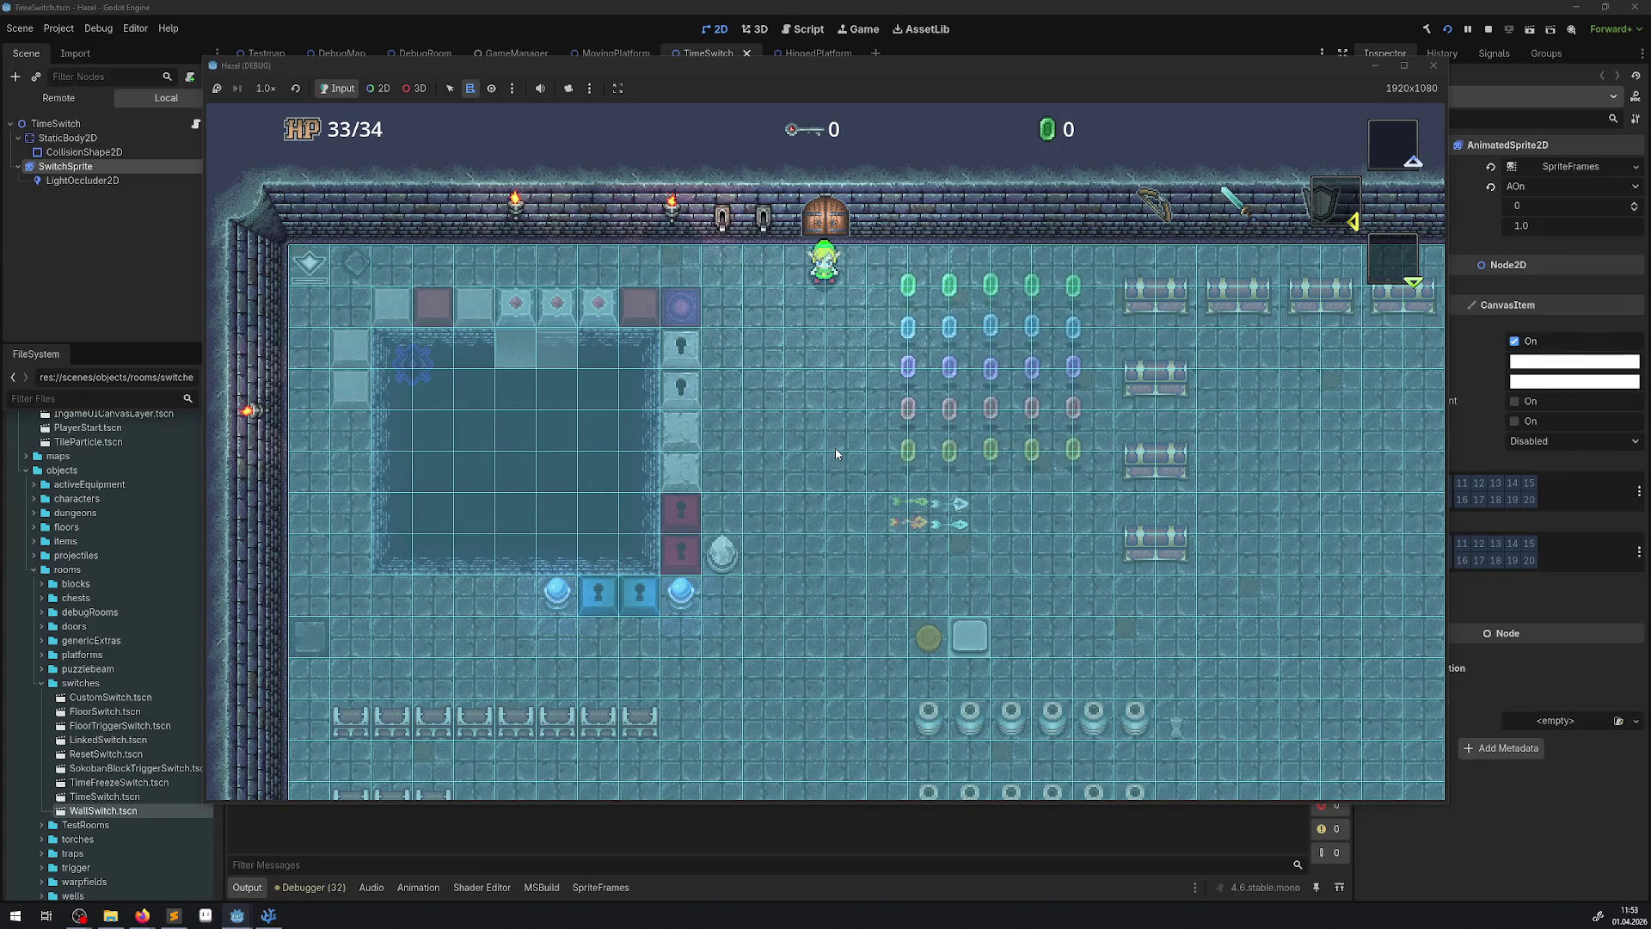
pyautogui.click(1435, 69)
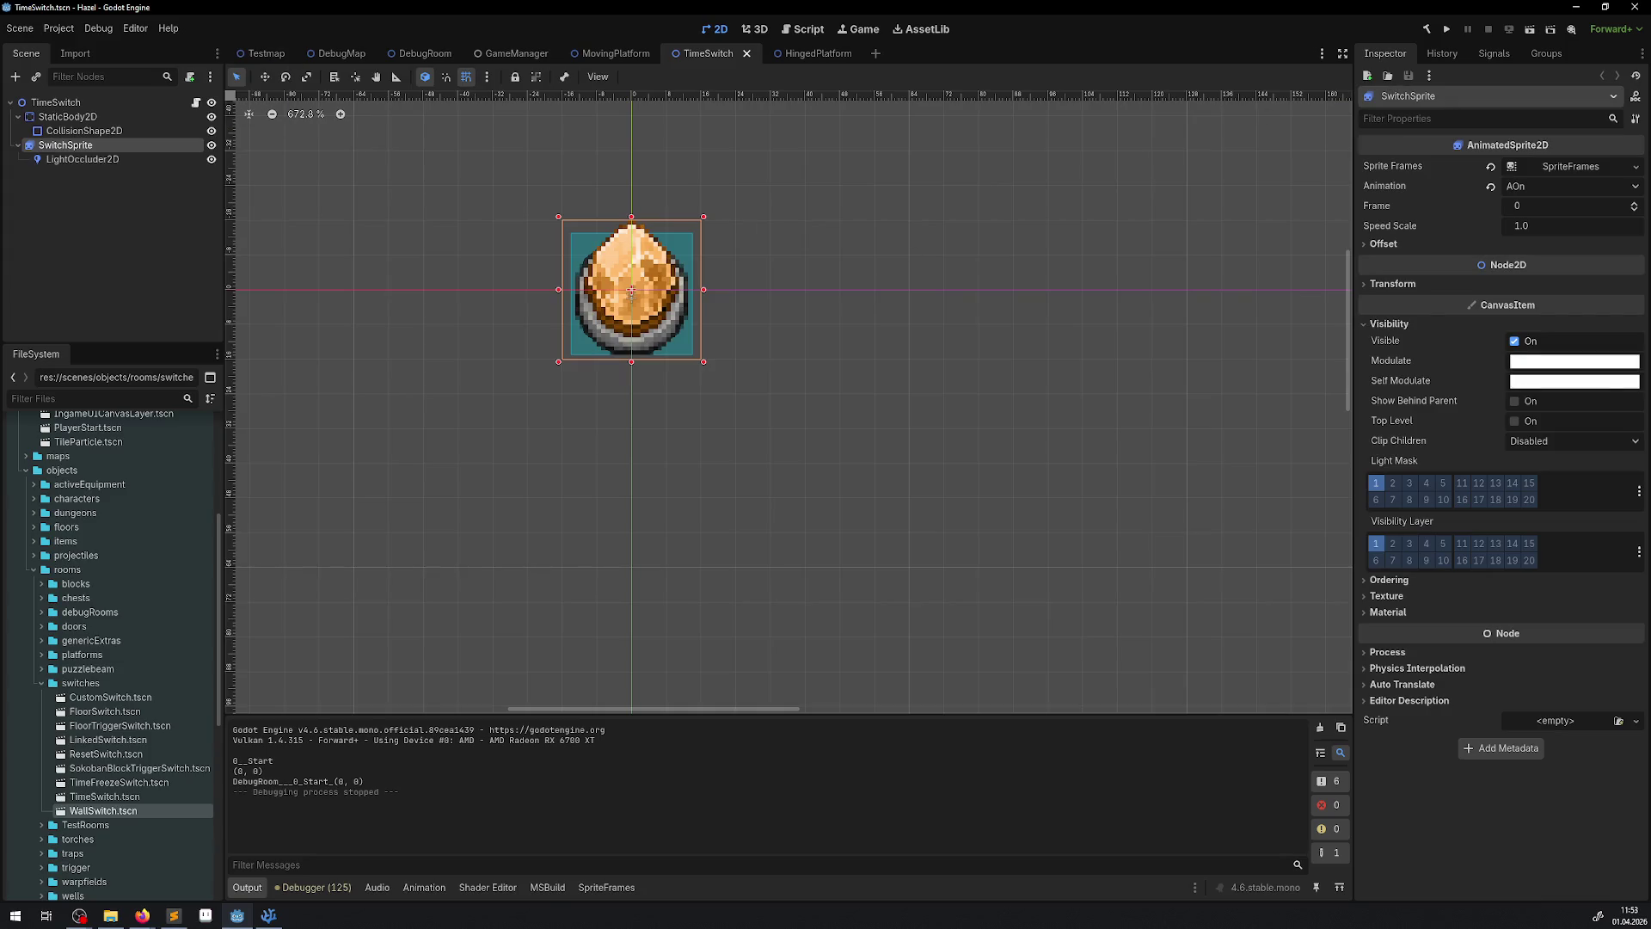
pyautogui.click(58, 28)
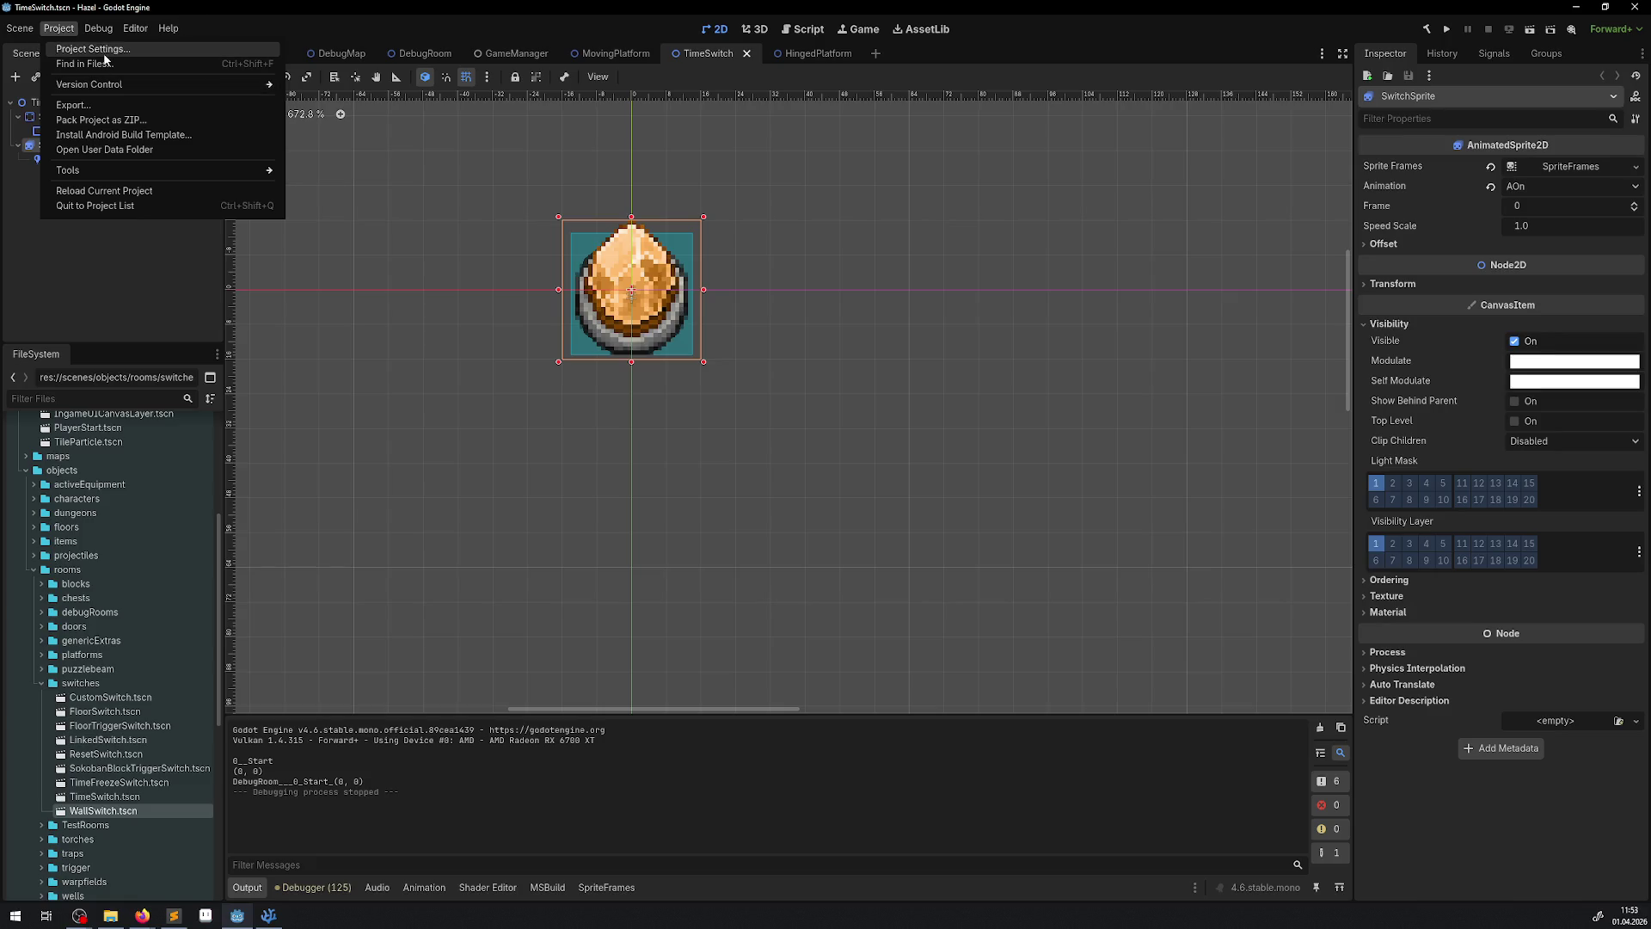
# - Set edge connection margin 10.0, merge rasterizer scale 2.0, and default cell size 64.0
pyautogui.click(93, 50)
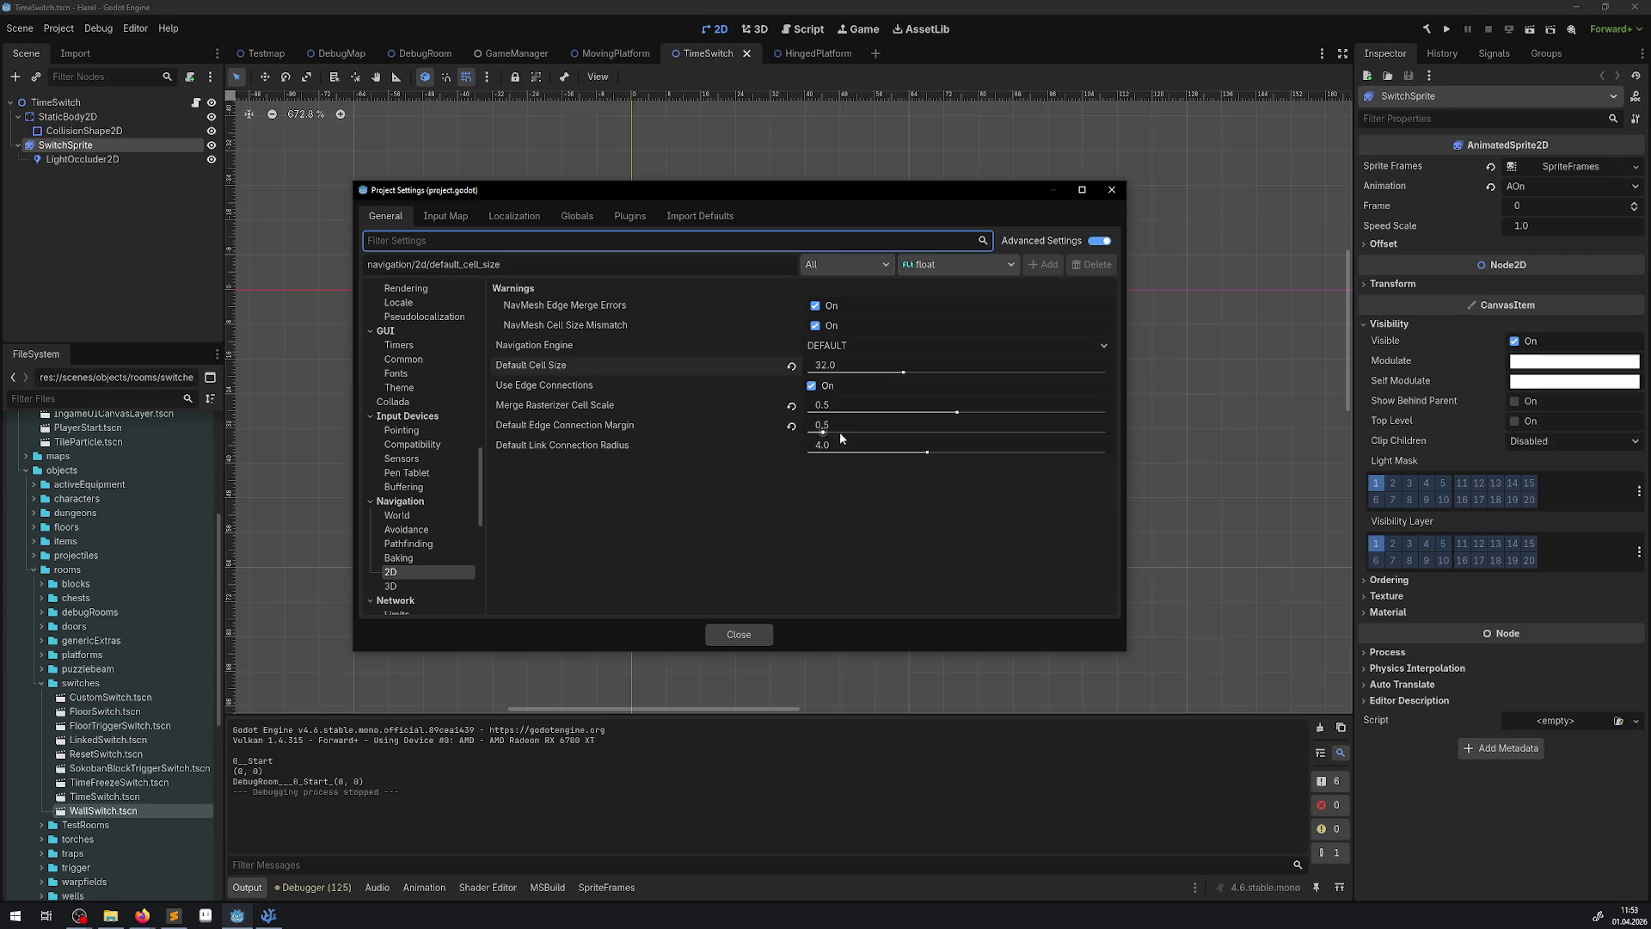
pyautogui.moveTo(821, 431); pyautogui.dragTo(1258, 442)
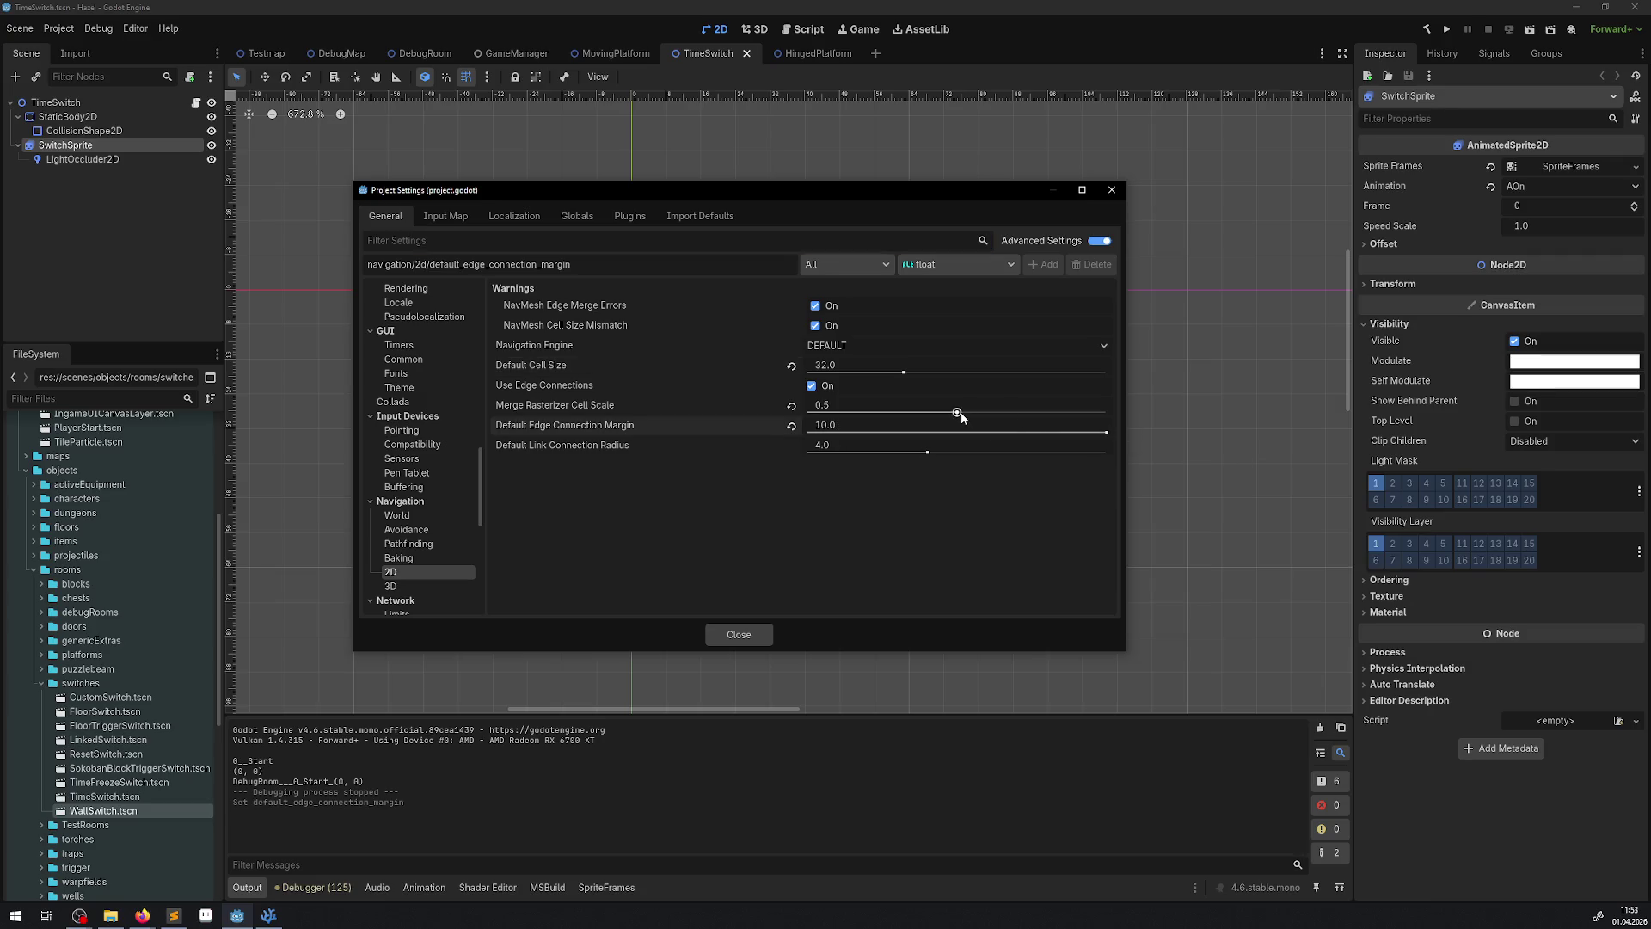
pyautogui.moveTo(961, 417); pyautogui.dragTo(1468, 420)
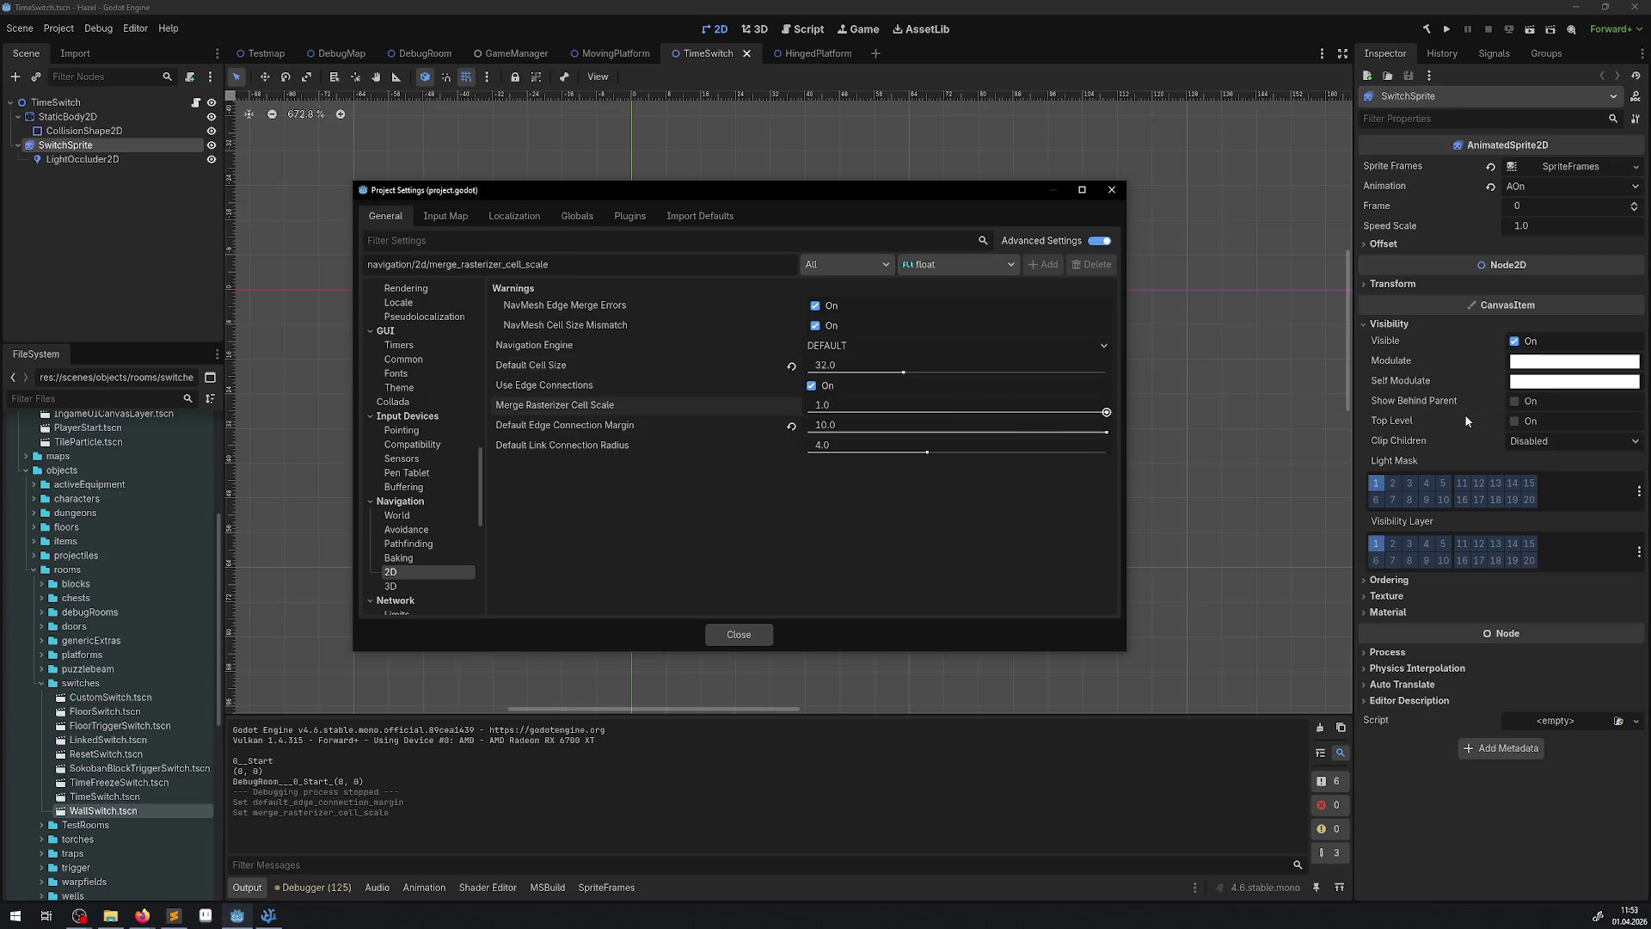
pyautogui.click(832, 401)
pyautogui.write('2')
pyautogui.press('Return')
pyautogui.click(826, 366)
pyautogui.write('64')
pyautogui.press('Return')
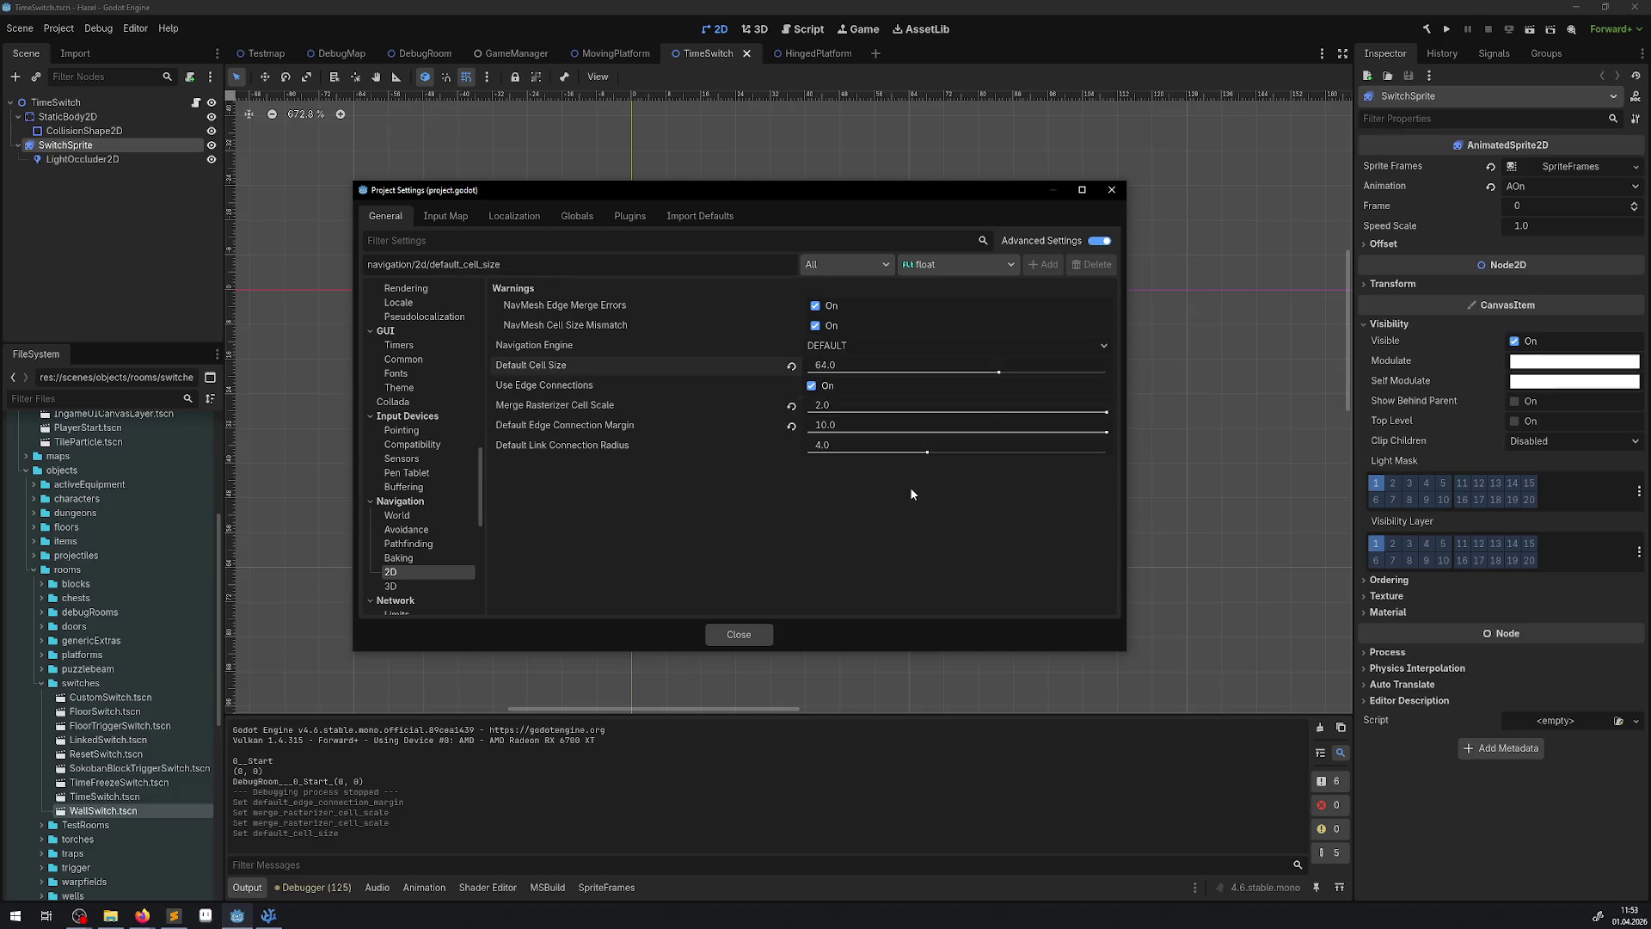
# - Test-run the game, glance at HingedPlatform.cs in the code editor, and reopen Project Settings
pyautogui.click(1112, 189)
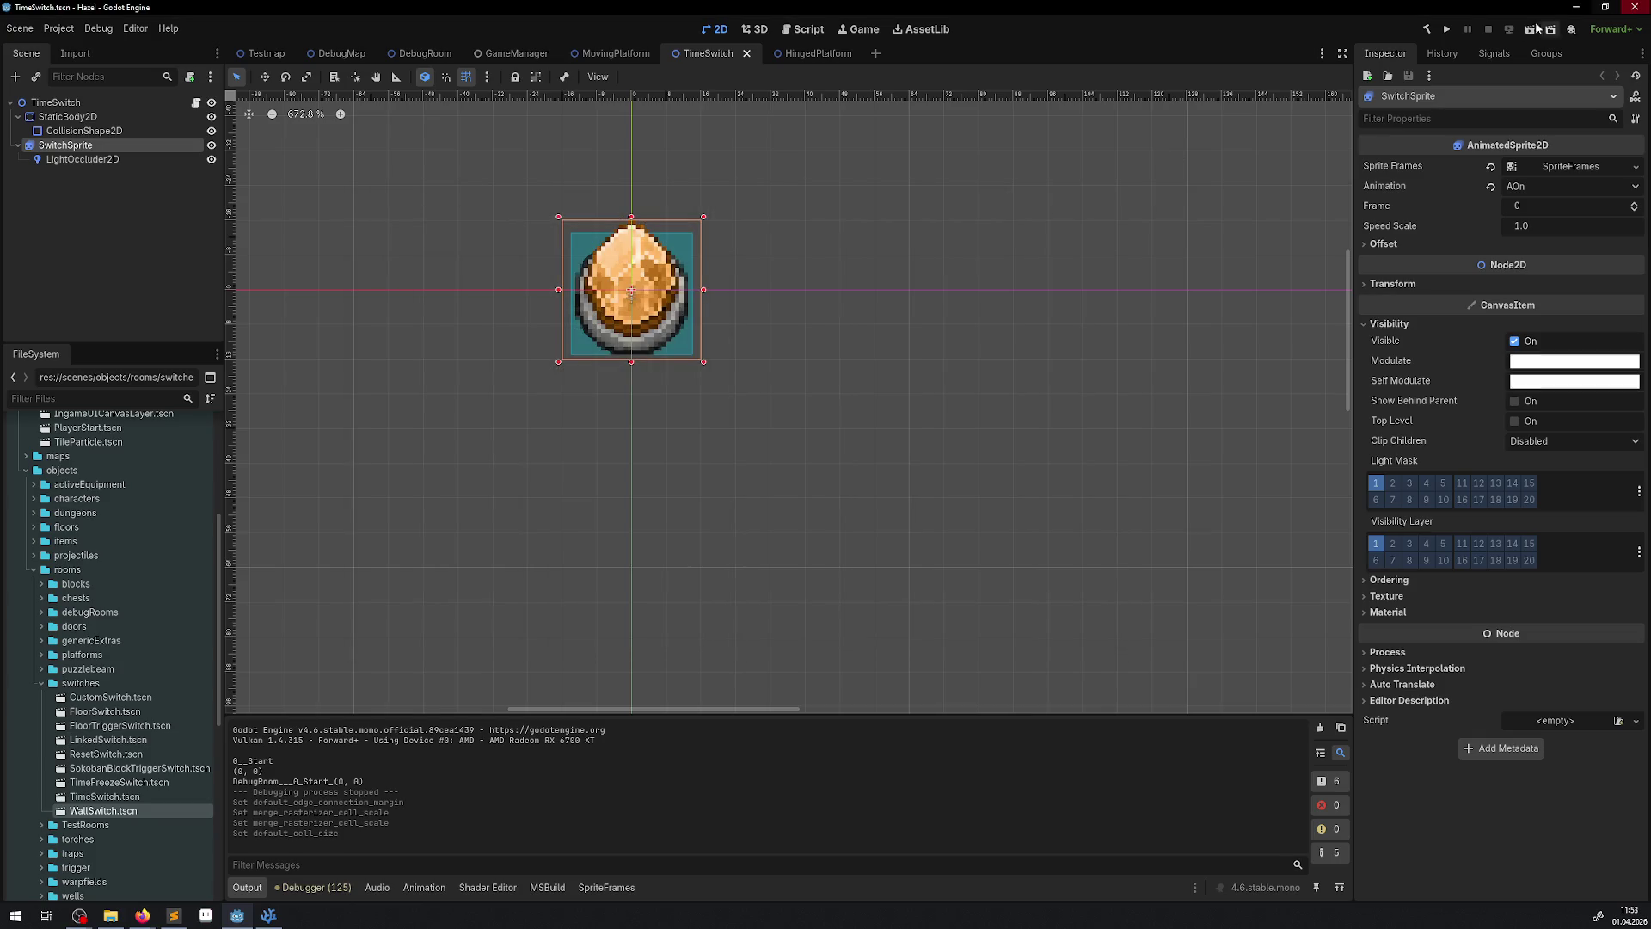
pyautogui.click(1447, 29)
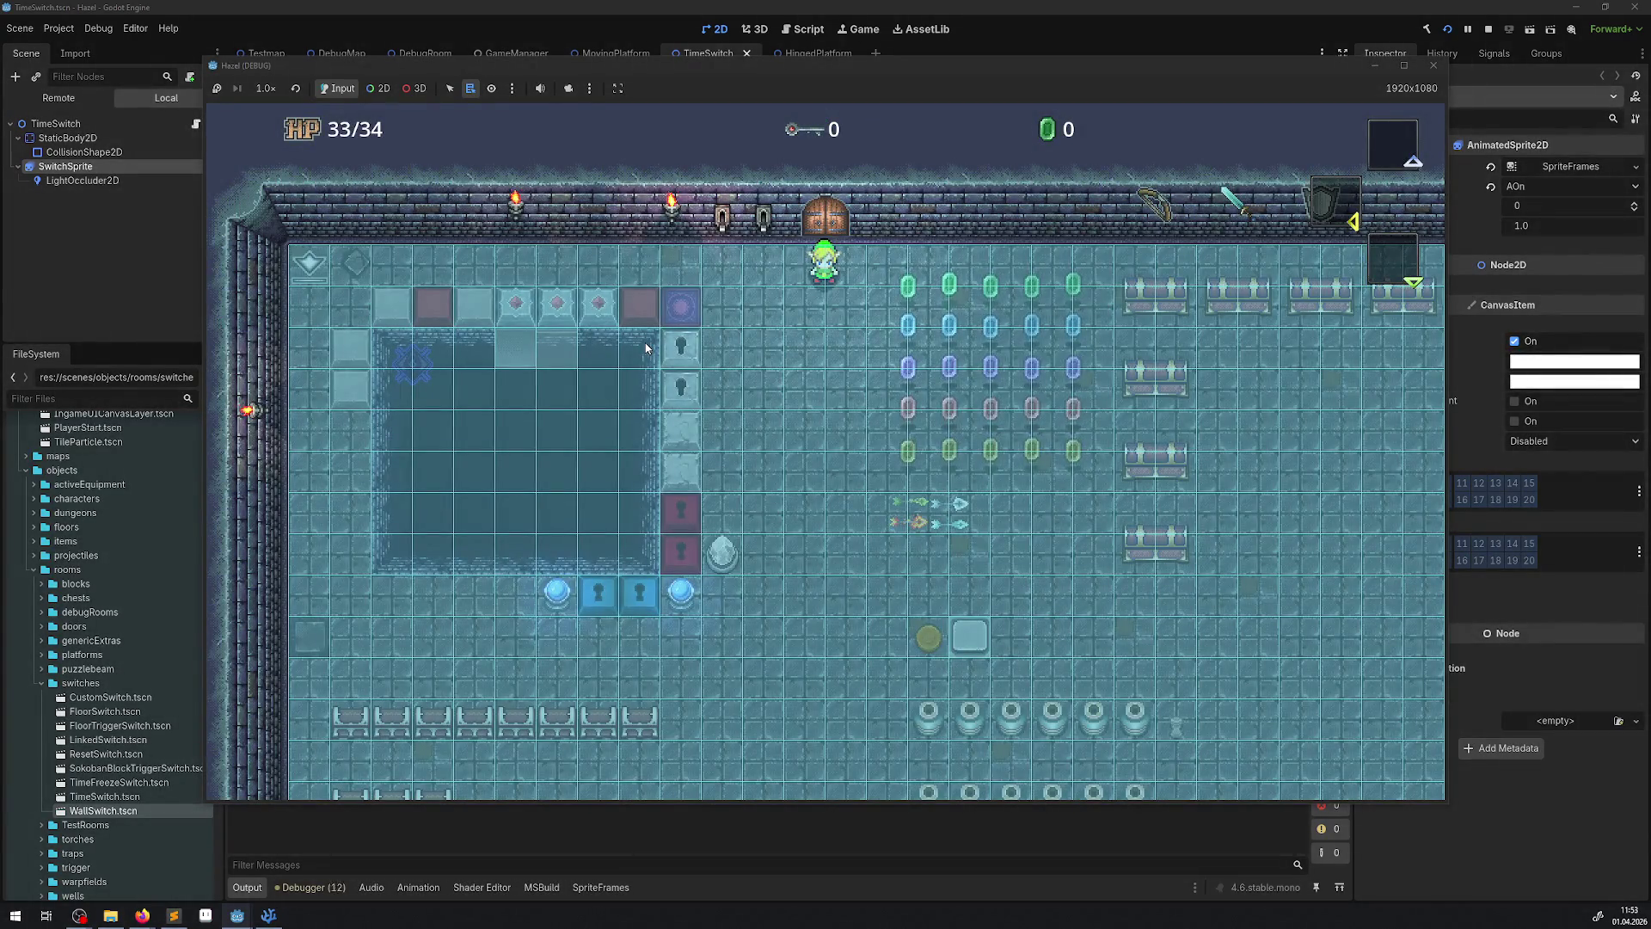
pyautogui.click(1433, 66)
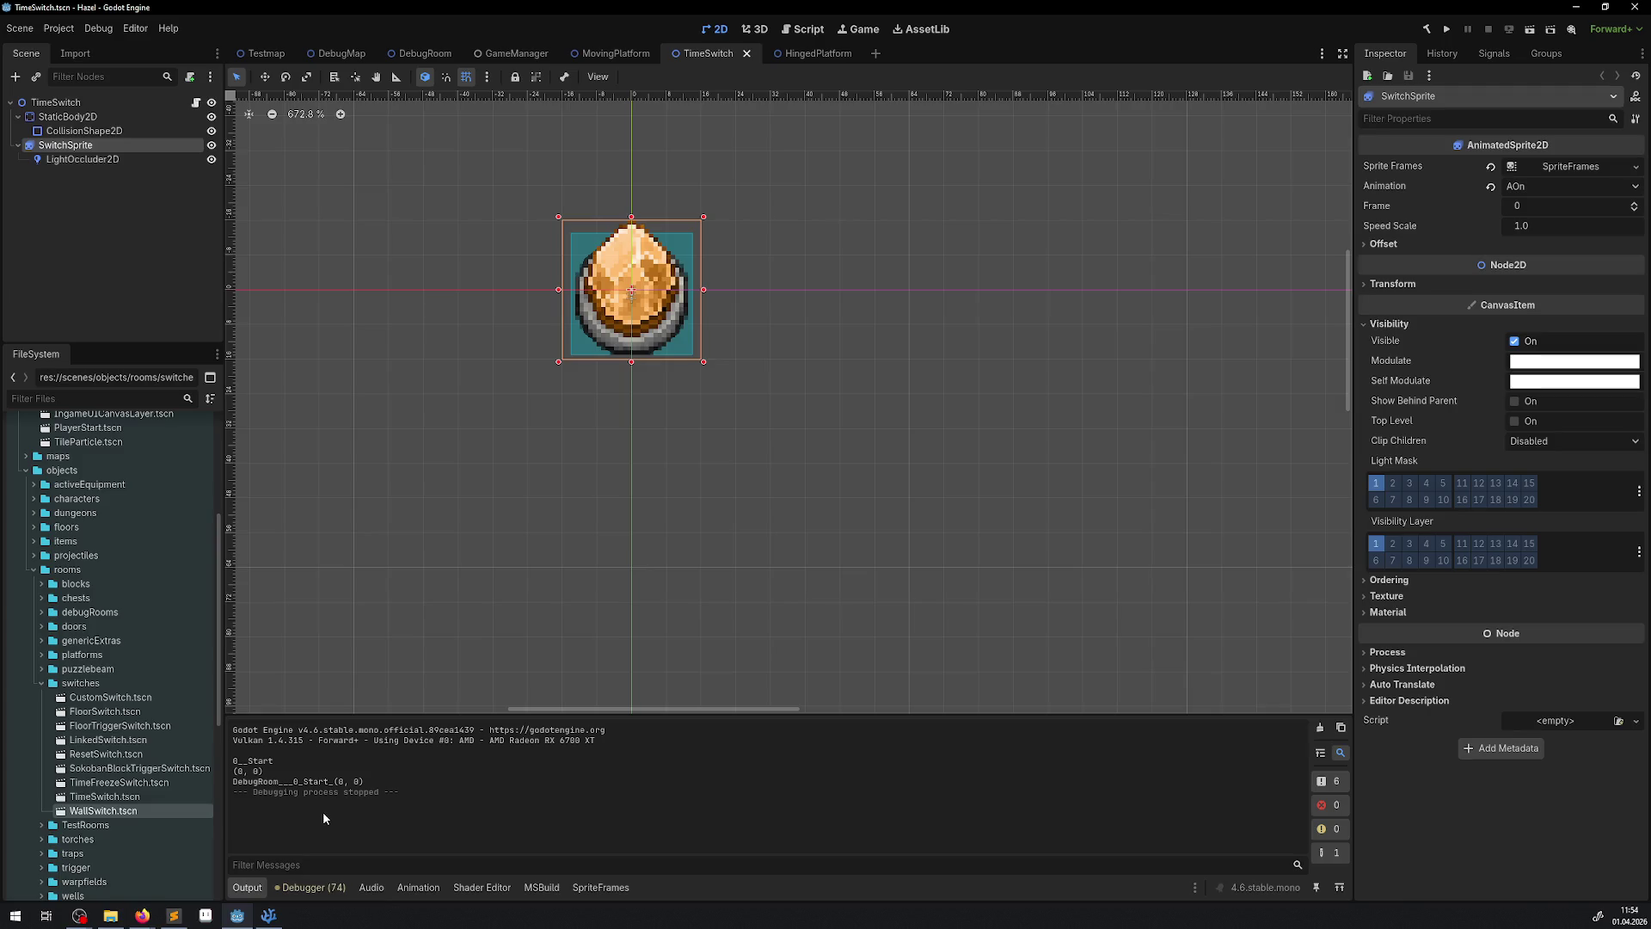
pyautogui.click(276, 916)
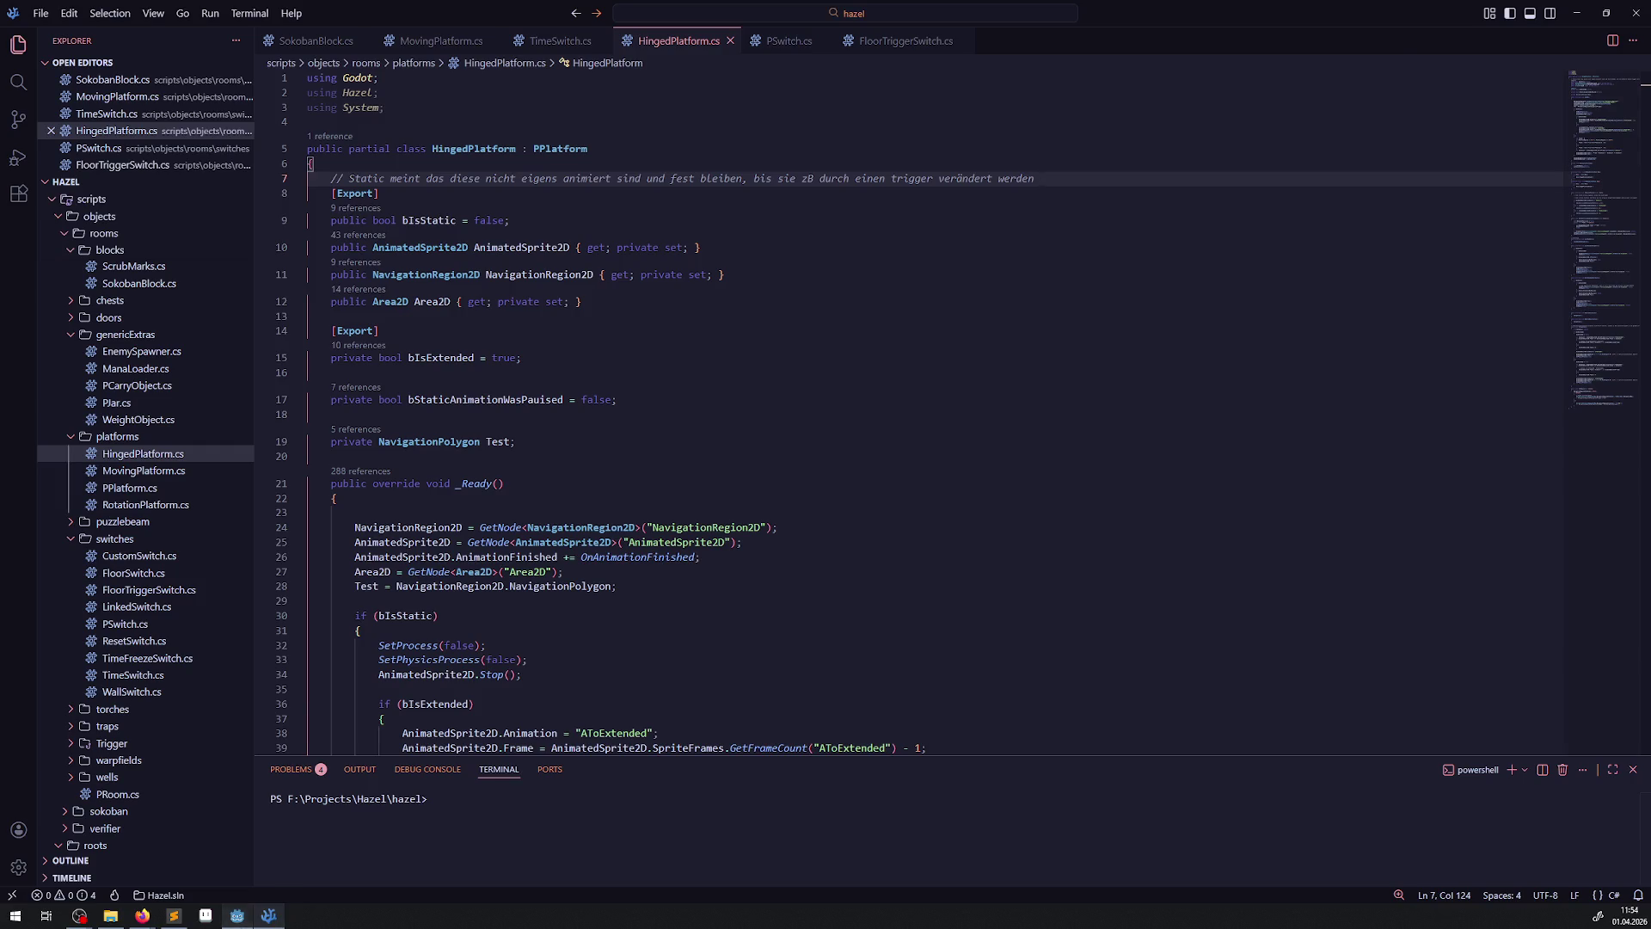
pyautogui.click(237, 916)
pyautogui.click(57, 29)
pyautogui.click(81, 48)
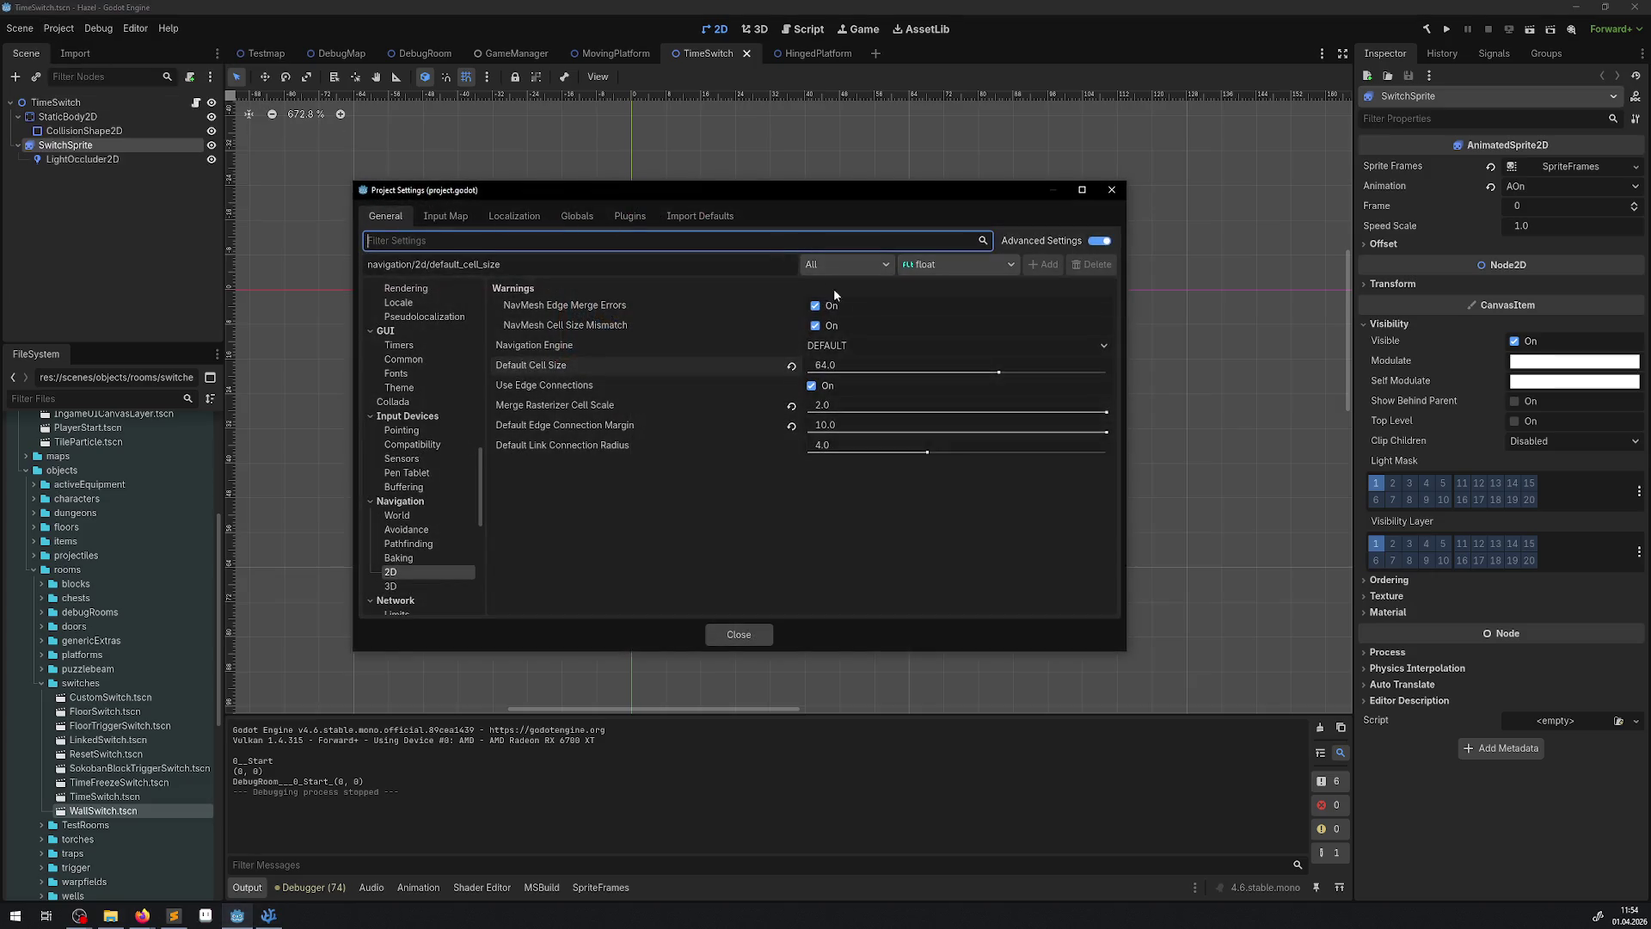
# - Revert 2D cell size, merge scale and edge margin to 1.0 and untick Use Edge Connections
pyautogui.click(842, 368)
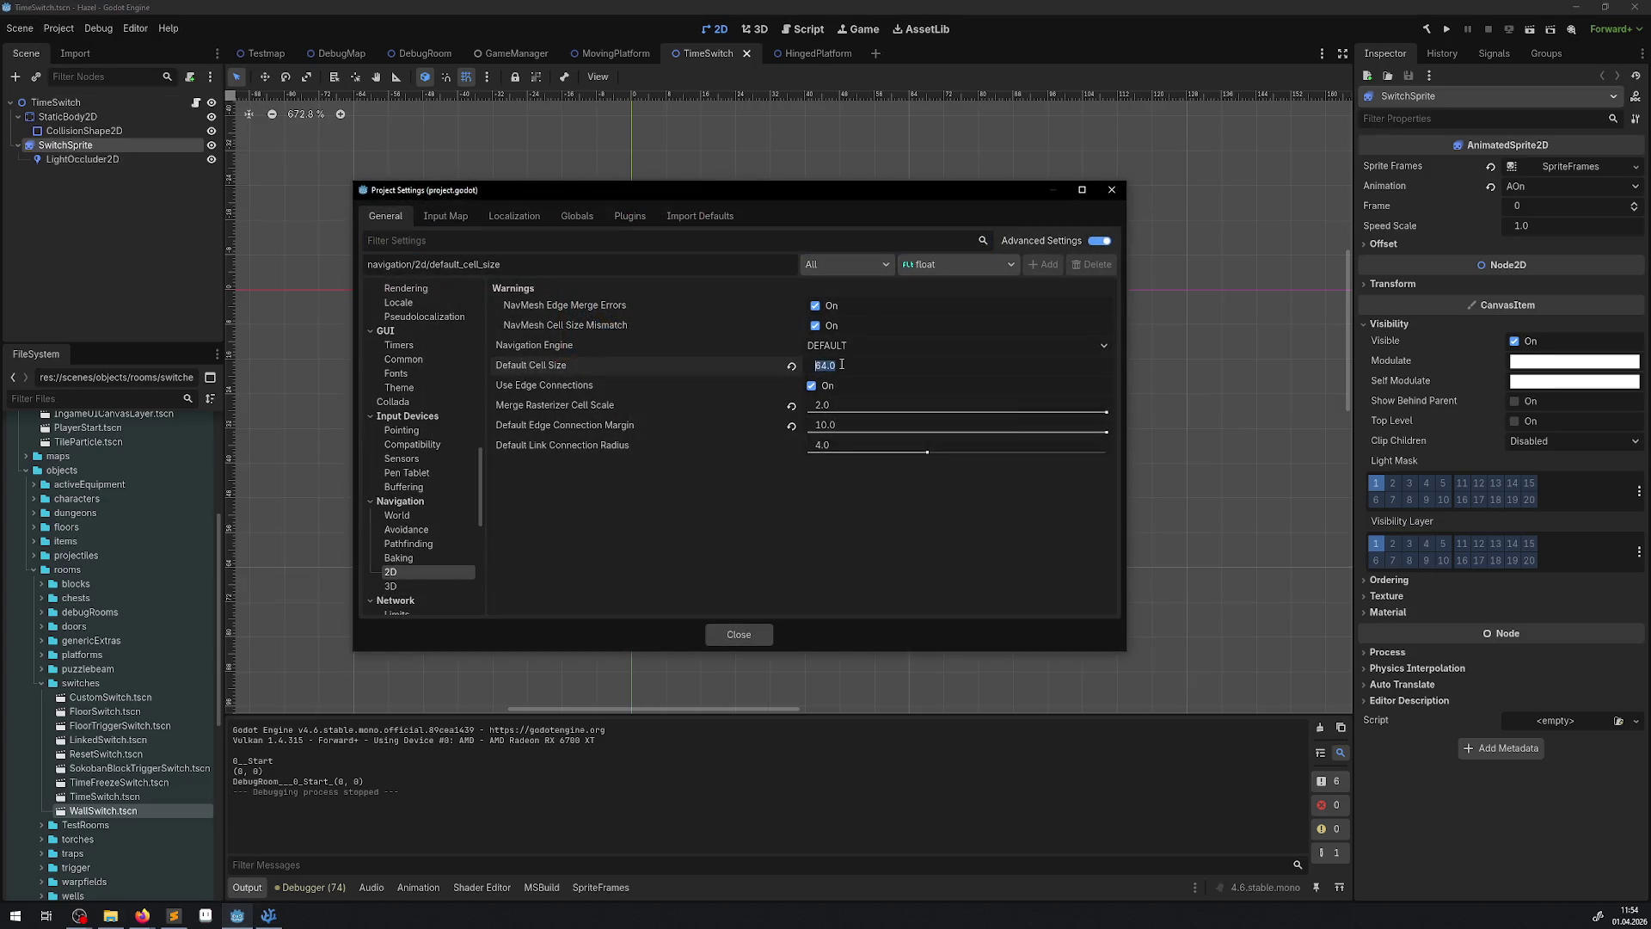
pyautogui.click(791, 366)
pyautogui.click(791, 405)
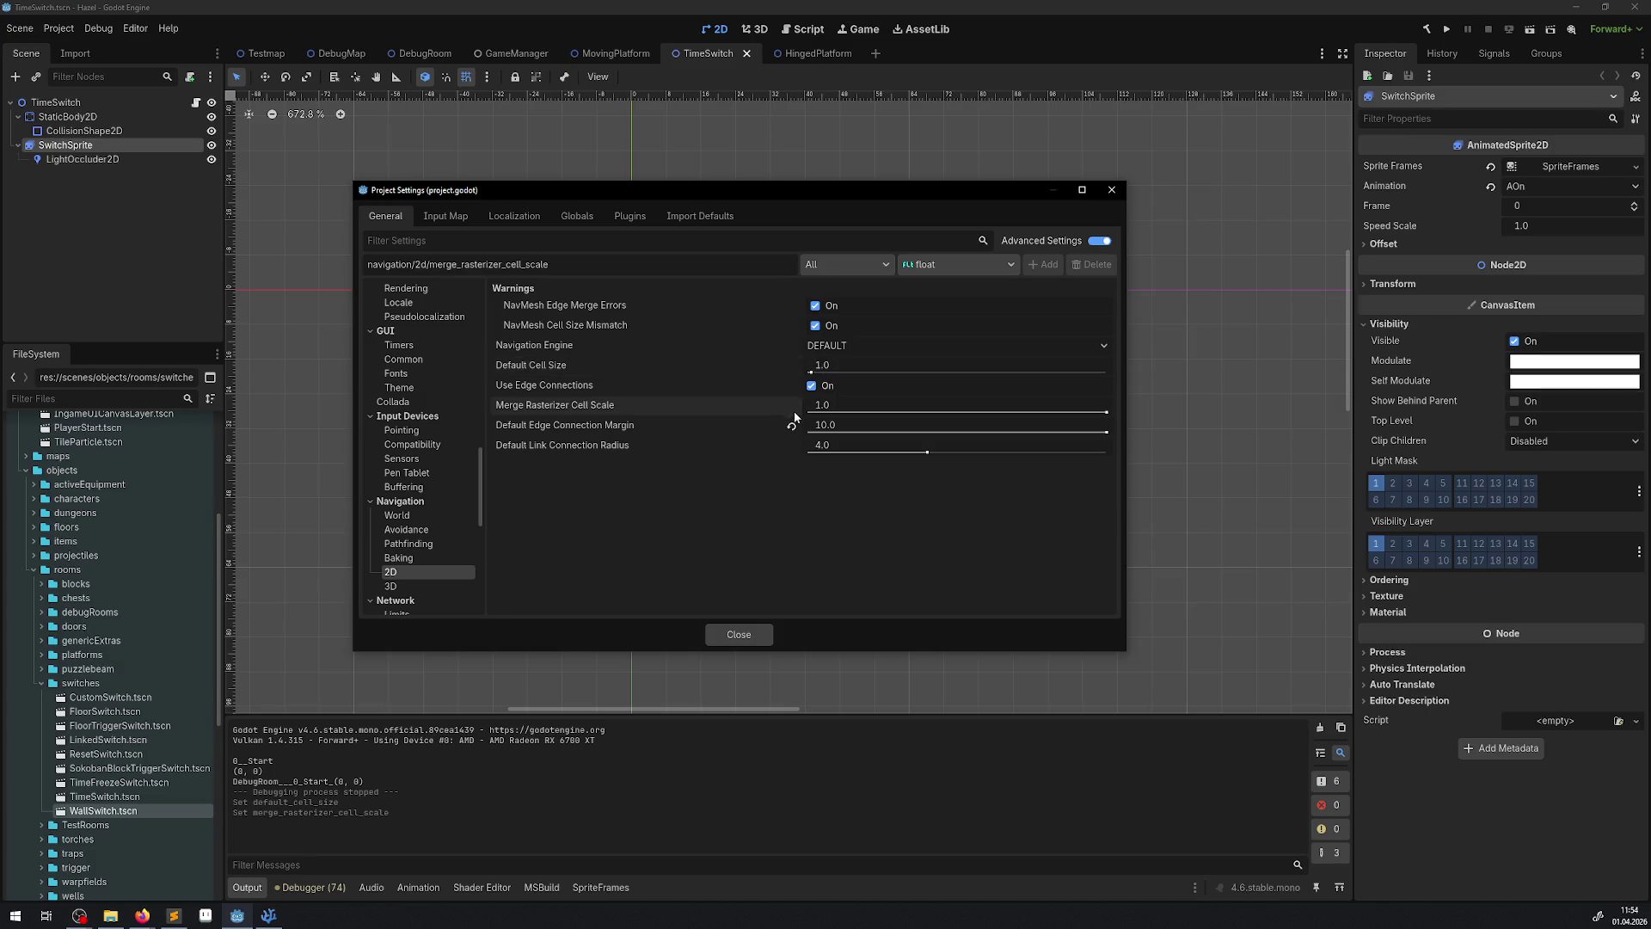
pyautogui.click(792, 426)
pyautogui.click(811, 386)
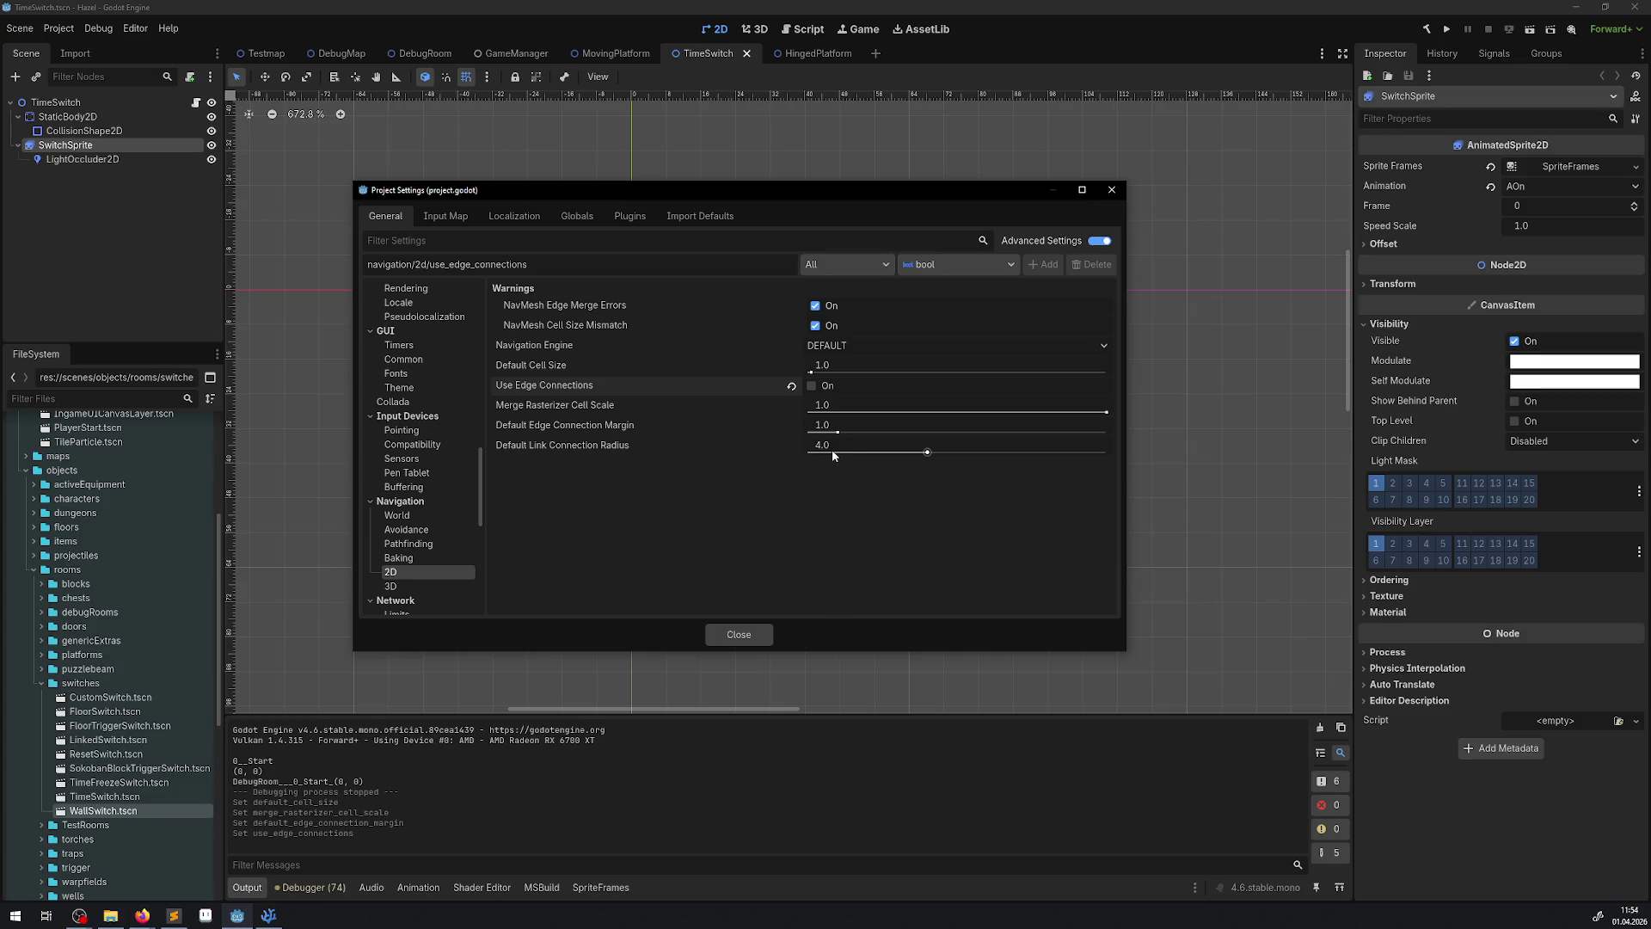
pyautogui.moveTo(830, 448)
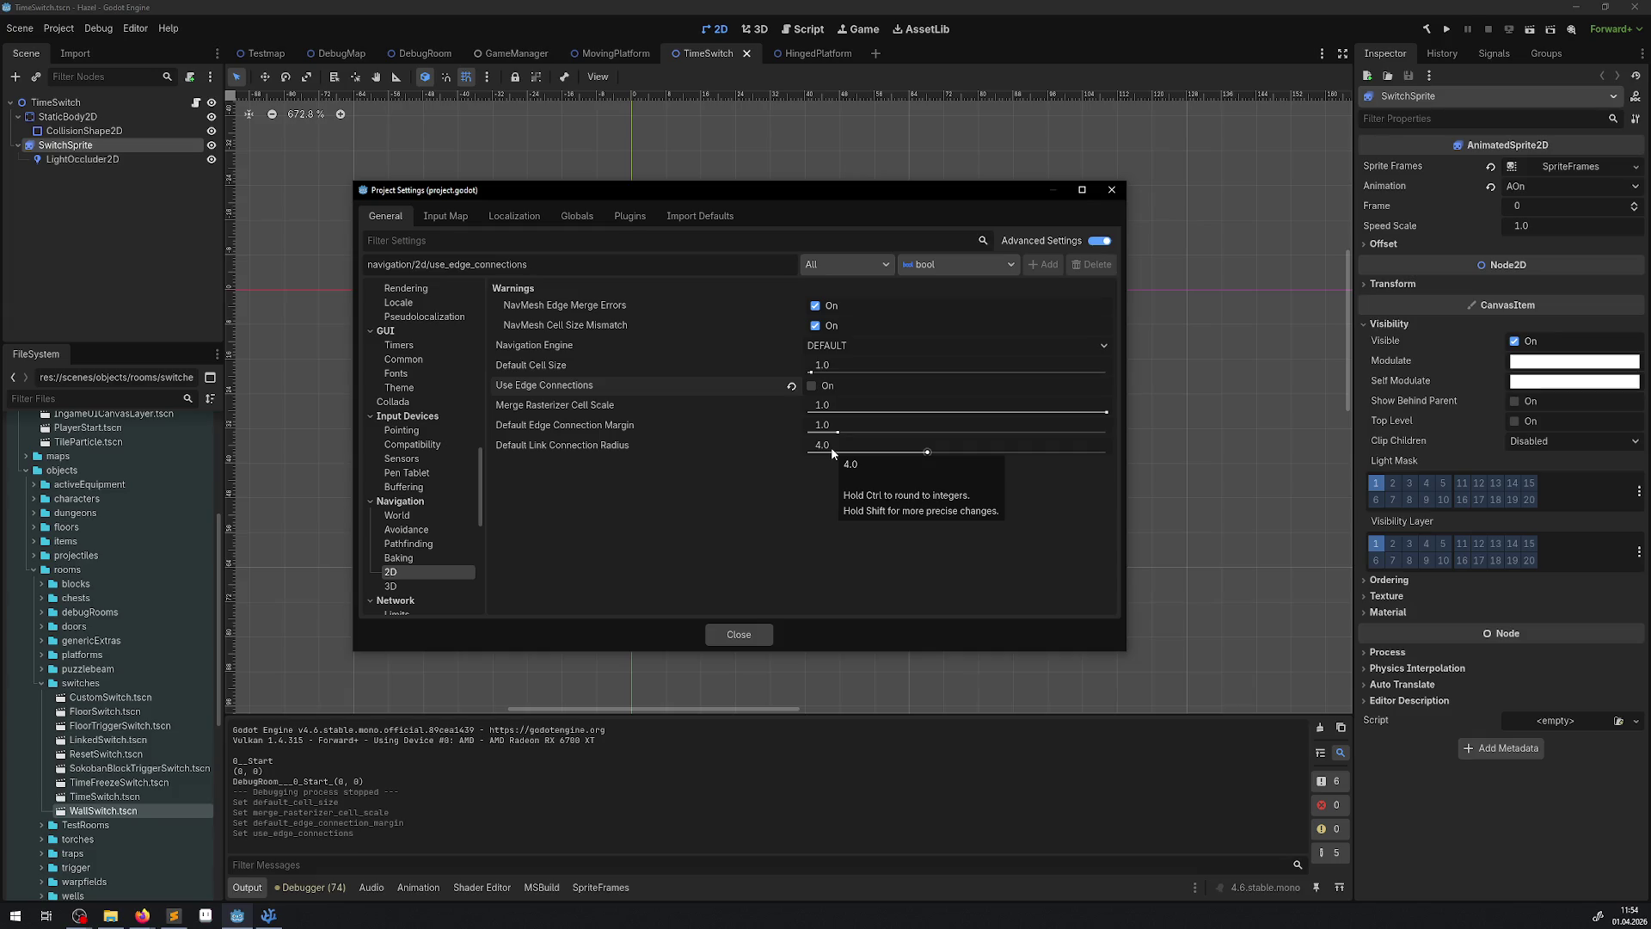
# - Browse the Navigation categories, ending on Pathfinding with Max Threads 4
pyautogui.click(405, 529)
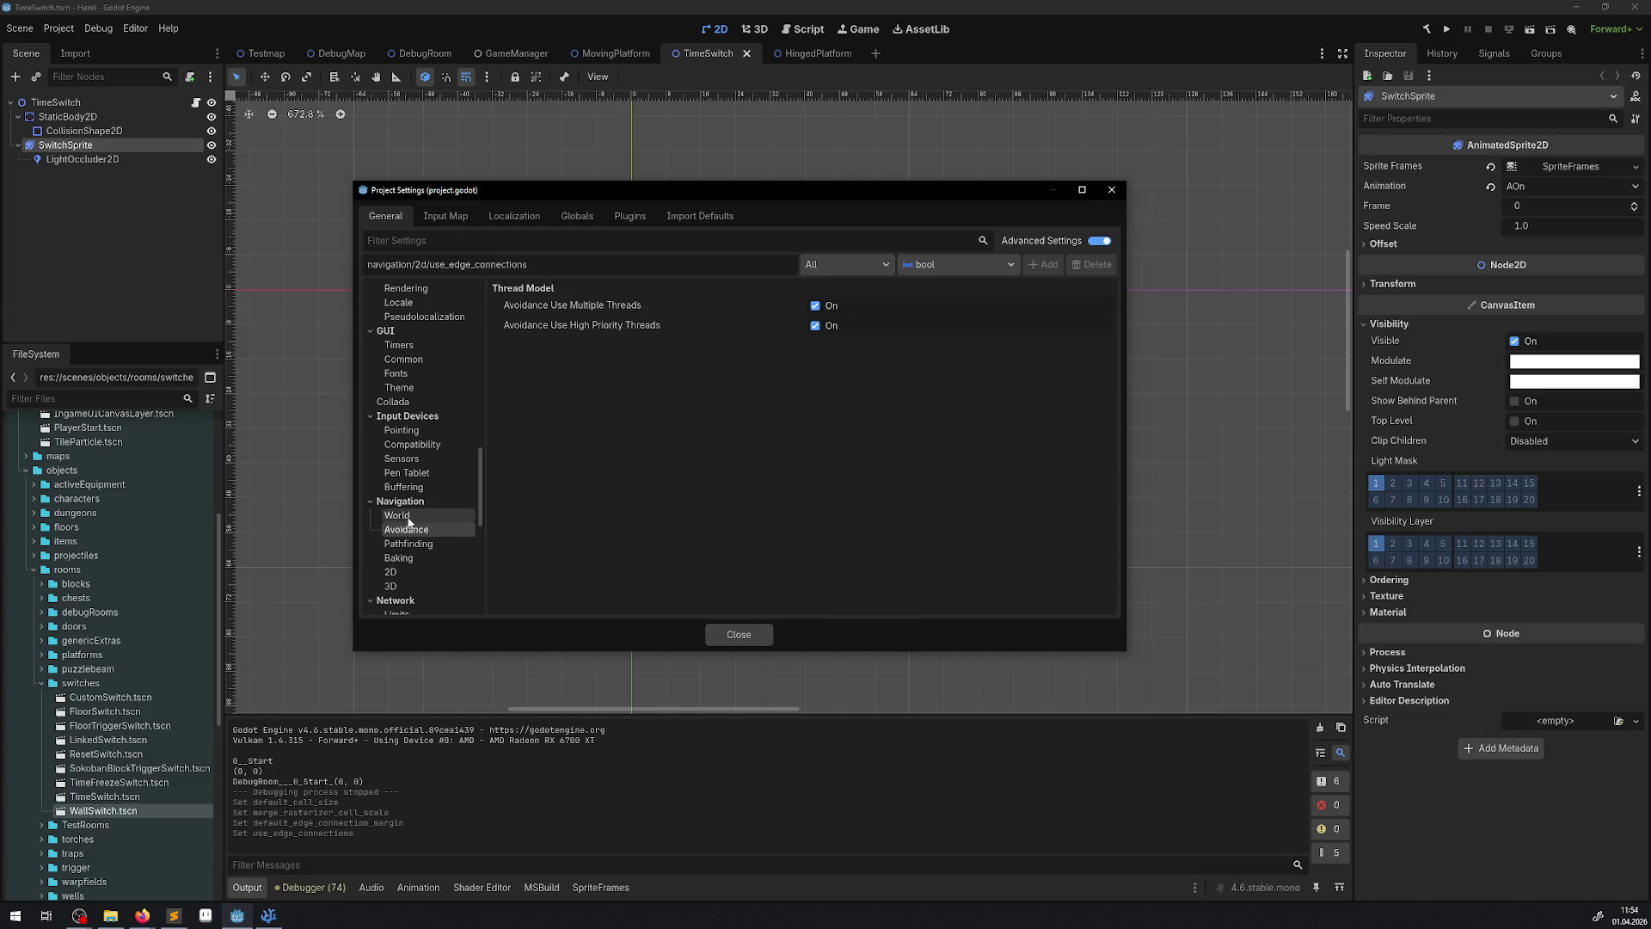
pyautogui.click(411, 516)
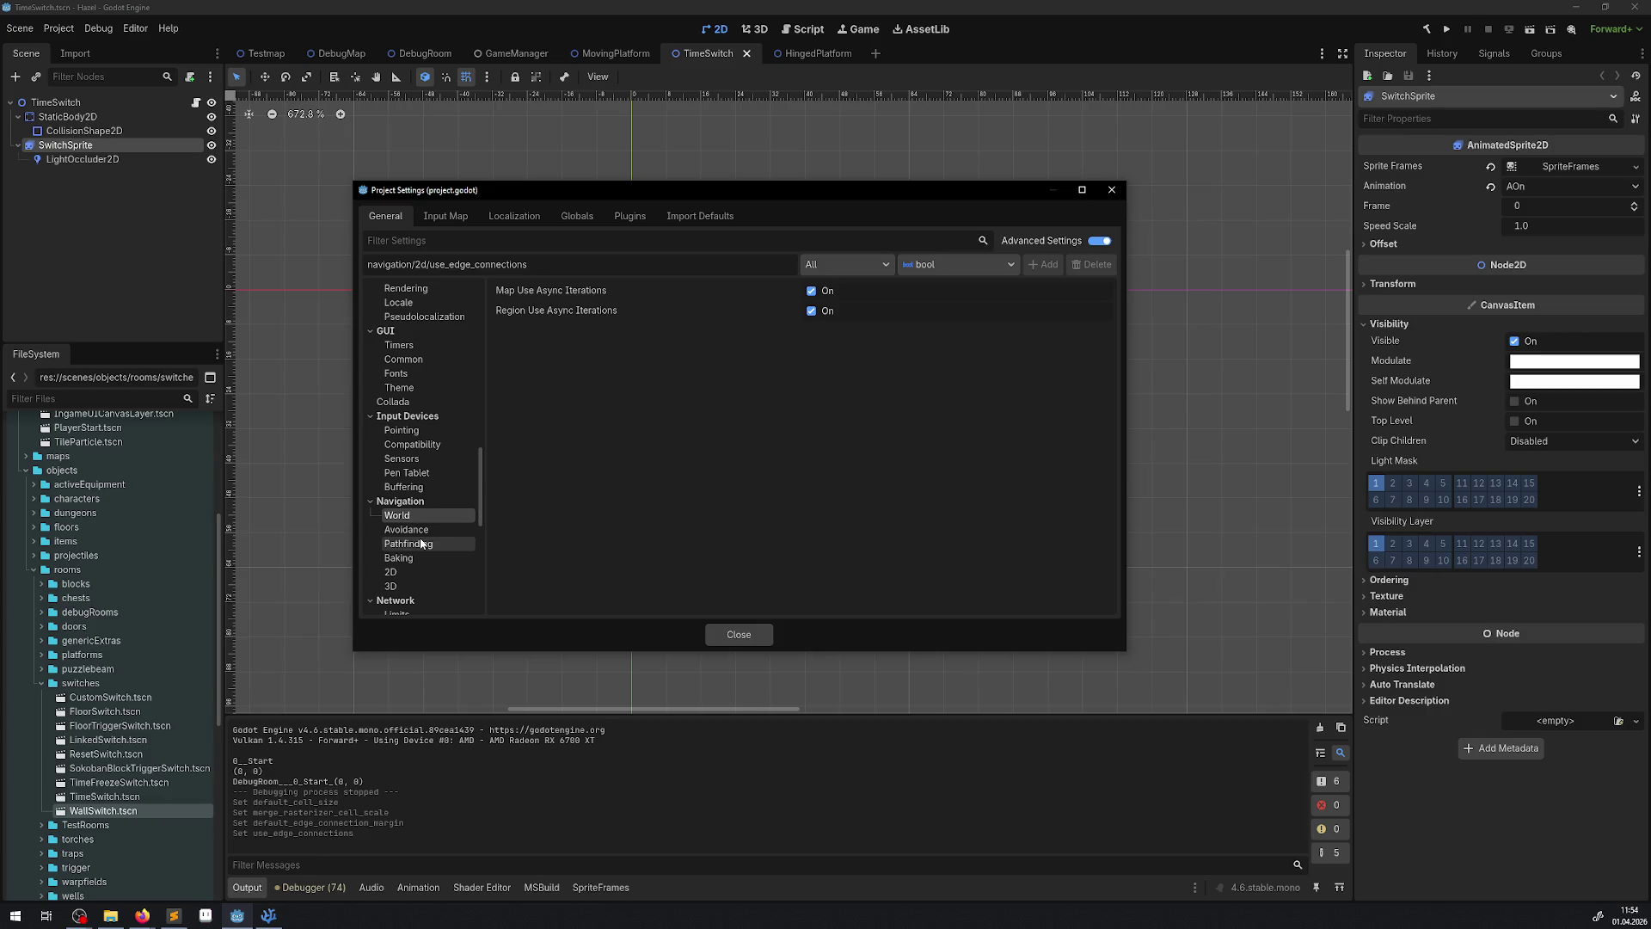
pyautogui.click(412, 529)
pyautogui.click(416, 544)
pyautogui.click(417, 557)
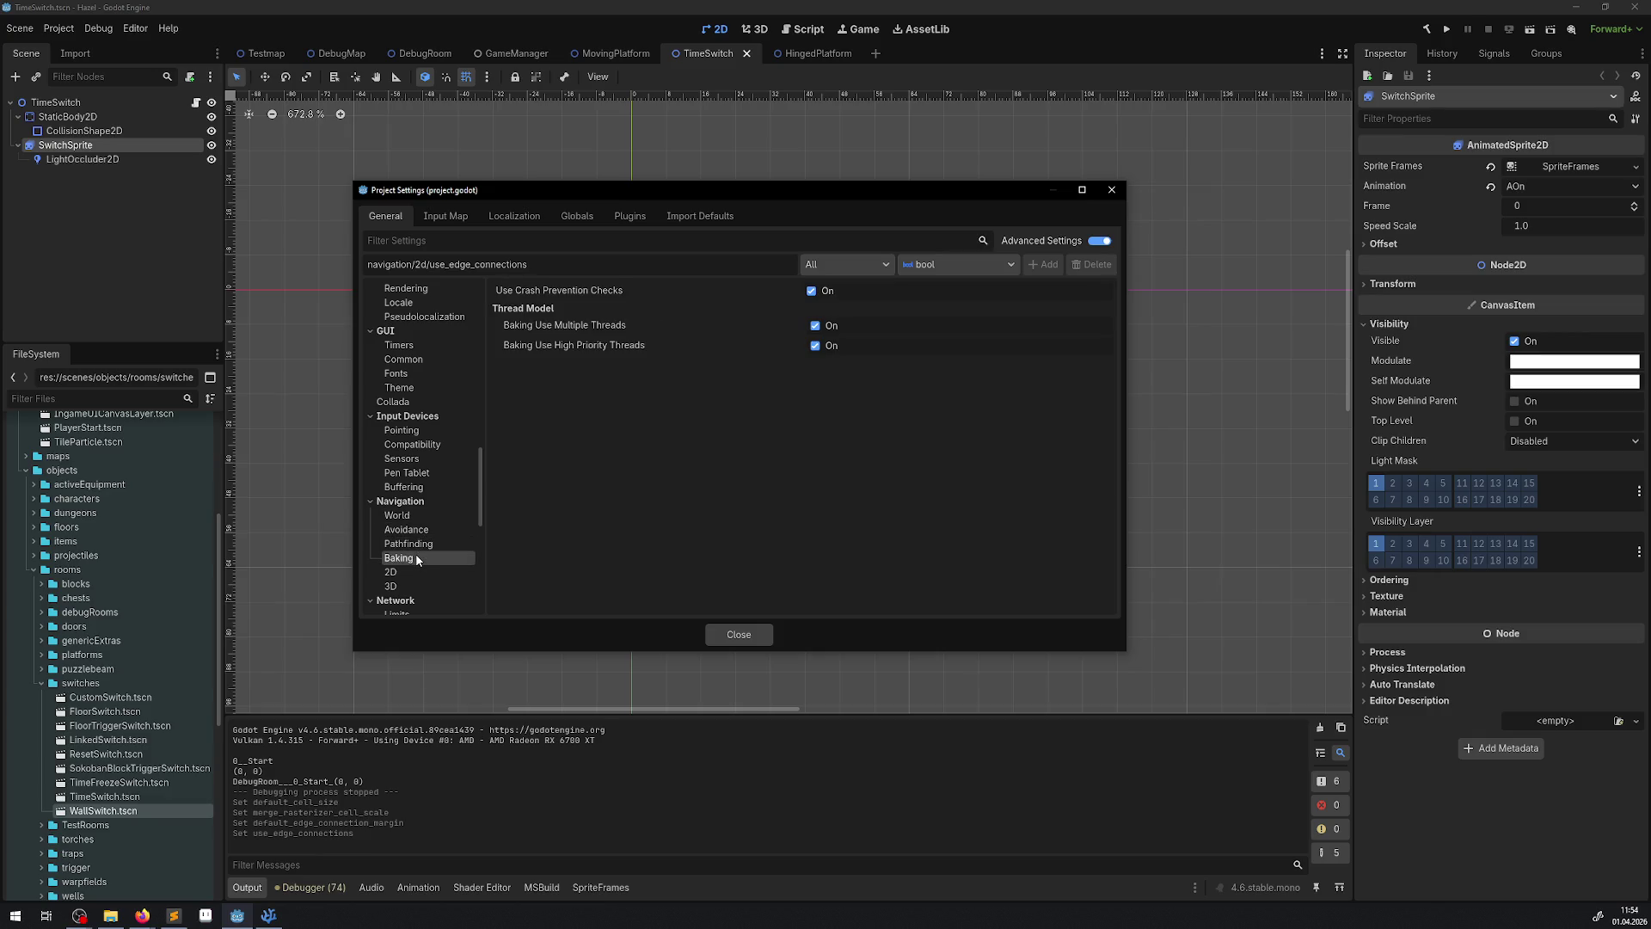
pyautogui.click(402, 571)
pyautogui.click(404, 584)
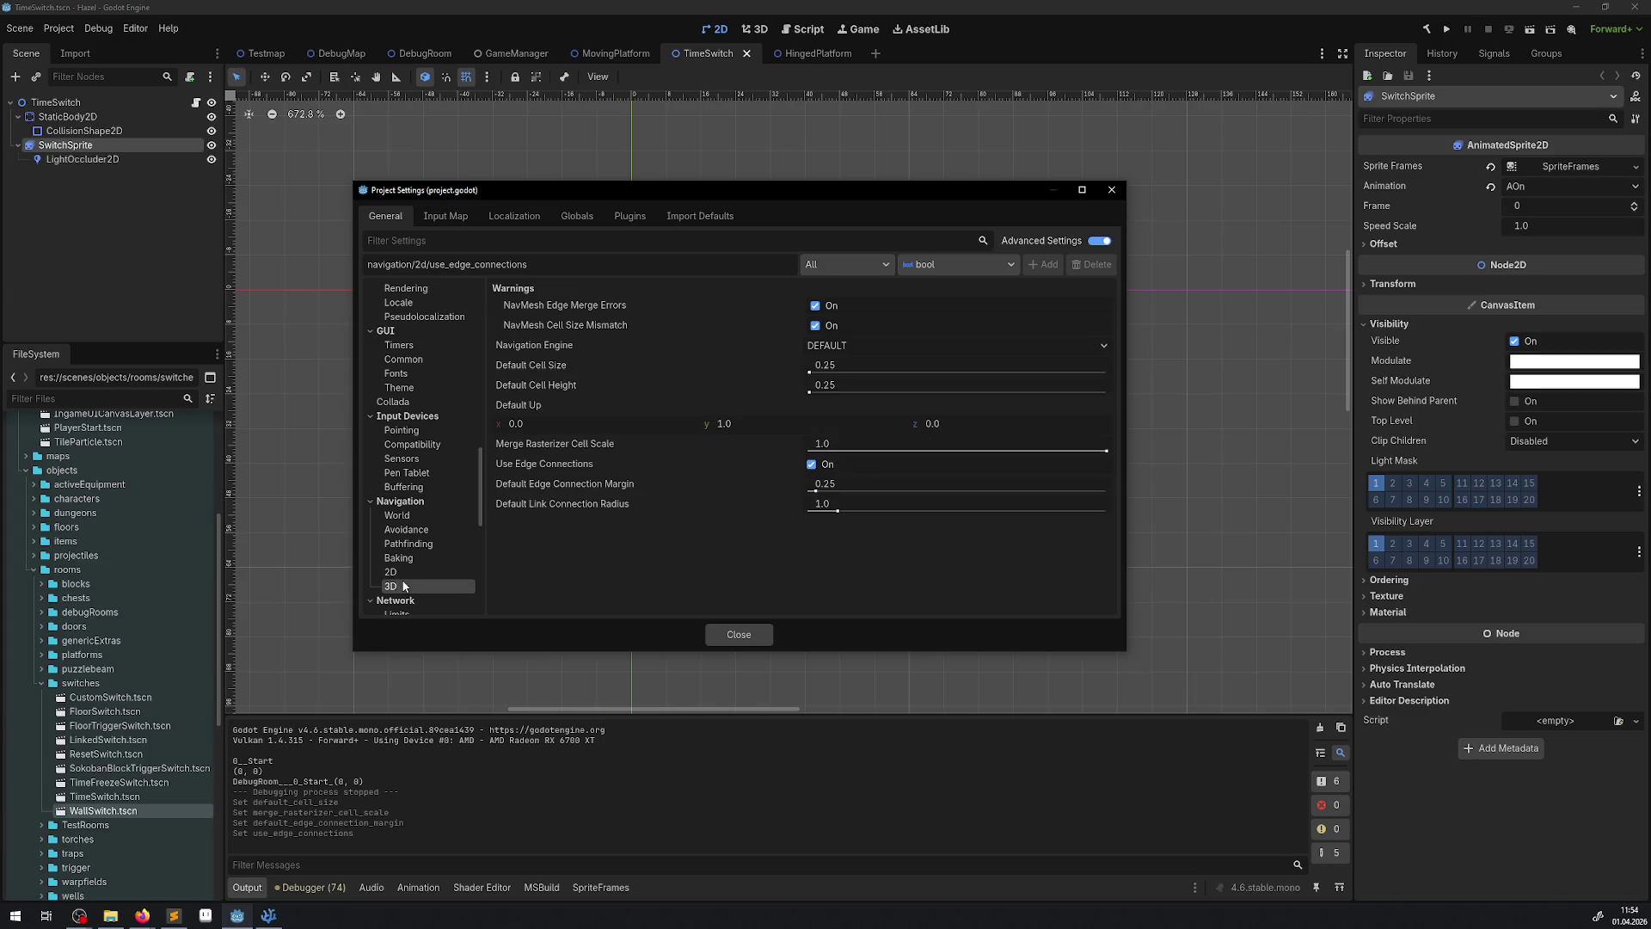
pyautogui.click(409, 530)
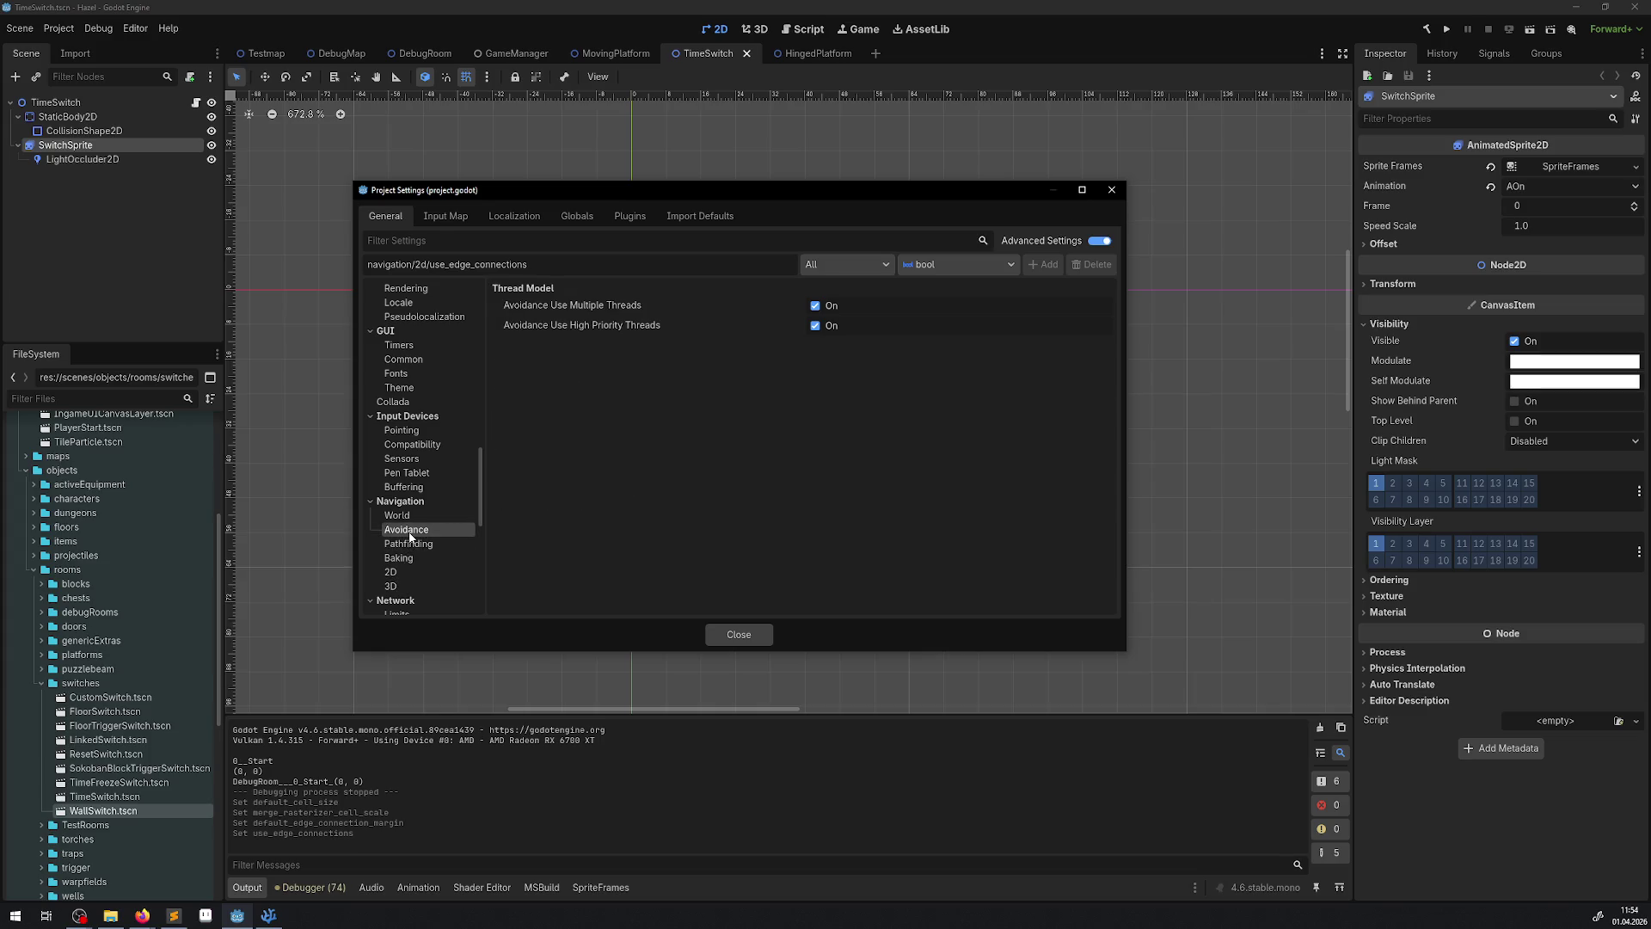
pyautogui.click(411, 544)
pyautogui.moveTo(542, 296)
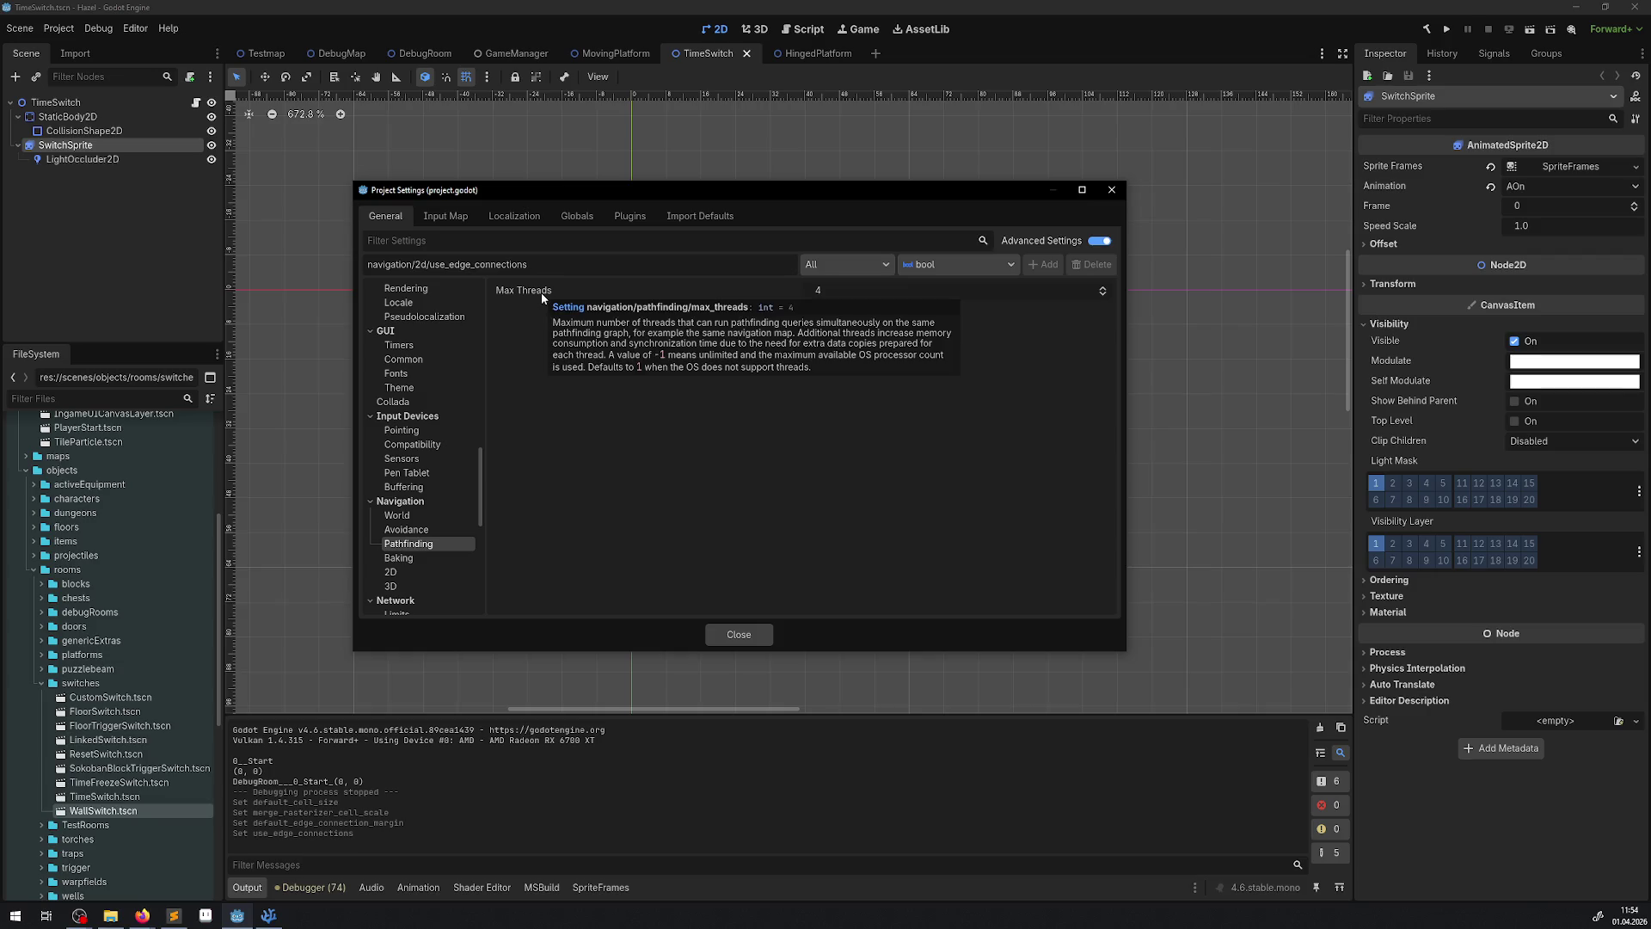
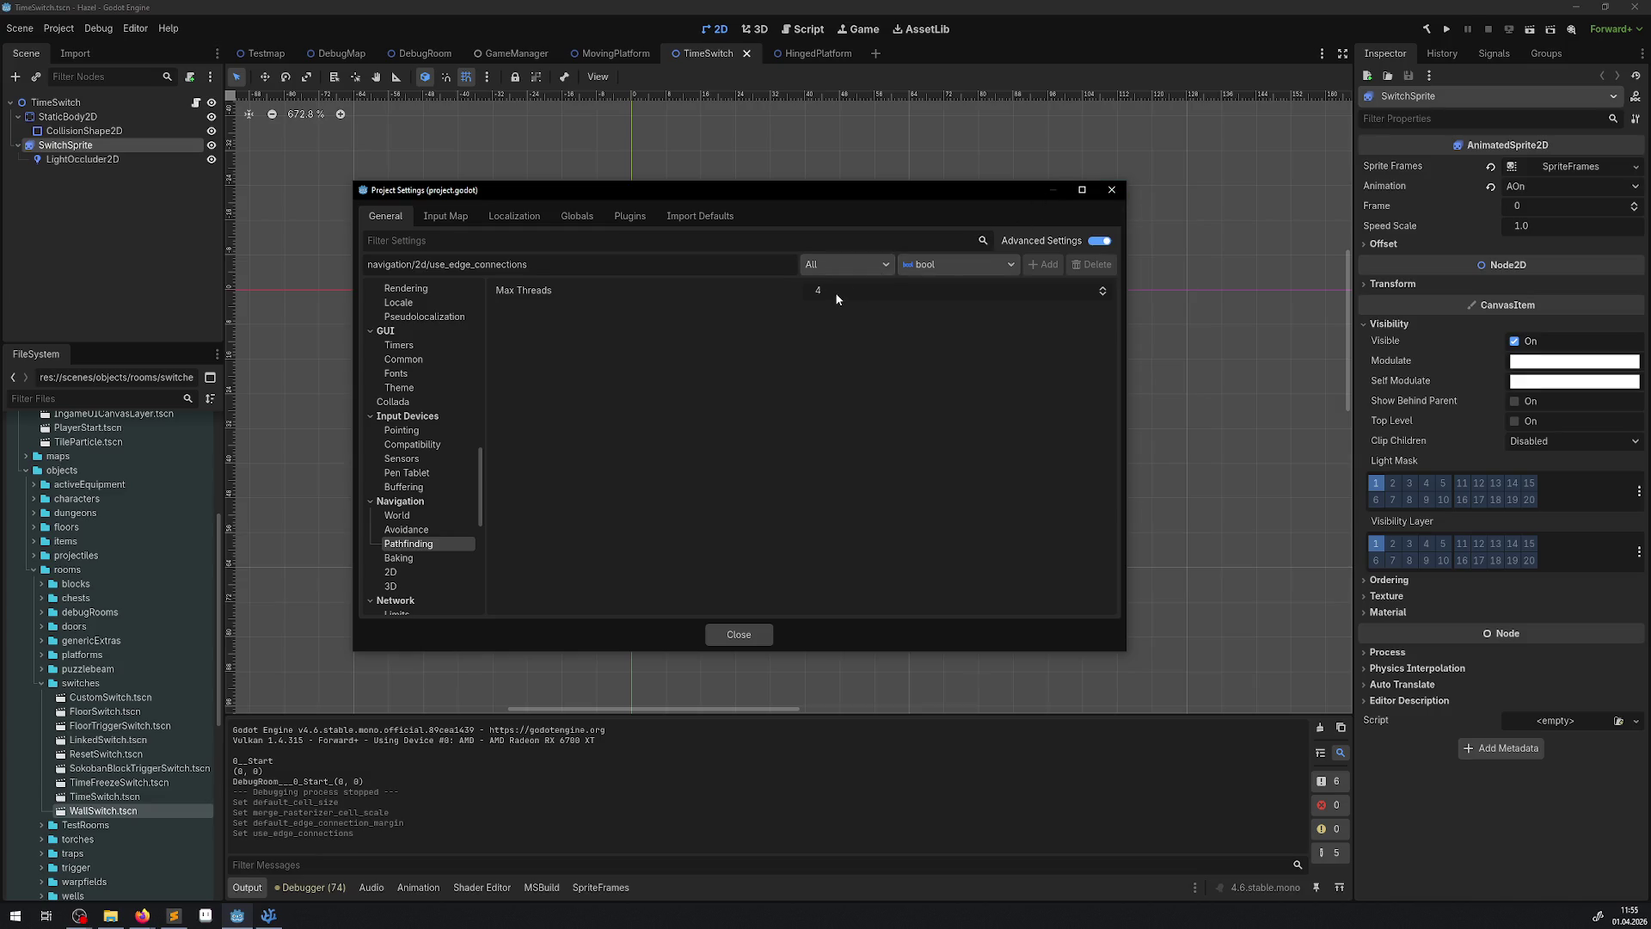
# - Close Project Settings and switch to the DebugRoom level, panning across it
pyautogui.click(1109, 193)
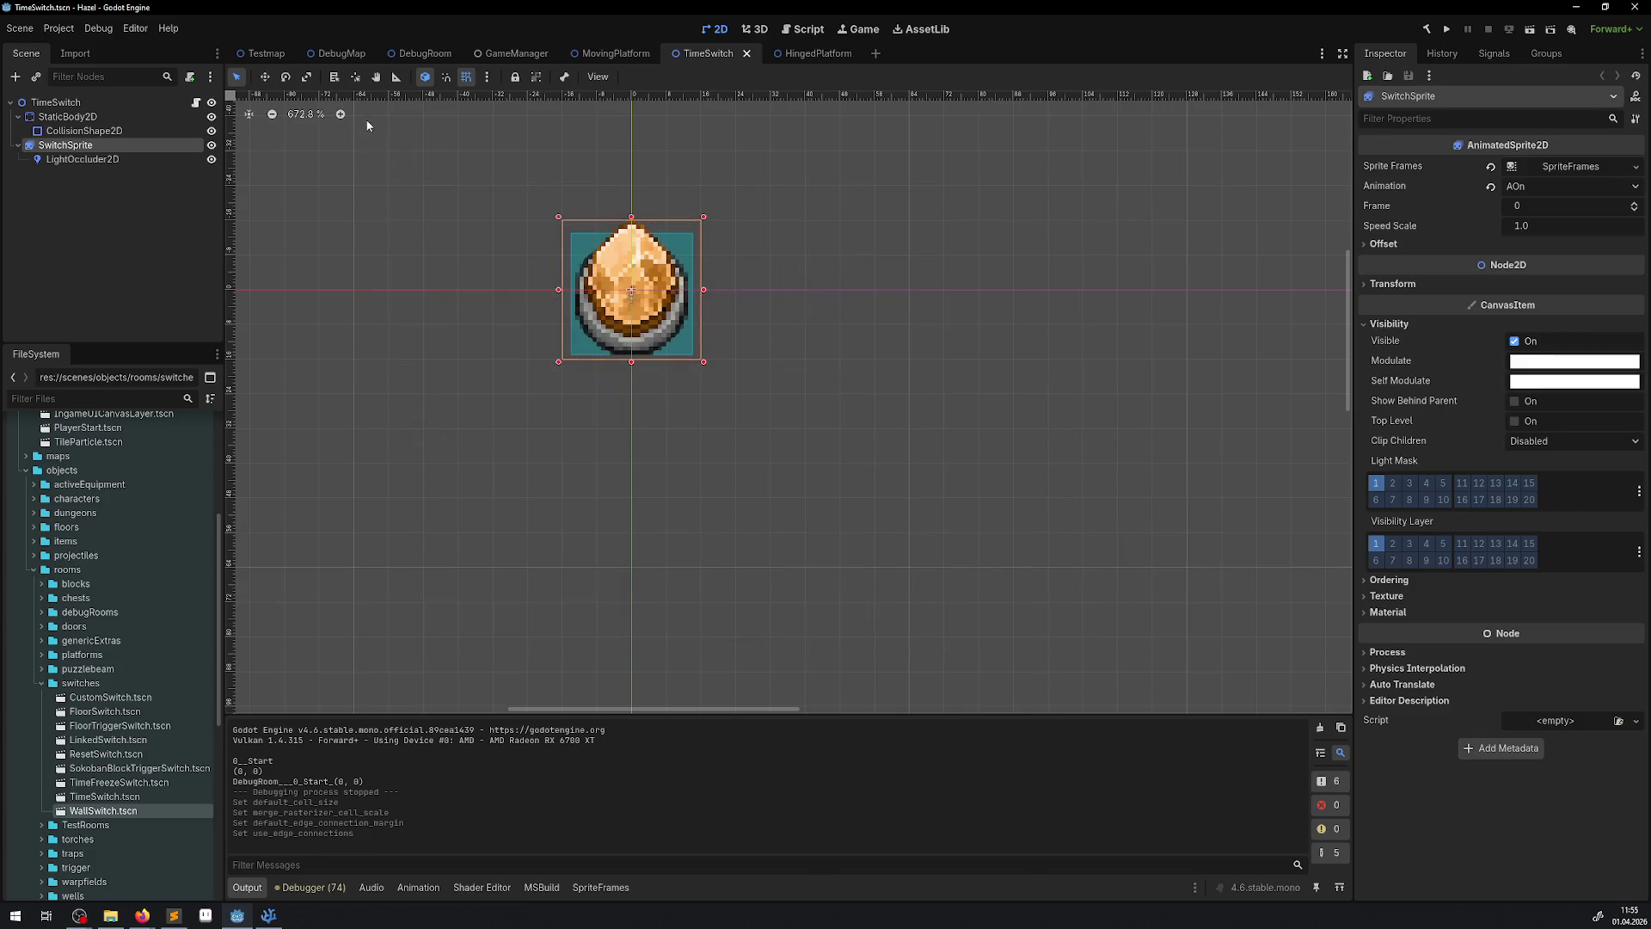
pyautogui.click(337, 54)
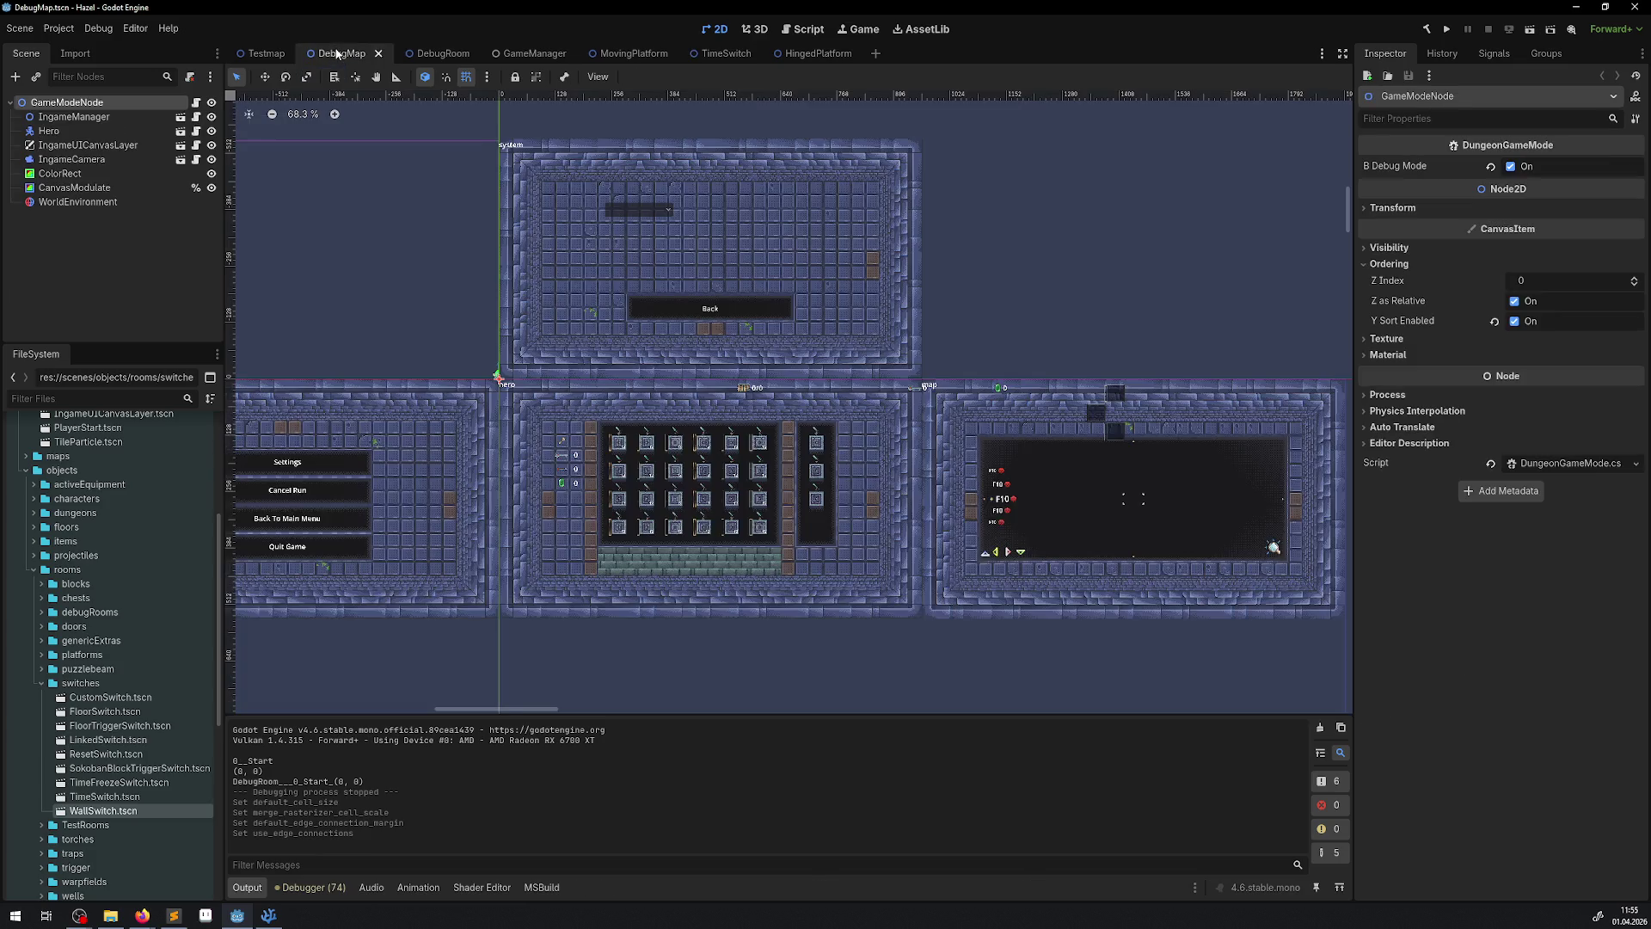
pyautogui.click(425, 55)
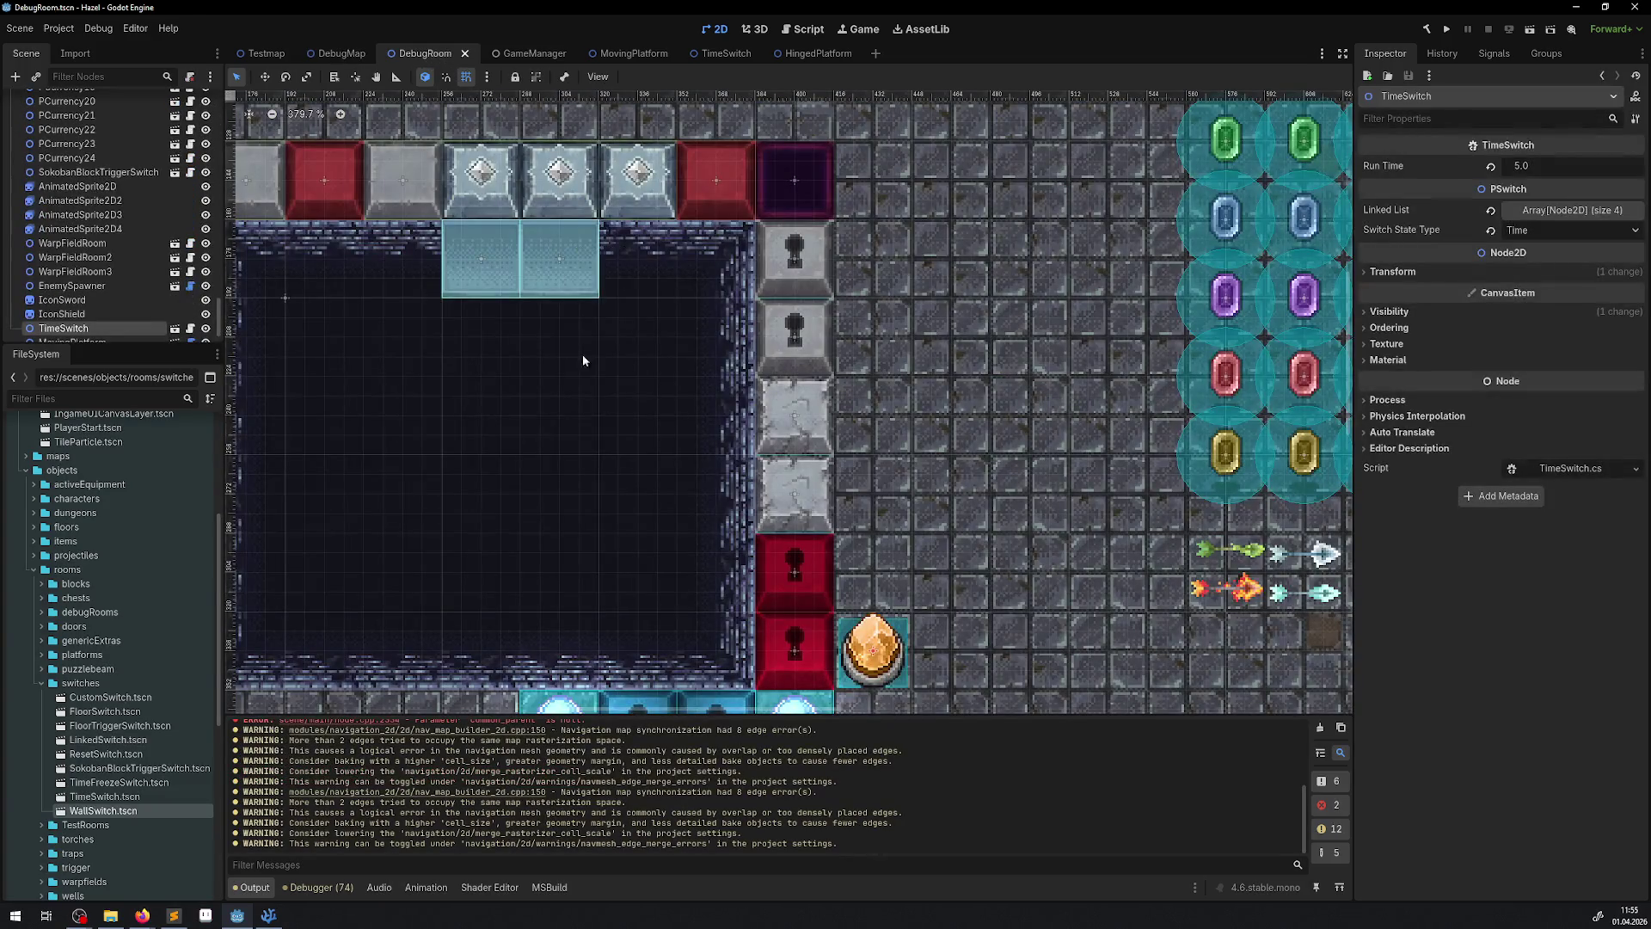
pyautogui.moveTo(458, 455); pyautogui.dragTo(506, 481)
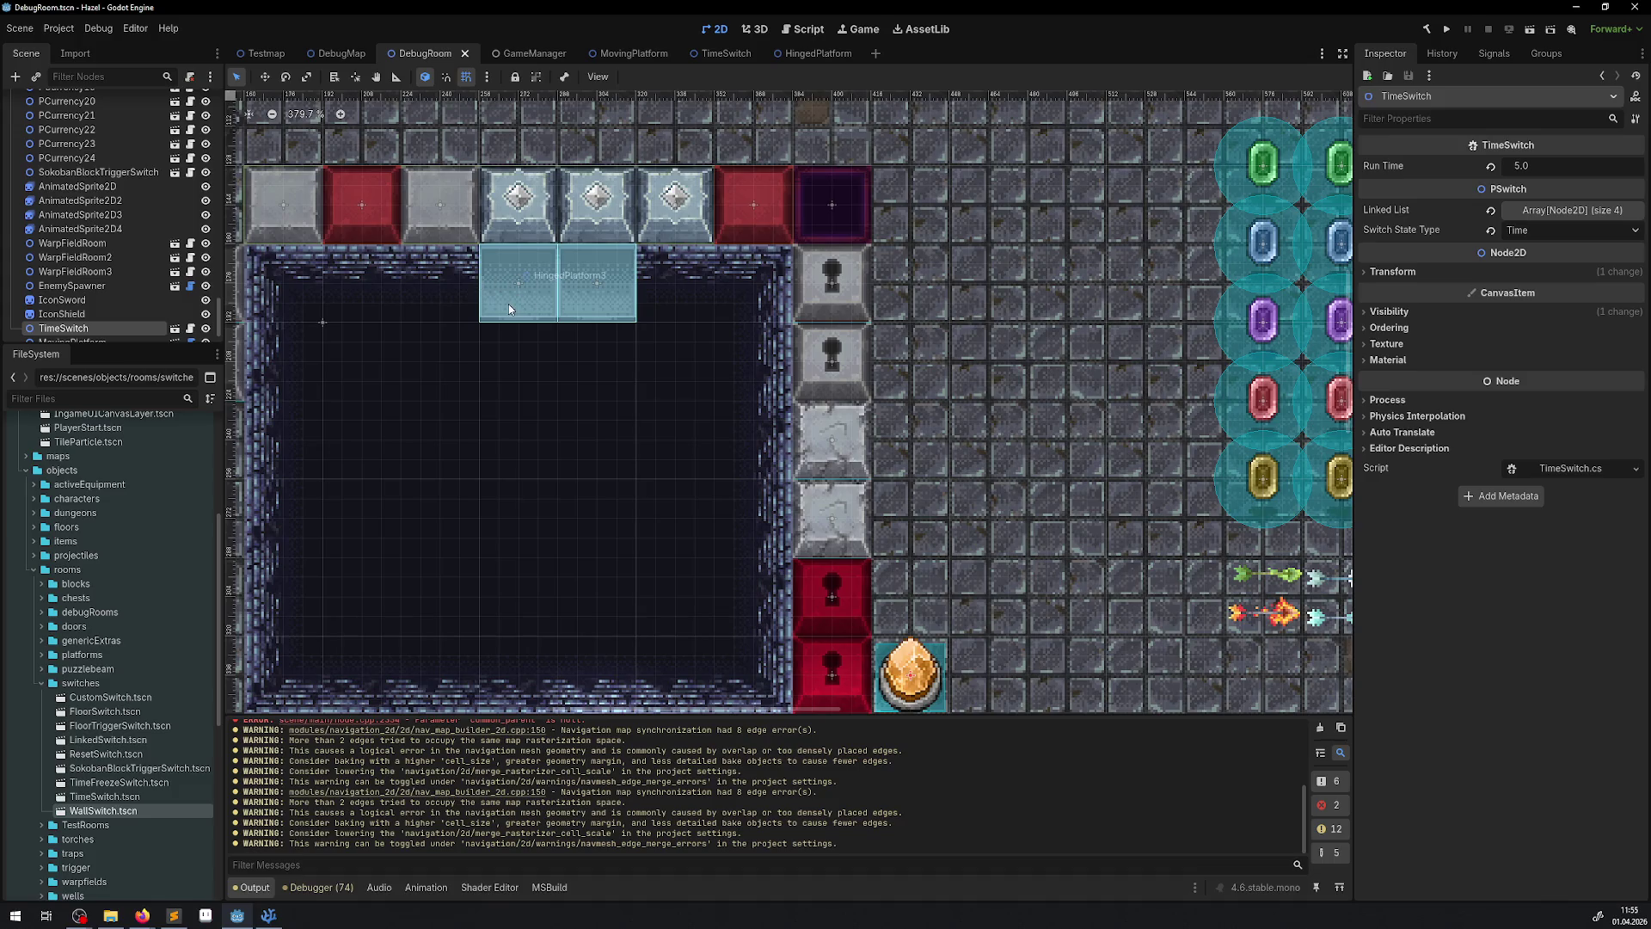
pyautogui.scroll(15, 92, 207)
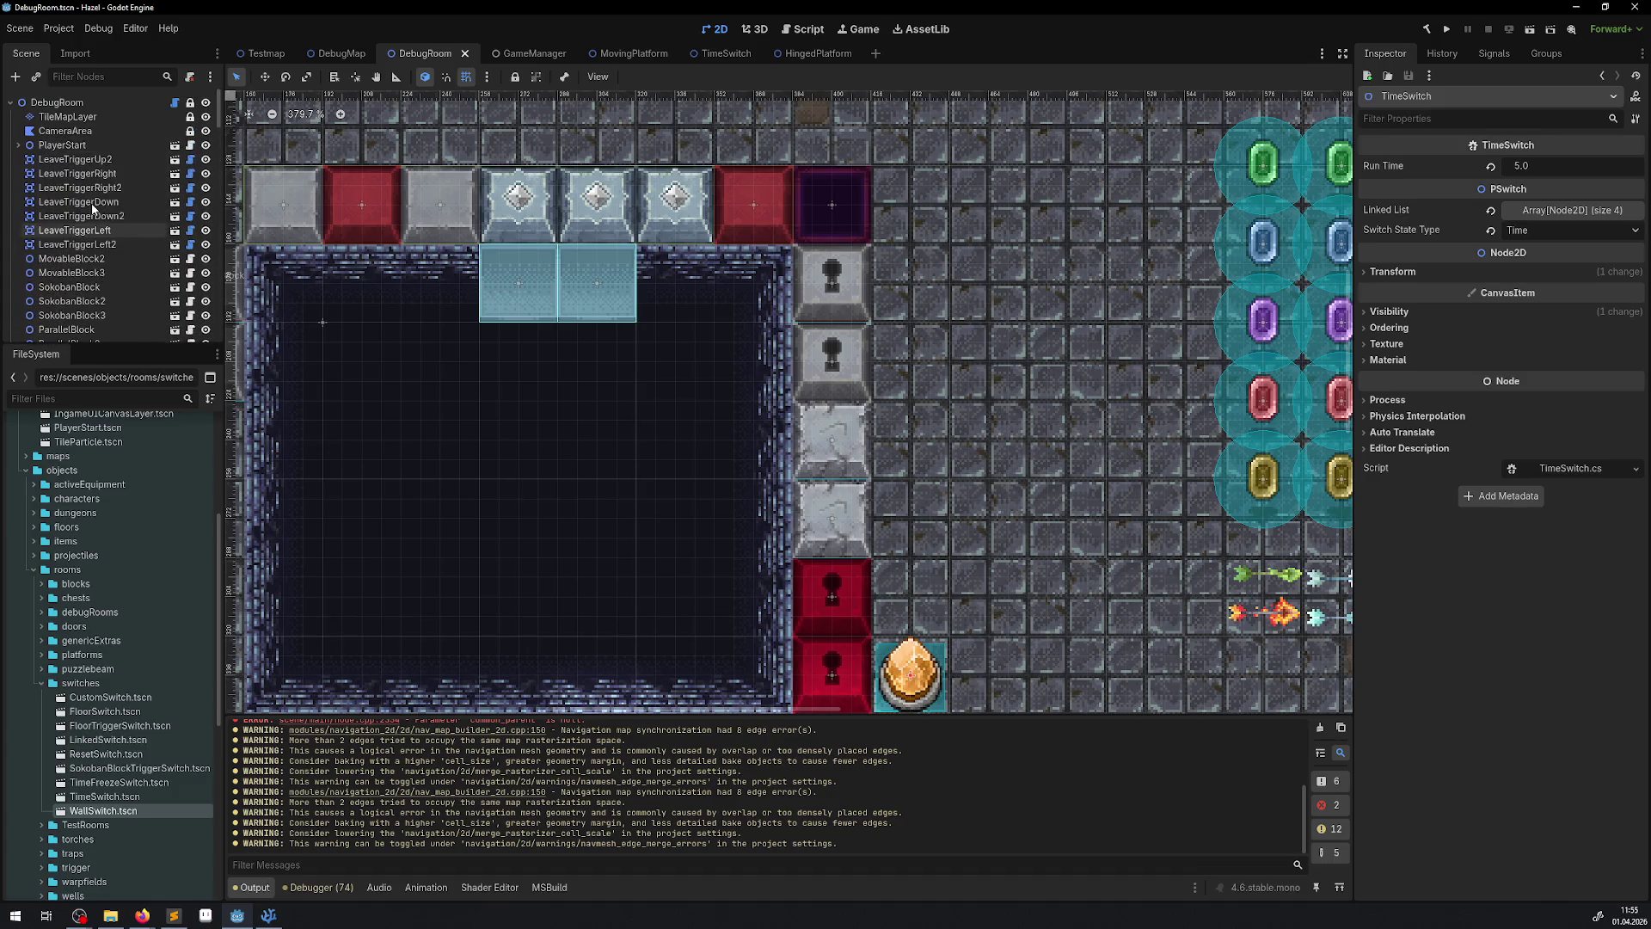
# - Select the MovingPlatform instance in DebugRoom and open its scene for editing
pyautogui.click(61, 105)
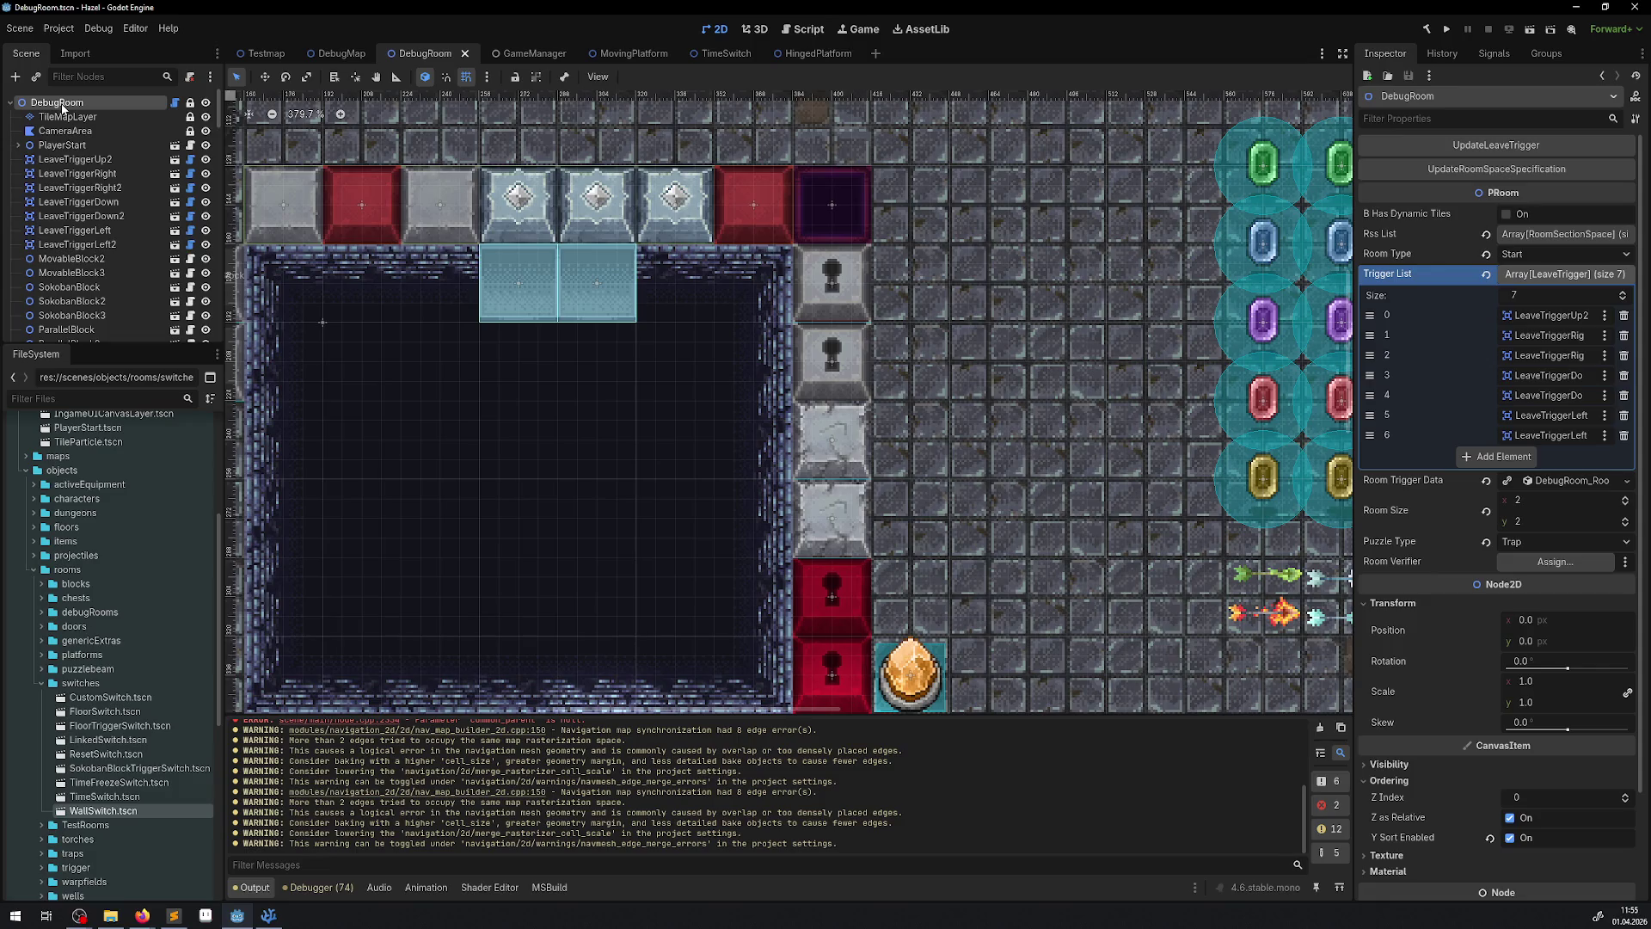
pyautogui.scroll(-10, 404, 202)
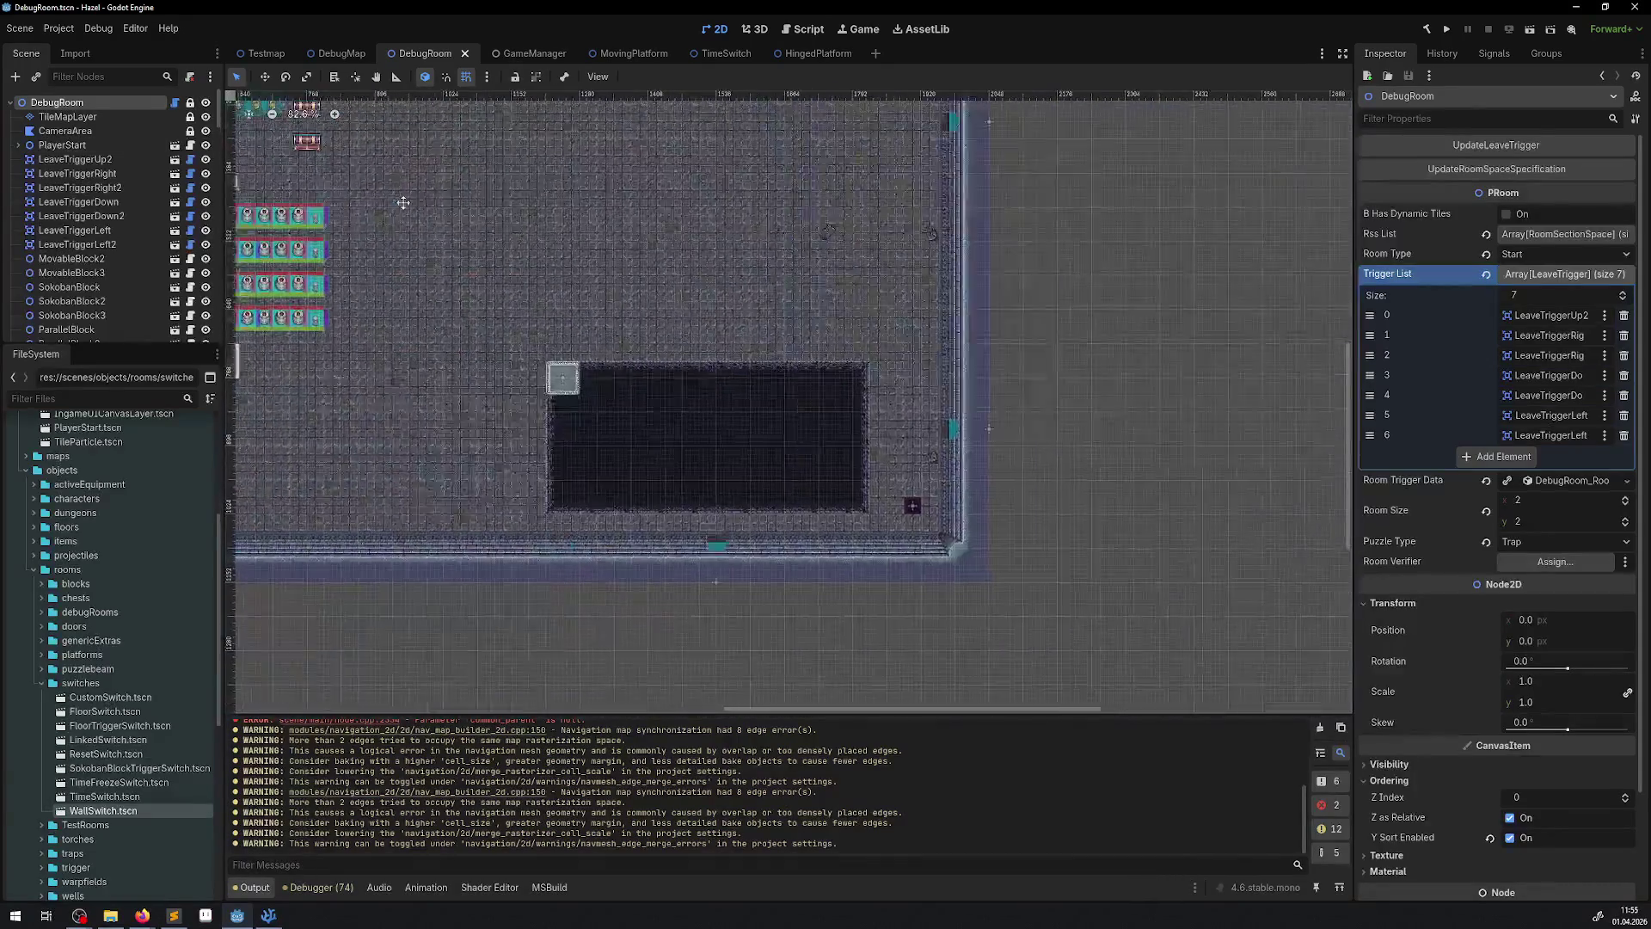
pyautogui.scroll(10, 602, 370)
pyautogui.hscroll(3, 931, 411)
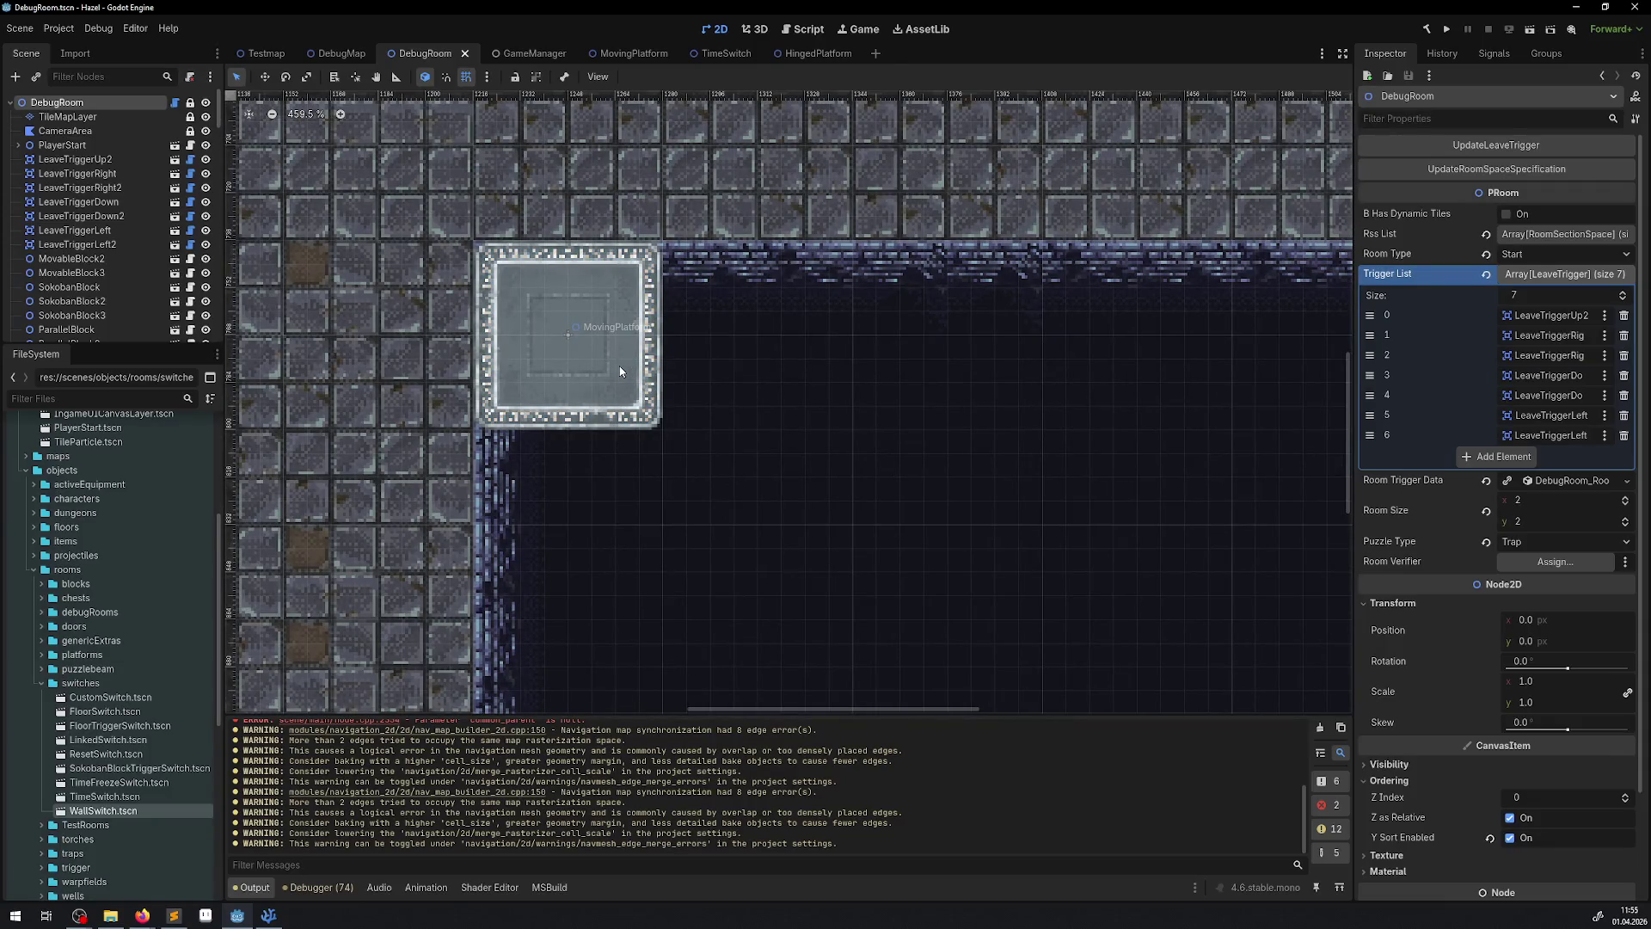
pyautogui.click(619, 365)
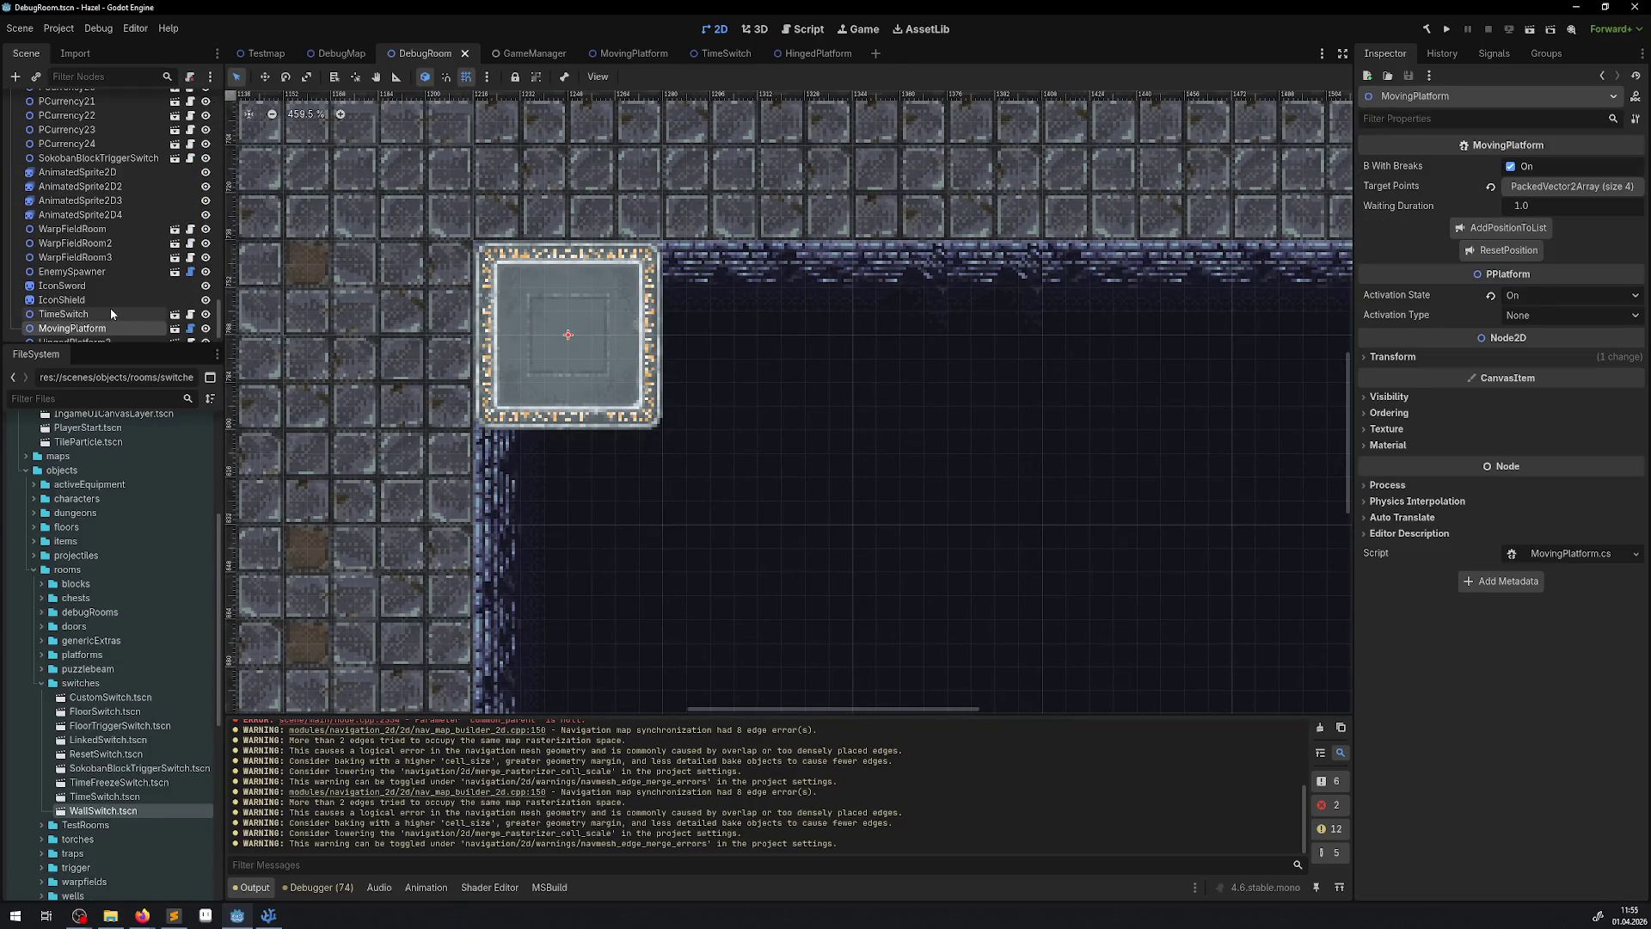
pyautogui.click(175, 327)
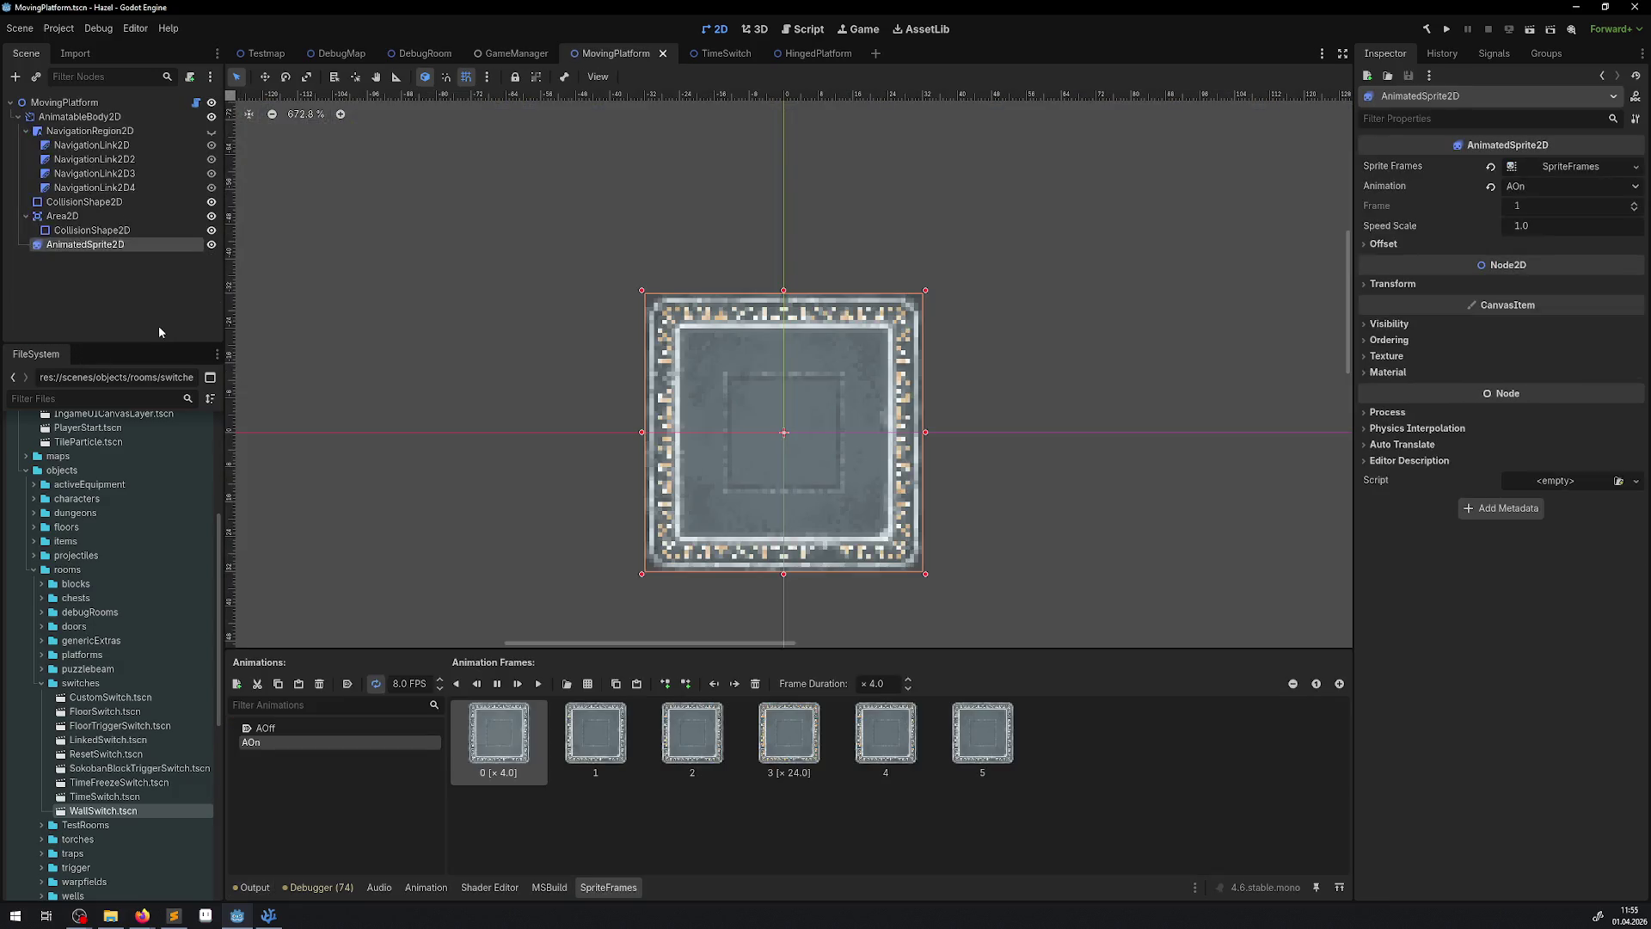
# - Show MovingPlatform's navigation region on the canvas and save the MovingPlatform scene
pyautogui.click(89, 130)
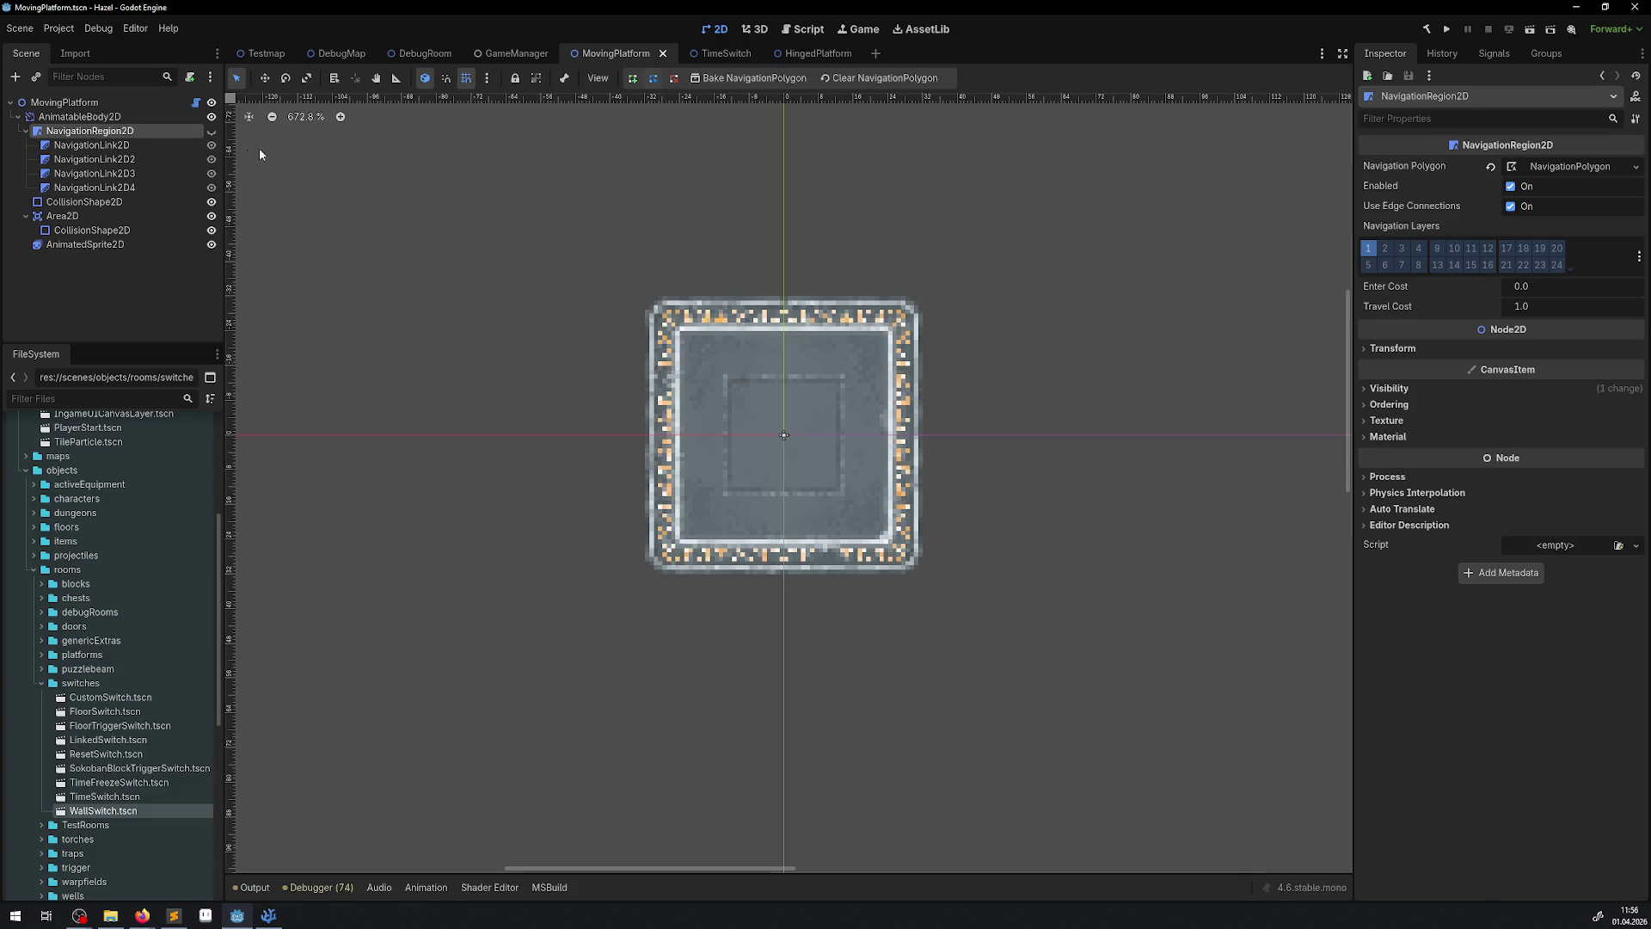
pyautogui.click(211, 130)
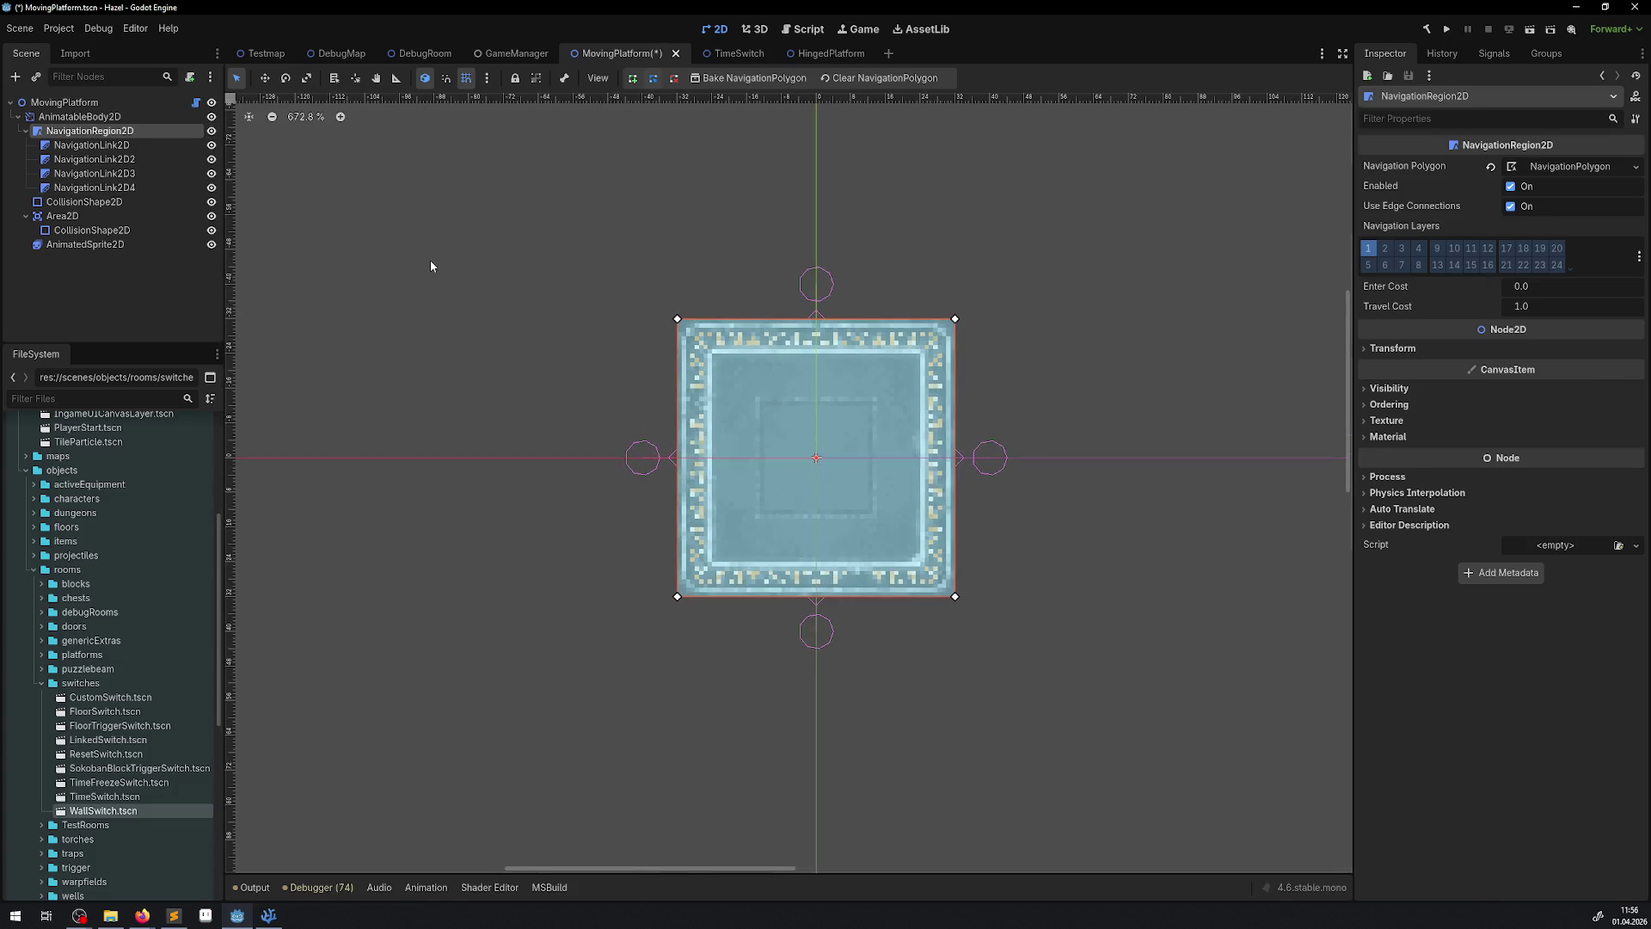
pyautogui.hotkey('ctrl', 's')
# - Open the HingedPlatform scene from DebugRoom, select its navigation region, and close TimeSwitch
pyautogui.click(425, 53)
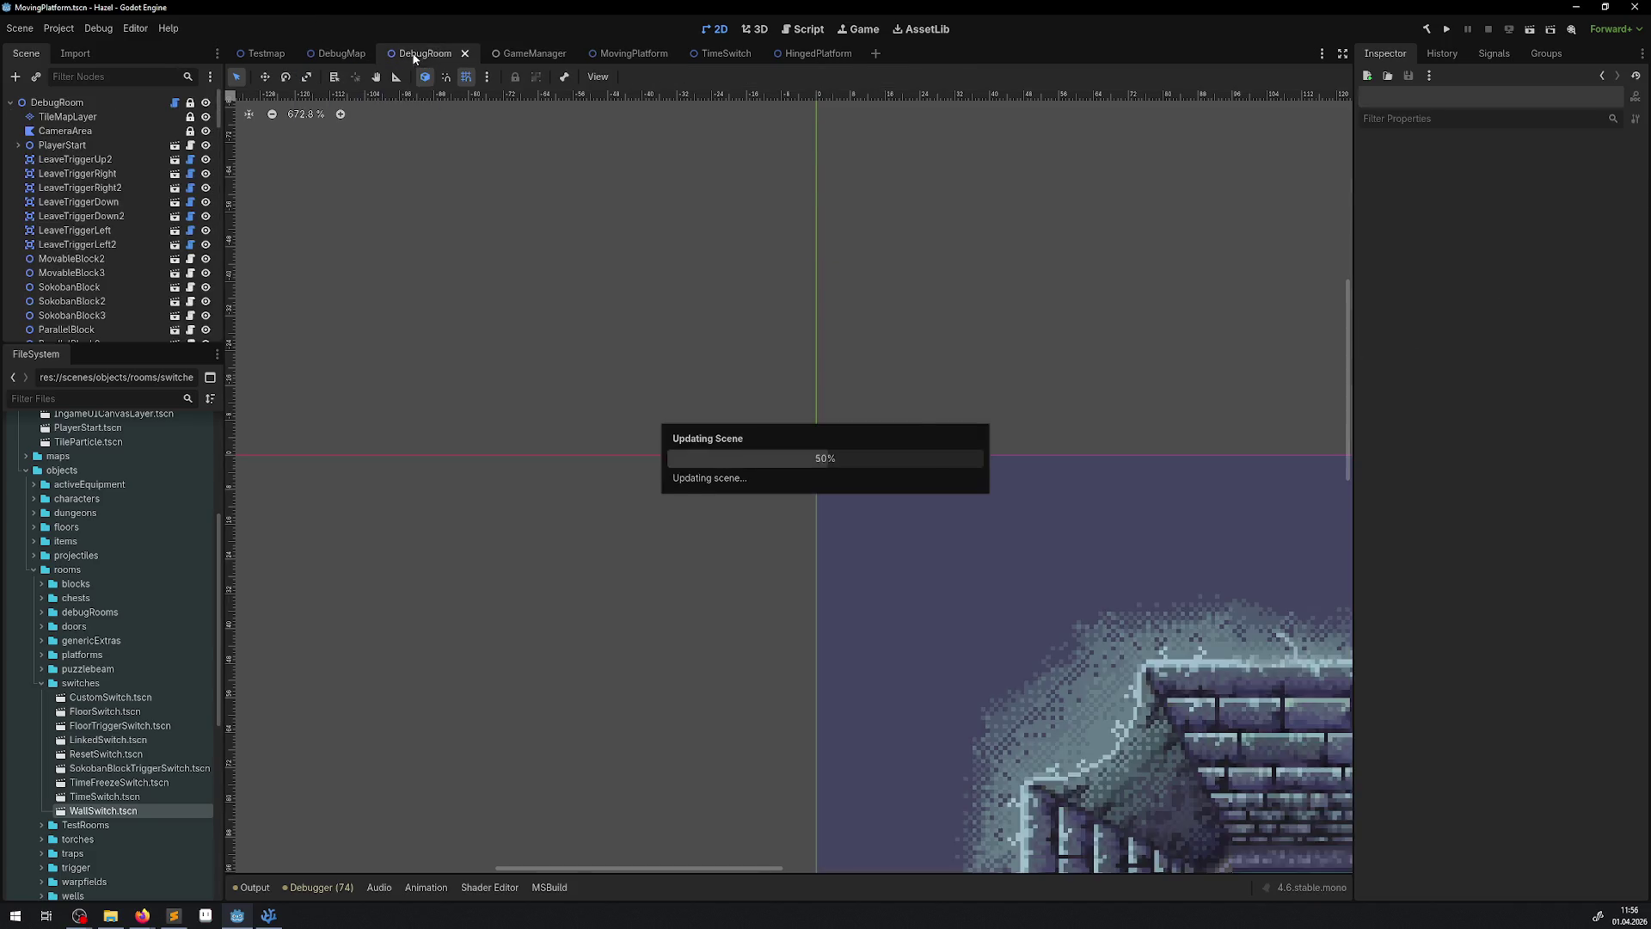
pyautogui.scroll(-1, 126, 316)
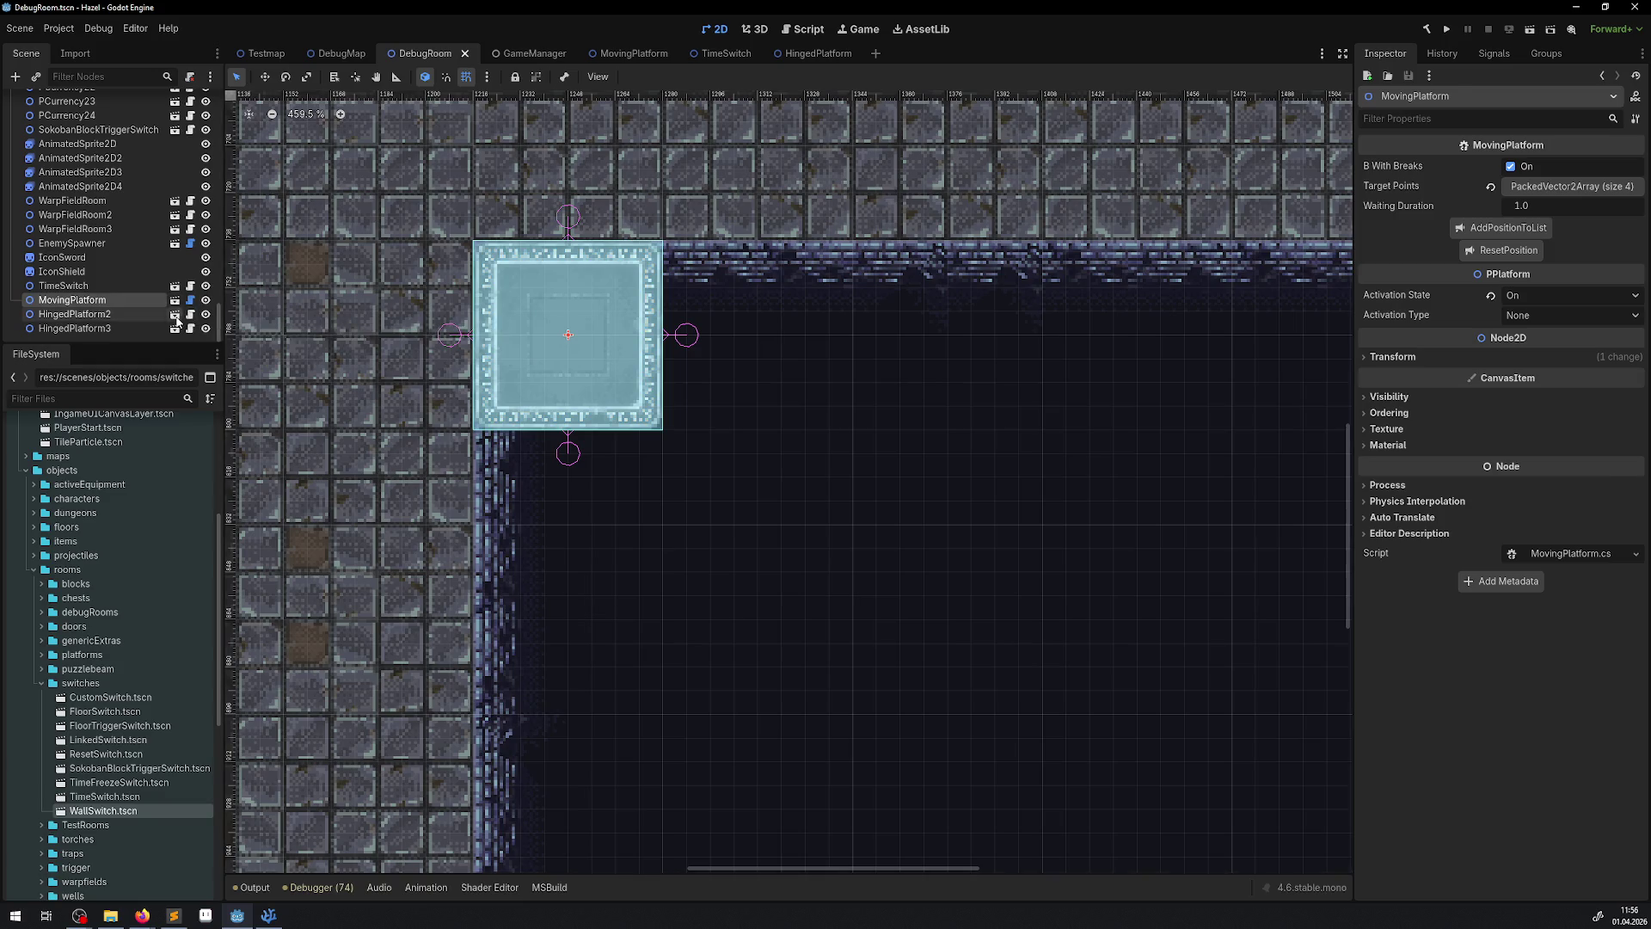
pyautogui.click(177, 316)
pyautogui.click(107, 133)
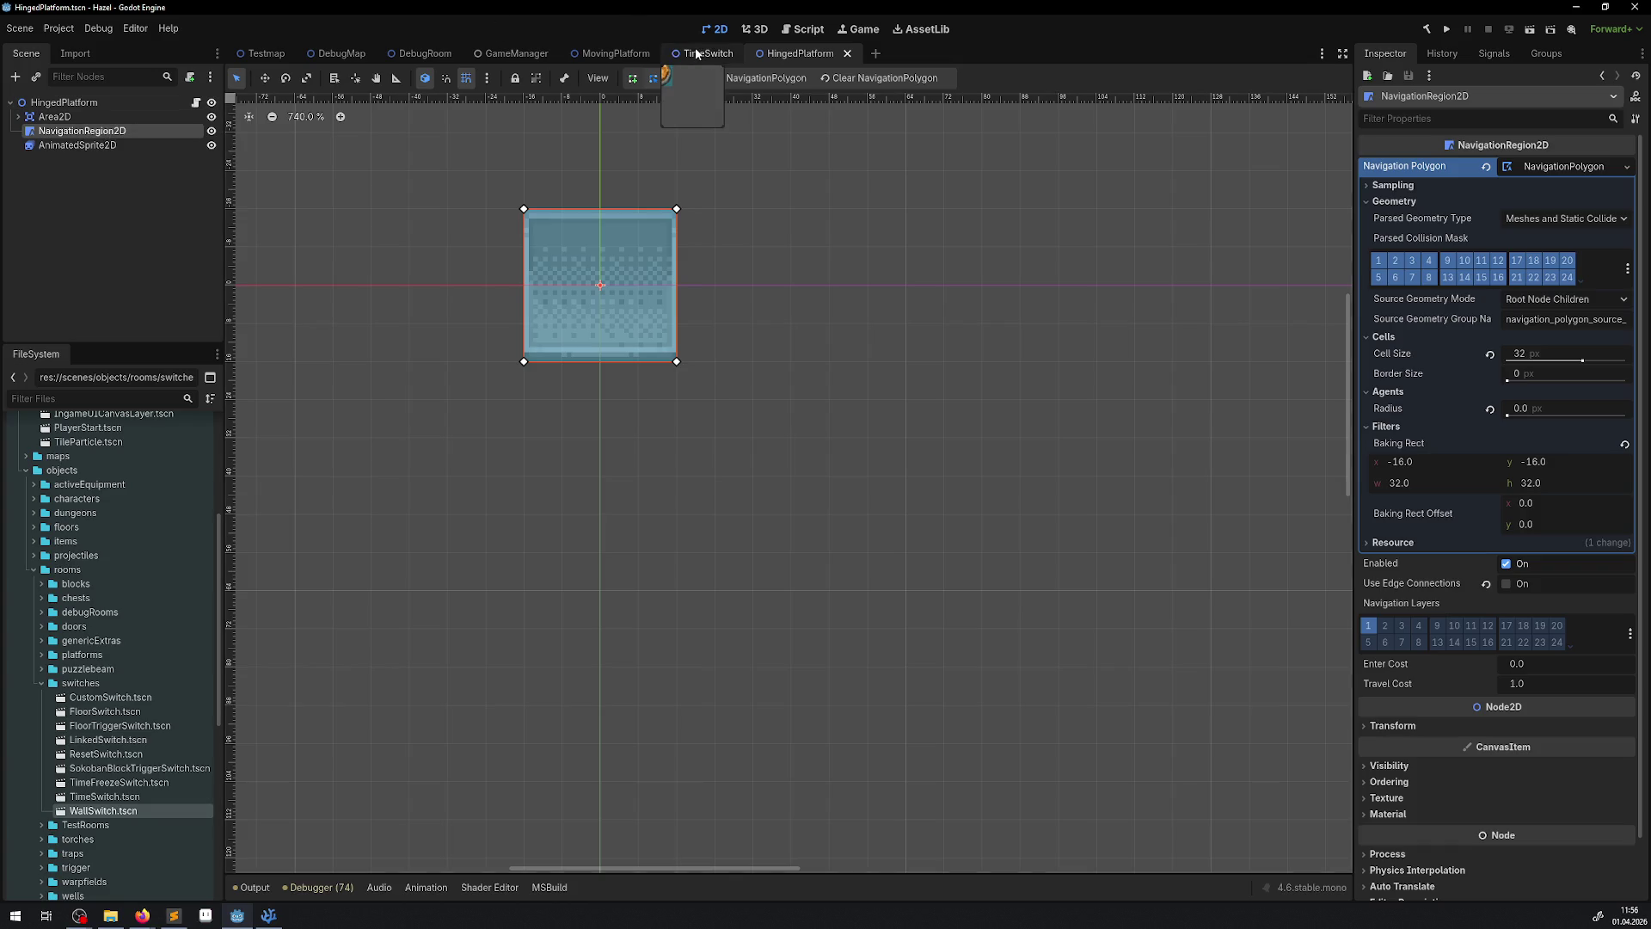
pyautogui.click(720, 54)
pyautogui.click(746, 54)
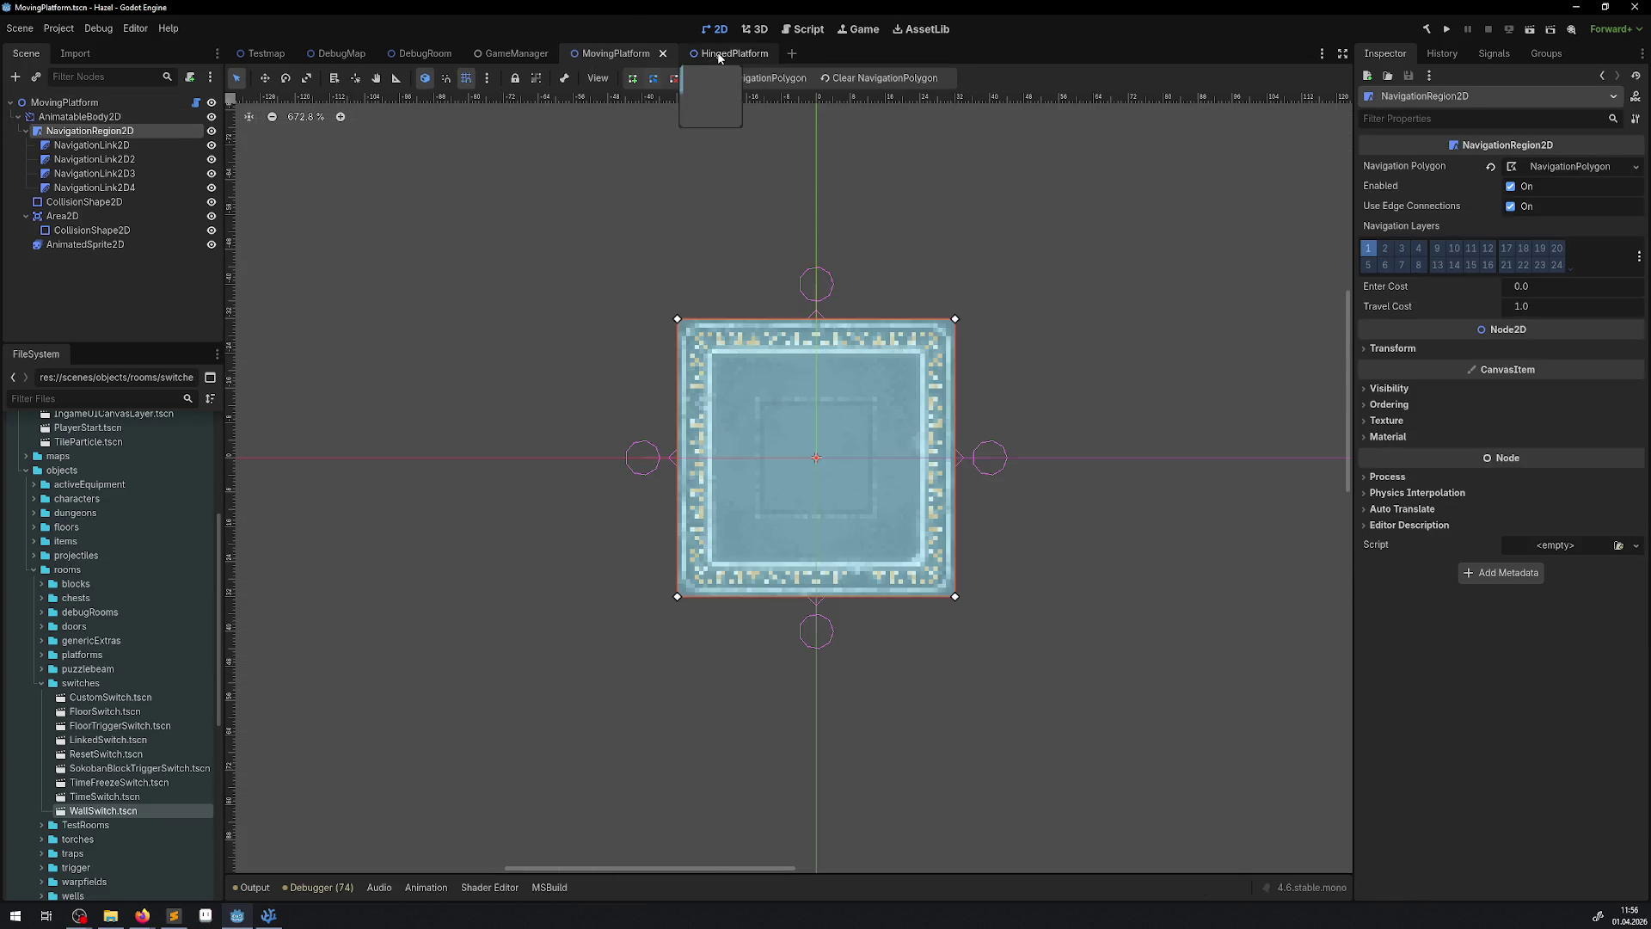
pyautogui.click(717, 51)
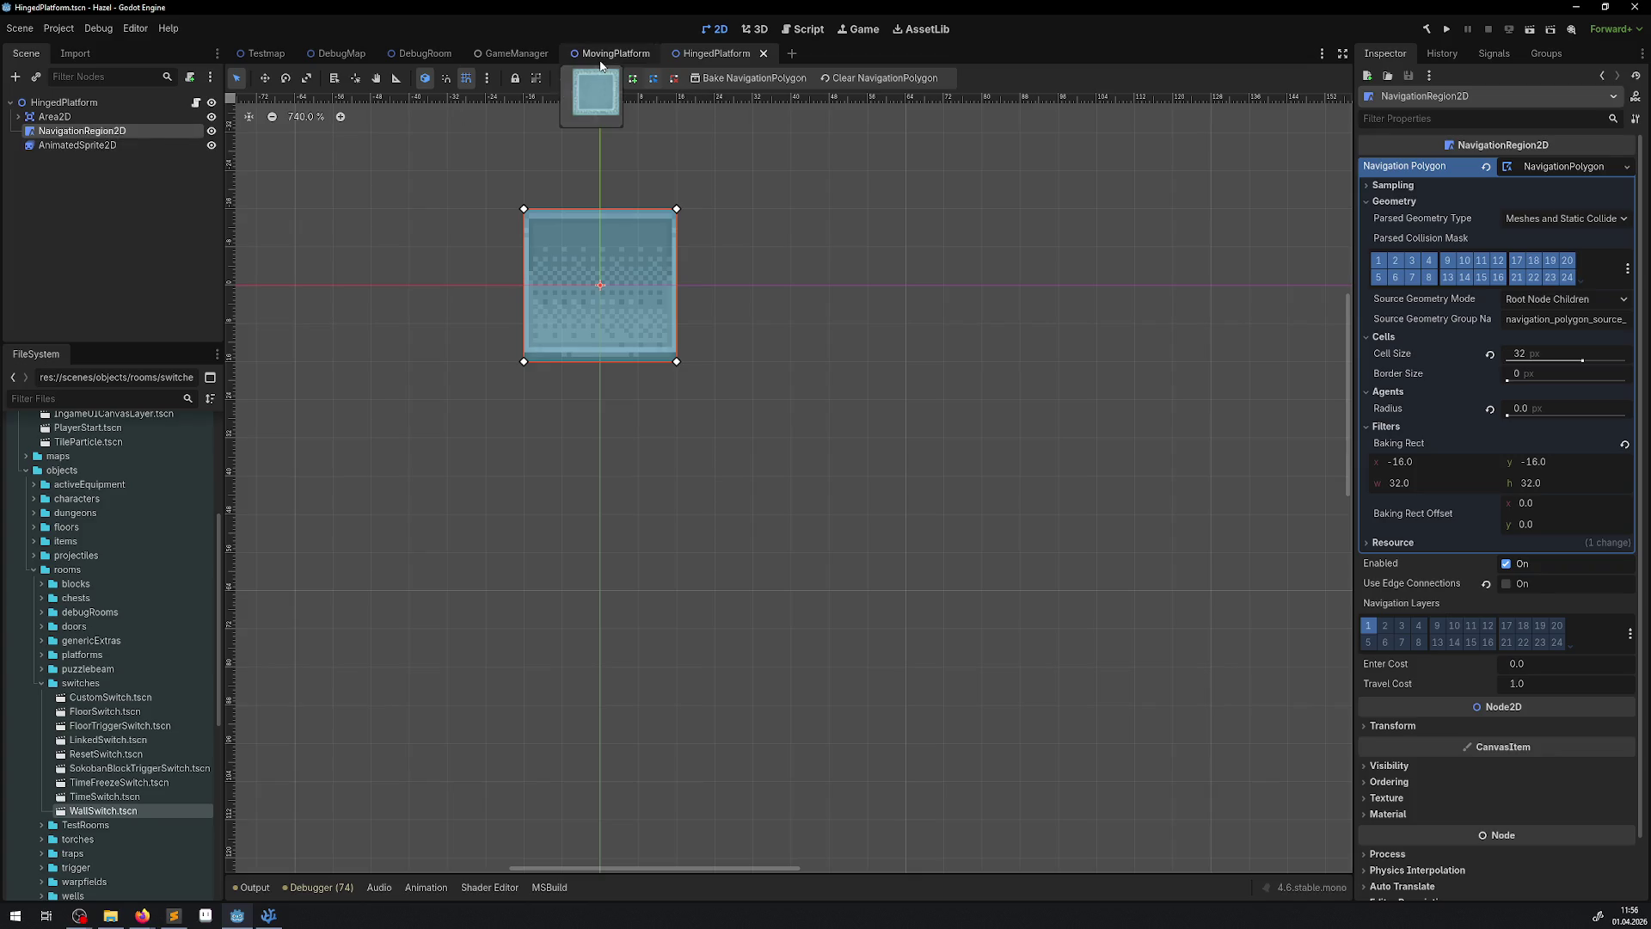
# - Compare HingedPlatform's navigation polygon Geometry settings against MovingPlatform's
pyautogui.click(607, 57)
pyautogui.click(730, 55)
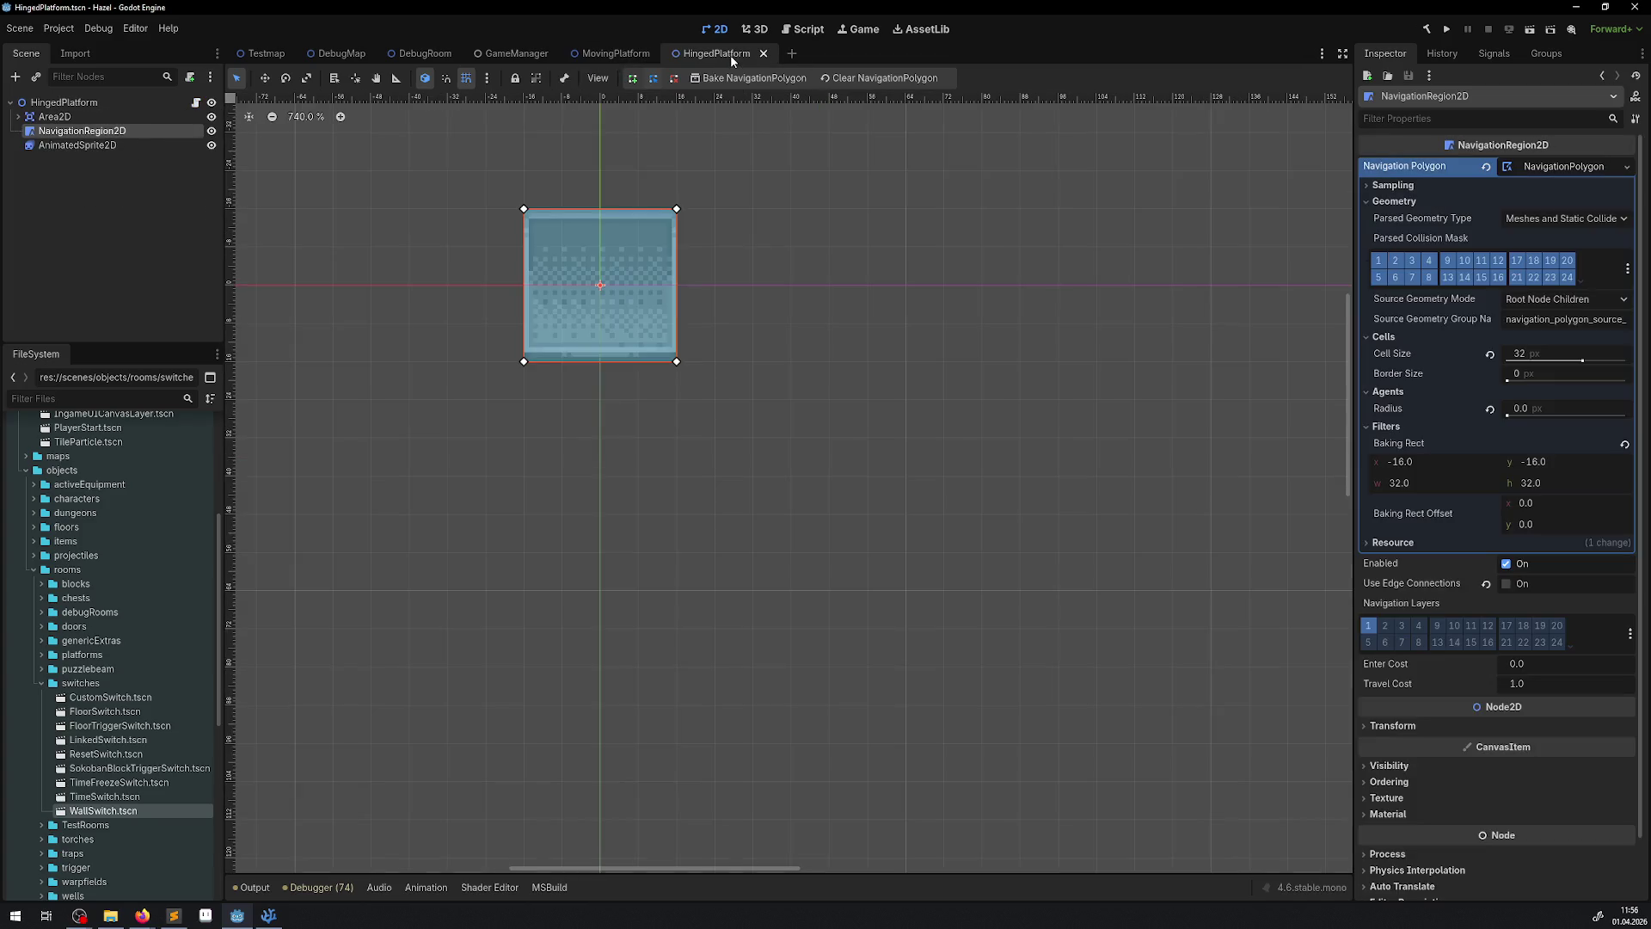
pyautogui.click(619, 54)
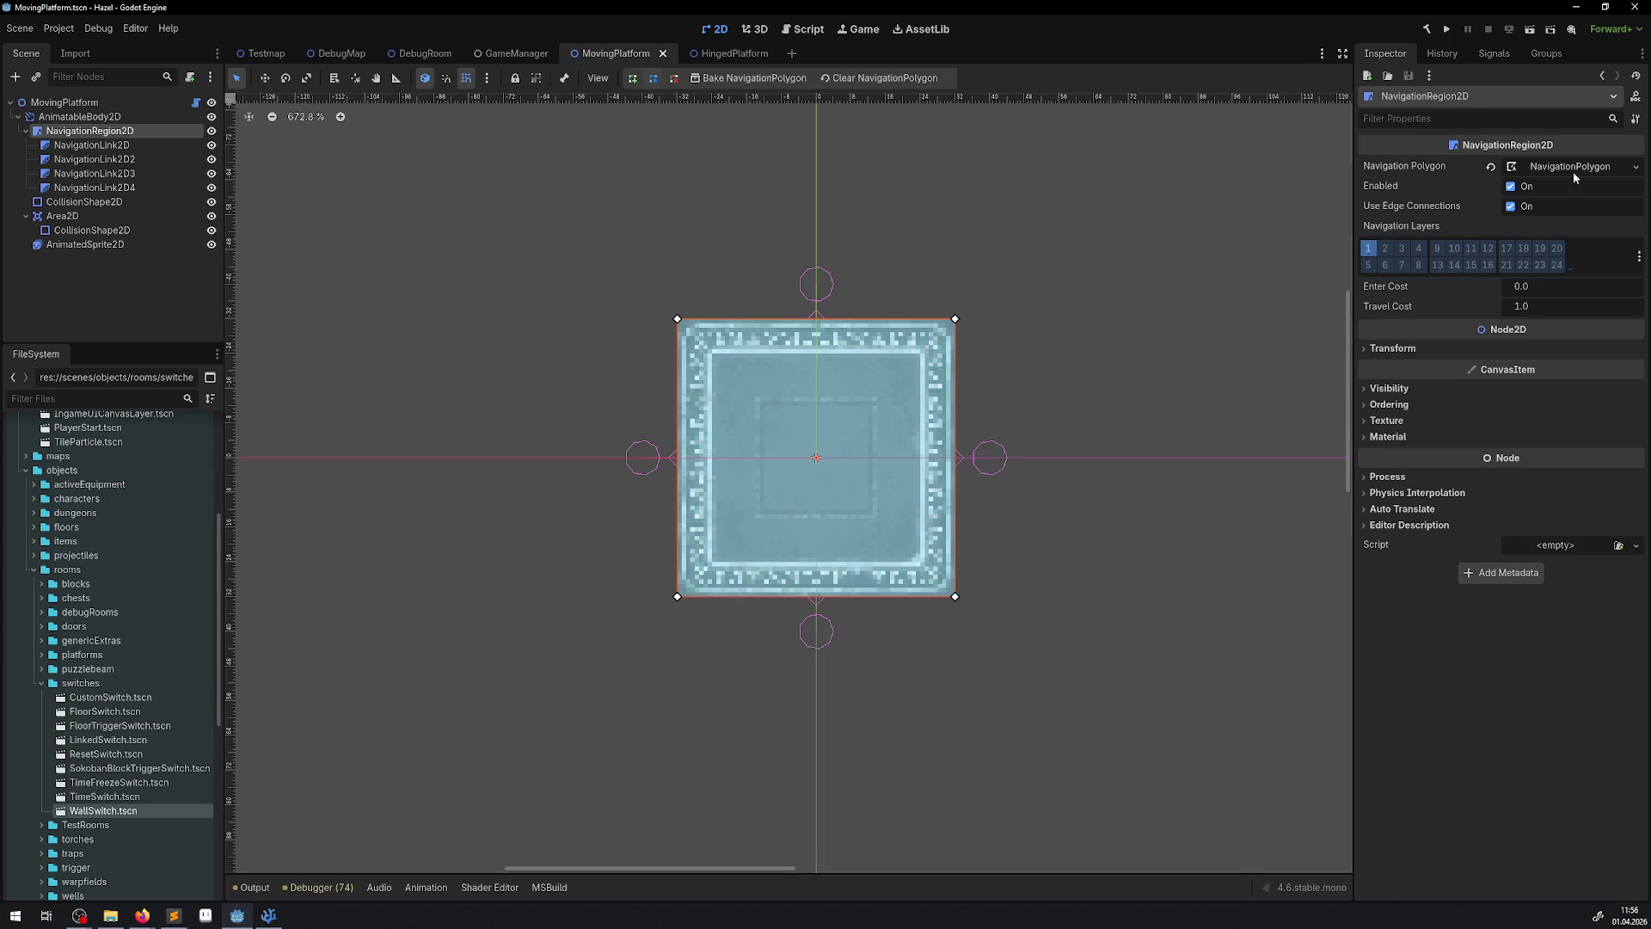
pyautogui.click(730, 54)
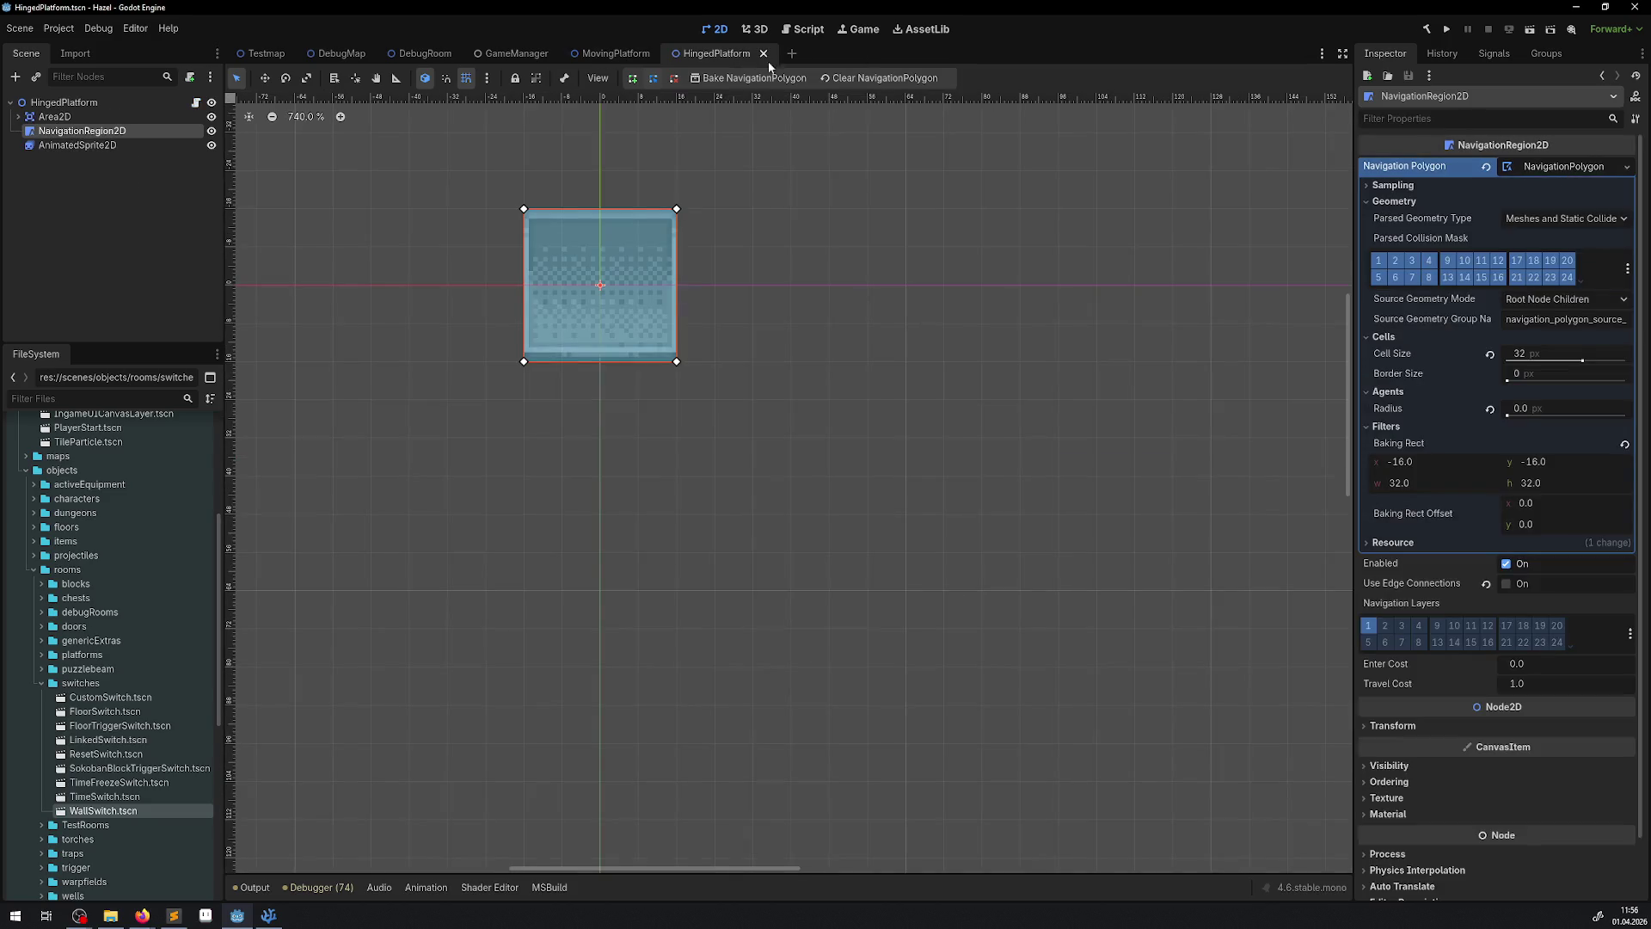
pyautogui.click(1371, 201)
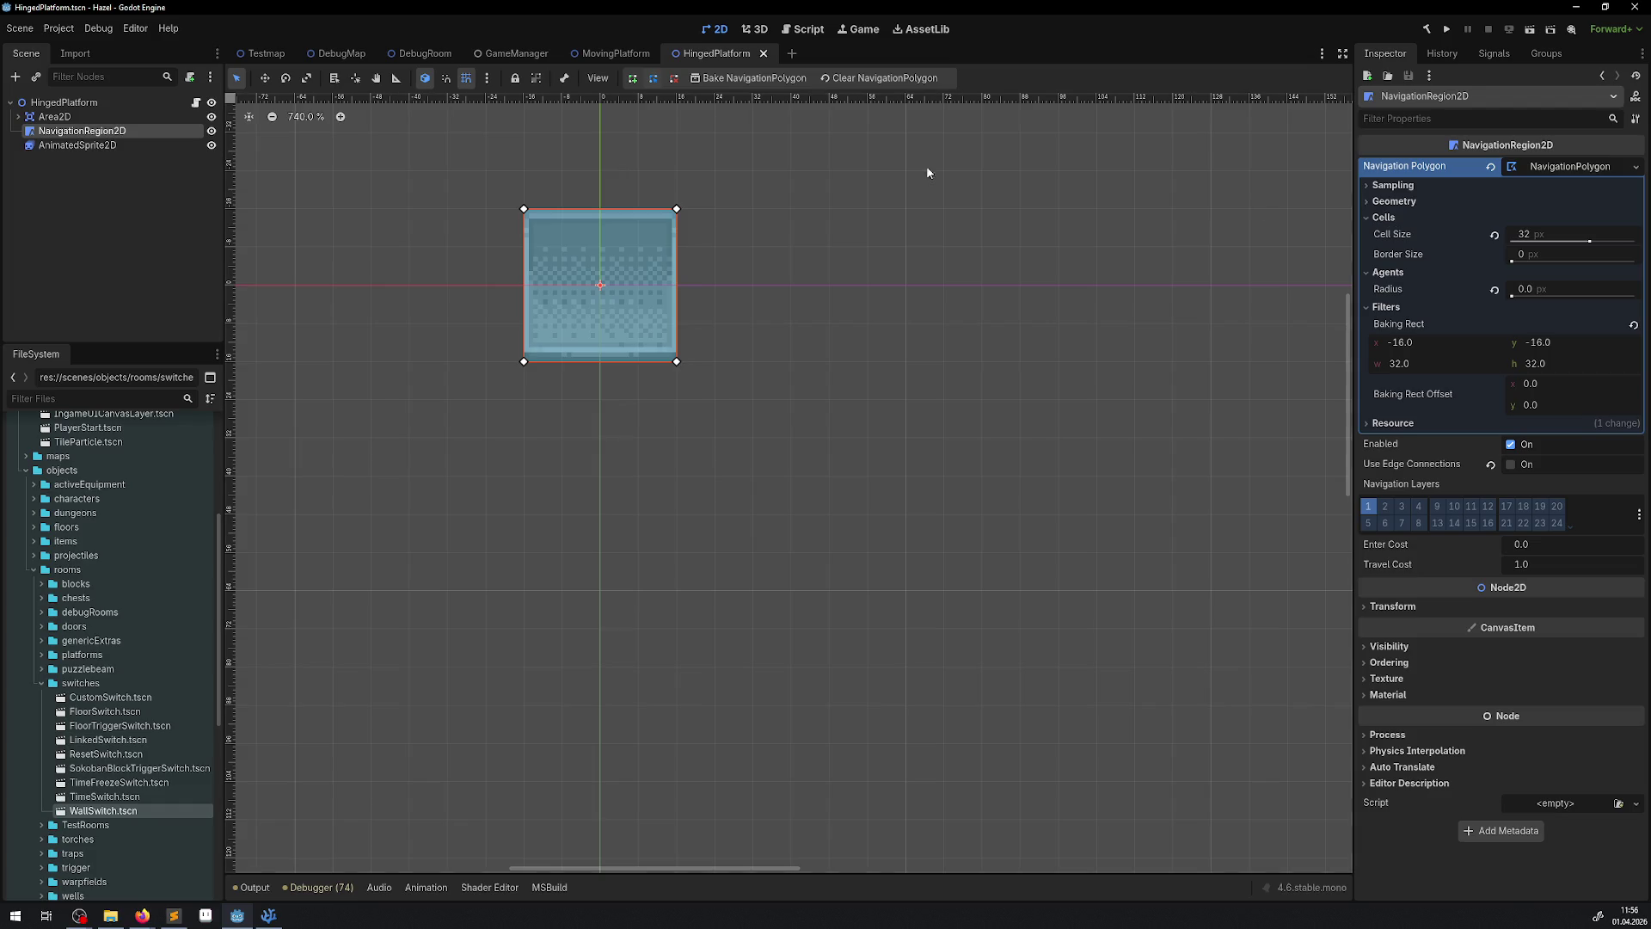
pyautogui.click(618, 54)
pyautogui.click(1420, 206)
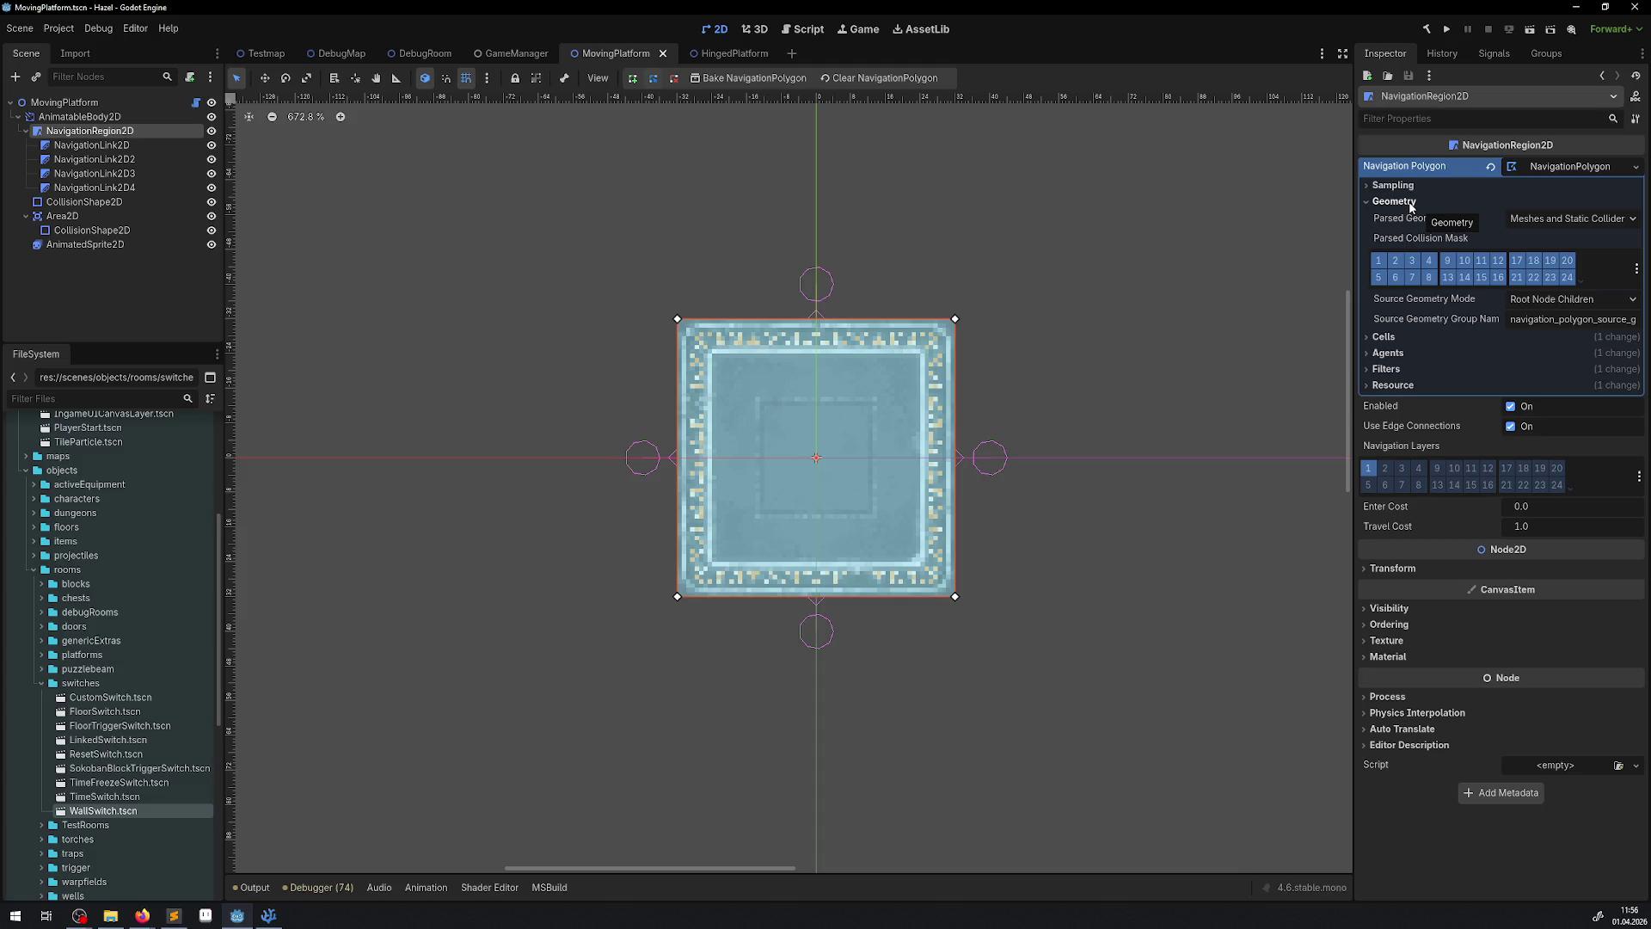
# - Inspect MovingPlatform's navigation polygon Cells, Filters and Resource sections, then collapse them
pyautogui.click(1410, 203)
pyautogui.click(1382, 219)
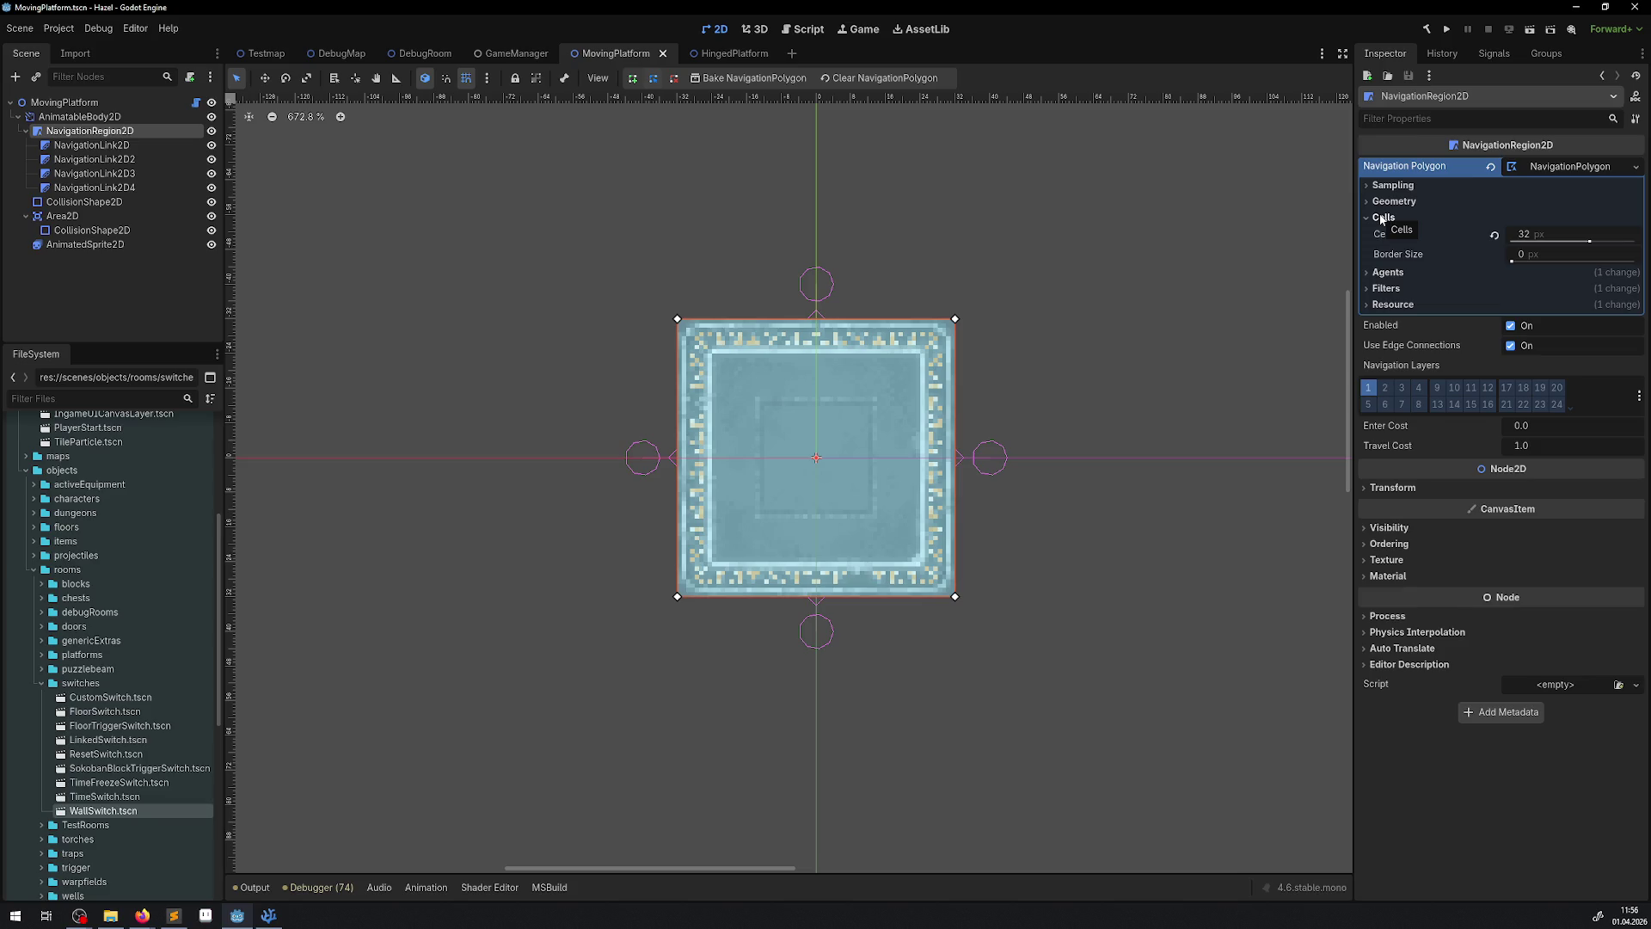
pyautogui.click(1381, 218)
pyautogui.click(1382, 218)
pyautogui.click(1383, 218)
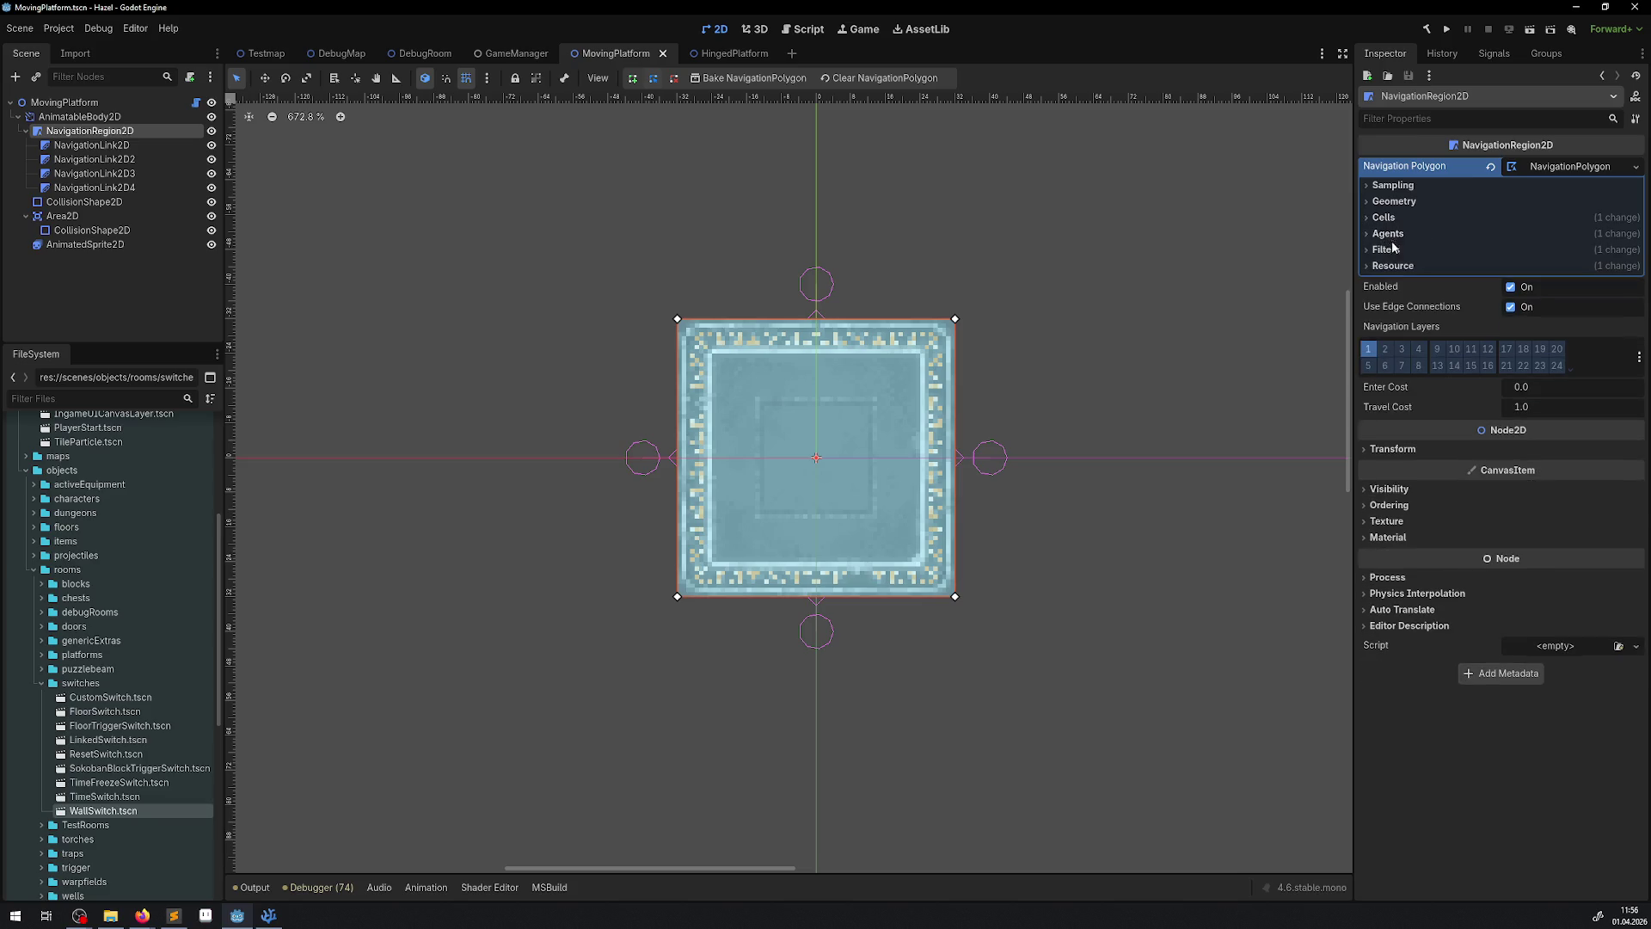
pyautogui.click(1394, 248)
pyautogui.click(1394, 254)
pyautogui.click(1393, 265)
pyautogui.click(1393, 265)
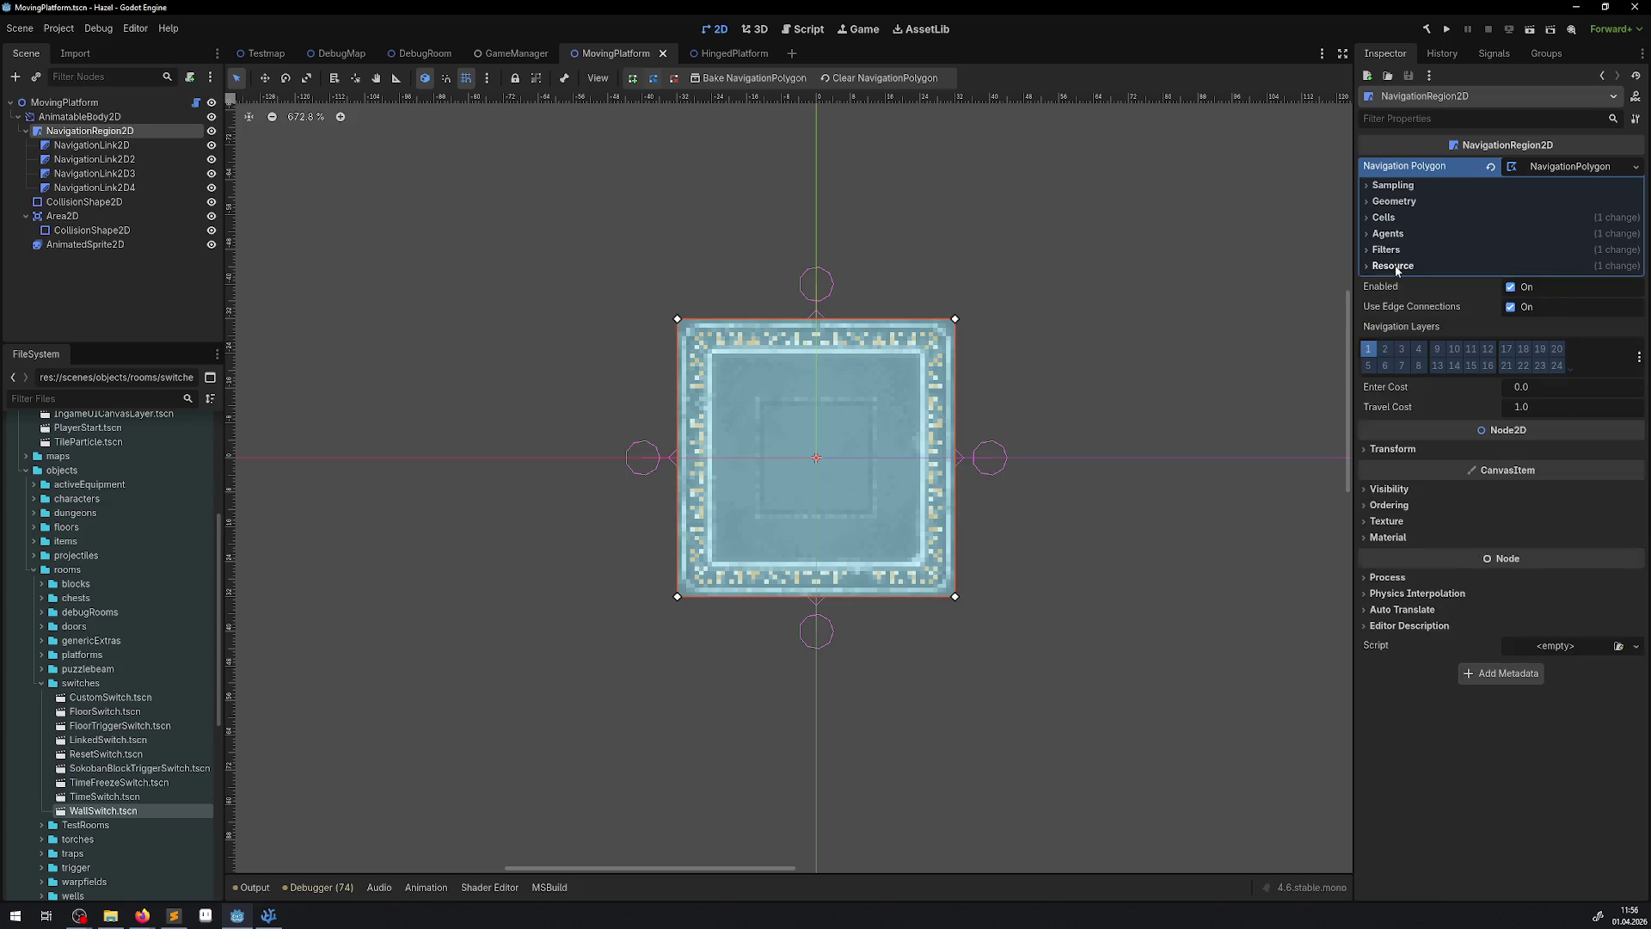
pyautogui.click(1586, 172)
# - Collapse HingedPlatform's Cells, Agents and Filters polygon settings and recheck MovingPlatform's
pyautogui.click(726, 53)
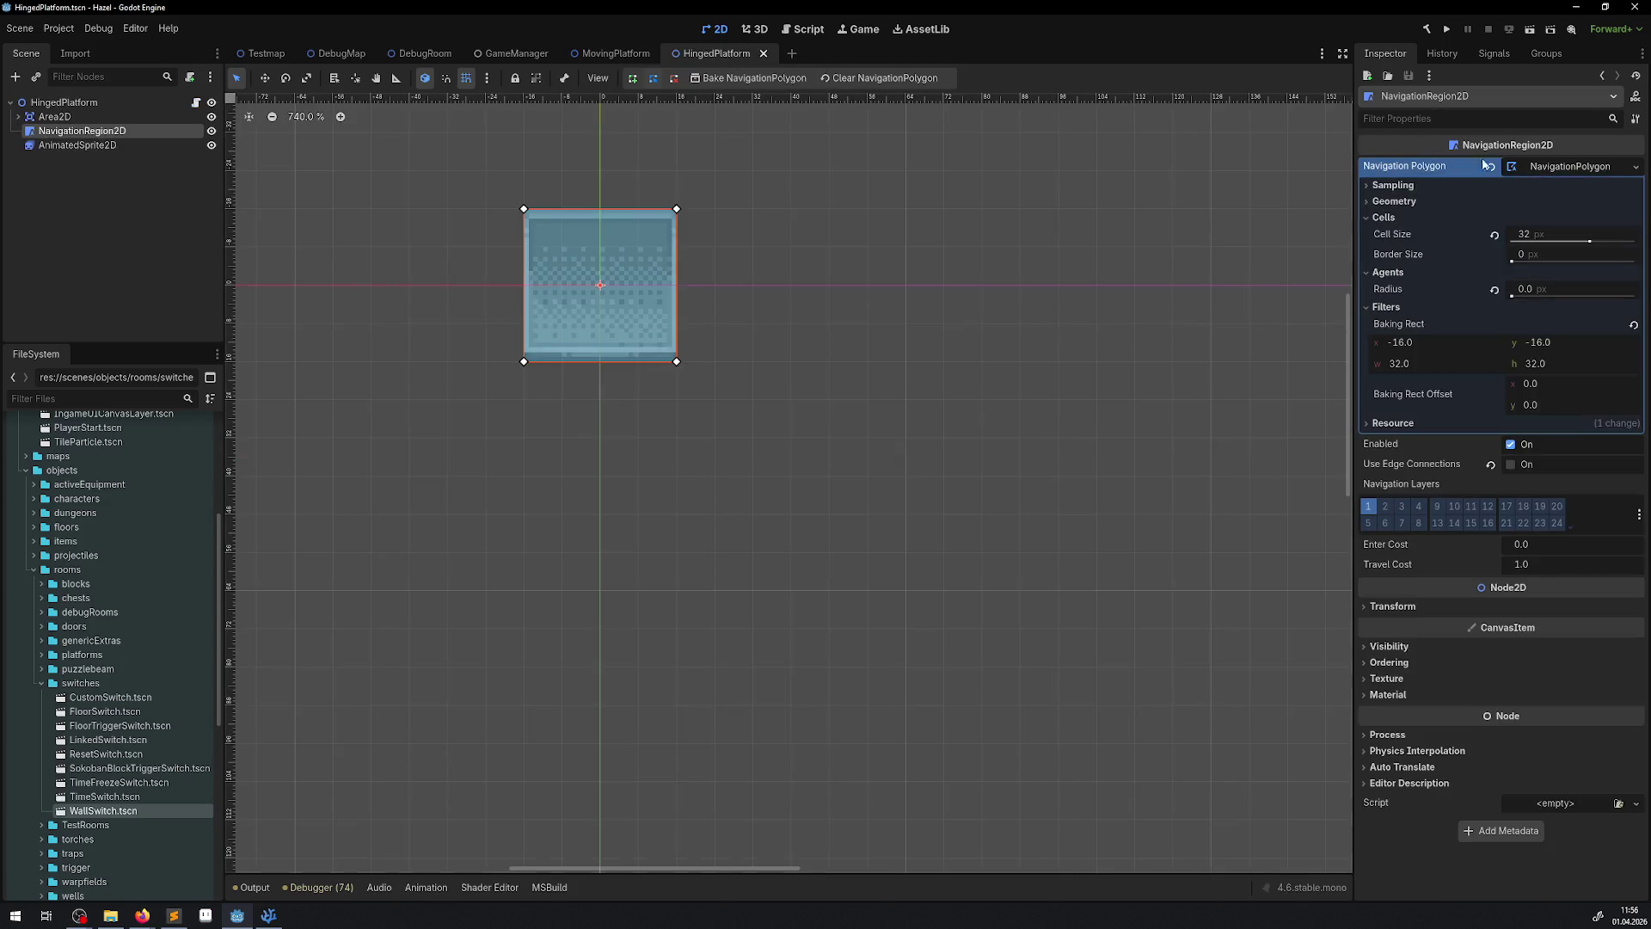
pyautogui.click(1384, 217)
pyautogui.click(1387, 234)
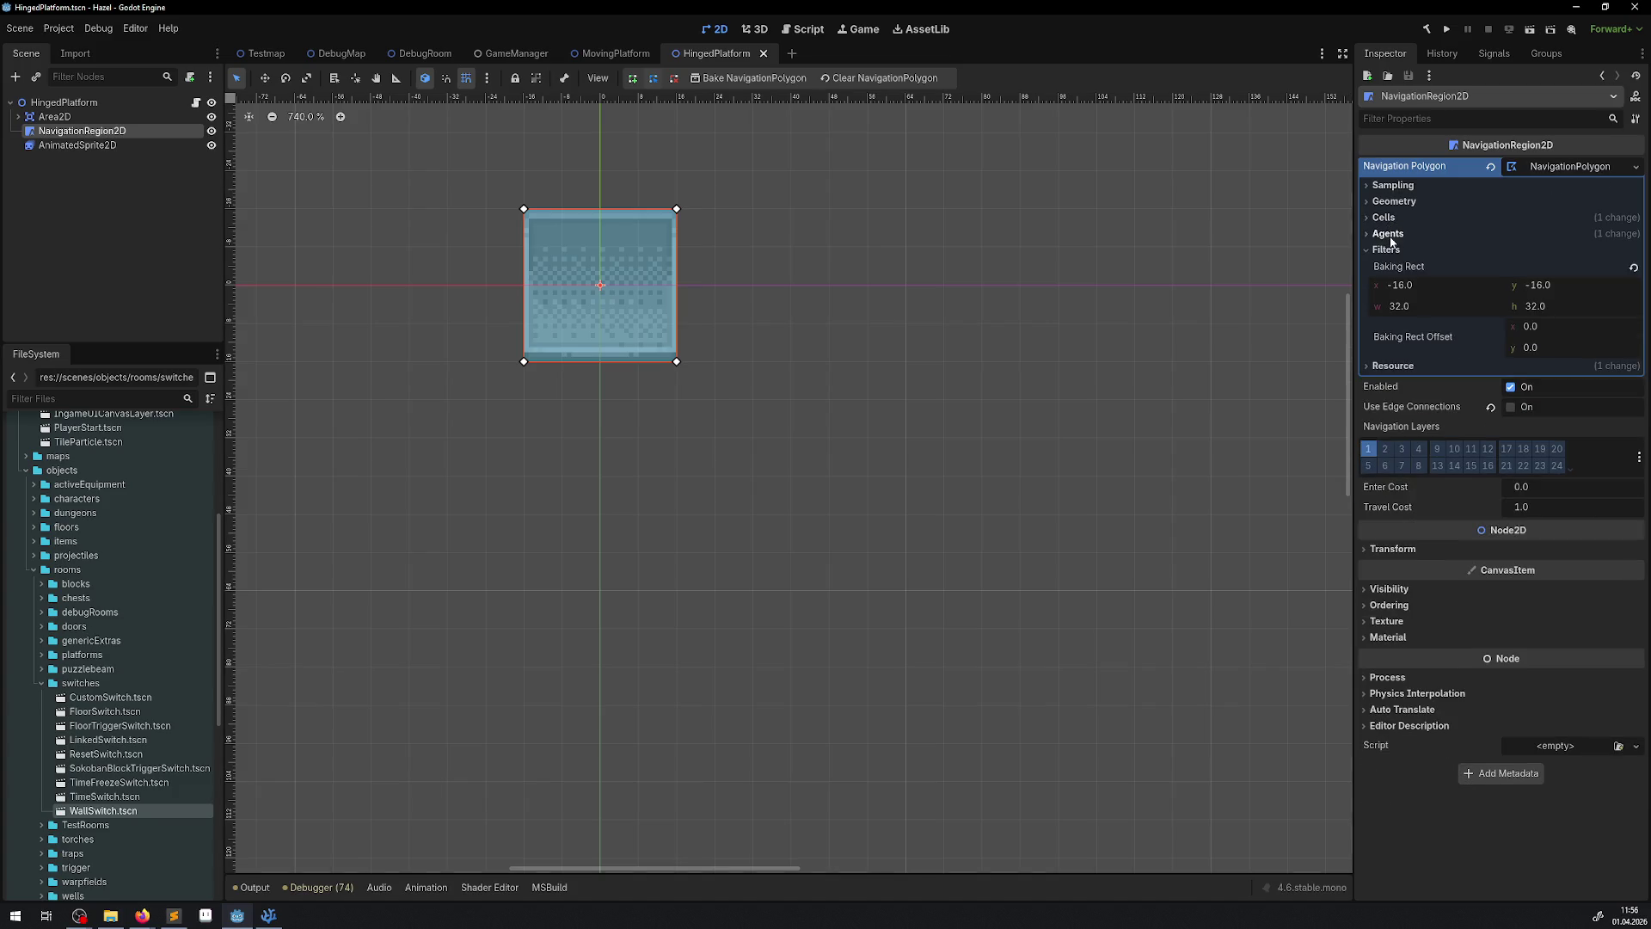
pyautogui.click(1386, 250)
pyautogui.click(1591, 170)
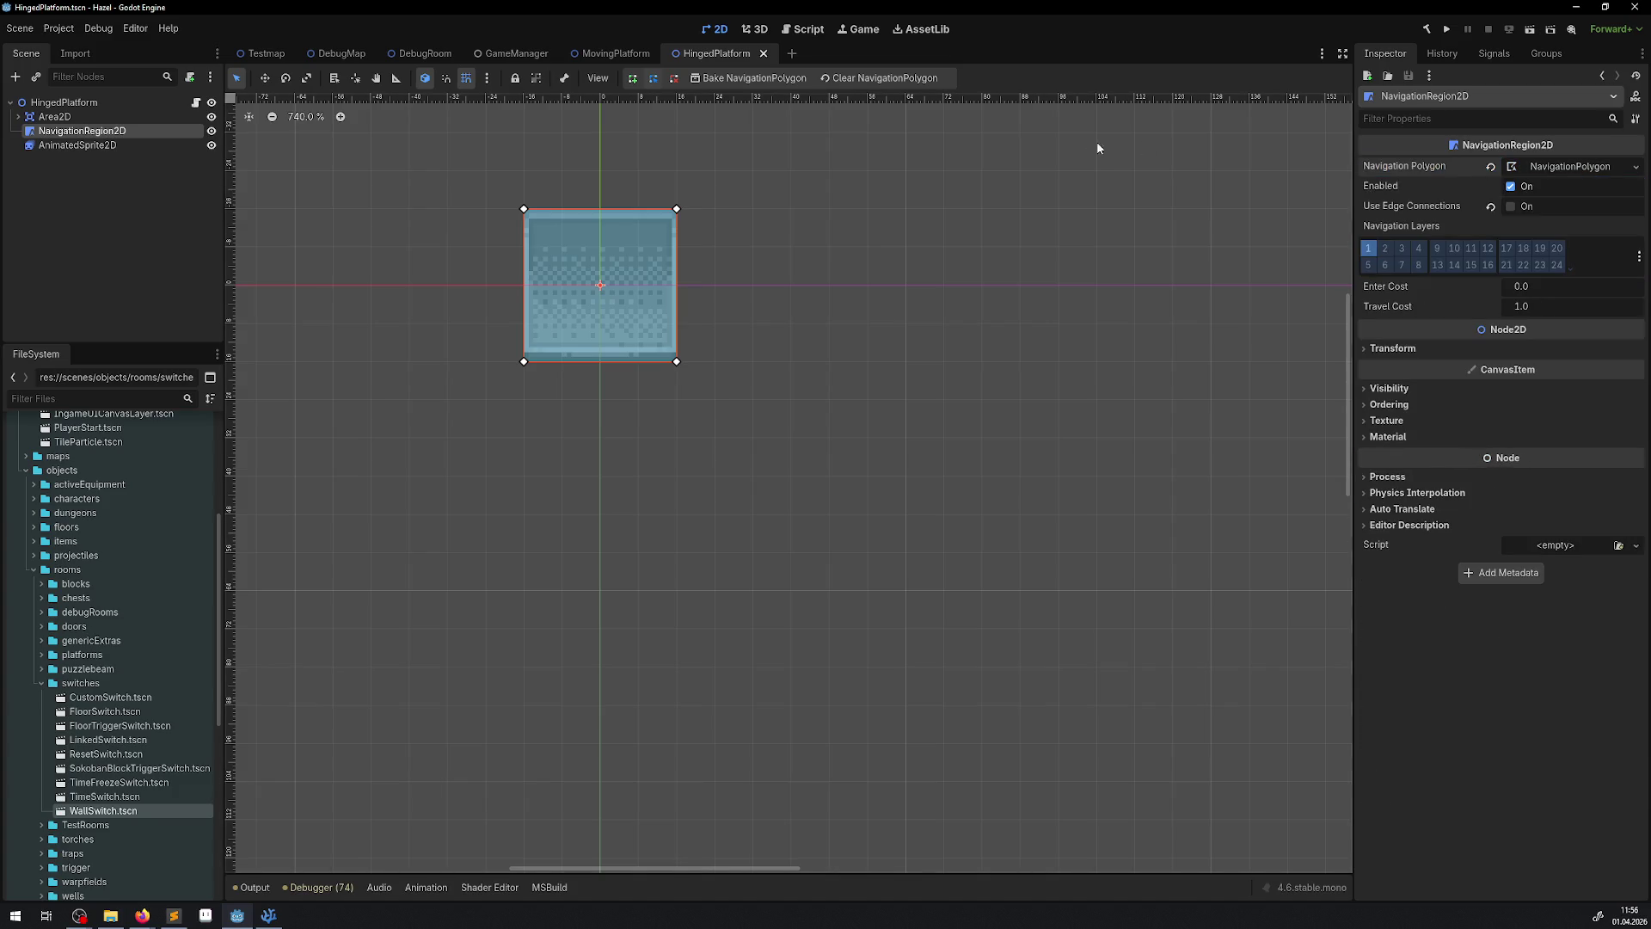
pyautogui.click(602, 53)
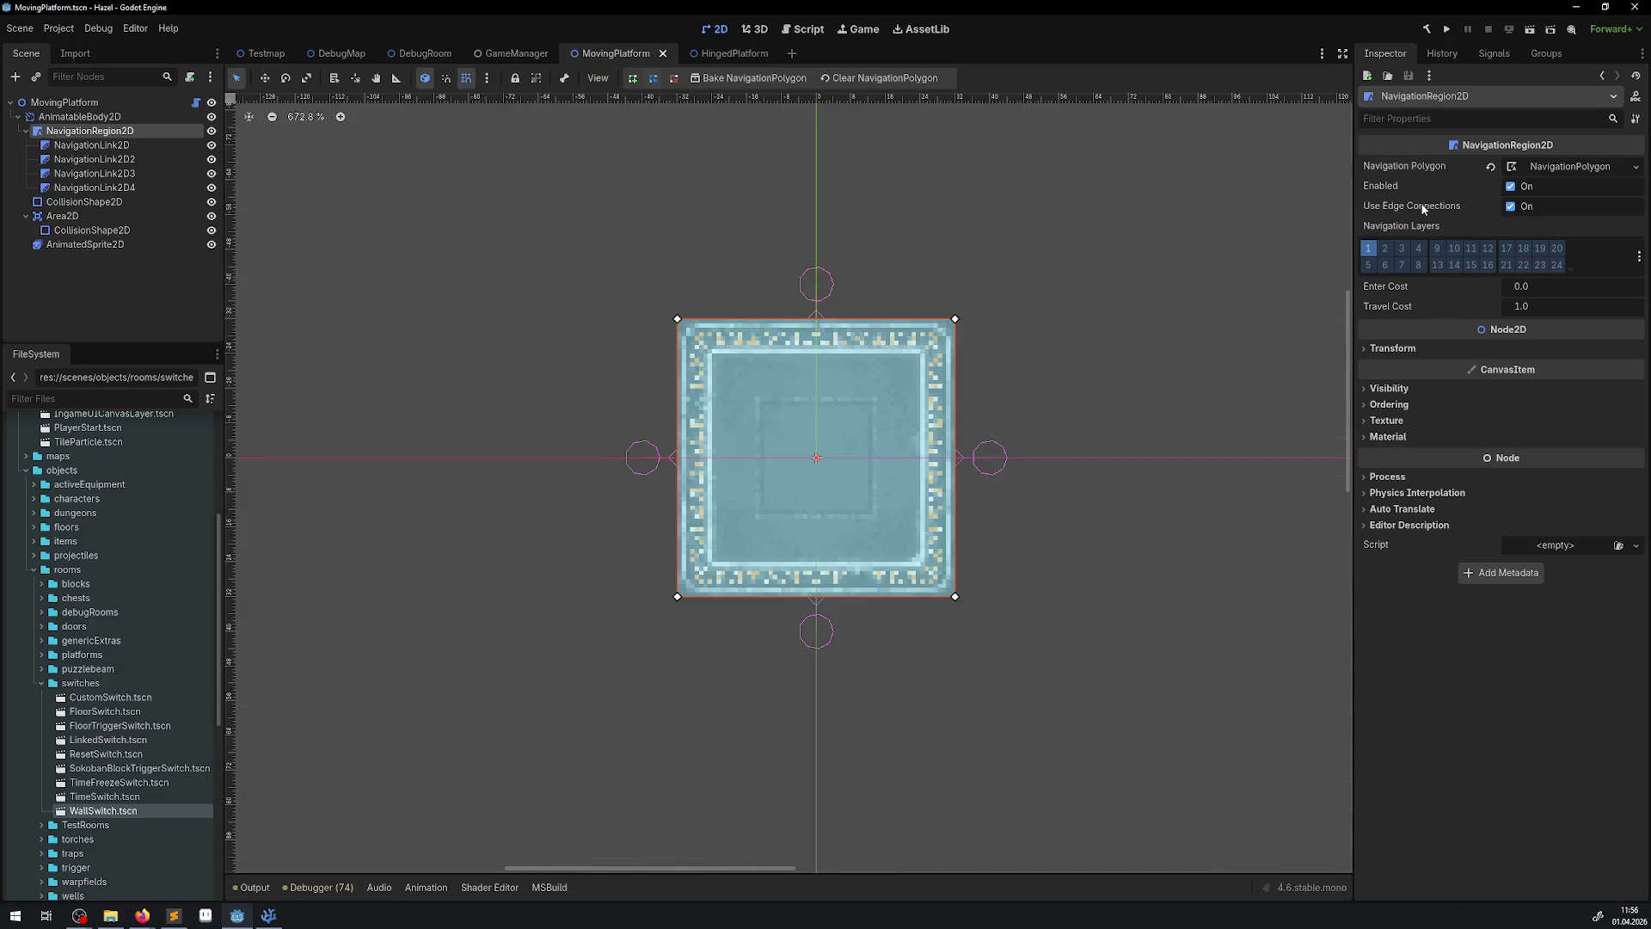
pyautogui.moveTo(1424, 209)
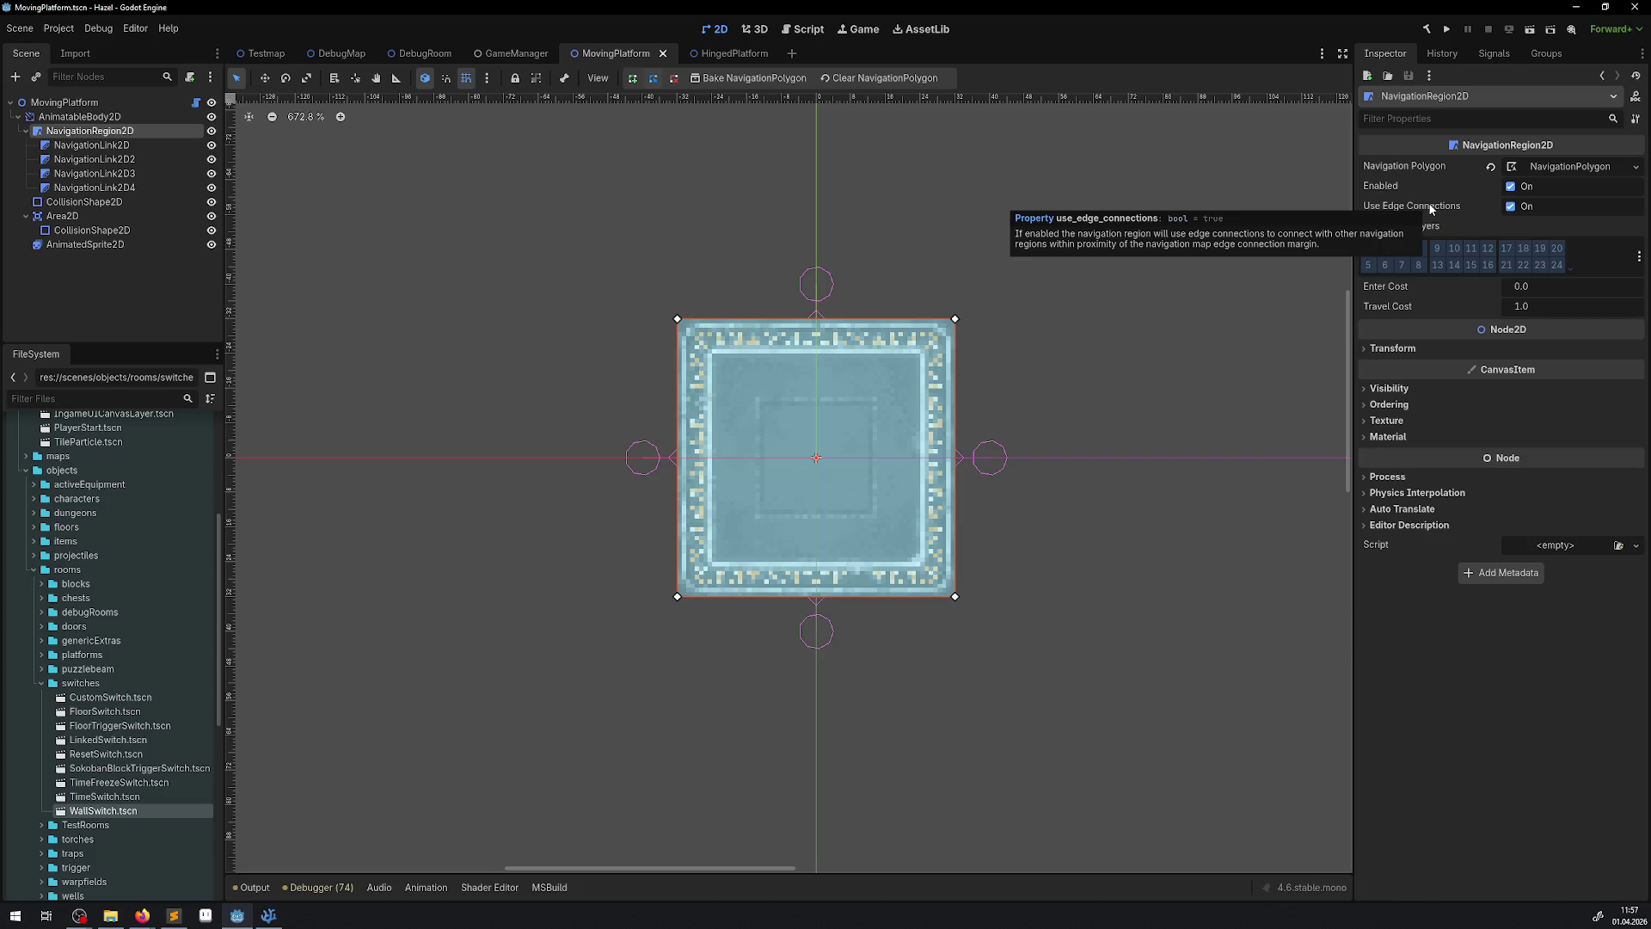
# - Enable Use Edge Connections on HingedPlatform's NavigationRegion2D
pyautogui.click(701, 53)
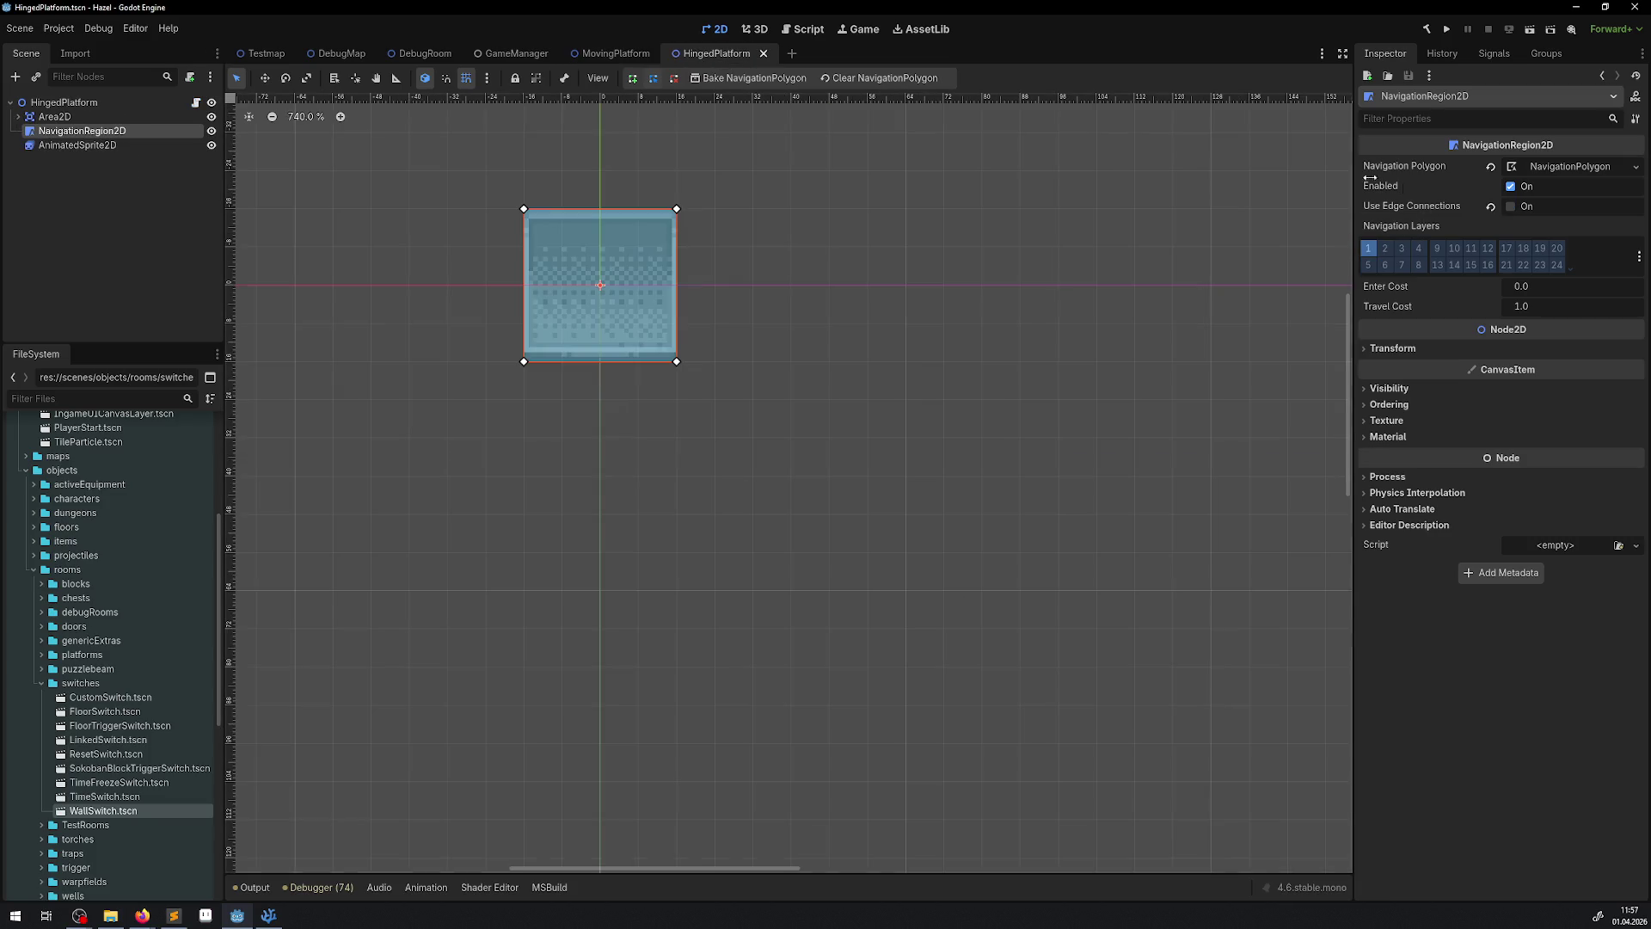
pyautogui.click(1514, 206)
pyautogui.moveTo(791, 323); pyautogui.dragTo(844, 350)
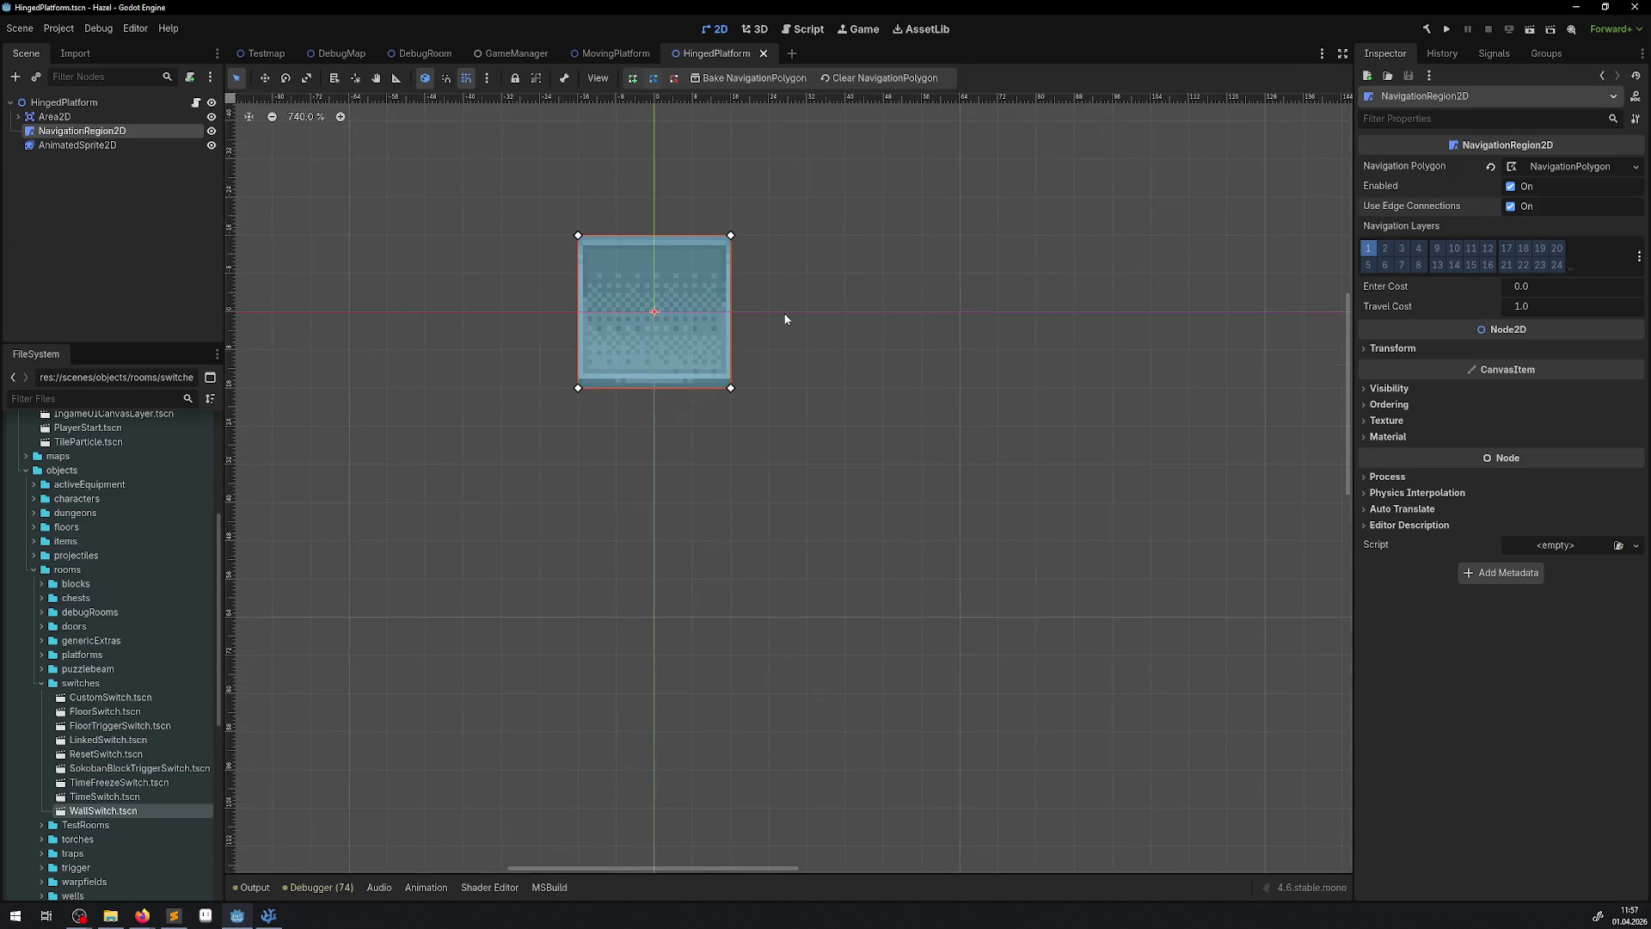
pyautogui.click(407, 57)
# - Run the game with F5 from DebugRoom, then stop it after testing
pyautogui.press('F5')
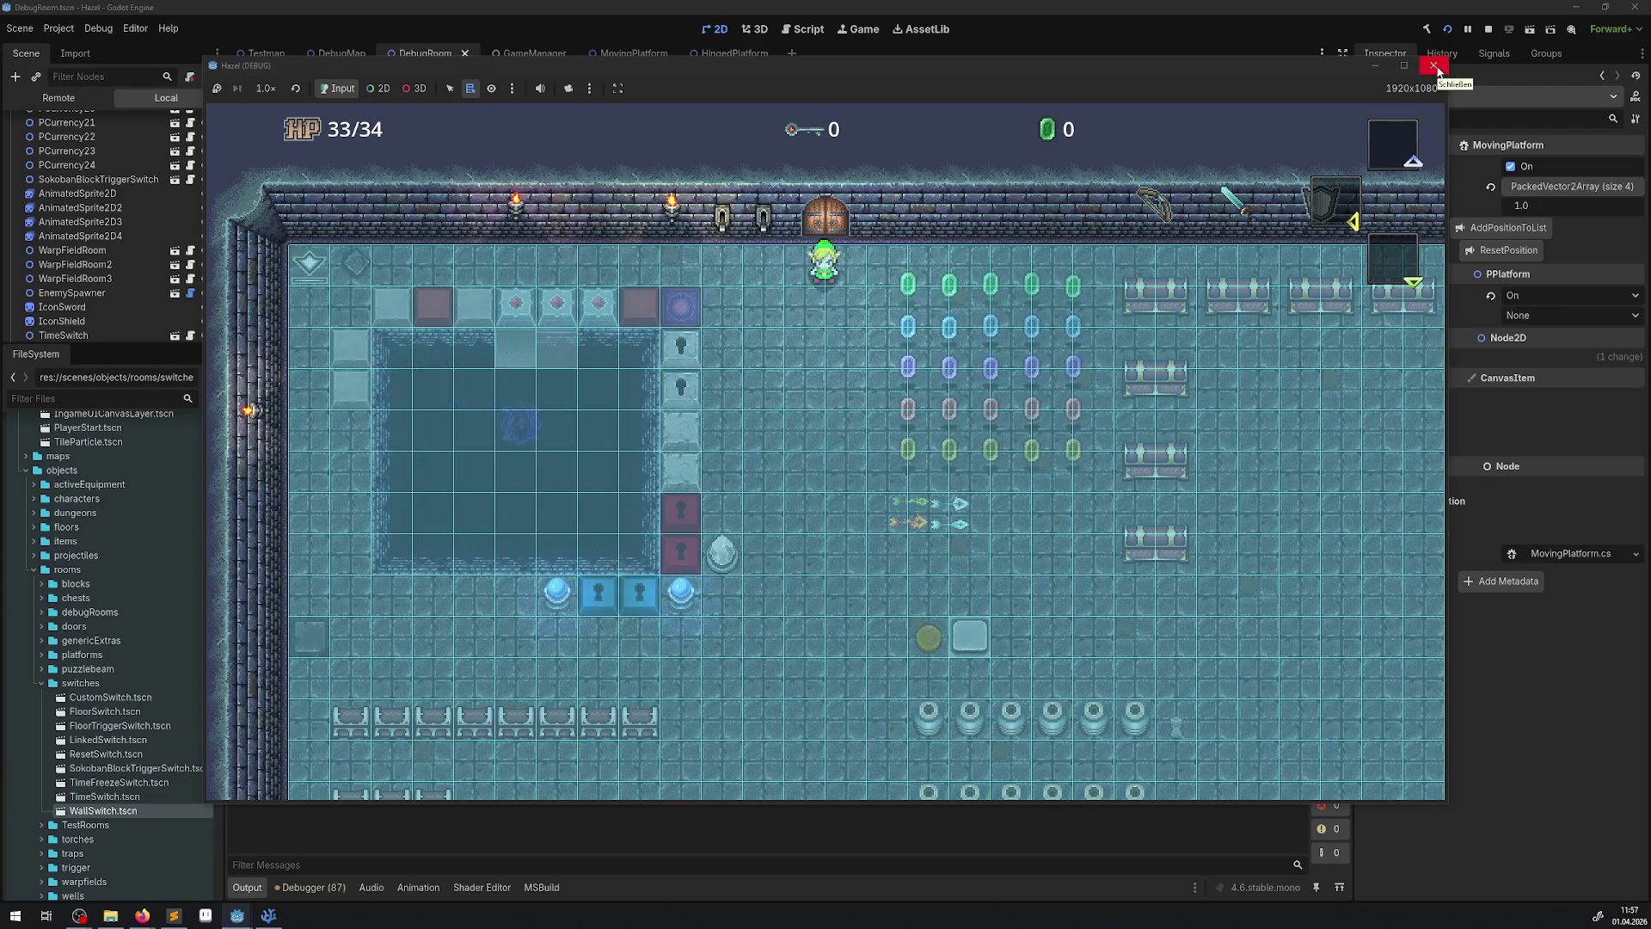
pyautogui.click(1435, 66)
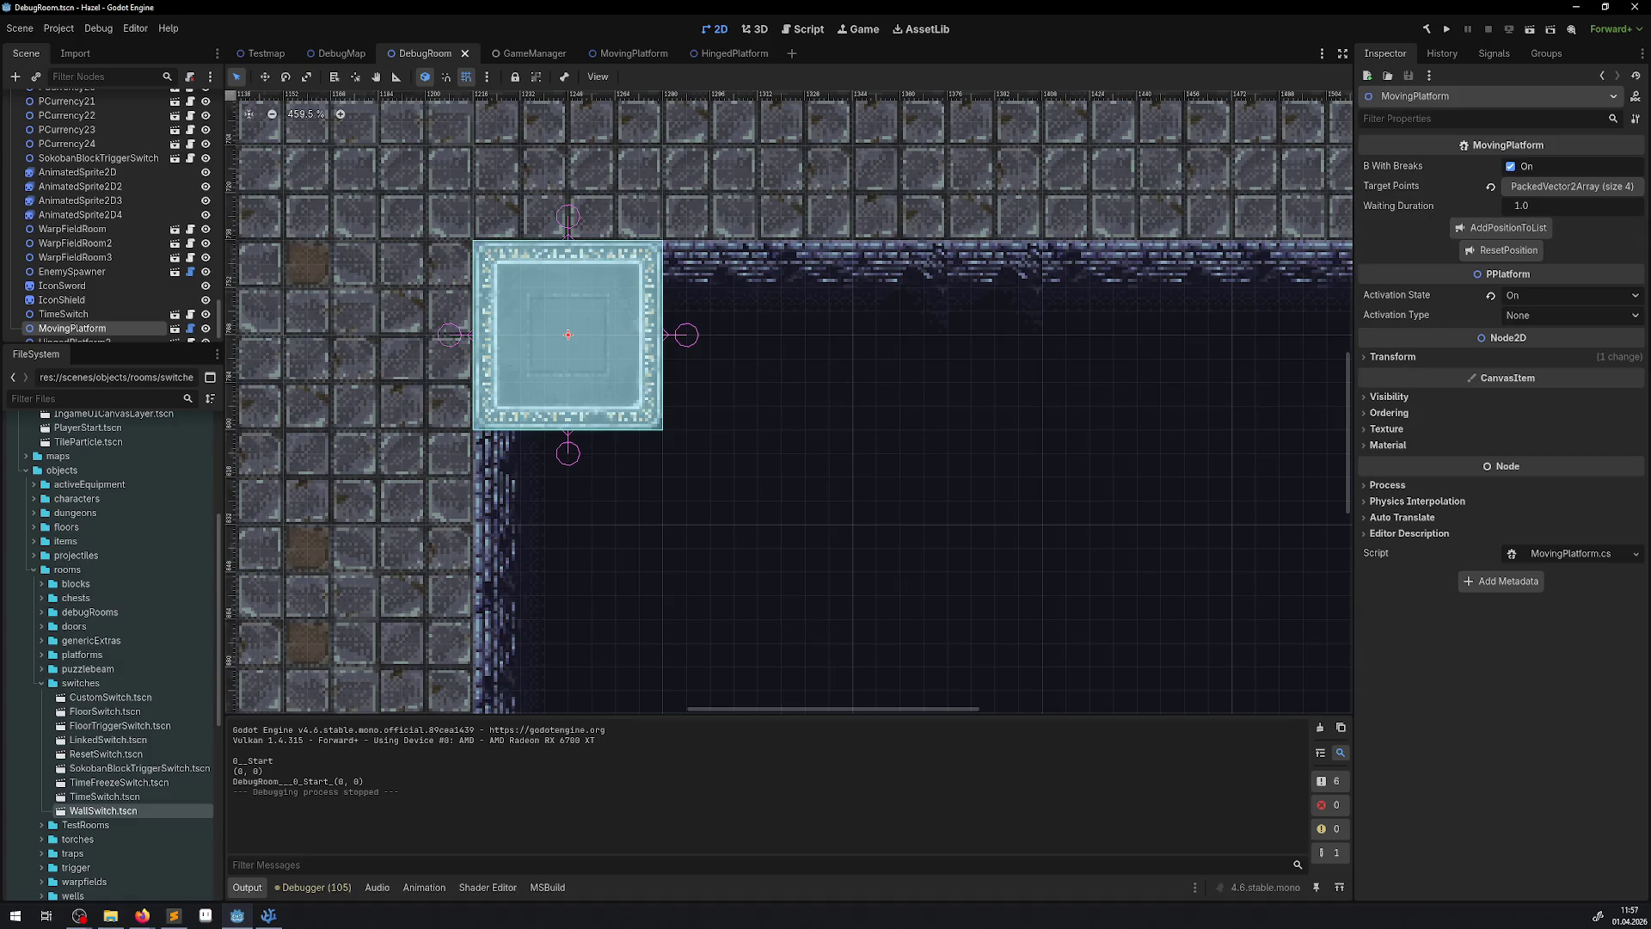
pyautogui.click(61, 29)
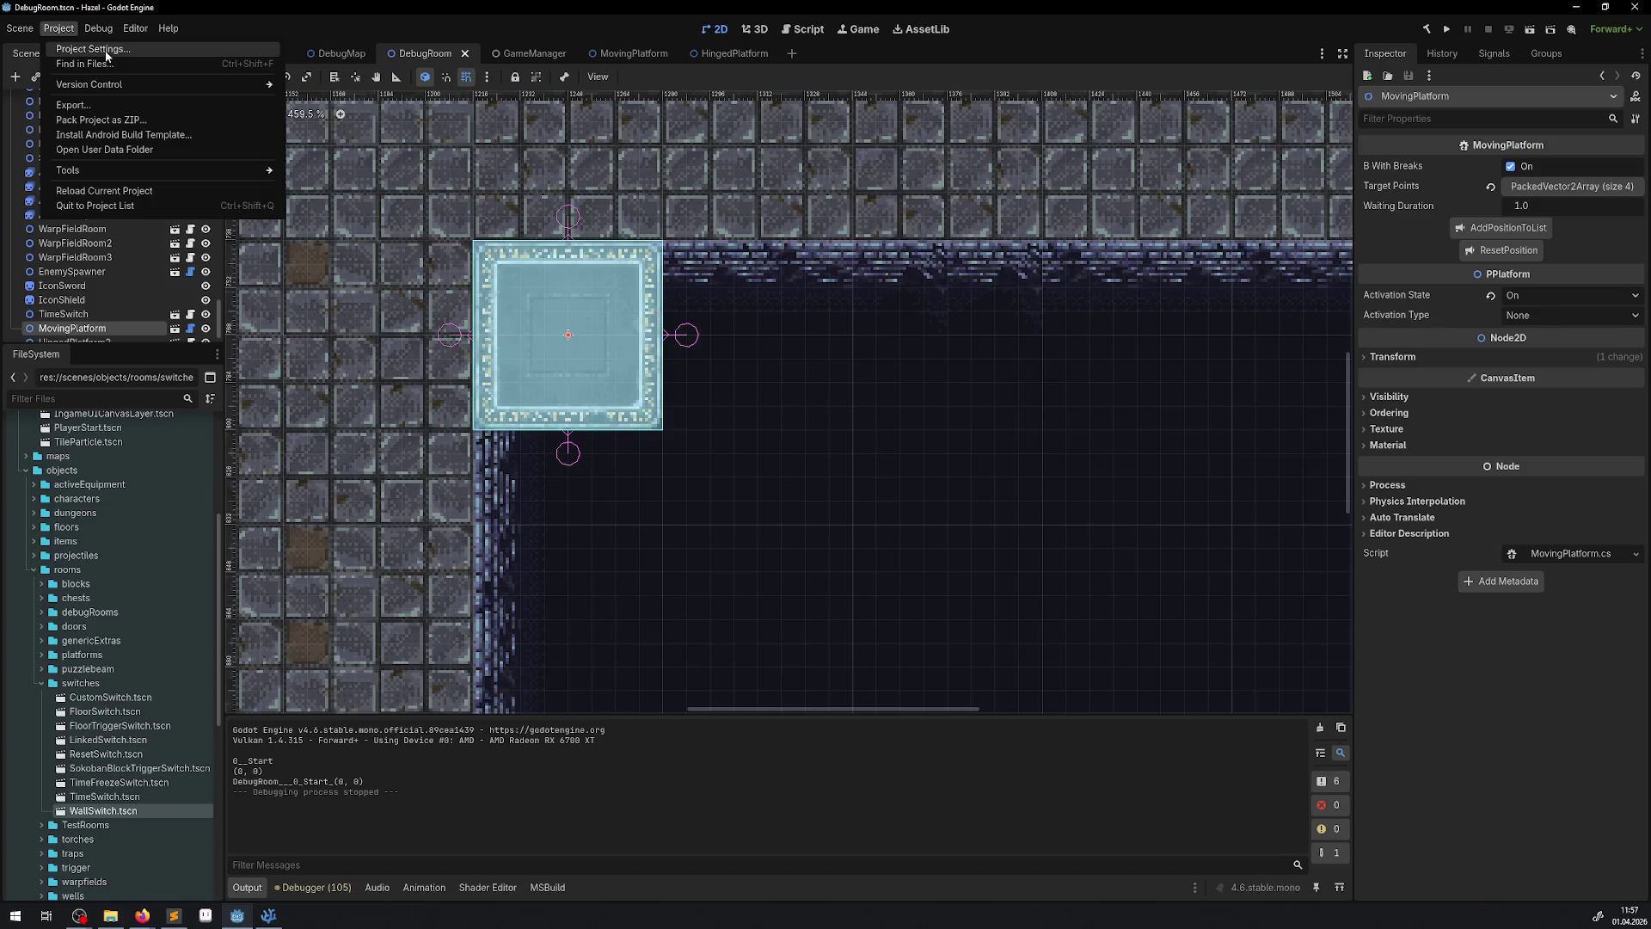
# - Enable 2D Use Edge Connections and set Default Cell Size to 32 in Project Settings
pyautogui.click(93, 49)
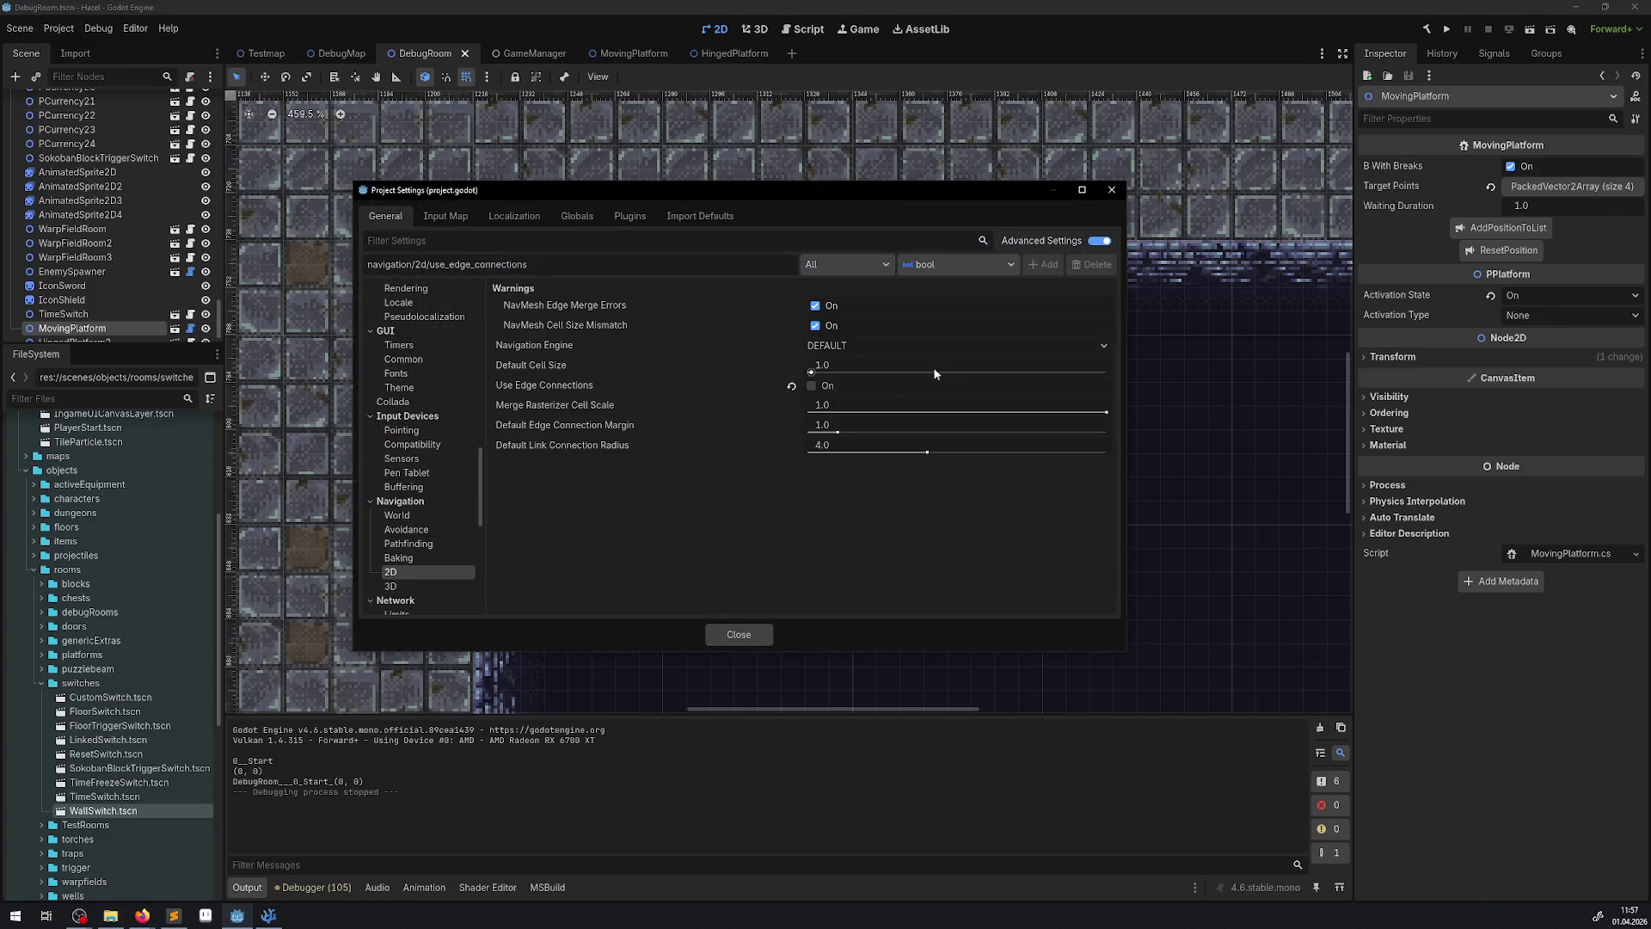
pyautogui.click(823, 384)
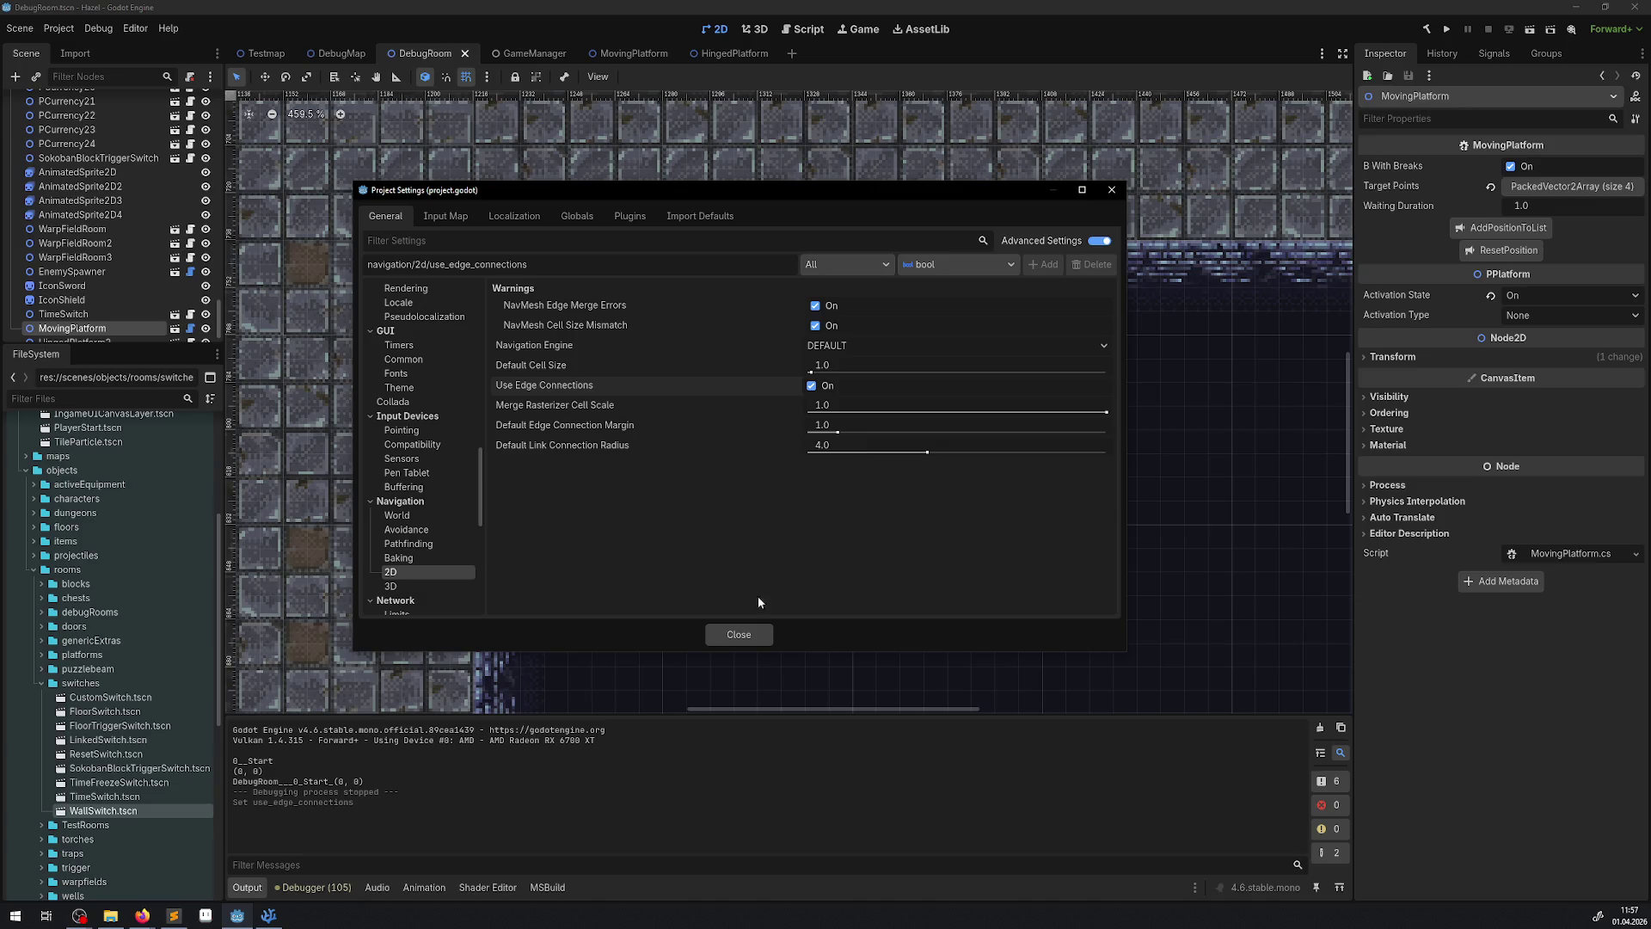
pyautogui.click(291, 923)
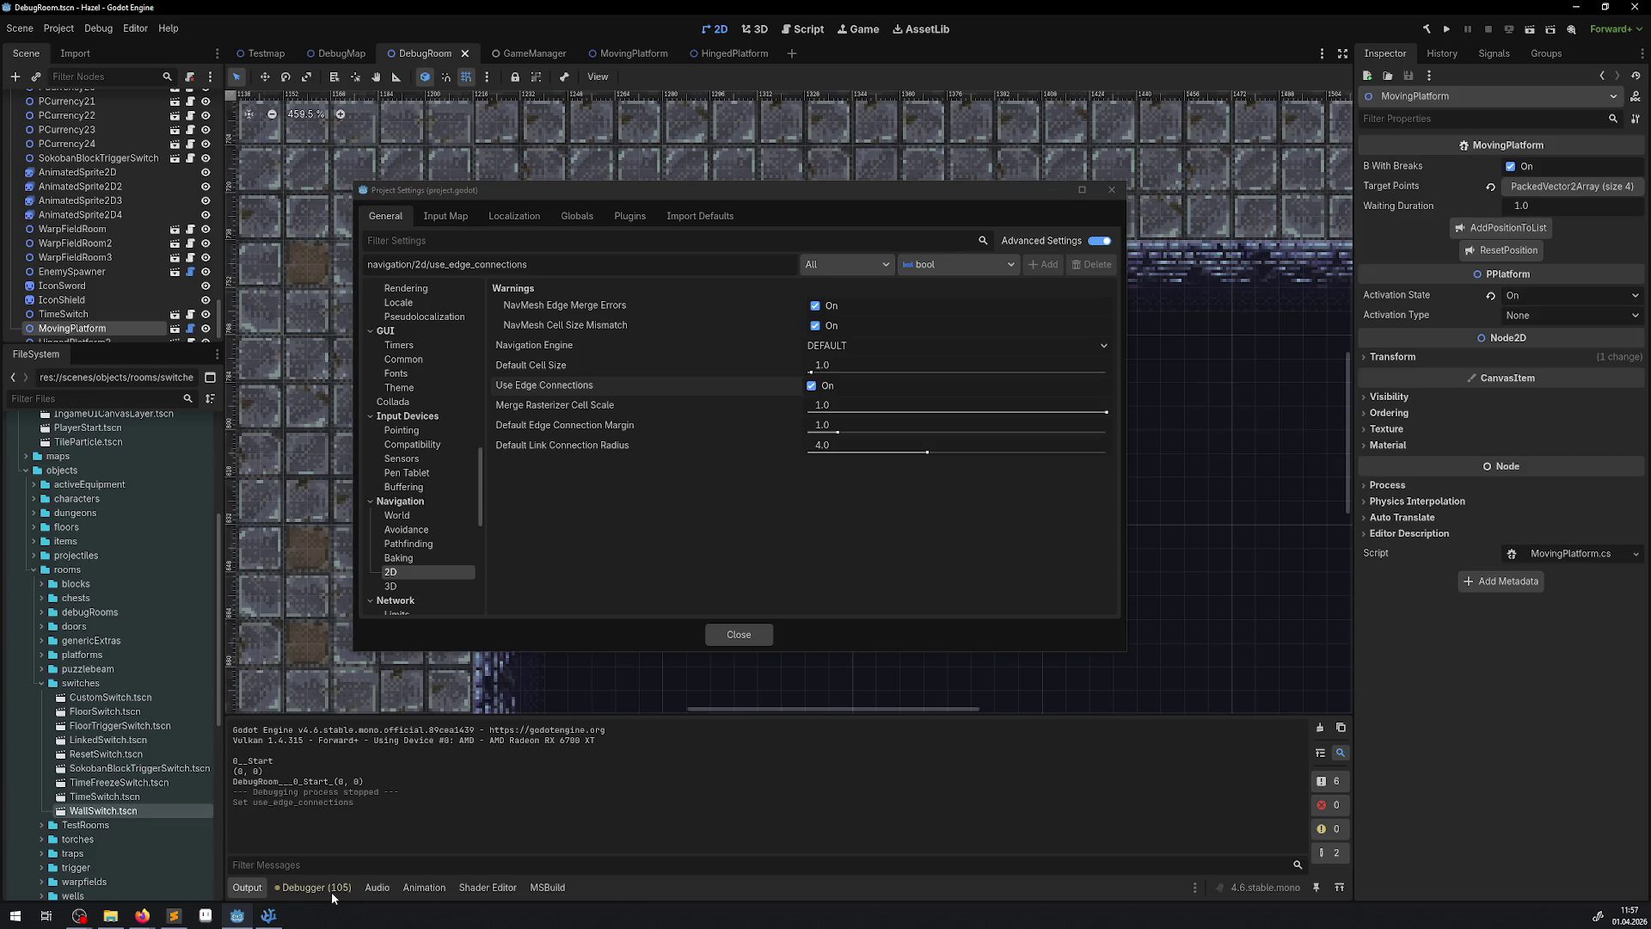
pyautogui.click(564, 370)
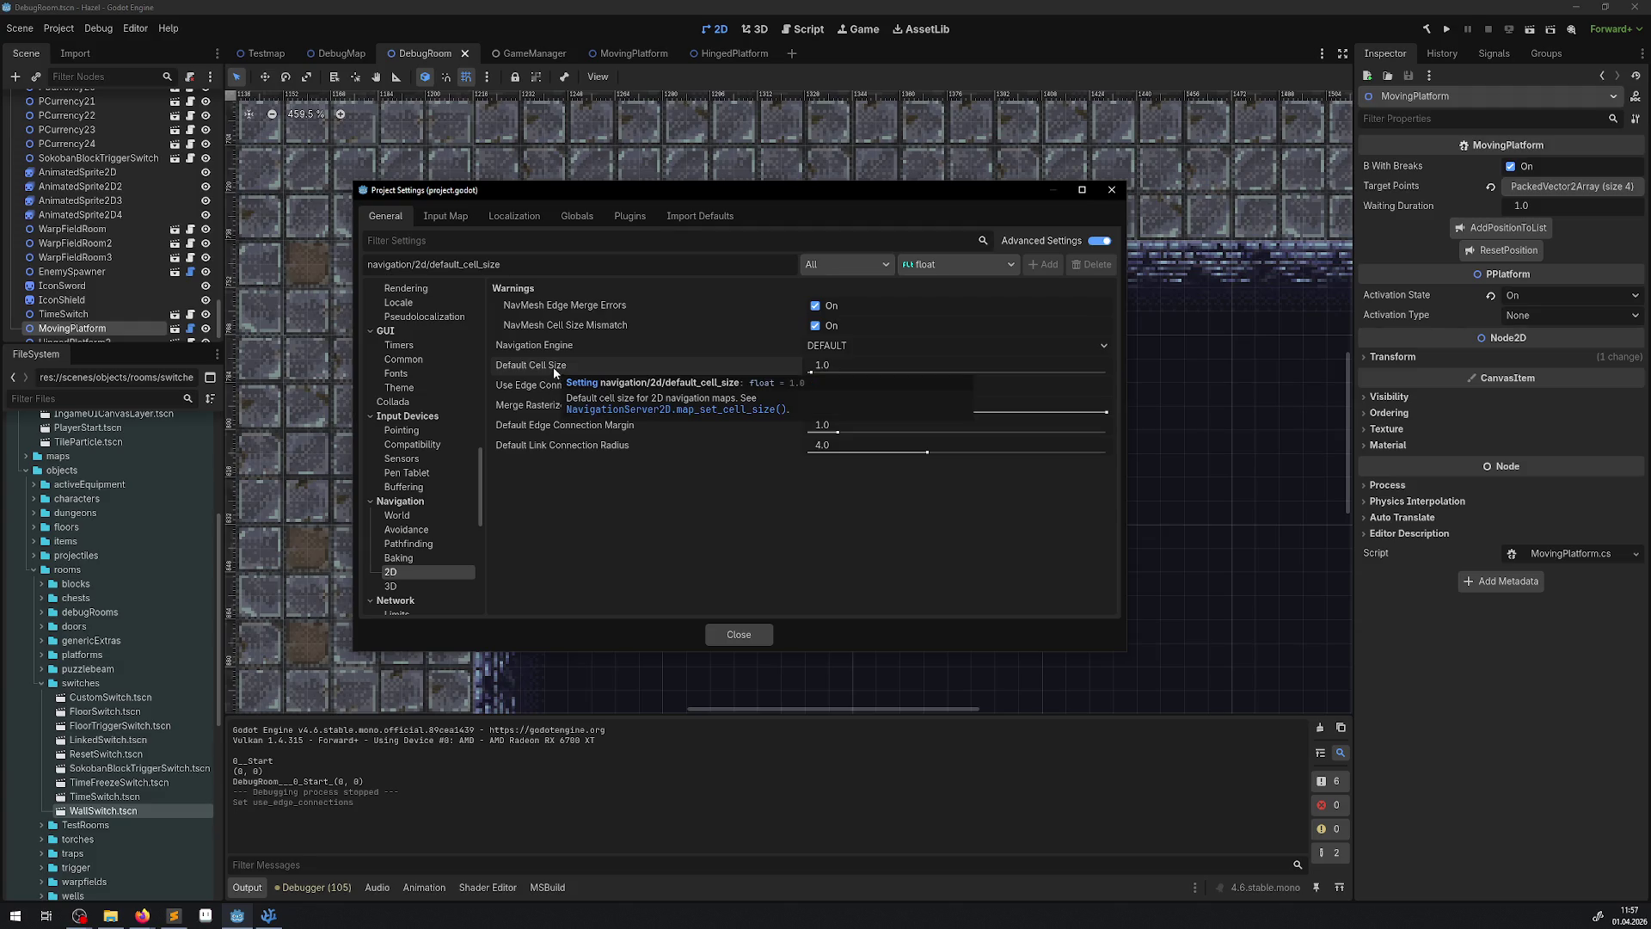
pyautogui.click(832, 365)
pyautogui.write('32')
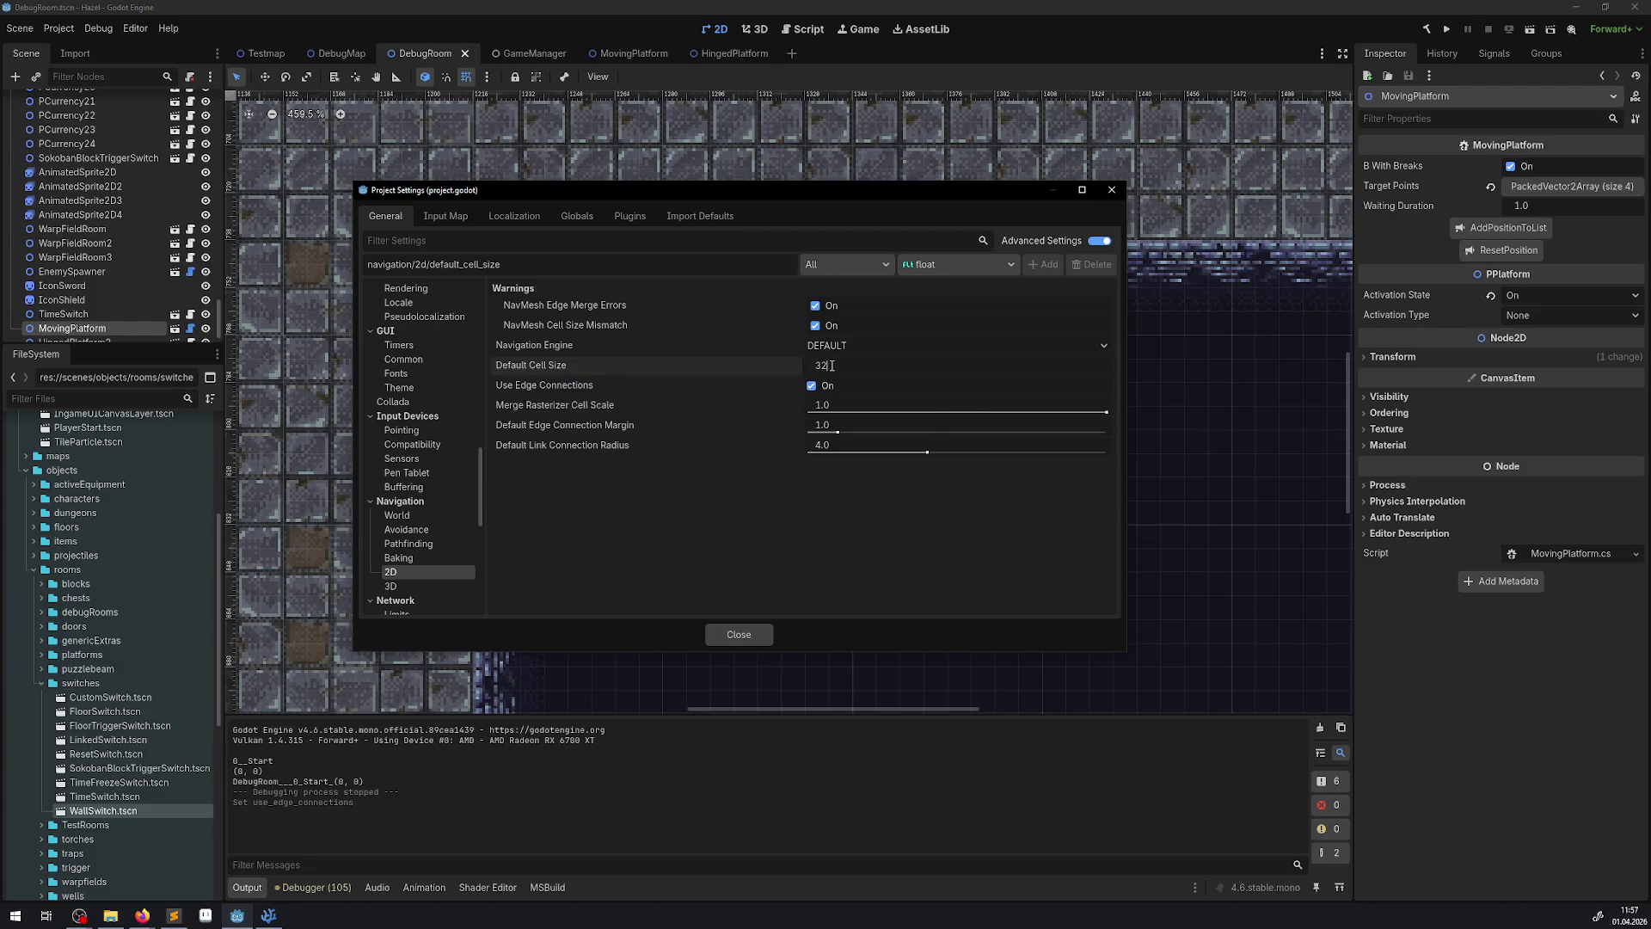
pyautogui.press('Return')
pyautogui.moveTo(551, 372)
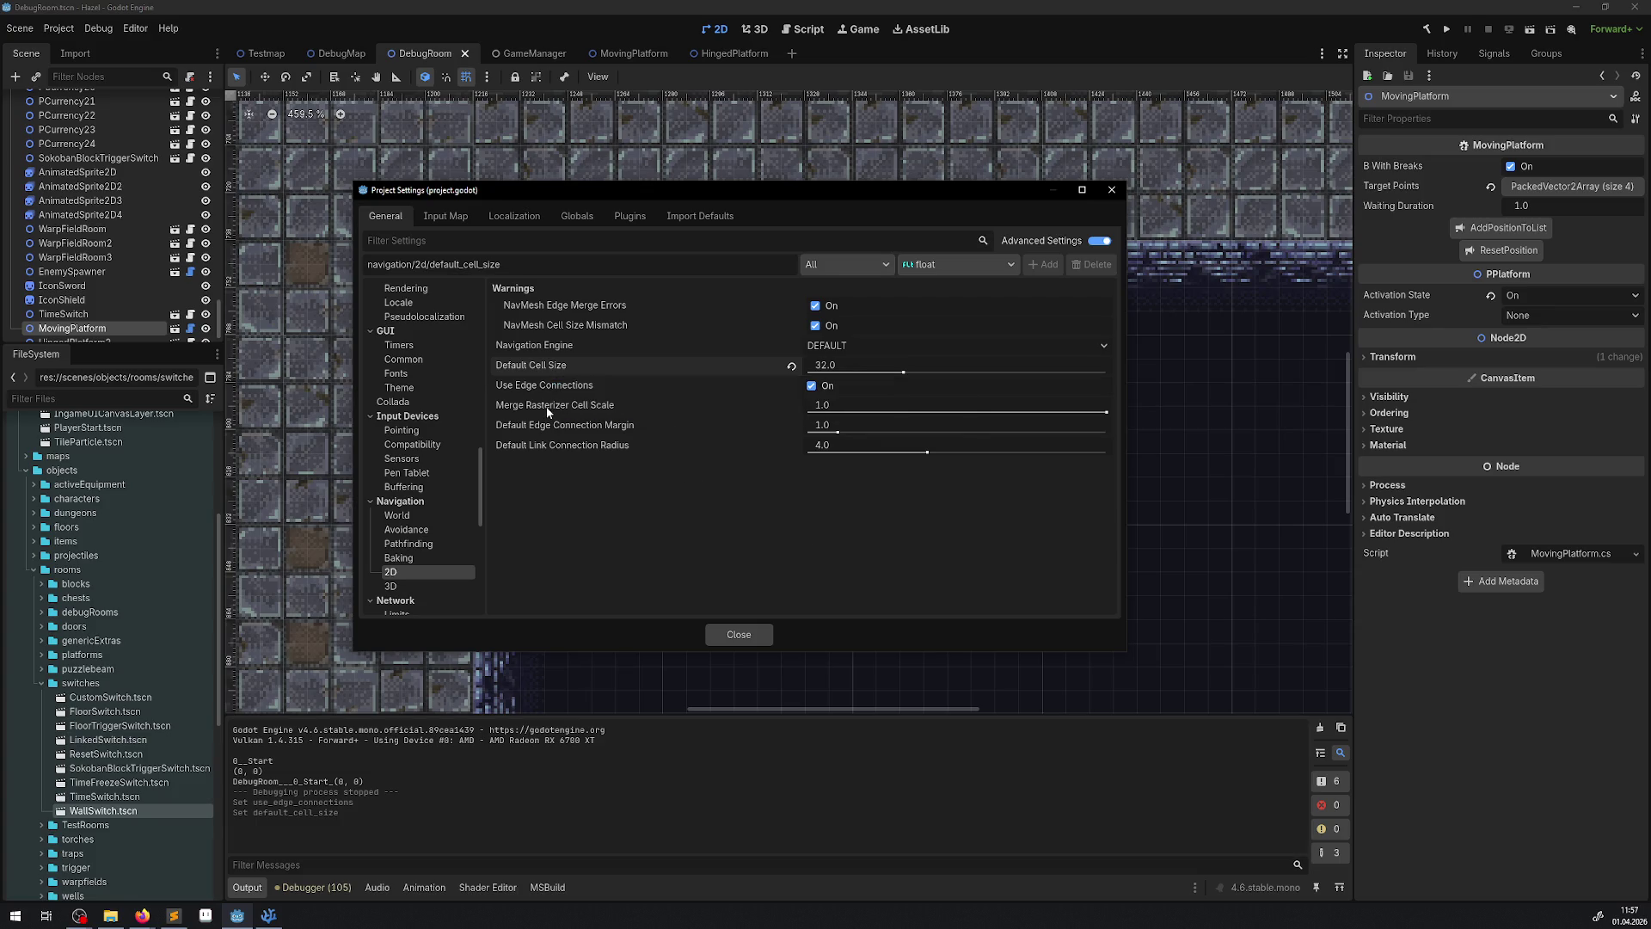
pyautogui.moveTo(547, 410)
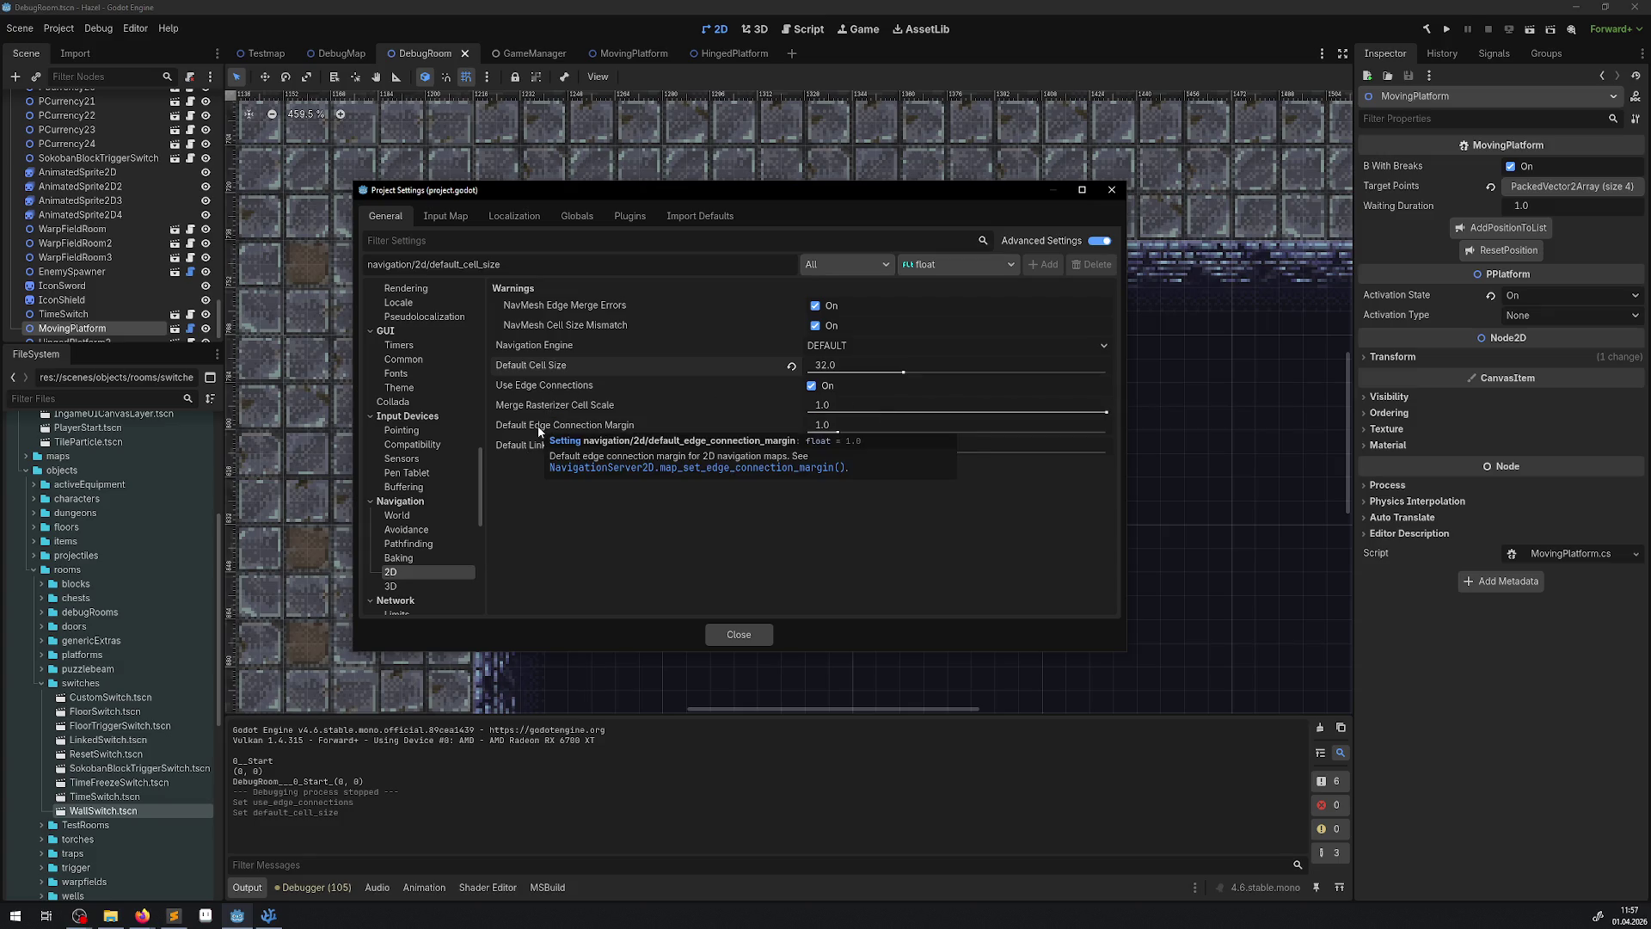
pyautogui.click(1112, 189)
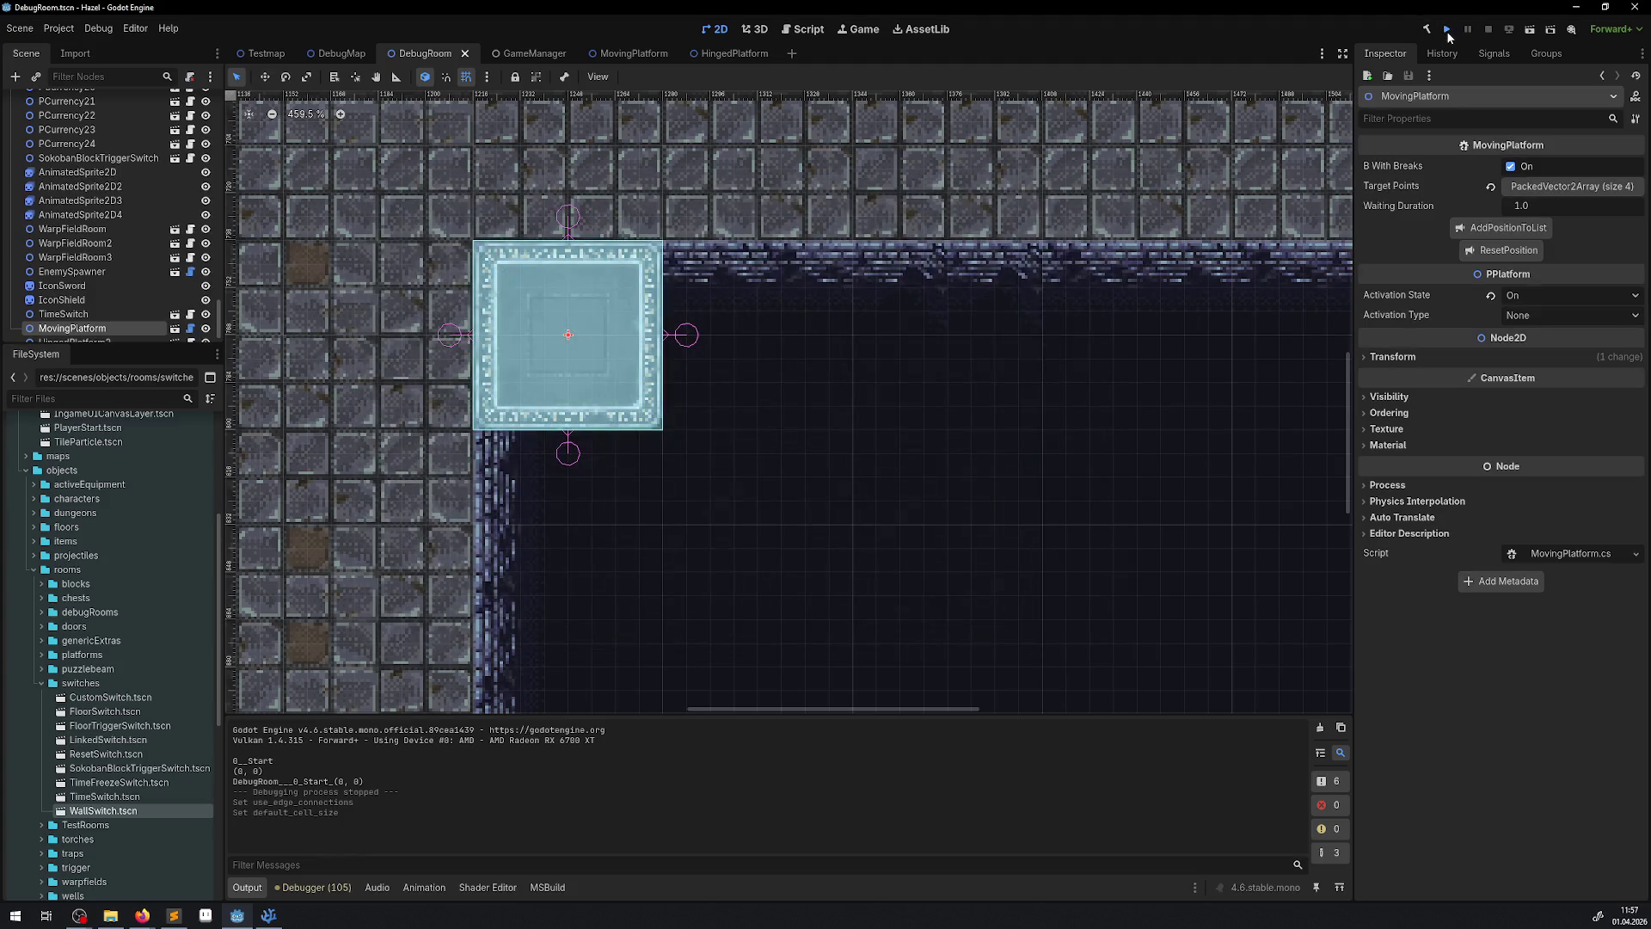
# - Test-run the game, then reopen Project Settings from the HingedPlatform scene
pyautogui.click(1448, 31)
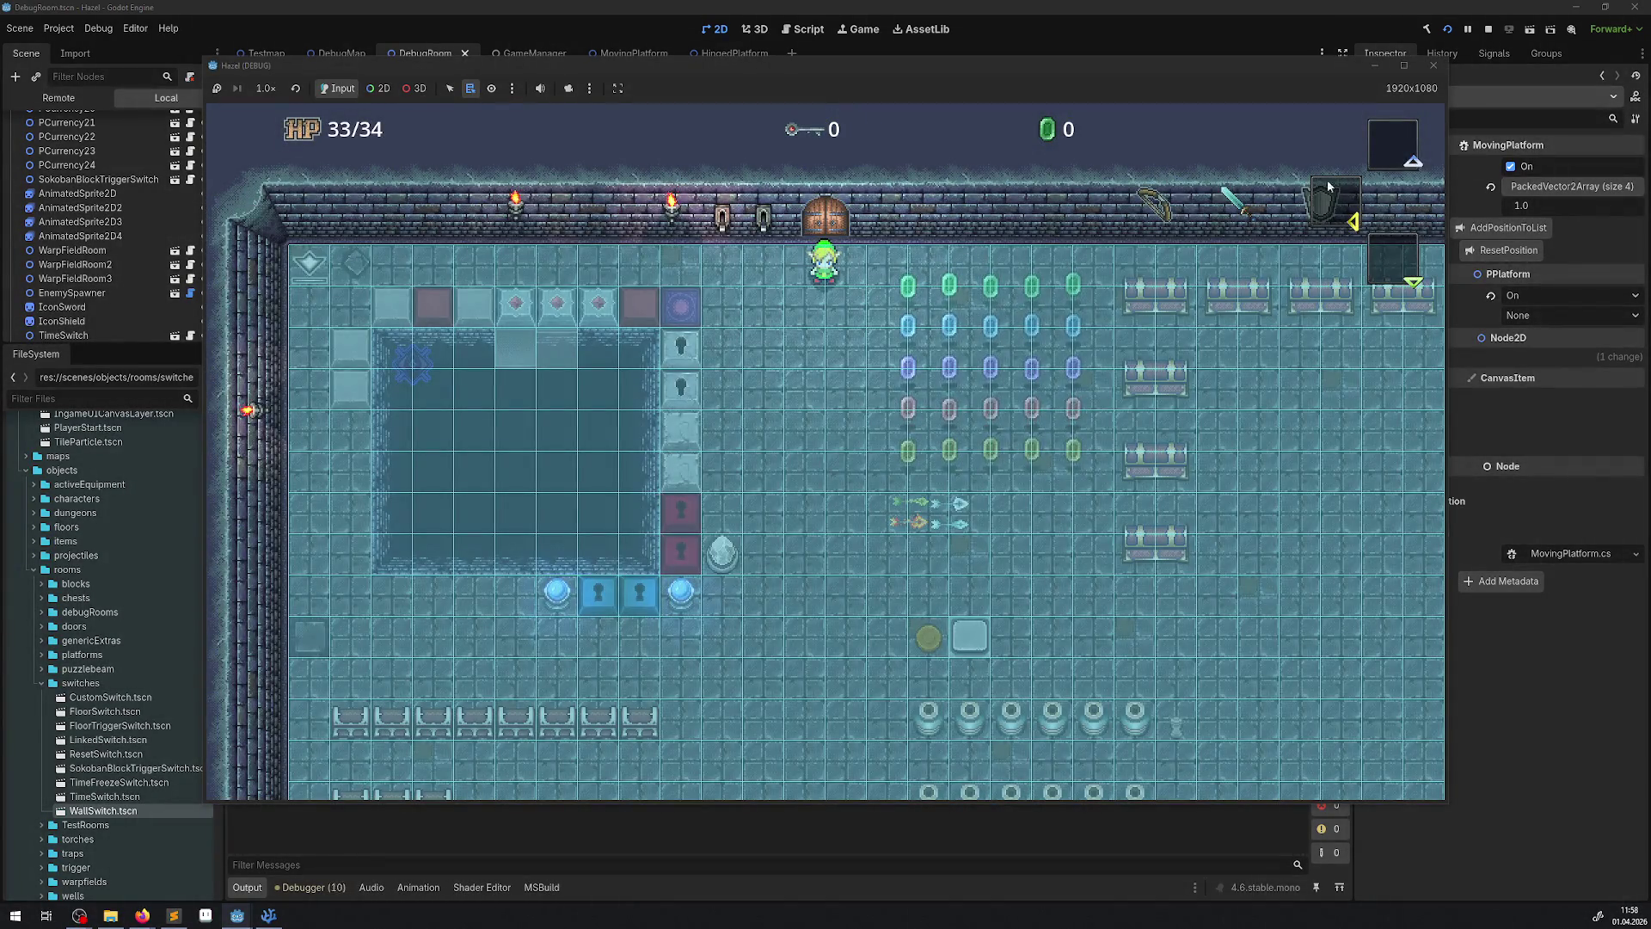
pyautogui.click(1434, 66)
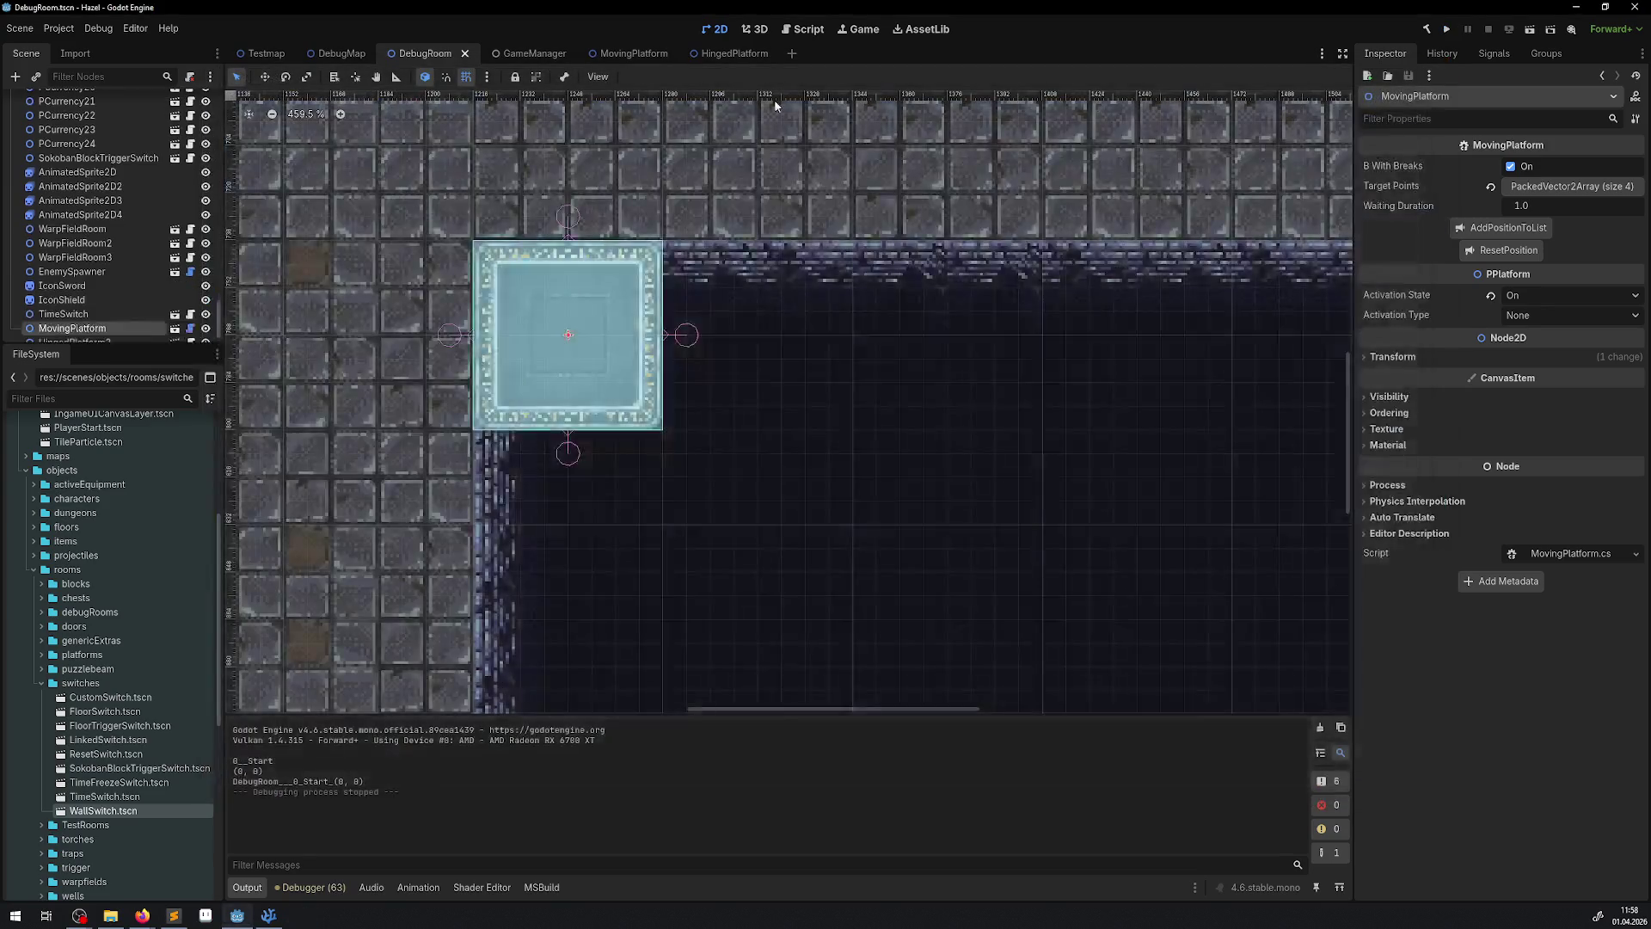
pyautogui.click(738, 55)
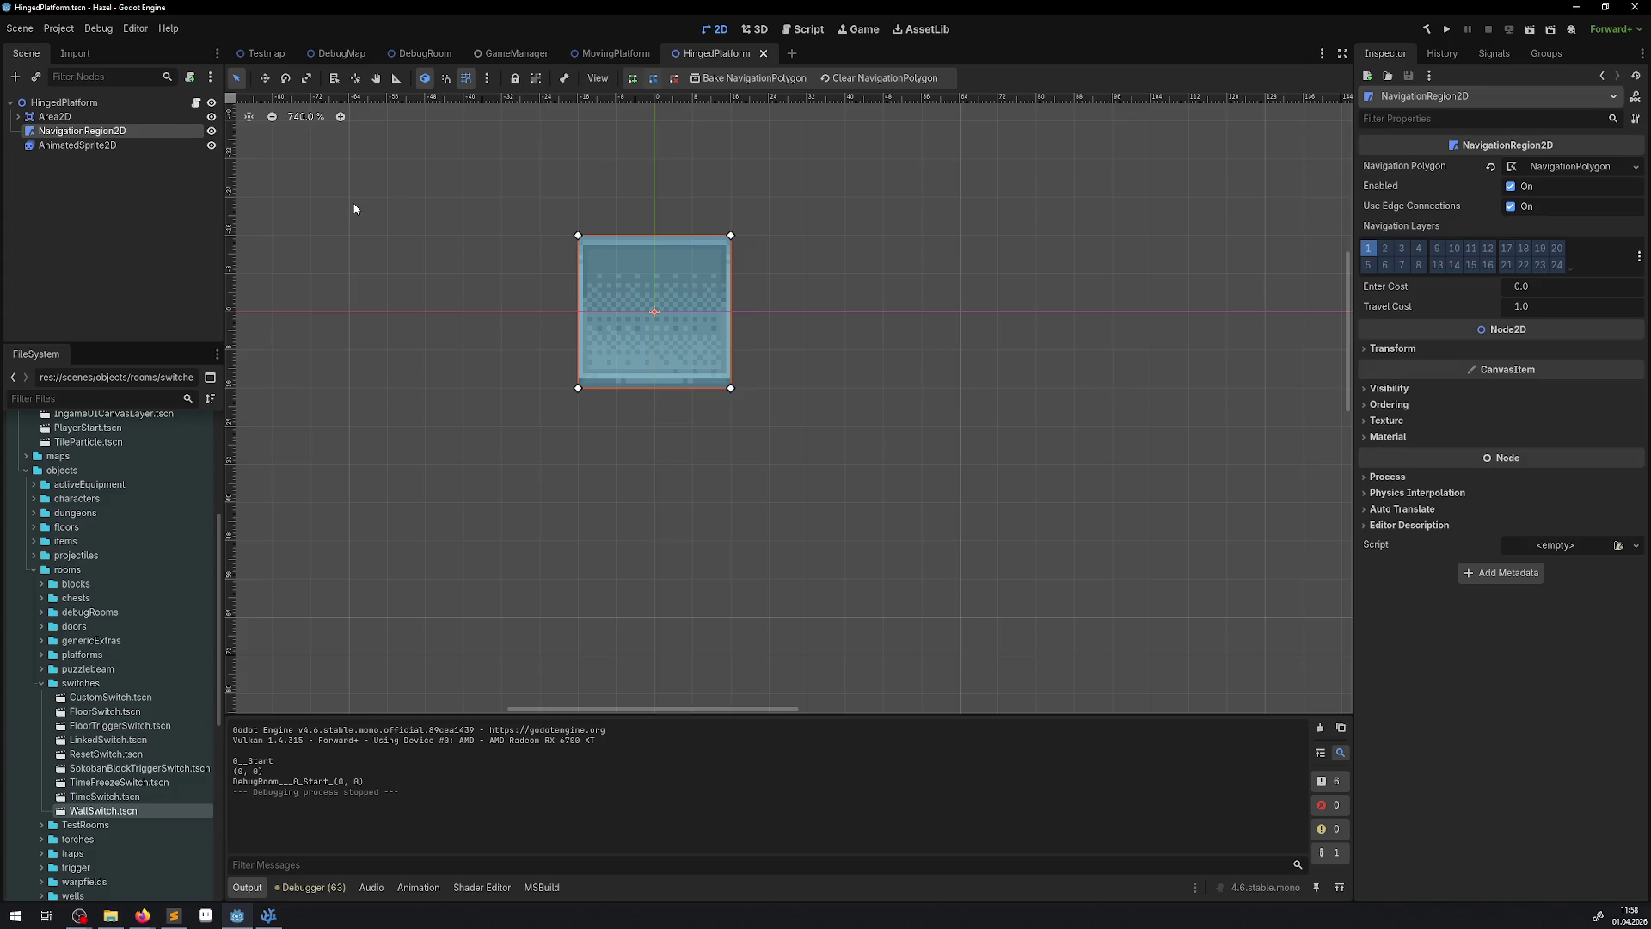
pyautogui.click(59, 28)
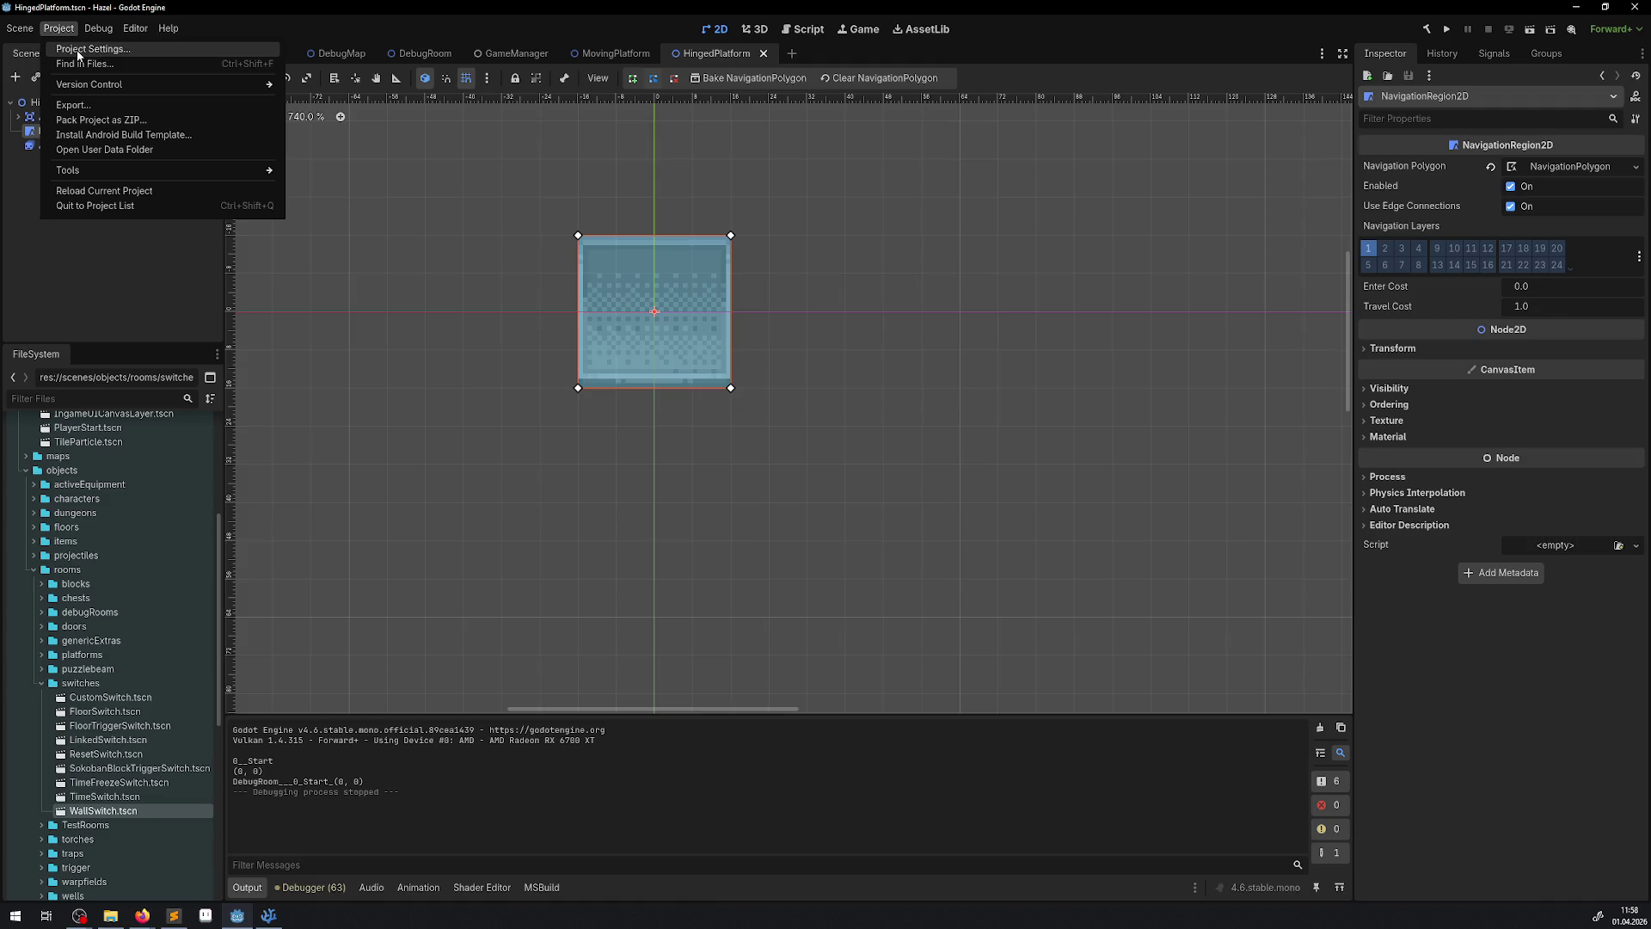
pyautogui.click(79, 50)
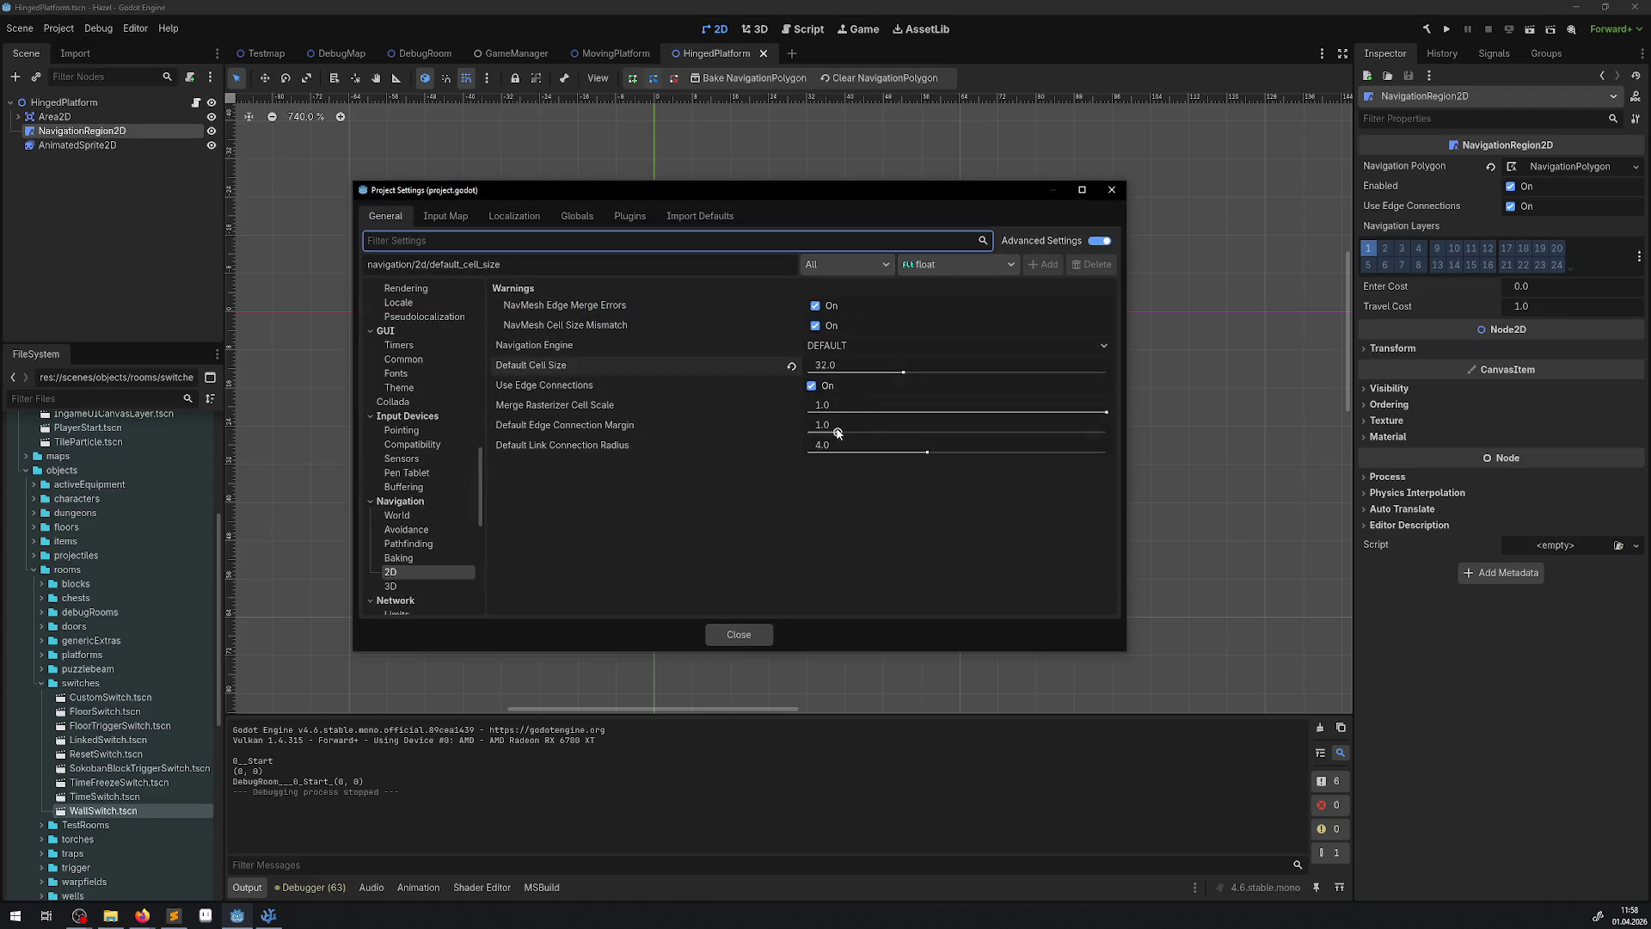
# - Lower Merge Rasterizer Cell Scale to about 0.654 and edge margin to 0.481, then test-run
pyautogui.moveTo(1106, 412); pyautogui.dragTo(1002, 413)
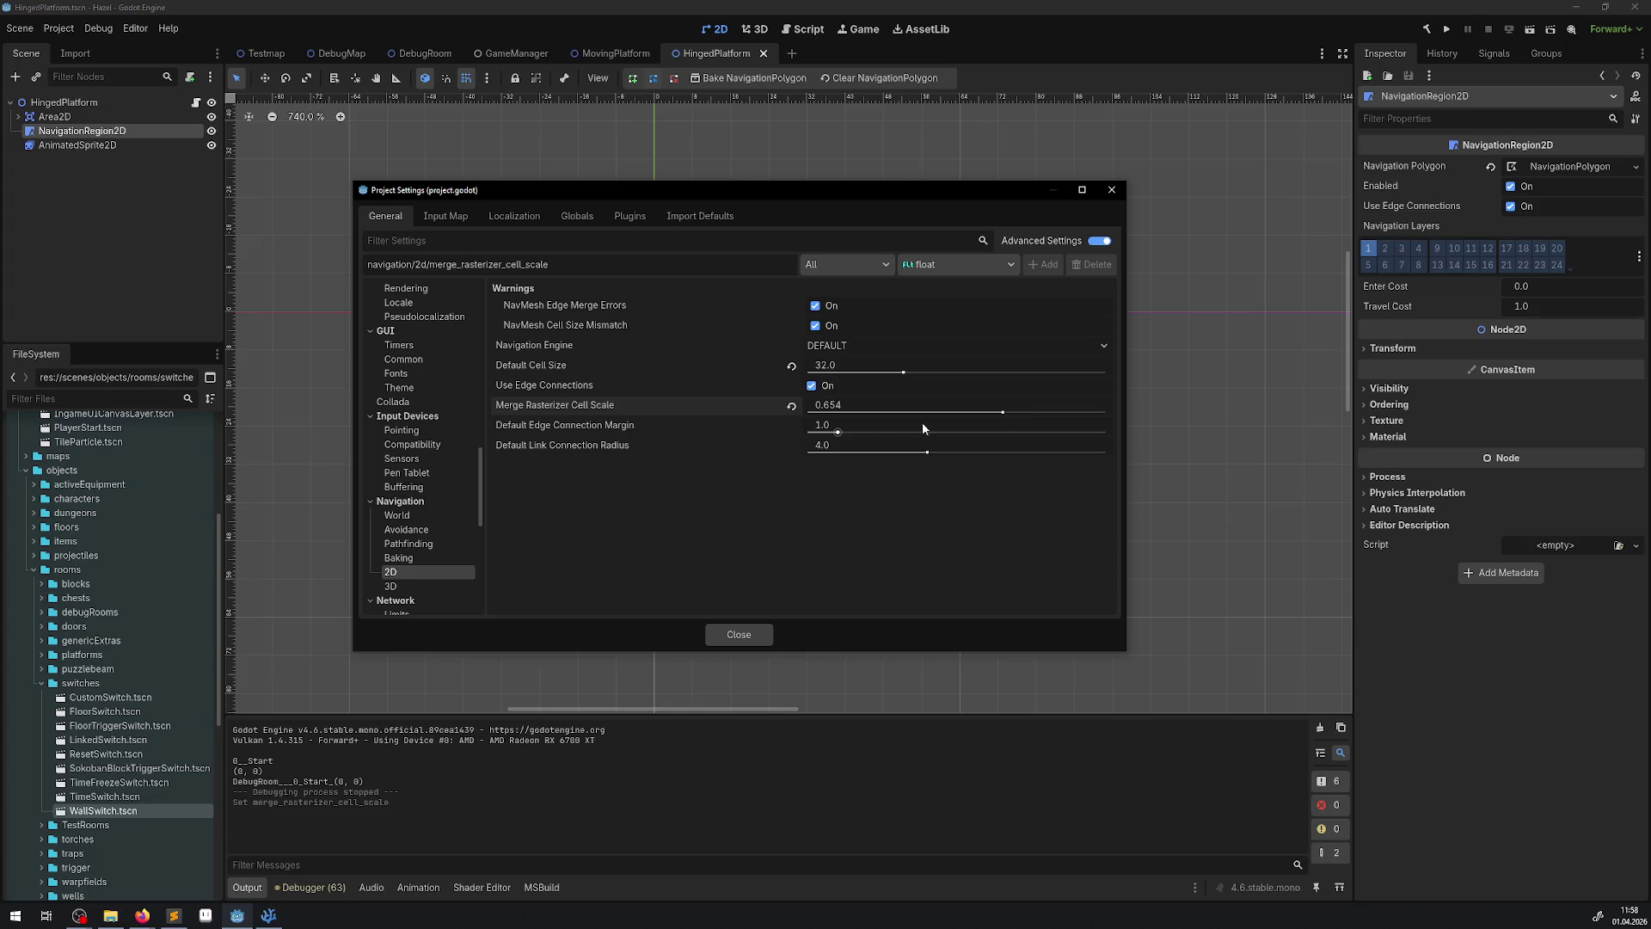
pyautogui.moveTo(838, 431); pyautogui.dragTo(822, 431)
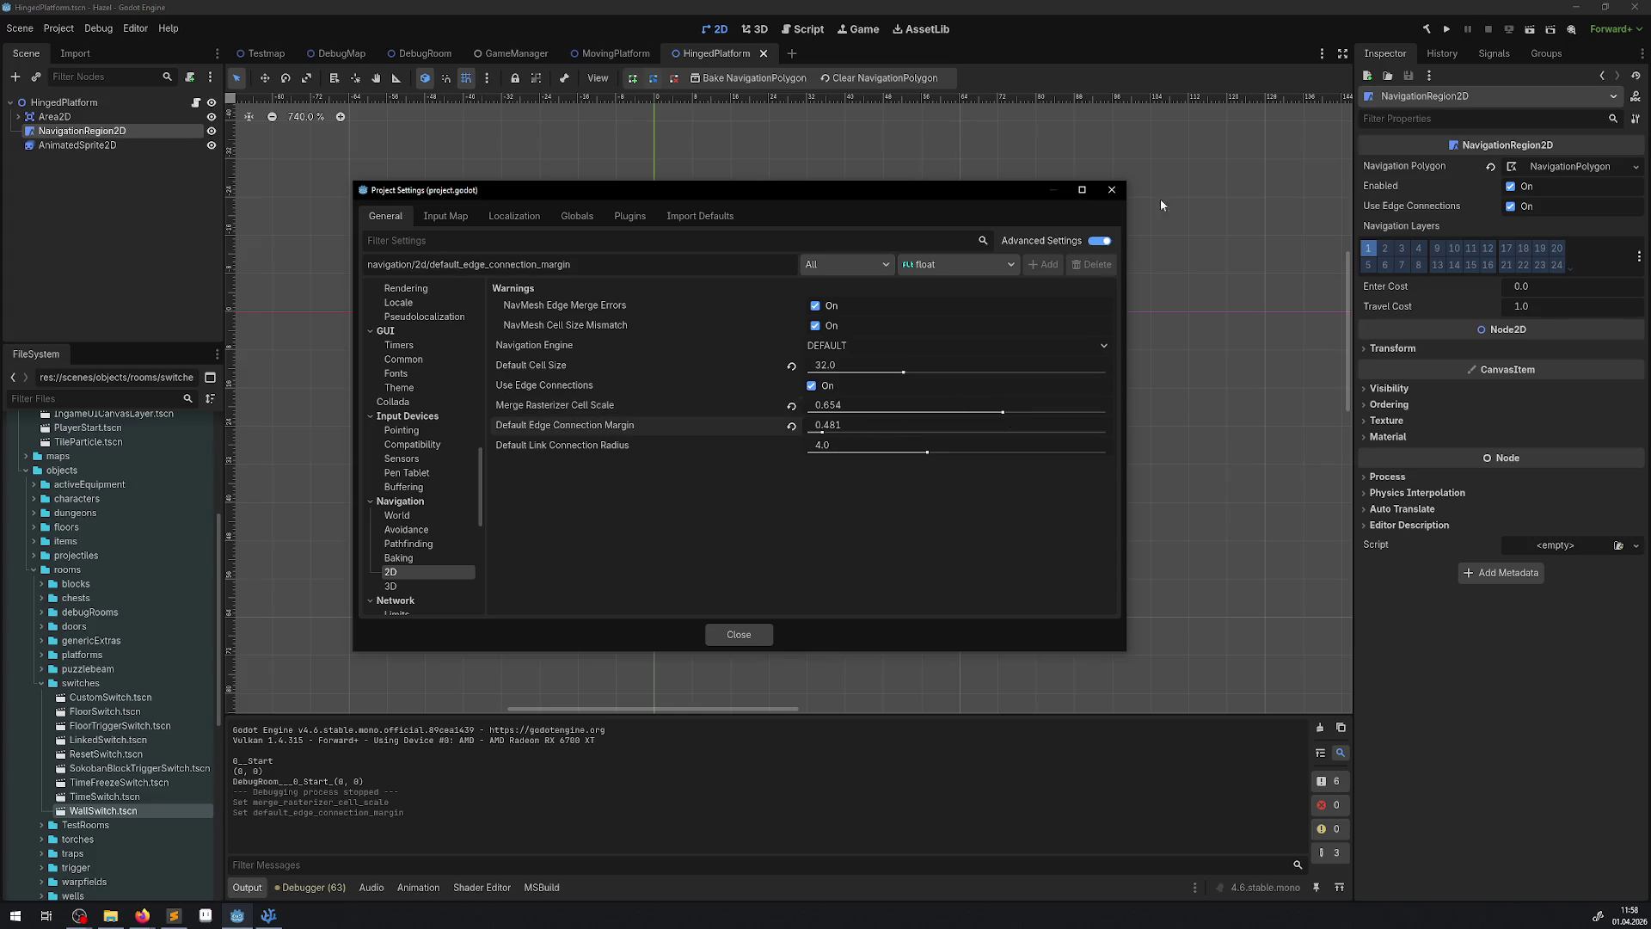
pyautogui.click(1112, 189)
pyautogui.click(1447, 29)
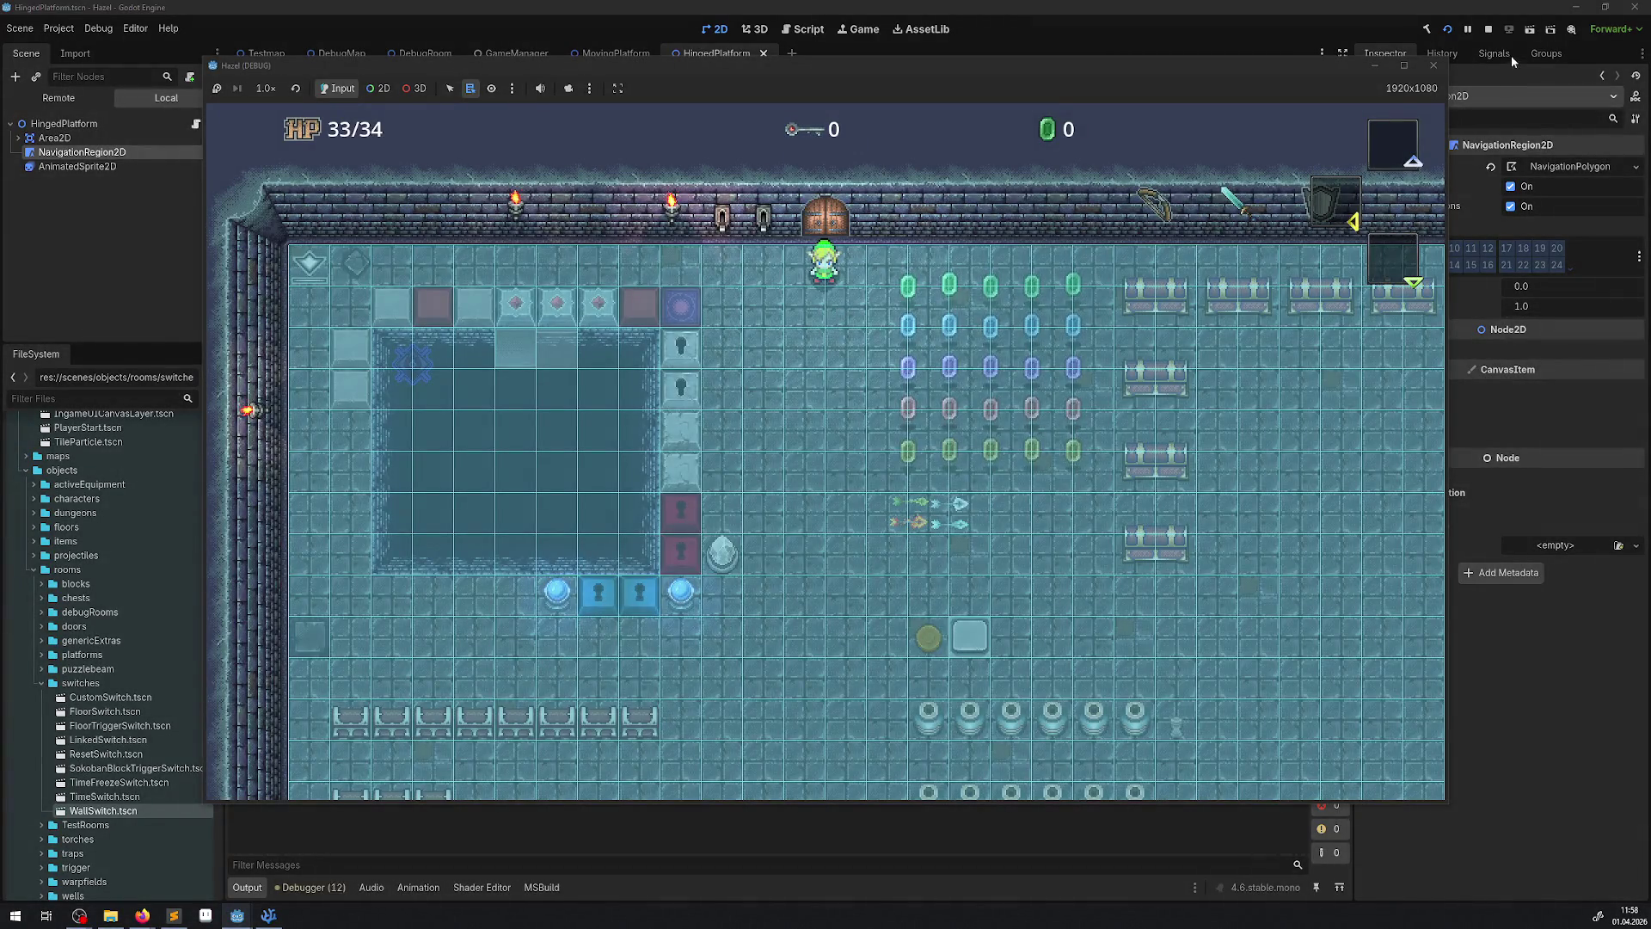
pyautogui.click(1434, 66)
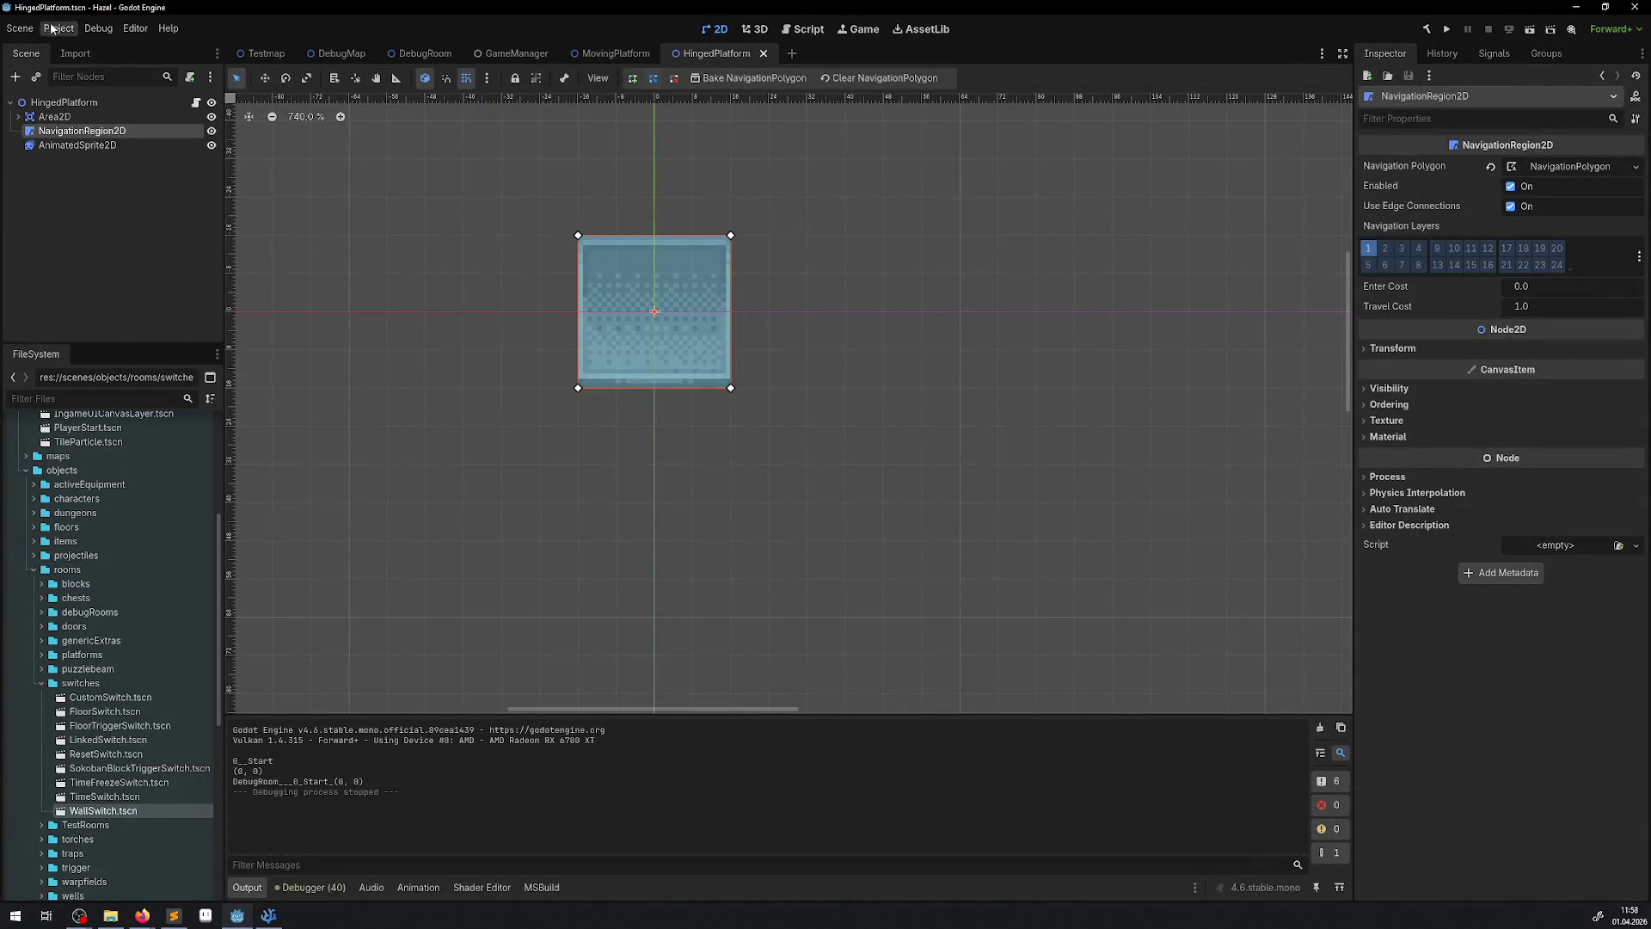
# - Restore Merge Rasterizer Cell Scale to 1.0, drop edge margin to 0.01, and test-run
pyautogui.click(59, 28)
pyautogui.click(86, 48)
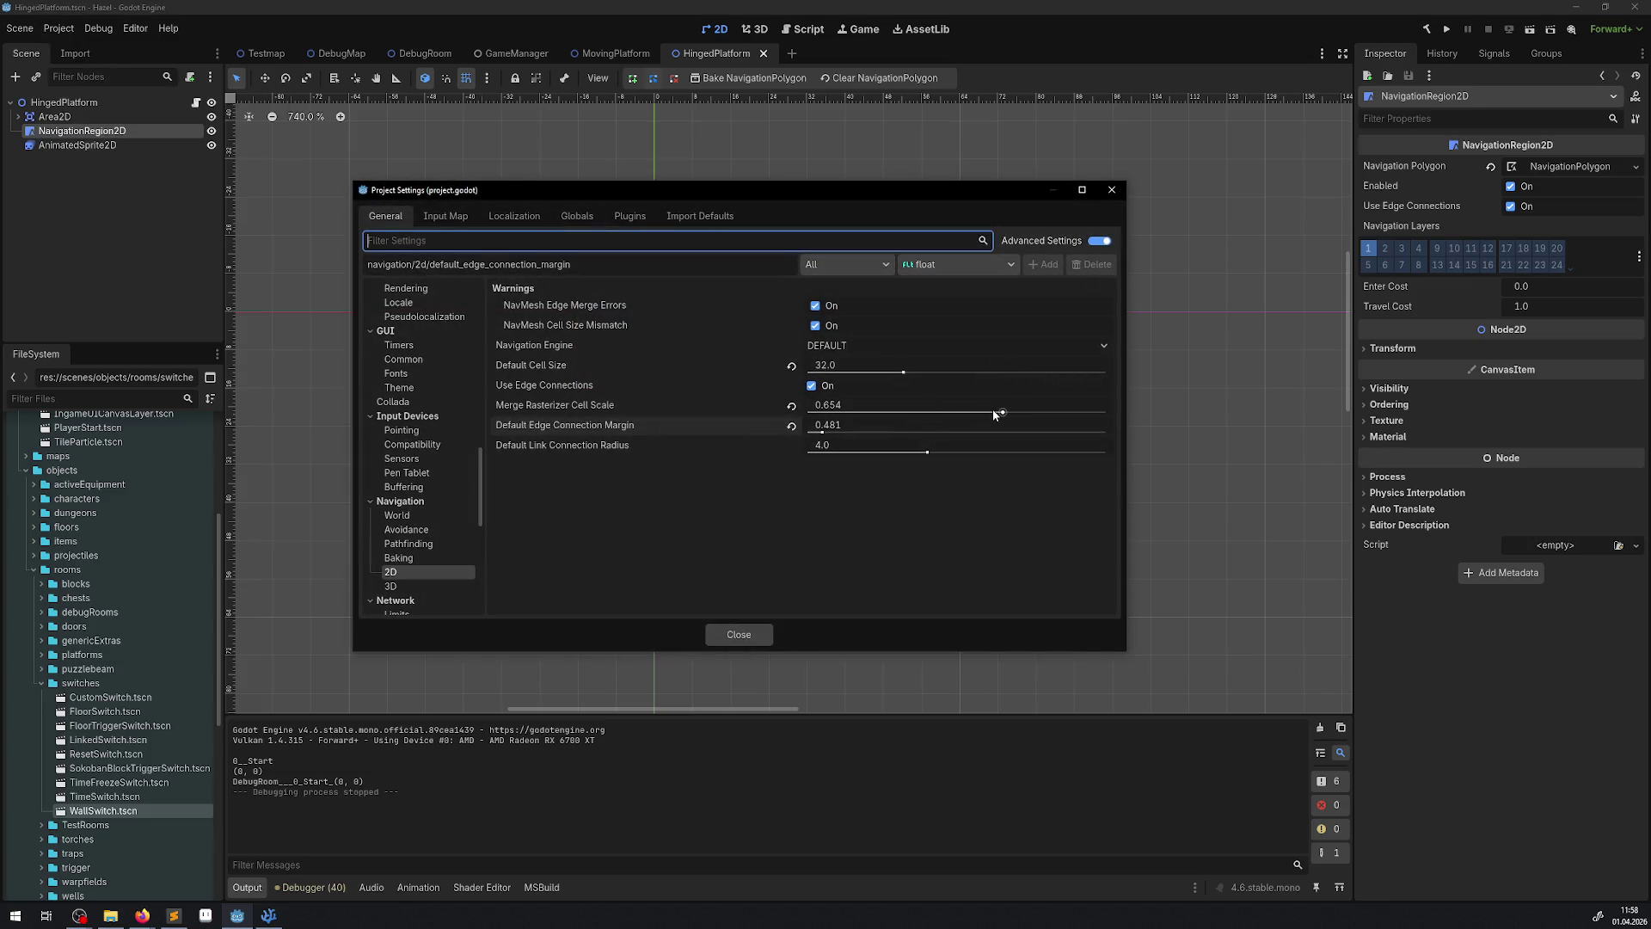
pyautogui.moveTo(994, 410); pyautogui.dragTo(1285, 437)
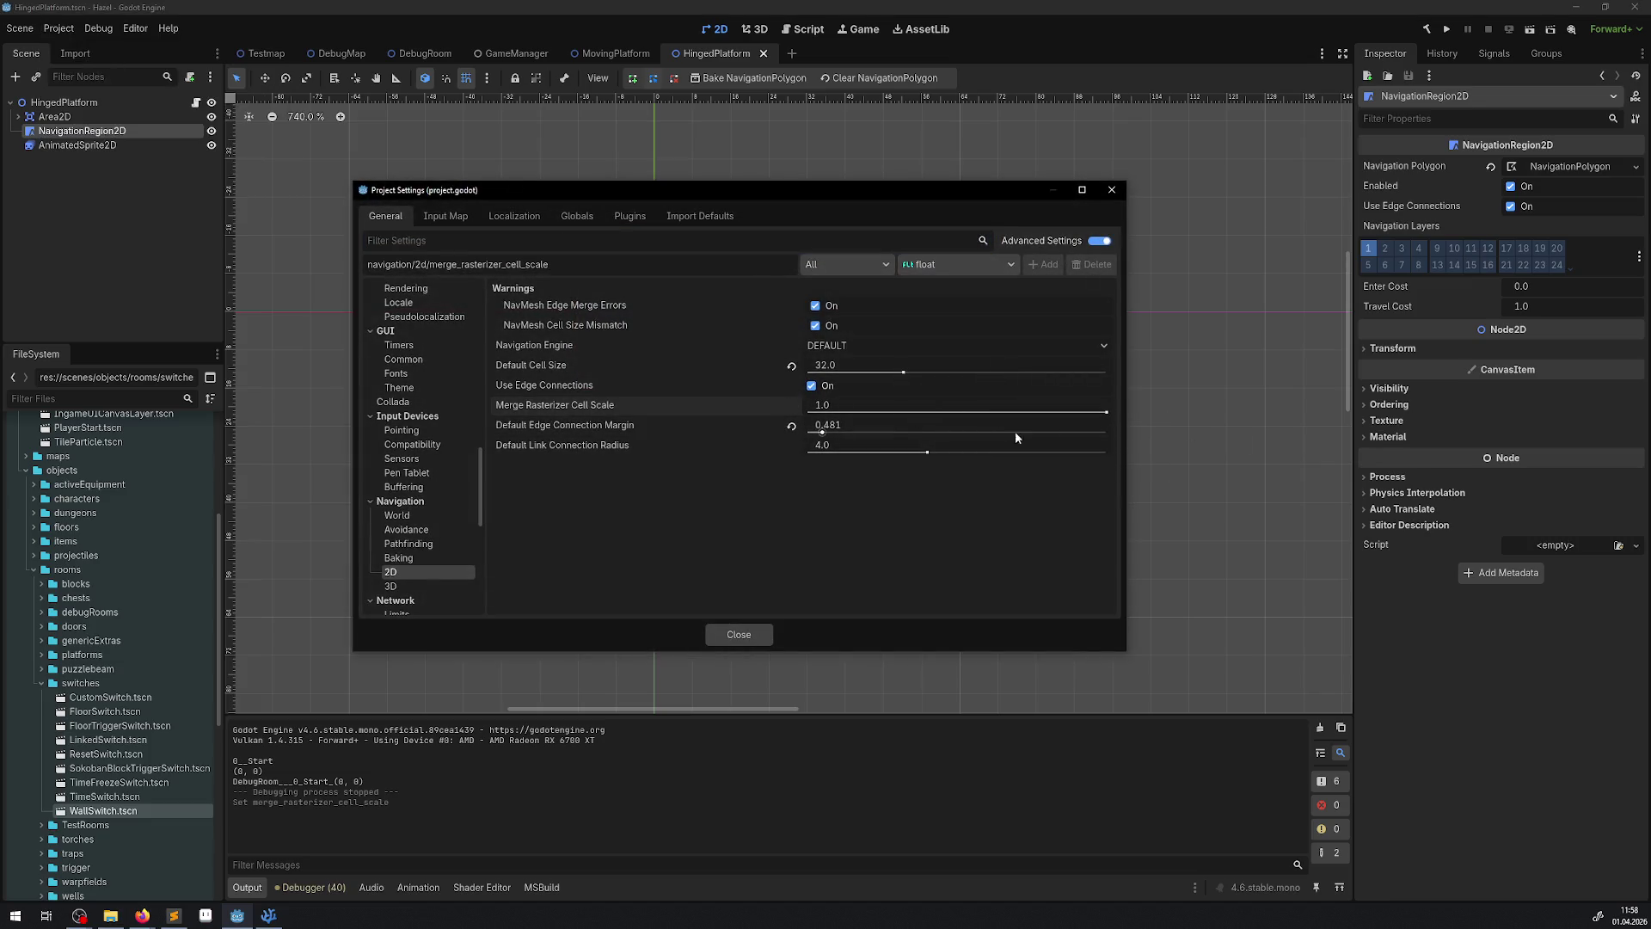
pyautogui.moveTo(830, 429); pyautogui.dragTo(751, 435)
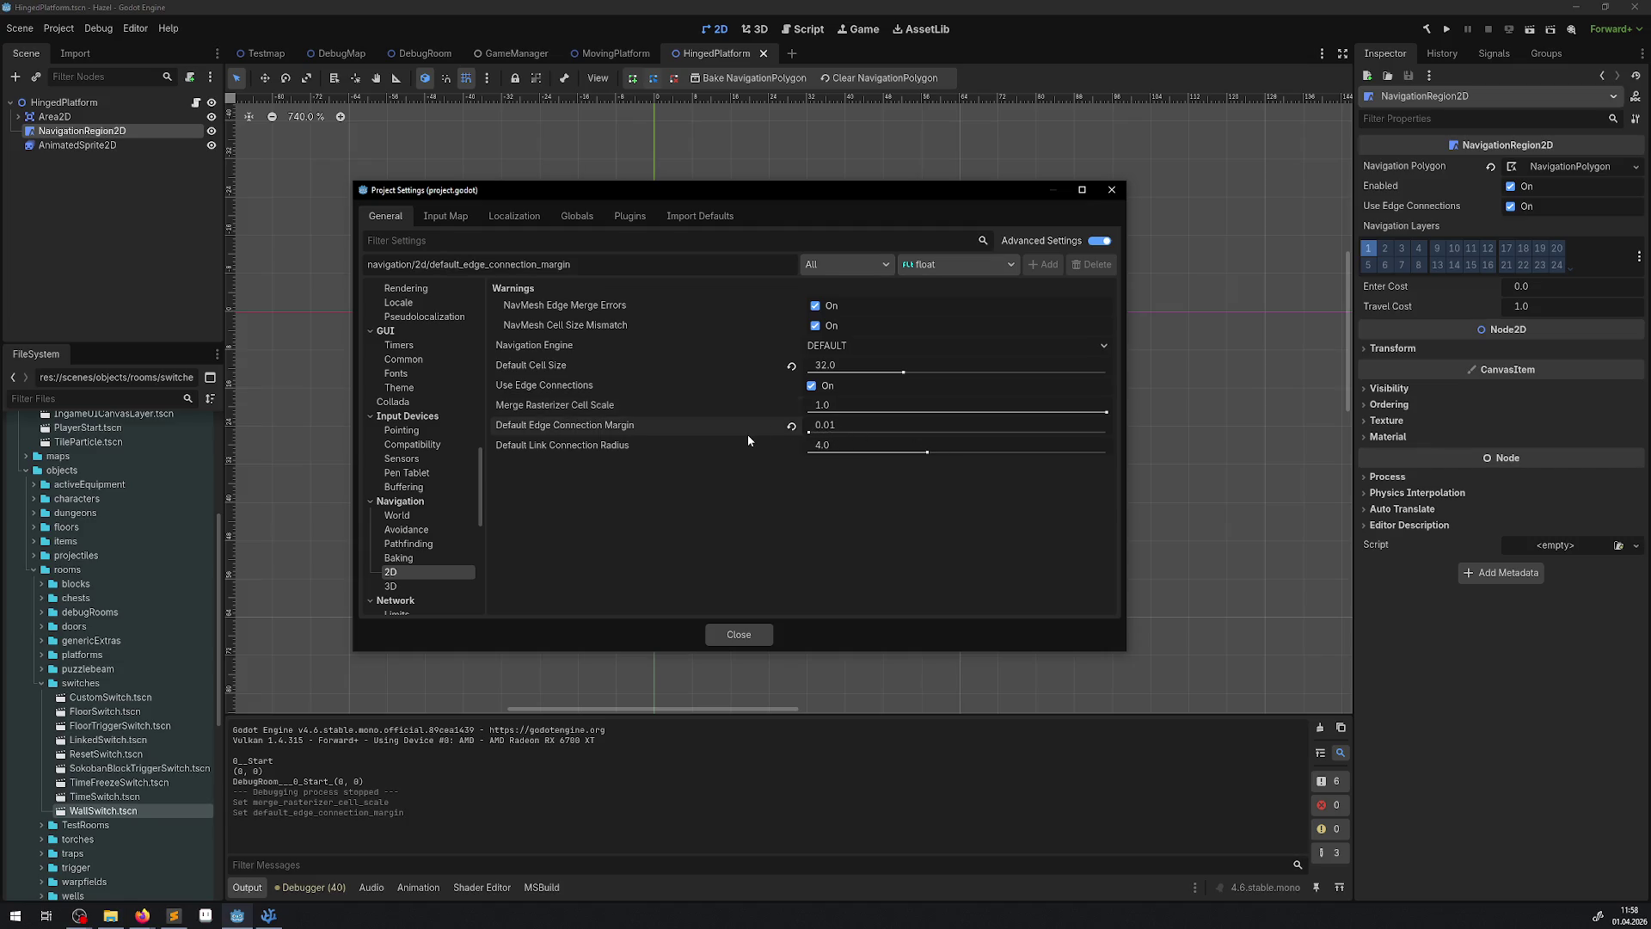
pyautogui.click(1112, 190)
pyautogui.click(1447, 29)
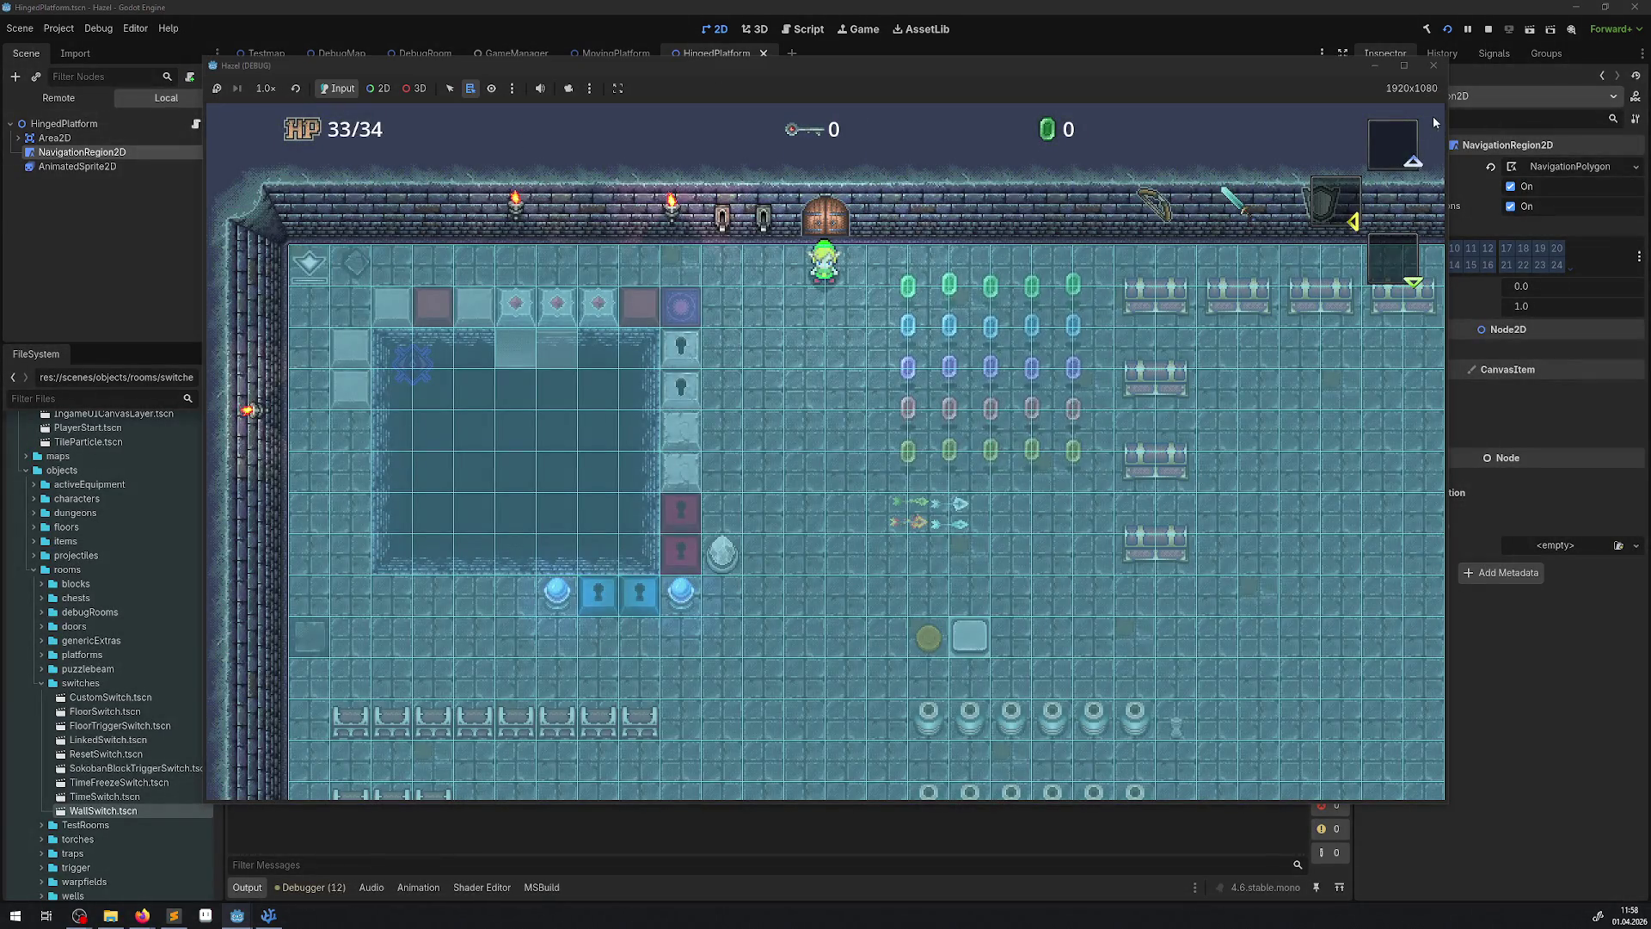
pyautogui.click(1432, 66)
pyautogui.click(59, 28)
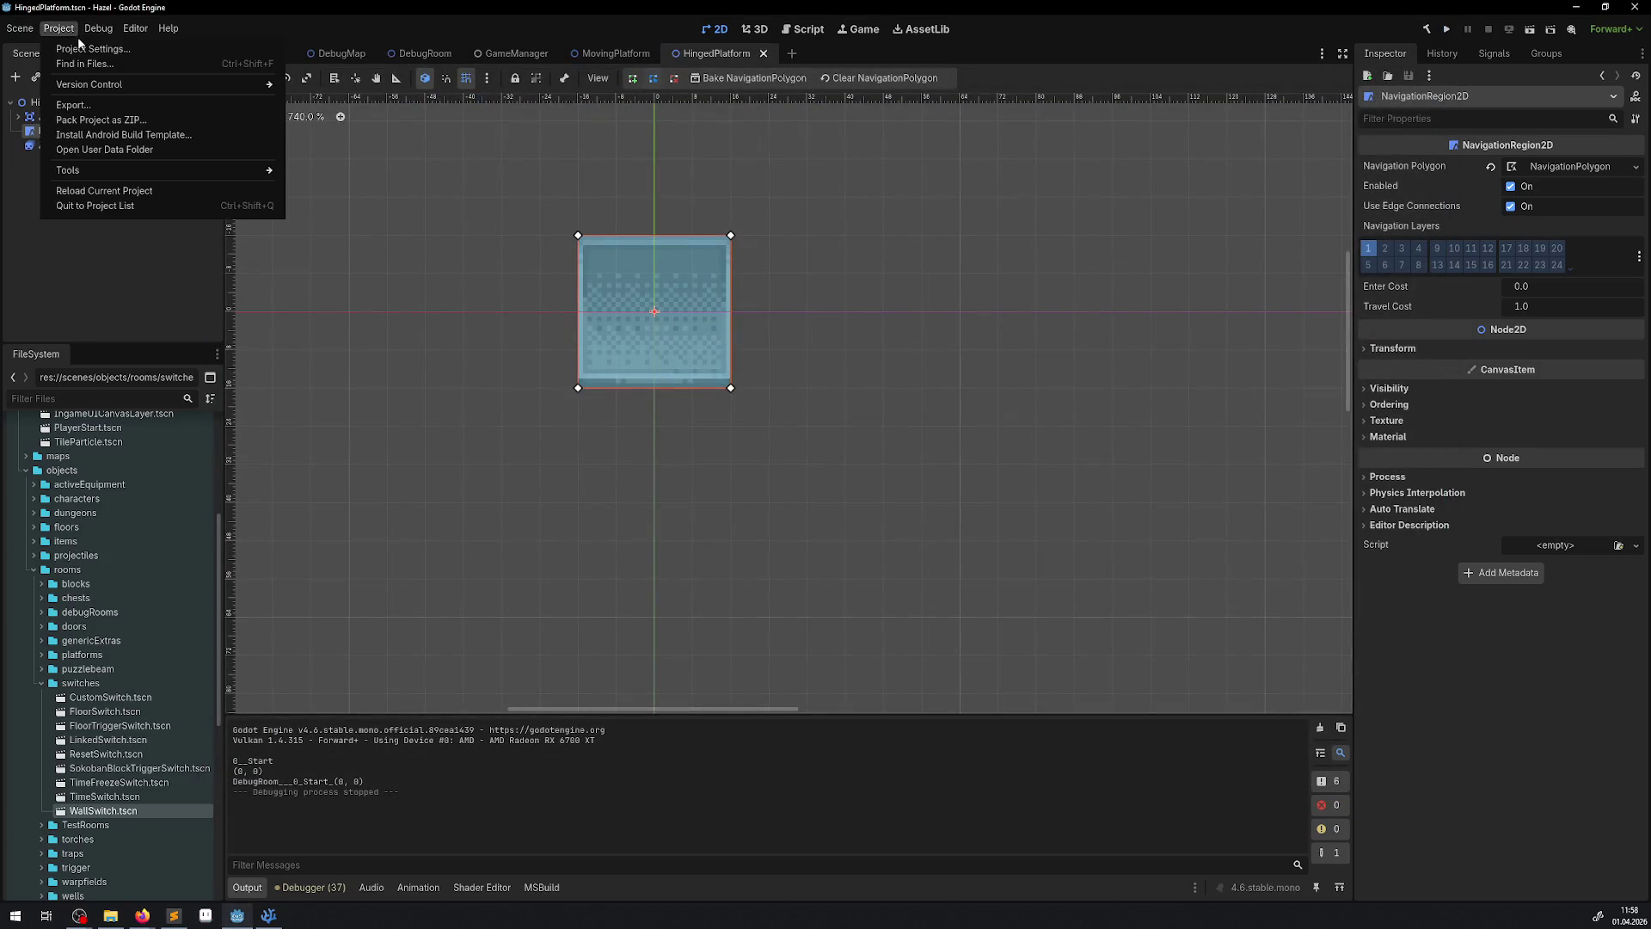
# - Raise edge connection margin to 10.0 and merge rasterizer cell scale to 2, then test-run
pyautogui.click(73, 60)
pyautogui.moveTo(817, 427)
pyautogui.mouseDown()
pyautogui.moveTo(1520, 431)
pyautogui.moveTo(1069, 430)
pyautogui.mouseUp()
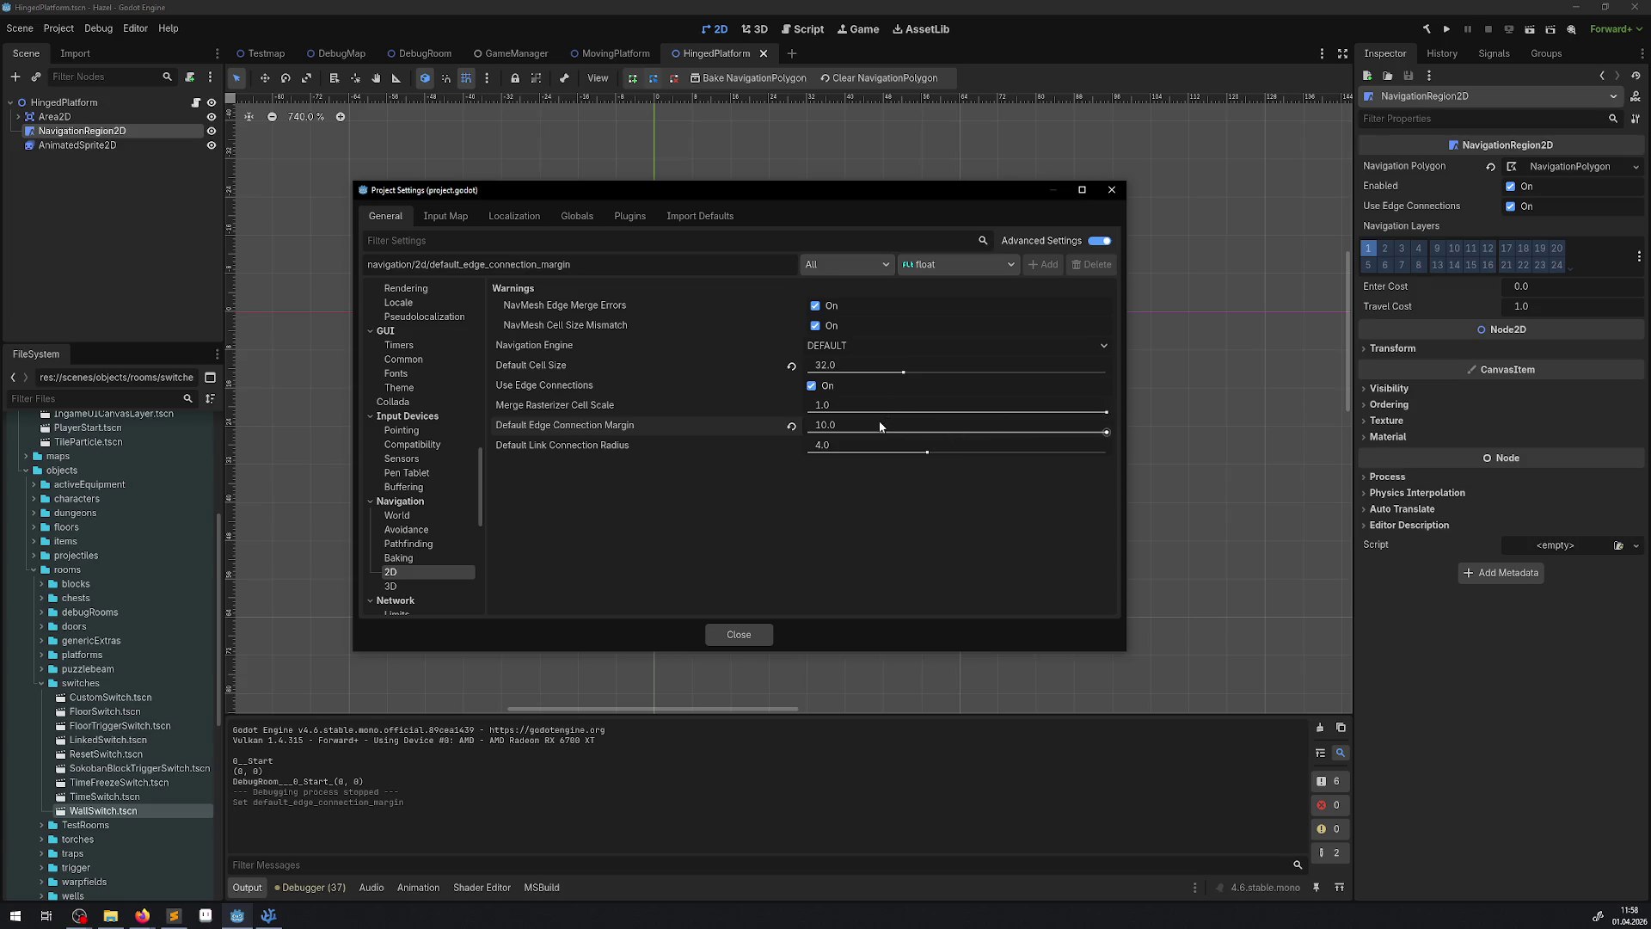
pyautogui.click(821, 405)
pyautogui.write('2')
pyautogui.press('Return')
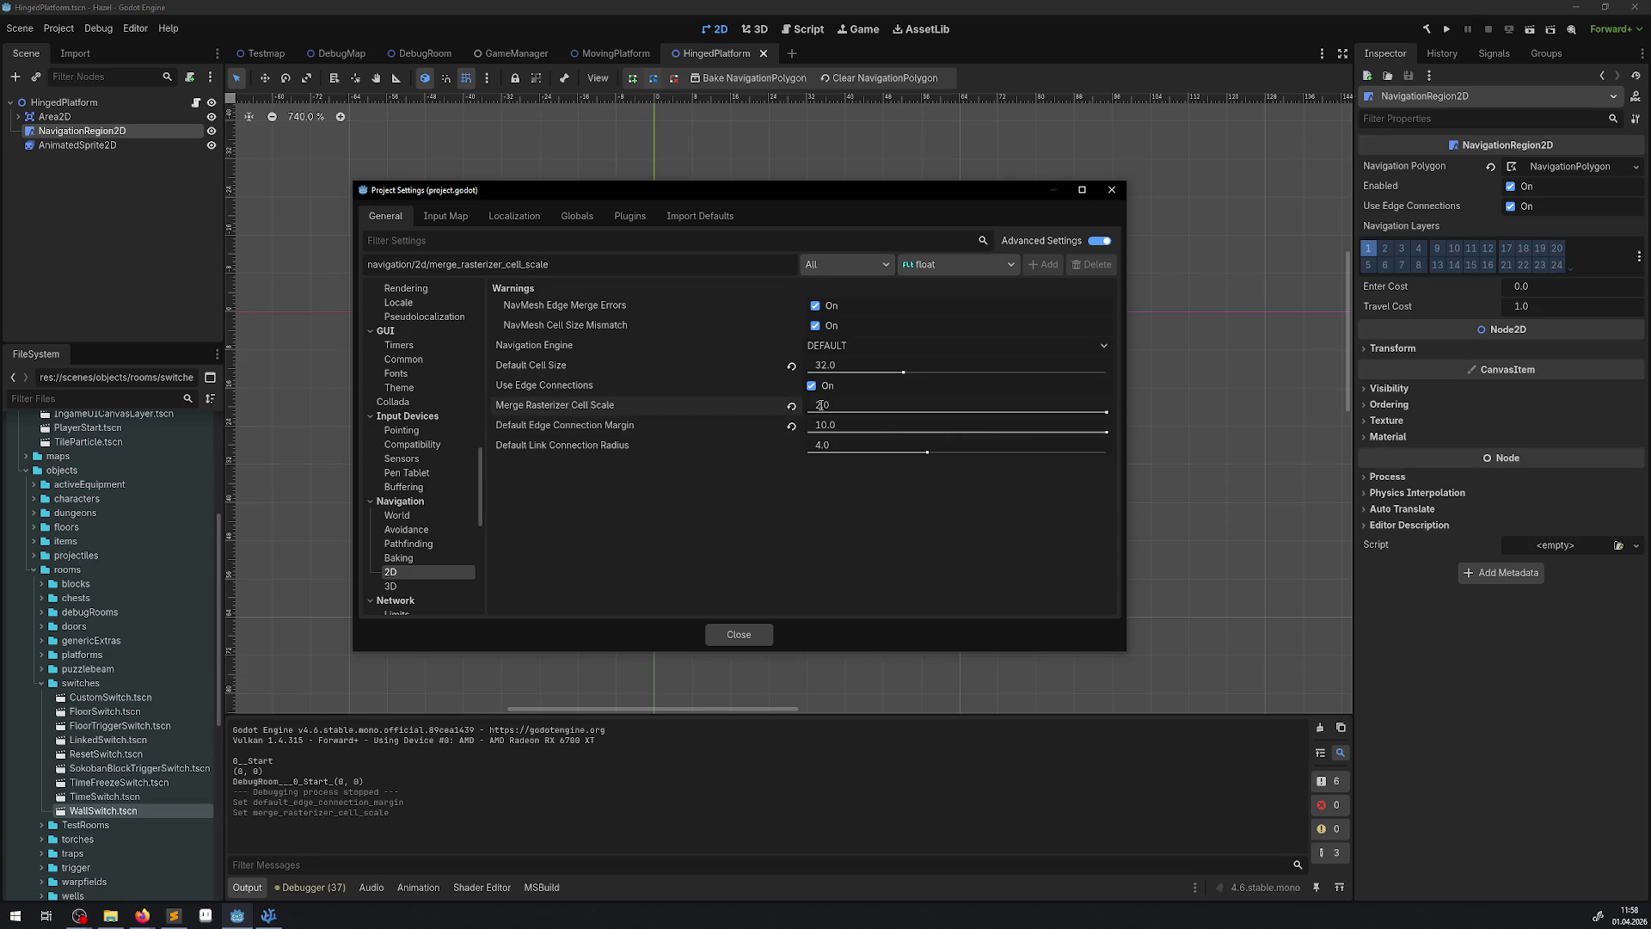
pyautogui.click(1112, 189)
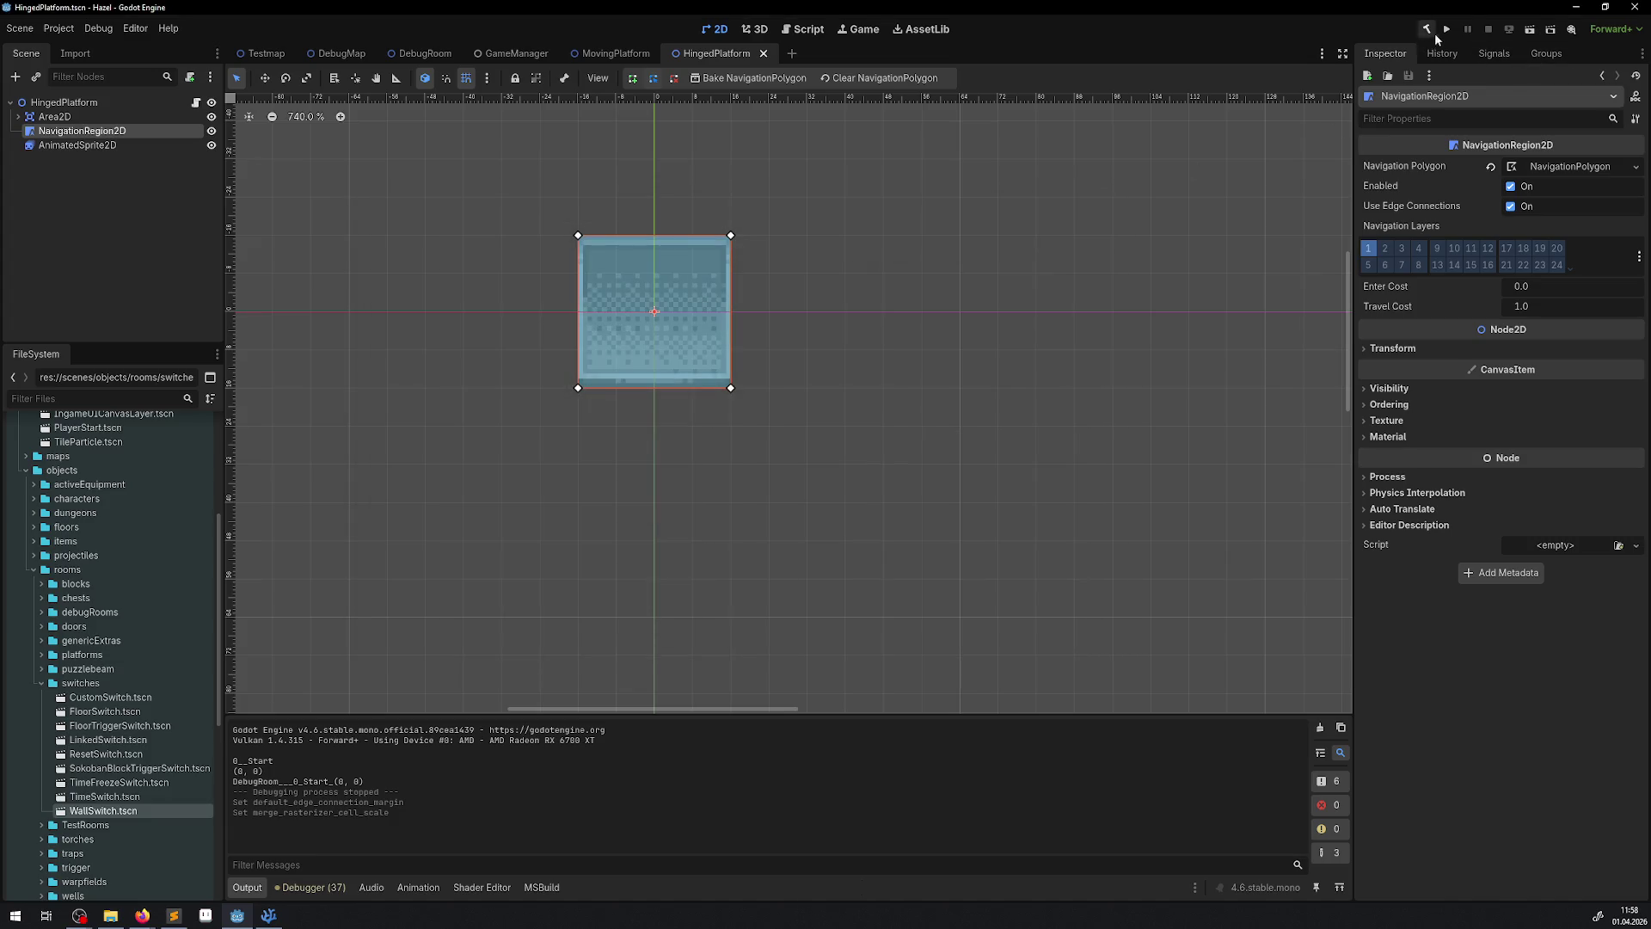
pyautogui.click(1429, 31)
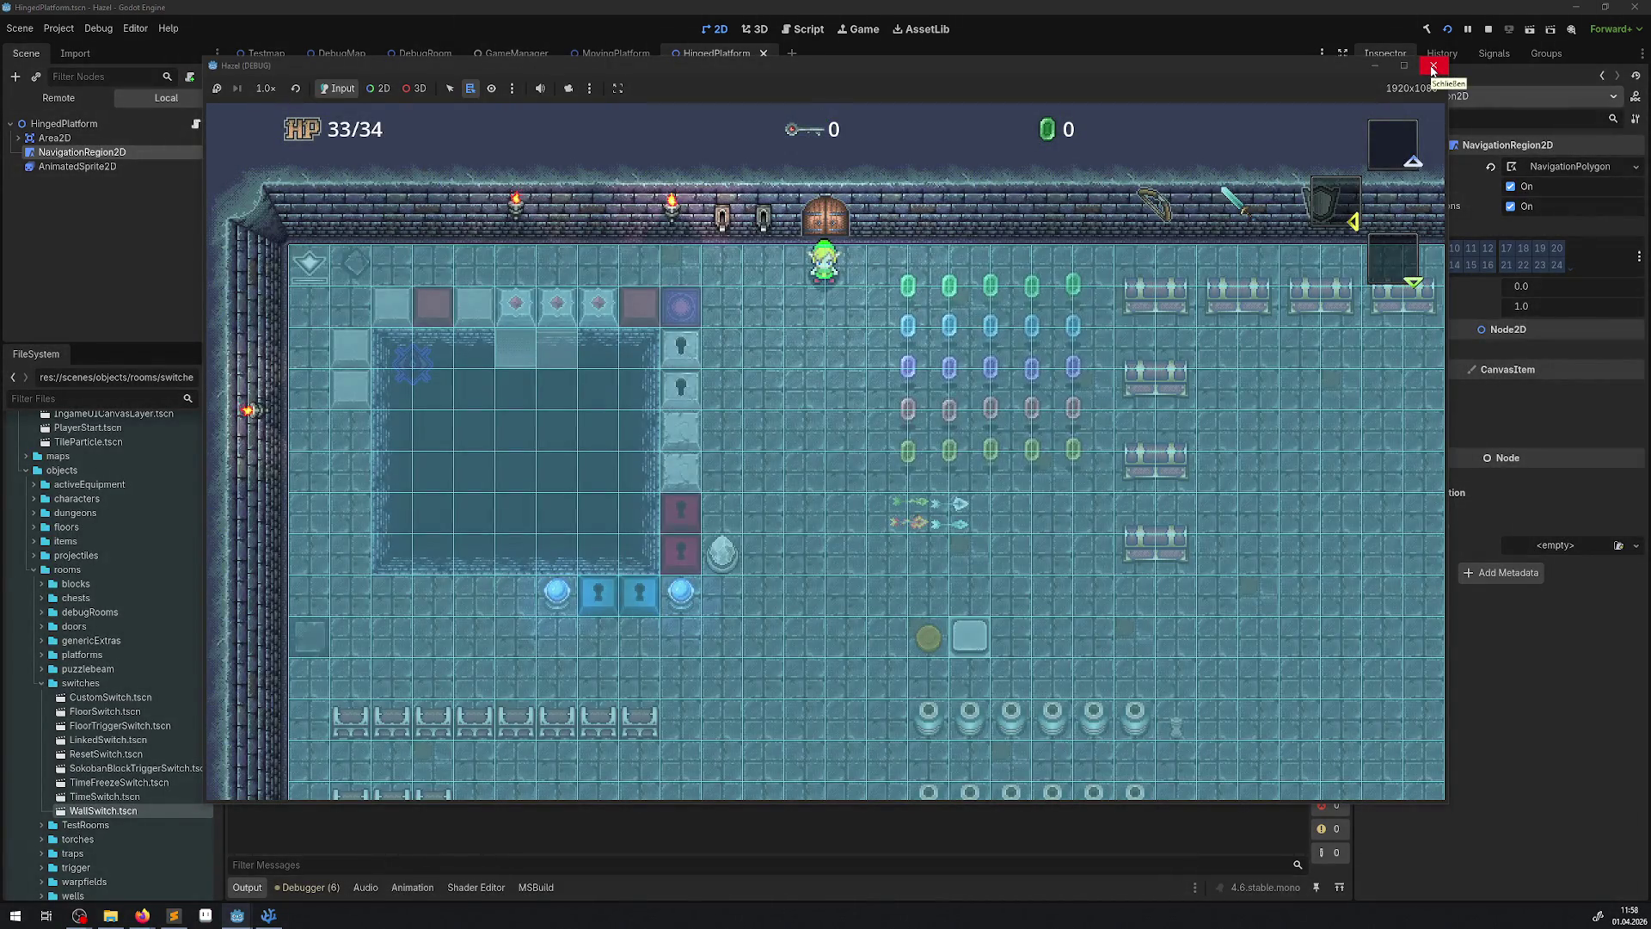
pyautogui.click(1432, 67)
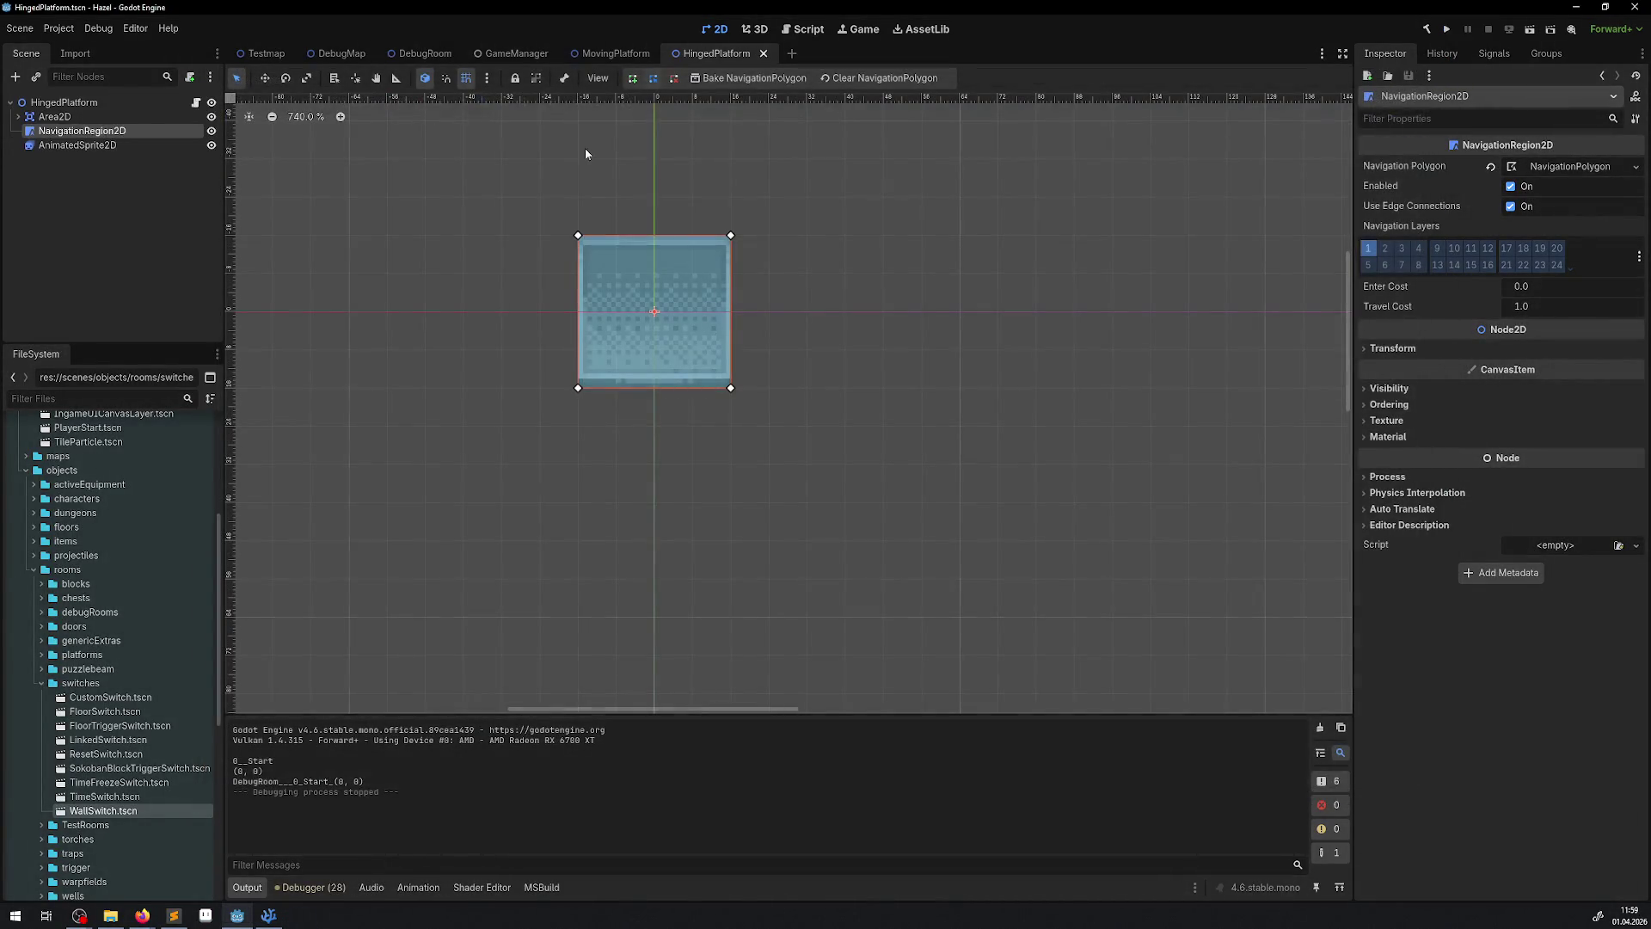
# - Set merge rasterizer cell scale to 1, test-run, and turn off HingedPlatform's edge connections
pyautogui.click(58, 28)
pyautogui.click(77, 54)
pyautogui.click(990, 410)
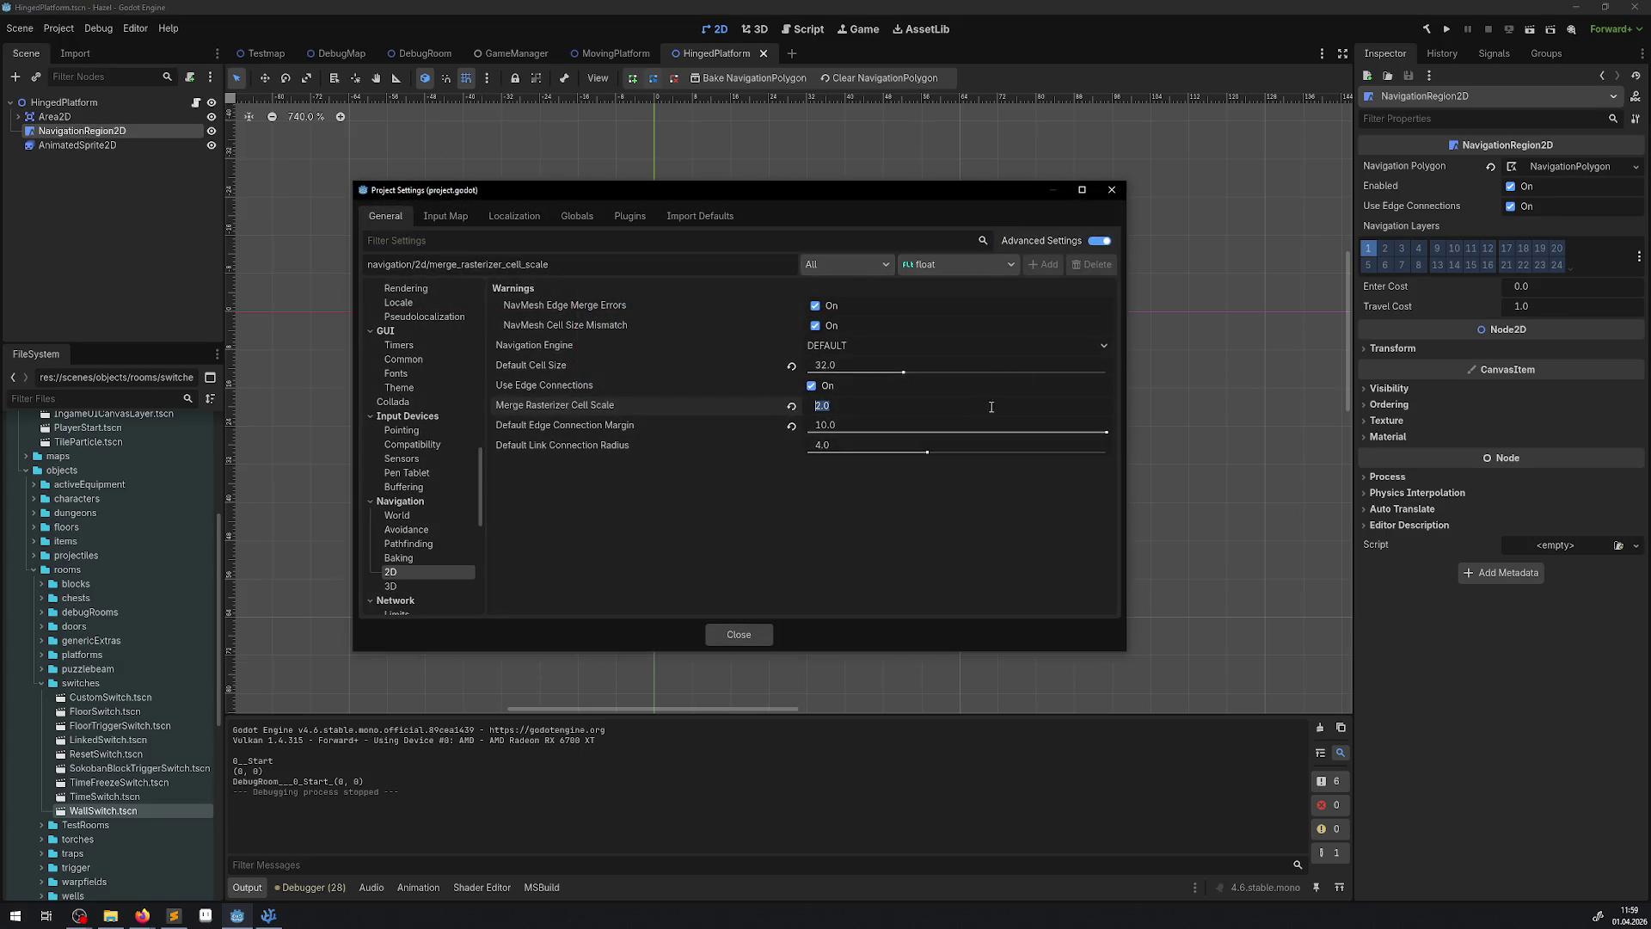
pyautogui.write('1')
pyautogui.press('Return')
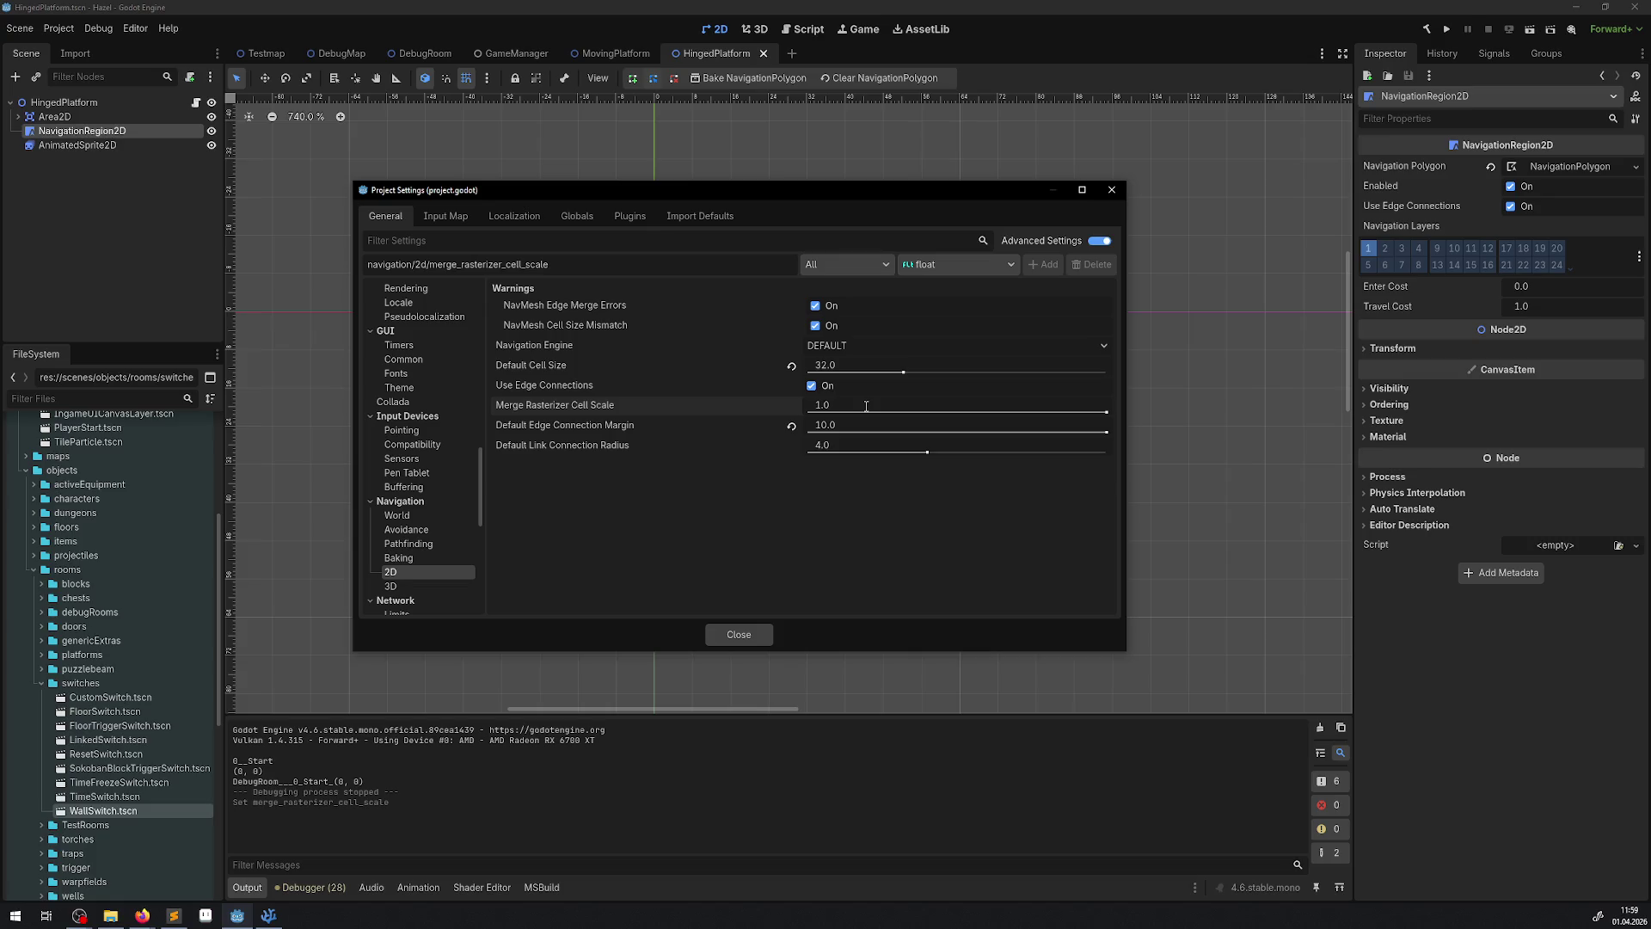
pyautogui.click(1116, 191)
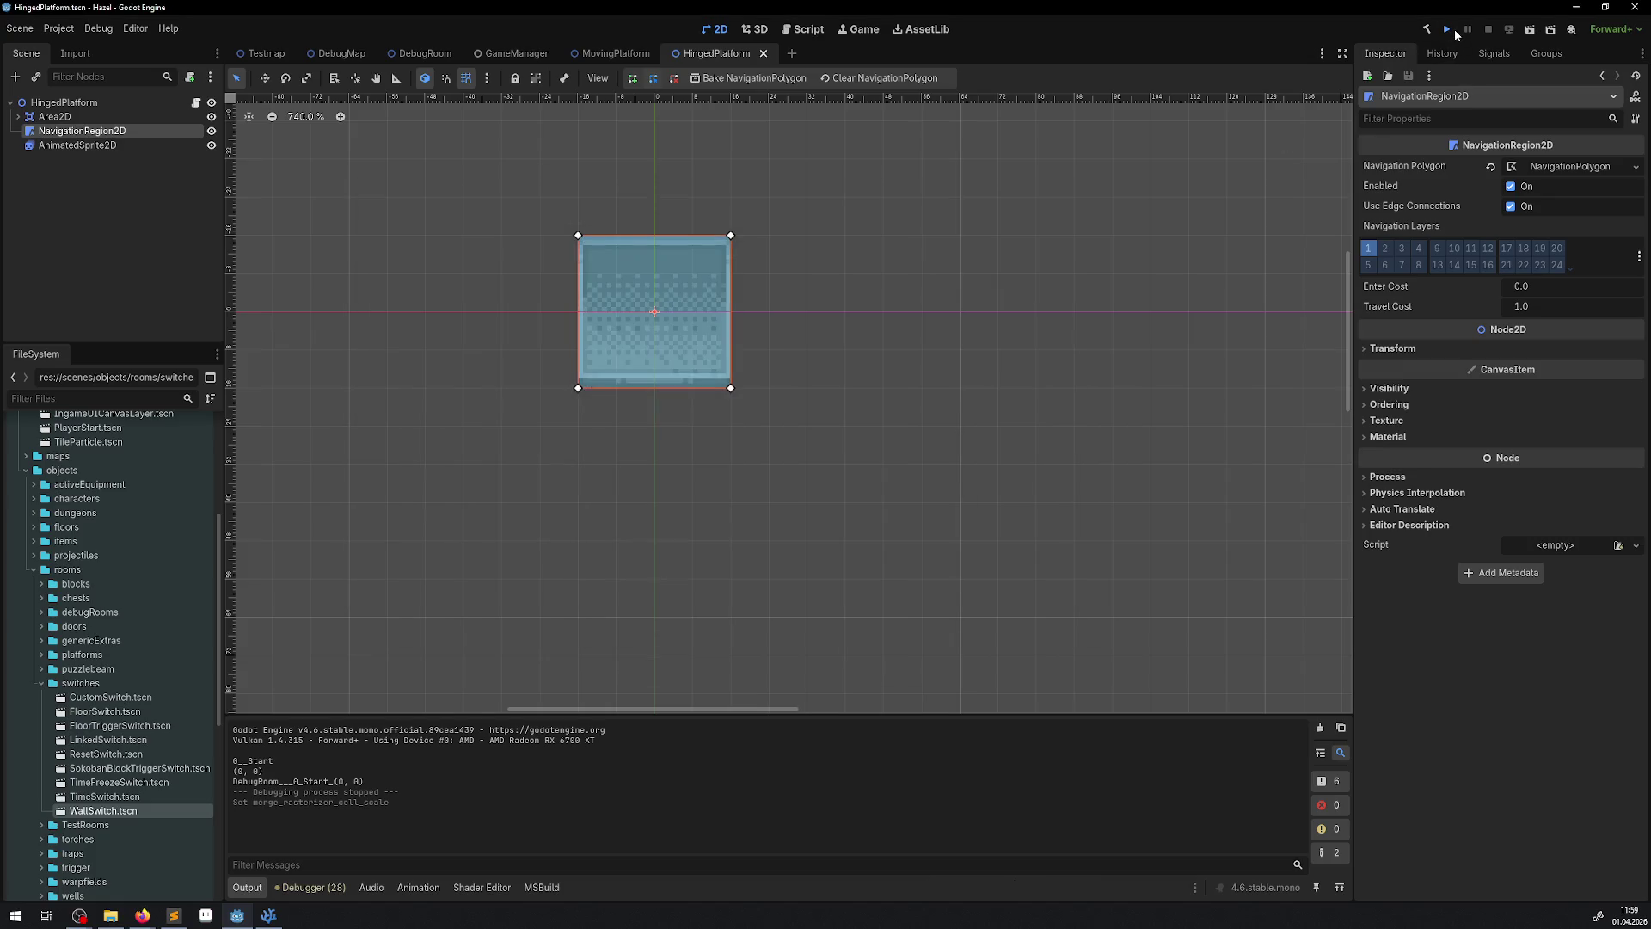
pyautogui.press('F5')
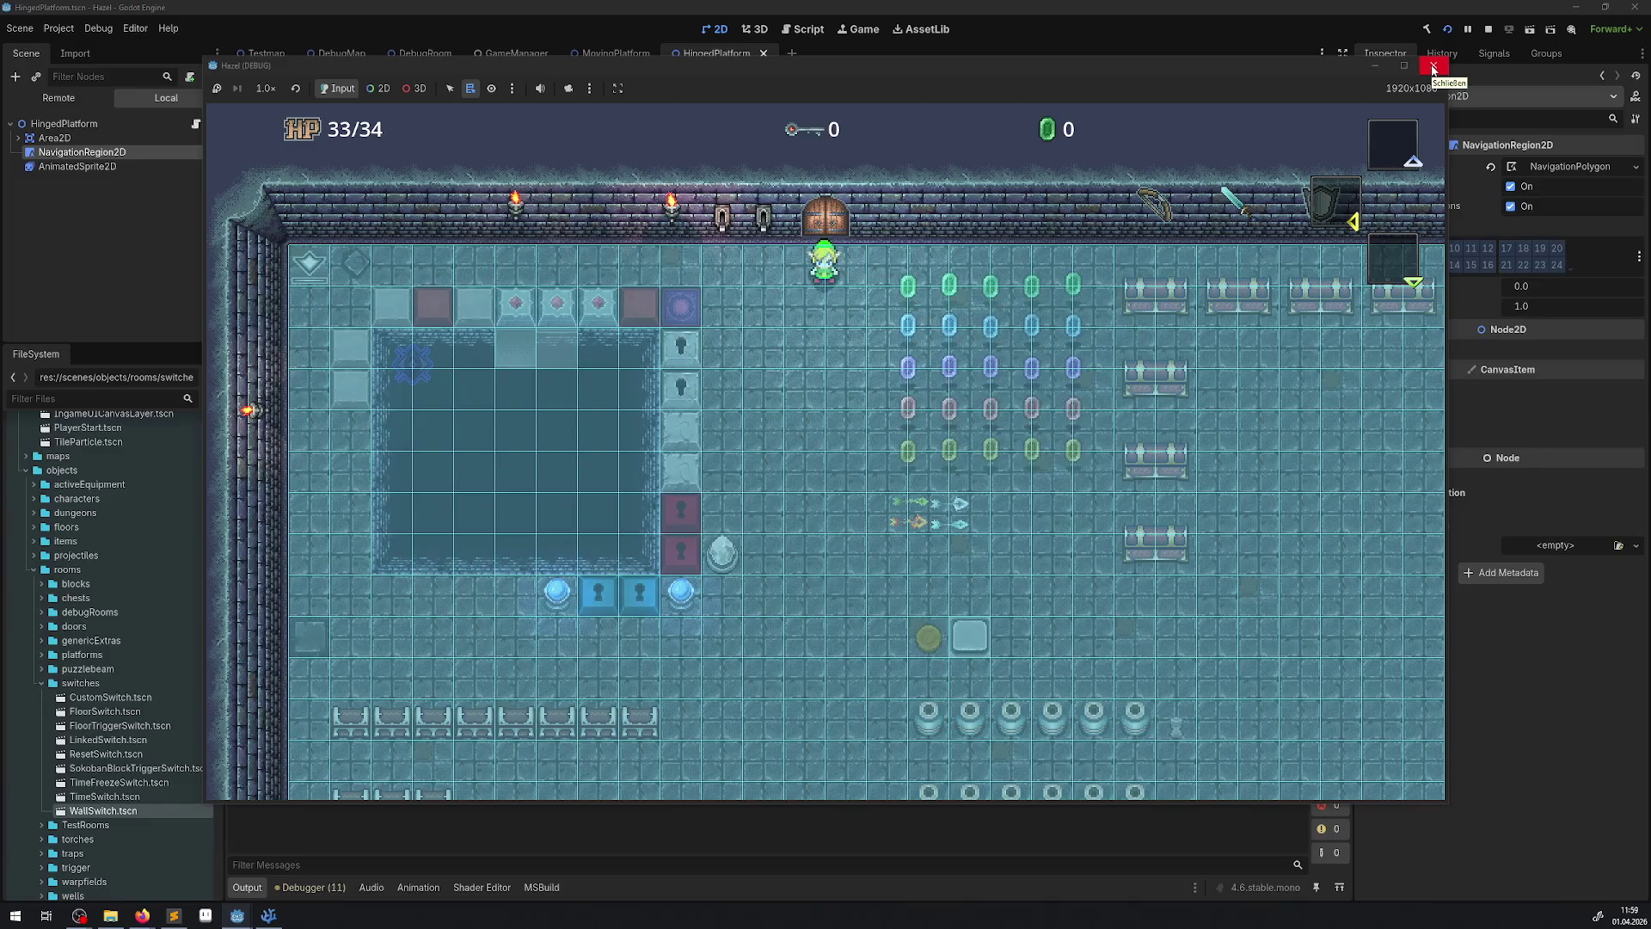
pyautogui.click(1433, 67)
pyautogui.click(1512, 208)
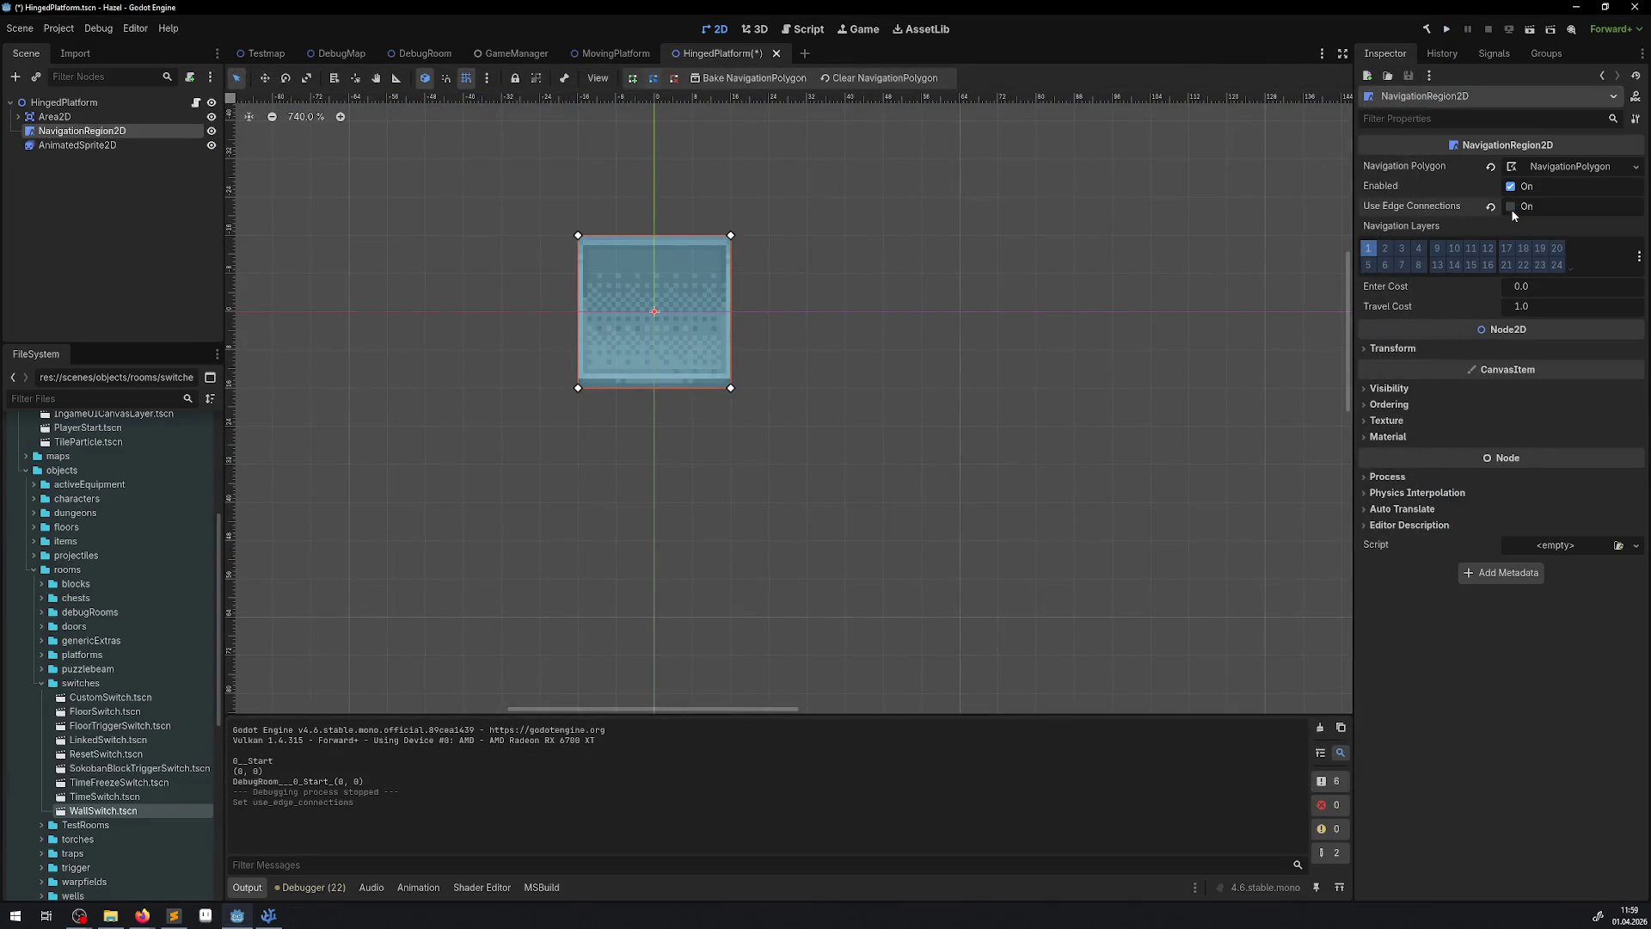
# - Save HingedPlatform, turn off MovingPlatform's edge connections, and test-run from DebugMap
pyautogui.hotkey('ctrl', 's')
pyautogui.click(602, 55)
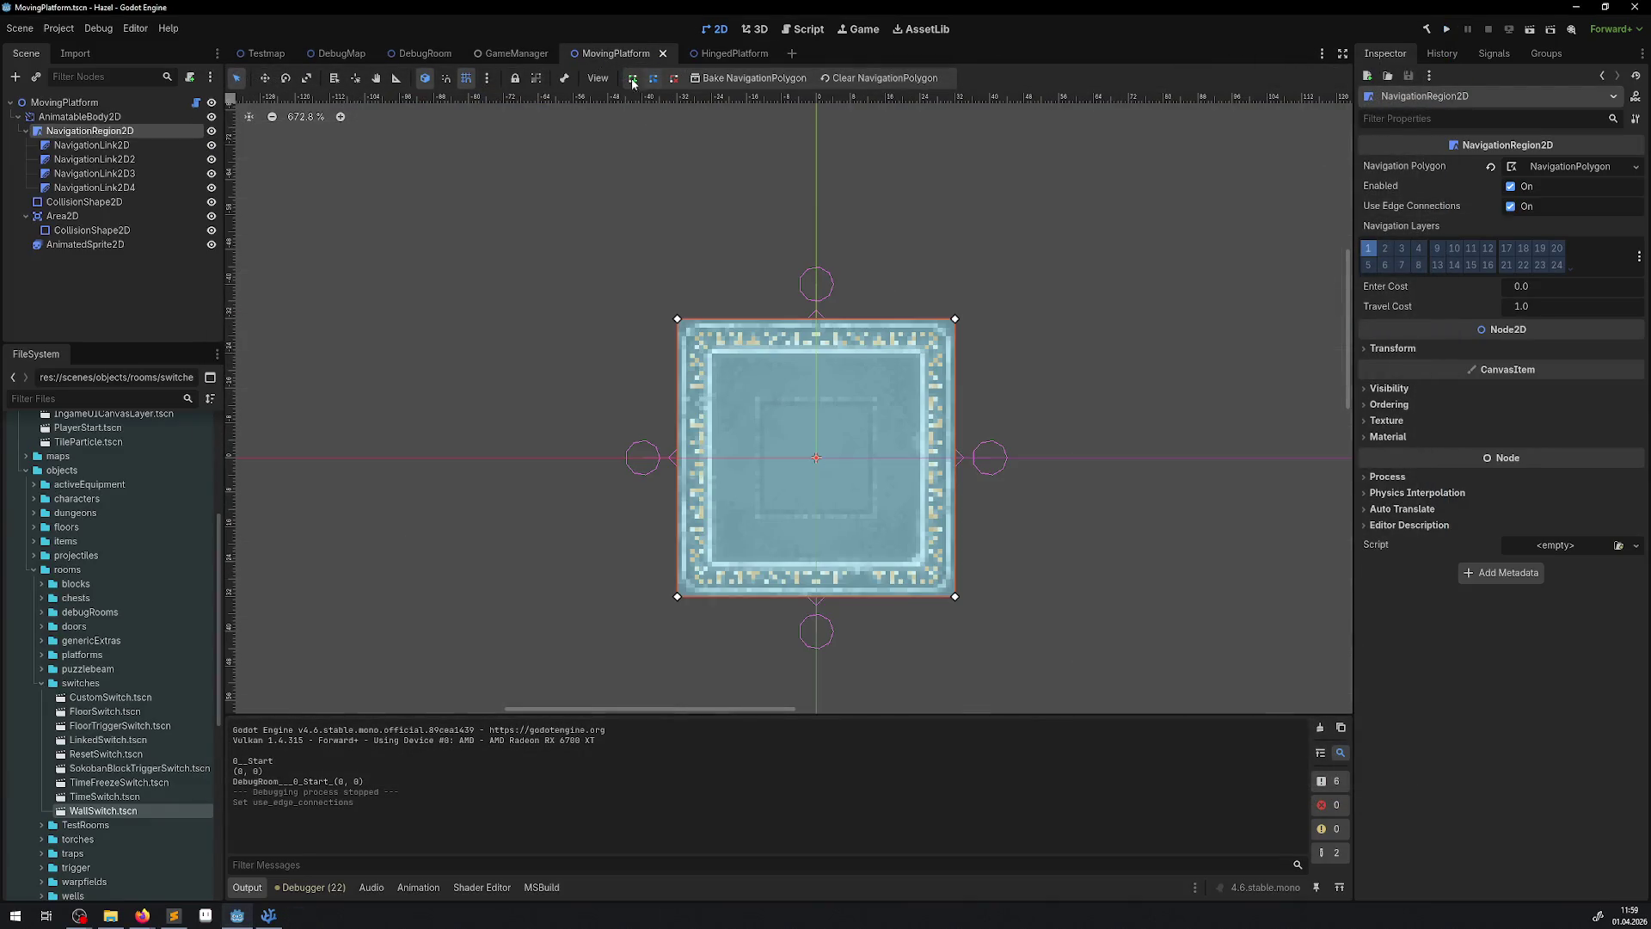
pyautogui.click(1510, 207)
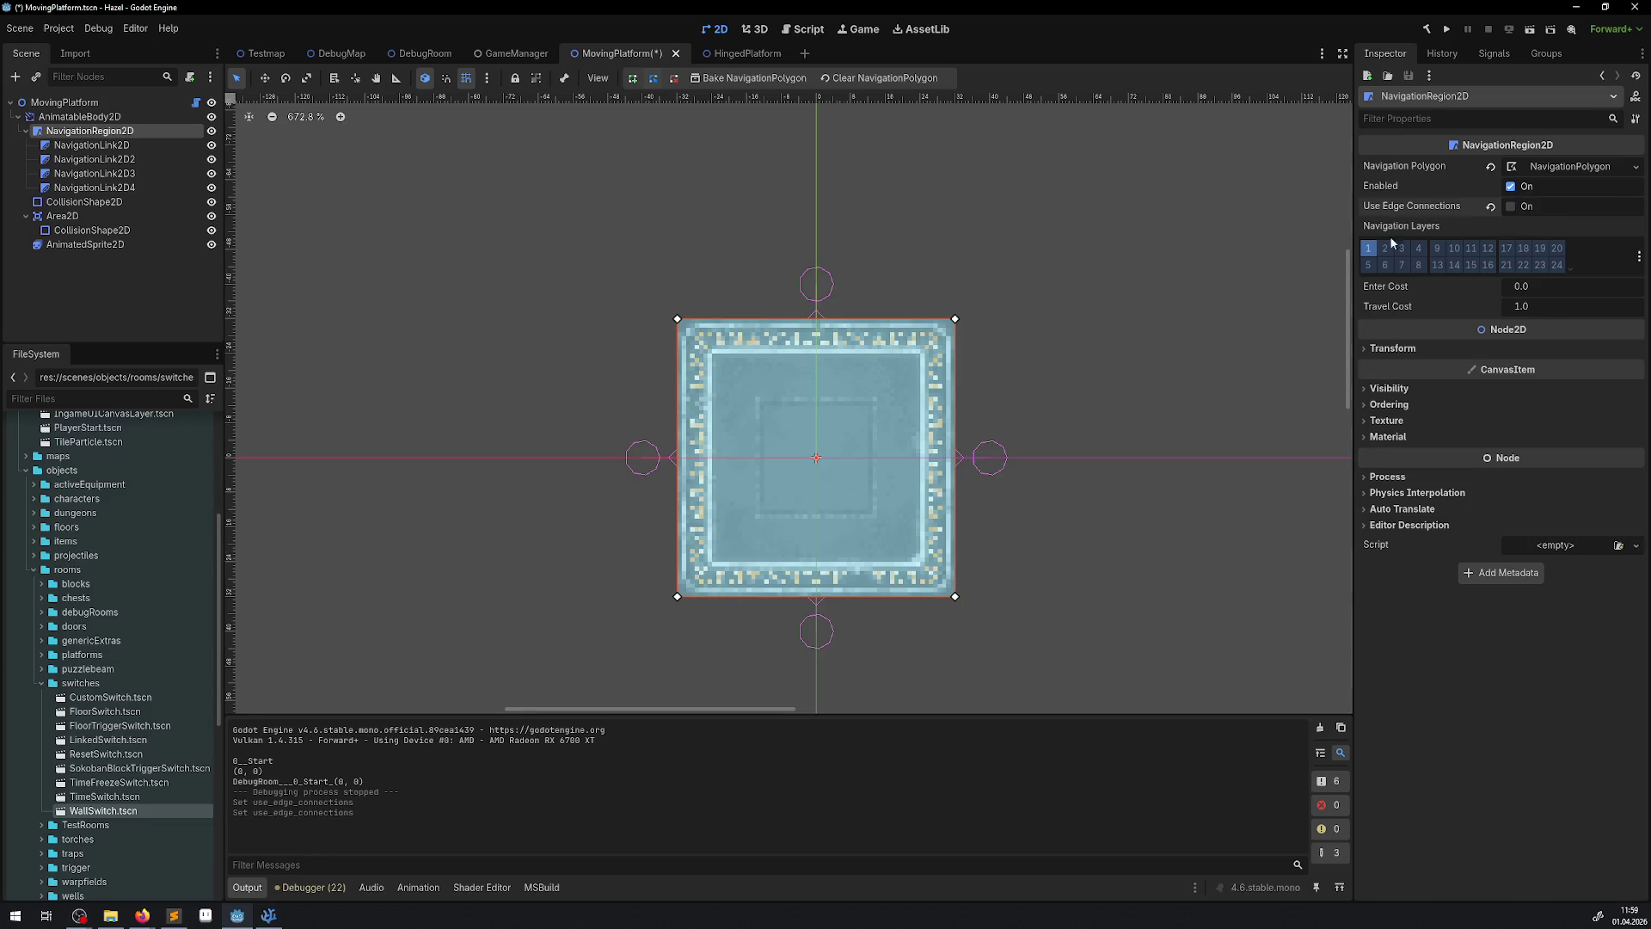
pyautogui.click(346, 55)
pyautogui.click(1453, 26)
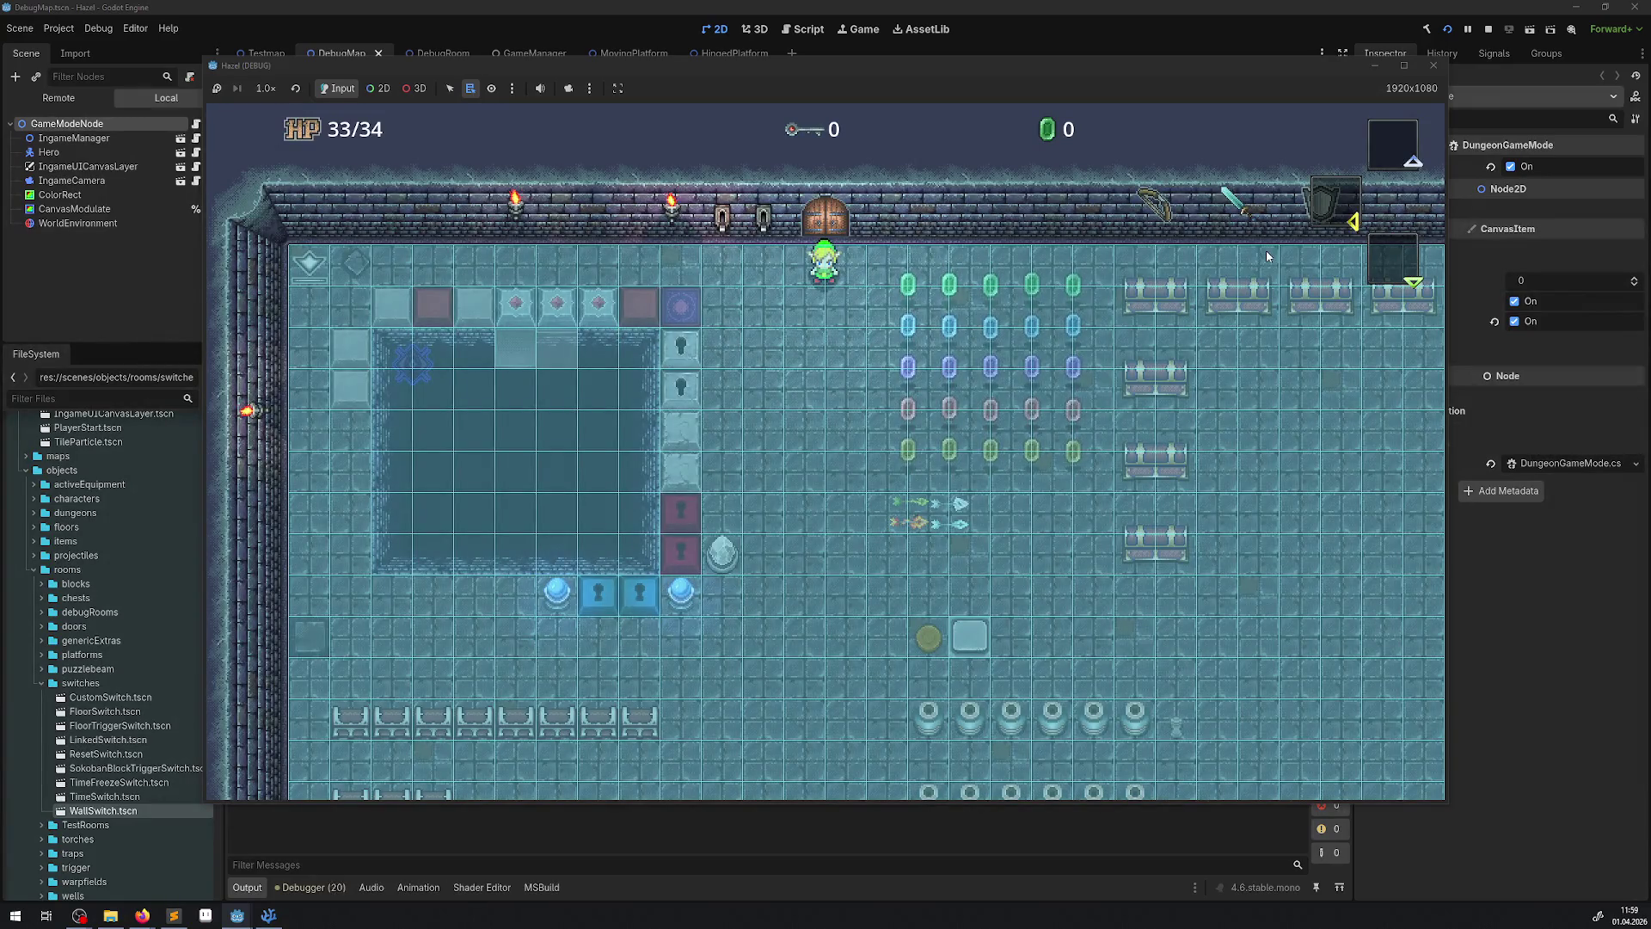
pyautogui.click(1432, 68)
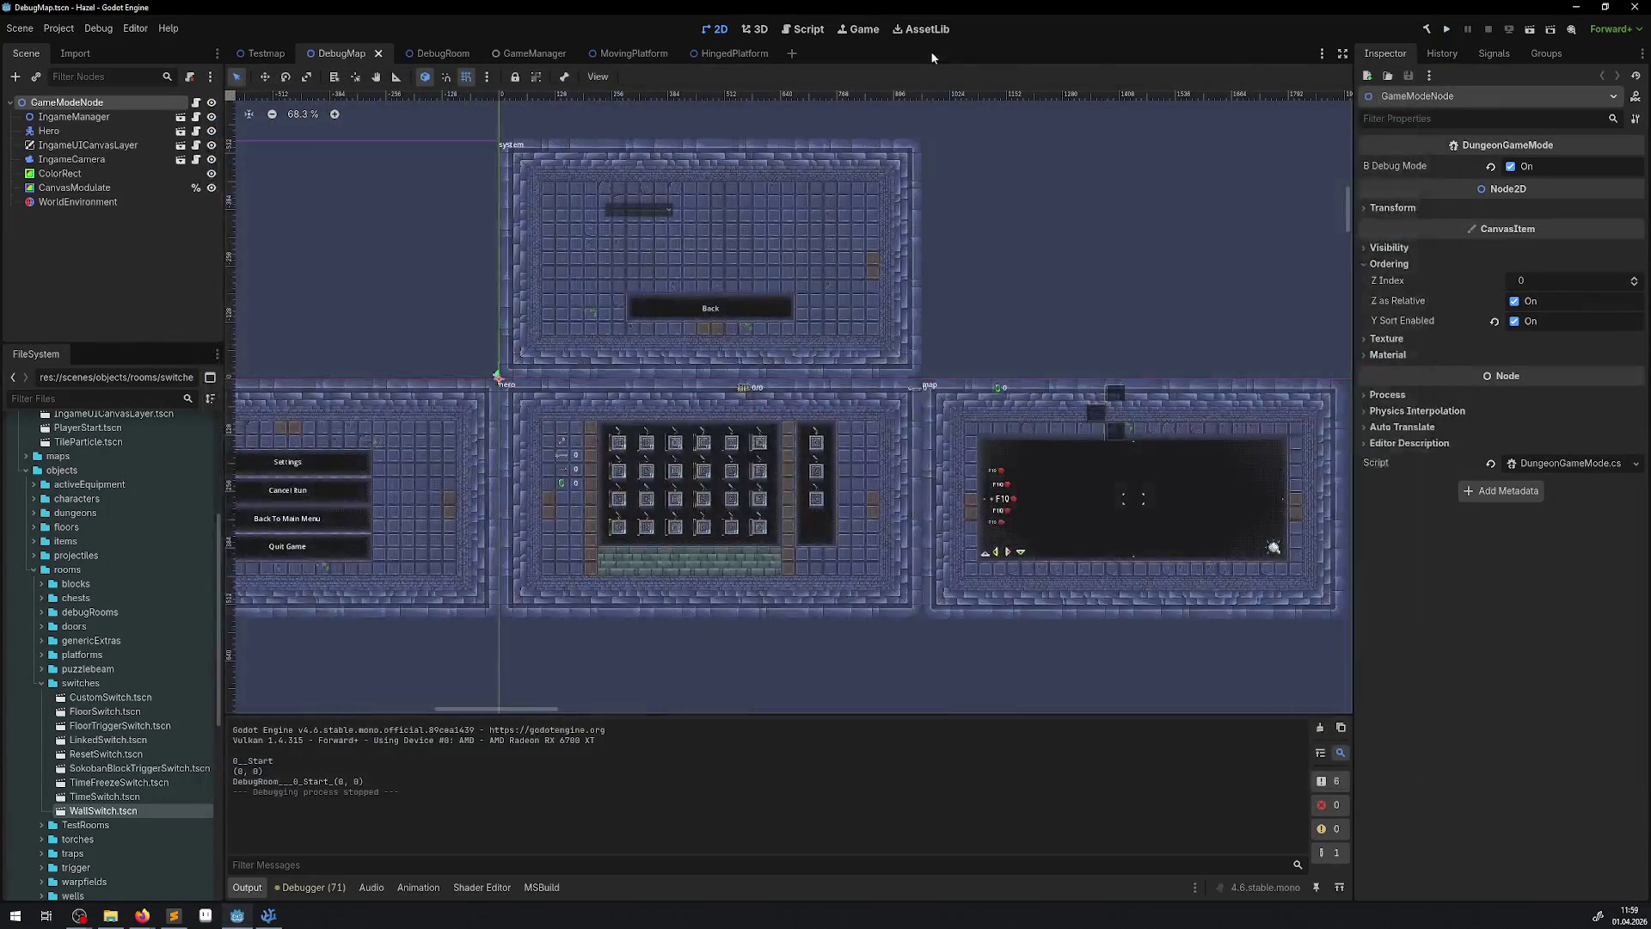
# - Revert edge connection margin and default cell size to defaults, keeping edge connections on
pyautogui.click(731, 55)
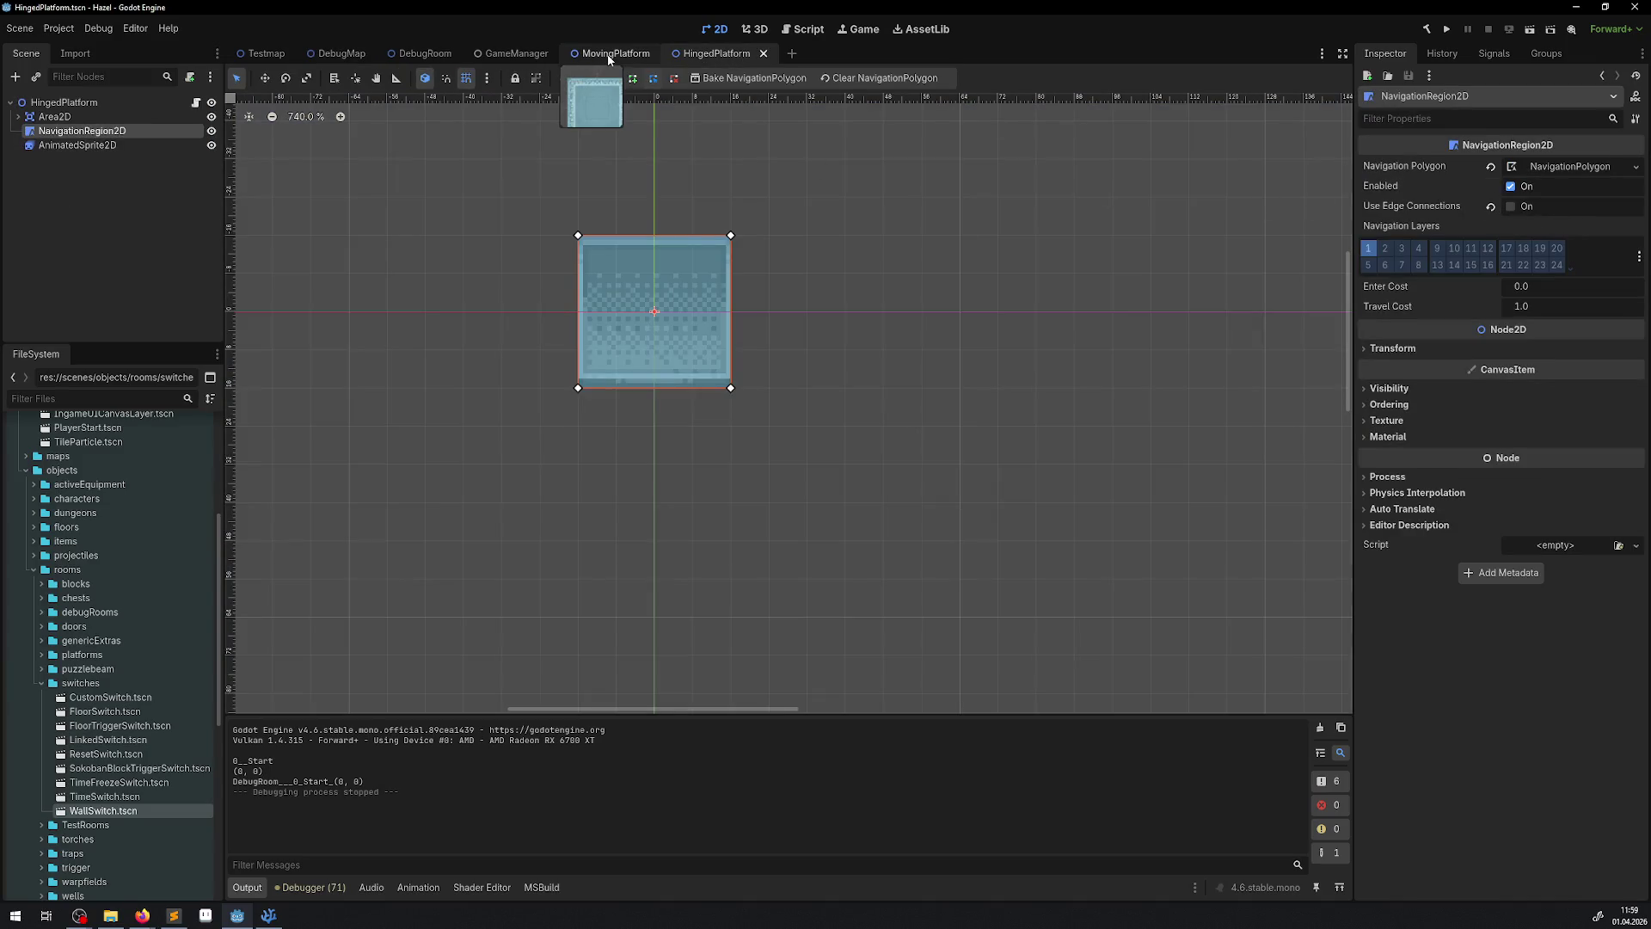
pyautogui.click(58, 28)
pyautogui.click(86, 50)
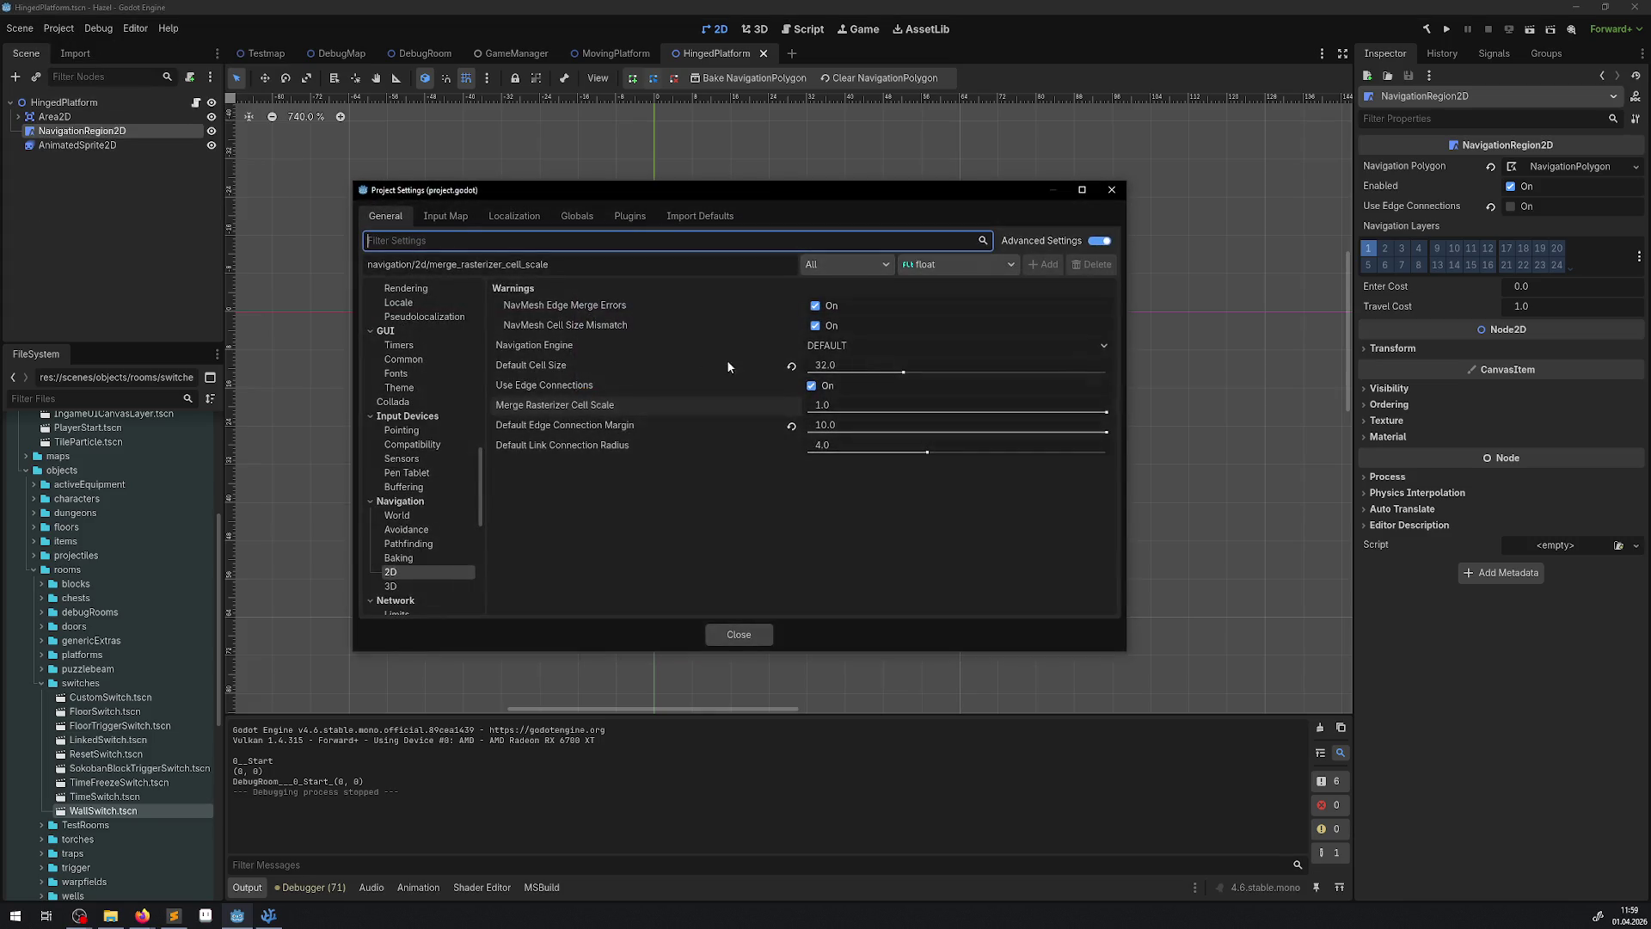
pyautogui.click(812, 385)
pyautogui.click(792, 424)
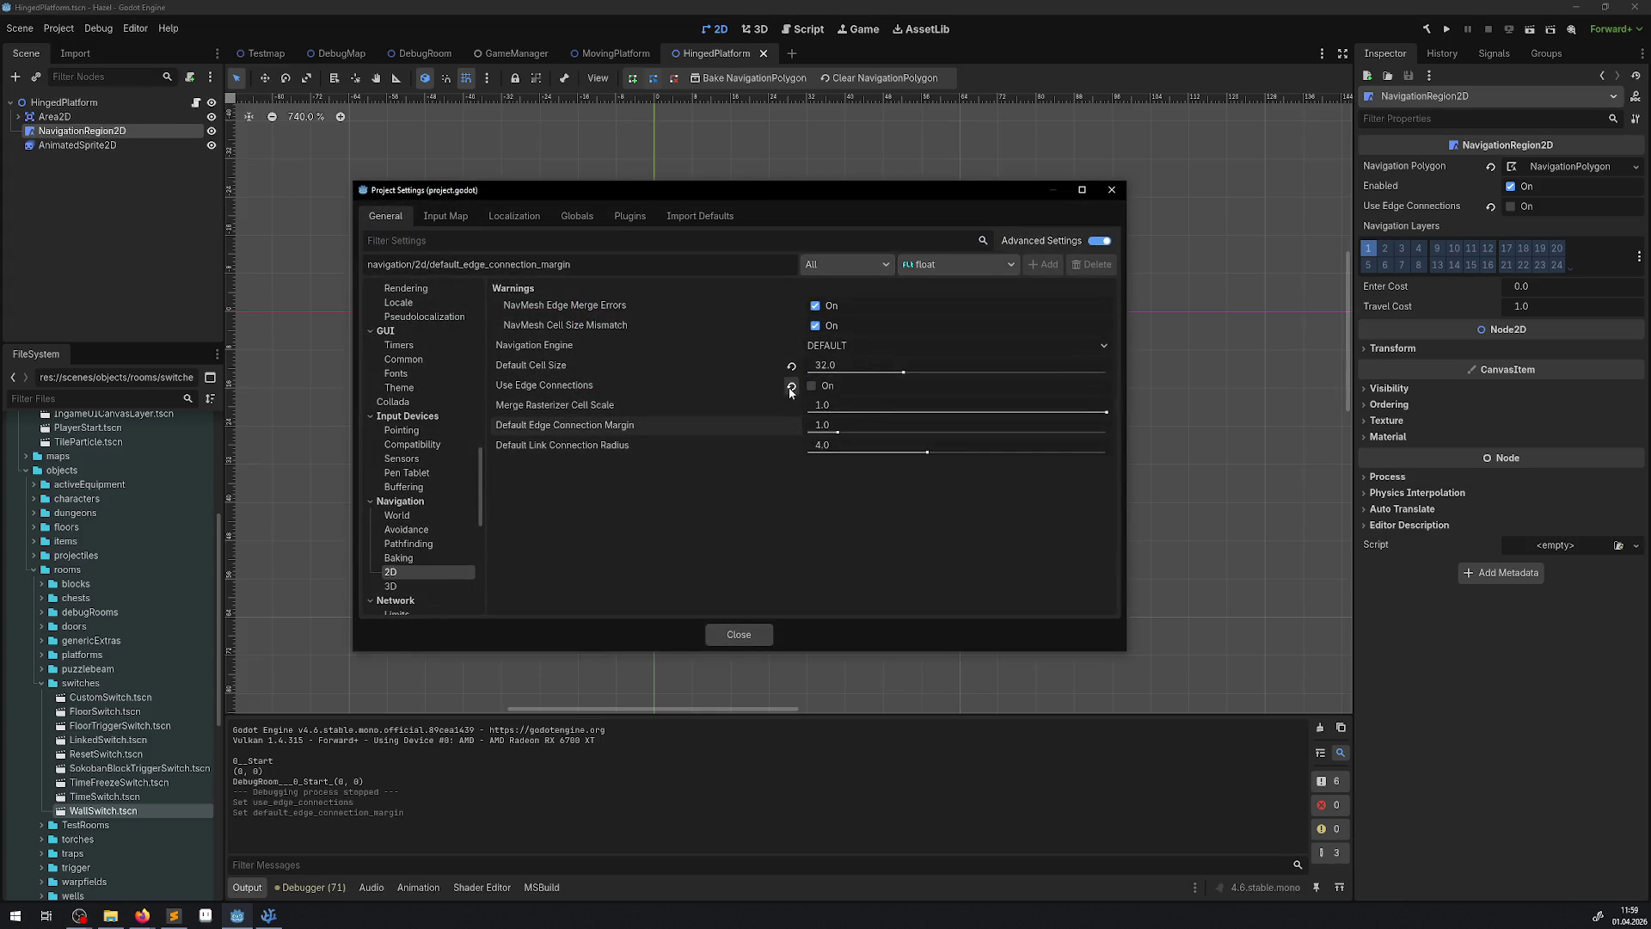
pyautogui.click(791, 384)
pyautogui.click(792, 366)
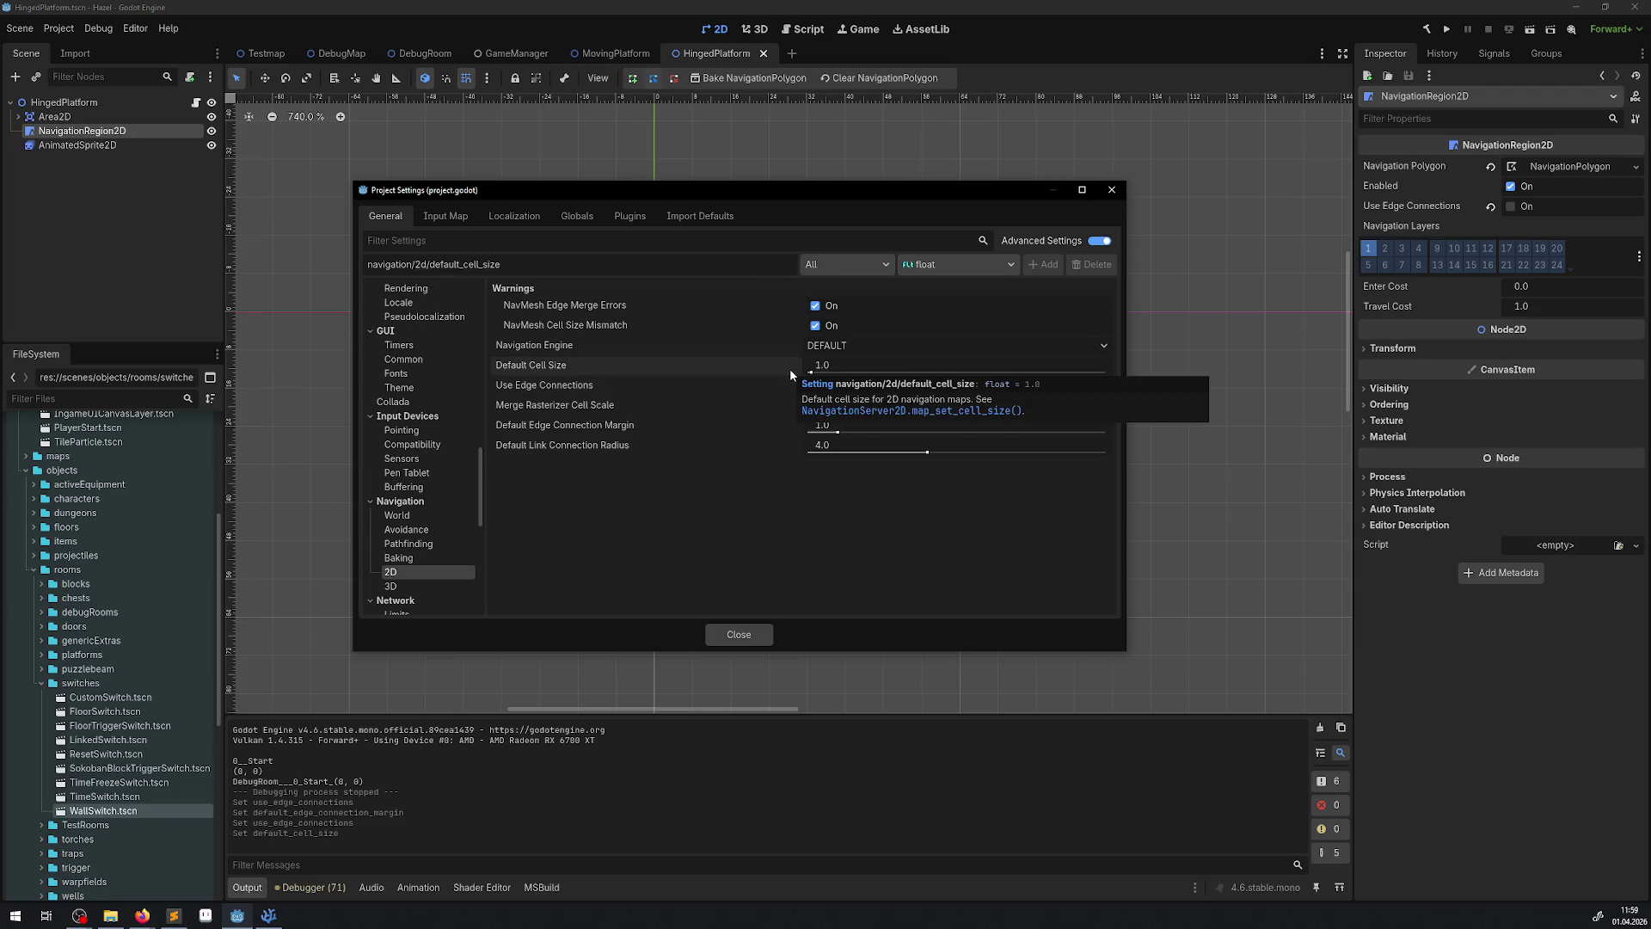
# - Try Default Cell Size values 32 and 100, keep the DEFAULT navigation engine, and close
pyautogui.click(836, 363)
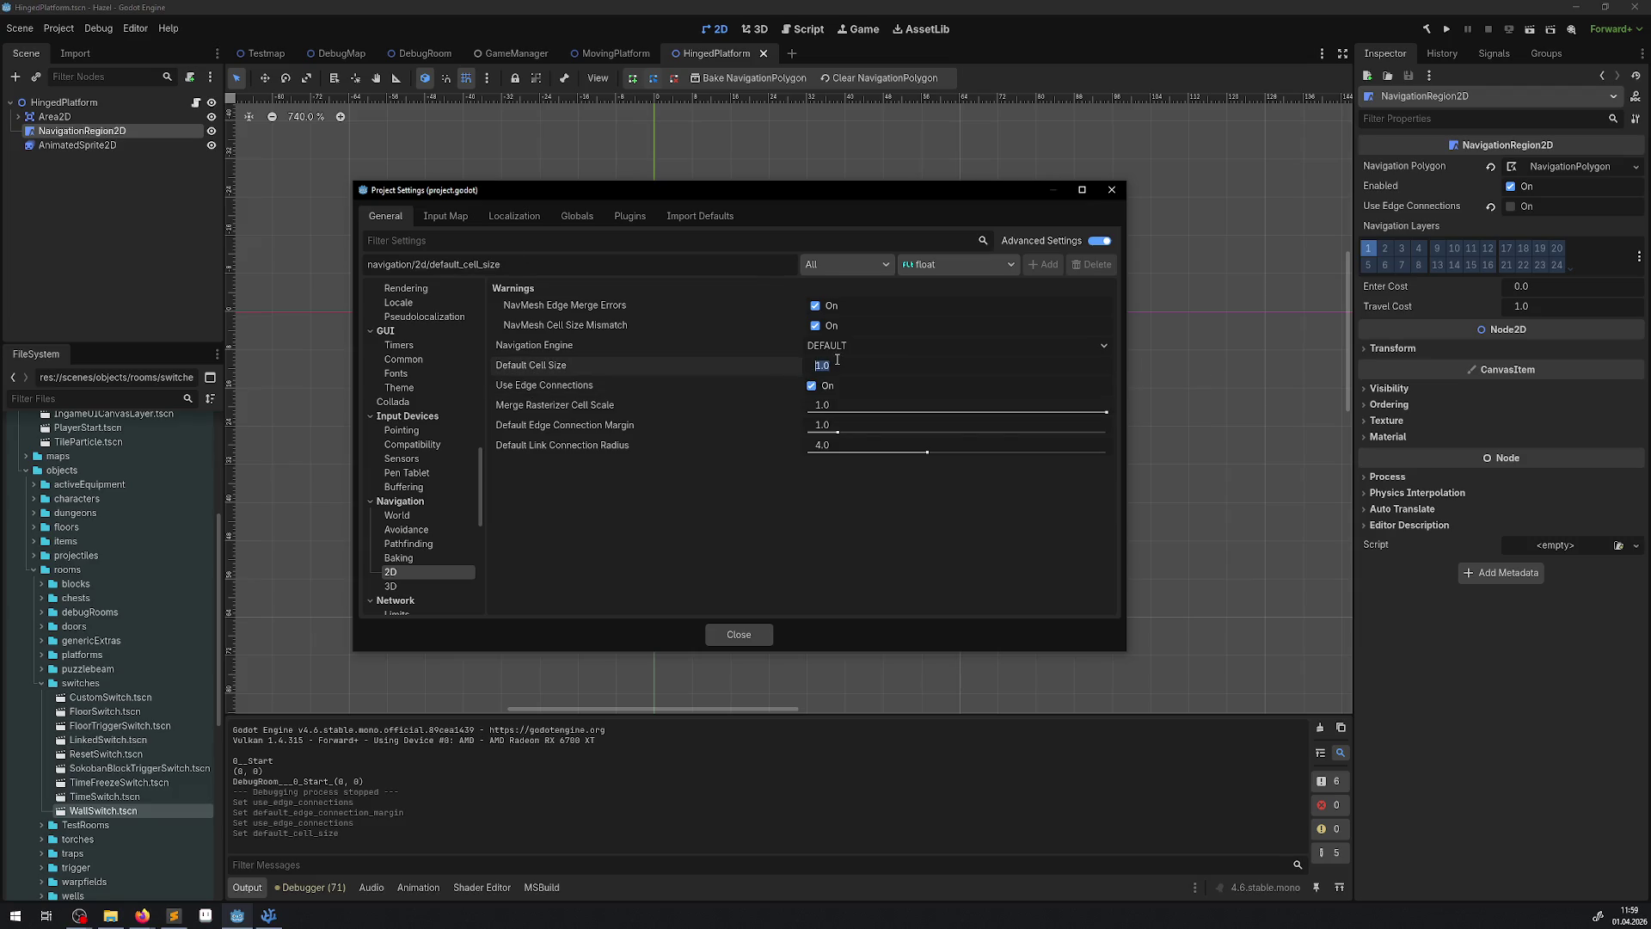
pyautogui.write('32')
pyautogui.press('Return')
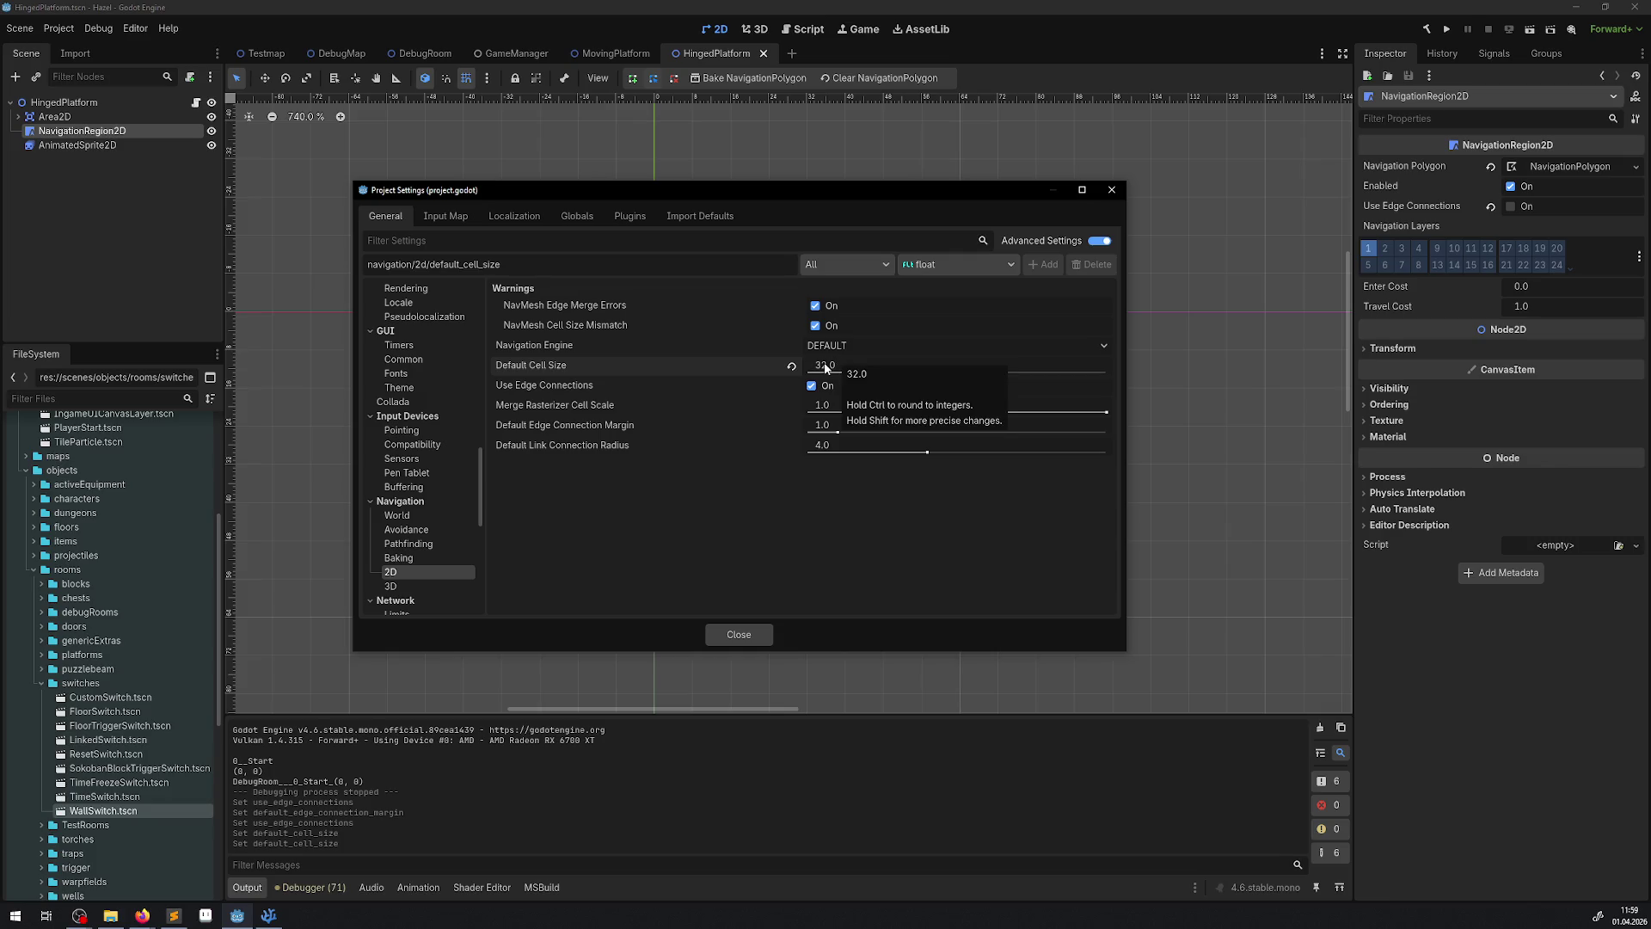
pyautogui.moveTo(902, 373); pyautogui.dragTo(1107, 373)
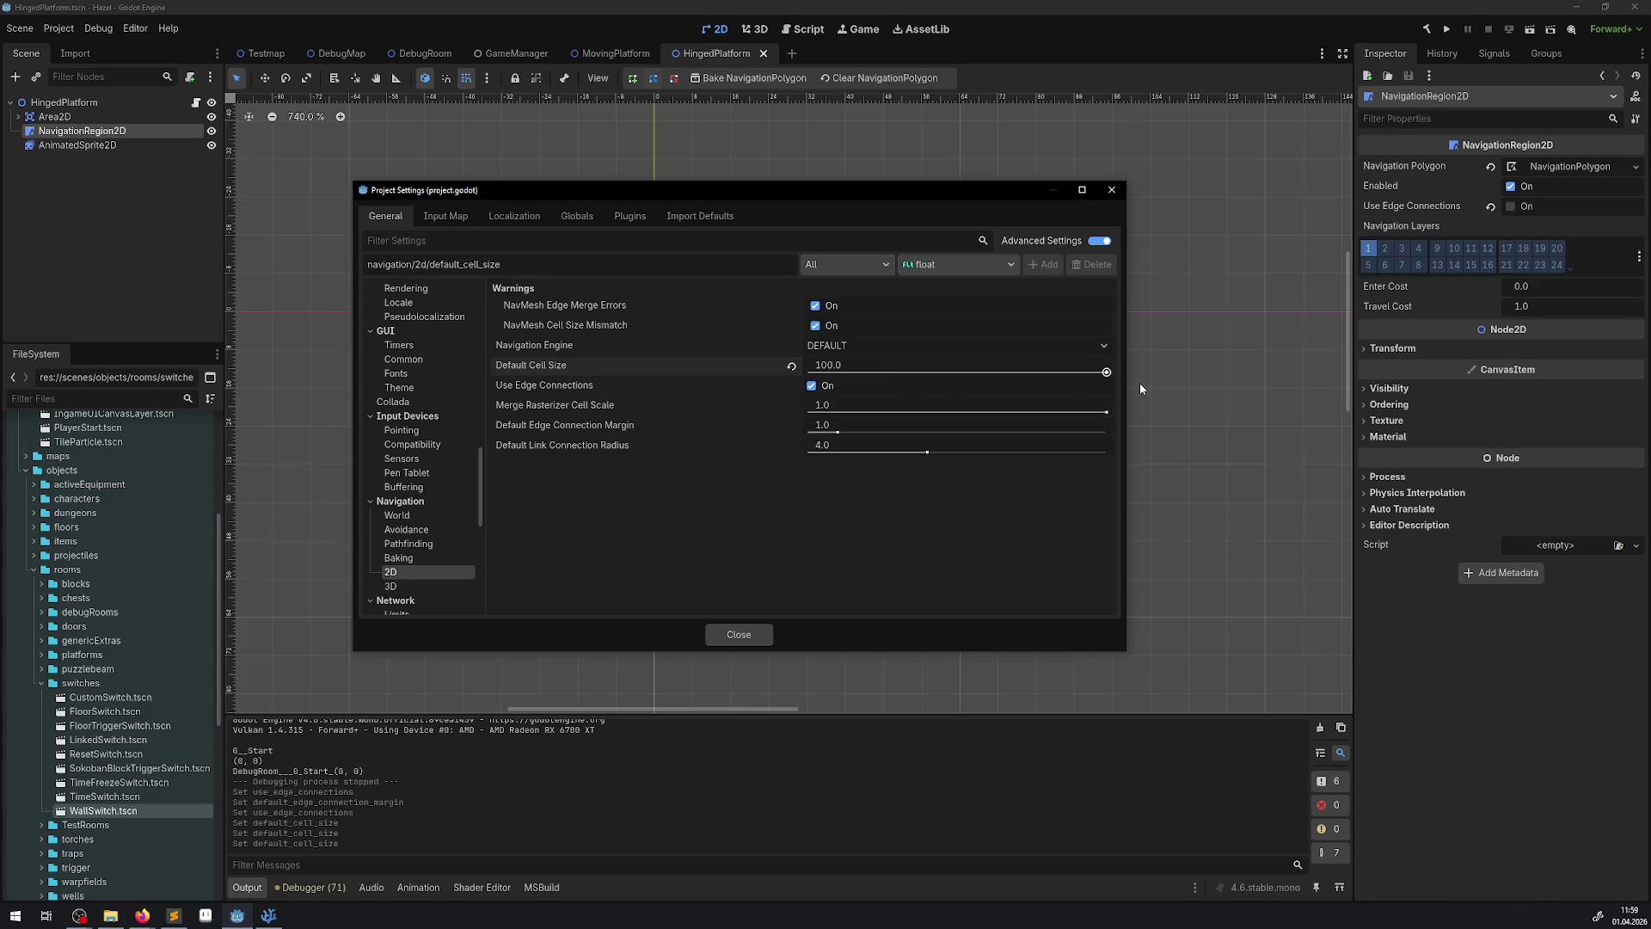
pyautogui.moveTo(866, 368)
pyautogui.hotkey('alt', 'Tab')
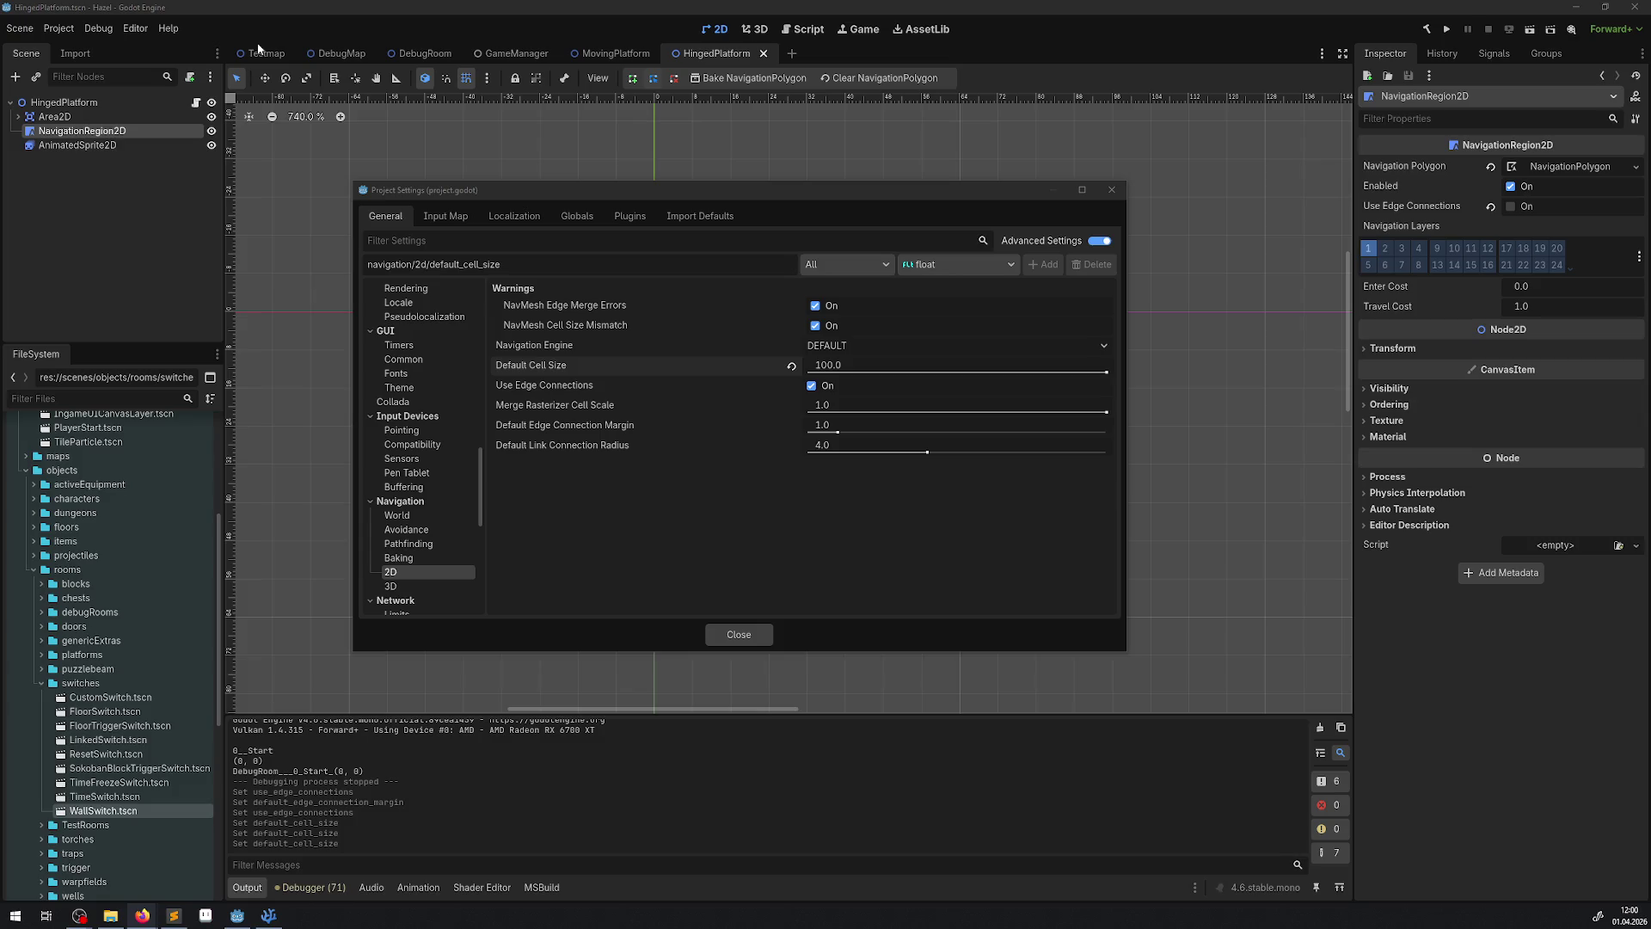
pyautogui.click(856, 347)
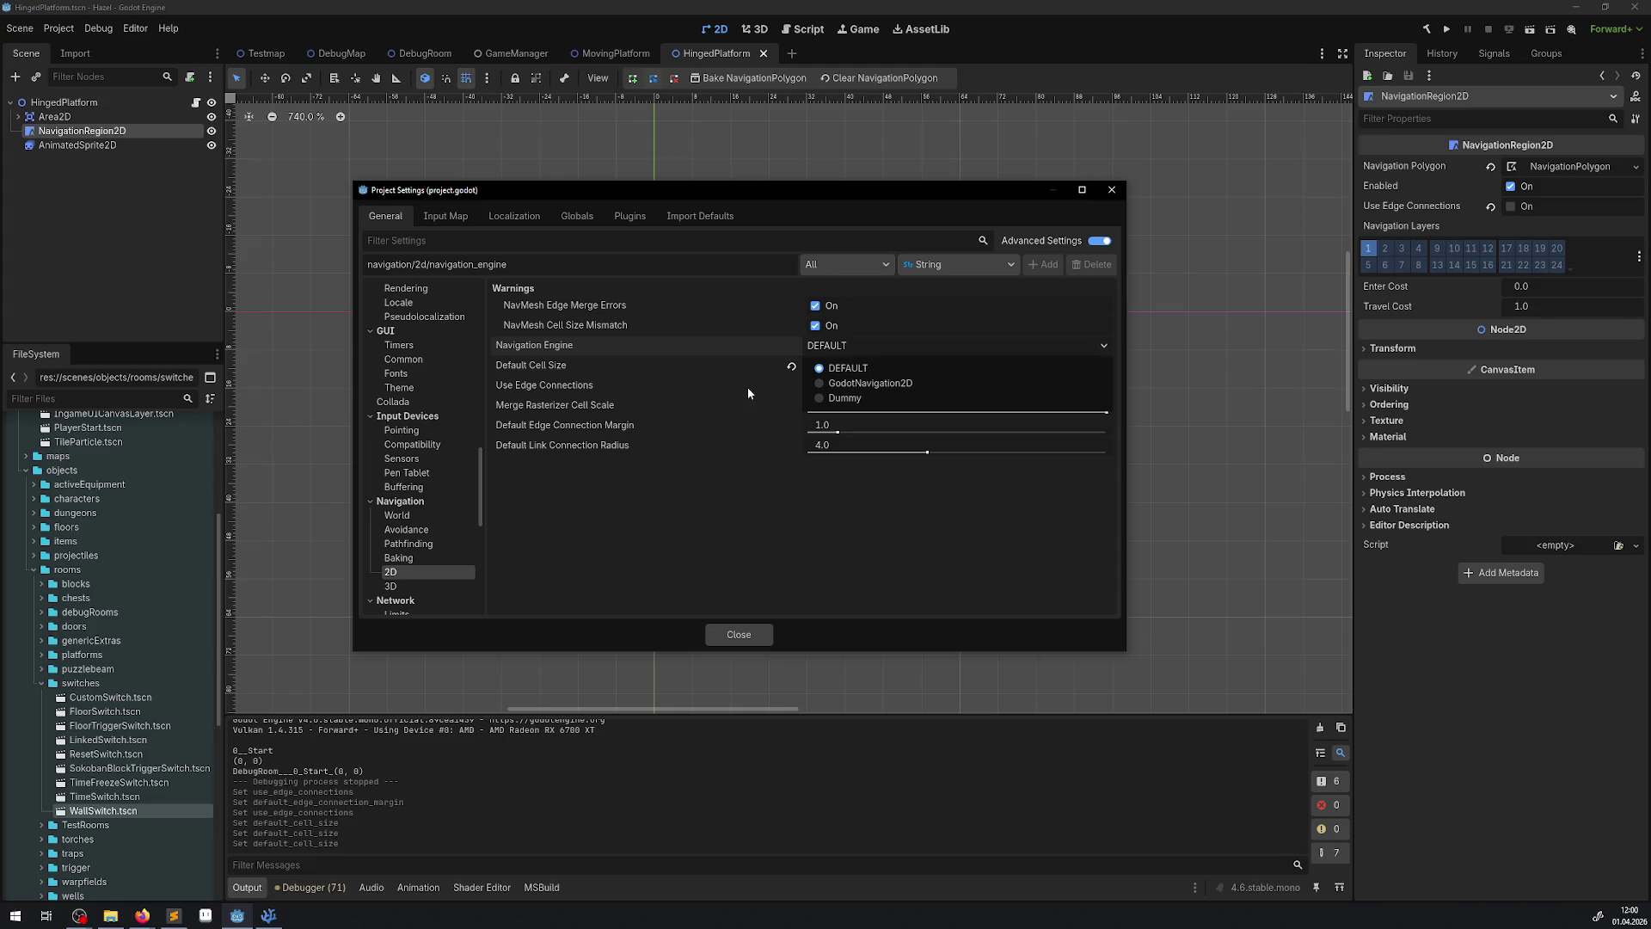
pyautogui.click(848, 366)
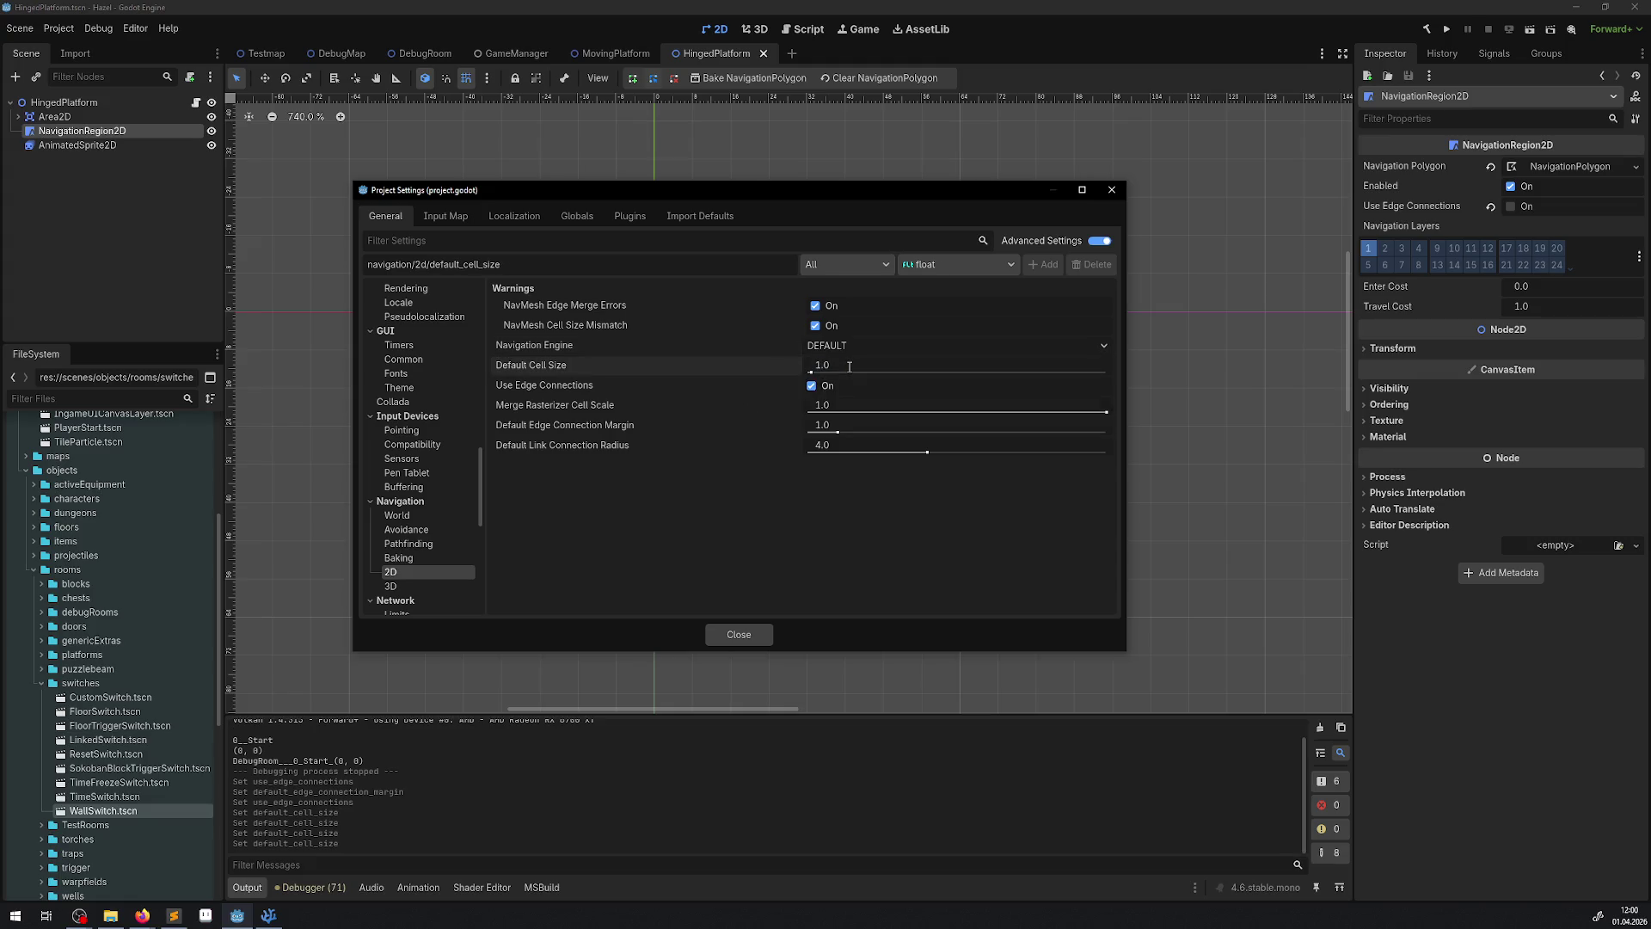
pyautogui.click(1112, 189)
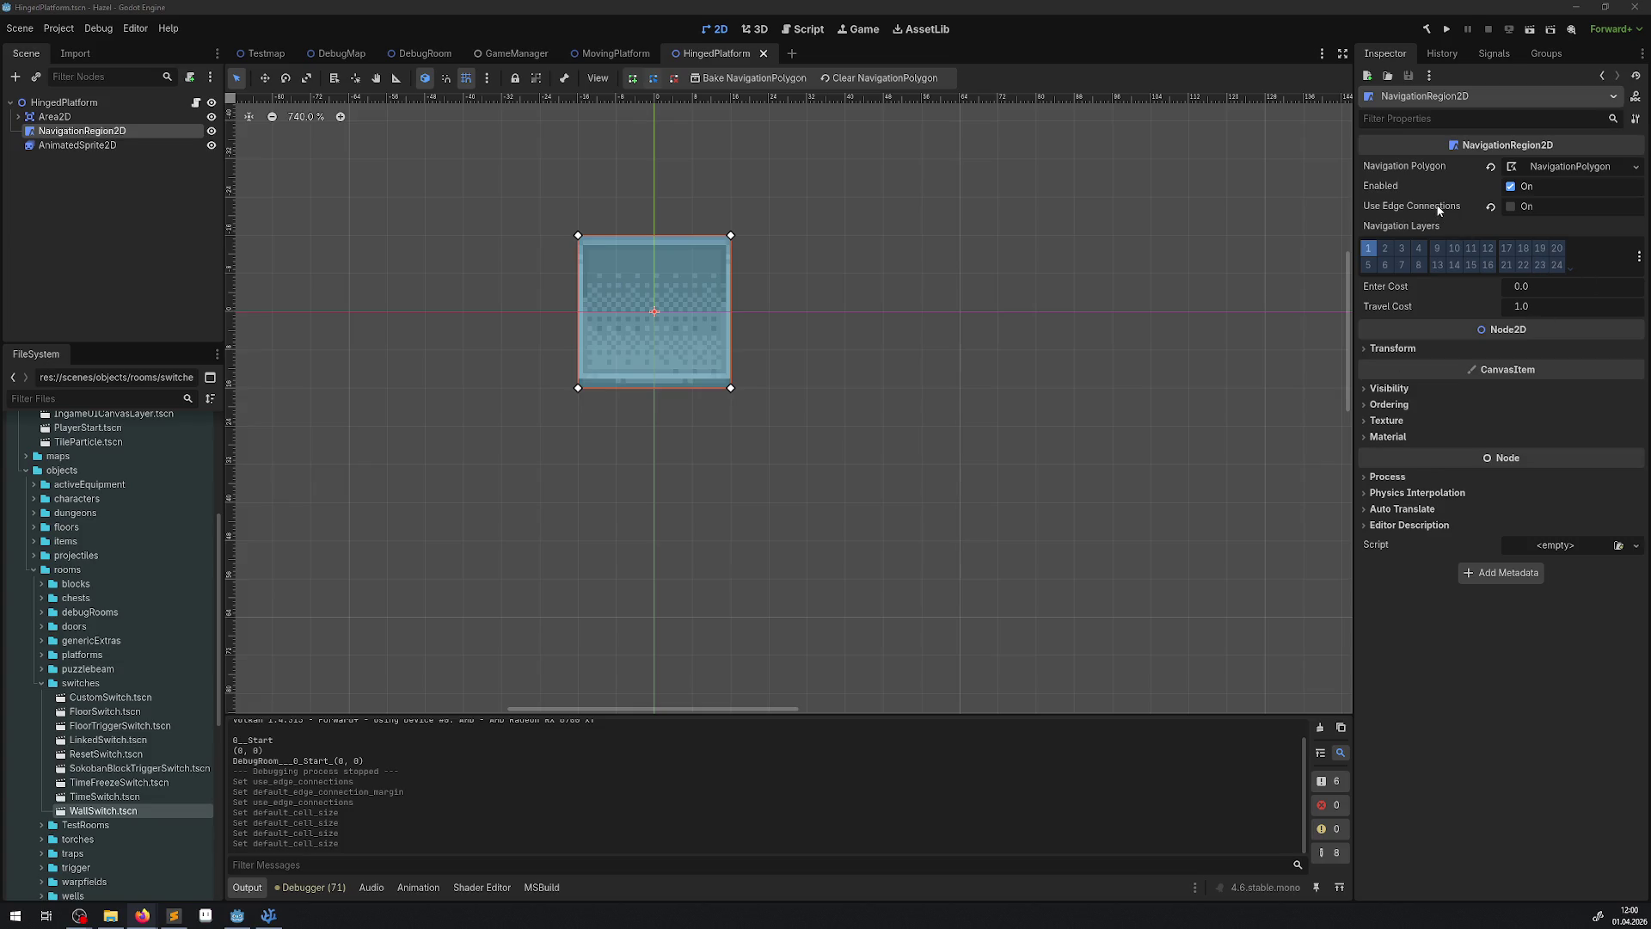
pyautogui.moveTo(1438, 208)
pyautogui.click(323, 55)
# - Delete both HingedPlatform instances from the DebugRoom scene
pyautogui.click(430, 55)
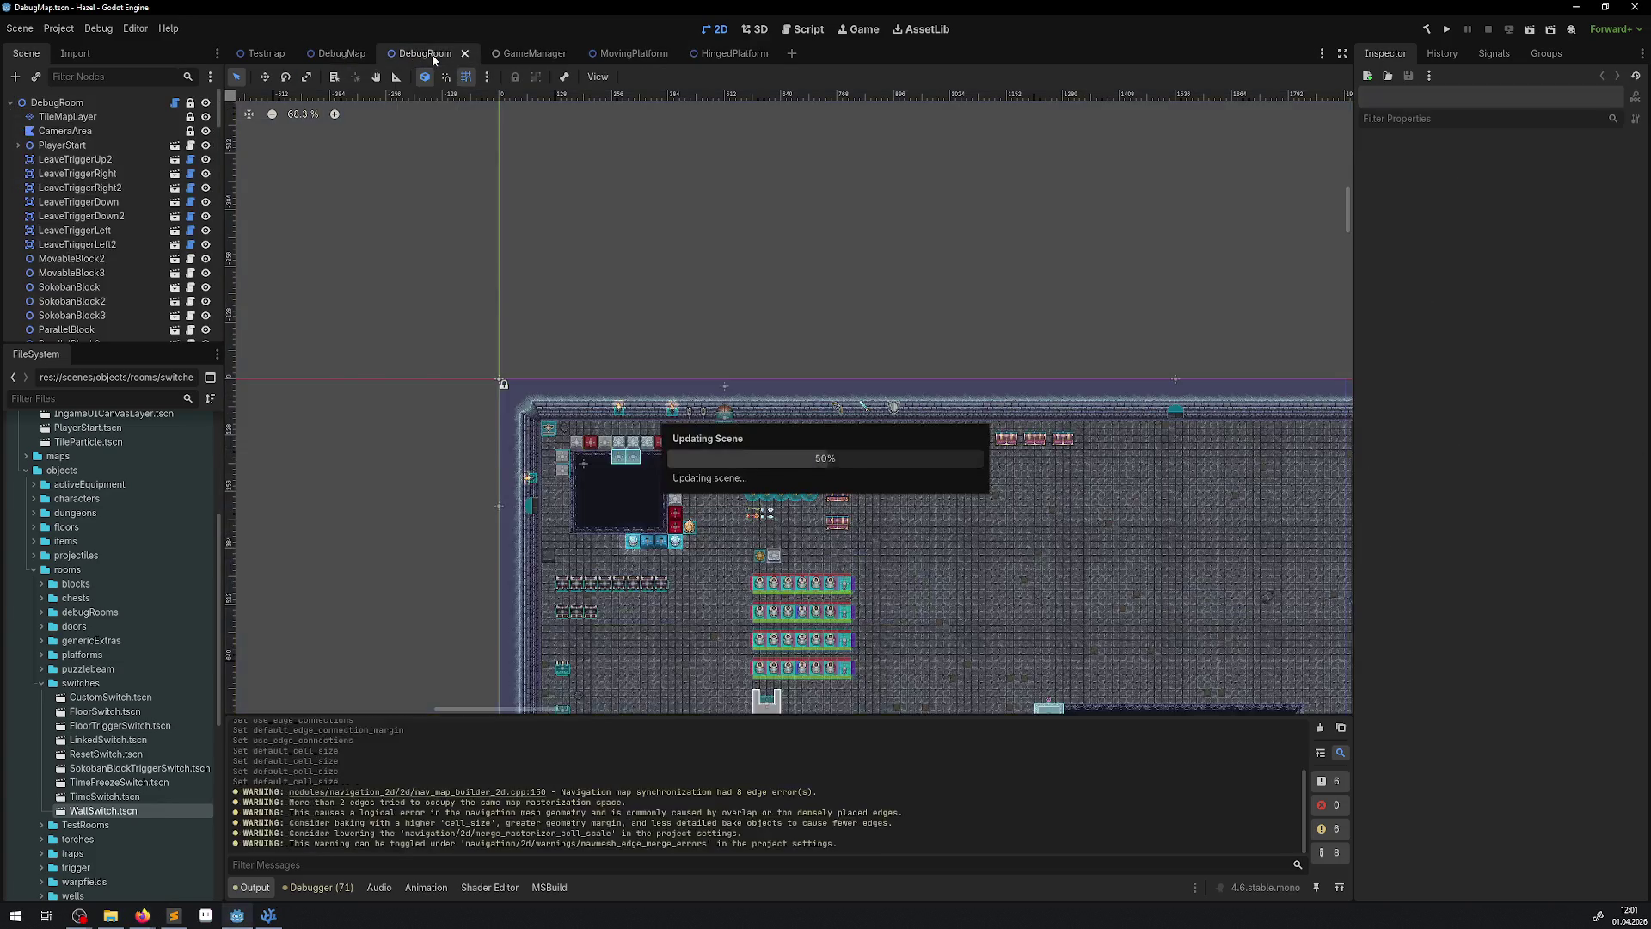
pyautogui.scroll(-7, 607, 391)
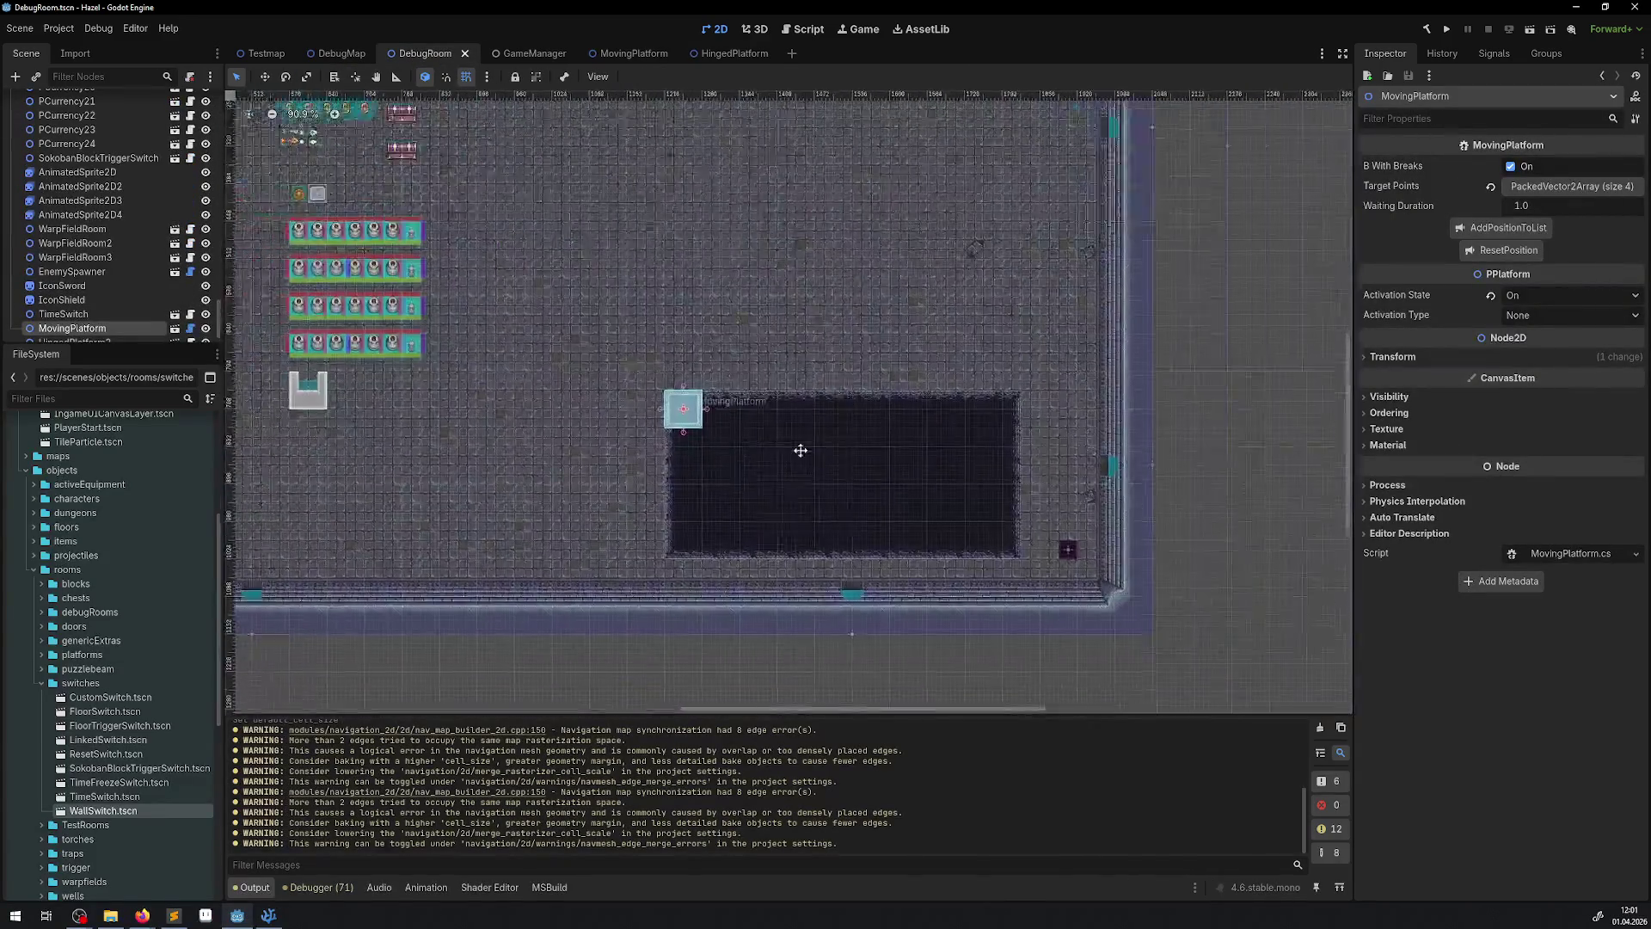
pyautogui.scroll(5, 621, 379)
pyautogui.click(555, 211)
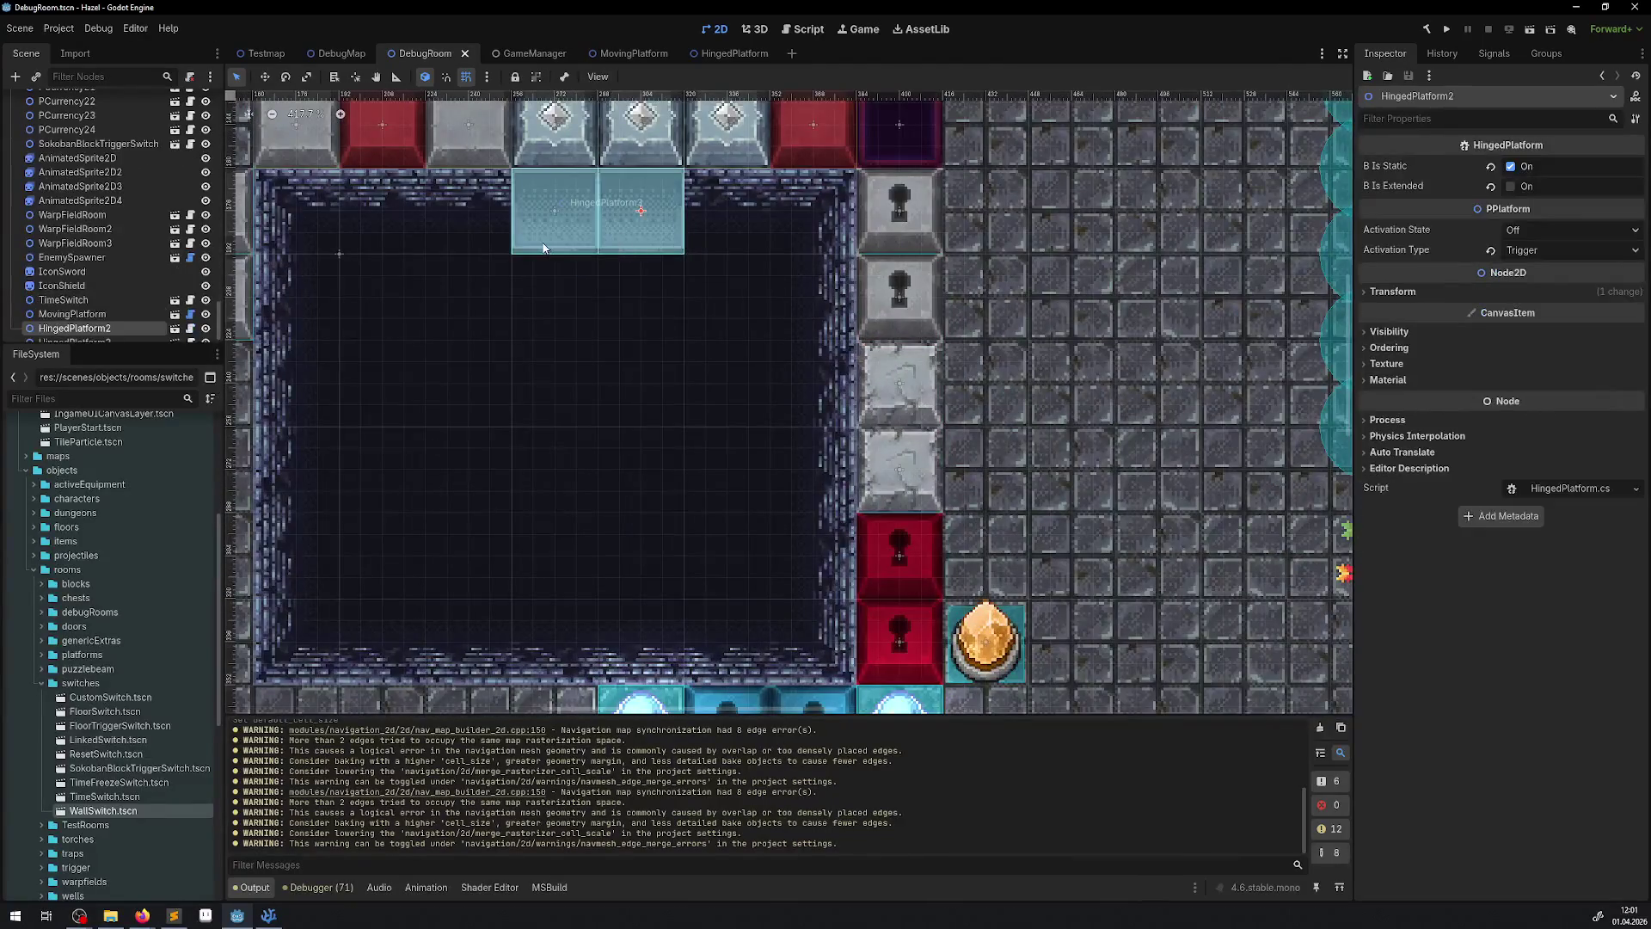
pyautogui.keyDown('shift'); pyautogui.click(640, 211); pyautogui.keyUp('shift')
pyautogui.press('Delete')
pyautogui.click(786, 476)
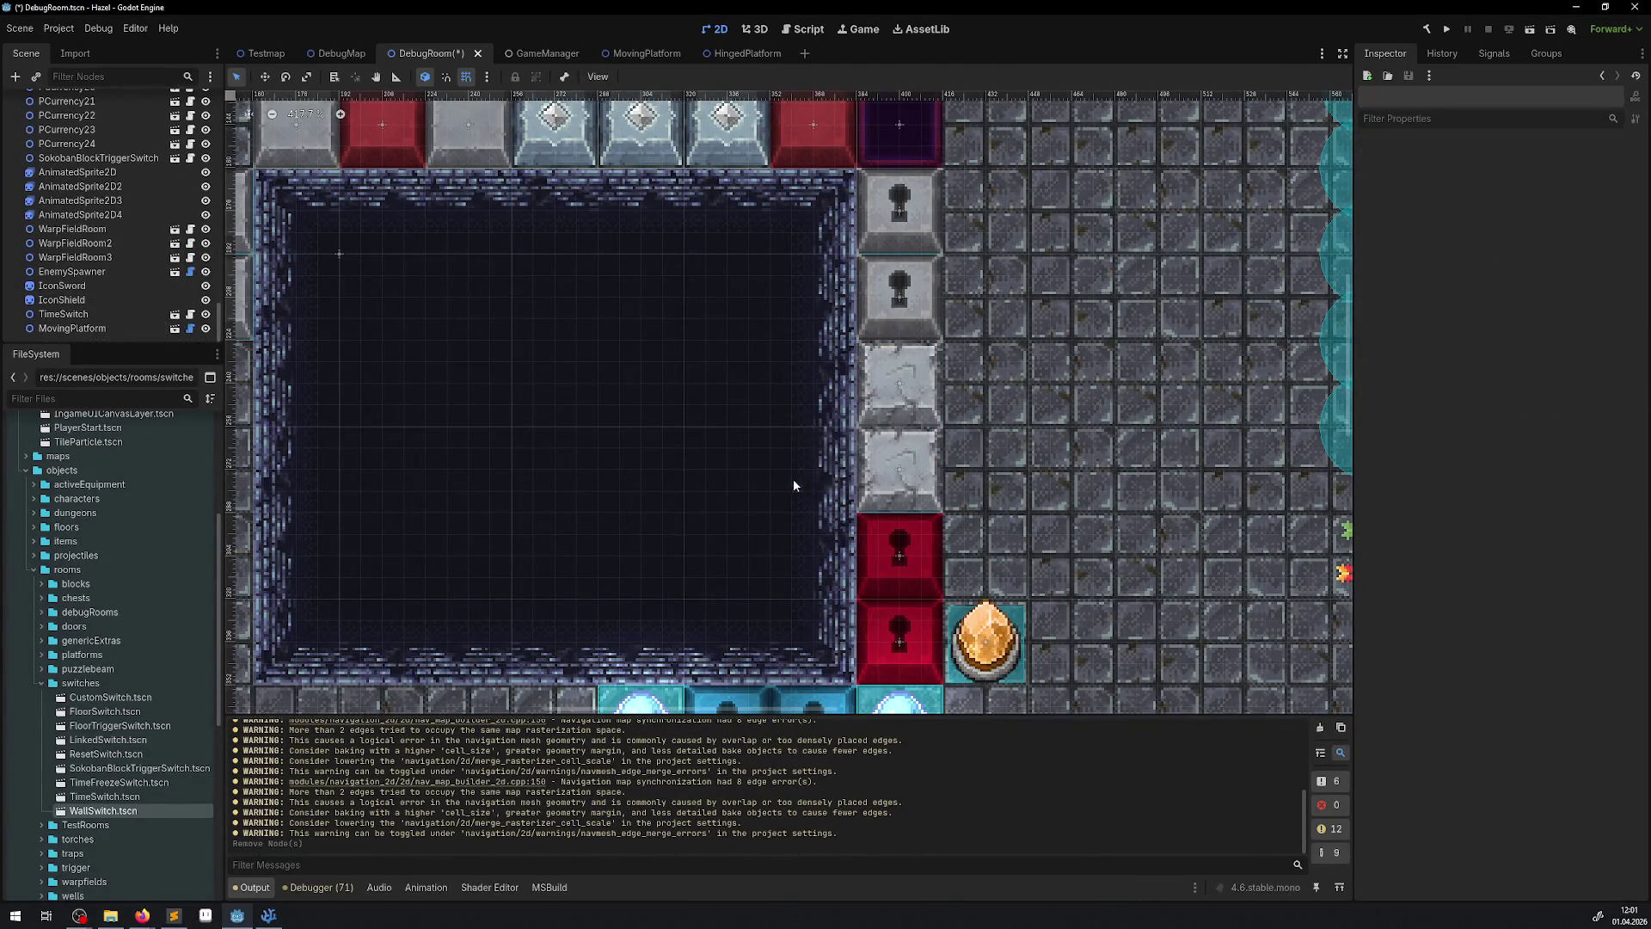
# - Clear the output log and debugger errors, then run the project
pyautogui.click(1319, 729)
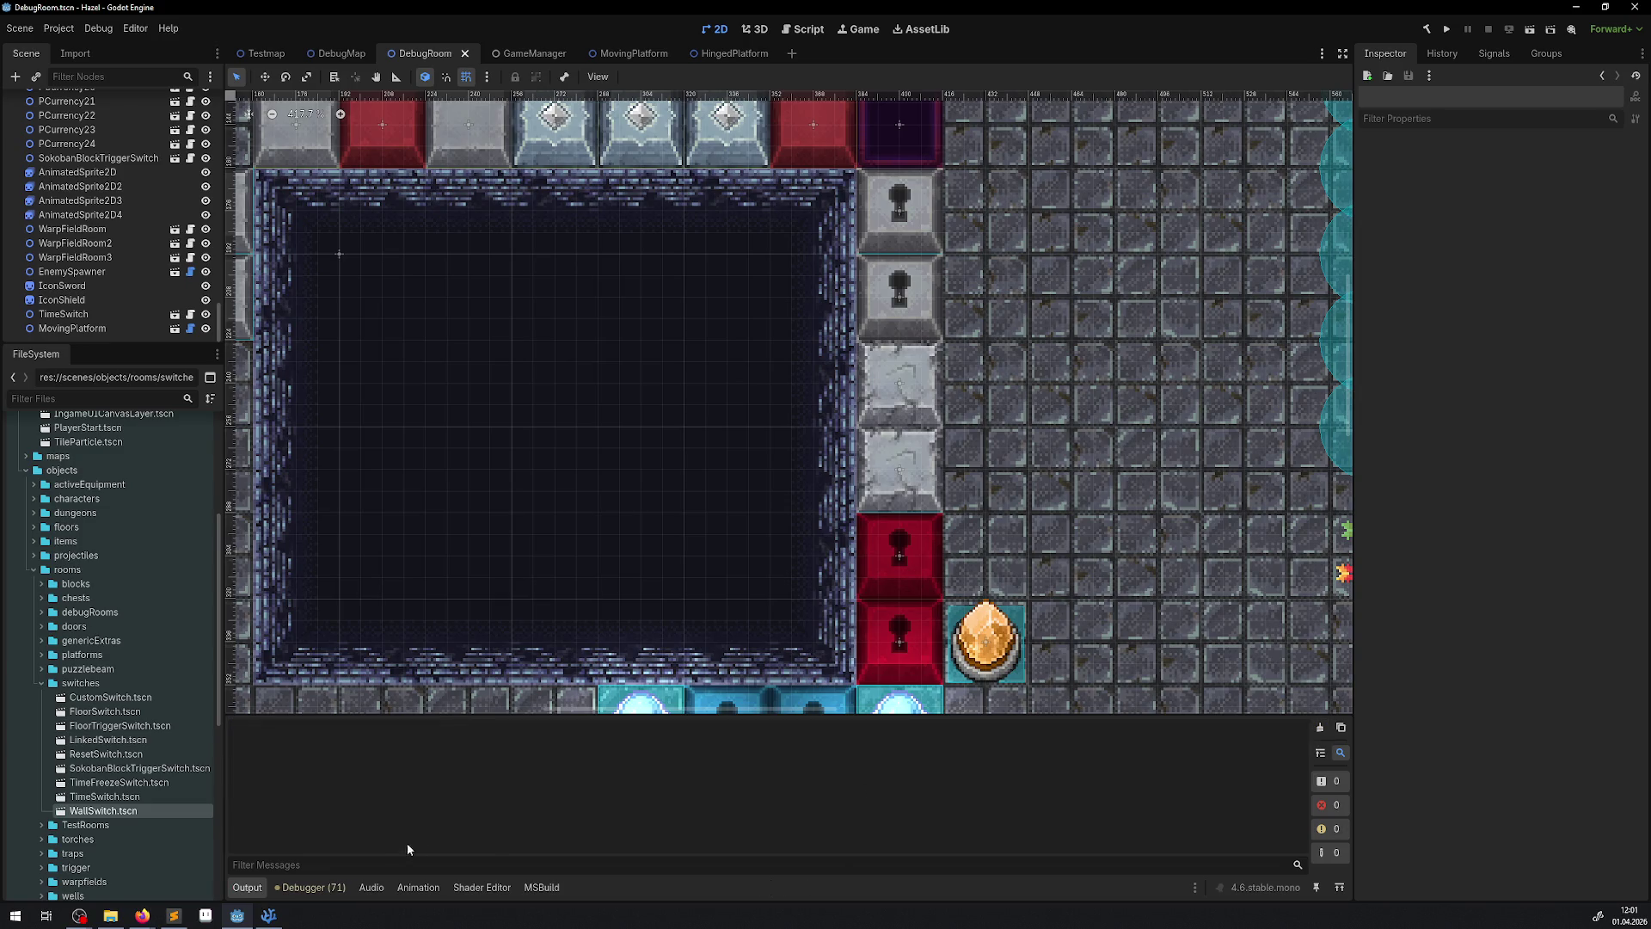
pyautogui.click(332, 887)
pyautogui.click(1332, 690)
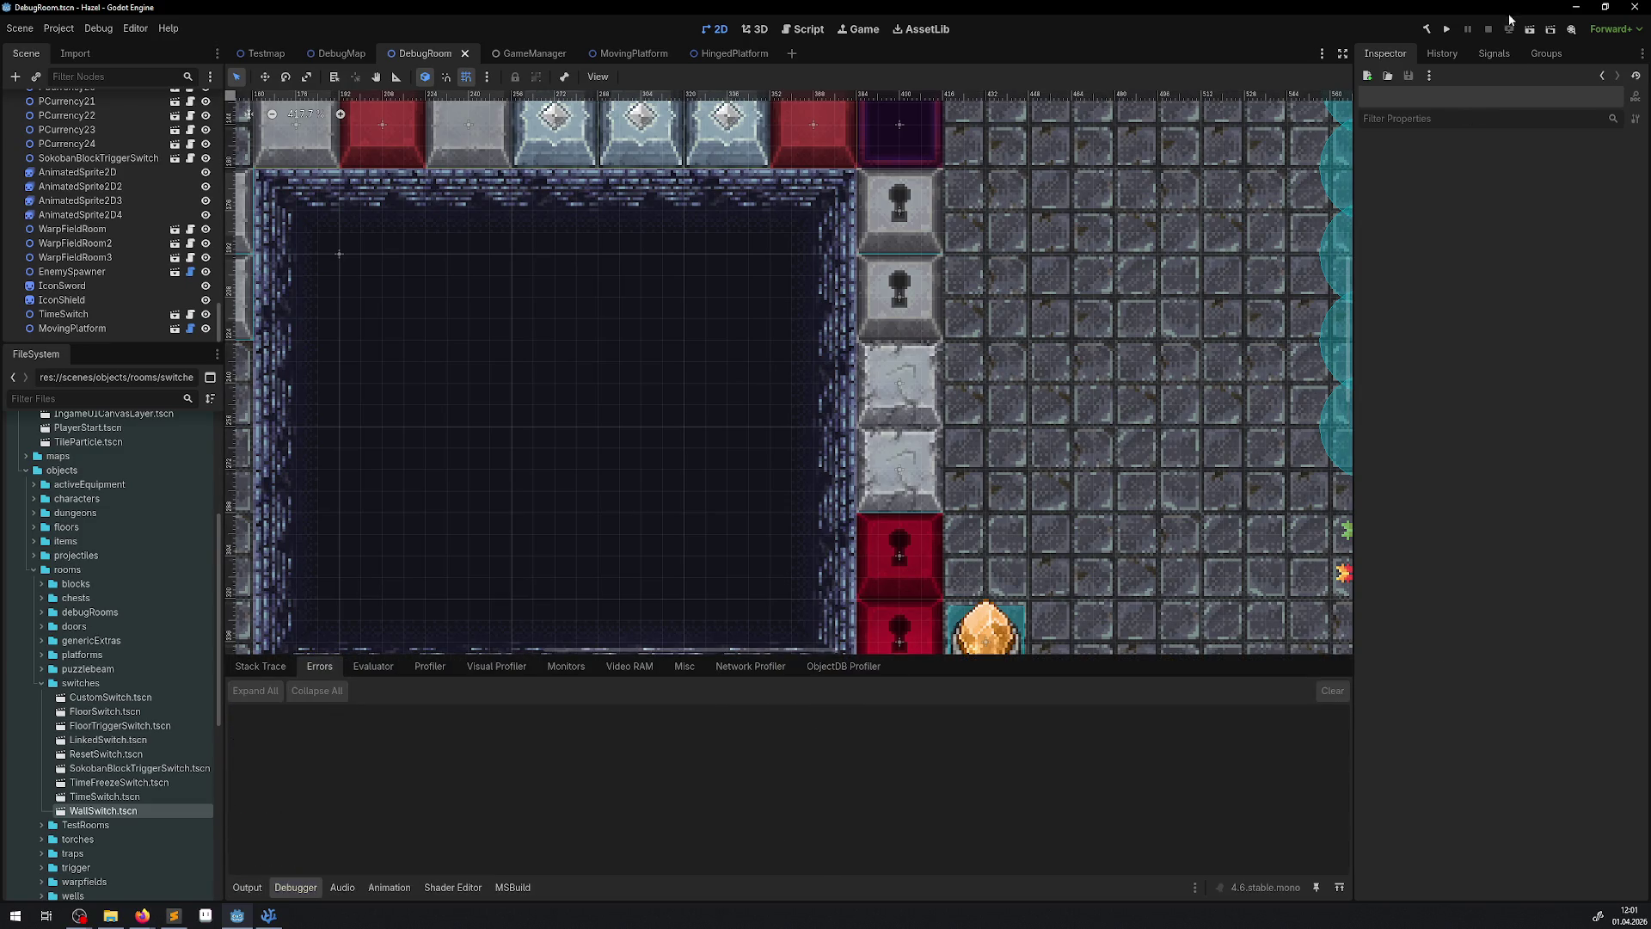
pyautogui.click(1447, 30)
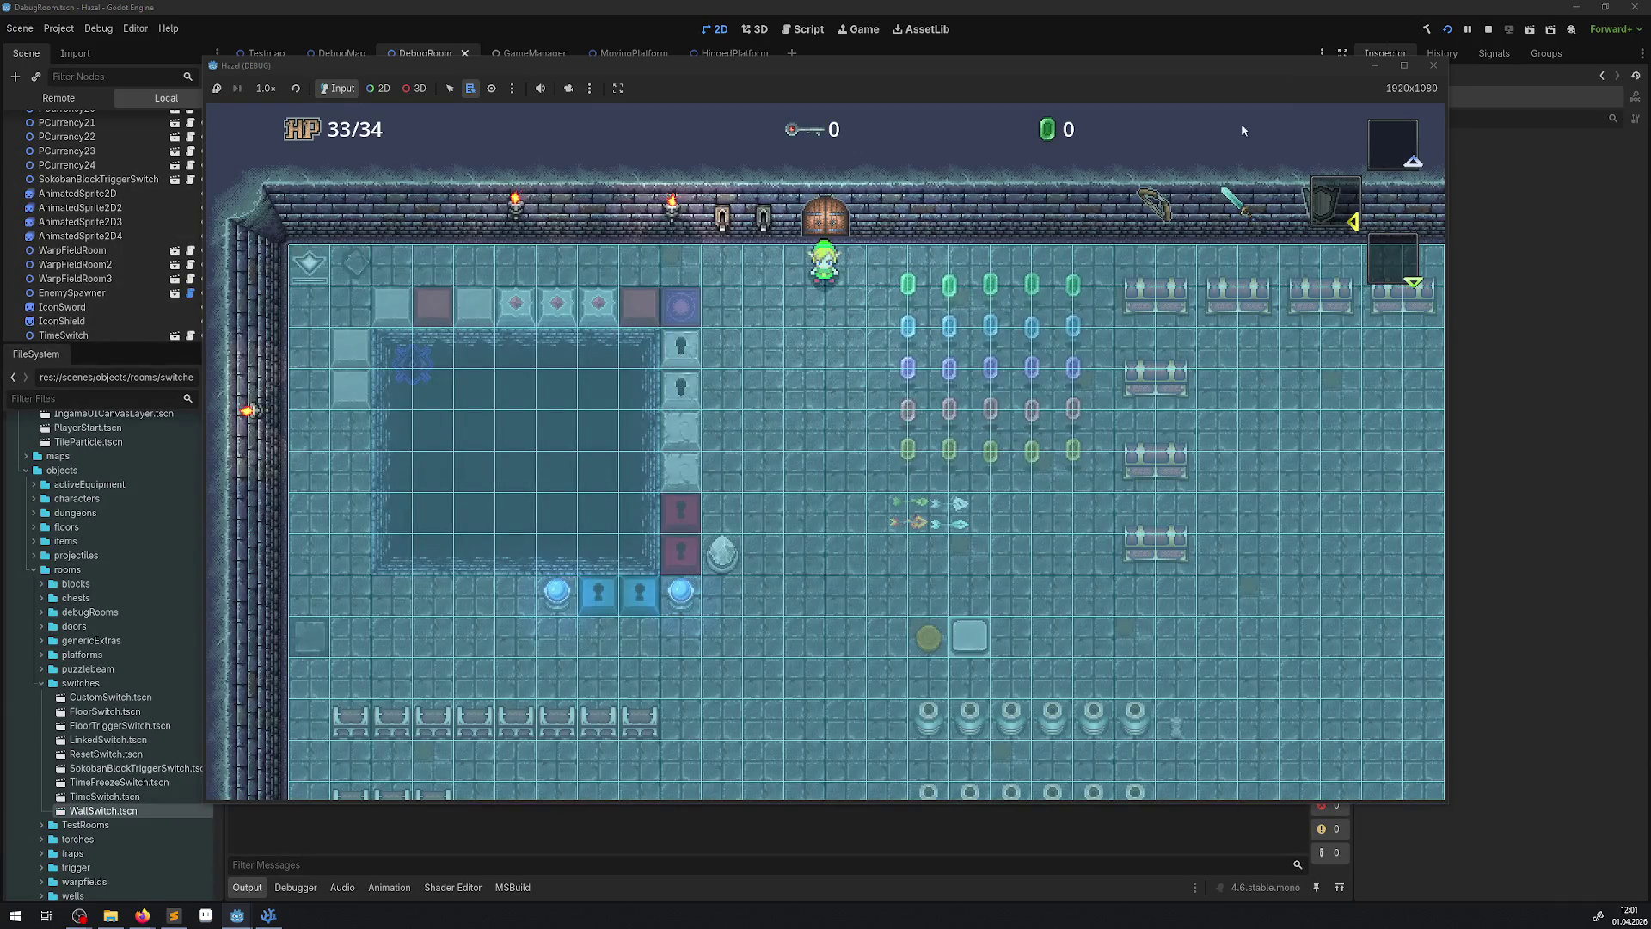
# - Walk the player down-right through the rupee grid toward the pit
pyautogui.press('Down')
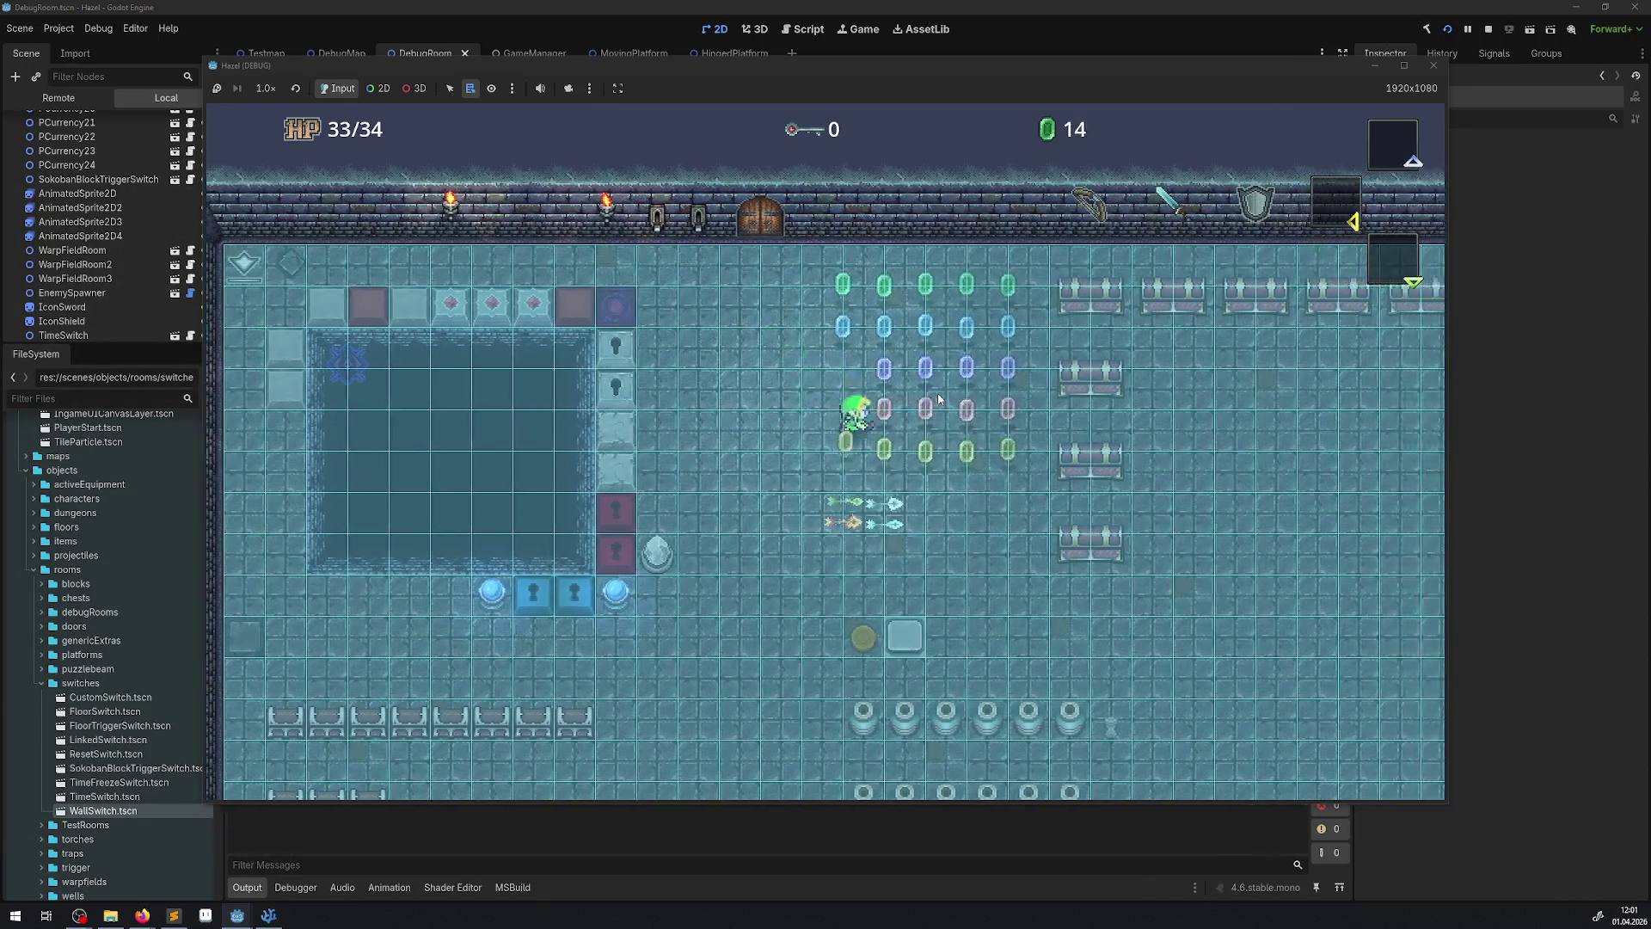
pyautogui.press('Right')
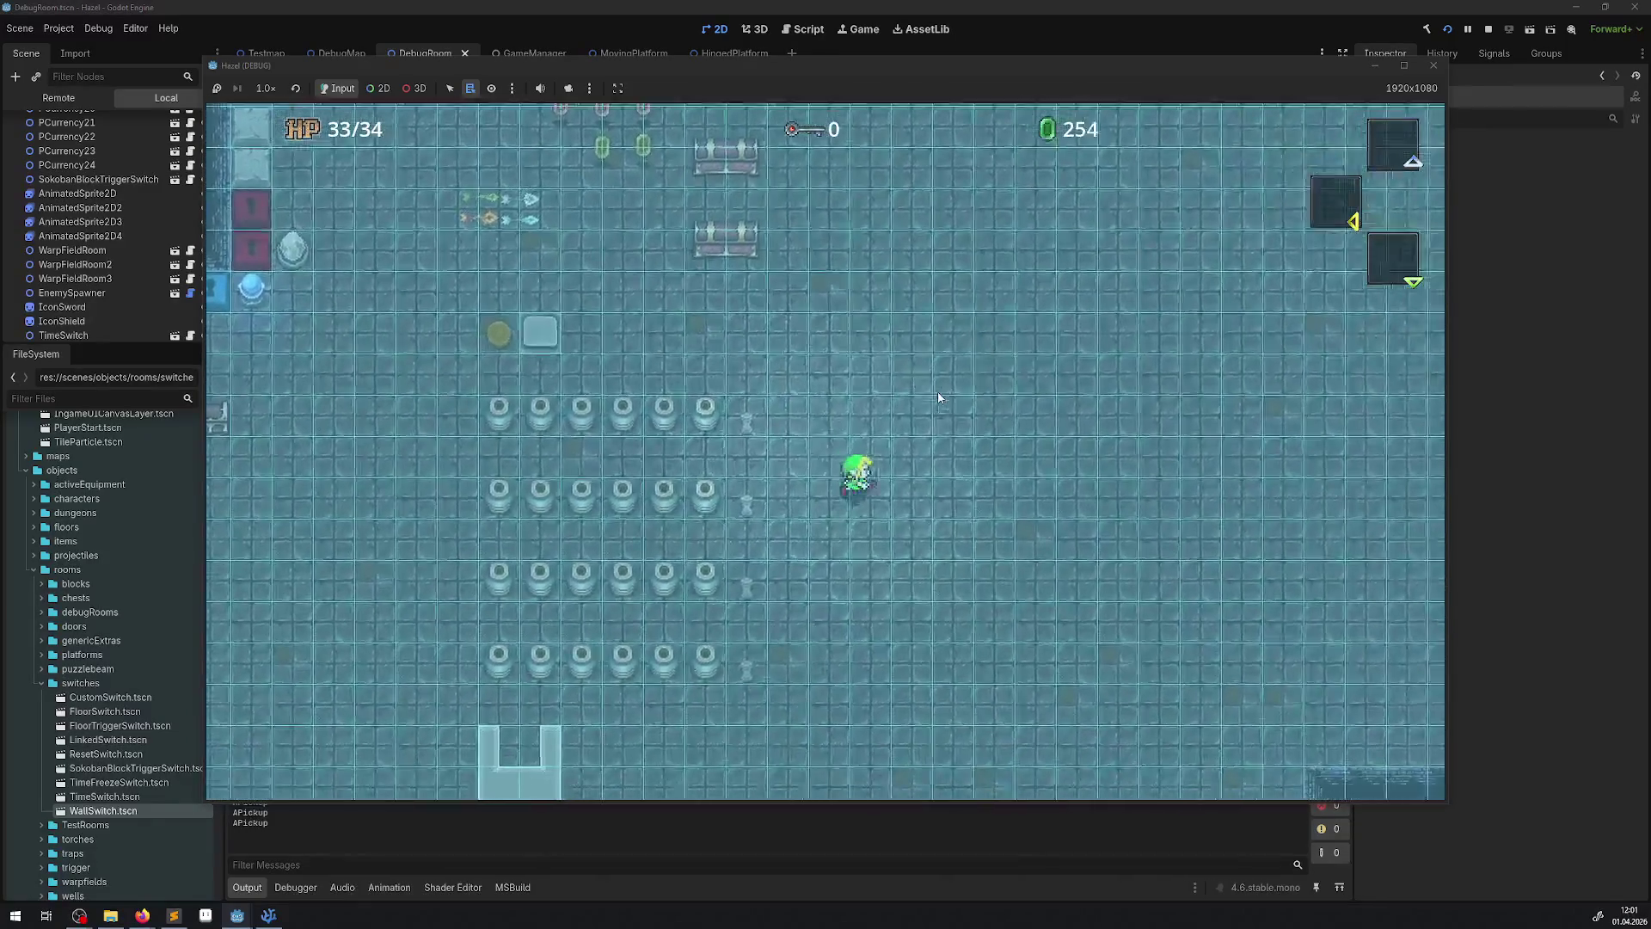
pyautogui.press('Right')
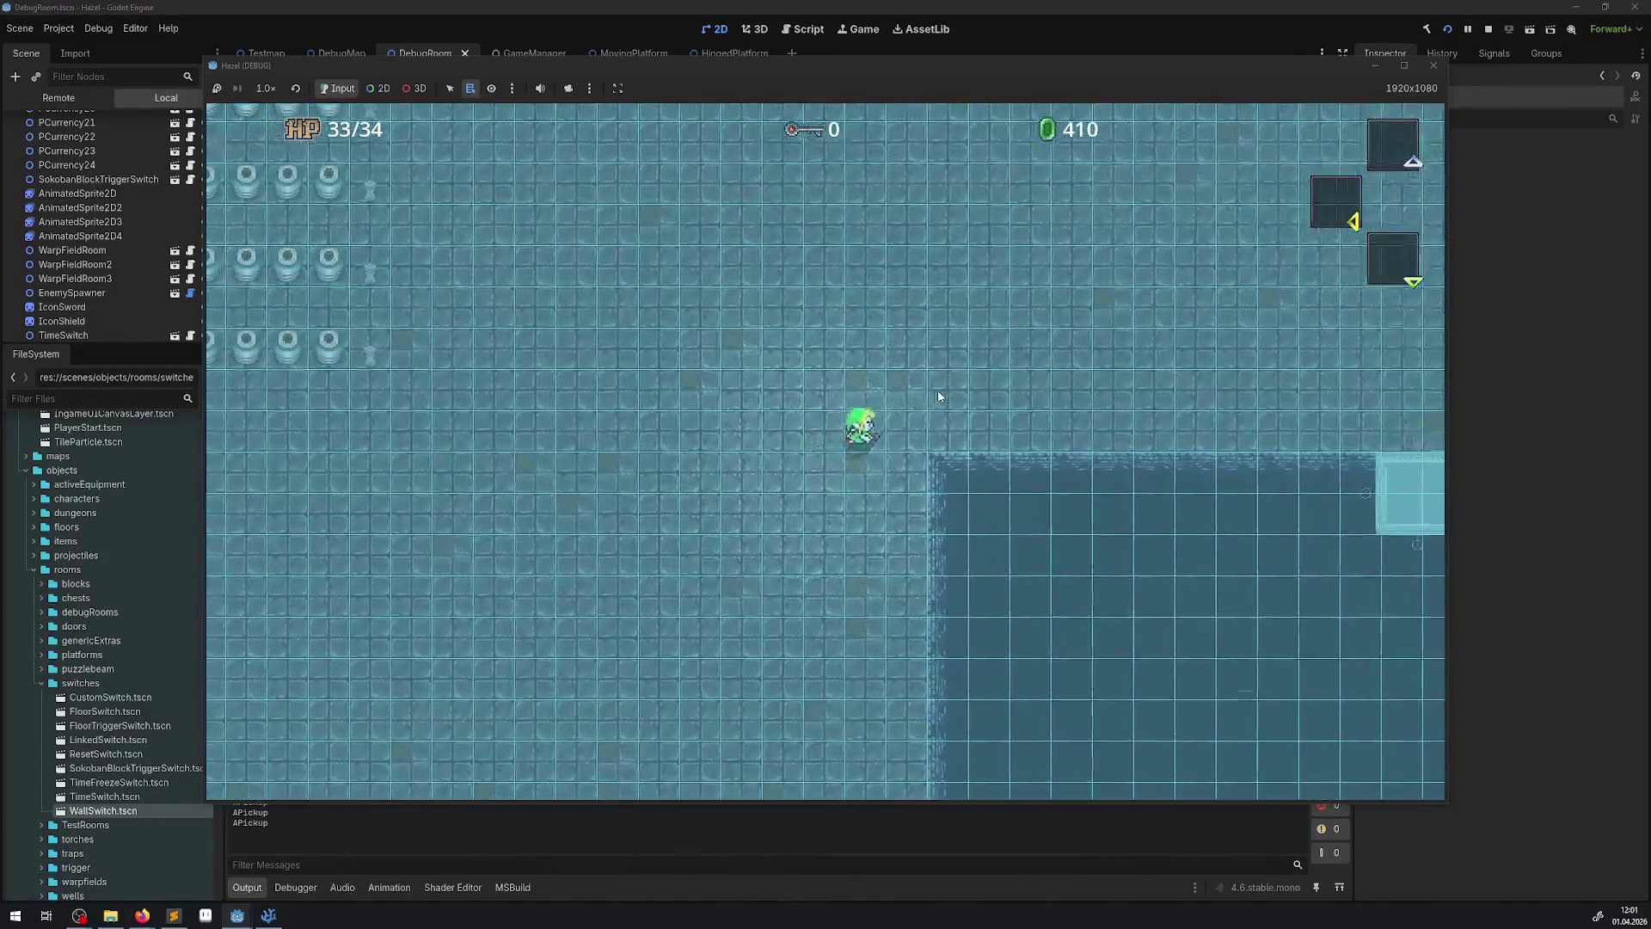
pyautogui.press('Right')
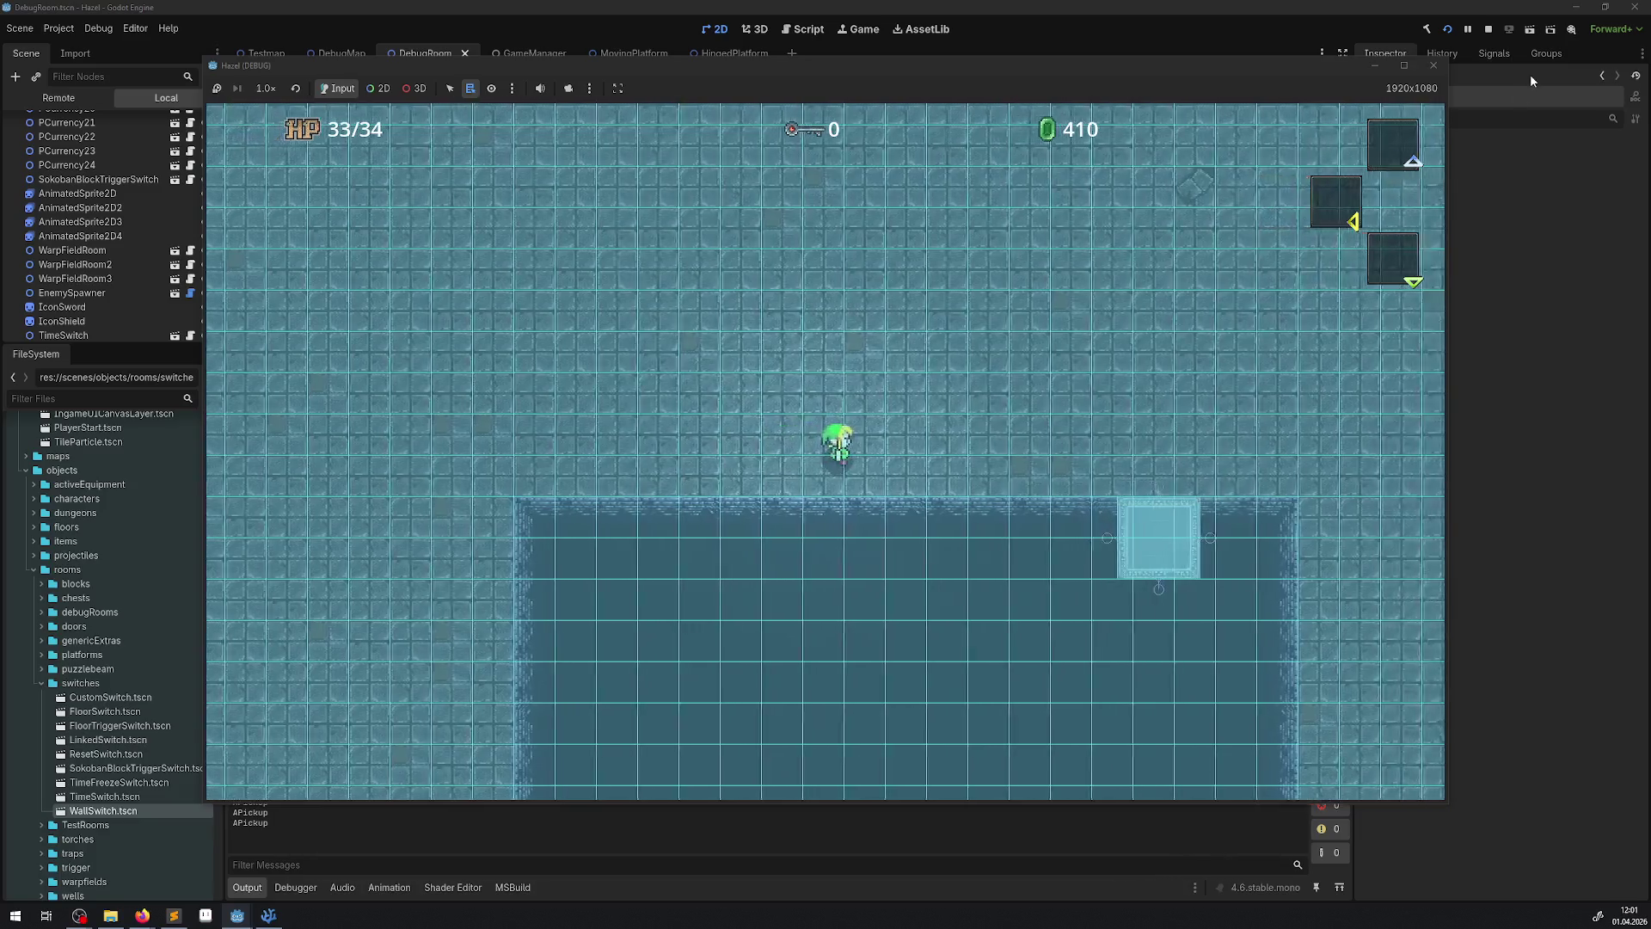
# - Close the game window and view the HingedPlatform and MovingPlatform scenes
pyautogui.click(1432, 65)
pyautogui.click(717, 54)
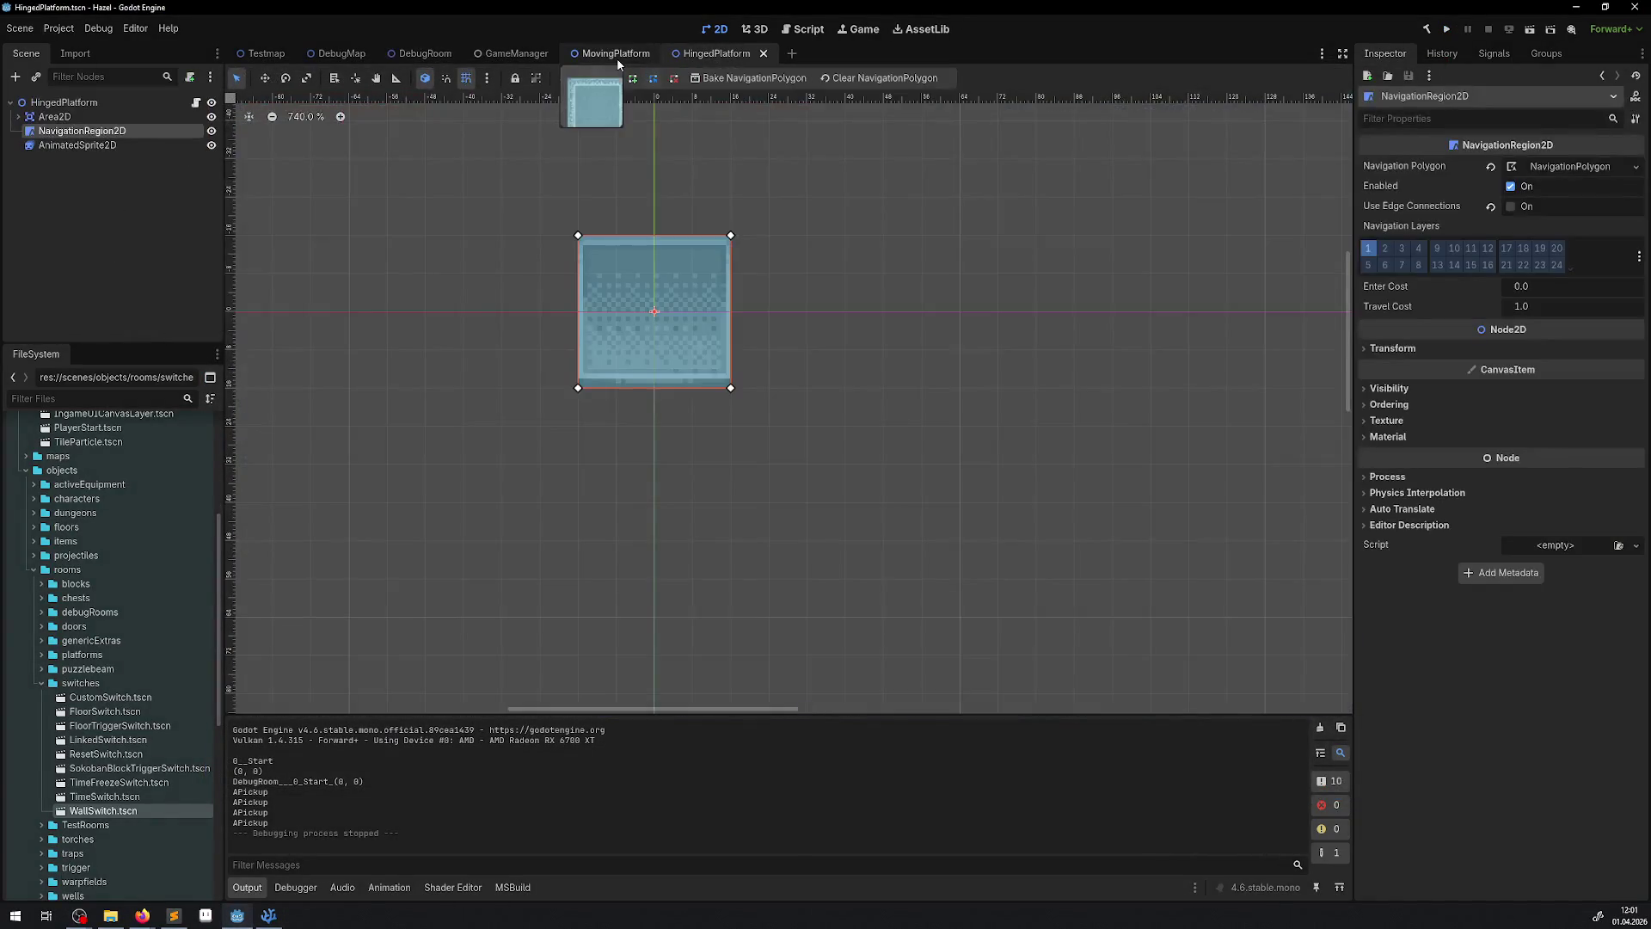
pyautogui.click(616, 57)
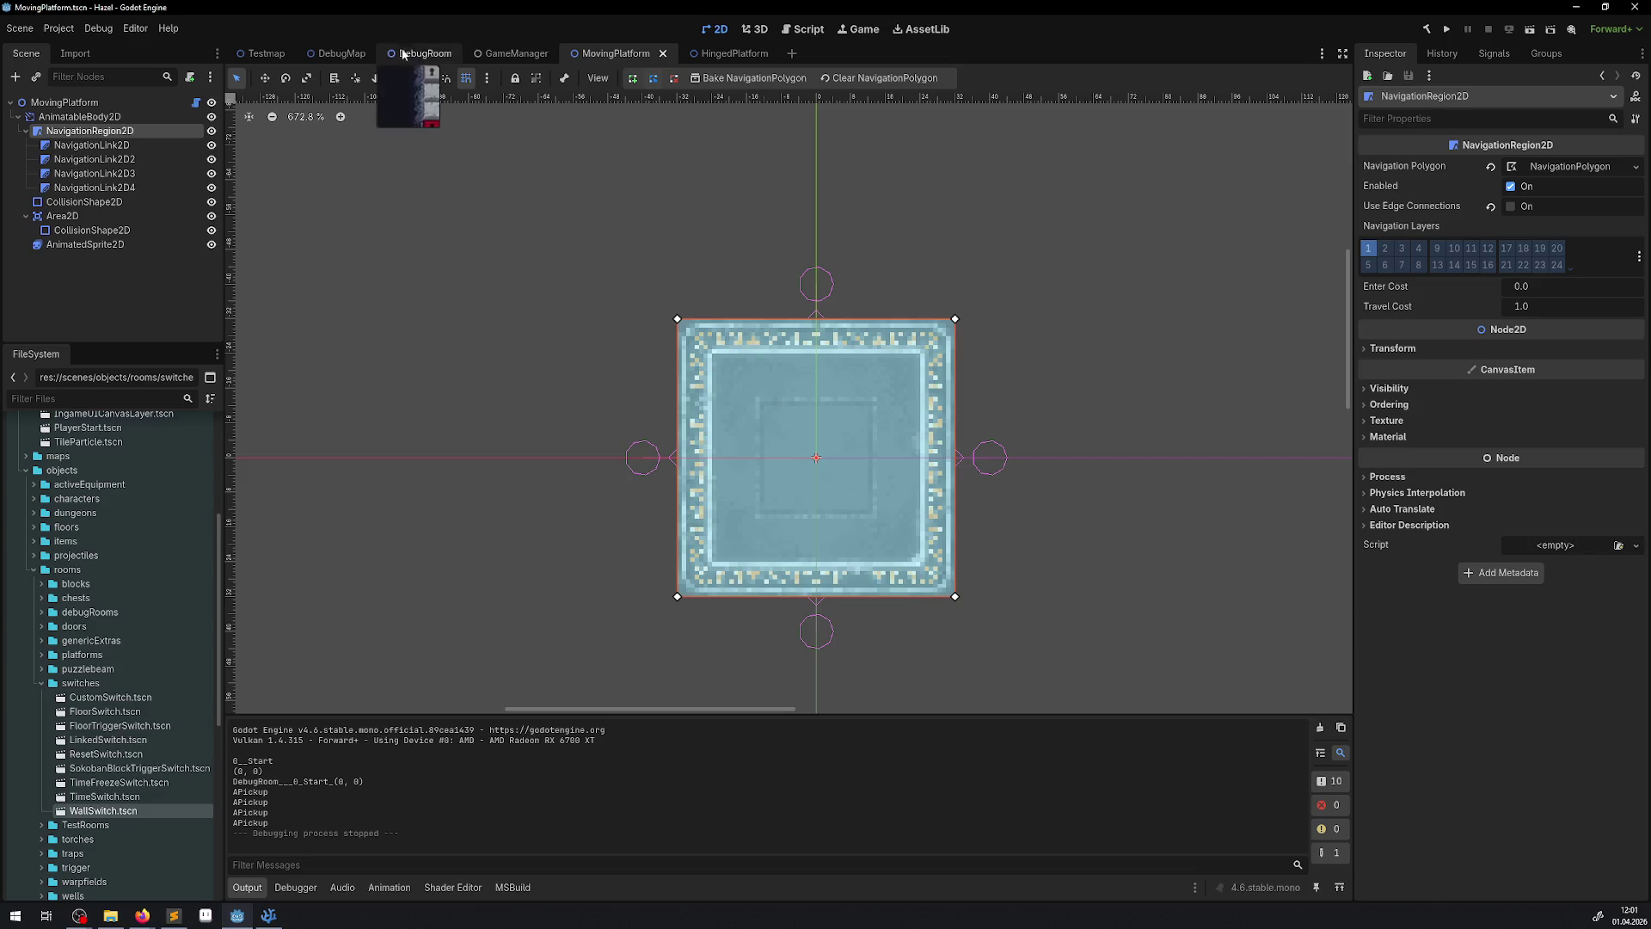
# - Switch from DebugMap to DebugRoom, zoom to the lower-right pit area, and select the DebugRoom root
pyautogui.click(339, 54)
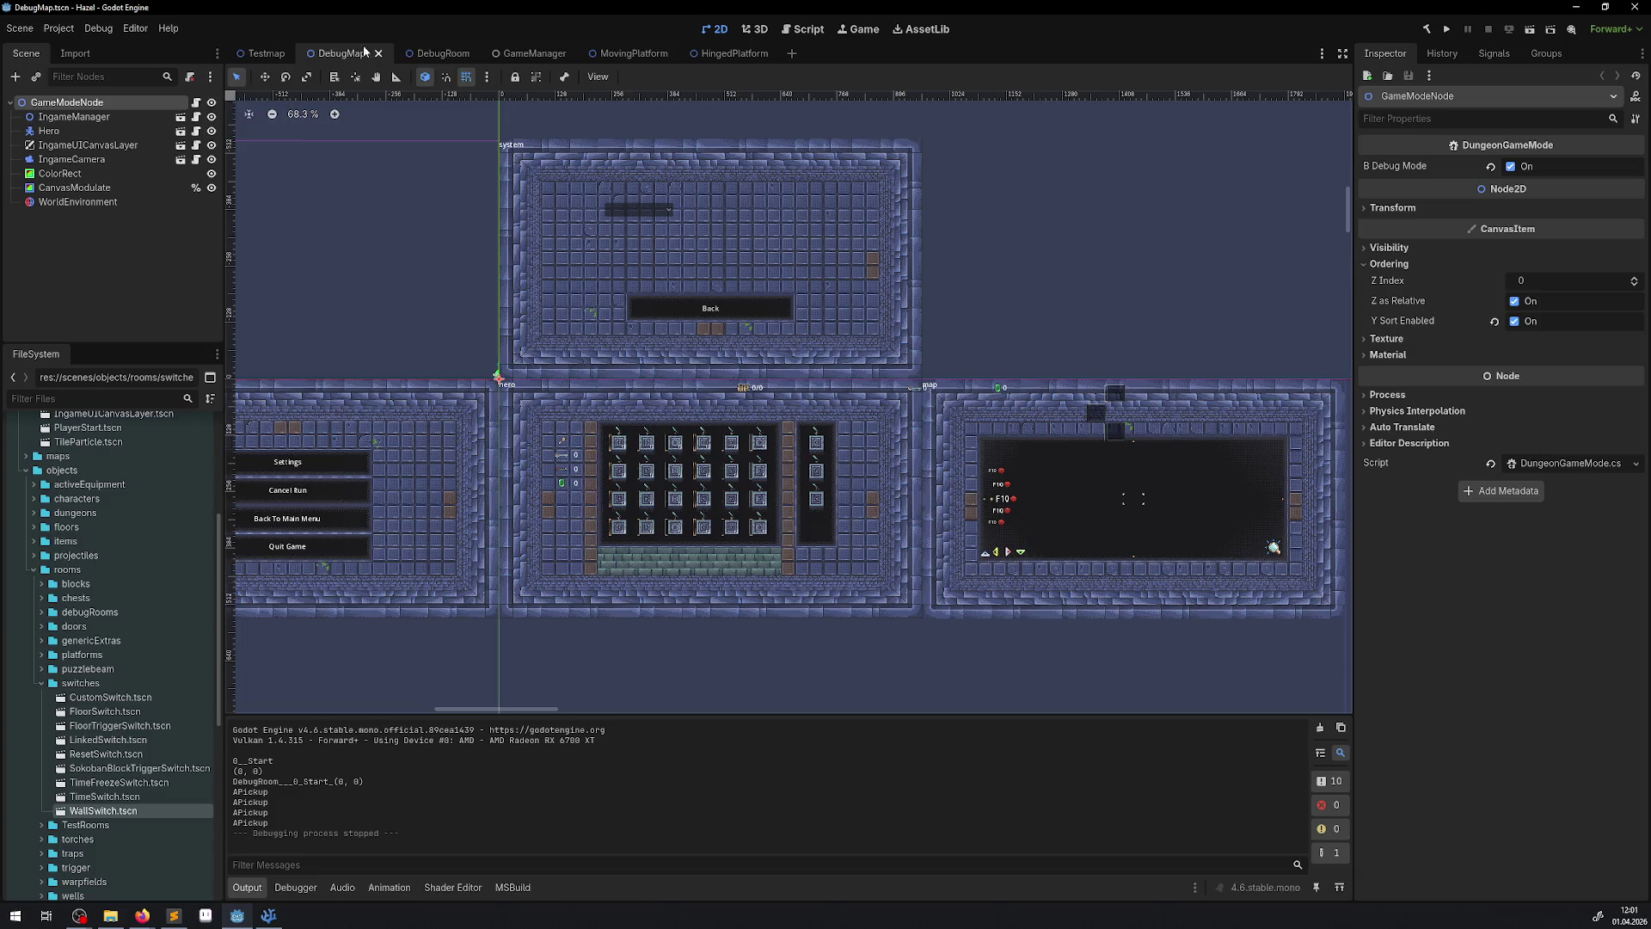
pyautogui.click(424, 53)
pyautogui.scroll(-4, 780, 365)
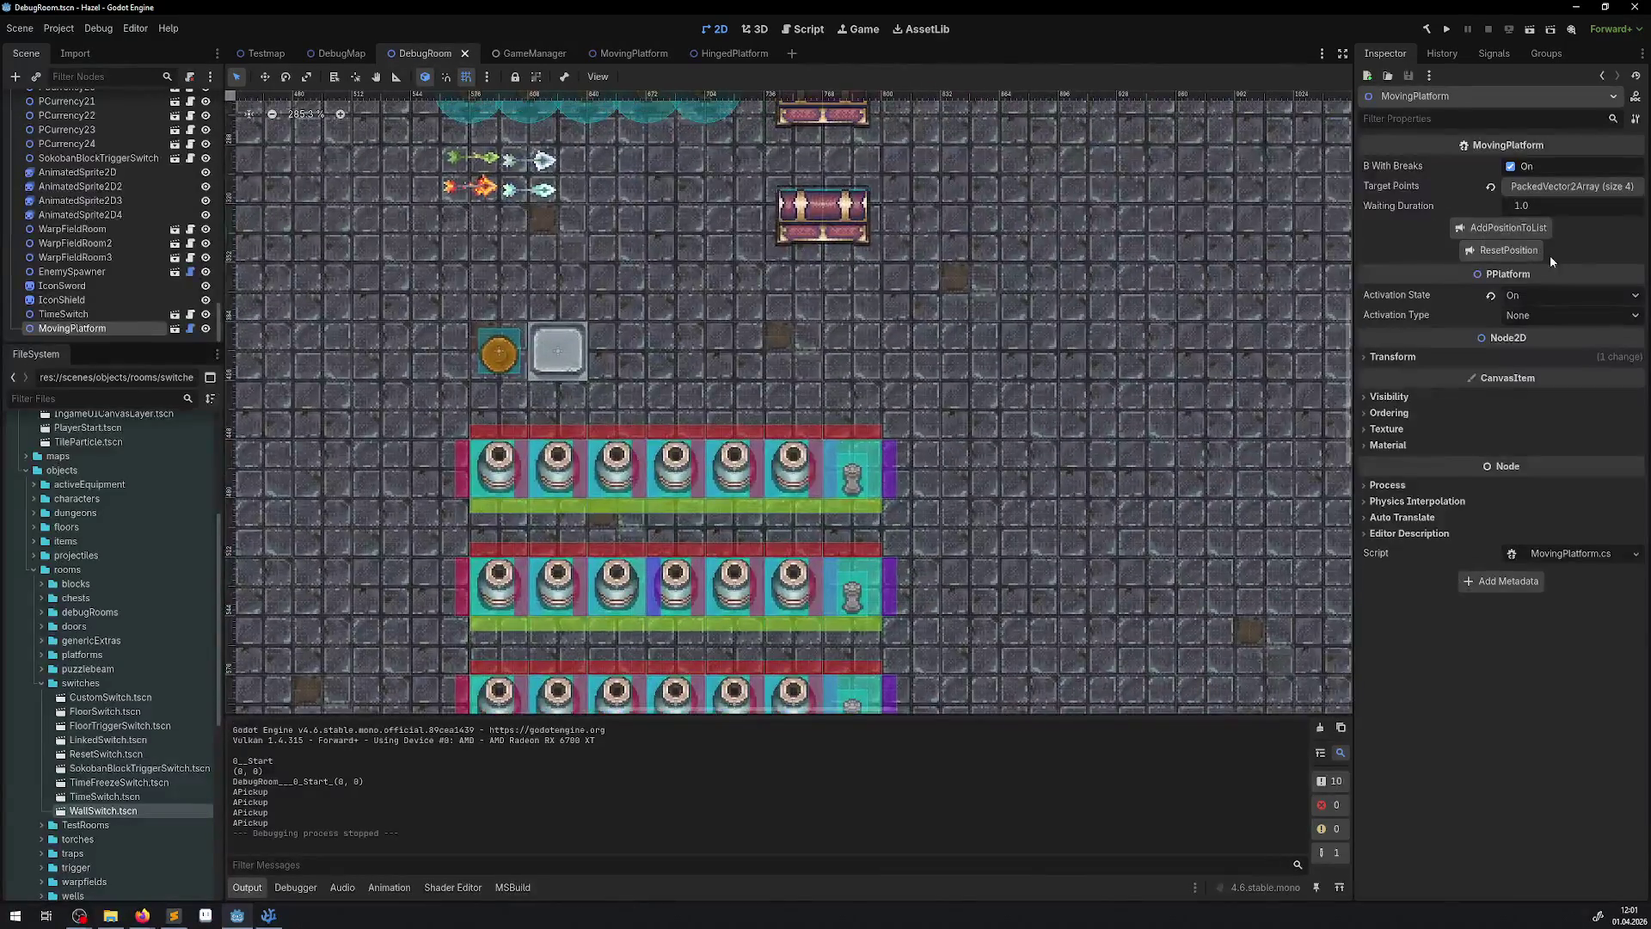
pyautogui.scroll(-5, 867, 451)
pyautogui.scroll(3, 867, 451)
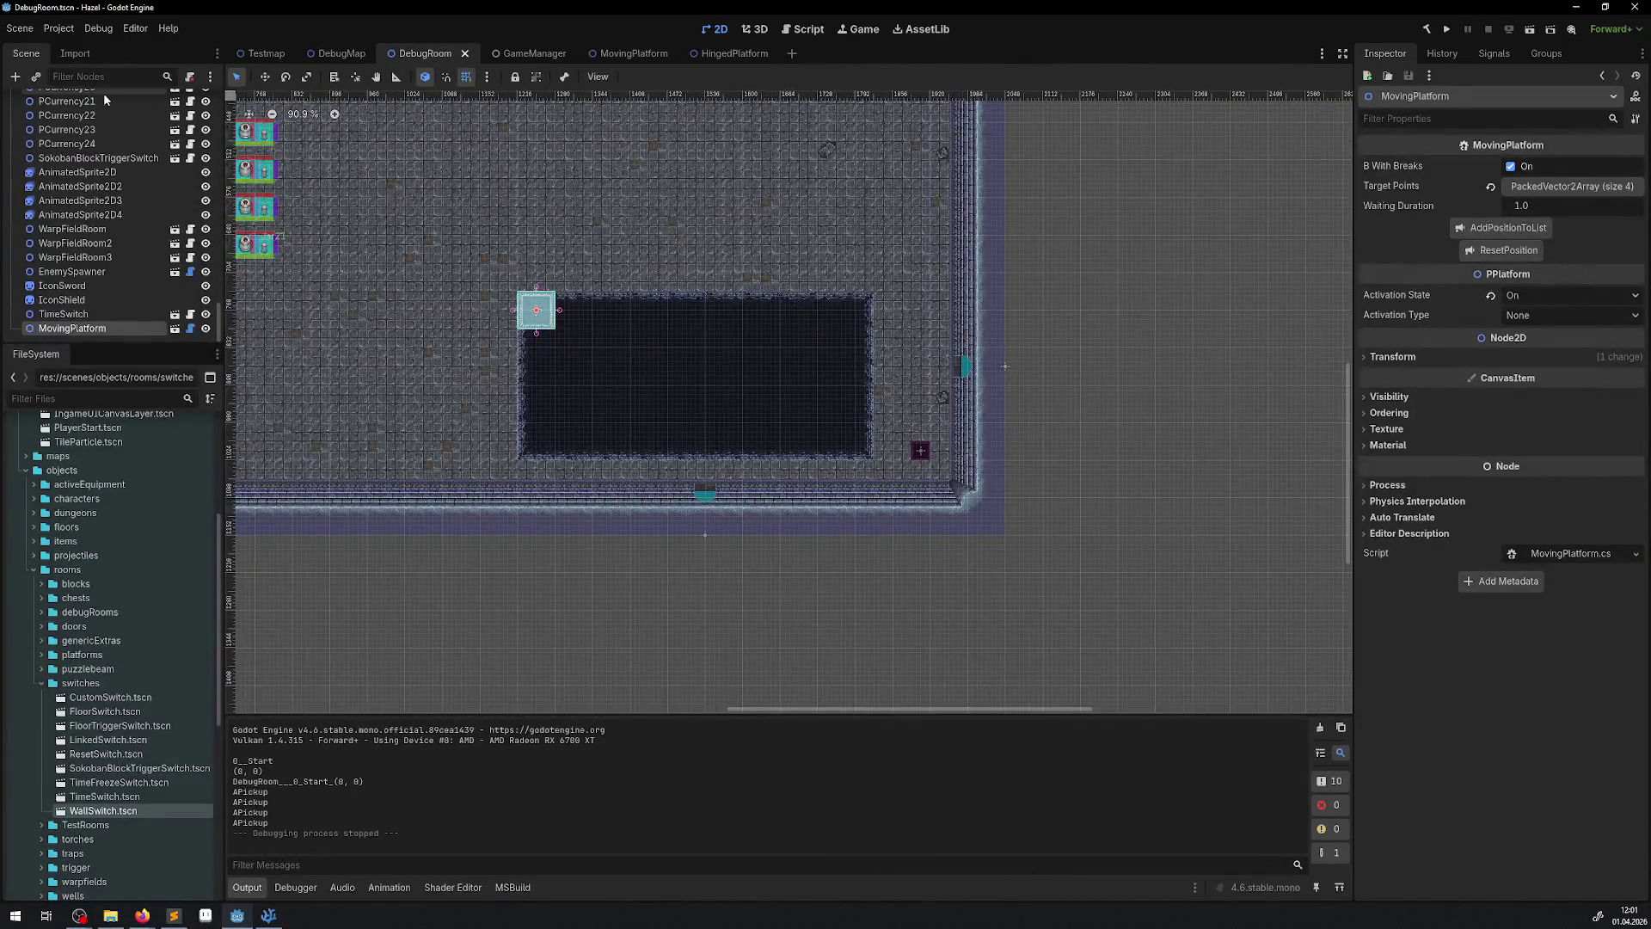
pyautogui.scroll(10, 56, 116)
pyautogui.scroll(10, 52, 120)
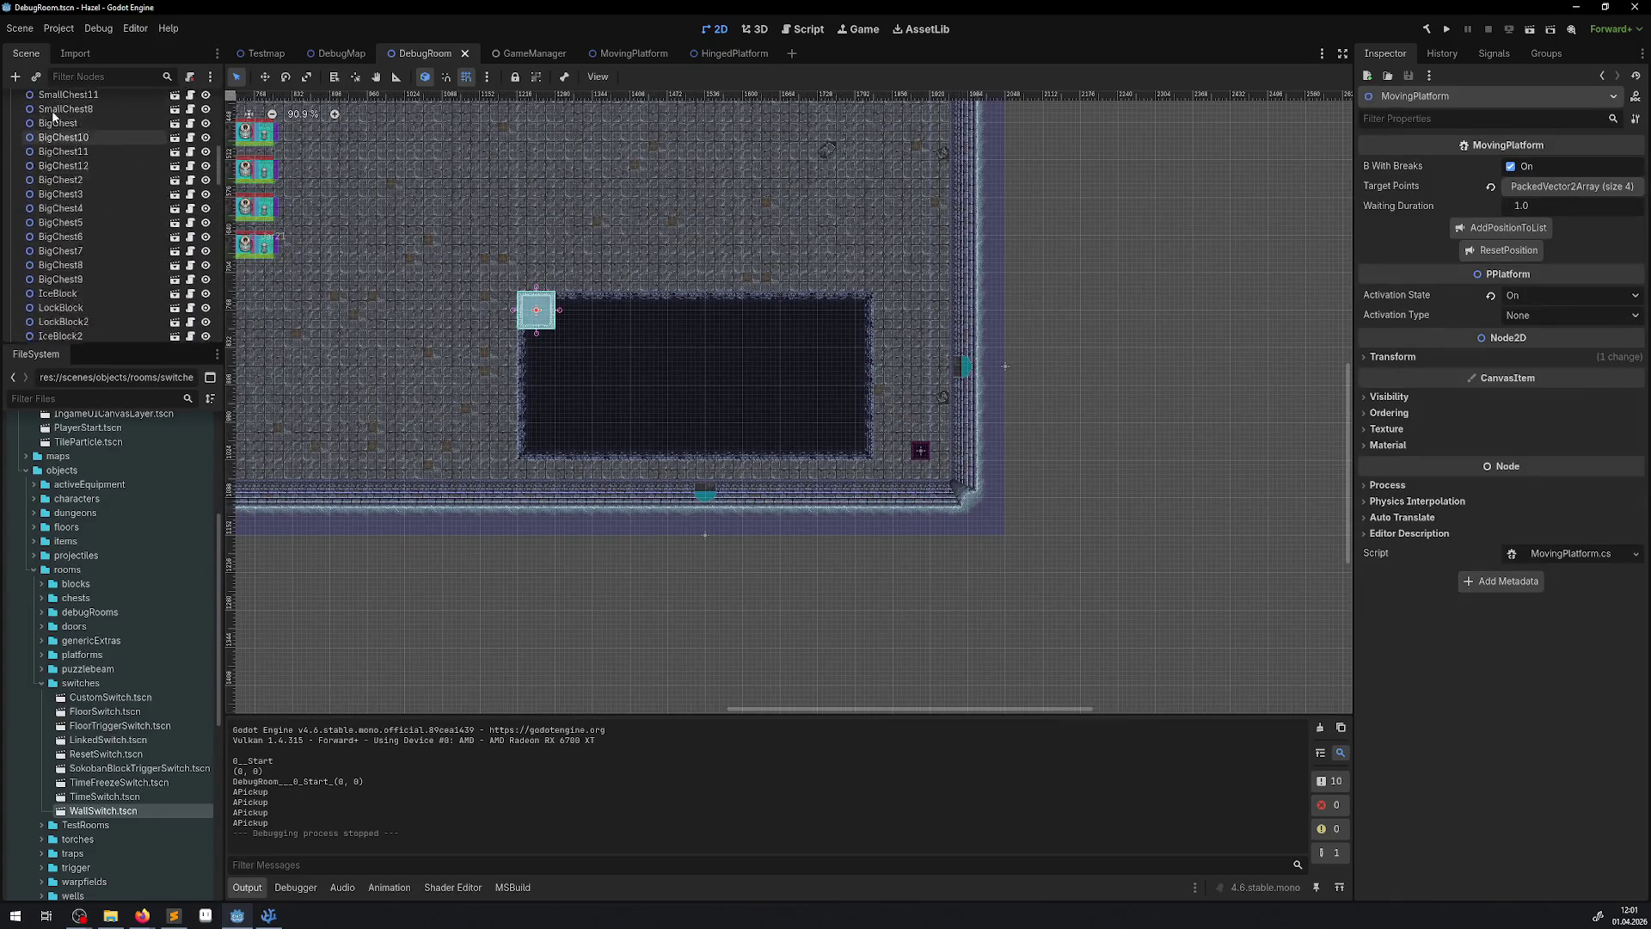
pyautogui.click(53, 102)
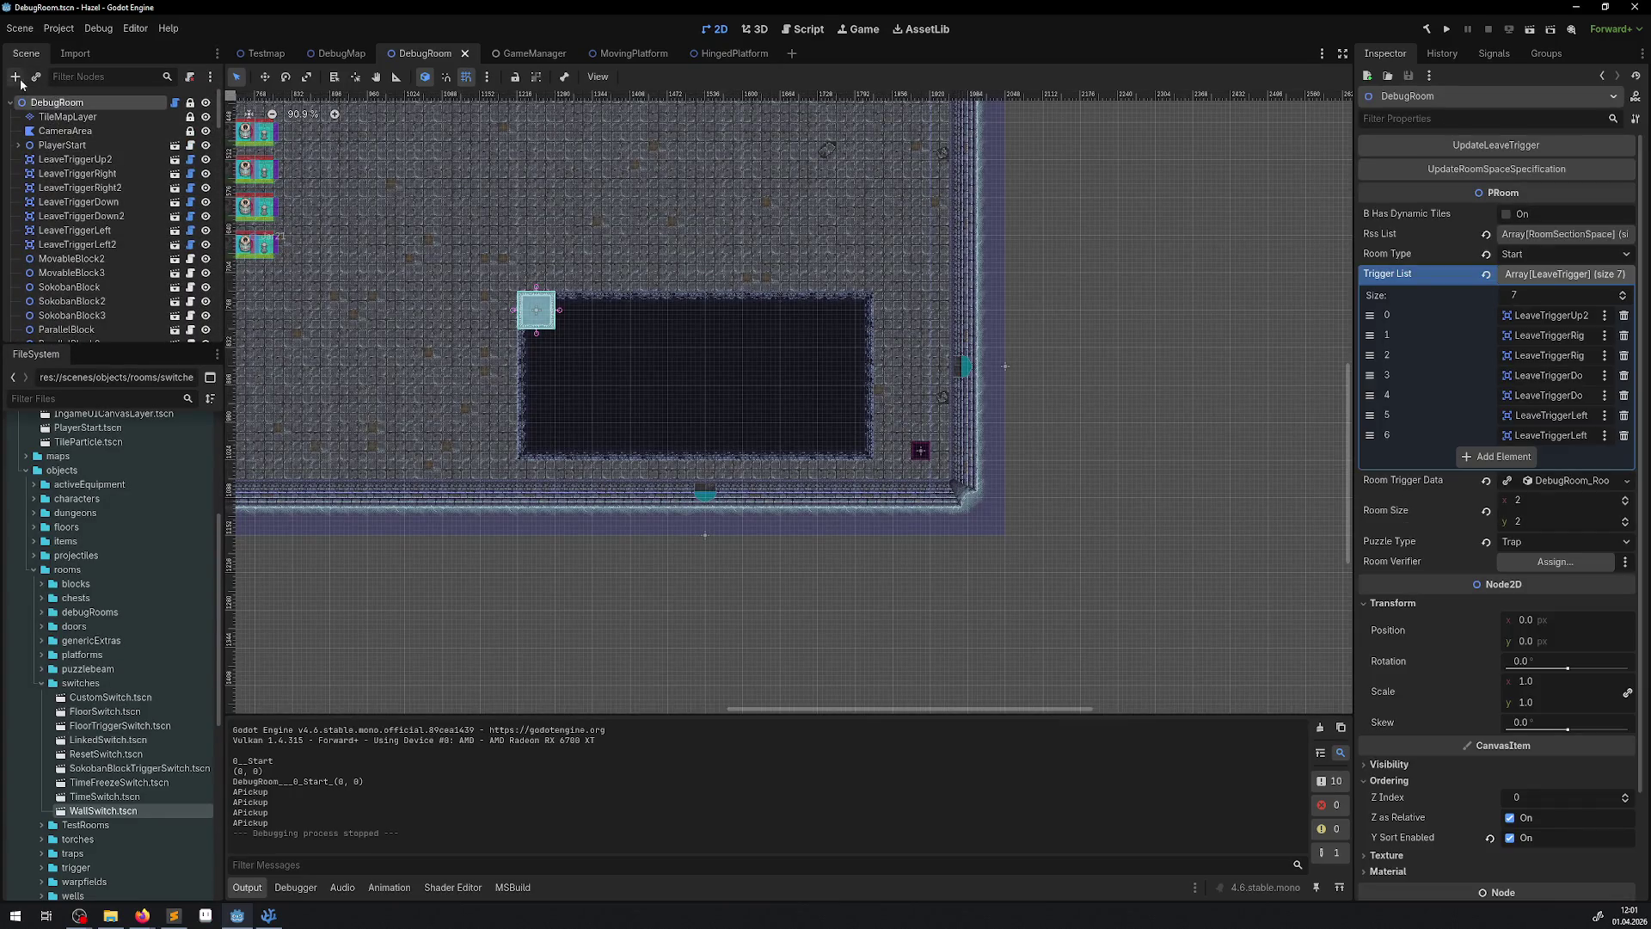
# - Instance EnemySpawner.tscn into DebugRoom and place it just below the pit's right side
pyautogui.click(36, 77)
pyautogui.write('een')
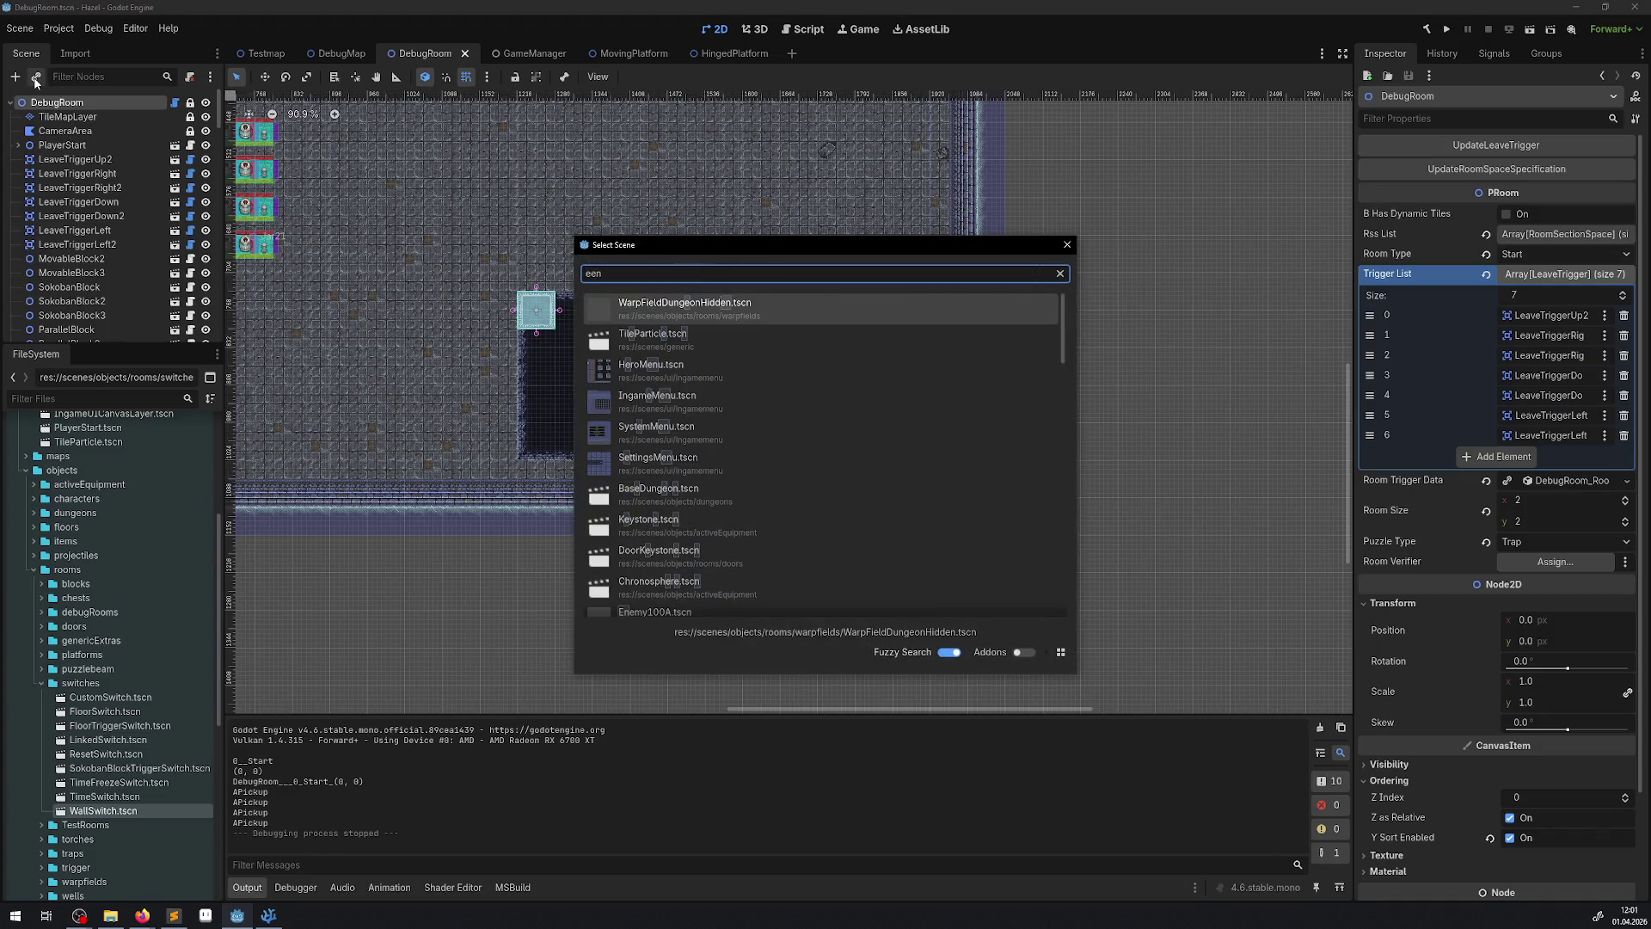
pyautogui.press('BackSpace')
pyautogui.press('BackSpace')
pyautogui.write('nemy')
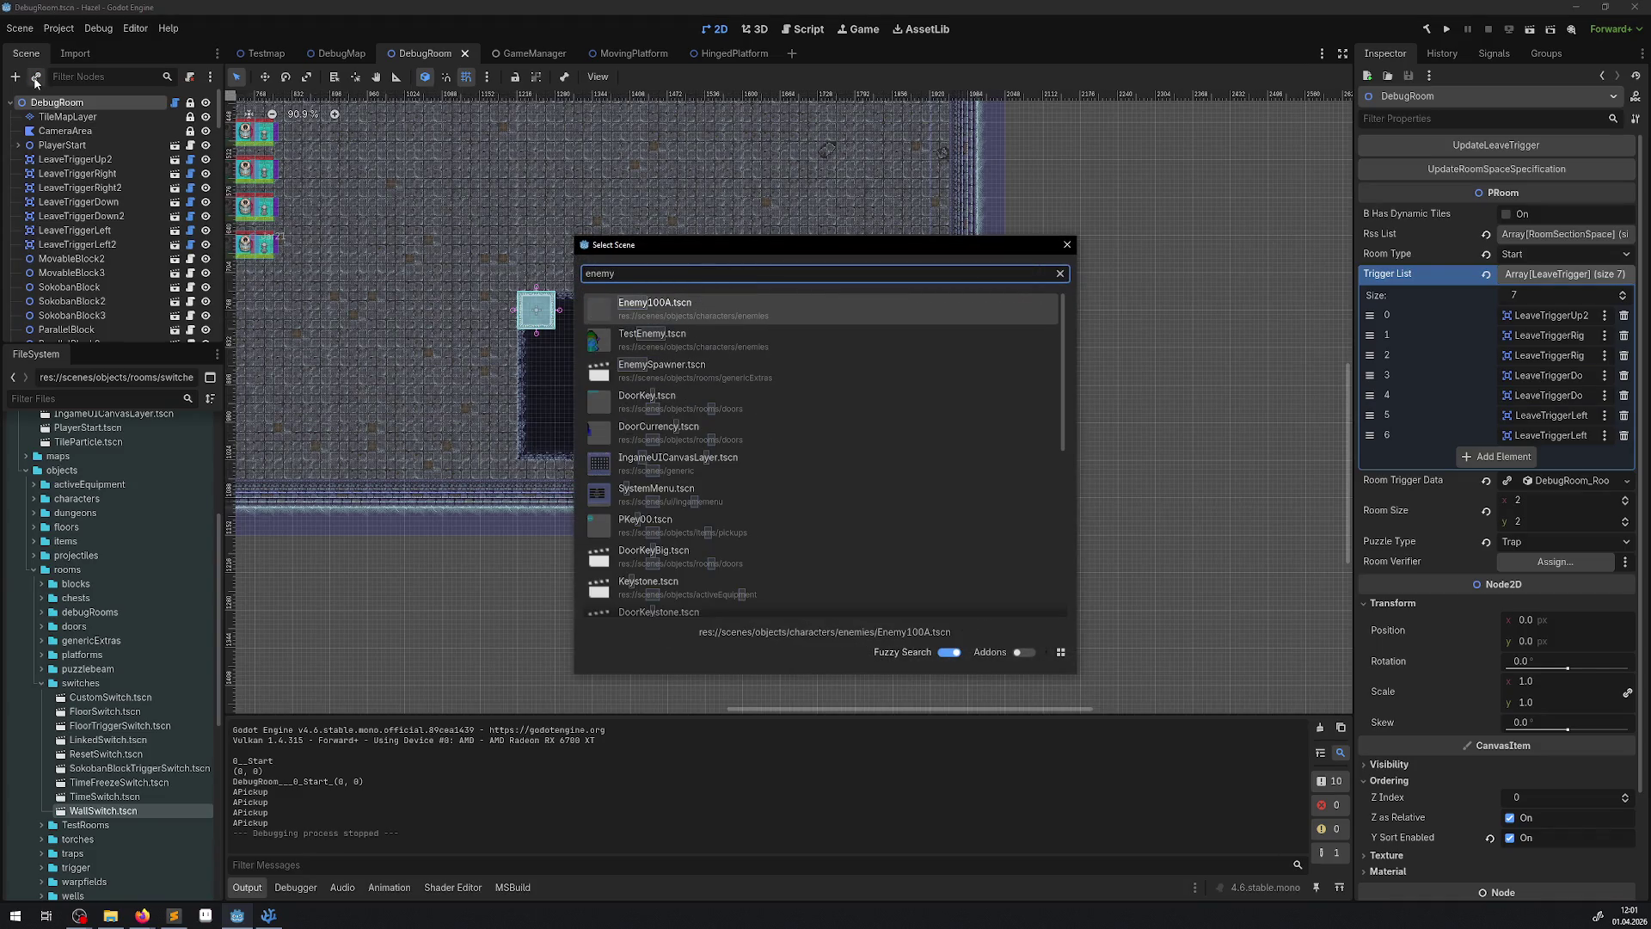
pyautogui.doubleClick(739, 368)
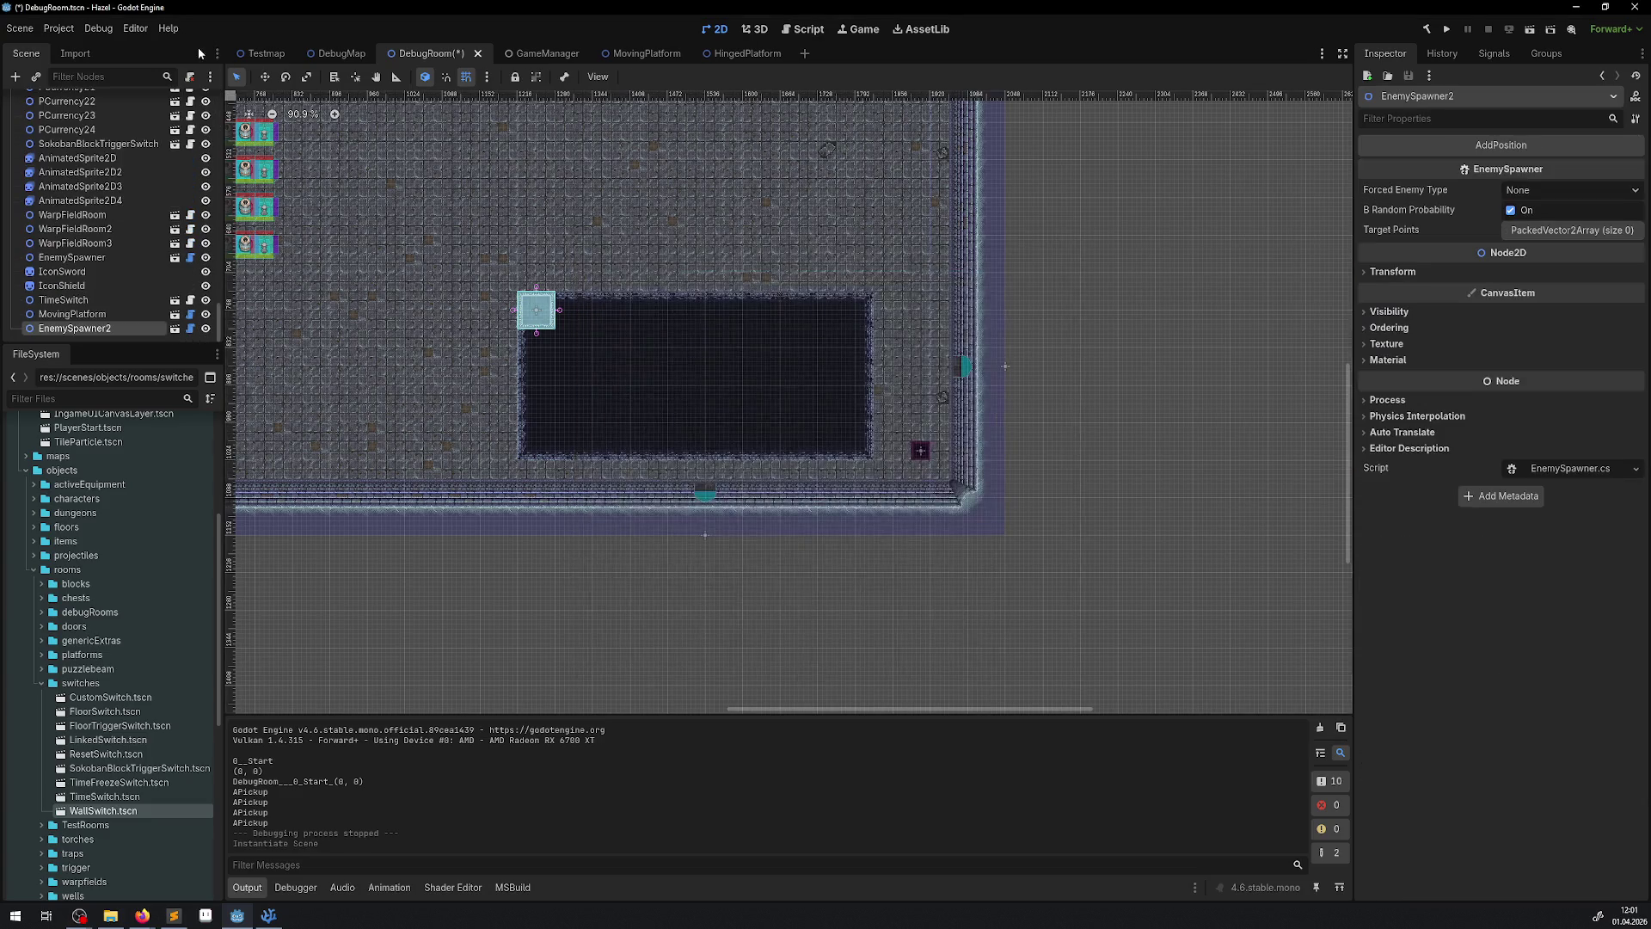
pyautogui.click(265, 76)
pyautogui.moveTo(290, 153)
pyautogui.mouseDown()
pyautogui.moveTo(1173, 571)
pyautogui.moveTo(1401, 726)
pyautogui.moveTo(1376, 705)
pyautogui.mouseUp()
pyautogui.moveTo(893, 415)
pyautogui.mouseDown()
pyautogui.moveTo(822, 479)
pyautogui.moveTo(798, 477)
pyautogui.mouseUp()
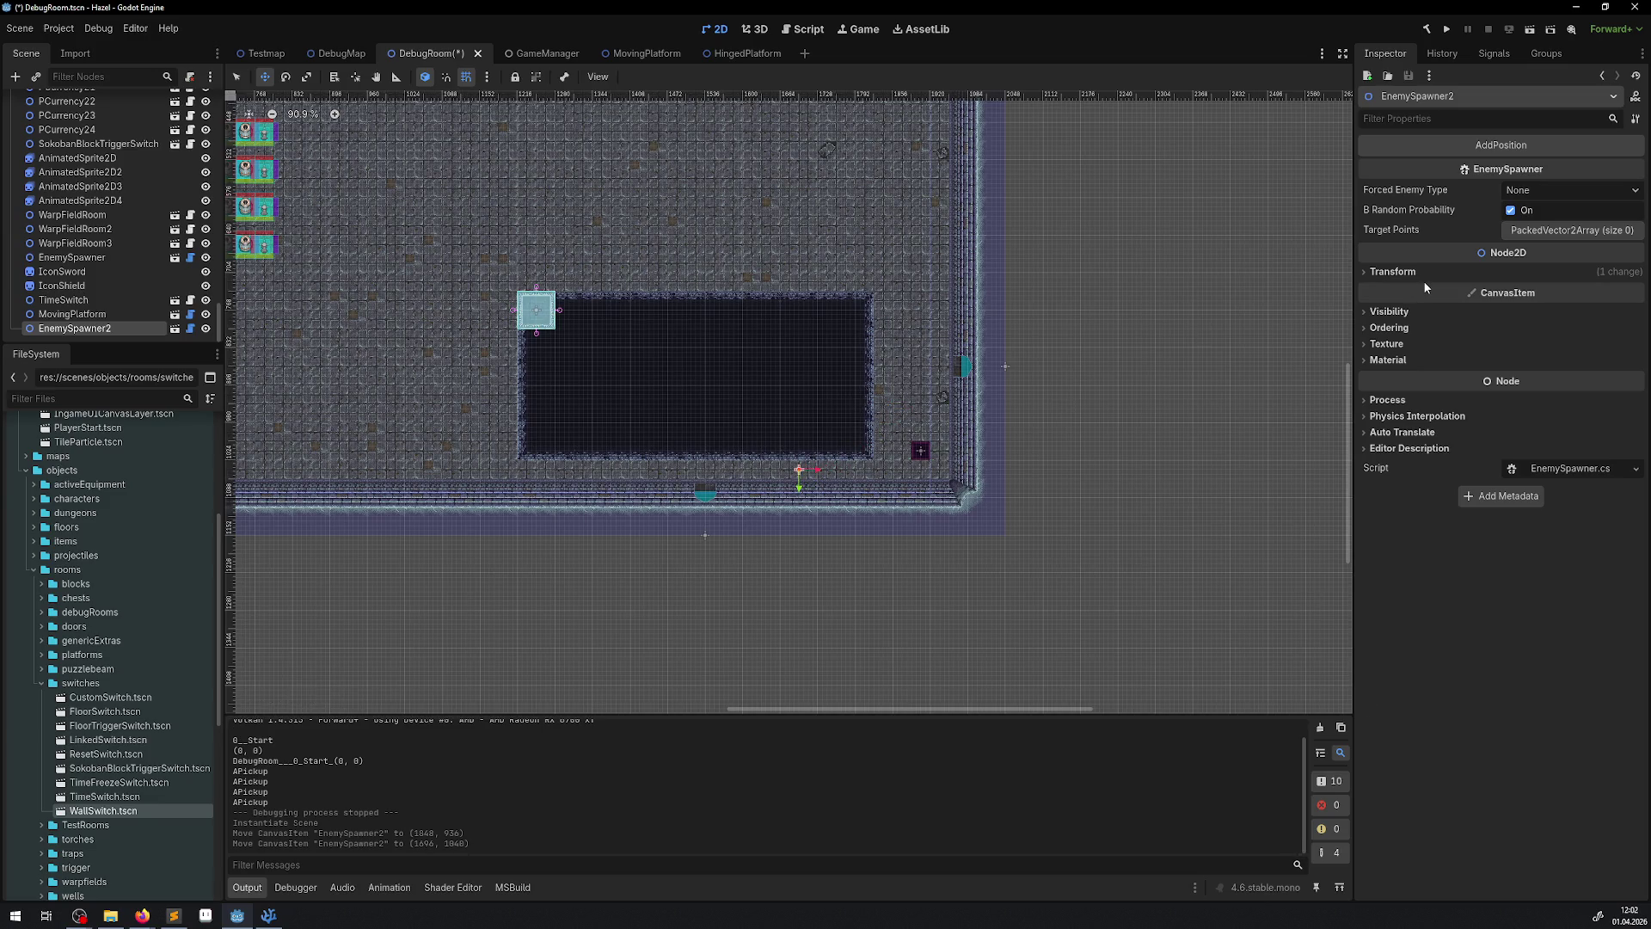
# - Set Forced Enemy Type to Enemy00, turn off B Random Probability, save, and run the game
pyautogui.click(1544, 190)
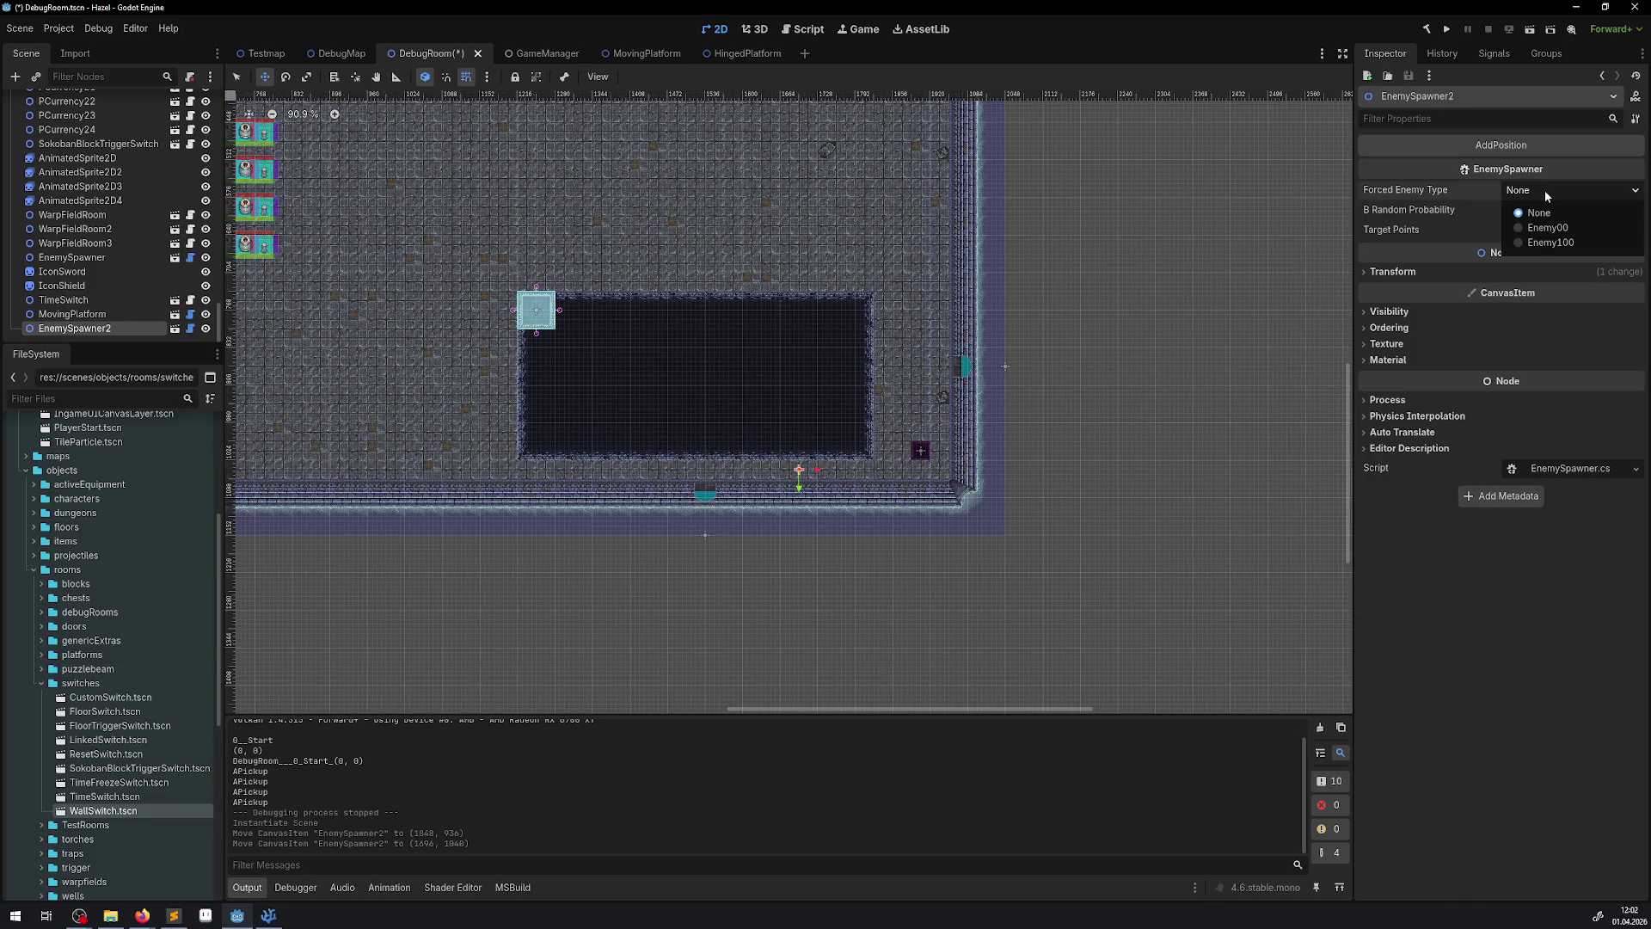
pyautogui.click(1560, 231)
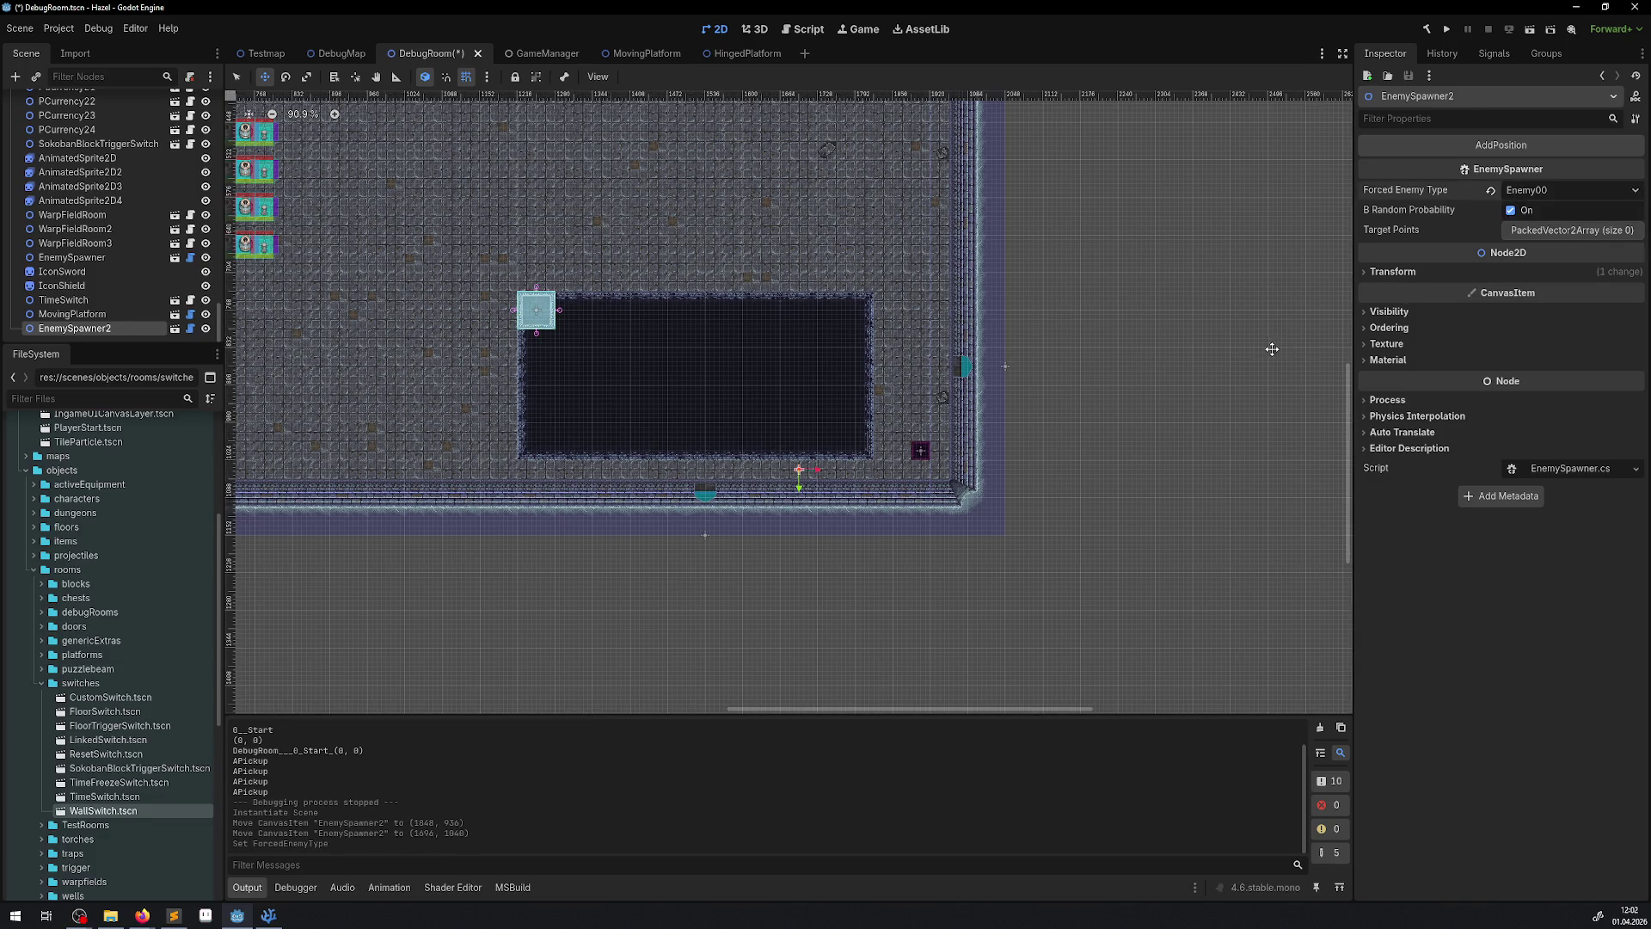
pyautogui.hotkey('ctrl', 's')
pyautogui.scroll(1, 803, 481)
pyautogui.scroll(4, 802, 480)
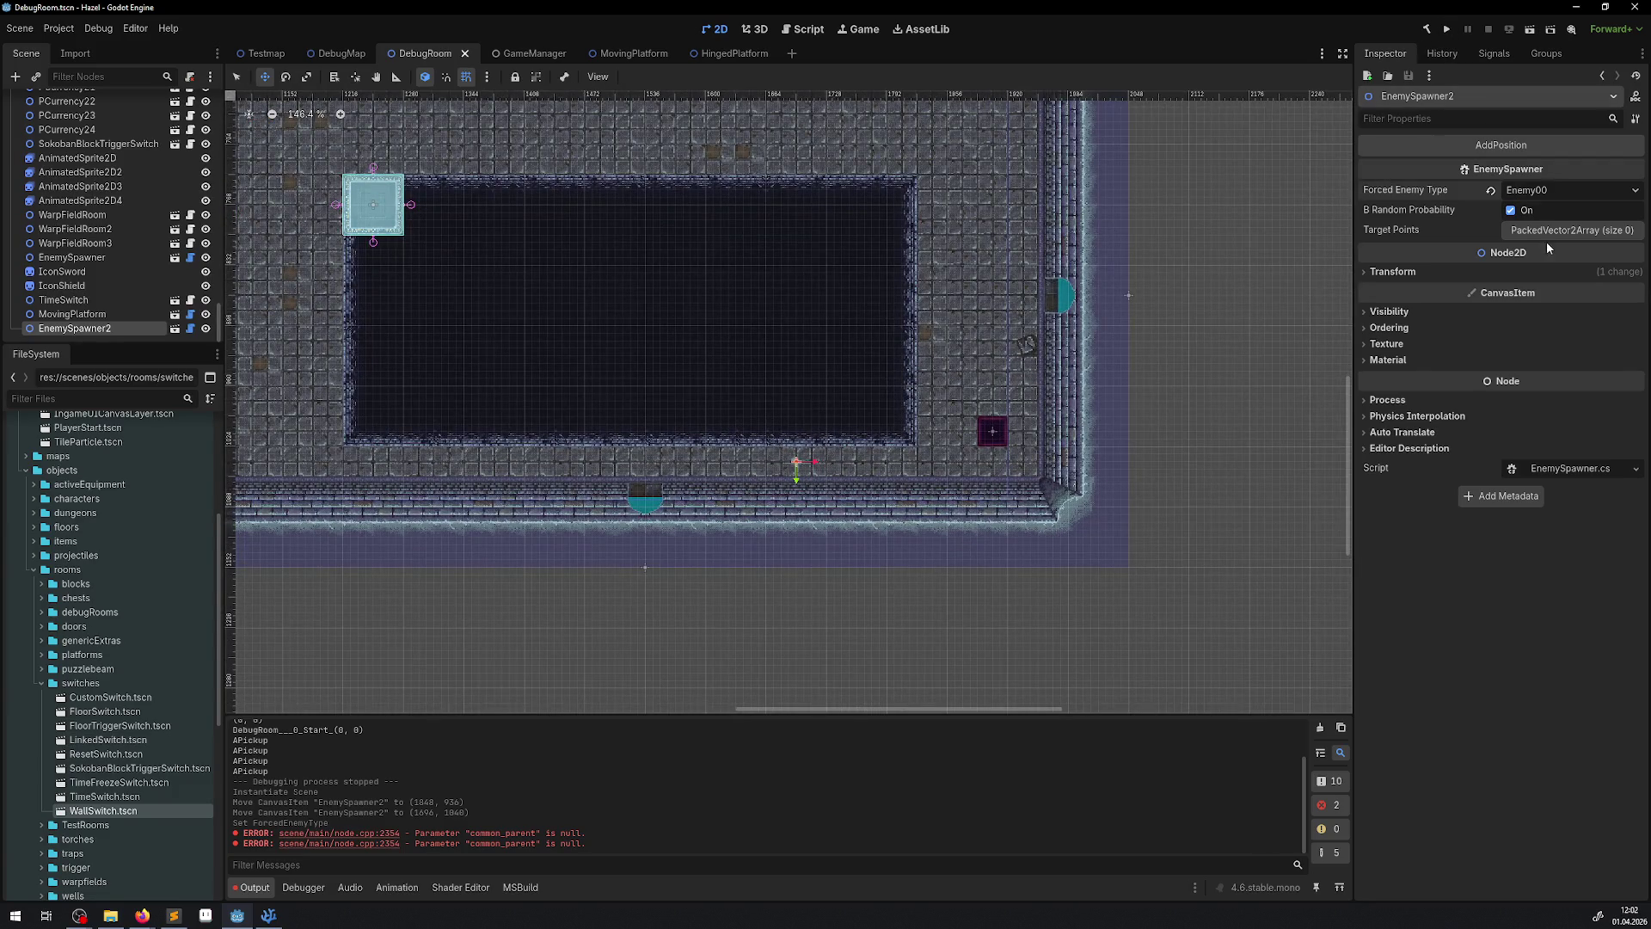
pyautogui.click(1524, 212)
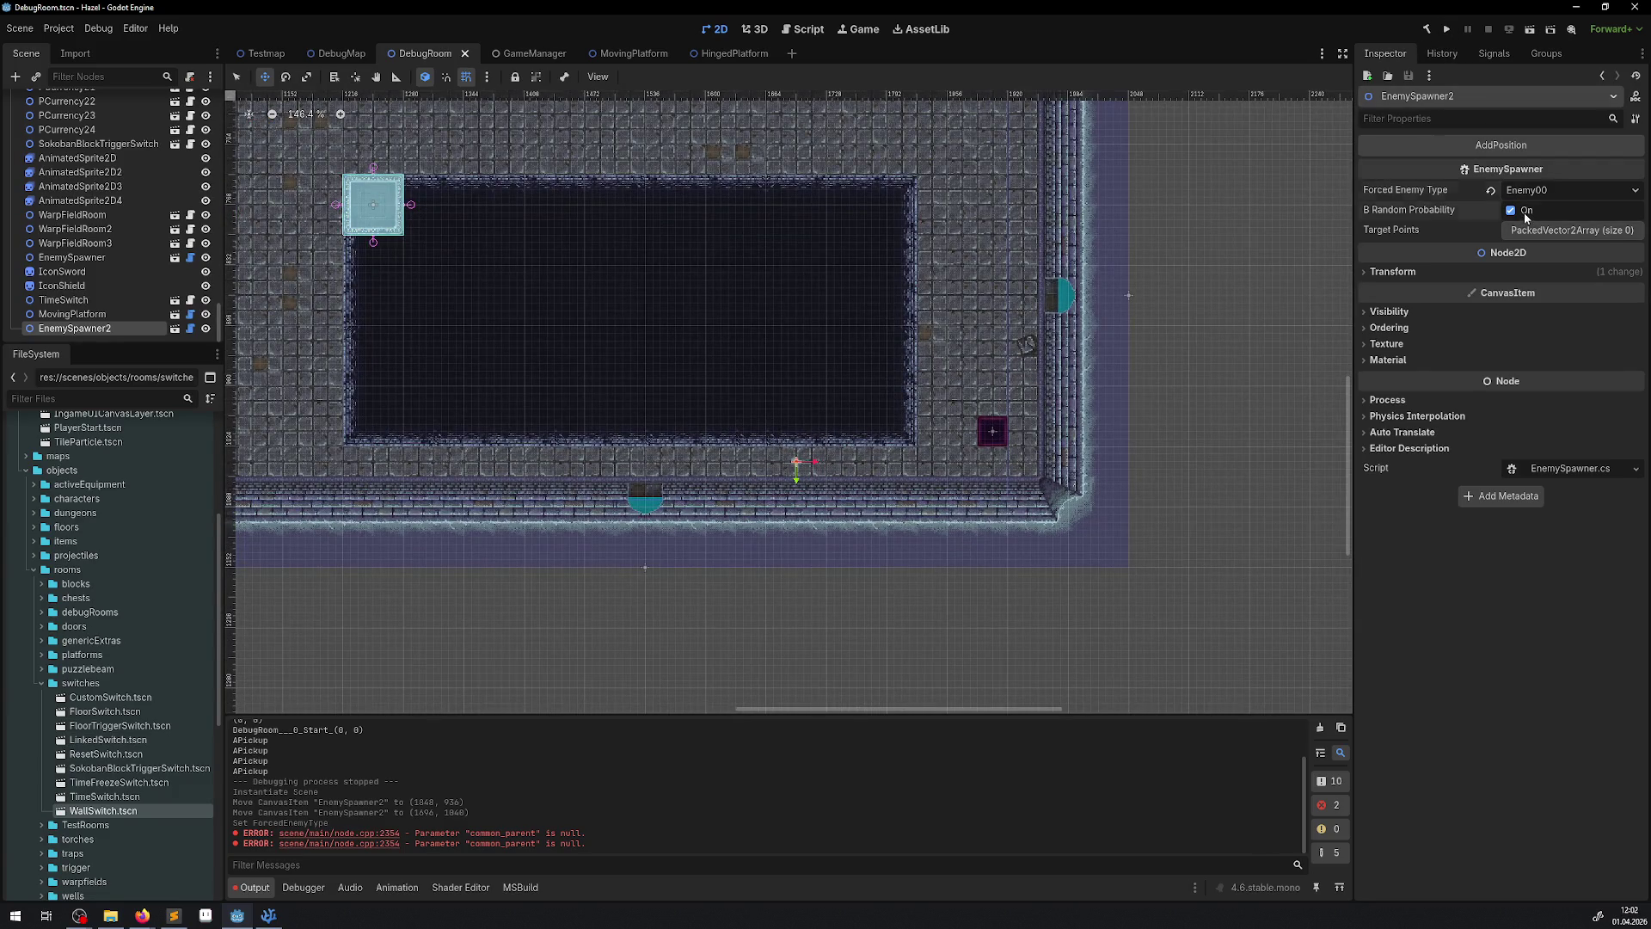
pyautogui.click(1444, 29)
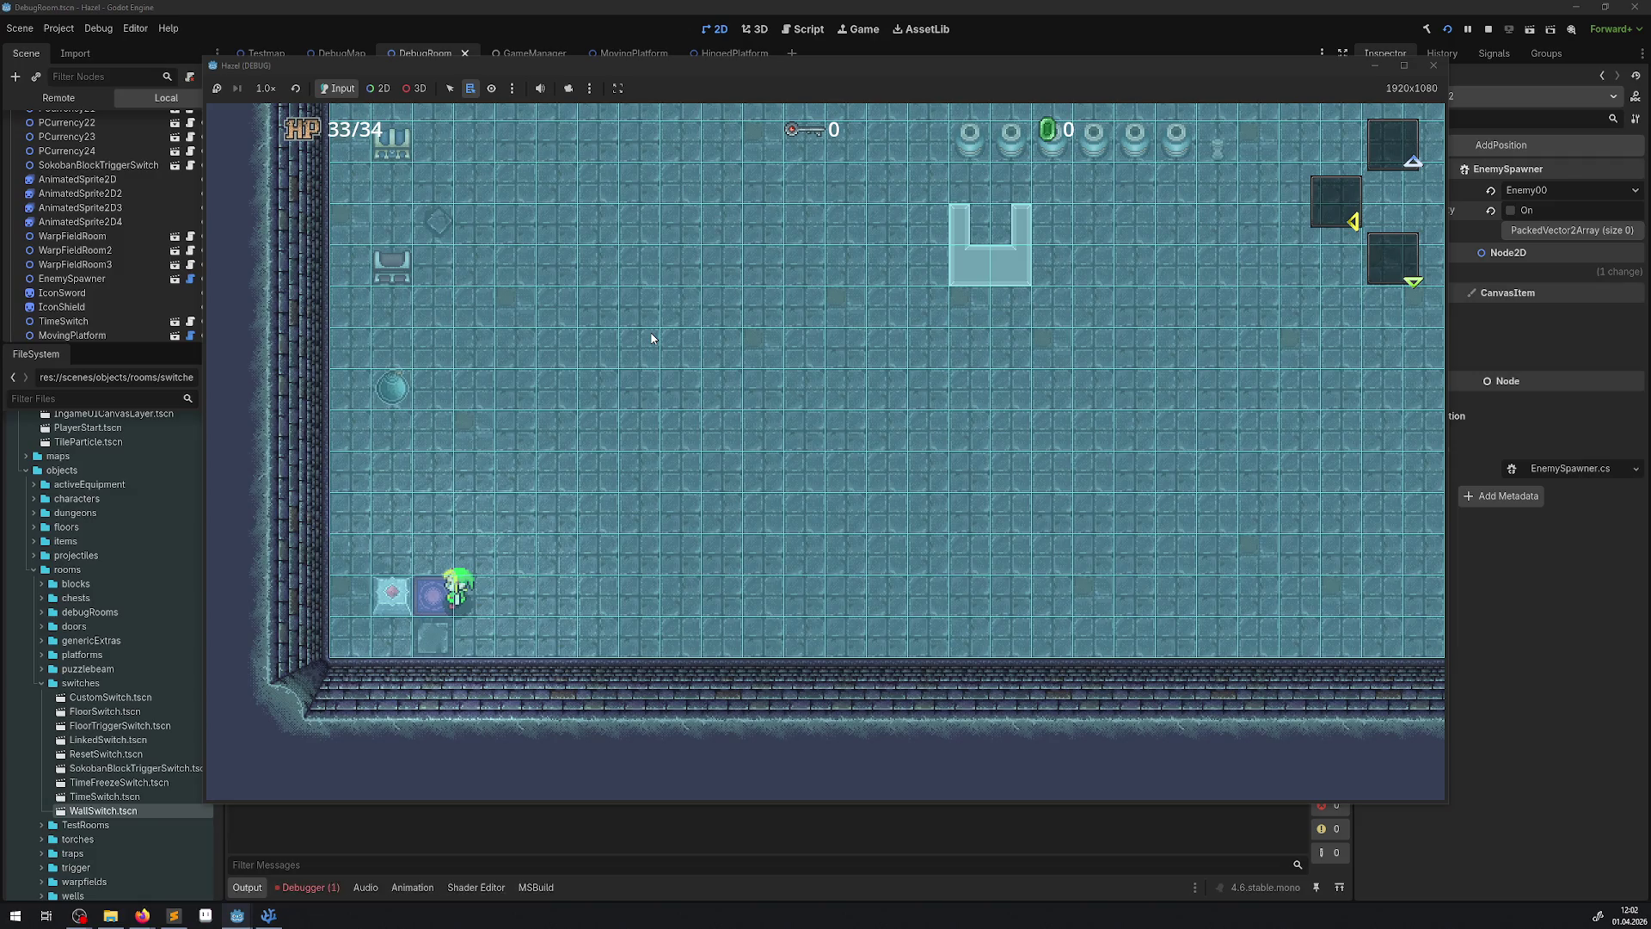
pyautogui.press('Left')
pyautogui.press('Up')
pyautogui.press('Left')
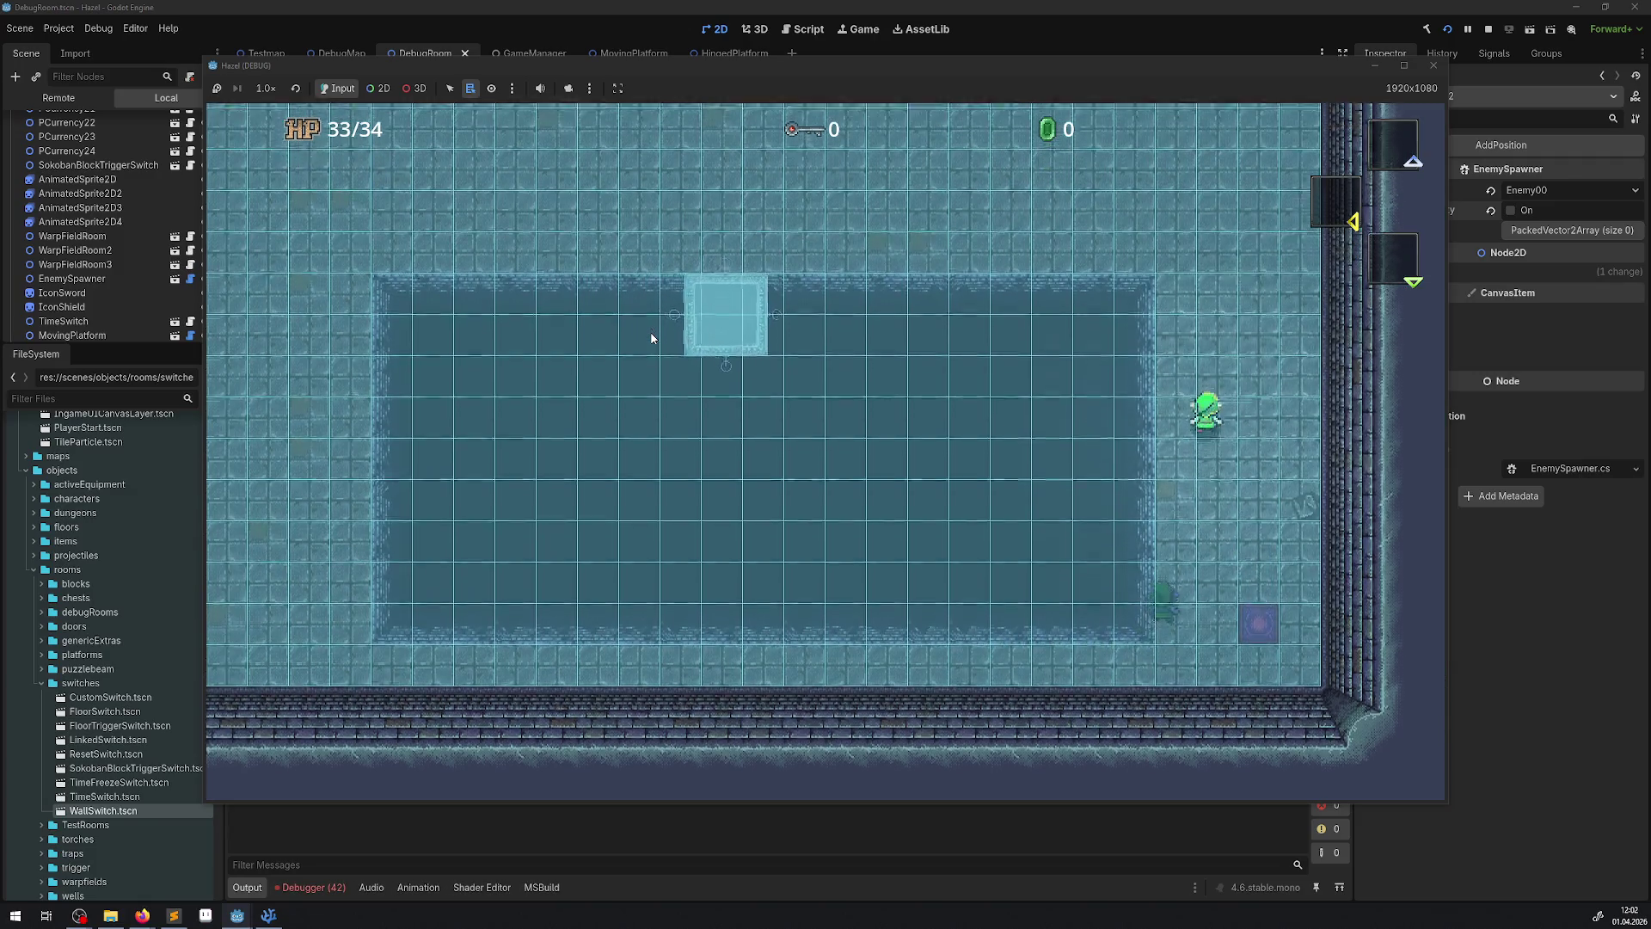
pyautogui.press('Down')
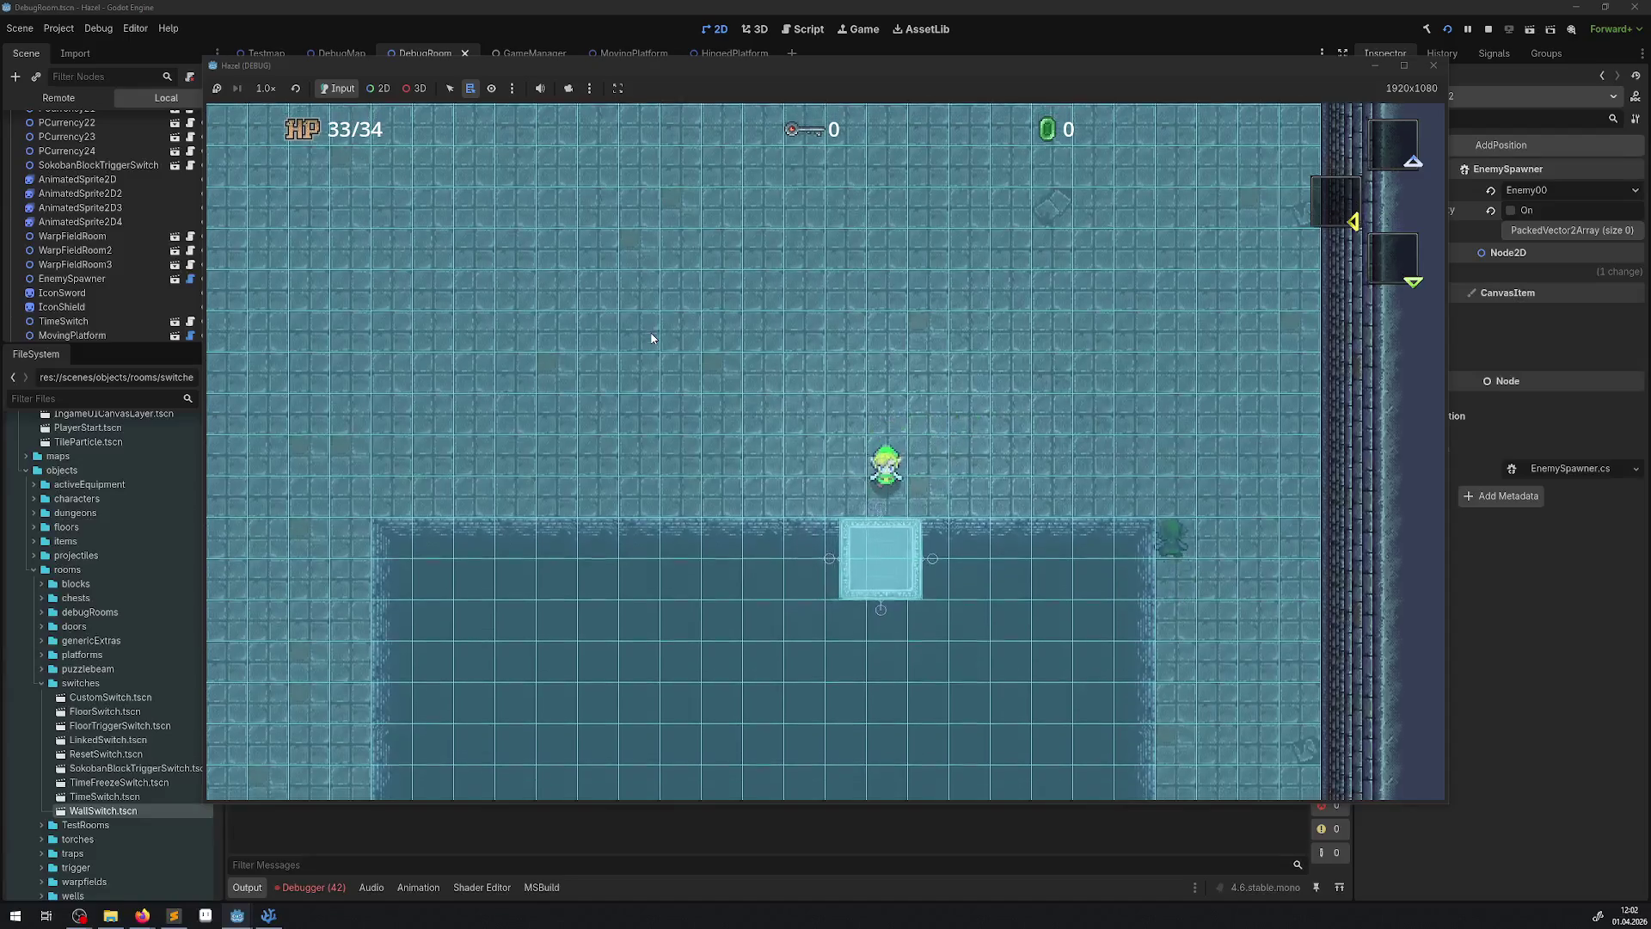
pyautogui.press('Up')
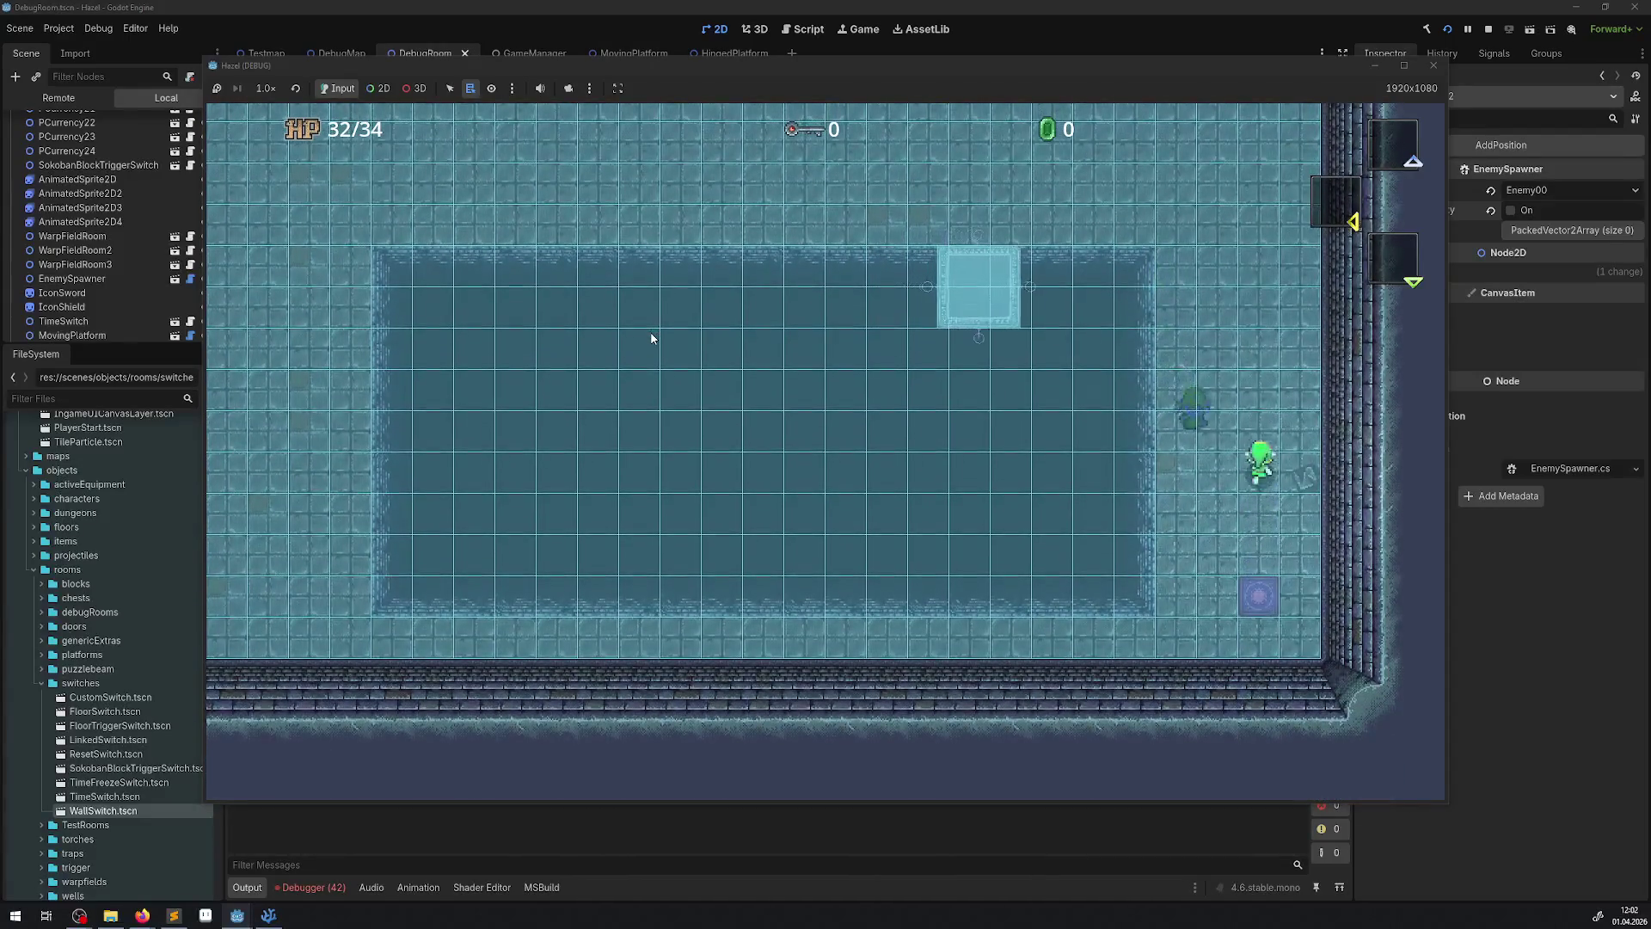
pyautogui.press('Left')
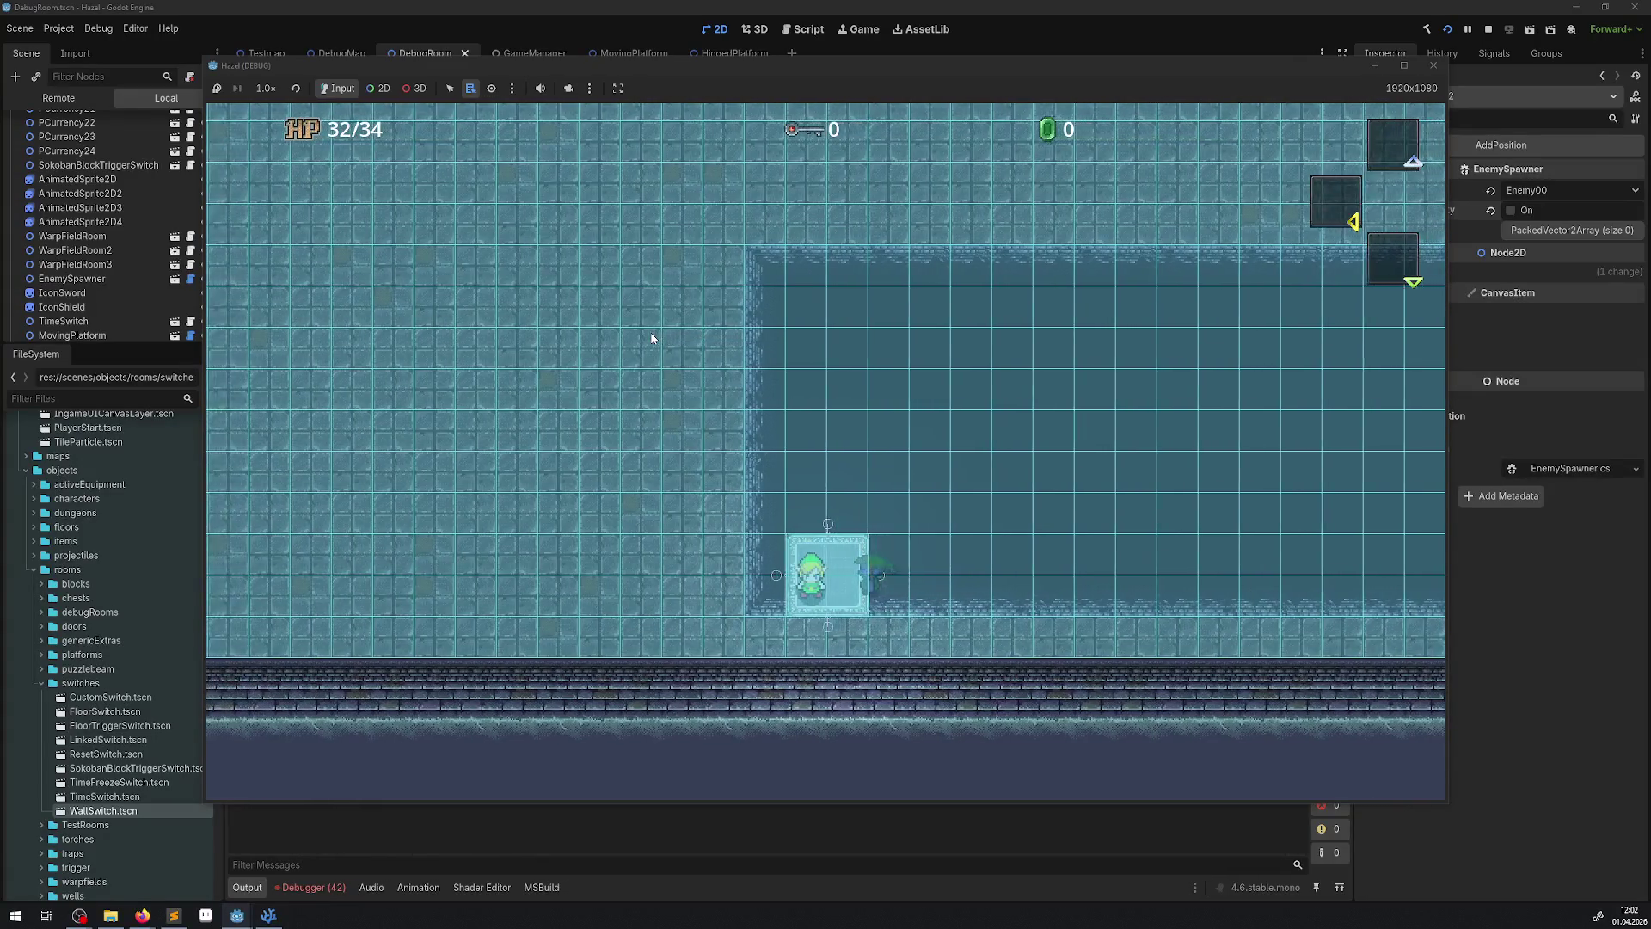
pyautogui.press('Left')
pyautogui.press('Up')
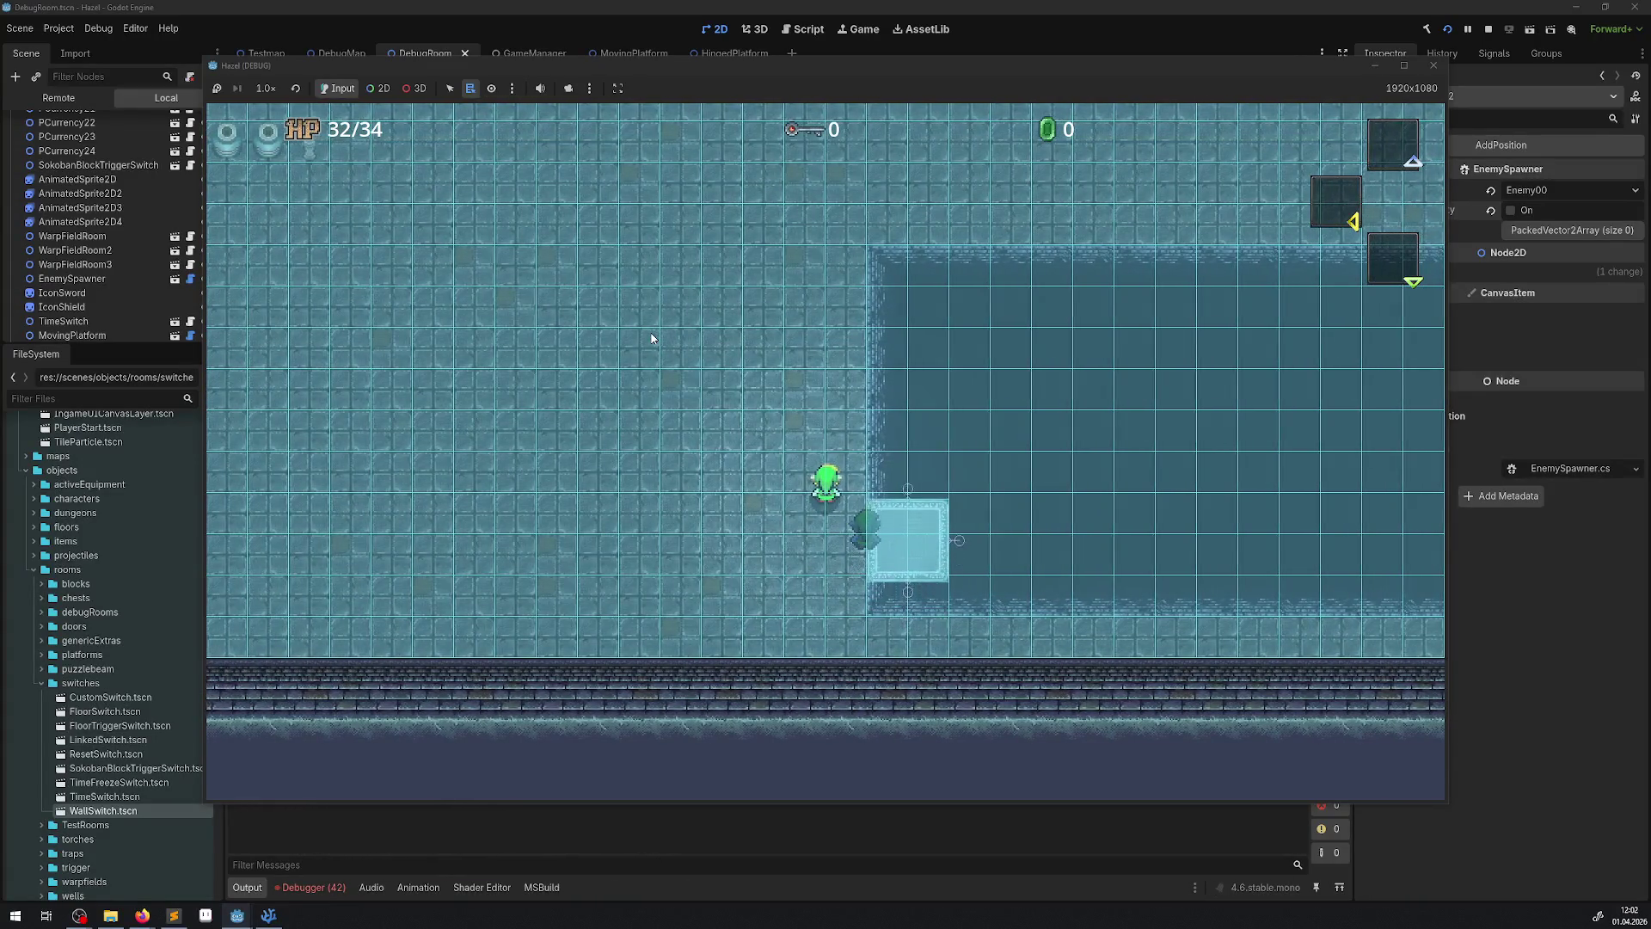
pyautogui.press('Right')
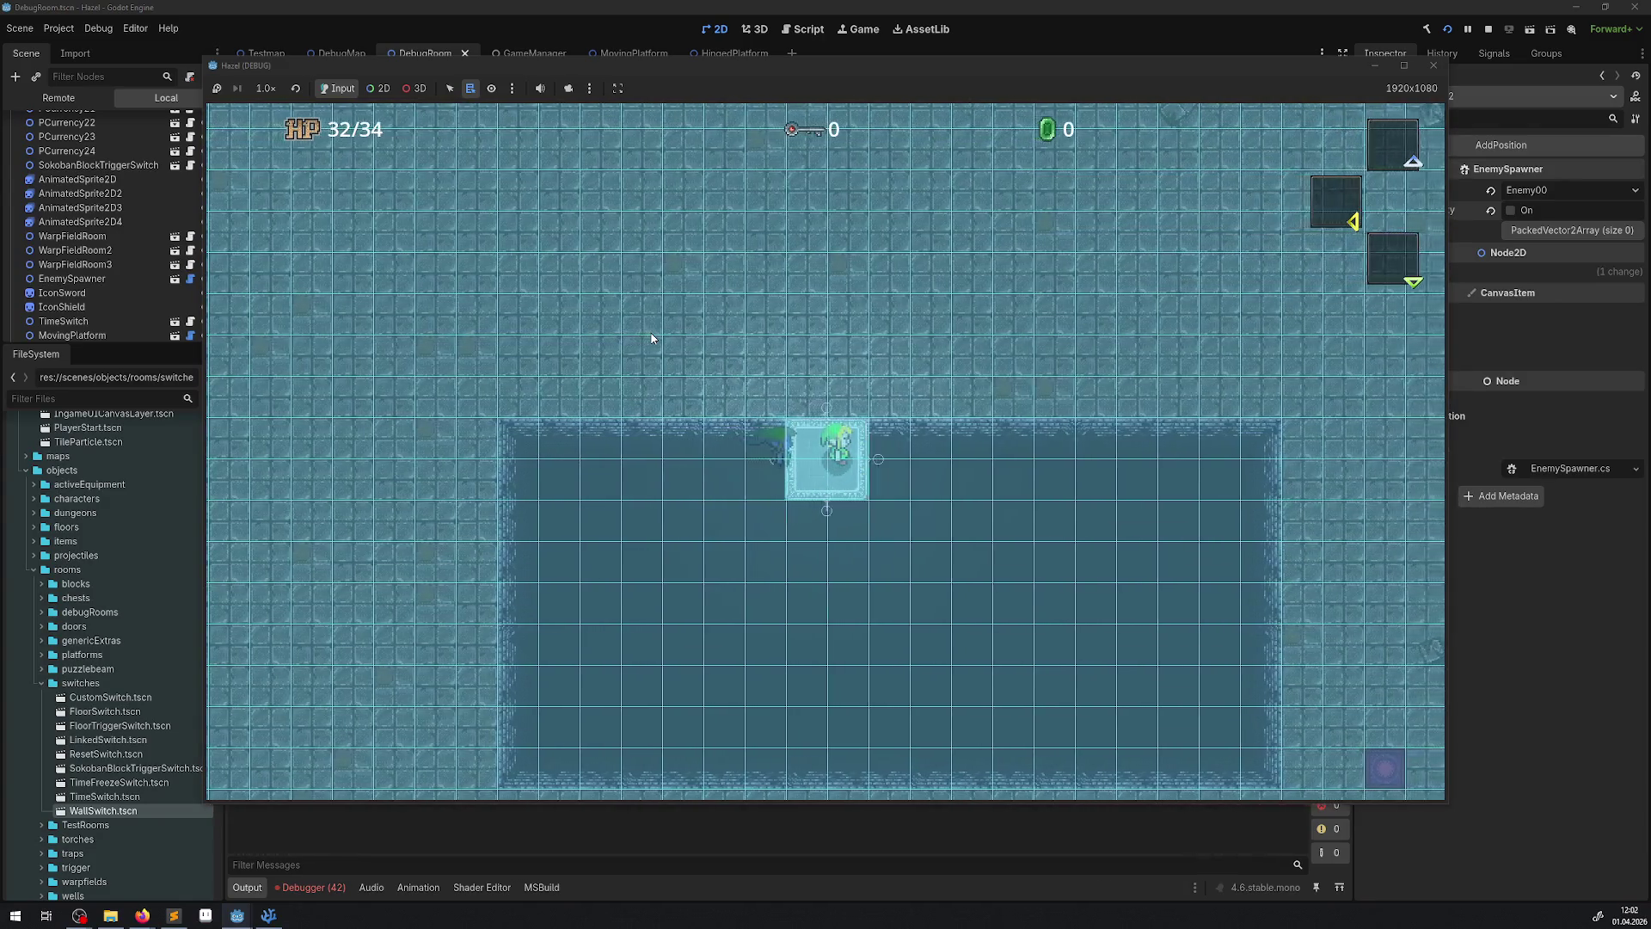
pyautogui.press('Up')
pyautogui.press('Up')
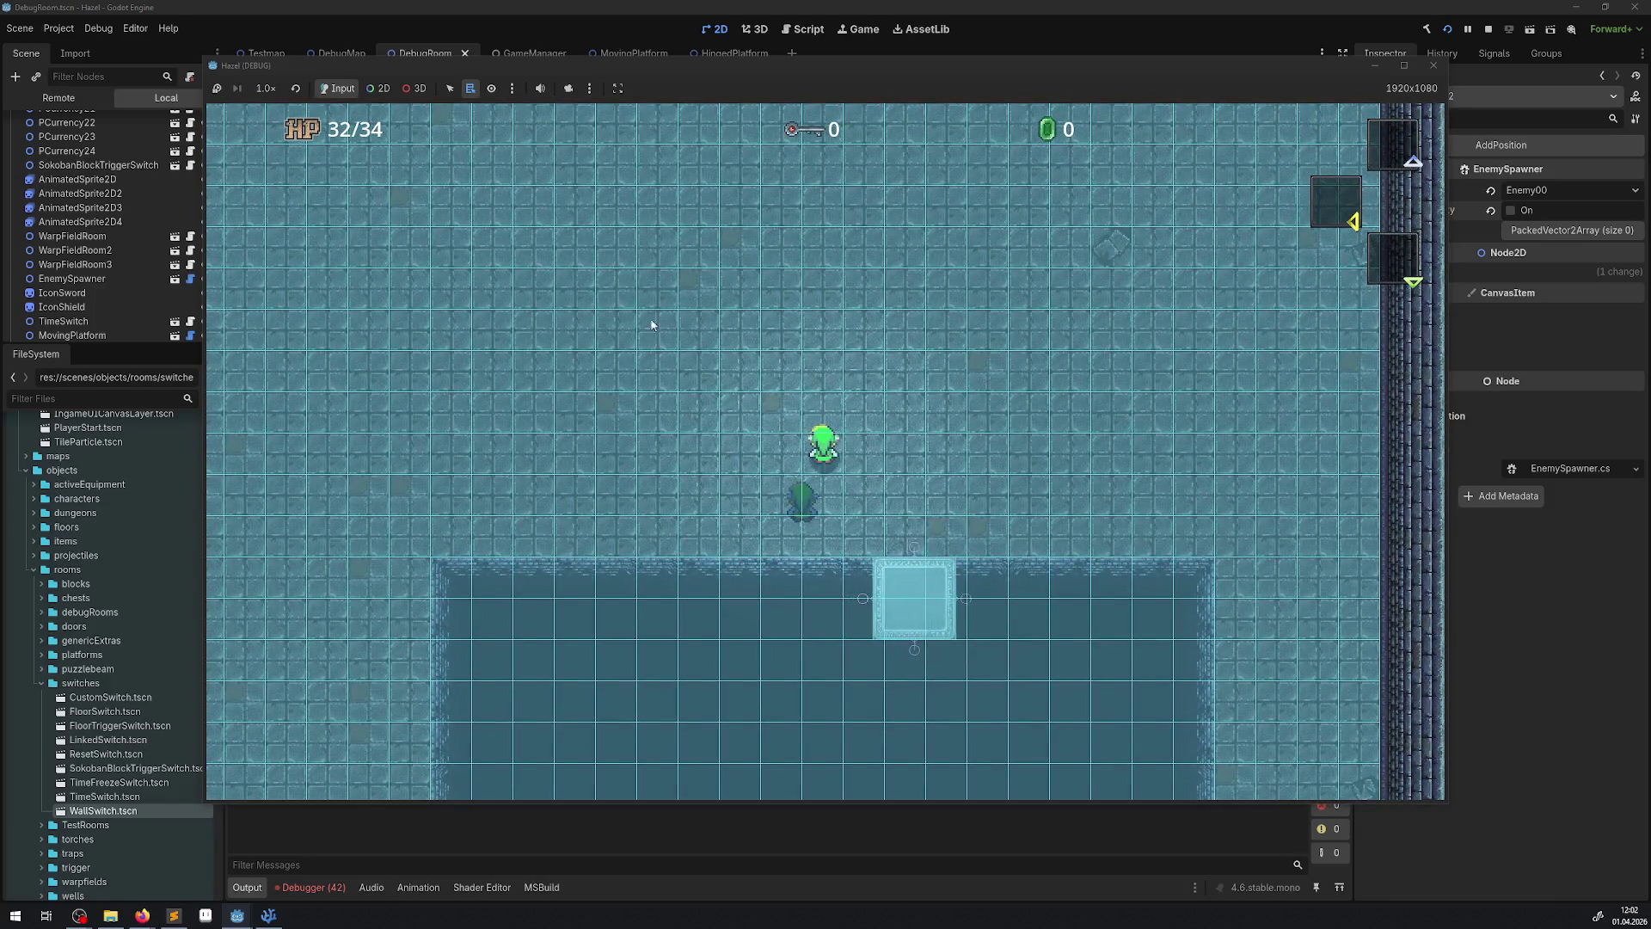
pyautogui.click(1431, 72)
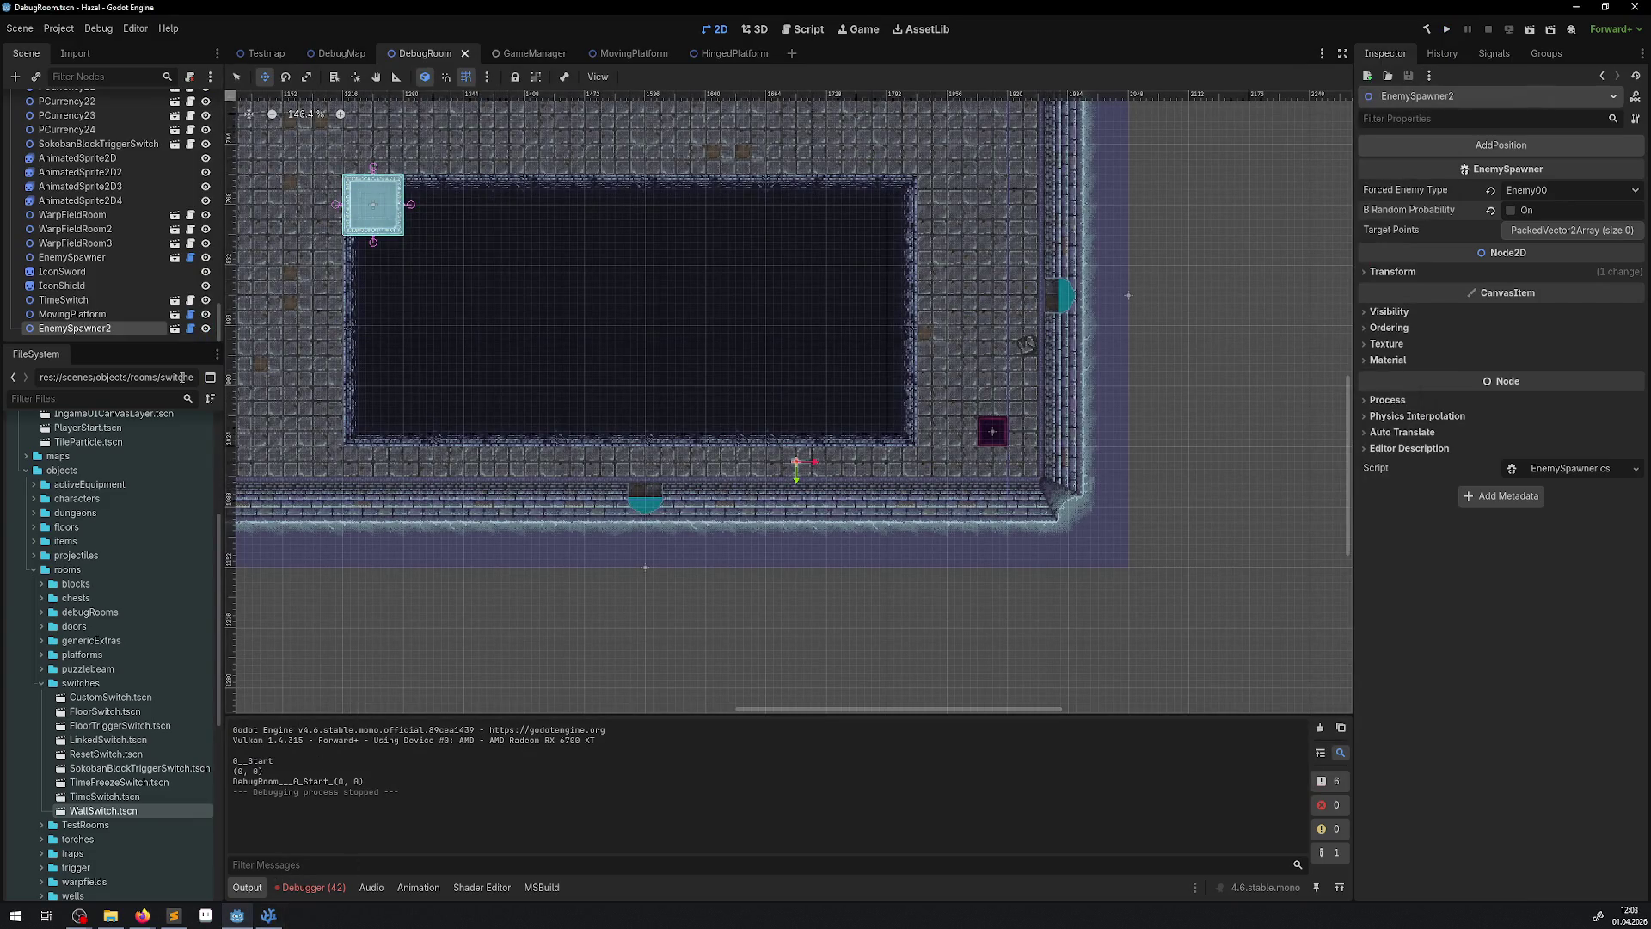
pyautogui.click(190, 330)
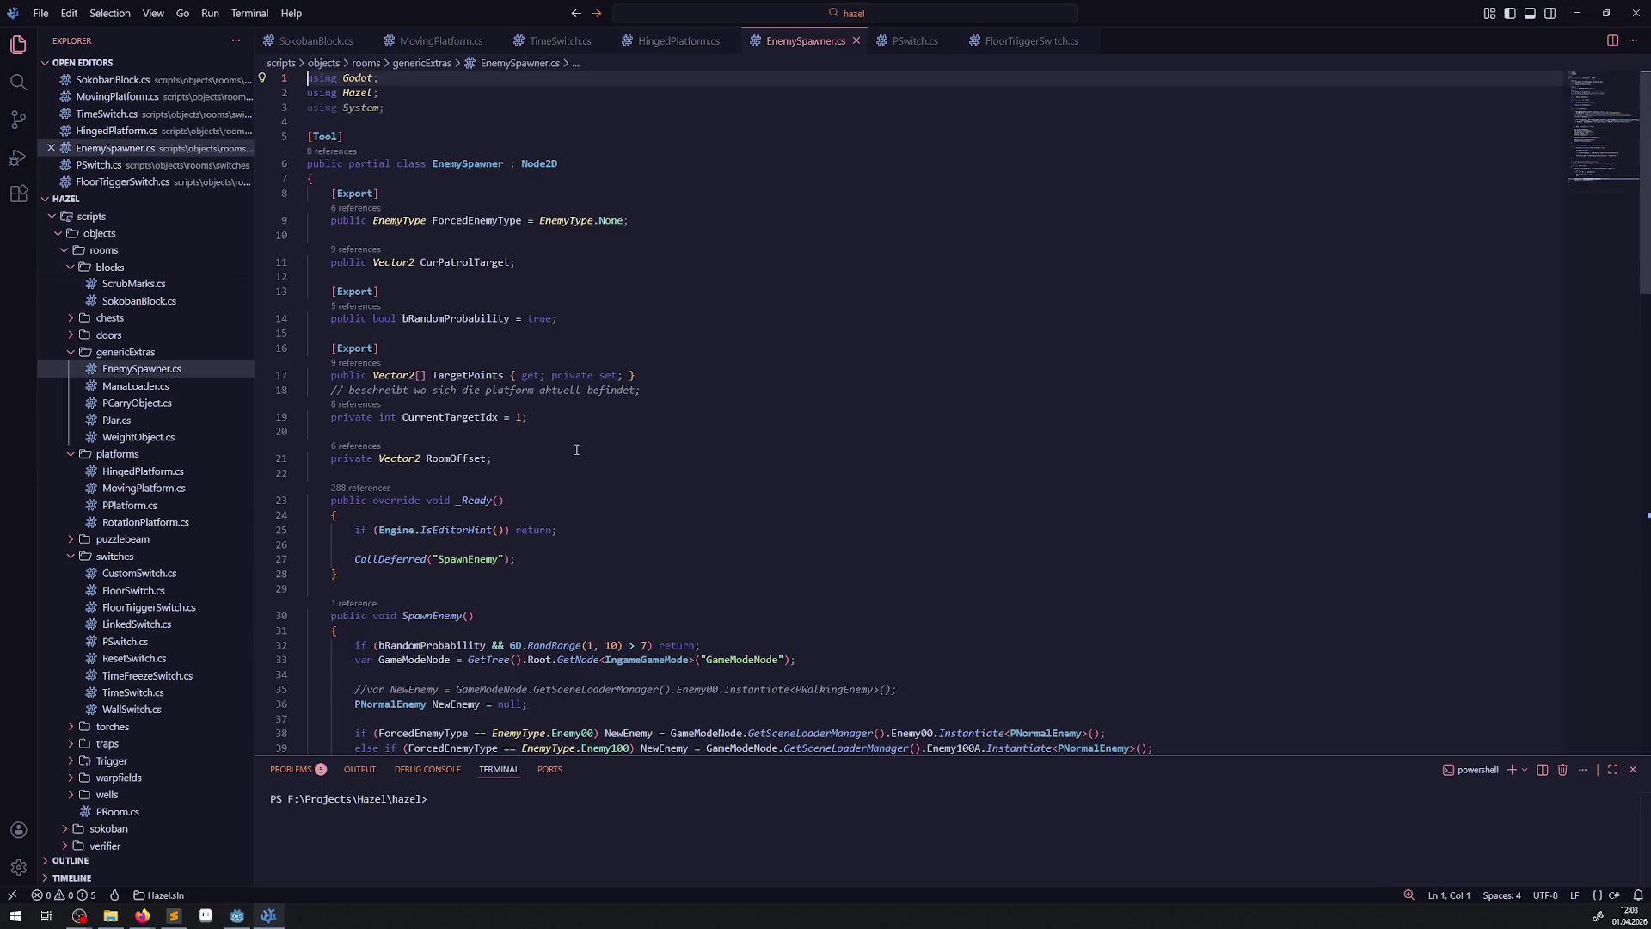
# - Locate TargetPoints and the CheckAnUpdatePatrolTraget method in EnemySpawner.cs
pyautogui.doubleClick(458, 375)
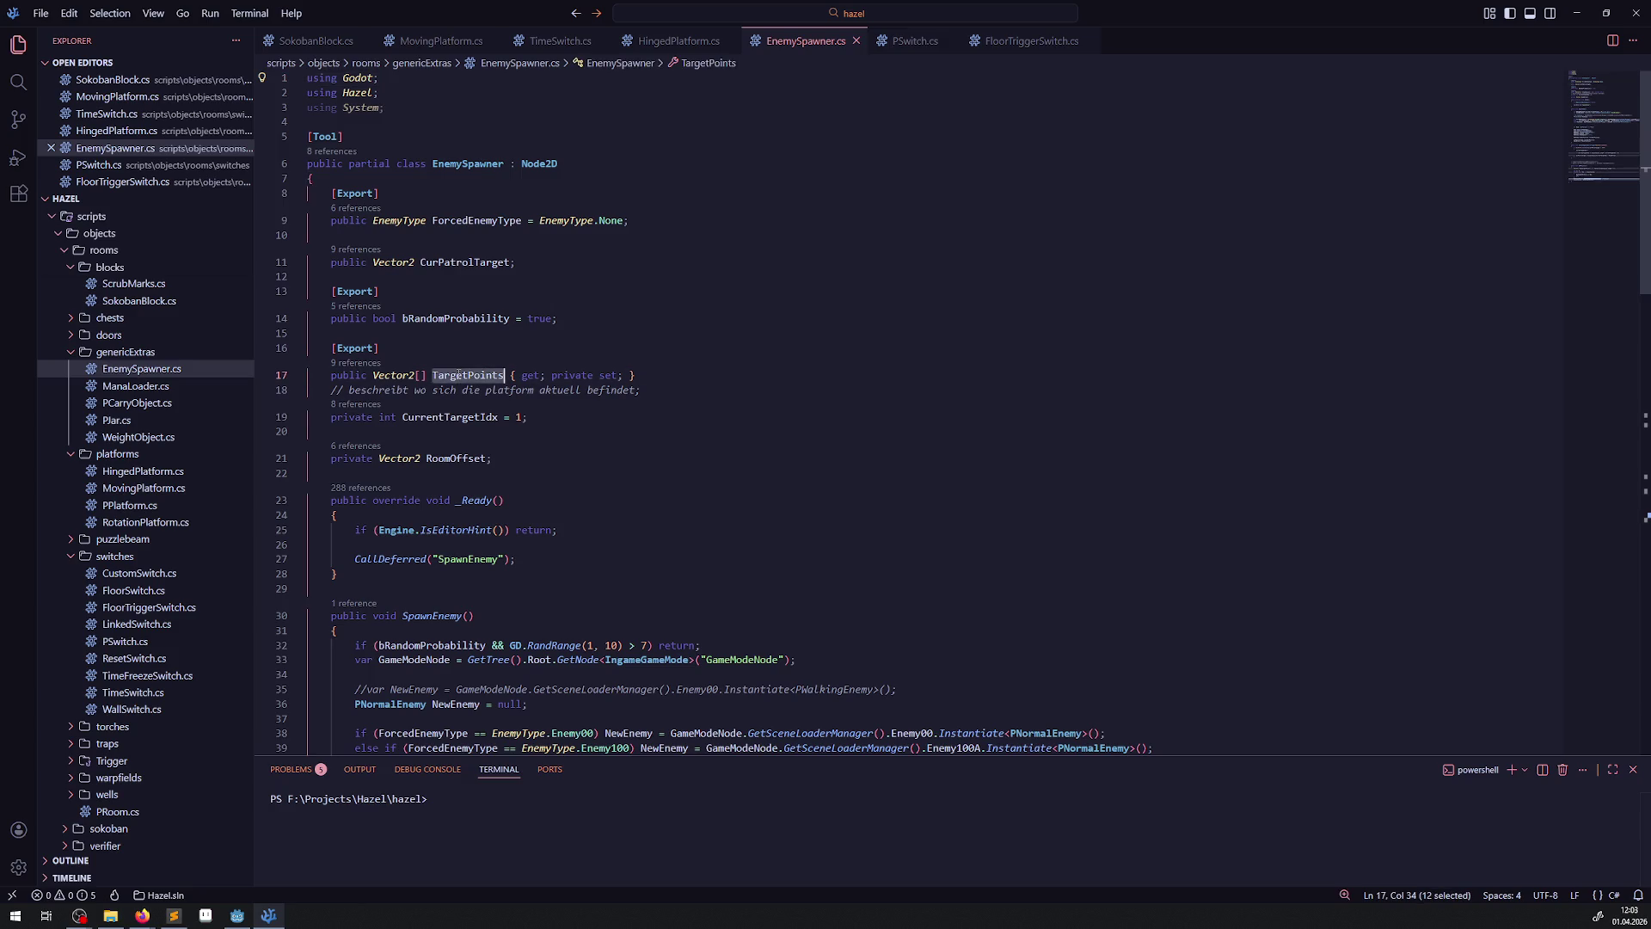
pyautogui.scroll(-10, 614, 409)
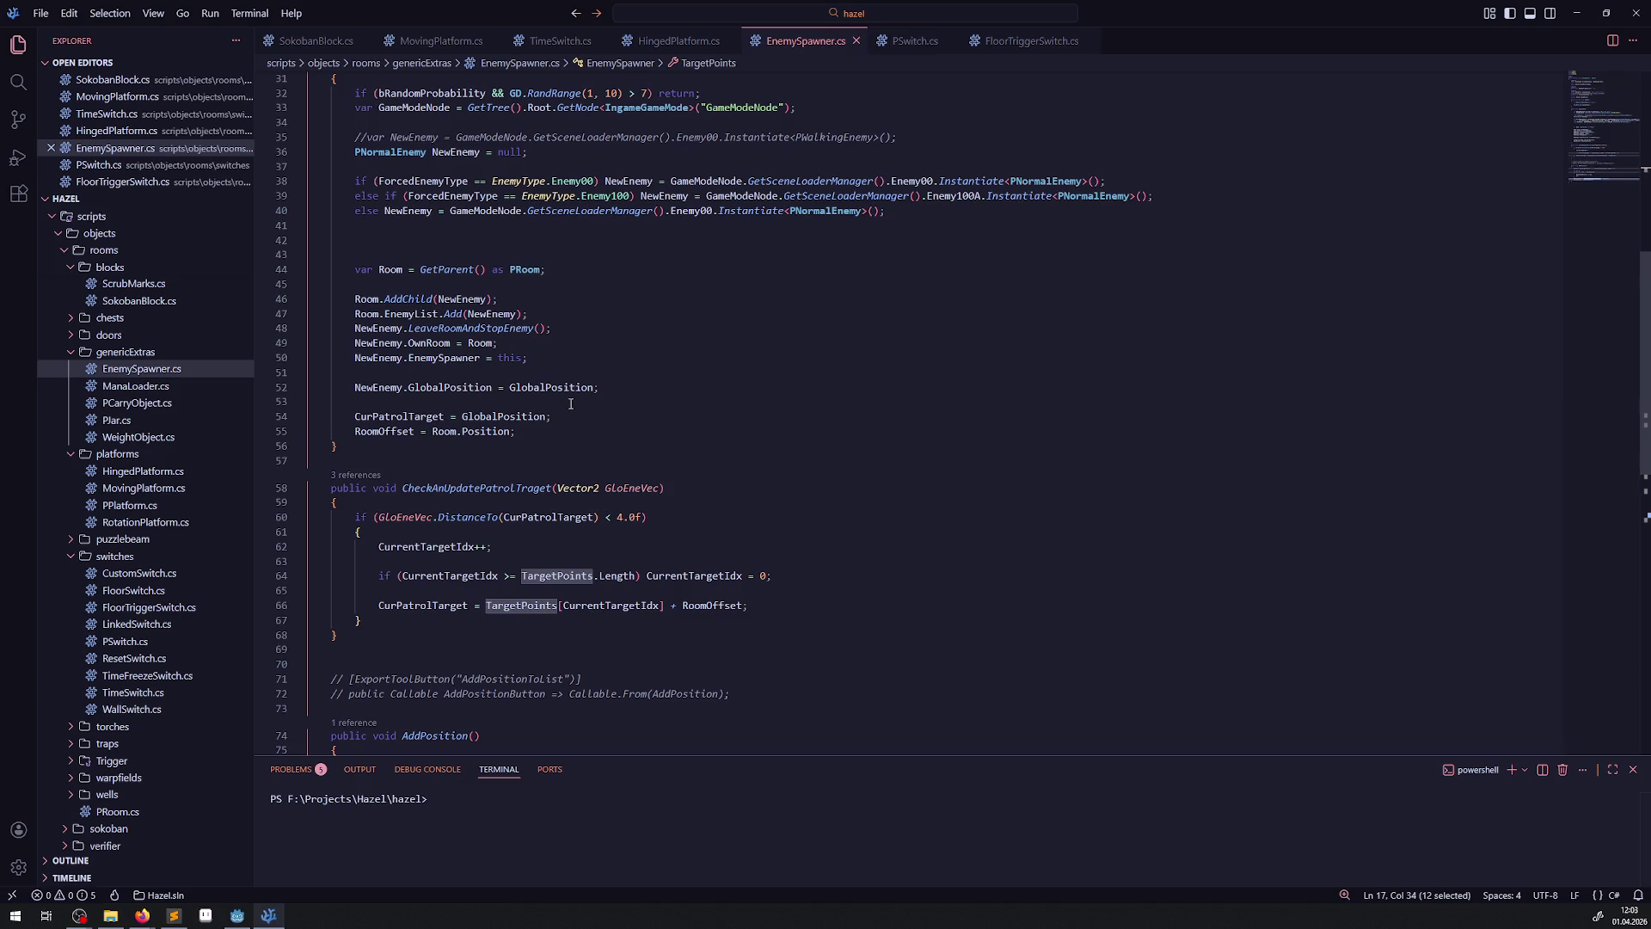
pyautogui.doubleClick(502, 488)
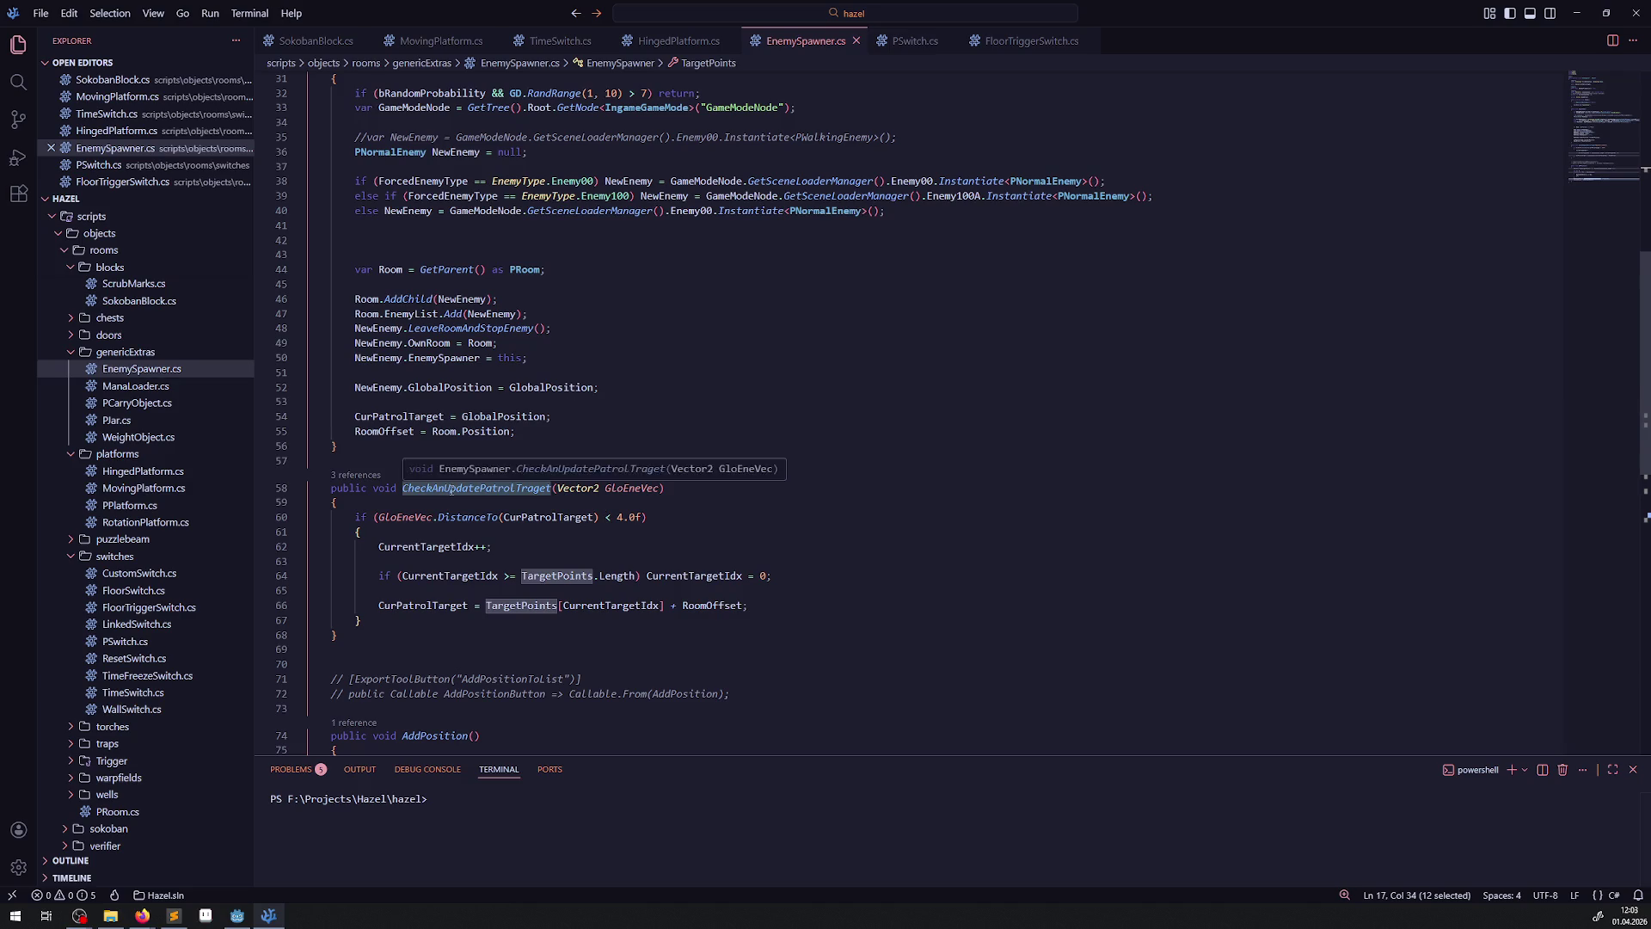
pyautogui.scroll(-4, 446, 479)
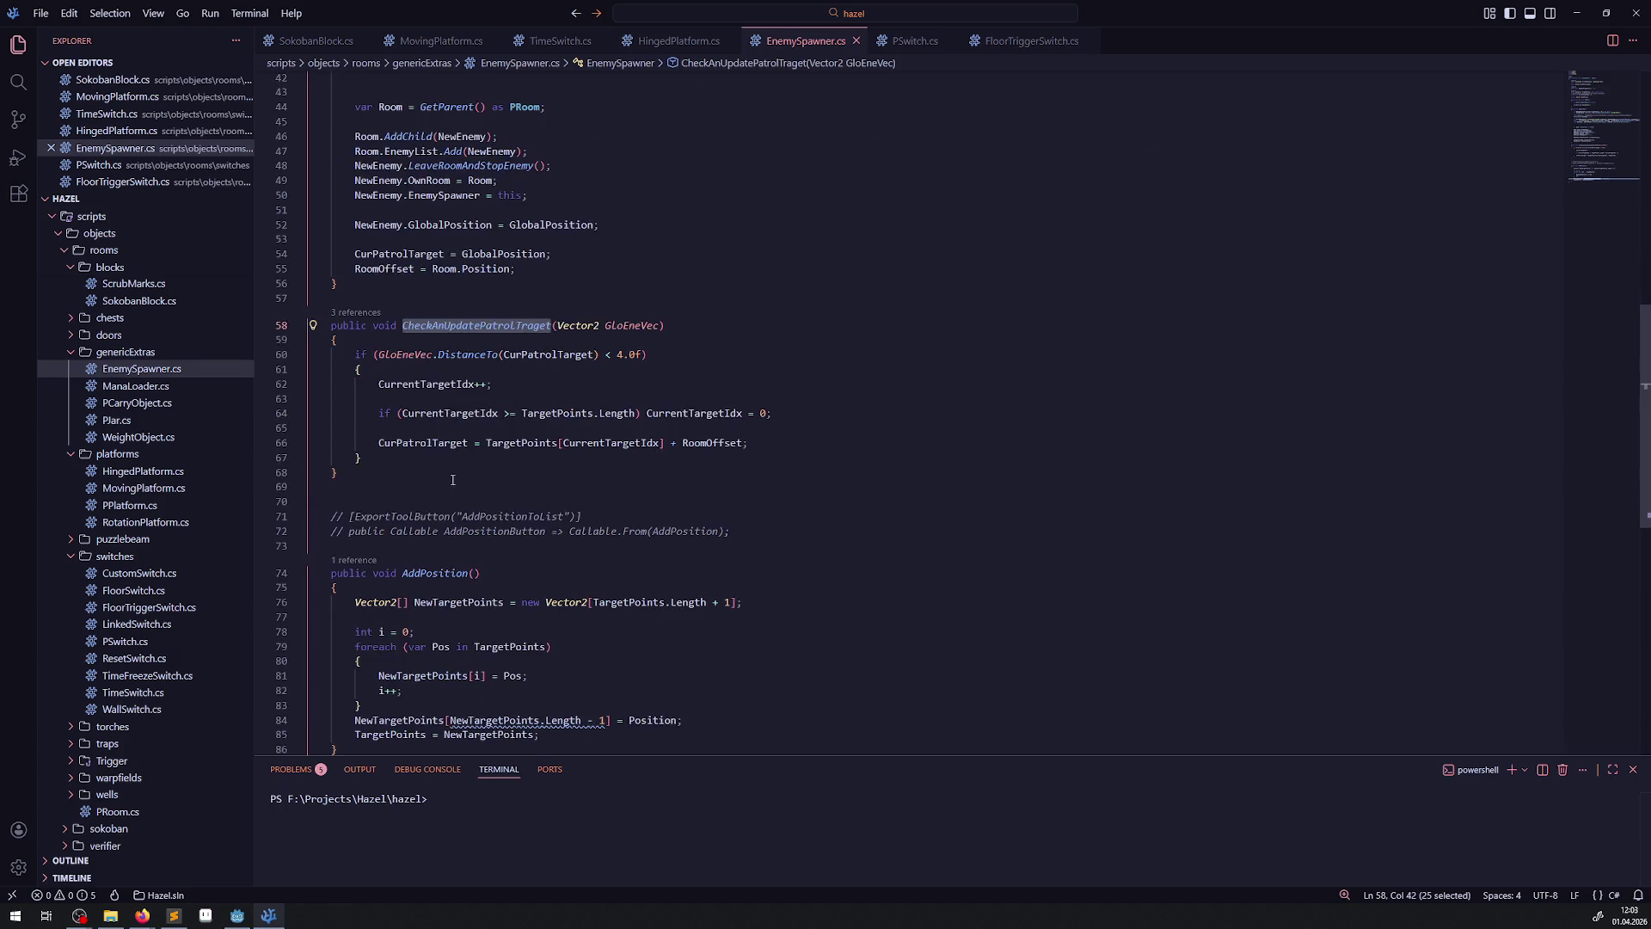
pyautogui.scroll(3, 512, 455)
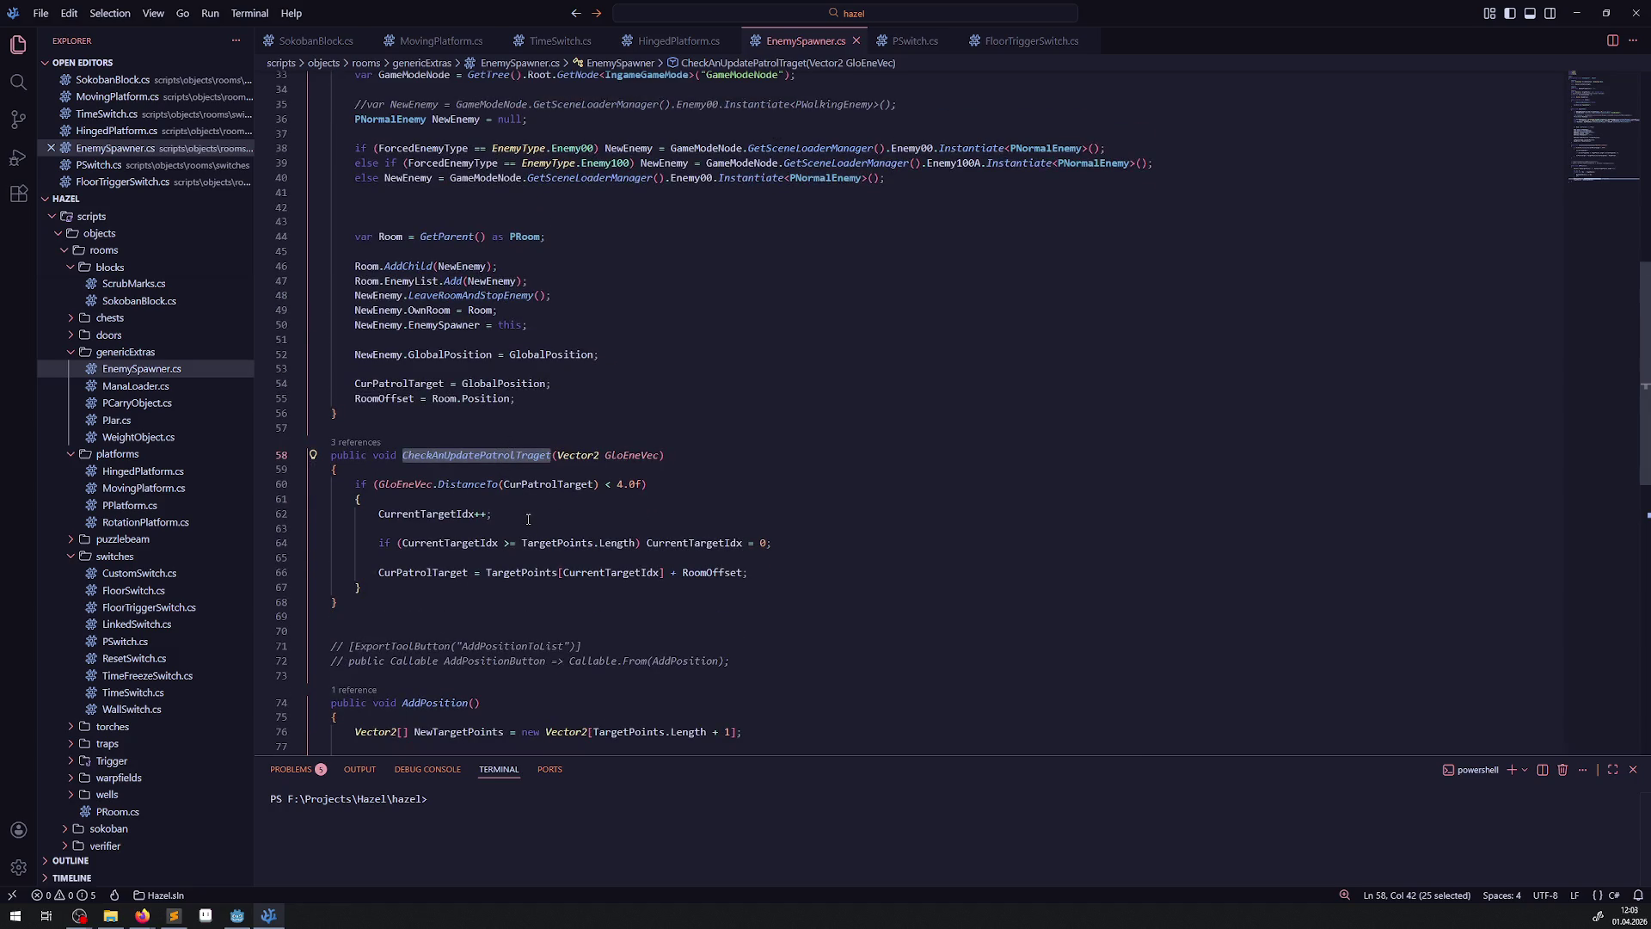
# - Insert an 'if(TargetPoints.Length == 0)' check at the top of the method body and save
pyautogui.click(461, 471)
pyautogui.press('Return')
pyautogui.write('if(TargetPoints')
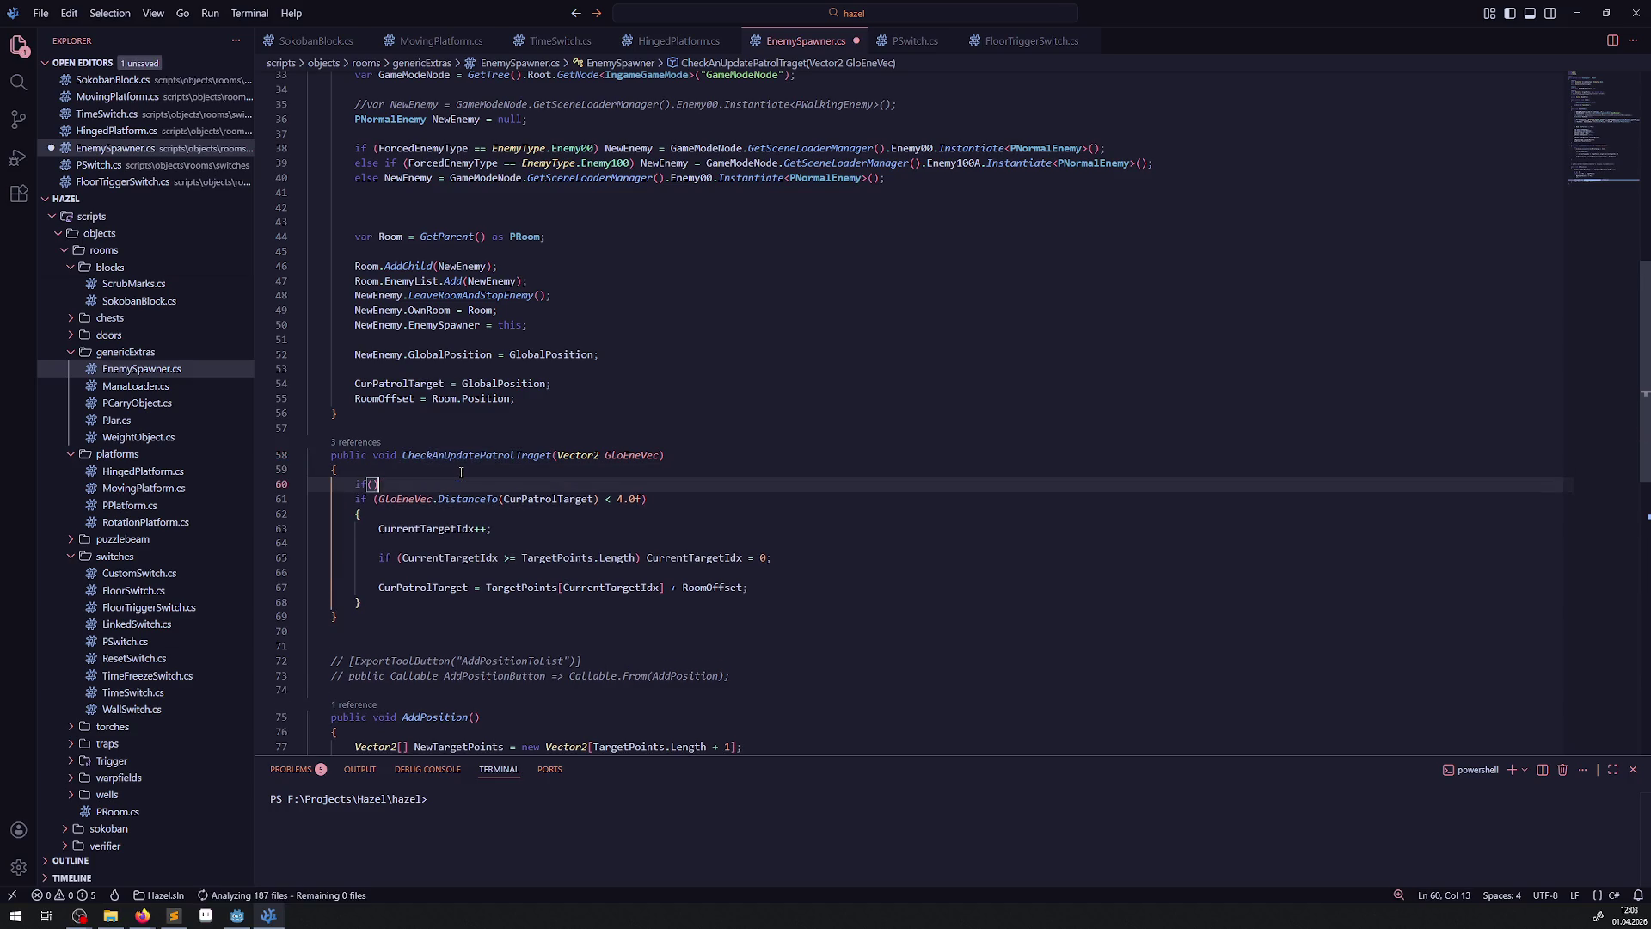
pyautogui.write('.Co')
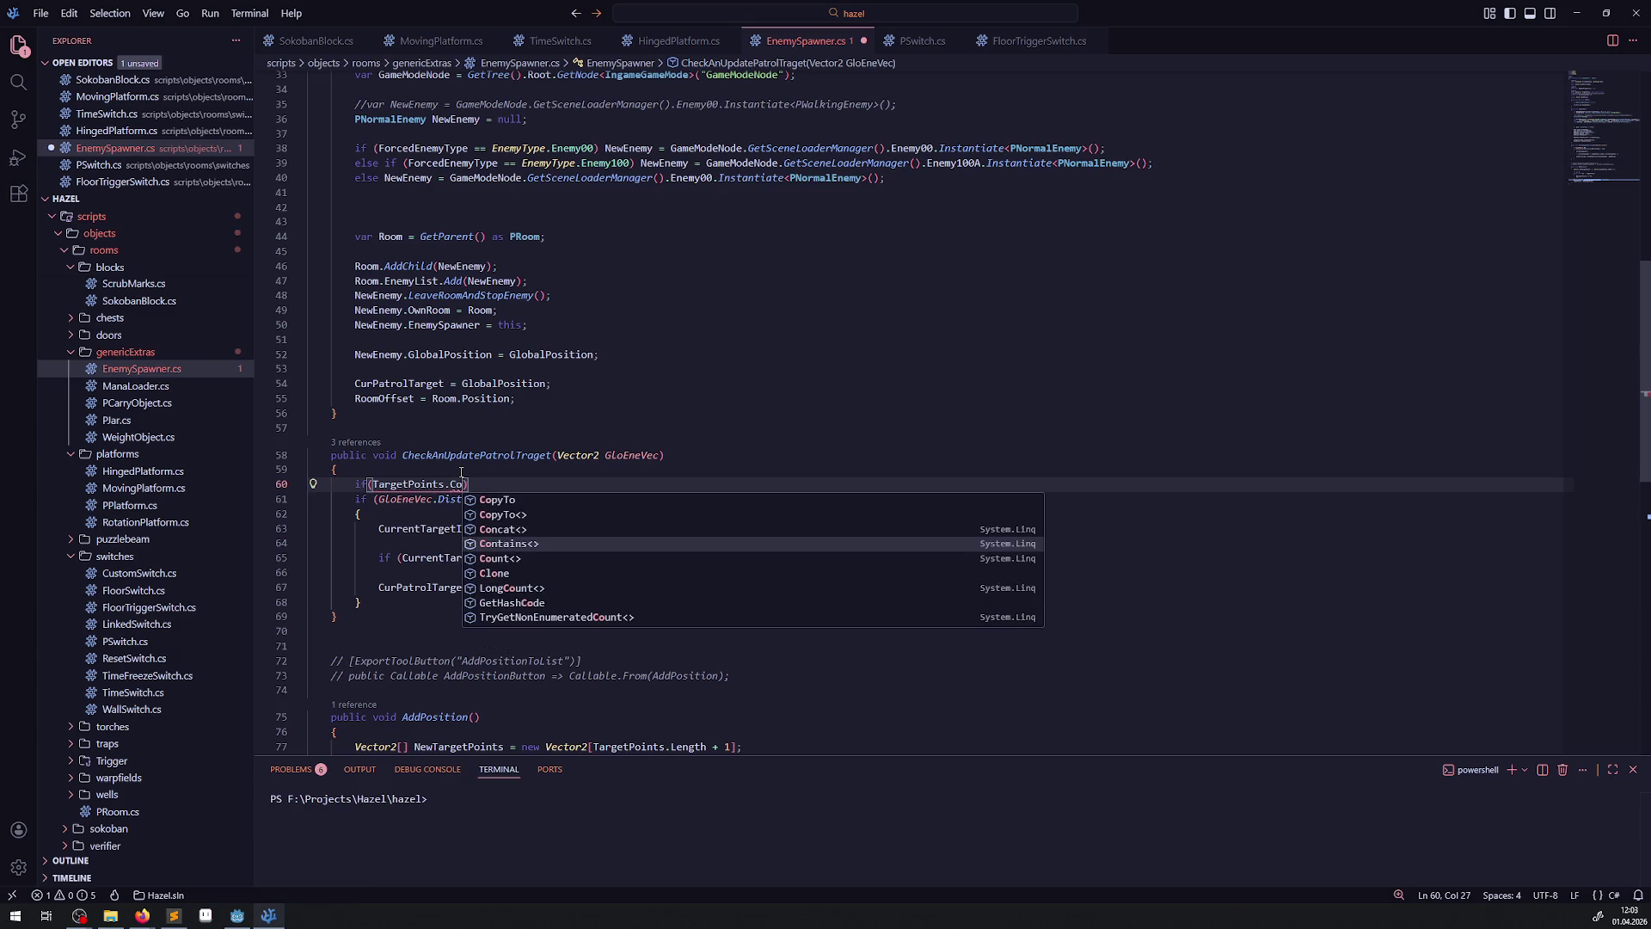
pyautogui.press('BackSpace')
pyautogui.press('BackSpace')
pyautogui.write('Le')
pyautogui.press('Tab')
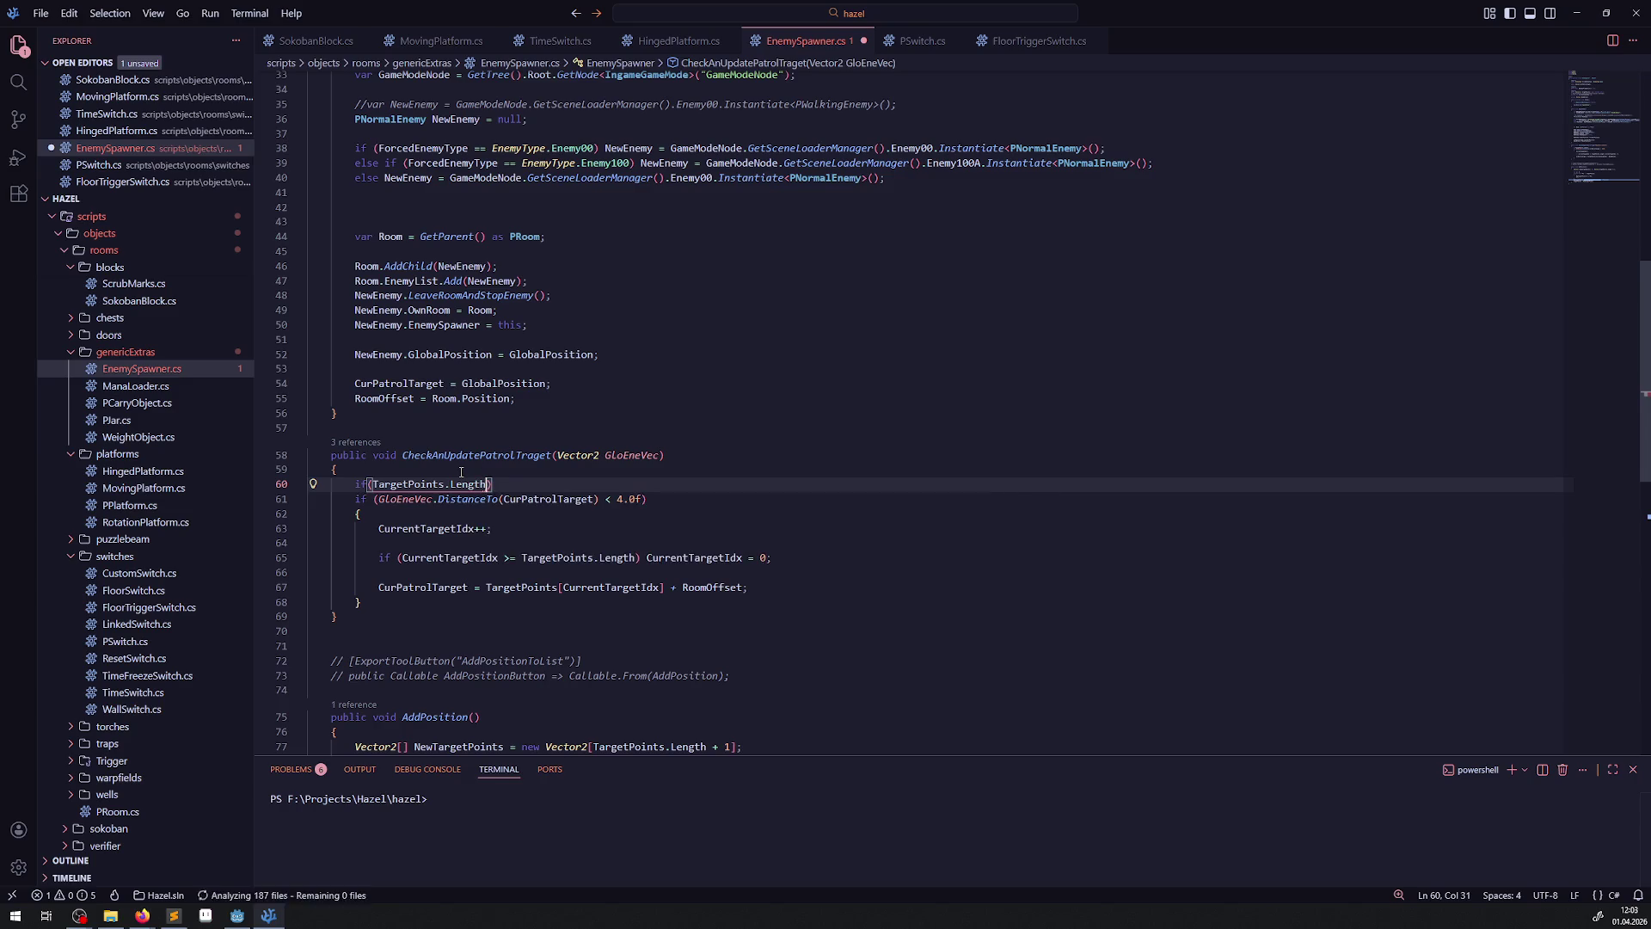
pyautogui.write('== 0) ')
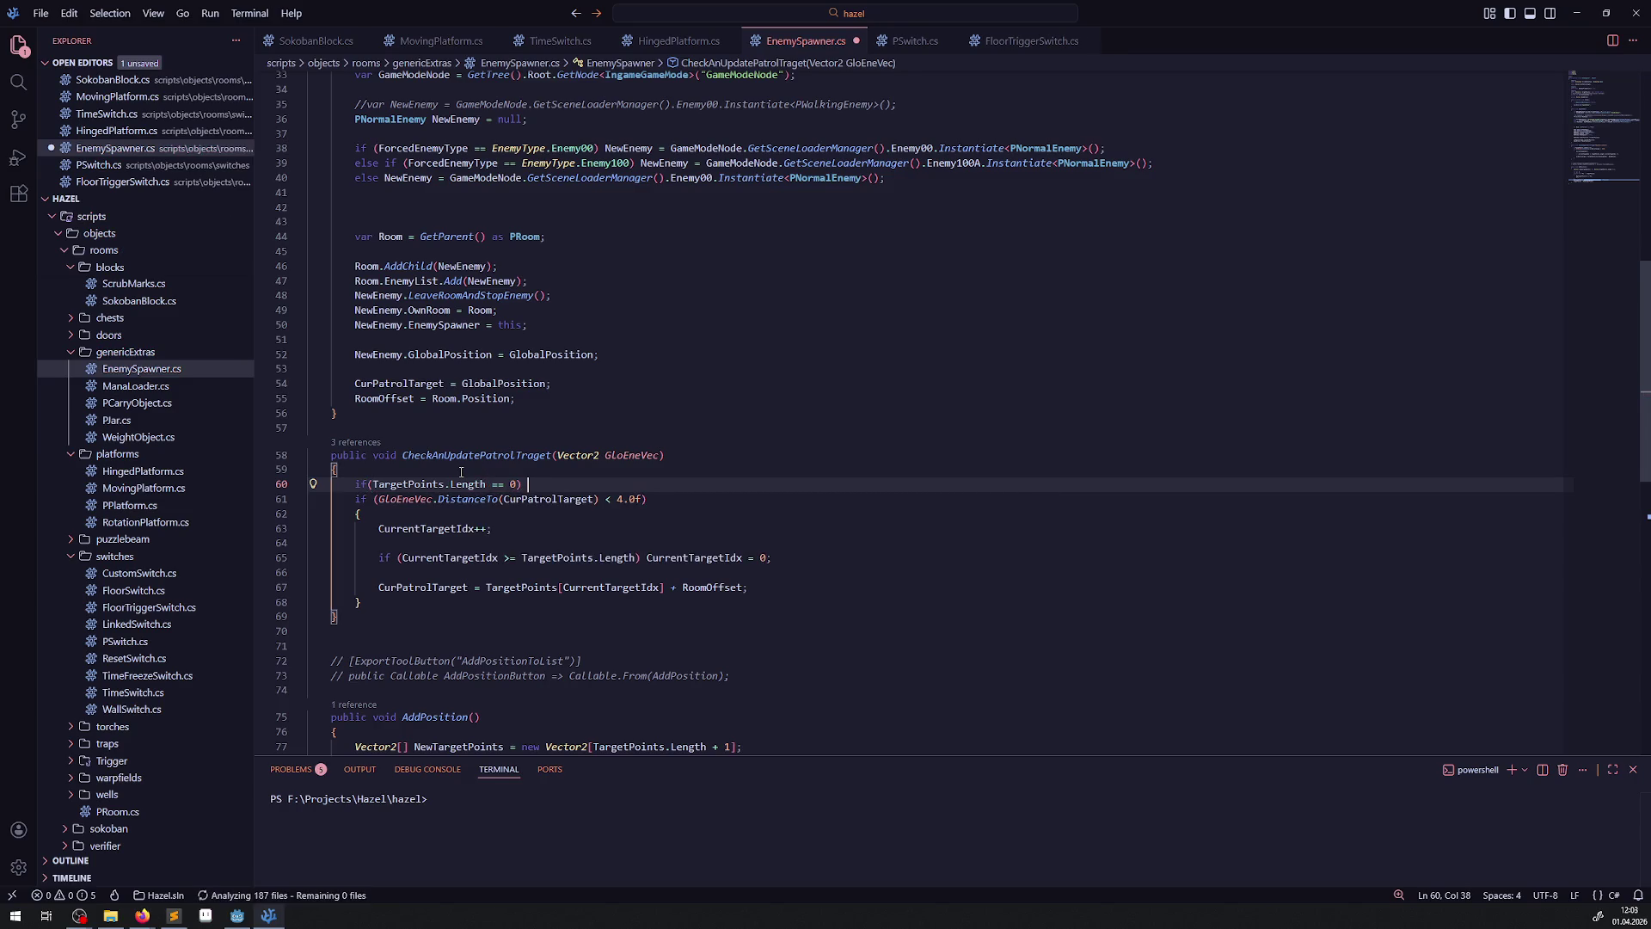
pyautogui.write(';')
pyautogui.hotkey('ctrl', 's')
# - Complete the check with 'return;' and save EnemySpawner.cs again
pyautogui.press('BackSpace')
pyautogui.write('rew')
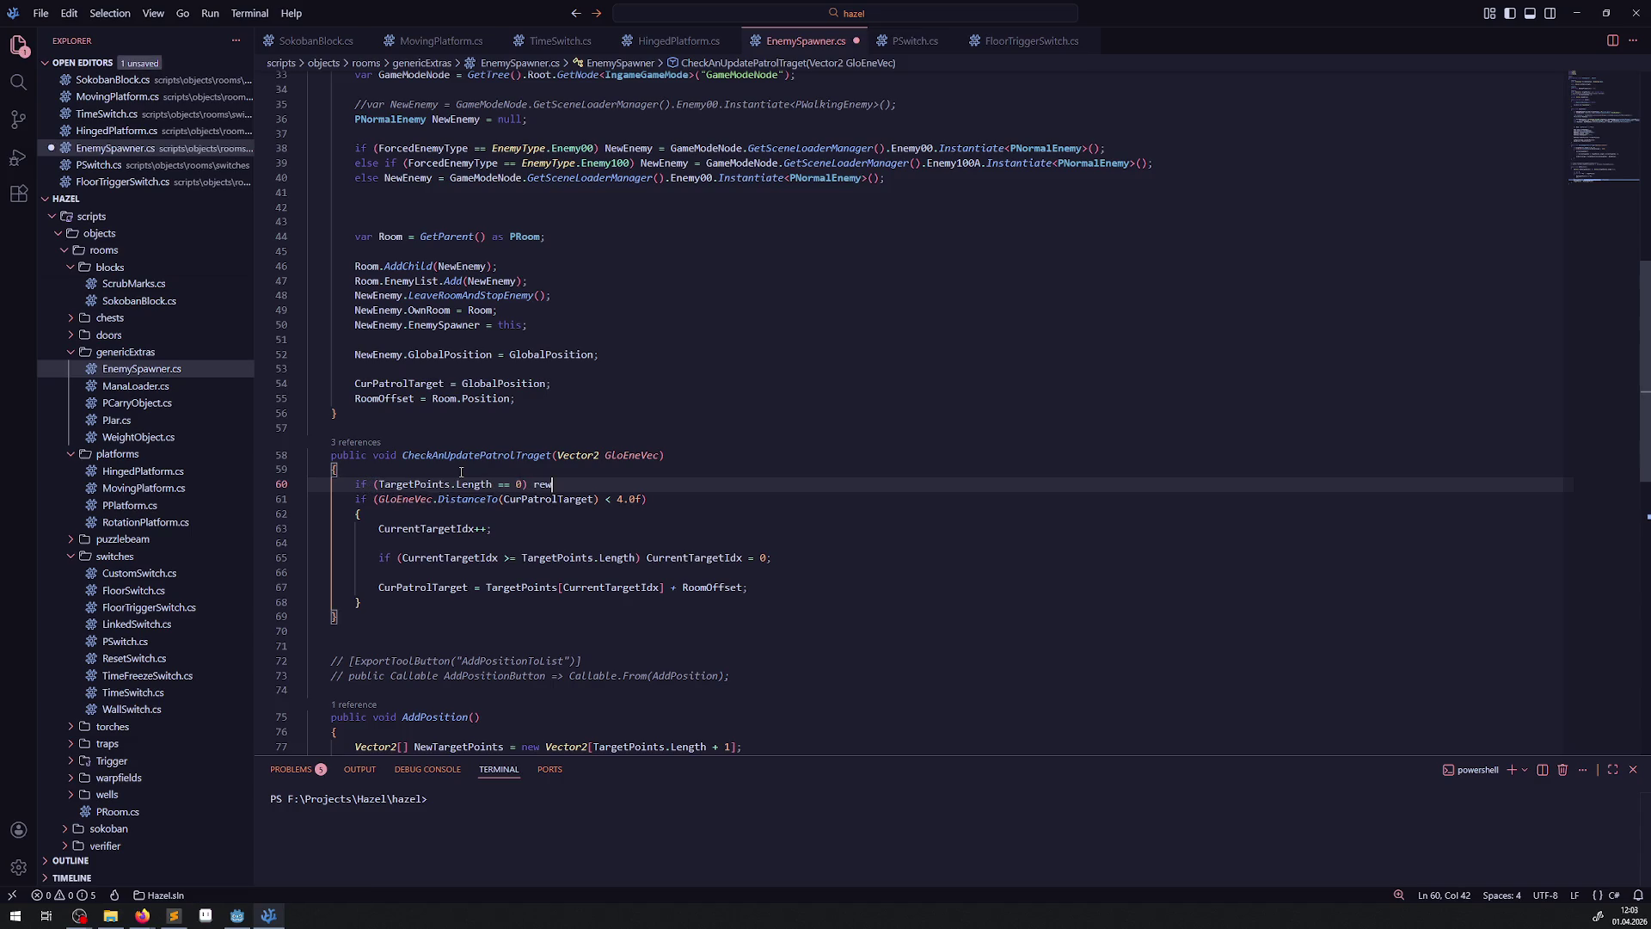
pyautogui.press('BackSpace')
pyautogui.write('turn;')
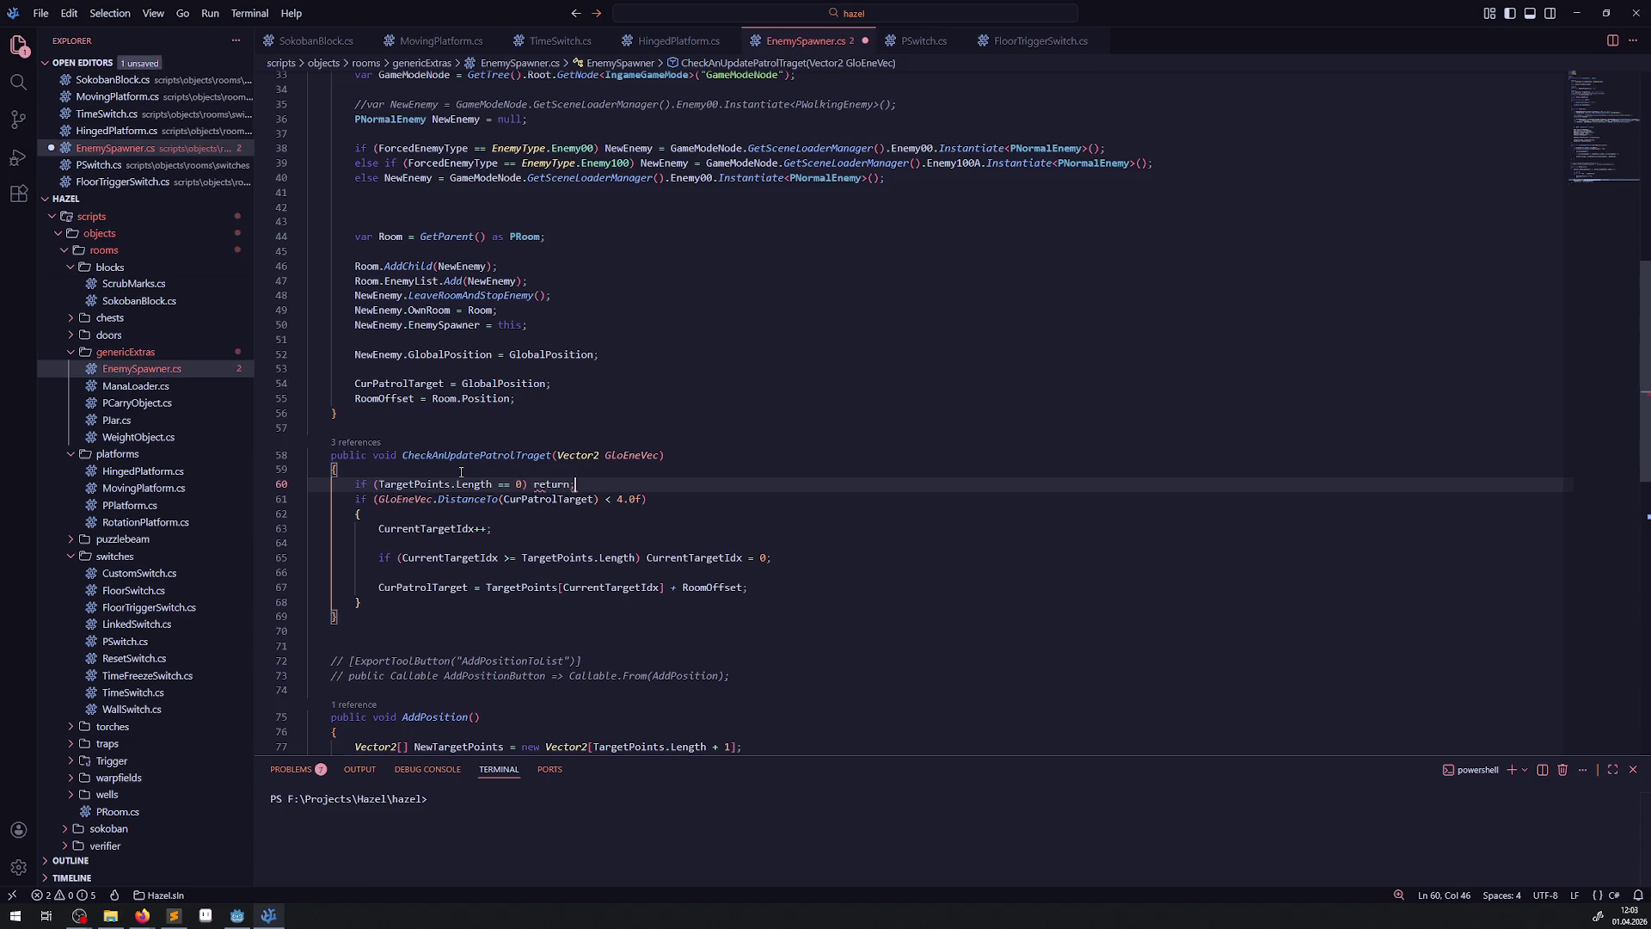
pyautogui.hotkey('ctrl', 's')
pyautogui.scroll(-2, 631, 508)
pyautogui.scroll(3, 631, 509)
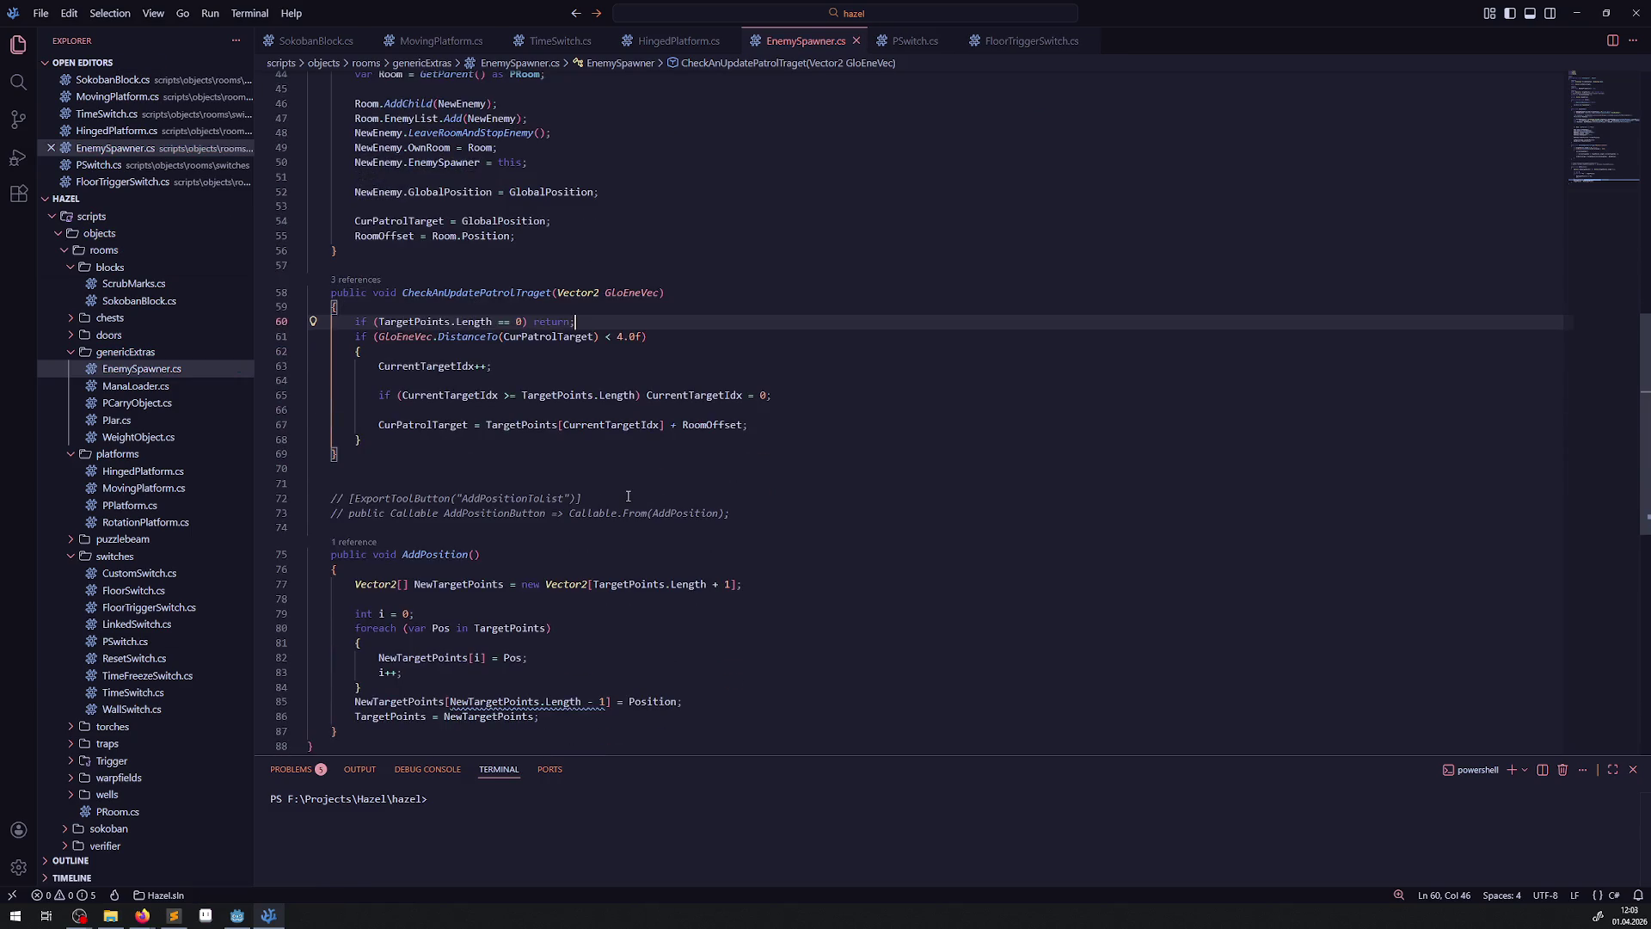
pyautogui.scroll(6, 526, 545)
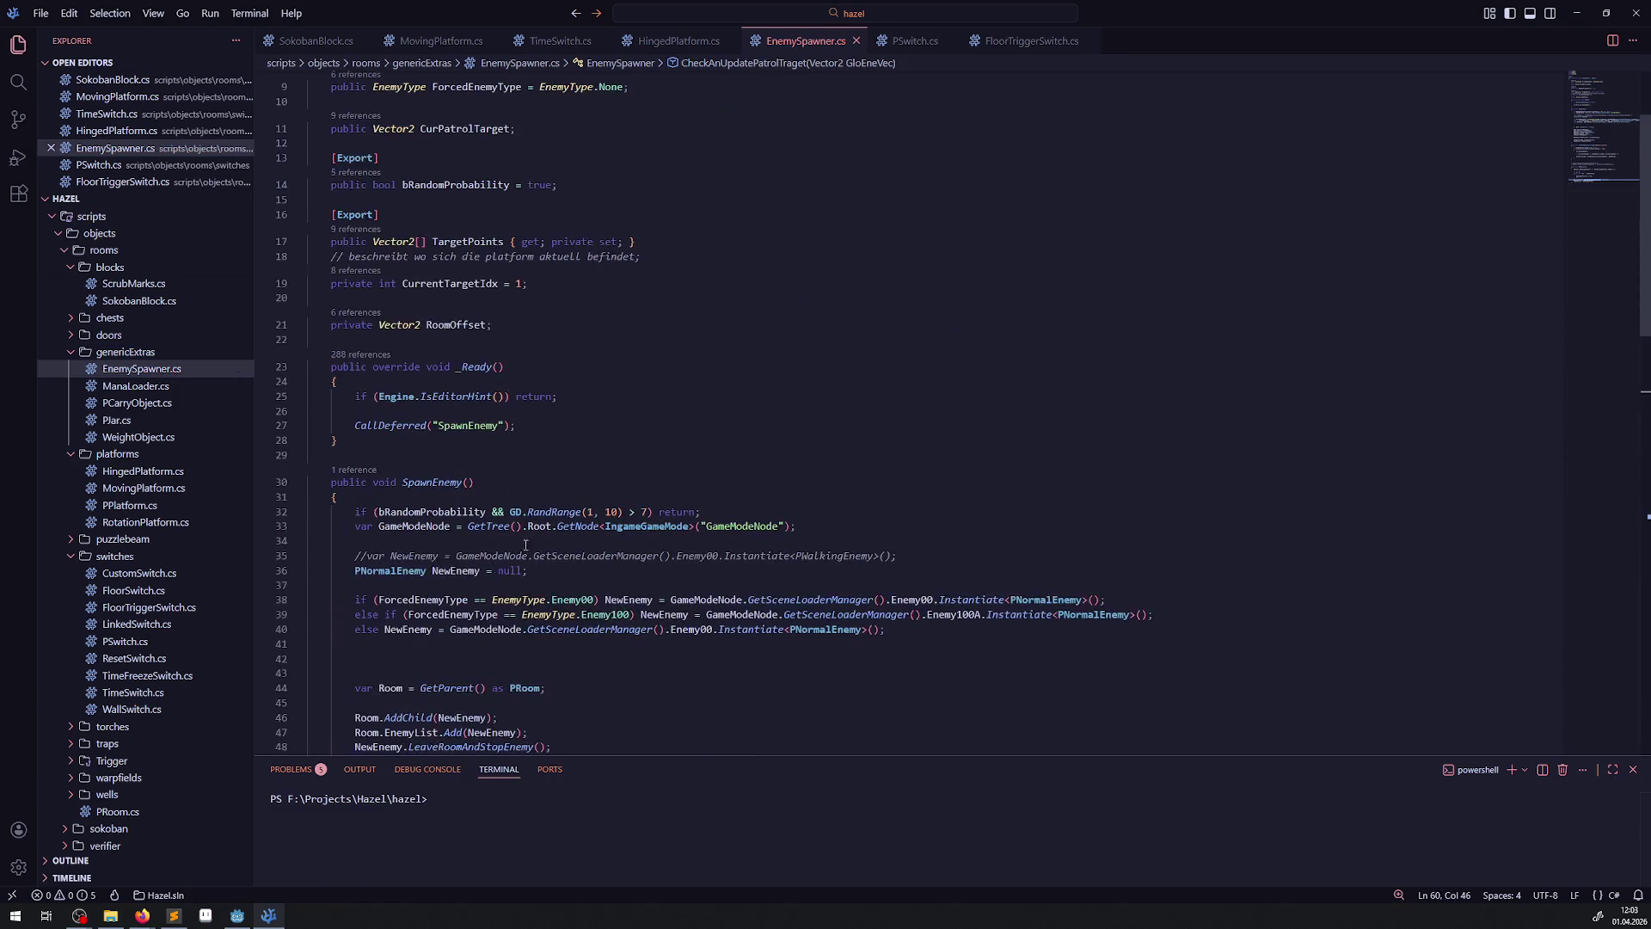
pyautogui.click(238, 915)
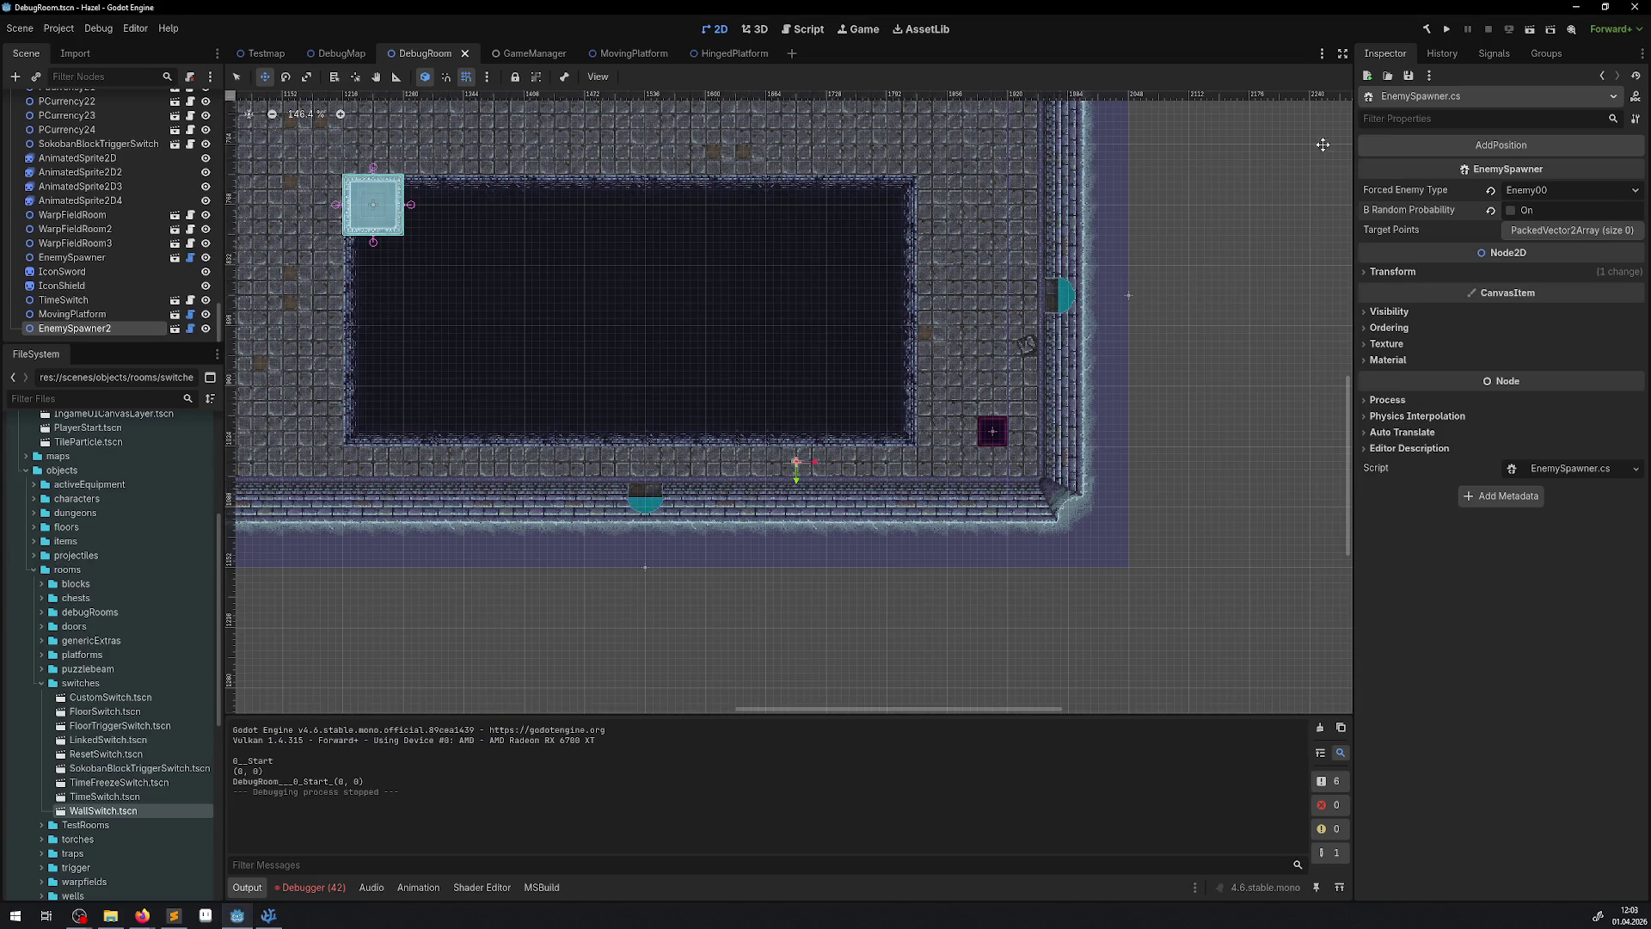
# - Rebuild the .NET project, run the game, walk into the large room, and show the runtime errors
pyautogui.click(1424, 30)
pyautogui.click(1450, 31)
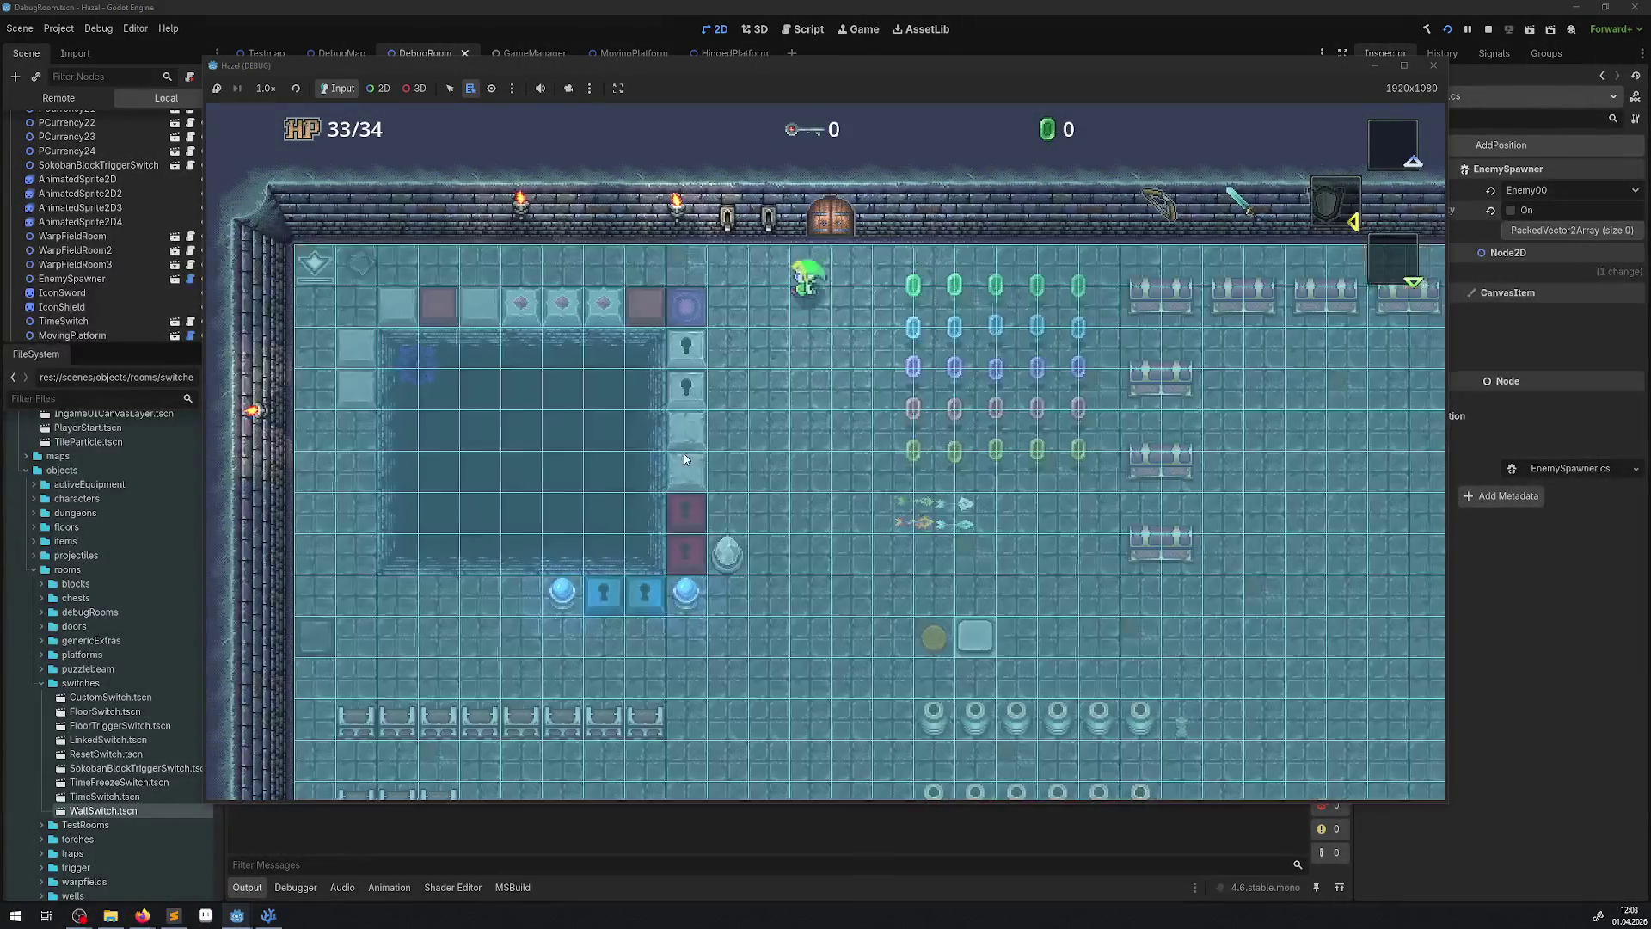
pyautogui.press('Left')
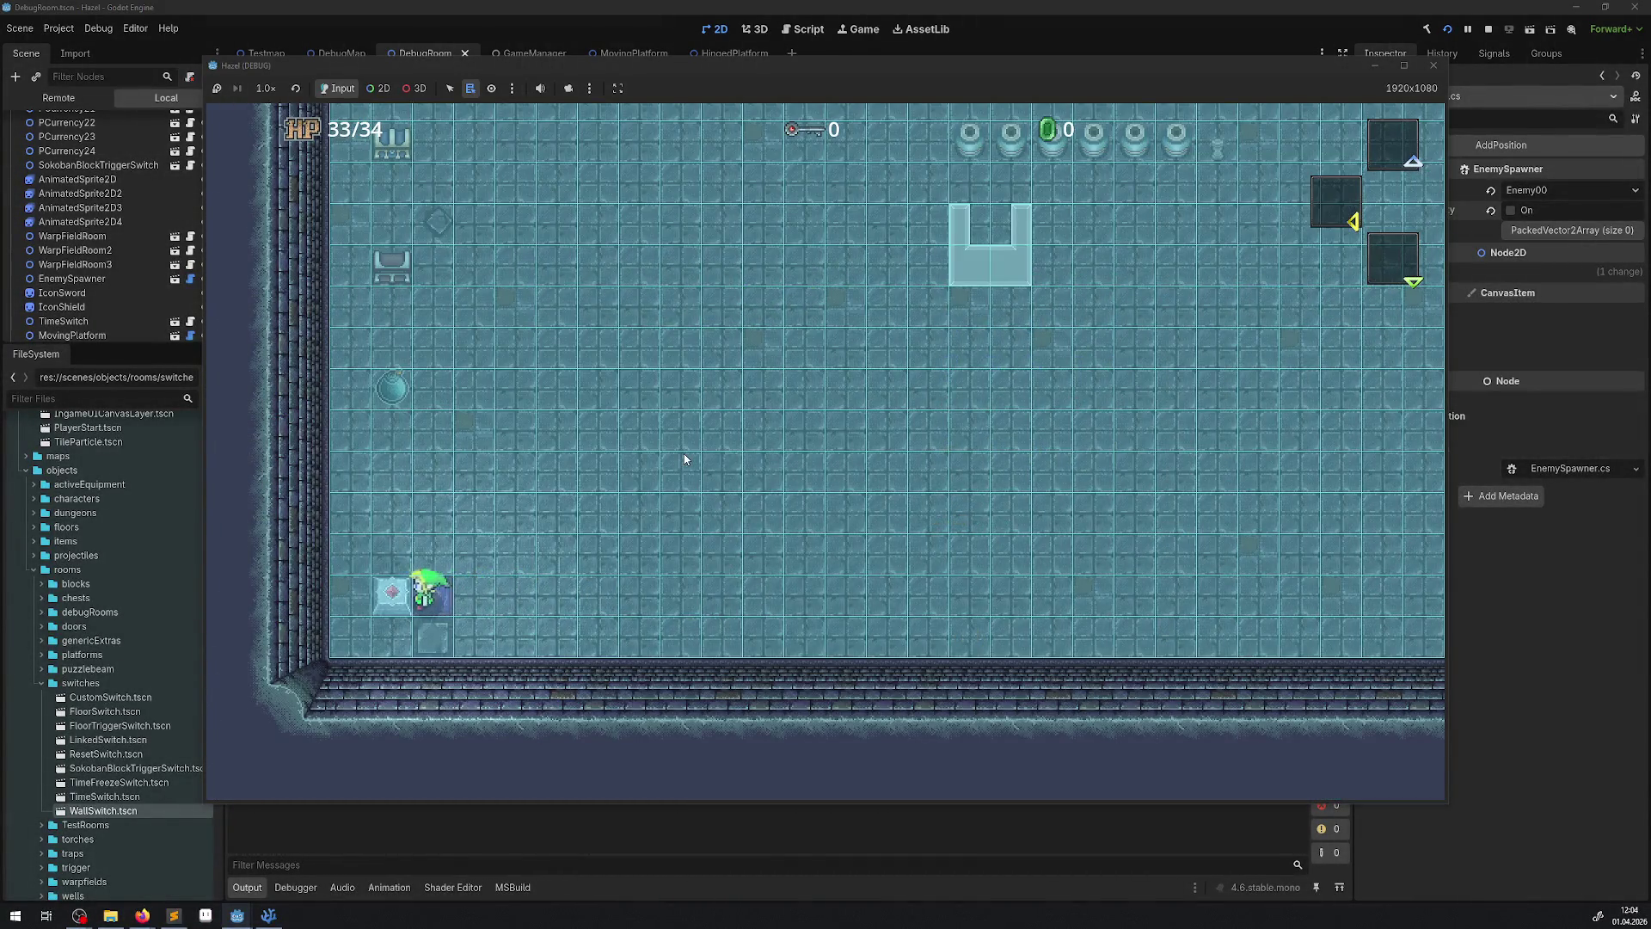
pyautogui.press('Up')
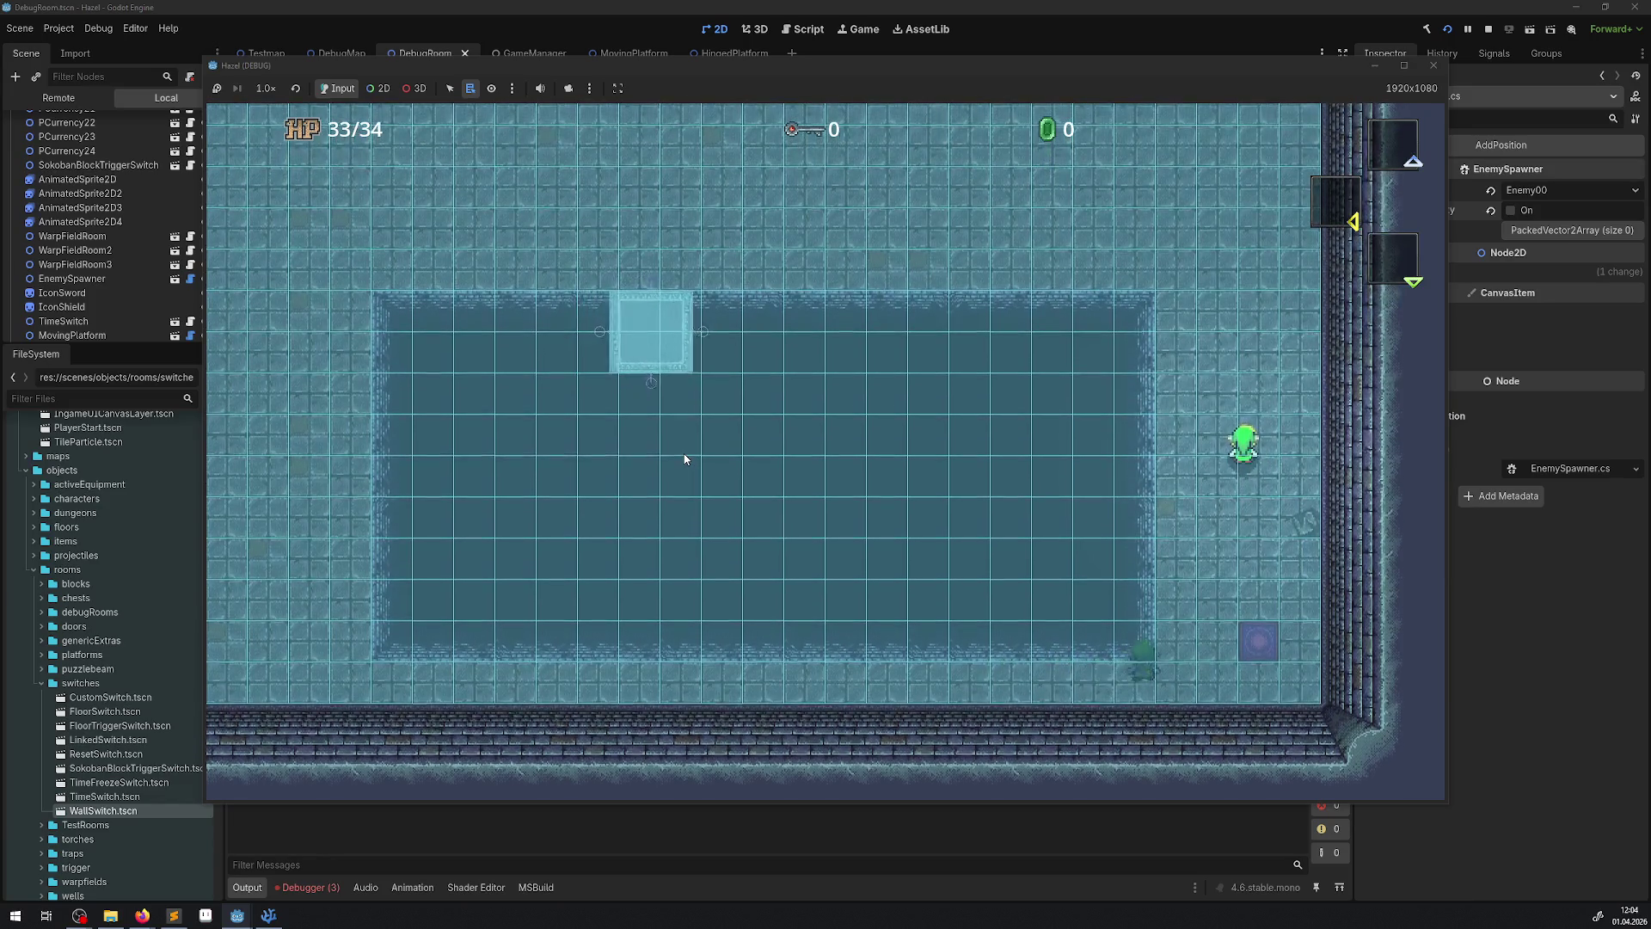
pyautogui.click(299, 884)
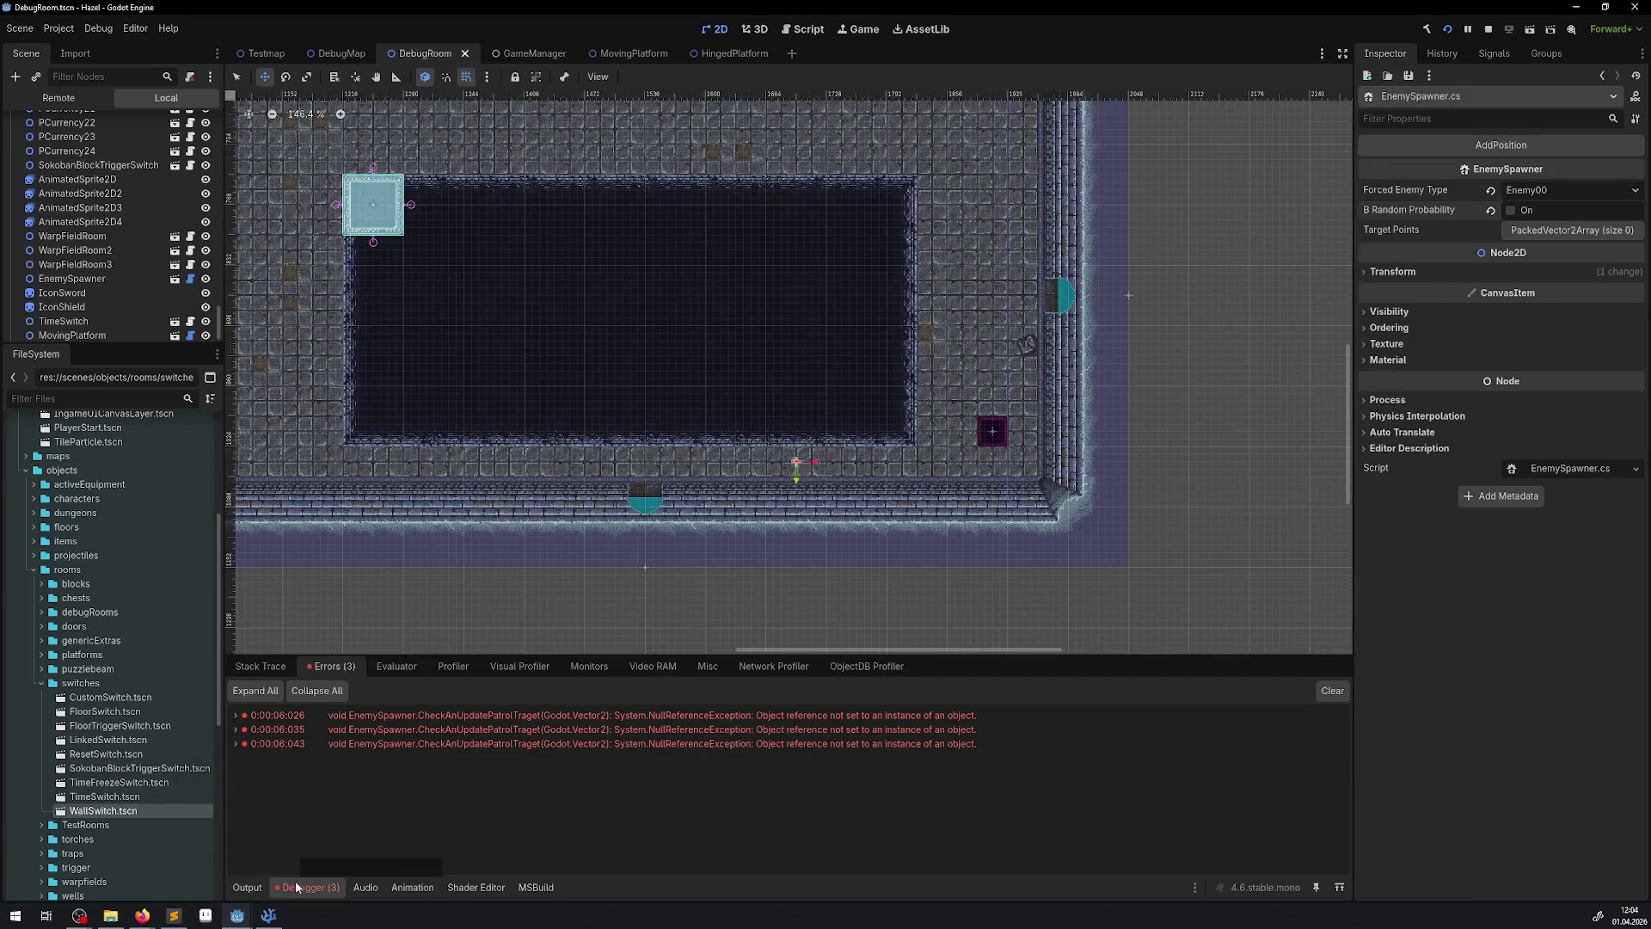
# - Expand the first NullReferenceException and jump to its source at EnemySpawner.cs line 60
pyautogui.click(231, 719)
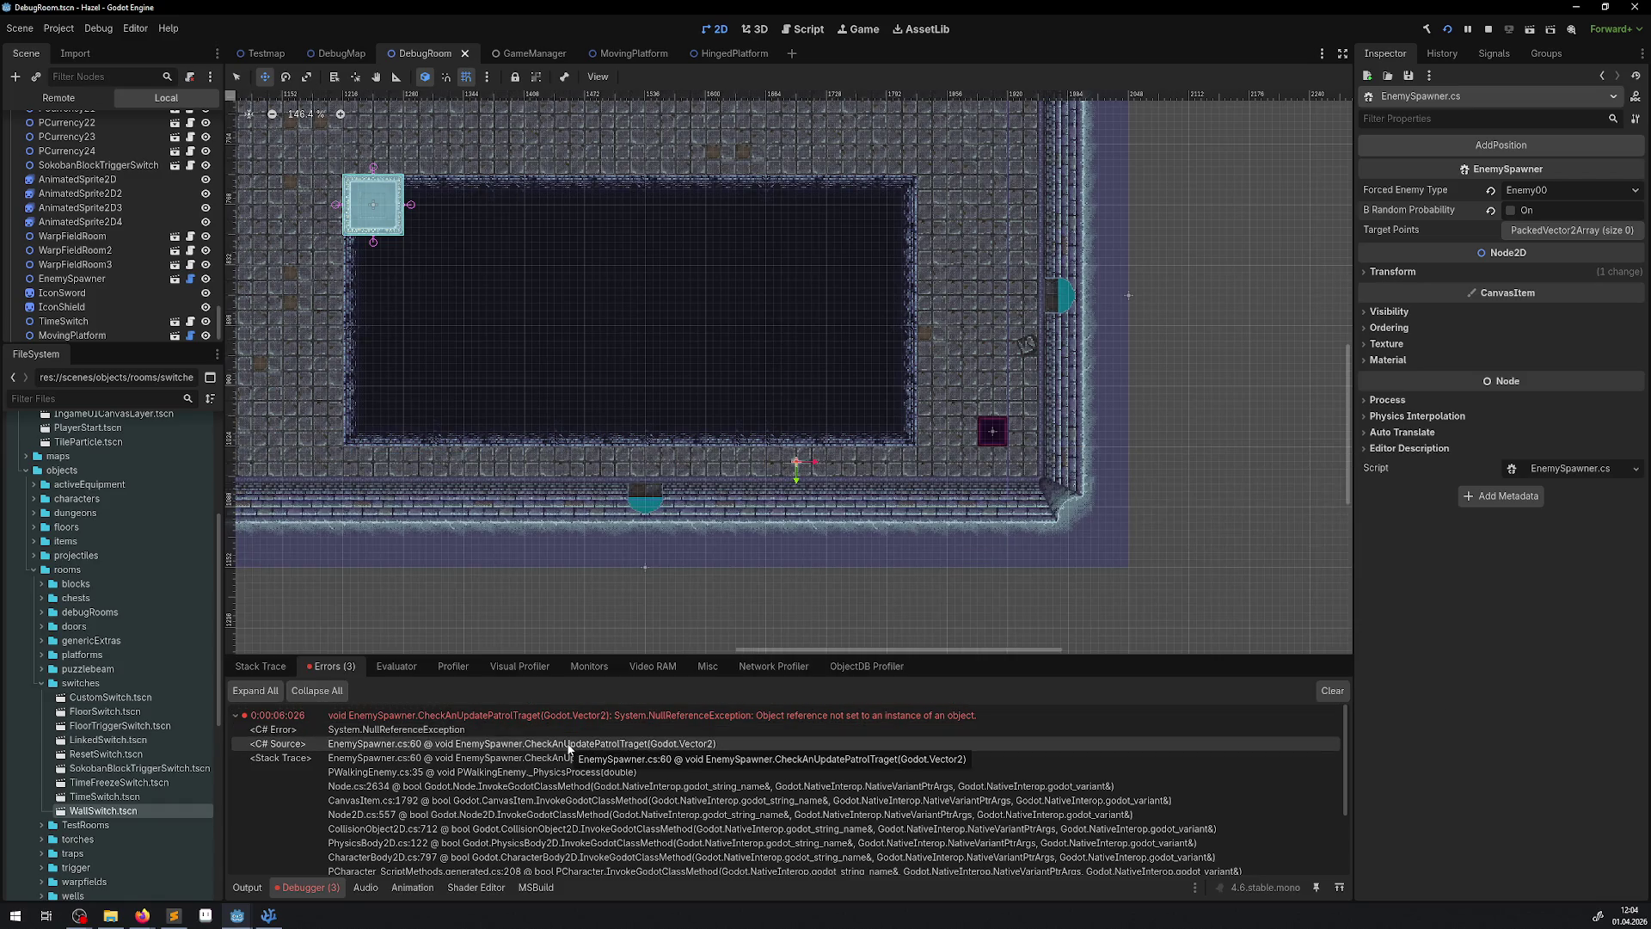
pyautogui.doubleClick(568, 745)
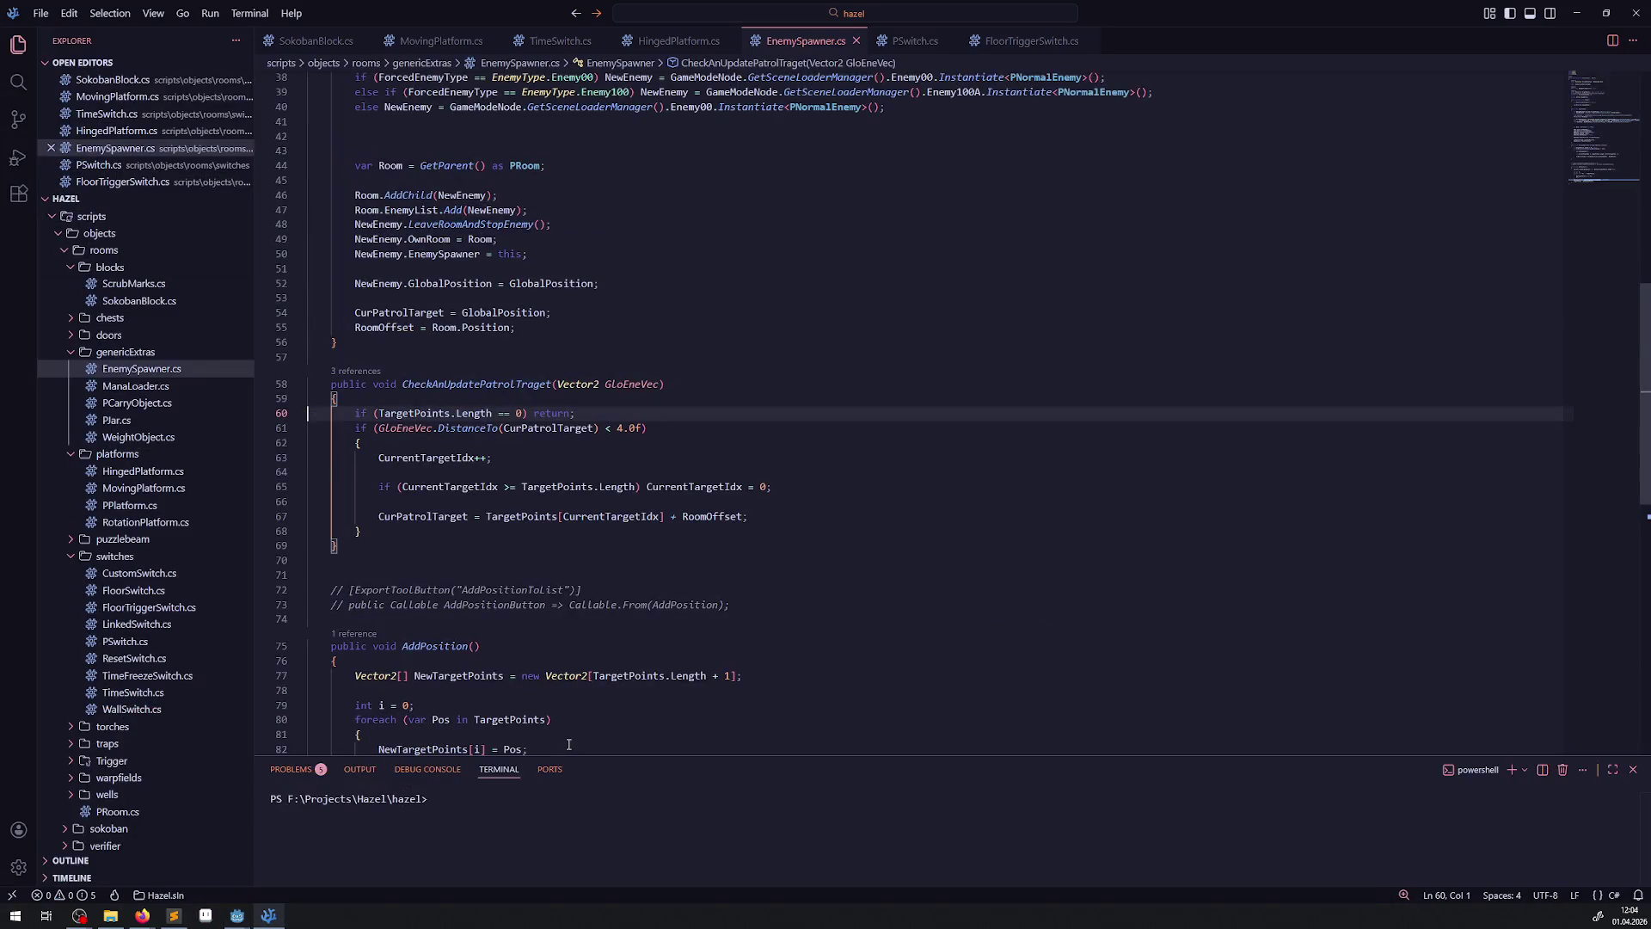
# - Highlight every TargetPoints use in EnemySpawner.cs and review its declaration
pyautogui.doubleClick(412, 414)
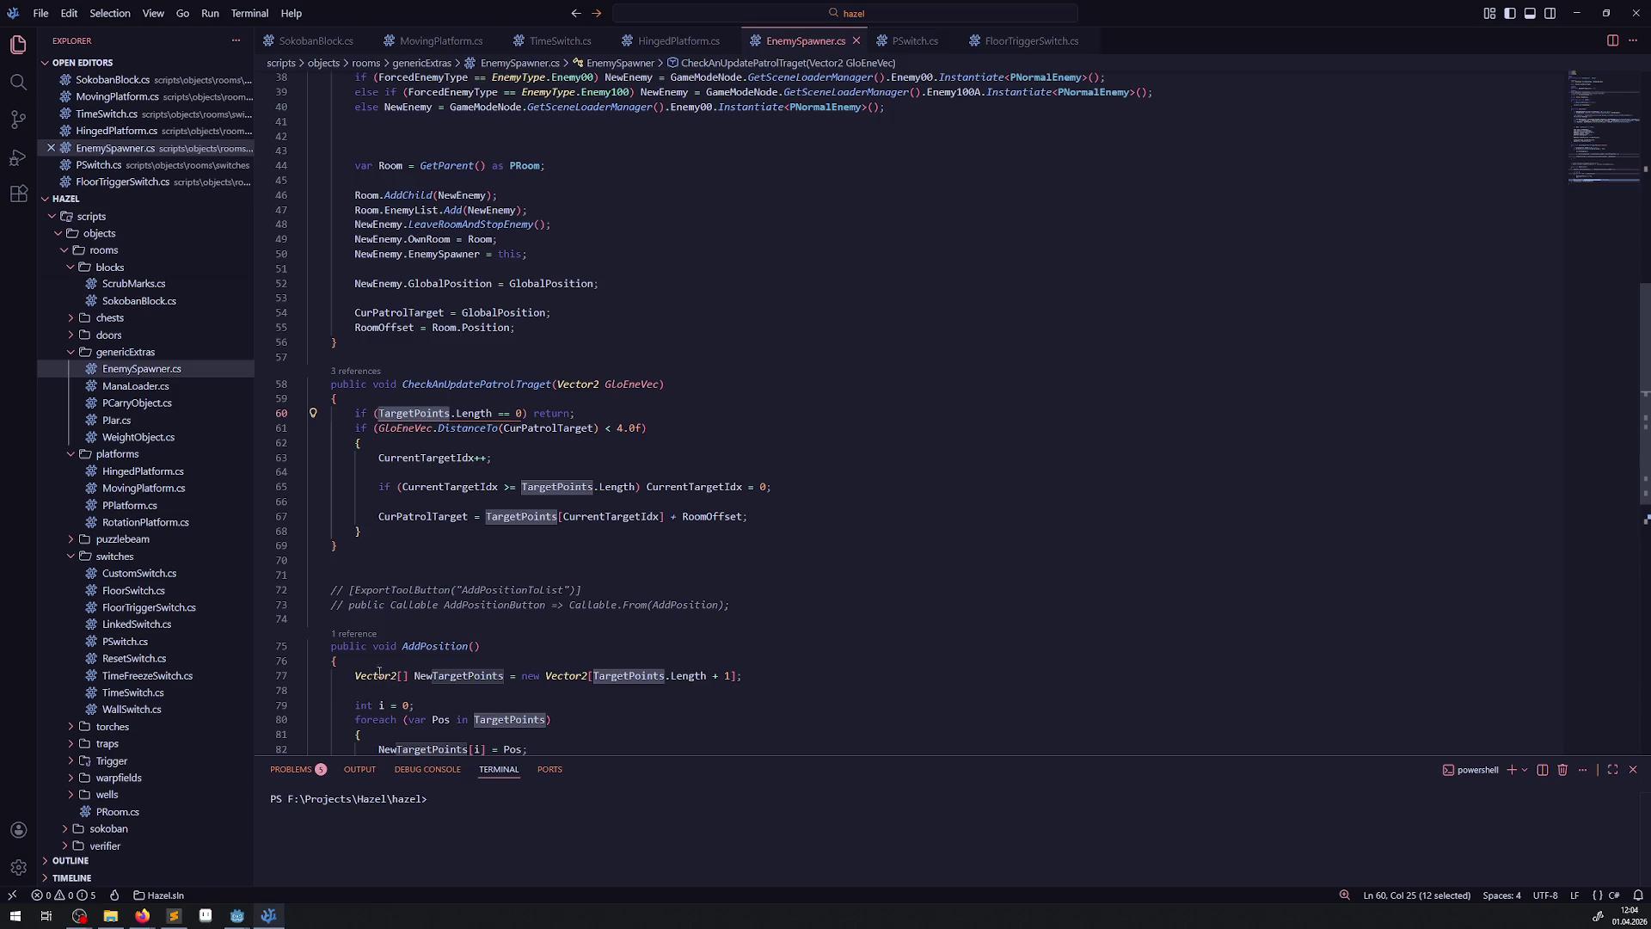
pyautogui.moveTo(518, 677); pyautogui.dragTo(593, 676)
pyautogui.scroll(10, 524, 568)
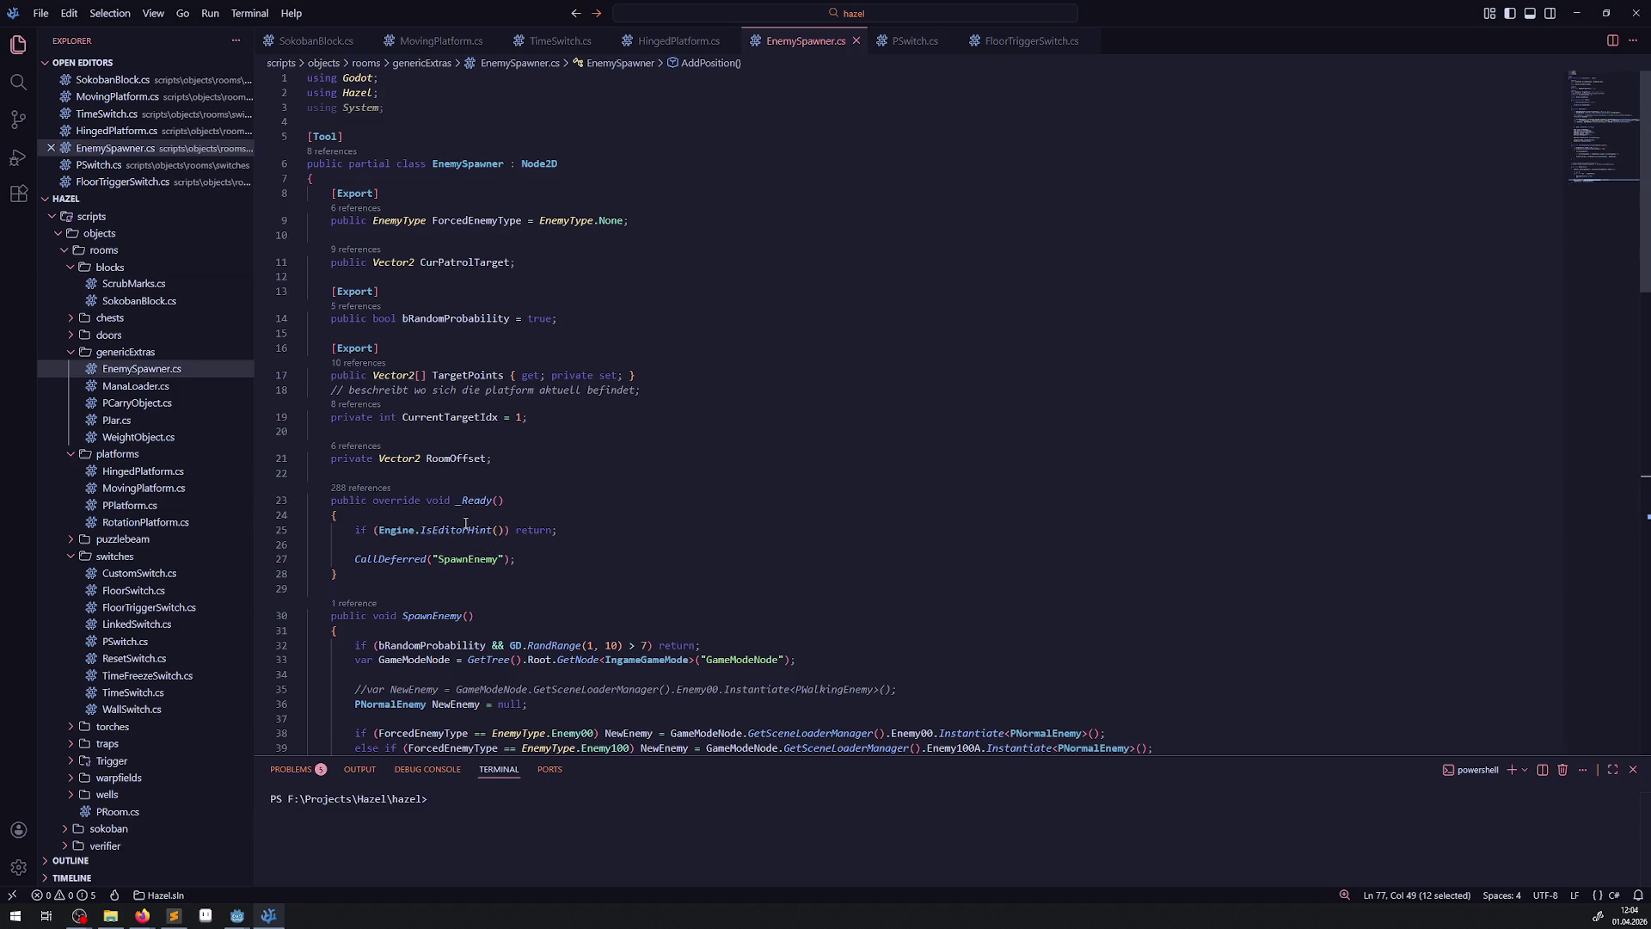
pyautogui.moveTo(467, 526)
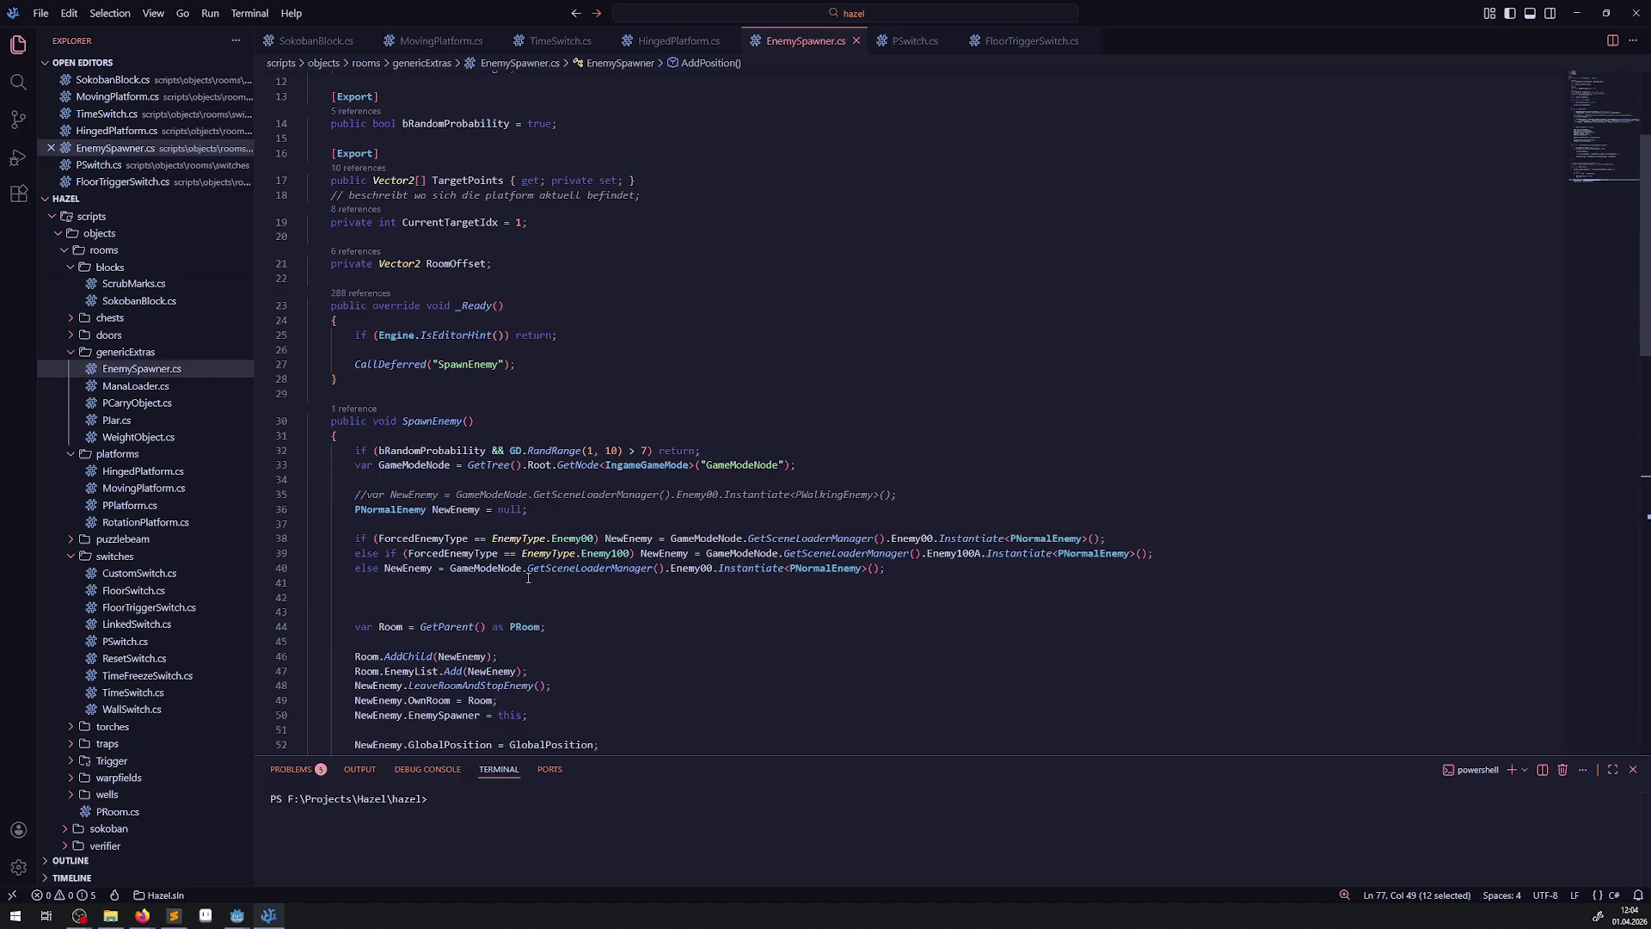
pyautogui.click(633, 379)
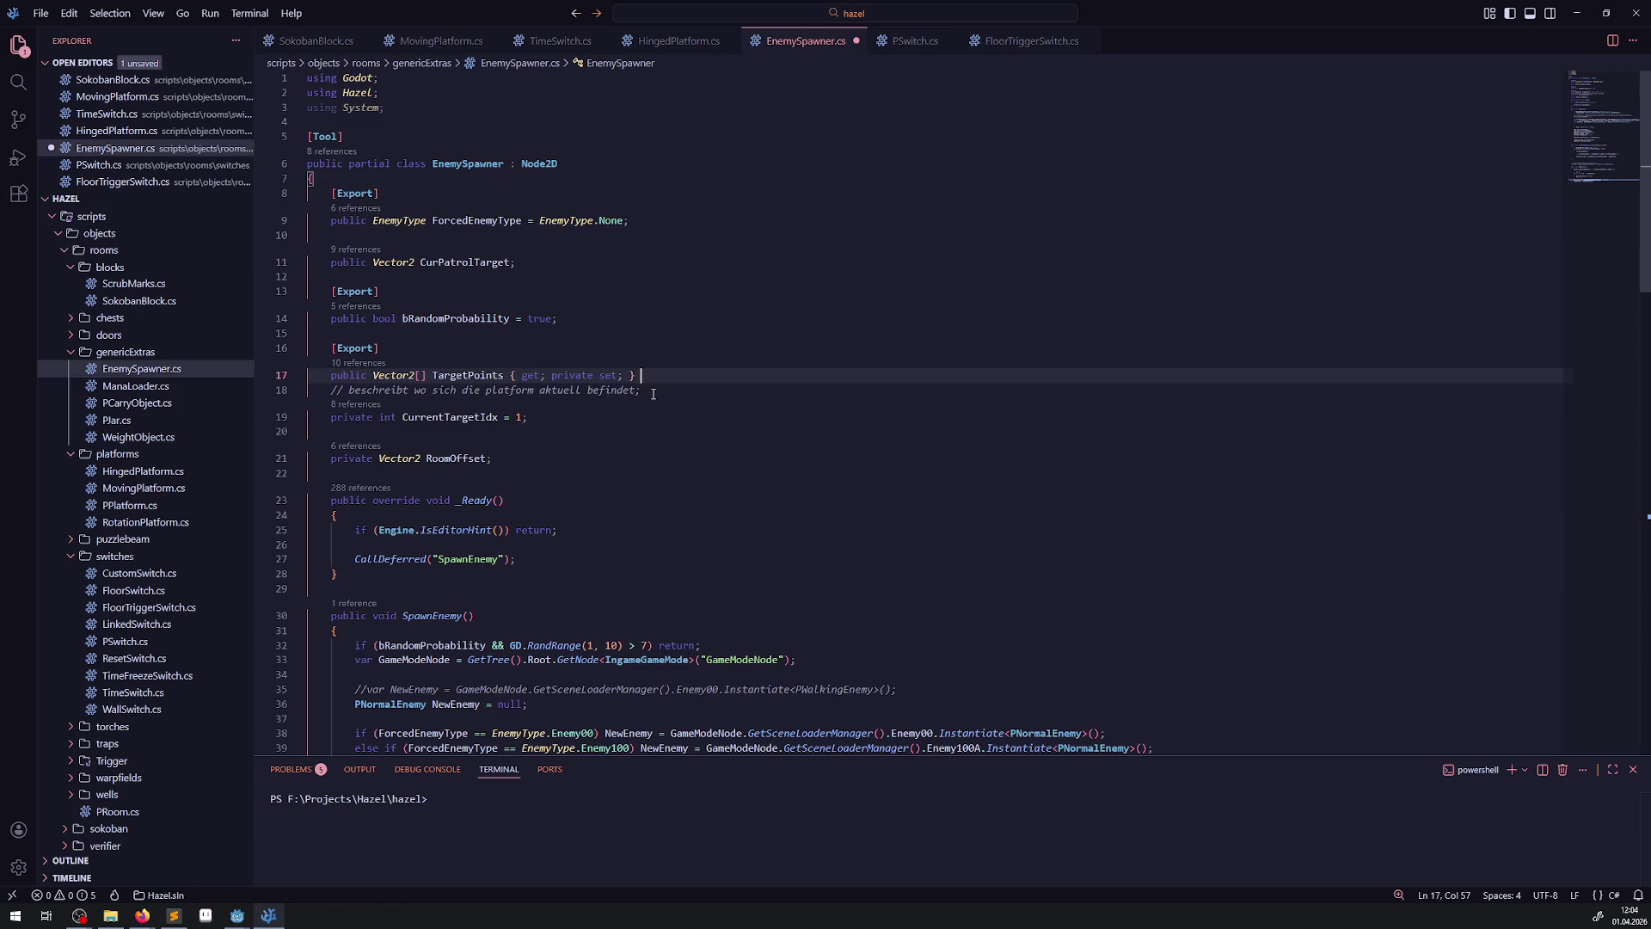
pyautogui.scroll(-10, 601, 428)
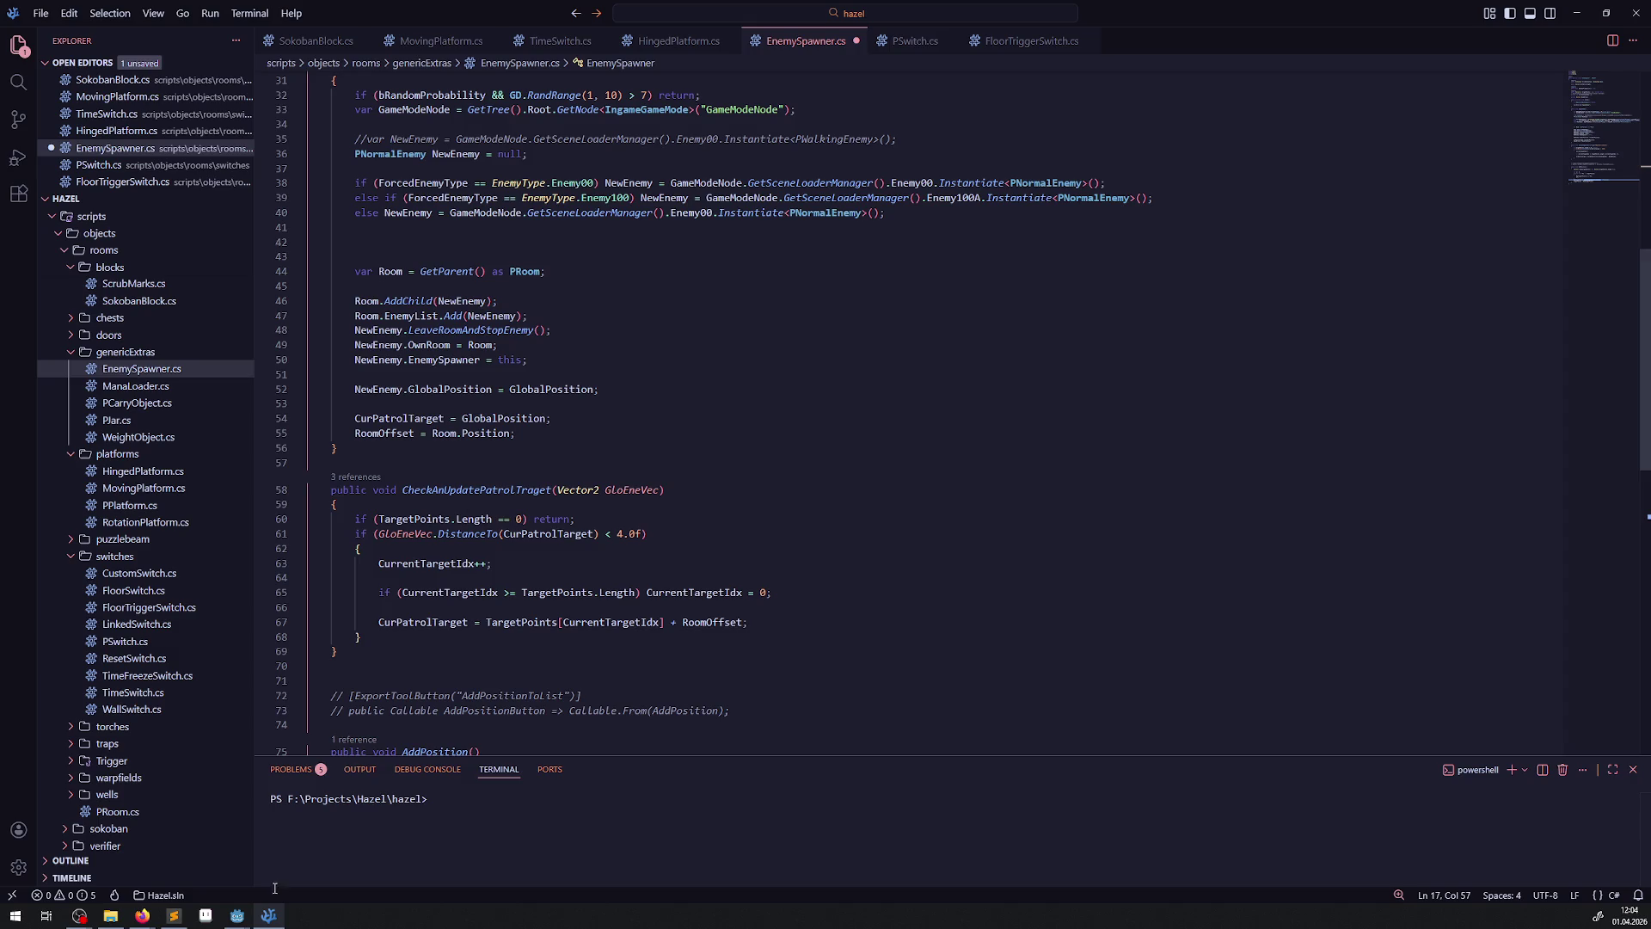
# - Bring up the running Hazel (DEBUG) game window, then return to the class fields in VS Code
pyautogui.moveTo(237, 915)
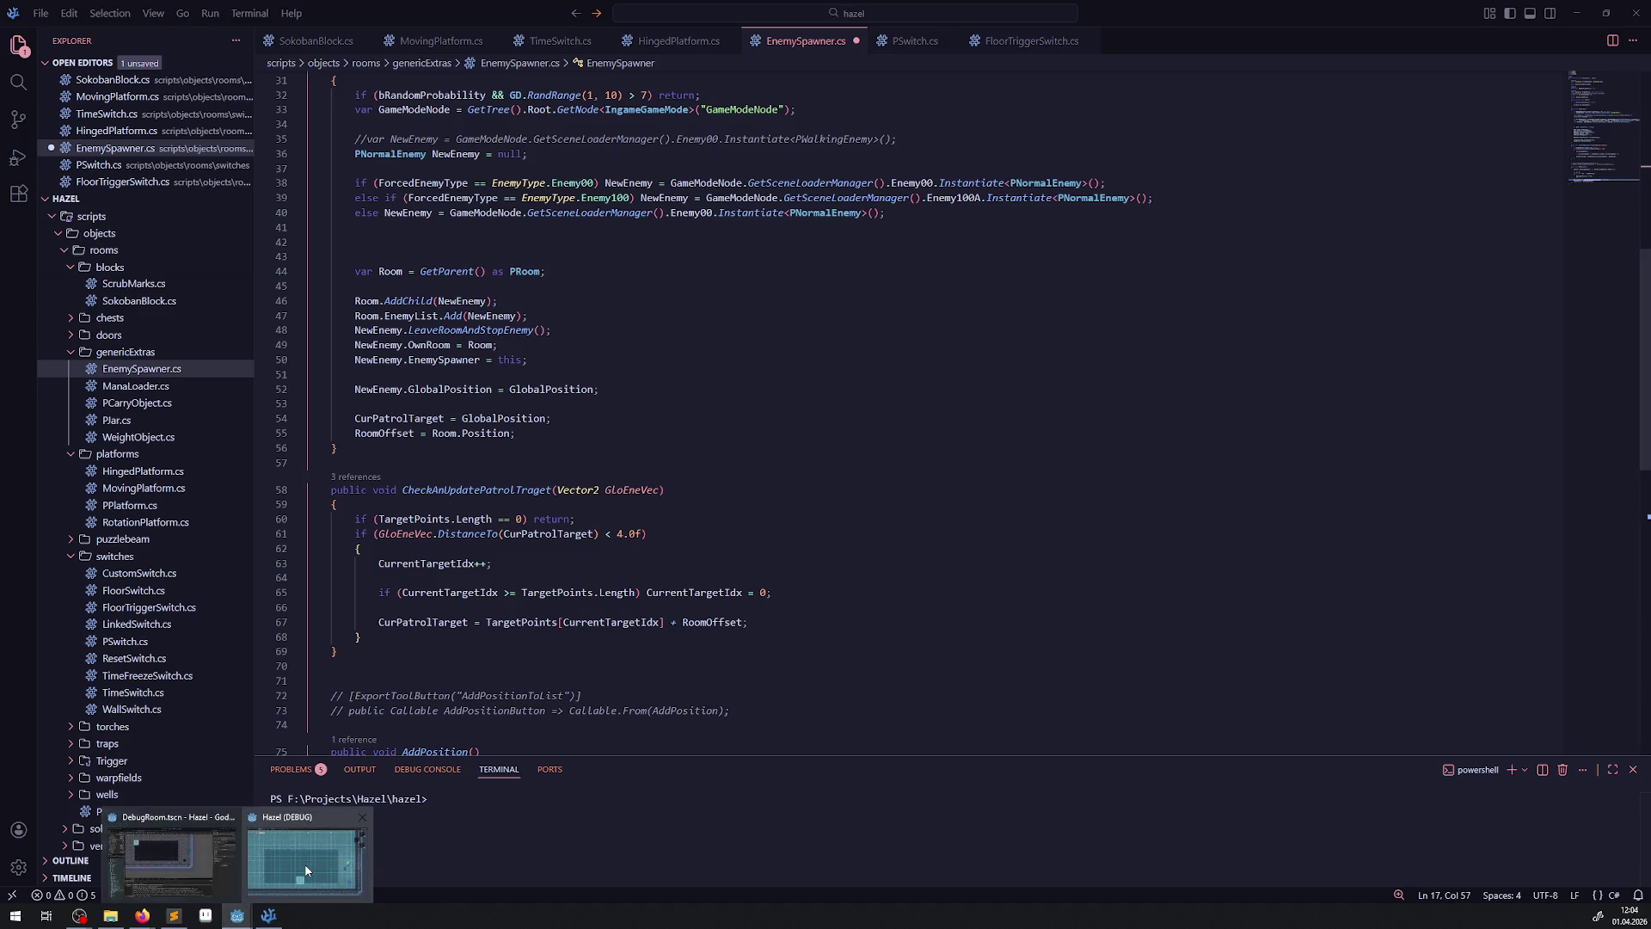
pyautogui.click(306, 870)
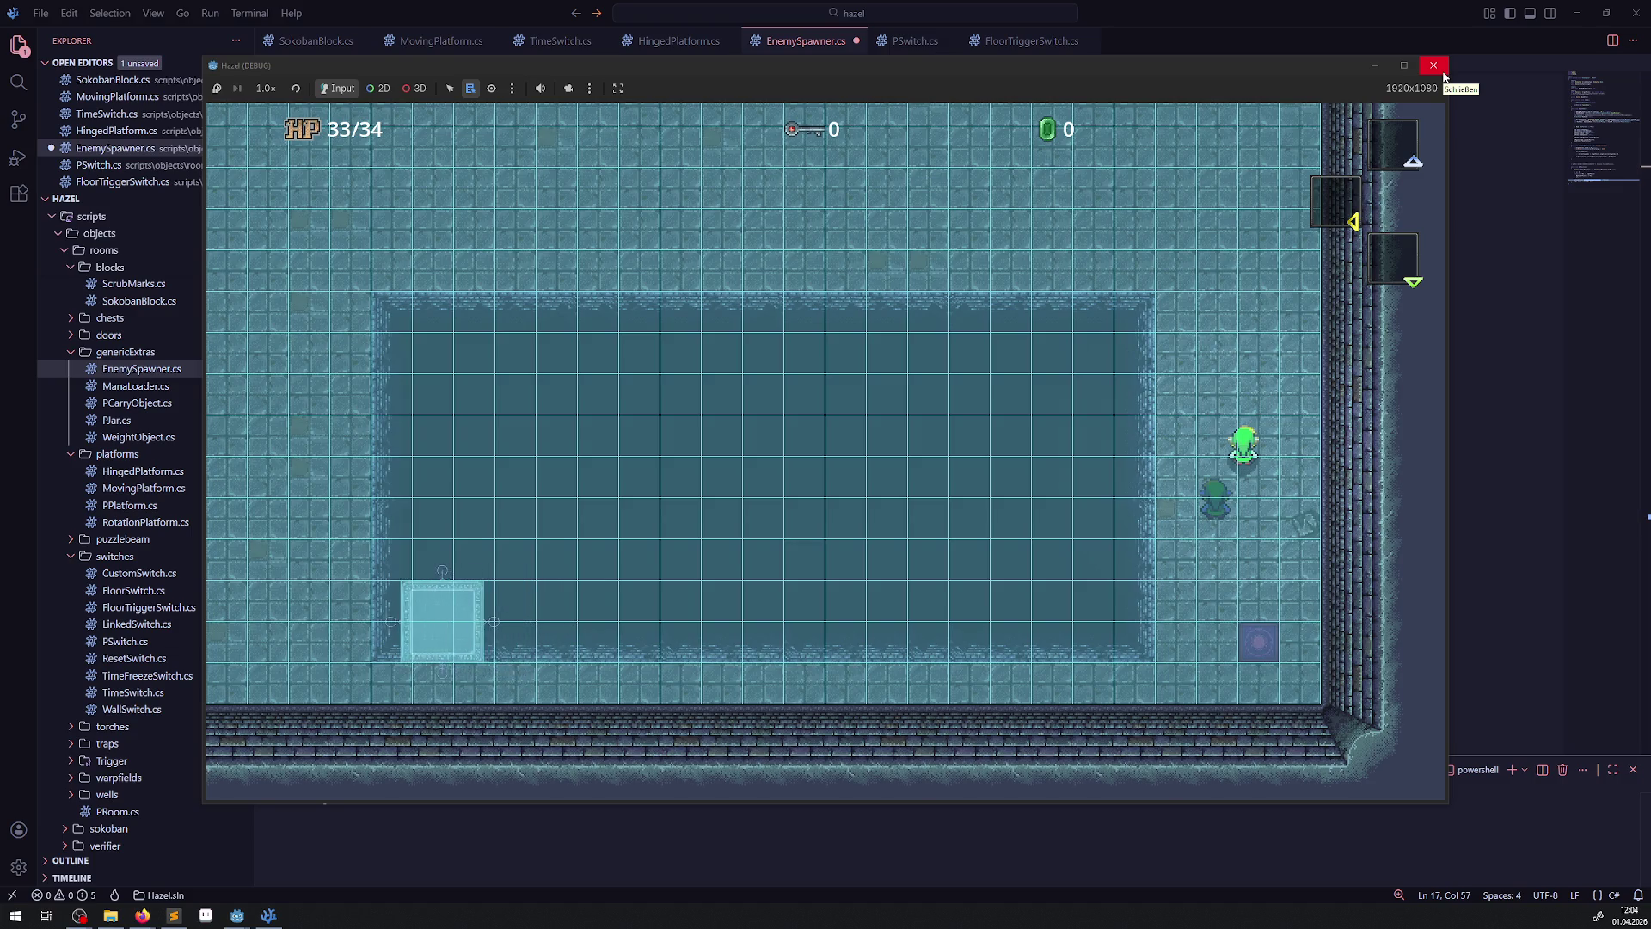
pyautogui.click(267, 917)
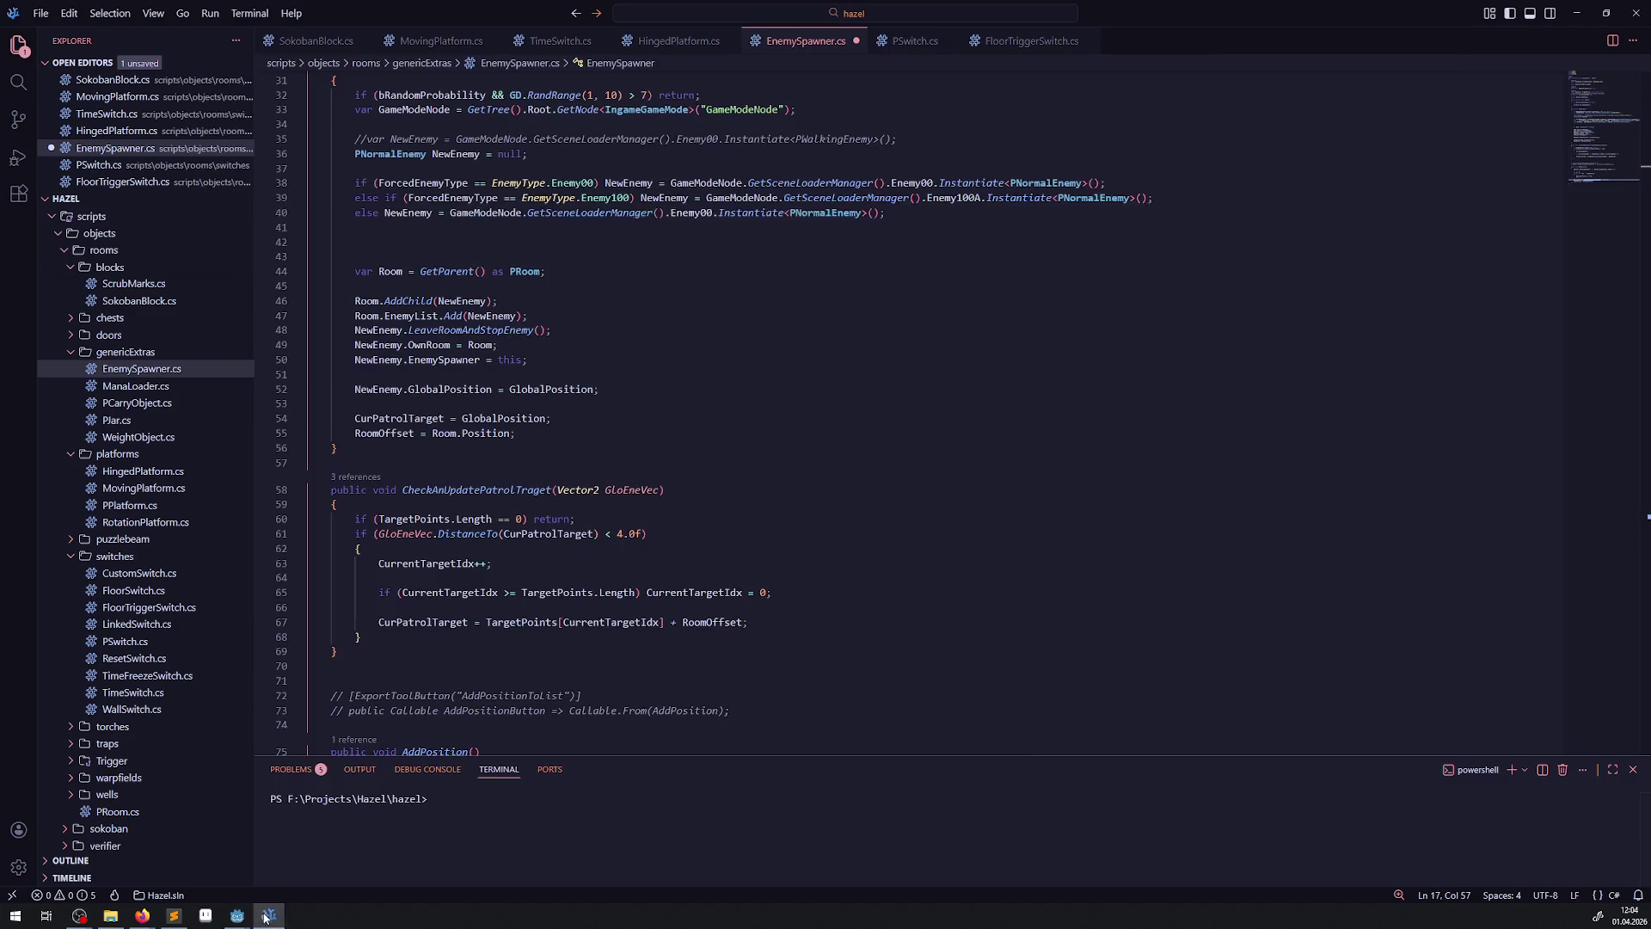
pyautogui.scroll(10, 612, 282)
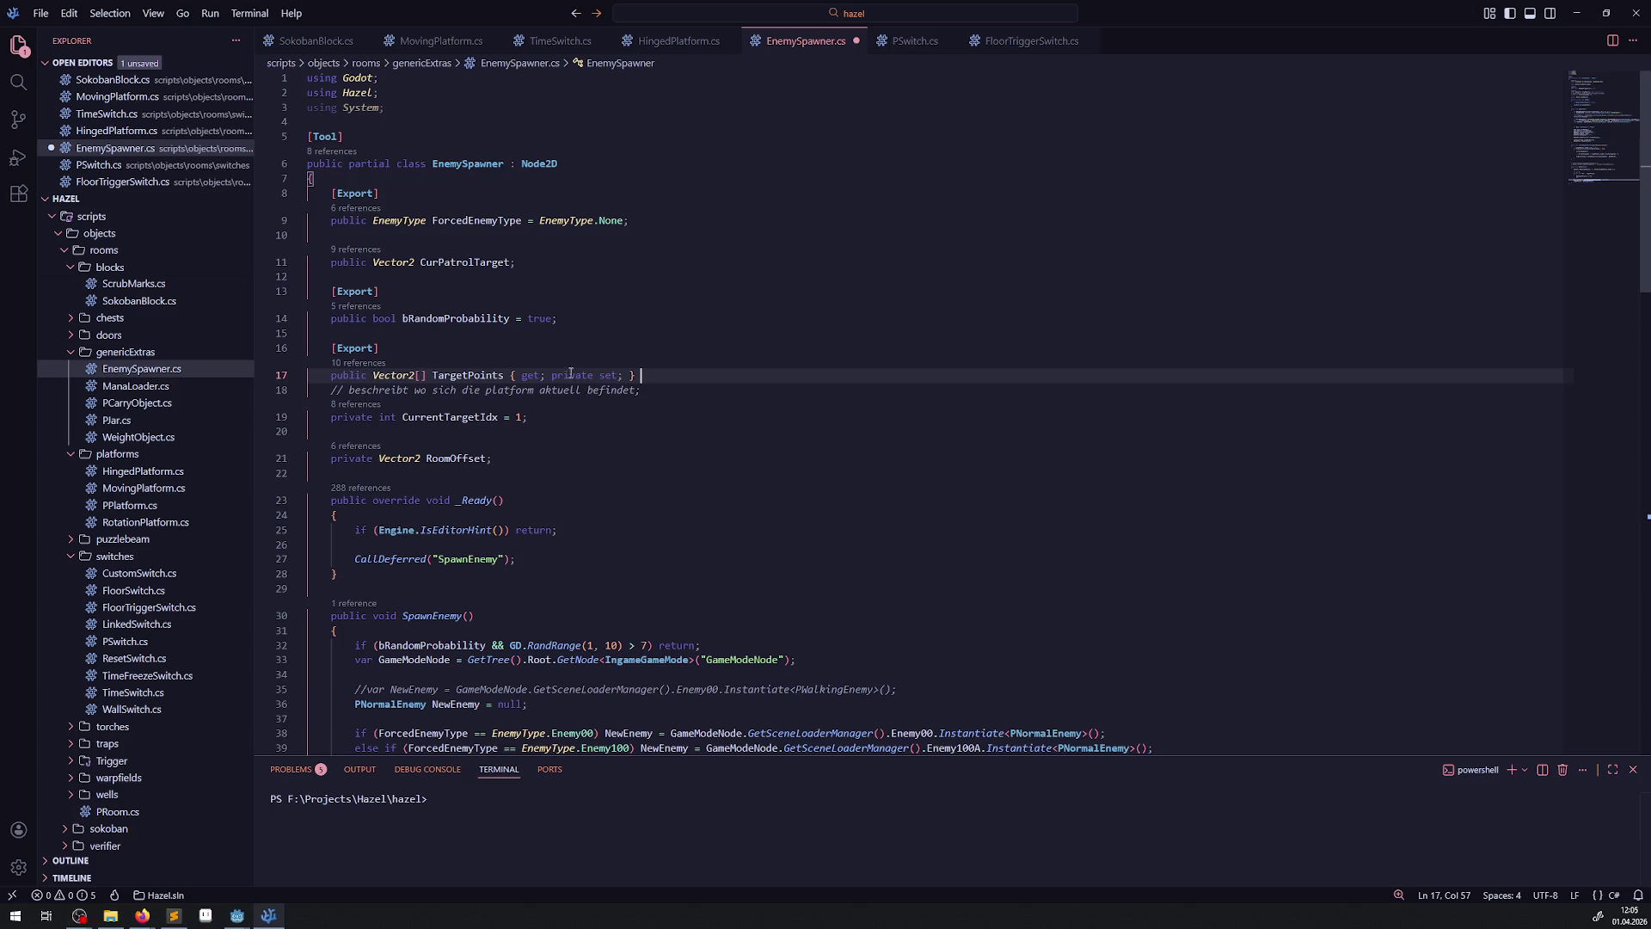
pyautogui.press('Down')
pyautogui.press('Down')
pyautogui.press('Down')
pyautogui.press('Home')
pyautogui.press('Home')
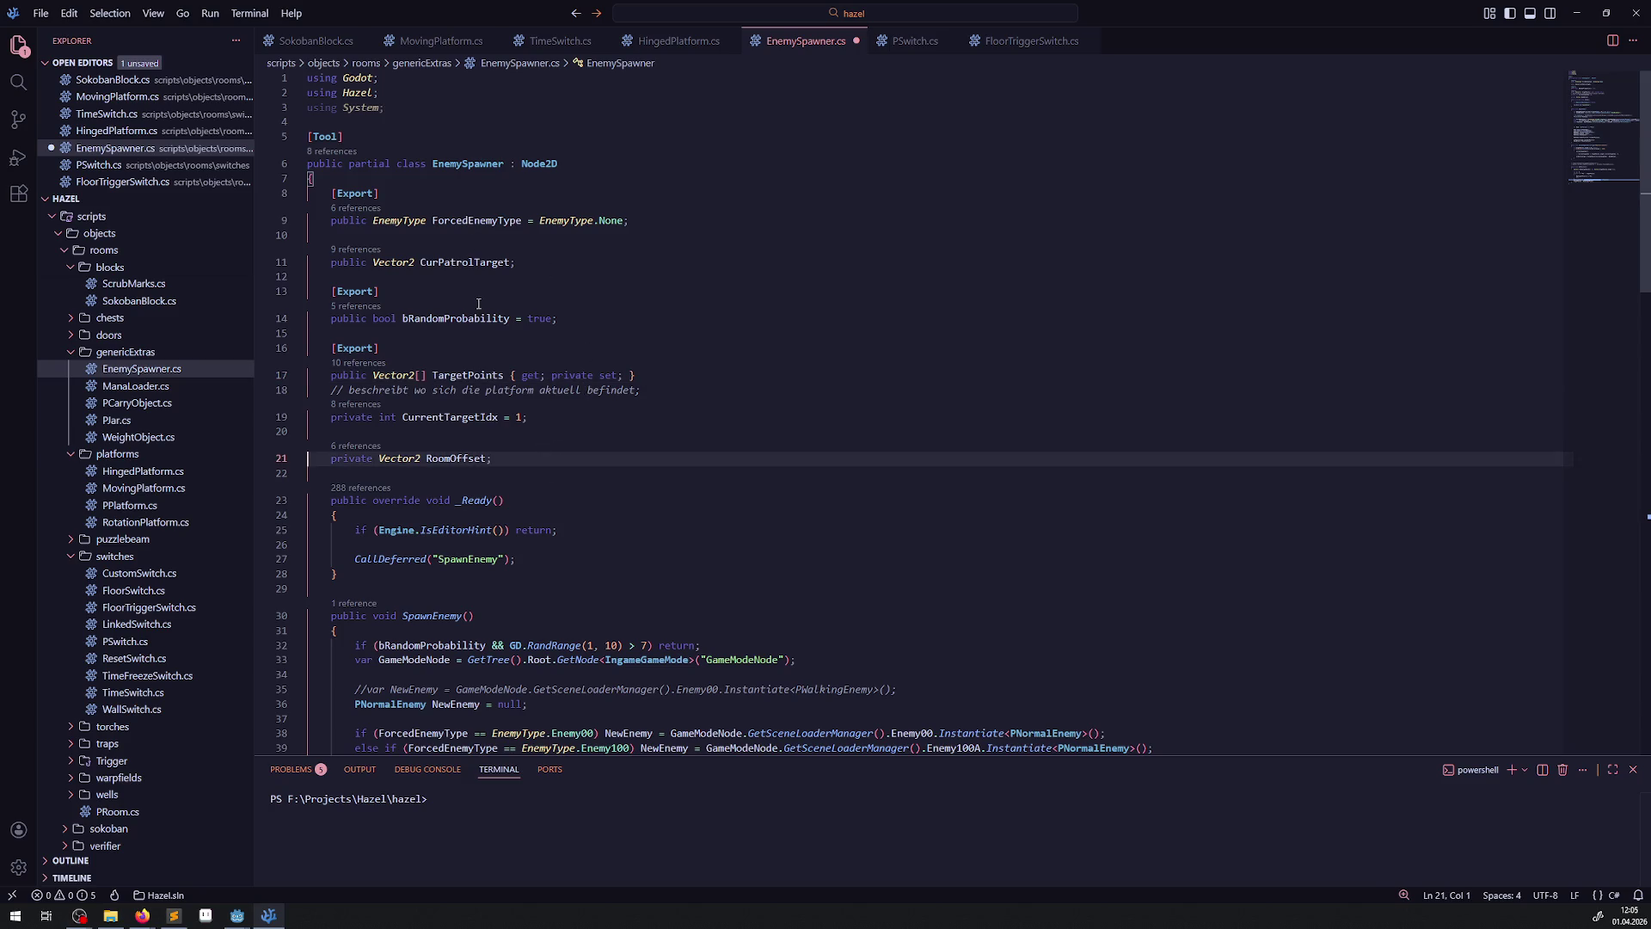
# - Duplicate the exported bRandomProbability field on a new line below it
pyautogui.click(537, 463)
pyautogui.moveTo(557, 318); pyautogui.dragTo(307, 292)
pyautogui.hotkey('ctrl', 'c')
pyautogui.click(569, 314)
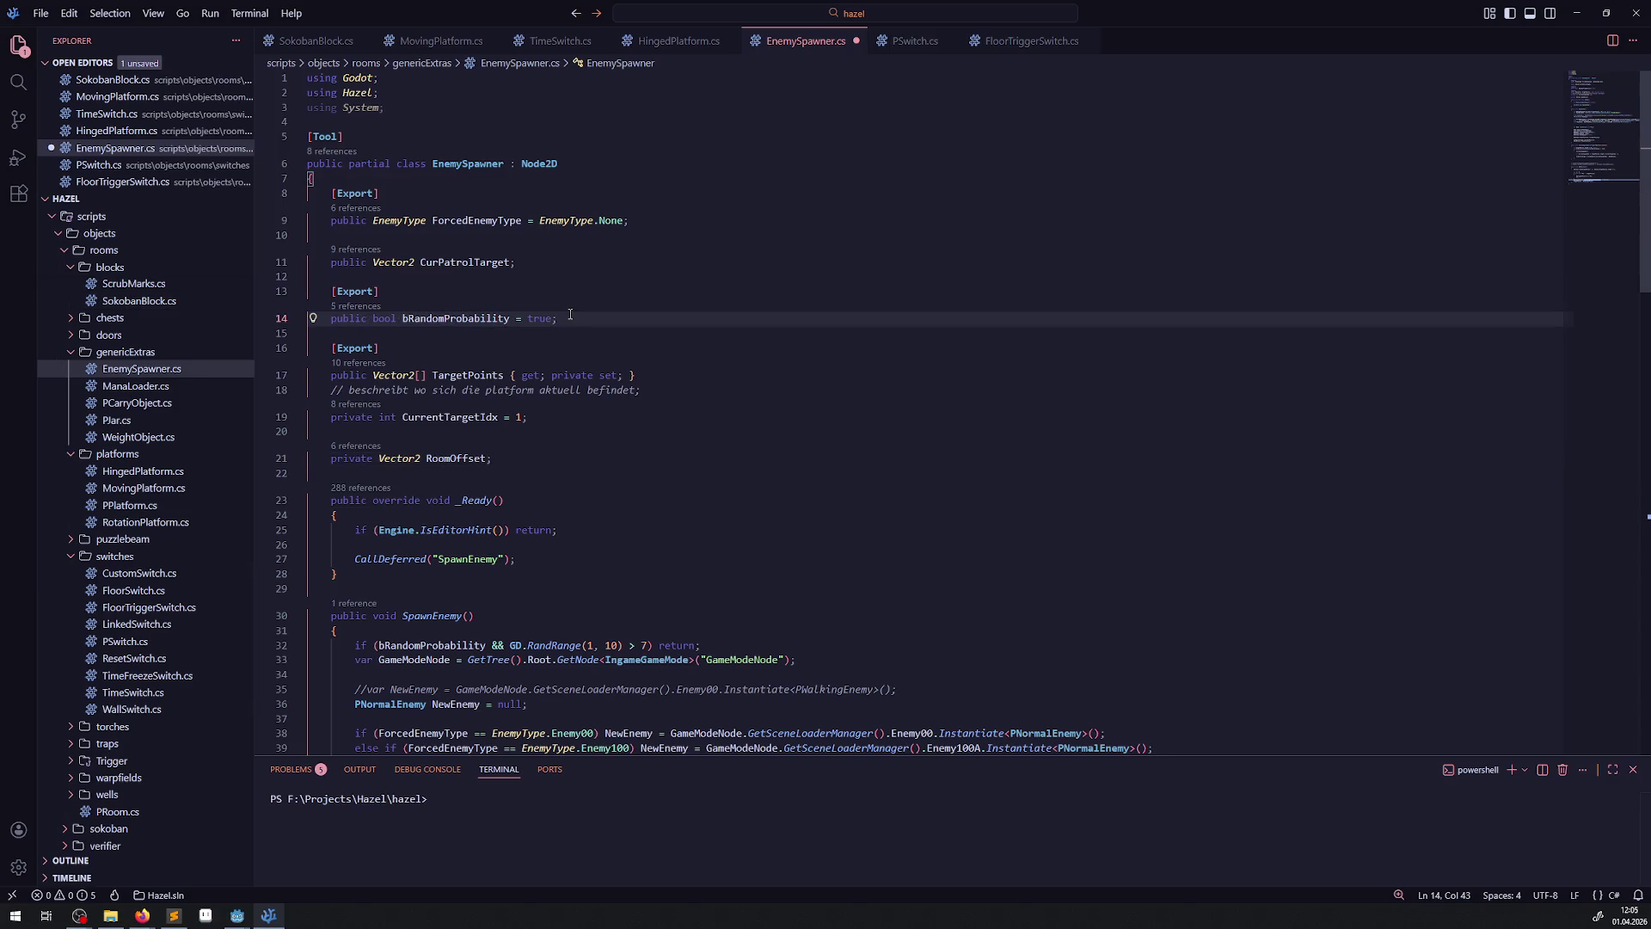
pyautogui.press('Return')
pyautogui.press('Return')
pyautogui.hotkey('ctrl', 'v')
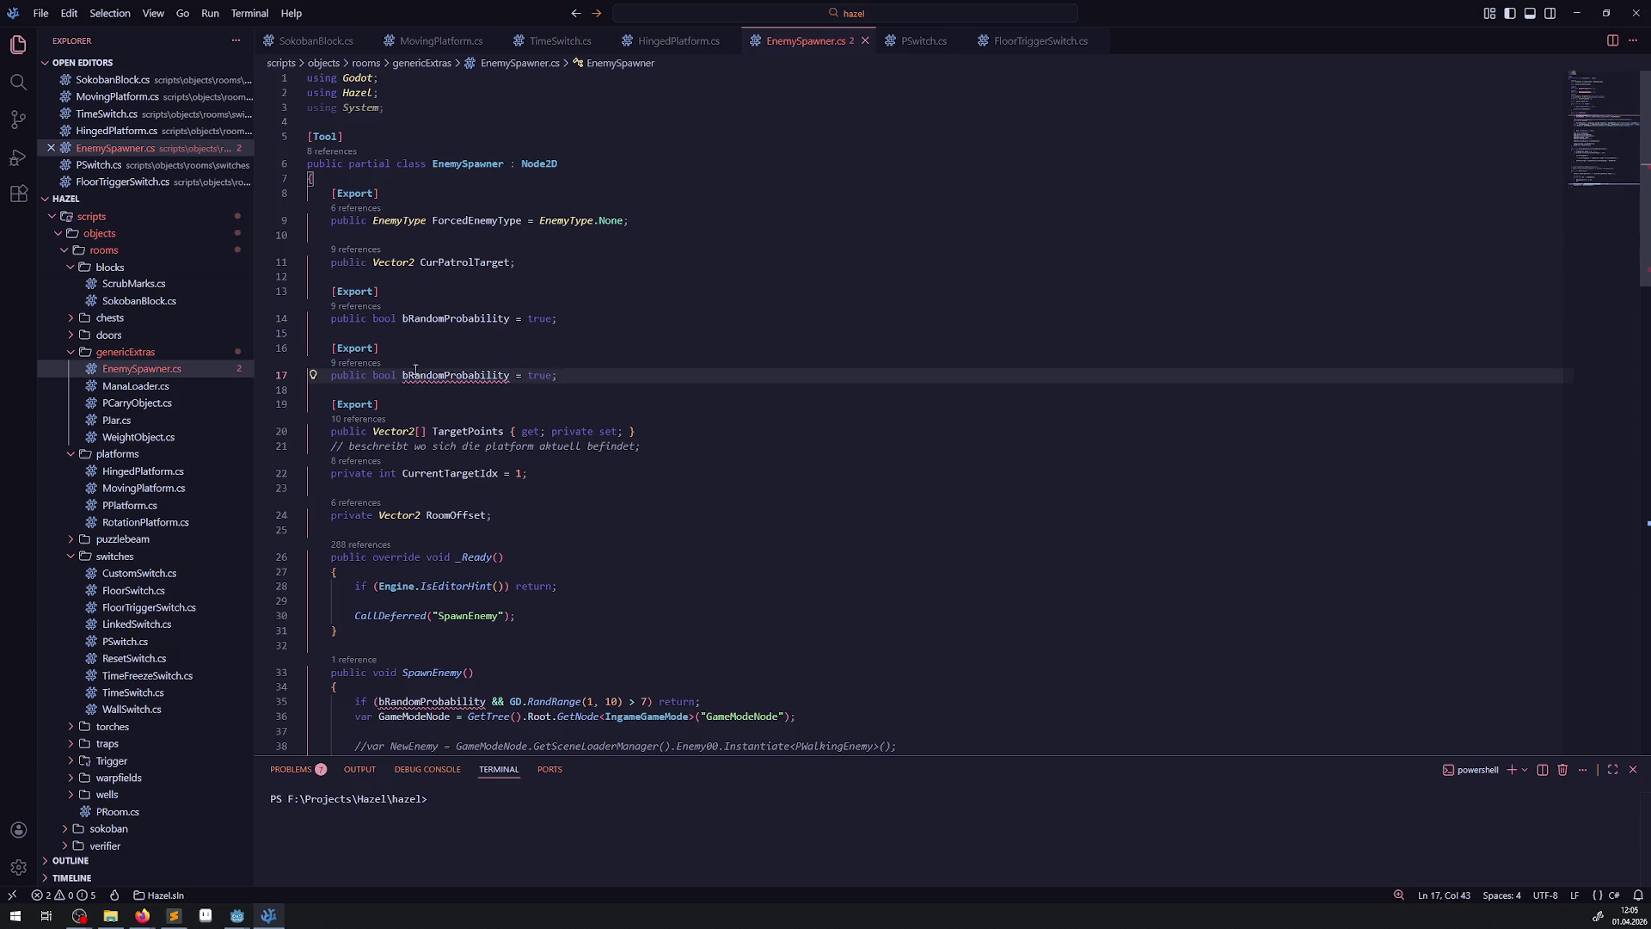
# - Rename the copied field to bEnemyHasPatrol, save, and set its default to false
pyautogui.doubleClick(416, 371)
pyautogui.write('b')
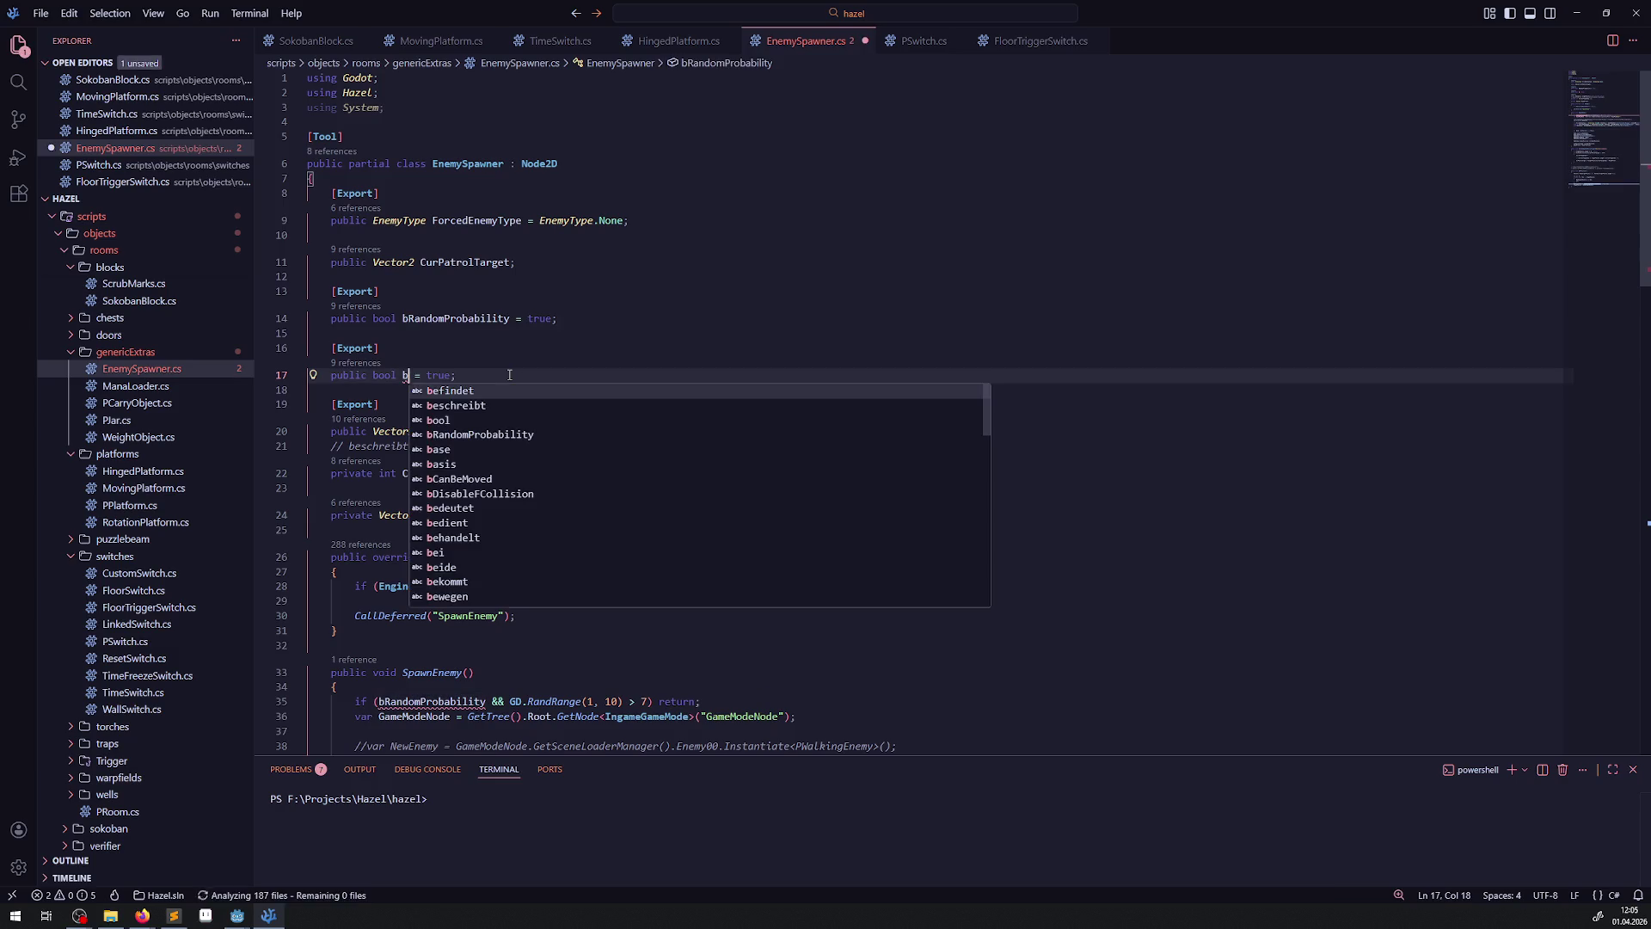
pyautogui.write('EnemyHa')
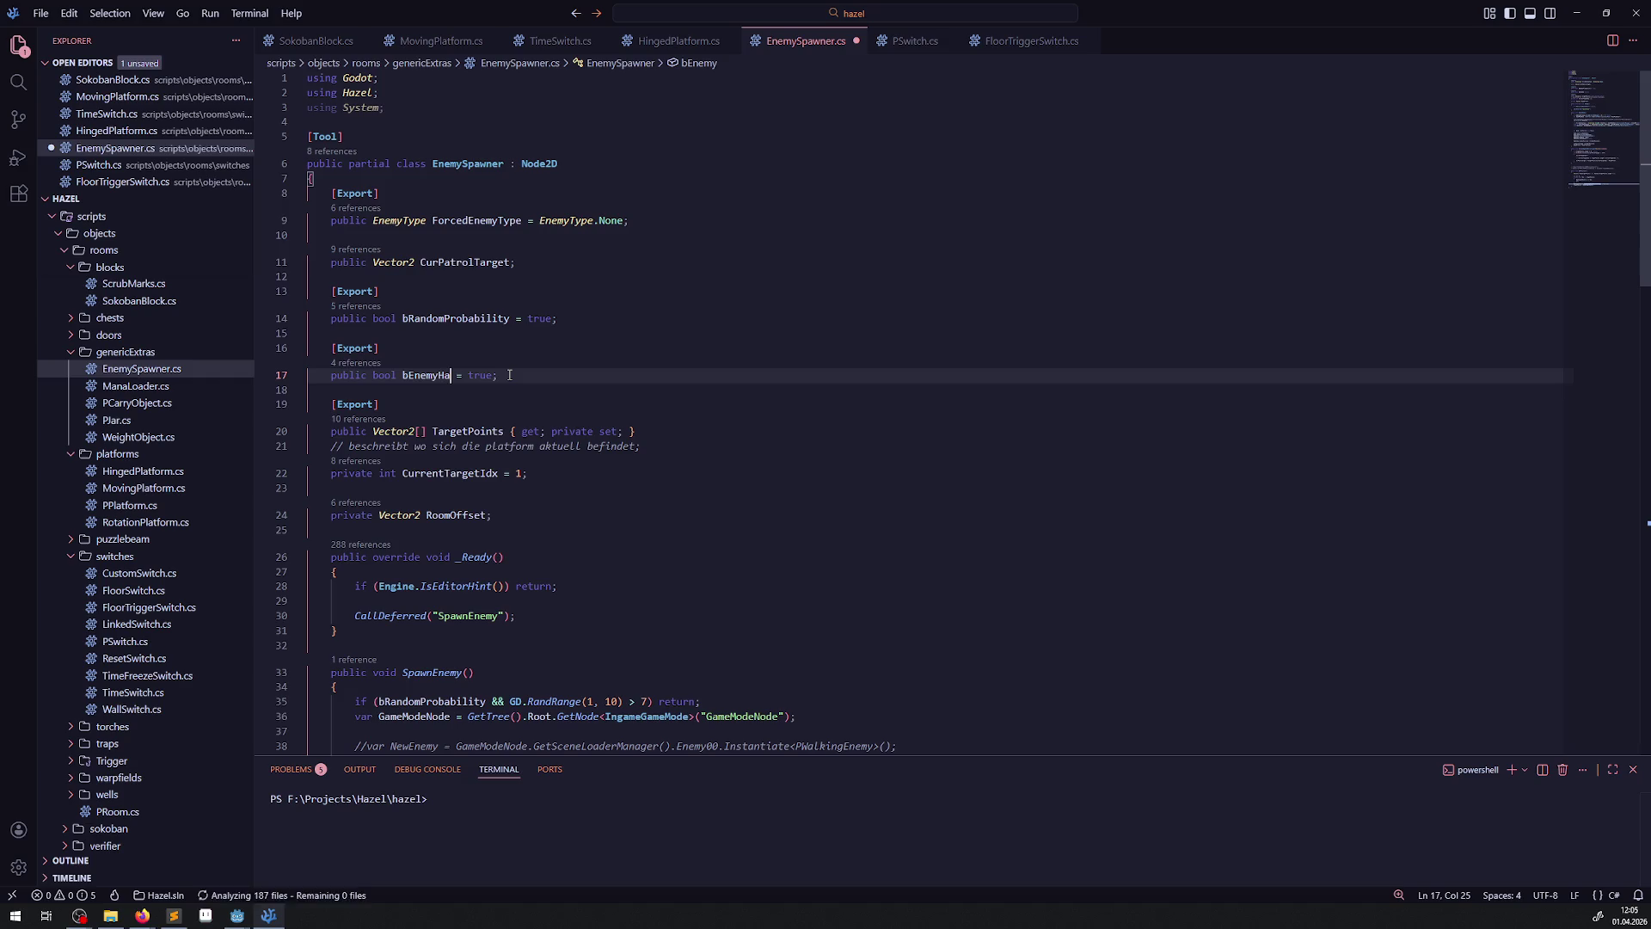
pyautogui.write('s')
pyautogui.scroll(-15, 563, 573)
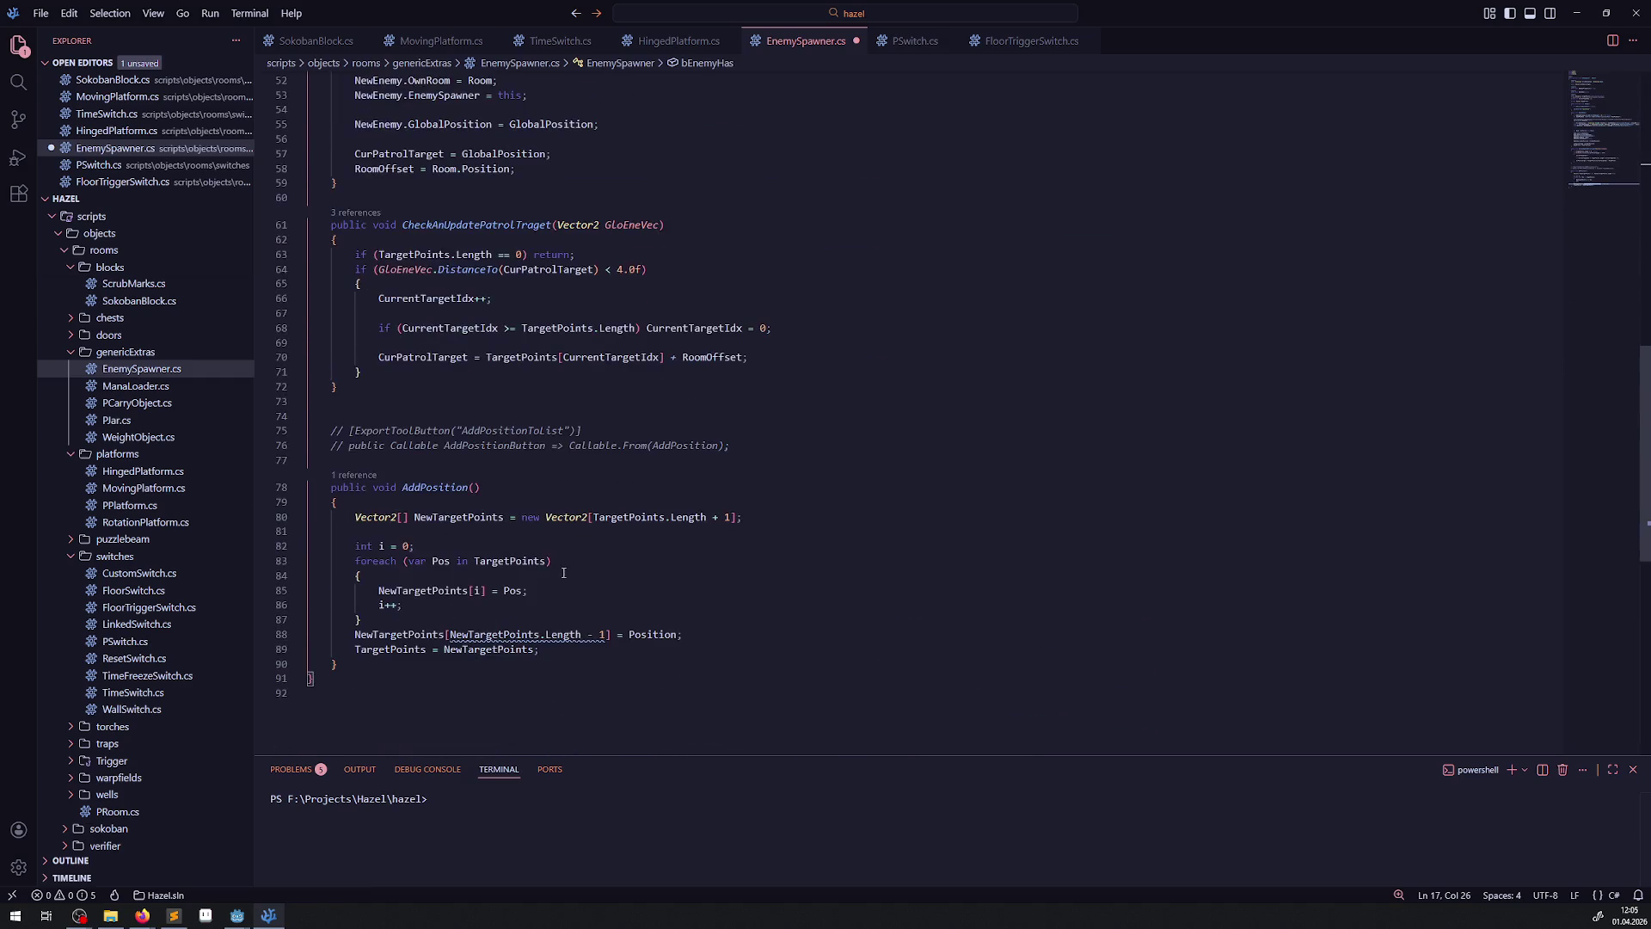
pyautogui.scroll(2, 488, 279)
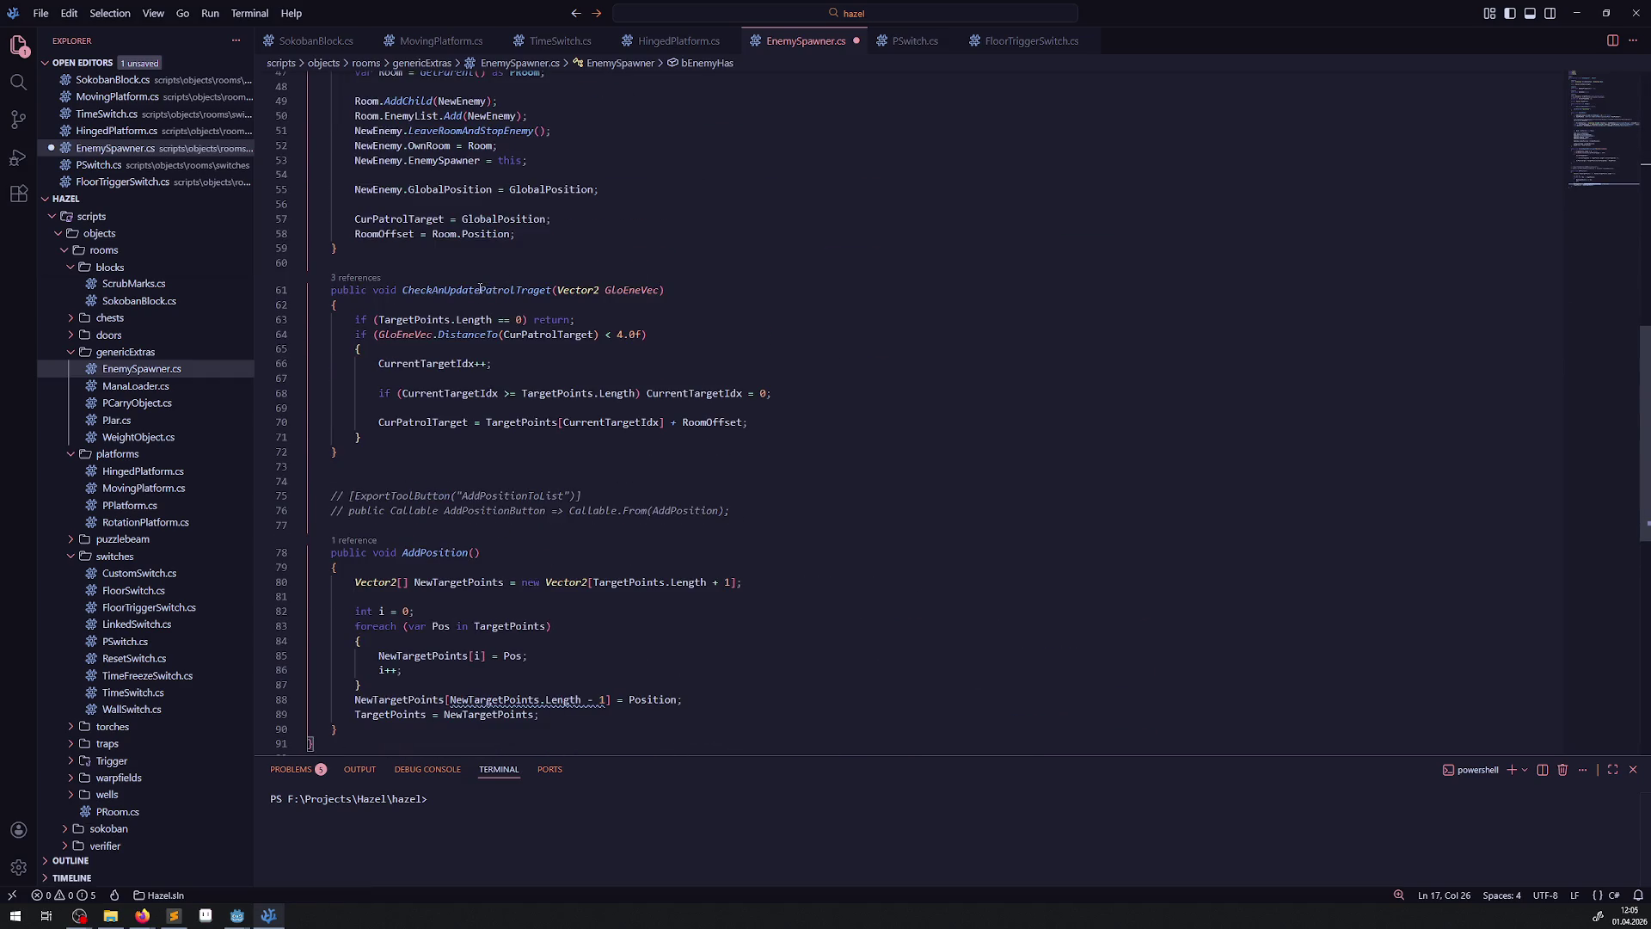
pyautogui.moveTo(480, 290); pyautogui.dragTo(516, 290)
pyautogui.hotkey('ctrl', 'c')
pyautogui.scroll(15, 489, 391)
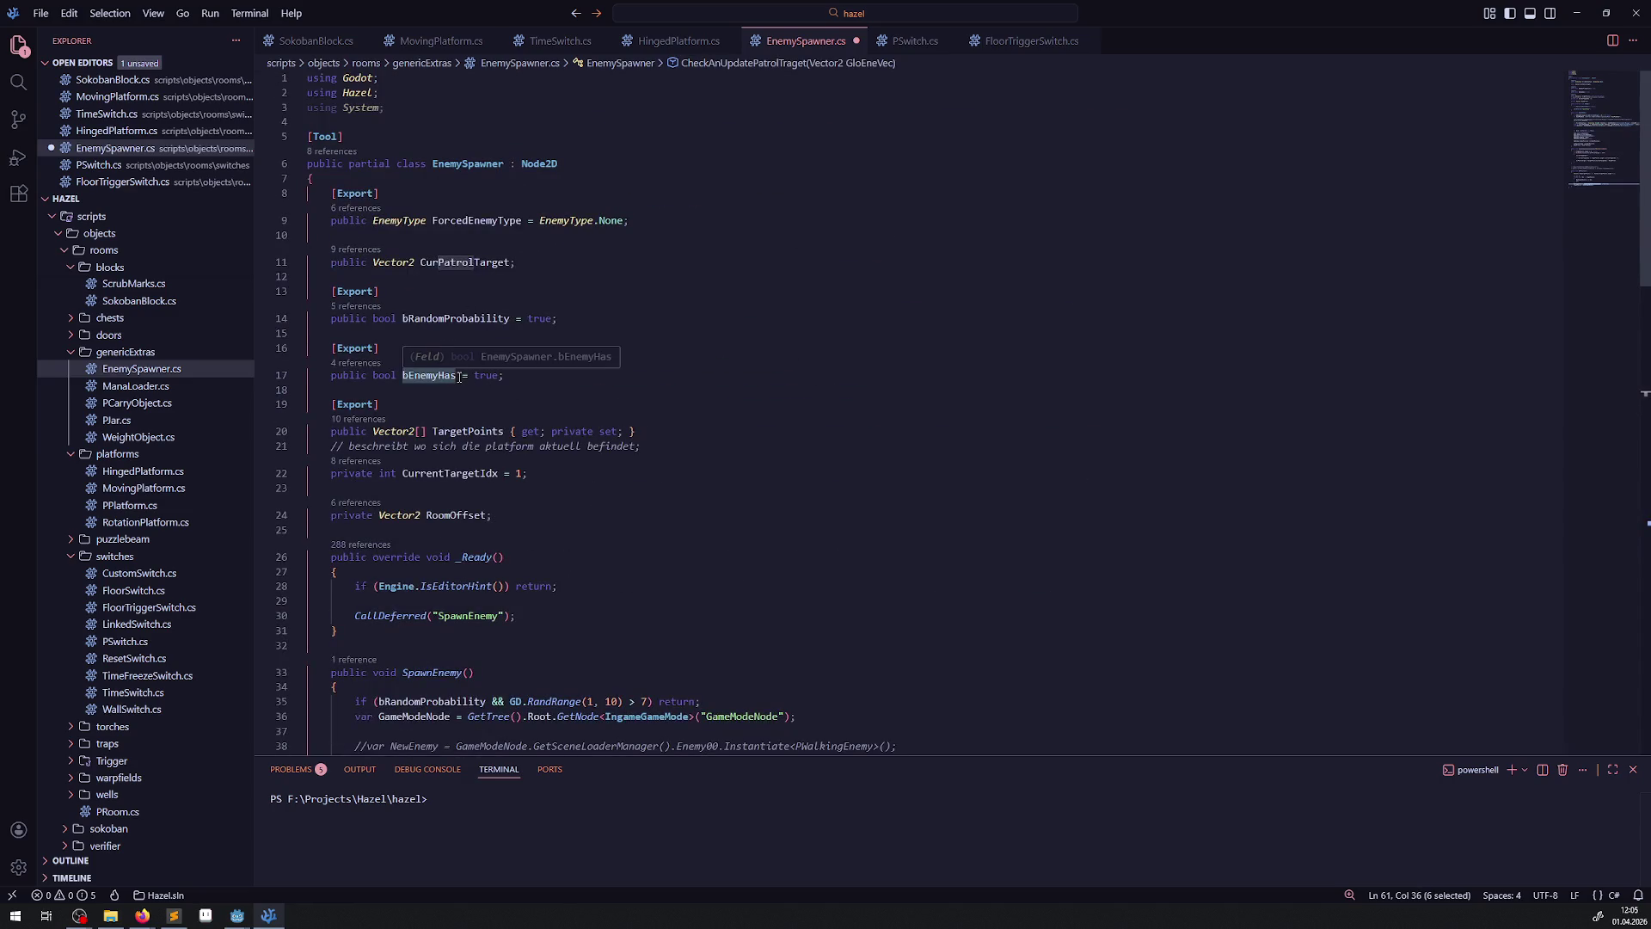
pyautogui.click(456, 376)
pyautogui.hotkey('ctrl', 'v')
pyautogui.hotkey('ctrl', 's')
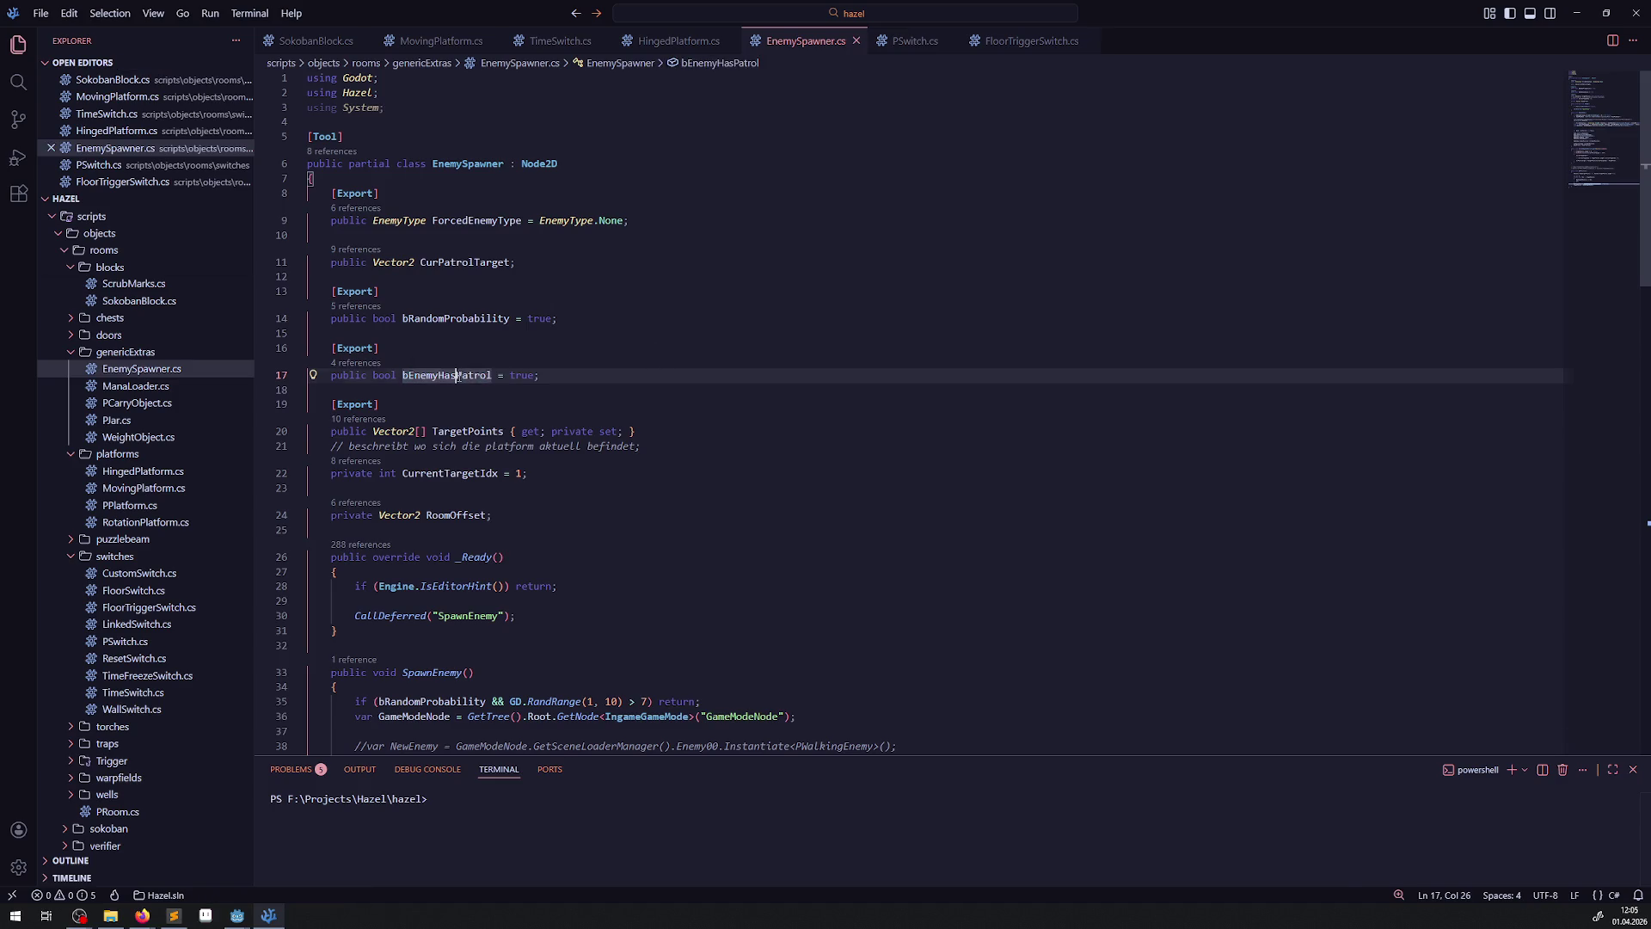
pyautogui.doubleClick(458, 378)
pyautogui.hotkey('ctrl', 'c')
pyautogui.doubleClick(520, 378)
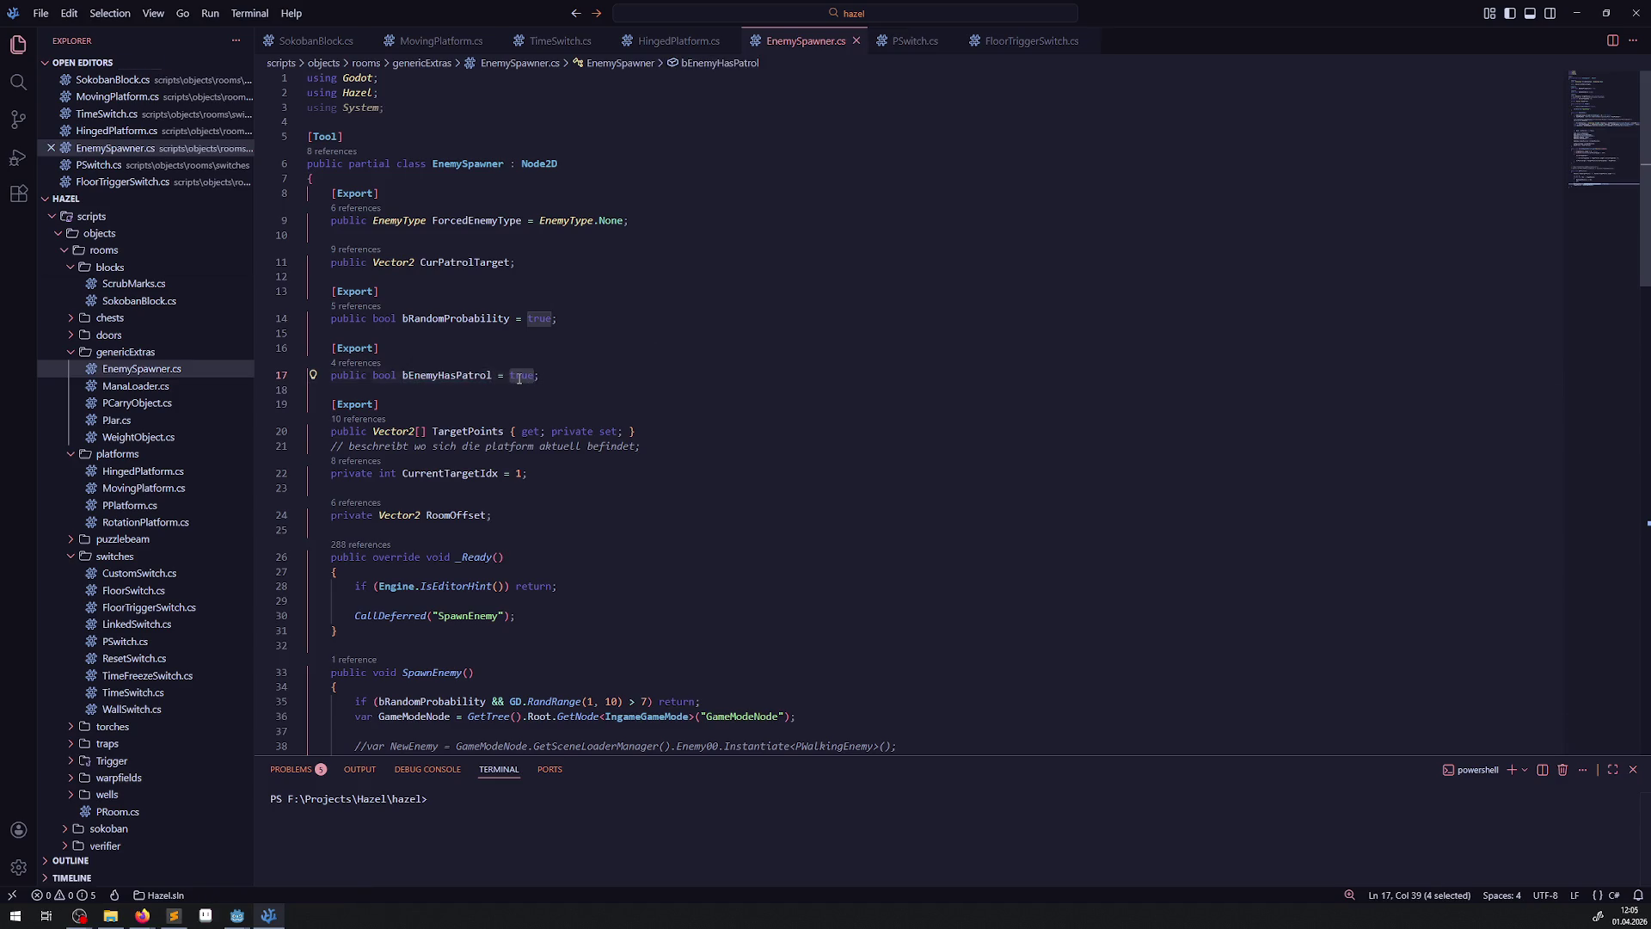
pyautogui.write('false')
# - Replace the line 63 TargetPoints.Length check with '!bEnemyHasPatrol' and save
pyautogui.doubleClick(443, 379)
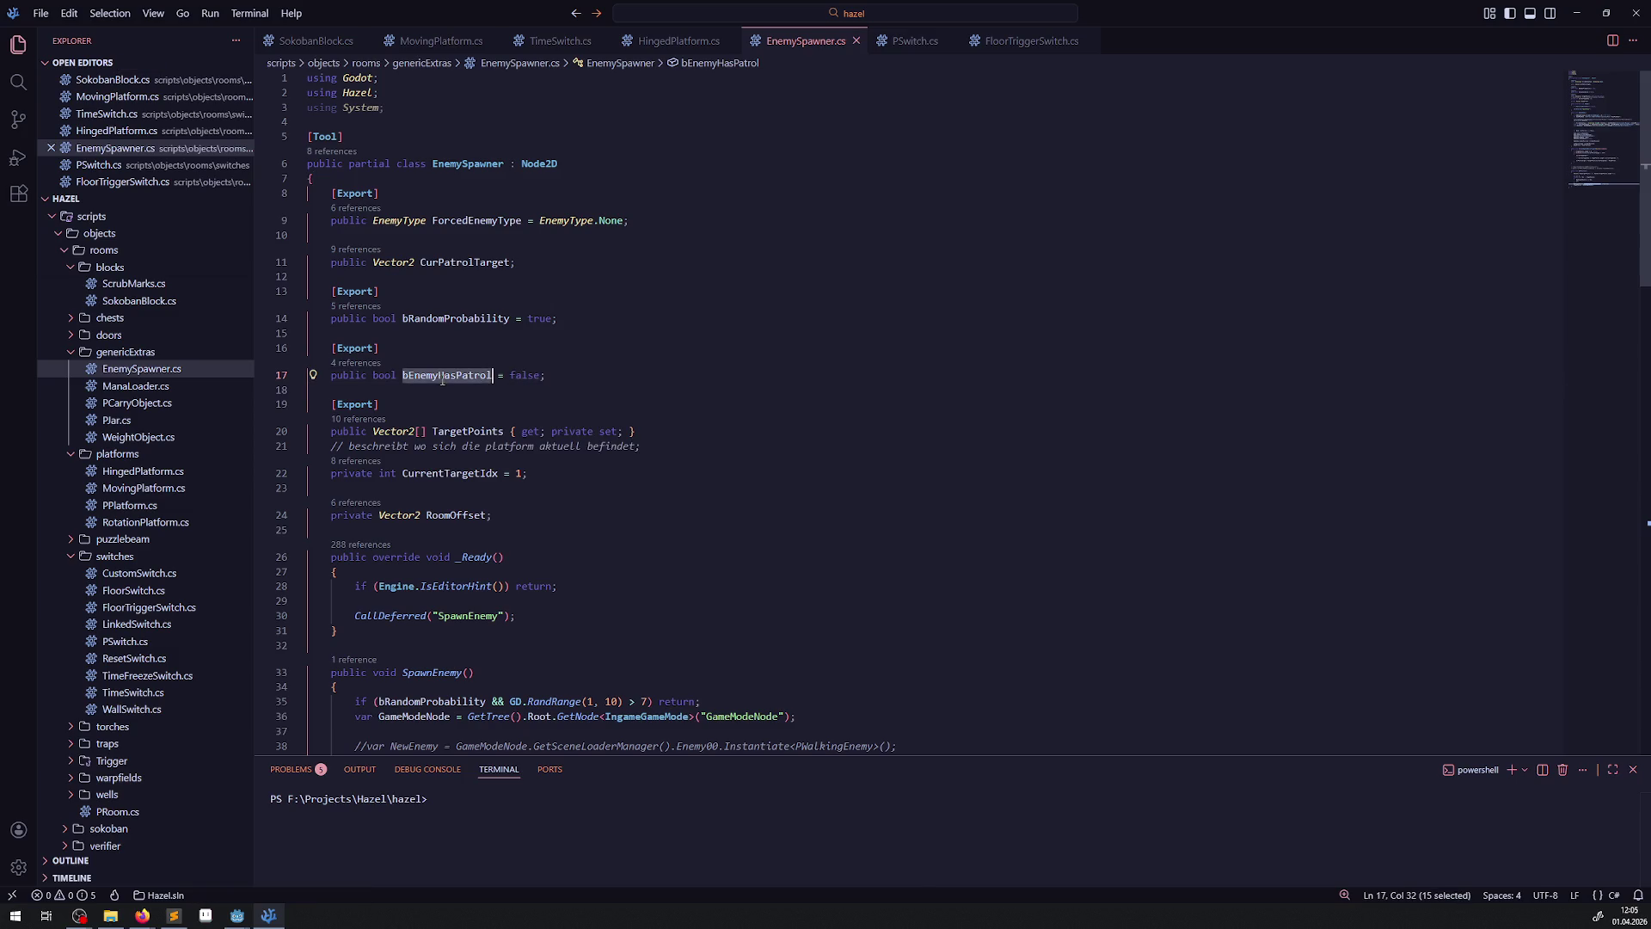
pyautogui.scroll(-15, 490, 458)
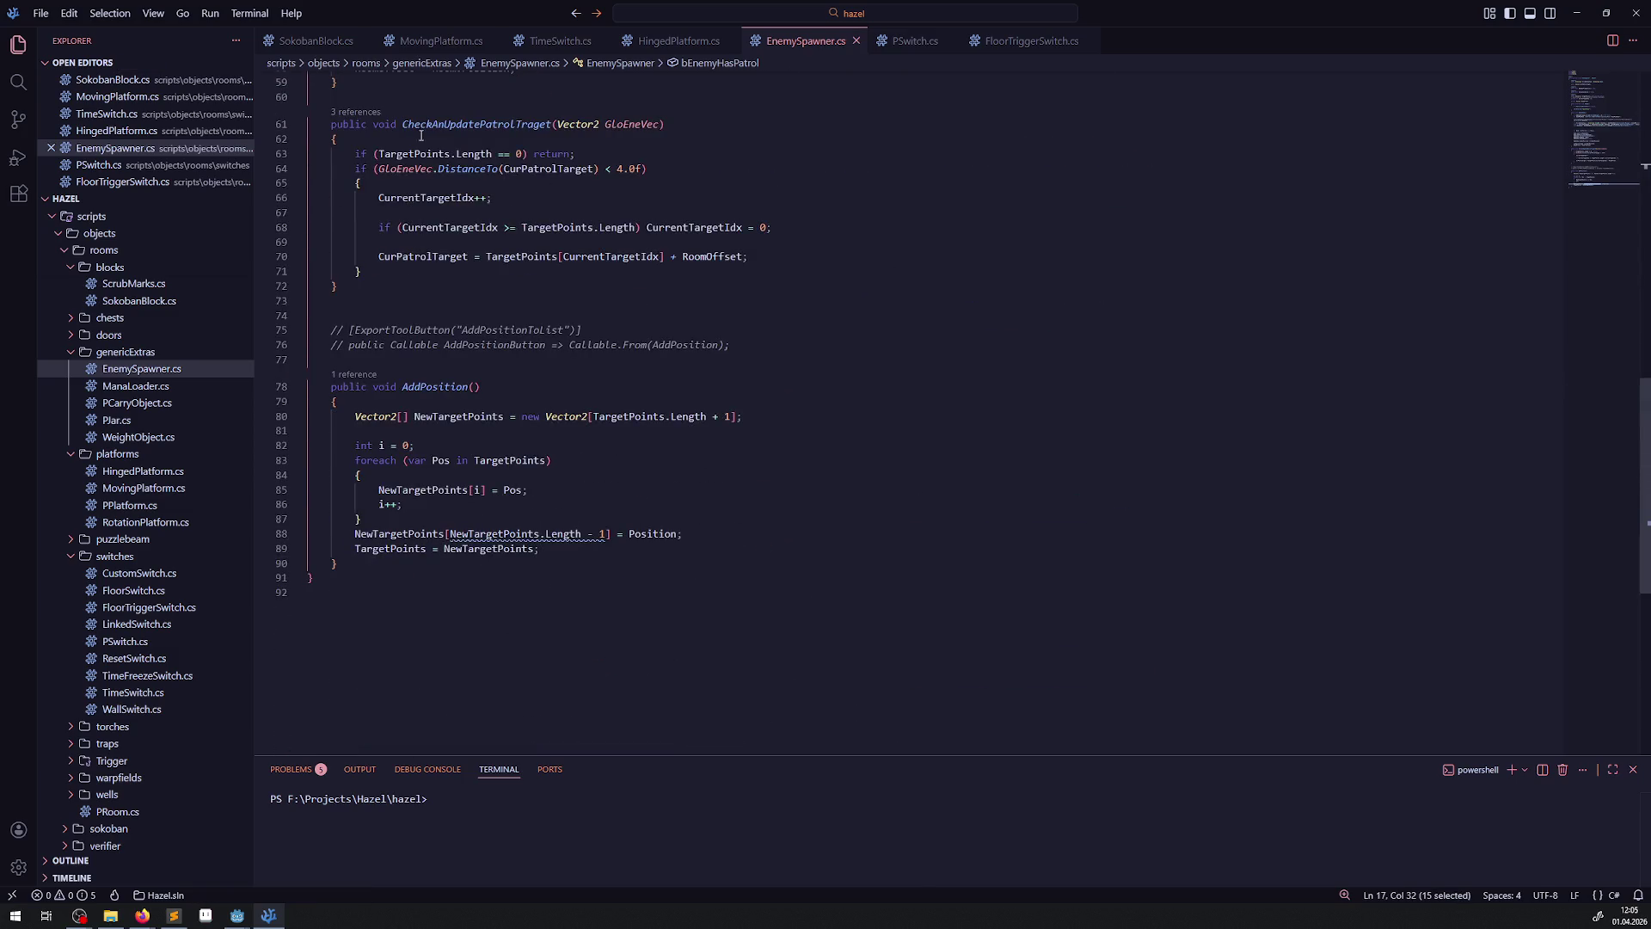
pyautogui.moveTo(379, 153); pyautogui.dragTo(526, 154)
pyautogui.hotkey('ctrl', 'v')
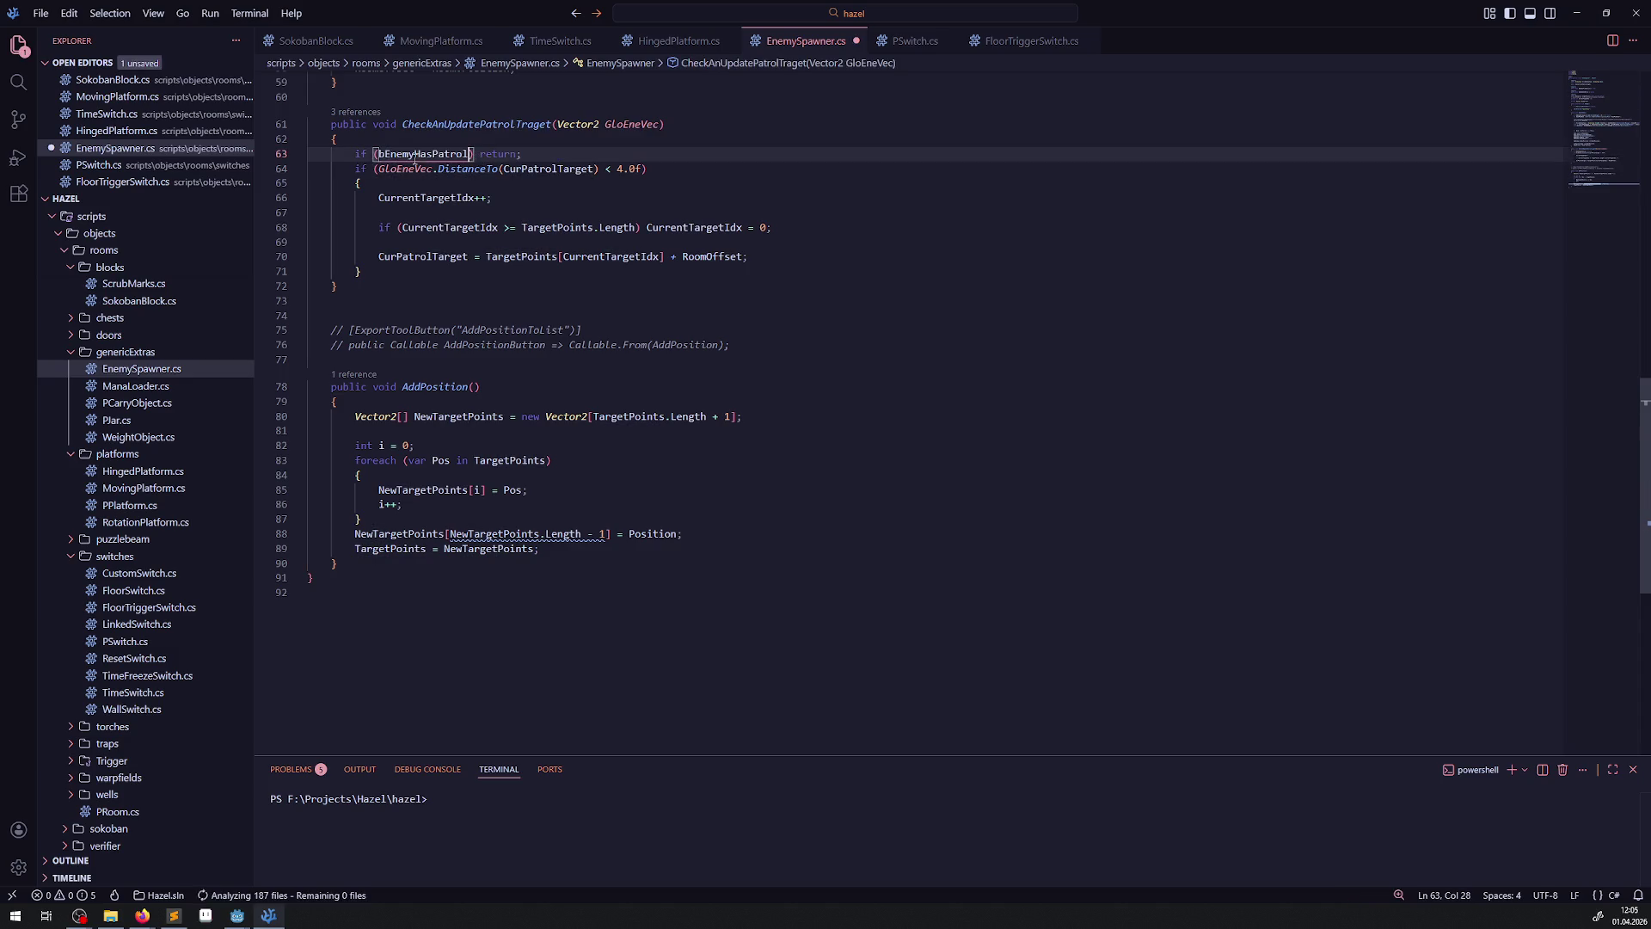
pyautogui.write('!')
pyautogui.click(499, 197)
pyautogui.hotkey('ctrl', 's')
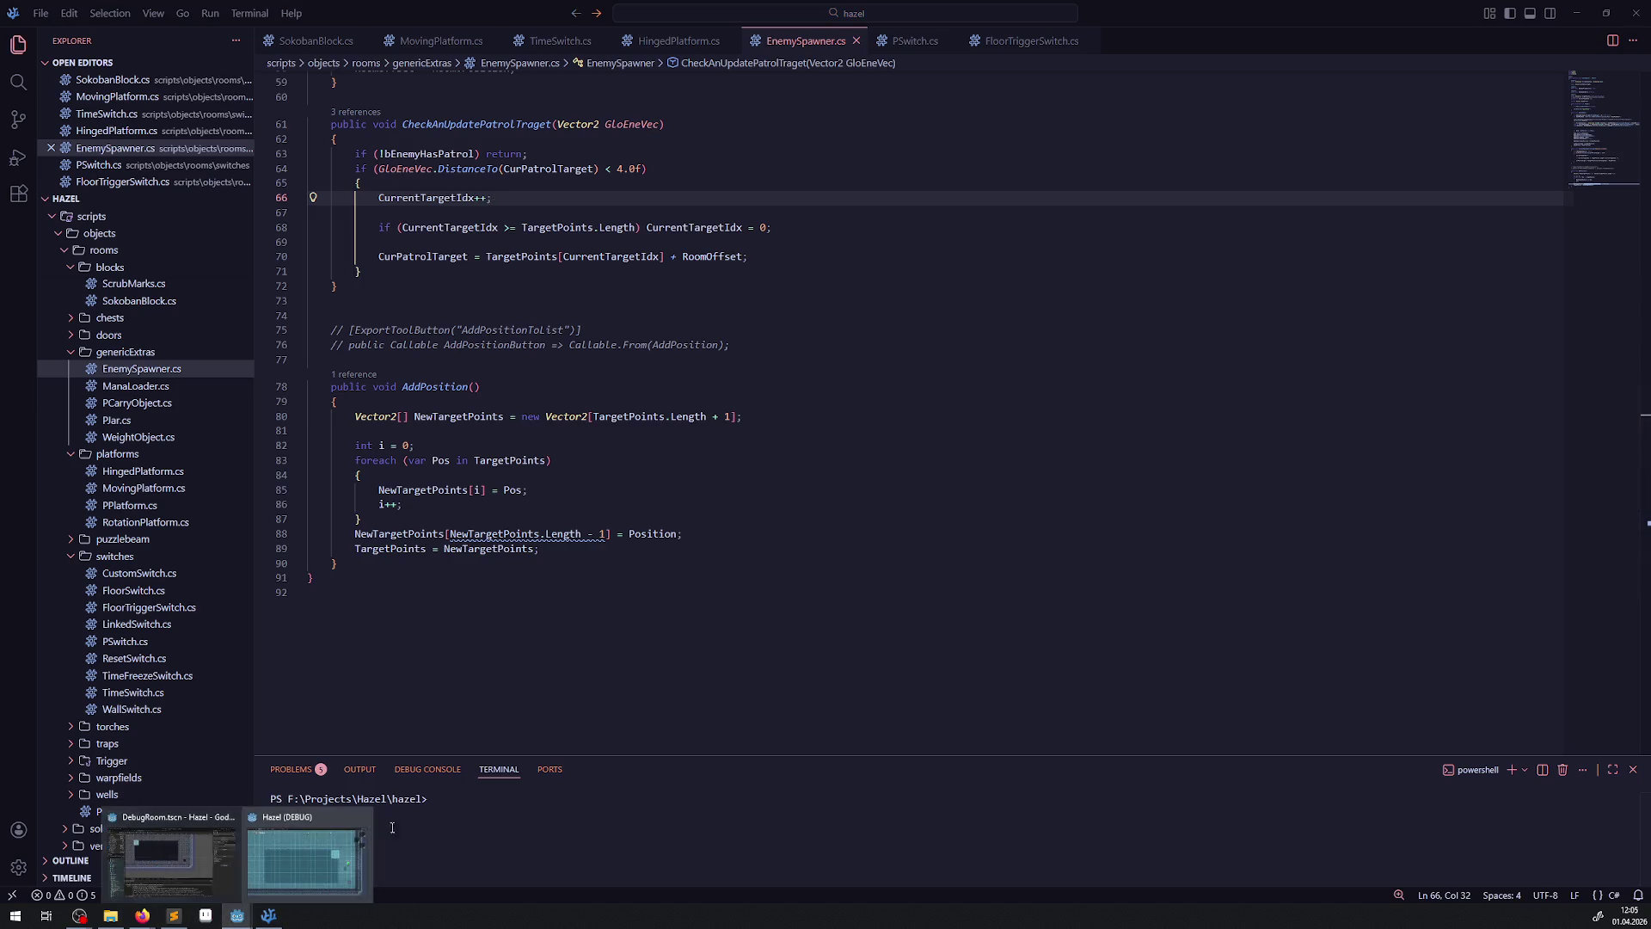
pyautogui.click(301, 865)
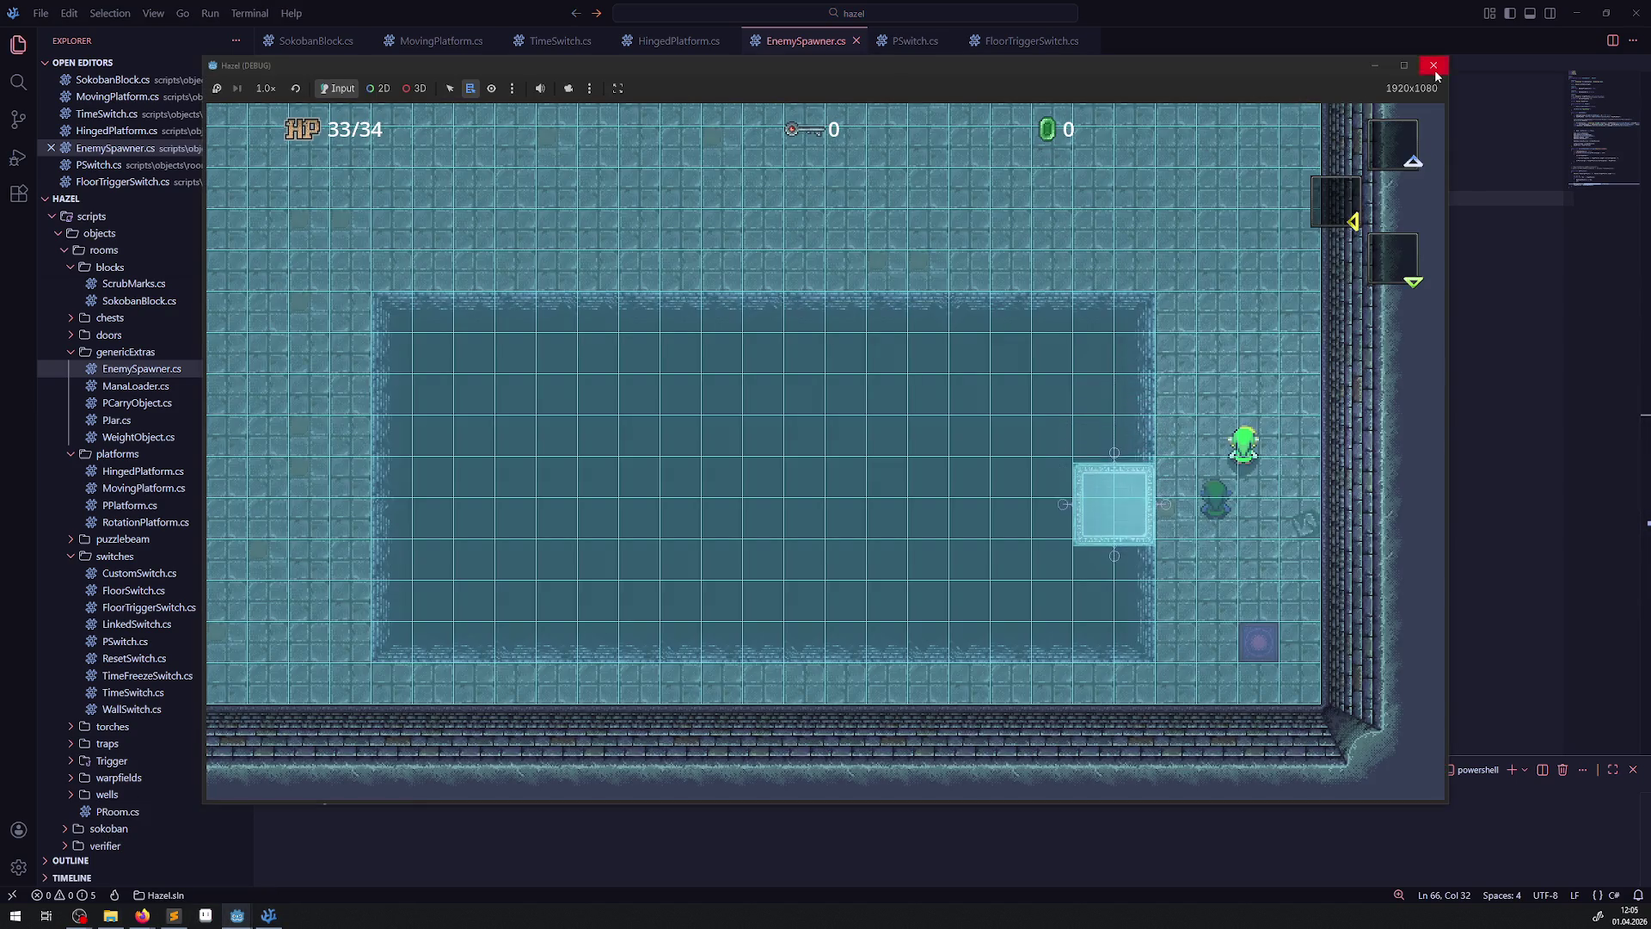
# - Close the game, rebuild the .NET project in Godot, and launch the game again
pyautogui.click(1433, 66)
pyautogui.click(237, 916)
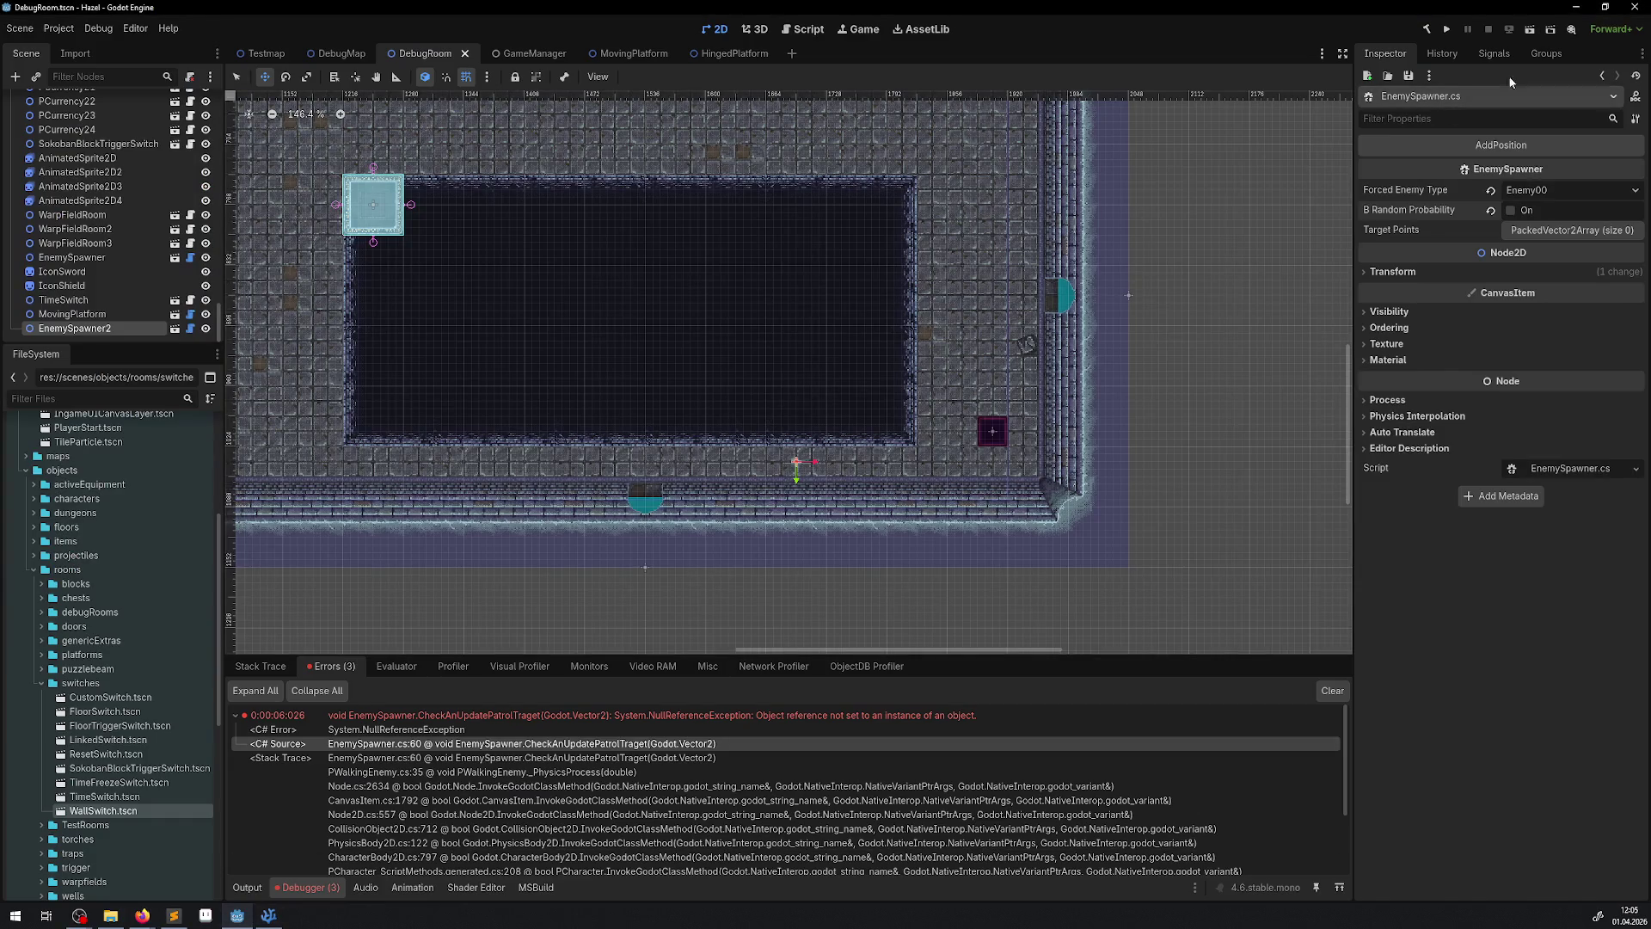
pyautogui.click(1429, 31)
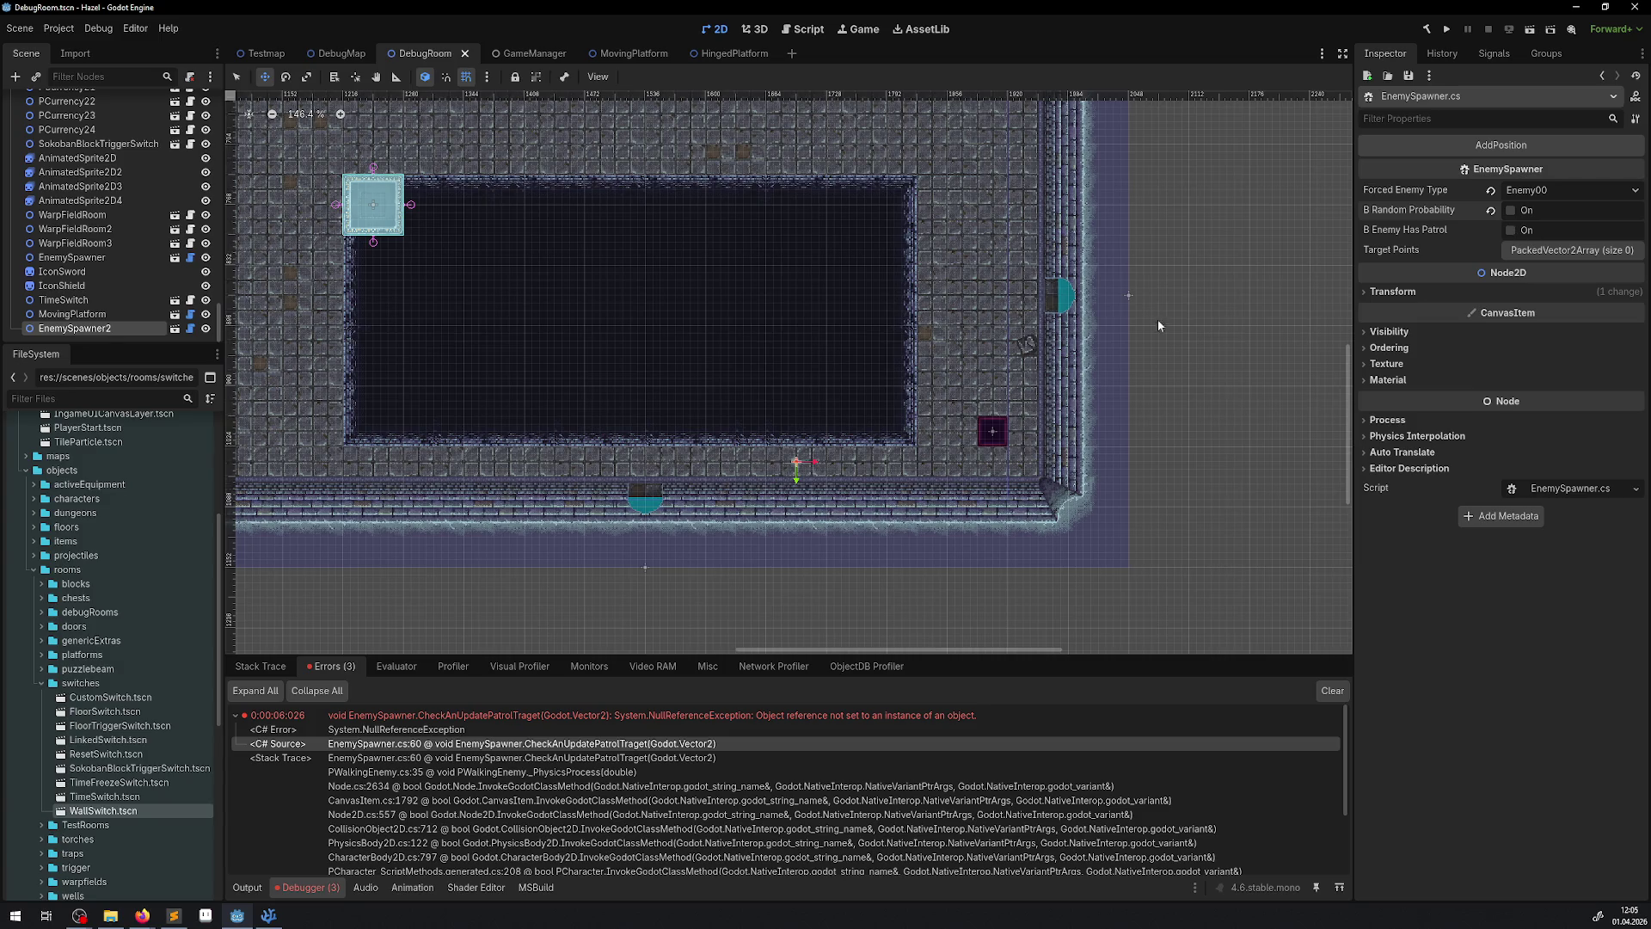
pyautogui.click(1447, 31)
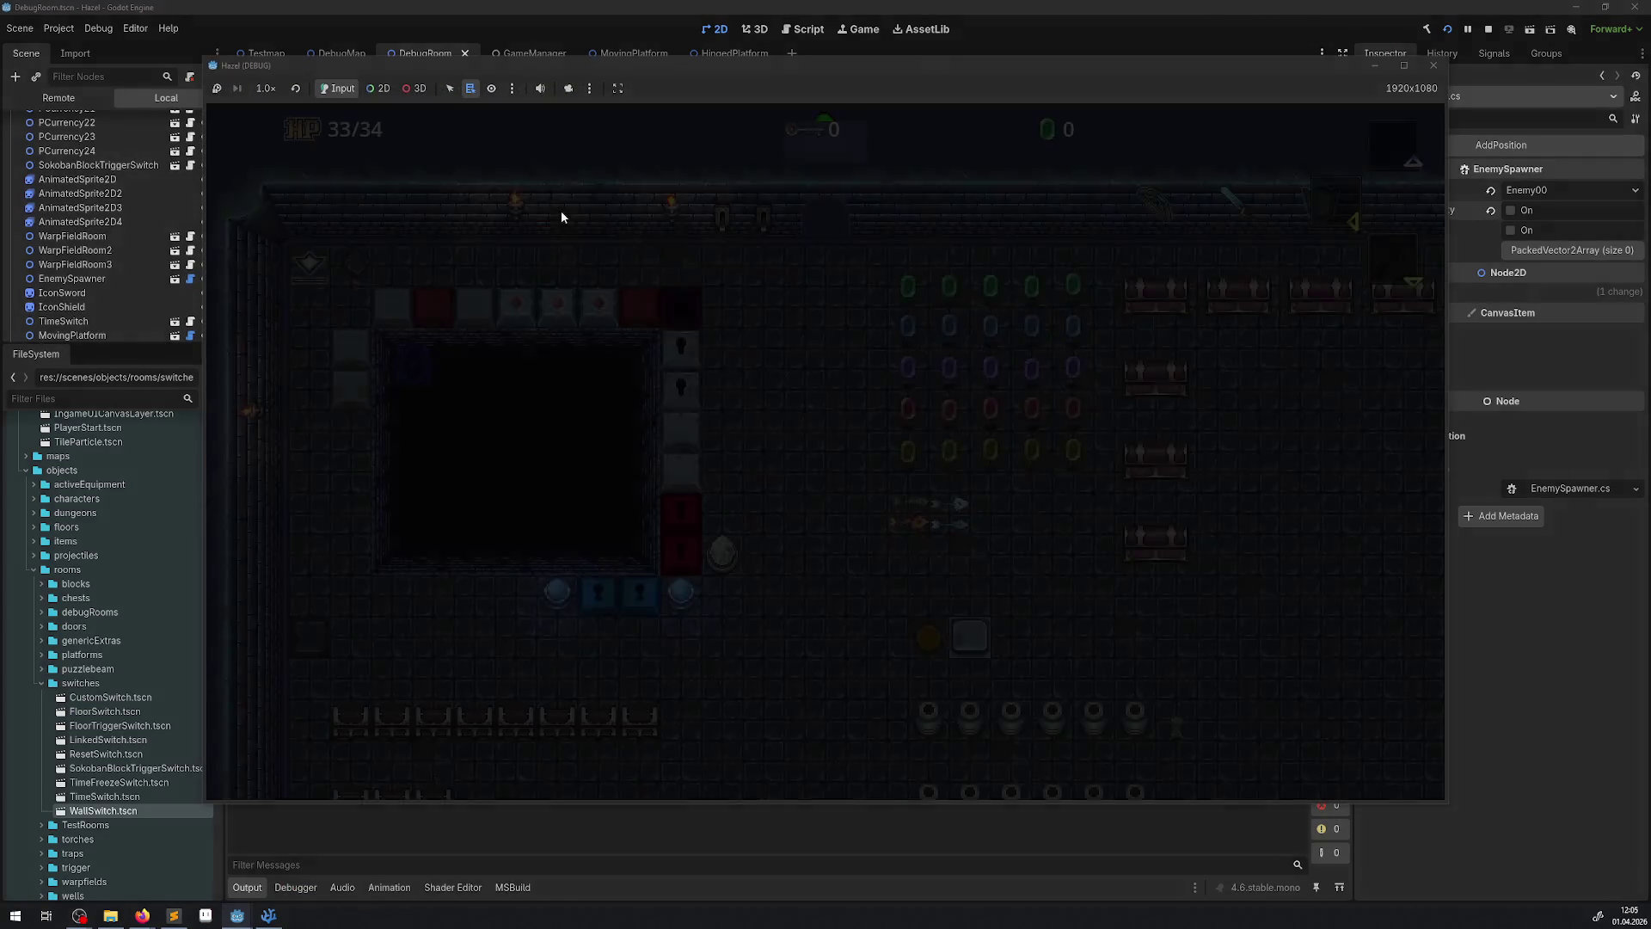
# - Walk the player right and down through the rupee field and into the pit
pyautogui.press('Right')
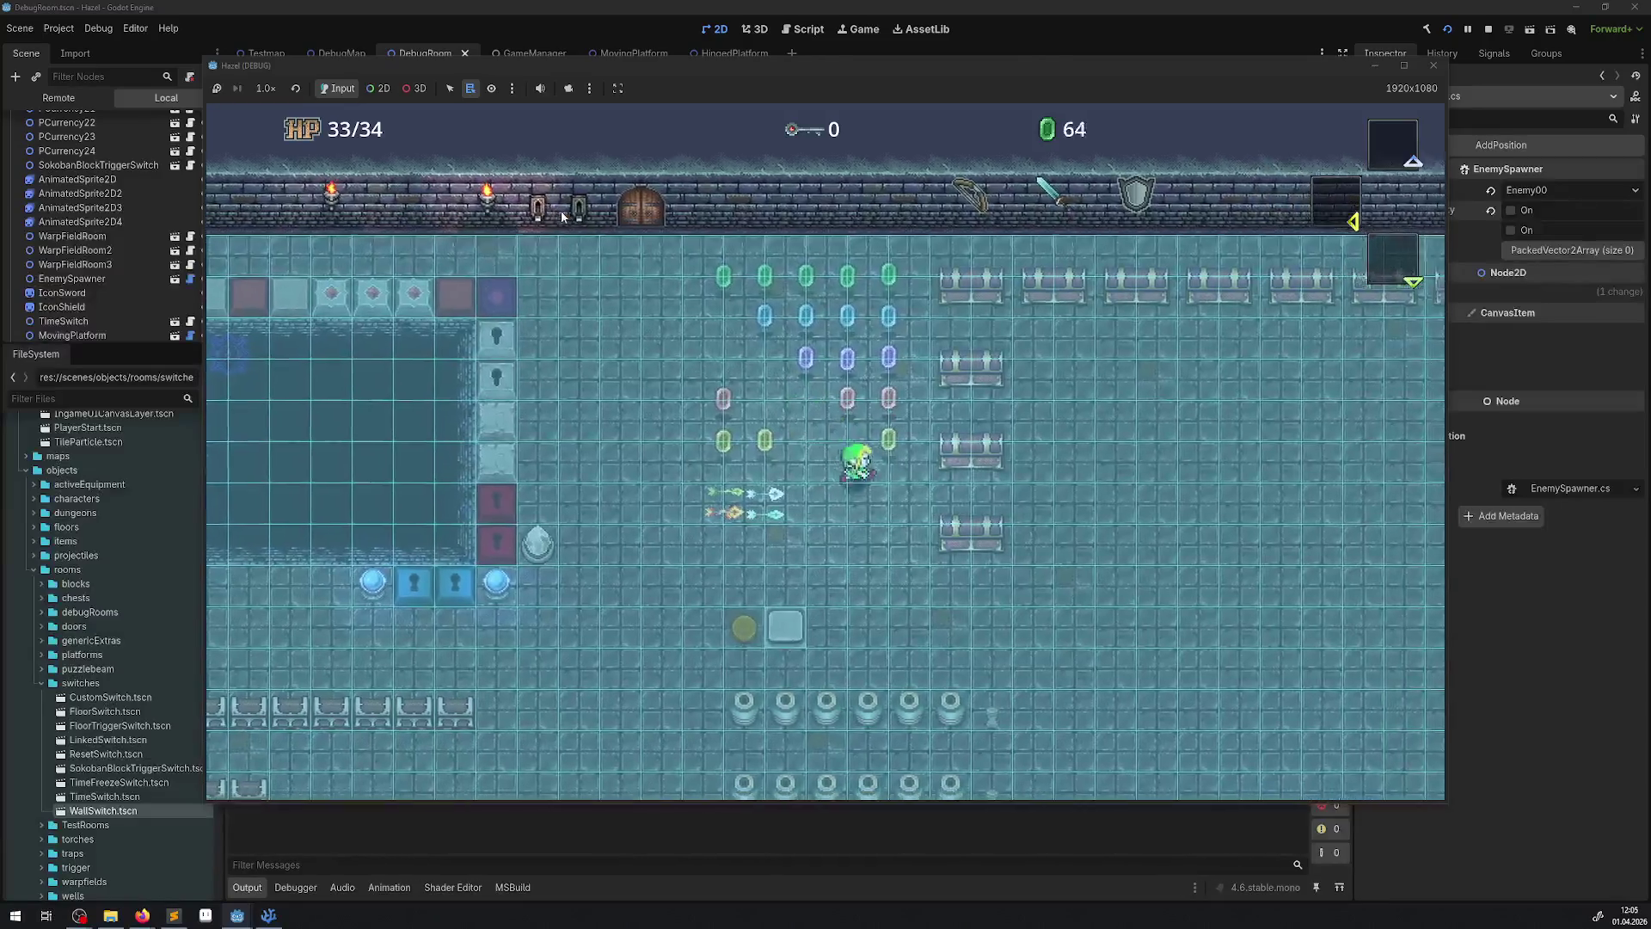
pyautogui.press('Down')
pyautogui.press('Right')
pyautogui.press('Down')
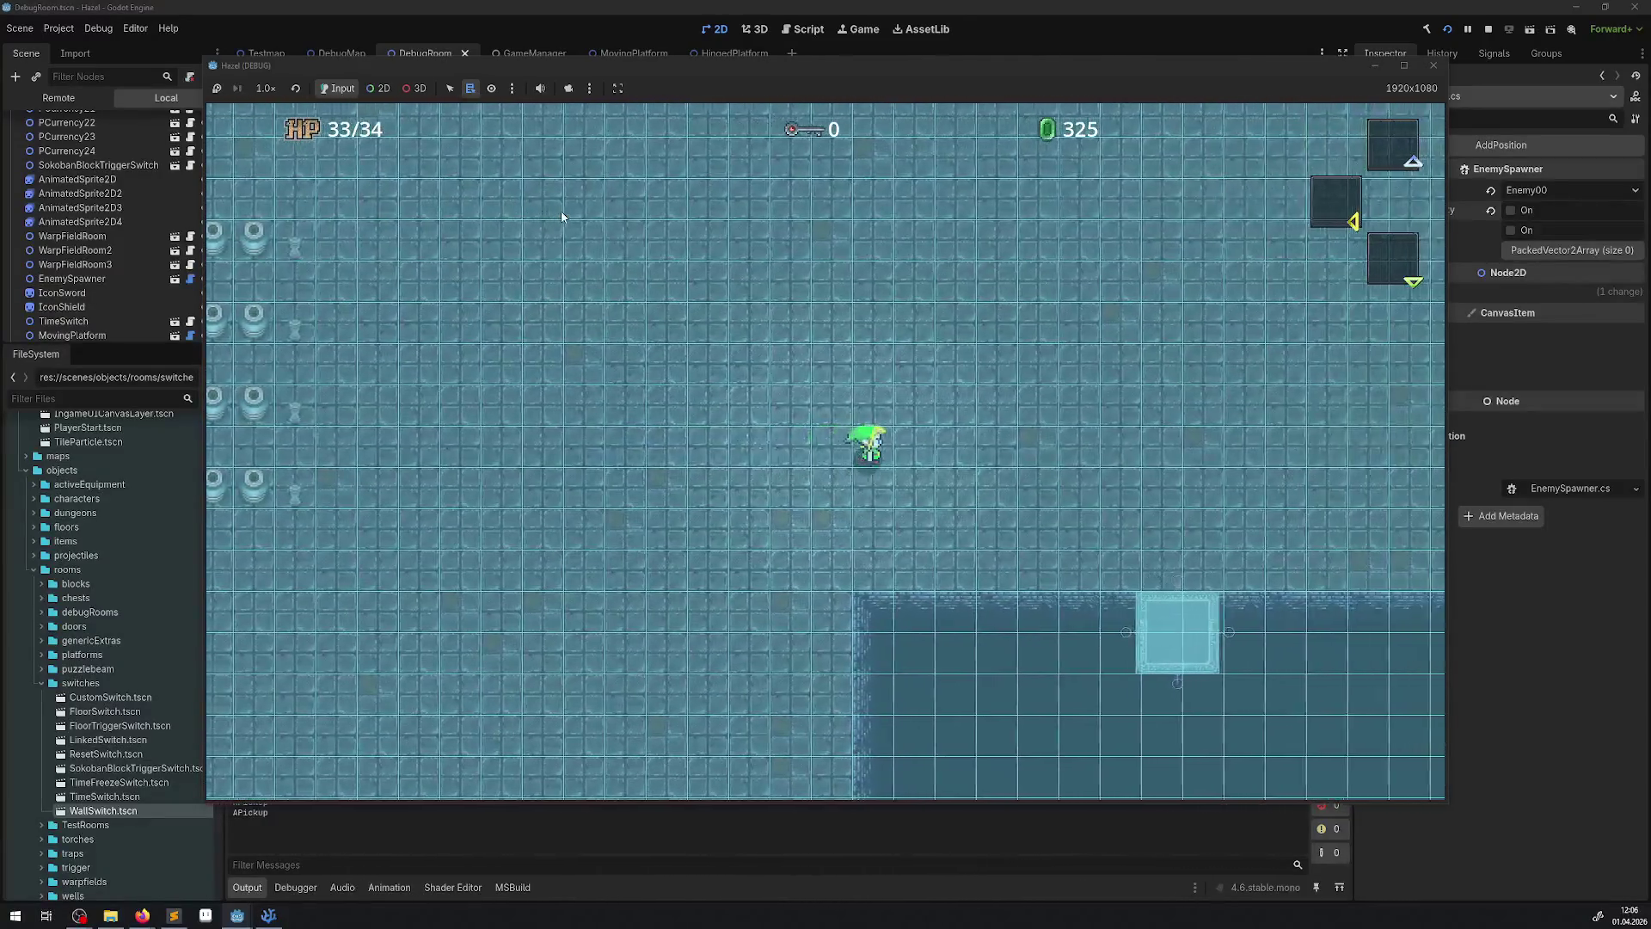
pyautogui.press('Right')
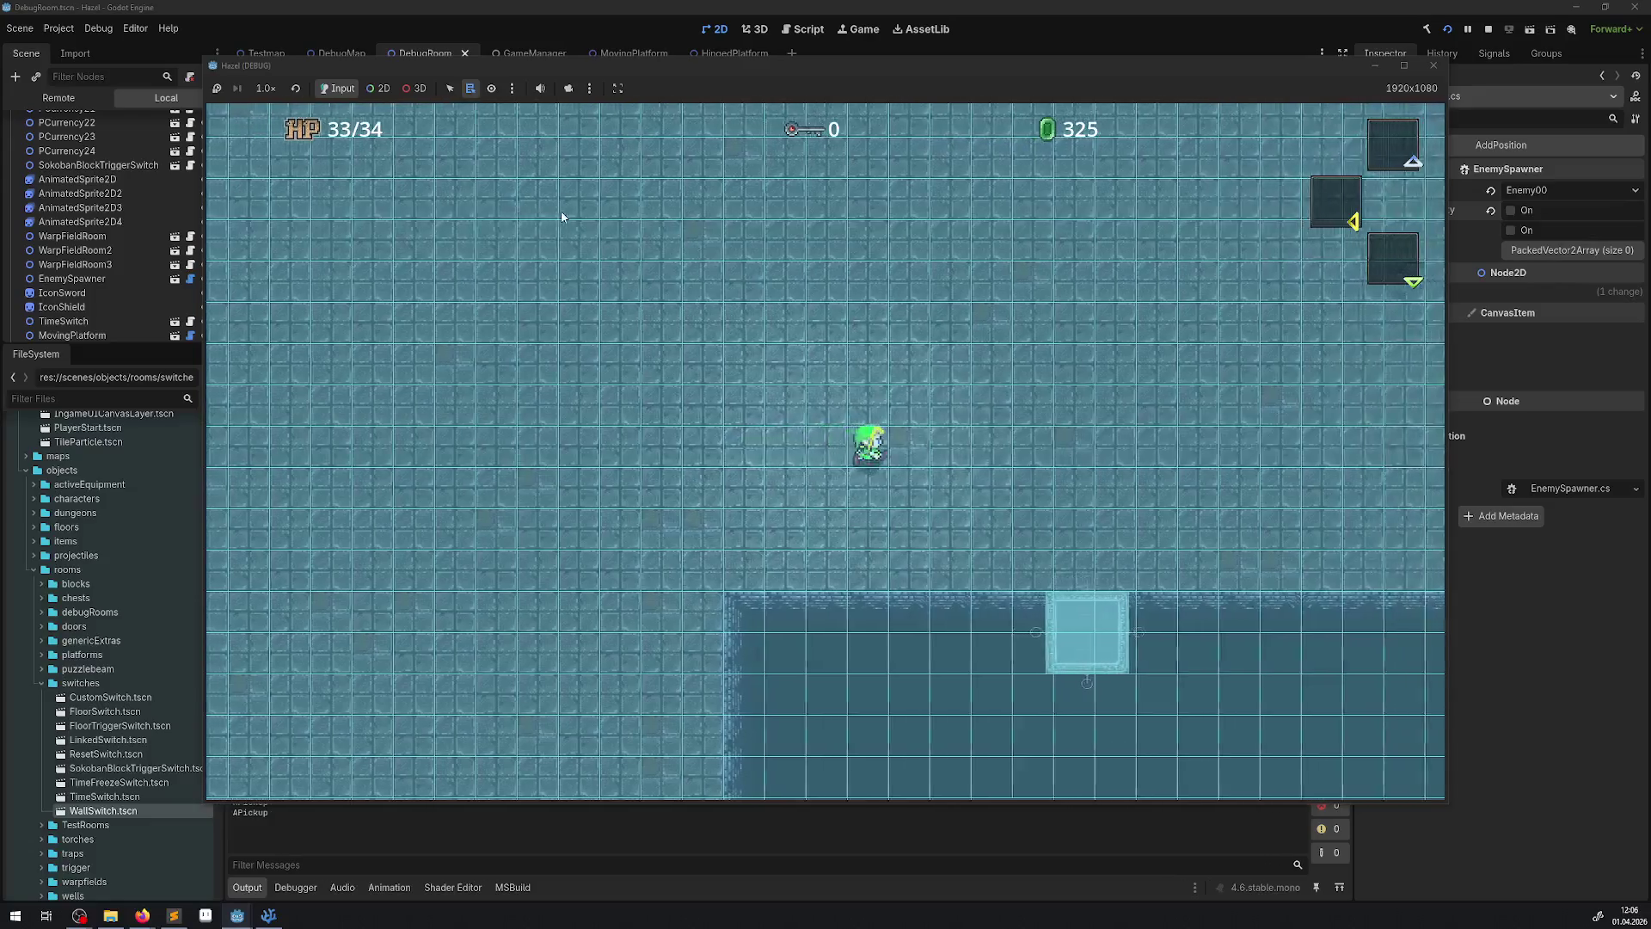
pyautogui.press('Down')
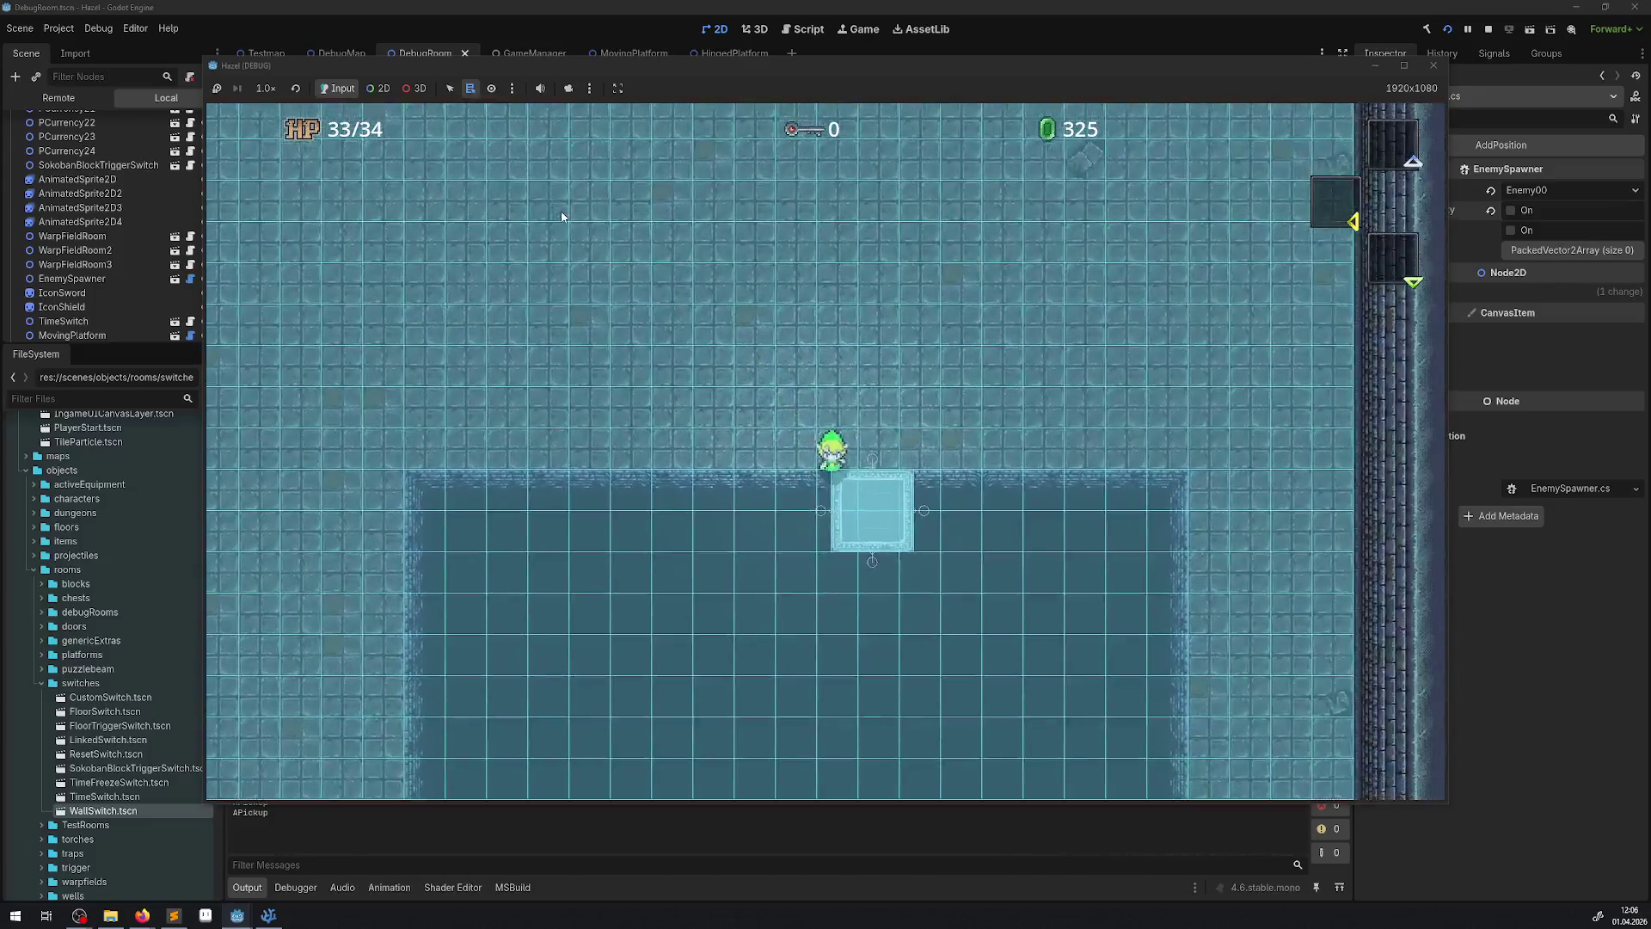
pyautogui.press('Down')
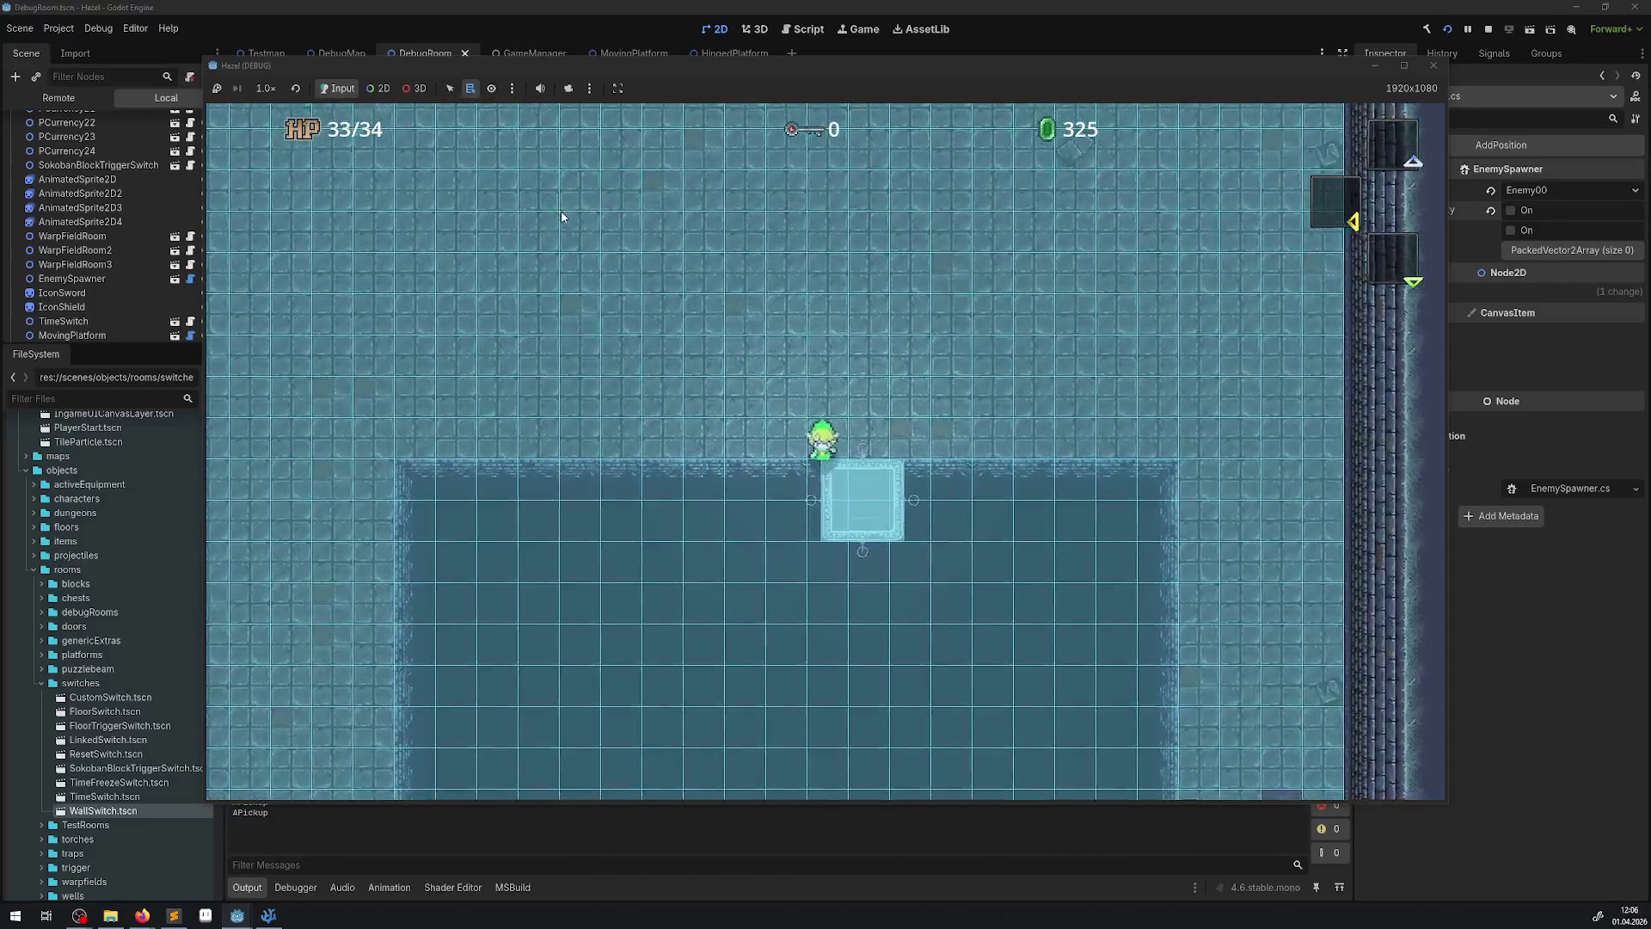
pyautogui.press('Down')
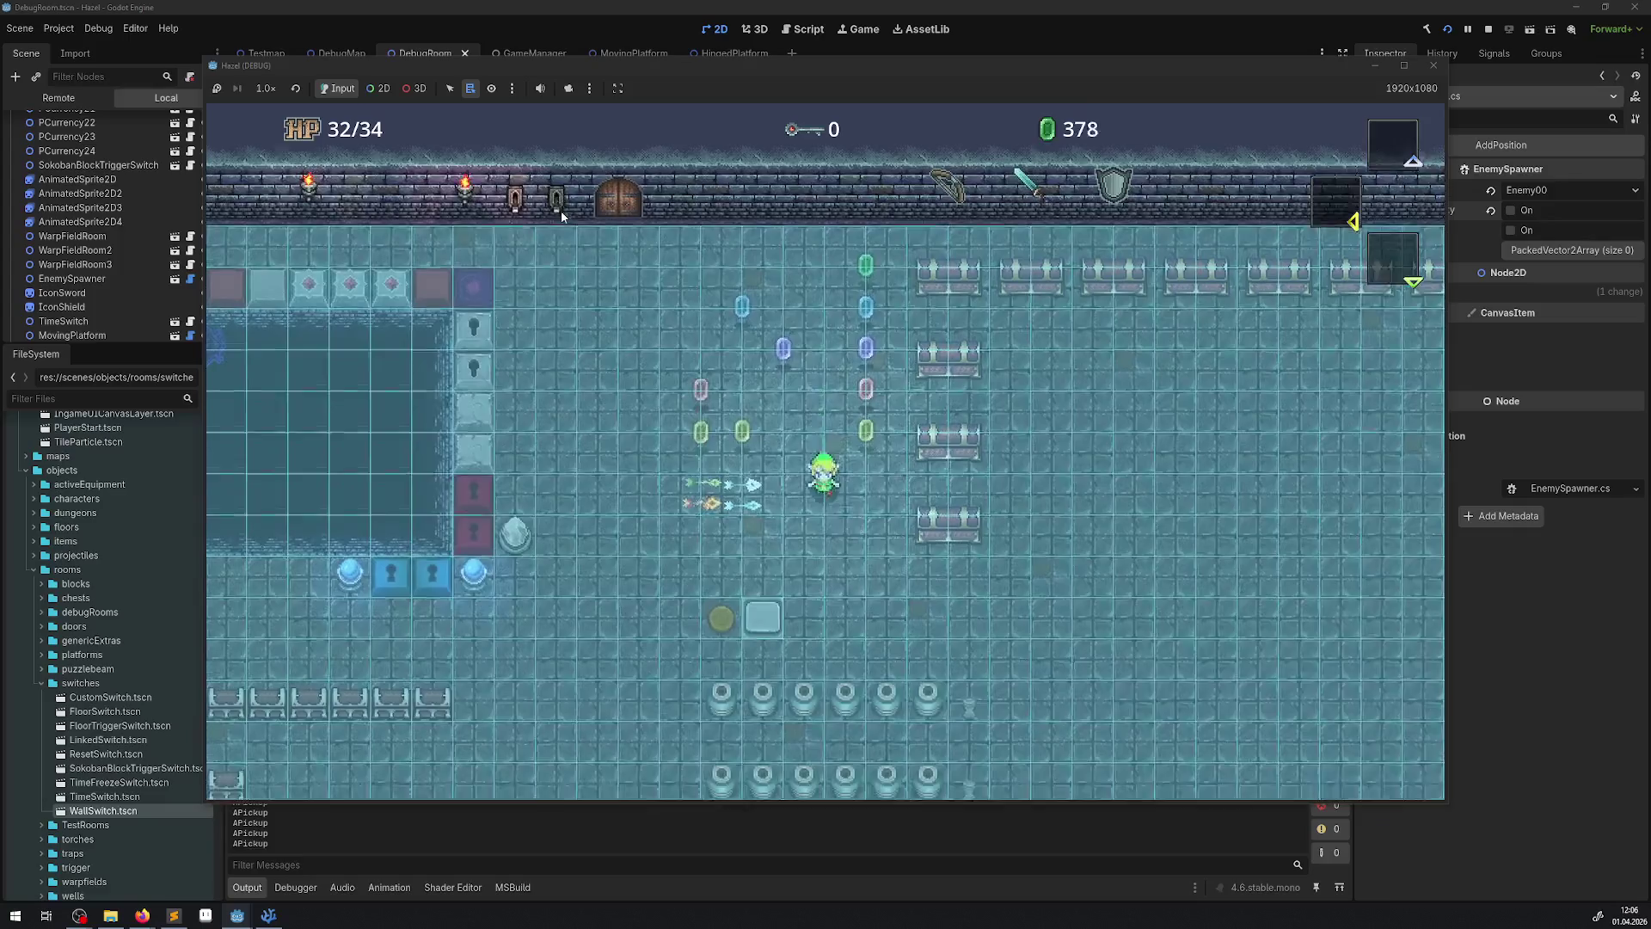
pyautogui.press('Right')
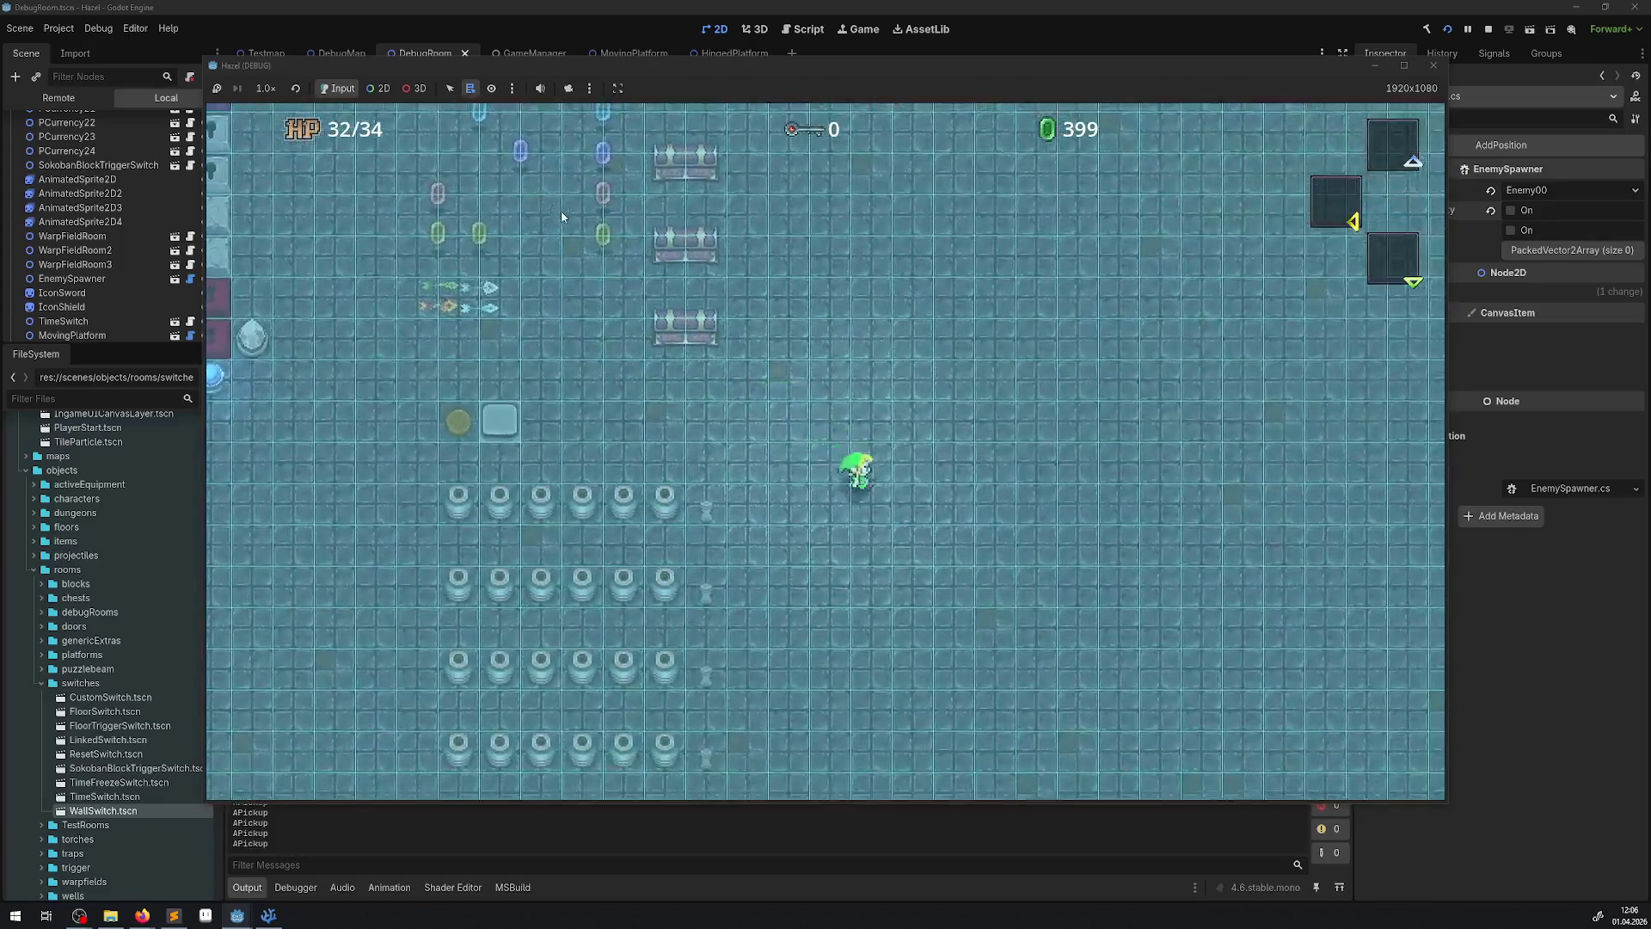
pyautogui.press('Down')
pyautogui.press('Right')
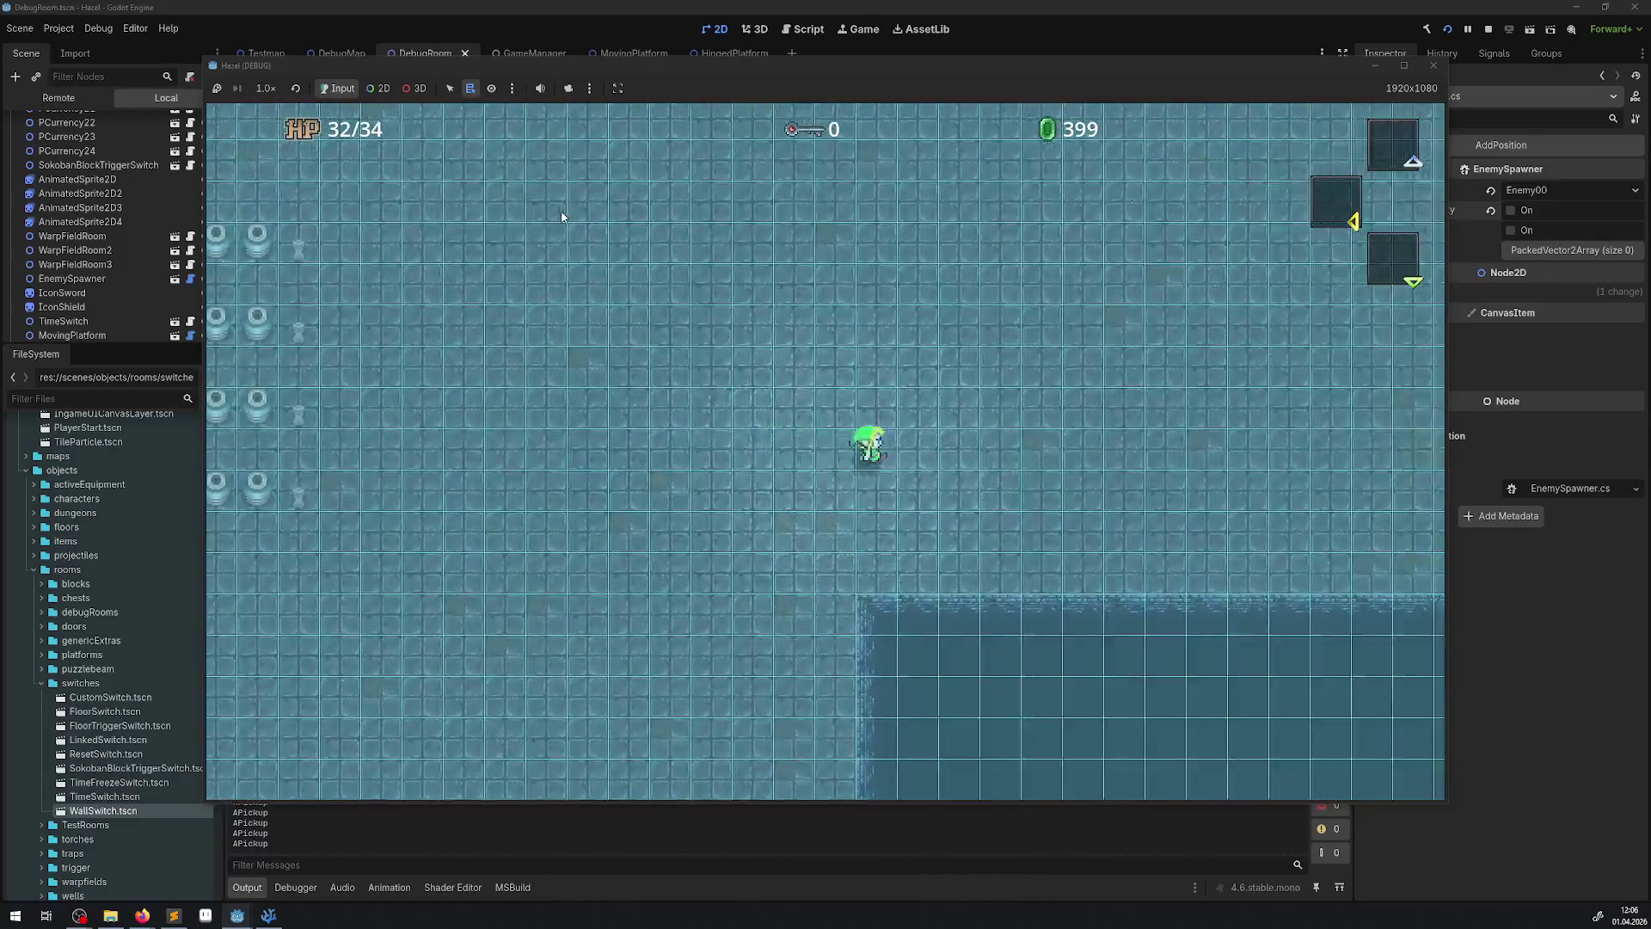
# - Walk the player beside the pit onto the light-blue platform, then close the game
pyautogui.press('Right')
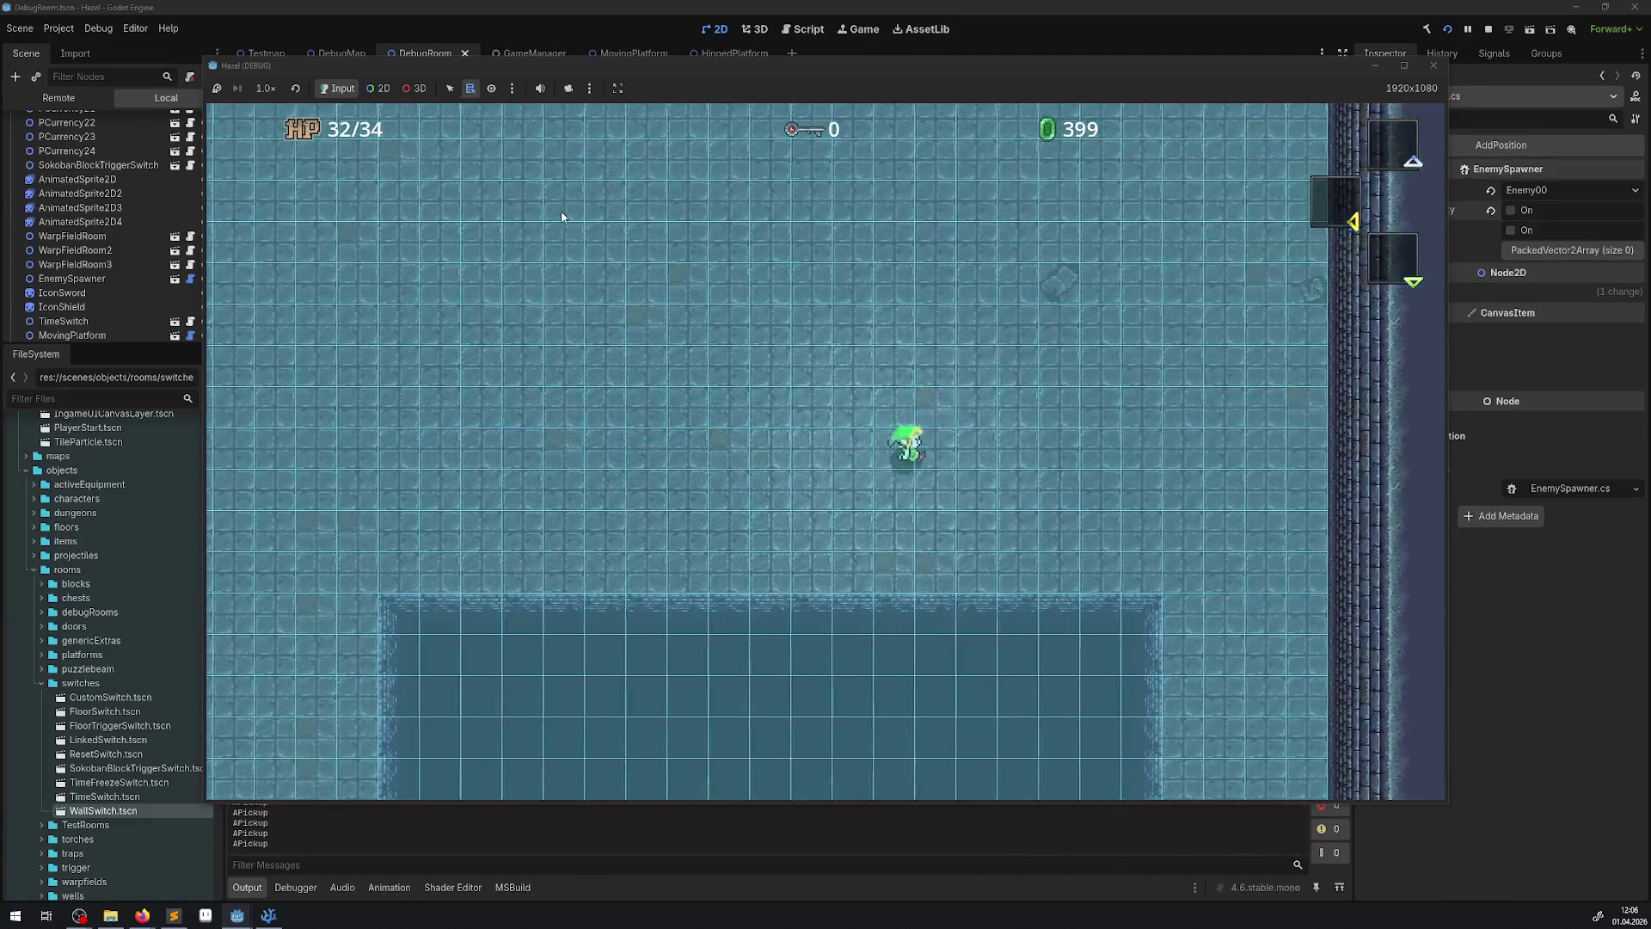
pyautogui.press('Down')
pyautogui.press('Right')
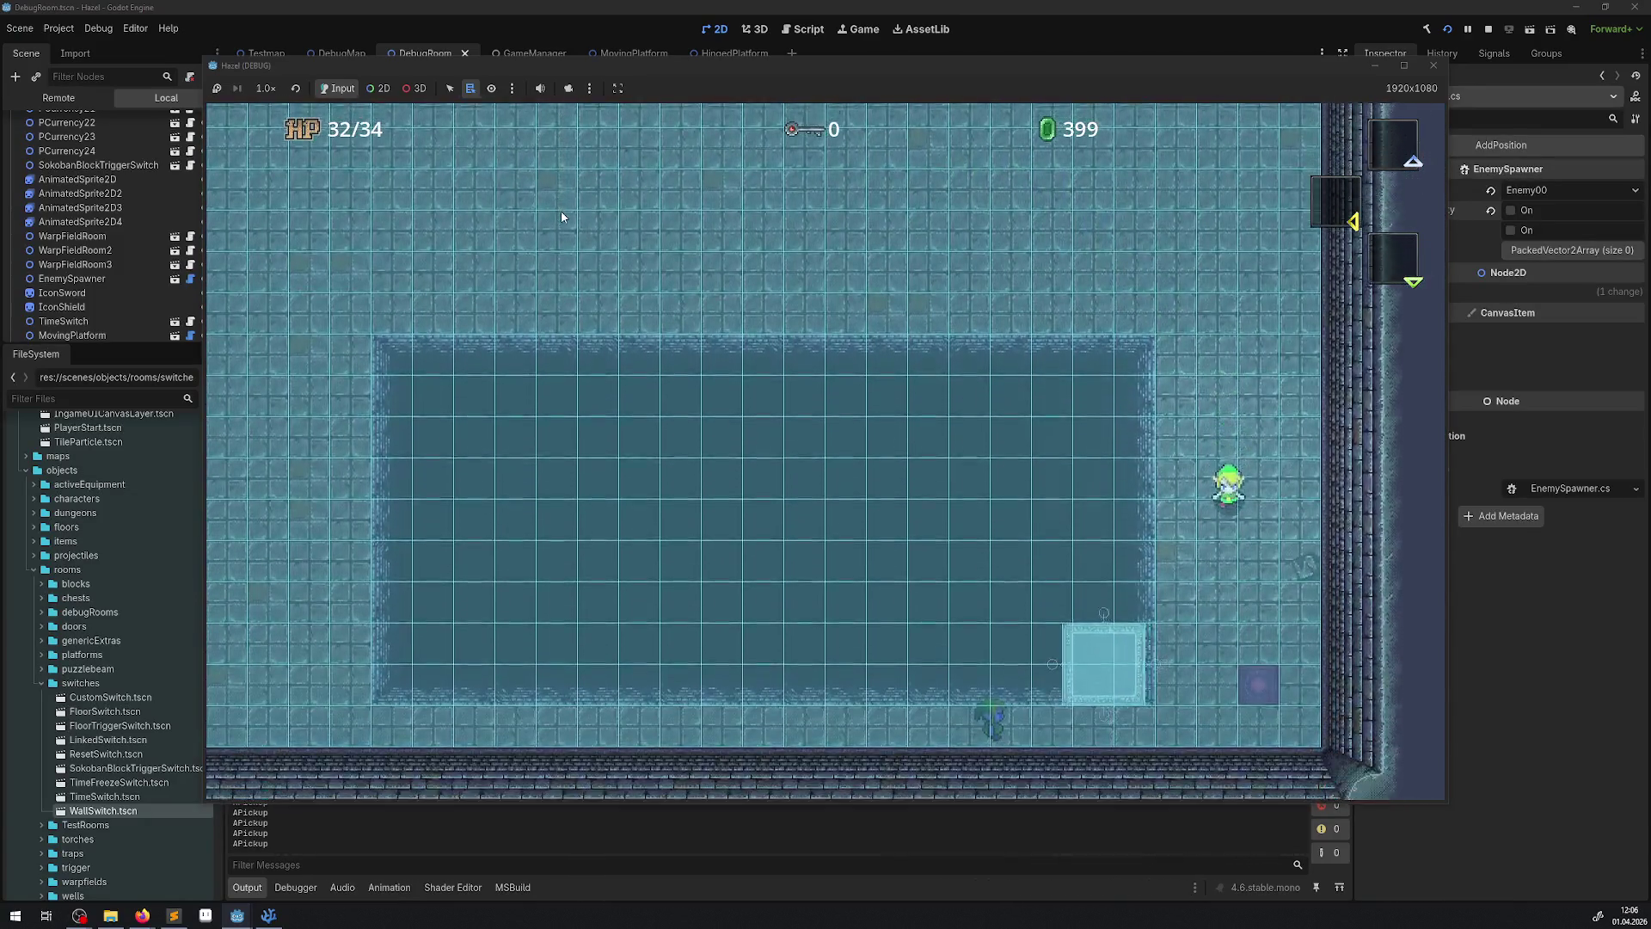
pyautogui.press('Down')
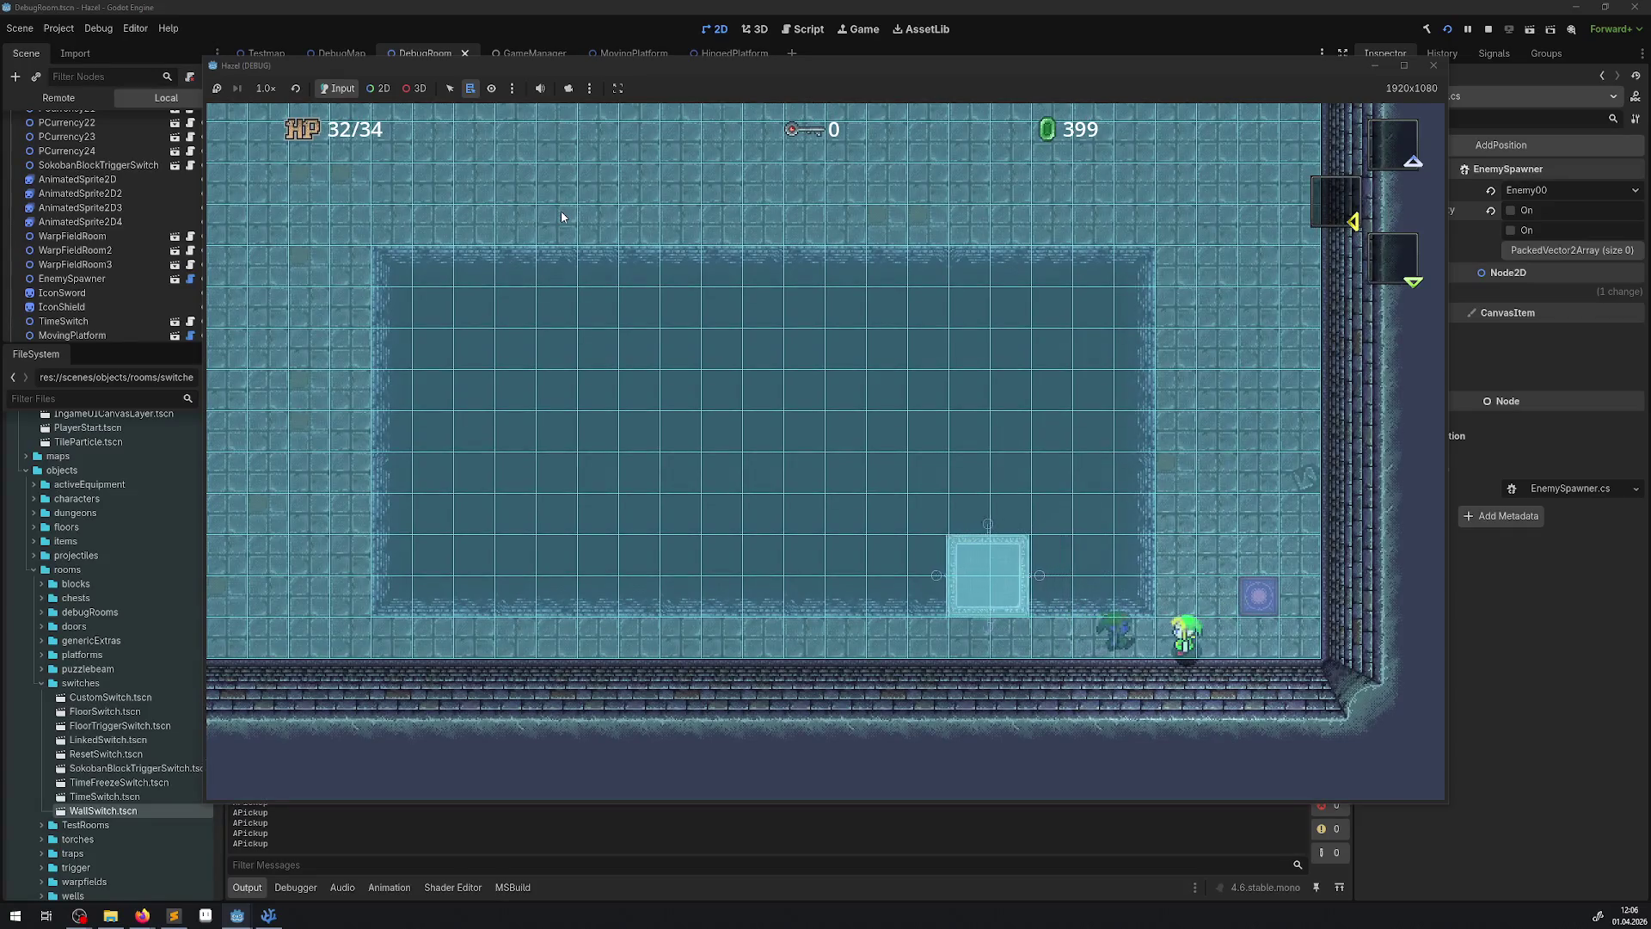
pyautogui.press('Up')
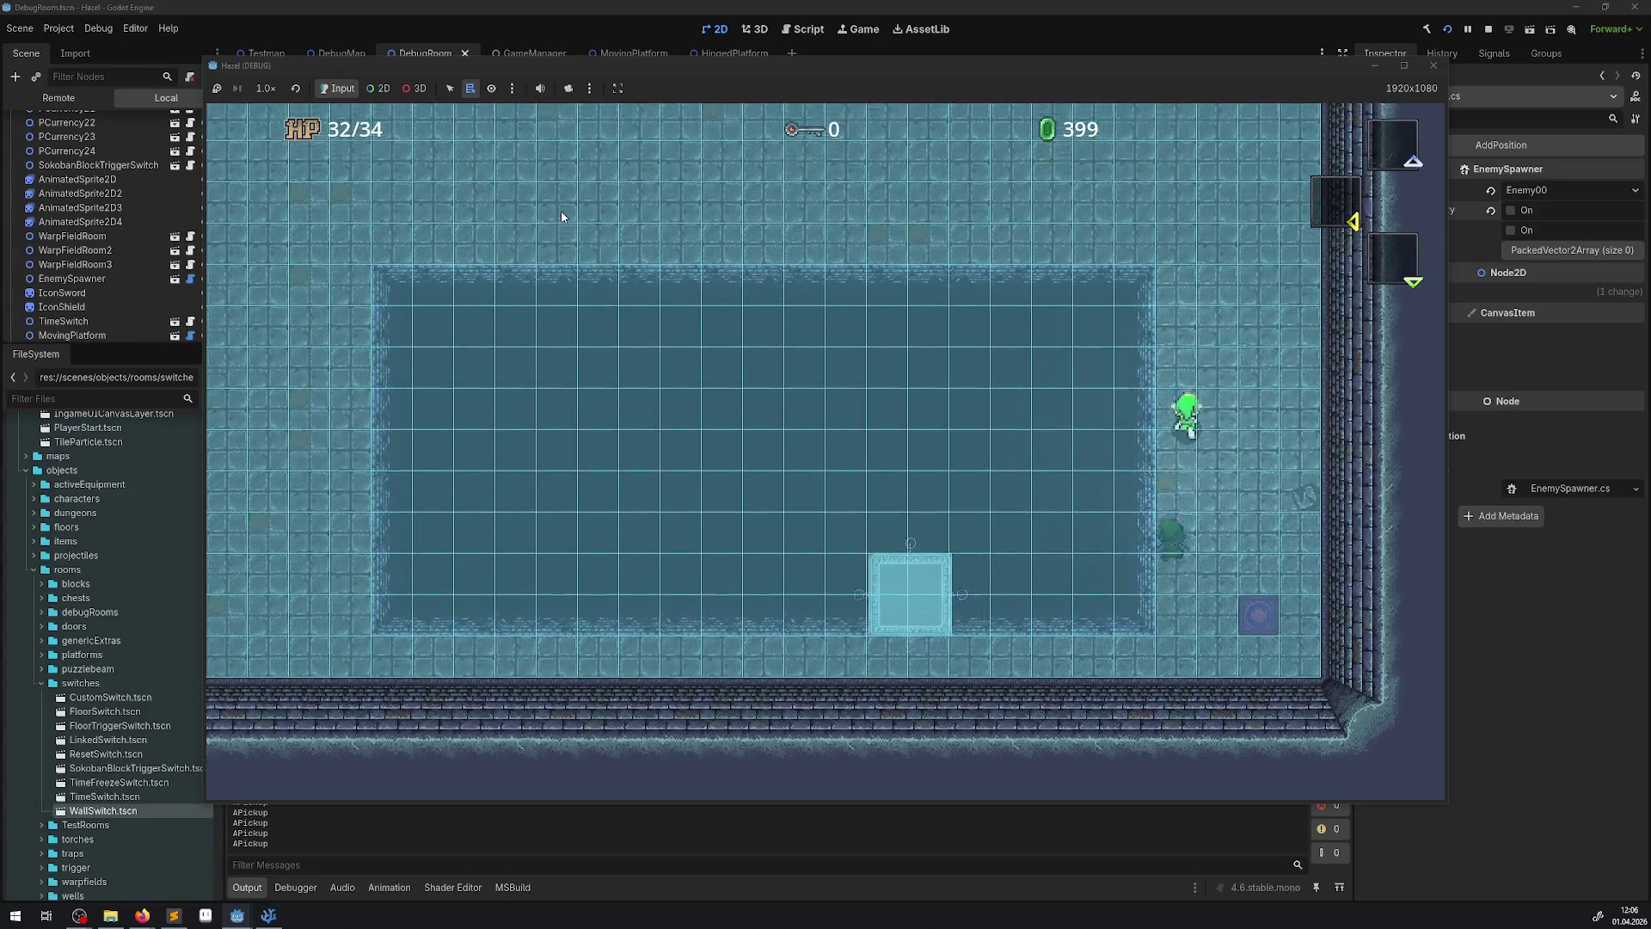
pyautogui.press('Left')
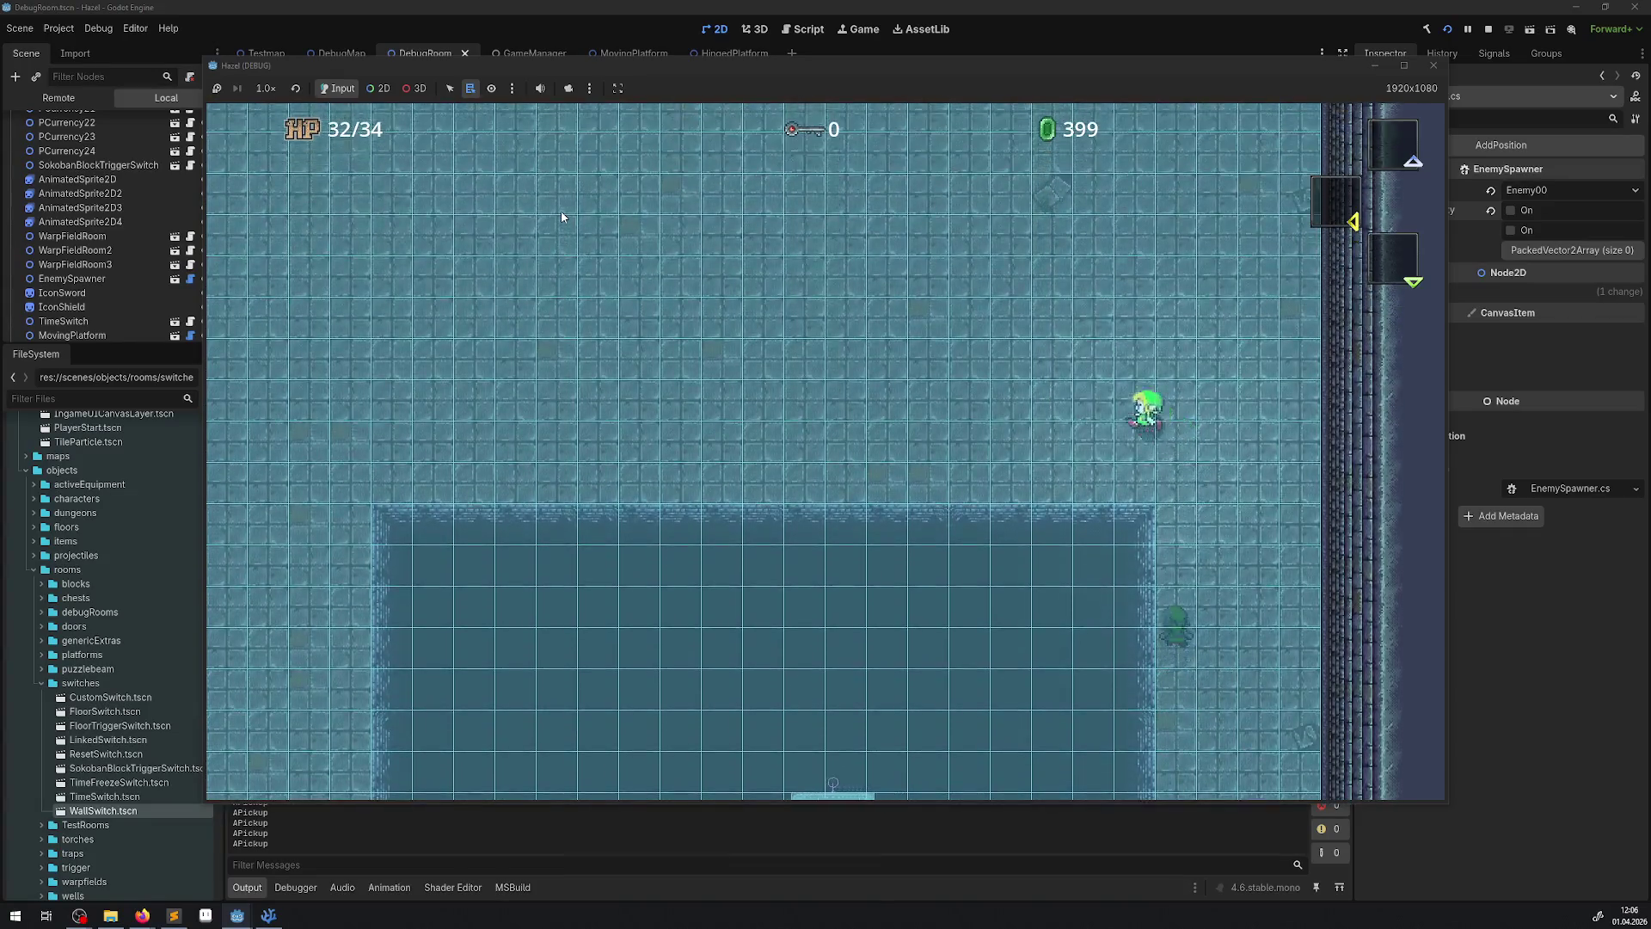
pyautogui.press('Left')
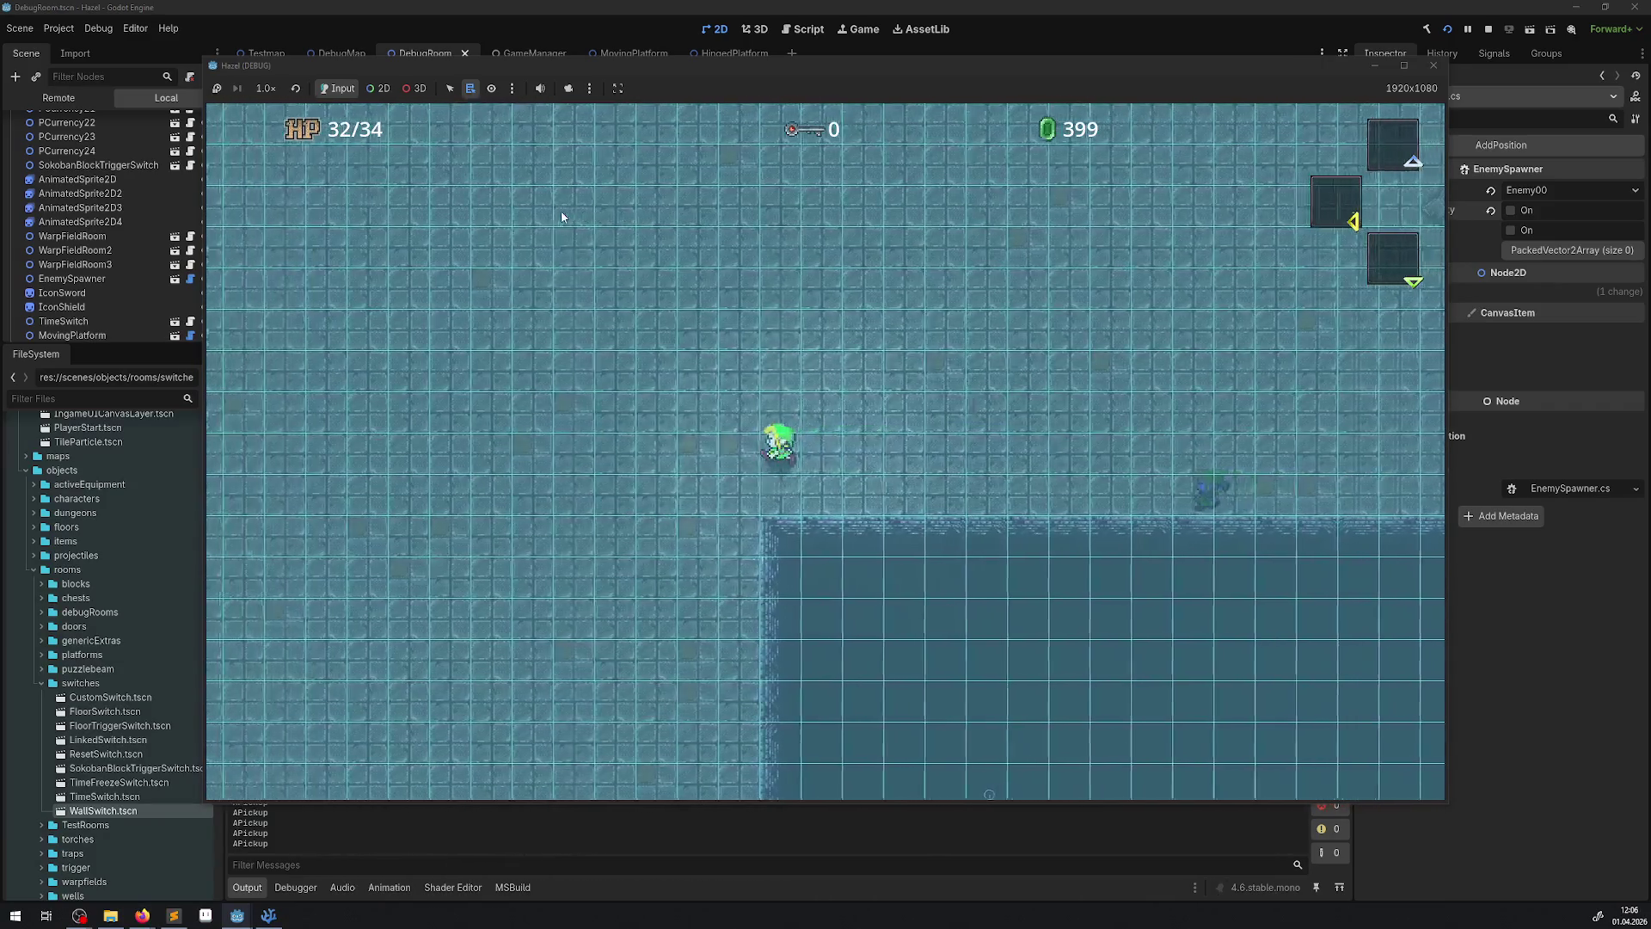
pyautogui.press('Down')
pyautogui.press('Right')
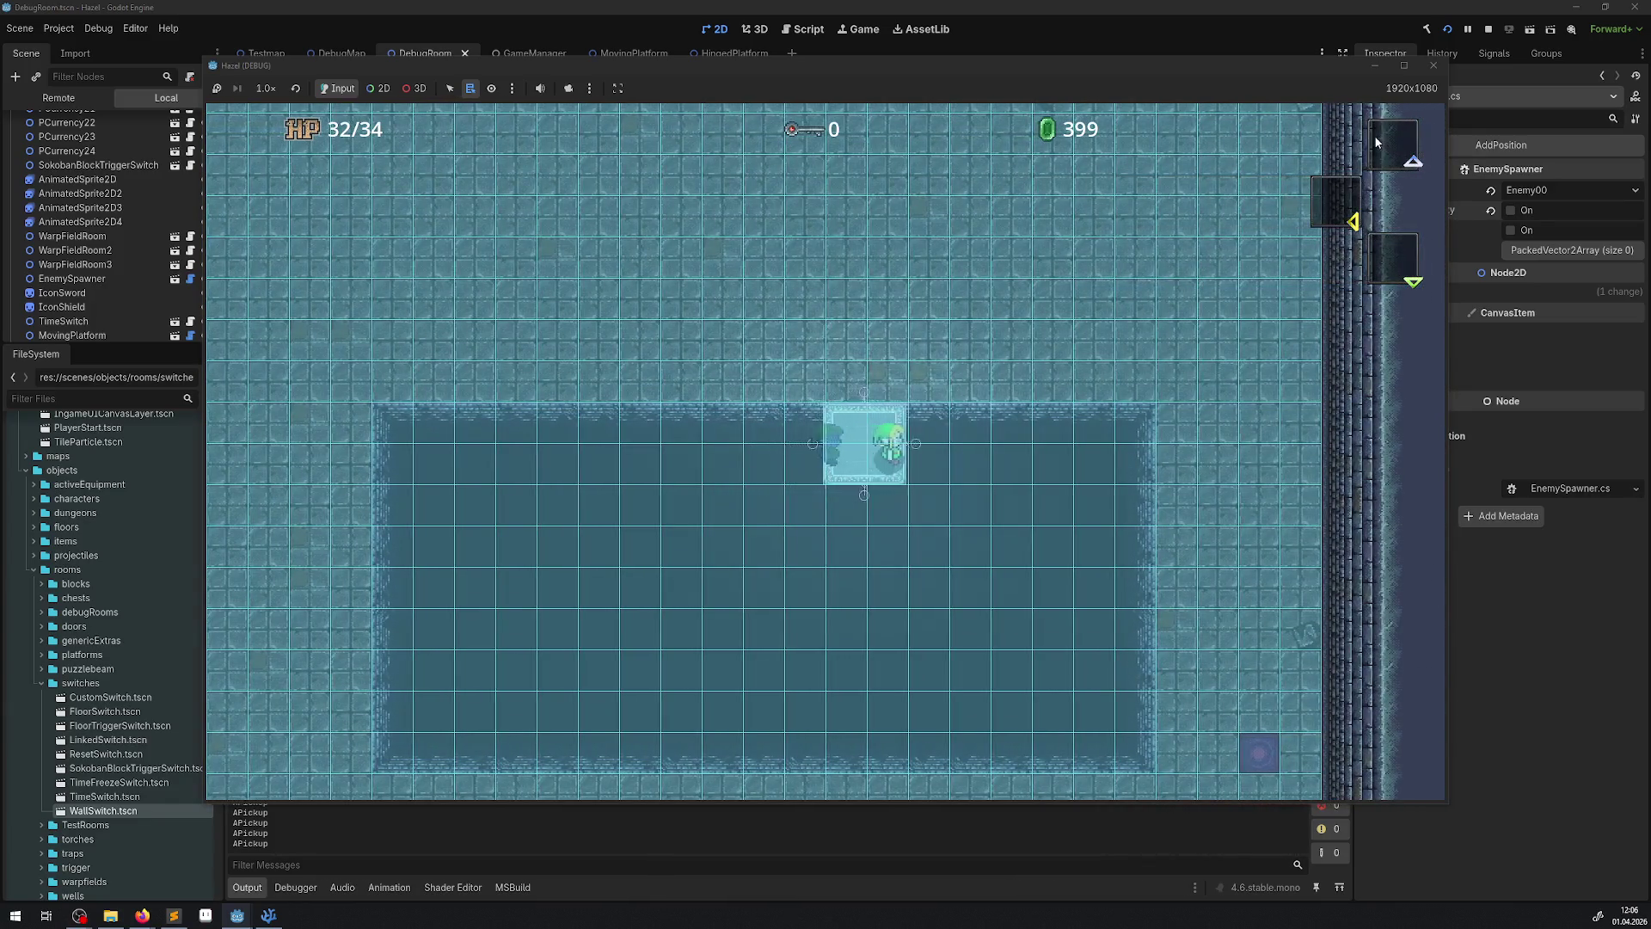
pyautogui.click(1434, 66)
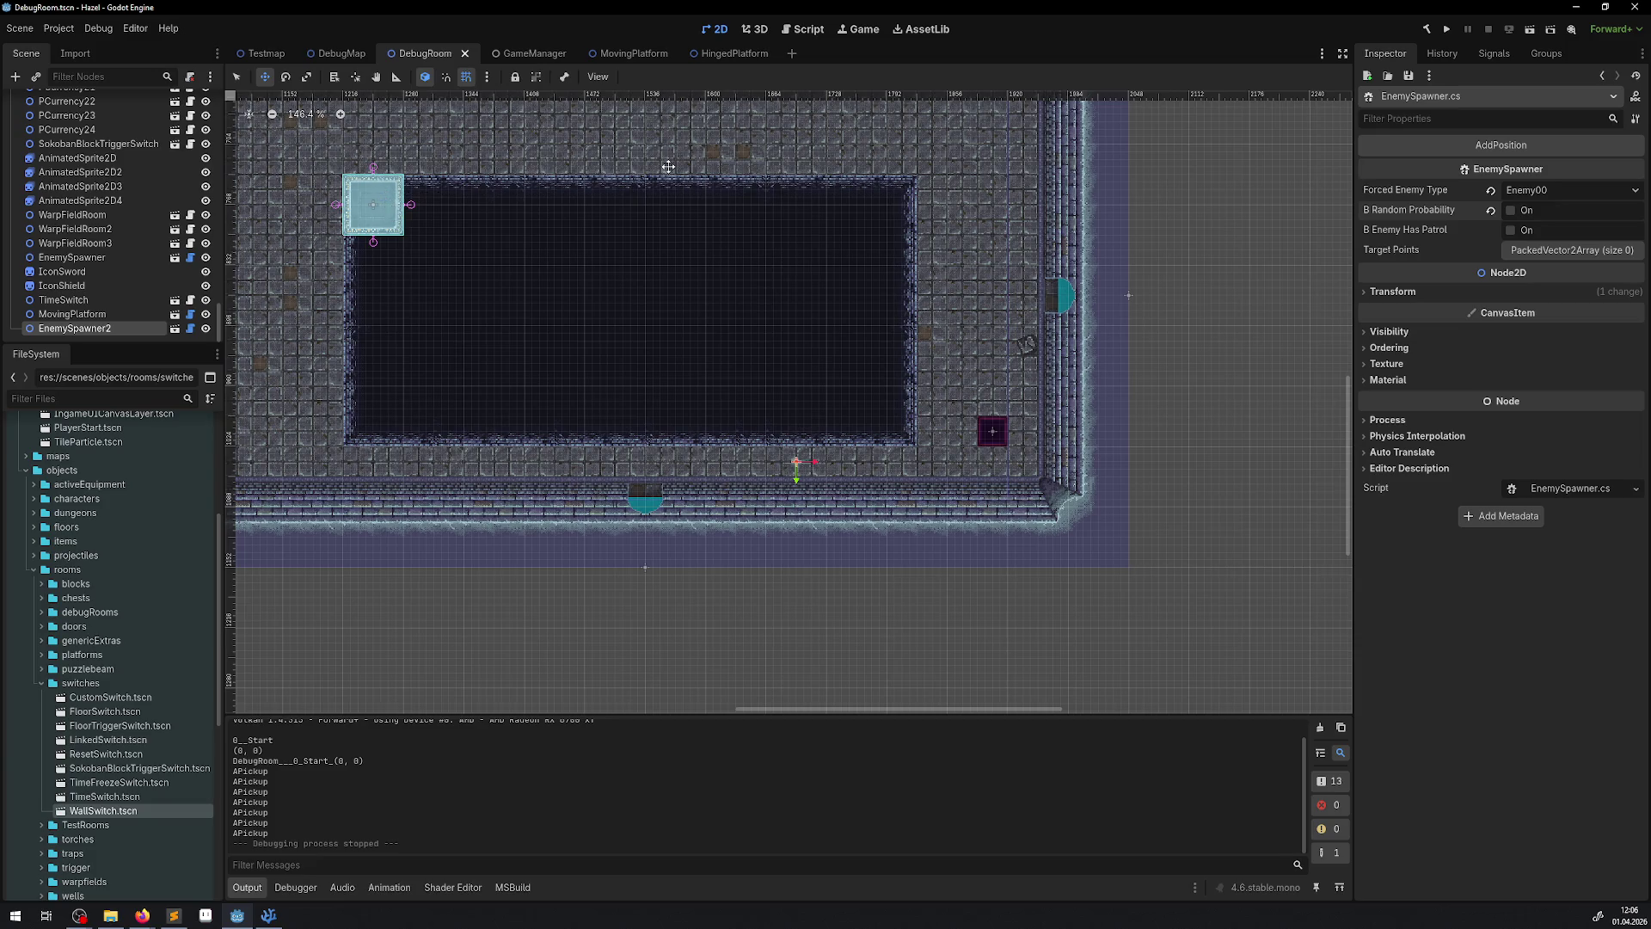
# - Select the MovingPlatform in DebugRoom and zoom in on it
pyautogui.click(237, 76)
pyautogui.click(401, 228)
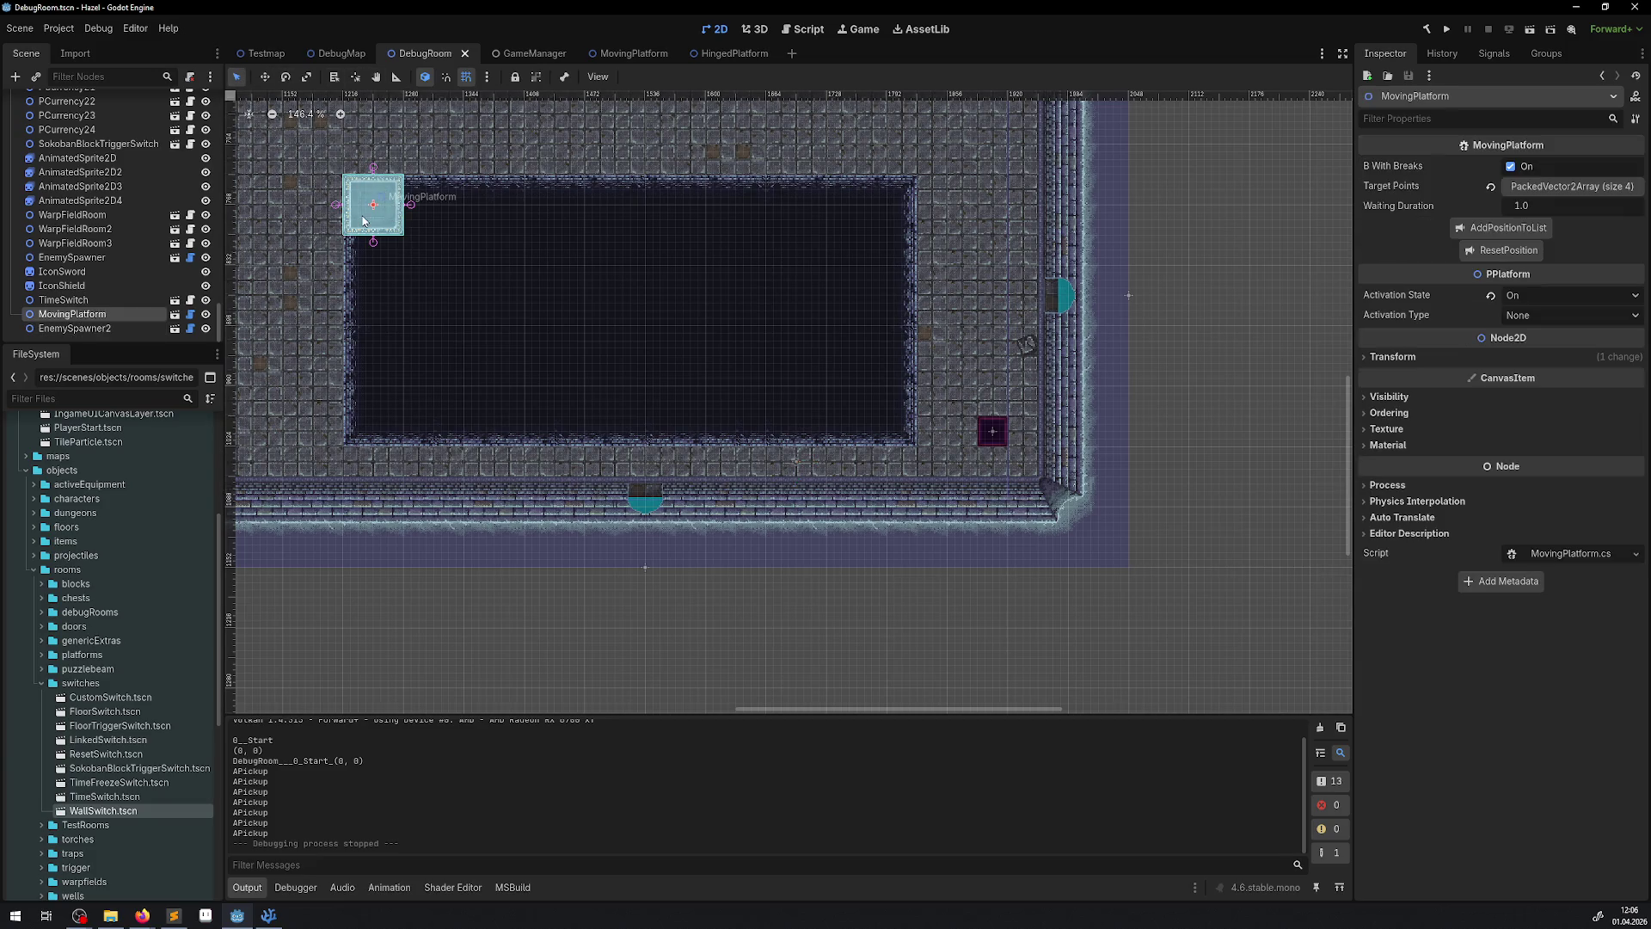
pyautogui.moveTo(552, 412); pyautogui.dragTo(752, 540)
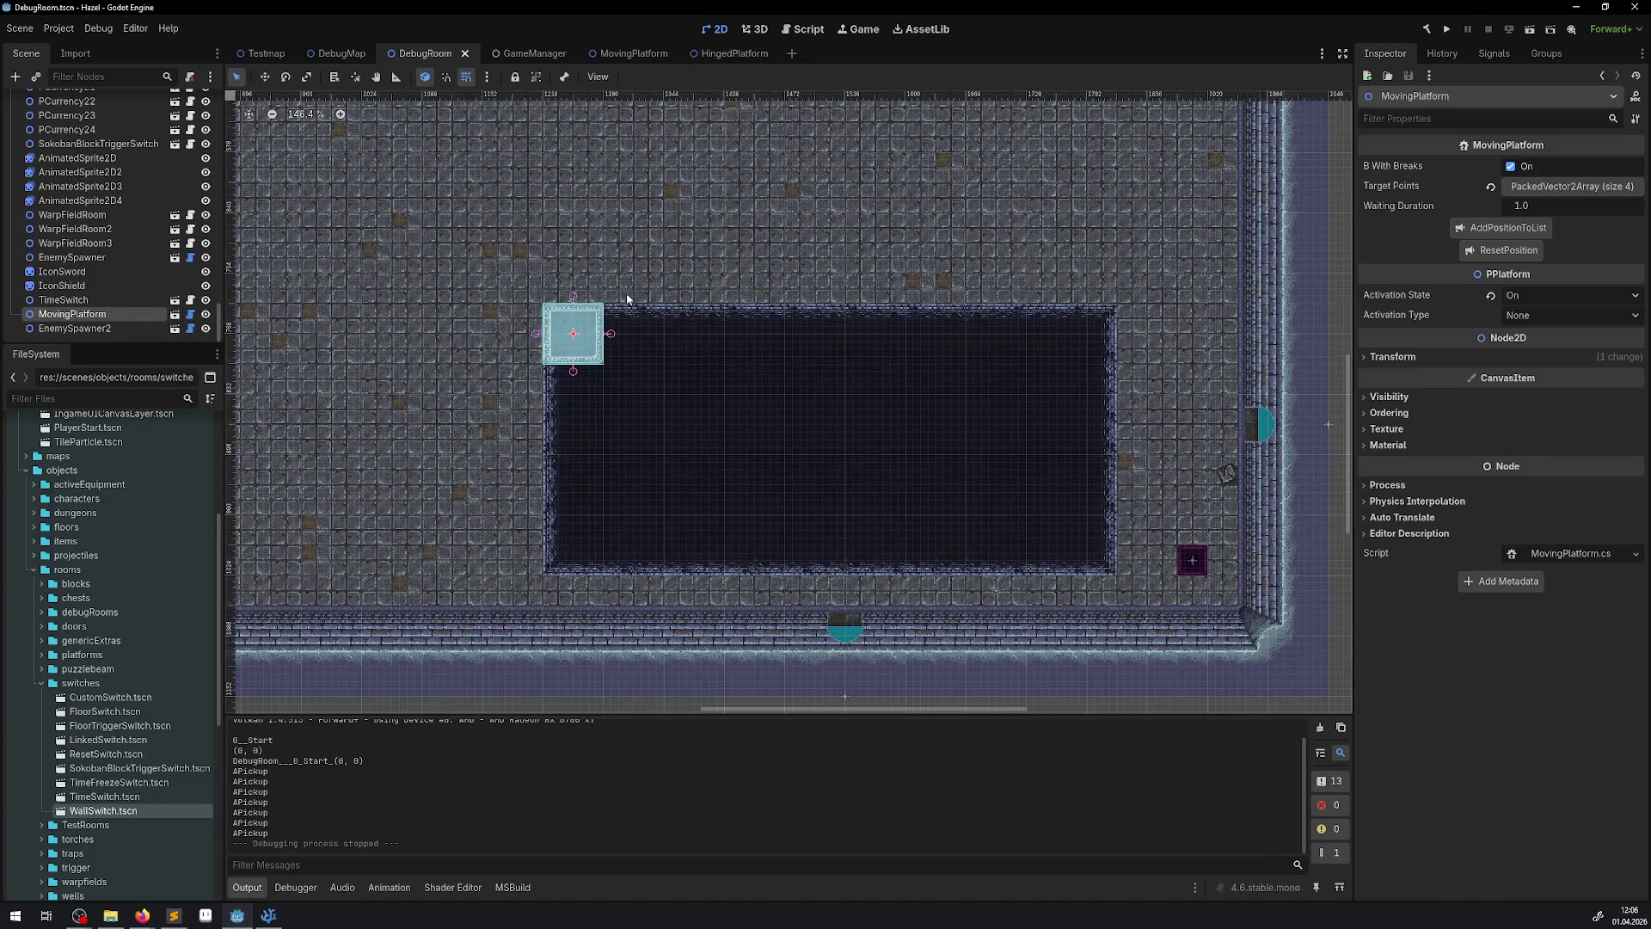
pyautogui.scroll(4, 561, 418)
# - Compare the MovingPlatform and HingedPlatform scenes, finishing on MovingPlatform
pyautogui.click(619, 53)
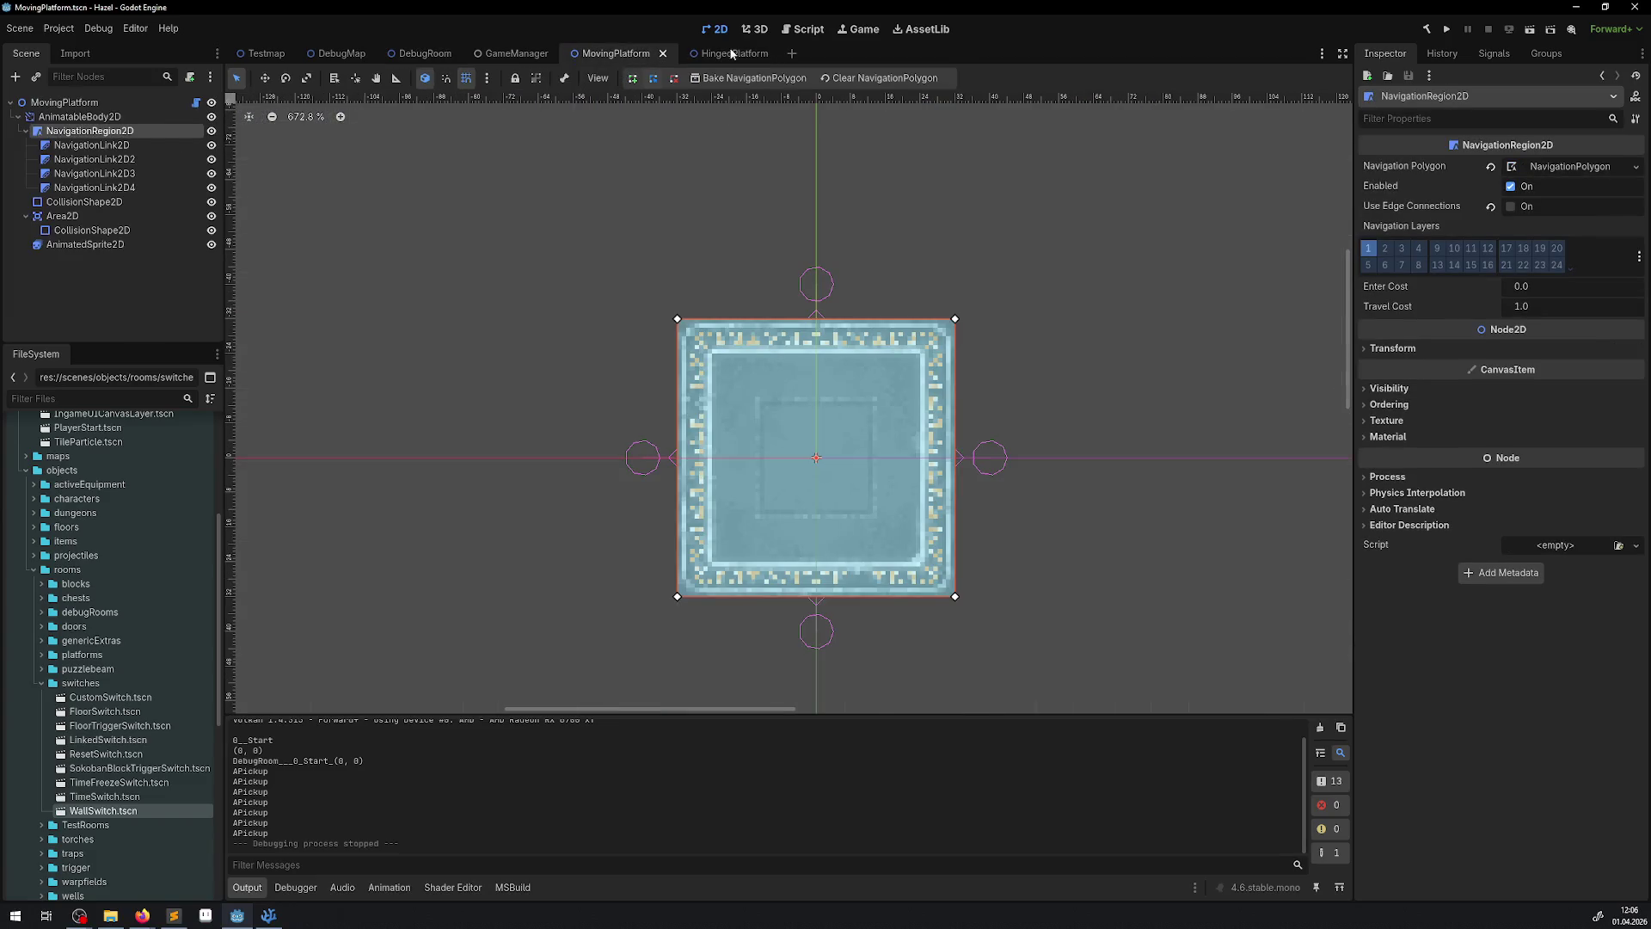
pyautogui.click(737, 54)
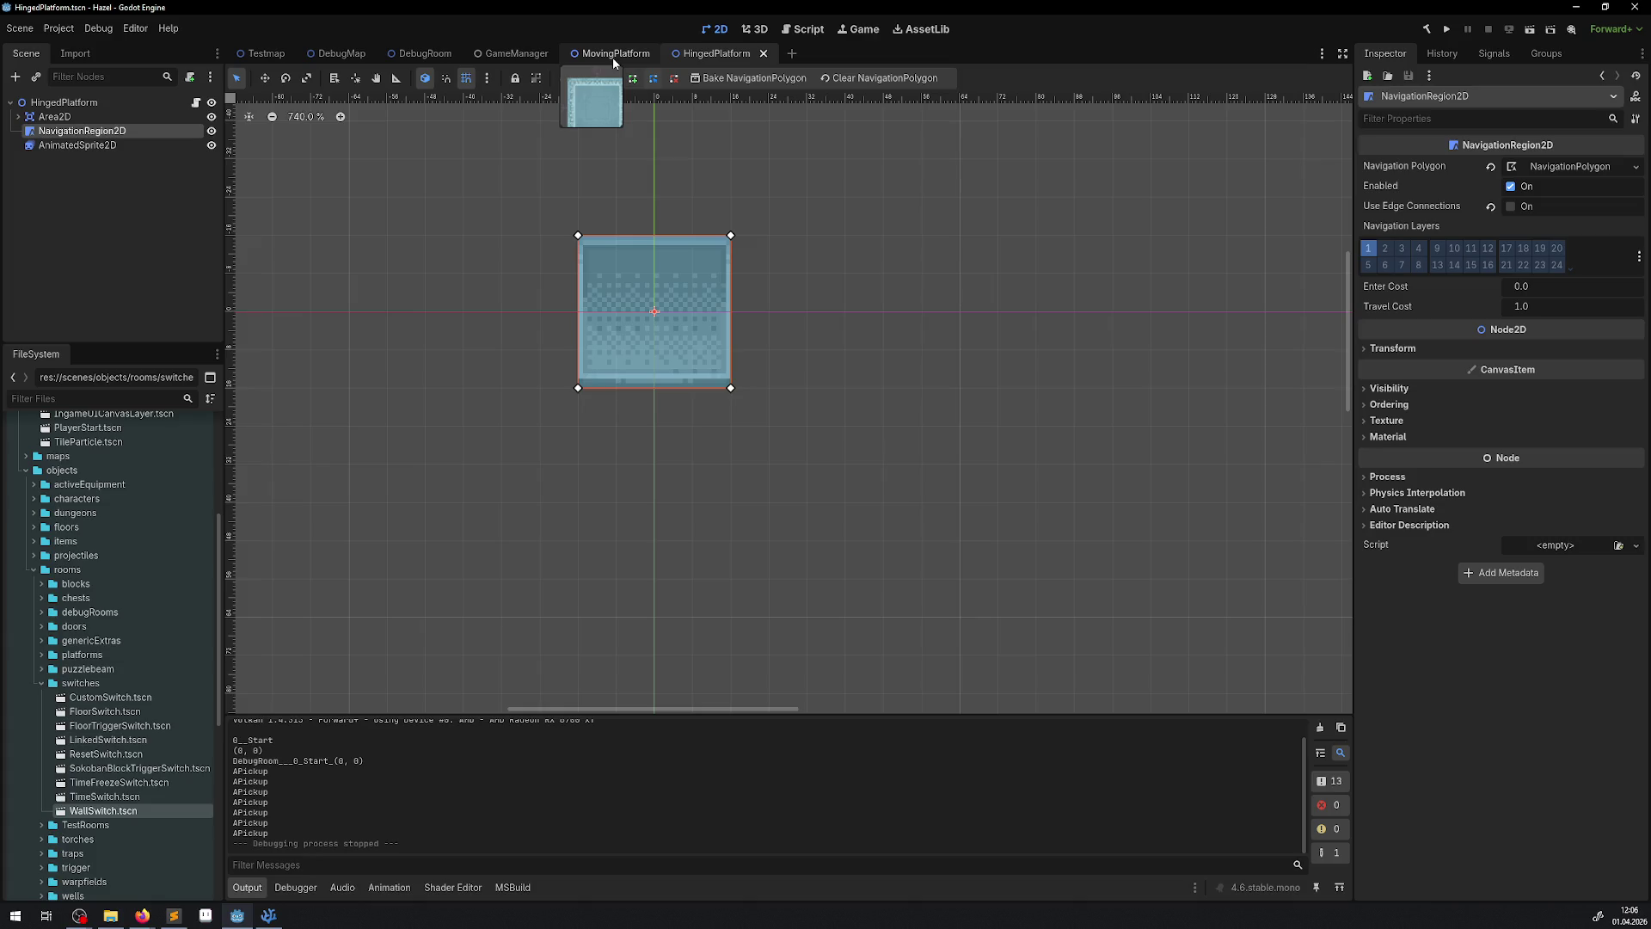
pyautogui.click(612, 57)
pyautogui.click(724, 64)
pyautogui.click(613, 53)
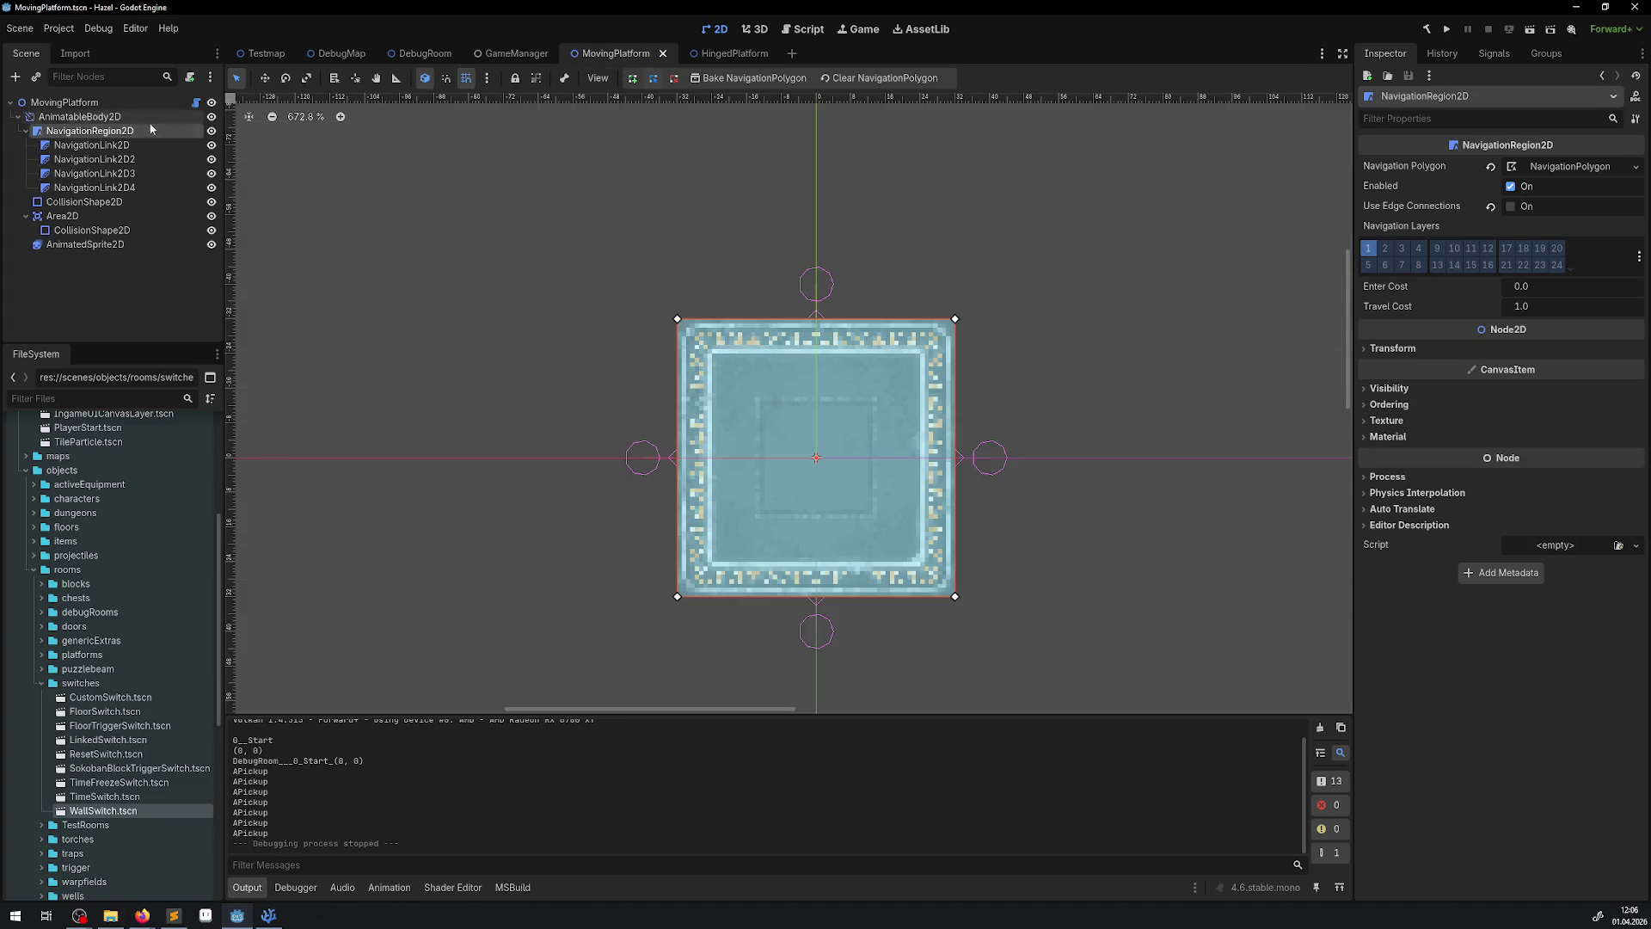
pyautogui.click(746, 53)
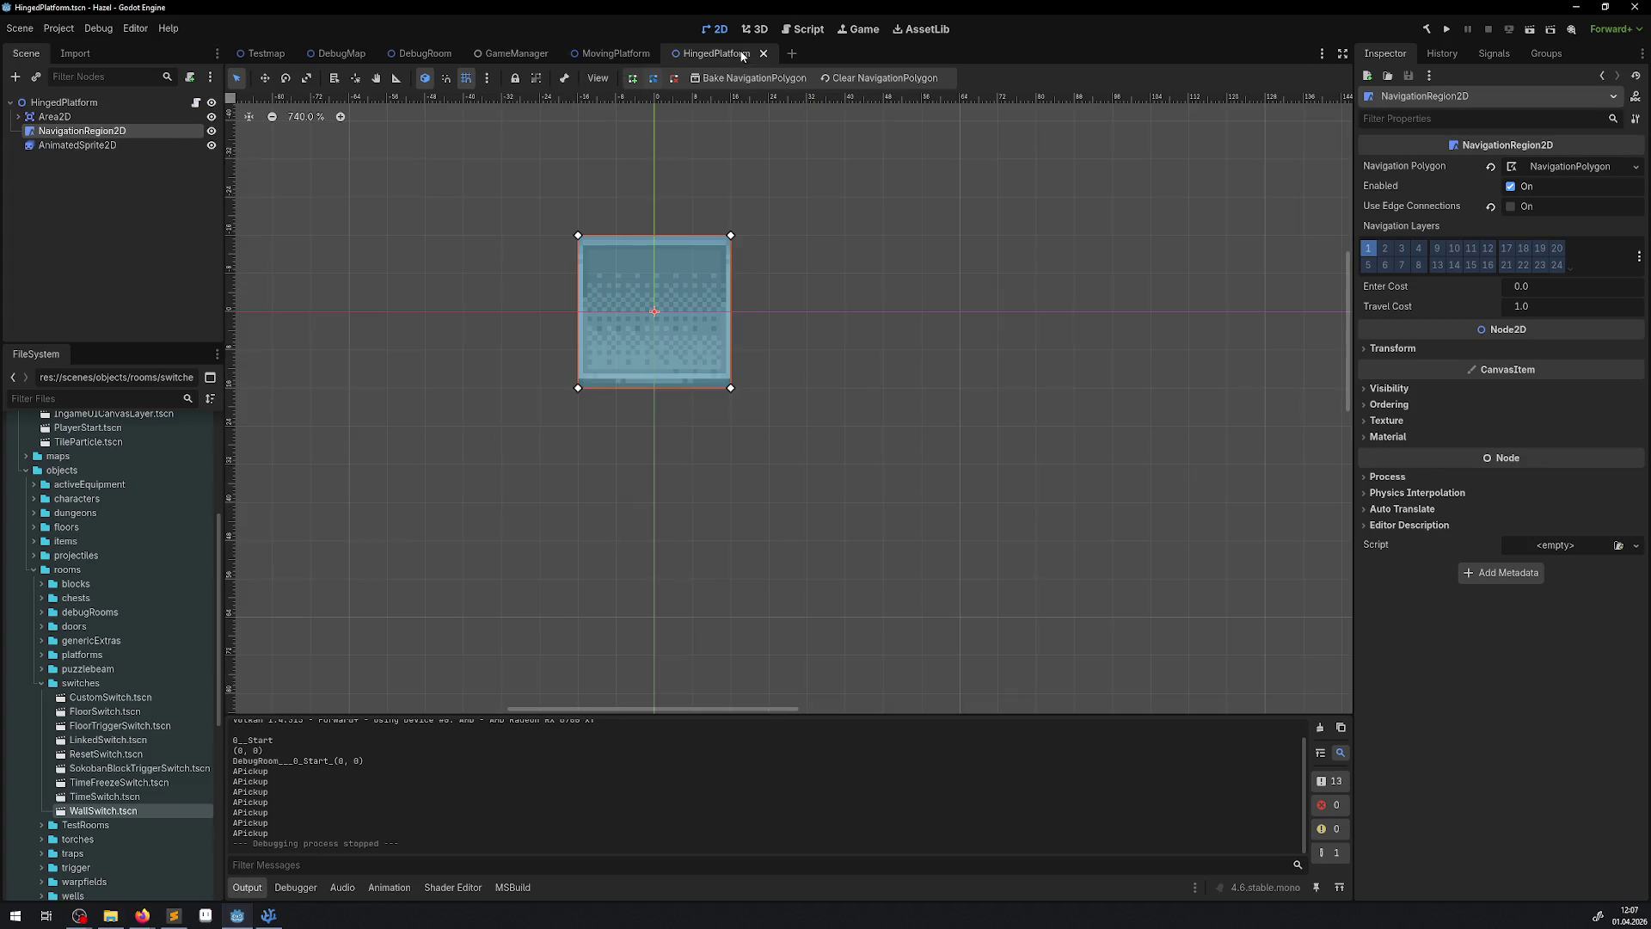
pyautogui.click(597, 53)
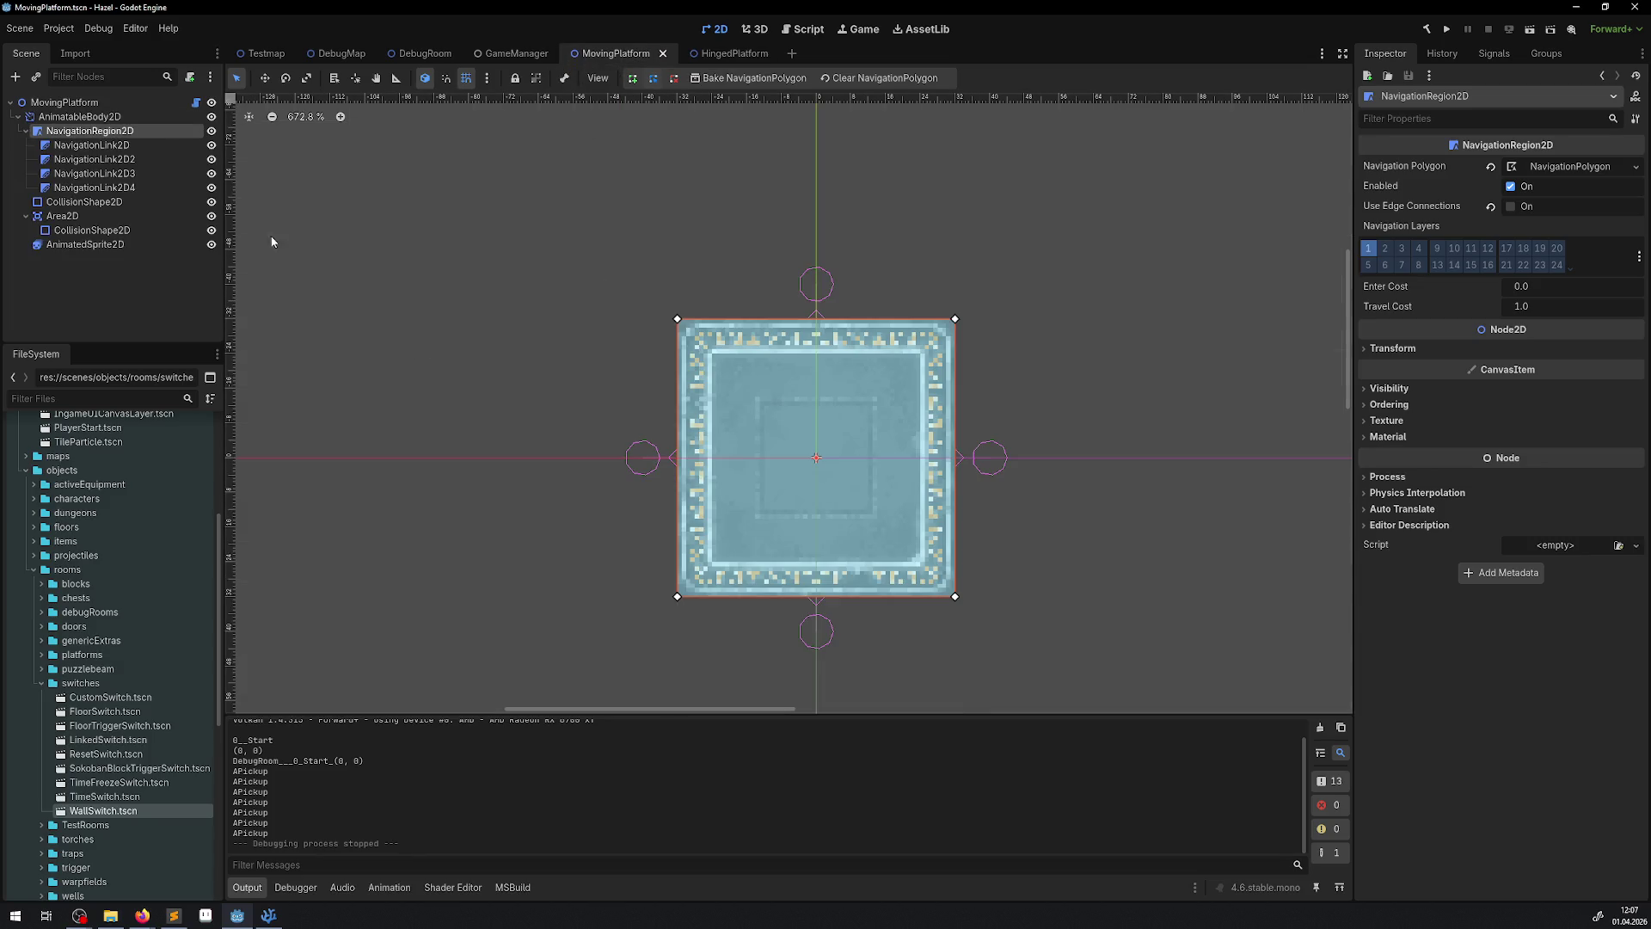